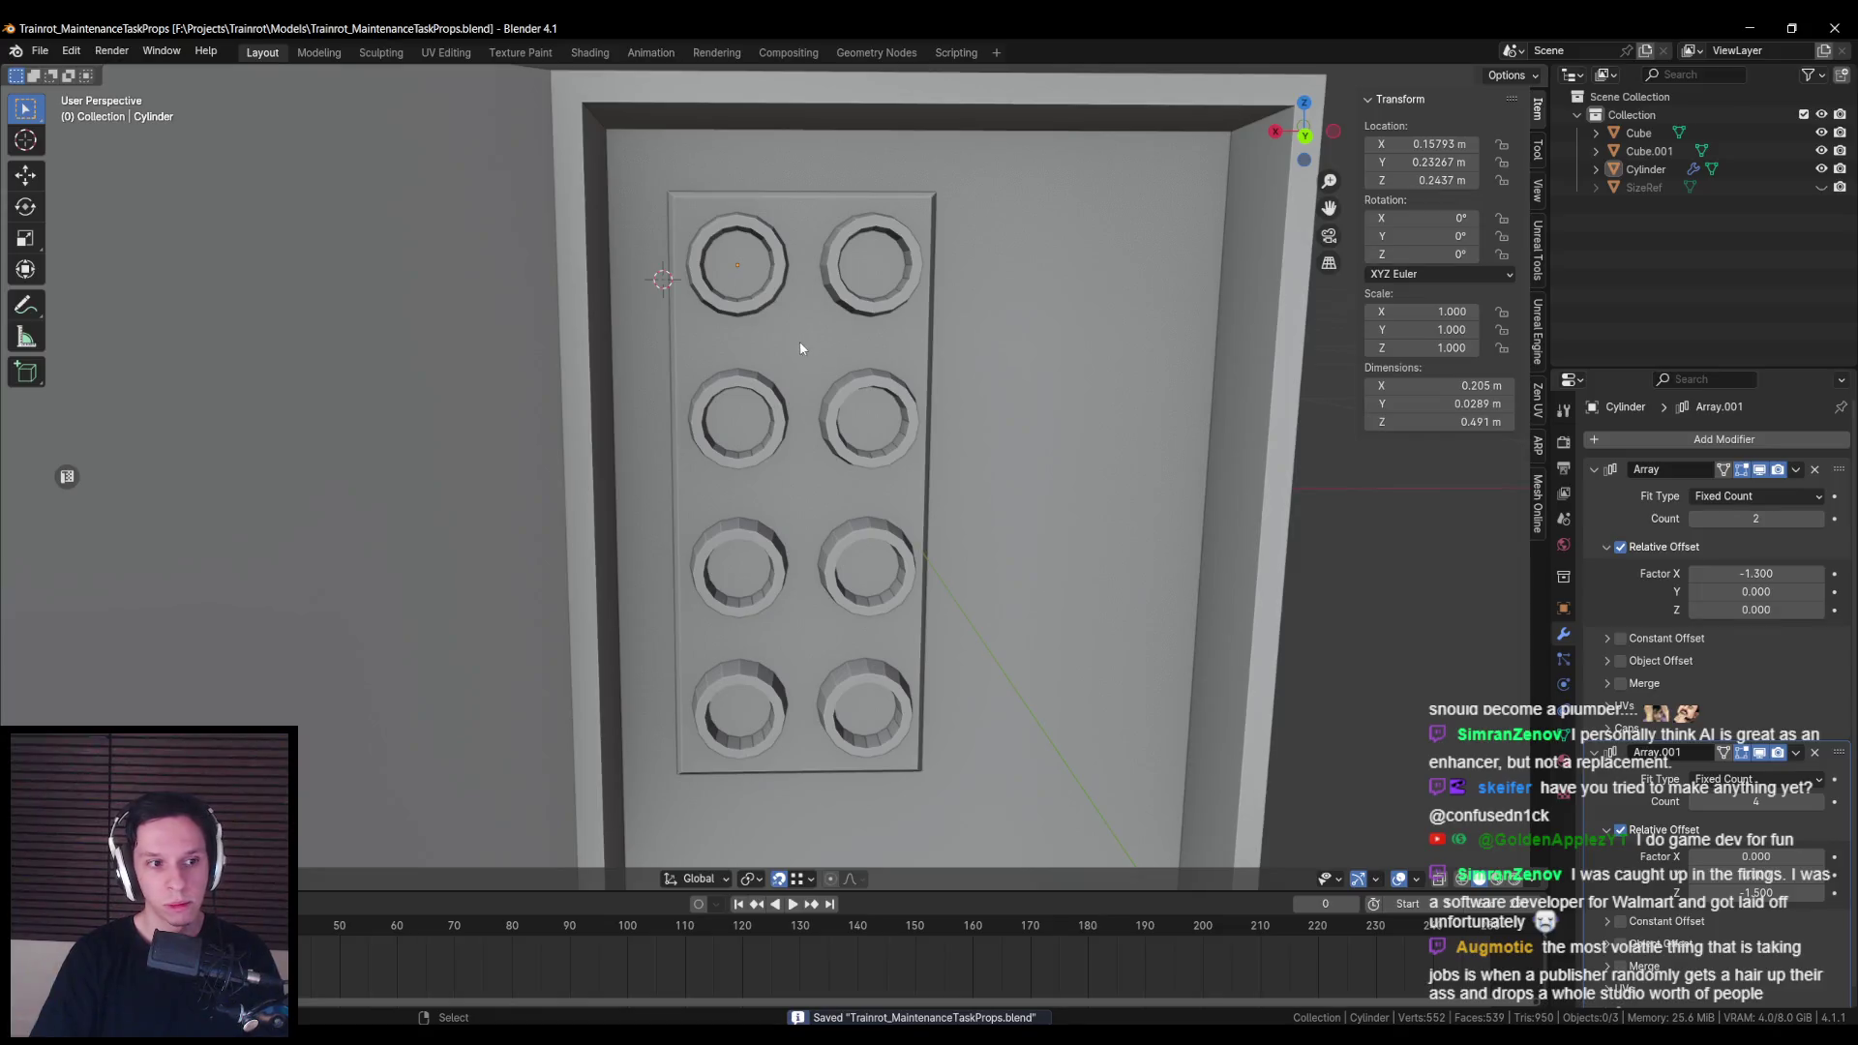
Step: Separate the inner button plate from the box mesh into its own object, Cube.002
{"action": "key", "text": "Tab"}
{"action": "key", "text": "ctrl+KP_1"}
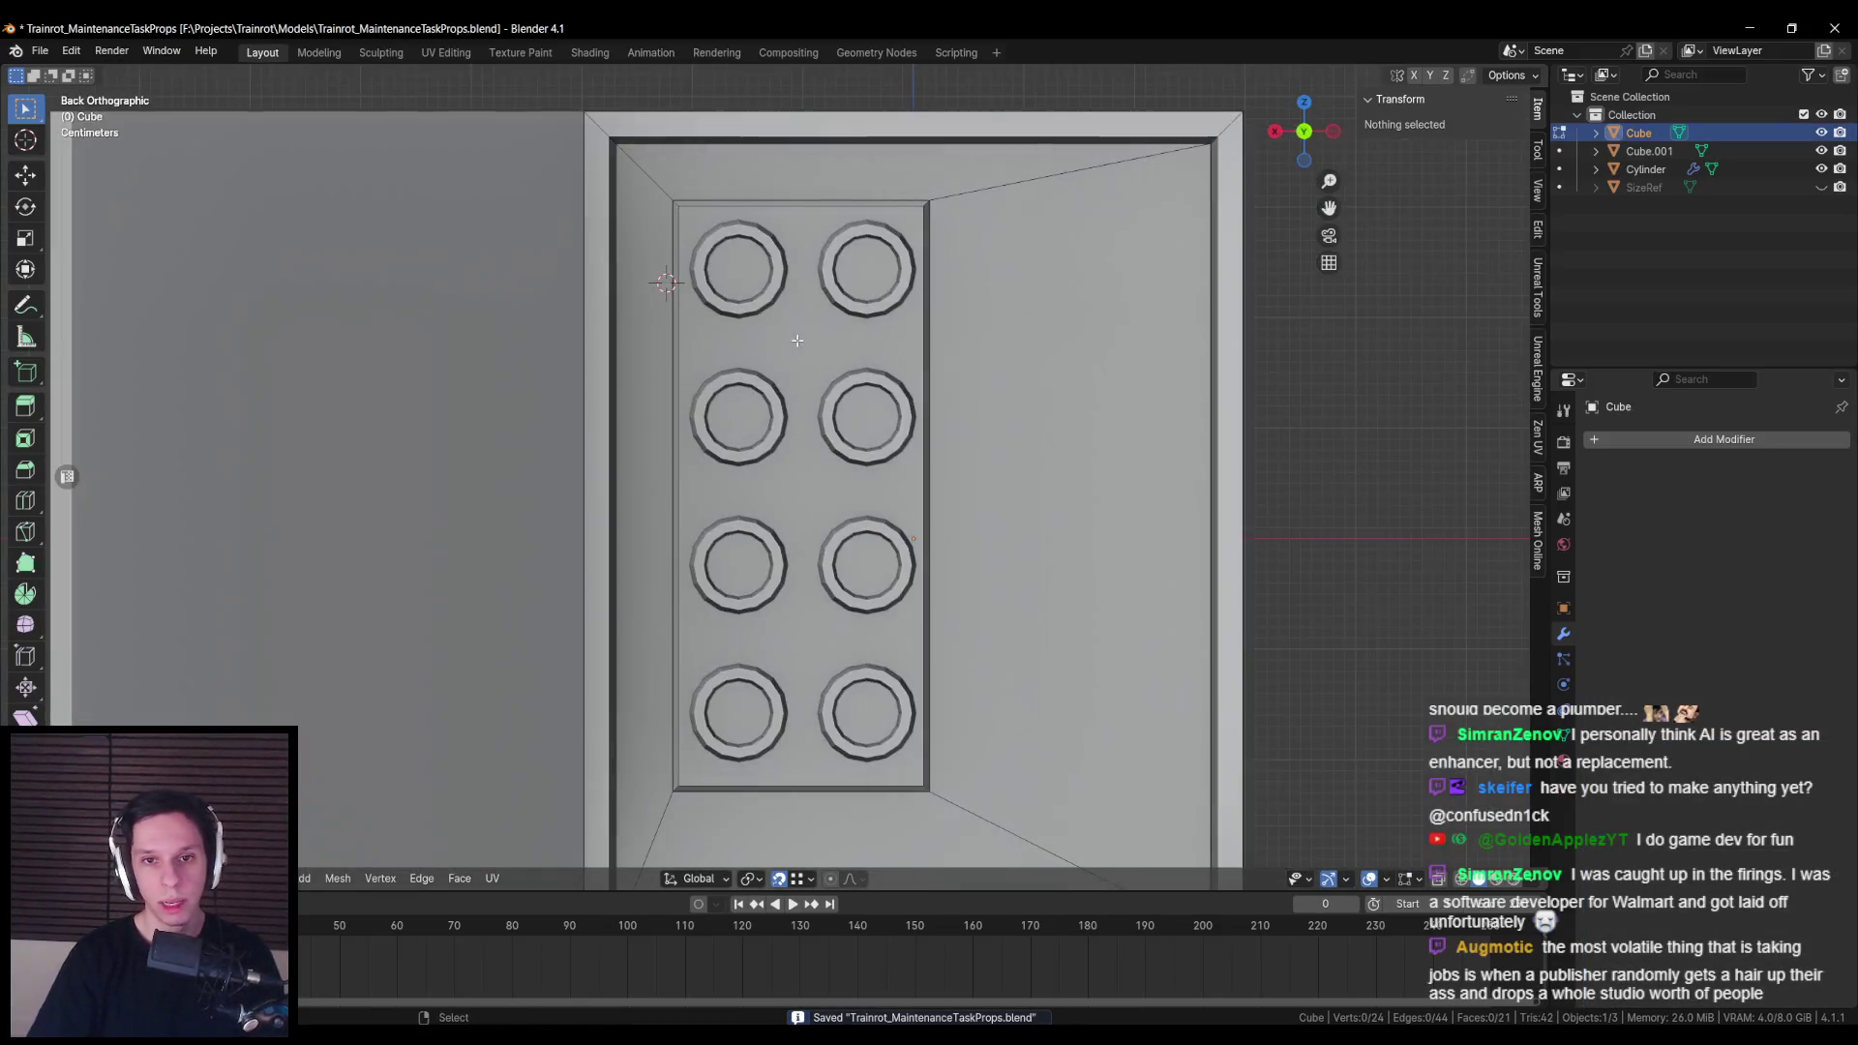
{"action": "left_click", "coordinate": [797, 340]}
{"action": "key", "text": "alt+a"}
{"action": "scroll", "coordinate": [796, 340], "scroll_direction": "down", "scroll_amount": 1}
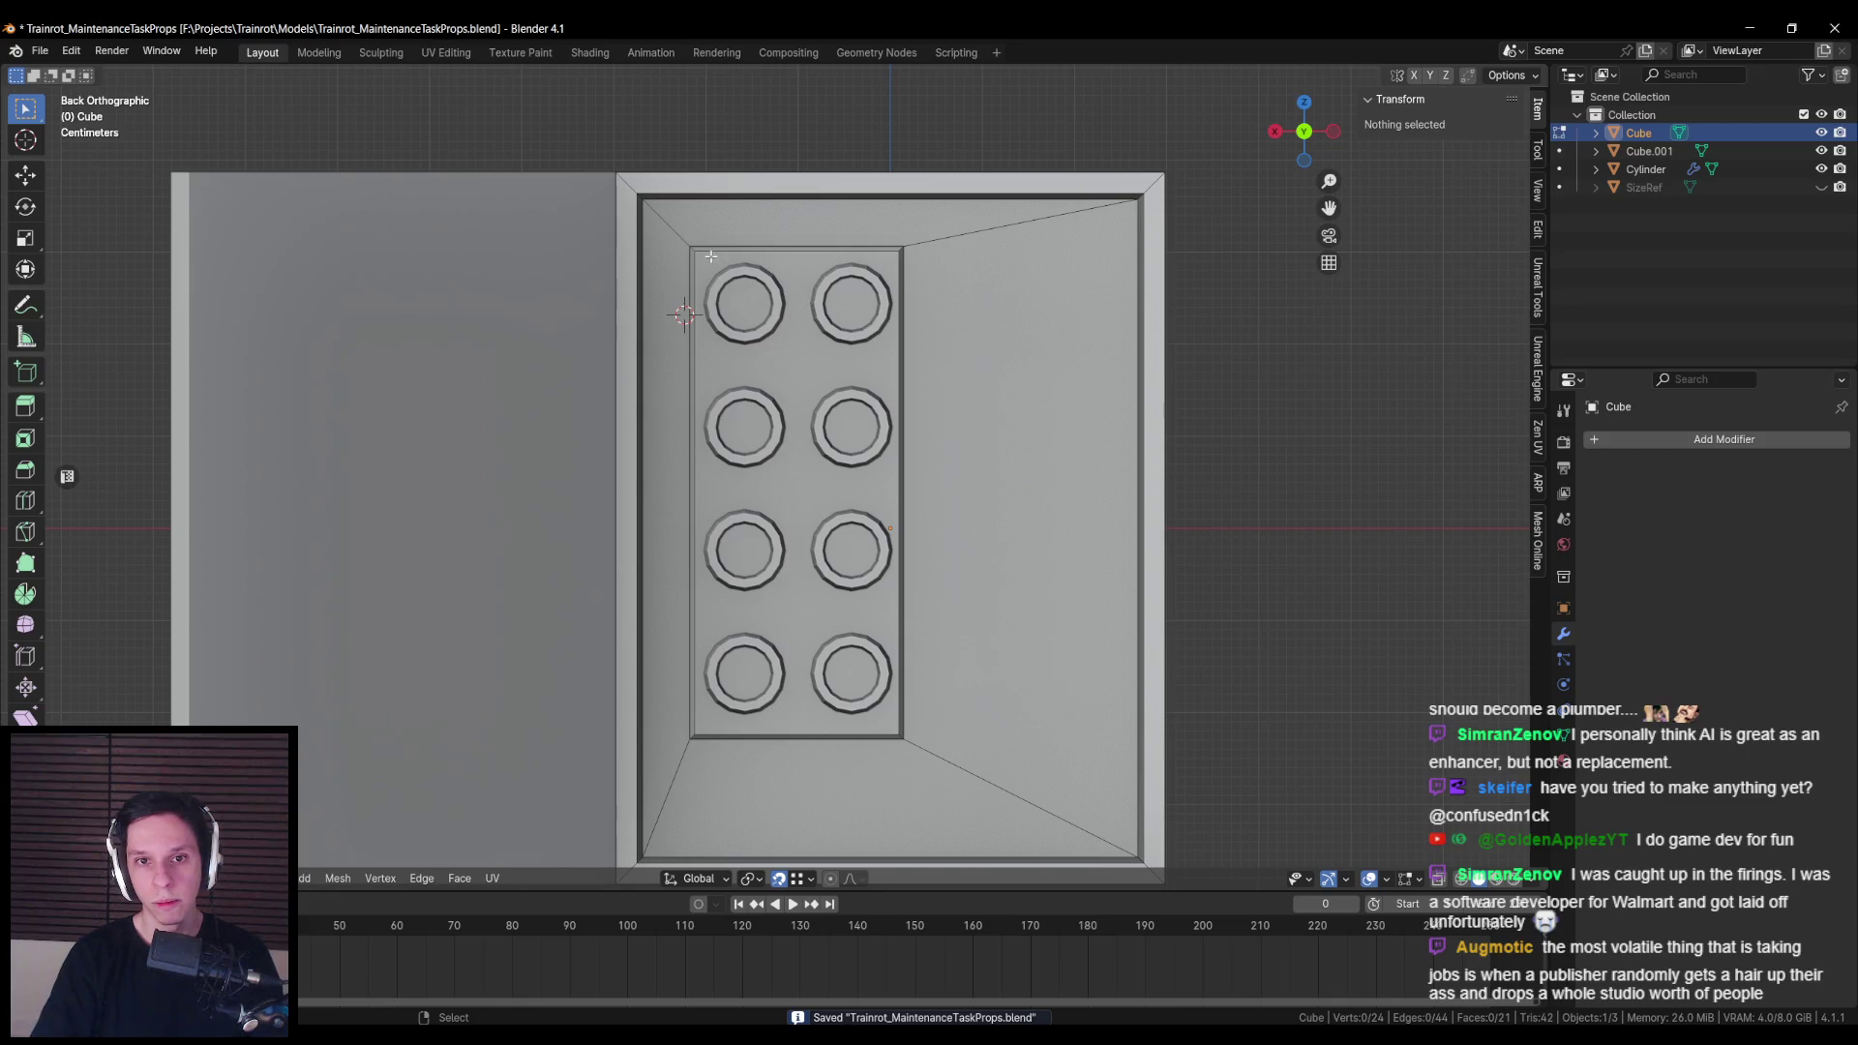
{"action": "left_click", "coordinate": [692, 250], "text": "alt"}
{"action": "key", "text": "1"}
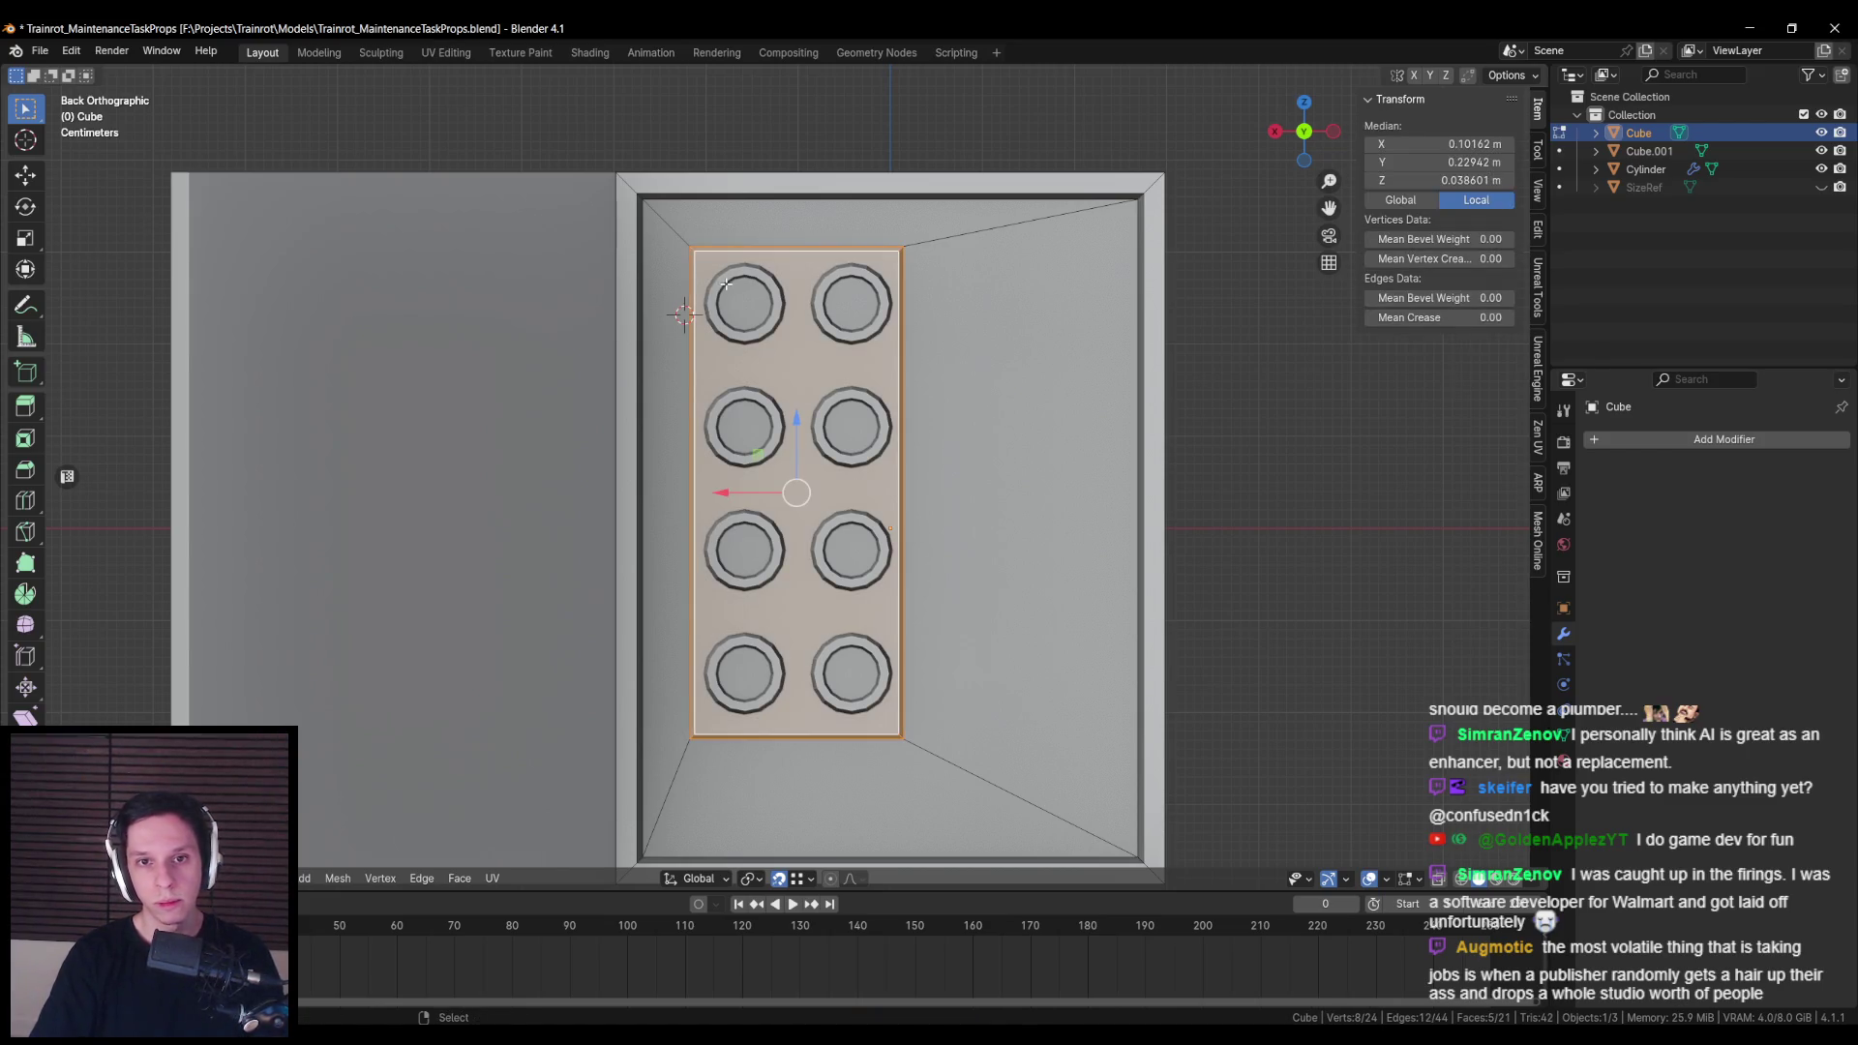
{"action": "key", "text": "p"}
{"action": "left_click", "coordinate": [726, 281]}
{"action": "key", "text": "Tab"}
{"action": "left_click", "coordinate": [723, 259]}
Step: Add two vertical loop cuts across Cube.002 and spread them apart along X
{"action": "key", "text": "Tab"}
{"action": "scroll", "coordinate": [786, 251], "scroll_direction": "up", "scroll_amount": 1}
{"action": "left_click", "coordinate": [786, 251]}
{"action": "key", "text": "s"}
{"action": "key", "text": "x"}
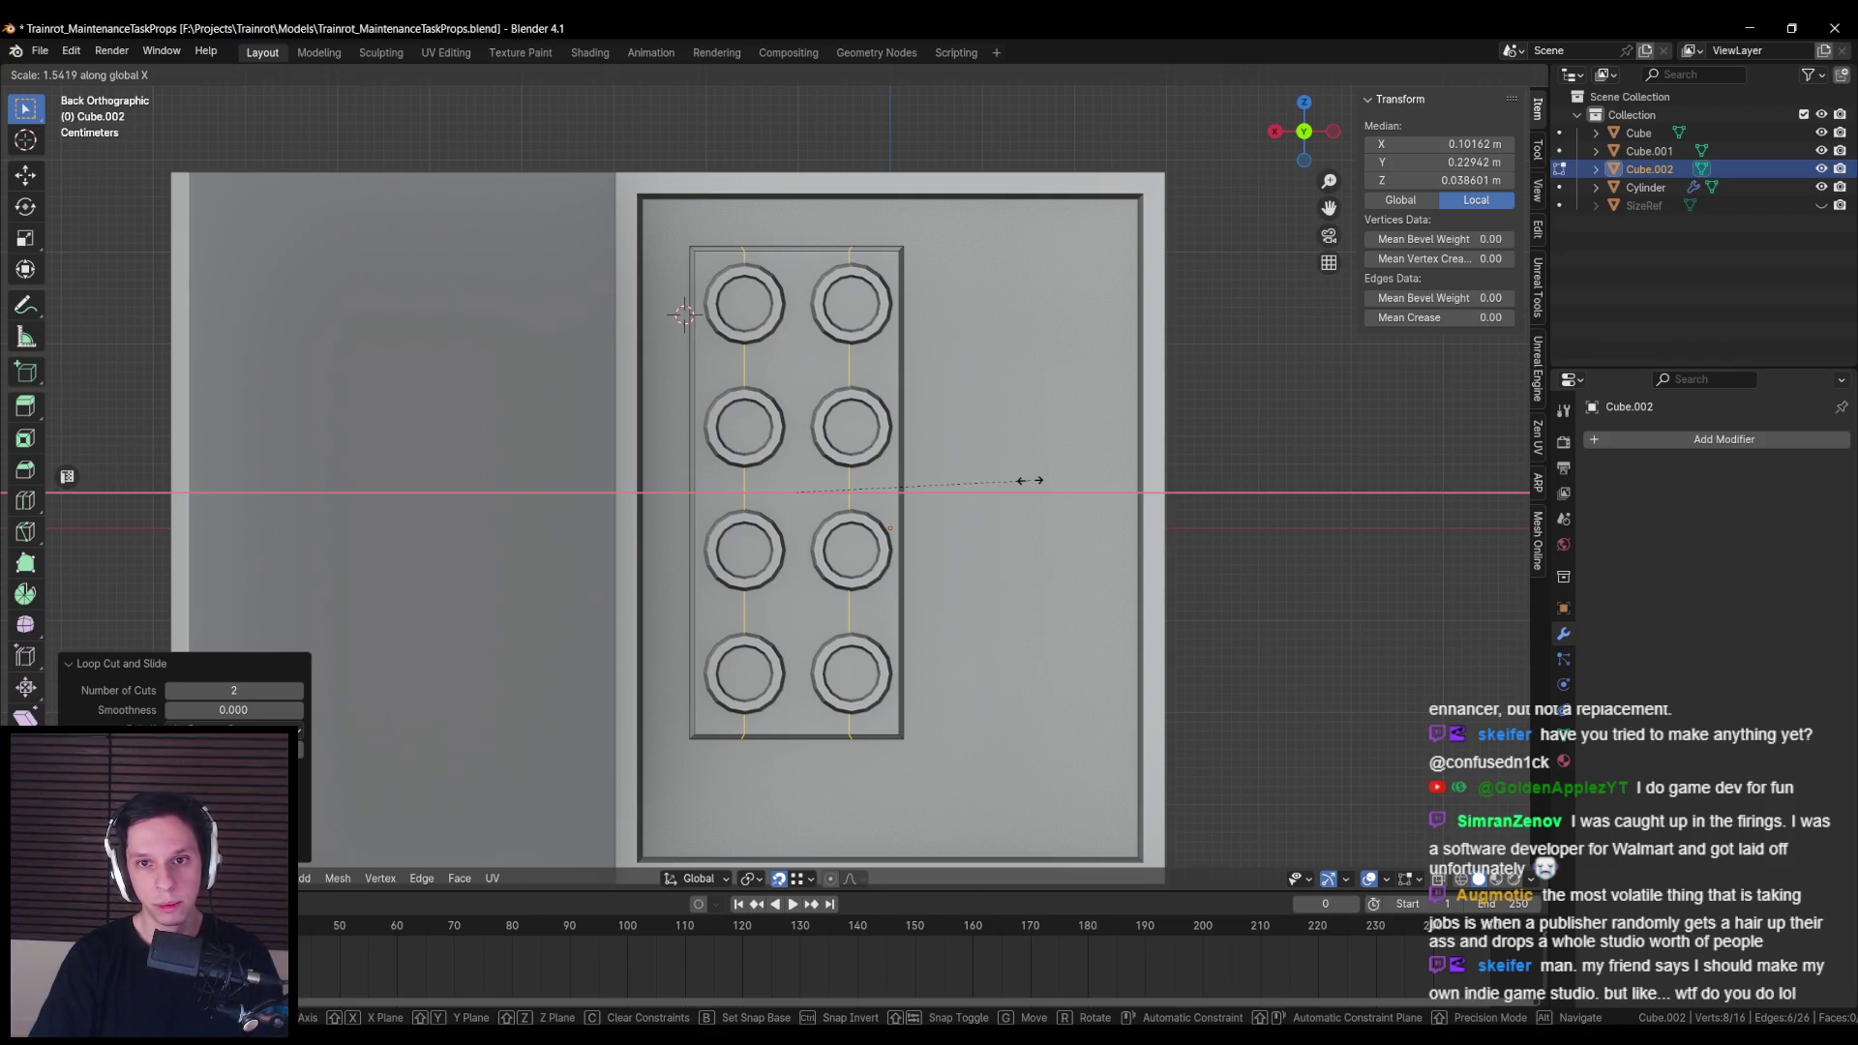
Step: Straighten the two vertical cuts on X and place them through the left and right button column centres
{"action": "left_click", "coordinate": [1028, 480]}
{"action": "scroll", "coordinate": [683, 529], "scroll_direction": "up", "scroll_amount": 7}
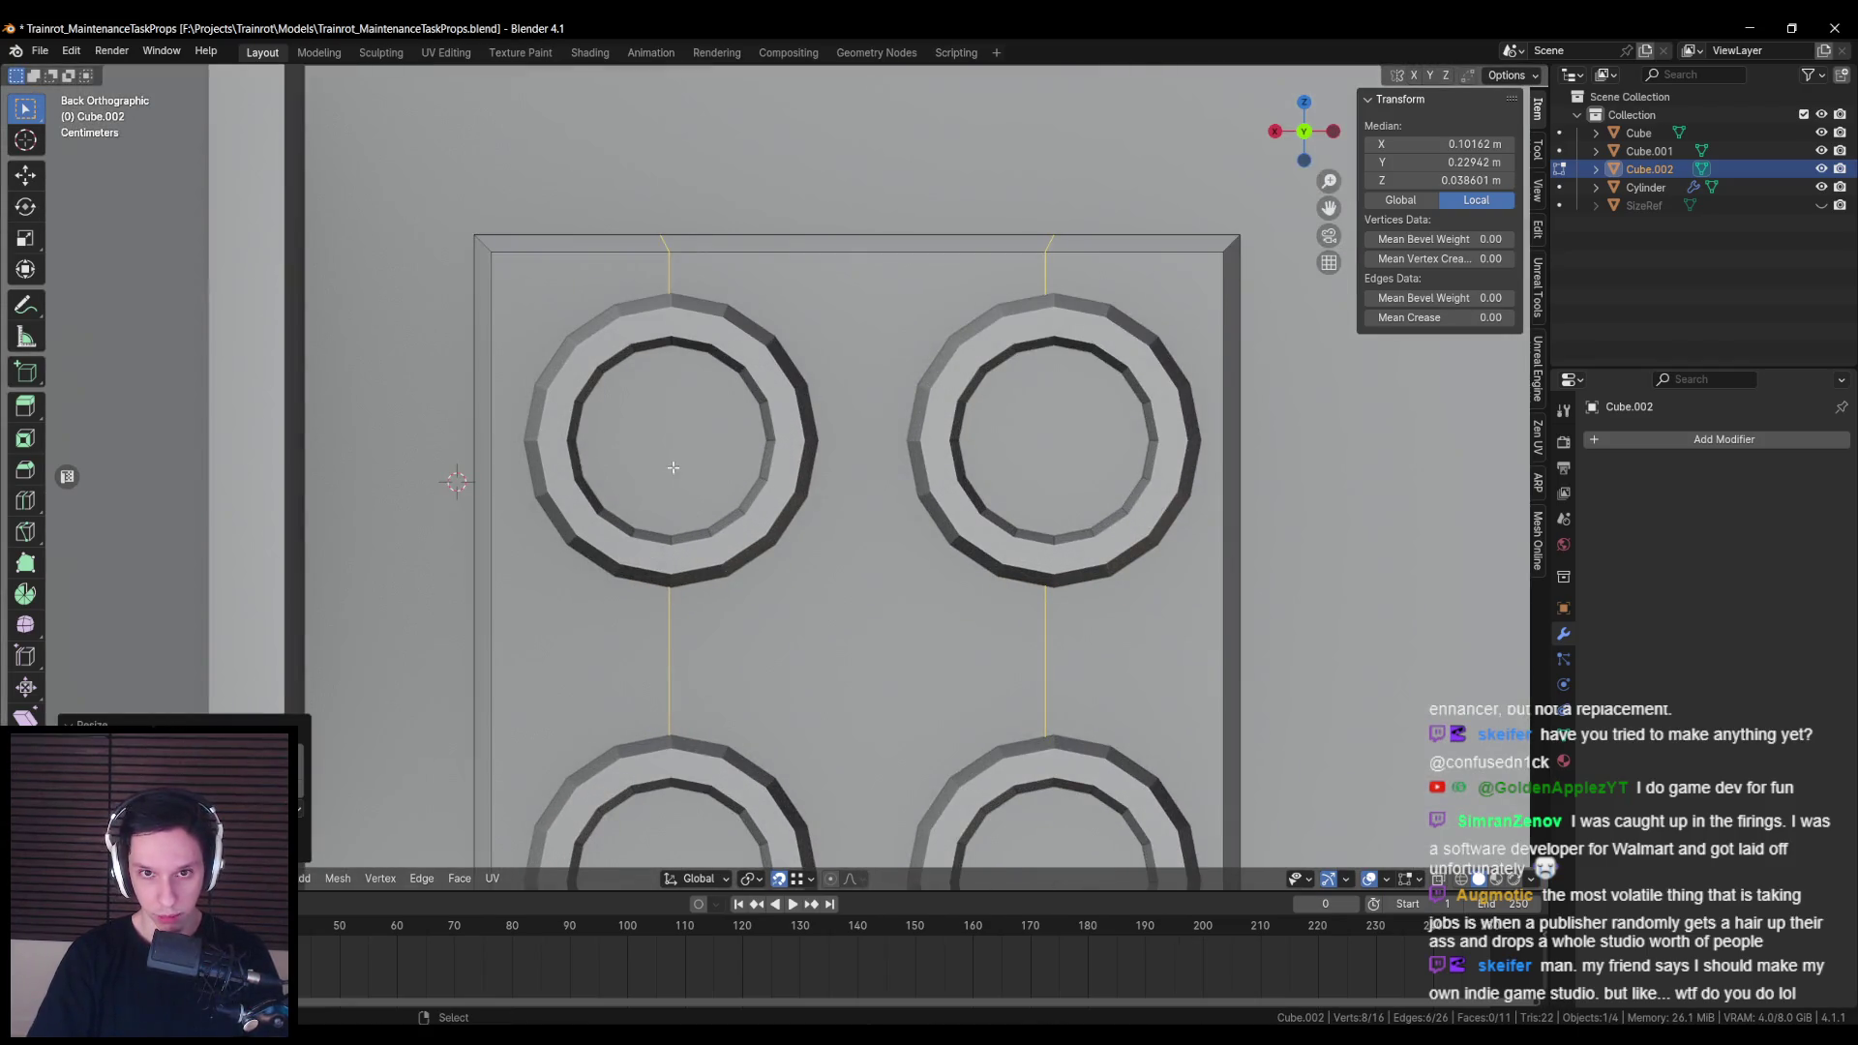
{"action": "left_click", "coordinate": [669, 658], "text": "alt"}
{"action": "key", "text": "s"}
{"action": "key", "text": "x"}
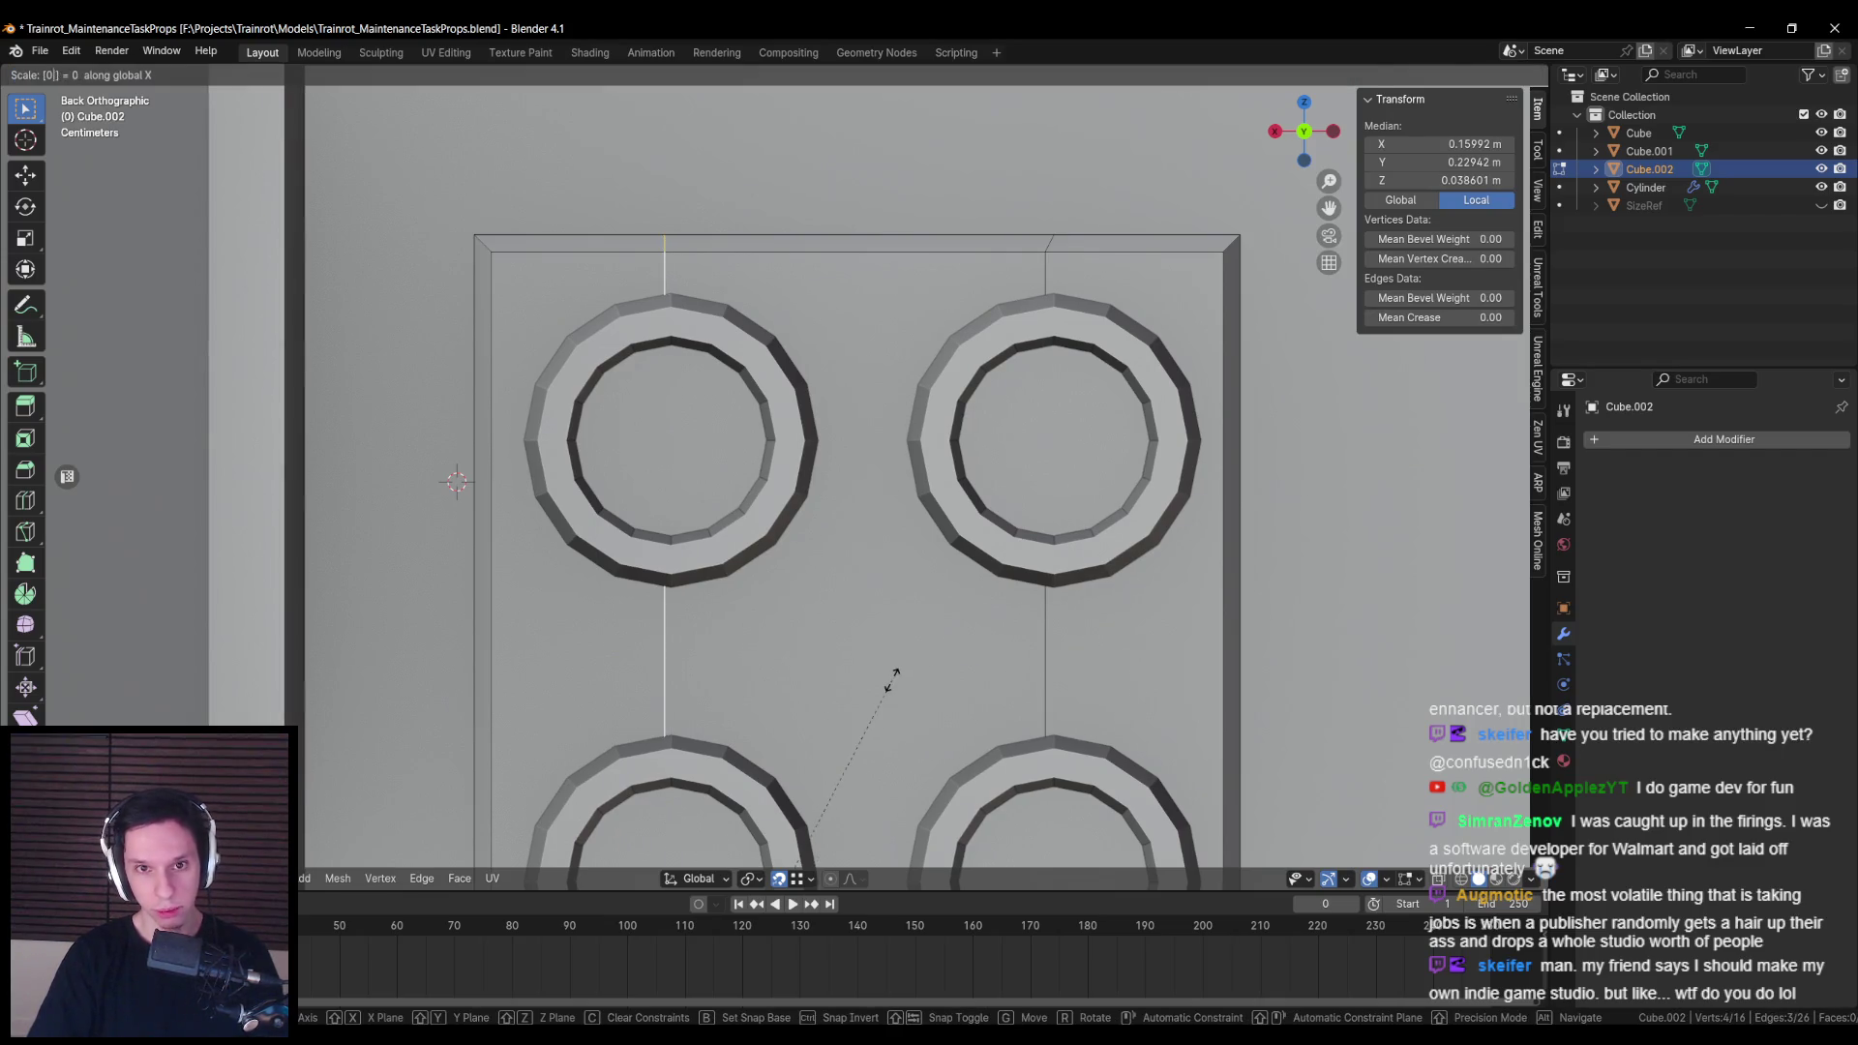
{"action": "key", "text": "Return"}
{"action": "key", "text": "g"}
{"action": "key", "text": "x"}
{"action": "key", "text": "Return"}
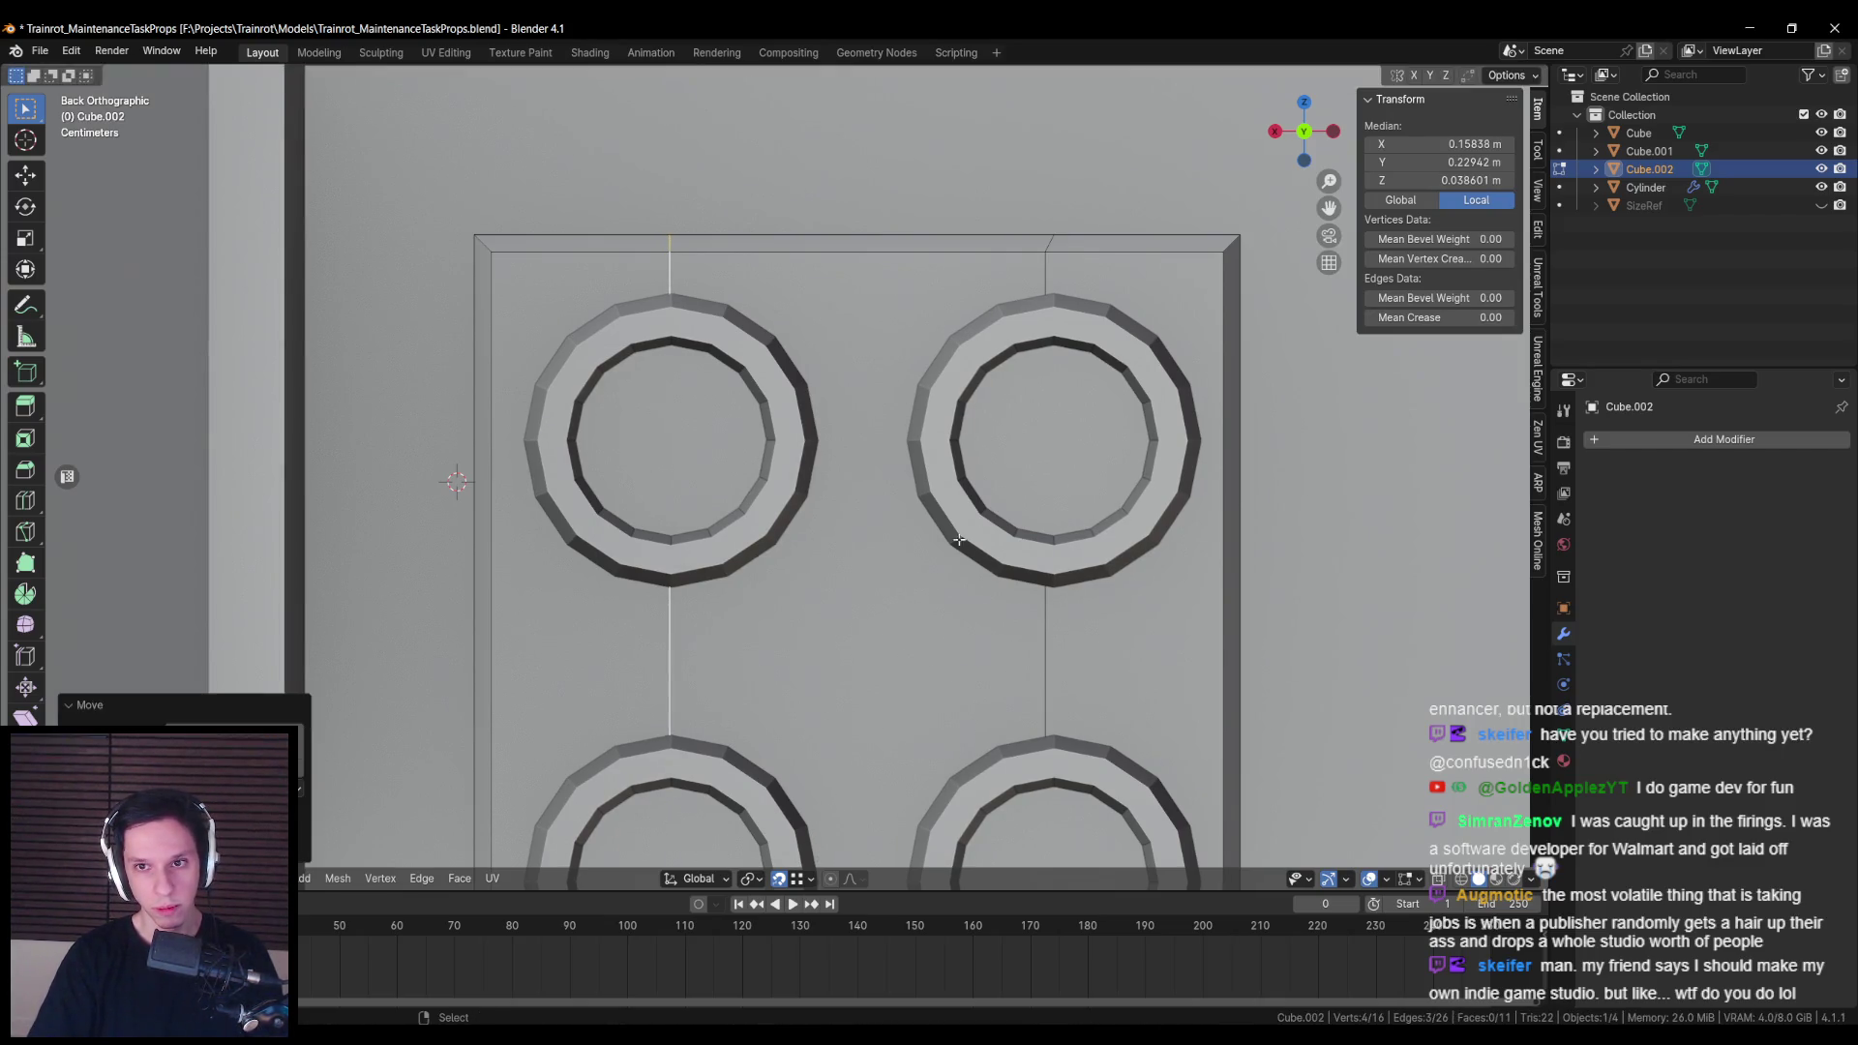
{"action": "left_click", "coordinate": [1045, 658], "text": "alt"}
{"action": "key", "text": "s"}
{"action": "key", "text": "x"}
{"action": "key", "text": "Return"}
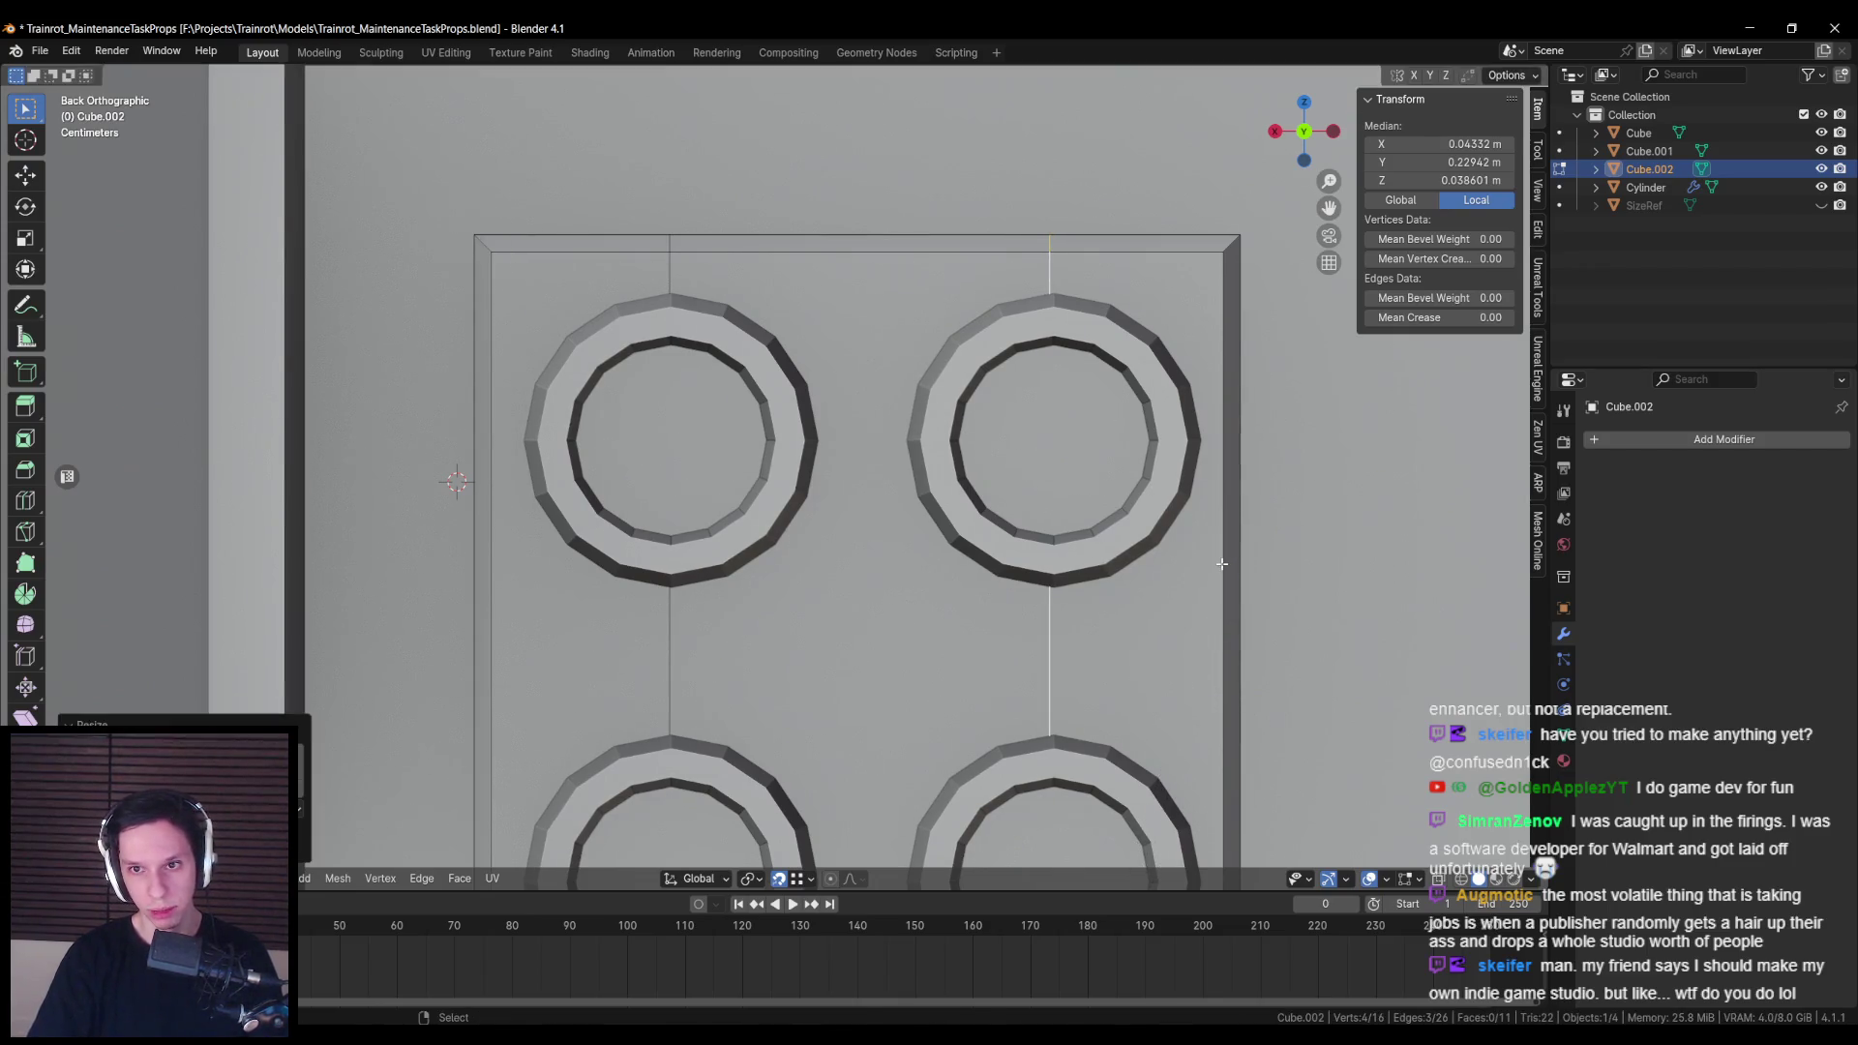
Step: Add four horizontal loop cuts across the plate without sliding them
{"action": "key", "text": "alt+a"}
{"action": "scroll", "coordinate": [794, 481], "scroll_direction": "down", "scroll_amount": 3}
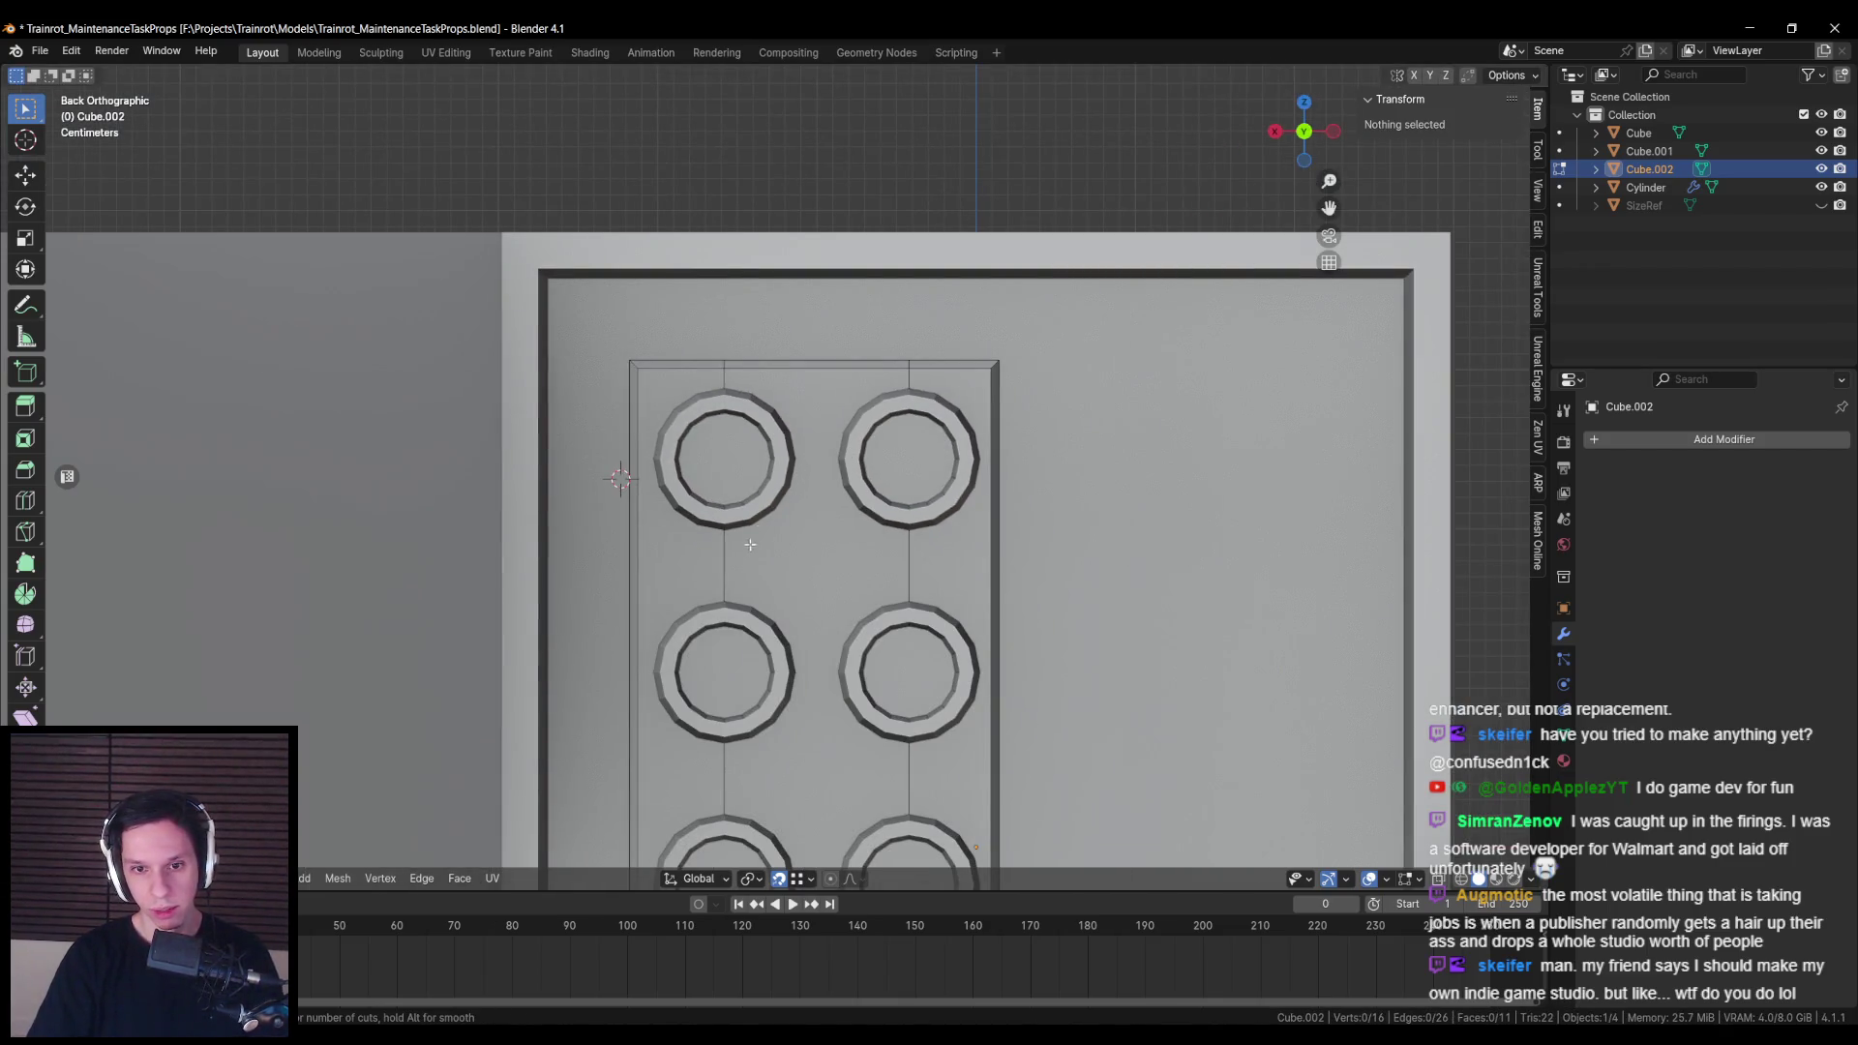
{"action": "scroll", "coordinate": [737, 588], "scroll_direction": "up", "scroll_amount": 3}
{"action": "left_click", "coordinate": [740, 600]}
{"action": "right_click", "coordinate": [740, 600]}
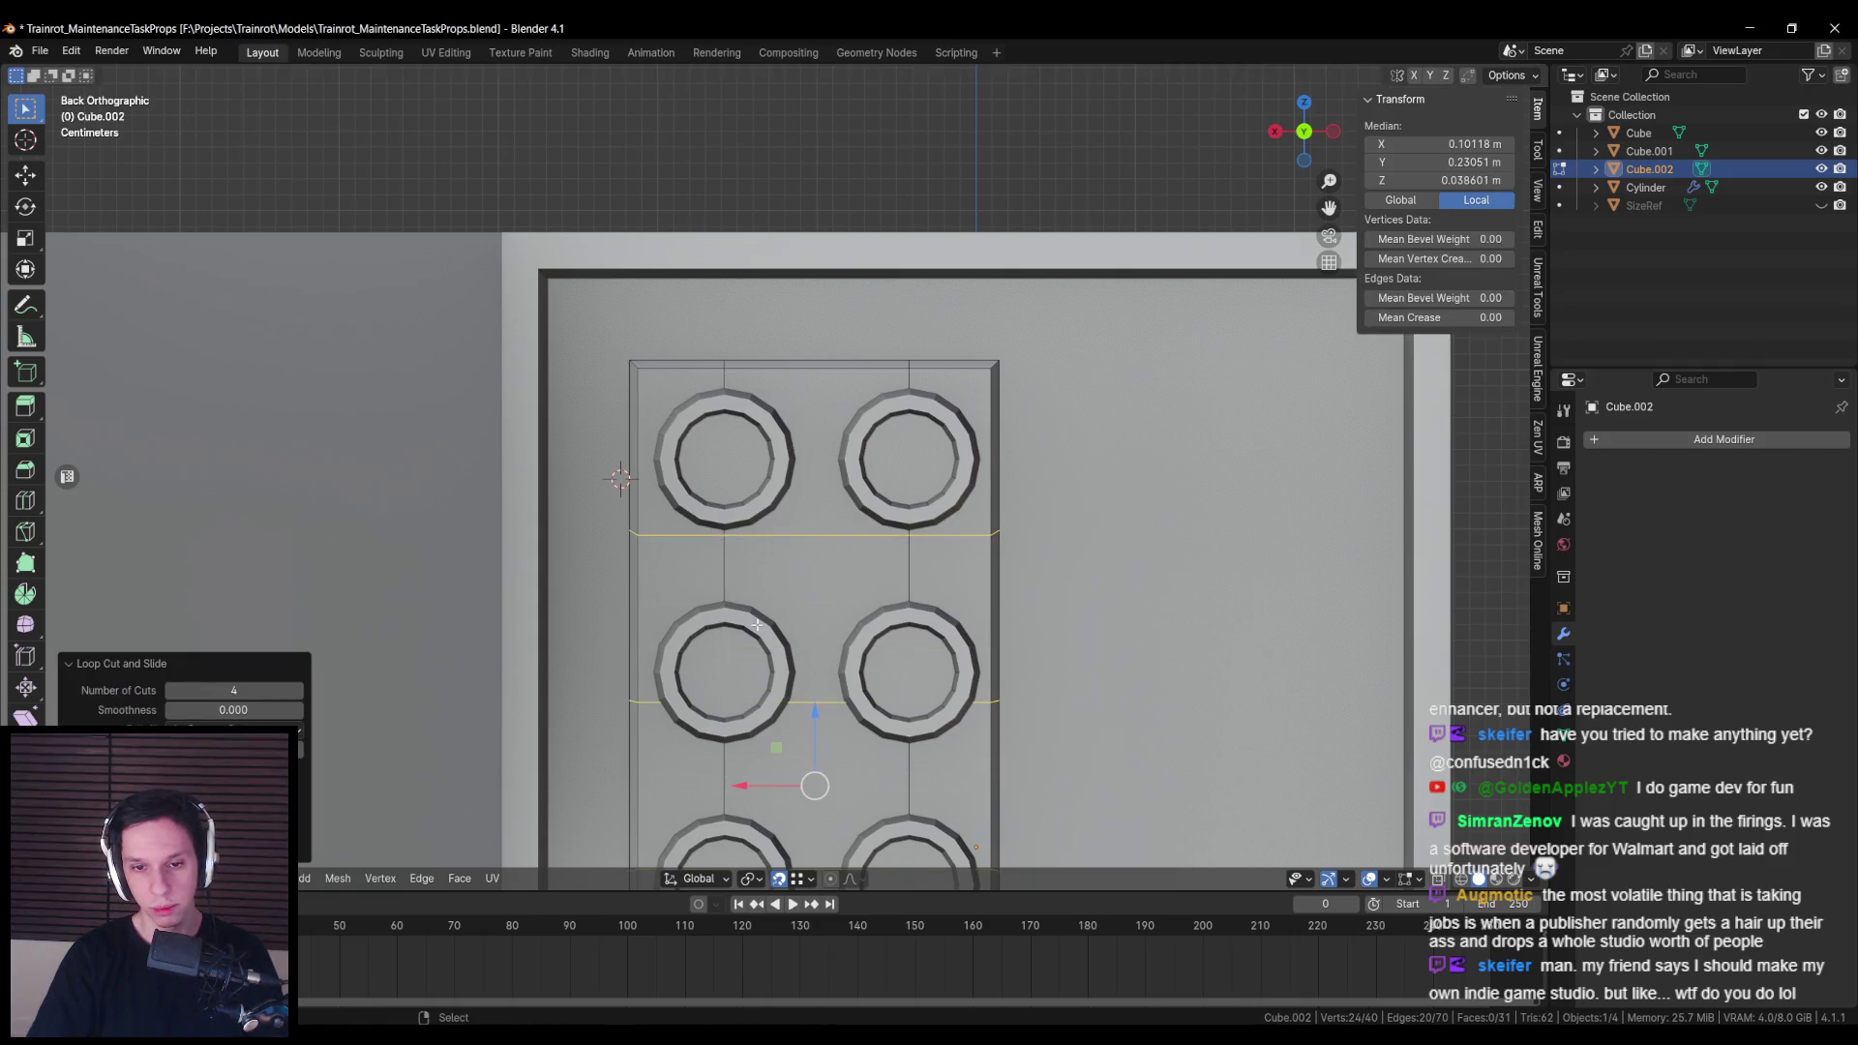
{"action": "scroll", "coordinate": [765, 684], "scroll_direction": "down", "scroll_amount": 3}
{"action": "scroll", "coordinate": [766, 684], "scroll_direction": "up", "scroll_amount": 4}
Step: Straighten the lower two horizontal cuts on Z and align them with the bottom and third button rows
{"action": "left_click", "coordinate": [788, 570], "text": "alt"}
{"action": "key", "text": "s"}
{"action": "key", "text": "x"}
{"action": "key", "text": "z"}
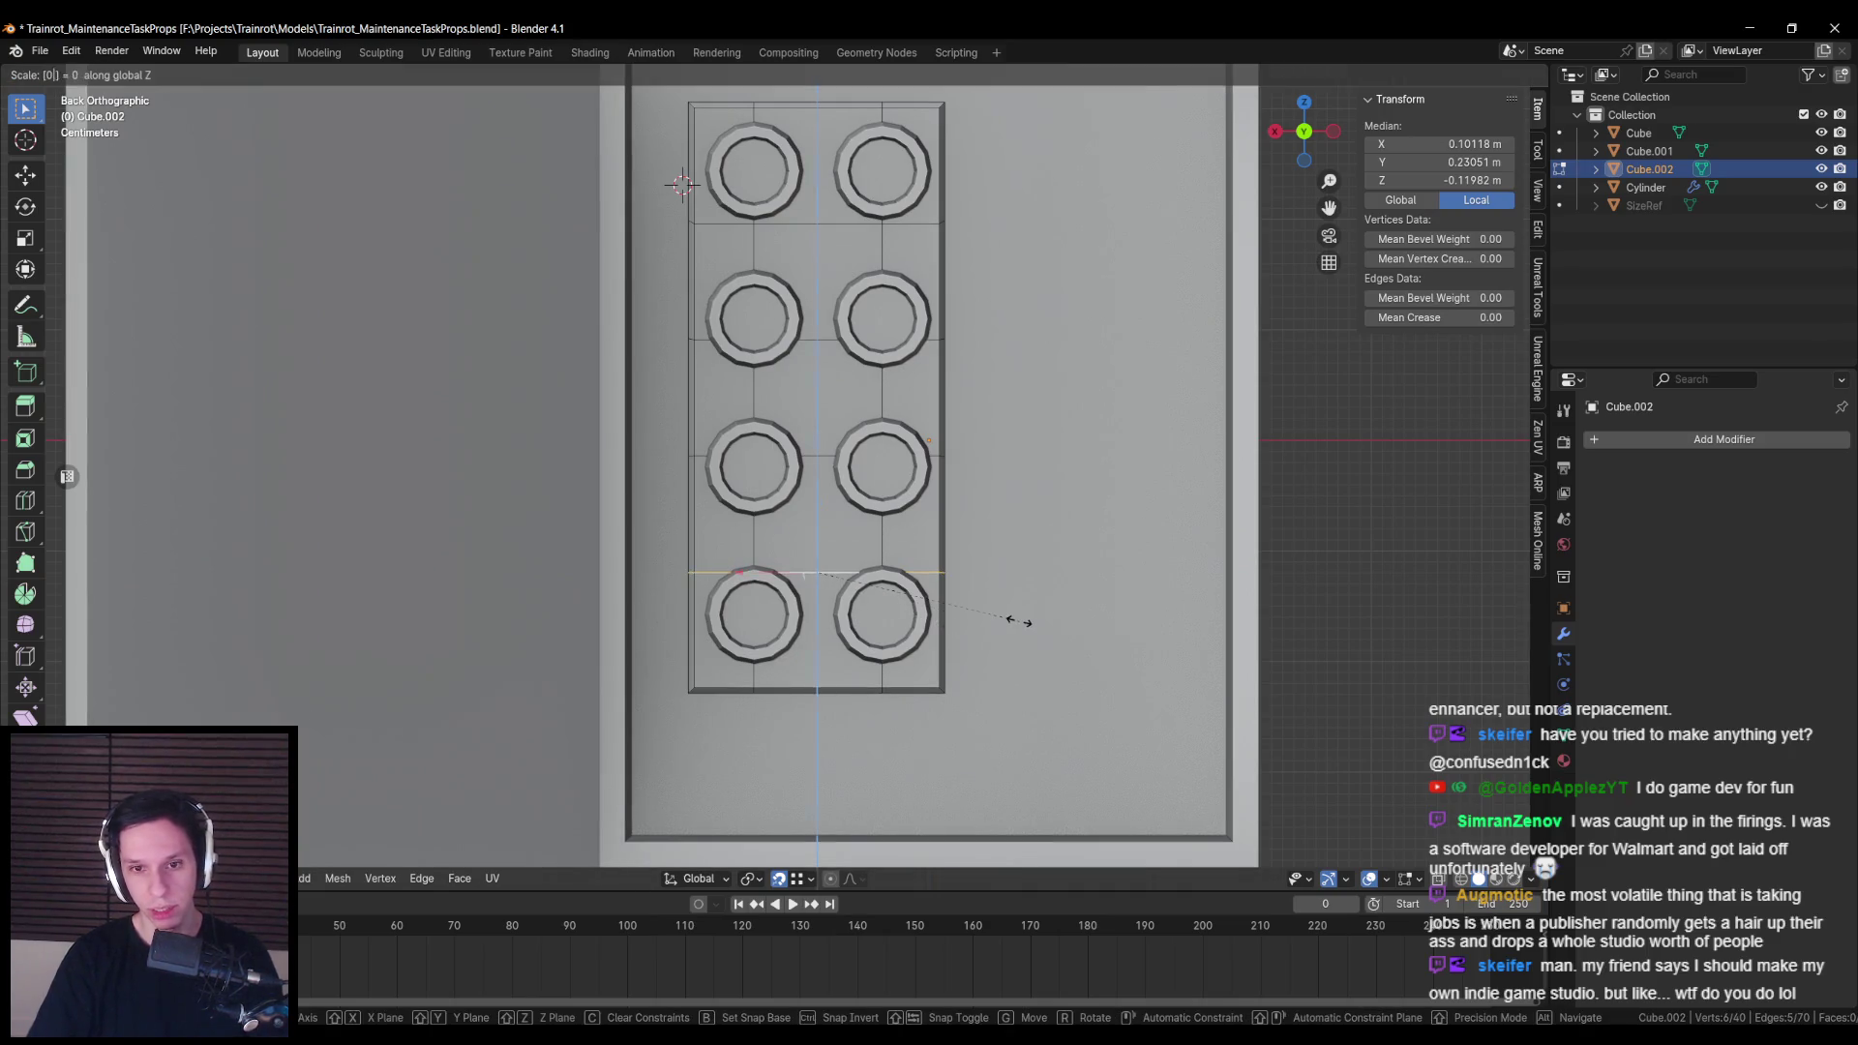
{"action": "key", "text": "Return"}
{"action": "scroll", "coordinate": [1026, 629], "scroll_direction": "up", "scroll_amount": 2}
{"action": "key", "text": "g"}
{"action": "key", "text": "z"}
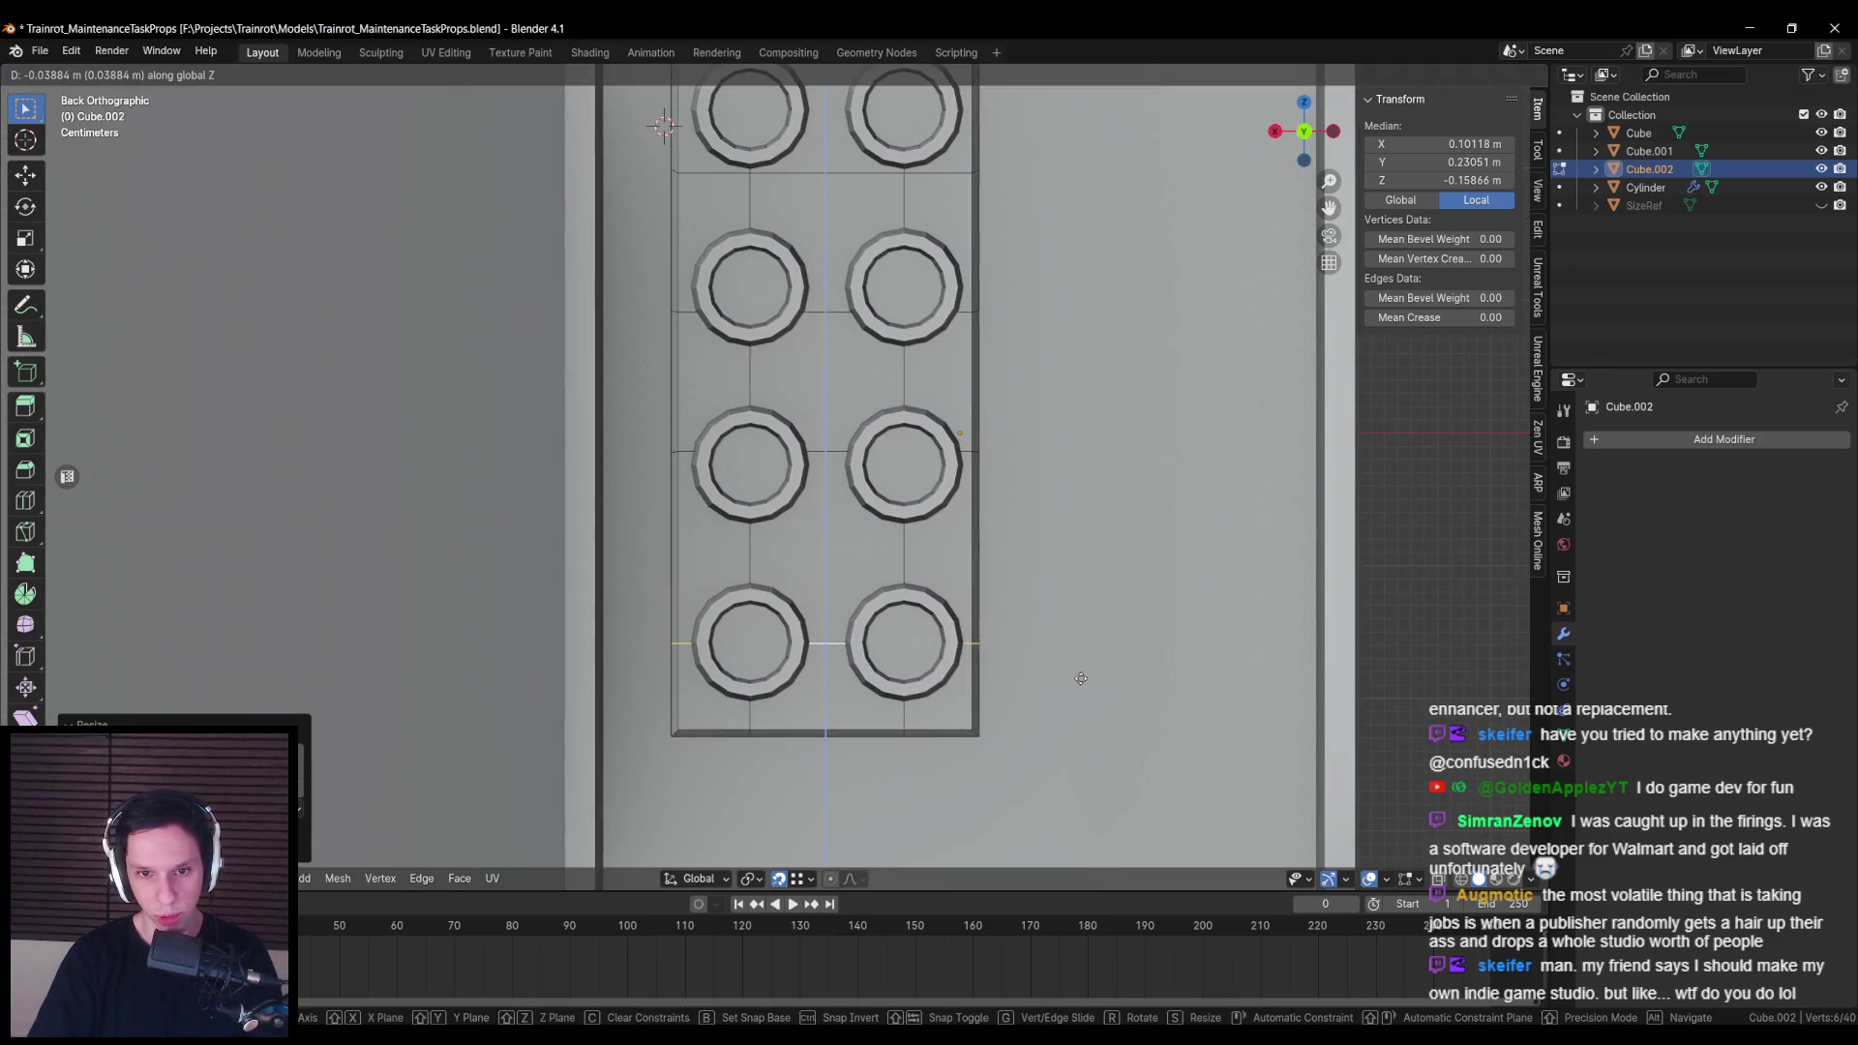
{"action": "key", "text": "Return"}
{"action": "left_click", "coordinate": [967, 453], "text": "alt"}
{"action": "key", "text": "s"}
{"action": "key", "text": "z"}
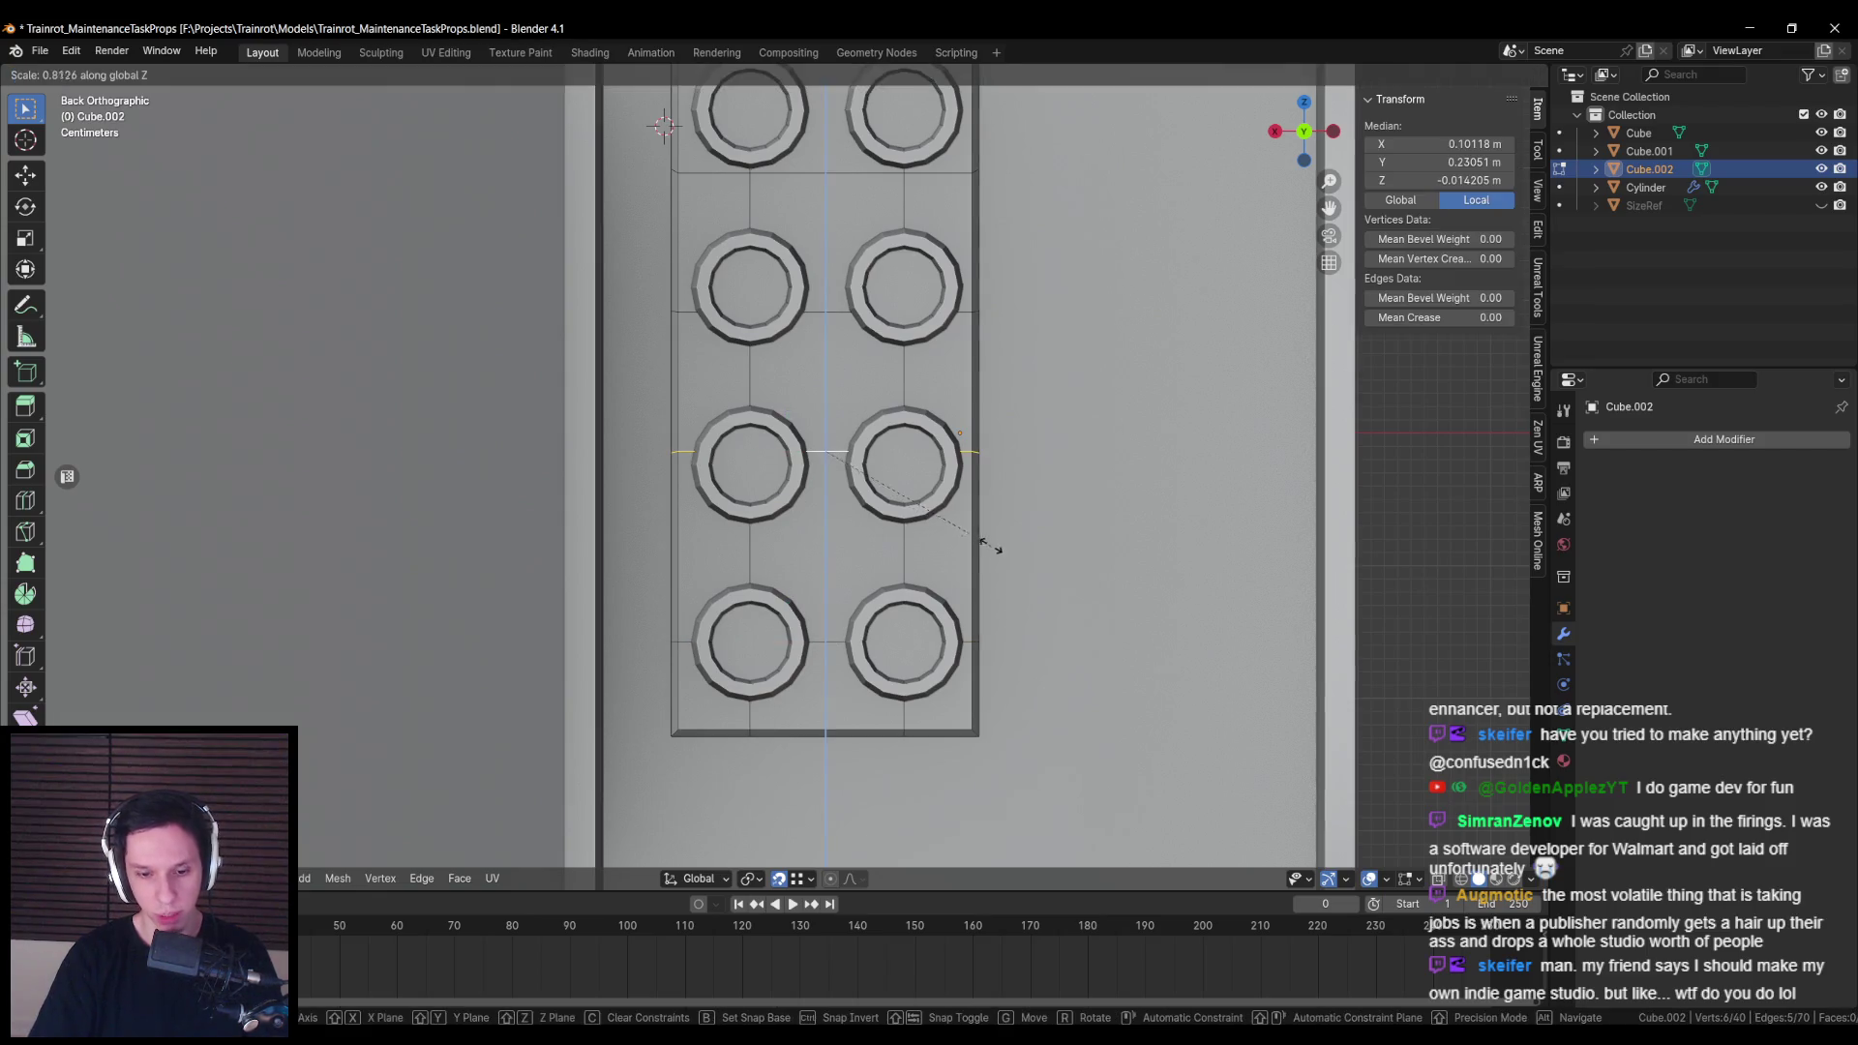
{"action": "key", "text": "Return"}
{"action": "key", "text": "g"}
{"action": "key", "text": "z"}
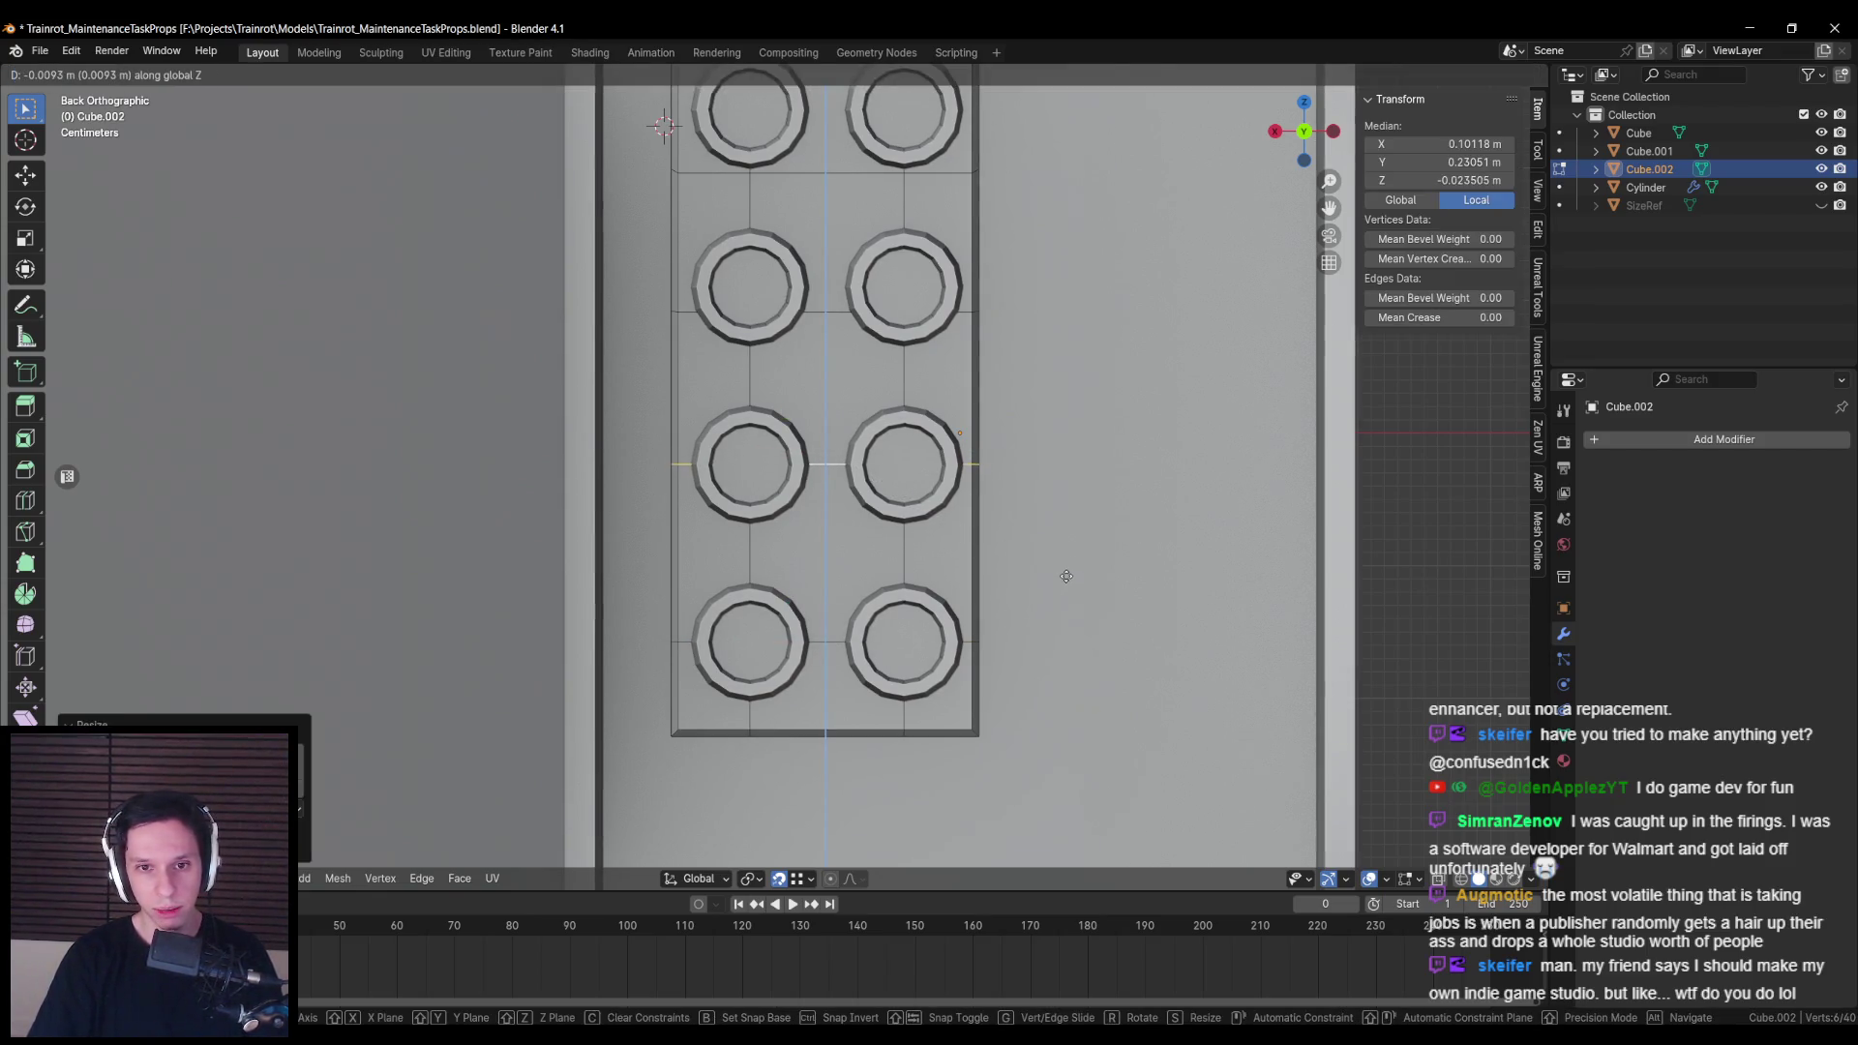
{"action": "key", "text": "Return"}
Step: Align the upper two horizontal cuts with the second and first button row centres
{"action": "scroll", "coordinate": [1065, 577], "scroll_direction": "up", "scroll_amount": 3}
{"action": "left_click", "coordinate": [968, 476], "text": "alt"}
{"action": "key", "text": "s"}
{"action": "key", "text": "z"}
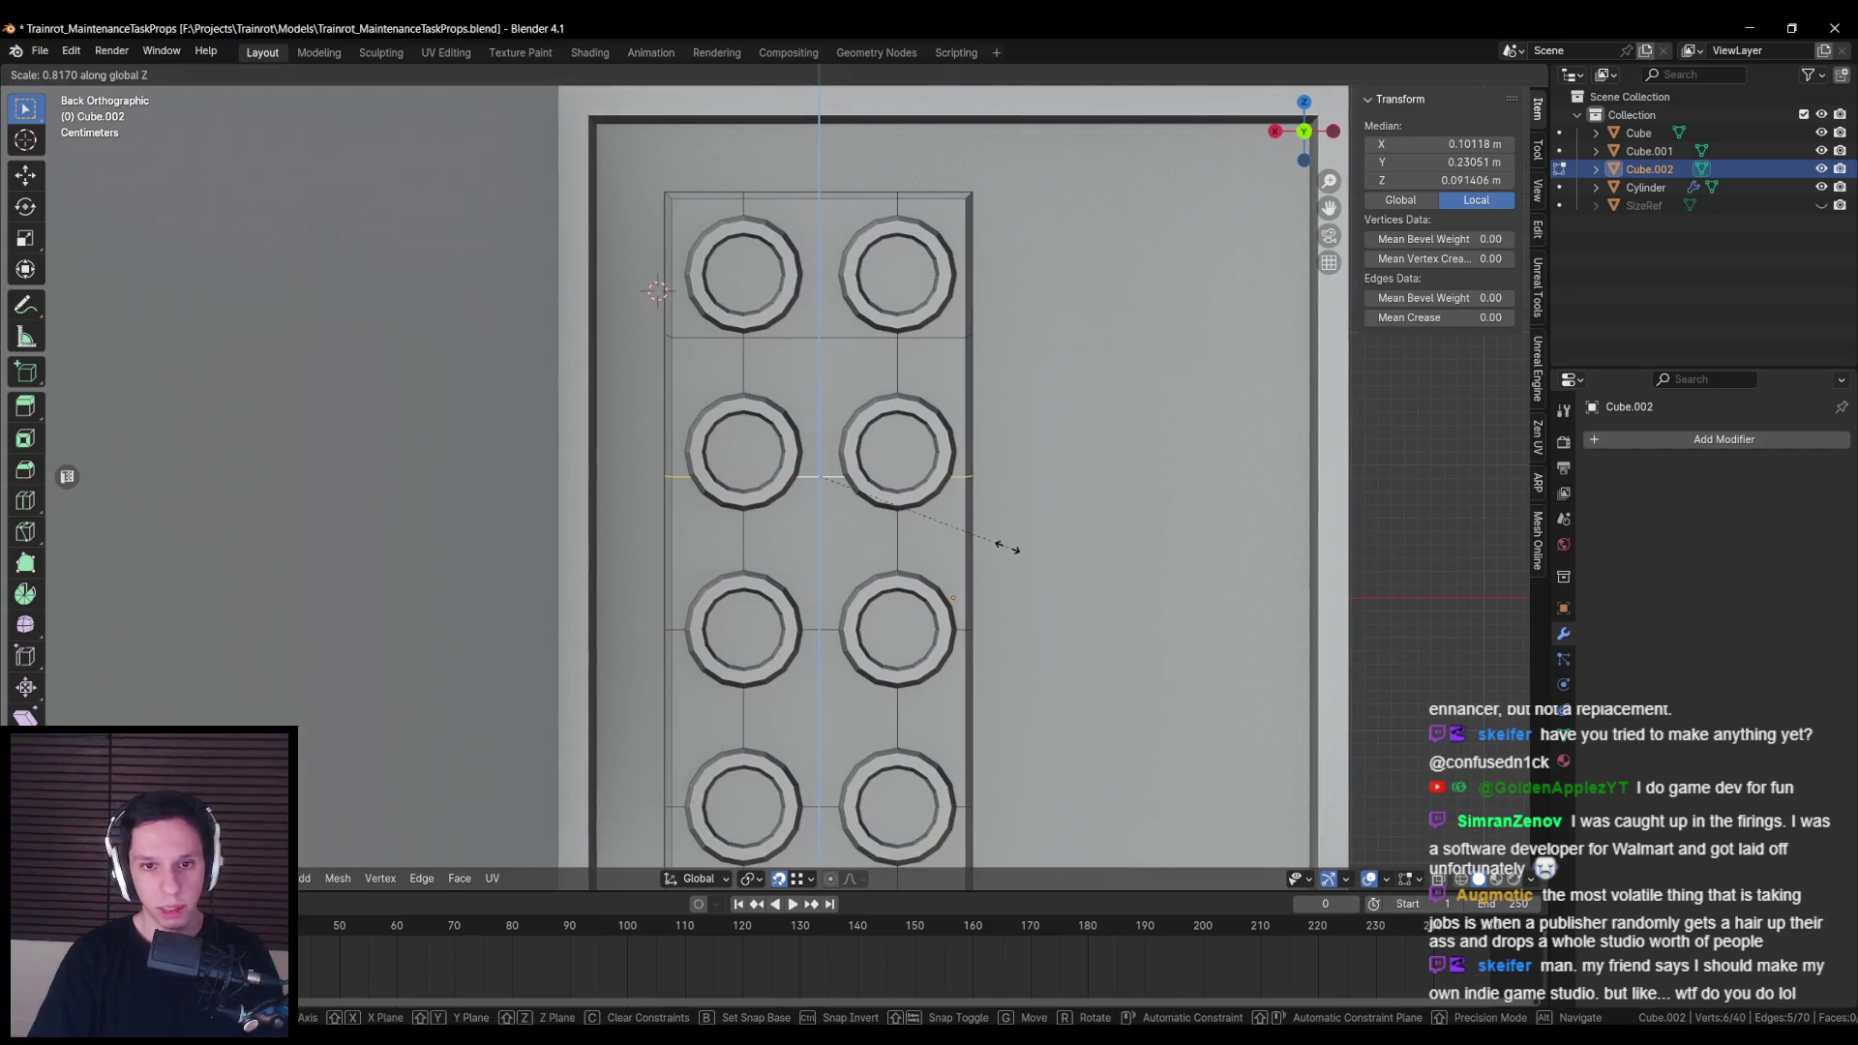
{"action": "key", "text": "Return"}
{"action": "key", "text": "g"}
{"action": "key", "text": "z"}
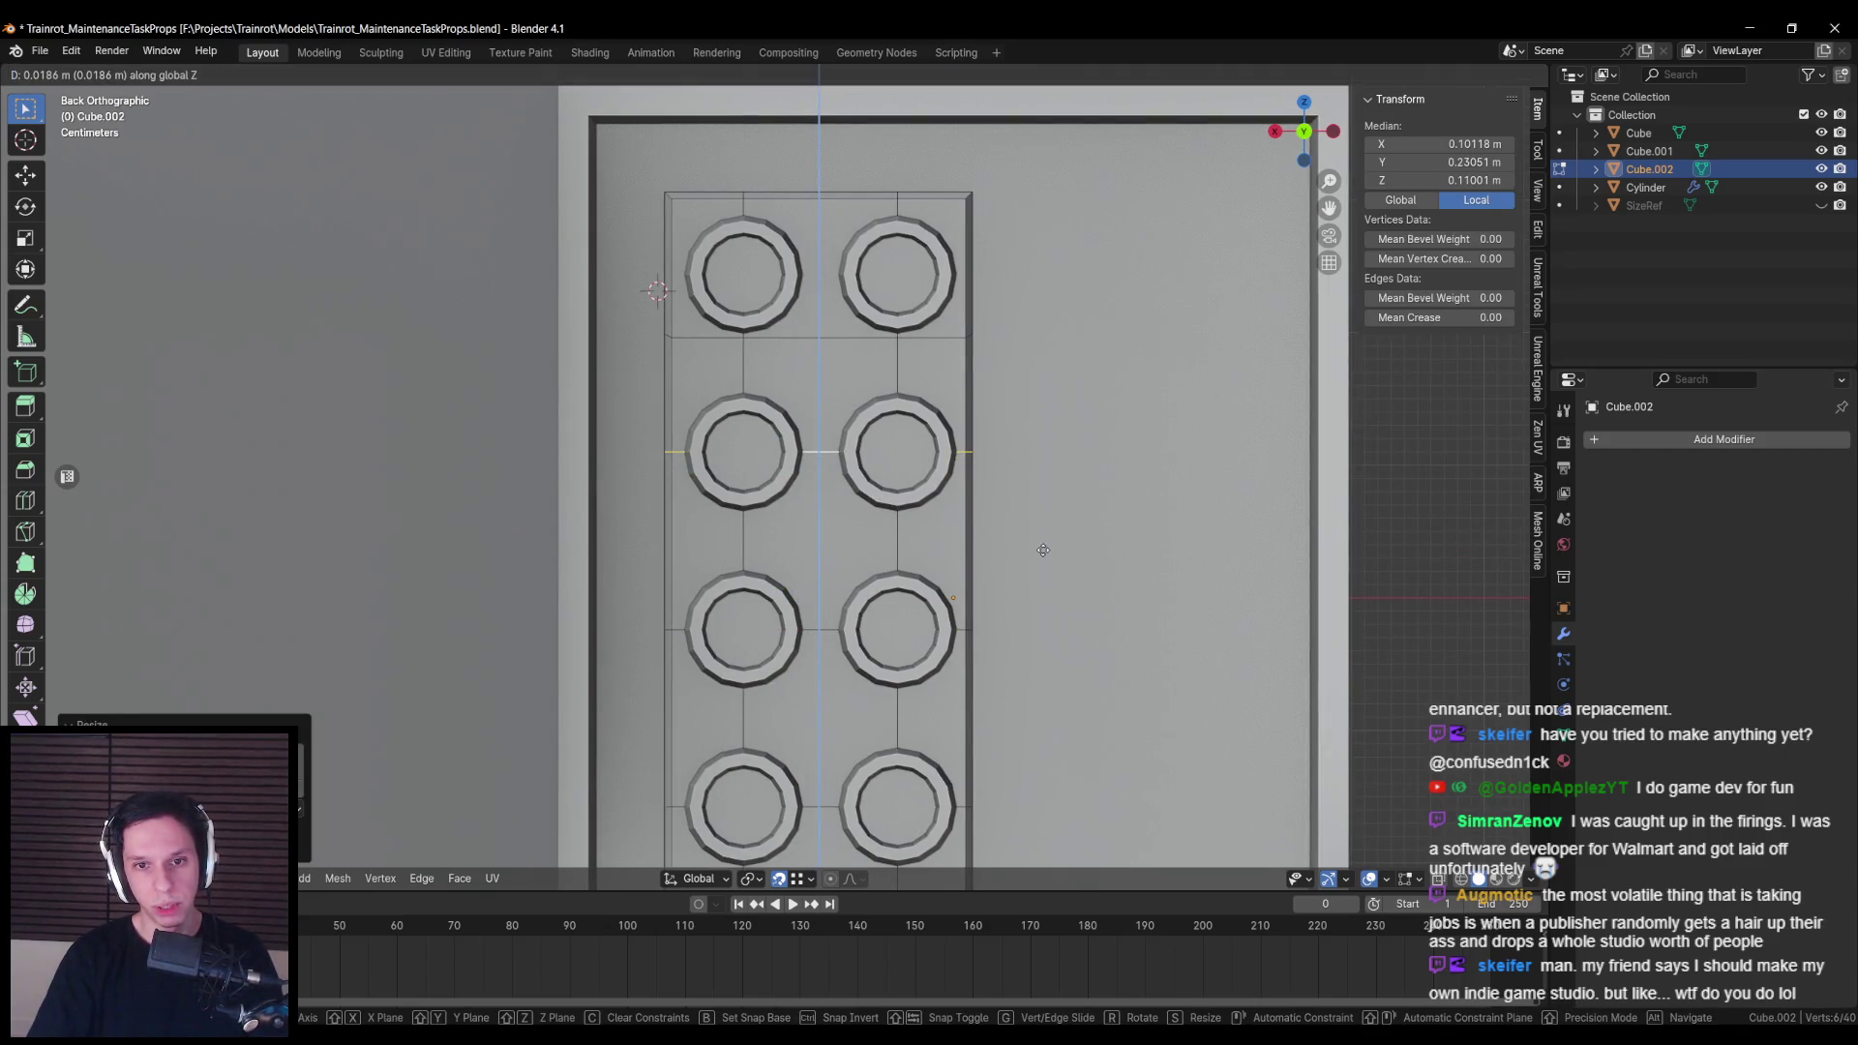
{"action": "key", "text": "Return"}
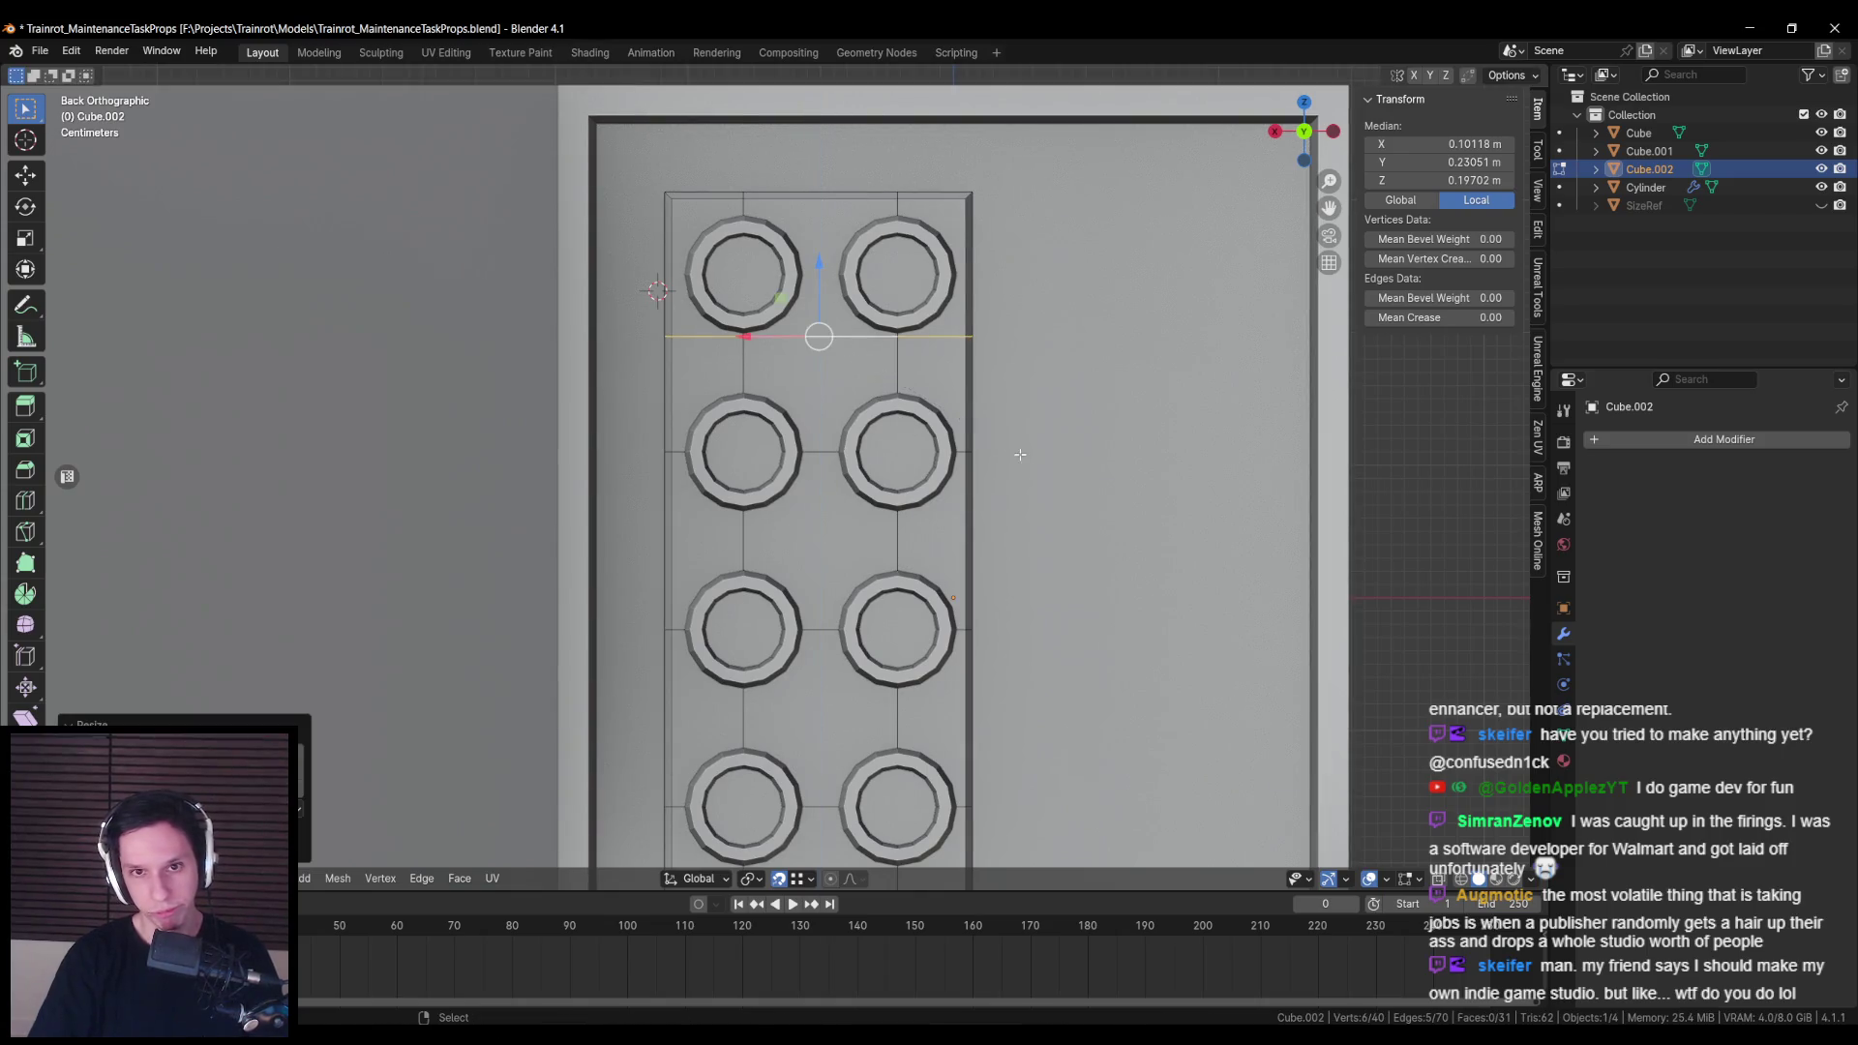
{"action": "key", "text": "g"}
{"action": "key", "text": "z"}
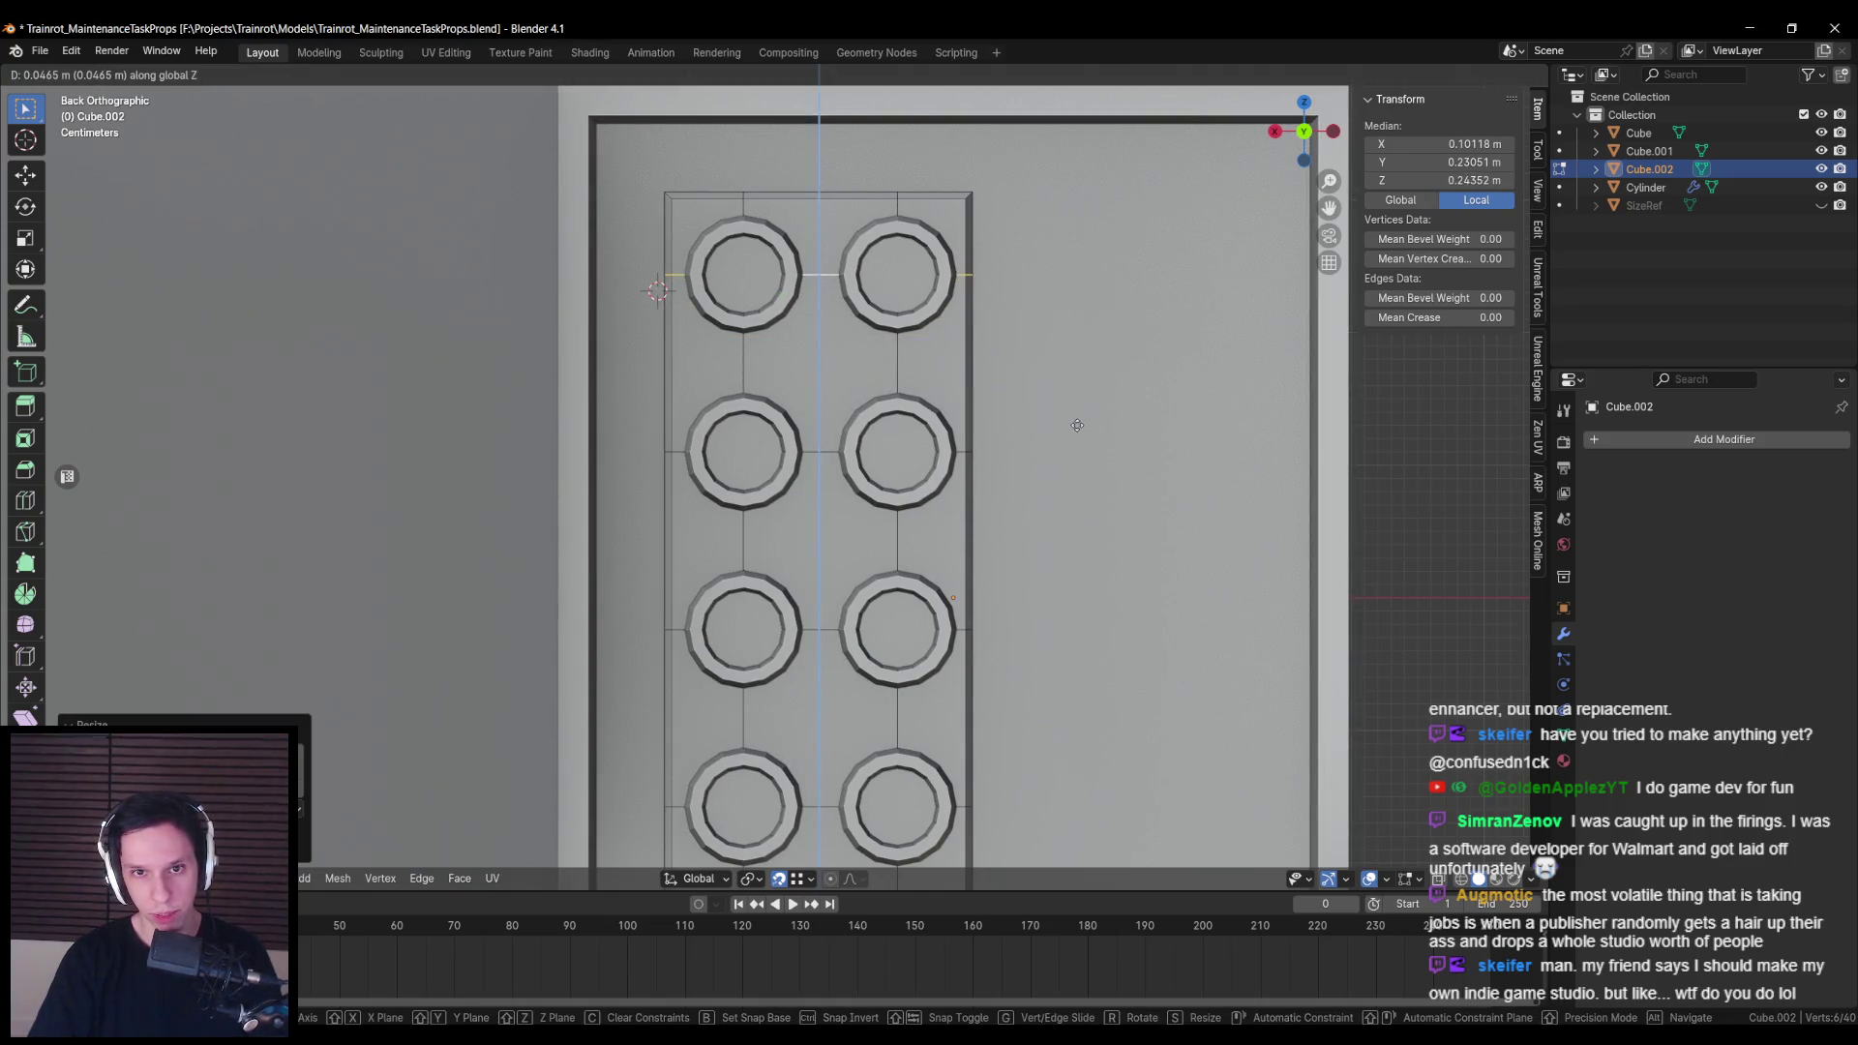
{"action": "left_click", "coordinate": [1077, 425]}
{"action": "left_click", "coordinate": [743, 274]}
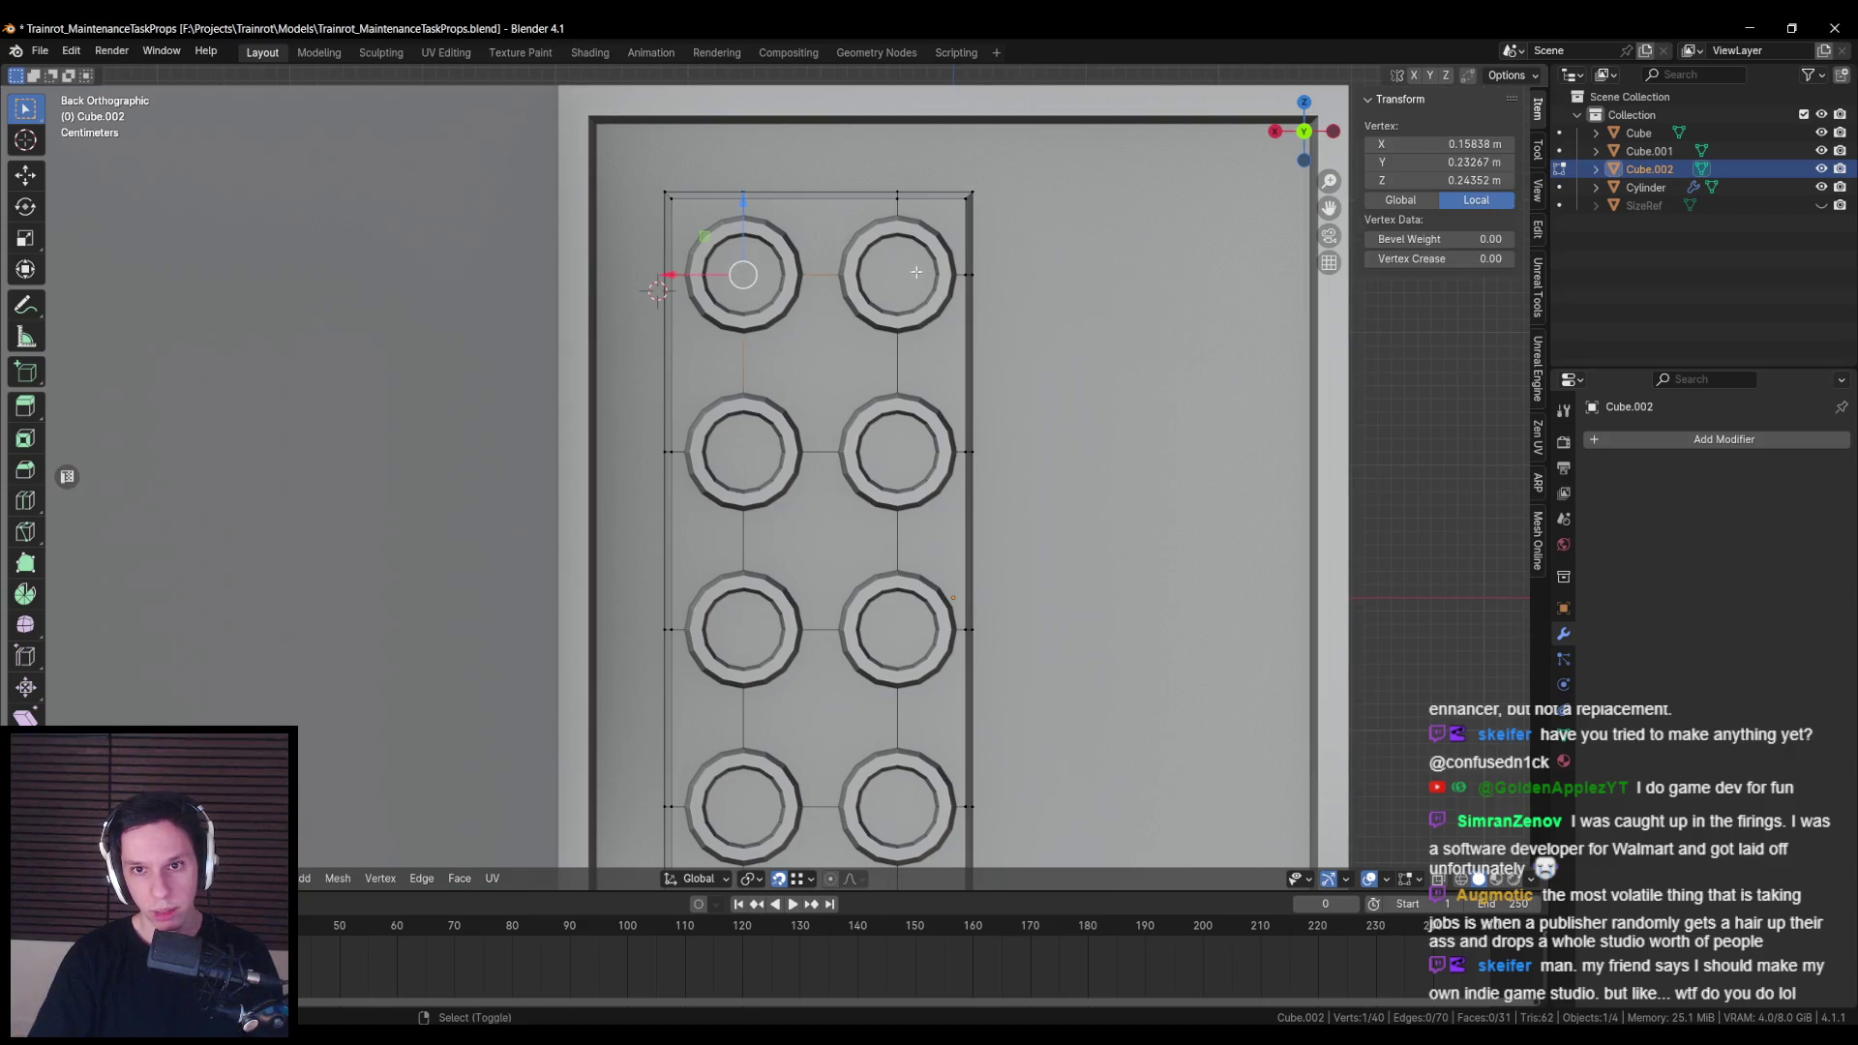
Step: Select the button-centre vertices and vertex-bevel them with Ctrl+Shift+B
{"action": "left_click", "coordinate": [903, 270], "text": "shift"}
{"action": "scroll", "coordinate": [878, 468], "scroll_direction": "down", "scroll_amount": 3}
{"action": "key", "text": "shift+z"}
{"action": "left_click", "coordinate": [897, 457], "text": "shift"}
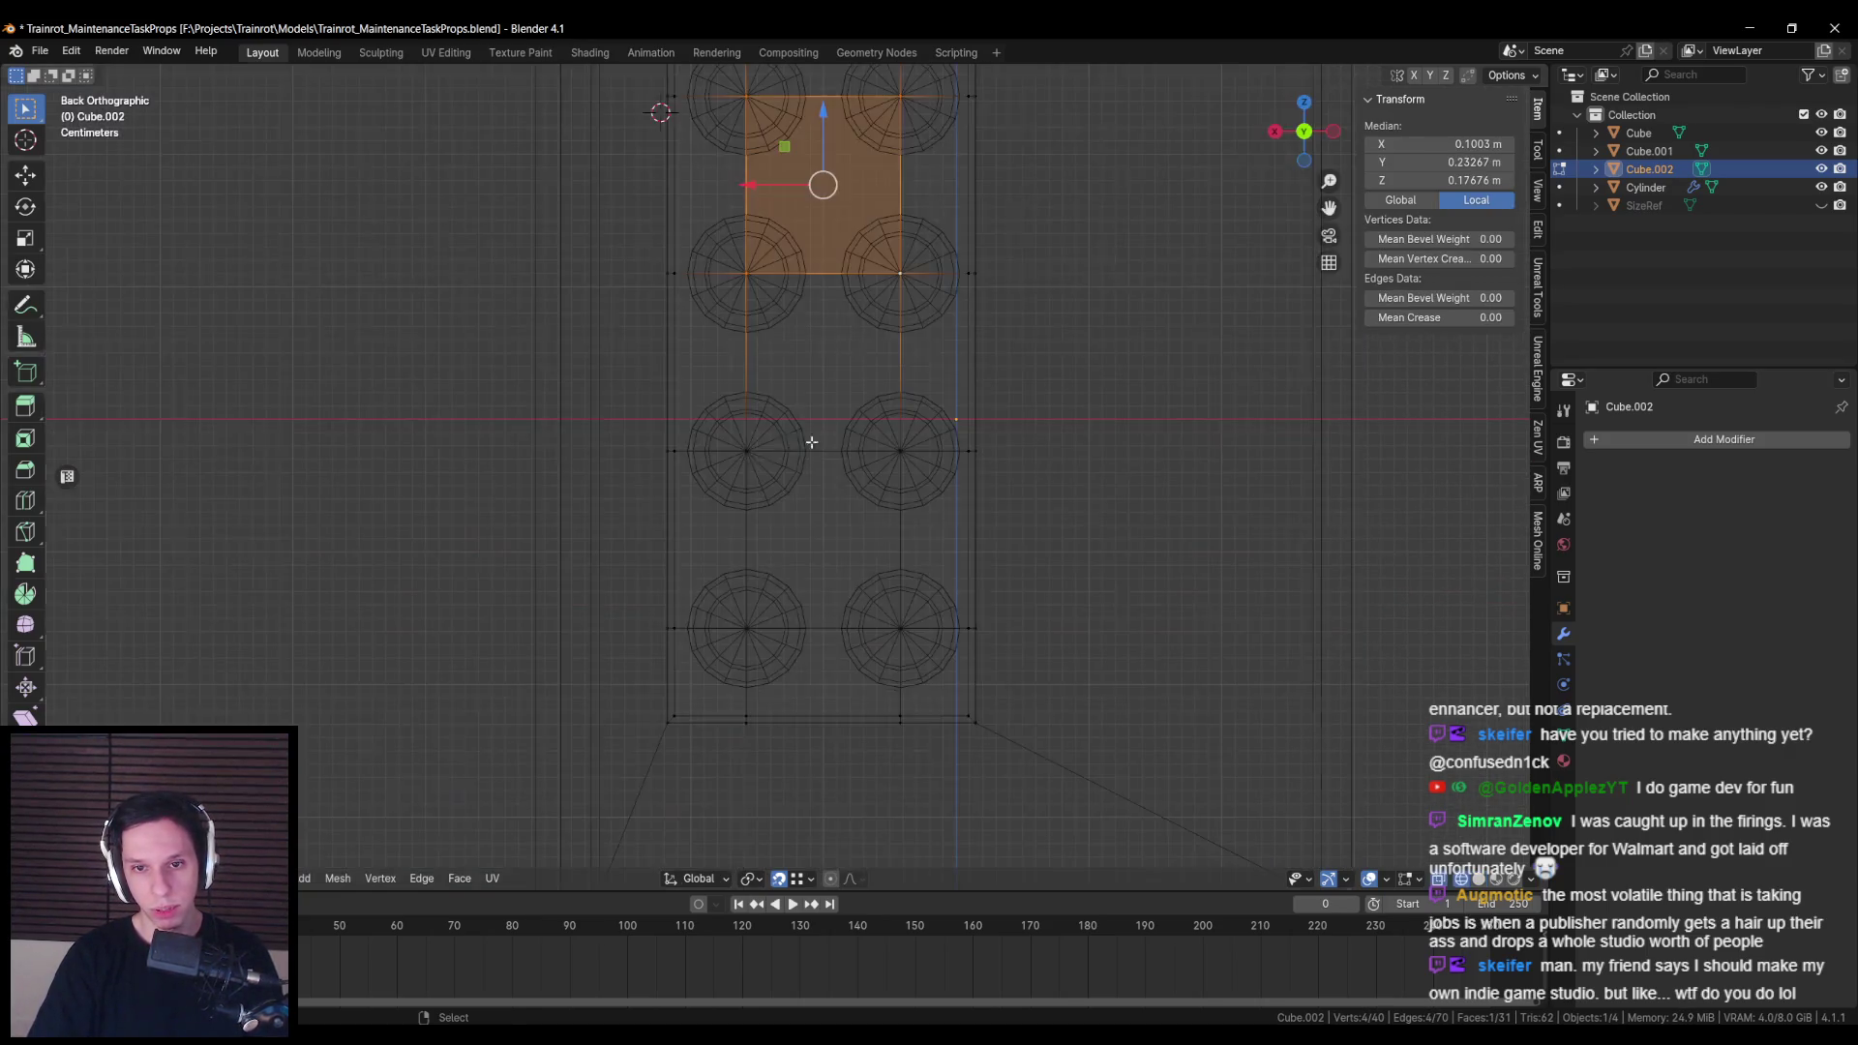
{"action": "left_click", "coordinate": [777, 635], "text": "shift"}
{"action": "key", "text": "shift+z"}
{"action": "key", "text": "ctrl+shift+b"}
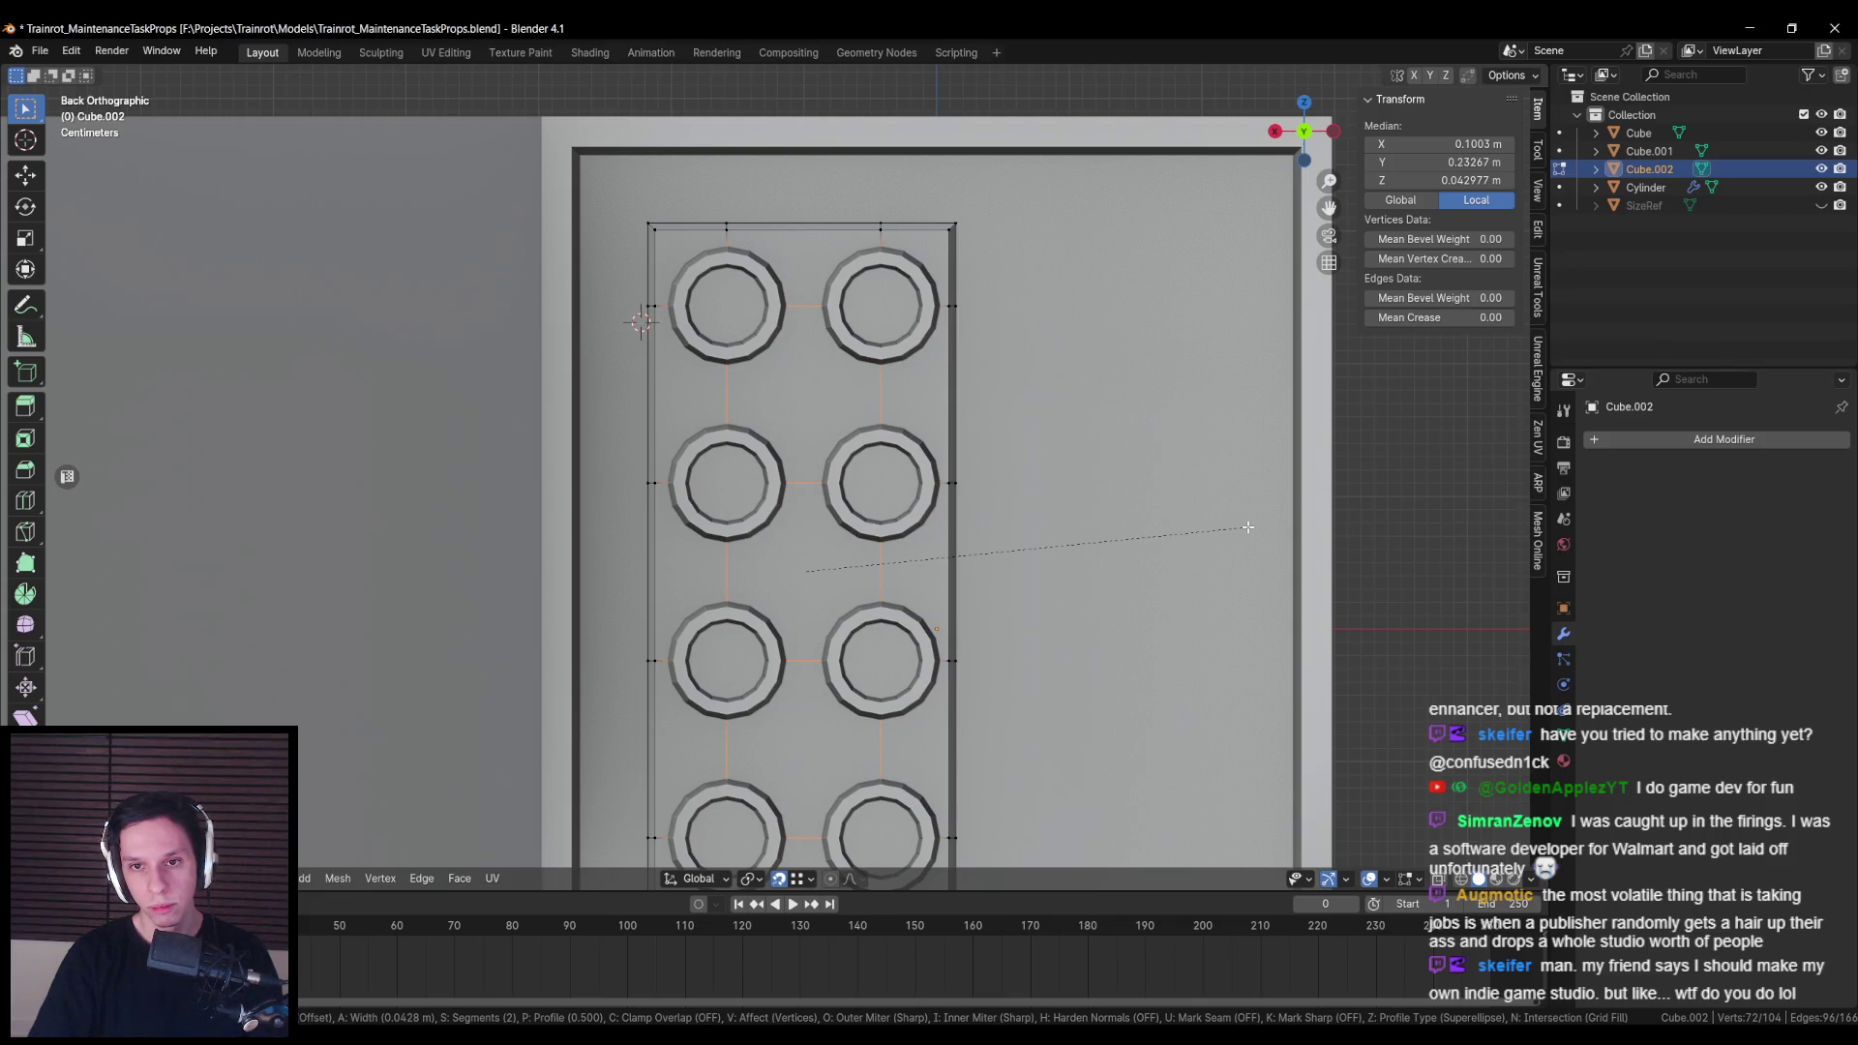
{"action": "left_click", "coordinate": [1248, 528]}
Step: Select the beveled star of vertices around the top-right button centre
{"action": "key", "text": "alt+a"}
{"action": "key", "text": "shift+z"}
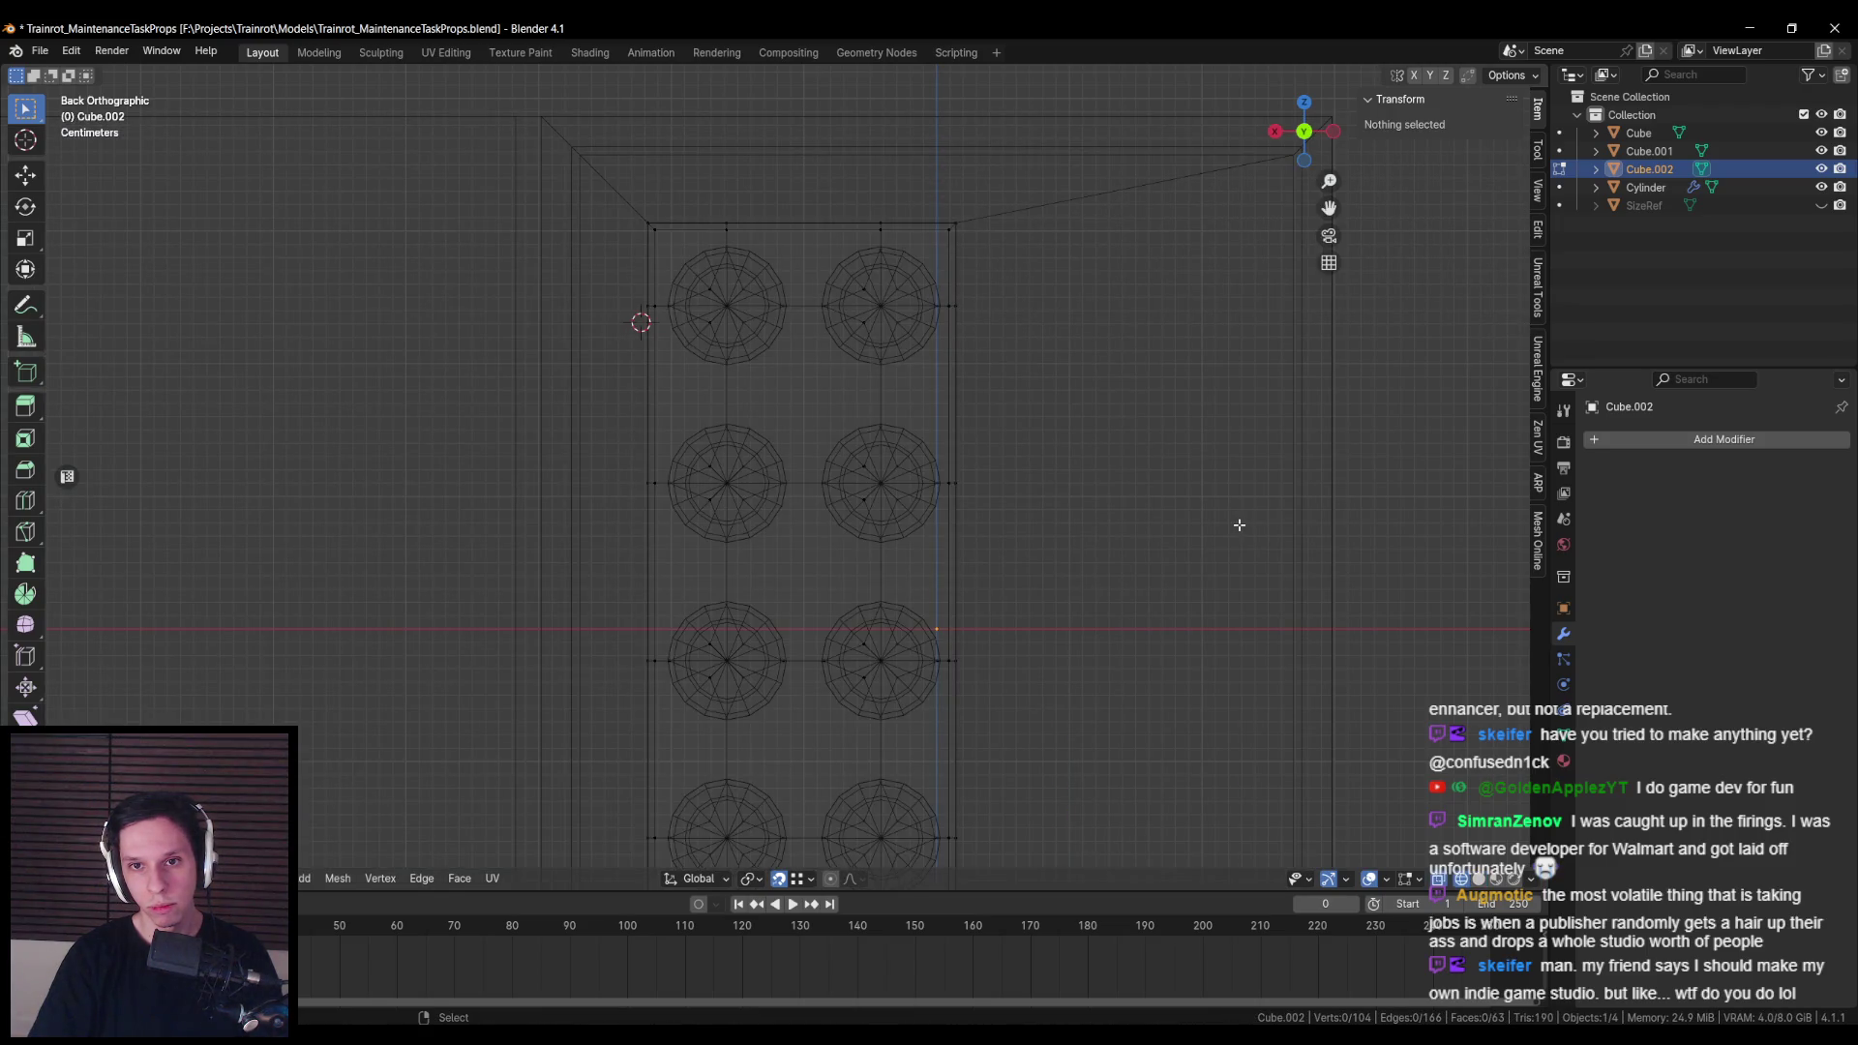
{"action": "key", "text": "shift+z"}
{"action": "key", "text": "shift+z"}
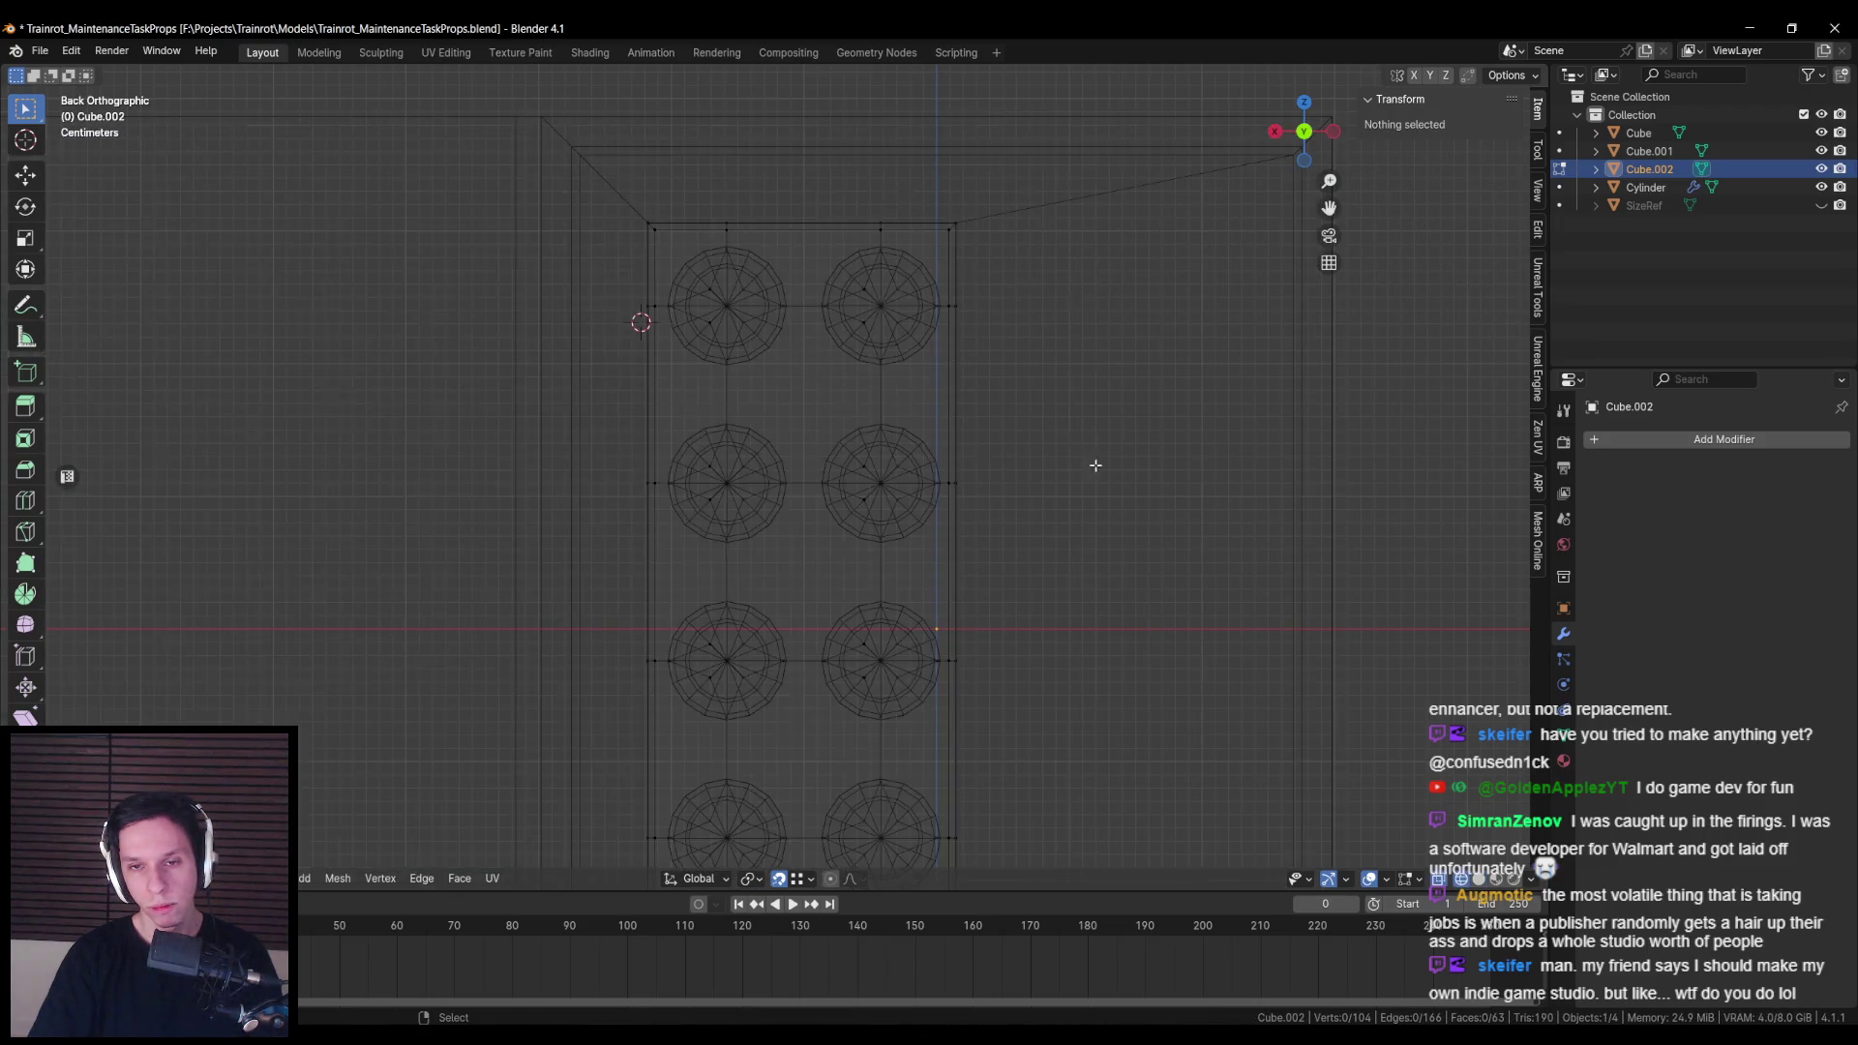
{"action": "left_click", "coordinate": [822, 303]}
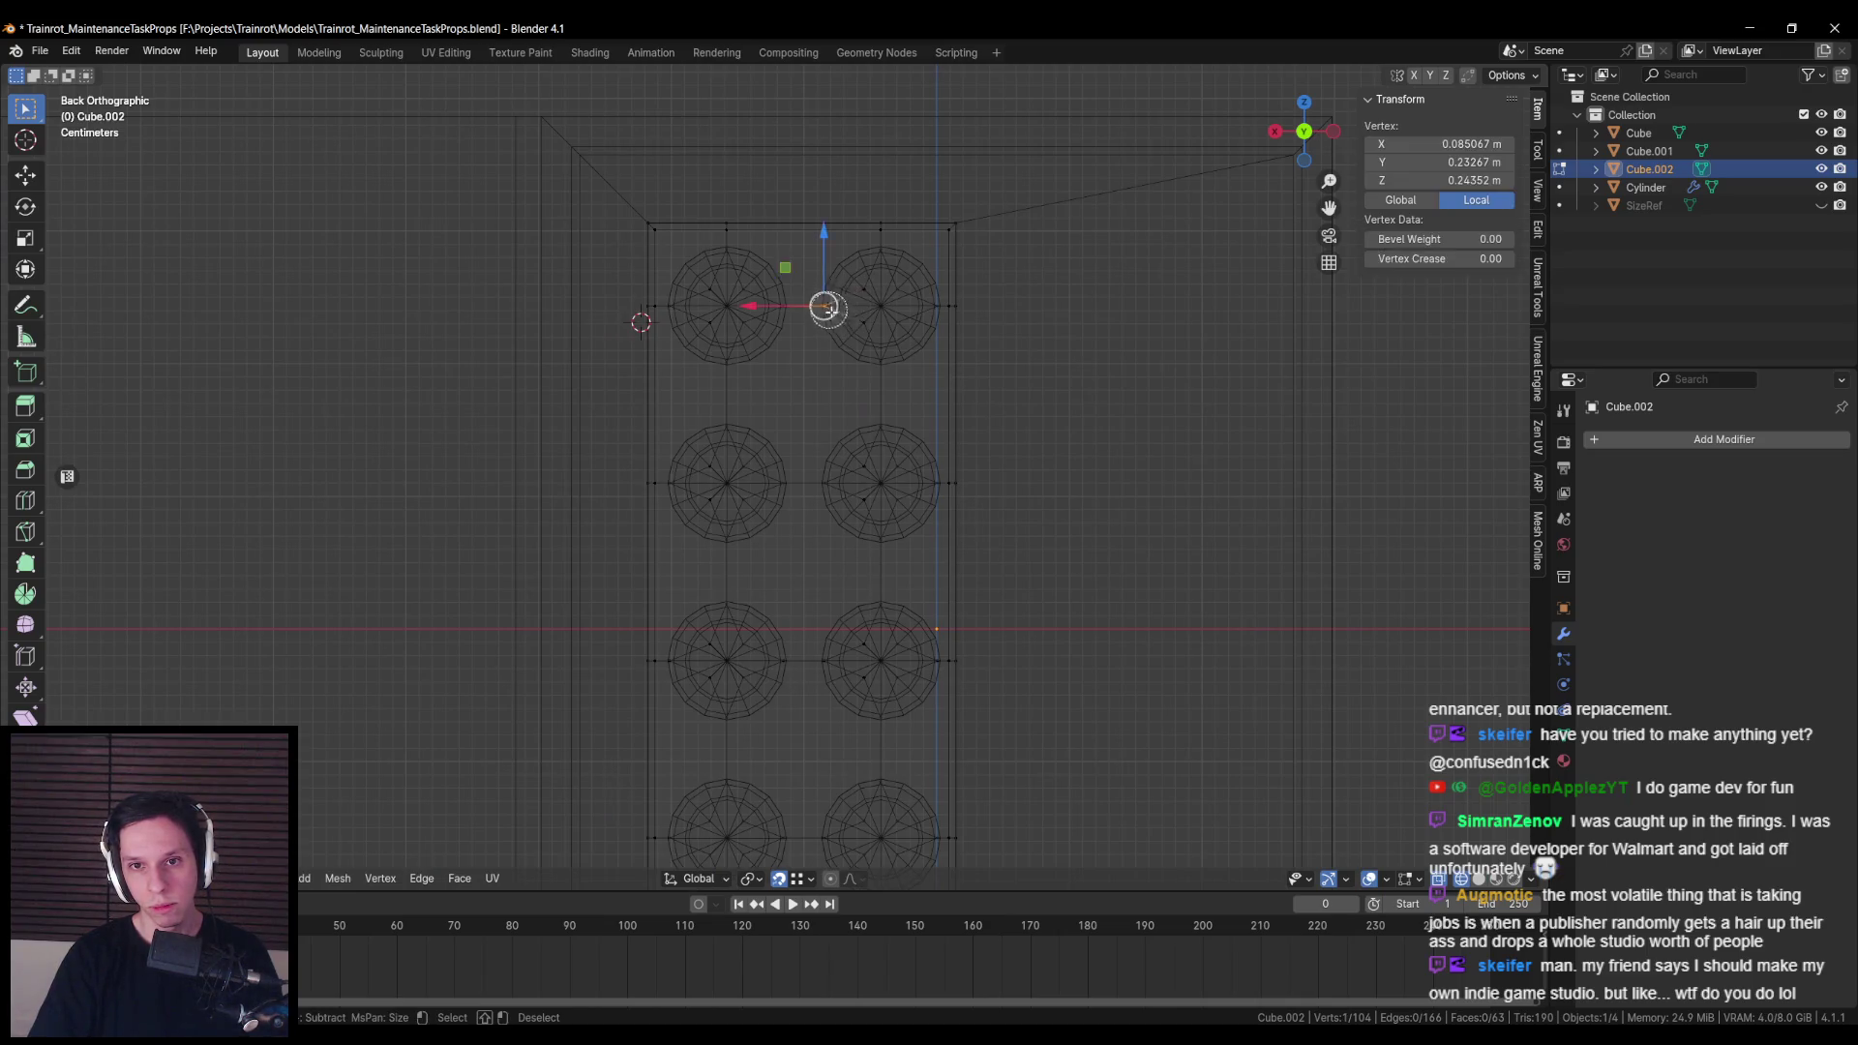
{"action": "left_click", "coordinate": [850, 299], "text": "shift"}
{"action": "left_click", "coordinate": [915, 303], "text": "shift"}
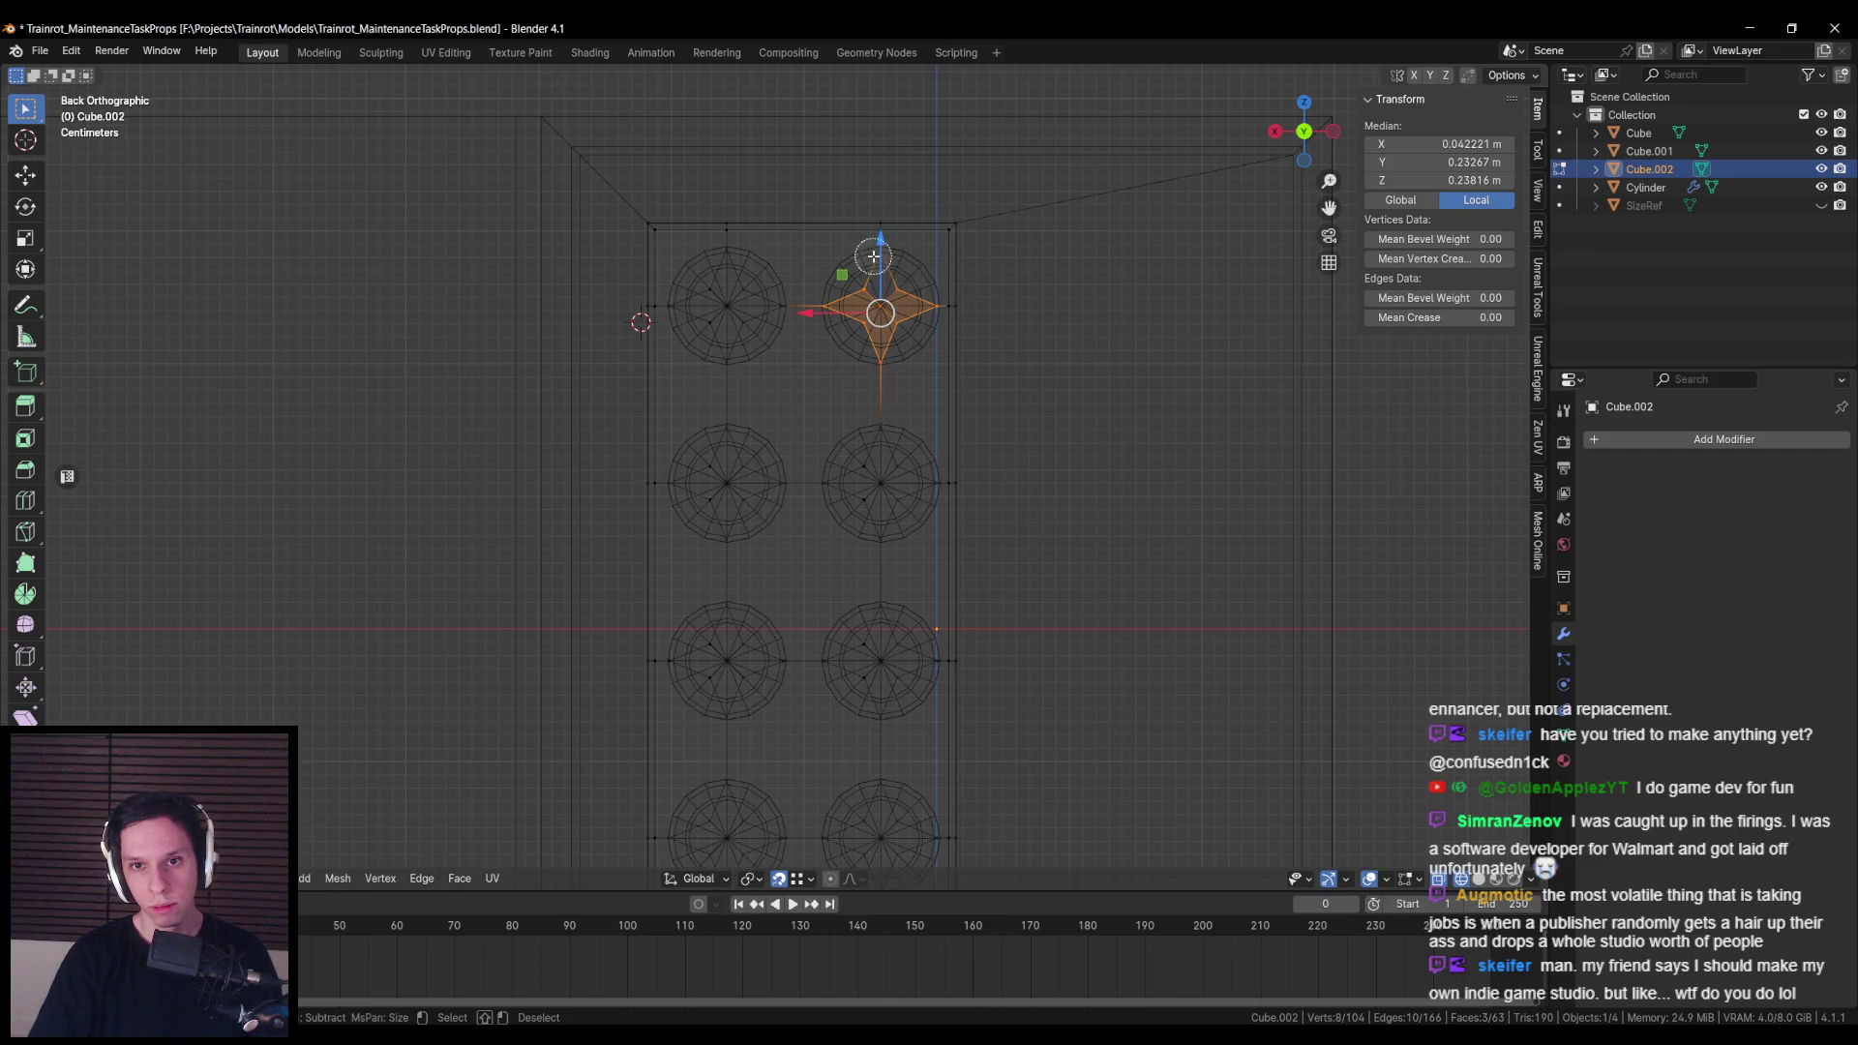
{"action": "right_click", "coordinate": [927, 330]}
Step: Turn the top-right star into a circle with LoopTools Circle and scale it up
{"action": "mouse_move", "coordinate": [919, 305]}
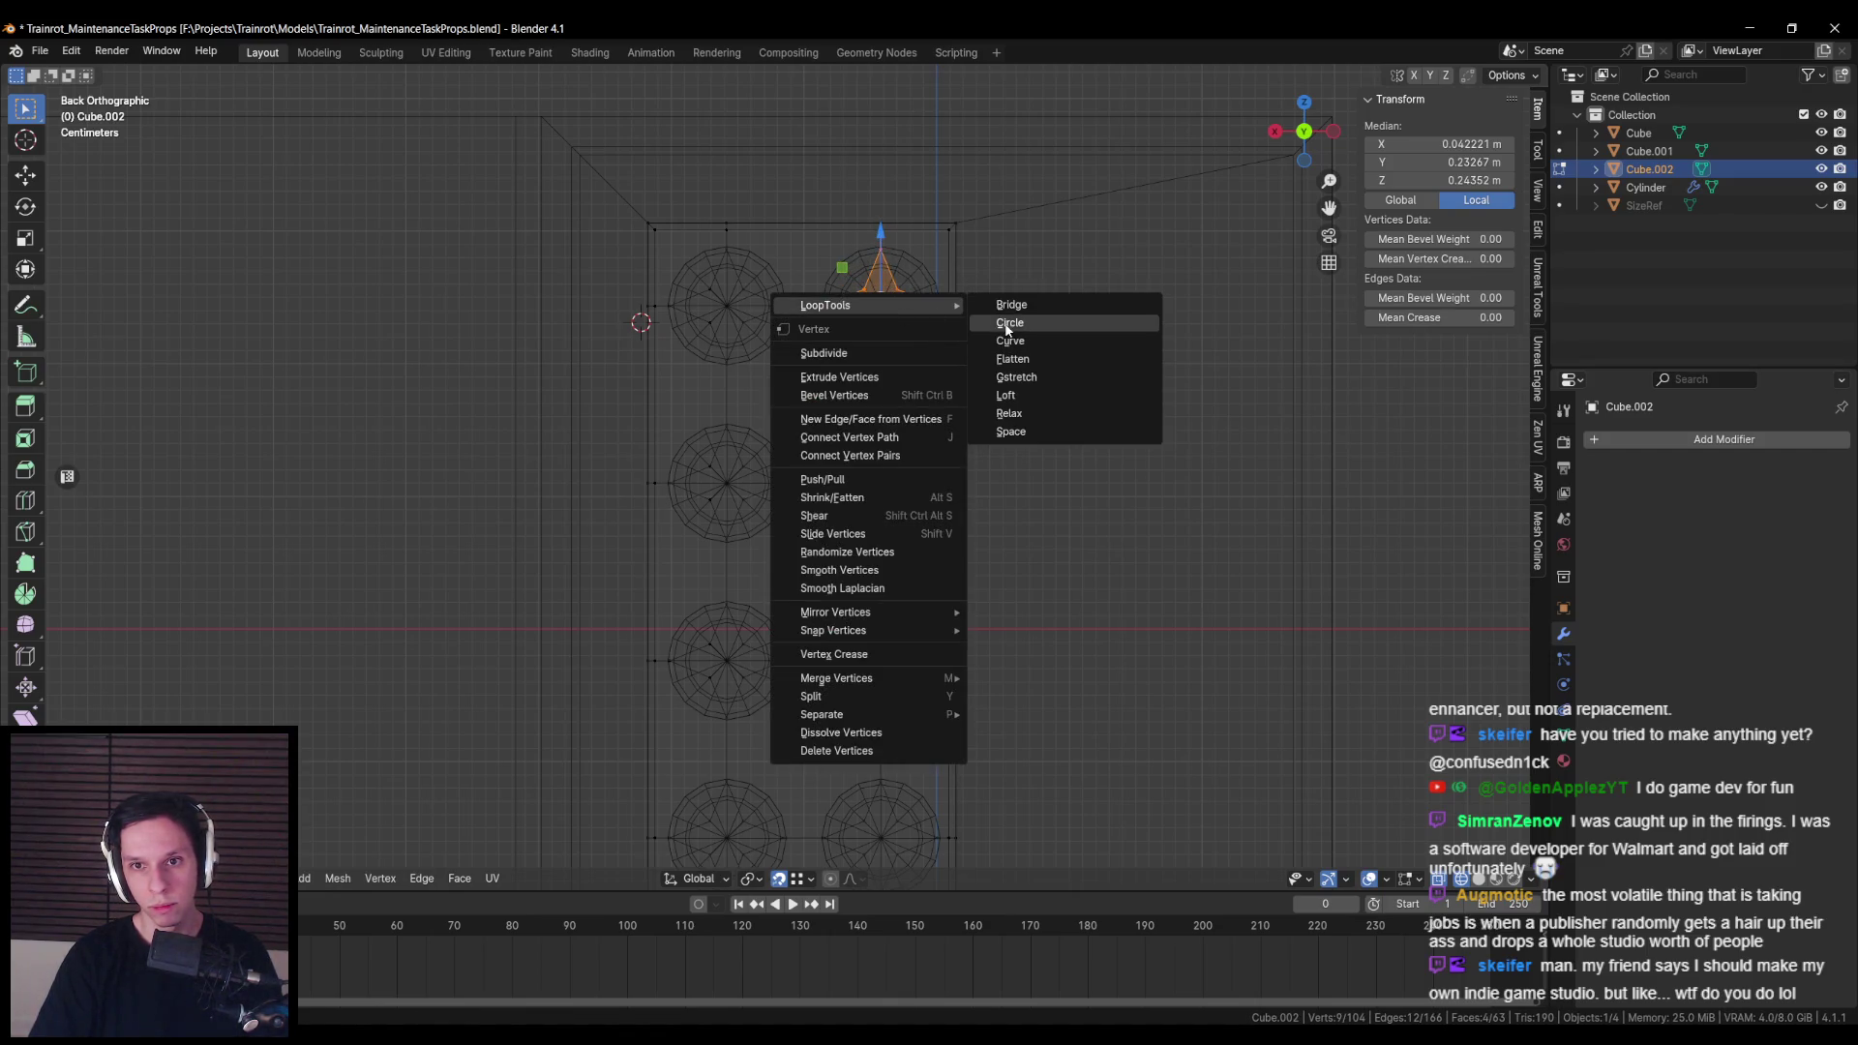
{"action": "left_click", "coordinate": [1006, 325]}
{"action": "scroll", "coordinate": [1006, 338], "scroll_direction": "up", "scroll_amount": 3}
{"action": "key", "text": "shift+z"}
{"action": "key", "text": "shift+z"}
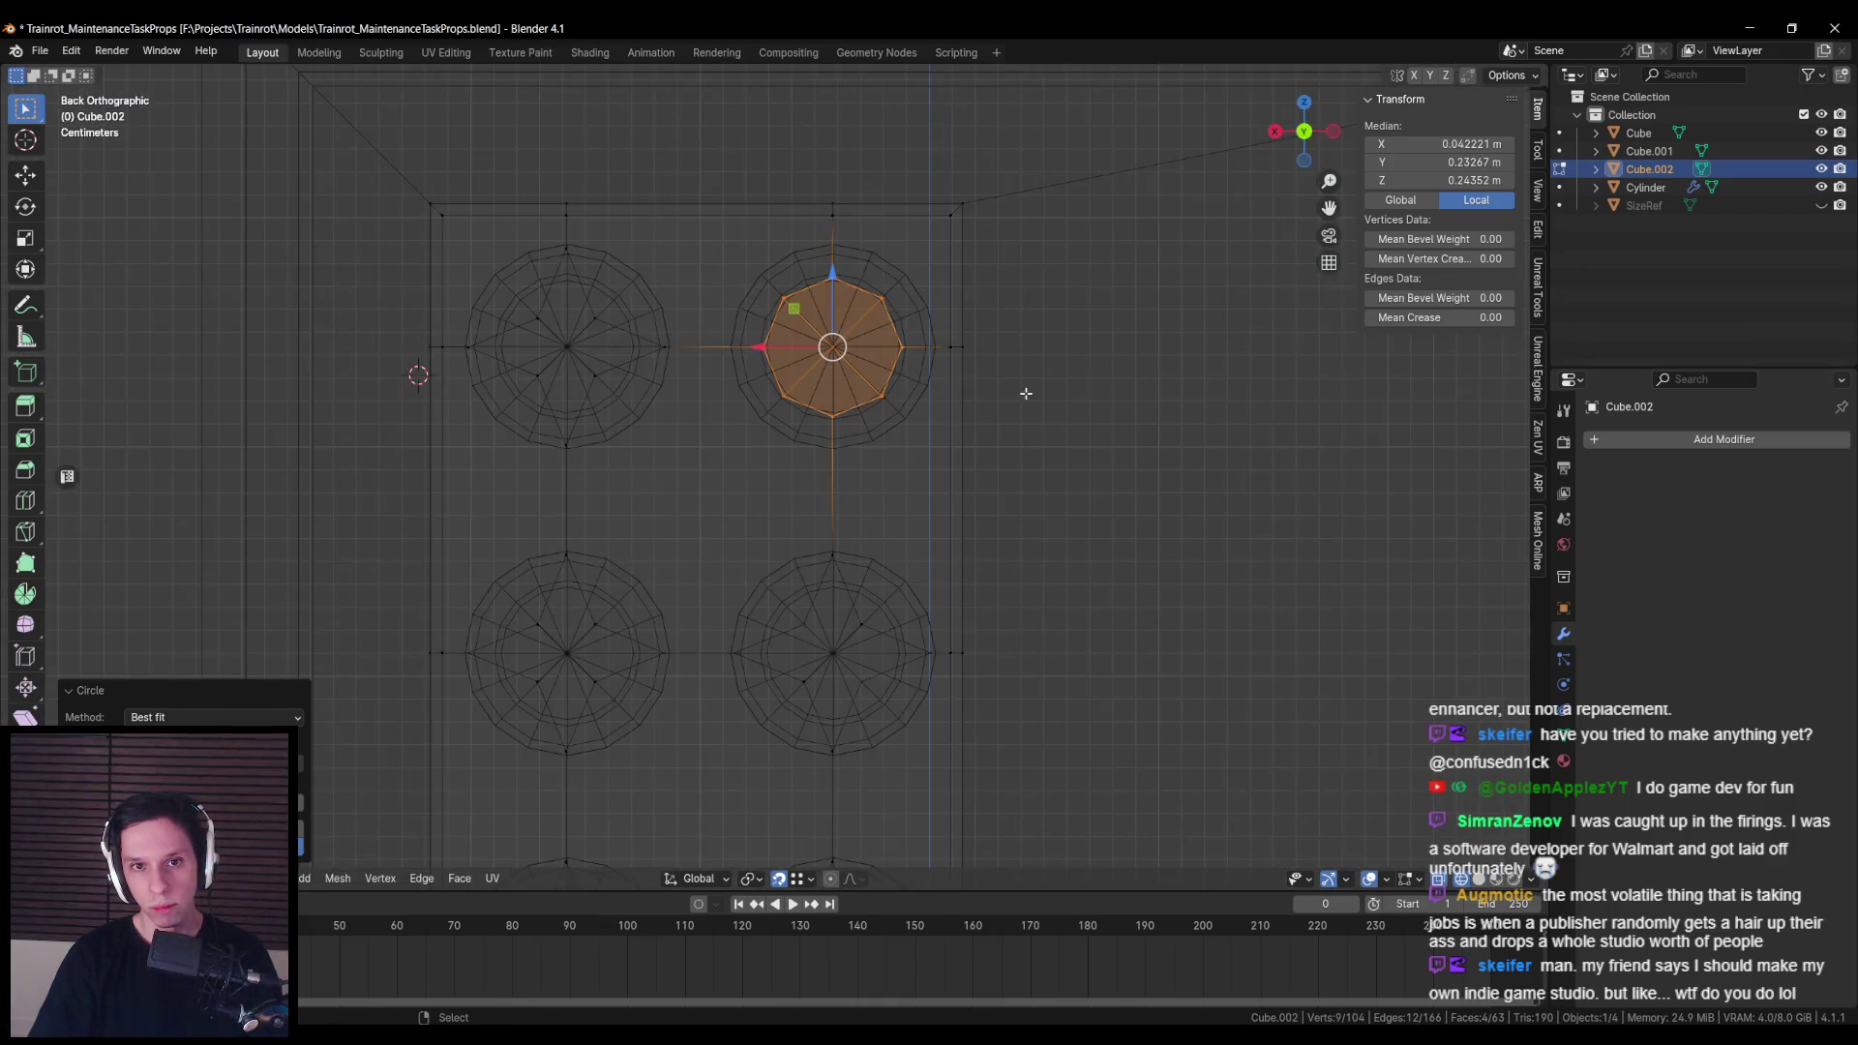
{"action": "key", "text": "s"}
{"action": "left_click", "coordinate": [1143, 407]}
{"action": "key", "text": "shift+z"}
{"action": "key", "text": "shift+z"}
{"action": "key", "text": "s"}
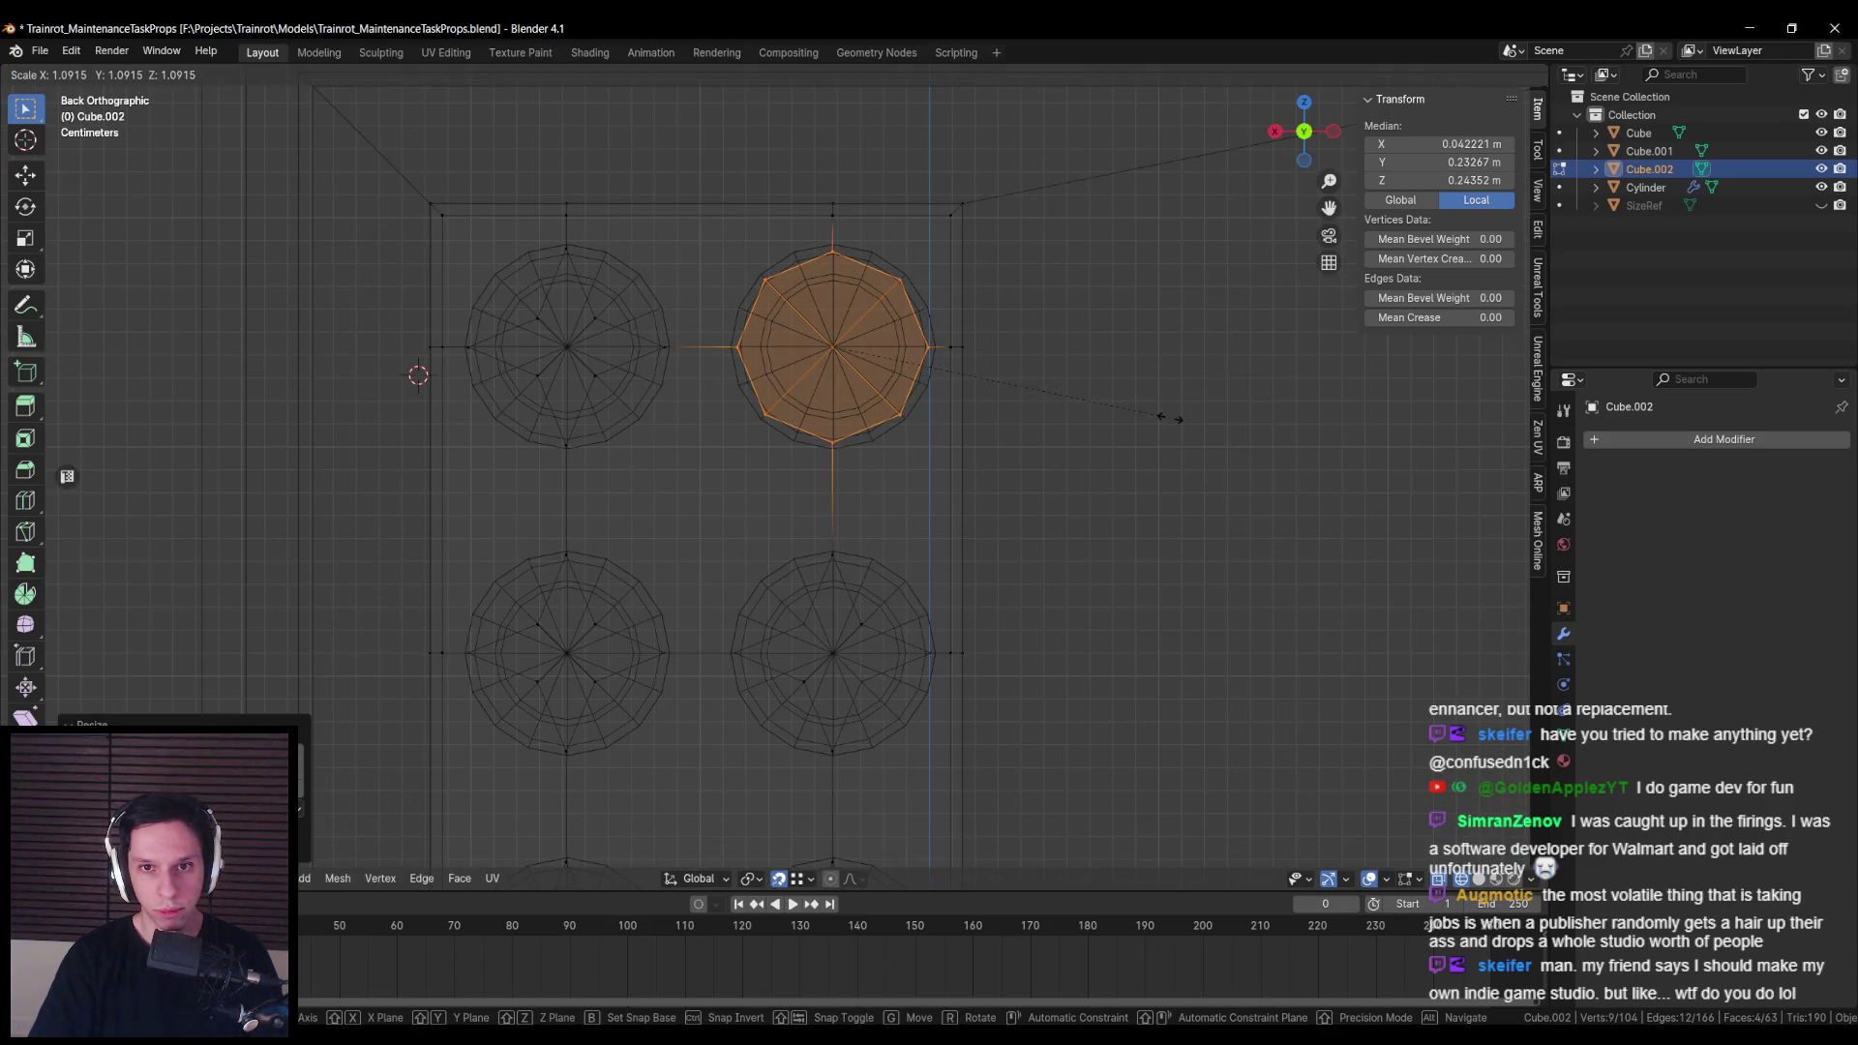
{"action": "left_click", "coordinate": [1145, 408]}
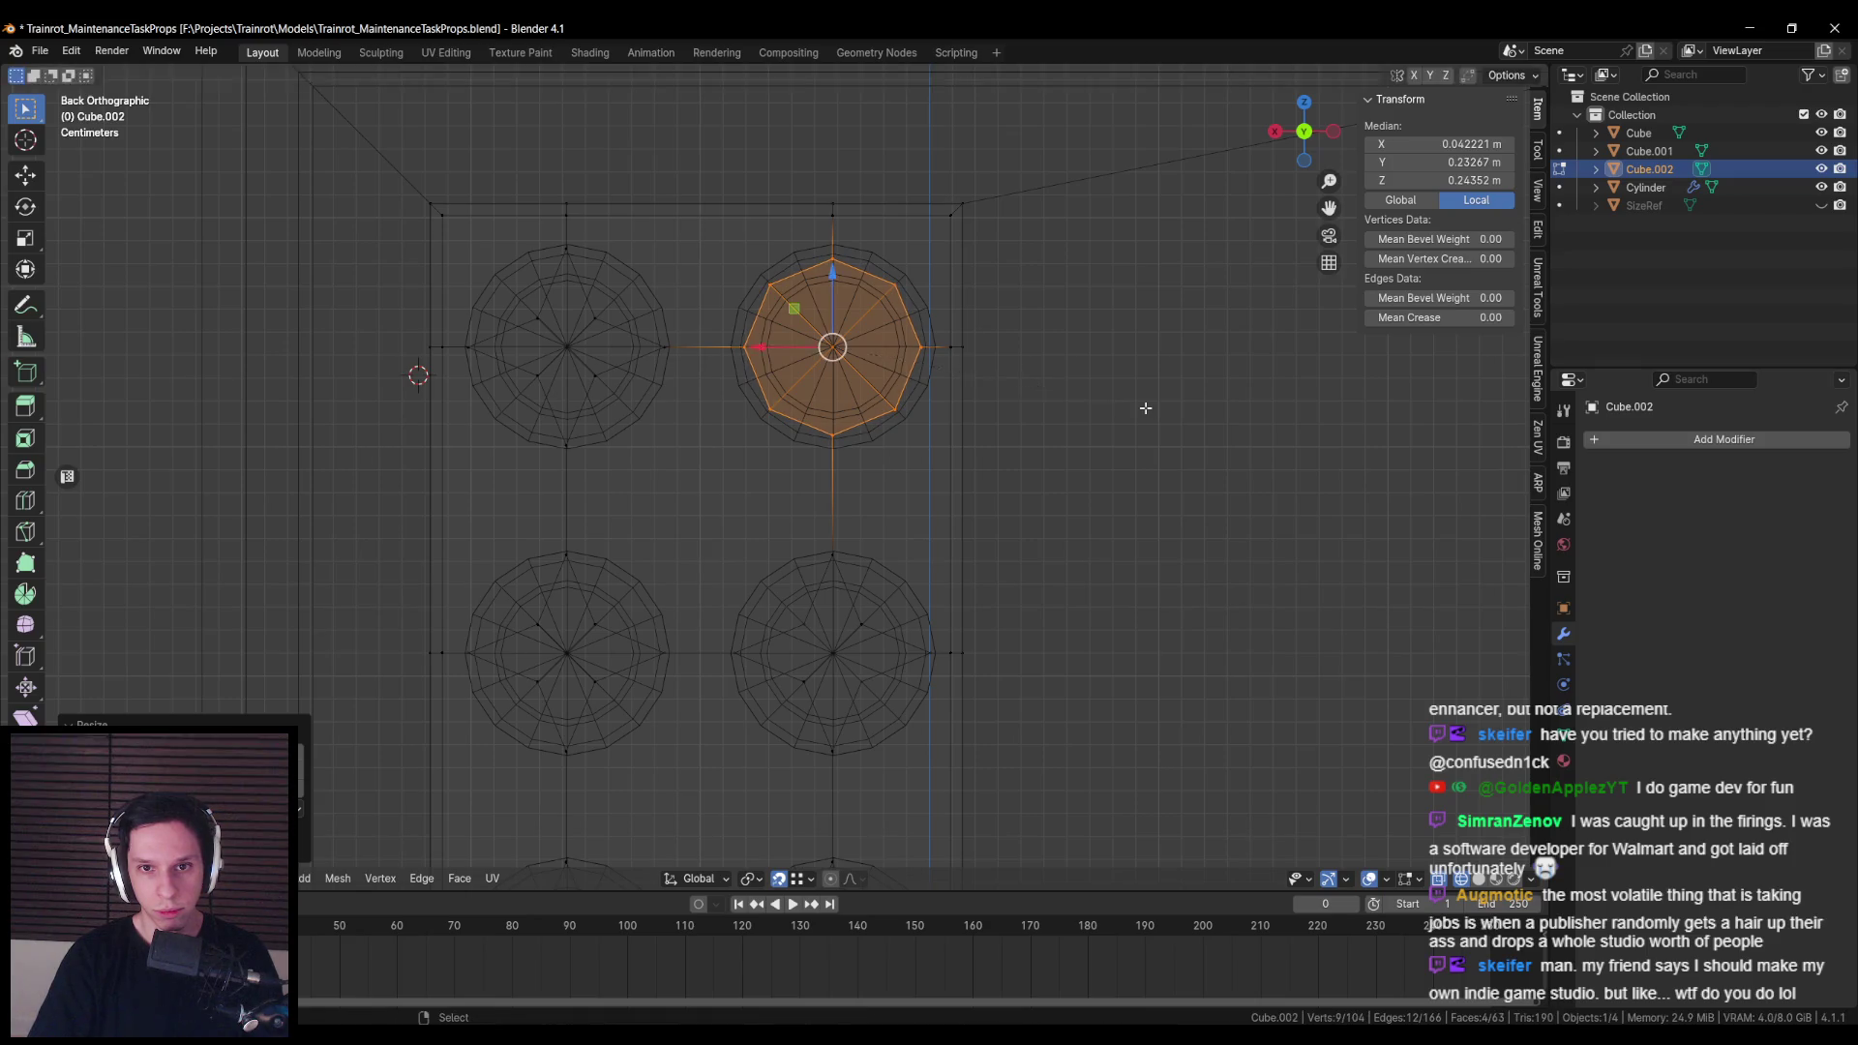
{"action": "key", "text": "shift+z"}
{"action": "scroll", "coordinate": [968, 387], "scroll_direction": "left", "scroll_amount": 5}
{"action": "key", "text": "shift+z"}
Step: Circle-select the top-left button's star, round it with LoopTools Circle, and enlarge it
{"action": "left_click", "coordinate": [919, 341]}
{"action": "scroll", "coordinate": [875, 389], "scroll_direction": "down", "scroll_amount": 2}
{"action": "scroll", "coordinate": [844, 444], "scroll_direction": "down", "scroll_amount": 2}
{"action": "key", "text": "c"}
{"action": "mouse_move", "coordinate": [740, 315]}
{"action": "left_mouse_down"}
{"action": "mouse_move", "coordinate": [725, 319]}
{"action": "mouse_move", "coordinate": [759, 310]}
{"action": "mouse_move", "coordinate": [827, 354]}
{"action": "left_mouse_up"}
{"action": "key", "text": "Escape"}
{"action": "right_click", "coordinate": [832, 361]}
{"action": "mouse_move", "coordinate": [830, 360]}
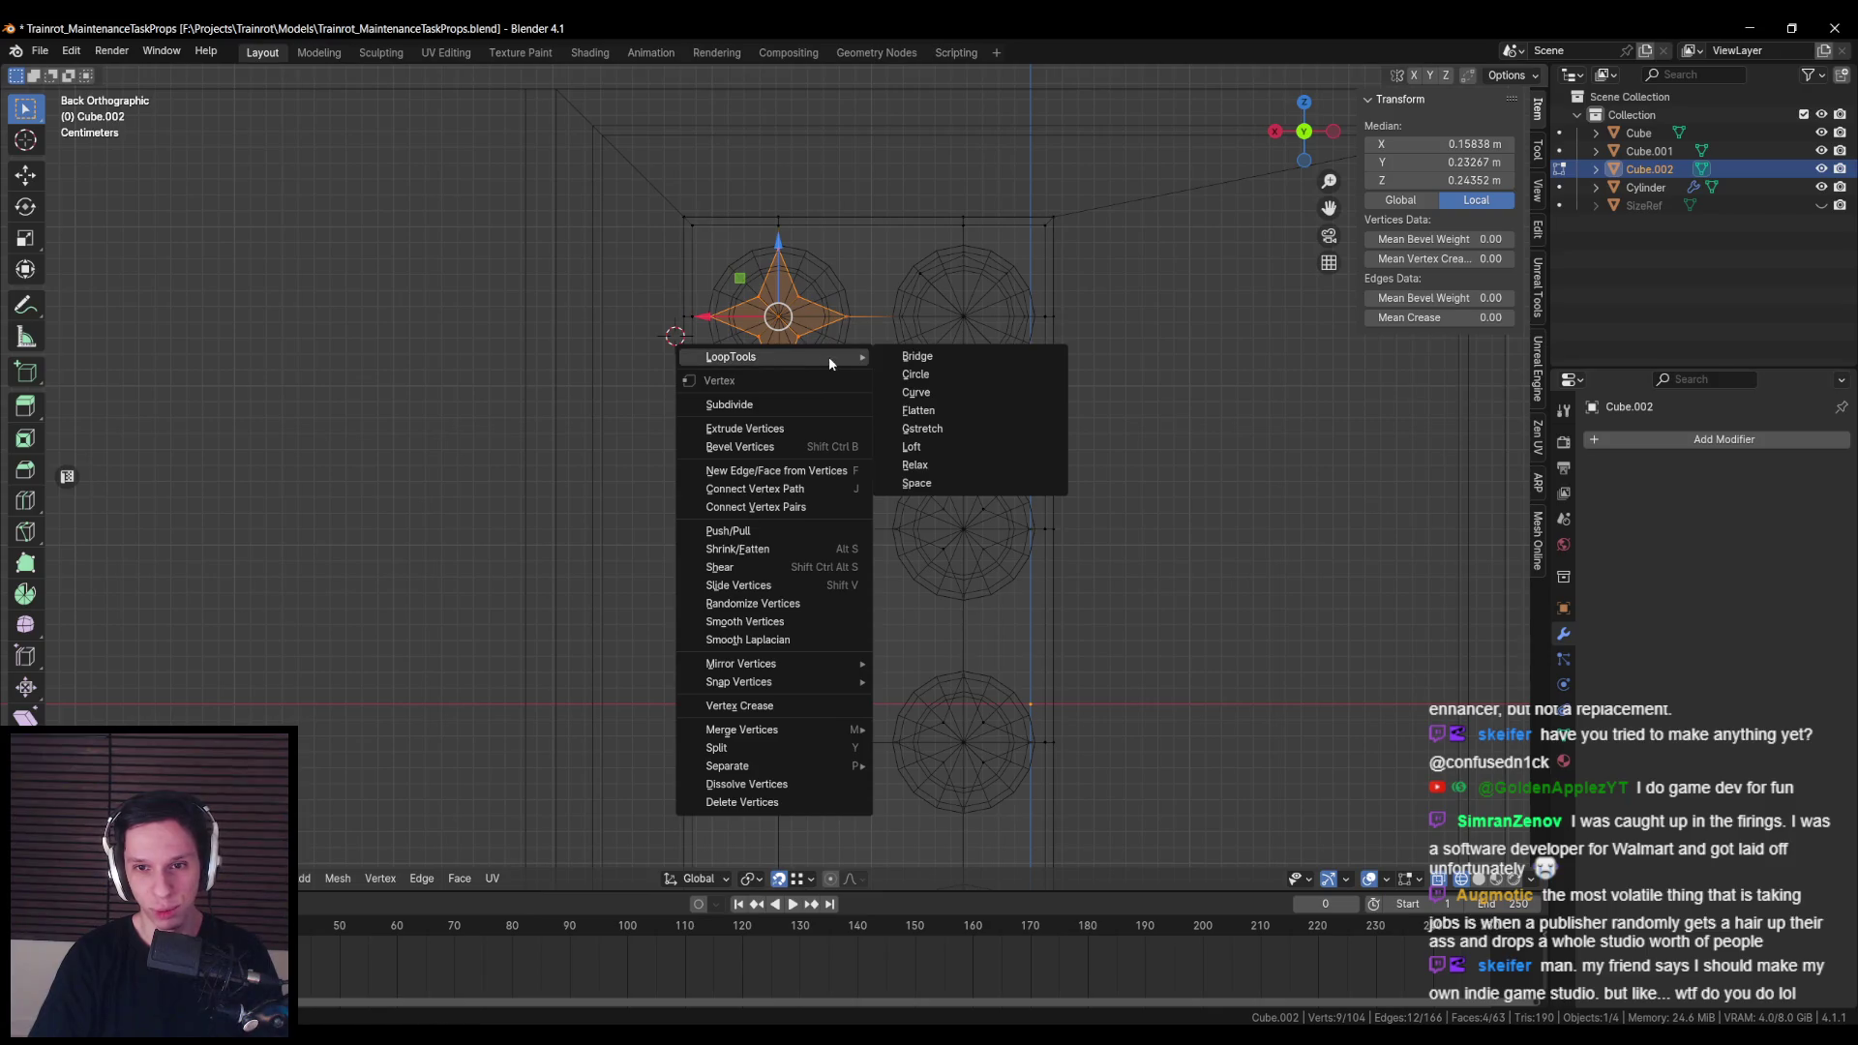
{"action": "left_click", "coordinate": [904, 374]}
{"action": "key", "text": "s"}
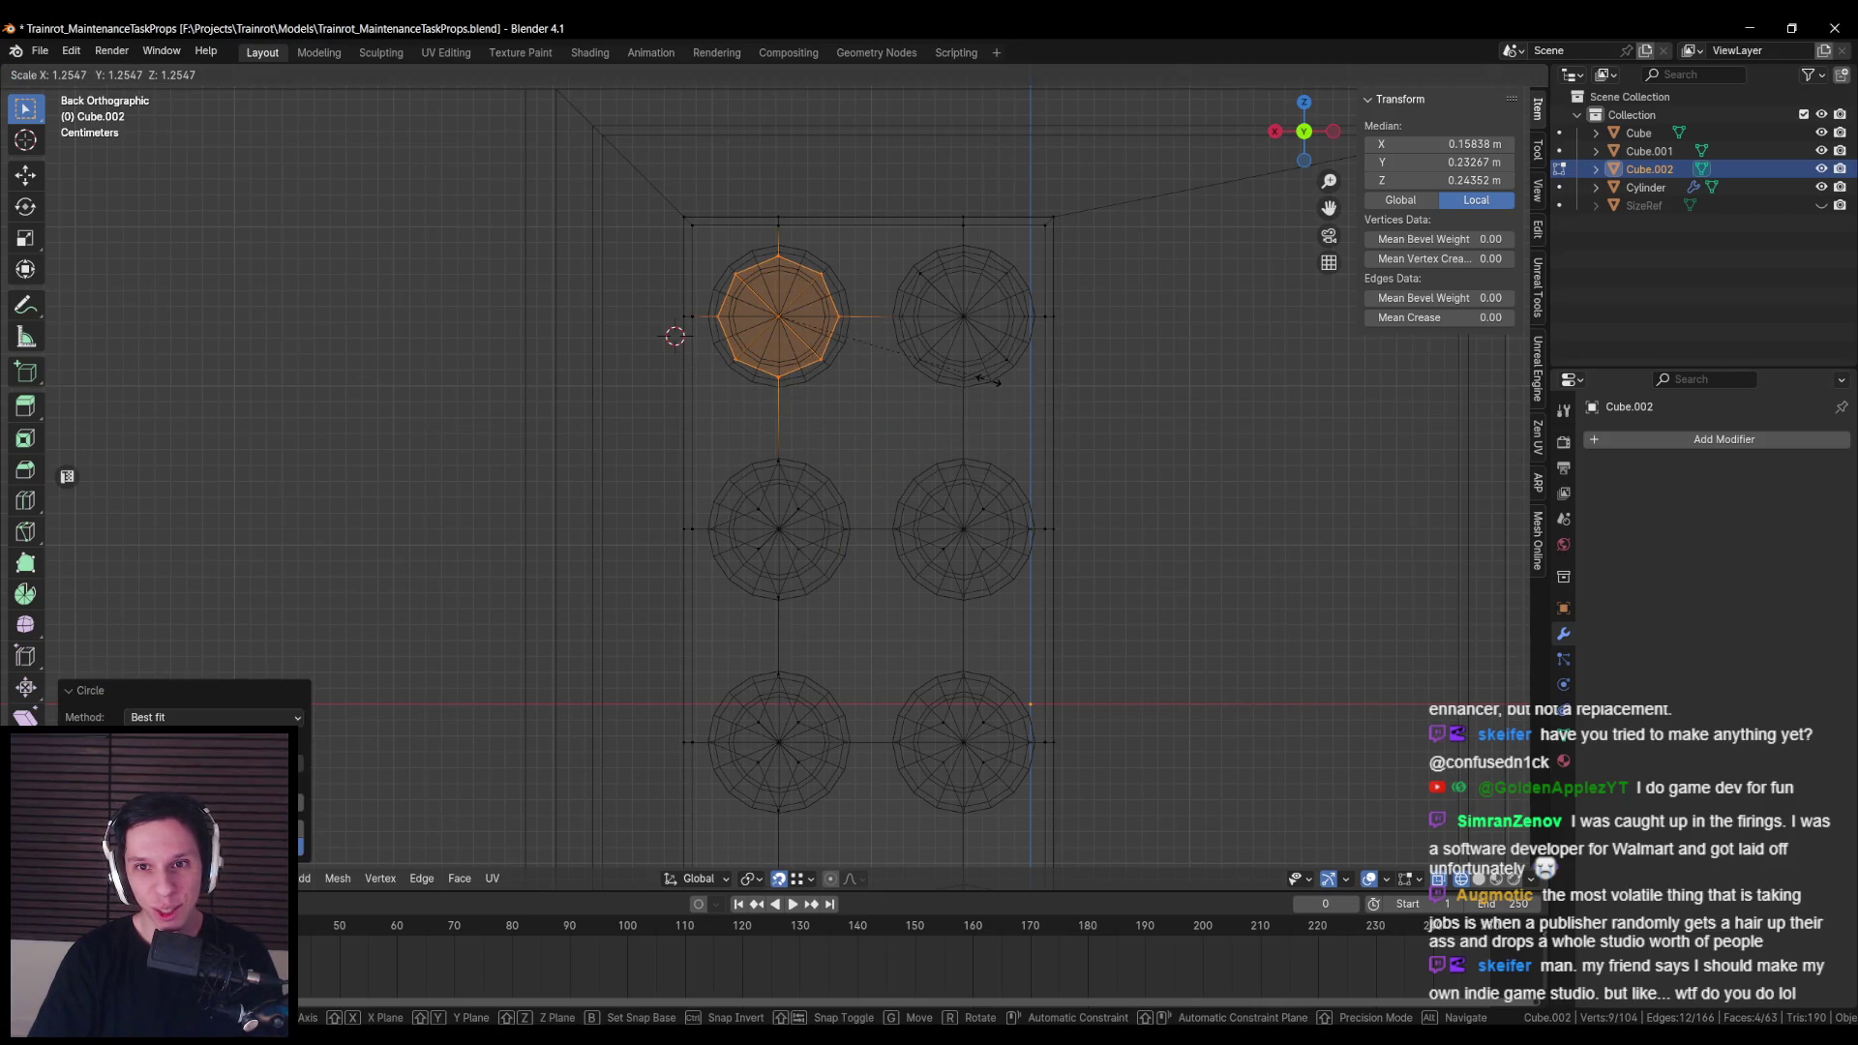
{"action": "left_click", "coordinate": [995, 381]}
{"action": "key", "text": "alt+a"}
Step: Round and enlarge the star at the next button centre, then select the right circle's star
{"action": "key", "text": "c"}
{"action": "mouse_move", "coordinate": [735, 366]}
{"action": "left_mouse_down"}
{"action": "mouse_move", "coordinate": [705, 403]}
{"action": "mouse_move", "coordinate": [724, 475]}
{"action": "mouse_move", "coordinate": [774, 435]}
{"action": "mouse_move", "coordinate": [737, 426]}
{"action": "left_mouse_up"}
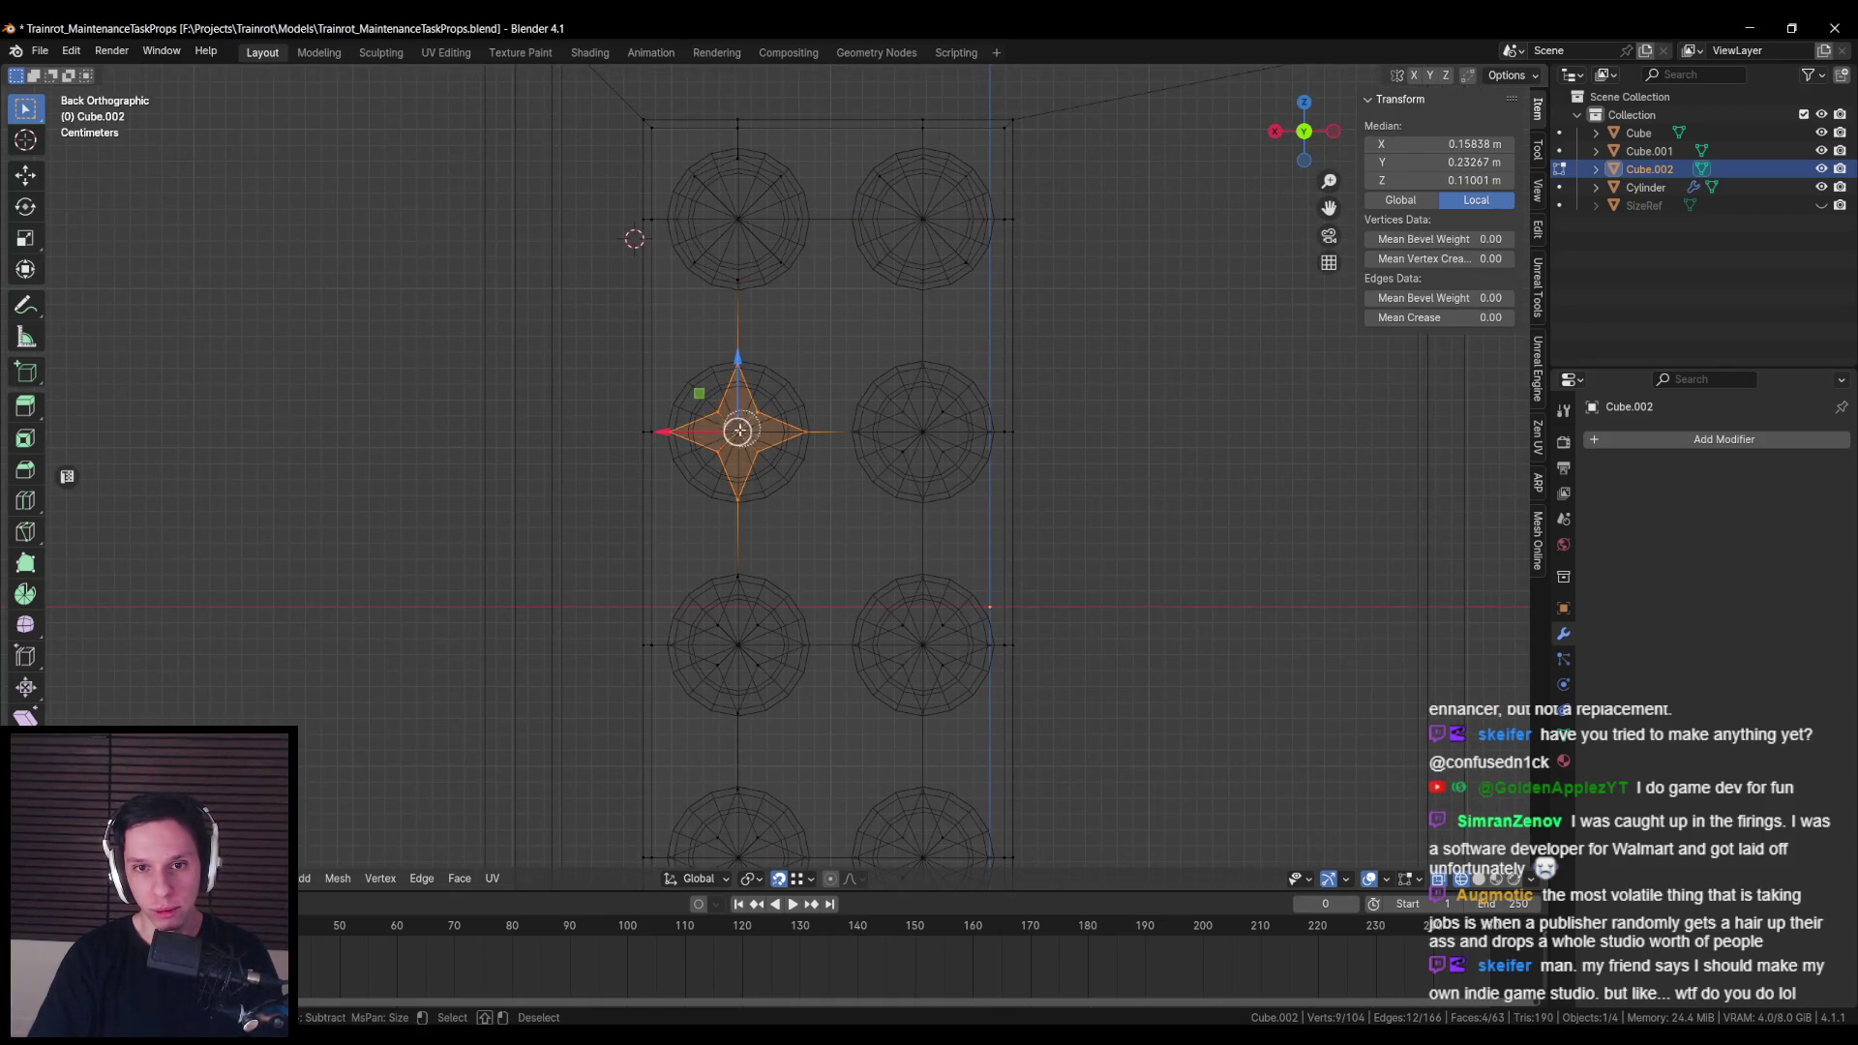
{"action": "right_click", "coordinate": [807, 437]}
{"action": "mouse_move", "coordinate": [826, 443]}
{"action": "left_click", "coordinate": [933, 458]}
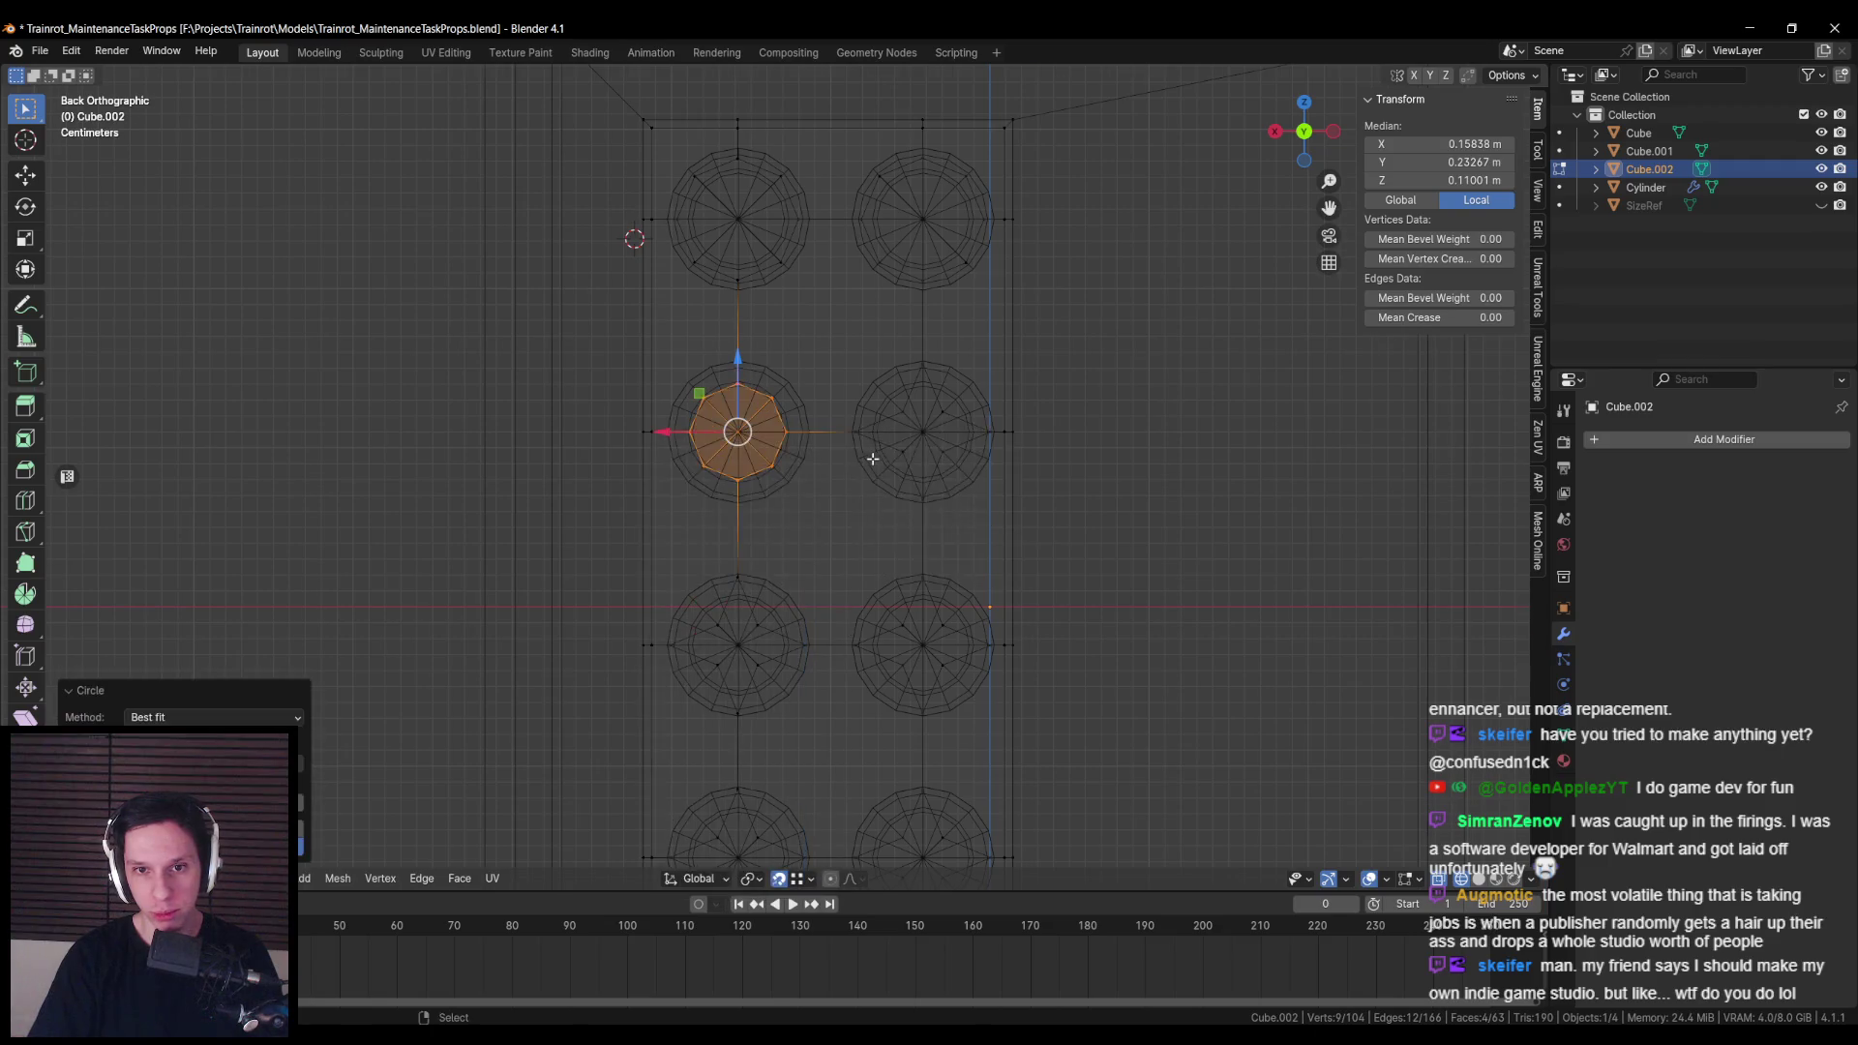
{"action": "scroll", "coordinate": [774, 459], "scroll_direction": "up", "scroll_amount": 2}
{"action": "key", "text": "s"}
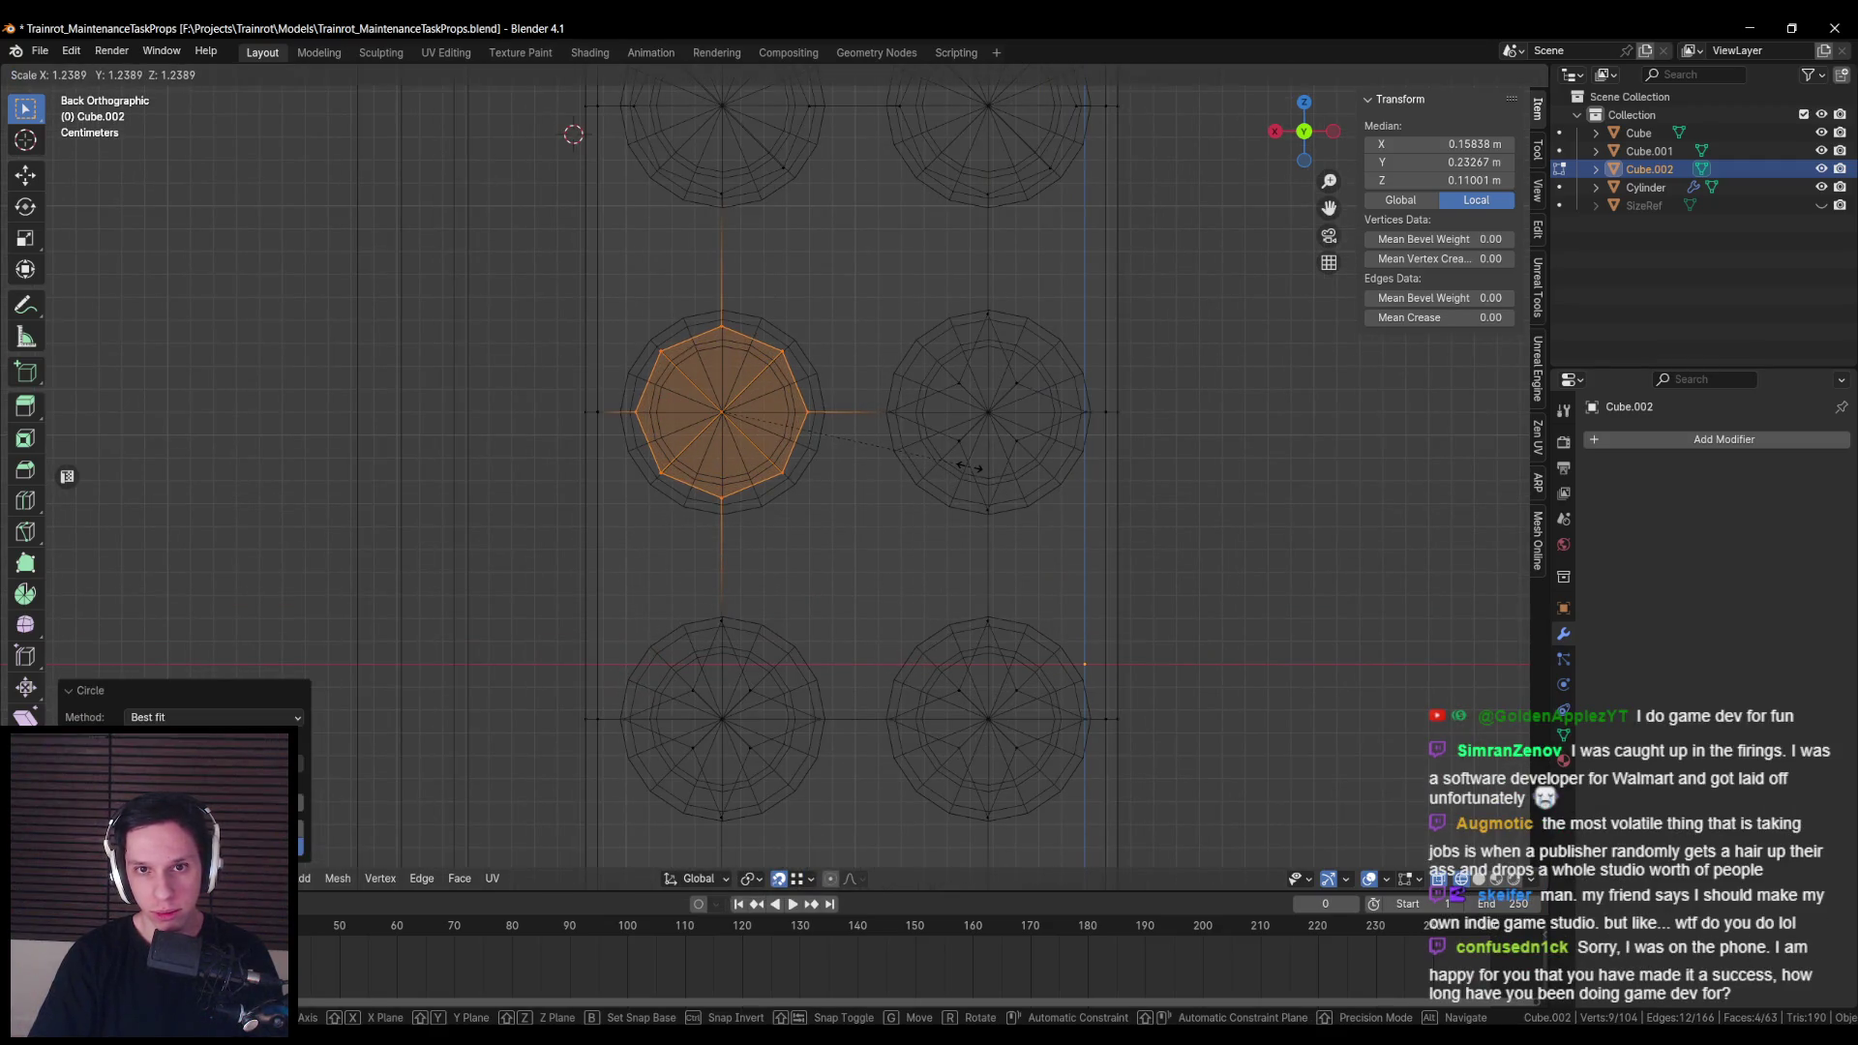
{"action": "left_click", "coordinate": [972, 468]}
{"action": "key", "text": "alt+a"}
{"action": "key", "text": "c"}
{"action": "mouse_move", "coordinate": [982, 485]}
{"action": "left_mouse_down"}
{"action": "mouse_move", "coordinate": [945, 448]}
{"action": "mouse_move", "coordinate": [991, 327]}
{"action": "mouse_move", "coordinate": [1000, 402]}
{"action": "mouse_move", "coordinate": [1073, 407]}
{"action": "left_mouse_up"}
Step: Round the selected star into a circle with LoopTools Circle and scale it to the rim
{"action": "right_click", "coordinate": [1072, 407]}
{"action": "right_click", "coordinate": [1048, 422]}
{"action": "mouse_move", "coordinate": [1049, 421]}
{"action": "left_click", "coordinate": [1145, 436]}
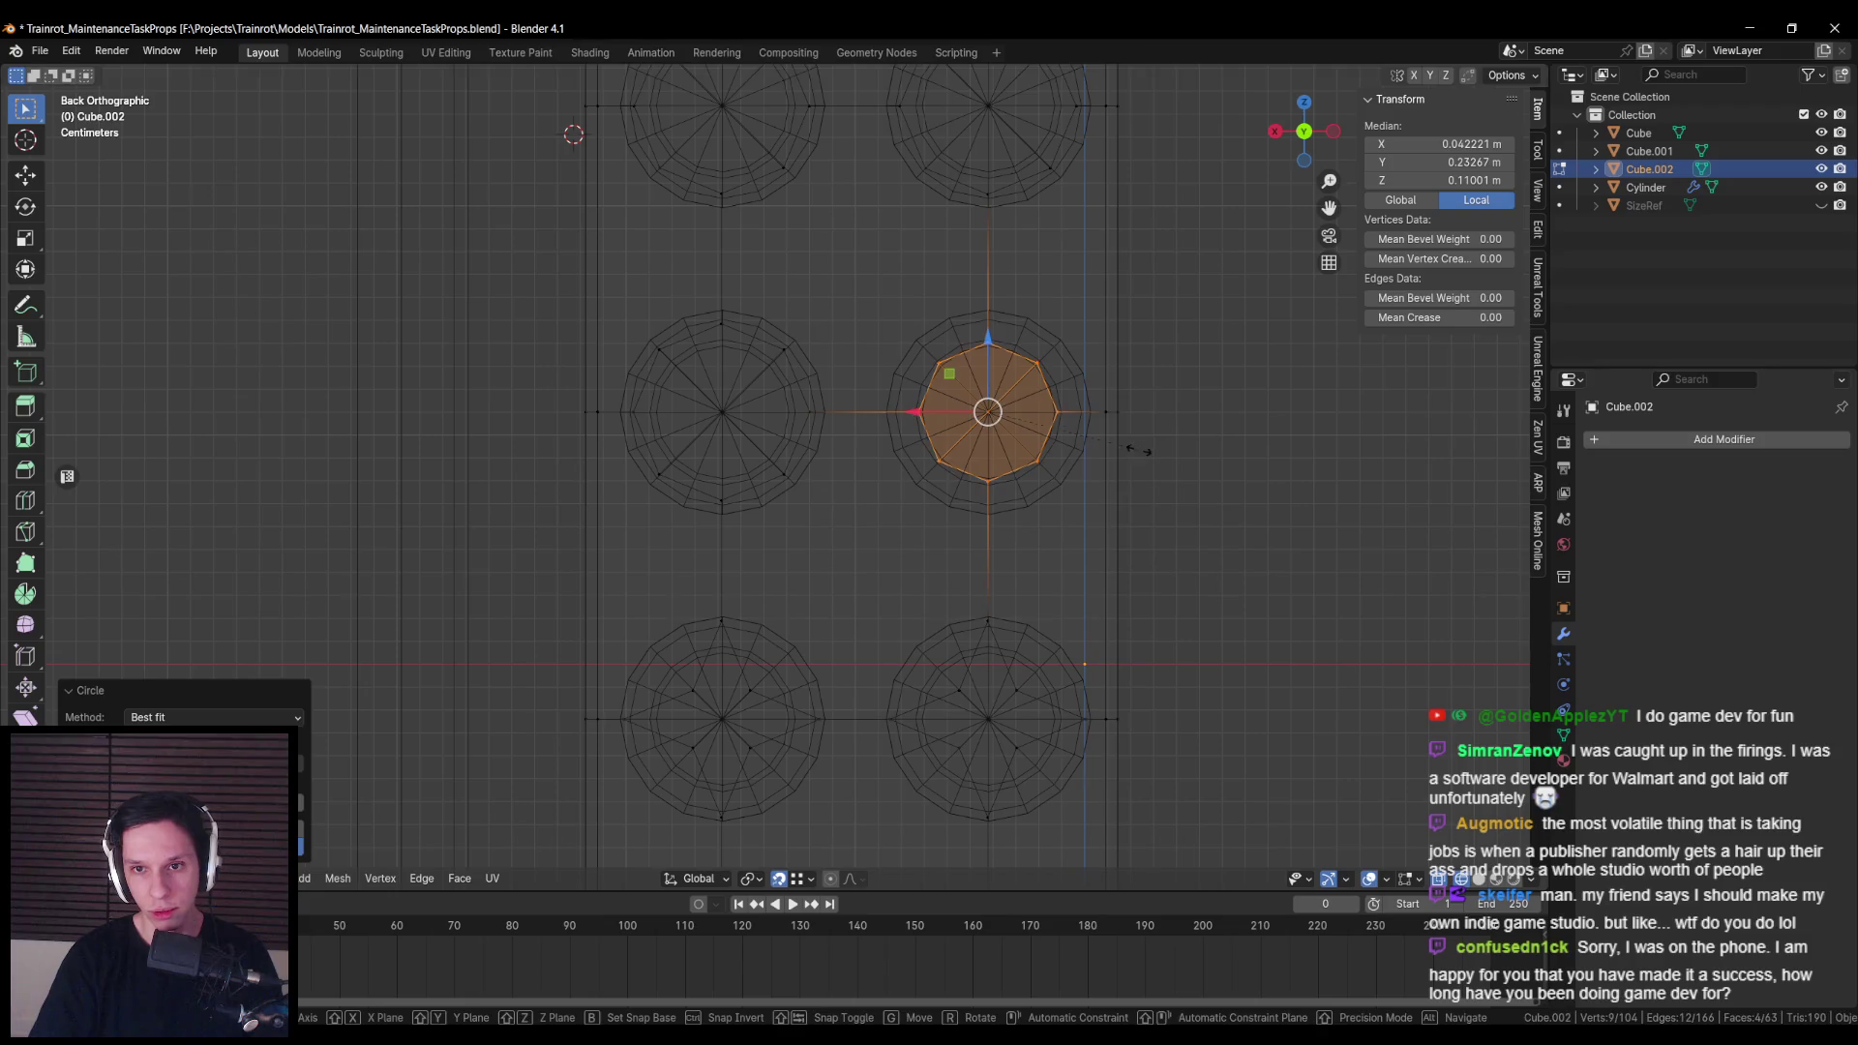
{"action": "key", "text": "s"}
{"action": "left_click", "coordinate": [1183, 458]}
Step: Circle-select the middle-left star, round it with LoopTools Circle, and scale it out
{"action": "key", "text": "alt+a"}
{"action": "key", "text": "c"}
{"action": "mouse_move", "coordinate": [718, 411]}
{"action": "left_mouse_down"}
{"action": "mouse_move", "coordinate": [640, 519]}
{"action": "mouse_move", "coordinate": [726, 610]}
{"action": "mouse_move", "coordinate": [809, 514]}
{"action": "mouse_move", "coordinate": [827, 532]}
{"action": "left_mouse_up"}
{"action": "right_click", "coordinate": [834, 535]}
{"action": "right_click", "coordinate": [834, 535]}
{"action": "mouse_move", "coordinate": [835, 535]}
{"action": "left_click", "coordinate": [919, 549]}
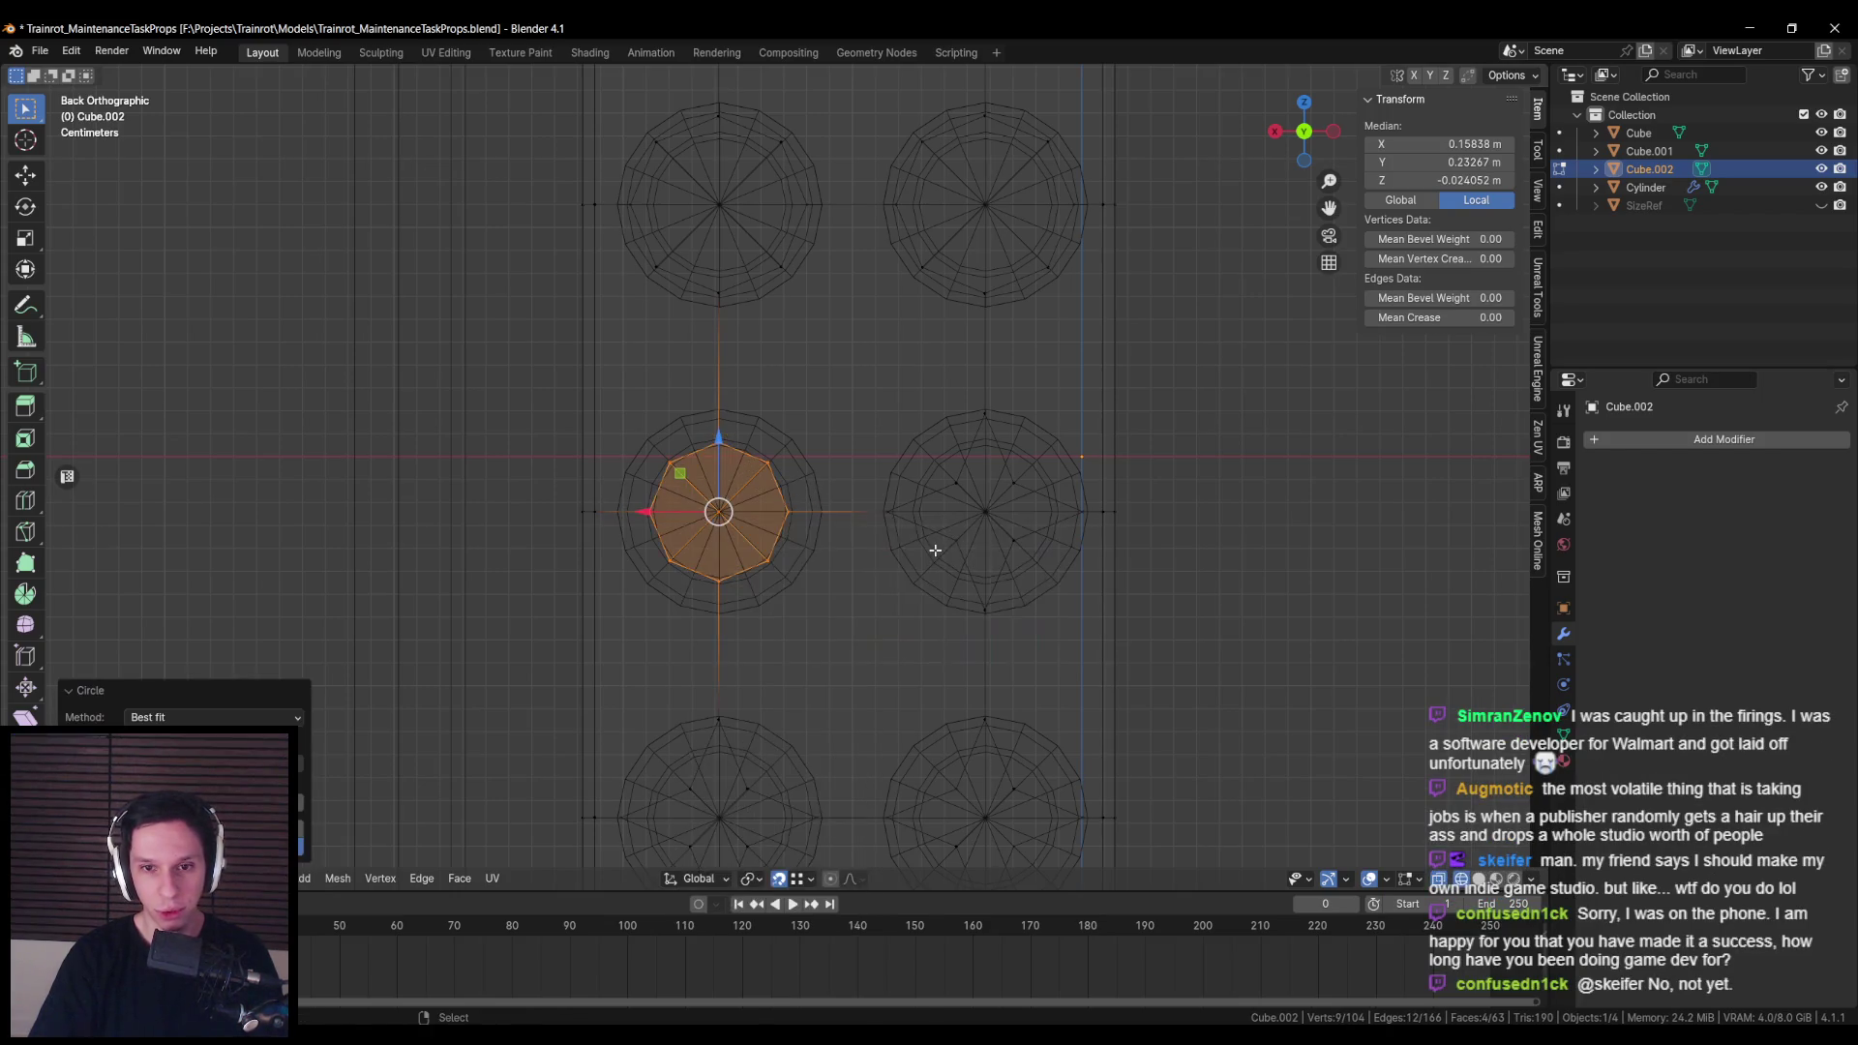
{"action": "key", "text": "s"}
{"action": "left_click", "coordinate": [994, 560]}
Step: Round the middle-right star into a circle and scale it to the rim
{"action": "key", "text": "alt+a"}
{"action": "key", "text": "c"}
{"action": "mouse_move", "coordinate": [871, 378]}
{"action": "left_mouse_down"}
{"action": "mouse_move", "coordinate": [843, 506]}
{"action": "mouse_move", "coordinate": [912, 511]}
{"action": "mouse_move", "coordinate": [863, 471]}
{"action": "left_mouse_up"}
{"action": "right_click", "coordinate": [863, 475]}
{"action": "right_click", "coordinate": [863, 474]}
{"action": "mouse_move", "coordinate": [863, 474]}
{"action": "left_click", "coordinate": [967, 503]}
{"action": "key", "text": "s"}
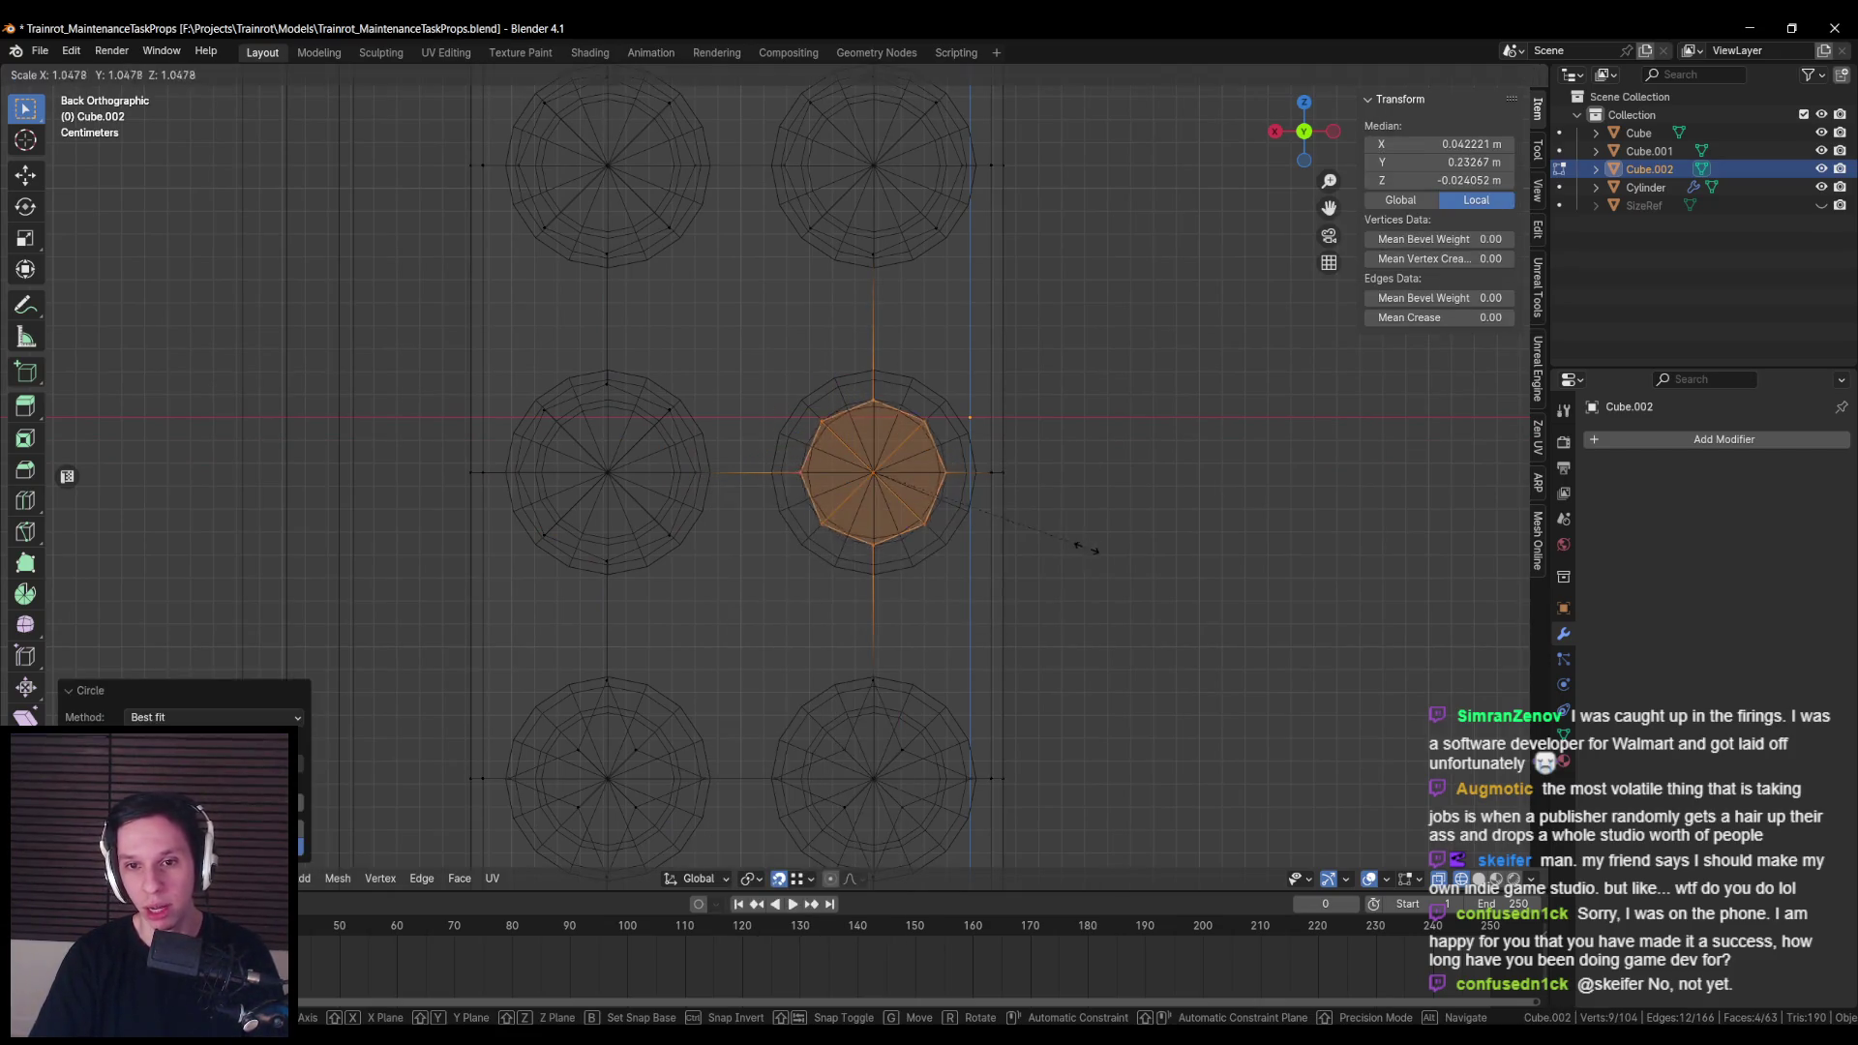
{"action": "left_click", "coordinate": [1127, 555]}
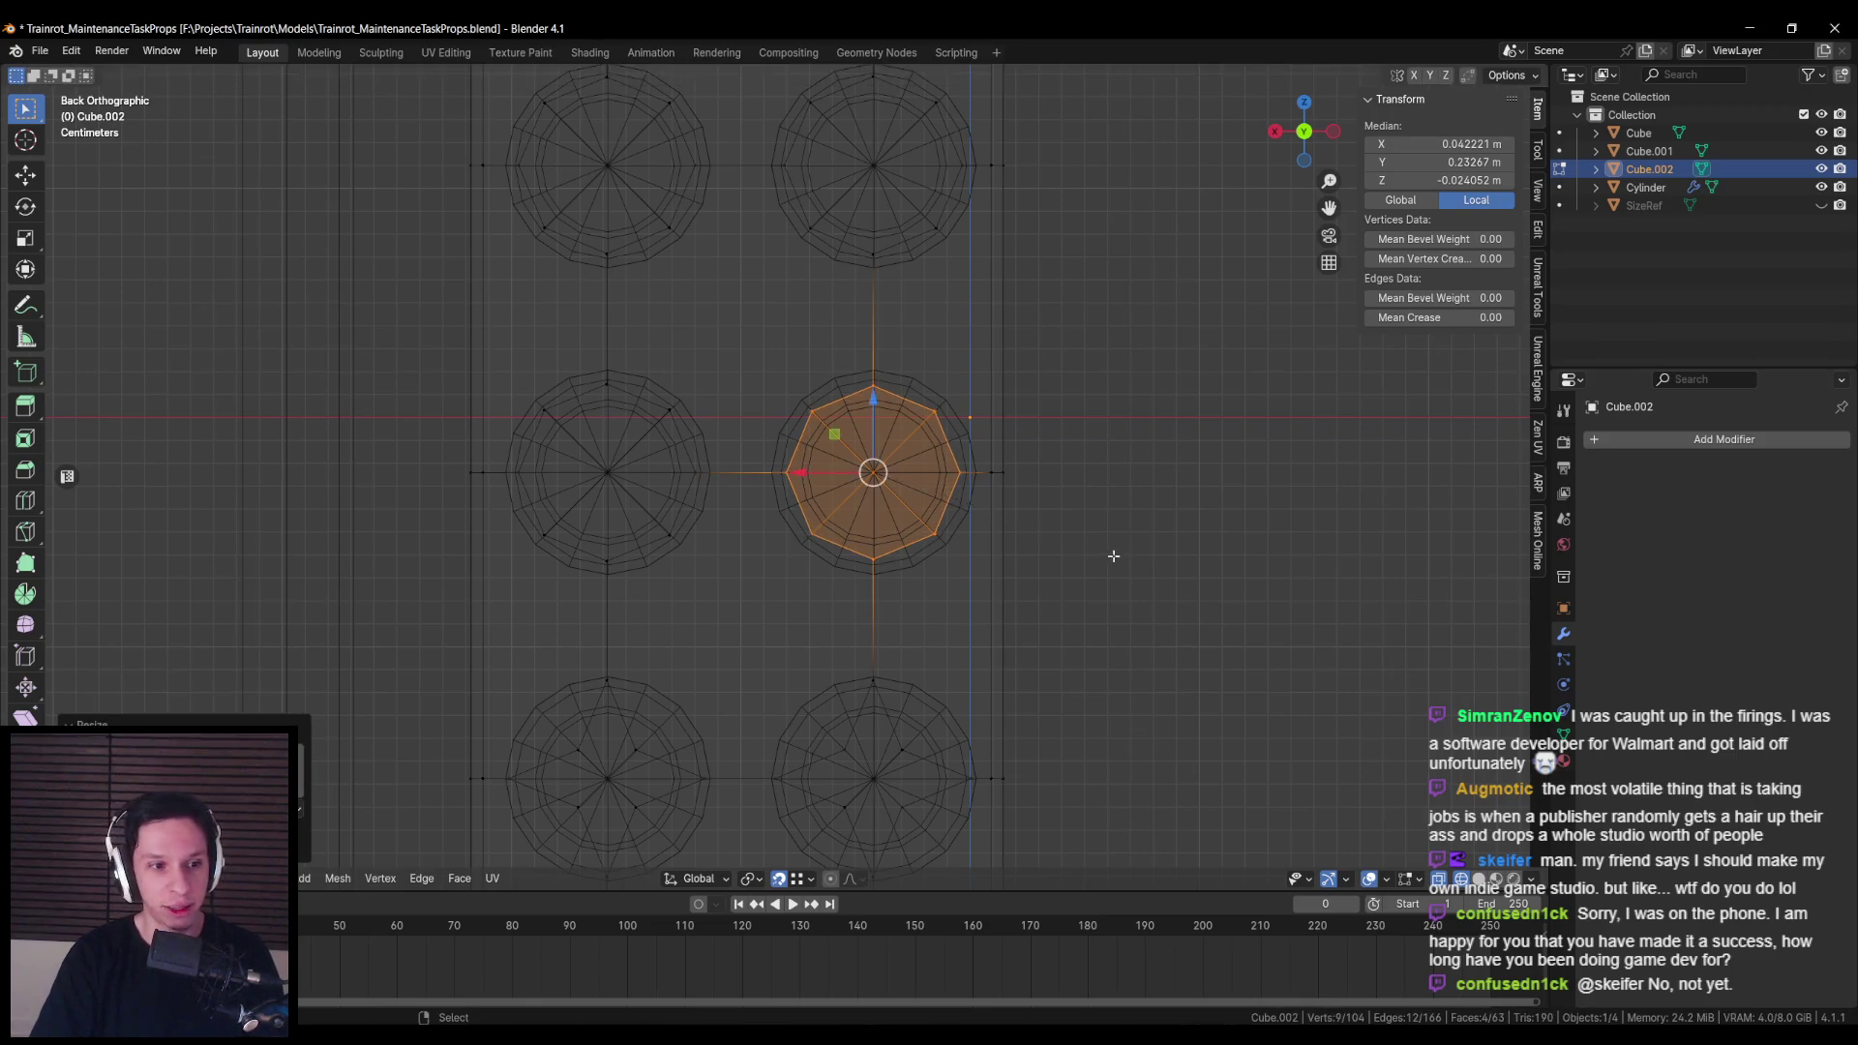
Step: Round the lower-left star into a circle and scale it to the rim
{"action": "key", "text": "alt+a"}
{"action": "scroll", "coordinate": [677, 387], "scroll_direction": "down", "scroll_amount": 3}
{"action": "scroll", "coordinate": [688, 527], "scroll_direction": "up", "scroll_amount": 5}
{"action": "key", "text": "c"}
{"action": "mouse_move", "coordinate": [688, 527]}
{"action": "left_mouse_down"}
{"action": "mouse_move", "coordinate": [677, 508]}
{"action": "mouse_move", "coordinate": [656, 527]}
{"action": "mouse_move", "coordinate": [714, 585]}
{"action": "mouse_move", "coordinate": [726, 518]}
{"action": "left_mouse_up"}
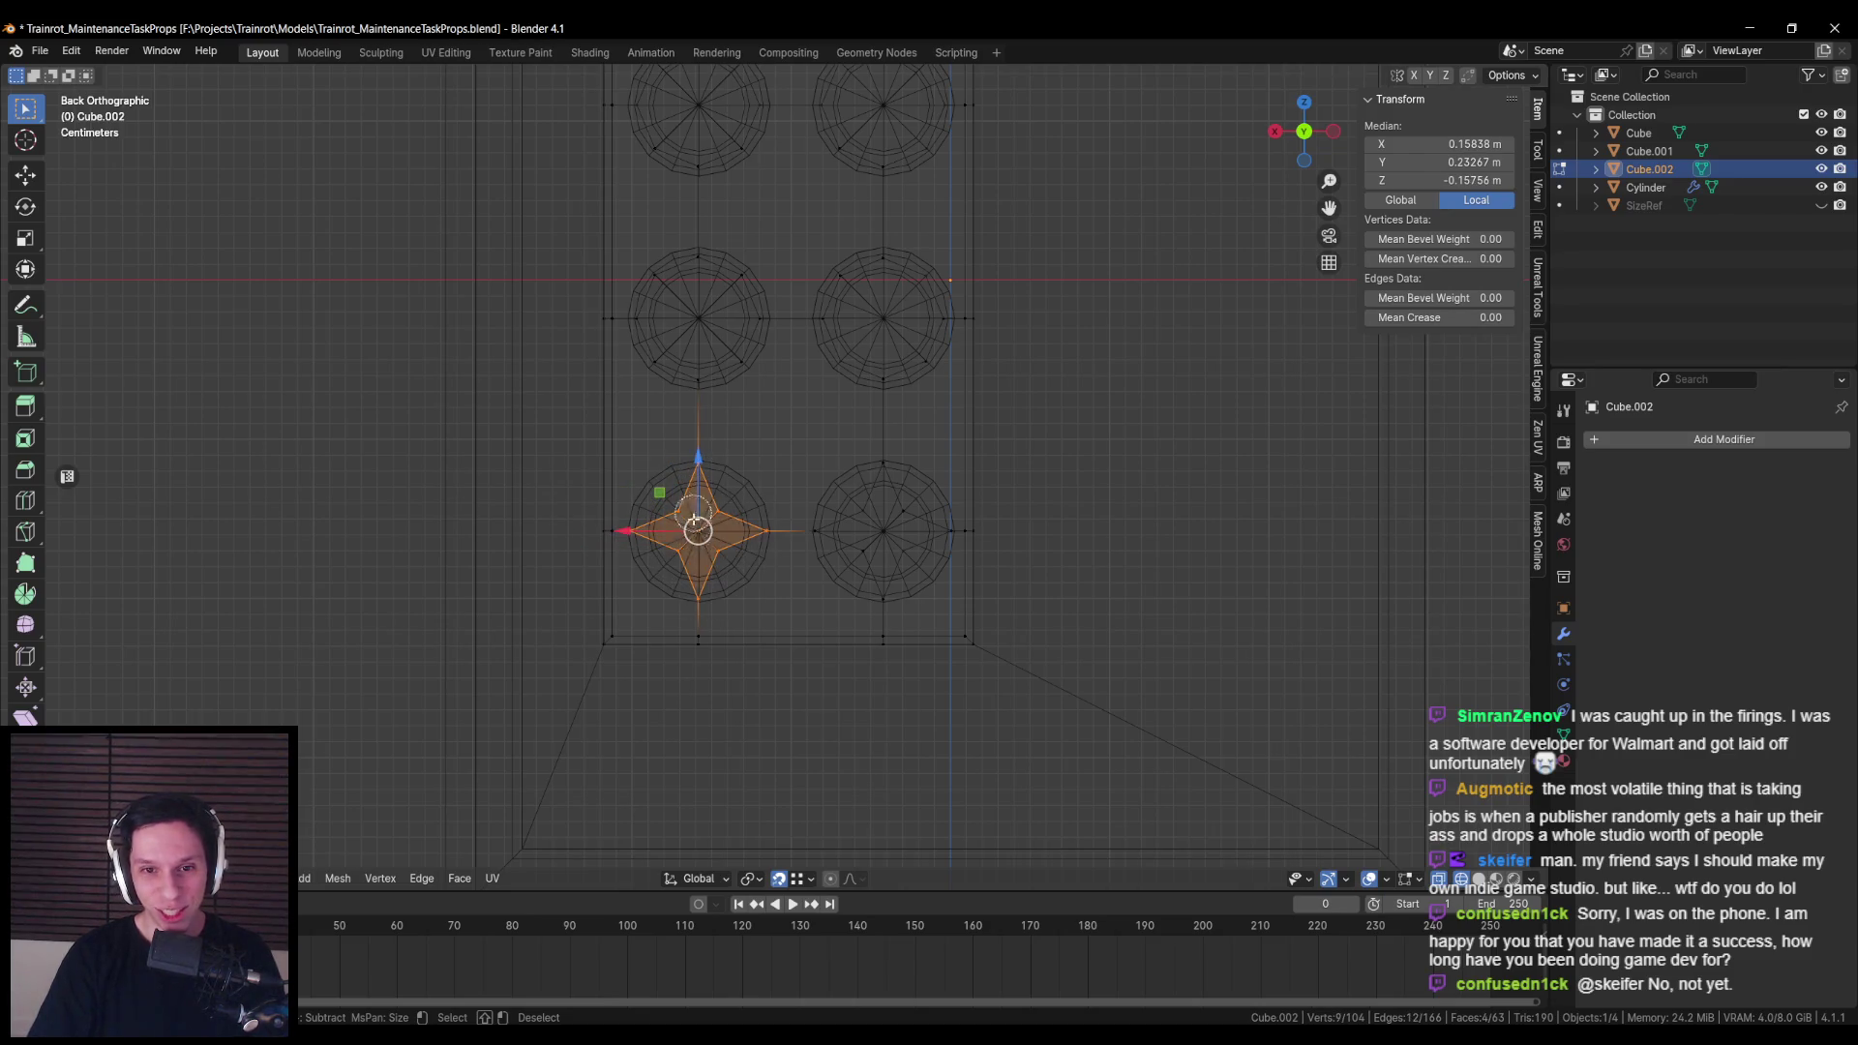
{"action": "right_click", "coordinate": [697, 532]}
{"action": "mouse_move", "coordinate": [721, 536]}
{"action": "left_click", "coordinate": [773, 557]}
{"action": "scroll", "coordinate": [774, 484], "scroll_direction": "up", "scroll_amount": 3}
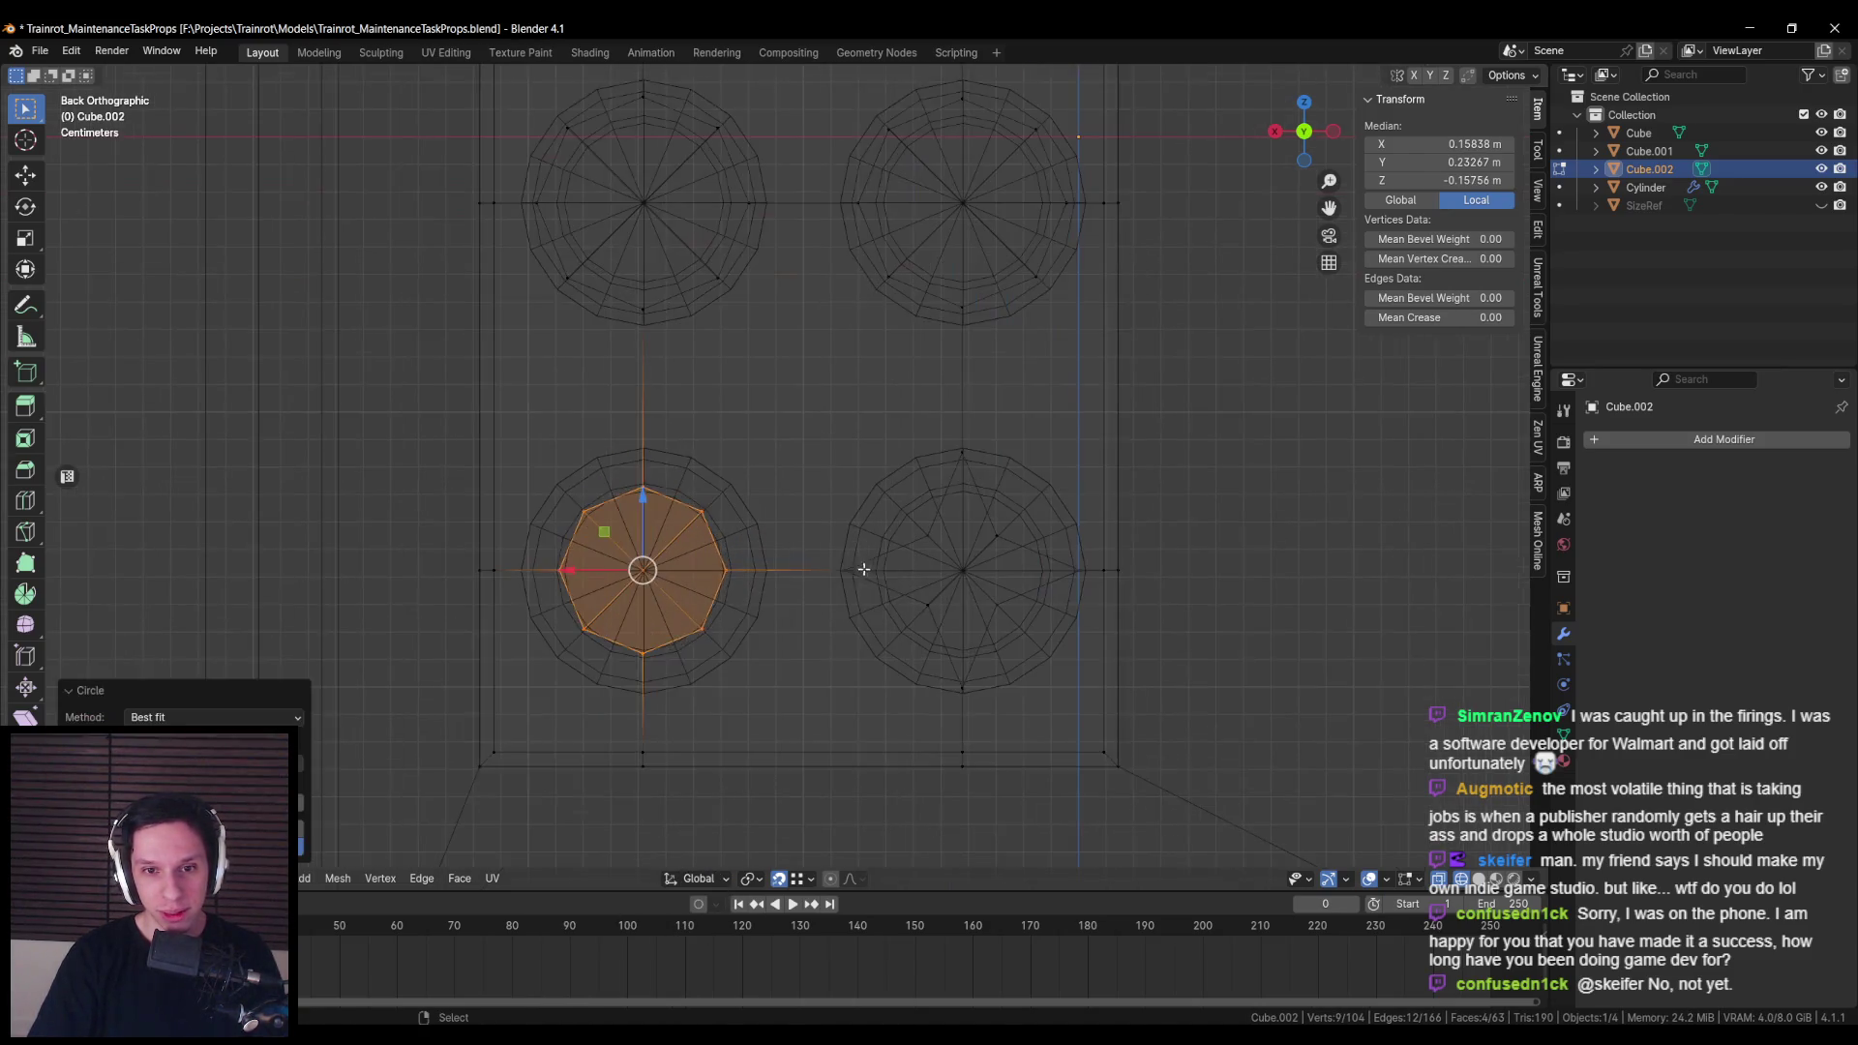
{"action": "key", "text": "s"}
{"action": "left_click", "coordinate": [910, 583]}
Step: Round the lower-right star into a circle and scale it to the rim
{"action": "key", "text": "alt+a"}
{"action": "key", "text": "c"}
{"action": "mouse_move", "coordinate": [967, 545]}
{"action": "left_mouse_down"}
{"action": "mouse_move", "coordinate": [946, 494]}
{"action": "mouse_move", "coordinate": [920, 597]}
{"action": "mouse_move", "coordinate": [957, 680]}
{"action": "mouse_move", "coordinate": [1041, 585]}
{"action": "mouse_move", "coordinate": [980, 542]}
{"action": "left_mouse_up"}
{"action": "right_click", "coordinate": [979, 539]}
{"action": "mouse_move", "coordinate": [979, 540]}
{"action": "left_click", "coordinate": [1068, 555]}
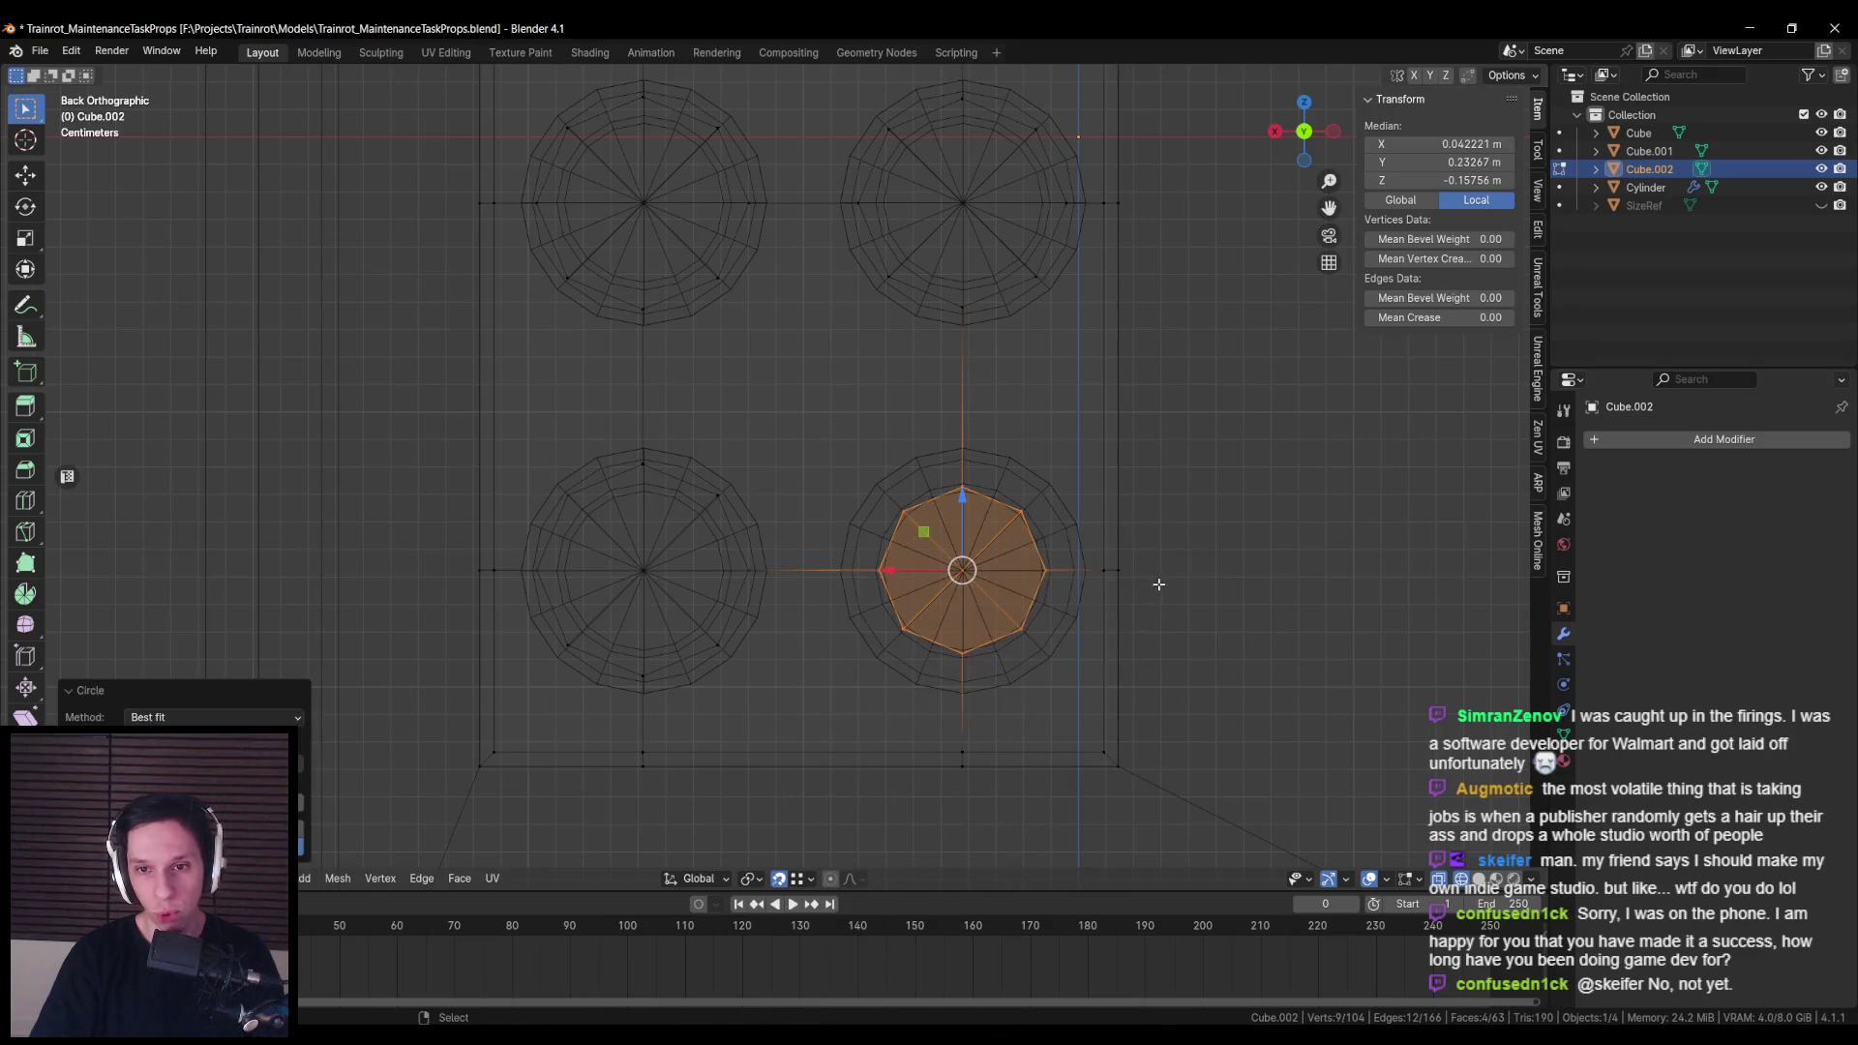
{"action": "key", "text": "s"}
{"action": "left_click", "coordinate": [1215, 596]}
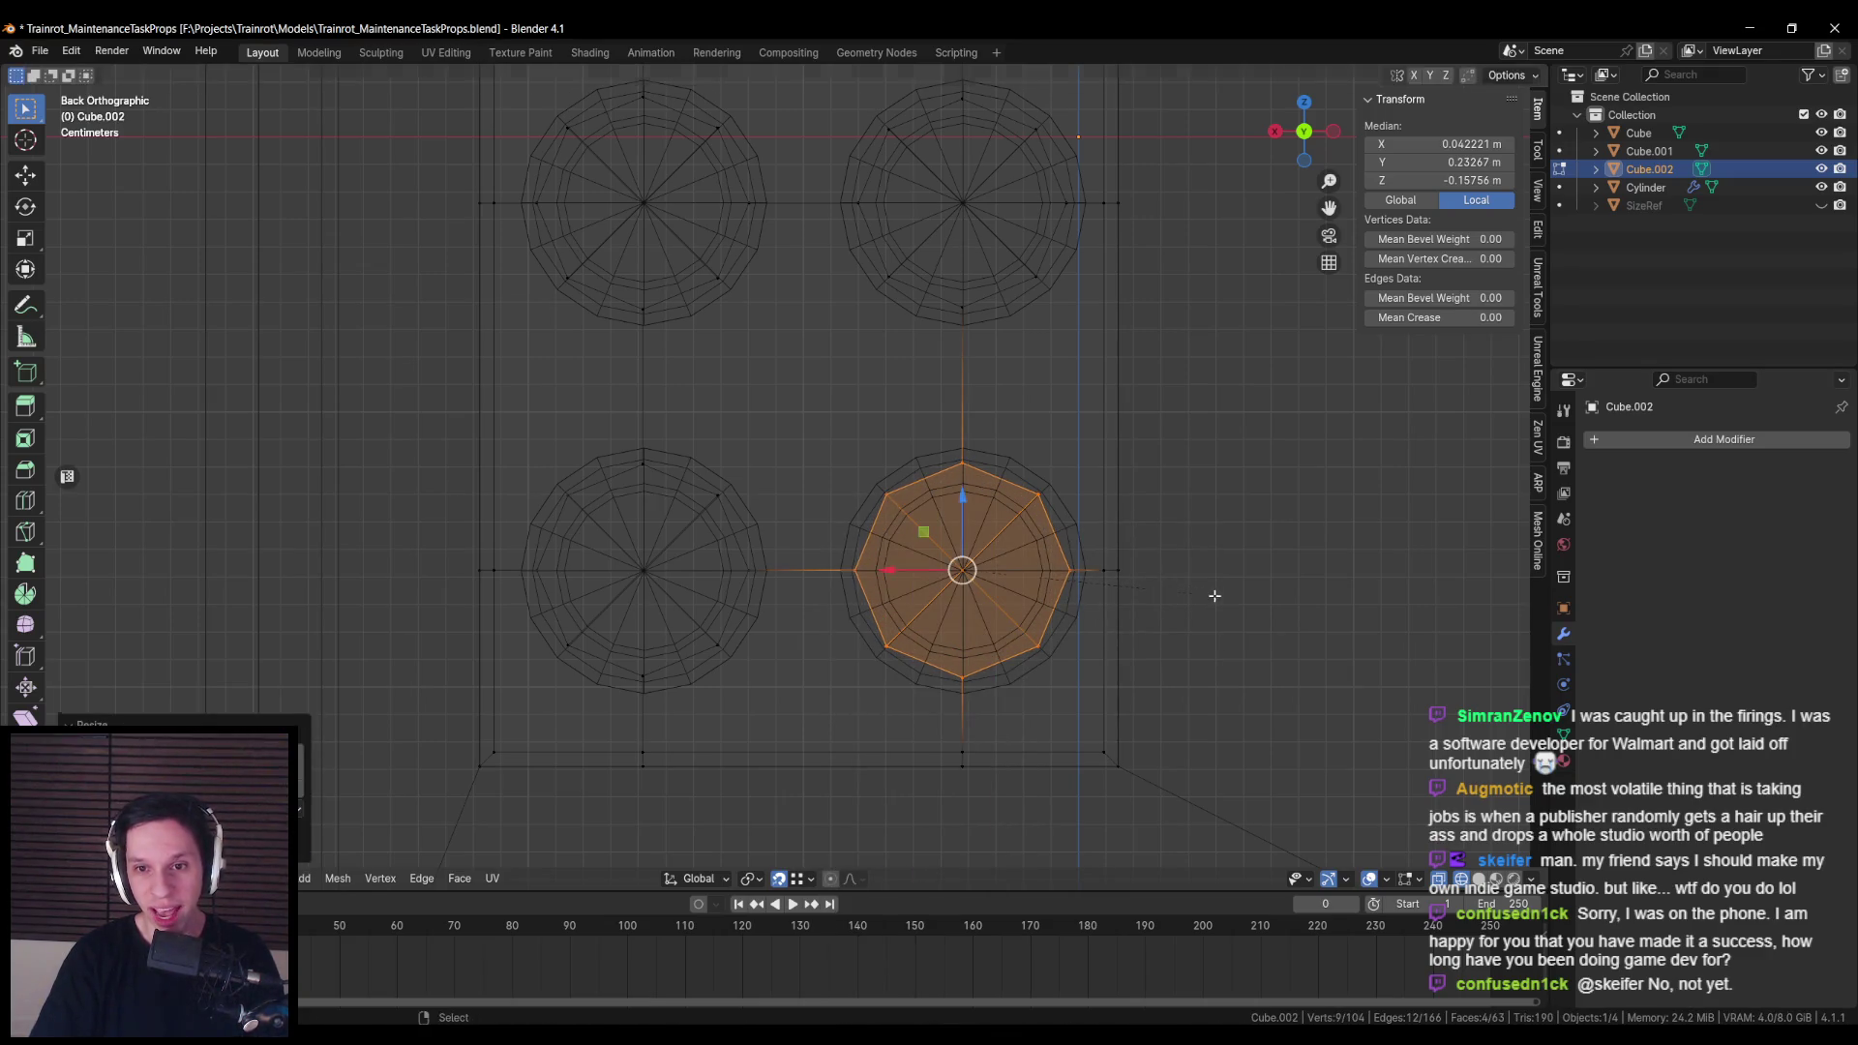
Step: Circle-select all eight rounded cap faces across the button rings
{"action": "scroll", "coordinate": [765, 535], "scroll_direction": "down", "scroll_amount": 2}
{"action": "key", "text": "c"}
{"action": "mouse_move", "coordinate": [709, 531]}
{"action": "left_mouse_down"}
{"action": "mouse_move", "coordinate": [699, 508]}
{"action": "mouse_move", "coordinate": [716, 547]}
{"action": "mouse_move", "coordinate": [711, 523]}
{"action": "left_mouse_up"}
{"action": "scroll", "coordinate": [695, 452], "scroll_direction": "up", "scroll_amount": 3}
{"action": "mouse_move", "coordinate": [695, 452]}
{"action": "left_mouse_down"}
{"action": "mouse_move", "coordinate": [875, 455]}
{"action": "mouse_move", "coordinate": [842, 424]}
{"action": "left_mouse_up"}
{"action": "right_click", "coordinate": [854, 443]}
{"action": "scroll", "coordinate": [854, 443], "scroll_direction": "up", "scroll_amount": 3}
{"action": "key", "text": "c"}
{"action": "mouse_move", "coordinate": [689, 393]}
{"action": "left_mouse_down"}
{"action": "mouse_move", "coordinate": [714, 421]}
{"action": "mouse_move", "coordinate": [699, 240]}
{"action": "left_mouse_up"}
{"action": "left_click_drag", "start_coordinate": [851, 223], "coordinate": [852, 228]}
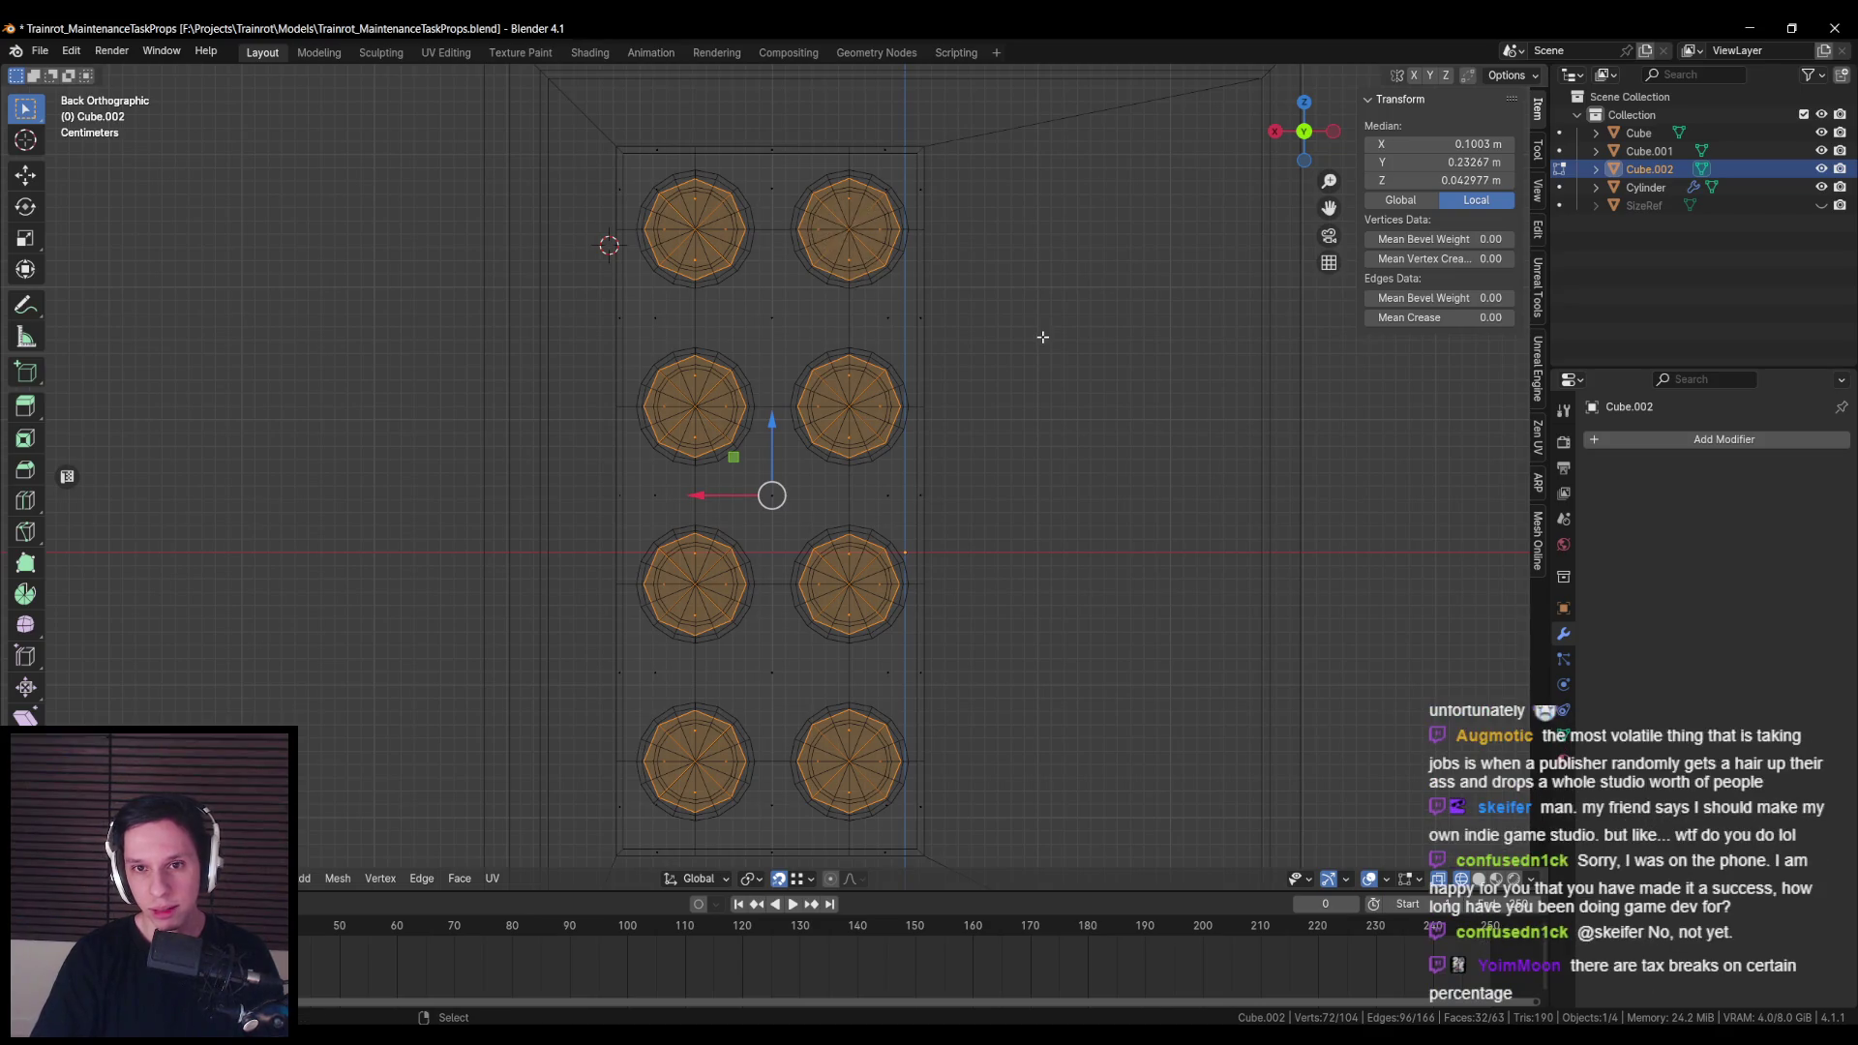
Step: Delete the eight cap faces and return to Object Mode
{"action": "key", "text": "alt+z"}
{"action": "key", "text": "x"}
{"action": "left_click", "coordinate": [1018, 374]}
{"action": "scroll", "coordinate": [746, 475], "scroll_direction": "down", "scroll_amount": 3}
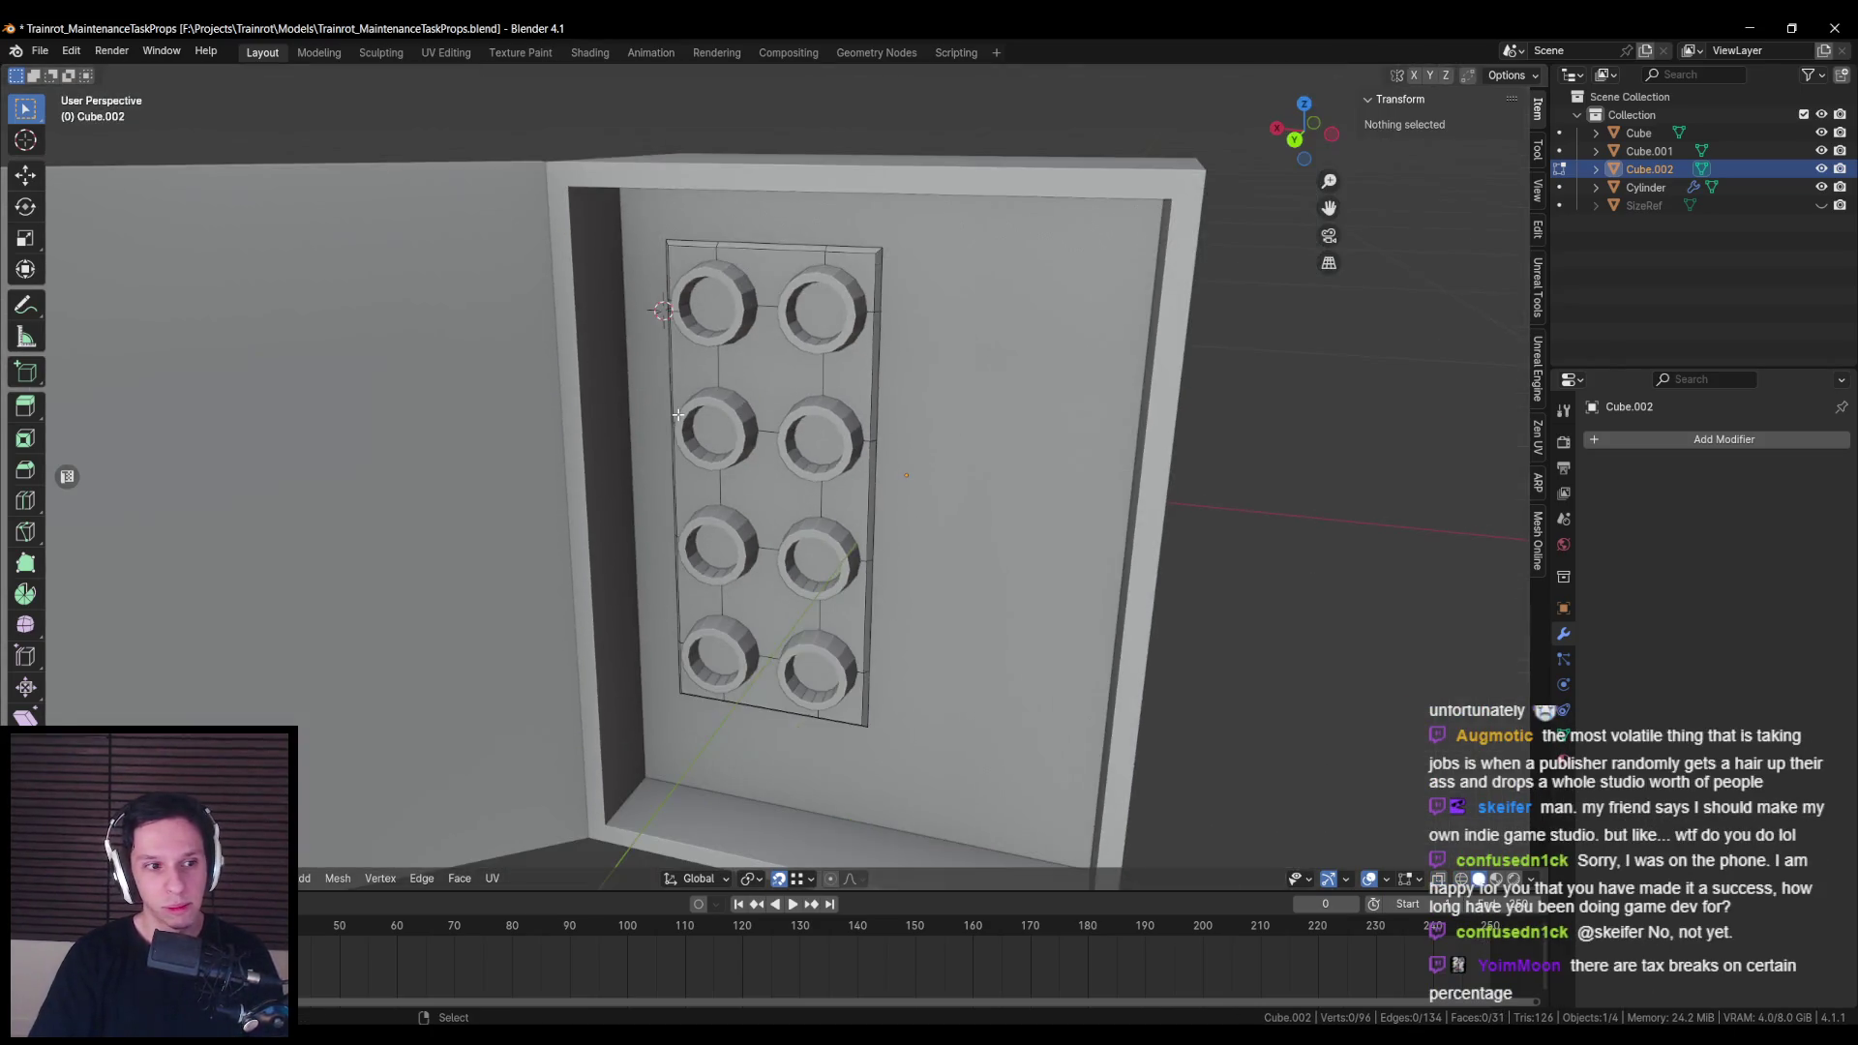
{"action": "key", "text": "Tab"}
{"action": "left_click", "coordinate": [651, 399]}
Step: Recess the top-left ring's inner face by moving it along the depth axis
{"action": "key", "text": "KP_Decimal"}
{"action": "scroll", "coordinate": [716, 423], "scroll_direction": "up", "scroll_amount": 3}
{"action": "key", "text": "Tab"}
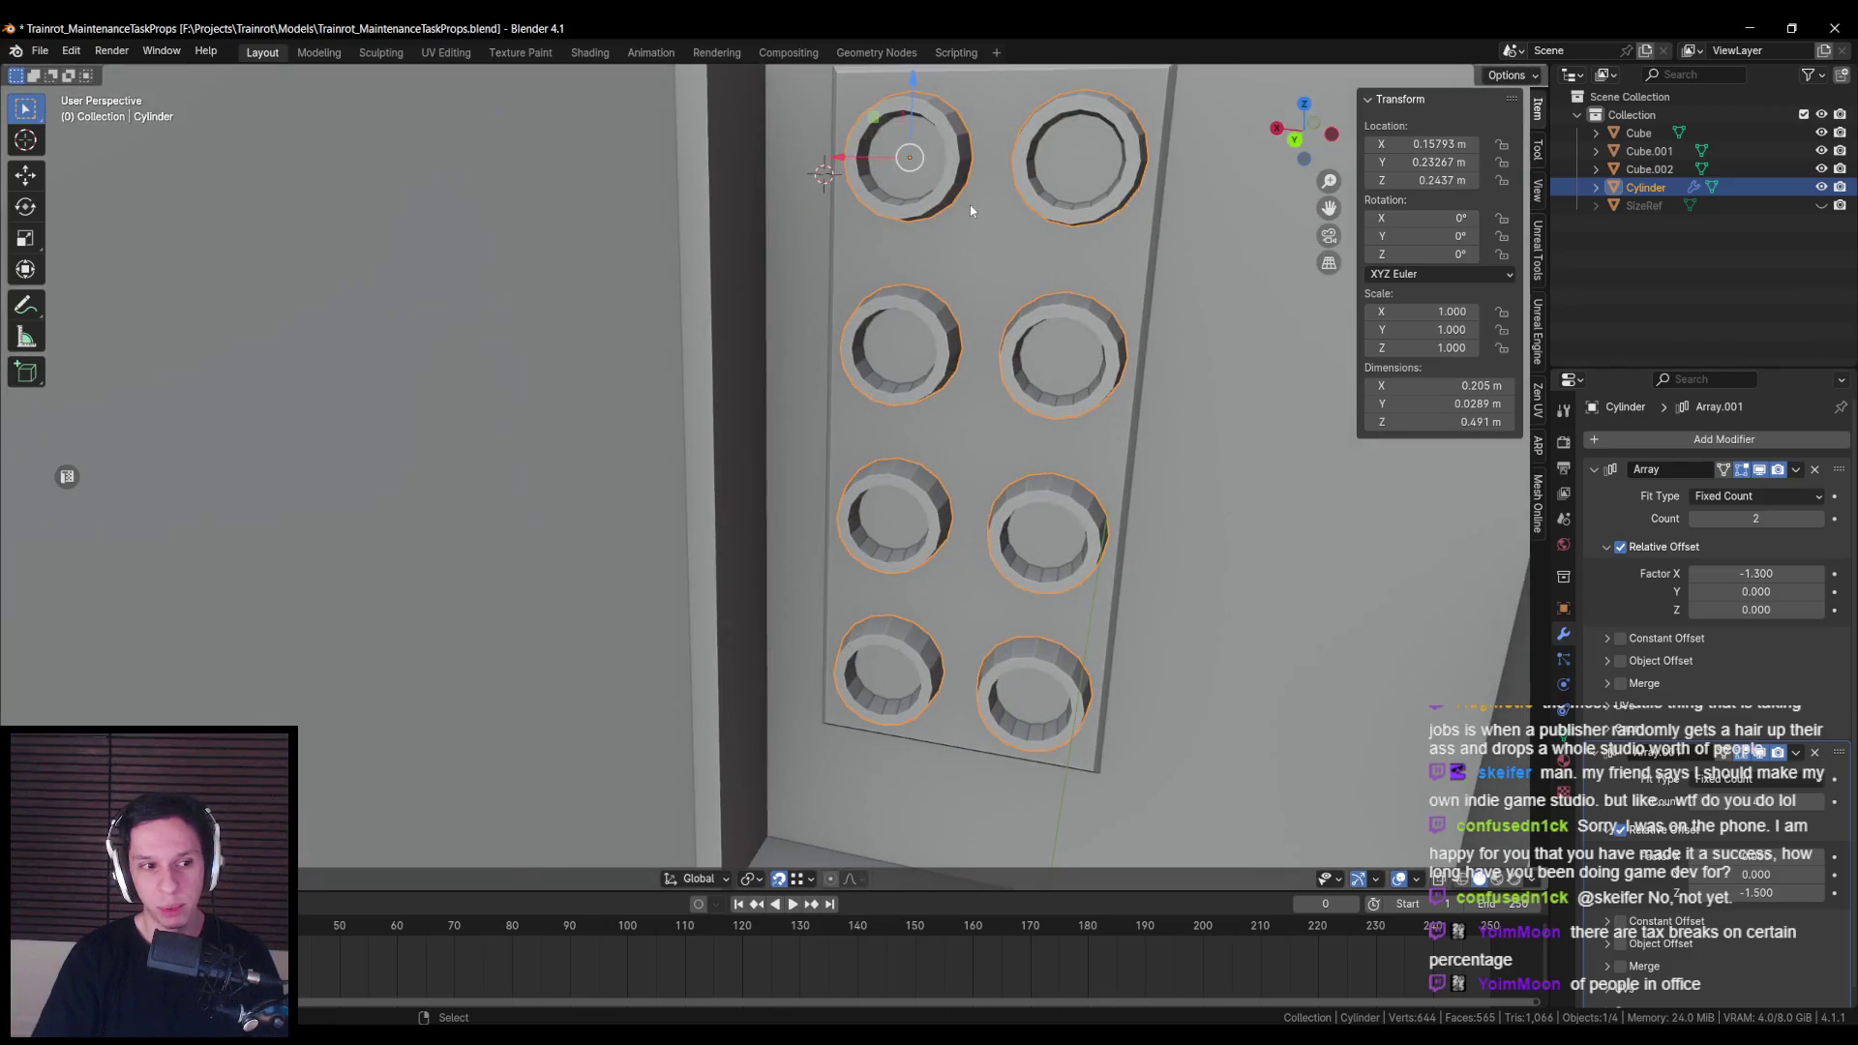
{"action": "left_click", "coordinate": [760, 369]}
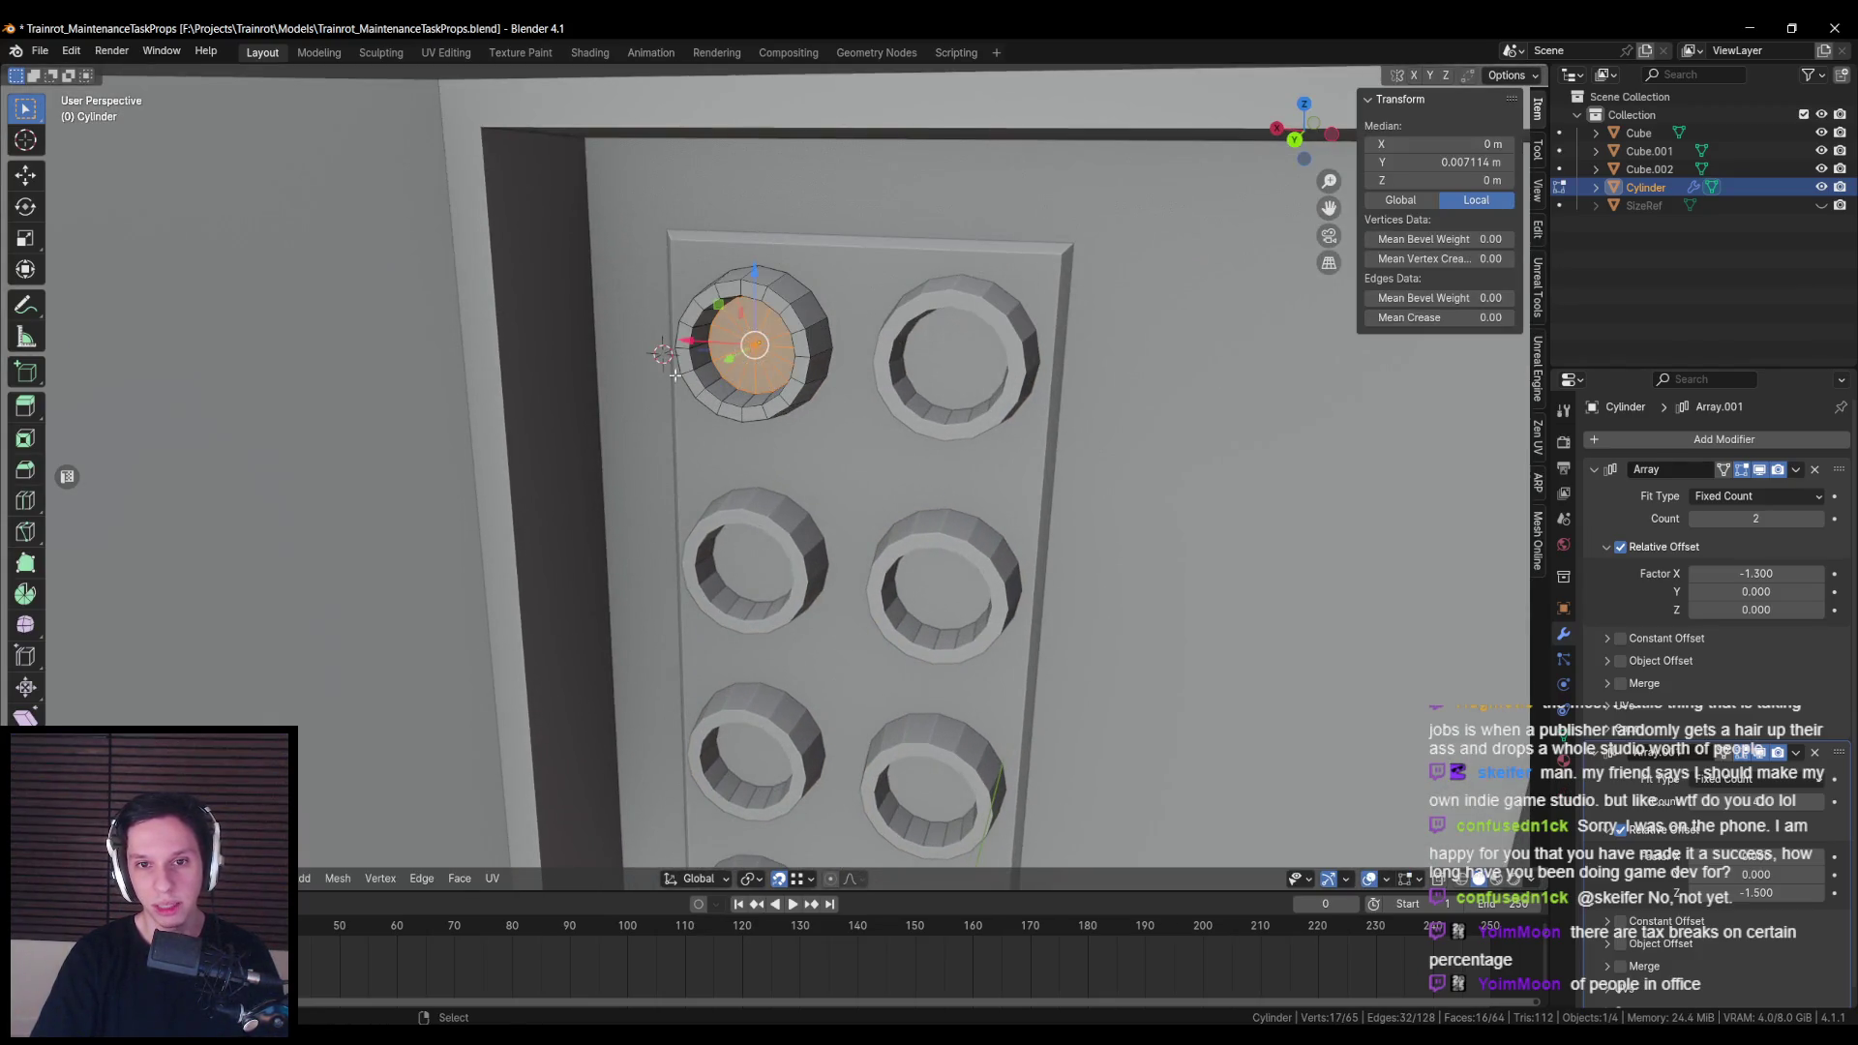
{"action": "key", "text": "alt+z"}
{"action": "left_click_drag", "start_coordinate": [884, 355], "coordinate": [830, 371]}
{"action": "key", "text": "alt+z"}
{"action": "key", "text": "Tab"}
Step: Shift the ring's front rim edge loop along Y to a new depth
{"action": "scroll", "coordinate": [724, 553], "scroll_direction": "down", "scroll_amount": 8}
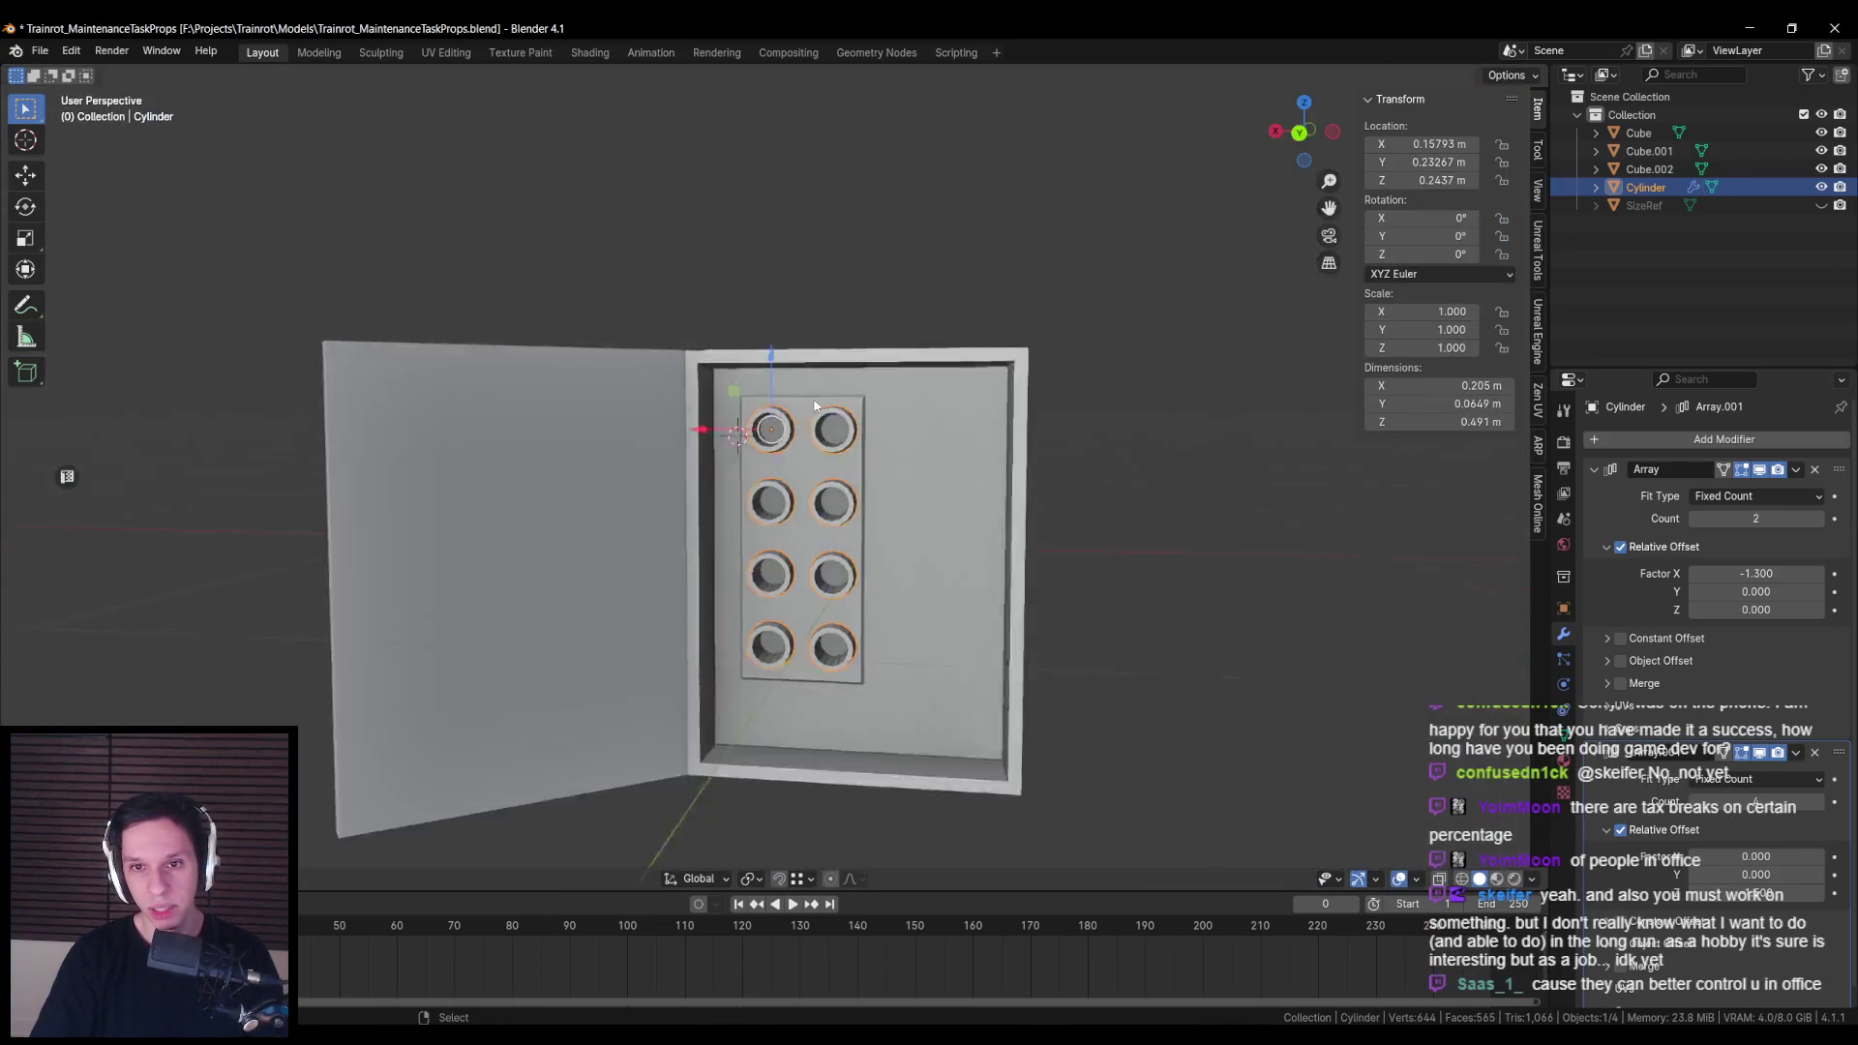
{"action": "key", "text": "alt+a"}
{"action": "scroll", "coordinate": [723, 553], "scroll_direction": "up", "scroll_amount": 8}
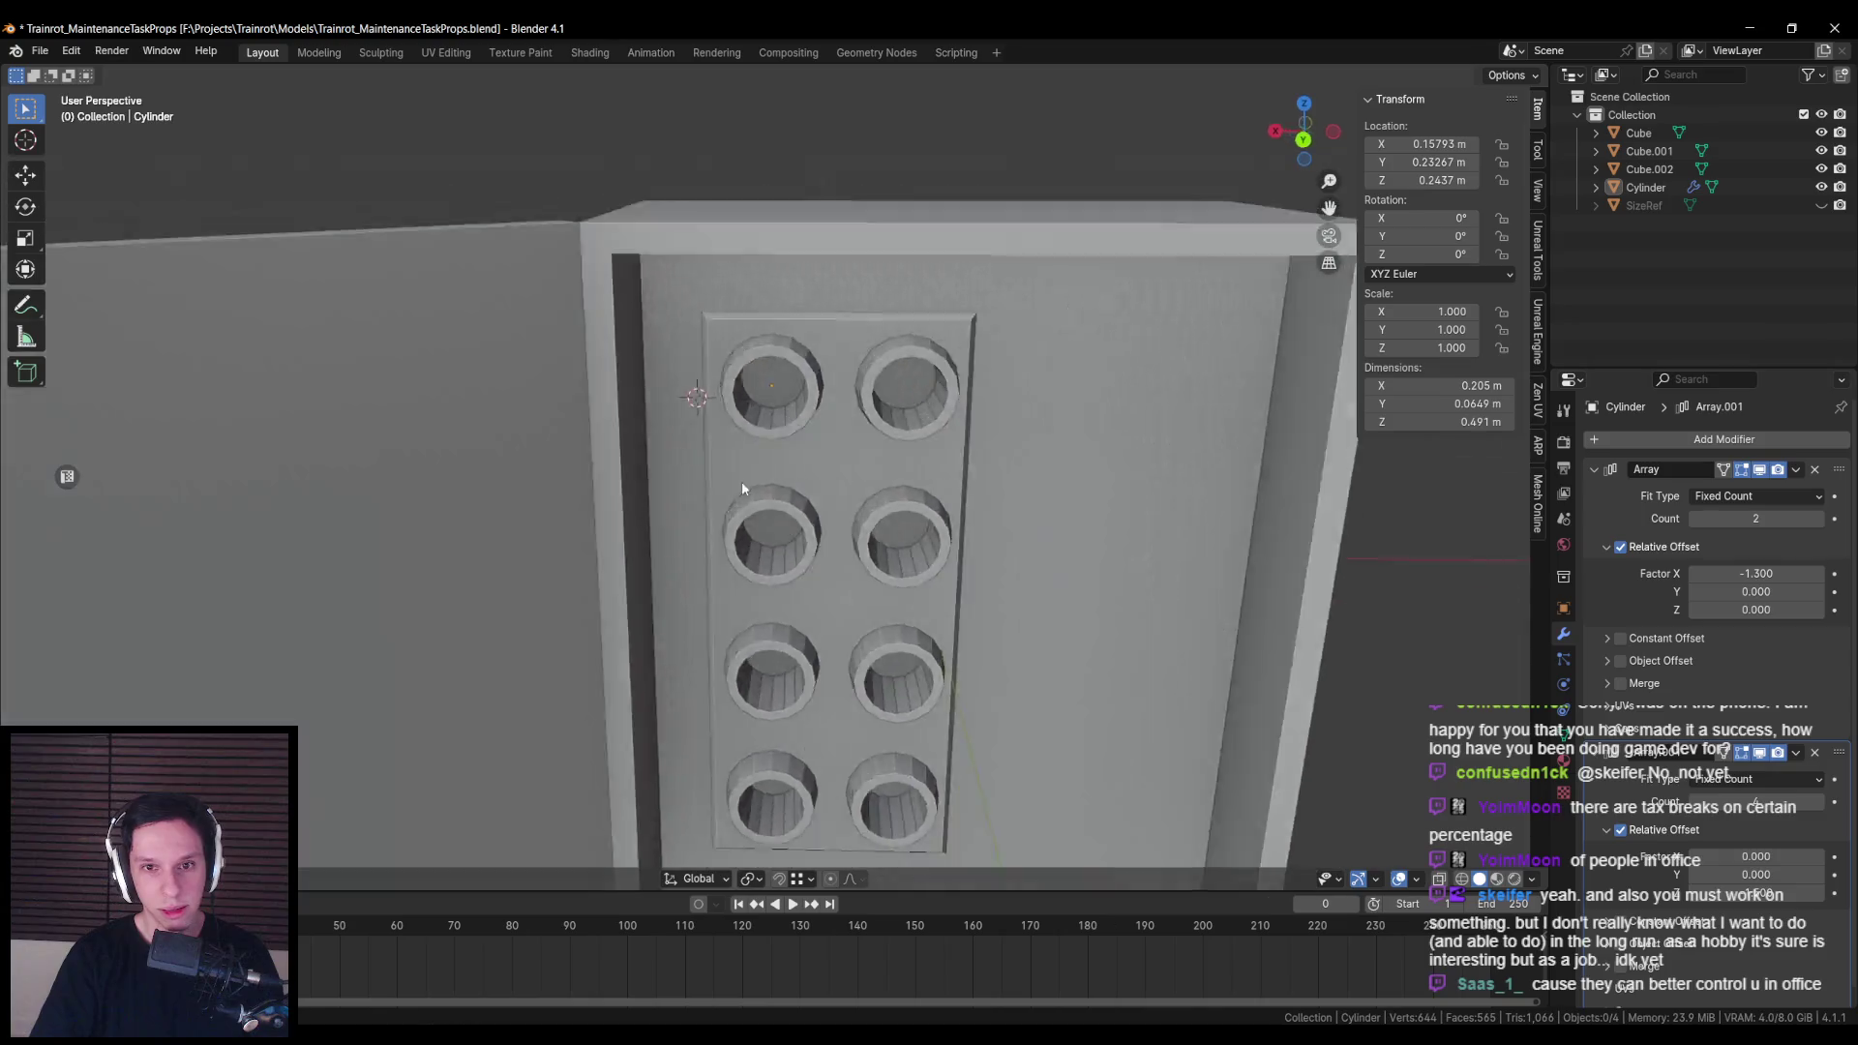
{"action": "left_click", "coordinate": [900, 373]}
{"action": "key", "text": "Tab"}
{"action": "left_click", "coordinate": [762, 331], "text": "alt"}
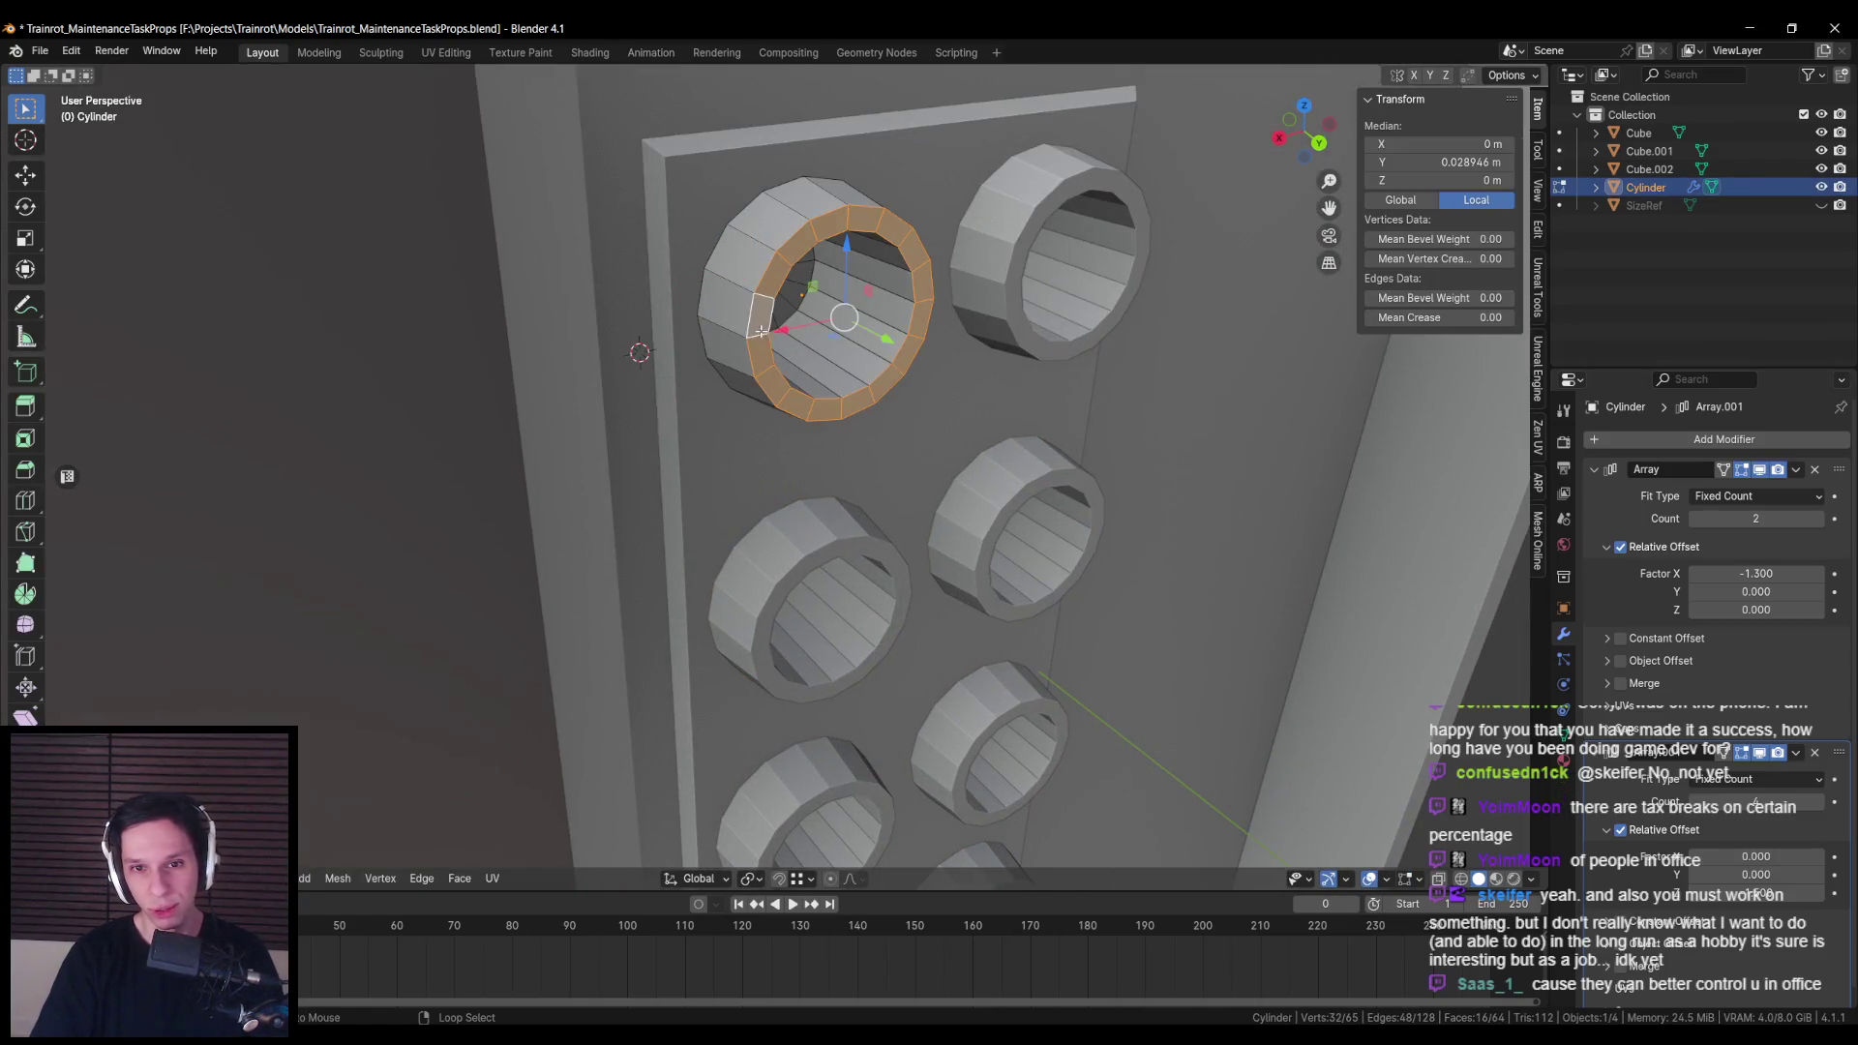
{"action": "key", "text": "g"}
{"action": "key", "text": "y"}
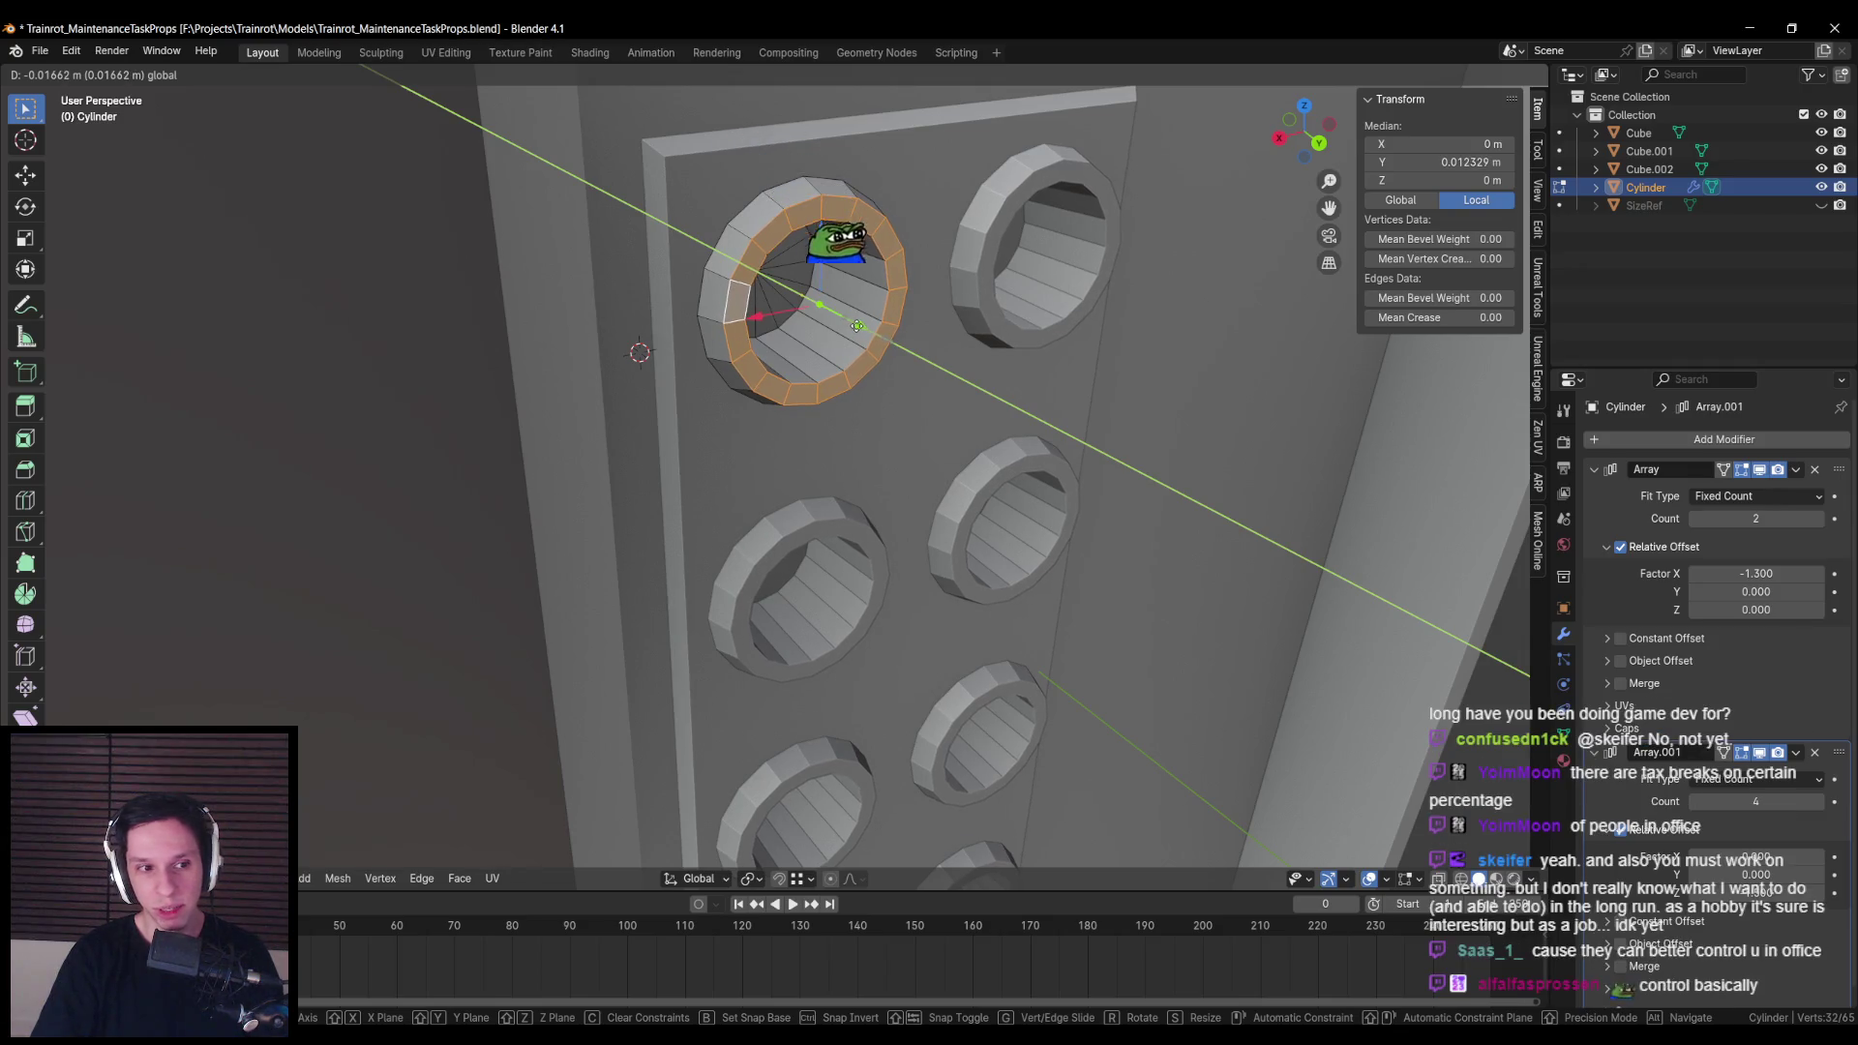
{"action": "left_click", "coordinate": [861, 328]}
{"action": "scroll", "coordinate": [860, 327], "scroll_direction": "down", "scroll_amount": 6}
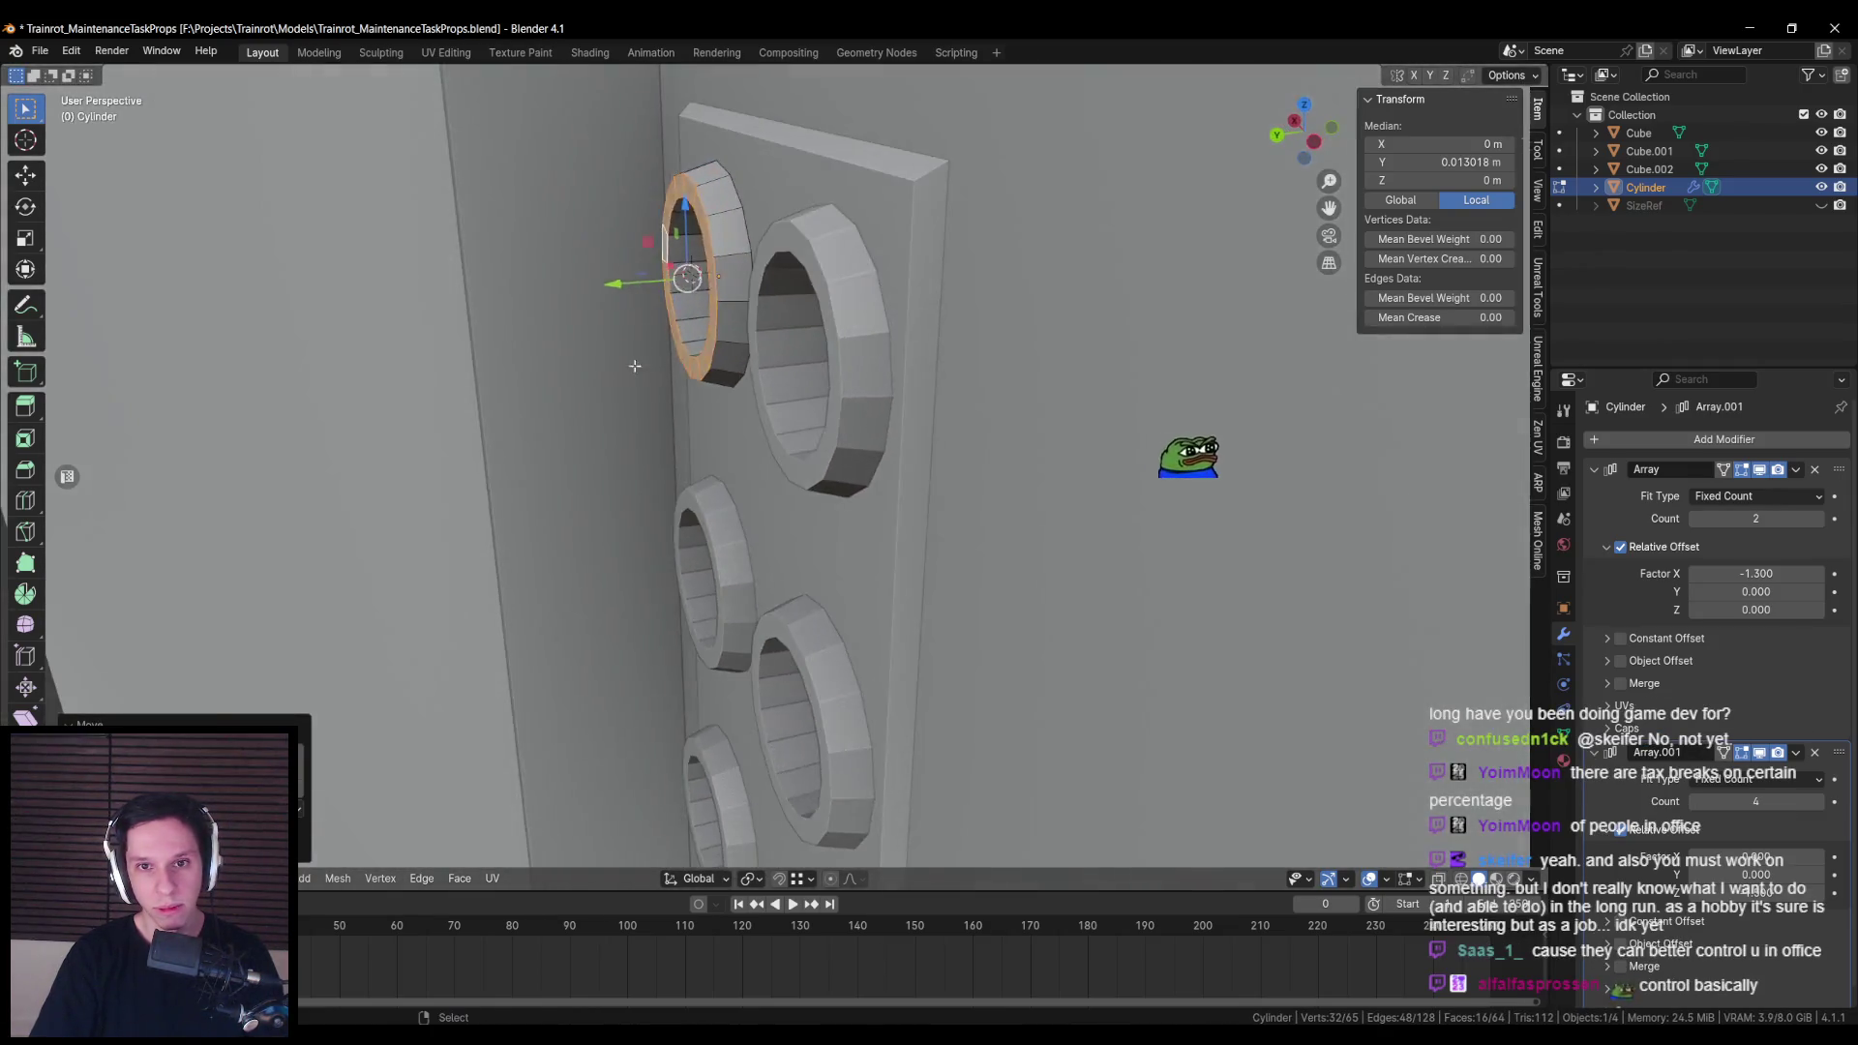
{"action": "key", "text": "Tab"}
Step: Save the project file
{"action": "scroll", "coordinate": [815, 431], "scroll_direction": "up", "scroll_amount": 3}
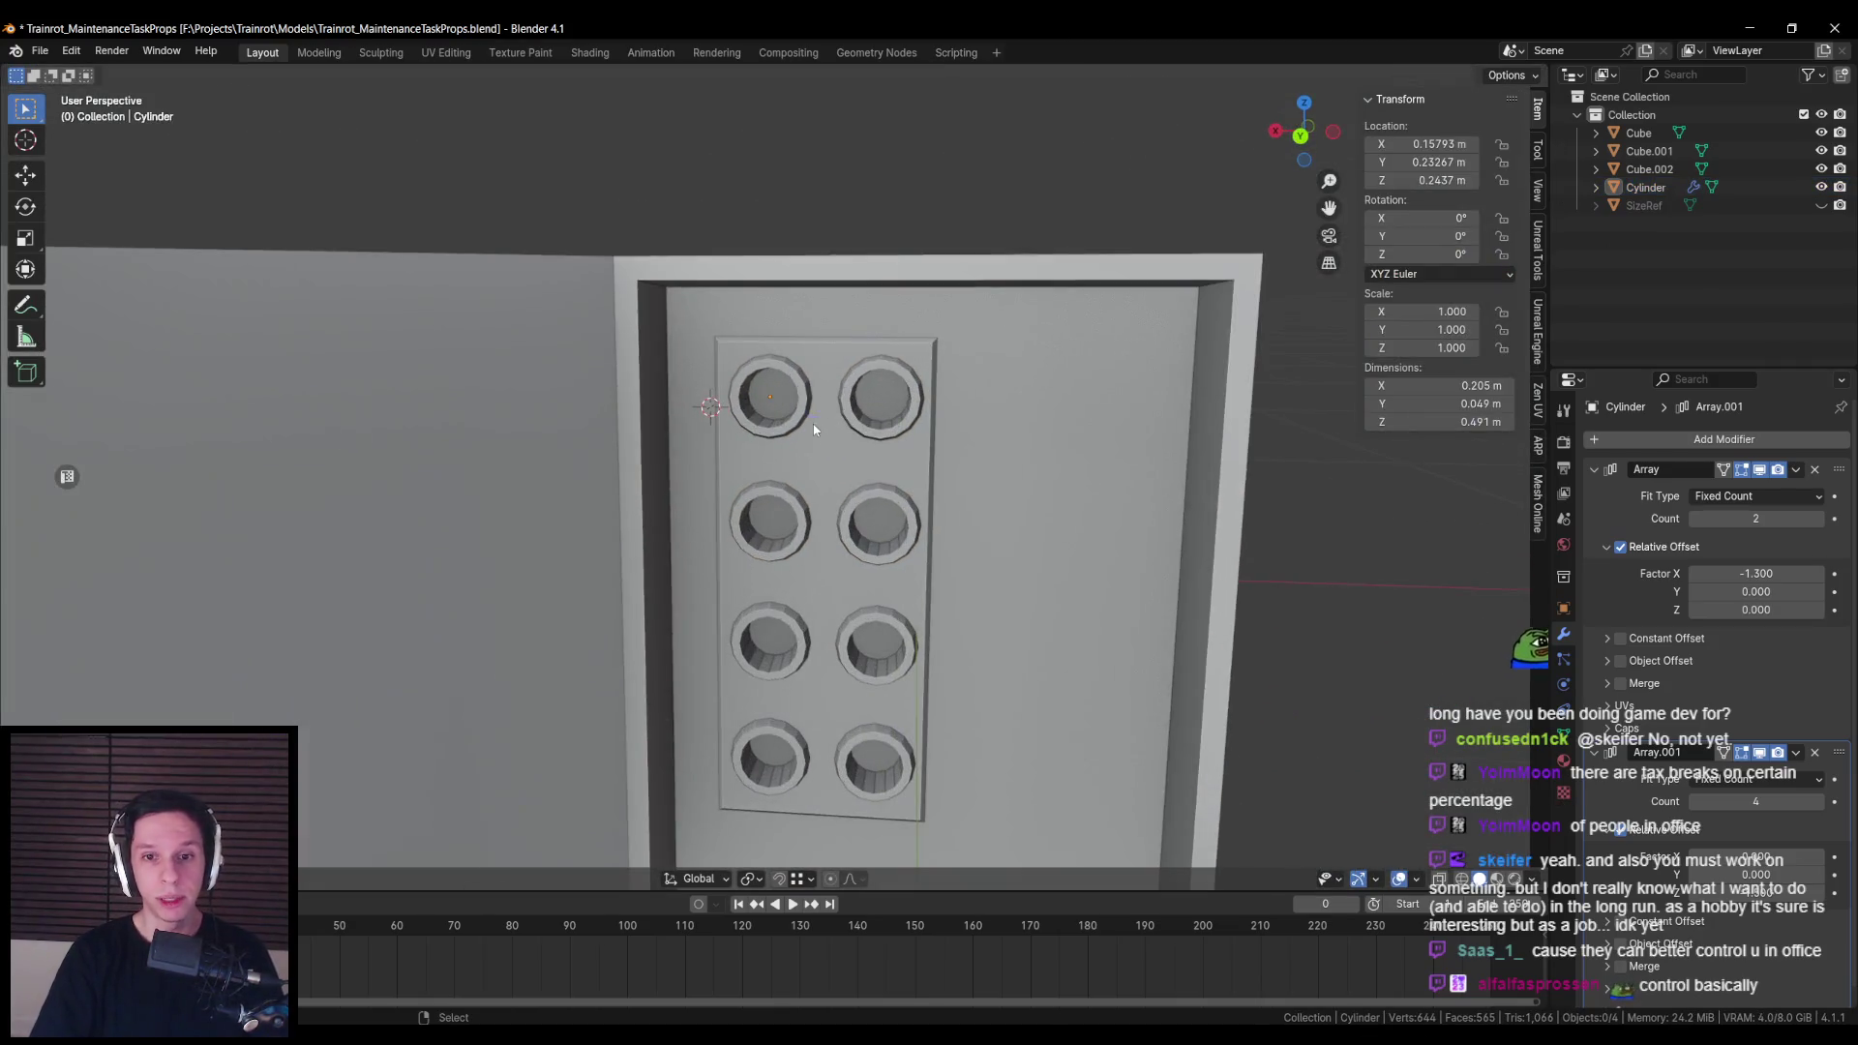
{"action": "key", "text": "ctrl+s"}
{"action": "scroll", "coordinate": [793, 435], "scroll_direction": "down", "scroll_amount": 3}
{"action": "scroll", "coordinate": [771, 439], "scroll_direction": "up", "scroll_amount": 3}
{"action": "scroll", "coordinate": [771, 439], "scroll_direction": "down", "scroll_amount": 2}
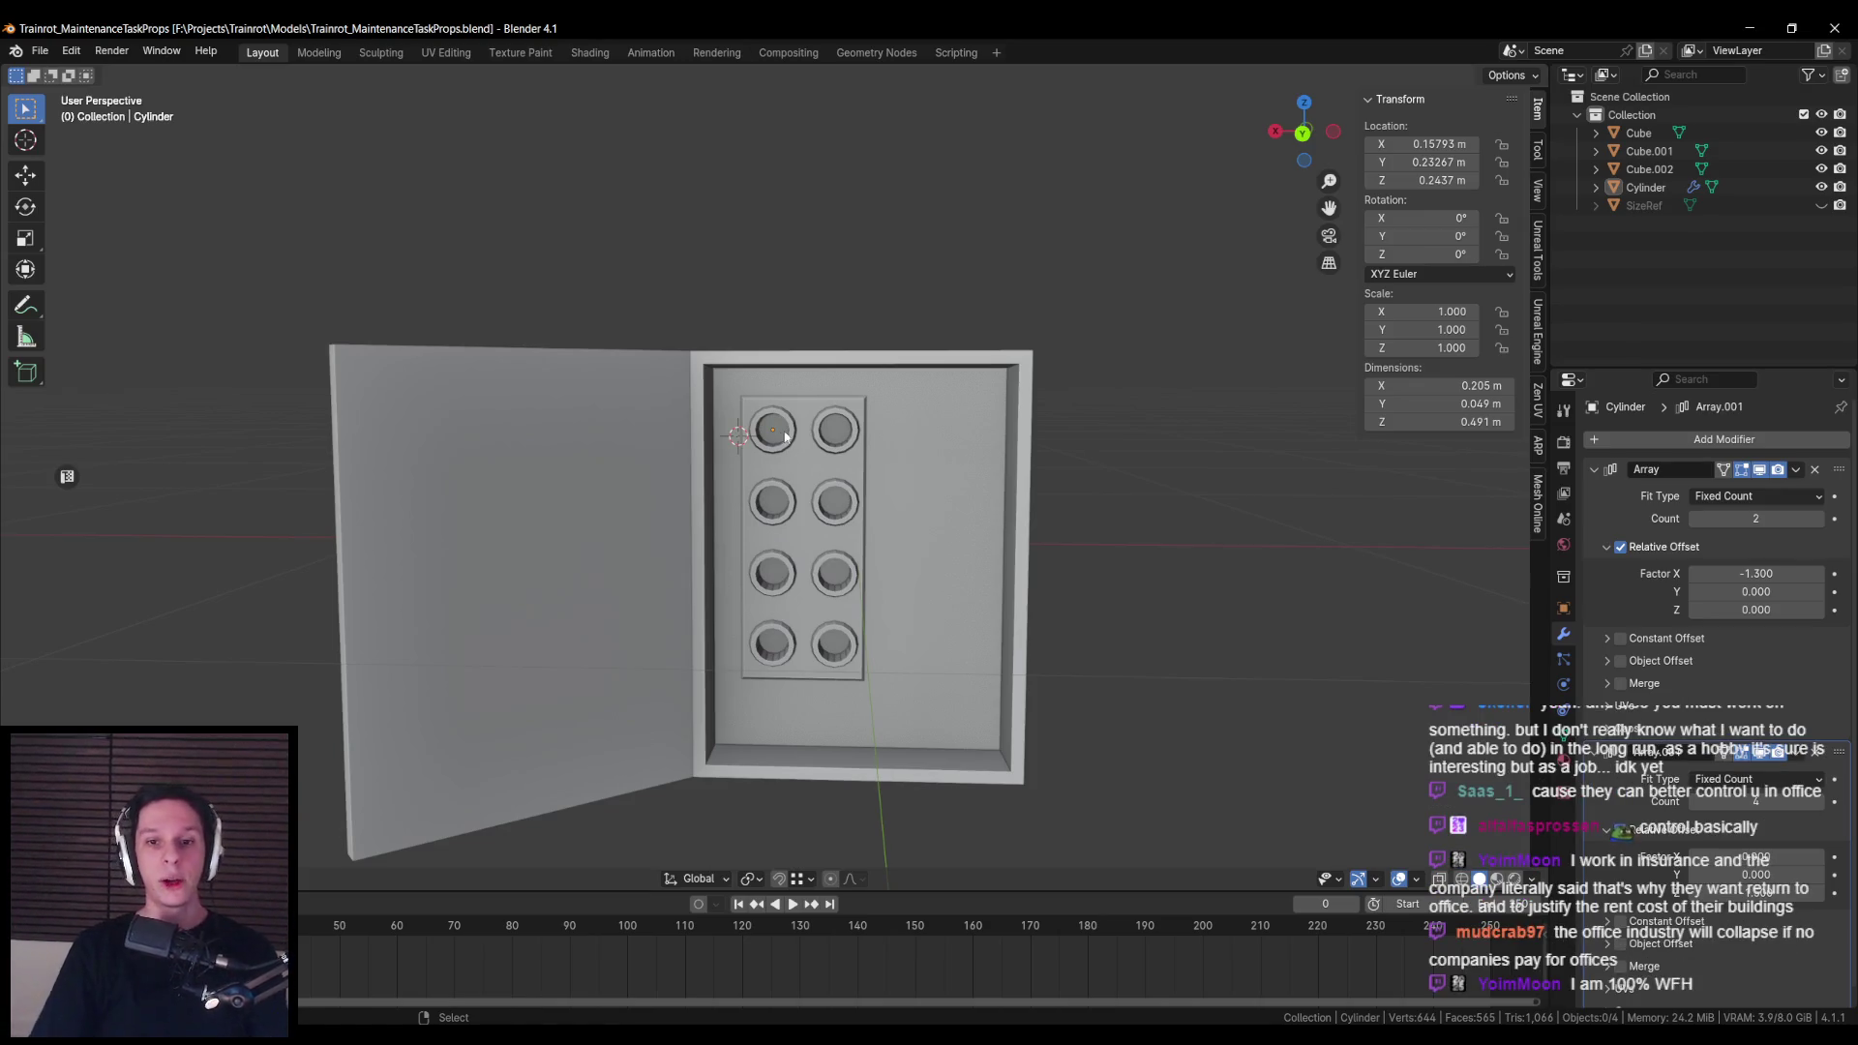
Step: Select the Cylinder array and pick the centre vertex of its button face
{"action": "scroll", "coordinate": [786, 437], "scroll_direction": "up", "scroll_amount": 3}
{"action": "scroll", "coordinate": [751, 456], "scroll_direction": "down", "scroll_amount": 2}
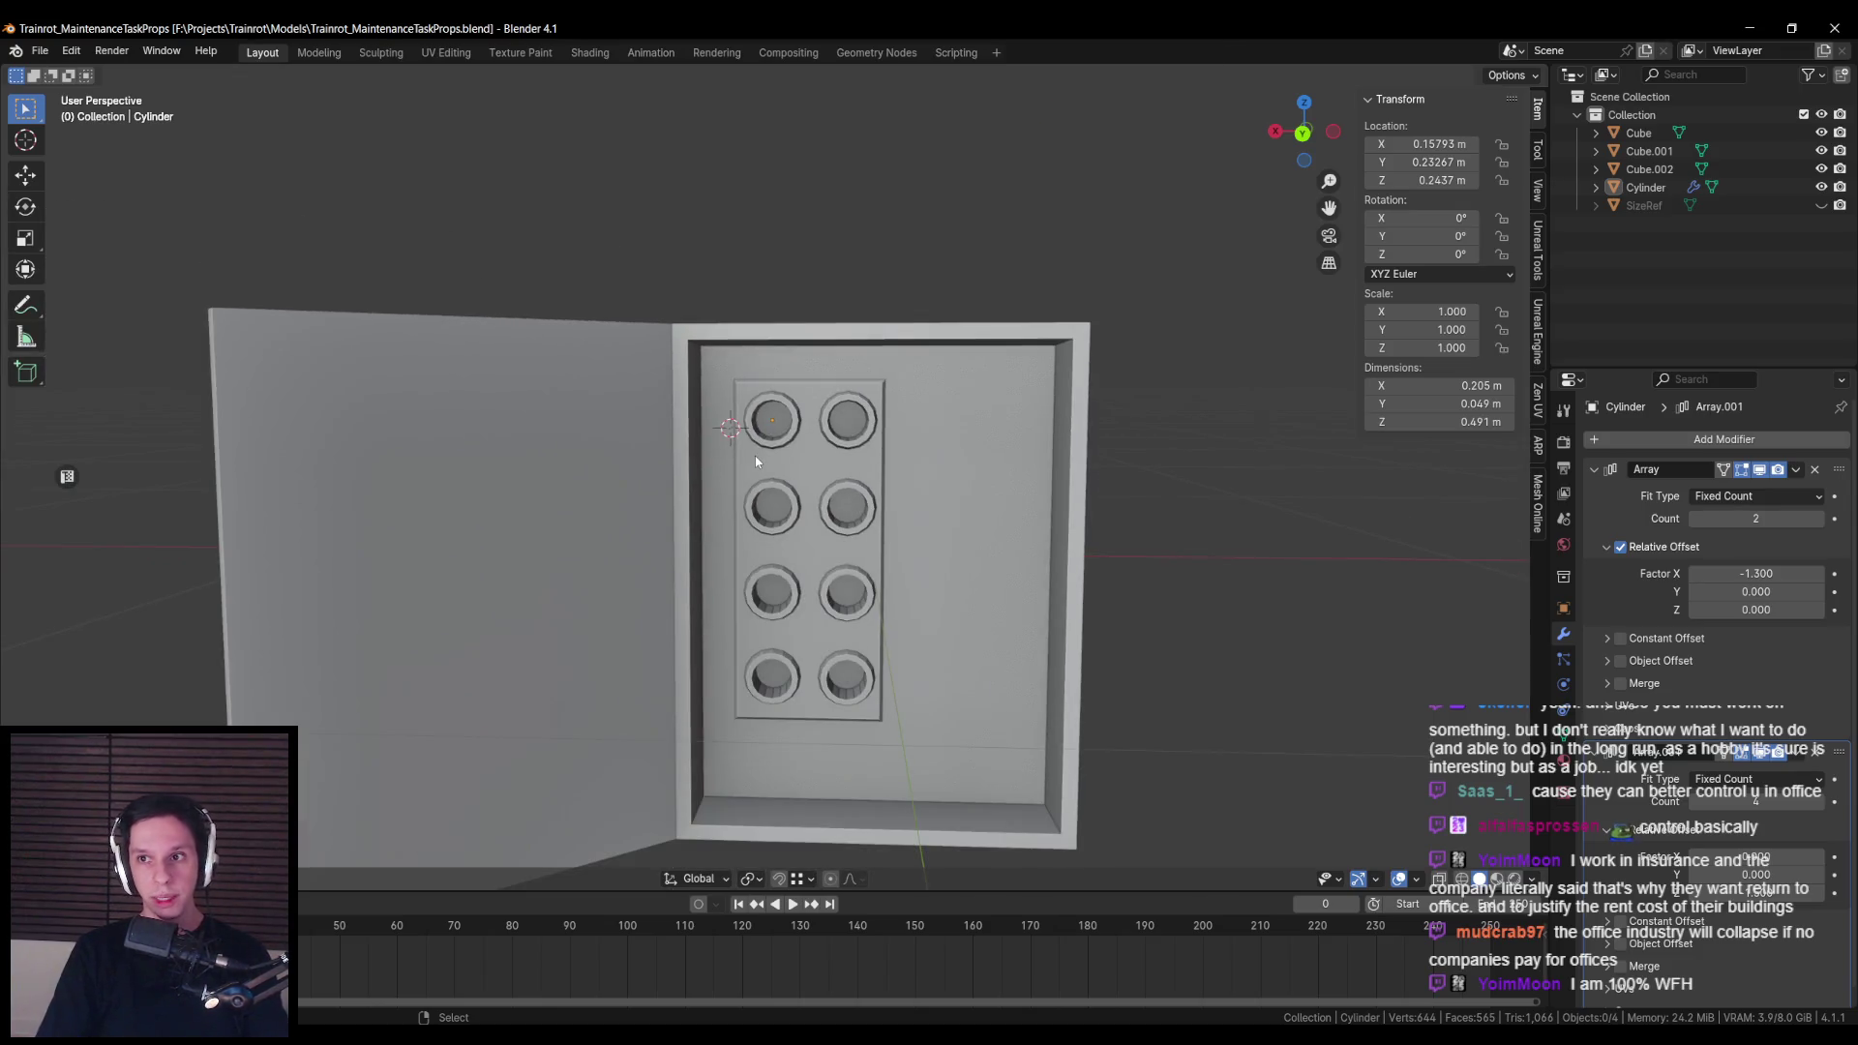
{"action": "scroll", "coordinate": [764, 460], "scroll_direction": "up", "scroll_amount": 3}
{"action": "left_click", "coordinate": [772, 457]}
{"action": "scroll", "coordinate": [782, 455], "scroll_direction": "up", "scroll_amount": 2}
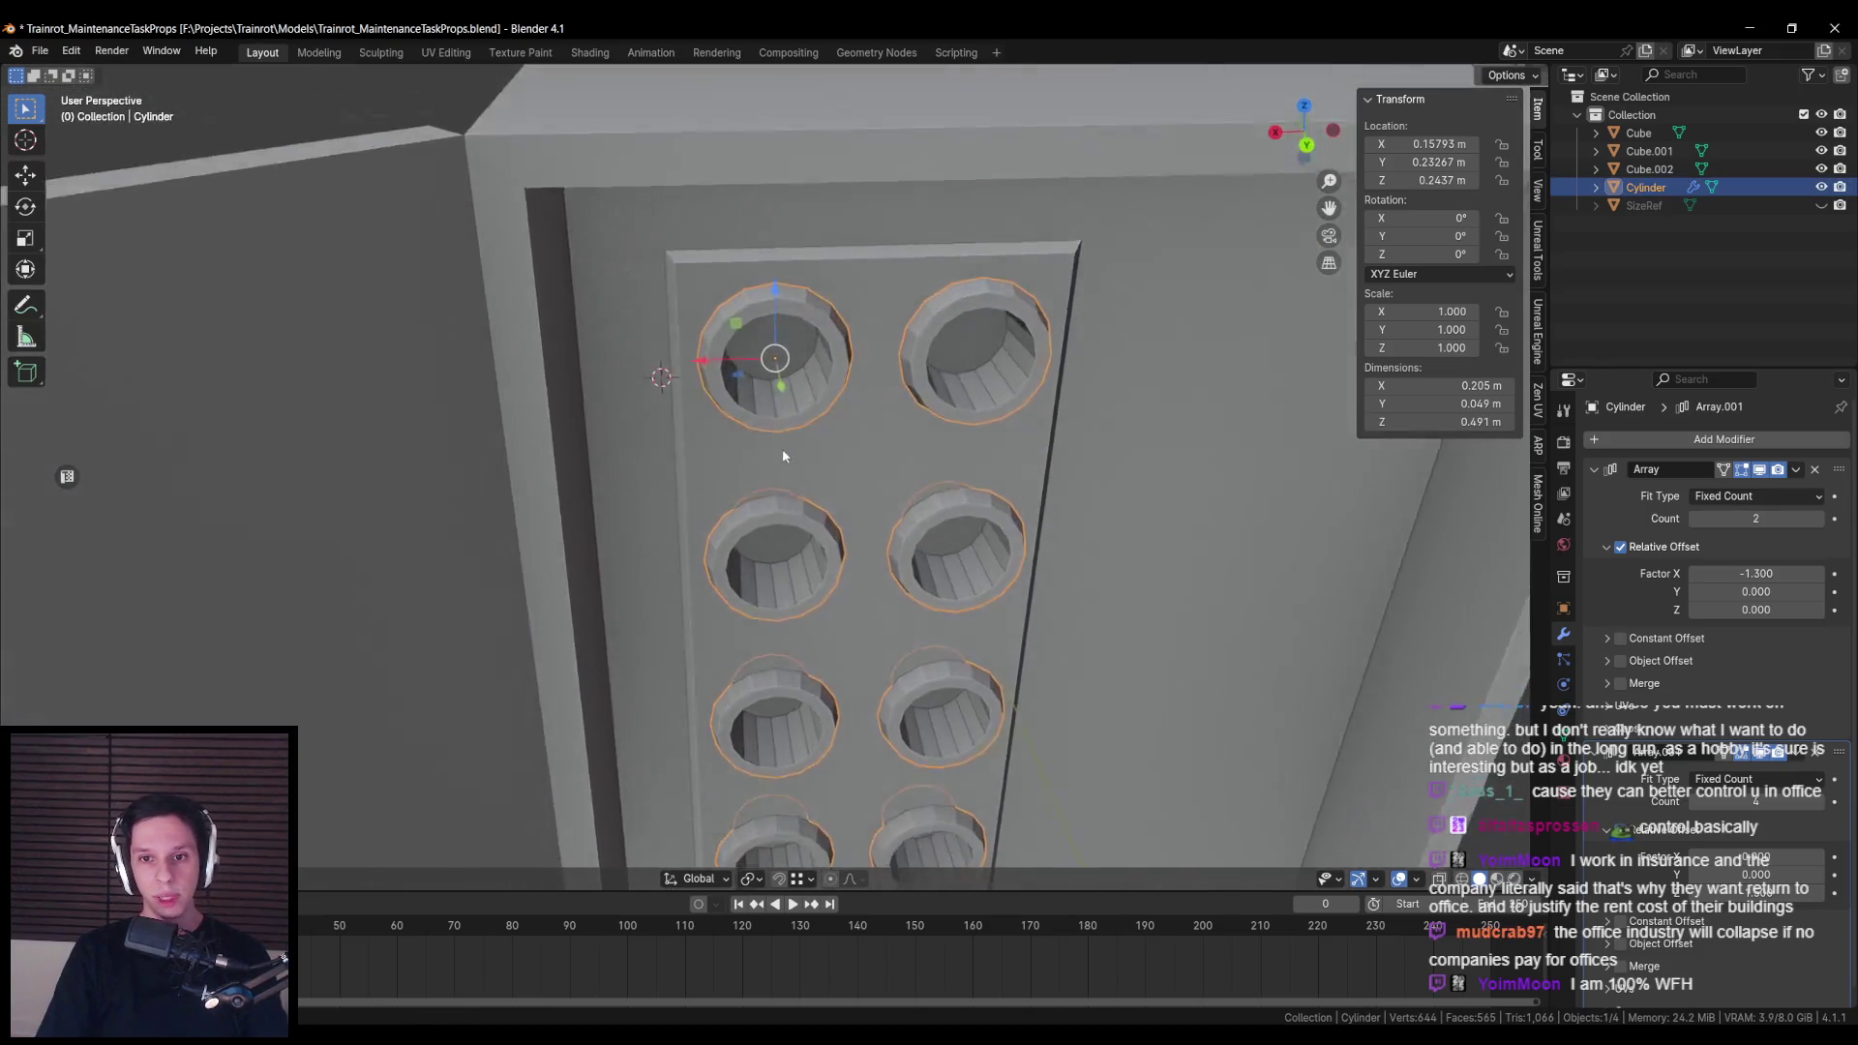
{"action": "key", "text": "alt+z"}
{"action": "left_click_drag", "start_coordinate": [799, 499], "coordinate": [681, 518]}
{"action": "key", "text": "alt+z"}
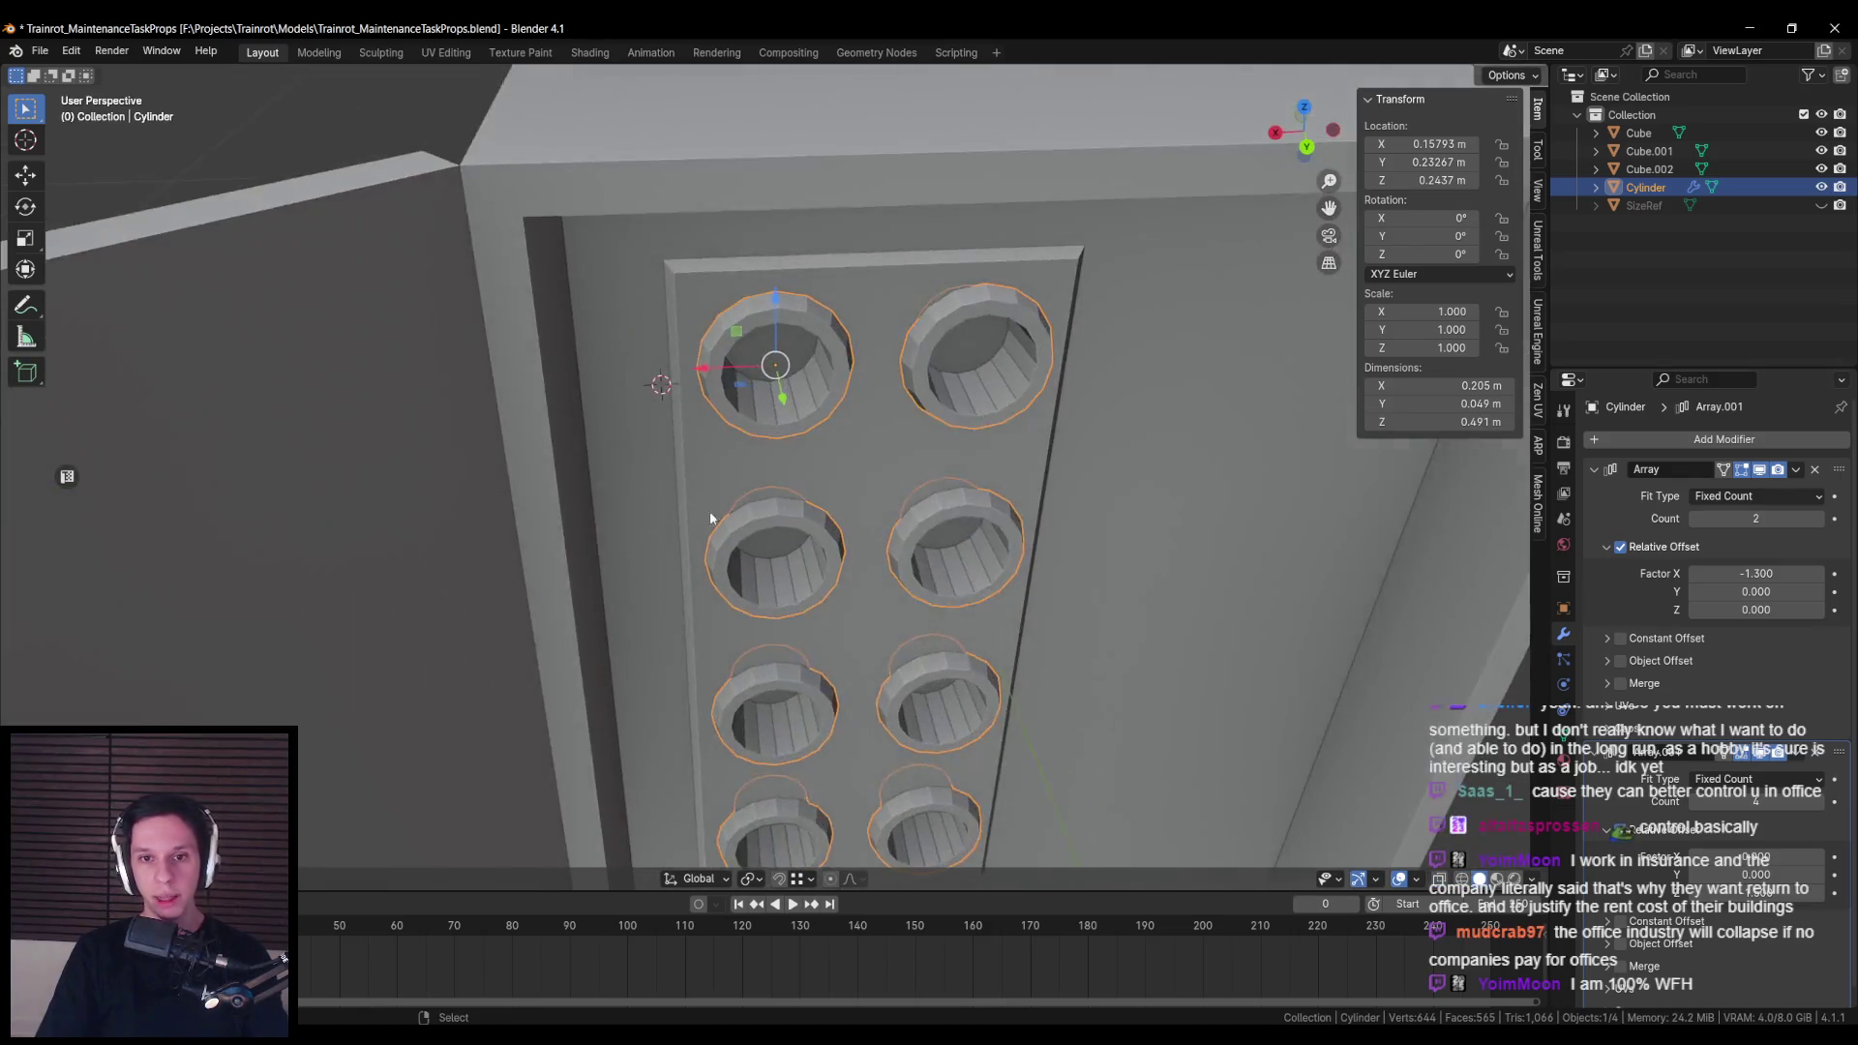
{"action": "key", "text": "Tab"}
{"action": "key", "text": "alt+z"}
{"action": "left_click", "coordinate": [763, 302]}
{"action": "mouse_move", "coordinate": [763, 303]}
{"action": "left_mouse_down"}
{"action": "mouse_move", "coordinate": [865, 372]}
{"action": "mouse_move", "coordinate": [843, 356]}
{"action": "mouse_move", "coordinate": [813, 373]}
{"action": "mouse_move", "coordinate": [776, 426]}
{"action": "left_mouse_up"}
{"action": "key", "text": "alt+z"}
{"action": "key", "text": "alt+z"}
{"action": "key", "text": "alt+z"}
{"action": "key", "text": "Tab"}
Step: Slide the centre vertex along Y to a 0.0574 m cone depth, then save
{"action": "scroll", "coordinate": [776, 426], "scroll_direction": "up", "scroll_amount": 1}
{"action": "key", "text": "Tab"}
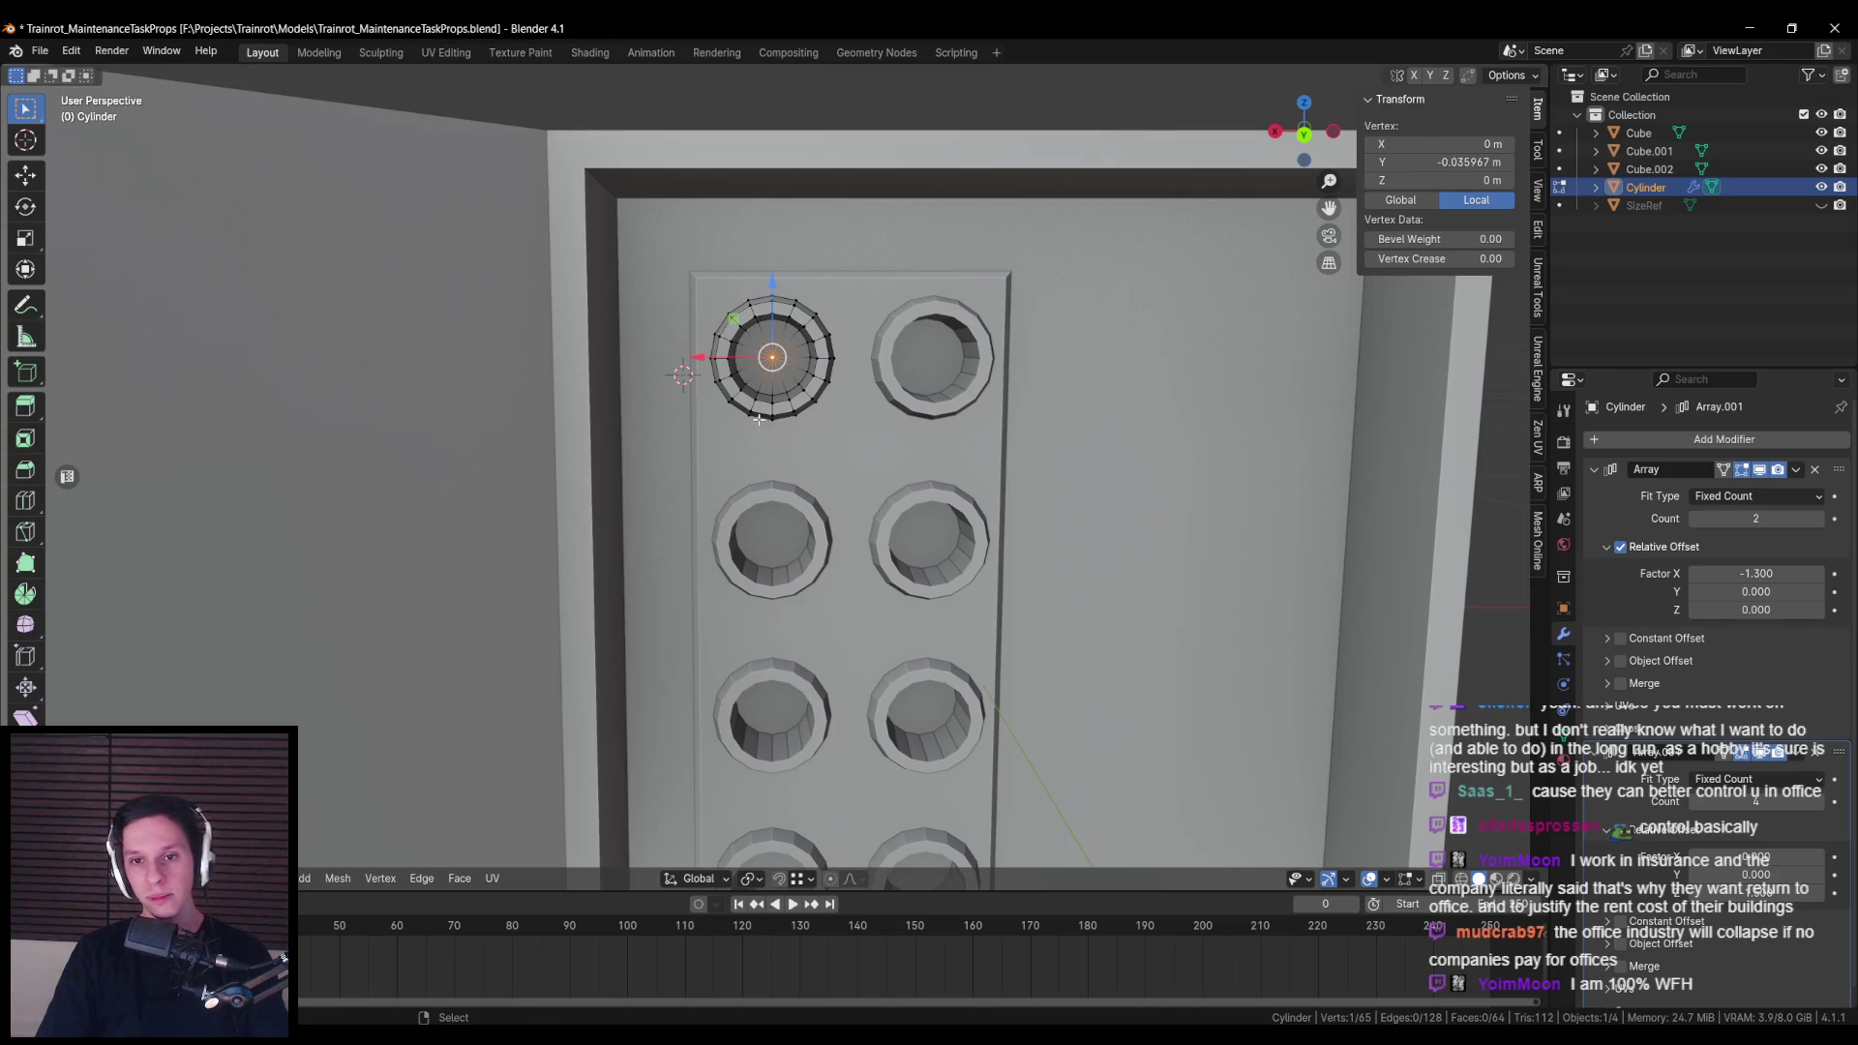
{"action": "left_click_drag", "start_coordinate": [758, 421], "coordinate": [788, 392]}
{"action": "key", "text": "g"}
{"action": "key", "text": "g"}
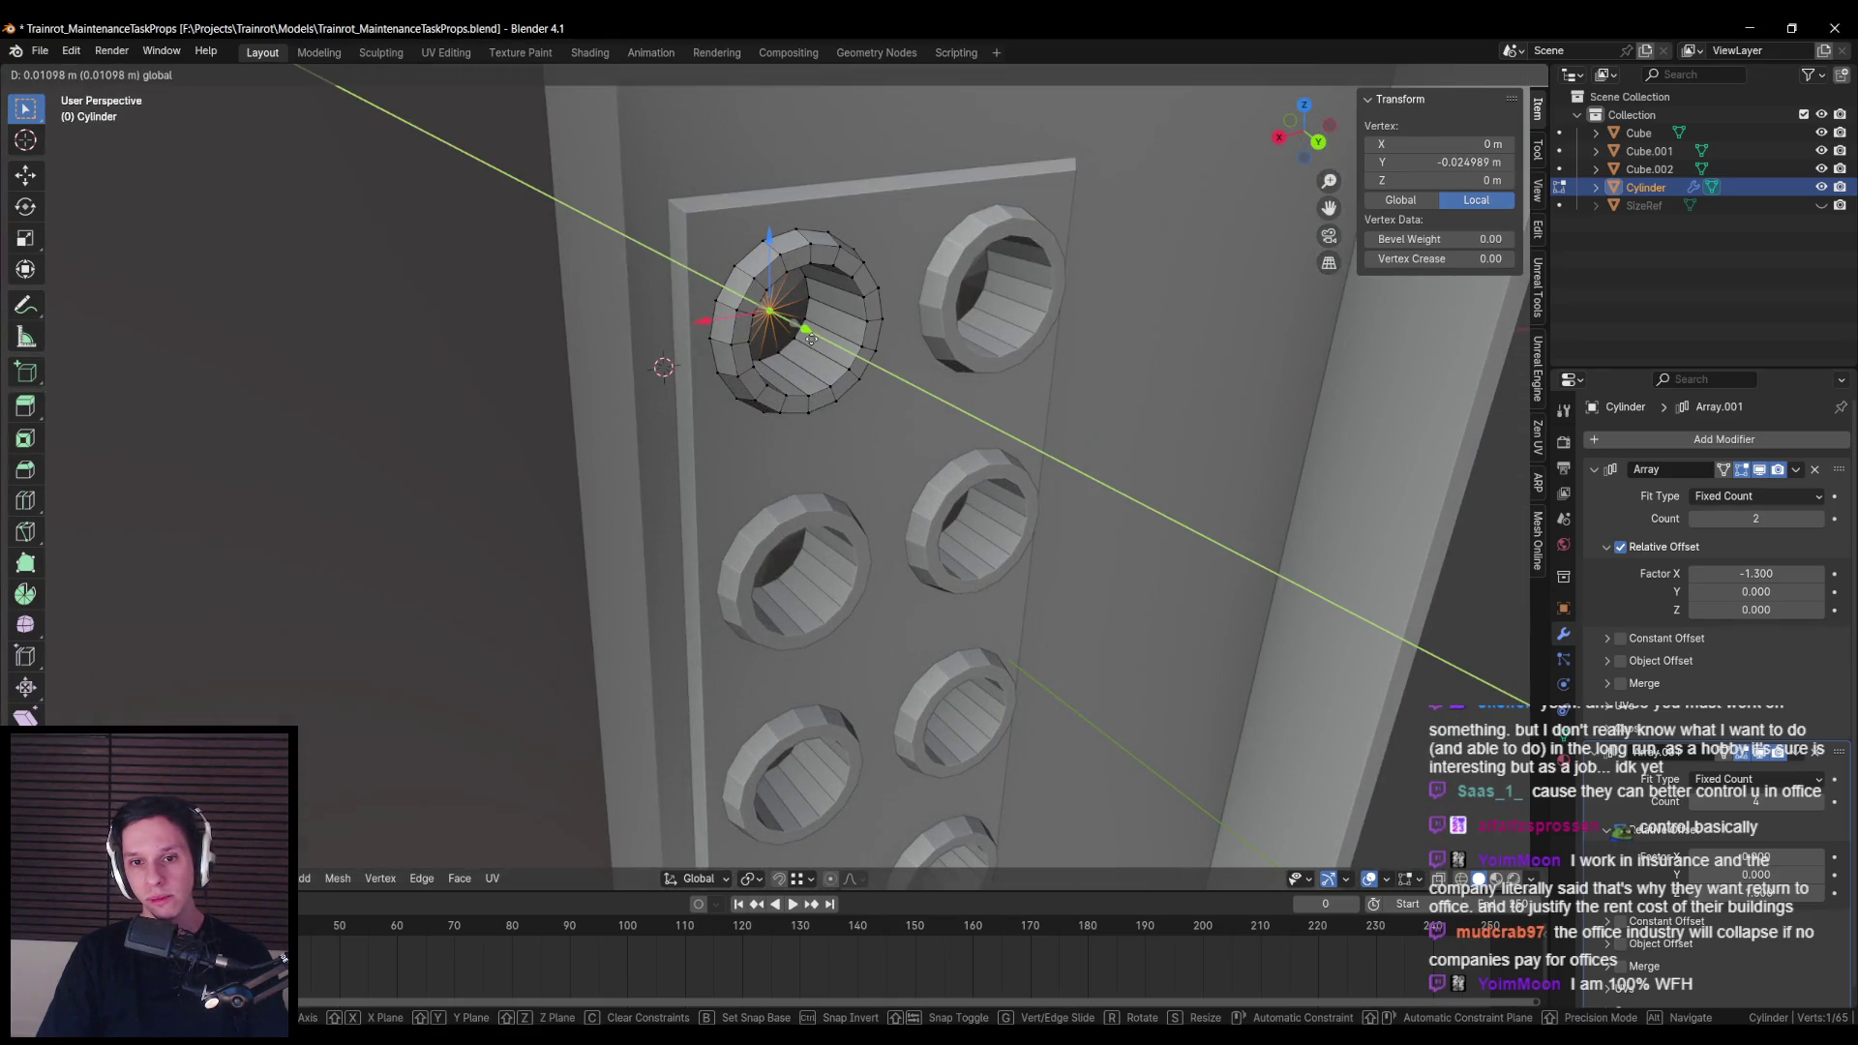
{"action": "left_click", "coordinate": [798, 332]}
{"action": "left_click", "coordinate": [785, 327]}
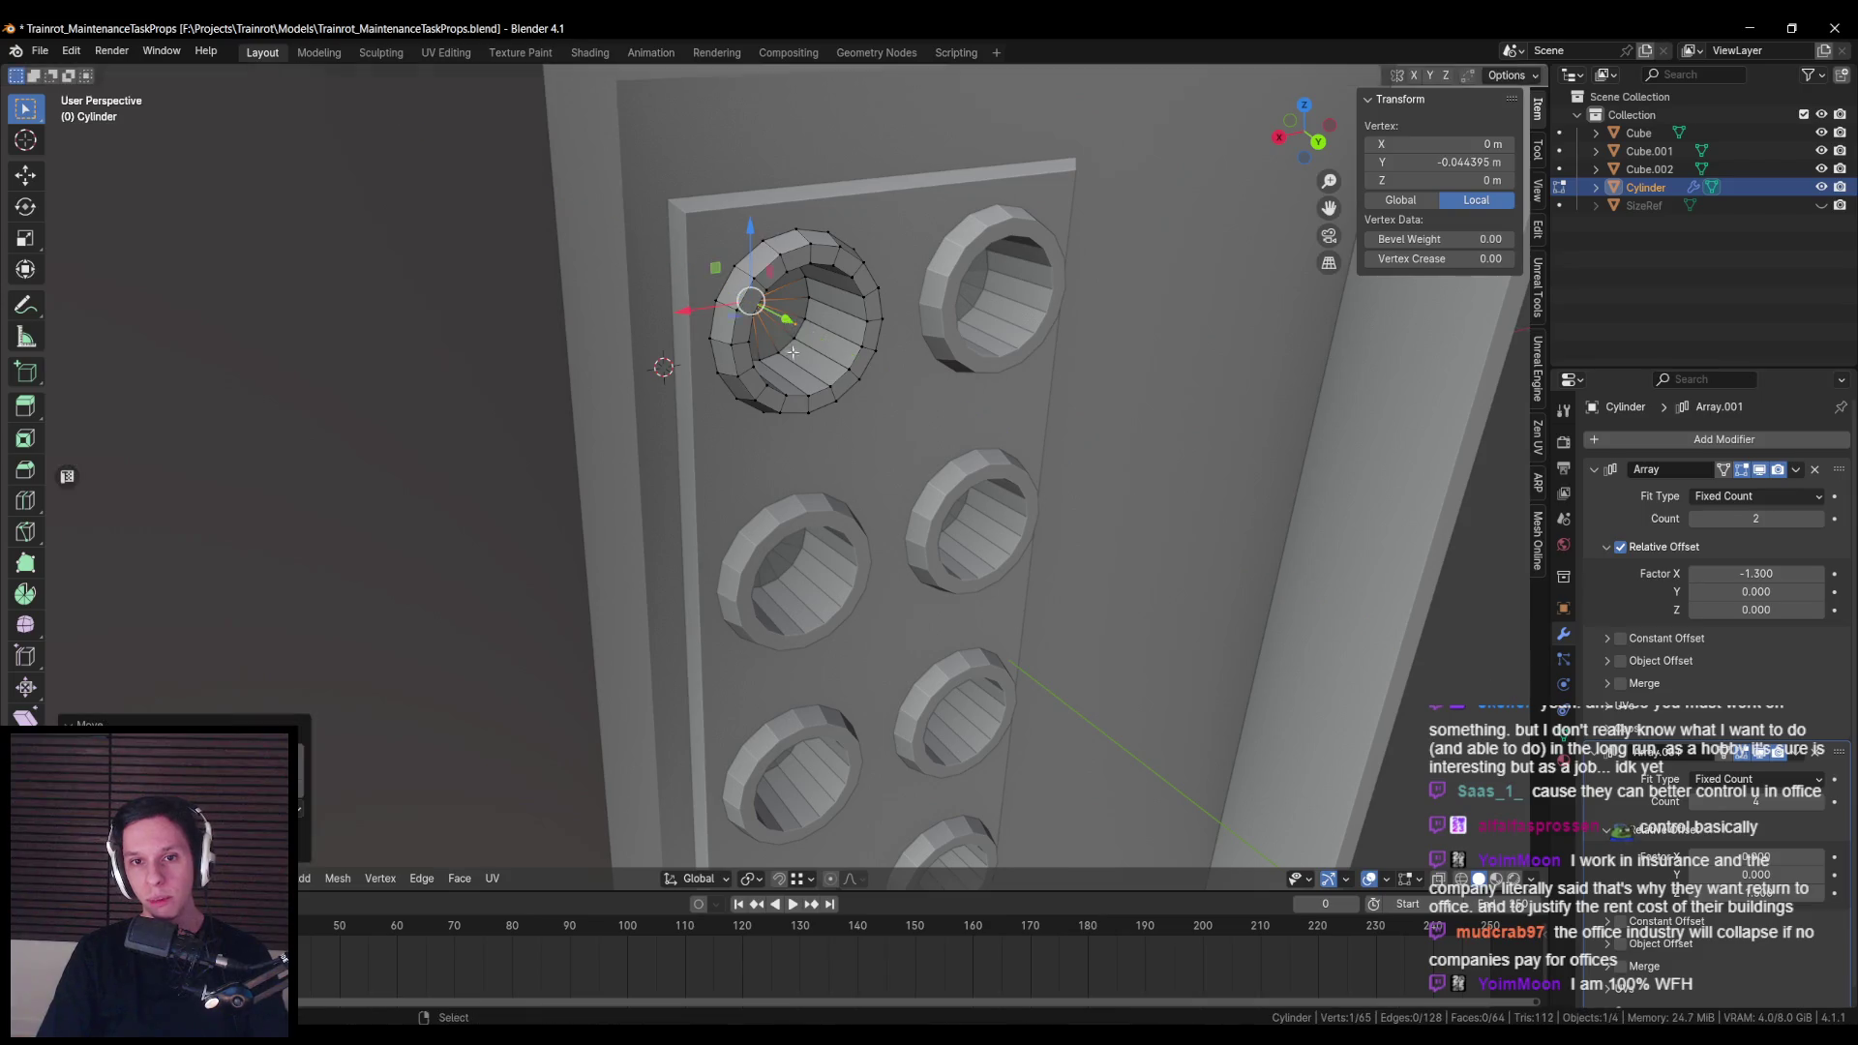
{"action": "key", "text": "Tab"}
{"action": "key", "text": "alt+a"}
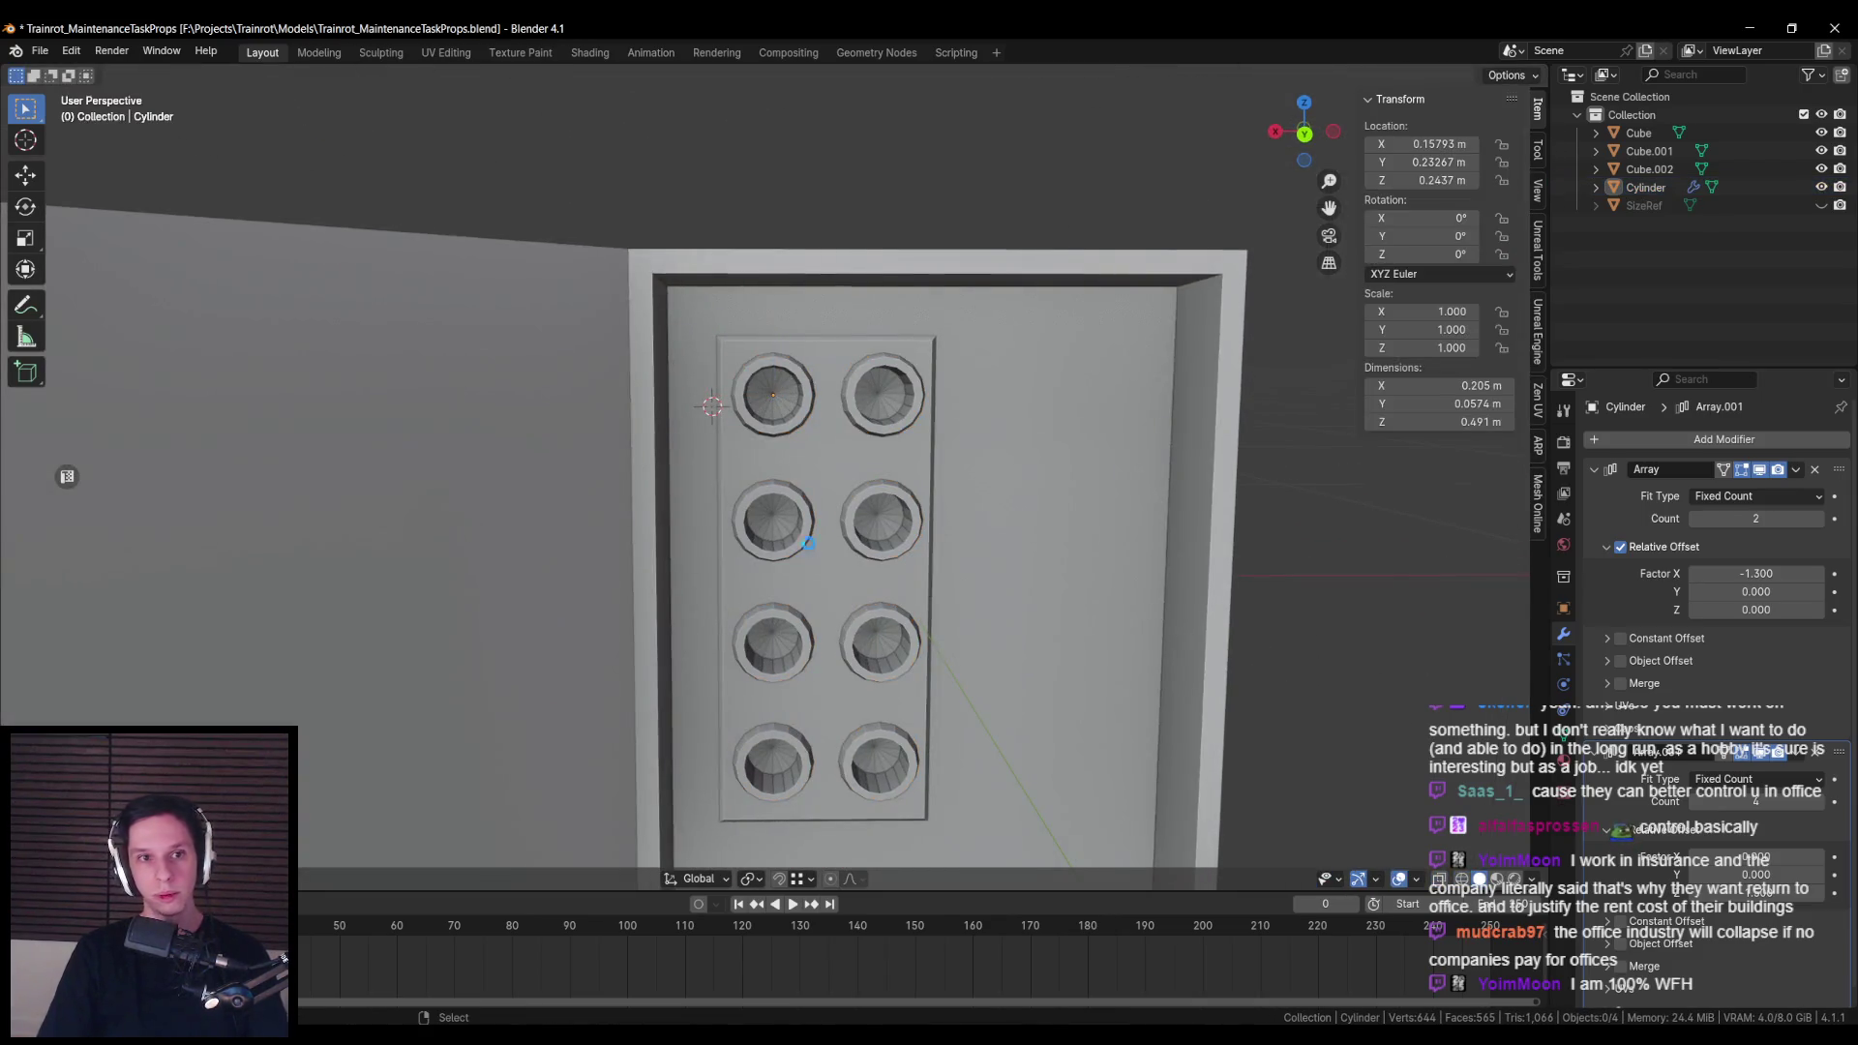
{"action": "key", "text": "ctrl+s"}
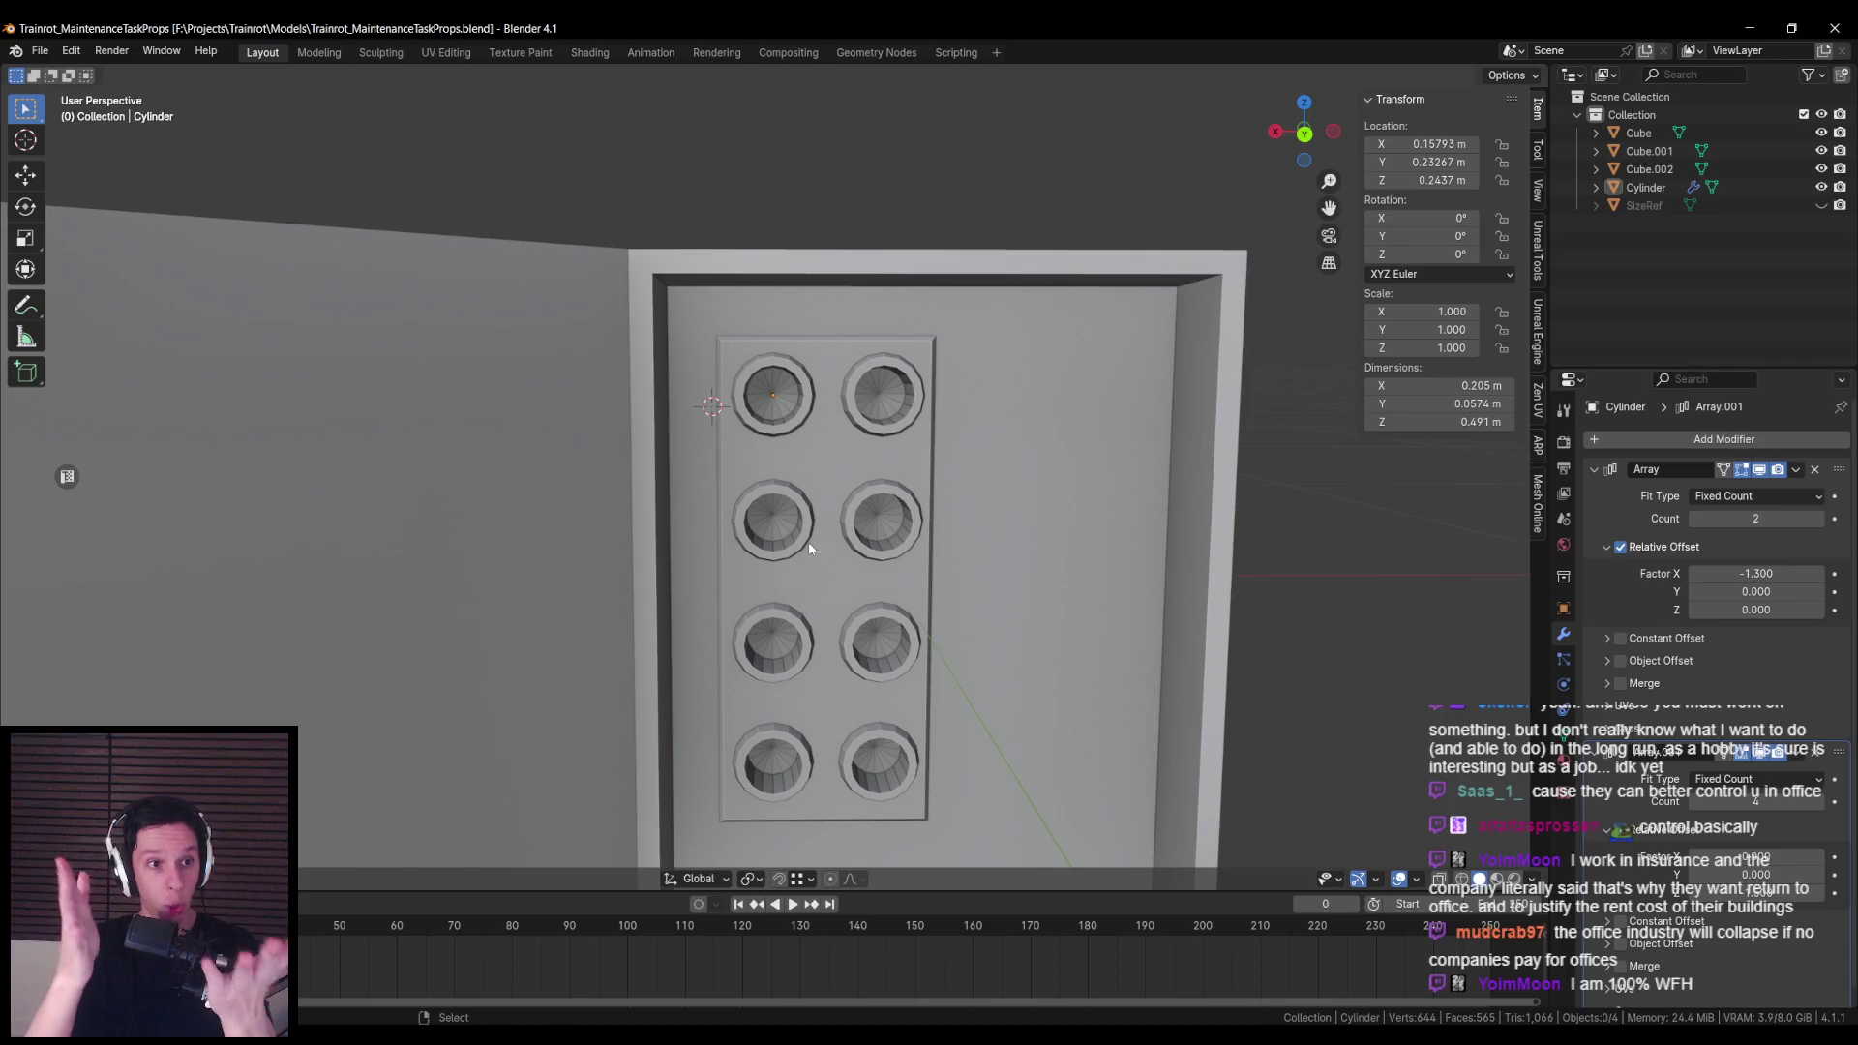
Step: Select all the hole rim edge loops on the ring mesh and mark them sharp
{"action": "scroll", "coordinate": [811, 444], "scroll_direction": "up", "scroll_amount": 3}
{"action": "left_click", "coordinate": [784, 358]}
{"action": "key", "text": "Tab"}
{"action": "scroll", "coordinate": [784, 358], "scroll_direction": "up", "scroll_amount": 3}
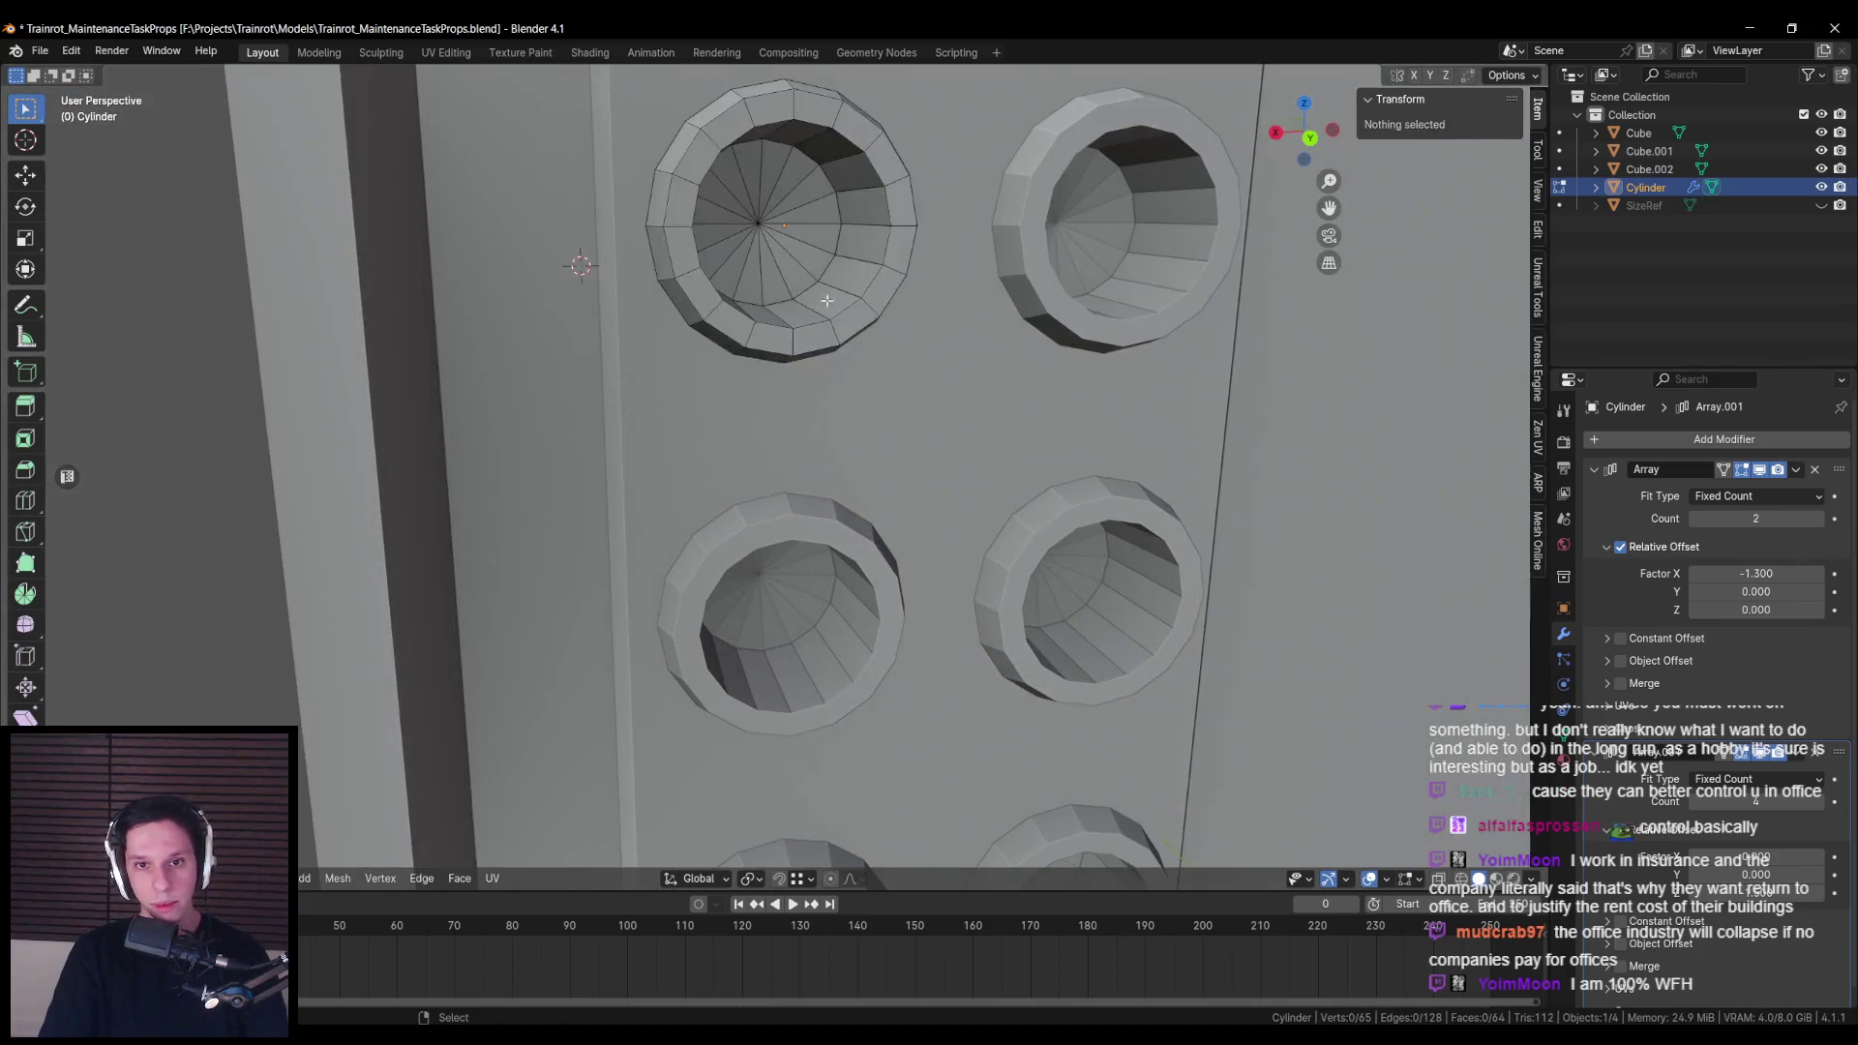
{"action": "left_click", "coordinate": [825, 264], "text": "alt"}
{"action": "key", "text": "ctrl+KP_Add"}
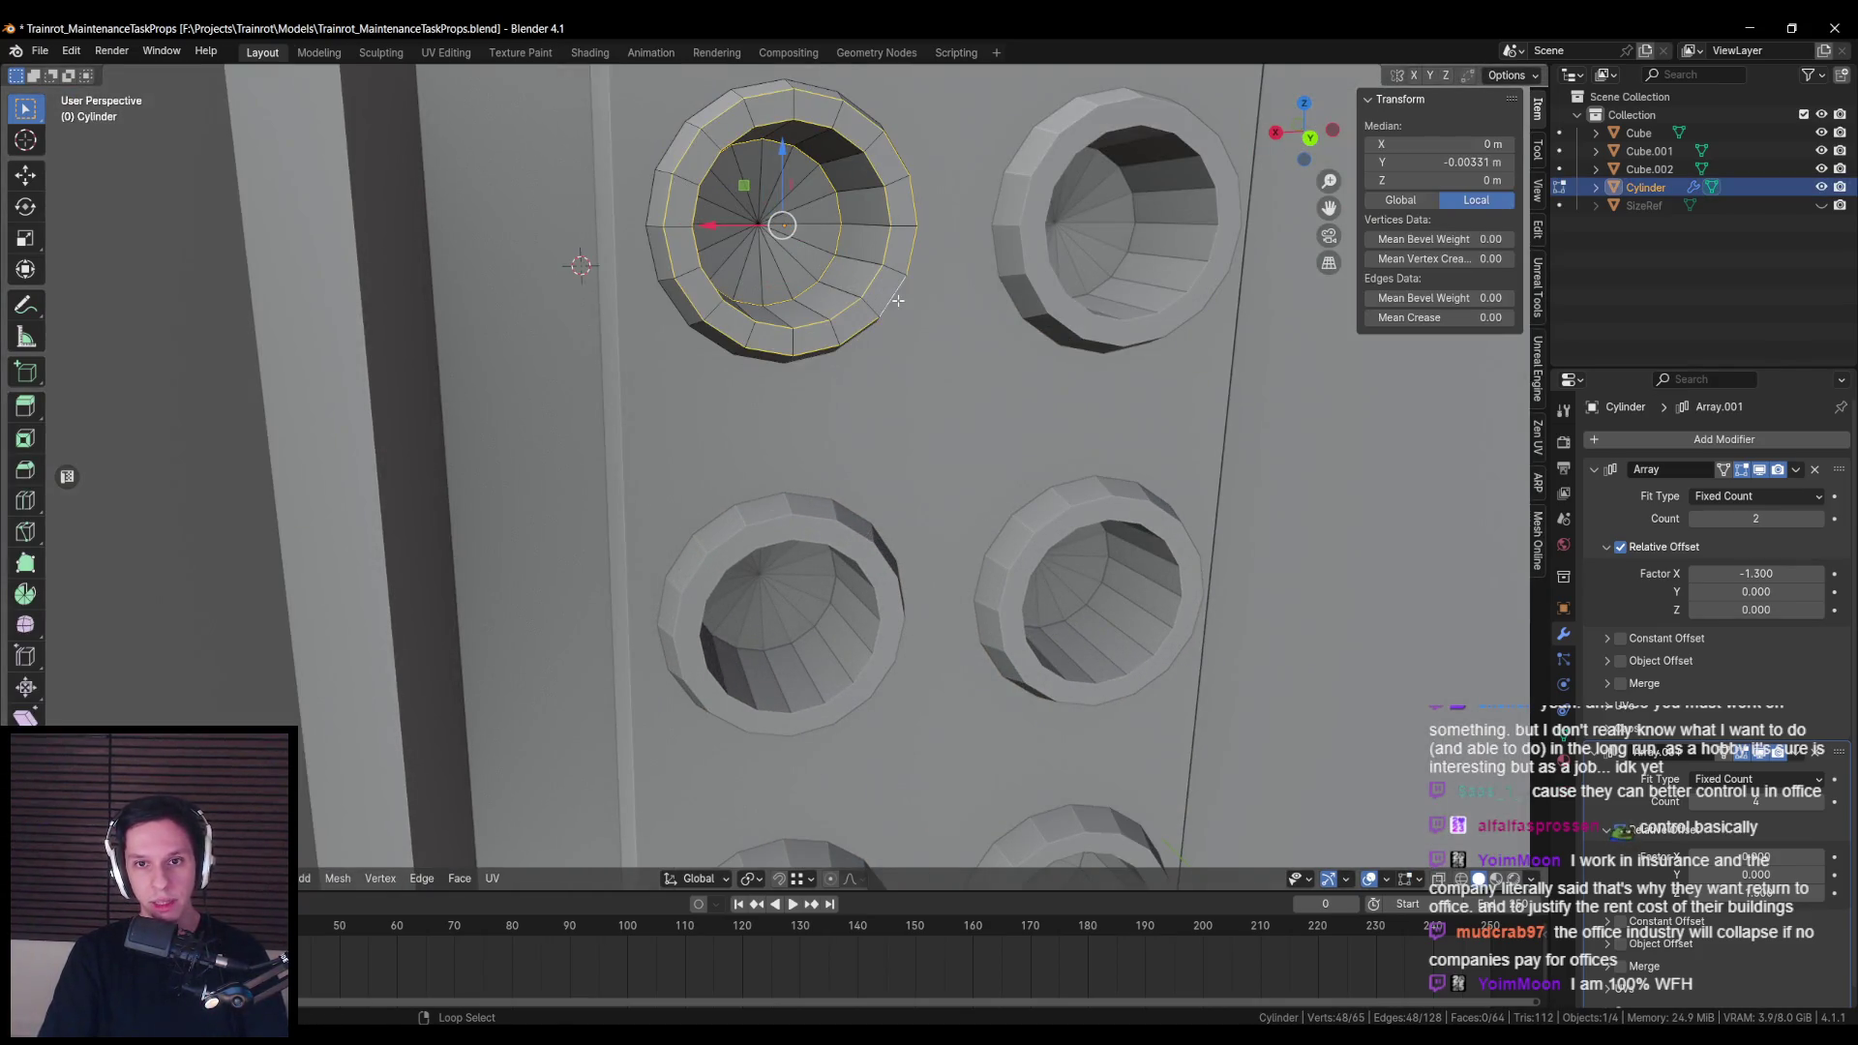
{"action": "scroll", "coordinate": [895, 305], "scroll_direction": "down", "scroll_amount": 5}
{"action": "key", "text": "ctrl+e"}
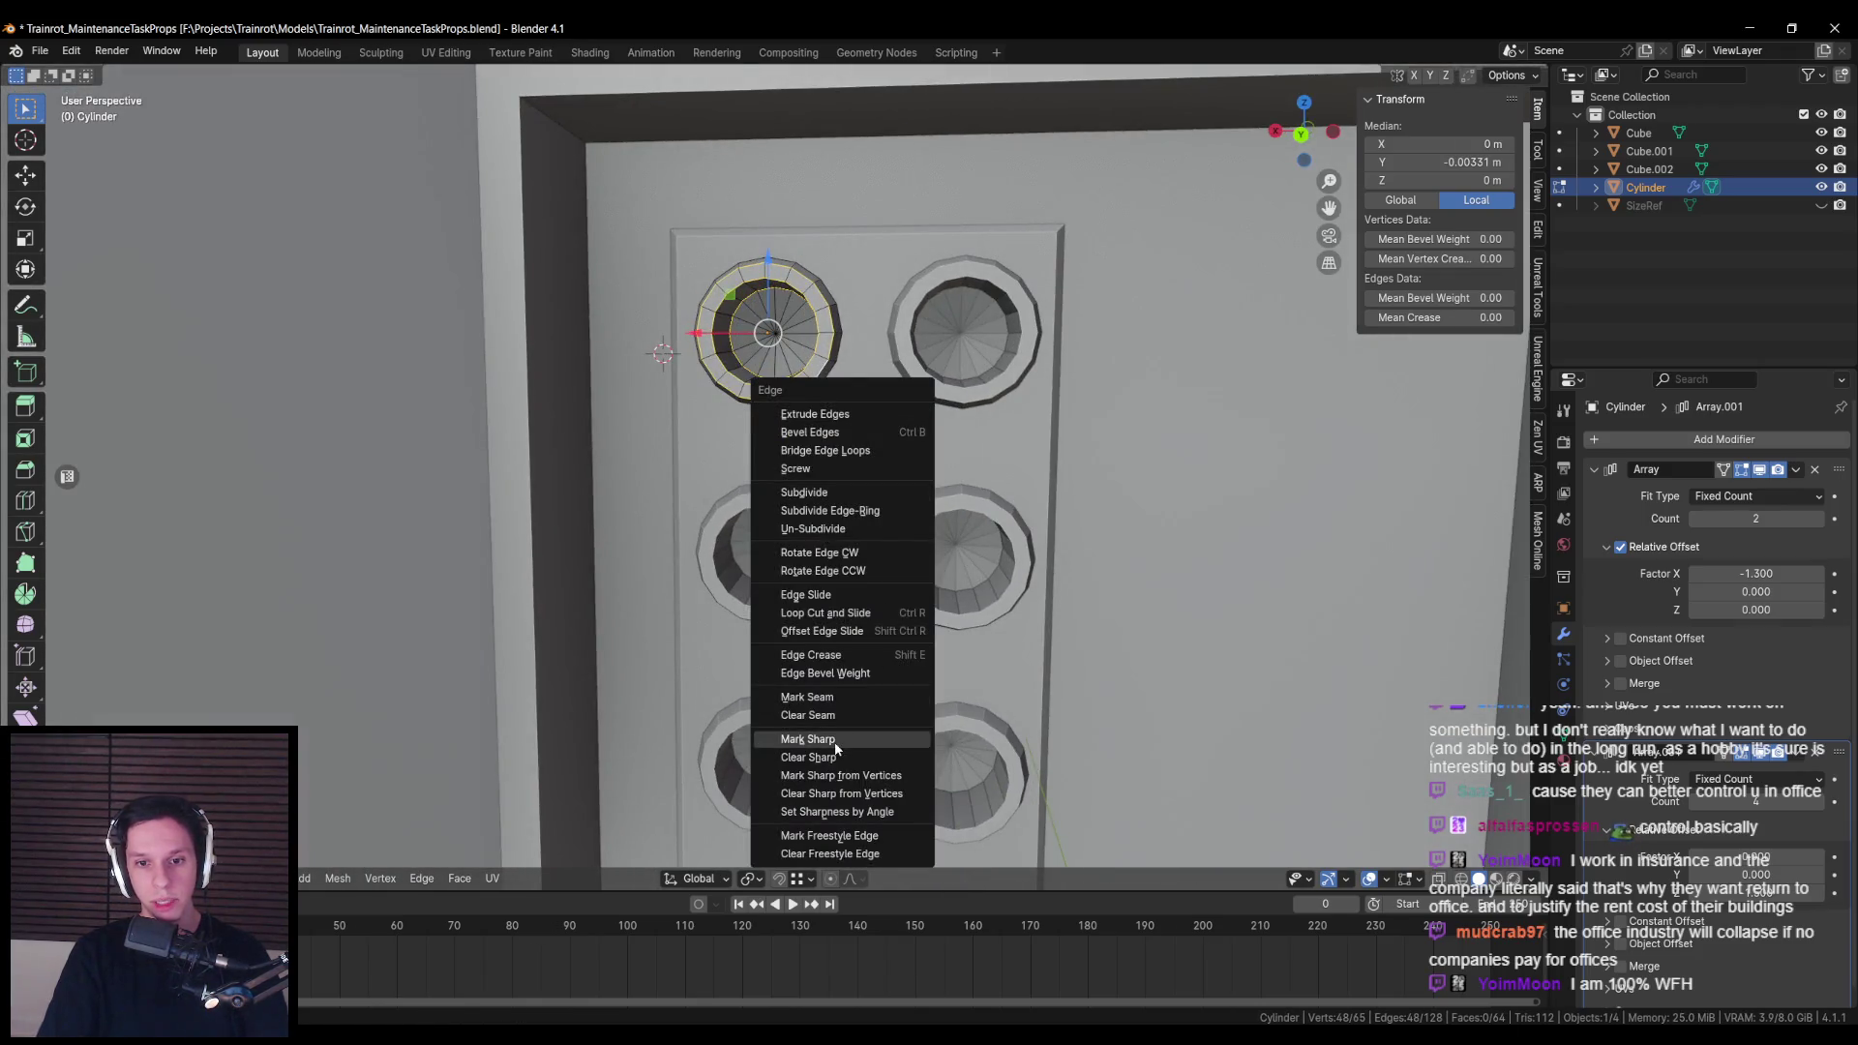
{"action": "left_click", "coordinate": [813, 740]}
Step: Apply Shade Smooth to the hole cylinders, deselect, and save the file
{"action": "key", "text": "Tab"}
{"action": "right_click", "coordinate": [792, 490]}
{"action": "left_click", "coordinate": [762, 412]}
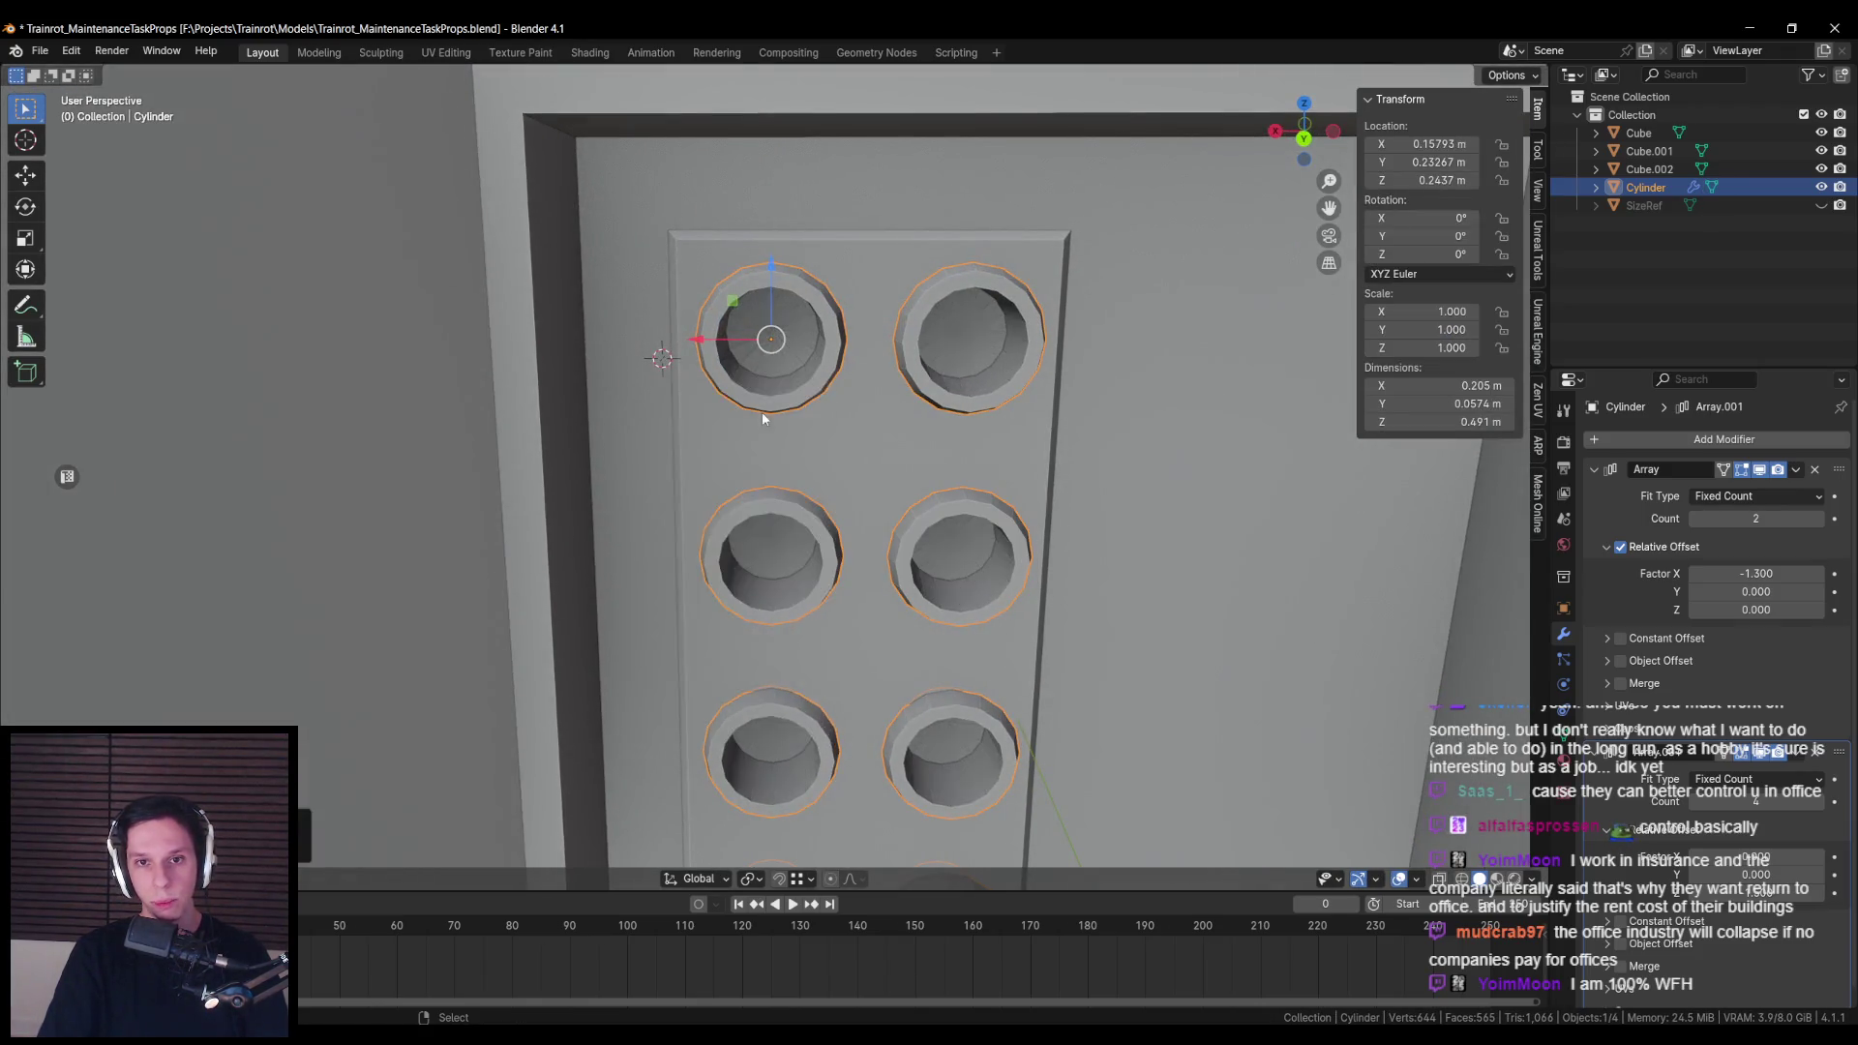
{"action": "scroll", "coordinate": [855, 463], "scroll_direction": "down", "scroll_amount": 5}
{"action": "key", "text": "alt+a"}
{"action": "scroll", "coordinate": [802, 530], "scroll_direction": "up", "scroll_amount": 3}
{"action": "mouse_move", "coordinate": [801, 530]}
{"action": "left_mouse_down"}
{"action": "mouse_move", "coordinate": [906, 631]}
{"action": "mouse_move", "coordinate": [765, 555]}
{"action": "left_mouse_up"}
{"action": "key", "text": "ctrl+s"}
{"action": "scroll", "coordinate": [765, 555], "scroll_direction": "up", "scroll_amount": 2}
{"action": "scroll", "coordinate": [753, 549], "scroll_direction": "down", "scroll_amount": 2}
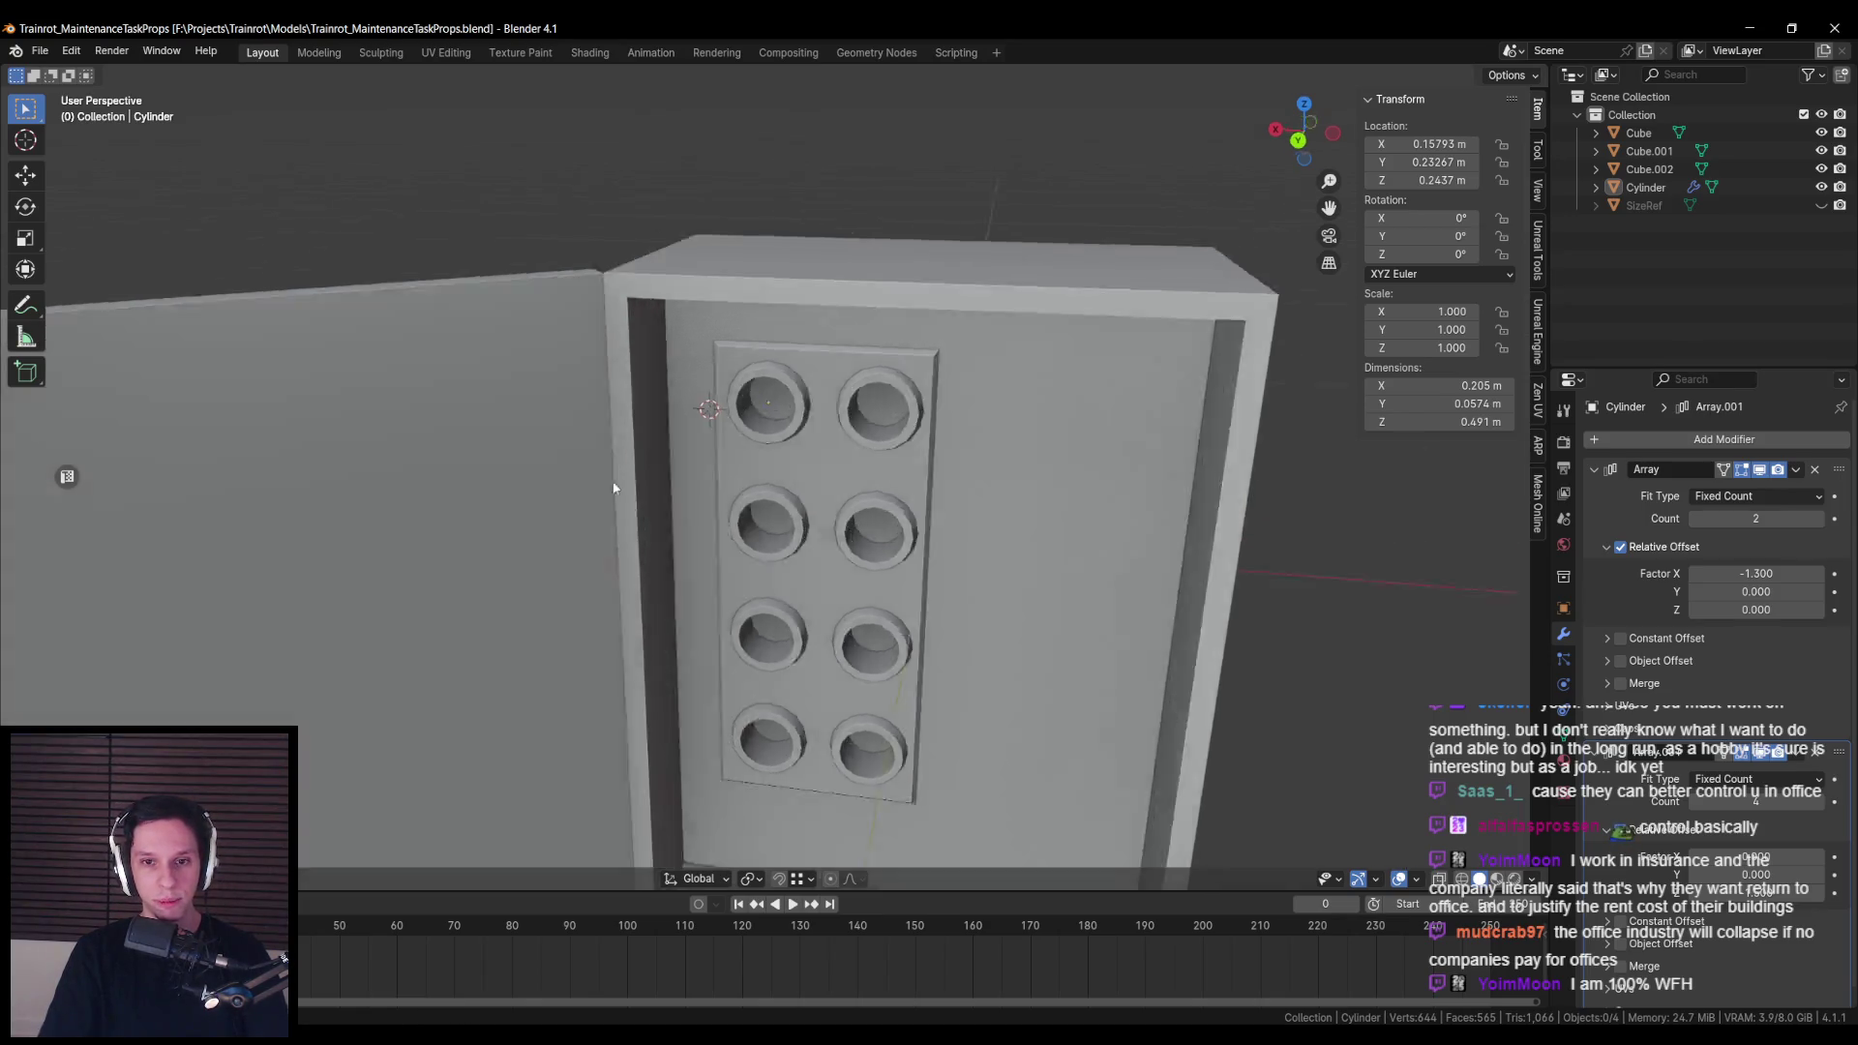
Step: Save the current file
{"action": "scroll", "coordinate": [538, 474], "scroll_direction": "up", "scroll_amount": 5}
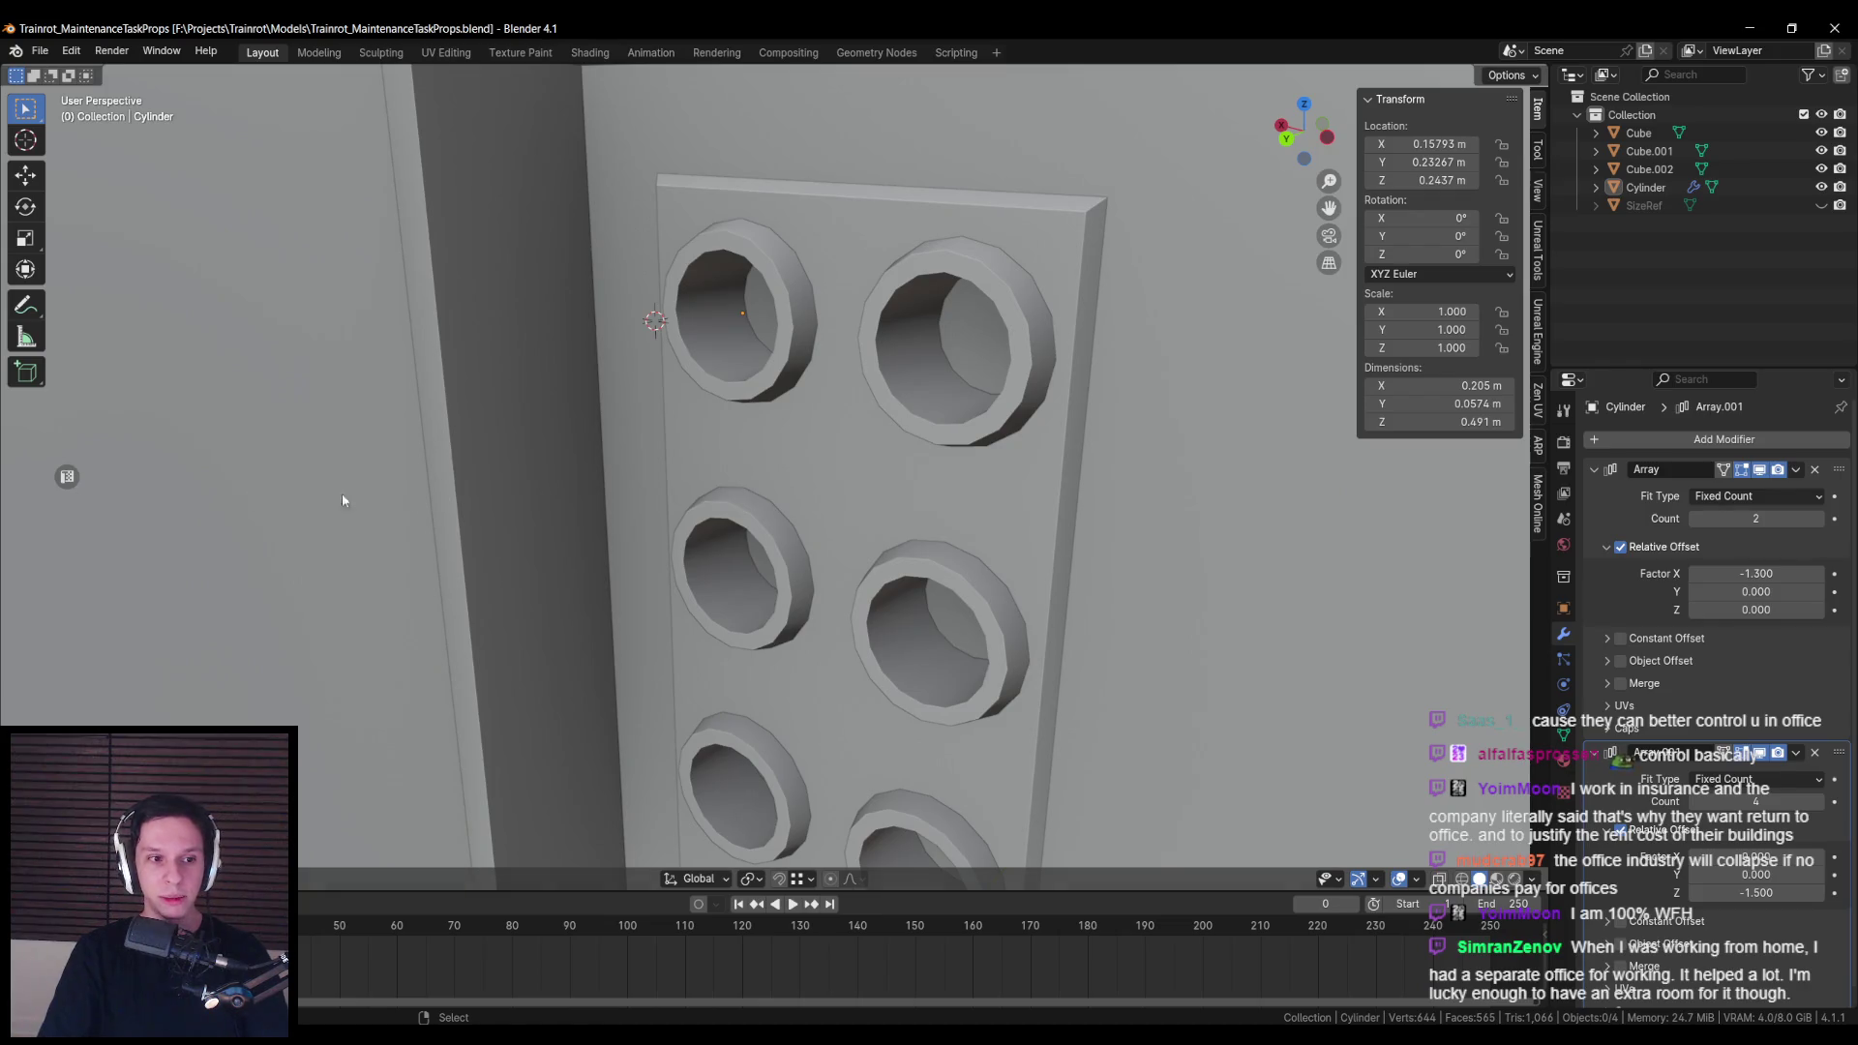
{"action": "scroll", "coordinate": [250, 498], "scroll_direction": "down", "scroll_amount": 5}
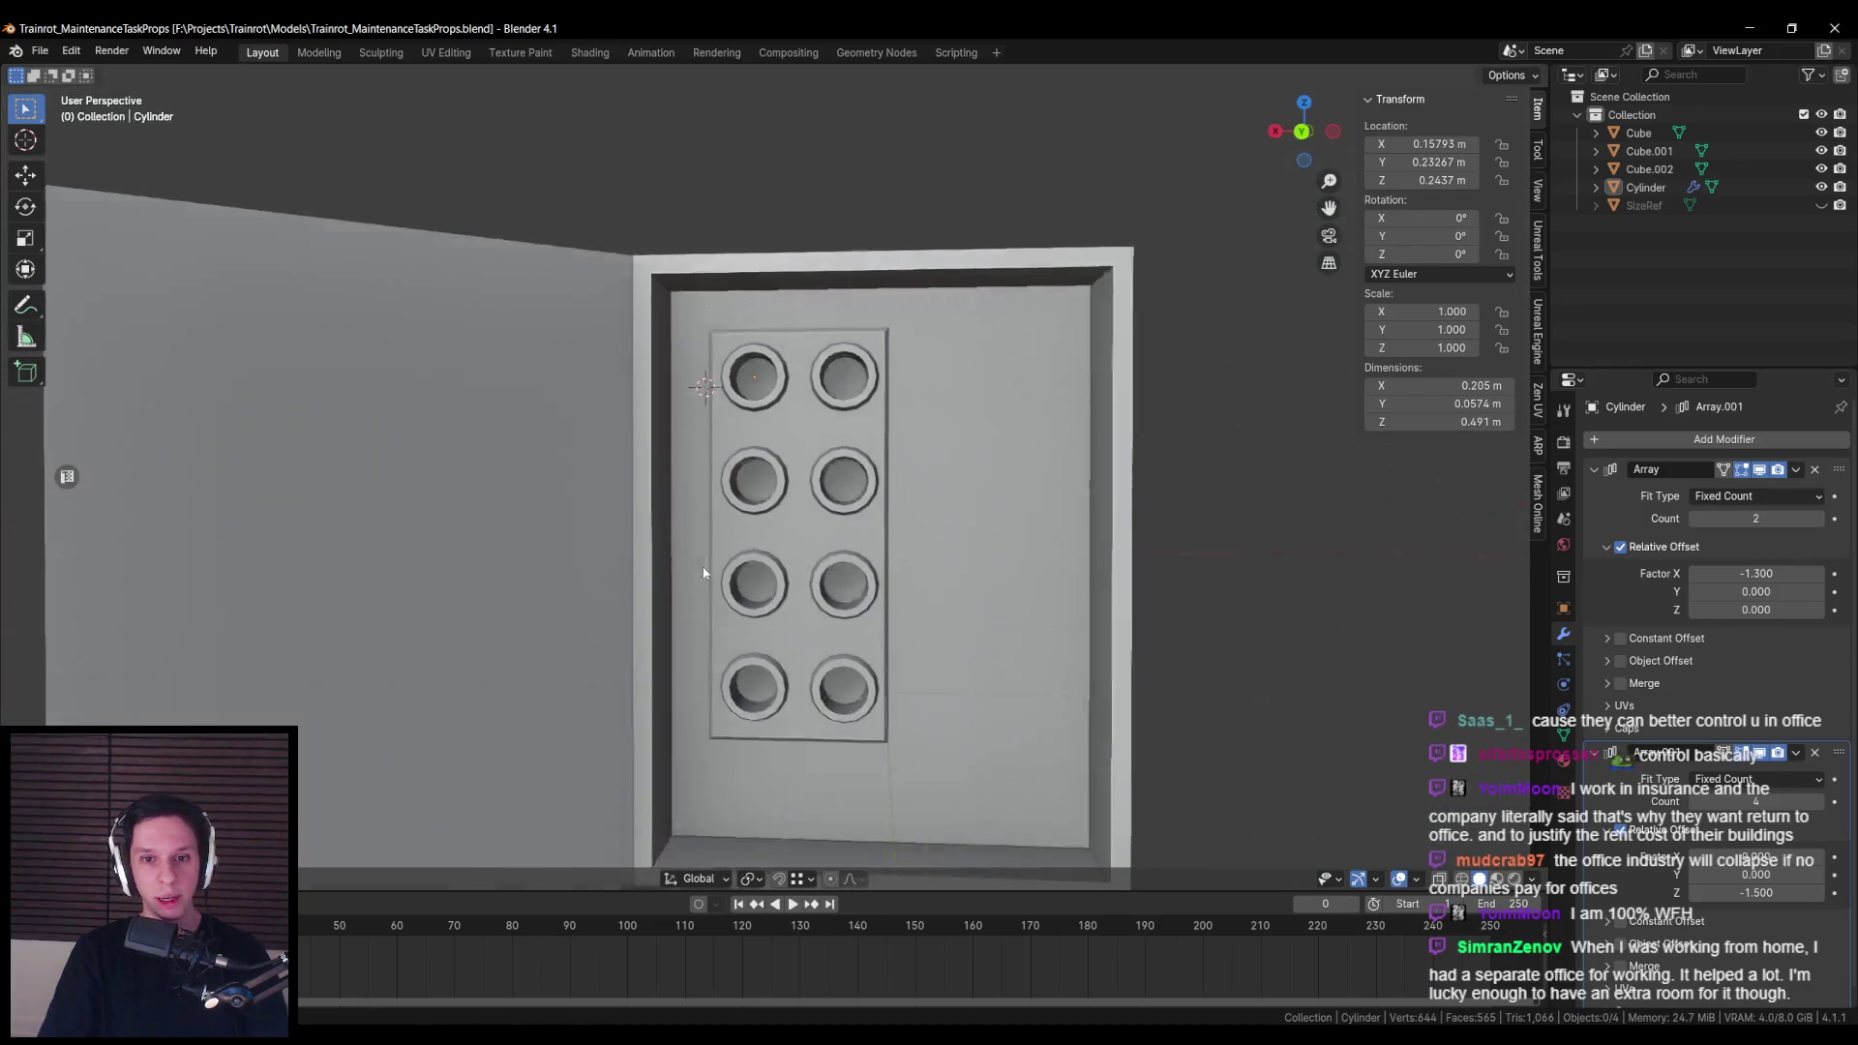
{"action": "key", "text": "ctrl+s"}
Step: Select the hole cylinders and, in Edit Mode, select an inner edge loop of one hole
{"action": "mouse_move", "coordinate": [818, 481]}
{"action": "left_mouse_down"}
{"action": "mouse_move", "coordinate": [685, 512]}
{"action": "mouse_move", "coordinate": [685, 557]}
{"action": "left_mouse_up"}
{"action": "scroll", "coordinate": [791, 522], "scroll_direction": "up", "scroll_amount": 3}
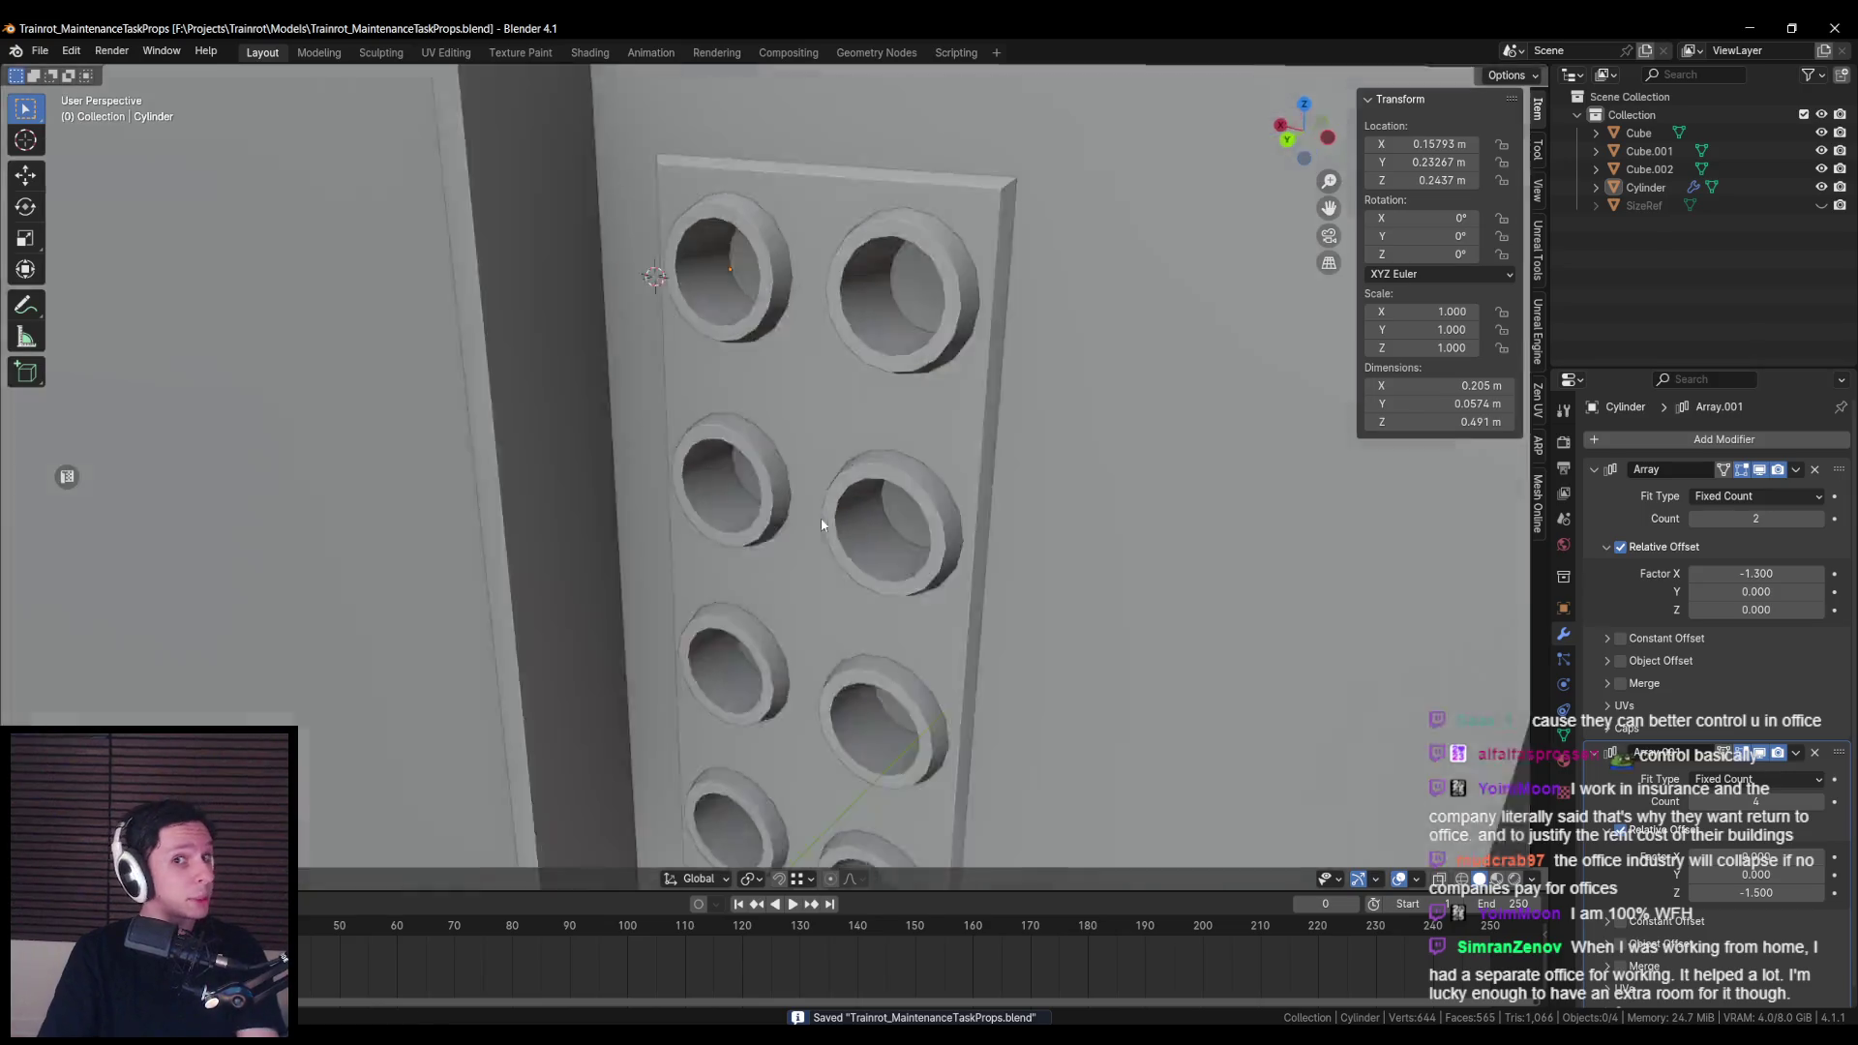
{"action": "left_click_drag", "start_coordinate": [791, 522], "coordinate": [896, 492]}
{"action": "left_click", "coordinate": [728, 317]}
{"action": "key", "text": "Tab"}
{"action": "left_click_drag", "start_coordinate": [728, 318], "coordinate": [755, 351]}
{"action": "left_click", "coordinate": [745, 337], "text": "alt"}
Step: Check the selected loop from below, leave Edit Mode and save
{"action": "scroll", "coordinate": [837, 399], "scroll_direction": "up", "scroll_amount": 5}
{"action": "scroll", "coordinate": [837, 398], "scroll_direction": "down", "scroll_amount": 5}
{"action": "left_click_drag", "start_coordinate": [832, 253], "coordinate": [801, 244]}
{"action": "scroll", "coordinate": [801, 244], "scroll_direction": "down", "scroll_amount": 3}
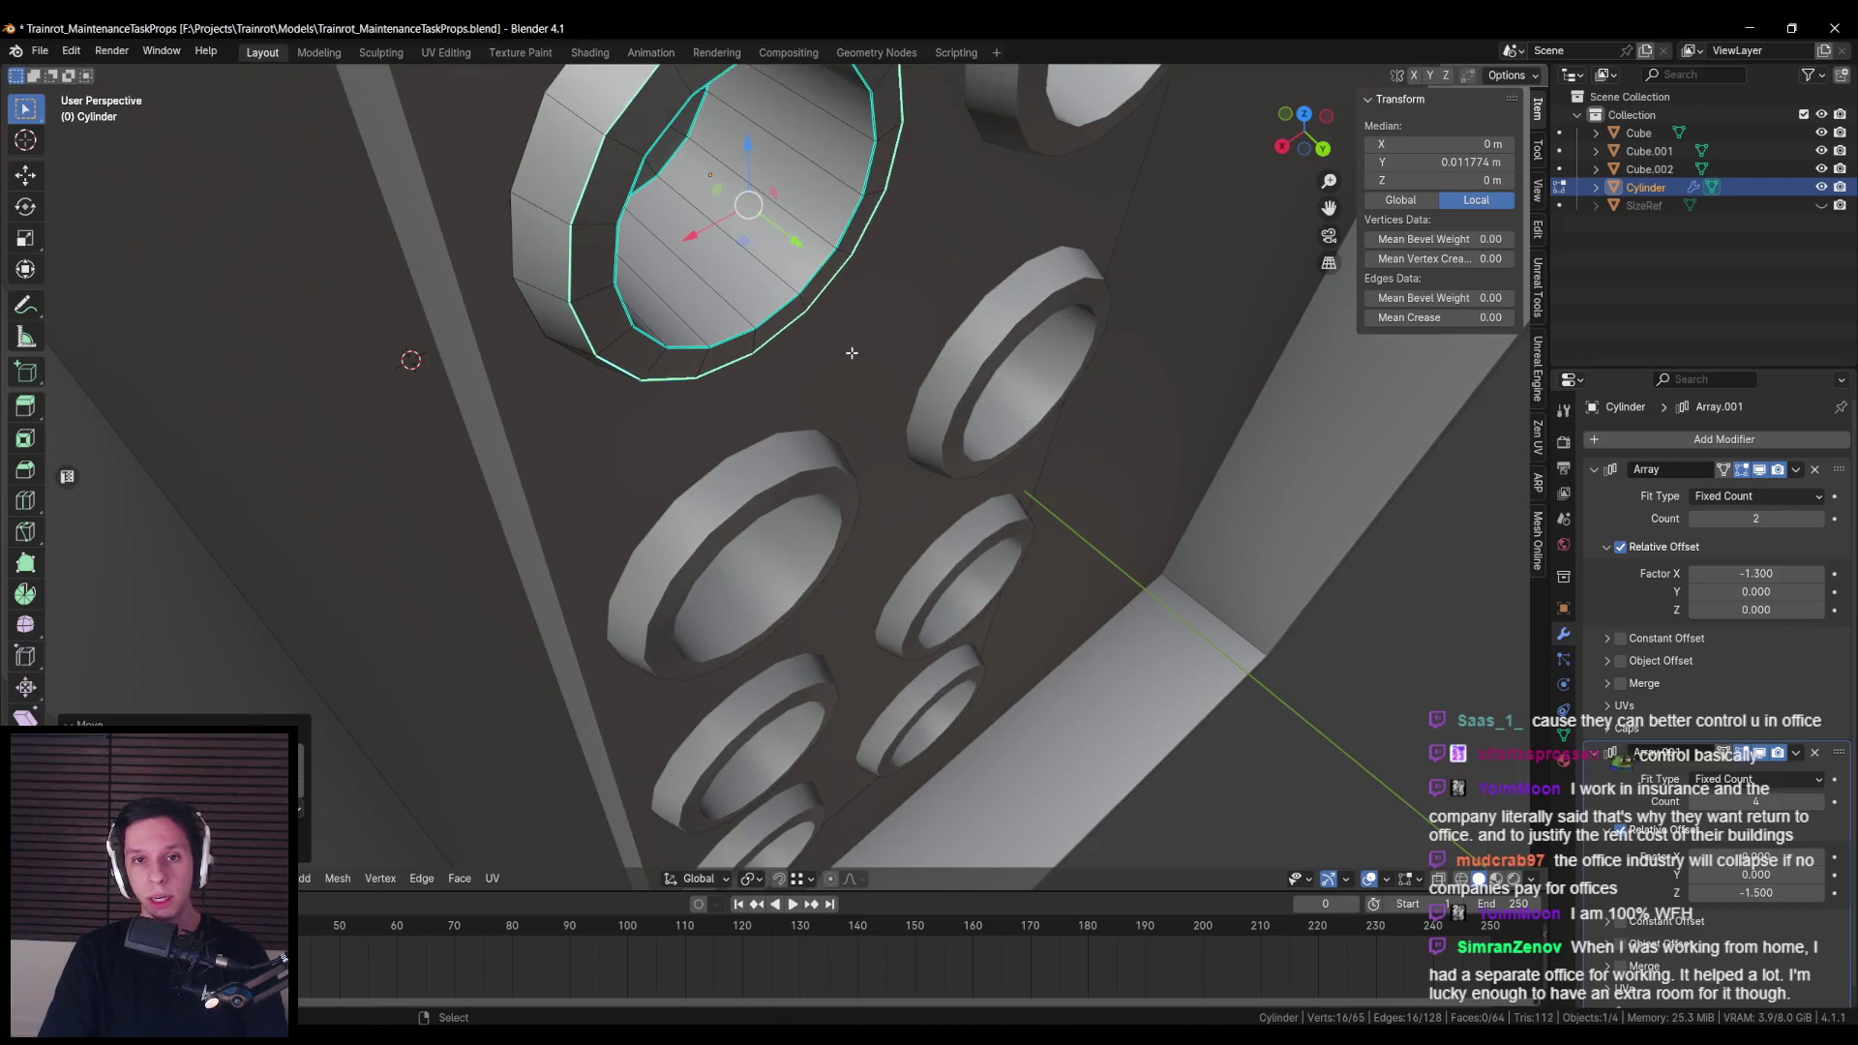
{"action": "key", "text": "Tab"}
{"action": "scroll", "coordinate": [869, 406], "scroll_direction": "down", "scroll_amount": 3}
{"action": "key", "text": "ctrl+s"}
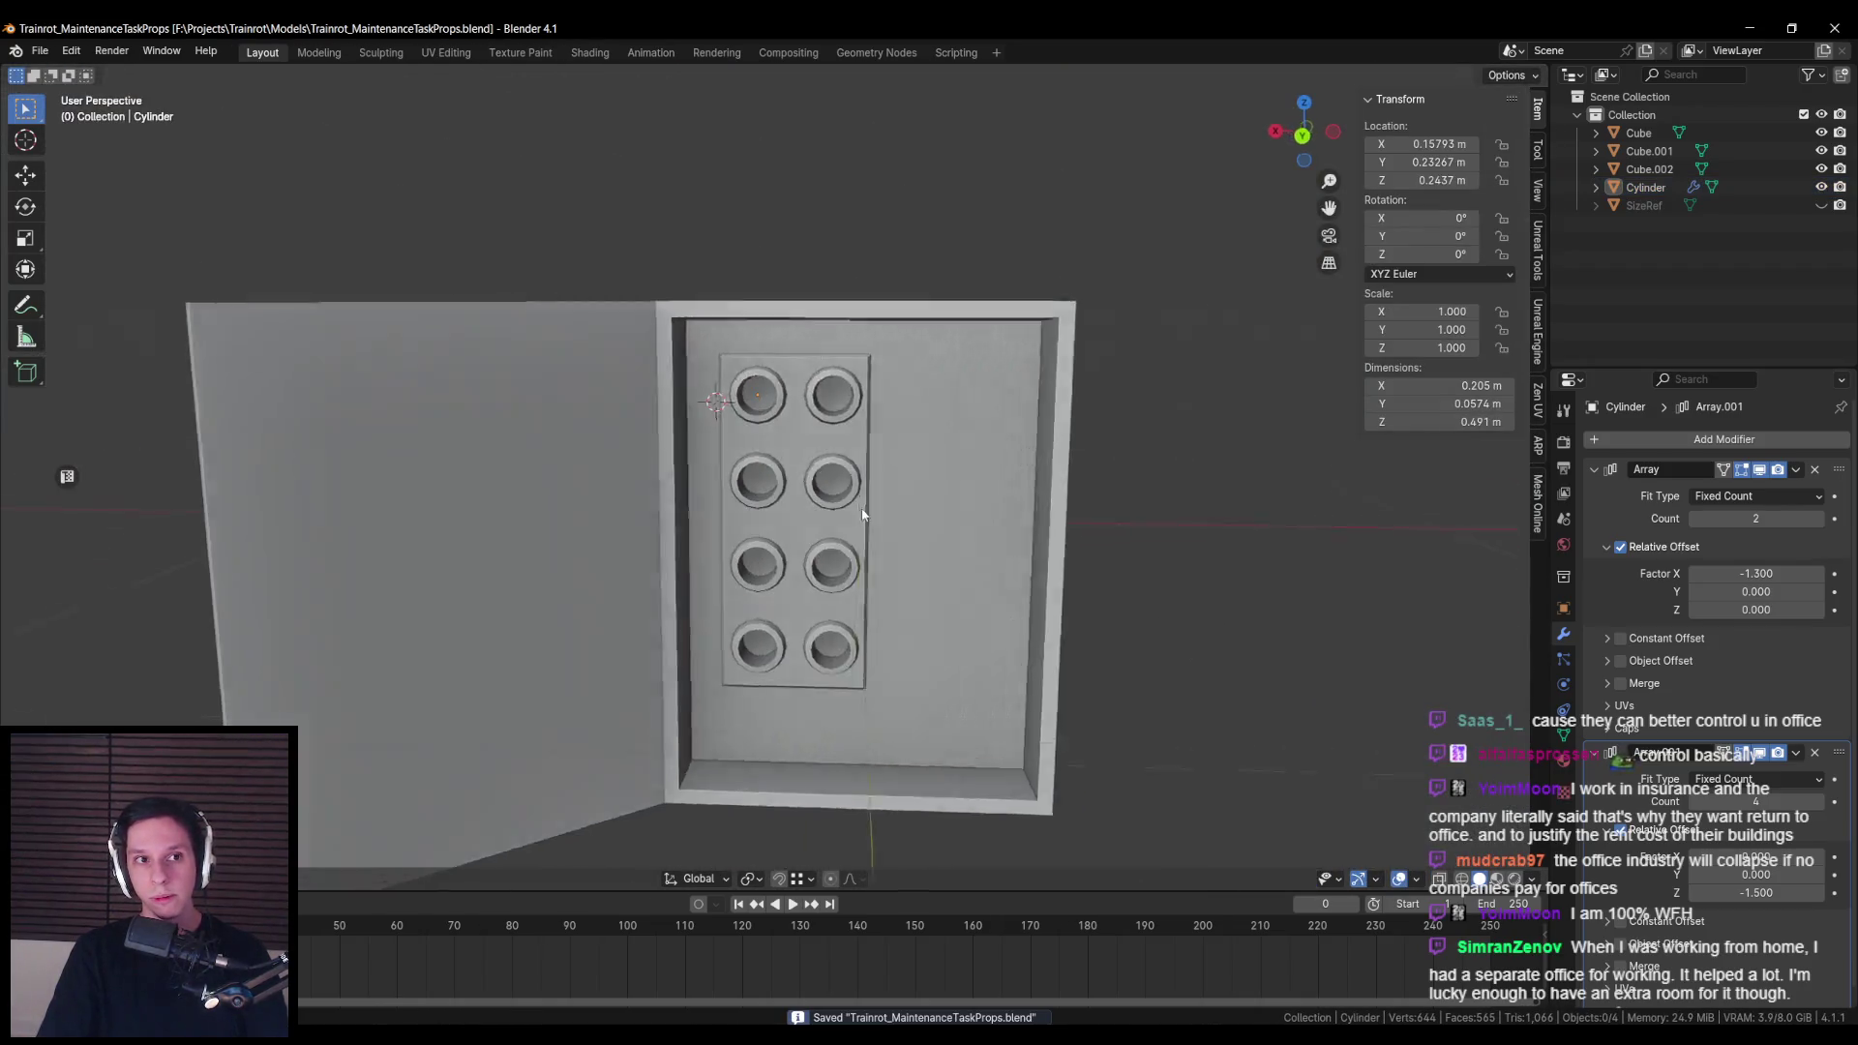
Step: Rescale the selected hole loop and check the loops in see-through view
{"action": "scroll", "coordinate": [859, 506], "scroll_direction": "up", "scroll_amount": 3}
{"action": "scroll", "coordinate": [865, 525], "scroll_direction": "down", "scroll_amount": 2}
{"action": "scroll", "coordinate": [865, 525], "scroll_direction": "down", "scroll_amount": 2}
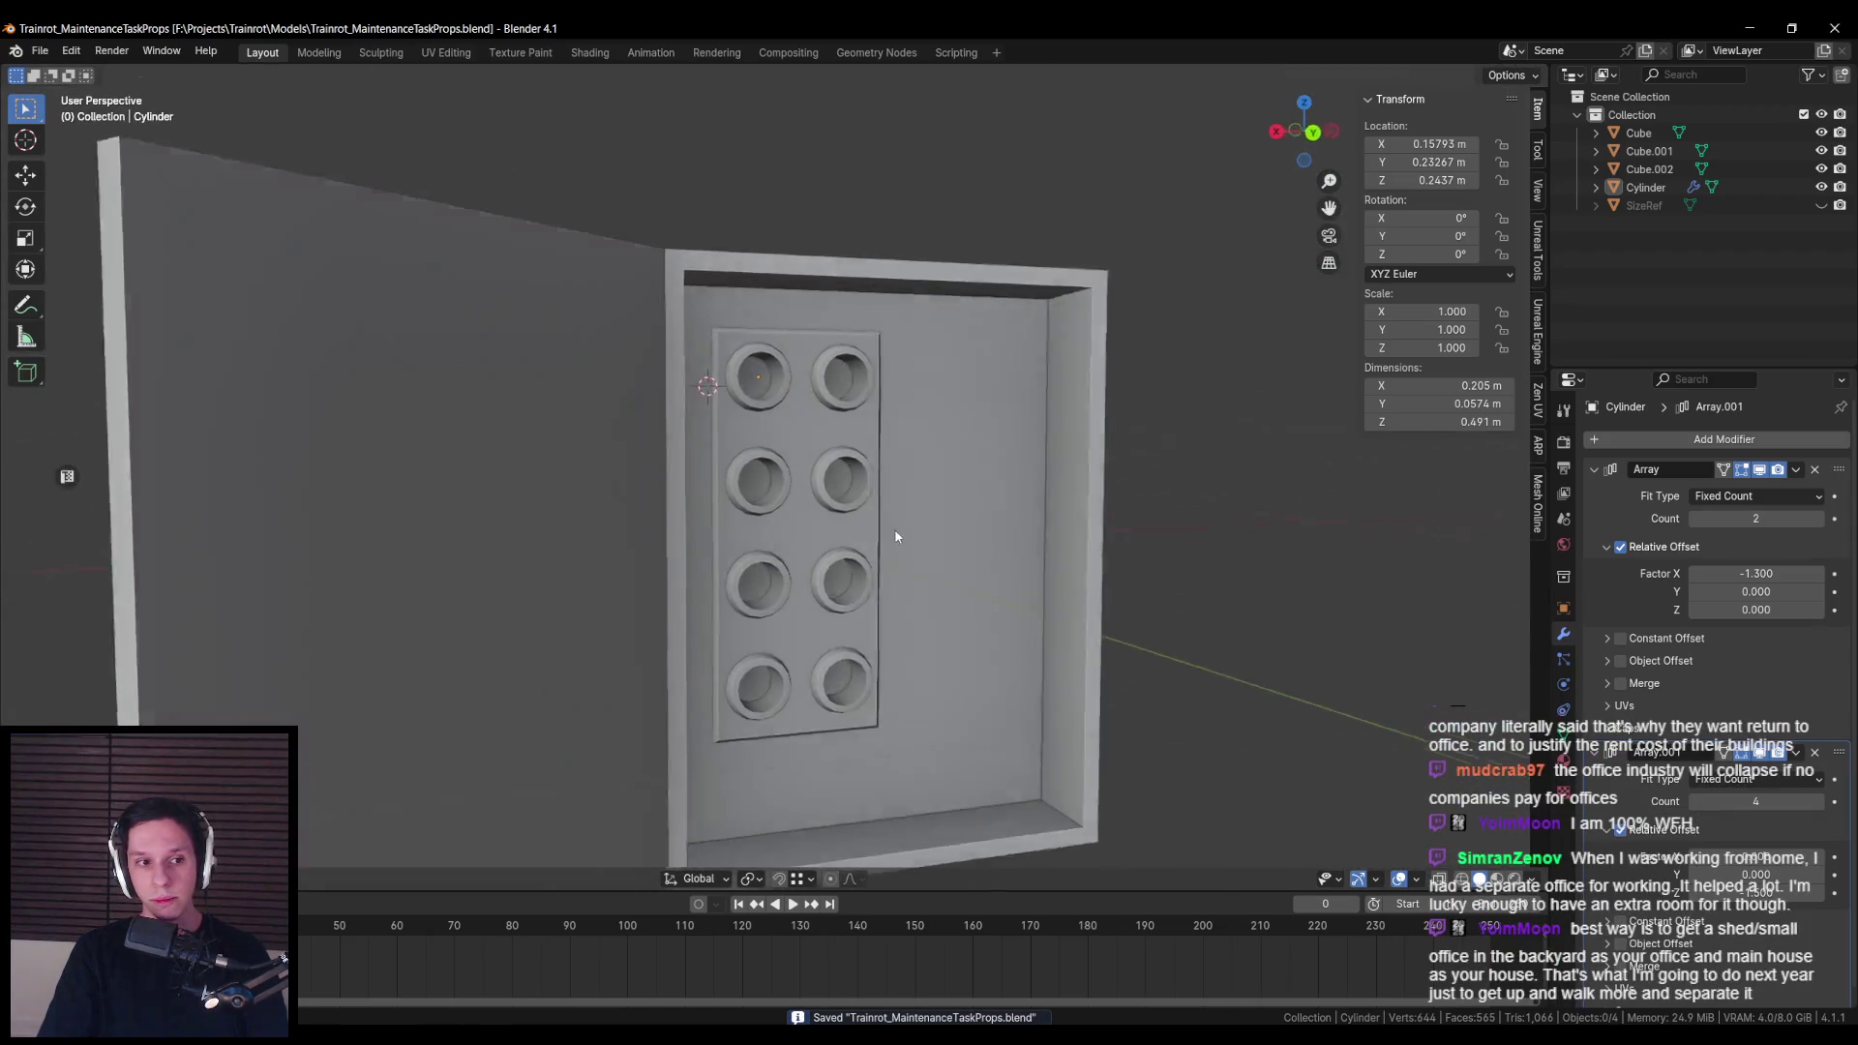
{"action": "key", "text": "Tab"}
{"action": "scroll", "coordinate": [737, 274], "scroll_direction": "up", "scroll_amount": 6}
{"action": "scroll", "coordinate": [737, 274], "scroll_direction": "down", "scroll_amount": 4}
{"action": "key", "text": "s"}
{"action": "left_click", "coordinate": [906, 460]}
{"action": "key", "text": "alt+z"}
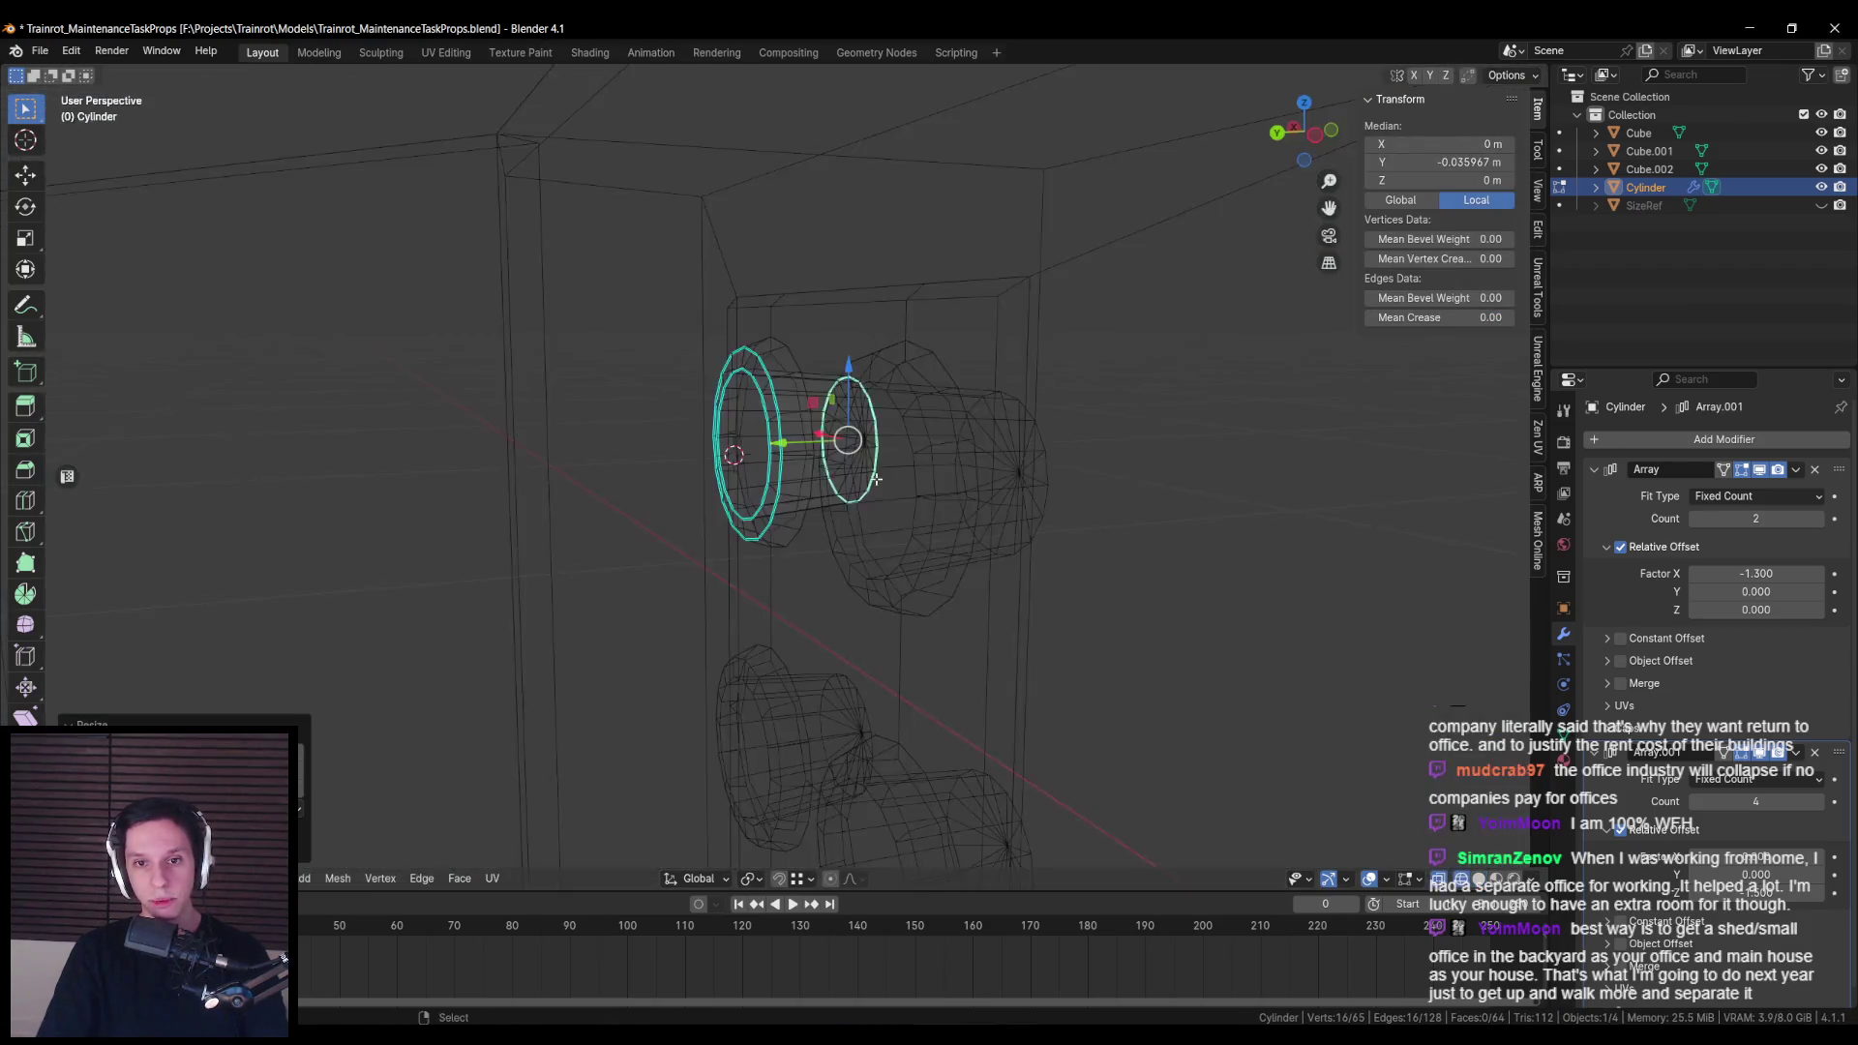
{"action": "key", "text": "Tab"}
Step: Save the file and check the panel from the front and back views
{"action": "scroll", "coordinate": [880, 542], "scroll_direction": "down", "scroll_amount": 3}
{"action": "scroll", "coordinate": [871, 523], "scroll_direction": "down", "scroll_amount": 5}
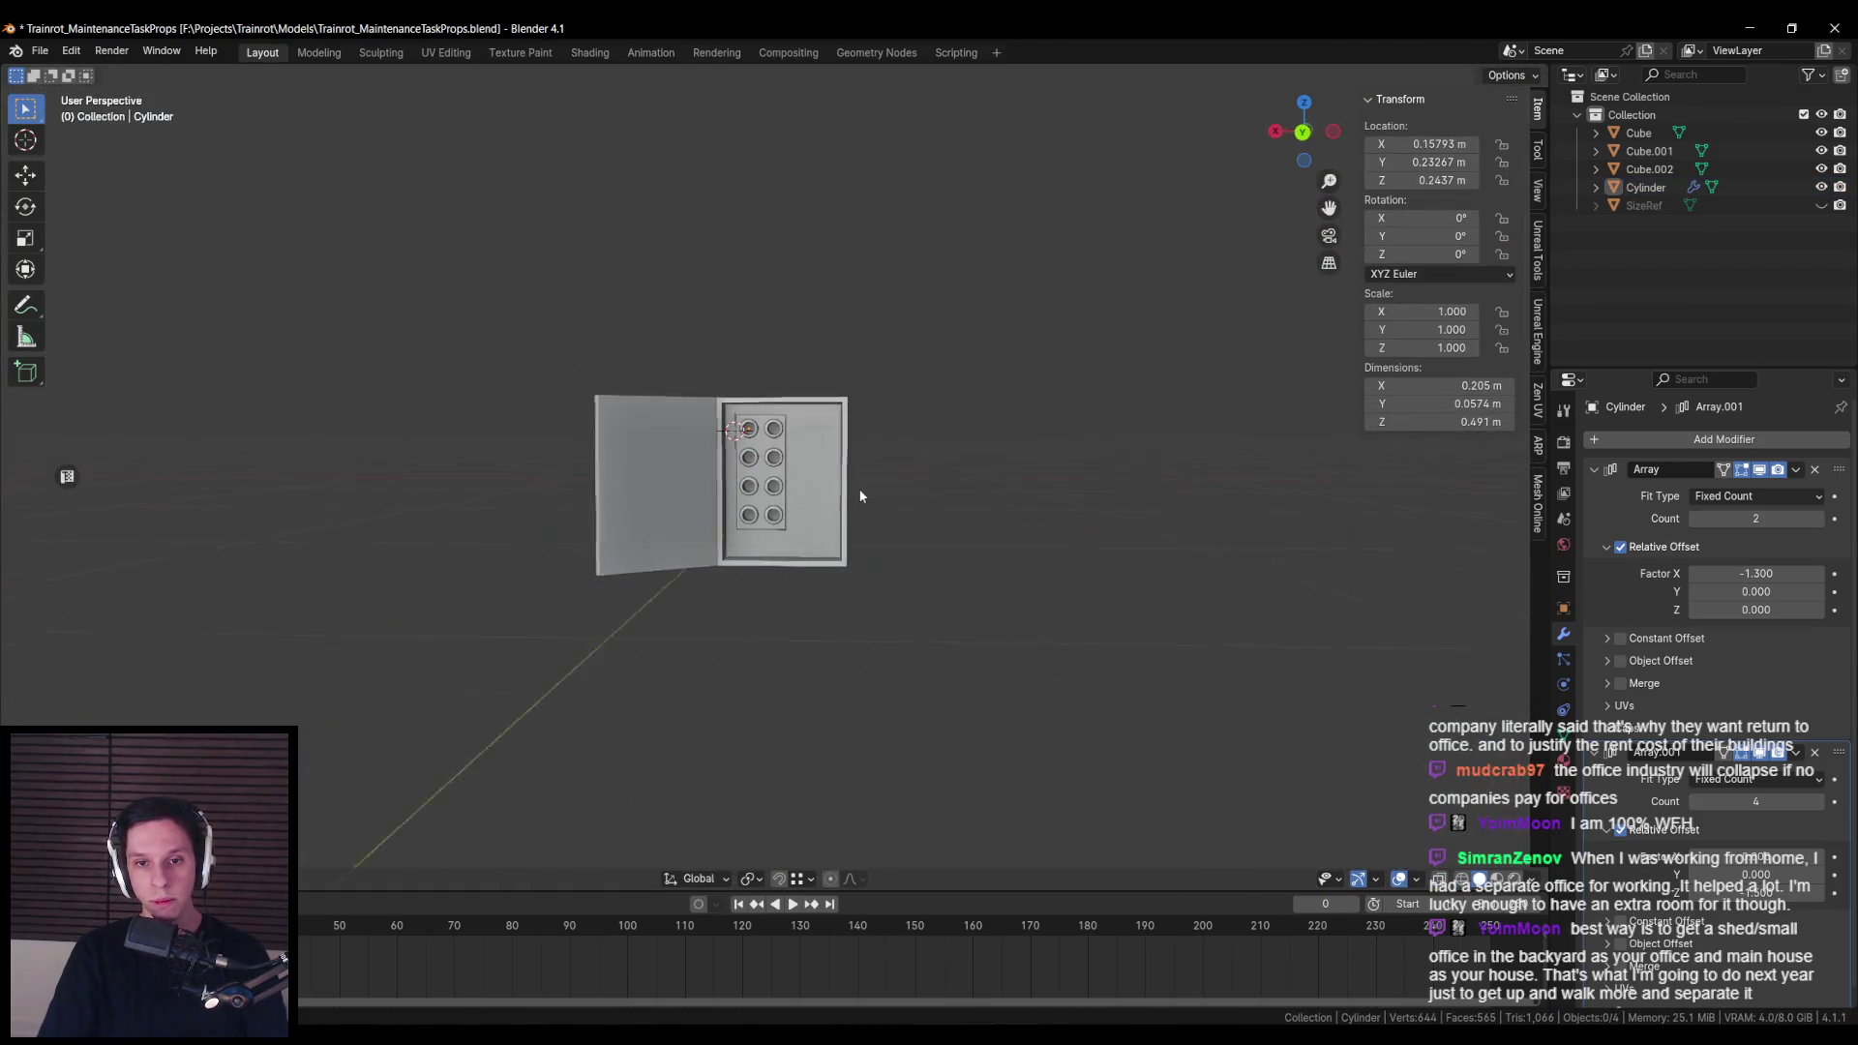
{"action": "key", "text": "ctrl+s"}
{"action": "key", "text": "KP_1"}
{"action": "key", "text": "ctrl+KP_1"}
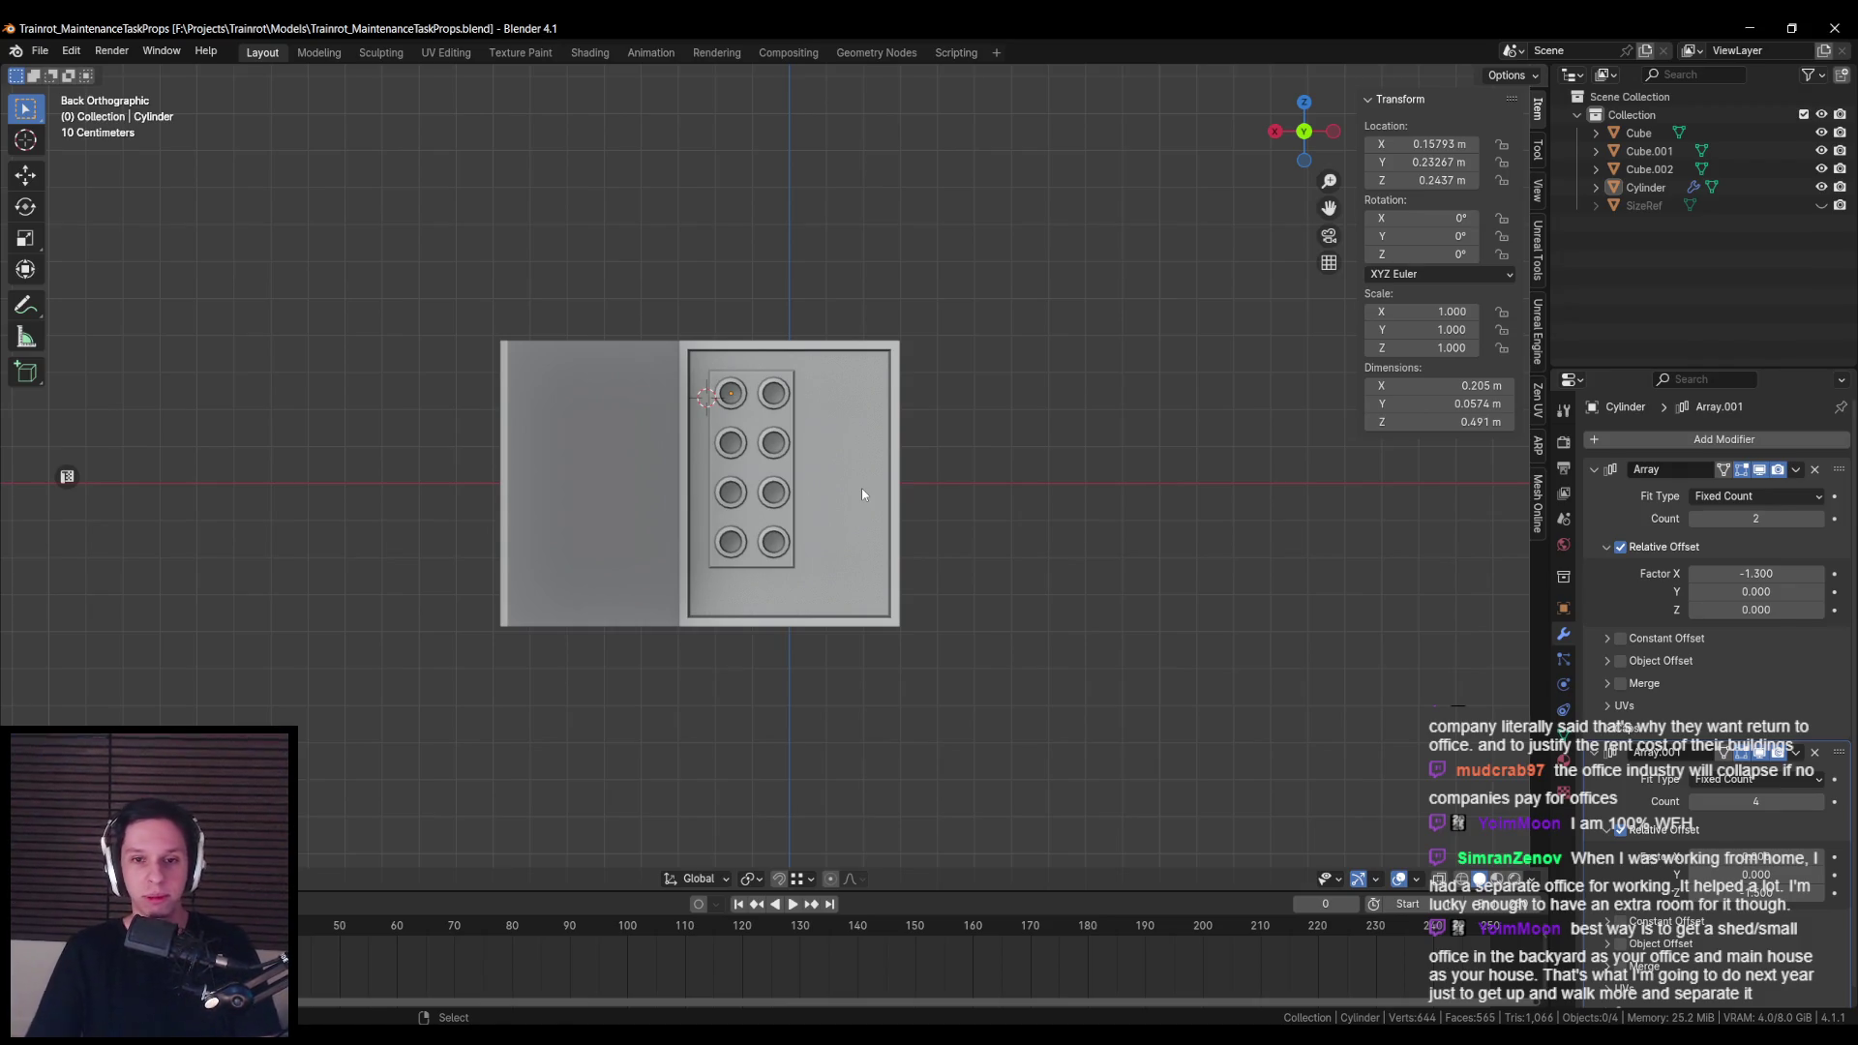
{"action": "scroll", "coordinate": [861, 491], "scroll_direction": "up", "scroll_amount": 5}
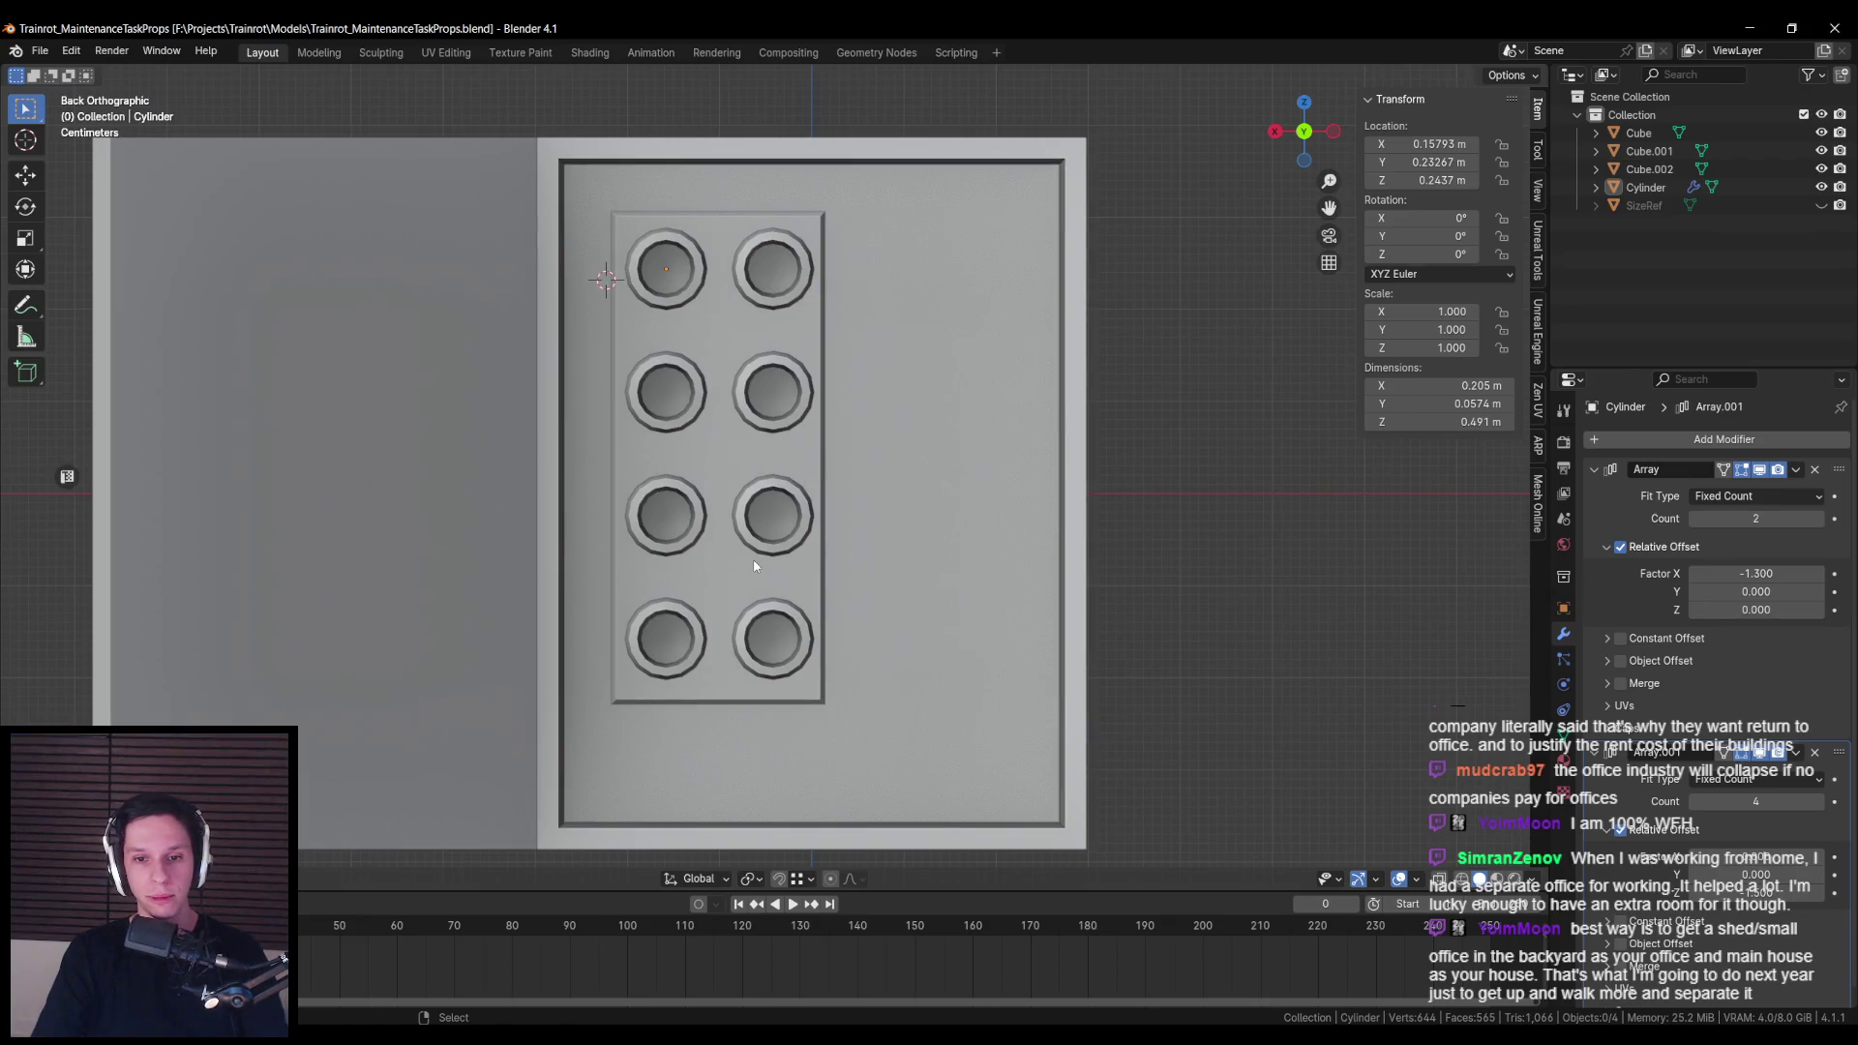
{"action": "left_click", "coordinate": [716, 583]}
{"action": "key", "text": "Tab"}
{"action": "scroll", "coordinate": [803, 279], "scroll_direction": "up", "scroll_amount": 1}
{"action": "key", "text": "alt+z"}
{"action": "key", "text": "alt+z"}
{"action": "key", "text": "Tab"}
{"action": "key", "text": "alt+a"}
{"action": "scroll", "coordinate": [842, 436], "scroll_direction": "down", "scroll_amount": 4}
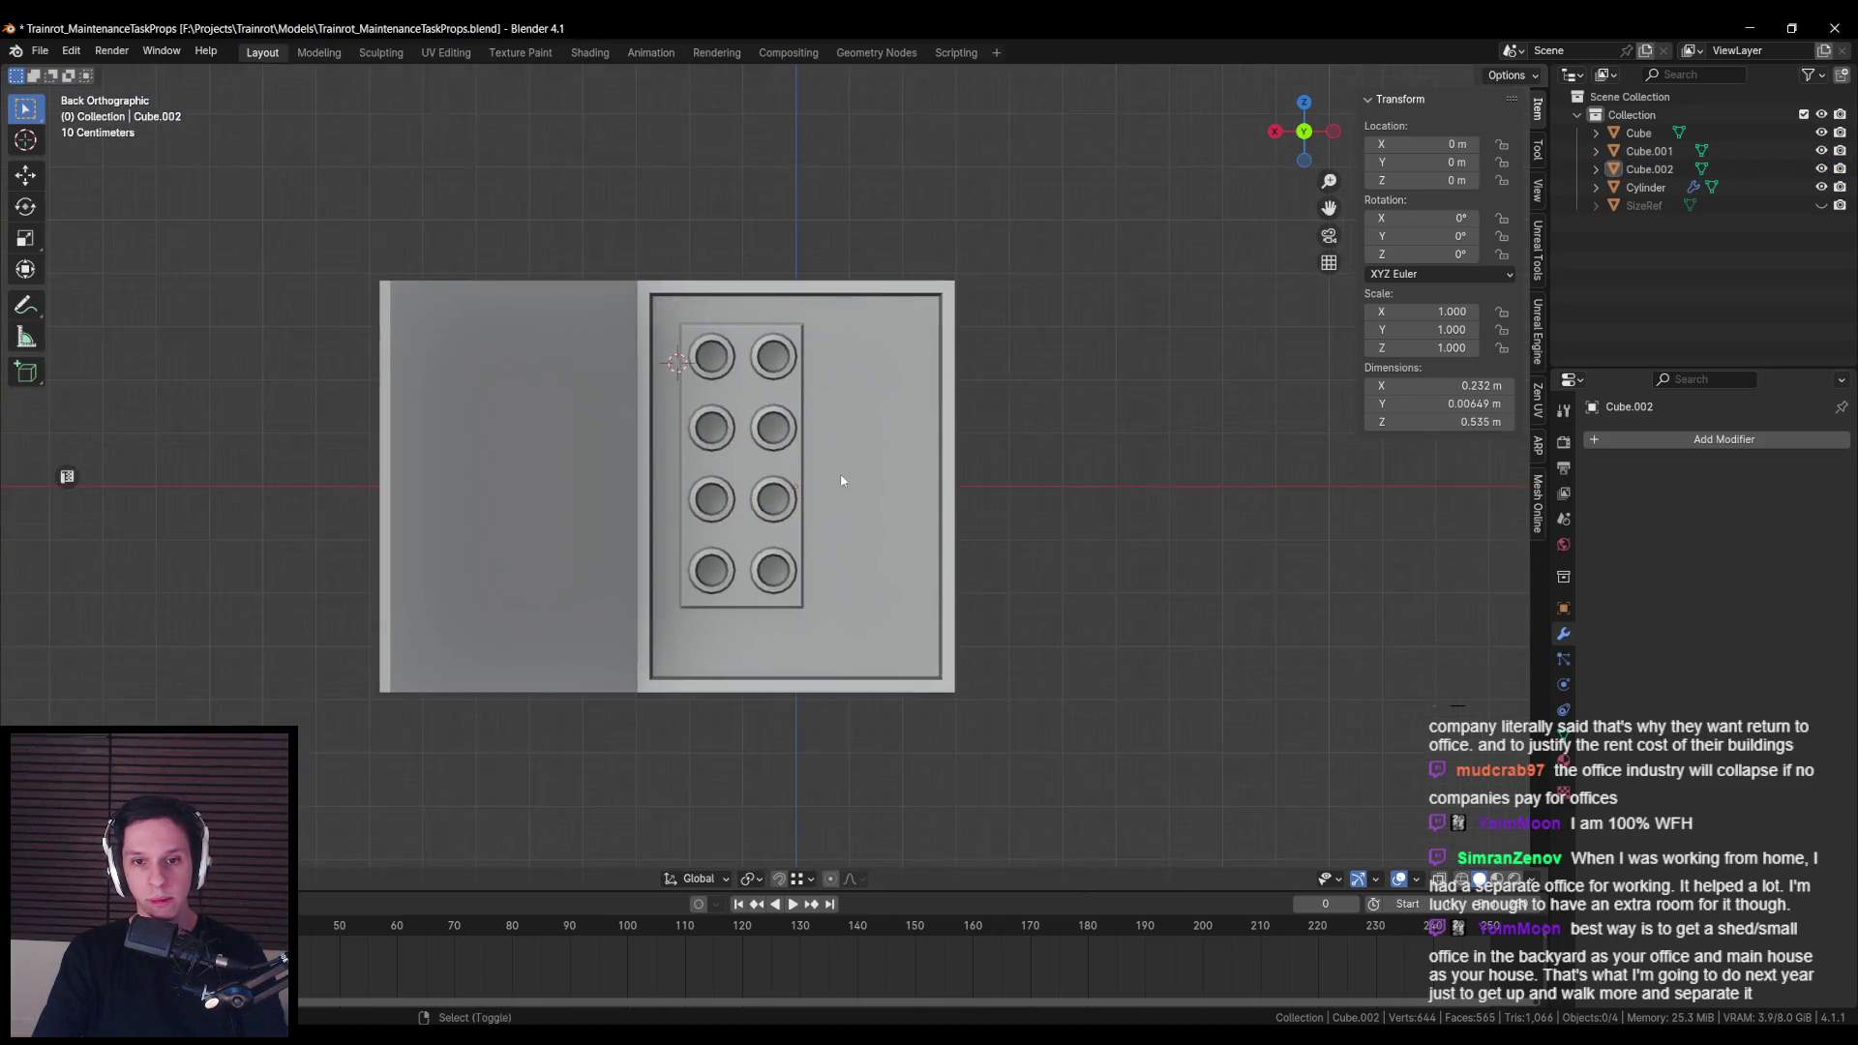
{"action": "scroll", "coordinate": [841, 480], "scroll_direction": "up", "scroll_amount": 3}
{"action": "scroll", "coordinate": [792, 426], "scroll_direction": "down", "scroll_amount": 1}
{"action": "scroll", "coordinate": [792, 425], "scroll_direction": "down", "scroll_amount": 2}
{"action": "scroll", "coordinate": [714, 346], "scroll_direction": "up", "scroll_amount": 3}
{"action": "scroll", "coordinate": [714, 346], "scroll_direction": "down", "scroll_amount": 1}
{"action": "scroll", "coordinate": [619, 478], "scroll_direction": "down", "scroll_amount": 1}
{"action": "scroll", "coordinate": [630, 472], "scroll_direction": "up", "scroll_amount": 1}
{"action": "key", "text": "ctrl+s"}
{"action": "left_click_drag", "start_coordinate": [609, 423], "coordinate": [808, 427]}
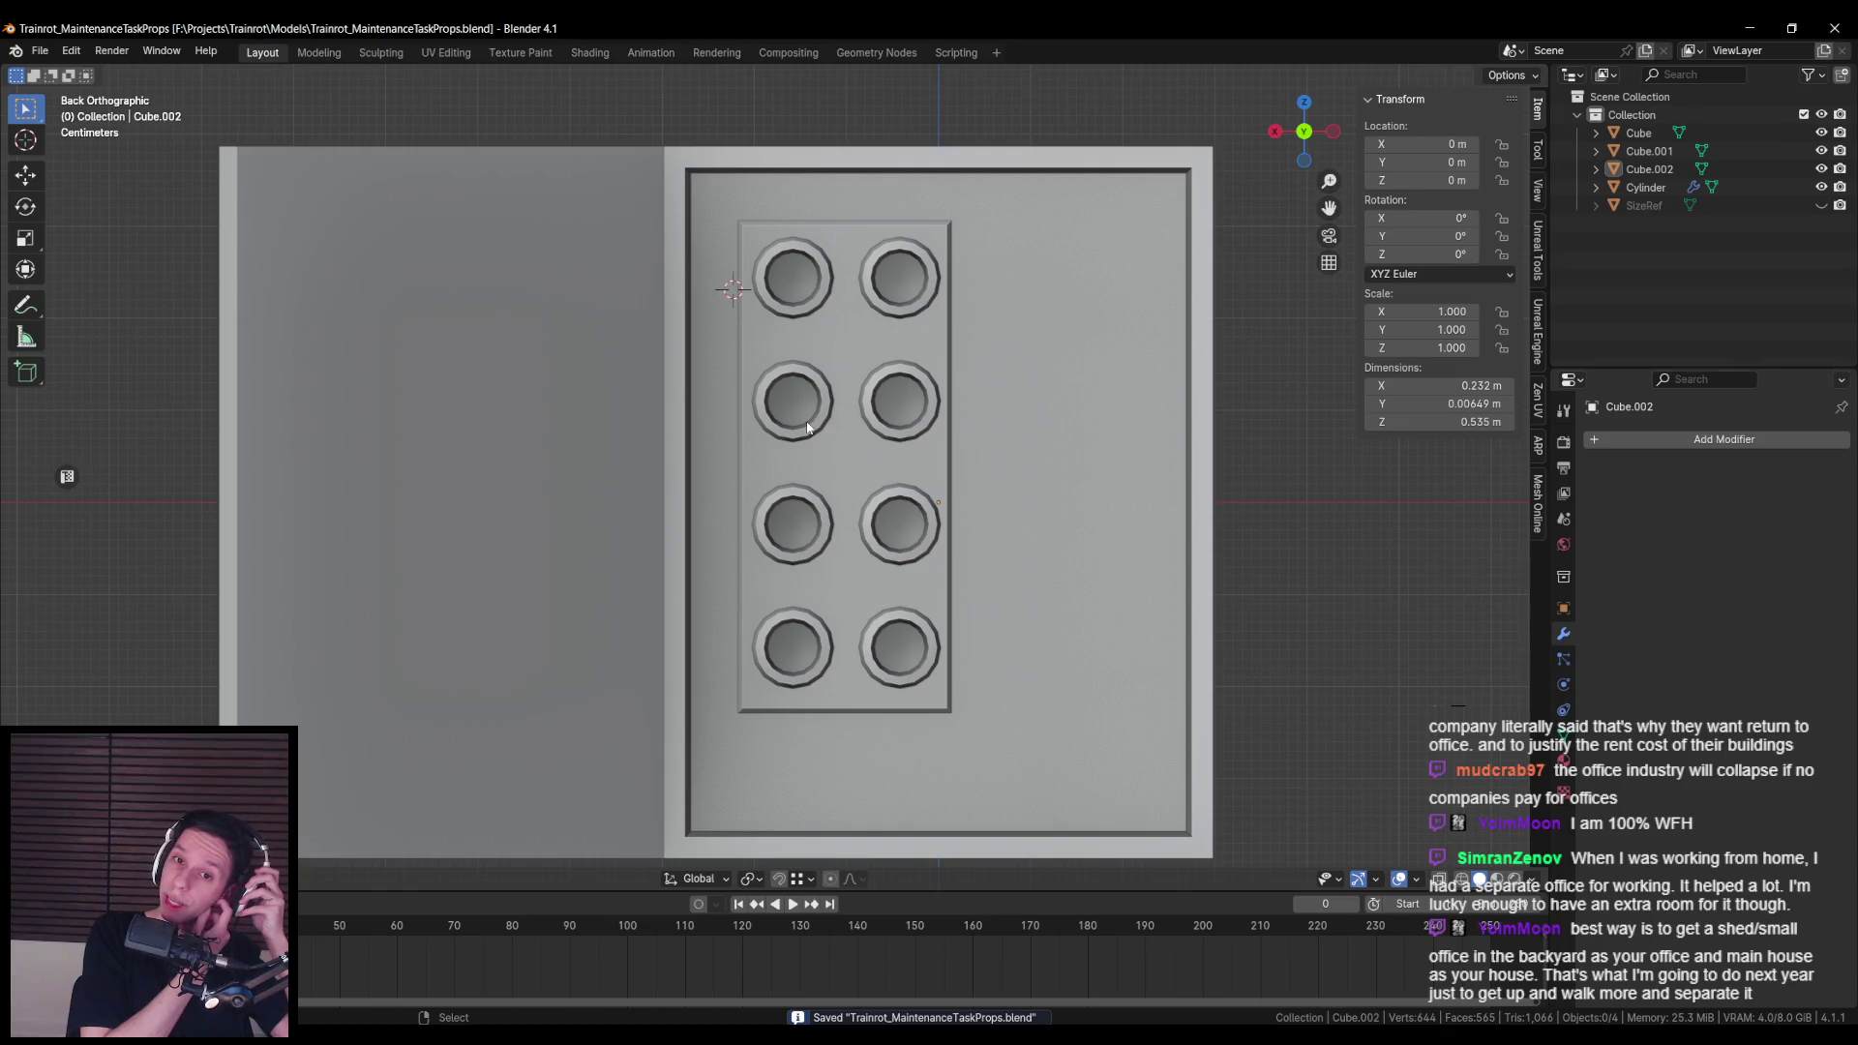
Step: Move the button plate's left edge column outward along X
{"action": "left_click", "coordinate": [847, 335]}
{"action": "key", "text": "Tab"}
{"action": "key", "text": "a"}
{"action": "key", "text": "alt+a"}
{"action": "key", "text": "shift+z"}
{"action": "key", "text": "b"}
{"action": "left_click_drag", "start_coordinate": [723, 195], "coordinate": [756, 769]}
{"action": "key", "text": "shift+z"}
{"action": "key", "text": "g"}
{"action": "key", "text": "x"}
{"action": "left_click", "coordinate": [635, 462]}
Step: Widen the plate to the right by moving its right edge column along X twice
{"action": "key", "text": "alt+a"}
{"action": "key", "text": "shift+z"}
{"action": "left_click_drag", "start_coordinate": [930, 198], "coordinate": [1016, 779]}
{"action": "key", "text": "shift+z"}
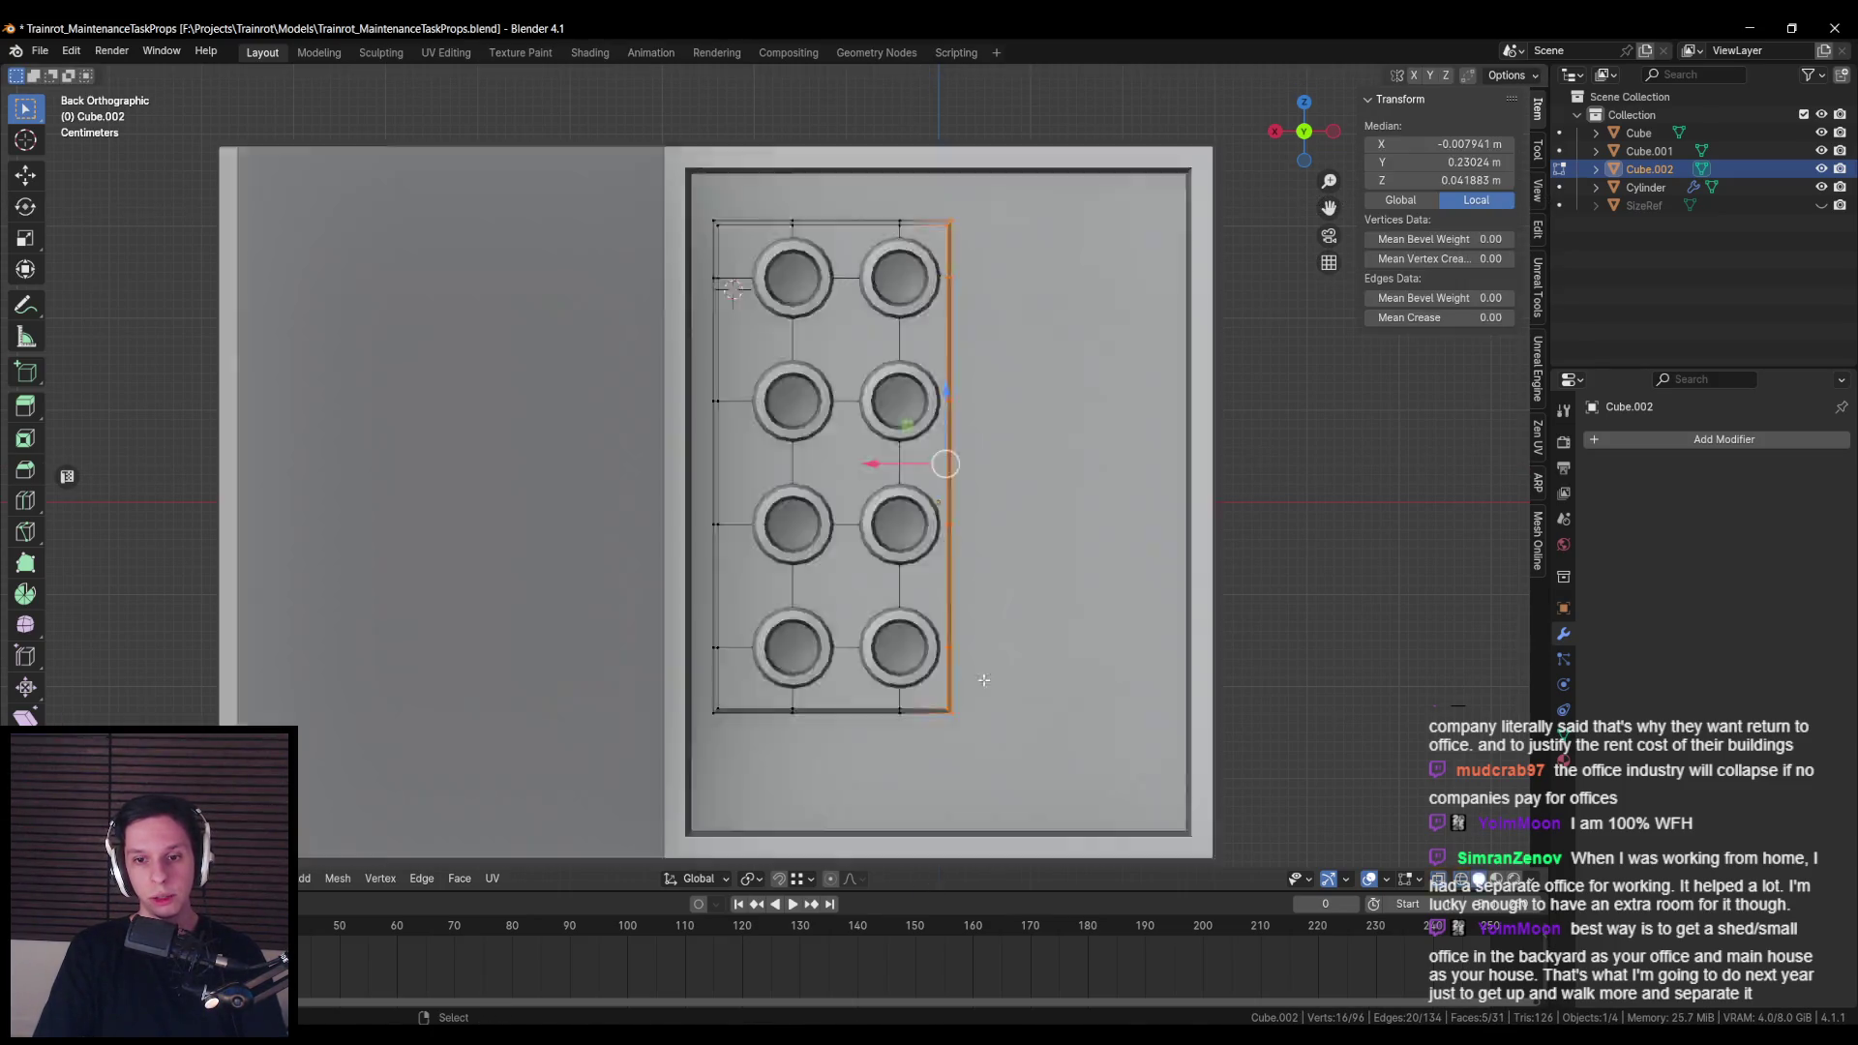
{"action": "key", "text": "g"}
{"action": "key", "text": "x"}
{"action": "left_click", "coordinate": [890, 458]}
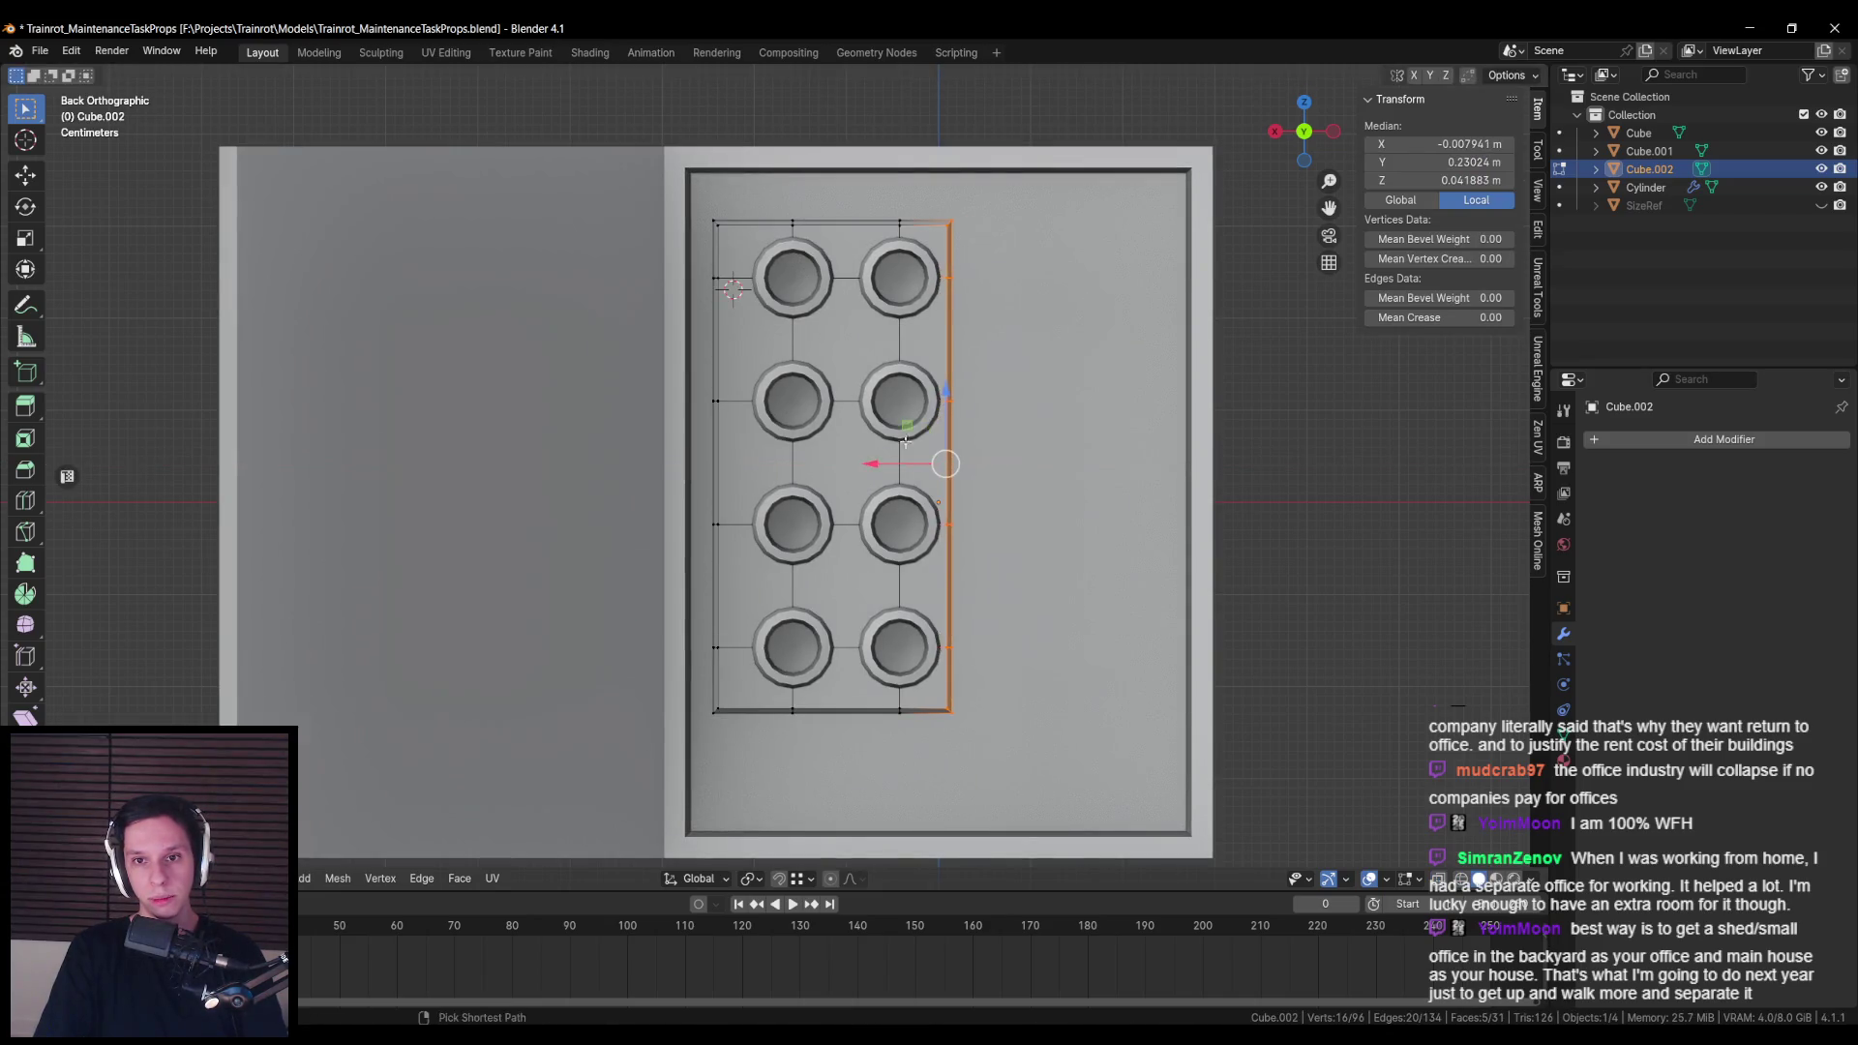
{"action": "key", "text": "shift+z"}
{"action": "mouse_move", "coordinate": [919, 225]}
{"action": "left_mouse_down"}
{"action": "mouse_move", "coordinate": [885, 798]}
{"action": "mouse_move", "coordinate": [936, 796]}
{"action": "left_mouse_up"}
{"action": "key", "text": "shift+z"}
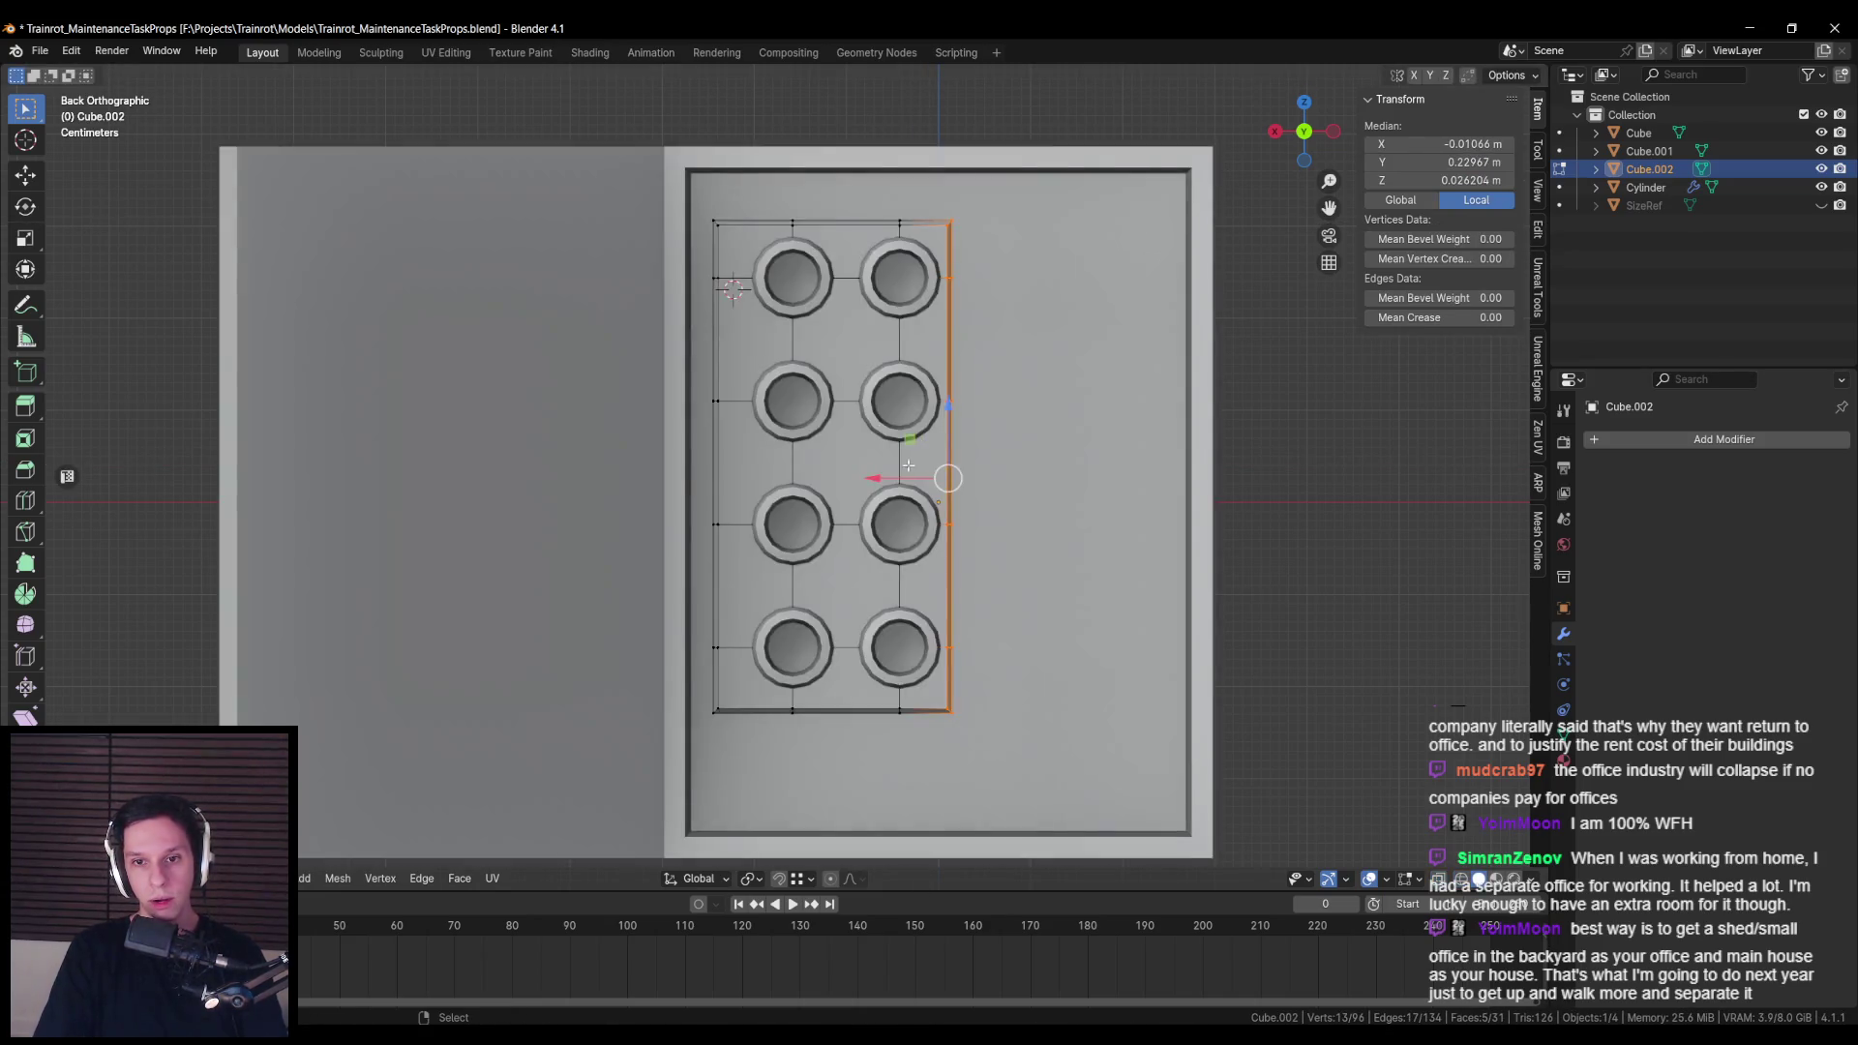
{"action": "key", "text": "g"}
{"action": "key", "text": "x"}
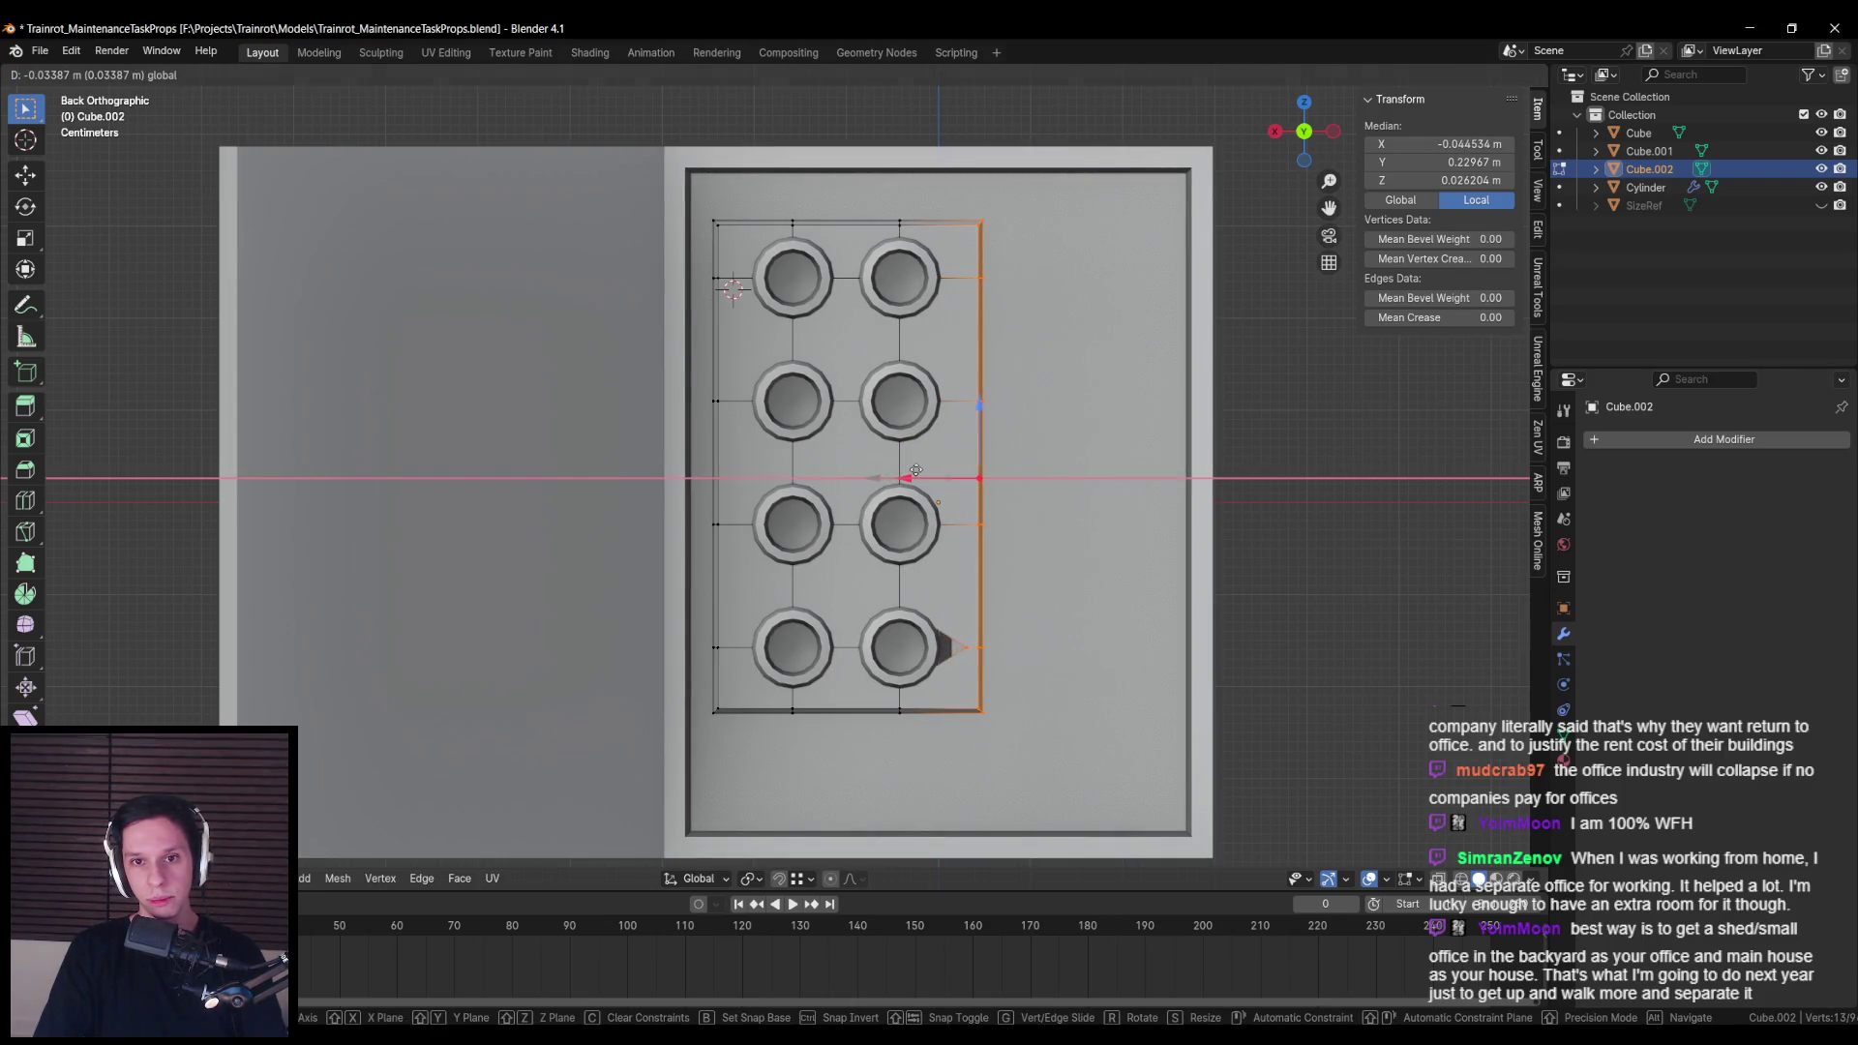
{"action": "left_click", "coordinate": [915, 471]}
{"action": "scroll", "coordinate": [933, 456], "scroll_direction": "down", "scroll_amount": 6}
{"action": "key", "text": "Tab"}
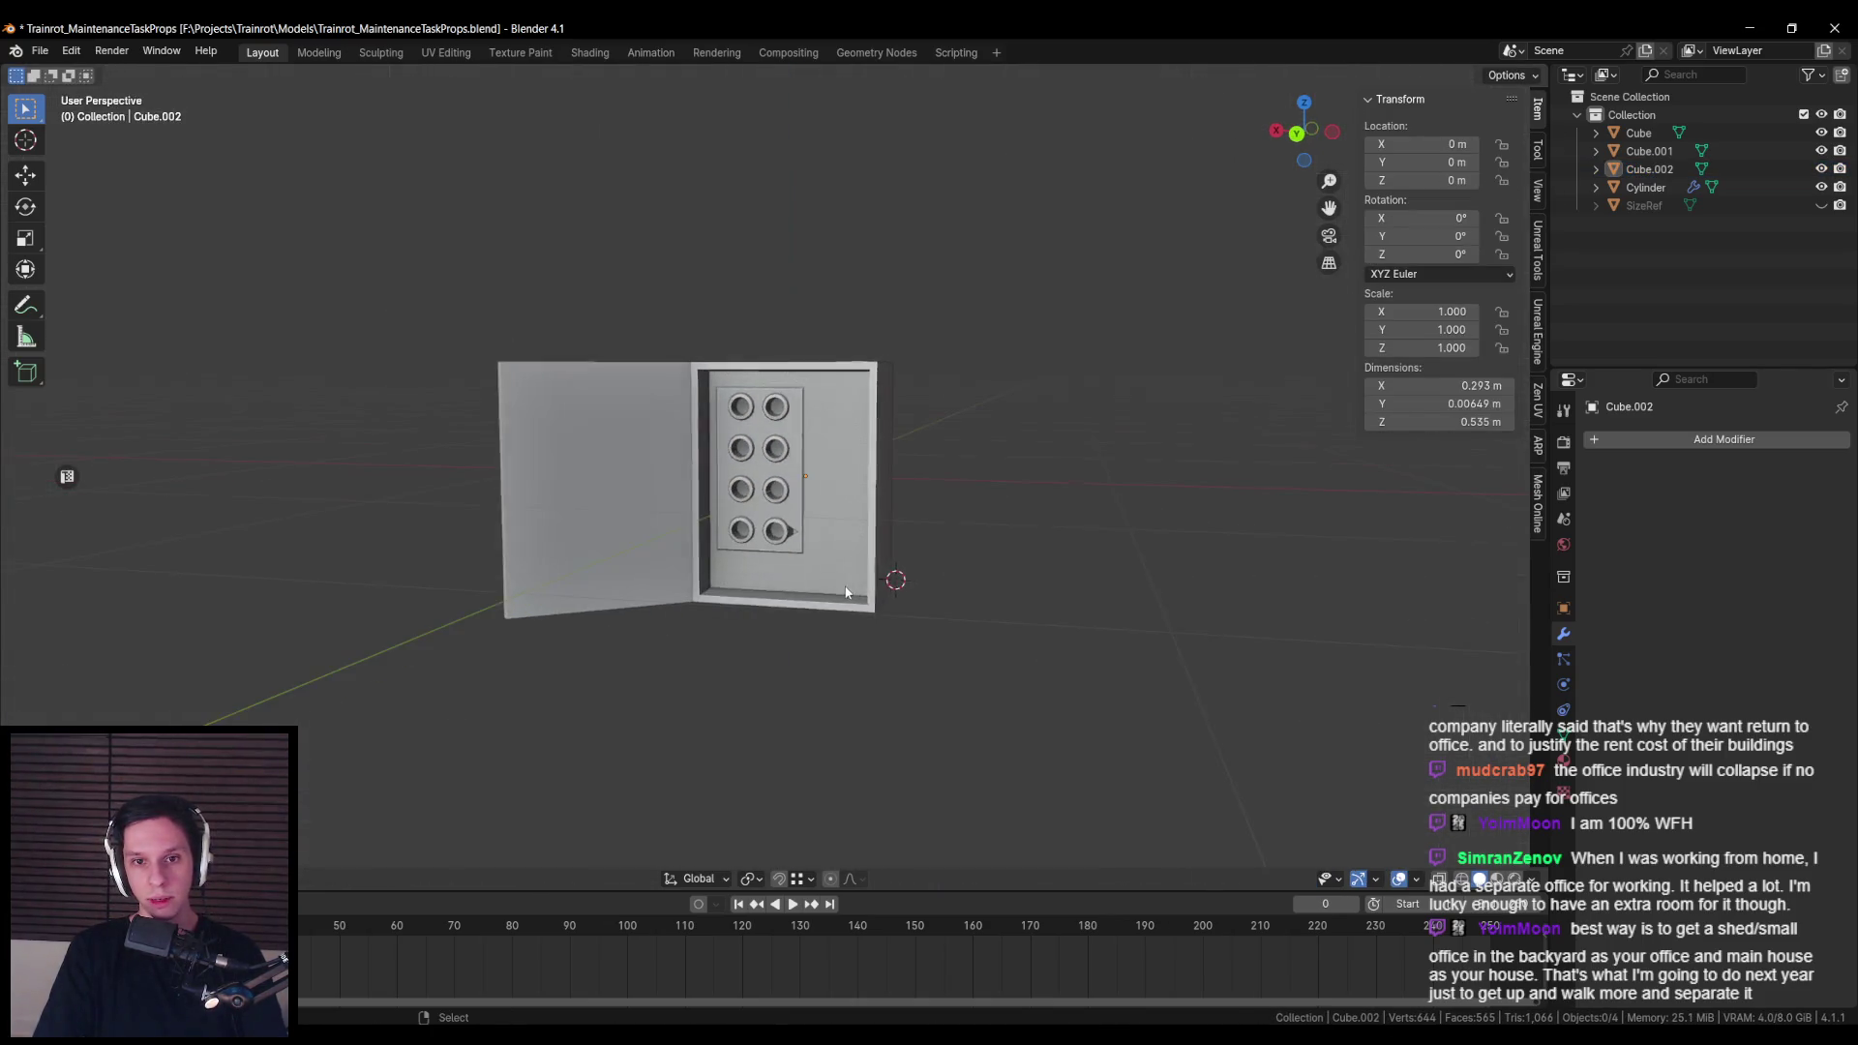
Step: From the front view, slide one plate vertex along X to line it up
{"action": "key", "text": "KP_1"}
{"action": "scroll", "coordinate": [823, 579], "scroll_direction": "up", "scroll_amount": 2}
{"action": "key", "text": "Tab"}
{"action": "key", "text": "shift+z"}
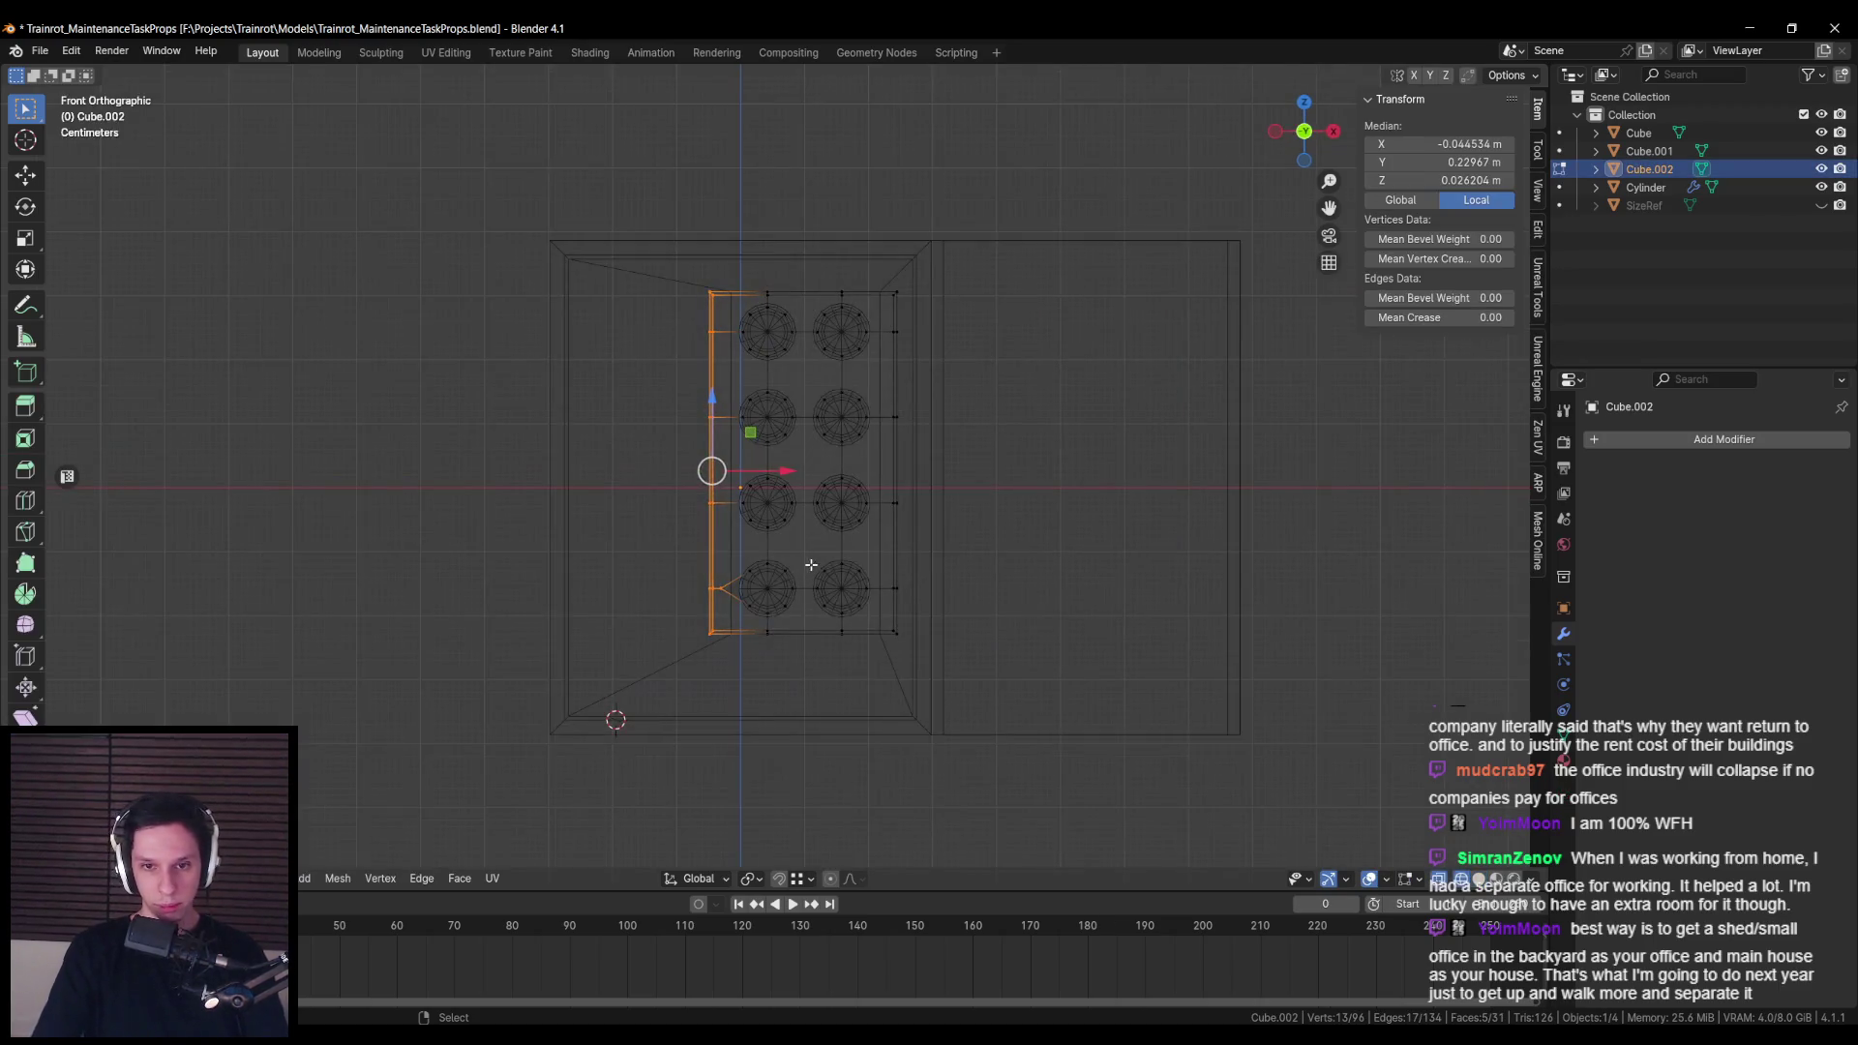
{"action": "left_click", "coordinate": [718, 591]}
{"action": "scroll", "coordinate": [745, 620], "scroll_direction": "up", "scroll_amount": 4}
{"action": "left_click_drag", "start_coordinate": [728, 711], "coordinate": [771, 711]}
{"action": "key", "text": "shift+z"}
{"action": "scroll", "coordinate": [747, 637], "scroll_direction": "down", "scroll_amount": 5}
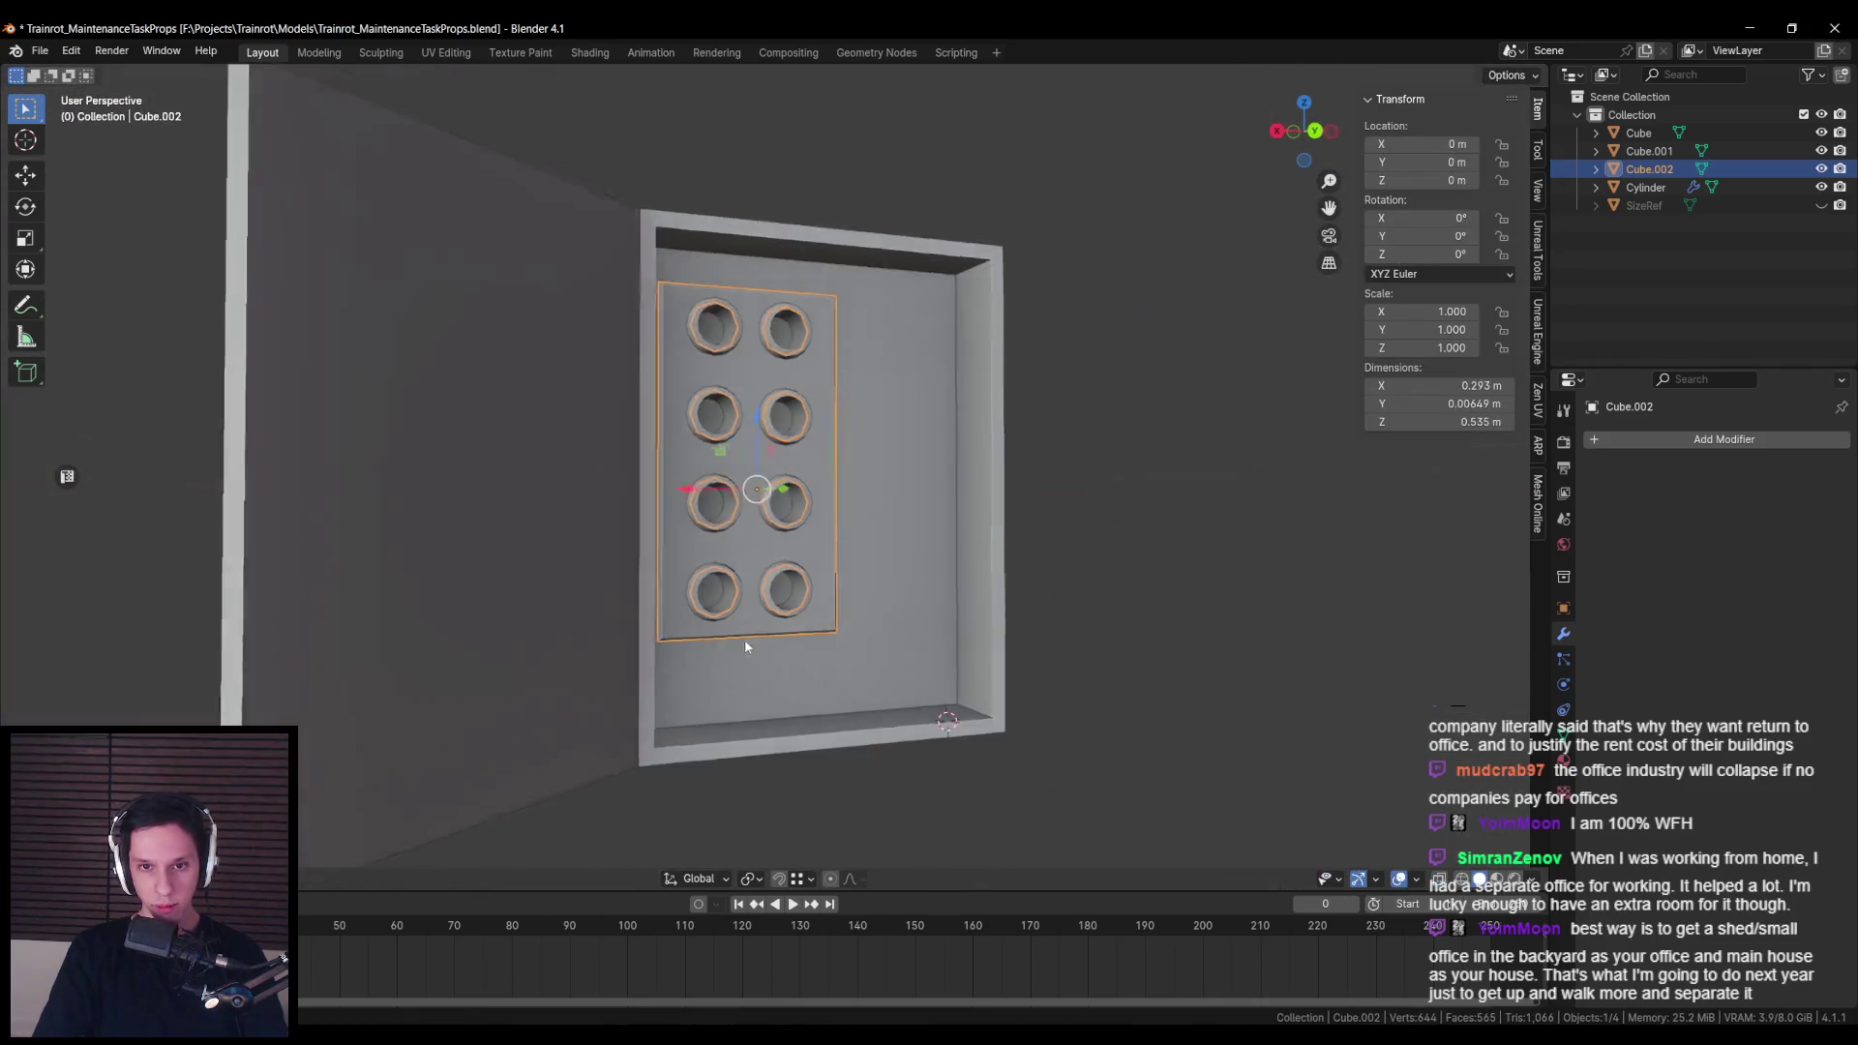
{"action": "key", "text": "Tab"}
{"action": "scroll", "coordinate": [698, 620], "scroll_direction": "up", "scroll_amount": 4}
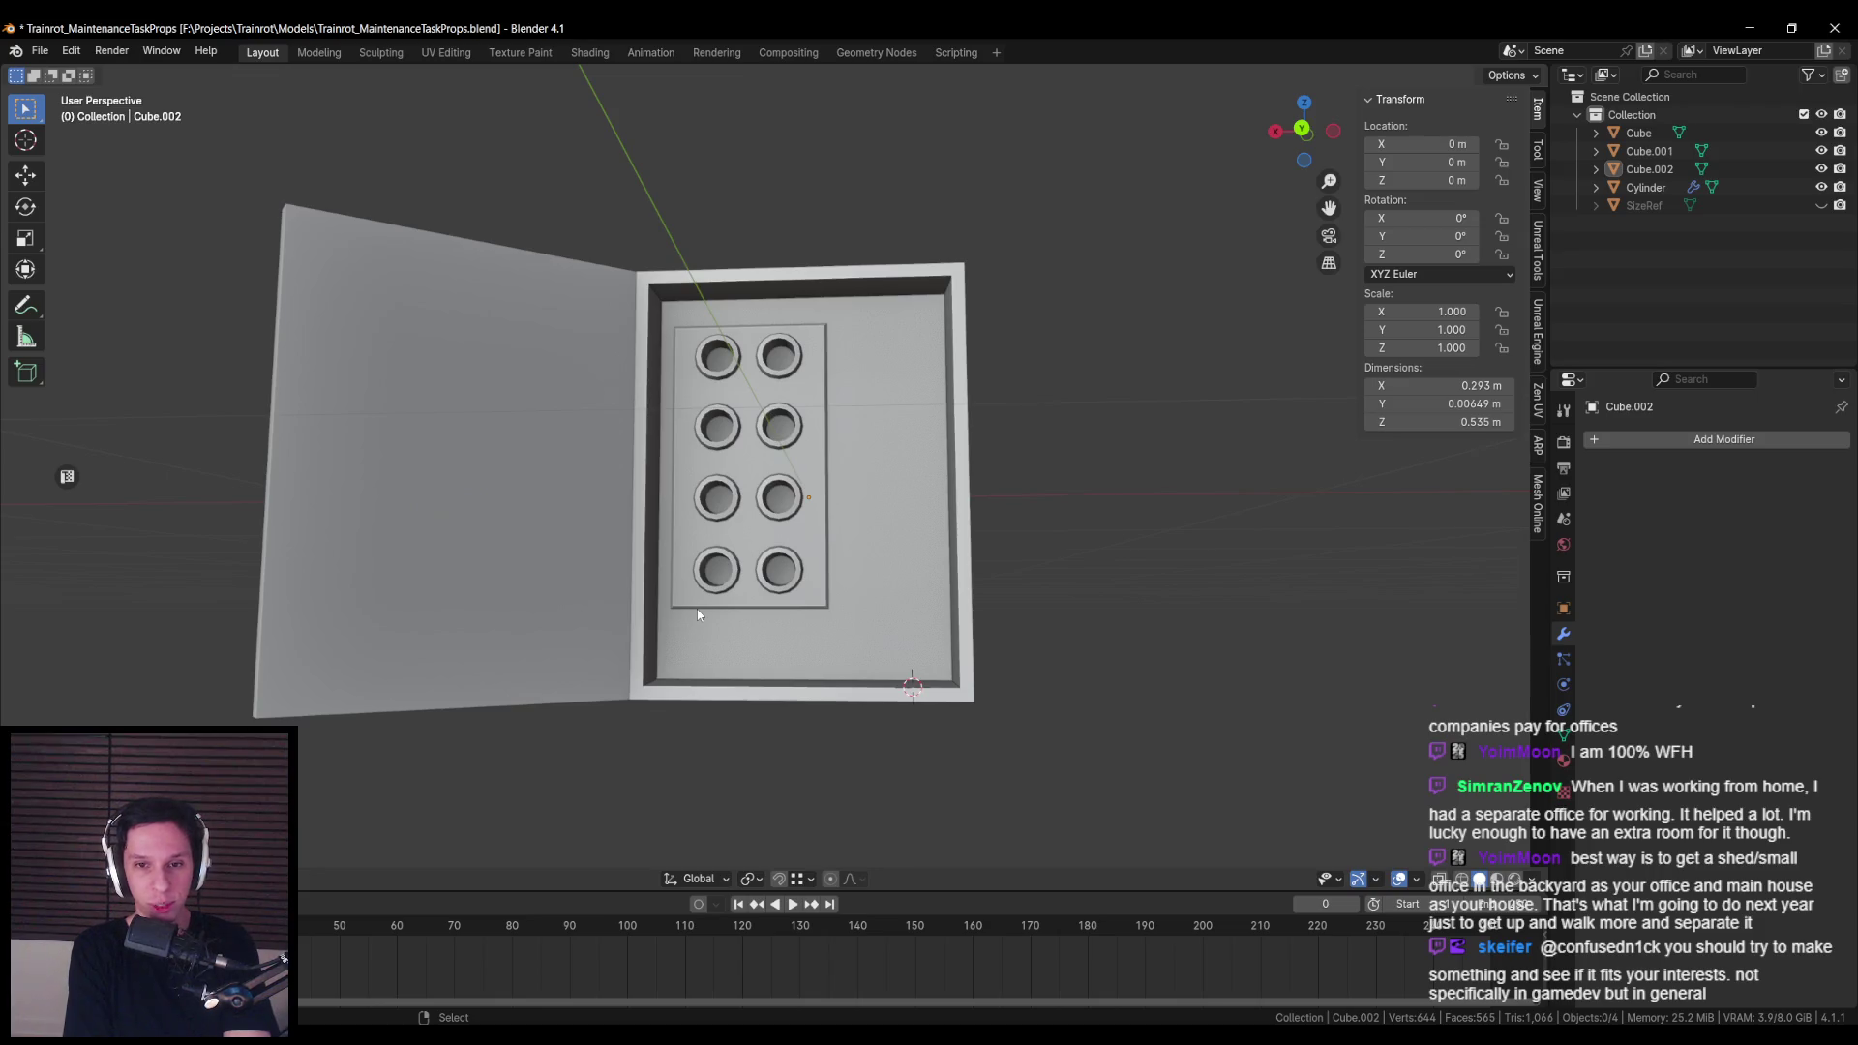
Step: Select the outer box and inspect it from the front and back views
{"action": "left_click", "coordinate": [698, 614]}
{"action": "key", "text": "KP_1"}
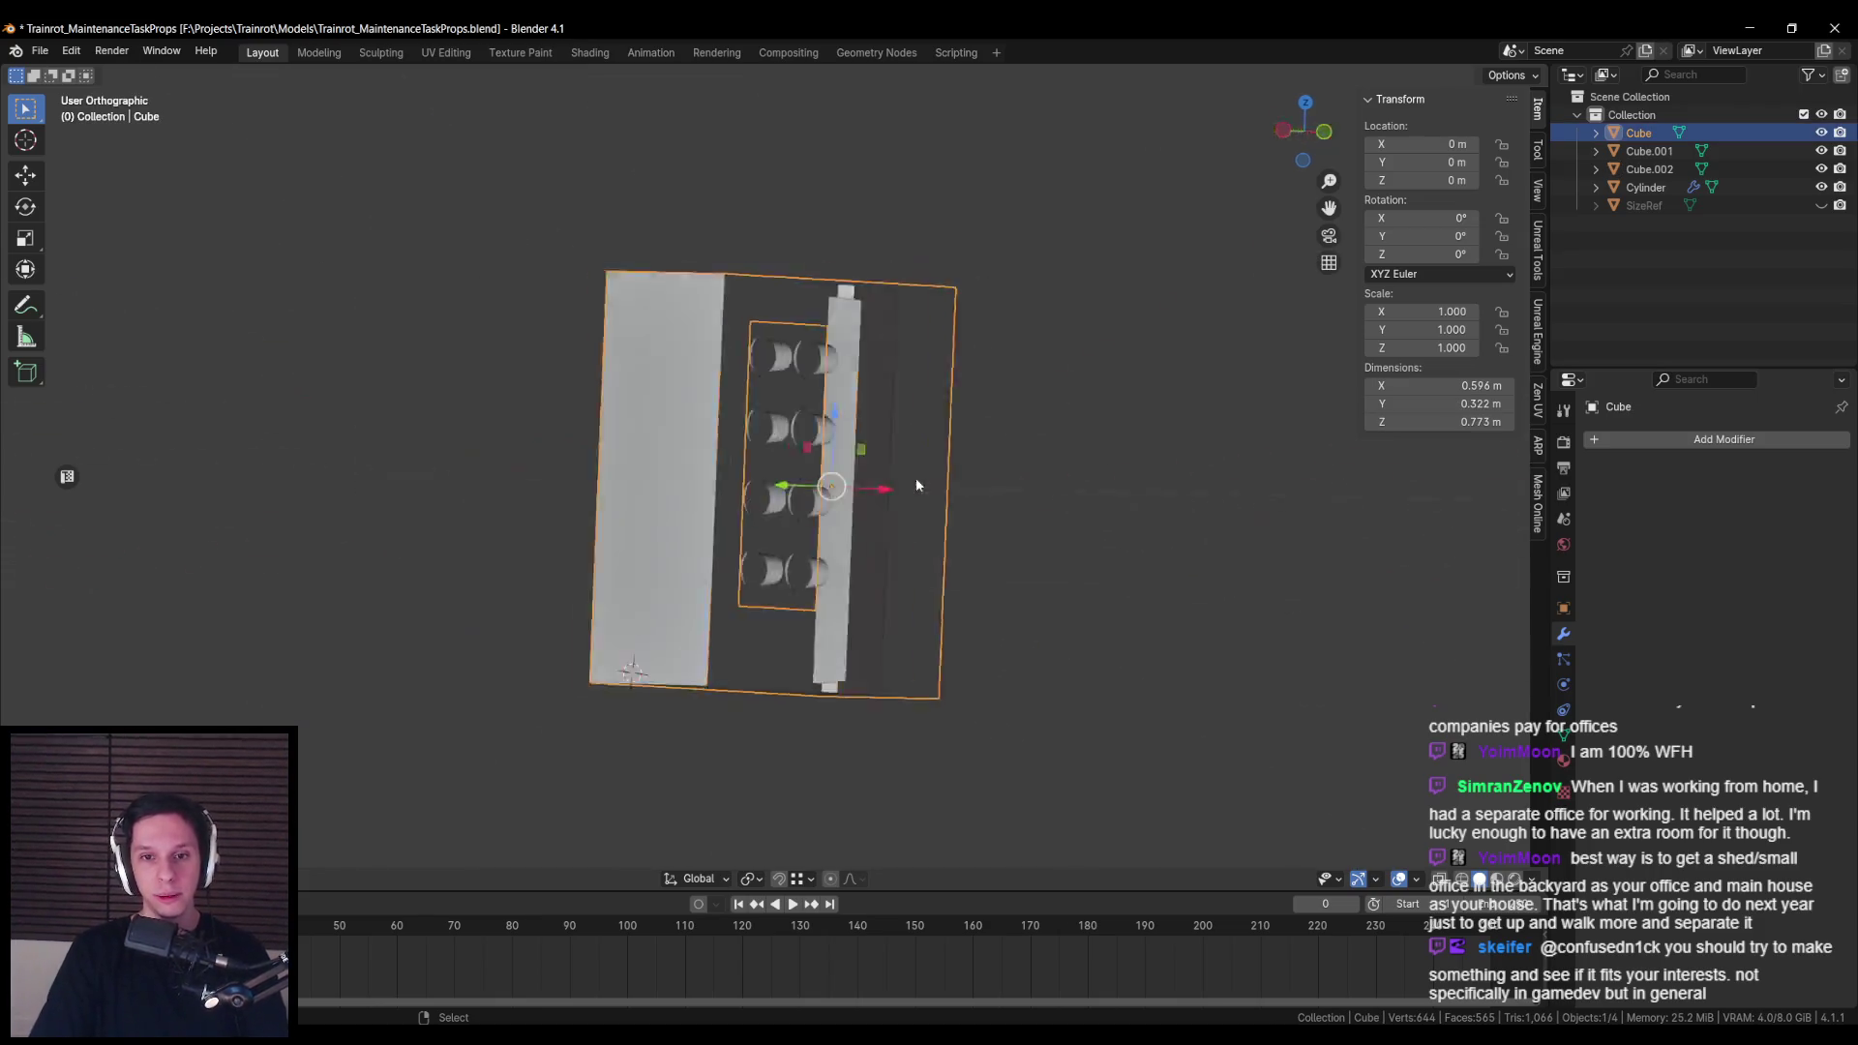
{"action": "key", "text": "ctrl+KP_1"}
{"action": "scroll", "coordinate": [927, 460], "scroll_direction": "up", "scroll_amount": 3}
{"action": "key", "text": "alt+a"}
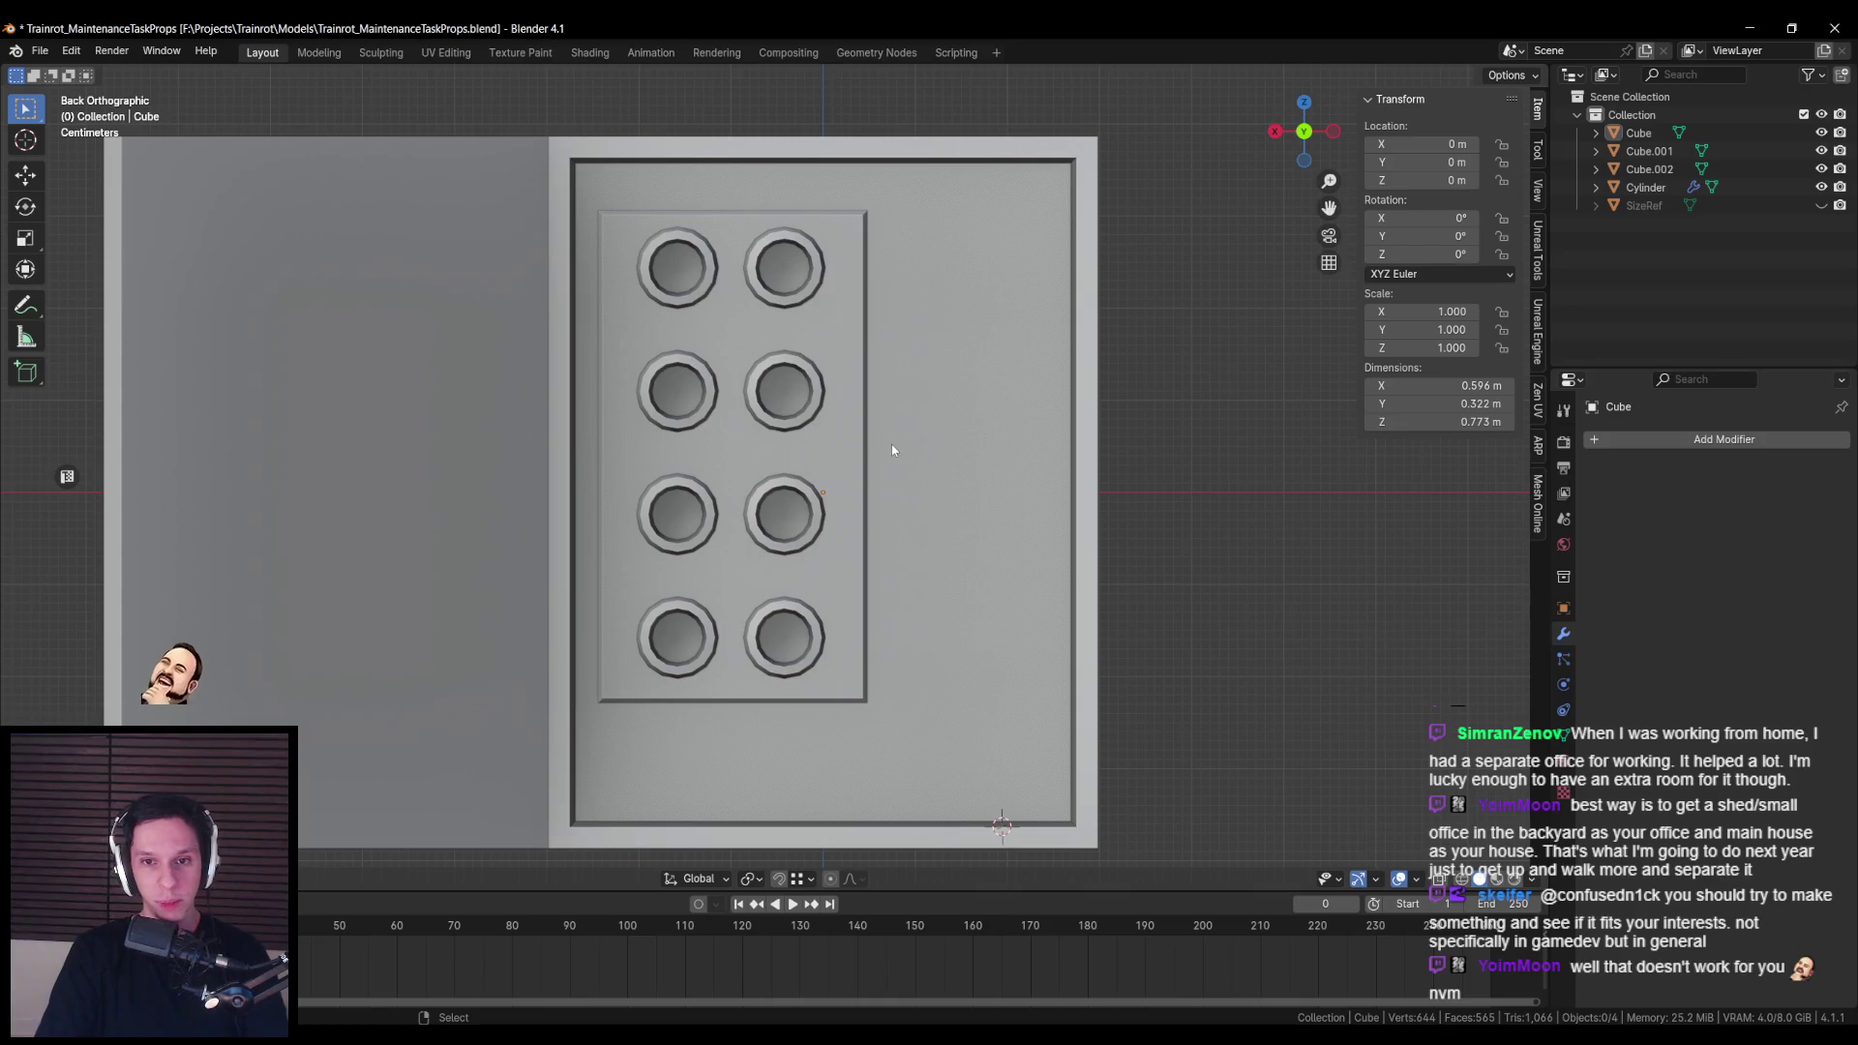
Step: Move the plate's right edge vertices along X to make it 0.294 m wide
{"action": "left_click", "coordinate": [861, 407]}
{"action": "key", "text": "Tab"}
{"action": "key", "text": "alt+z"}
{"action": "key", "text": "a"}
{"action": "key", "text": "alt+a"}
{"action": "left_click_drag", "start_coordinate": [848, 183], "coordinate": [954, 796]}
{"action": "key", "text": "alt+z"}
{"action": "key", "text": "g"}
{"action": "key", "text": "x"}
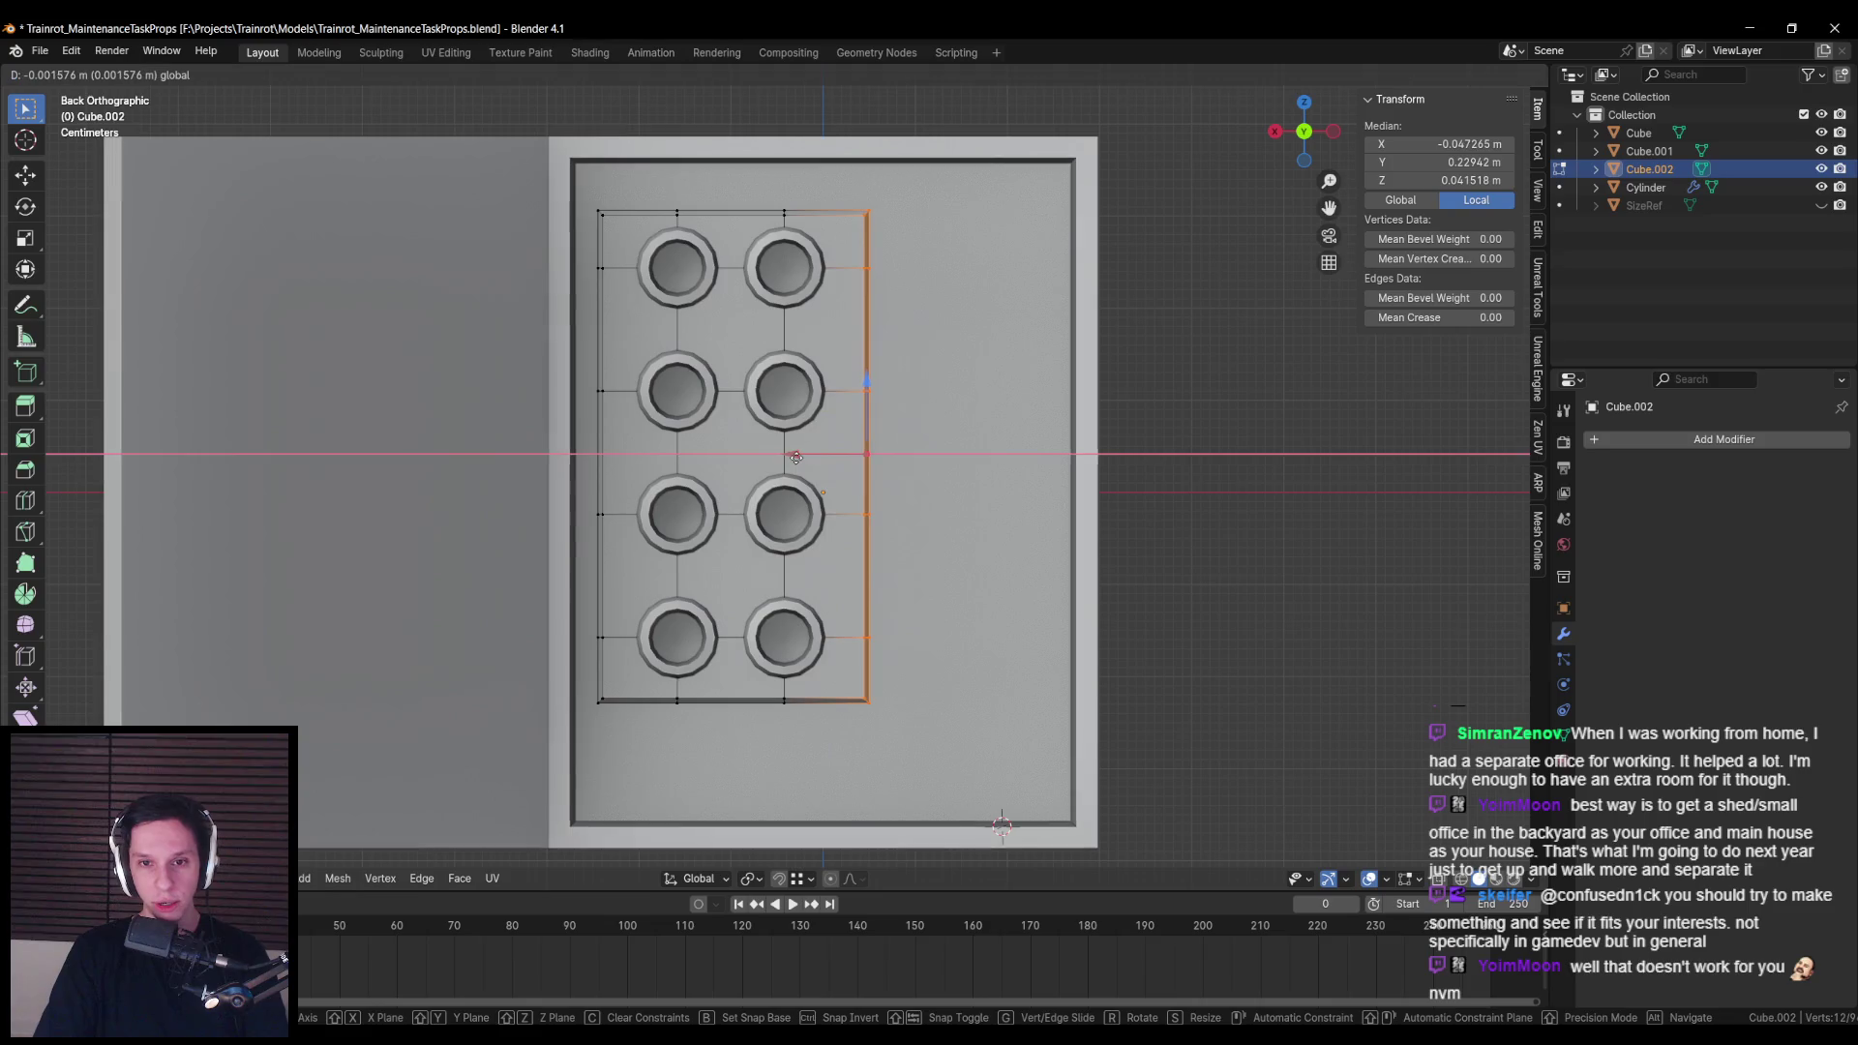
{"action": "left_click", "coordinate": [795, 457]}
{"action": "key", "text": "Tab"}
Step: Move the outer box's right-side inner vertices along X to fit the plate
{"action": "key", "text": "shift+z"}
{"action": "key", "text": "alt+a"}
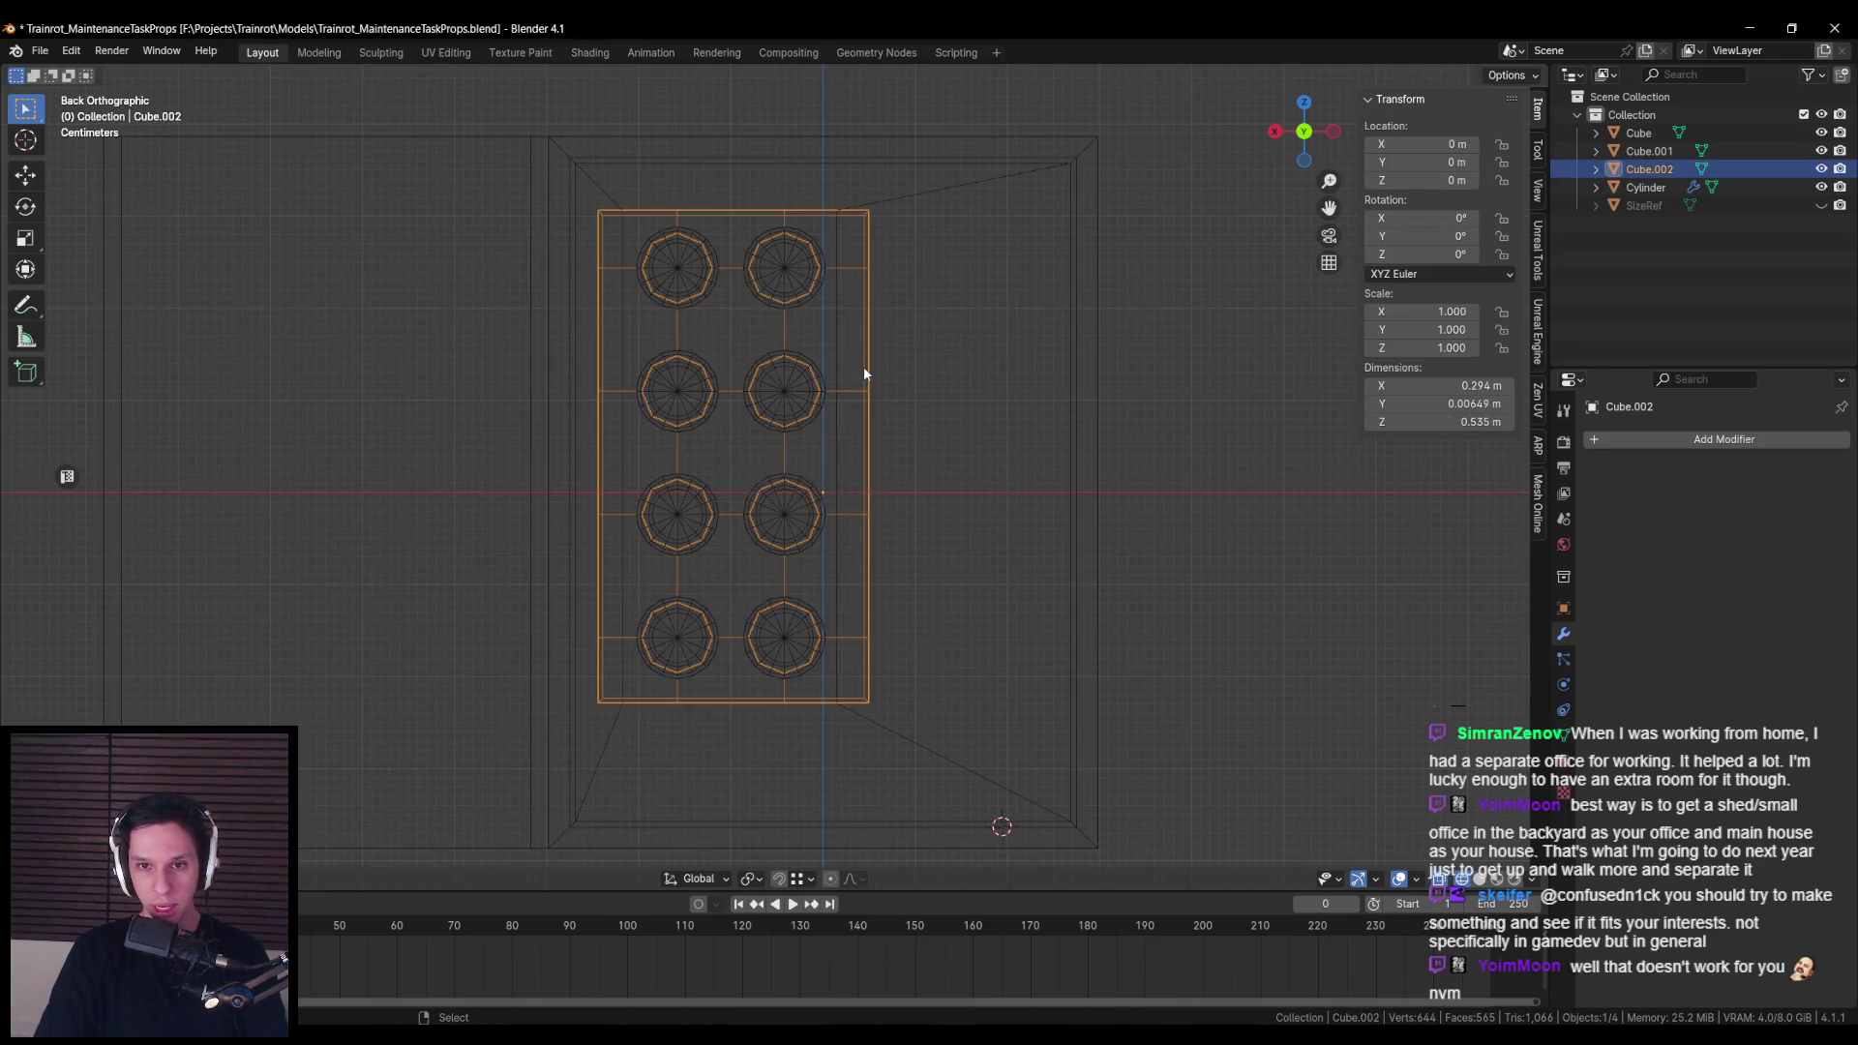
{"action": "left_click", "coordinate": [838, 252]}
{"action": "left_click", "coordinate": [838, 252]}
{"action": "key", "text": "Tab"}
{"action": "key", "text": "a"}
{"action": "key", "text": "alt+a"}
{"action": "left_click_drag", "start_coordinate": [601, 178], "coordinate": [706, 799]}
{"action": "key", "text": "alt+a"}
{"action": "left_click_drag", "start_coordinate": [808, 179], "coordinate": [871, 736]}
{"action": "key", "text": "g"}
{"action": "left_click", "coordinate": [872, 595]}
Step: Clear the selection, leave Edit Mode and save the file
{"action": "key", "text": "shift+z"}
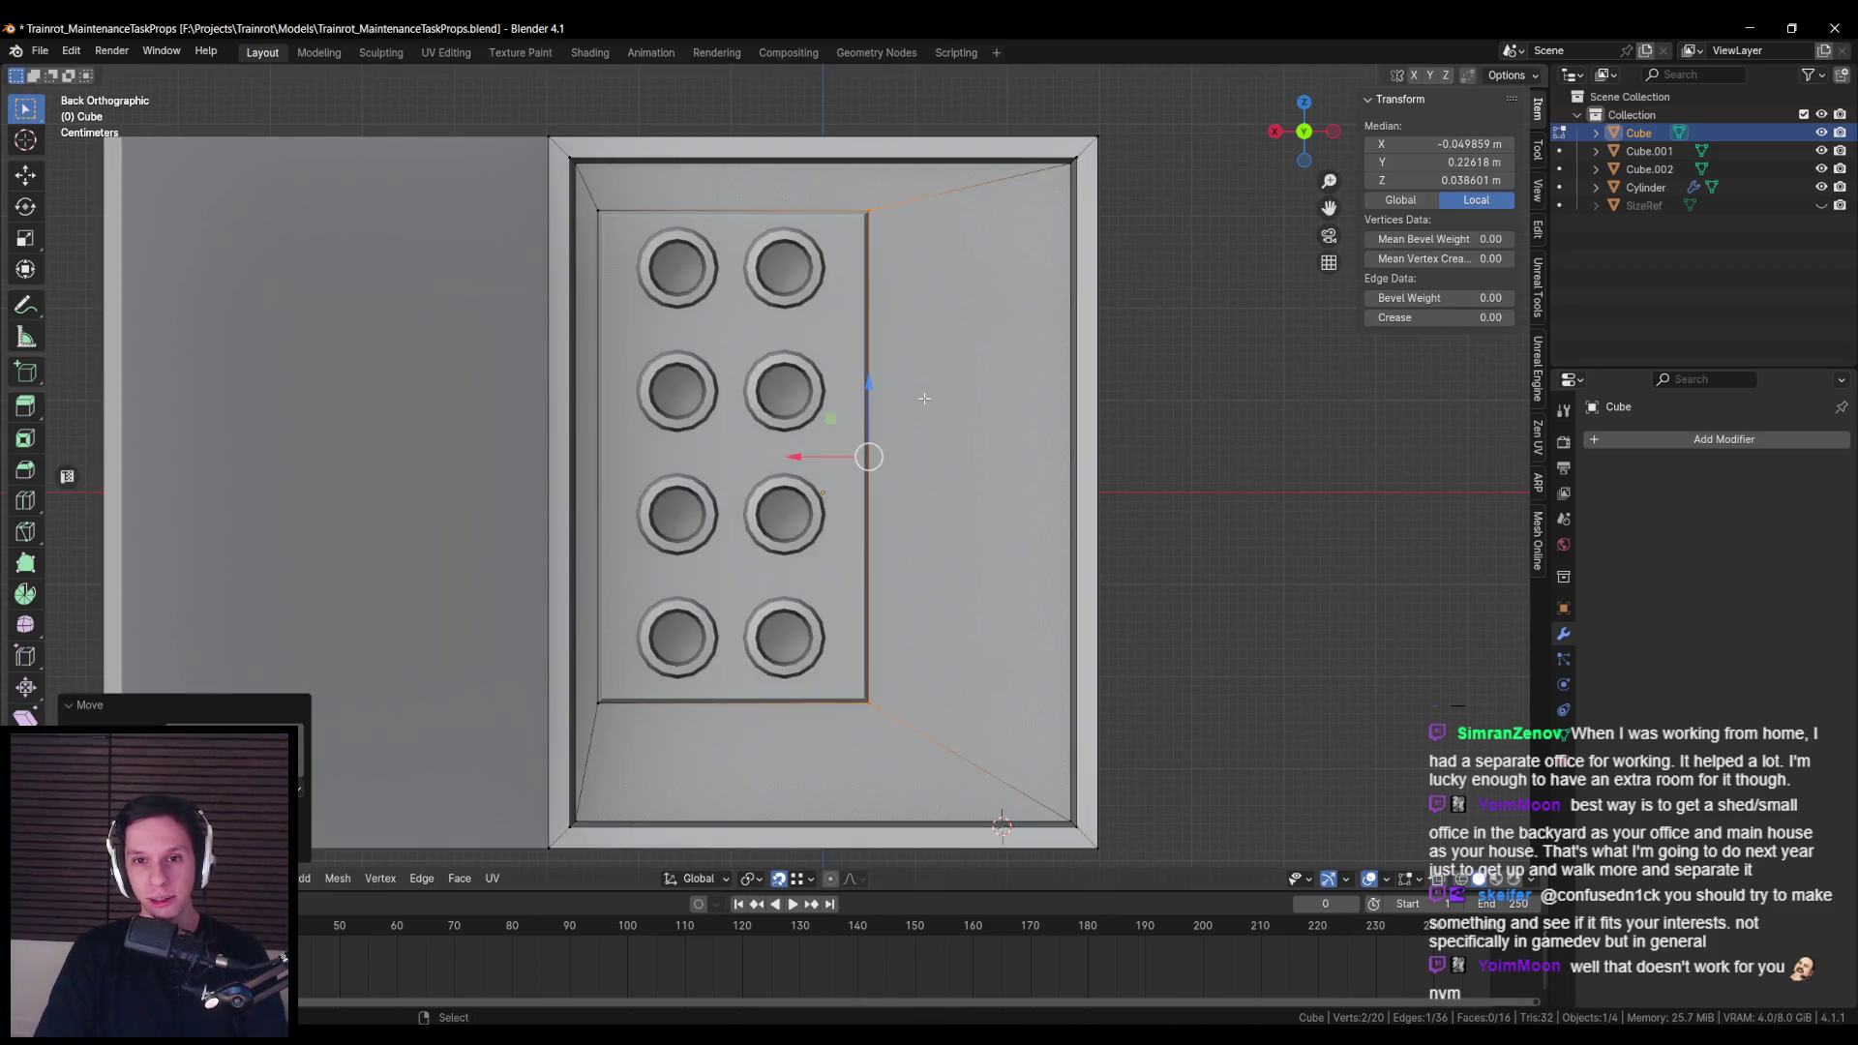
{"action": "scroll", "coordinate": [929, 433], "scroll_direction": "down", "scroll_amount": 4}
{"action": "key", "text": "alt+a"}
{"action": "key", "text": "Tab"}
{"action": "scroll", "coordinate": [917, 455], "scroll_direction": "up", "scroll_amount": 4}
{"action": "key", "text": "ctrl+s"}
{"action": "scroll", "coordinate": [917, 455], "scroll_direction": "down", "scroll_amount": 3}
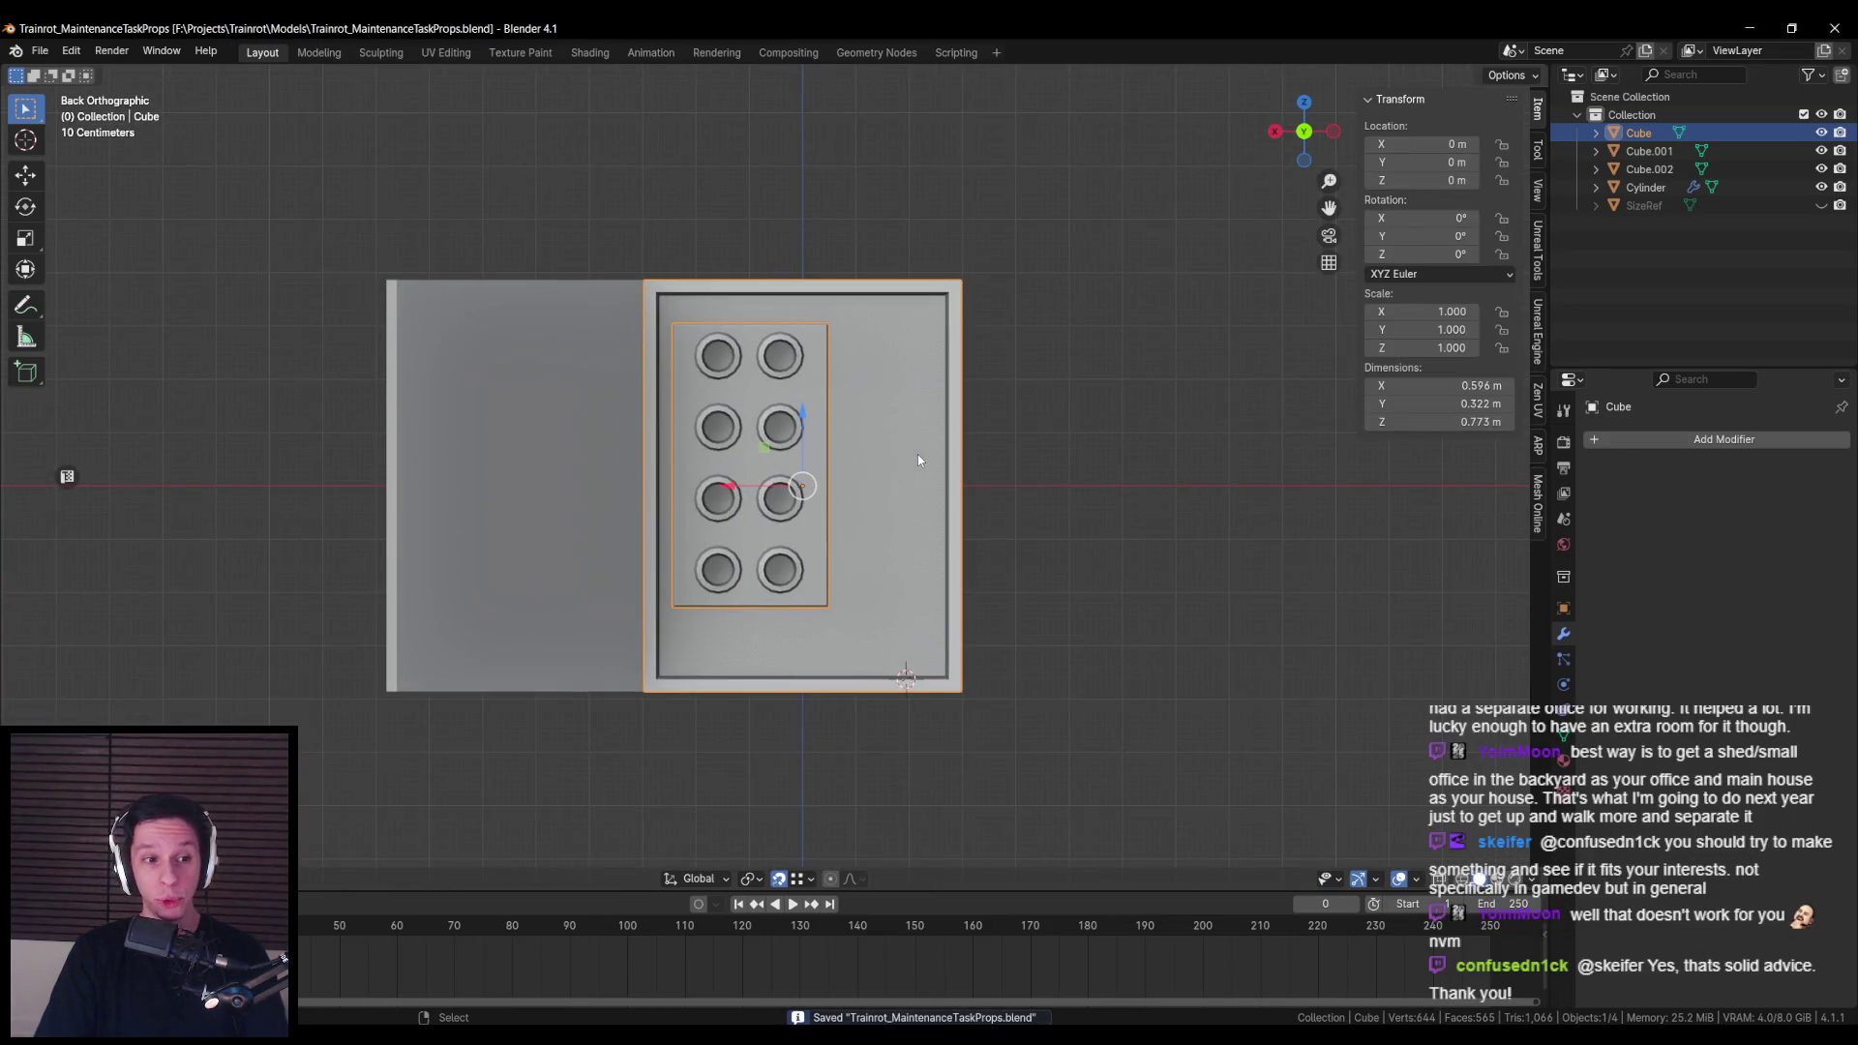
Step: Save the file and view the box in perspective and straight on
{"action": "scroll", "coordinate": [919, 461], "scroll_direction": "up", "scroll_amount": 3}
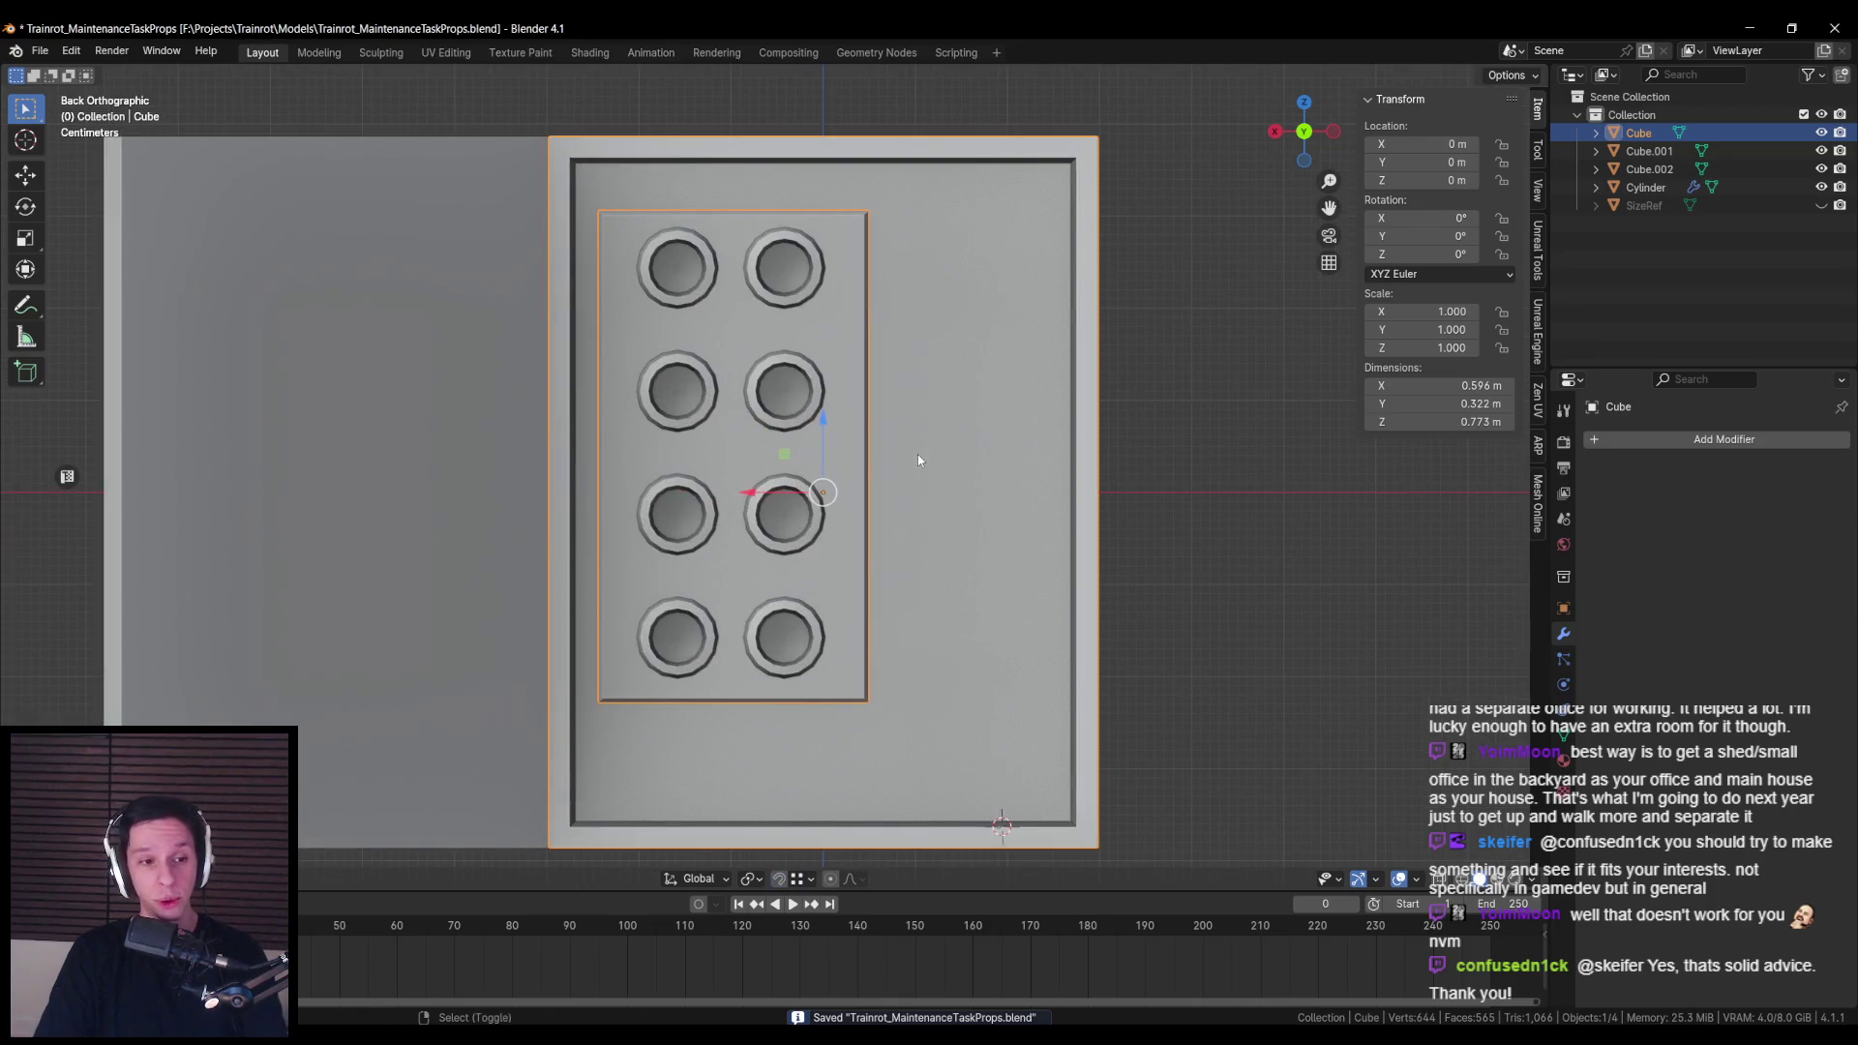
{"action": "scroll", "coordinate": [919, 460], "scroll_direction": "down", "scroll_amount": 3}
{"action": "left_click_drag", "start_coordinate": [919, 461], "coordinate": [824, 544]}
{"action": "scroll", "coordinate": [824, 544], "scroll_direction": "up", "scroll_amount": 3}
{"action": "key", "text": "ctrl+s"}
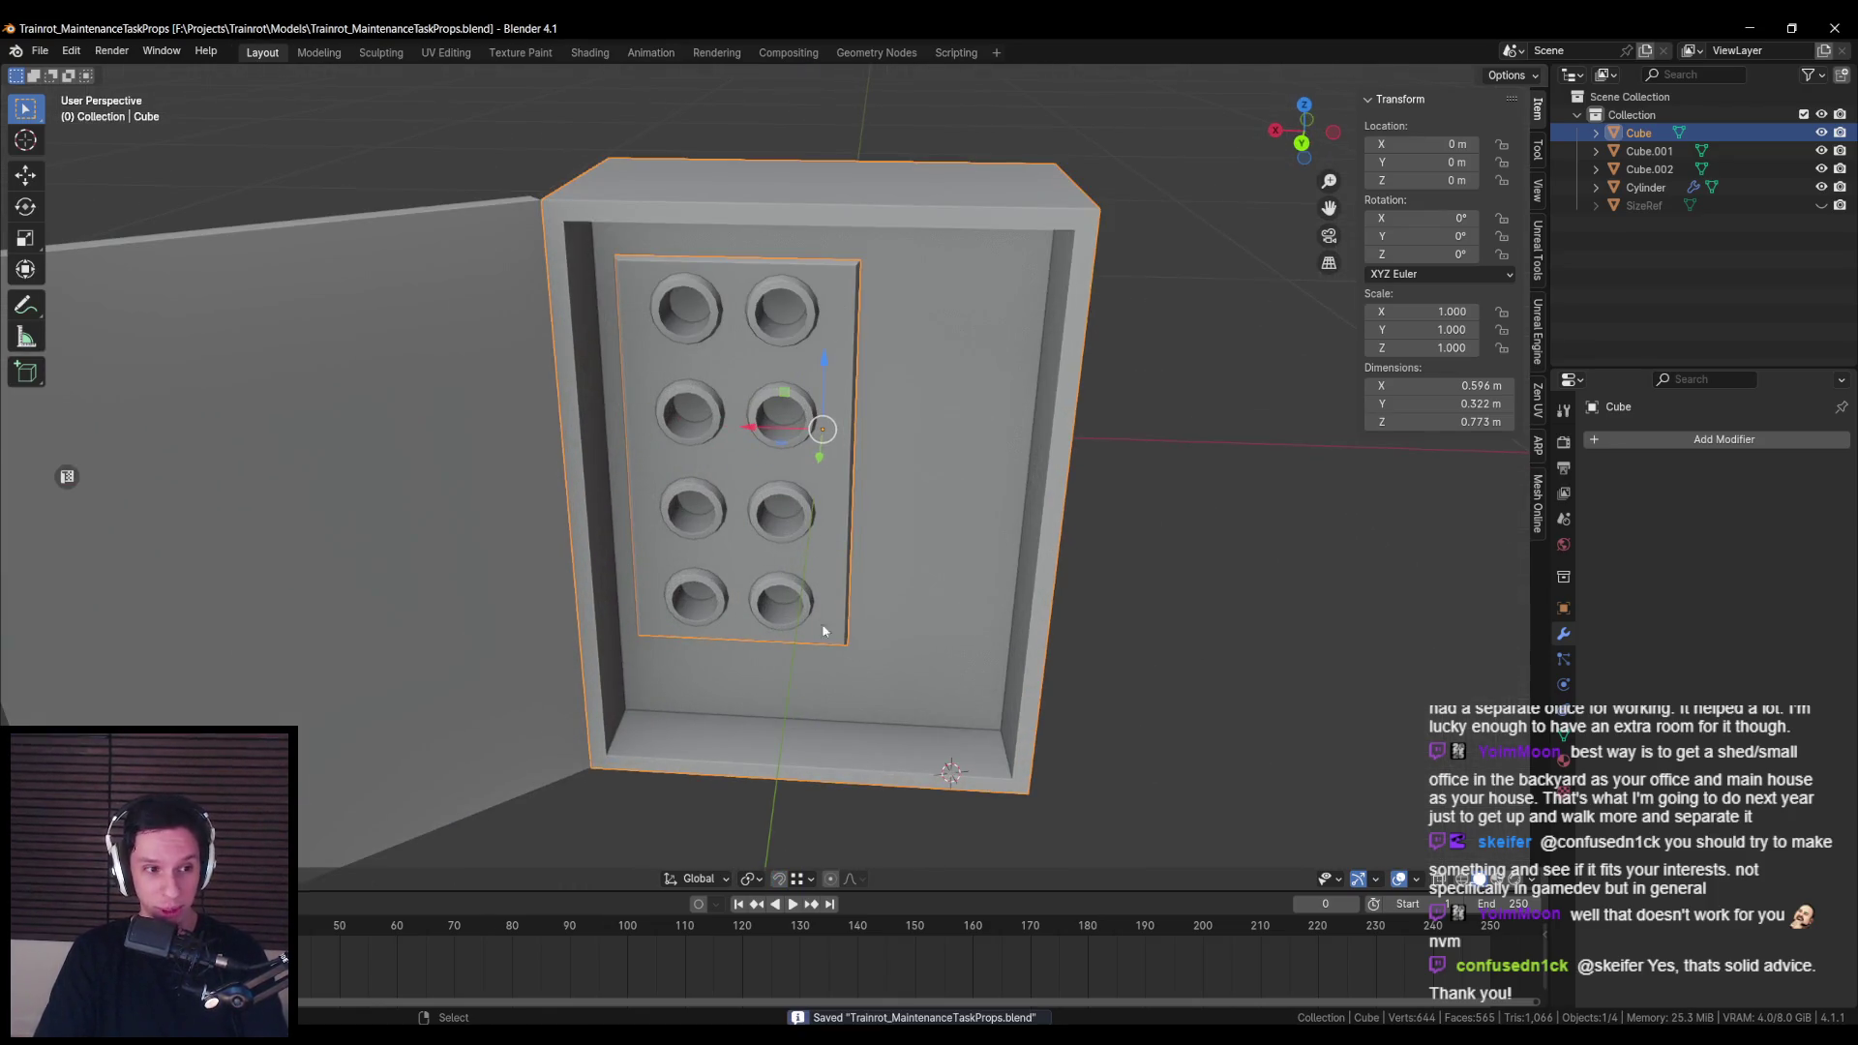
{"action": "key", "text": "ctrl+KP_1"}
{"action": "key", "text": "KP_1"}
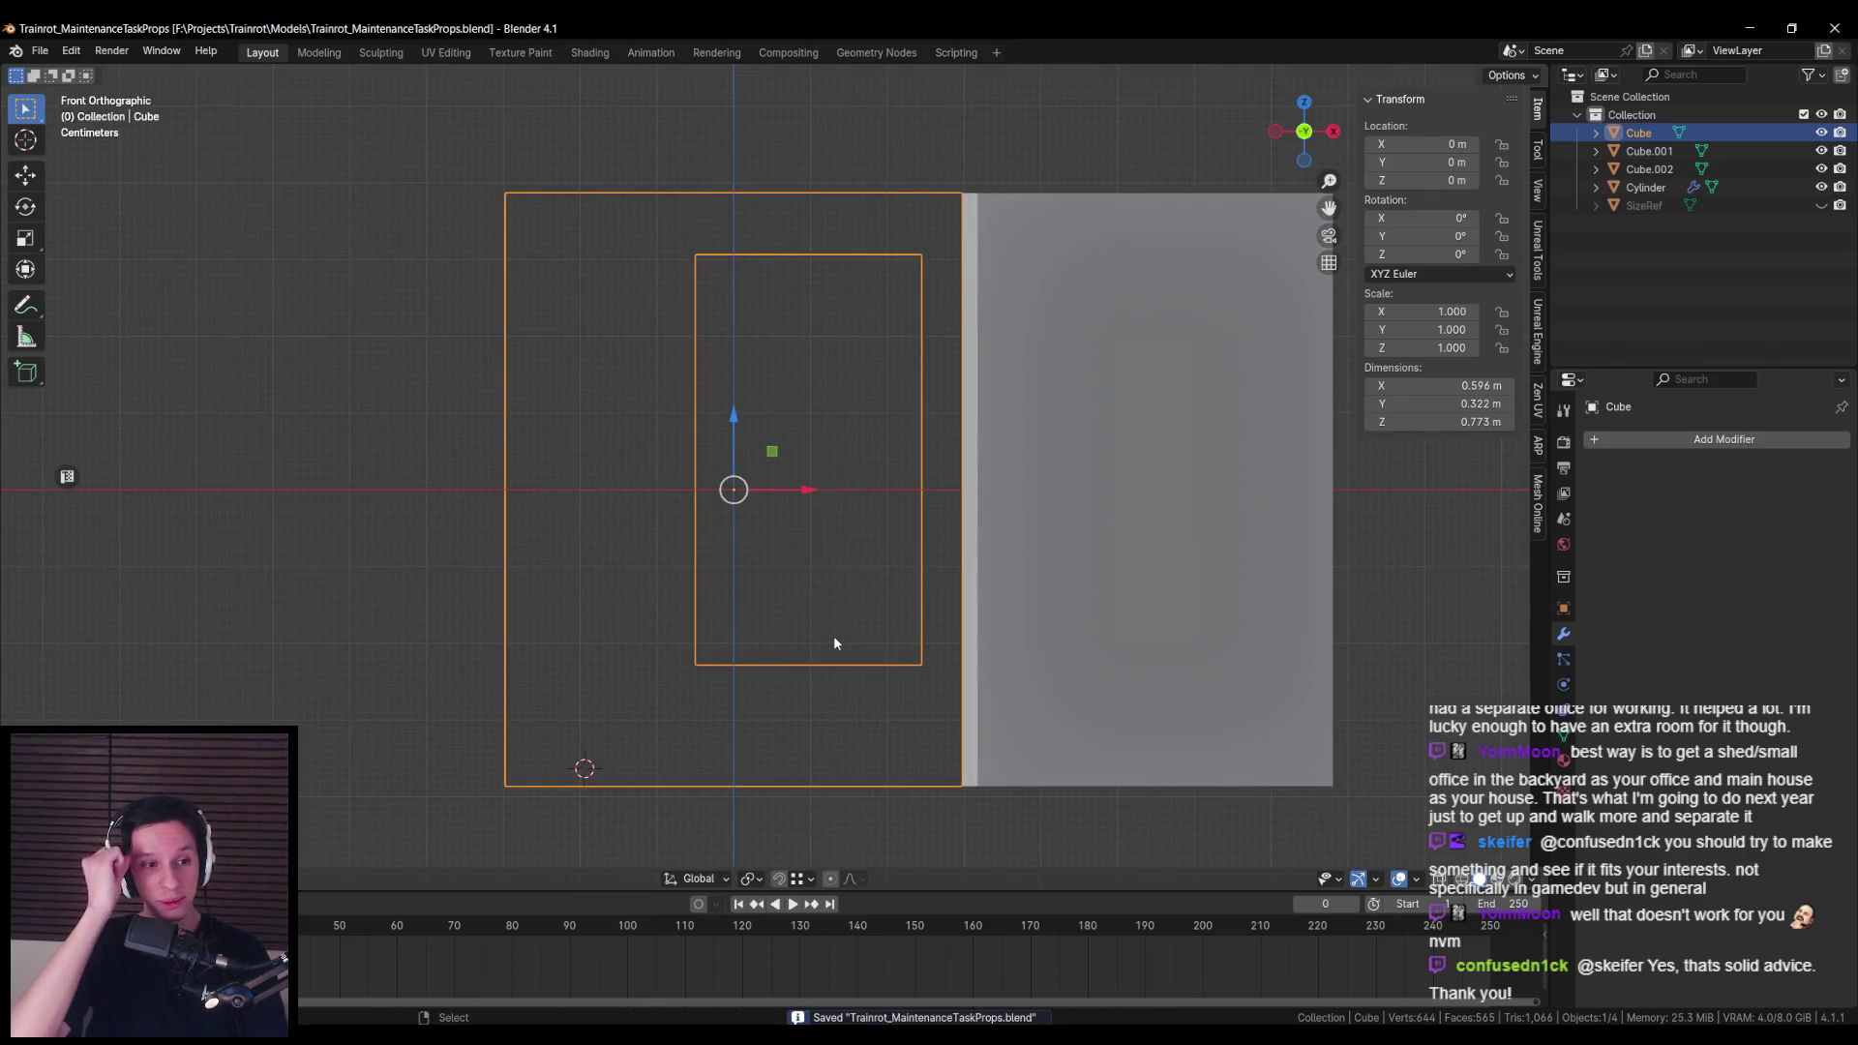
Step: From the back view, select the ring cylinders, then the inner button plate, and save
{"action": "key", "text": "ctrl+KP_1"}
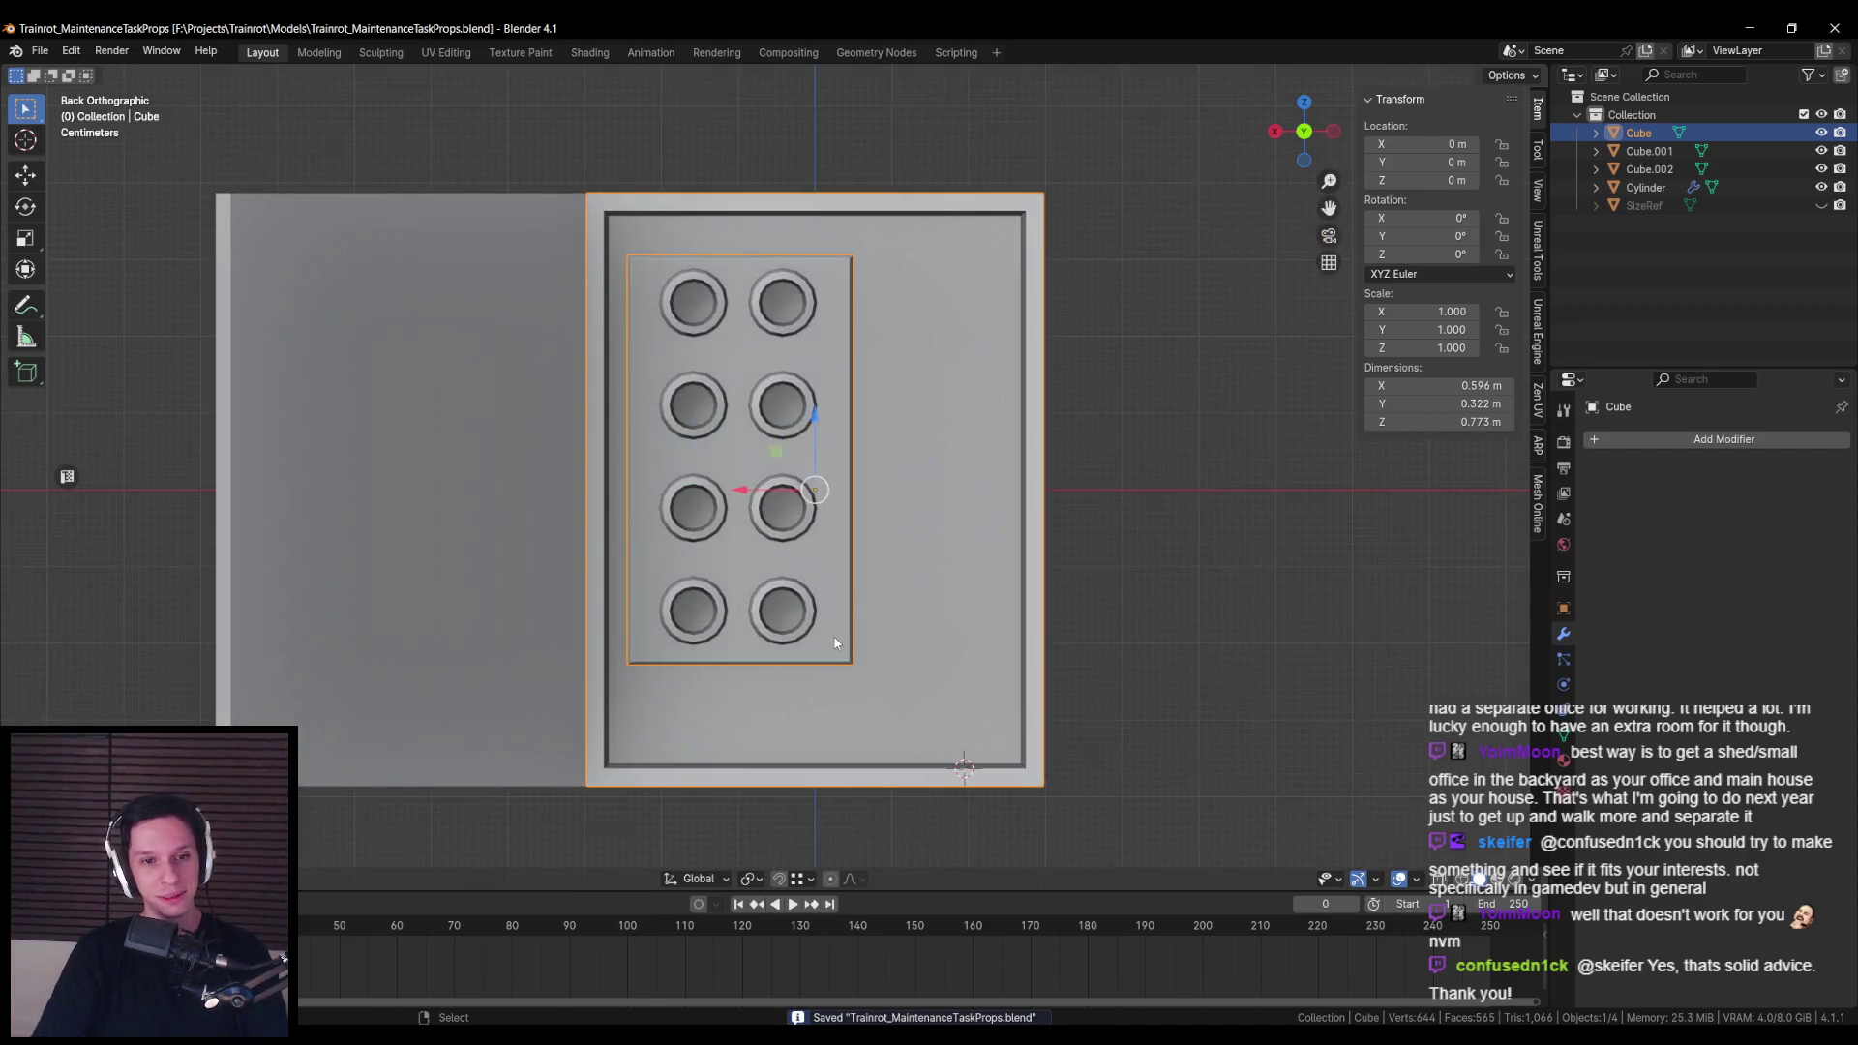
{"action": "scroll", "coordinate": [842, 602], "scroll_direction": "up", "scroll_amount": 5}
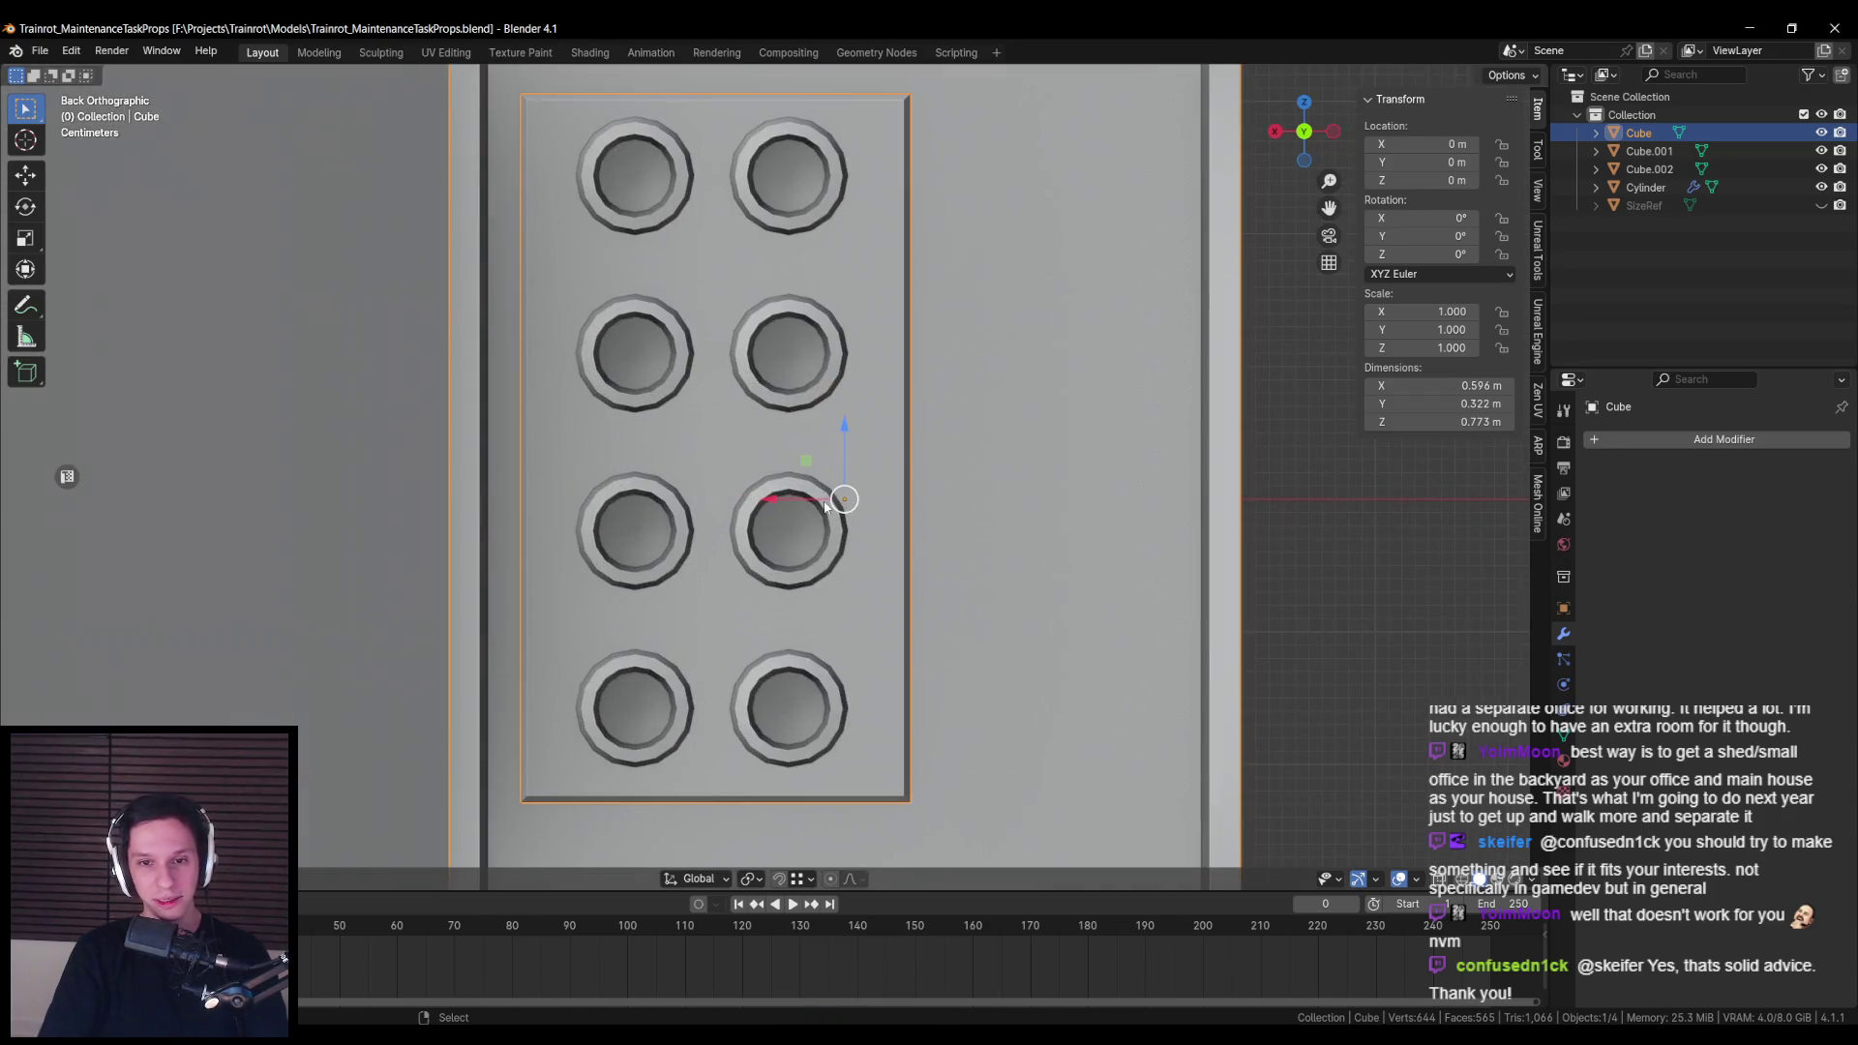
{"action": "scroll", "coordinate": [797, 507], "scroll_direction": "down", "scroll_amount": 2}
{"action": "scroll", "coordinate": [805, 302], "scroll_direction": "up", "scroll_amount": 2}
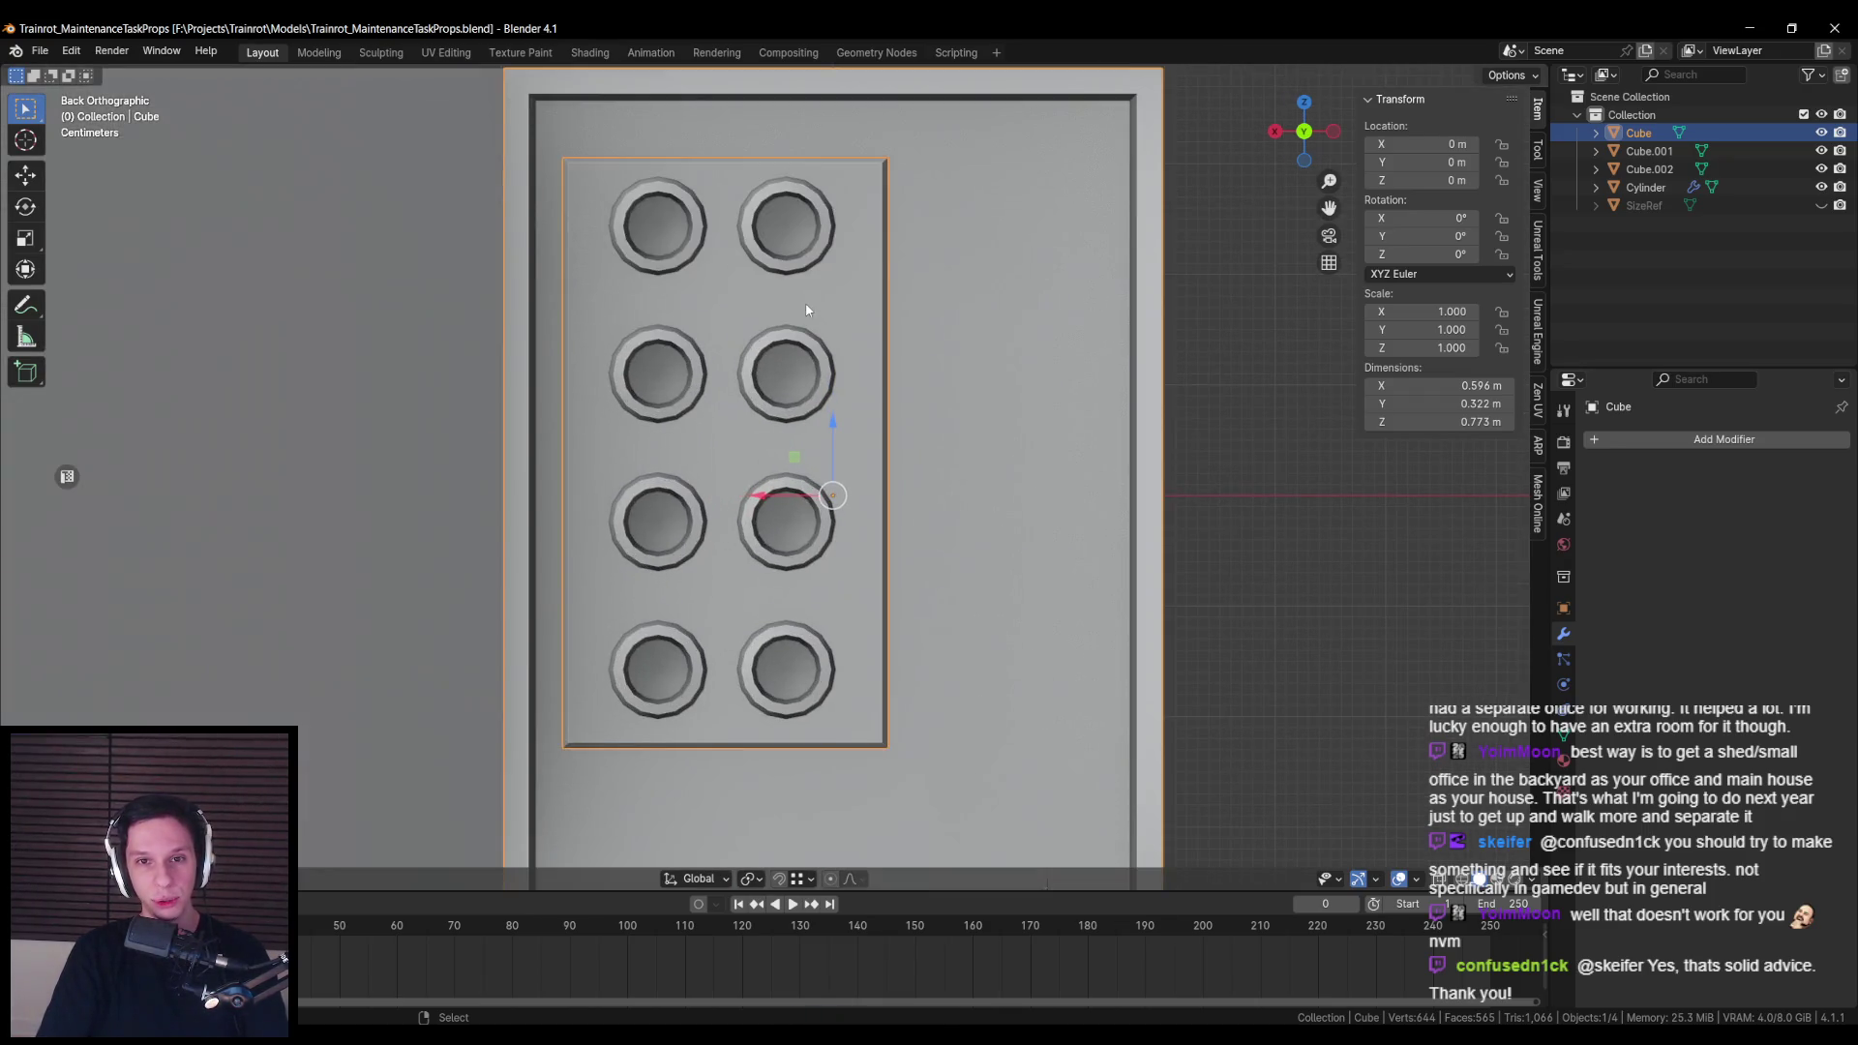
{"action": "left_click", "coordinate": [788, 261]}
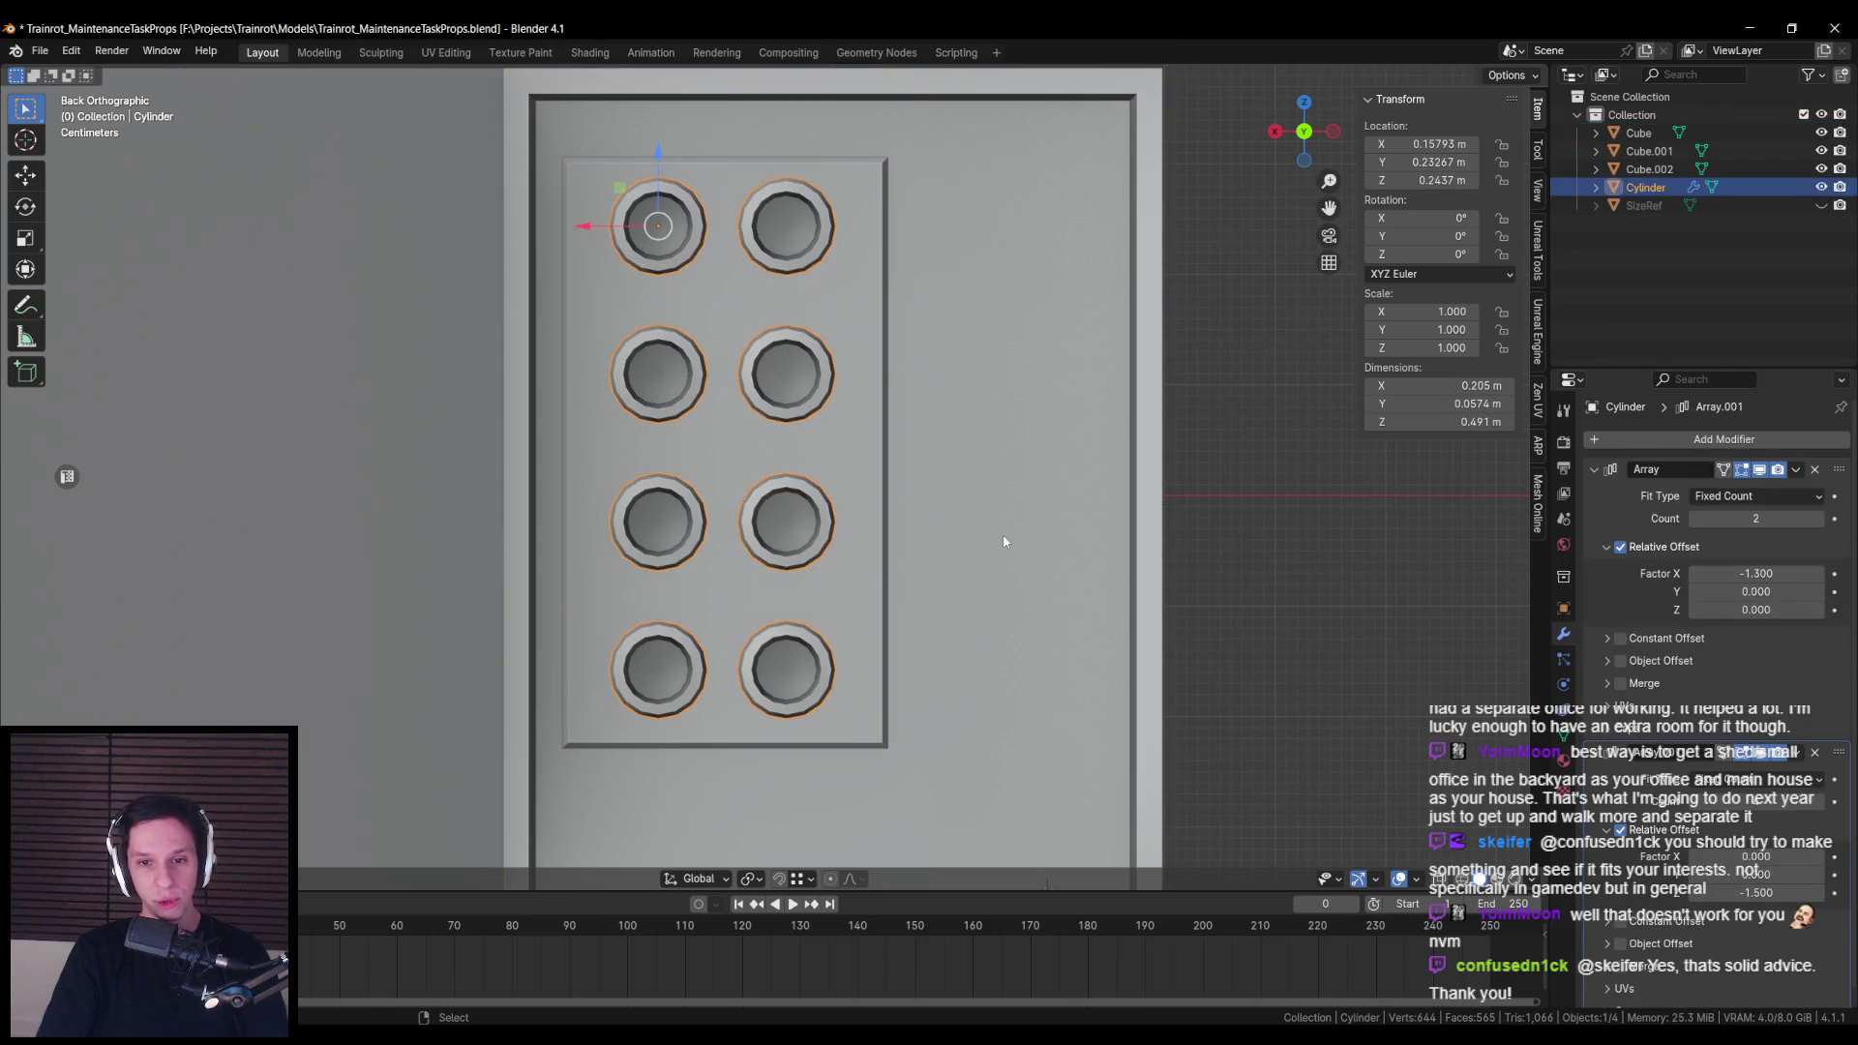
{"action": "left_click", "coordinate": [863, 455]}
{"action": "scroll", "coordinate": [862, 454], "scroll_direction": "down", "scroll_amount": 1}
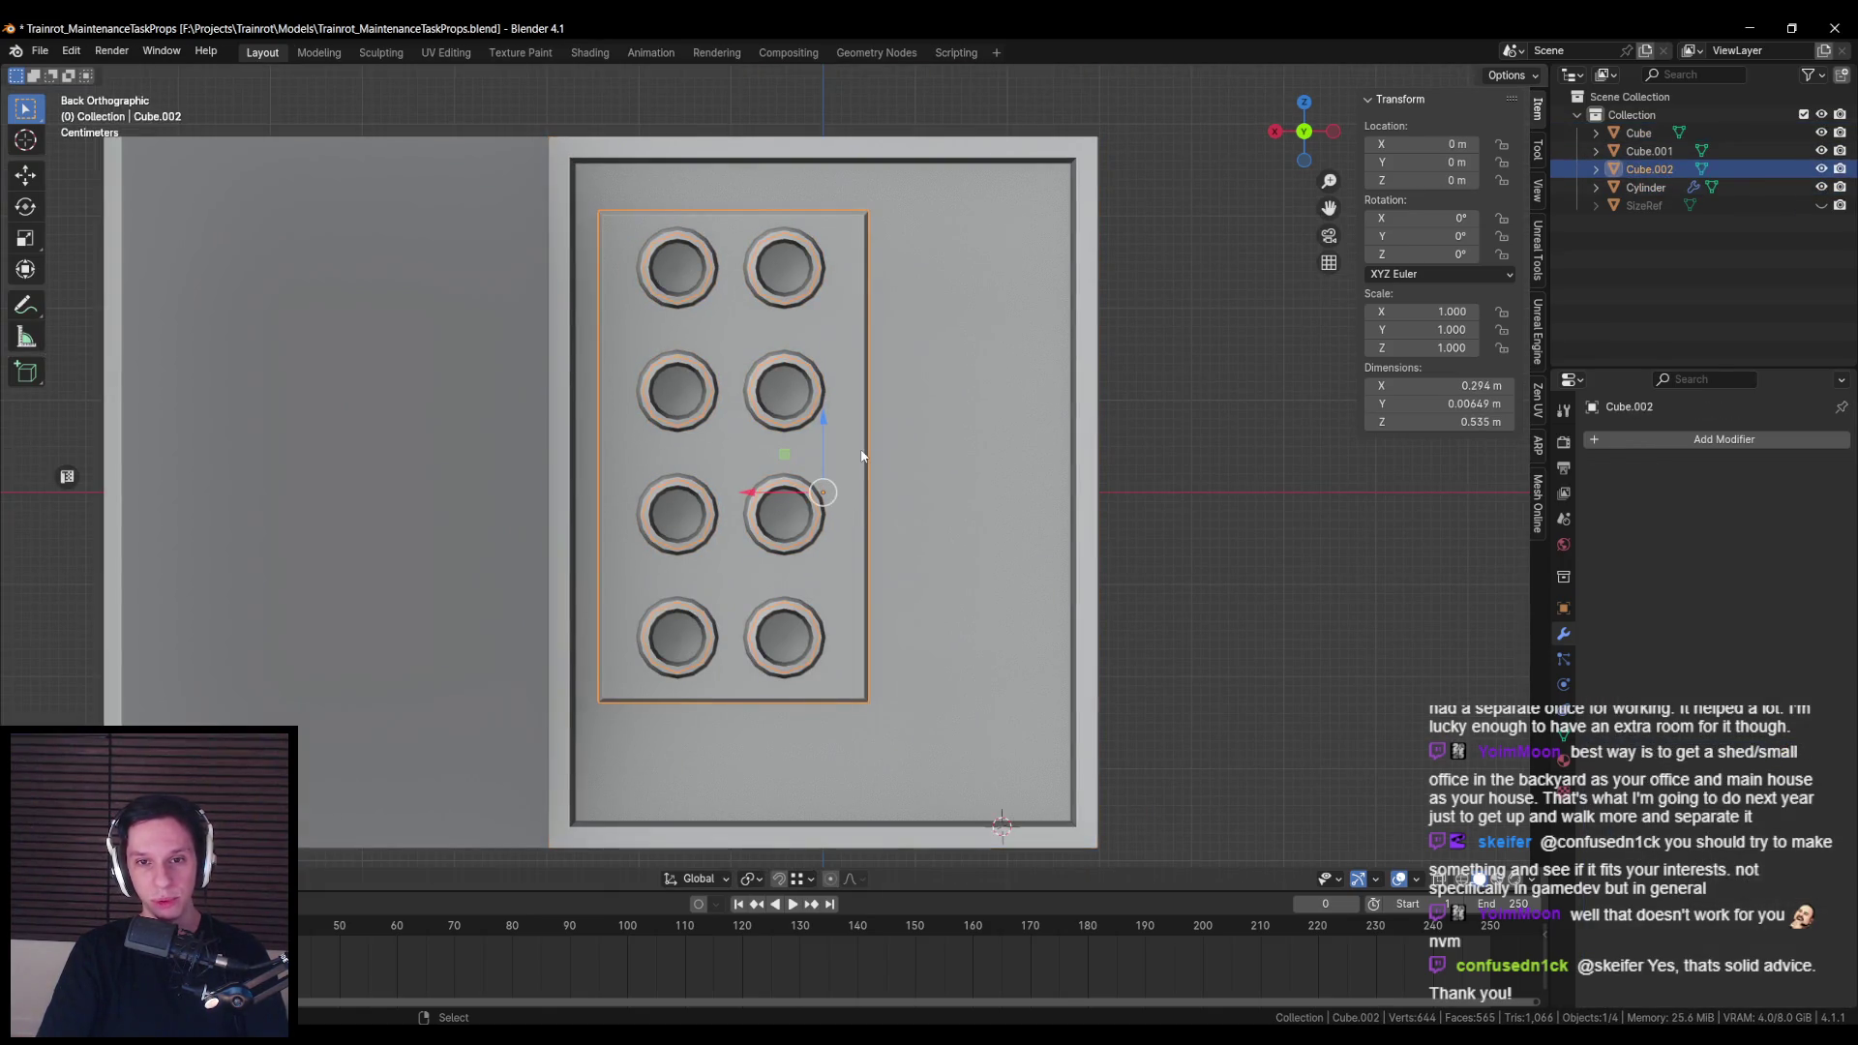
{"action": "scroll", "coordinate": [864, 455], "scroll_direction": "up", "scroll_amount": 2}
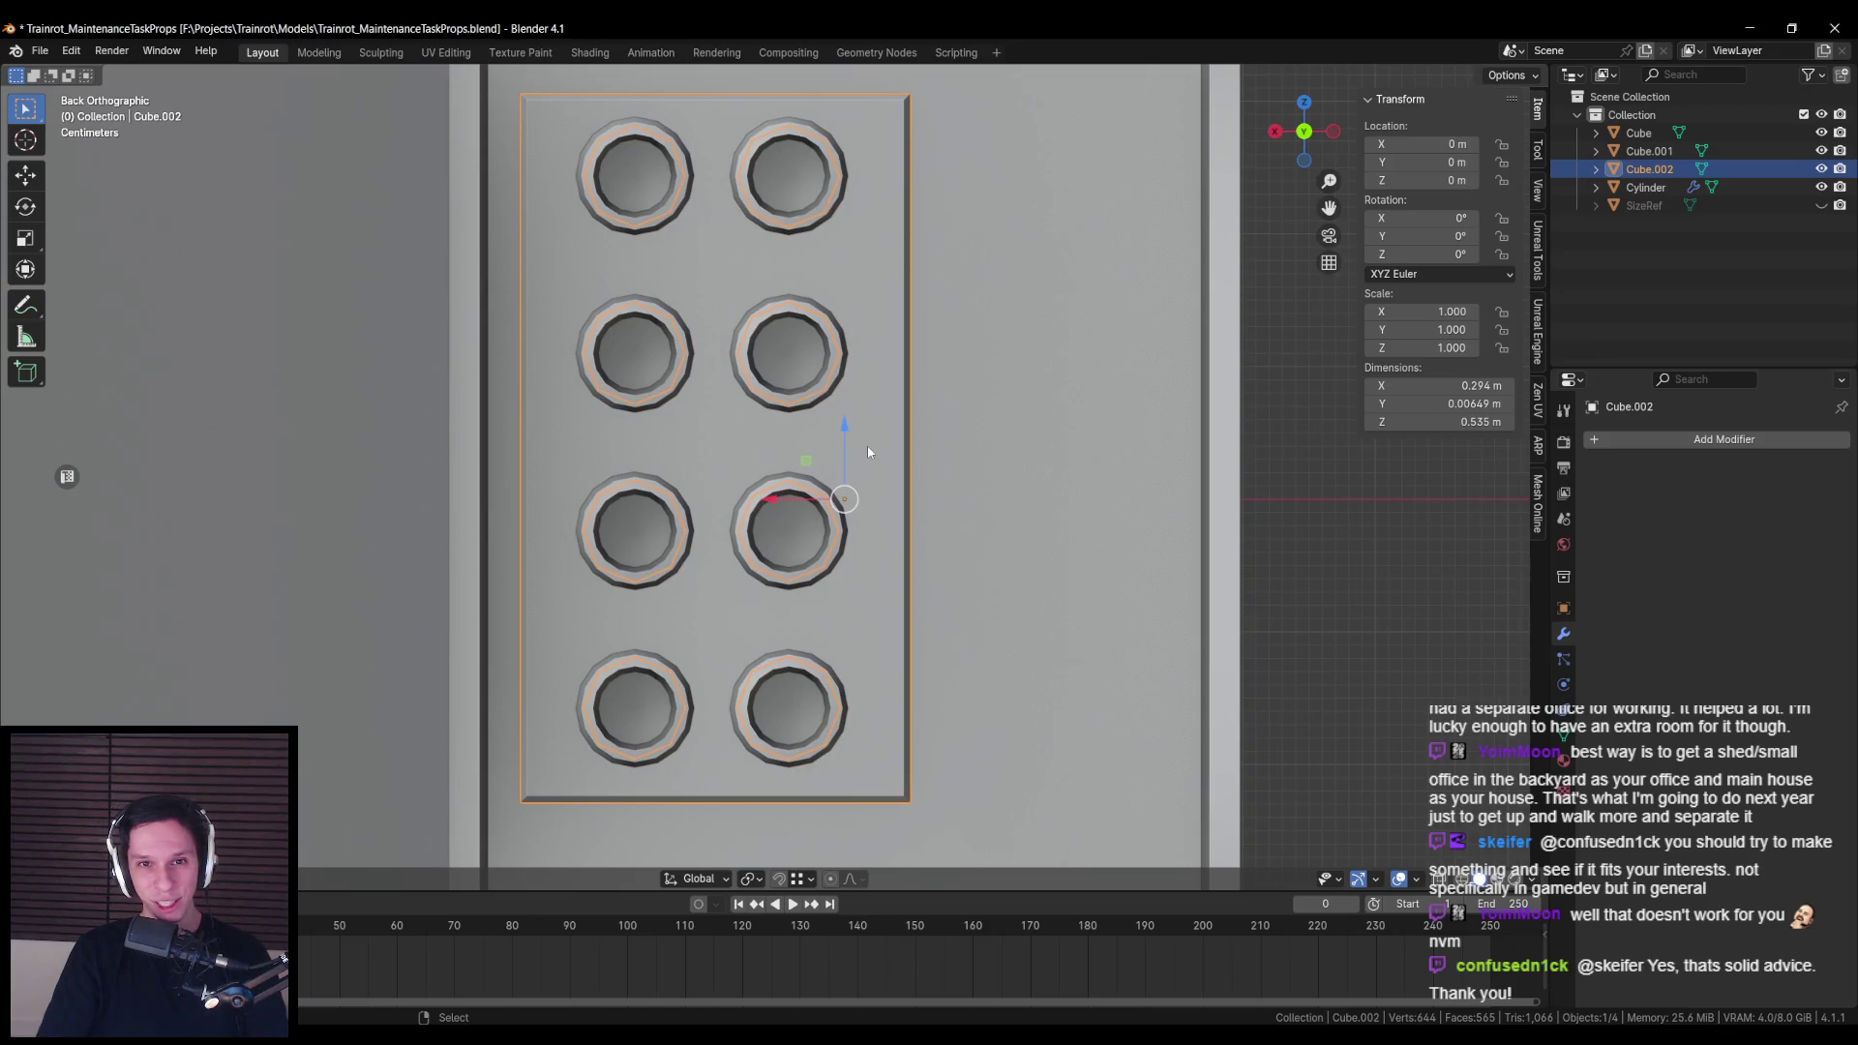
{"action": "scroll", "coordinate": [868, 452], "scroll_direction": "down", "scroll_amount": 1}
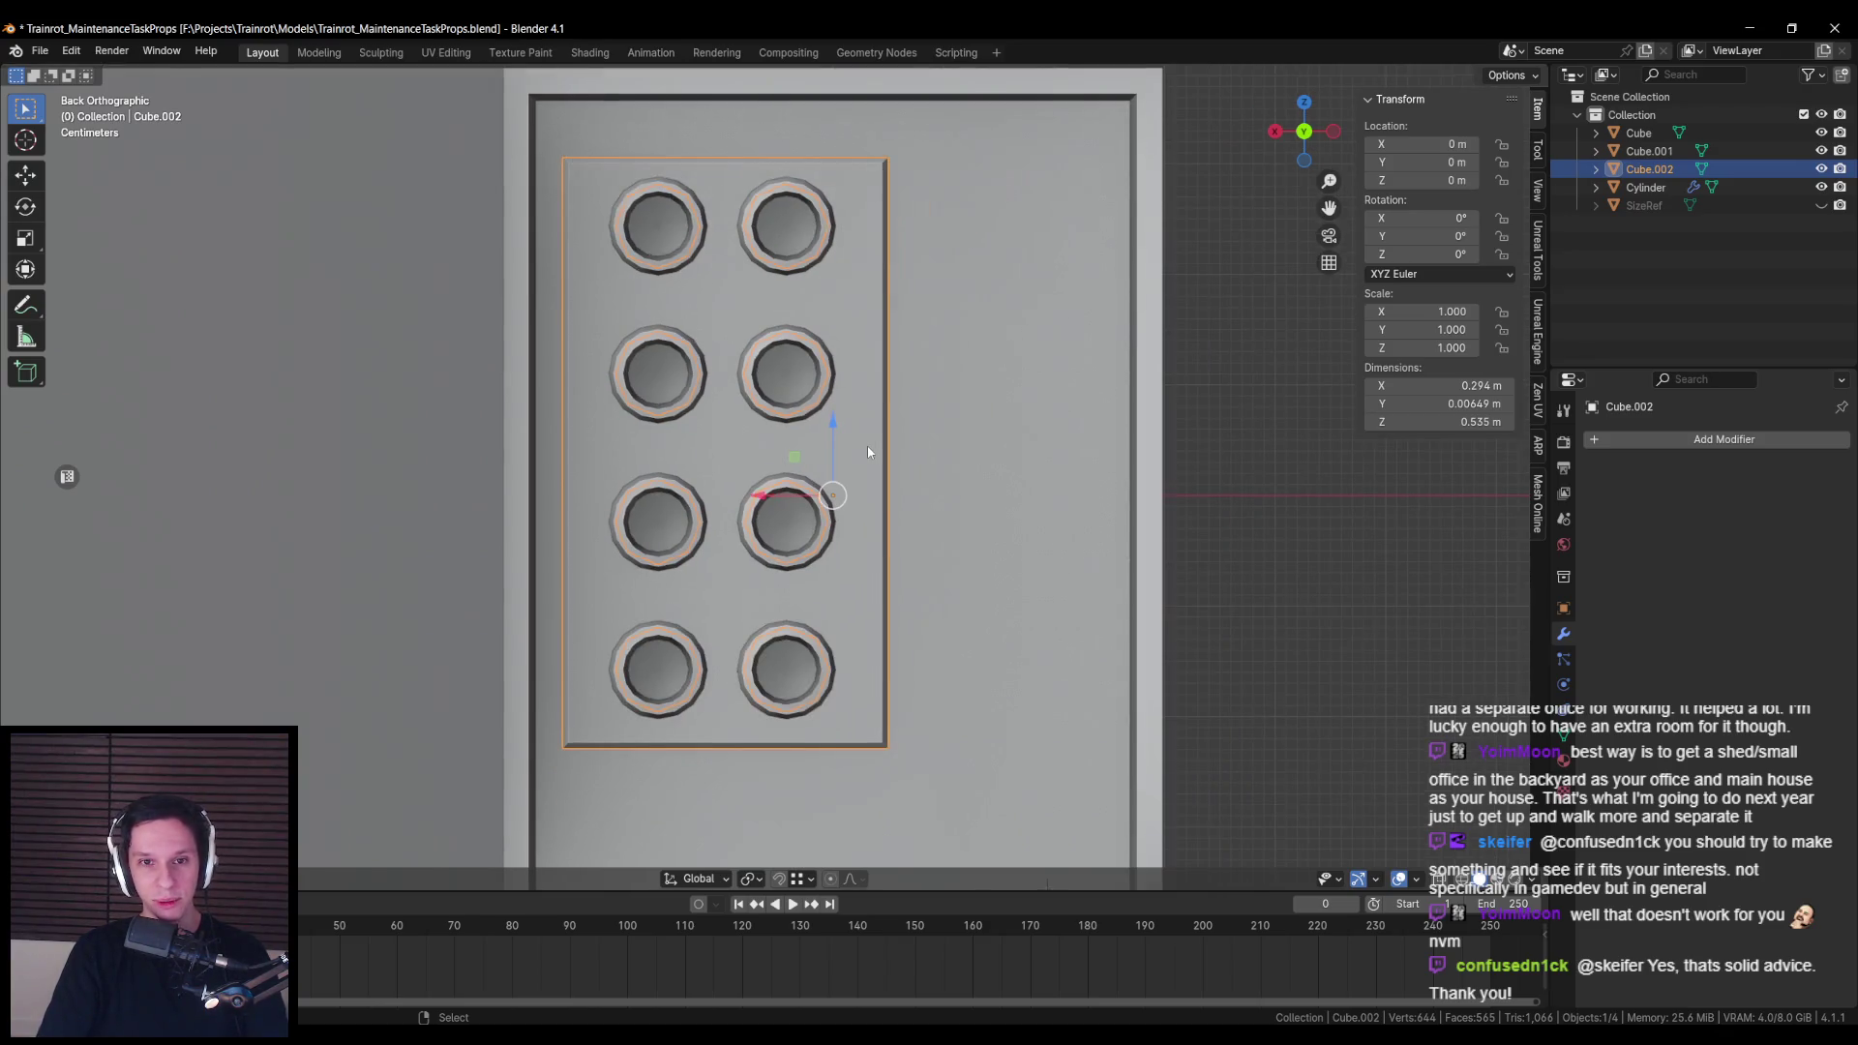
{"action": "scroll", "coordinate": [705, 553], "scroll_direction": "up", "scroll_amount": 3}
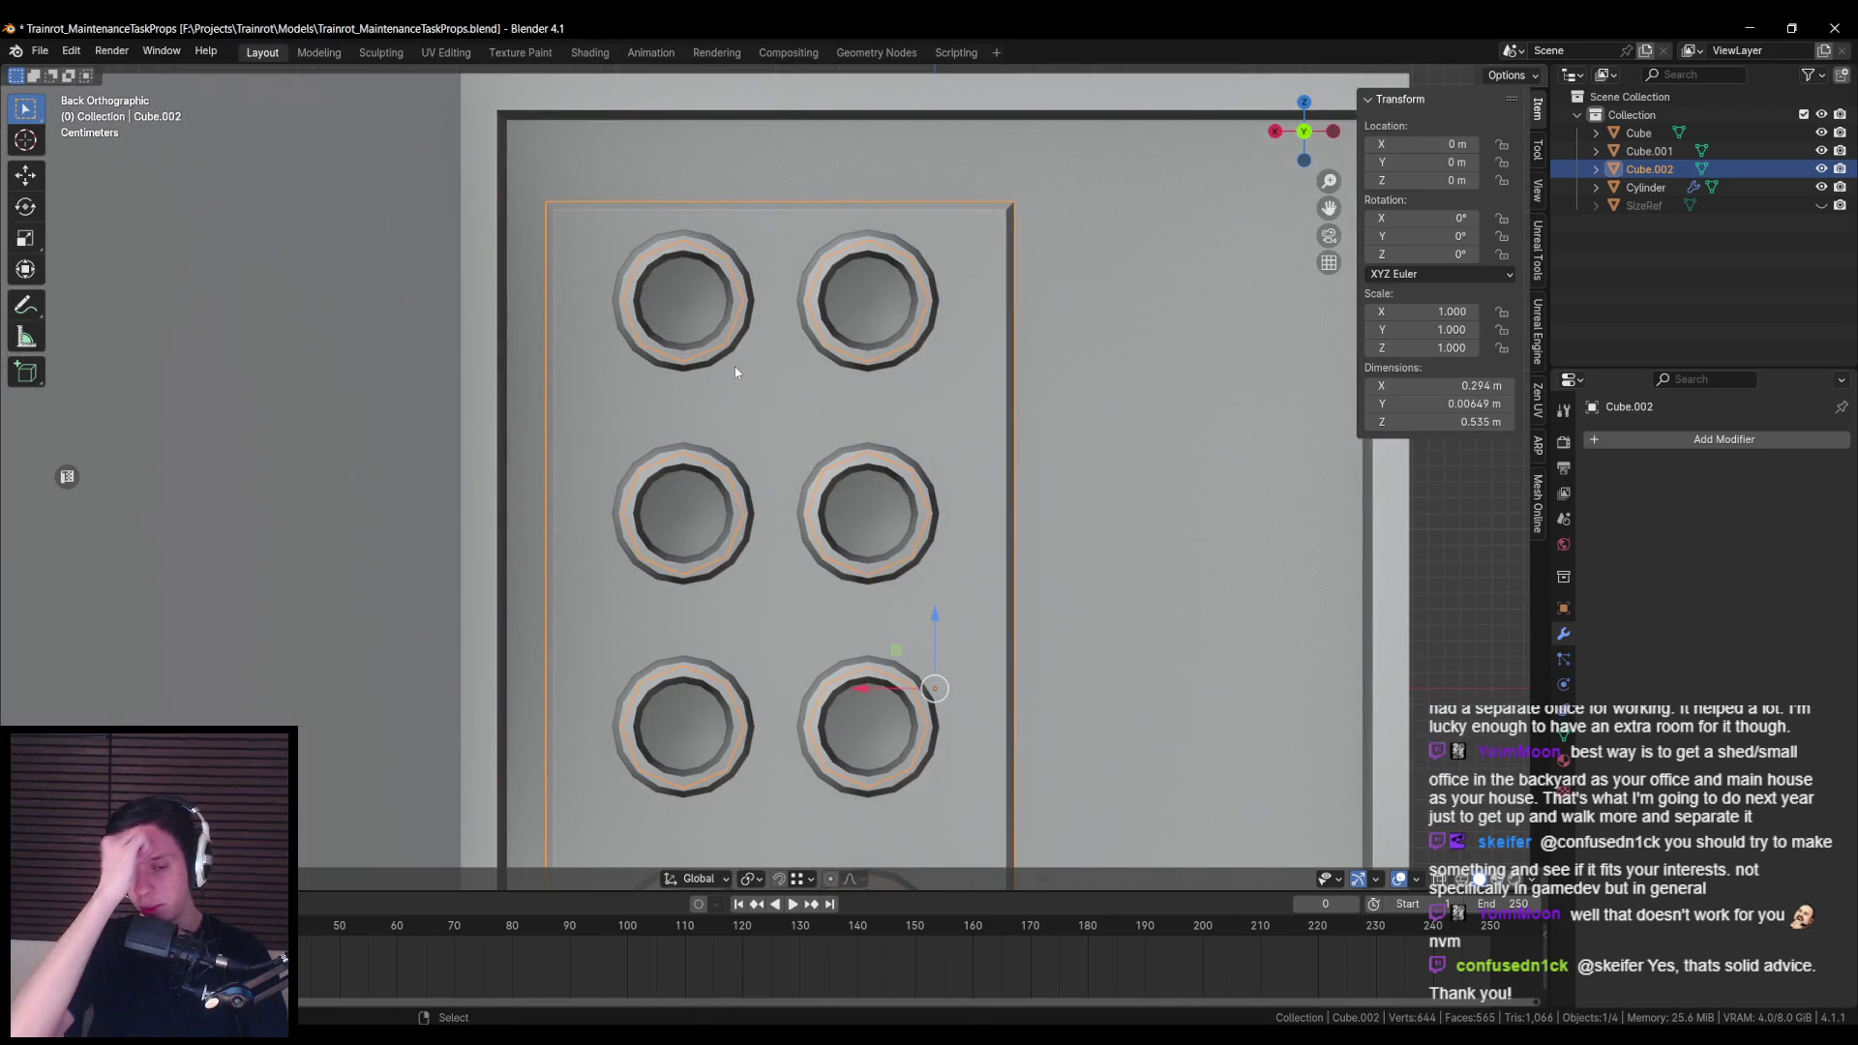
{"action": "scroll", "coordinate": [735, 365], "scroll_direction": "down", "scroll_amount": 3}
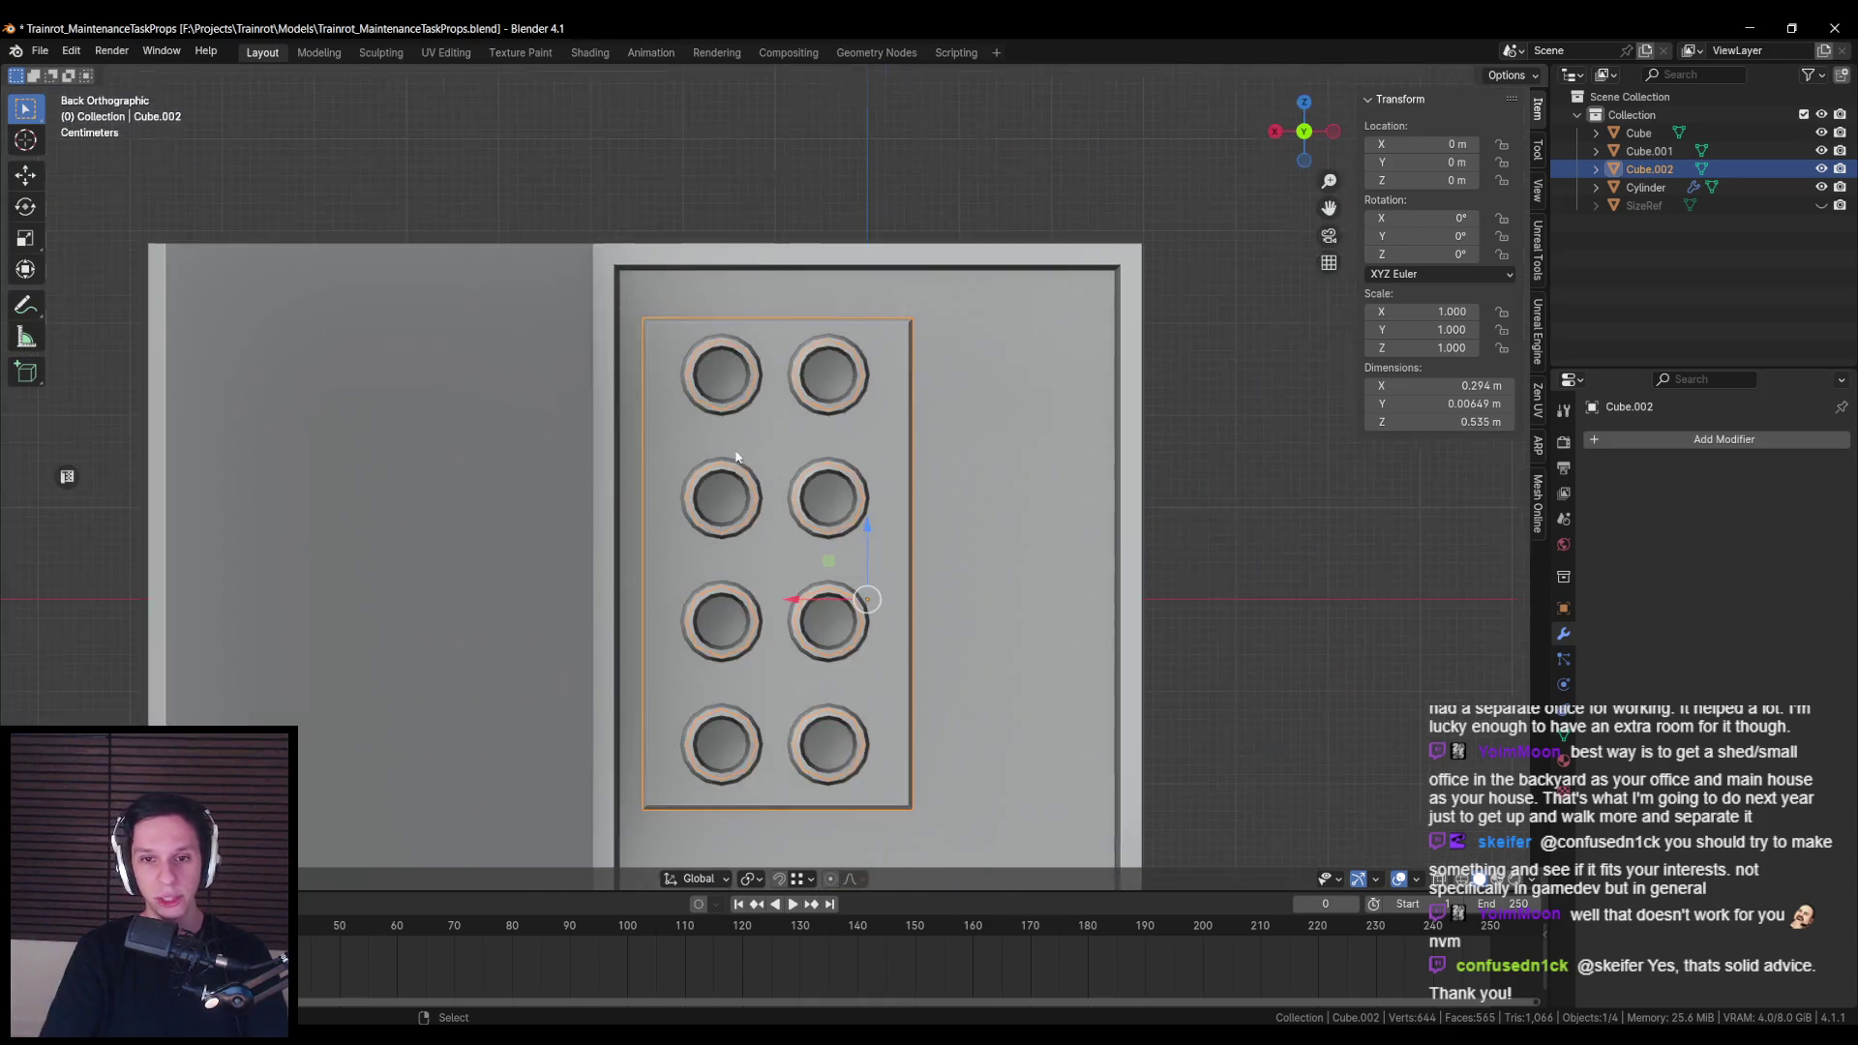
{"action": "scroll", "coordinate": [681, 381], "scroll_direction": "up", "scroll_amount": 5}
{"action": "scroll", "coordinate": [728, 518], "scroll_direction": "down", "scroll_amount": 3}
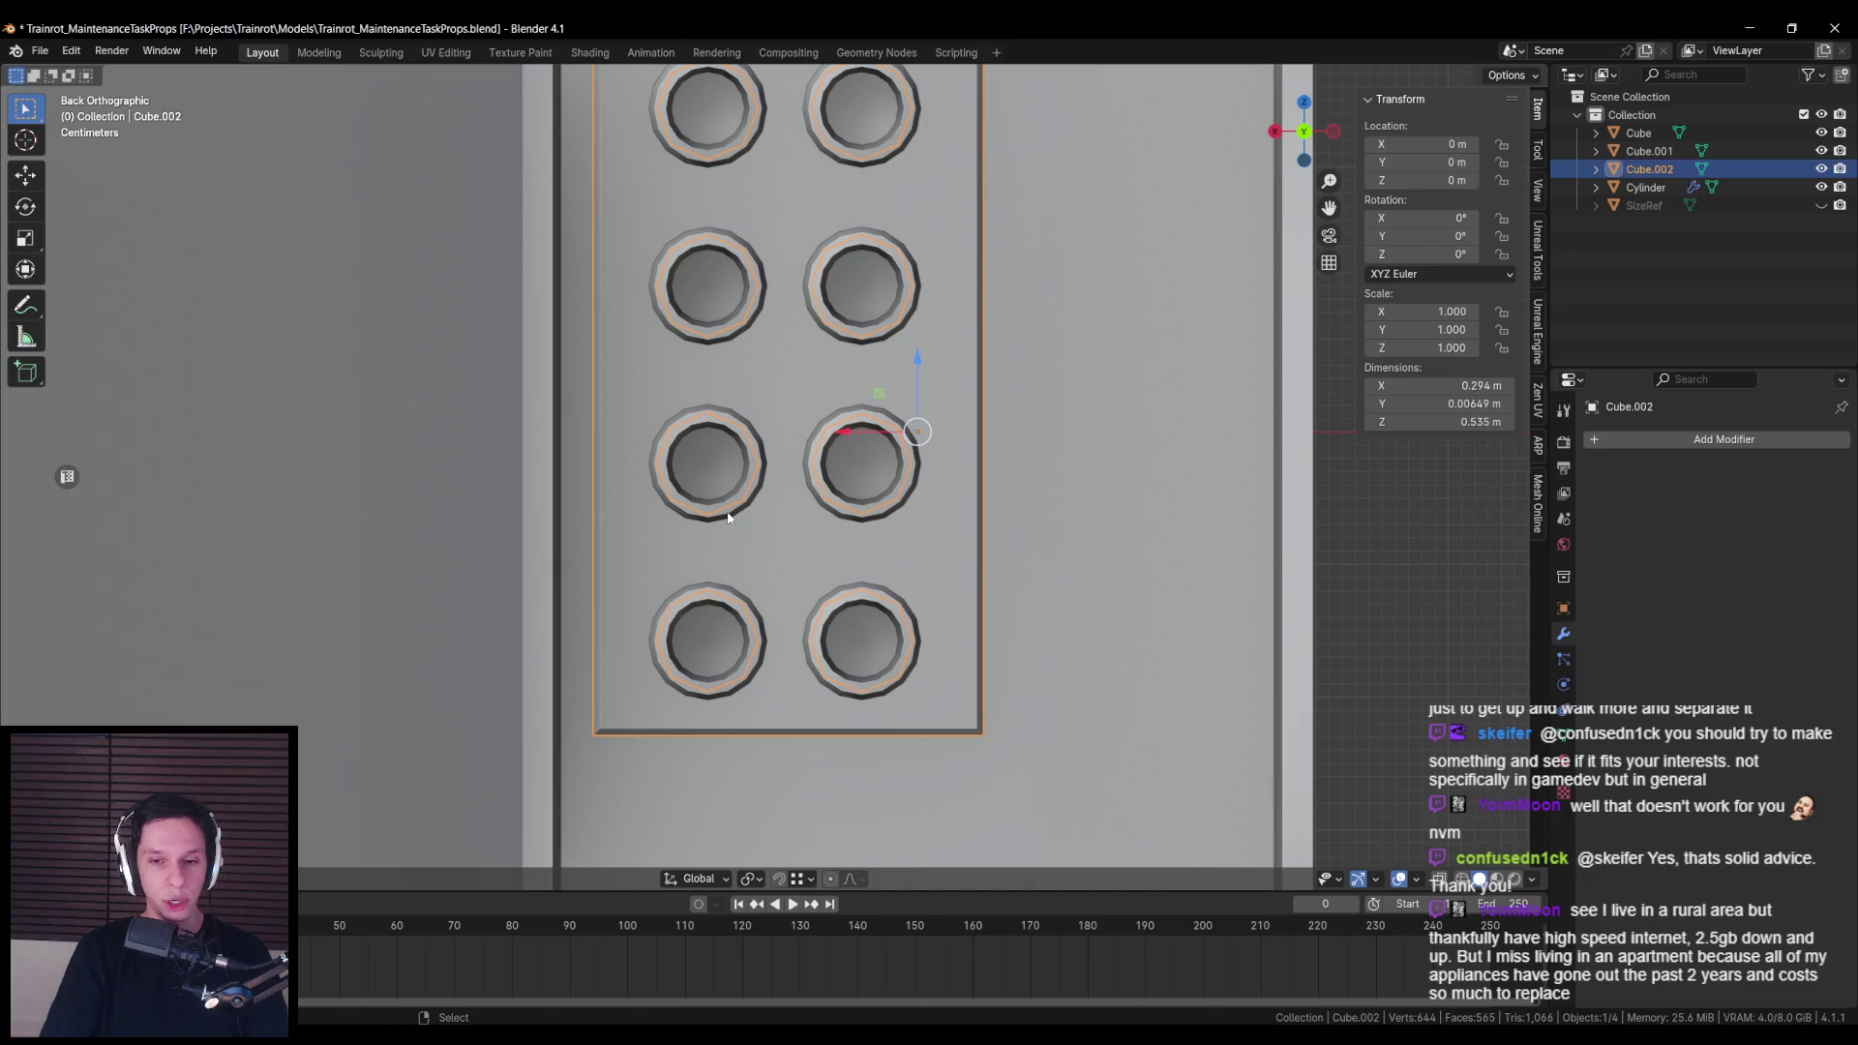
{"action": "key", "text": "ctrl+s"}
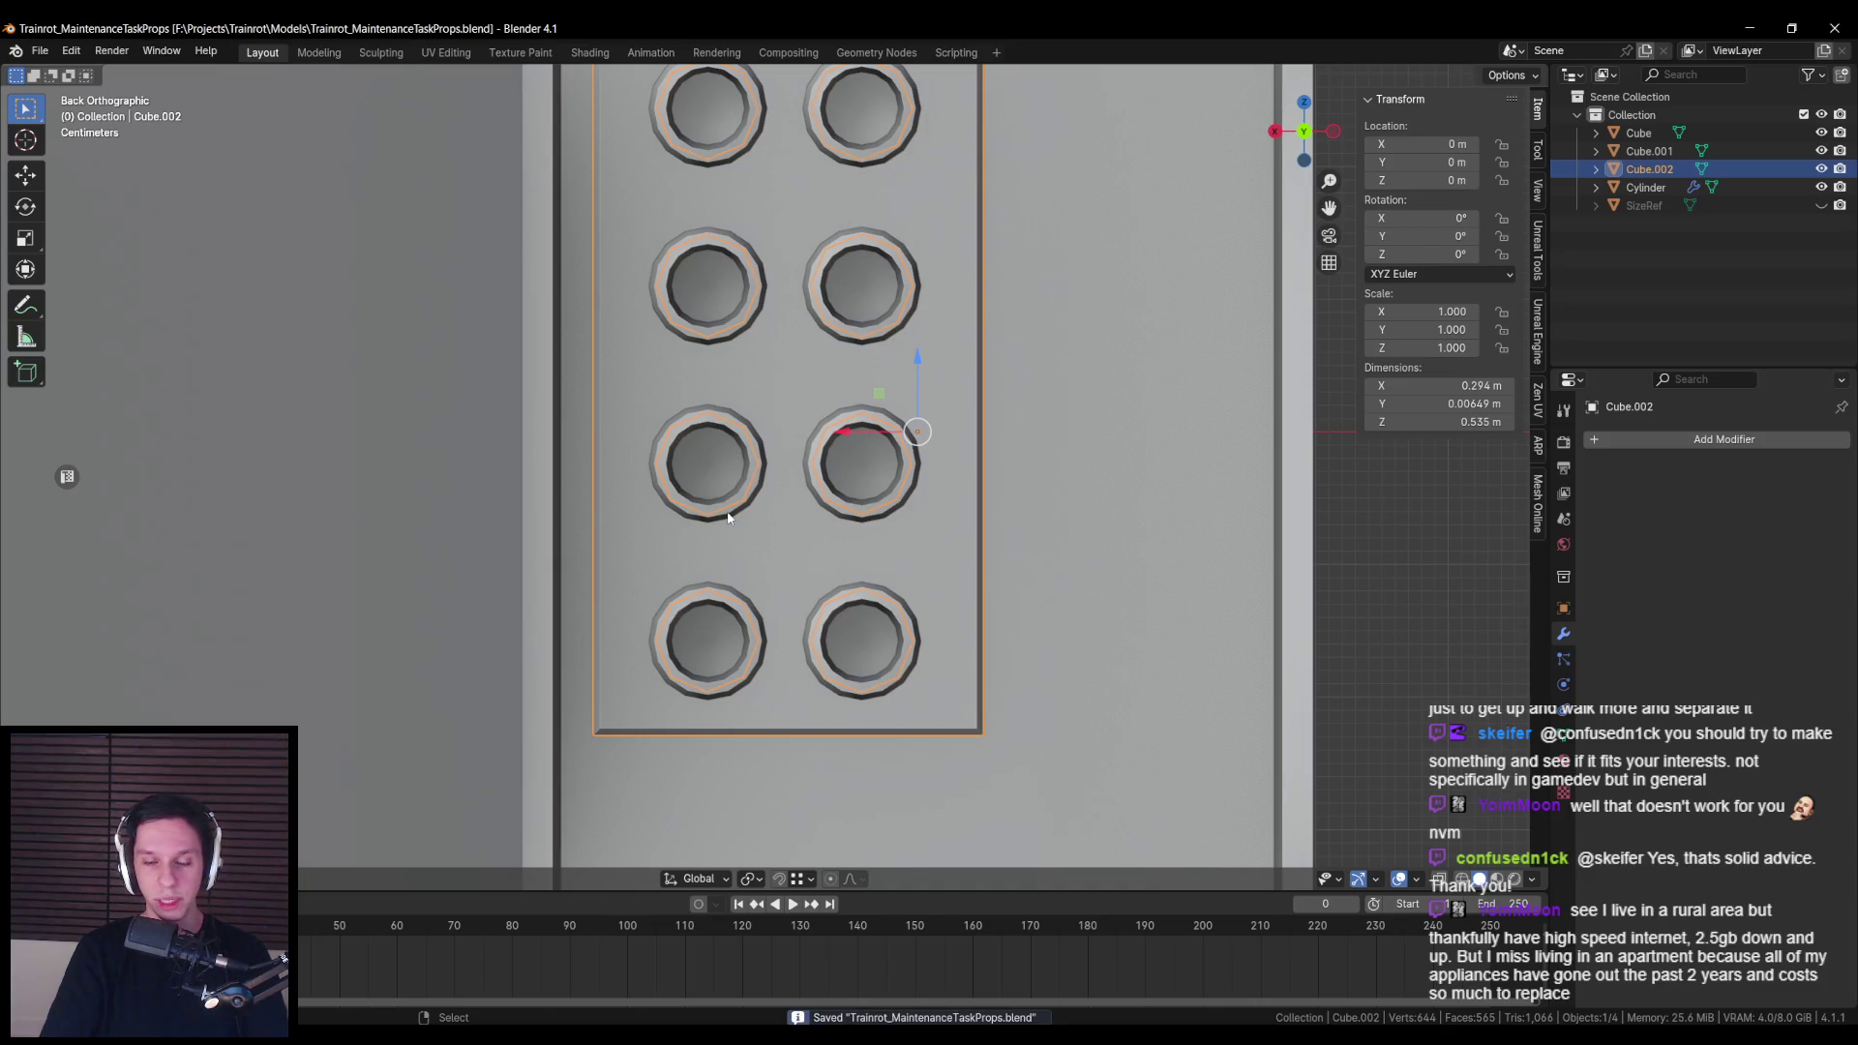
{"action": "scroll", "coordinate": [728, 518], "scroll_direction": "down", "scroll_amount": 2}
{"action": "scroll", "coordinate": [835, 524], "scroll_direction": "up", "scroll_amount": 1}
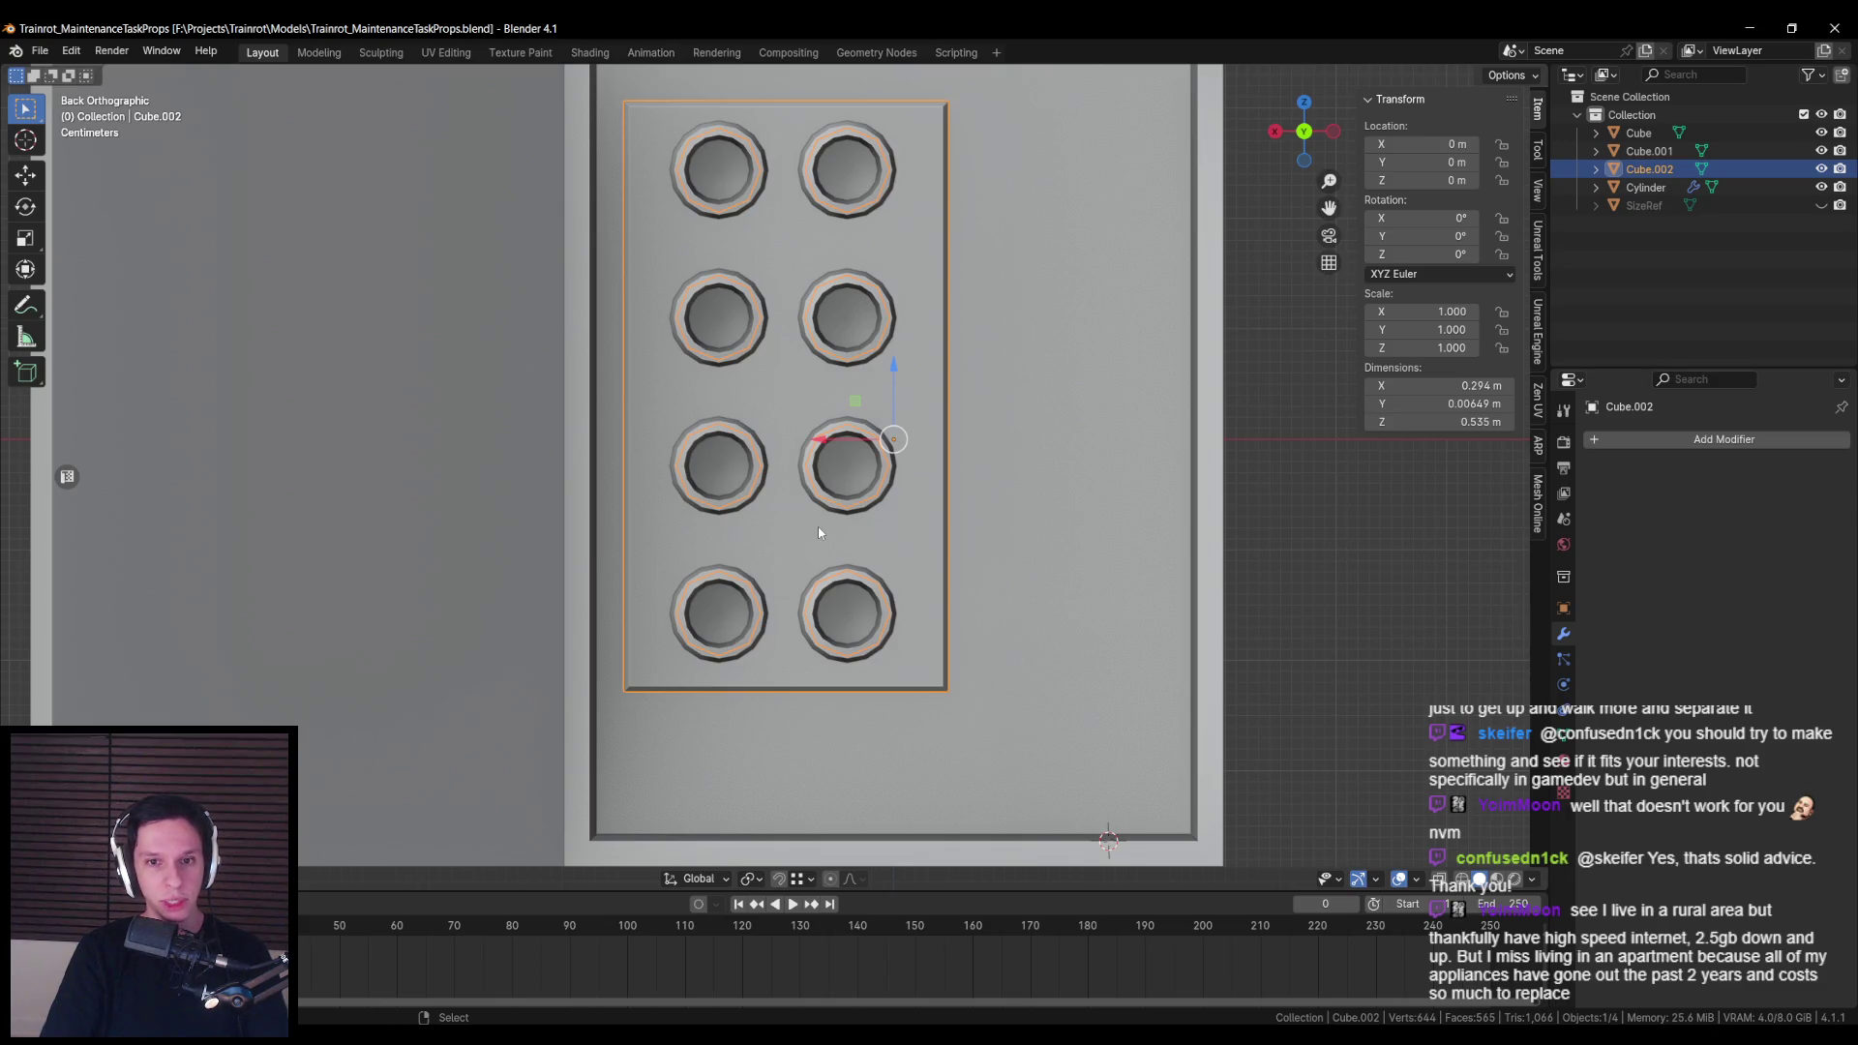
{"action": "scroll", "coordinate": [817, 526], "scroll_direction": "down", "scroll_amount": 2}
{"action": "scroll", "coordinate": [729, 558], "scroll_direction": "up", "scroll_amount": 3}
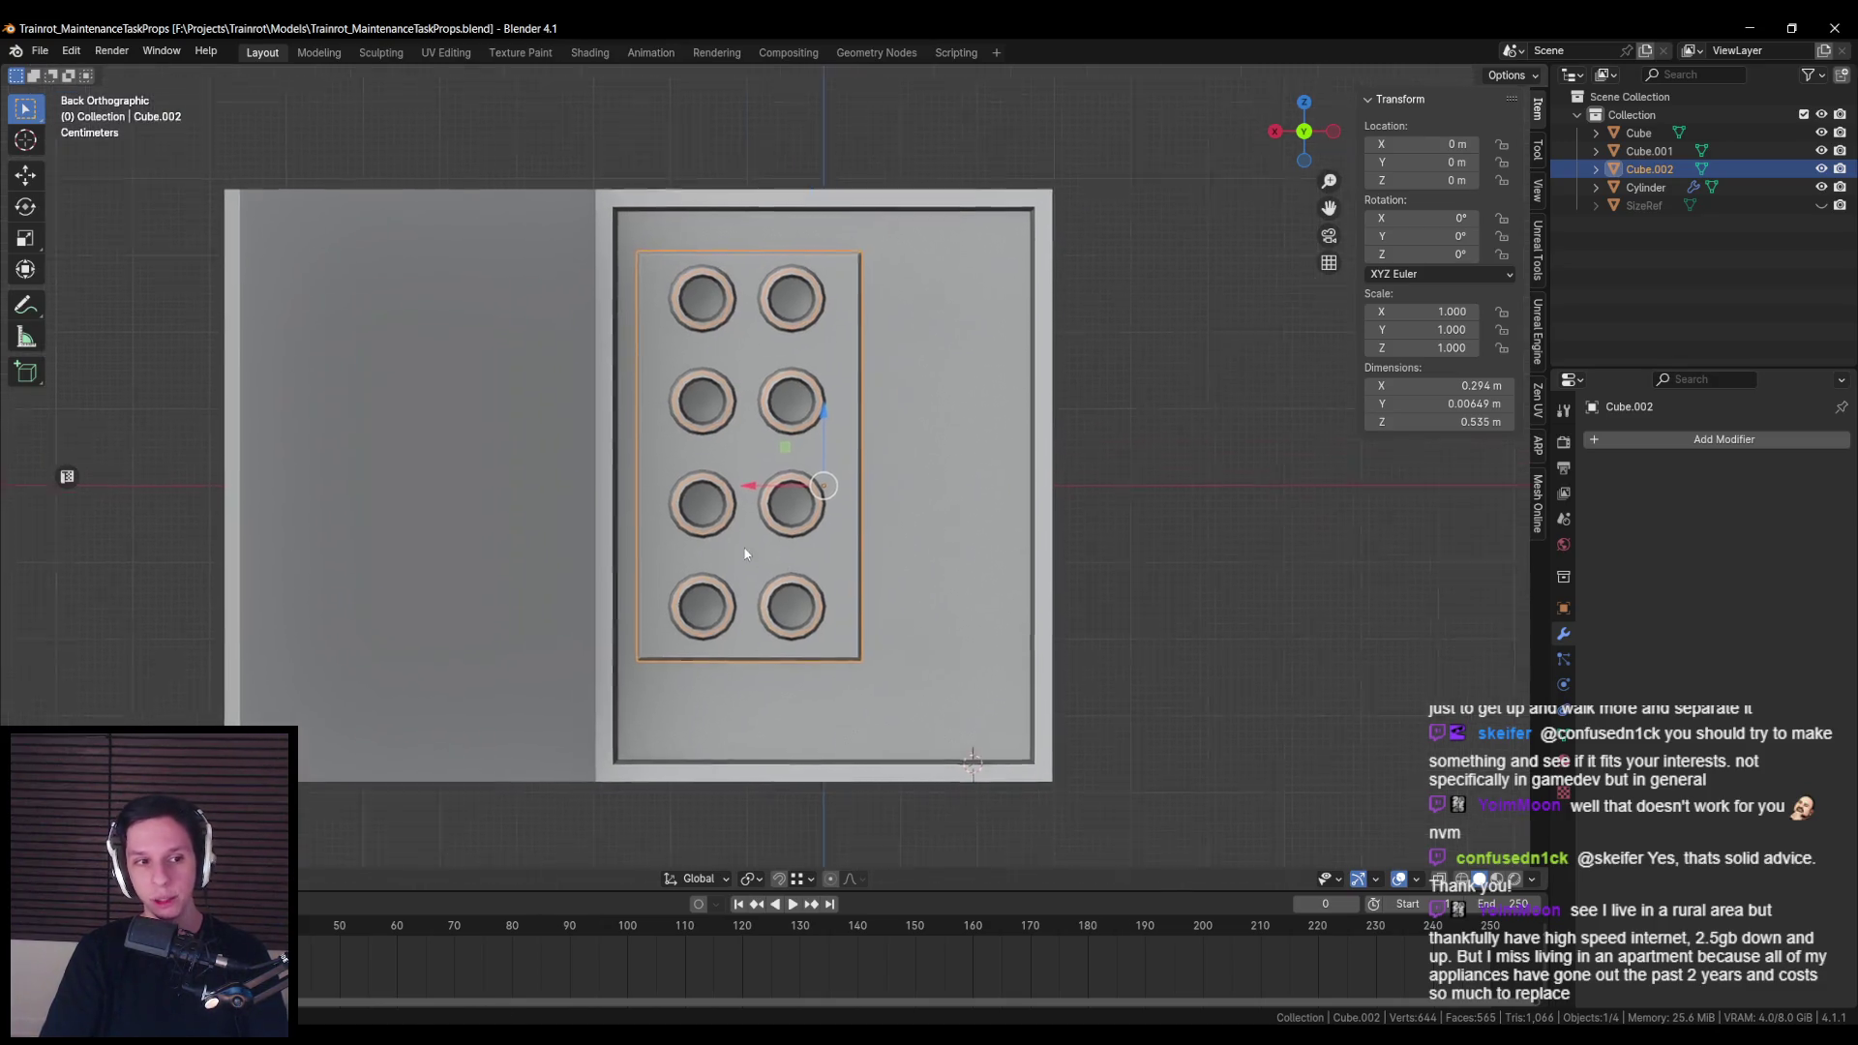
Step: Snap the 3D cursor to the button plate's short edge, save, and search for Cylinder
{"action": "left_click", "coordinate": [828, 575]}
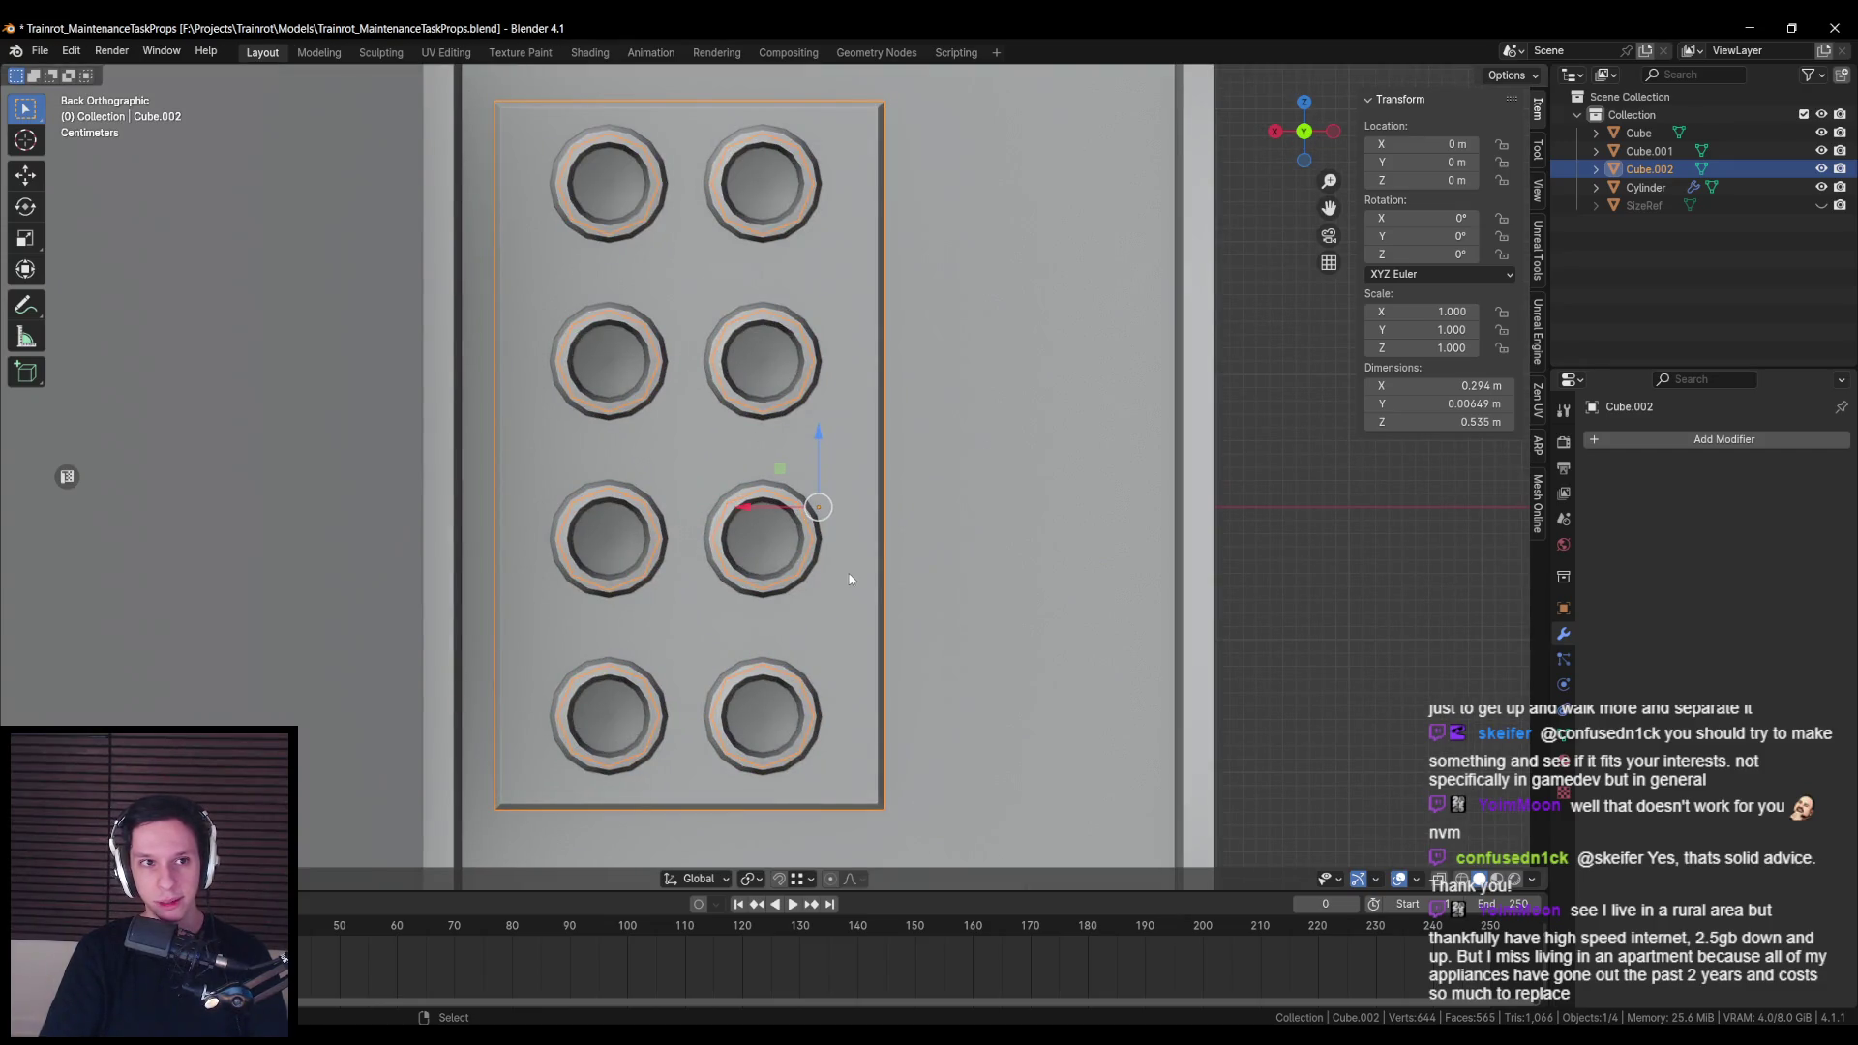
{"action": "key", "text": "ctrl+s"}
{"action": "key", "text": "Tab"}
{"action": "key", "text": "Tab"}
{"action": "key", "text": "Tab"}
{"action": "left_click", "coordinate": [848, 537]}
{"action": "key", "text": "shift+s"}
{"action": "left_click", "coordinate": [958, 682]}
{"action": "key", "text": "Tab"}
{"action": "scroll", "coordinate": [879, 576], "scroll_direction": "down", "scroll_amount": 2}
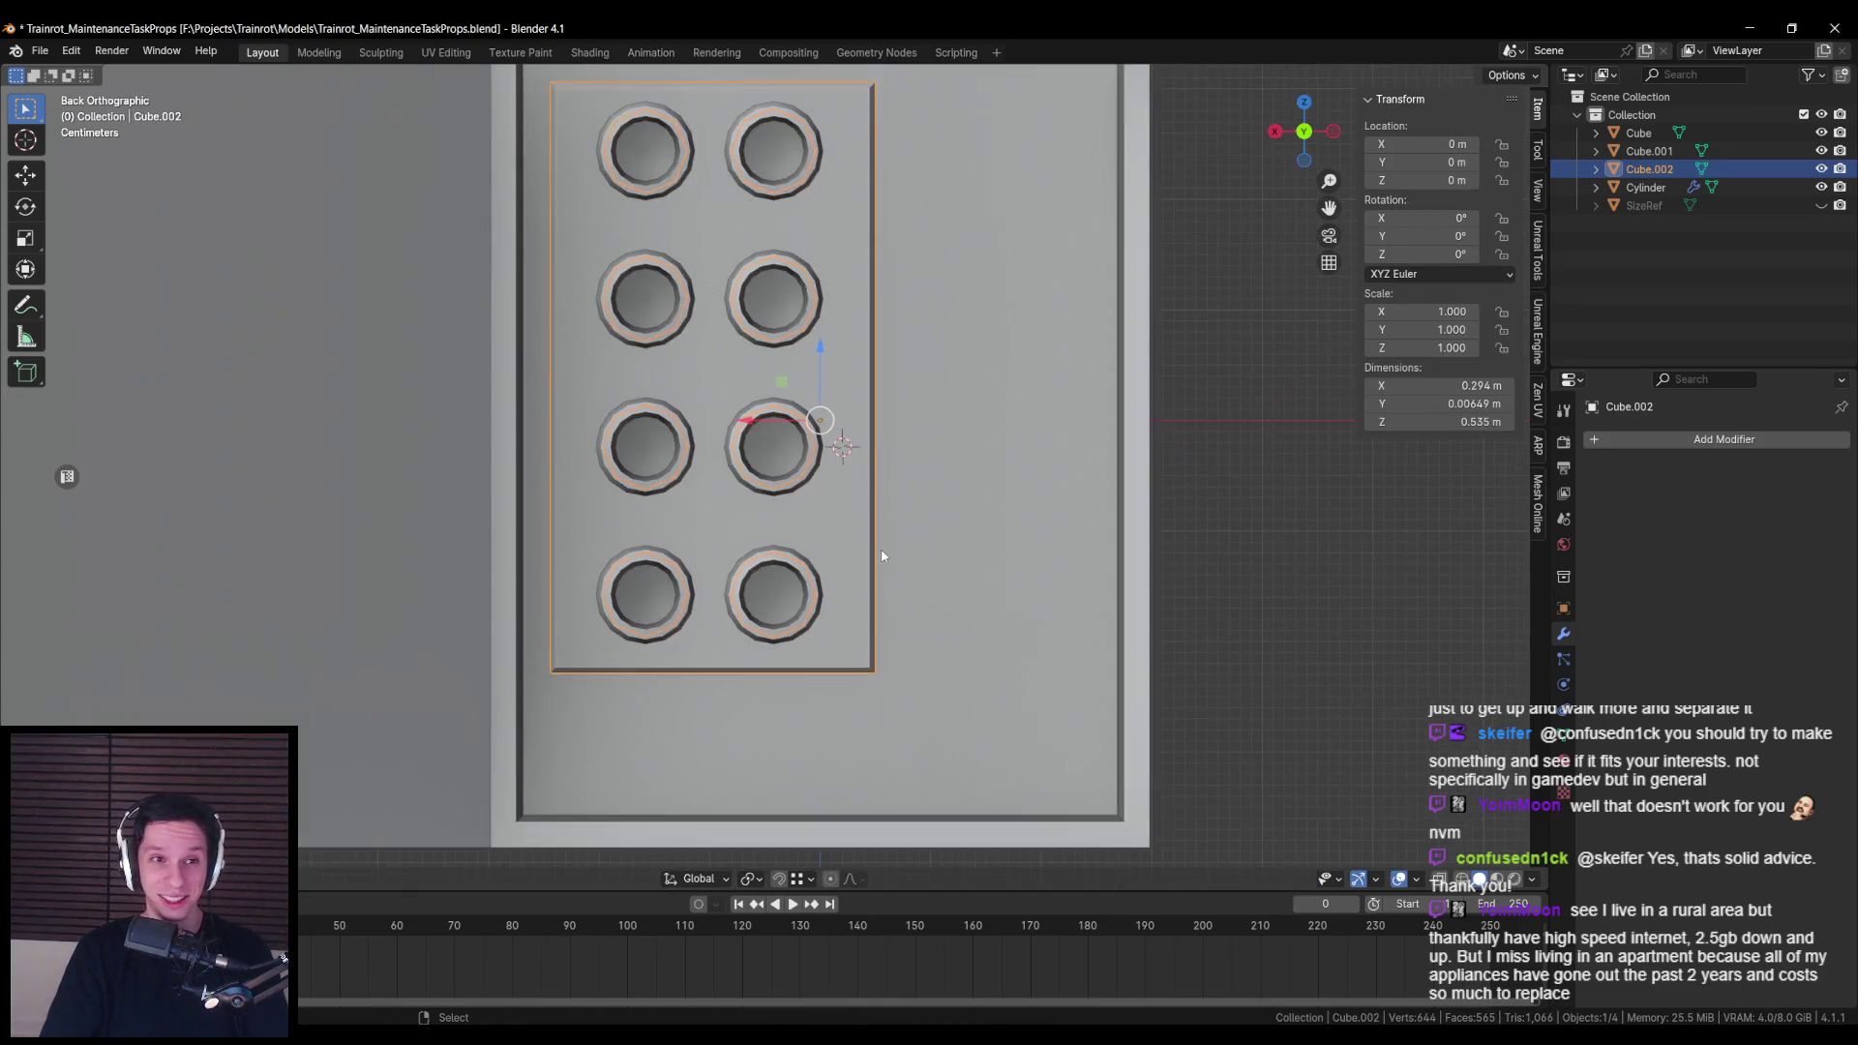
{"action": "key", "text": "alt+a"}
{"action": "key", "text": "ctrl+s"}
{"action": "key", "text": "F3"}
{"action": "type", "text": "cylinder"}
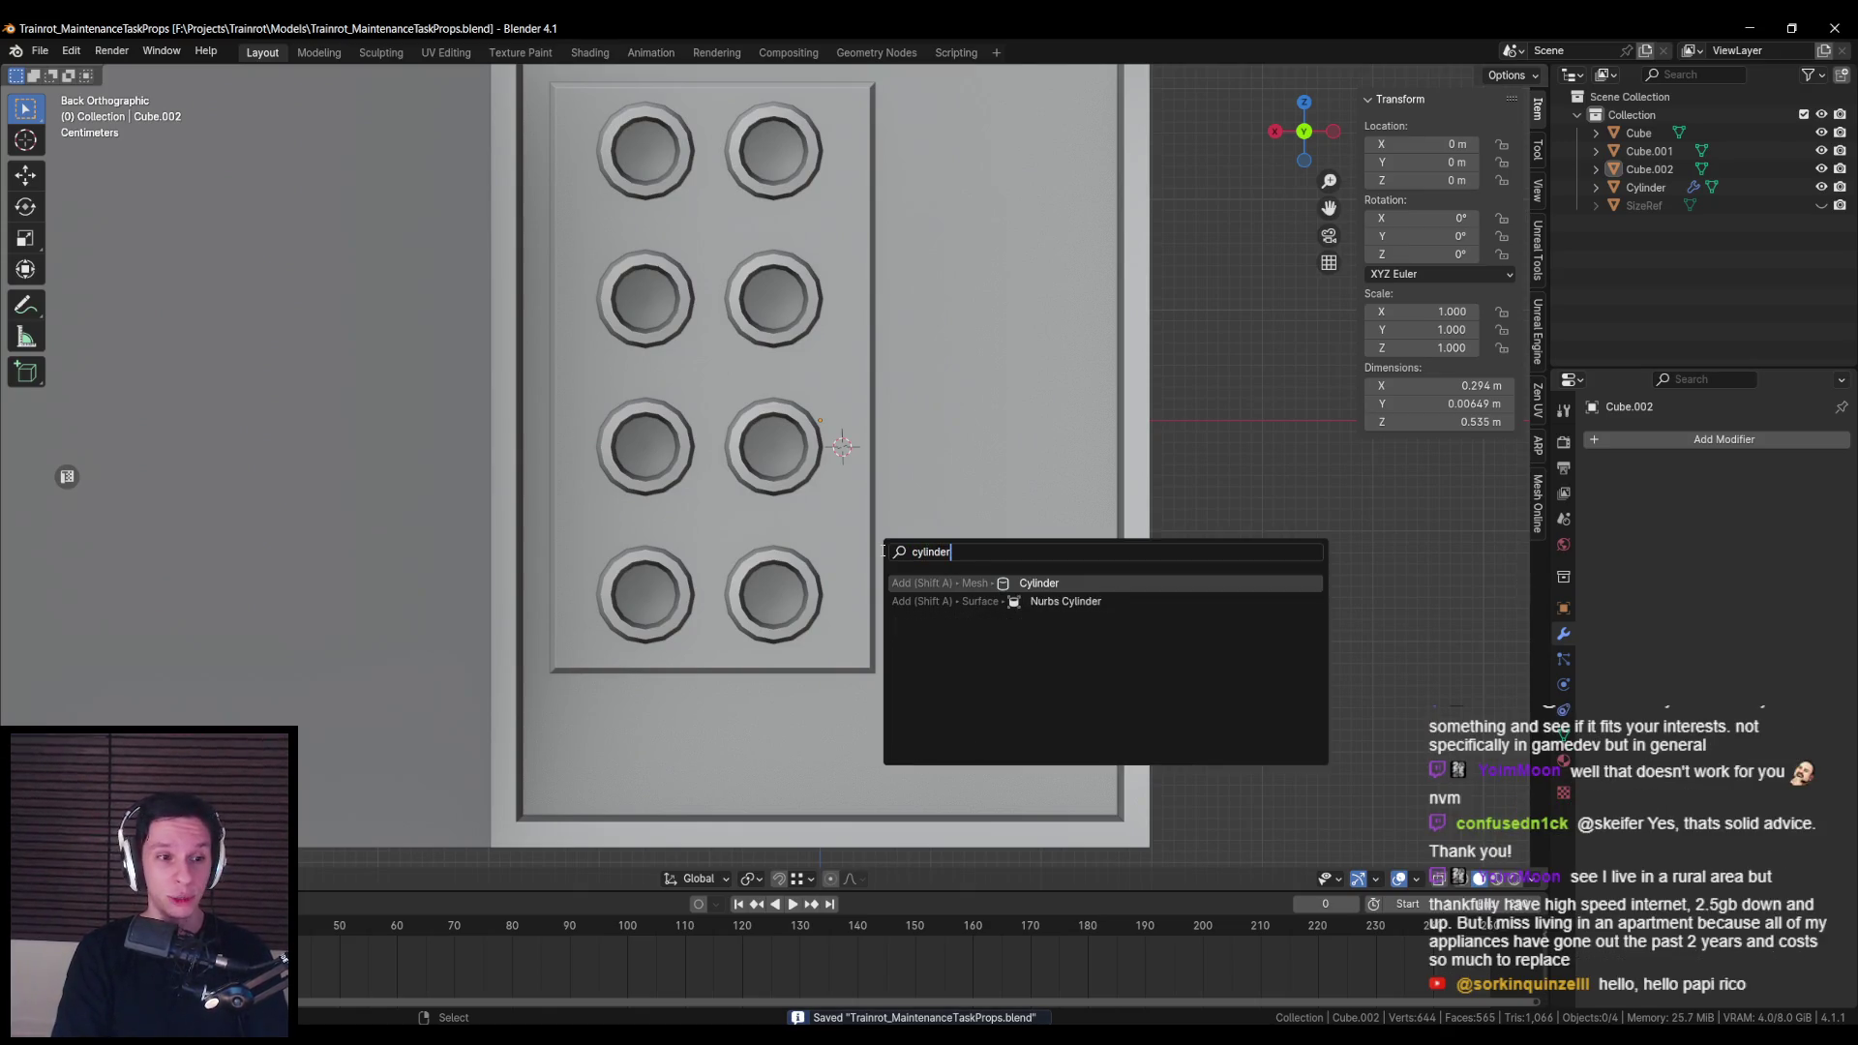
Step: Add a cube and apply a Subdivision Surface modifier at viewport level 2
{"action": "key", "text": "BackSpace"}
{"action": "key", "text": "BackSpace"}
{"action": "key", "text": "BackSpace"}
{"action": "type", "text": "cube"}
{"action": "key", "text": "Return"}
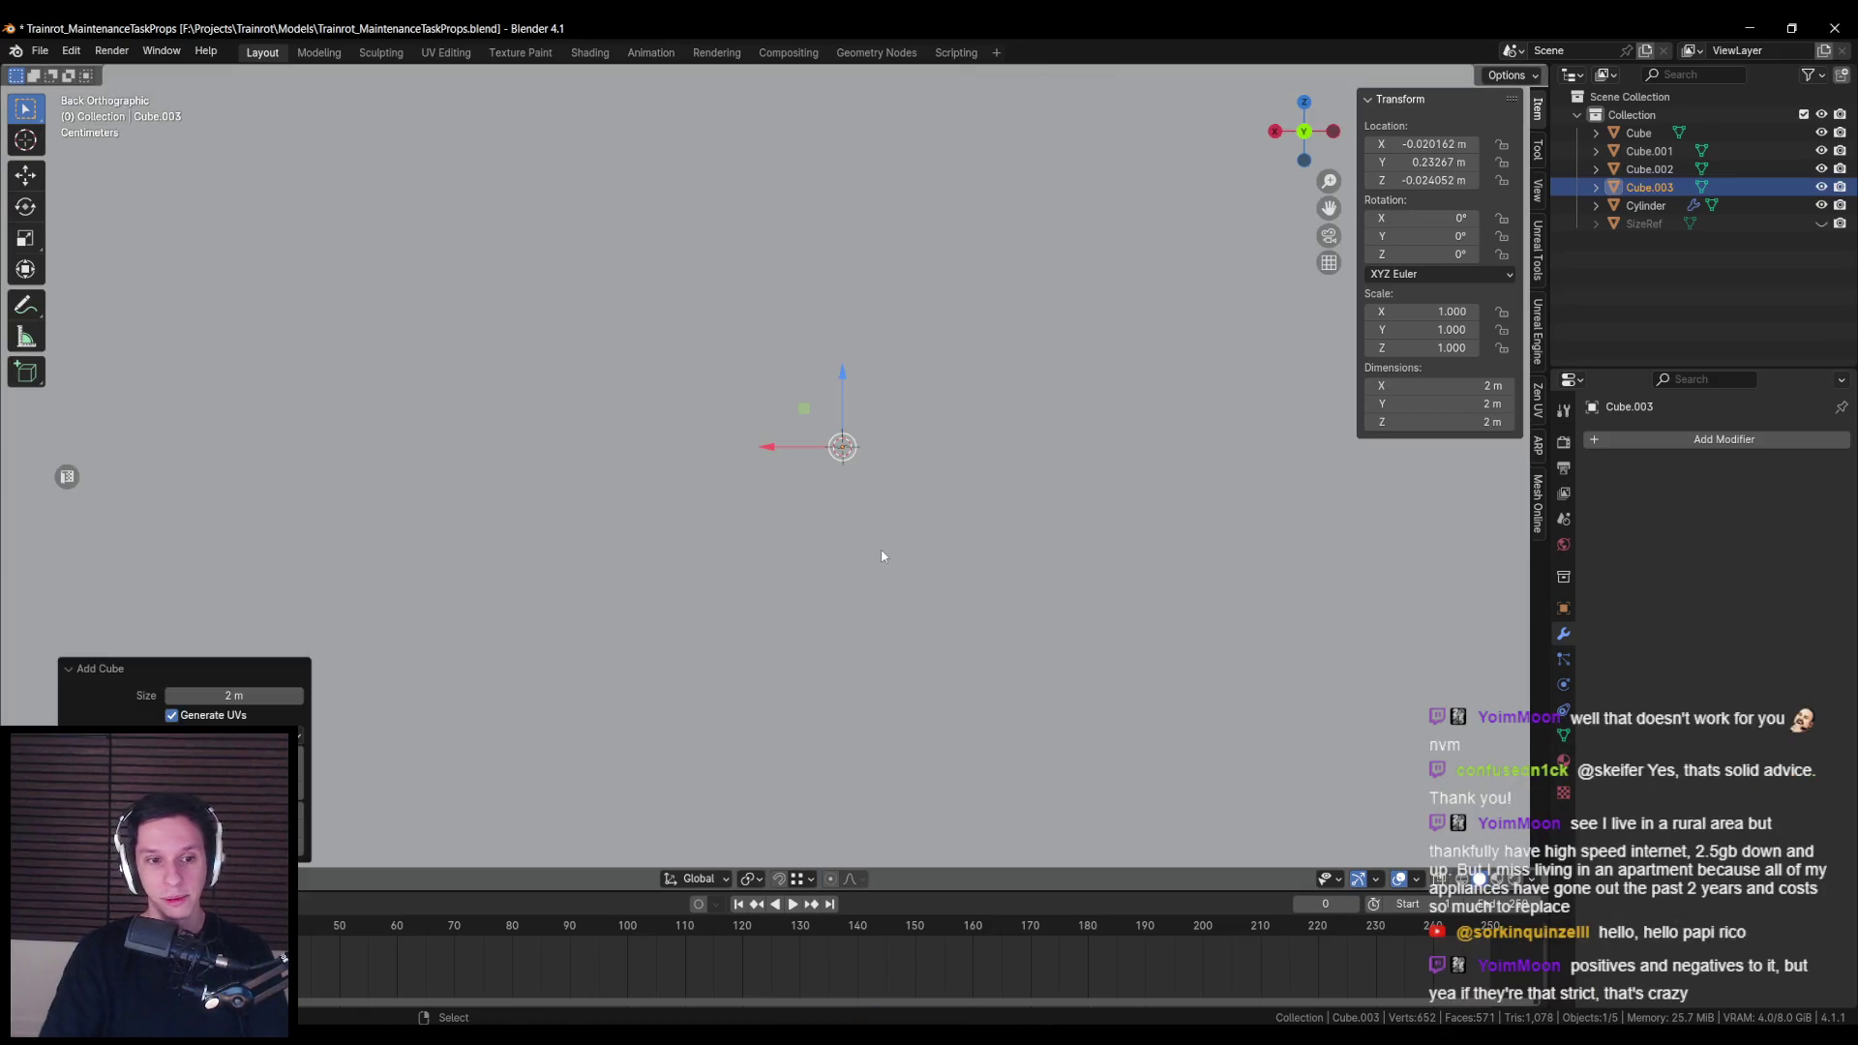
{"action": "scroll", "coordinate": [810, 586], "scroll_direction": "down", "scroll_amount": 4}
{"action": "left_click", "coordinate": [1664, 442]}
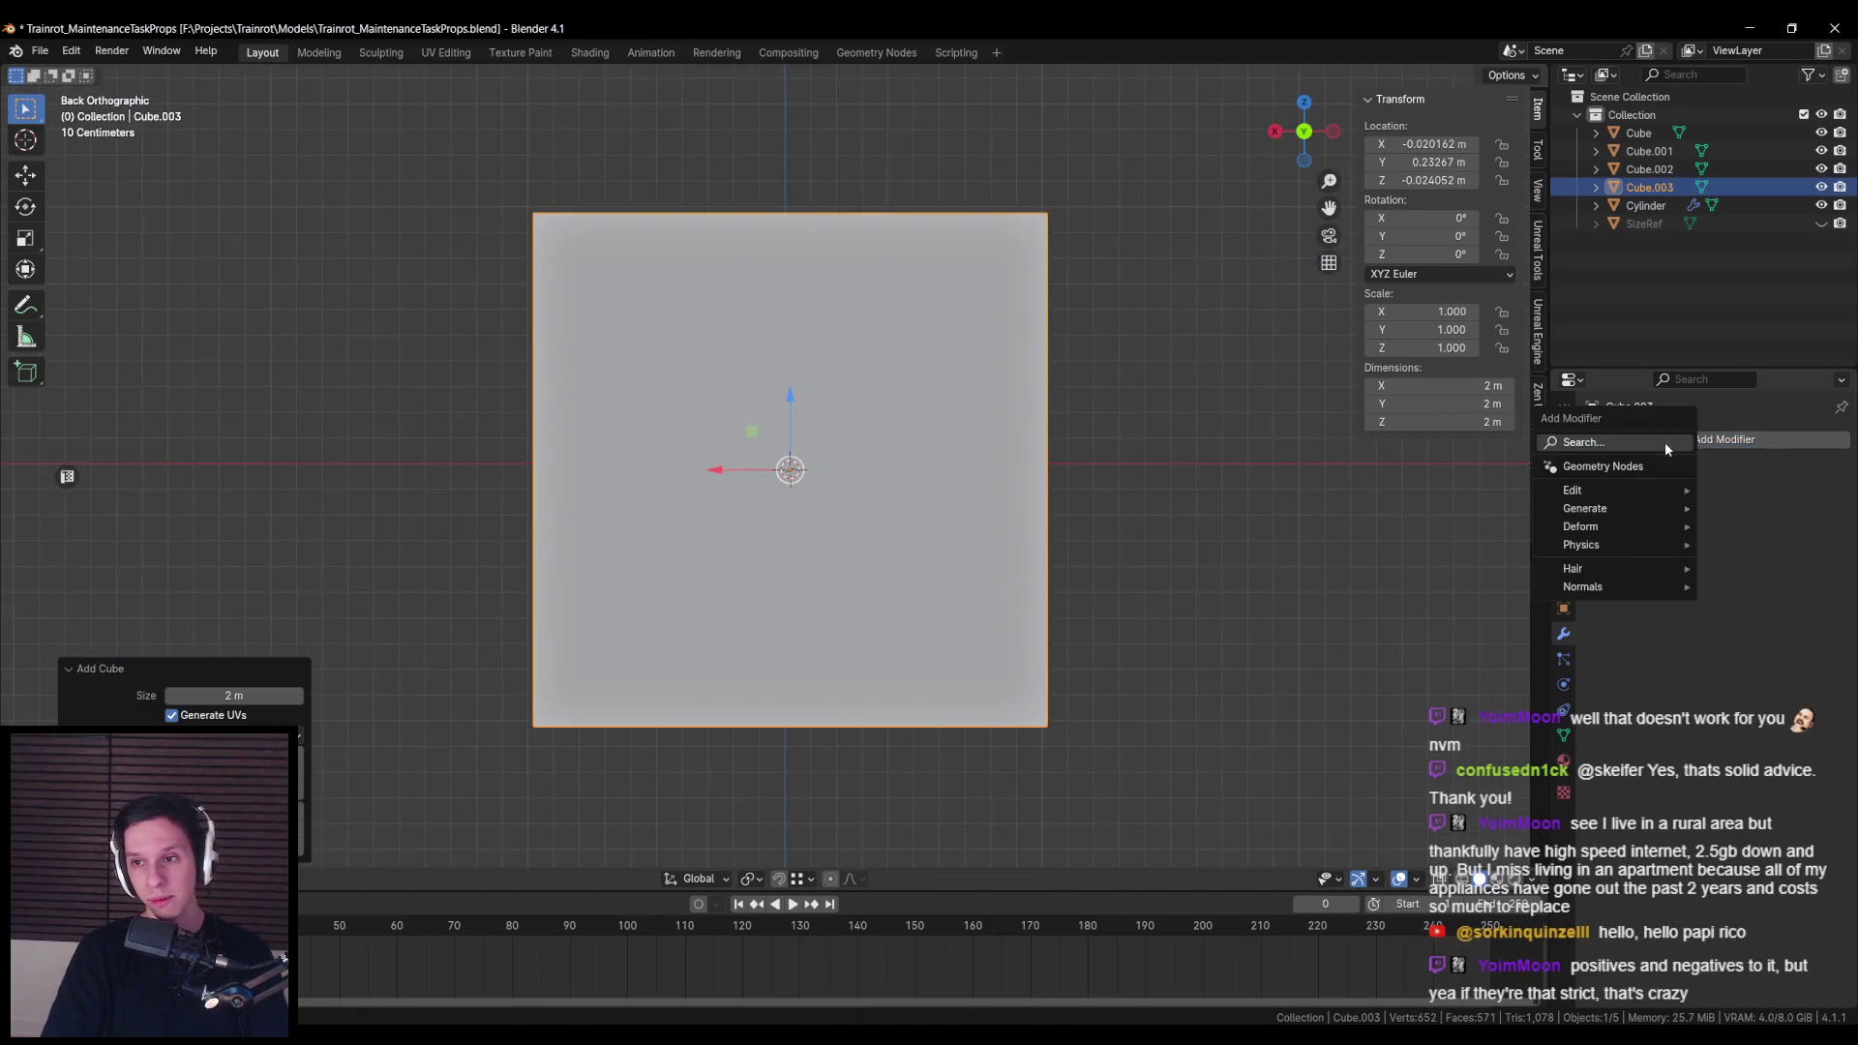
{"action": "type", "text": "subd"}
{"action": "key", "text": "Return"}
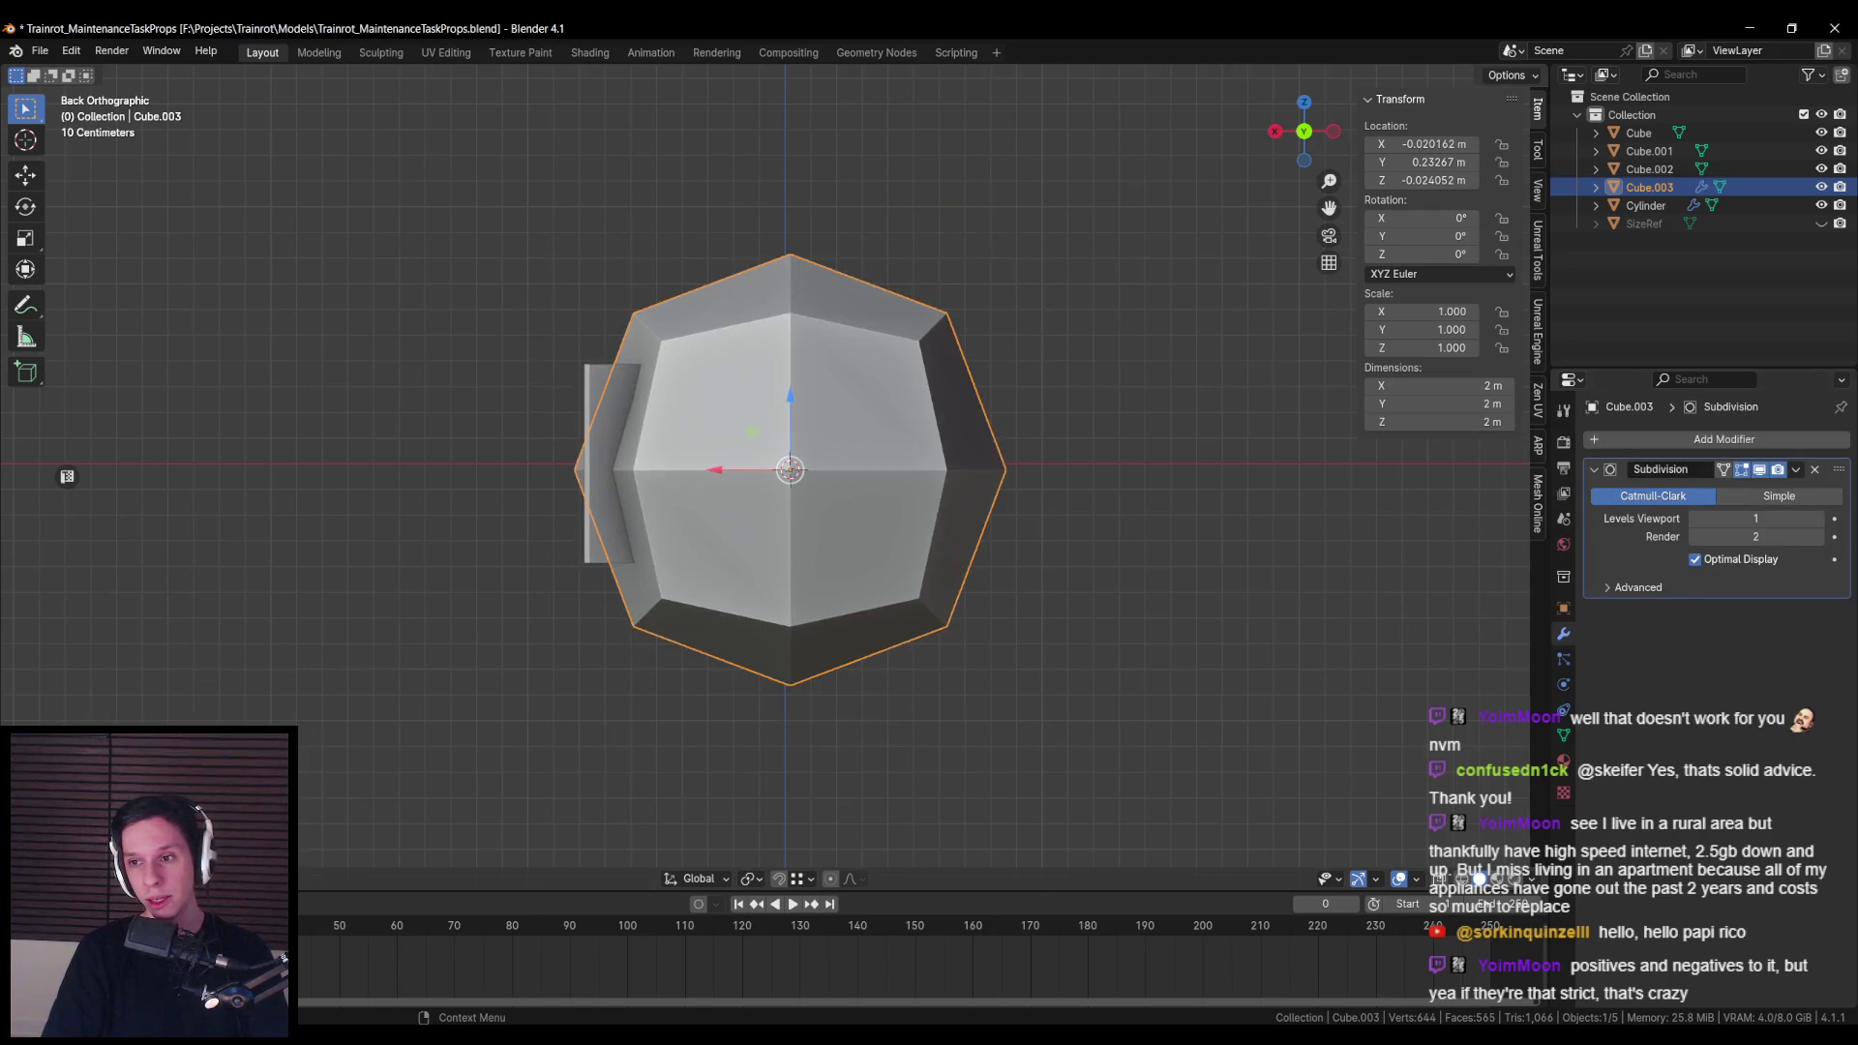
{"action": "left_click", "coordinate": [1818, 518]}
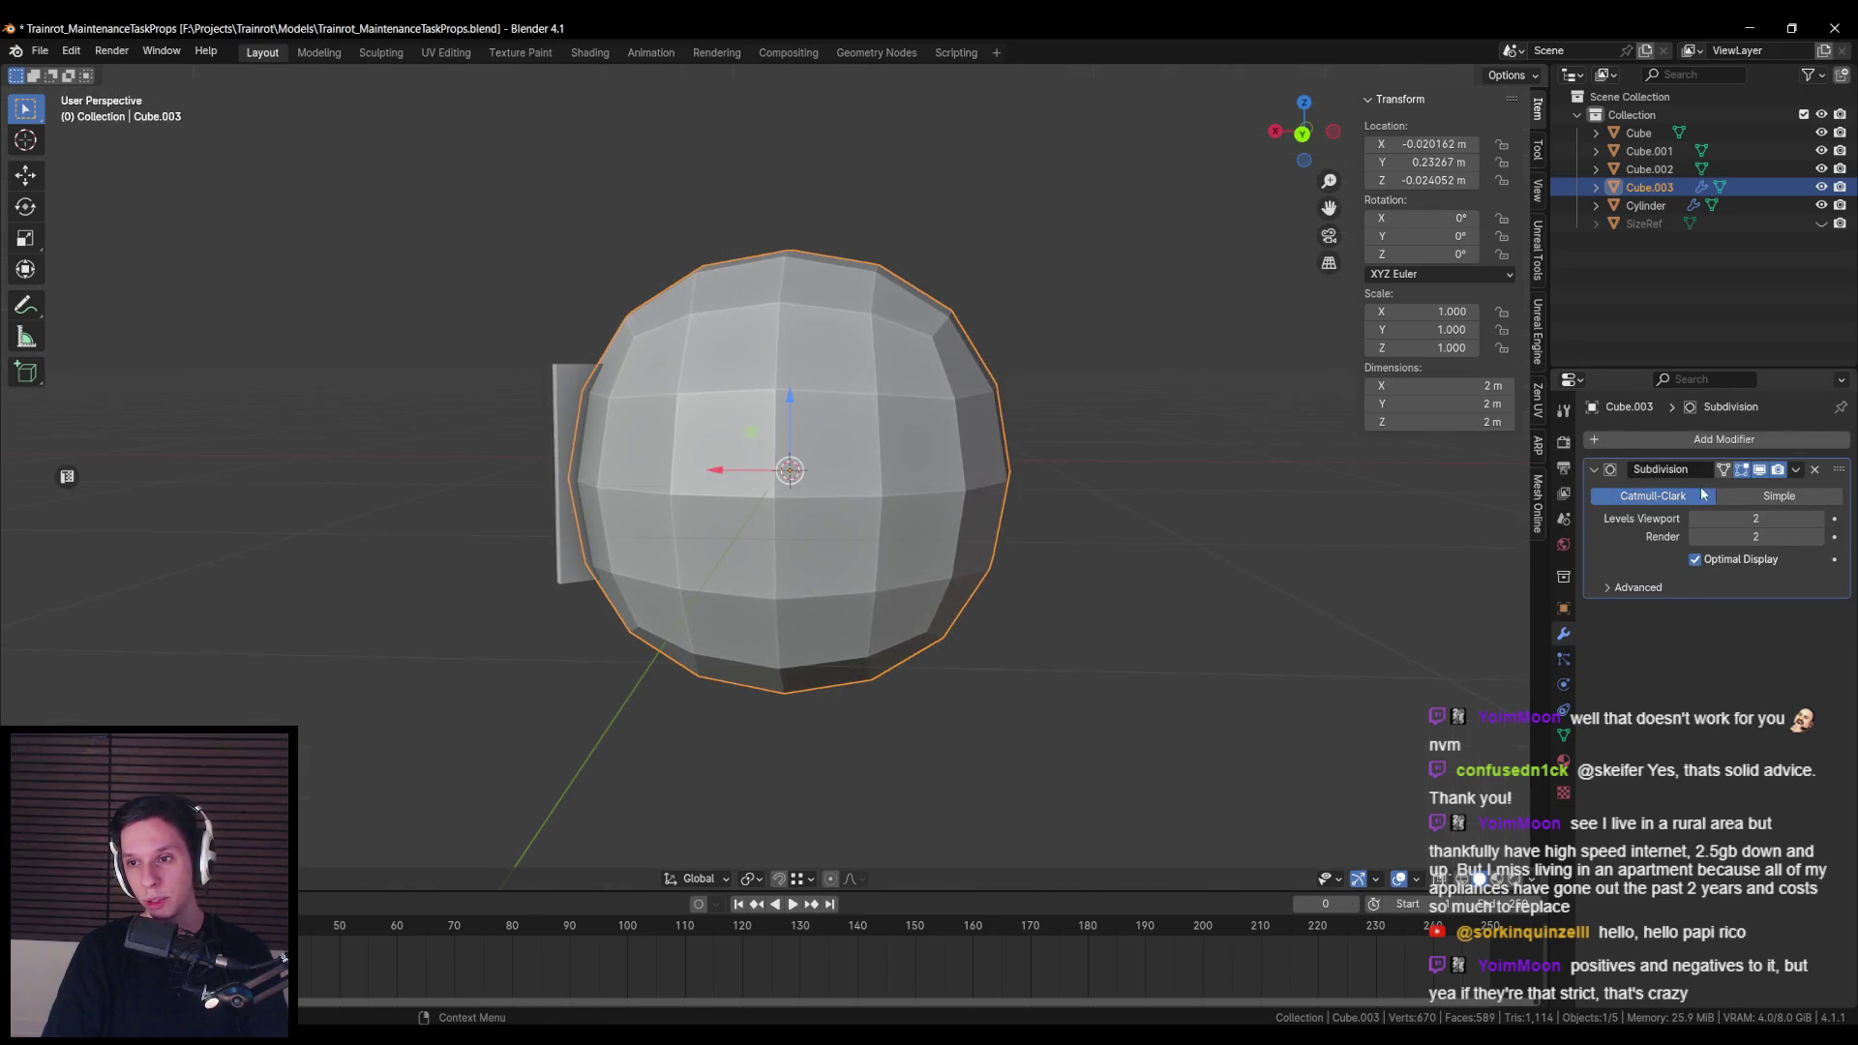
{"action": "key", "text": "ctrl+a"}
Step: Make the mesh fully spherical with To Sphere at factor 1, then scale it down
{"action": "key", "text": "Tab"}
{"action": "key", "text": "F3"}
{"action": "type", "text": "topher"}
{"action": "key", "text": "Return"}
{"action": "key", "text": "1"}
{"action": "key", "text": "Return"}
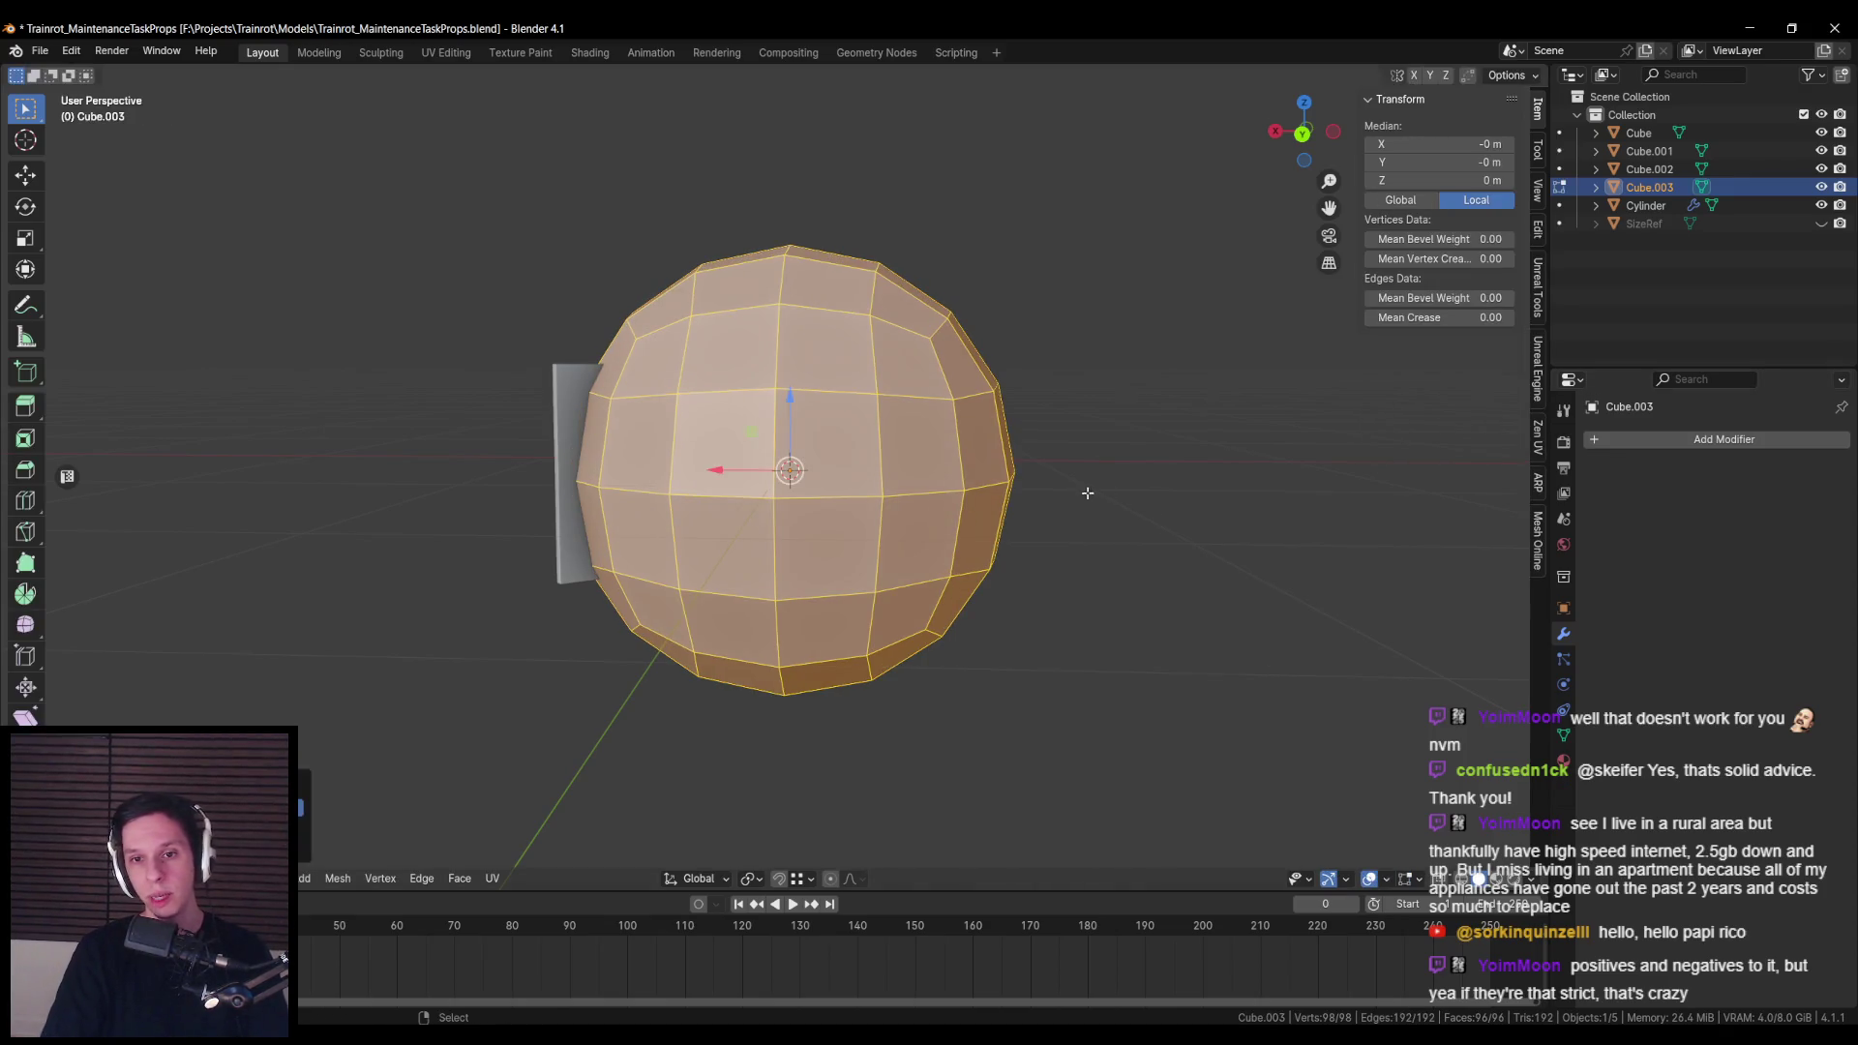
{"action": "key", "text": "Tab"}
{"action": "key", "text": "s"}
{"action": "left_click", "coordinate": [892, 456]}
Step: Edit the sphere's mesh in wireframe from Top view with all vertices deselected
{"action": "key", "text": "Tab"}
{"action": "scroll", "coordinate": [802, 486], "scroll_direction": "up", "scroll_amount": 5}
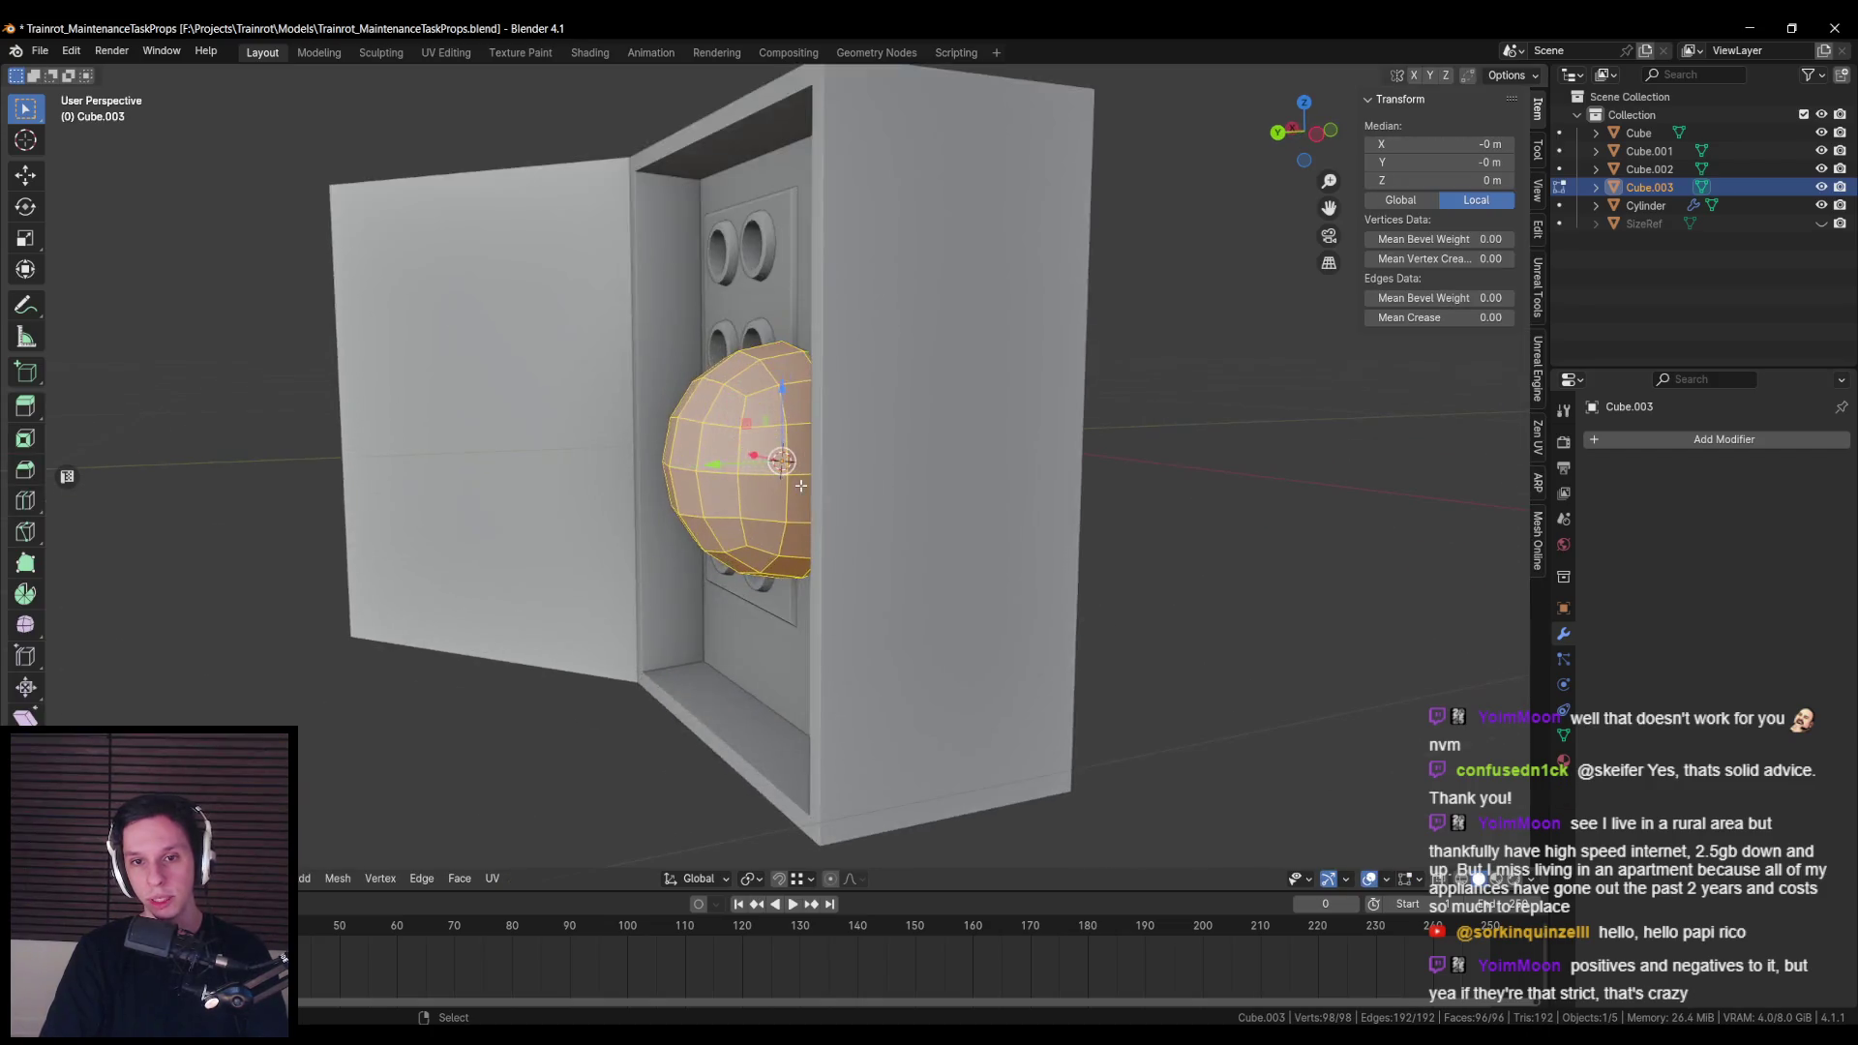
{"action": "key", "text": "shift+z"}
{"action": "key", "text": "KP_7"}
{"action": "key", "text": "alt+a"}
Step: Delete the sphere's lower half to leave a half-dome, back in solid shading
{"action": "key", "text": "b"}
{"action": "left_click_drag", "start_coordinate": [542, 461], "coordinate": [1047, 693]}
{"action": "key", "text": "x"}
{"action": "left_click", "coordinate": [945, 614]}
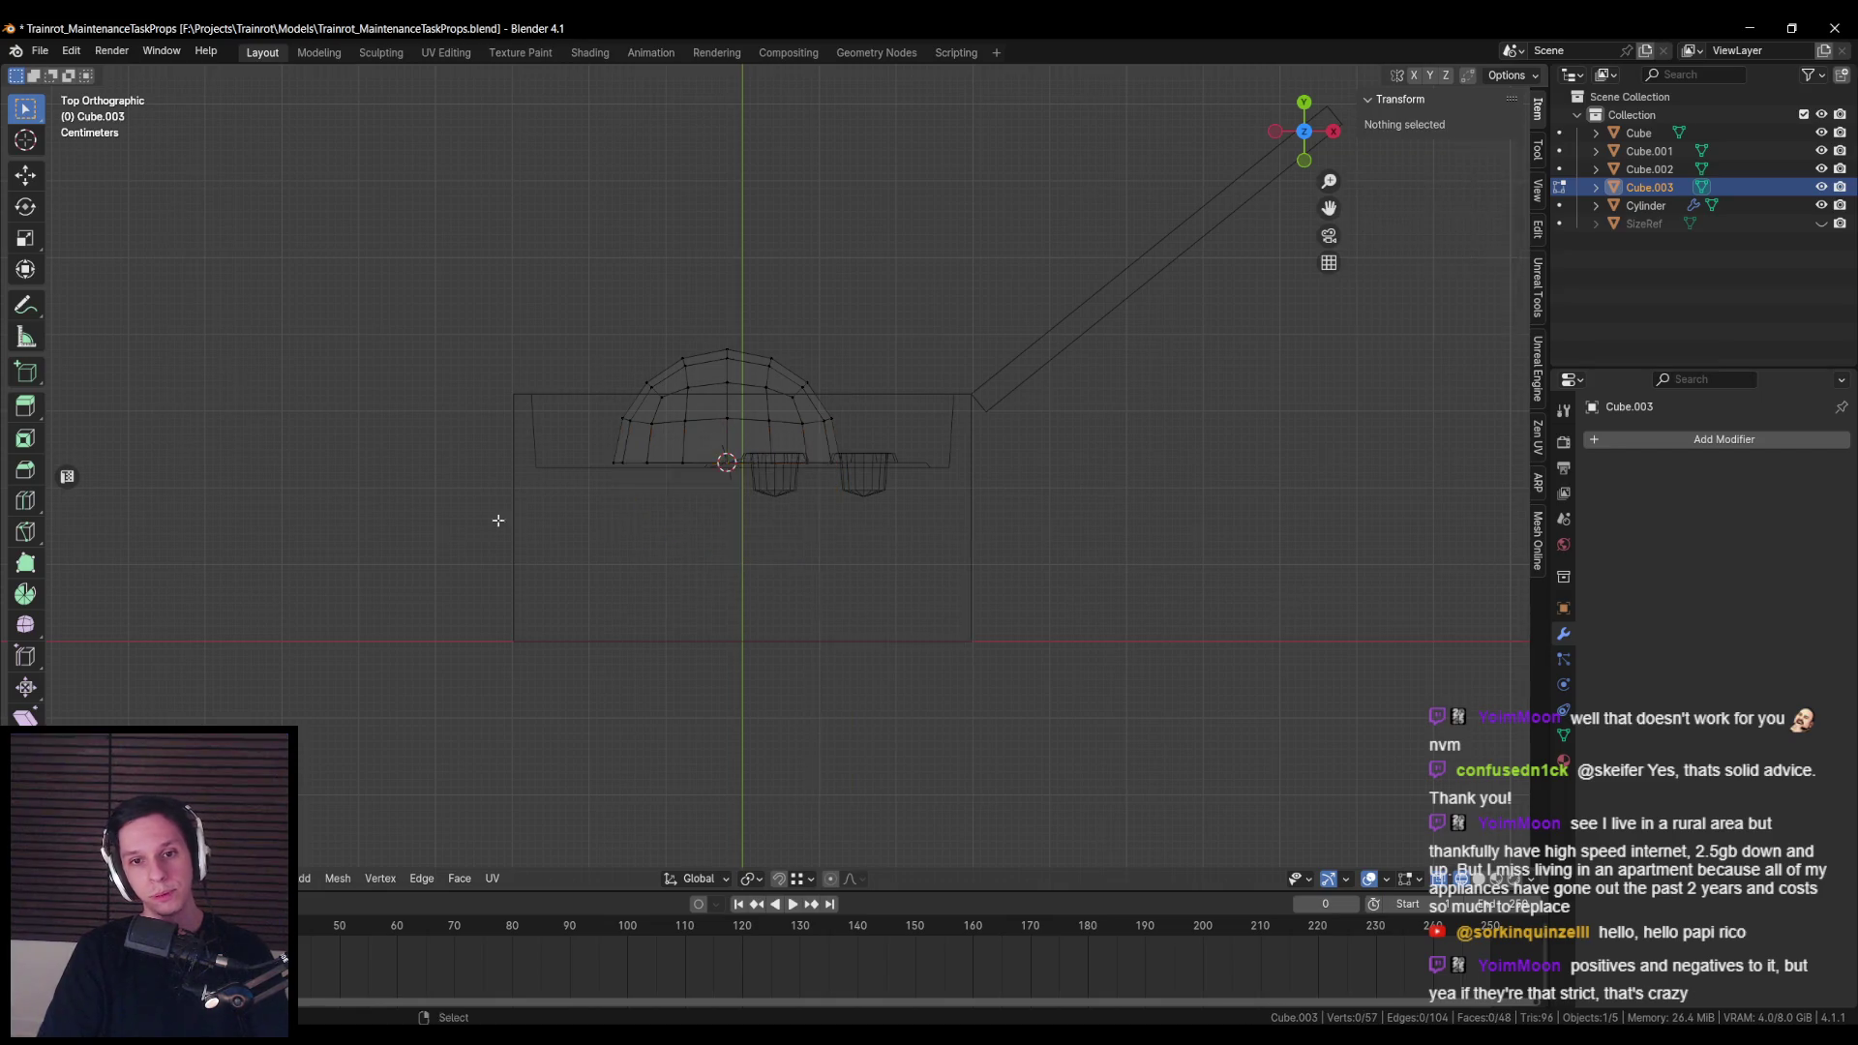
{"action": "key", "text": "shift+z"}
{"action": "key", "text": "Tab"}
Step: Shrink the half-dome to a tiny knob at scale 0.011, seen from the back
{"action": "key", "text": "s"}
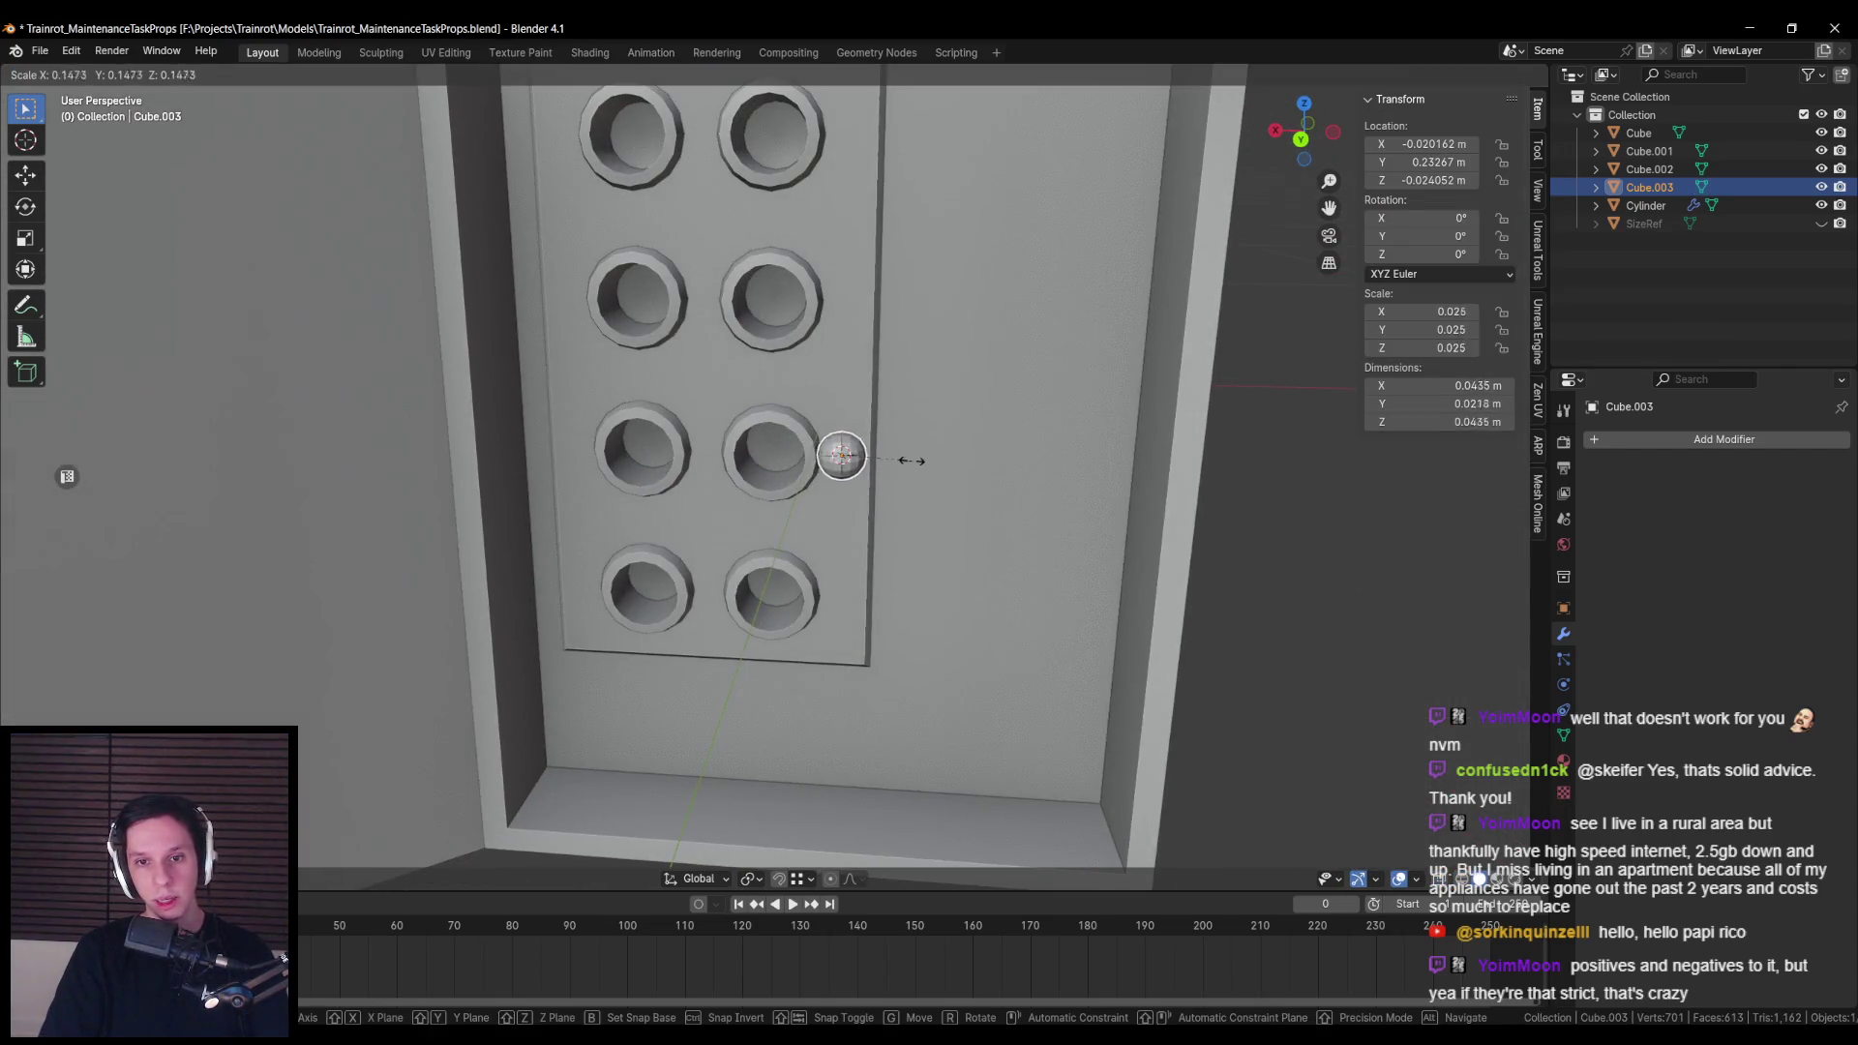
{"action": "left_click", "coordinate": [878, 474]}
{"action": "key", "text": "ctrl+KP_1"}
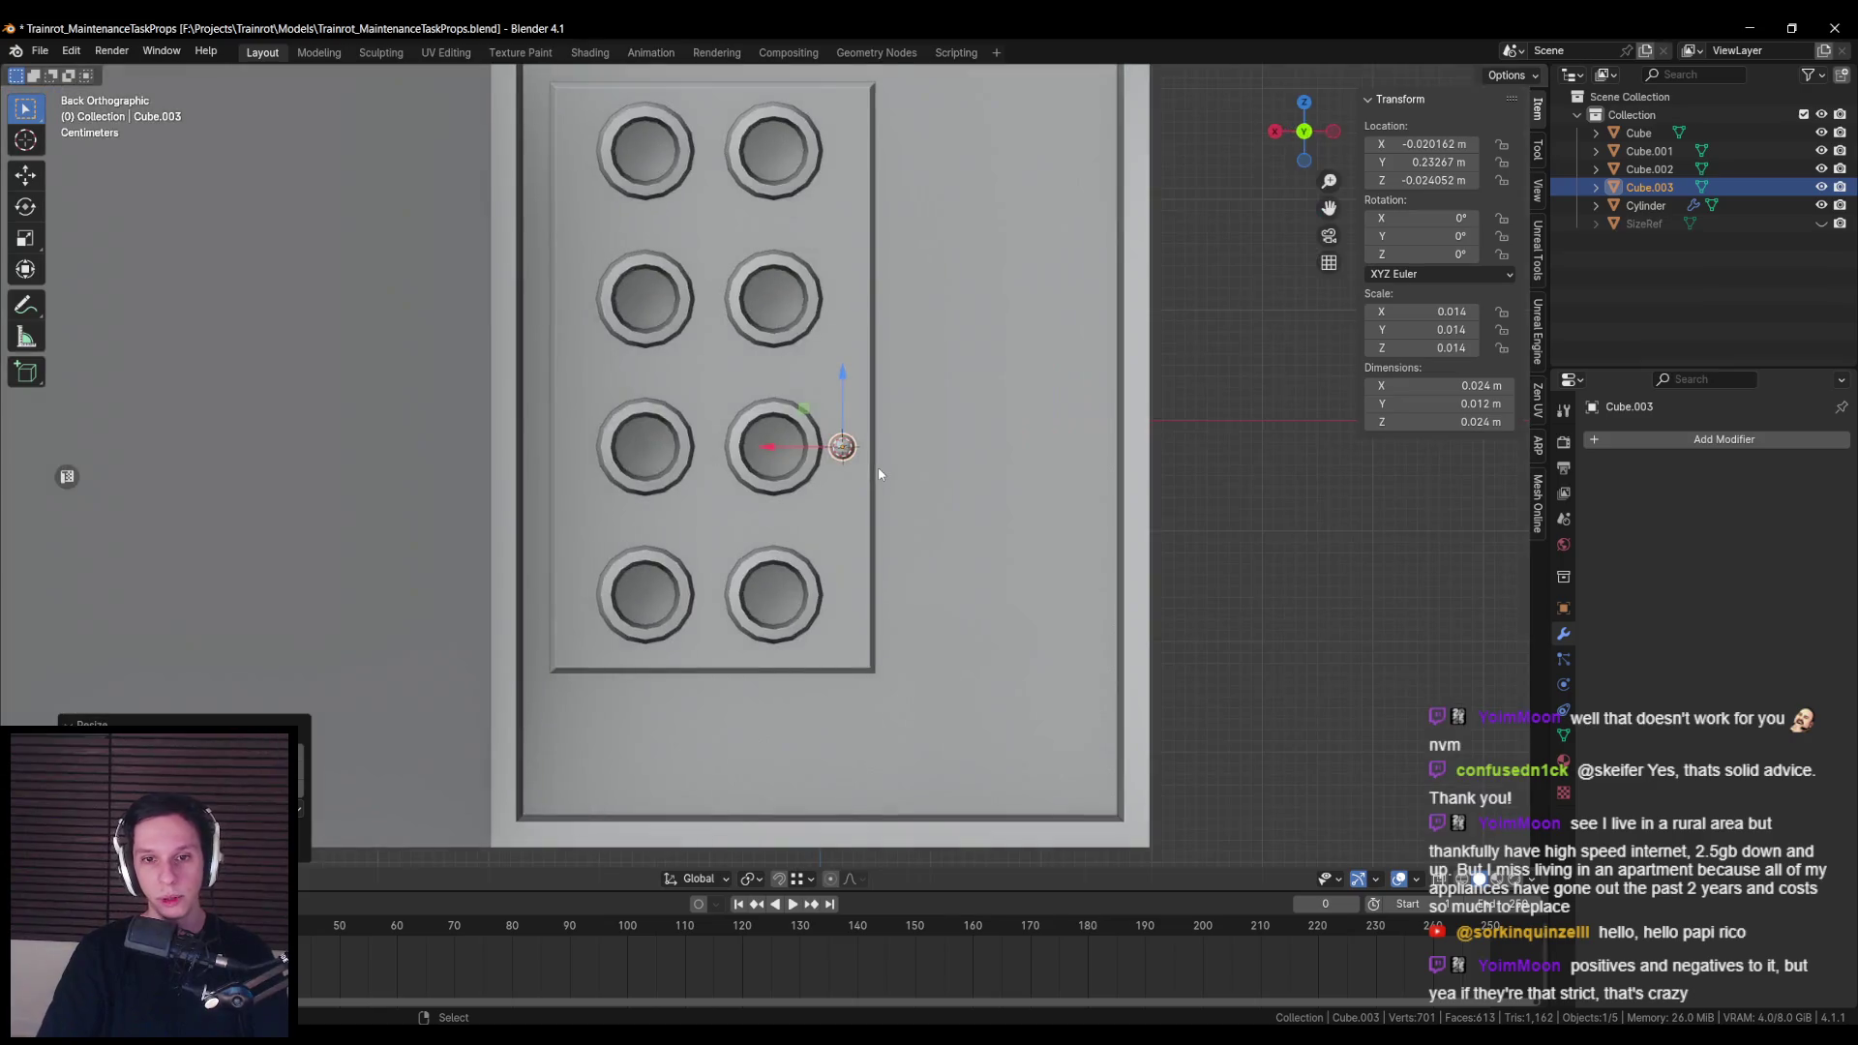
{"action": "scroll", "coordinate": [1087, 503], "scroll_direction": "up", "scroll_amount": 4}
{"action": "key", "text": "s"}
{"action": "left_click", "coordinate": [1074, 467]}
Step: Slide the knob along X to sit just right of the third-row ring
{"action": "key", "text": "g"}
{"action": "key", "text": "x"}
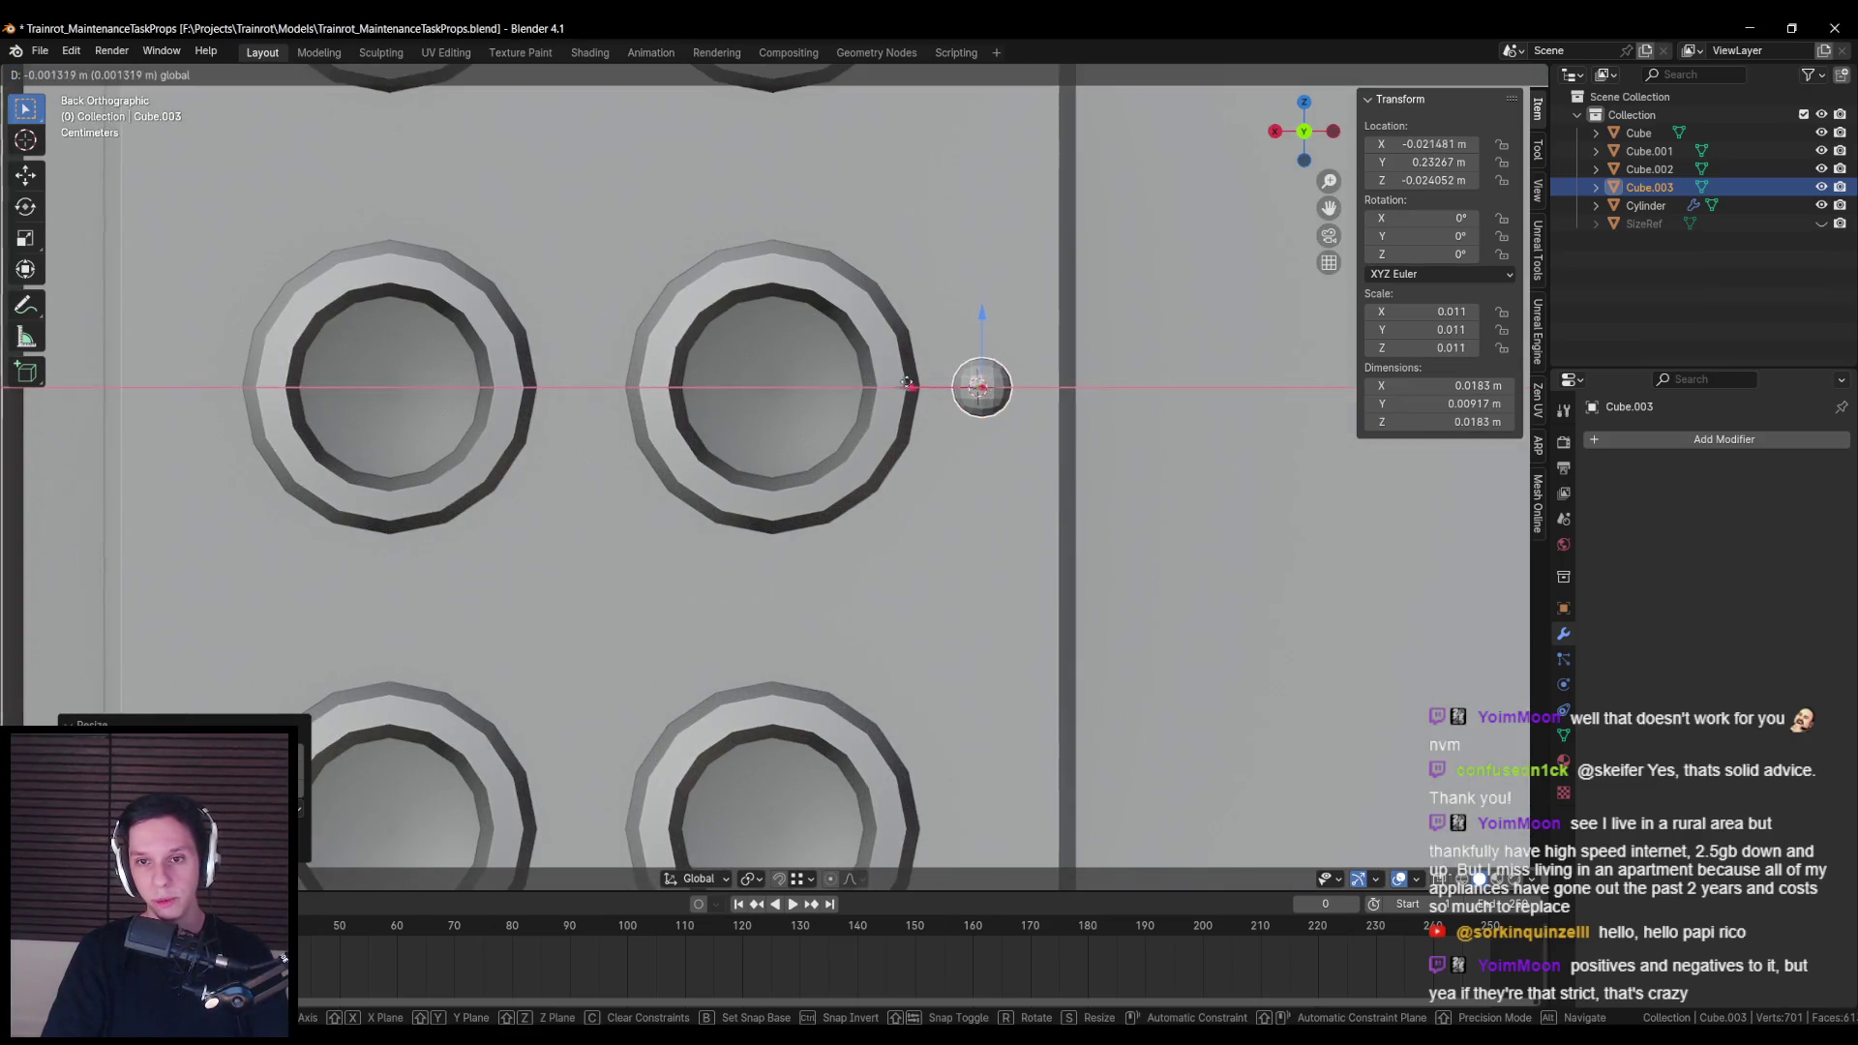
{"action": "left_click", "coordinate": [913, 383]}
{"action": "right_click", "coordinate": [860, 377]}
{"action": "key", "text": "Escape"}
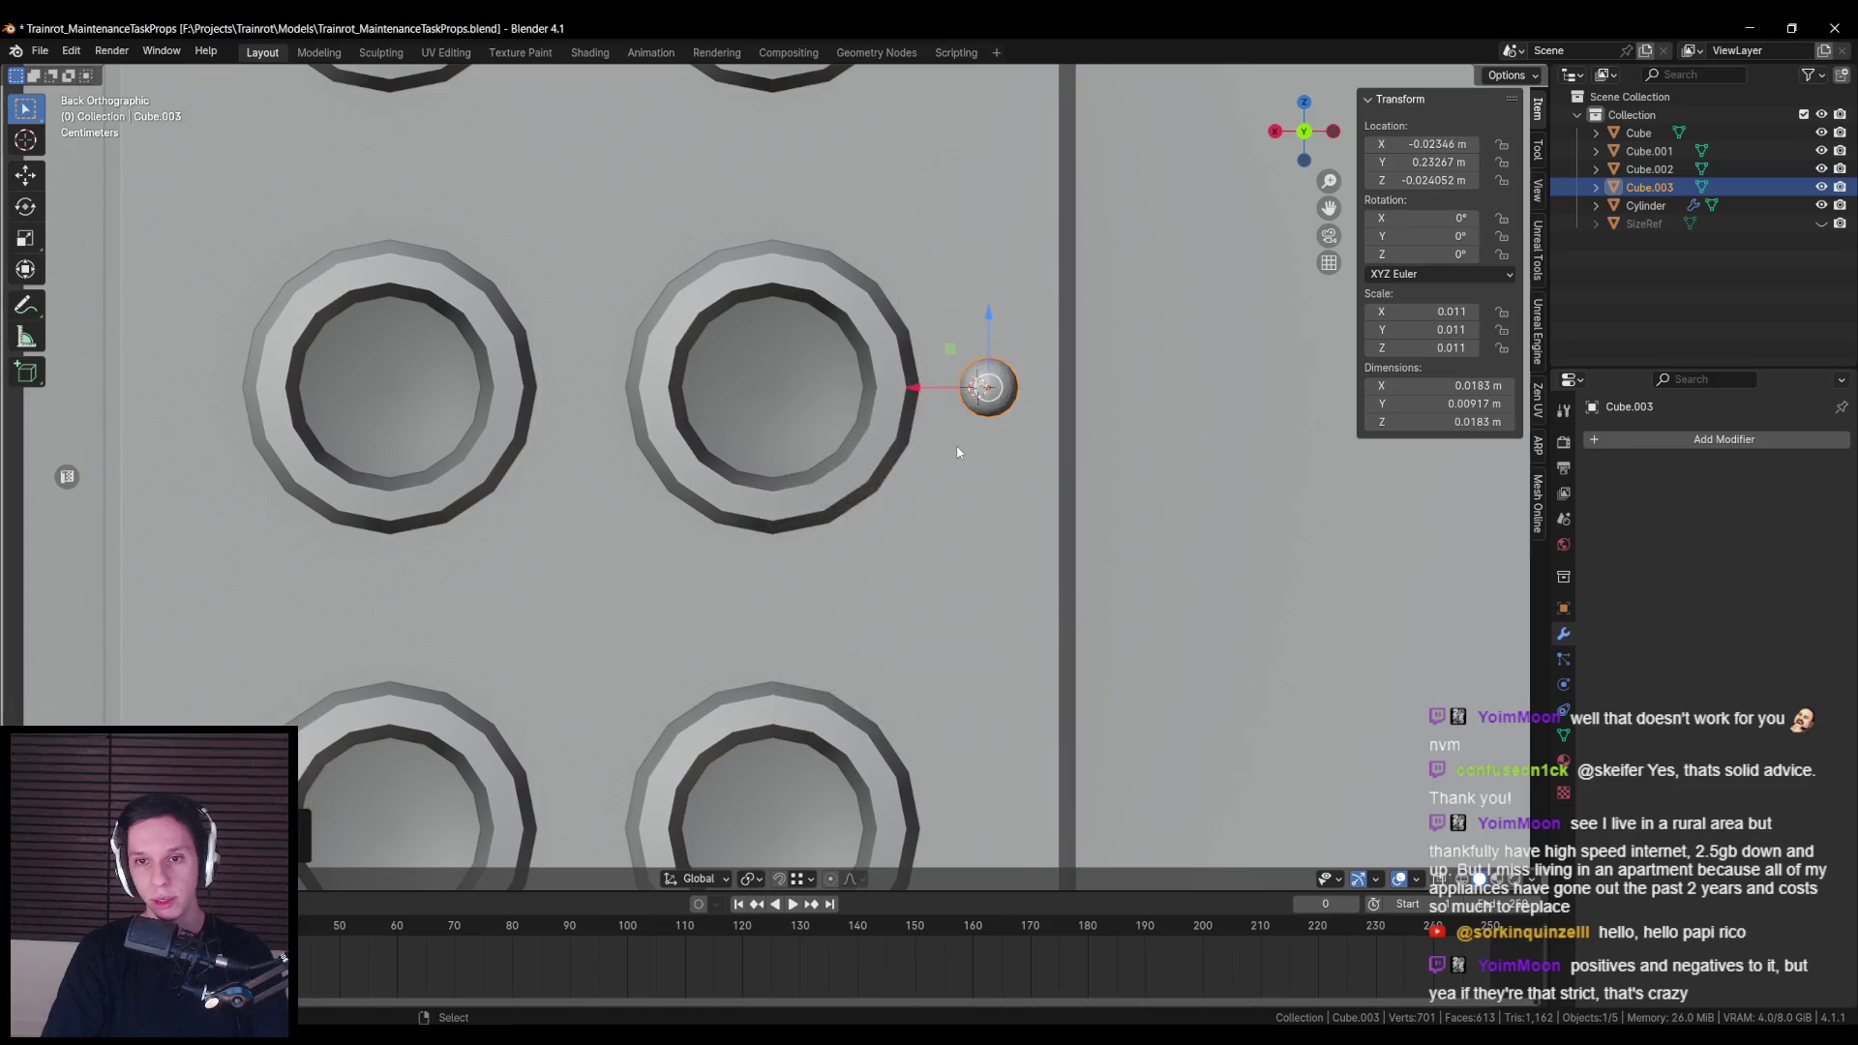
{"action": "scroll", "coordinate": [951, 438], "scroll_direction": "down", "scroll_amount": 3}
{"action": "key", "text": "g"}
{"action": "key", "text": "x"}
{"action": "scroll", "coordinate": [962, 552], "scroll_direction": "down", "scroll_amount": 2}
{"action": "scroll", "coordinate": [879, 503], "scroll_direction": "up", "scroll_amount": 3}
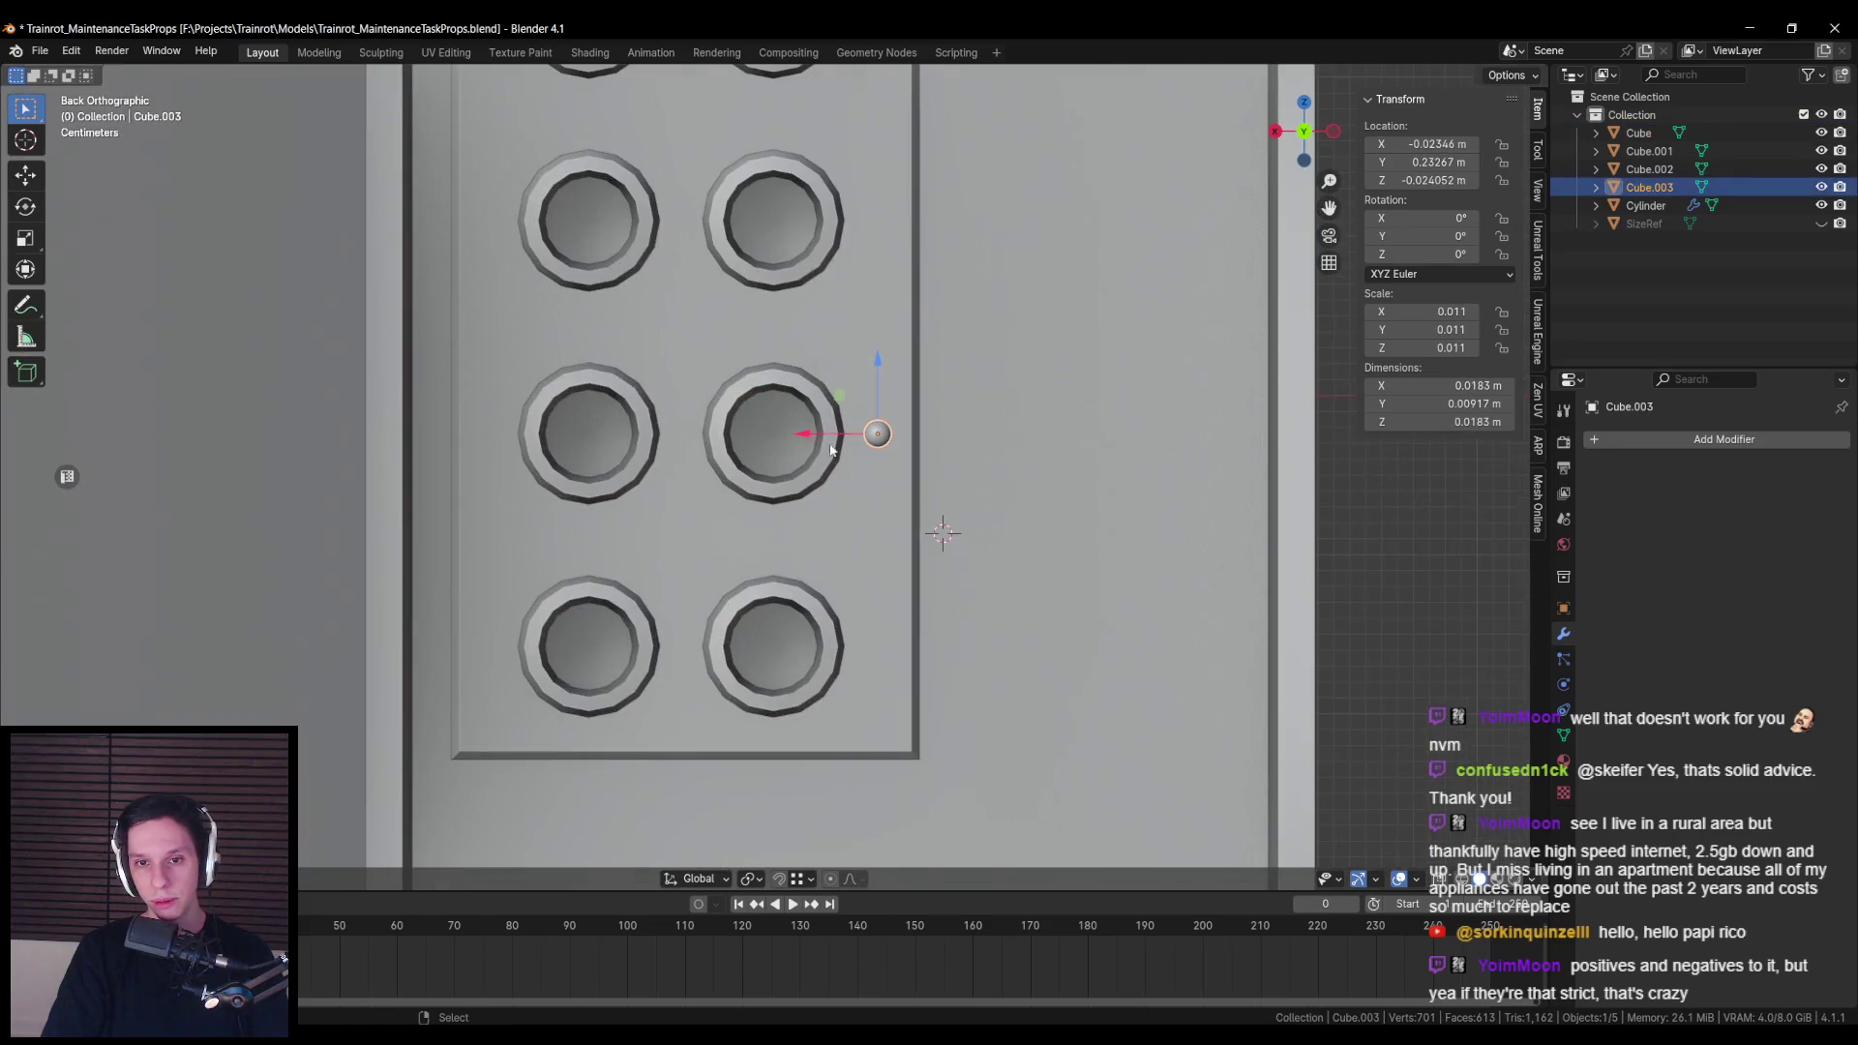
{"action": "left_click", "coordinate": [812, 433]}
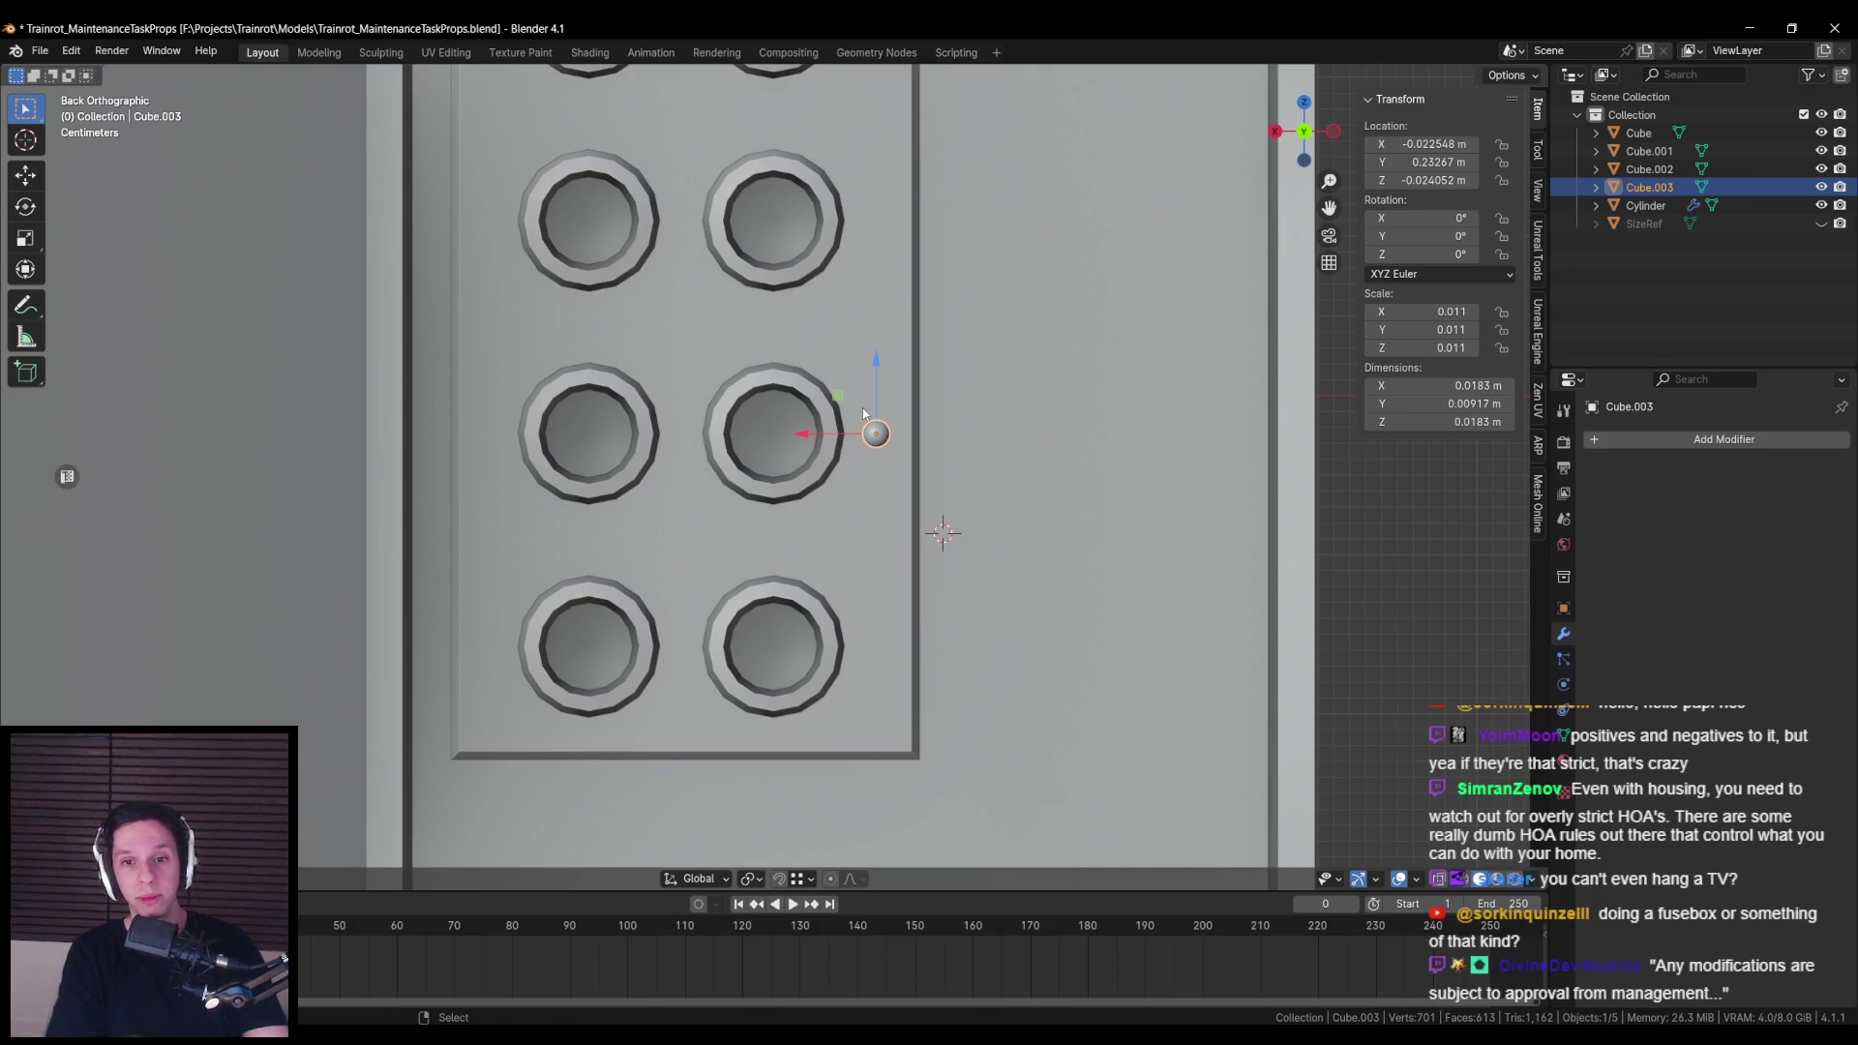
Step: Save, duplicate the knob, and set snapping to use the object's centre
{"action": "key", "text": "ctrl+s"}
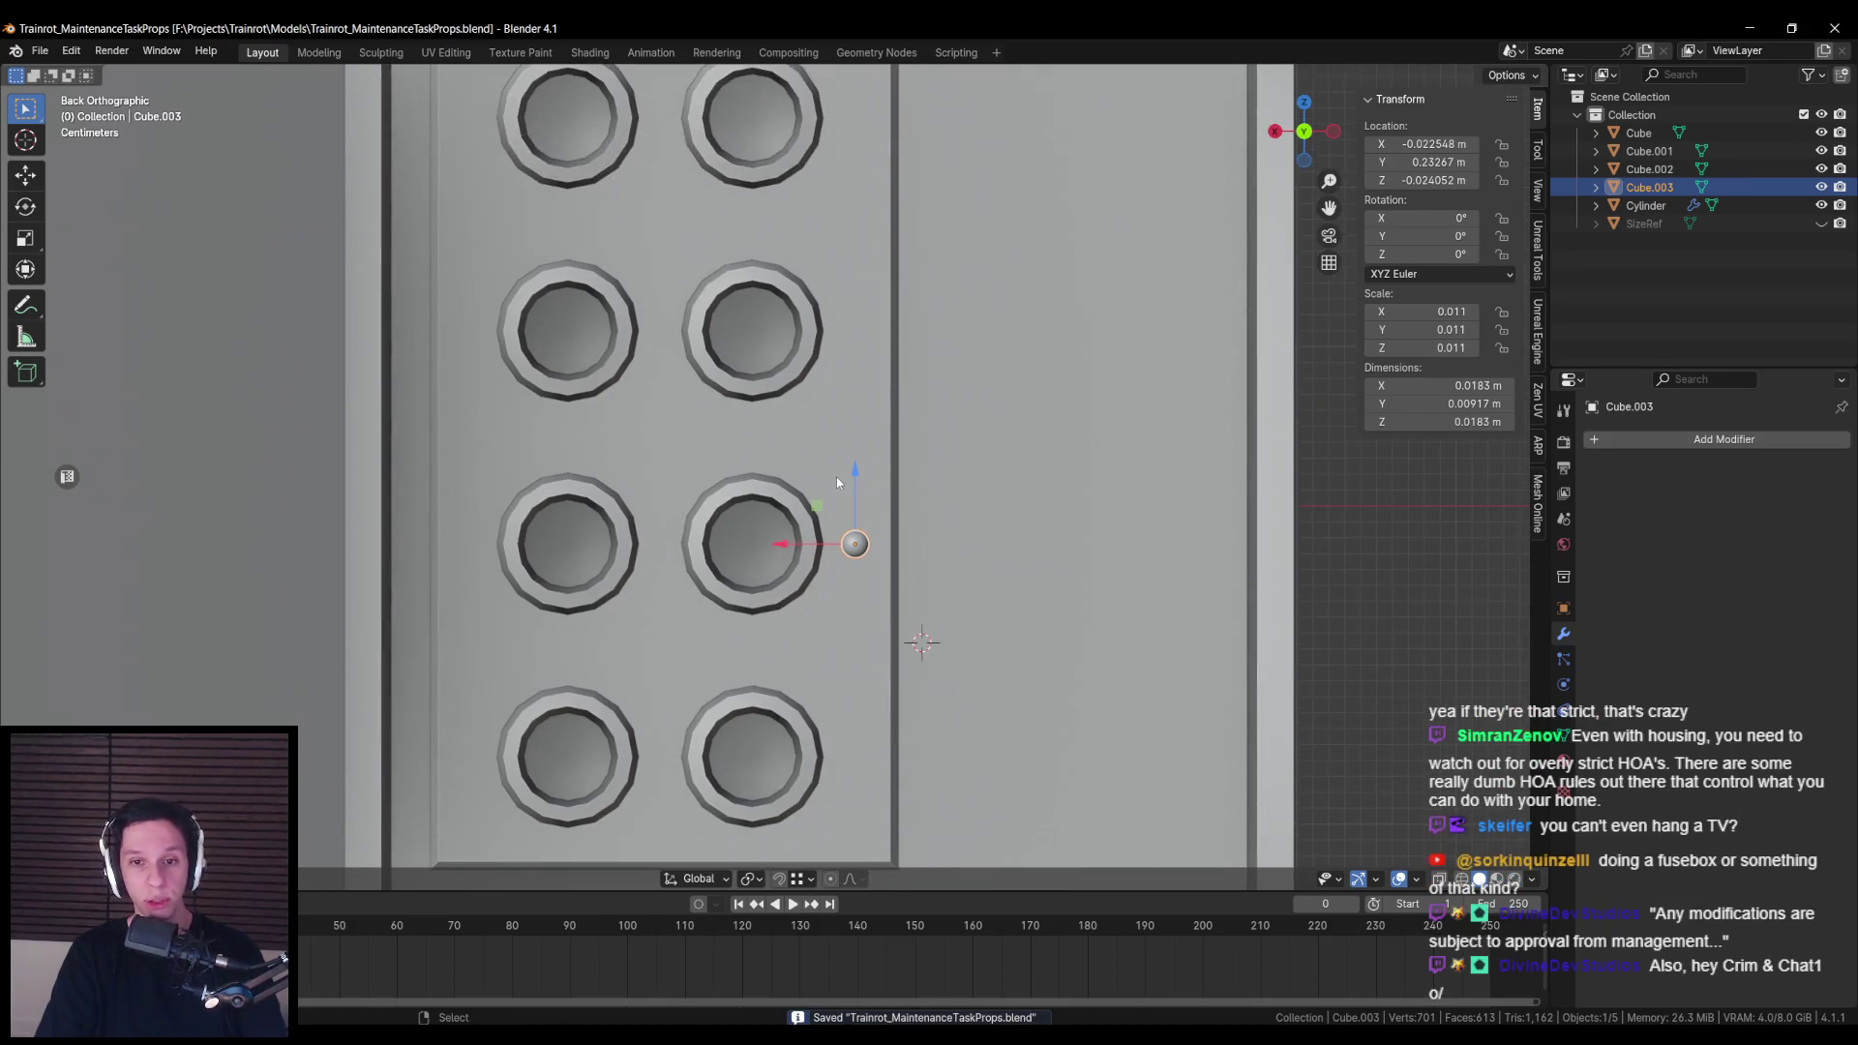
{"action": "key", "text": "shift+d"}
{"action": "right_click", "coordinate": [857, 474]}
{"action": "left_click_drag", "start_coordinate": [857, 475], "coordinate": [855, 275]}
{"action": "left_click", "coordinate": [811, 879]}
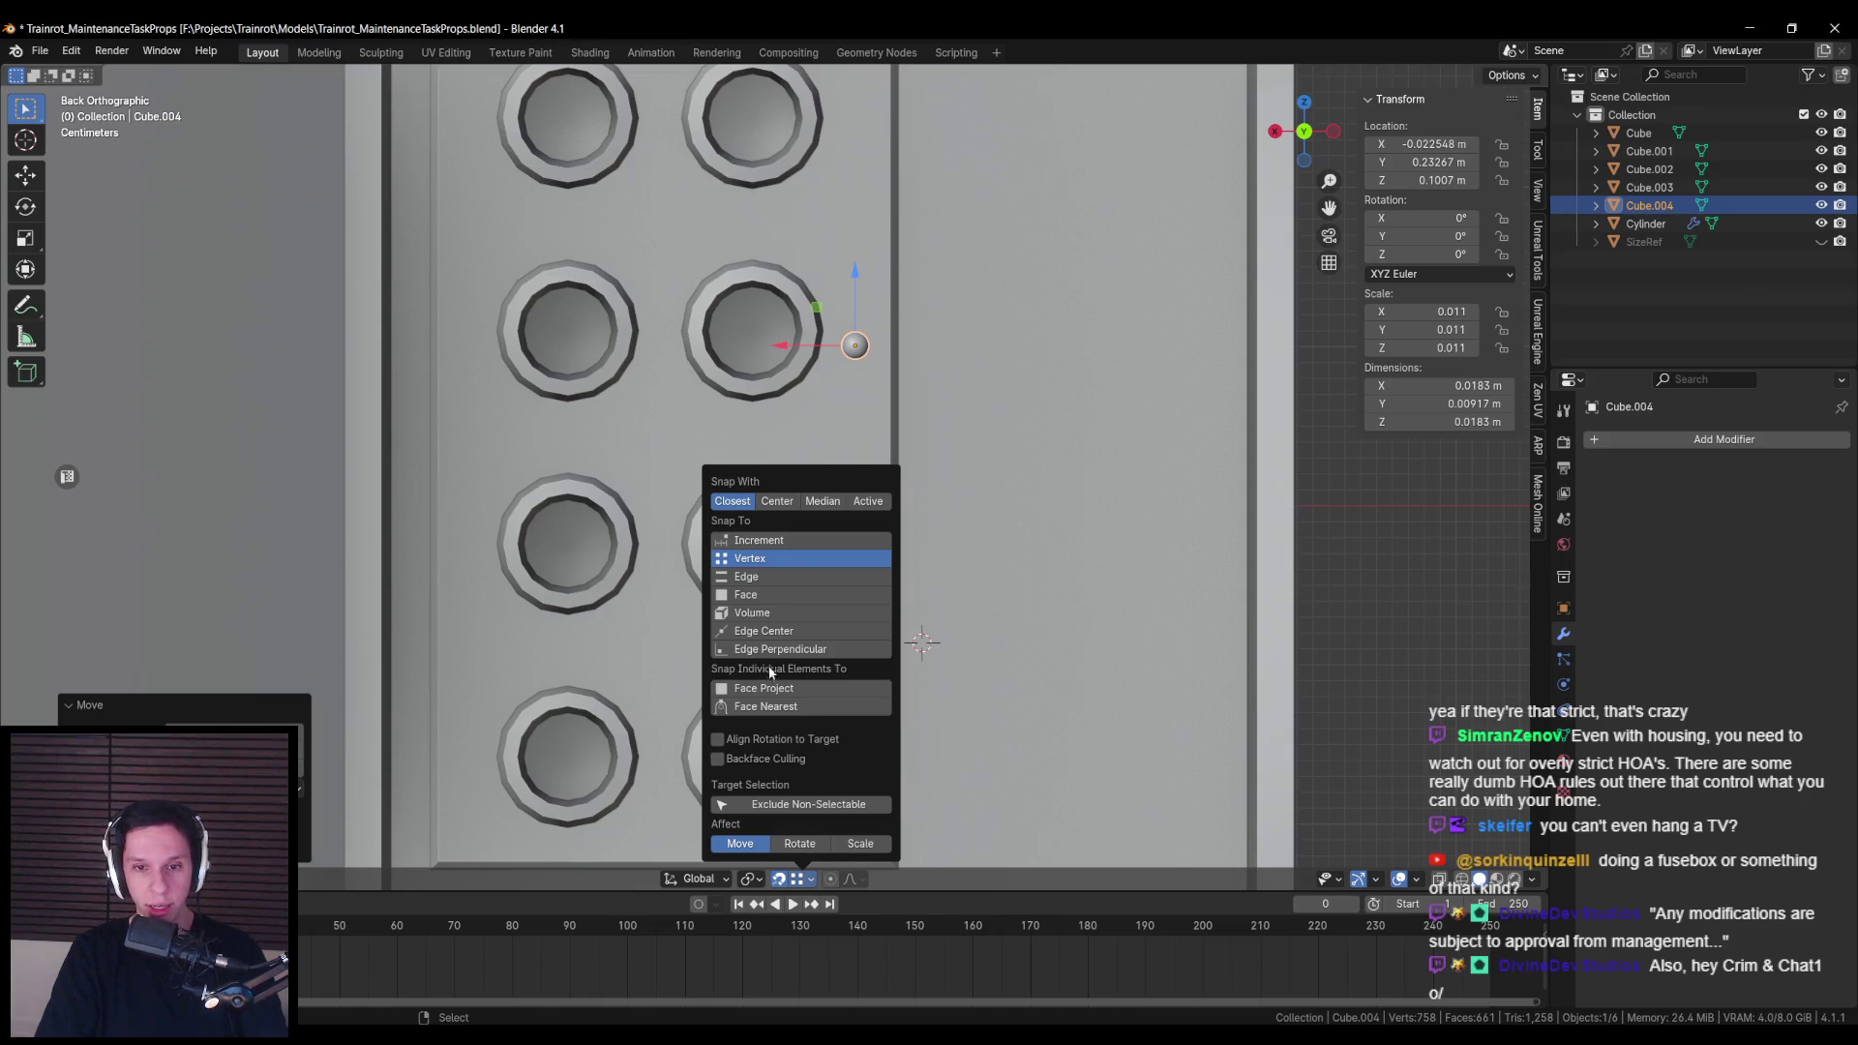
{"action": "left_click", "coordinate": [777, 500]}
{"action": "left_click_drag", "start_coordinate": [855, 346], "coordinate": [859, 325]}
{"action": "scroll", "coordinate": [859, 325], "scroll_direction": "up", "scroll_amount": 3}
Step: Place a knob copy beside the top right-side button, undoing a stray extra copy
{"action": "key", "text": "shift+d"}
{"action": "left_click", "coordinate": [832, 311]}
{"action": "scroll", "coordinate": [859, 192], "scroll_direction": "down", "scroll_amount": 3}
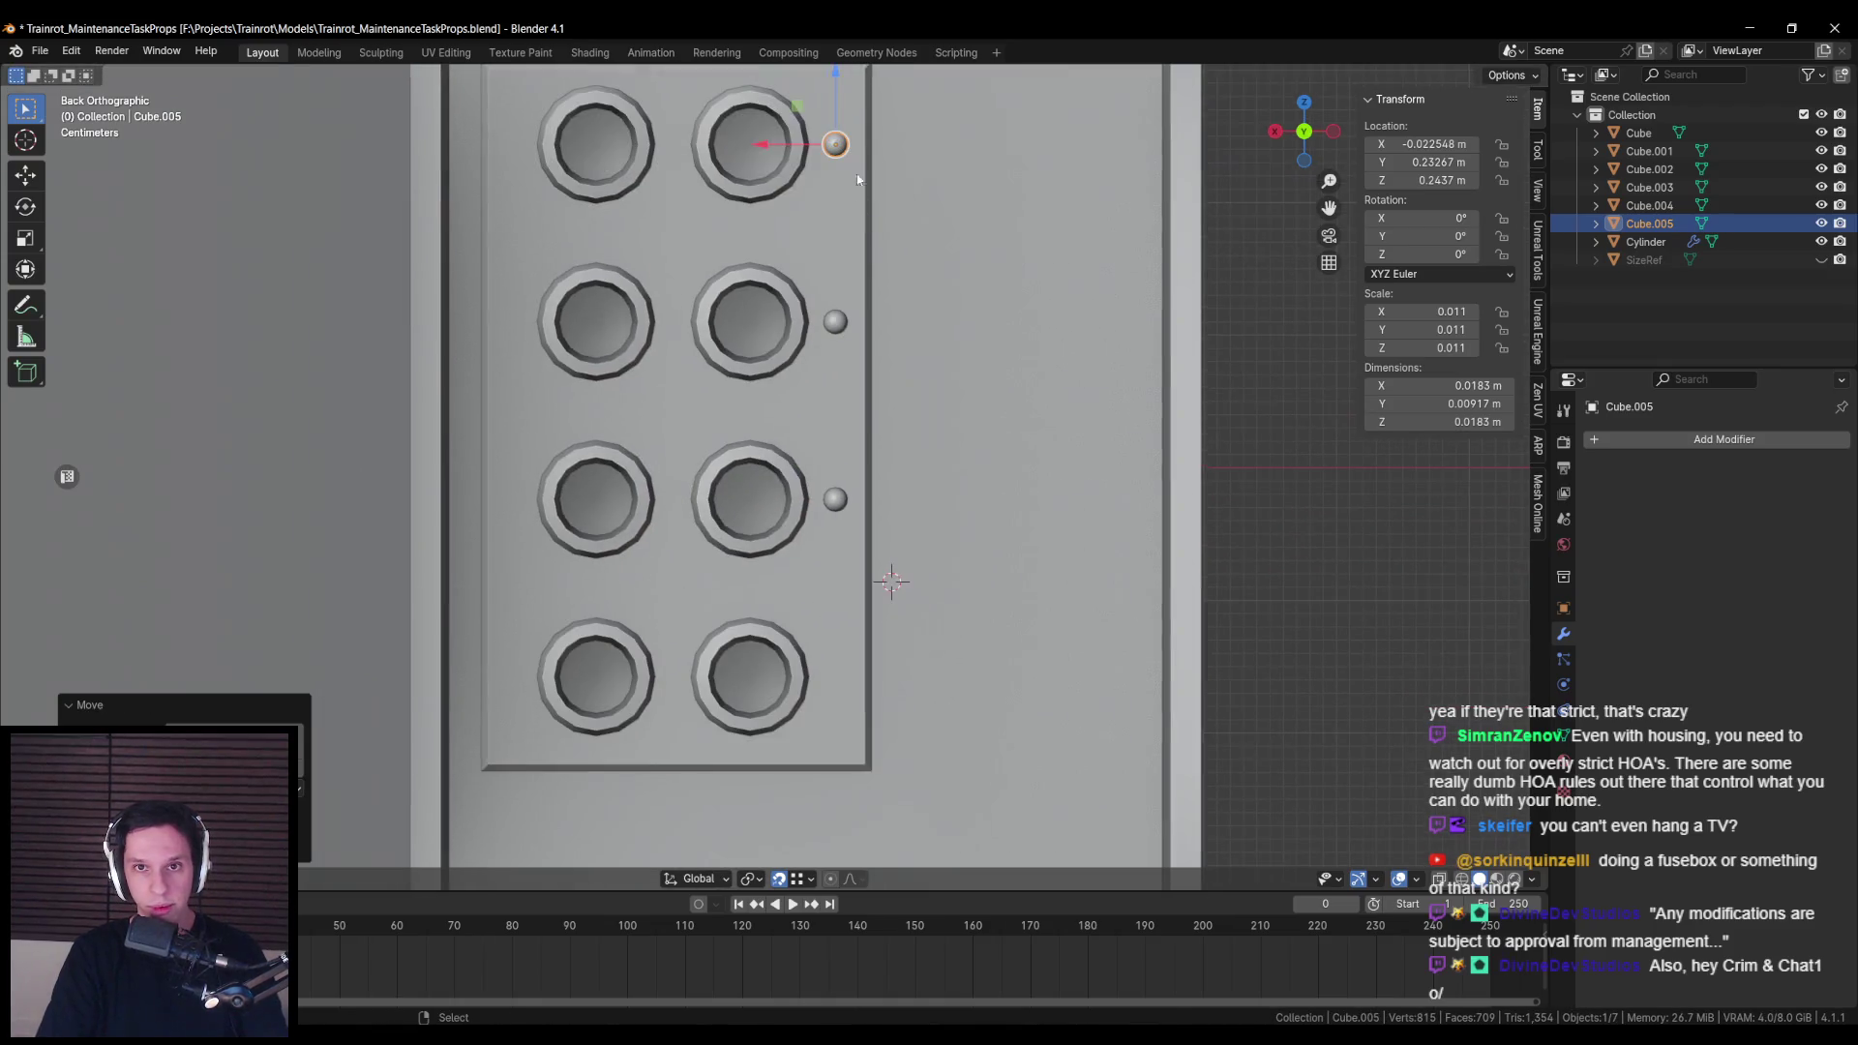
{"action": "key", "text": "shift+d"}
{"action": "right_click", "coordinate": [859, 192]}
{"action": "key", "text": "shift+d"}
{"action": "left_click", "coordinate": [841, 666]}
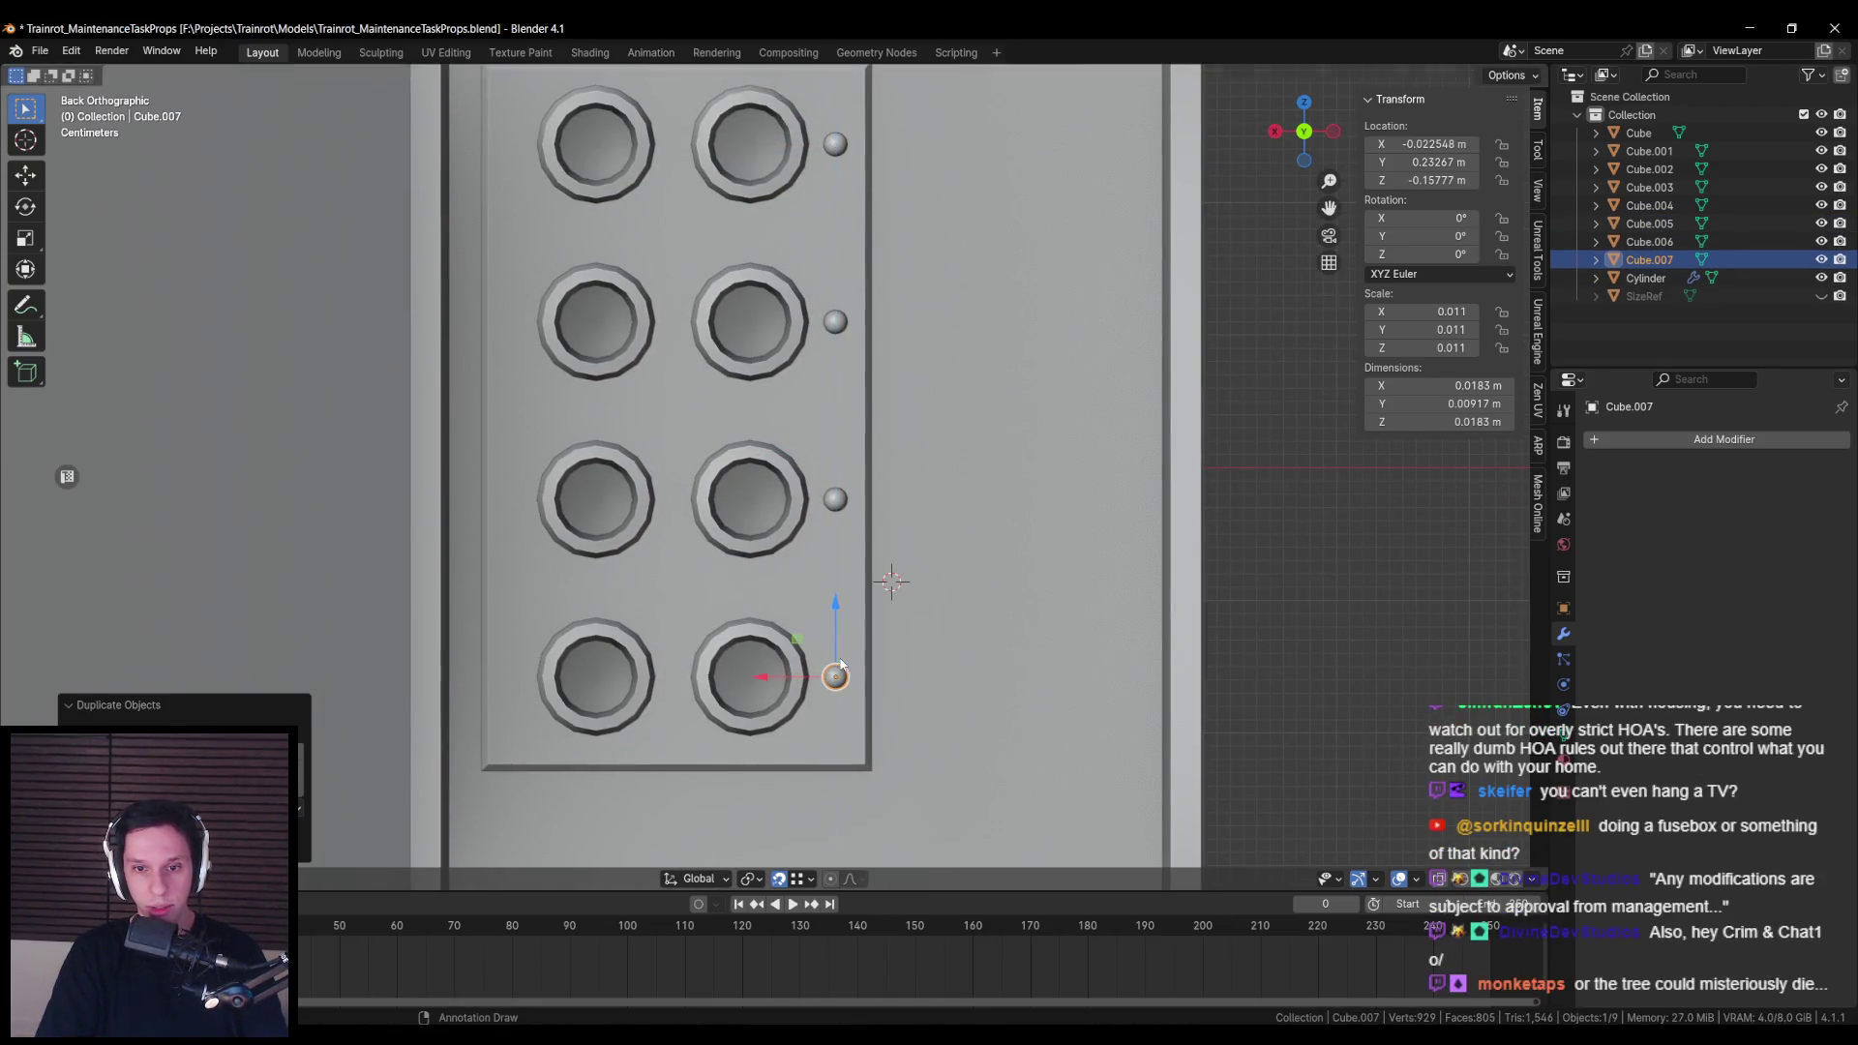
{"action": "key", "text": "ctrl+z"}
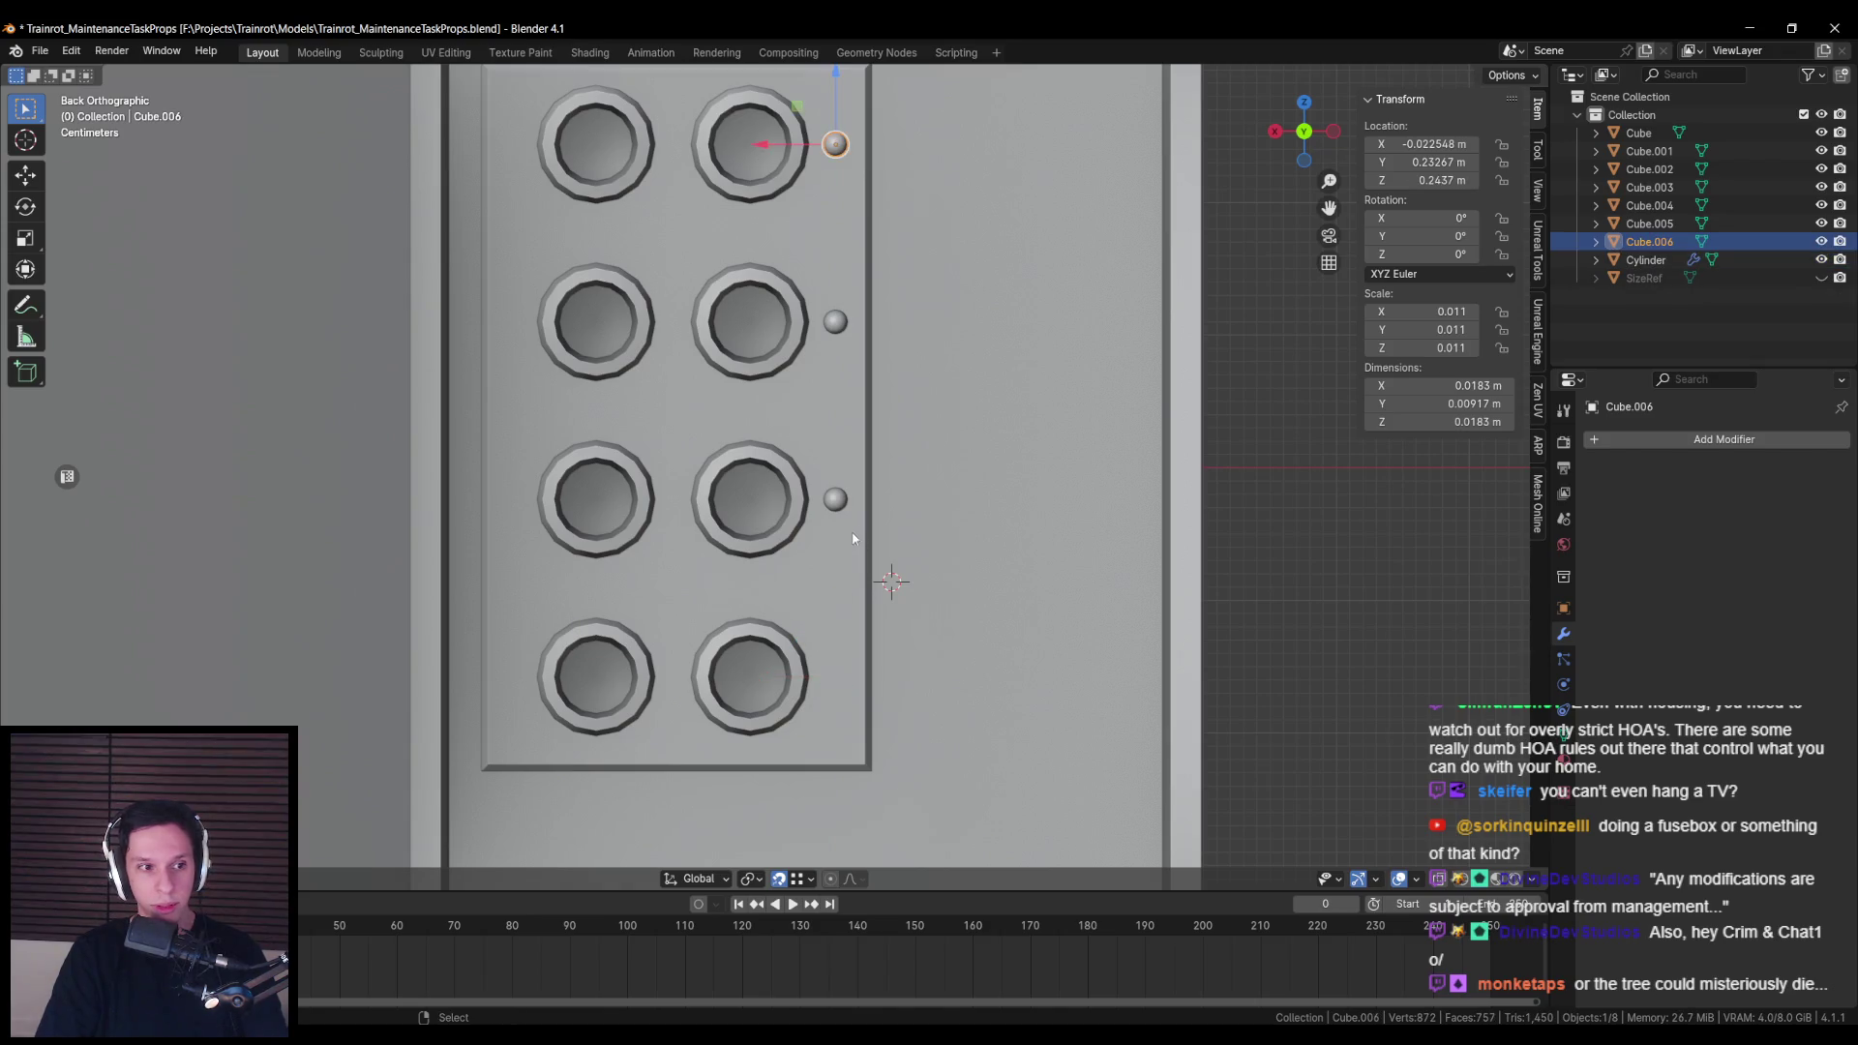
{"action": "key", "text": "alt+a"}
{"action": "key", "text": "shift"}
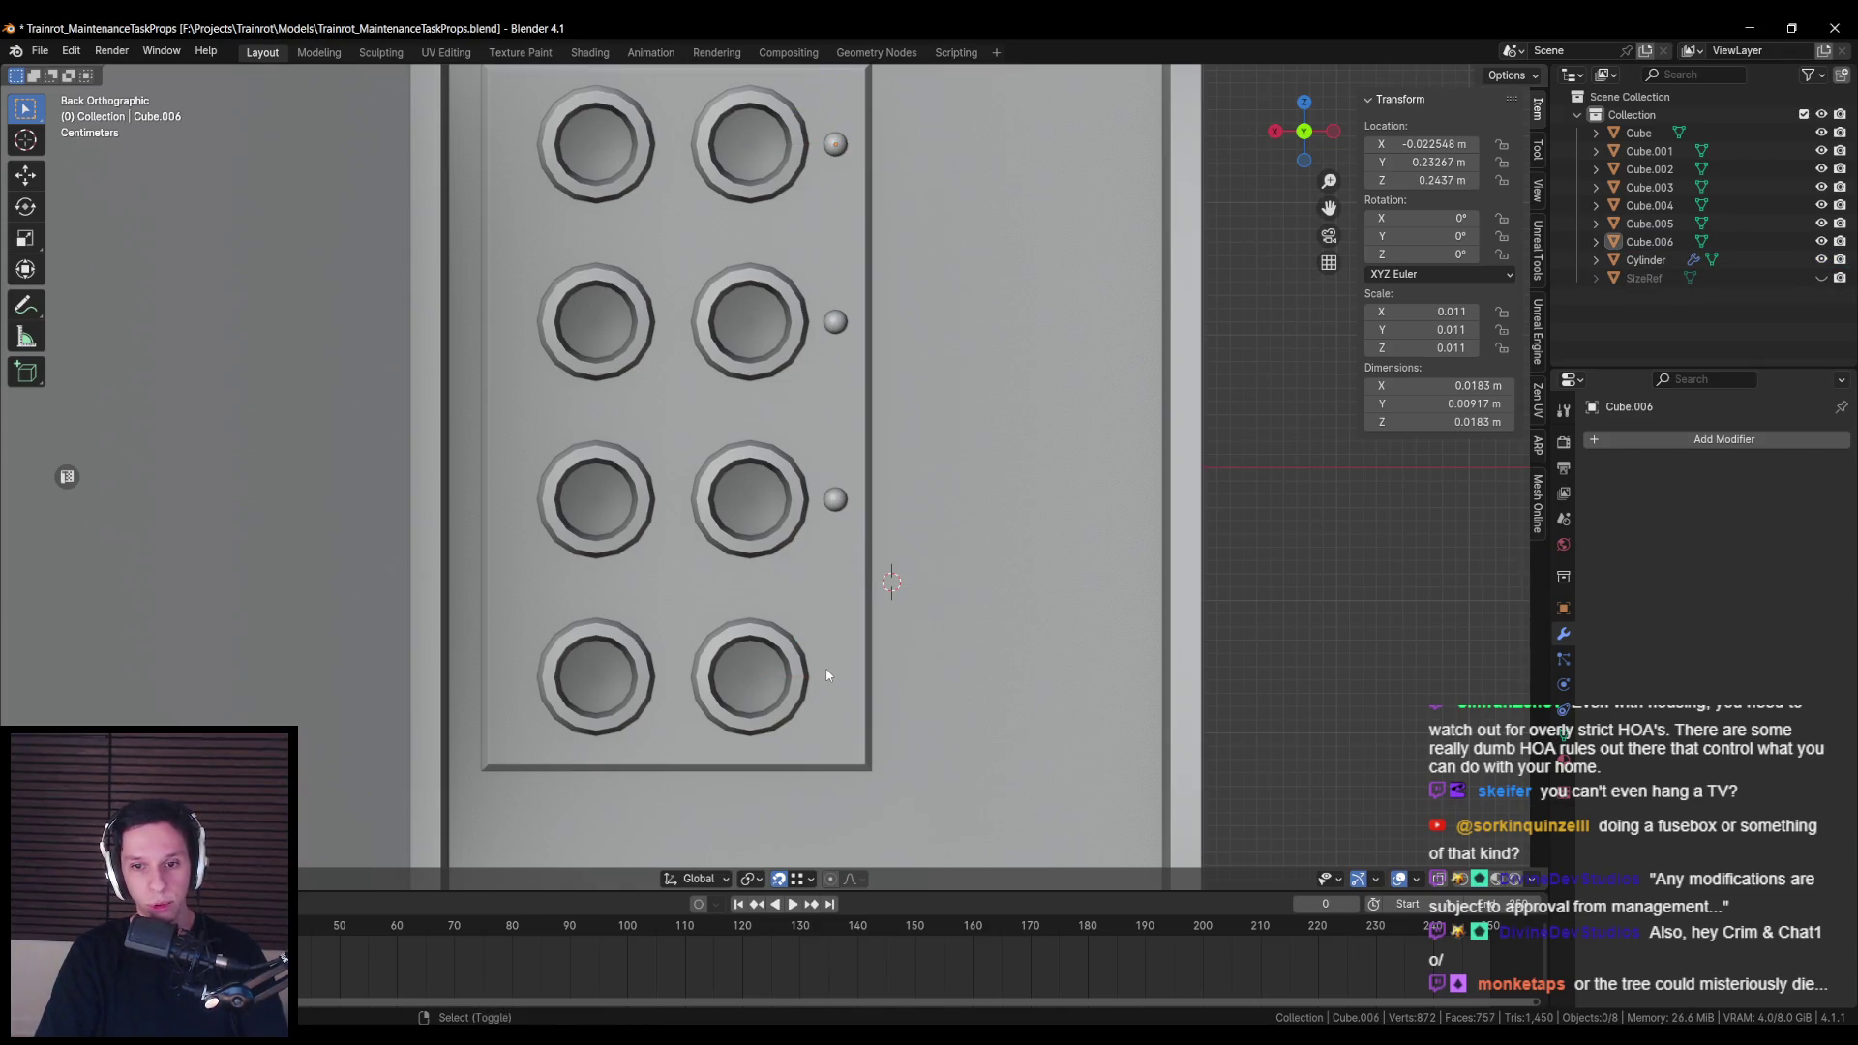
{"action": "key", "text": "ctrl+z"}
Step: Add a knob copy beside the bottom right button and select the right-side knobs
{"action": "scroll", "coordinate": [838, 458], "scroll_direction": "down", "scroll_amount": 1}
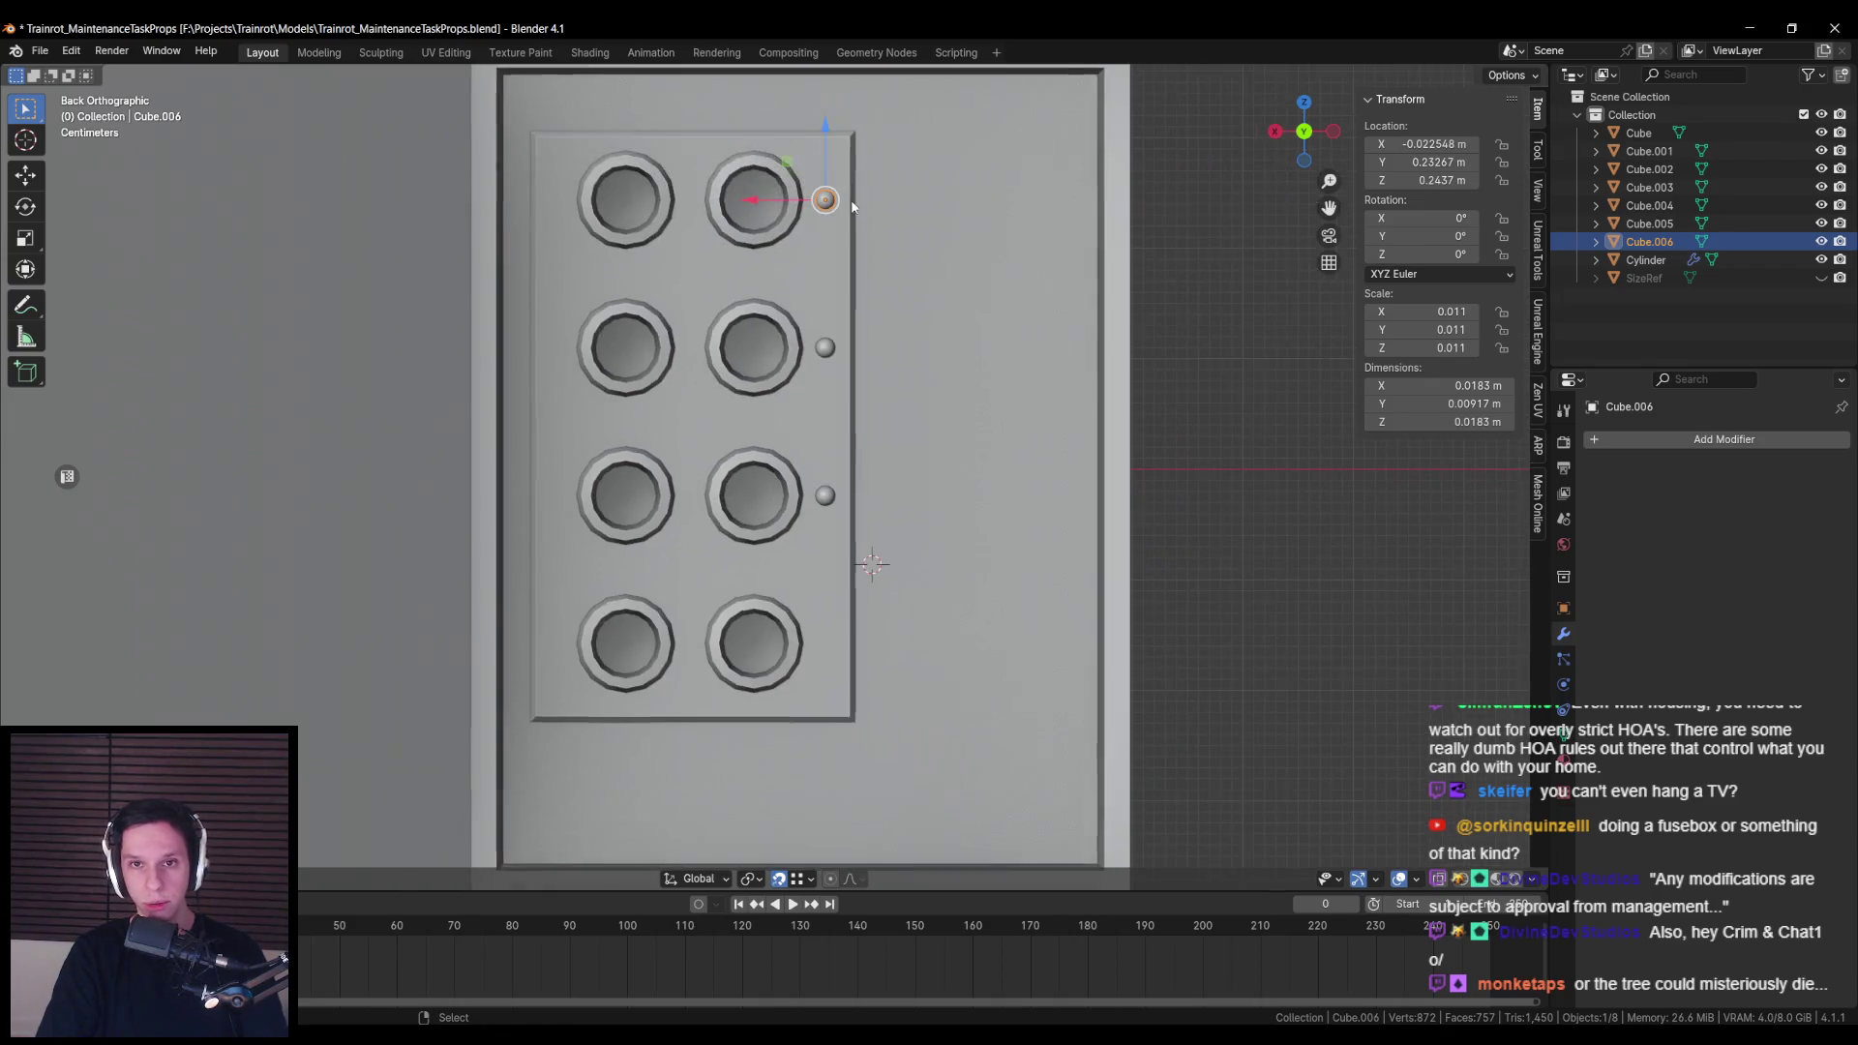
{"action": "key", "text": "shift+d"}
{"action": "key", "text": "z"}
{"action": "left_click", "coordinate": [813, 642]}
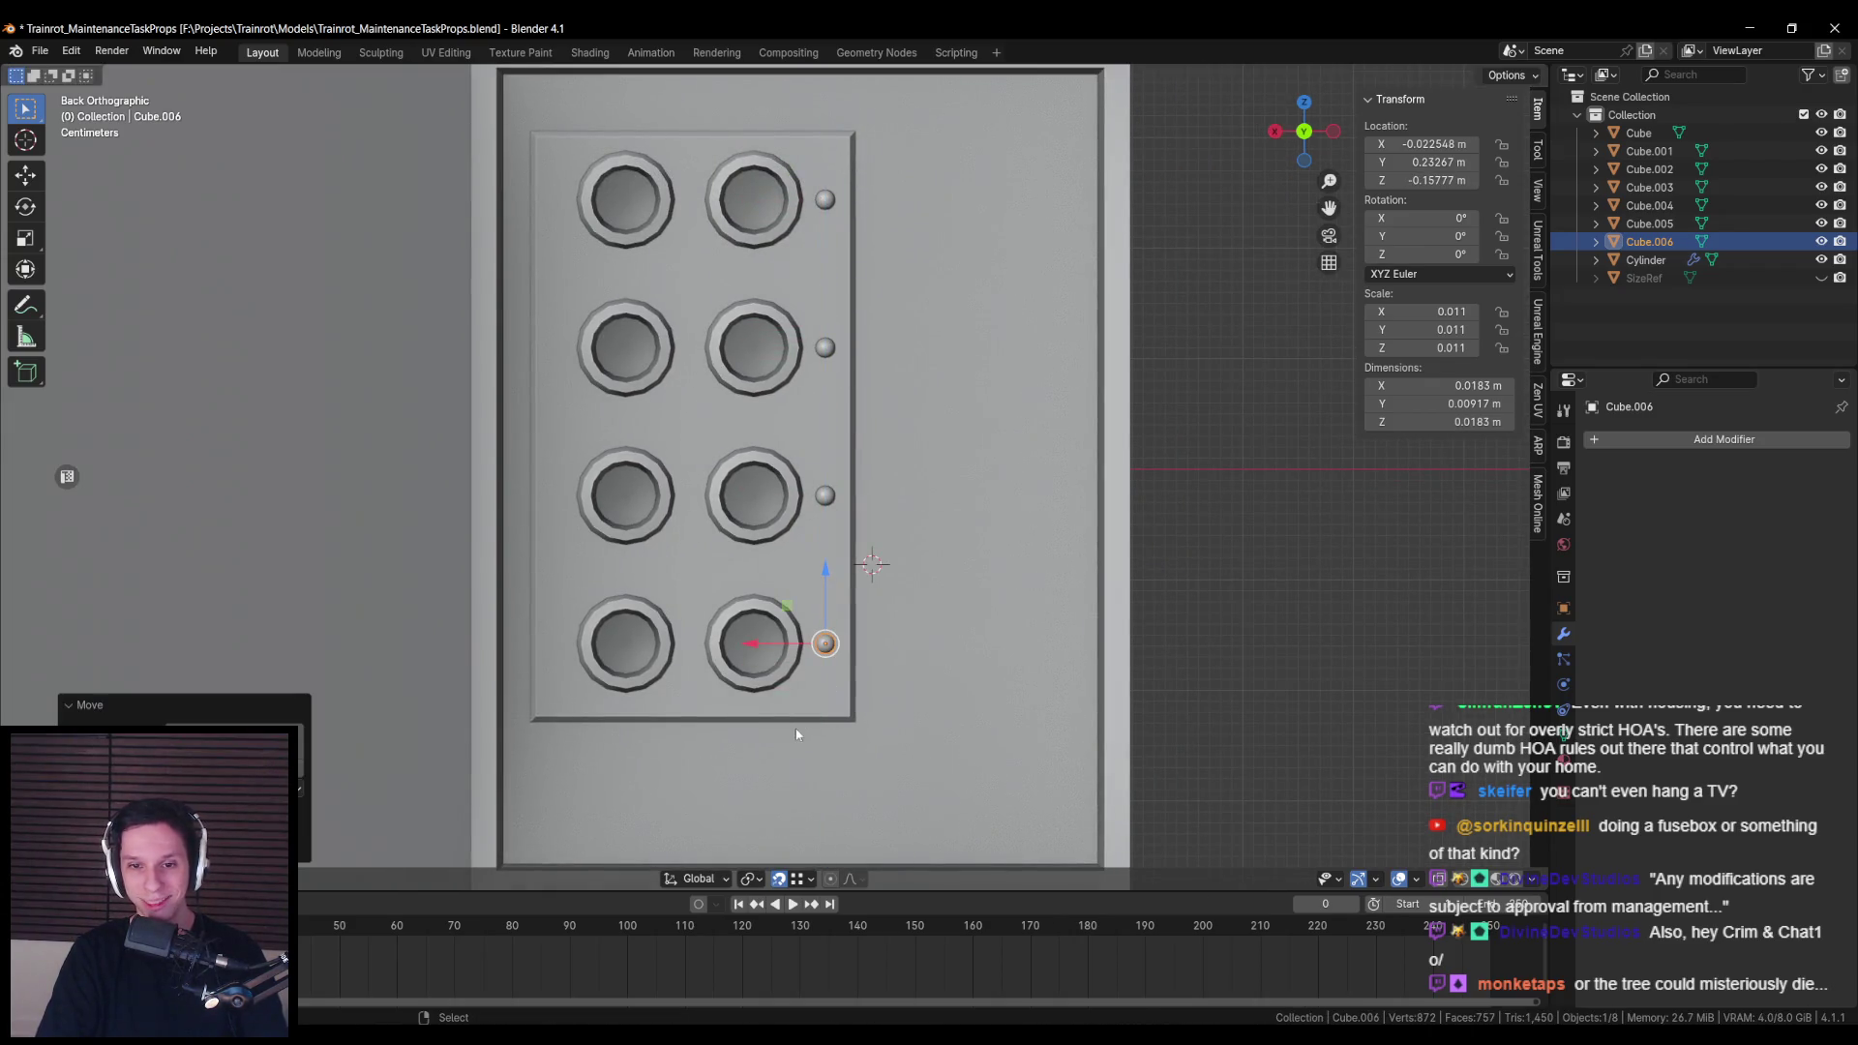
{"action": "left_click", "coordinate": [821, 502], "text": "shift"}
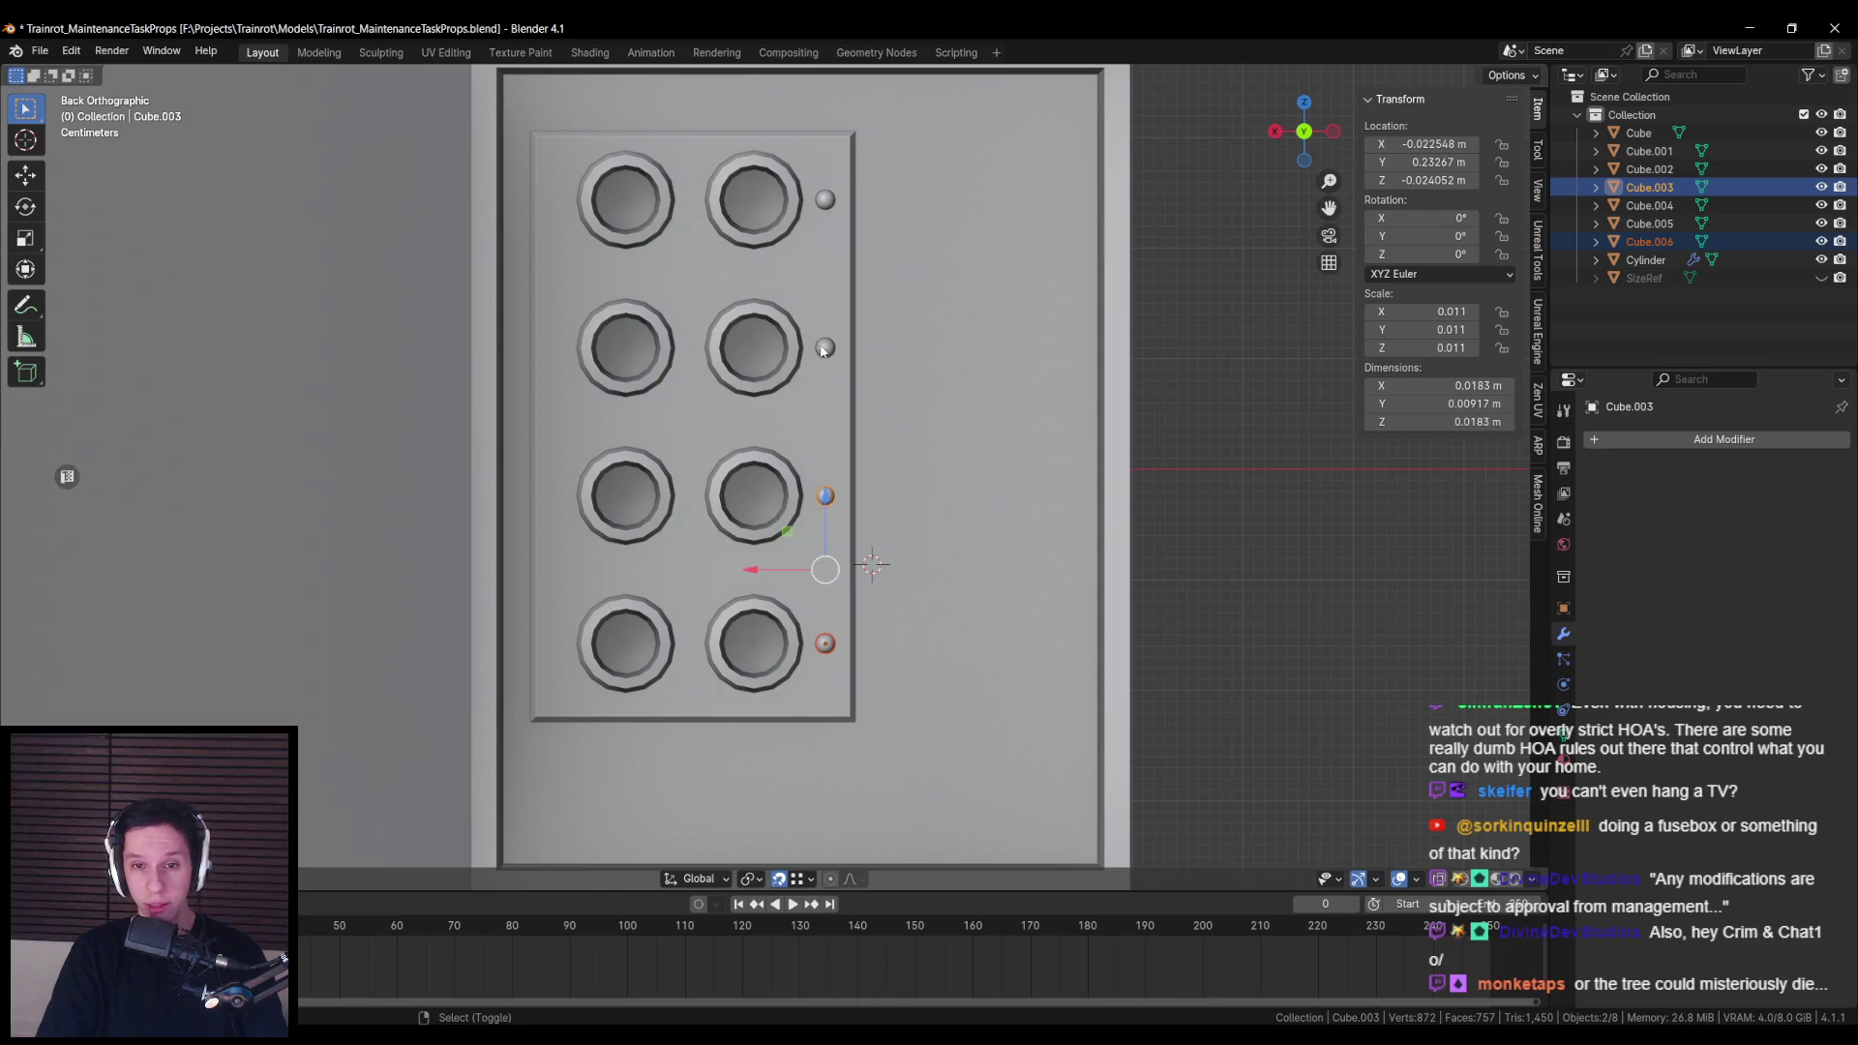
{"action": "left_click", "coordinate": [915, 387]}
{"action": "key", "text": "ctrl+z"}
Step: Duplicate the four right-side knobs to the plate's left side and save the file
{"action": "key", "text": "ctrl+c"}
{"action": "key", "text": "Escape"}
{"action": "key", "text": "shift+d"}
{"action": "key", "text": "Escape"}
{"action": "left_click_drag", "start_coordinate": [757, 438], "coordinate": [487, 441]}
{"action": "scroll", "coordinate": [714, 522], "scroll_direction": "down", "scroll_amount": 4}
{"action": "left_click", "coordinate": [828, 599]}
{"action": "mouse_move", "coordinate": [828, 599]}
{"action": "left_mouse_down"}
{"action": "mouse_move", "coordinate": [845, 609]}
{"action": "mouse_move", "coordinate": [741, 589]}
{"action": "mouse_move", "coordinate": [1000, 626]}
{"action": "mouse_move", "coordinate": [902, 604]}
{"action": "left_mouse_up"}
{"action": "key", "text": "ctrl+s"}
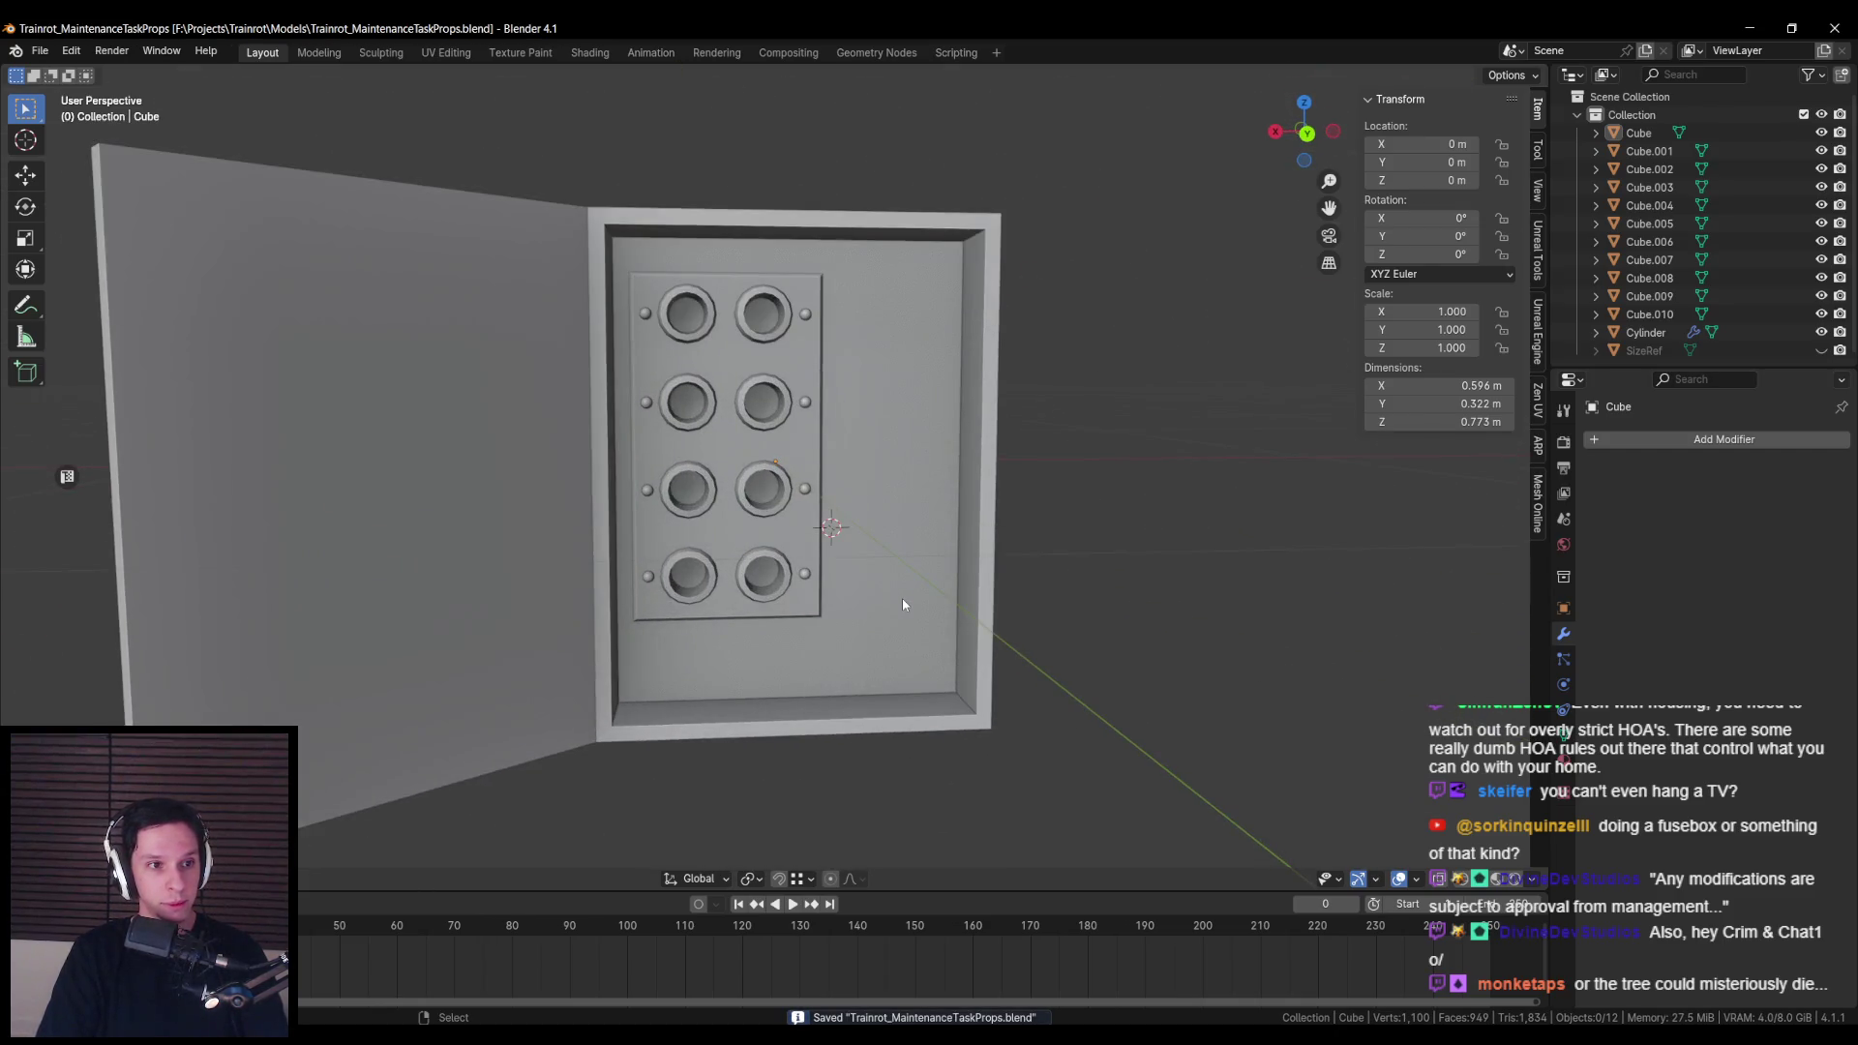
{"action": "left_click_drag", "start_coordinate": [902, 600], "coordinate": [859, 627]}
{"action": "scroll", "coordinate": [860, 629], "scroll_direction": "up", "scroll_amount": 2}
{"action": "scroll", "coordinate": [860, 632], "scroll_direction": "down", "scroll_amount": 2}
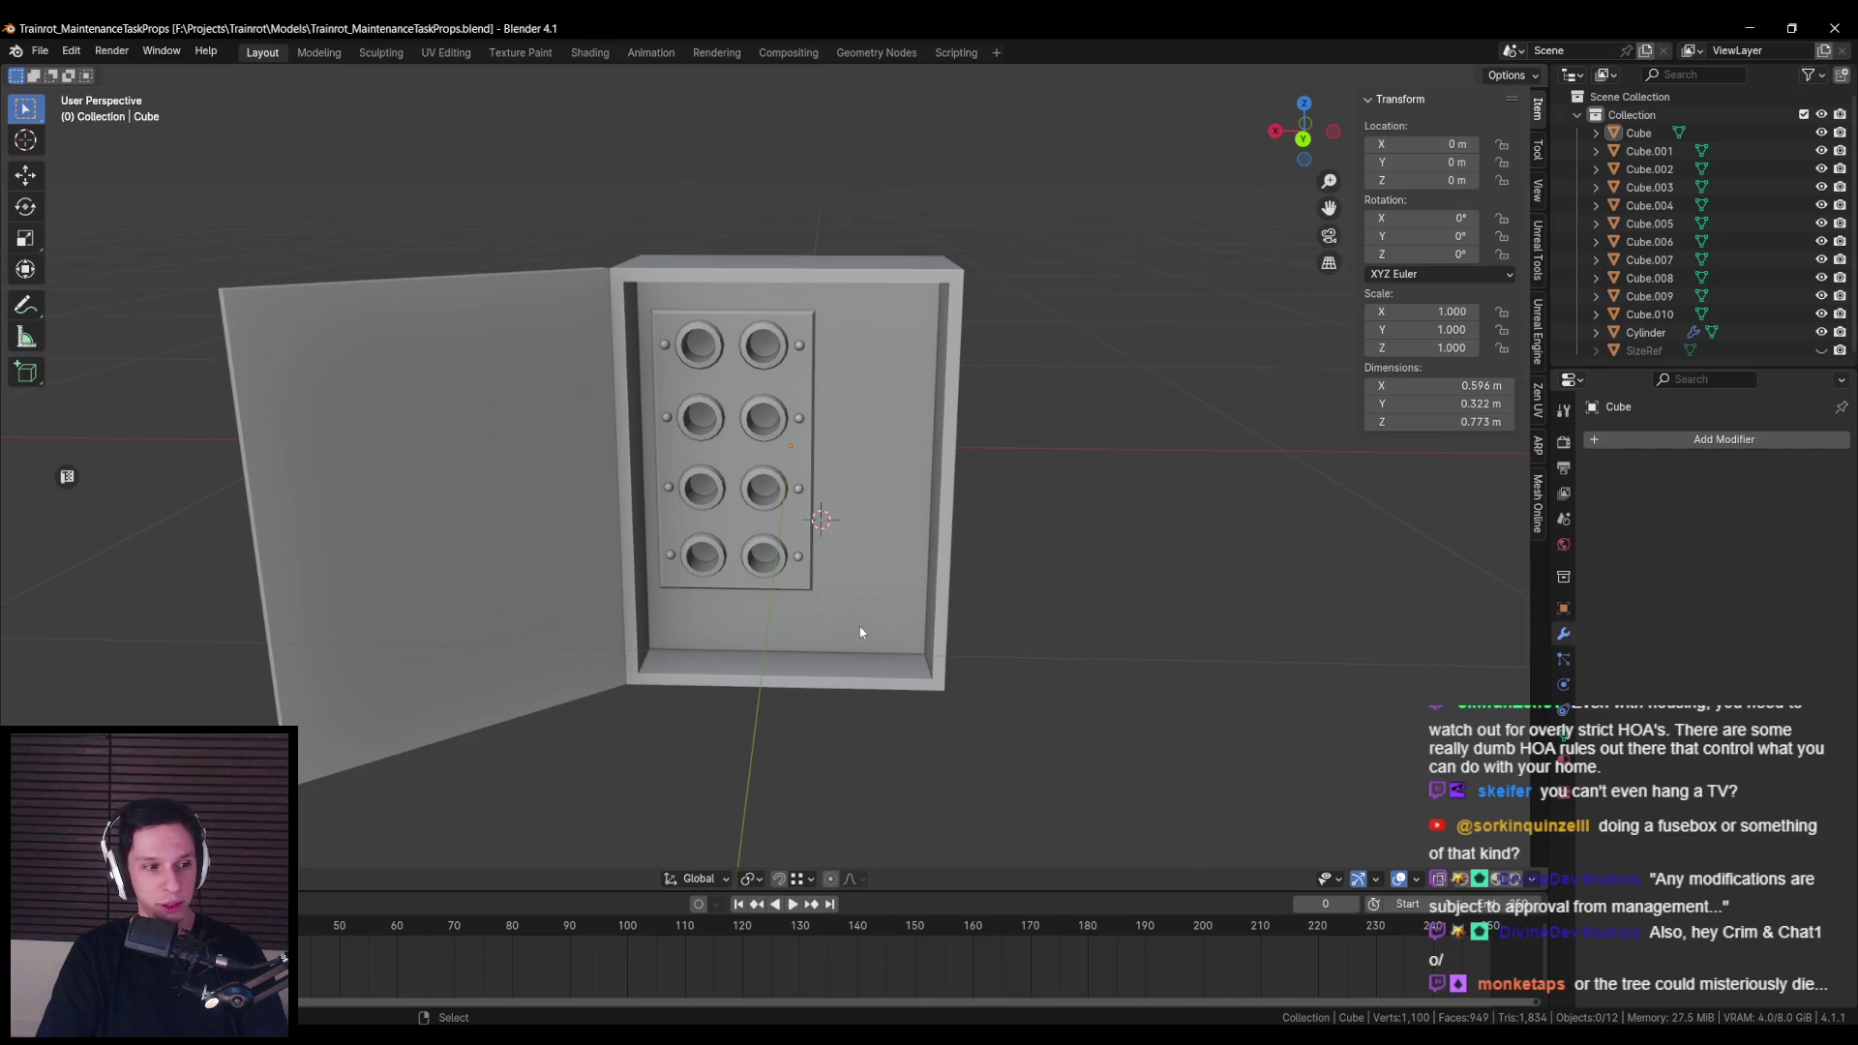
{"action": "scroll", "coordinate": [861, 633], "scroll_direction": "up", "scroll_amount": 2}
{"action": "scroll", "coordinate": [860, 635], "scroll_direction": "down", "scroll_amount": 2}
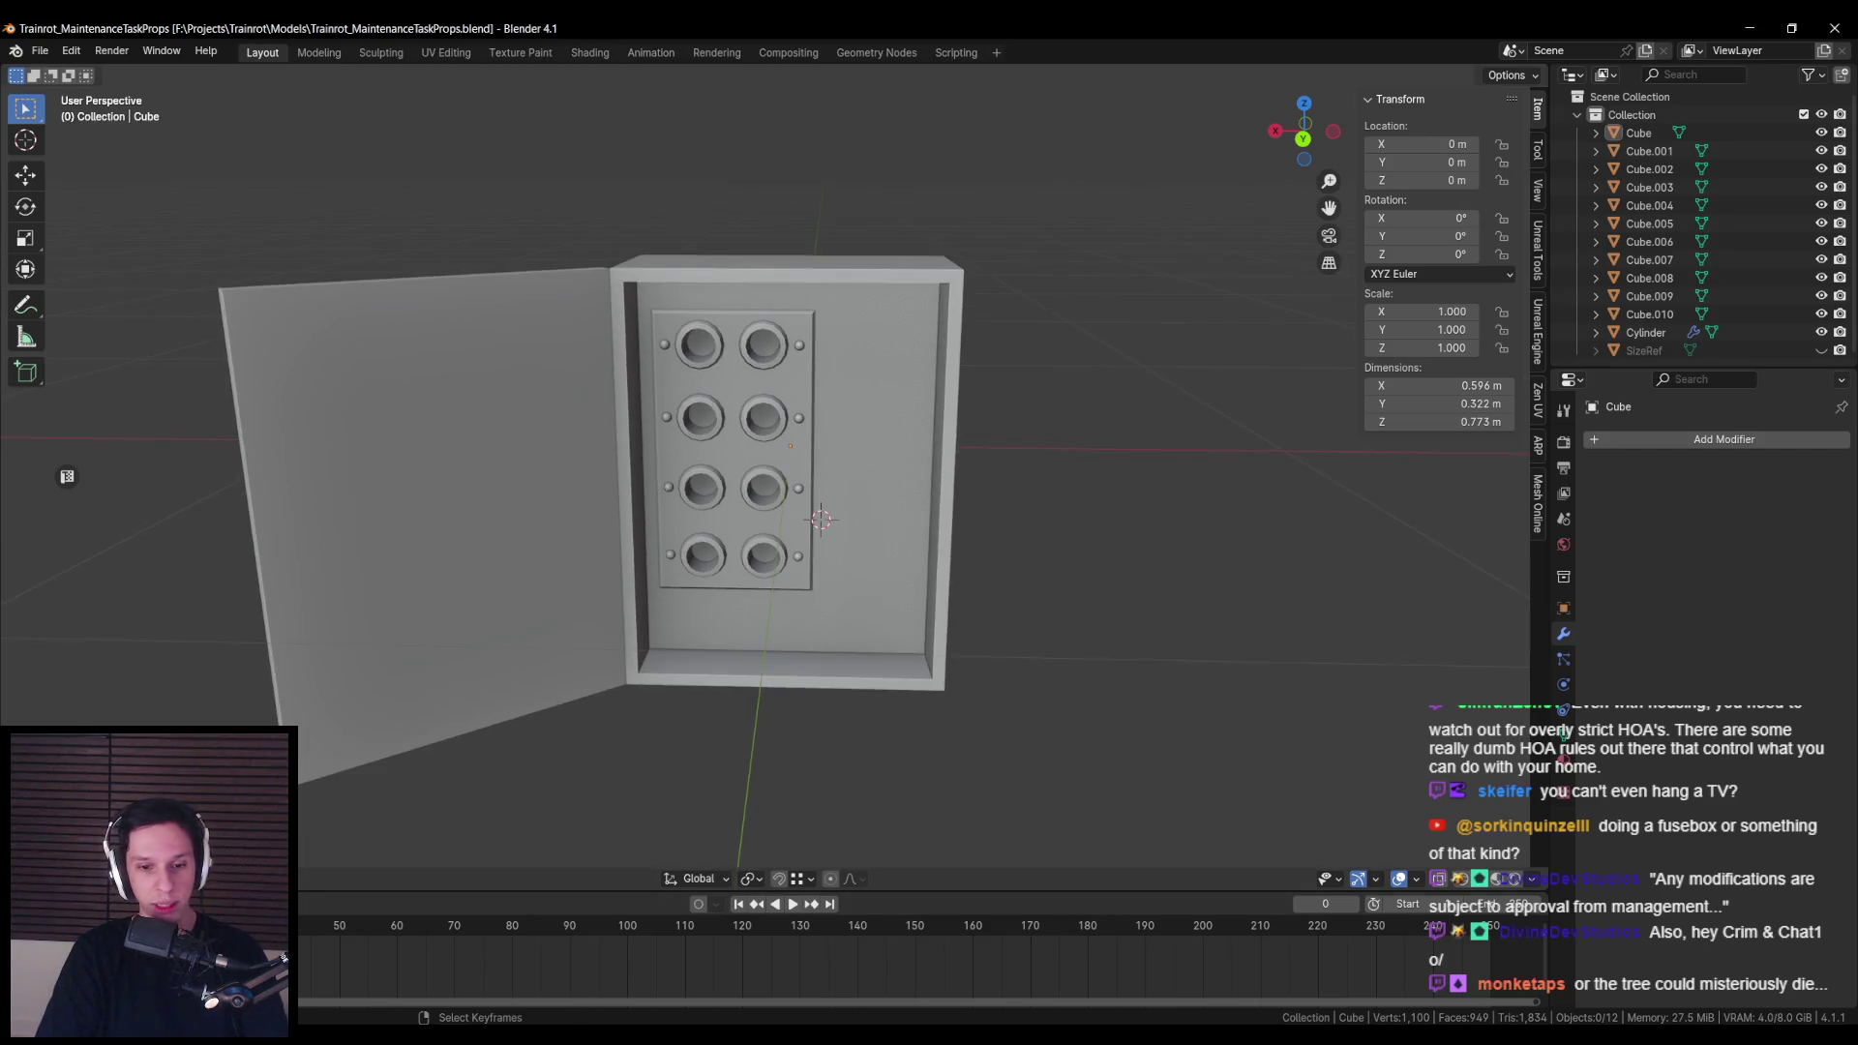
{"action": "key", "text": "alt+Tab"}
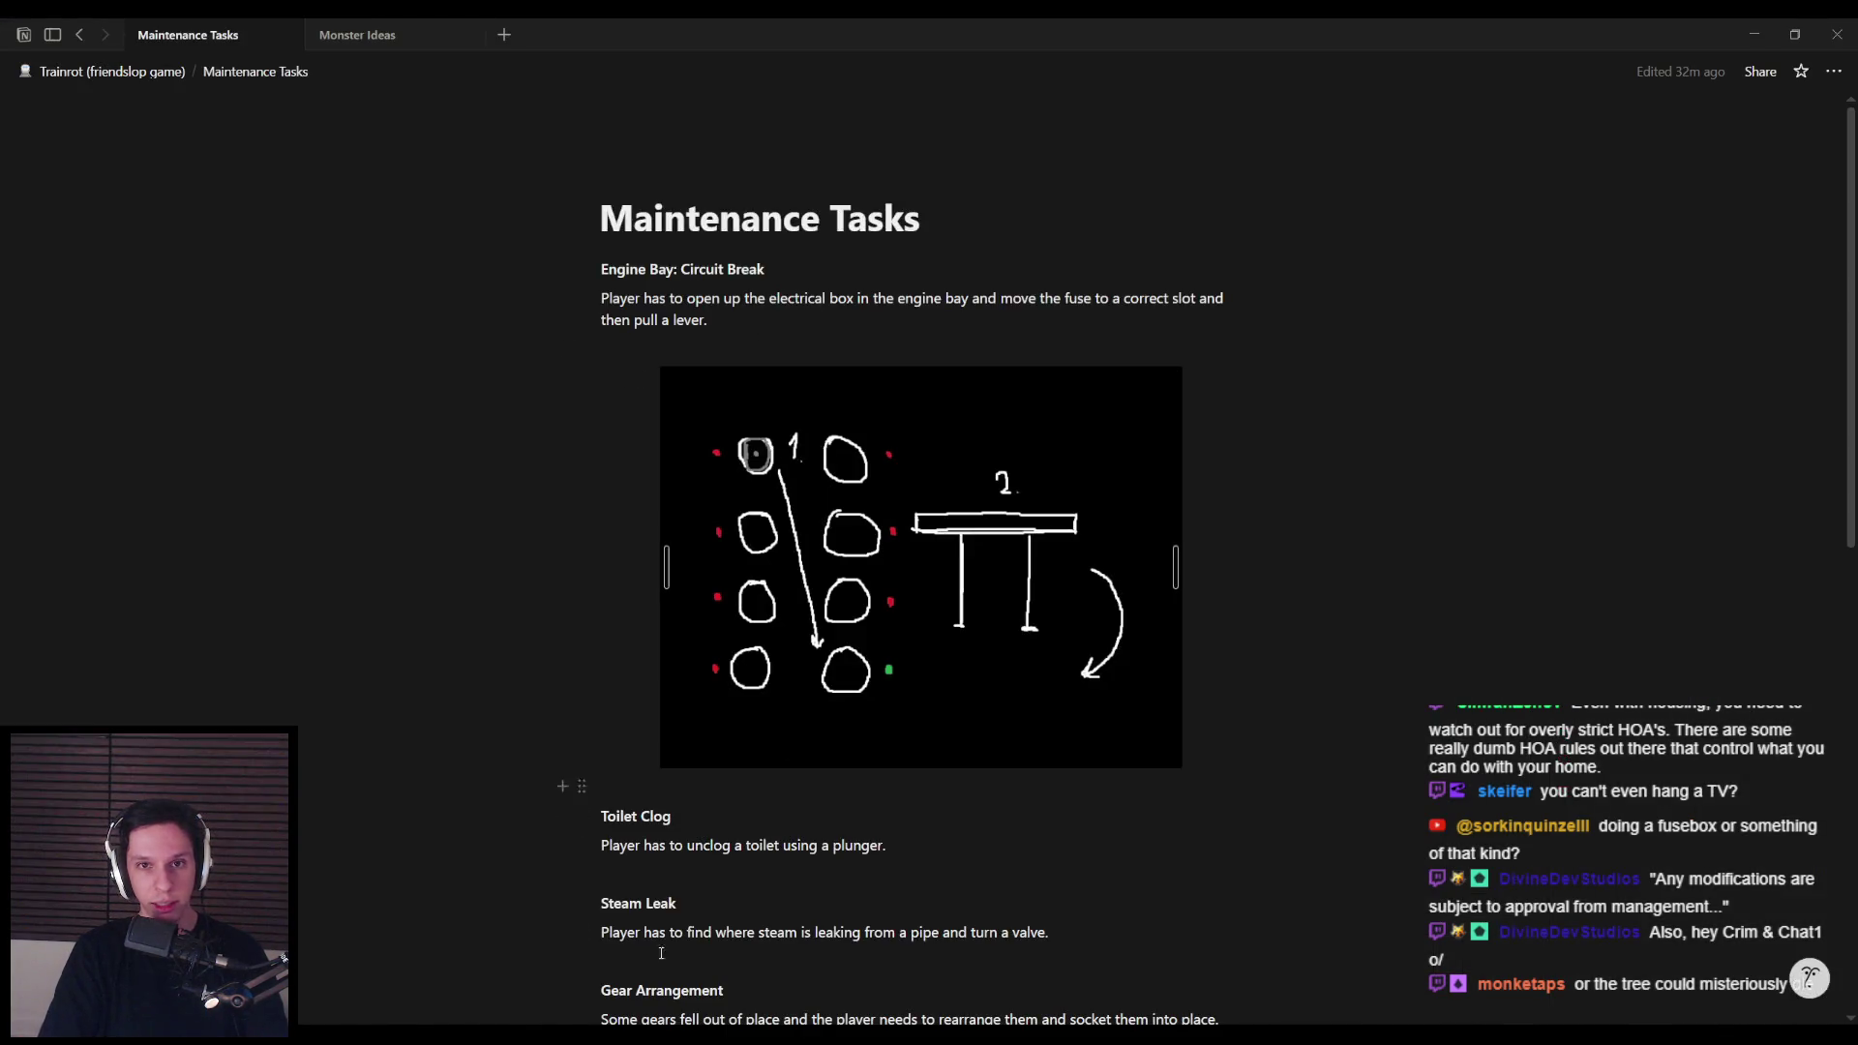
{"action": "key", "text": "alt+Tab"}
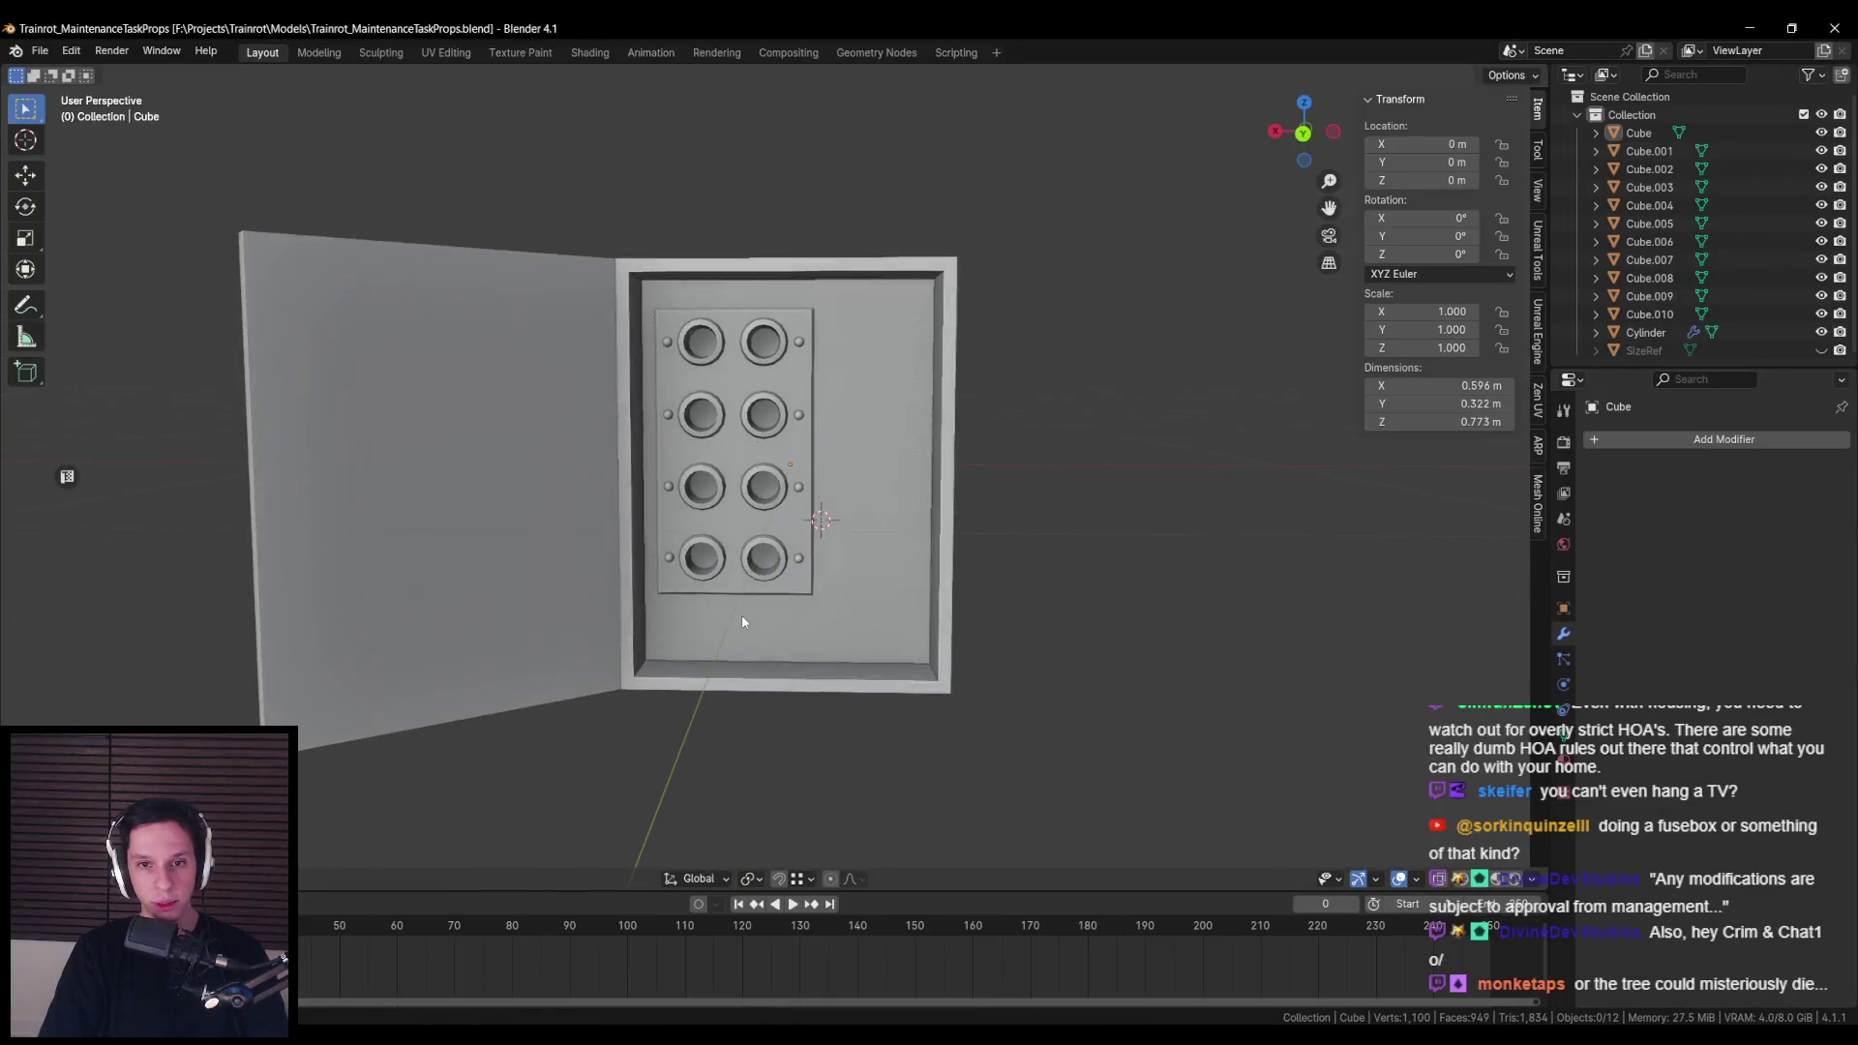
{"action": "key", "text": "ctrl+KP_1"}
Step: From Back view, select the cabinet and pick its cavity's right inner wall in Edit Mode
{"action": "scroll", "coordinate": [852, 571], "scroll_direction": "up", "scroll_amount": 3}
{"action": "left_click", "coordinate": [944, 464]}
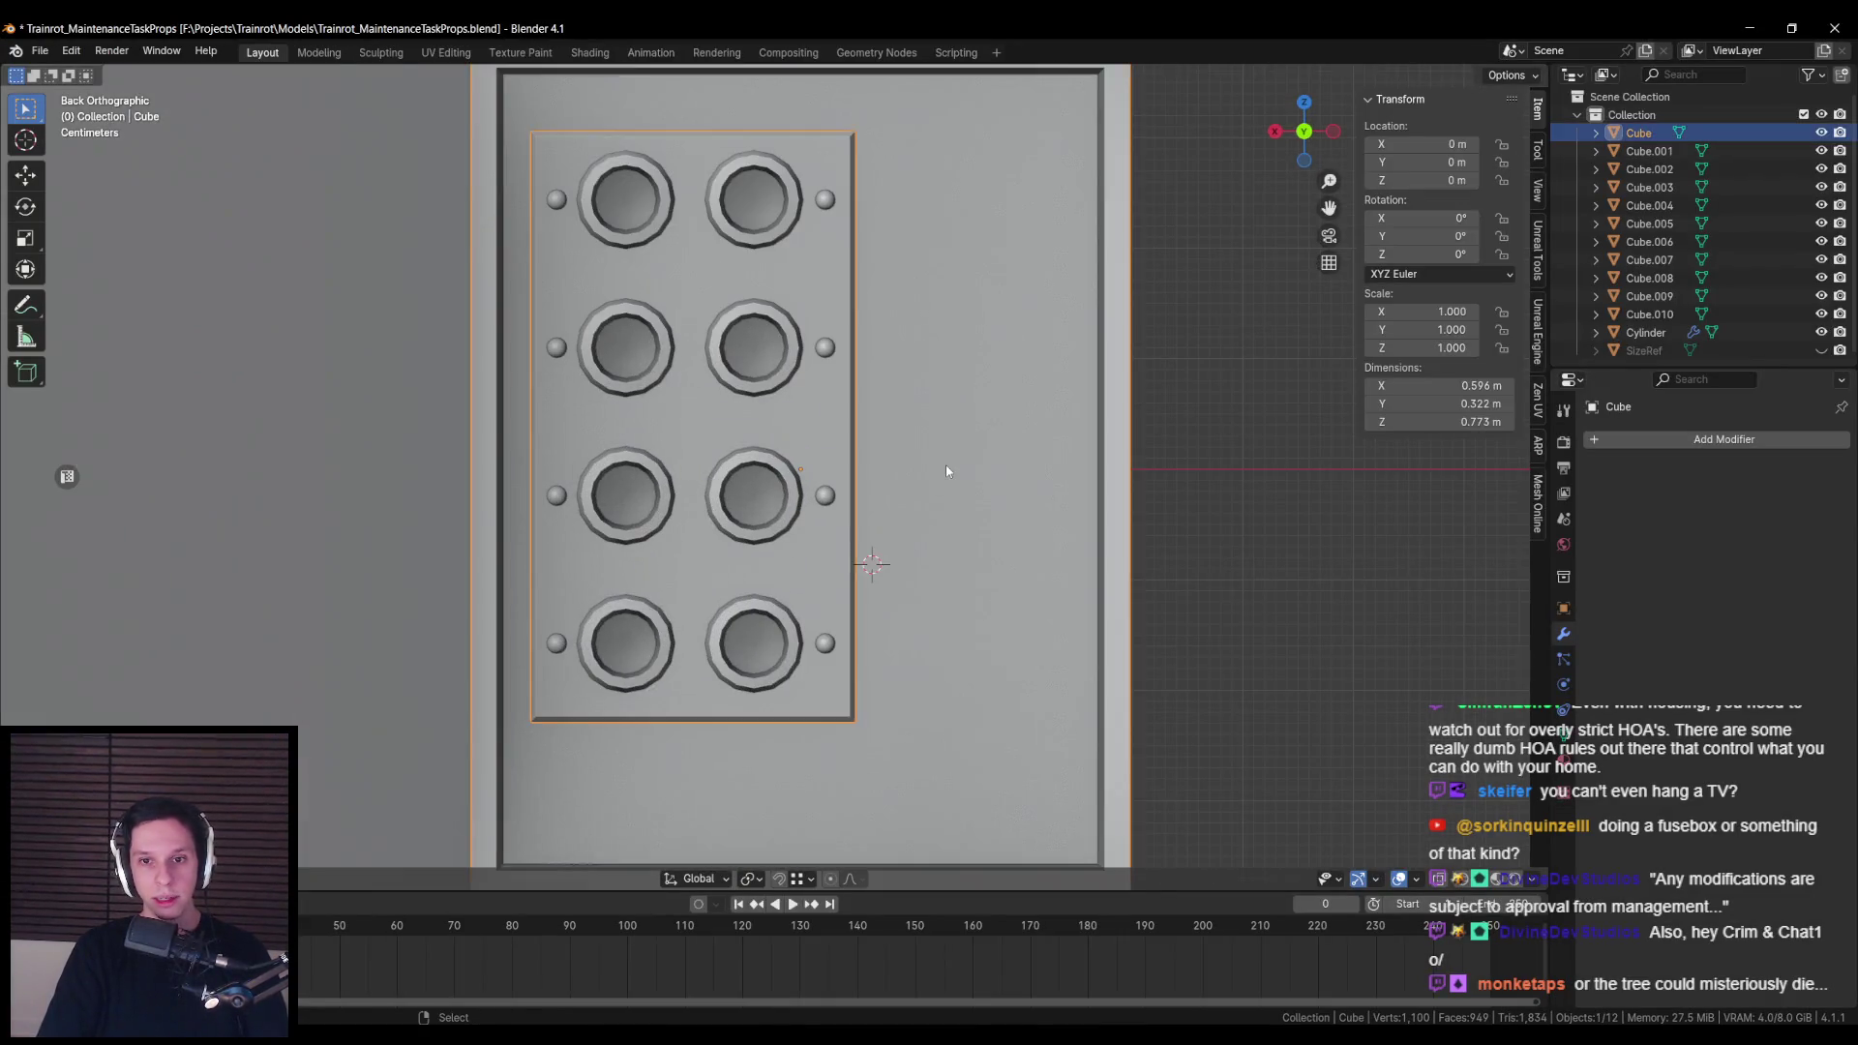
{"action": "scroll", "coordinate": [946, 504], "scroll_direction": "down", "scroll_amount": 3}
{"action": "scroll", "coordinate": [920, 435], "scroll_direction": "up", "scroll_amount": 3}
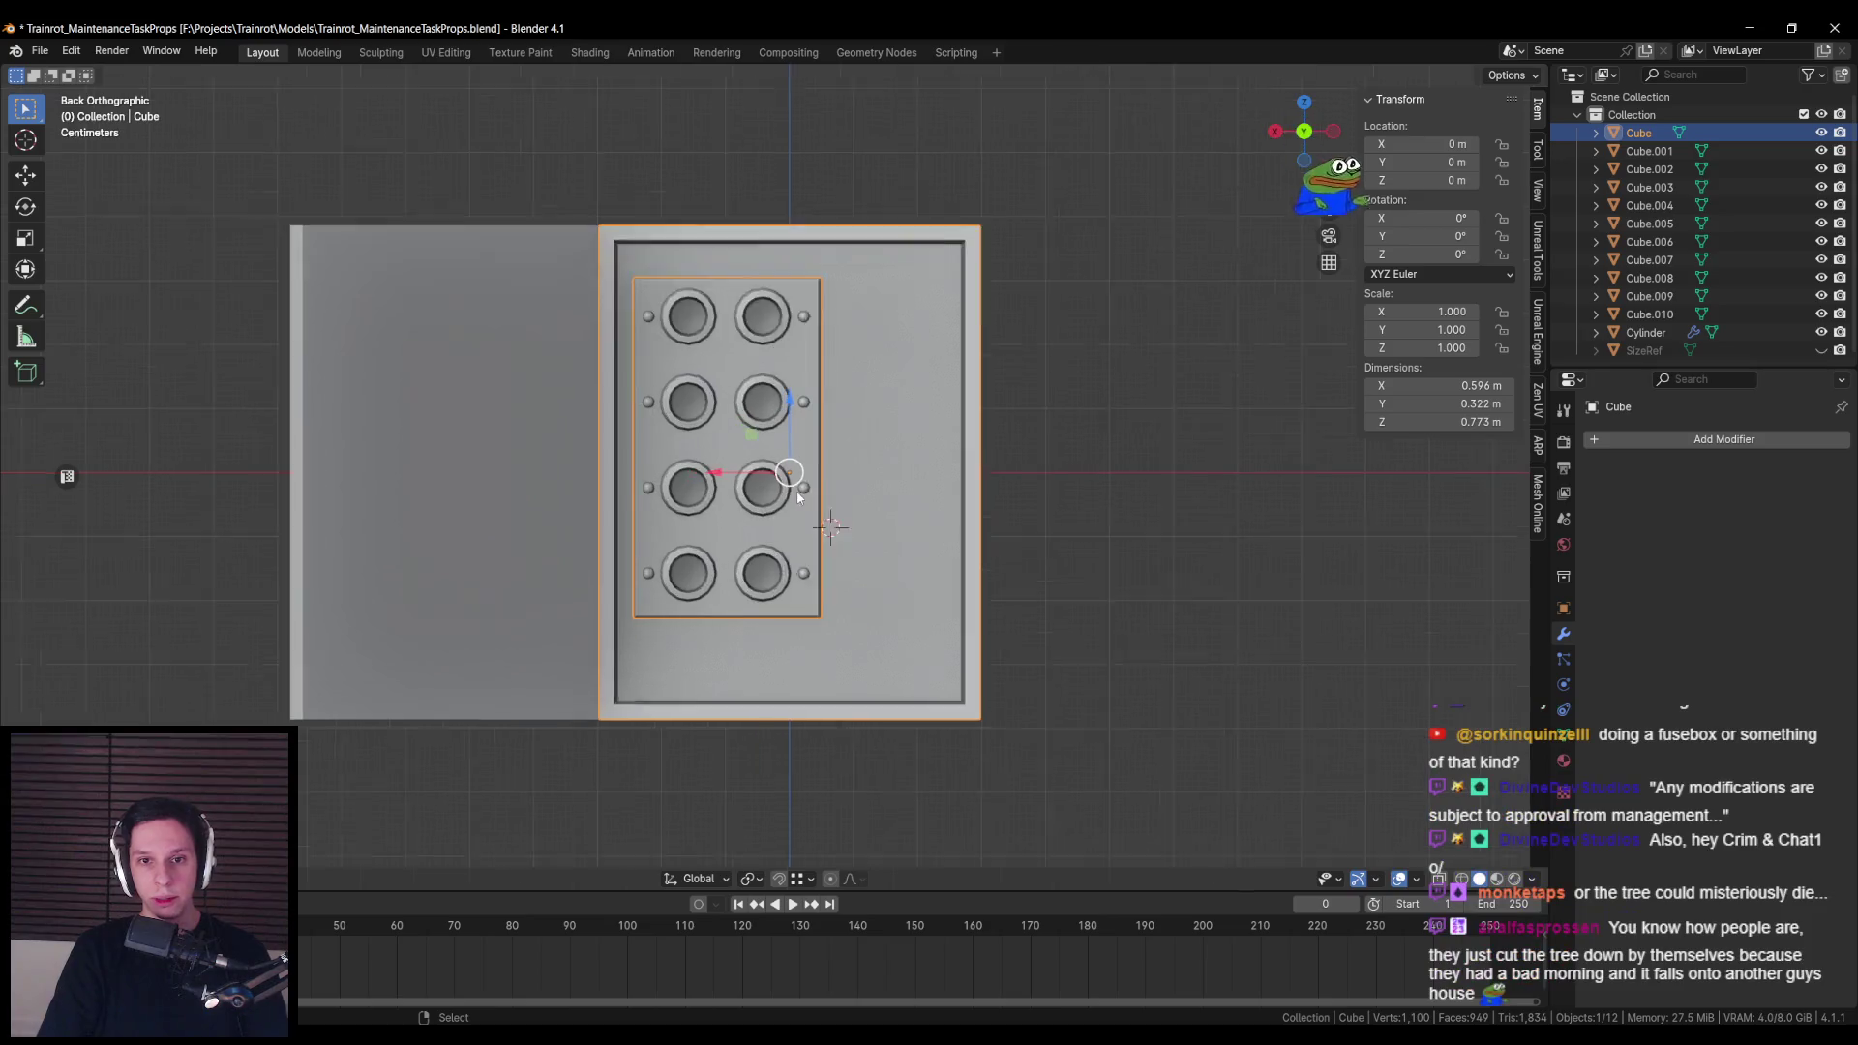
{"action": "scroll", "coordinate": [832, 434], "scroll_direction": "up", "scroll_amount": 1}
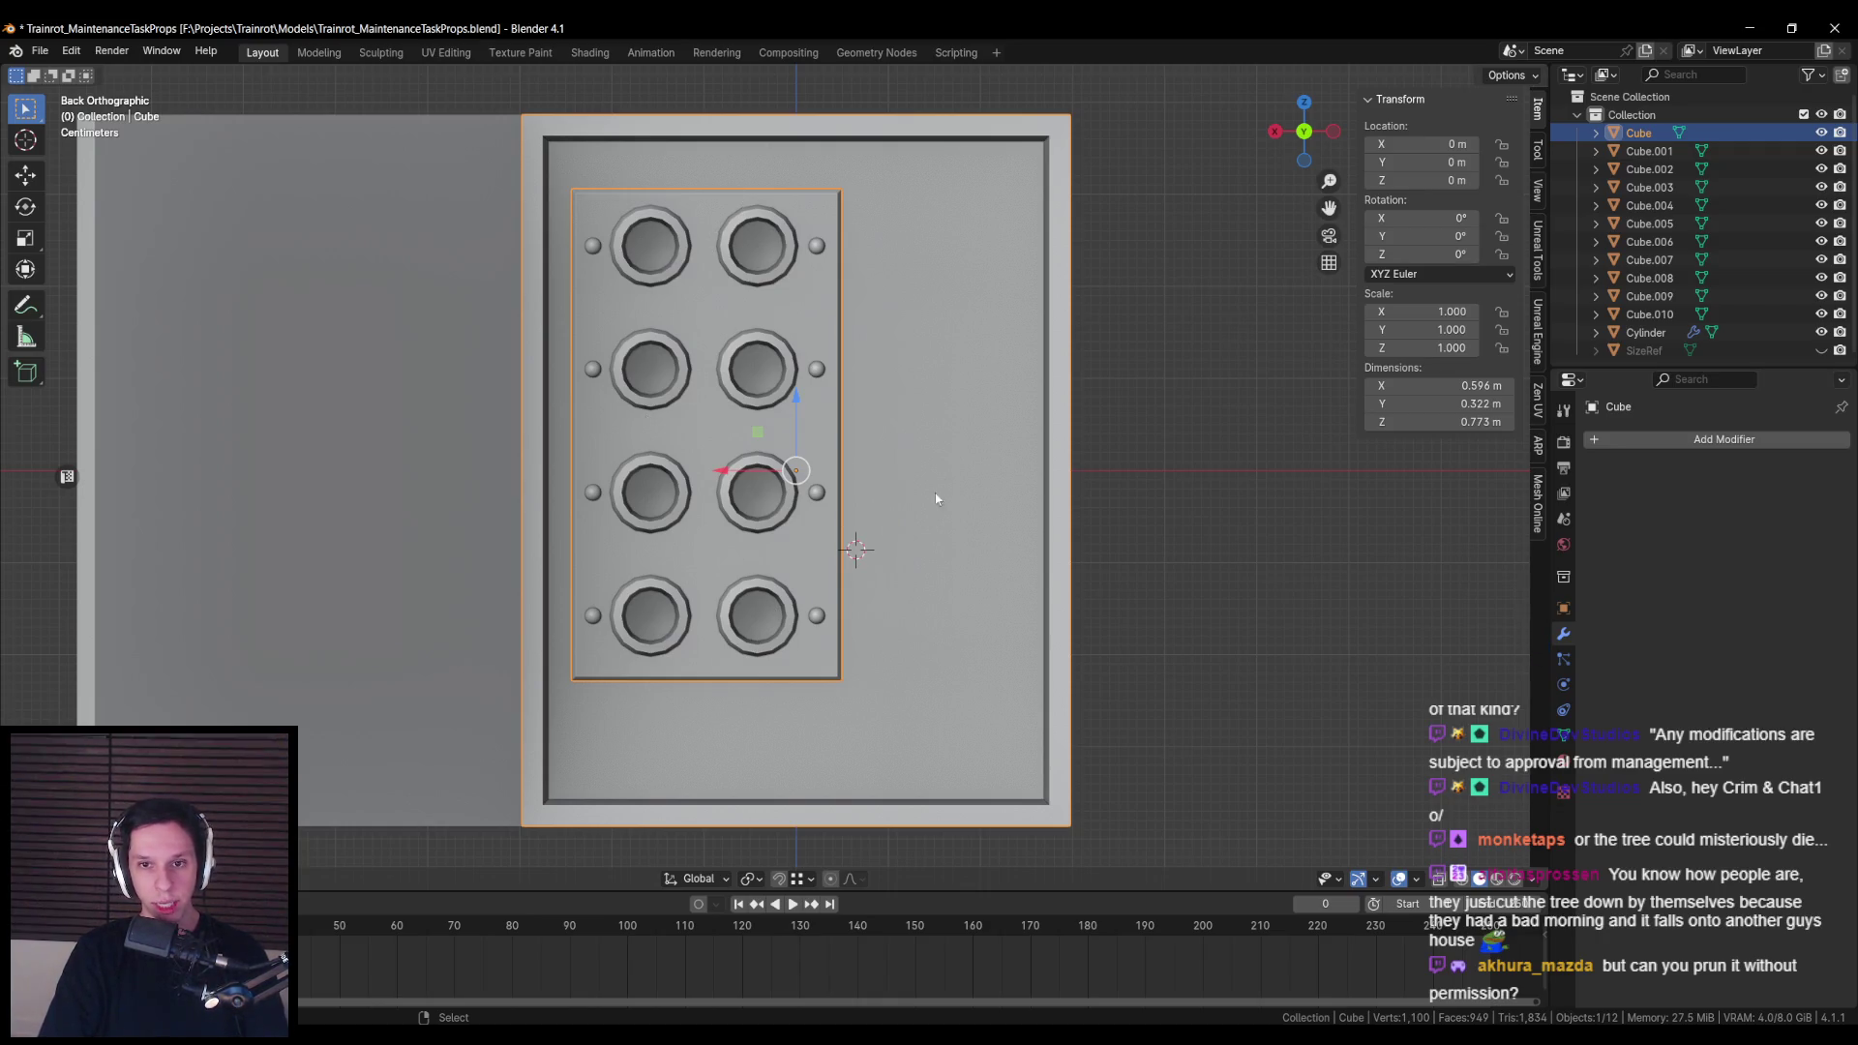
{"action": "key", "text": "Tab"}
{"action": "left_click", "coordinate": [941, 445]}
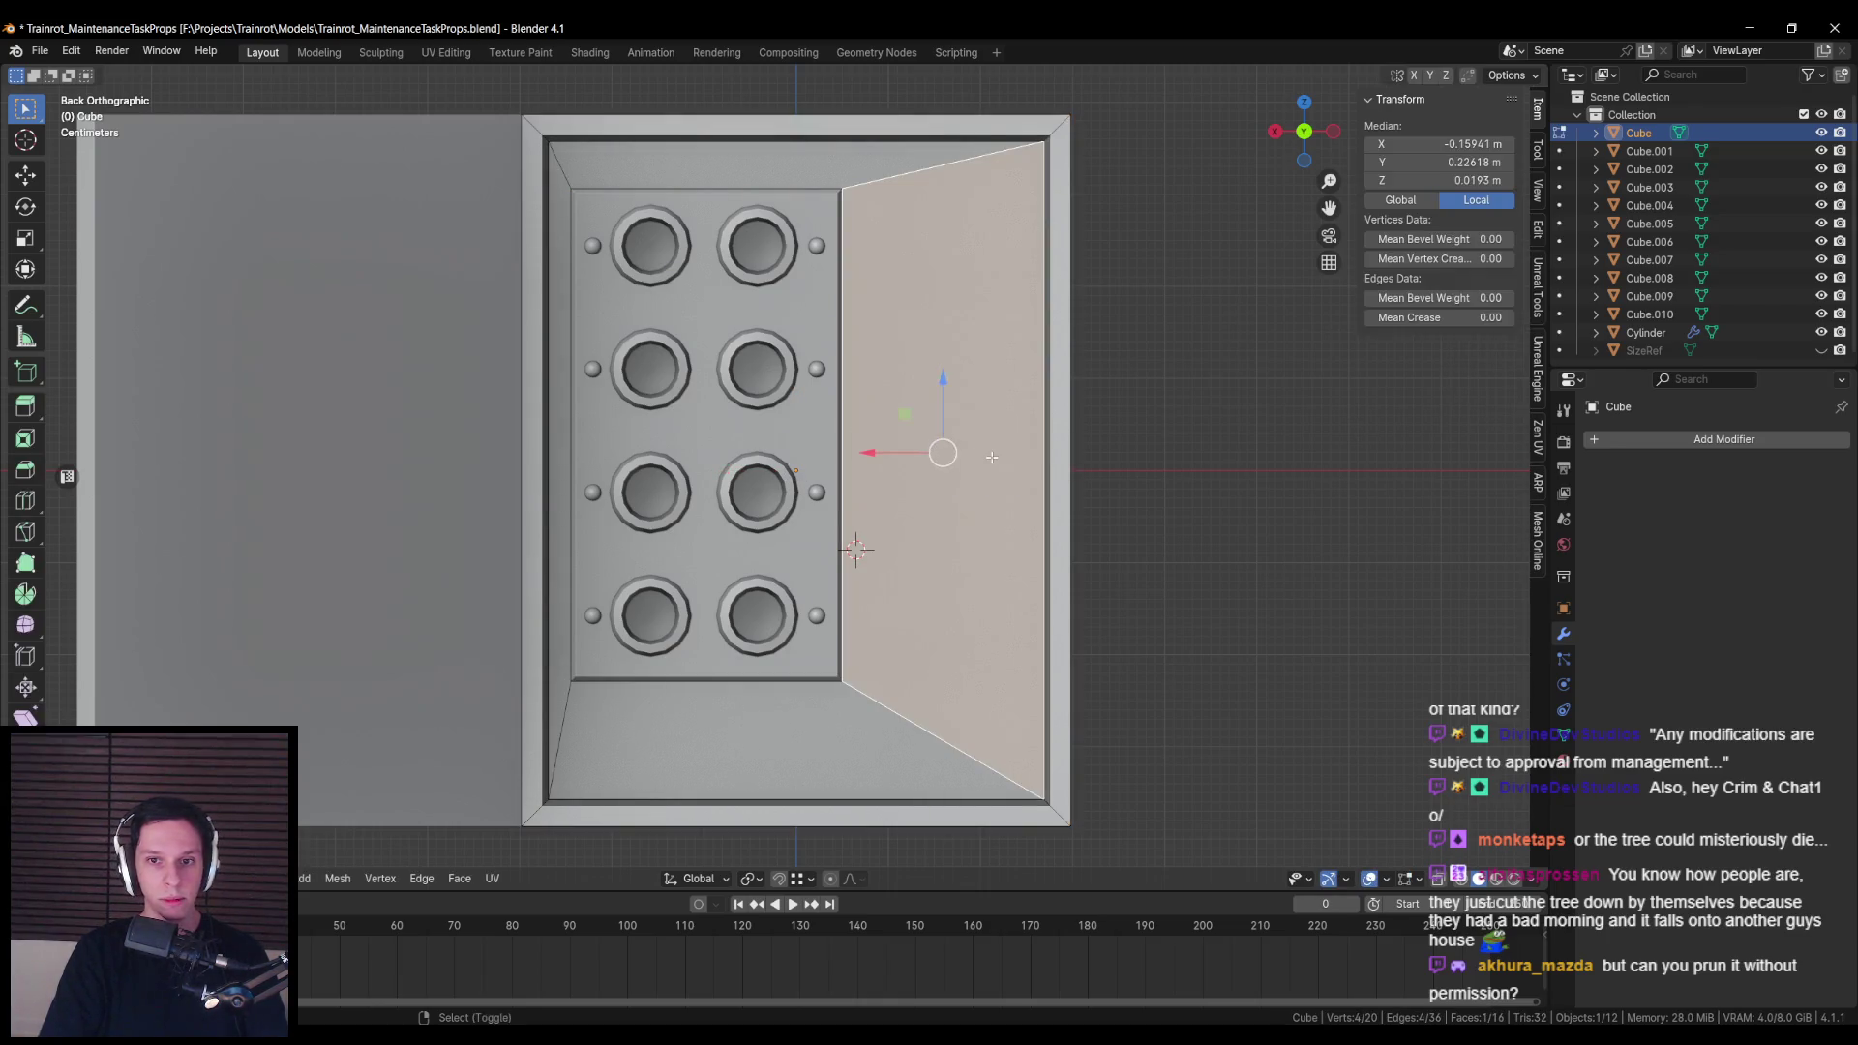
{"action": "key", "text": "Tab"}
Step: Save the file and move the Spotify window up and to the right
{"action": "key", "text": "ctrl+s"}
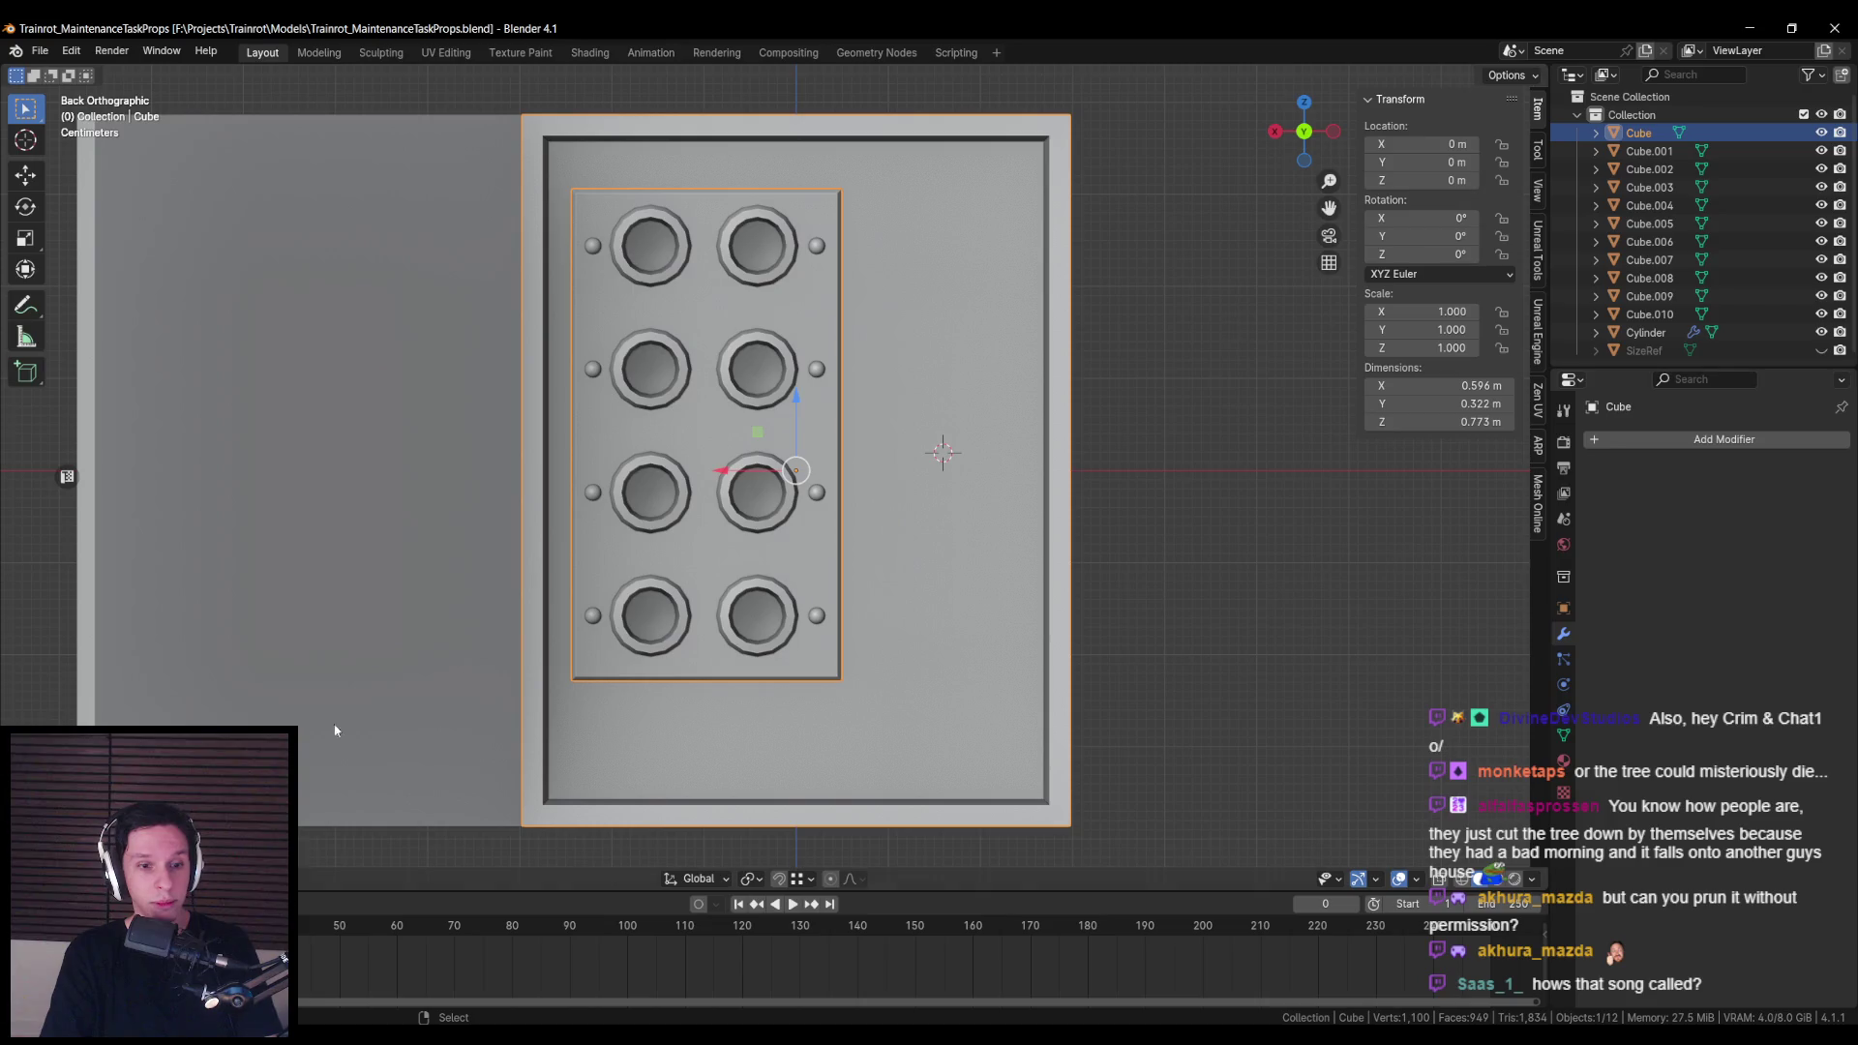
{"action": "key", "text": "alt+Tab"}
{"action": "left_click_drag", "start_coordinate": [621, 166], "coordinate": [750, 84]}
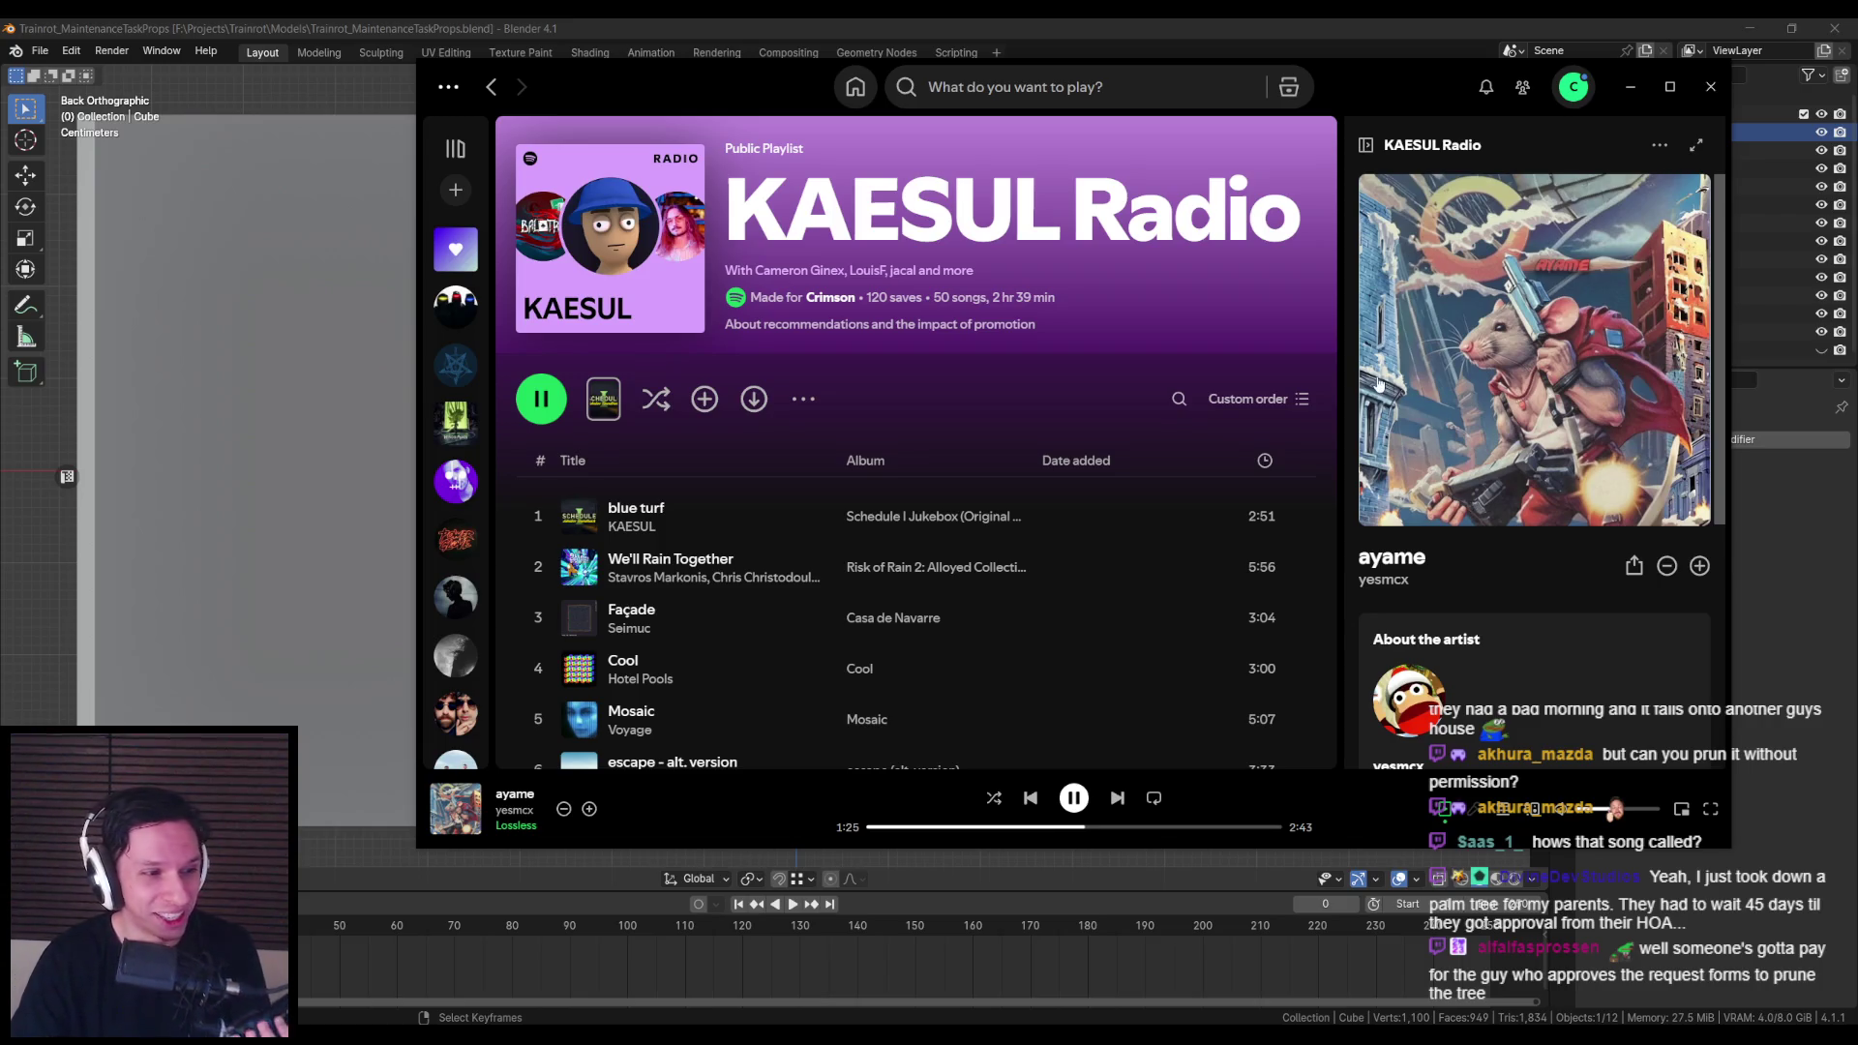
Step: Hide Spotify, pan the Blender view slightly, and save the file
{"action": "left_click", "coordinate": [1621, 90]}
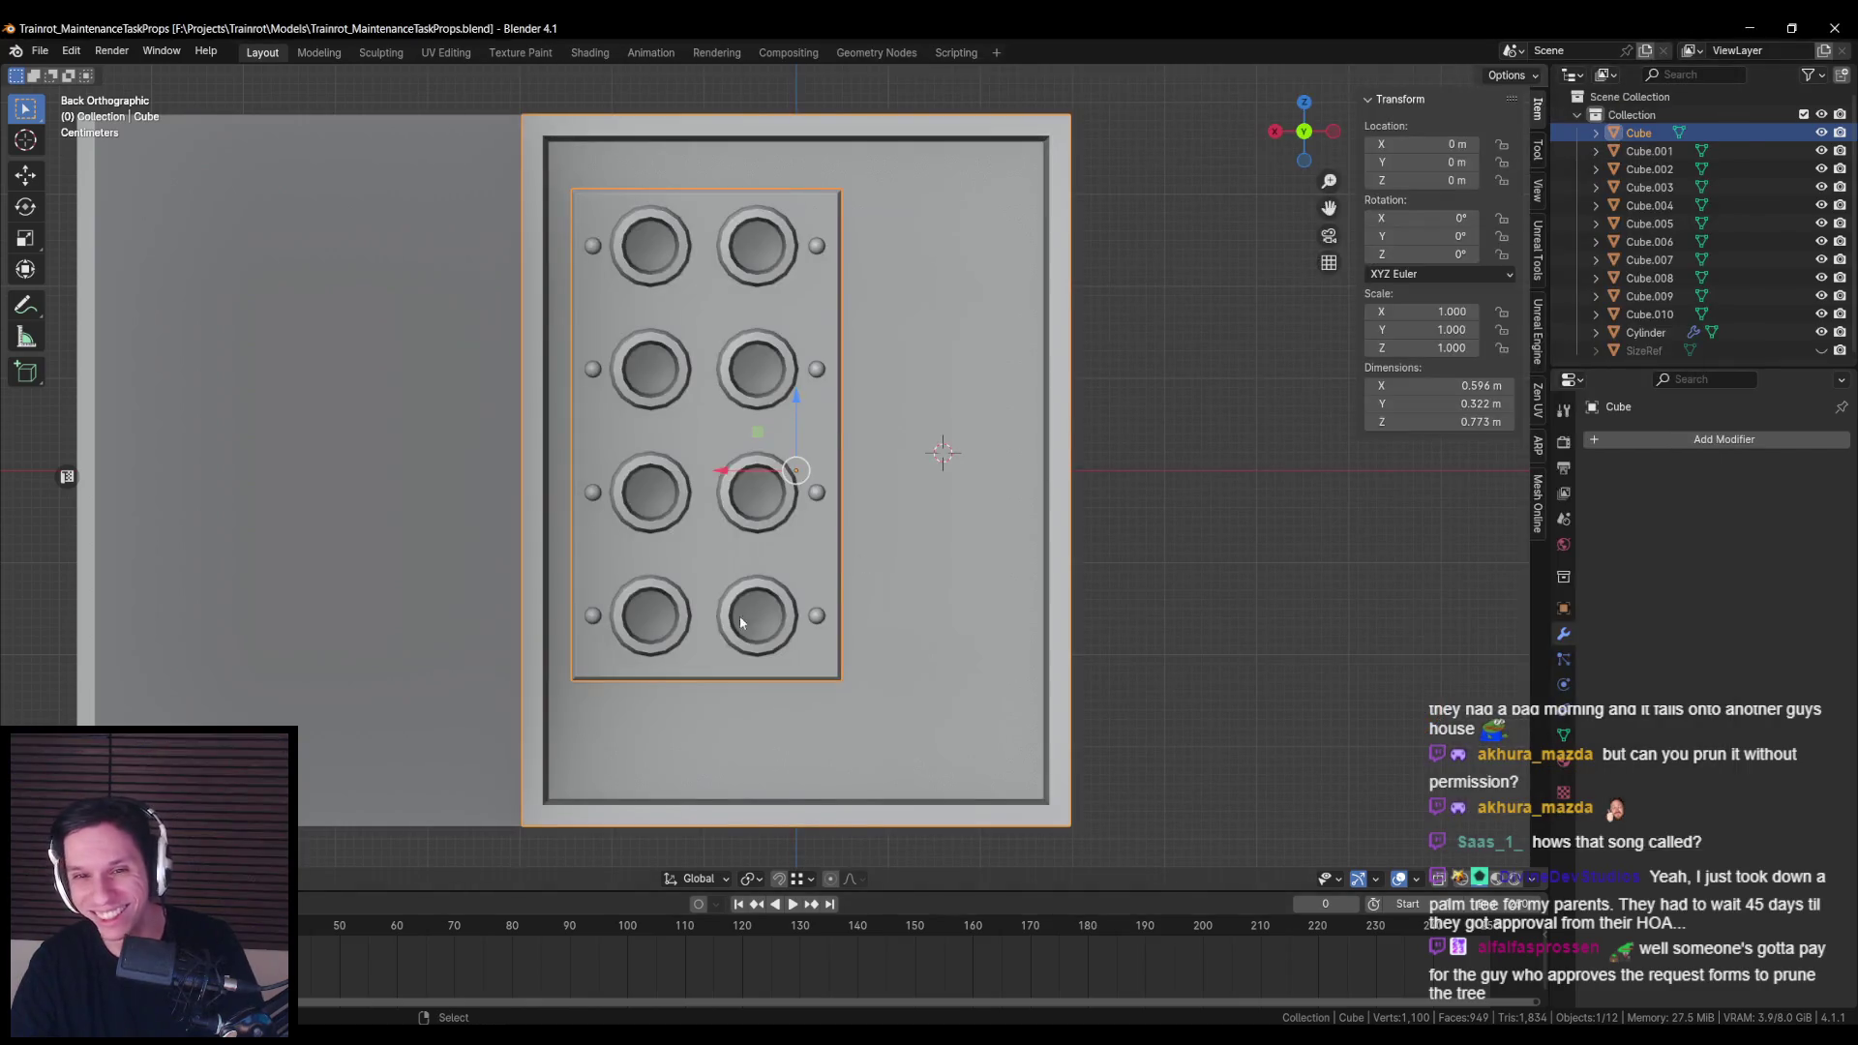
{"action": "left_click_drag", "start_coordinate": [816, 570], "coordinate": [780, 553]}
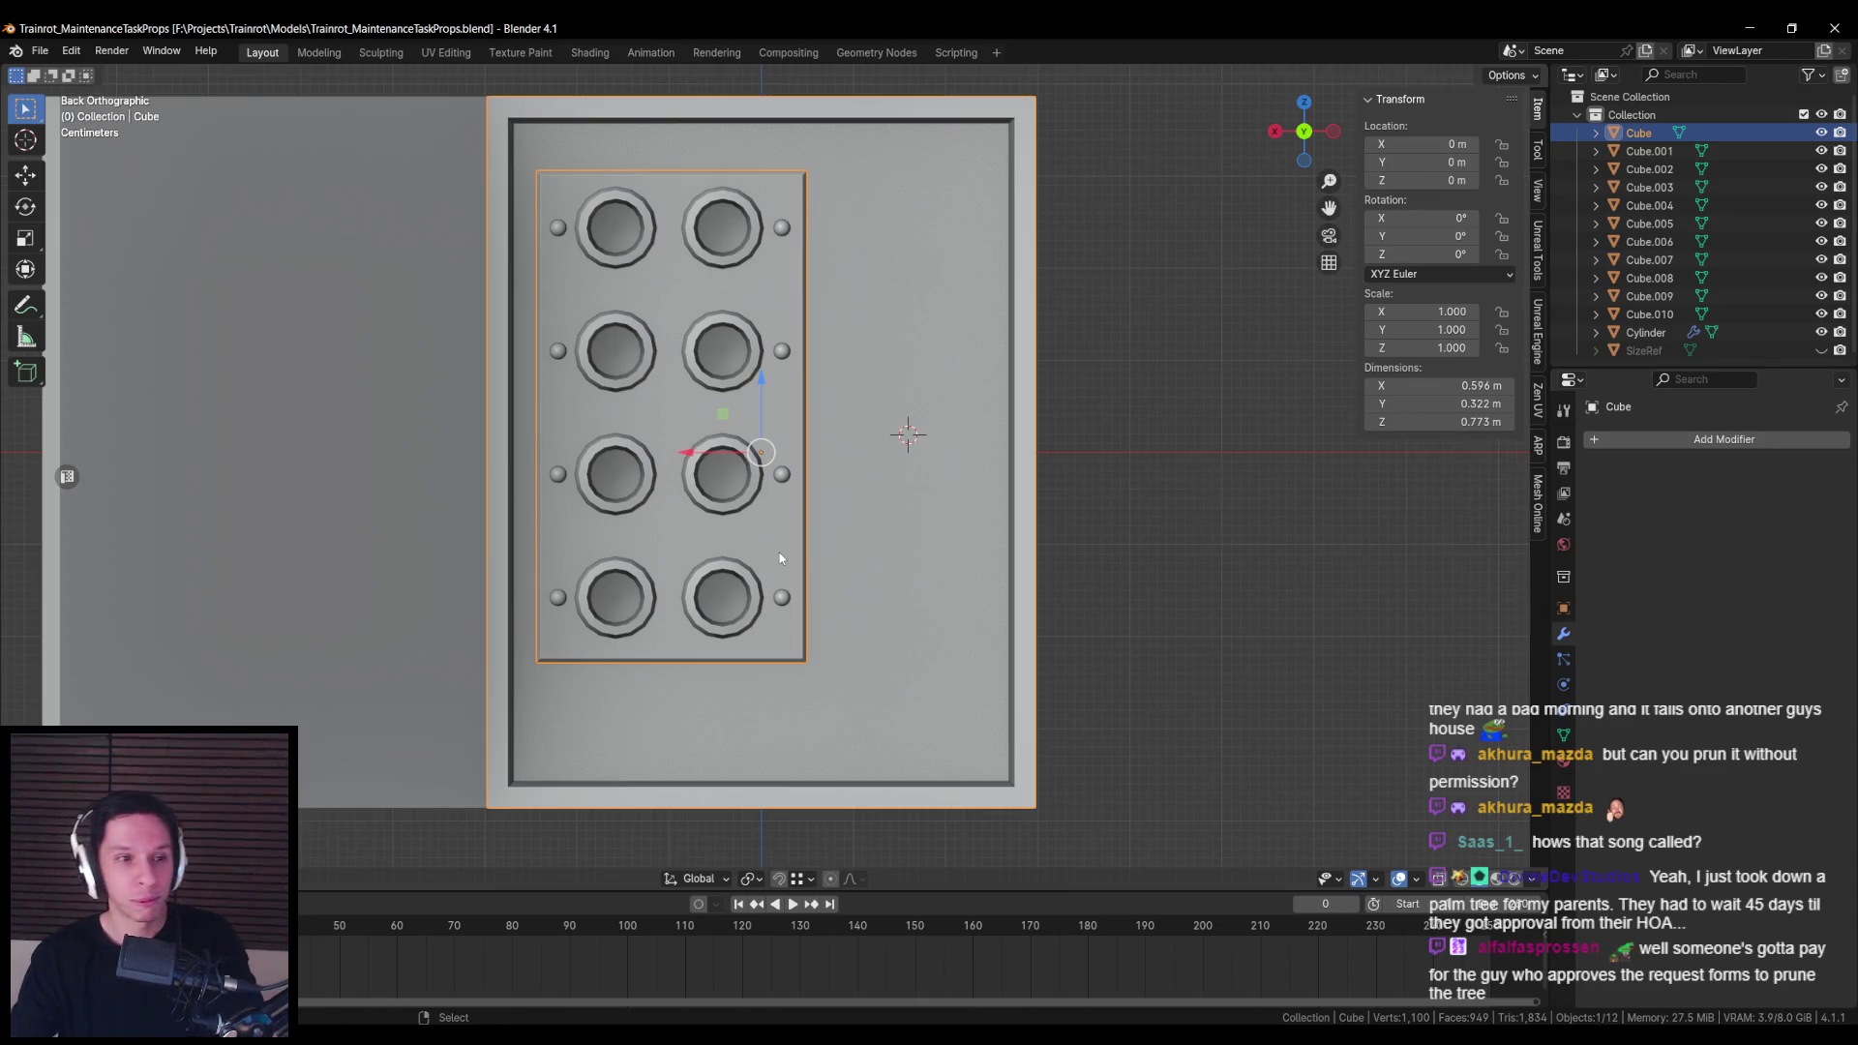
{"action": "scroll", "coordinate": [783, 550], "scroll_direction": "down", "scroll_amount": 1}
{"action": "scroll", "coordinate": [789, 546], "scroll_direction": "up", "scroll_amount": 1}
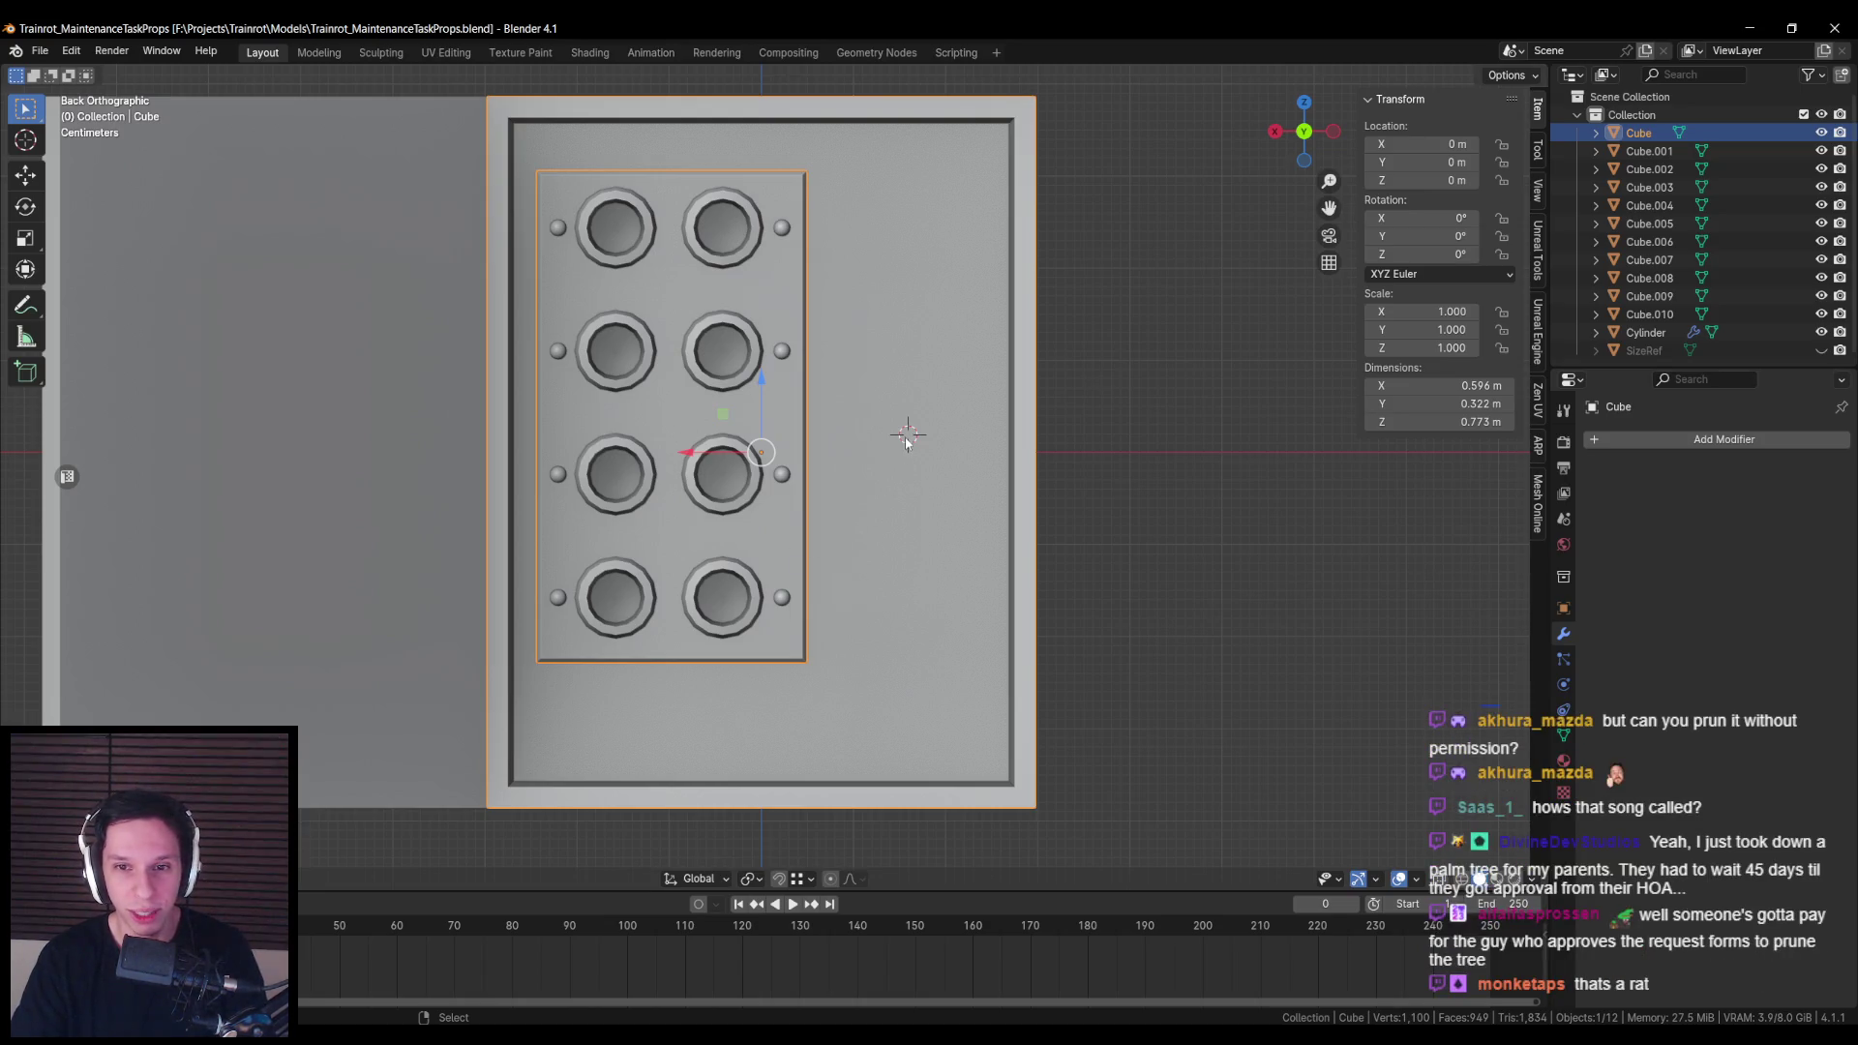
{"action": "key", "text": "ctrl+s"}
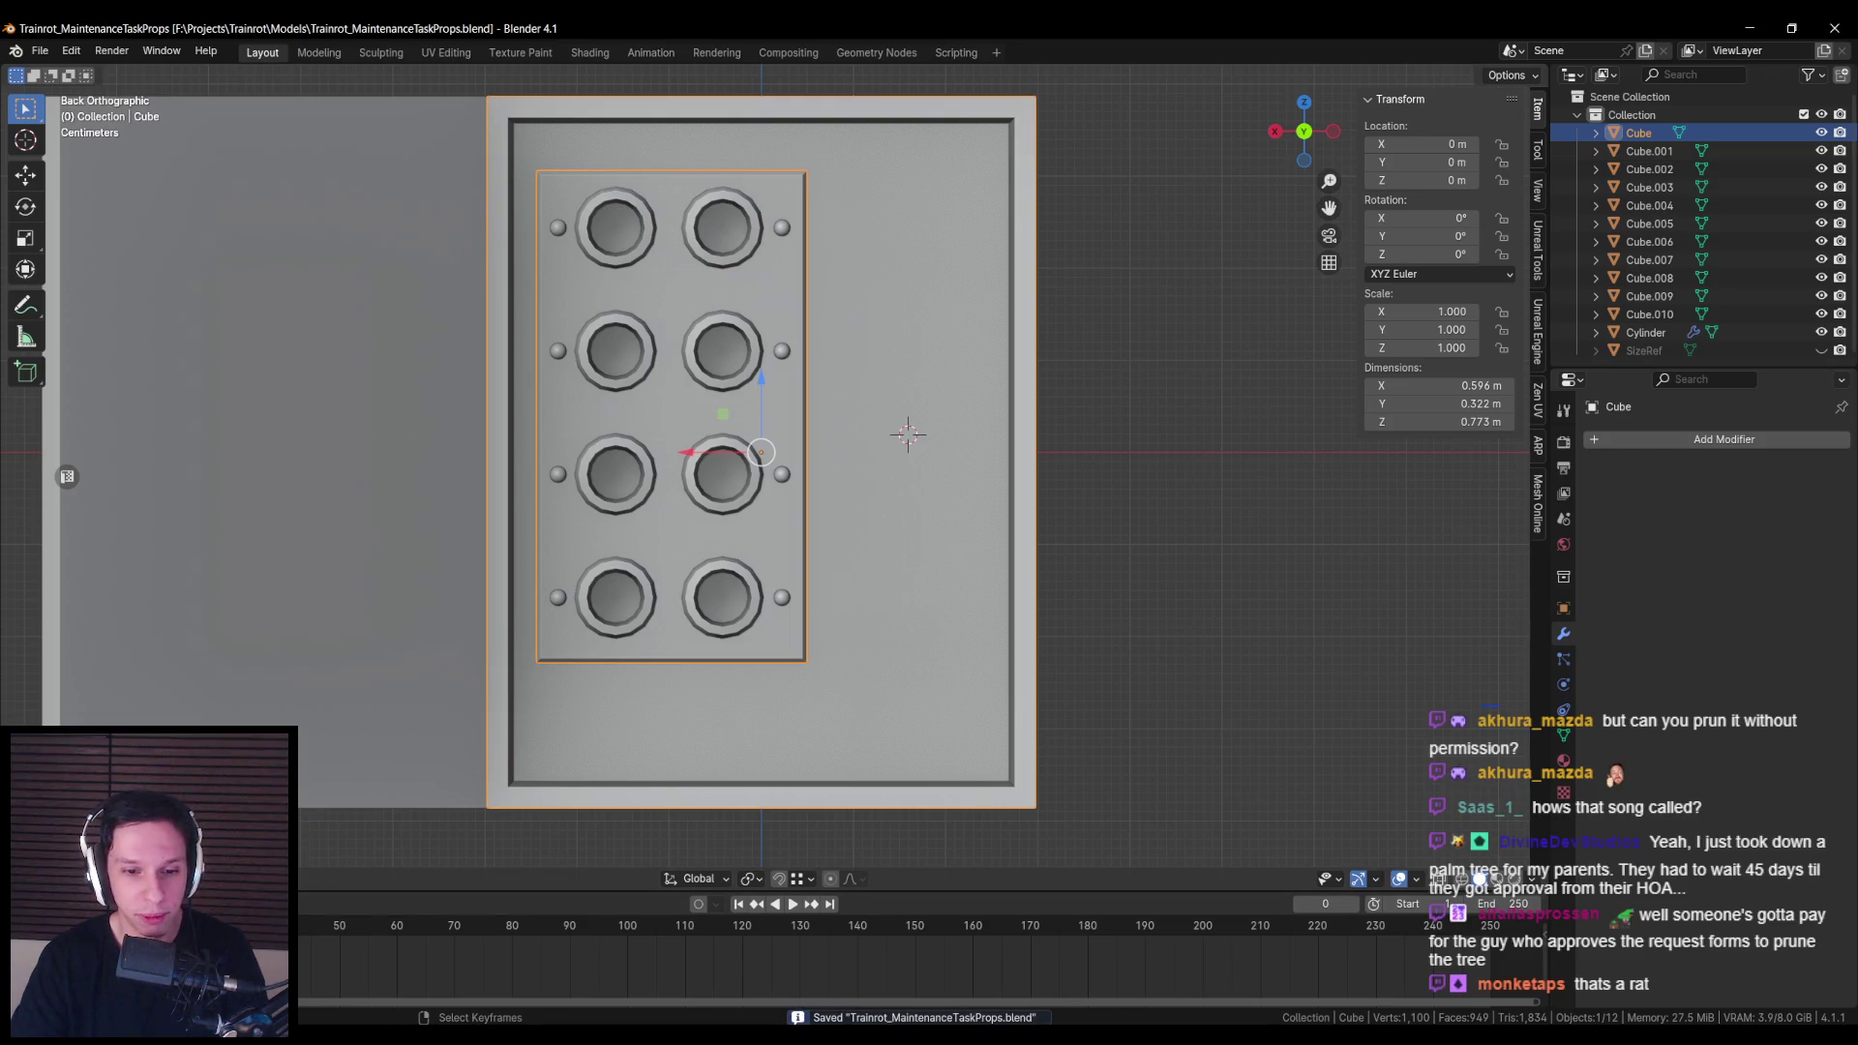
{"action": "key", "text": "alt+Tab"}
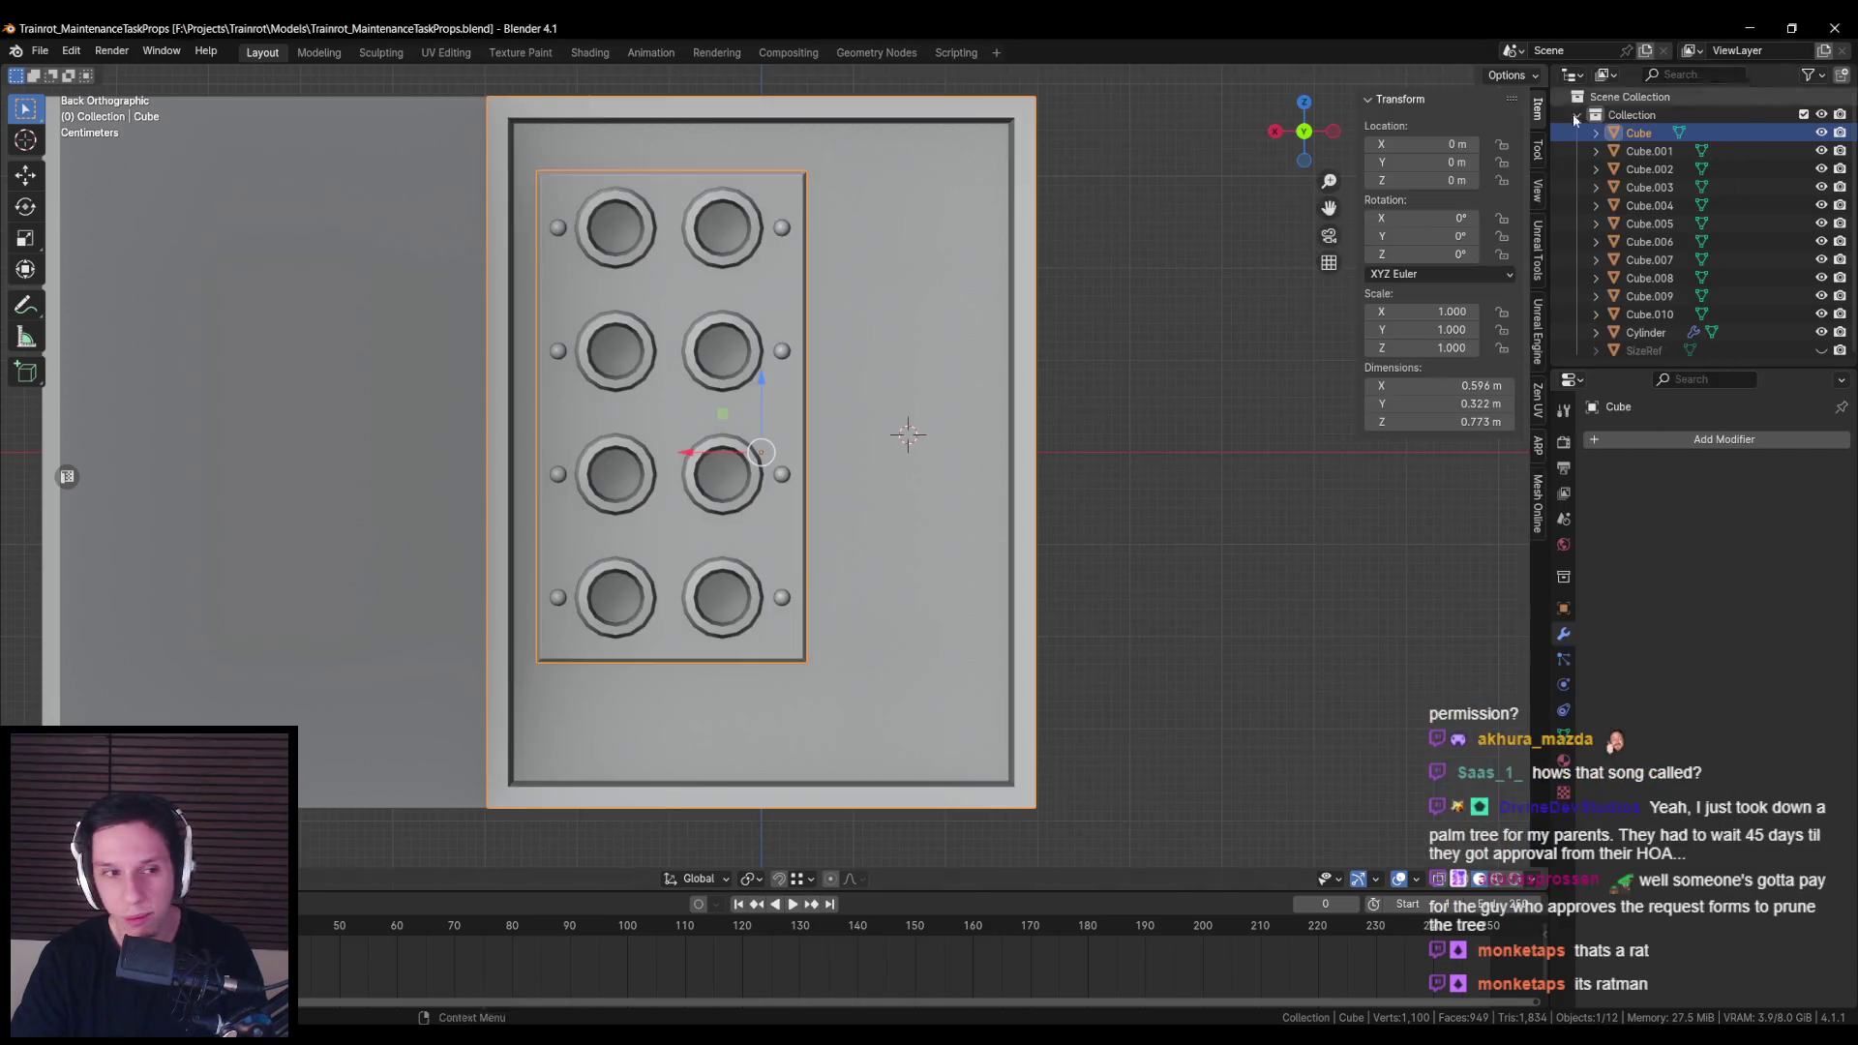
{"action": "left_click", "coordinate": [1629, 86]}
{"action": "scroll", "coordinate": [801, 567], "scroll_direction": "down", "scroll_amount": 2}
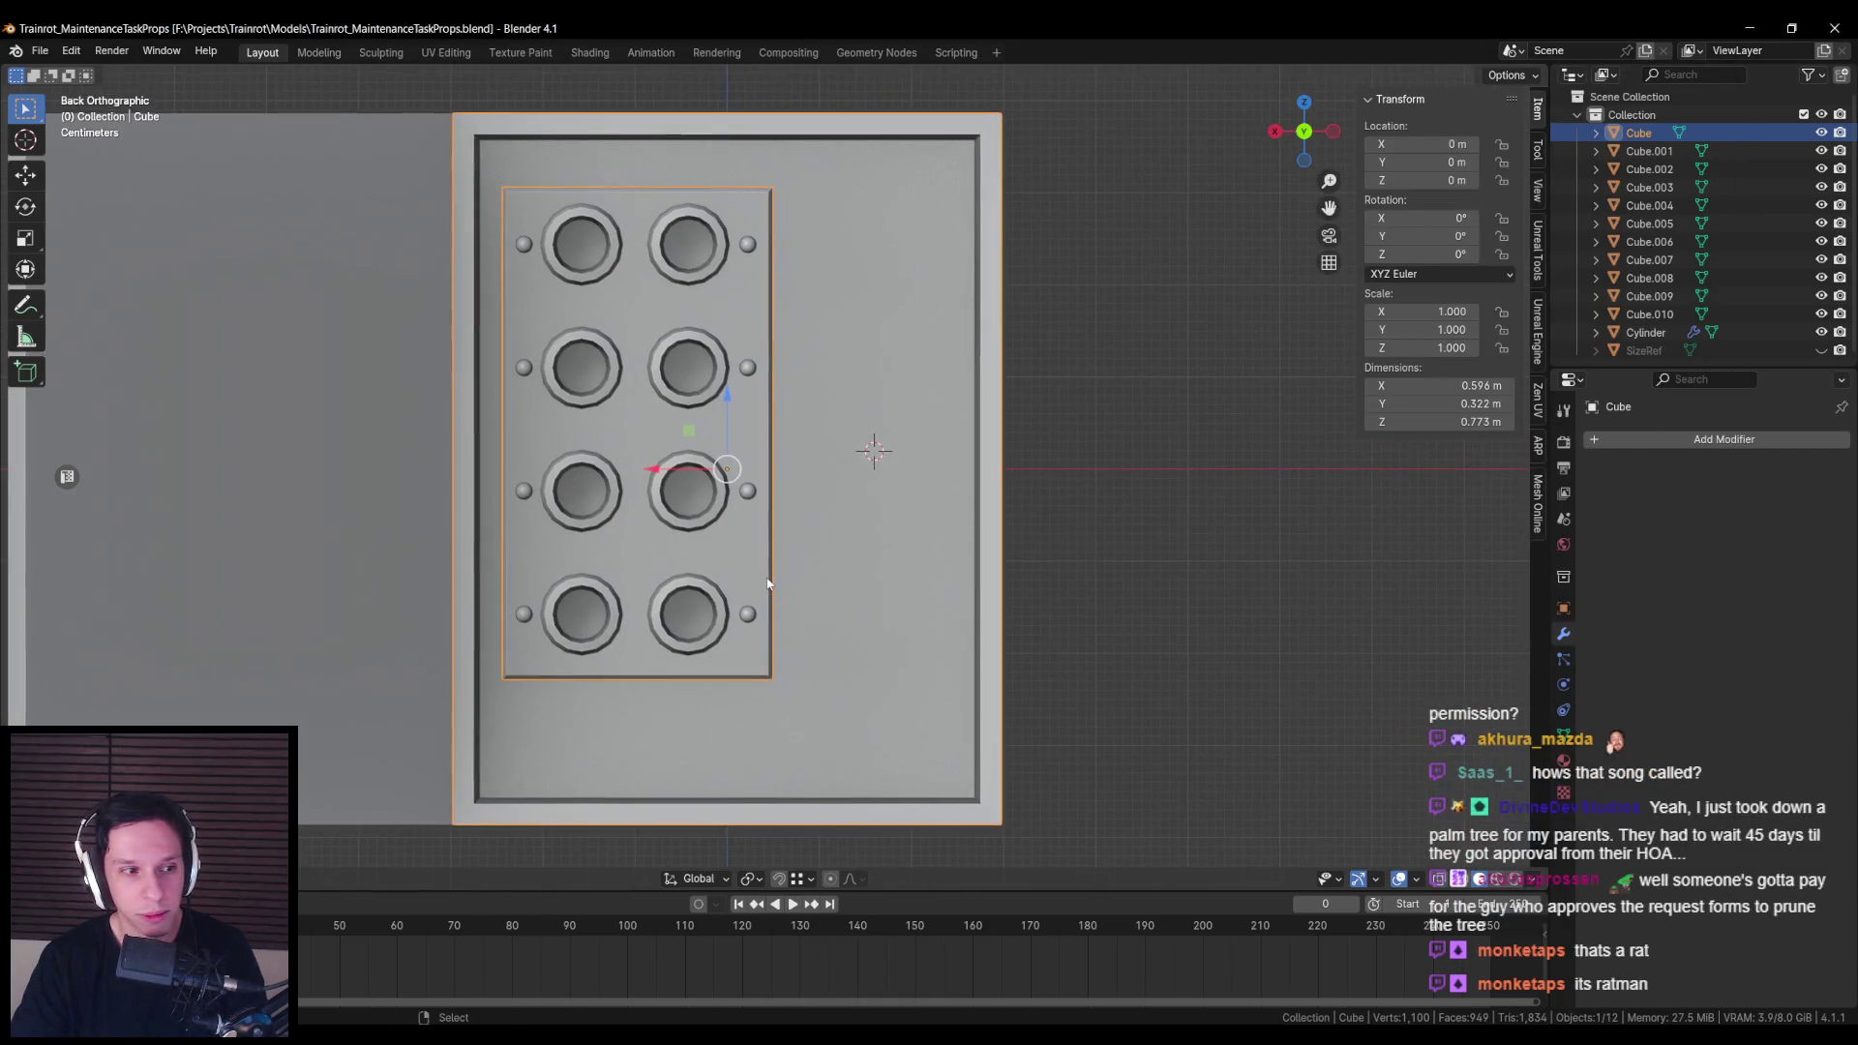
{"action": "scroll", "coordinate": [766, 586], "scroll_direction": "up", "scroll_amount": 1}
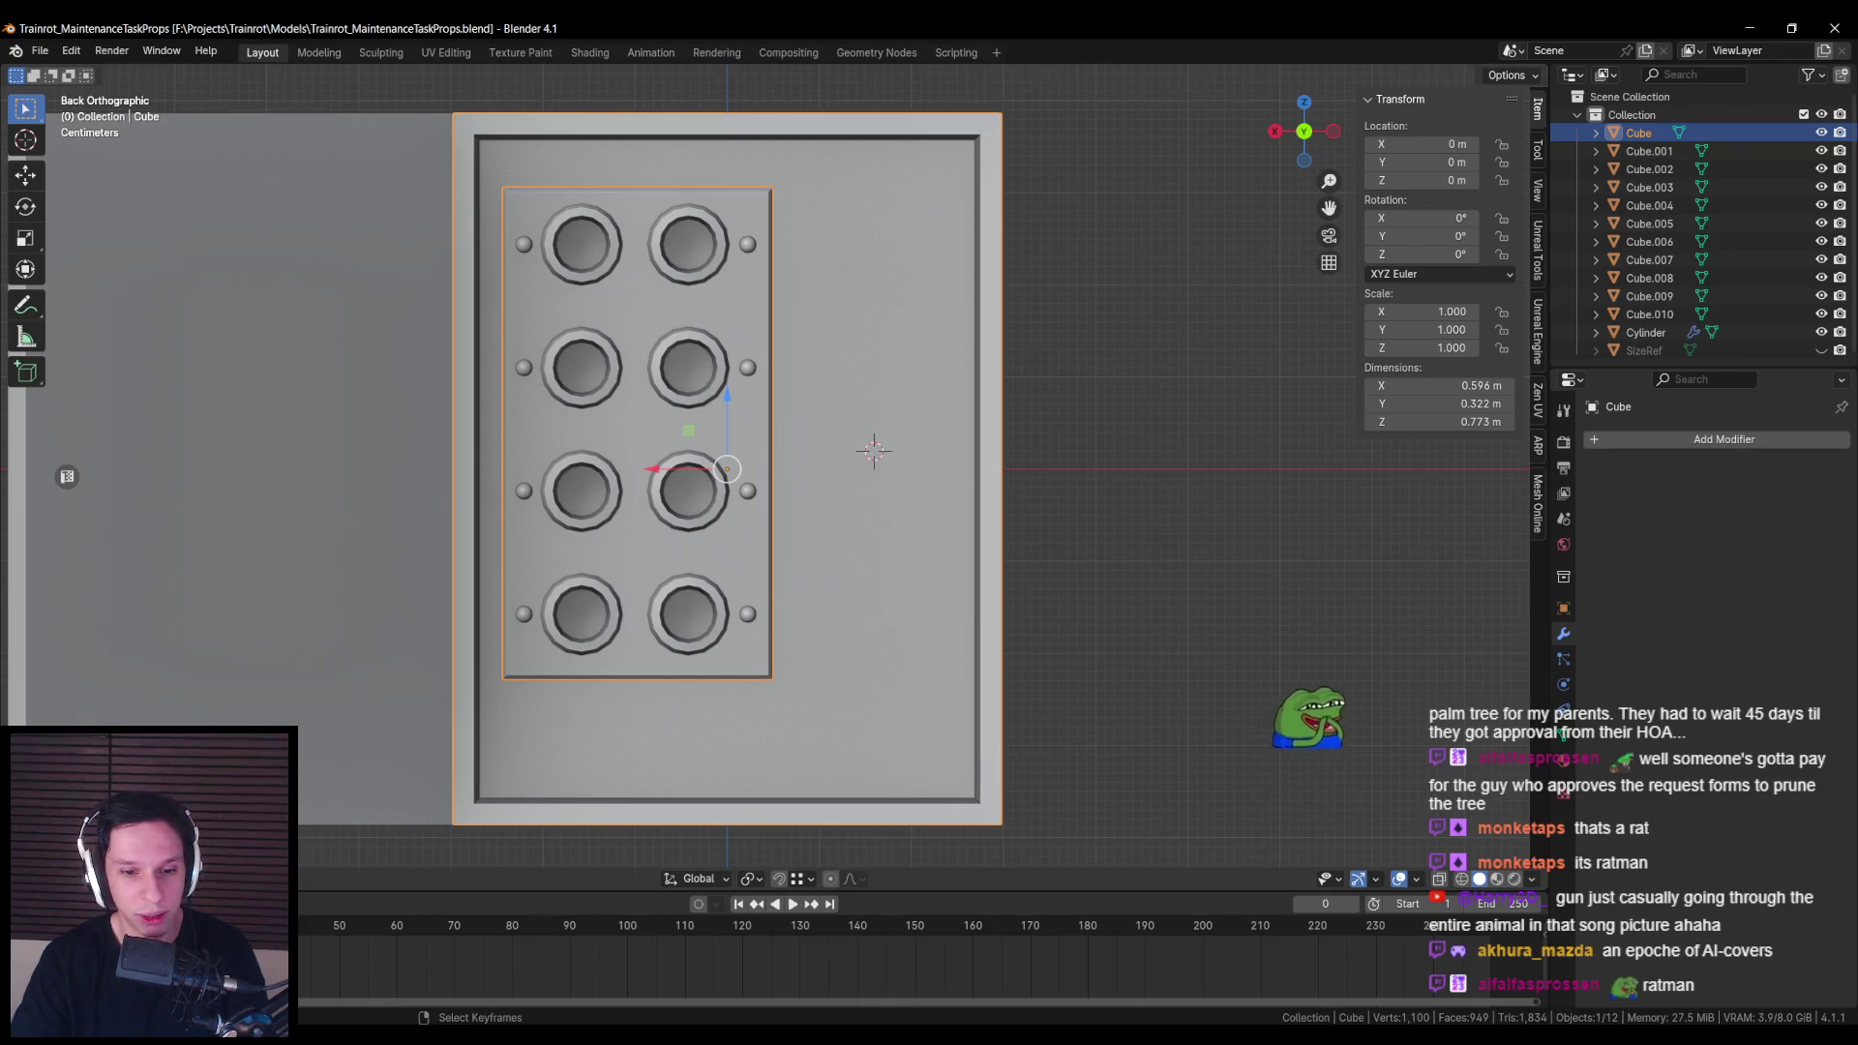
Step: Skip to You Will Never Know (LudoWic Remix), minimise Spotify, and save
{"action": "key", "text": "alt+Tab"}
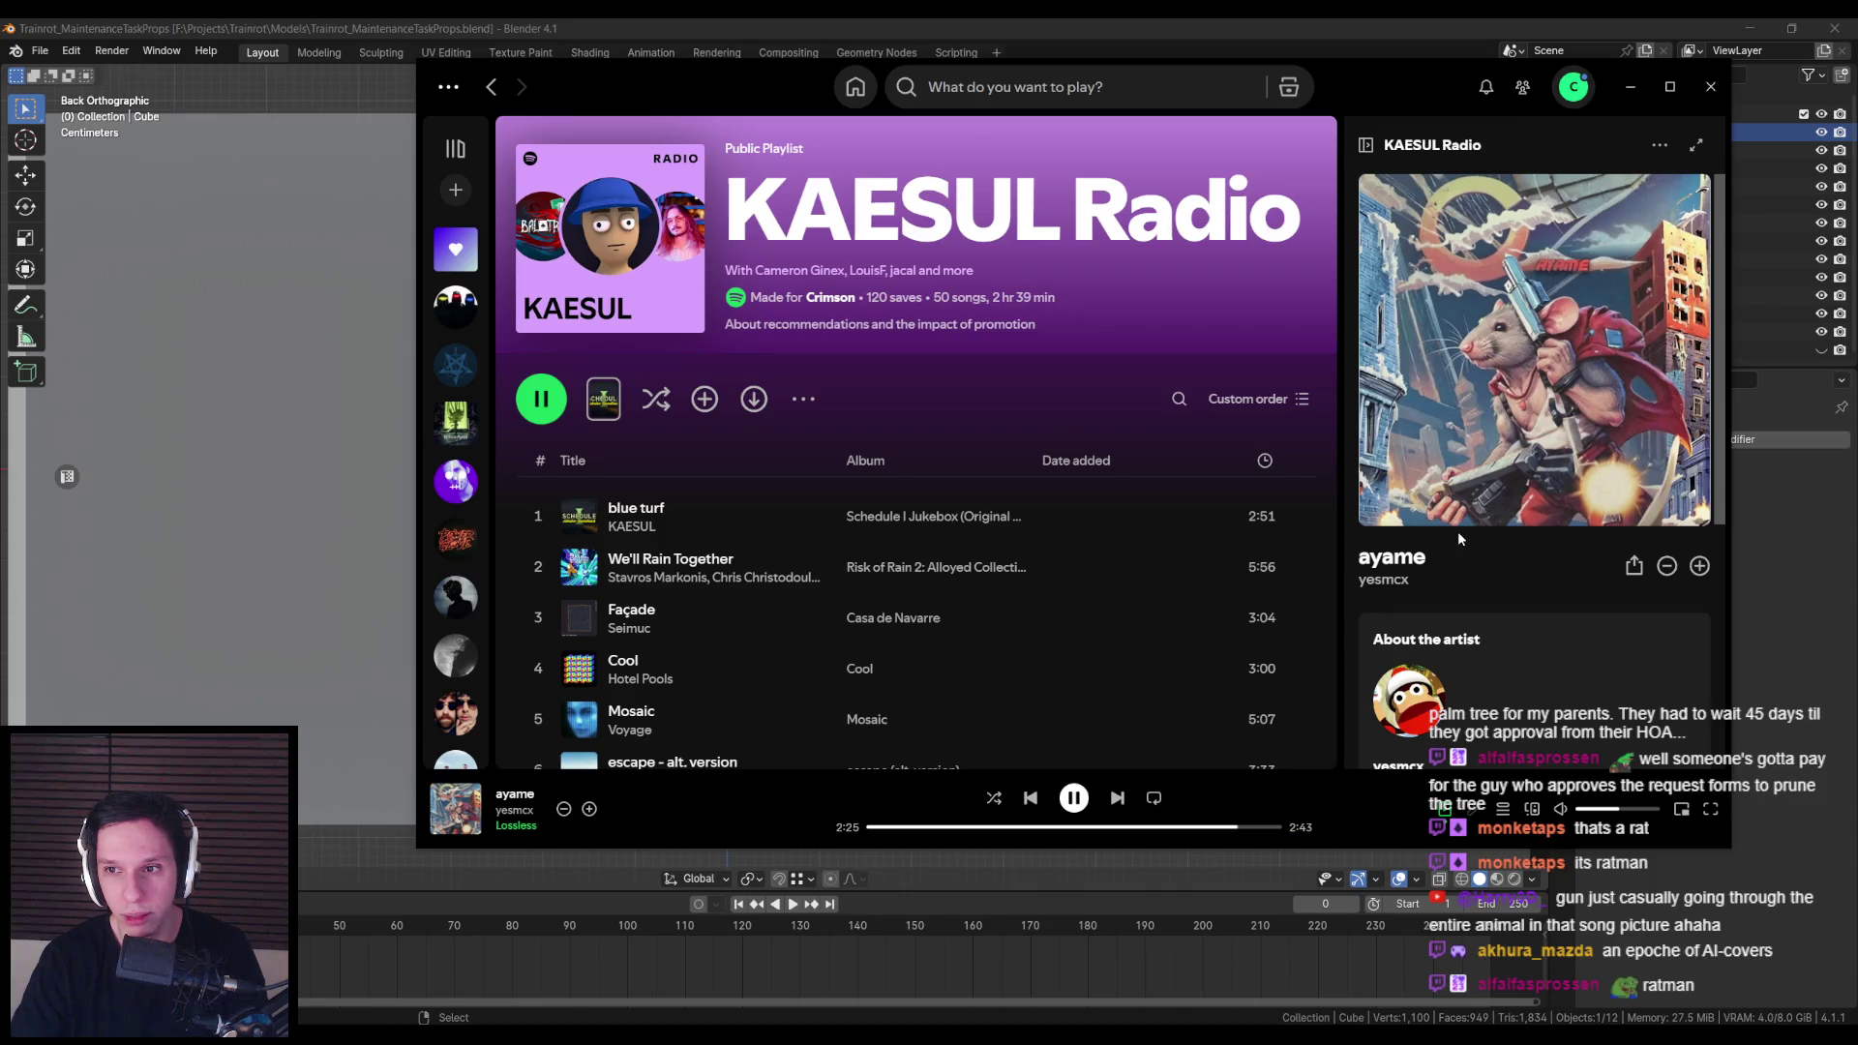
{"action": "left_click", "coordinate": [1116, 797]}
{"action": "left_click_drag", "start_coordinate": [1355, 87], "coordinate": [1341, 93]}
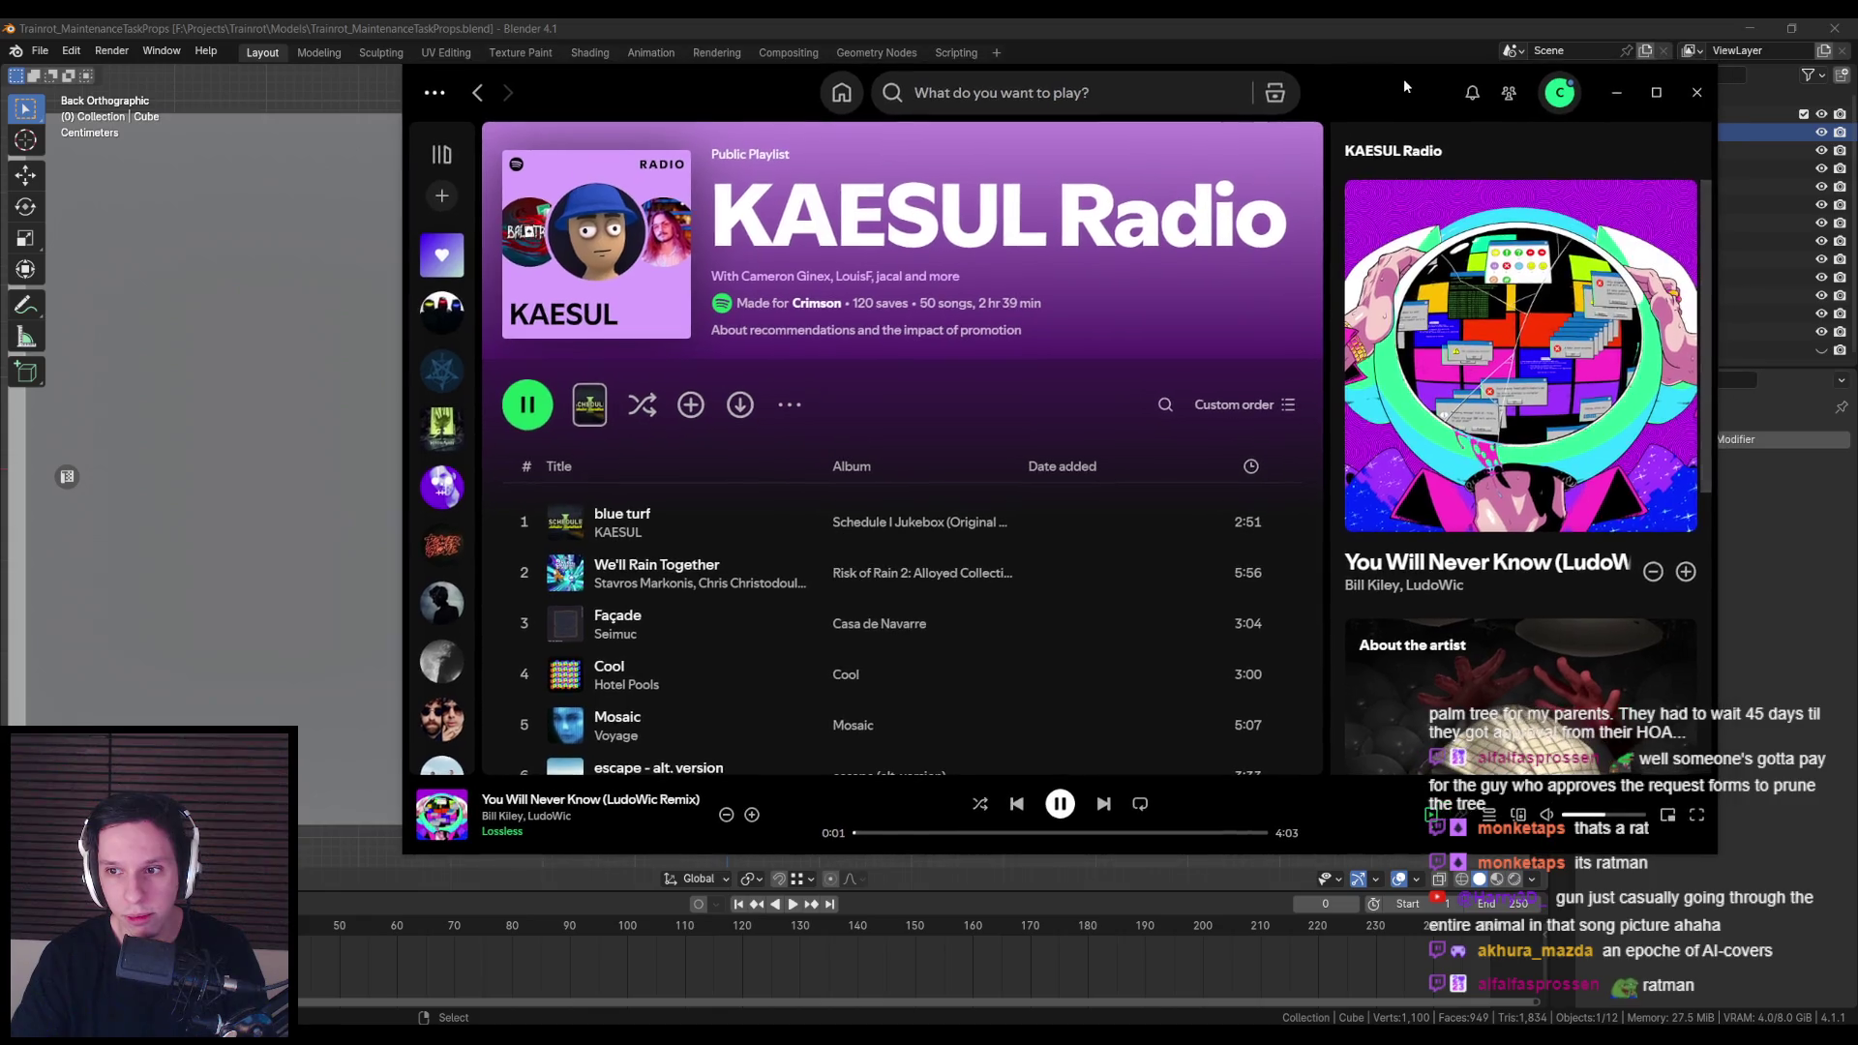
{"action": "left_click", "coordinate": [1619, 98]}
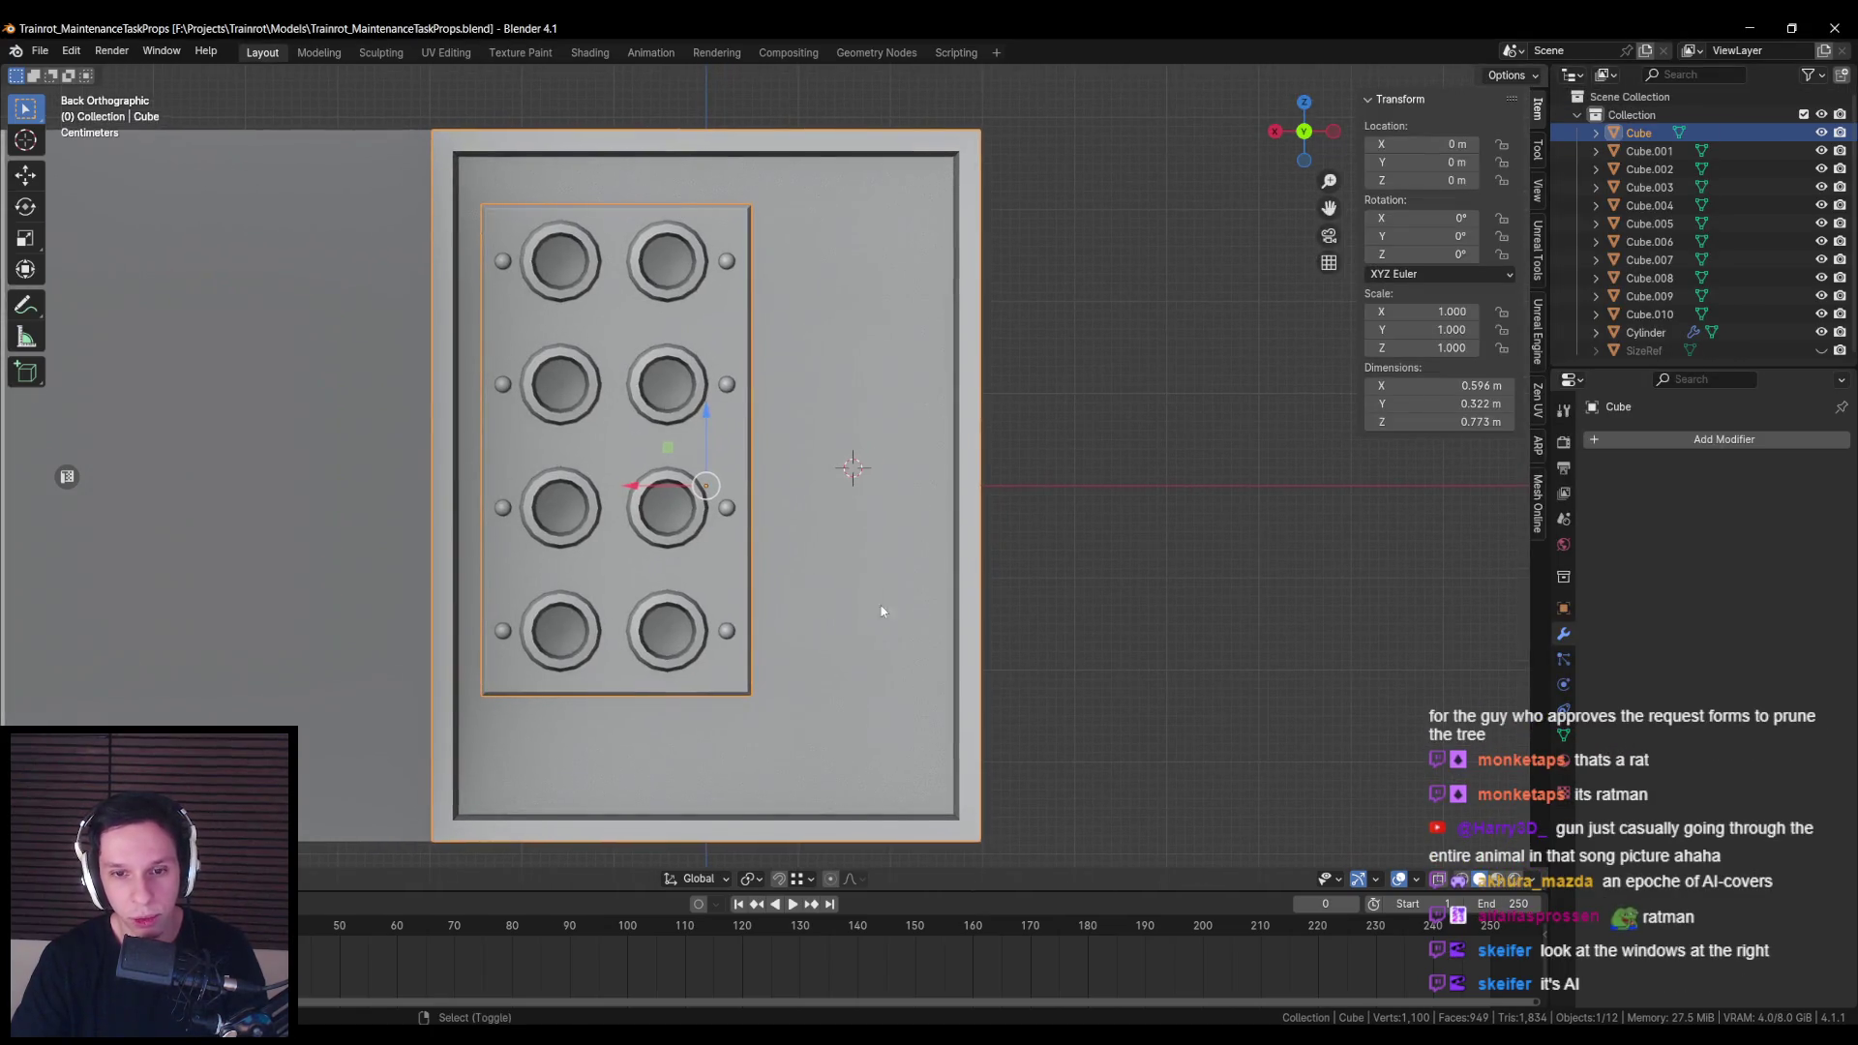
{"action": "key", "text": "alt+Tab"}
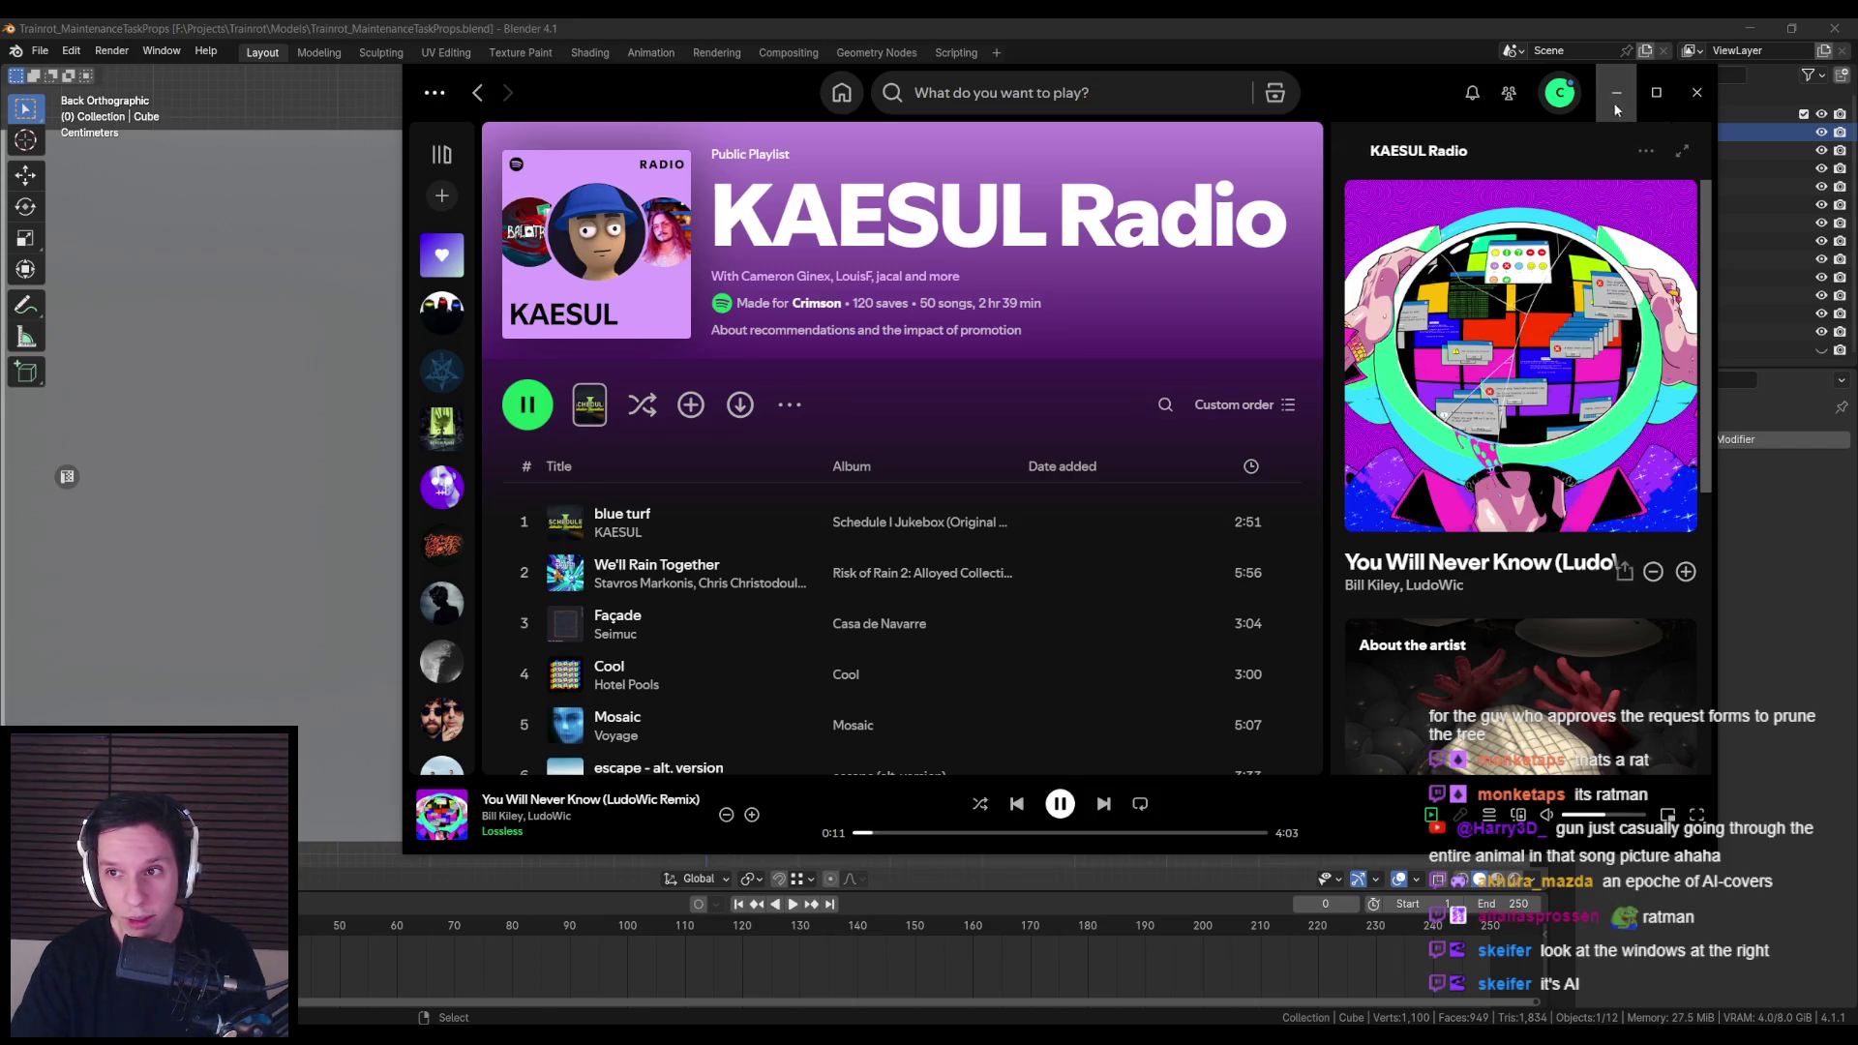
{"action": "left_click", "coordinate": [1619, 92]}
{"action": "scroll", "coordinate": [818, 525], "scroll_direction": "down", "scroll_amount": 3}
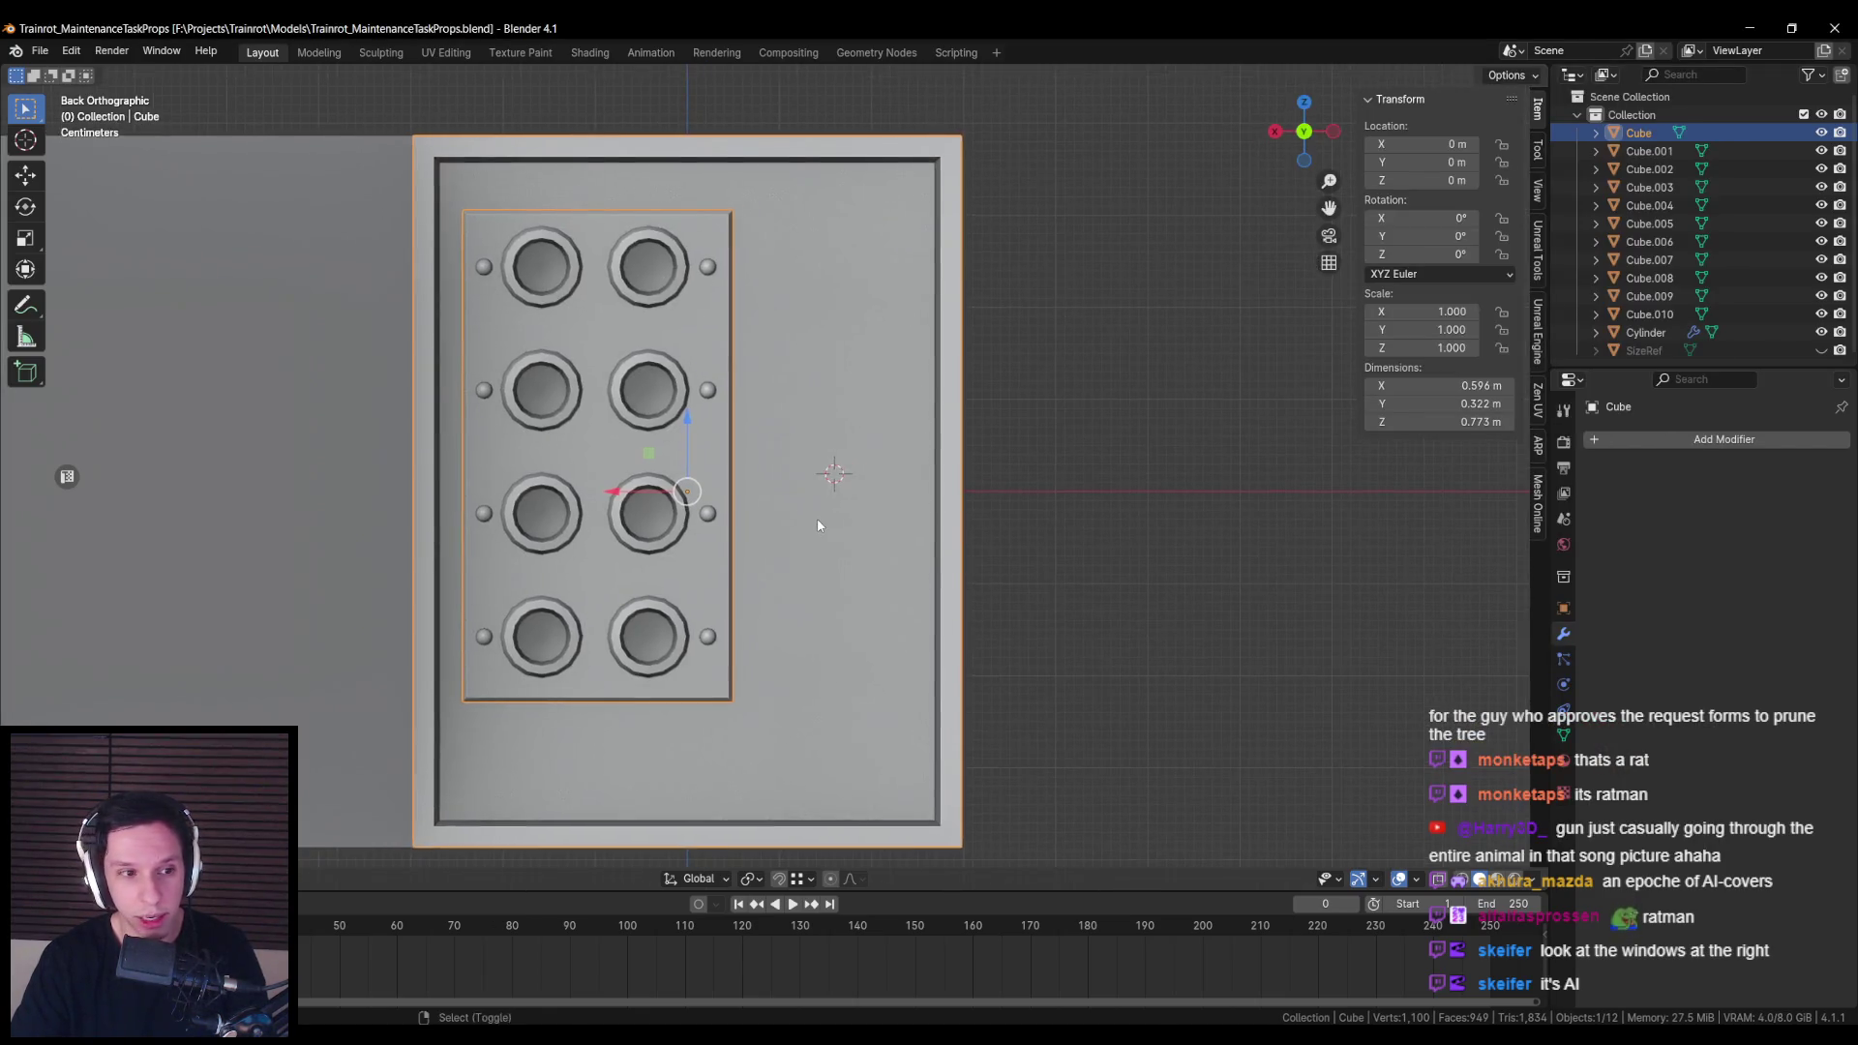
{"action": "key", "text": "ctrl+s"}
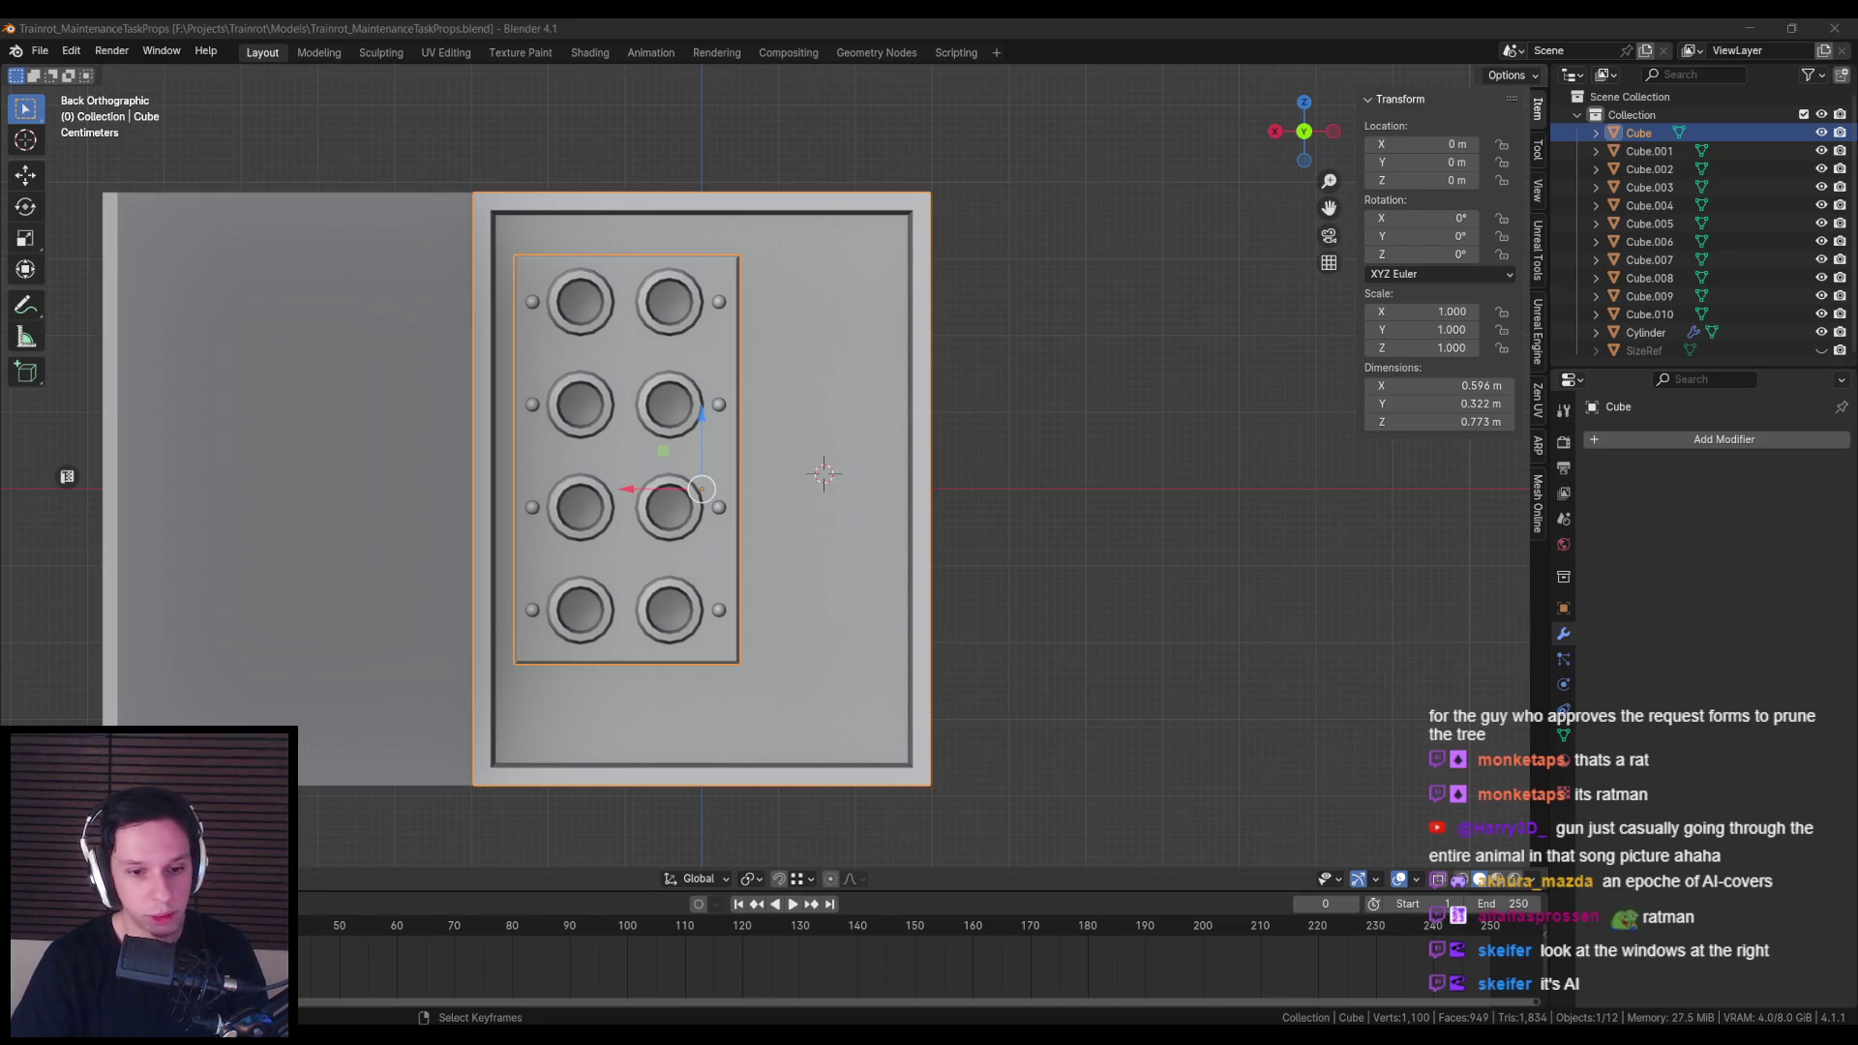
{"action": "scroll", "coordinate": [793, 593], "scroll_direction": "left", "scroll_amount": 1}
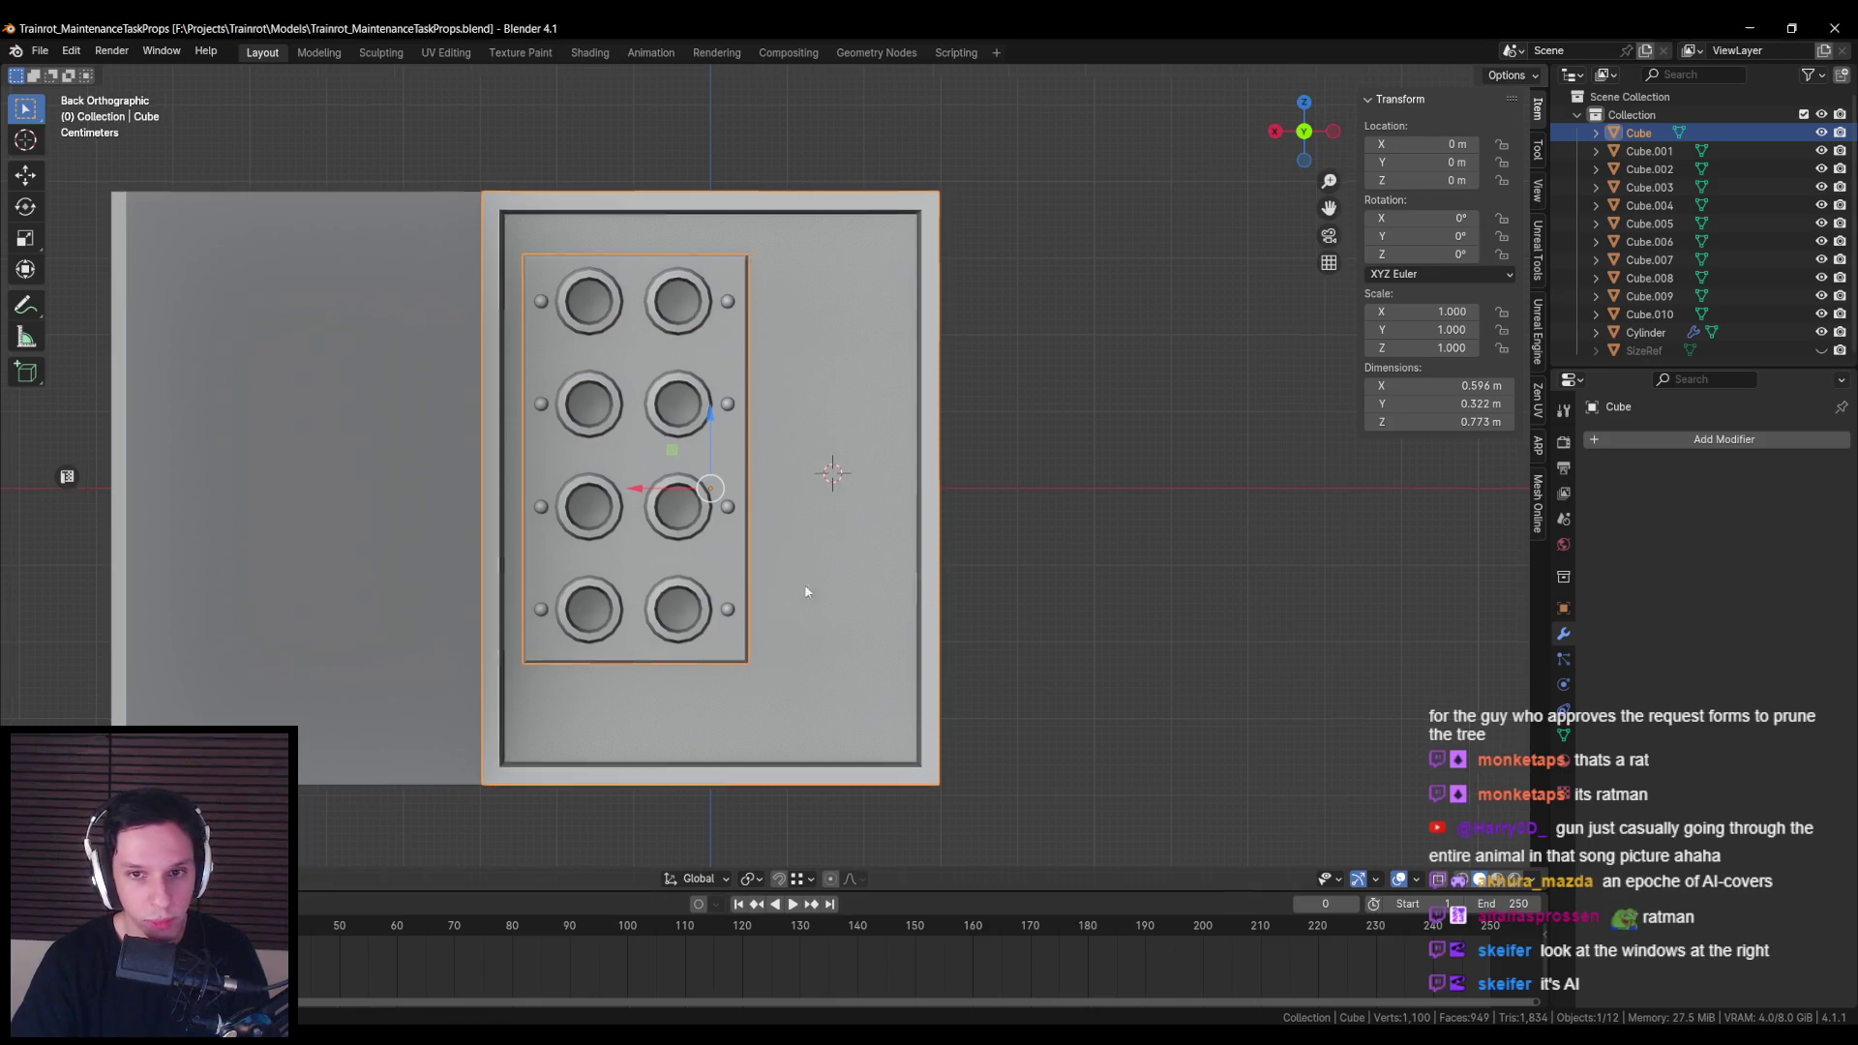
{"action": "scroll", "coordinate": [793, 593], "scroll_direction": "left", "scroll_amount": 4}
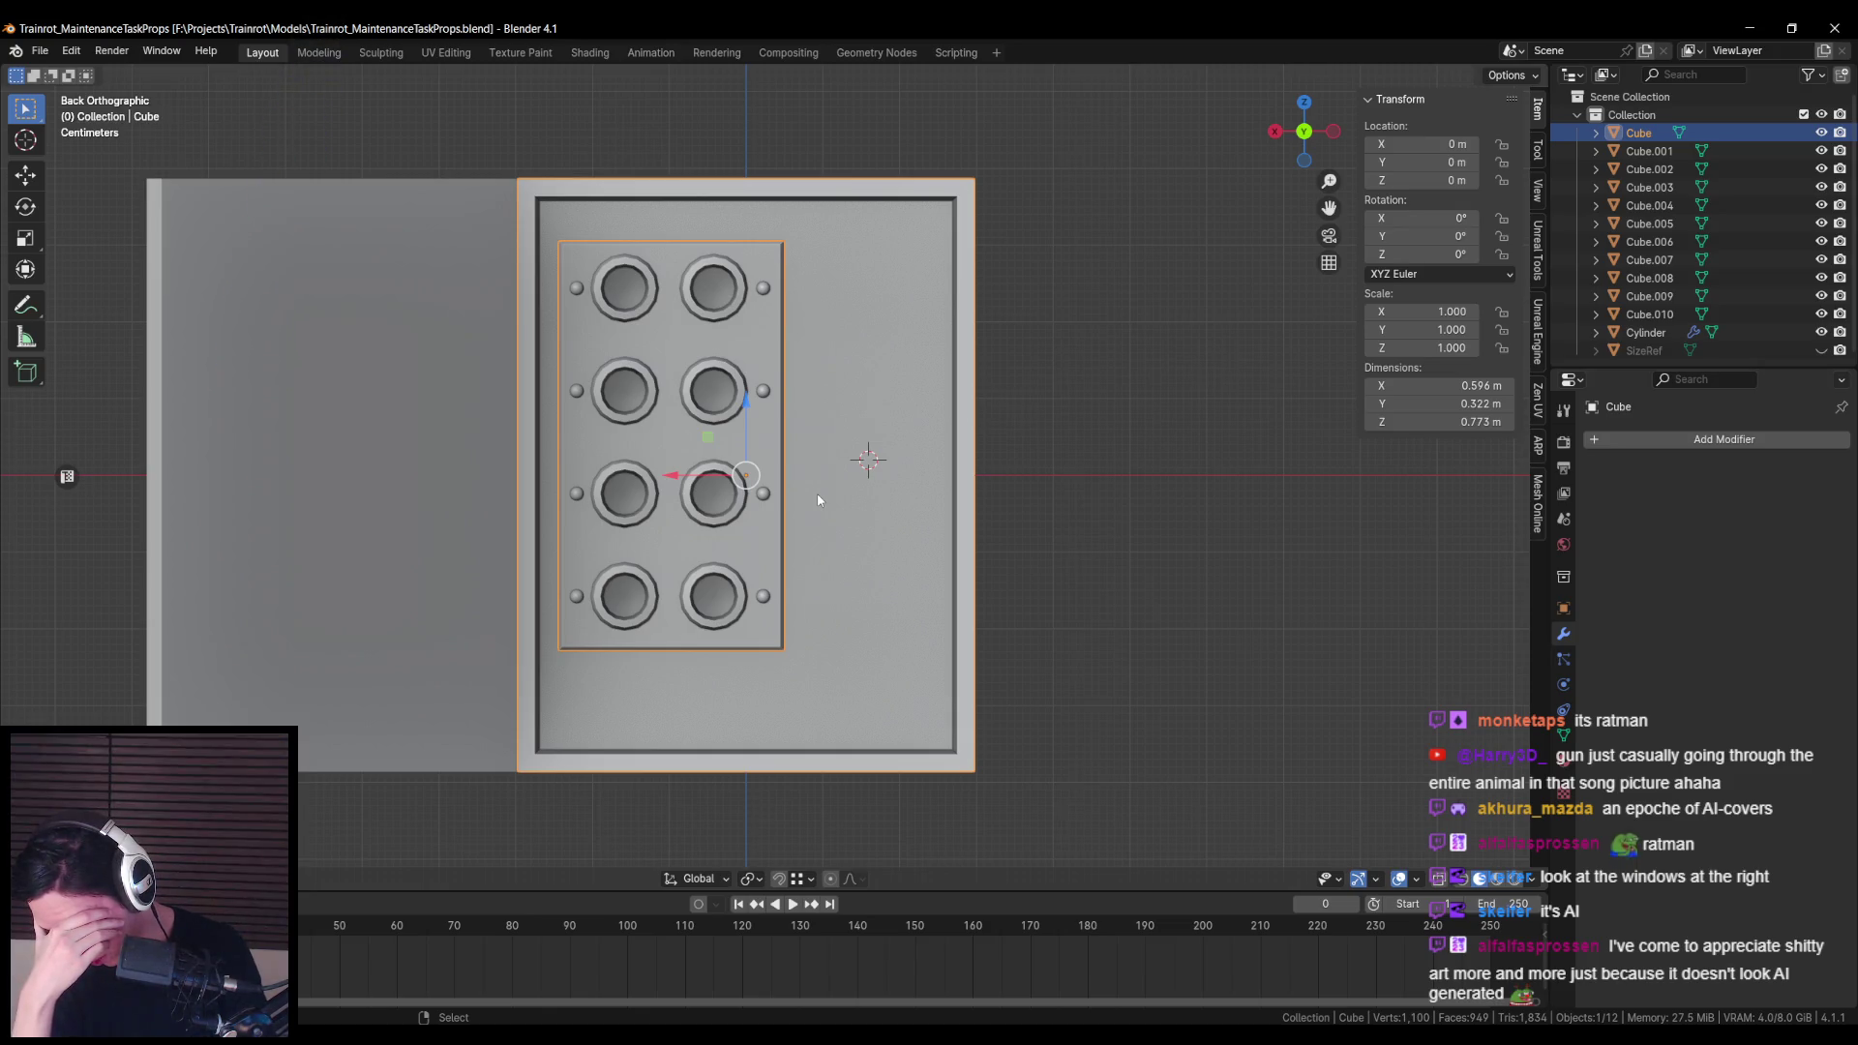
Step: Add an 8-vertex cylinder and rotate it 90° around X
{"action": "key", "text": "F3"}
{"action": "type", "text": "cylin"}
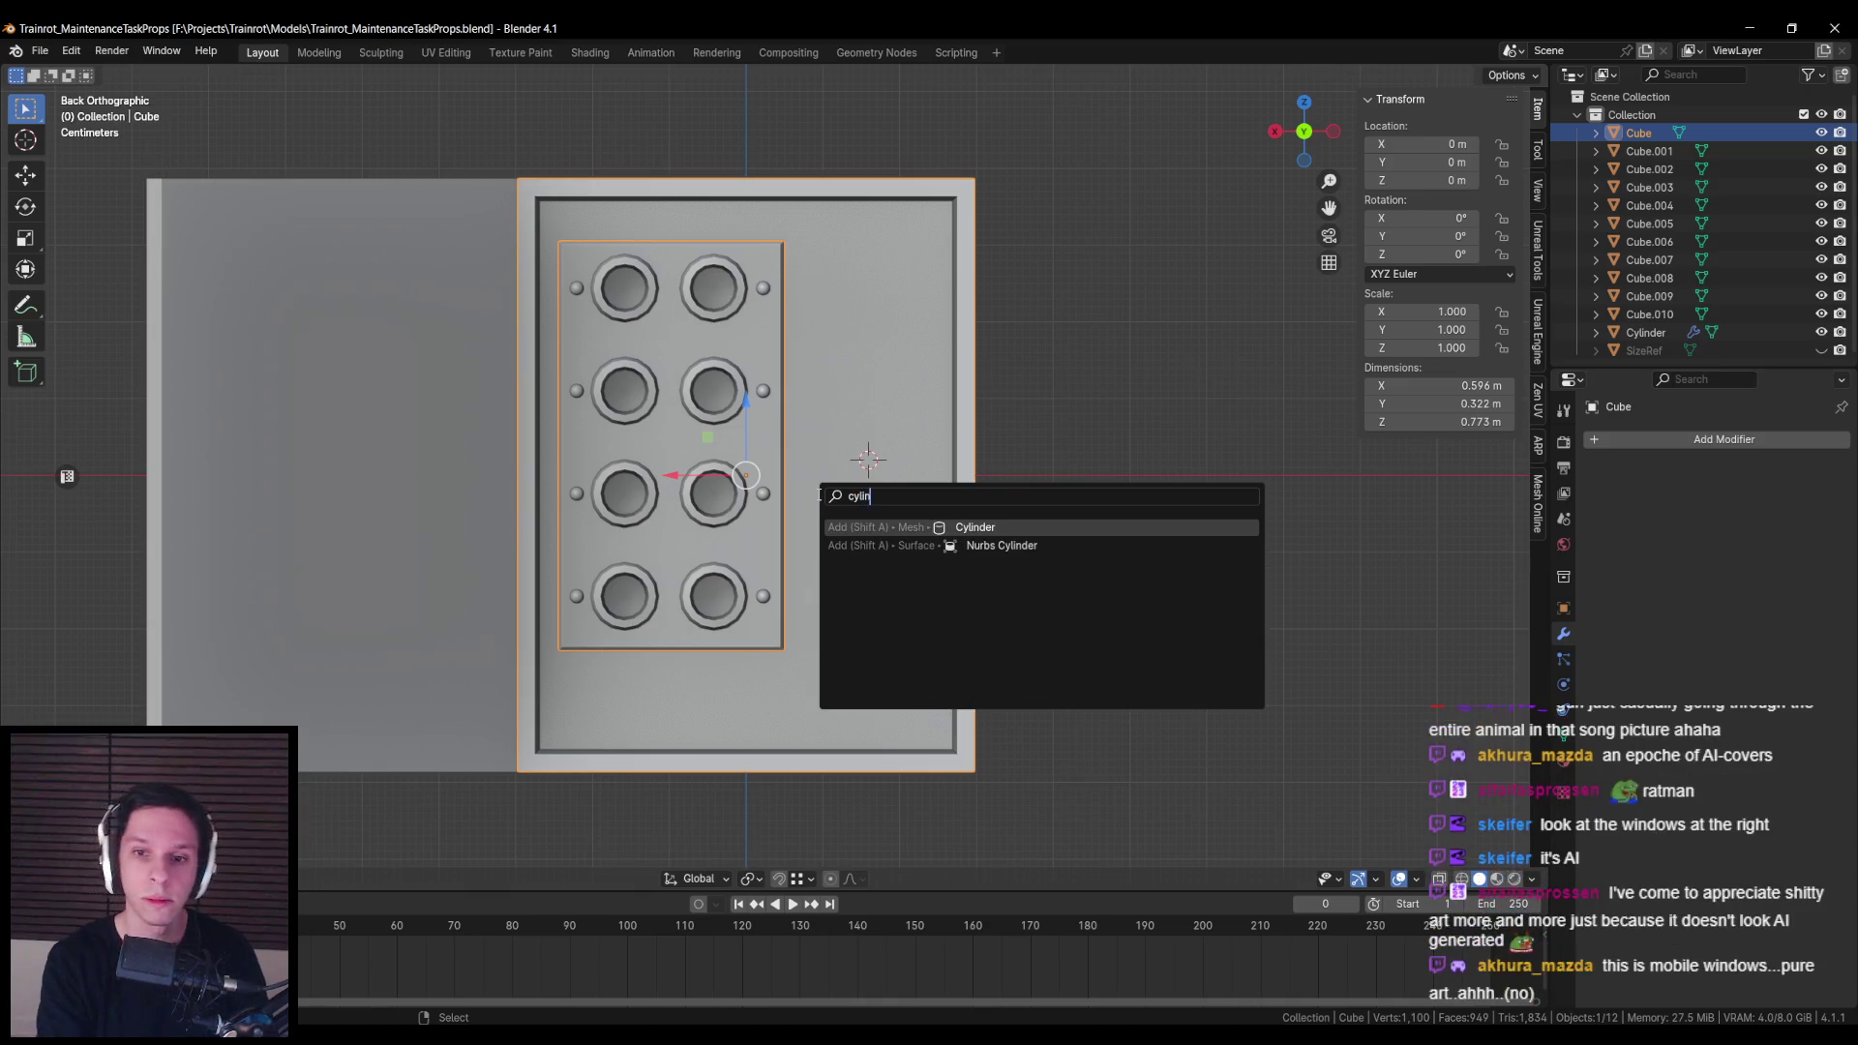
{"action": "key", "text": "Return"}
{"action": "double_click", "coordinate": [233, 636]}
{"action": "type", "text": "8"}
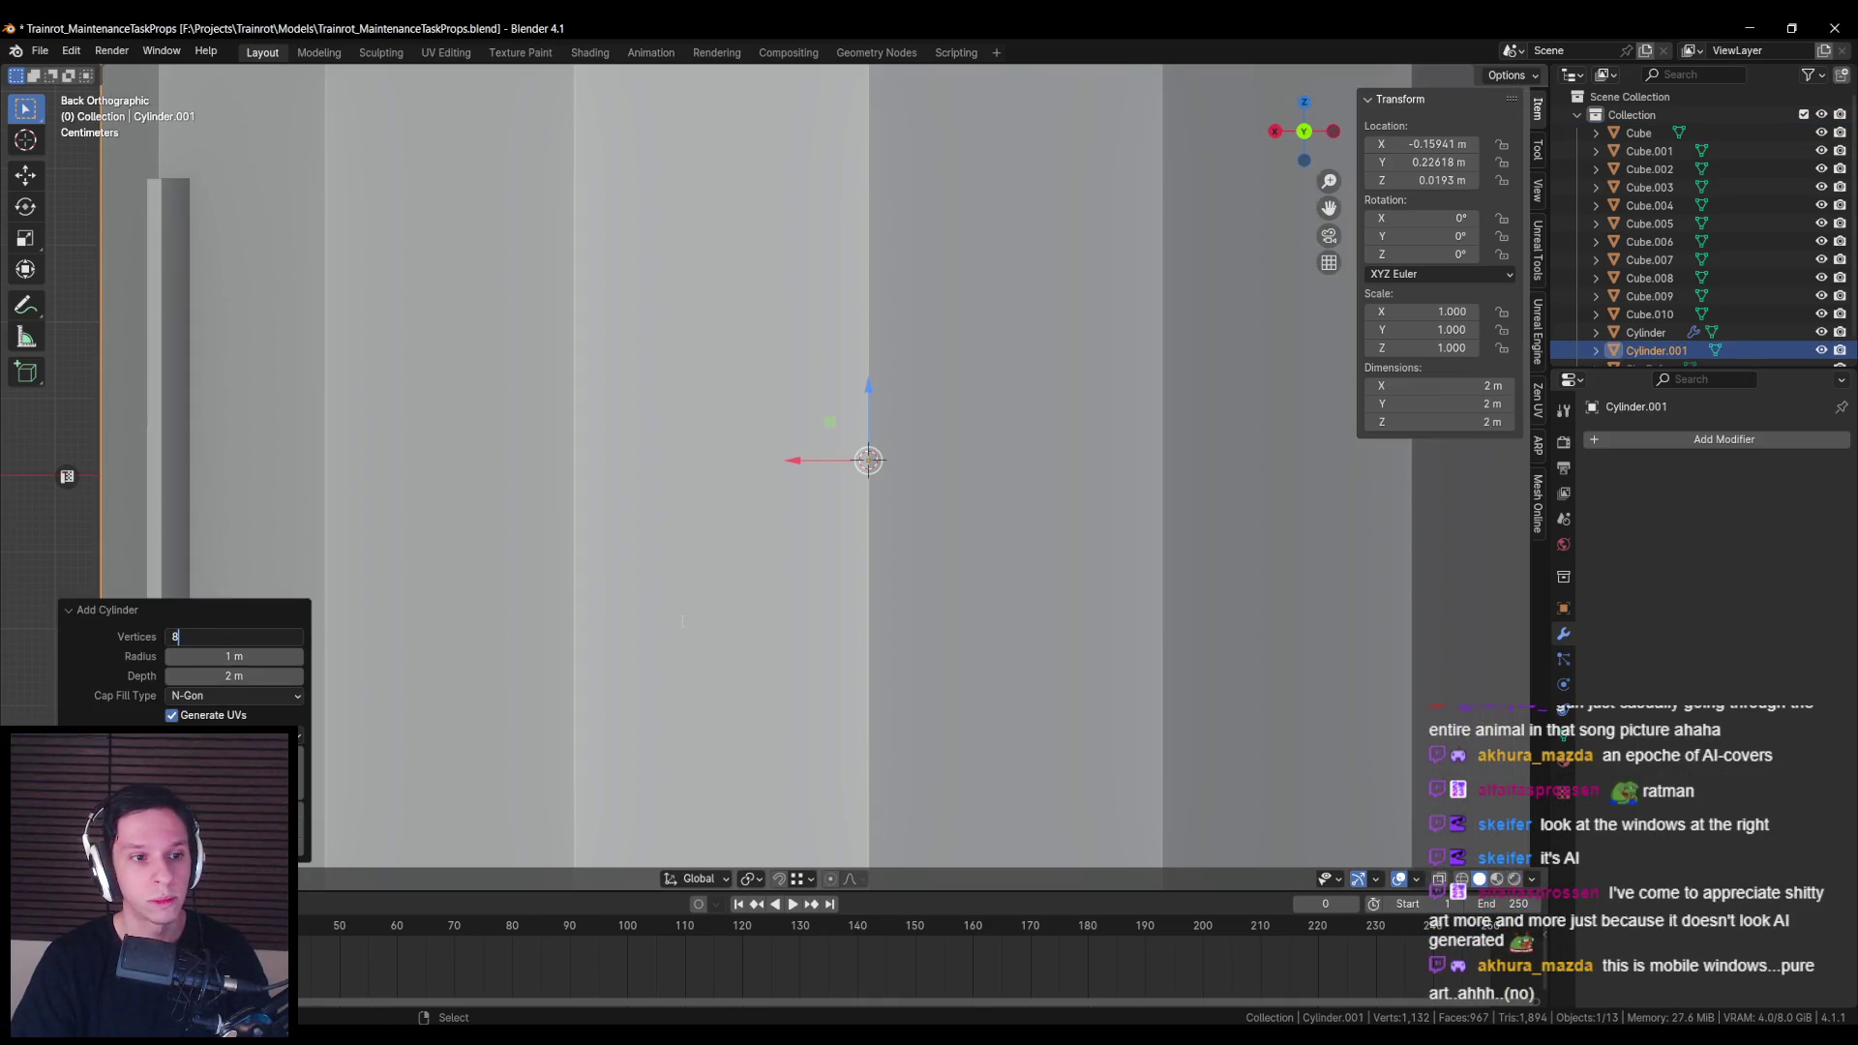
{"action": "key", "text": "Return"}
{"action": "scroll", "coordinate": [931, 610], "scroll_direction": "down", "scroll_amount": 2}
{"action": "type", "text": "rx"}
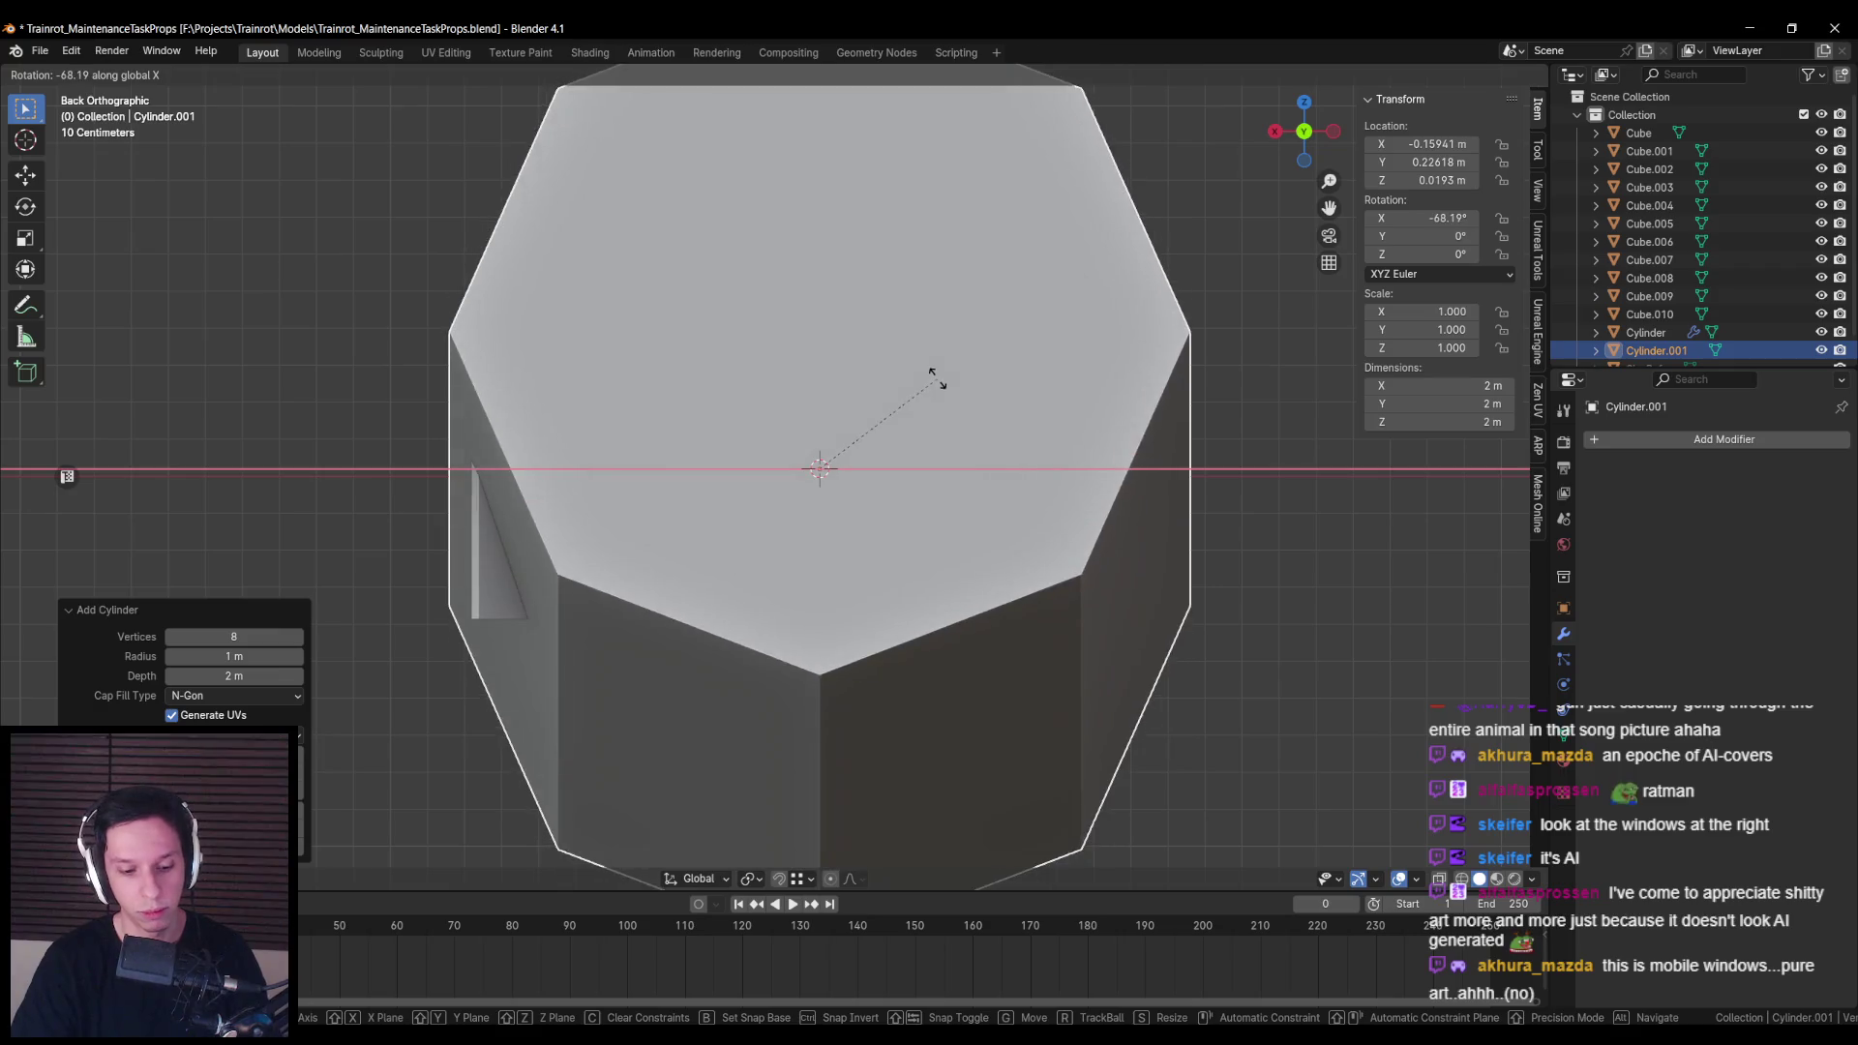
{"action": "type", "text": "90"}
{"action": "key", "text": "Return"}
Step: Rotate the cylinder 90° around Z and shrink it, narrowing it along X
{"action": "key", "text": "s"}
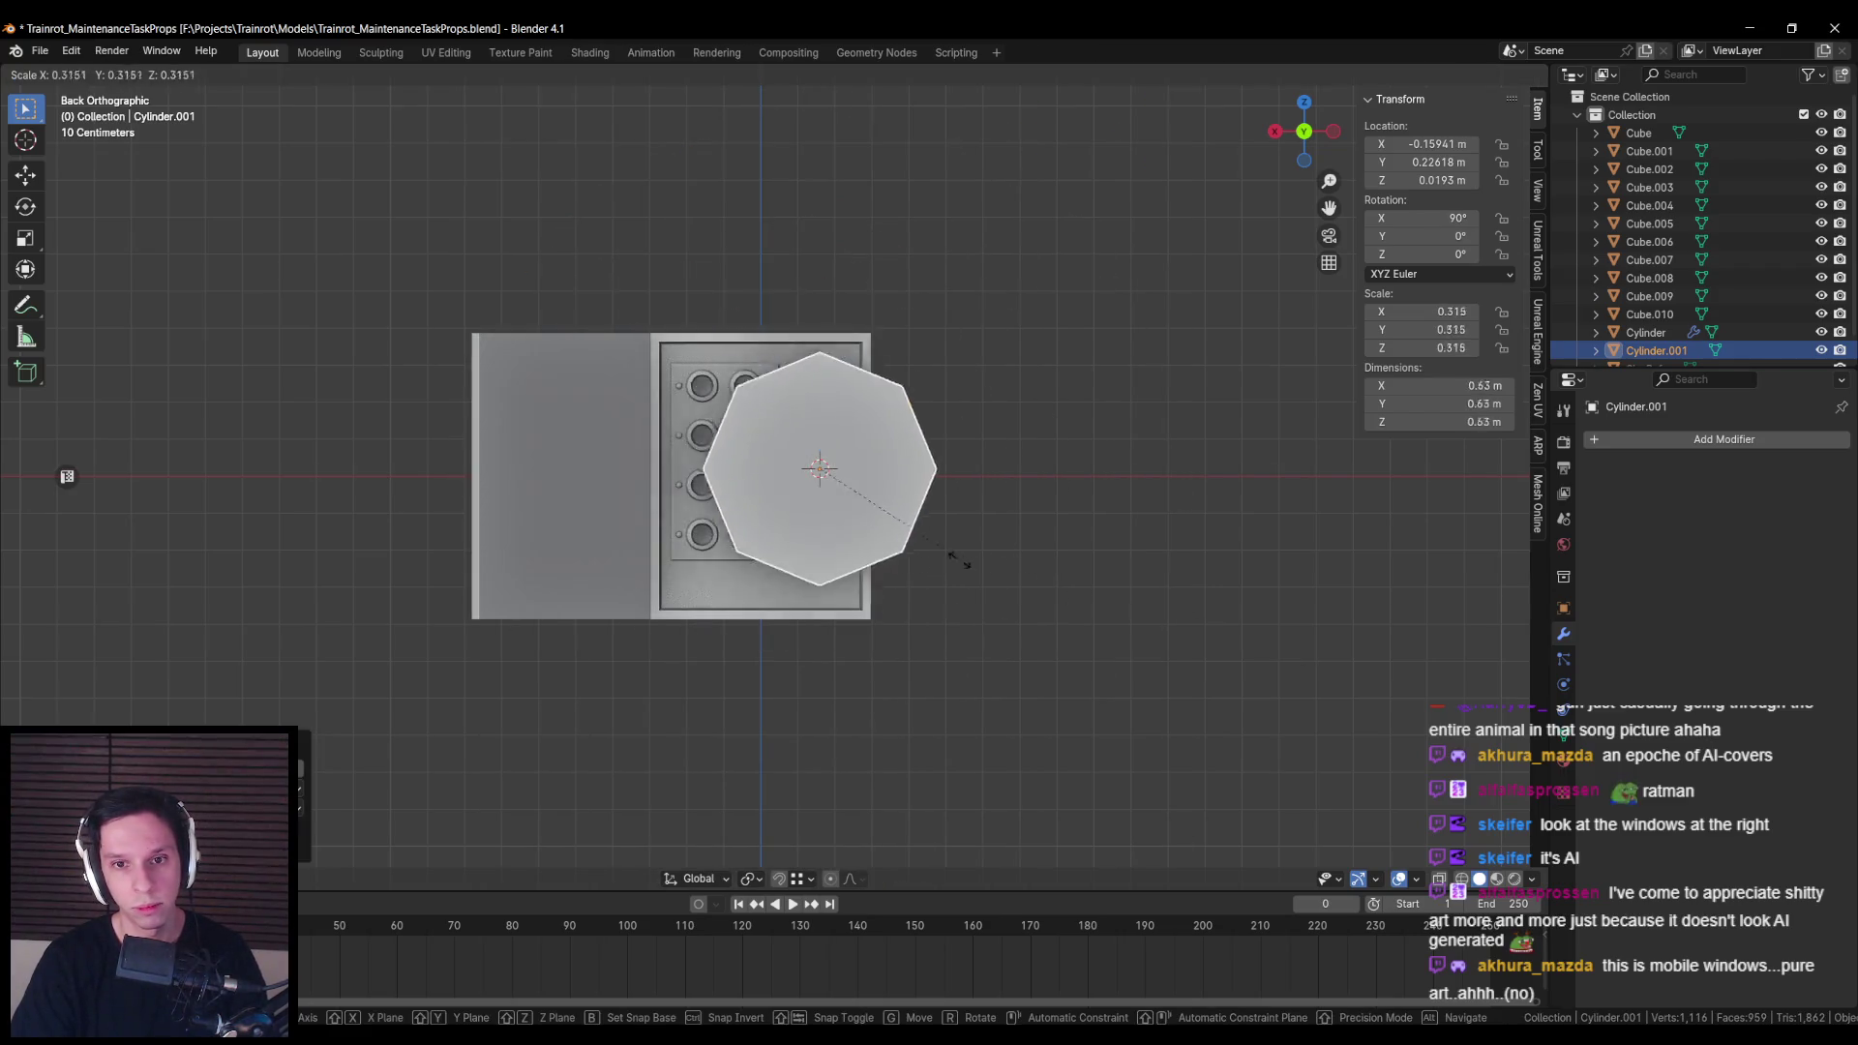
{"action": "left_click", "coordinate": [919, 481]}
{"action": "type", "text": "rz90"}
{"action": "key", "text": "Return"}
{"action": "scroll", "coordinate": [880, 596], "scroll_direction": "up", "scroll_amount": 3}
{"action": "key", "text": "s"}
{"action": "left_click", "coordinate": [948, 487]}
{"action": "key", "text": "s"}
{"action": "key", "text": "x"}
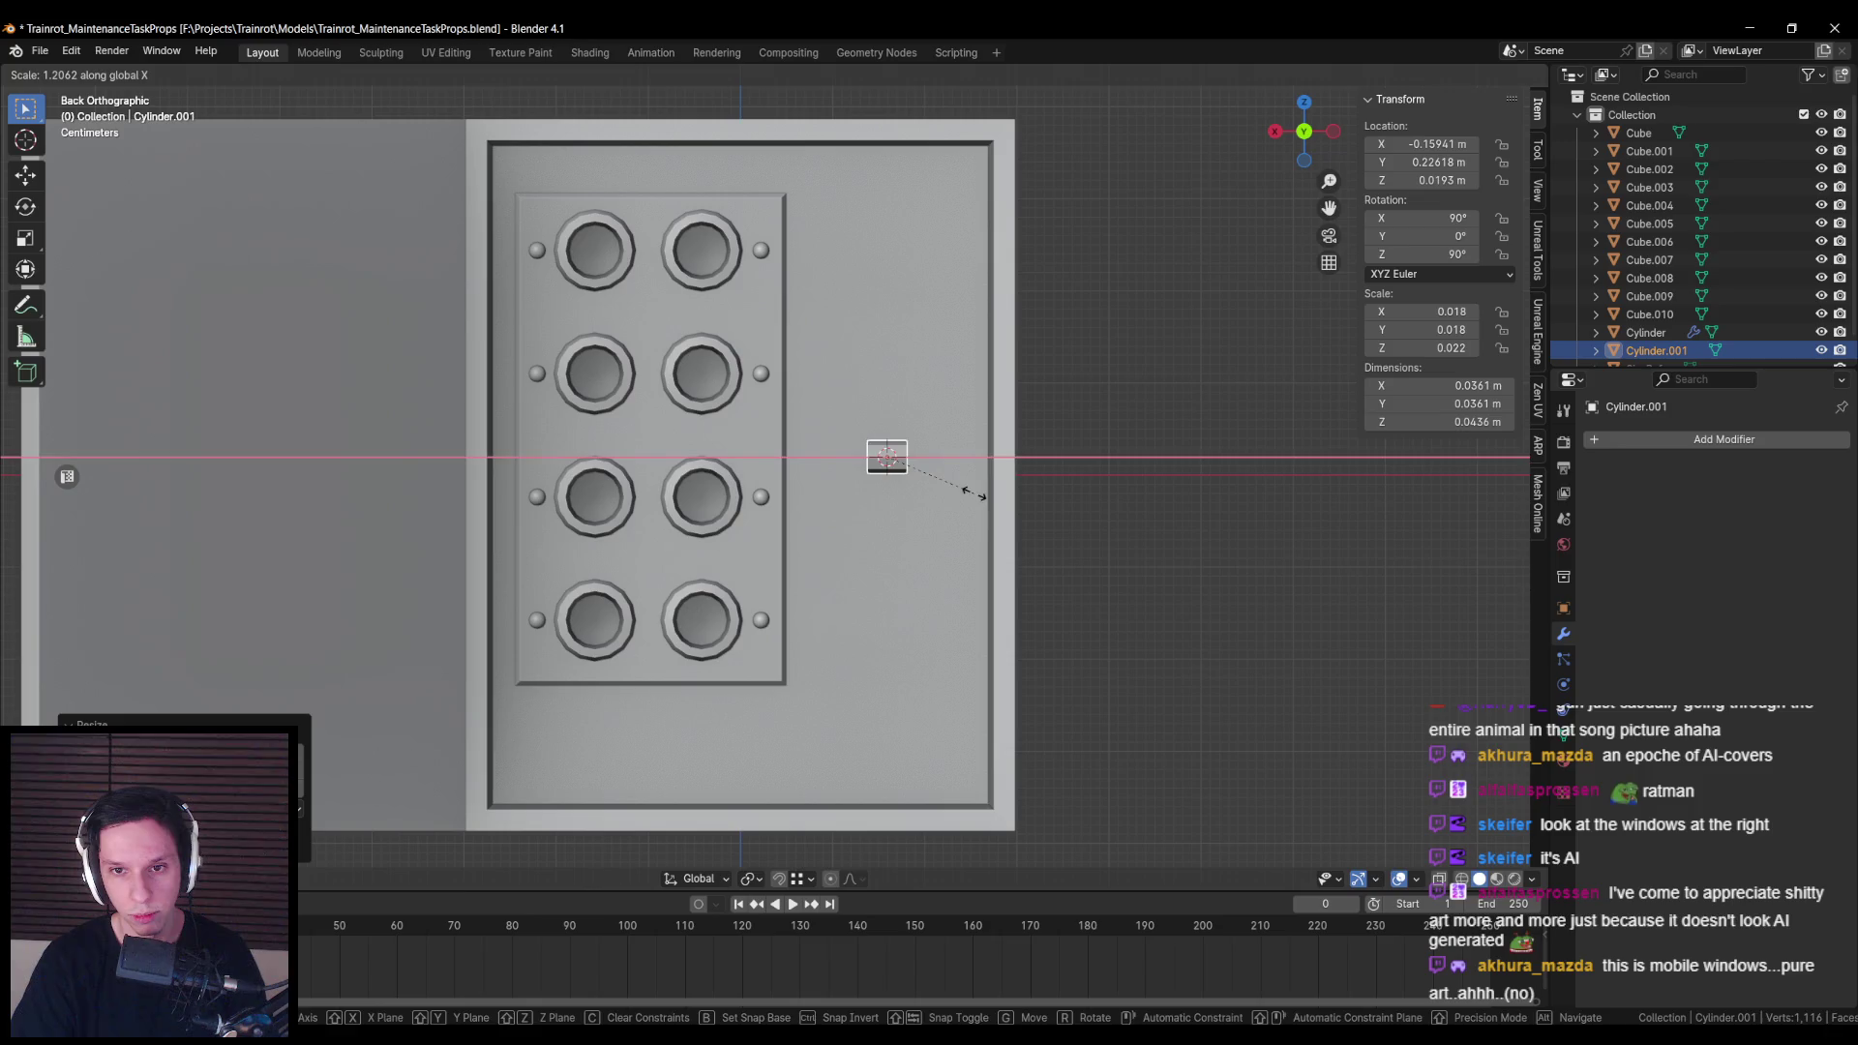
{"action": "left_click", "coordinate": [968, 489]}
Step: Shift the cylinder's mesh left along X in Edit Mode
{"action": "key", "text": "Tab"}
{"action": "key", "text": "g"}
{"action": "key", "text": "x"}
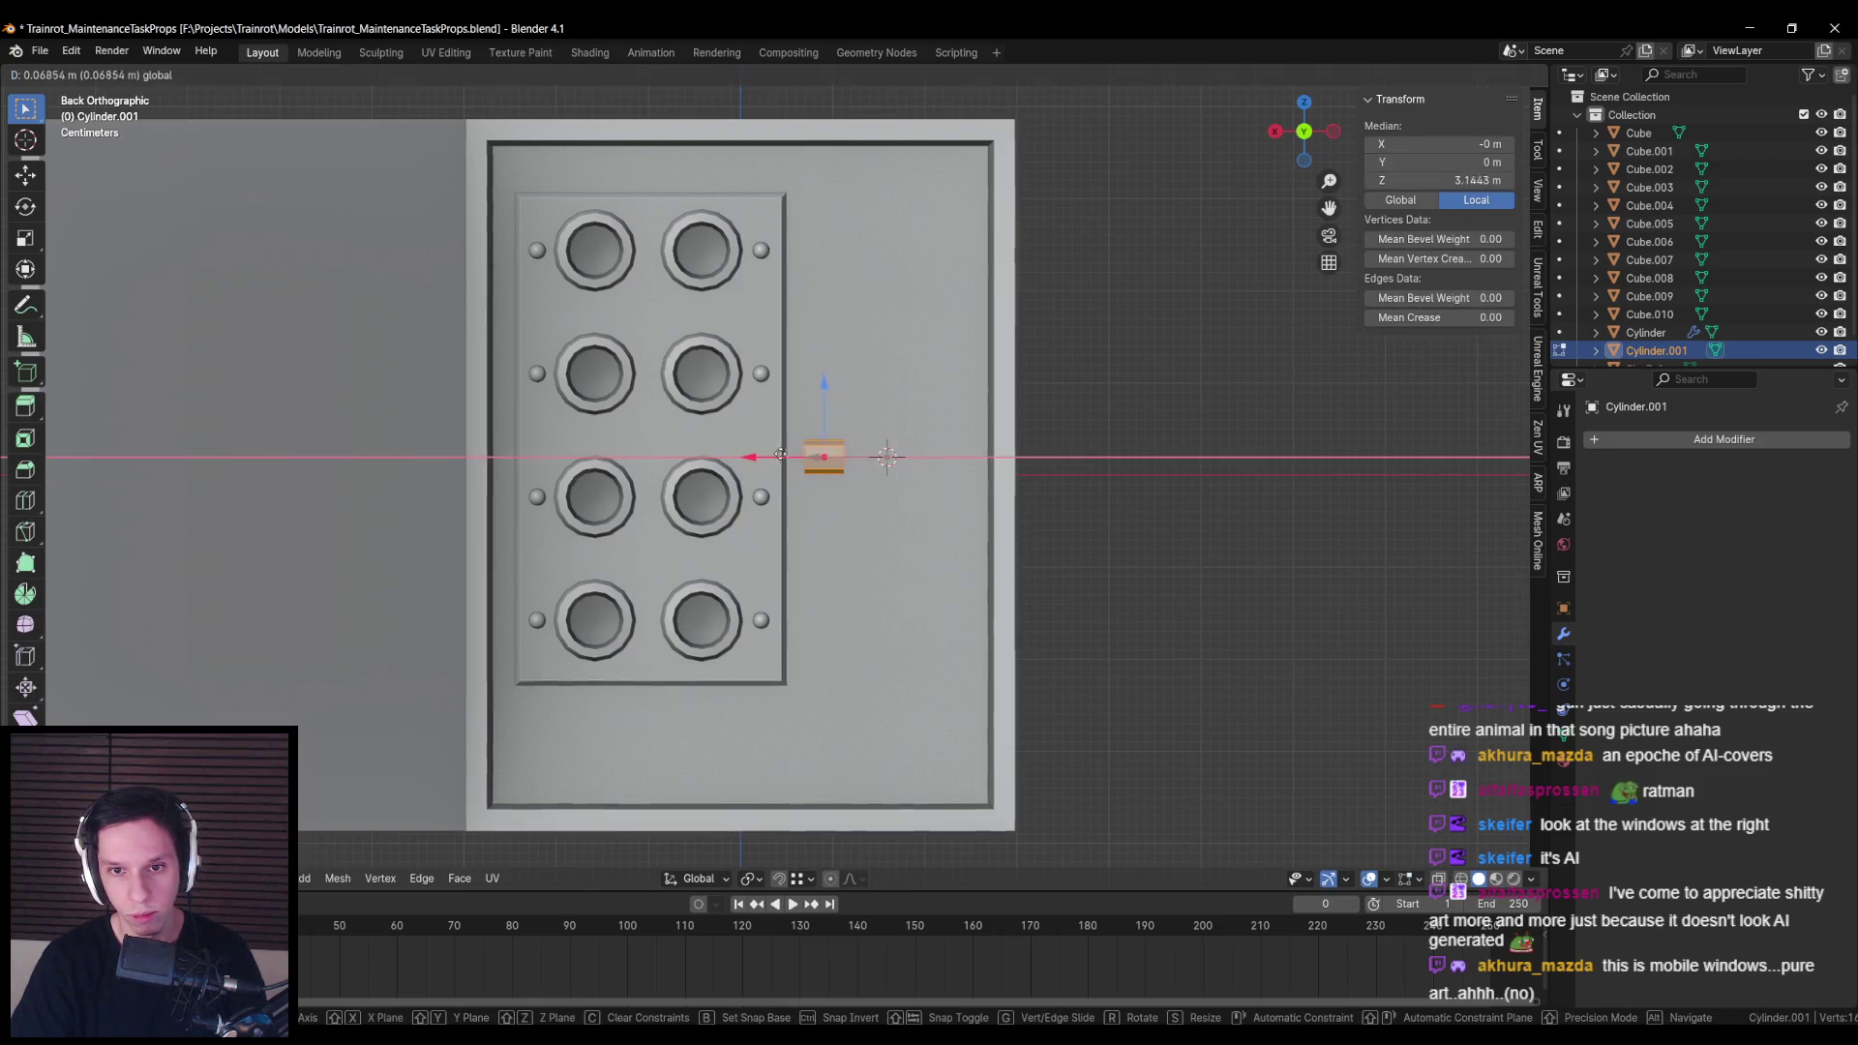
{"action": "left_click", "coordinate": [861, 477]}
{"action": "key", "text": "Tab"}
Step: Add a Mirror modifier with mirroring along Y turned off
{"action": "left_click", "coordinate": [1703, 440]}
{"action": "type", "text": "ir"}
{"action": "key", "text": "Return"}
{"action": "left_click", "coordinate": [1755, 496]}
{"action": "left_click", "coordinate": [1730, 496]}
{"action": "left_click", "coordinate": [1731, 496]}
{"action": "key", "text": "ctrl+a"}
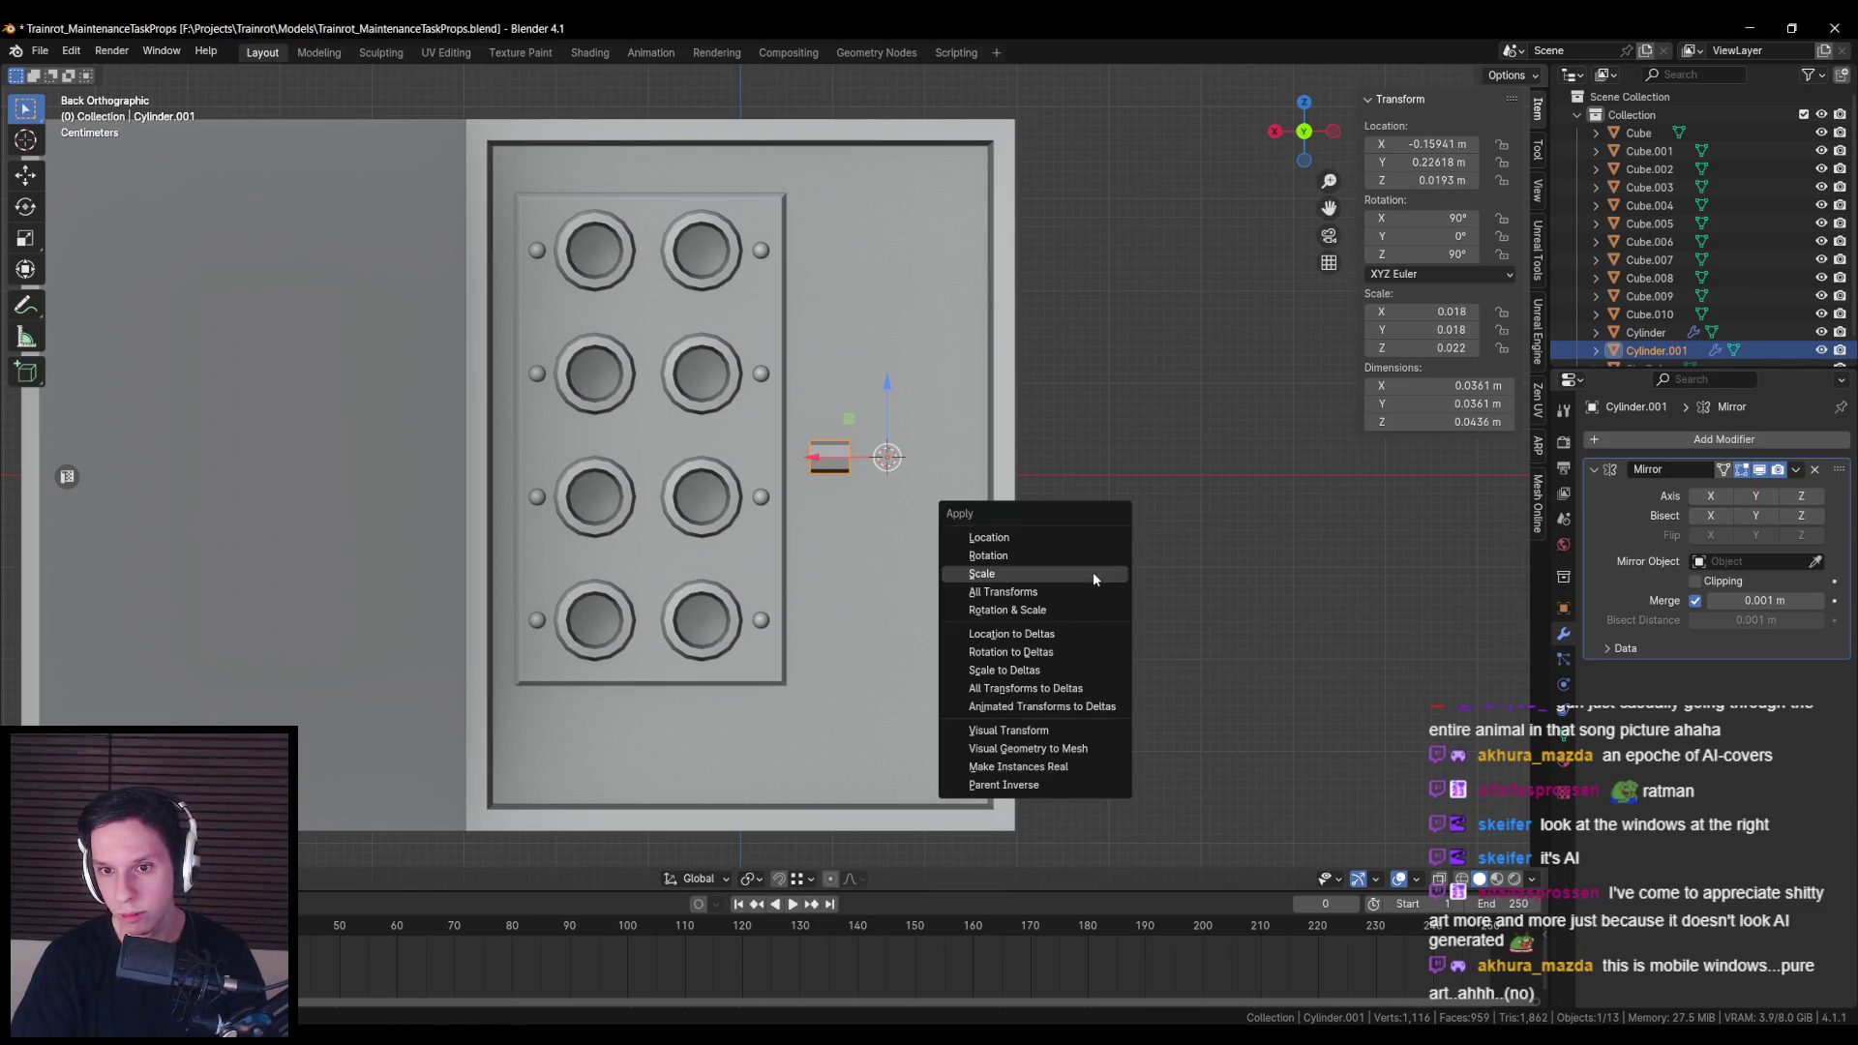
Step: Apply rotation and scale to the small cylinder and mirror it across X
{"action": "left_click", "coordinate": [1086, 611]}
{"action": "left_click", "coordinate": [1711, 496]}
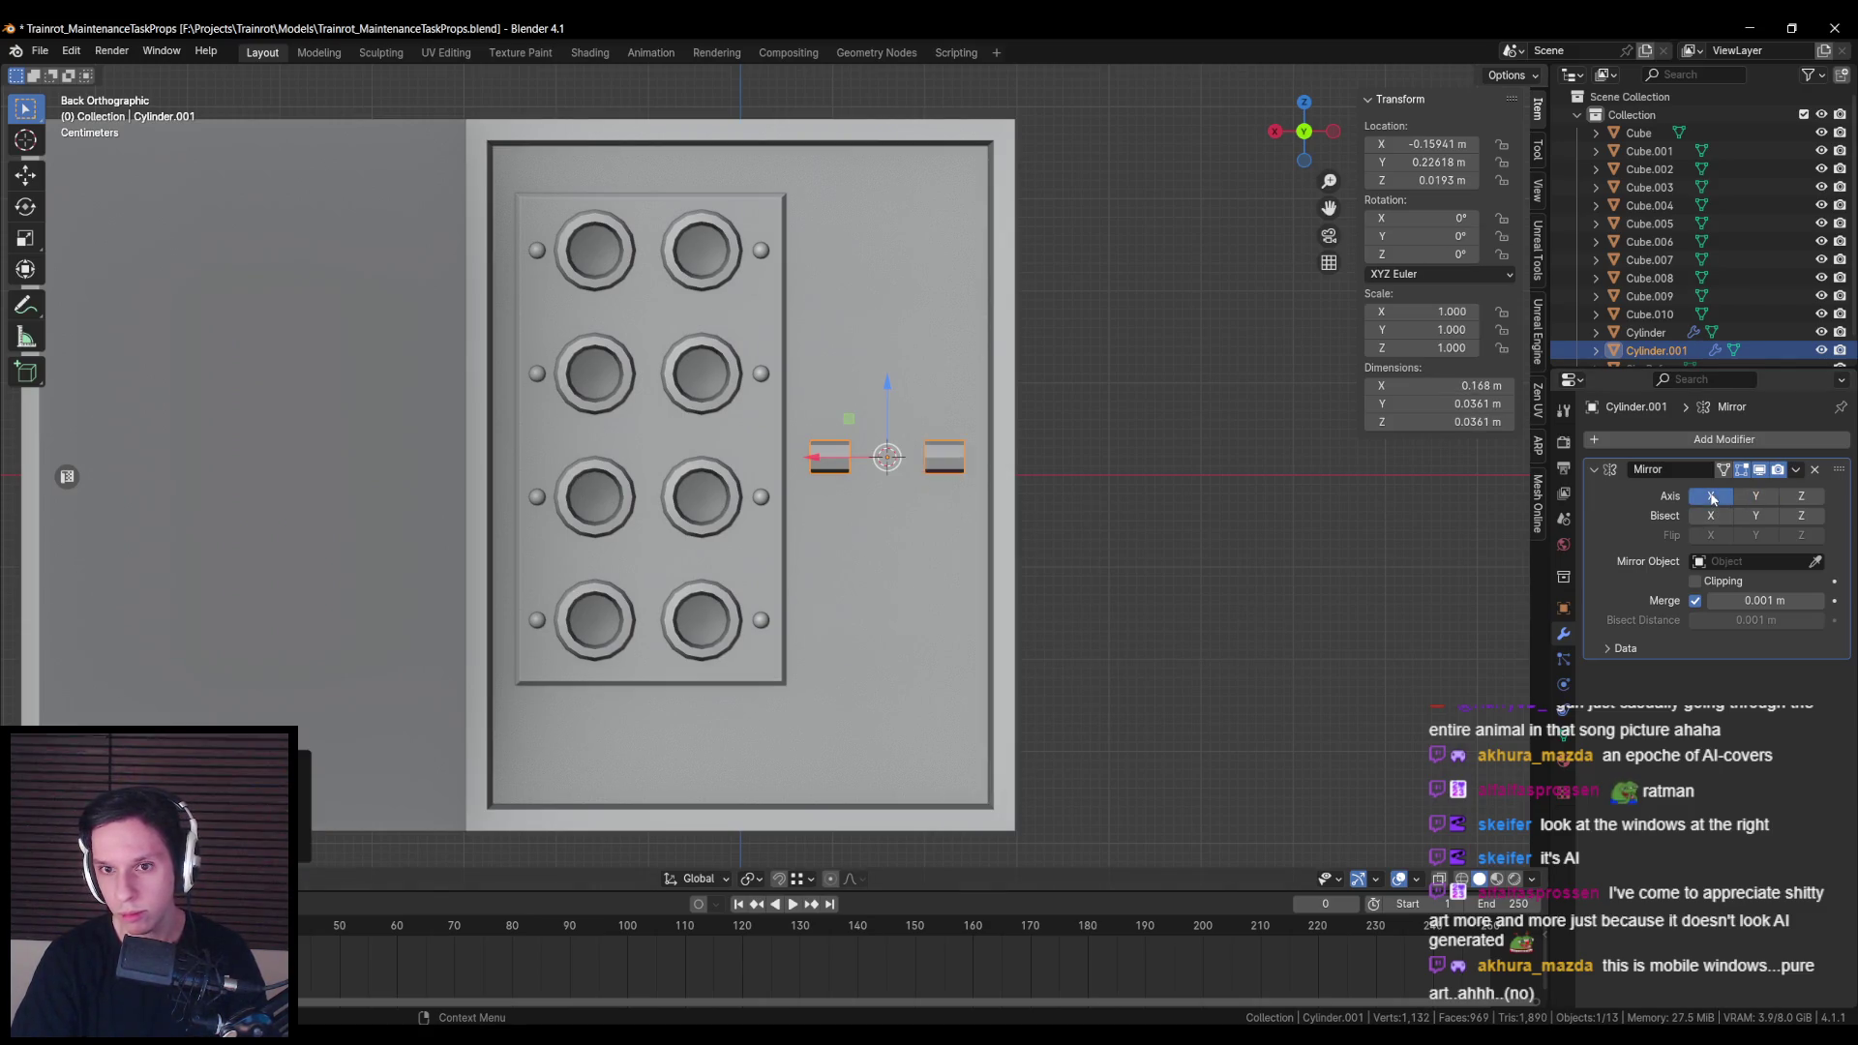
{"action": "scroll", "coordinate": [929, 499], "scroll_direction": "up", "scroll_amount": 3}
{"action": "scroll", "coordinate": [922, 496], "scroll_direction": "down", "scroll_amount": 3}
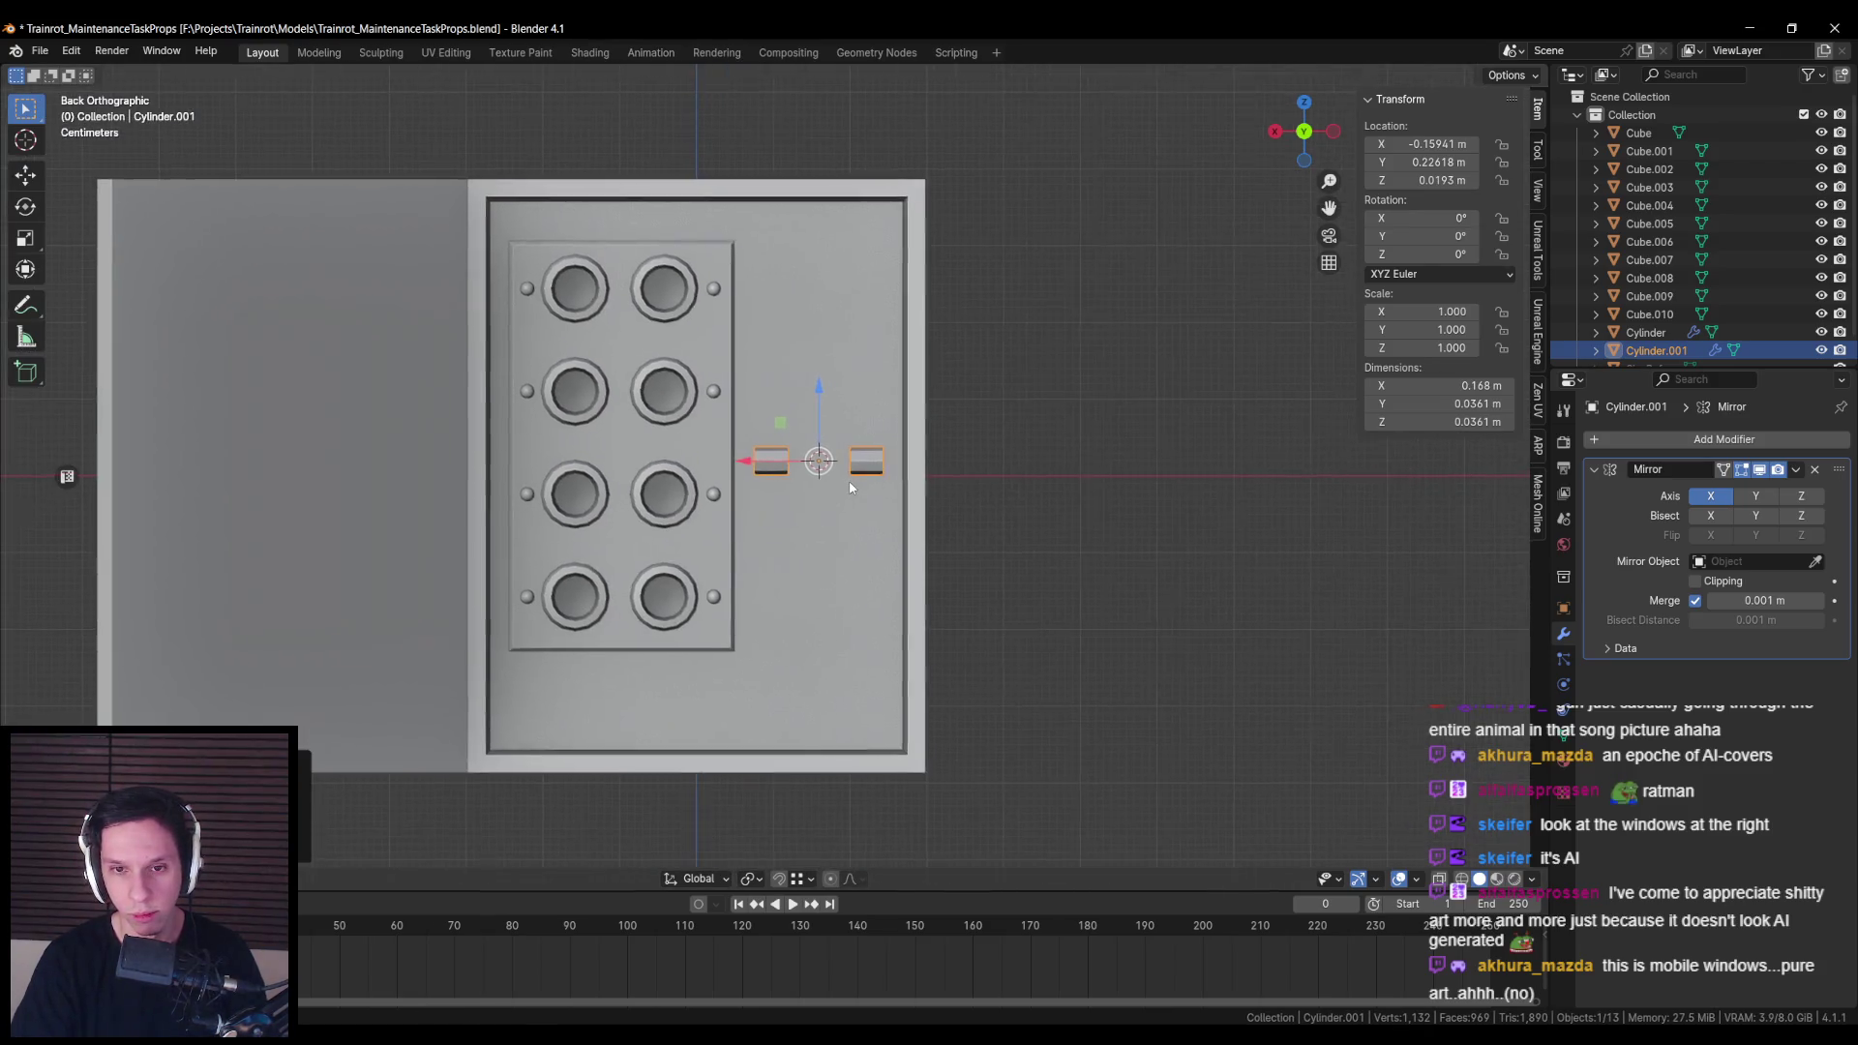
{"action": "scroll", "coordinate": [852, 455], "scroll_direction": "up", "scroll_amount": 3}
Step: Nudge the piece along X so the mirrored pair spans about 0.168 m
{"action": "key", "text": "Tab"}
{"action": "key", "text": "Tab"}
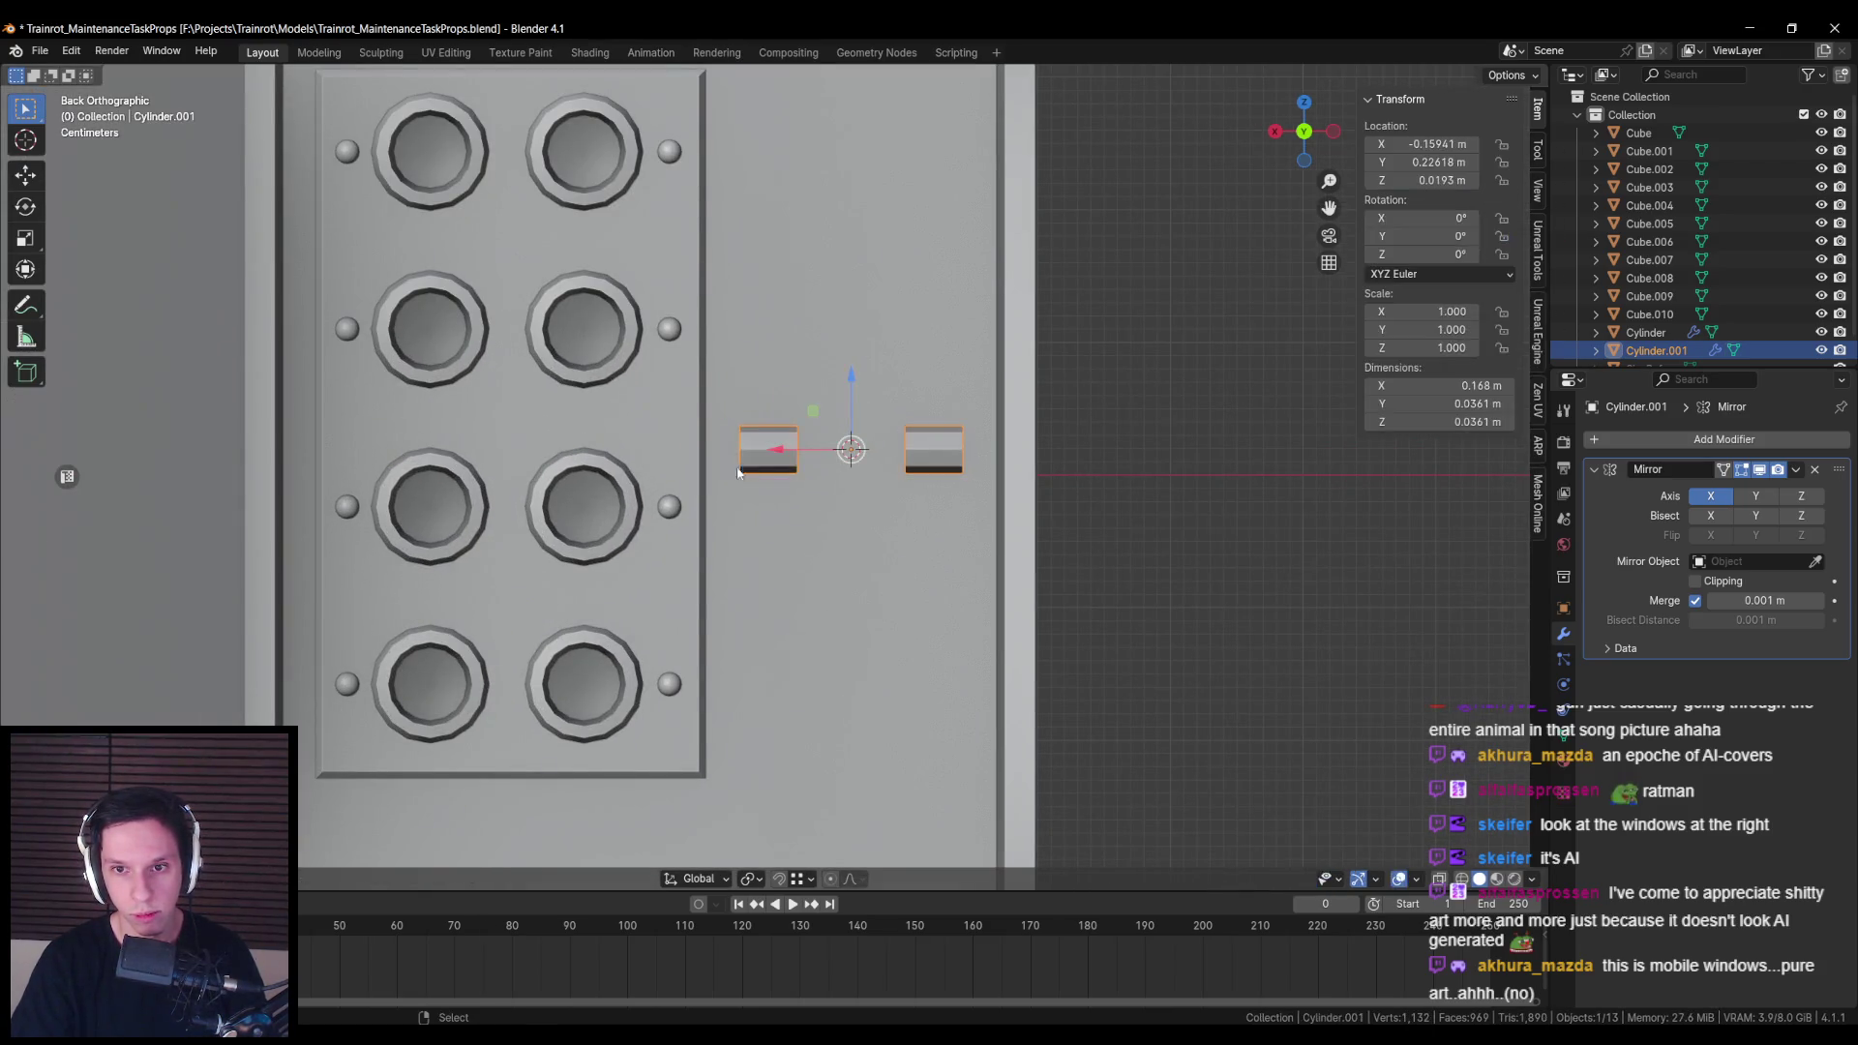
{"action": "scroll", "coordinate": [765, 474], "scroll_direction": "down", "scroll_amount": 2}
{"action": "left_click_drag", "start_coordinate": [751, 455], "coordinate": [763, 469]}
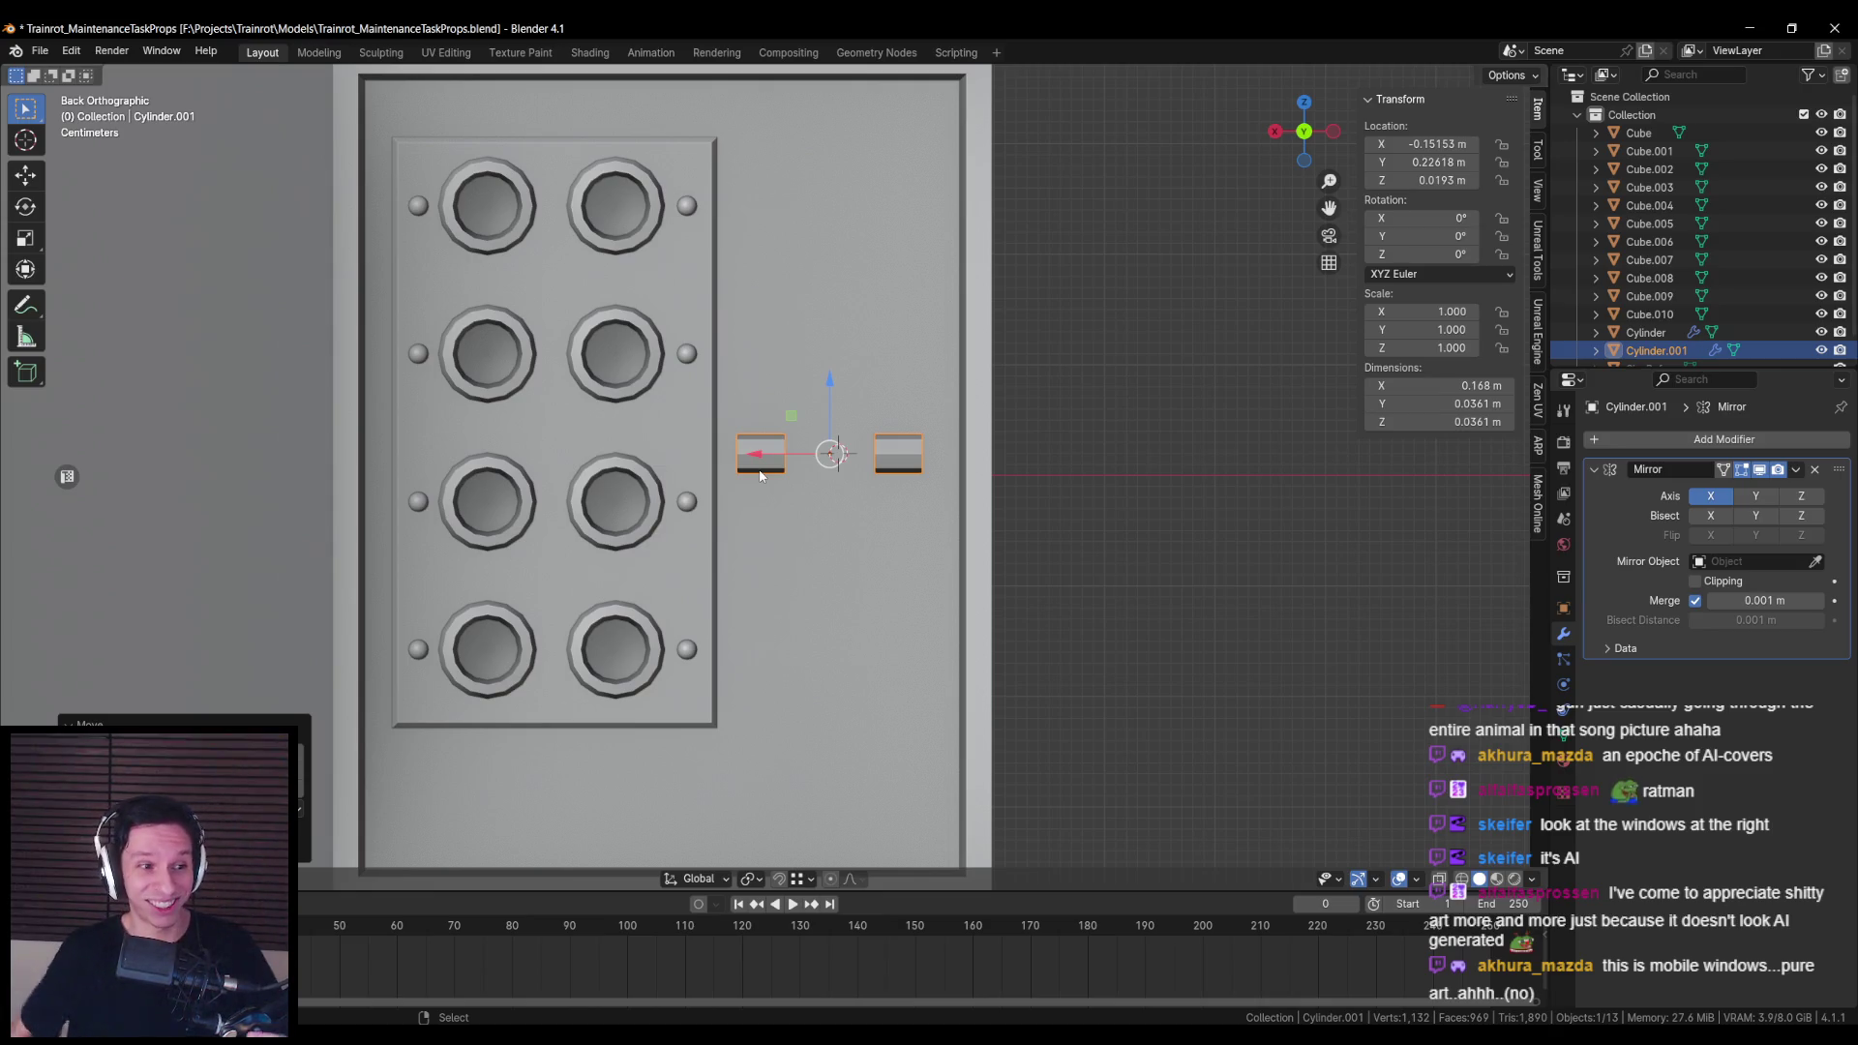
Step: Add two loop cuts across the left block in Edit Mode
{"action": "key", "text": "Tab"}
{"action": "scroll", "coordinate": [760, 474], "scroll_direction": "up", "scroll_amount": 4}
{"action": "key", "text": "alt+a"}
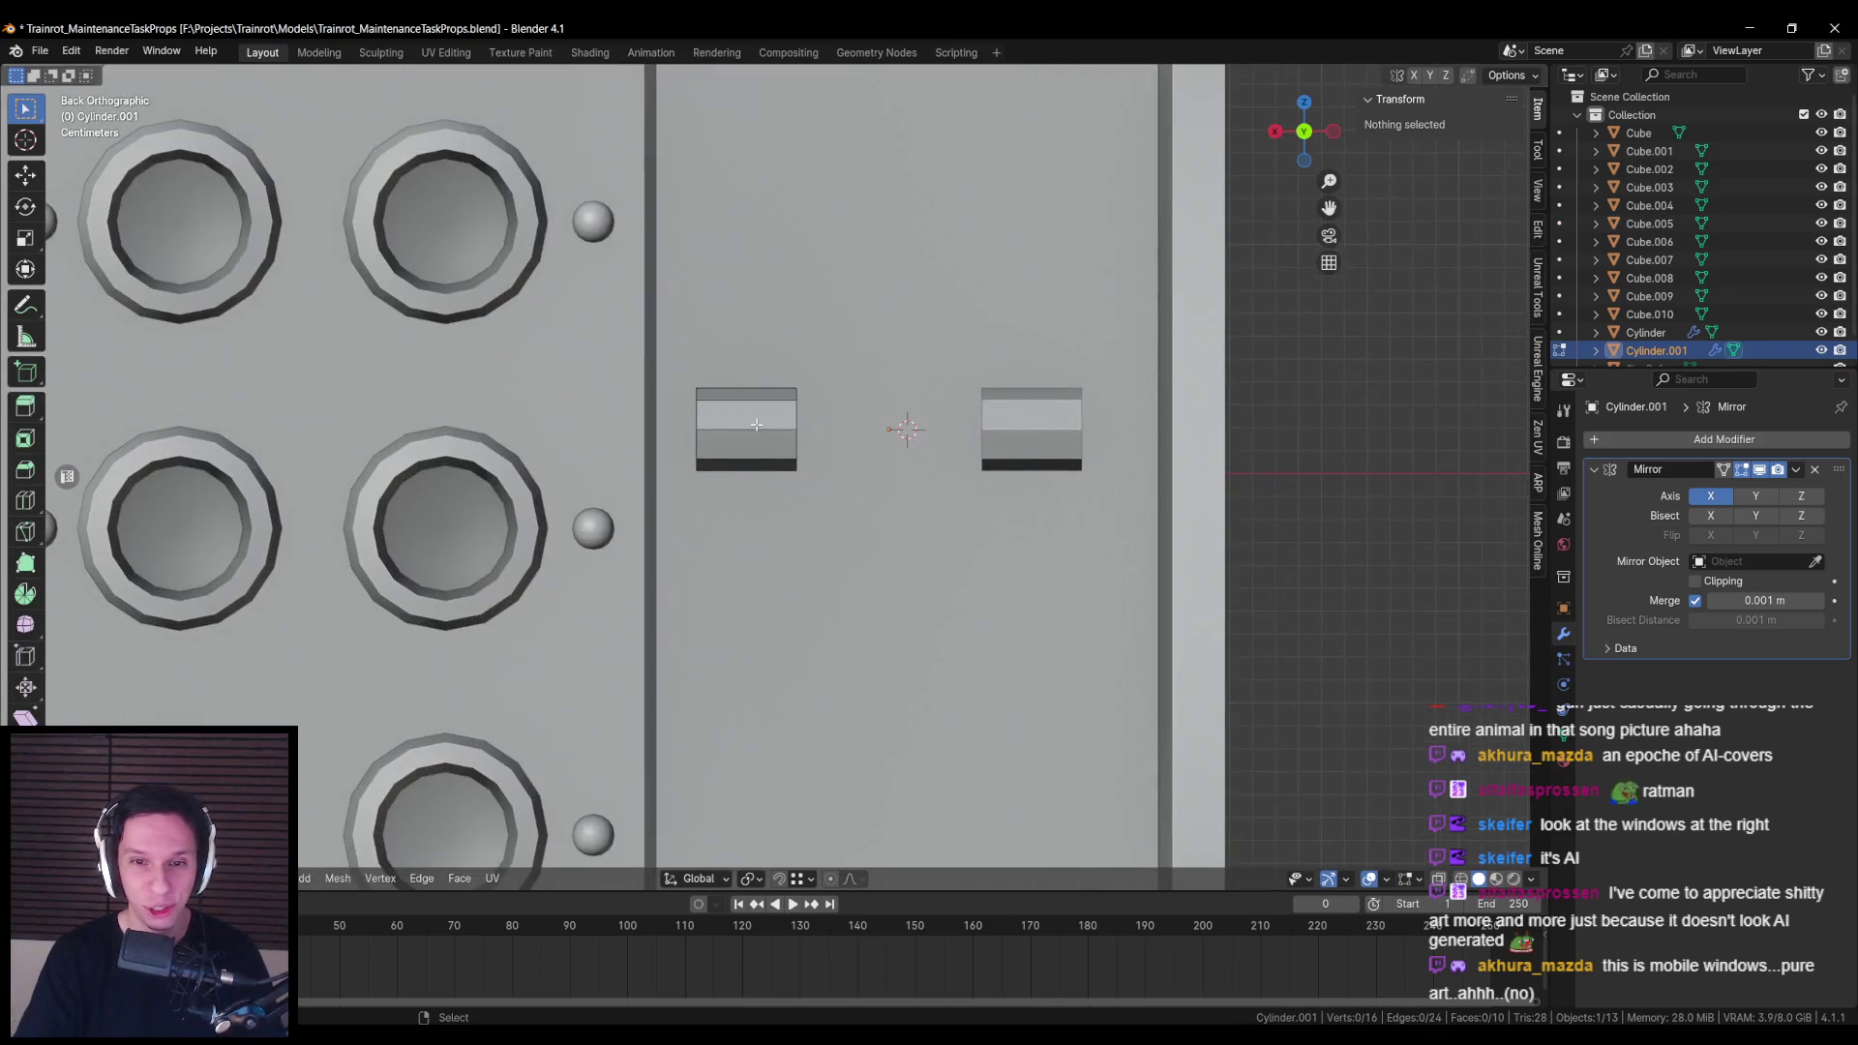
{"action": "key", "text": "ctrl+r"}
{"action": "scroll", "coordinate": [752, 416], "scroll_direction": "up", "scroll_amount": 1}
{"action": "left_click", "coordinate": [753, 415]}
{"action": "right_click", "coordinate": [753, 415]}
{"action": "key", "text": "s"}
{"action": "key", "text": "x"}
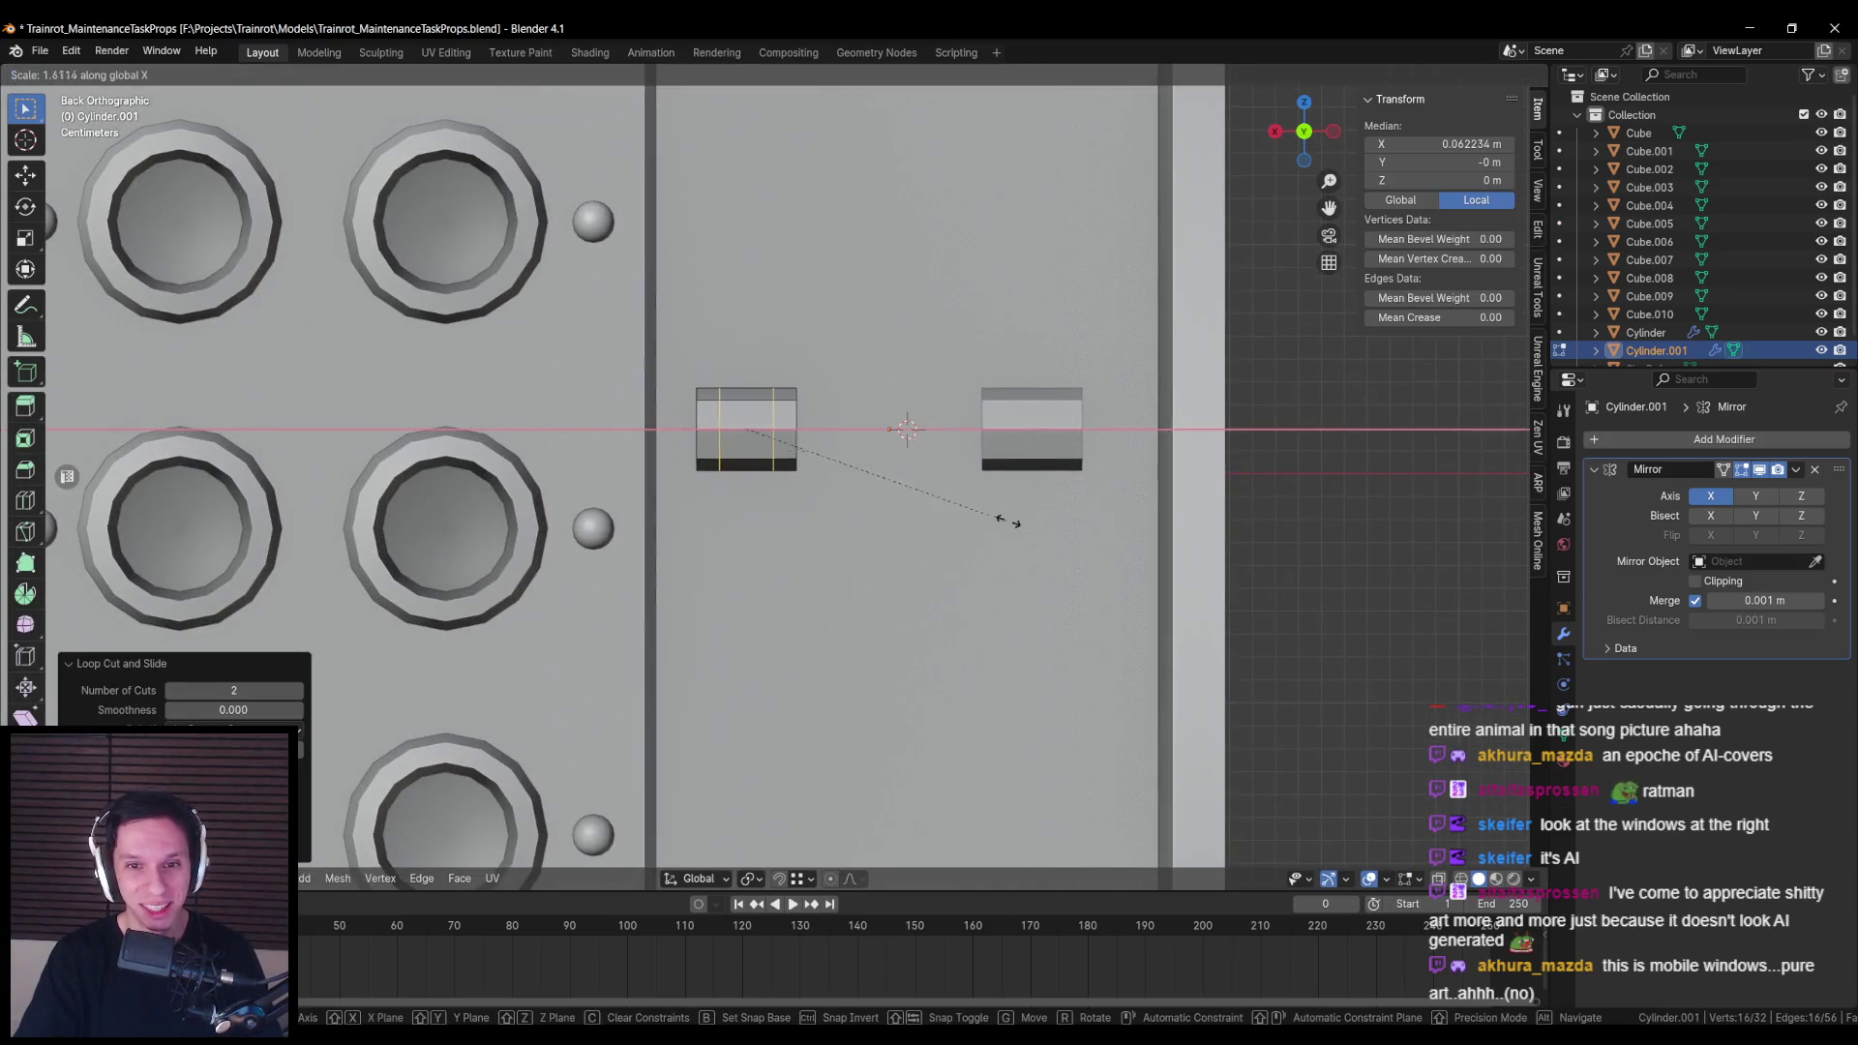
{"action": "right_click", "coordinate": [1096, 538]}
Step: Extrude the block's middle face along Y into a post
{"action": "left_click", "coordinate": [750, 425]}
{"action": "mouse_move", "coordinate": [750, 426]}
{"action": "left_mouse_down"}
{"action": "mouse_move", "coordinate": [814, 507]}
{"action": "mouse_move", "coordinate": [846, 456]}
{"action": "mouse_move", "coordinate": [846, 523]}
{"action": "left_mouse_up"}
{"action": "key", "text": "e"}
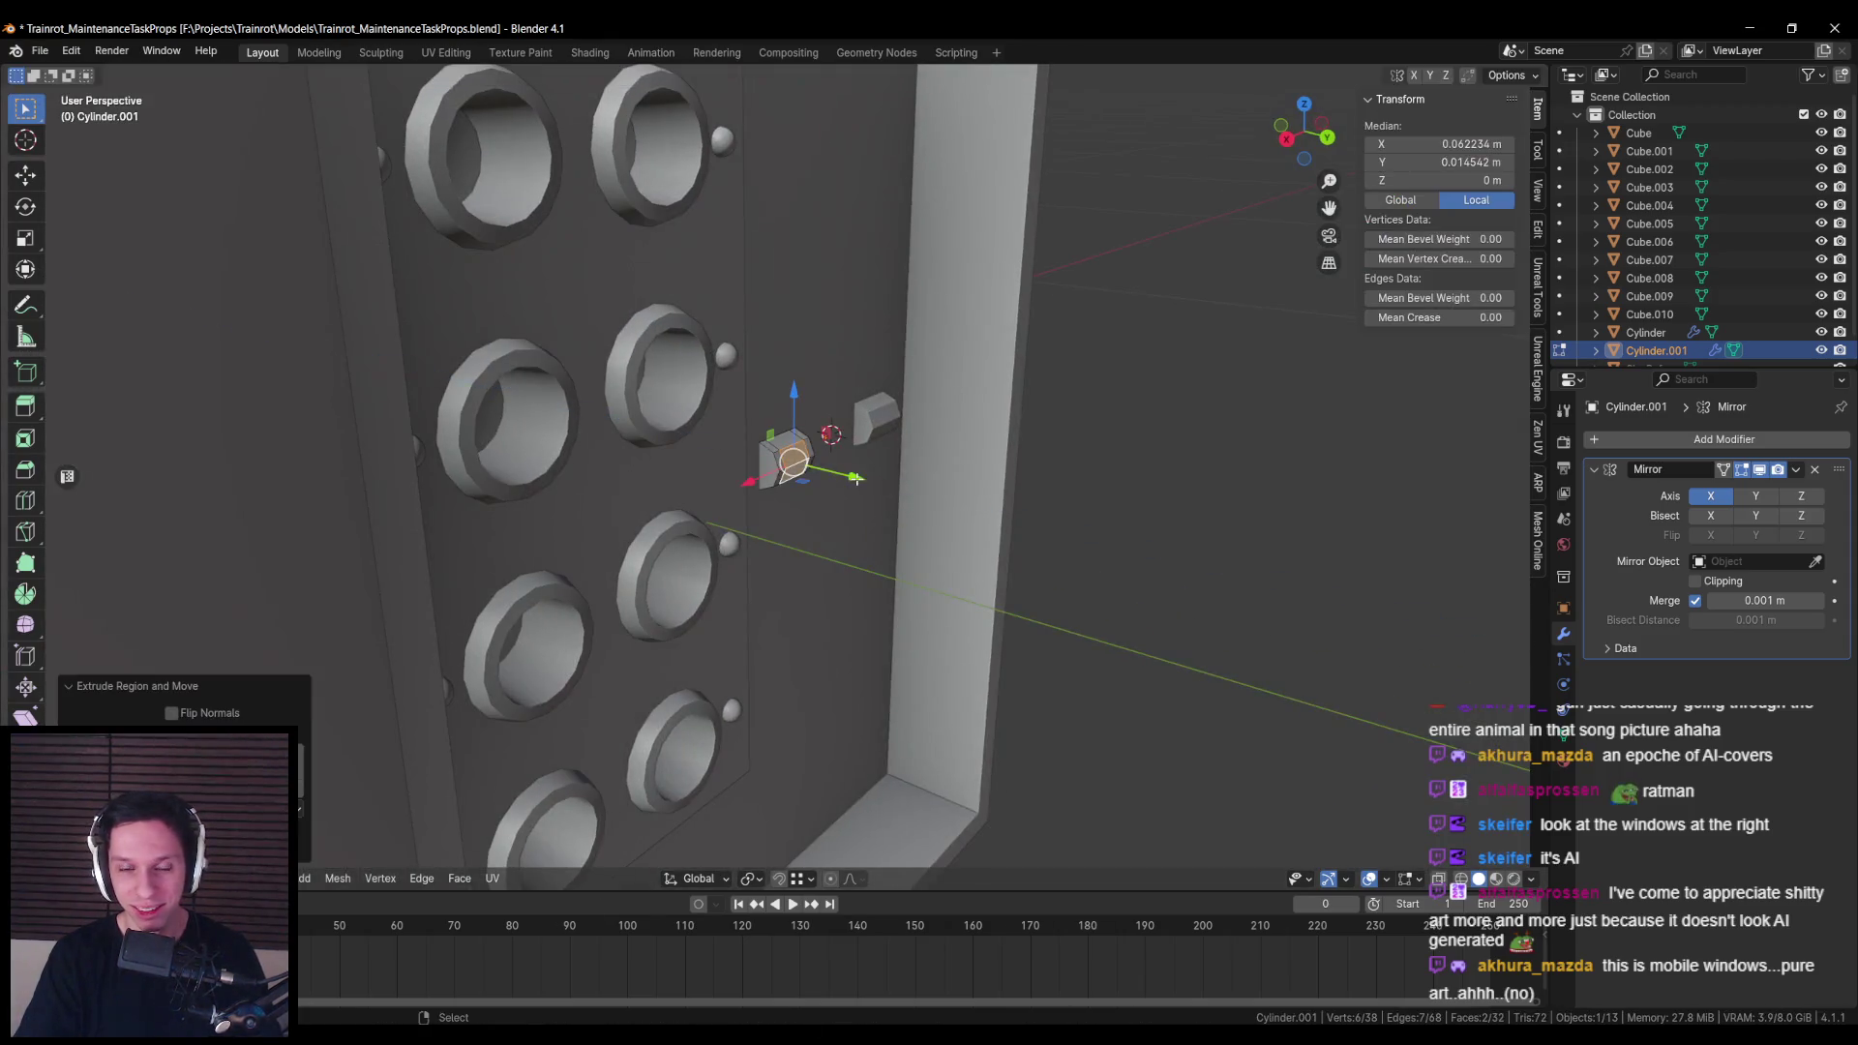
{"action": "key", "text": "y"}
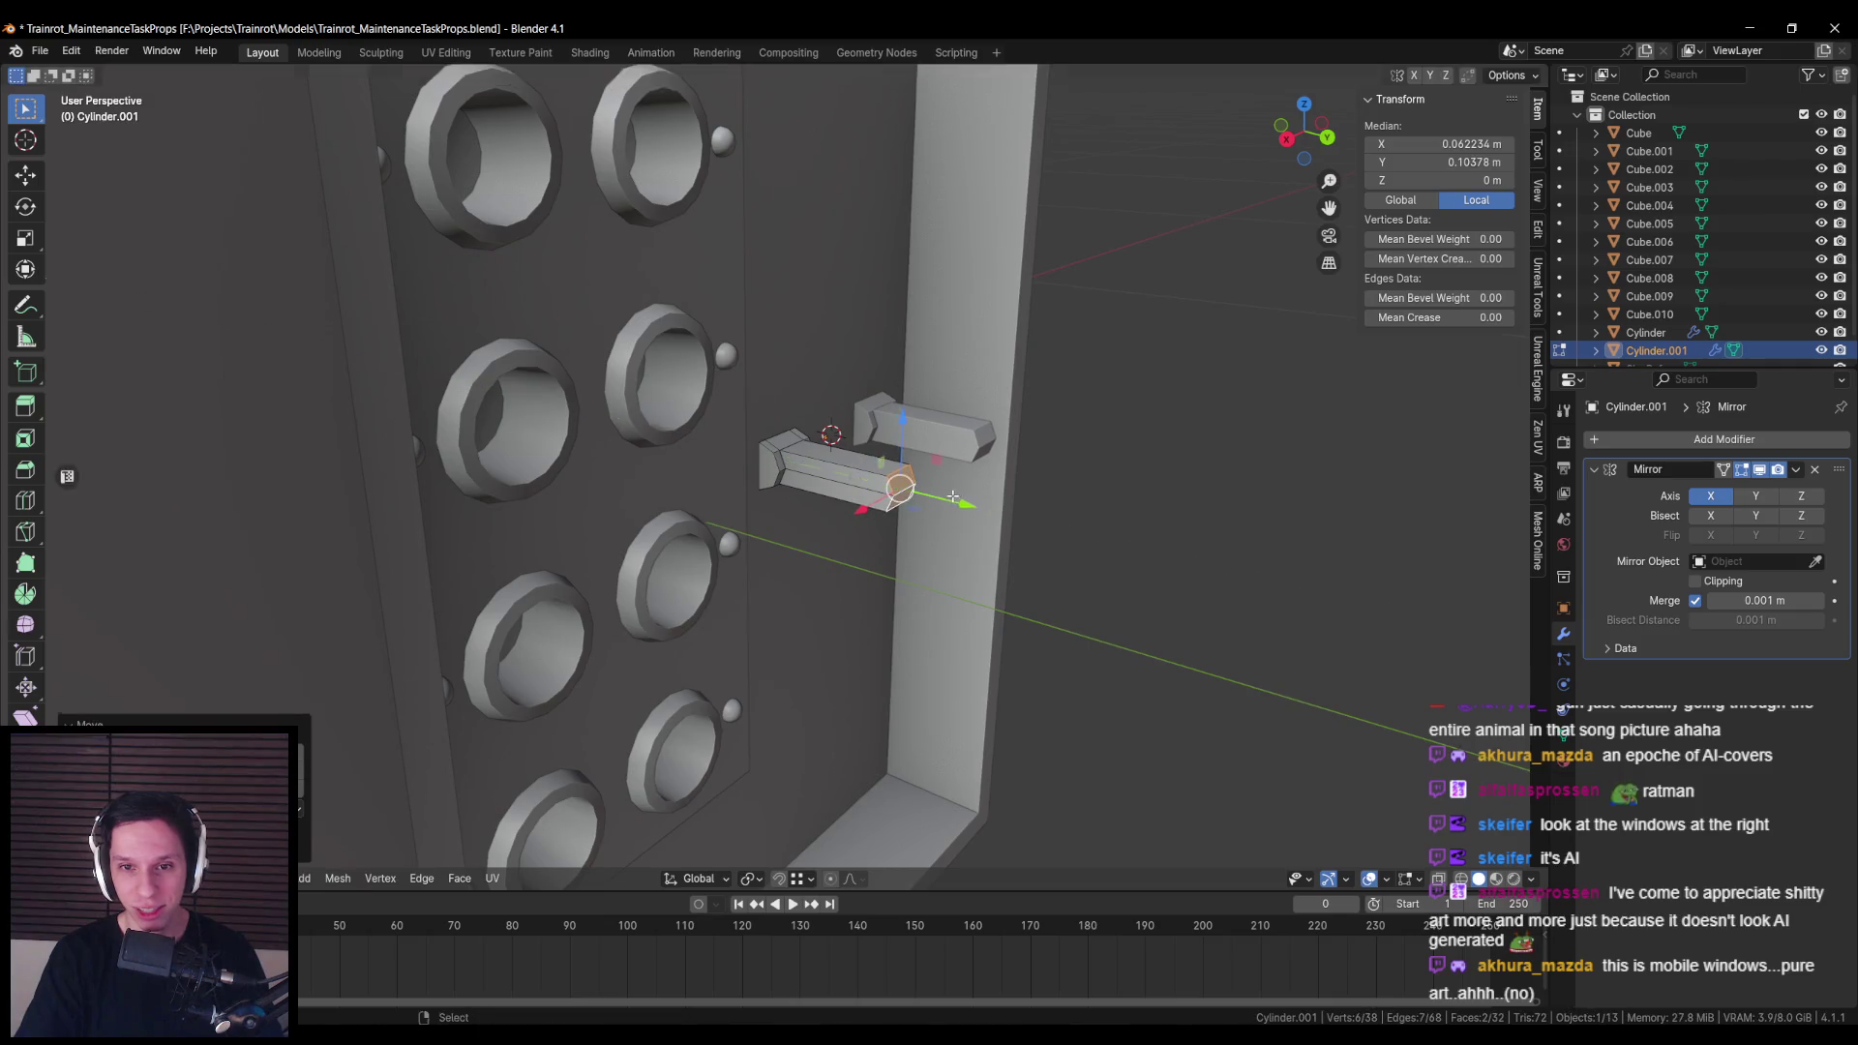
{"action": "left_click", "coordinate": [979, 447]}
{"action": "left_click_drag", "start_coordinate": [980, 447], "coordinate": [968, 560]}
Step: Scale the extruded post's face along Y
{"action": "key", "text": "s"}
{"action": "key", "text": "y"}
{"action": "key", "text": "Escape"}
{"action": "key", "text": "s"}
{"action": "key", "text": "x"}
{"action": "key", "text": "Escape"}
{"action": "key", "text": "s"}
{"action": "key", "text": "y"}
{"action": "left_click", "coordinate": [996, 536]}
{"action": "right_click", "coordinate": [1012, 577]}
{"action": "key", "text": "Escape"}
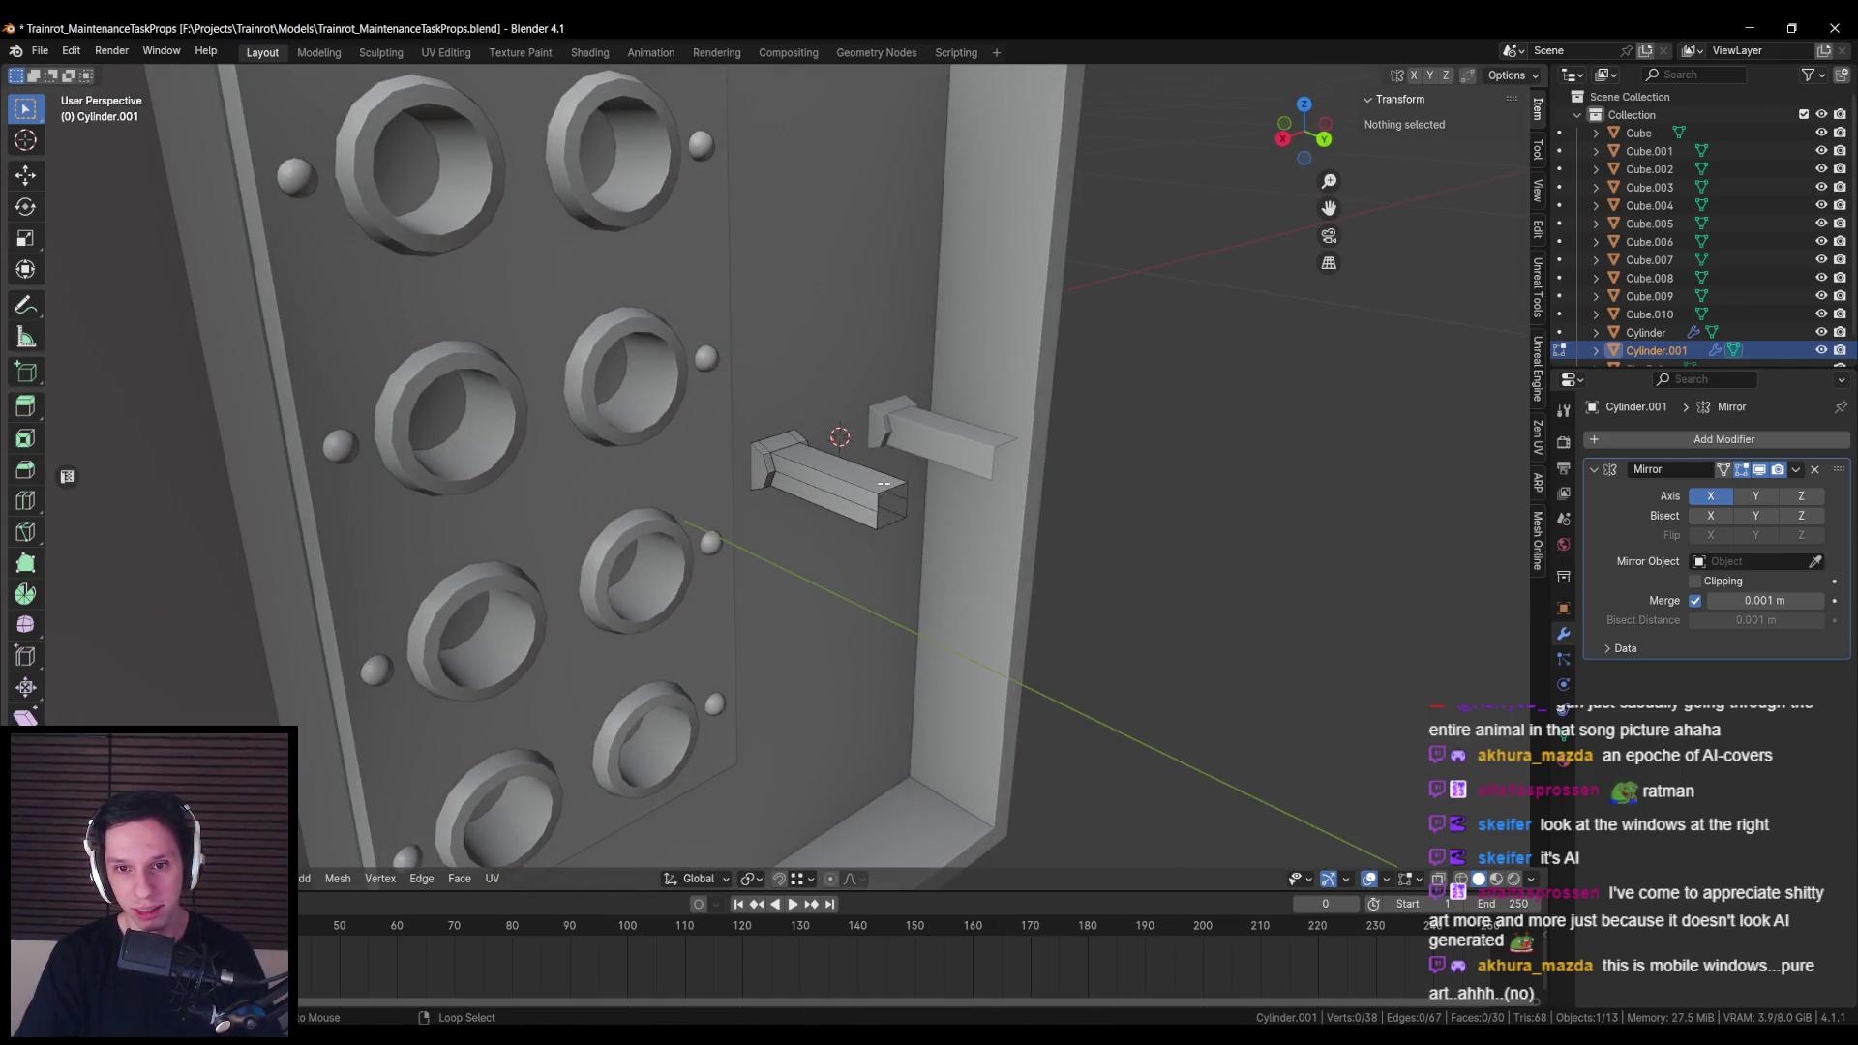
Step: Push the post's end face outward along Y to a median of 0.12671 m
{"action": "left_click", "coordinate": [884, 483]}
{"action": "key", "text": "g"}
{"action": "key", "text": "y"}
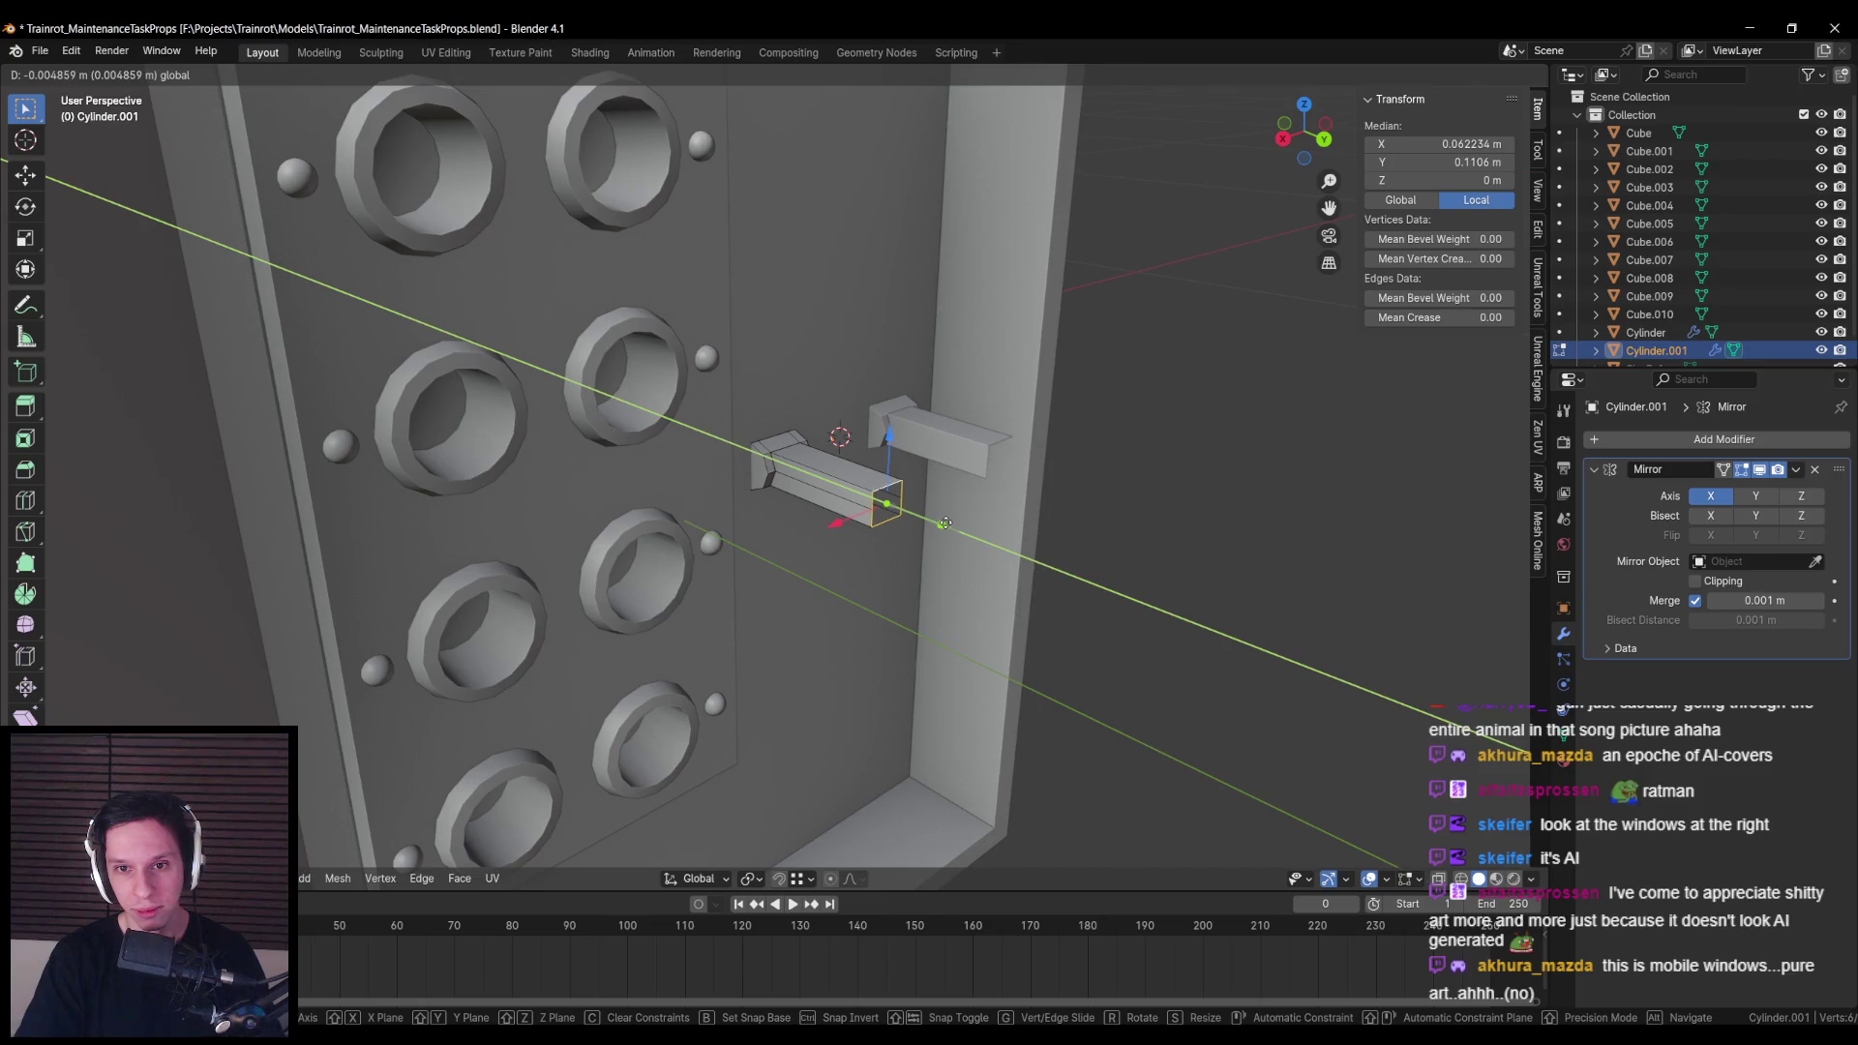
{"action": "left_click", "coordinate": [944, 523]}
{"action": "scroll", "coordinate": [813, 493], "scroll_direction": "down", "scroll_amount": 5}
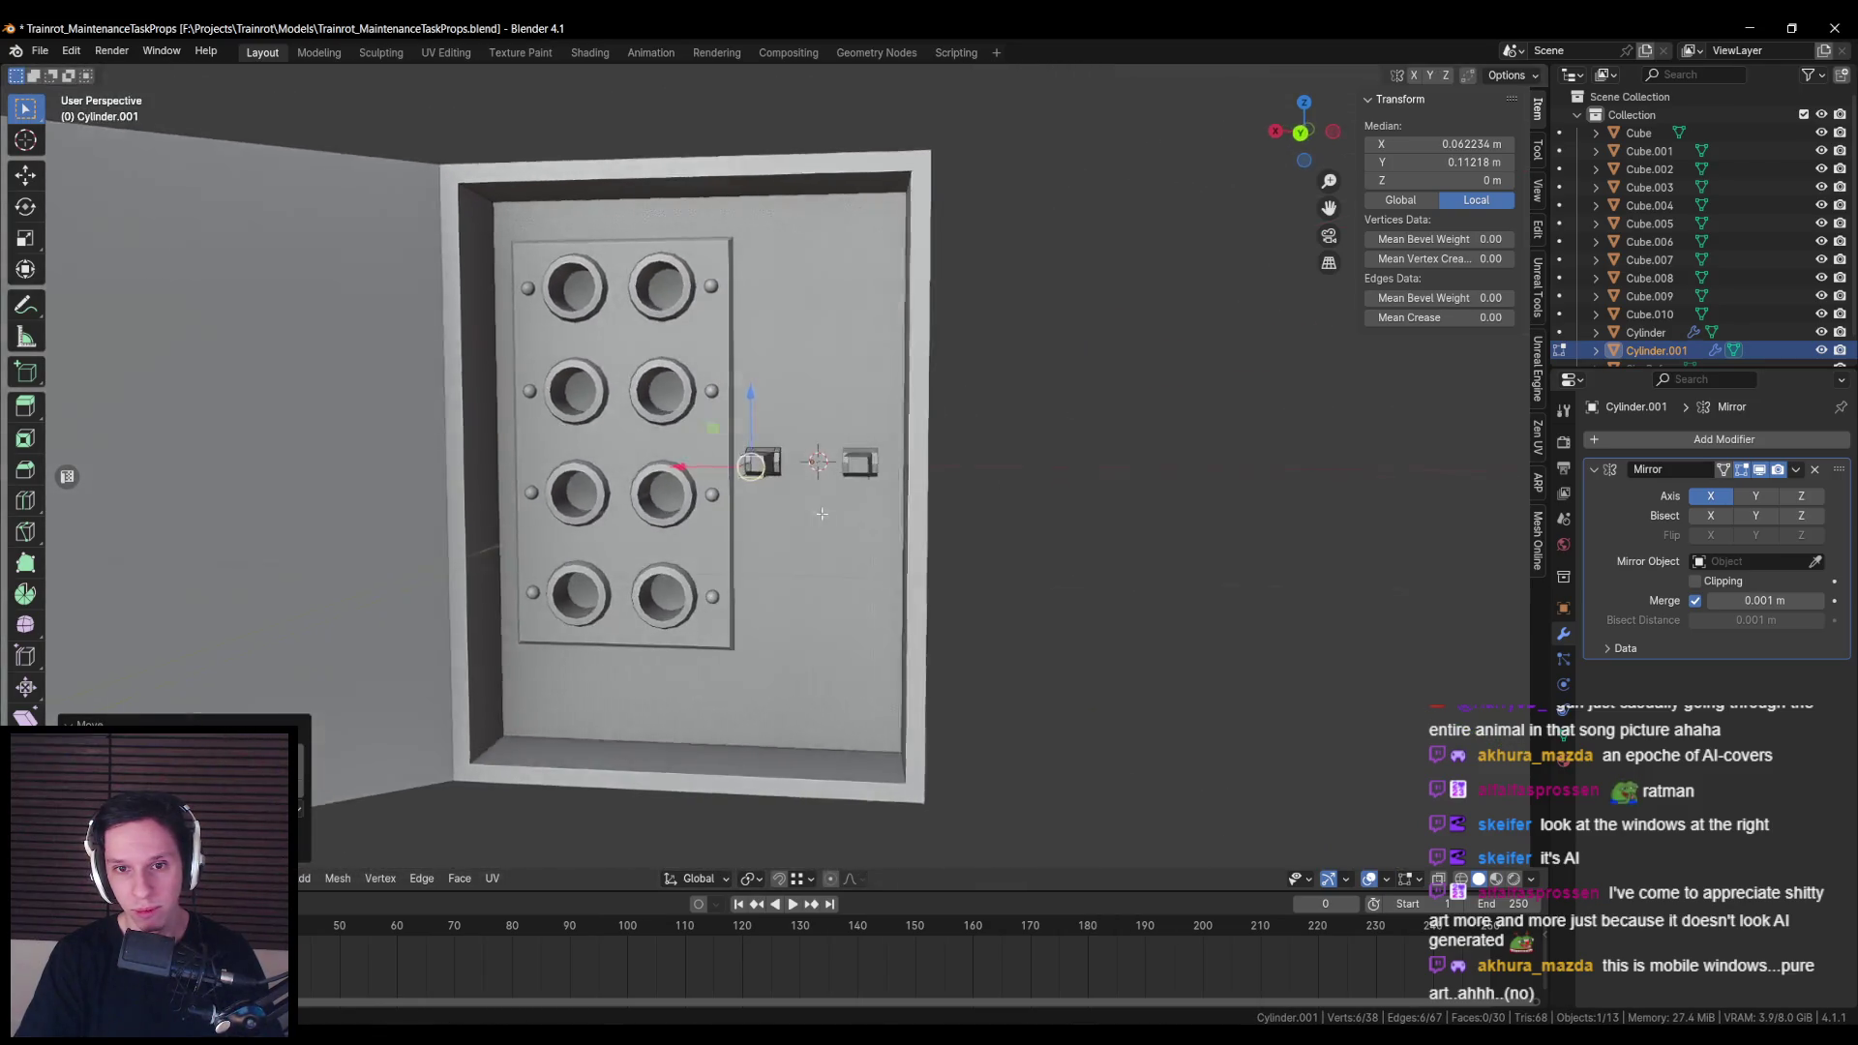
{"action": "left_click_drag", "start_coordinate": [929, 526], "coordinate": [941, 523]}
{"action": "left_click", "coordinate": [942, 523]}
{"action": "scroll", "coordinate": [832, 542], "scroll_direction": "up", "scroll_amount": 5}
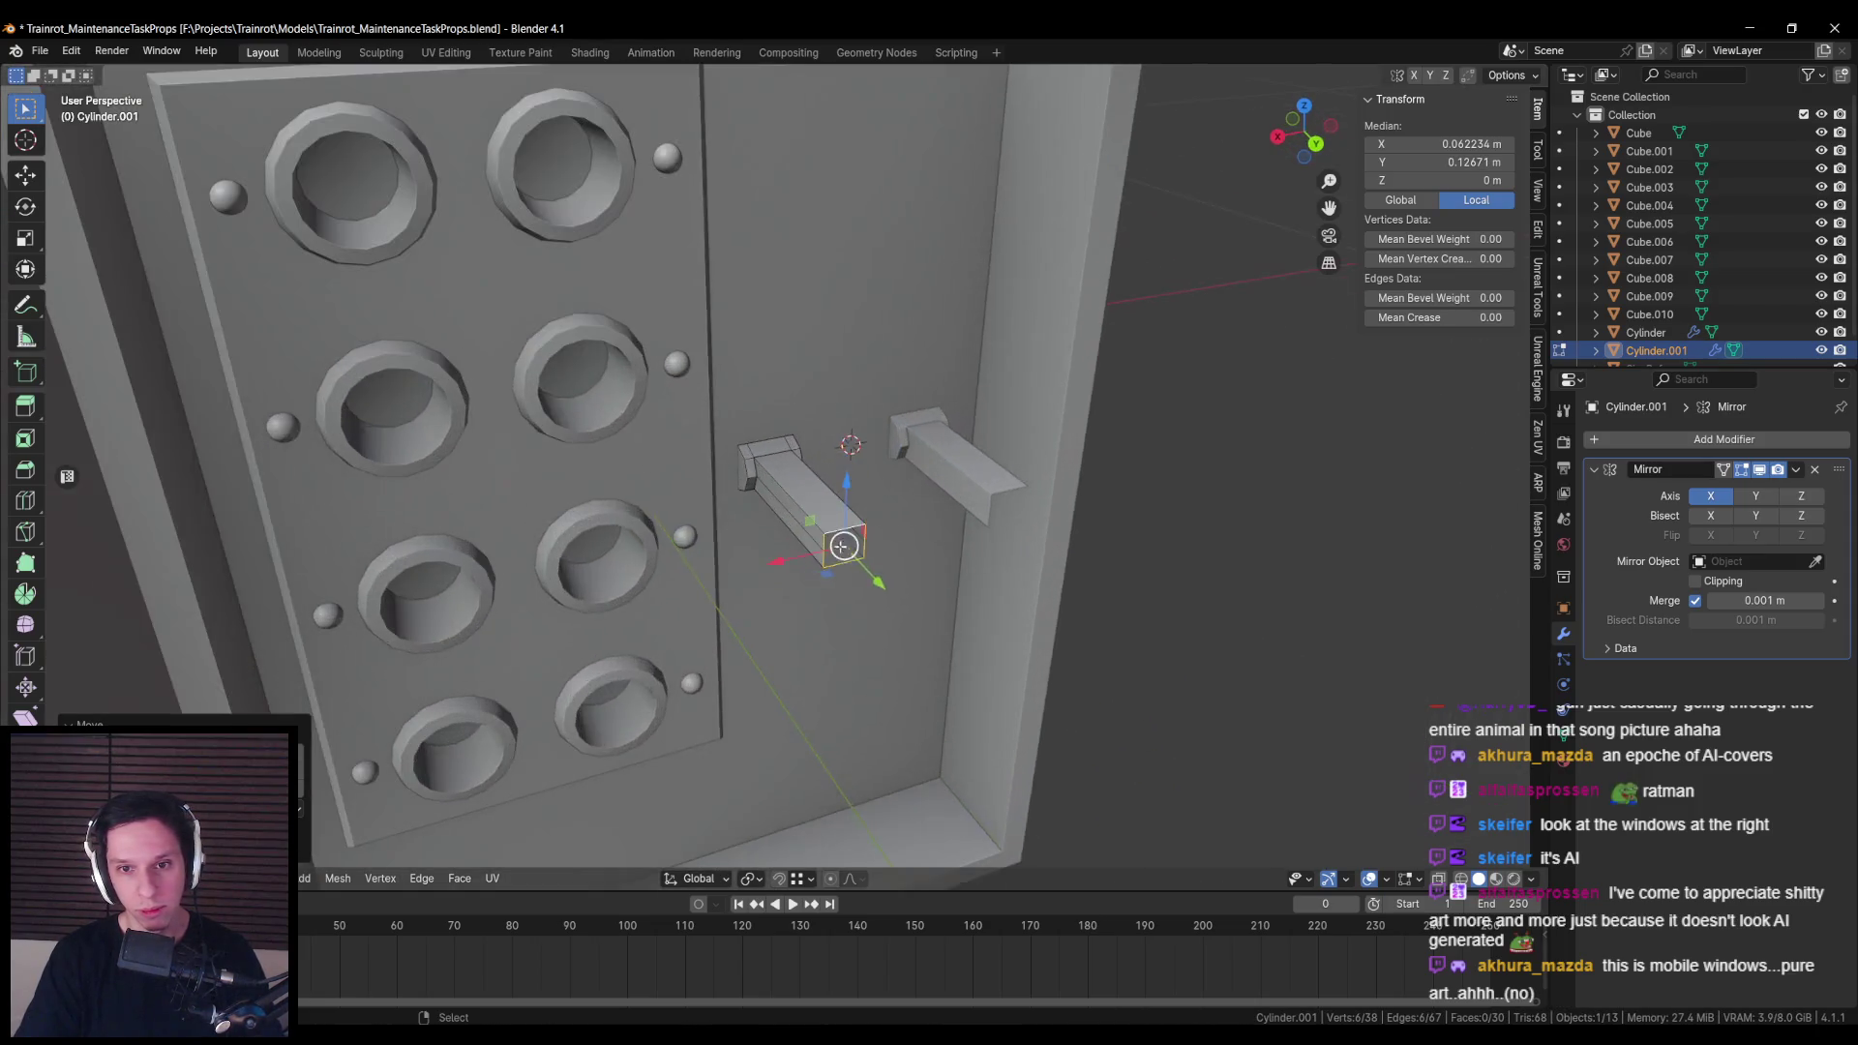
Step: Snap the 3D cursor to the selected end face
{"action": "key", "text": "shift+s"}
{"action": "left_click", "coordinate": [817, 648]}
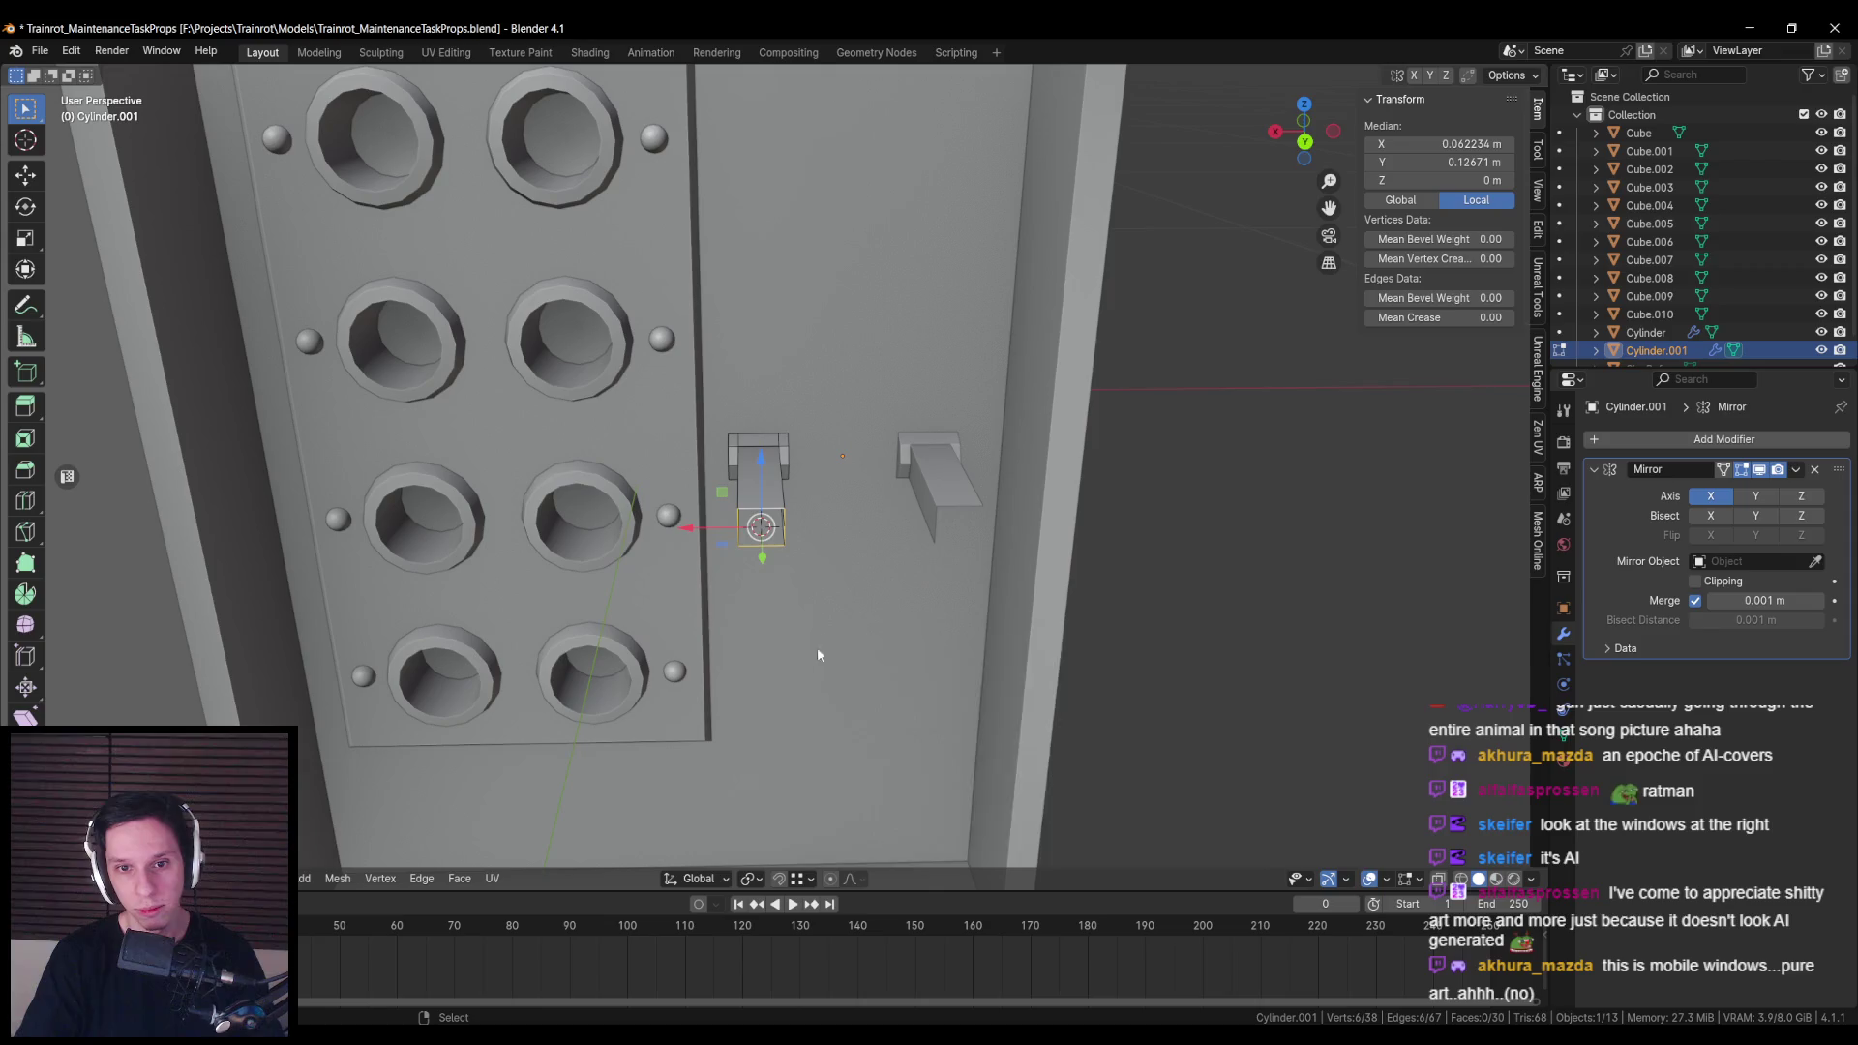
{"action": "key", "text": "shift+alt+s"}
{"action": "key", "text": "Escape"}
{"action": "key", "text": "shift+a"}
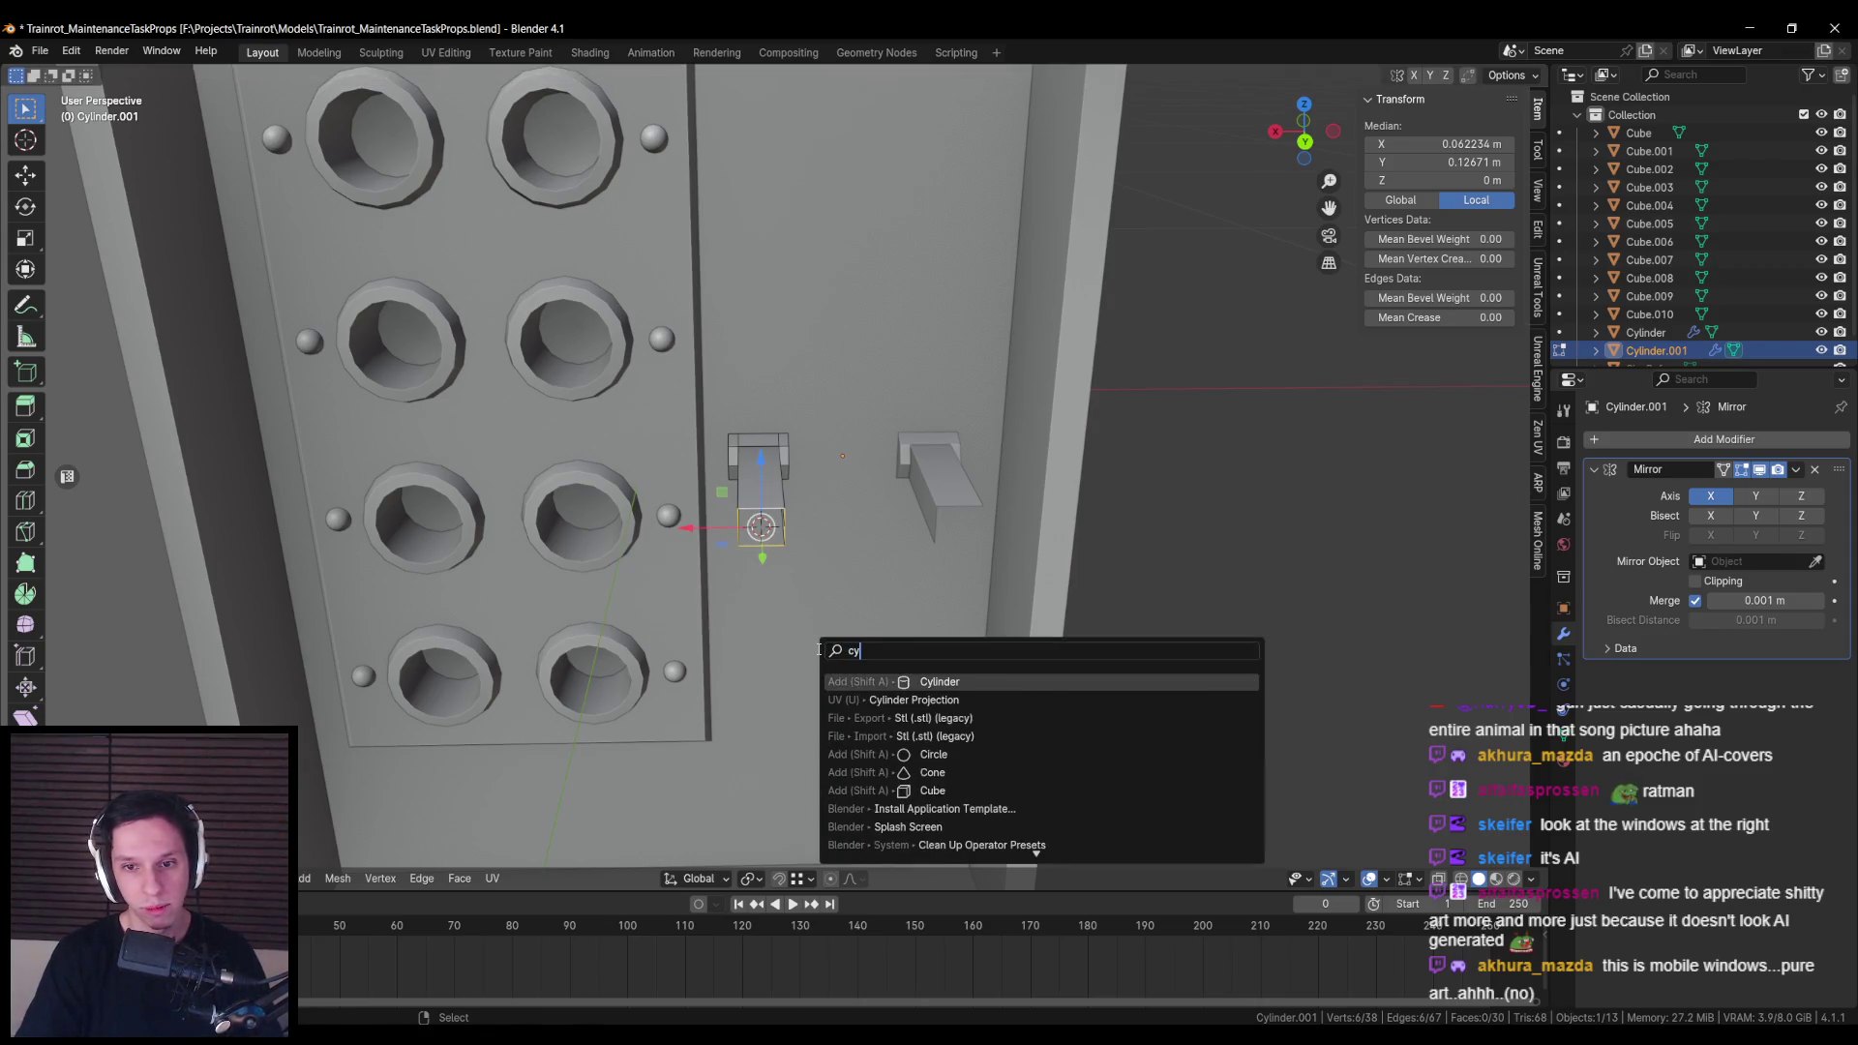
Step: Add a small 12-sided cylinder and rotate it 90° about Y
{"action": "left_click", "coordinate": [842, 671]}
{"action": "left_click_drag", "start_coordinate": [233, 635], "coordinate": [256, 636]}
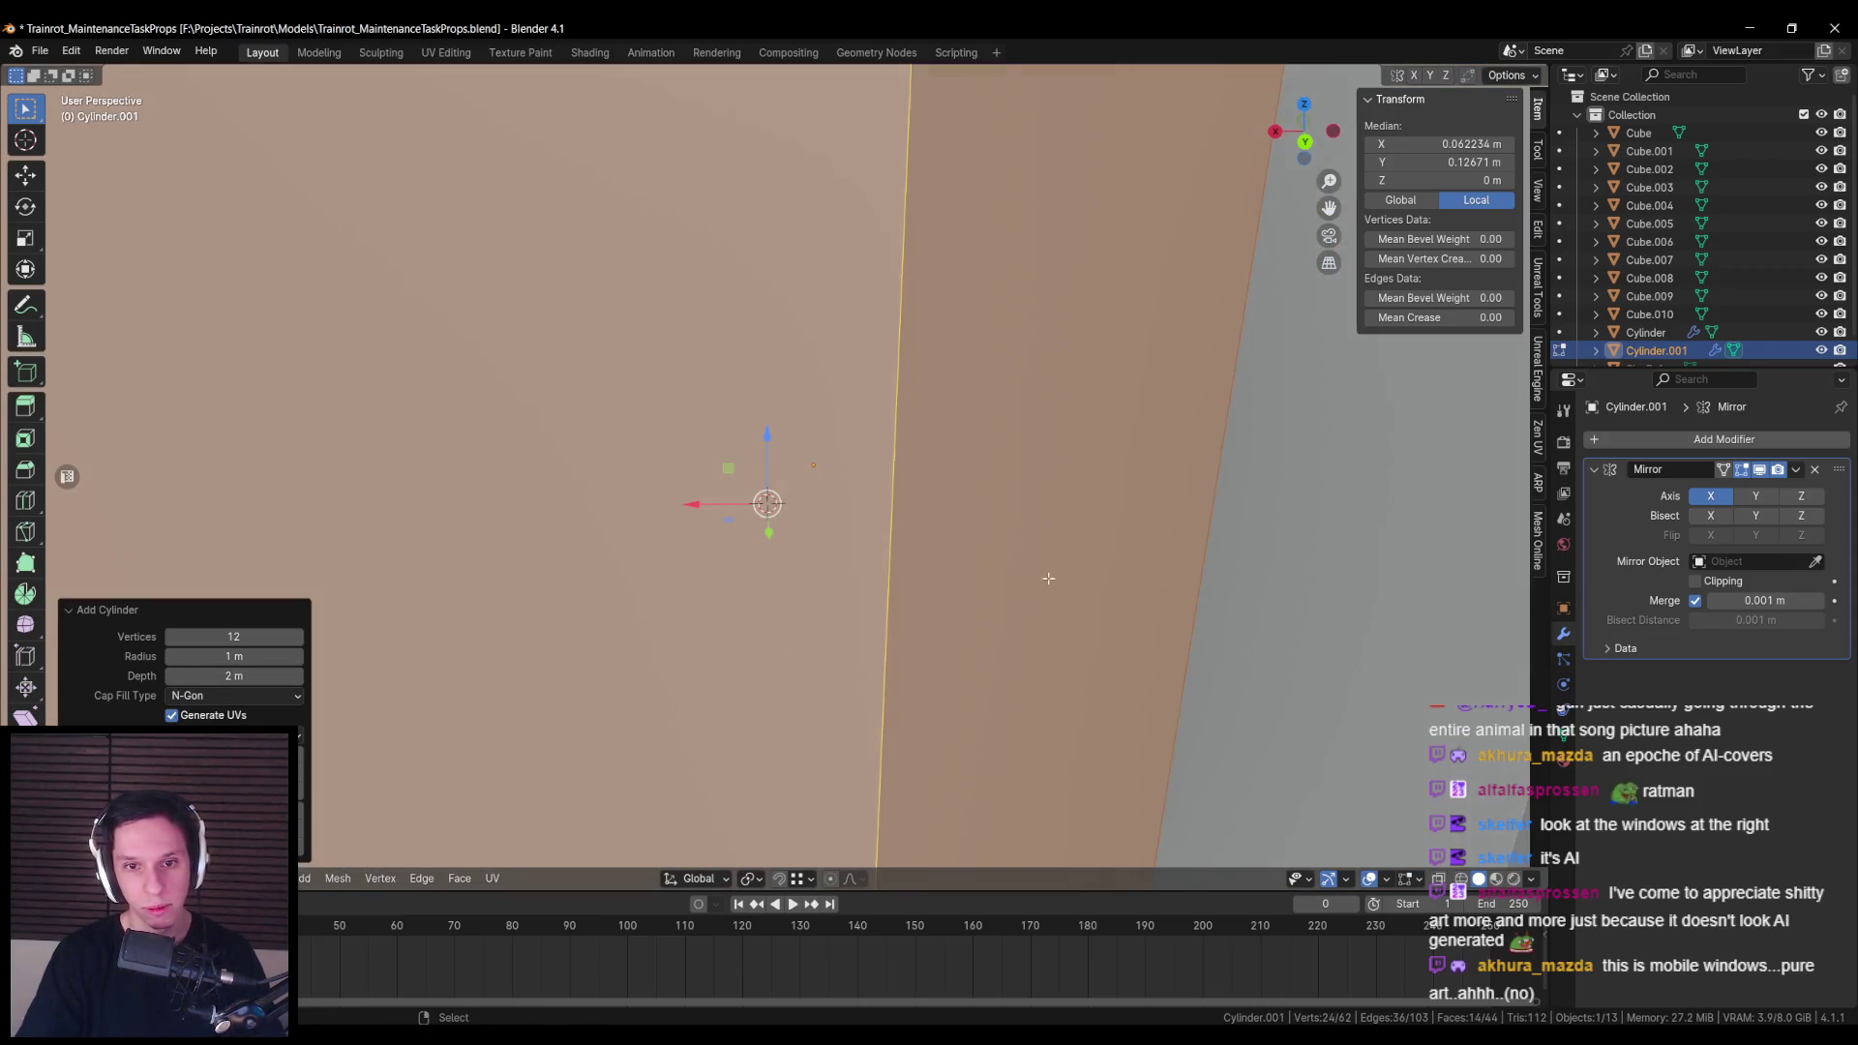
{"action": "key", "text": "s"}
{"action": "left_click", "coordinate": [961, 576]}
{"action": "scroll", "coordinate": [962, 575], "scroll_direction": "up", "scroll_amount": 4}
{"action": "type", "text": "r"}
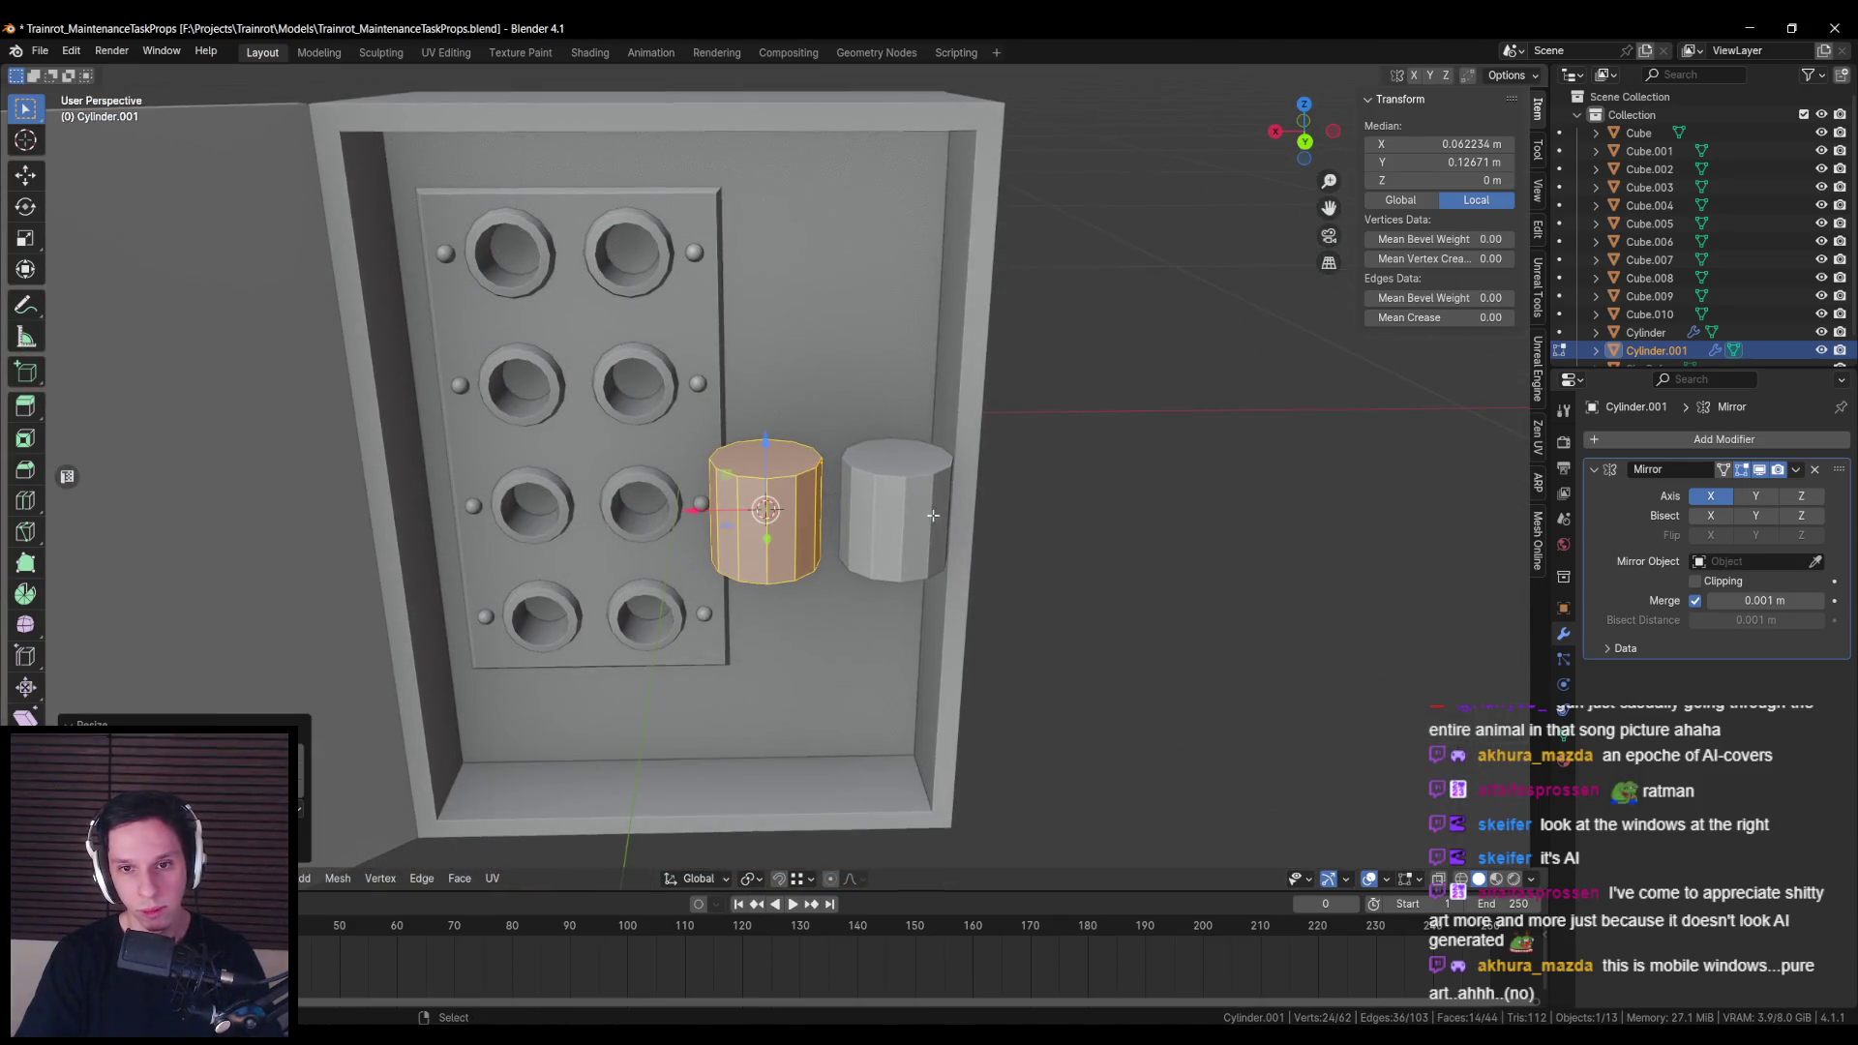
{"action": "type", "text": "y90"}
{"action": "key", "text": "Return"}
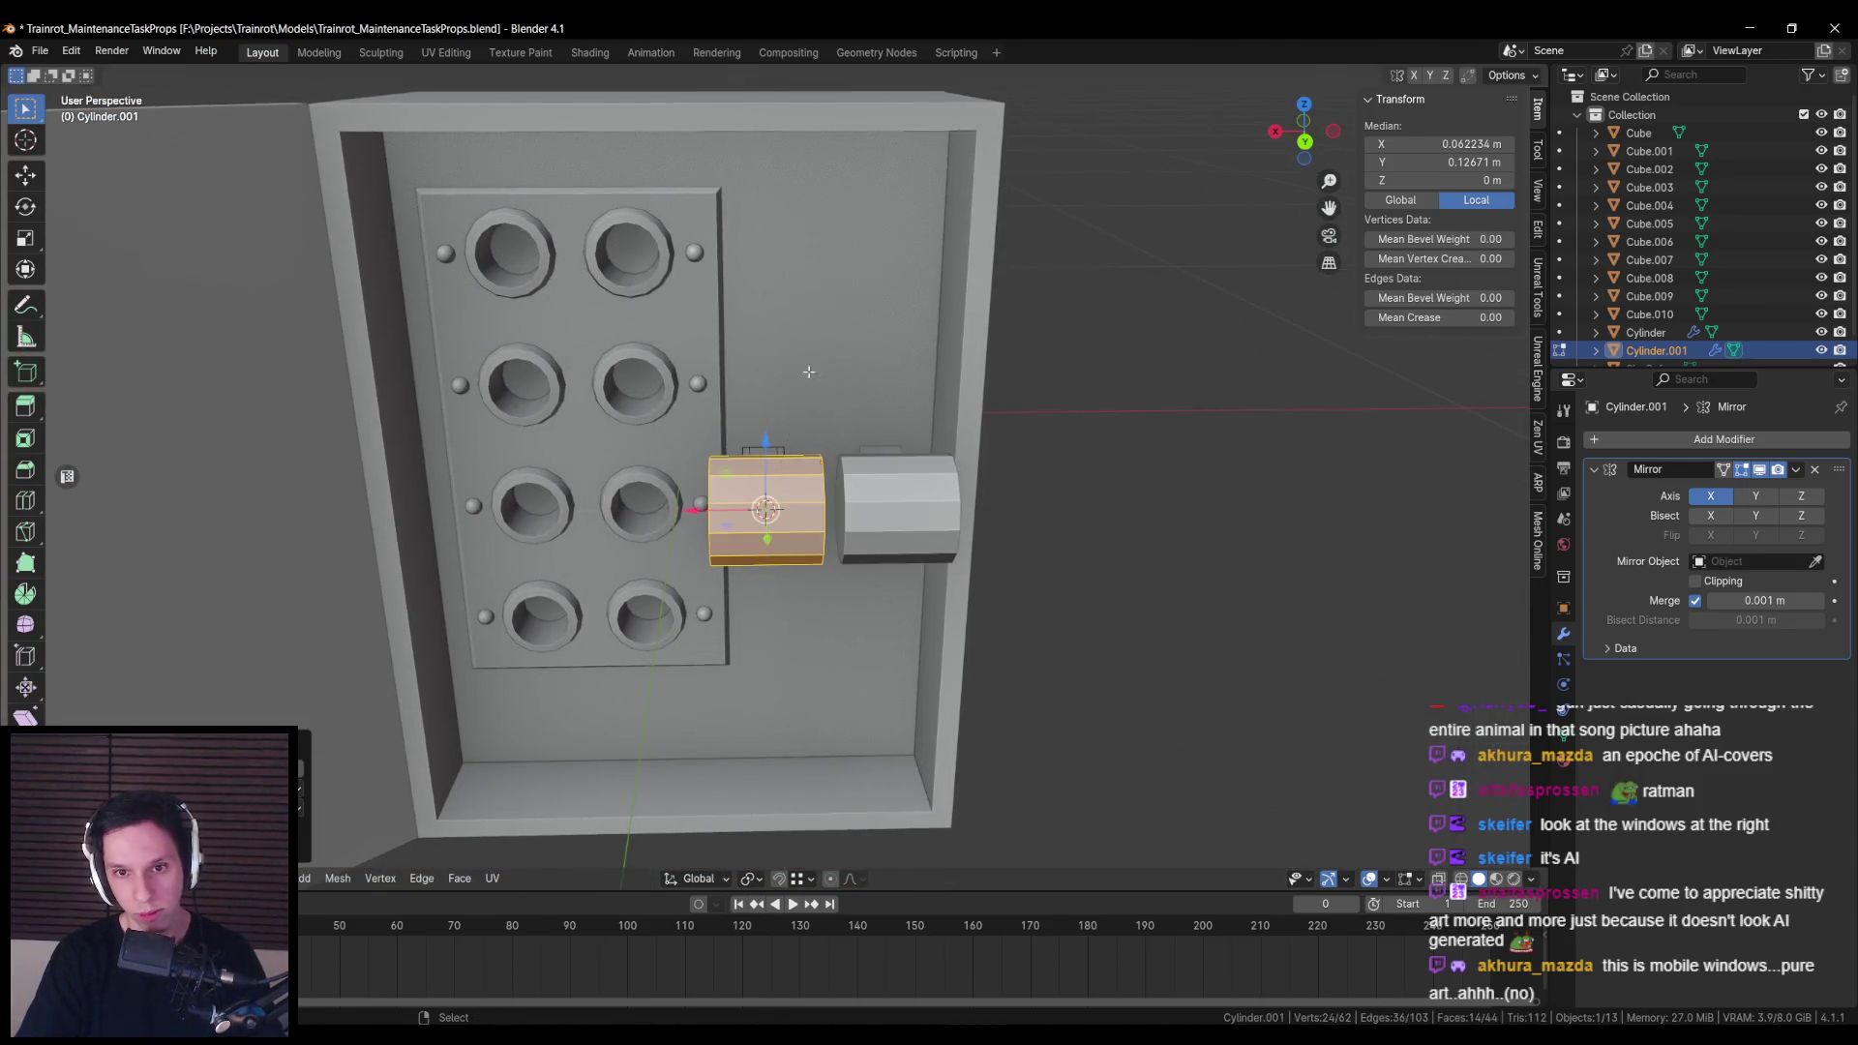
{"action": "scroll", "coordinate": [764, 477], "scroll_direction": "up", "scroll_amount": 4}
Step: Delete the cylinder's inner cap face and move its open end loop along X
{"action": "key", "text": "alt+z"}
{"action": "left_click", "coordinate": [774, 532]}
{"action": "key", "text": "alt+z"}
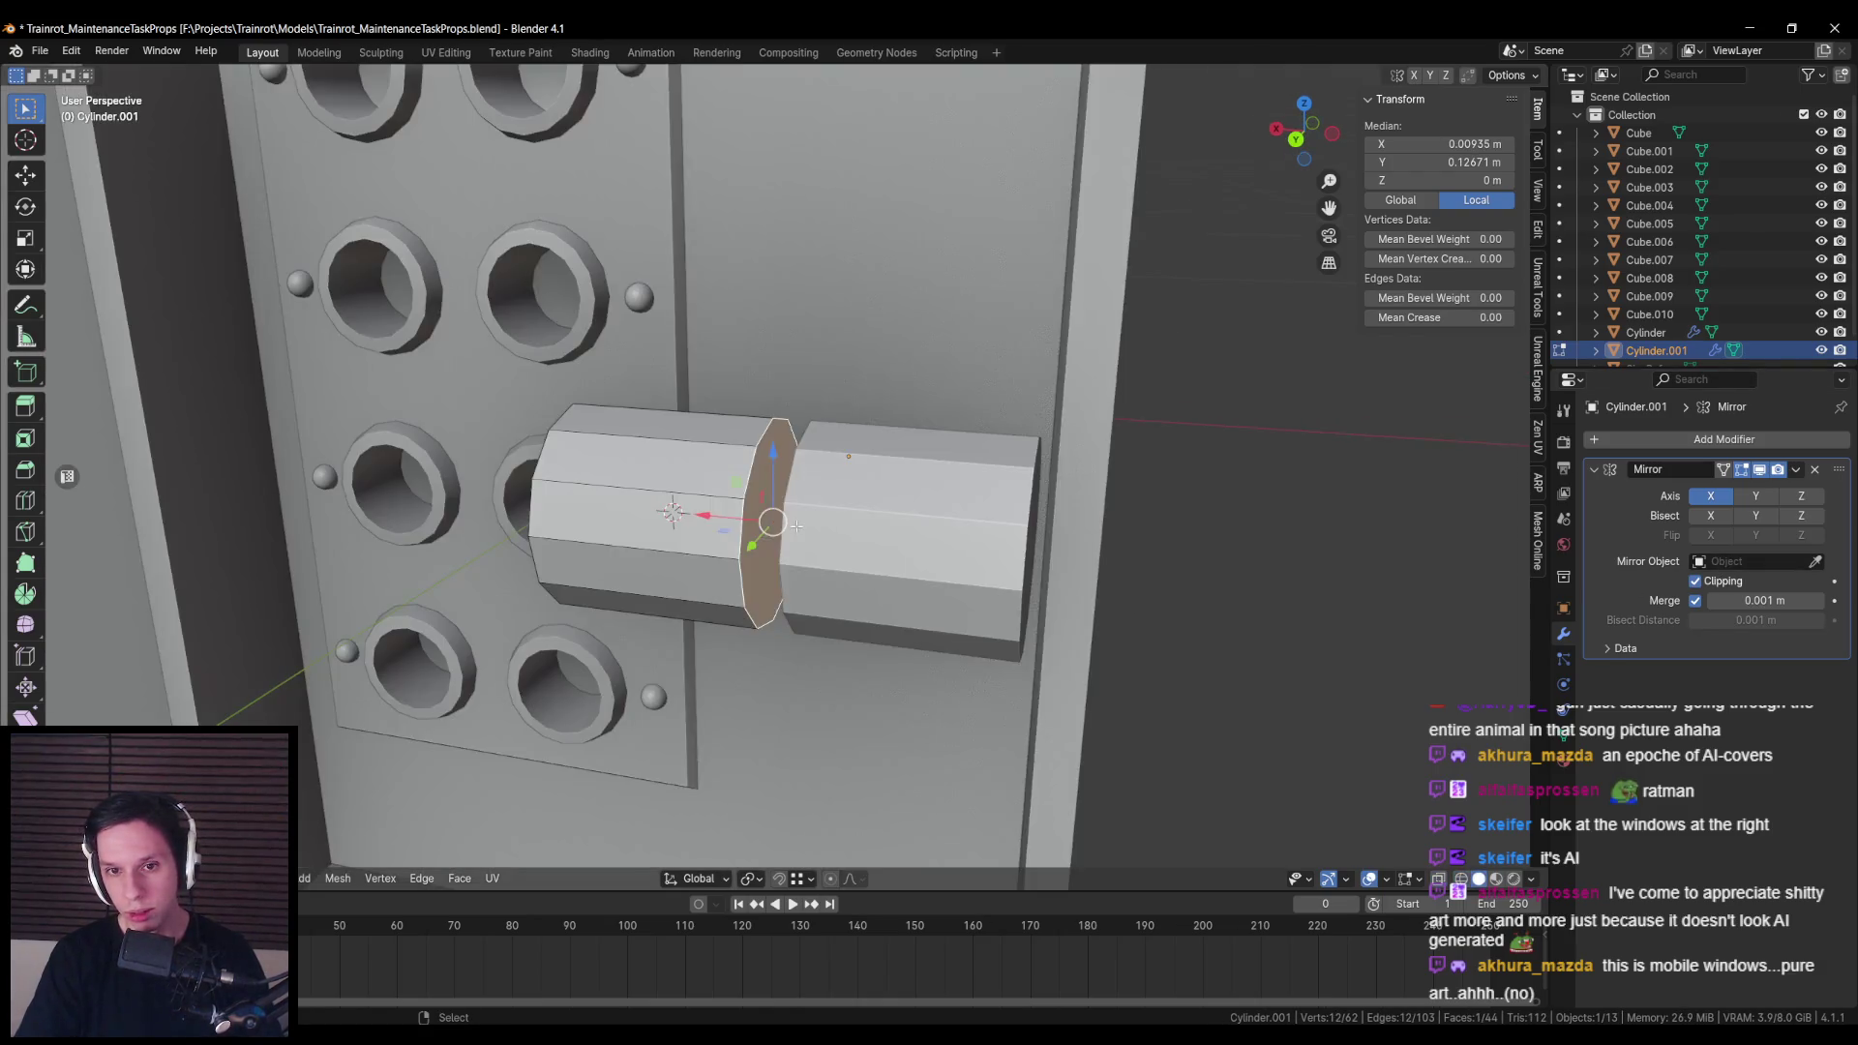
{"action": "key", "text": "x"}
{"action": "left_click", "coordinate": [787, 528]}
{"action": "left_click", "coordinate": [742, 473], "text": "alt"}
{"action": "key", "text": "g"}
{"action": "key", "text": "x"}
{"action": "key", "text": "Return"}
{"action": "key", "text": "KP_Decimal"}
Step: Scale the cylinder's end faces down while keeping their X width fixed
{"action": "key", "text": "s"}
{"action": "key", "text": "shift+x"}
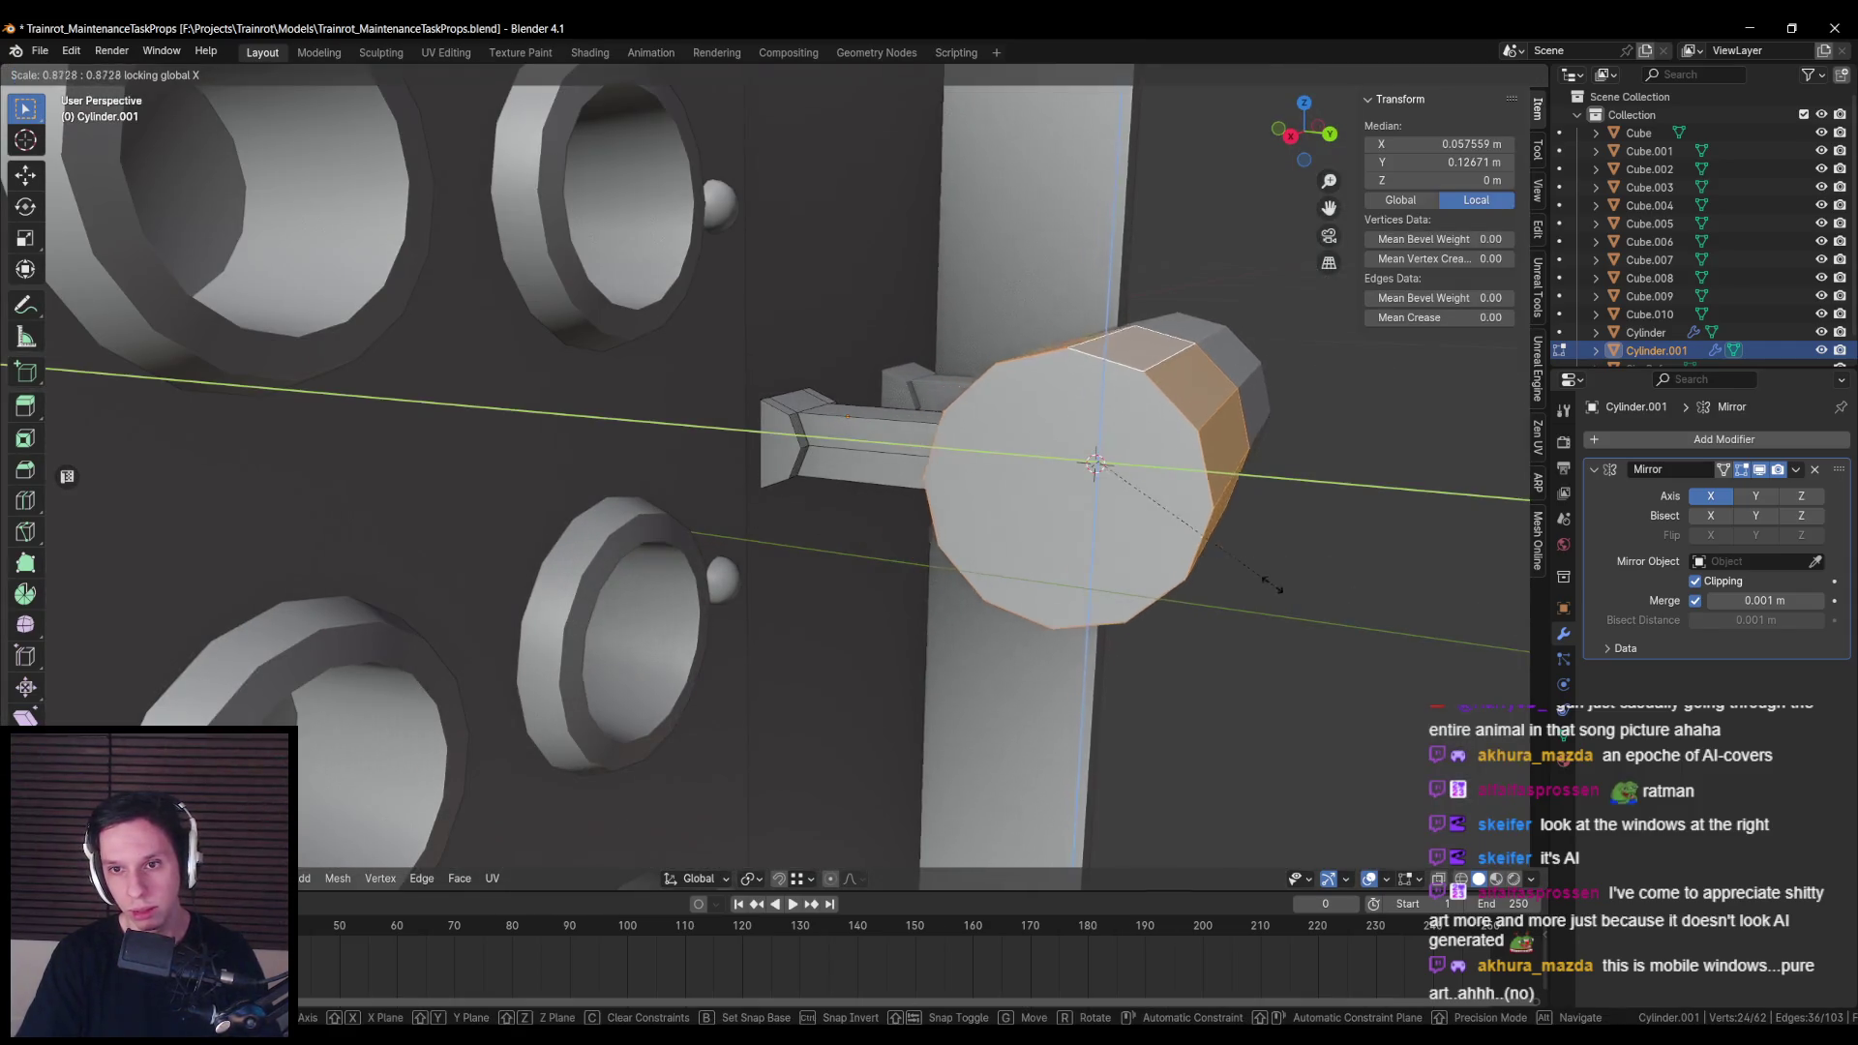
{"action": "left_click", "coordinate": [1159, 527]}
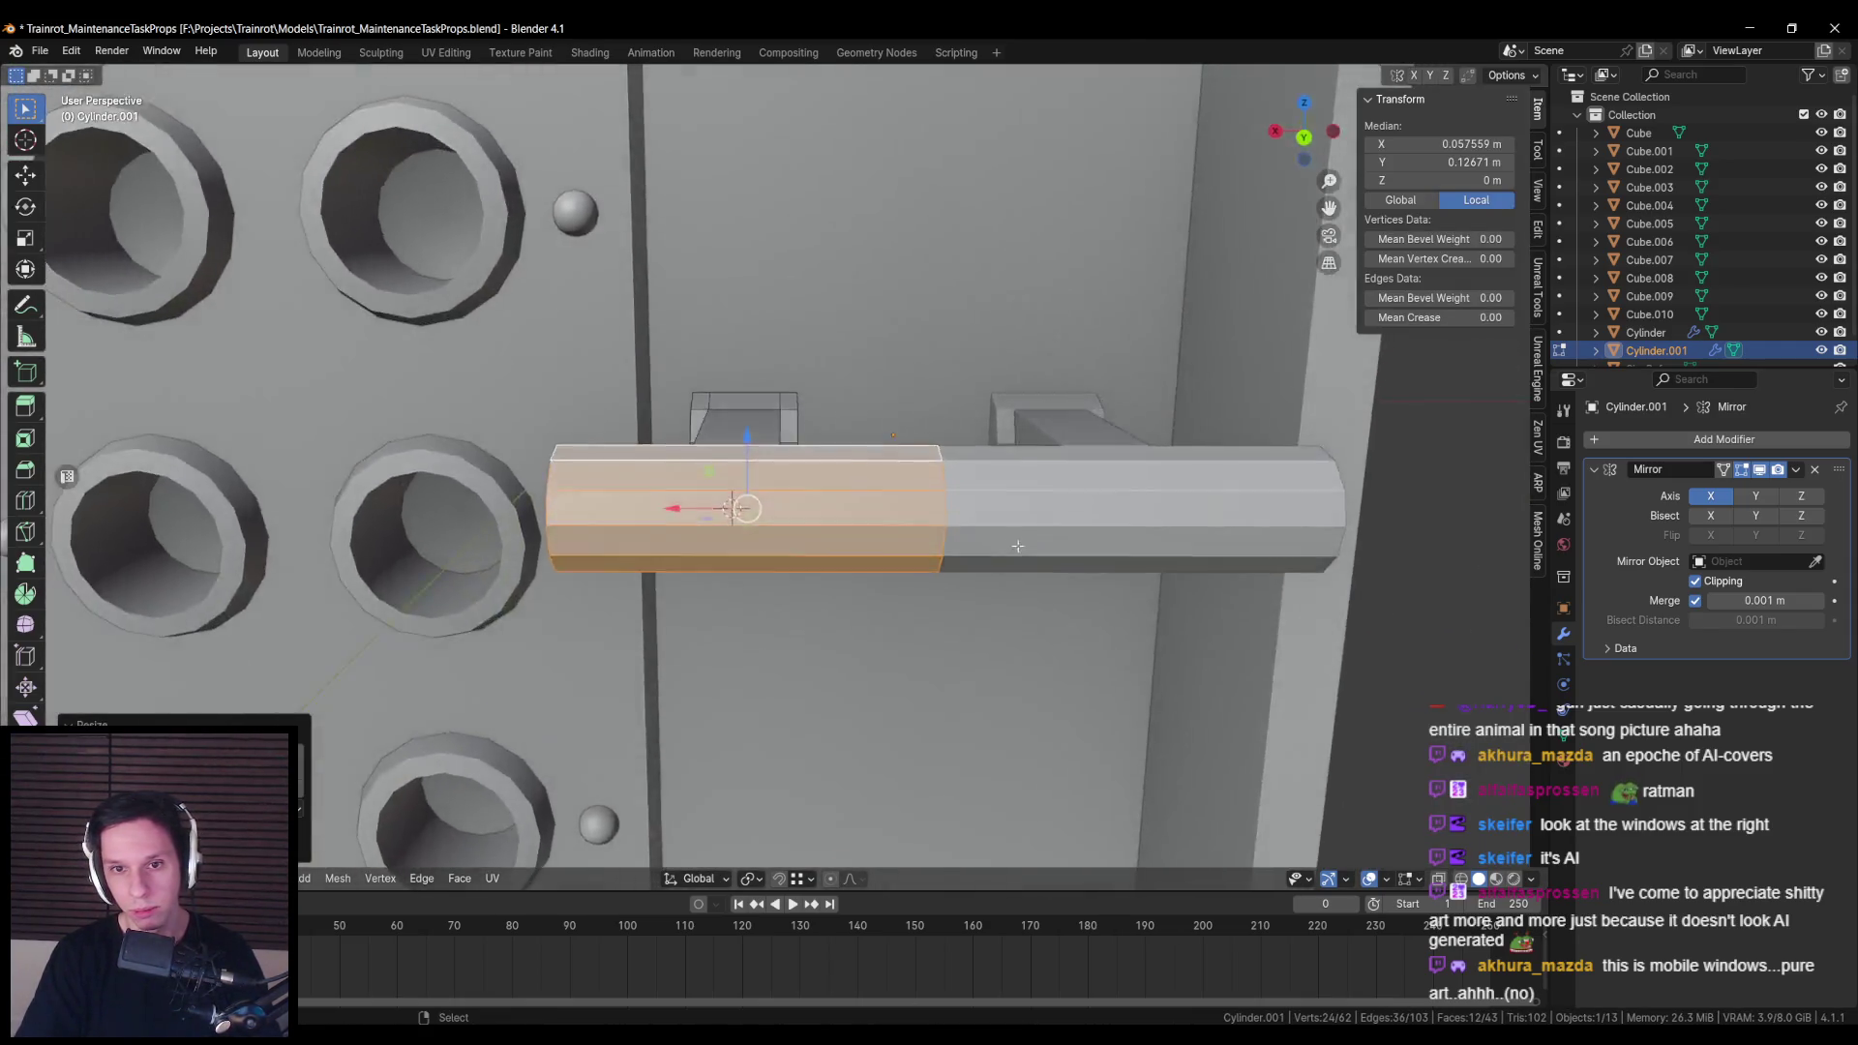
{"action": "key", "text": "alt+z"}
{"action": "left_click", "coordinate": [630, 491]}
{"action": "key", "text": "alt+z"}
{"action": "left_click_drag", "start_coordinate": [630, 492], "coordinate": [635, 493]}
{"action": "key", "text": "alt+a"}
{"action": "key", "text": "s"}
{"action": "key", "text": "shift+x"}
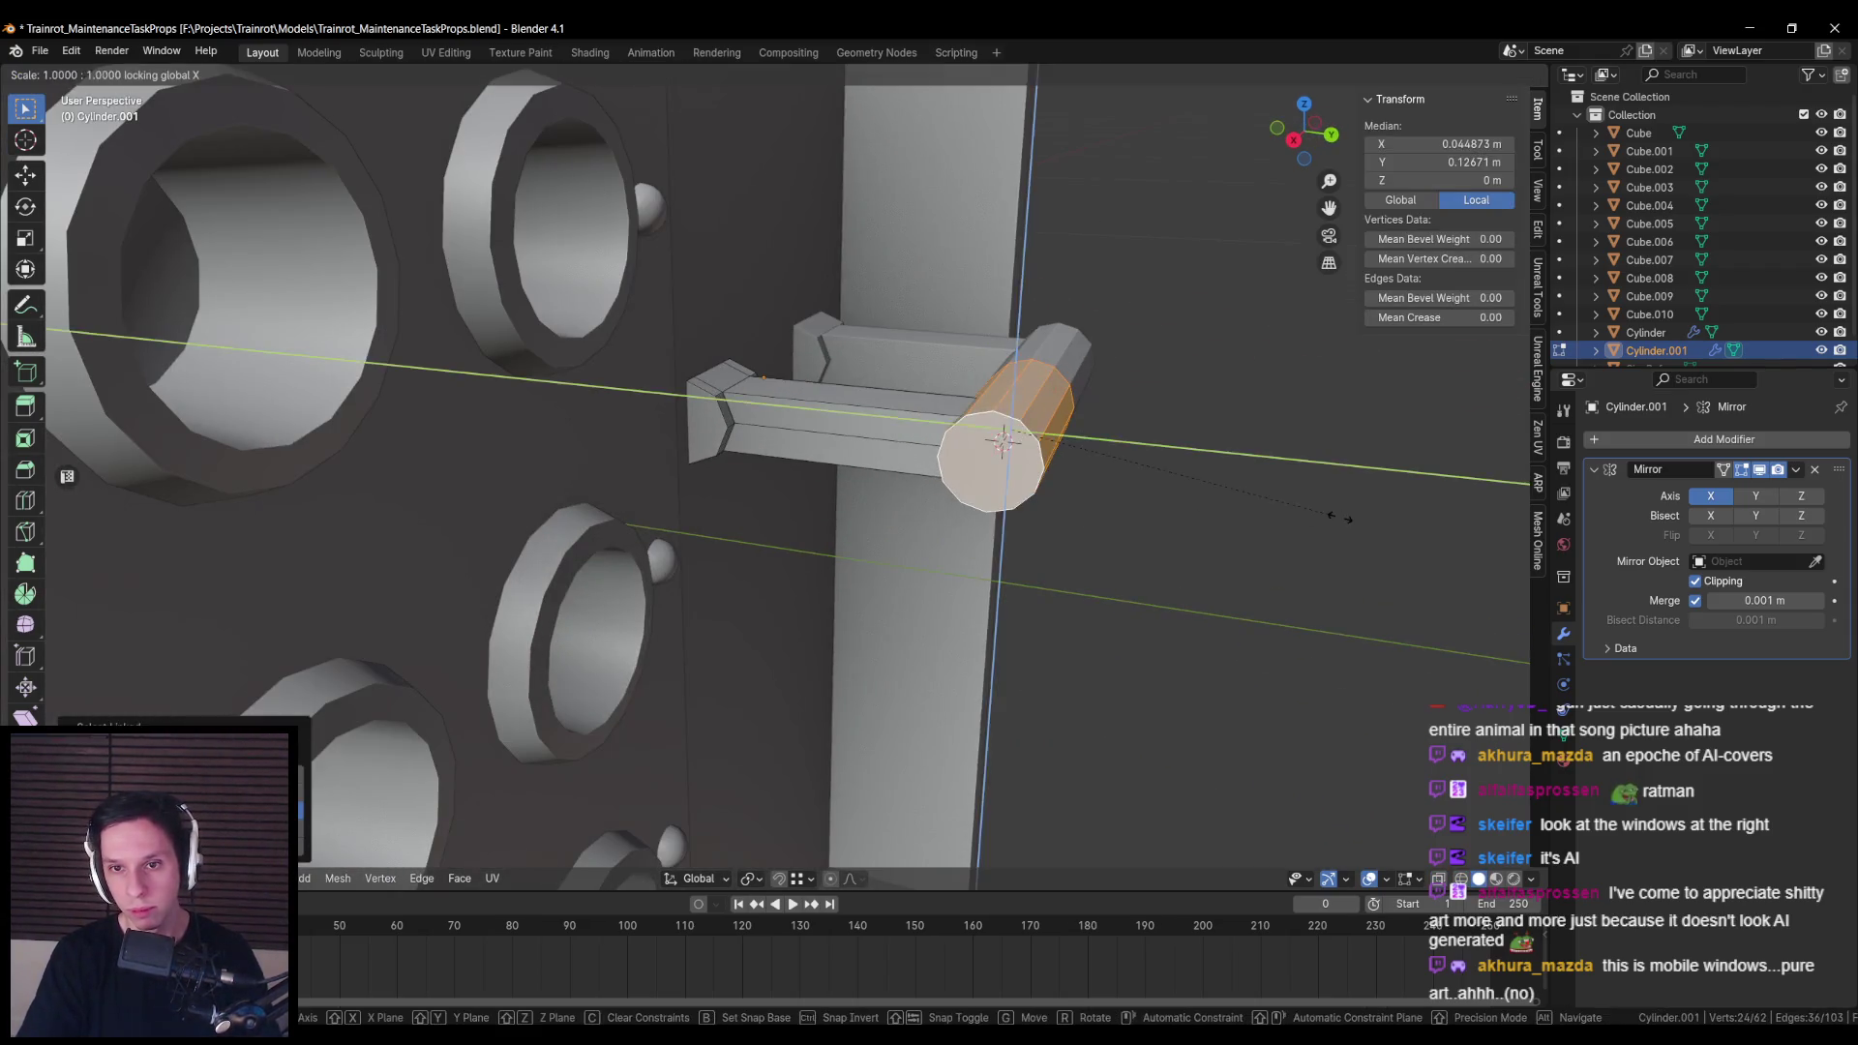
{"action": "left_click", "coordinate": [1248, 477]}
{"action": "scroll", "coordinate": [1072, 514], "scroll_direction": "down", "scroll_amount": 5}
{"action": "key", "text": "KP_1"}
Step: Select the linked end cap and enlarge it about 1.14 along X
{"action": "scroll", "coordinate": [971, 542], "scroll_direction": "up", "scroll_amount": 6}
{"action": "key", "text": "alt+a"}
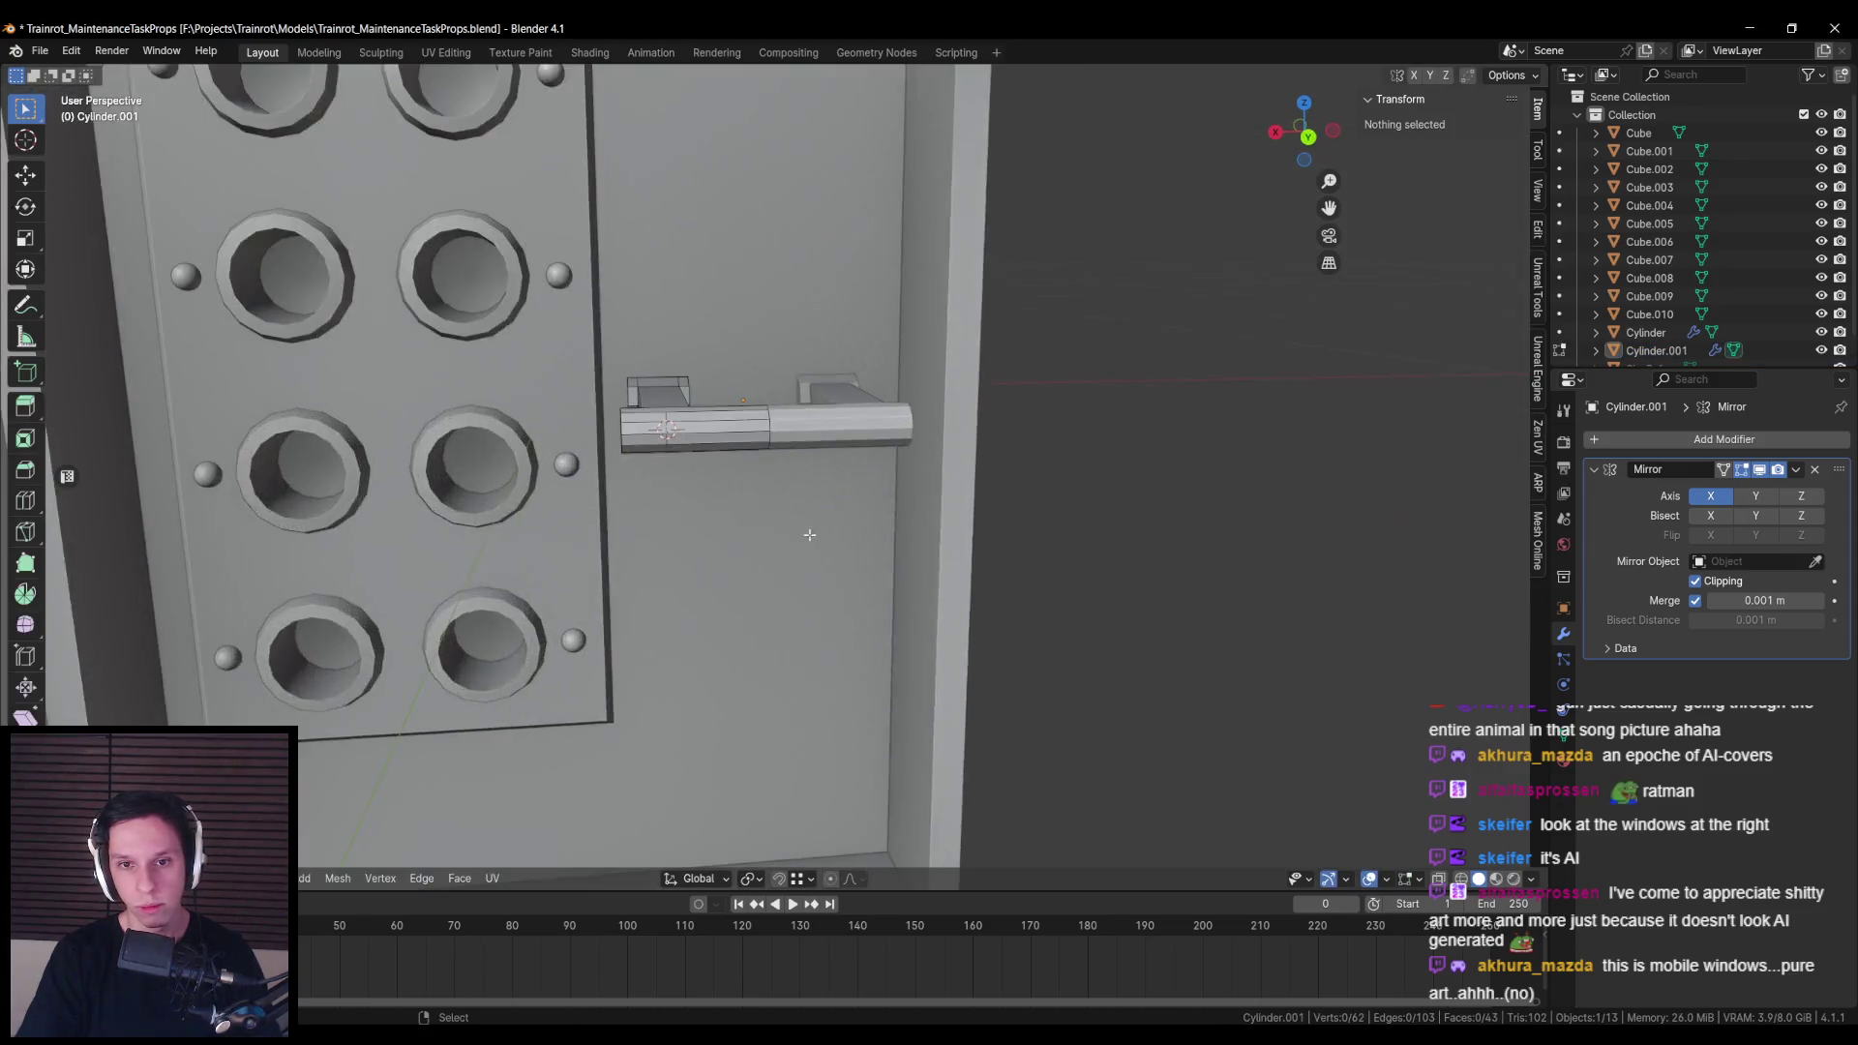
{"action": "key", "text": "l"}
{"action": "key", "text": "g"}
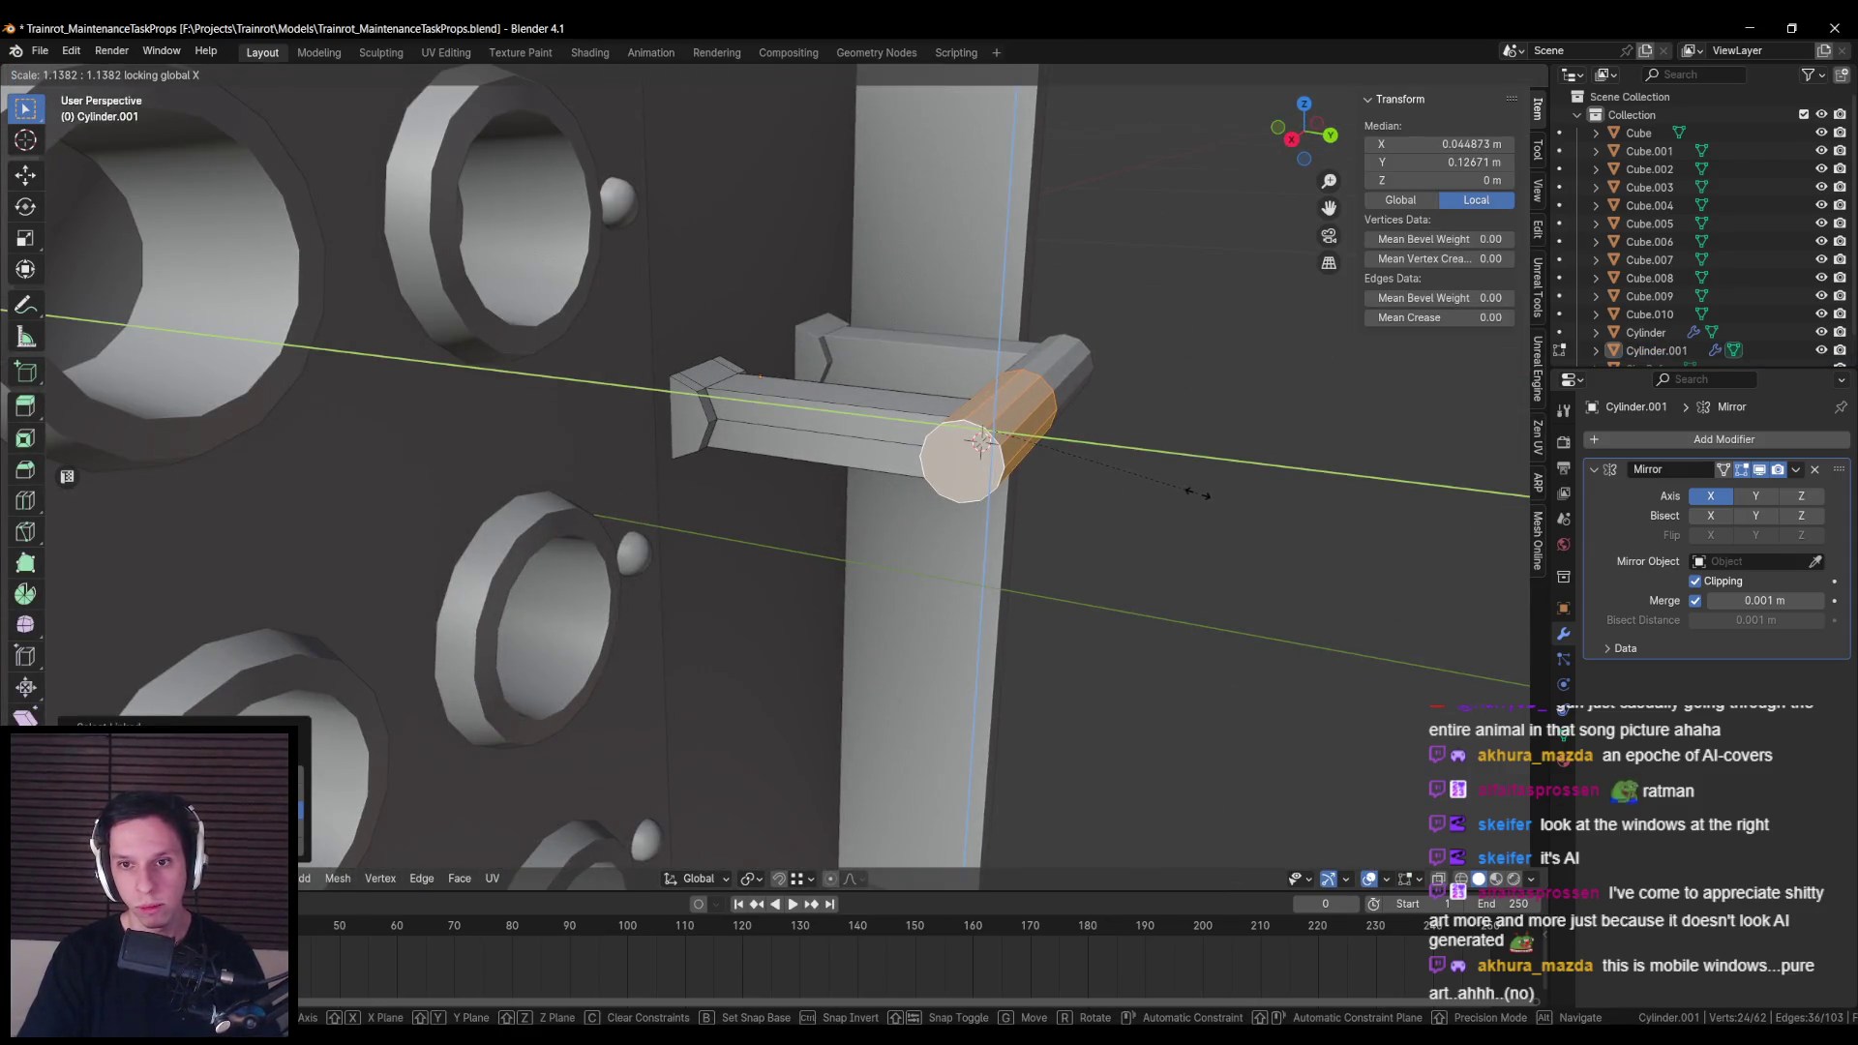
{"action": "left_click", "coordinate": [1197, 495]}
{"action": "scroll", "coordinate": [1196, 495], "scroll_direction": "down", "scroll_amount": 6}
{"action": "key", "text": "Tab"}
{"action": "key", "text": "alt+a"}
{"action": "mouse_move", "coordinate": [771, 486]}
{"action": "left_mouse_down"}
{"action": "mouse_move", "coordinate": [752, 533]}
{"action": "mouse_move", "coordinate": [782, 548]}
{"action": "left_mouse_up"}
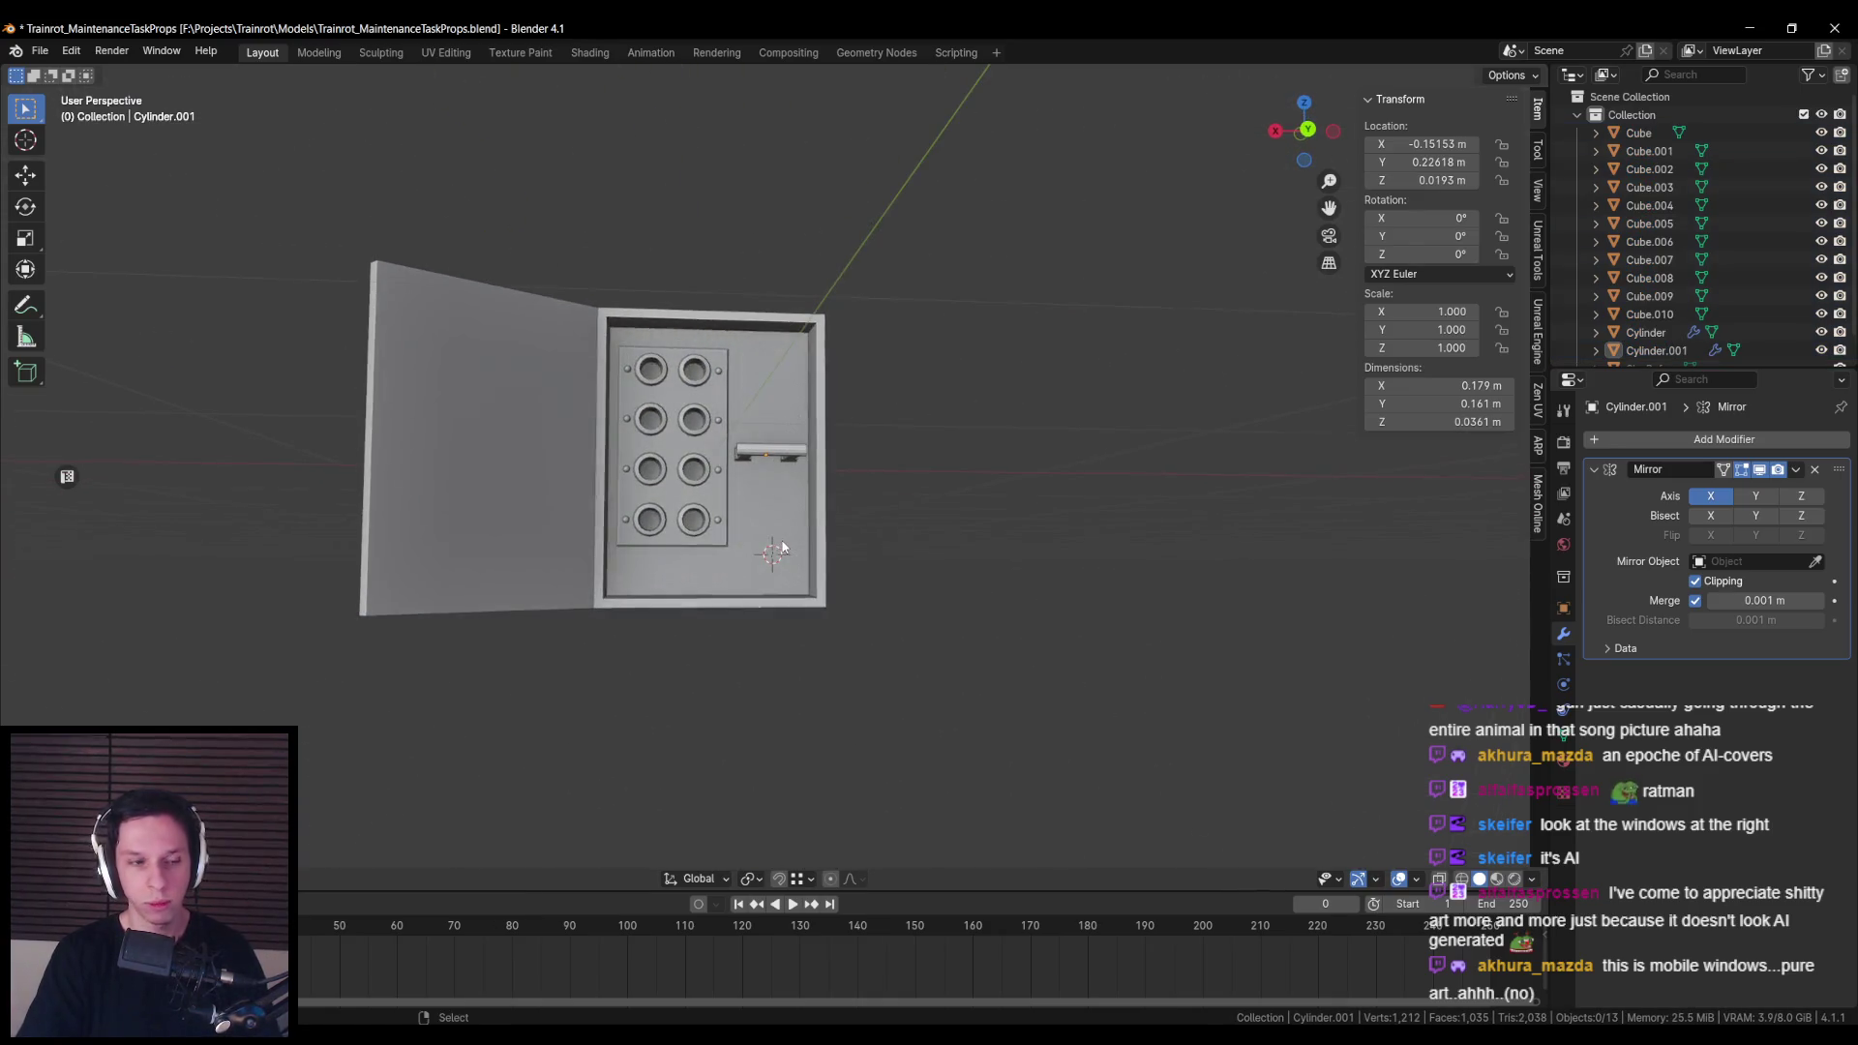
Step: Select the linked handle geometry and start a Y move, then cancel it
{"action": "scroll", "coordinate": [771, 546], "scroll_direction": "up", "scroll_amount": 4}
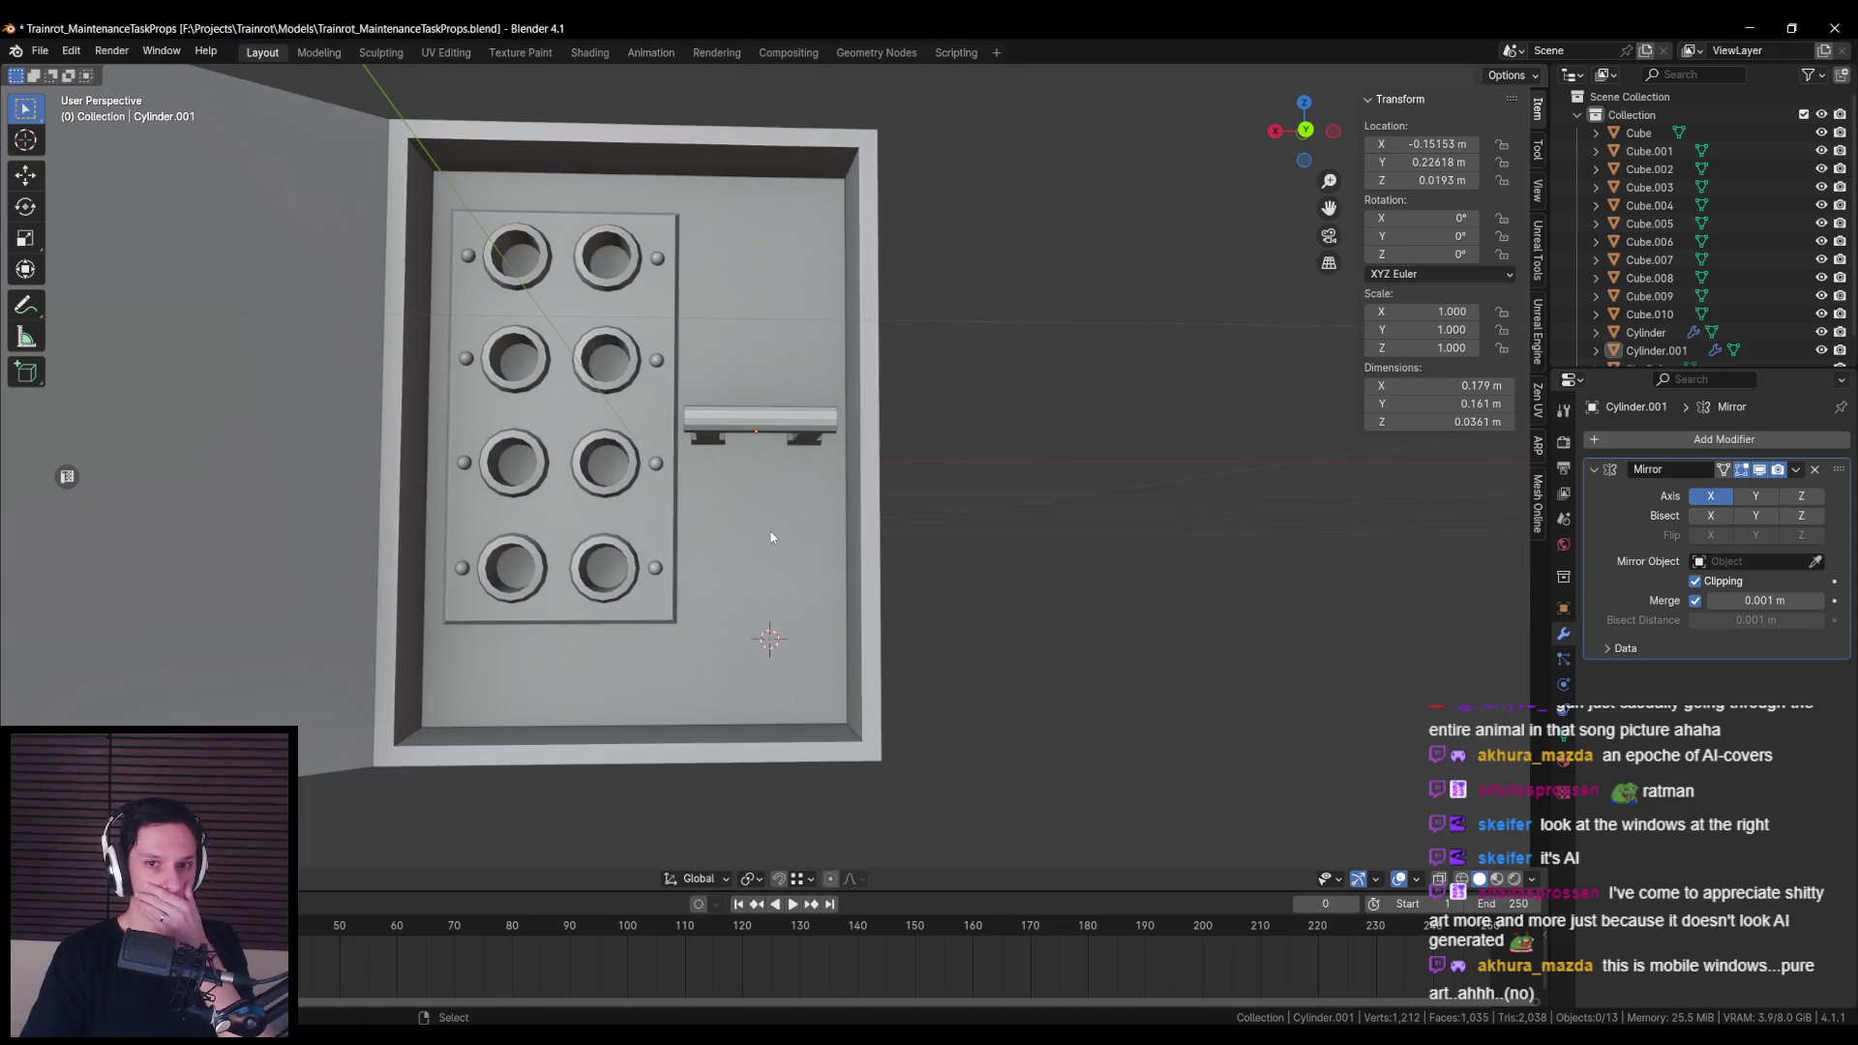
{"action": "mouse_move", "coordinate": [771, 537]}
{"action": "left_mouse_down"}
{"action": "mouse_move", "coordinate": [747, 408]}
{"action": "mouse_move", "coordinate": [739, 527]}
{"action": "mouse_move", "coordinate": [735, 464]}
{"action": "mouse_move", "coordinate": [789, 295]}
{"action": "mouse_move", "coordinate": [1087, 468]}
{"action": "mouse_move", "coordinate": [990, 511]}
{"action": "left_mouse_up"}
{"action": "scroll", "coordinate": [747, 408], "scroll_direction": "up", "scroll_amount": 4}
{"action": "key", "text": "Tab"}
{"action": "key", "text": "l"}
{"action": "key", "text": "g"}
{"action": "key", "text": "y"}
{"action": "key", "text": "Escape"}
{"action": "key", "text": "alt+a"}
{"action": "key", "text": "Tab"}
{"action": "scroll", "coordinate": [990, 511], "scroll_direction": "down", "scroll_amount": 8}
Step: Slide the handle's end loop outward along X
{"action": "mouse_move", "coordinate": [858, 531]}
{"action": "left_mouse_down"}
{"action": "mouse_move", "coordinate": [795, 476]}
{"action": "mouse_move", "coordinate": [798, 379]}
{"action": "mouse_move", "coordinate": [815, 534]}
{"action": "mouse_move", "coordinate": [658, 523]}
{"action": "left_mouse_up"}
{"action": "scroll", "coordinate": [821, 536], "scroll_direction": "up", "scroll_amount": 5}
{"action": "key", "text": "Tab"}
{"action": "left_click", "coordinate": [740, 500], "text": "alt"}
{"action": "key", "text": "g"}
{"action": "key", "text": "x"}
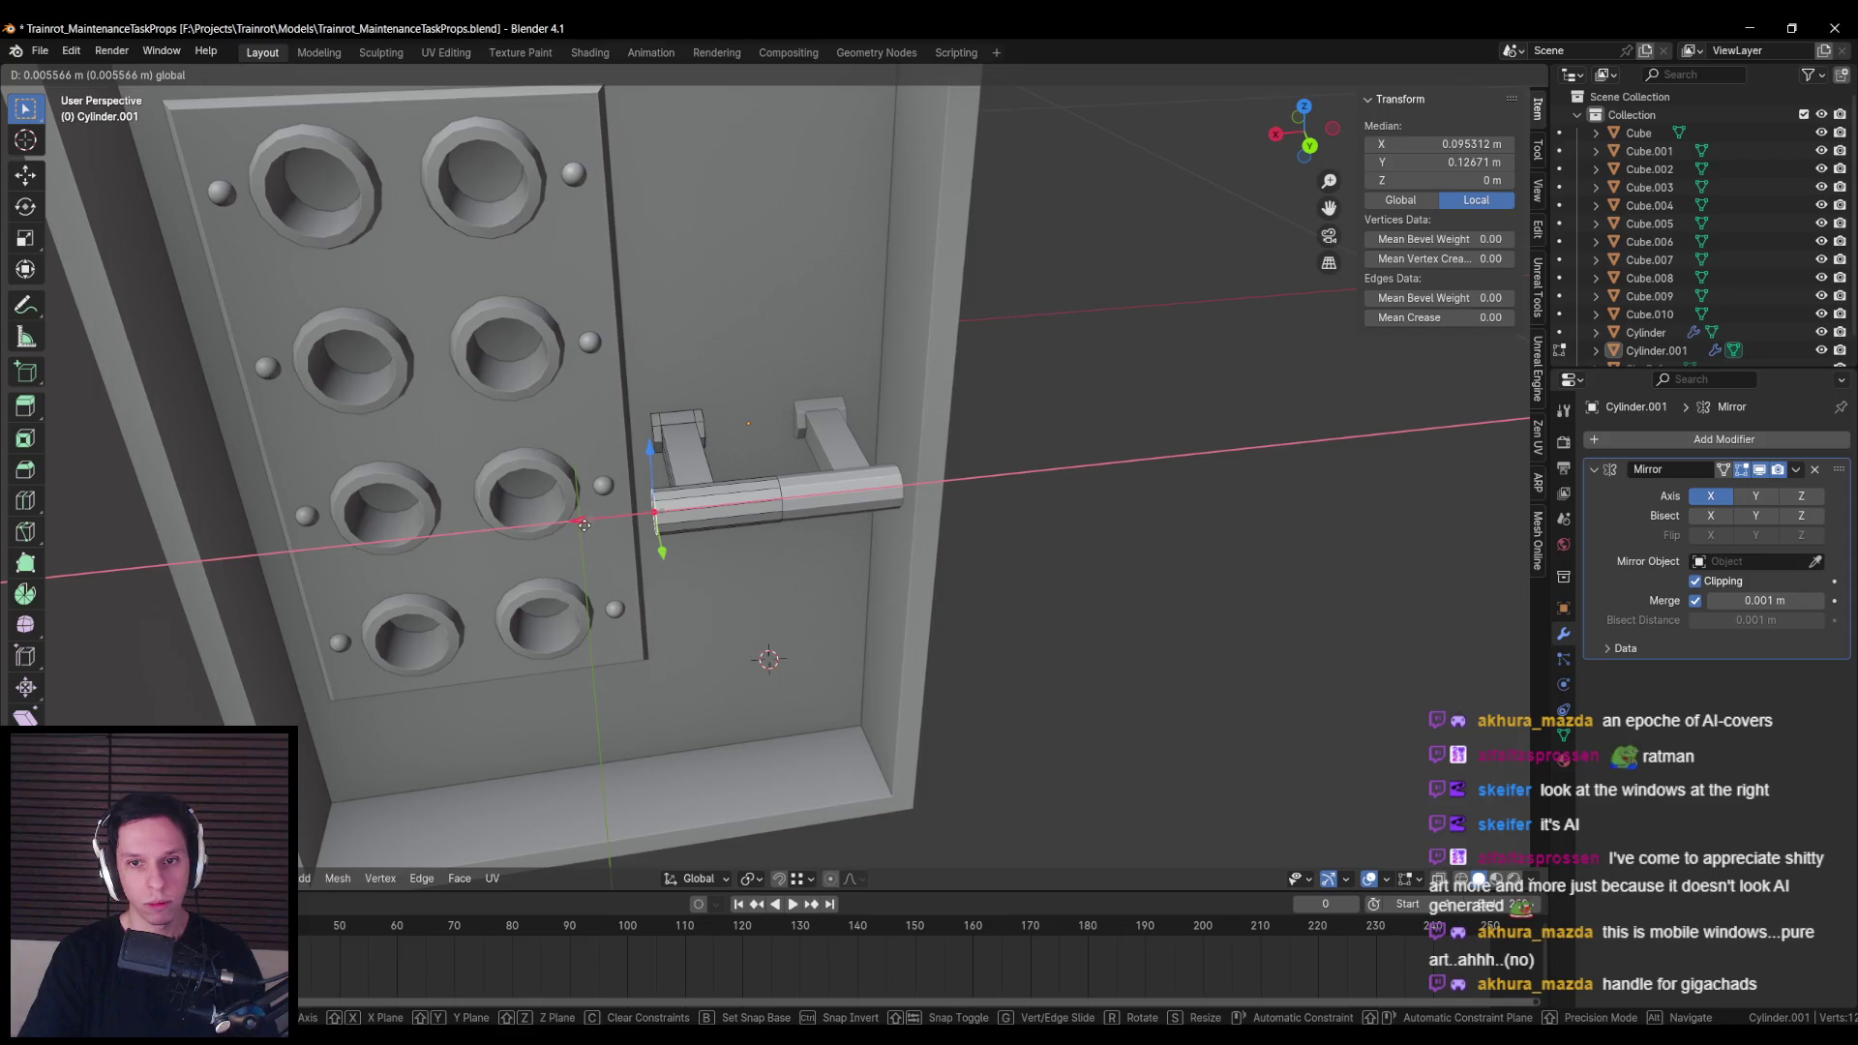
{"action": "left_click", "coordinate": [579, 526]}
{"action": "scroll", "coordinate": [629, 542], "scroll_direction": "down", "scroll_amount": 4}
{"action": "key", "text": "Tab"}
Step: Box-select and move a group of handle vertices in see-through view
{"action": "scroll", "coordinate": [666, 553], "scroll_direction": "down", "scroll_amount": 2}
{"action": "mouse_move", "coordinate": [665, 553]}
{"action": "left_mouse_down"}
{"action": "mouse_move", "coordinate": [732, 578]}
{"action": "mouse_move", "coordinate": [746, 502]}
{"action": "mouse_move", "coordinate": [844, 584]}
{"action": "mouse_move", "coordinate": [800, 695]}
{"action": "left_mouse_up"}
{"action": "scroll", "coordinate": [746, 501], "scroll_direction": "down", "scroll_amount": 3}
{"action": "scroll", "coordinate": [799, 694], "scroll_direction": "up", "scroll_amount": 2}
{"action": "key", "text": "Tab"}
{"action": "scroll", "coordinate": [861, 551], "scroll_direction": "up", "scroll_amount": 4}
{"action": "key", "text": "alt+z"}
{"action": "left_click_drag", "start_coordinate": [861, 551], "coordinate": [803, 513]}
{"action": "key", "text": "alt+a"}
{"action": "key", "text": "b"}
{"action": "key", "text": "alt+z"}
{"action": "mouse_move", "coordinate": [924, 626]}
{"action": "left_mouse_down"}
{"action": "mouse_move", "coordinate": [870, 518]}
{"action": "mouse_move", "coordinate": [892, 672]}
{"action": "mouse_move", "coordinate": [871, 542]}
{"action": "mouse_move", "coordinate": [924, 569]}
{"action": "left_mouse_up"}
{"action": "left_click", "coordinate": [903, 523]}
Step: Select the vertices of the handle's two legs and lengthen them
{"action": "key", "text": "alt+a"}
{"action": "key", "text": "alt+z"}
{"action": "mouse_move", "coordinate": [764, 416]}
{"action": "left_mouse_down"}
{"action": "mouse_move", "coordinate": [873, 545]}
{"action": "mouse_move", "coordinate": [842, 511]}
{"action": "left_mouse_up"}
{"action": "key", "text": "alt+z"}
{"action": "left_click", "coordinate": [890, 516]}
{"action": "key", "text": "Tab"}
Step: Tilt the handle to 81.21° about the X axis
{"action": "key", "text": "r"}
{"action": "key", "text": "x"}
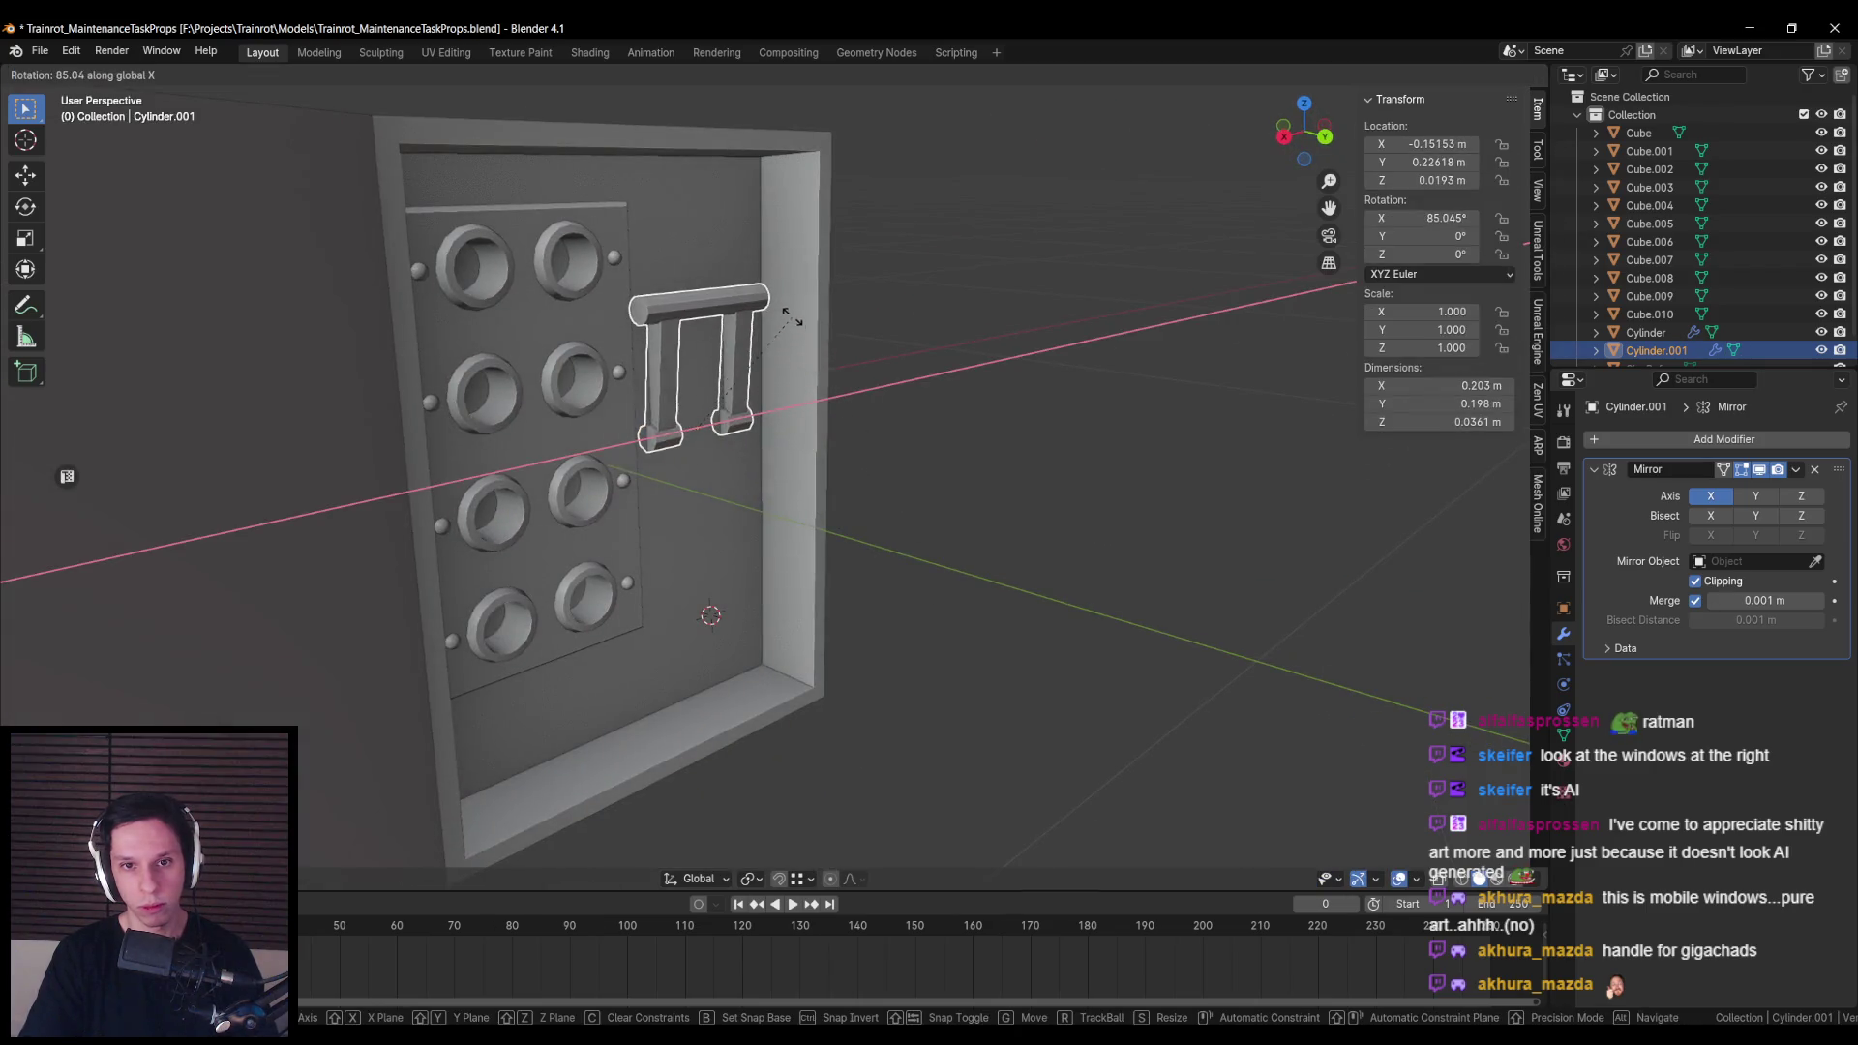
{"action": "left_click", "coordinate": [795, 331]}
{"action": "mouse_move", "coordinate": [795, 331]}
{"action": "left_mouse_down"}
{"action": "mouse_move", "coordinate": [734, 579]}
{"action": "mouse_move", "coordinate": [842, 633]}
{"action": "mouse_move", "coordinate": [897, 596]}
{"action": "mouse_move", "coordinate": [763, 599]}
{"action": "mouse_move", "coordinate": [738, 577]}
{"action": "left_mouse_up"}
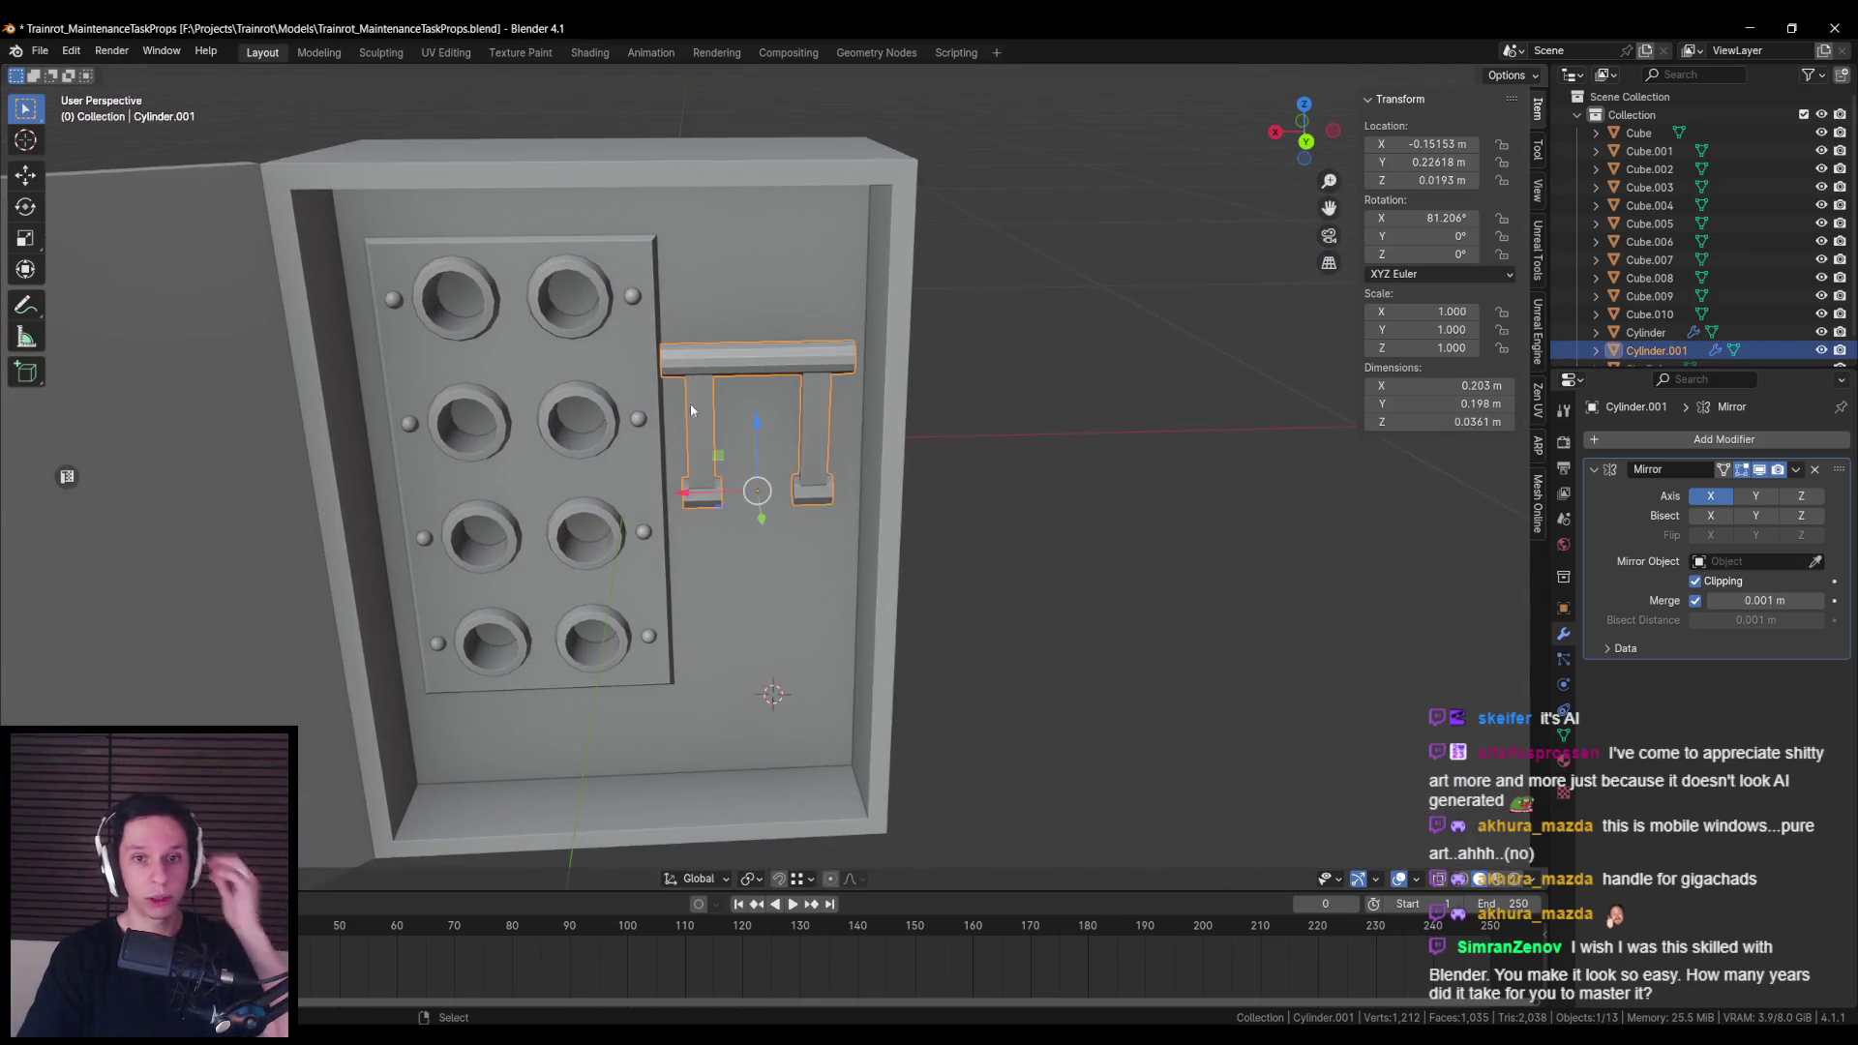
Step: Poke the handle's end cap face into a triangle fan
{"action": "key", "text": "Tab"}
{"action": "left_click_drag", "start_coordinate": [774, 465], "coordinate": [718, 445]}
{"action": "key", "text": "KP_Decimal"}
{"action": "key", "text": "ctrl+f"}
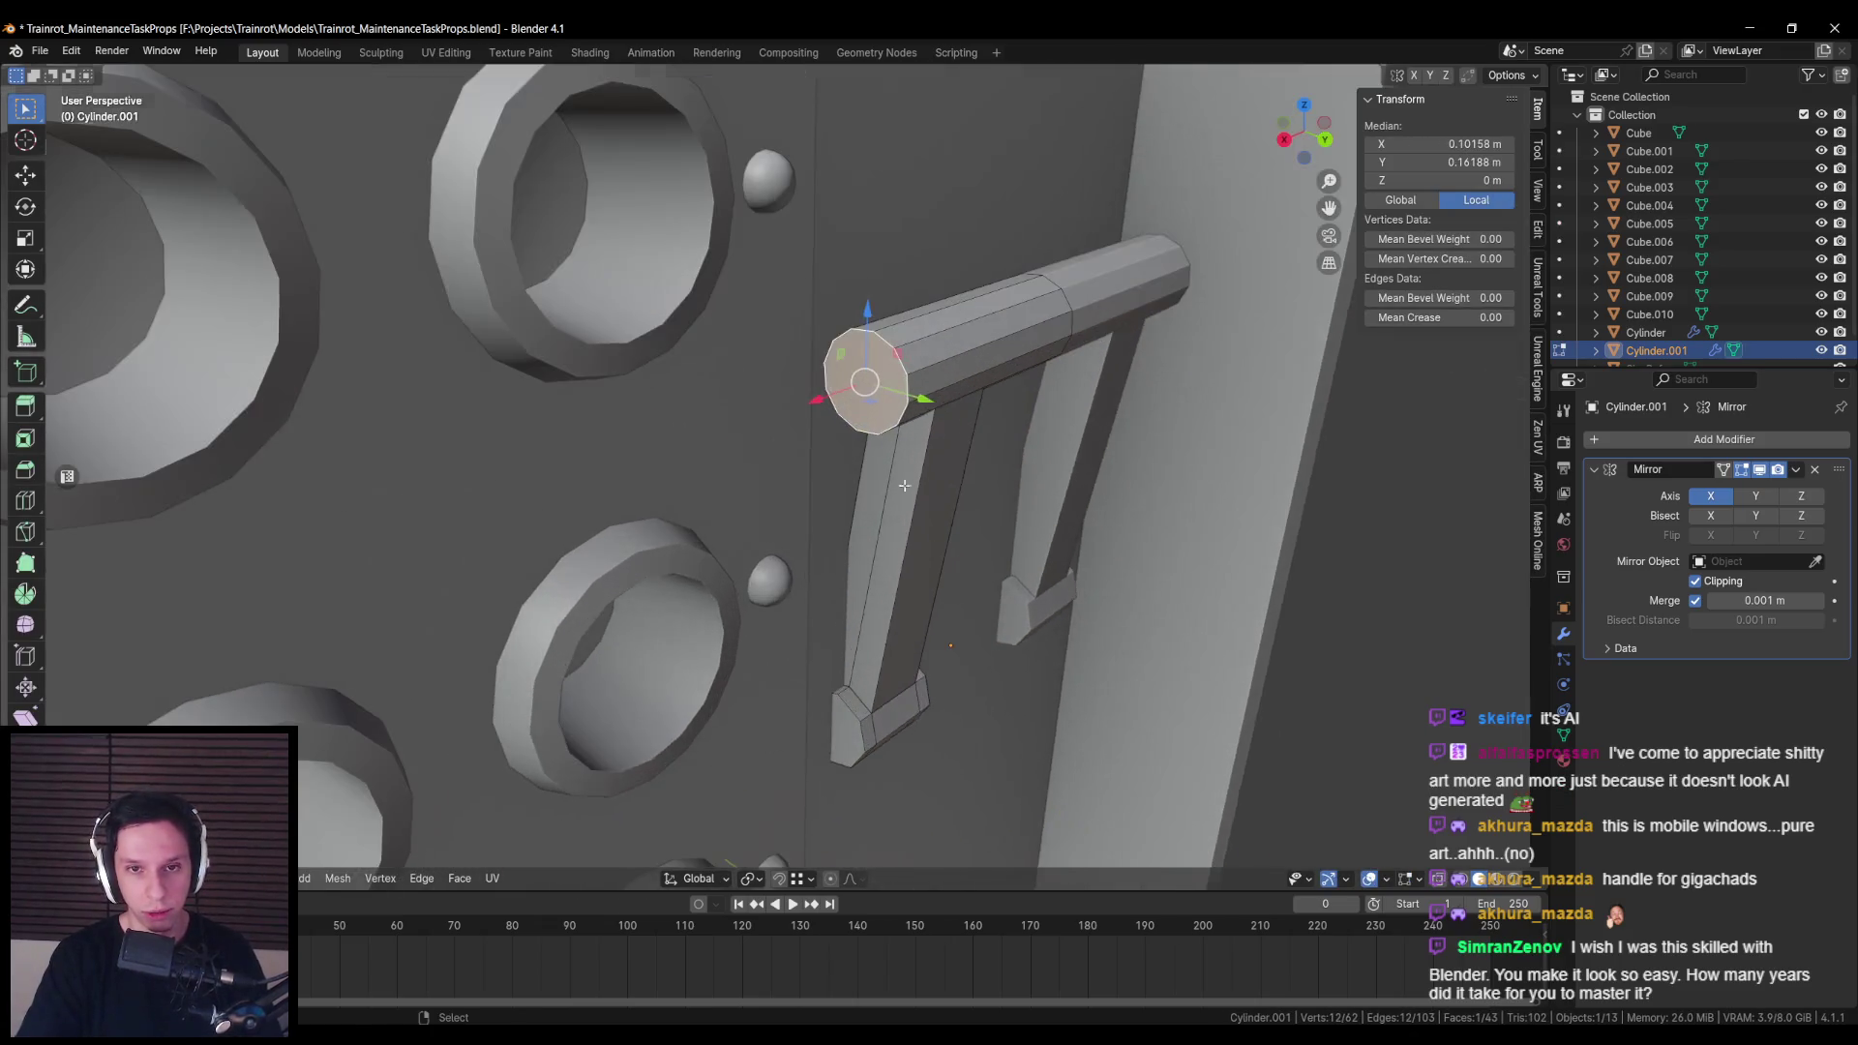
{"action": "key", "text": "alt+a"}
Step: Bevel the poked handle cap and return to Object Mode
{"action": "left_click_drag", "start_coordinate": [877, 384], "coordinate": [851, 397]}
{"action": "scroll", "coordinate": [852, 396], "scroll_direction": "down", "scroll_amount": 4}
{"action": "scroll", "coordinate": [703, 392], "scroll_direction": "up", "scroll_amount": 1}
{"action": "left_click_drag", "start_coordinate": [702, 392], "coordinate": [721, 378]}
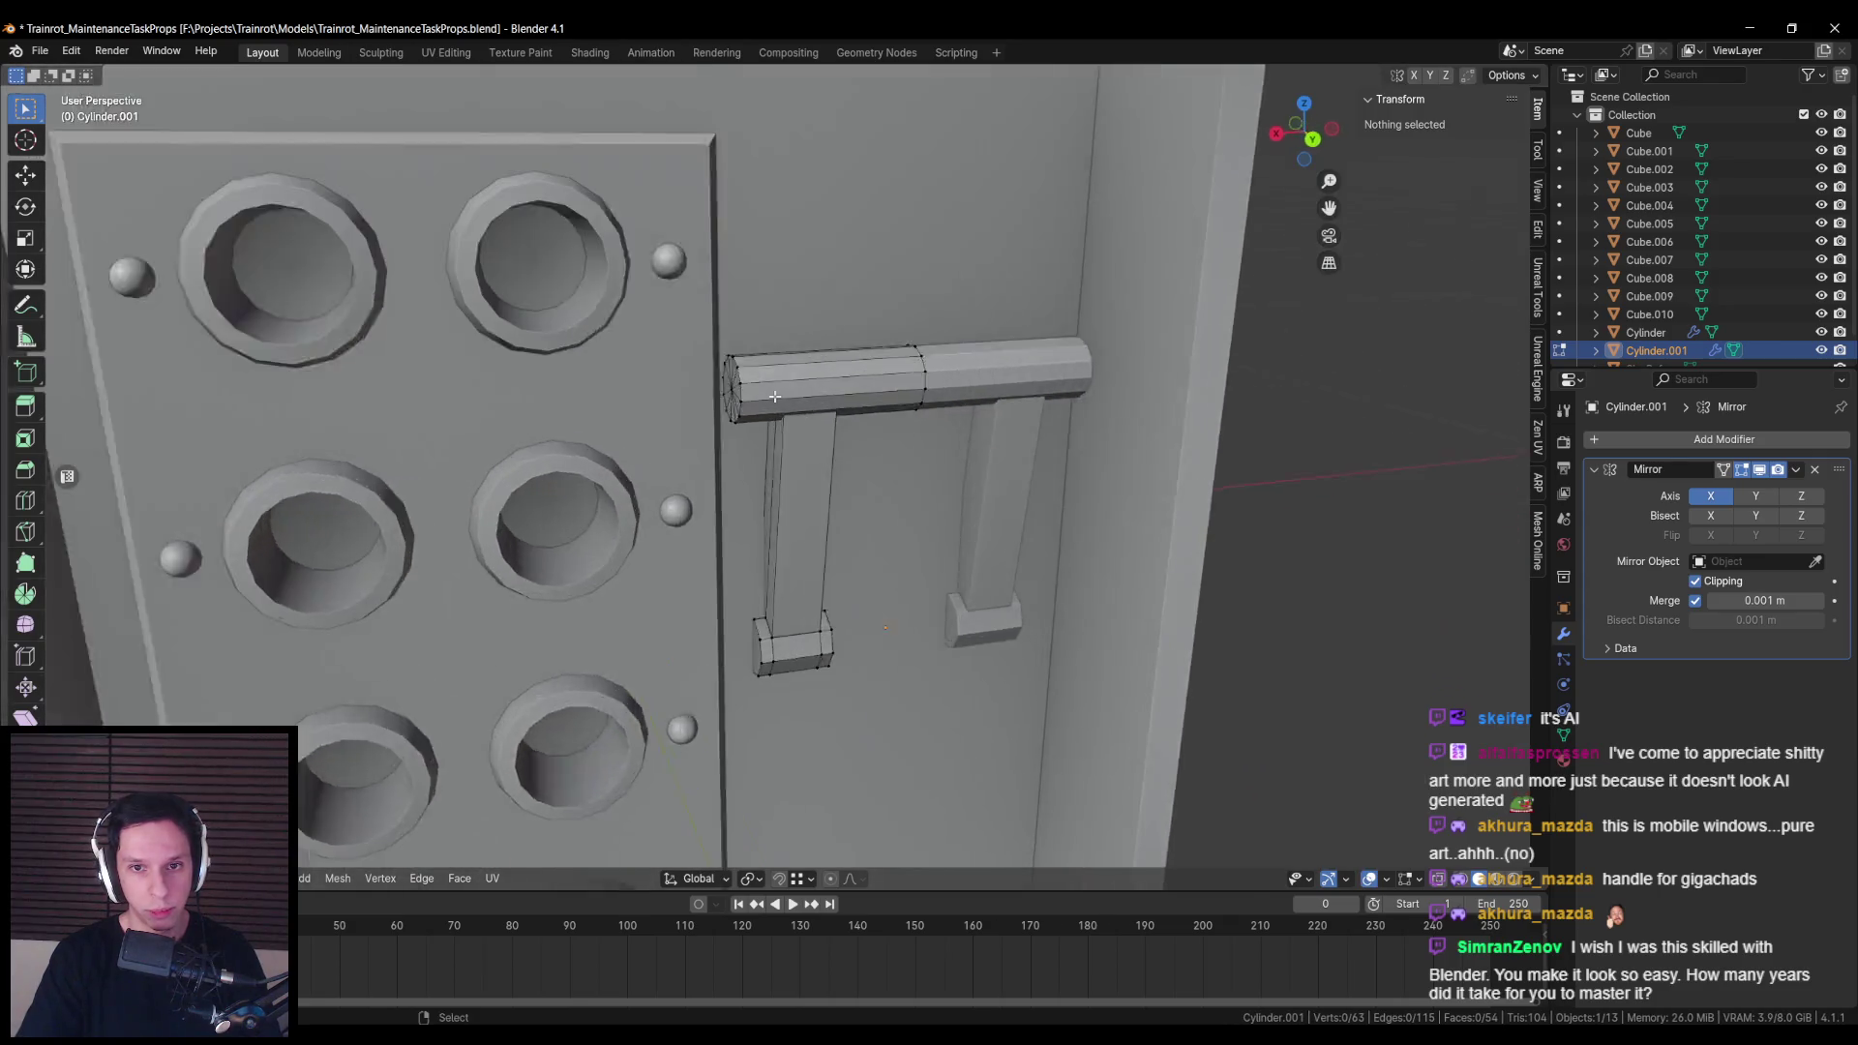
{"action": "scroll", "coordinate": [739, 356], "scroll_direction": "up", "scroll_amount": 2}
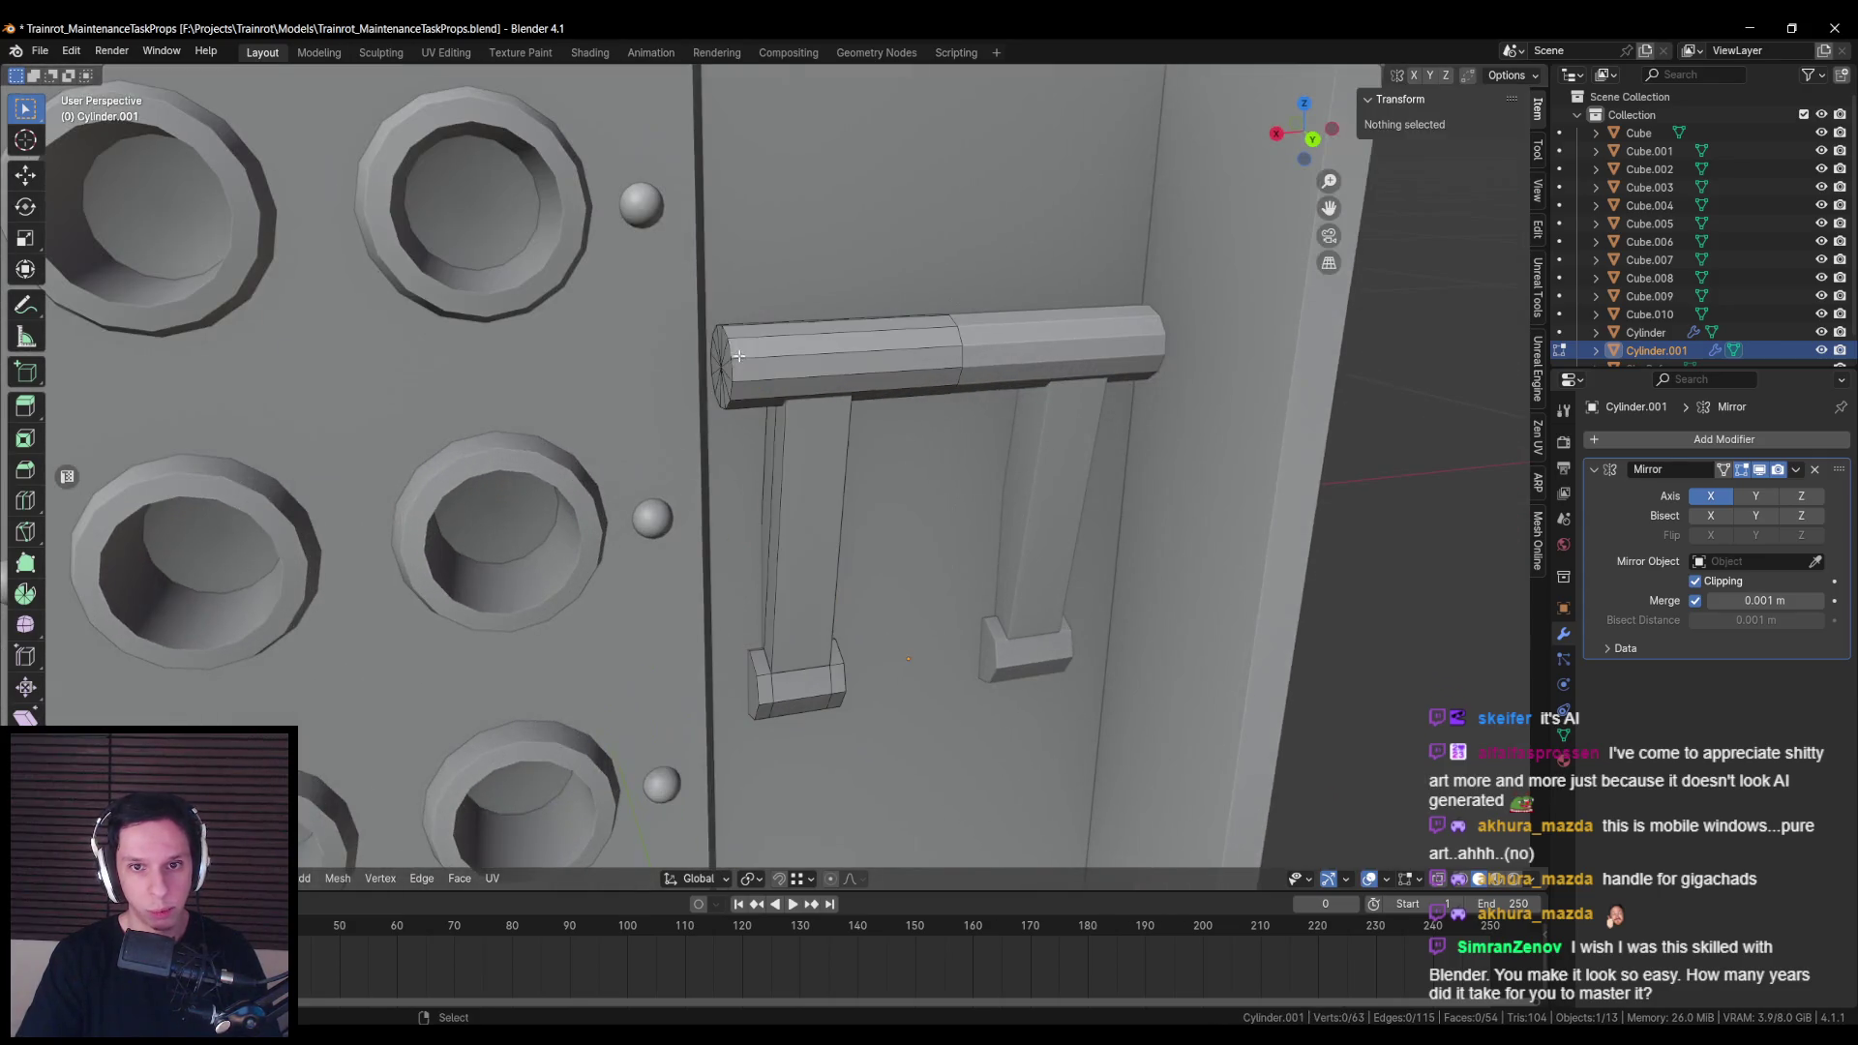
{"action": "left_click", "coordinate": [961, 396]}
{"action": "key", "text": "Tab"}
{"action": "scroll", "coordinate": [852, 467], "scroll_direction": "down", "scroll_amount": 6}
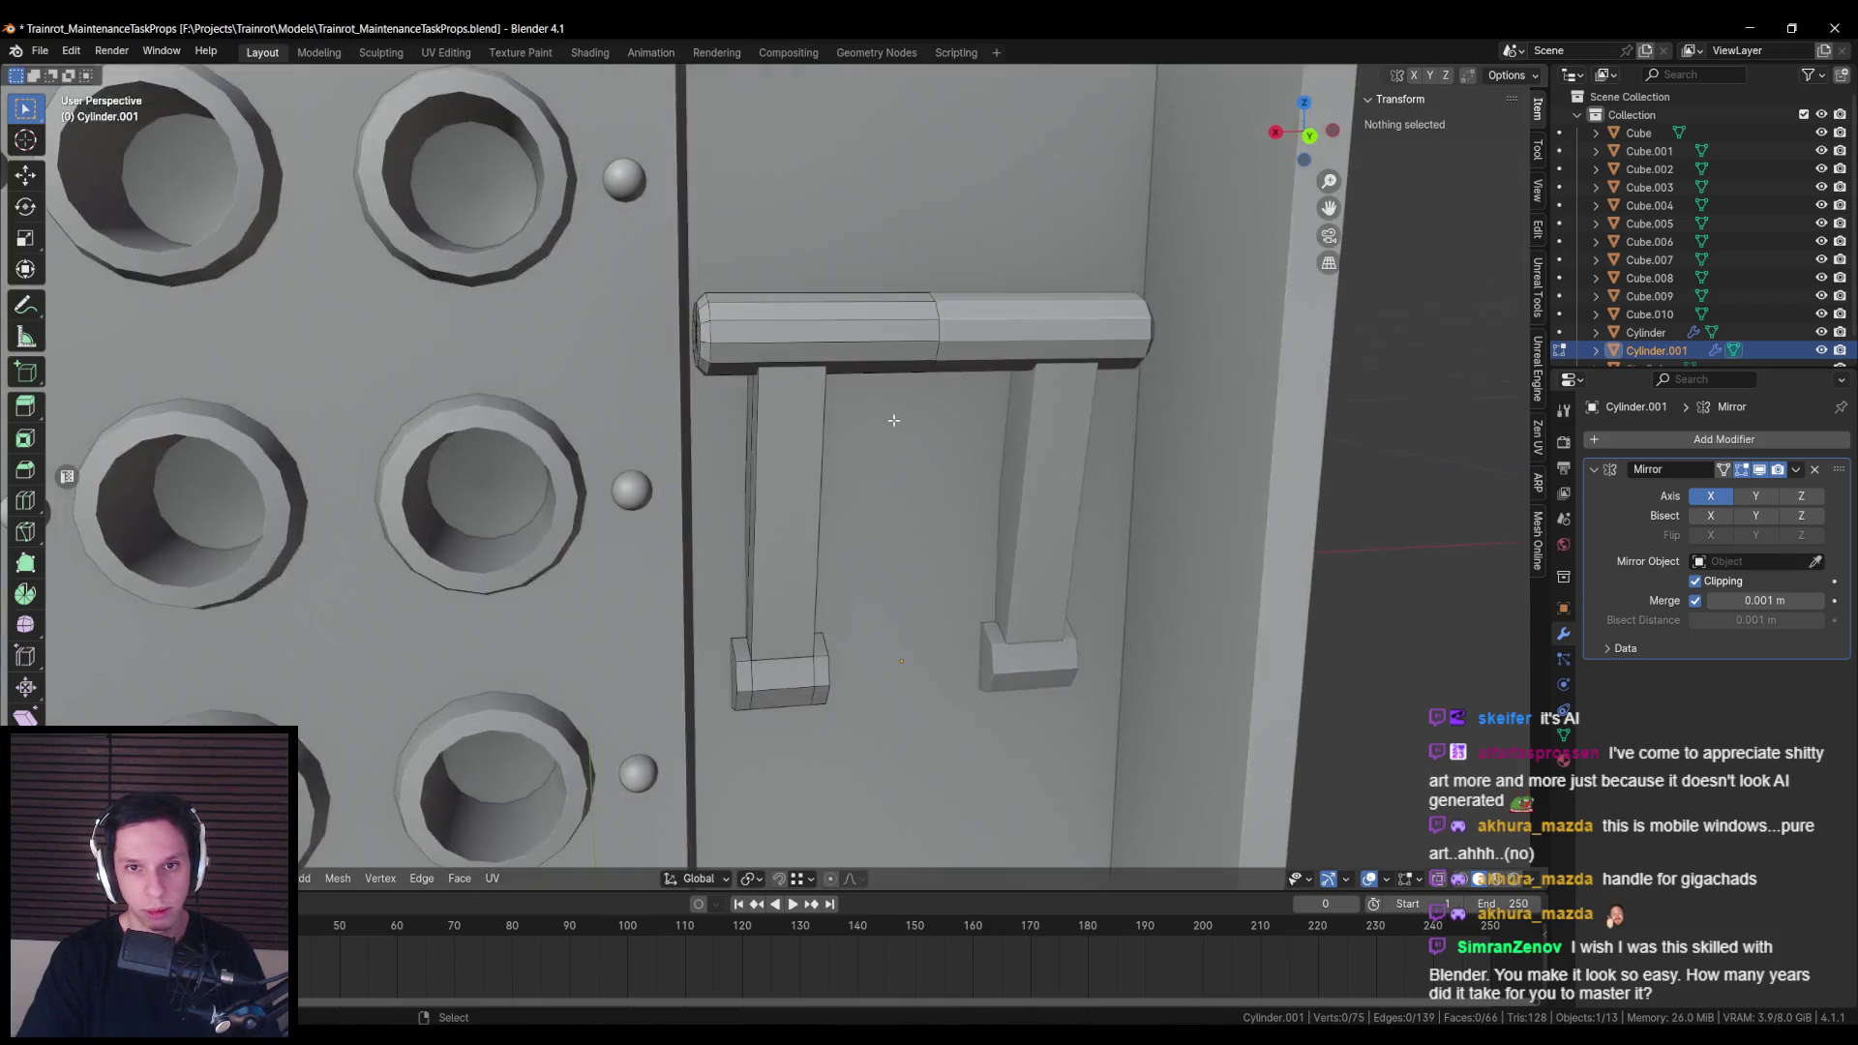
{"action": "mouse_move", "coordinate": [844, 502]}
{"action": "left_mouse_down"}
{"action": "mouse_move", "coordinate": [838, 449]}
{"action": "mouse_move", "coordinate": [855, 528]}
{"action": "left_mouse_up"}
{"action": "scroll", "coordinate": [839, 449], "scroll_direction": "up", "scroll_amount": 3}
{"action": "scroll", "coordinate": [840, 474], "scroll_direction": "down", "scroll_amount": 4}
{"action": "scroll", "coordinate": [855, 529], "scroll_direction": "up", "scroll_amount": 5}
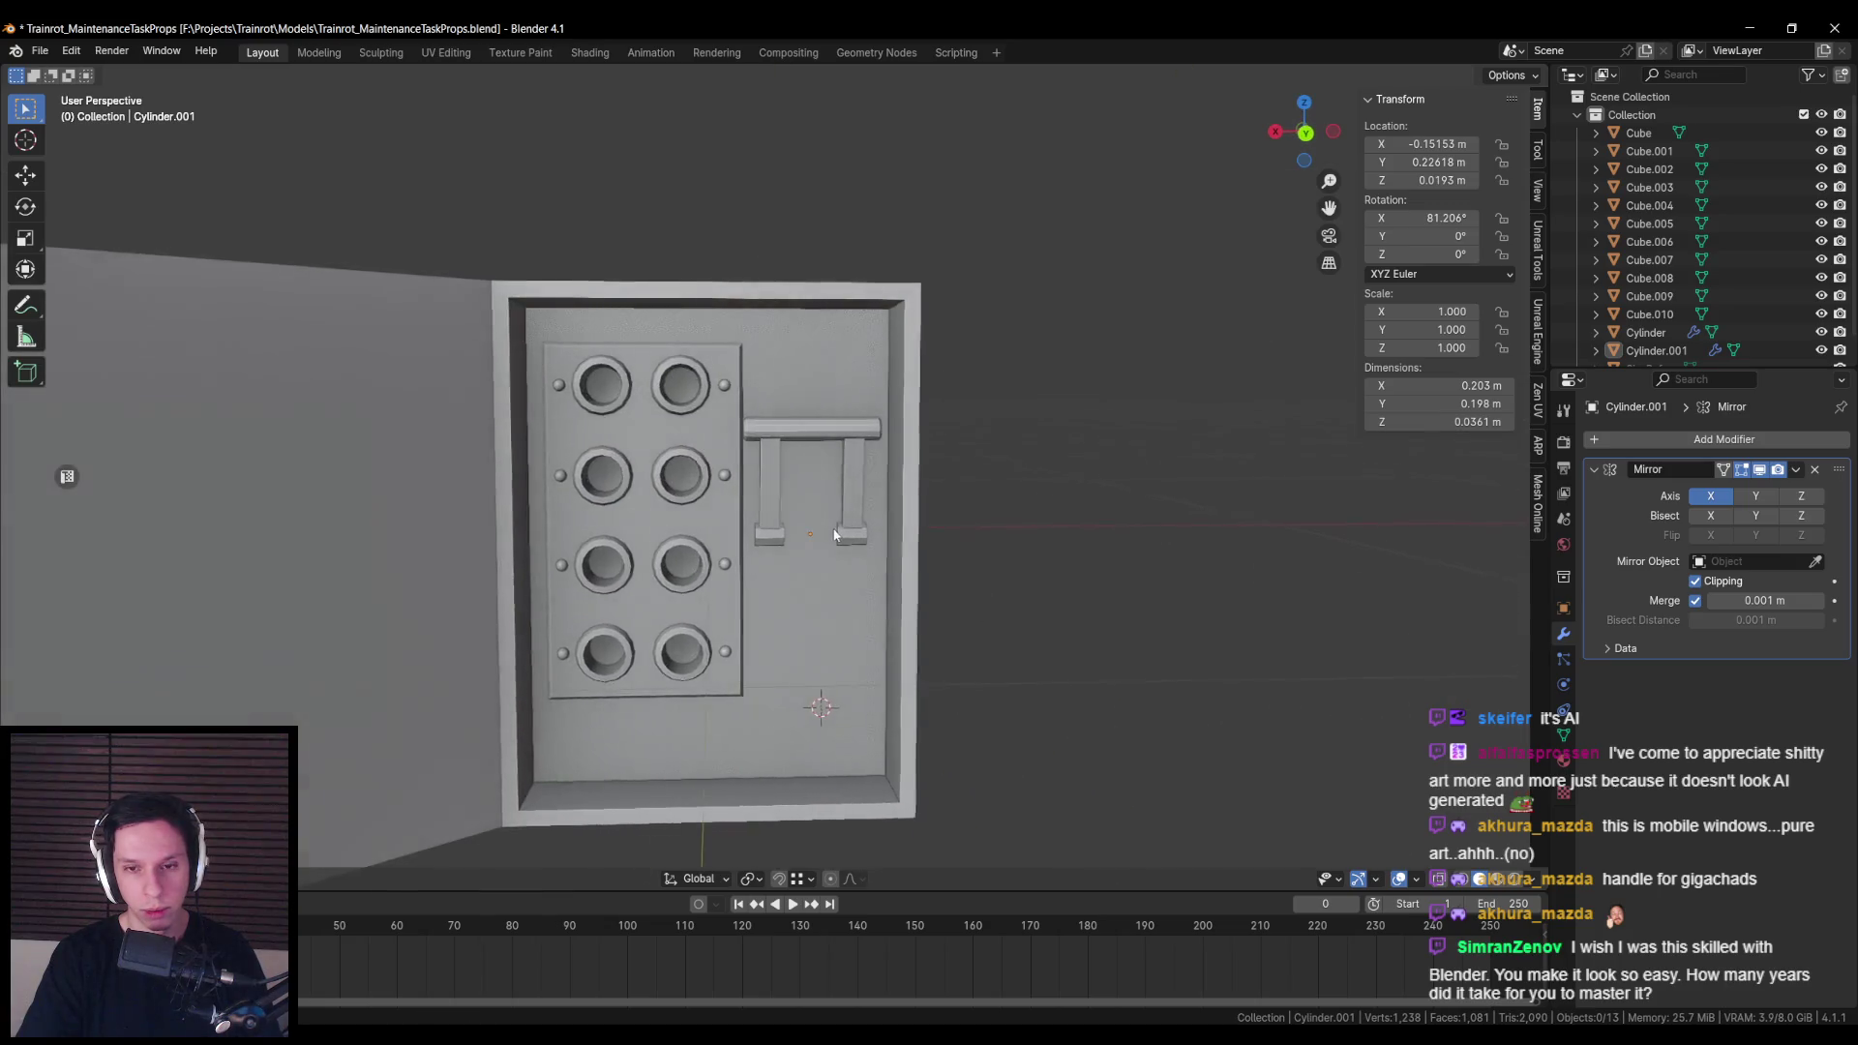
Step: Enlarge the handle's end cap along the X axis
{"action": "key", "text": "Tab"}
{"action": "scroll", "coordinate": [762, 479], "scroll_direction": "up", "scroll_amount": 2}
{"action": "key", "text": "a"}
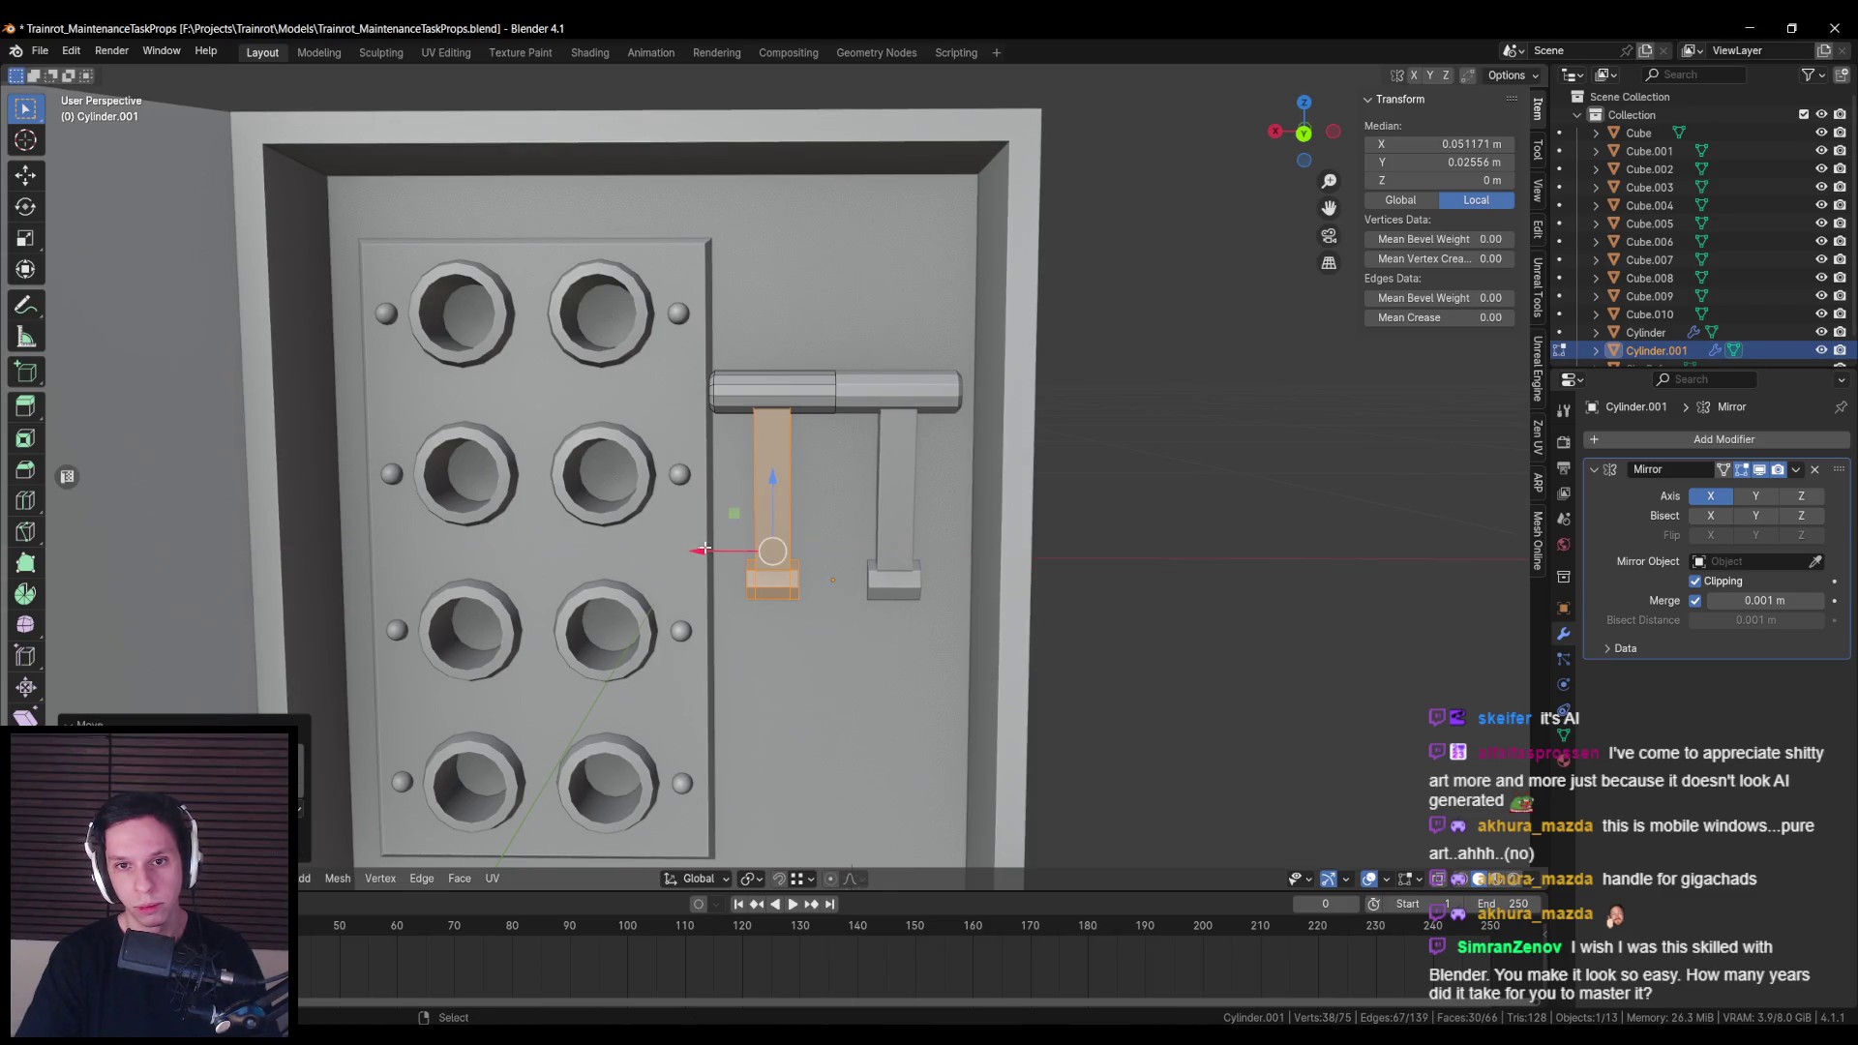
{"action": "key", "text": "ctrl+z"}
{"action": "key", "text": "ctrl+z"}
{"action": "key", "text": "ctrl+z"}
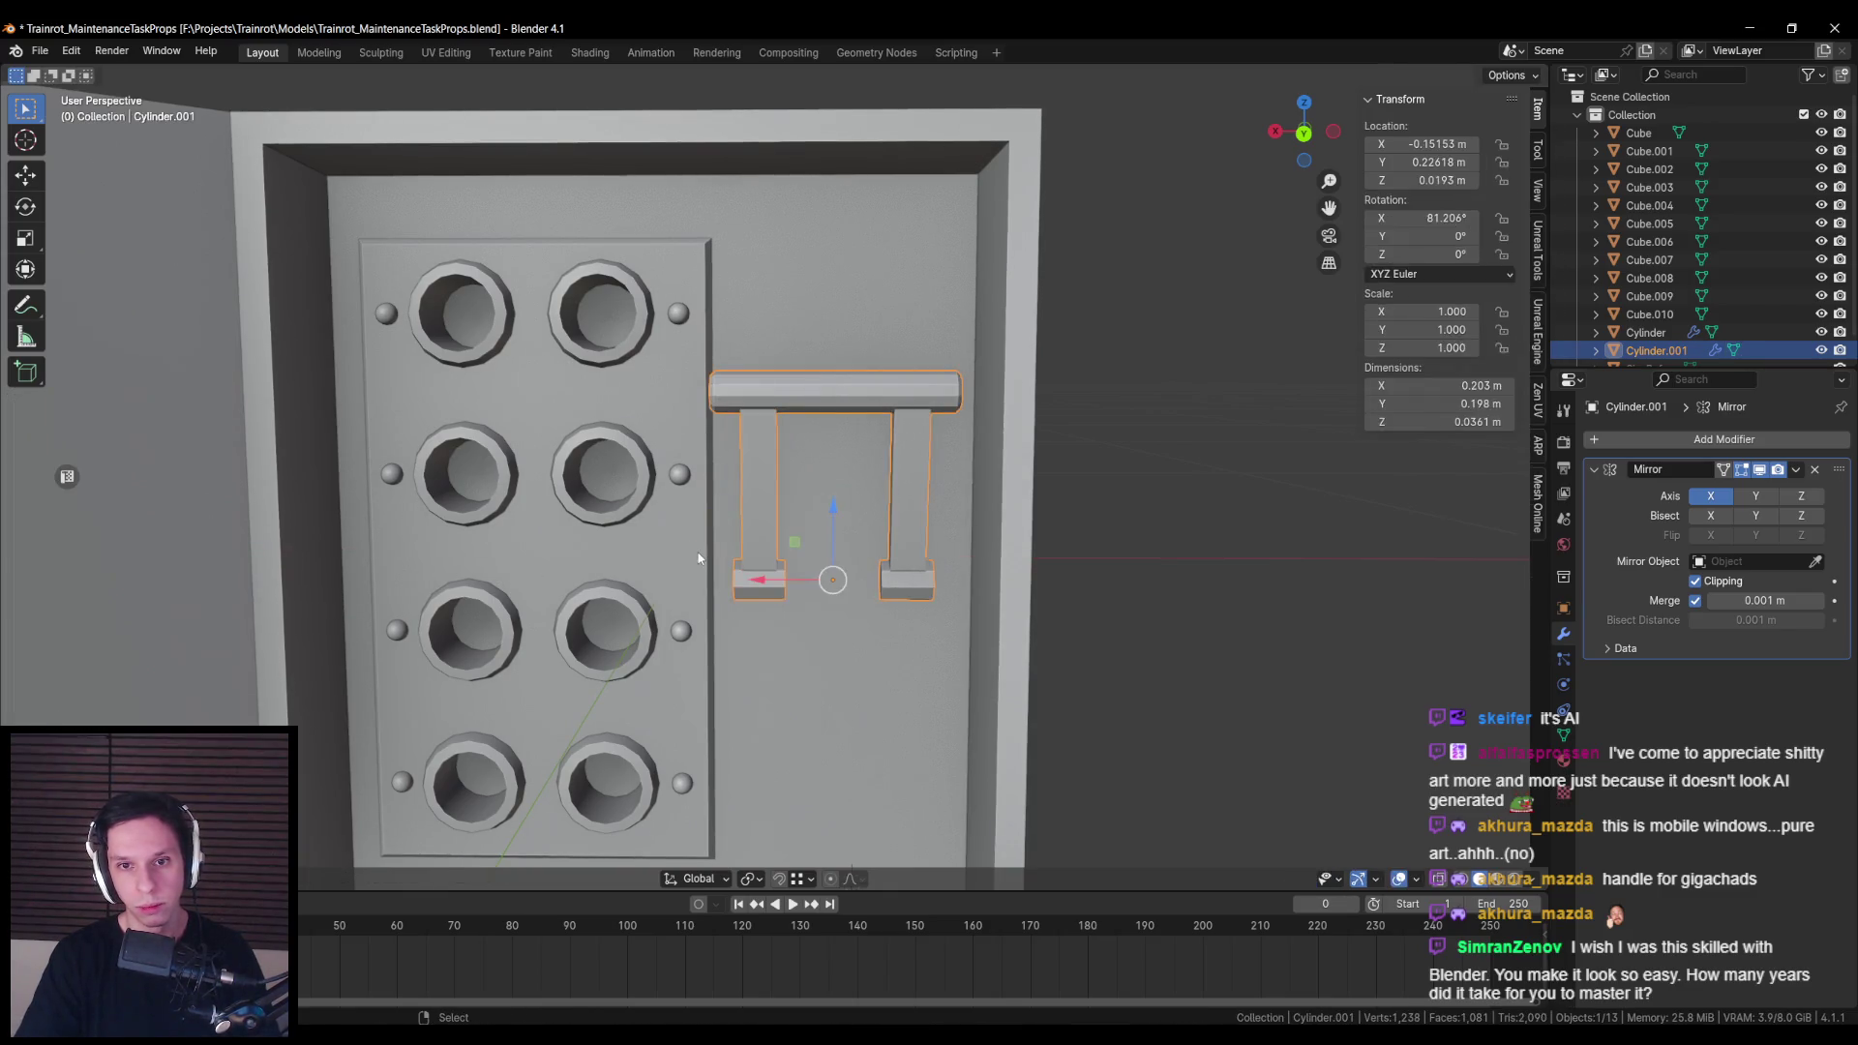
{"action": "scroll", "coordinate": [712, 617], "scroll_direction": "down", "scroll_amount": 5}
{"action": "mouse_move", "coordinate": [712, 617]}
{"action": "left_mouse_down"}
{"action": "mouse_move", "coordinate": [892, 526]}
{"action": "mouse_move", "coordinate": [809, 559]}
{"action": "left_mouse_up"}
{"action": "scroll", "coordinate": [768, 426], "scroll_direction": "up", "scroll_amount": 5}
{"action": "left_click", "coordinate": [767, 426]}
{"action": "key", "text": "Tab"}
{"action": "scroll", "coordinate": [775, 425], "scroll_direction": "up", "scroll_amount": 4}
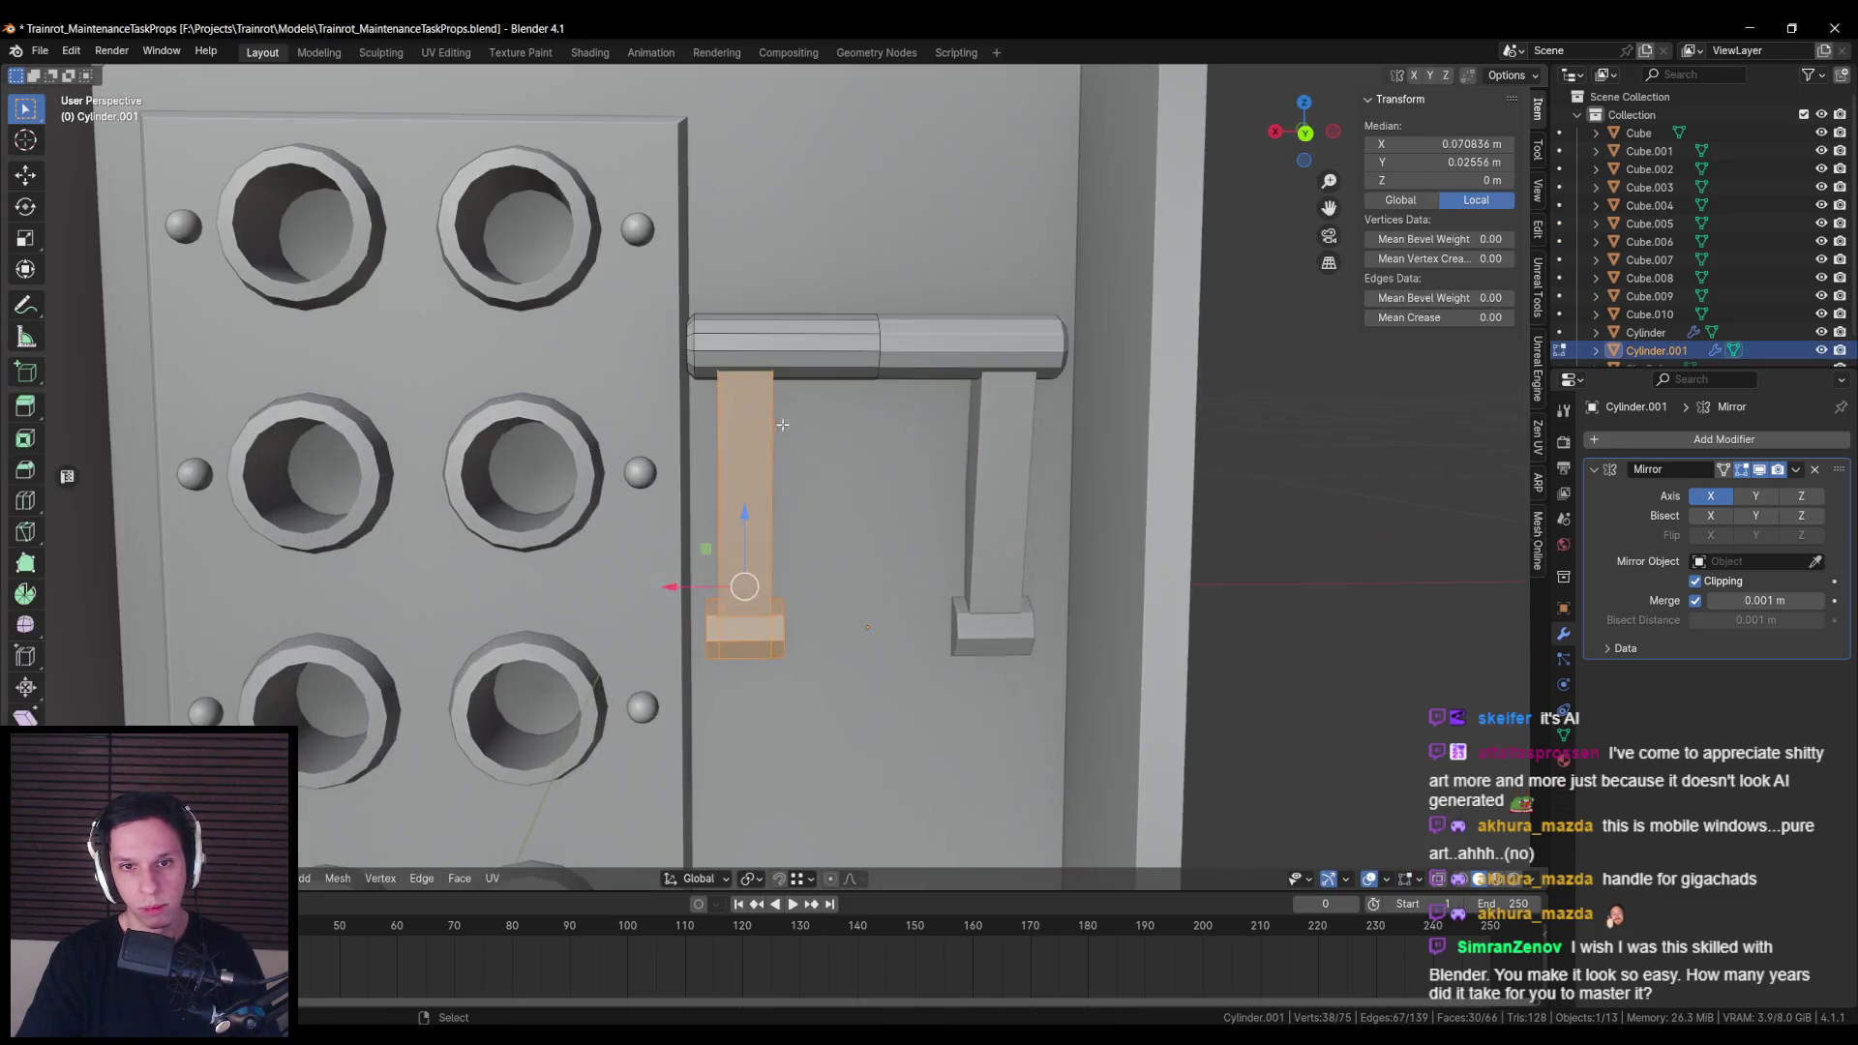
{"action": "left_click_drag", "start_coordinate": [774, 395], "coordinate": [1012, 447]}
{"action": "key", "text": "s"}
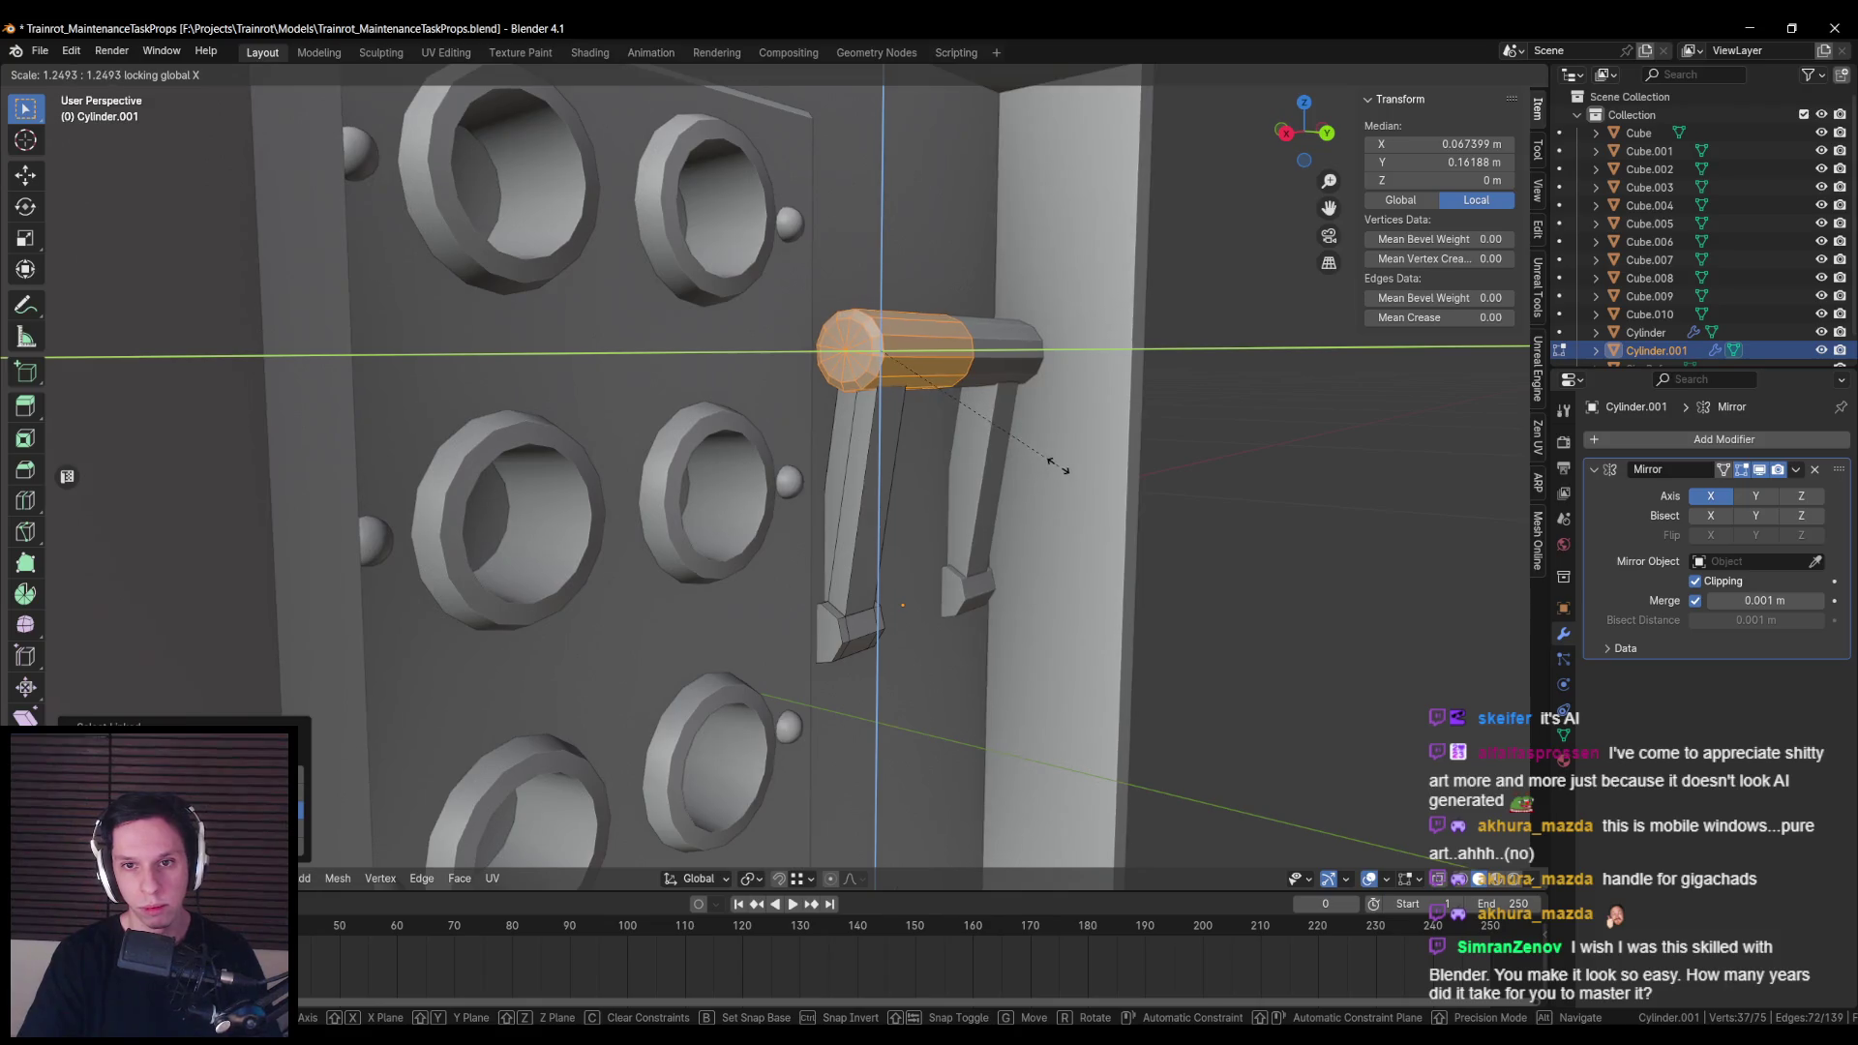
{"action": "left_click", "coordinate": [1087, 474]}
{"action": "key", "text": "Tab"}
{"action": "scroll", "coordinate": [971, 538], "scroll_direction": "up", "scroll_amount": 4}
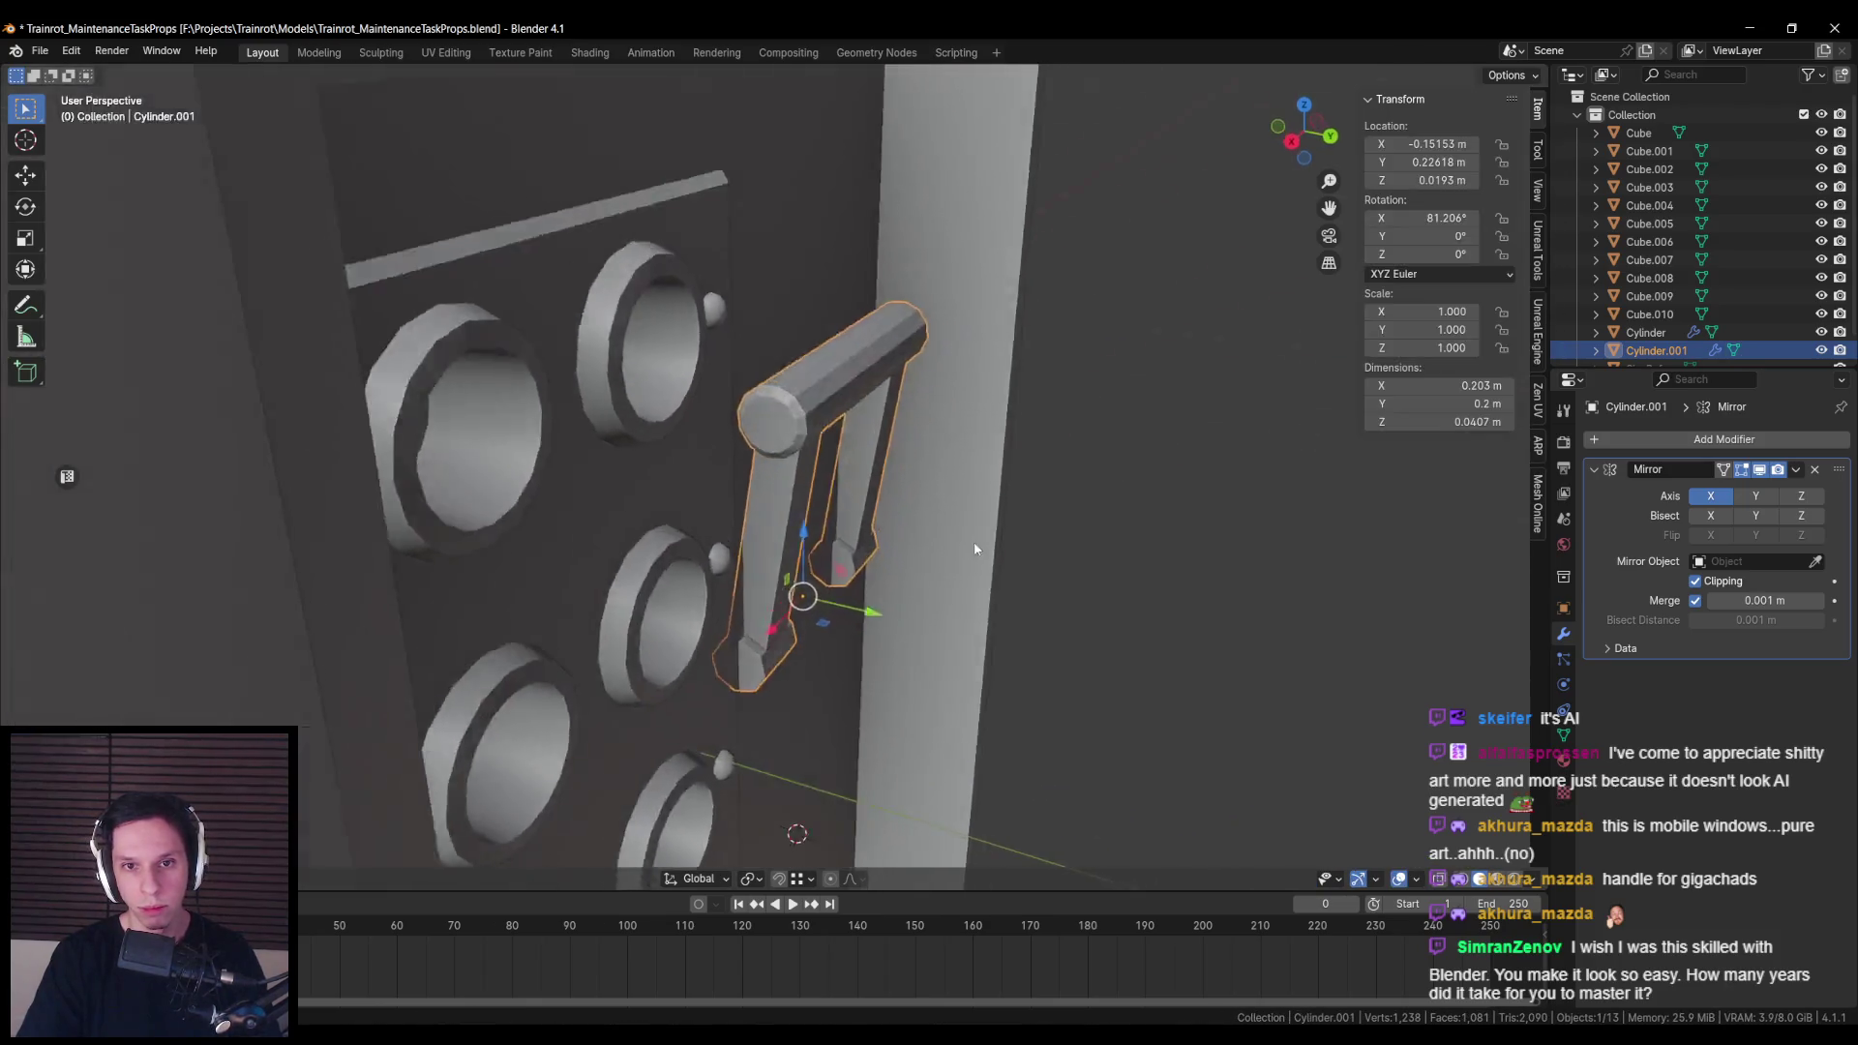
{"action": "scroll", "coordinate": [993, 589], "scroll_direction": "down", "scroll_amount": 5}
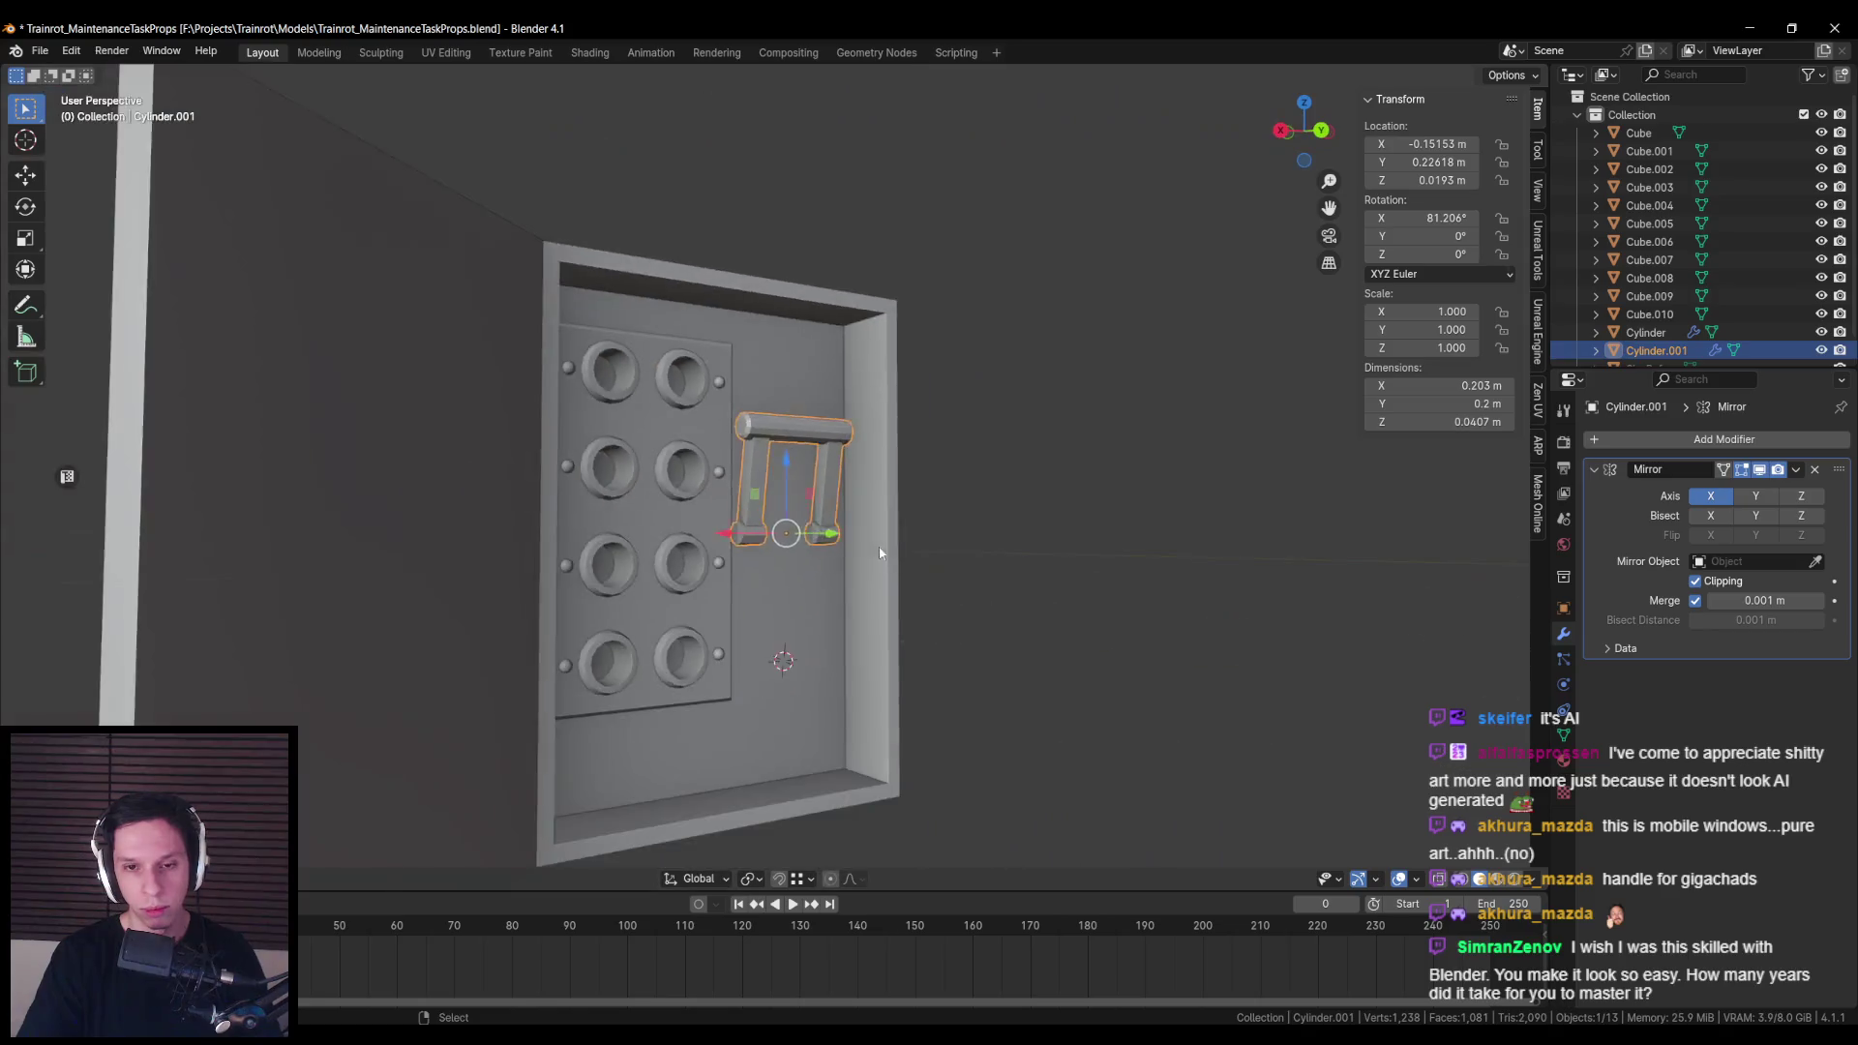
{"action": "key", "text": "alt+a"}
Step: Push the handle along Y to 0.24118 m against the panel beside the buttons
{"action": "scroll", "coordinate": [784, 590], "scroll_direction": "up", "scroll_amount": 3}
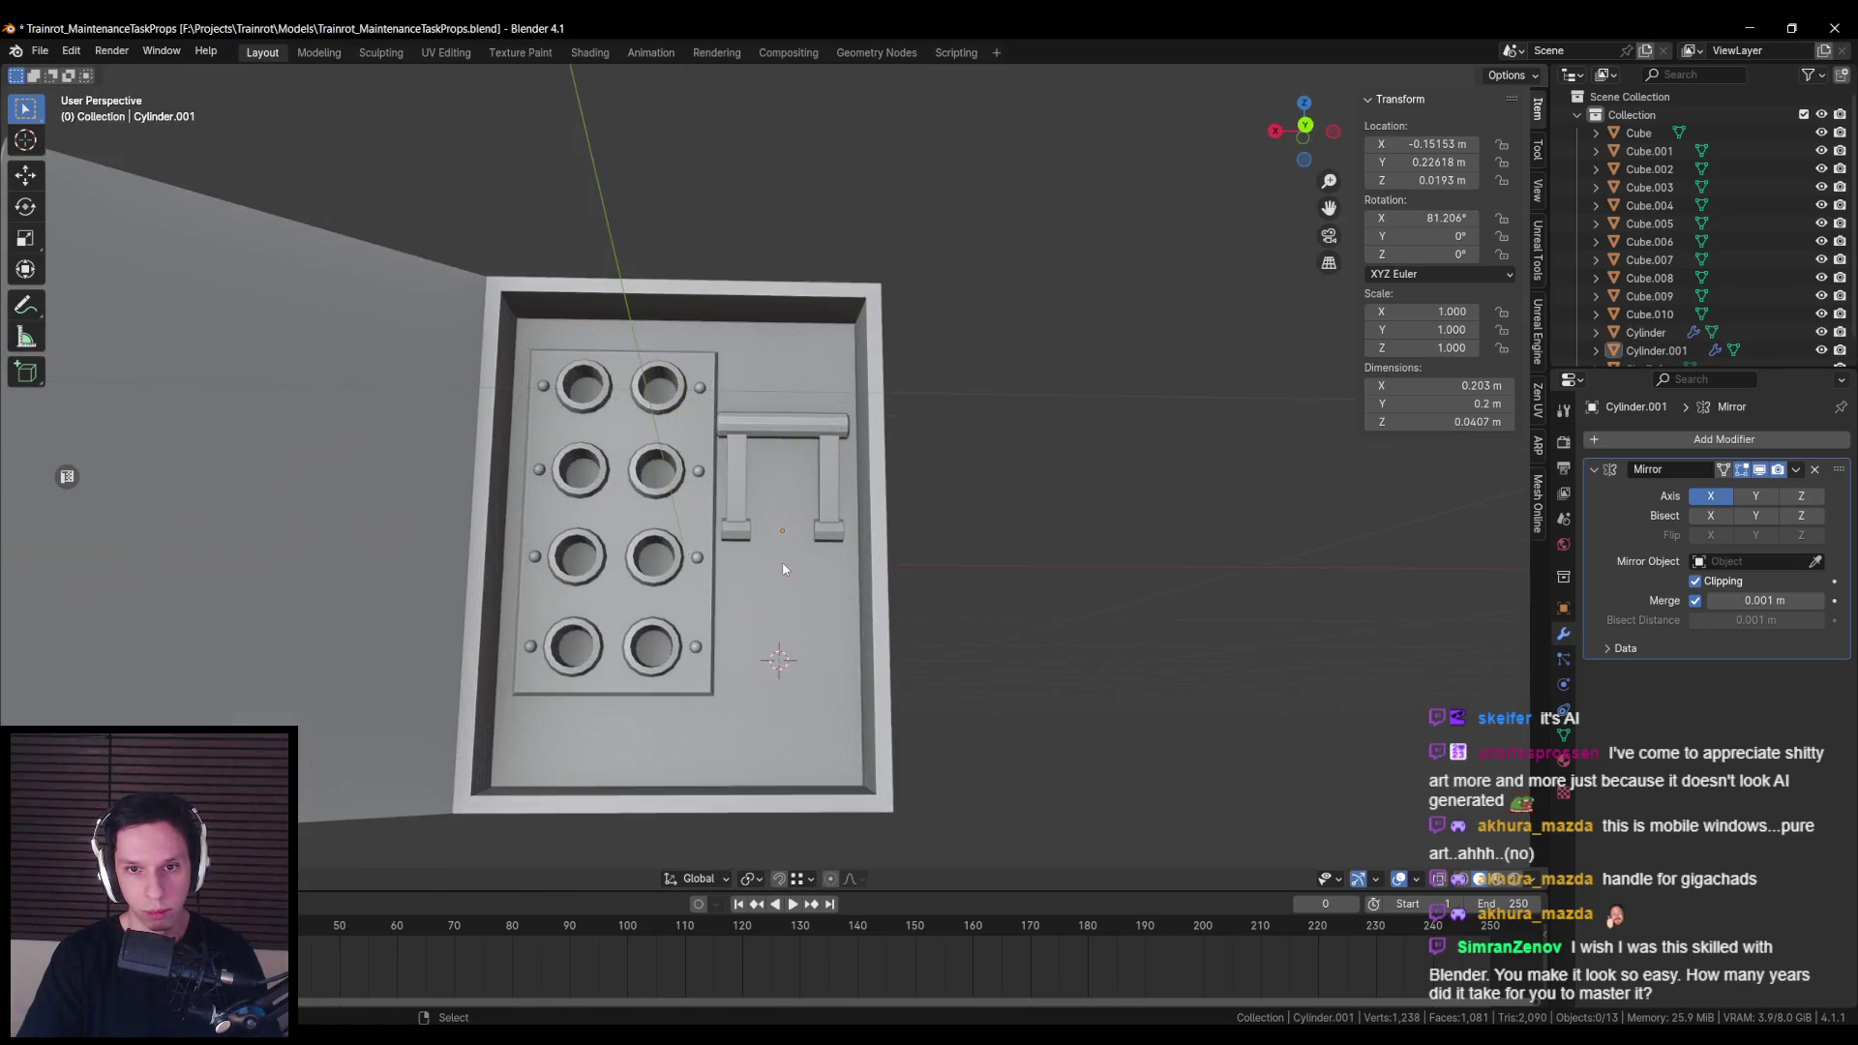
{"action": "scroll", "coordinate": [784, 593], "scroll_direction": "down", "scroll_amount": 1}
{"action": "scroll", "coordinate": [769, 584], "scroll_direction": "up", "scroll_amount": 5}
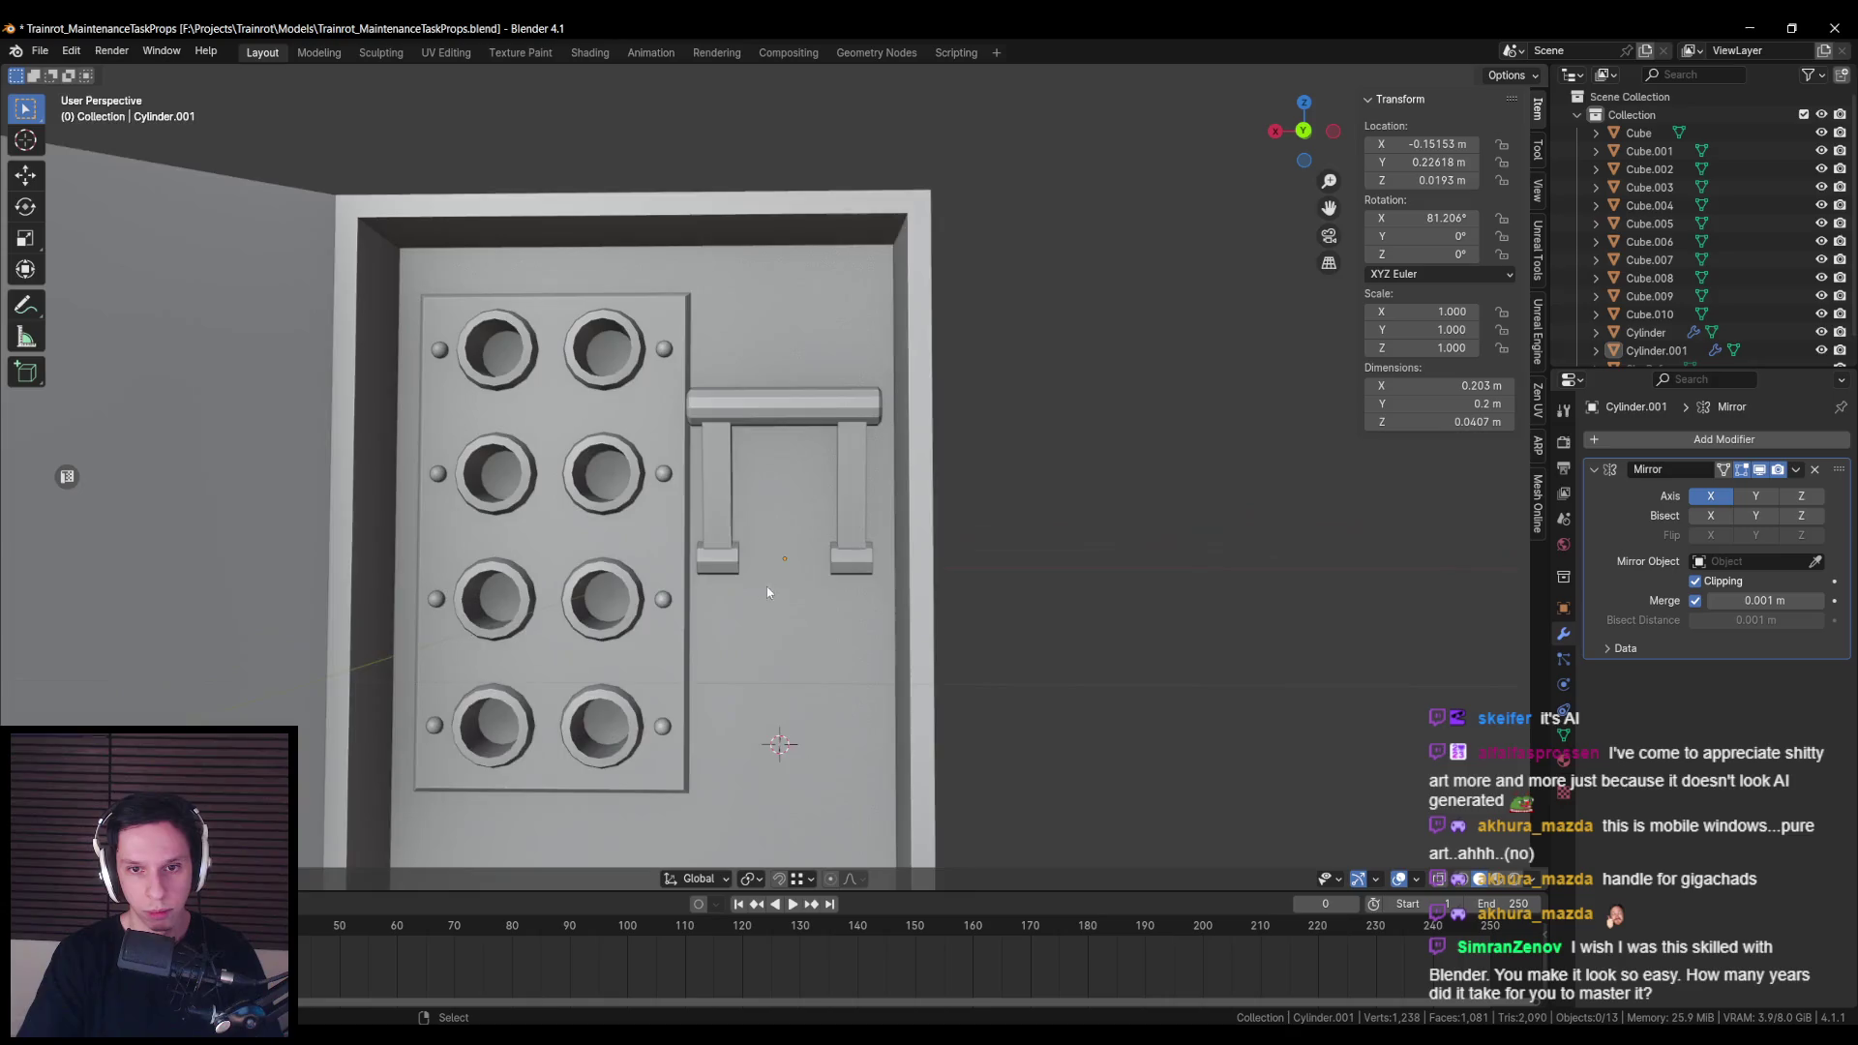
{"action": "left_click", "coordinate": [728, 595]}
{"action": "scroll", "coordinate": [940, 504], "scroll_direction": "up", "scroll_amount": 5}
{"action": "key", "text": "Tab"}
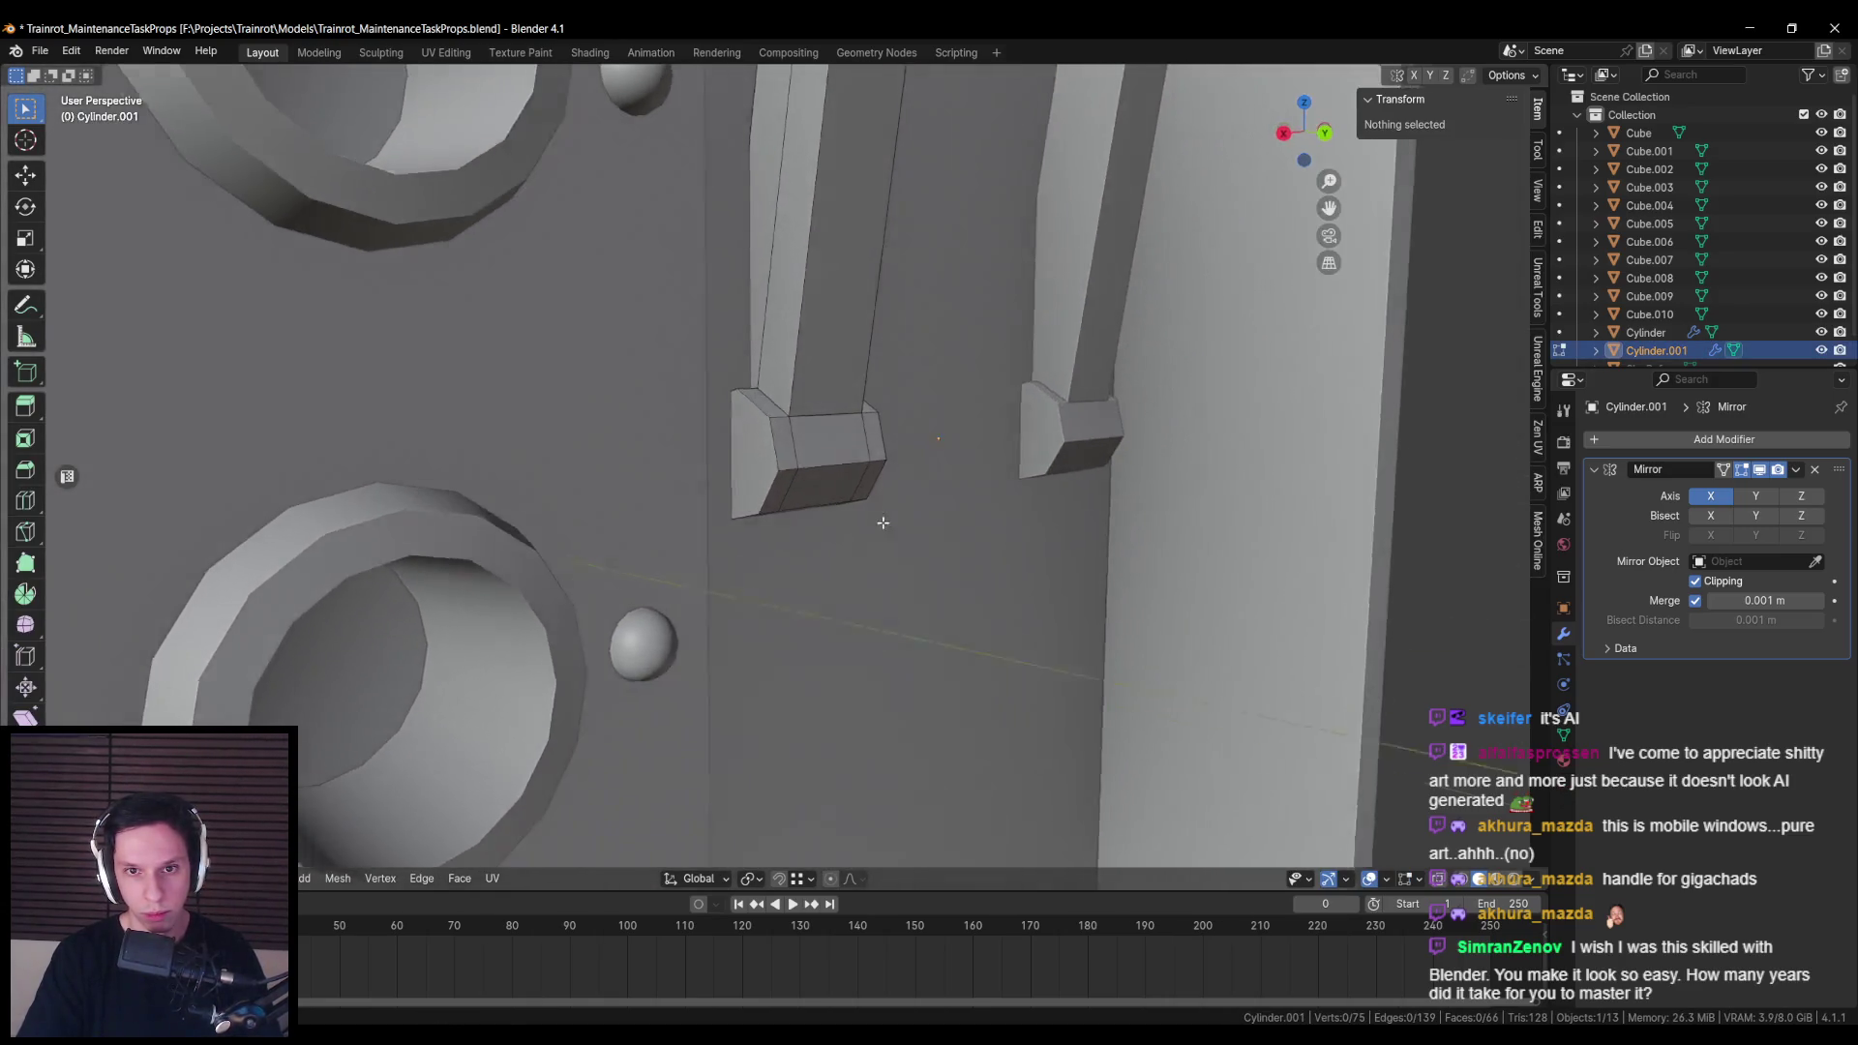
{"action": "scroll", "coordinate": [914, 547], "scroll_direction": "up", "scroll_amount": 2}
{"action": "key", "text": "Tab"}
{"action": "scroll", "coordinate": [909, 537], "scroll_direction": "down", "scroll_amount": 6}
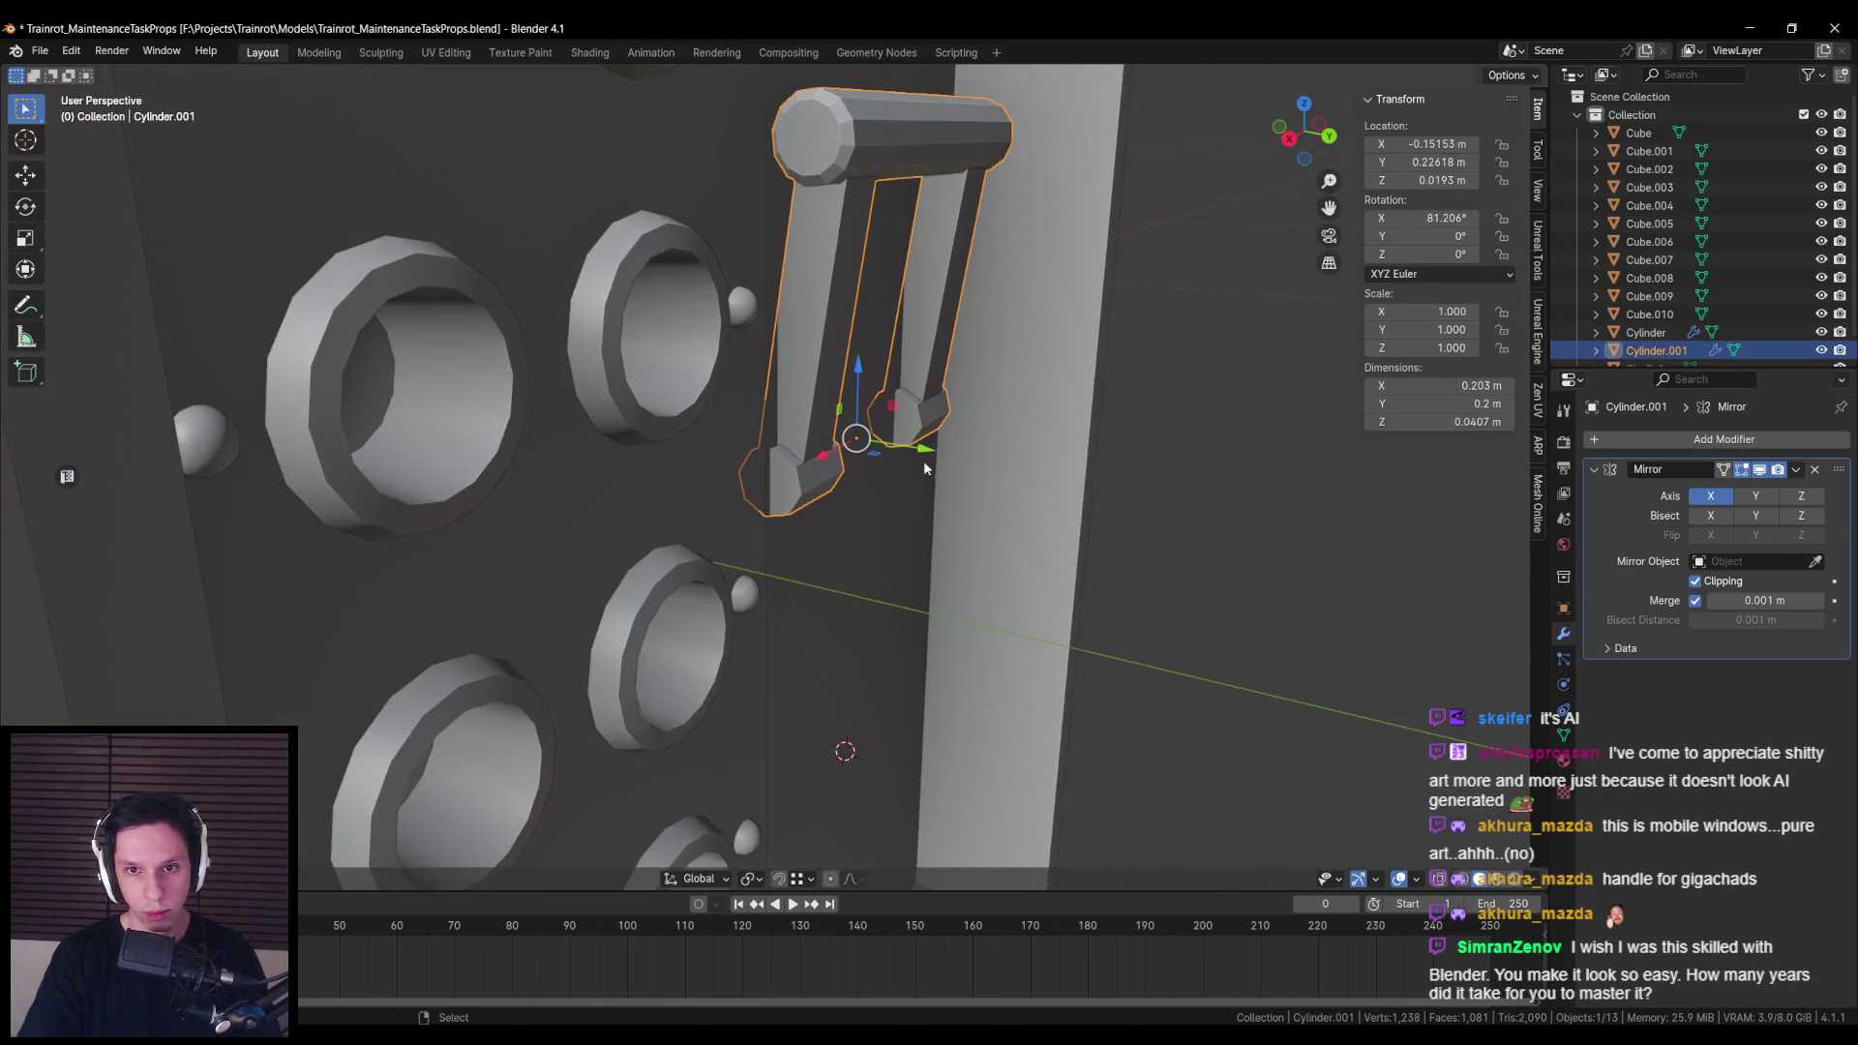
{"action": "key", "text": "g"}
{"action": "key", "text": "y"}
{"action": "left_click", "coordinate": [940, 459]}
{"action": "key", "text": "alt+a"}
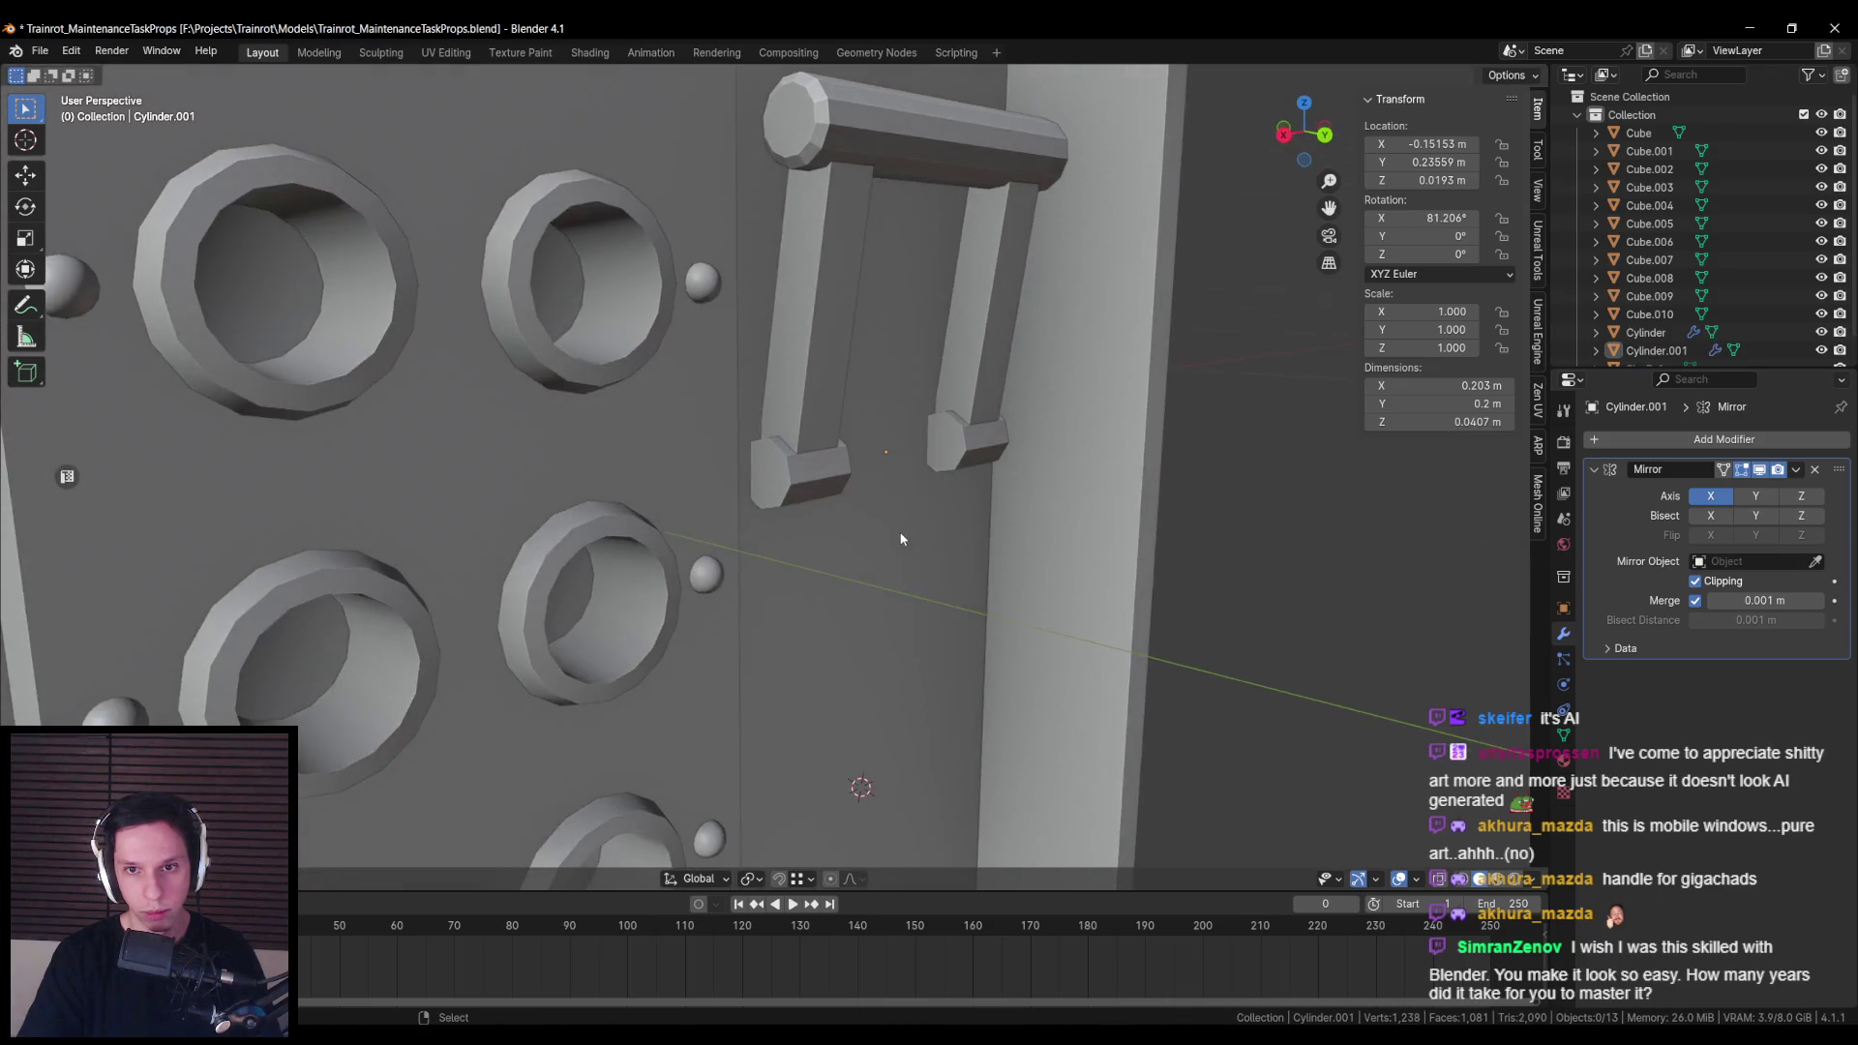
{"action": "key", "text": "g"}
{"action": "key", "text": "y"}
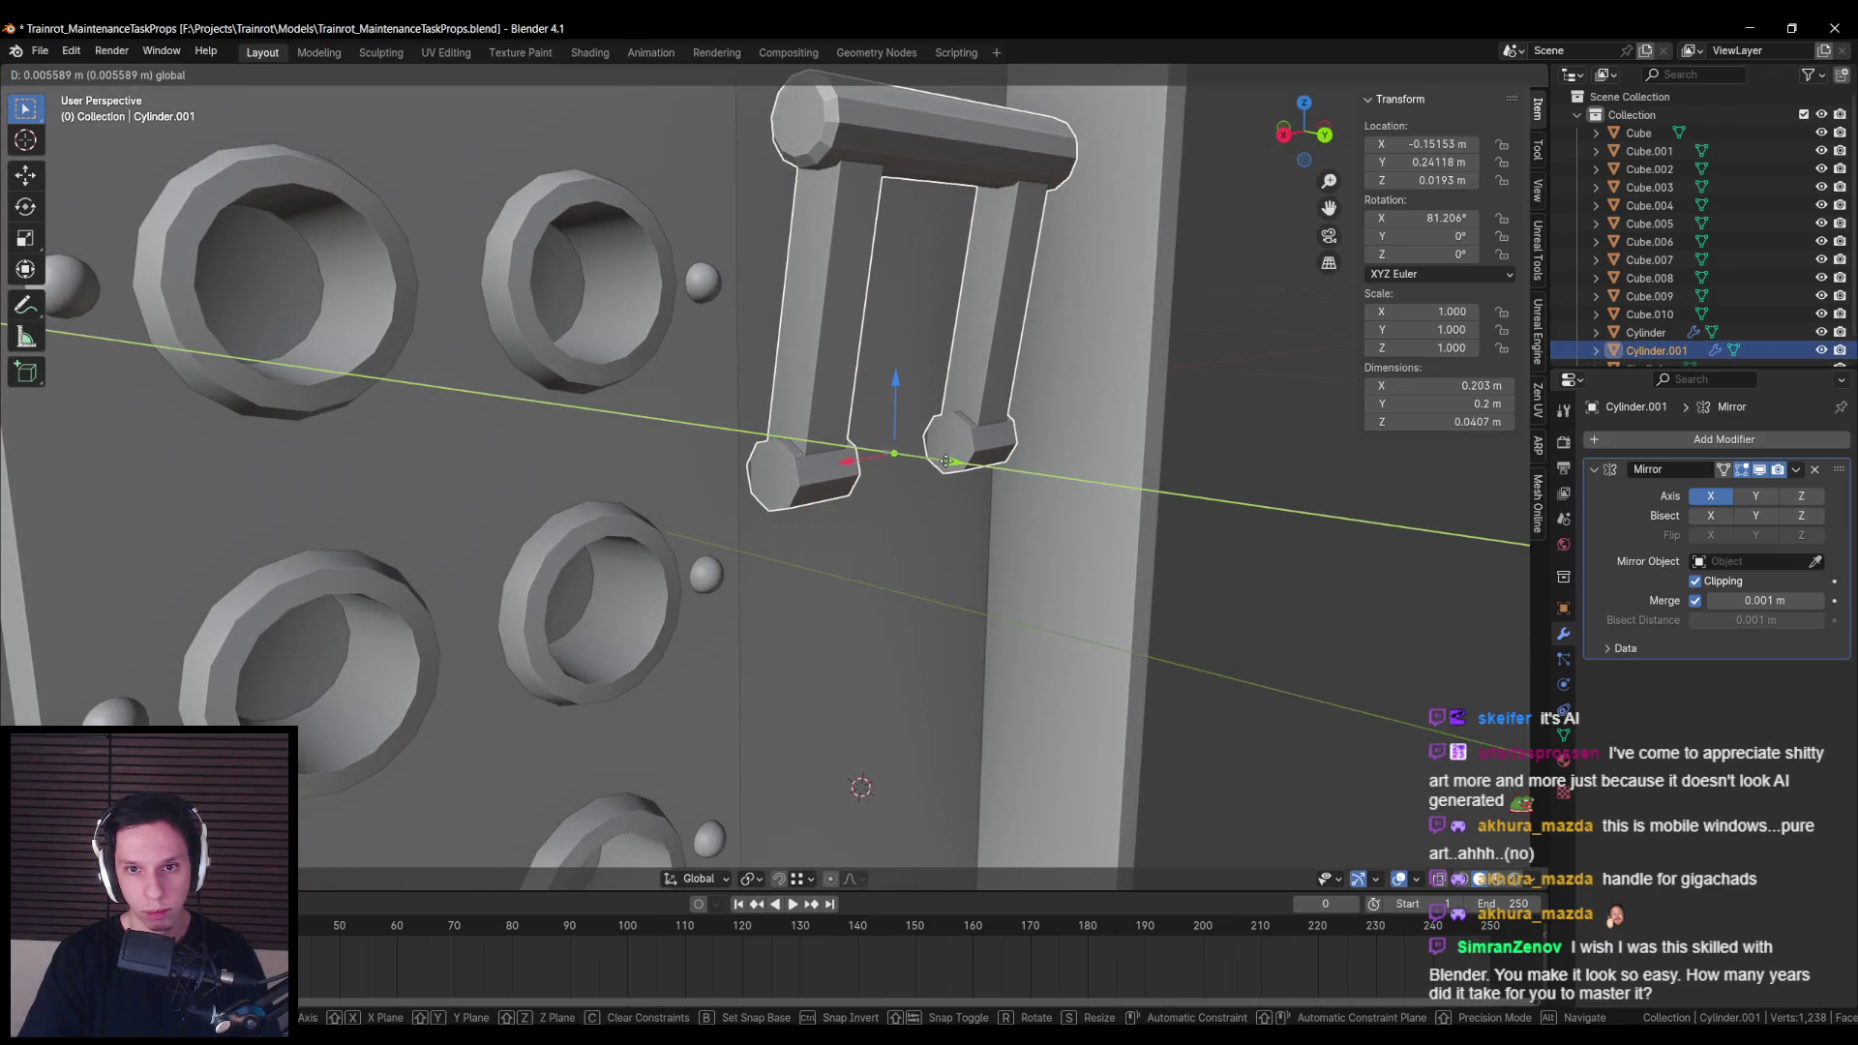
{"action": "left_click", "coordinate": [946, 461]}
{"action": "key", "text": "alt+a"}
{"action": "scroll", "coordinate": [943, 474], "scroll_direction": "down", "scroll_amount": 8}
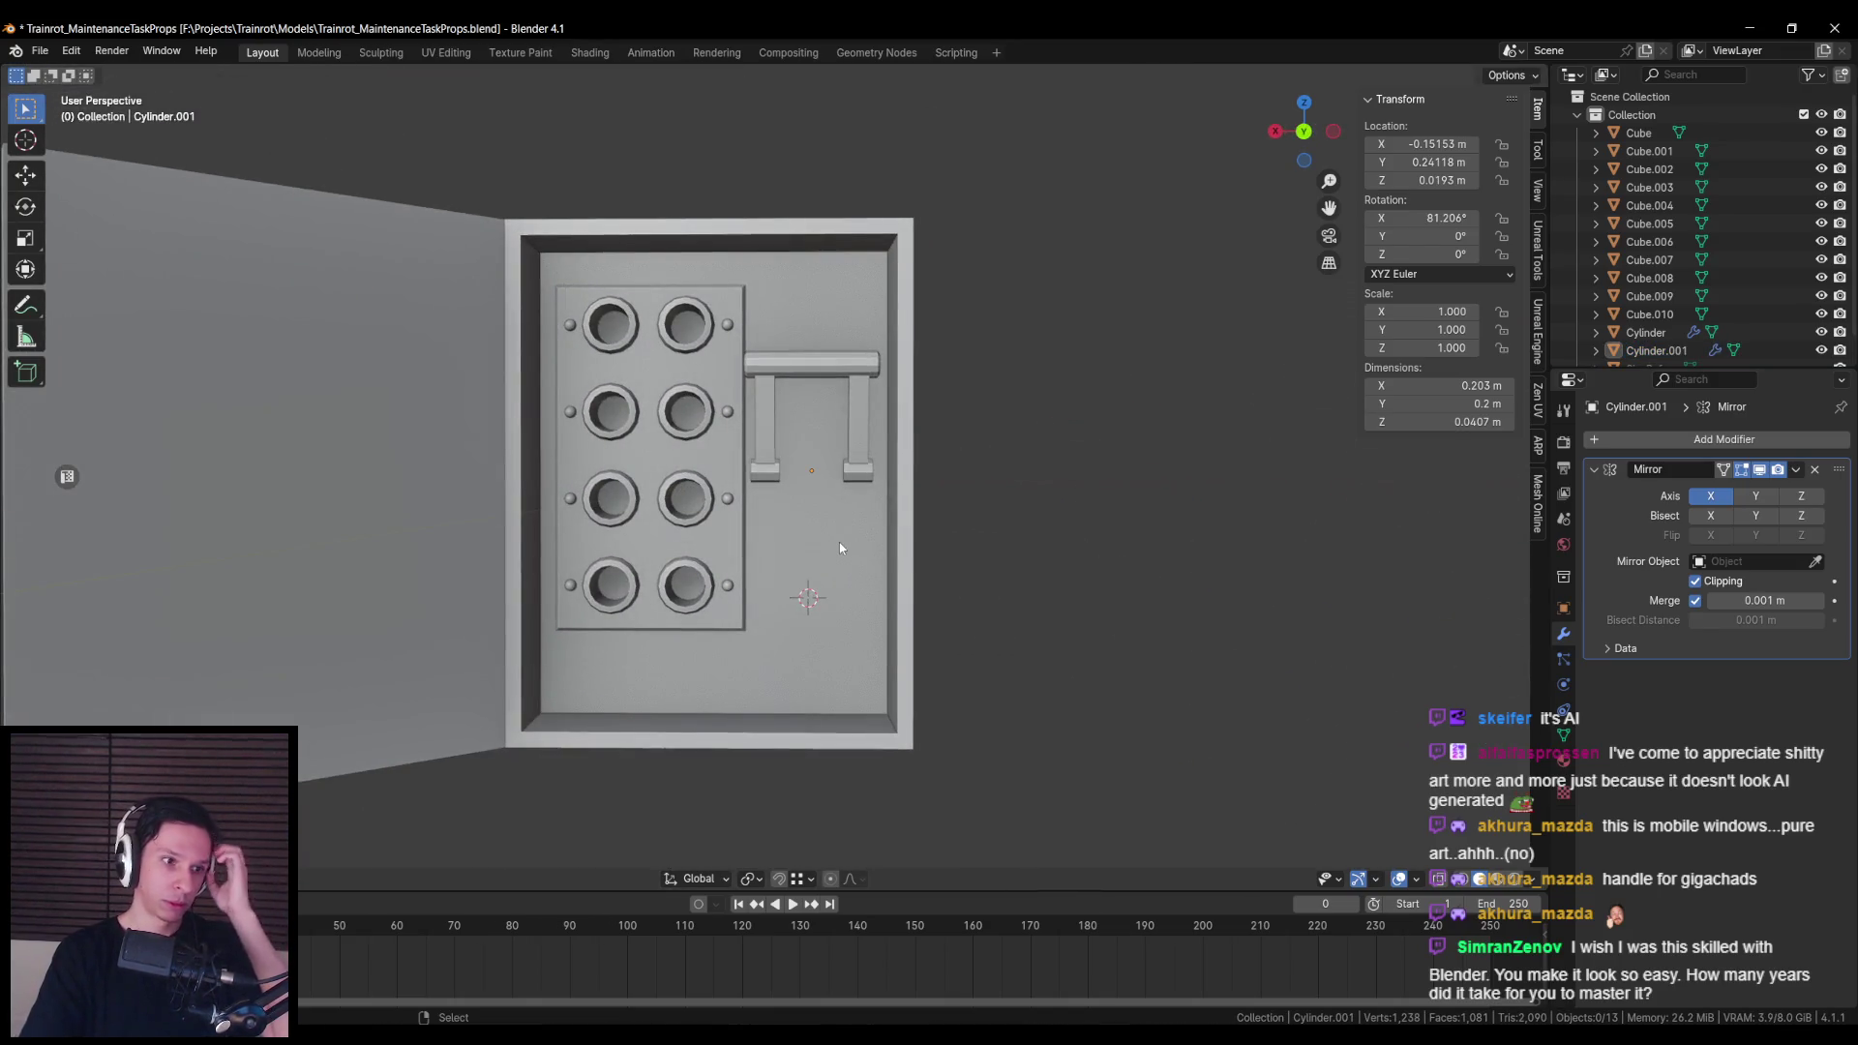
{"action": "left_click", "coordinate": [674, 422]}
{"action": "scroll", "coordinate": [674, 422], "scroll_direction": "up", "scroll_amount": 2}
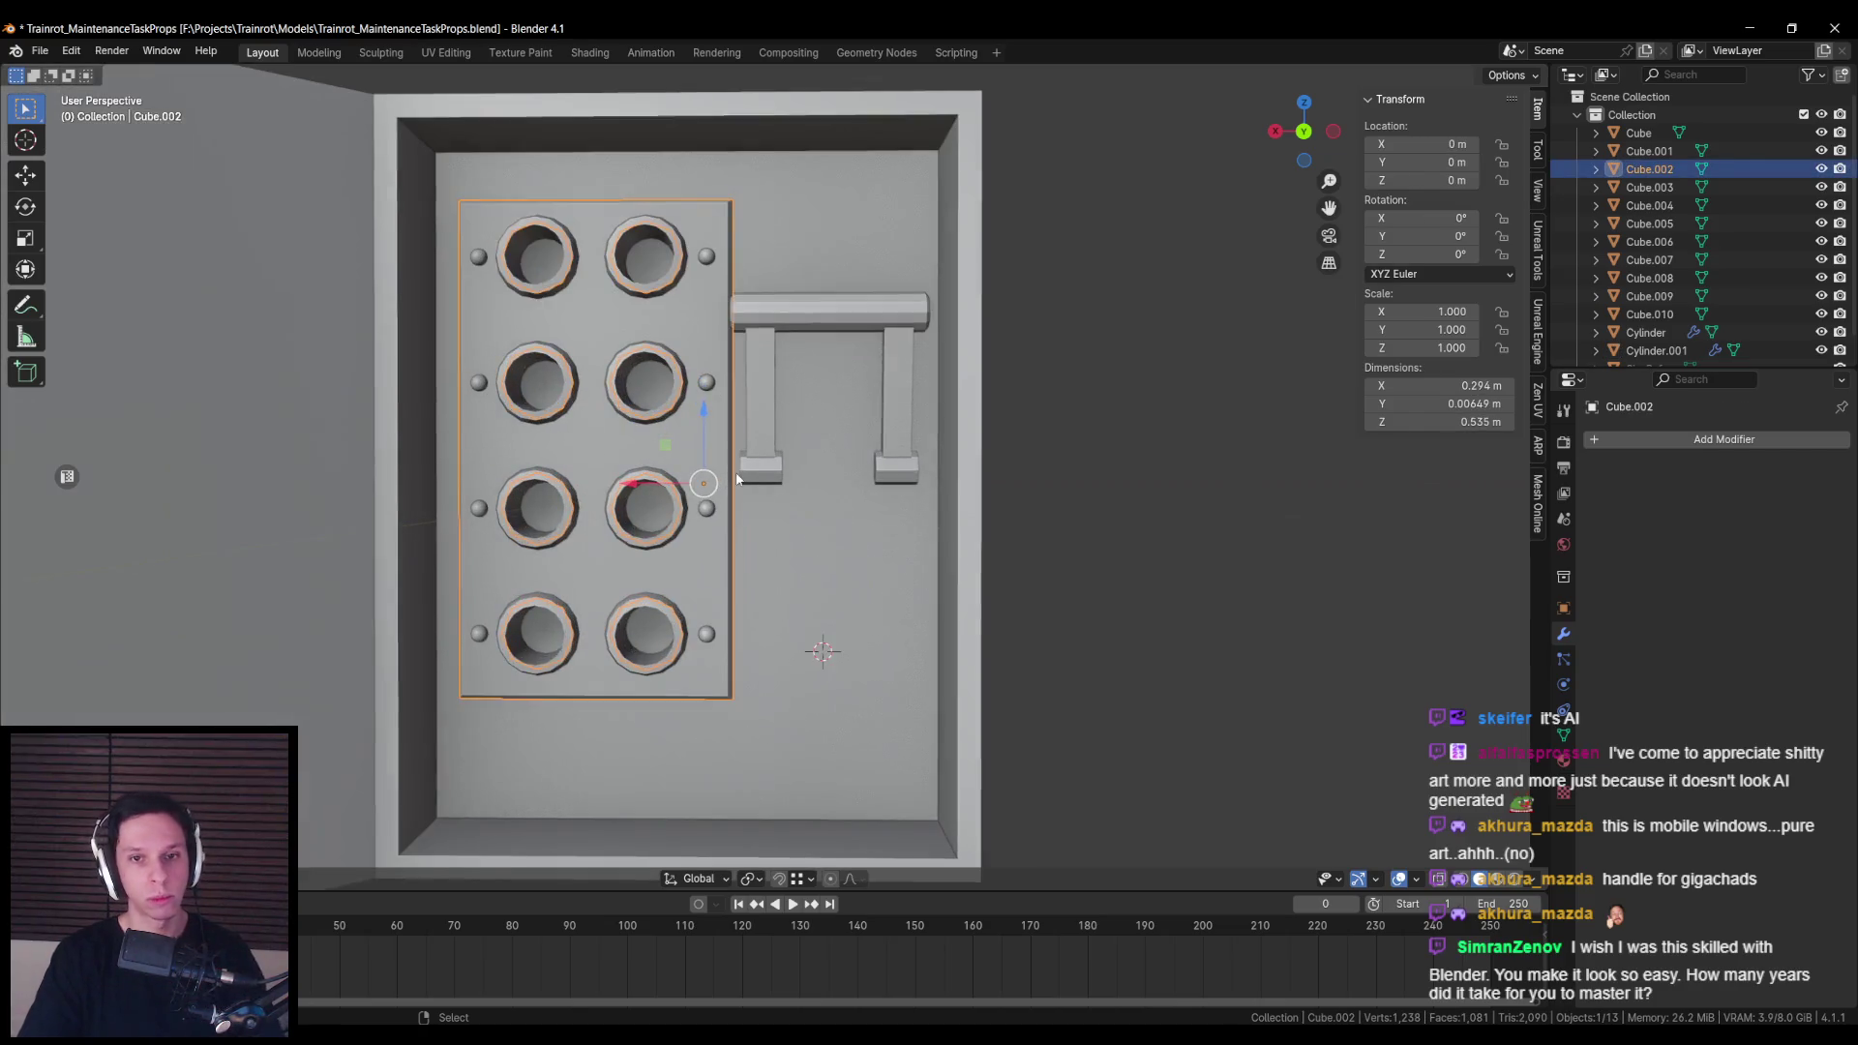
{"action": "key", "text": "Tab"}
{"action": "key", "text": "Tab"}
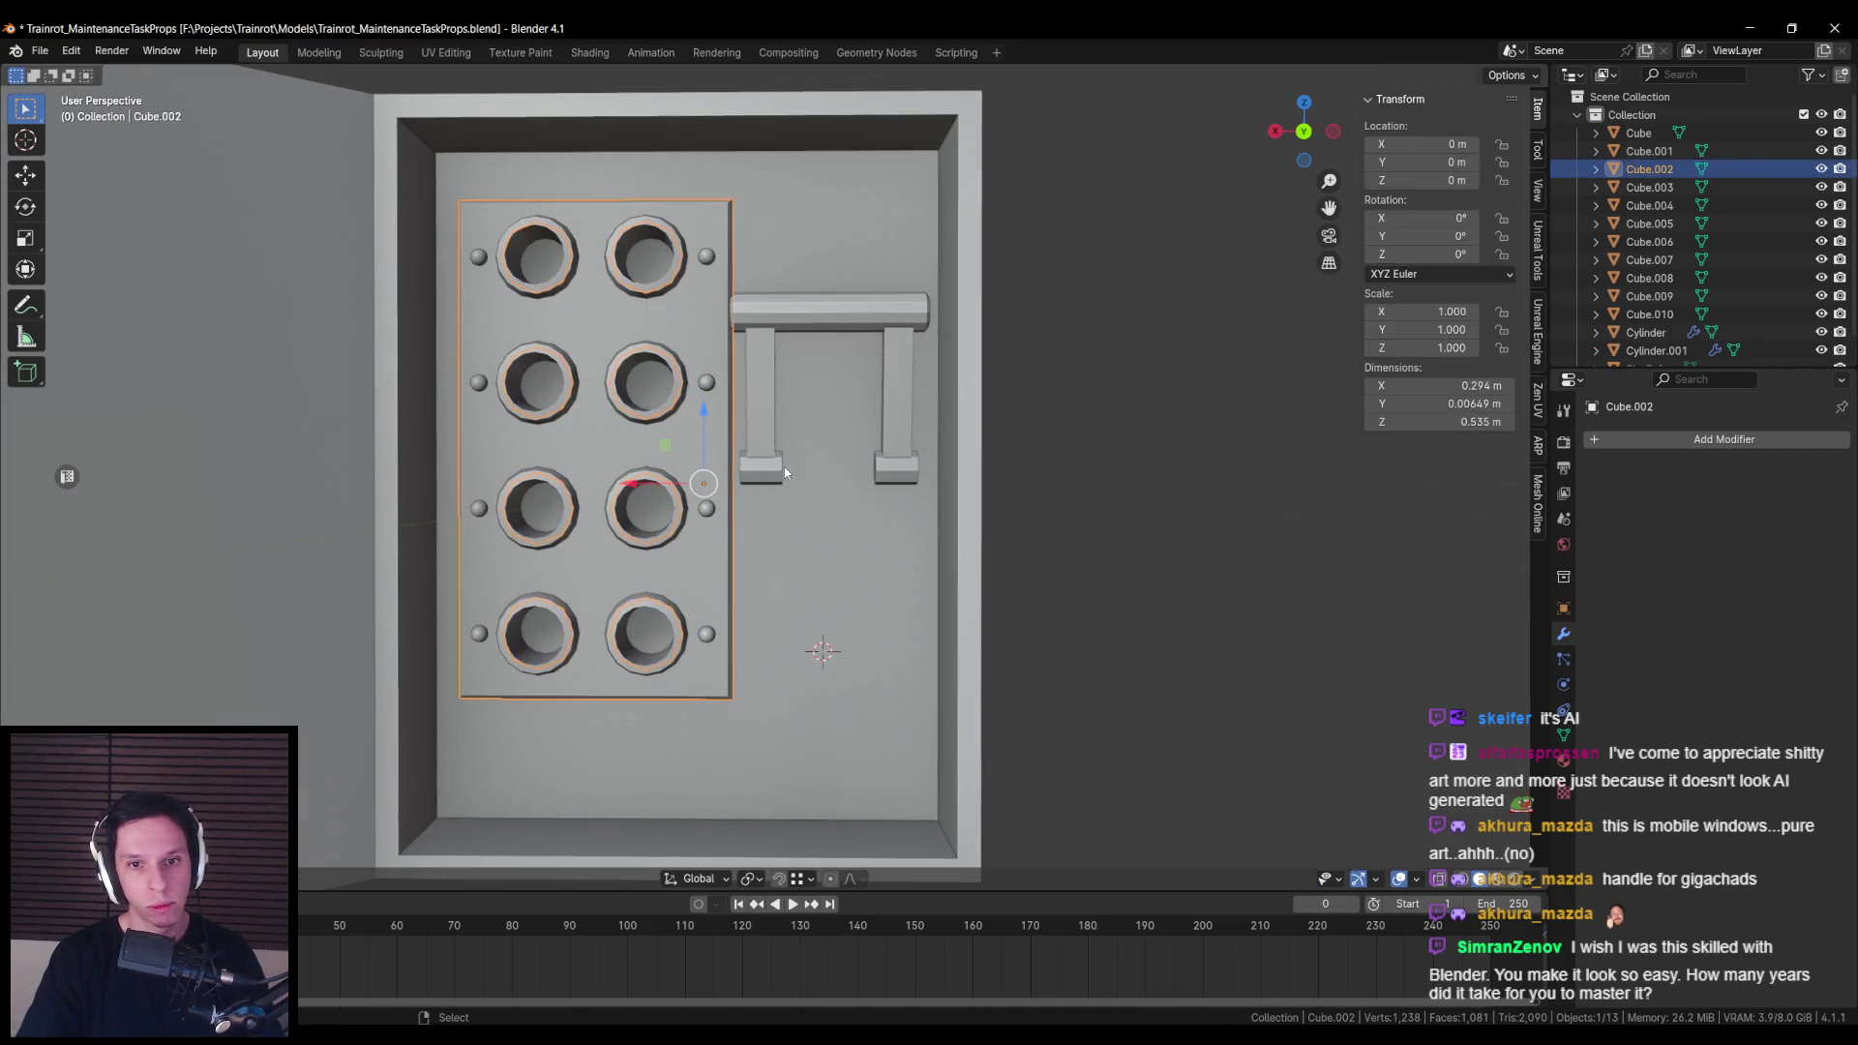
{"action": "left_click", "coordinate": [771, 479]}
{"action": "key", "text": "Tab"}
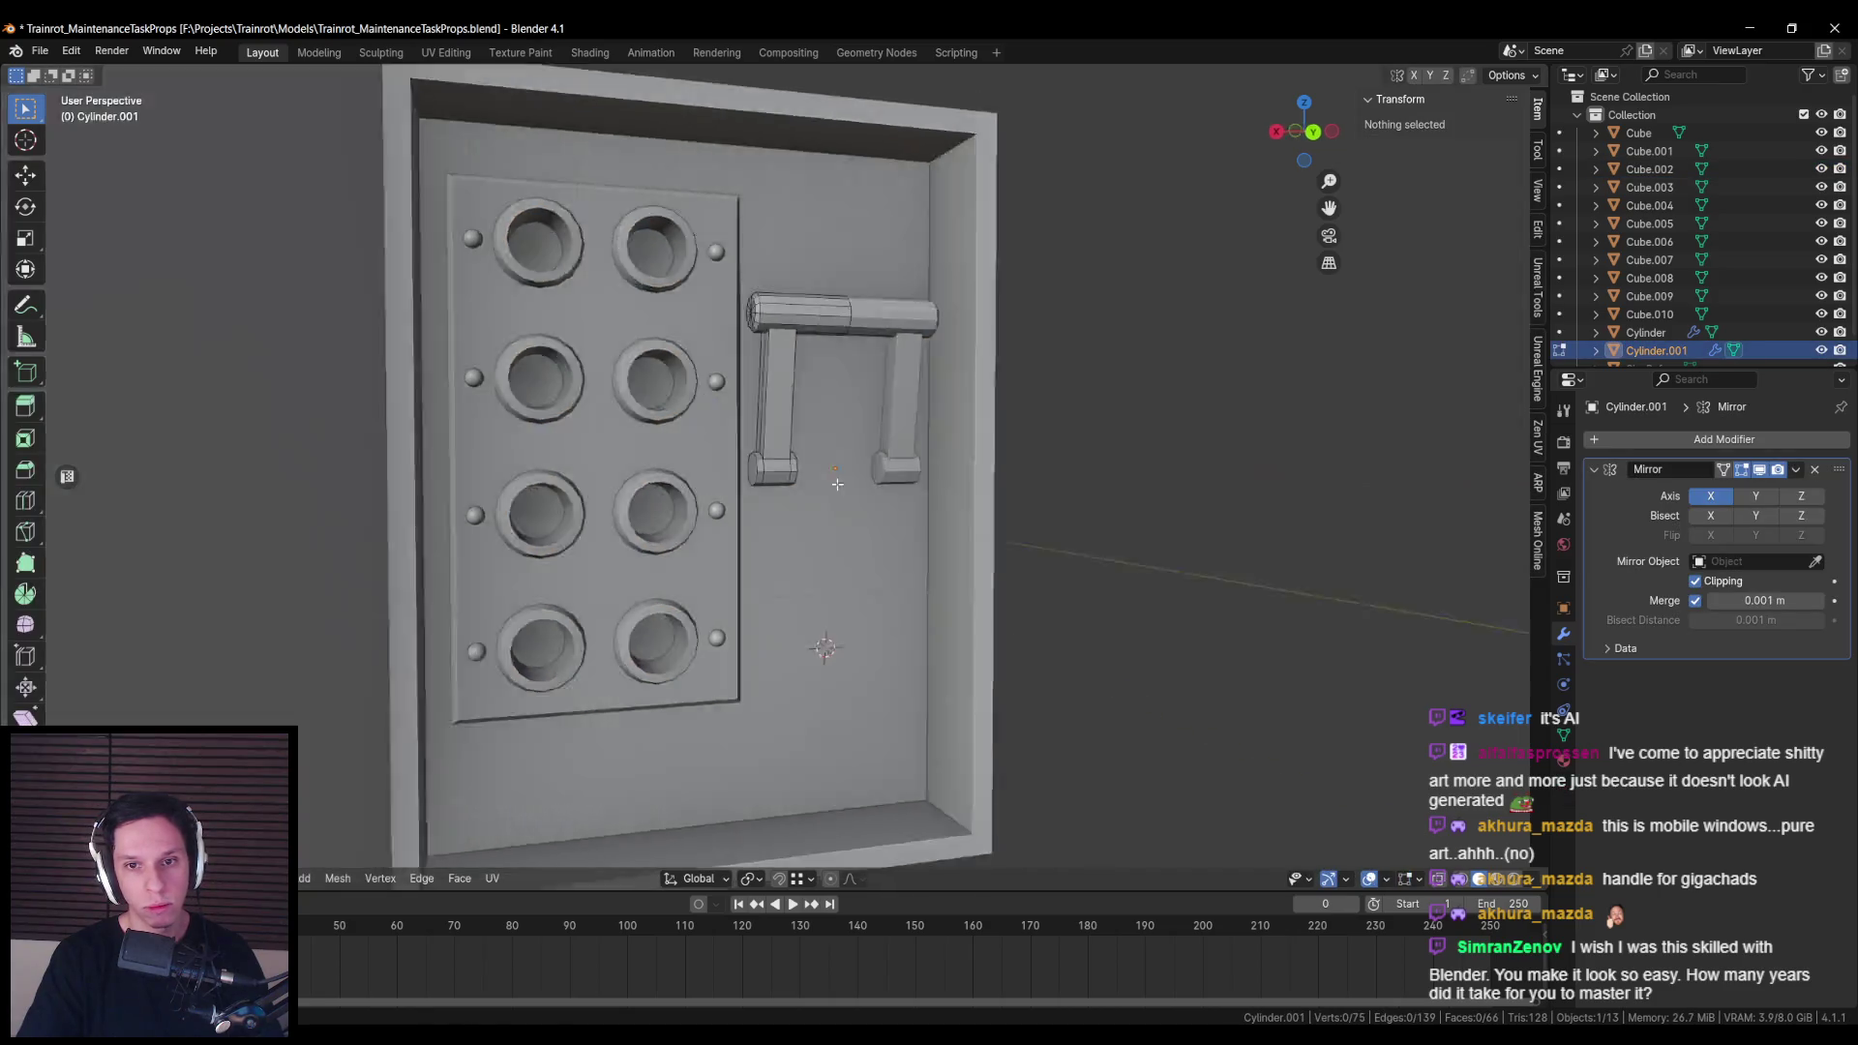
{"action": "scroll", "coordinate": [842, 469], "scroll_direction": "up", "scroll_amount": 4}
Step: Extrude both end-cap faces in place and scale them along X
{"action": "key", "text": "shift+ctrl+m"}
{"action": "scroll", "coordinate": [928, 499], "scroll_direction": "up", "scroll_amount": 2}
{"action": "key", "text": "e"}
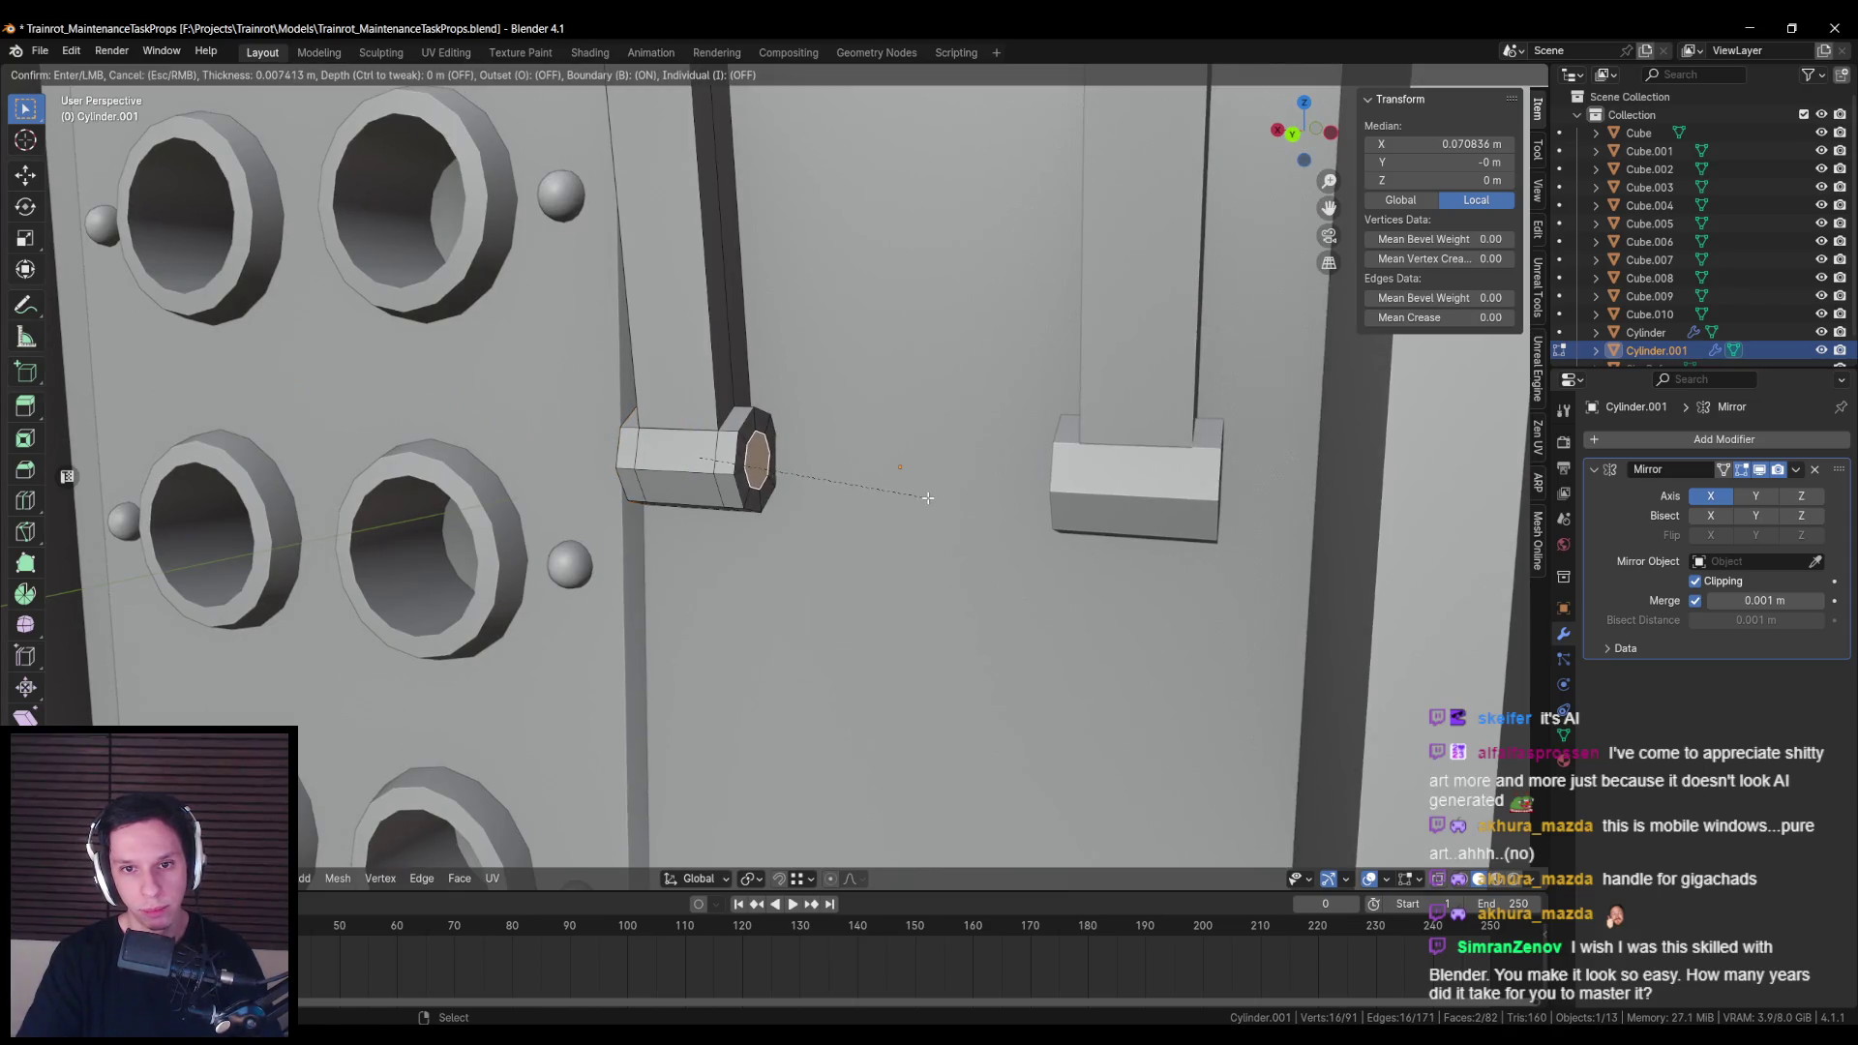
{"action": "right_click", "coordinate": [948, 508]}
{"action": "key", "text": "s"}
{"action": "key", "text": "x"}
{"action": "left_click", "coordinate": [905, 502]}
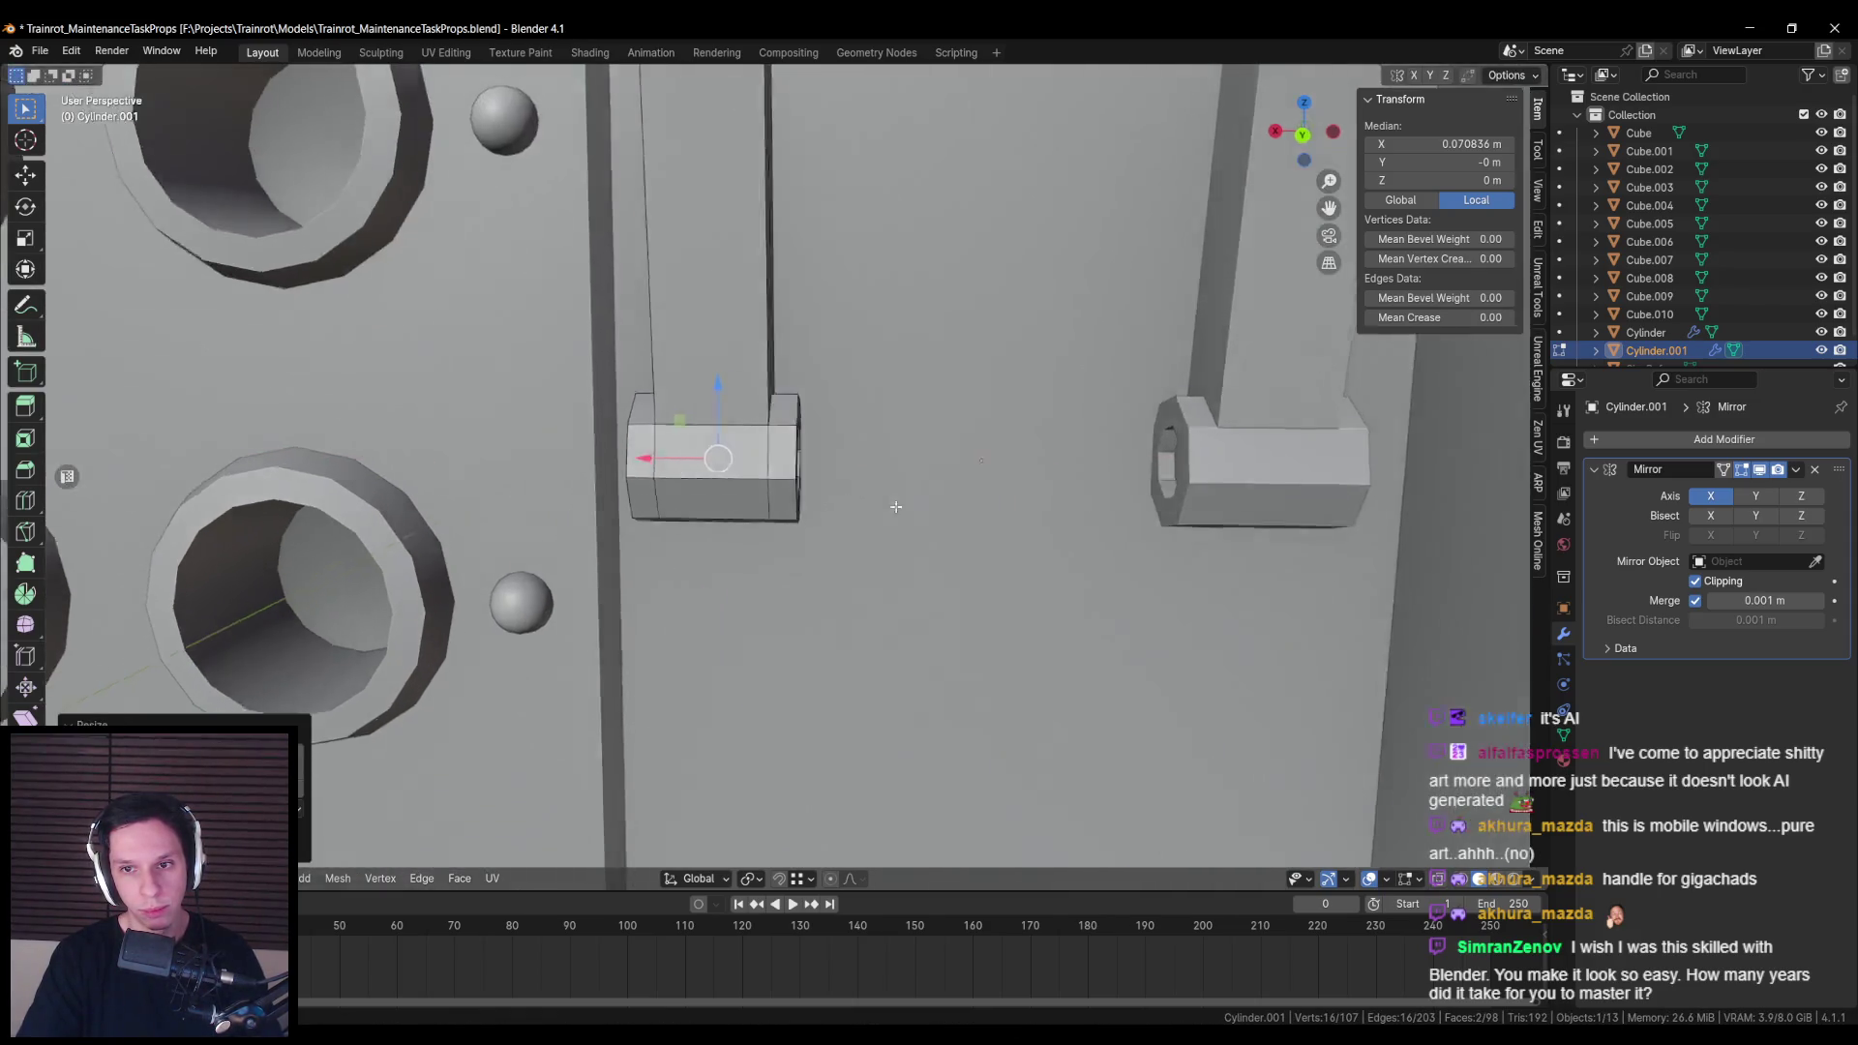
Step: Inset the end faces of both caps to form a recess
{"action": "scroll", "coordinate": [899, 508], "scroll_direction": "down", "scroll_amount": 3}
{"action": "scroll", "coordinate": [843, 493], "scroll_direction": "up", "scroll_amount": 3}
{"action": "key", "text": "i"}
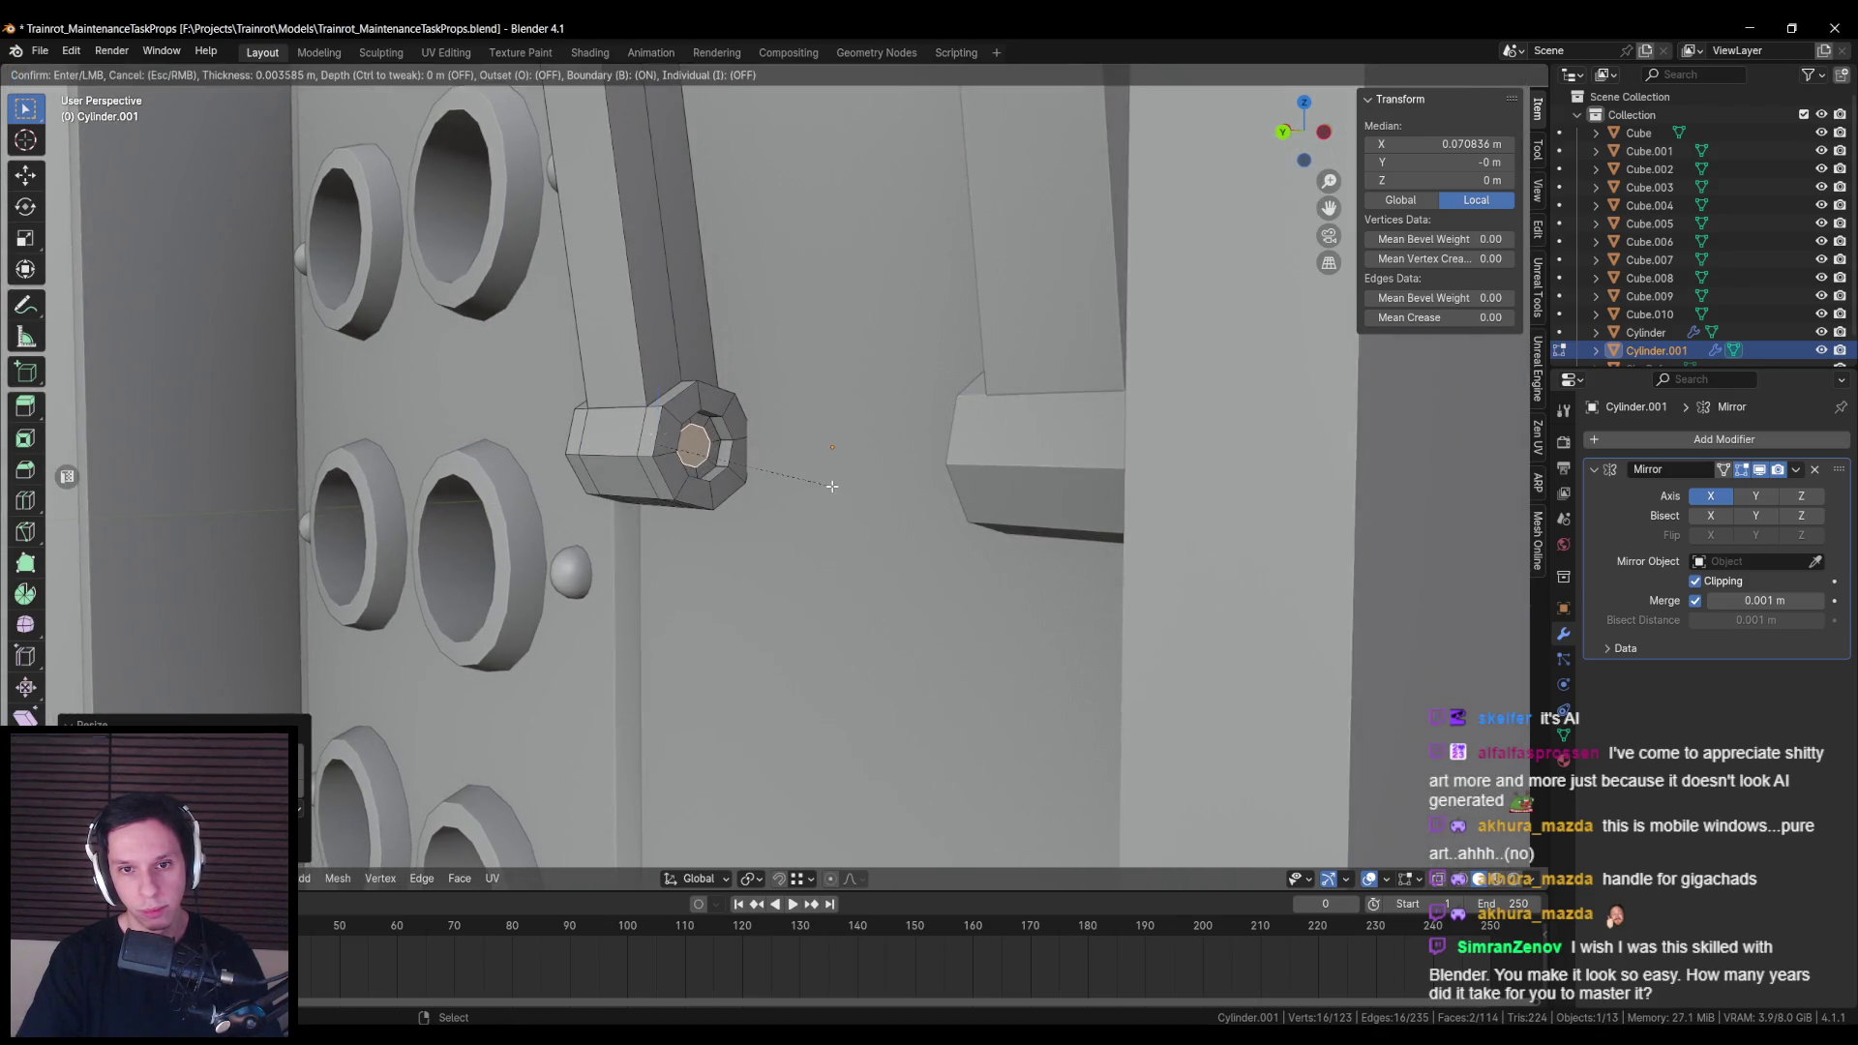
{"action": "left_click", "coordinate": [834, 489]}
{"action": "scroll", "coordinate": [851, 488], "scroll_direction": "up", "scroll_amount": 2}
{"action": "key", "text": "alt+a"}
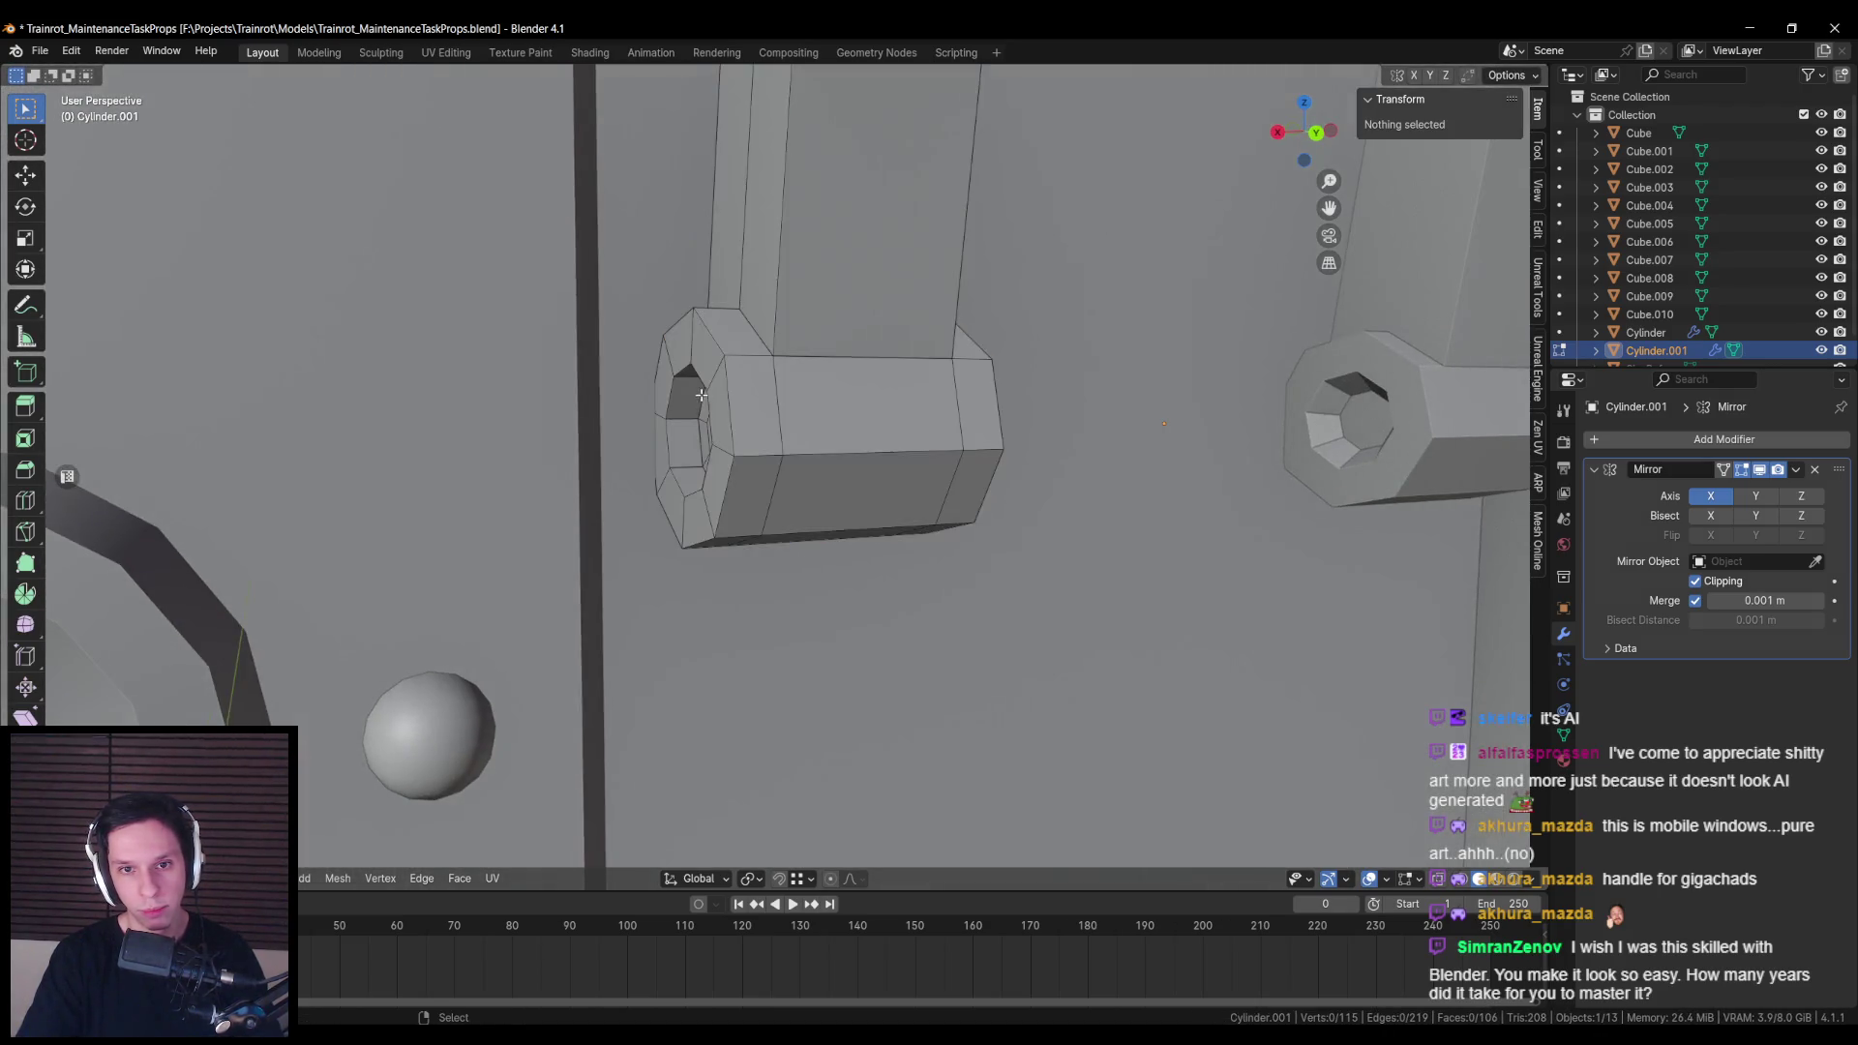
{"action": "key", "text": "a"}
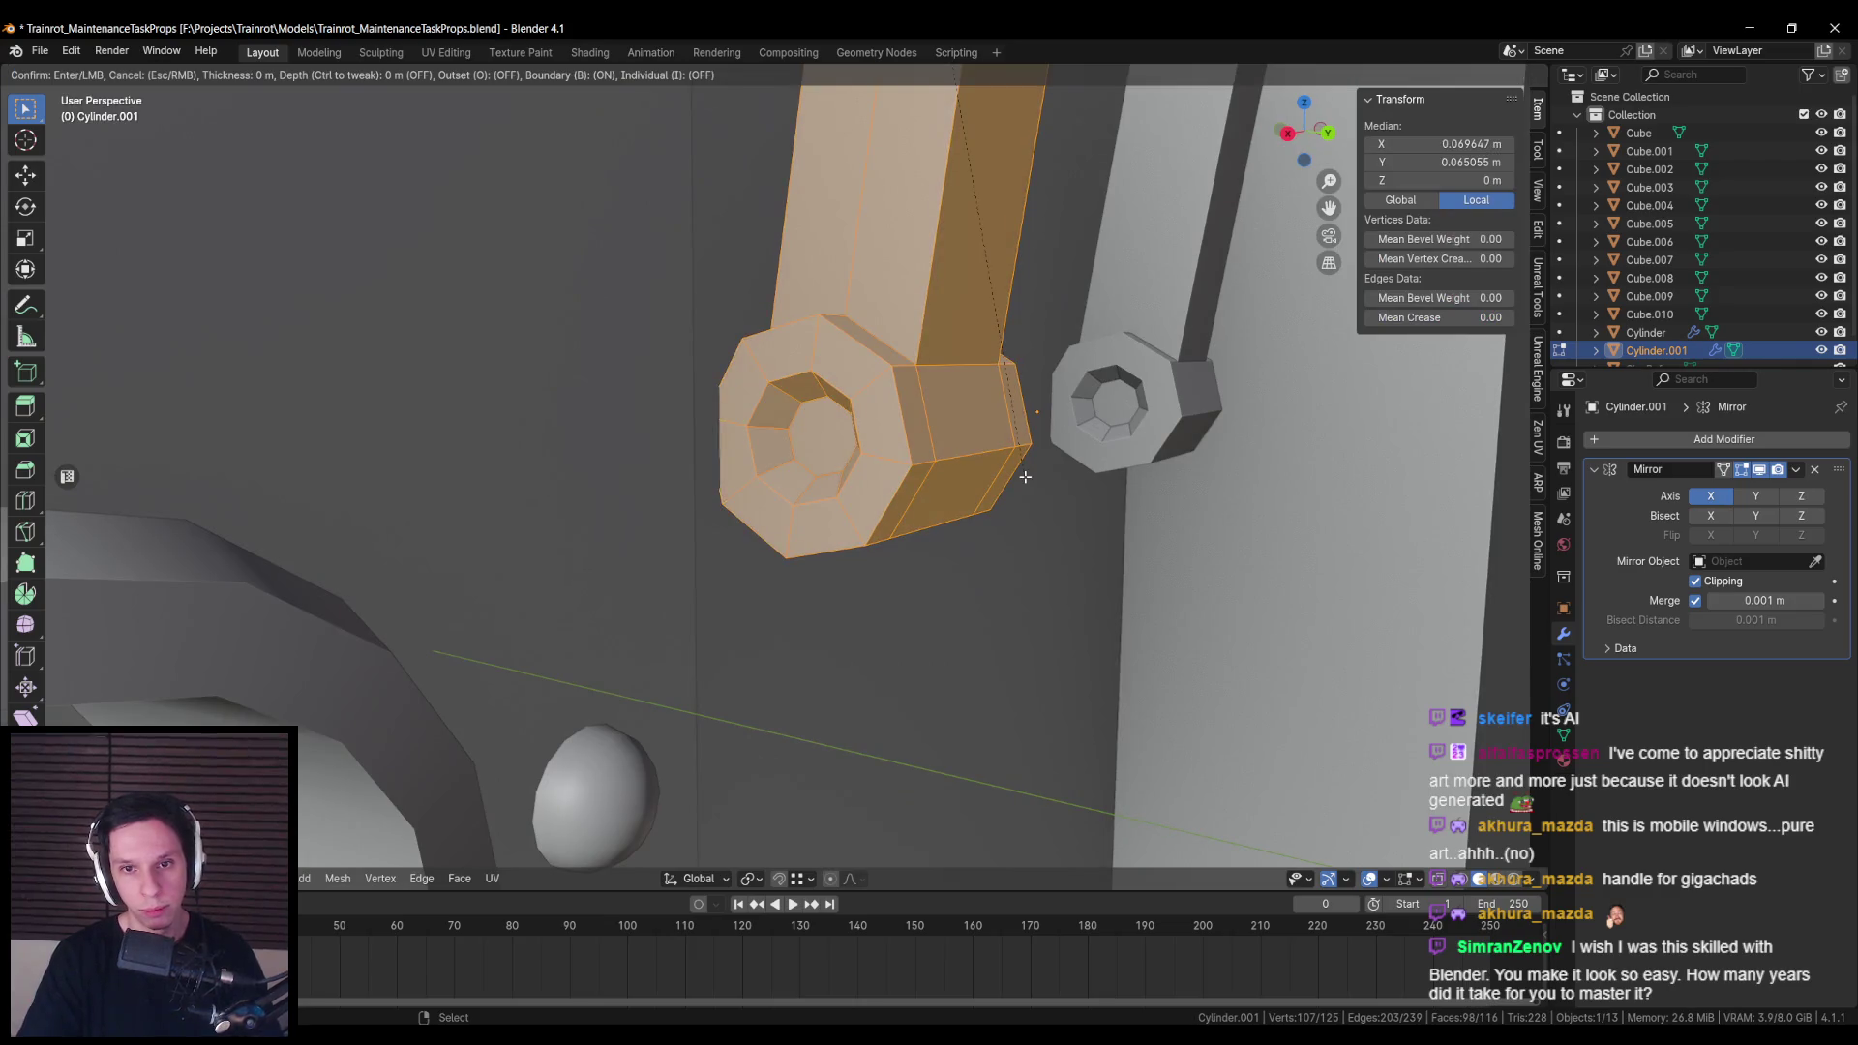
{"action": "key", "text": "ctrl+z"}
{"action": "key", "text": "ctrl+z"}
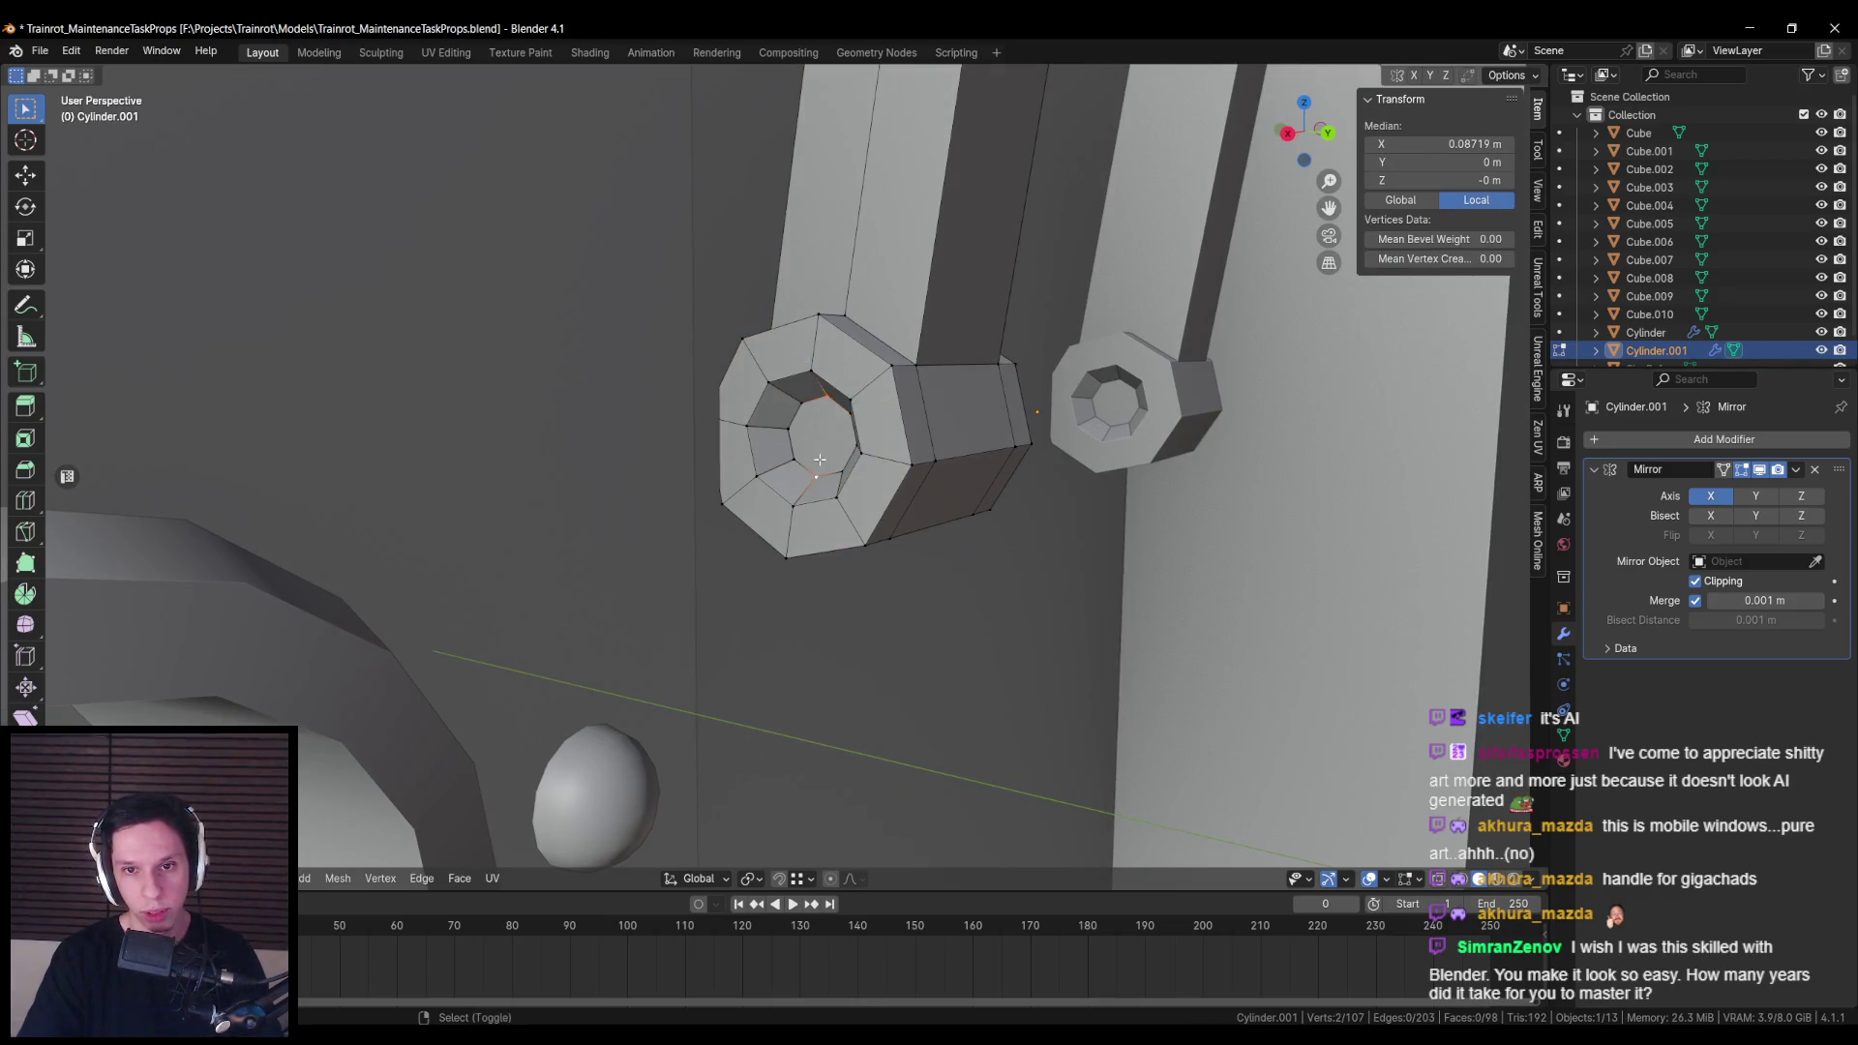
Step: Fill the centre of the cap recess by joining its vertices
{"action": "left_click", "coordinate": [811, 445]}
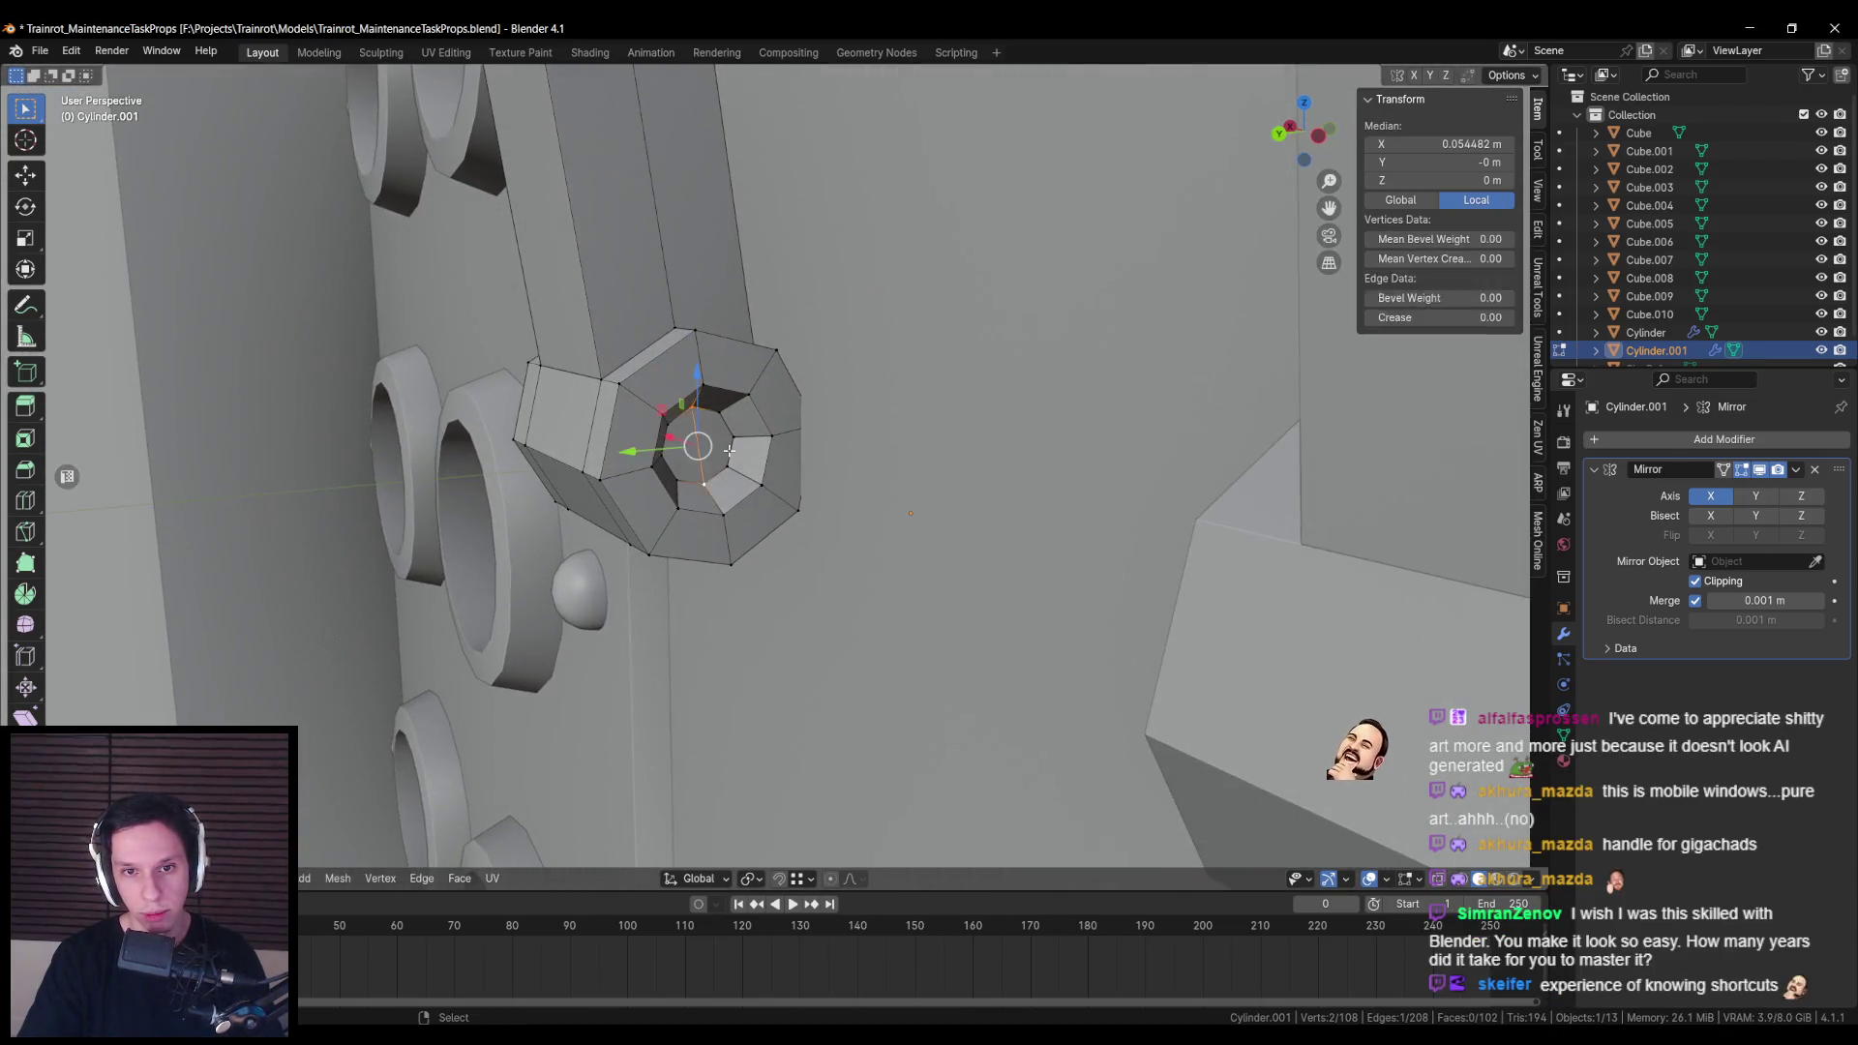
{"action": "left_click", "coordinate": [729, 450]}
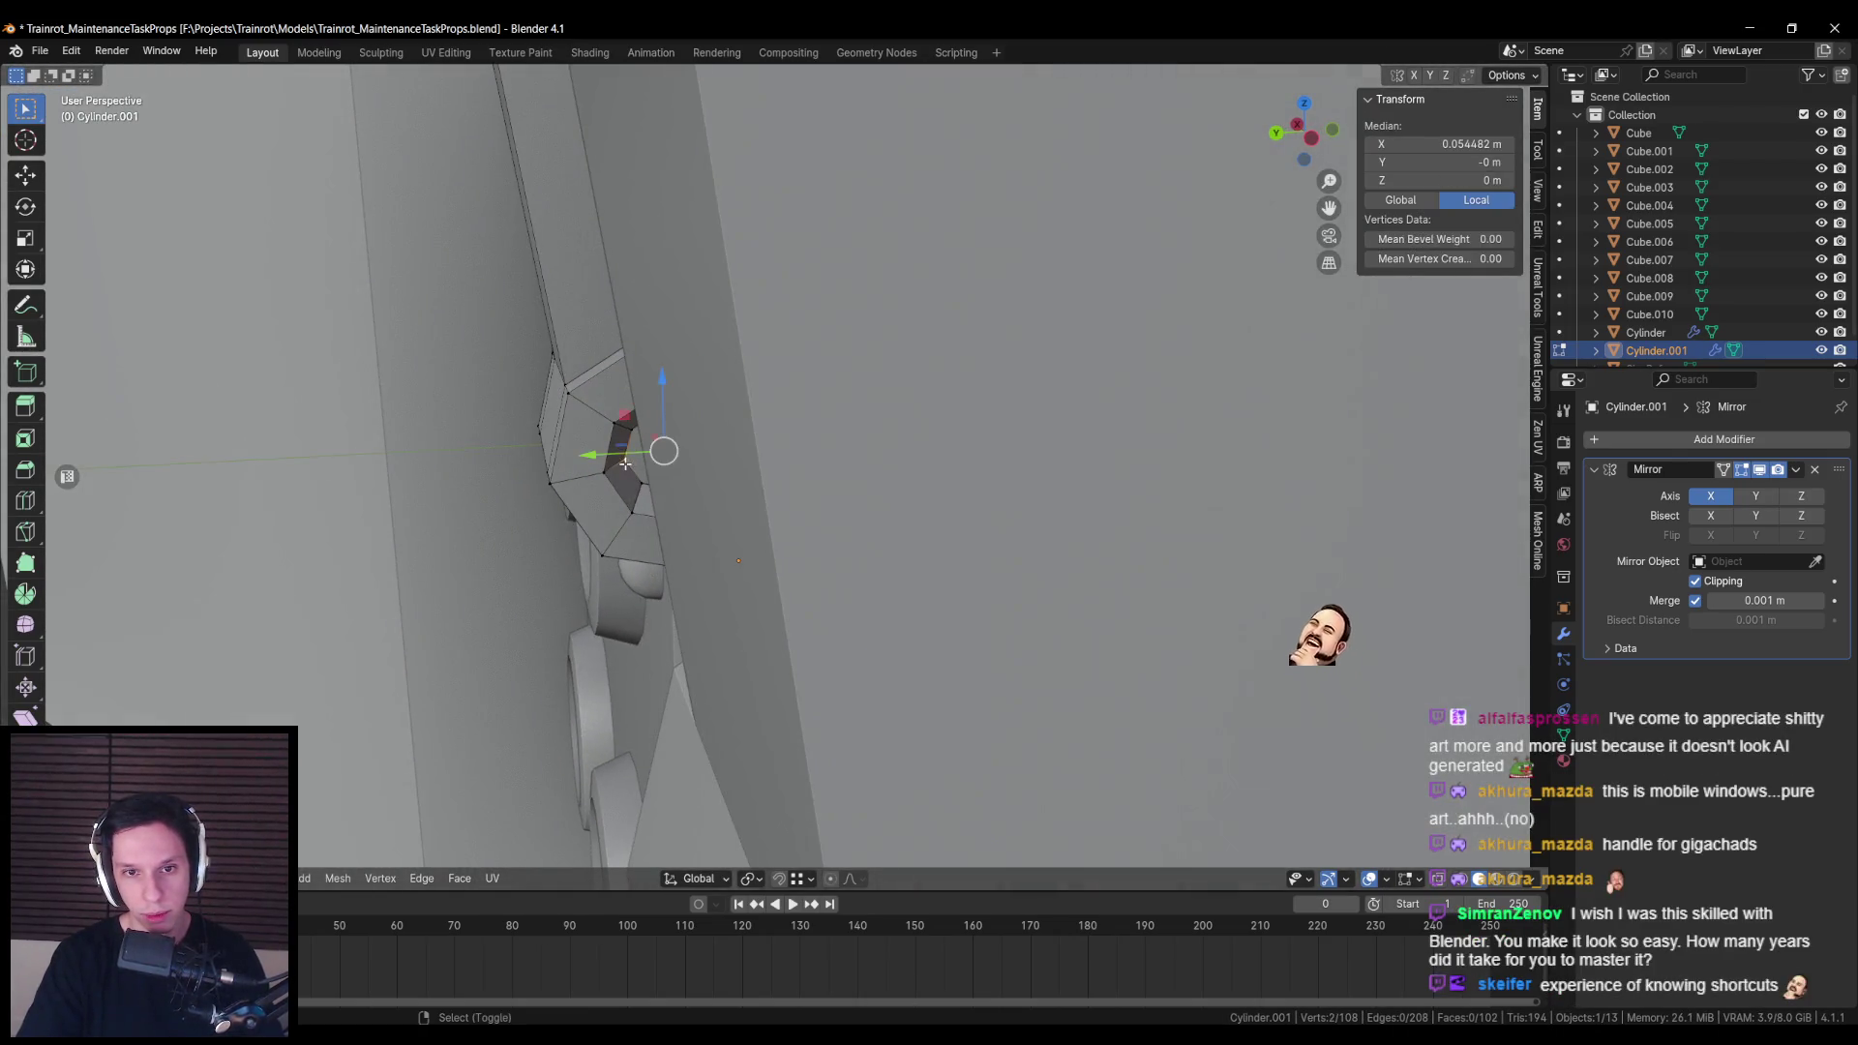
{"action": "key", "text": "j"}
{"action": "key", "text": "alt+a"}
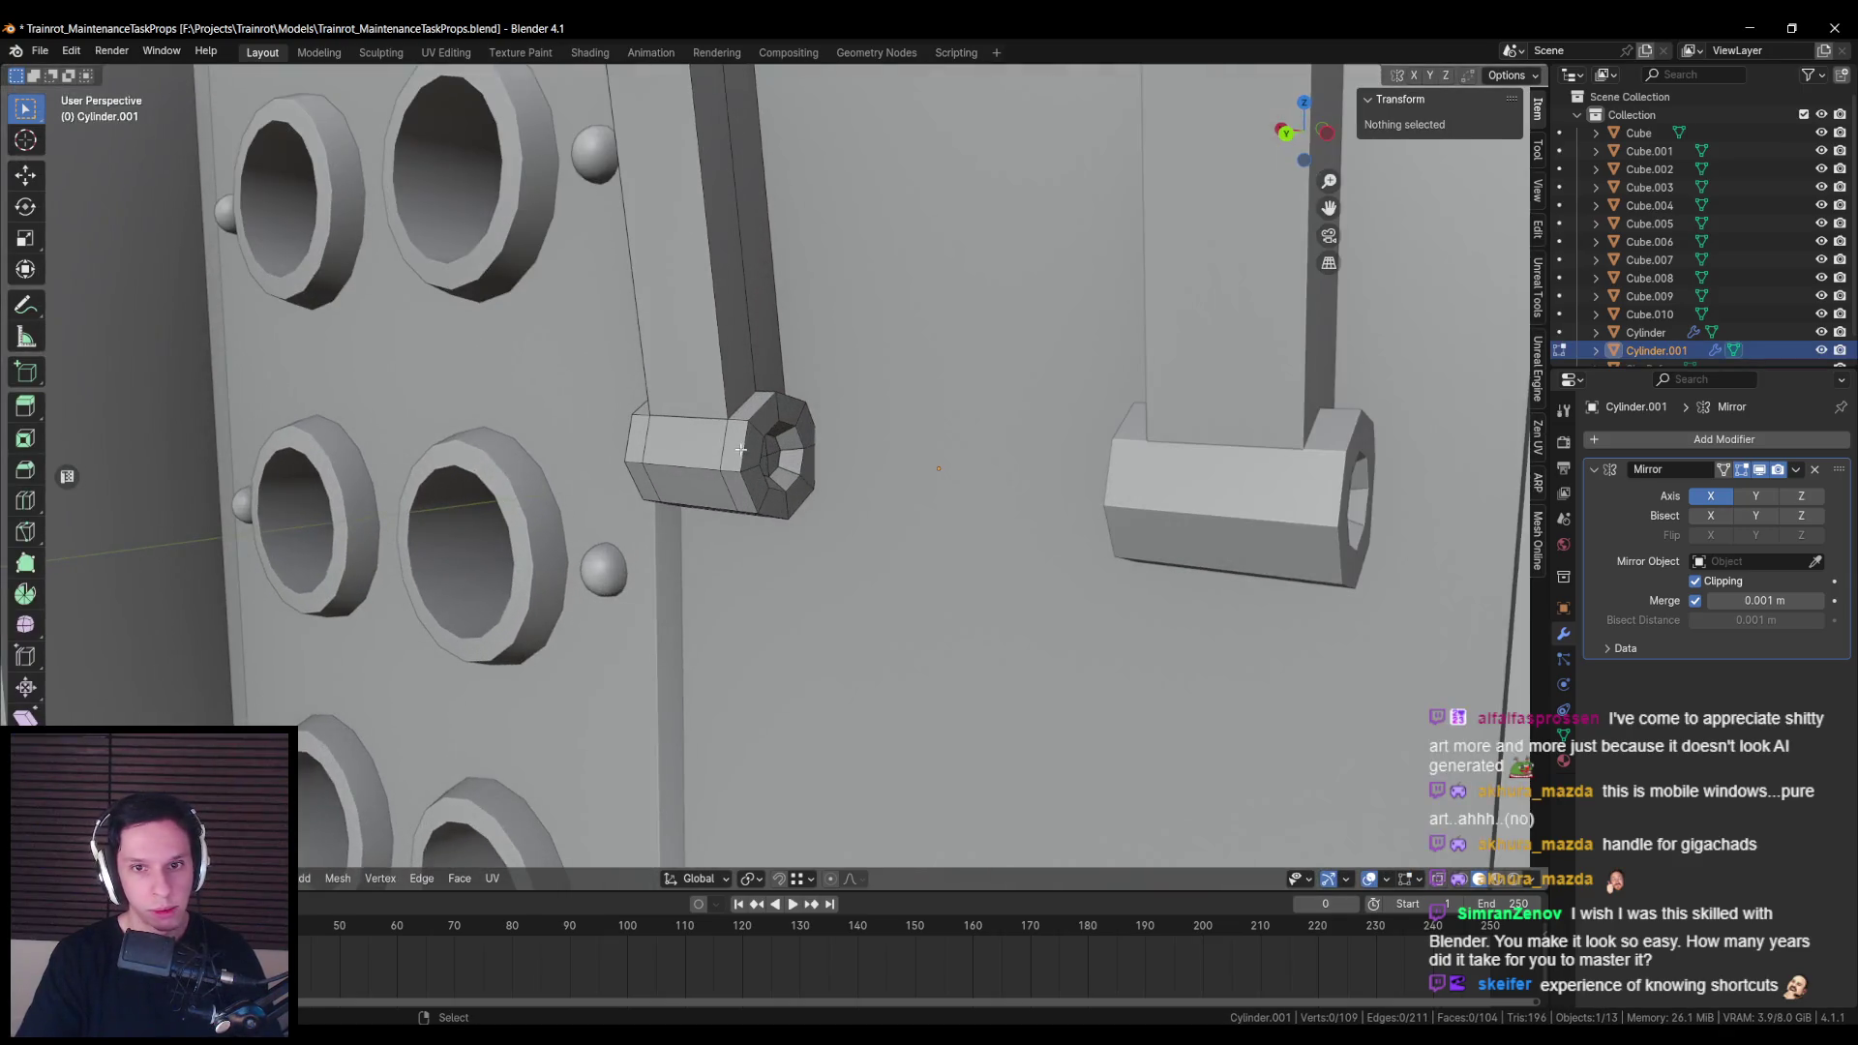
Step: Shrink the sleeve-end loop on Y and Z, keeping X unchanged
{"action": "left_click", "coordinate": [754, 445], "text": "alt"}
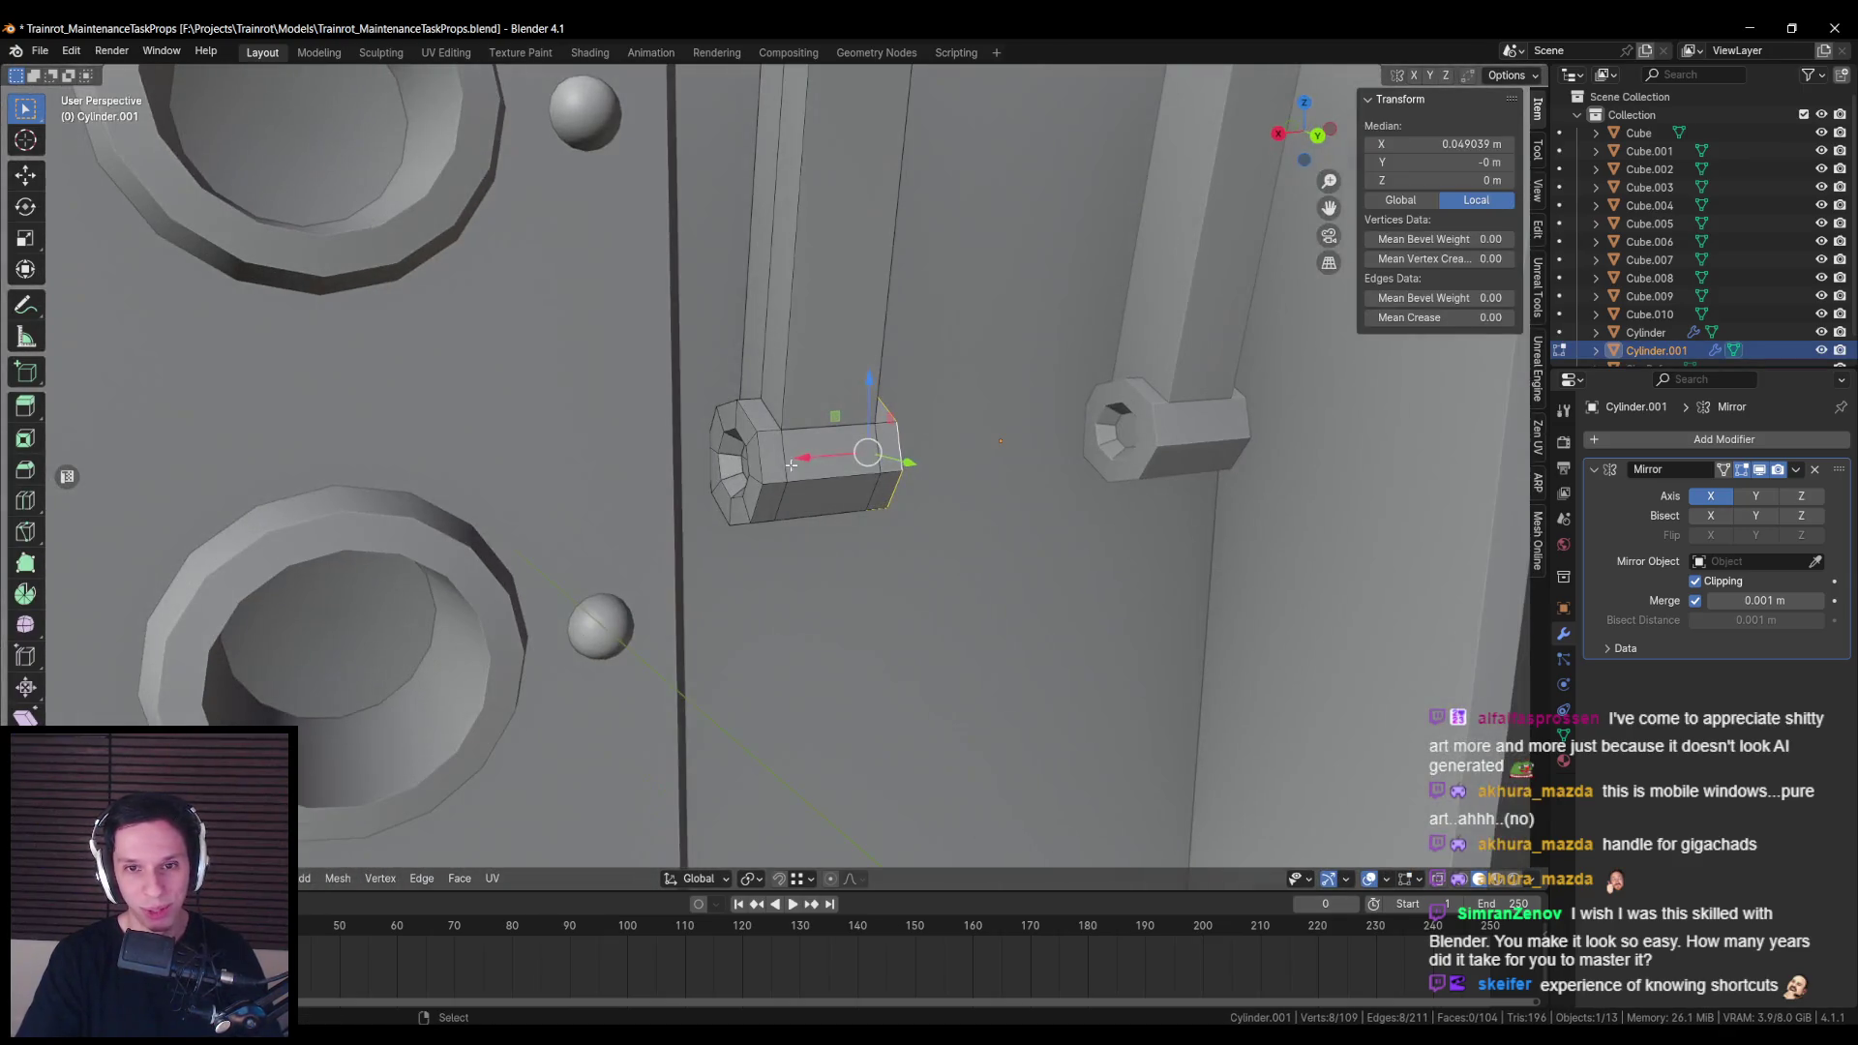
{"action": "key", "text": "s"}
{"action": "key", "text": "shift+x"}
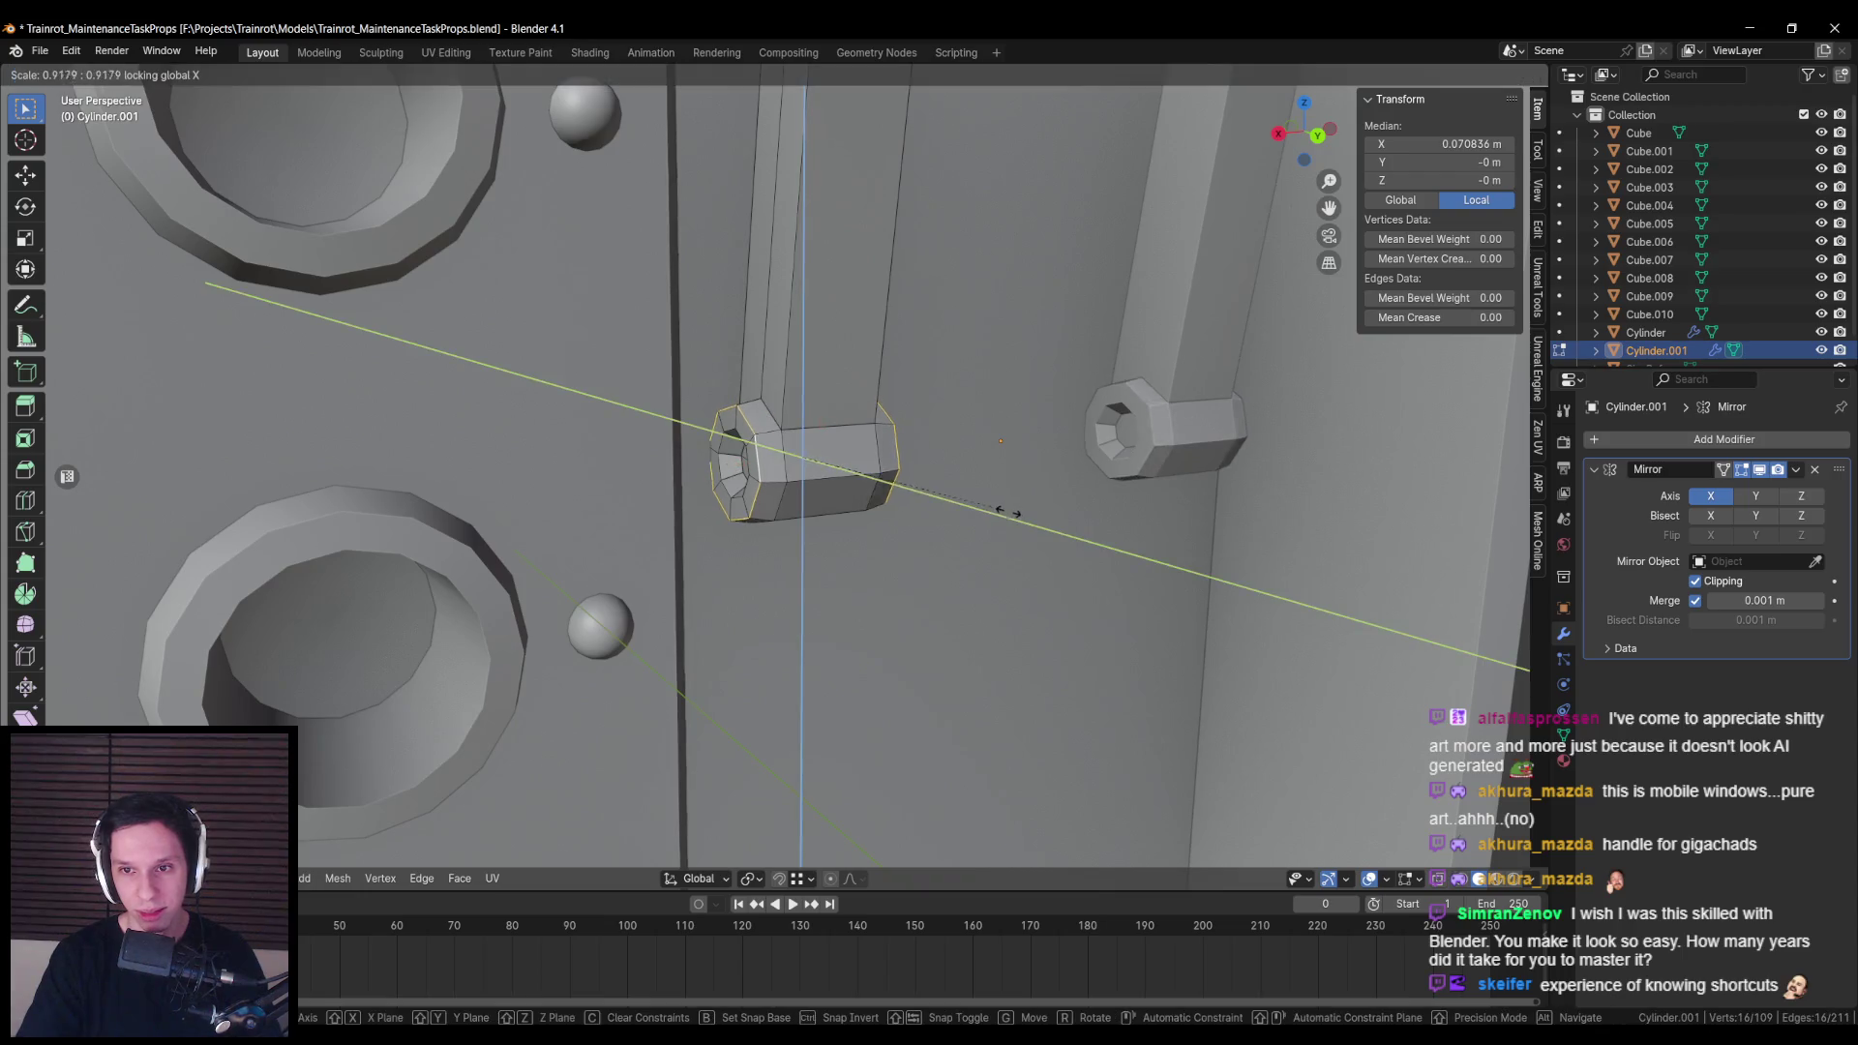
{"action": "left_click", "coordinate": [1003, 509]}
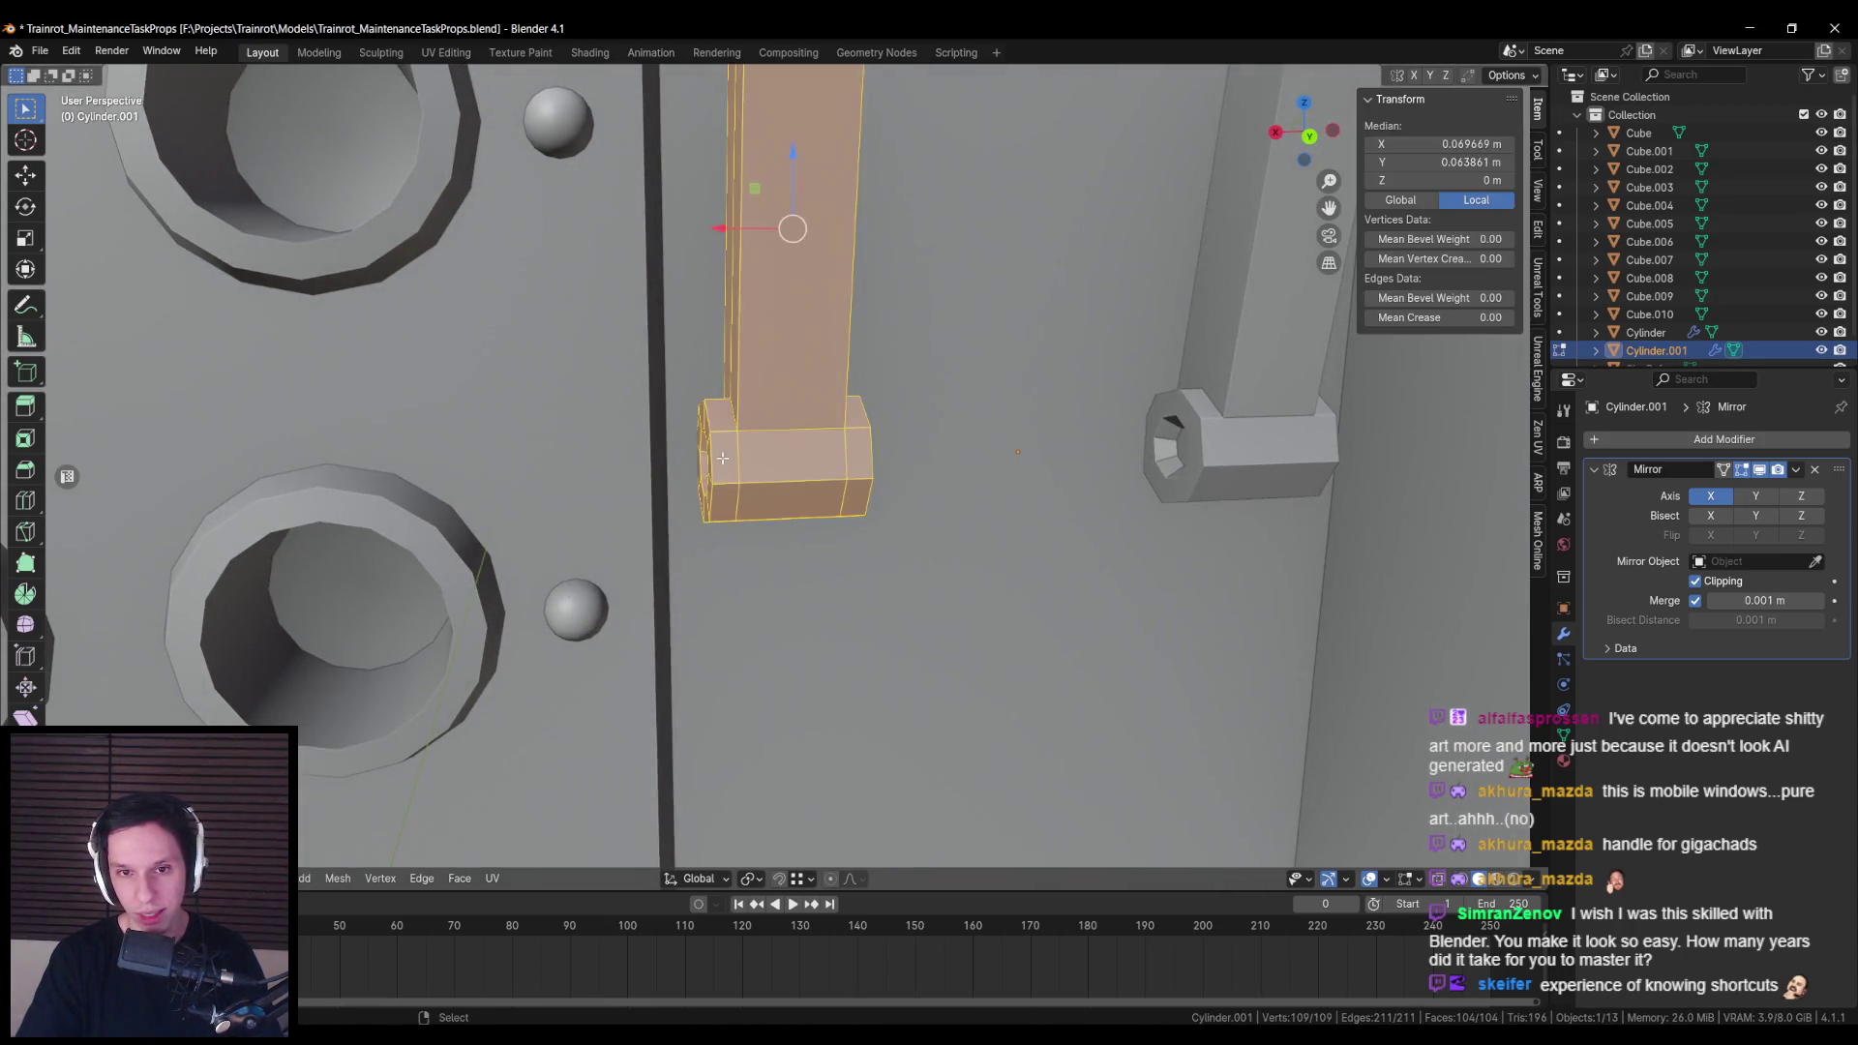
Step: Narrow both sleeve loops along X, then return to Object Mode
{"action": "left_click", "coordinate": [704, 463], "text": "alt"}
{"action": "left_click", "coordinate": [871, 458], "text": "alt+shift"}
{"action": "key", "text": "s"}
{"action": "key", "text": "x"}
{"action": "left_click", "coordinate": [929, 504]}
{"action": "scroll", "coordinate": [913, 521], "scroll_direction": "down", "scroll_amount": 6}
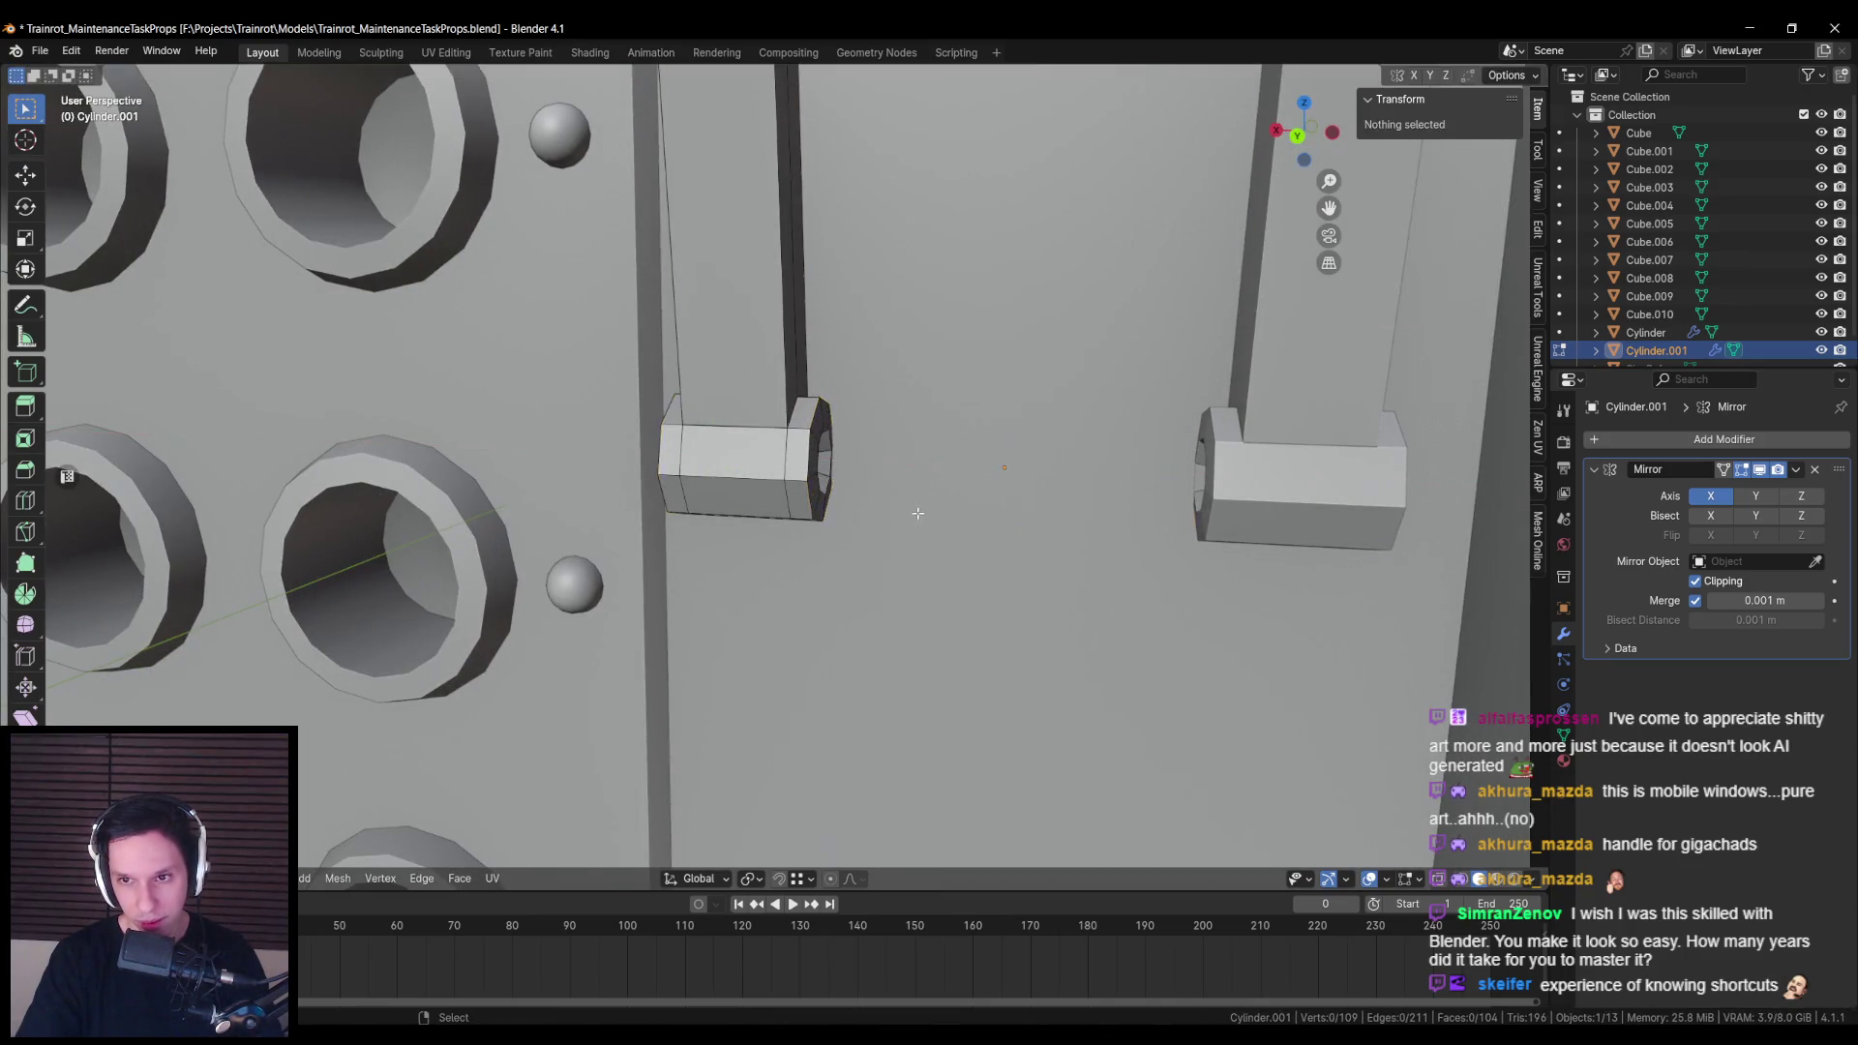
{"action": "key", "text": "Tab"}
{"action": "scroll", "coordinate": [935, 520], "scroll_direction": "down", "scroll_amount": 3}
{"action": "scroll", "coordinate": [933, 522], "scroll_direction": "up", "scroll_amount": 6}
{"action": "scroll", "coordinate": [979, 539], "scroll_direction": "up", "scroll_amount": 4}
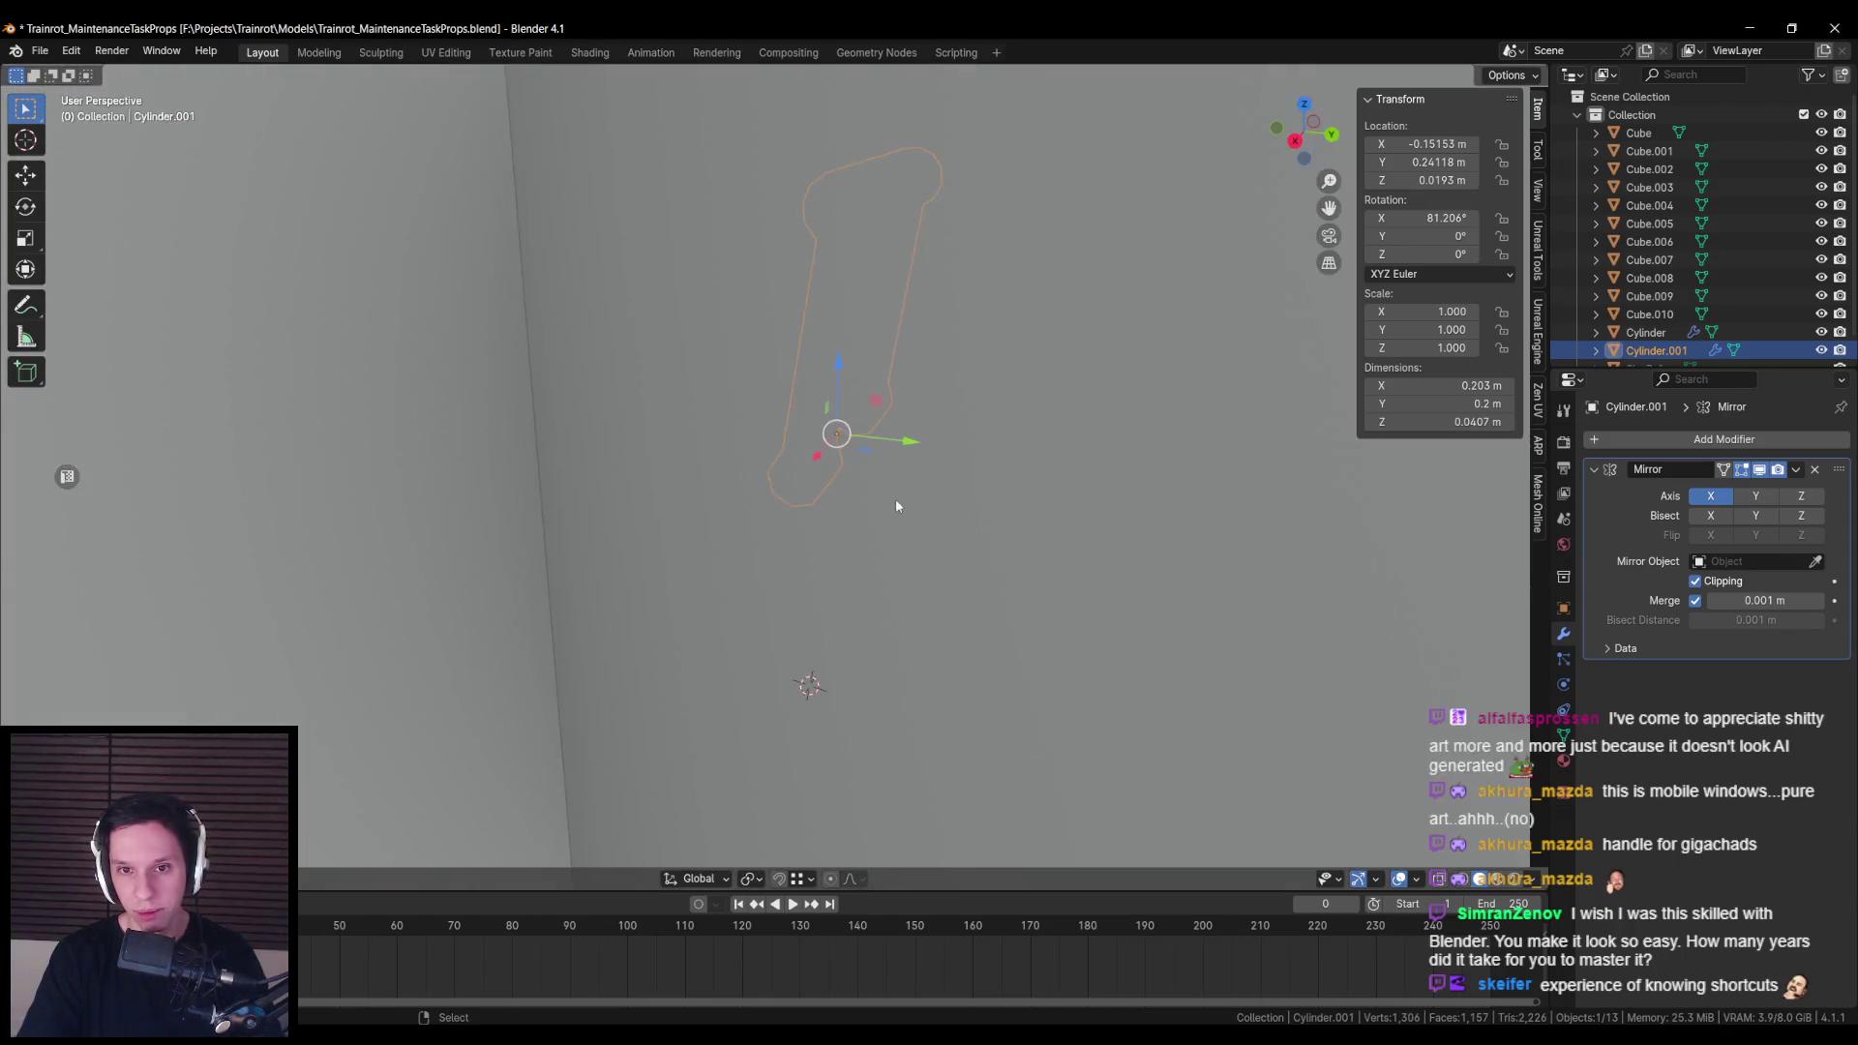
Step: Nudge the handle slightly along Y and go into Edit Mode
{"action": "scroll", "coordinate": [931, 478], "scroll_direction": "down", "scroll_amount": 3}
{"action": "left_click_drag", "start_coordinate": [966, 418], "coordinate": [975, 416]}
{"action": "key", "text": "Tab"}
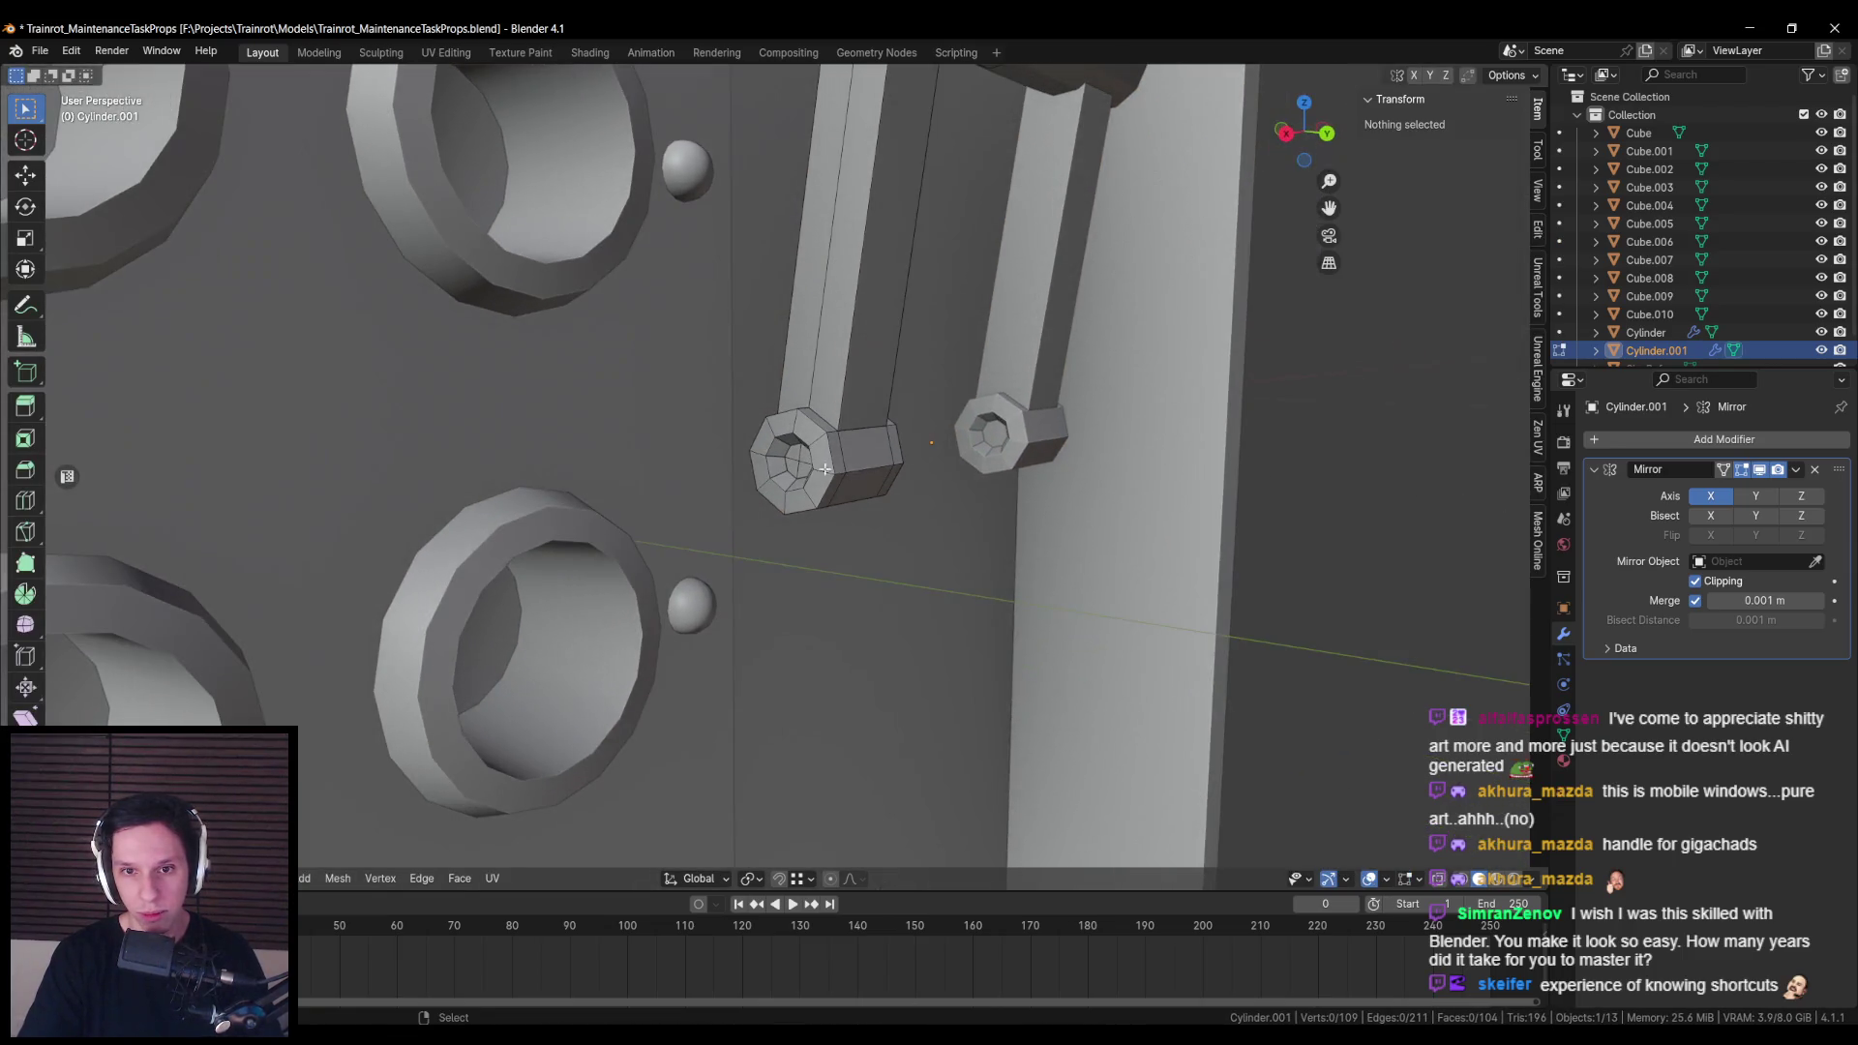
{"action": "scroll", "coordinate": [825, 473], "scroll_direction": "up", "scroll_amount": 2}
{"action": "scroll", "coordinate": [825, 474], "scroll_direction": "down", "scroll_amount": 3}
Step: Duplicate an end-cap face, slide it outward along Y, and resize it along X
{"action": "left_click", "coordinate": [761, 434]}
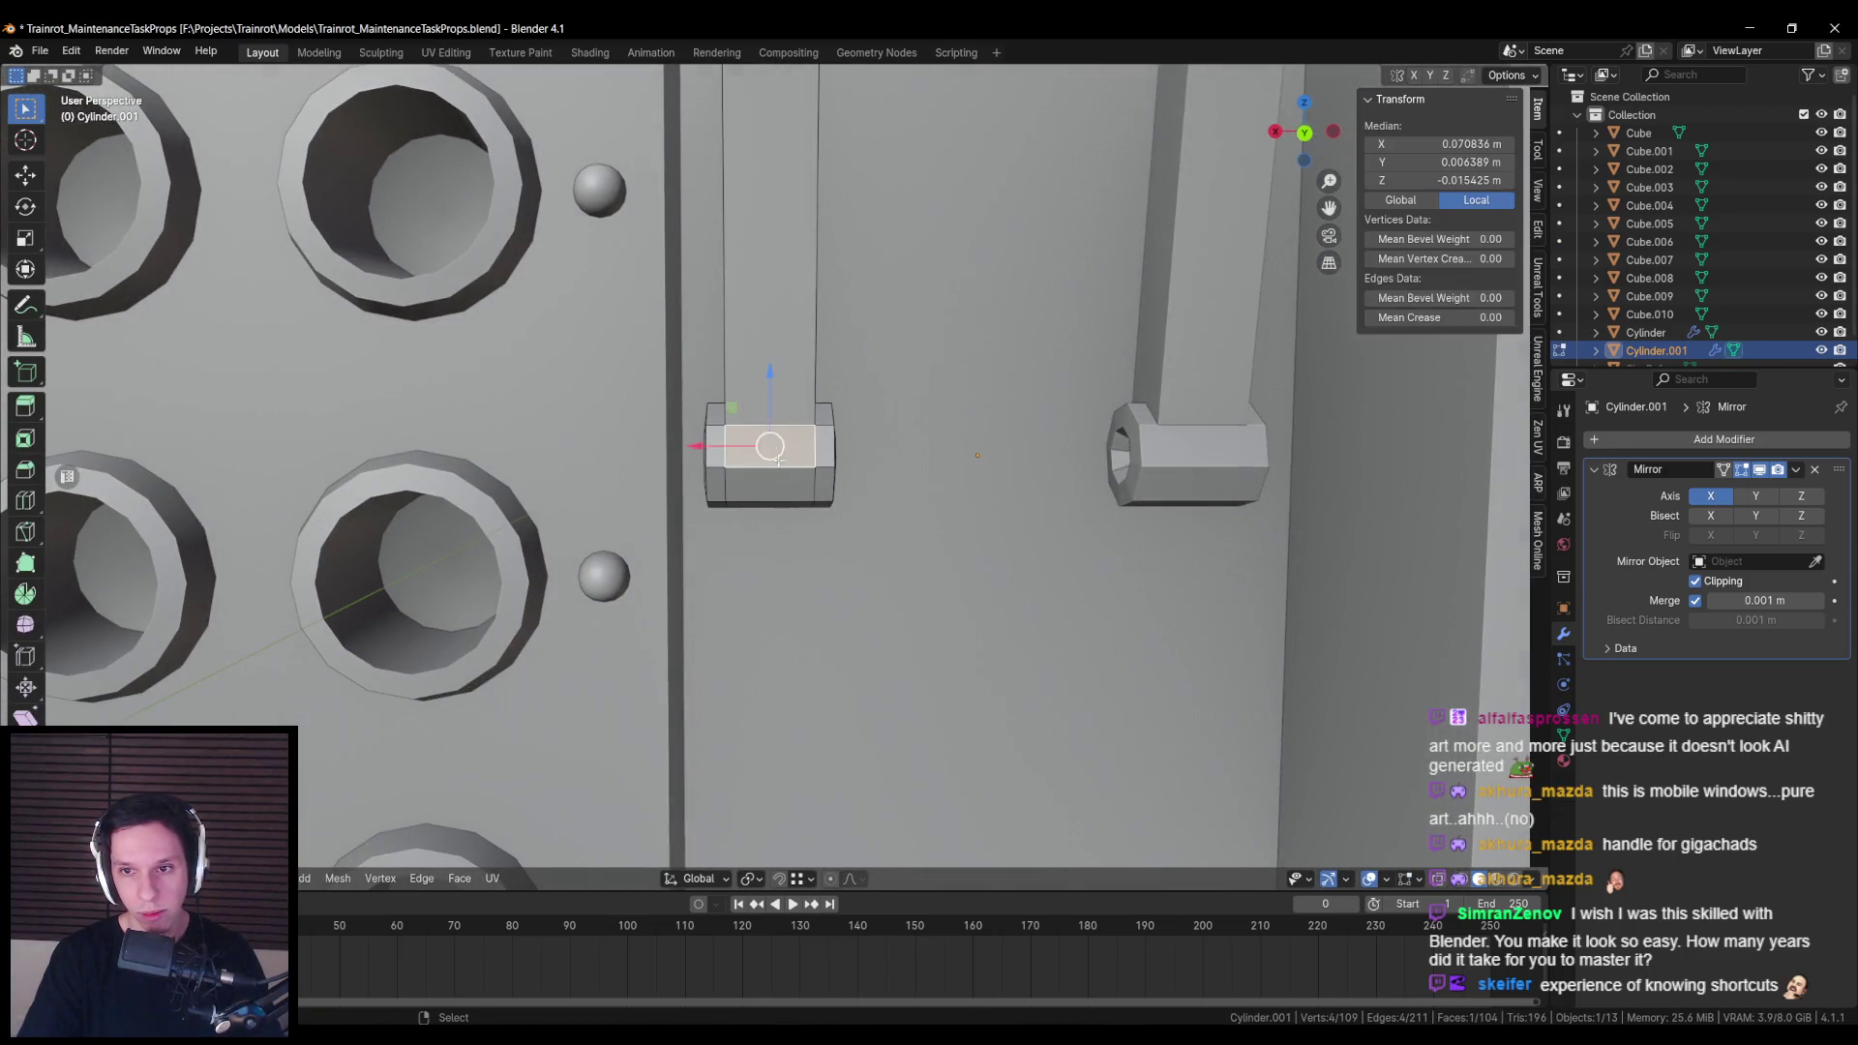
{"action": "scroll", "coordinate": [881, 479], "scroll_direction": "up", "scroll_amount": 2}
{"action": "scroll", "coordinate": [880, 479], "scroll_direction": "down", "scroll_amount": 2}
{"action": "scroll", "coordinate": [880, 479], "scroll_direction": "up", "scroll_amount": 2}
{"action": "key", "text": "shift+d"}
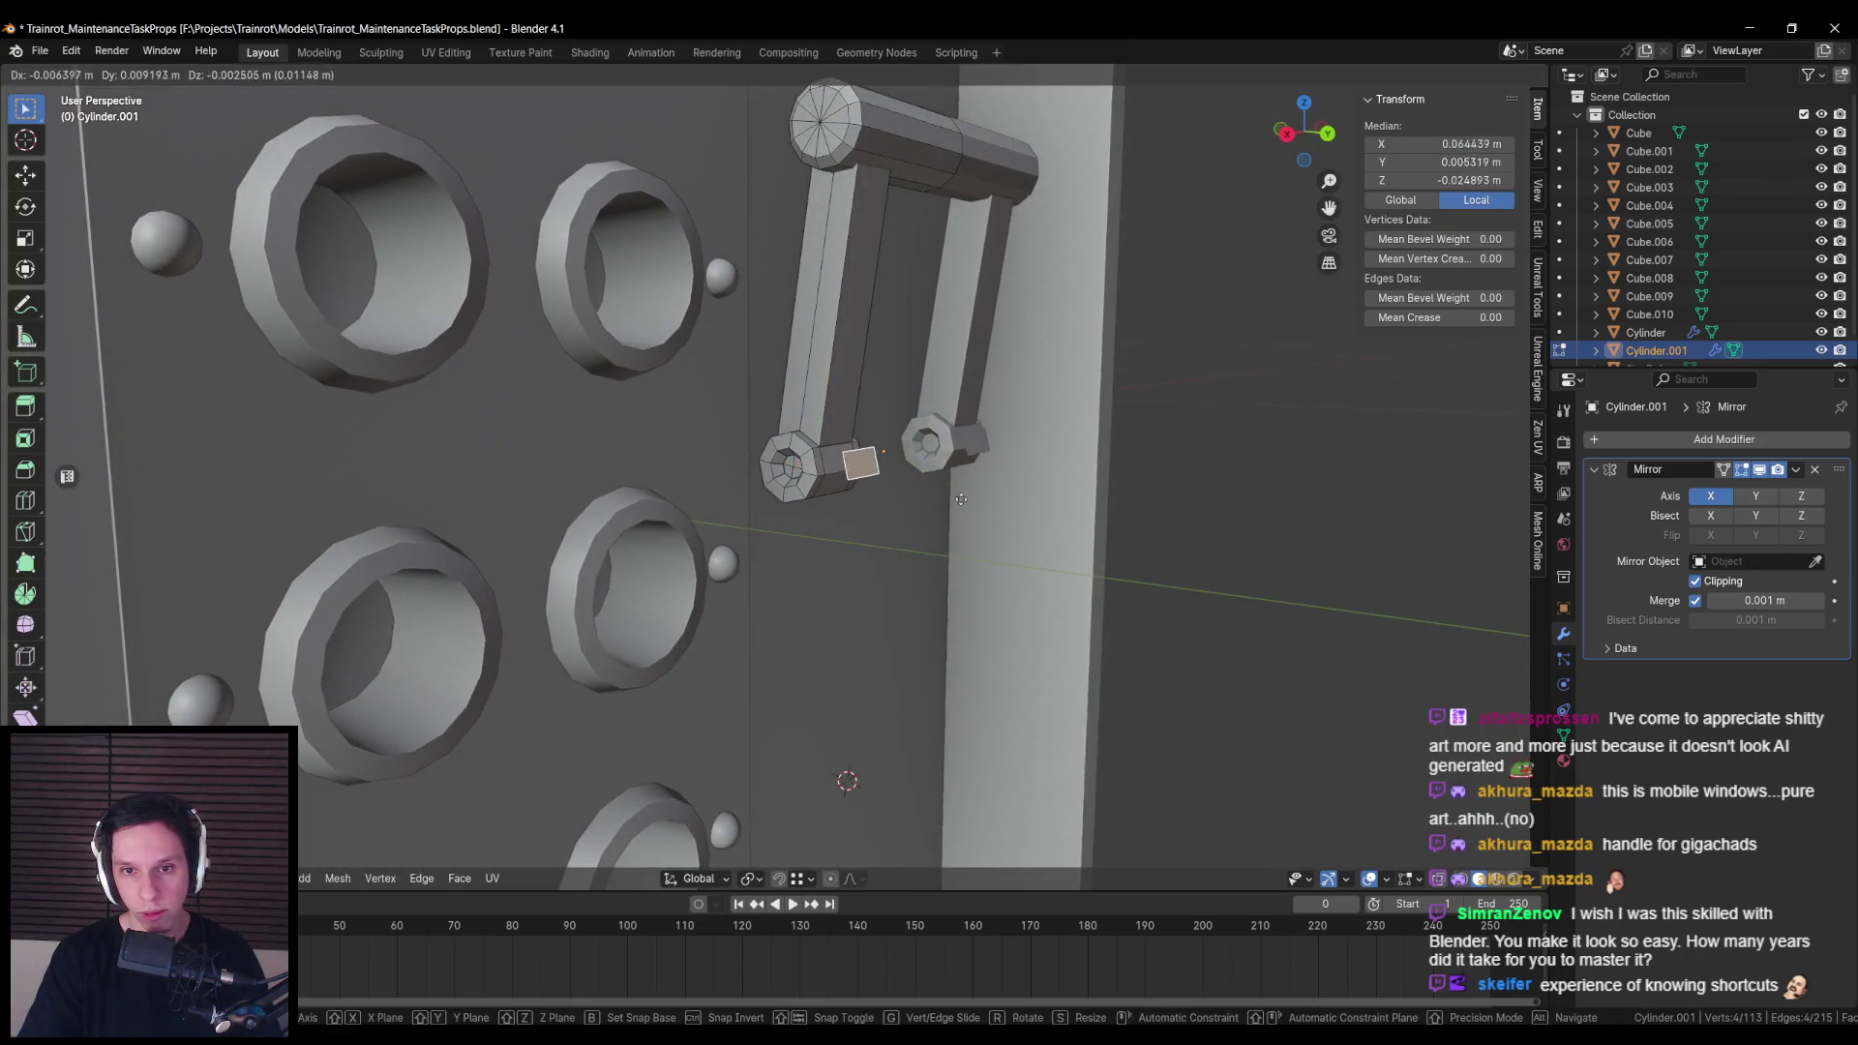
{"action": "right_click", "coordinate": [903, 464]}
{"action": "left_click_drag", "start_coordinate": [903, 463], "coordinate": [934, 467]}
{"action": "key", "text": "s"}
{"action": "key", "text": "x"}
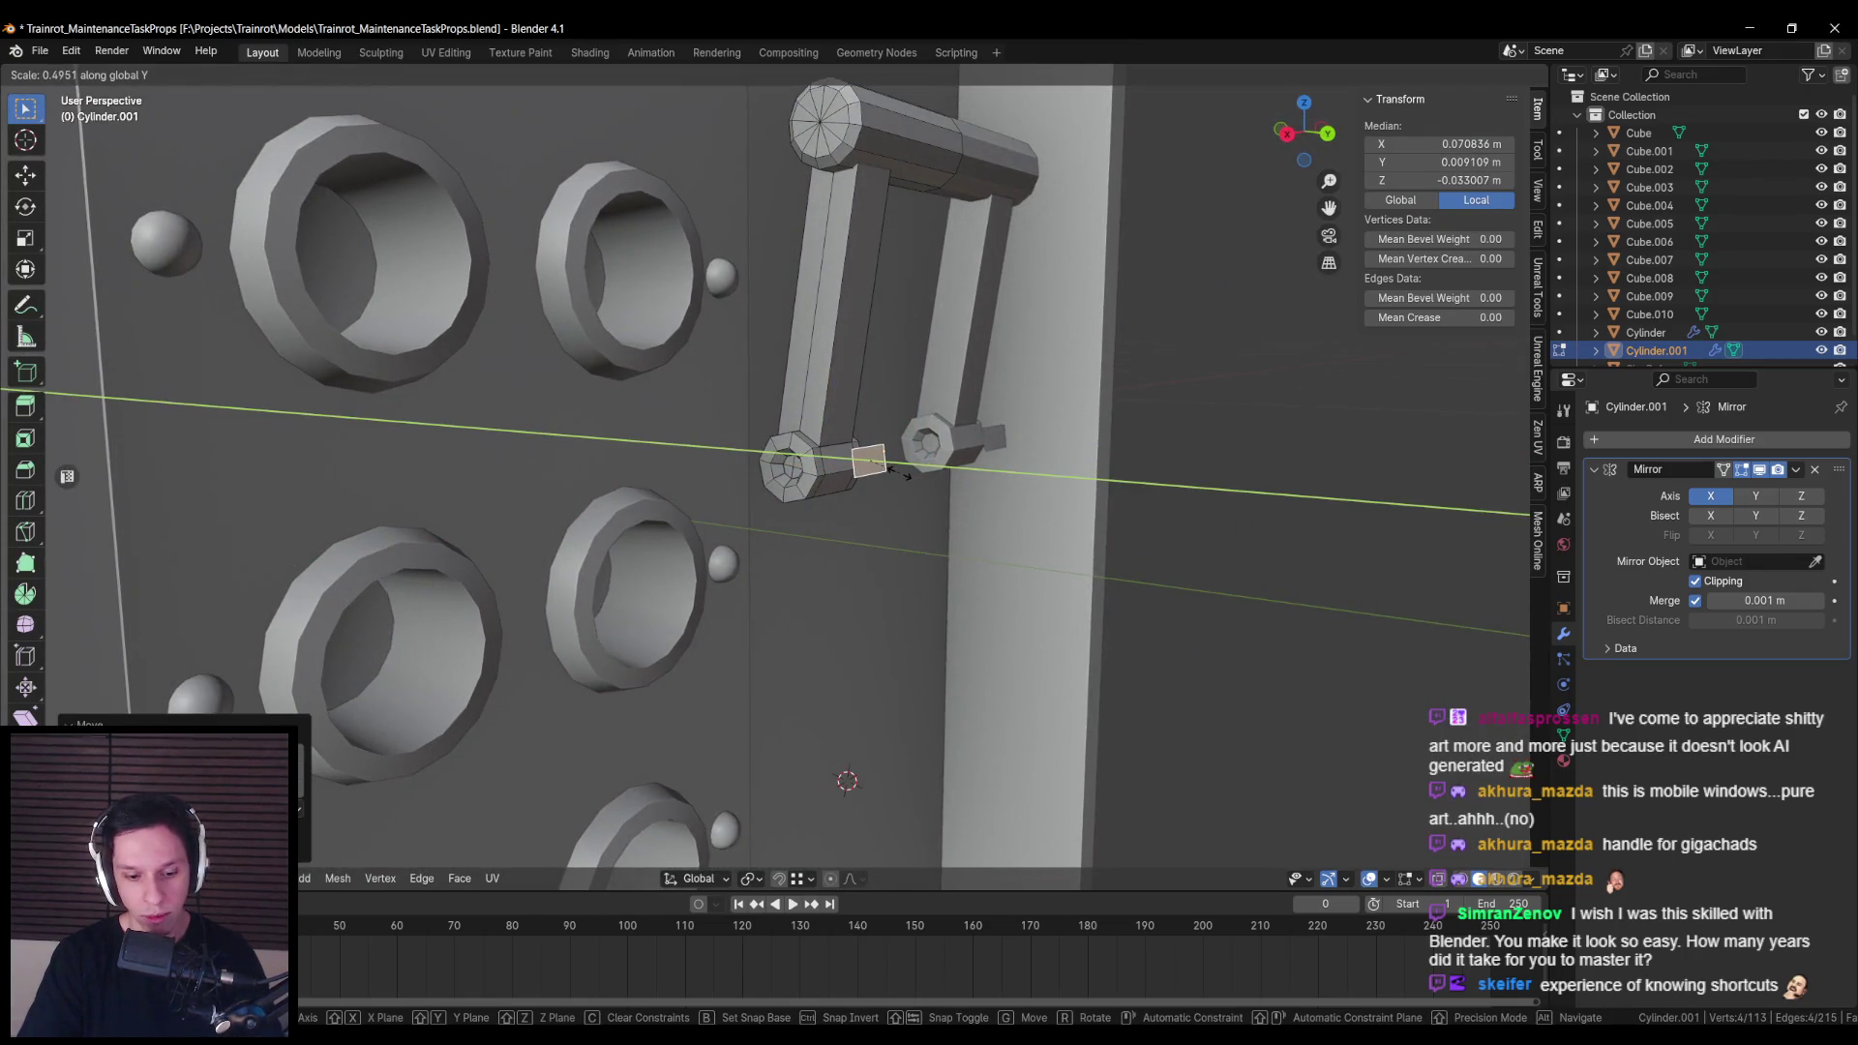
{"action": "left_click", "coordinate": [907, 475]}
Step: Stretch the plate face wider along X and taller along Z
{"action": "key", "text": "KP_1"}
{"action": "key", "text": "KP_Divide"}
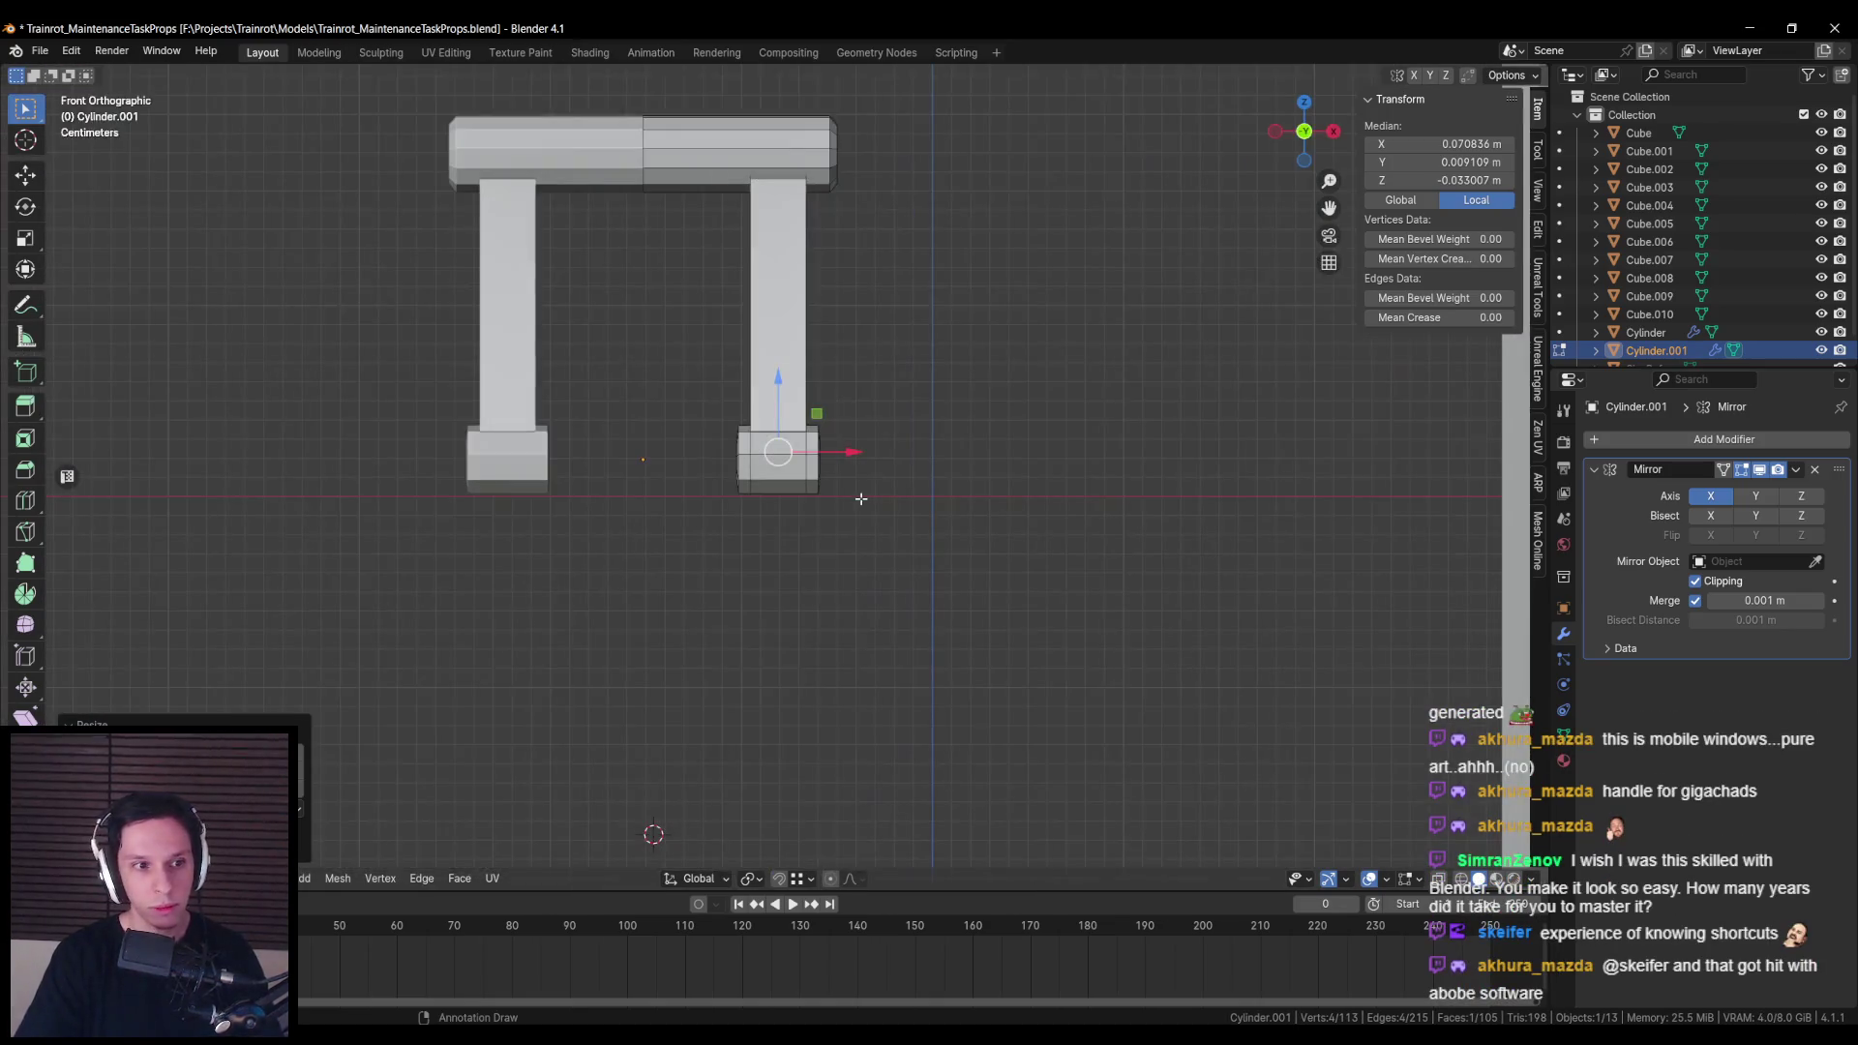
{"action": "key", "text": "ctrl+KP_1"}
{"action": "key", "text": "x"}
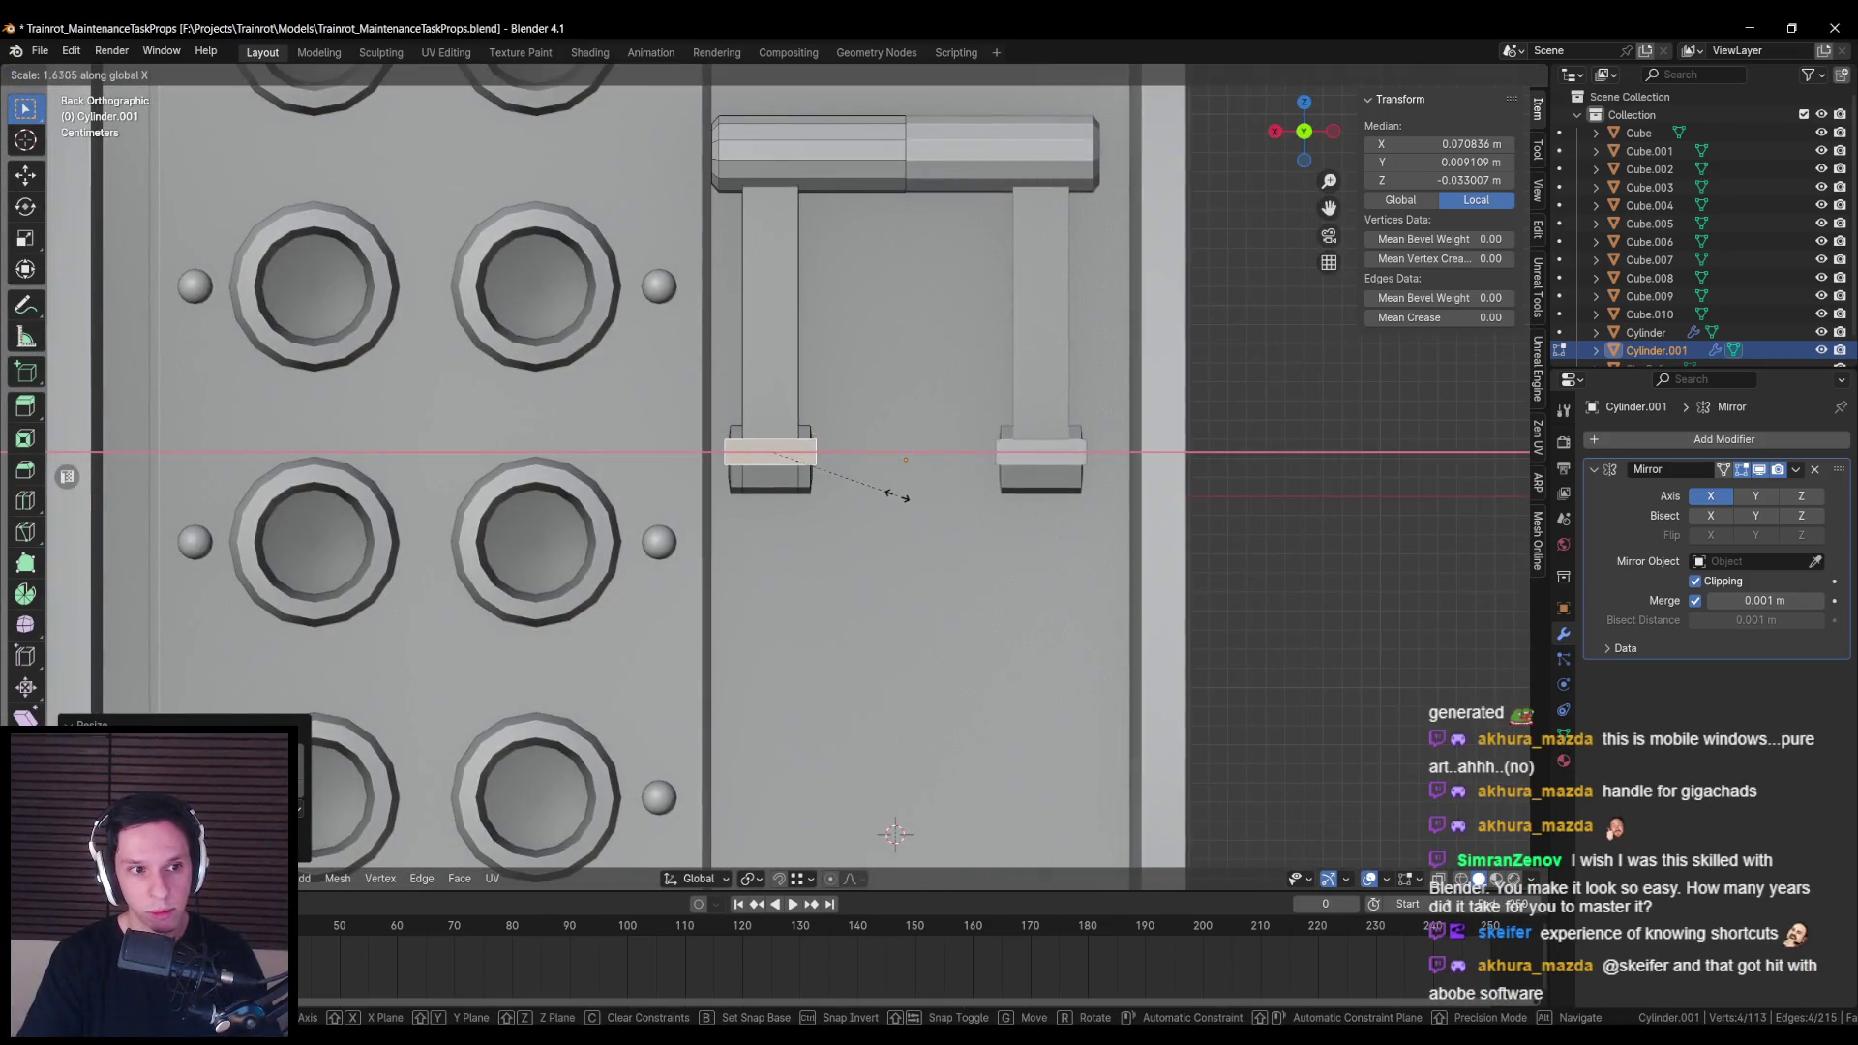
{"action": "key", "text": "z"}
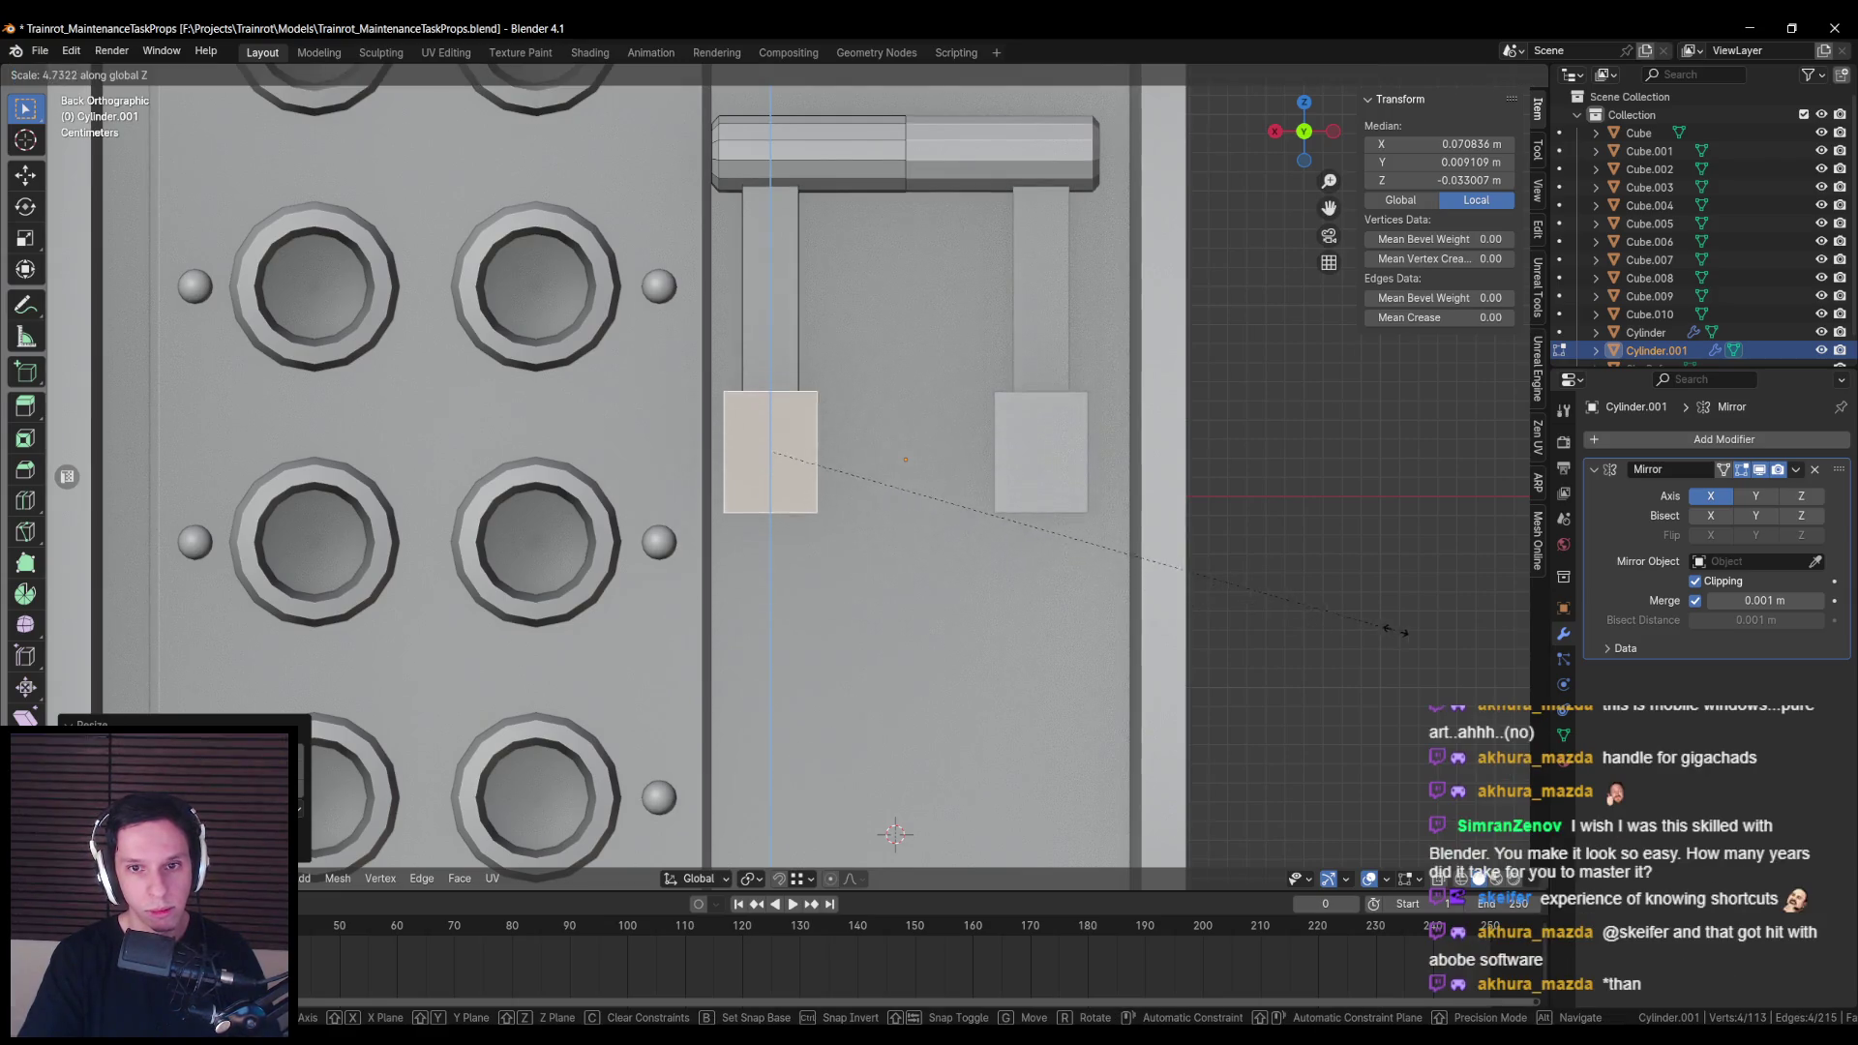
{"action": "left_click", "coordinate": [1393, 629]}
{"action": "left_click_drag", "start_coordinate": [1393, 629], "coordinate": [1018, 510]}
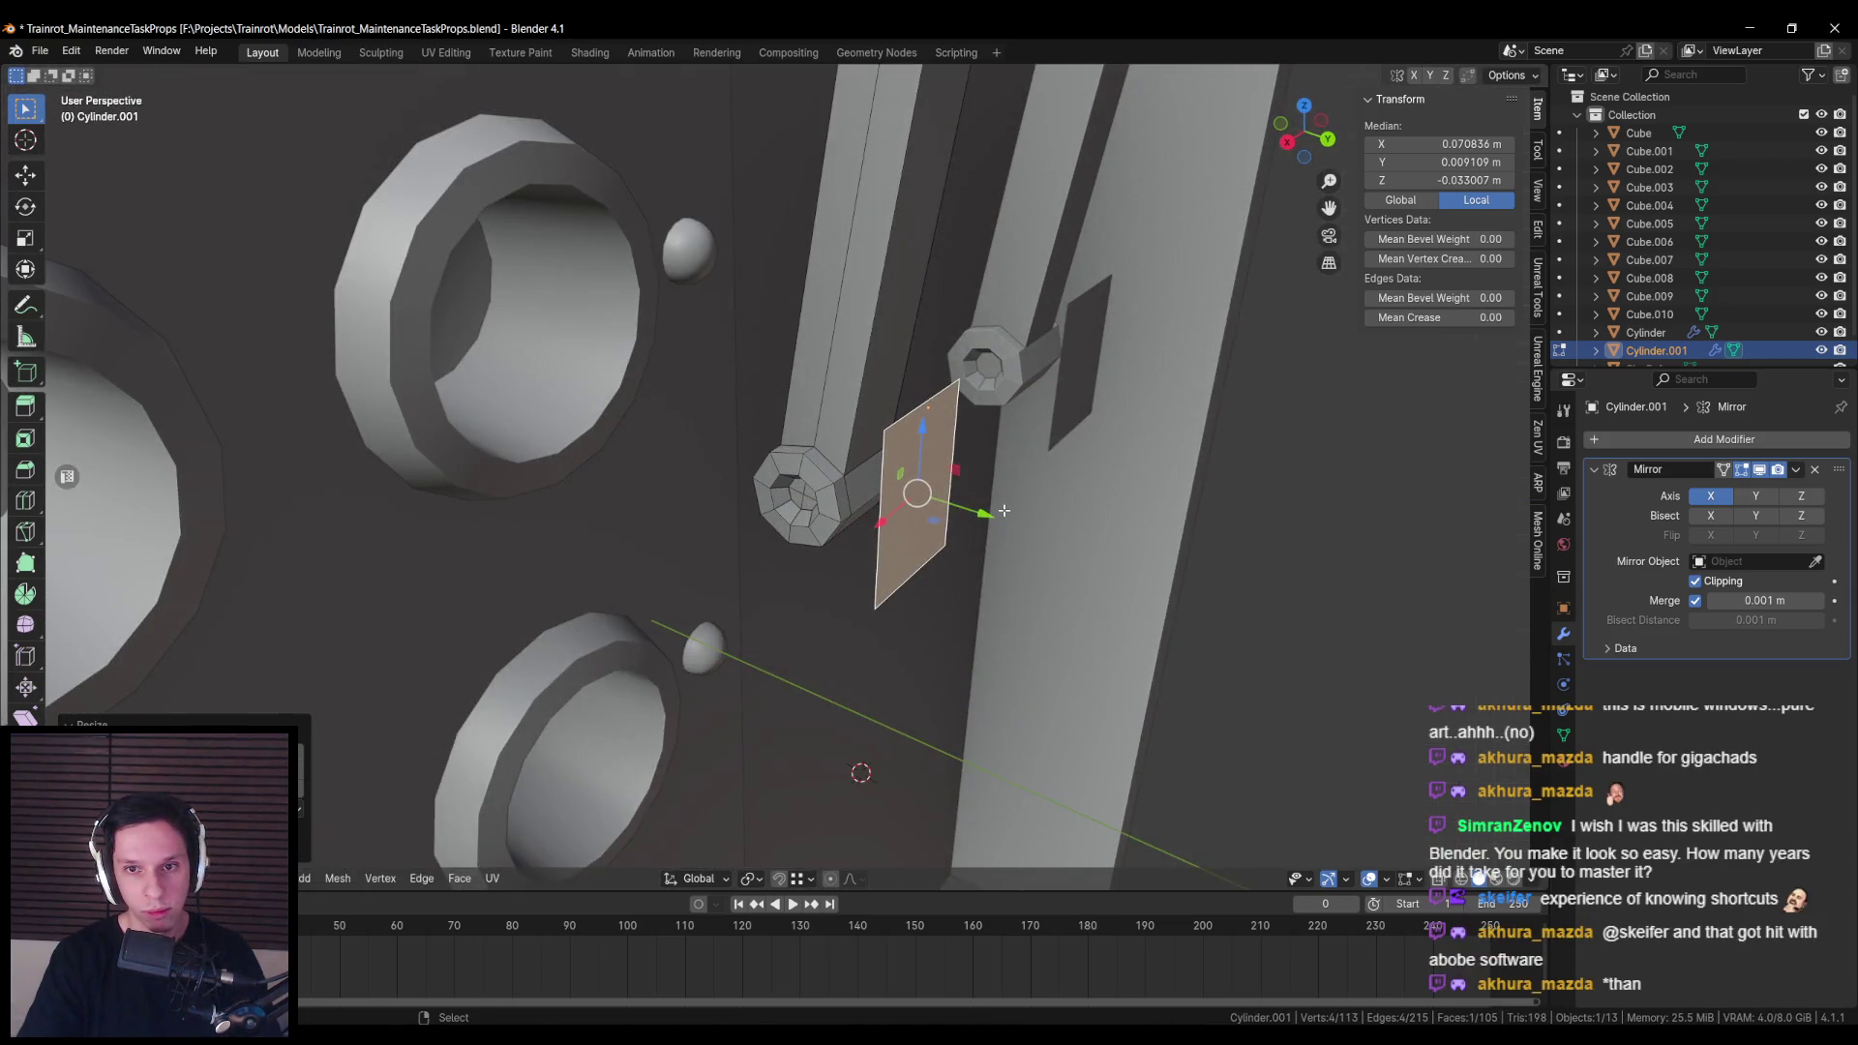
{"action": "left_click", "coordinate": [974, 510]}
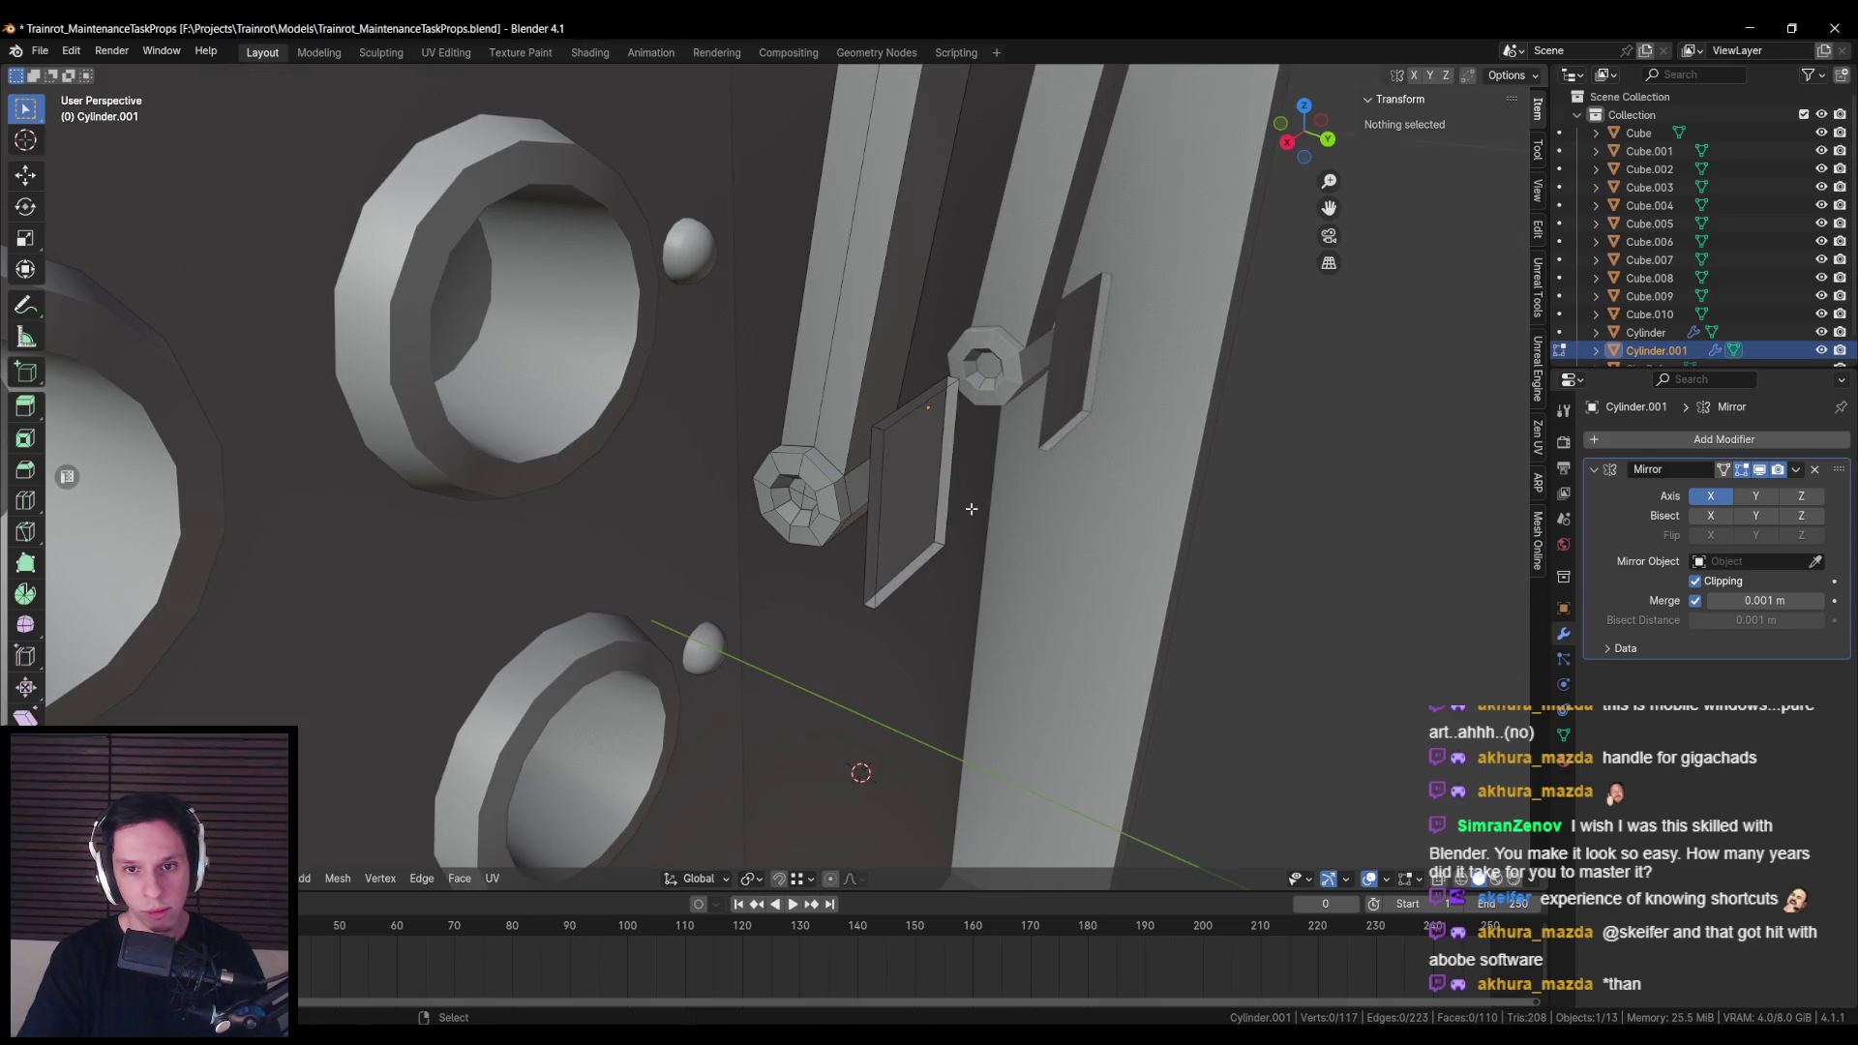
Step: Give the mounting plate depth and rescale its height along Z
{"action": "key", "text": "l"}
{"action": "key", "text": "ctrl+z"}
{"action": "key", "text": "alt+z"}
{"action": "key", "text": "alt+z"}
{"action": "key", "text": "s"}
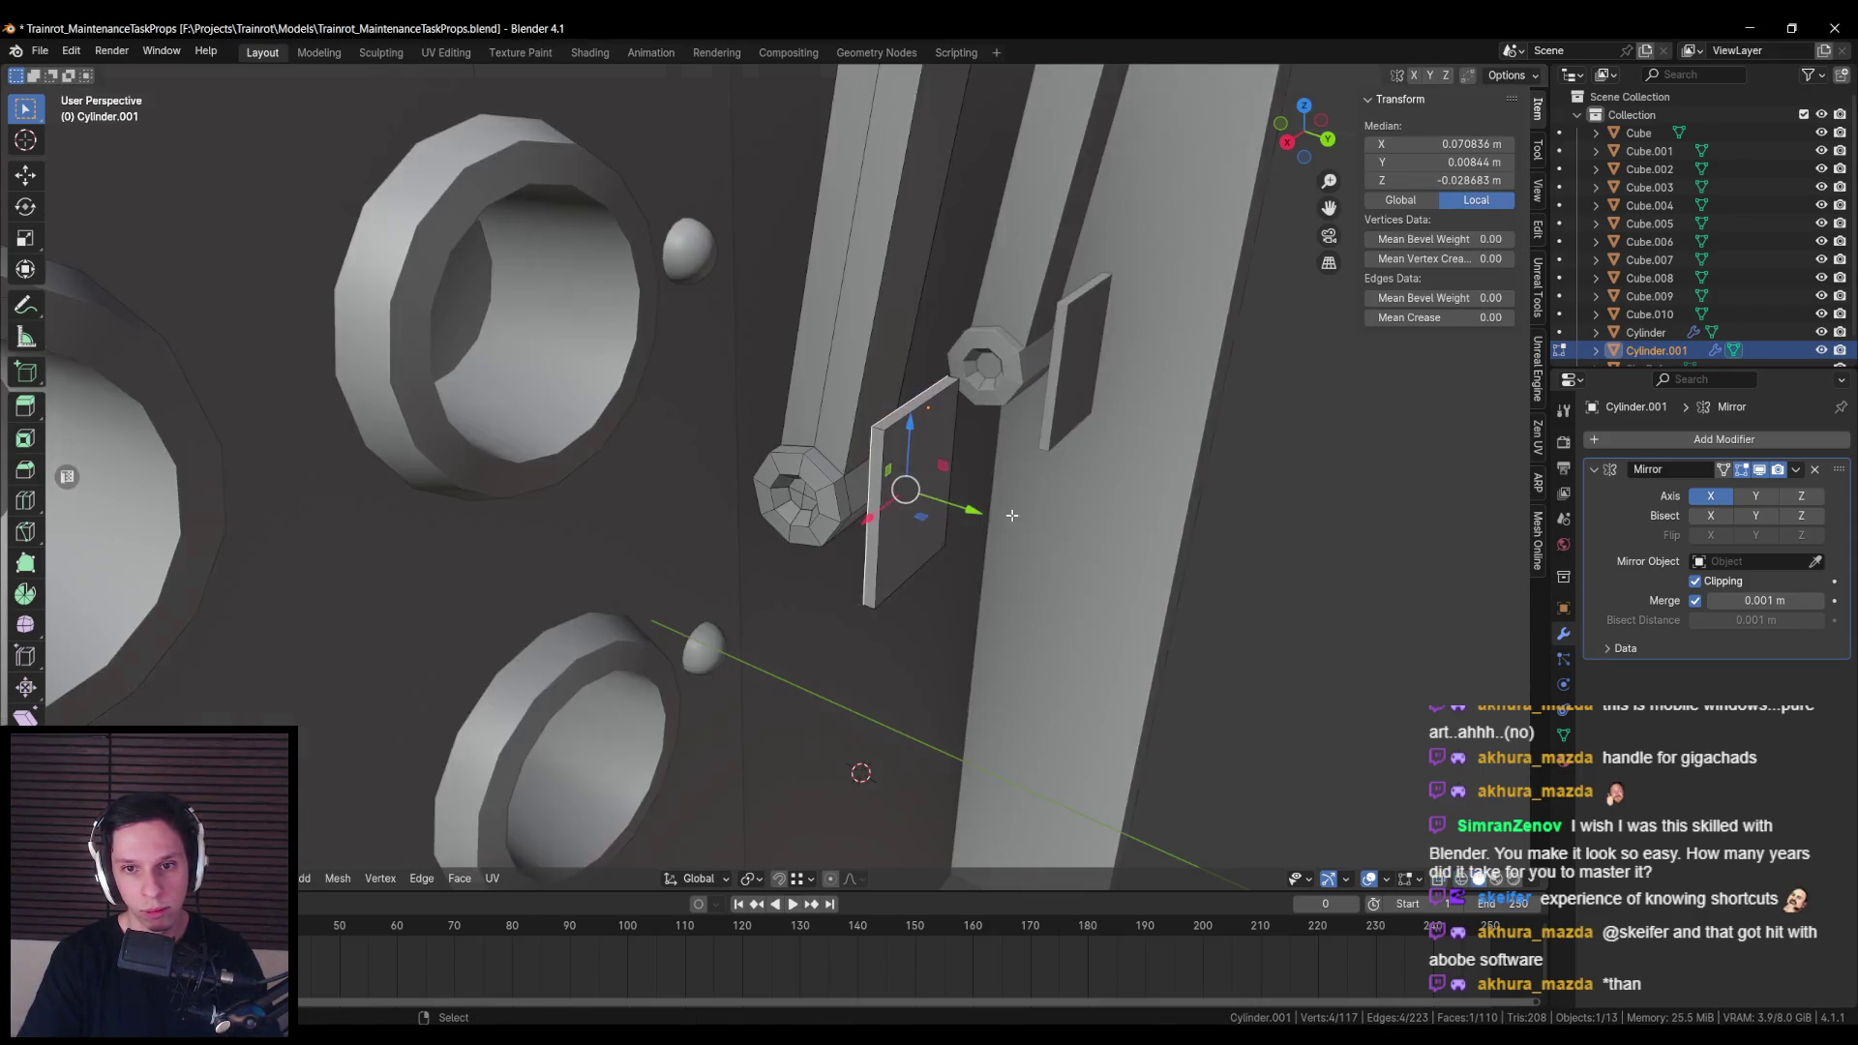
{"action": "key", "text": "ctrl+KP_1"}
{"action": "key", "text": "z"}
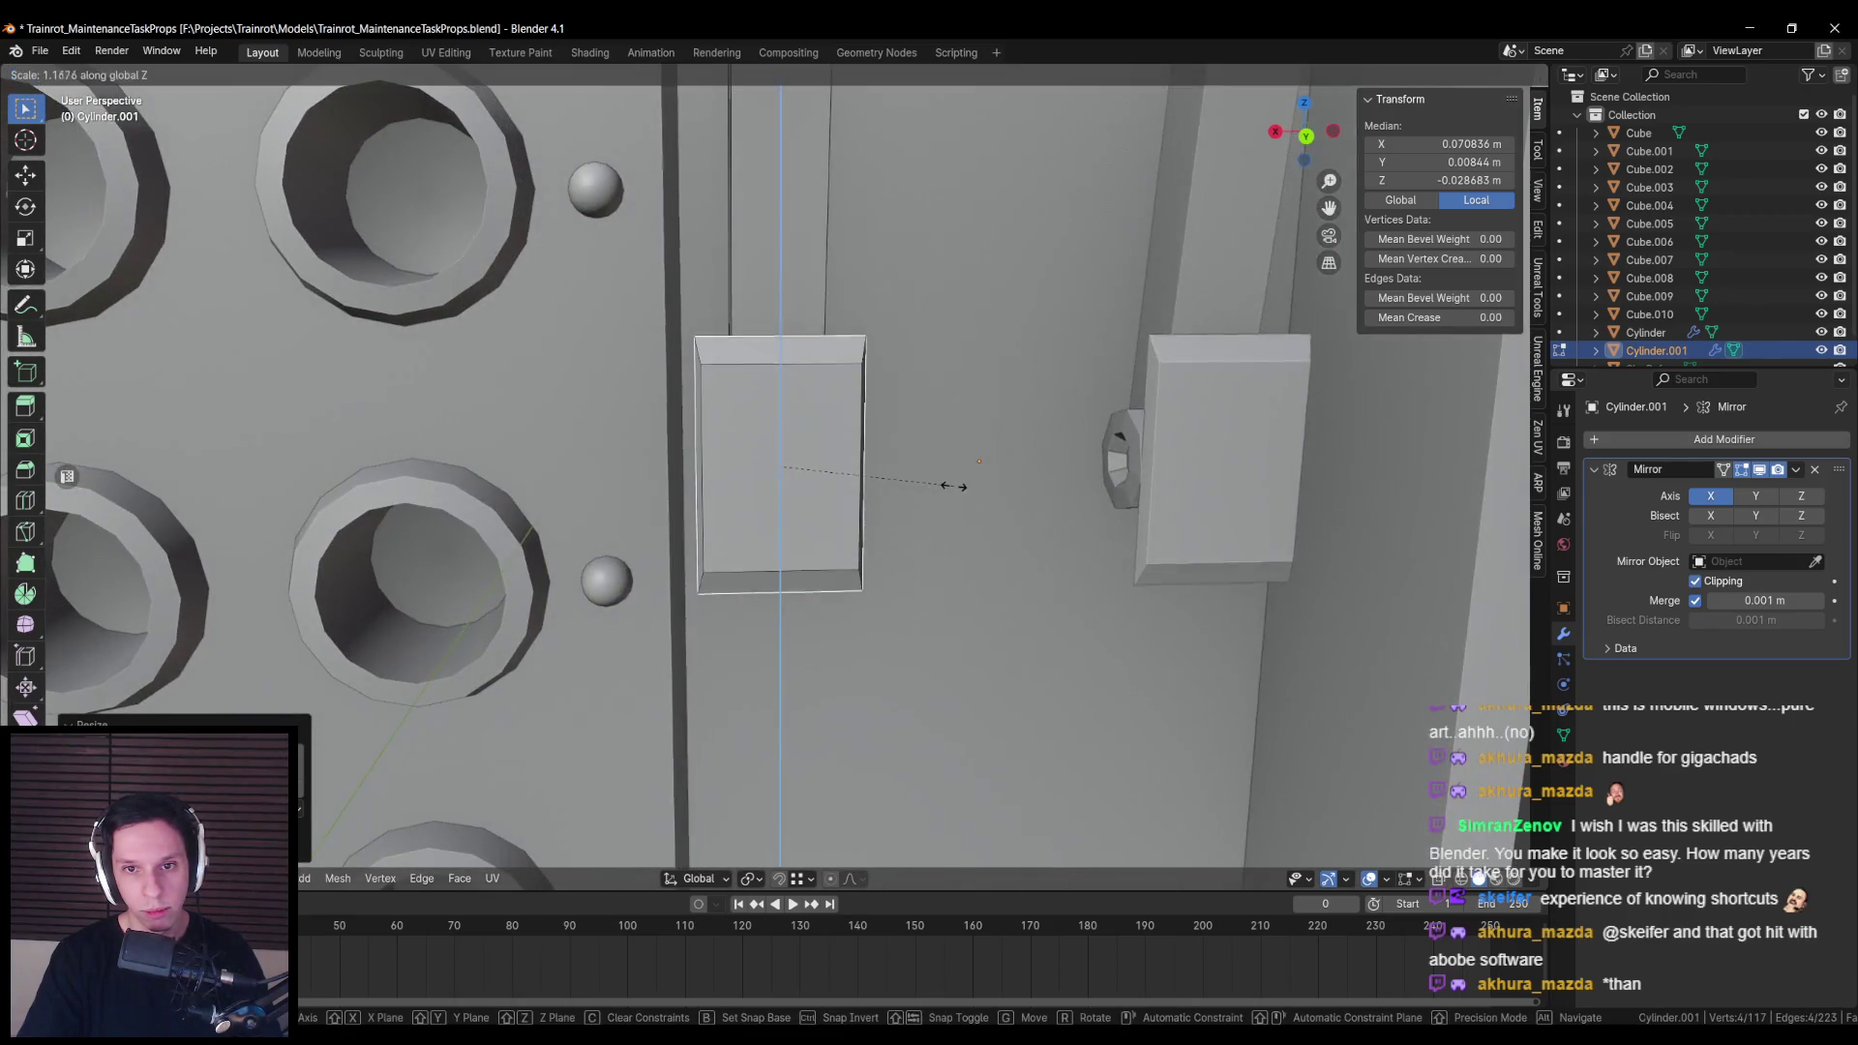
{"action": "key", "text": "Escape"}
{"action": "key", "text": "s"}
{"action": "key", "text": "z"}
{"action": "left_click", "coordinate": [969, 484]}
{"action": "key", "text": "alt+a"}
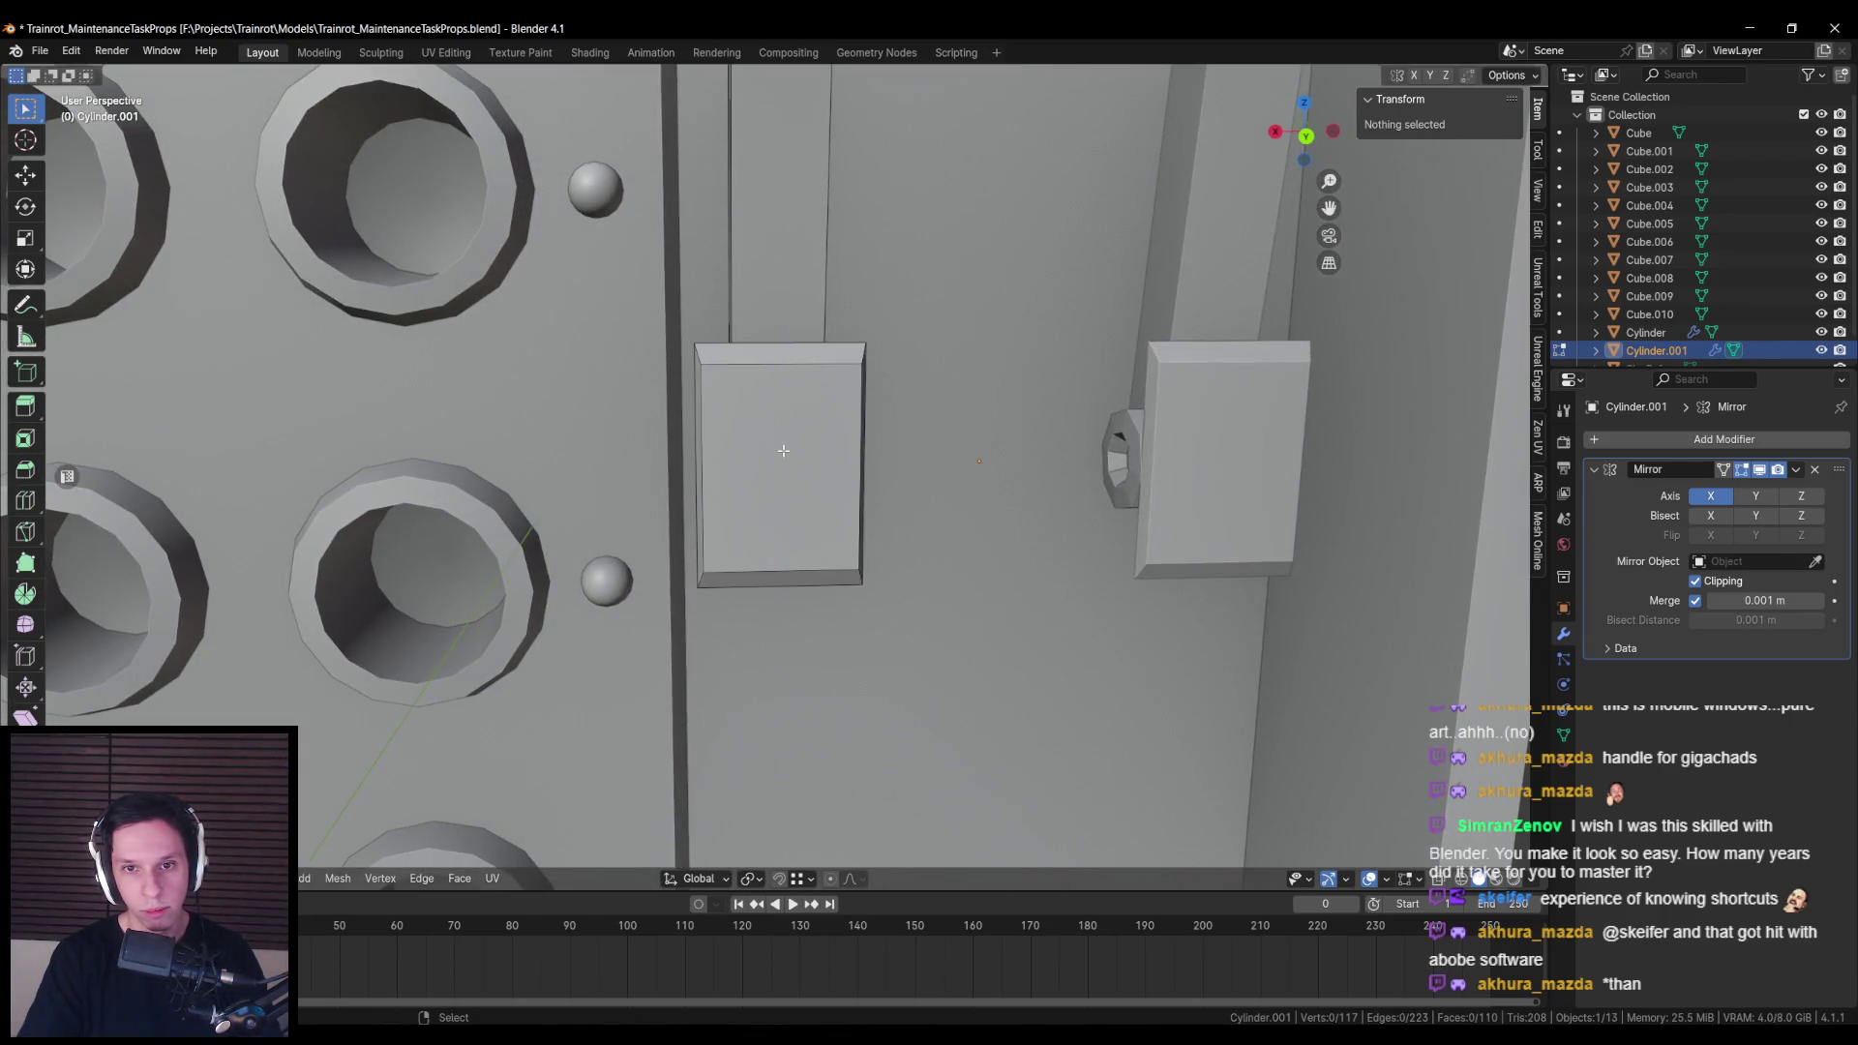
{"action": "key", "text": "alt+z"}
{"action": "left_click_drag", "start_coordinate": [780, 465], "coordinate": [910, 469]}
{"action": "key", "text": "alt+z"}
Step: Delete the unwanted faces of the mounting plate and select the whole connected plate
{"action": "key", "text": "x"}
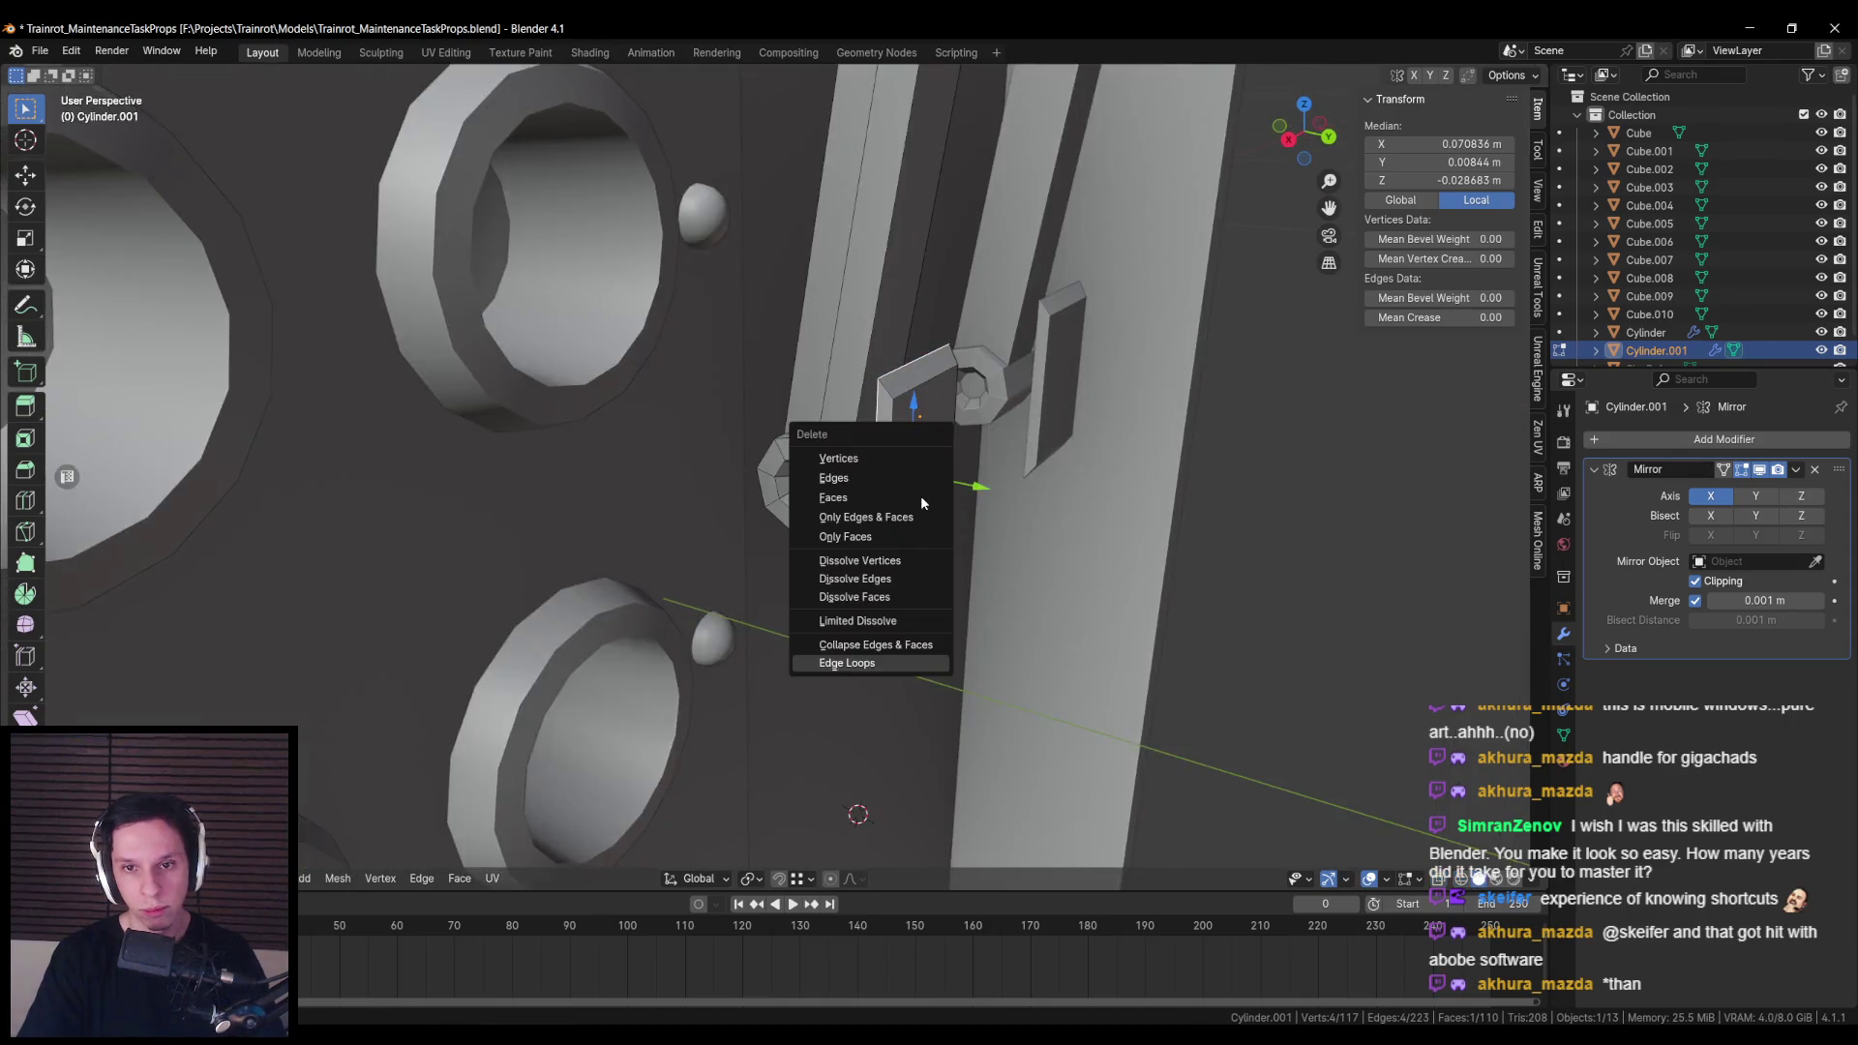
{"action": "left_click", "coordinate": [901, 502]}
{"action": "key", "text": "l"}
Step: Move the plate along the Y axis to a rough position behind the end cap
{"action": "key", "text": "g"}
{"action": "key", "text": "y"}
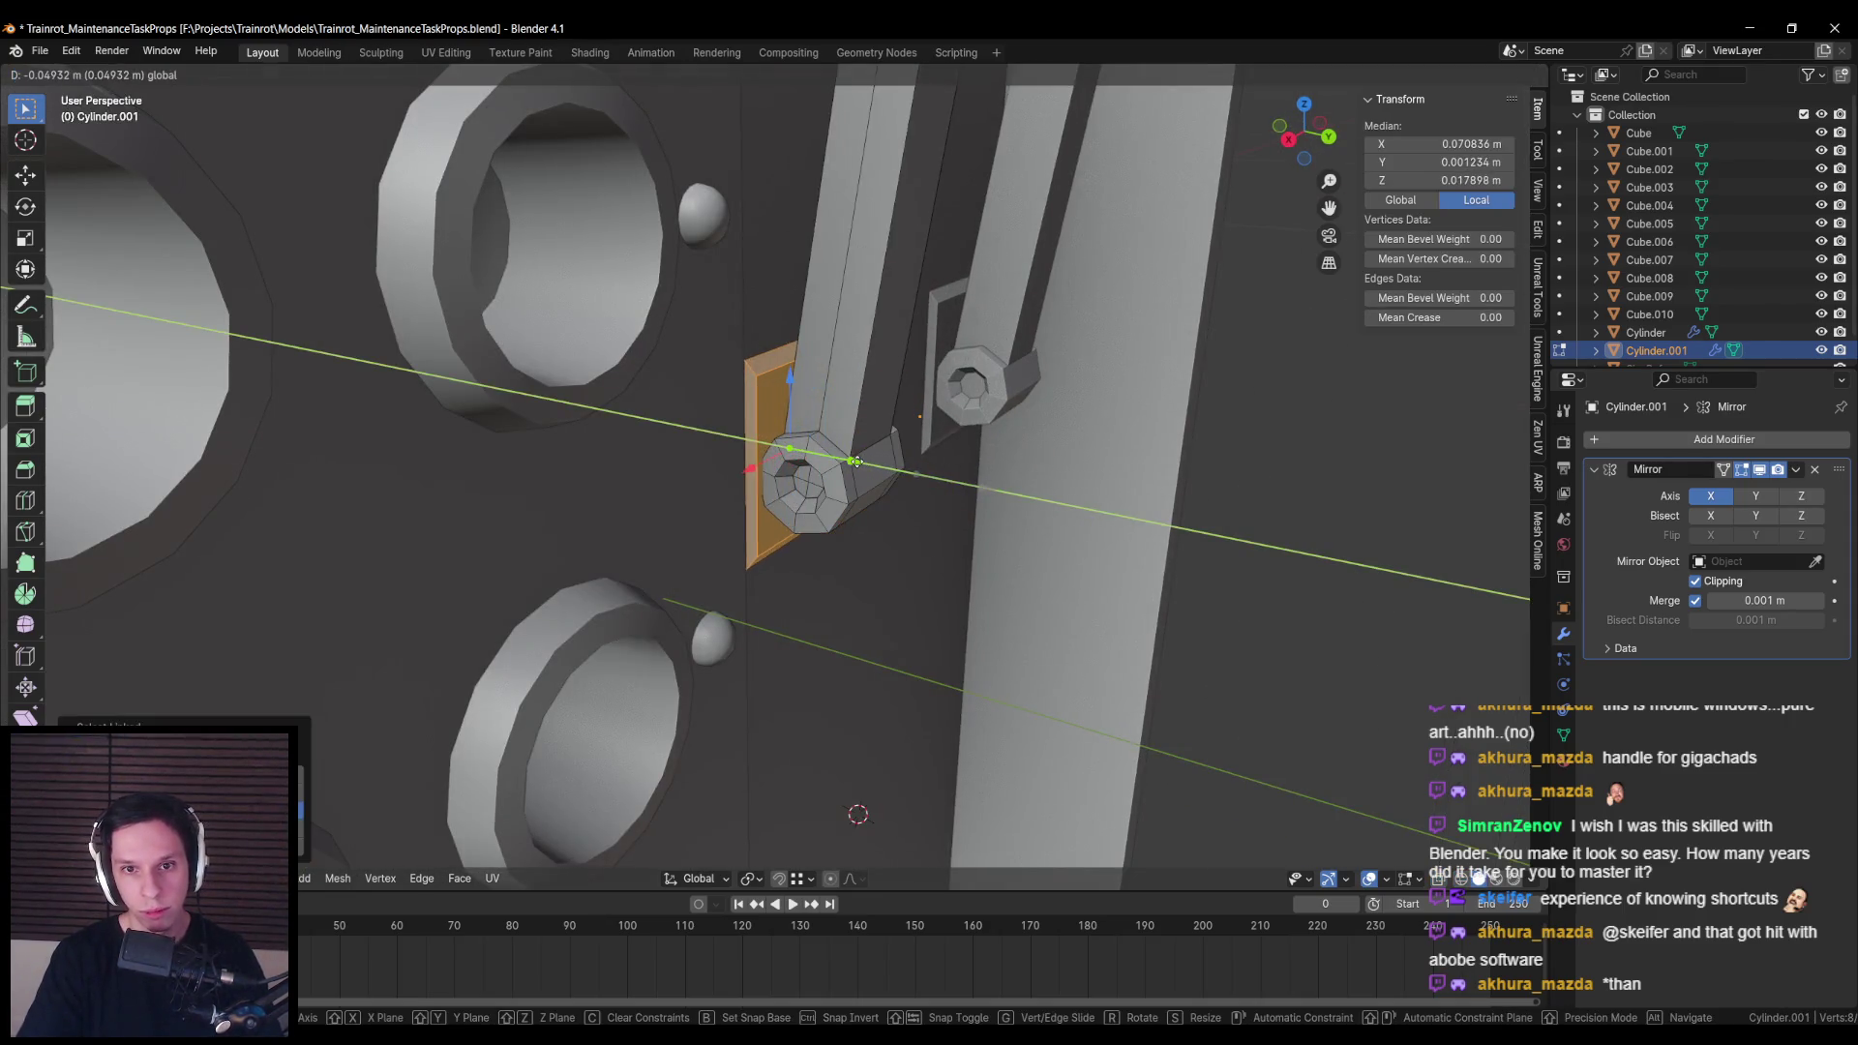
{"action": "left_click_drag", "start_coordinate": [857, 462], "coordinate": [875, 581]}
{"action": "key", "text": "g"}
{"action": "key", "text": "y"}
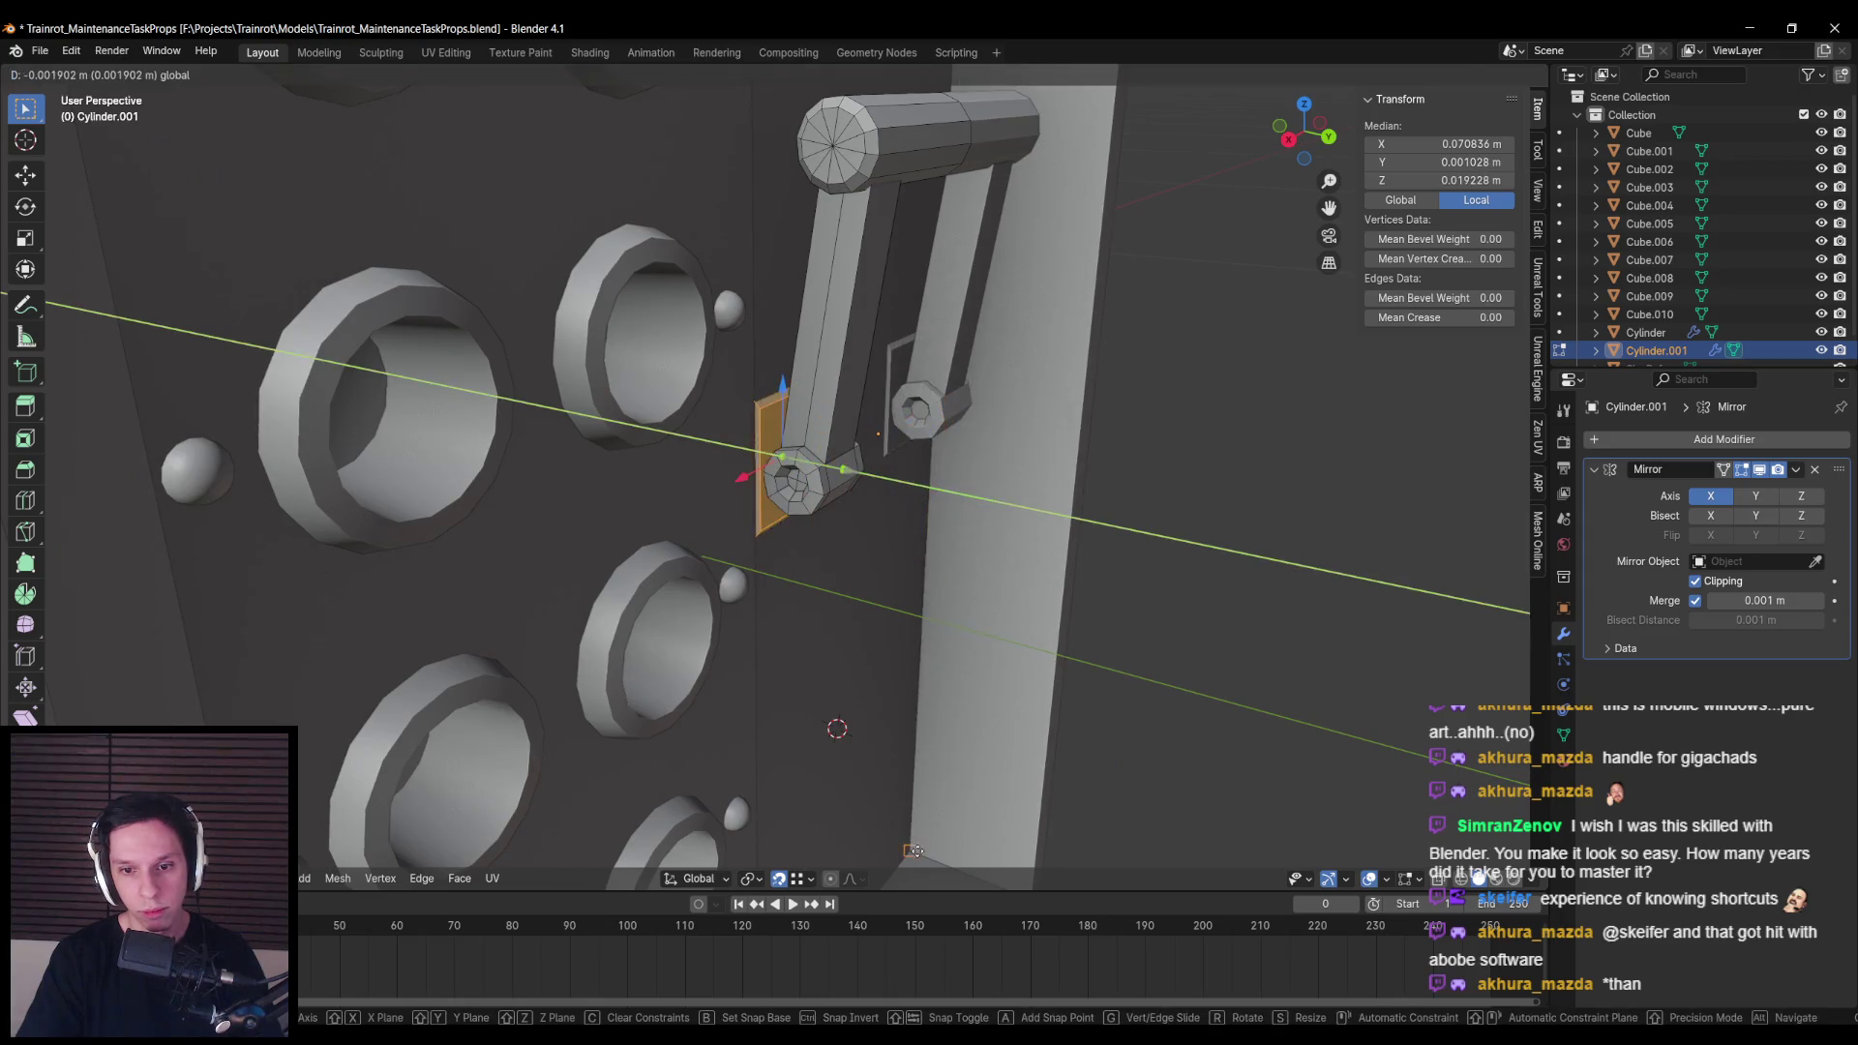
{"action": "left_click", "coordinate": [913, 851]}
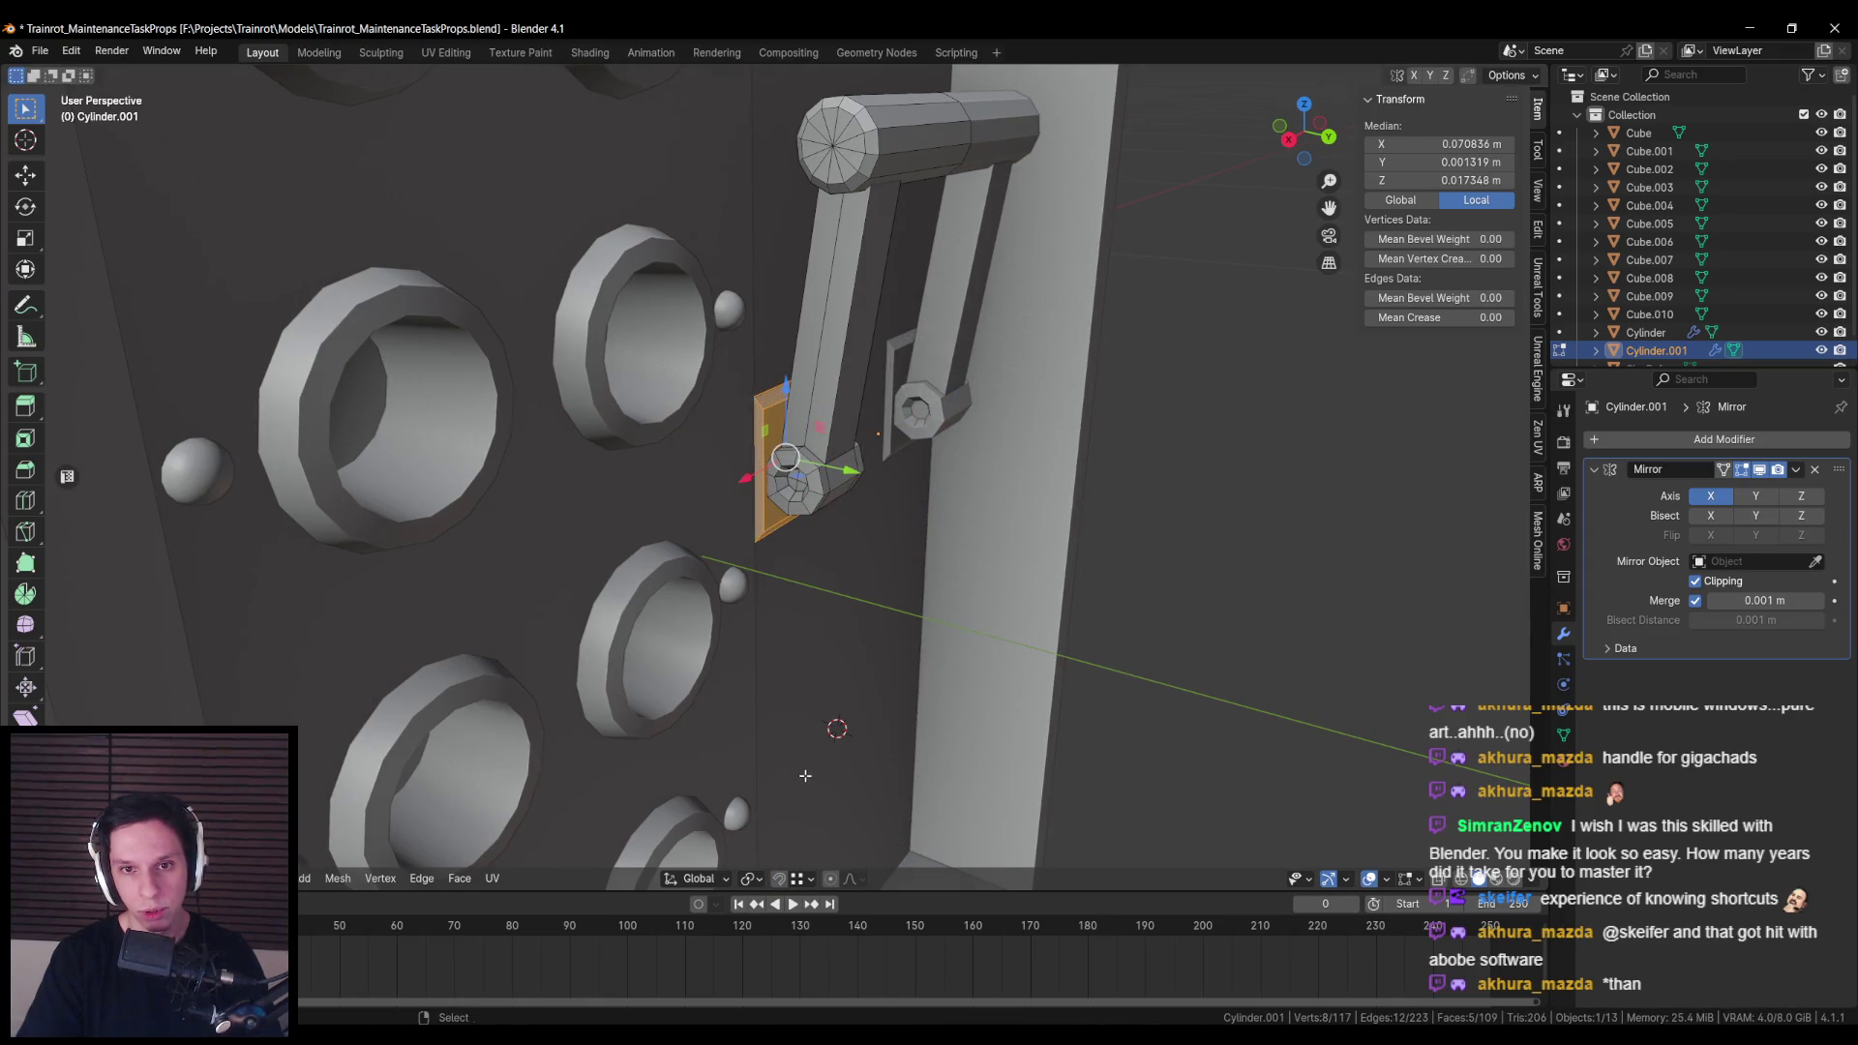
Step: With vertex snapping on, snap the plate flush to the panel and centre it at Z 0.017066 m
{"action": "left_click", "coordinate": [799, 880]}
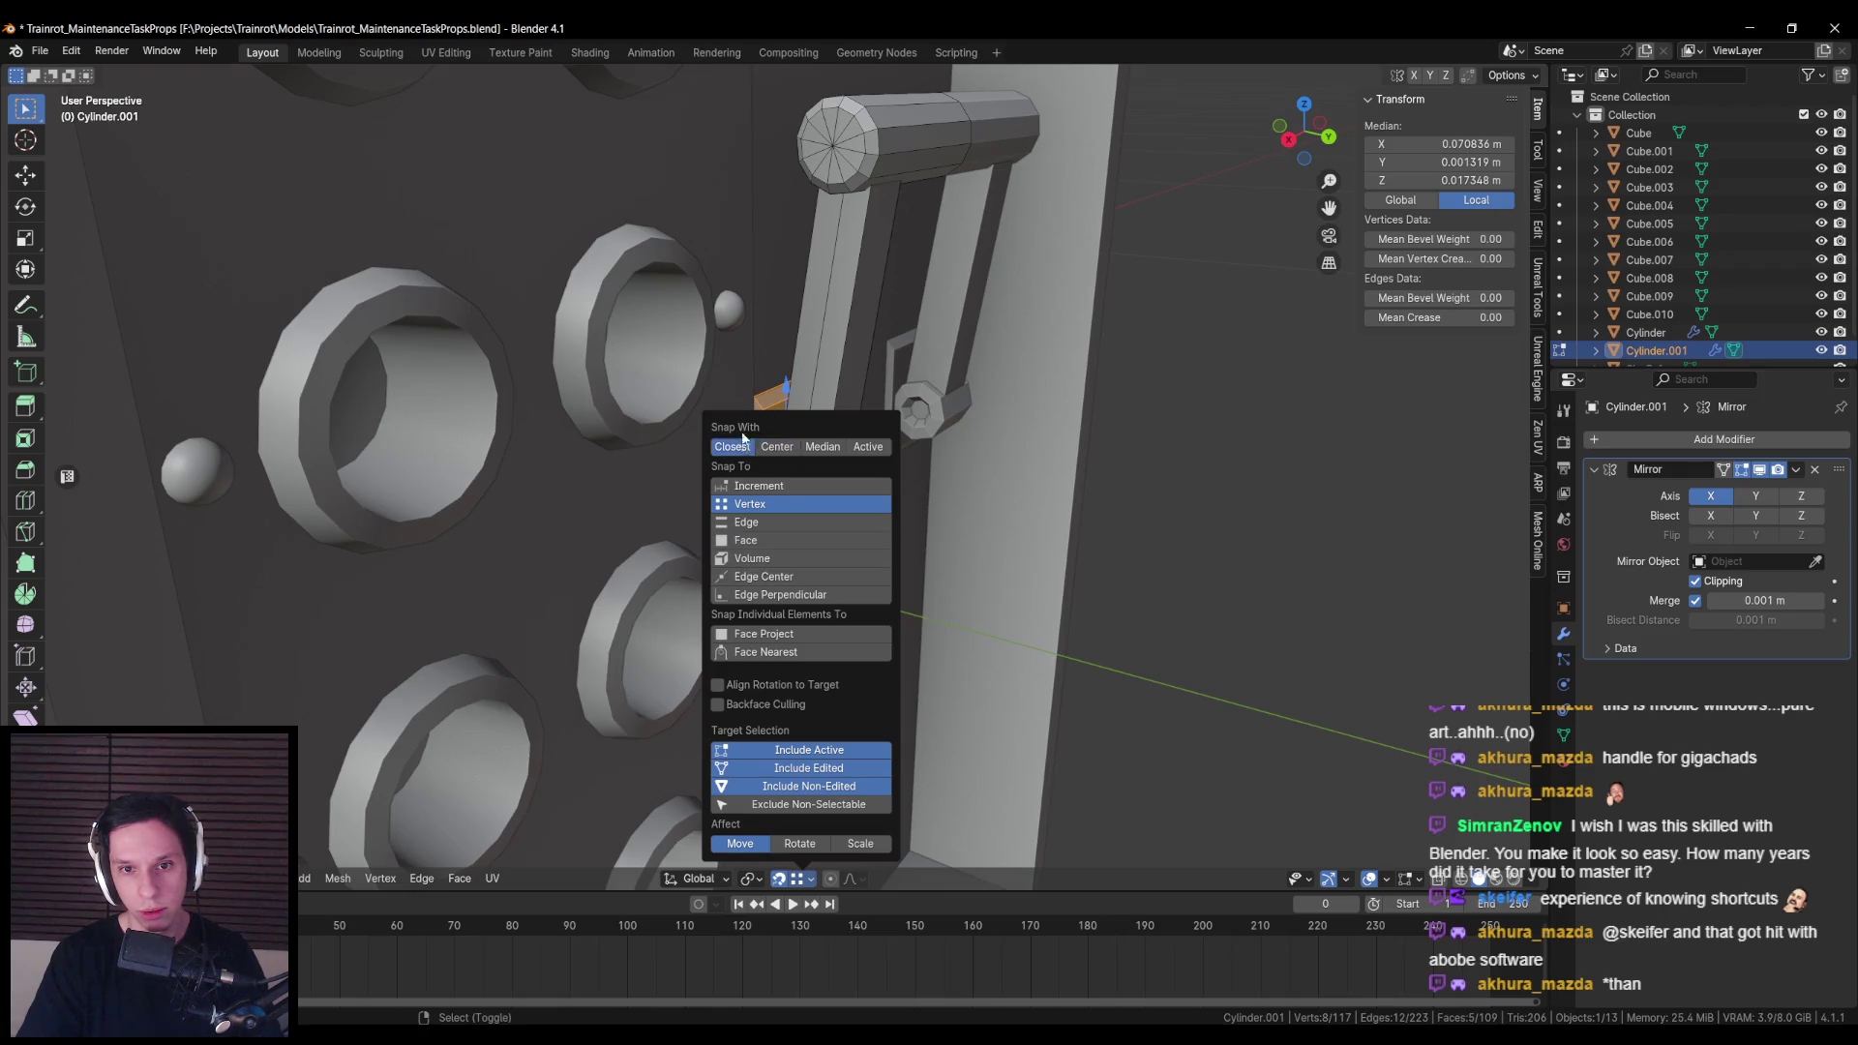
{"action": "key", "text": "g"}
{"action": "key", "text": "y"}
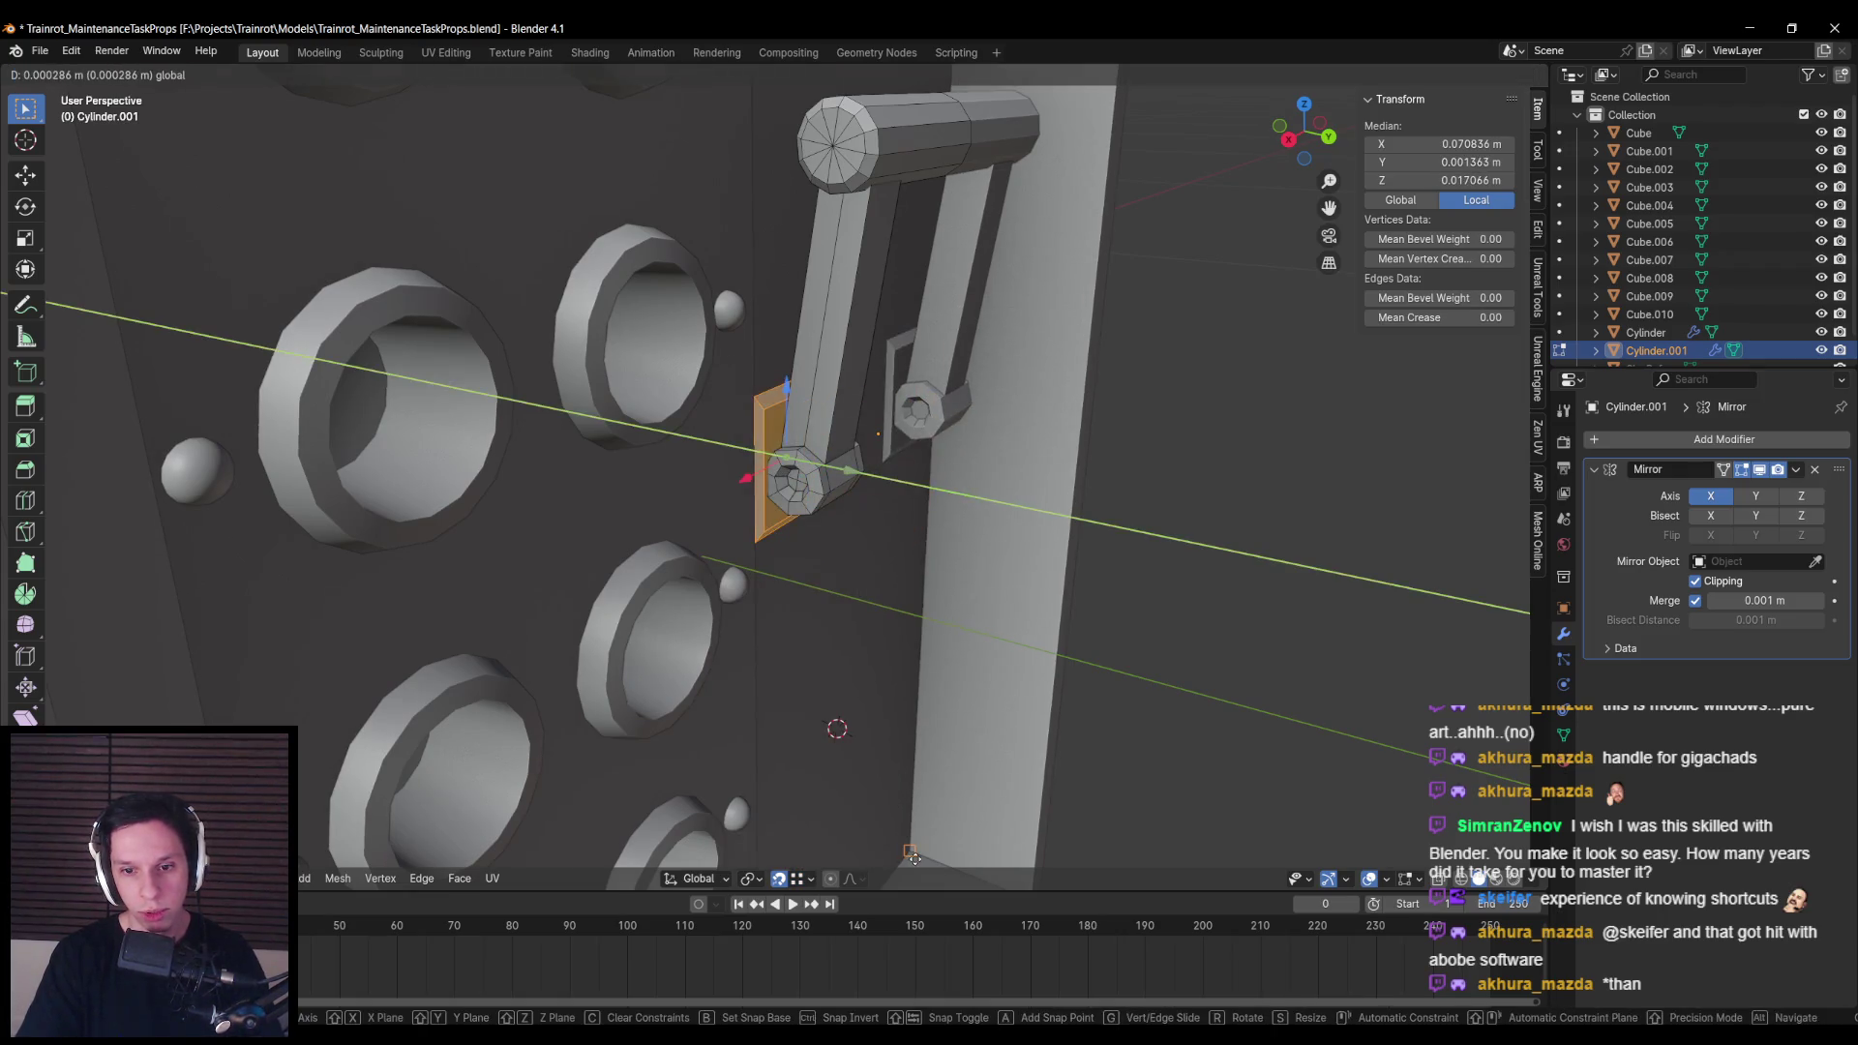
{"action": "left_click", "coordinate": [912, 855]}
{"action": "key", "text": "shift+KP_7"}
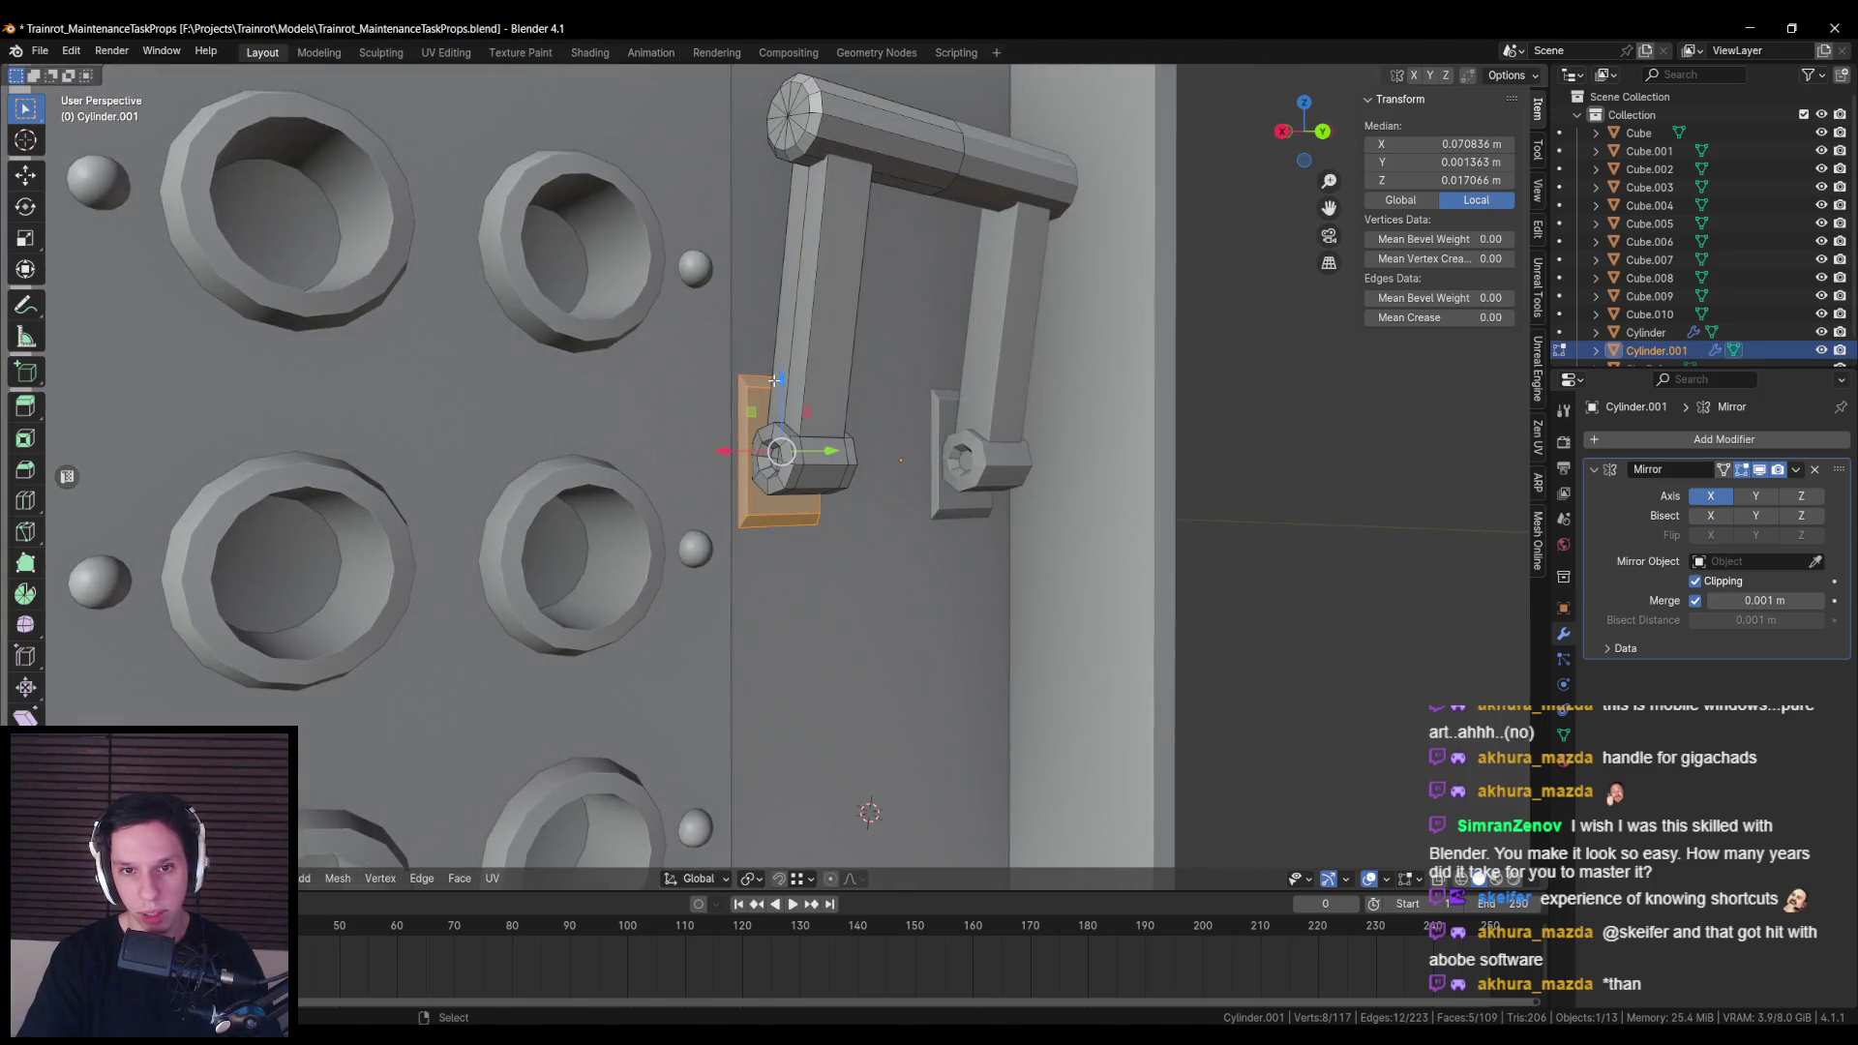
{"action": "left_click_drag", "start_coordinate": [774, 391], "coordinate": [775, 396]}
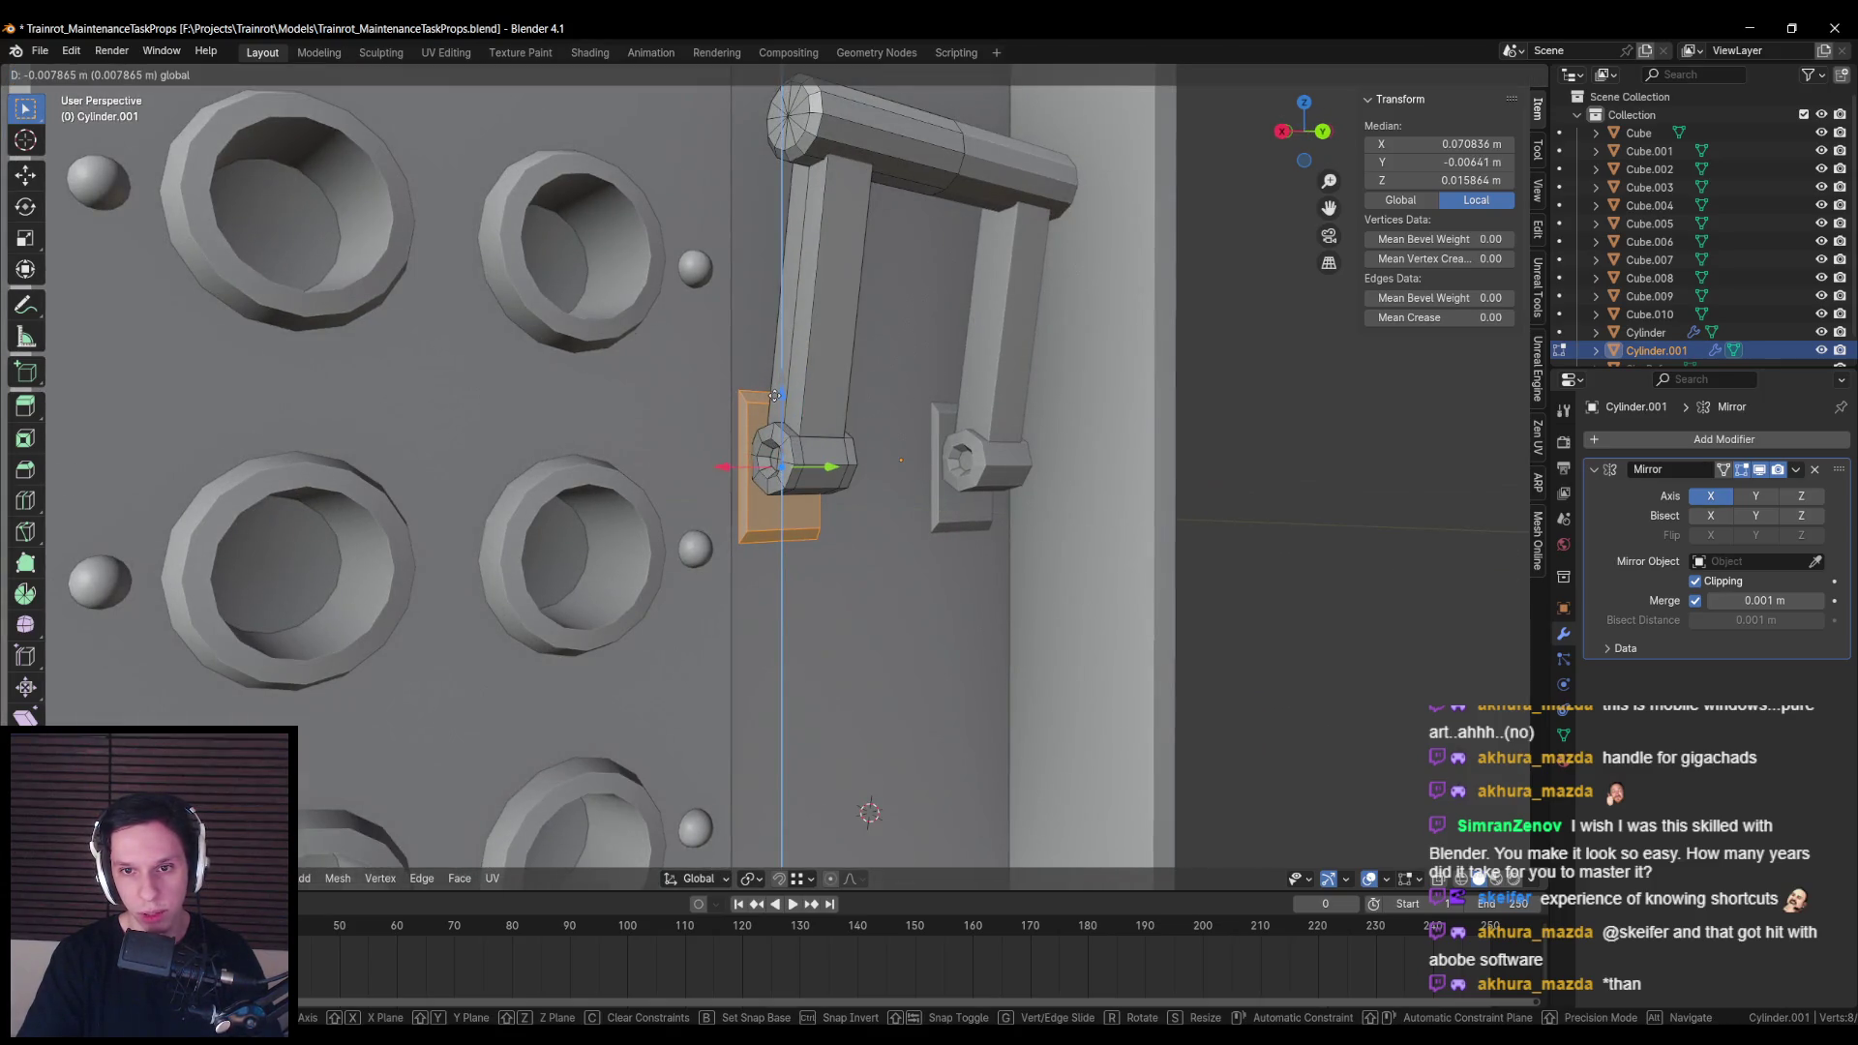
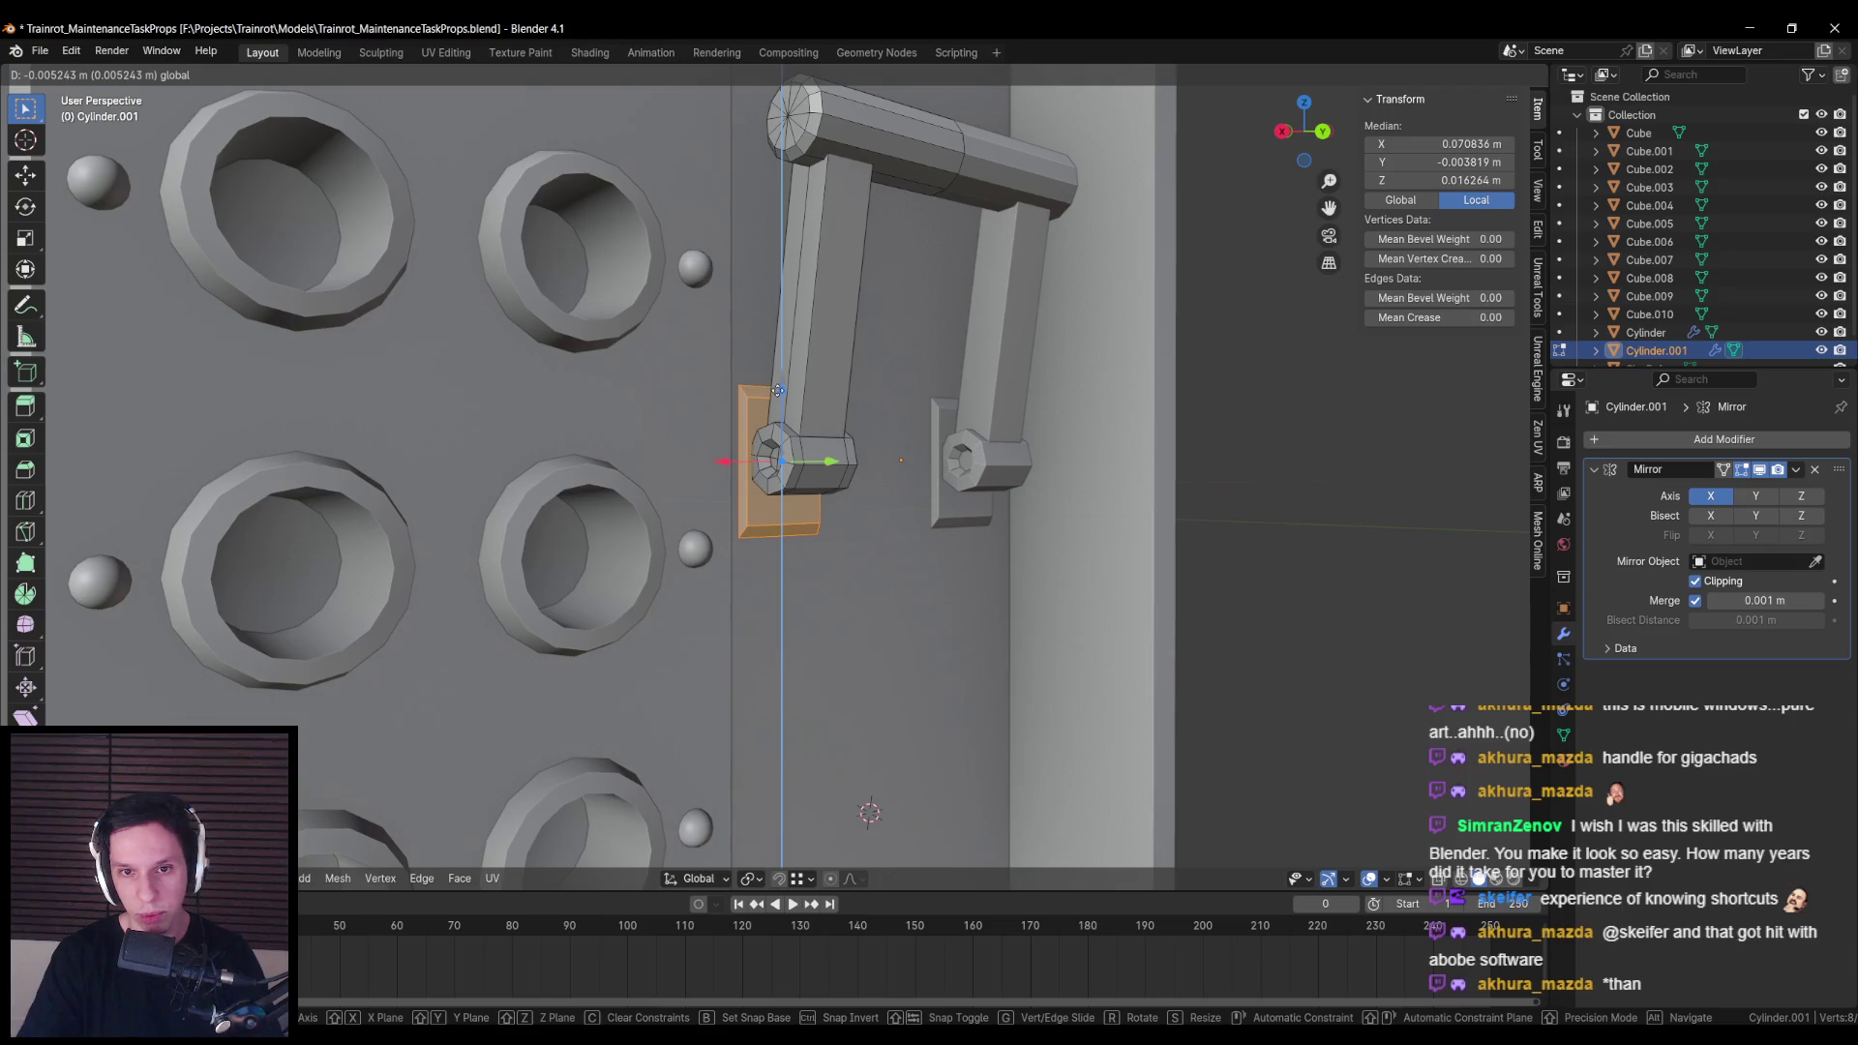
Step: Confirm the base plate's vertical move, frame it, and review the cabinet in Object Mode
{"action": "left_click", "coordinate": [778, 391]}
{"action": "key", "text": "shift+KP_7"}
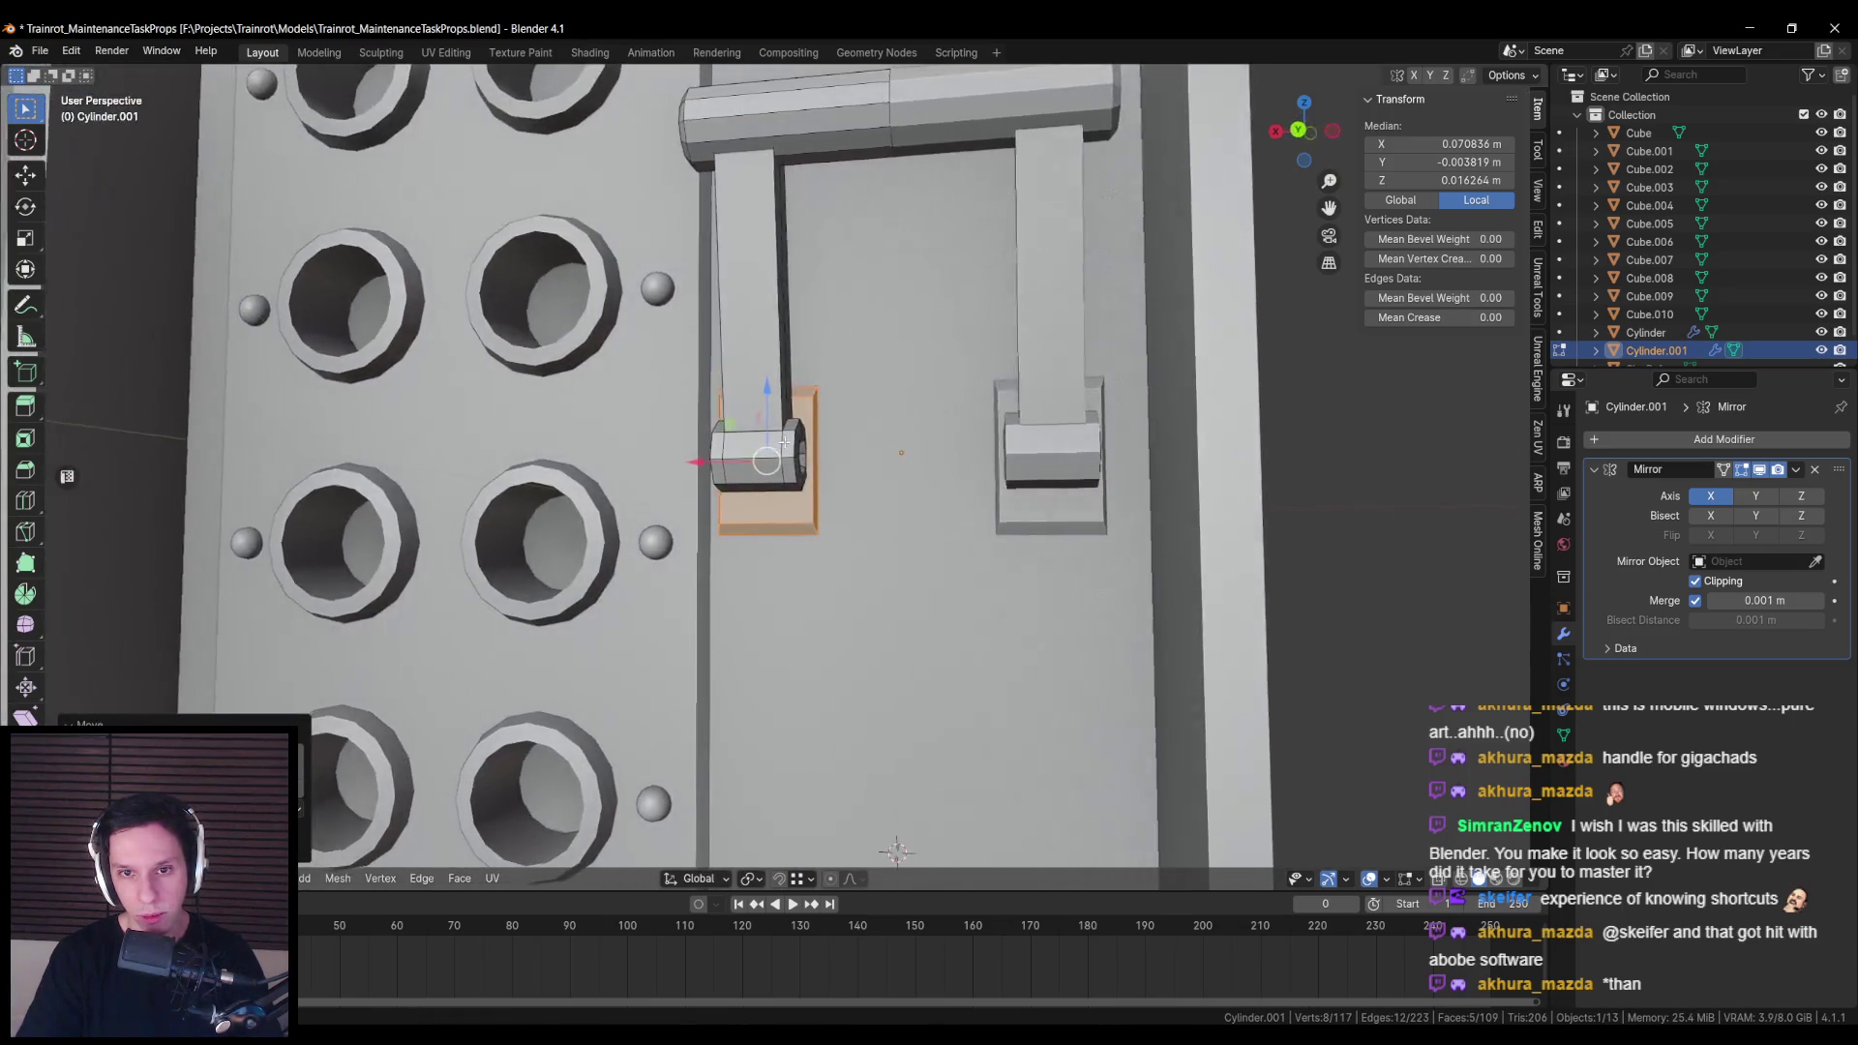
{"action": "key", "text": "s"}
{"action": "key", "text": "z"}
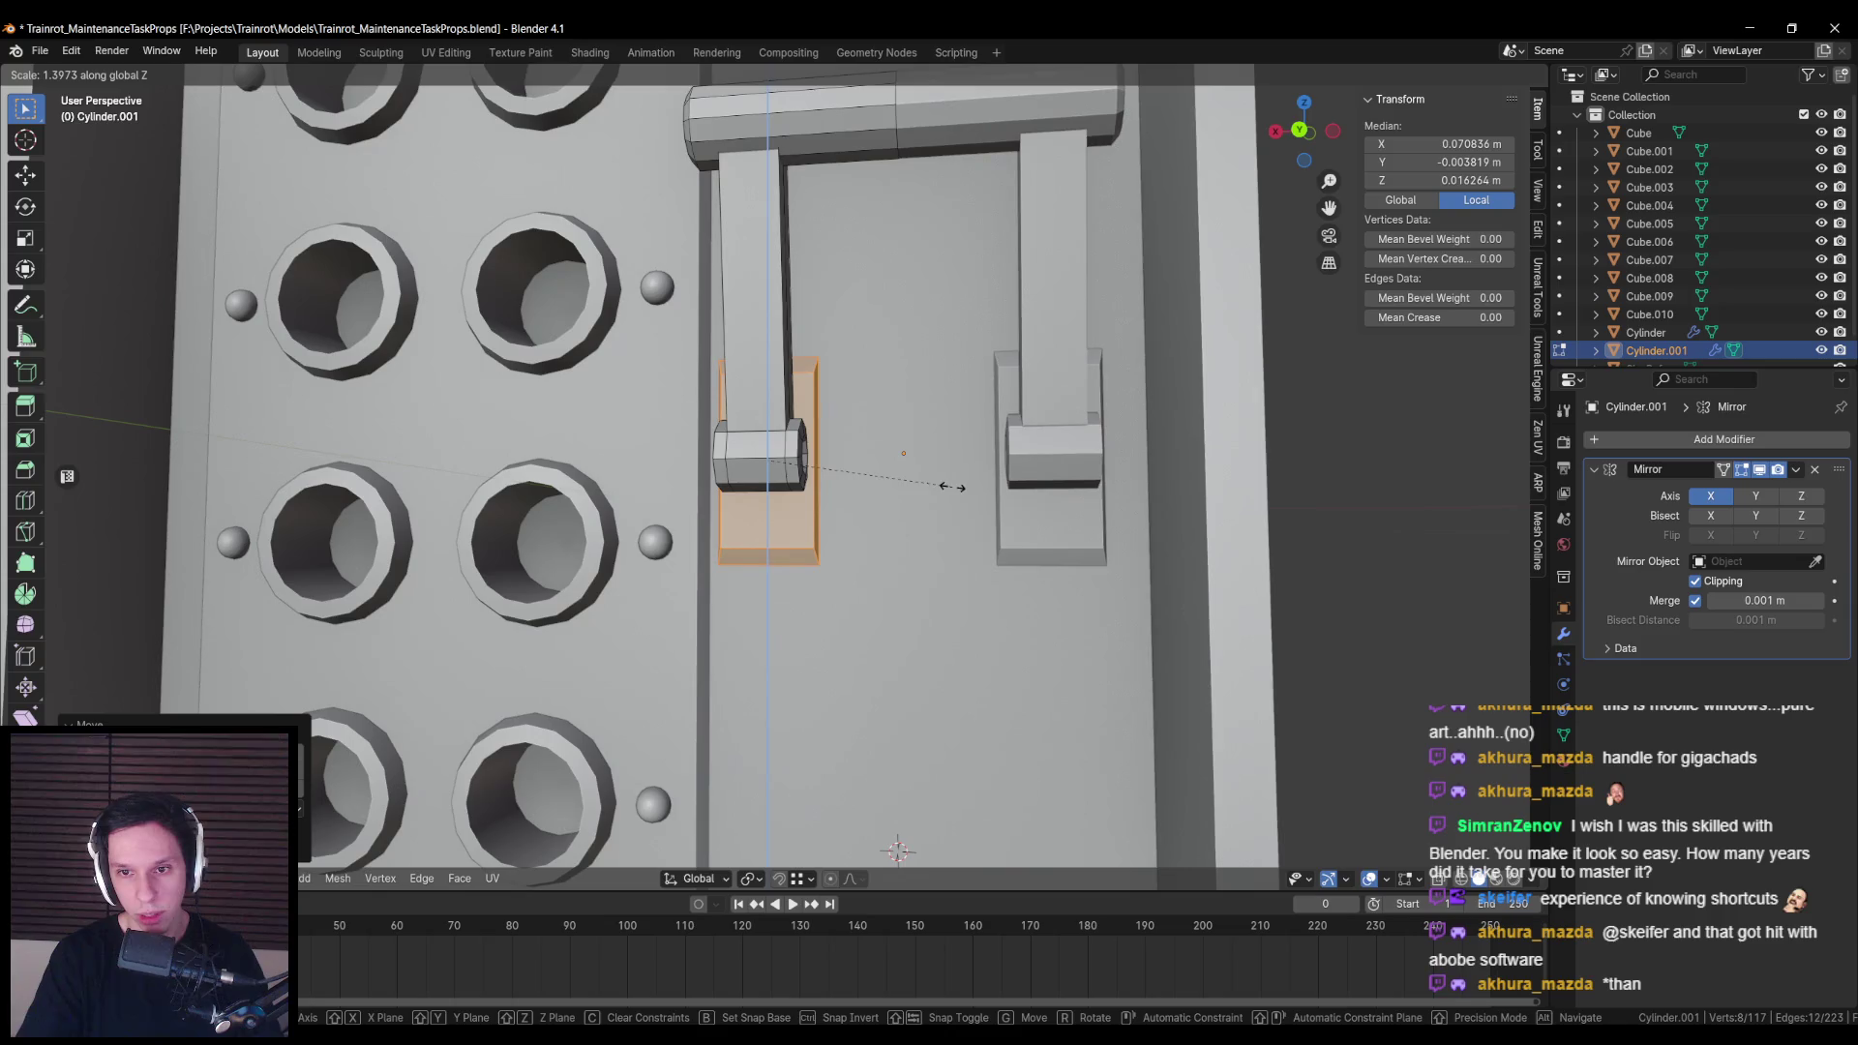
{"action": "key", "text": "Escape"}
{"action": "key", "text": "Tab"}
{"action": "scroll", "coordinate": [955, 489], "scroll_direction": "down", "scroll_amount": 10}
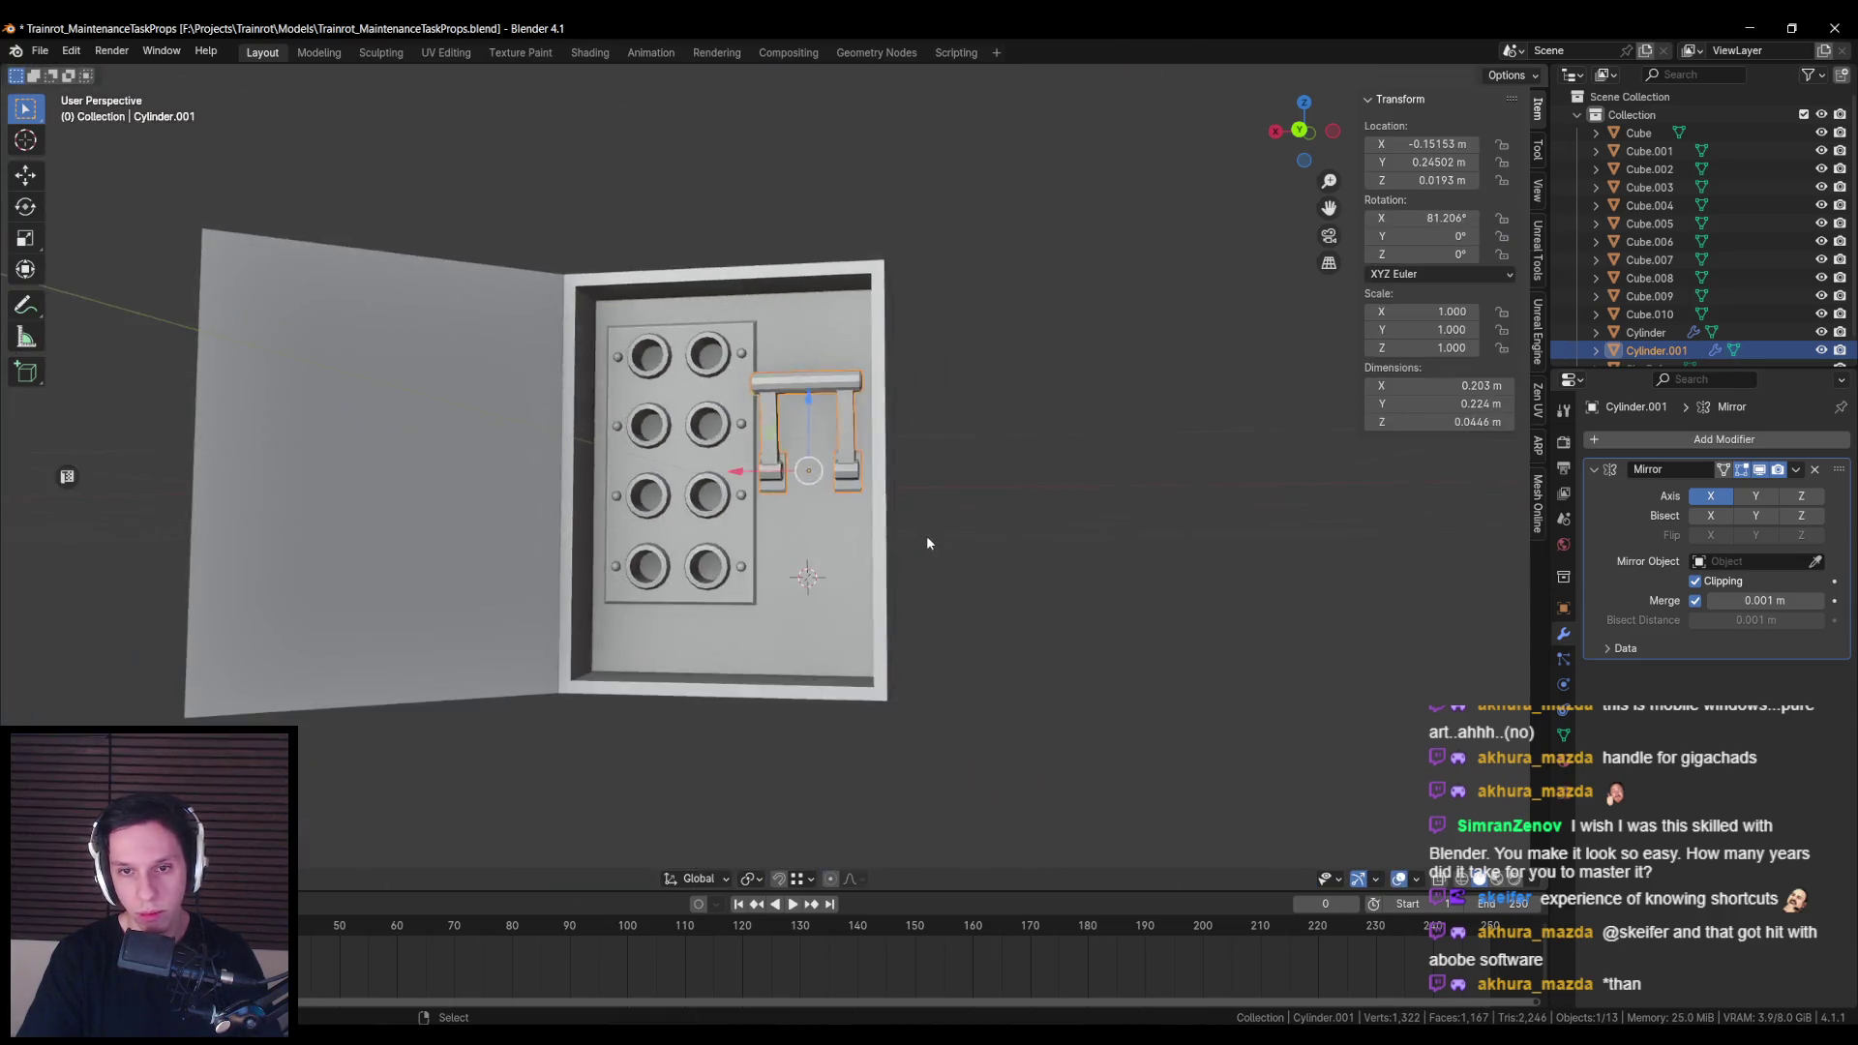
{"action": "scroll", "coordinate": [1022, 548], "scroll_direction": "up", "scroll_amount": 2}
Step: Scale the handle-foot face taller along Z
{"action": "key", "text": "Tab"}
{"action": "scroll", "coordinate": [774, 469], "scroll_direction": "up", "scroll_amount": 10}
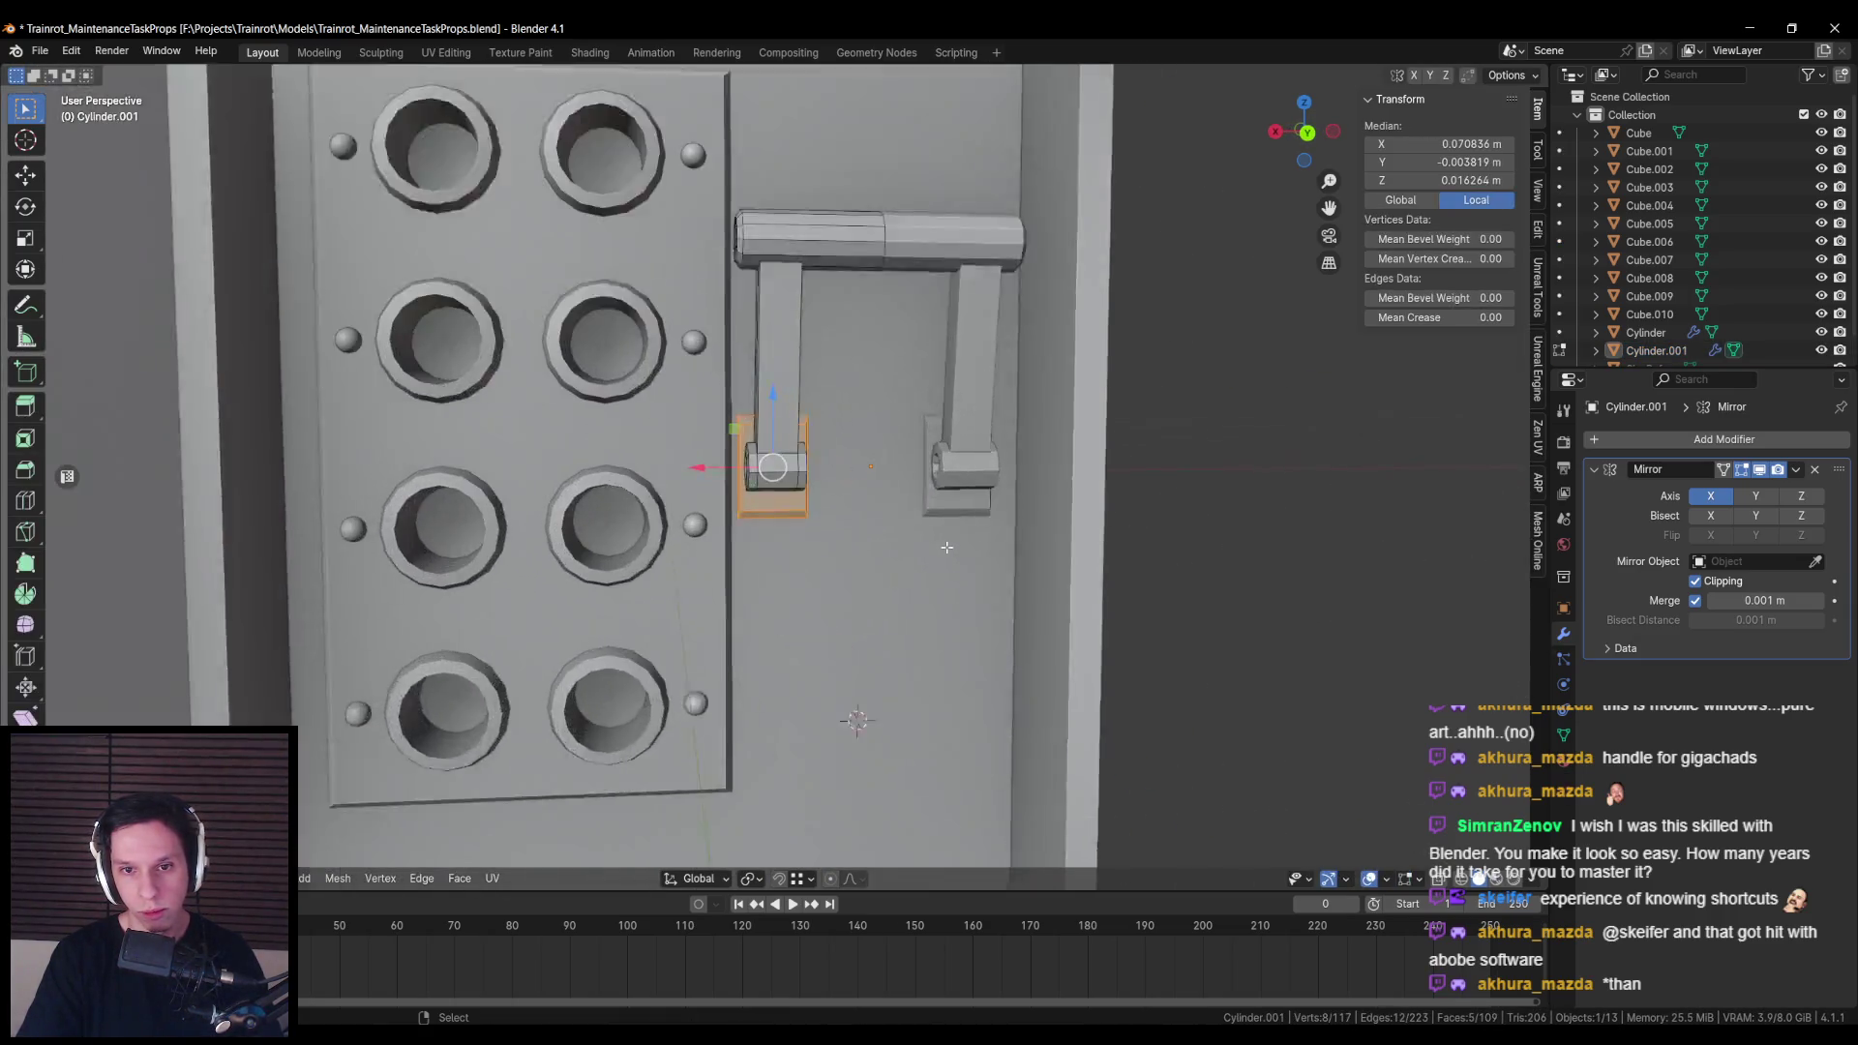
{"action": "key", "text": "s"}
{"action": "key", "text": "z"}
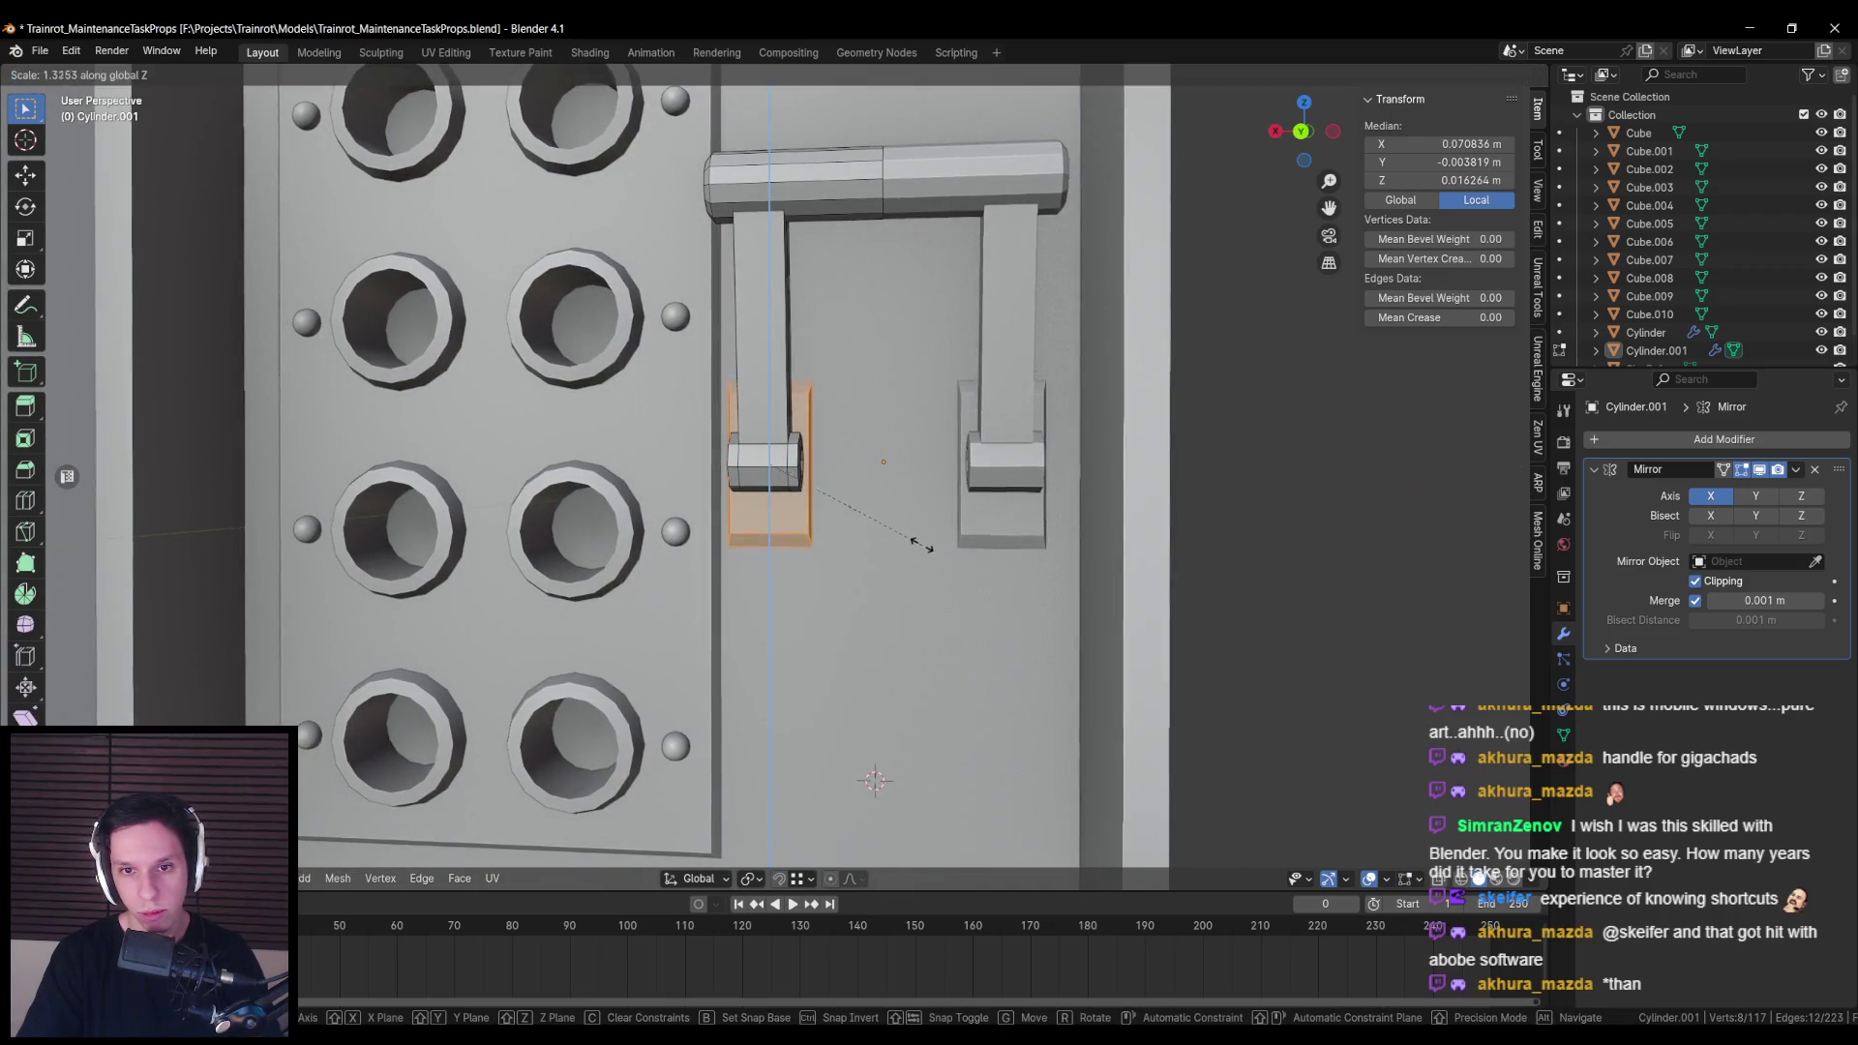
{"action": "left_click", "coordinate": [936, 542]}
Step: Review the whole cabinet, orbiting to see the handle hinges from the side
{"action": "scroll", "coordinate": [927, 525], "scroll_direction": "down", "scroll_amount": 8}
{"action": "key", "text": "Tab"}
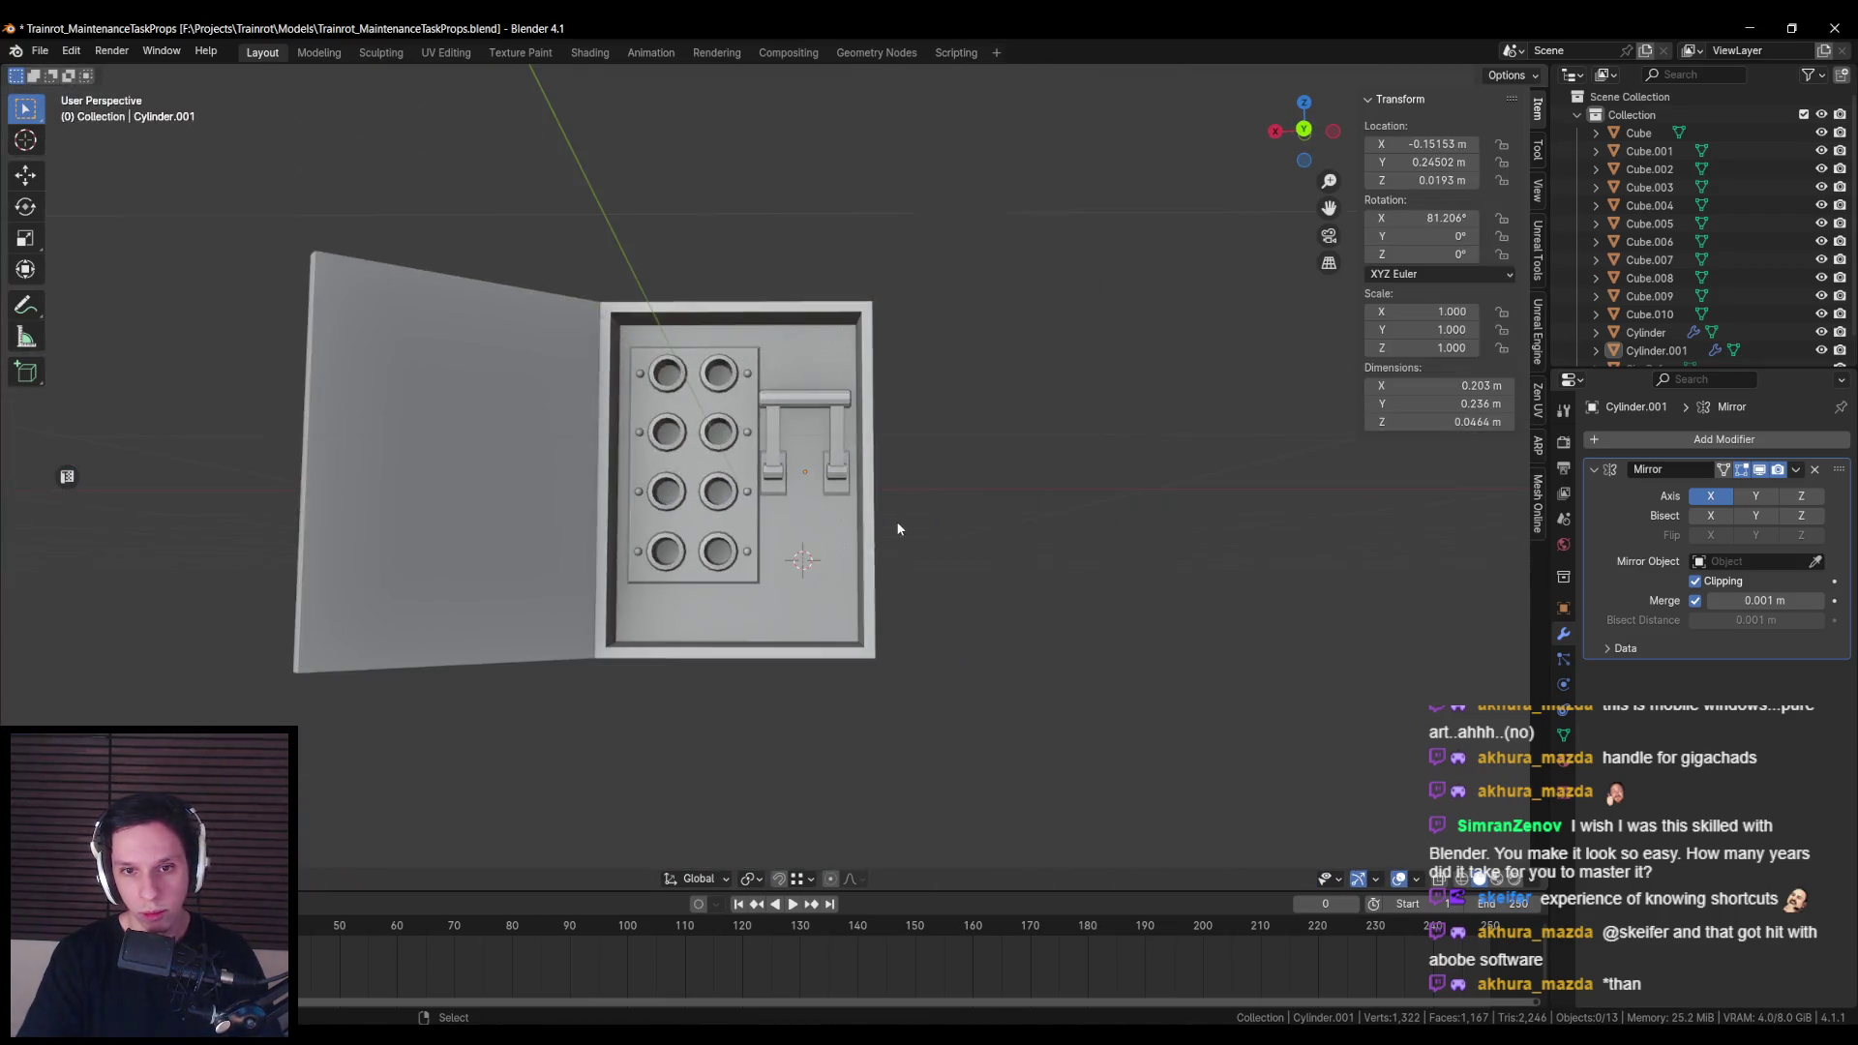
{"action": "scroll", "coordinate": [896, 520], "scroll_direction": "up", "scroll_amount": 2}
{"action": "scroll", "coordinate": [929, 545], "scroll_direction": "down", "scroll_amount": 4}
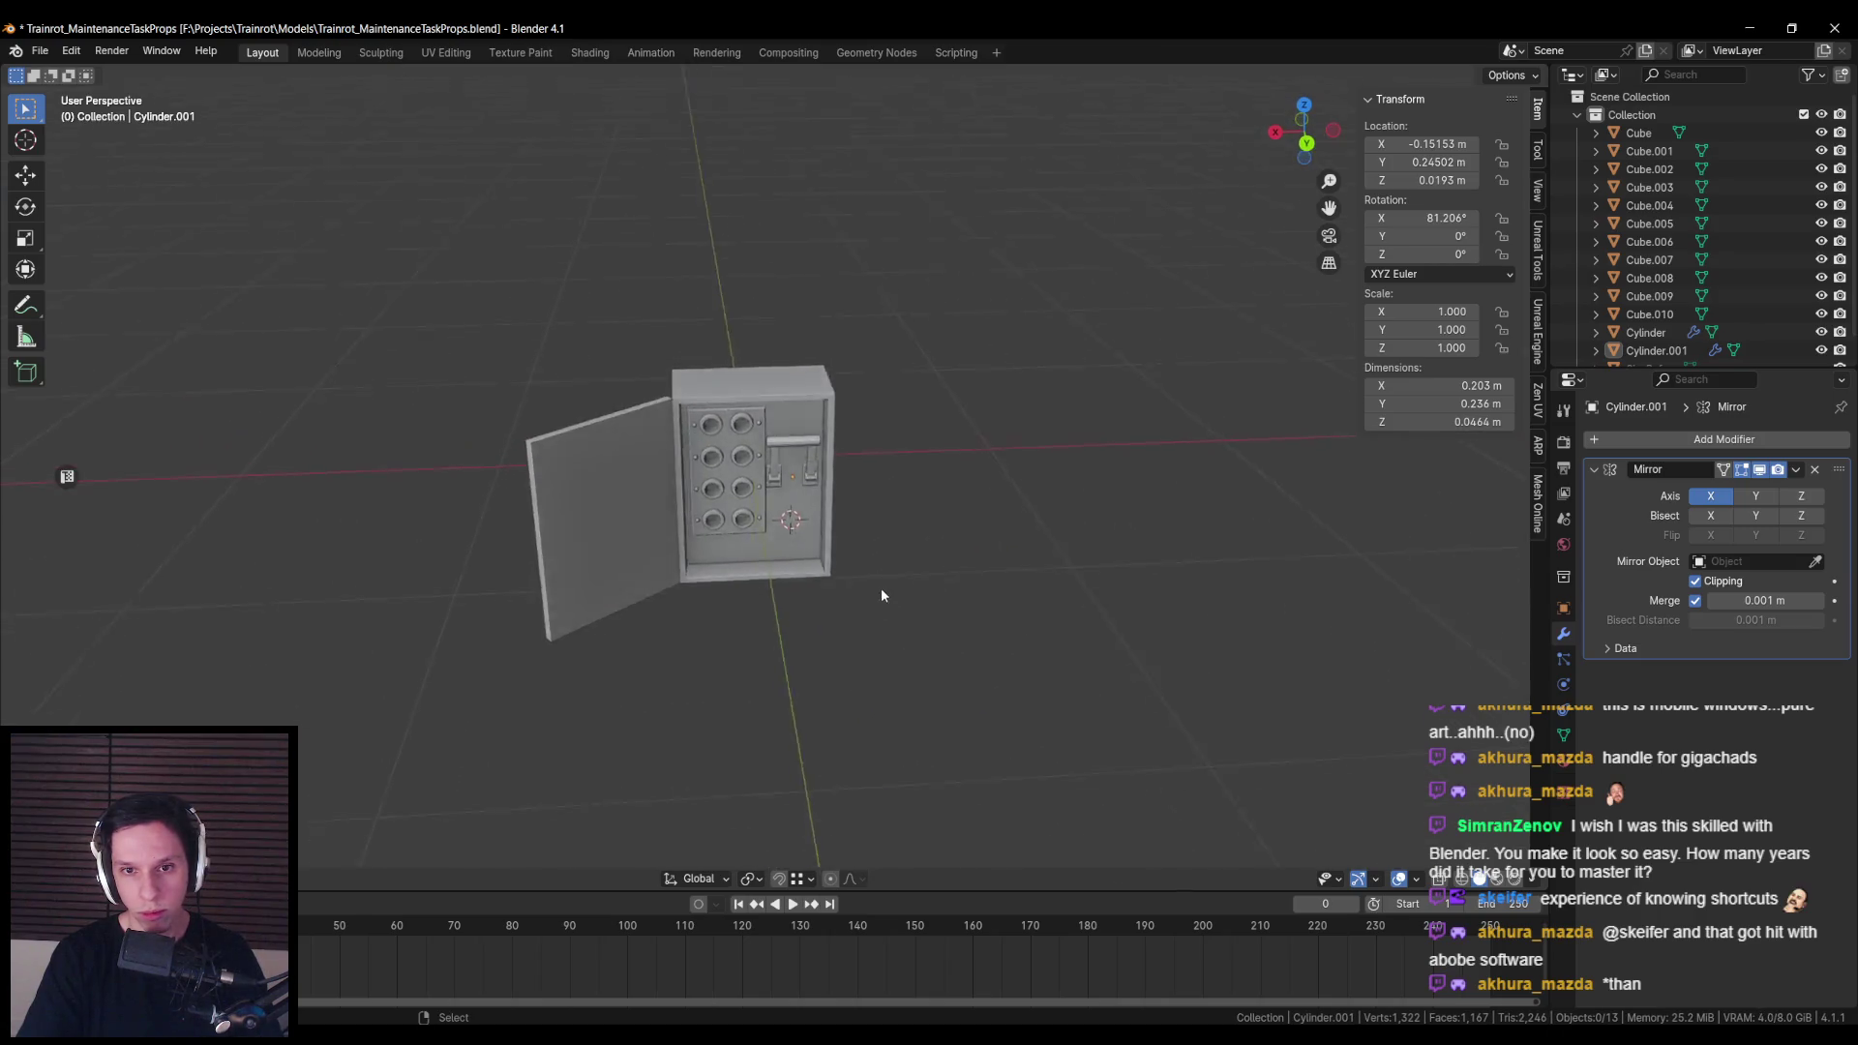
{"action": "scroll", "coordinate": [879, 591], "scroll_direction": "up", "scroll_amount": 8}
{"action": "left_click_drag", "start_coordinate": [883, 593], "coordinate": [1002, 539]}
{"action": "scroll", "coordinate": [1005, 544], "scroll_direction": "up", "scroll_amount": 3}
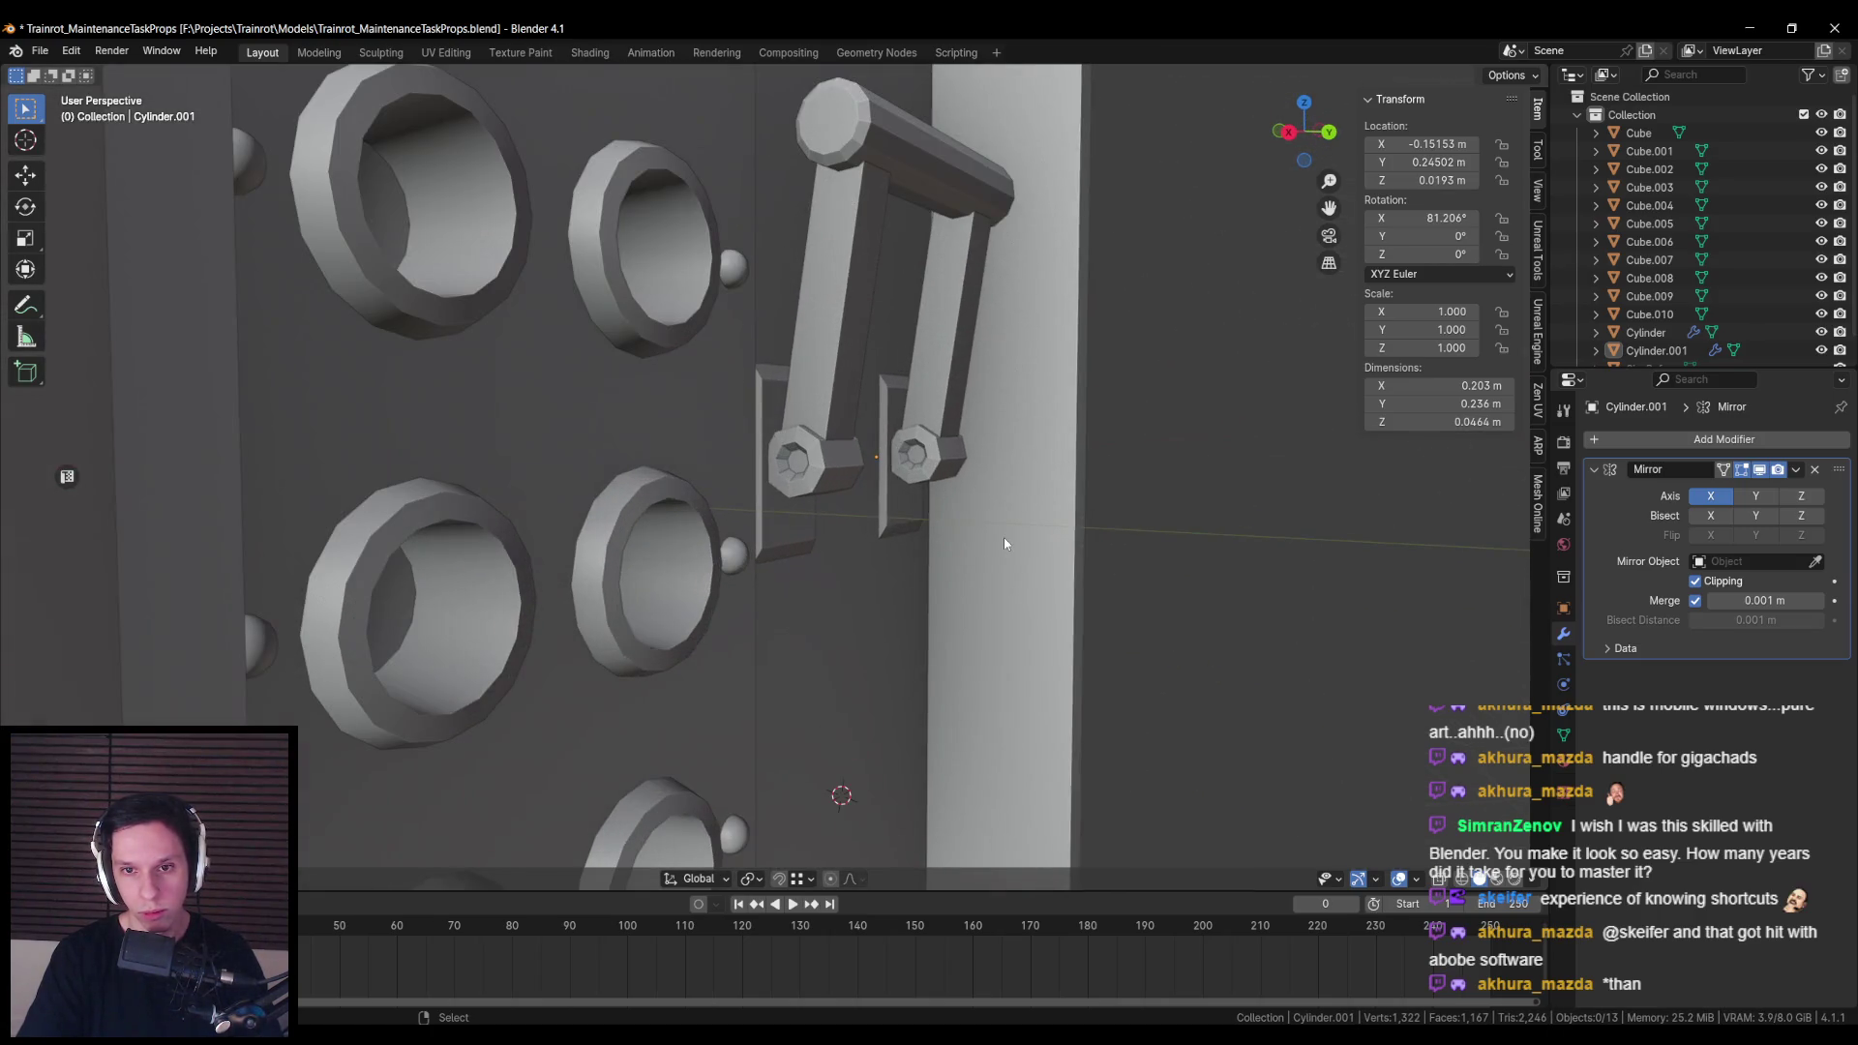
{"action": "scroll", "coordinate": [1002, 538], "scroll_direction": "down", "scroll_amount": 10}
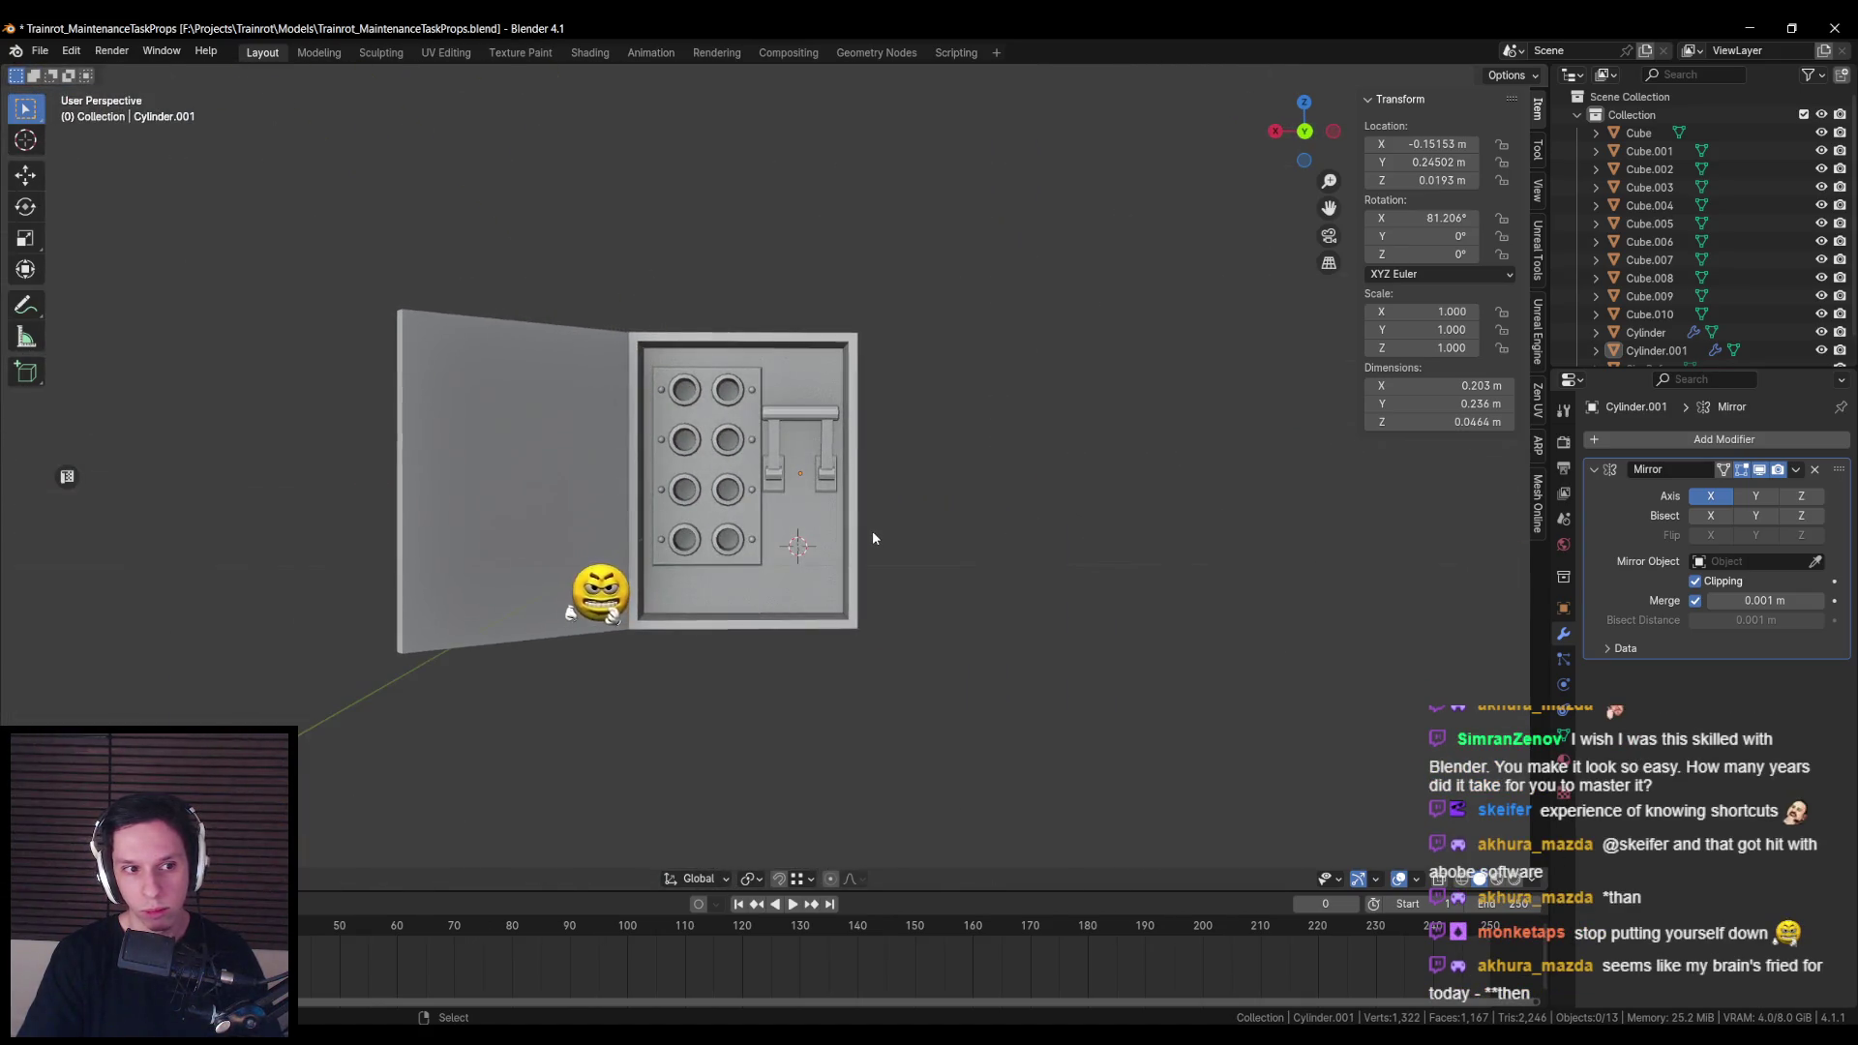
{"action": "scroll", "coordinate": [871, 534], "scroll_direction": "up", "scroll_amount": 3}
{"action": "scroll", "coordinate": [872, 538], "scroll_direction": "down", "scroll_amount": 3}
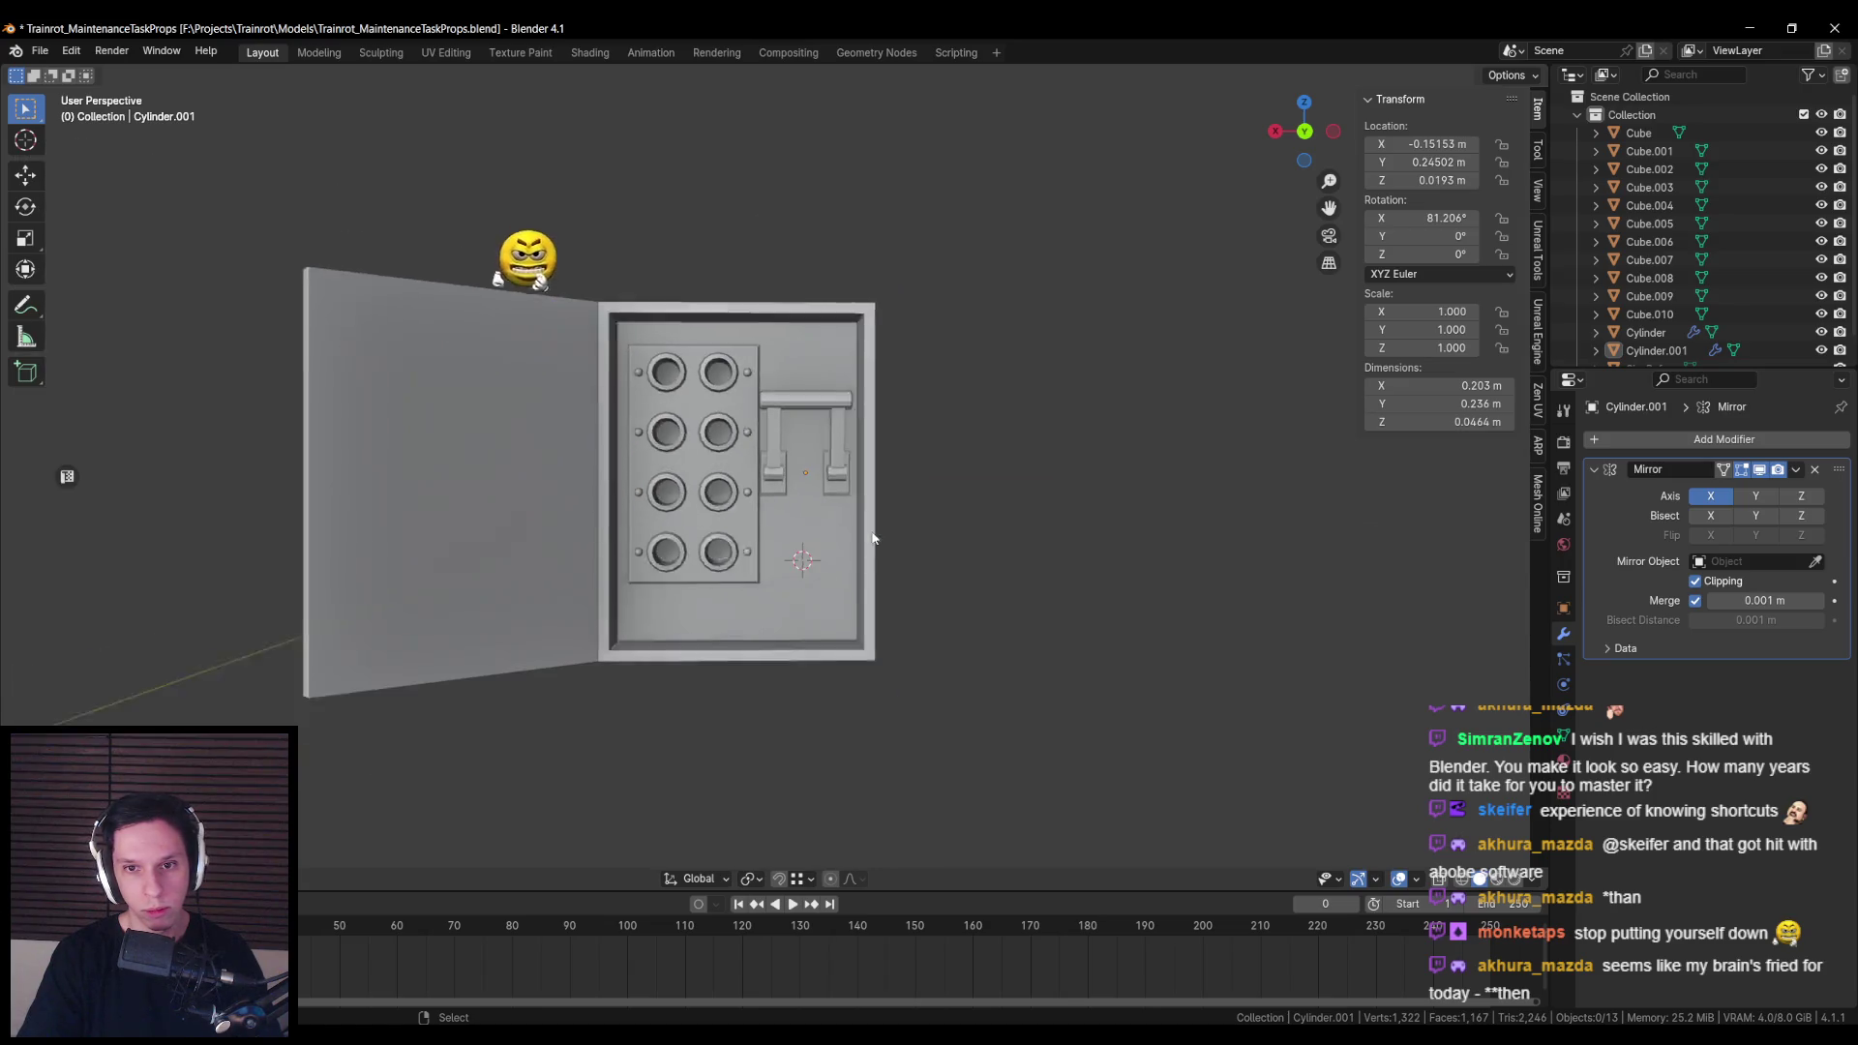
{"action": "scroll", "coordinate": [871, 534], "scroll_direction": "up", "scroll_amount": 5}
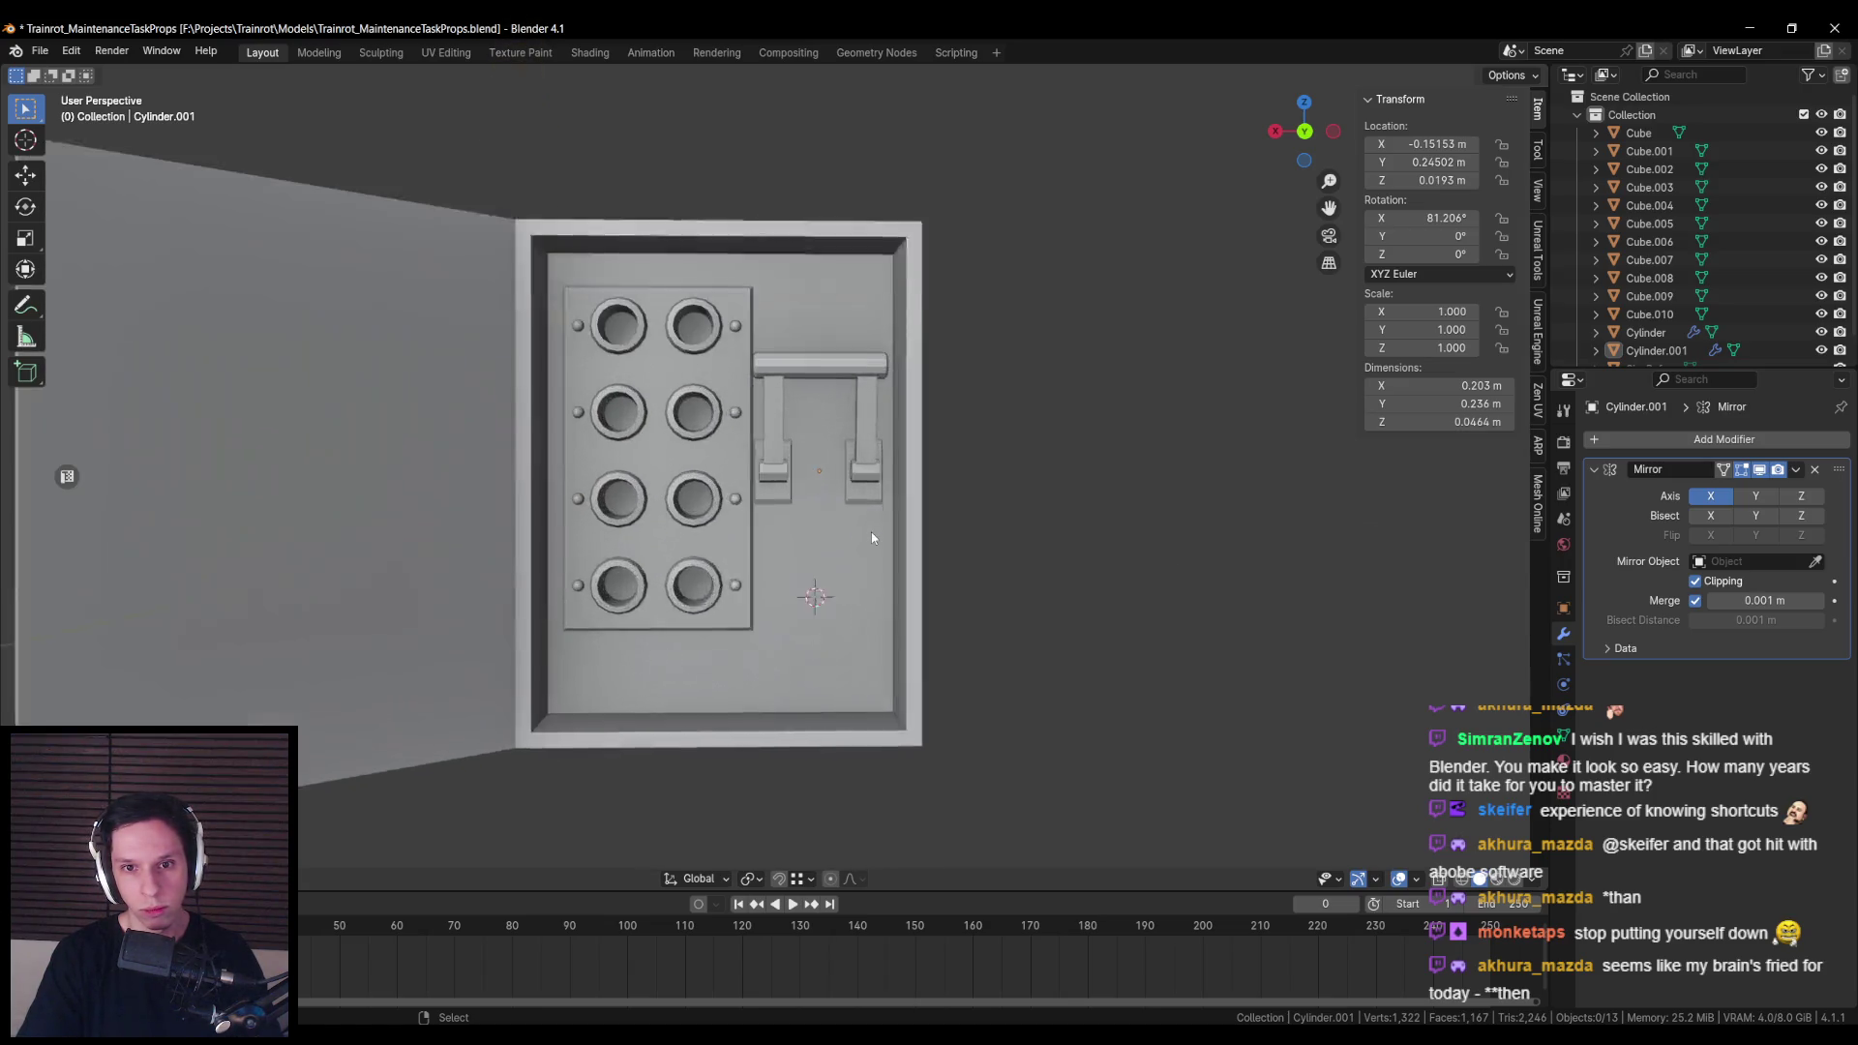
Step: Re-enter Edit Mode on the switch with see-through view enabled
{"action": "key", "text": "Tab"}
{"action": "scroll", "coordinate": [832, 499], "scroll_direction": "up", "scroll_amount": 2}
{"action": "key", "text": "alt+z"}
{"action": "key", "text": "alt+z"}
Step: Box-select the left plate's vertices and shift them sideways along X
{"action": "key", "text": "alt+z"}
{"action": "key", "text": "alt+a"}
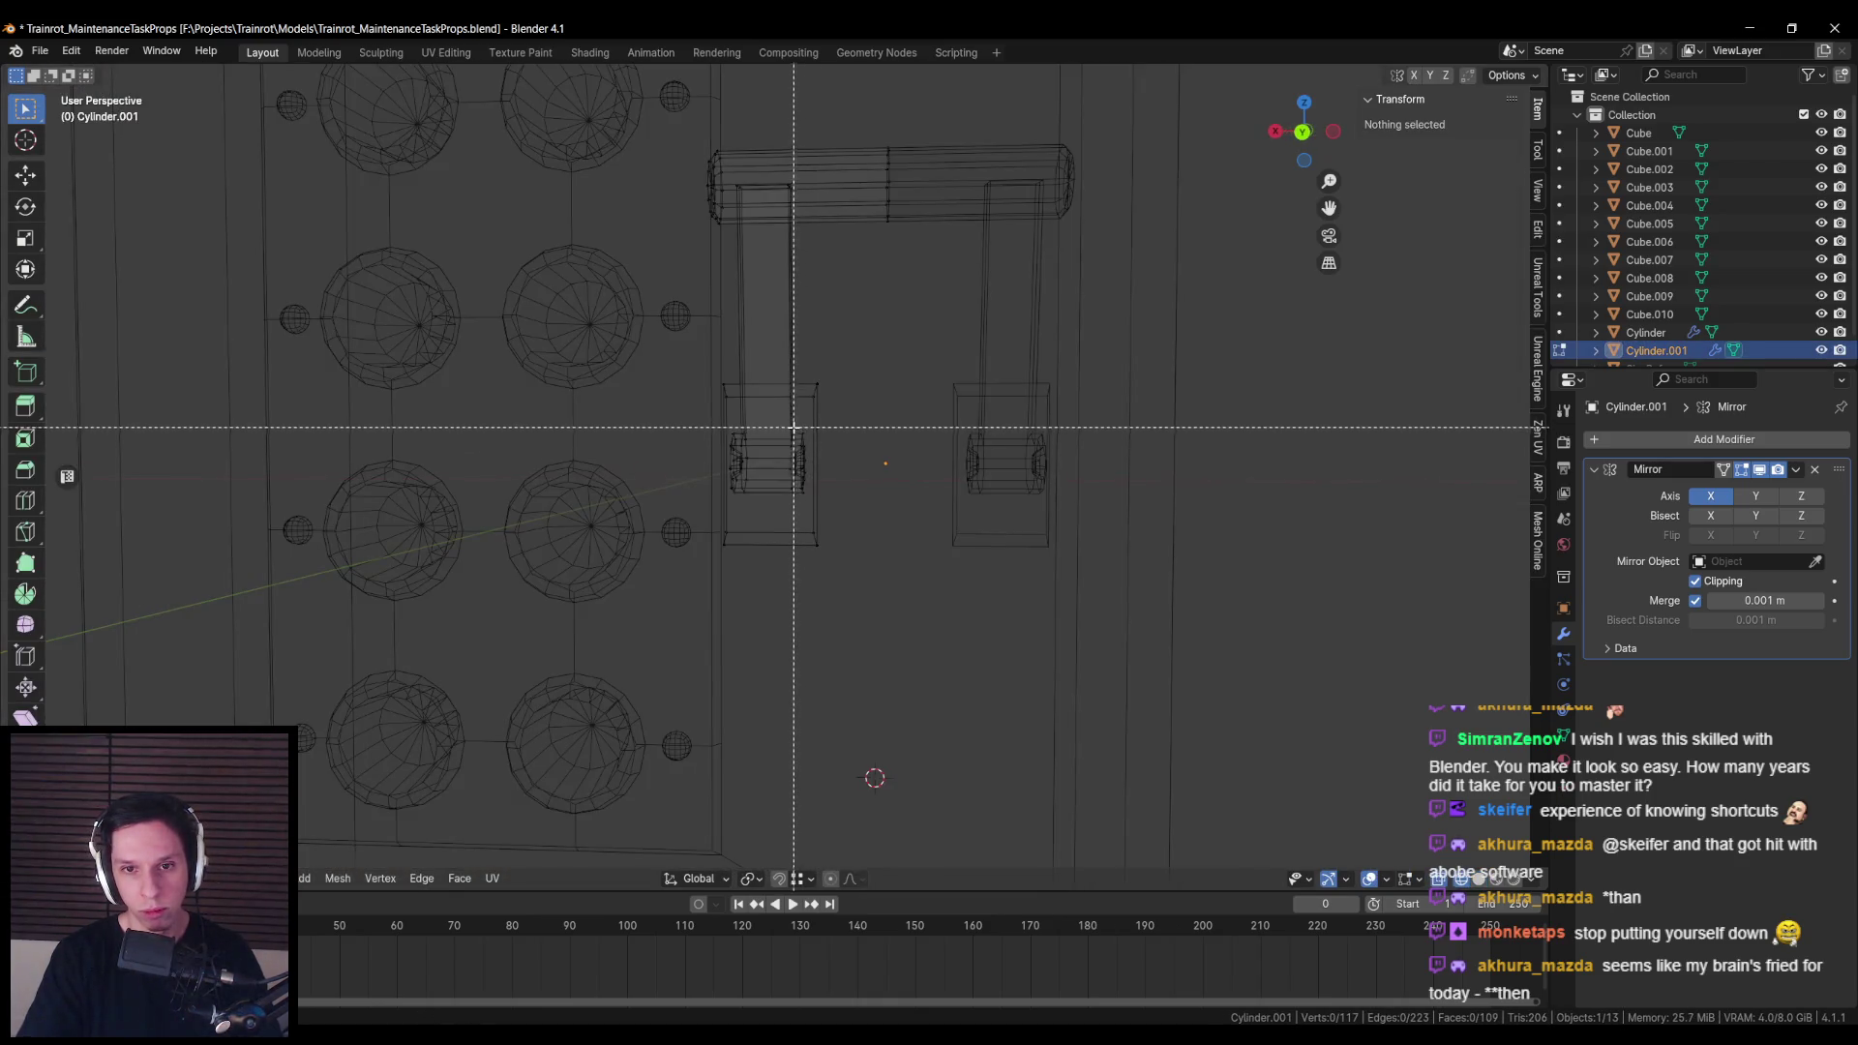
{"action": "left_click_drag", "start_coordinate": [891, 572], "coordinate": [892, 572]}
{"action": "key", "text": "alt+z"}
{"action": "key", "text": "g"}
{"action": "key", "text": "x"}
{"action": "key", "text": "alt+z"}
{"action": "key", "text": "alt+z"}
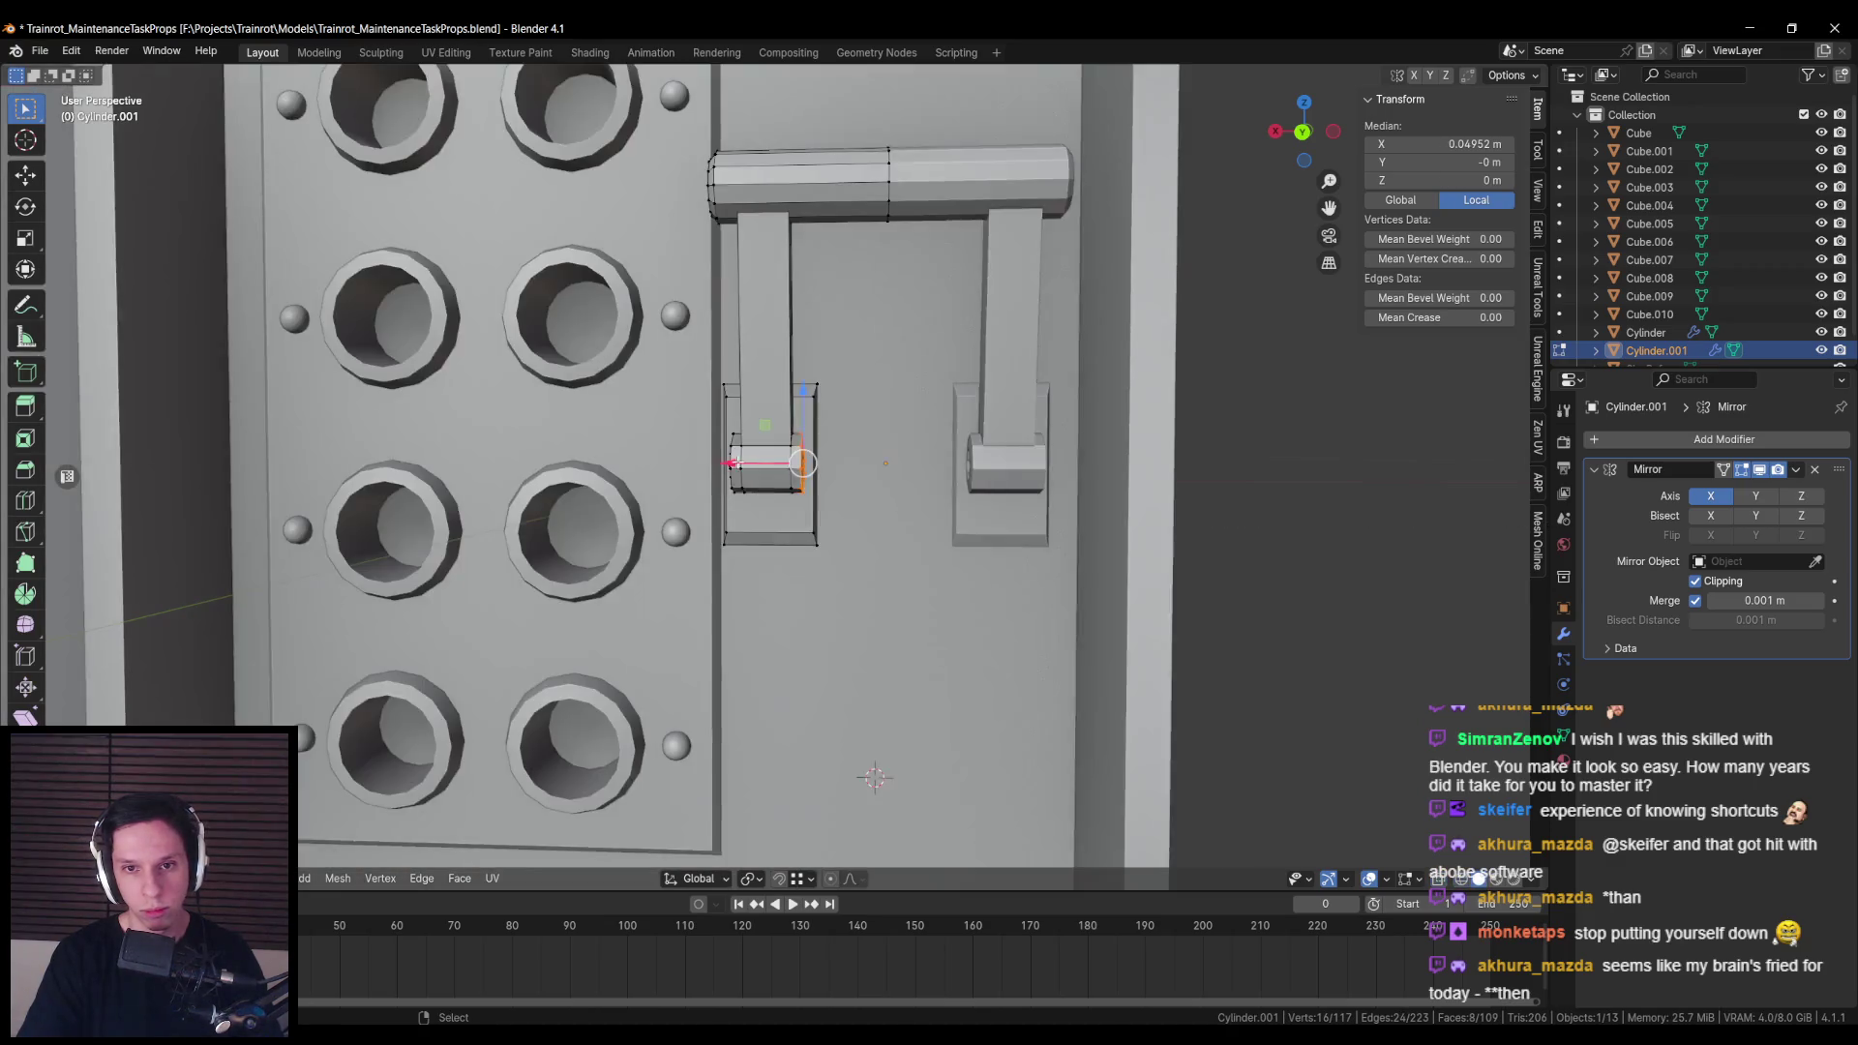
{"action": "left_click", "coordinate": [803, 474]}
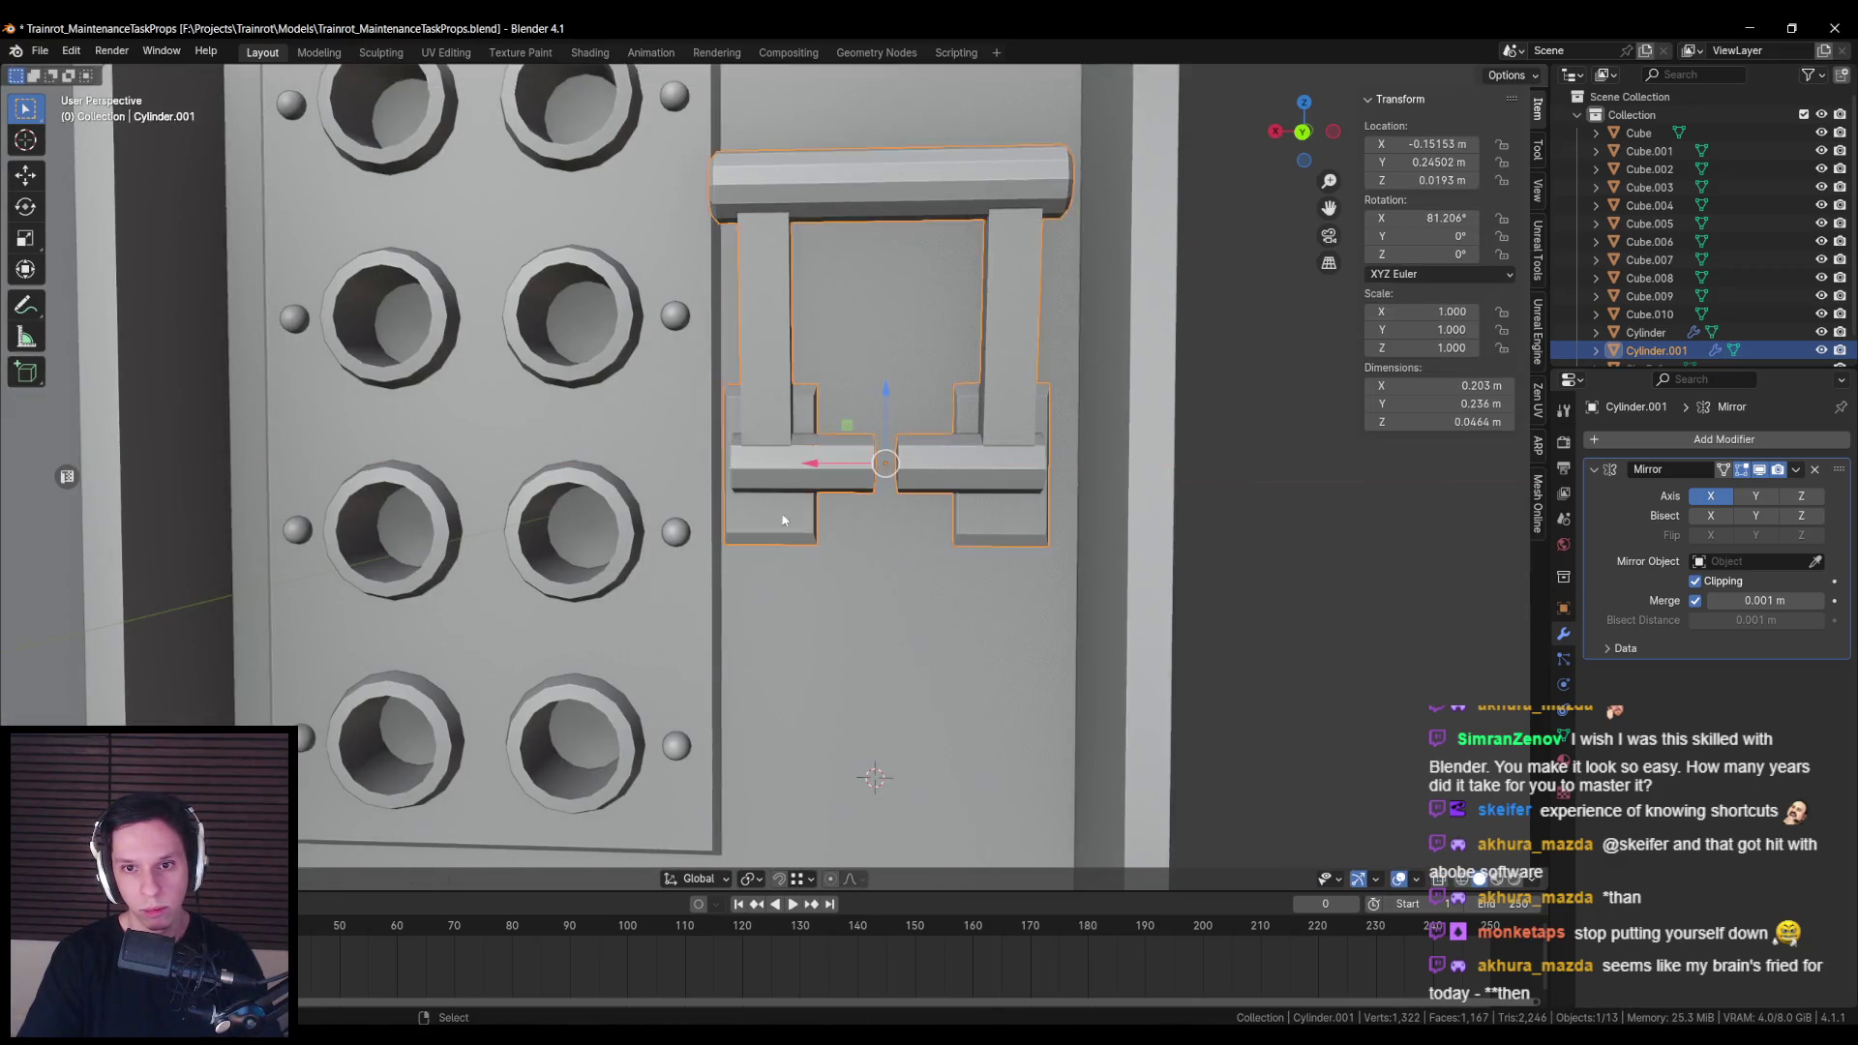
Step: Separate the selected plate geometry into its own object, Cylinder.002
{"action": "scroll", "coordinate": [862, 565], "scroll_direction": "down", "scroll_amount": 5}
{"action": "scroll", "coordinate": [852, 571], "scroll_direction": "up", "scroll_amount": 5}
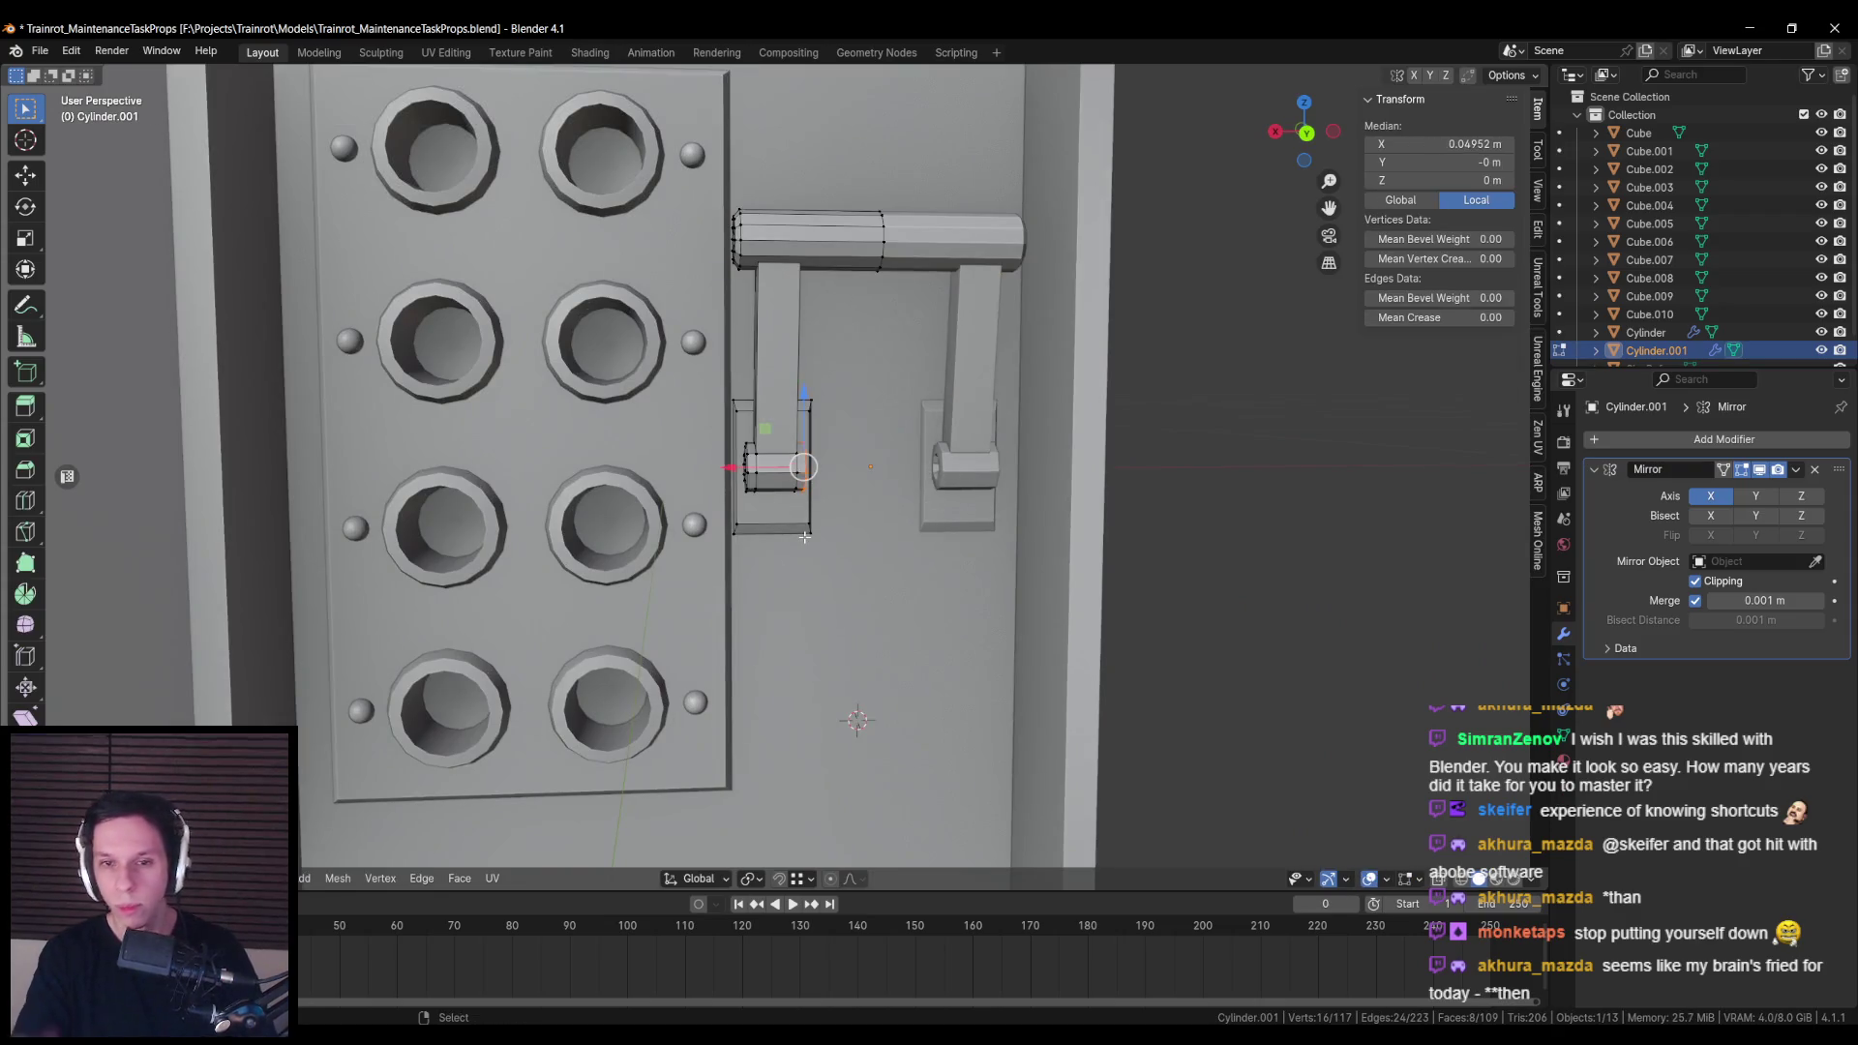
{"action": "key", "text": "Tab"}
{"action": "key", "text": "Tab"}
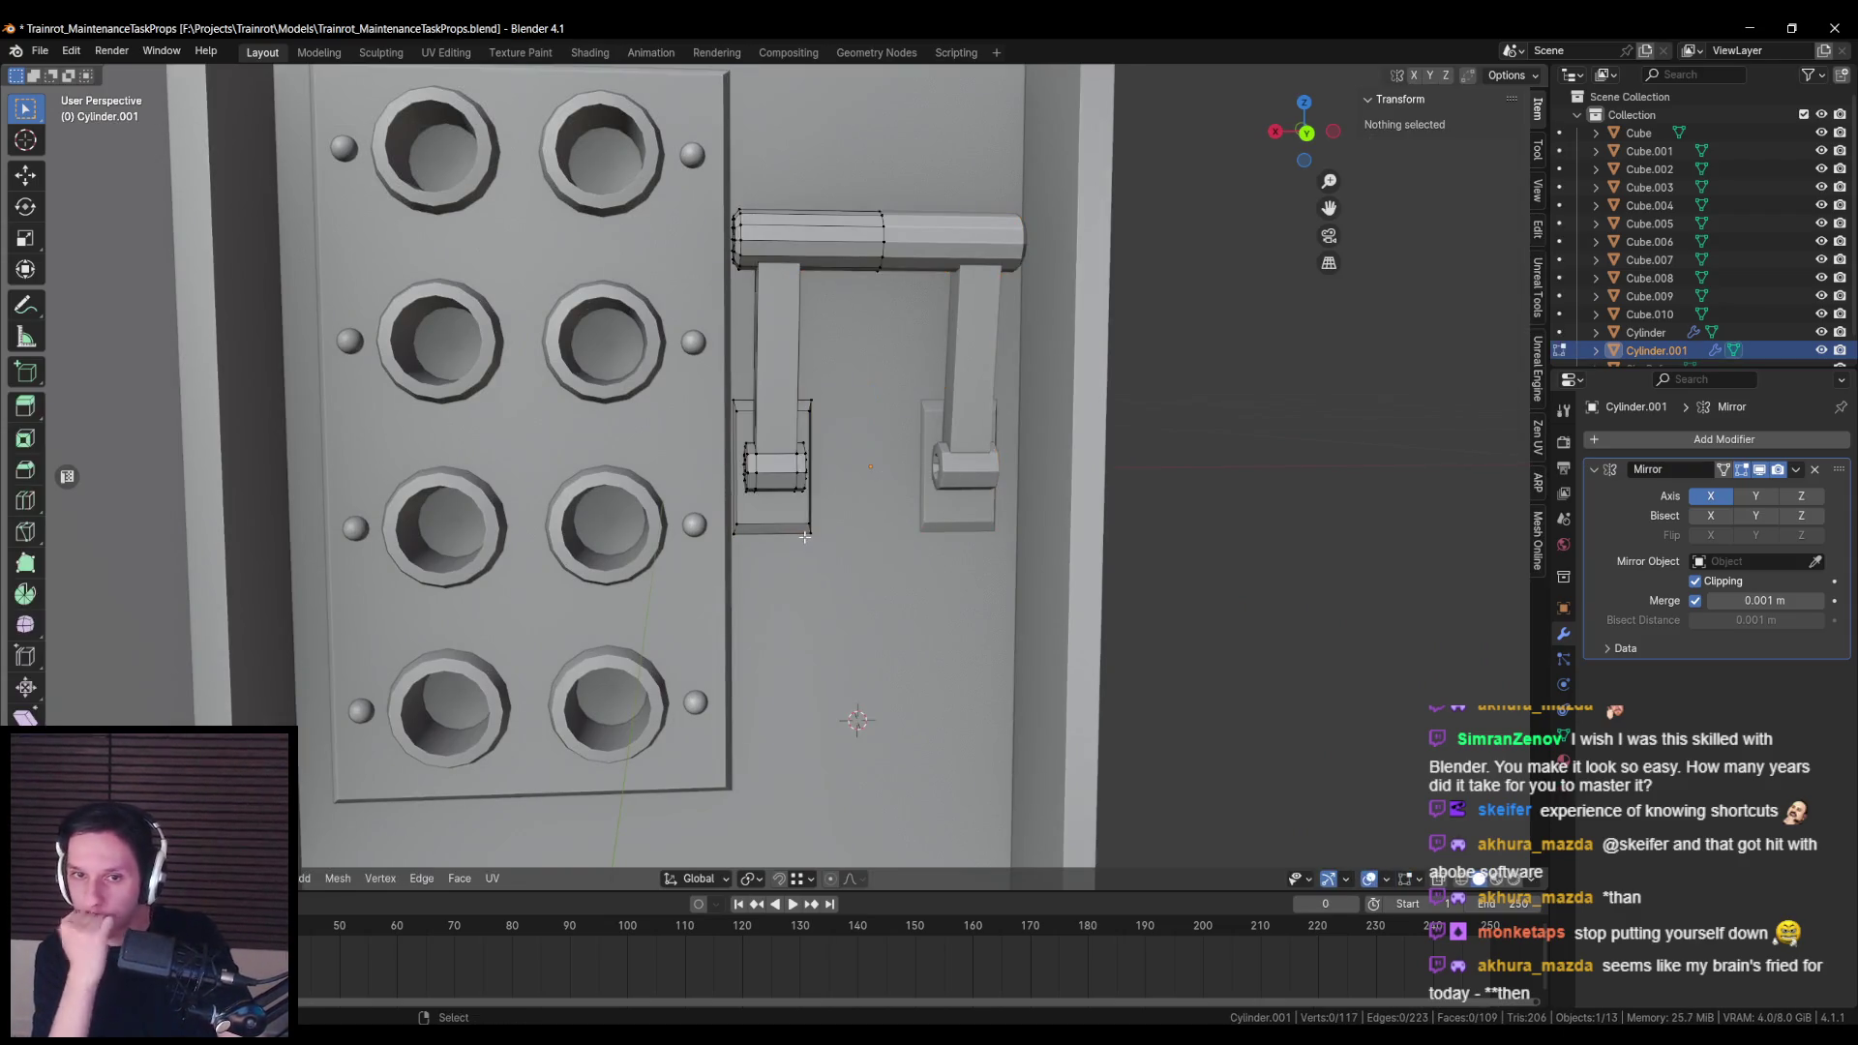
{"action": "key", "text": "a"}
{"action": "key", "text": "p"}
{"action": "left_click", "coordinate": [768, 507]}
{"action": "key", "text": "Tab"}
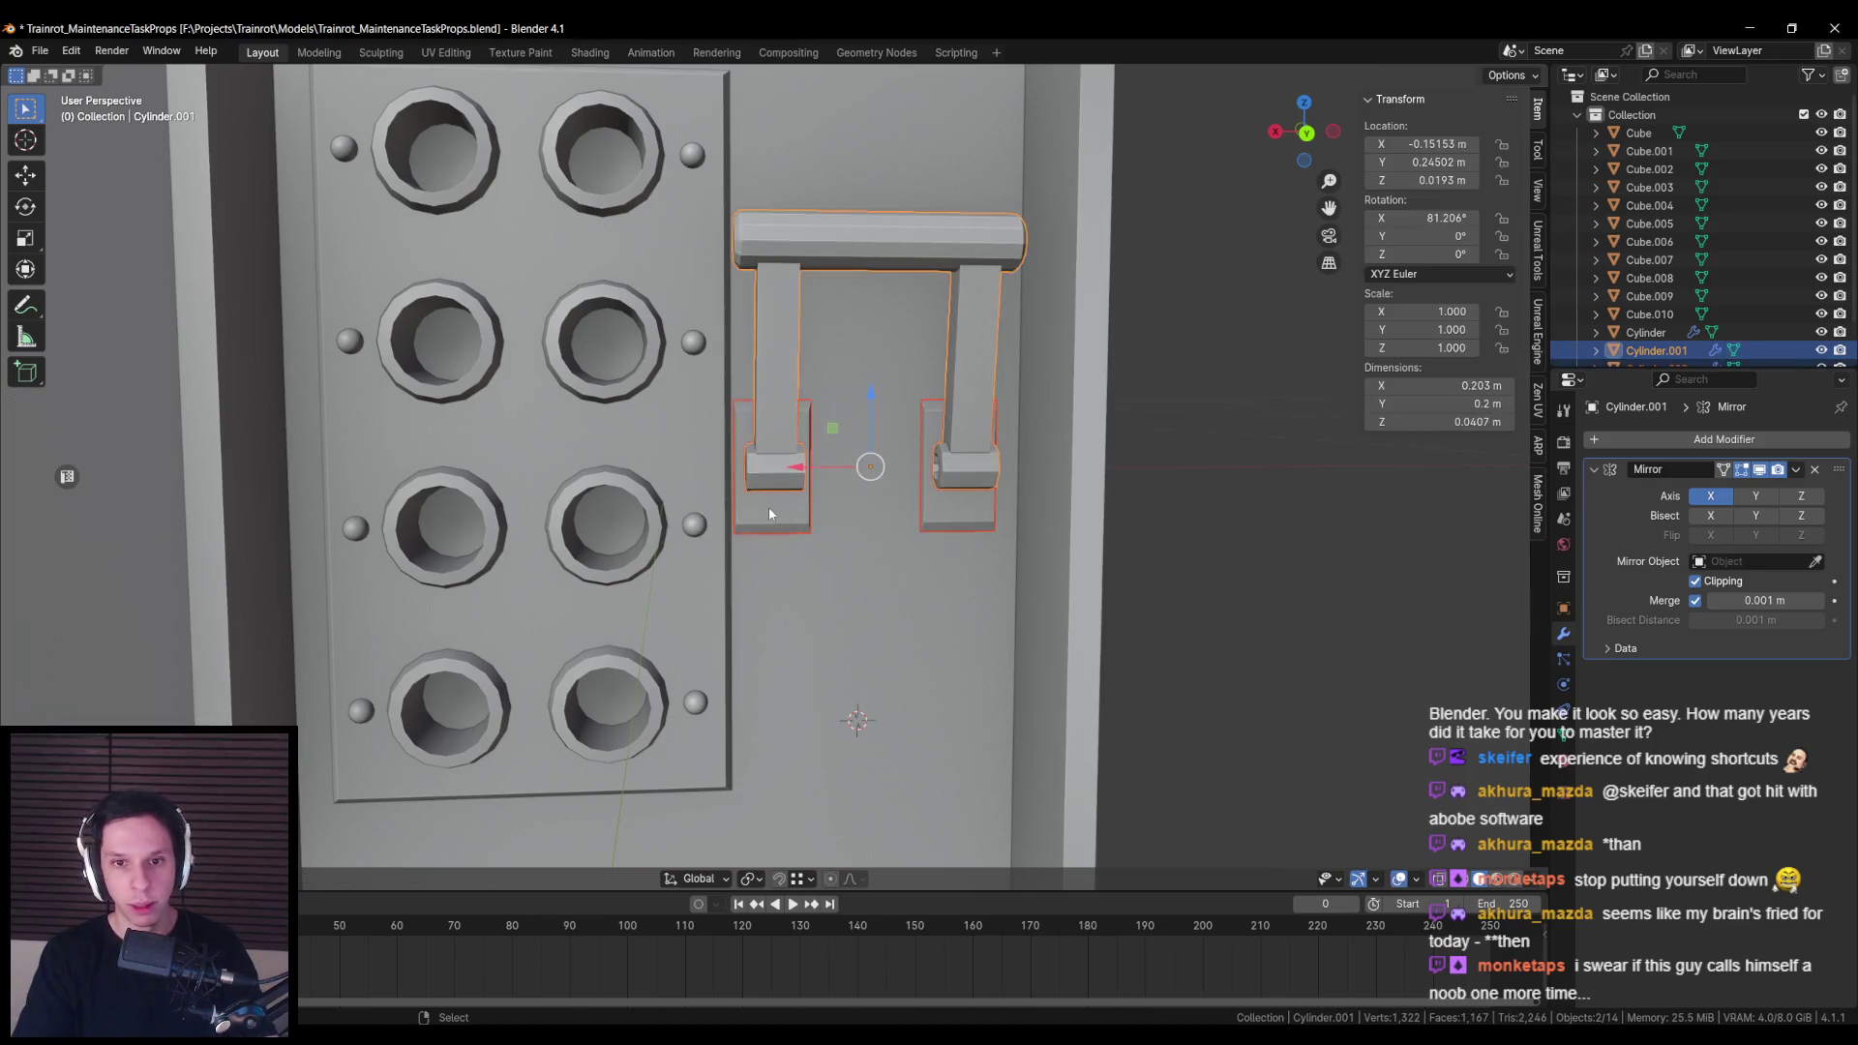
{"action": "scroll", "coordinate": [769, 507], "scroll_direction": "down", "scroll_amount": 8}
{"action": "scroll", "coordinate": [789, 551], "scroll_direction": "down", "scroll_amount": 2}
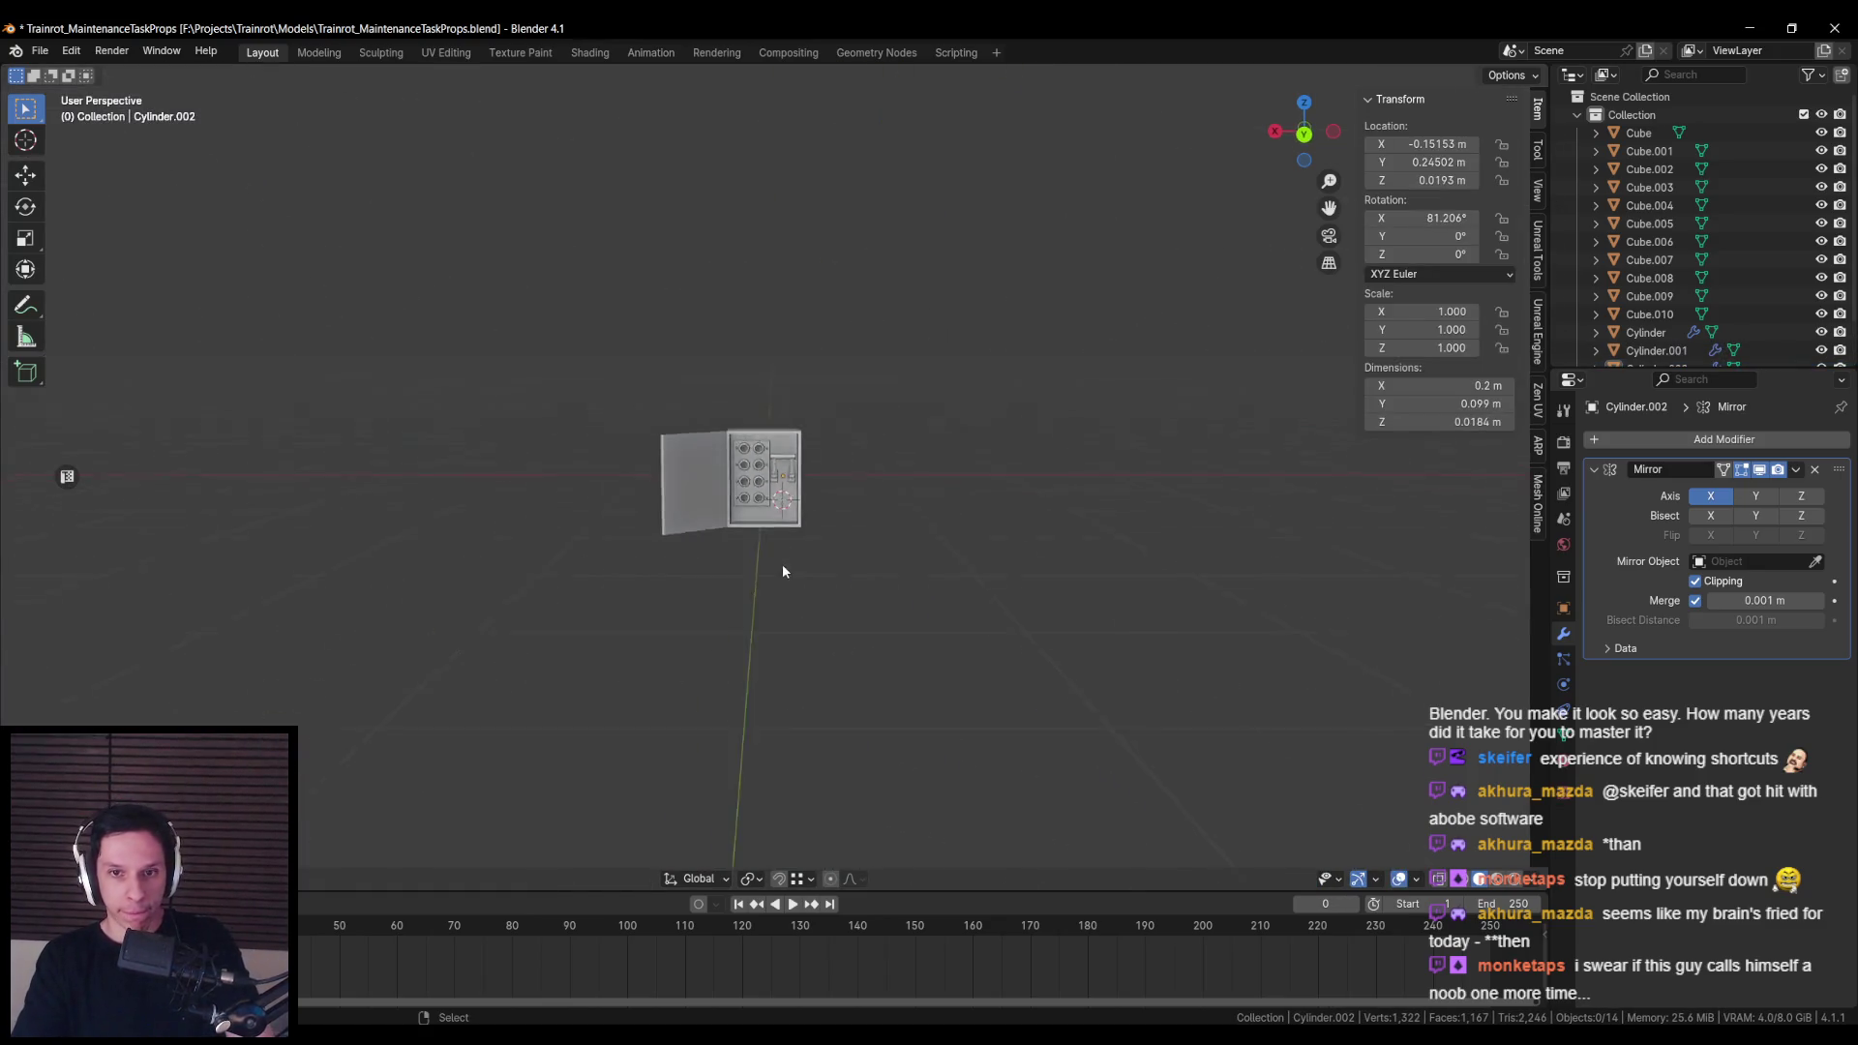
{"action": "scroll", "coordinate": [782, 563], "scroll_direction": "up", "scroll_amount": 5}
{"action": "scroll", "coordinate": [784, 569], "scroll_direction": "down", "scroll_amount": 1}
{"action": "scroll", "coordinate": [785, 571], "scroll_direction": "up", "scroll_amount": 8}
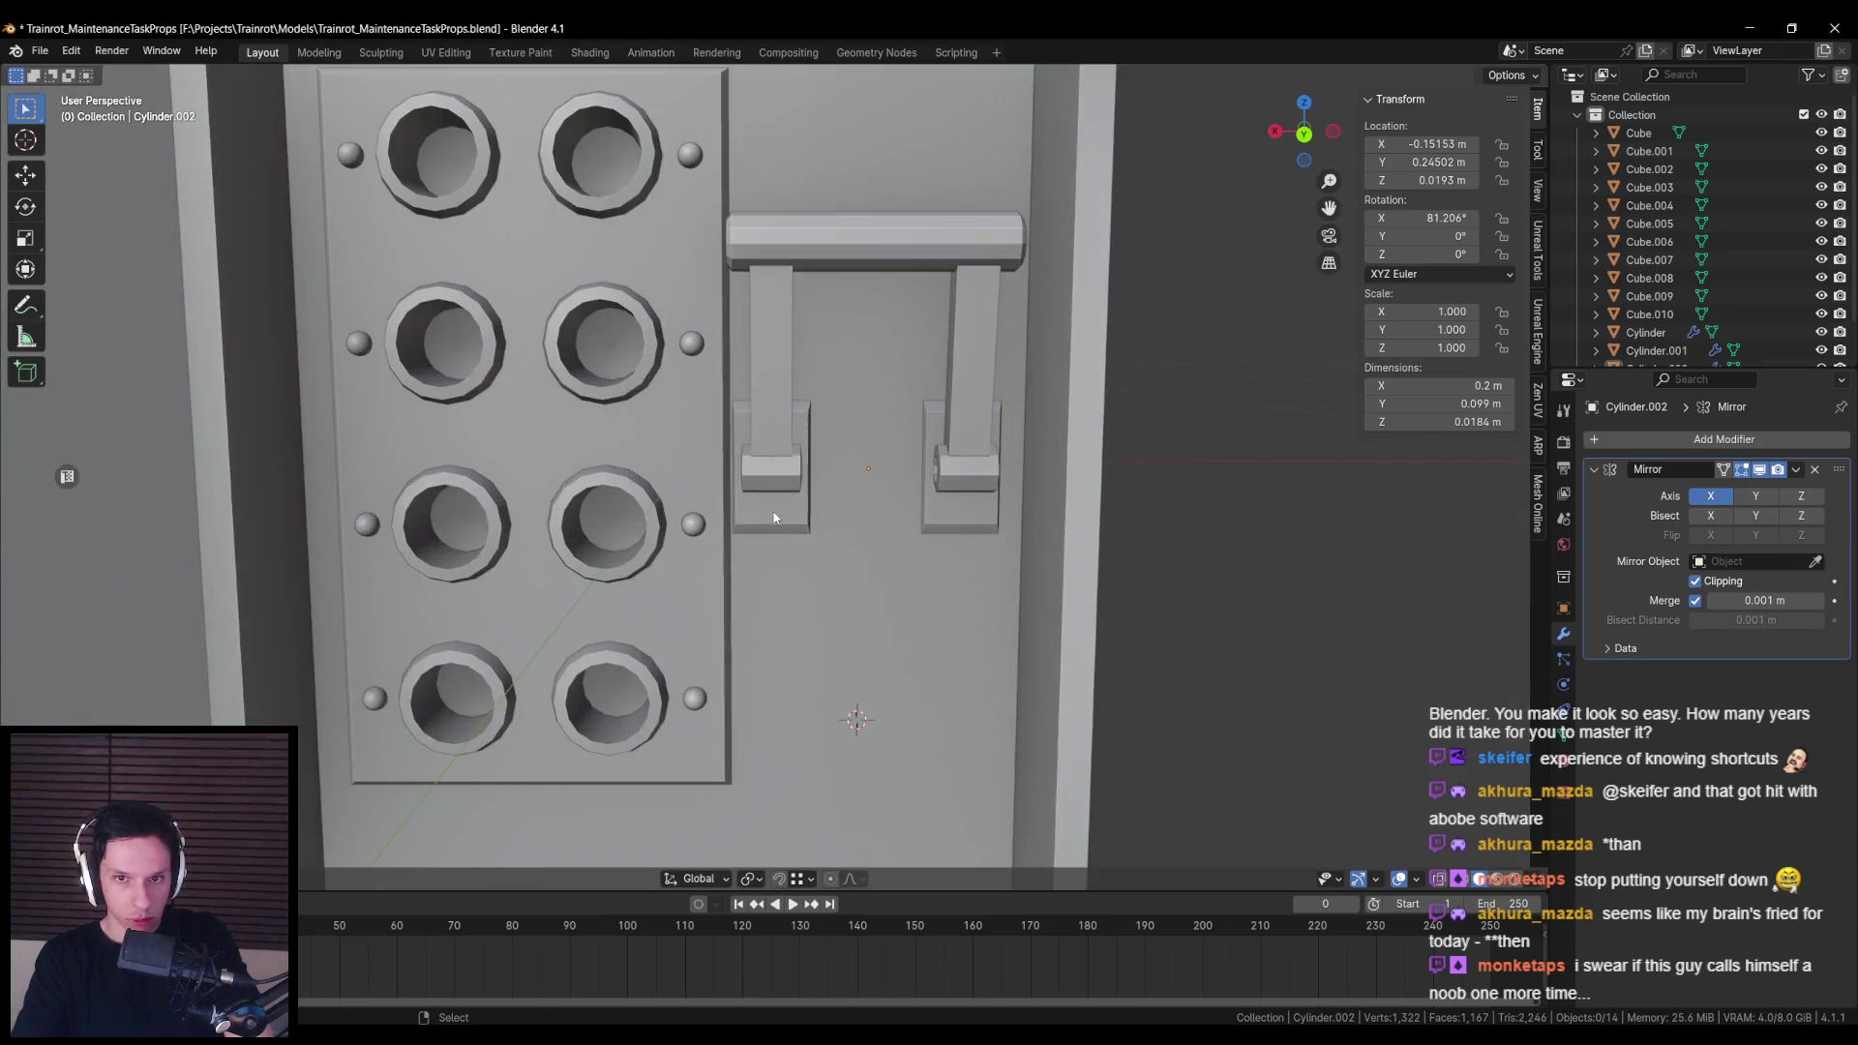
Step: Move the new plate's right edge along X and save the file
{"action": "key", "text": "Tab"}
{"action": "key", "text": "alt+z"}
{"action": "left_click_drag", "start_coordinate": [801, 385], "coordinate": [887, 771]}
{"action": "key", "text": "alt+z"}
{"action": "key", "text": "g"}
{"action": "key", "text": "x"}
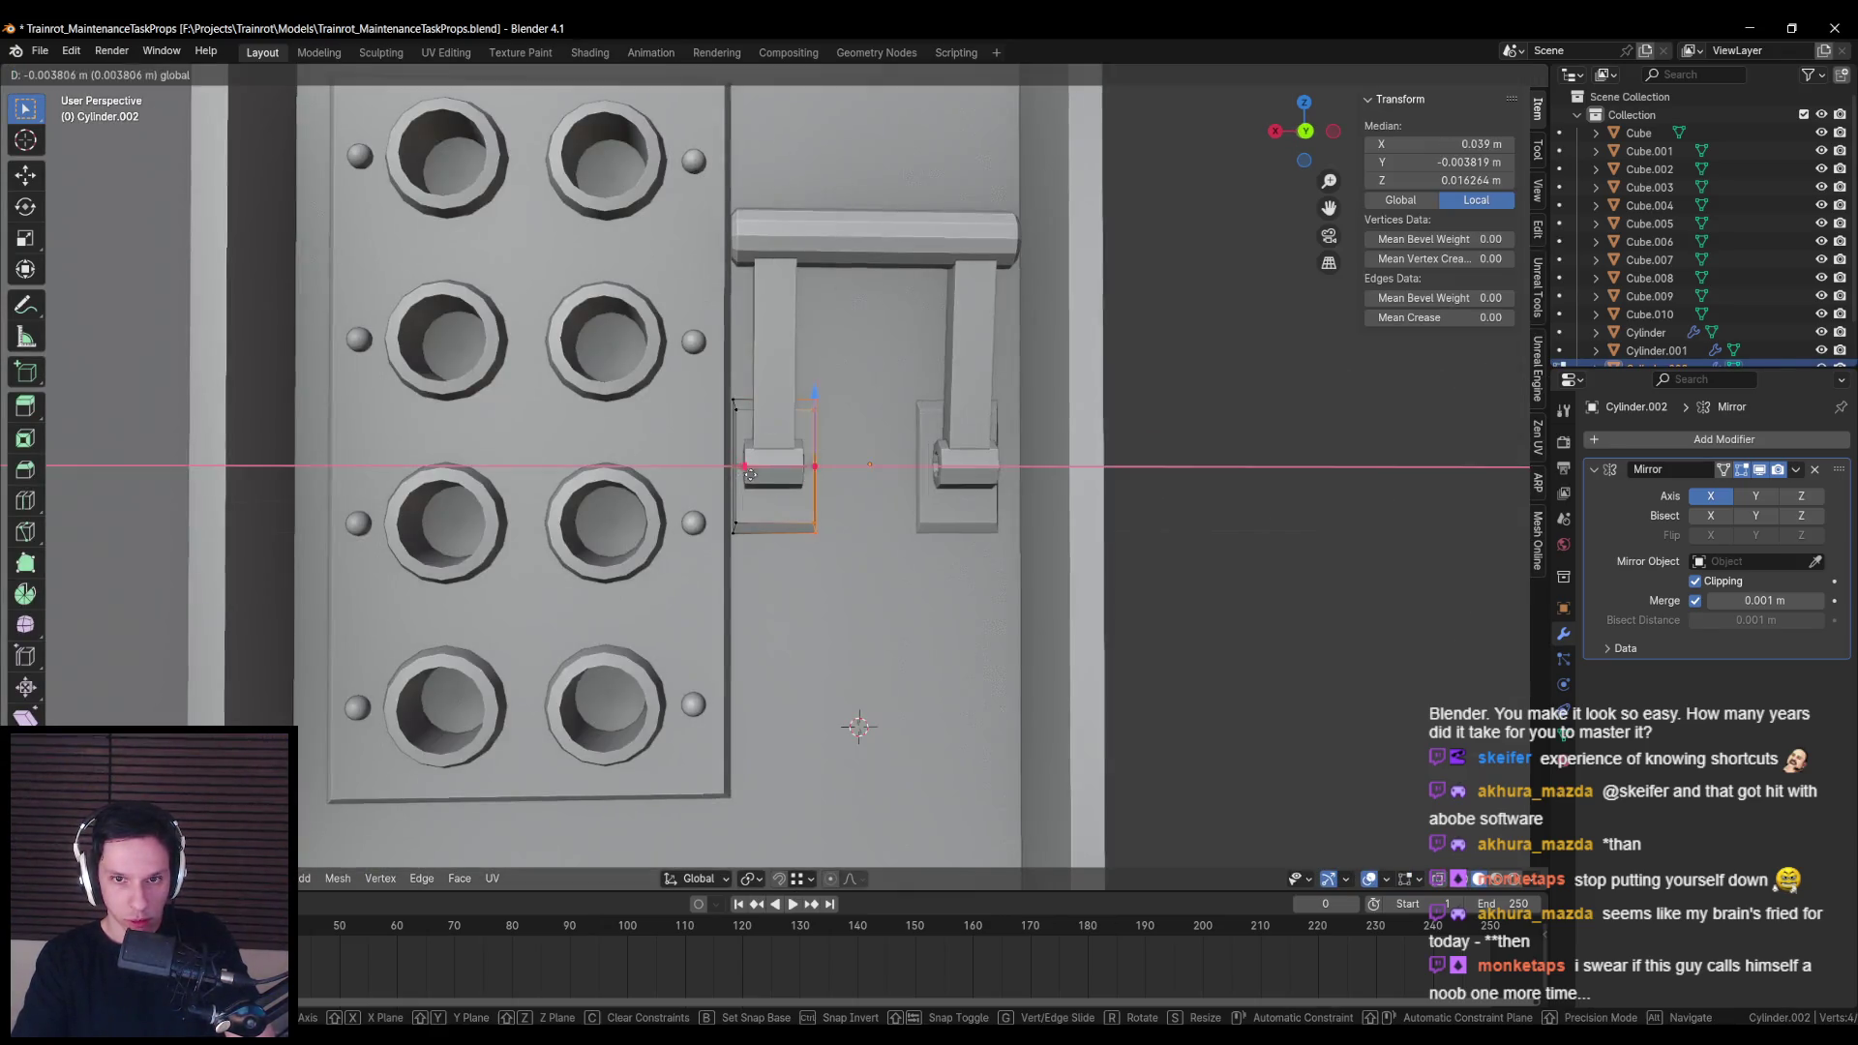
{"action": "left_click", "coordinate": [769, 474]}
{"action": "scroll", "coordinate": [801, 592], "scroll_direction": "down", "scroll_amount": 6}
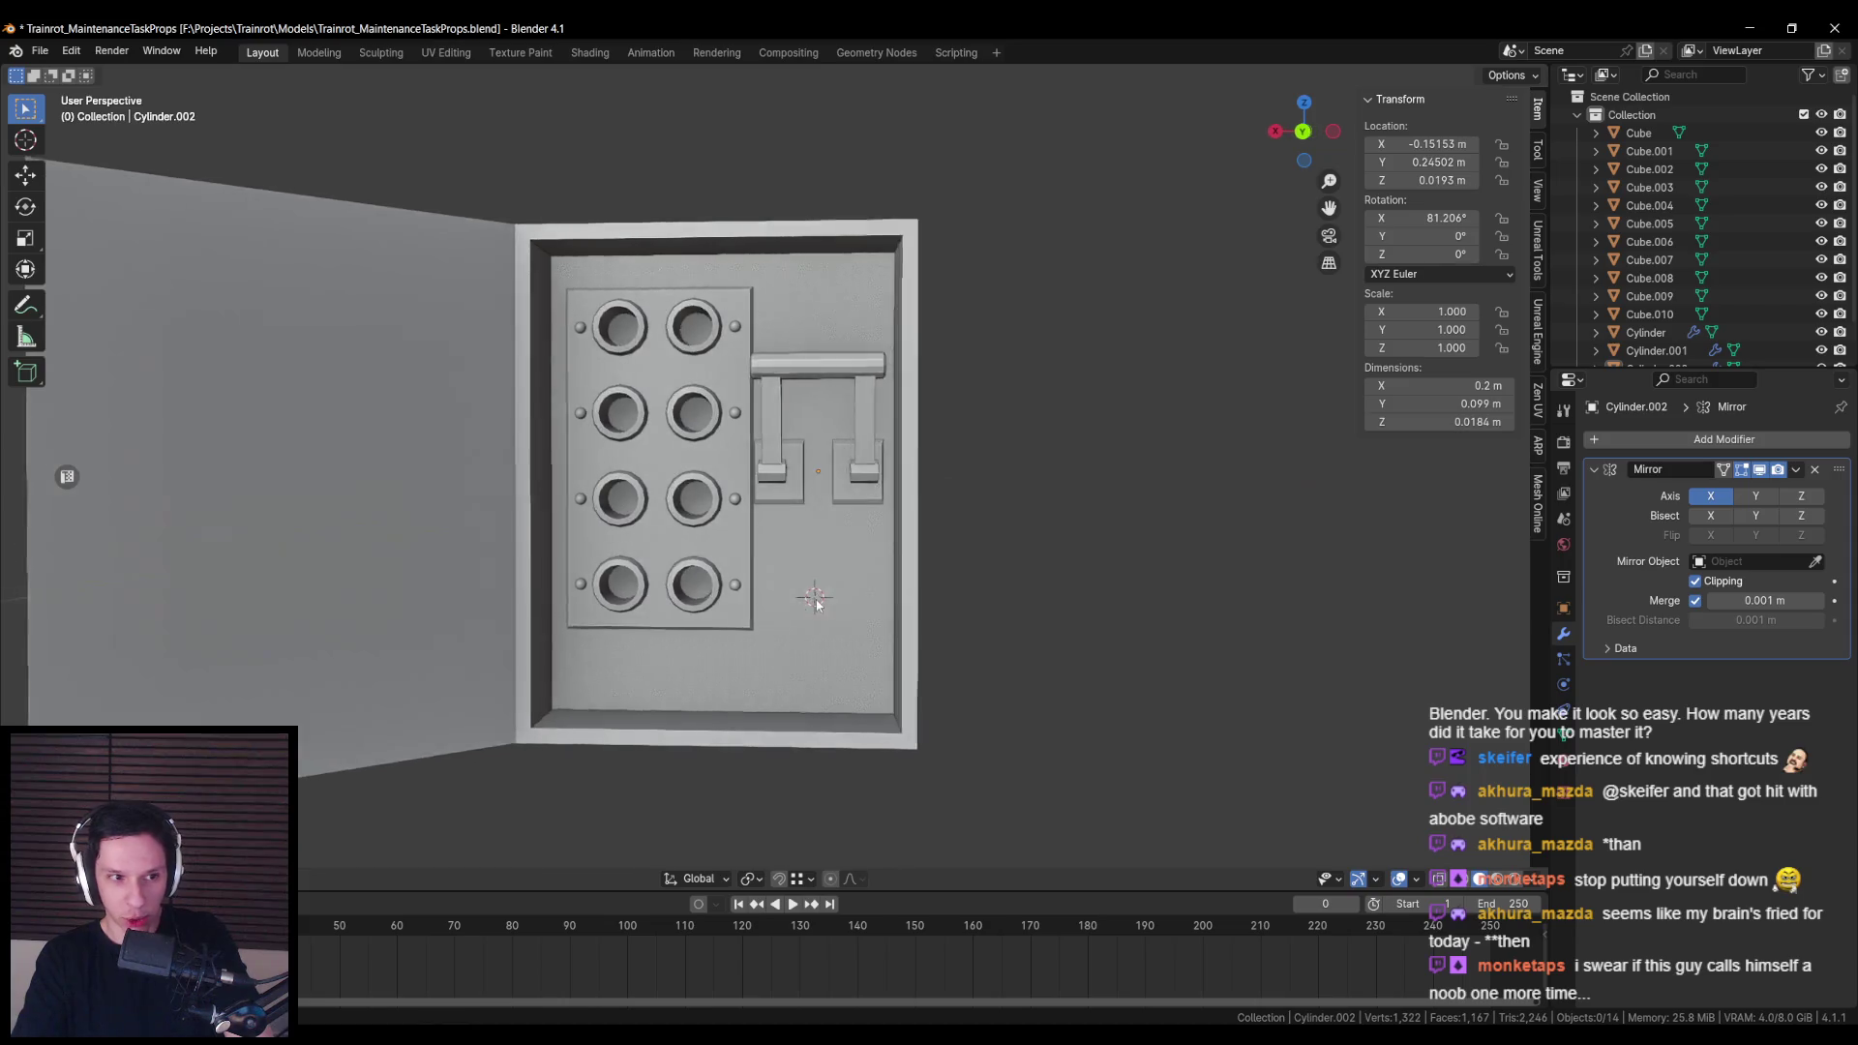
{"action": "key", "text": "Tab"}
{"action": "scroll", "coordinate": [822, 592], "scroll_direction": "up", "scroll_amount": 2}
{"action": "key", "text": "Tab"}
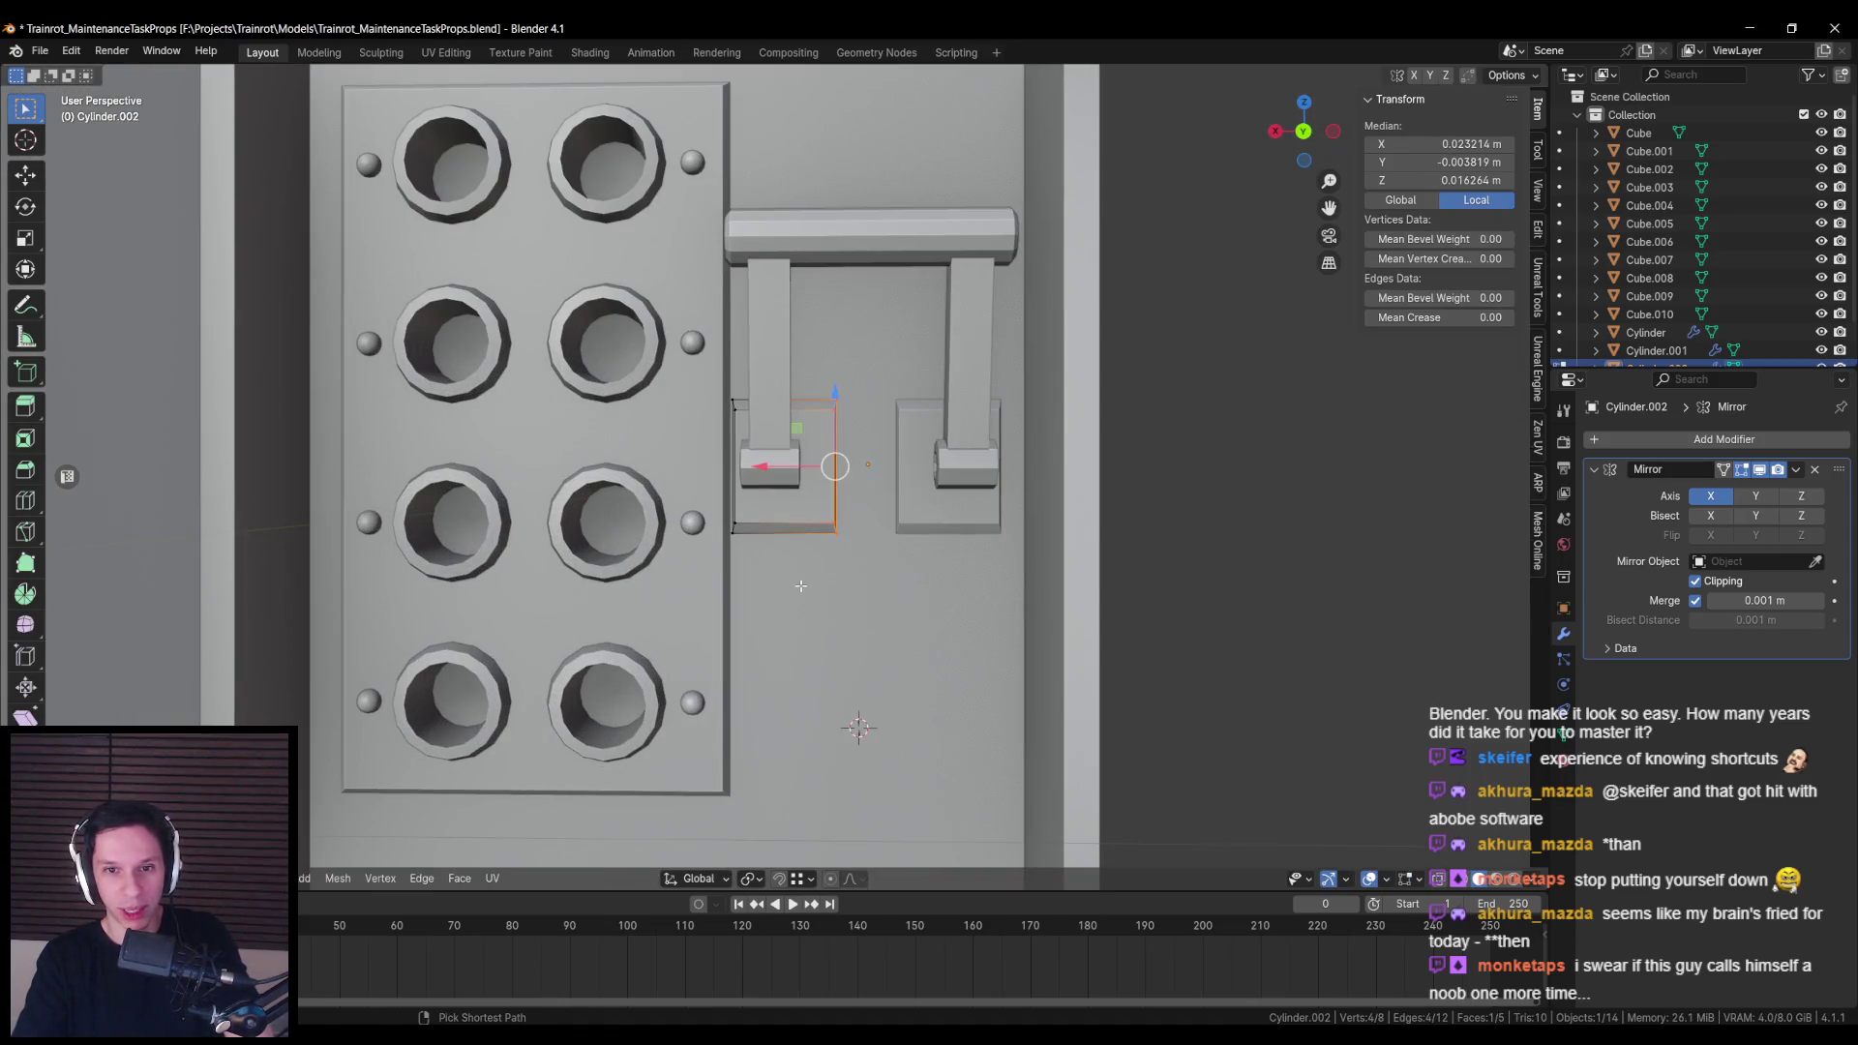
{"action": "key", "text": "ctrl+s"}
Step: Scale the plate face narrower along X and save the blend file again
{"action": "key", "text": "Tab"}
{"action": "scroll", "coordinate": [780, 596], "scroll_direction": "down", "scroll_amount": 3}
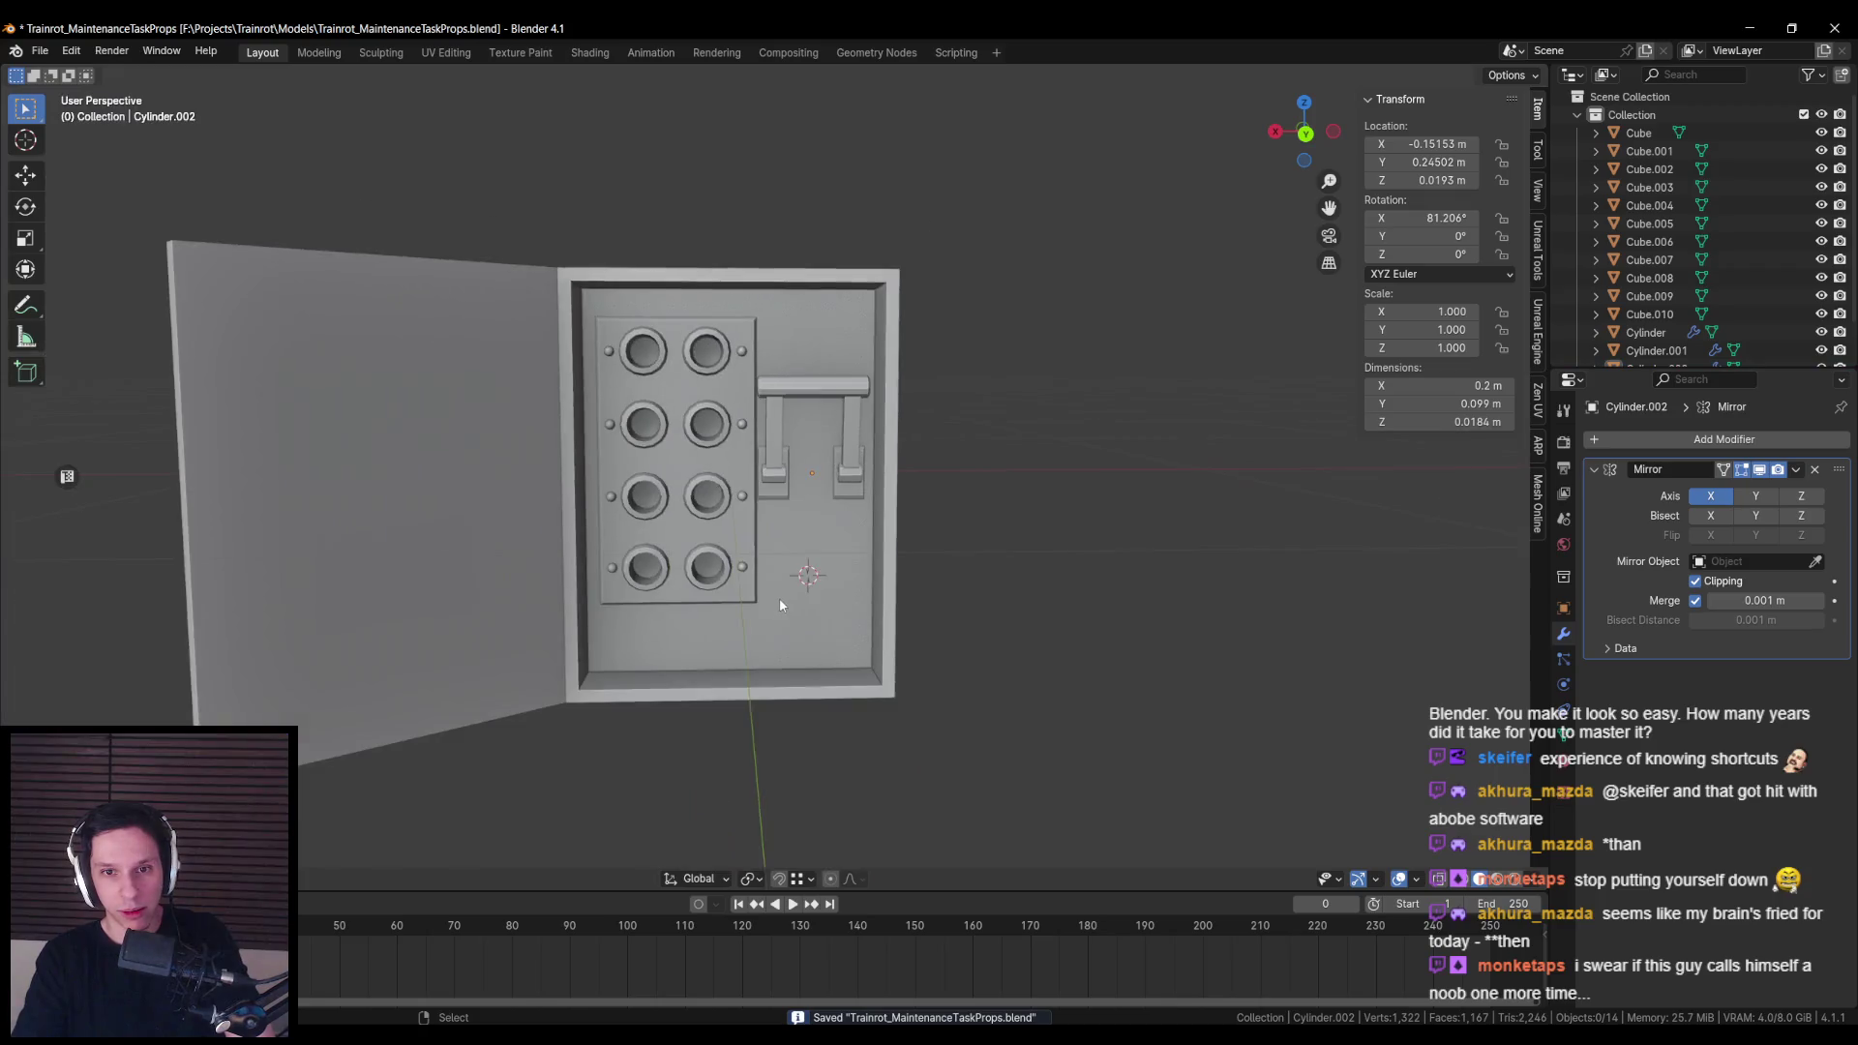
{"action": "scroll", "coordinate": [869, 633], "scroll_direction": "up", "scroll_amount": 8}
{"action": "key", "text": "Tab"}
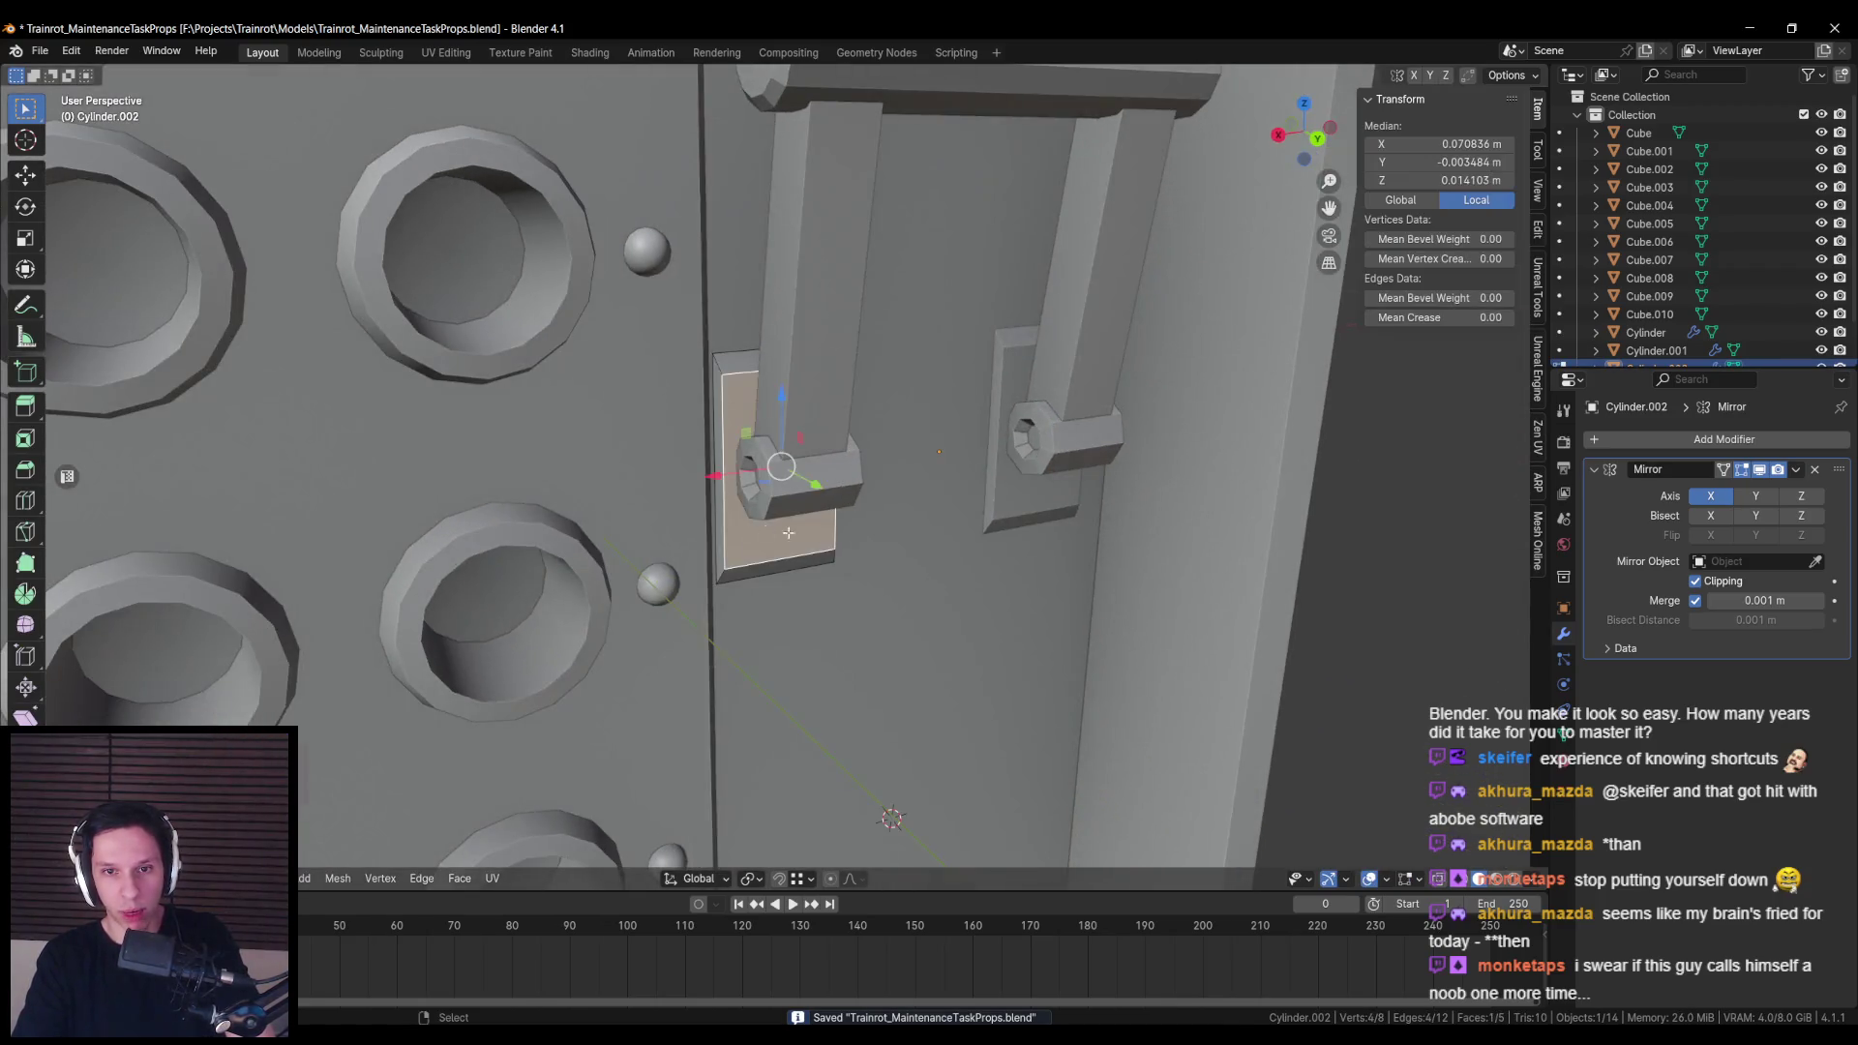
{"action": "key", "text": "s"}
{"action": "key", "text": "x"}
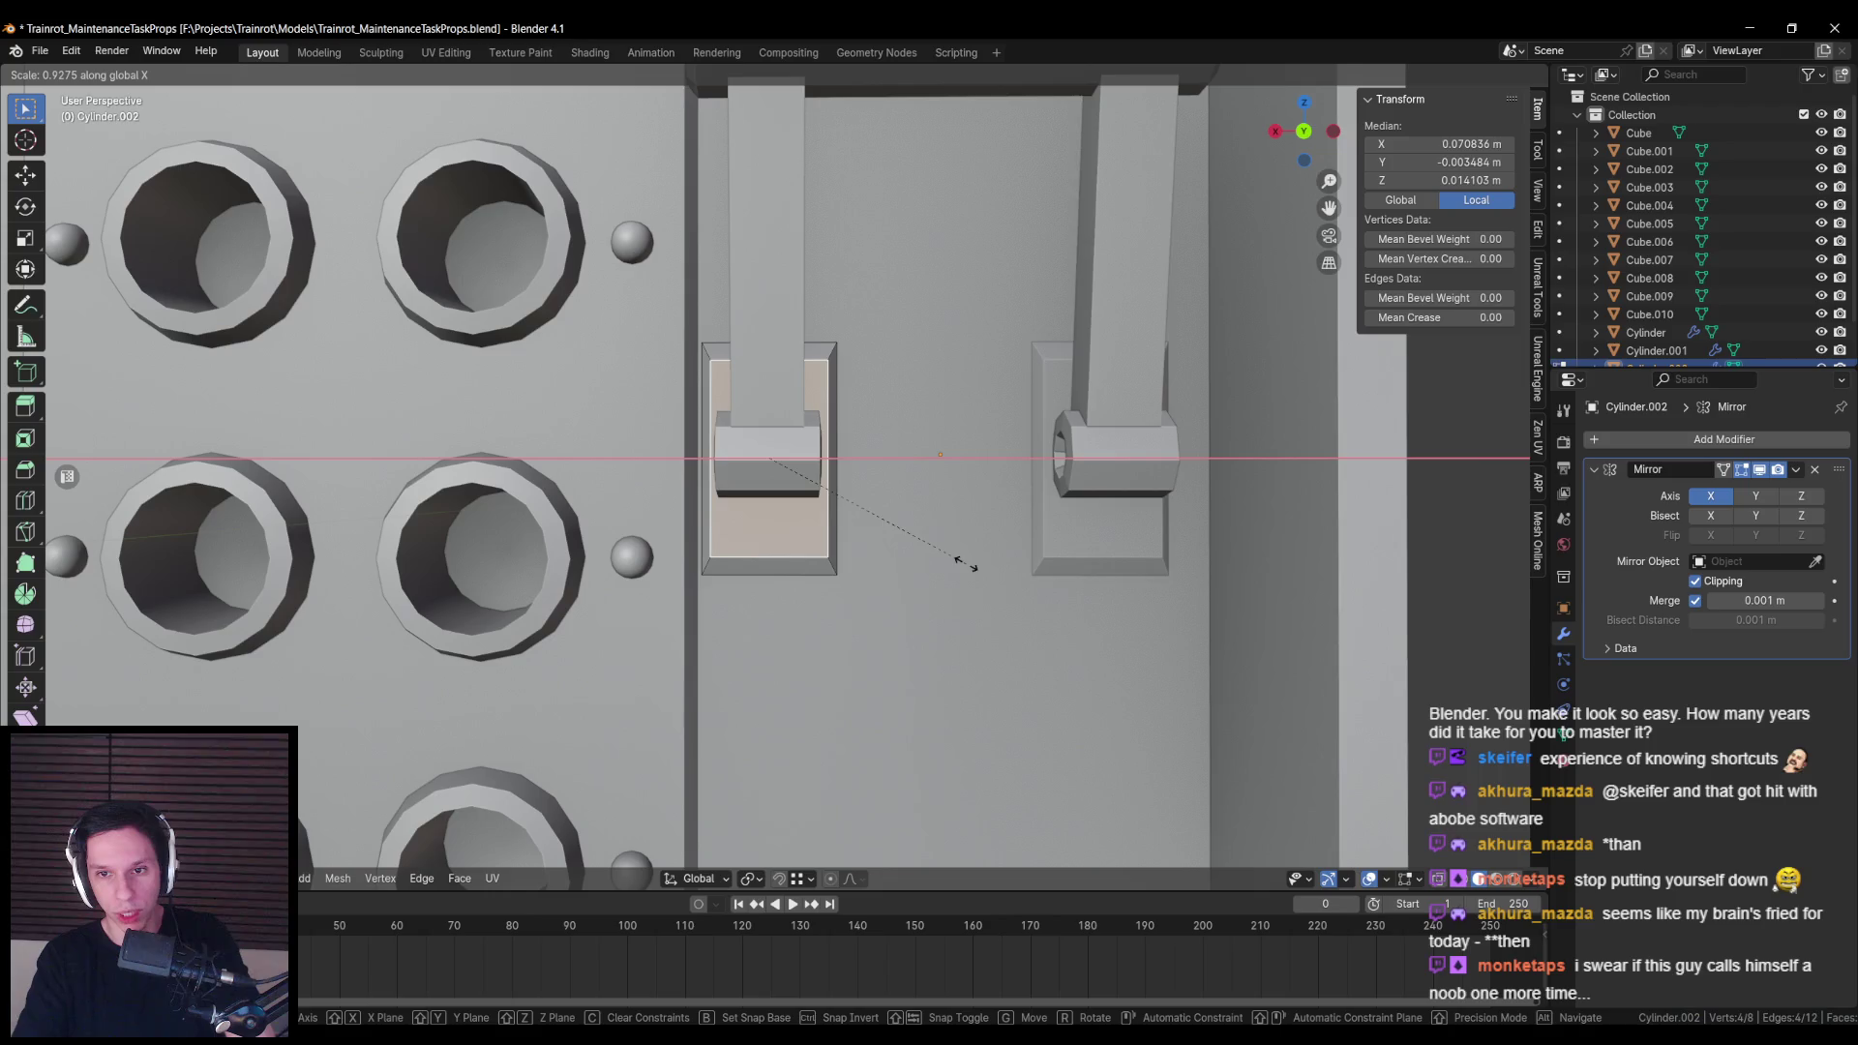
{"action": "left_click", "coordinate": [943, 558]}
{"action": "key", "text": "Tab"}
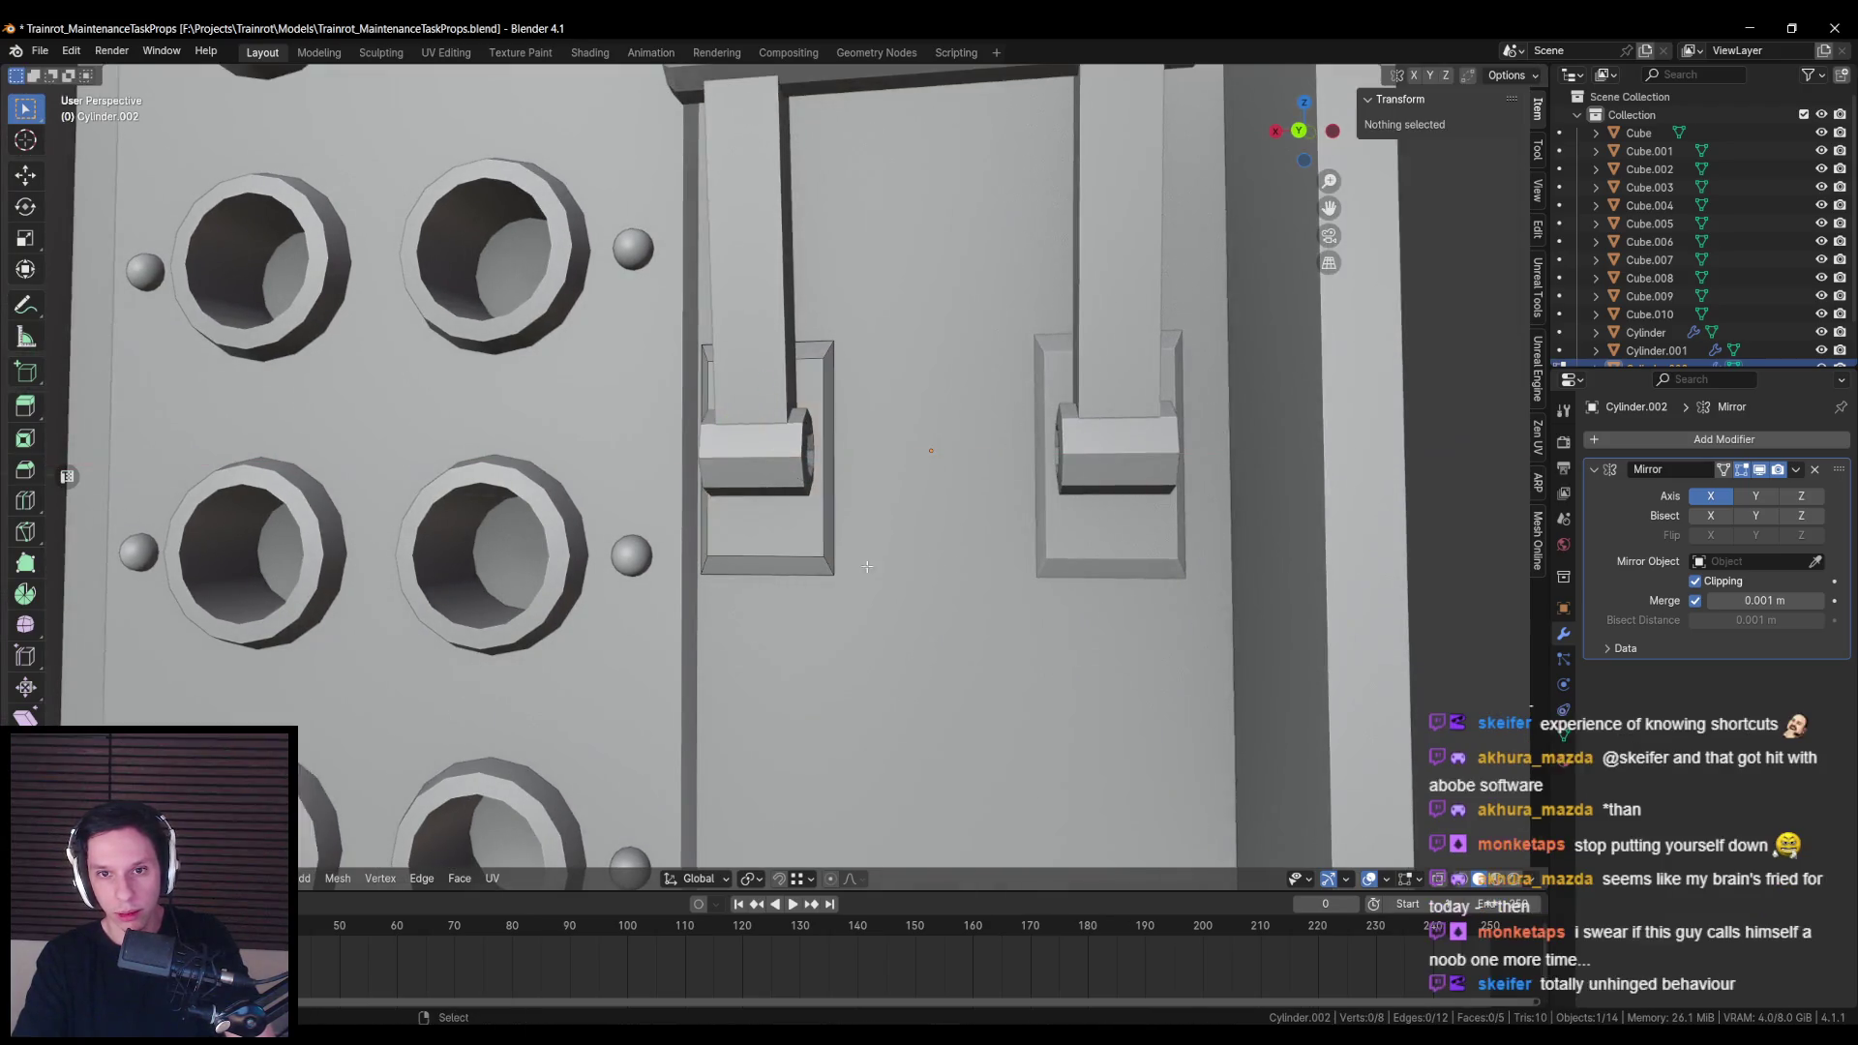
{"action": "scroll", "coordinate": [892, 550], "scroll_direction": "down", "scroll_amount": 10}
{"action": "key", "text": "alt+a"}
{"action": "key", "text": "ctrl+s"}
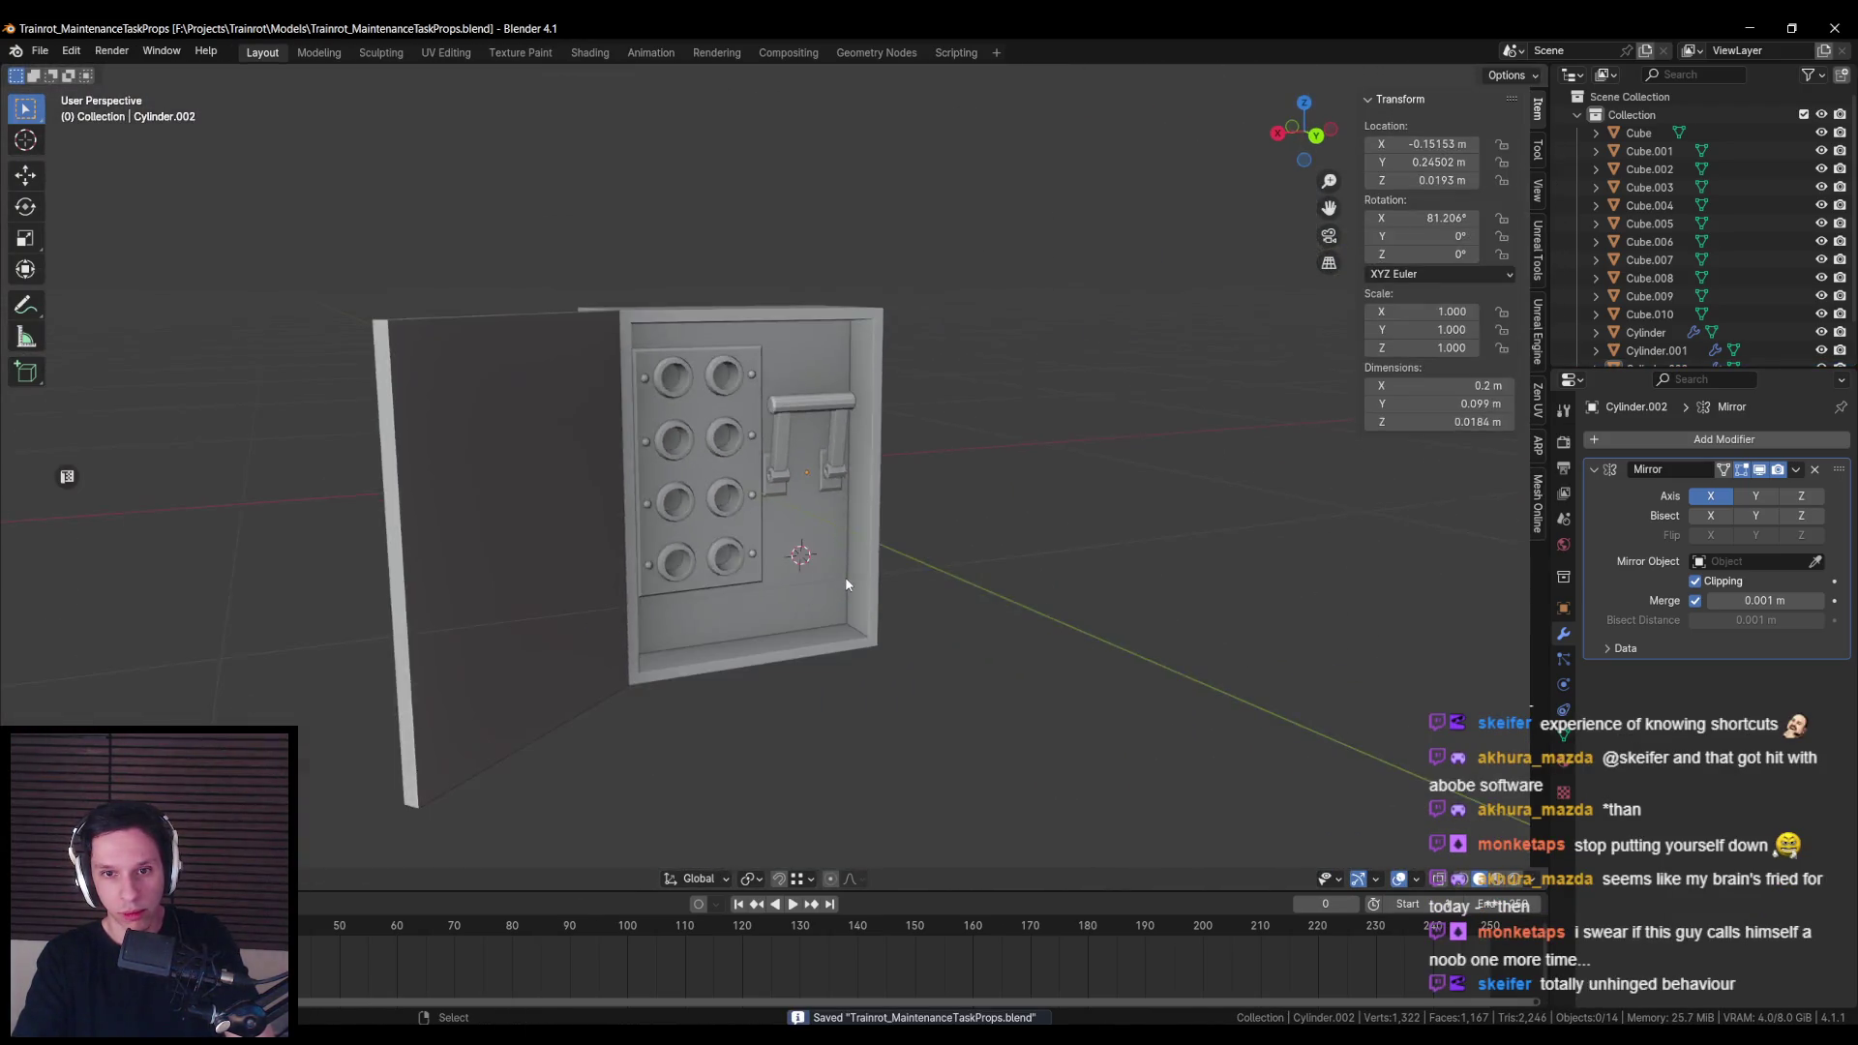
{"action": "scroll", "coordinate": [889, 625], "scroll_direction": "up", "scroll_amount": 8}
Step: Select the switch lever and enter Edit Mode to inspect its mesh
{"action": "left_click", "coordinate": [871, 416]}
{"action": "key", "text": "Tab"}
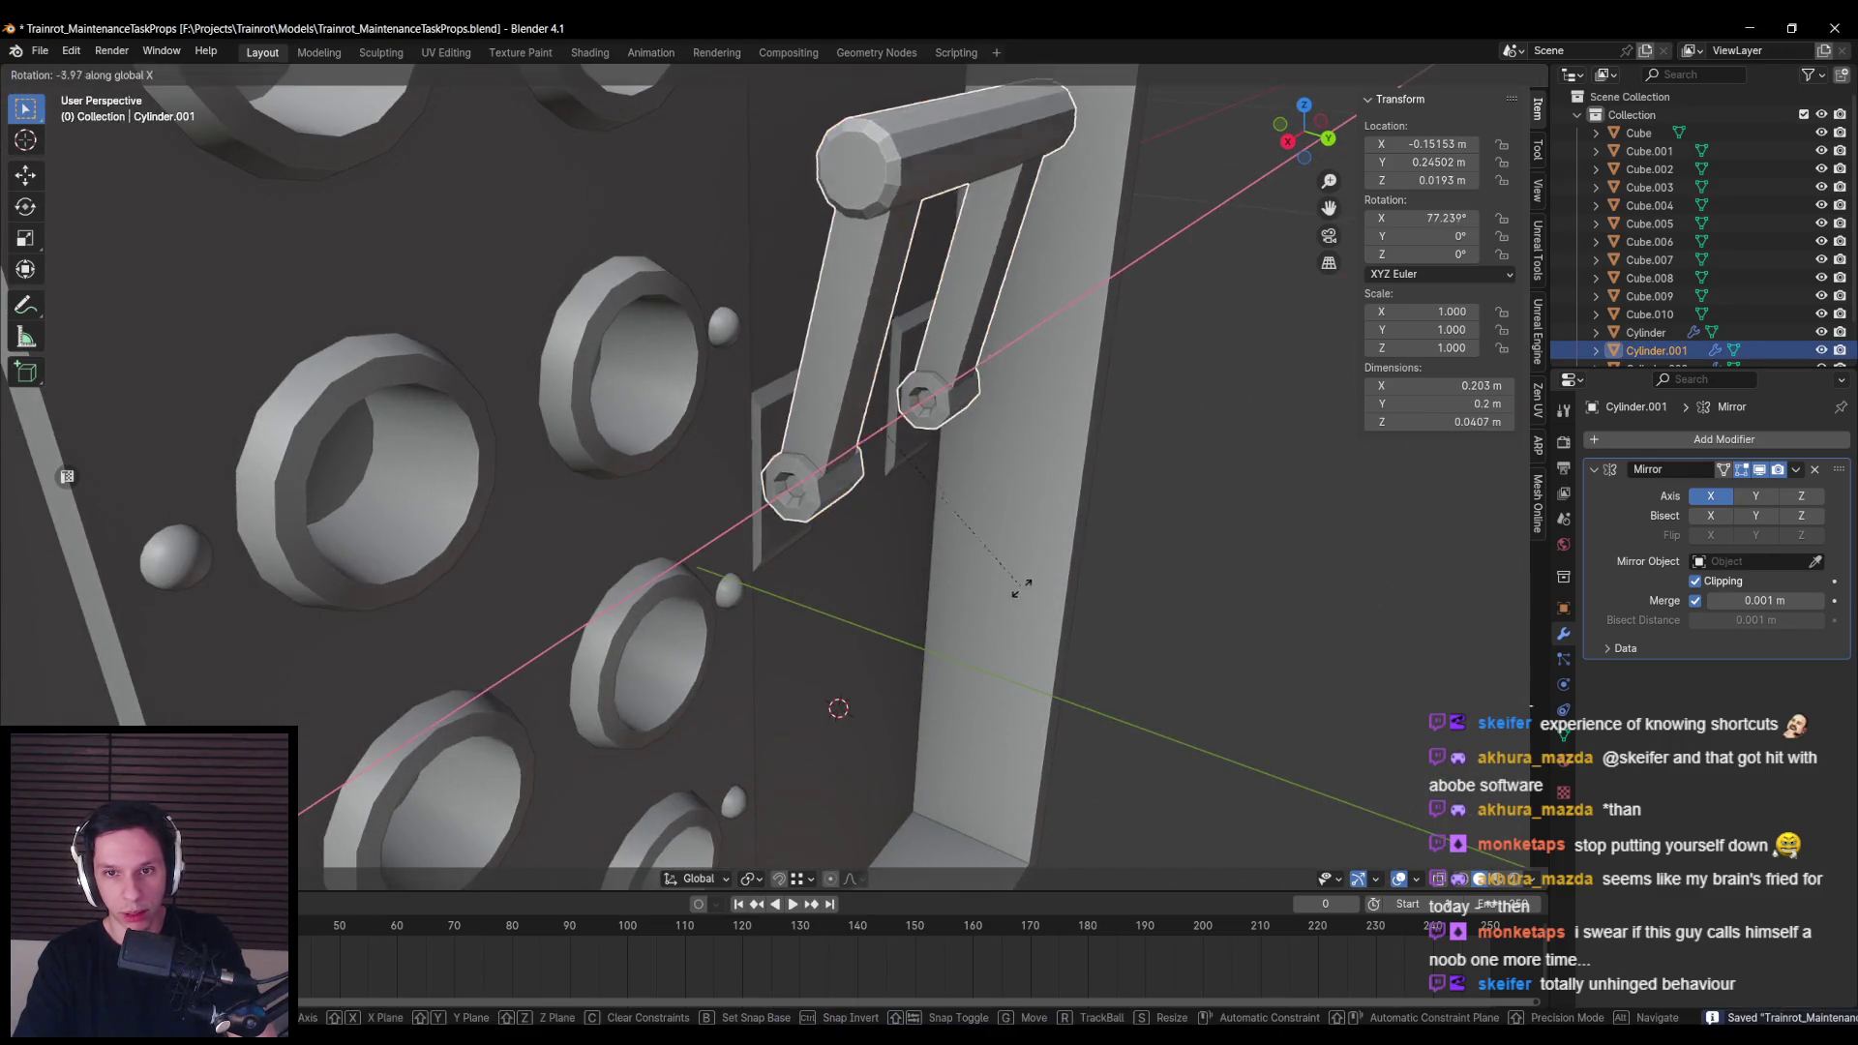
{"action": "scroll", "coordinate": [876, 314], "scroll_direction": "up", "scroll_amount": 6}
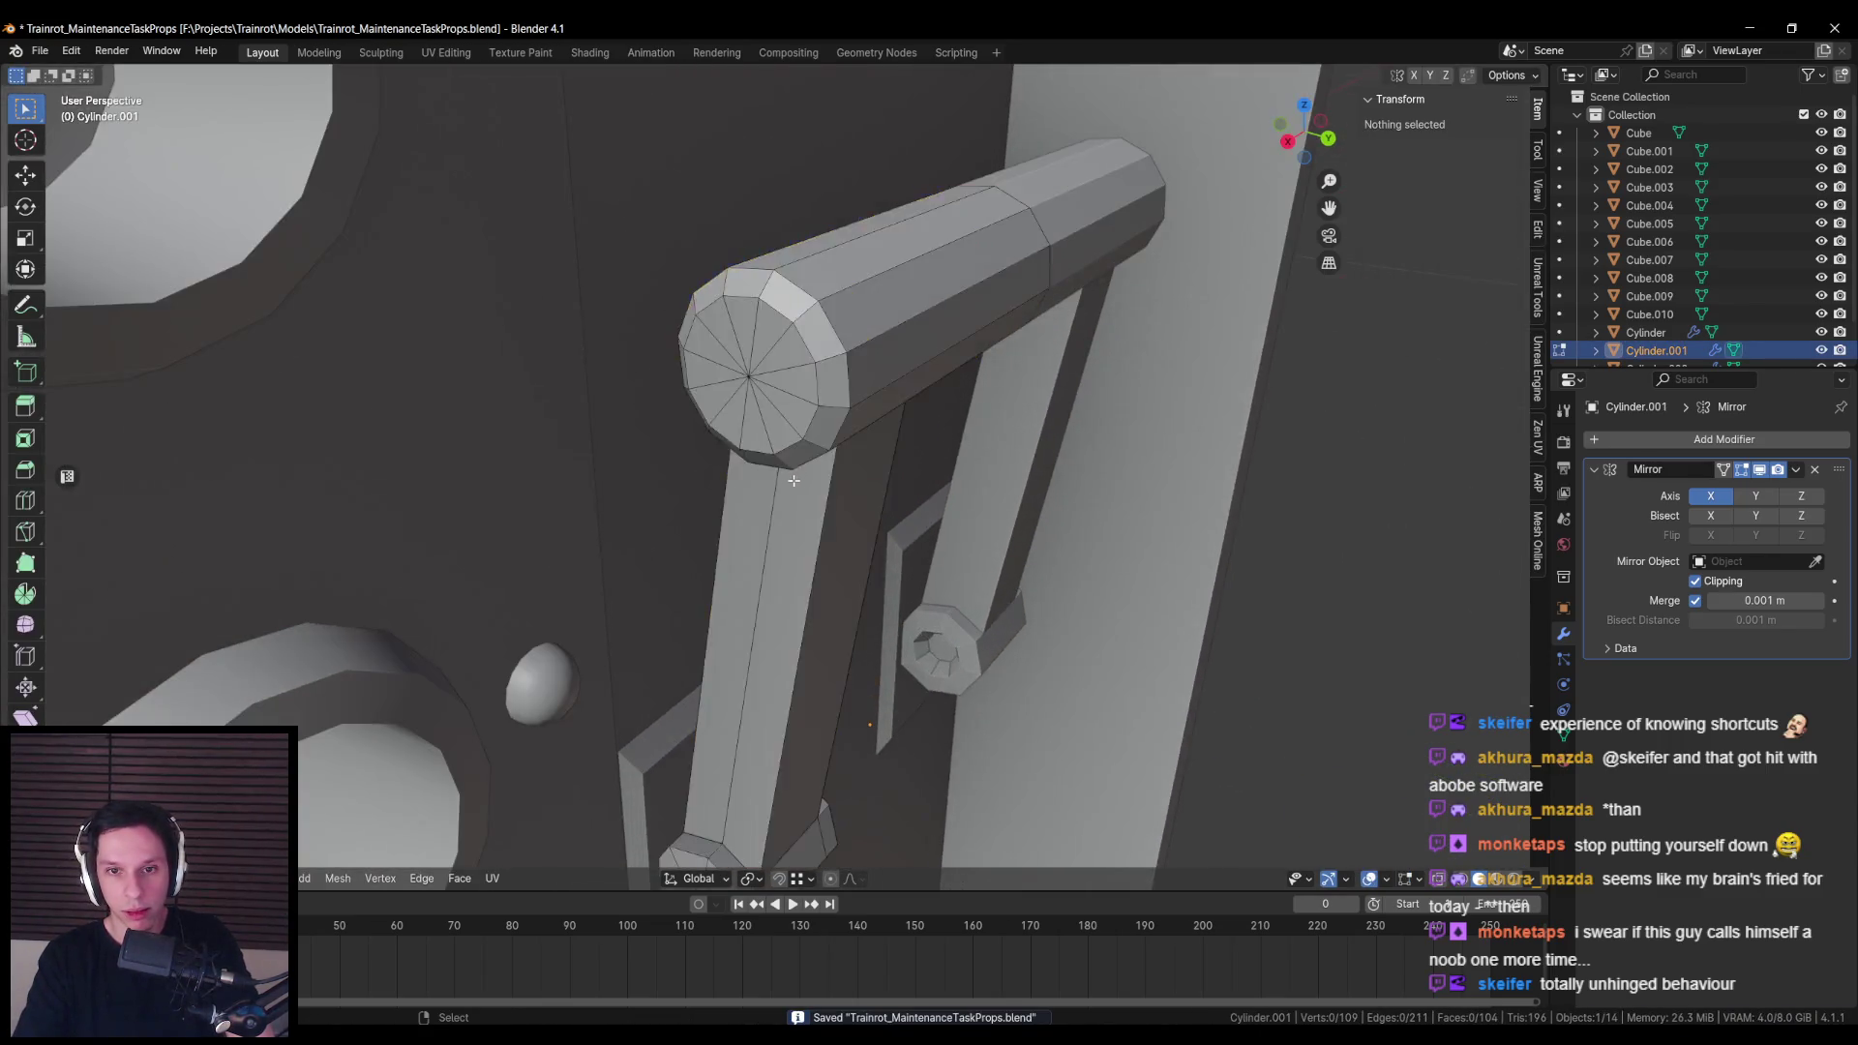
{"action": "scroll", "coordinate": [755, 350], "scroll_direction": "down", "scroll_amount": 3}
{"action": "key", "text": "alt+z"}
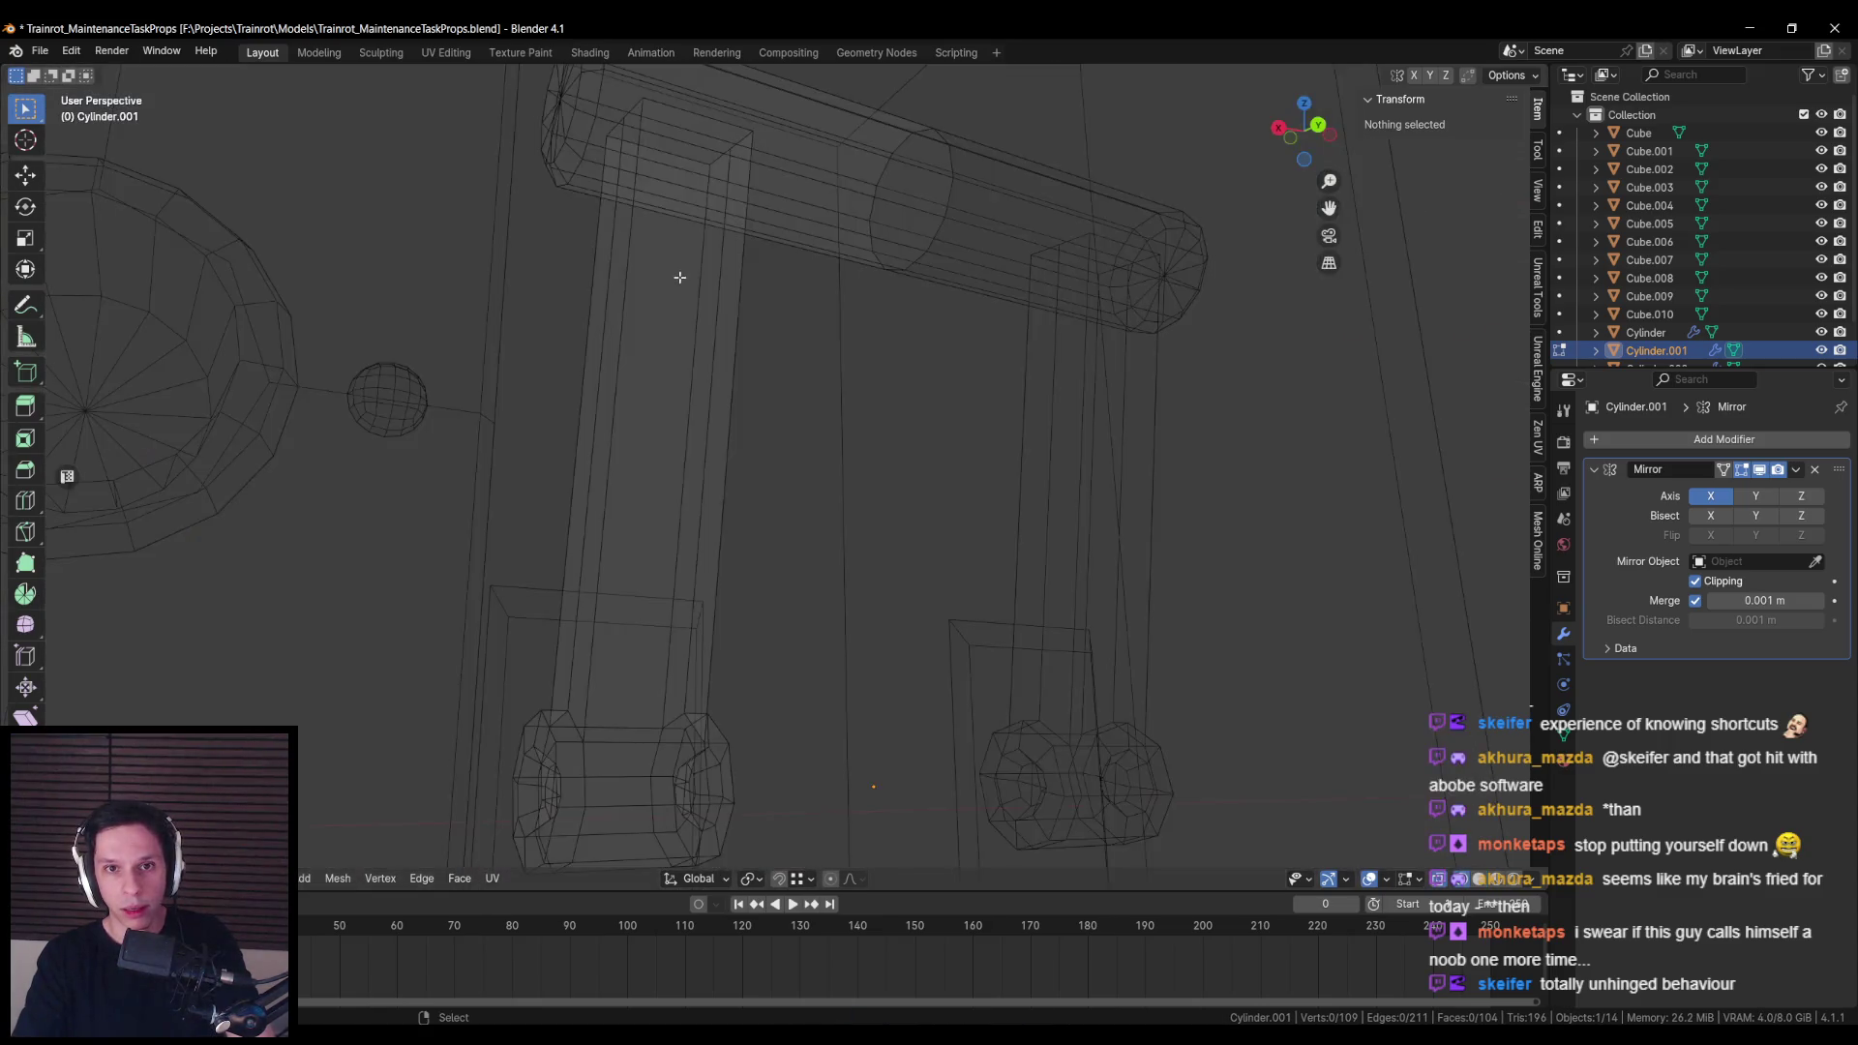
{"action": "key", "text": "alt+z"}
{"action": "key", "text": "alt+z"}
{"action": "scroll", "coordinate": [813, 506], "scroll_direction": "up", "scroll_amount": 4}
{"action": "key", "text": "alt+z"}
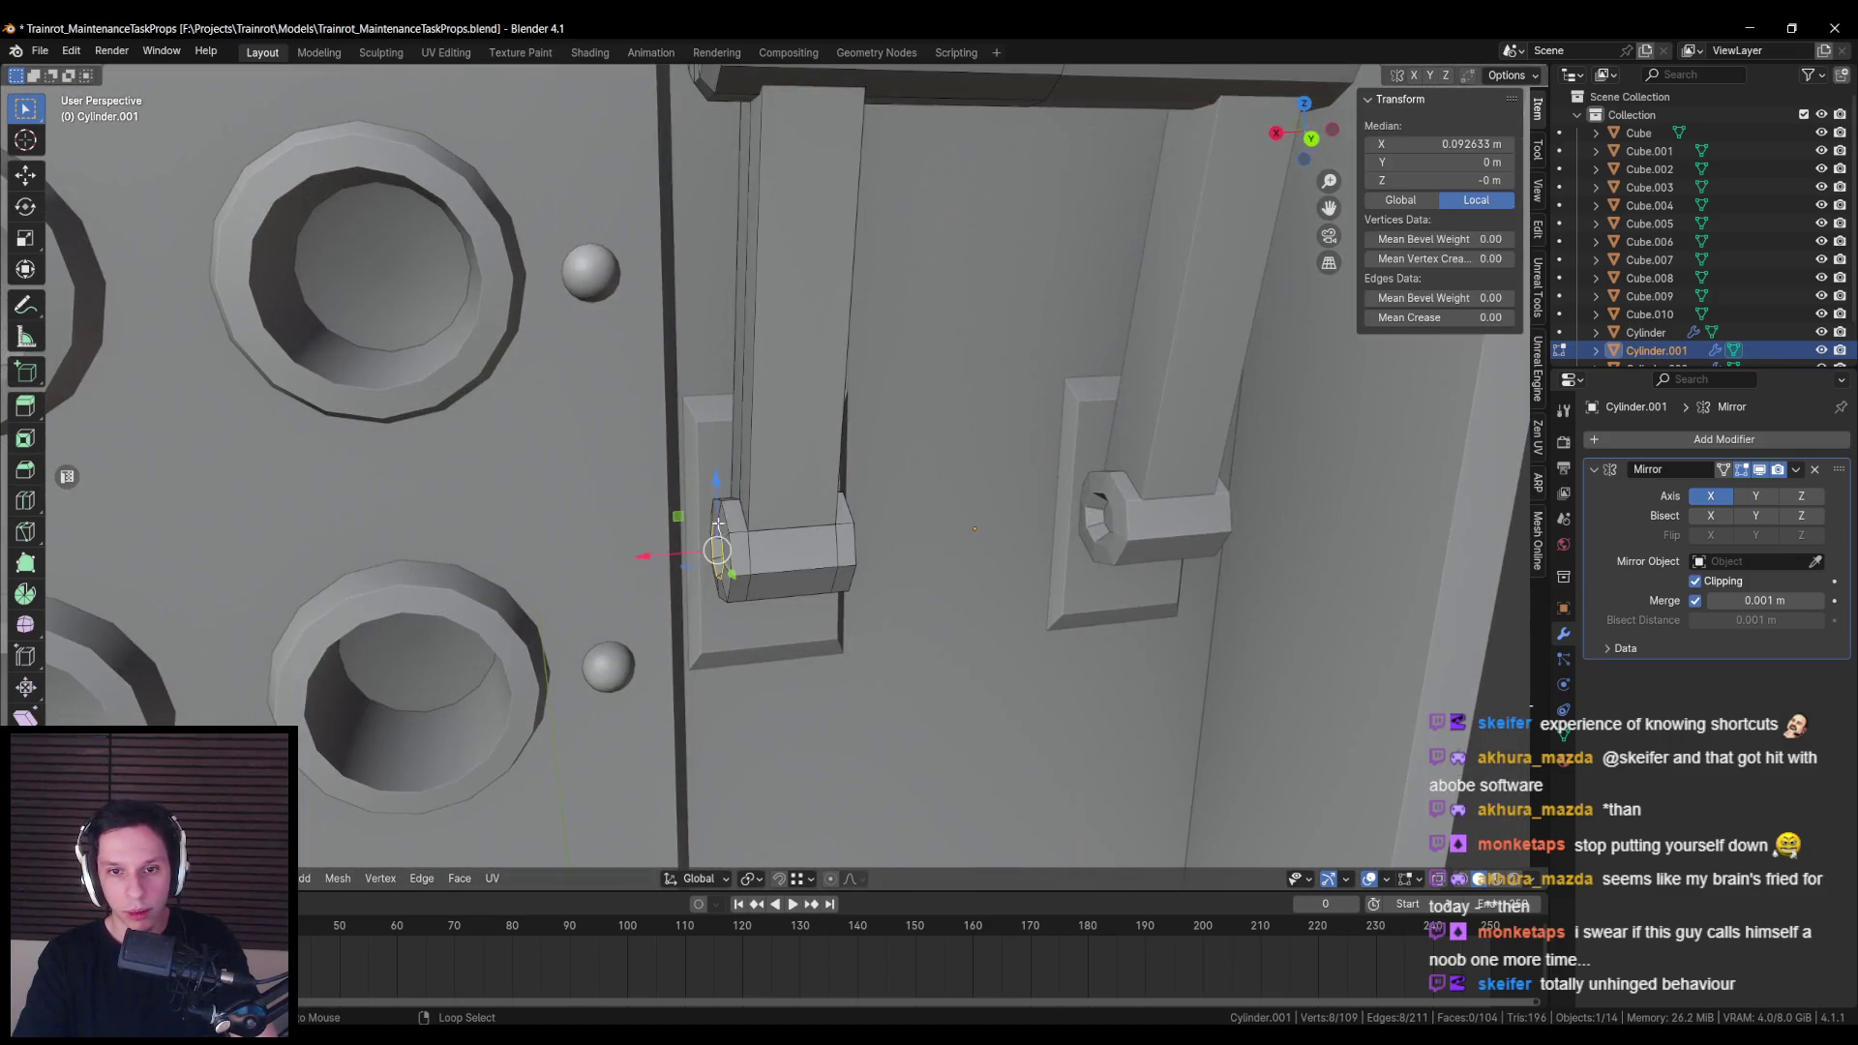
Step: Select the edge loops at the lever's pivot end and mark them sharp
{"action": "left_click", "coordinate": [771, 535], "text": "alt"}
{"action": "mouse_move", "coordinate": [771, 535]}
{"action": "left_mouse_down"}
{"action": "mouse_move", "coordinate": [747, 522]}
{"action": "mouse_move", "coordinate": [728, 561]}
{"action": "left_mouse_up"}
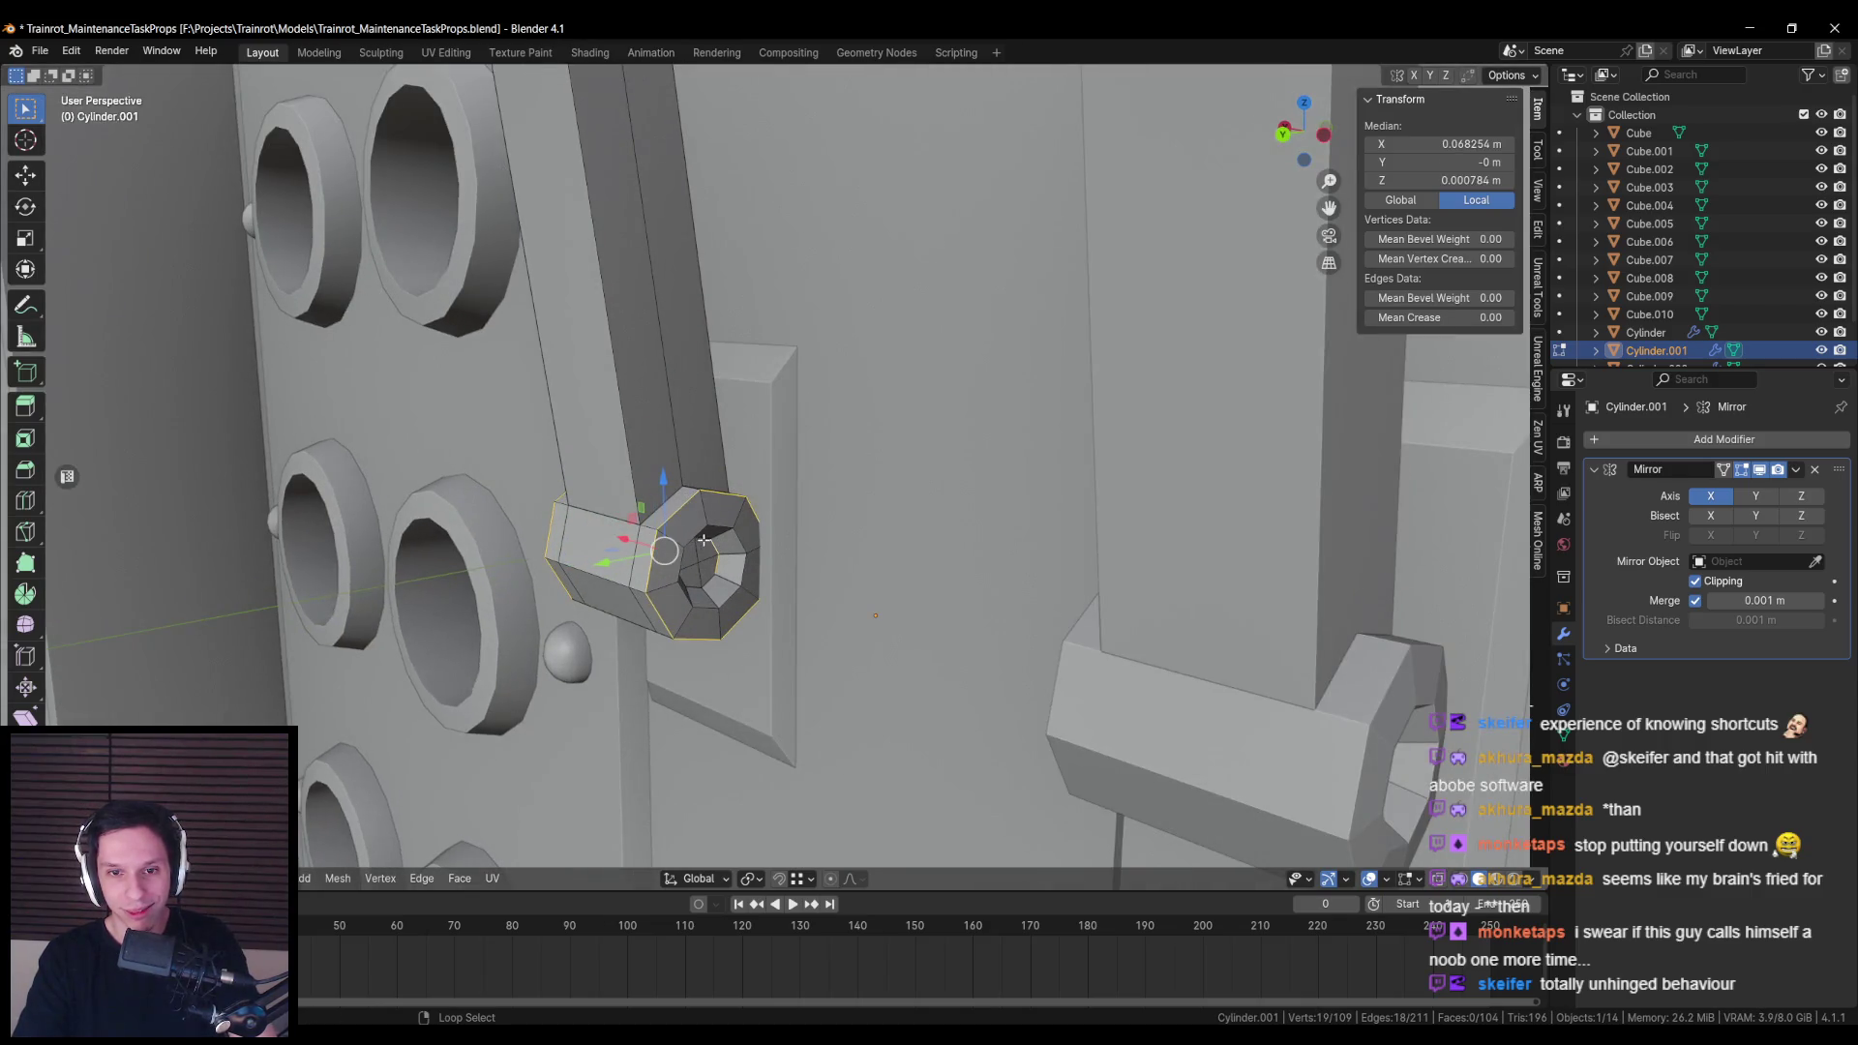
{"action": "key", "text": "KP_Decimal"}
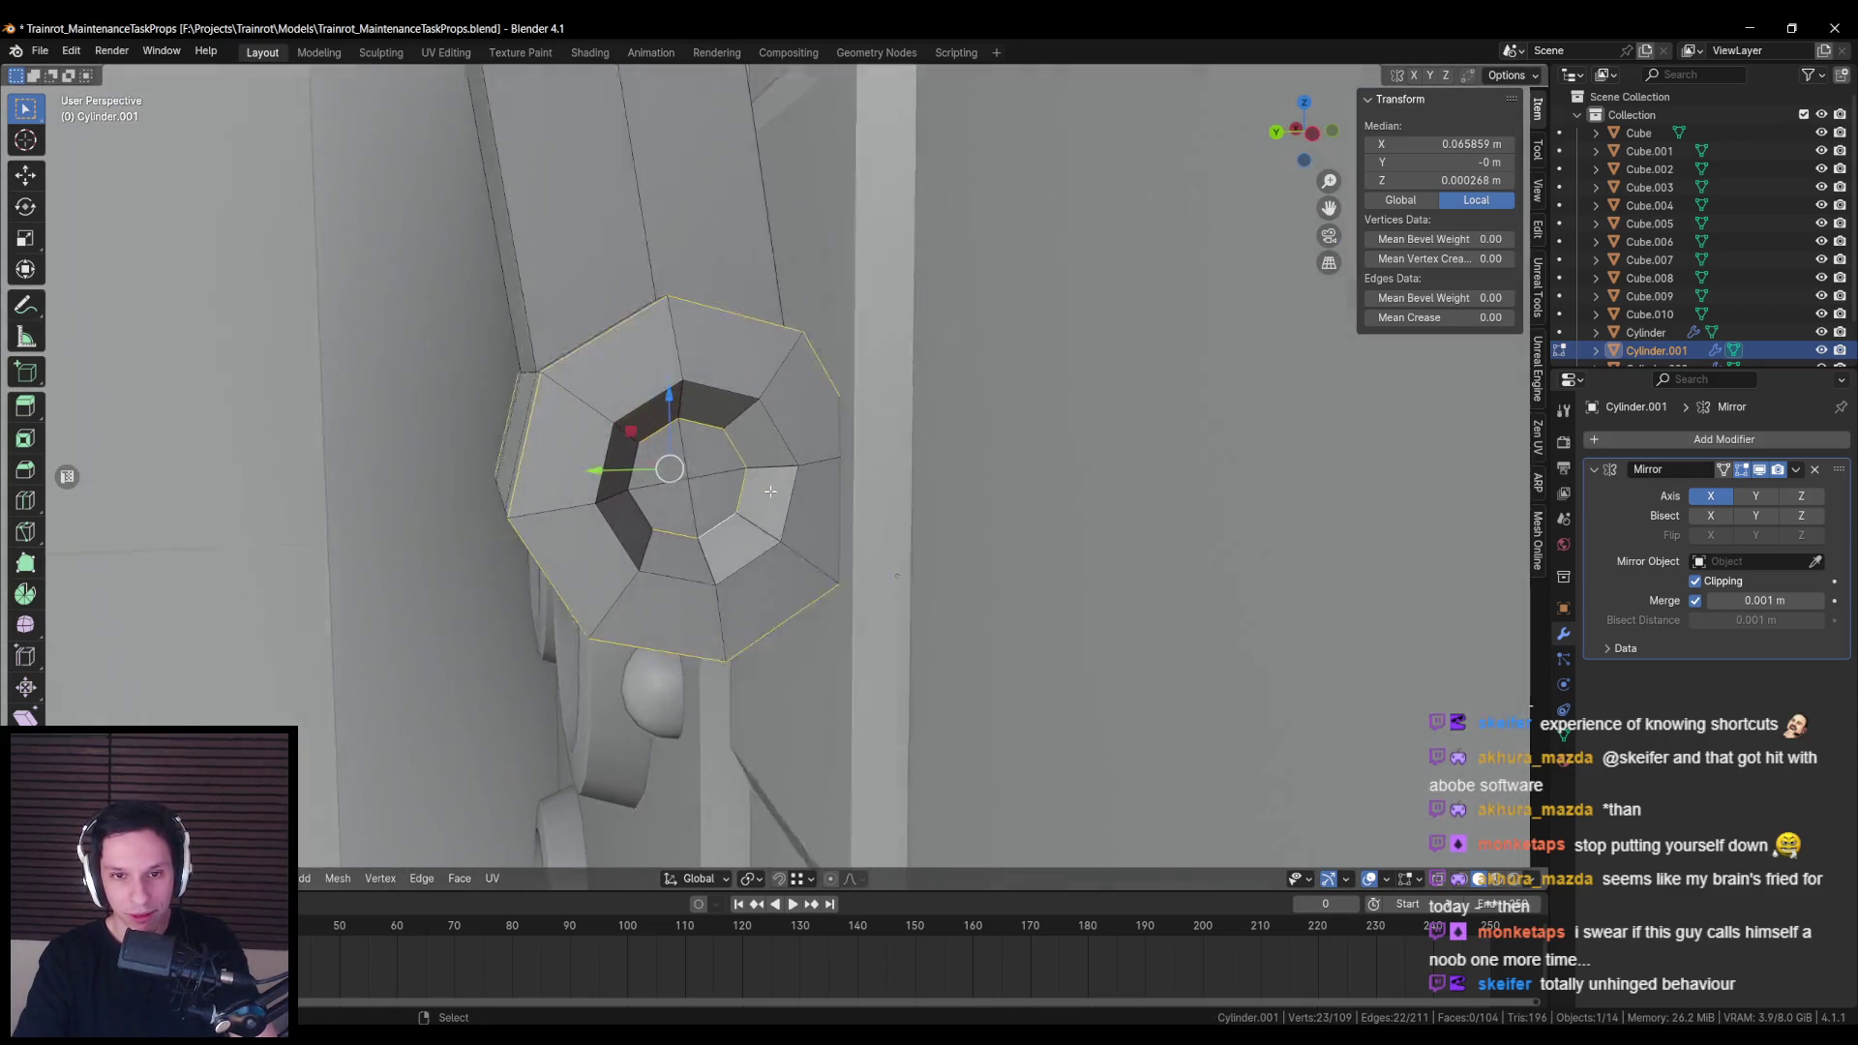
{"action": "left_click", "coordinate": [599, 475], "text": "shift"}
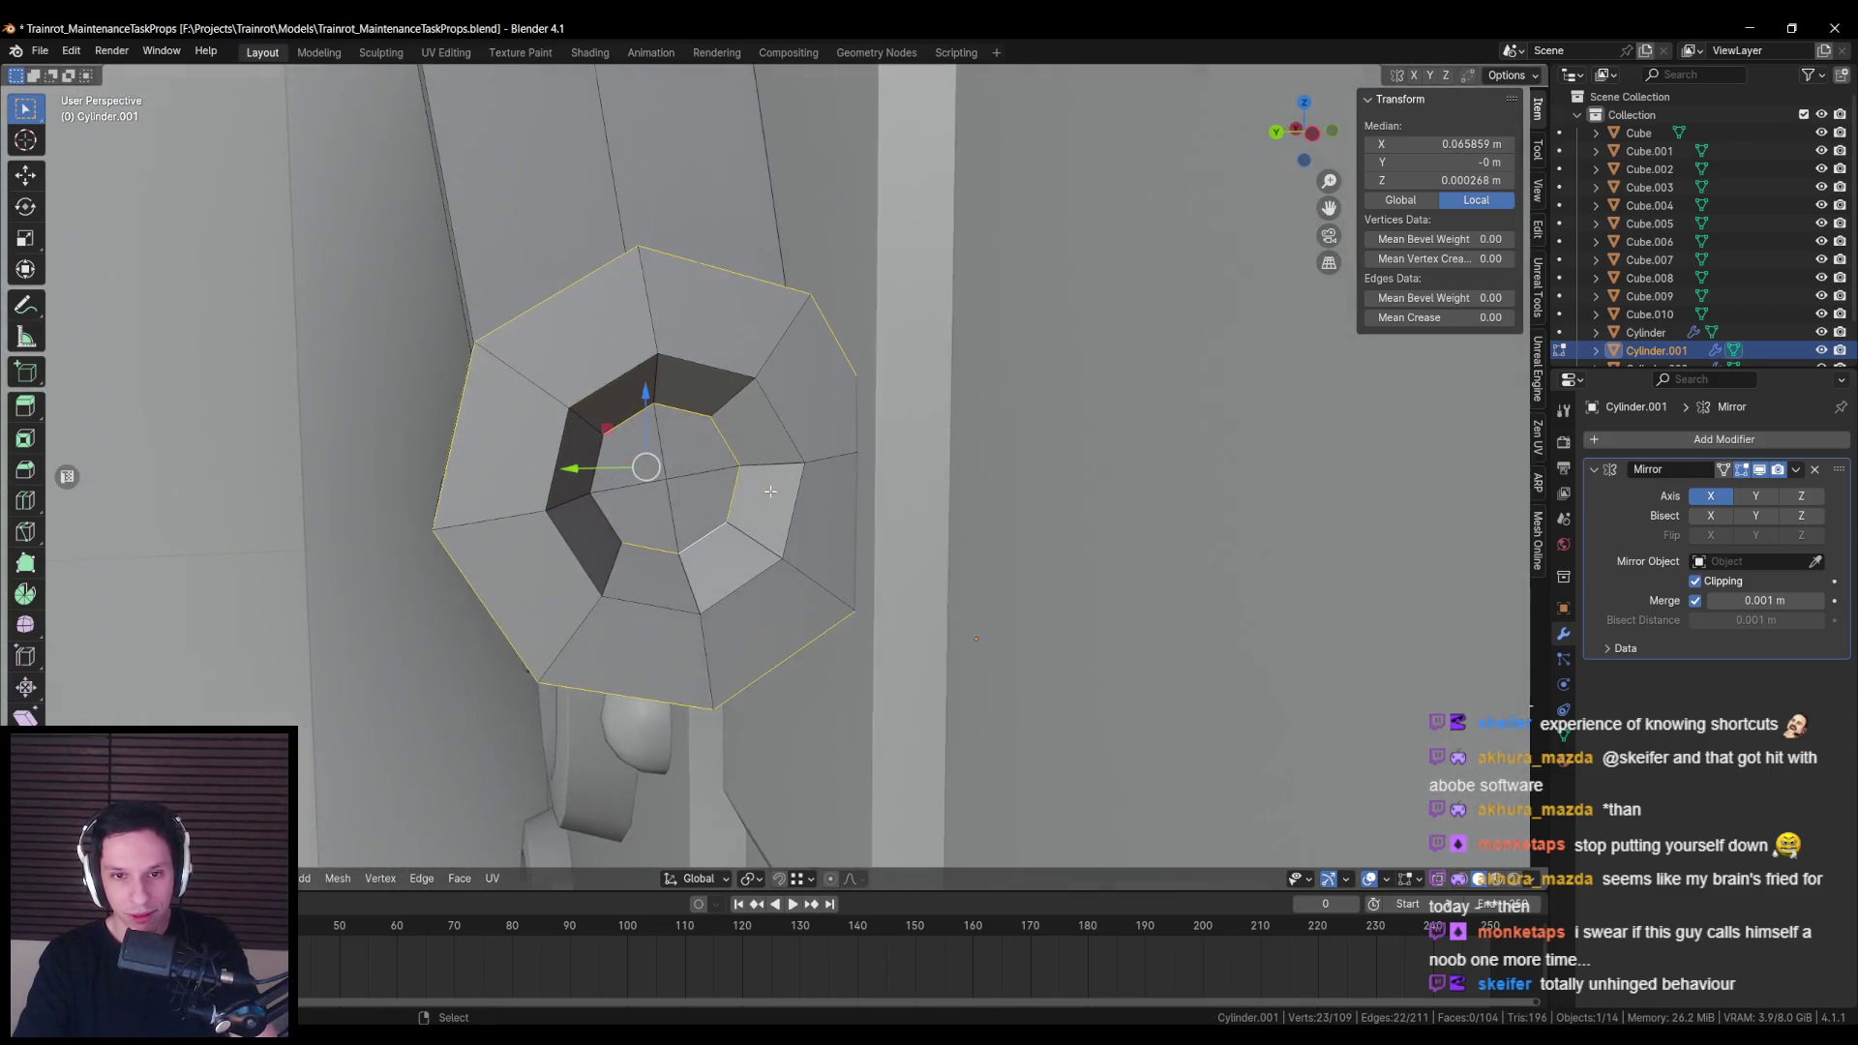
{"action": "left_click_drag", "start_coordinate": [599, 475], "coordinate": [851, 436]}
{"action": "key", "text": "KP_Decimal"}
{"action": "left_click", "coordinate": [907, 431], "text": "shift"}
{"action": "key", "text": "ctrl+e"}
{"action": "left_click", "coordinate": [850, 491]}
Step: Apply Shade Smooth to the lever in Object Mode, then reselect it for editing
{"action": "key", "text": "alt+a"}
{"action": "key", "text": "Tab"}
{"action": "right_click", "coordinate": [910, 507]}
{"action": "left_click", "coordinate": [909, 507]}
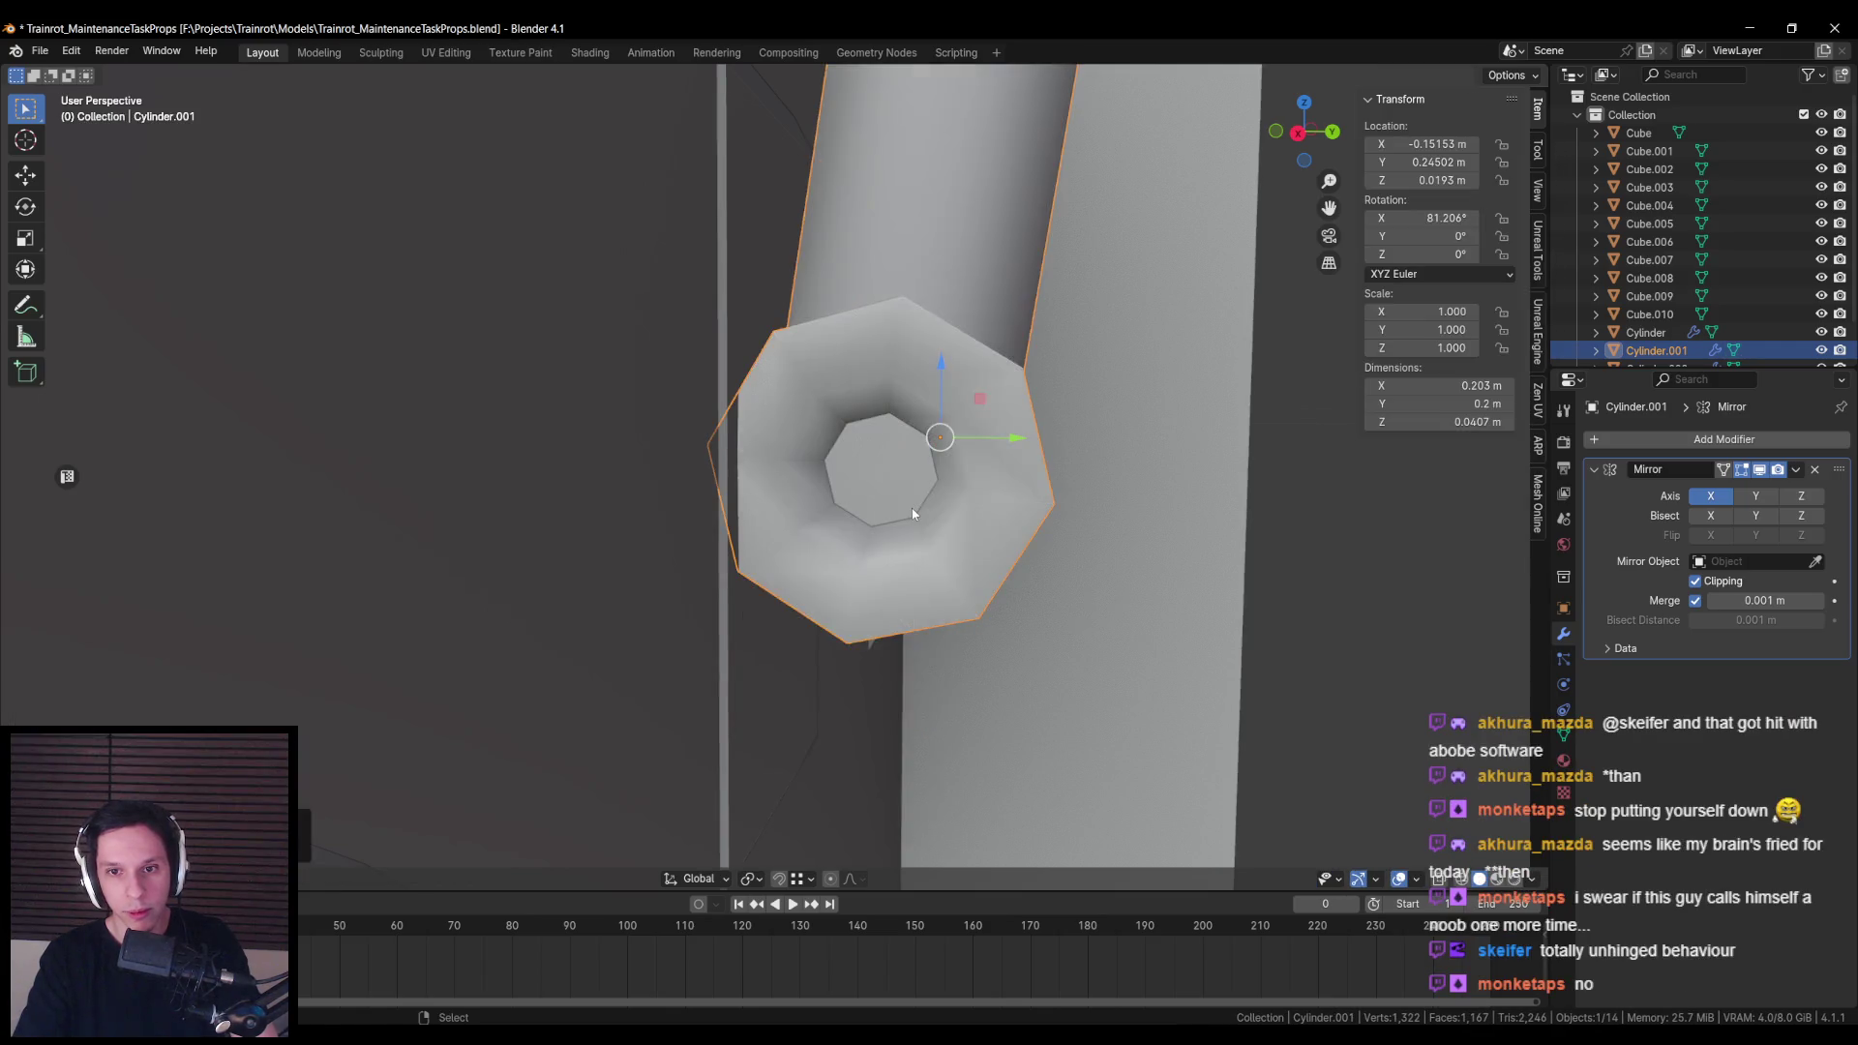
{"action": "scroll", "coordinate": [871, 503], "scroll_direction": "down", "scroll_amount": 5}
{"action": "key", "text": "alt+a"}
{"action": "left_click", "coordinate": [844, 509]}
{"action": "key", "text": "Tab"}
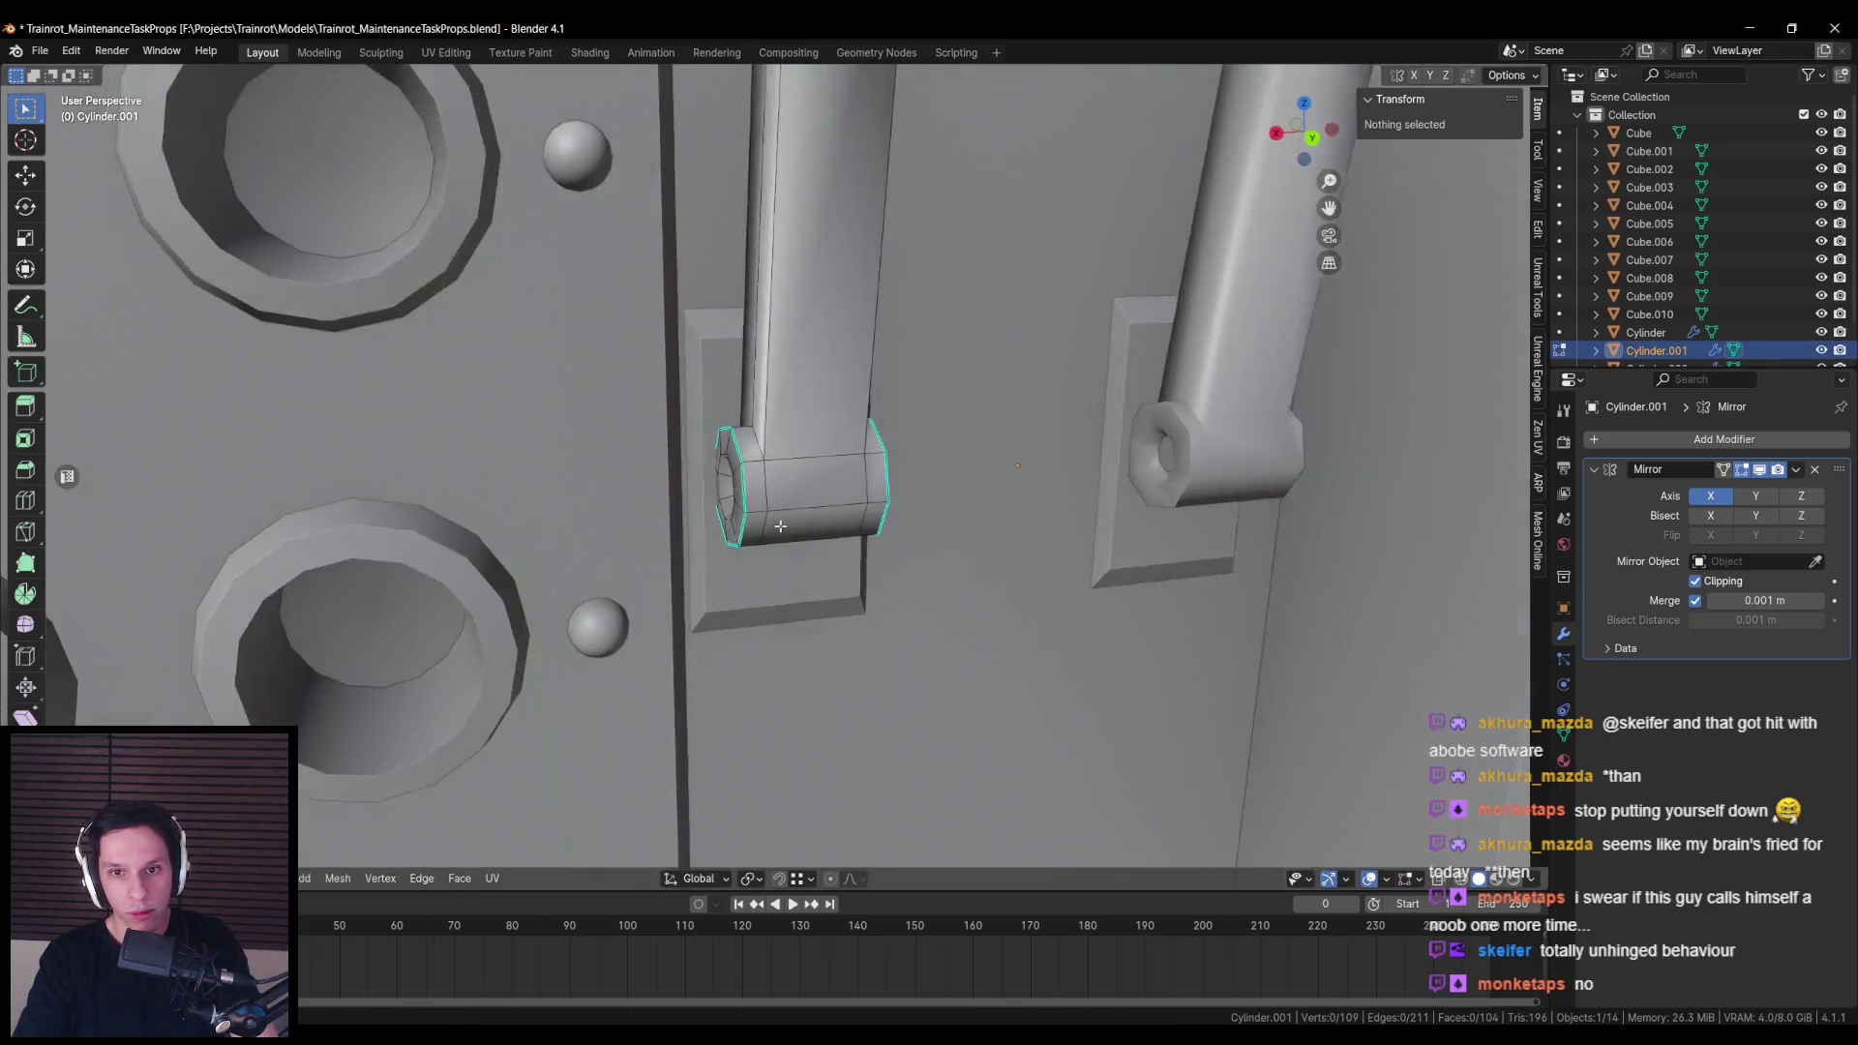
Step: Isolate the lever in Local View and orbit around it to inspect its edges
{"action": "scroll", "coordinate": [844, 509], "scroll_direction": "up", "scroll_amount": 4}
{"action": "key", "text": "l"}
{"action": "key", "text": "KP_Decimal"}
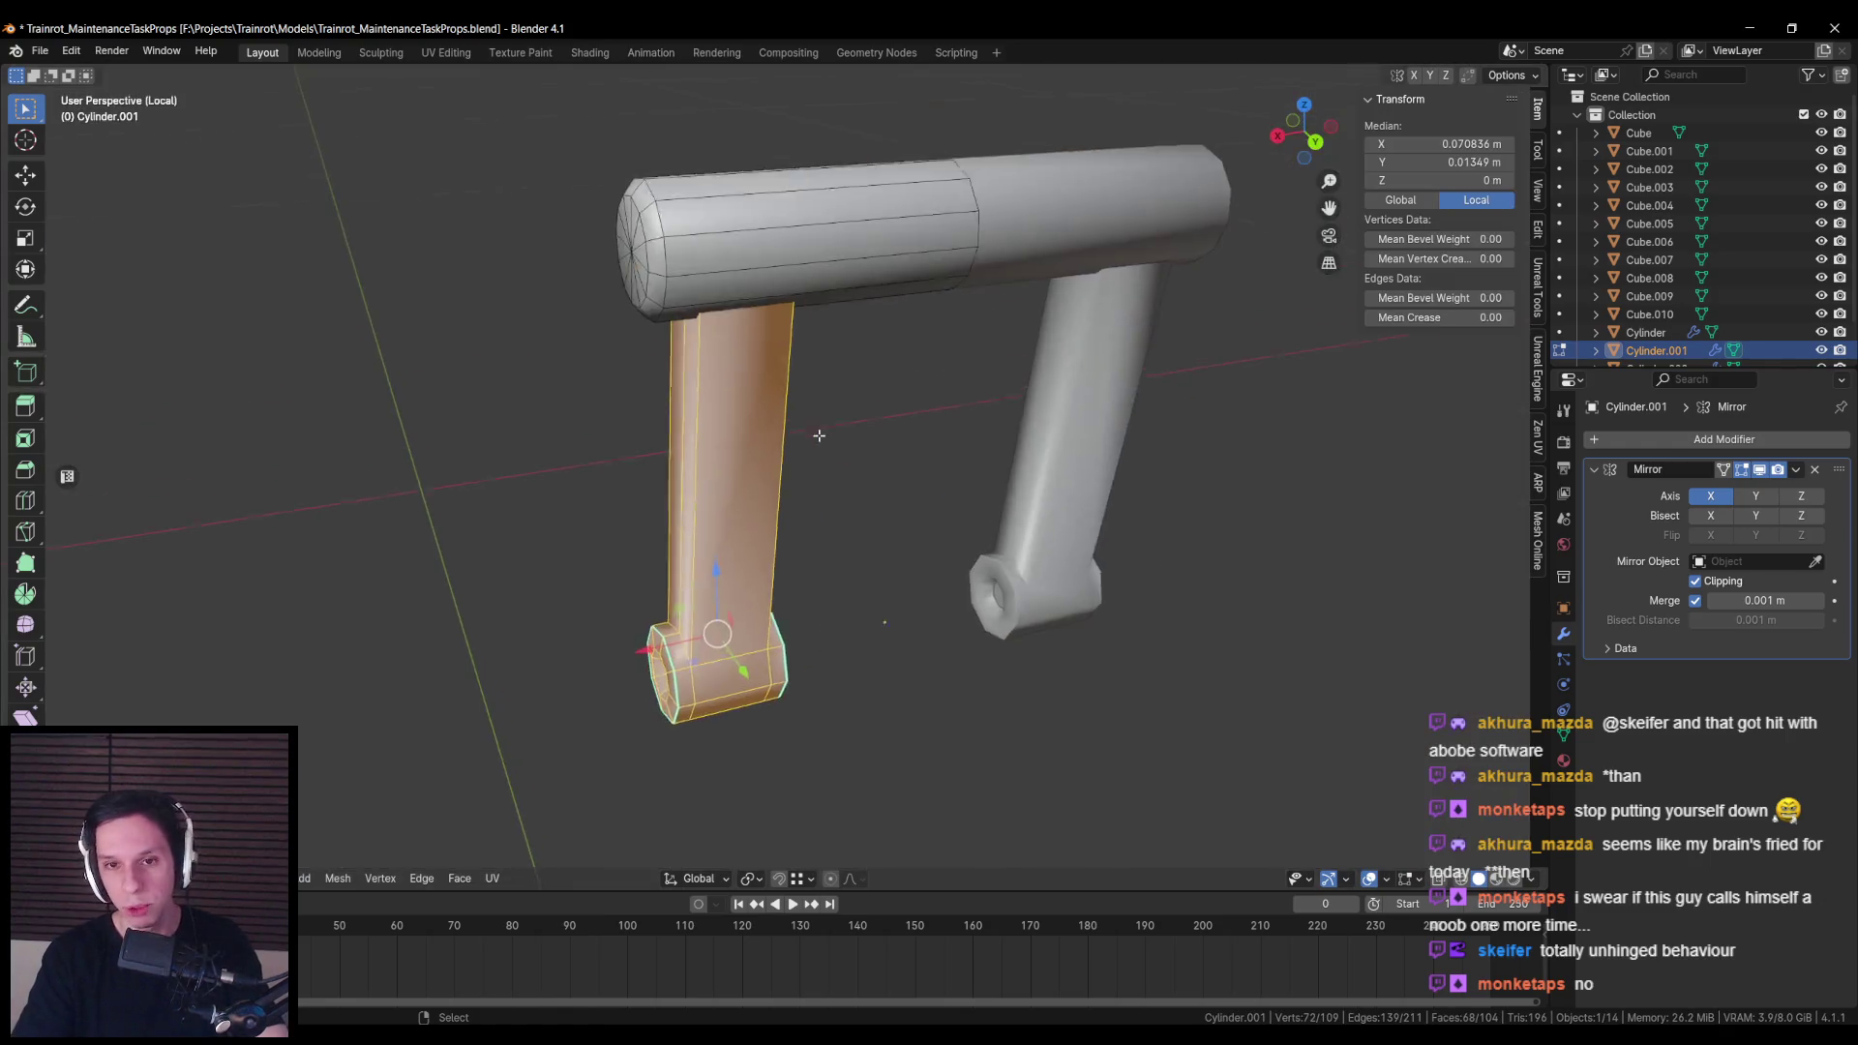
{"action": "key", "text": "alt+a"}
{"action": "key", "text": "KP_Divide"}
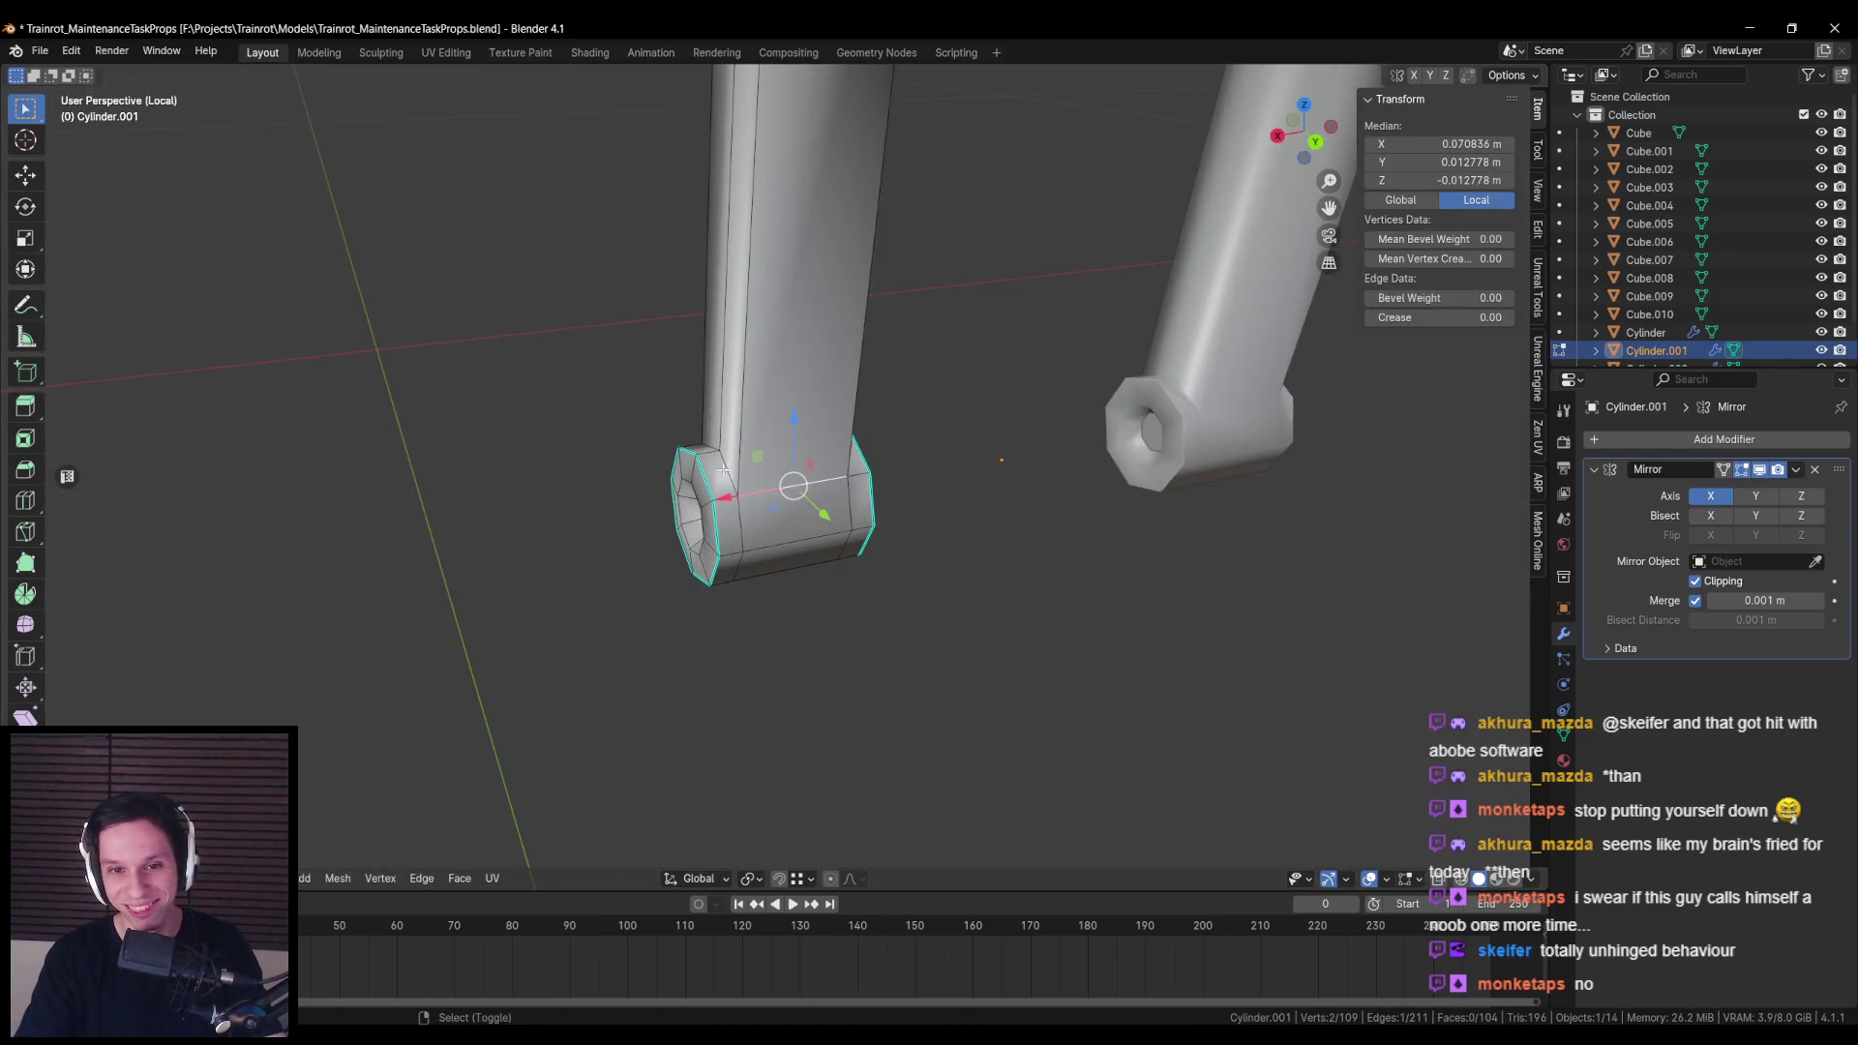
{"action": "left_click_drag", "start_coordinate": [724, 468], "coordinate": [790, 475]}
{"action": "mouse_move", "coordinate": [940, 520]}
{"action": "left_mouse_down"}
{"action": "mouse_move", "coordinate": [834, 527]}
{"action": "mouse_move", "coordinate": [851, 540]}
{"action": "left_mouse_up"}
{"action": "right_click", "coordinate": [834, 526]}
{"action": "left_click", "coordinate": [834, 527]}
{"action": "key", "text": "alt+a"}
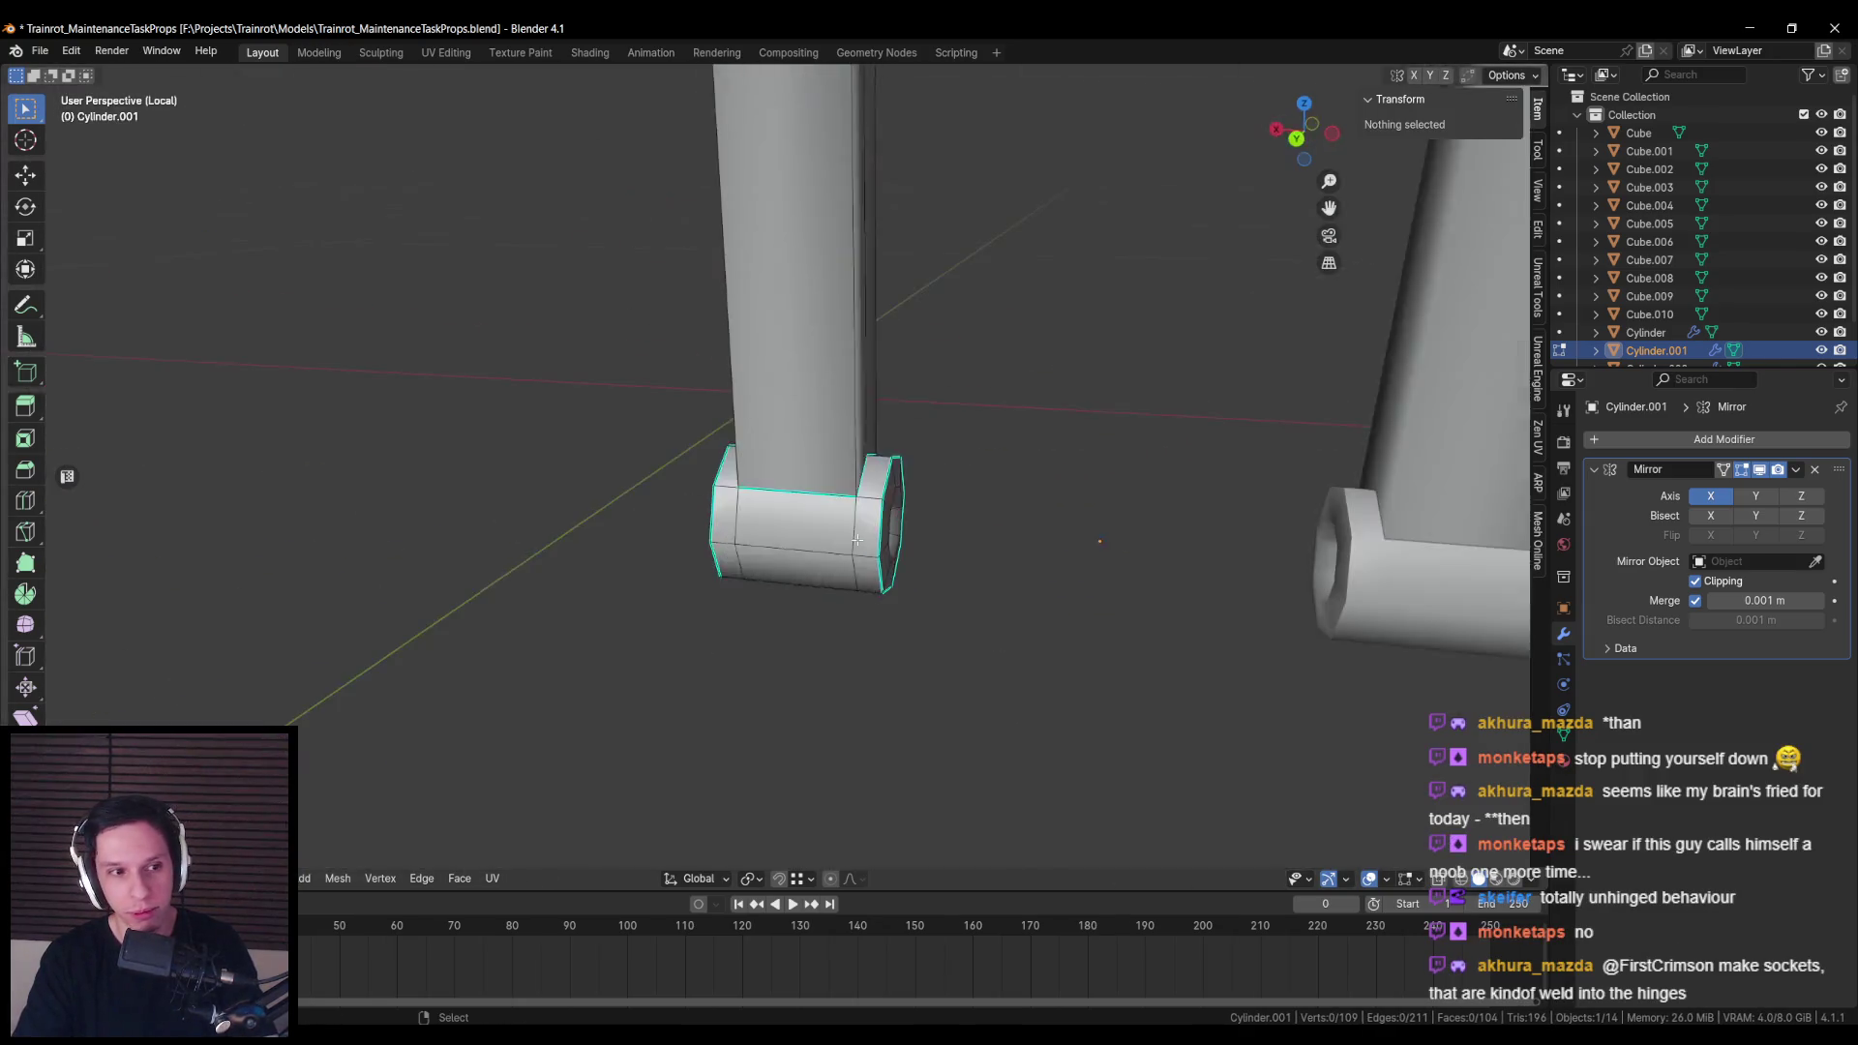
{"action": "key", "text": "Tab"}
{"action": "scroll", "coordinate": [845, 538], "scroll_direction": "down", "scroll_amount": 5}
{"action": "scroll", "coordinate": [887, 509], "scroll_direction": "up", "scroll_amount": 6}
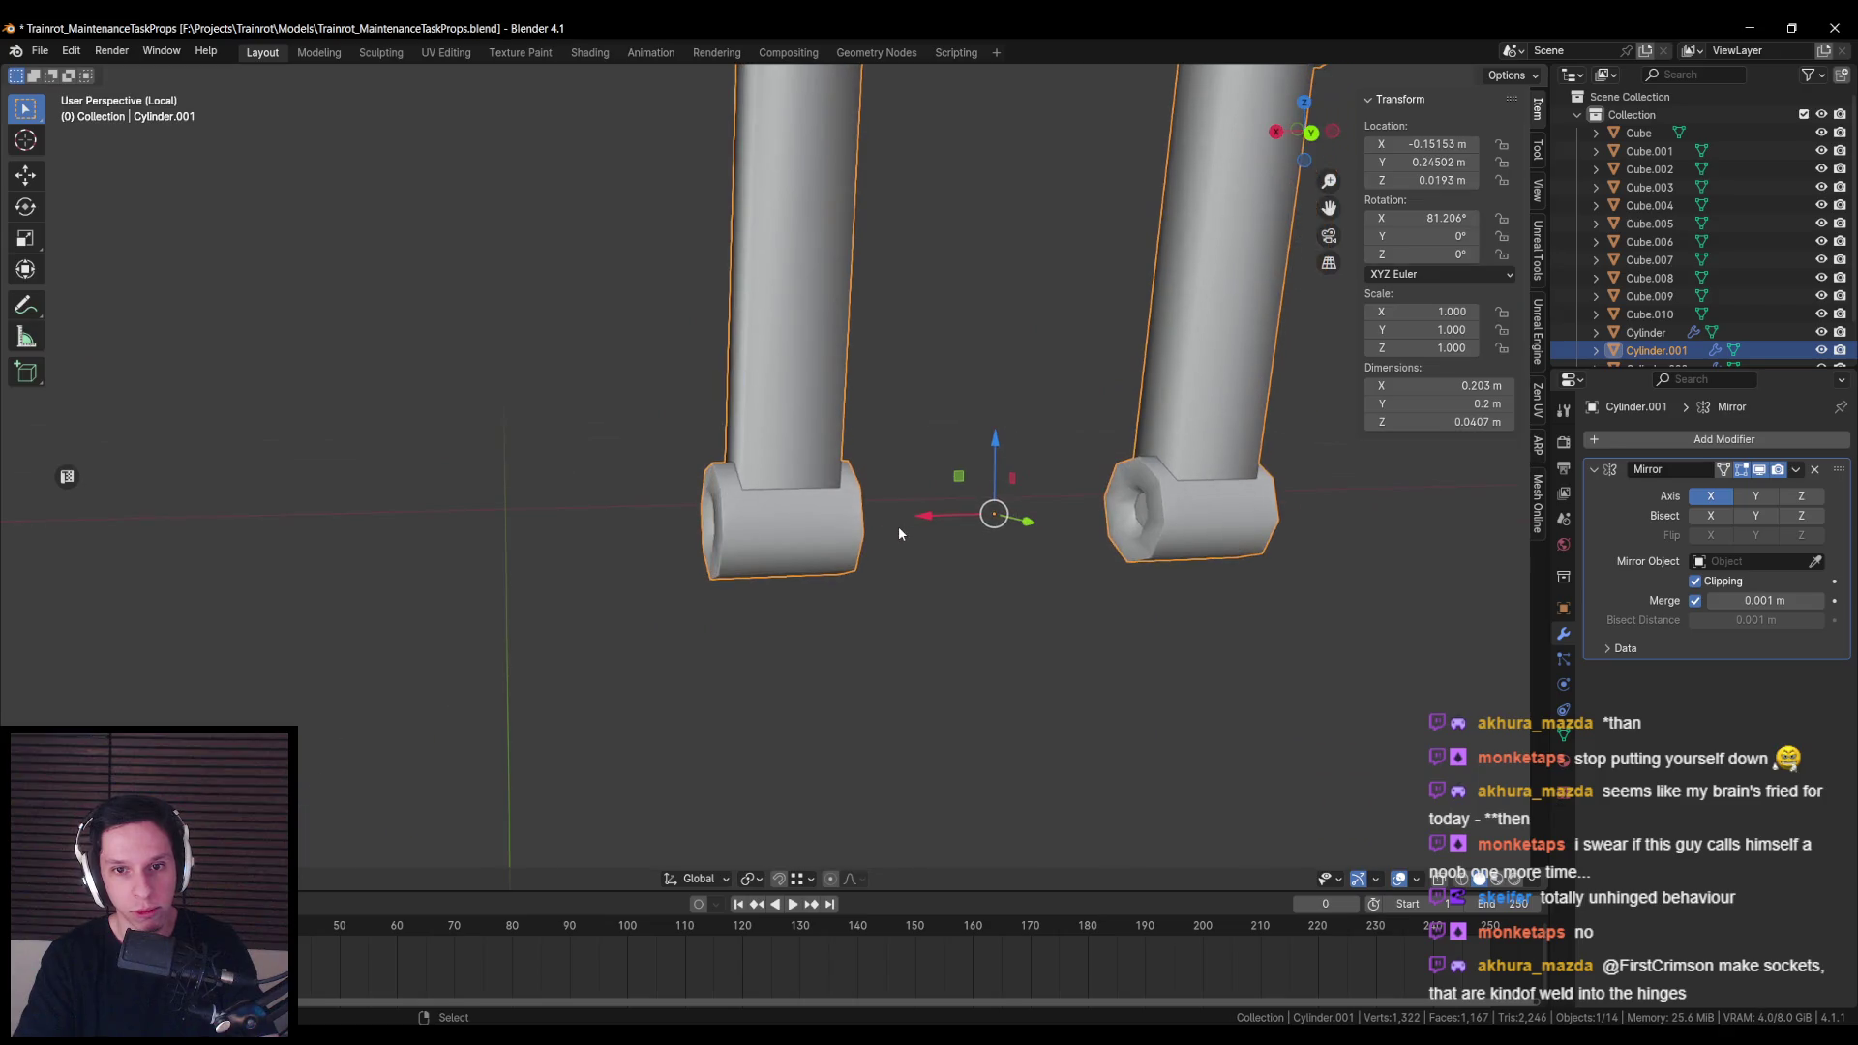
{"action": "key", "text": "KP_Divide"}
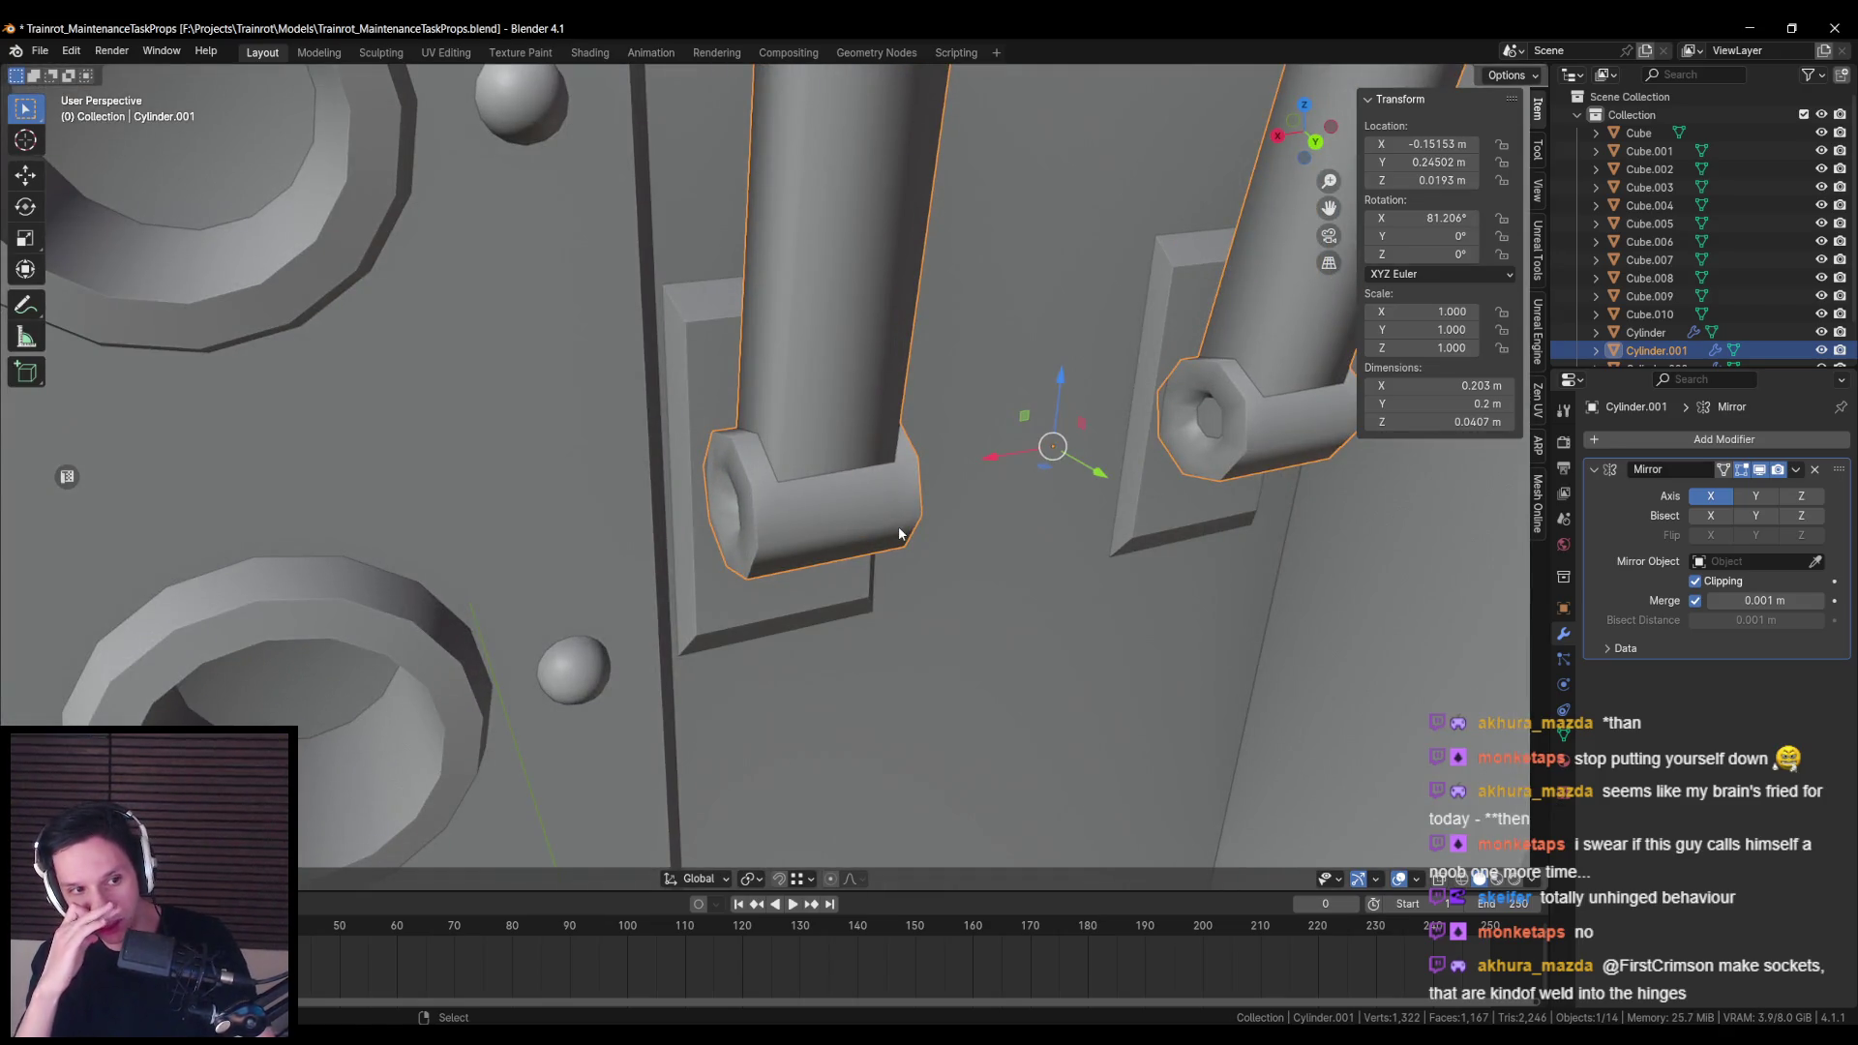
Step: Select additional lever edges and mark them sharp
{"action": "scroll", "coordinate": [899, 533], "scroll_direction": "down", "scroll_amount": 4}
{"action": "scroll", "coordinate": [871, 530], "scroll_direction": "up", "scroll_amount": 1}
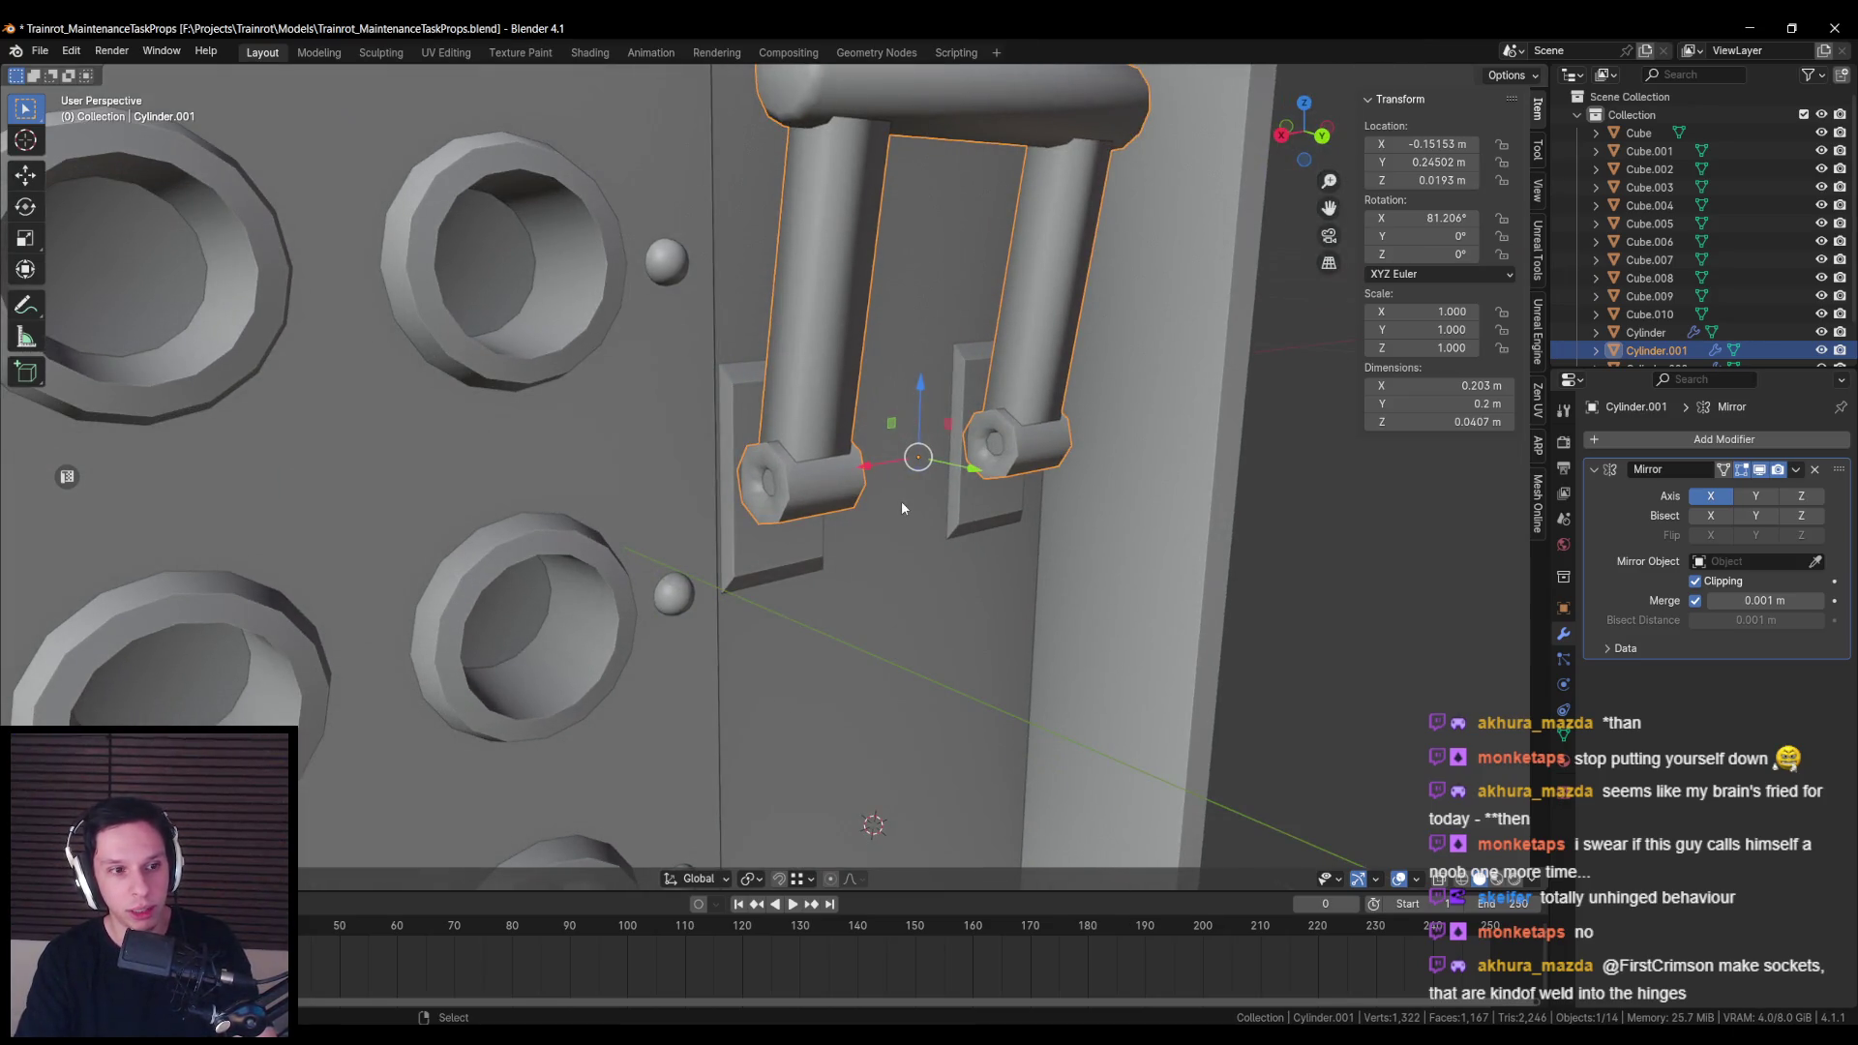
{"action": "scroll", "coordinate": [902, 501], "scroll_direction": "down", "scroll_amount": 3}
{"action": "mouse_move", "coordinate": [902, 502]}
{"action": "left_mouse_down"}
{"action": "mouse_move", "coordinate": [774, 452]}
{"action": "mouse_move", "coordinate": [785, 478]}
{"action": "left_mouse_up"}
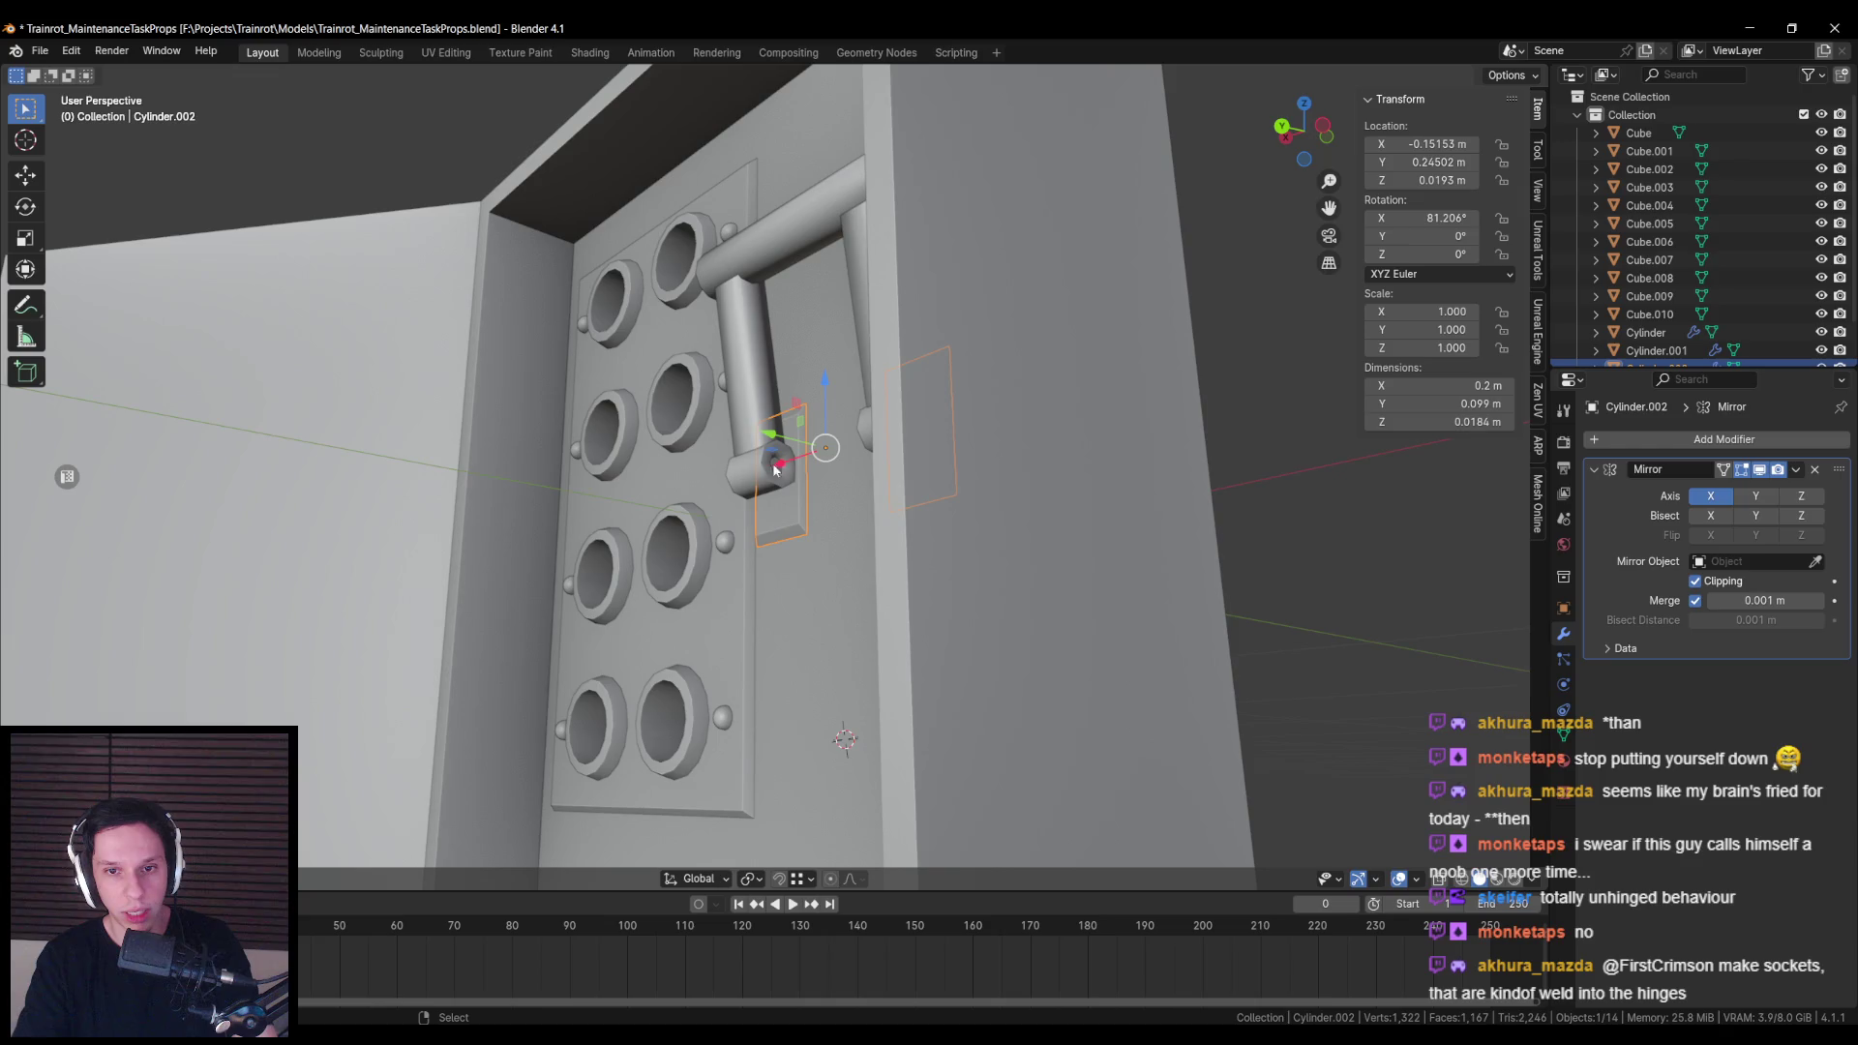
{"action": "mouse_move", "coordinate": [758, 459]}
{"action": "left_mouse_down"}
{"action": "mouse_move", "coordinate": [830, 480]}
{"action": "mouse_move", "coordinate": [788, 340]}
{"action": "mouse_move", "coordinate": [812, 377]}
{"action": "mouse_move", "coordinate": [783, 398]}
{"action": "left_mouse_up"}
{"action": "left_click", "coordinate": [830, 480]}
{"action": "key", "text": "Tab"}
{"action": "left_click", "coordinate": [784, 399], "text": "shift"}
{"action": "key", "text": "ctrl+e"}
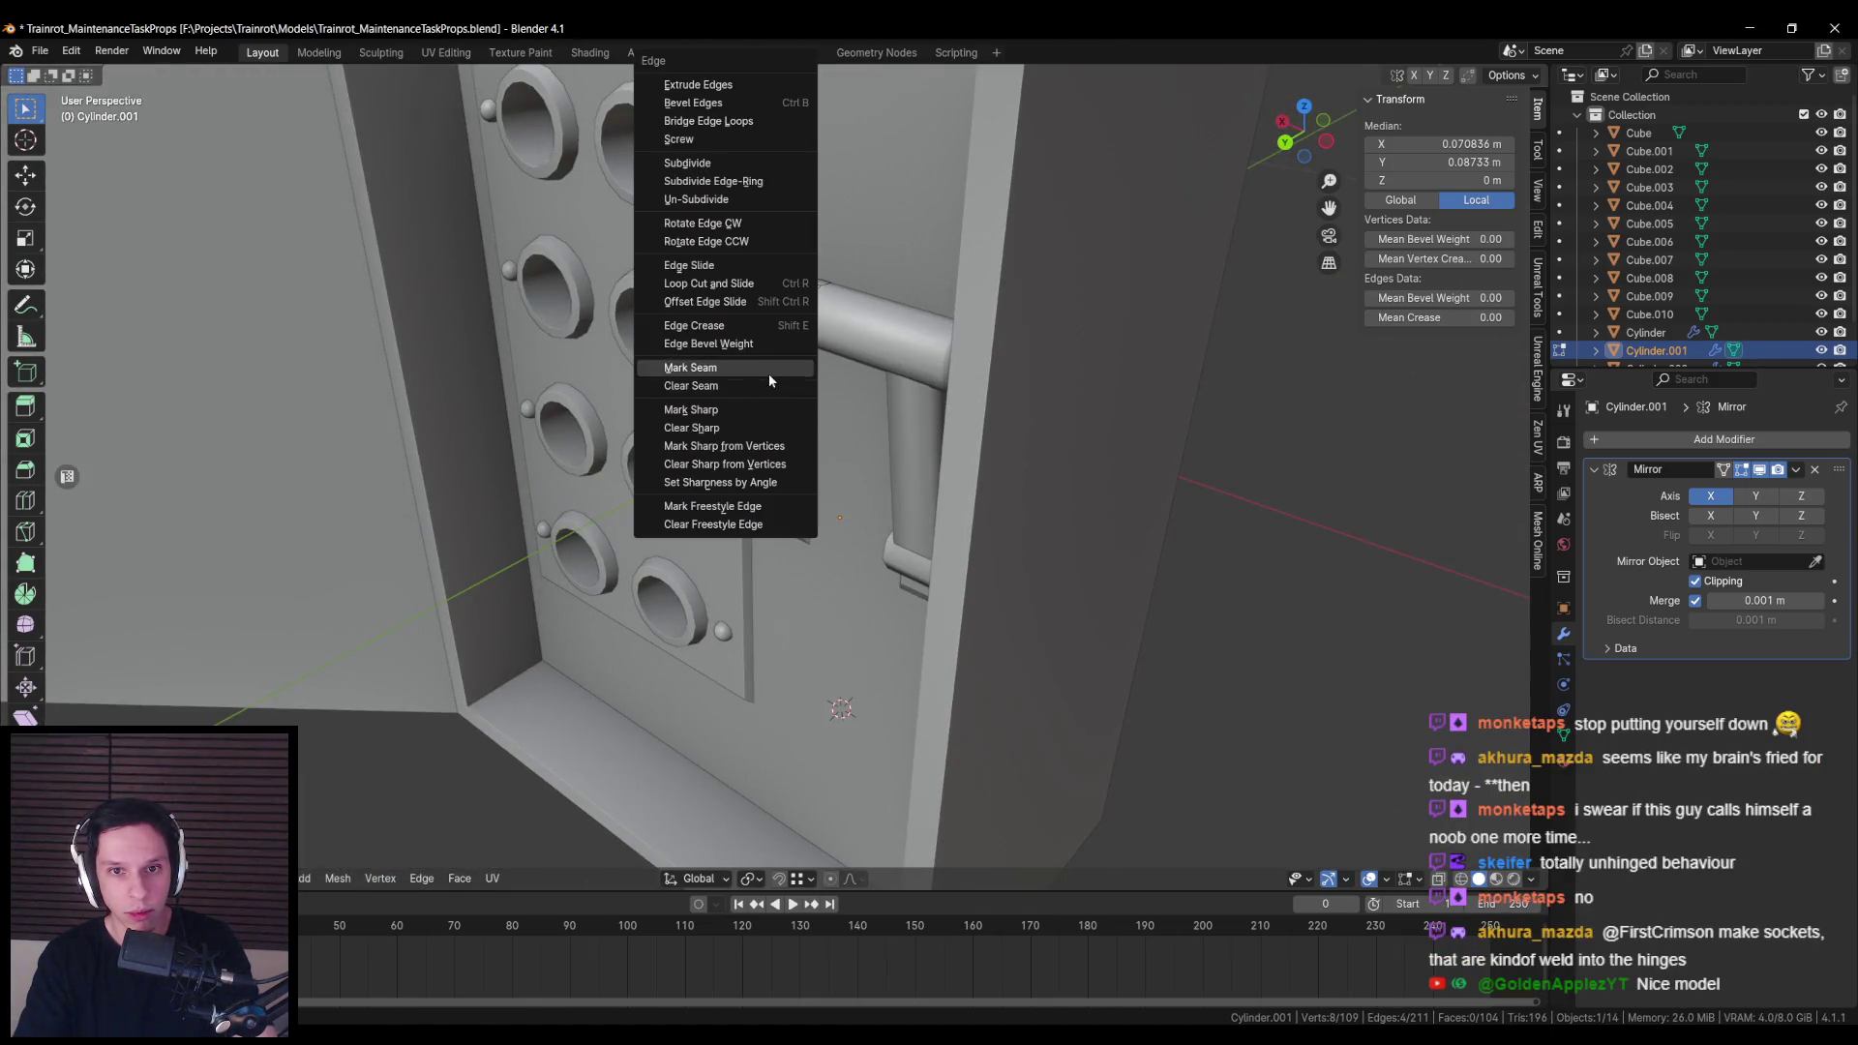
{"action": "left_click", "coordinate": [768, 409]}
Step: Slide the hinge plate's side edge inward along X, checking it from the back
{"action": "key", "text": "KP_1"}
{"action": "scroll", "coordinate": [798, 490], "scroll_direction": "down", "scroll_amount": 3}
{"action": "key", "text": "KP_Decimal"}
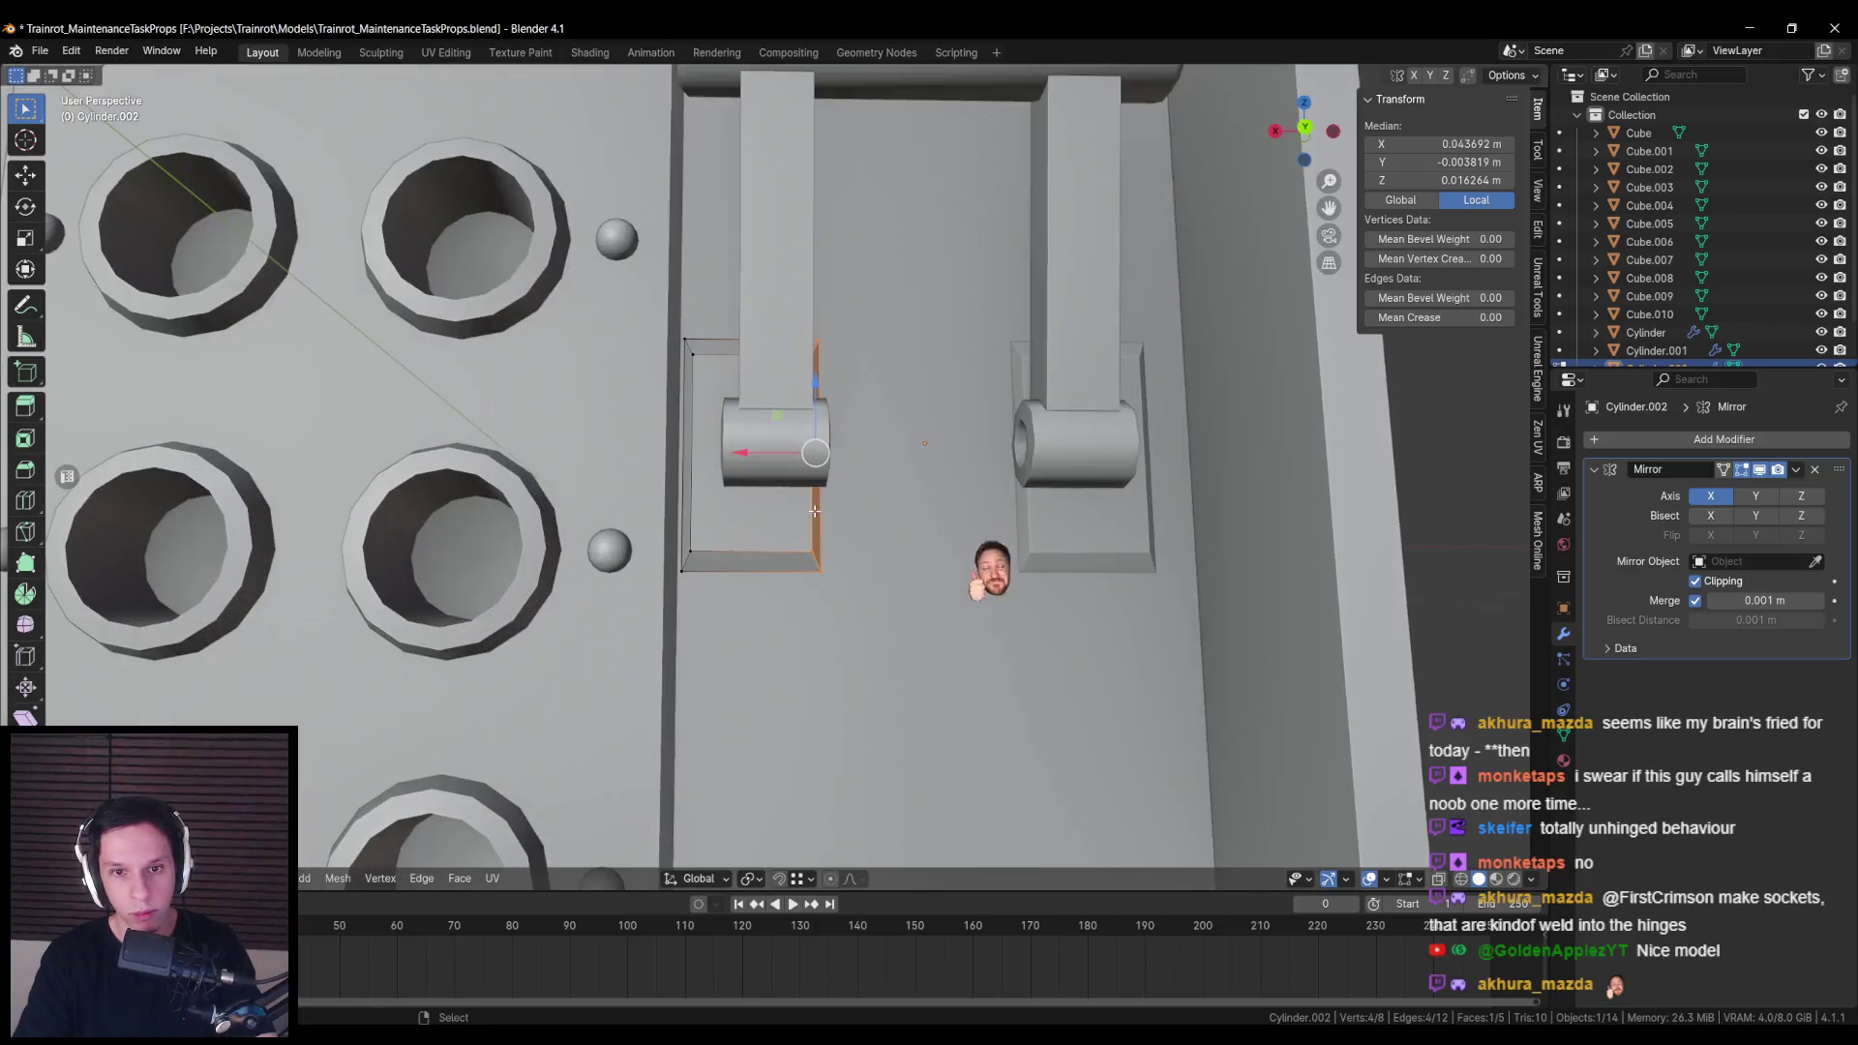
{"action": "left_click_drag", "start_coordinate": [751, 455], "coordinate": [785, 455]}
{"action": "key", "text": "ctrl+KP_1"}
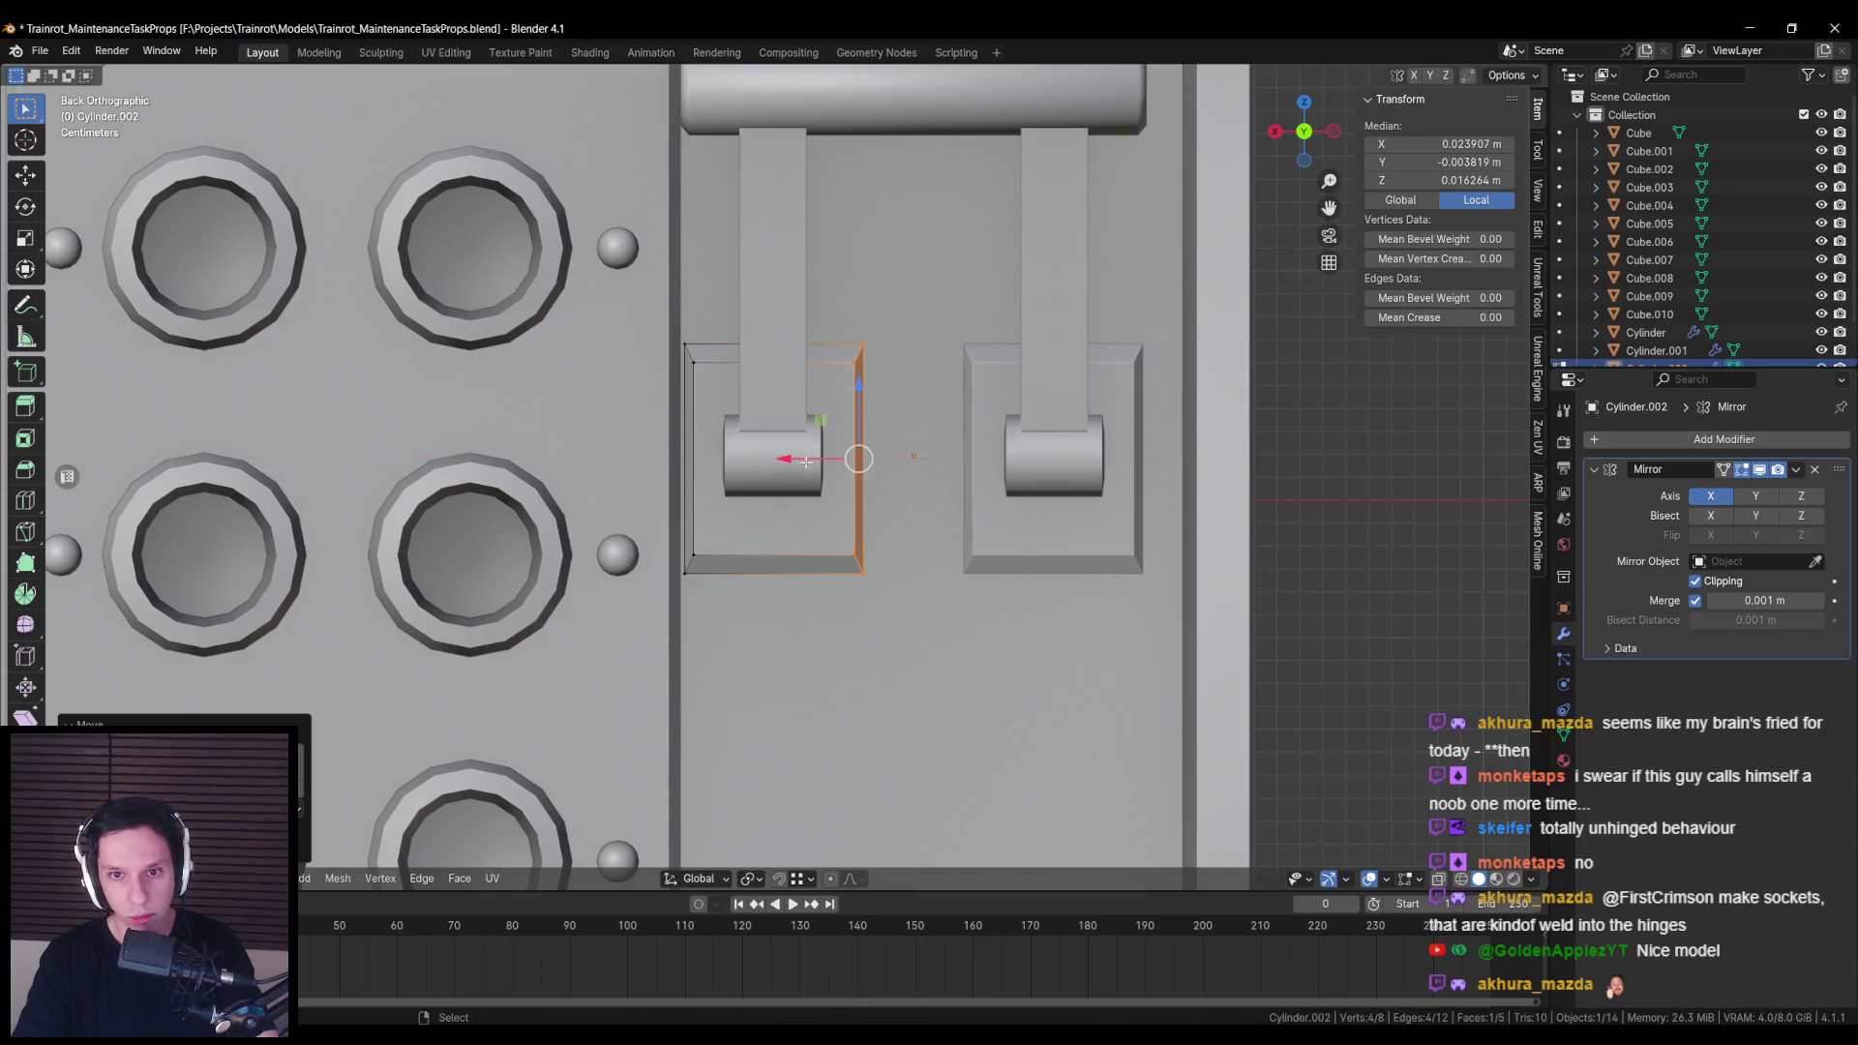
{"action": "key", "text": "Tab"}
Step: Nudge the lever slightly along Y, then reselect the hinge plate in front view
{"action": "left_click", "coordinate": [923, 509]}
{"action": "scroll", "coordinate": [937, 469], "scroll_direction": "up", "scroll_amount": 3}
{"action": "scroll", "coordinate": [938, 476], "scroll_direction": "down", "scroll_amount": 4}
{"action": "key", "text": "g"}
{"action": "key", "text": "y"}
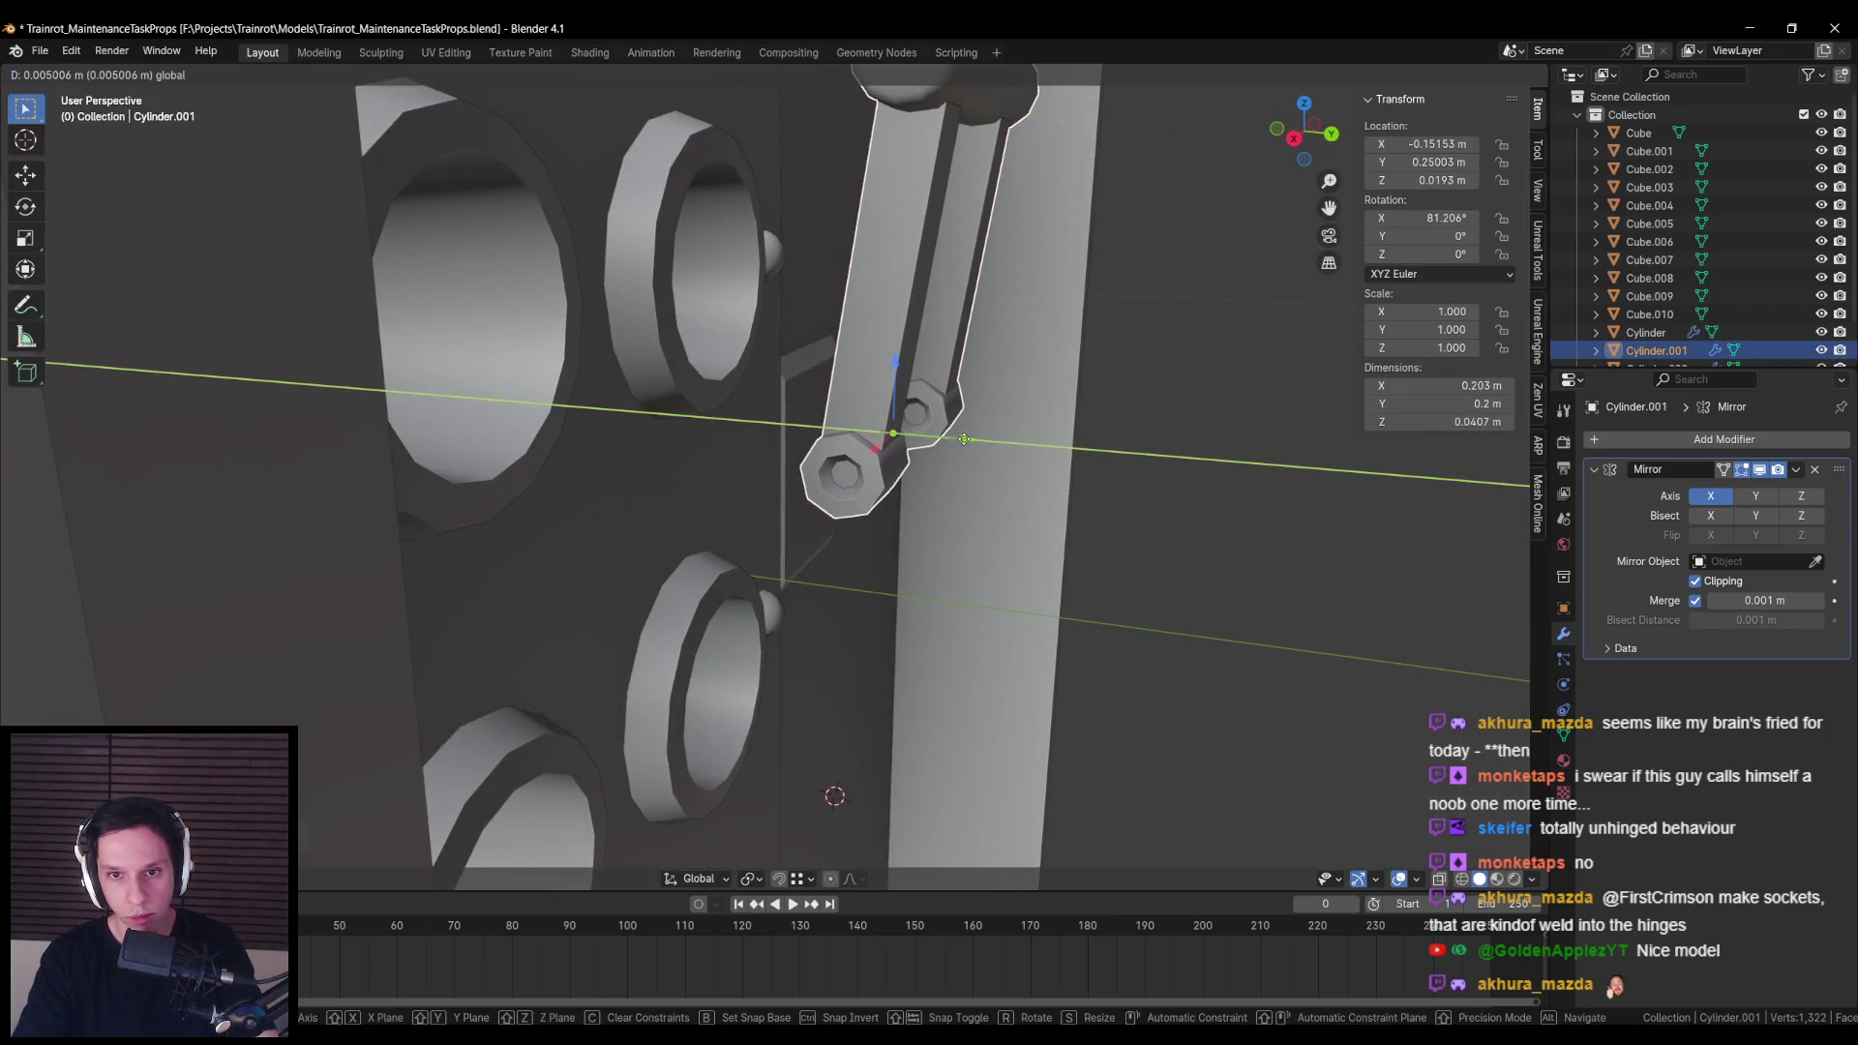
{"action": "left_click", "coordinate": [965, 440]}
{"action": "left_click", "coordinate": [832, 522]}
{"action": "key", "text": "Tab"}
{"action": "key", "text": "KP_1"}
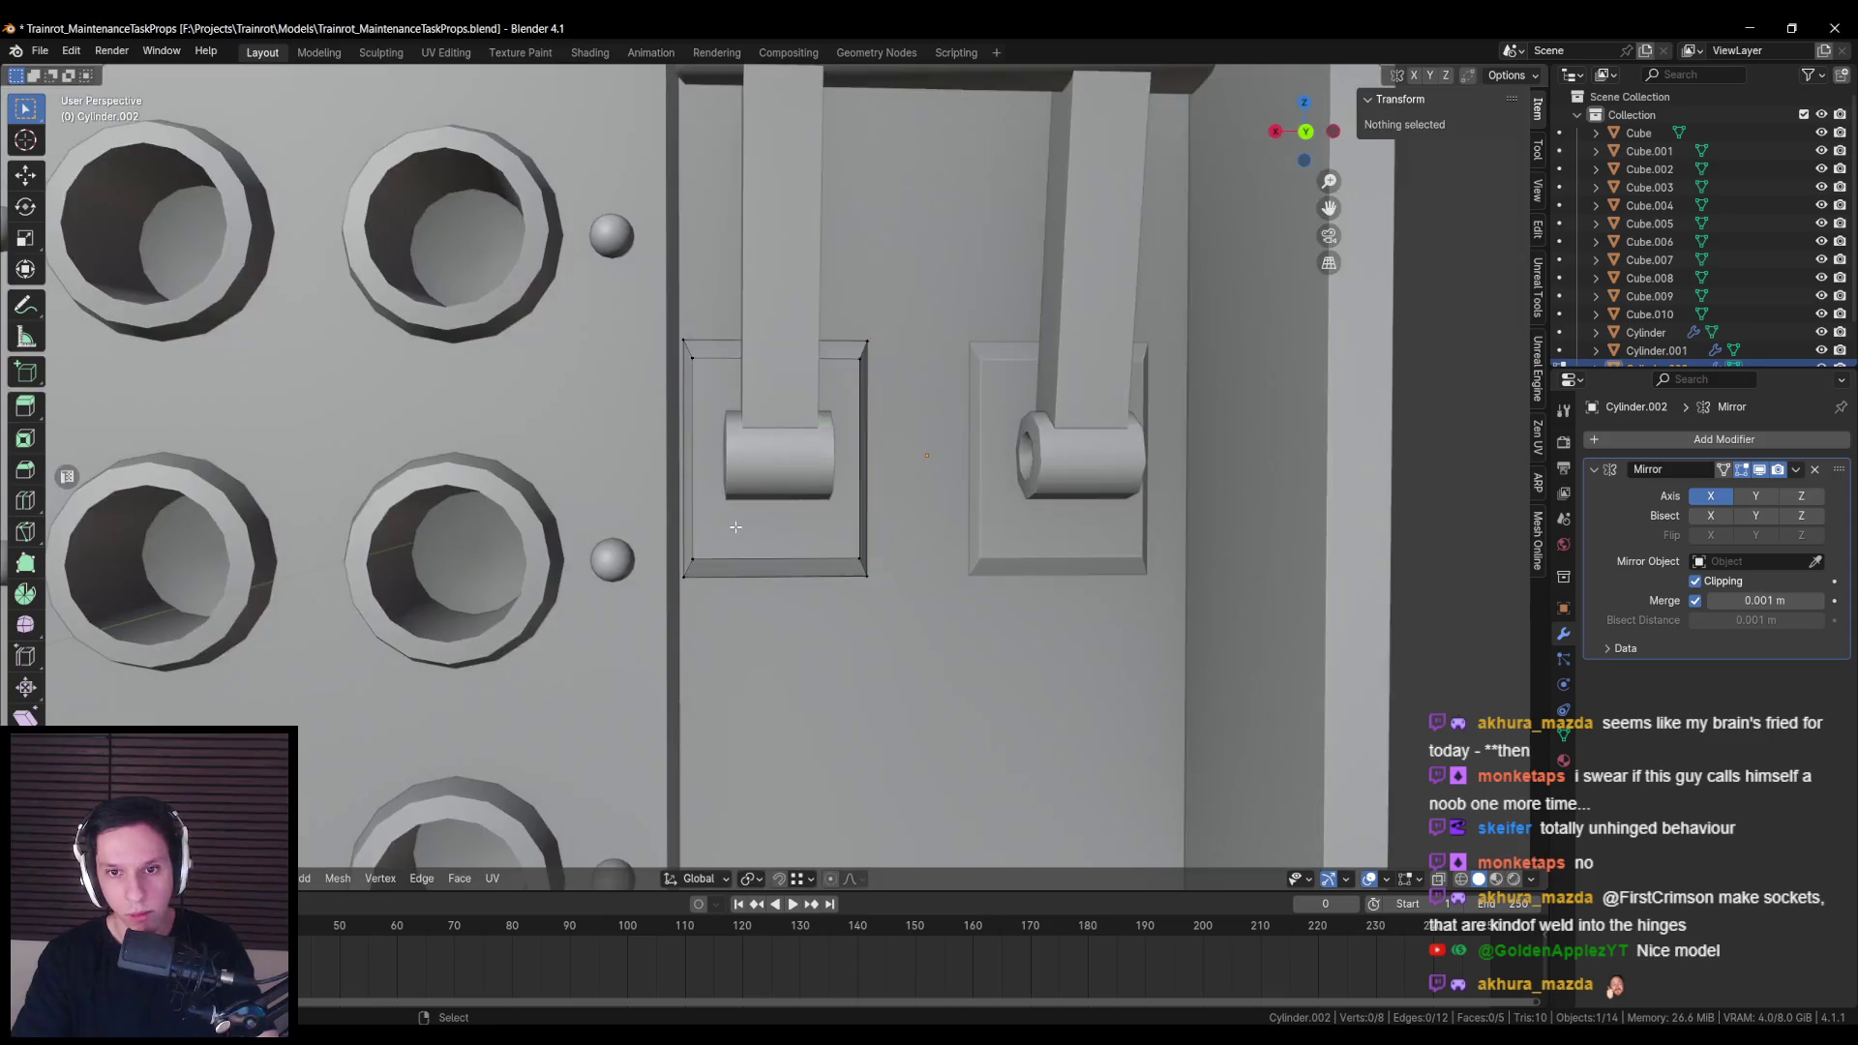
Step: Duplicate the hinge plate's front face and slide the copy along Y
{"action": "key", "text": "ctrl+KP_1"}
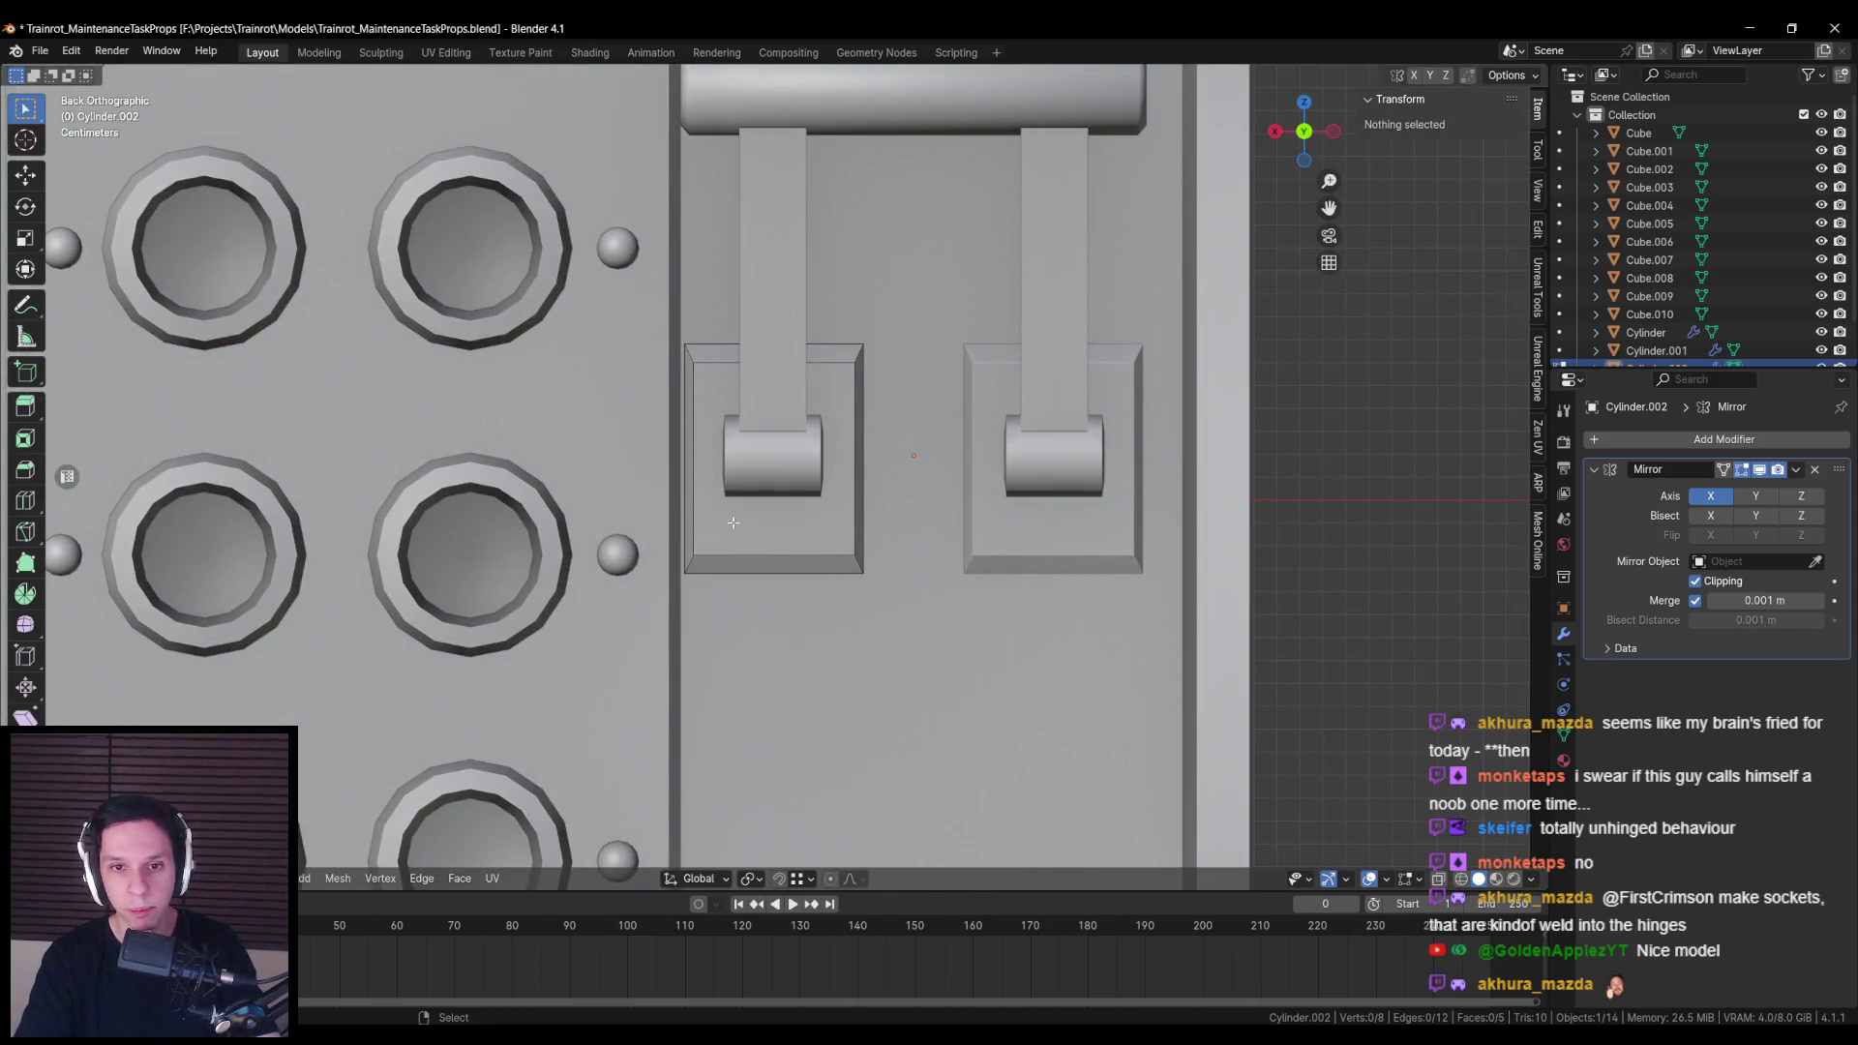
{"action": "left_click", "coordinate": [733, 522]}
{"action": "key", "text": "shift+d"}
{"action": "key", "text": "y"}
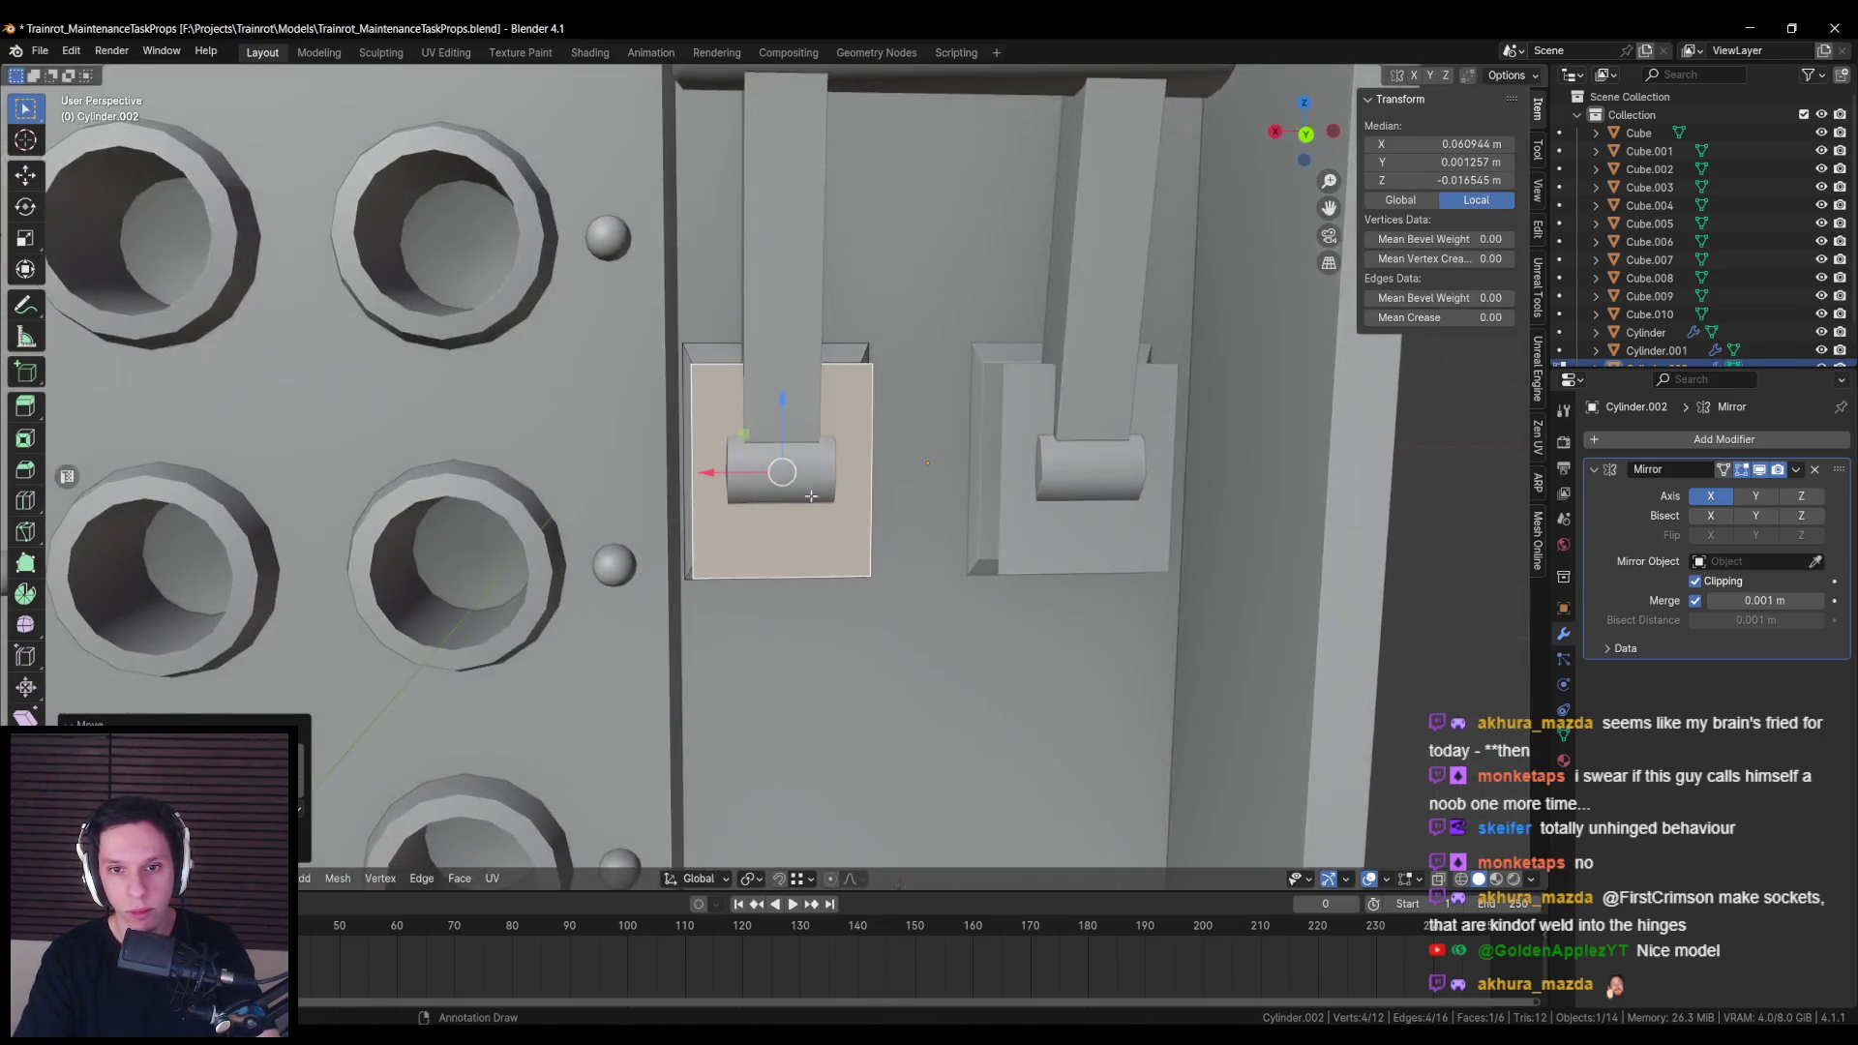
{"action": "scroll", "coordinate": [909, 474], "scroll_direction": "down", "scroll_amount": 3}
{"action": "scroll", "coordinate": [951, 480], "scroll_direction": "up", "scroll_amount": 3}
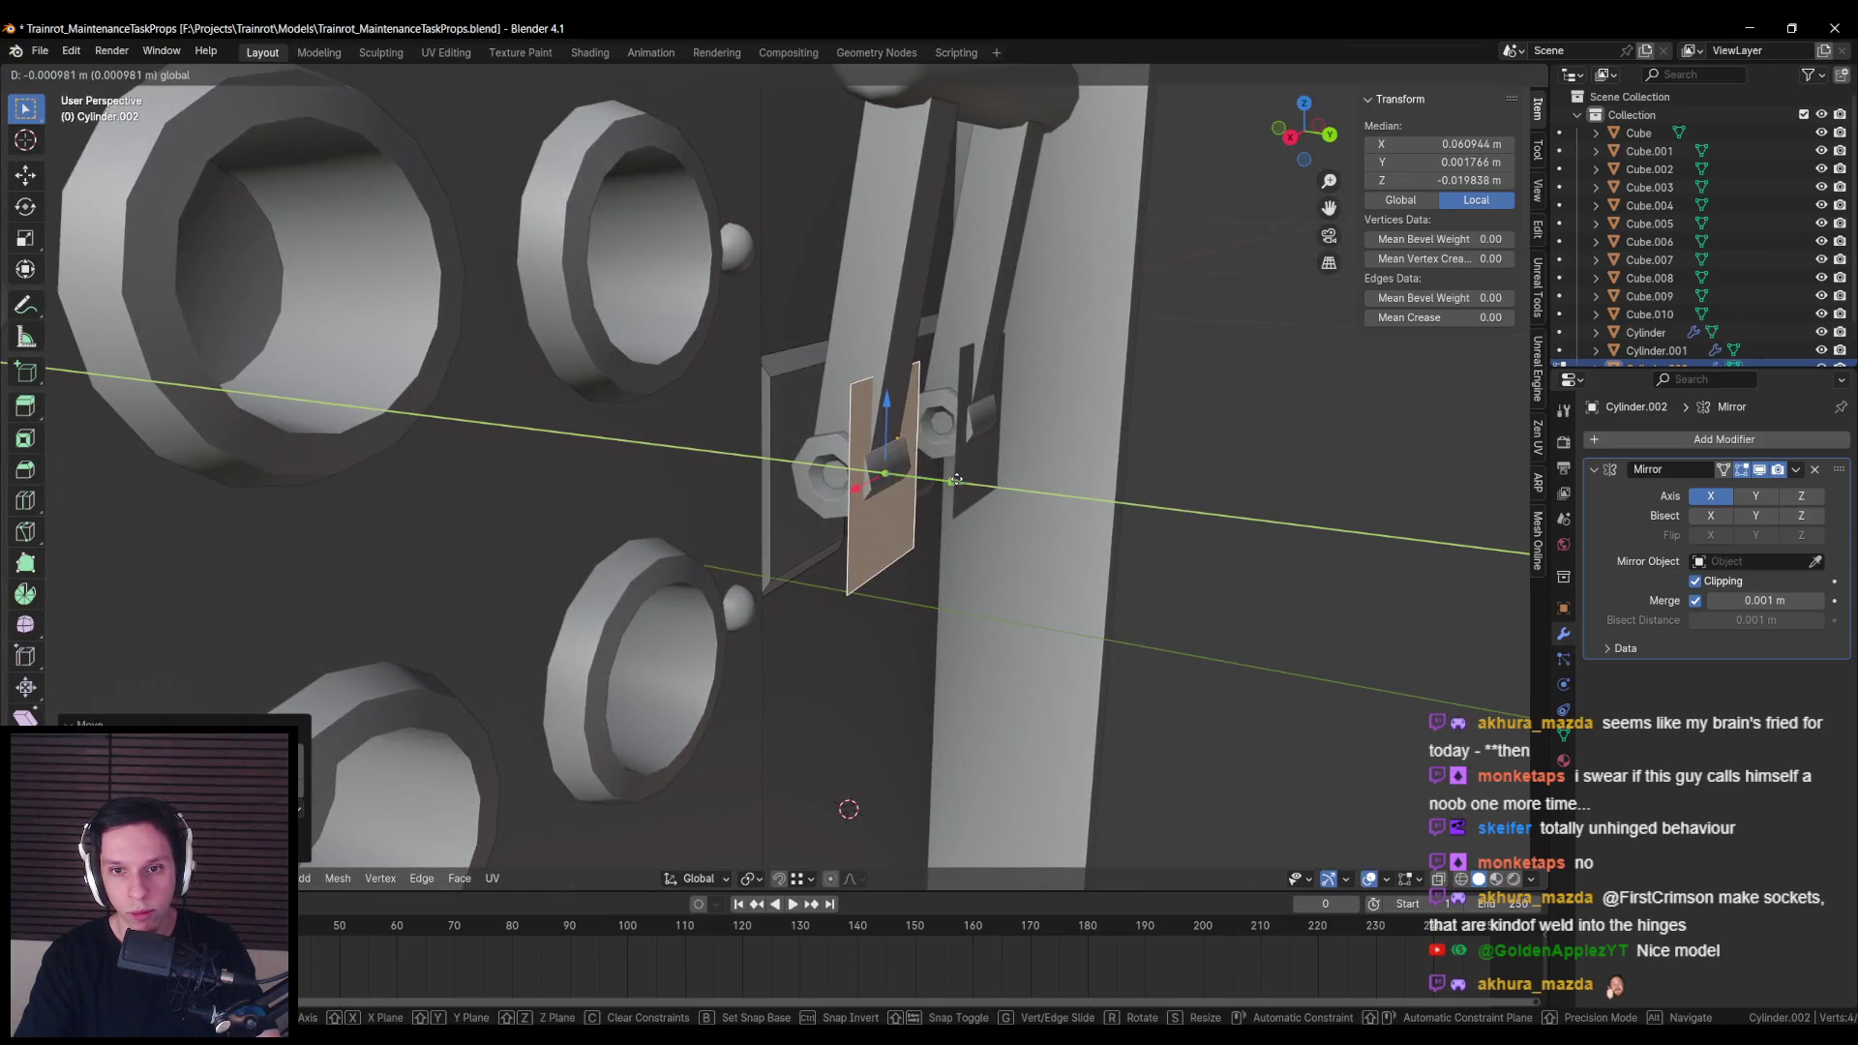
{"action": "key", "text": "ctrl+KP_1"}
{"action": "key", "text": "alt+z"}
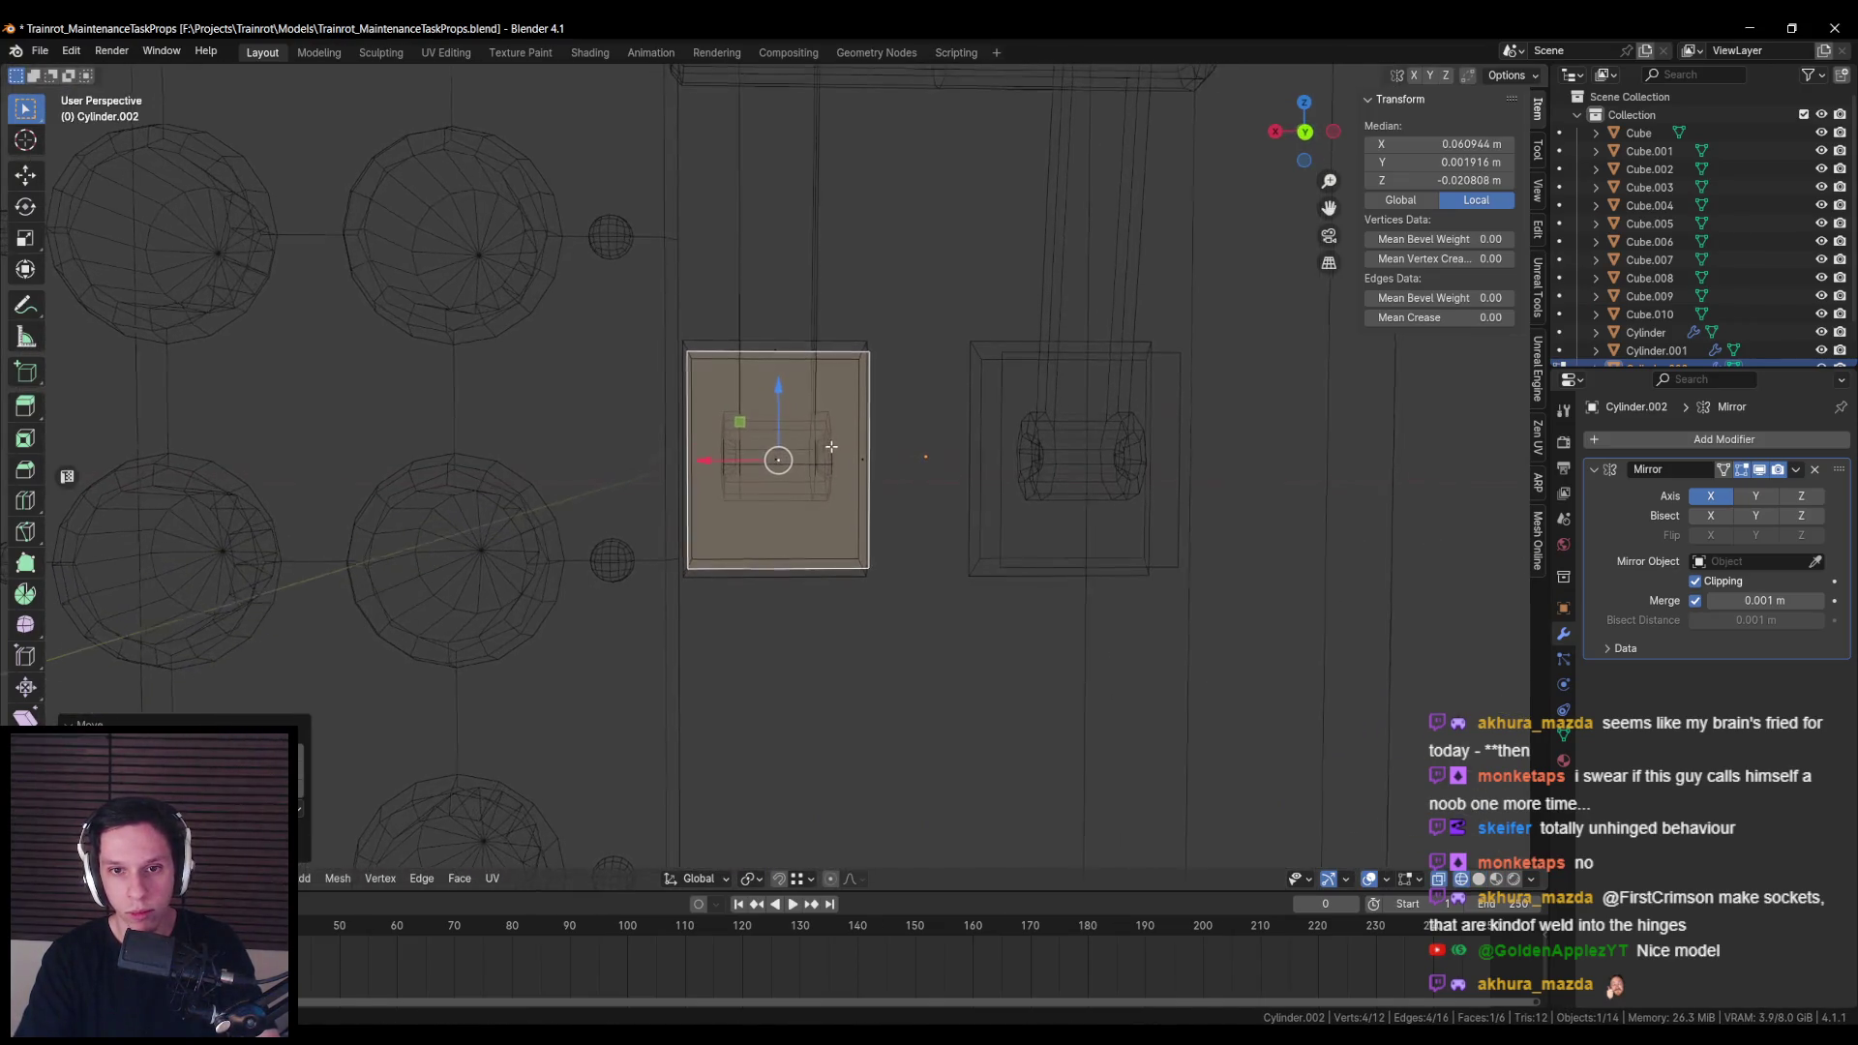
{"action": "key", "text": "alt+z"}
{"action": "left_click", "coordinate": [959, 495]}
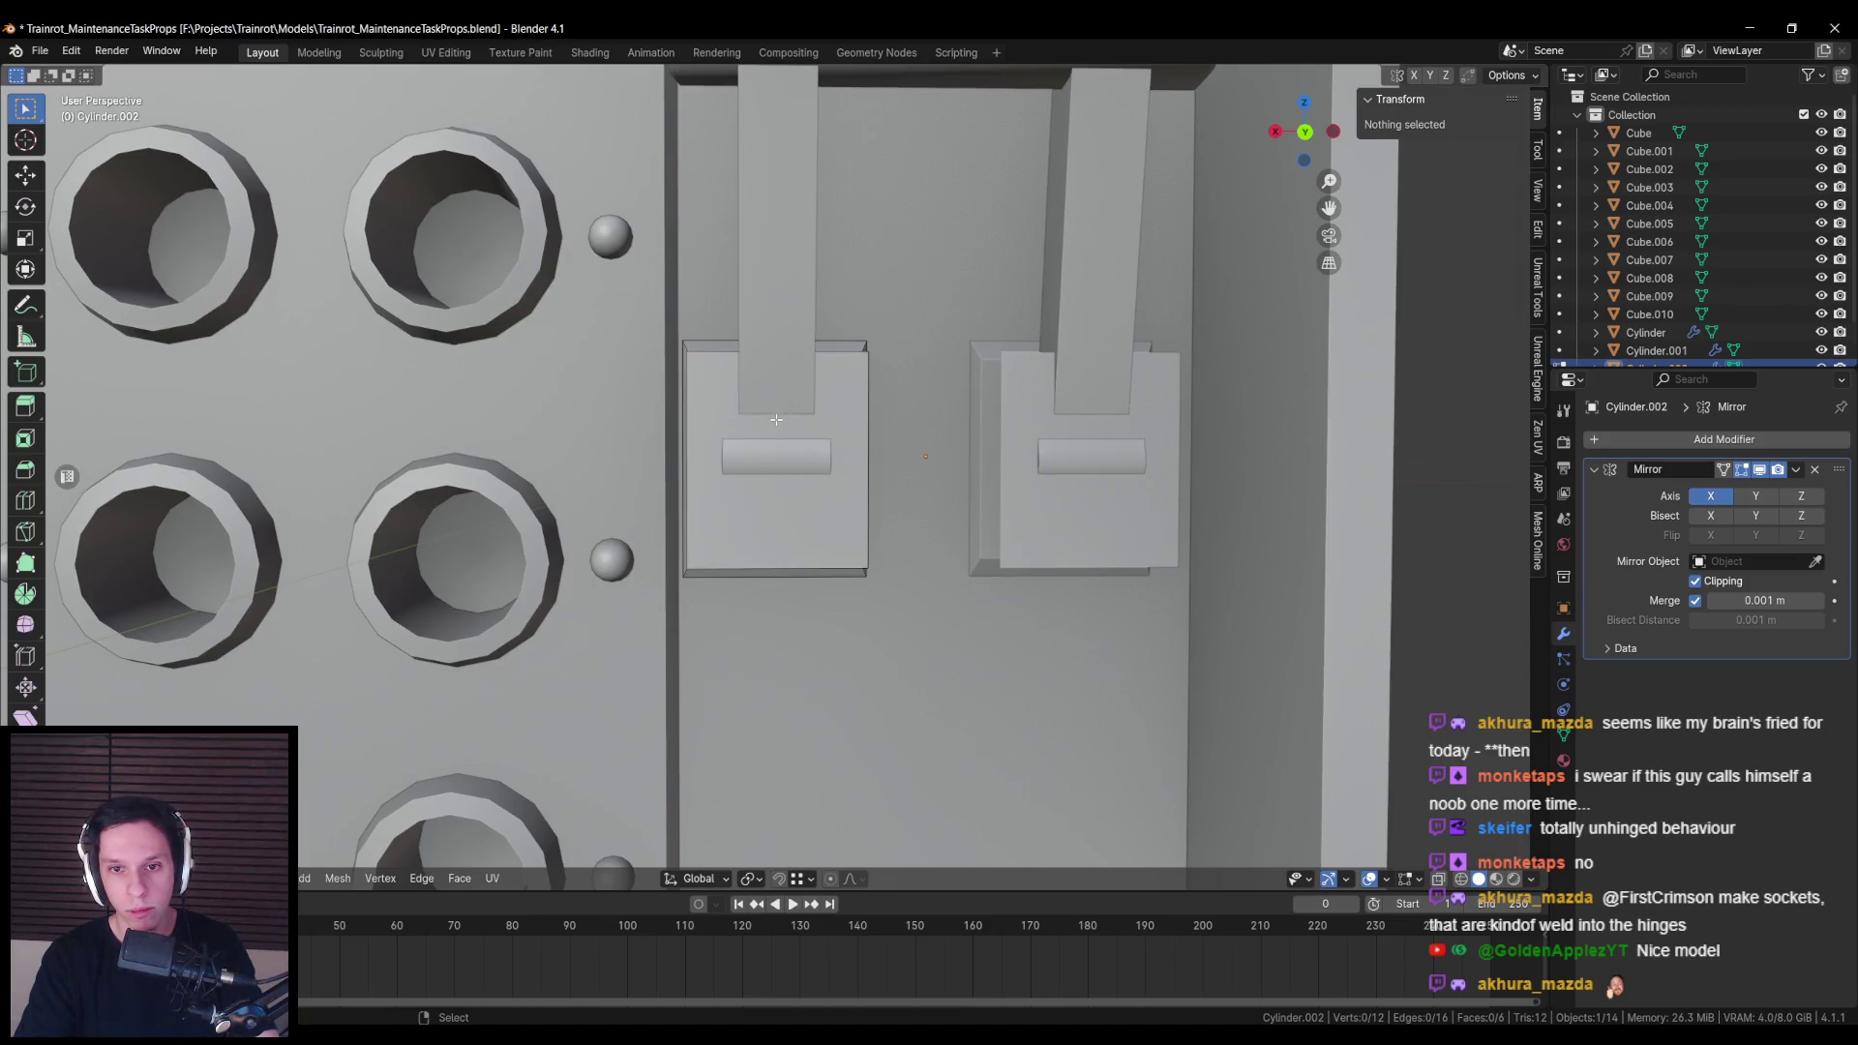
Step: Loop-cut the duplicated face with spaced loops and delete the middle section
{"action": "left_click", "coordinate": [785, 360]}
{"action": "key", "text": "s"}
{"action": "key", "text": "alt+z"}
{"action": "key", "text": "ctrl+KP_1"}
{"action": "scroll", "coordinate": [1006, 506], "scroll_direction": "up", "scroll_amount": 5}
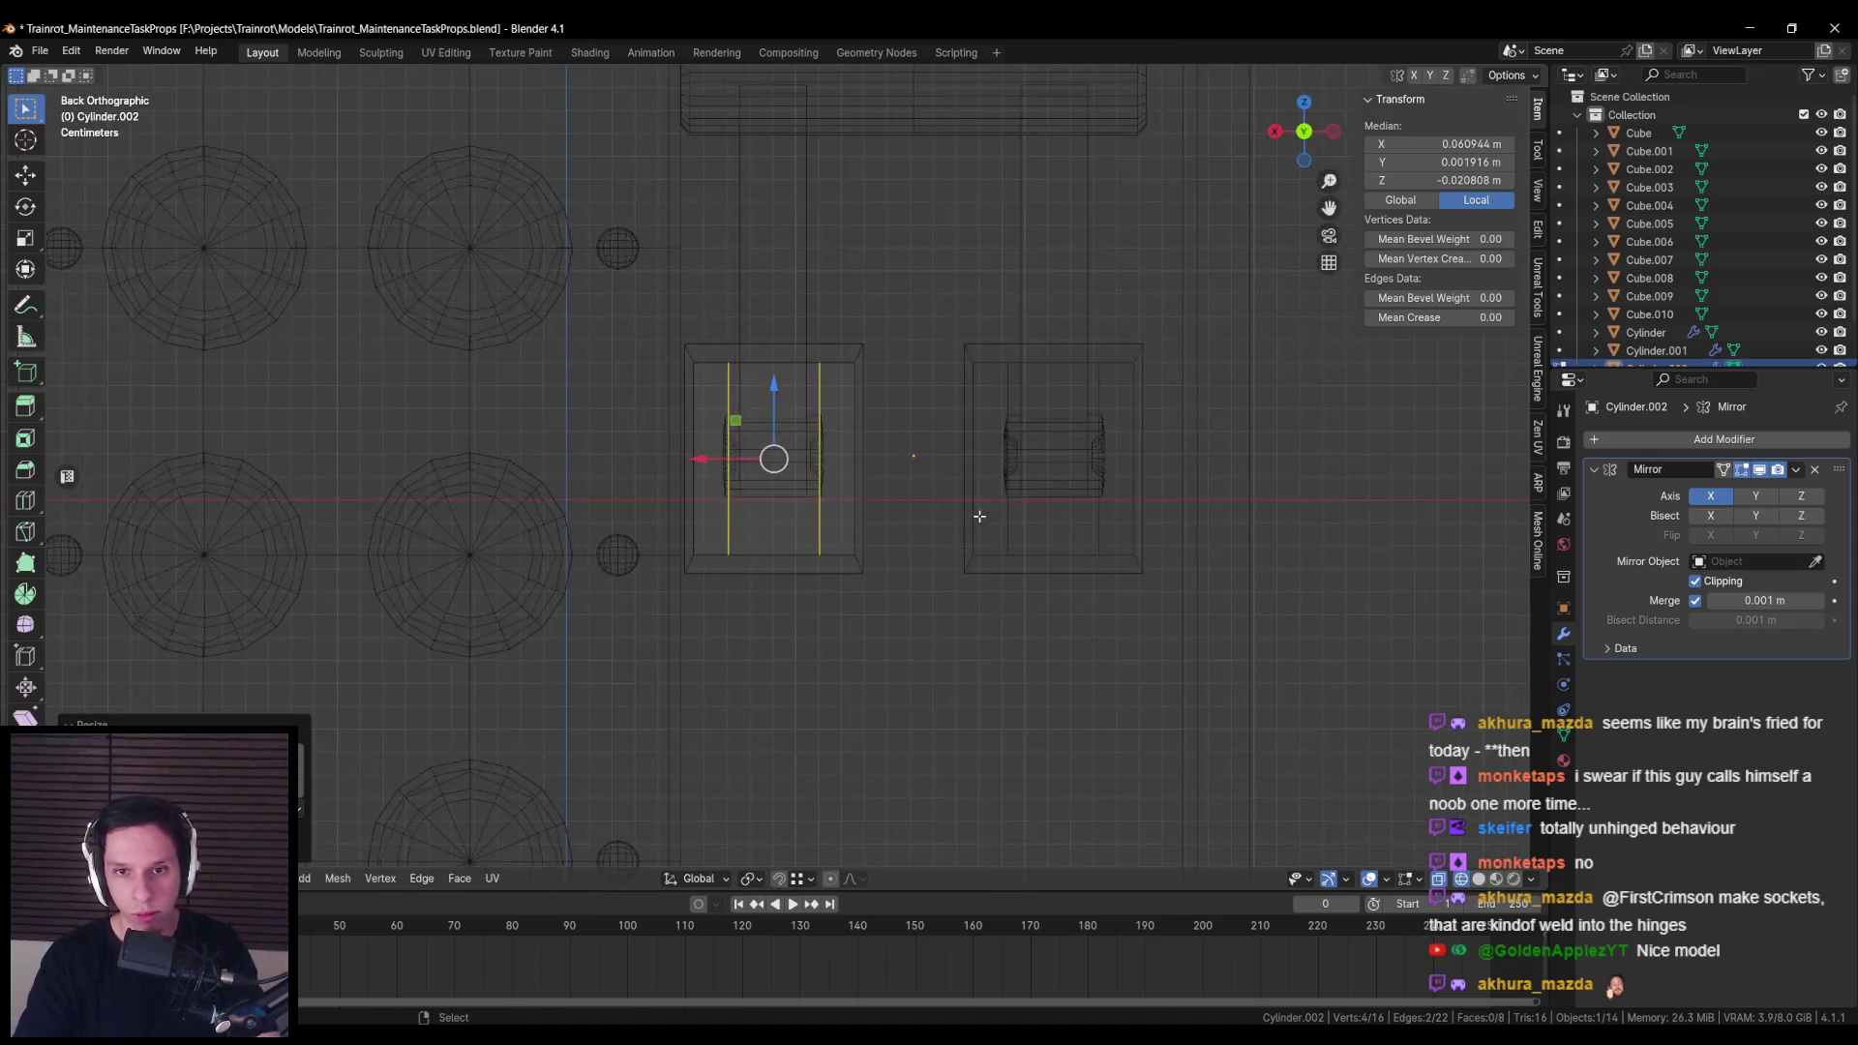
{"action": "left_click", "coordinate": [1028, 506]}
{"action": "key", "text": "alt+z"}
{"action": "key", "text": "3"}
{"action": "key", "text": "x"}
{"action": "left_click", "coordinate": [774, 380]}
Step: Select the two remaining side strips and shorten them along Z
{"action": "key", "text": "l"}
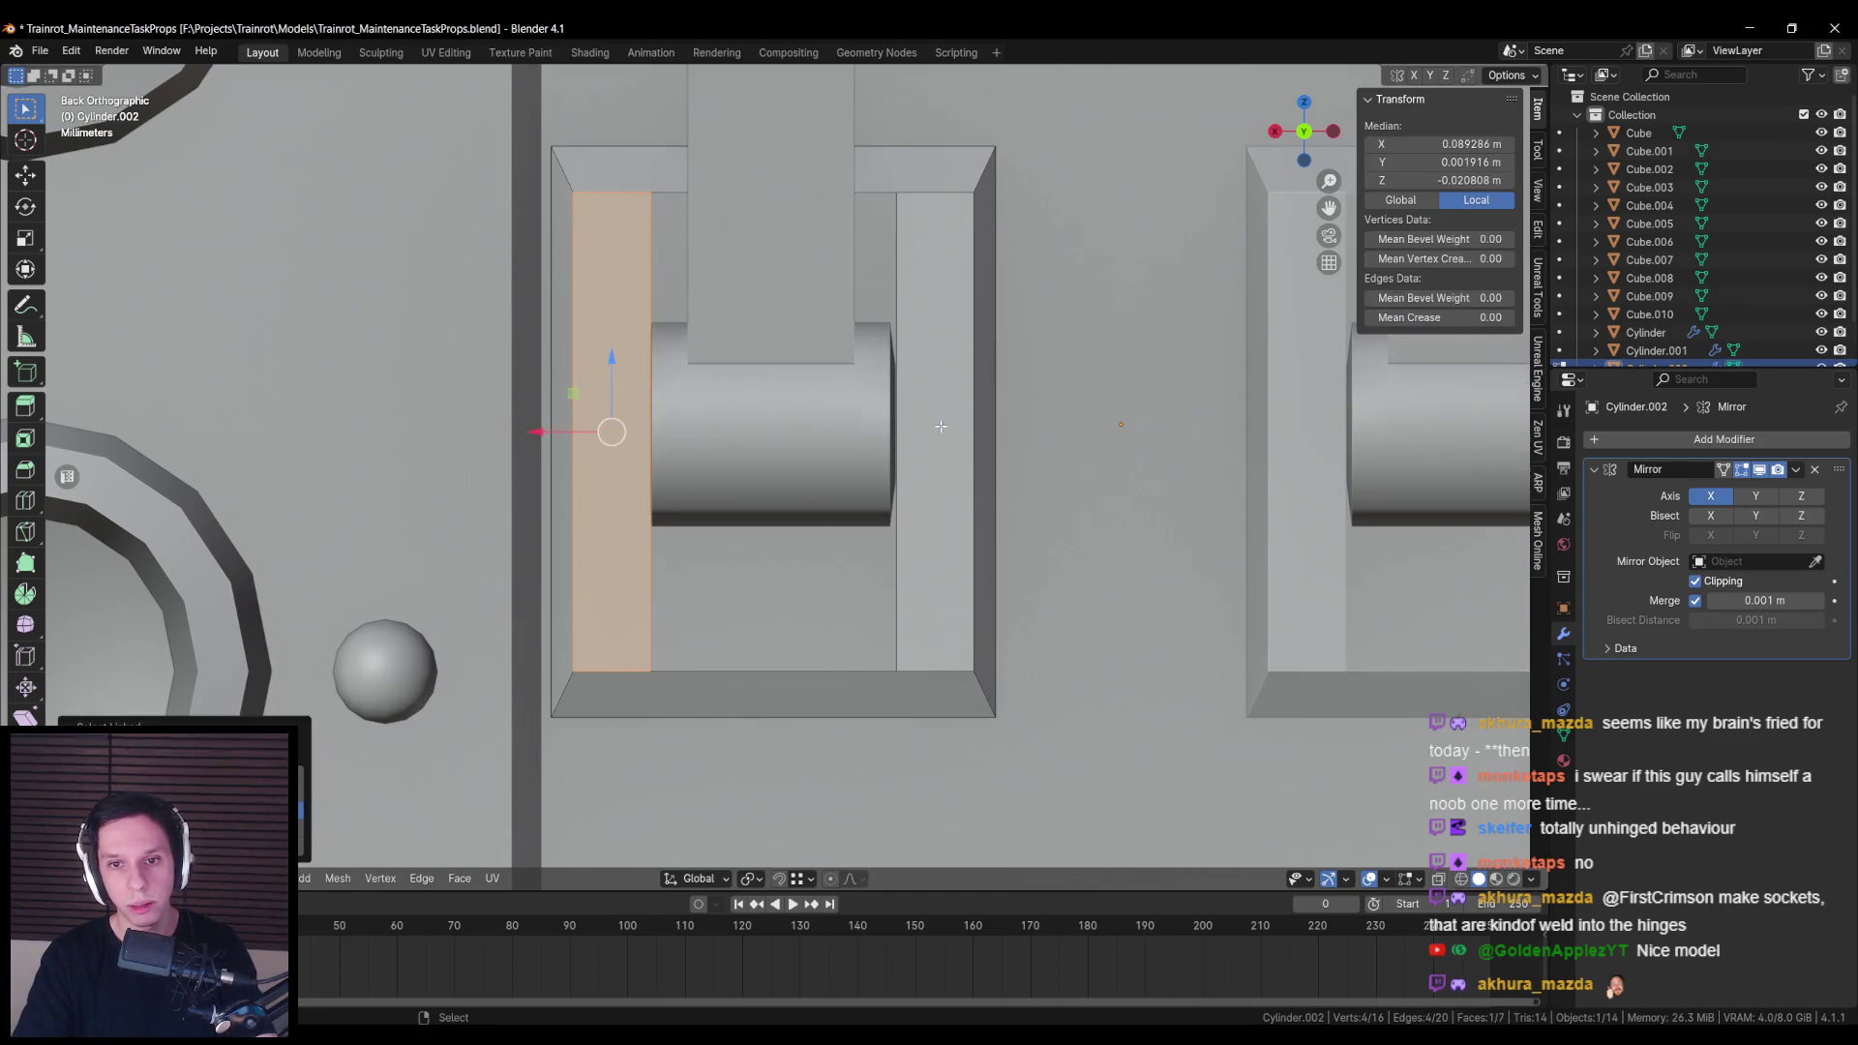
{"action": "key", "text": "l"}
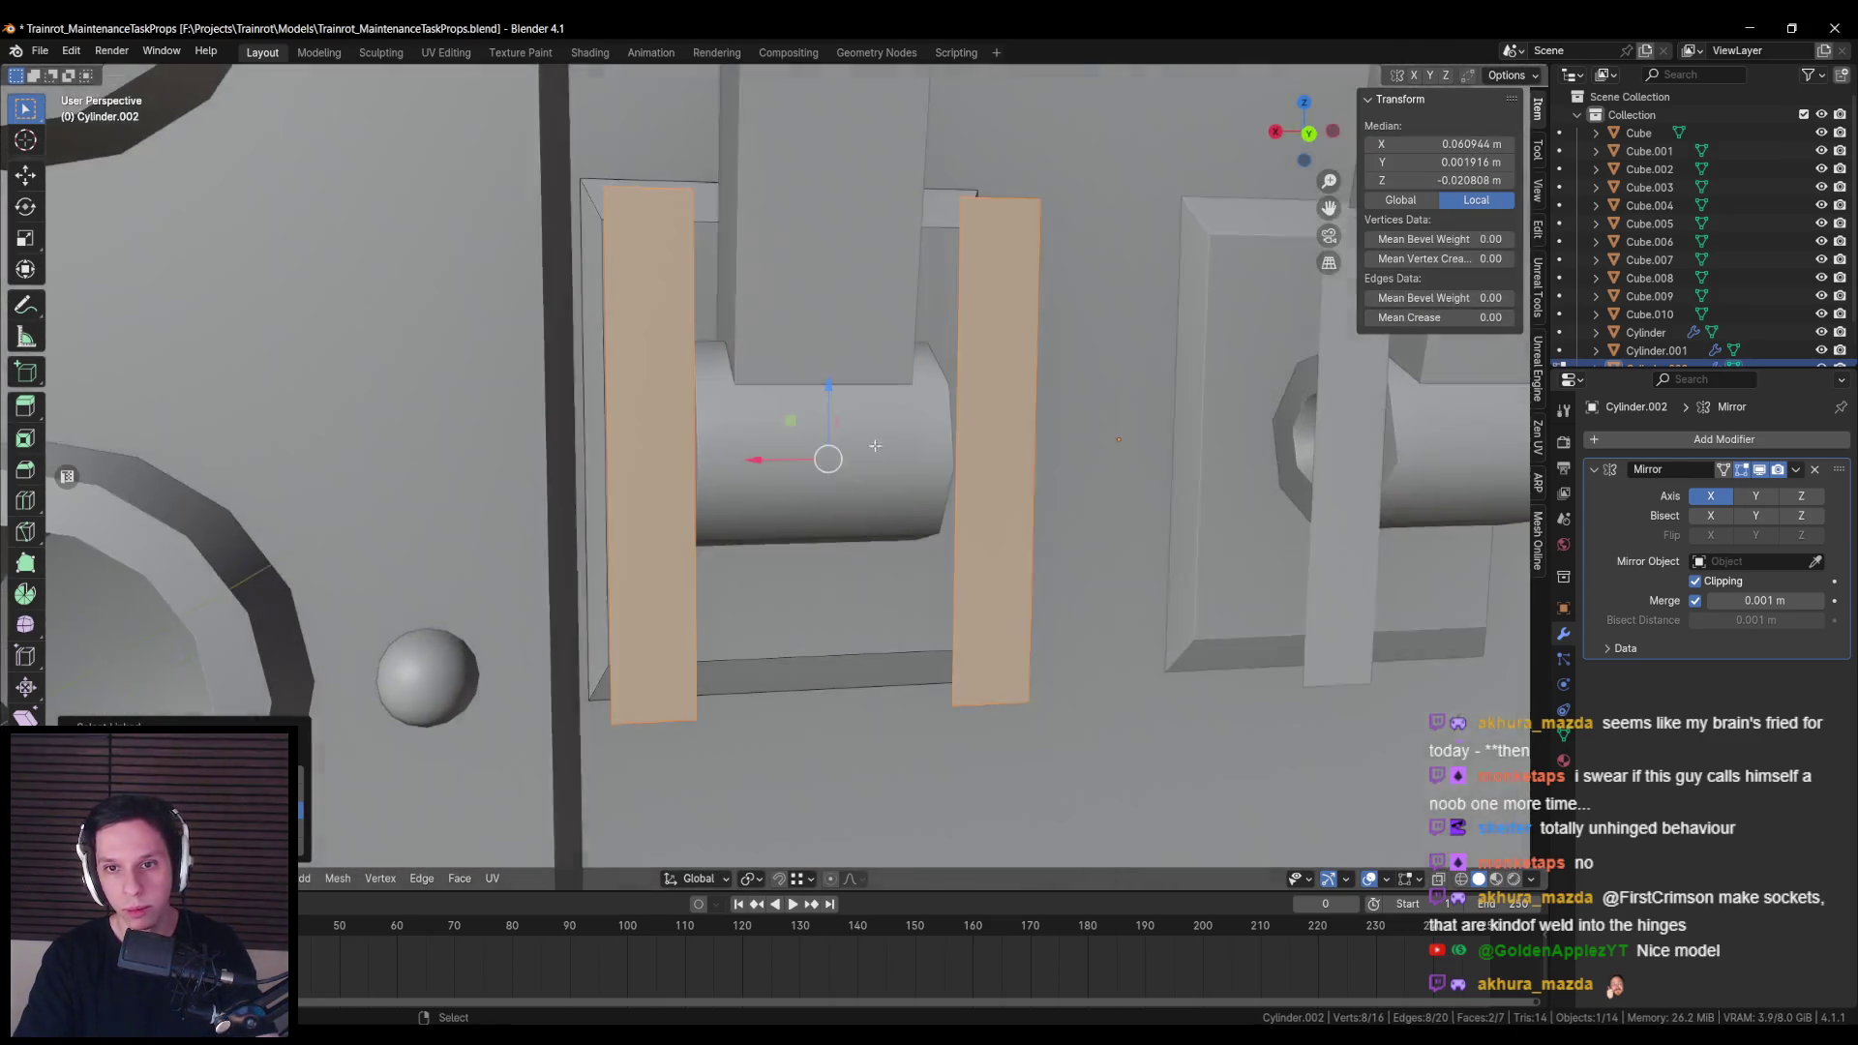
{"action": "key", "text": "s"}
{"action": "key", "text": "z"}
{"action": "left_click", "coordinate": [962, 467]}
{"action": "key", "text": "KP_1"}
{"action": "key", "text": "ctrl+KP_1"}
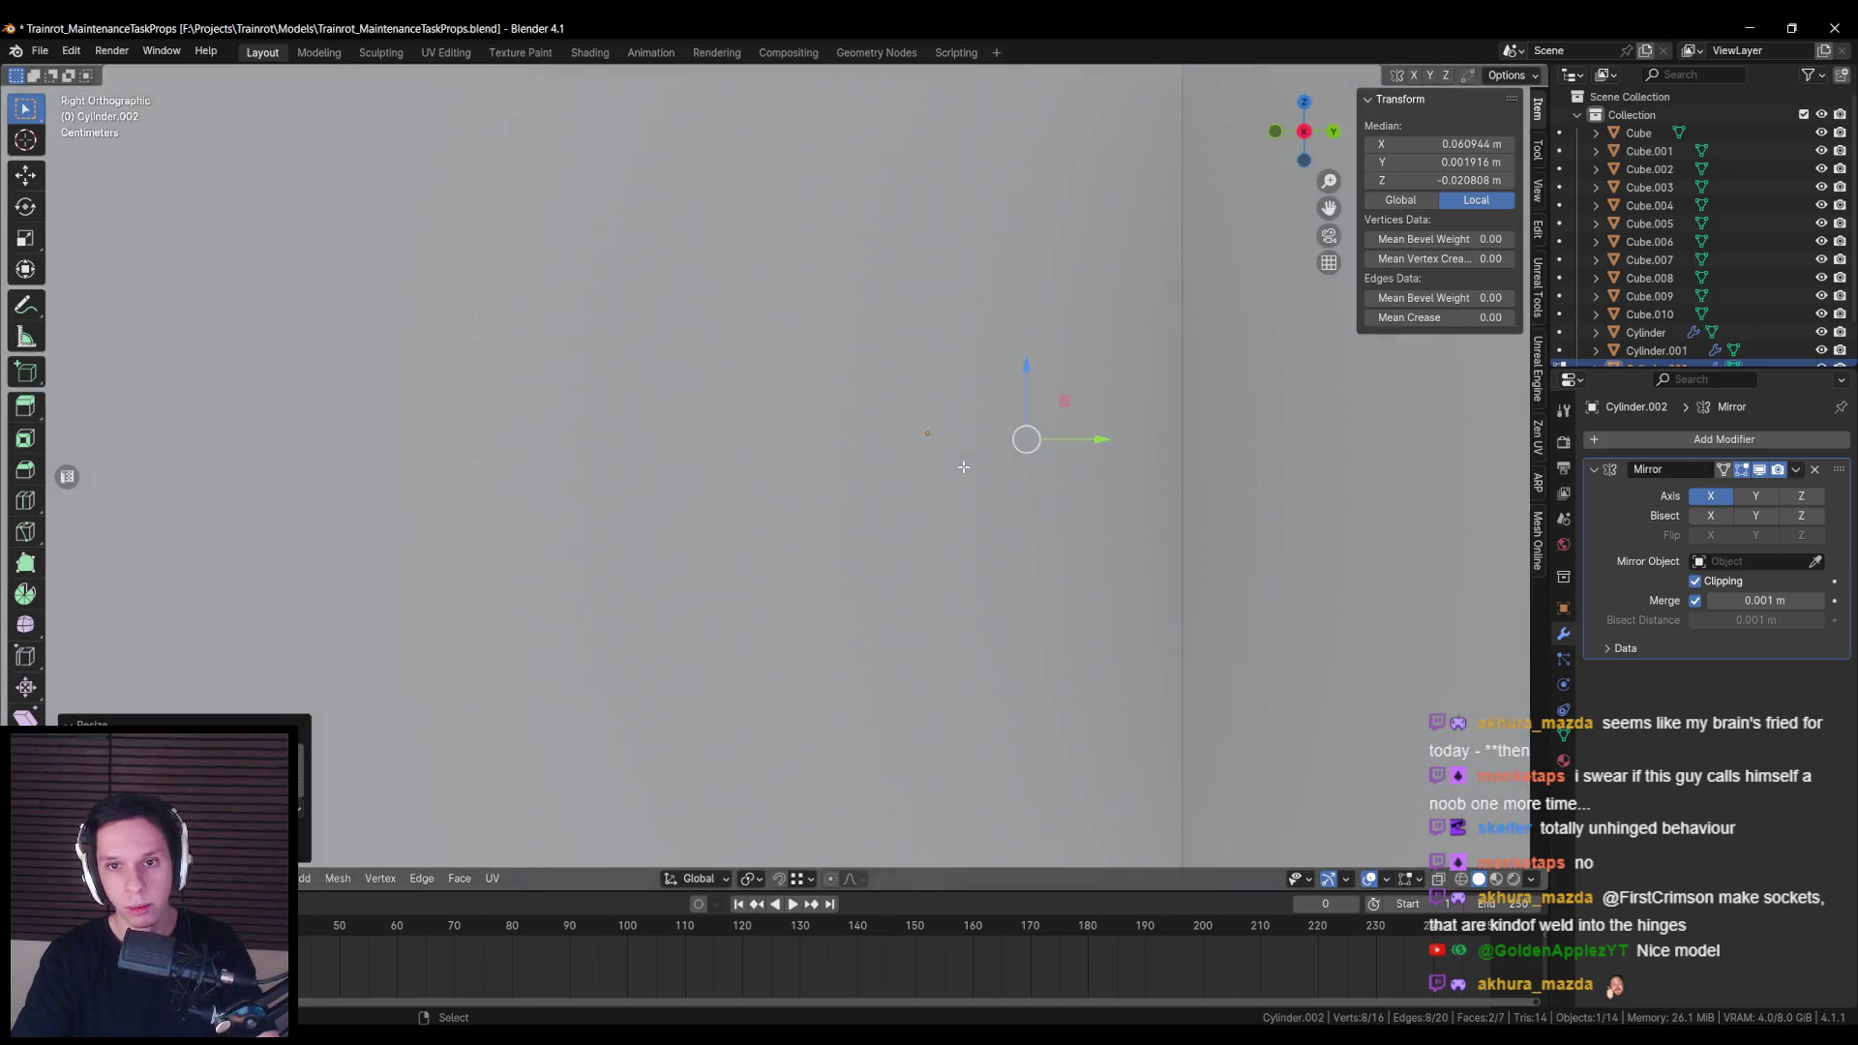
Step: Abandon a trial extrusion of the strips, delete the selected faces, and clear the selection
{"action": "key", "text": "g"}
{"action": "key", "text": "z"}
{"action": "key", "text": "y"}
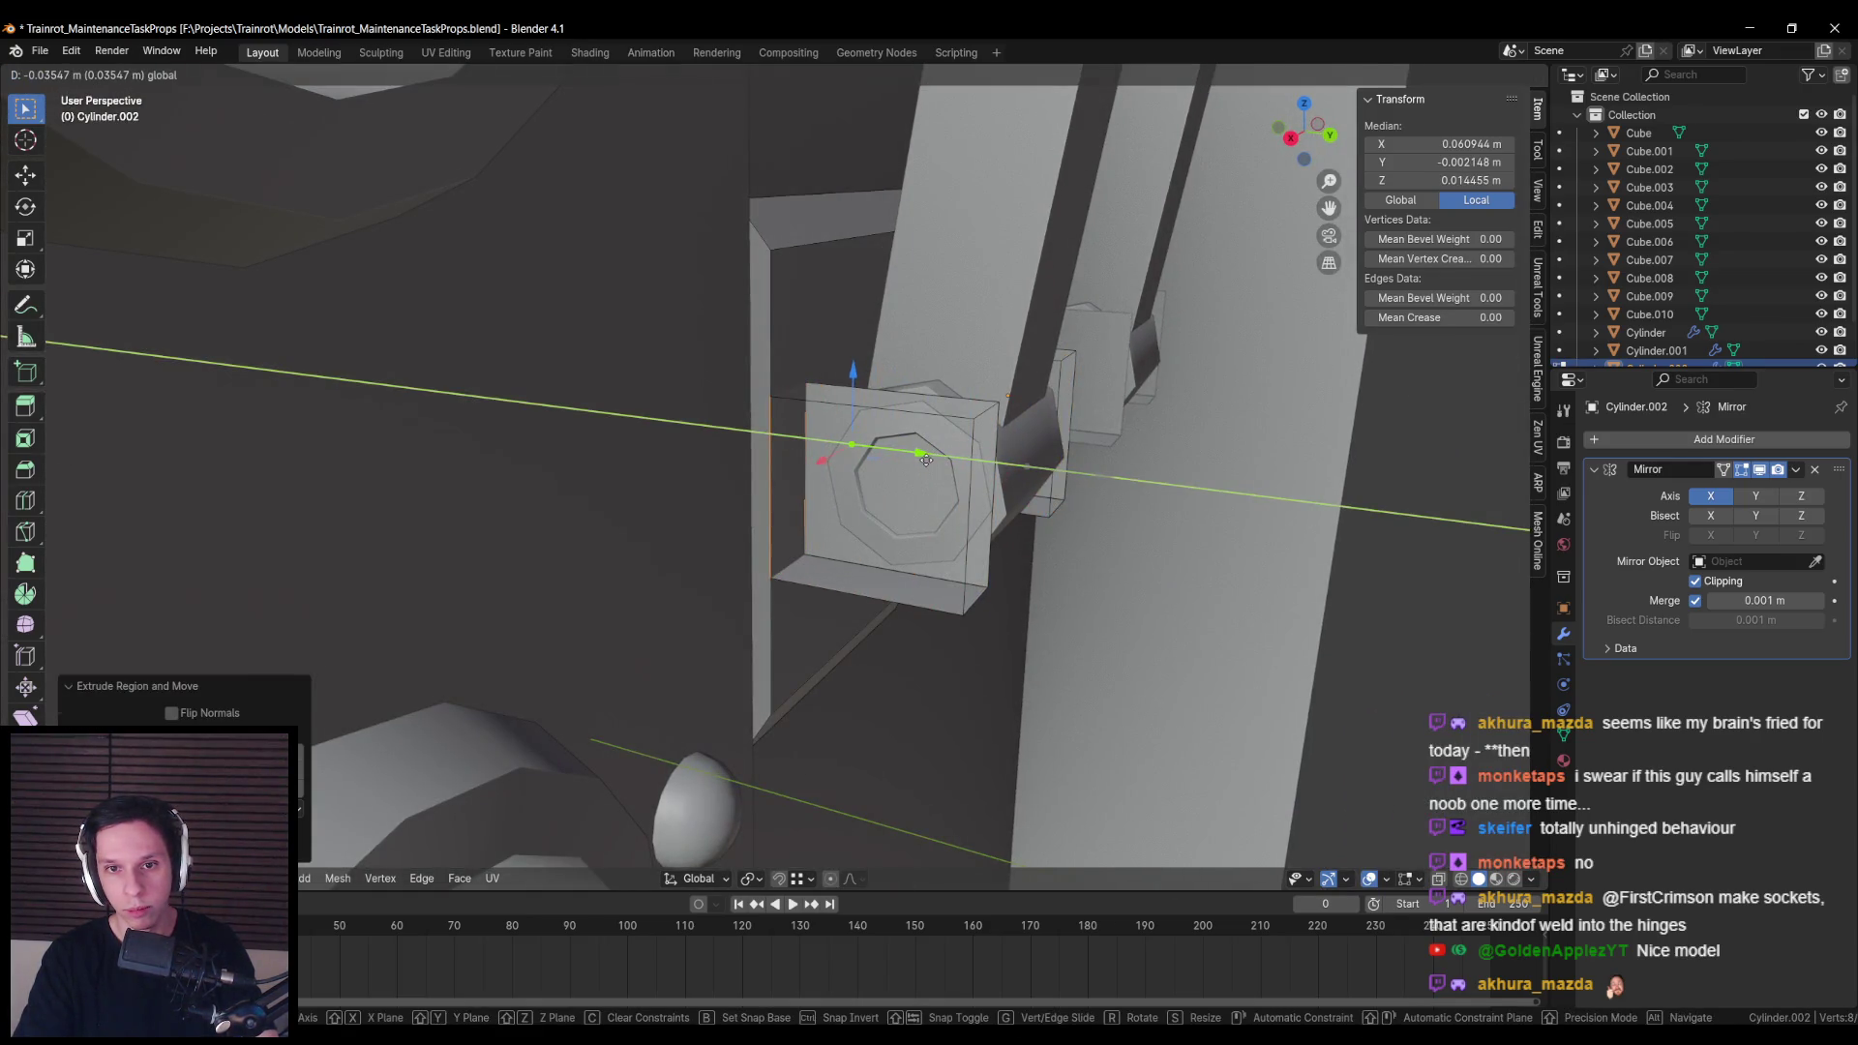
{"action": "key", "text": "Escape"}
{"action": "key", "text": "x"}
{"action": "left_click", "coordinate": [927, 459]}
{"action": "key", "text": "a"}
{"action": "key", "text": "alt+a"}
{"action": "key", "text": "a"}
{"action": "key", "text": "alt+a"}
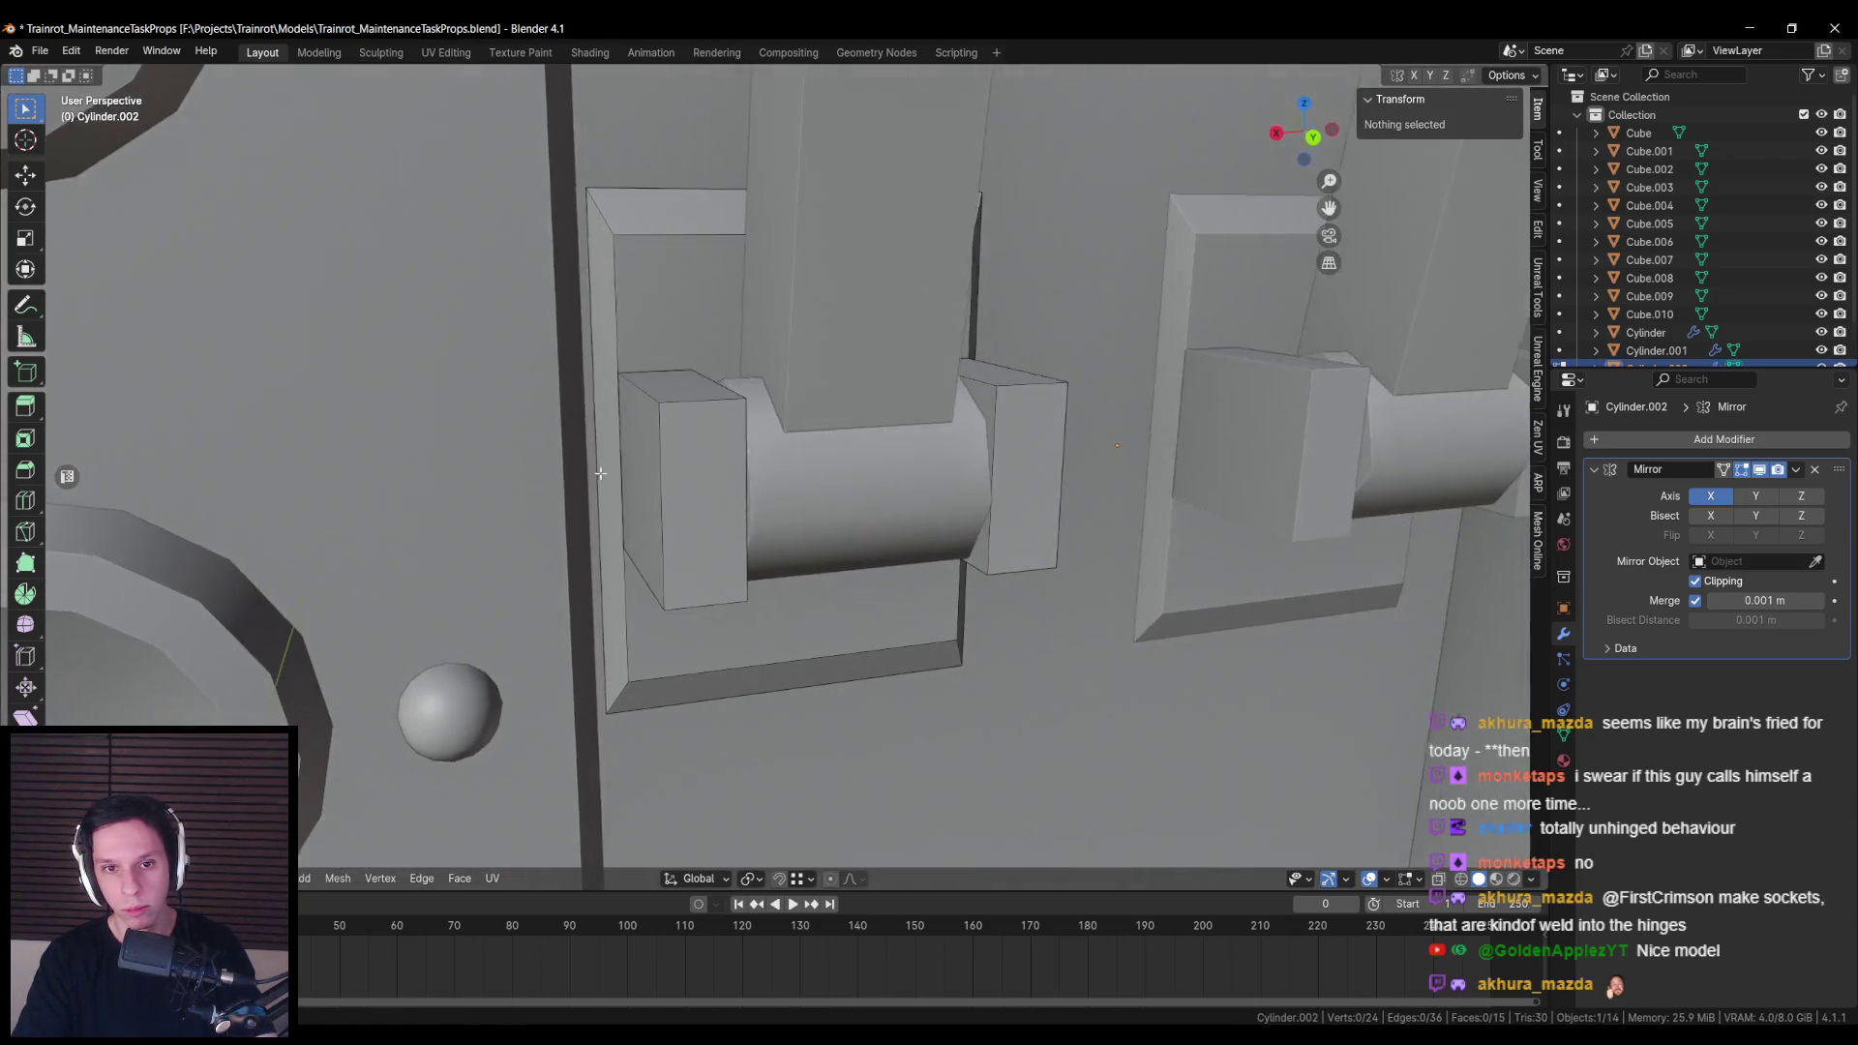
Step: Stretch both blocks' edges along Z into taller knuckle blocks, then exit Edit Mode
{"action": "left_click", "coordinate": [634, 474]}
{"action": "left_click", "coordinate": [927, 464], "text": "shift"}
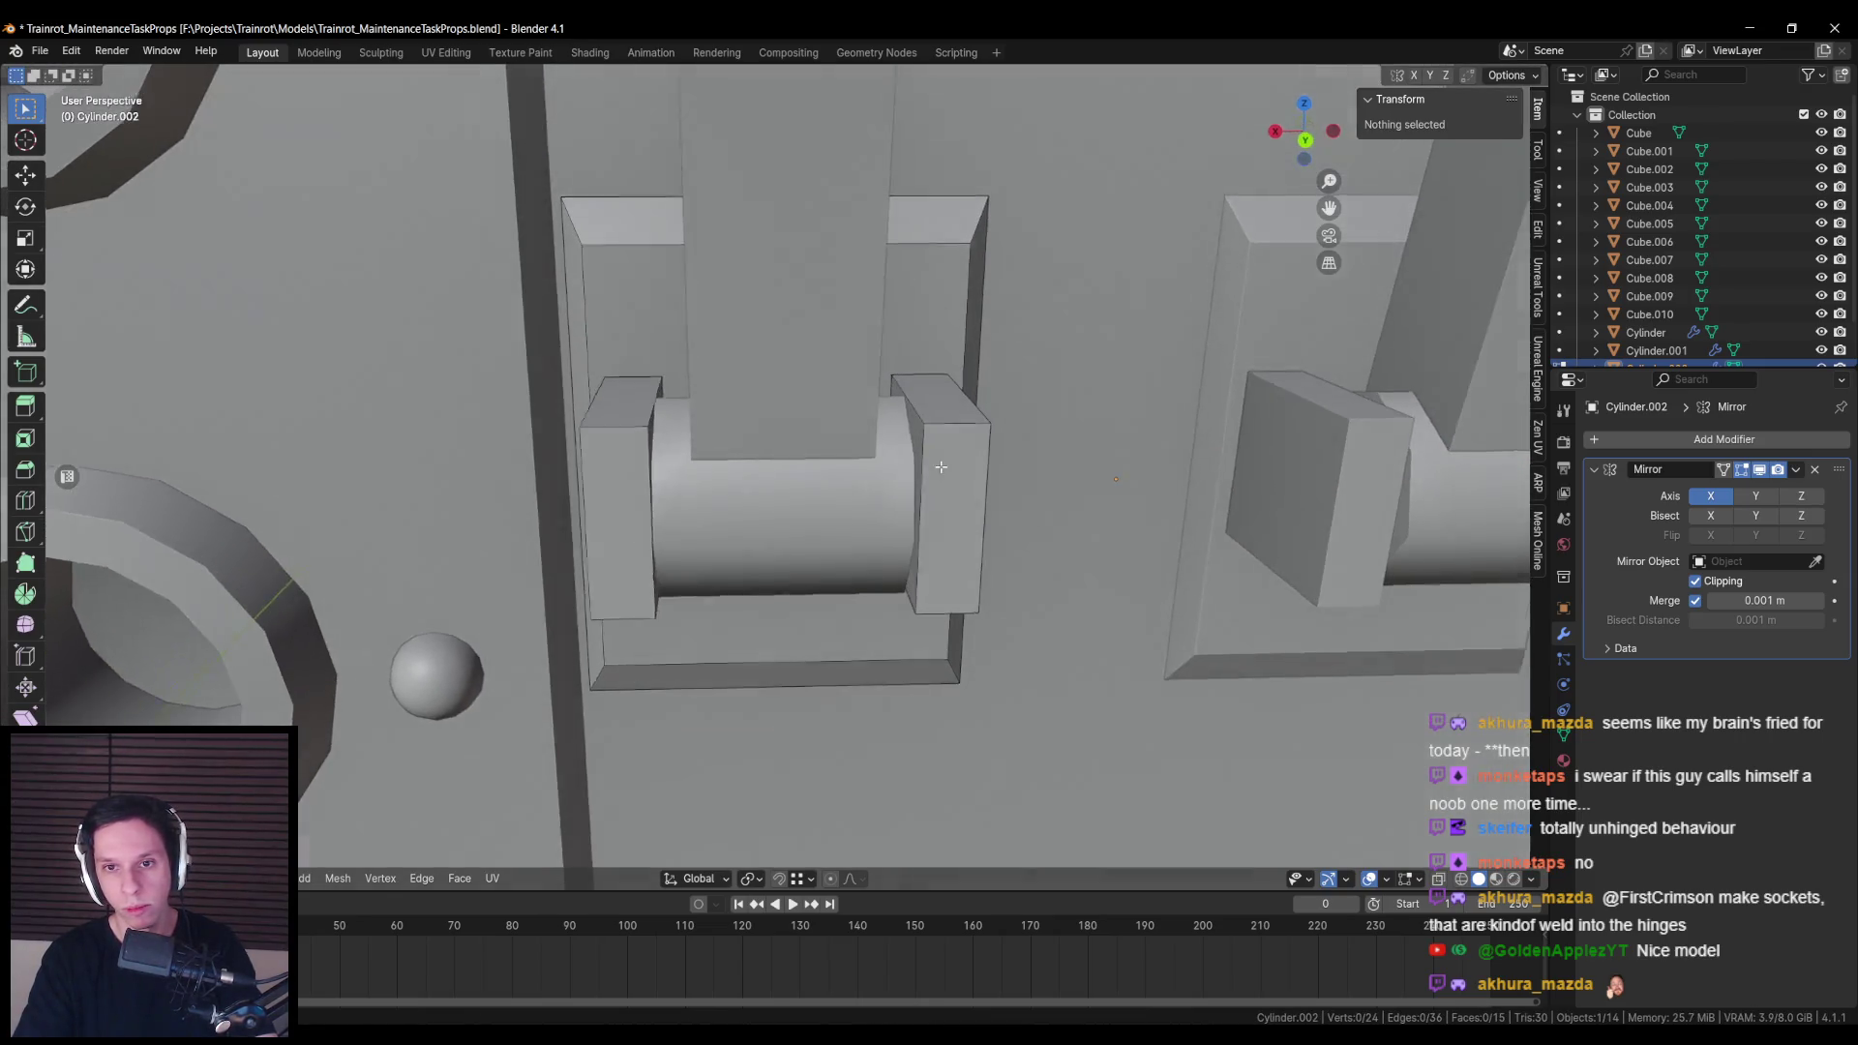
{"action": "key", "text": "2"}
{"action": "left_click", "coordinate": [917, 376]}
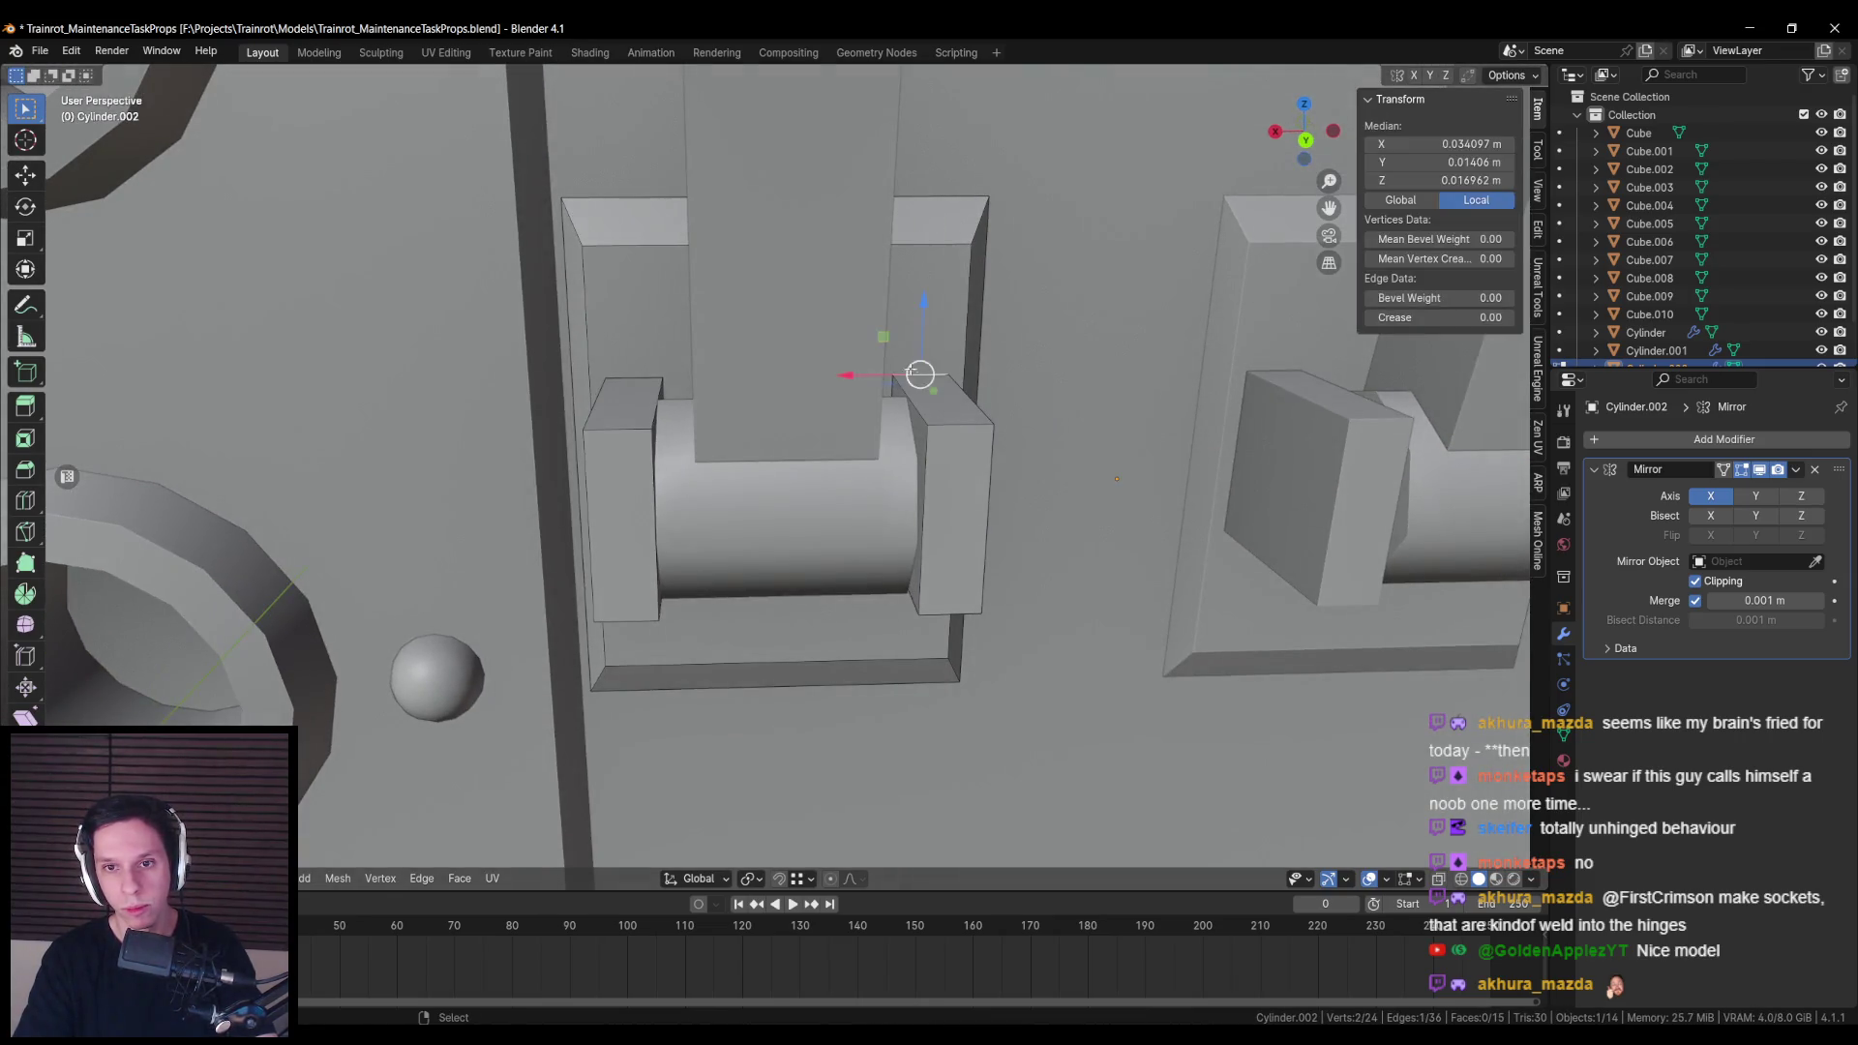
{"action": "left_click", "coordinate": [654, 461], "text": "shift"}
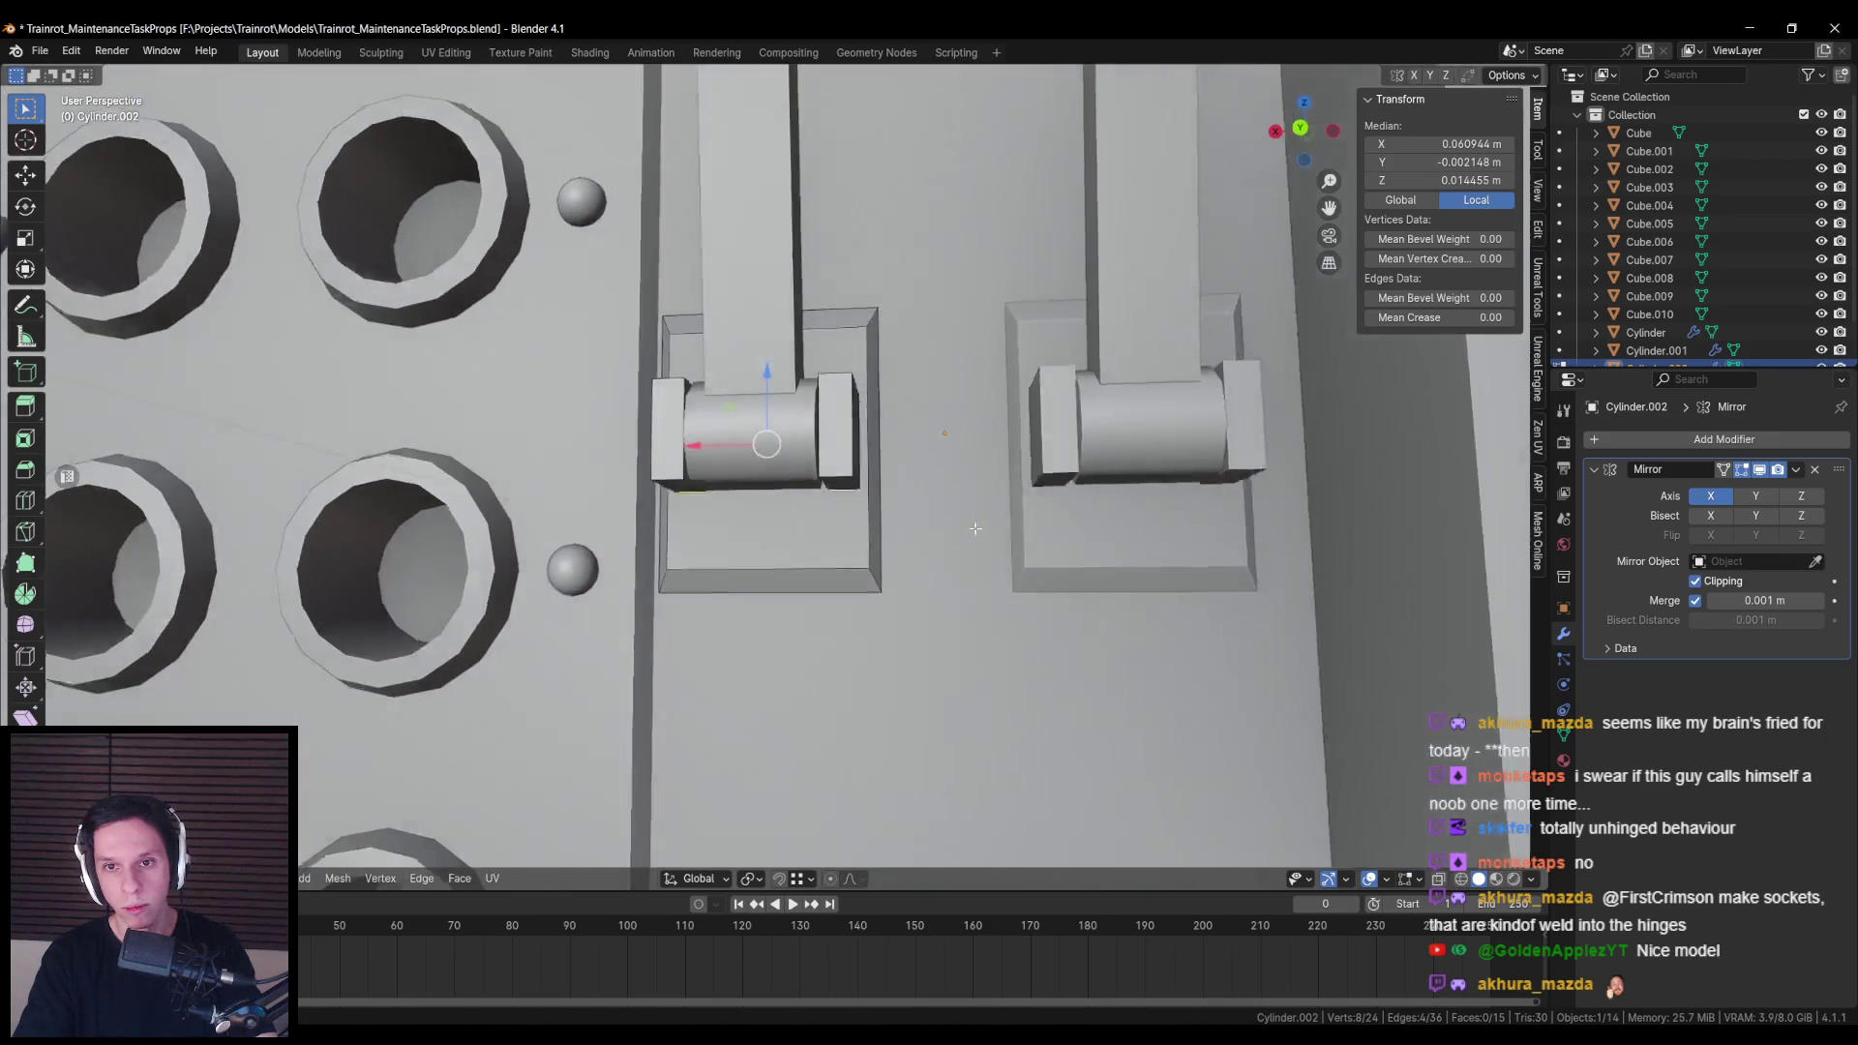
{"action": "key", "text": "s"}
{"action": "key", "text": "z"}
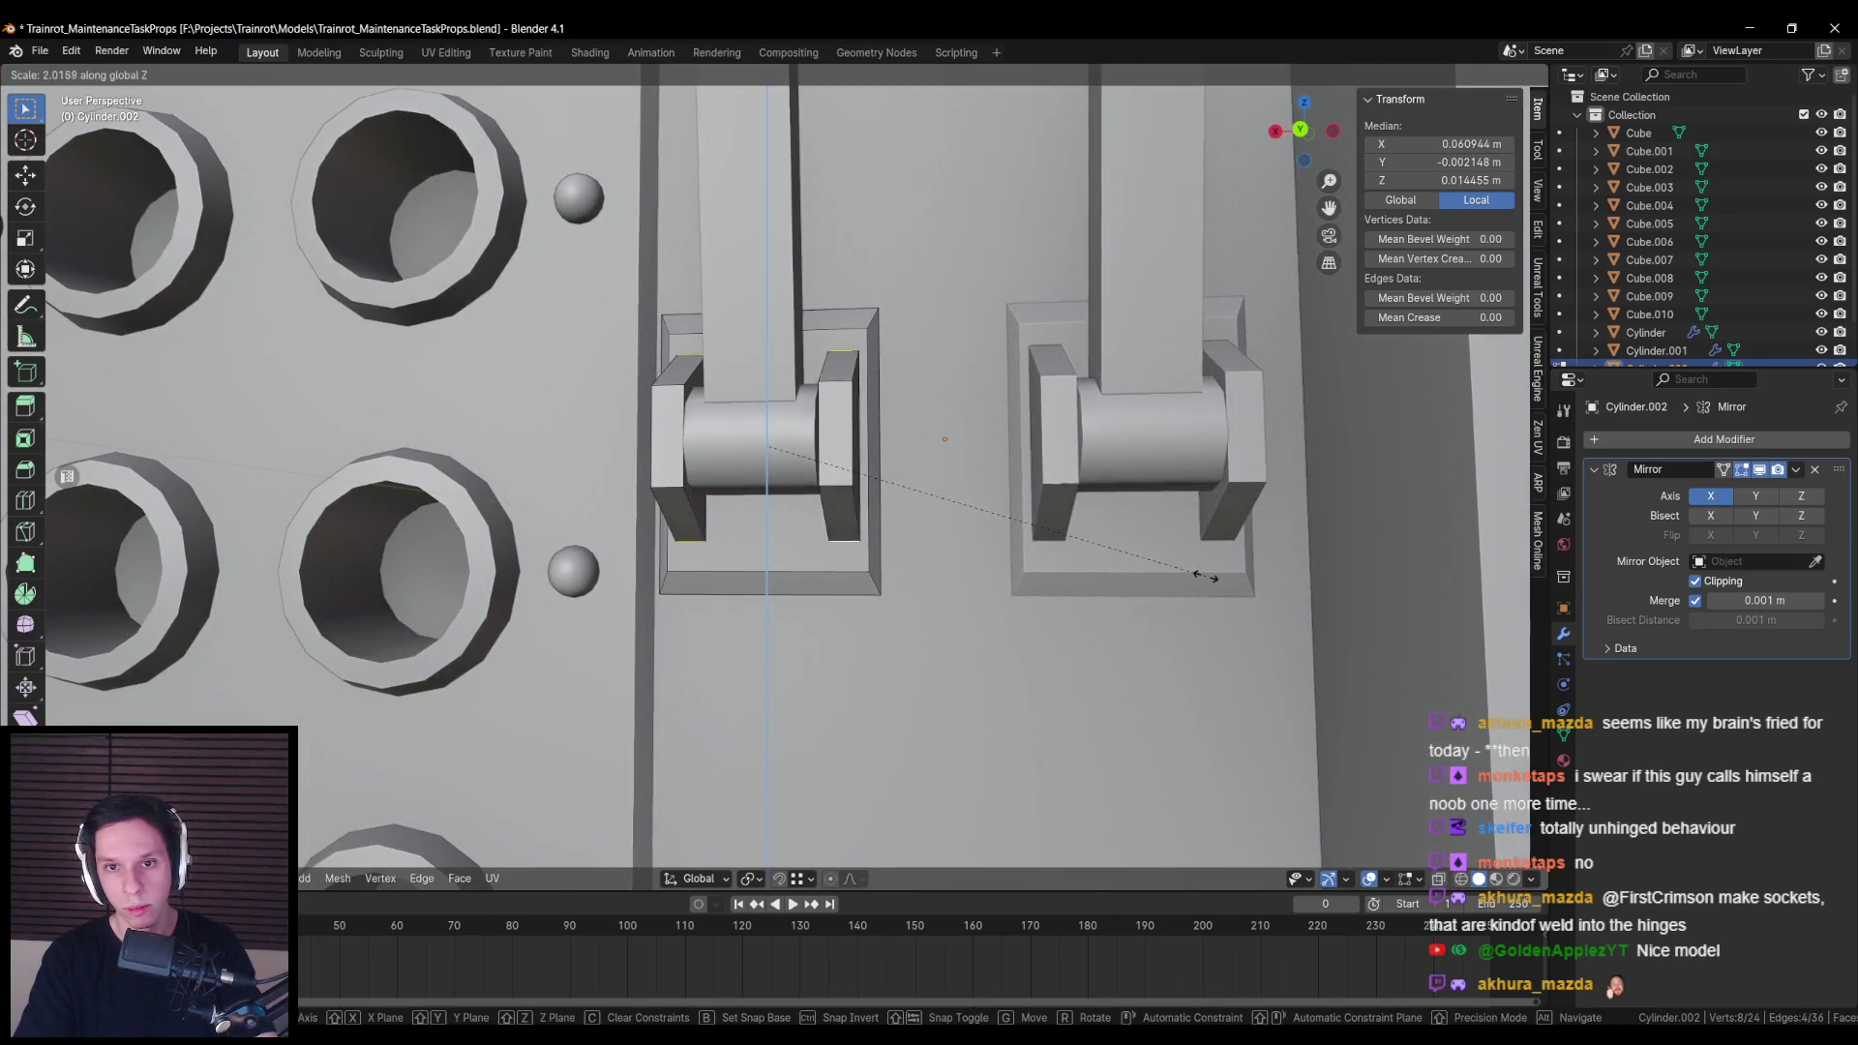
{"action": "left_click", "coordinate": [1216, 577]}
{"action": "key", "text": "Tab"}
{"action": "scroll", "coordinate": [875, 600], "scroll_direction": "down", "scroll_amount": 10}
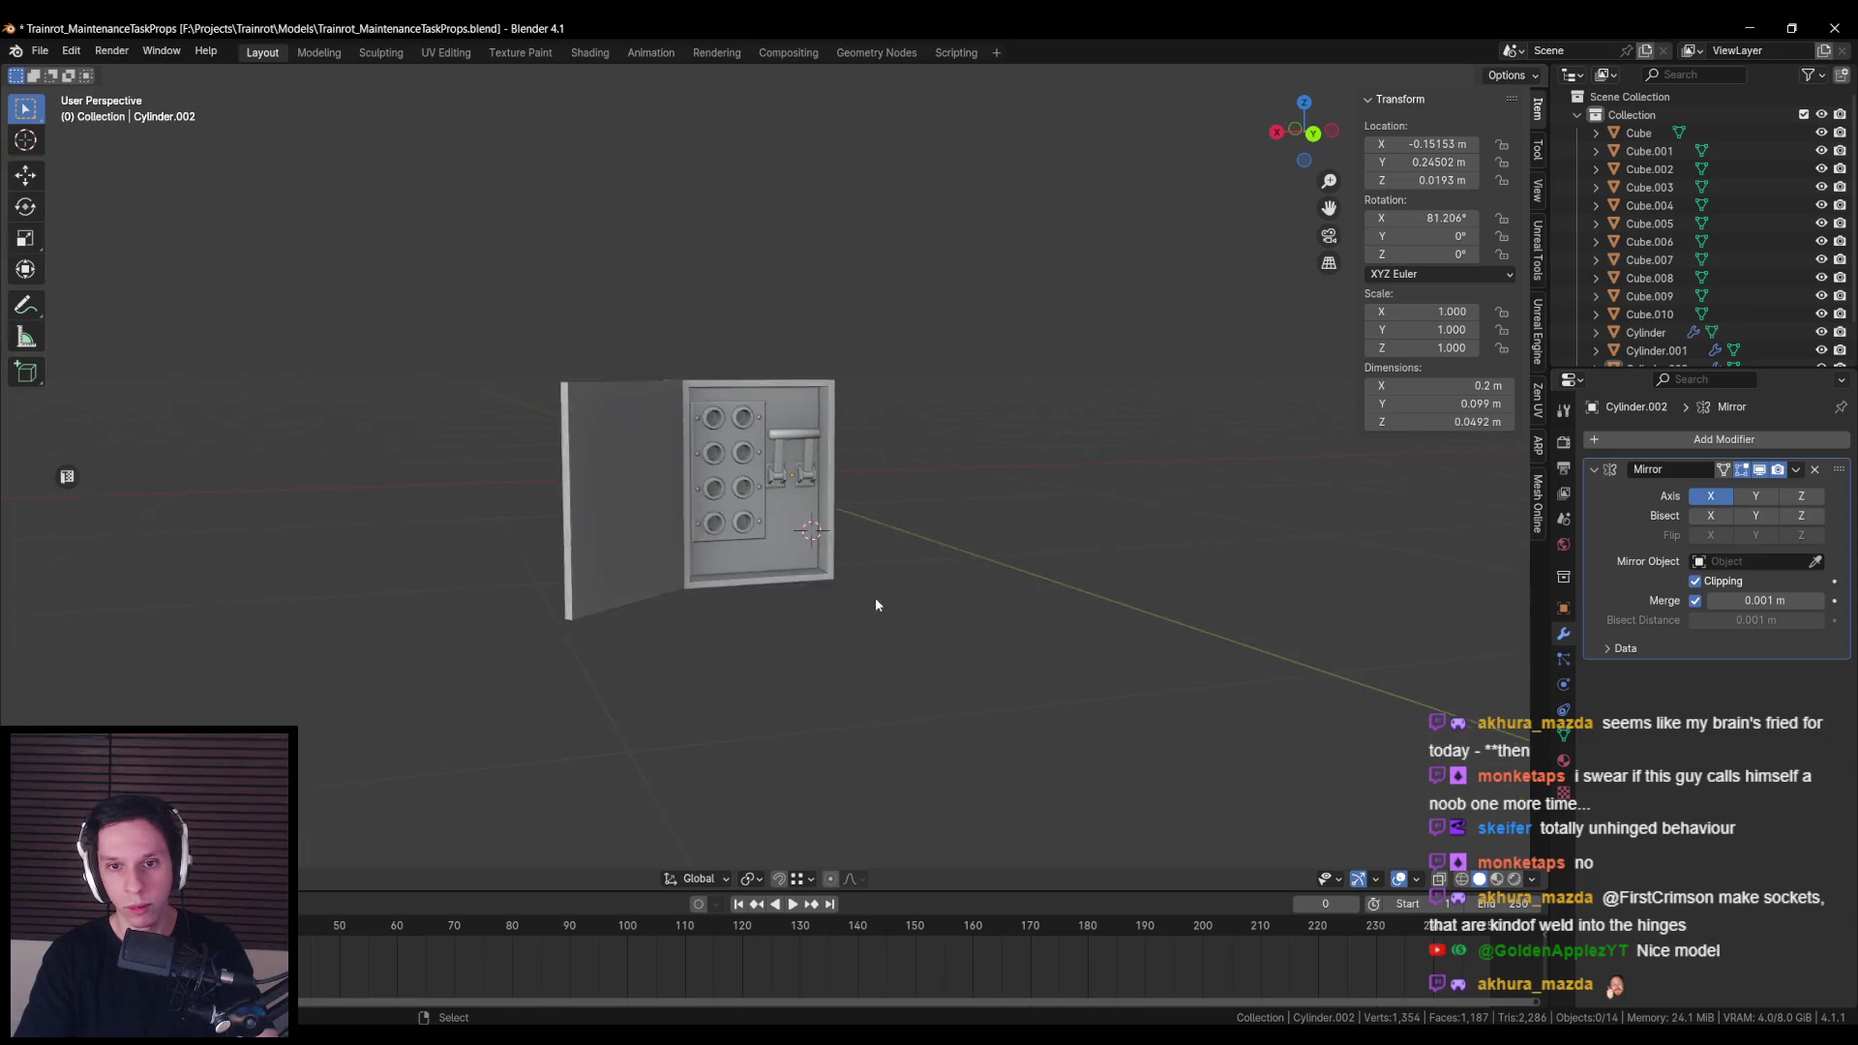
Step: Isolate the hinge object, view it from the back, and select its vertices in Edit Mode
{"action": "scroll", "coordinate": [963, 601], "scroll_direction": "up", "scroll_amount": 8}
{"action": "scroll", "coordinate": [871, 581], "scroll_direction": "down", "scroll_amount": 3}
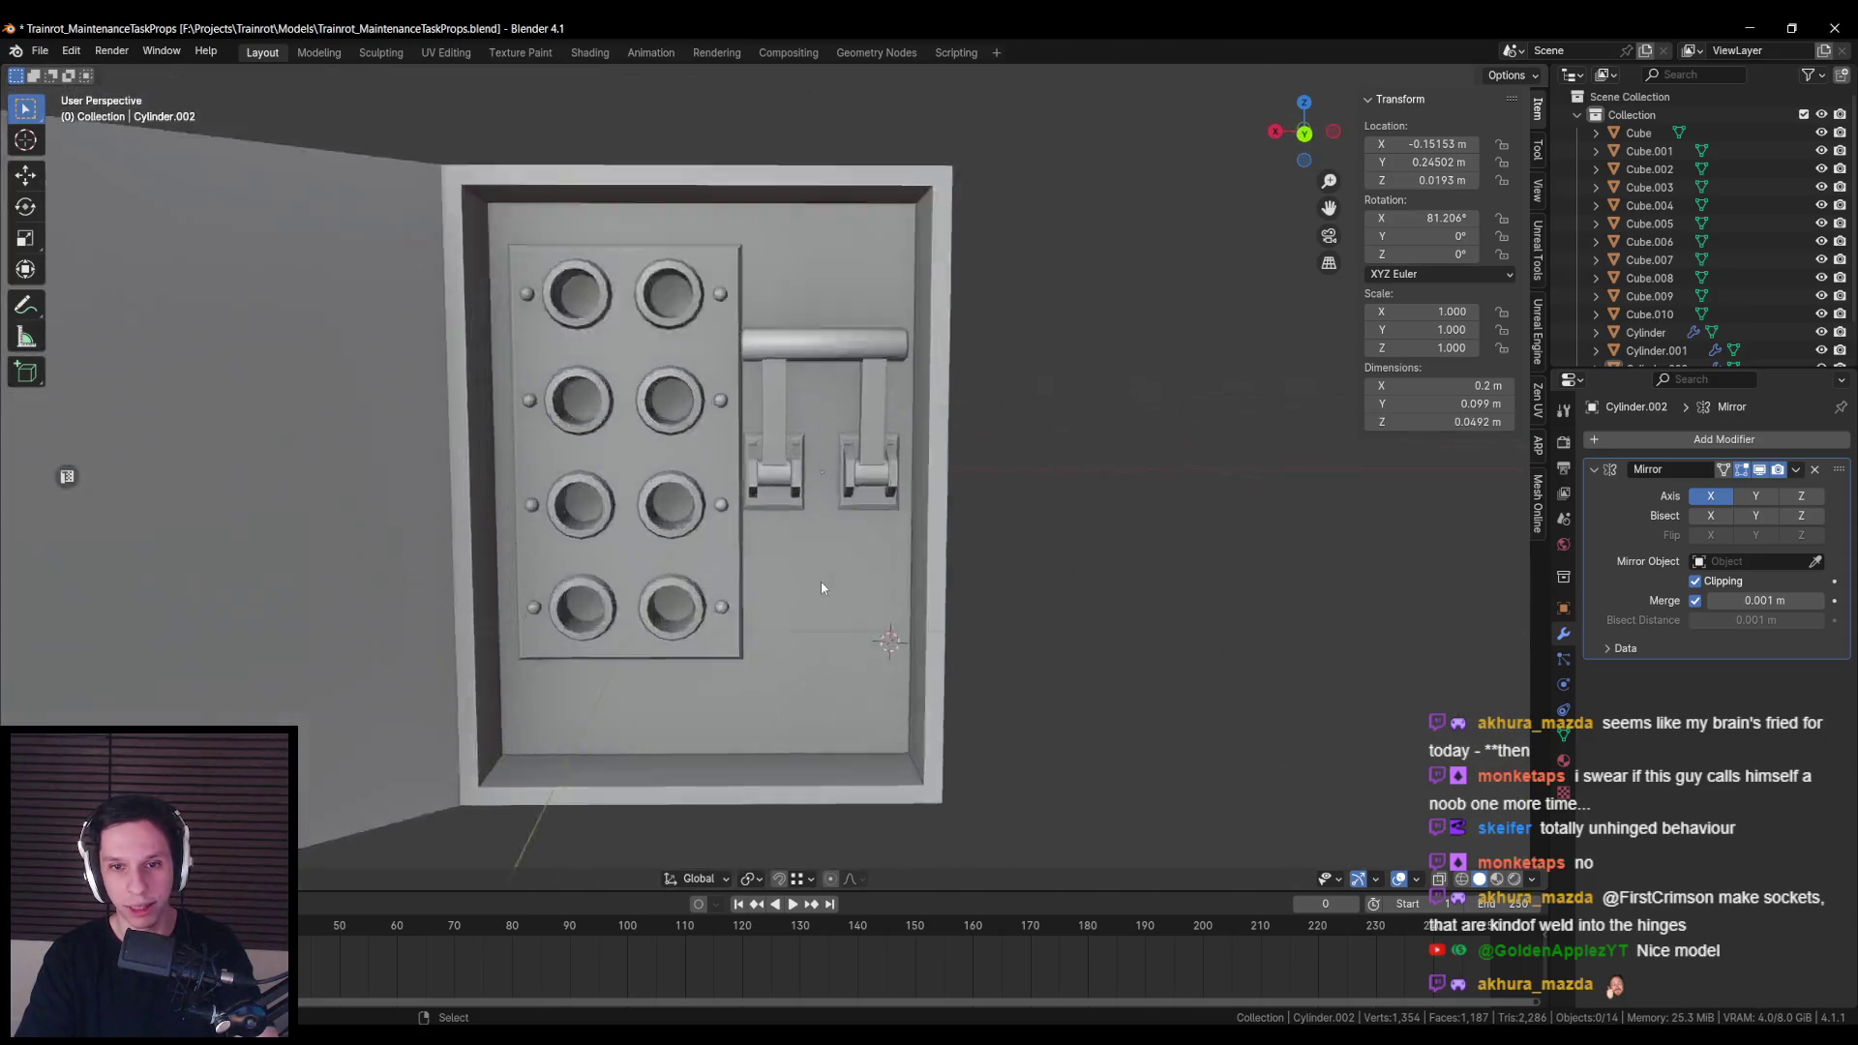
{"action": "scroll", "coordinate": [791, 525], "scroll_direction": "up", "scroll_amount": 4}
{"action": "left_click", "coordinate": [791, 525]}
{"action": "left_click", "coordinate": [791, 519]}
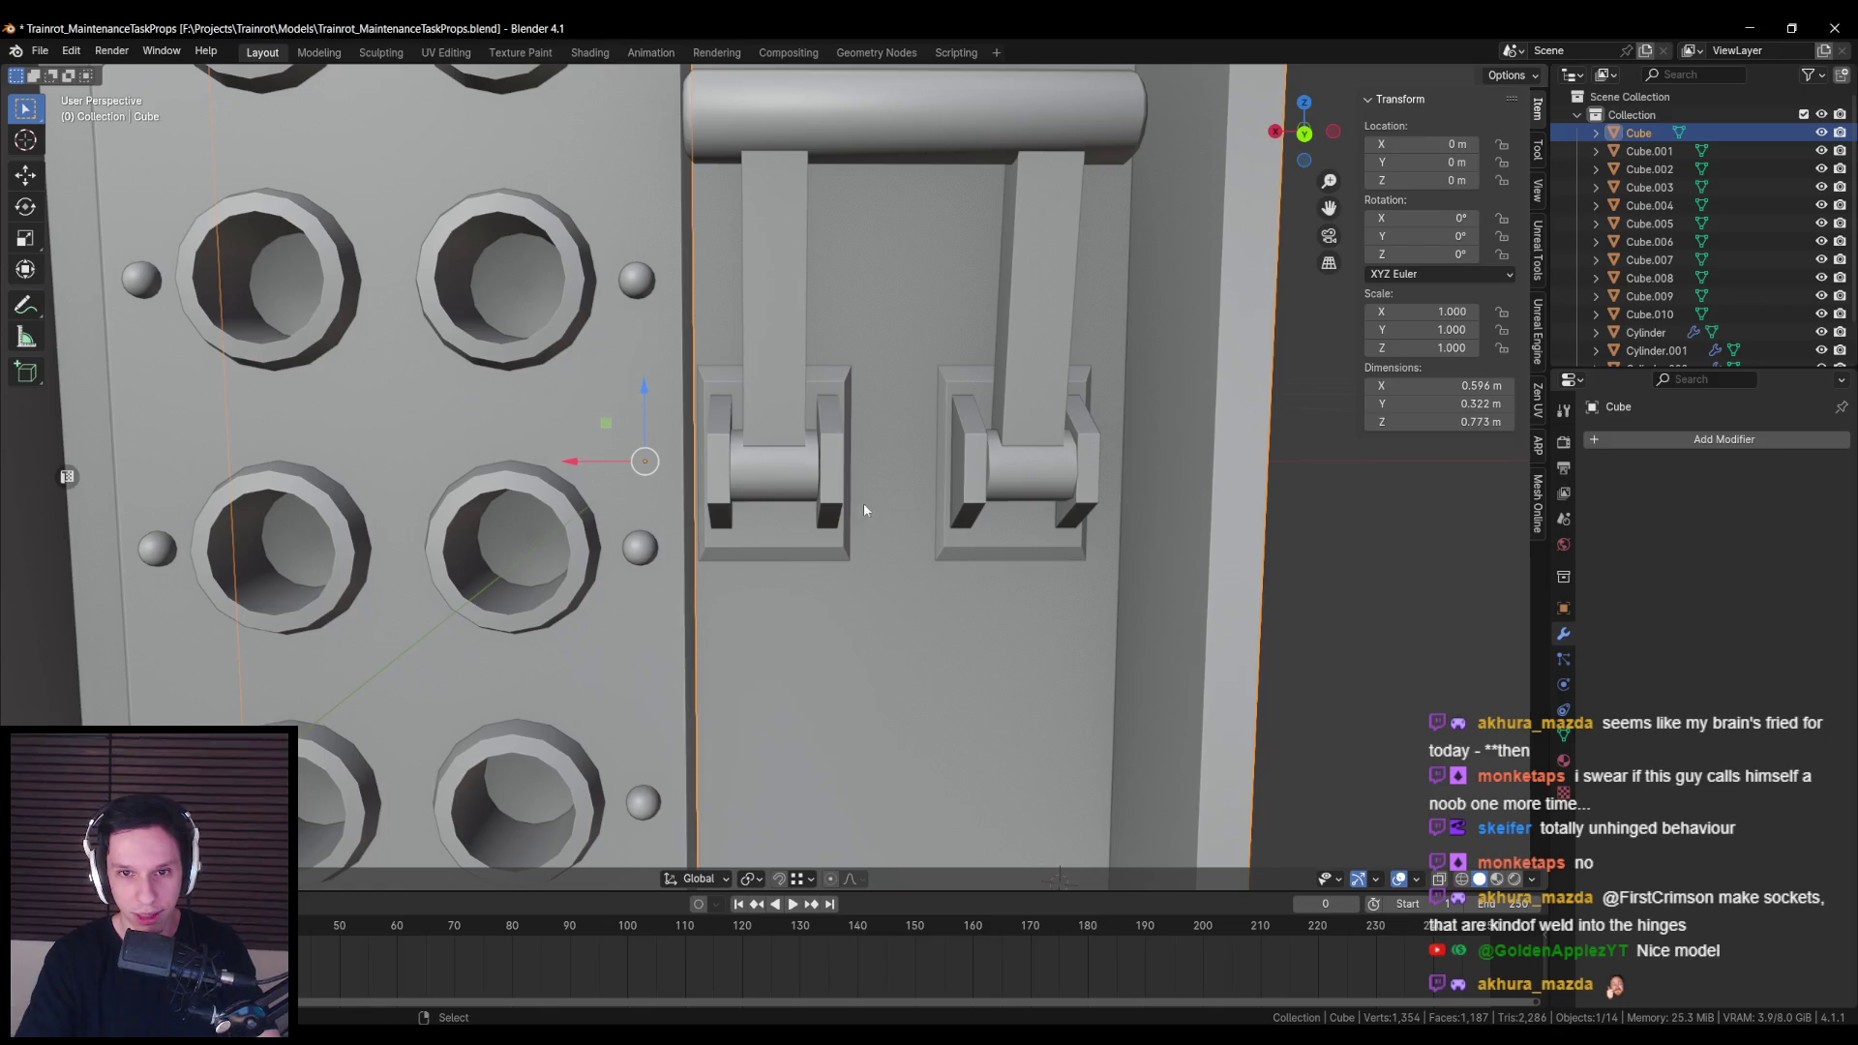
{"action": "left_click", "coordinate": [833, 490]}
{"action": "key", "text": "KP_Divide"}
{"action": "key", "text": "KP_Divide"}
{"action": "key", "text": "ctrl+KP_1"}
{"action": "key", "text": "Tab"}
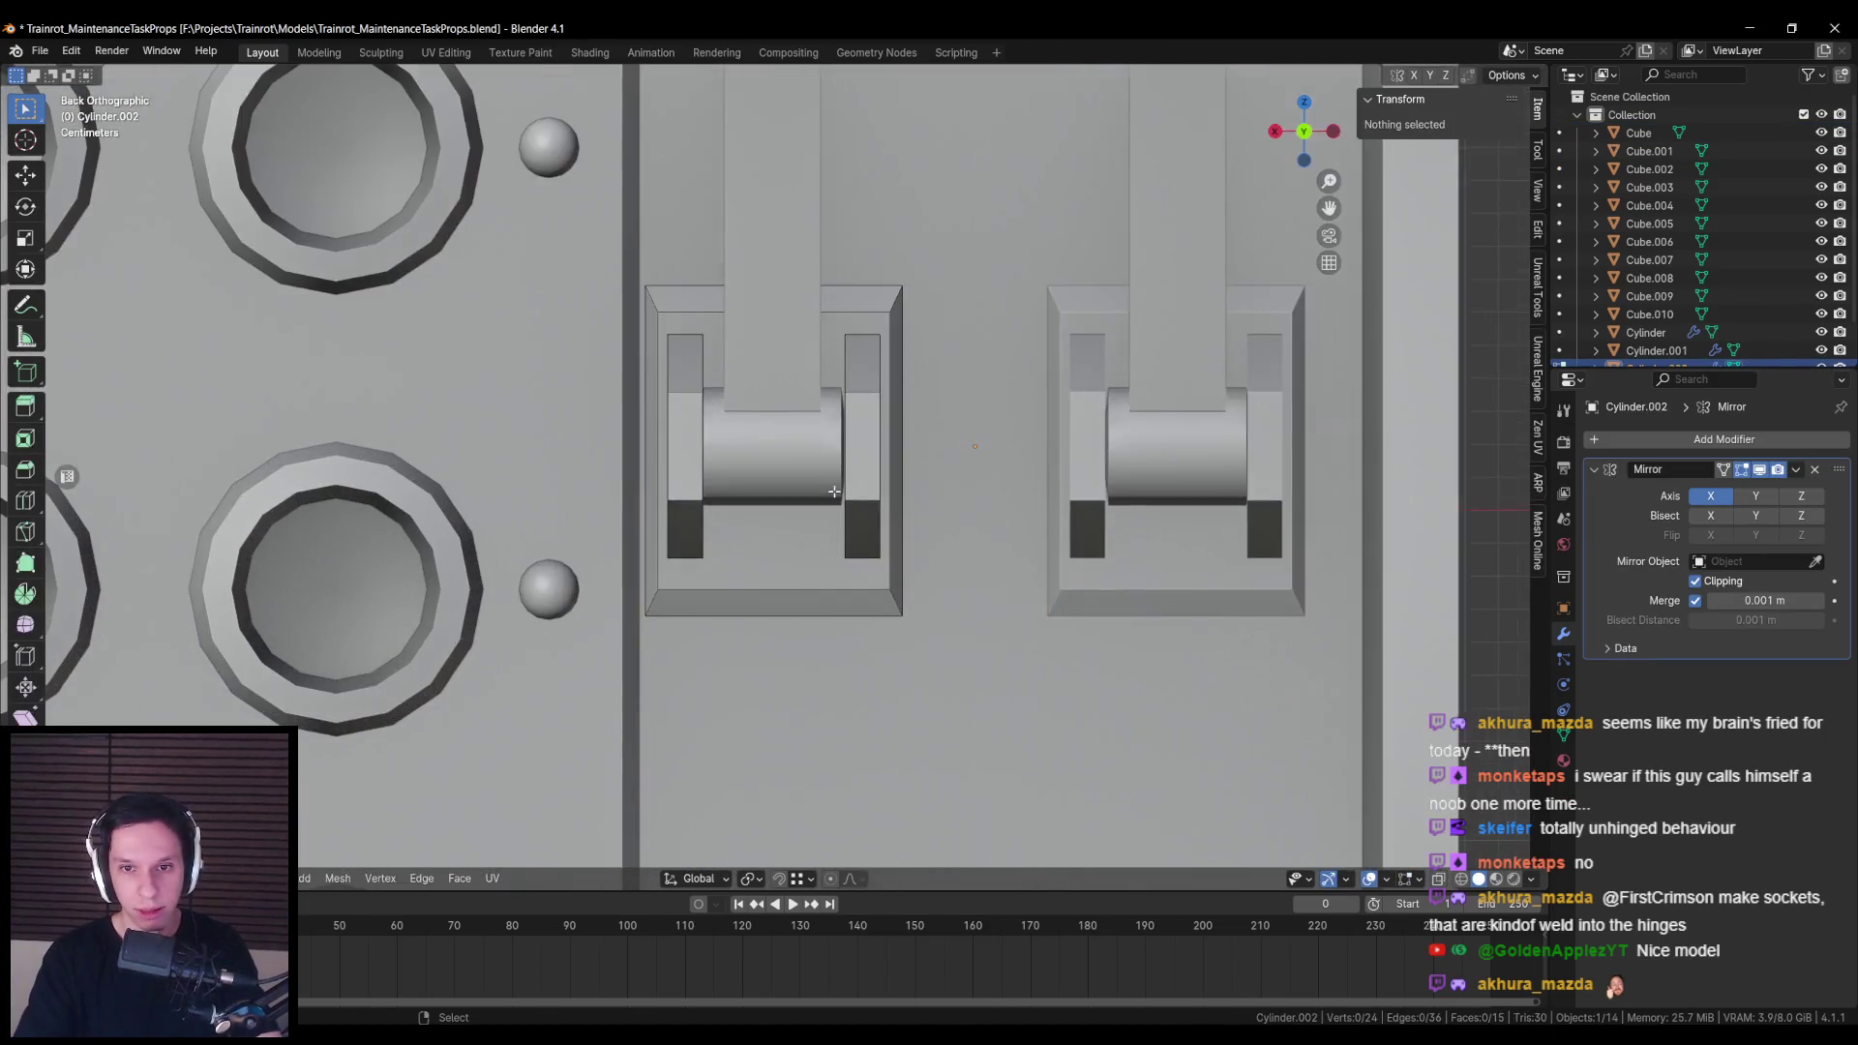
{"action": "left_click", "coordinate": [833, 492], "text": "shift"}
Step: Bevel the selected hinge corners and leave Edit Mode
{"action": "key", "text": "KP_4"}
{"action": "key", "text": "KP_8"}
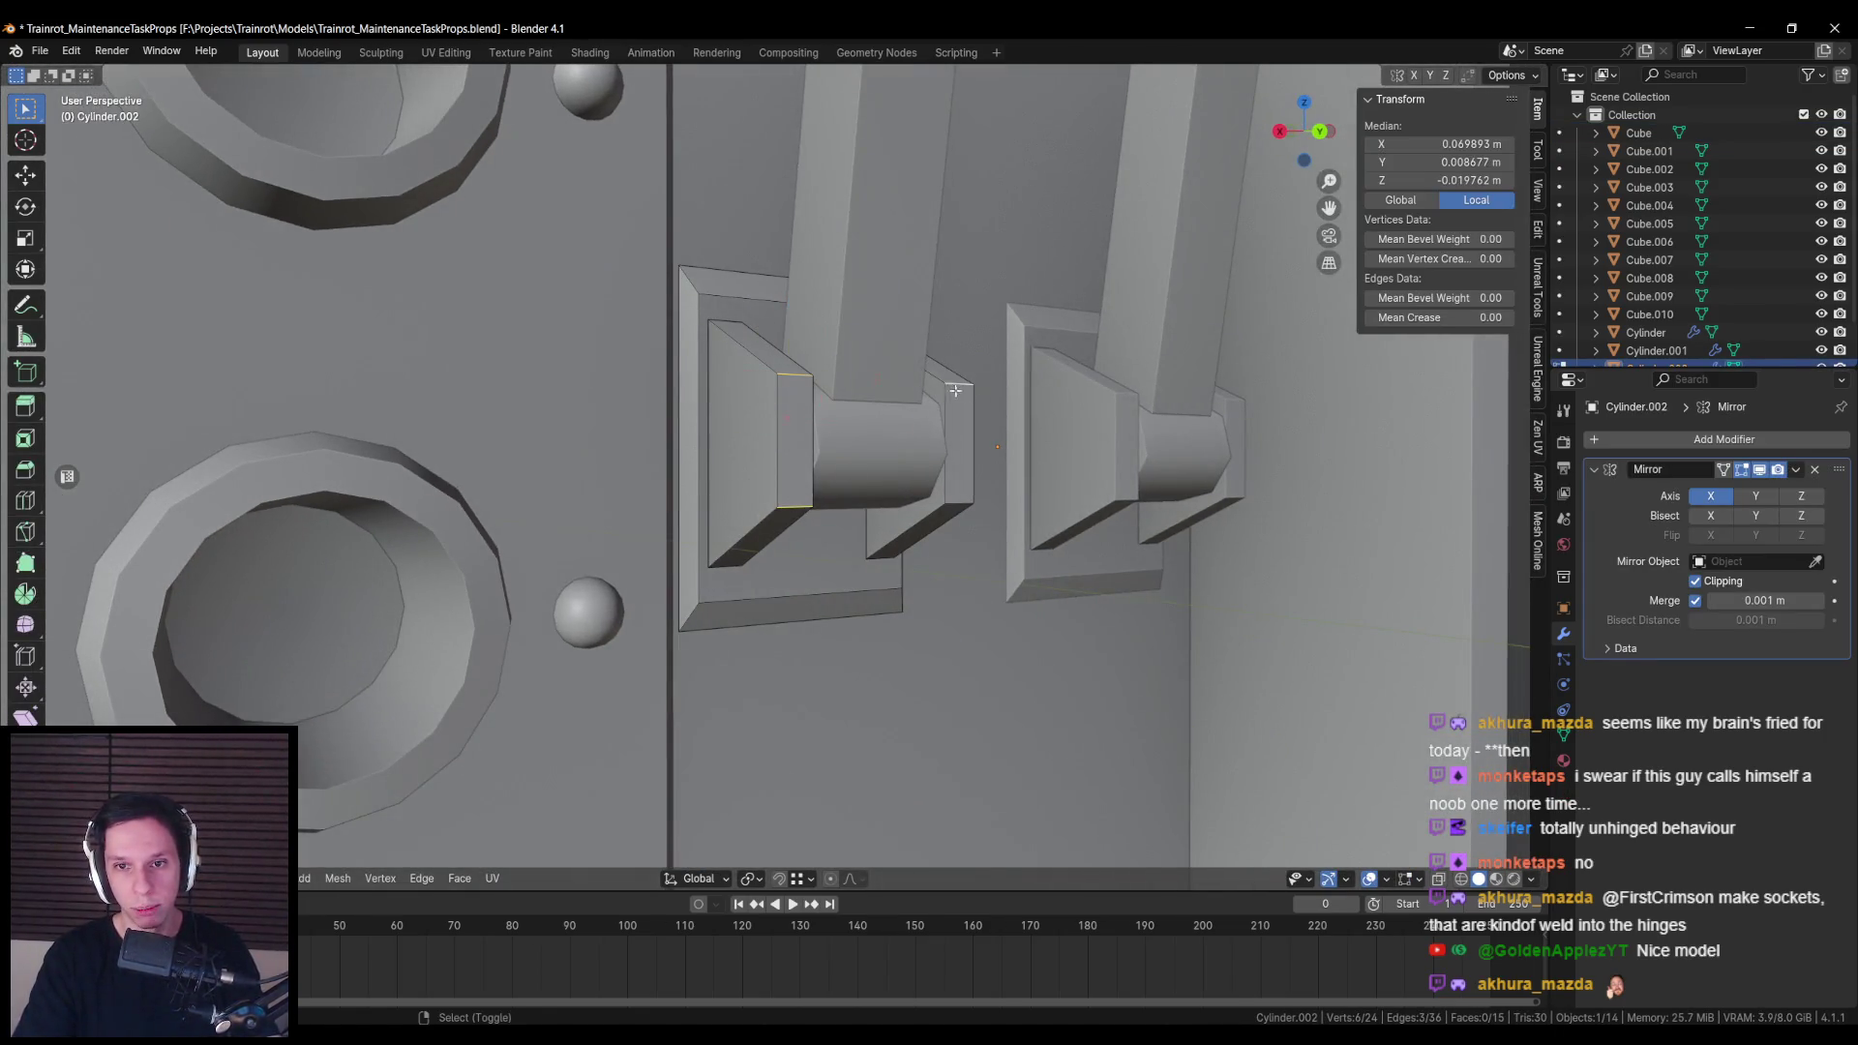
{"action": "right_click", "coordinate": [1101, 548]}
{"action": "key", "text": "KP_6"}
{"action": "key", "text": "KP_2"}
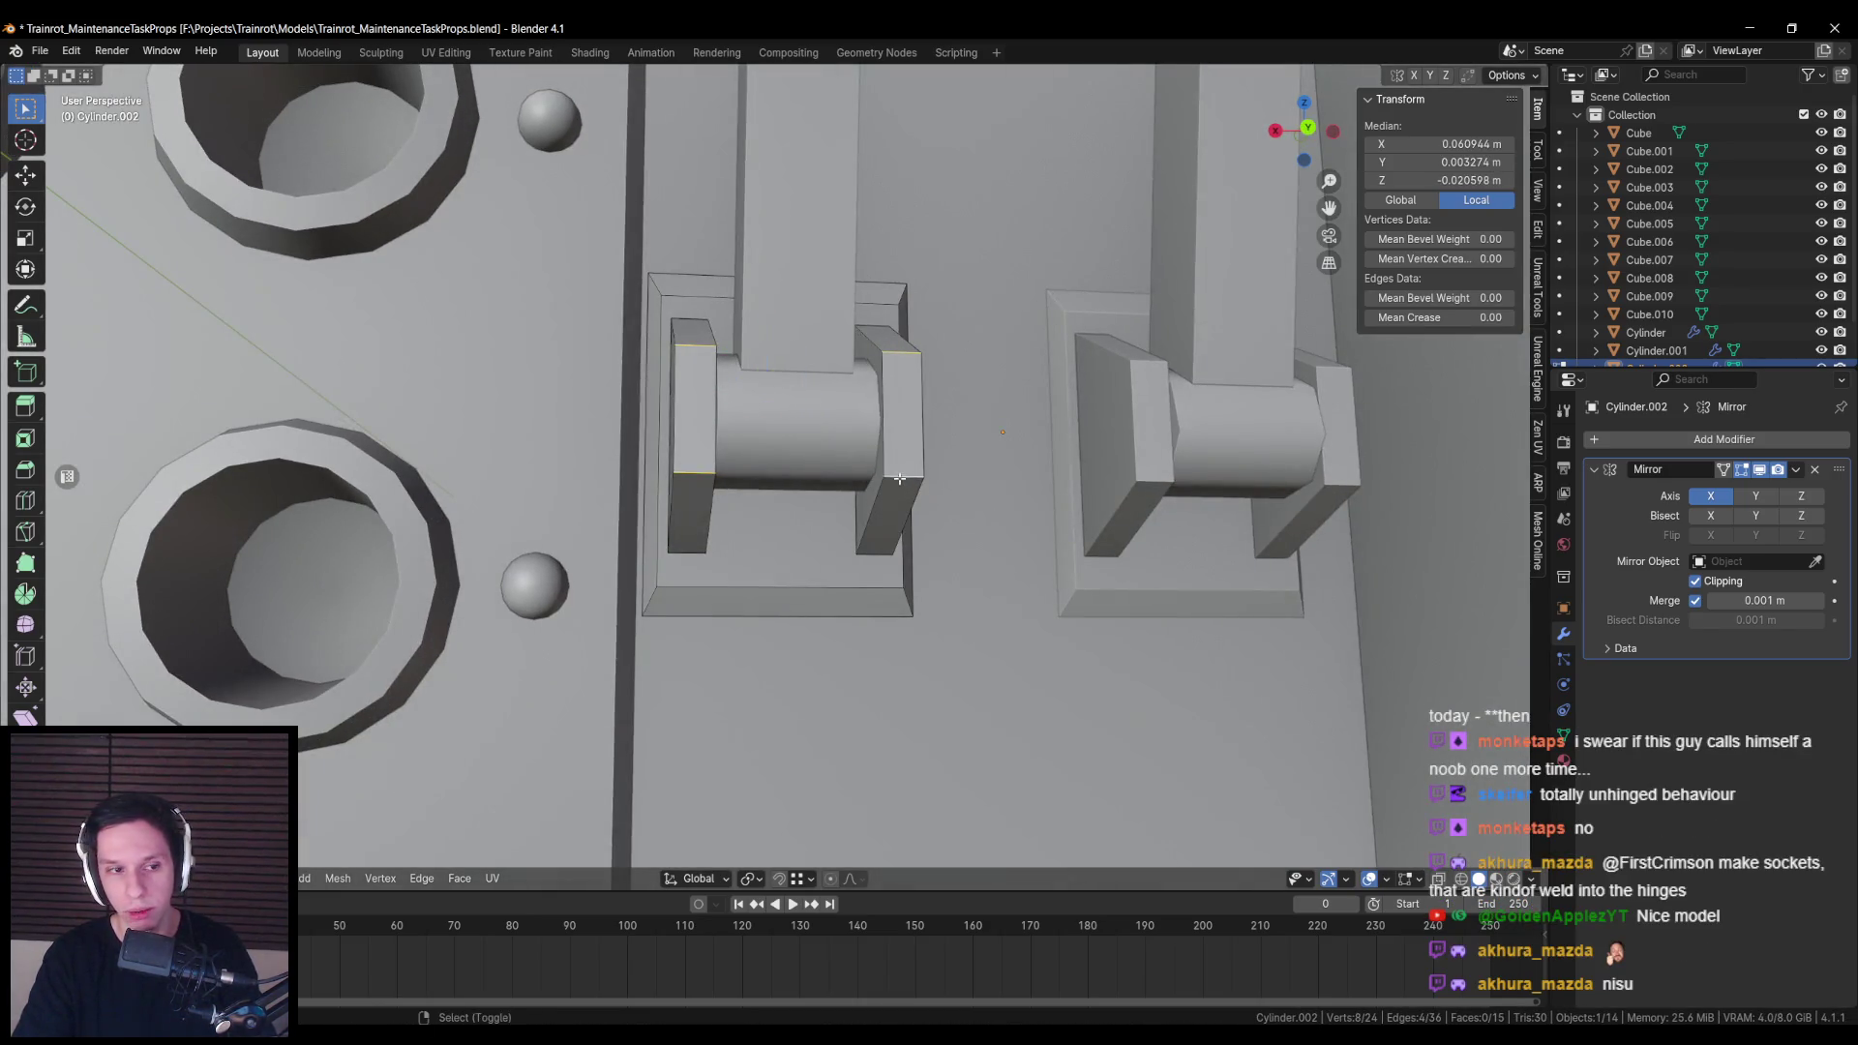
{"action": "left_click", "coordinate": [1112, 565]}
{"action": "scroll", "coordinate": [944, 536], "scroll_direction": "down", "scroll_amount": 5}
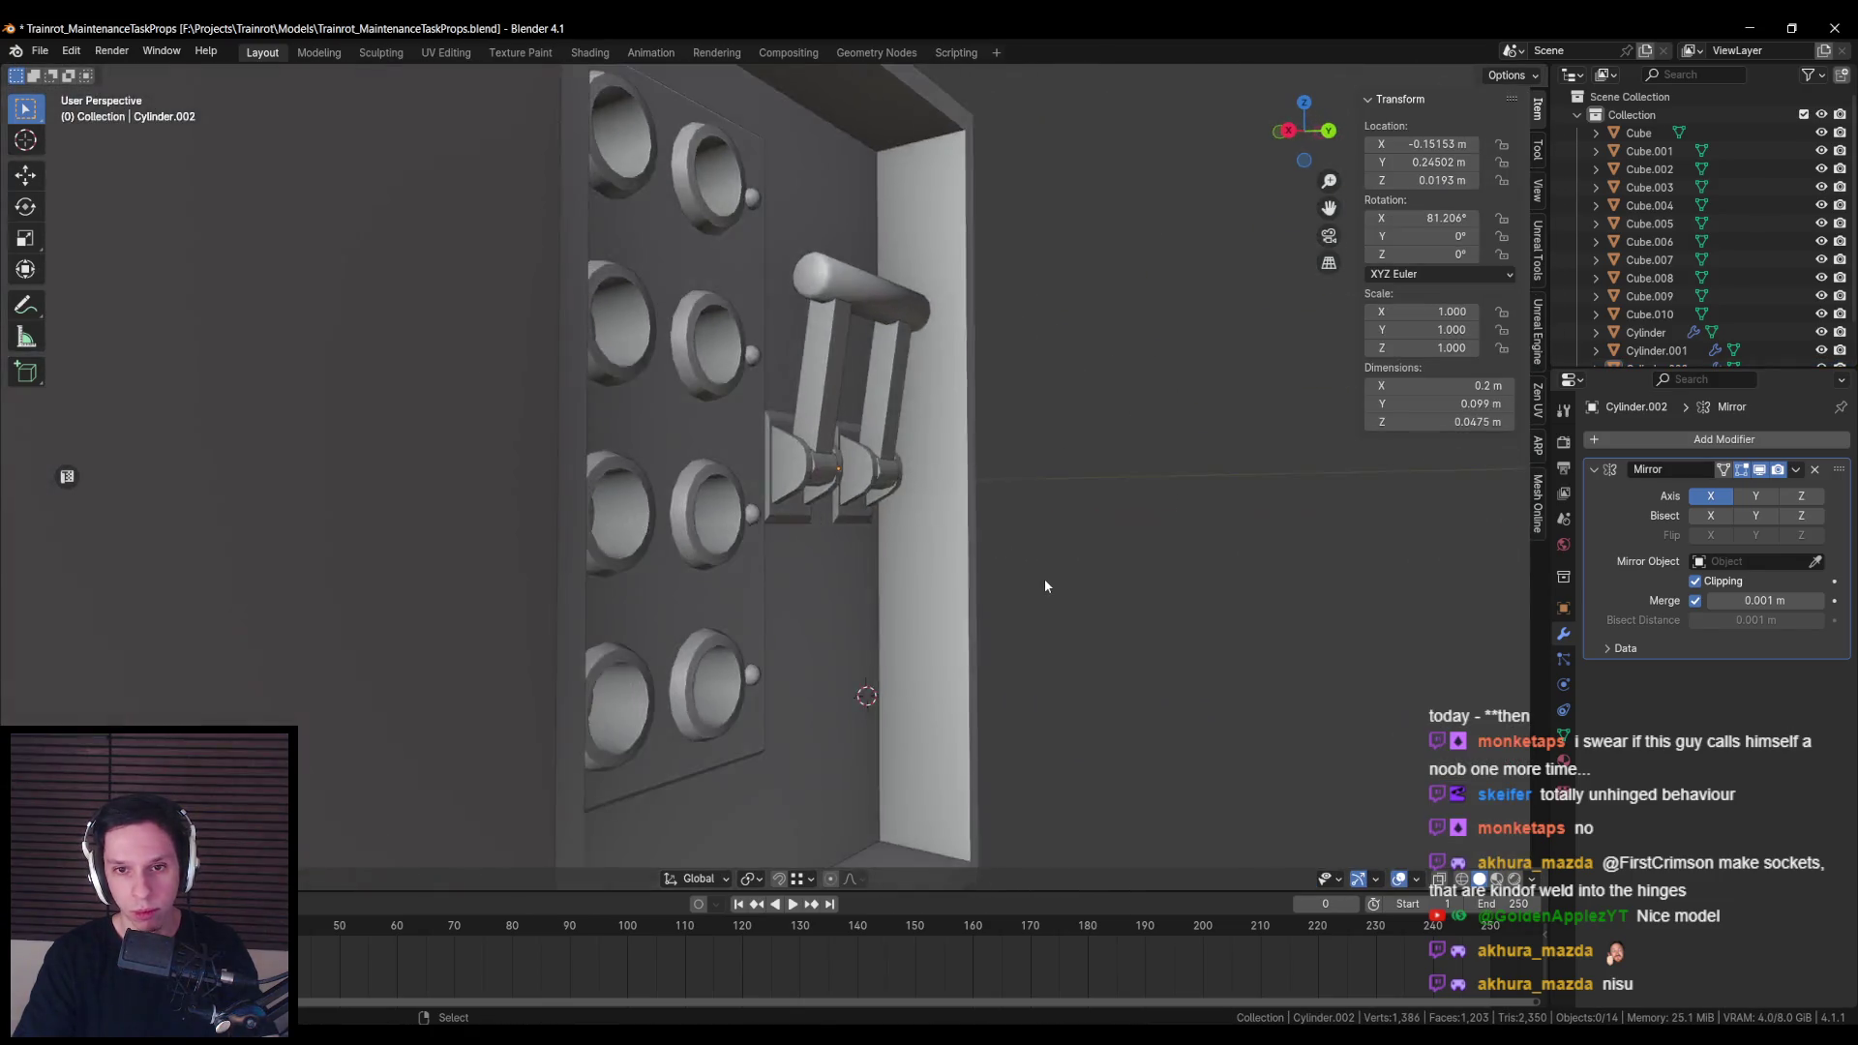
{"action": "key", "text": "Tab"}
Step: Return to editing the hinge mesh, viewed straight from the cabinet's back
{"action": "key", "text": "ctrl+KP_1"}
{"action": "scroll", "coordinate": [995, 582], "scroll_direction": "down", "scroll_amount": 5}
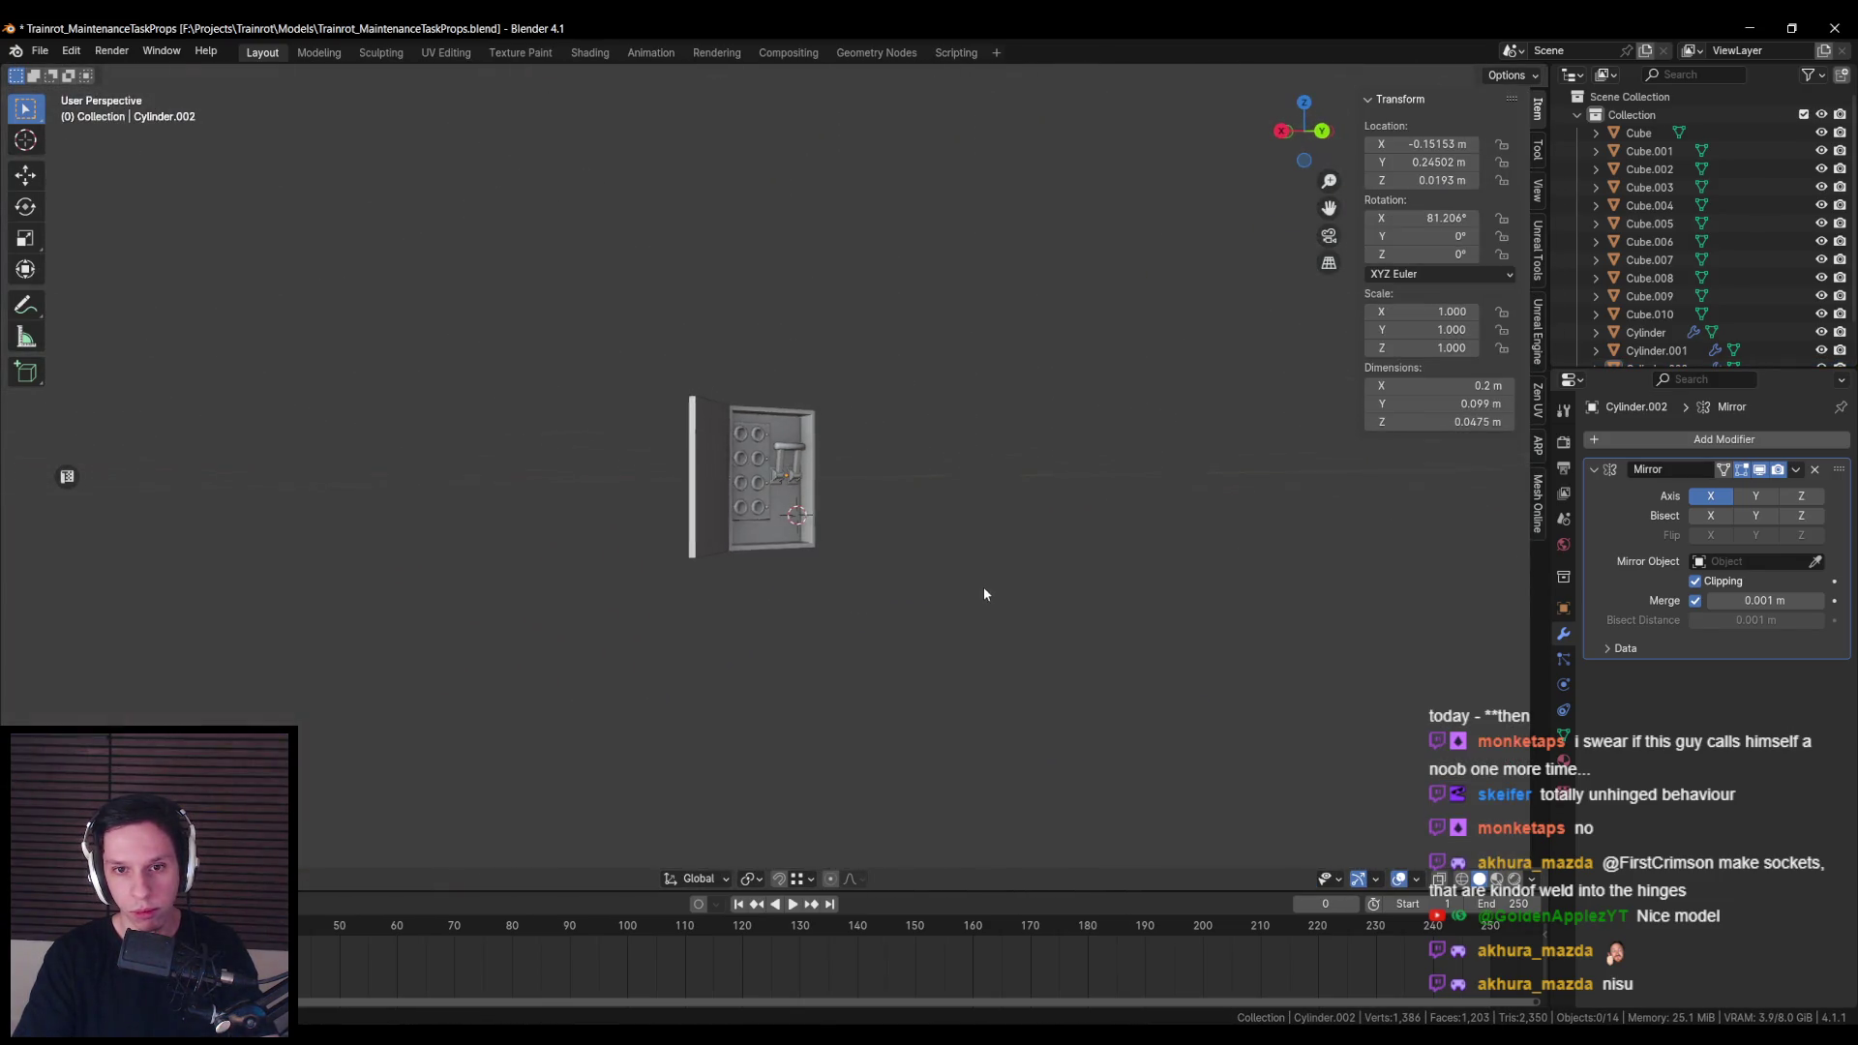
{"action": "scroll", "coordinate": [938, 619], "scroll_direction": "up", "scroll_amount": 8}
{"action": "scroll", "coordinate": [941, 619], "scroll_direction": "down", "scroll_amount": 3}
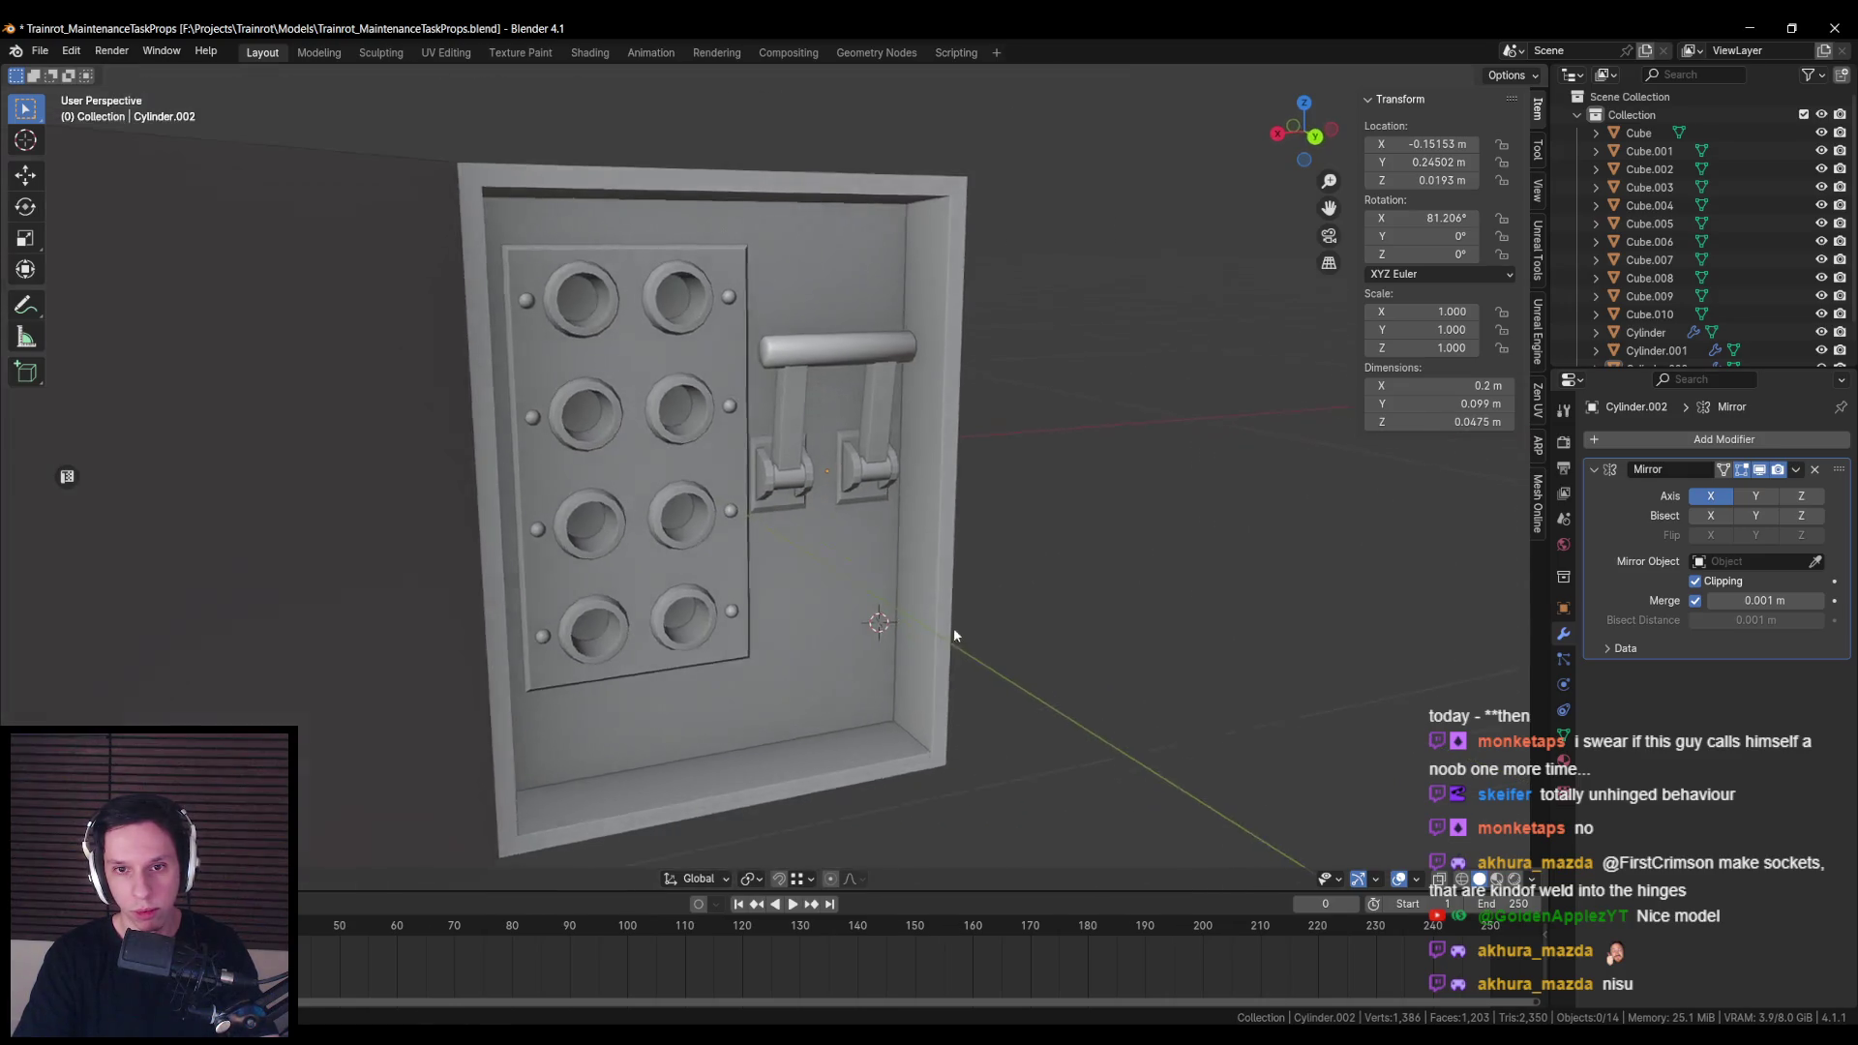
{"action": "key", "text": "Tab"}
{"action": "scroll", "coordinate": [950, 625], "scroll_direction": "up", "scroll_amount": 3}
{"action": "key", "text": "Tab"}
{"action": "key", "text": "Tab"}
{"action": "key", "text": "Tab"}
{"action": "scroll", "coordinate": [956, 629], "scroll_direction": "down", "scroll_amount": 5}
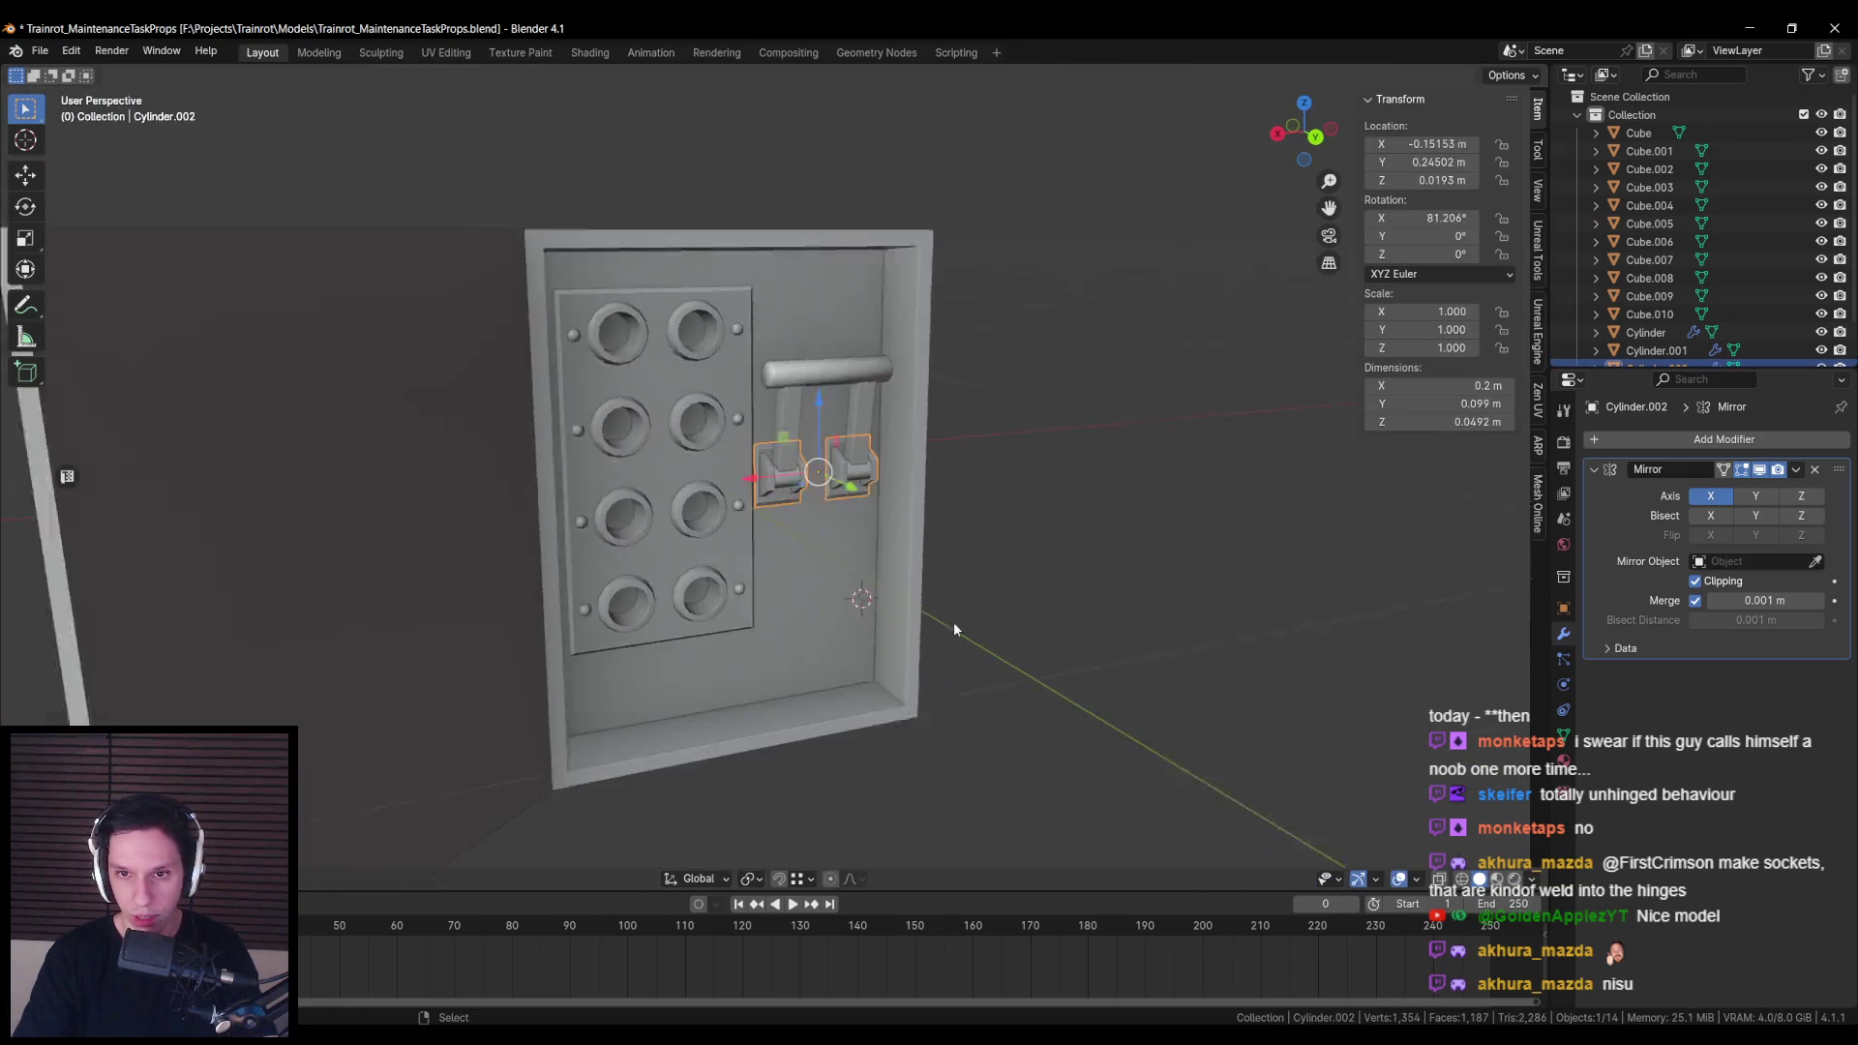
{"action": "scroll", "coordinate": [799, 583], "scroll_direction": "up", "scroll_amount": 7}
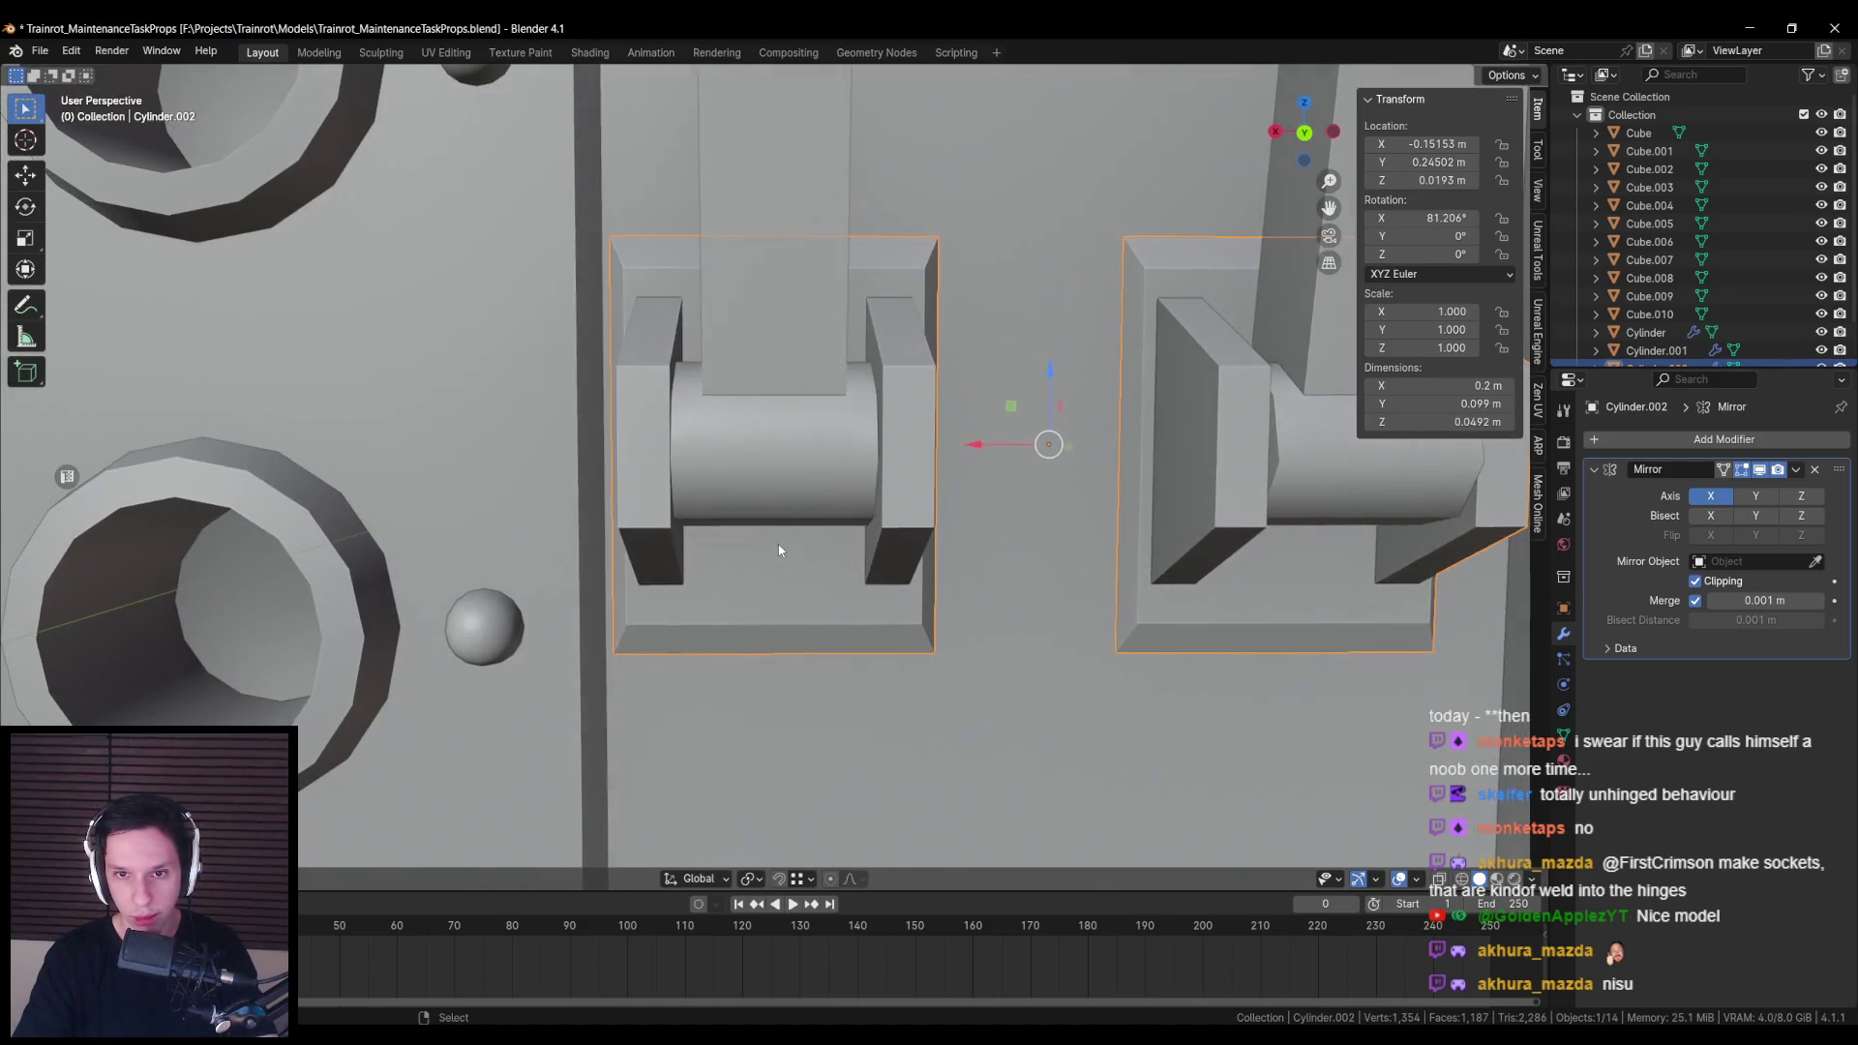
{"action": "key", "text": "Tab"}
{"action": "key", "text": "ctrl+KP_1"}
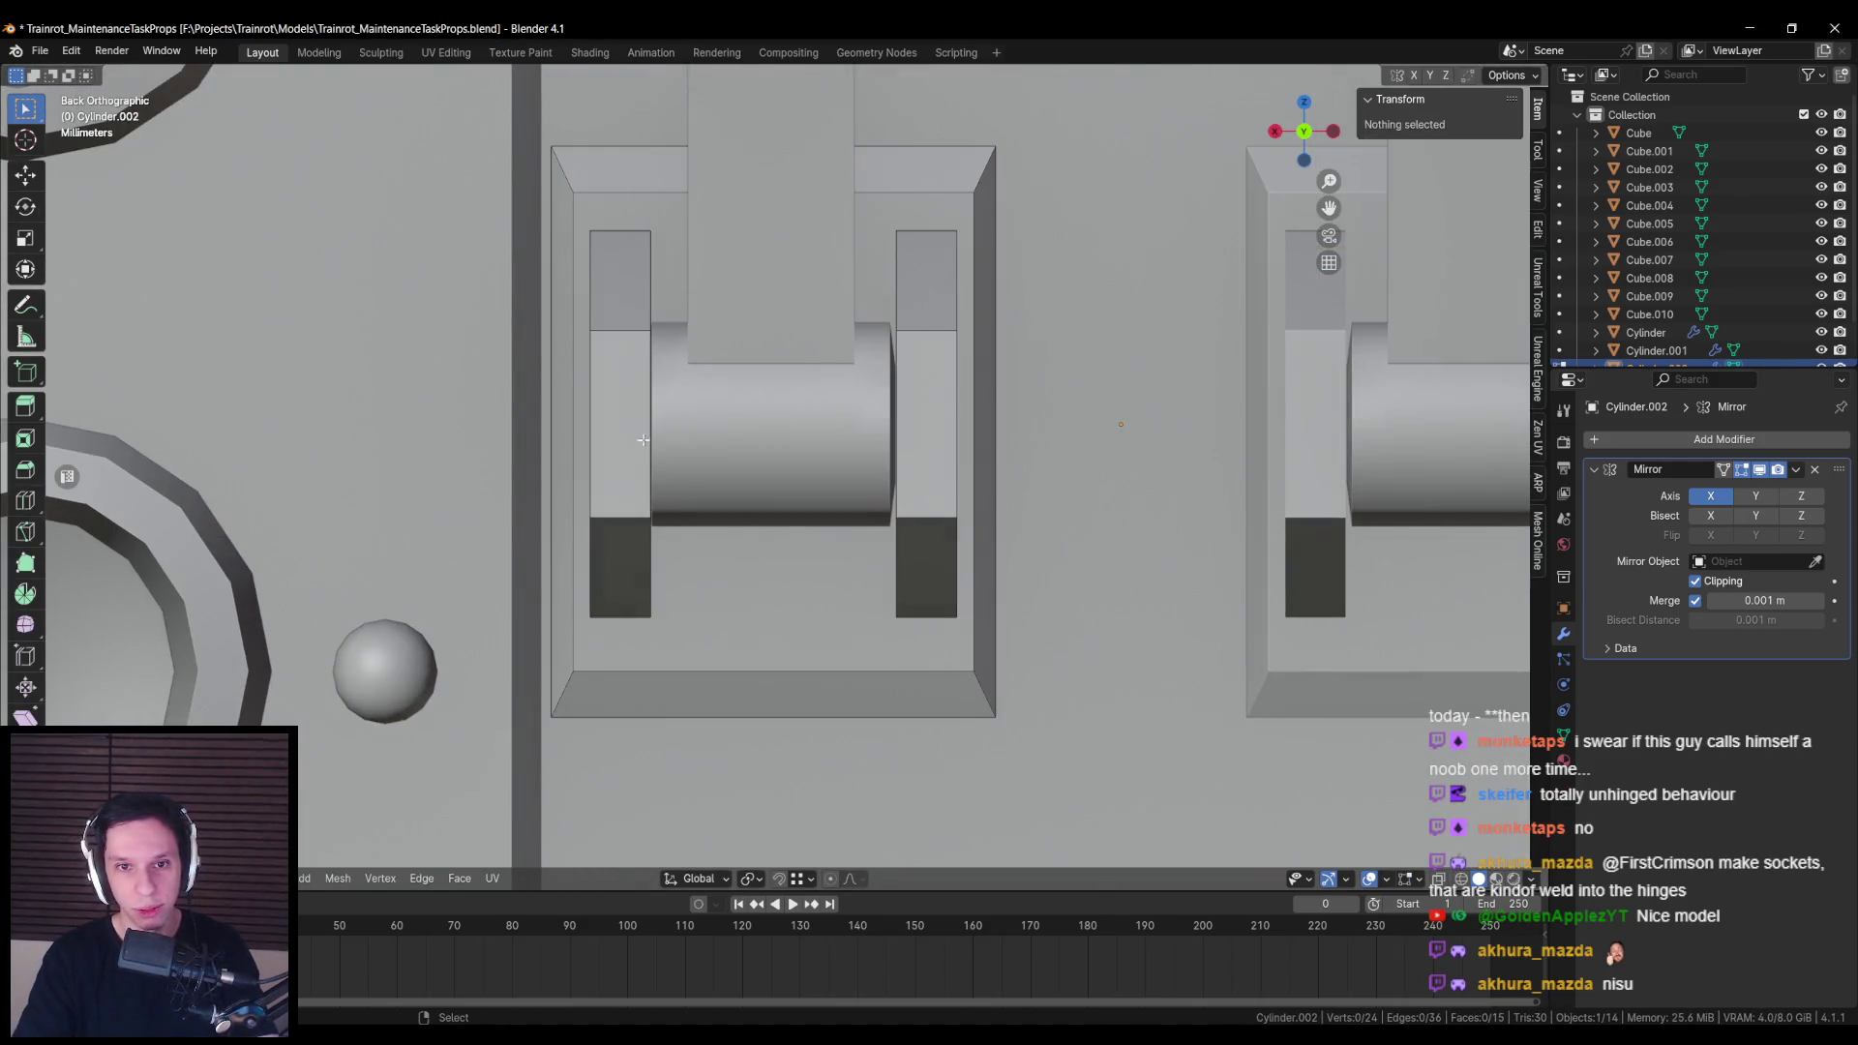
Step: Nudge the left hinge post's faces slightly sideways, then orbit to inspect the hinges
{"action": "left_click", "coordinate": [618, 443]}
{"action": "key", "text": "alt+z"}
{"action": "key", "text": "alt+z"}
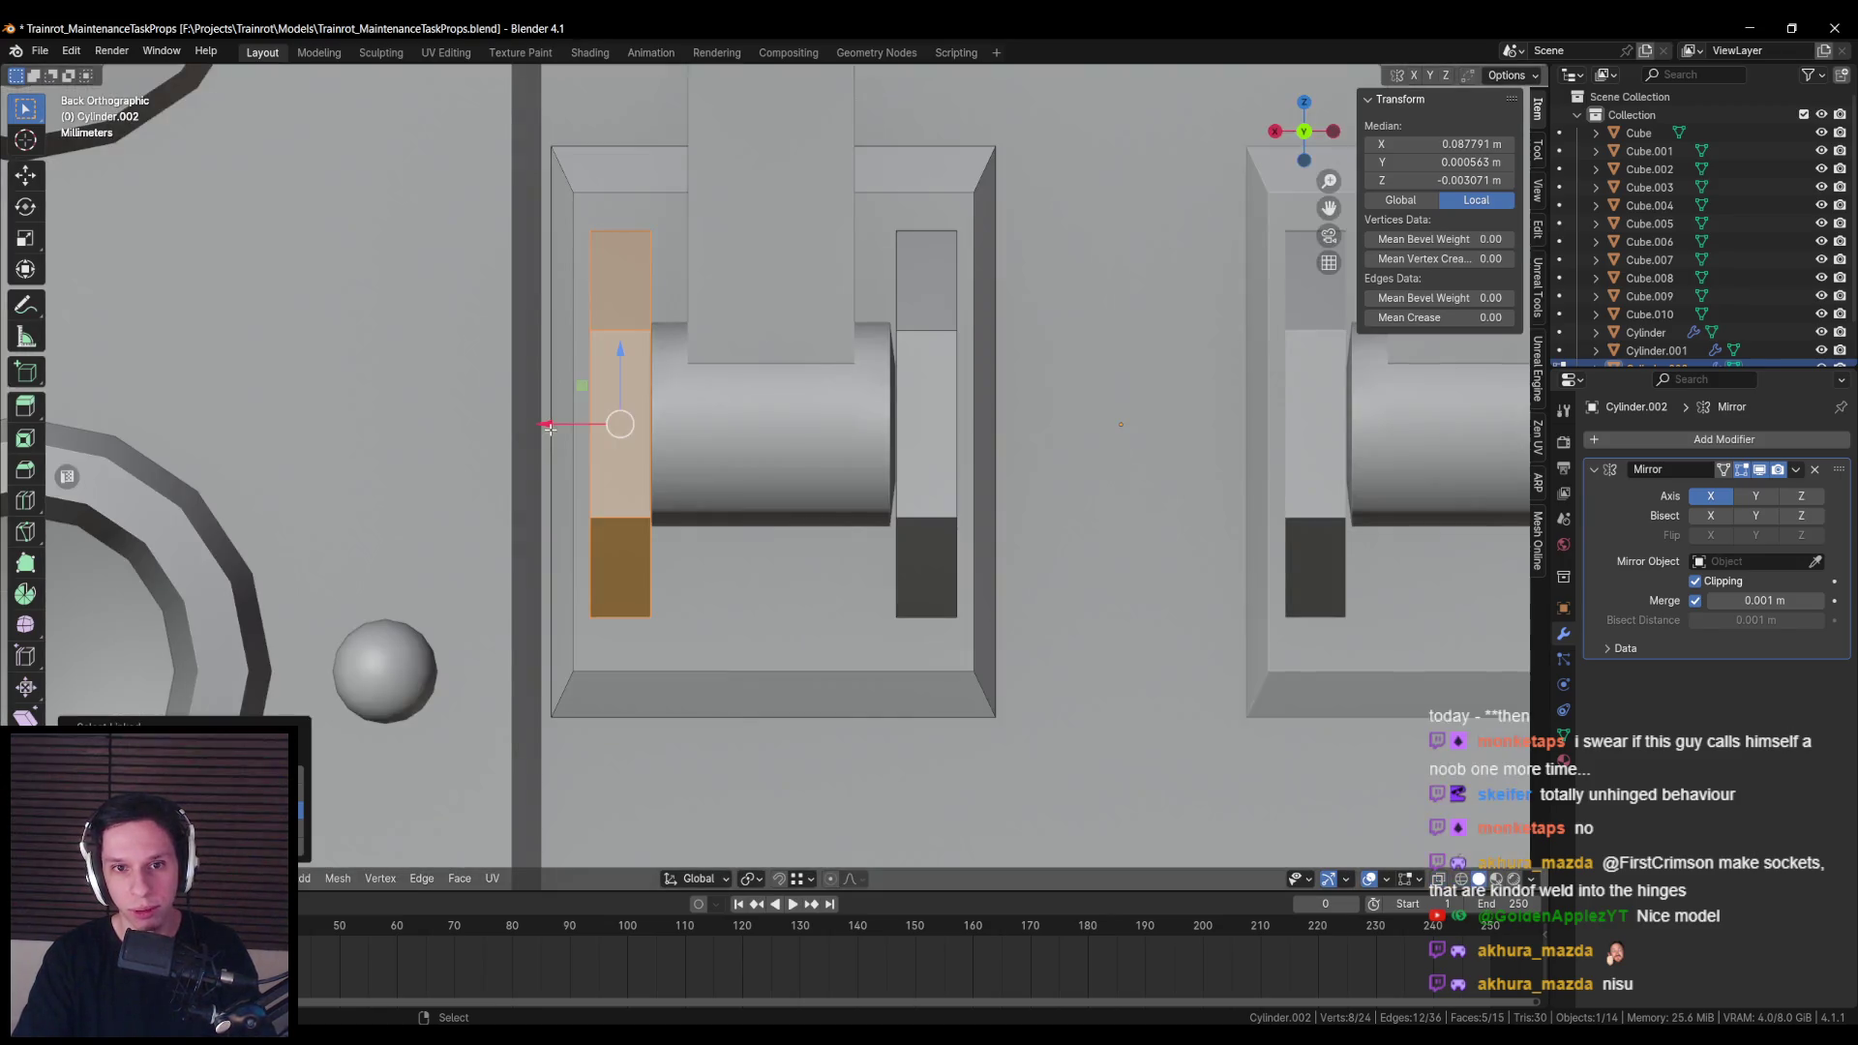
{"action": "left_click_drag", "start_coordinate": [550, 427], "coordinate": [545, 423]}
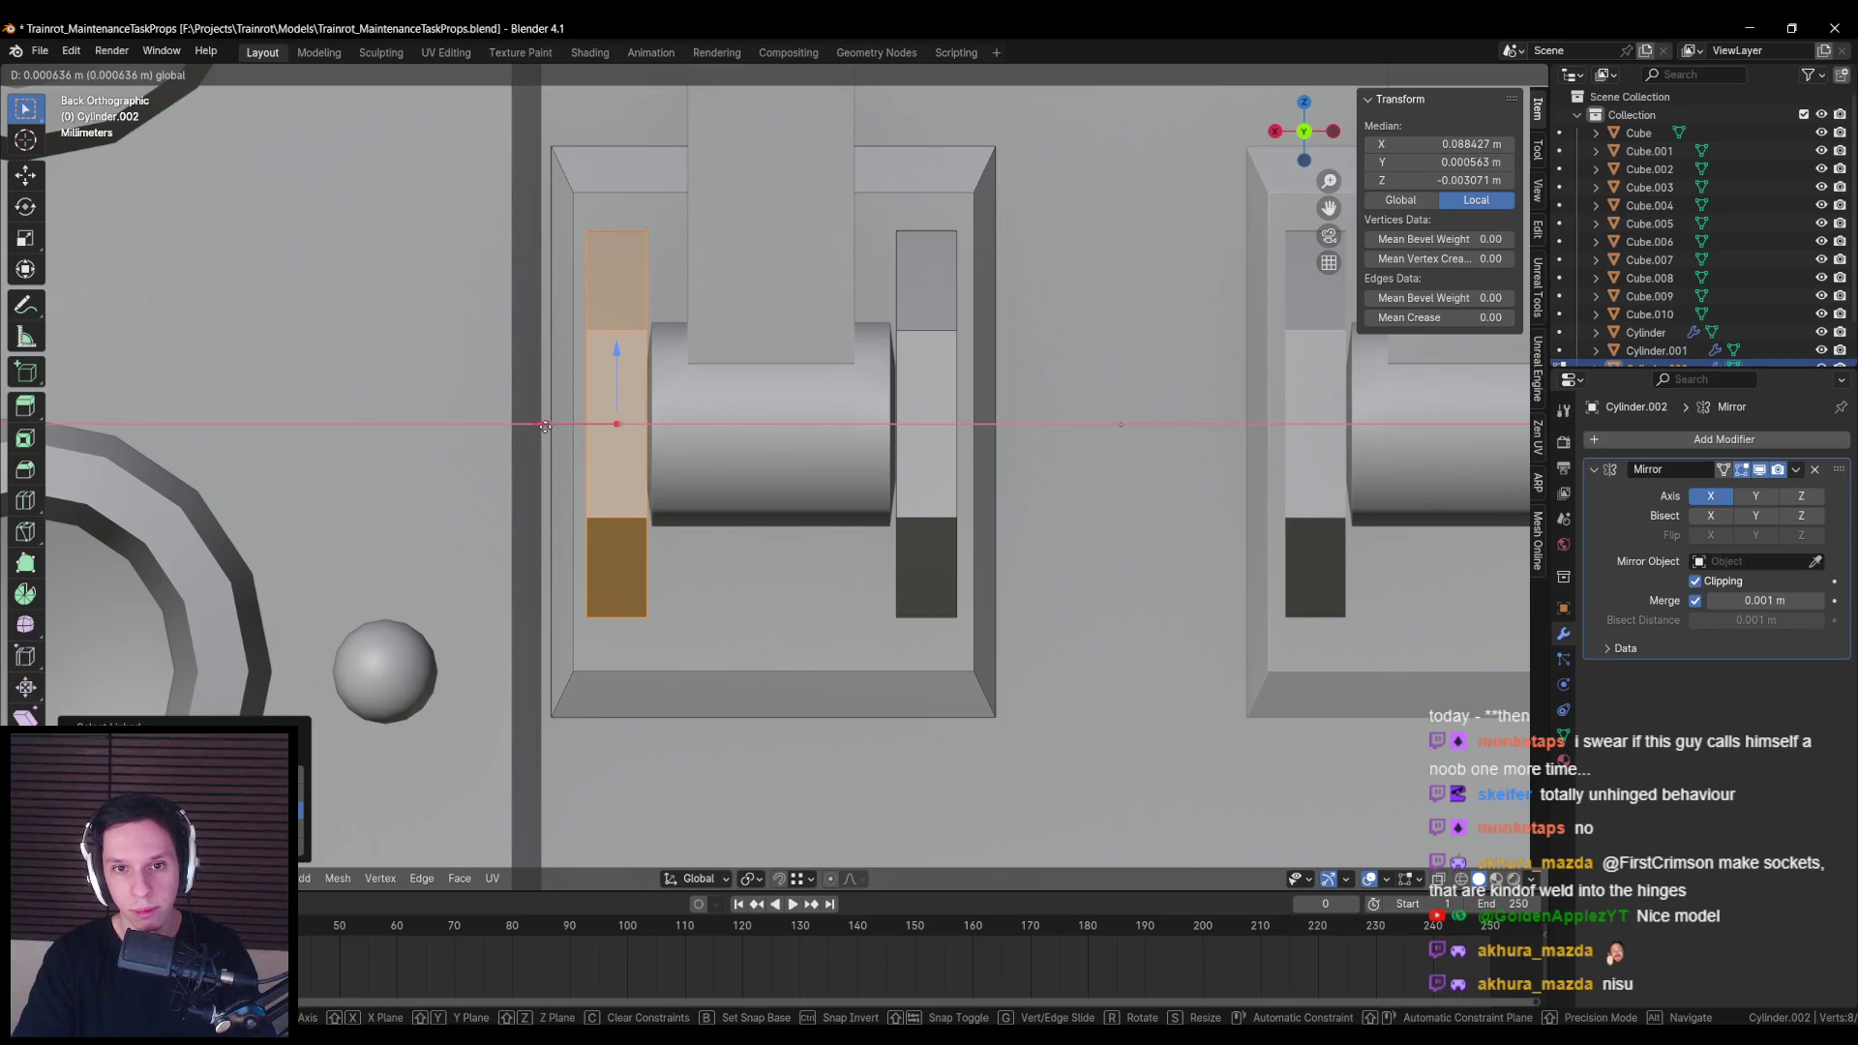
{"action": "left_click_drag", "start_coordinate": [545, 425], "coordinate": [545, 426]}
{"action": "key", "text": "Tab"}
{"action": "scroll", "coordinate": [545, 426], "scroll_direction": "down", "scroll_amount": 5}
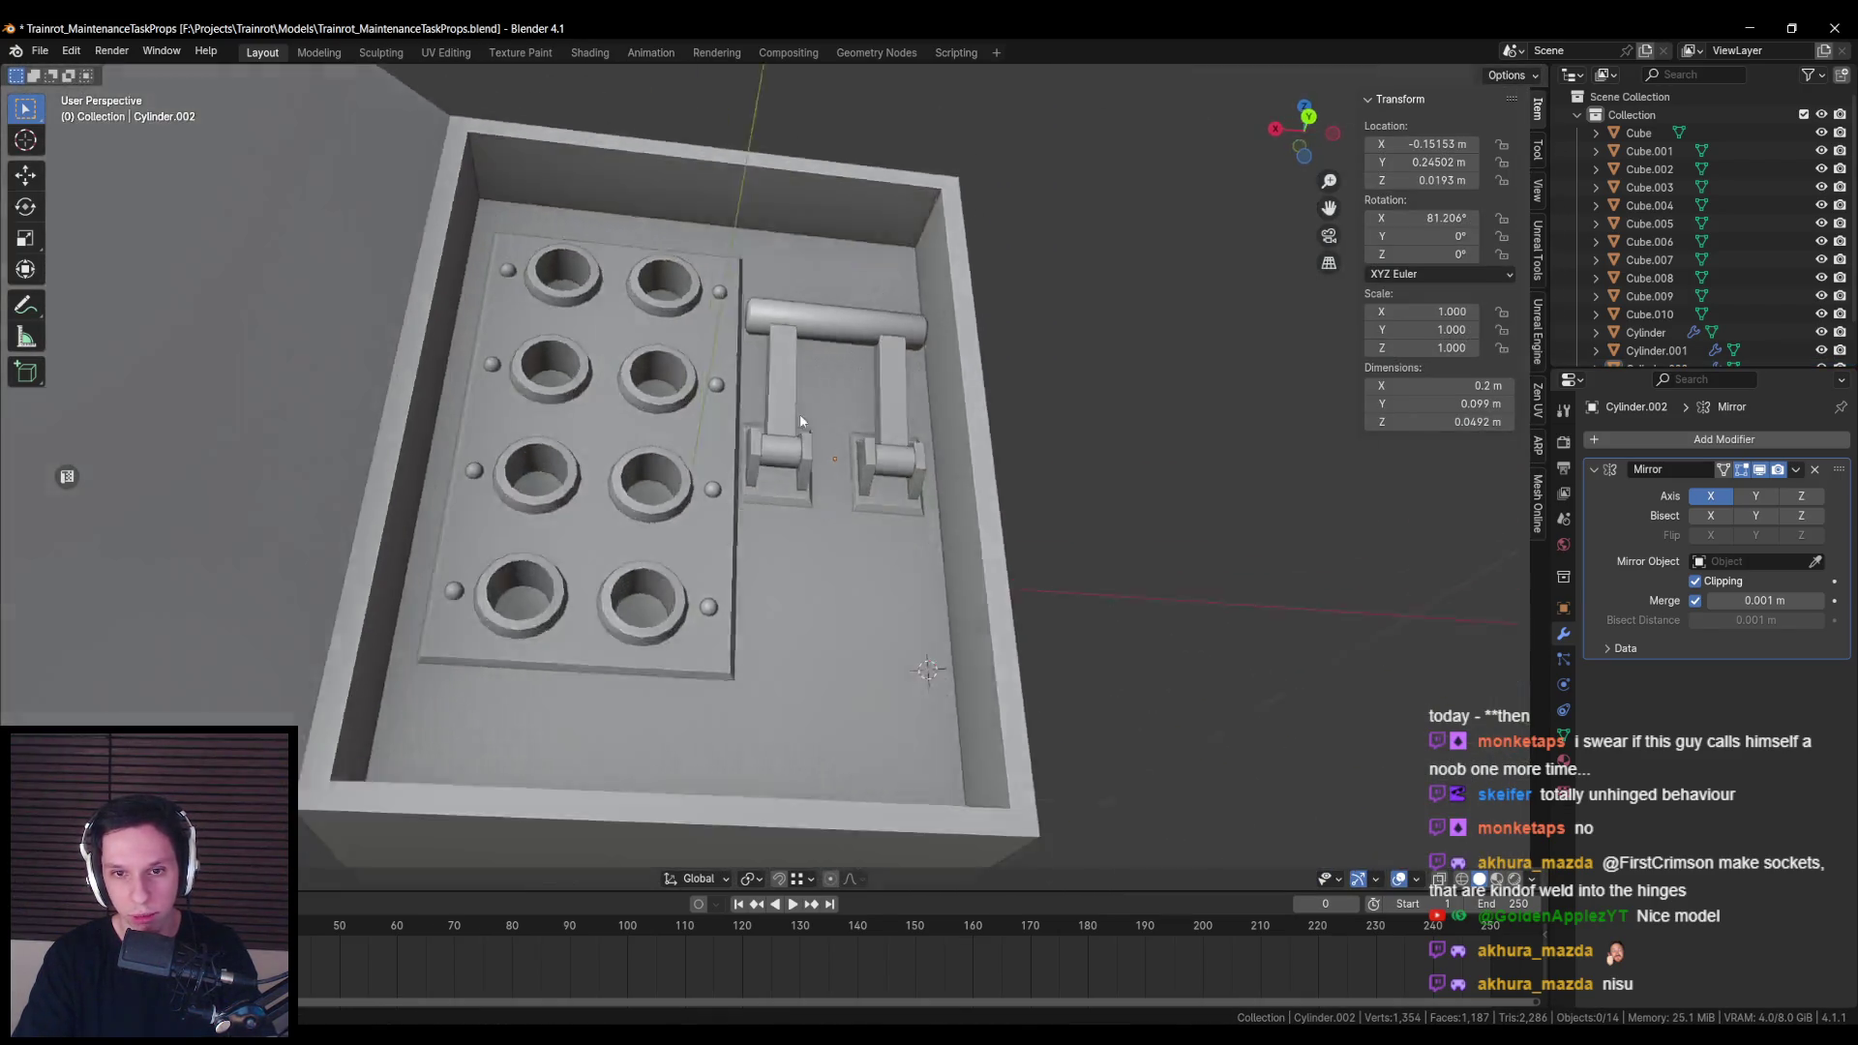
{"action": "mouse_move", "coordinate": [799, 414]}
{"action": "left_mouse_down"}
{"action": "mouse_move", "coordinate": [900, 323]}
{"action": "mouse_move", "coordinate": [873, 428]}
{"action": "mouse_move", "coordinate": [921, 551]}
{"action": "left_mouse_up"}
{"action": "scroll", "coordinate": [941, 608], "scroll_direction": "up", "scroll_amount": 5}
Step: Select the switch lever and make a trial rotation about X, then cancel
{"action": "scroll", "coordinate": [941, 608], "scroll_direction": "down", "scroll_amount": 8}
{"action": "left_click", "coordinate": [871, 426]}
{"action": "key", "text": "r"}
{"action": "key", "text": "x"}
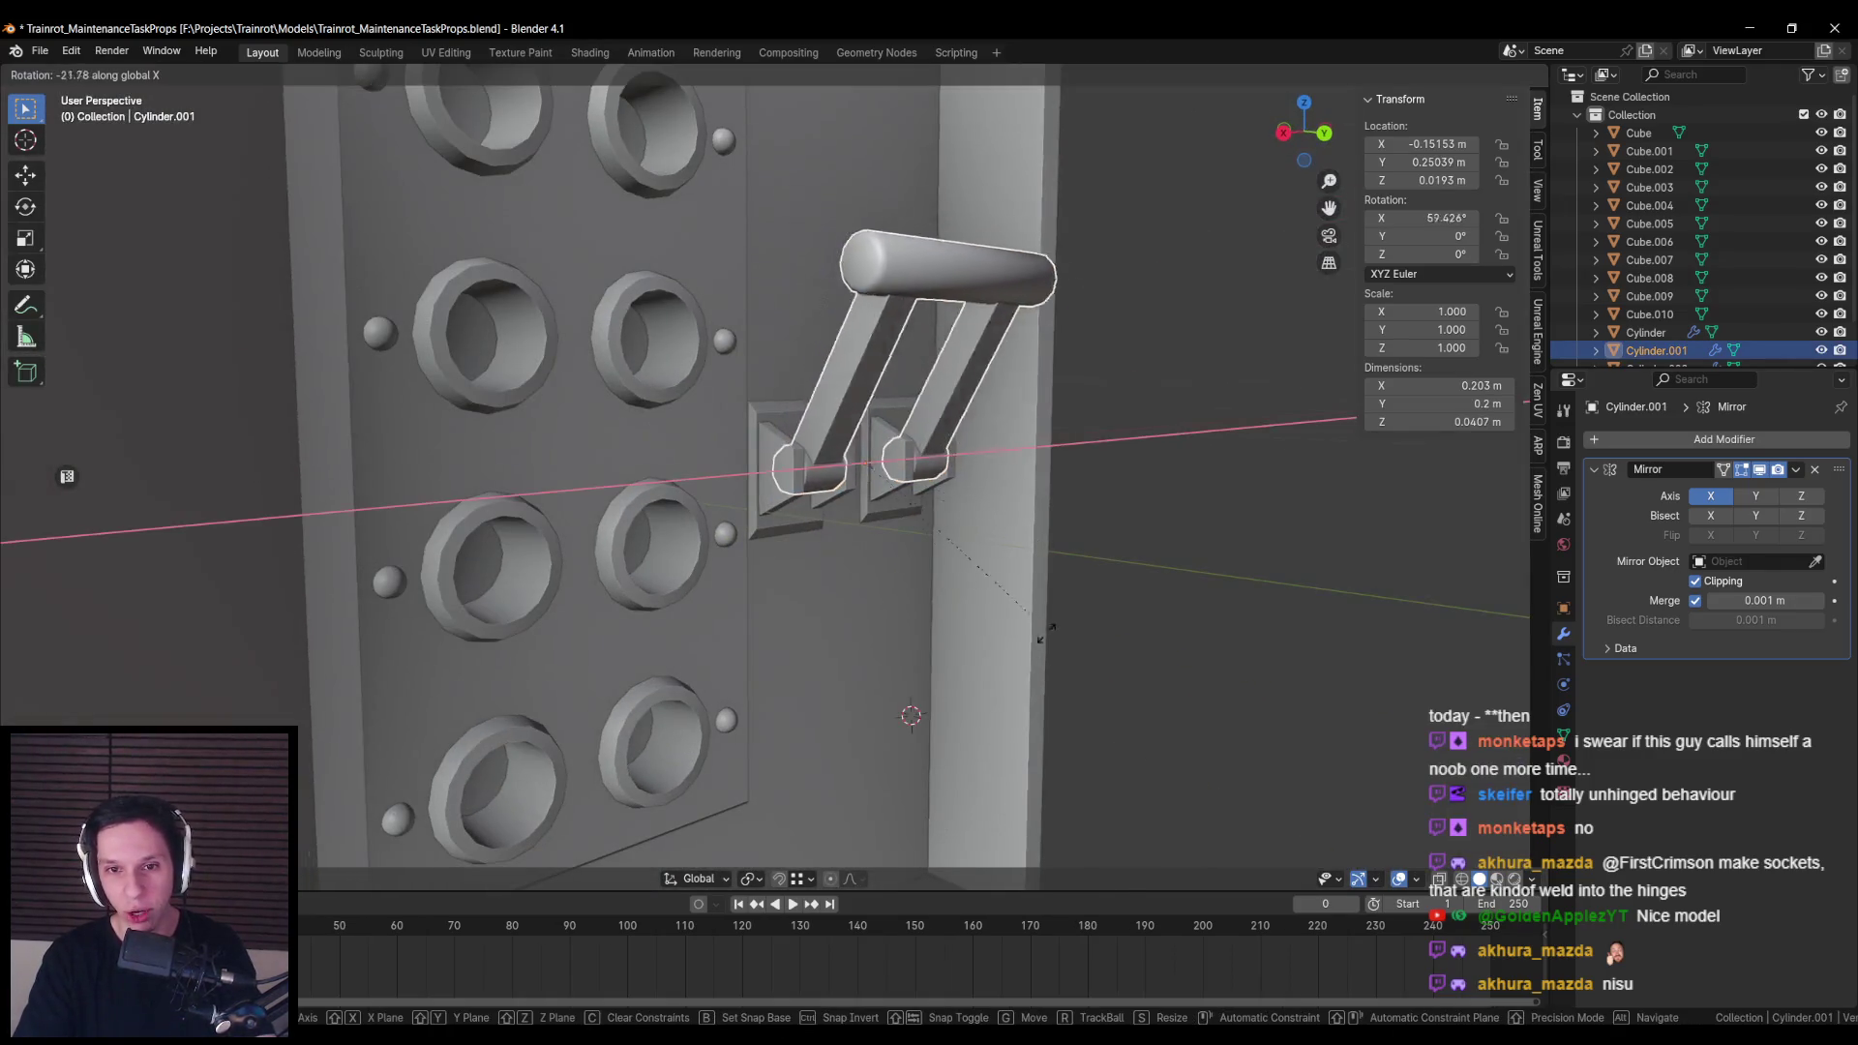
{"action": "left_click", "coordinate": [1026, 609]}
{"action": "left_click_drag", "start_coordinate": [1026, 609], "coordinate": [1019, 607]}
{"action": "key", "text": "shift+z"}
{"action": "scroll", "coordinate": [1019, 607], "scroll_direction": "up", "scroll_amount": 3}
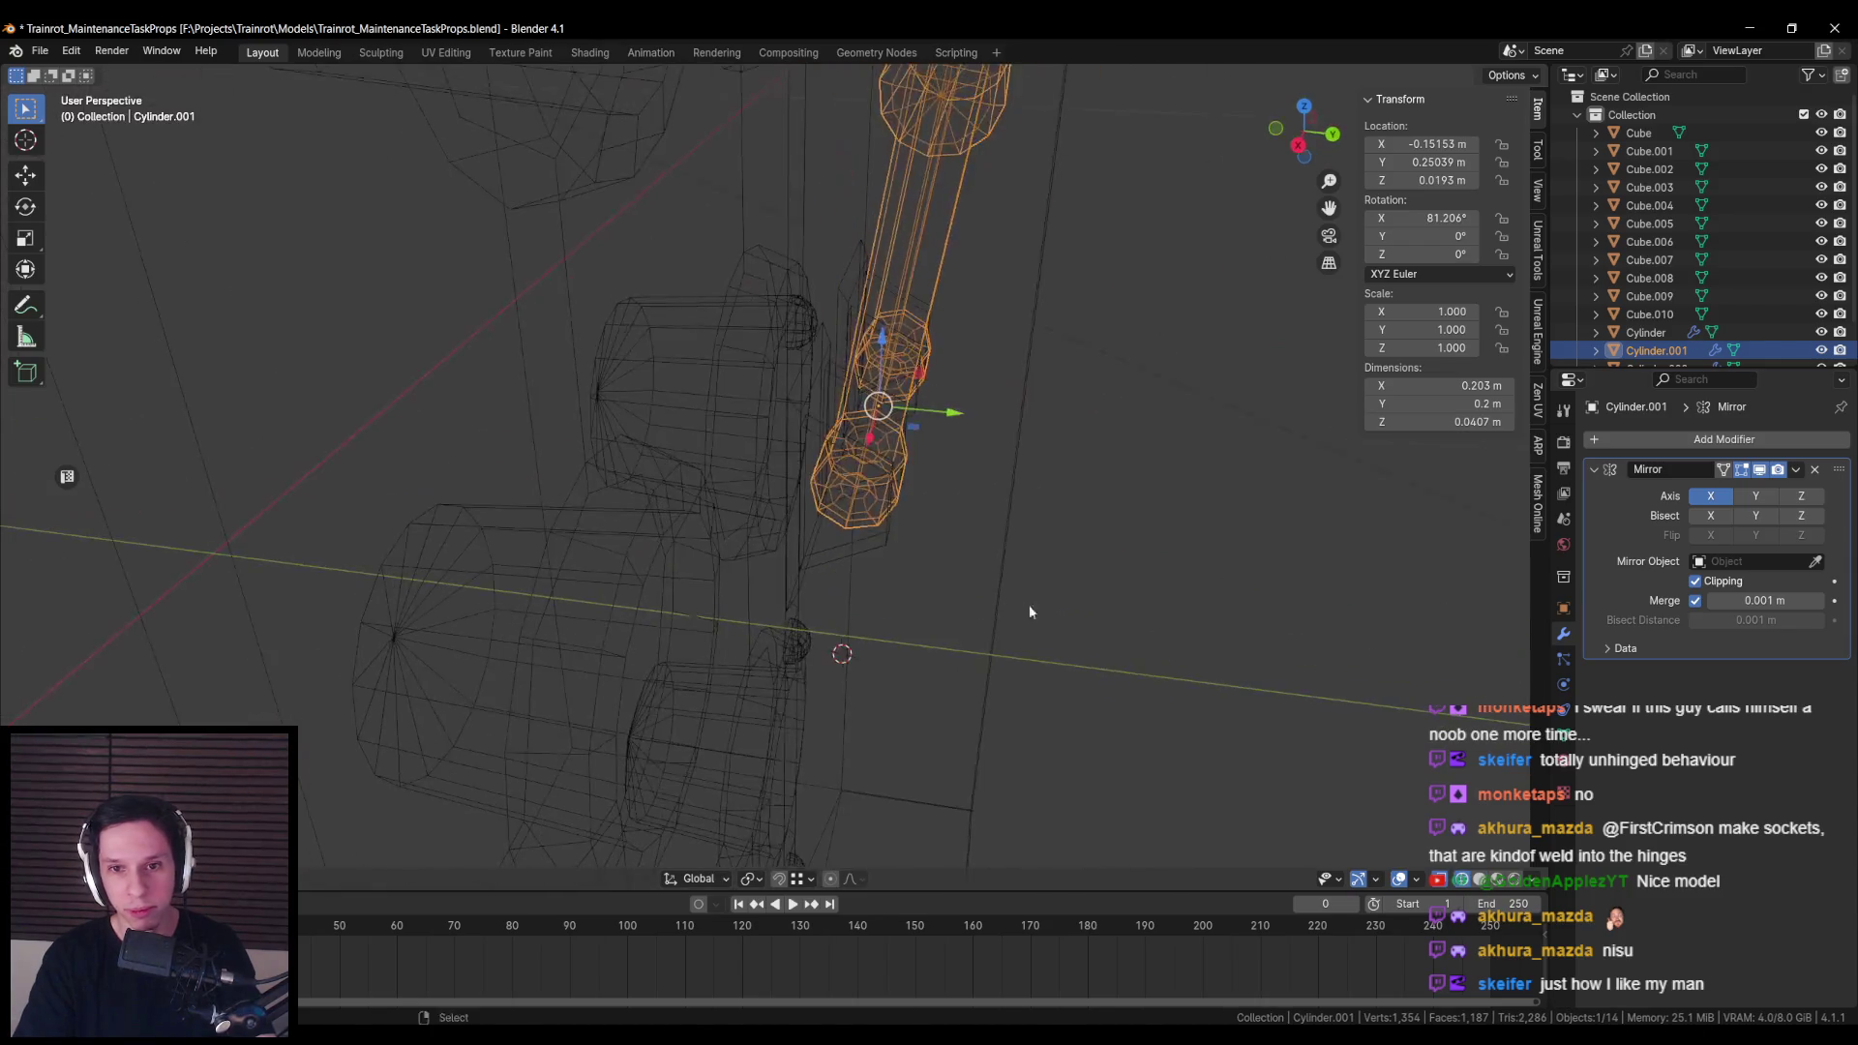
{"action": "key", "text": "r"}
{"action": "key", "text": "Escape"}
{"action": "key", "text": "shift+z"}
{"action": "key", "text": "r"}
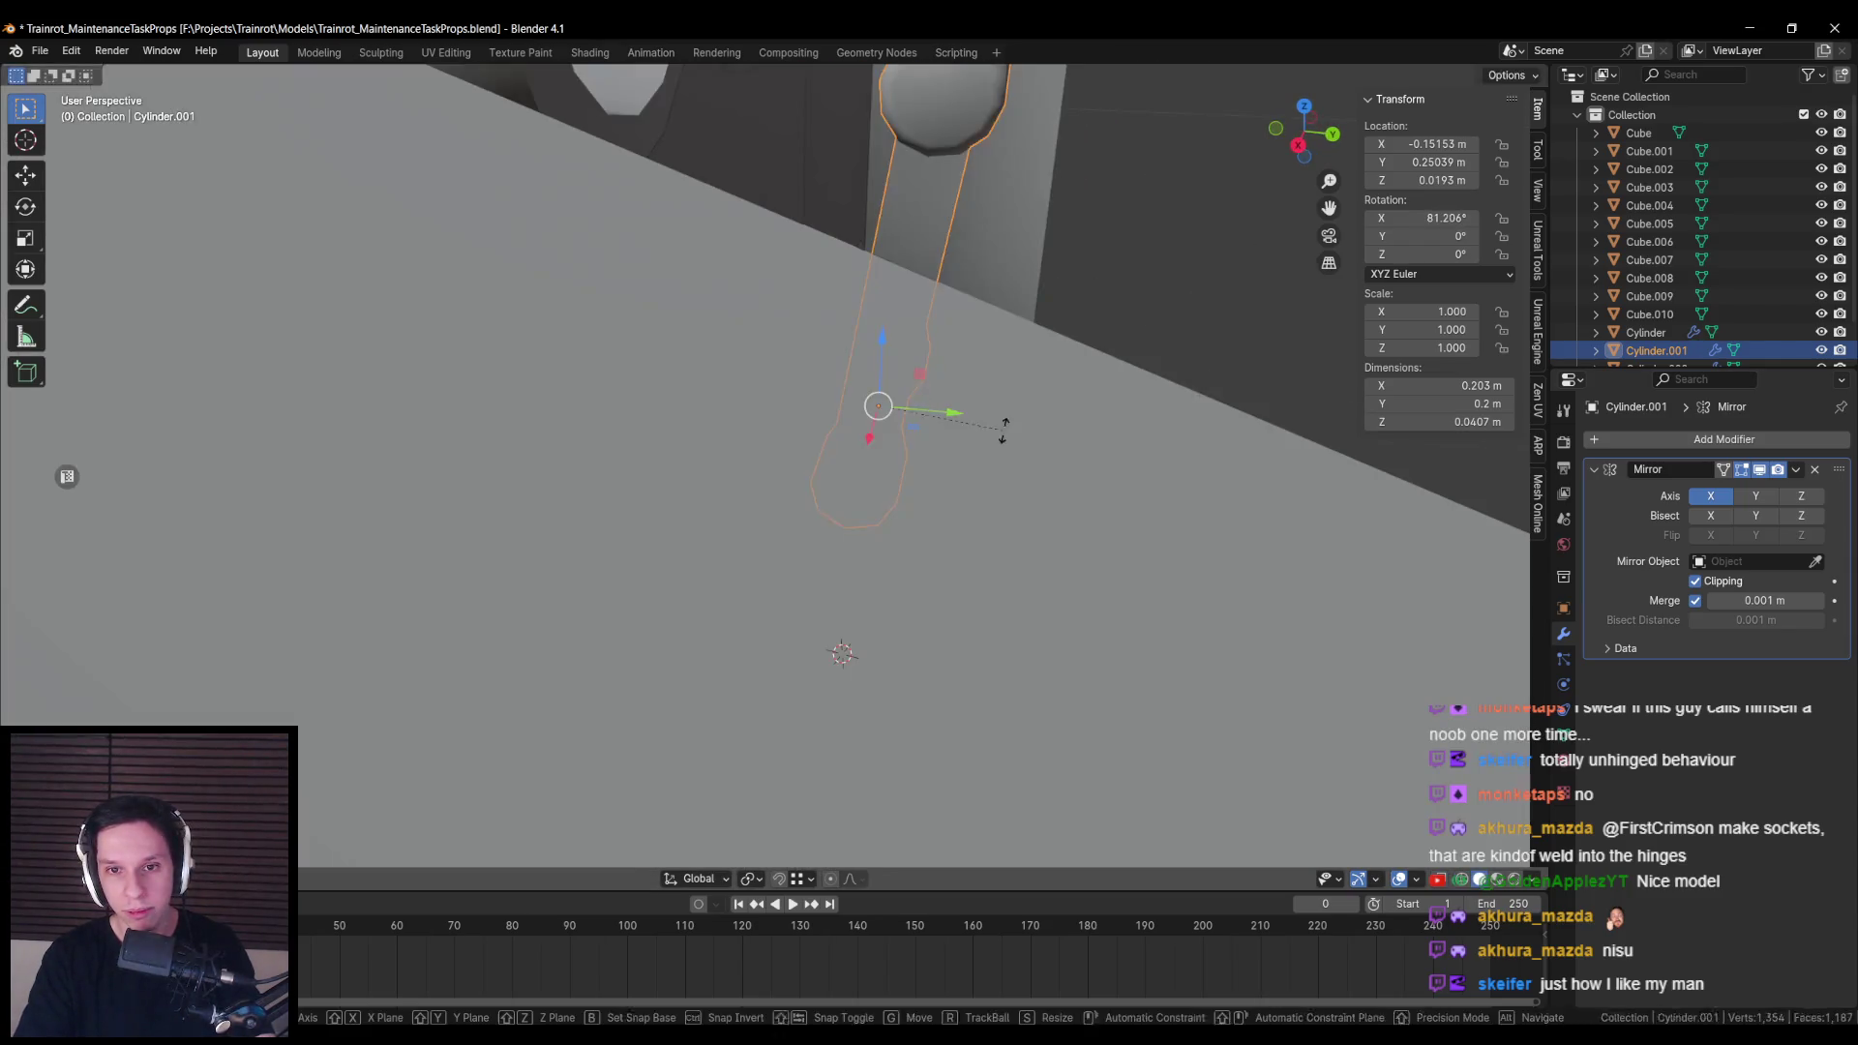
{"action": "key", "text": "Escape"}
Step: Rotate the lever about X until Rotation X reads about 91°
{"action": "scroll", "coordinate": [919, 602], "scroll_direction": "down", "scroll_amount": 6}
{"action": "scroll", "coordinate": [951, 641], "scroll_direction": "up", "scroll_amount": 6}
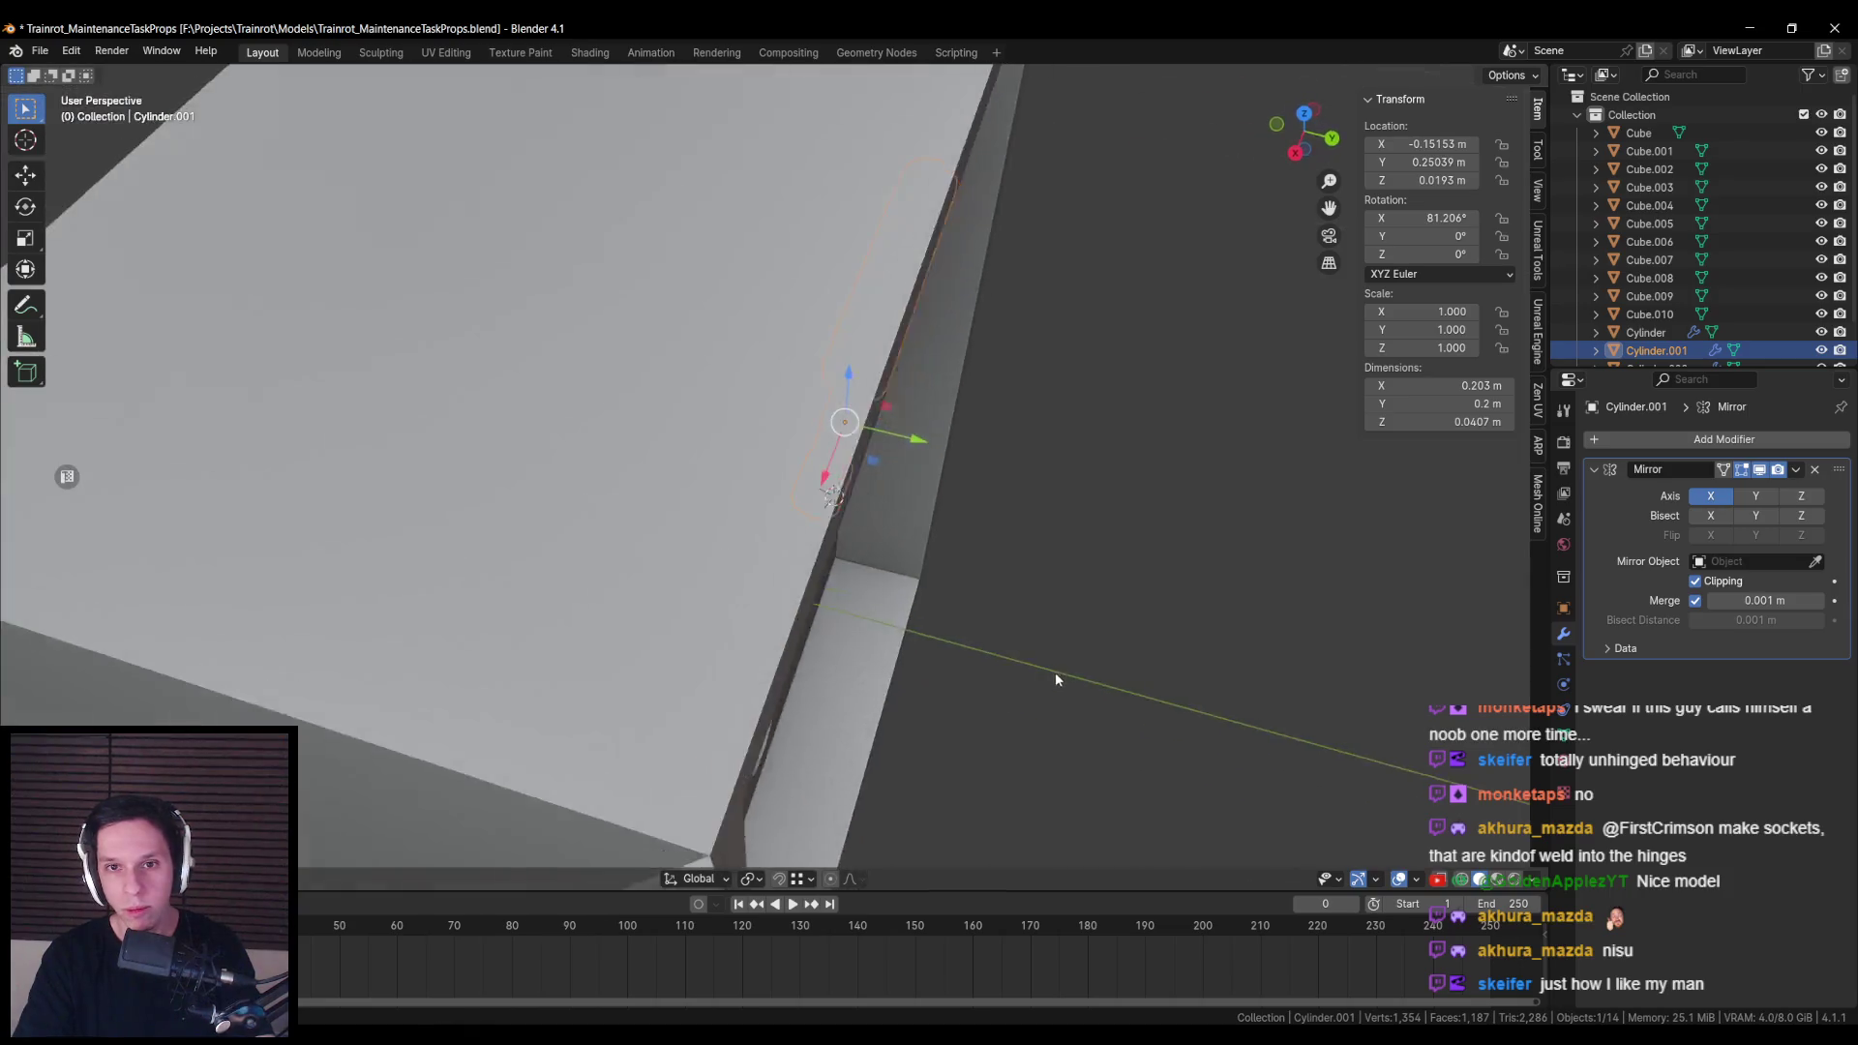
{"action": "scroll", "coordinate": [1047, 638], "scroll_direction": "down", "scroll_amount": 5}
{"action": "scroll", "coordinate": [1041, 606], "scroll_direction": "up", "scroll_amount": 5}
{"action": "key", "text": "r"}
{"action": "key", "text": "x"}
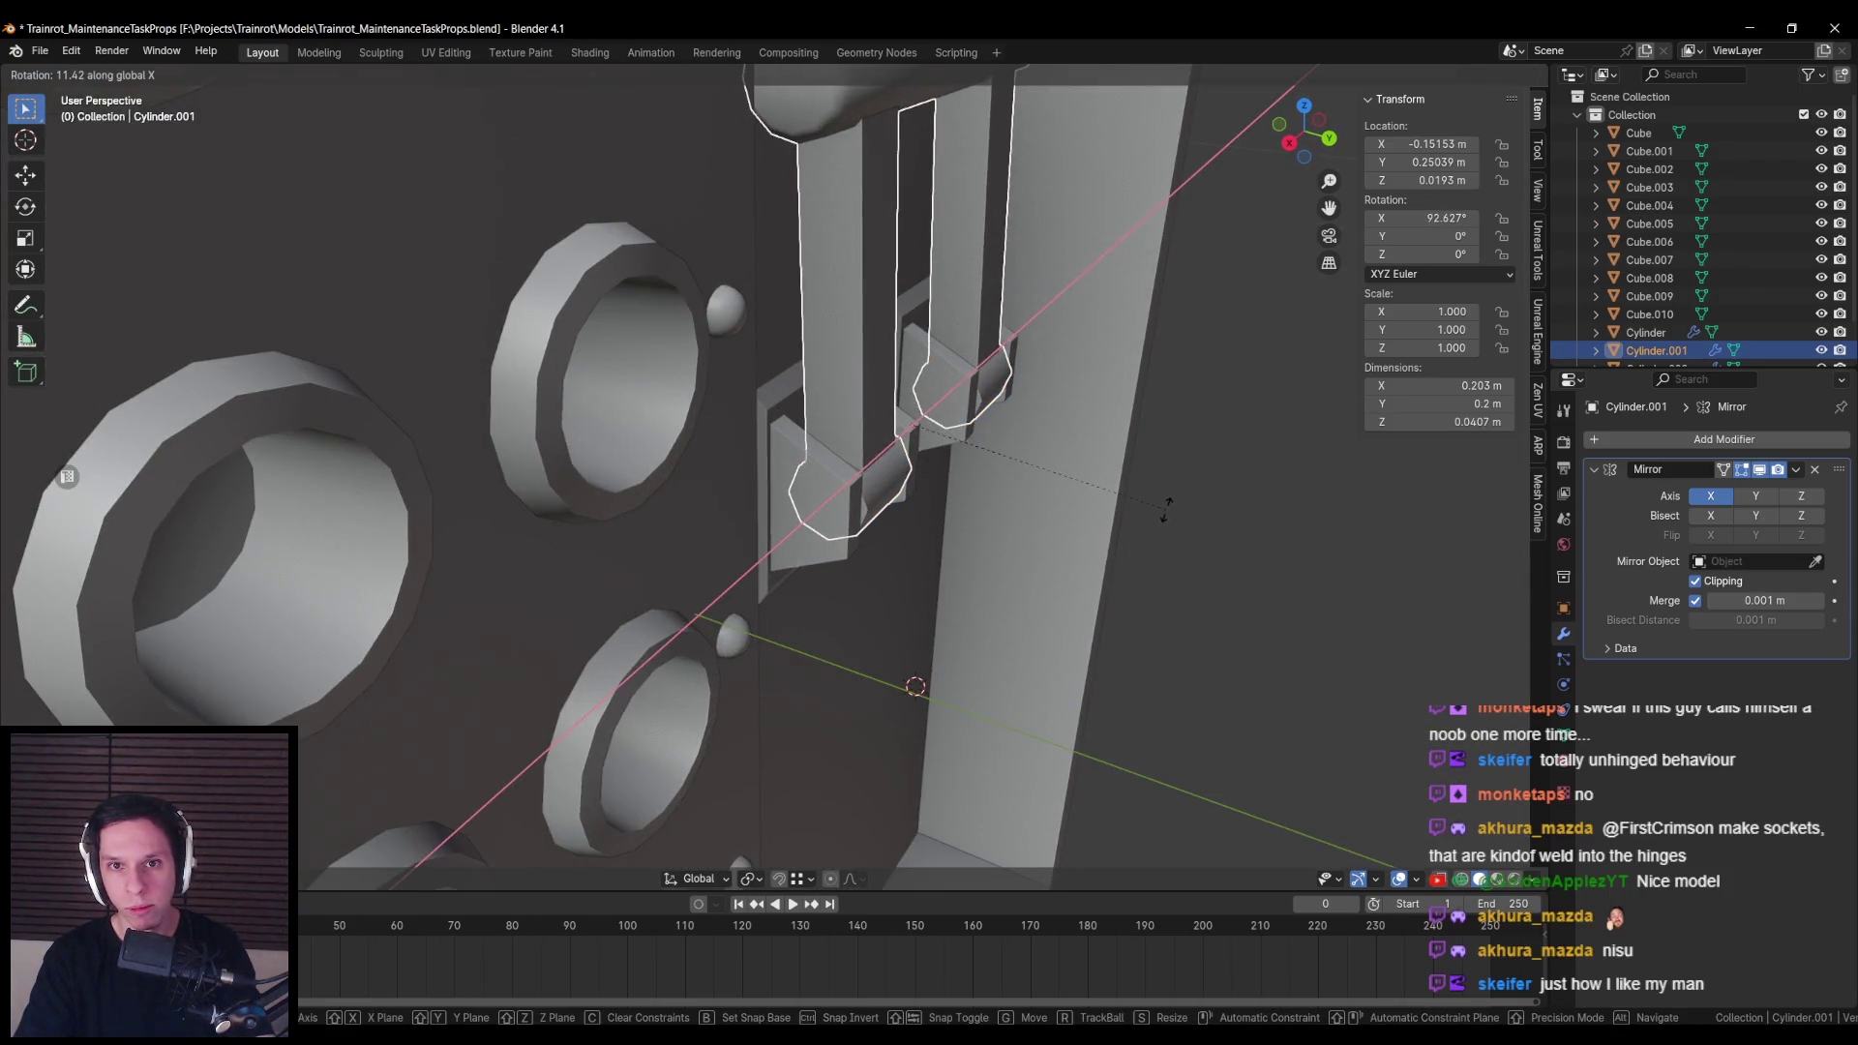
{"action": "scroll", "coordinate": [1113, 494], "scroll_direction": "down", "scroll_amount": 5}
{"action": "scroll", "coordinate": [1065, 503], "scroll_direction": "up", "scroll_amount": 3}
{"action": "left_click", "coordinate": [1096, 530]}
{"action": "scroll", "coordinate": [871, 532], "scroll_direction": "down", "scroll_amount": 8}
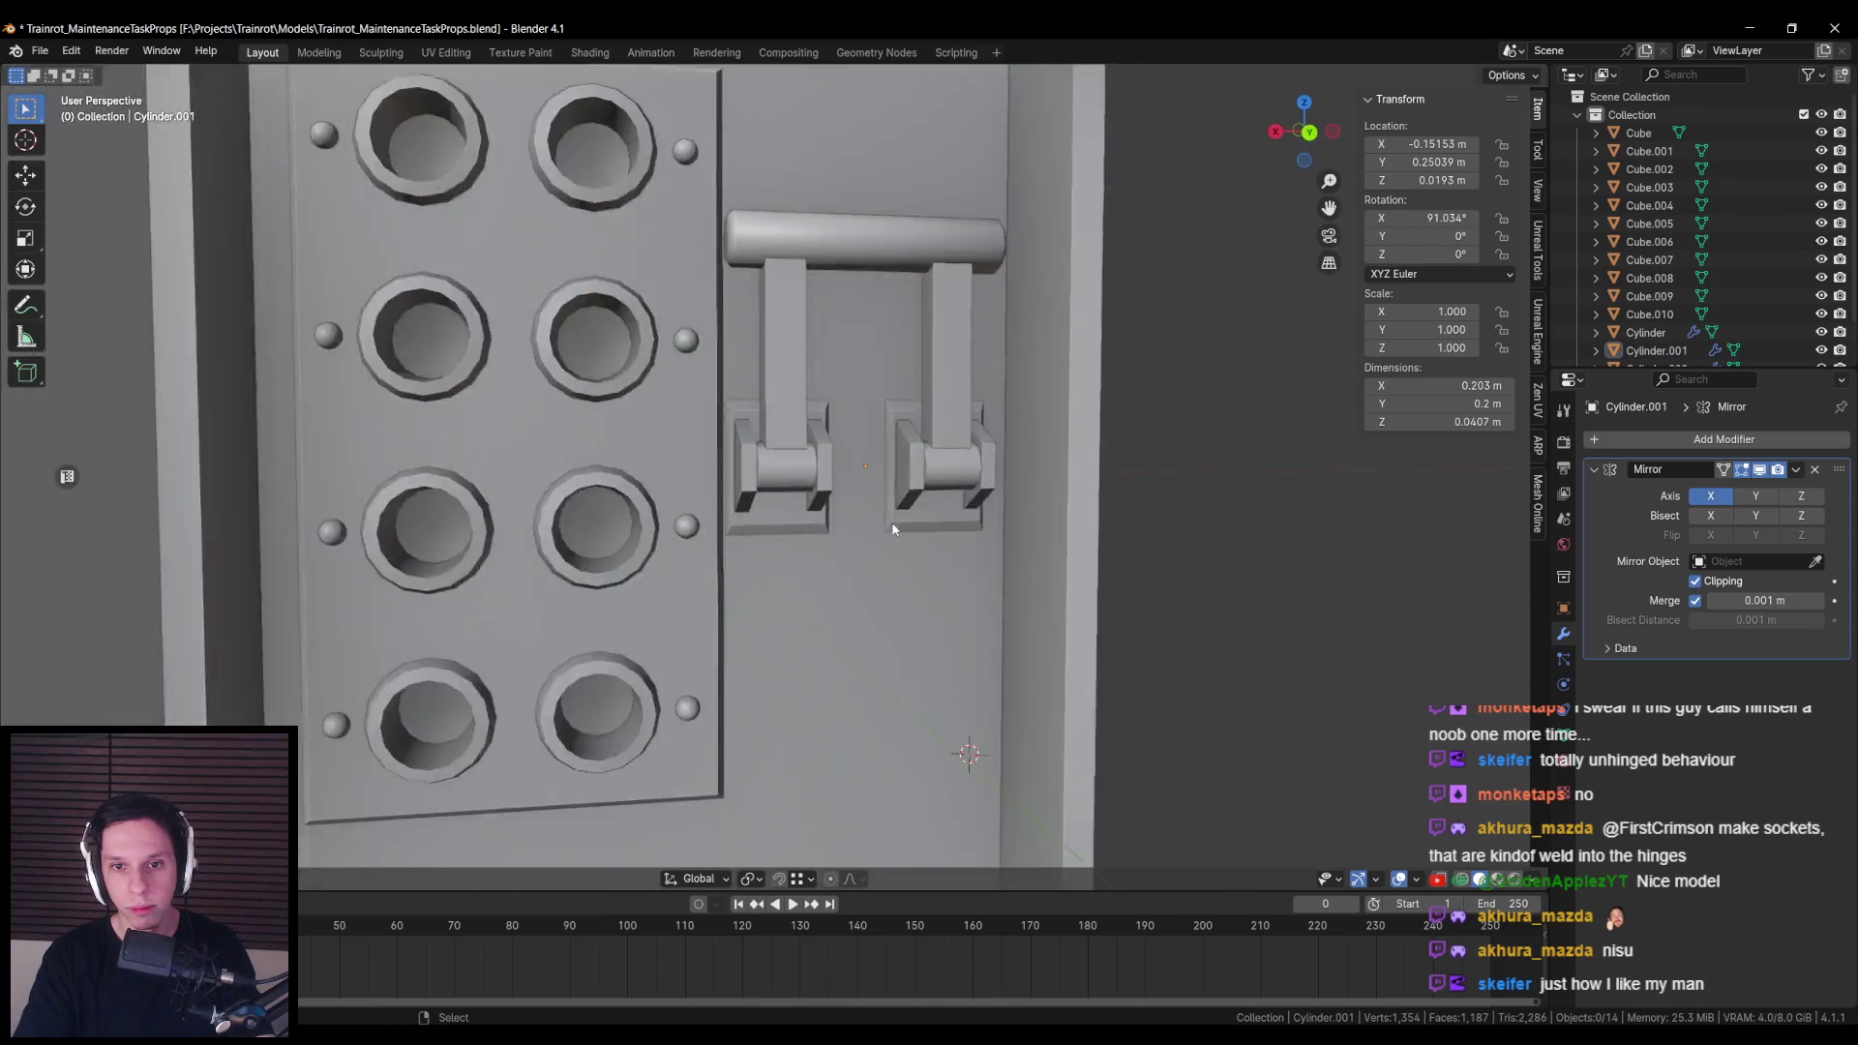
{"action": "scroll", "coordinate": [822, 523], "scroll_direction": "down", "scroll_amount": 2}
{"action": "scroll", "coordinate": [821, 534], "scroll_direction": "up", "scroll_amount": 6}
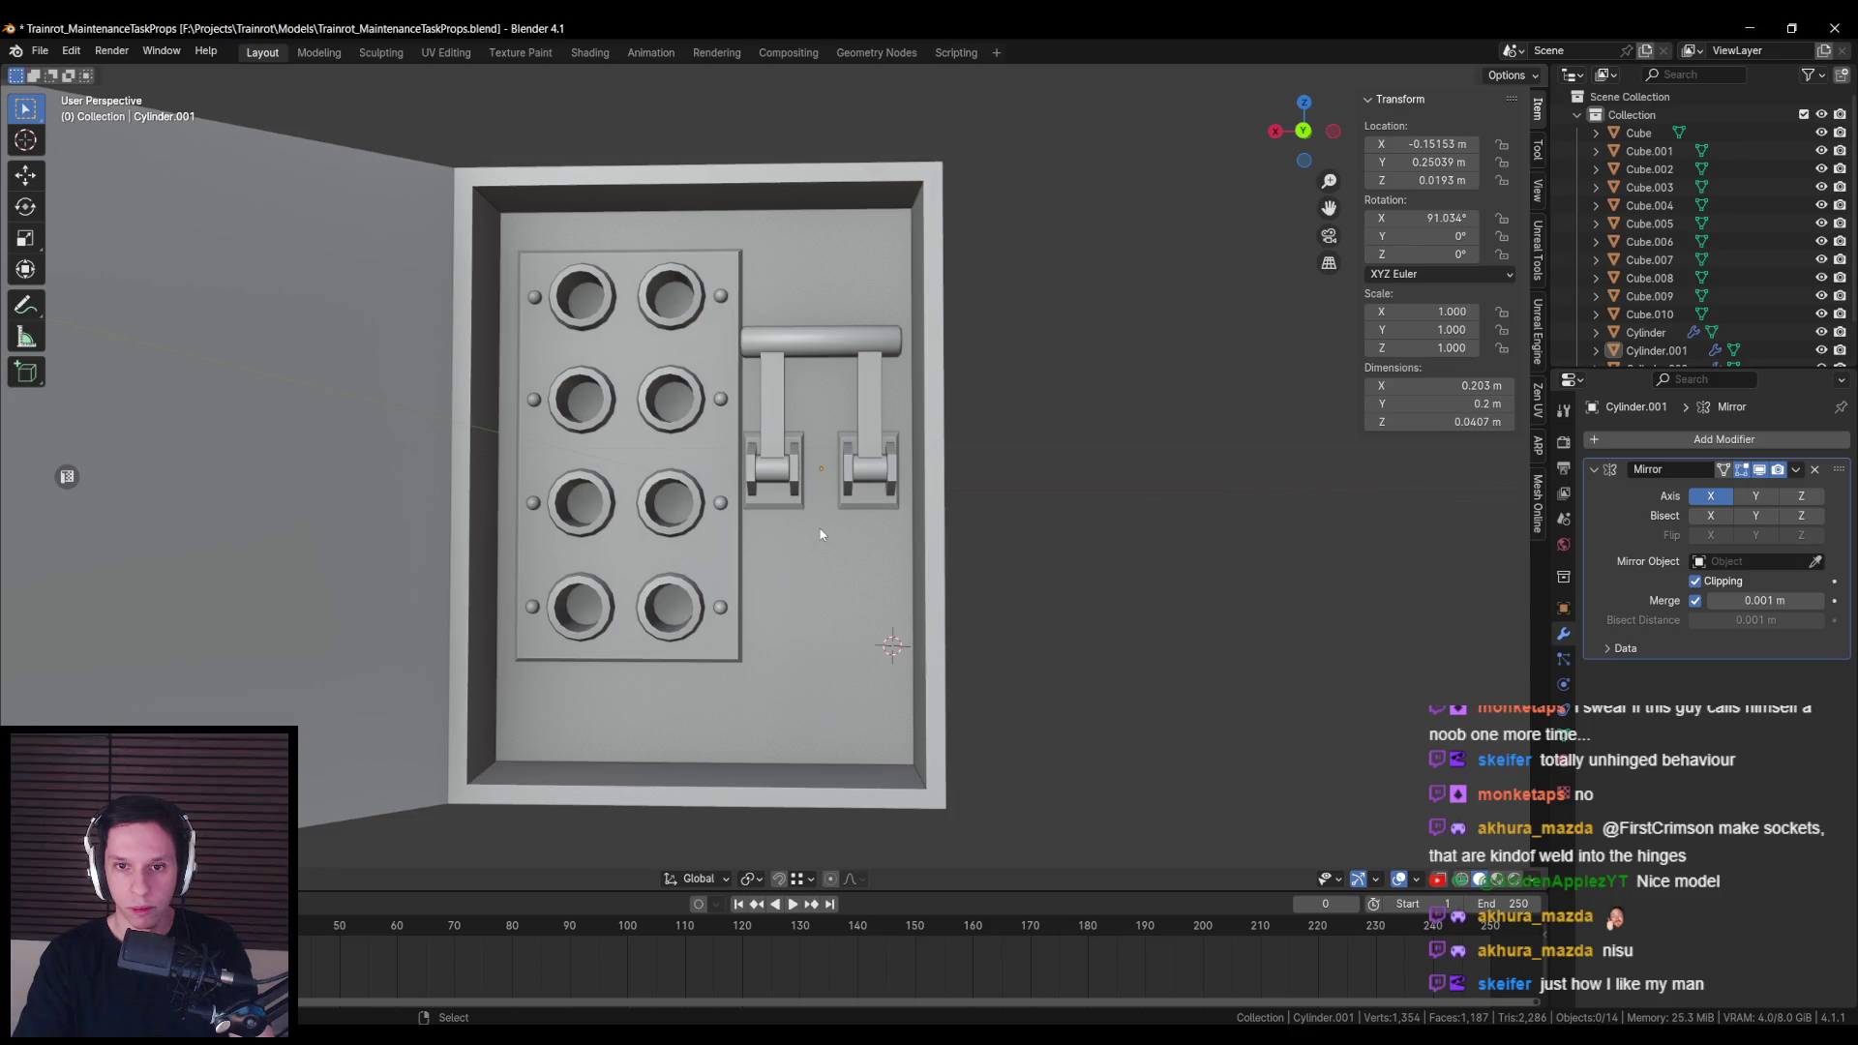
{"action": "scroll", "coordinate": [821, 534], "scroll_direction": "down", "scroll_amount": 8}
{"action": "scroll", "coordinate": [749, 569], "scroll_direction": "up", "scroll_amount": 5}
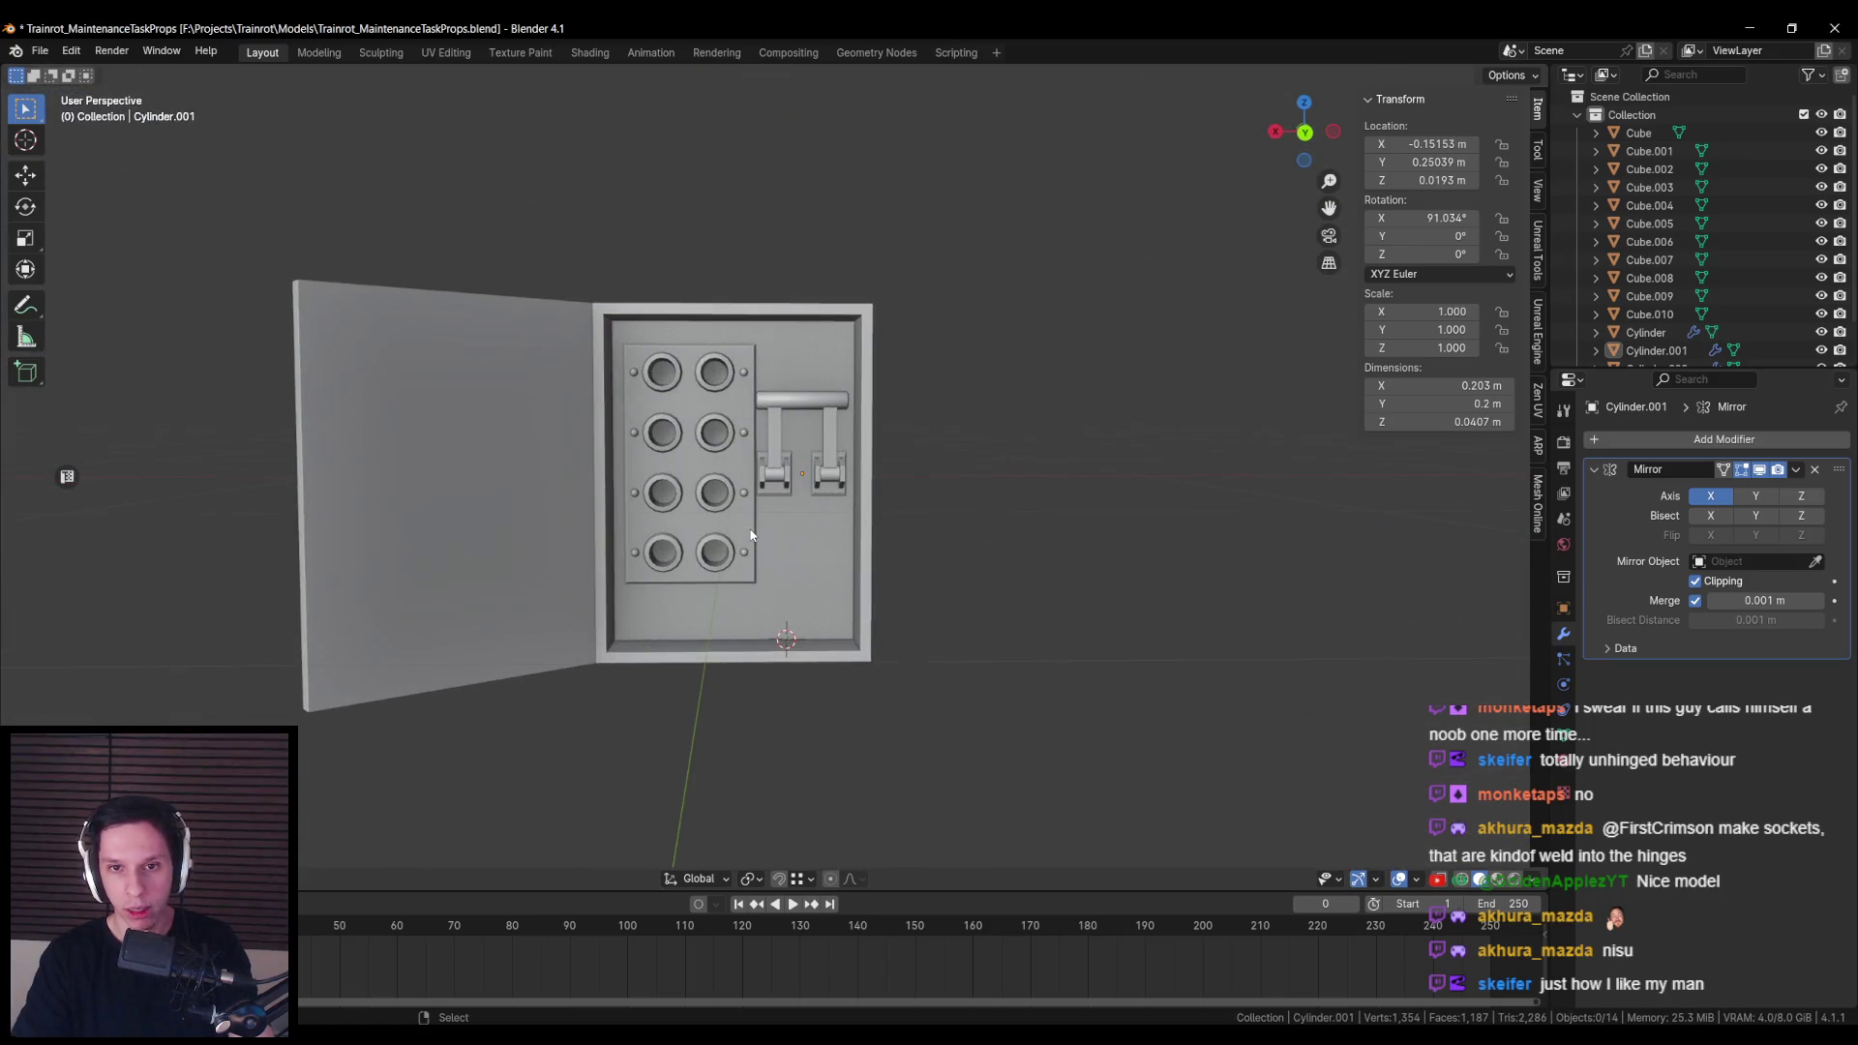
Step: Select the socket panel and its parts, shift it slightly sideways, and raise it
{"action": "key", "text": "ctrl+KP_1"}
{"action": "left_click", "coordinate": [748, 520]}
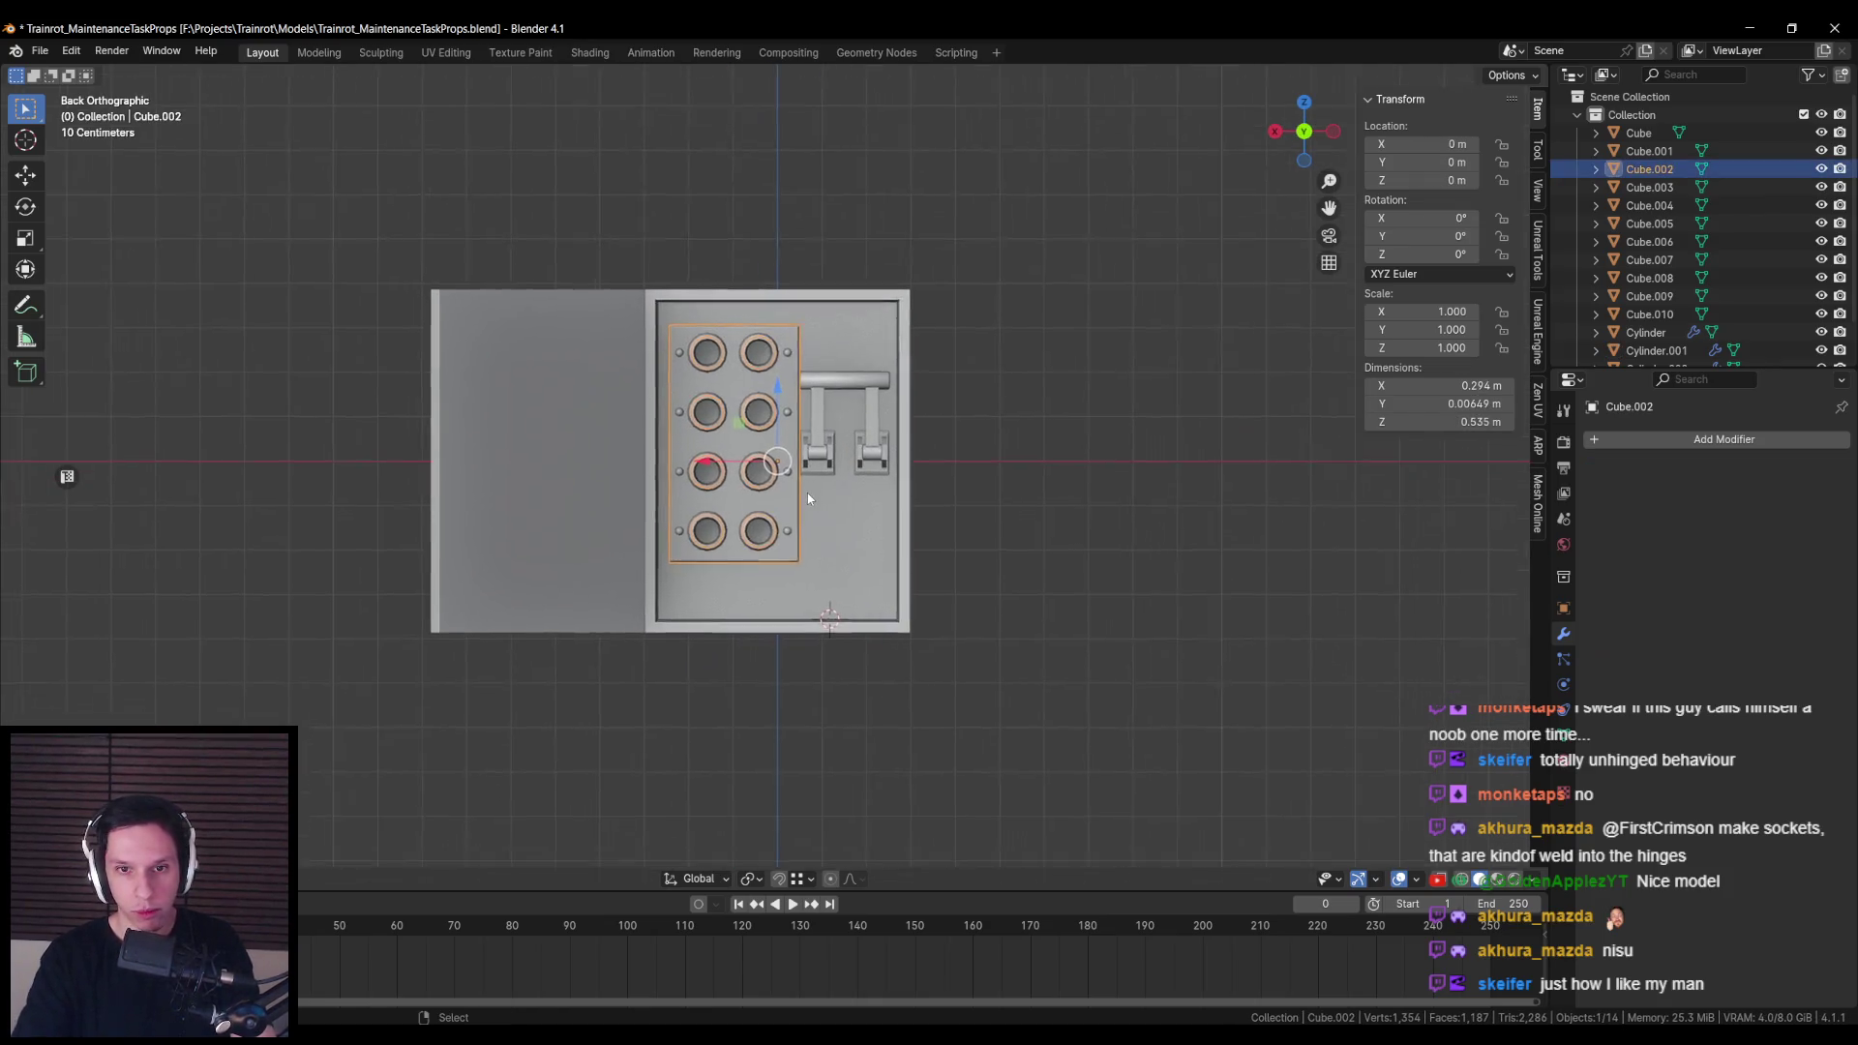
{"action": "key", "text": "shift+z"}
{"action": "scroll", "coordinate": [807, 491], "scroll_direction": "up", "scroll_amount": 1}
{"action": "key", "text": "shift+bracketright"}
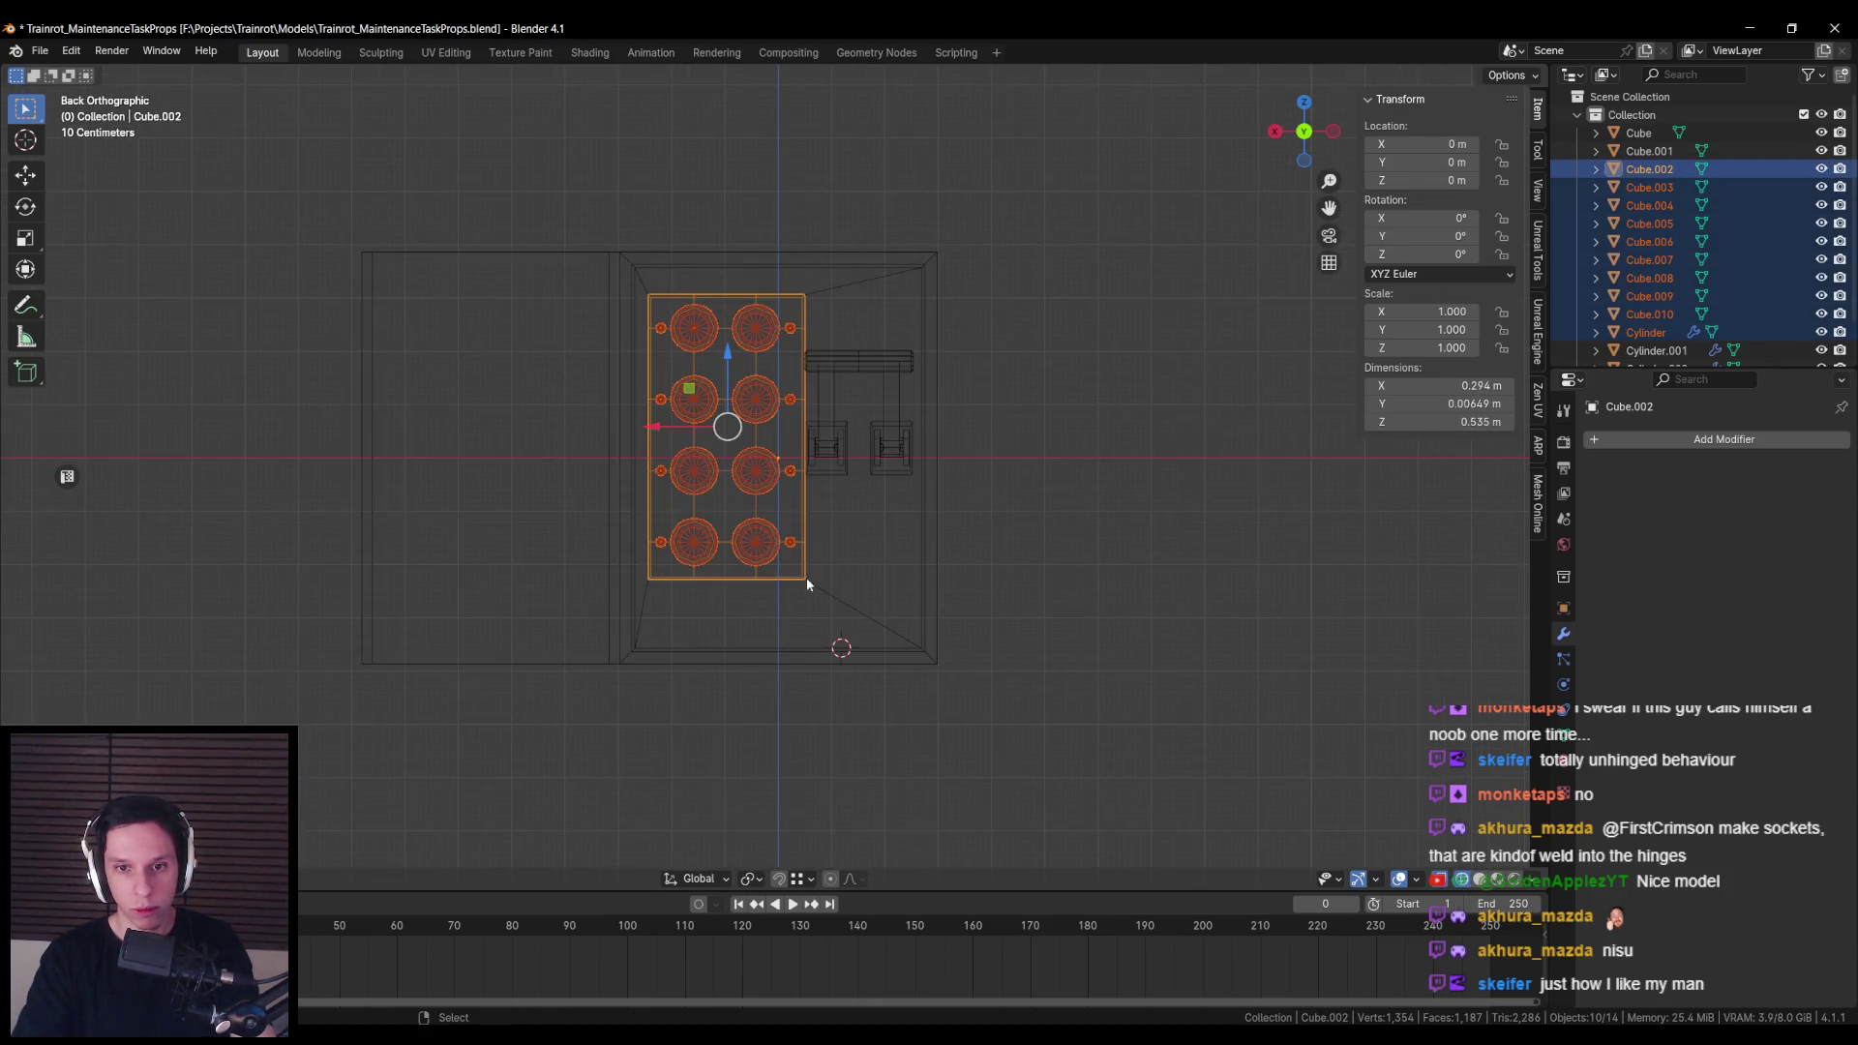
{"action": "key", "text": "Tab"}
{"action": "mouse_move", "coordinate": [616, 254]}
{"action": "left_mouse_down"}
{"action": "mouse_move", "coordinate": [736, 523]}
{"action": "mouse_move", "coordinate": [848, 647]}
{"action": "left_mouse_up"}
{"action": "key", "text": "shift+z"}
{"action": "left_click_drag", "start_coordinate": [643, 413], "coordinate": [635, 413]}
{"action": "mouse_move", "coordinate": [701, 353]}
{"action": "left_mouse_down"}
{"action": "mouse_move", "coordinate": [688, 331]}
{"action": "mouse_move", "coordinate": [702, 380]}
{"action": "left_mouse_up"}
{"action": "key", "text": "Tab"}
{"action": "key", "text": "Tab"}
{"action": "key", "text": "Tab"}
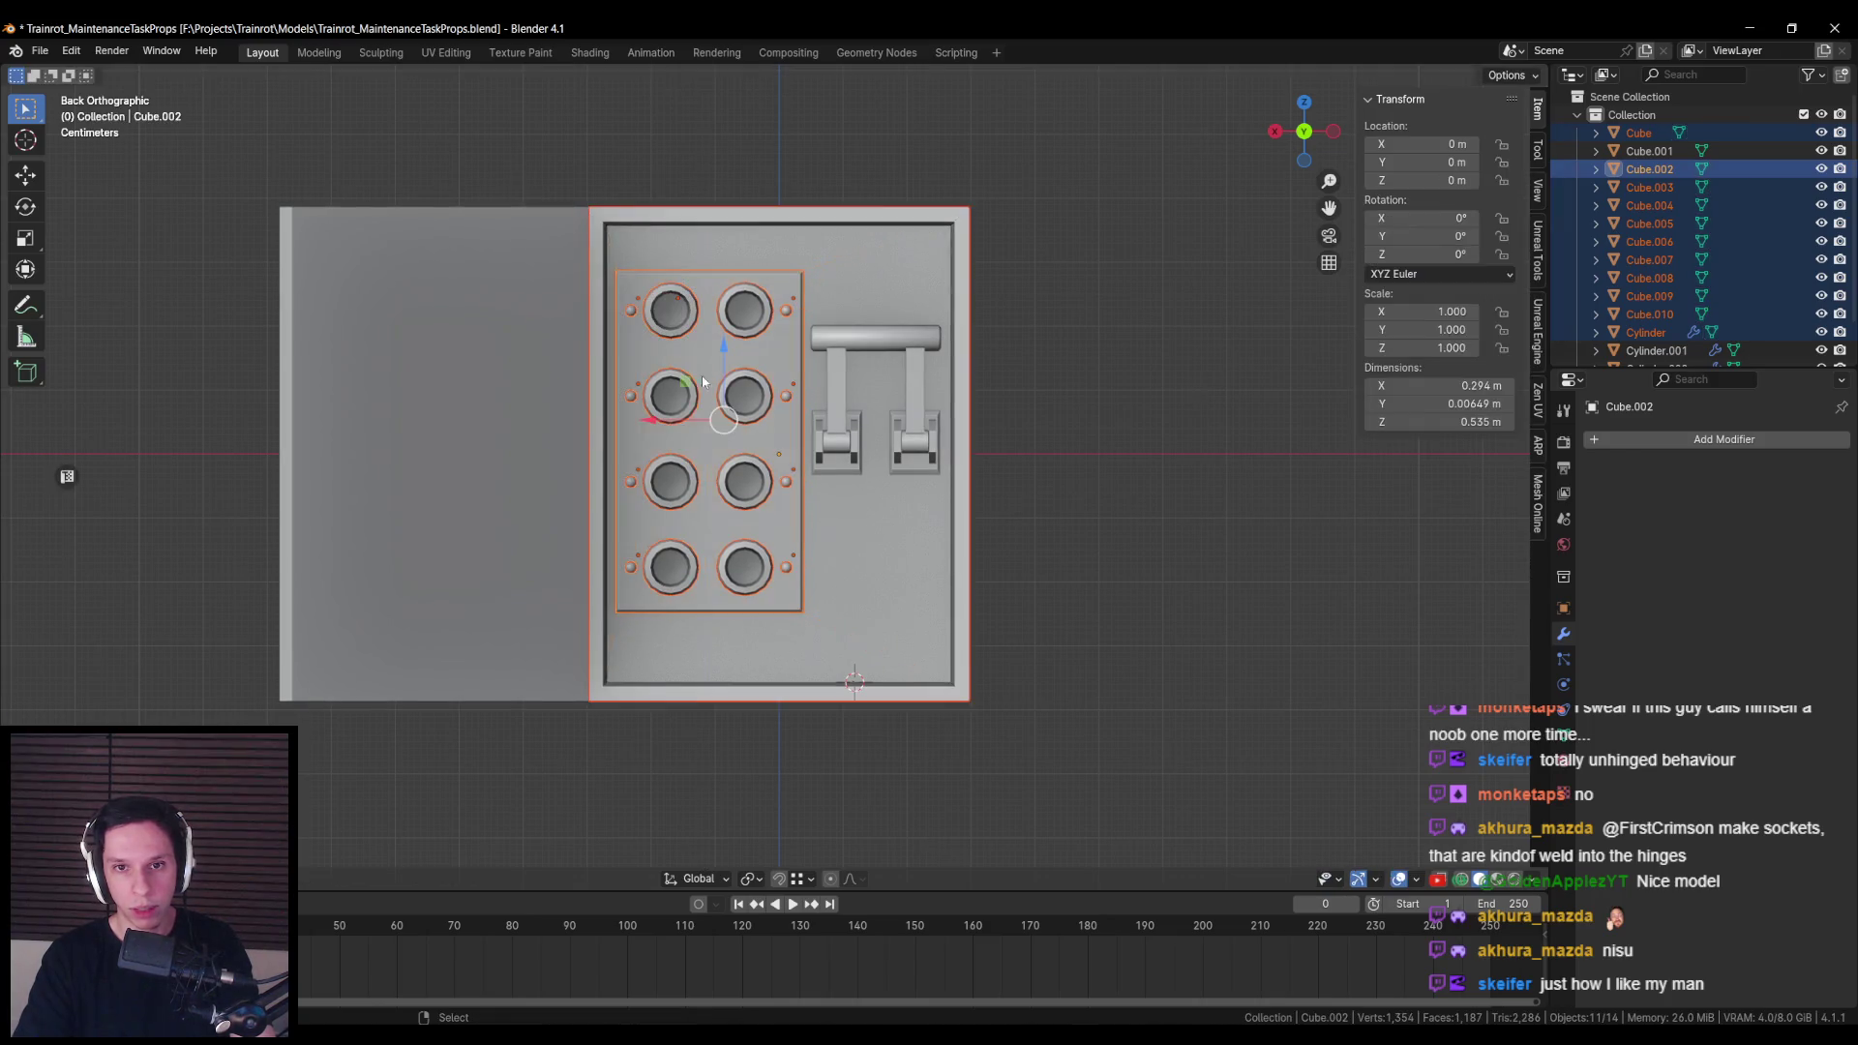
Step: Reselect the switch lever and begin swinging it downward about X
{"action": "key", "text": "alt+a"}
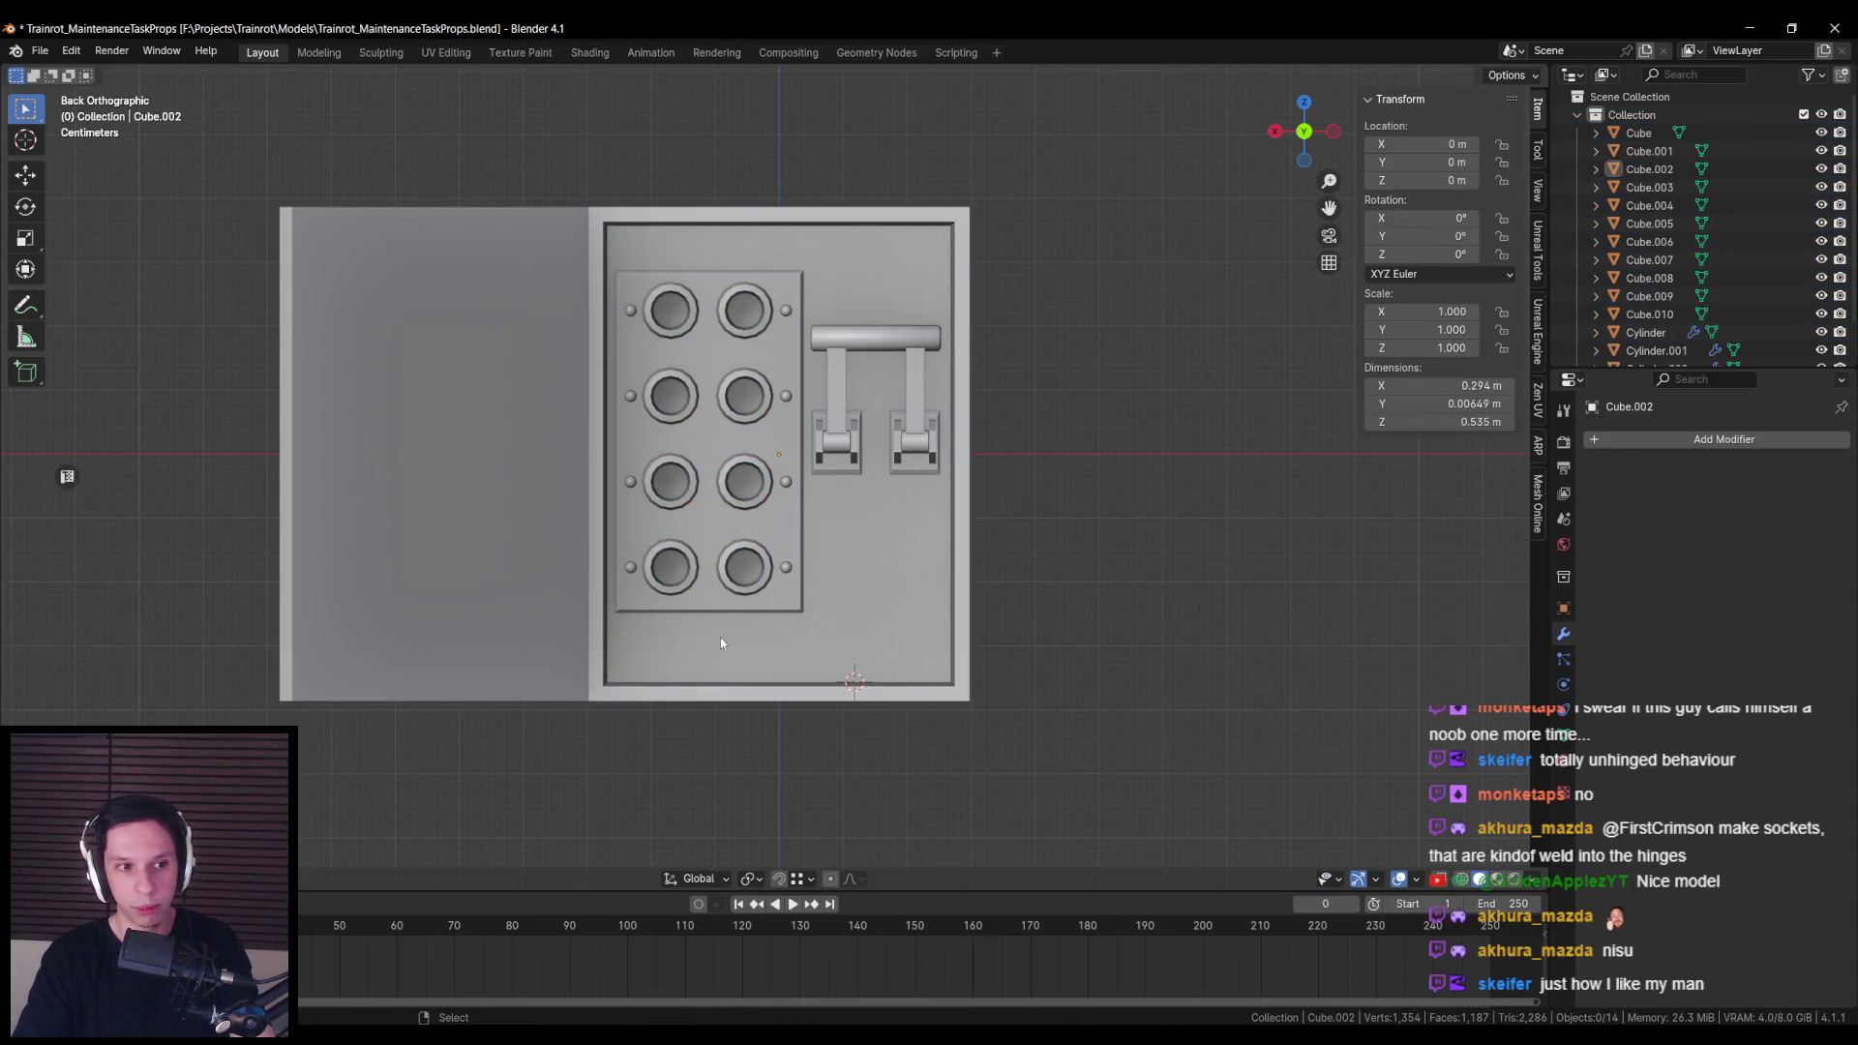
{"action": "key", "text": "Tab"}
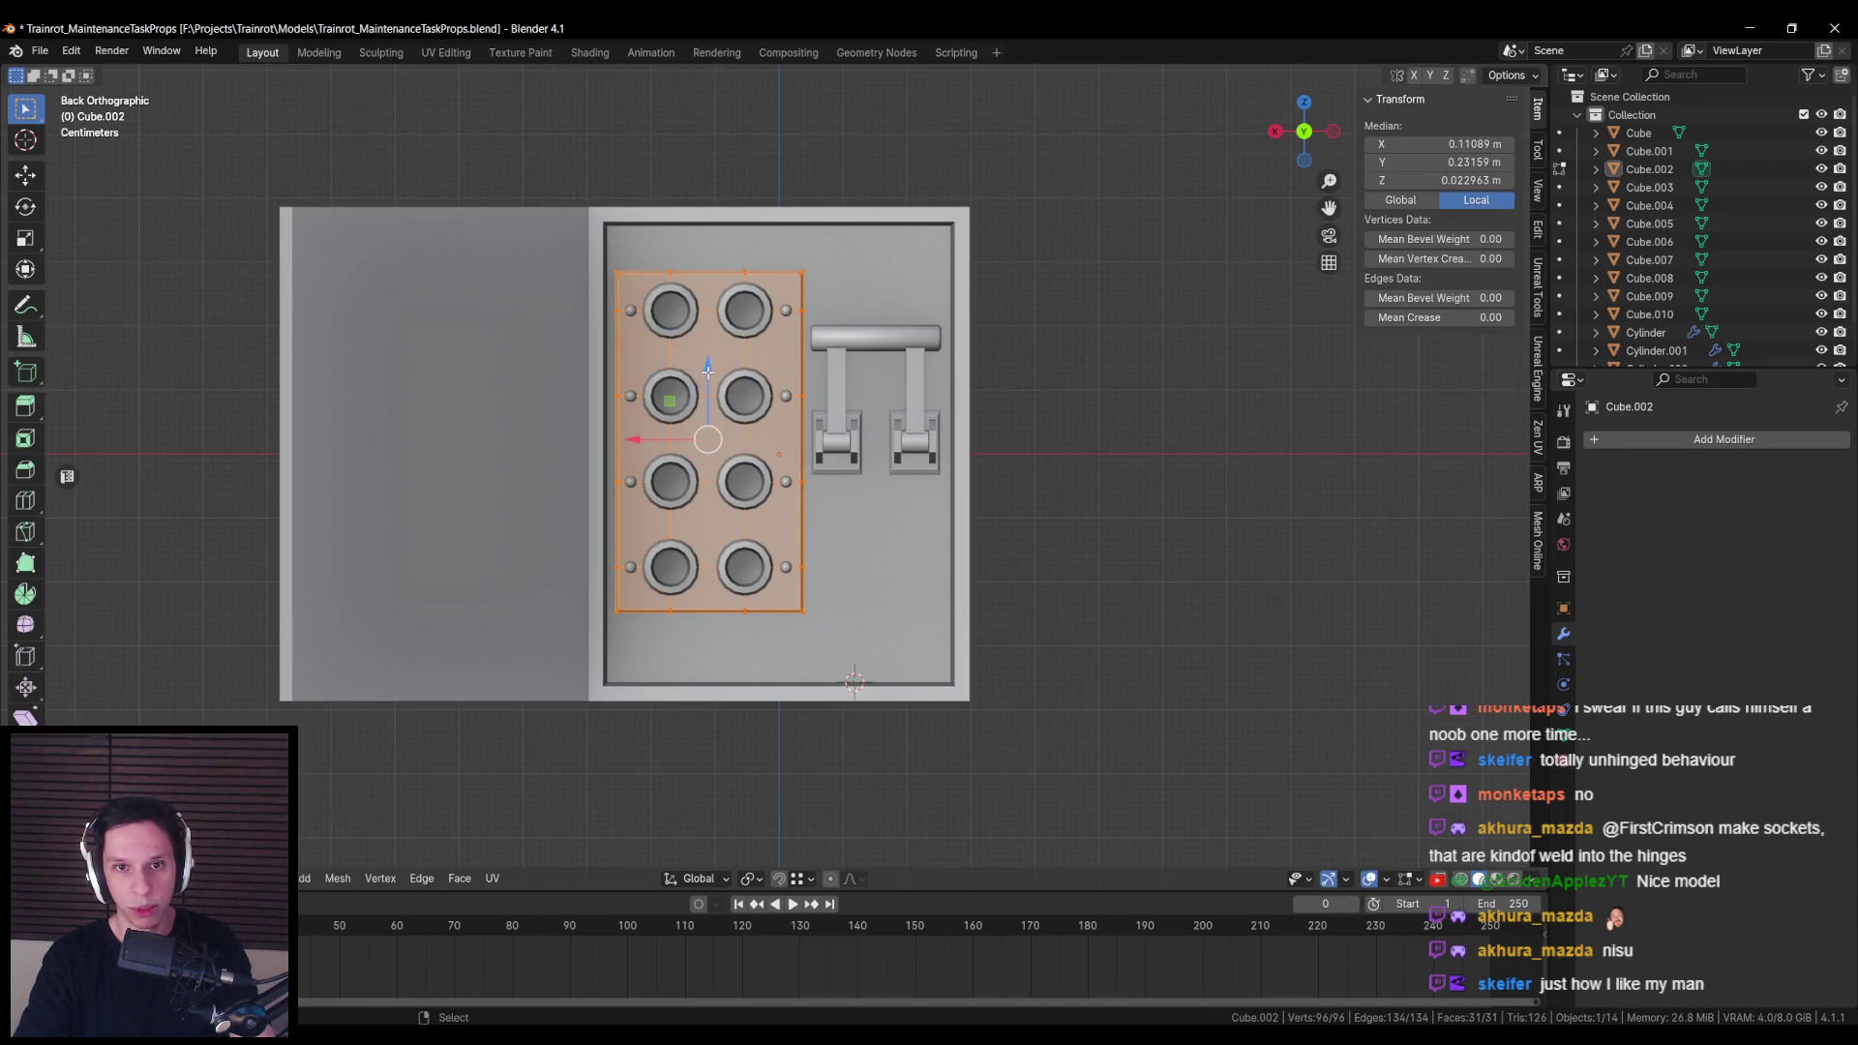
{"action": "key", "text": "Tab"}
{"action": "left_click", "coordinate": [835, 447]}
{"action": "key", "text": "alt+a"}
{"action": "left_click", "coordinate": [830, 455]}
{"action": "key", "text": "r"}
{"action": "key", "text": "Escape"}
{"action": "key", "text": "r"}
{"action": "key", "text": "x"}
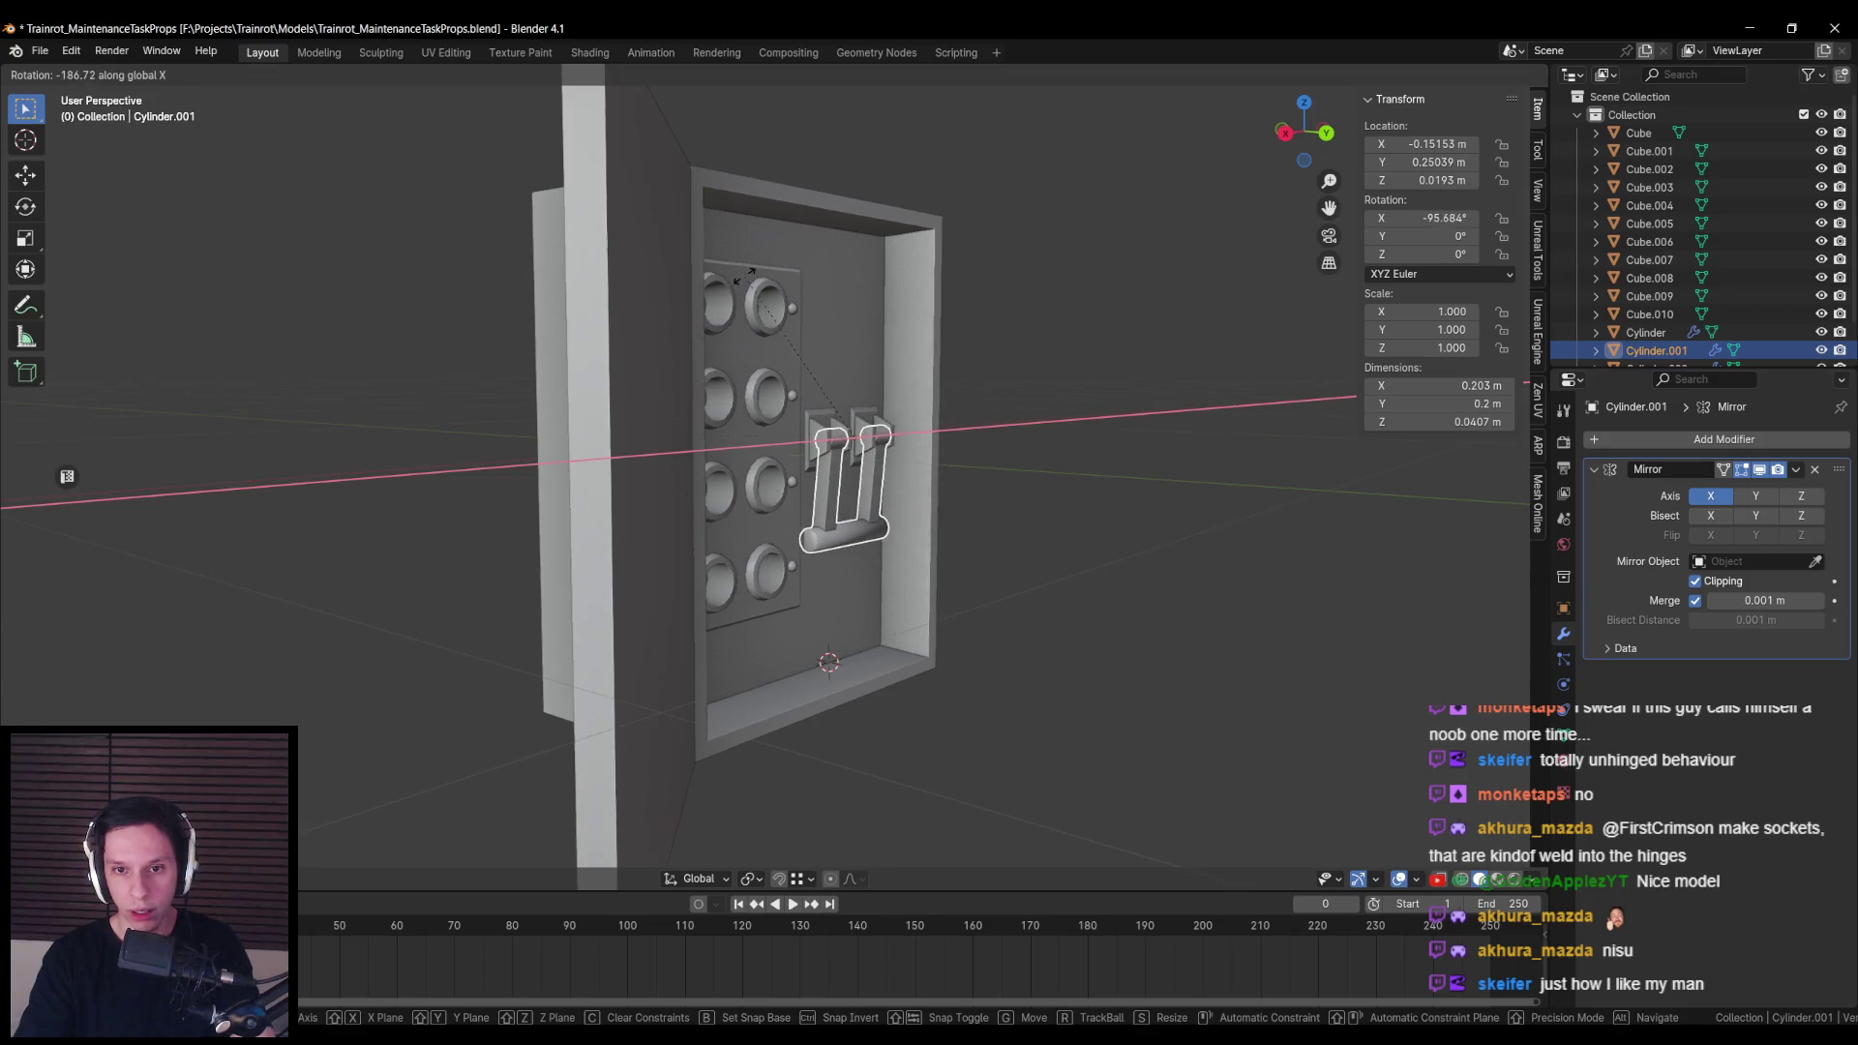
{"action": "key", "text": "Escape"}
{"action": "key", "text": "alt+a"}
{"action": "scroll", "coordinate": [775, 339], "scroll_direction": "up", "scroll_amount": 3}
{"action": "scroll", "coordinate": [921, 310], "scroll_direction": "up", "scroll_amount": 4}
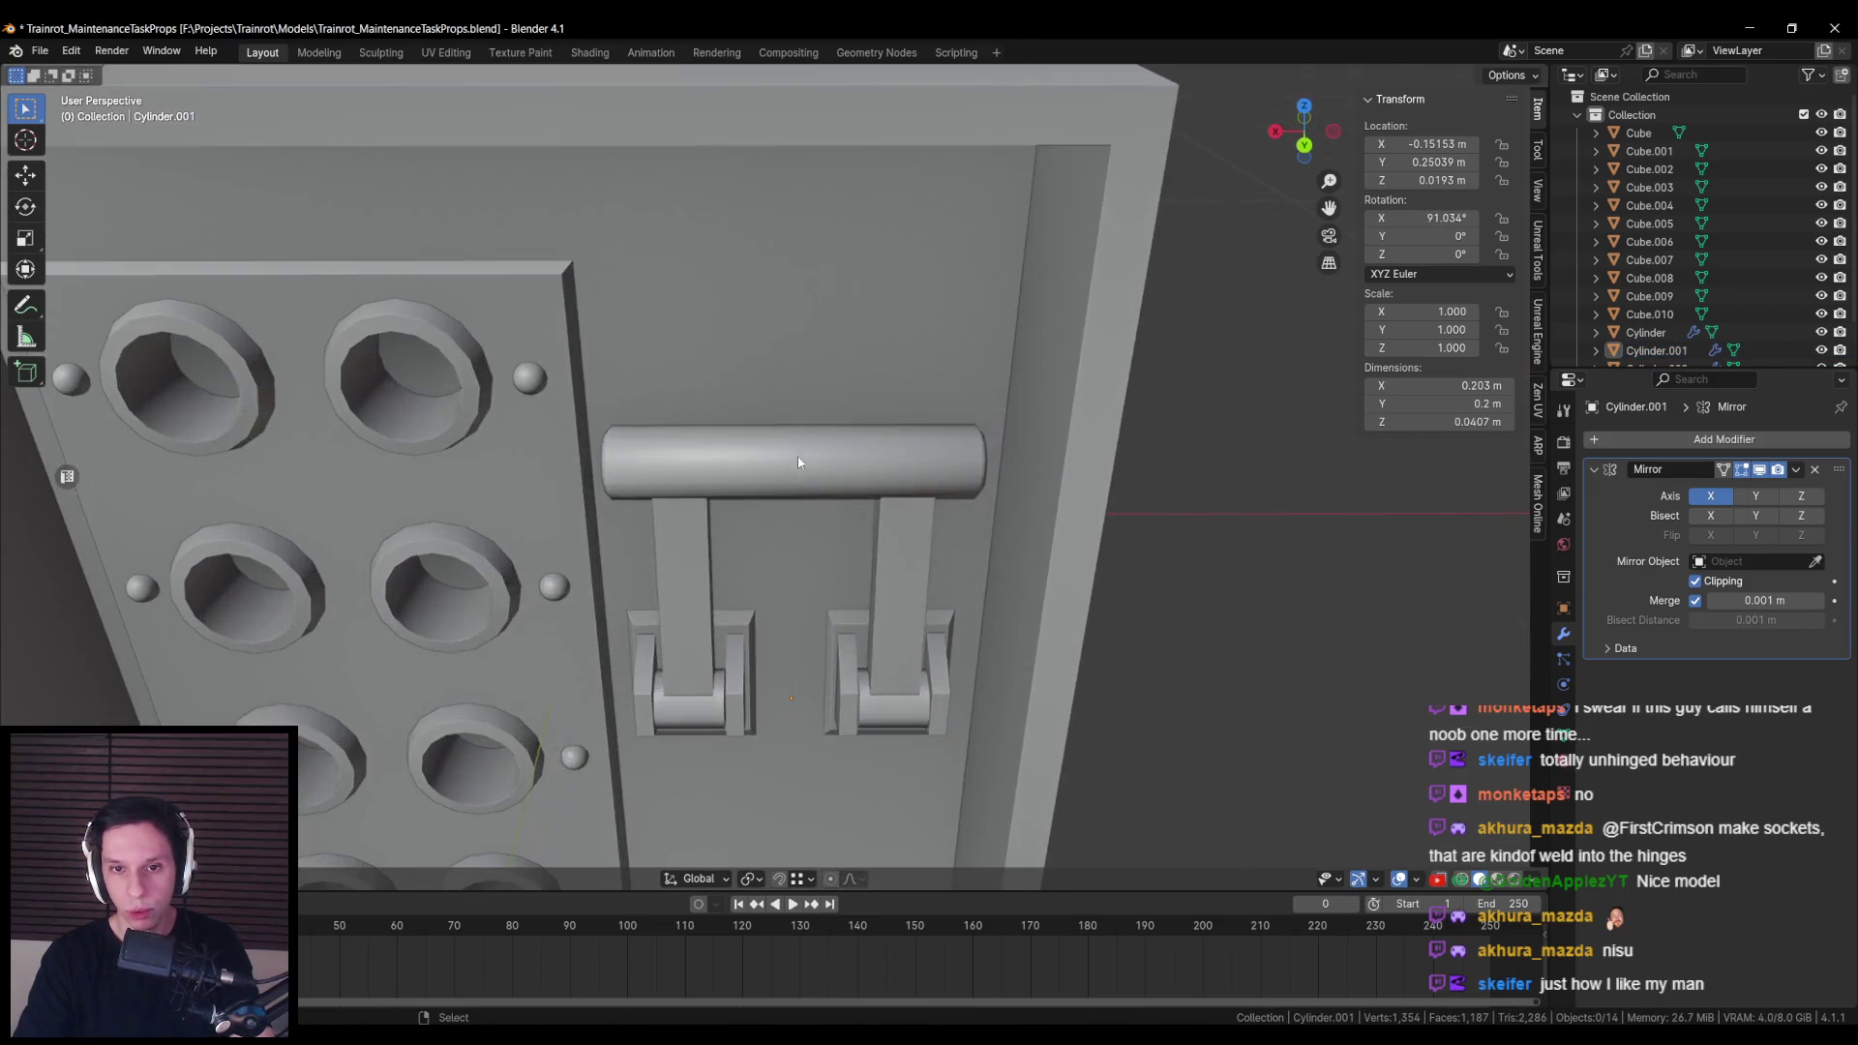
{"action": "left_click", "coordinate": [797, 460]}
{"action": "key", "text": "Tab"}
{"action": "scroll", "coordinate": [567, 494], "scroll_direction": "up", "scroll_amount": 3}
{"action": "left_click", "coordinate": [567, 493], "text": "alt"}
{"action": "right_click", "coordinate": [733, 433]}
{"action": "left_click", "coordinate": [733, 434]}
{"action": "scroll", "coordinate": [733, 436], "scroll_direction": "down", "scroll_amount": 8}
{"action": "key", "text": "Tab"}
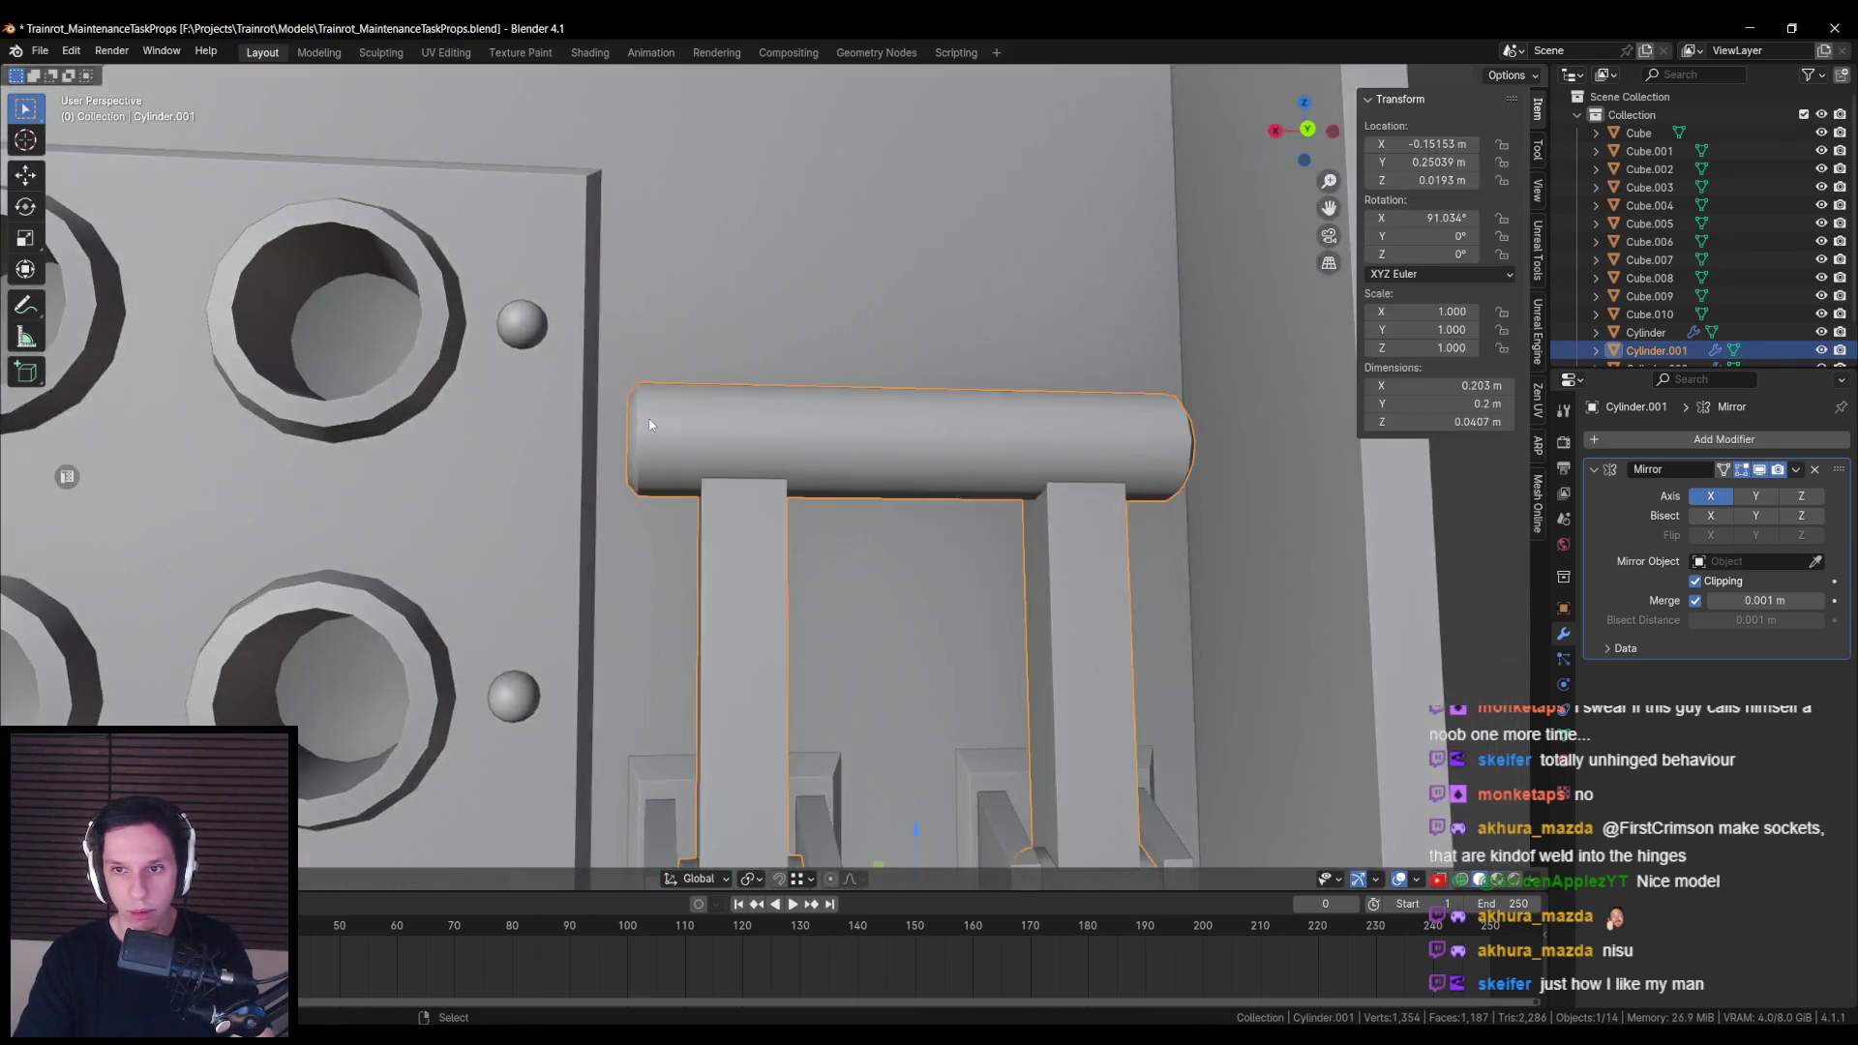
{"action": "scroll", "coordinate": [666, 570], "scroll_direction": "down", "scroll_amount": 5}
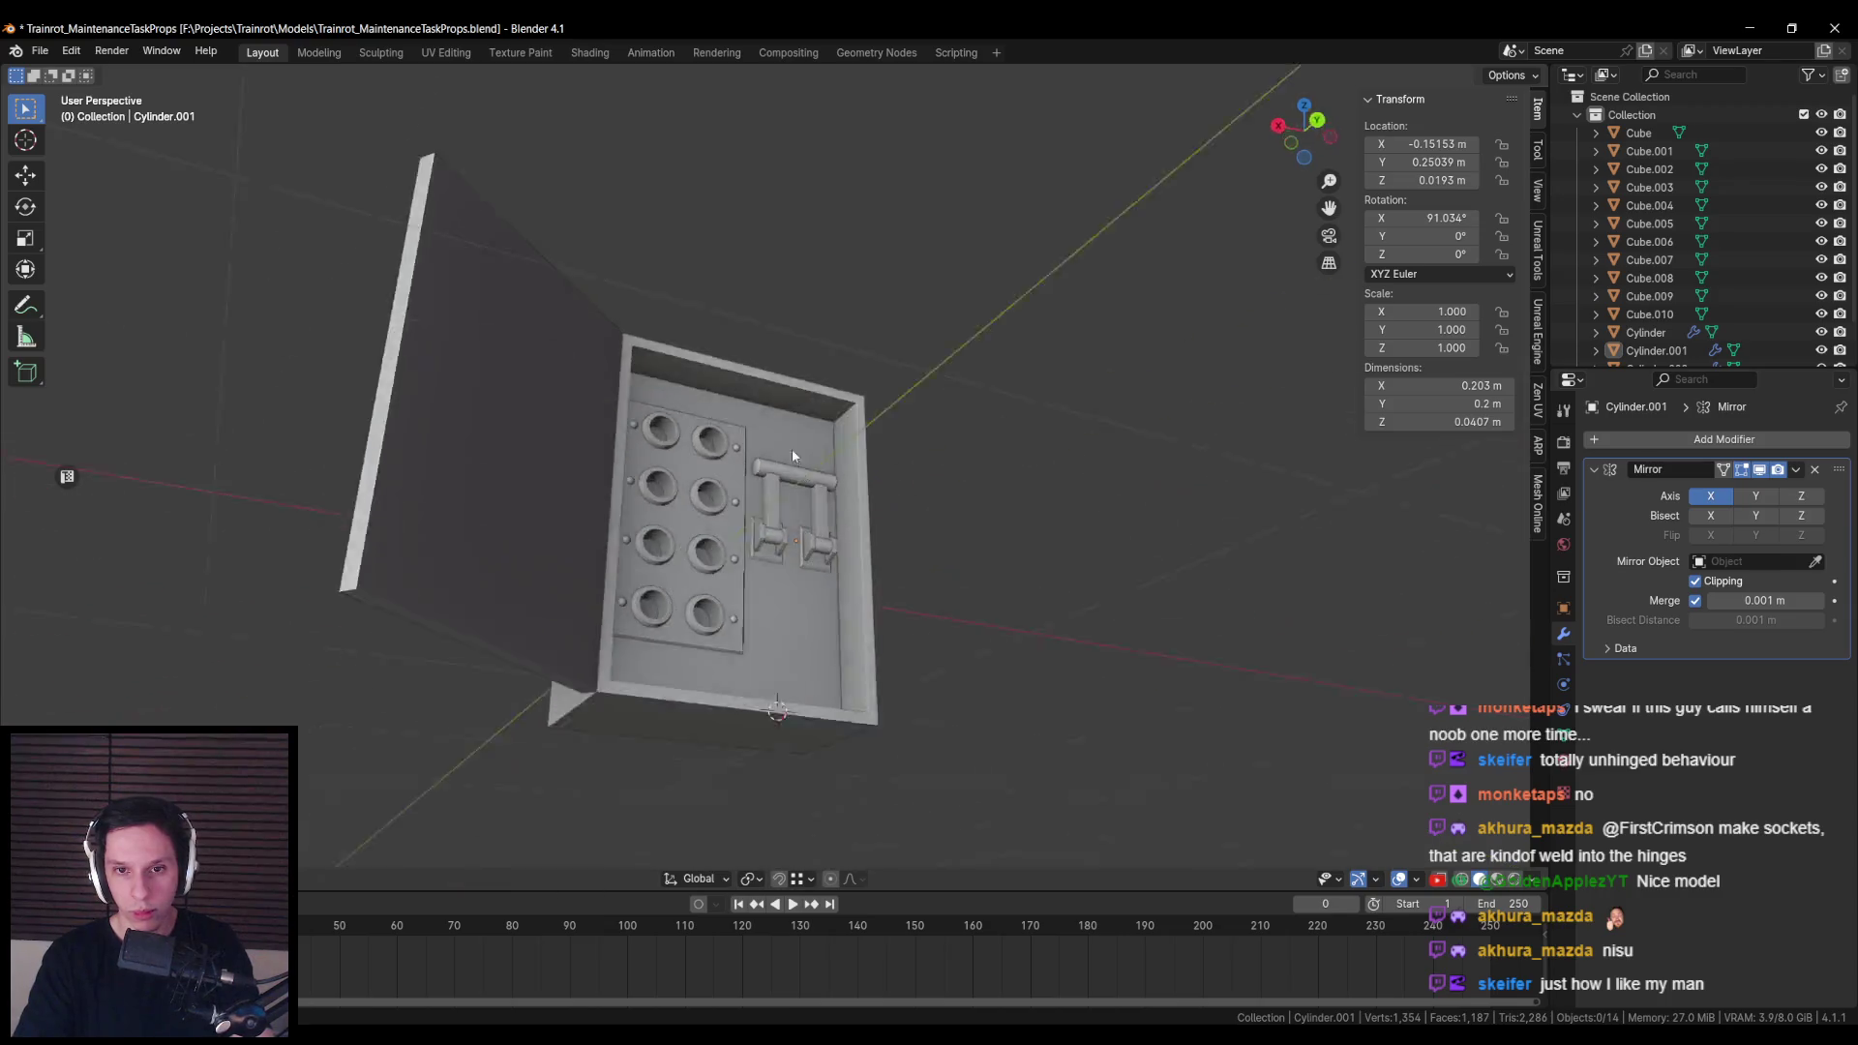
{"action": "scroll", "coordinate": [764, 567], "scroll_direction": "down", "scroll_amount": 2}
{"action": "scroll", "coordinate": [764, 567], "scroll_direction": "down", "scroll_amount": 2}
{"action": "scroll", "coordinate": [769, 551], "scroll_direction": "up", "scroll_amount": 6}
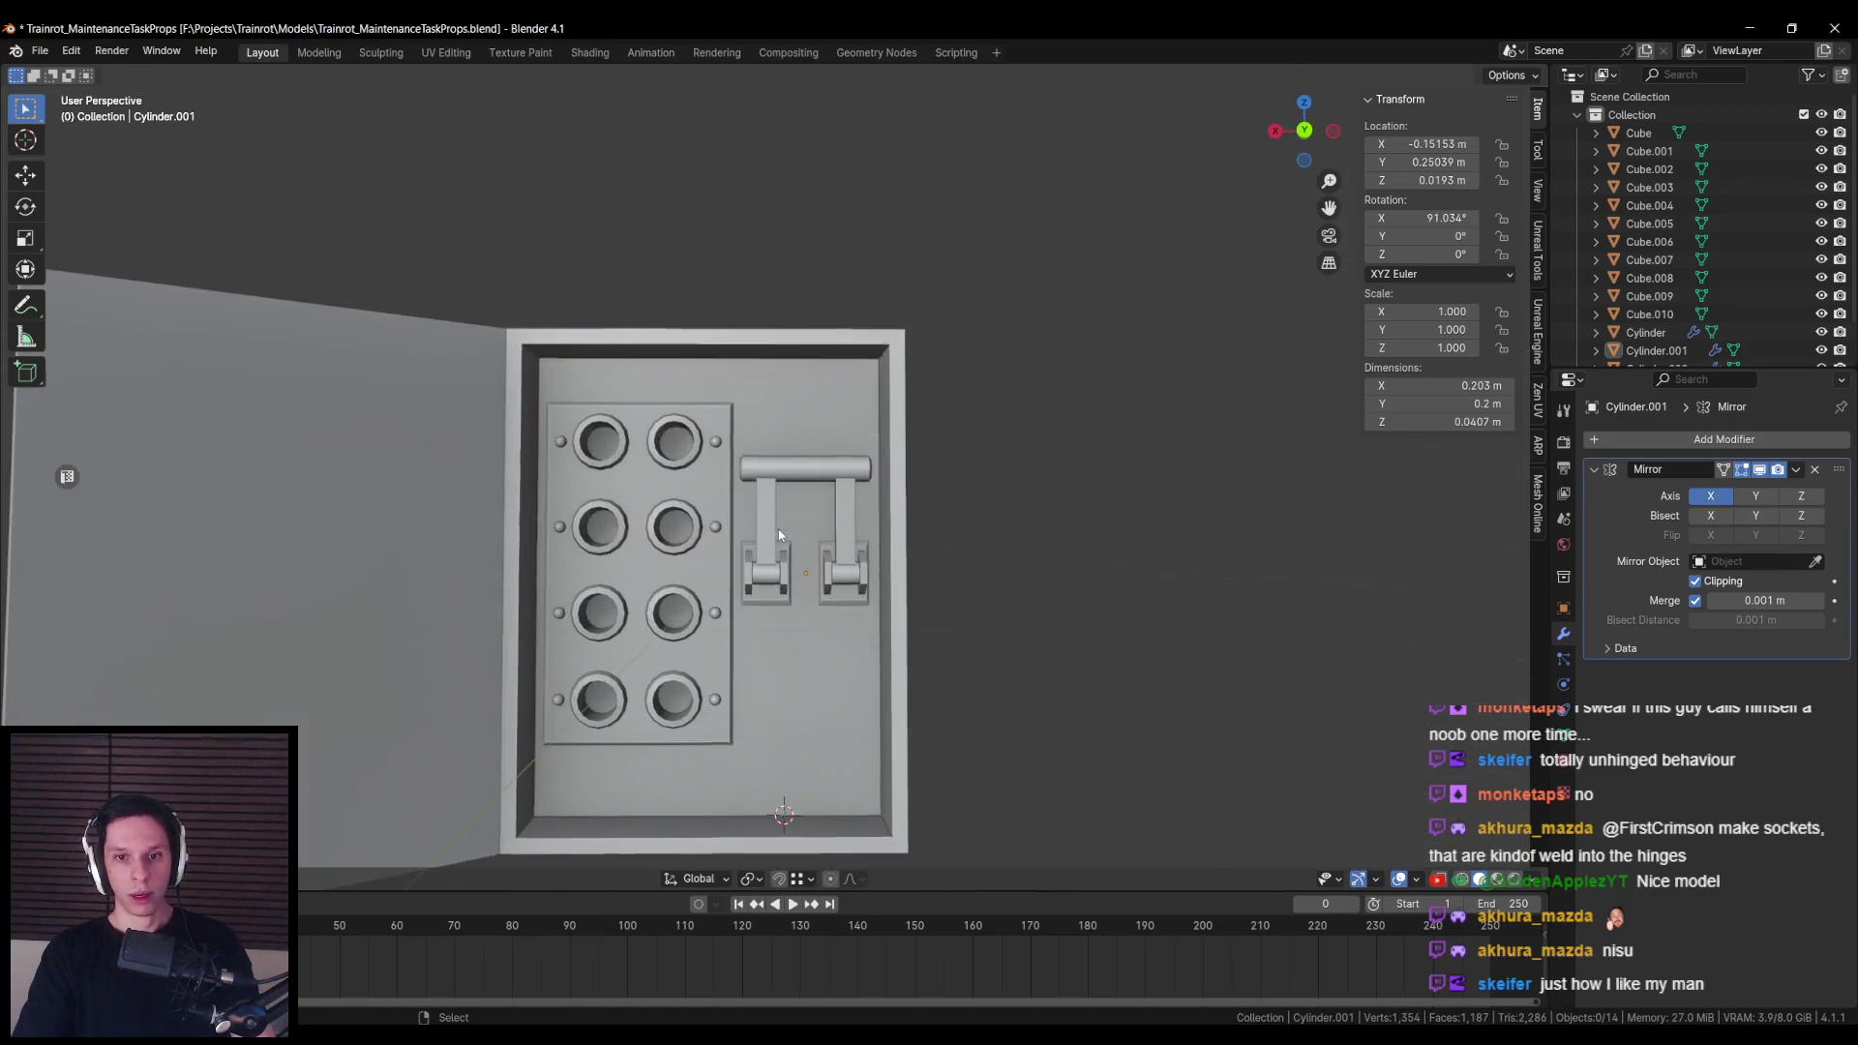
{"action": "left_click_drag", "start_coordinate": [772, 539], "coordinate": [775, 568]}
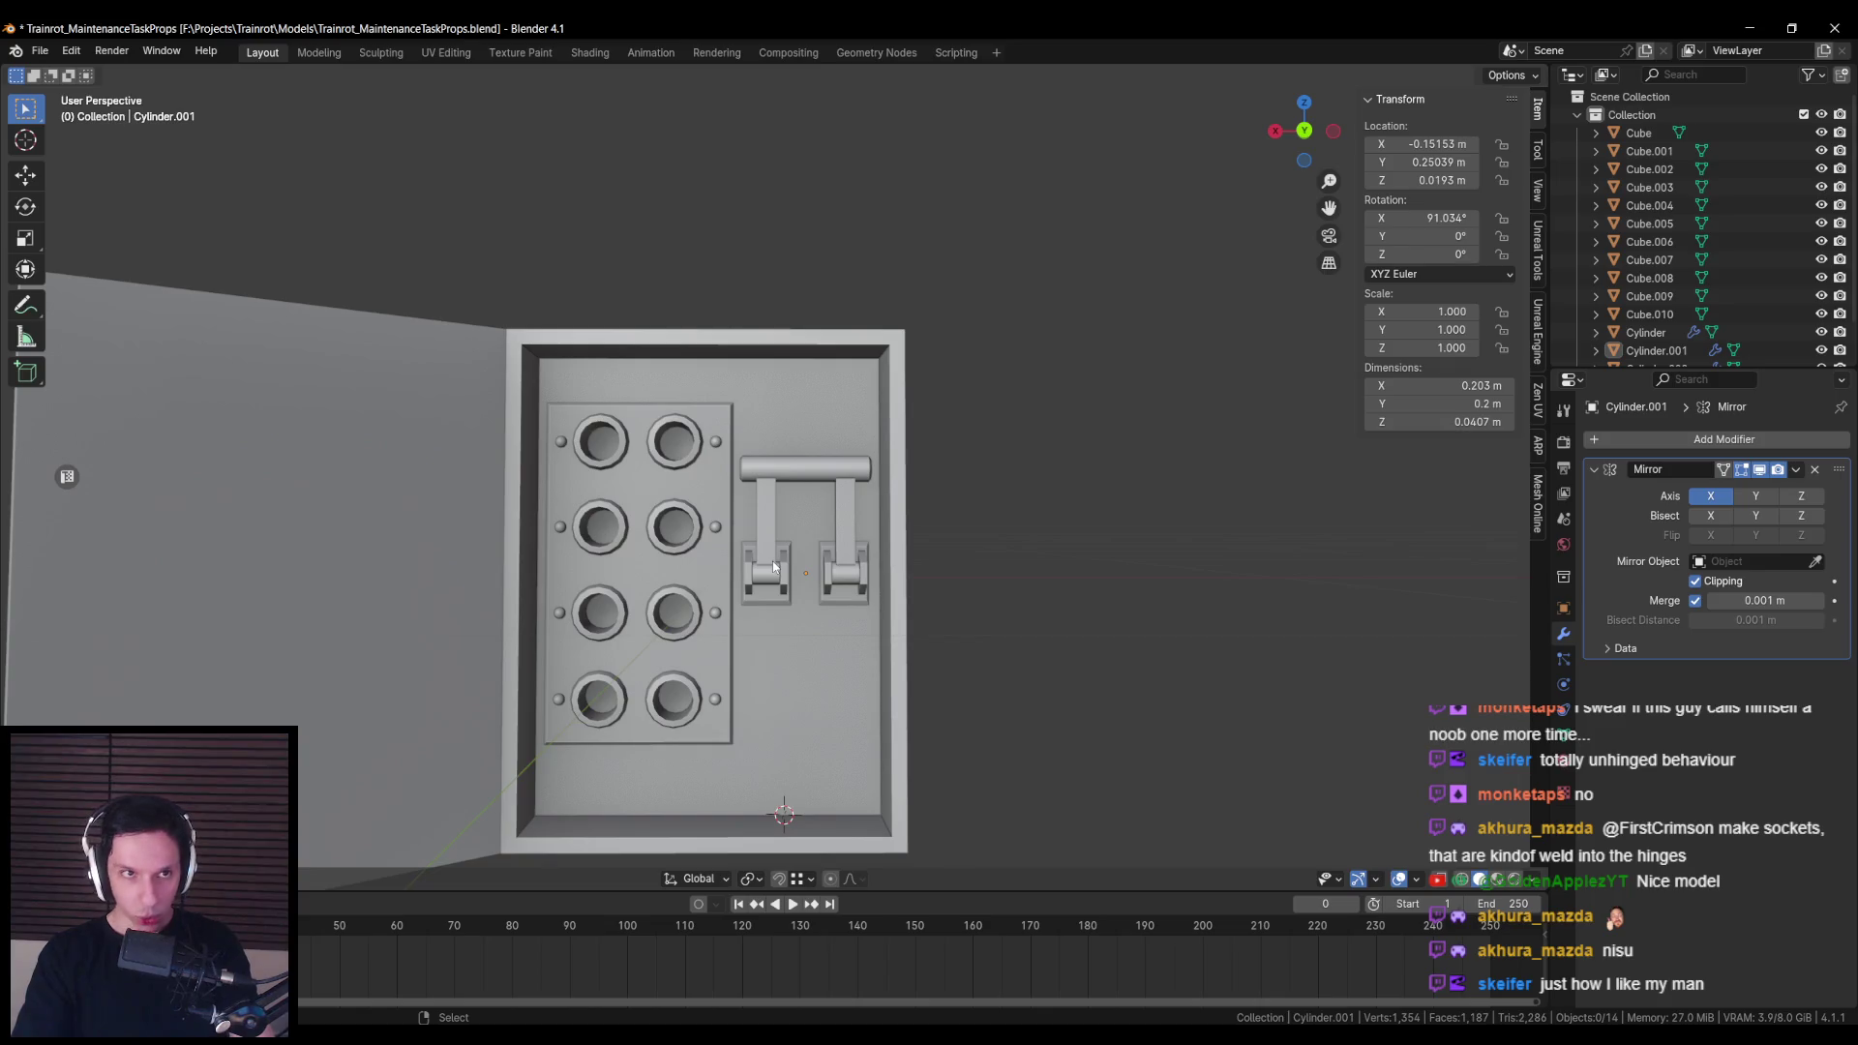
{"action": "scroll", "coordinate": [774, 568], "scroll_direction": "down", "scroll_amount": 6}
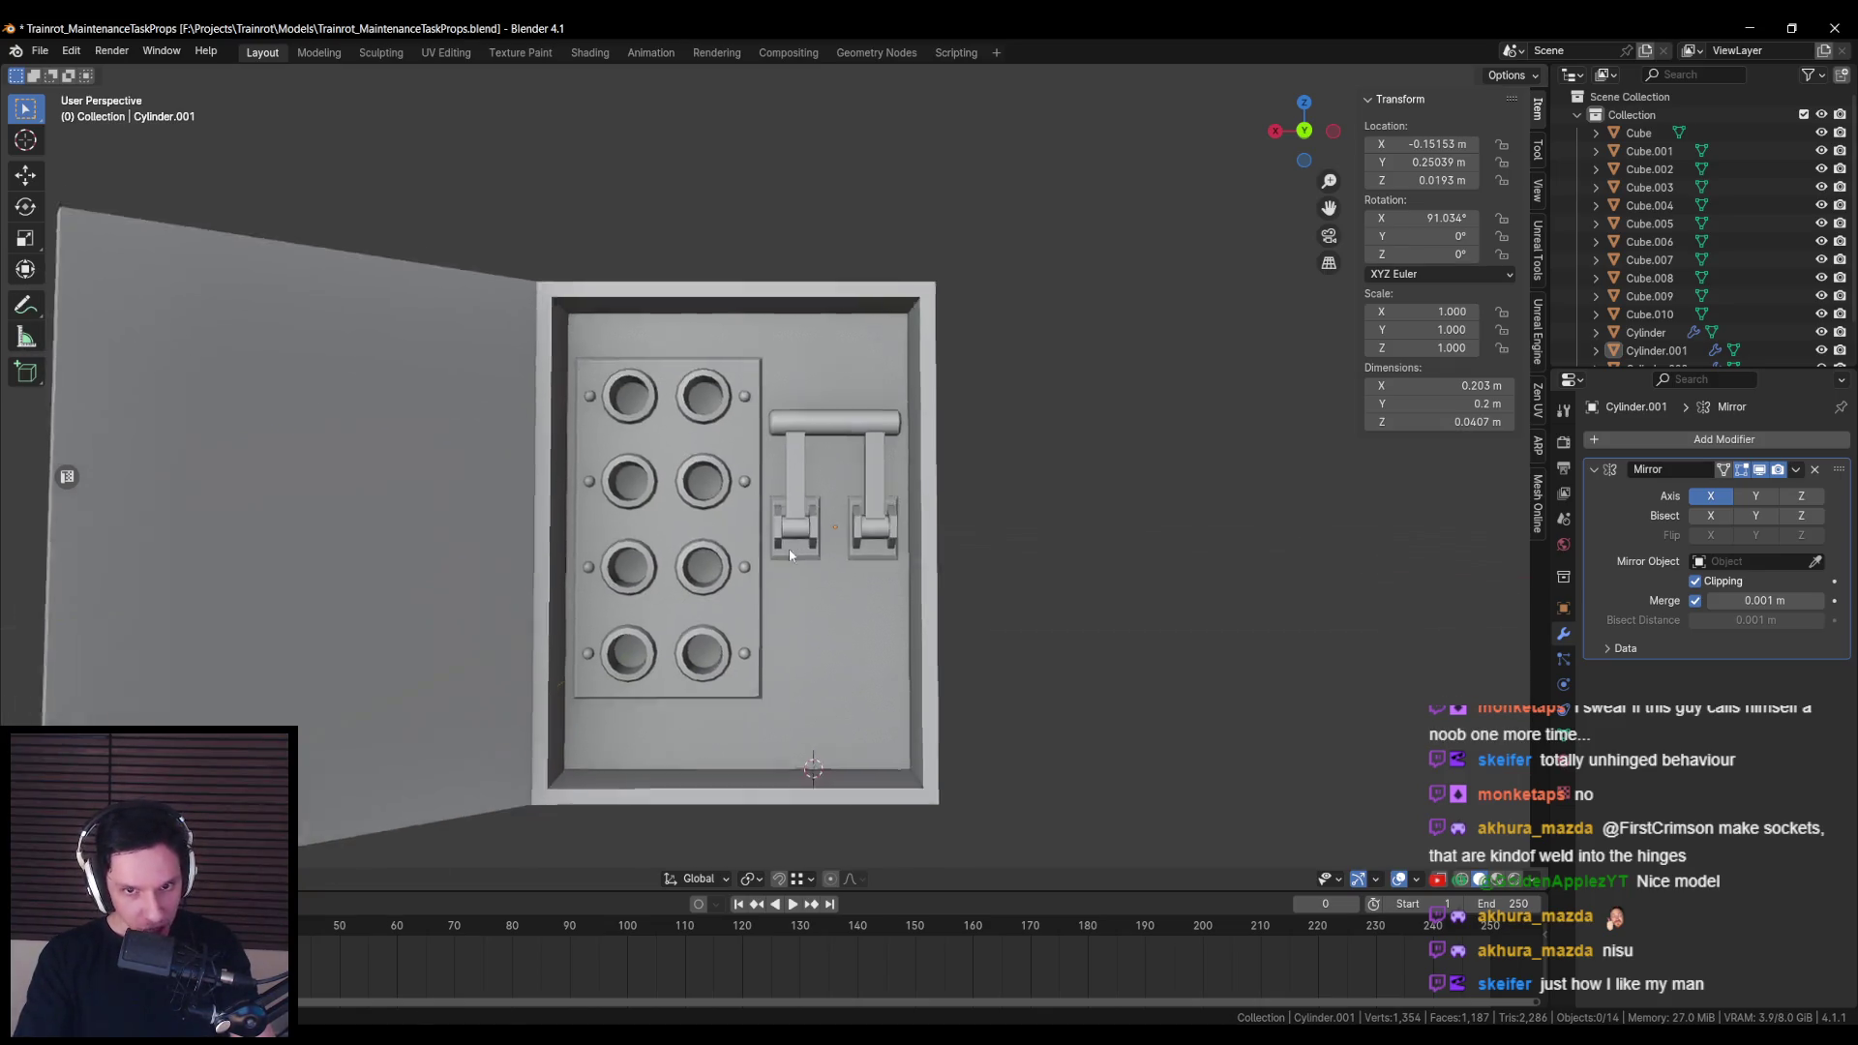
{"action": "mouse_move", "coordinate": [774, 568]}
{"action": "left_mouse_down"}
{"action": "mouse_move", "coordinate": [755, 552]}
{"action": "mouse_move", "coordinate": [810, 539]}
{"action": "left_mouse_up"}
{"action": "key", "text": "KP_3"}
{"action": "key", "text": "ctrl+KP_1"}
Step: Set the knife-switch lever's X rotation to exactly 90° in the N panel
{"action": "scroll", "coordinate": [820, 463], "scroll_direction": "up", "scroll_amount": 5}
{"action": "left_click", "coordinate": [820, 463]}
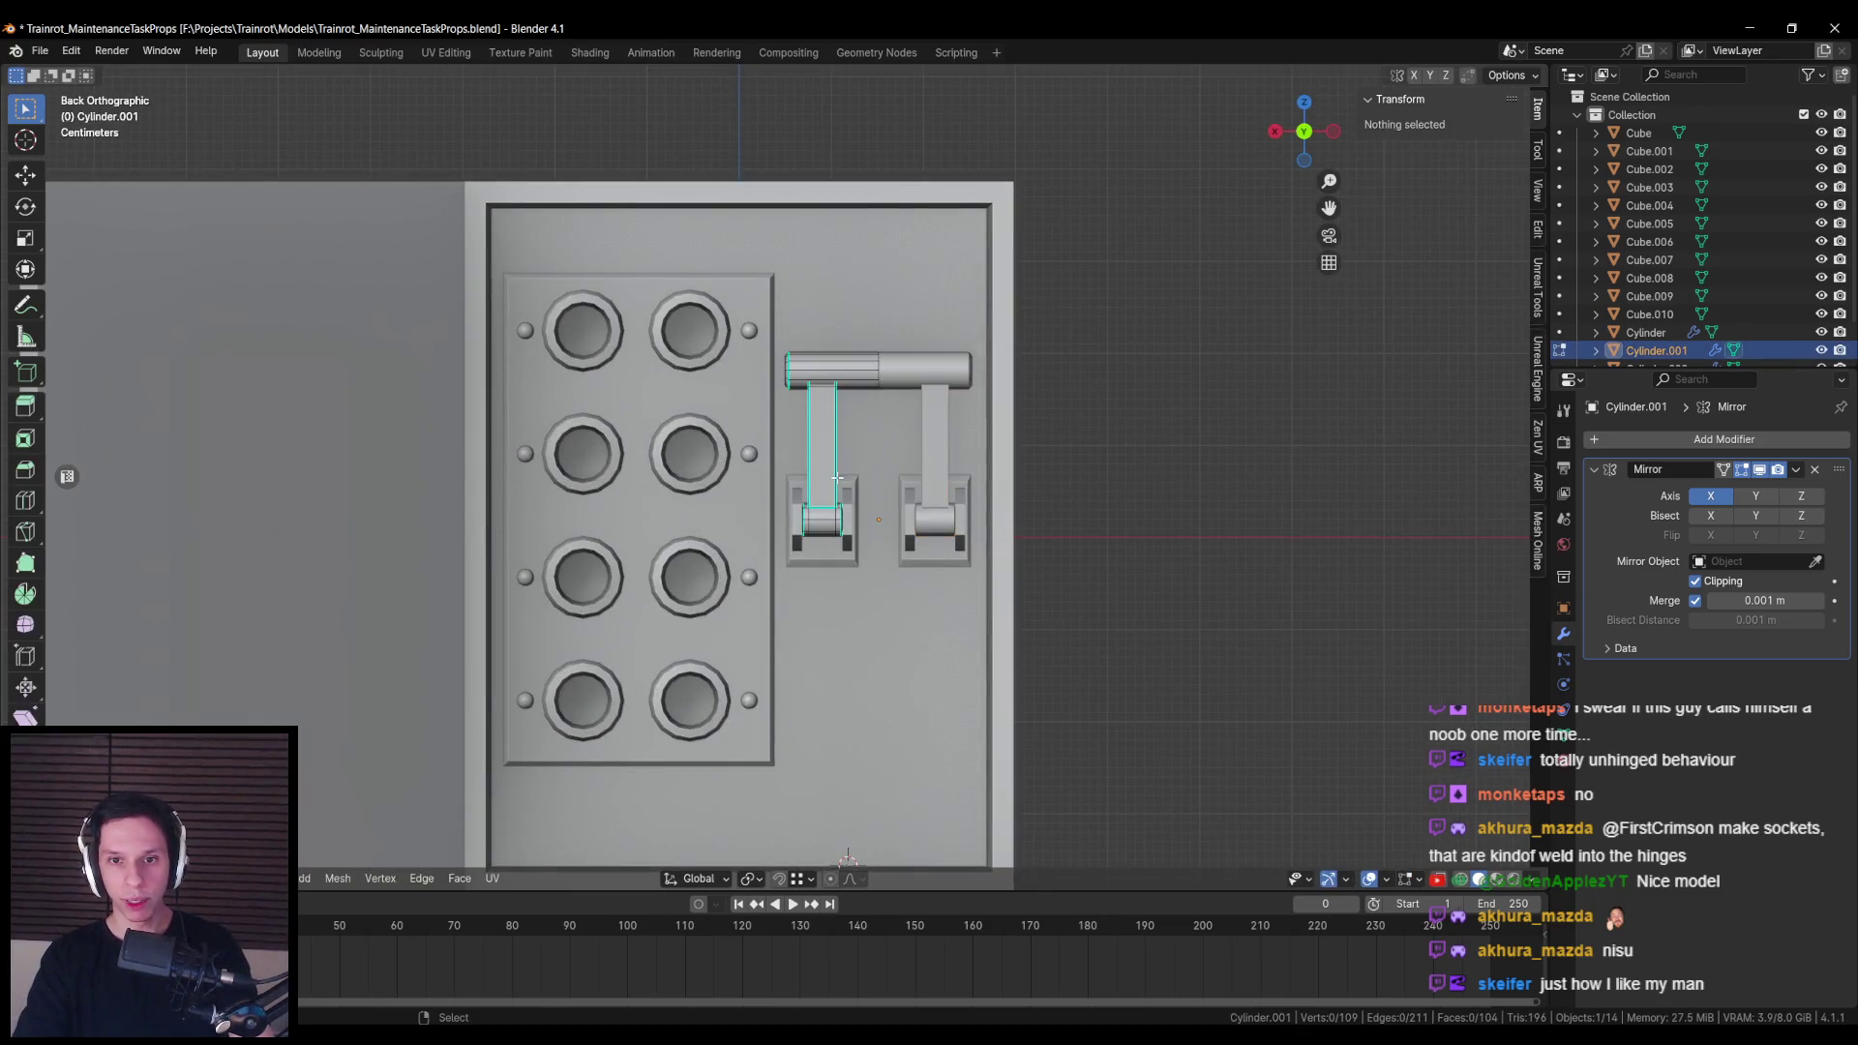
{"action": "left_click_drag", "start_coordinate": [820, 463], "coordinate": [927, 447]}
{"action": "left_click", "coordinate": [1437, 219]}
{"action": "type", "text": "0"}
{"action": "key", "text": "Return"}
{"action": "key", "text": "Tab"}
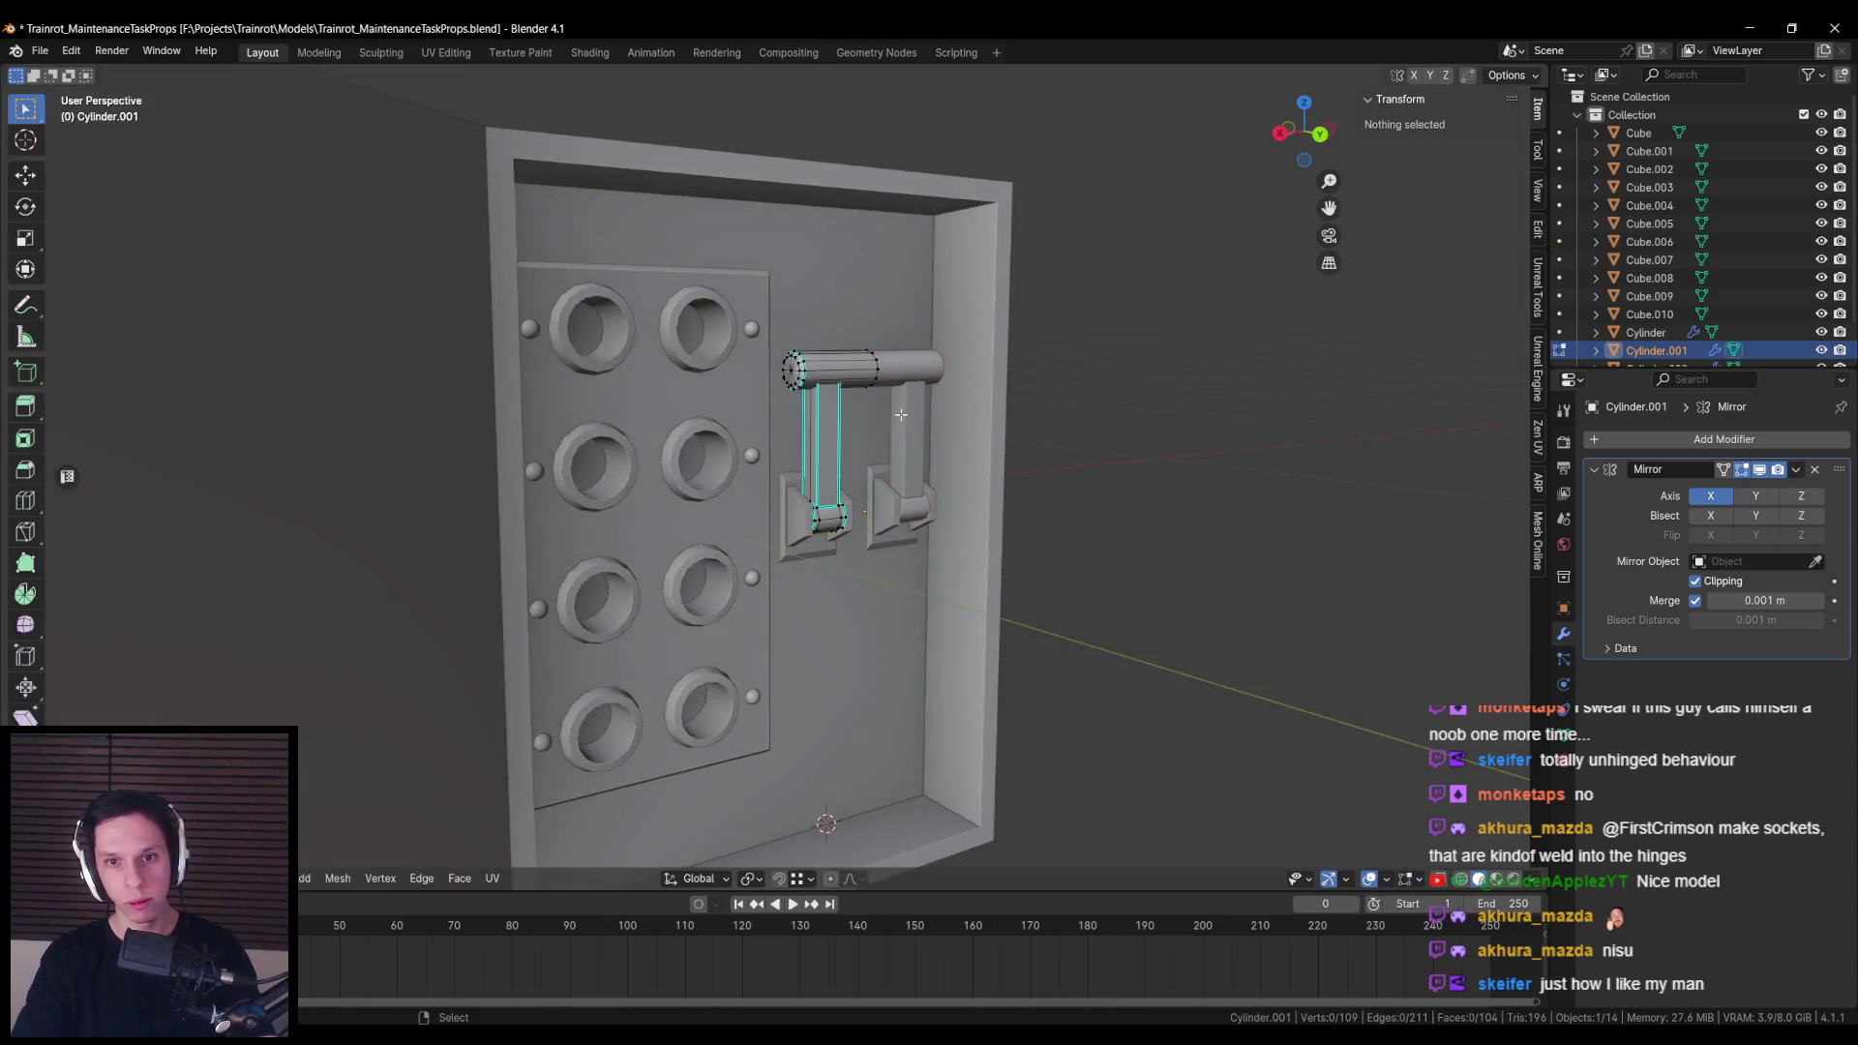
Step: In Edit Mode, raise the lever's top vertices along Z to make the arms taller
{"action": "key", "text": "KP_3"}
{"action": "key", "text": "ctrl+KP_1"}
{"action": "key", "text": "alt+z"}
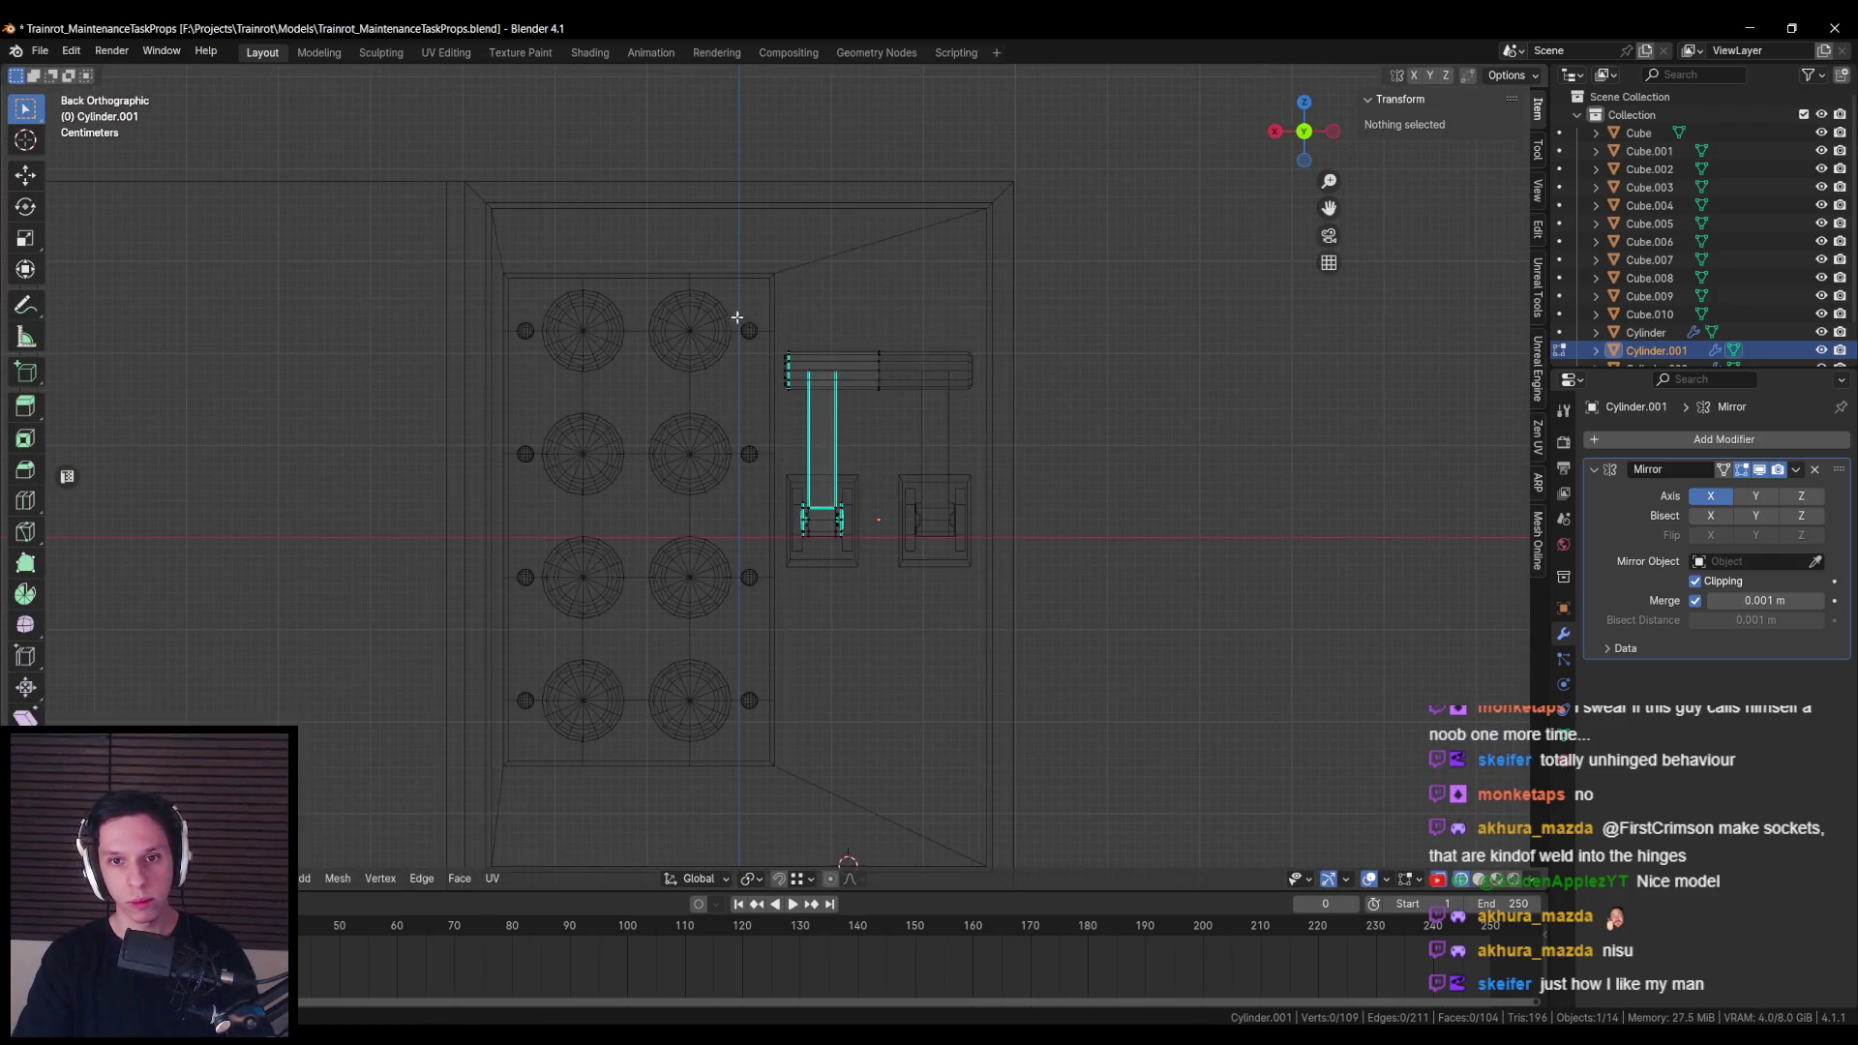
{"action": "left_click_drag", "start_coordinate": [746, 316], "coordinate": [929, 410]}
{"action": "key", "text": "alt+z"}
{"action": "key", "text": "g"}
{"action": "key", "text": "z"}
{"action": "left_click", "coordinate": [824, 286]}
{"action": "scroll", "coordinate": [826, 292], "scroll_direction": "down", "scroll_amount": 4}
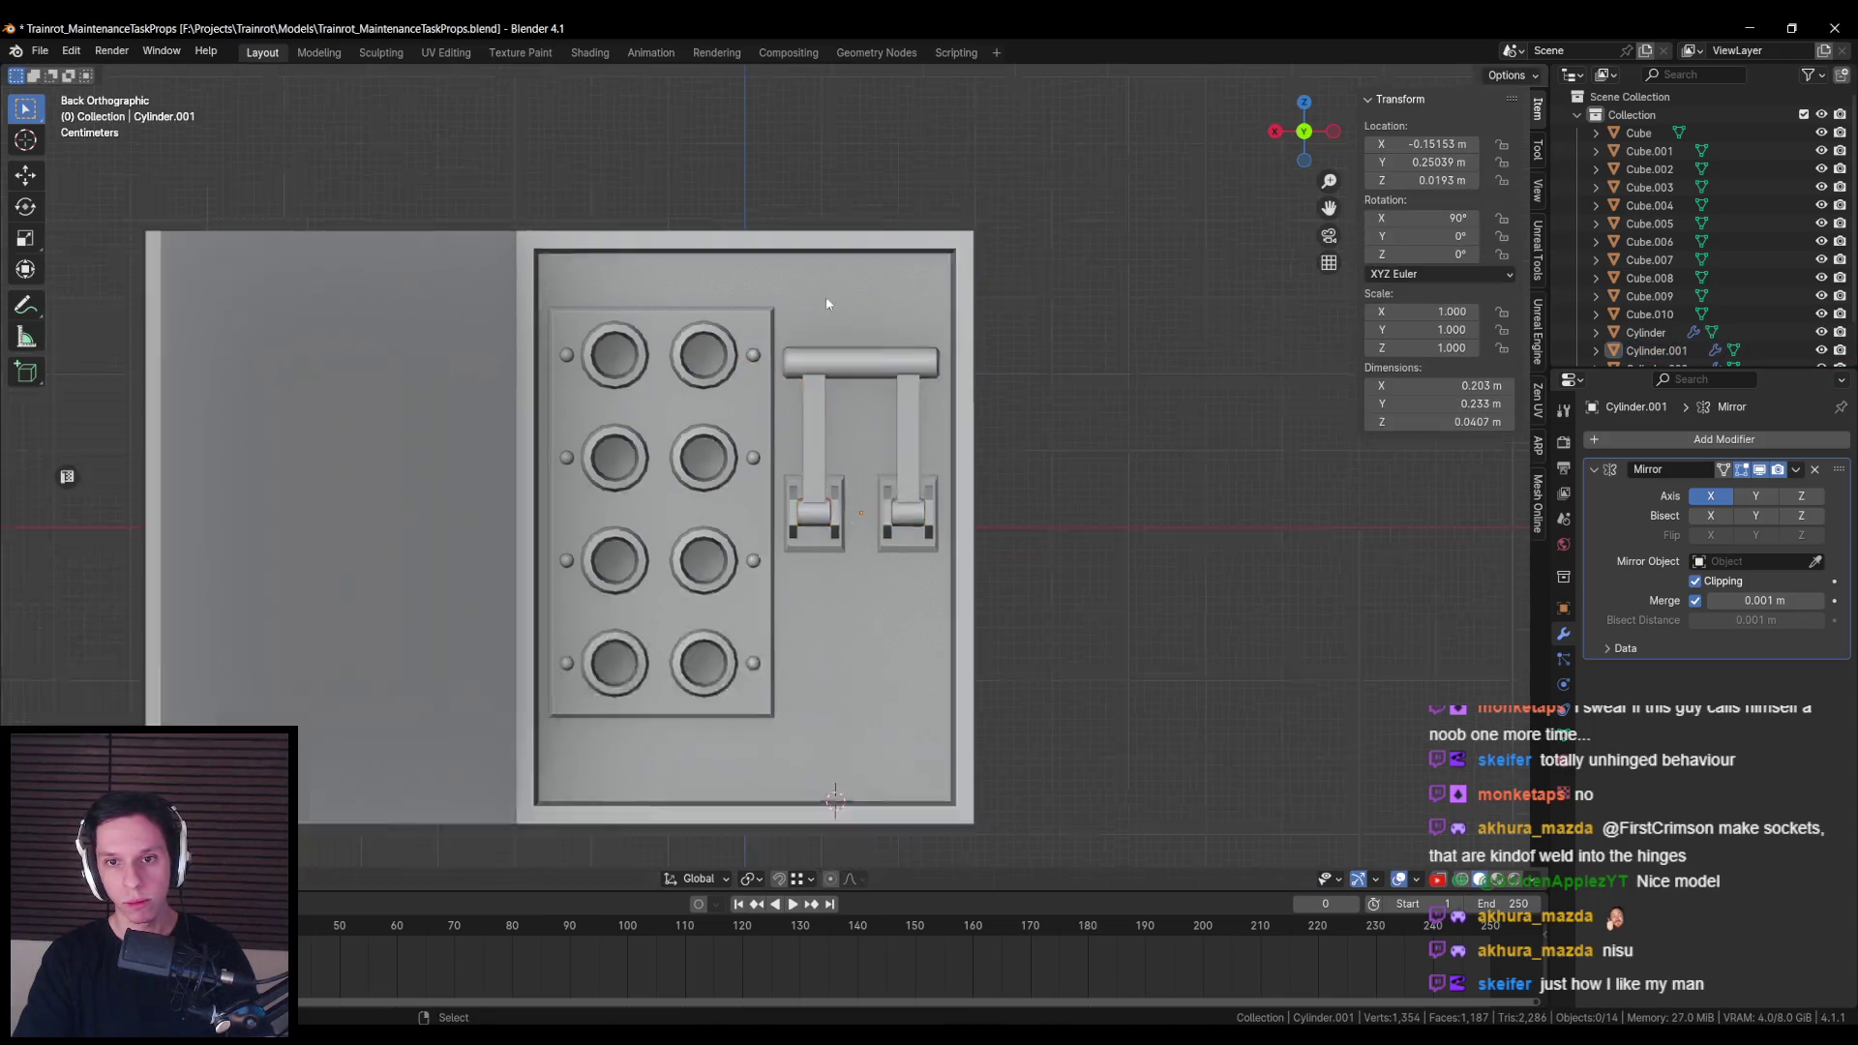
{"action": "scroll", "coordinate": [820, 414], "scroll_direction": "up", "scroll_amount": 2}
{"action": "scroll", "coordinate": [822, 400], "scroll_direction": "up", "scroll_amount": 3}
Step: Reselect the lever's top vertices and scale them along X to narrow the top
{"action": "key", "text": "alt+a"}
{"action": "key", "text": "alt+z"}
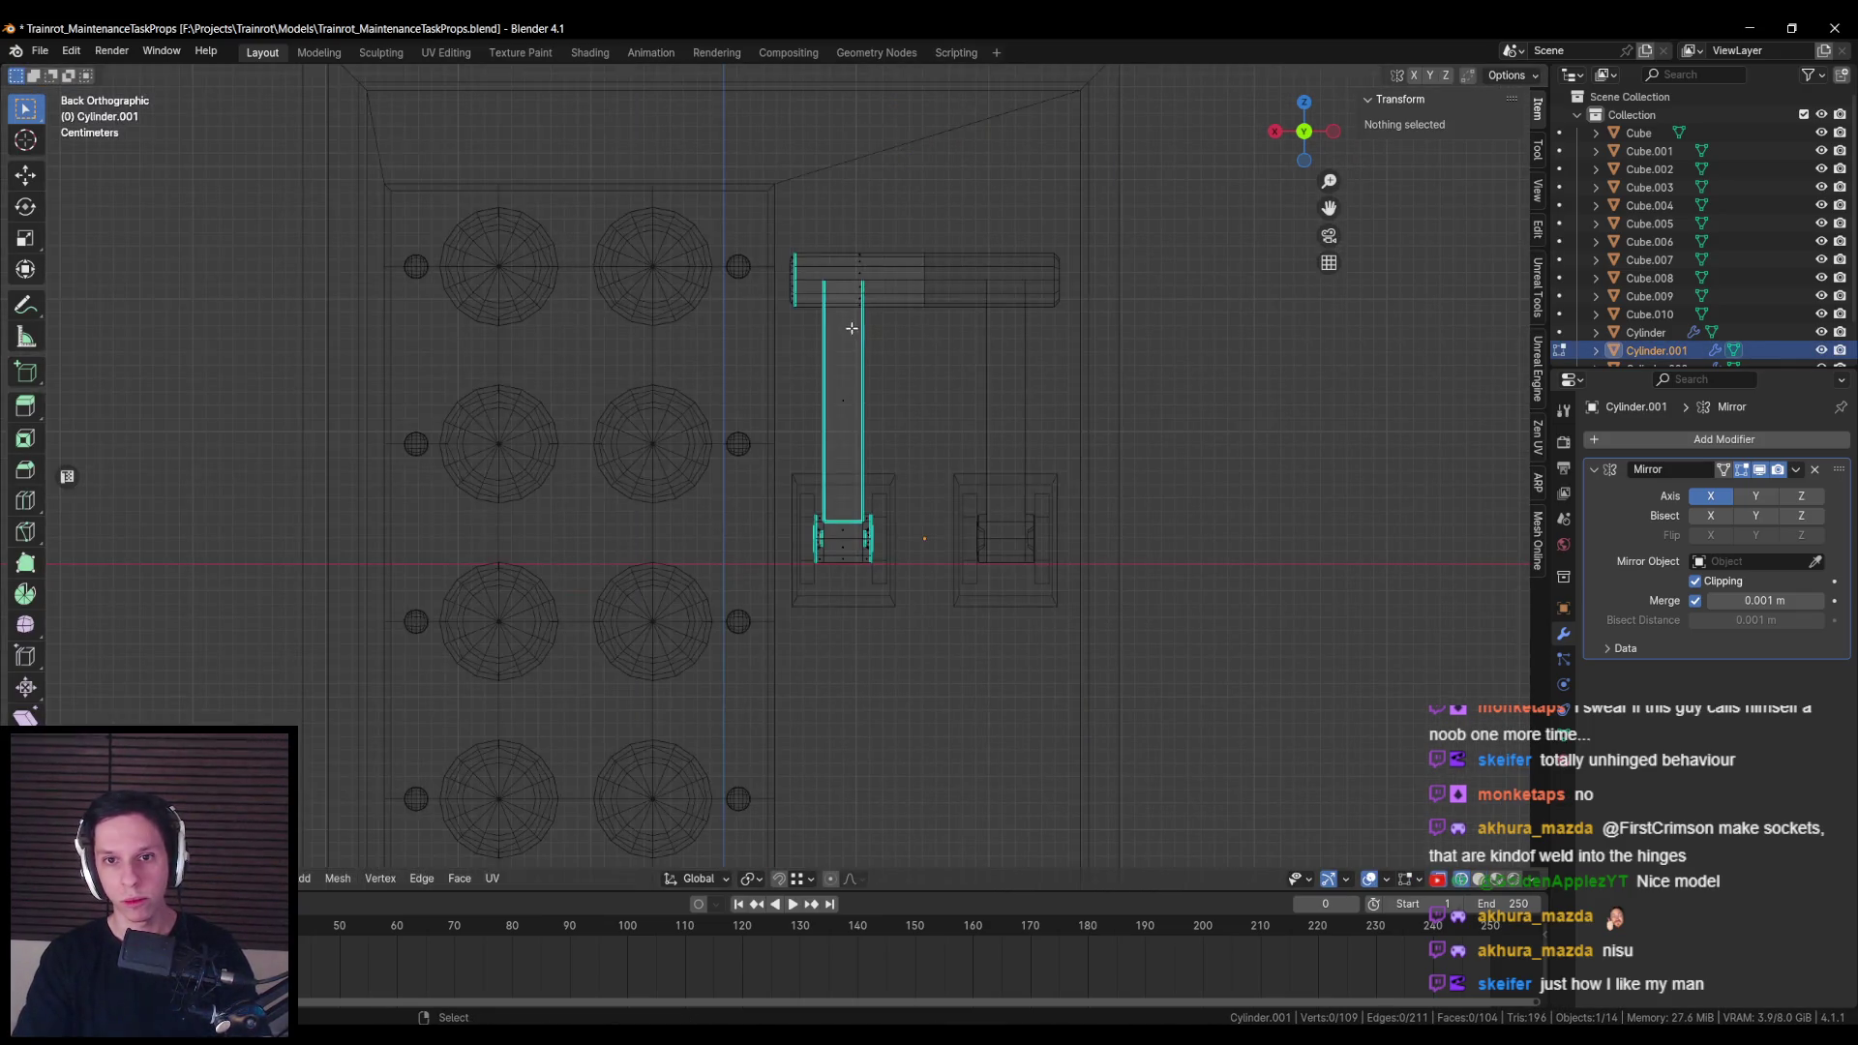
{"action": "key", "text": "l"}
{"action": "scroll", "coordinate": [793, 484], "scroll_direction": "up", "scroll_amount": 1}
{"action": "key", "text": "alt+a"}
{"action": "left_click_drag", "start_coordinate": [823, 224], "coordinate": [906, 264]}
{"action": "key", "text": "alt+z"}
{"action": "key", "text": "s"}
{"action": "key", "text": "x"}
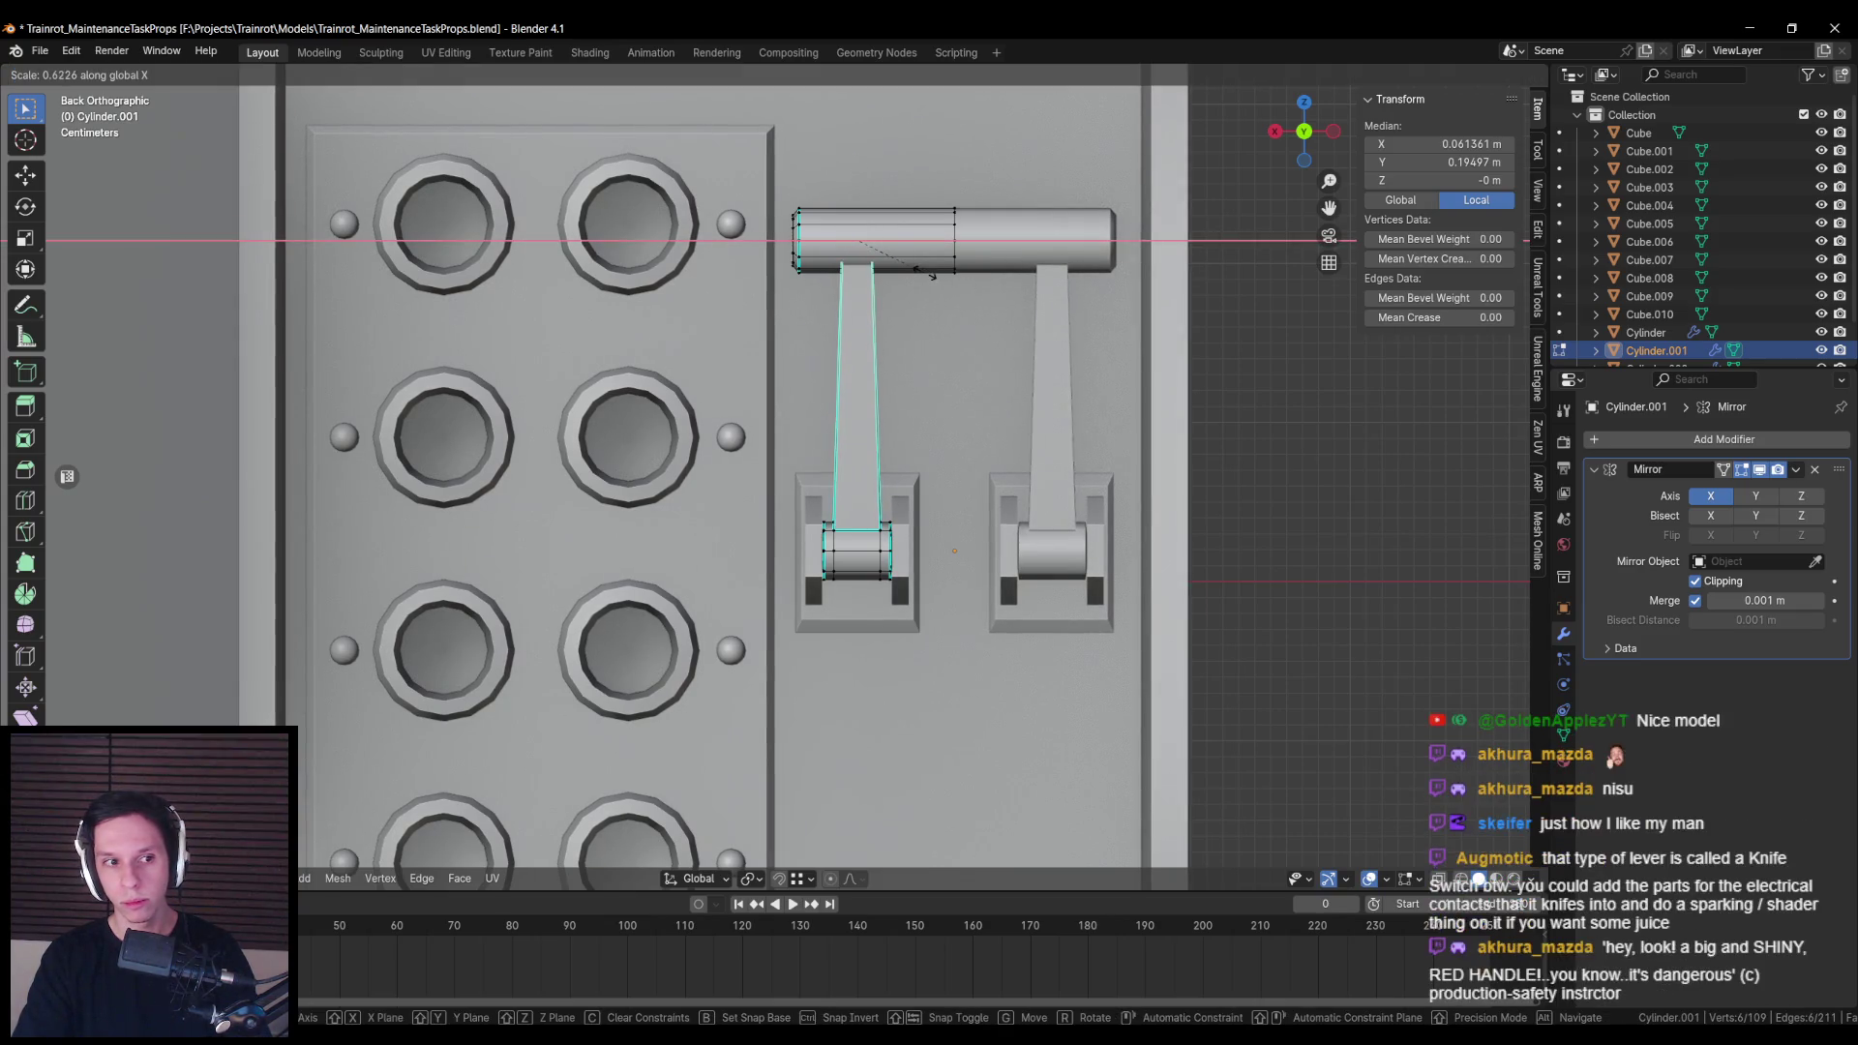
{"action": "left_click", "coordinate": [927, 275]}
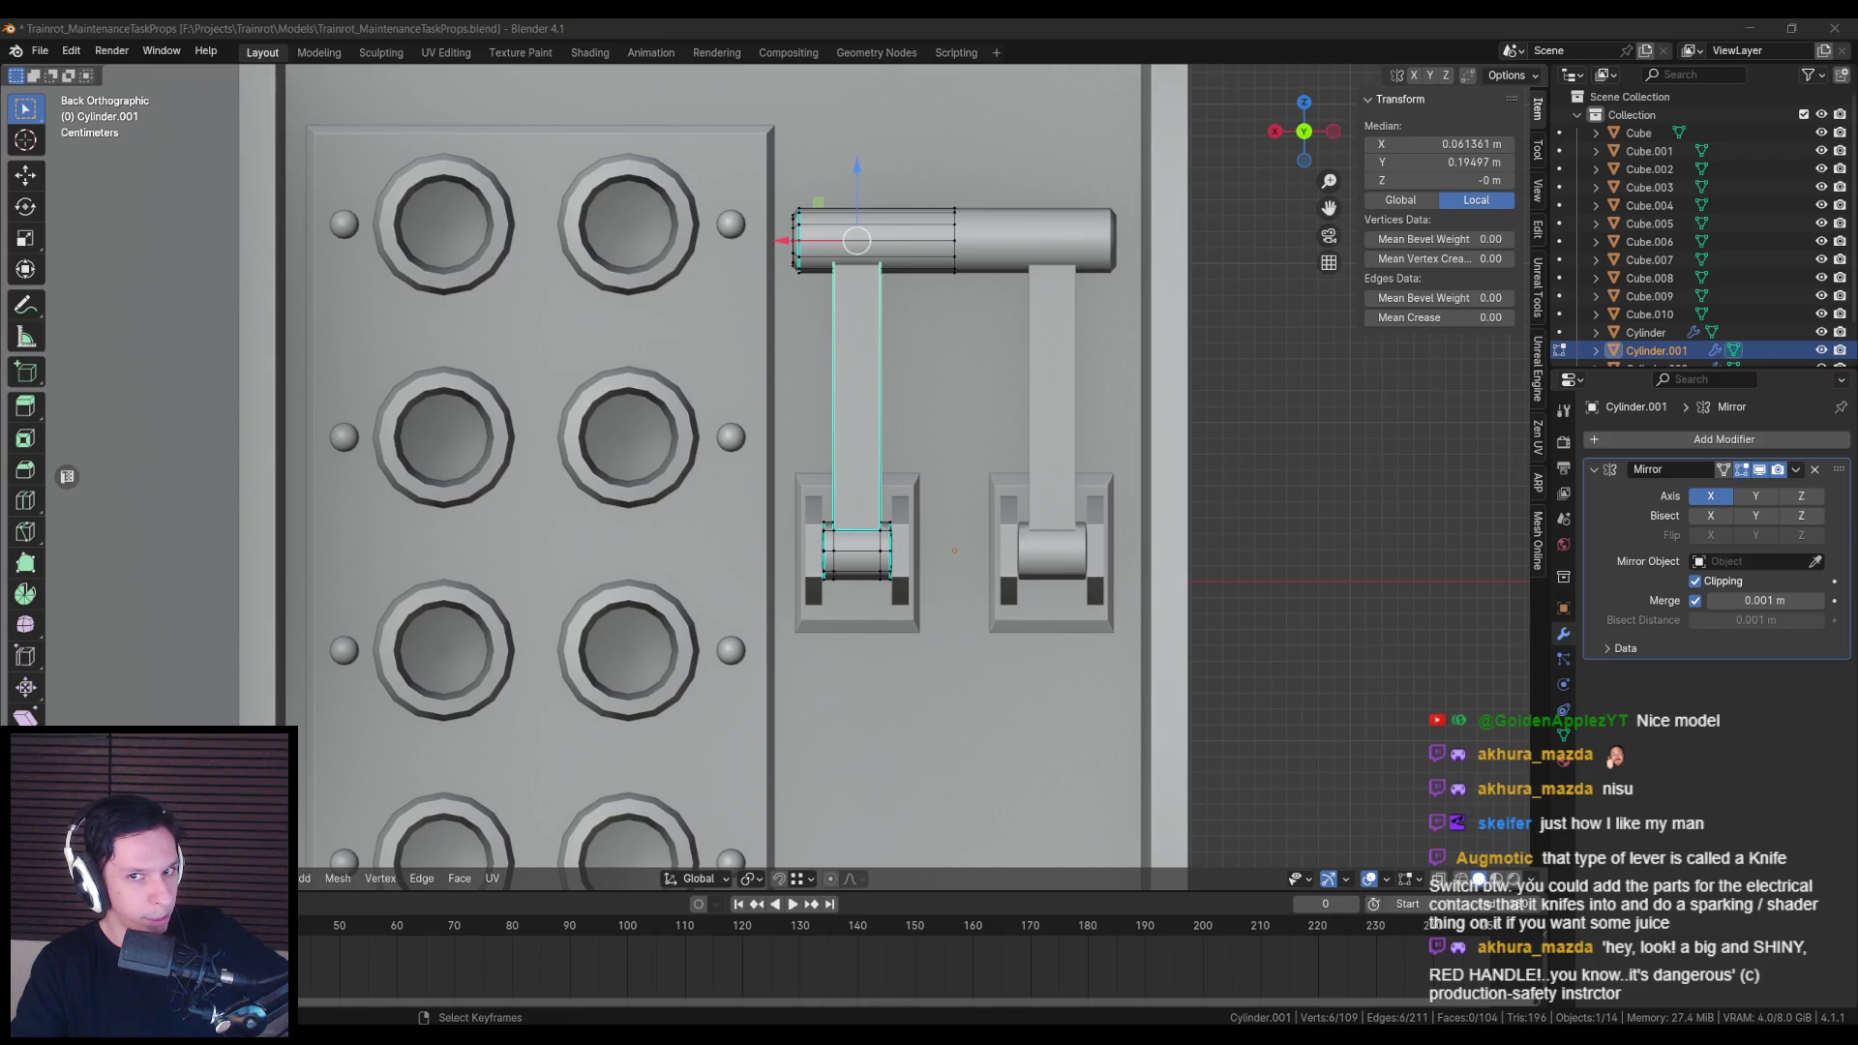
Step: Scale the vertical lever bar's faces along X to about 0.5 thickness
{"action": "left_click_drag", "start_coordinate": [888, 429], "coordinate": [909, 391]}
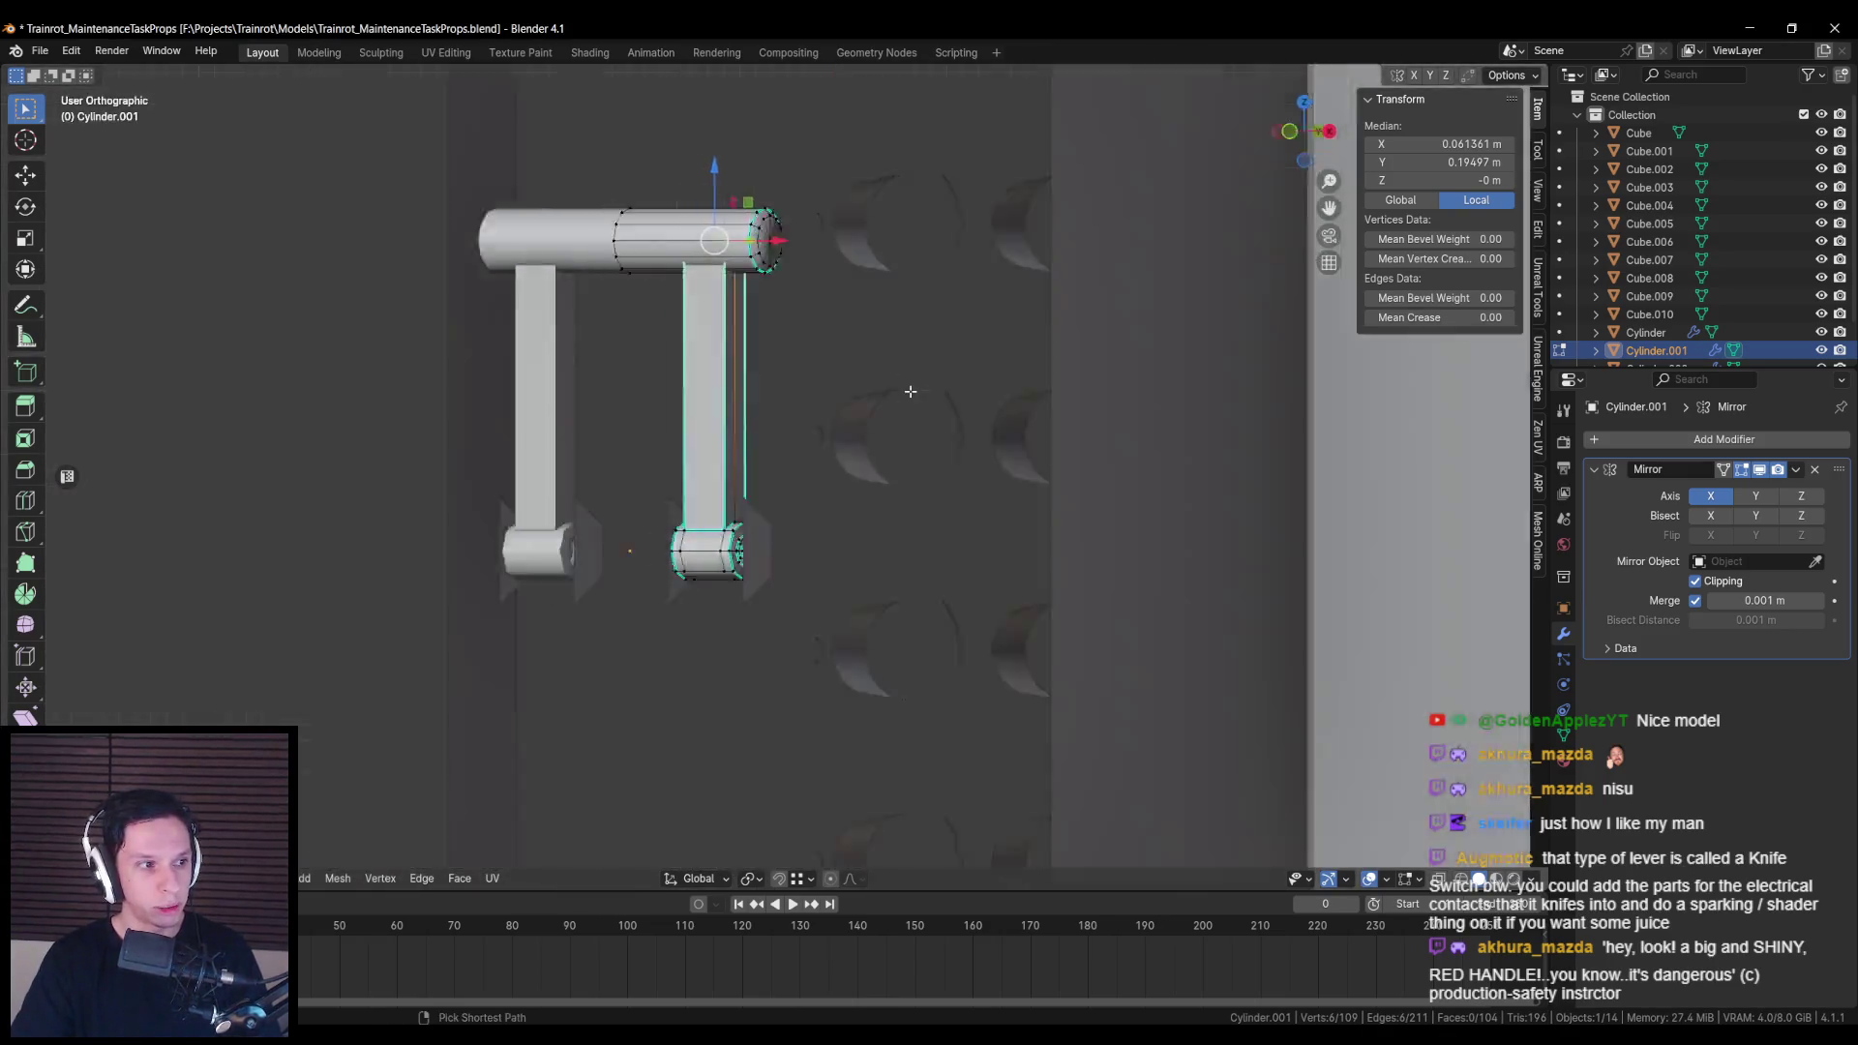
{"action": "key", "text": "ctrl+KP_1"}
{"action": "left_click", "coordinate": [841, 371], "text": "alt"}
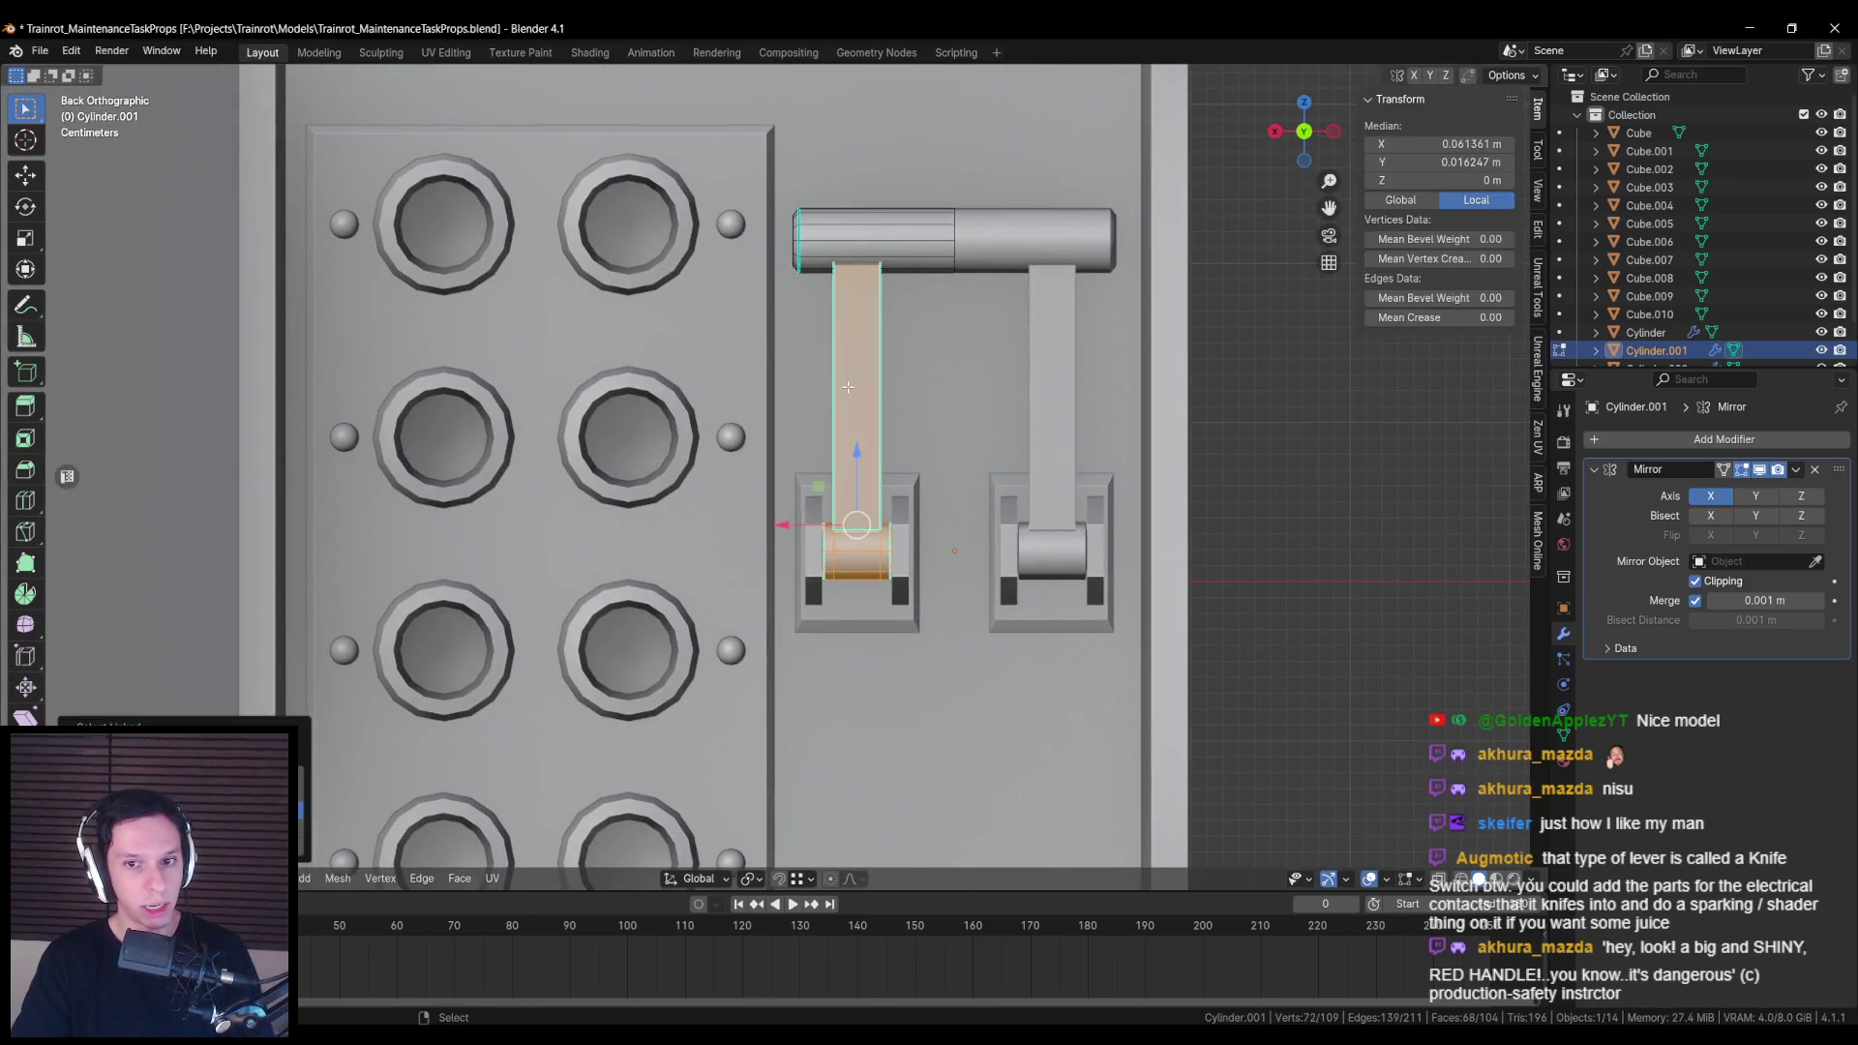
{"action": "key", "text": "alt+z"}
{"action": "key", "text": "alt+z"}
{"action": "left_click_drag", "start_coordinate": [841, 370], "coordinate": [861, 397]}
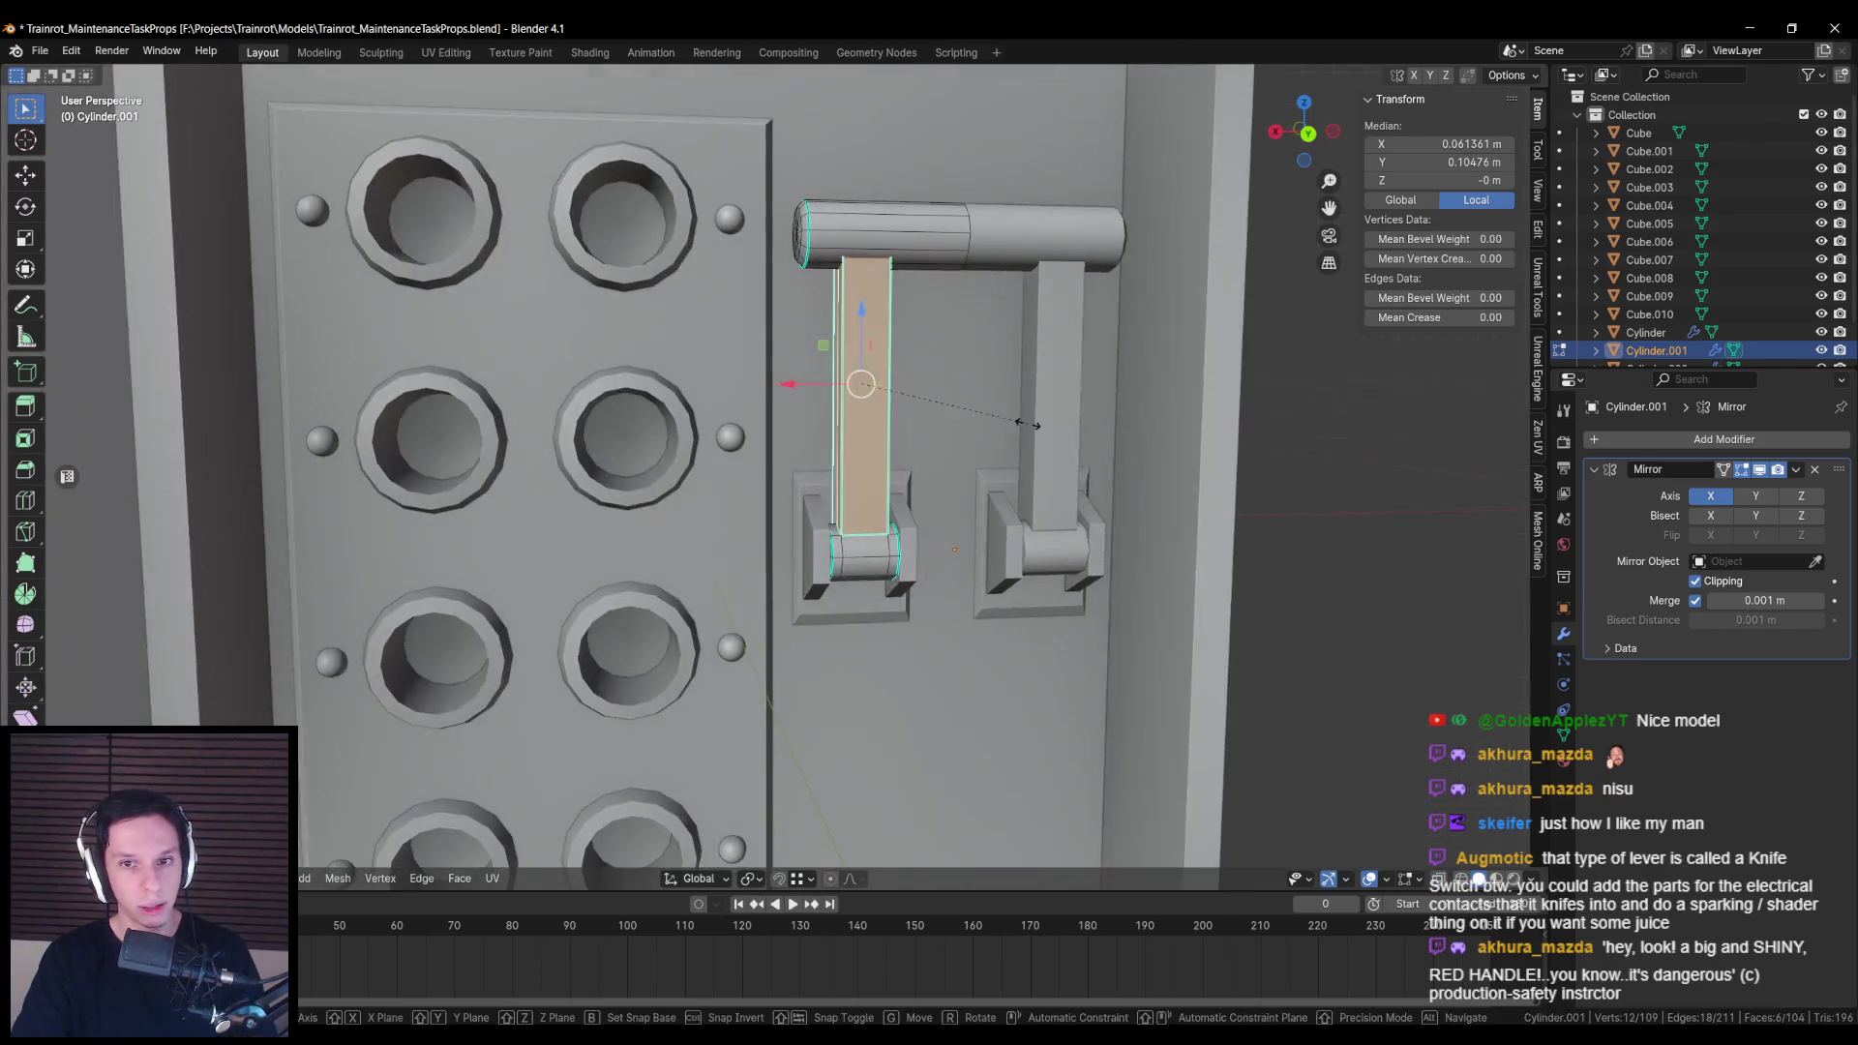
{"action": "key", "text": "s"}
{"action": "key", "text": "x"}
{"action": "left_click", "coordinate": [938, 404]}
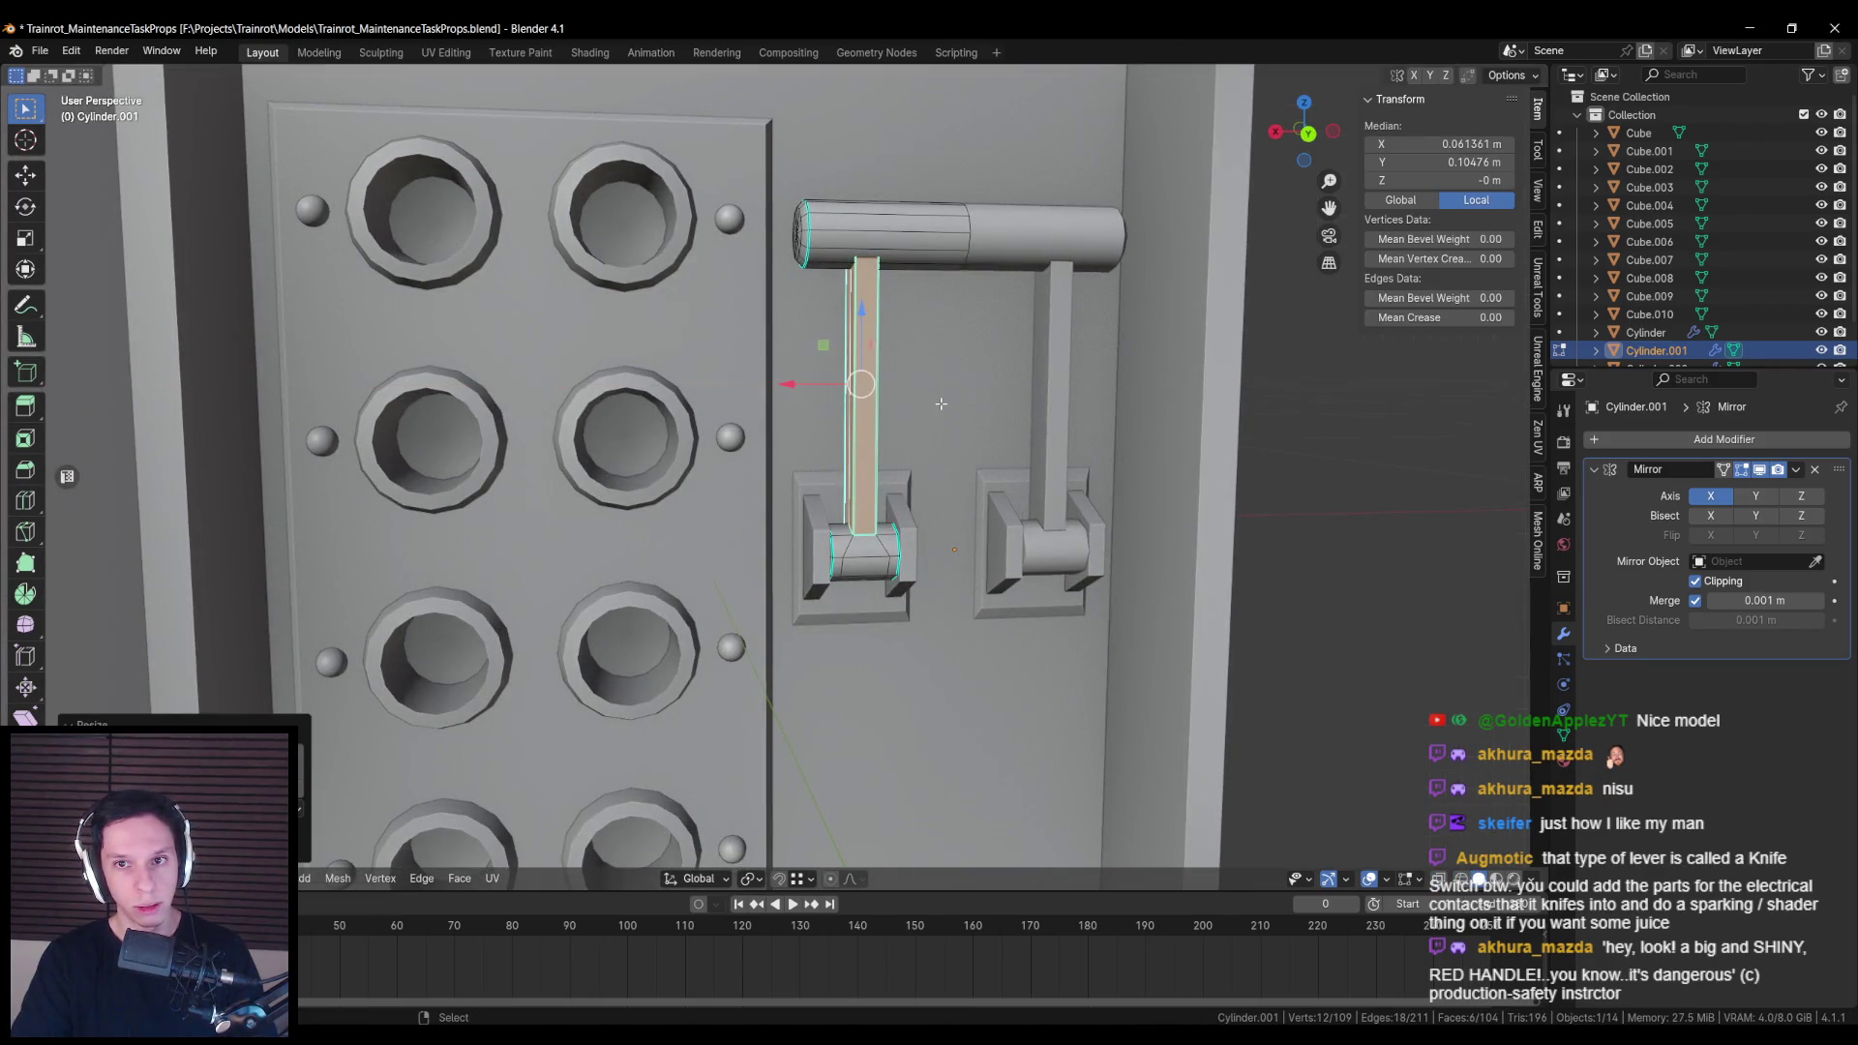
Step: Inspect the thinner bar in isolation, then return to Object Mode
{"action": "key", "text": "KP_Divide"}
{"action": "key", "text": "KP_Divide"}
{"action": "key", "text": "Tab"}
{"action": "key", "text": "ctrl+KP_1"}
{"action": "key", "text": "Tab"}
{"action": "key", "text": "alt+z"}
{"action": "key", "text": "alt+z"}
{"action": "mouse_move", "coordinate": [942, 538]}
{"action": "left_mouse_down"}
{"action": "mouse_move", "coordinate": [886, 530]}
{"action": "mouse_move", "coordinate": [990, 489]}
{"action": "mouse_move", "coordinate": [920, 572]}
{"action": "mouse_move", "coordinate": [1013, 585]}
{"action": "mouse_move", "coordinate": [1049, 553]}
{"action": "mouse_move", "coordinate": [1043, 435]}
{"action": "mouse_move", "coordinate": [910, 461]}
{"action": "mouse_move", "coordinate": [933, 519]}
{"action": "mouse_move", "coordinate": [1059, 512]}
{"action": "mouse_move", "coordinate": [913, 506]}
{"action": "left_mouse_up"}
{"action": "scroll", "coordinate": [886, 531], "scroll_direction": "up", "scroll_amount": 2}
{"action": "key", "text": "Tab"}
{"action": "scroll", "coordinate": [990, 489], "scroll_direction": "down", "scroll_amount": 8}
{"action": "scroll", "coordinate": [1049, 554], "scroll_direction": "up", "scroll_amount": 5}
{"action": "scroll", "coordinate": [910, 461], "scroll_direction": "down", "scroll_amount": 5}
{"action": "scroll", "coordinate": [913, 505], "scroll_direction": "up", "scroll_amount": 2}
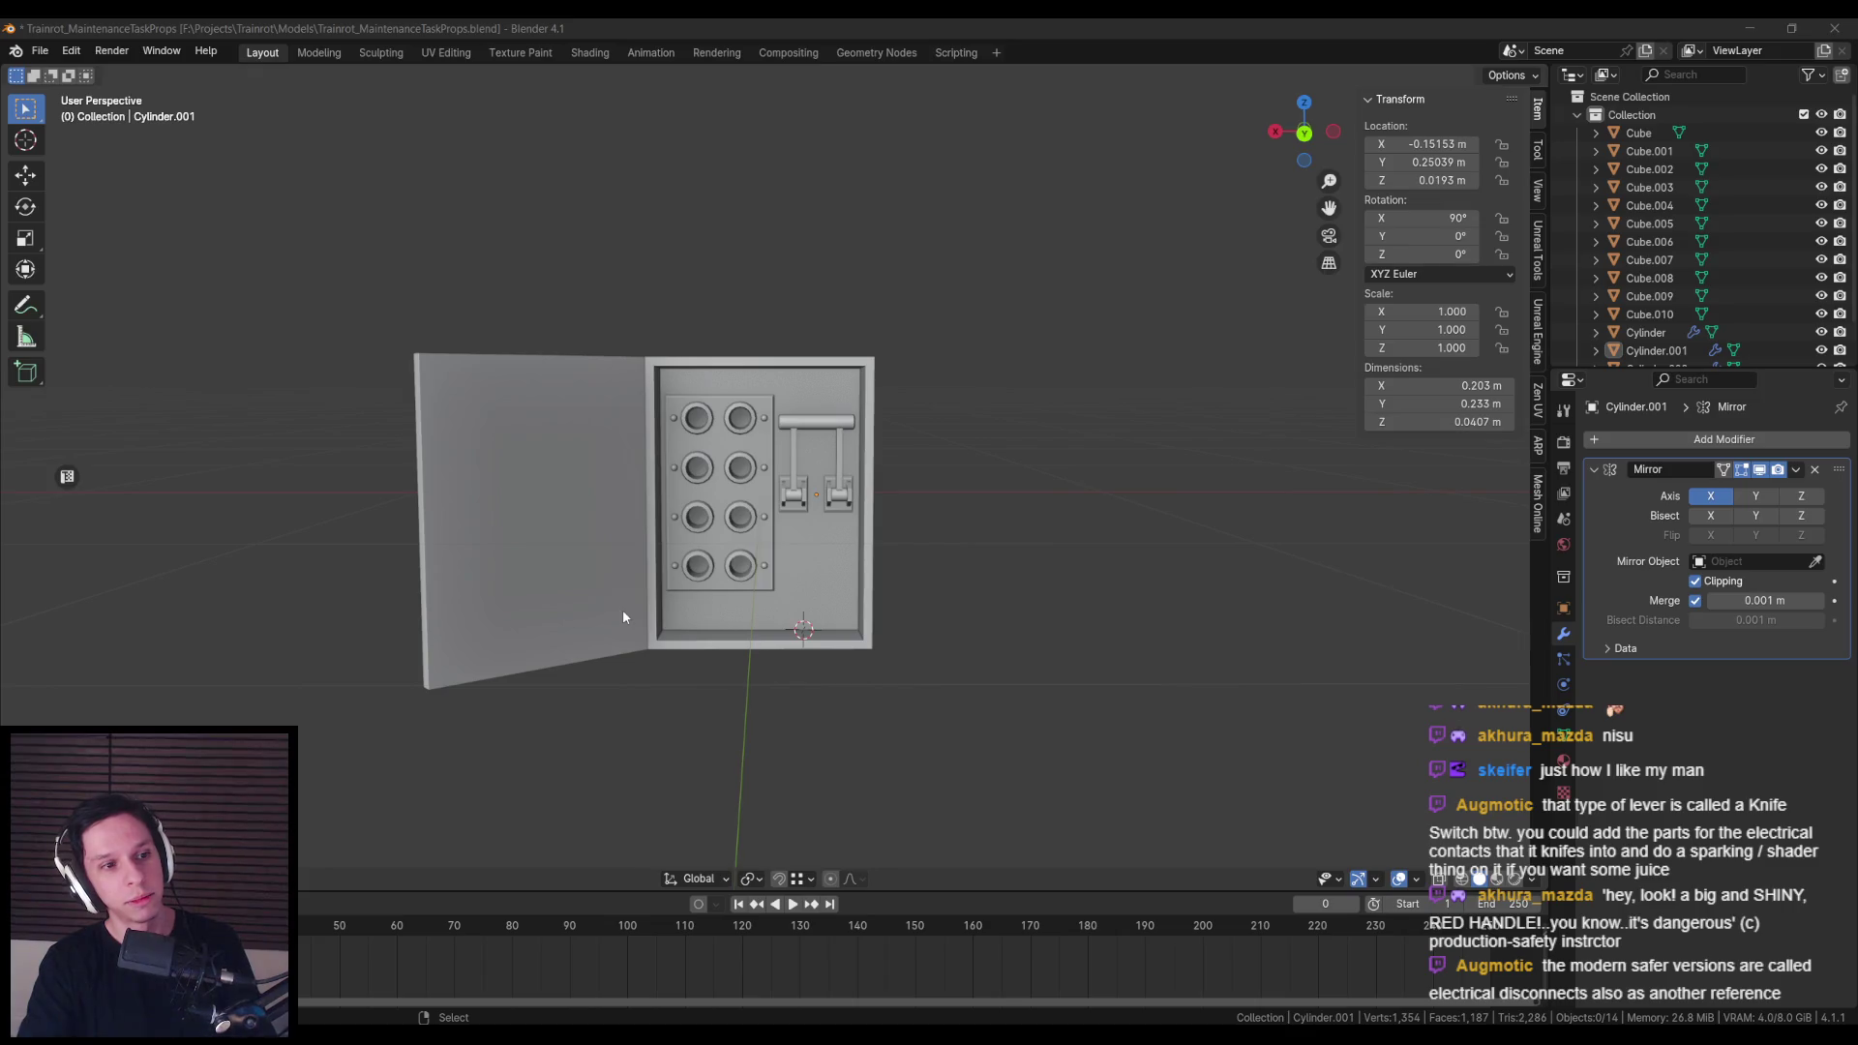
Step: Duplicate the lever housing Cylinder.002 as the base for the contact clips
{"action": "key", "text": "ctrl+KP_1"}
{"action": "key", "text": "KP_3"}
{"action": "key", "text": "ctrl+KP_1"}
{"action": "scroll", "coordinate": [972, 491], "scroll_direction": "up", "scroll_amount": 4}
{"action": "left_click", "coordinate": [717, 501]}
{"action": "key", "text": "Tab"}
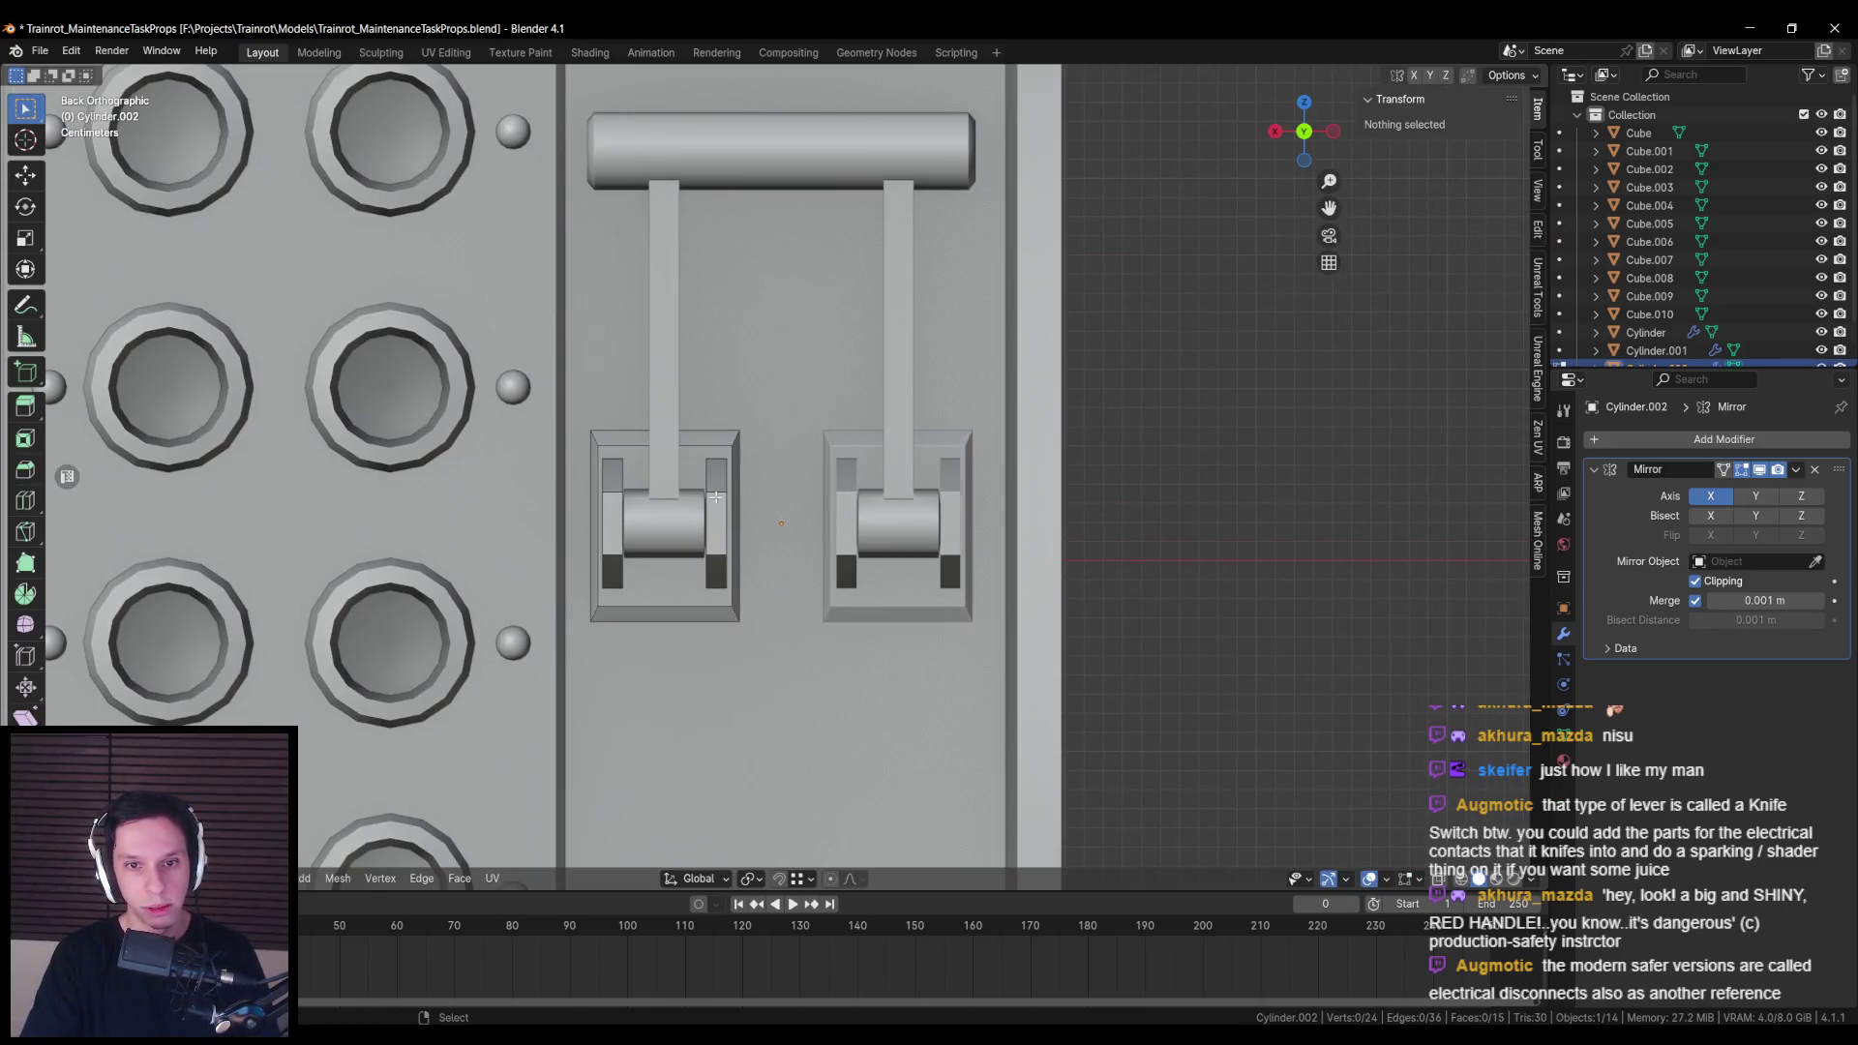
{"action": "key", "text": "a"}
{"action": "key", "text": "Tab"}
{"action": "key", "text": "shift+d"}
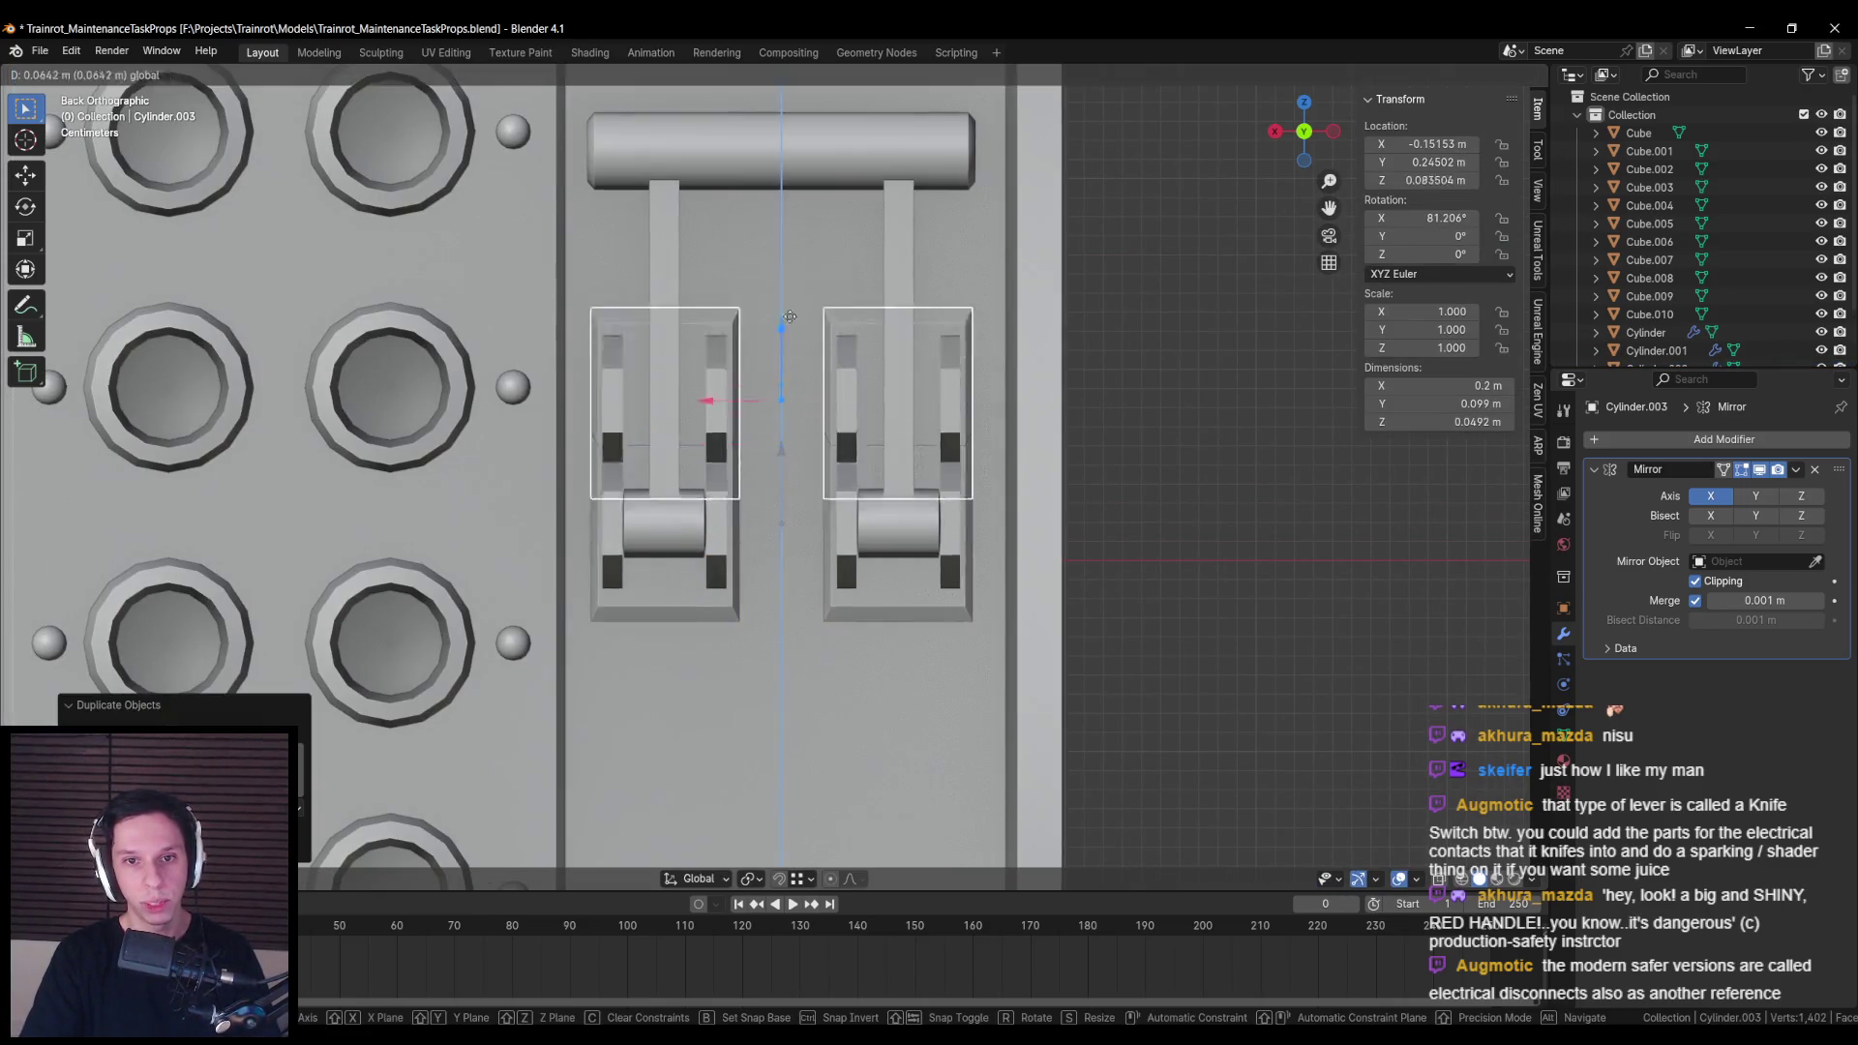
{"action": "left_click", "coordinate": [789, 332]}
Step: Shrink the housing copy along Z, X and Z again into small clip blocks
{"action": "key", "text": "Tab"}
{"action": "scroll", "coordinate": [871, 387], "scroll_direction": "up", "scroll_amount": 2}
{"action": "key", "text": "a"}
{"action": "key", "text": "s"}
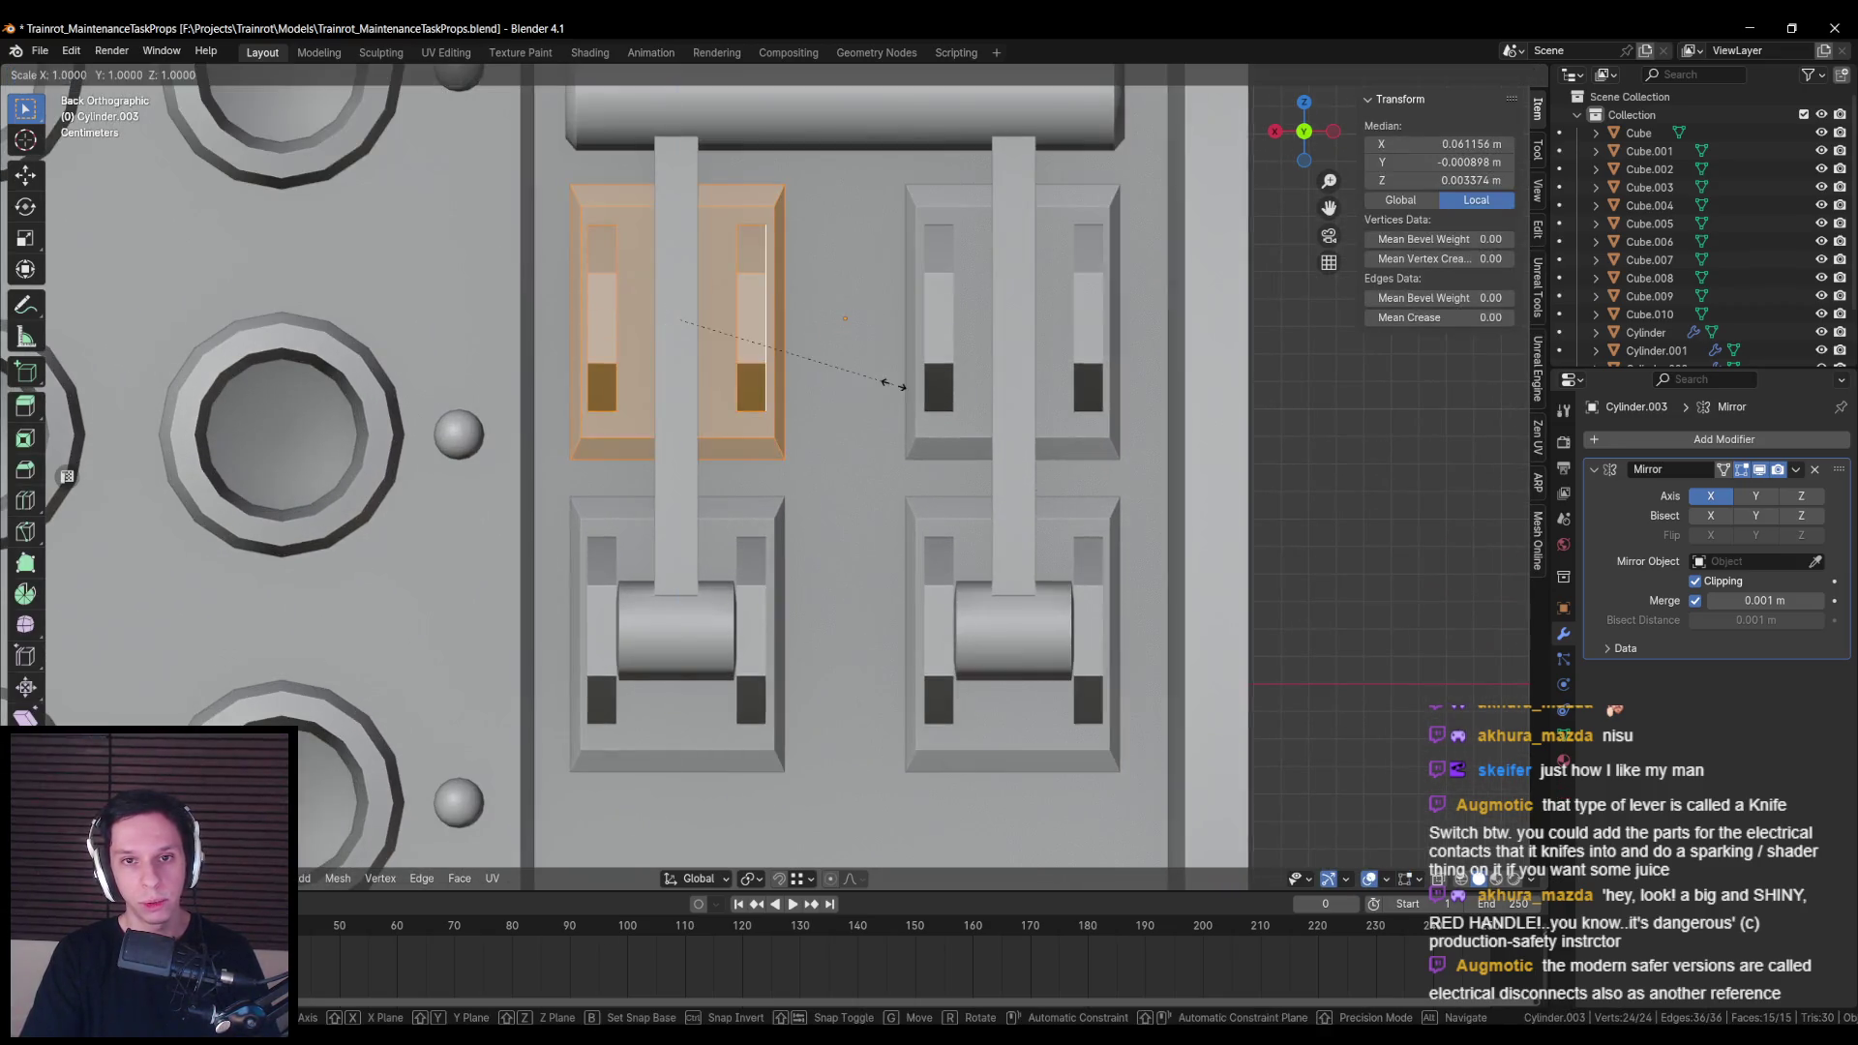
{"action": "key", "text": "z"}
{"action": "left_click", "coordinate": [793, 358]}
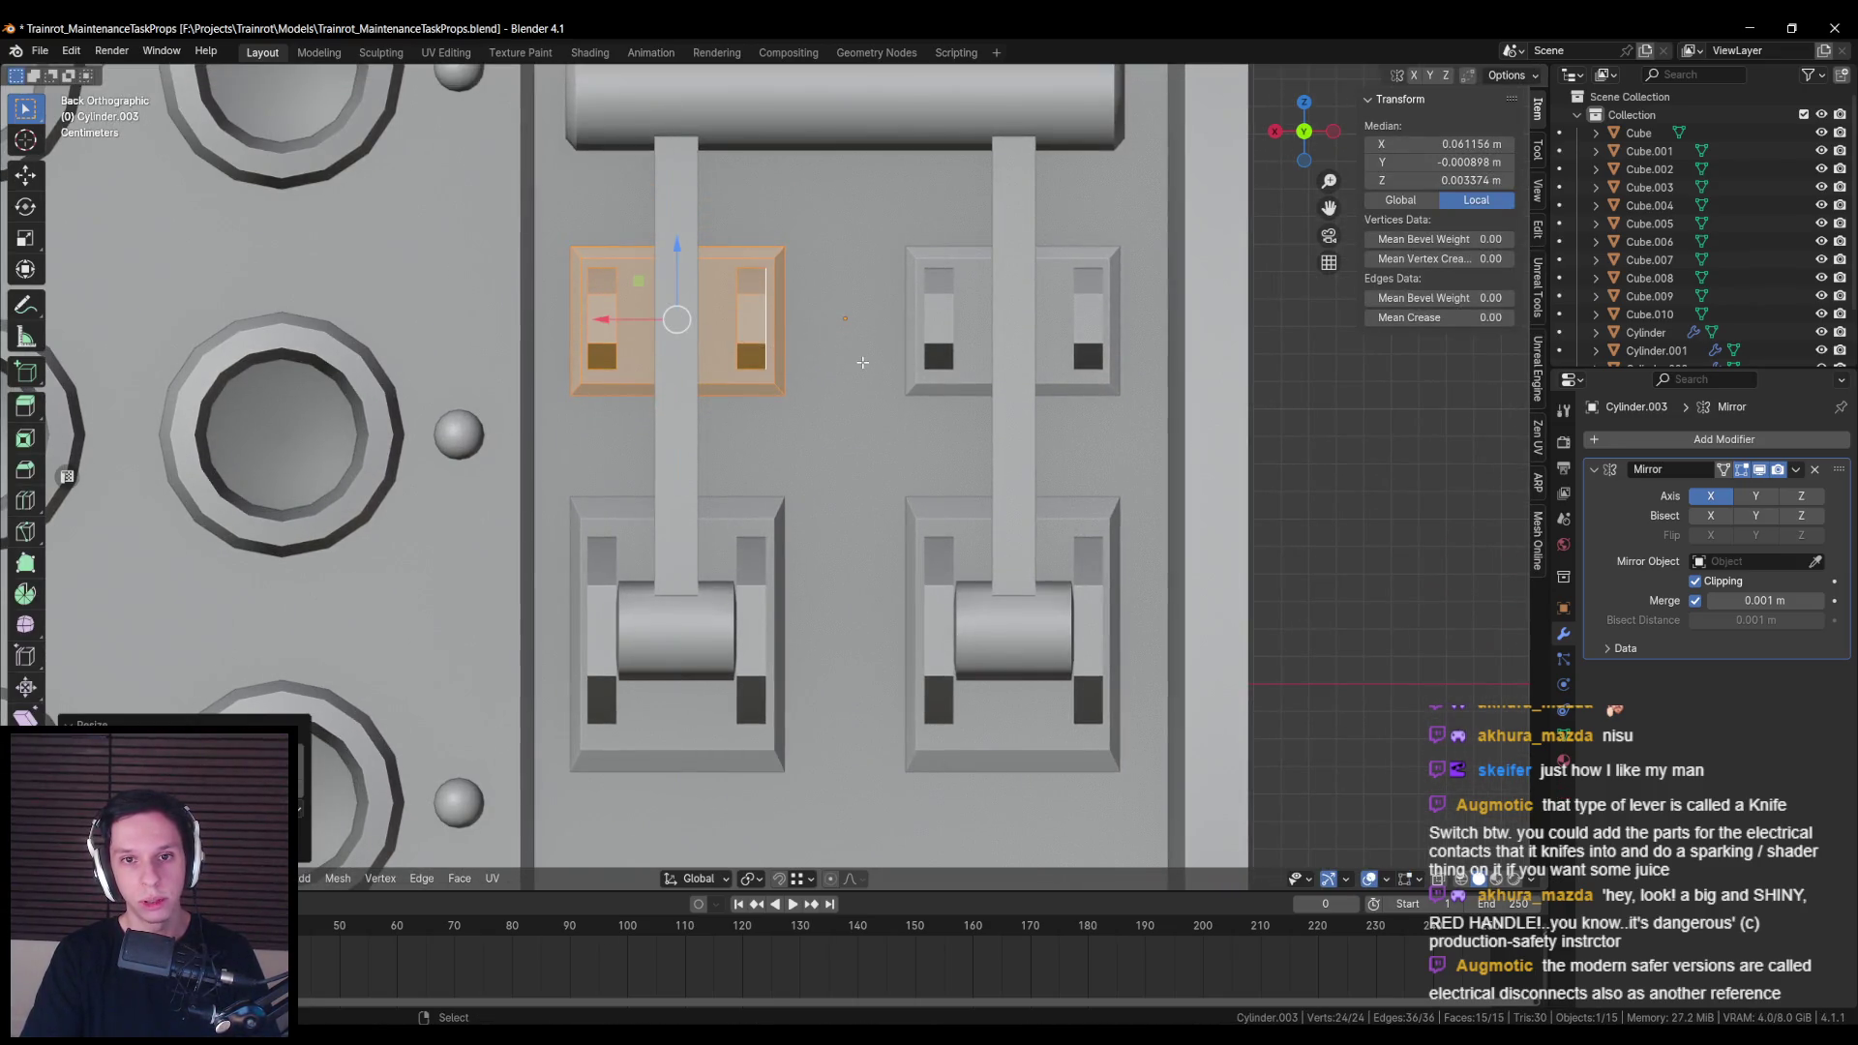
{"action": "key", "text": "s"}
{"action": "key", "text": "x"}
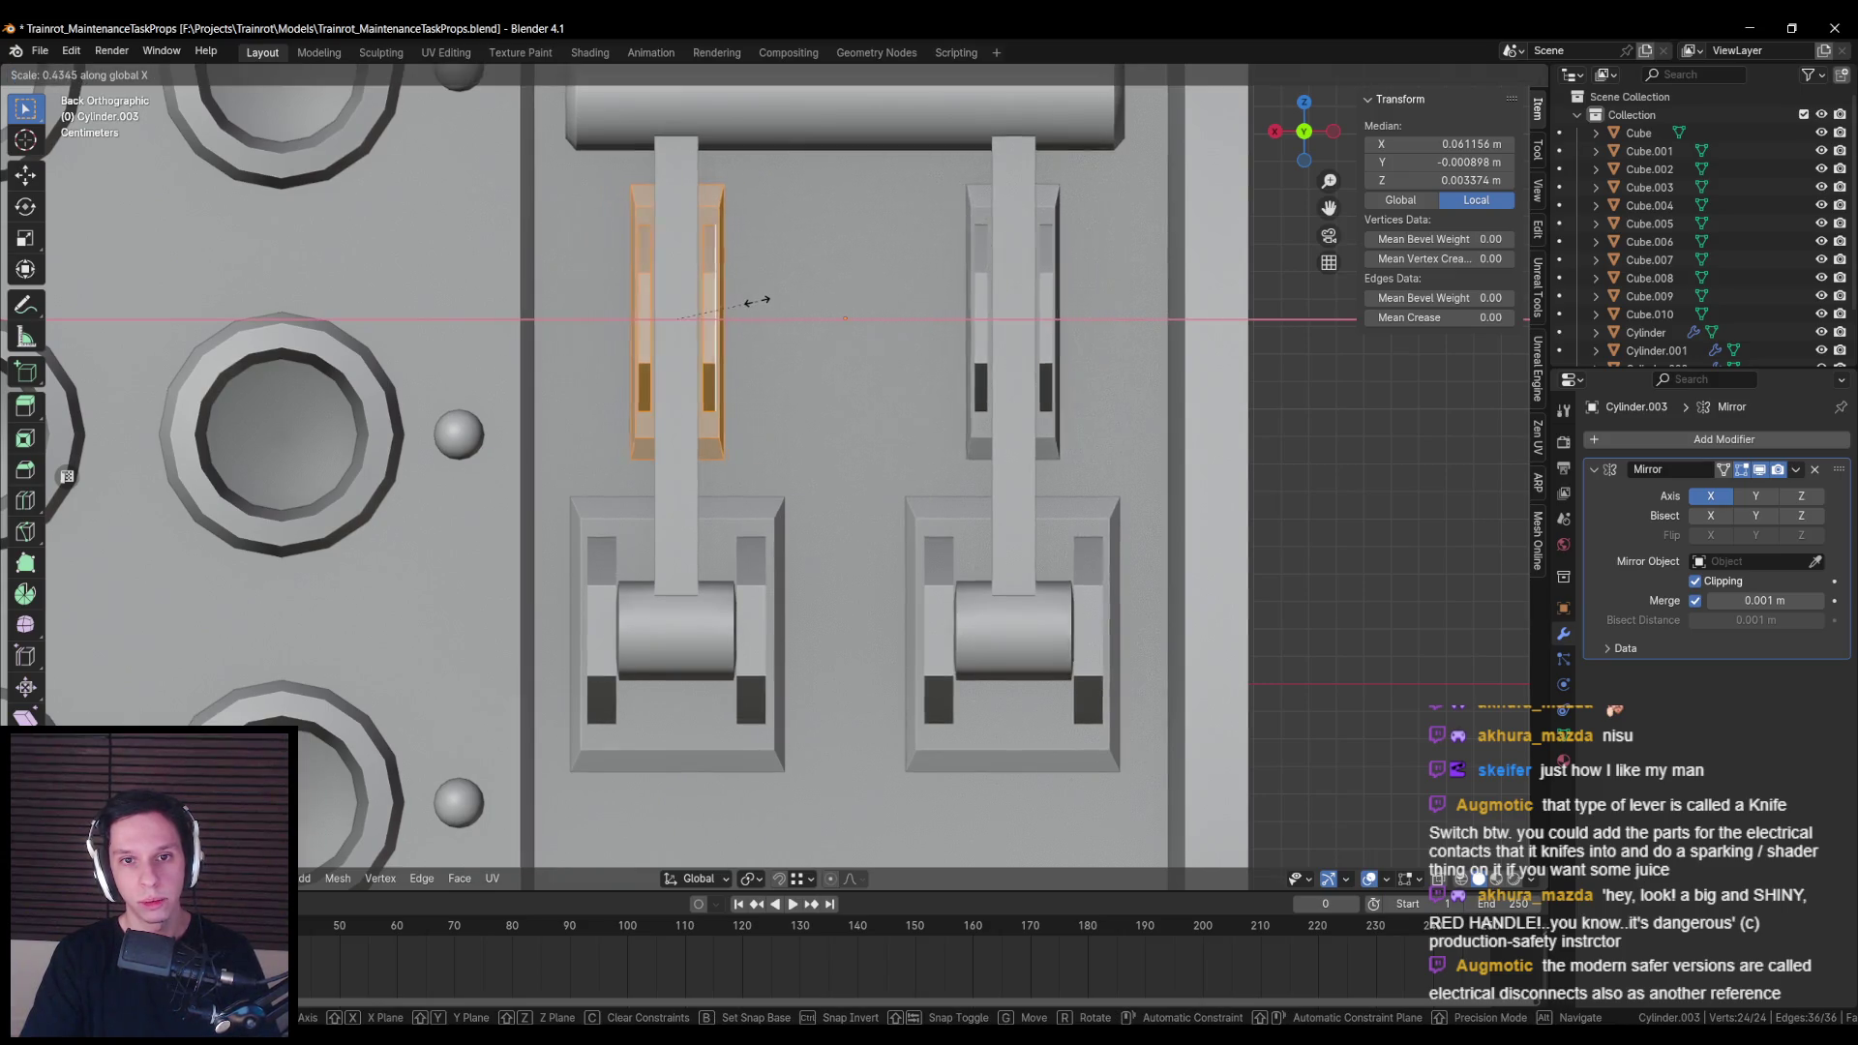
{"action": "left_click", "coordinate": [755, 302]}
{"action": "key", "text": "s"}
{"action": "key", "text": "z"}
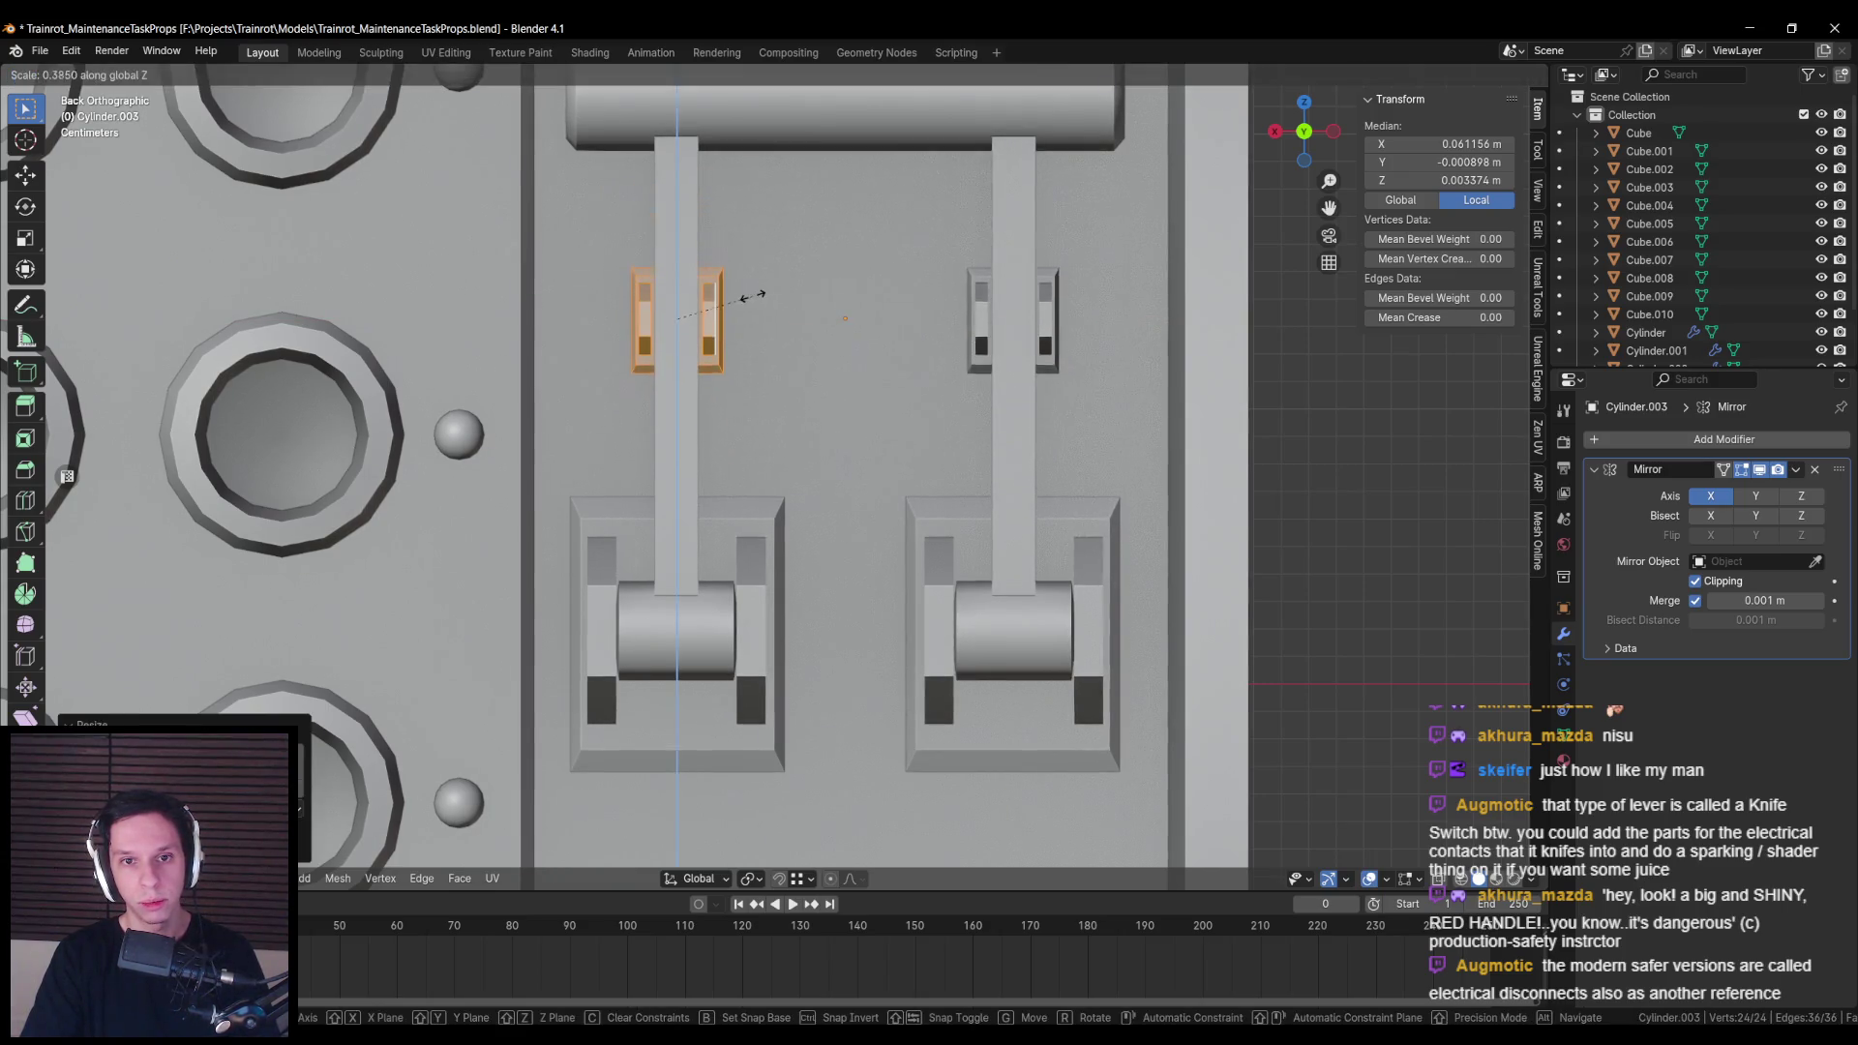
{"action": "left_click", "coordinate": [745, 295]}
{"action": "mouse_move", "coordinate": [745, 295]}
{"action": "left_mouse_down"}
{"action": "mouse_move", "coordinate": [887, 353]}
{"action": "mouse_move", "coordinate": [721, 360]}
{"action": "left_mouse_up"}
Step: Narrow the left clip's inner edges along X
{"action": "key", "text": "alt+a"}
{"action": "key", "text": "l"}
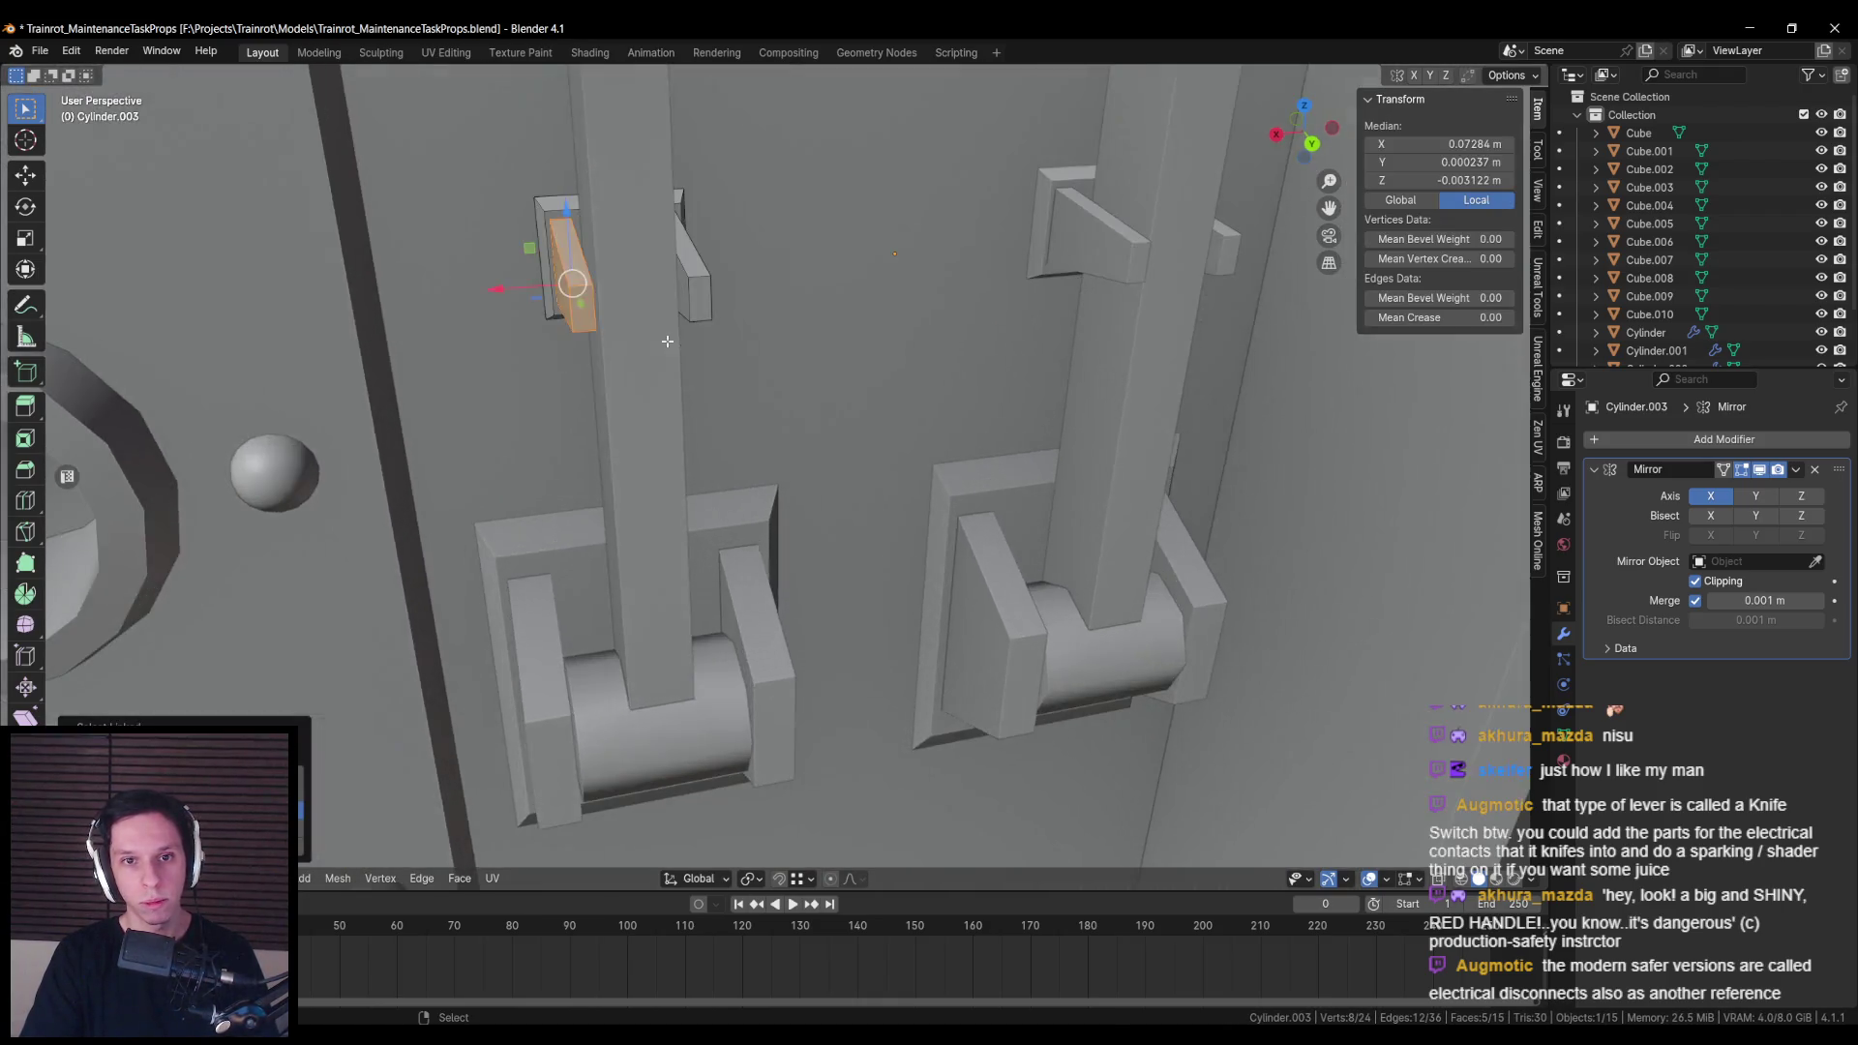
{"action": "key", "text": "shift+z"}
{"action": "mouse_move", "coordinate": [547, 198]}
{"action": "left_mouse_down"}
{"action": "mouse_move", "coordinate": [690, 274]}
{"action": "mouse_move", "coordinate": [739, 257]}
{"action": "mouse_move", "coordinate": [651, 257]}
{"action": "mouse_move", "coordinate": [760, 208]}
{"action": "mouse_move", "coordinate": [806, 250]}
{"action": "left_mouse_up"}
{"action": "key", "text": "shift+z"}
{"action": "key", "text": "s"}
{"action": "key", "text": "x"}
{"action": "left_click", "coordinate": [829, 327]}
{"action": "mouse_move", "coordinate": [829, 327]}
{"action": "left_mouse_down"}
{"action": "mouse_move", "coordinate": [813, 329]}
{"action": "mouse_move", "coordinate": [798, 547]}
{"action": "left_mouse_up"}
{"action": "key", "text": "Tab"}
Step: Duplicate the clip geometry and move the copy down along Z about 0.33 m
{"action": "scroll", "coordinate": [812, 329], "scroll_direction": "down", "scroll_amount": 10}
{"action": "key", "text": "KP_1"}
{"action": "scroll", "coordinate": [798, 546], "scroll_direction": "down", "scroll_amount": 3}
{"action": "key", "text": "Tab"}
{"action": "key", "text": "shift+d"}
{"action": "right_click", "coordinate": [737, 387]}
{"action": "key", "text": "g"}
{"action": "key", "text": "z"}
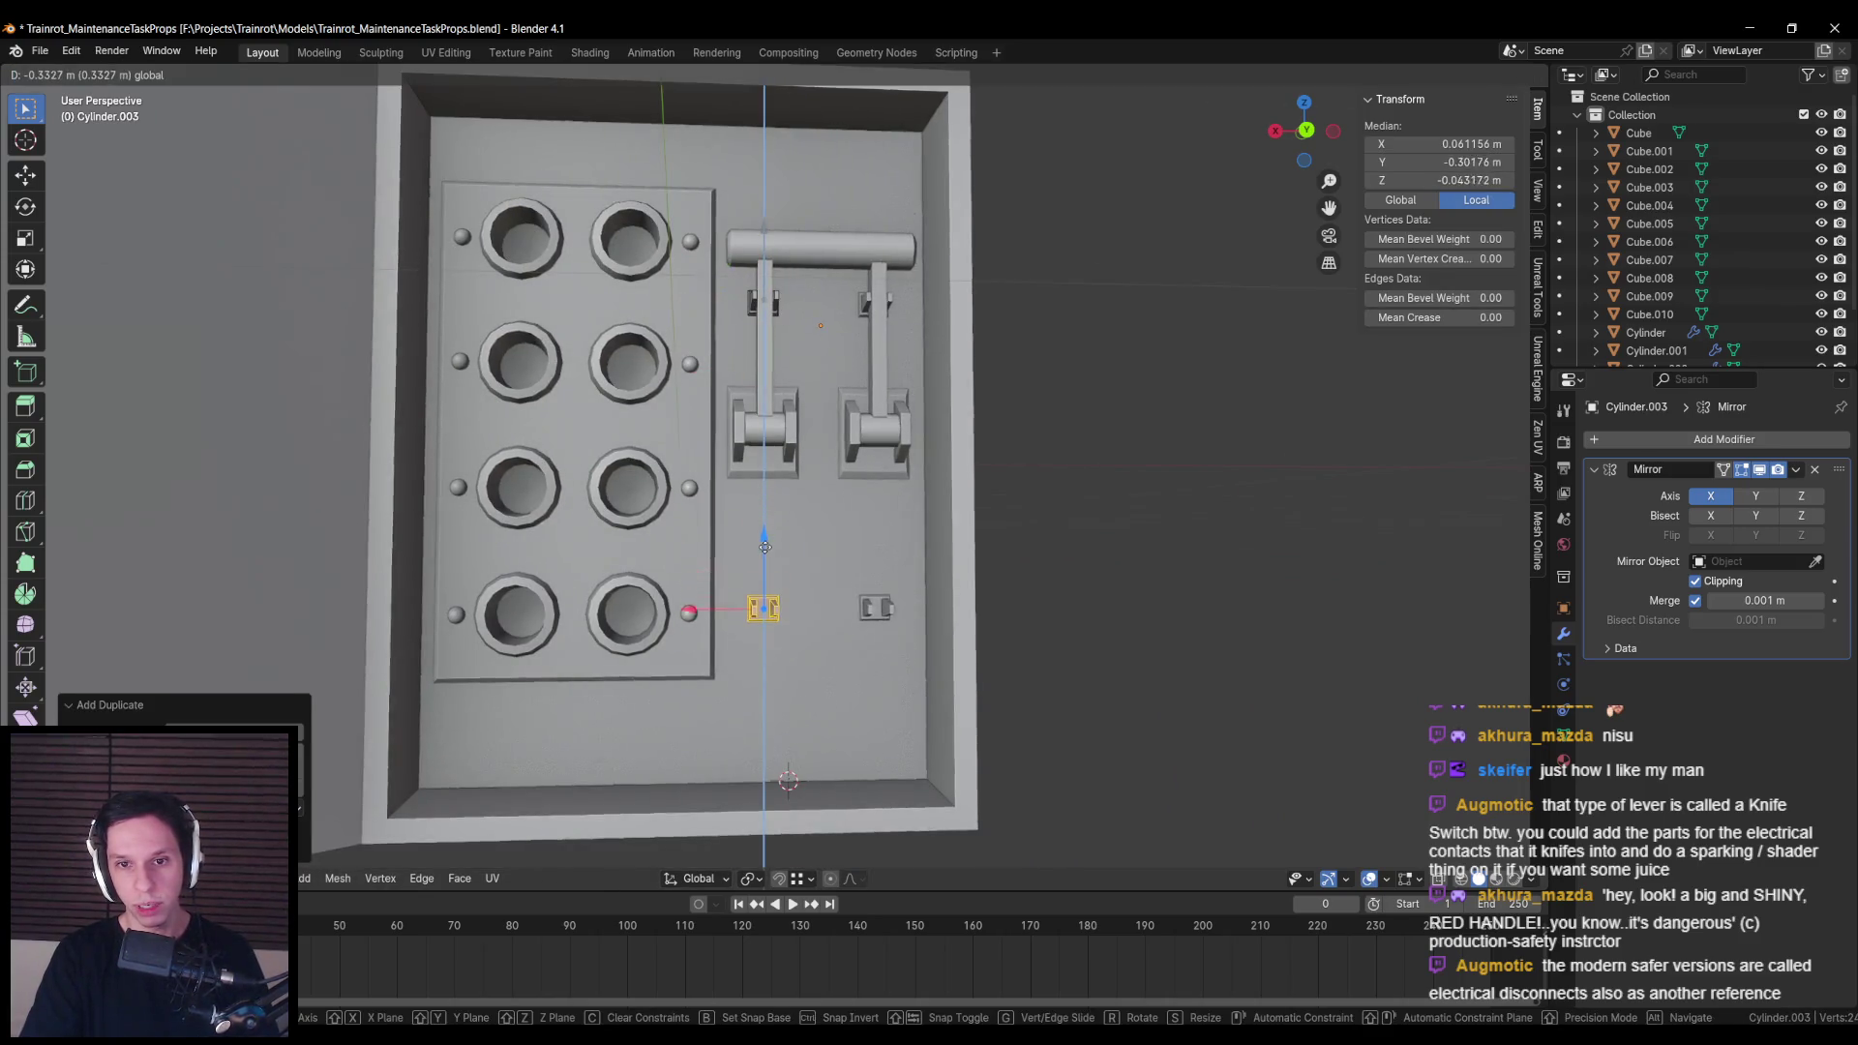
{"action": "left_click", "coordinate": [760, 561]}
{"action": "key", "text": "Tab"}
{"action": "left_click", "coordinate": [892, 474]}
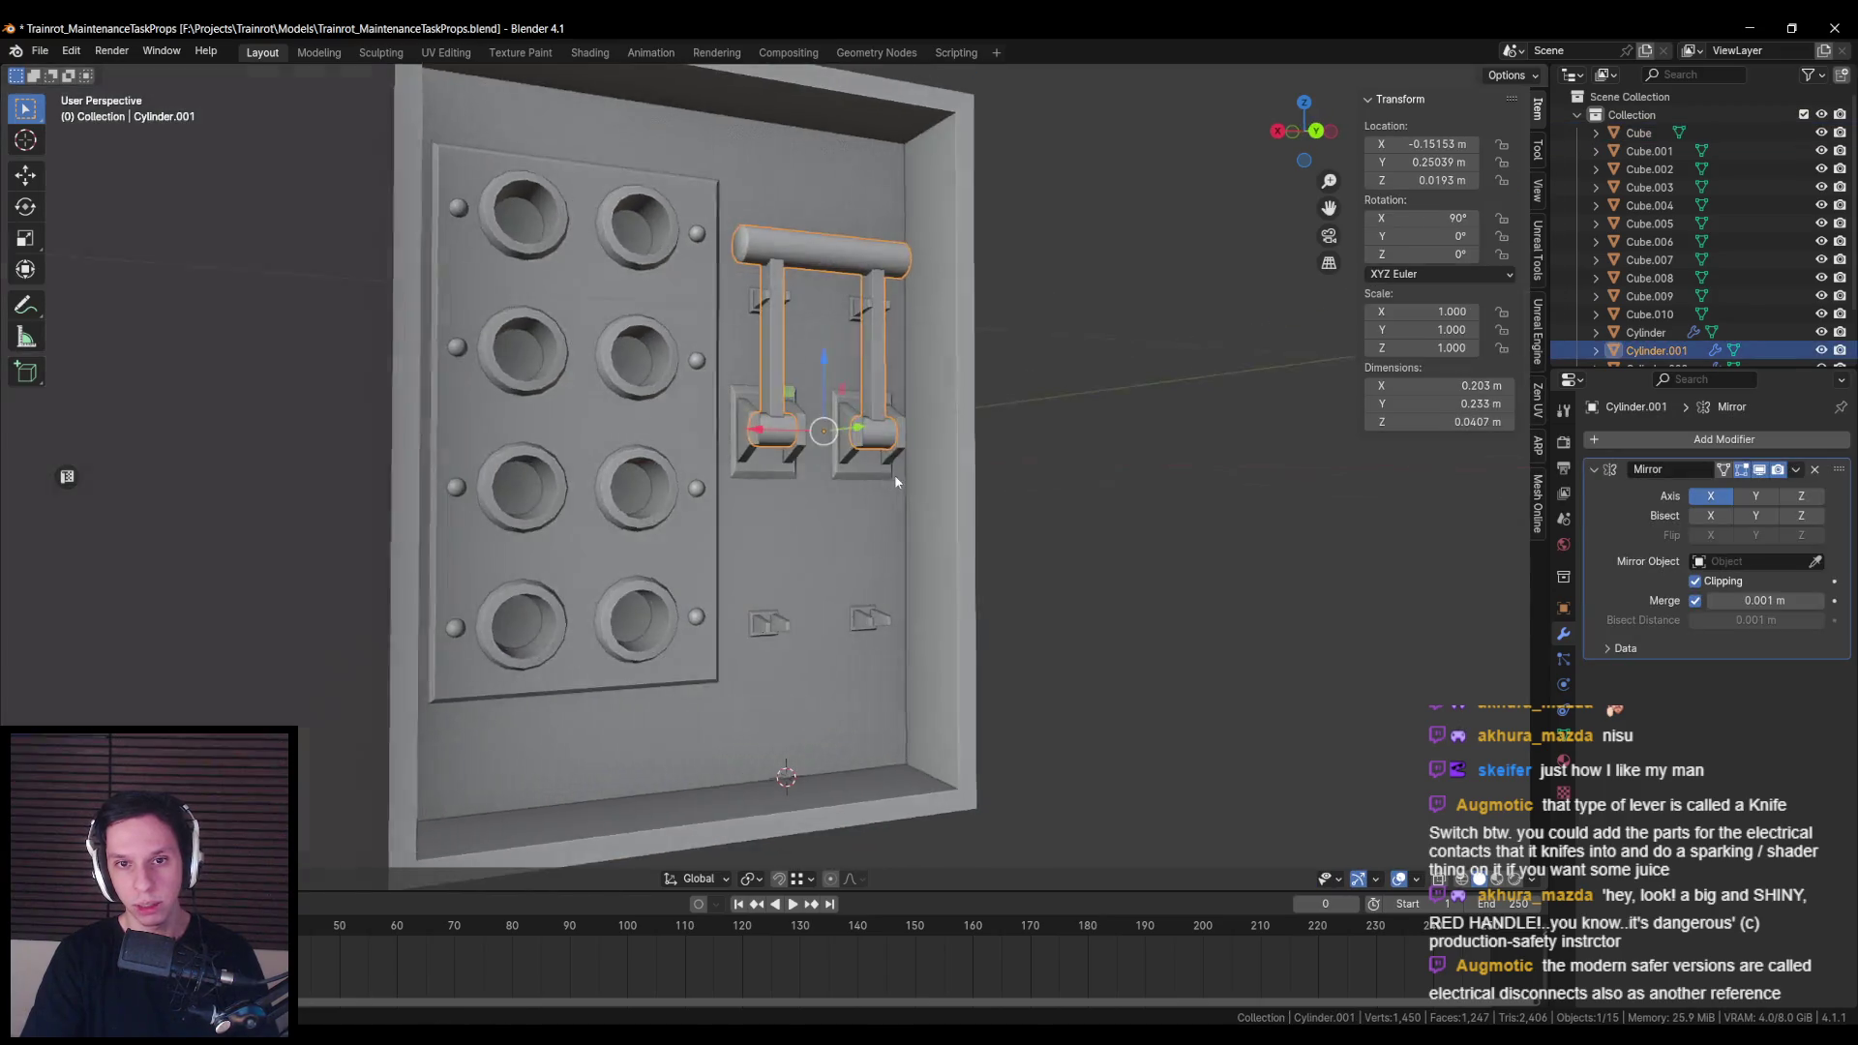
{"action": "key", "text": "r"}
{"action": "key", "text": "x"}
{"action": "left_click", "coordinate": [616, 377]}
{"action": "left_click", "coordinate": [764, 624]}
{"action": "key", "text": "Tab"}
{"action": "key", "text": "a"}
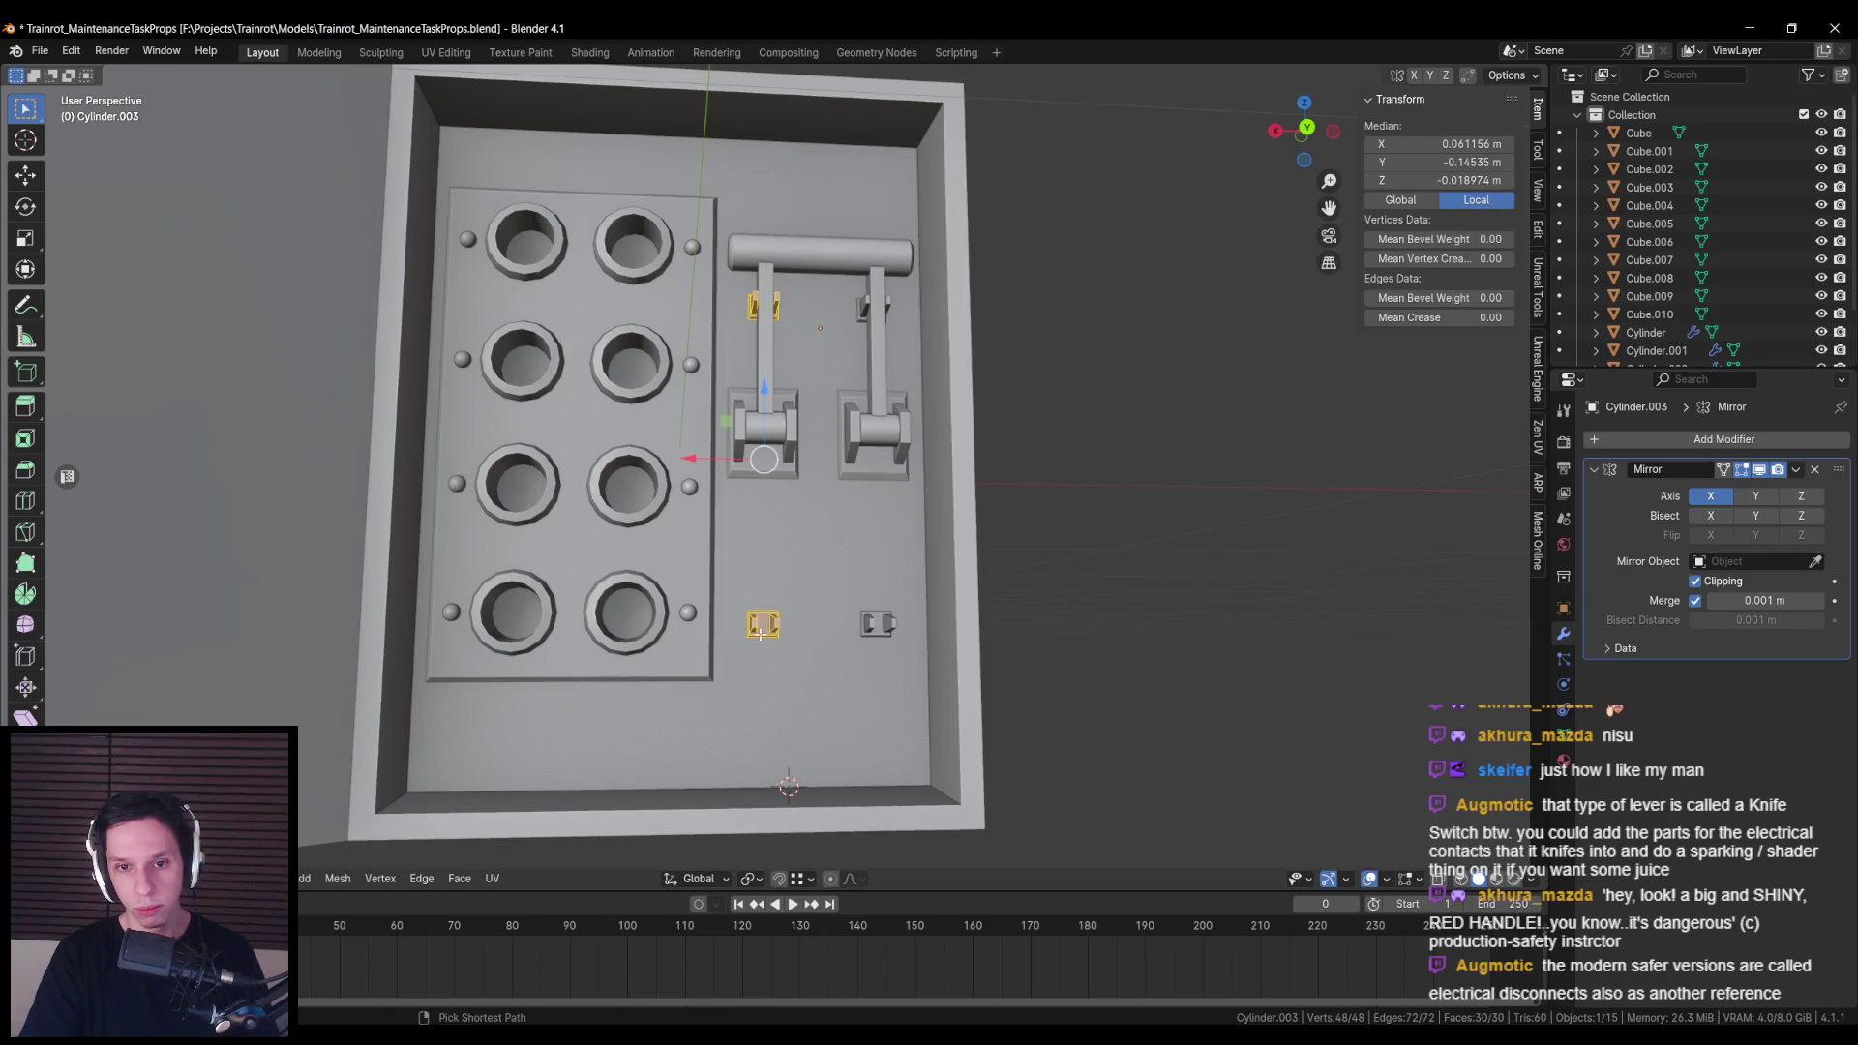
{"action": "key", "text": "alt+z"}
{"action": "left_click_drag", "start_coordinate": [718, 591], "coordinate": [829, 679]}
{"action": "key", "text": "alt+z"}
{"action": "key", "text": "g"}
{"action": "key", "text": "z"}
{"action": "left_click", "coordinate": [764, 517]}
{"action": "key", "text": "Tab"}
{"action": "left_click", "coordinate": [764, 426]}
{"action": "key", "text": "r"}
{"action": "key", "text": "x"}
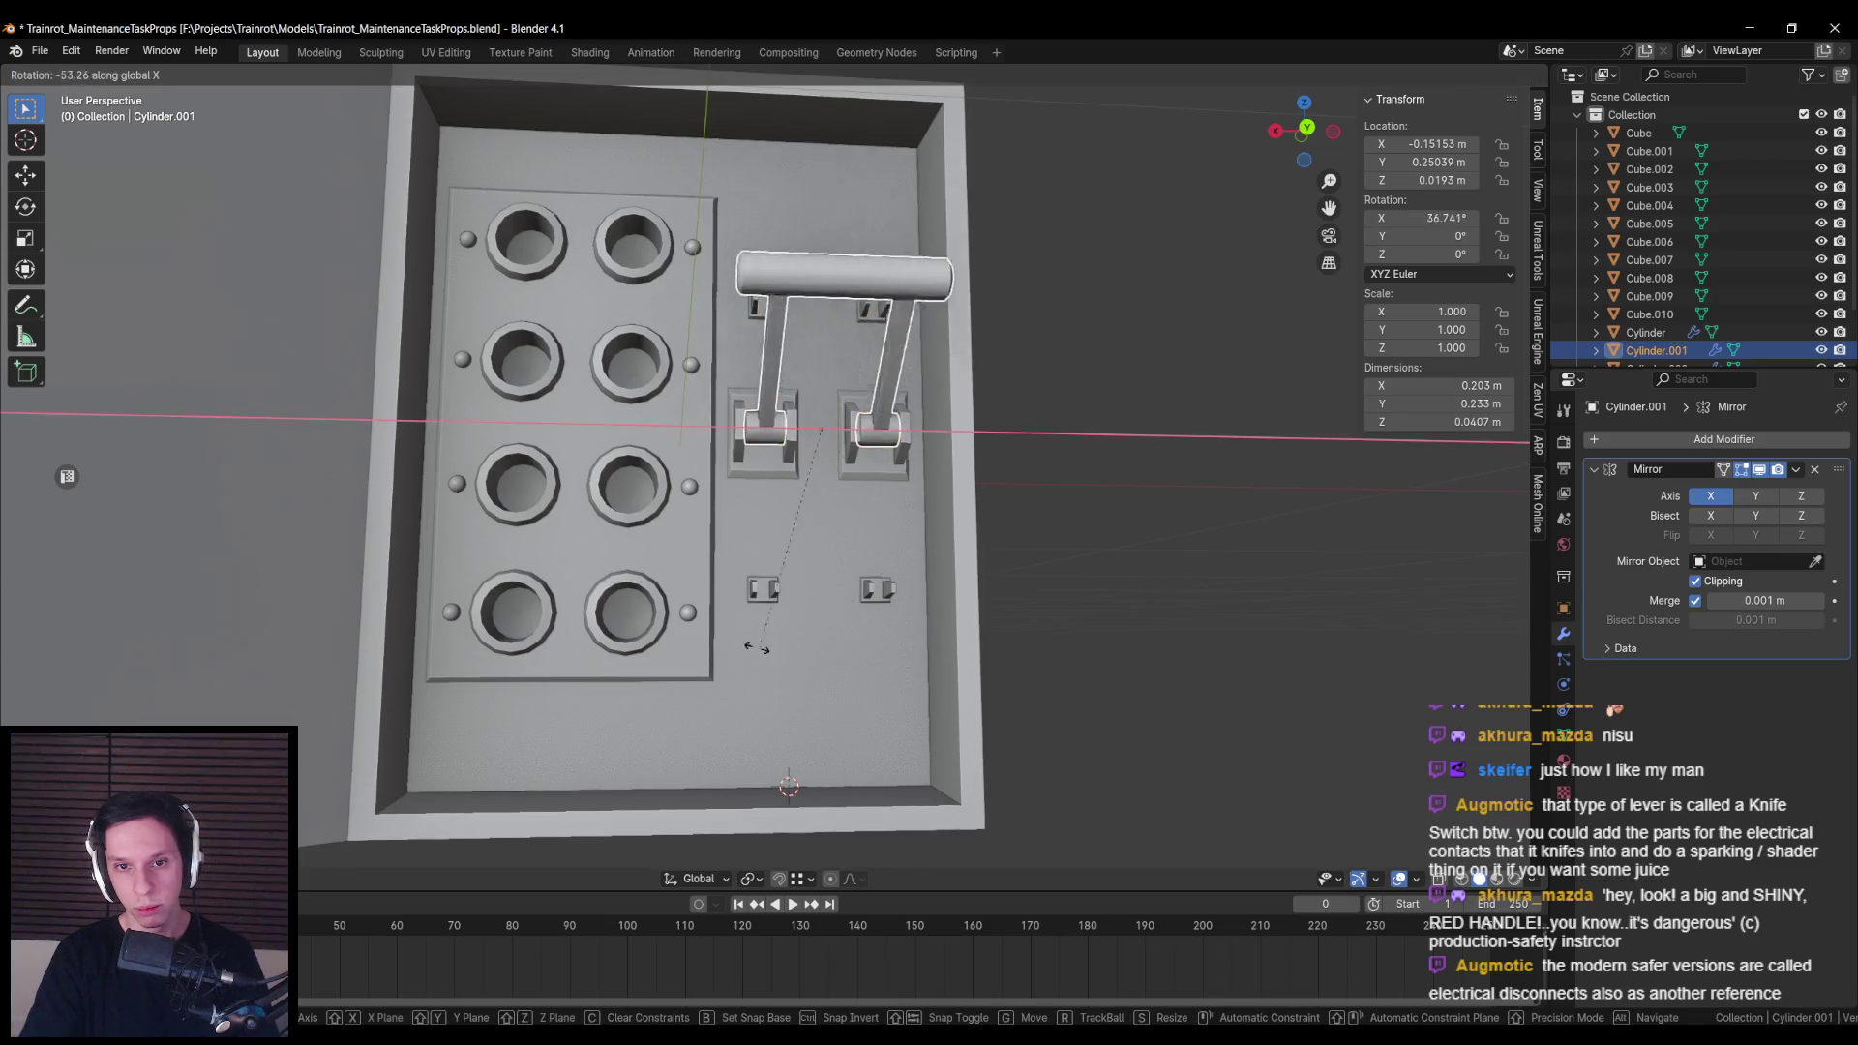
{"action": "key", "text": "Escape"}
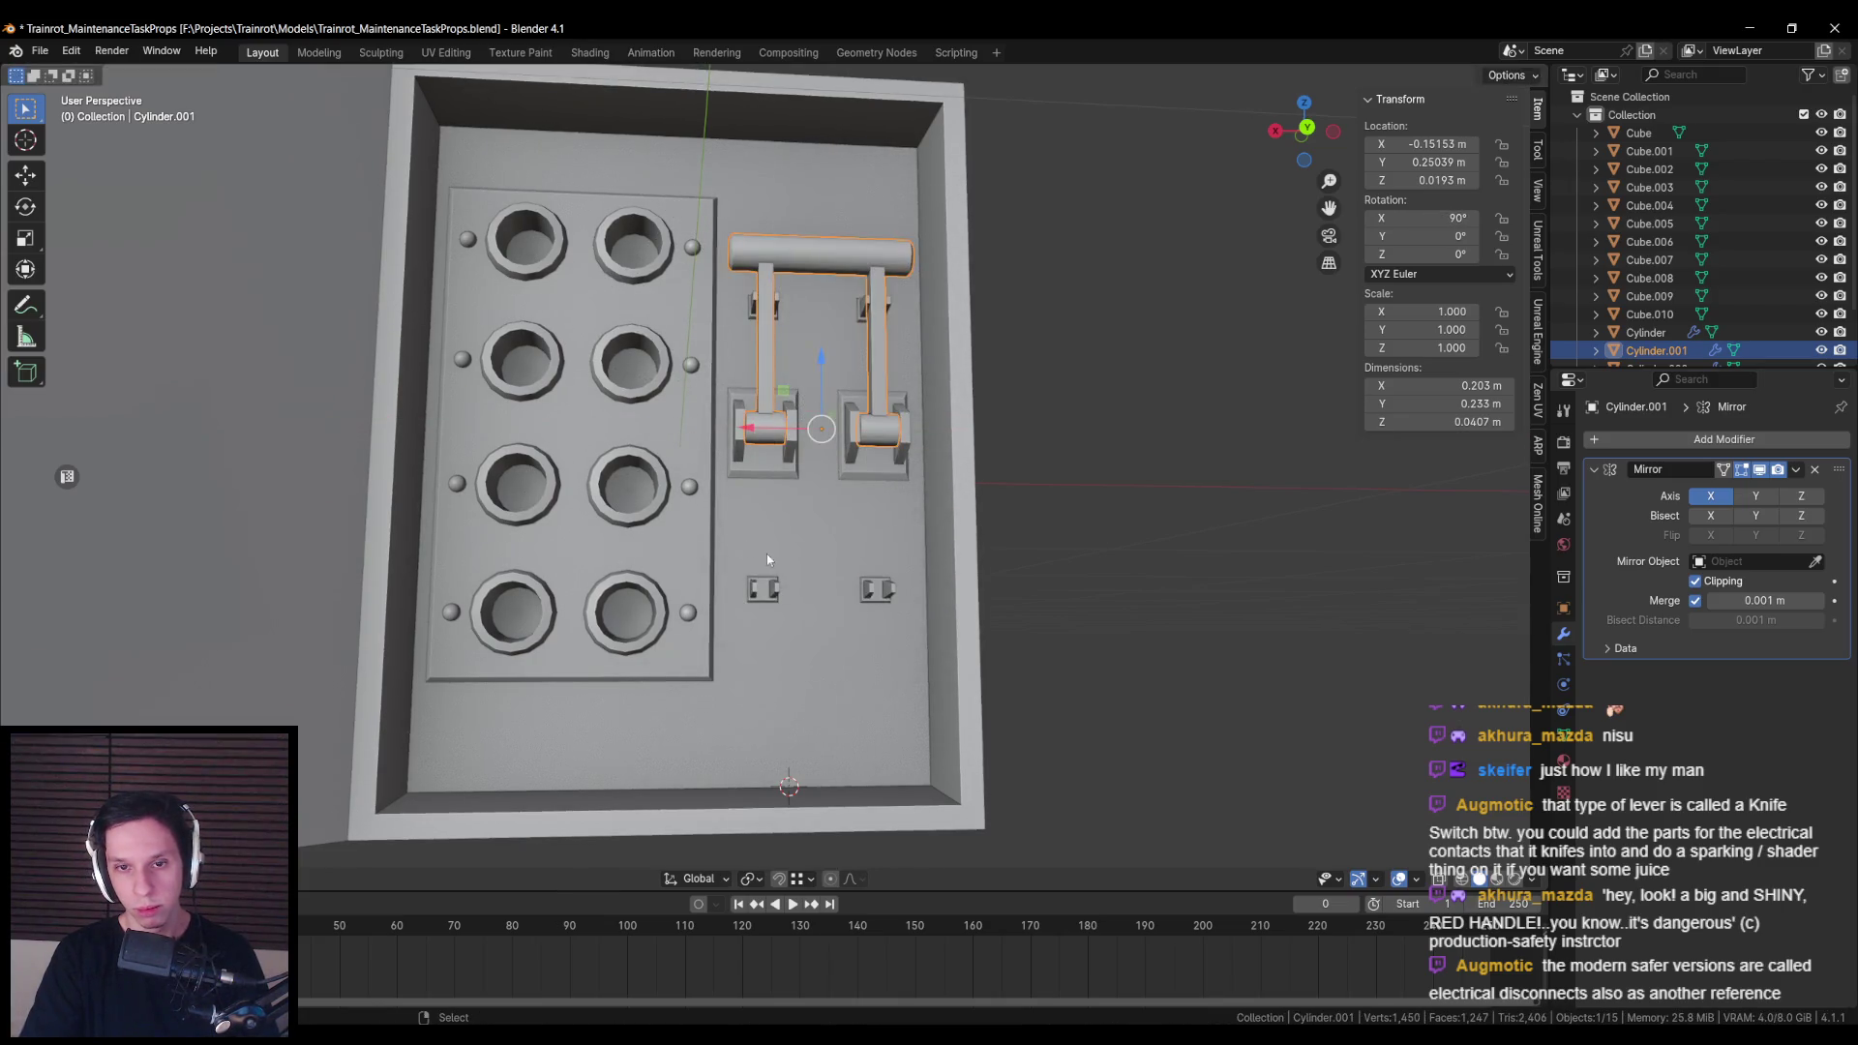
{"action": "left_click", "coordinate": [763, 587]}
{"action": "key", "text": "Tab"}
{"action": "key", "text": "Tab"}
{"action": "scroll", "coordinate": [785, 554], "scroll_direction": "down", "scroll_amount": 2}
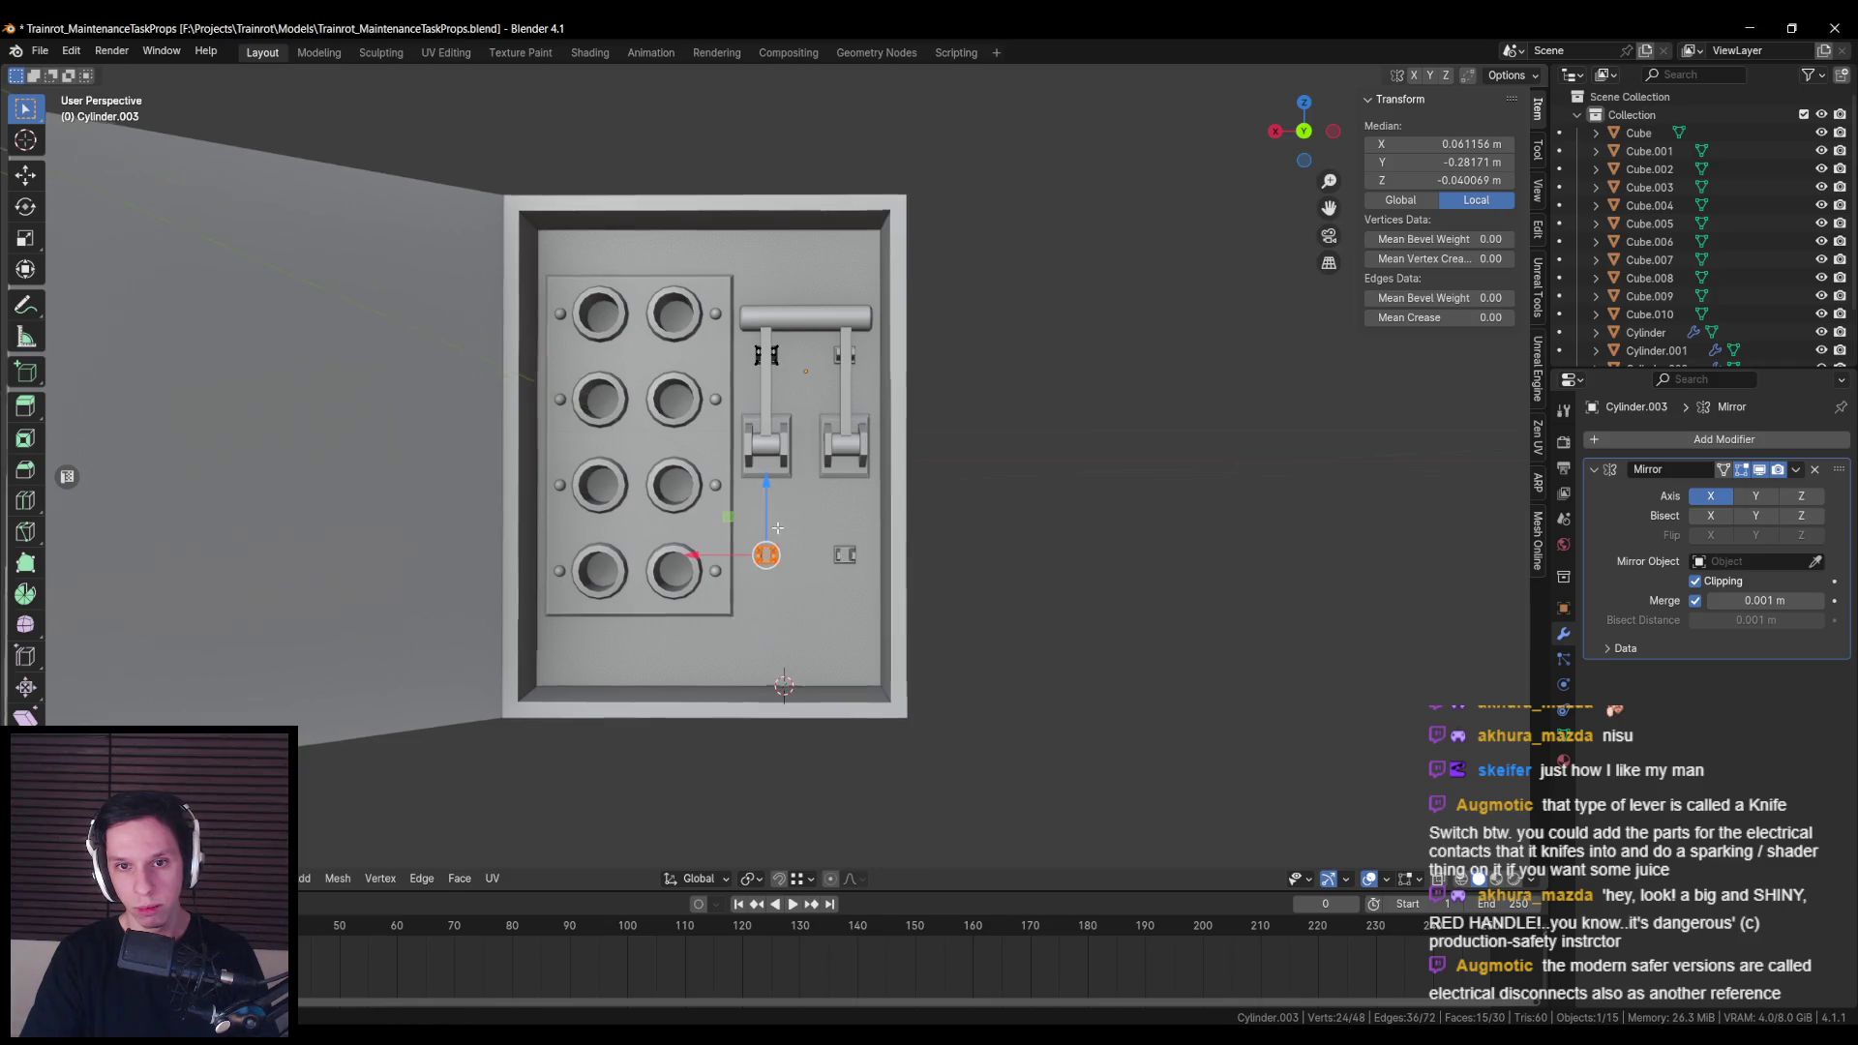
{"action": "scroll", "coordinate": [777, 528], "scroll_direction": "up", "scroll_amount": 2}
{"action": "key", "text": "g"}
{"action": "key", "text": "z"}
{"action": "left_click", "coordinate": [757, 494]}
{"action": "key", "text": "Tab"}
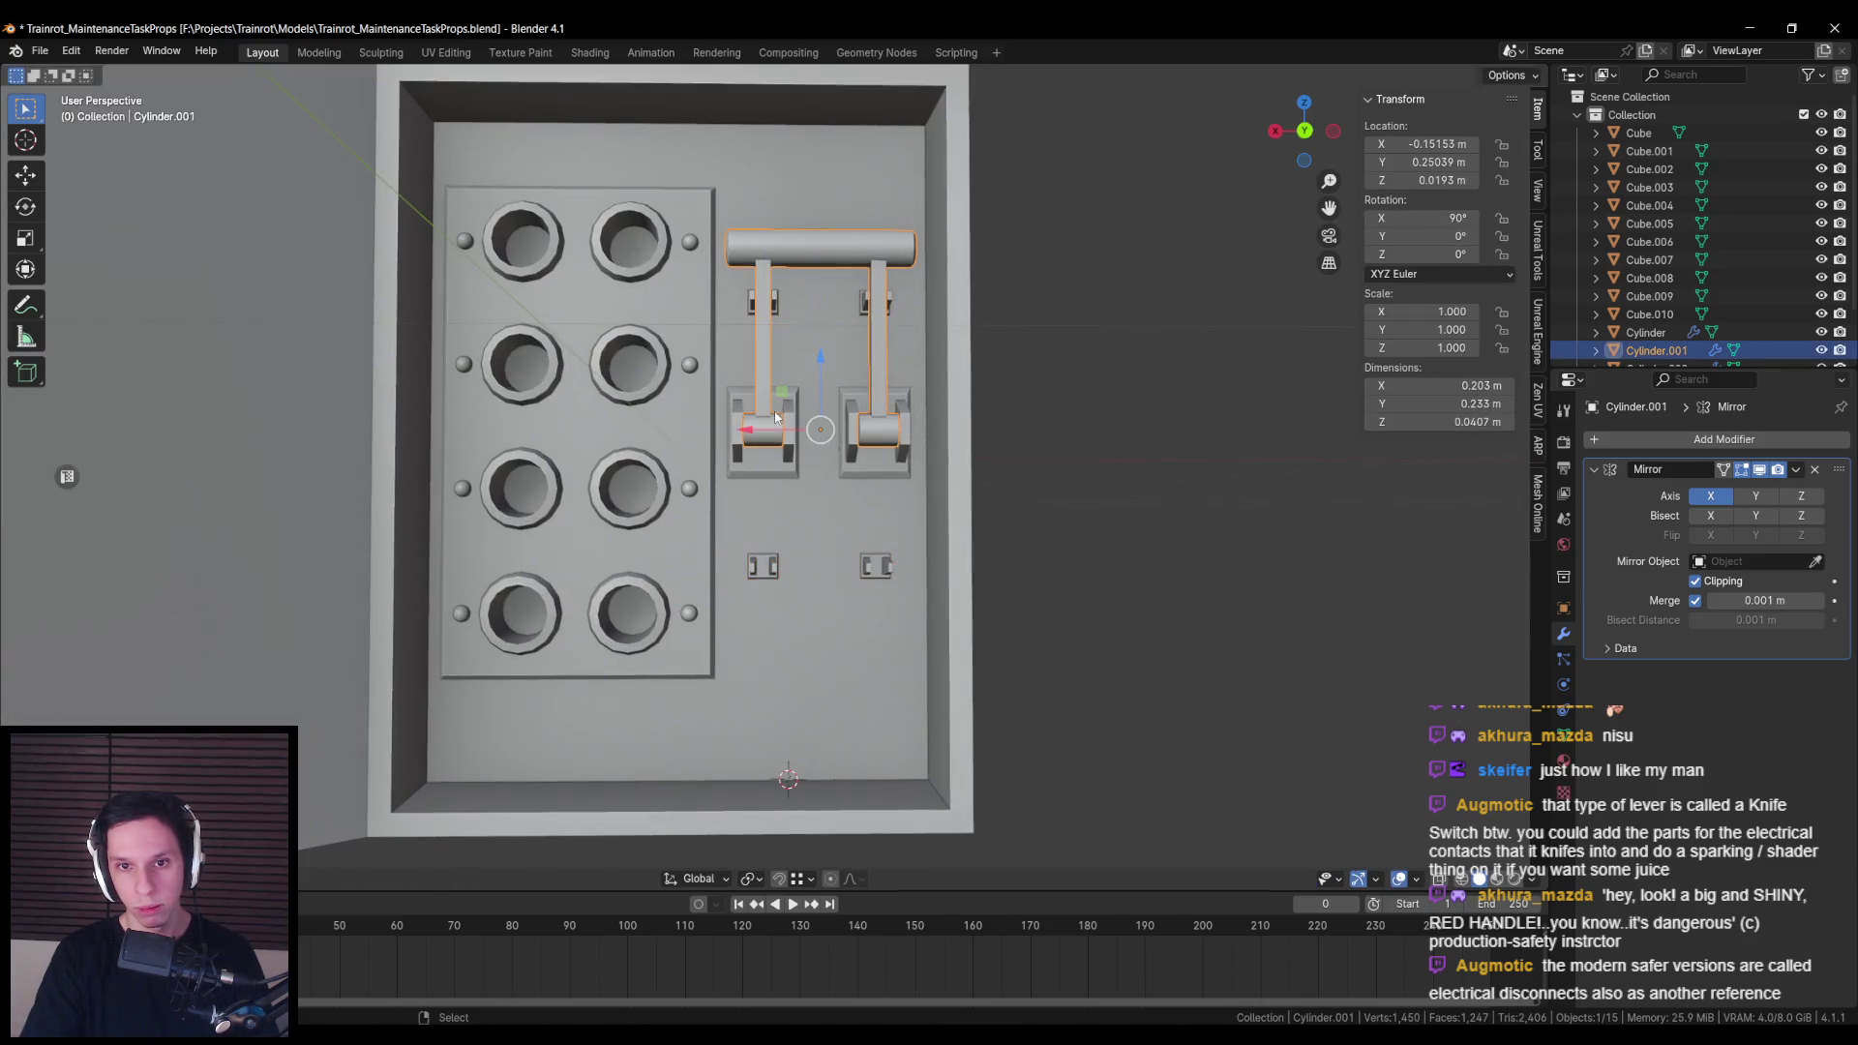
{"action": "left_click", "coordinate": [785, 443]}
{"action": "key", "text": "r"}
{"action": "key", "text": "x"}
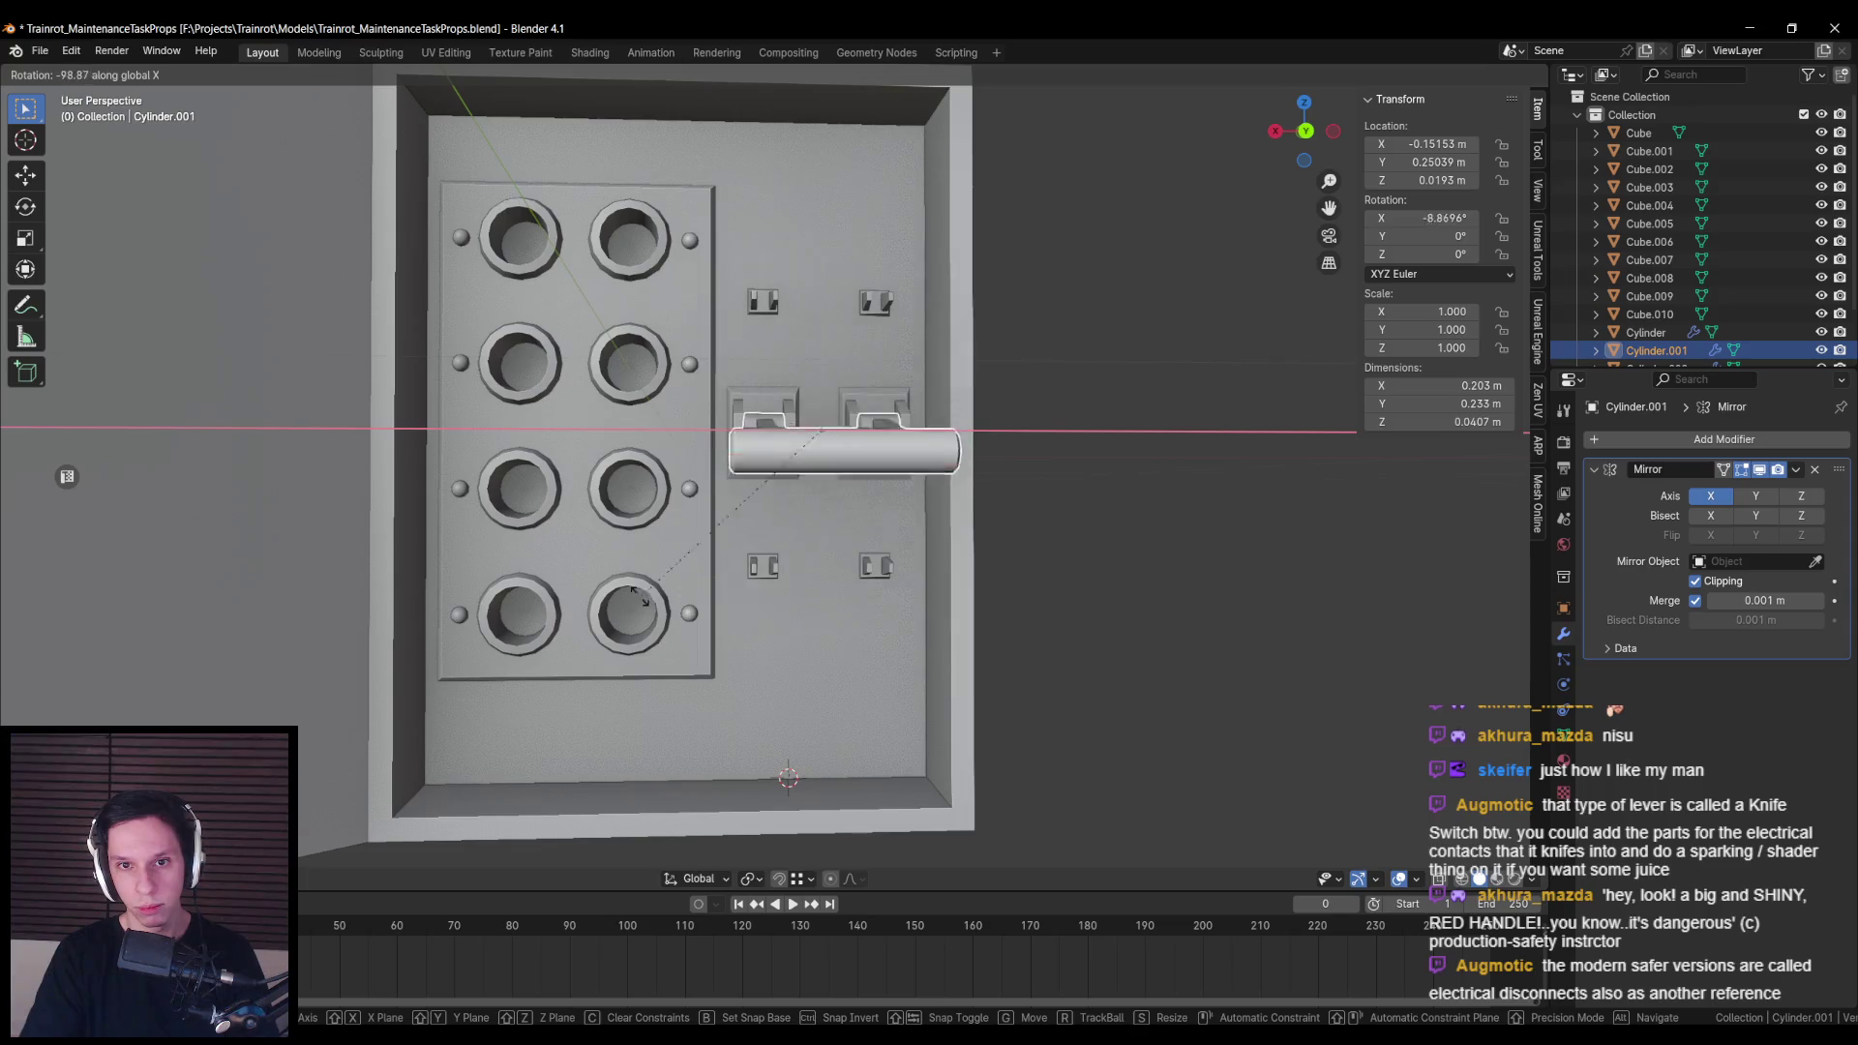
{"action": "key", "text": "Escape"}
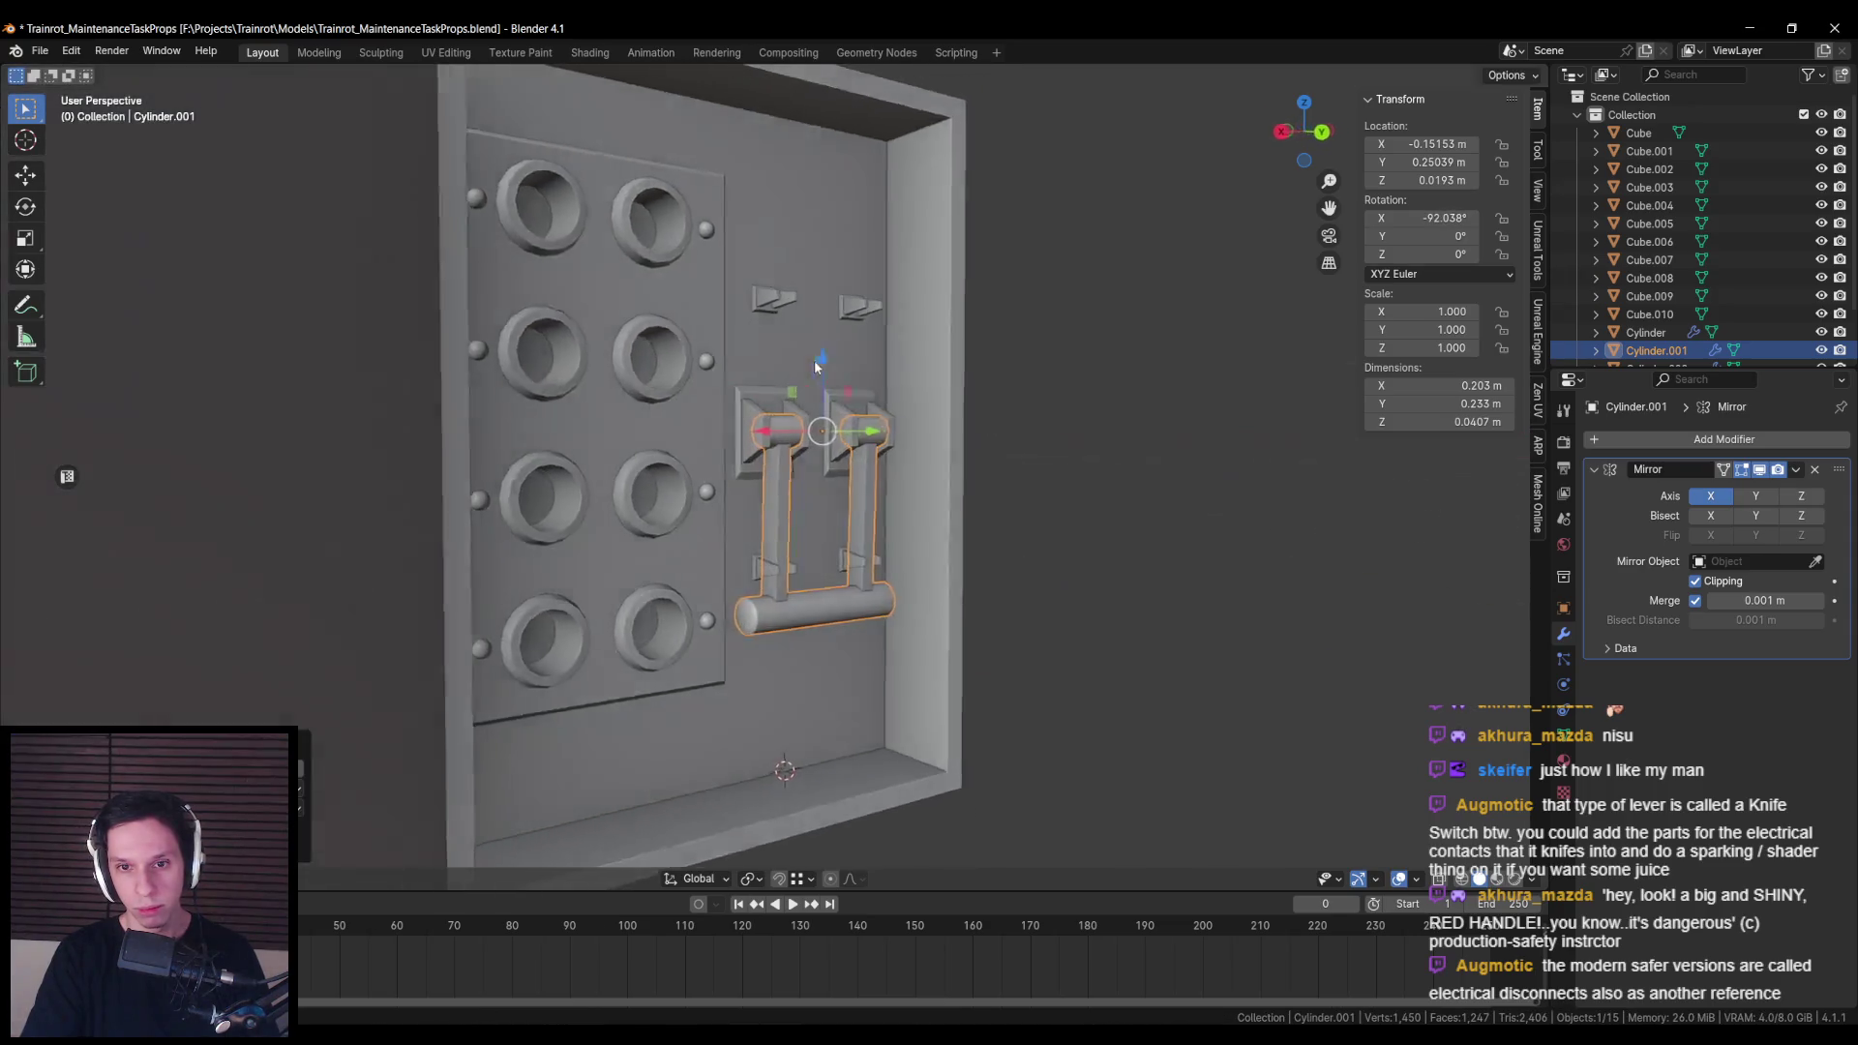
{"action": "scroll", "coordinate": [774, 435], "scroll_direction": "up", "scroll_amount": 3}
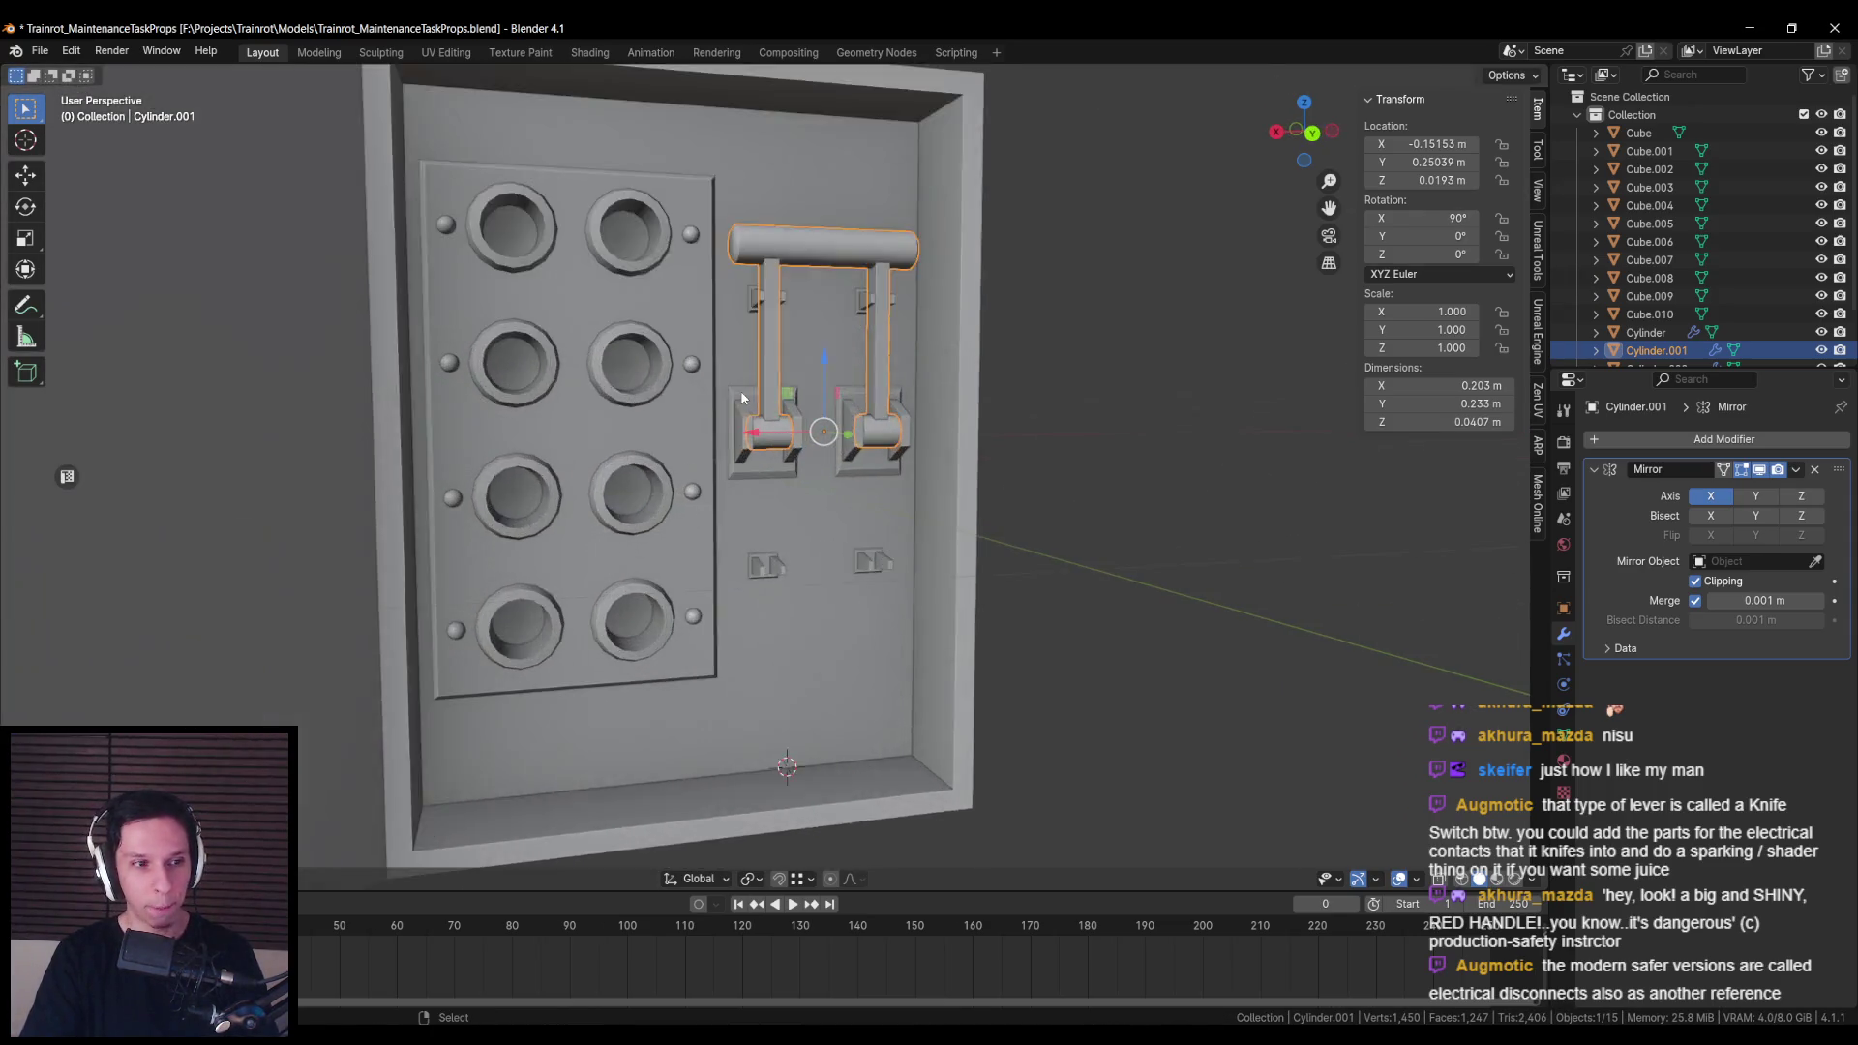
{"action": "scroll", "coordinate": [745, 471], "scroll_direction": "down", "scroll_amount": 2}
{"action": "mouse_move", "coordinate": [777, 534]}
{"action": "left_mouse_down"}
{"action": "mouse_move", "coordinate": [787, 484]}
{"action": "mouse_move", "coordinate": [803, 554]}
{"action": "mouse_move", "coordinate": [792, 490]}
{"action": "mouse_move", "coordinate": [781, 527]}
{"action": "left_mouse_up"}
{"action": "key", "text": "alt+a"}
{"action": "scroll", "coordinate": [789, 503], "scroll_direction": "up", "scroll_amount": 2}
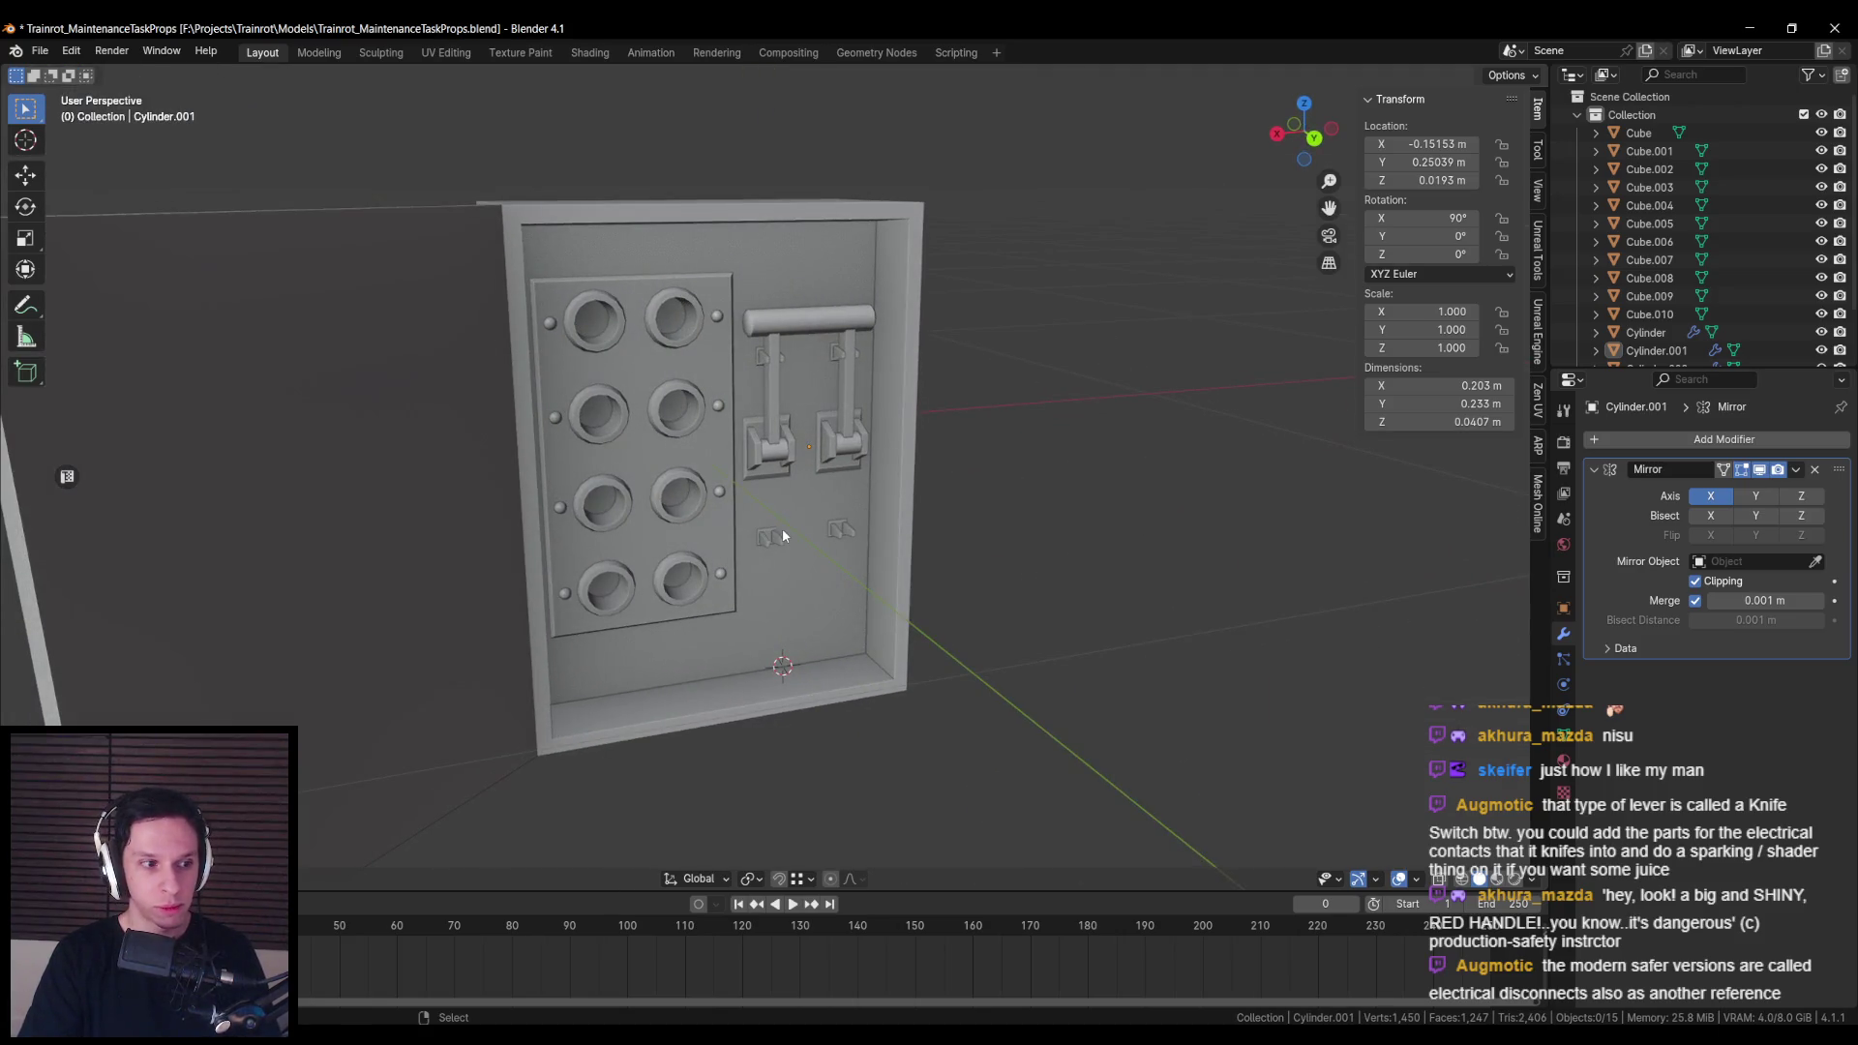
Step: Save the fuse box file with Ctrl+S
{"action": "scroll", "coordinate": [765, 503], "scroll_direction": "down", "scroll_amount": 2}
{"action": "scroll", "coordinate": [746, 479], "scroll_direction": "down", "scroll_amount": 2}
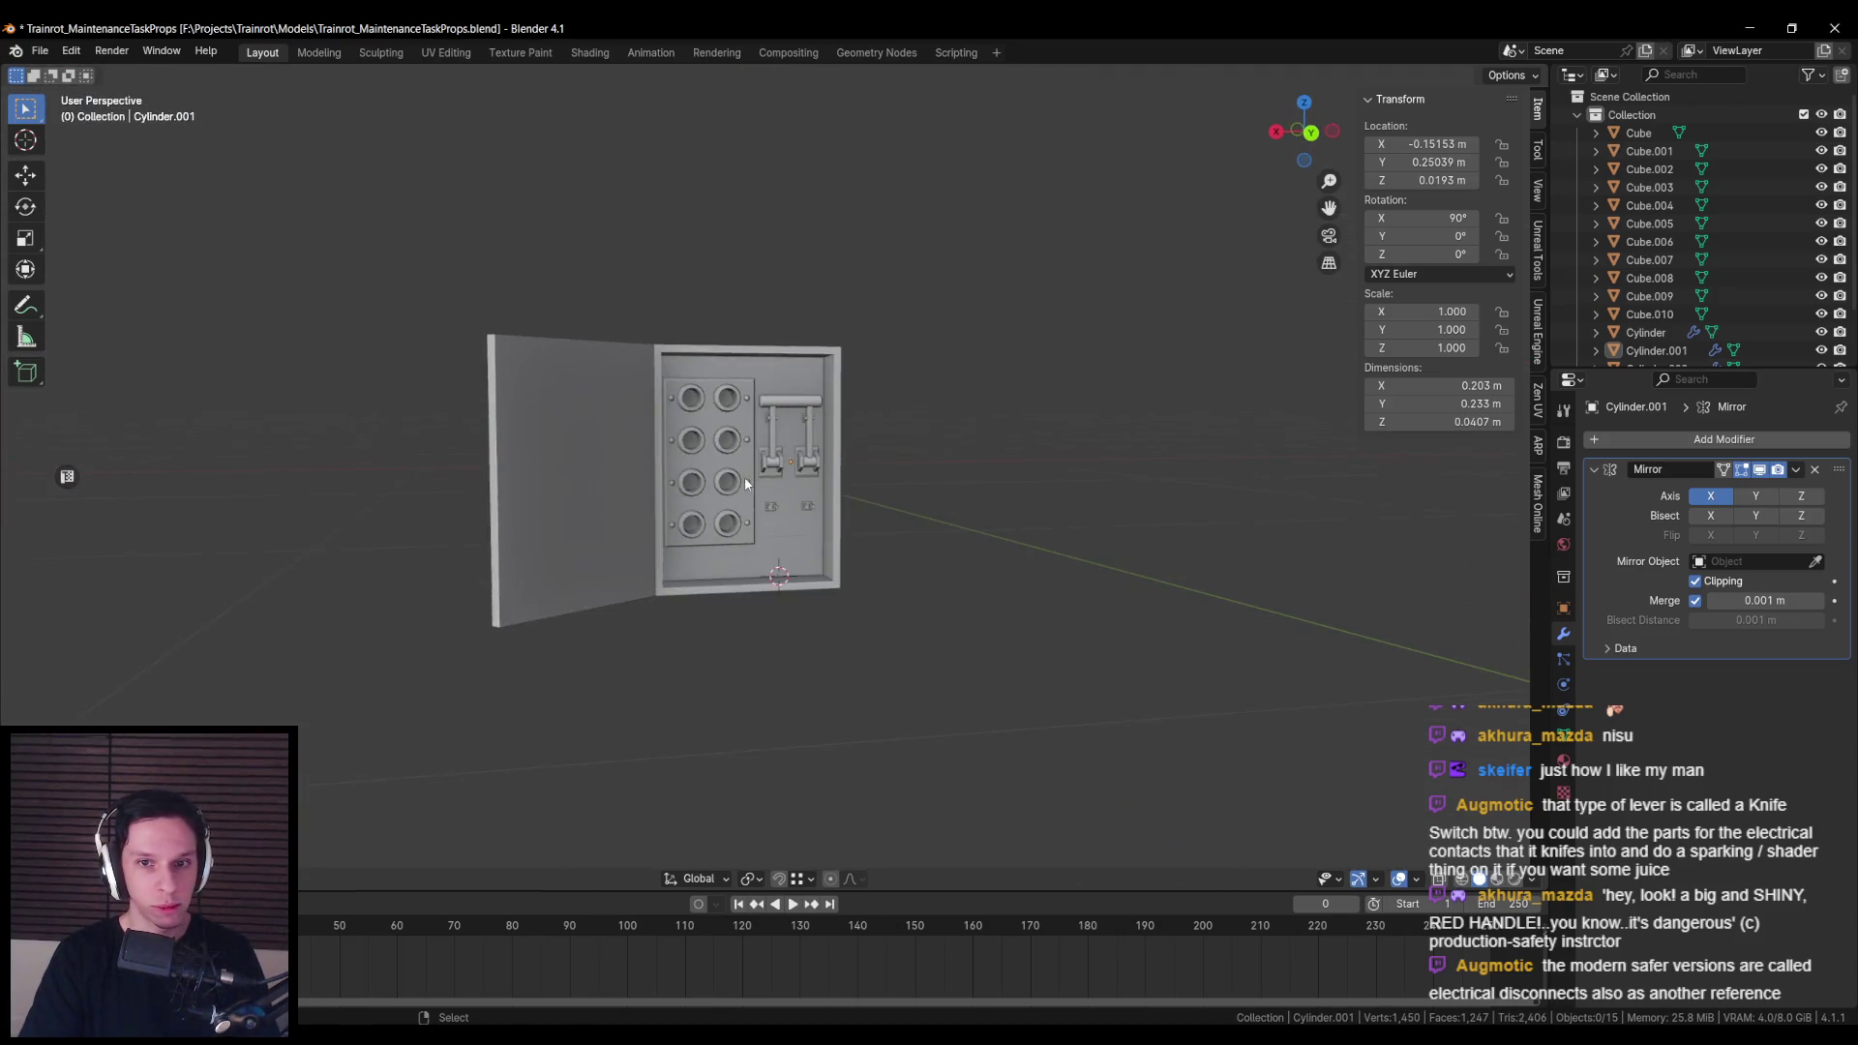
{"action": "scroll", "coordinate": [735, 479], "scroll_direction": "up", "scroll_amount": 6}
{"action": "key", "text": "ctrl+s"}
{"action": "scroll", "coordinate": [724, 479], "scroll_direction": "down", "scroll_amount": 4}
{"action": "mouse_move", "coordinate": [724, 479]}
{"action": "left_mouse_down"}
{"action": "mouse_move", "coordinate": [670, 517]}
{"action": "mouse_move", "coordinate": [687, 457]}
{"action": "left_mouse_up"}
{"action": "scroll", "coordinate": [762, 470], "scroll_direction": "up", "scroll_amount": 5}
Step: Test swinging the lever down on X, then undo to keep it raised at 90°
{"action": "left_click", "coordinate": [763, 470]}
{"action": "scroll", "coordinate": [763, 470], "scroll_direction": "up", "scroll_amount": 1}
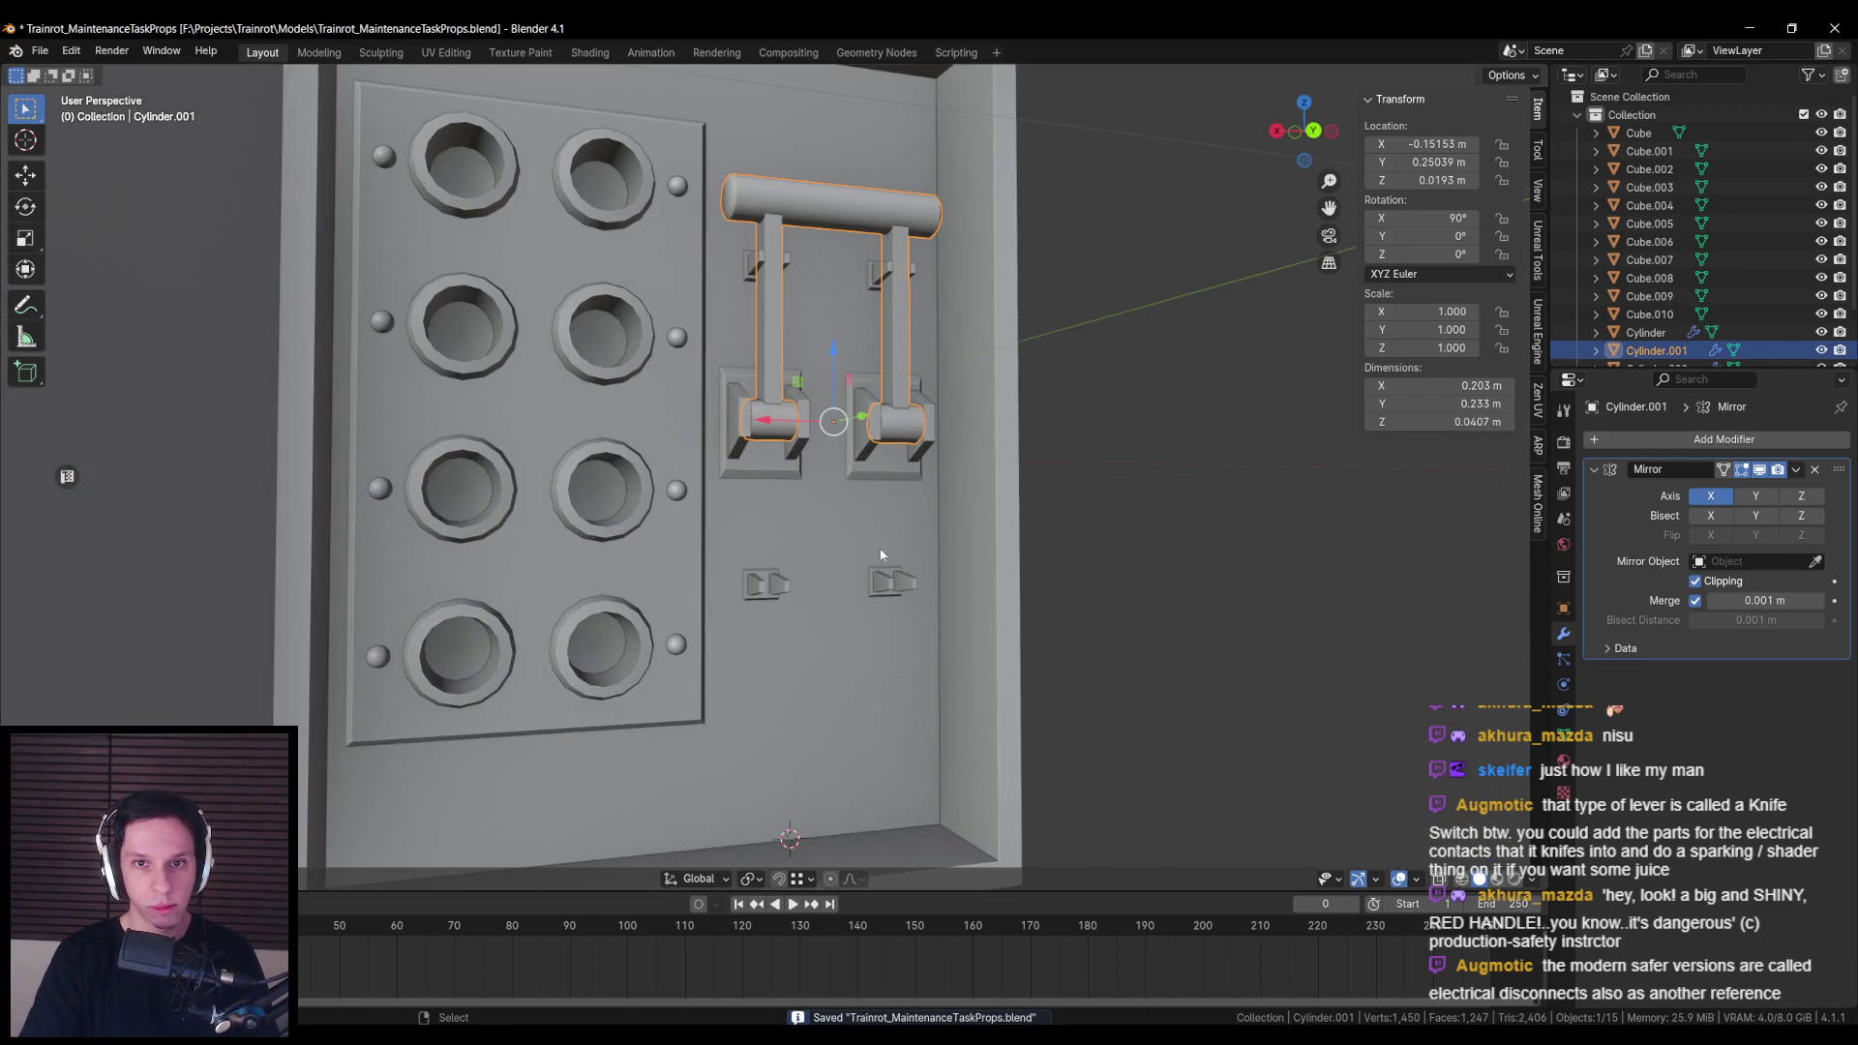
{"action": "key", "text": "r"}
{"action": "key", "text": "x"}
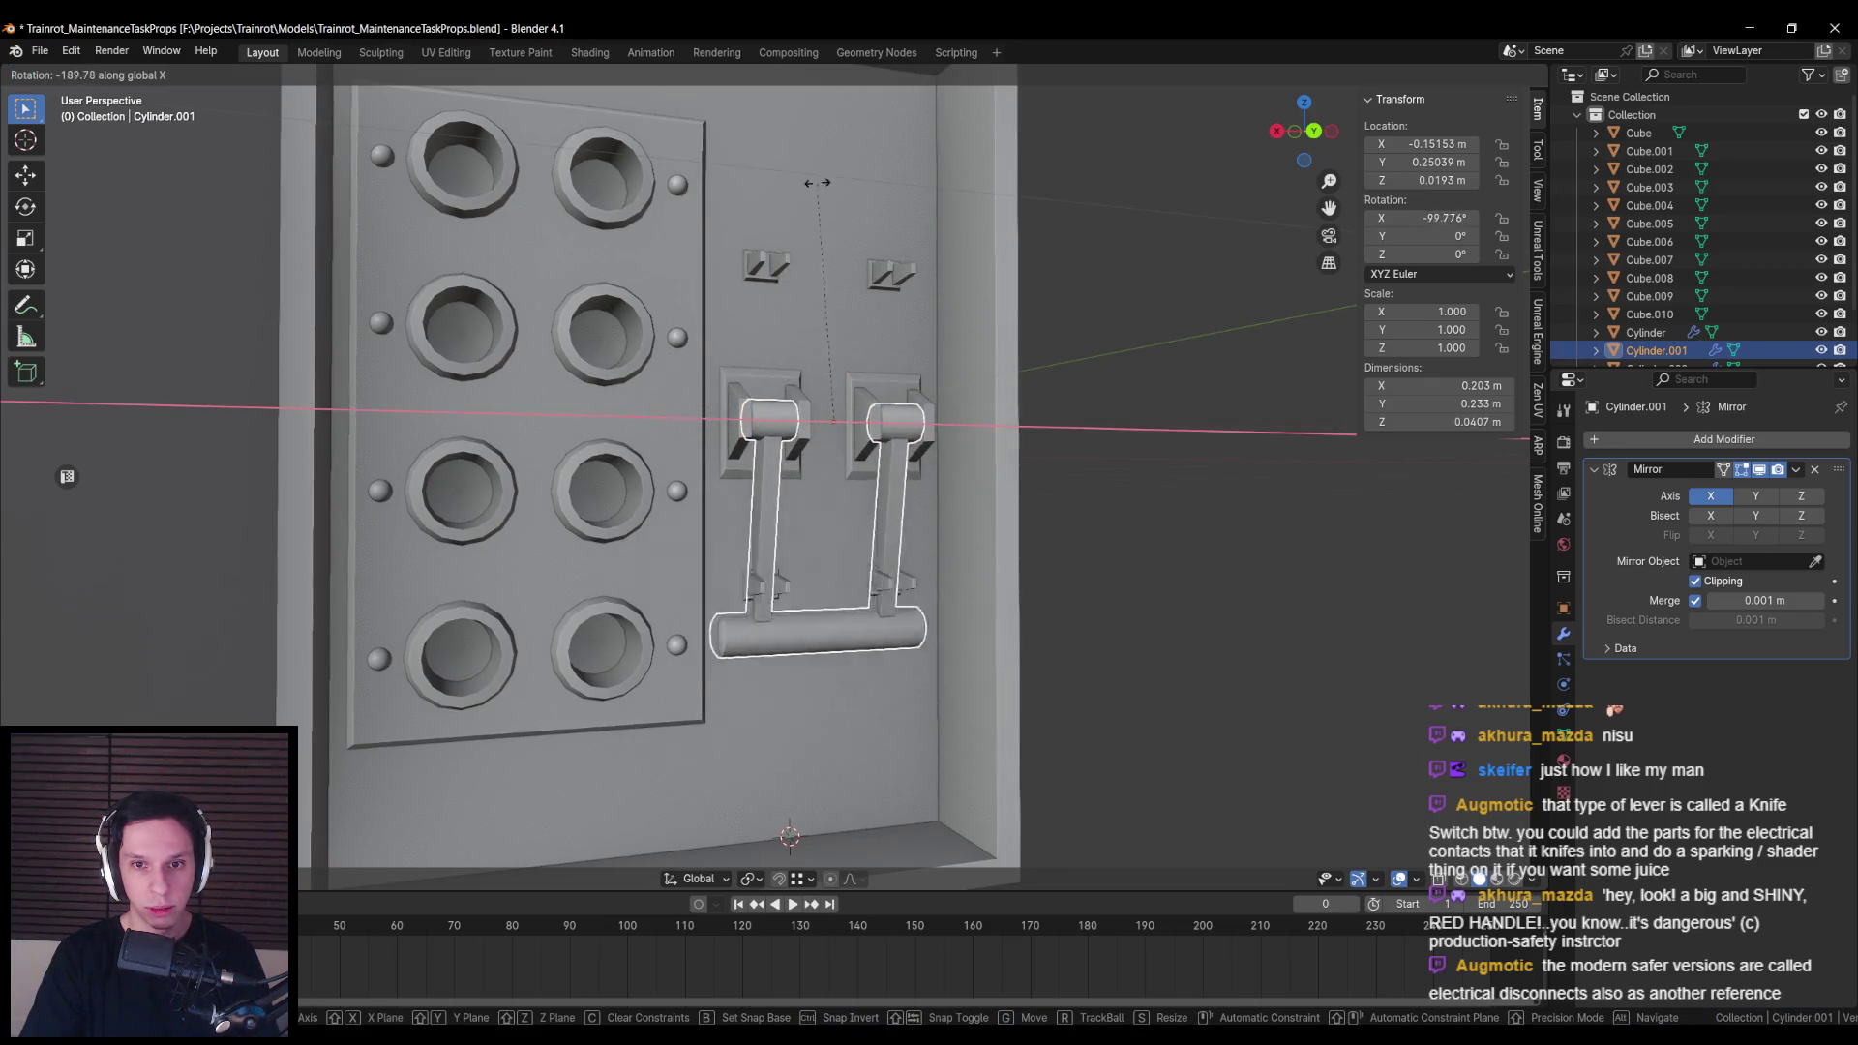
{"action": "left_click", "coordinate": [811, 319]}
{"action": "key", "text": "ctrl+z"}
{"action": "mouse_move", "coordinate": [780, 339]}
{"action": "left_mouse_down"}
{"action": "mouse_move", "coordinate": [698, 363]}
{"action": "mouse_move", "coordinate": [785, 337]}
{"action": "left_mouse_up"}
{"action": "scroll", "coordinate": [699, 363], "scroll_direction": "down", "scroll_amount": 3}
{"action": "scroll", "coordinate": [786, 338], "scroll_direction": "down", "scroll_amount": 2}
Step: Deselect the lever and save the file again
{"action": "key", "text": "alt+a"}
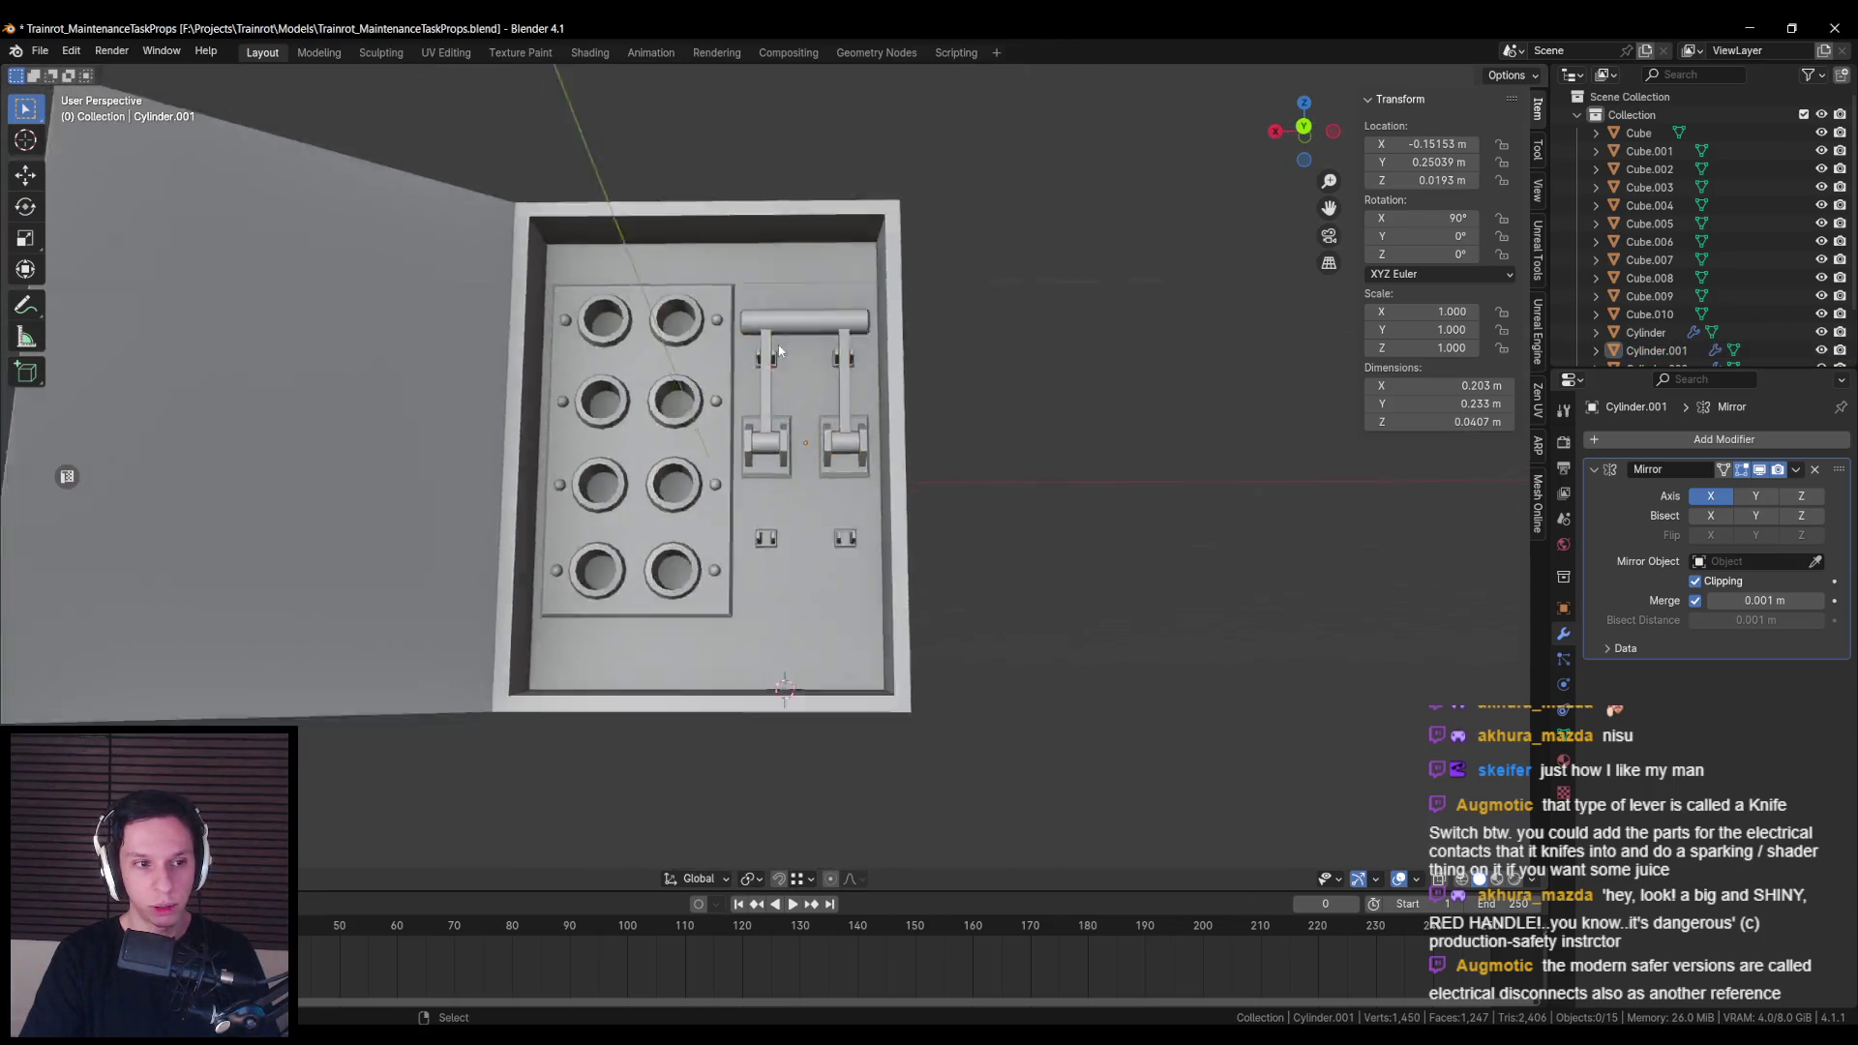
{"action": "key", "text": "ctrl+s"}
{"action": "left_click_drag", "start_coordinate": [776, 352], "coordinate": [796, 441]}
{"action": "scroll", "coordinate": [795, 441], "scroll_direction": "up", "scroll_amount": 3}
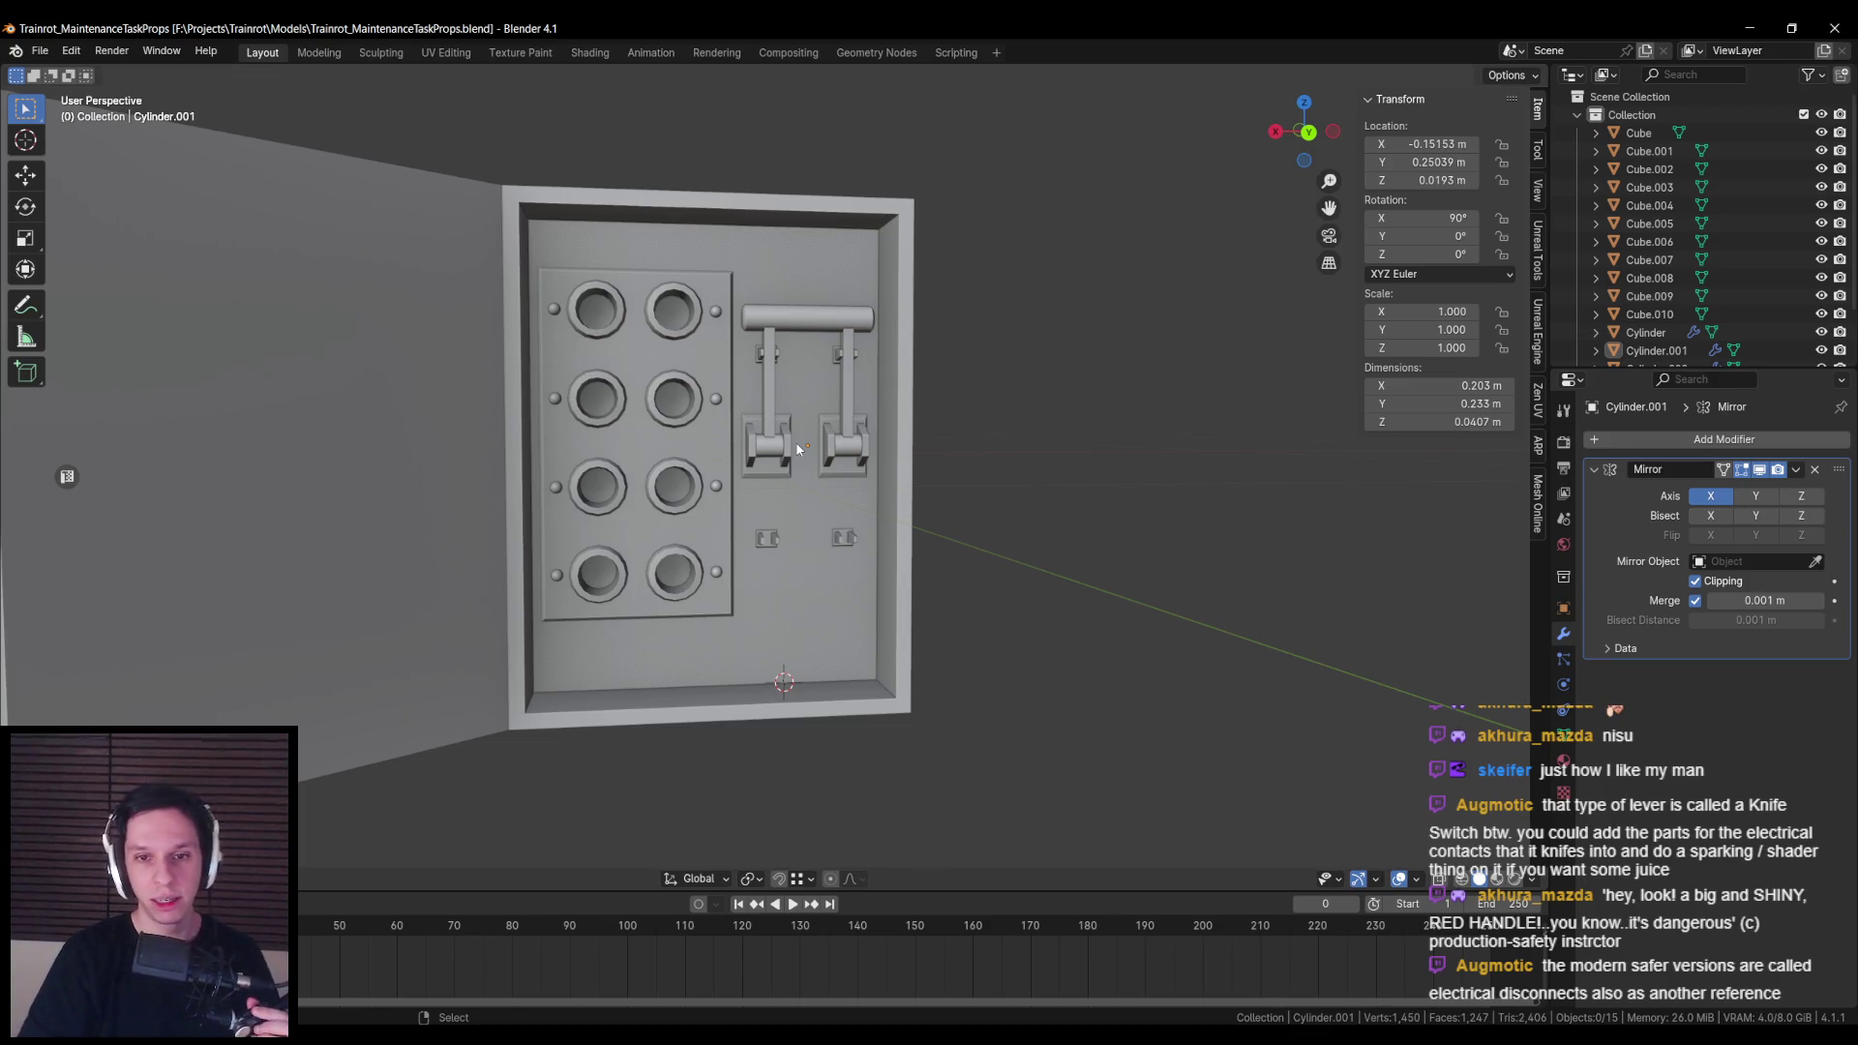
Step: Collapse the selected vertices of the cabinet body (Cube) to one point by scaling to 0
{"action": "scroll", "coordinate": [766, 523], "scroll_direction": "down", "scroll_amount": 4}
{"action": "scroll", "coordinate": [766, 523], "scroll_direction": "up", "scroll_amount": 3}
{"action": "scroll", "coordinate": [767, 527], "scroll_direction": "down", "scroll_amount": 3}
{"action": "scroll", "coordinate": [765, 542], "scroll_direction": "up", "scroll_amount": 6}
{"action": "scroll", "coordinate": [765, 570], "scroll_direction": "down", "scroll_amount": 5}
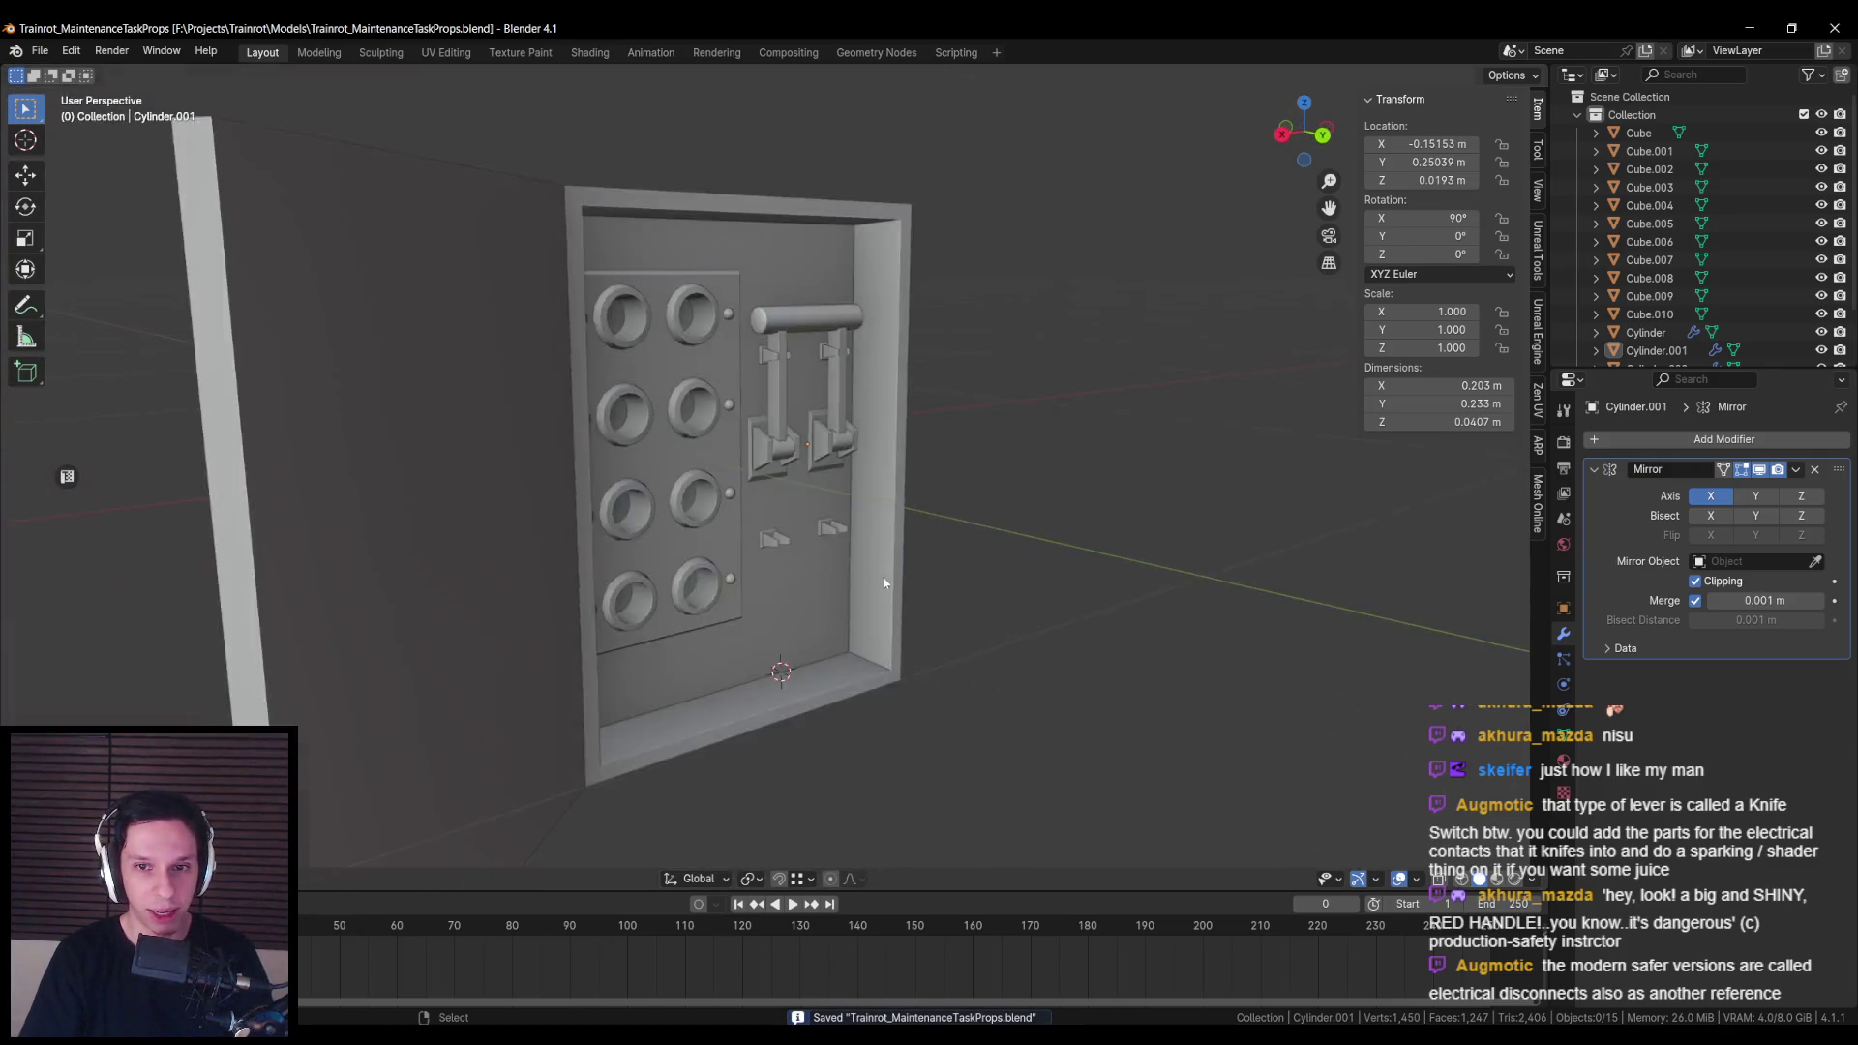
{"action": "scroll", "coordinate": [757, 508], "scroll_direction": "up", "scroll_amount": 3}
{"action": "scroll", "coordinate": [735, 538], "scroll_direction": "down", "scroll_amount": 2}
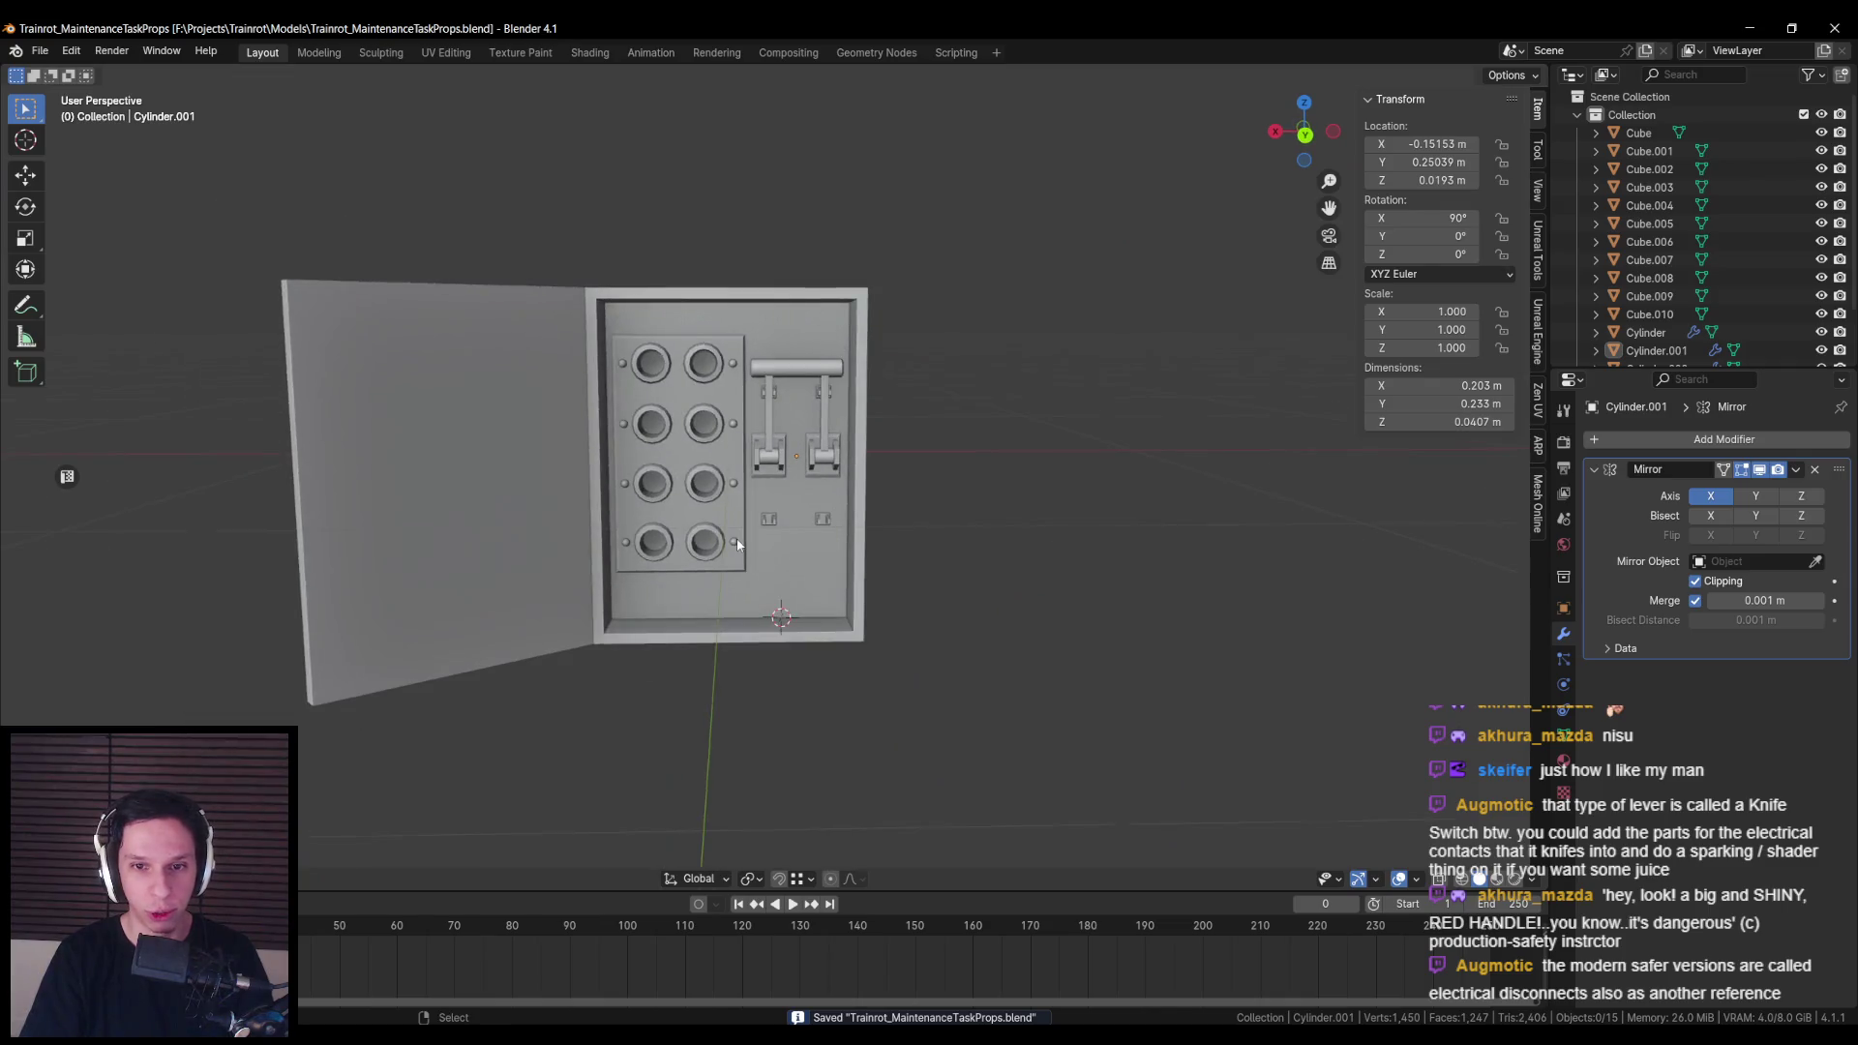
{"action": "scroll", "coordinate": [765, 513], "scroll_direction": "up", "scroll_amount": 4}
{"action": "scroll", "coordinate": [832, 486], "scroll_direction": "down", "scroll_amount": 3}
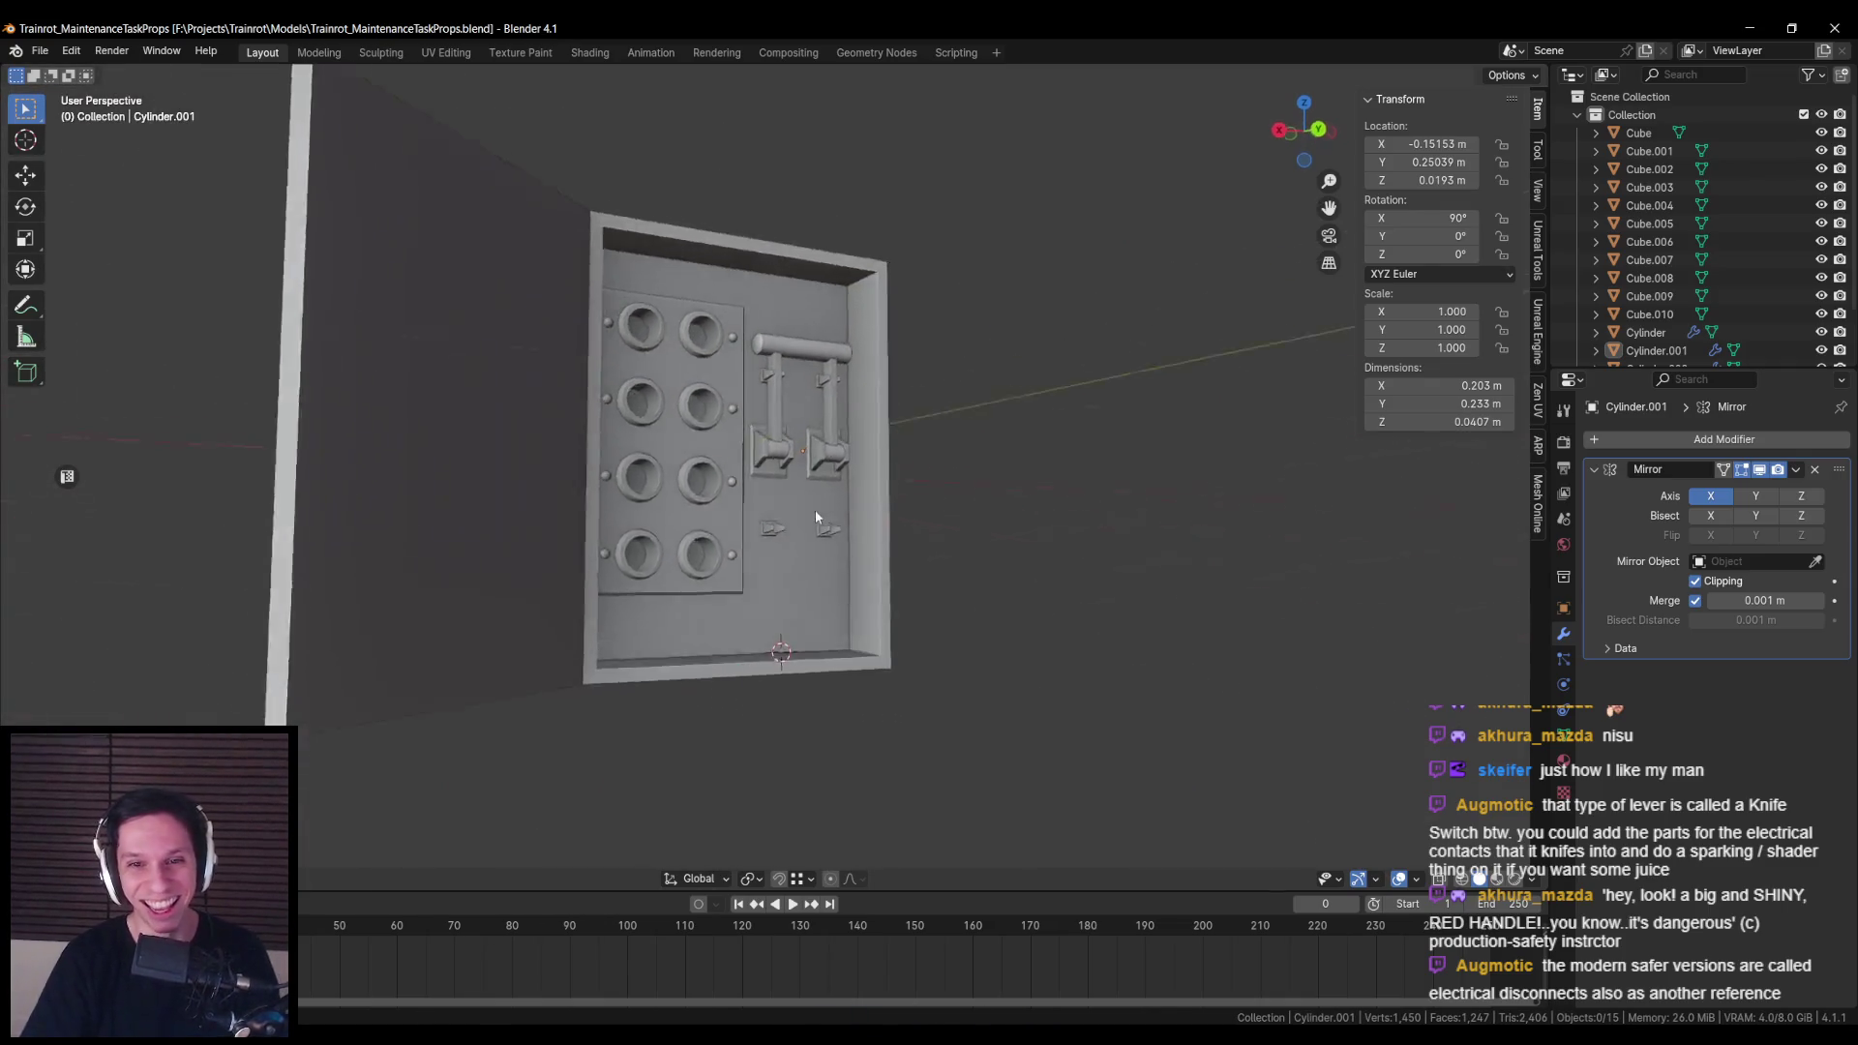
{"action": "scroll", "coordinate": [780, 490], "scroll_direction": "up", "scroll_amount": 2}
{"action": "scroll", "coordinate": [774, 502], "scroll_direction": "down", "scroll_amount": 5}
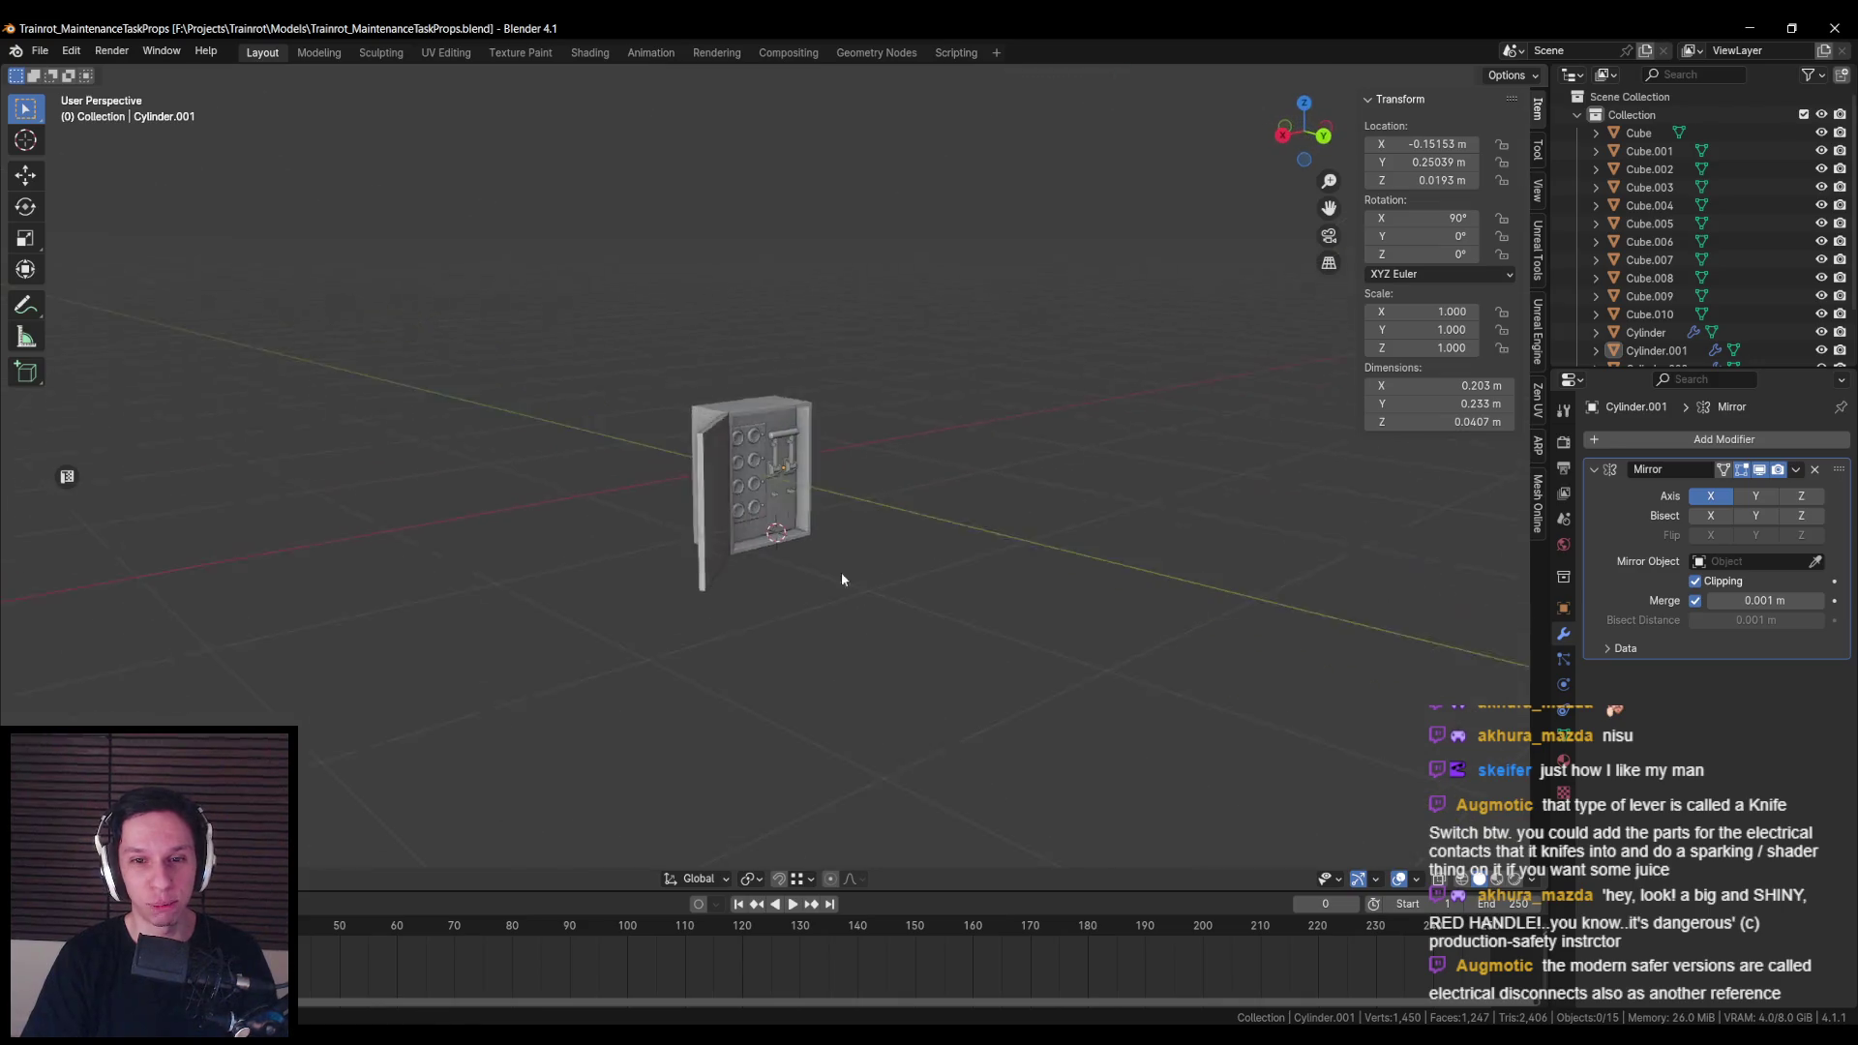
{"action": "scroll", "coordinate": [775, 555], "scroll_direction": "up", "scroll_amount": 4}
{"action": "scroll", "coordinate": [751, 604], "scroll_direction": "down", "scroll_amount": 3}
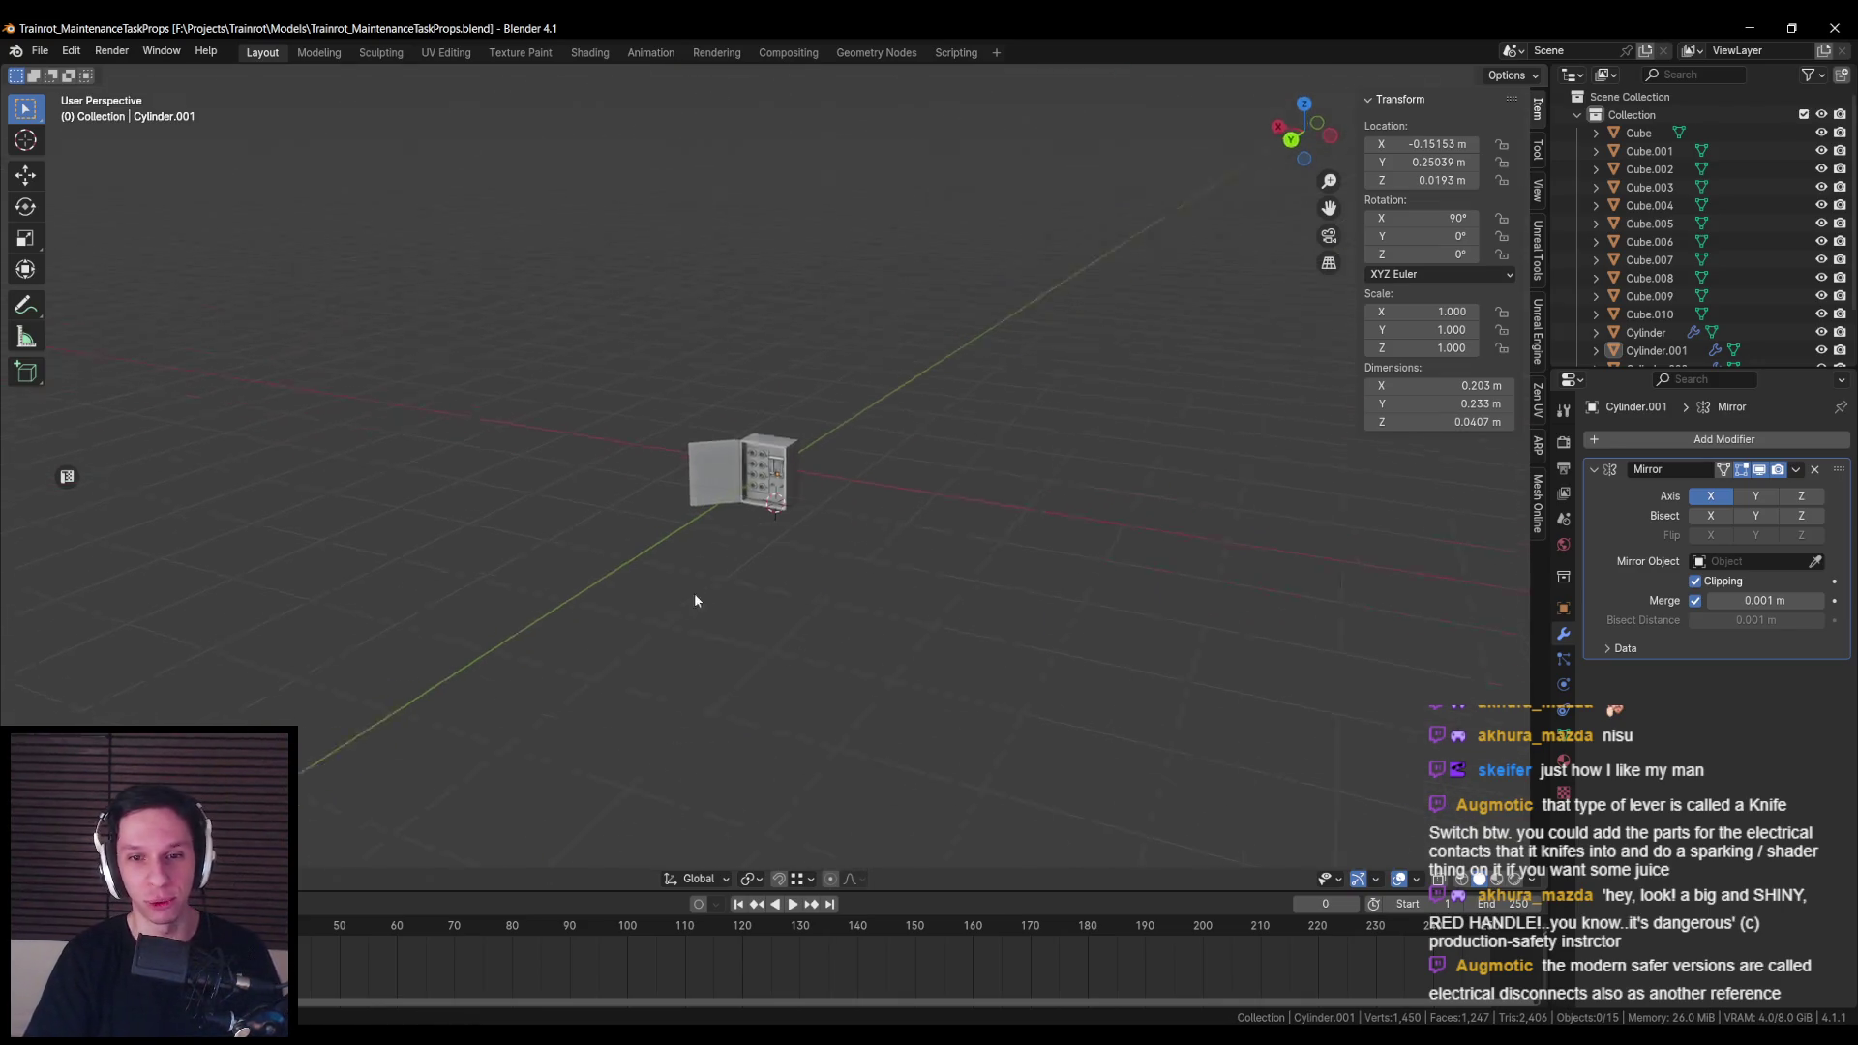
{"action": "scroll", "coordinate": [648, 607], "scroll_direction": "up", "scroll_amount": 4}
{"action": "left_click", "coordinate": [839, 472]}
{"action": "key", "text": "Tab"}
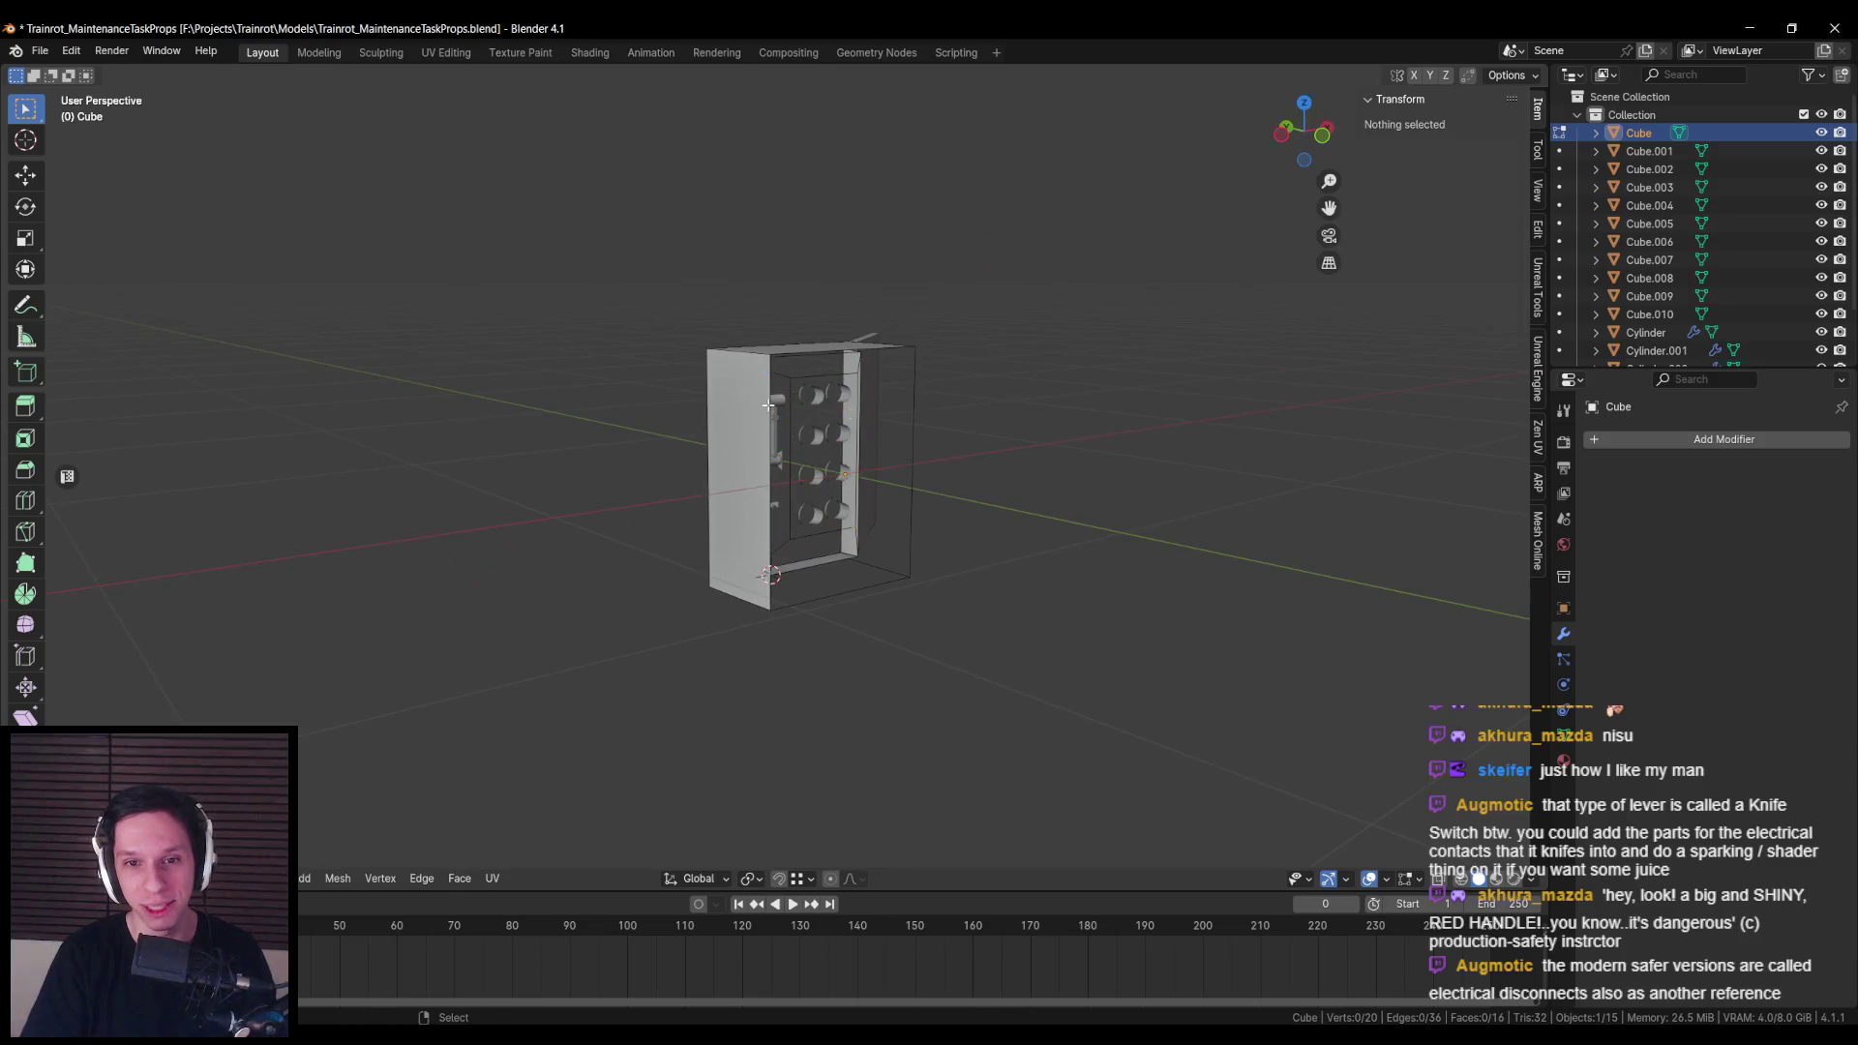
{"action": "type", "text": "s0"}
{"action": "key", "text": "Return"}
{"action": "key", "text": "Tab"}
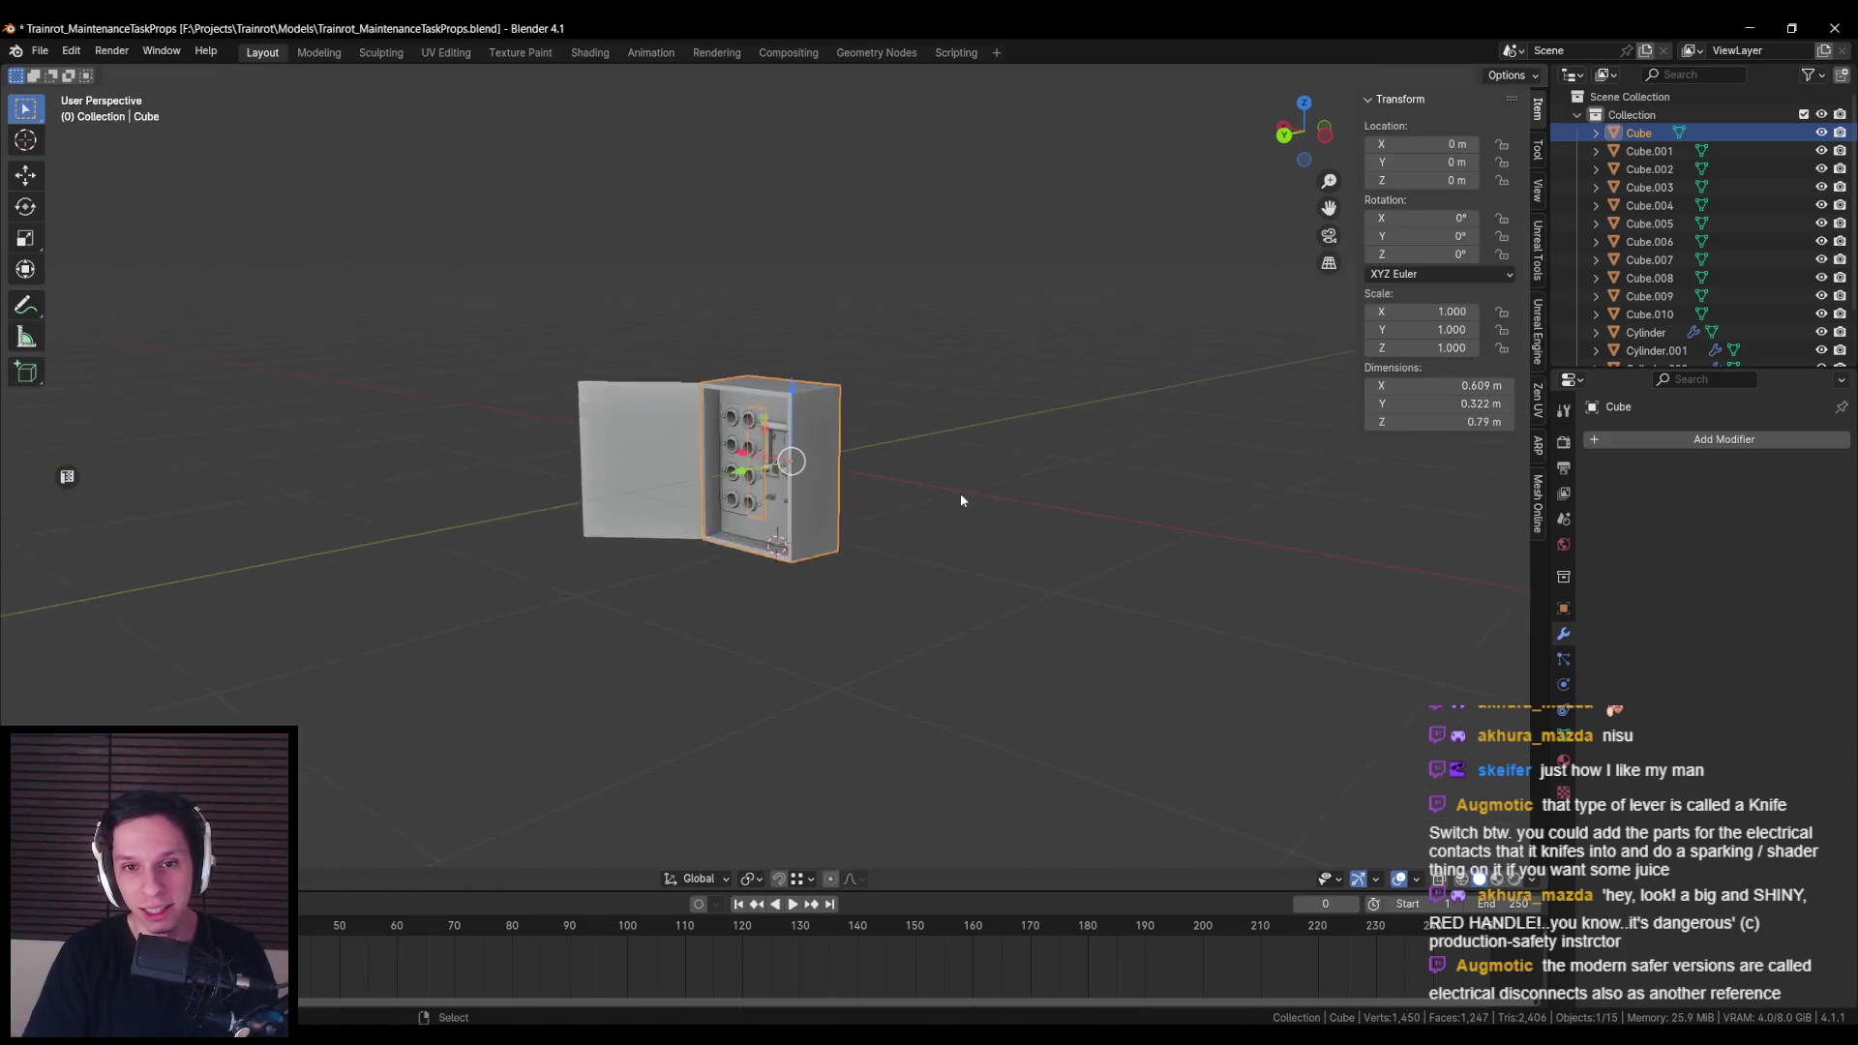
Step: Select the cabinet door and save the Blender file
{"action": "scroll", "coordinate": [972, 487], "scroll_direction": "down", "scroll_amount": 4}
{"action": "scroll", "coordinate": [849, 494], "scroll_direction": "up", "scroll_amount": 4}
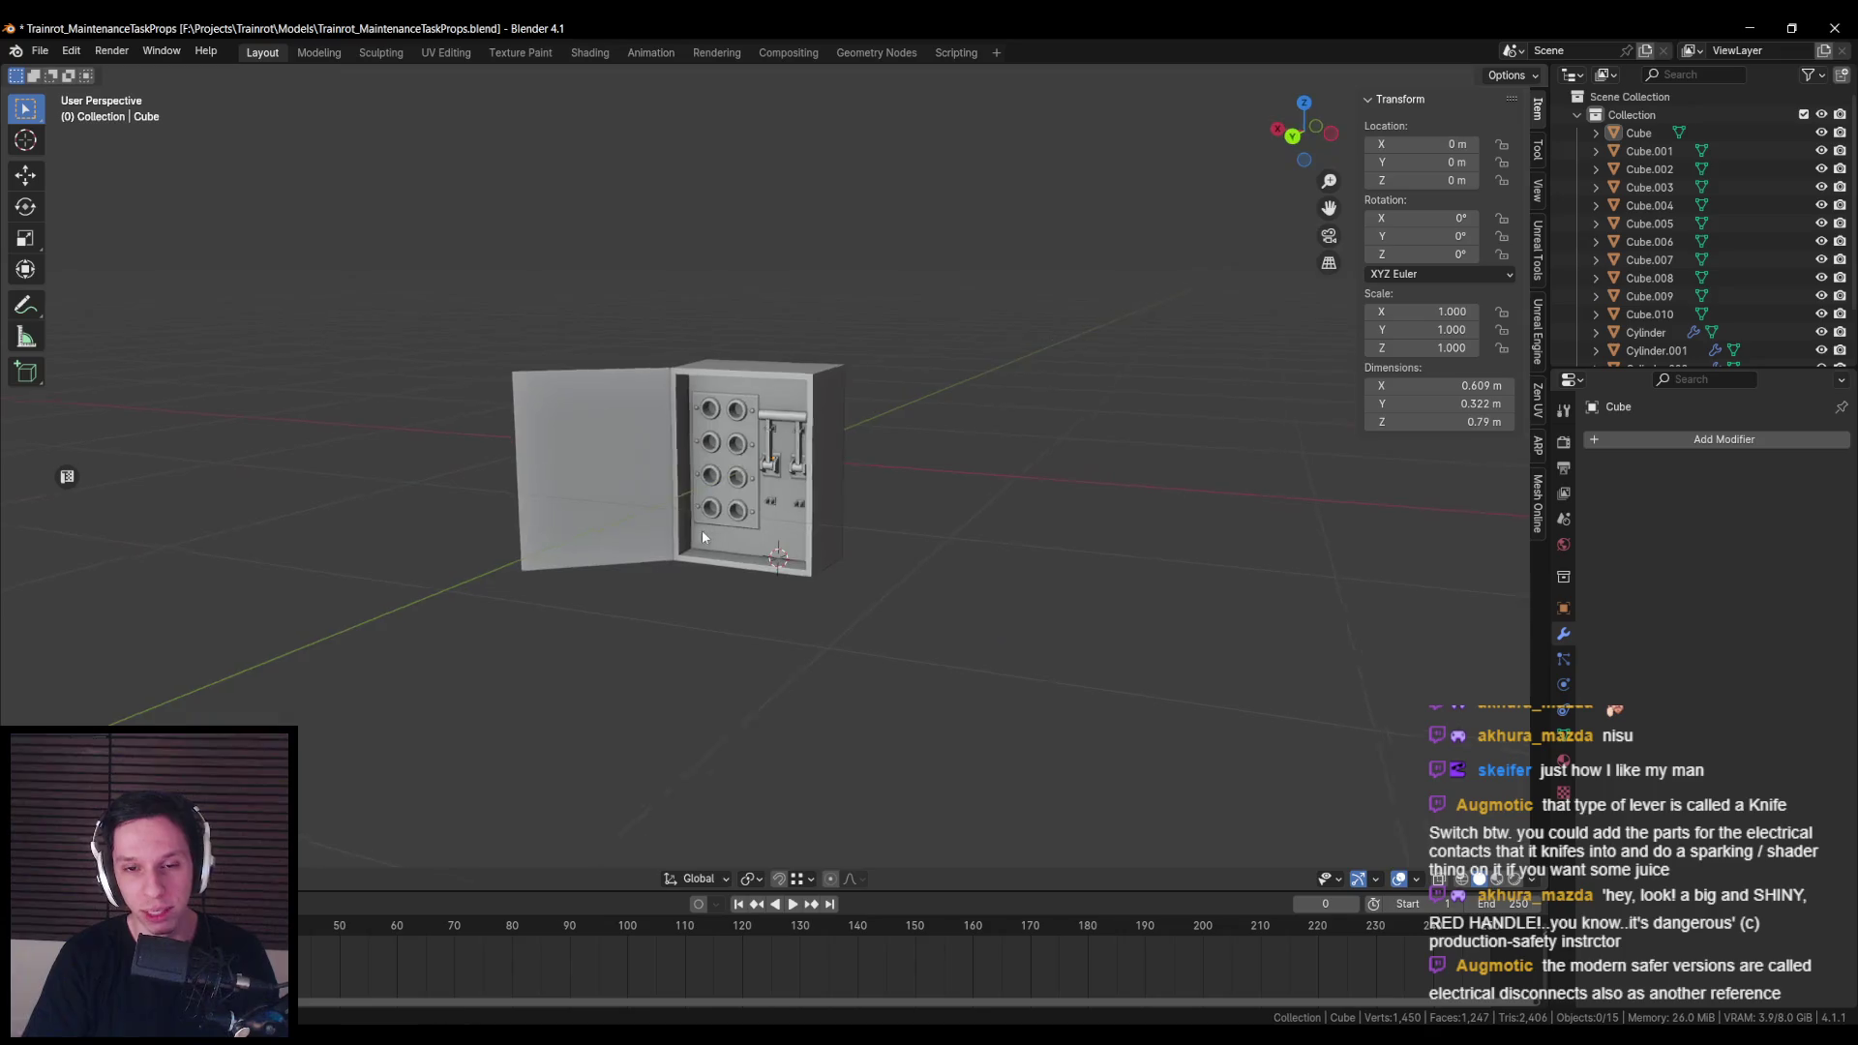
{"action": "left_click", "coordinate": [639, 581]}
{"action": "mouse_move", "coordinate": [808, 588]}
{"action": "left_mouse_down"}
{"action": "mouse_move", "coordinate": [793, 646]}
{"action": "mouse_move", "coordinate": [856, 608]}
{"action": "mouse_move", "coordinate": [881, 624]}
{"action": "mouse_move", "coordinate": [879, 563]}
{"action": "left_mouse_up"}
{"action": "key", "text": "ctrl+s"}
Step: Switch to a Back Orthographic view facing the fuse panel and levers
{"action": "scroll", "coordinate": [772, 462], "scroll_direction": "up", "scroll_amount": 4}
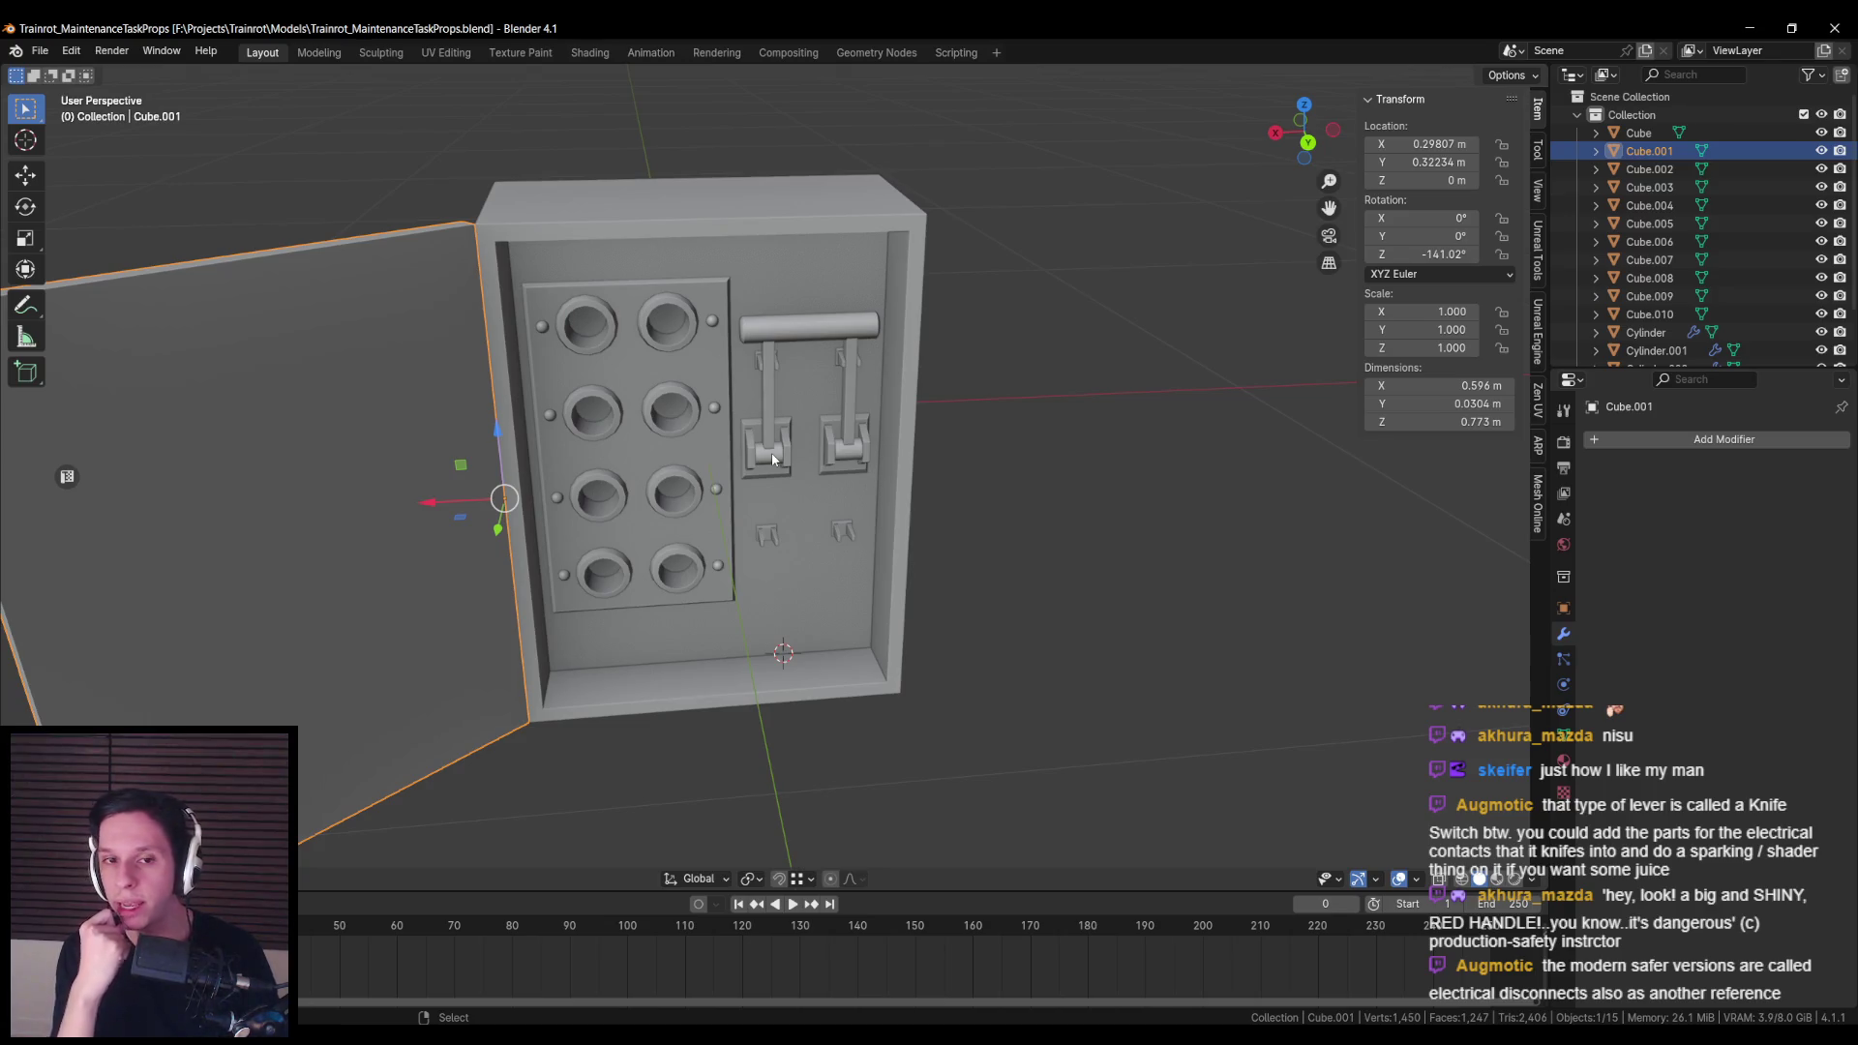
{"action": "scroll", "coordinate": [772, 462], "scroll_direction": "down", "scroll_amount": 4}
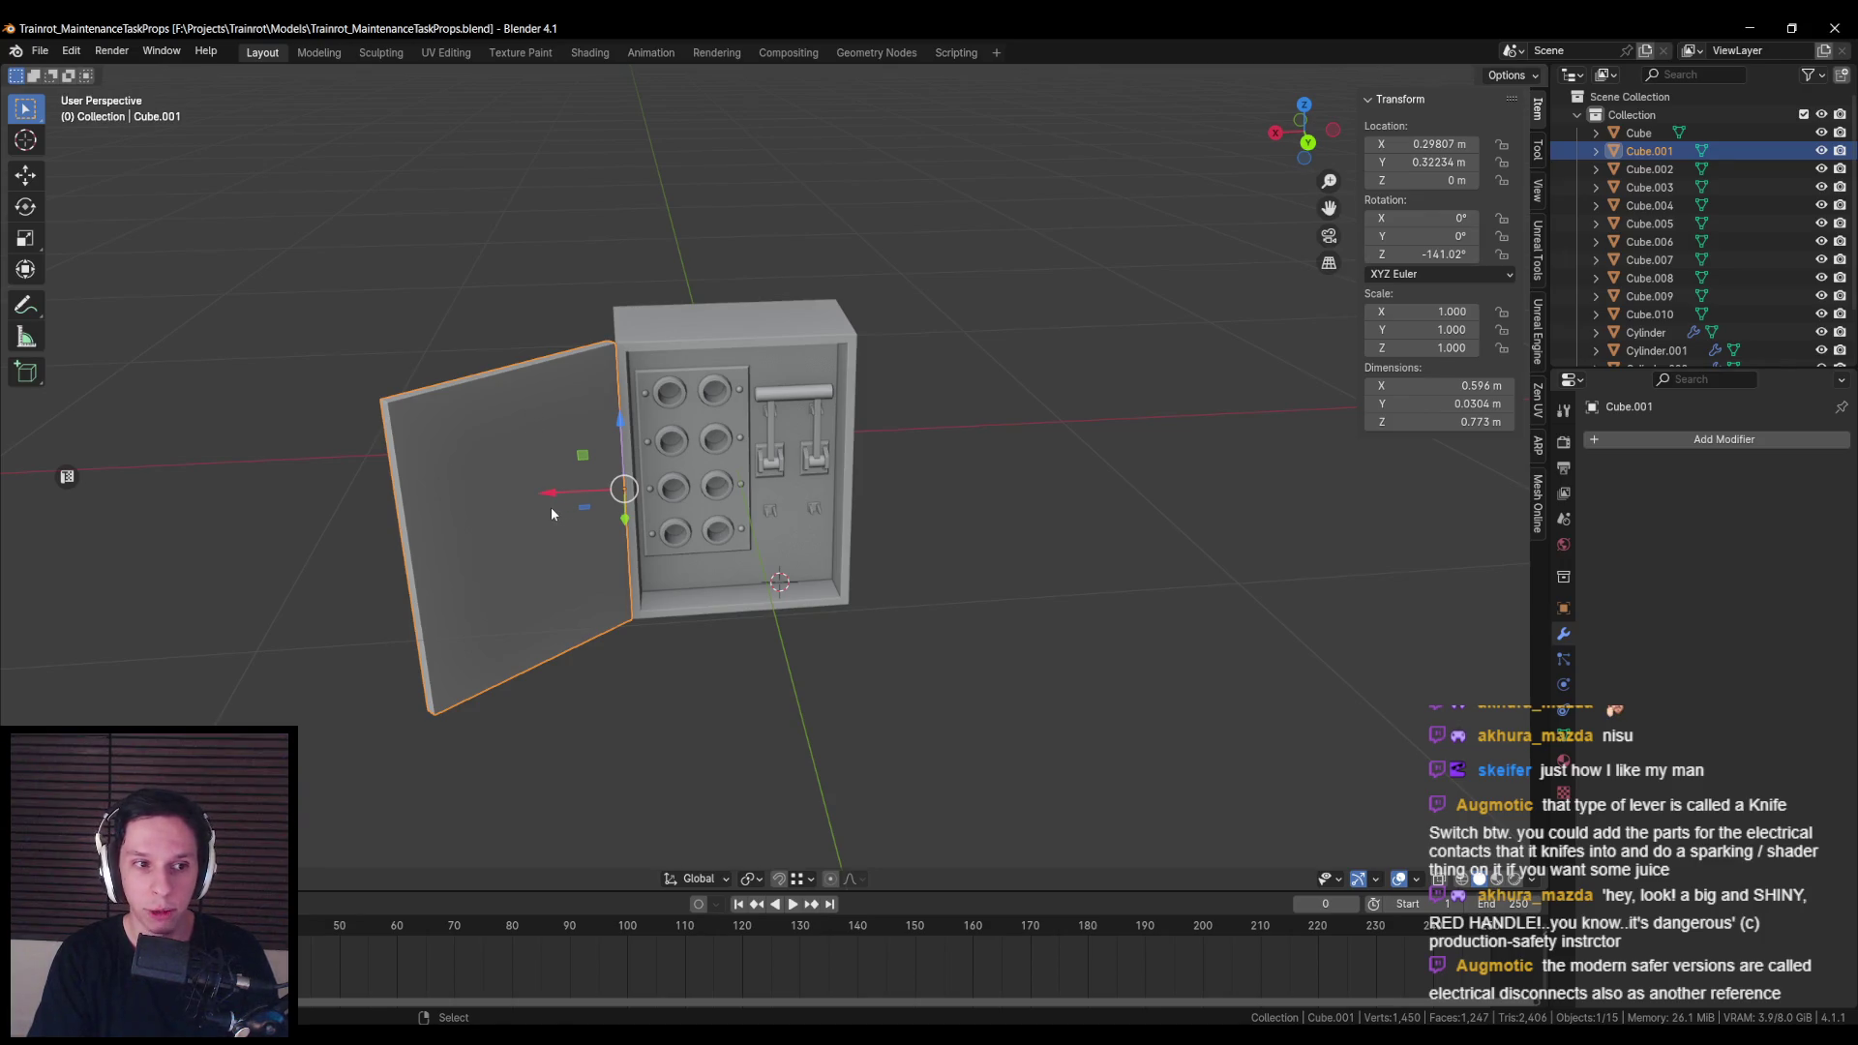
{"action": "scroll", "coordinate": [731, 513], "scroll_direction": "up", "scroll_amount": 2}
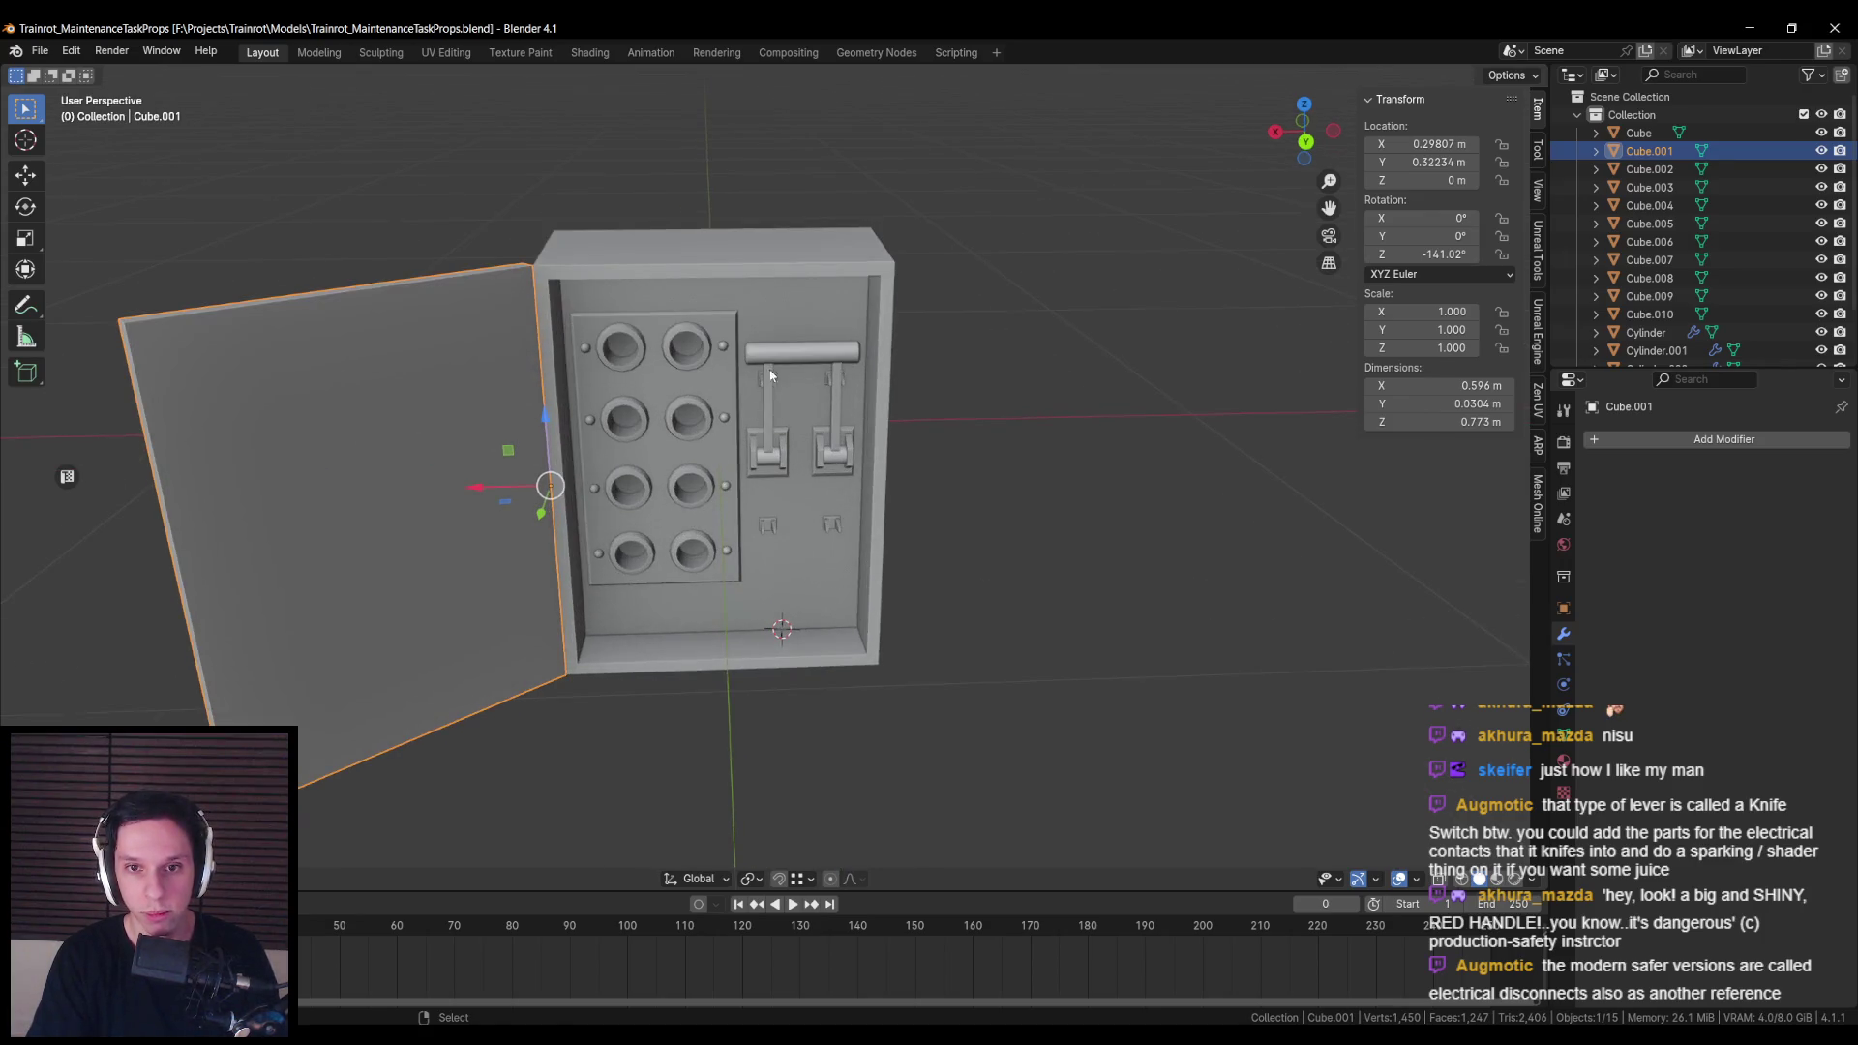
{"action": "scroll", "coordinate": [675, 387], "scroll_direction": "up", "scroll_amount": 3}
{"action": "key", "text": "KP_5"}
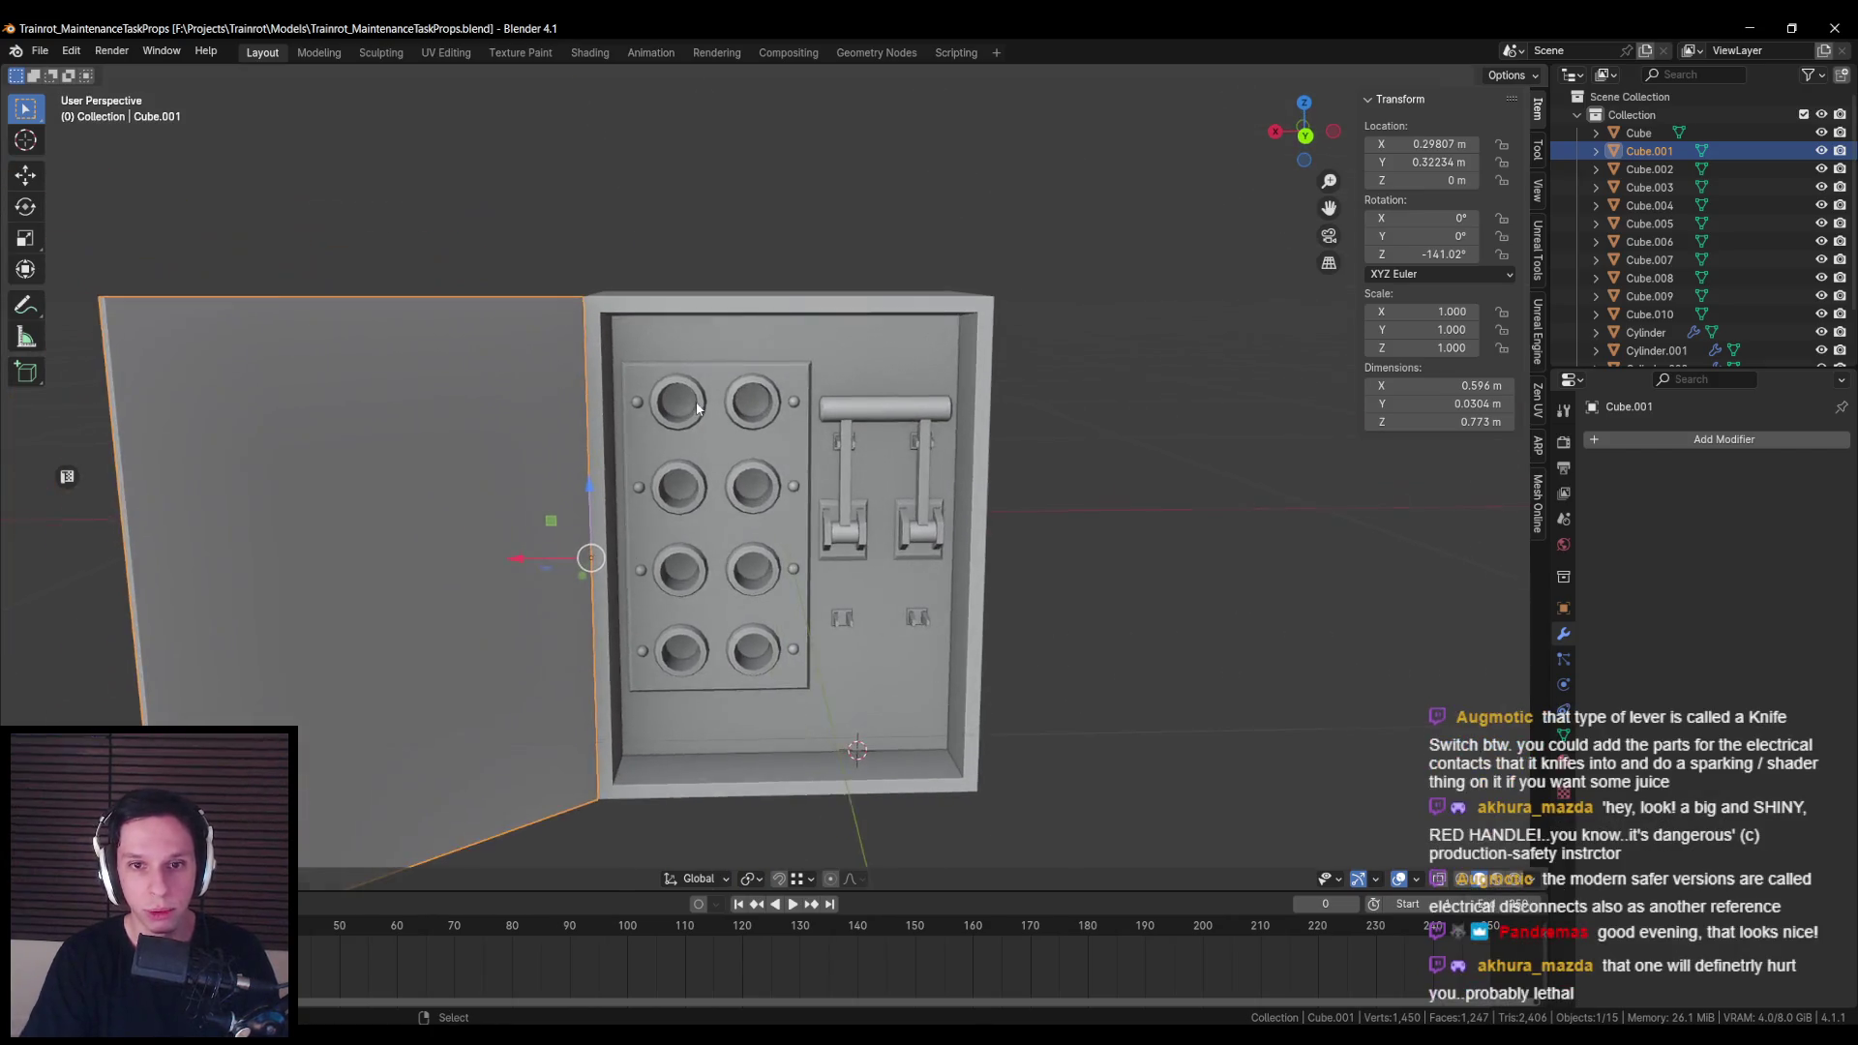
{"action": "key", "text": "KP_1"}
{"action": "key", "text": "ctrl+KP_1"}
{"action": "scroll", "coordinate": [669, 396], "scroll_direction": "up", "scroll_amount": 3}
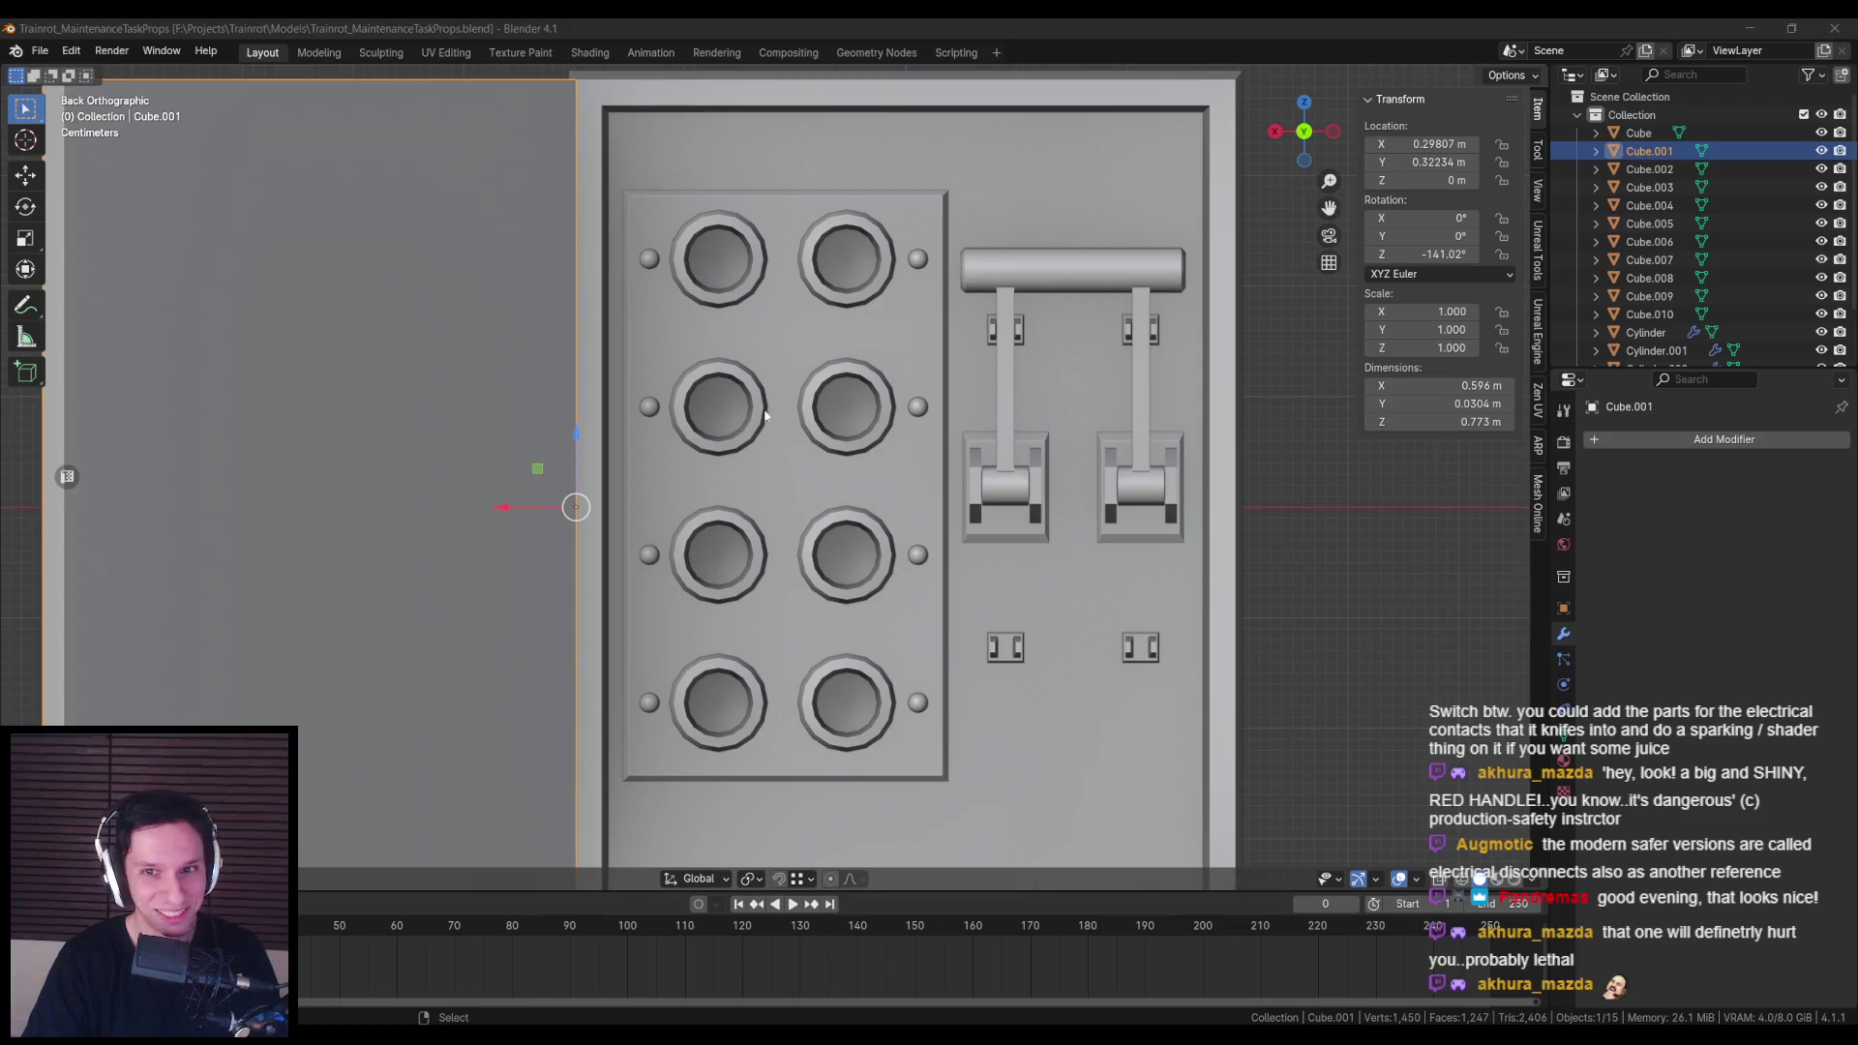
Step: Select the inner cap faces of the fuse holder cylinders in Edit Mode, then save
{"action": "scroll", "coordinate": [762, 426], "scroll_direction": "up", "scroll_amount": 3}
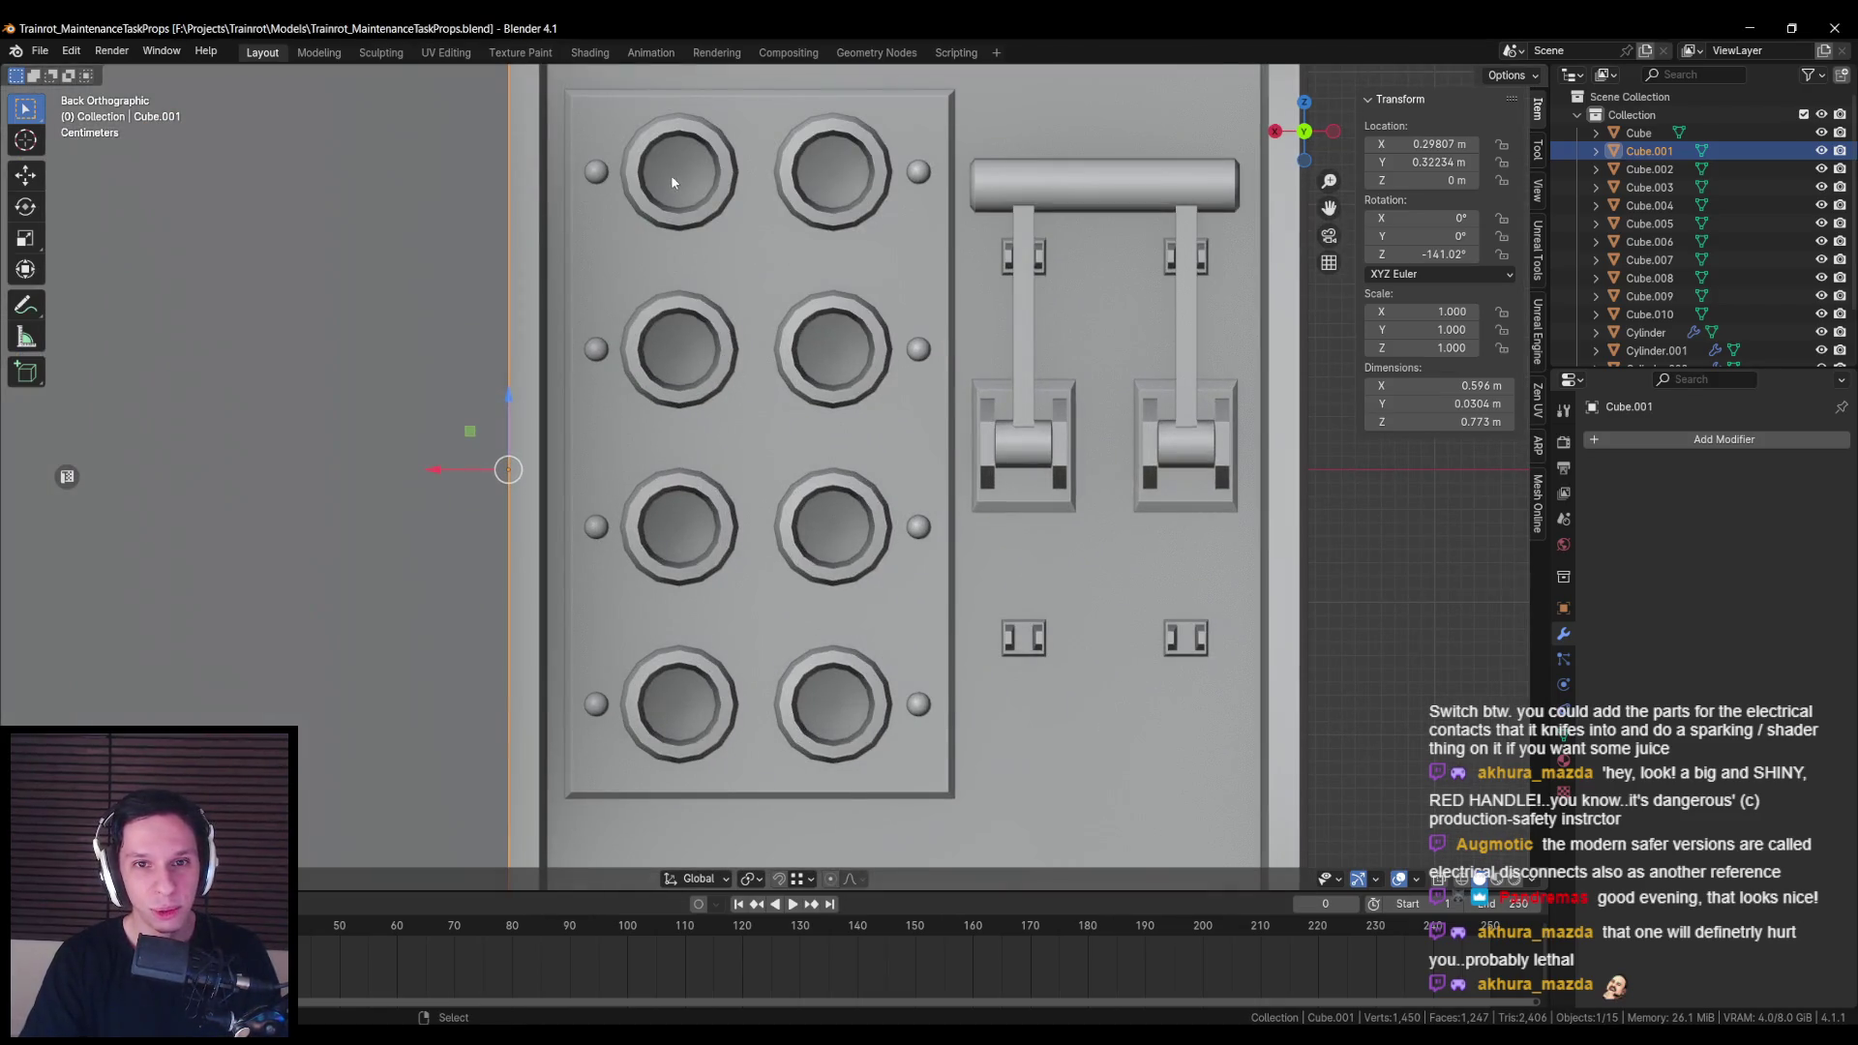
{"action": "left_click", "coordinate": [672, 183]}
{"action": "key", "text": "Tab"}
{"action": "left_click", "coordinate": [680, 171]}
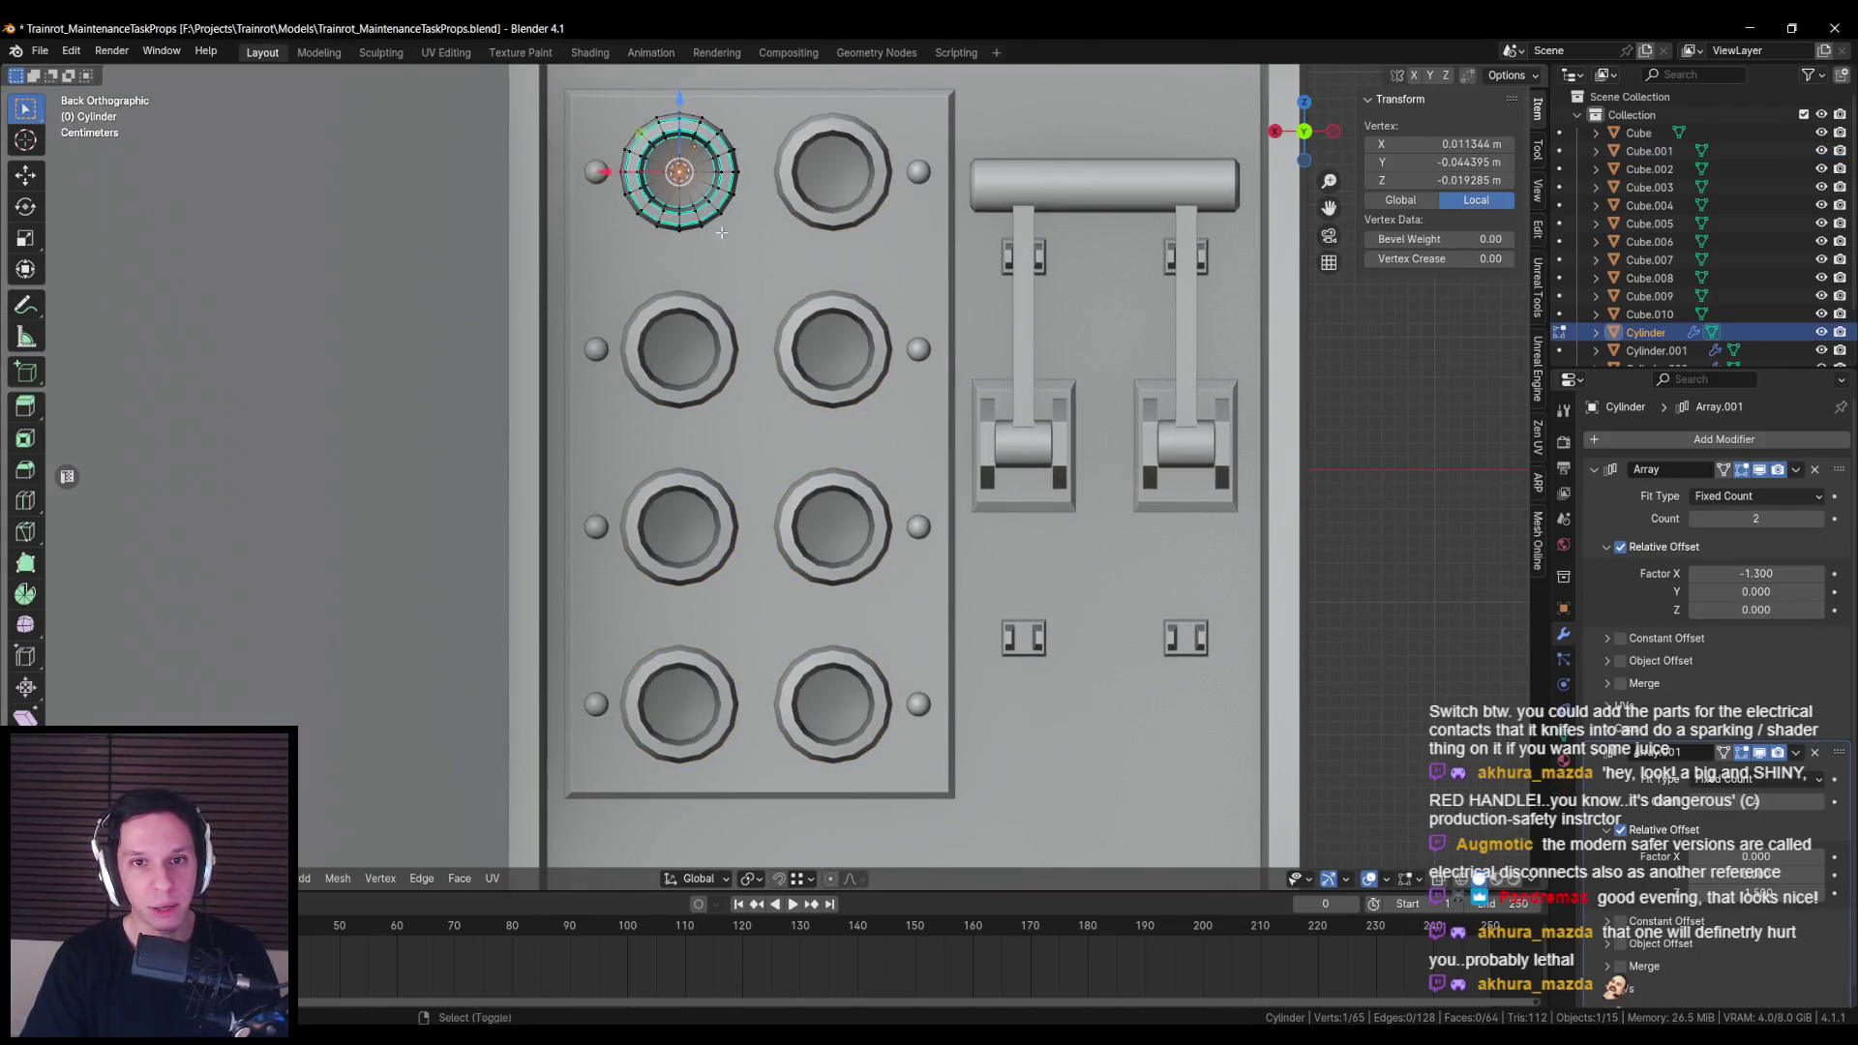
{"action": "key", "text": "alt+a"}
{"action": "scroll", "coordinate": [721, 232], "scroll_direction": "up", "scroll_amount": 2}
{"action": "left_click", "coordinate": [761, 413]}
{"action": "key", "text": "ctrl+KP_Add"}
{"action": "mouse_move", "coordinate": [761, 412]}
{"action": "left_mouse_down"}
{"action": "mouse_move", "coordinate": [938, 488]}
{"action": "mouse_move", "coordinate": [765, 392]}
{"action": "left_mouse_up"}
{"action": "key", "text": "ctrl+s"}
Step: Move the inner cap faces outward along Y and separate them into Cylinder.004
{"action": "key", "text": "g"}
{"action": "key", "text": "y"}
{"action": "left_click", "coordinate": [813, 411]}
{"action": "key", "text": "p"}
{"action": "left_click", "coordinate": [838, 427]}
{"action": "key", "text": "Tab"}
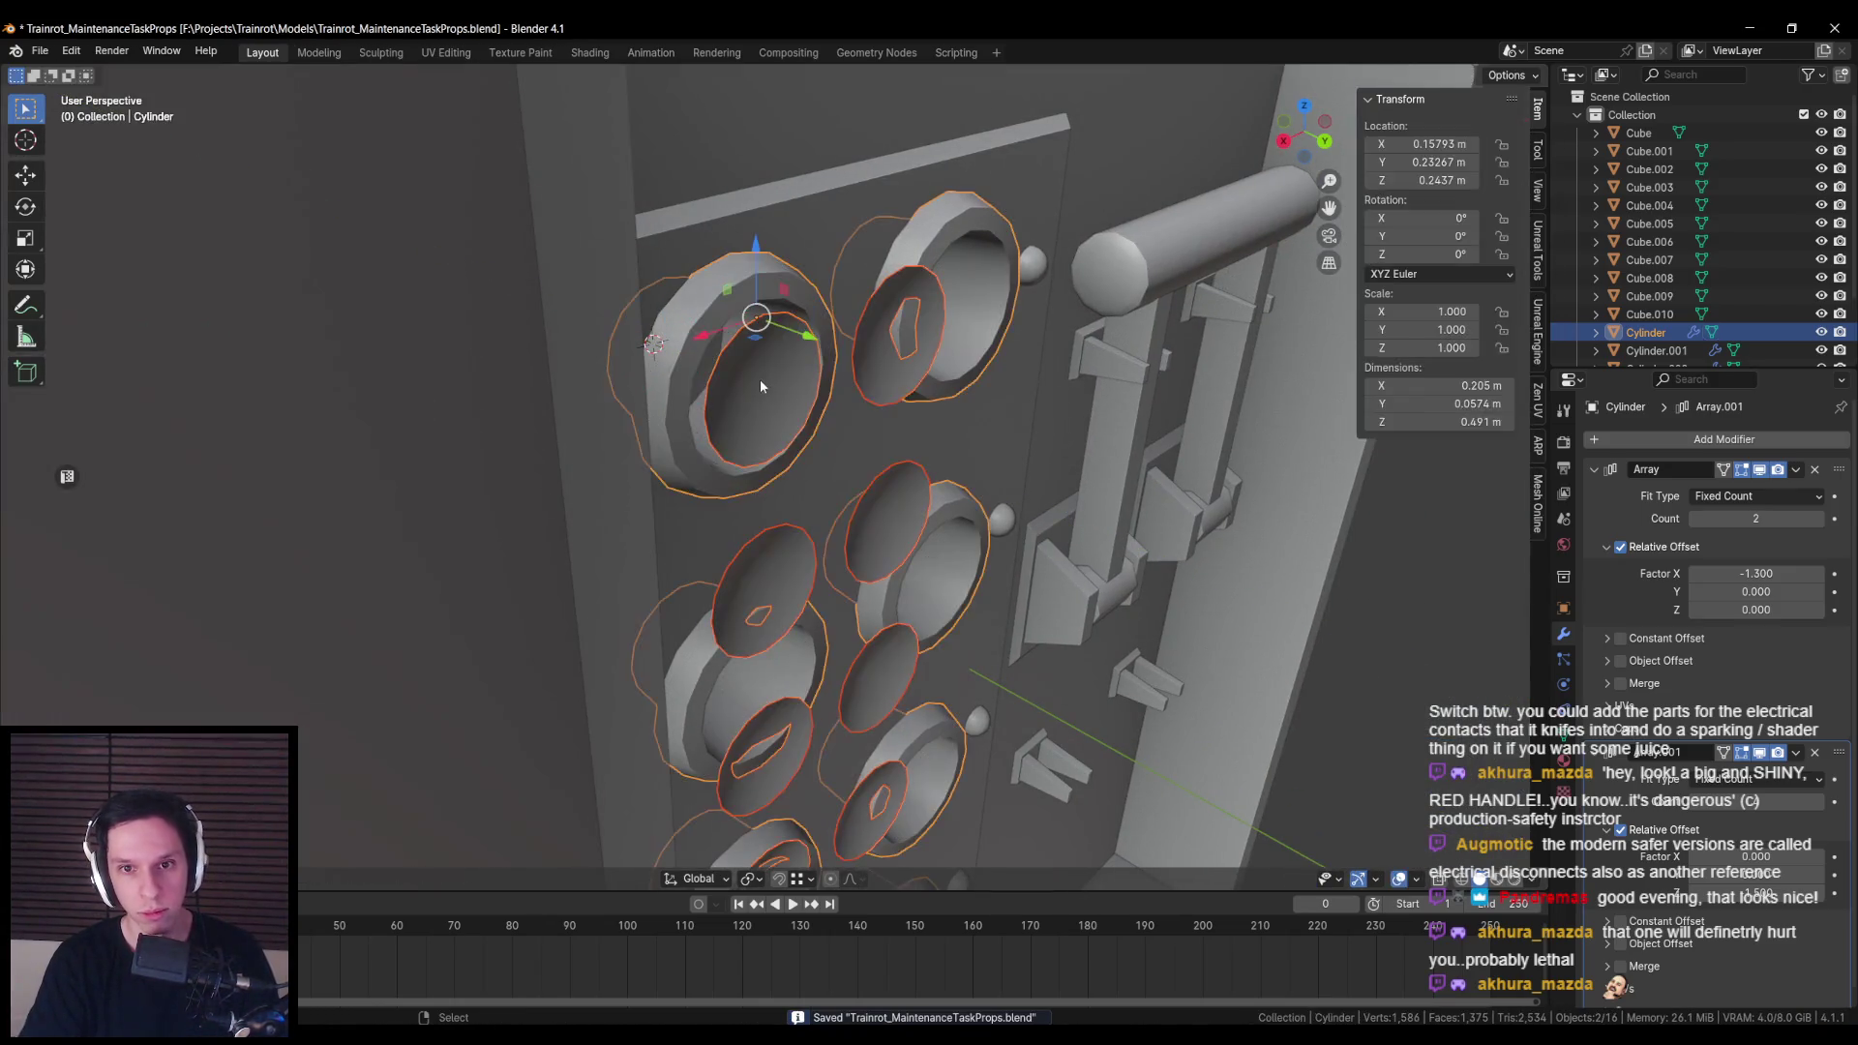
{"action": "left_click", "coordinate": [764, 368]}
Step: Remove the first array modifier from the new cap object
{"action": "key", "text": "Tab"}
{"action": "left_click_drag", "start_coordinate": [841, 447], "coordinate": [947, 552]}
{"action": "key", "text": "Tab"}
{"action": "key", "text": "ctrl+x"}
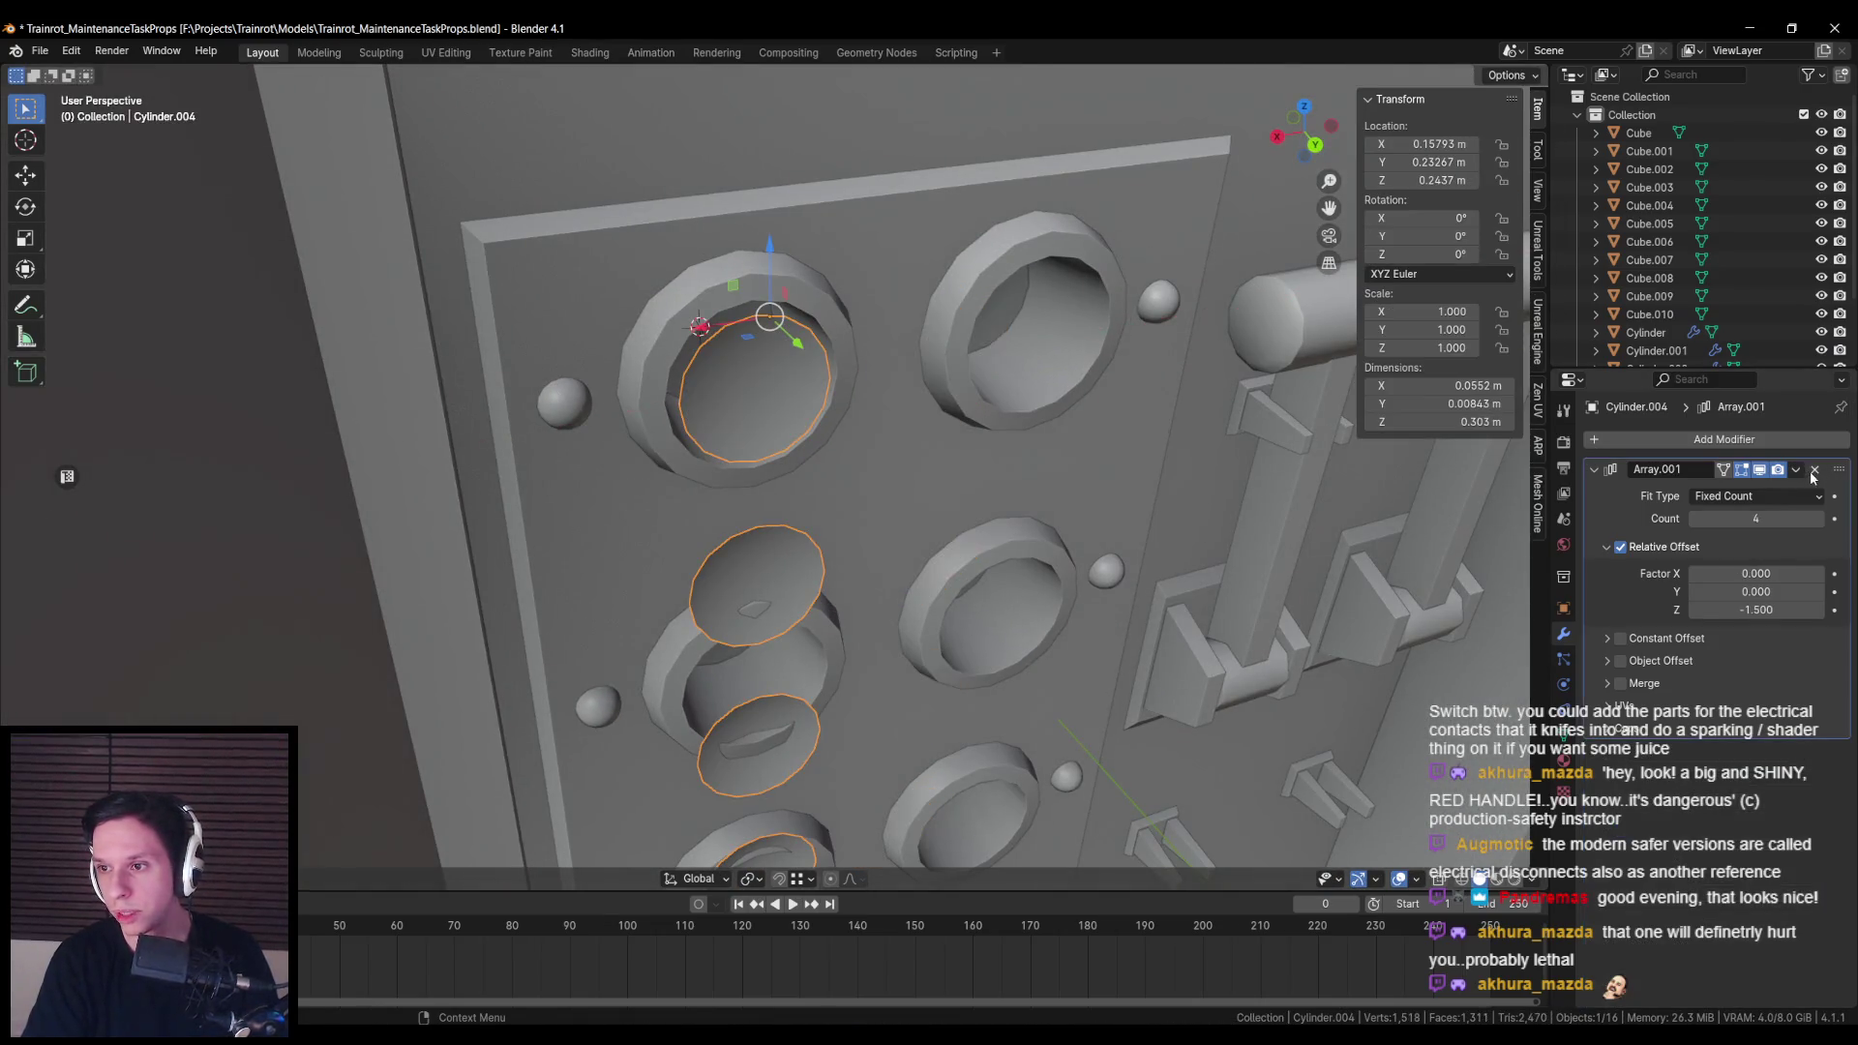
Step: Remove the second array and flatten the single cap along the Y axis
{"action": "key", "text": "ctrl+x"}
{"action": "key", "text": "Tab"}
{"action": "key", "text": "s"}
{"action": "key", "text": "y"}
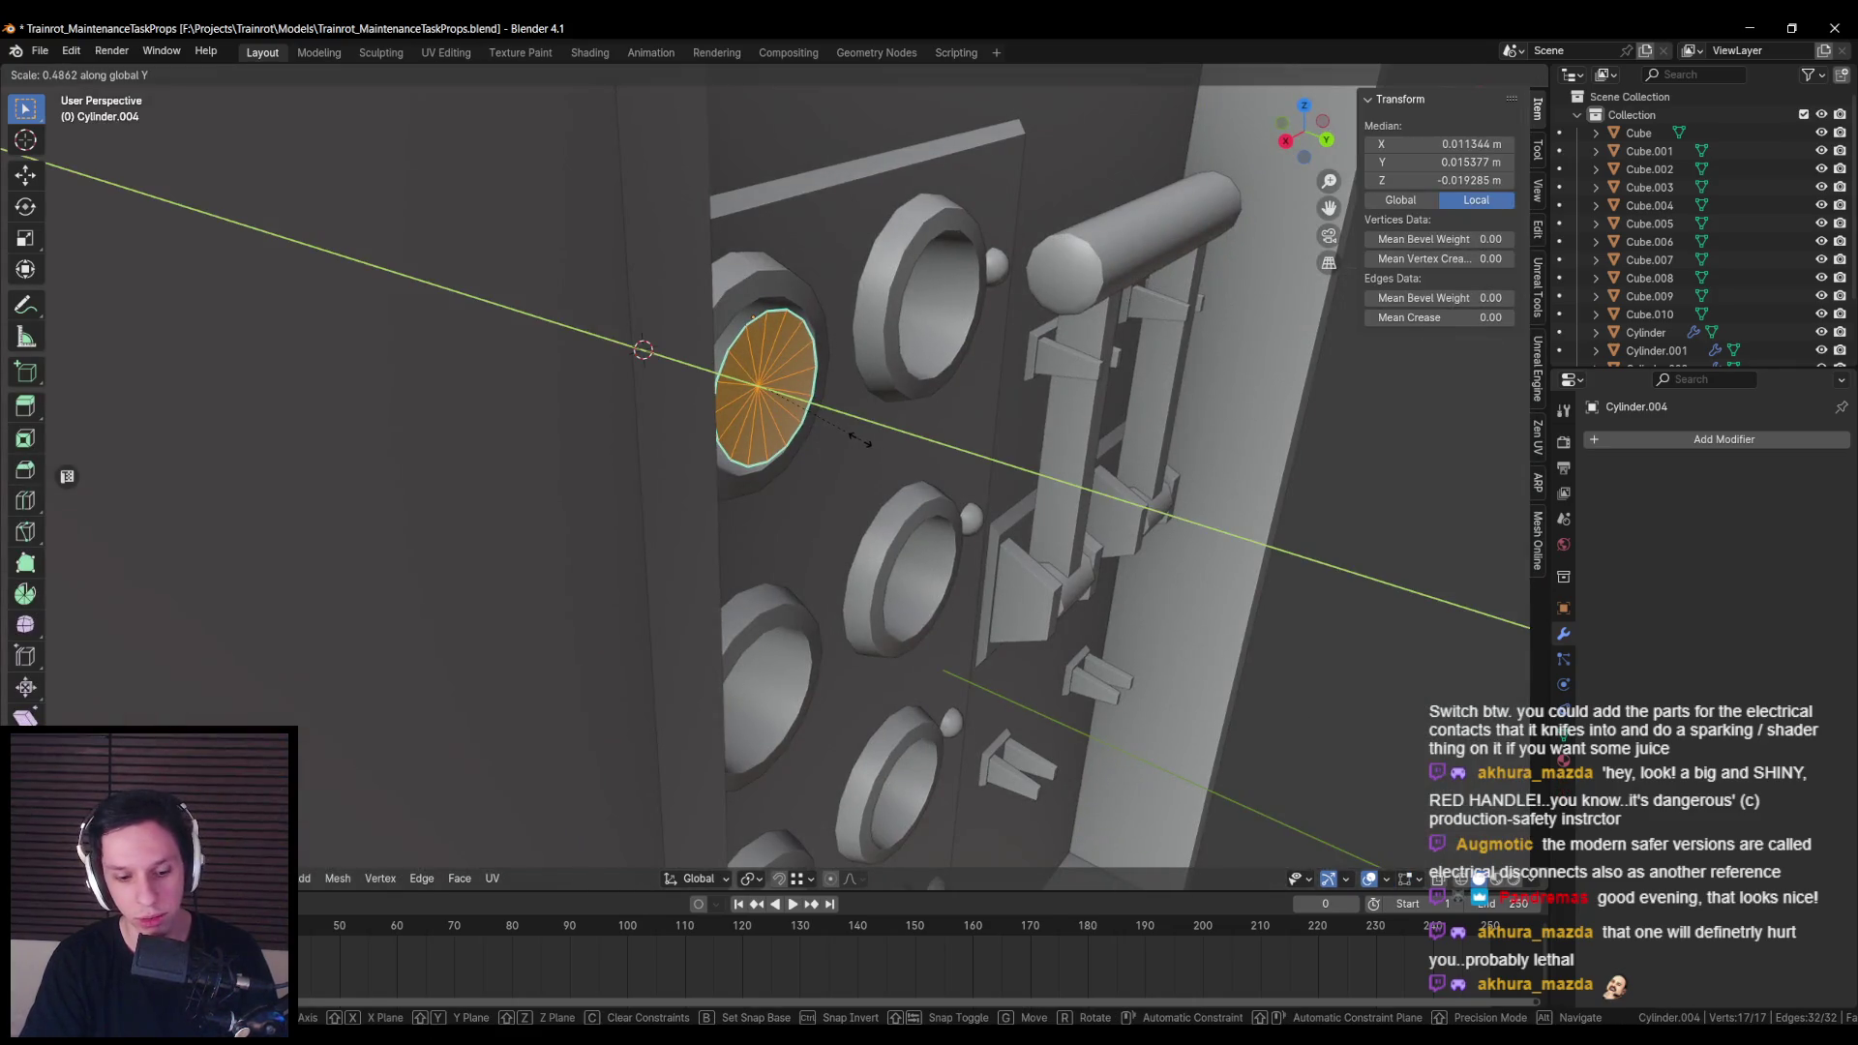
{"action": "left_click", "coordinate": [856, 438]}
Step: From the back view, select the whole cap and resize it
{"action": "scroll", "coordinate": [793, 426], "scroll_direction": "up", "scroll_amount": 3}
{"action": "left_click", "coordinate": [778, 299], "text": "alt"}
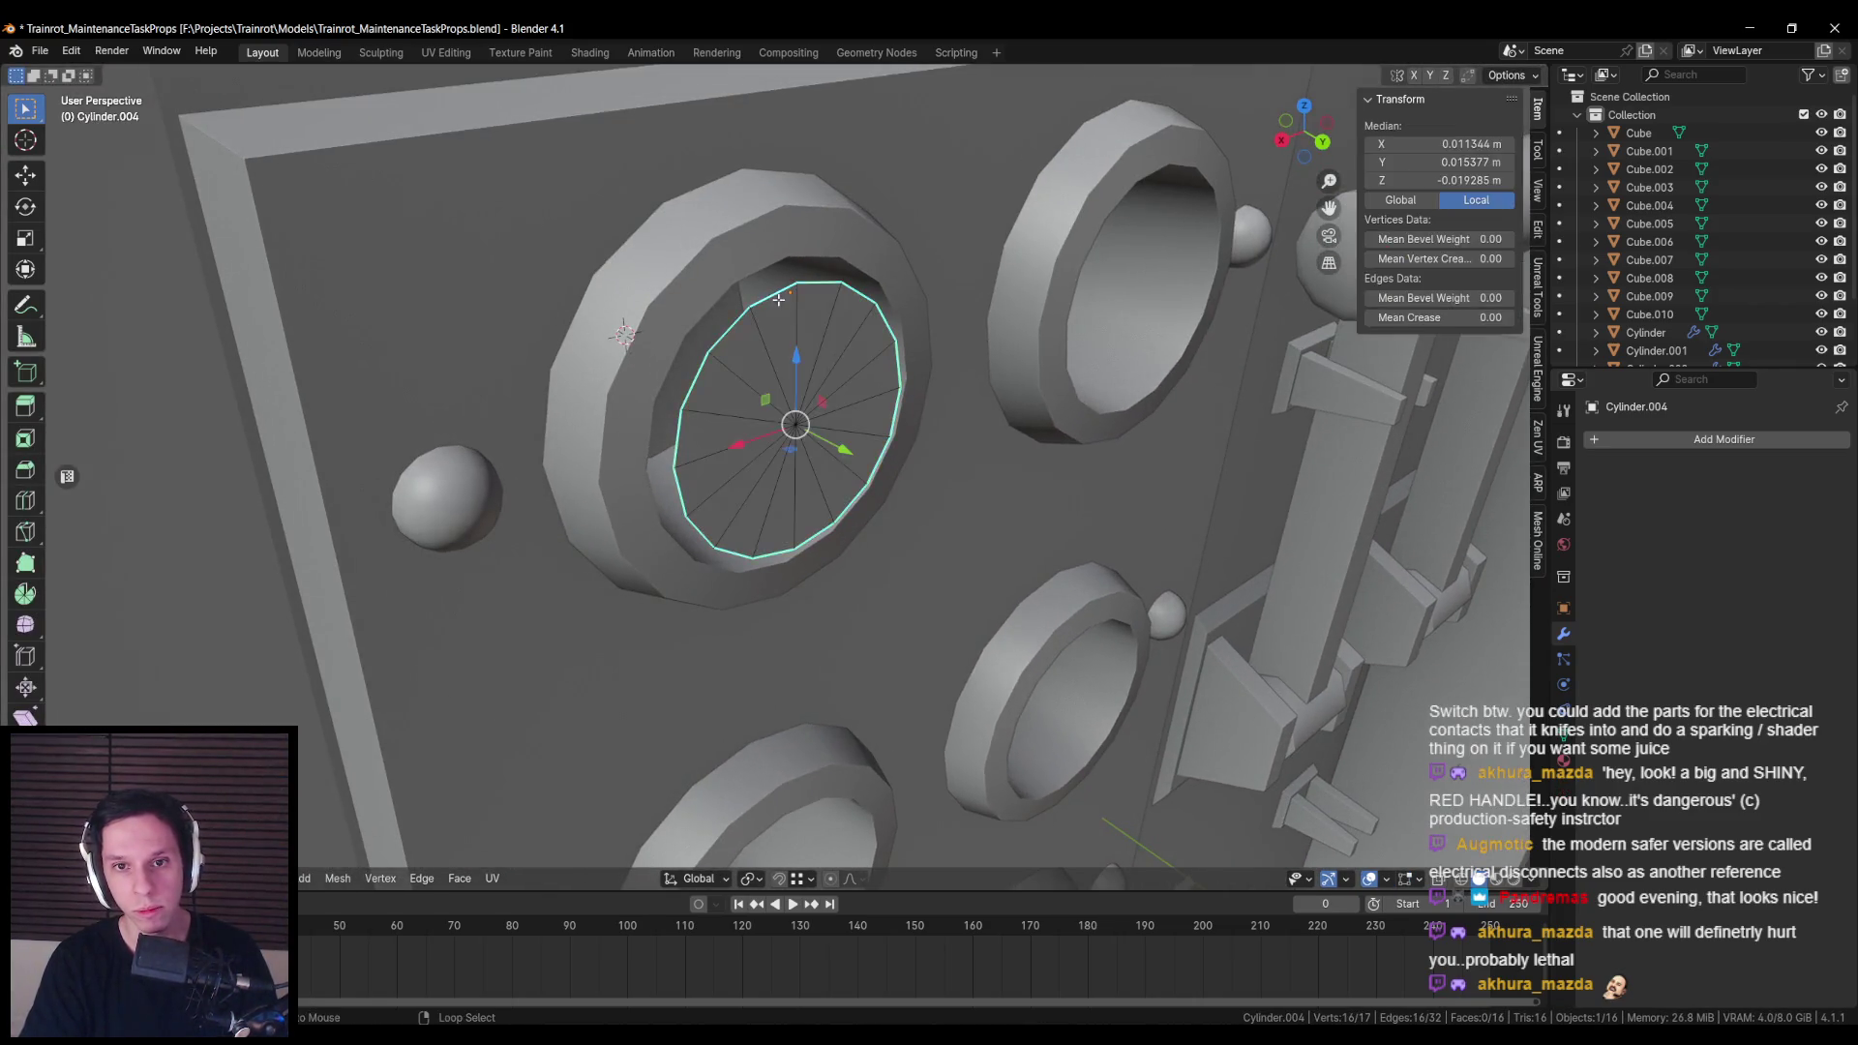
{"action": "key", "text": "ctrl+KP_1"}
{"action": "key", "text": "ctrl+l"}
{"action": "key", "text": "s"}
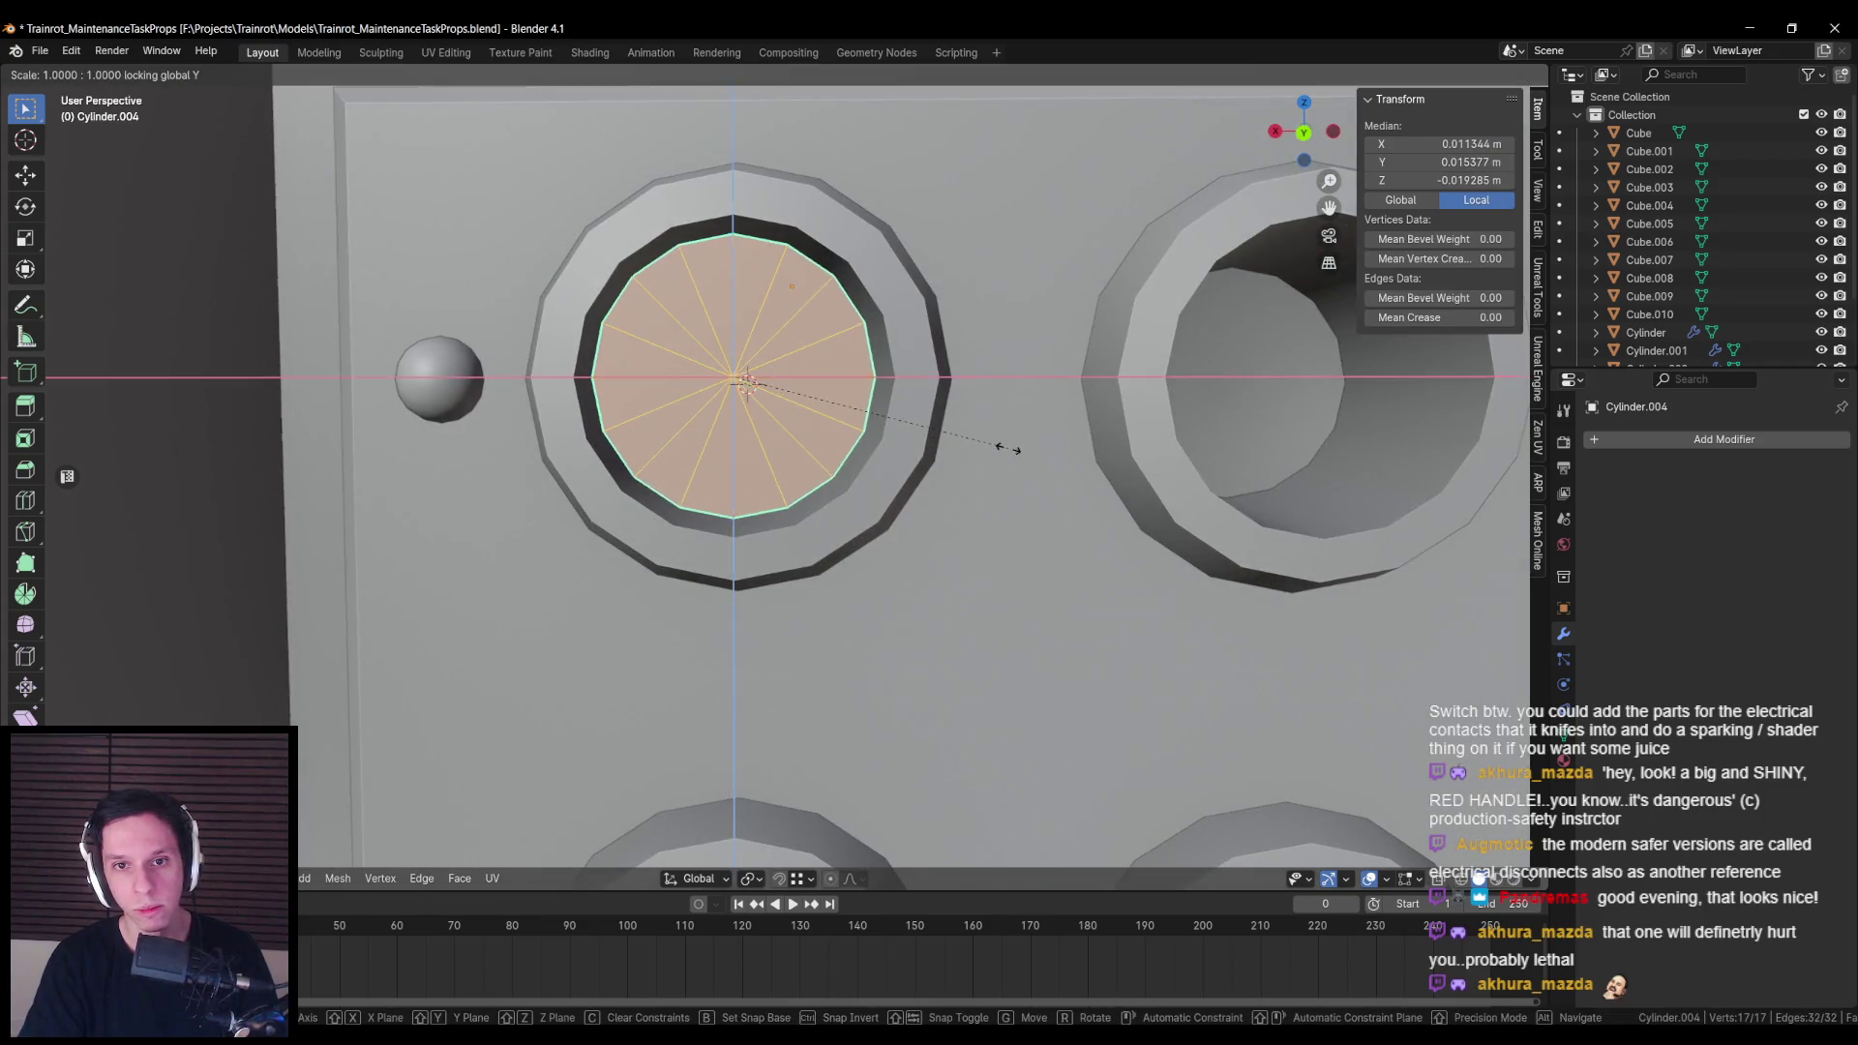
{"action": "left_click", "coordinate": [850, 432]}
Step: Extrude the cap's outer loop along Y into a fuse body and reposition its end cap
{"action": "key", "text": "shift+z"}
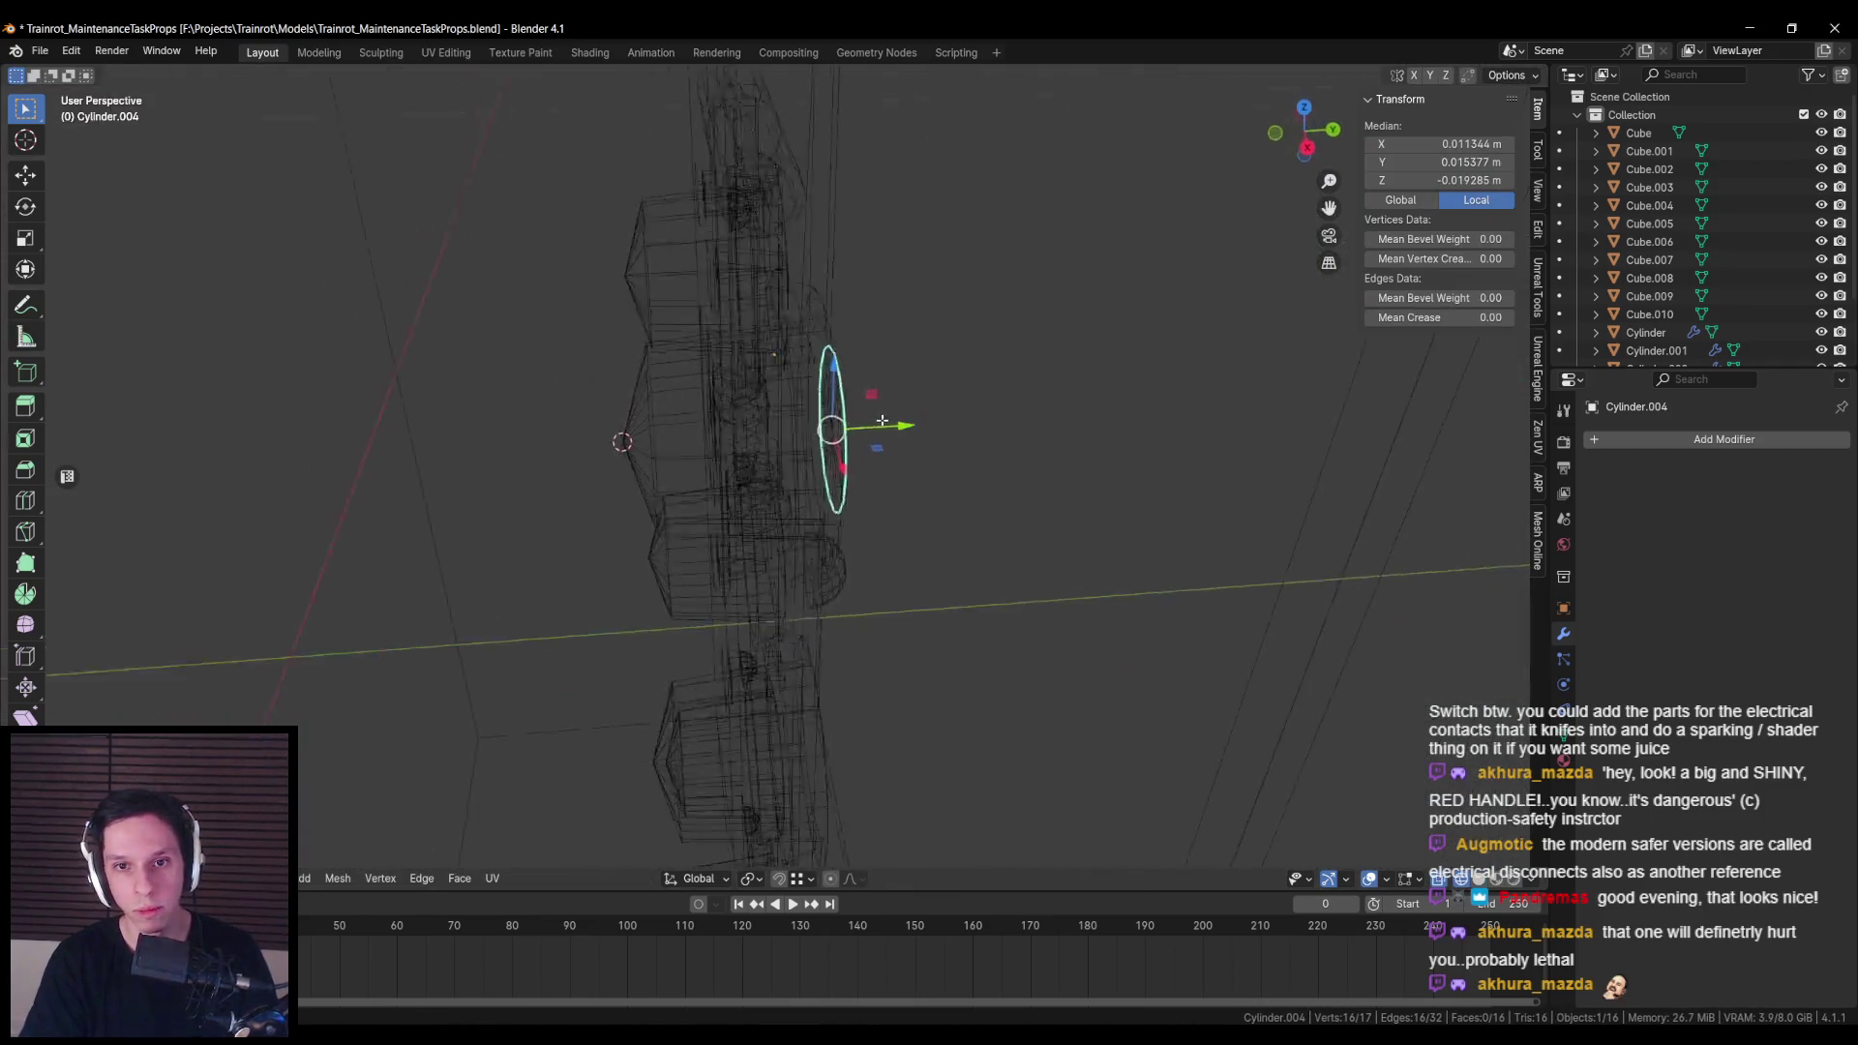
{"action": "key", "text": "e"}
{"action": "key", "text": "y"}
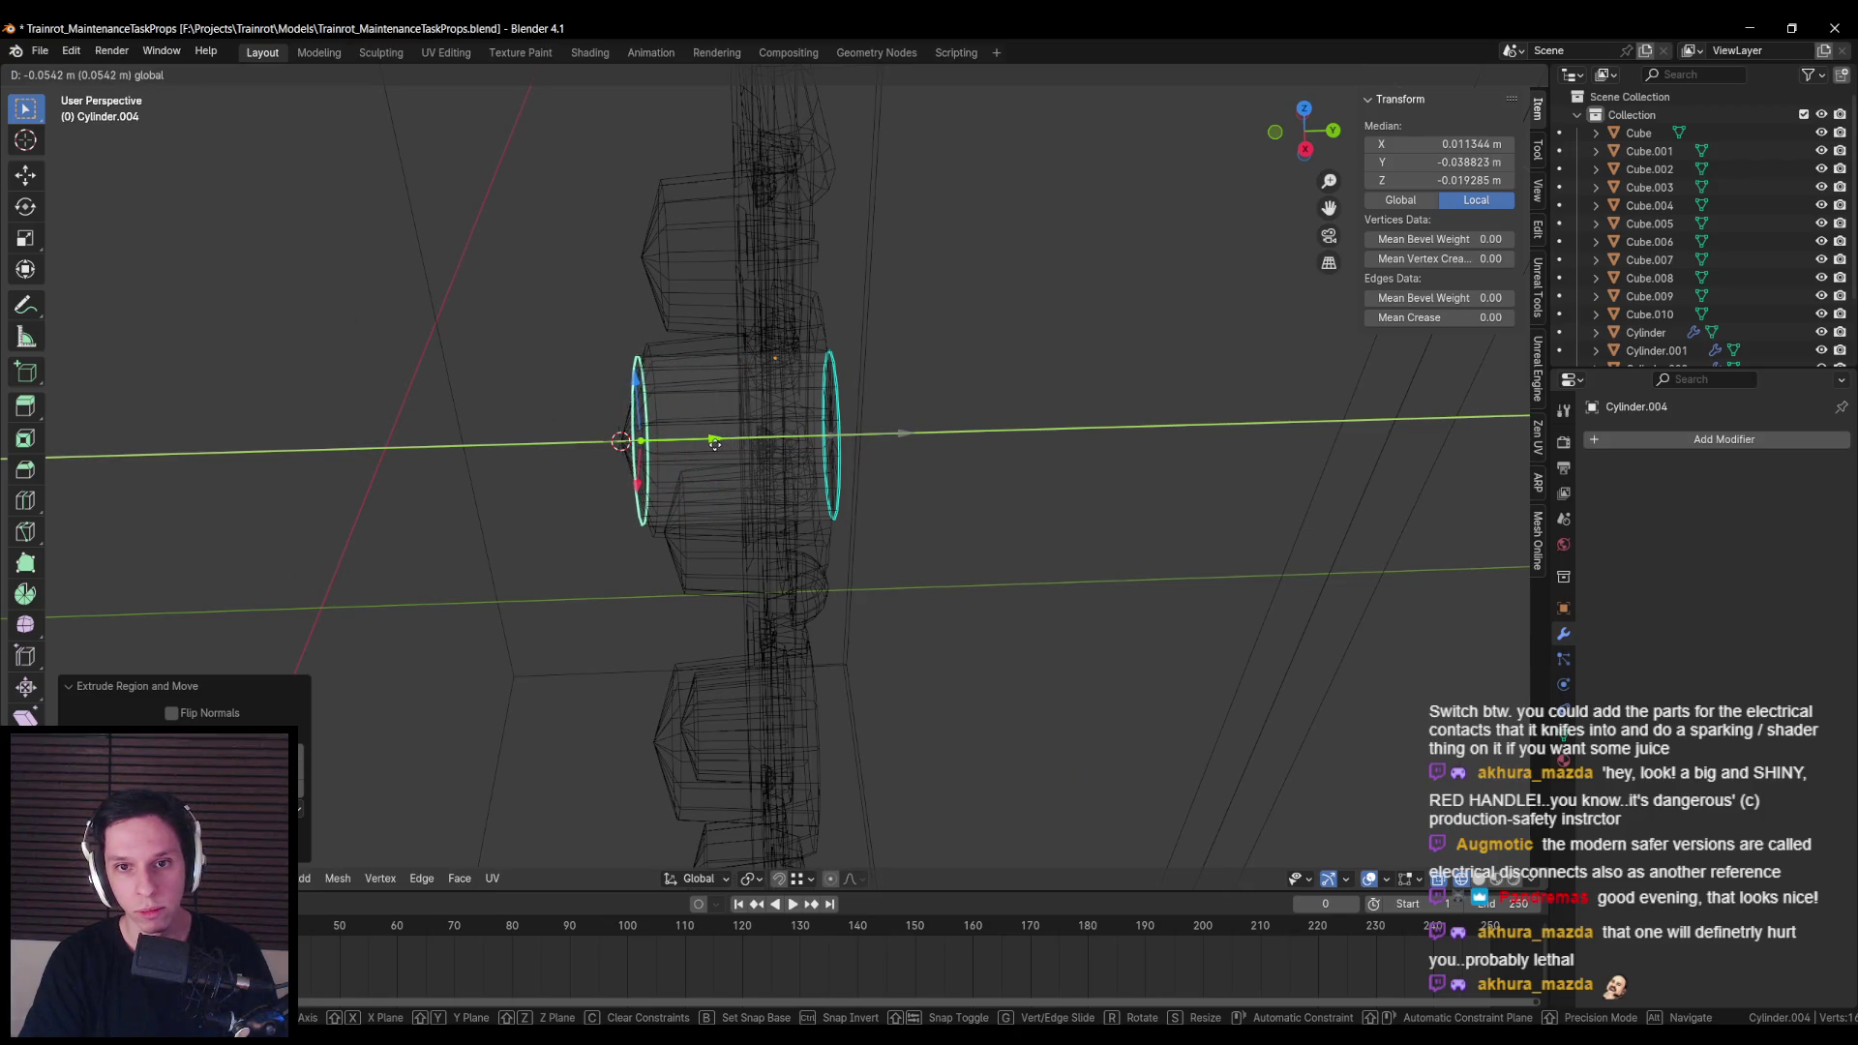
{"action": "left_click", "coordinate": [711, 443]}
{"action": "key", "text": "shift+z"}
{"action": "key", "text": "ctrl+i"}
{"action": "key", "text": "shift+z"}
{"action": "key", "text": "g"}
{"action": "key", "text": "y"}
{"action": "key", "text": "shift+z"}
{"action": "left_click", "coordinate": [806, 413]}
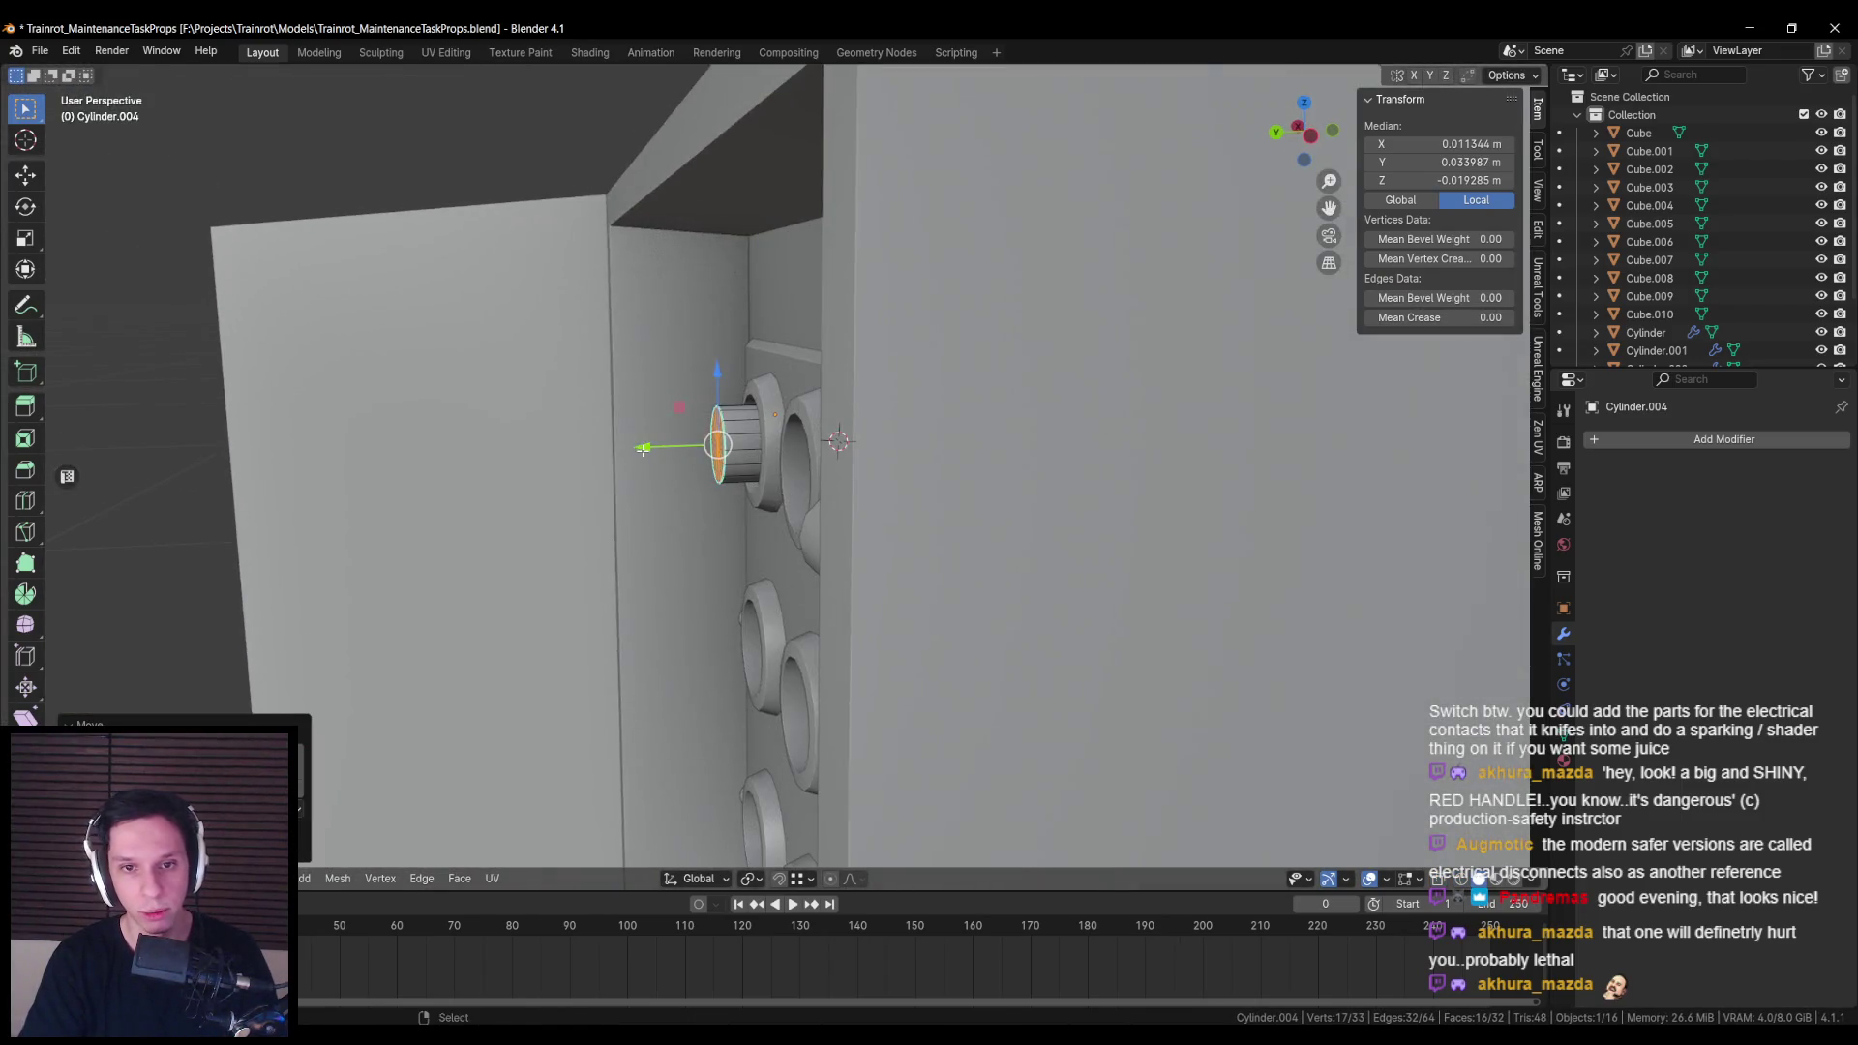
{"action": "left_click", "coordinate": [626, 480]}
{"action": "key", "text": "Tab"}
Step: Inset the top-left button's cap face, push it inward, and shrink the inner face
{"action": "key", "text": "KP_1"}
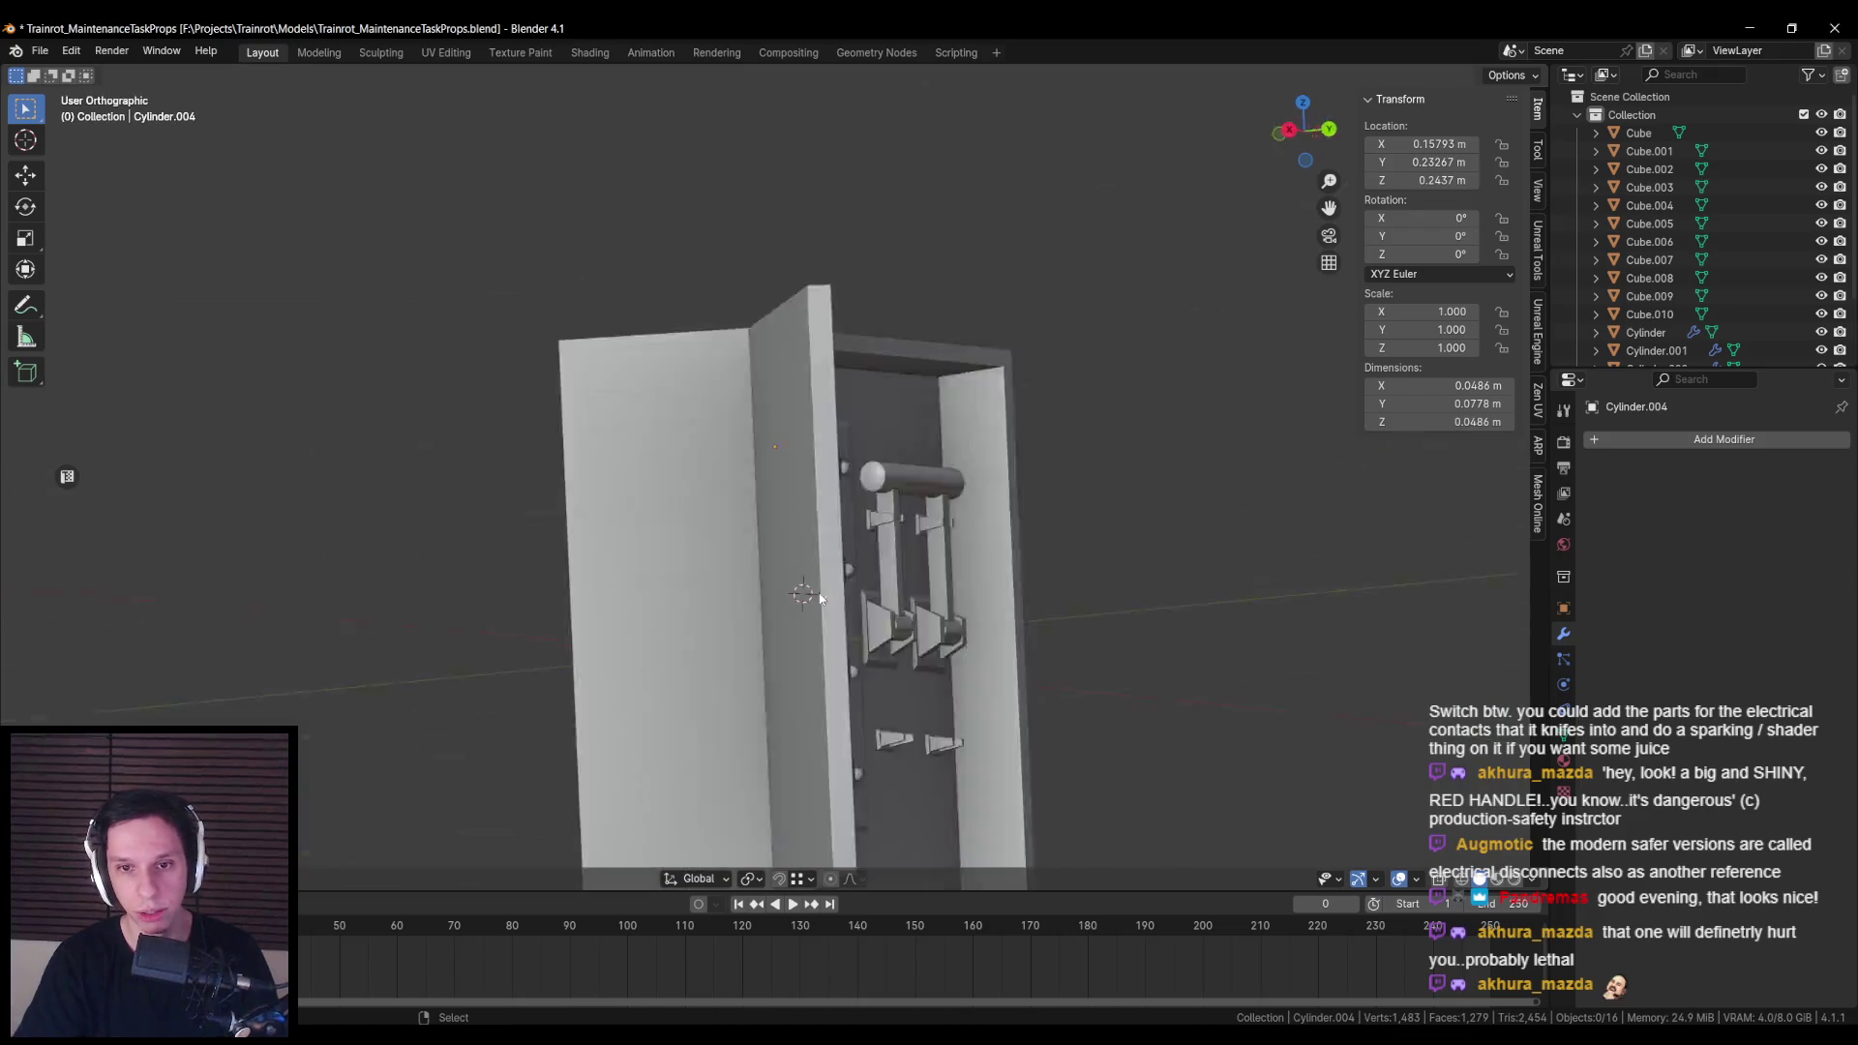
{"action": "key", "text": "ctrl+KP_1"}
{"action": "scroll", "coordinate": [774, 542], "scroll_direction": "up", "scroll_amount": 2}
{"action": "key", "text": "Tab"}
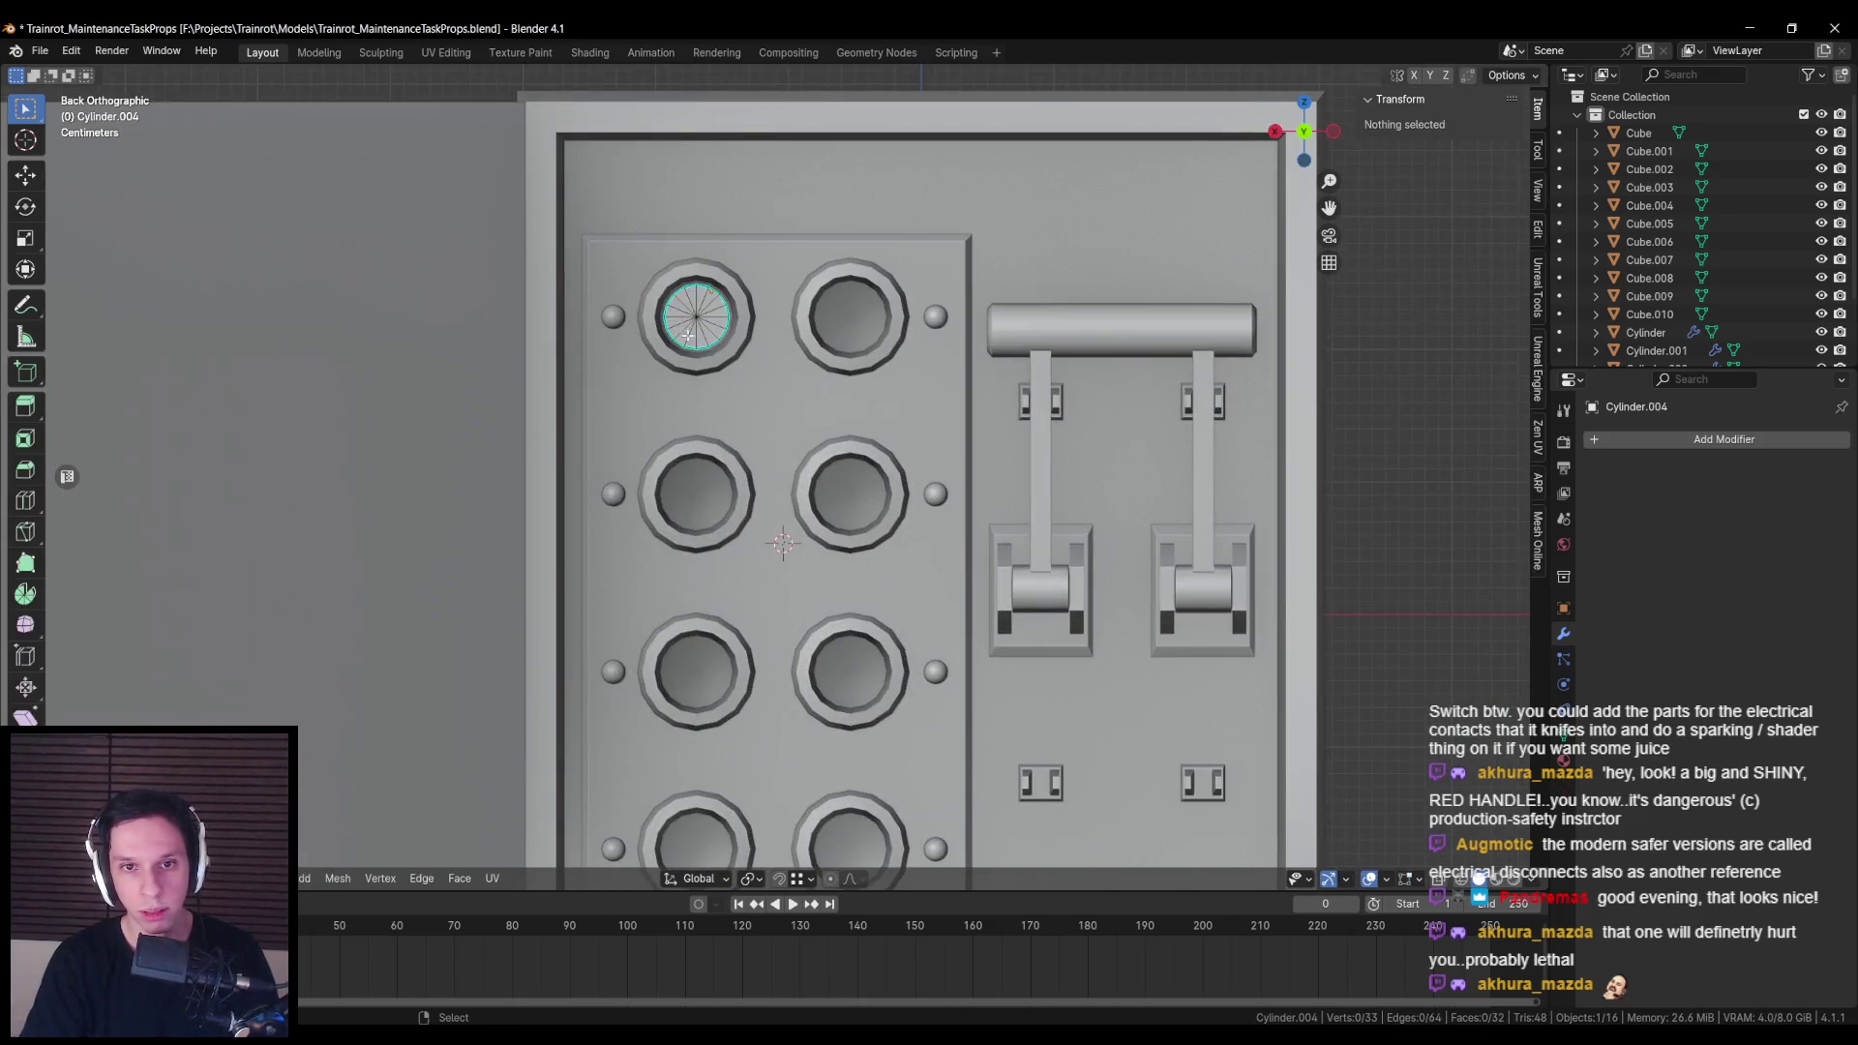
{"action": "scroll", "coordinate": [758, 502], "scroll_direction": "up", "scroll_amount": 2}
{"action": "left_click", "coordinate": [716, 390]}
{"action": "key", "text": "i"}
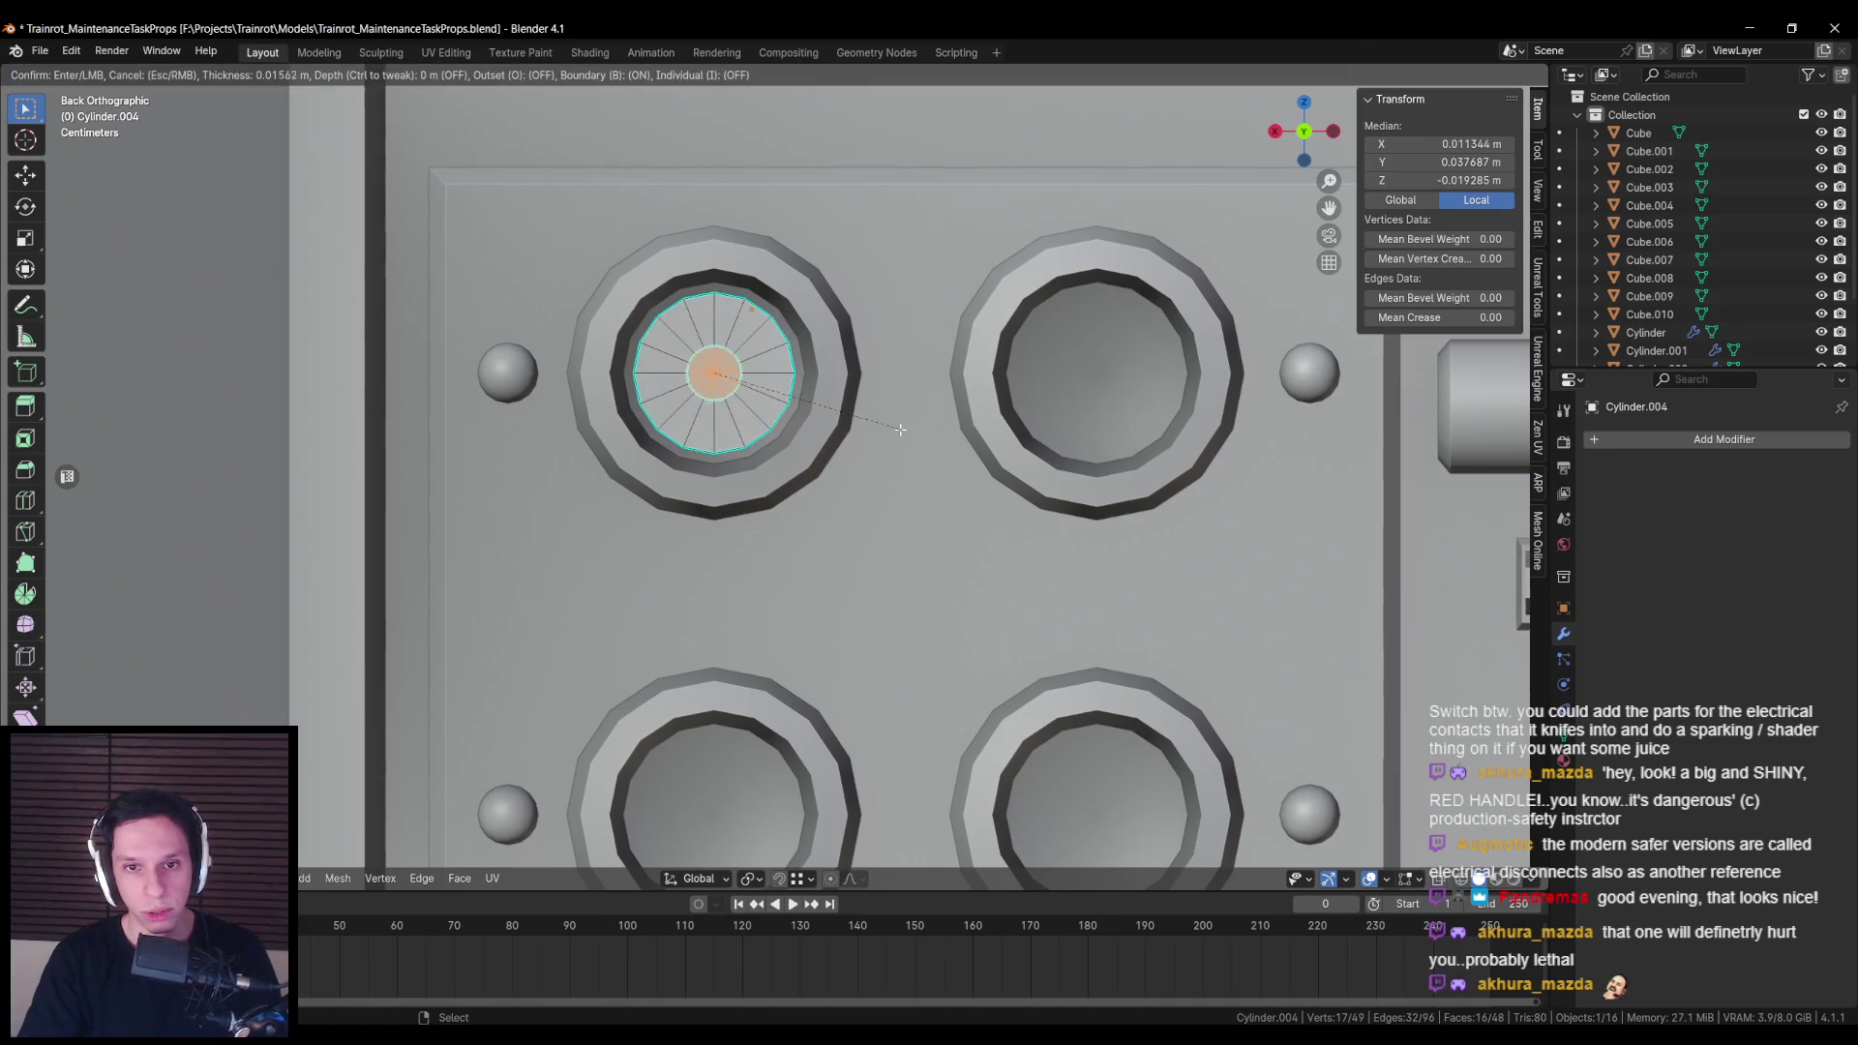
{"action": "left_click", "coordinate": [900, 430]}
{"action": "key", "text": "e"}
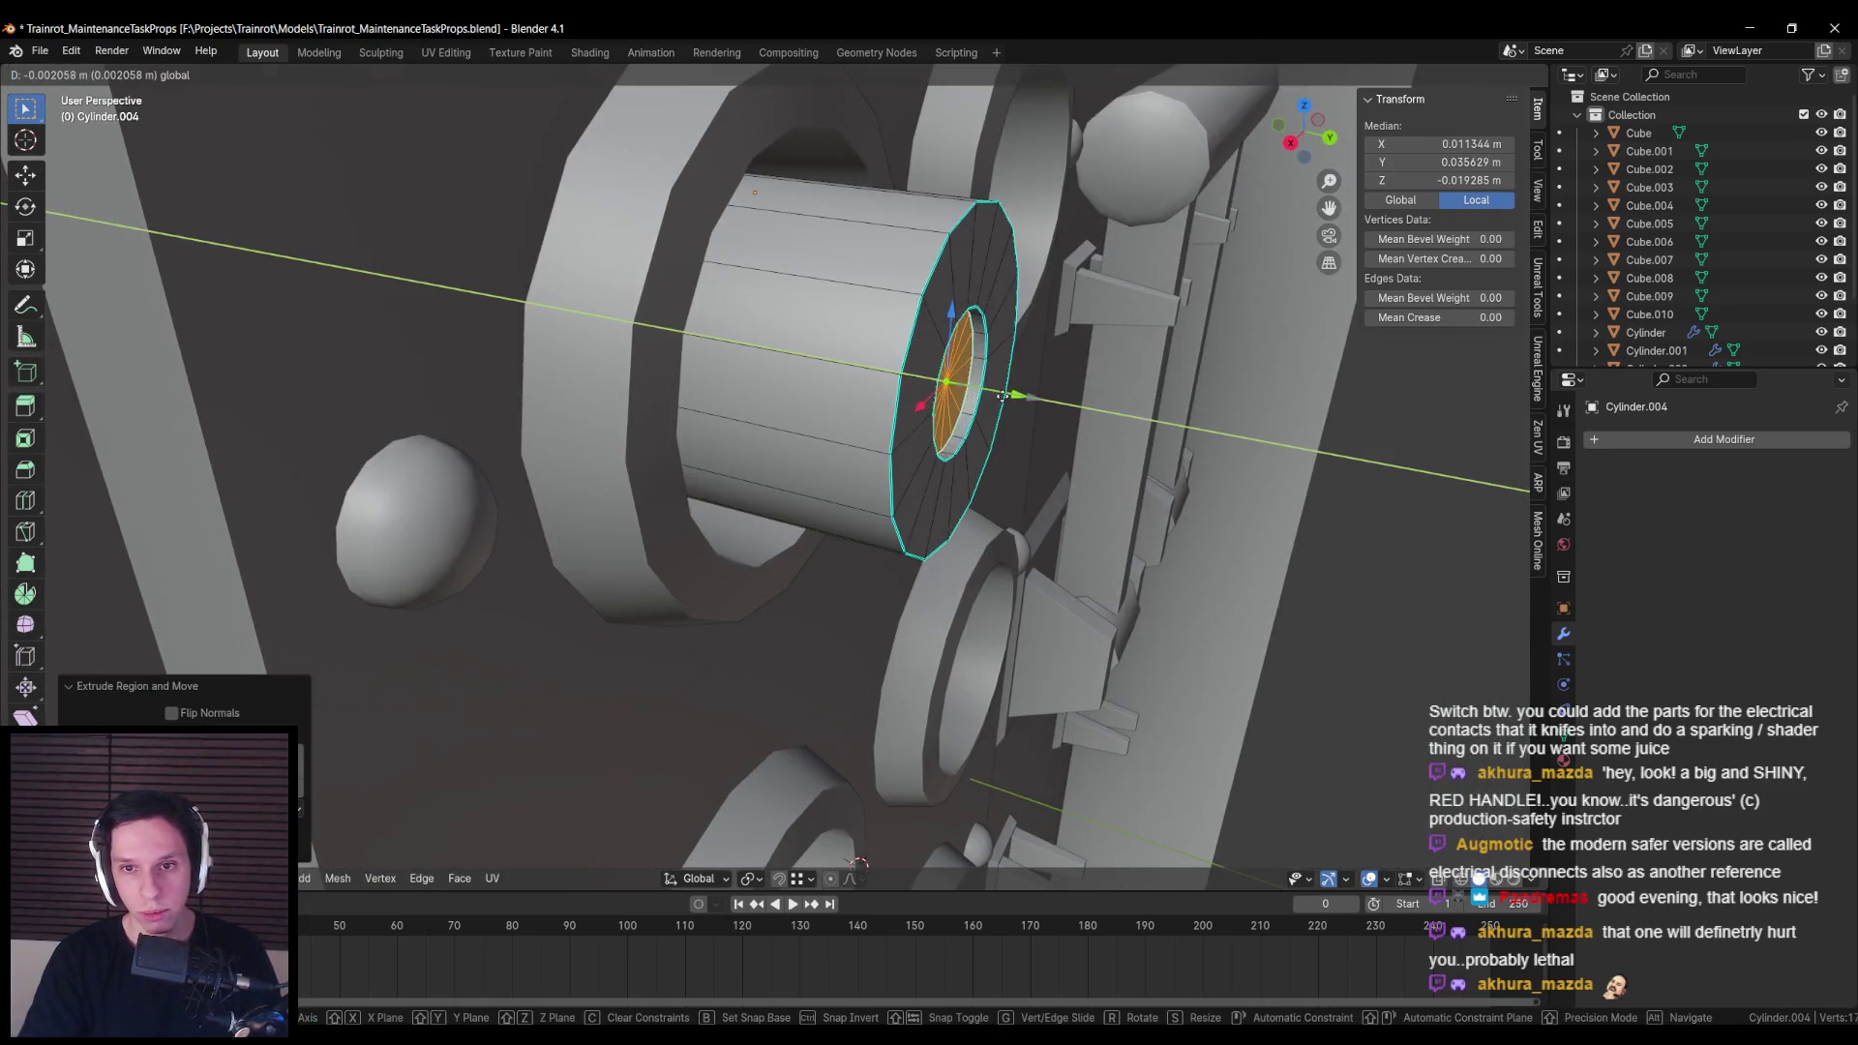
{"action": "left_click", "coordinate": [999, 394]}
{"action": "key", "text": "s"}
{"action": "left_click", "coordinate": [1045, 416]}
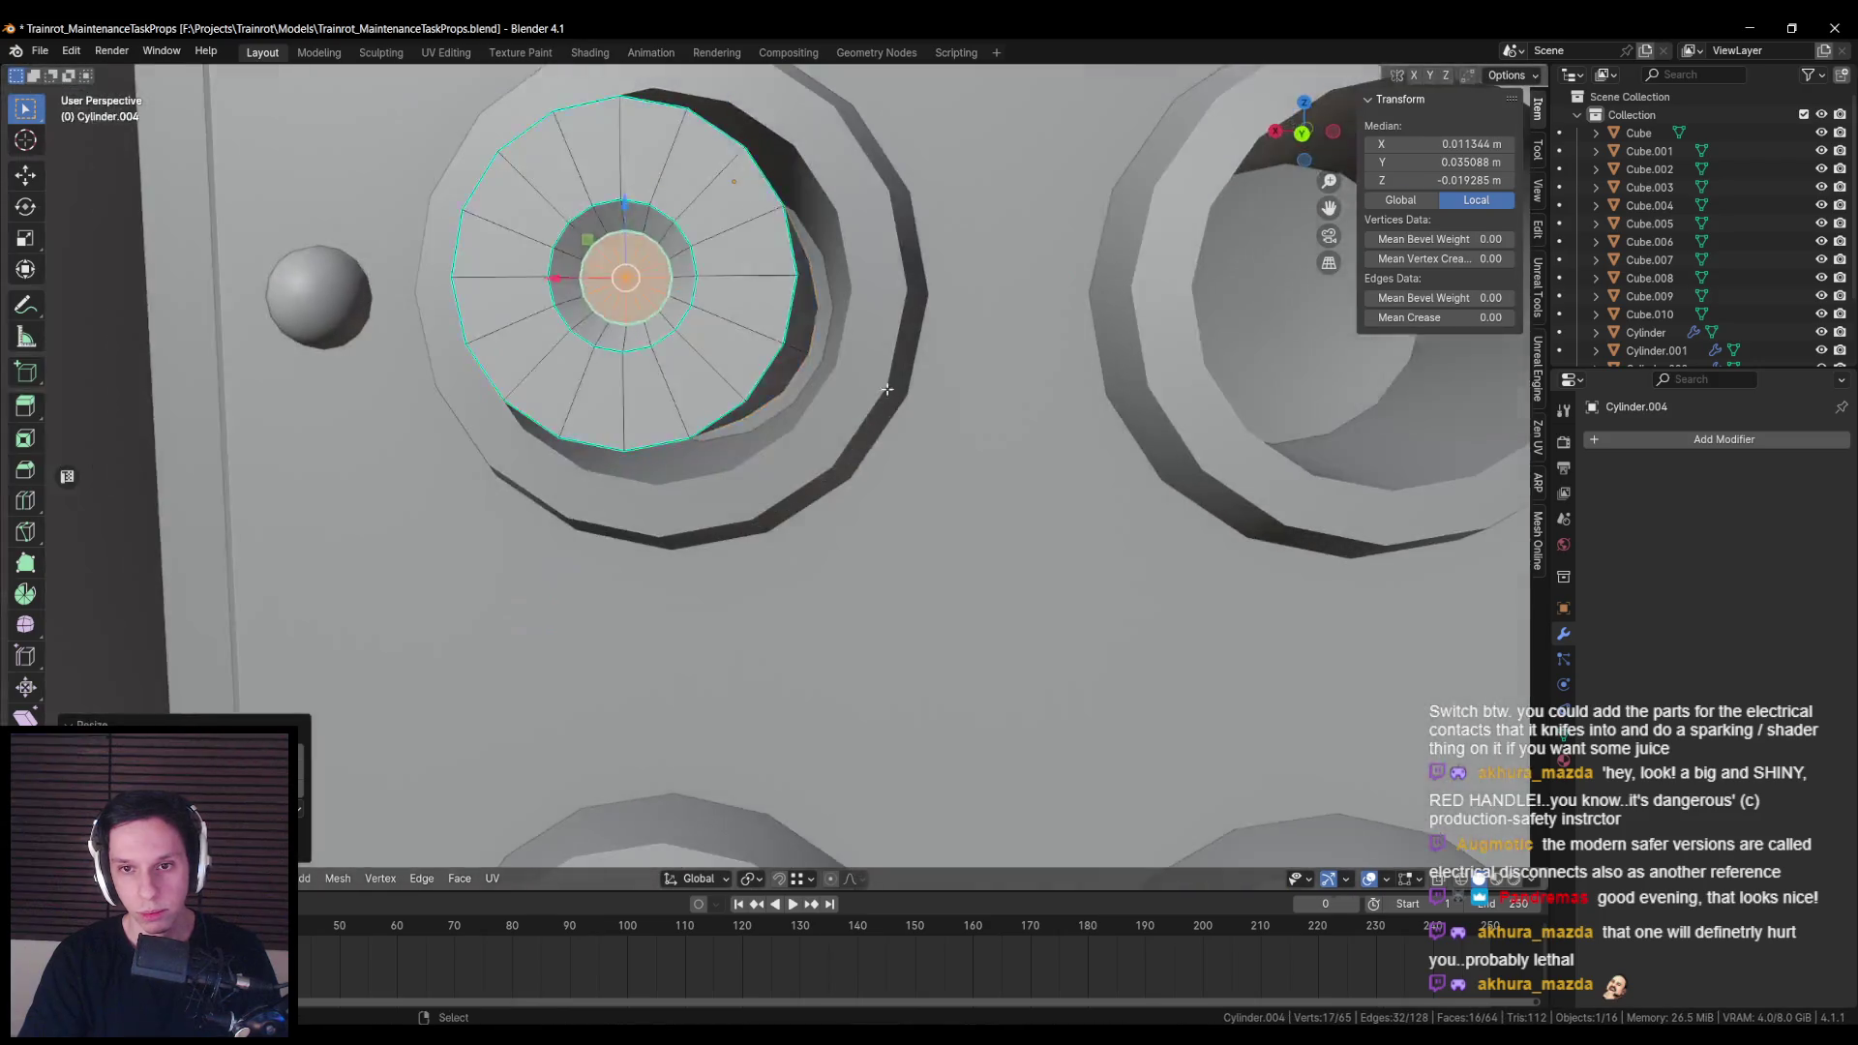
Step: Extrude the inner face again and scale it in width and height to form the central ring
{"action": "scroll", "coordinate": [767, 385], "scroll_direction": "down", "scroll_amount": 4}
{"action": "scroll", "coordinate": [767, 385], "scroll_direction": "up", "scroll_amount": 5}
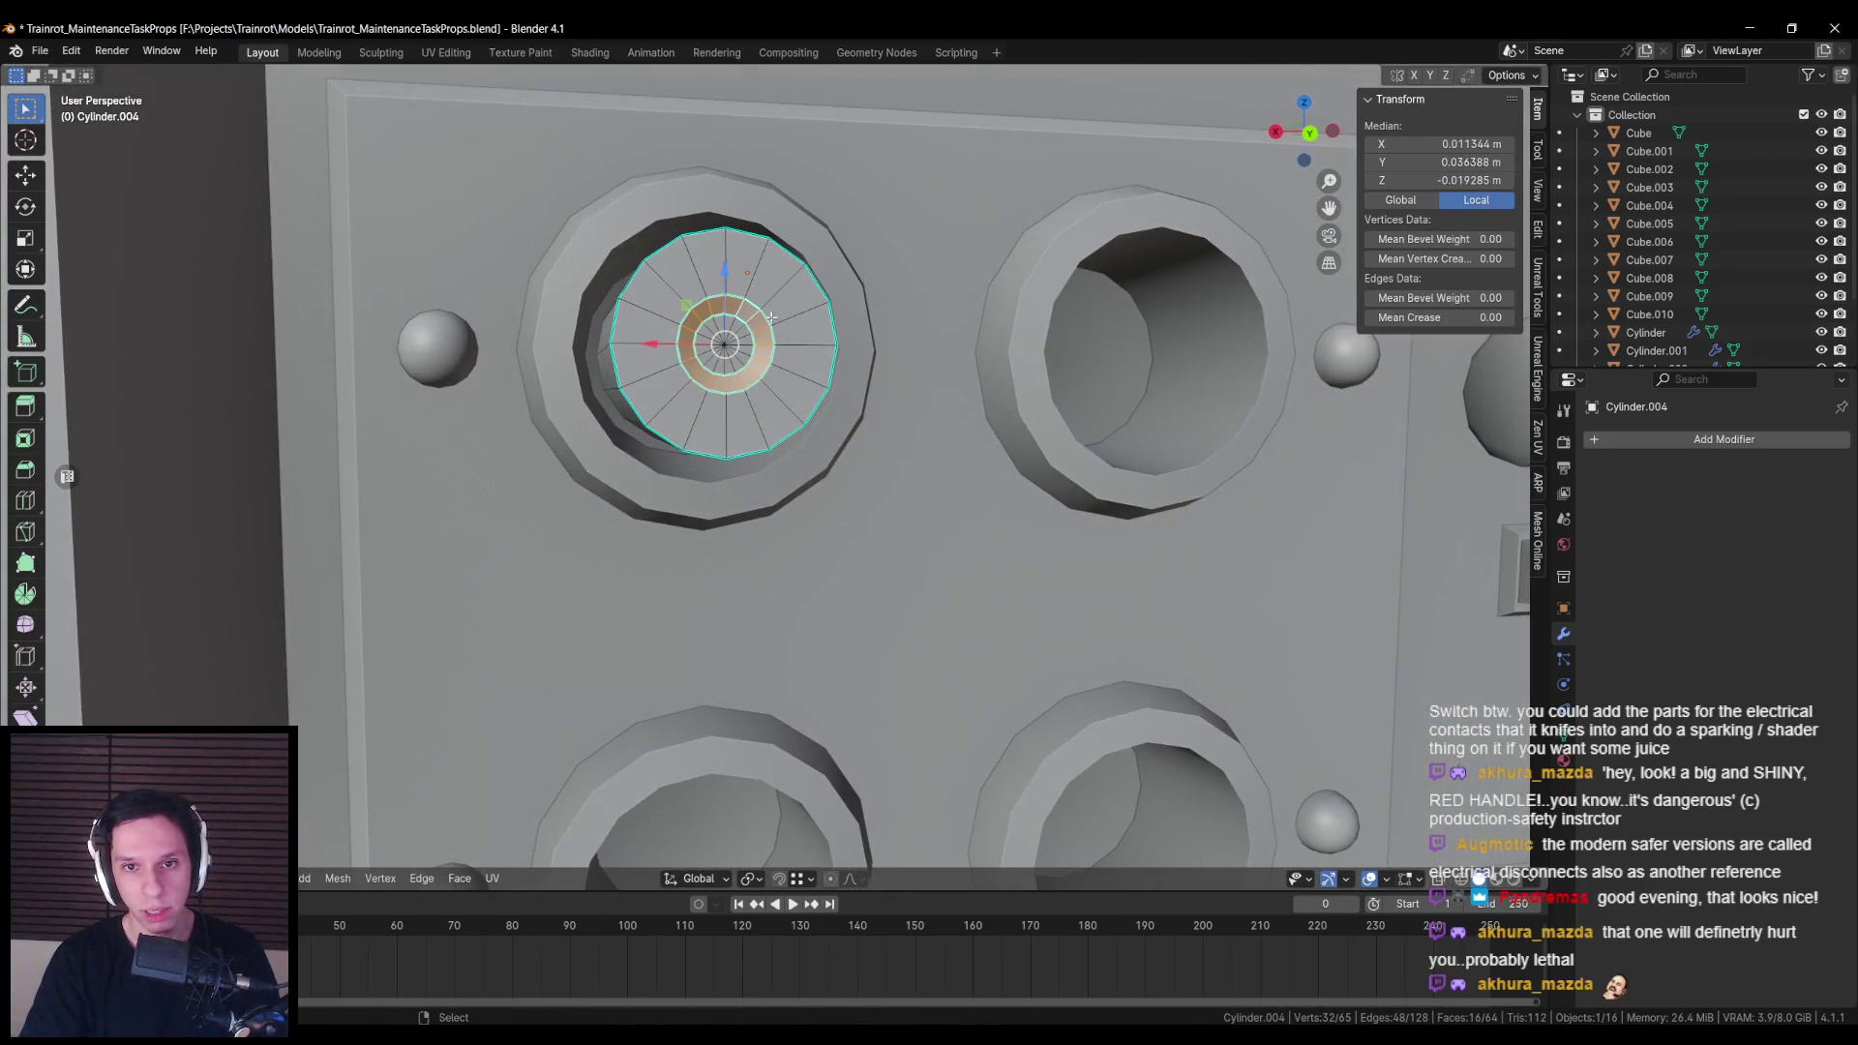
{"action": "key", "text": "e"}
{"action": "left_click", "coordinate": [976, 354]}
{"action": "key", "text": "s"}
{"action": "key", "text": "shift+y"}
{"action": "left_click", "coordinate": [1068, 386]}
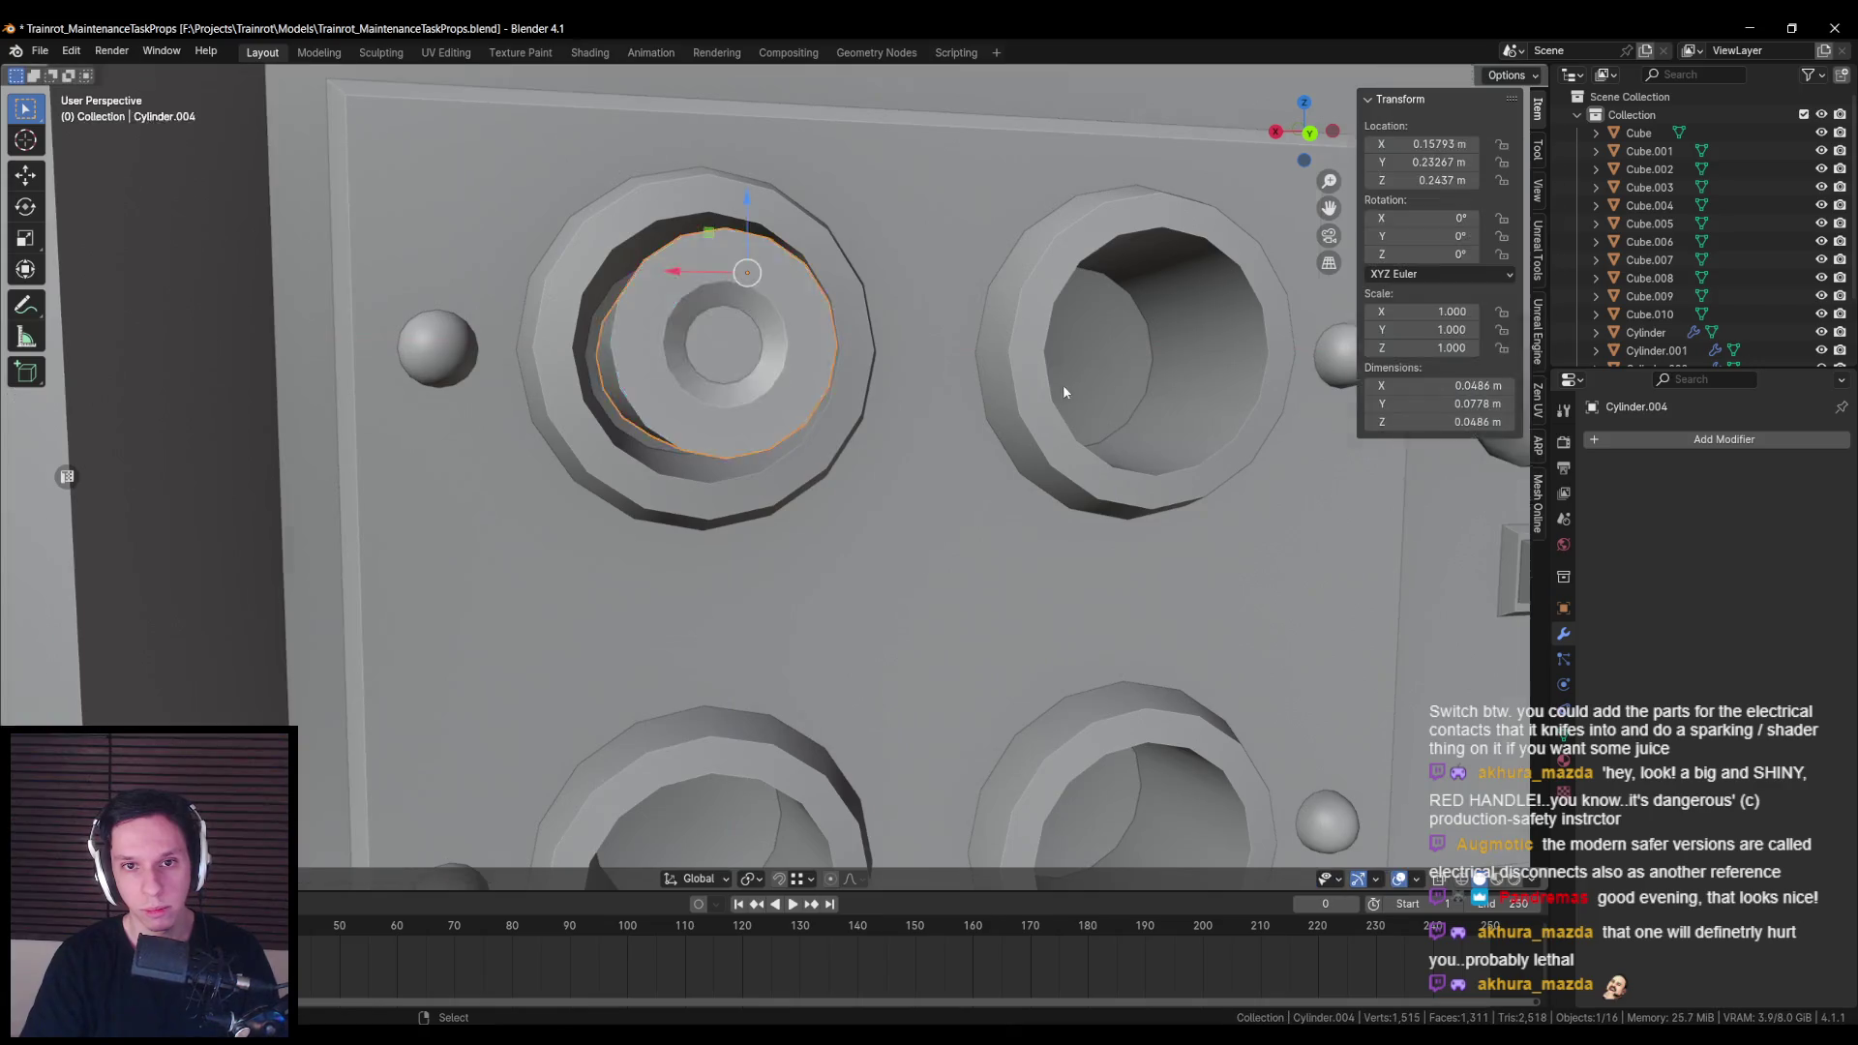
{"action": "scroll", "coordinate": [1069, 386], "scroll_direction": "down", "scroll_amount": 5}
{"action": "scroll", "coordinate": [882, 438], "scroll_direction": "up", "scroll_amount": 5}
{"action": "key", "text": "shift+z"}
{"action": "key", "text": "alt+a"}
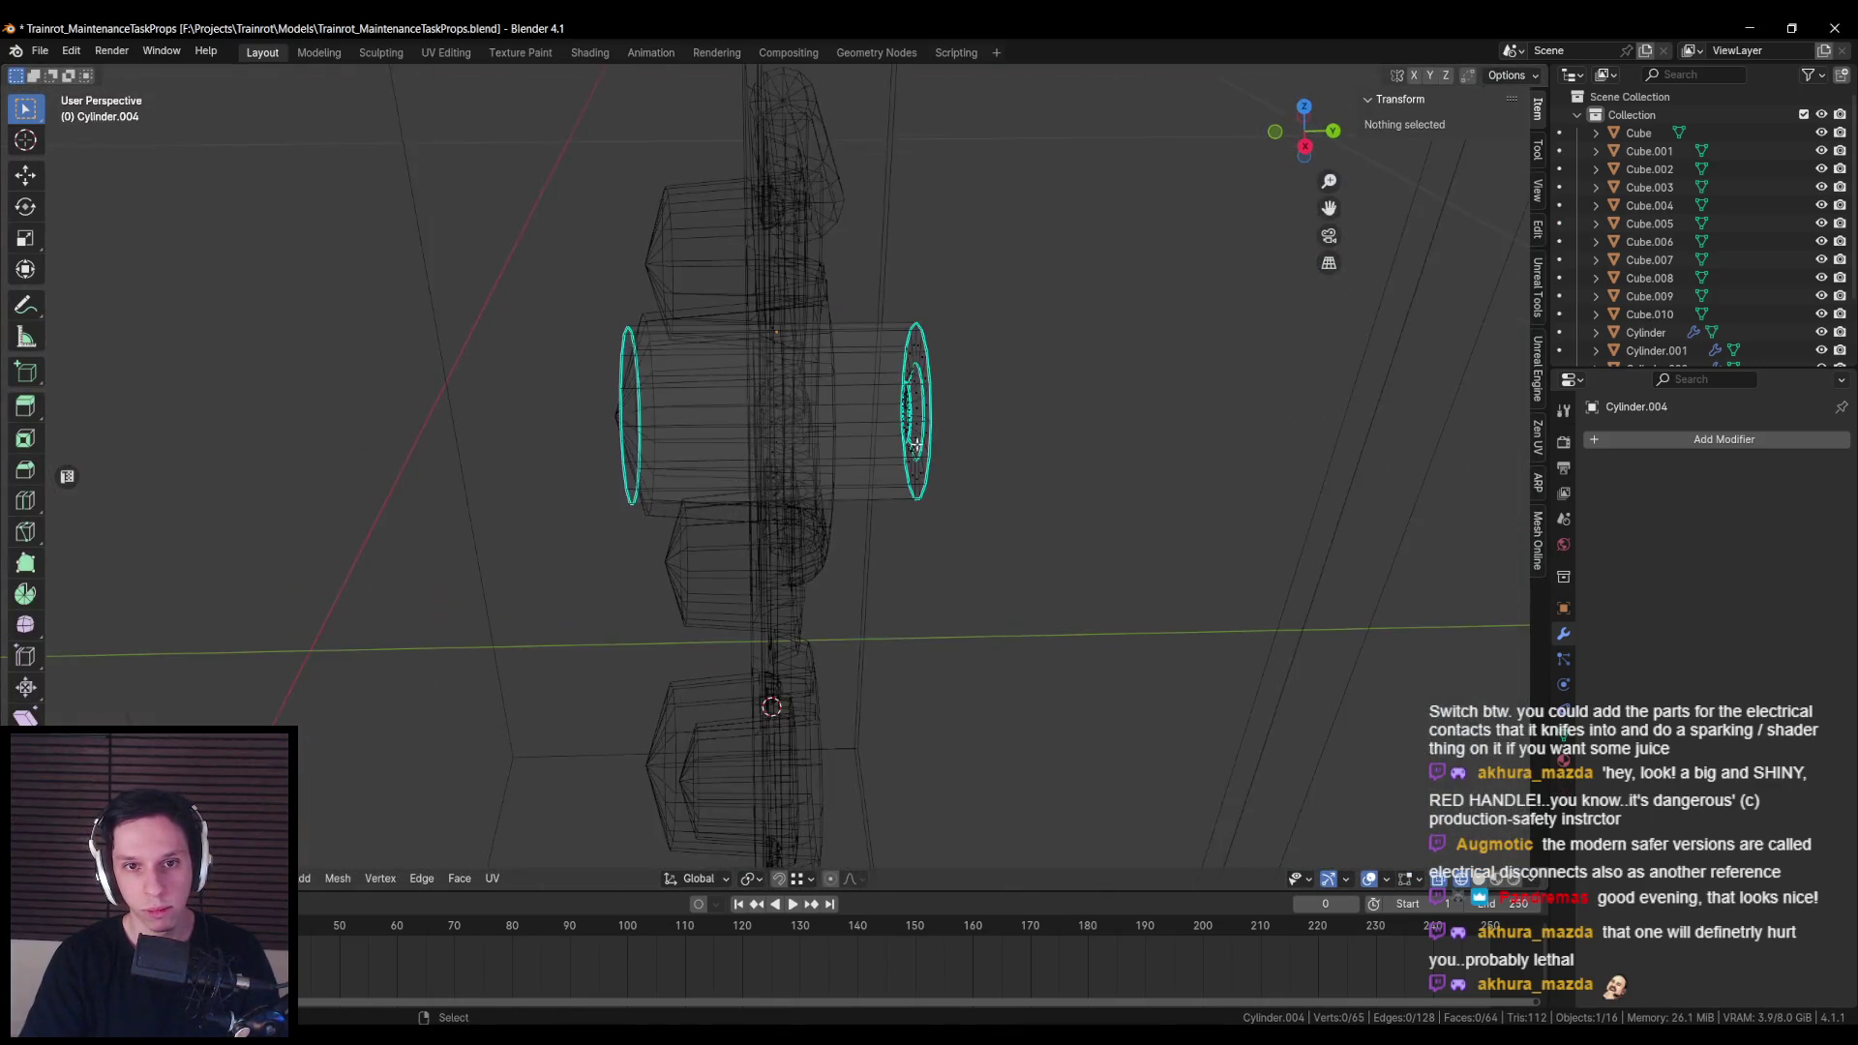
Step: From the back view, widen the top-left fuse by scaling it while keeping its depth (Shift+Y)
{"action": "key", "text": "Tab"}
{"action": "key", "text": "KP_Divide"}
{"action": "key", "text": "KP_Divide"}
{"action": "key", "text": "shift+z"}
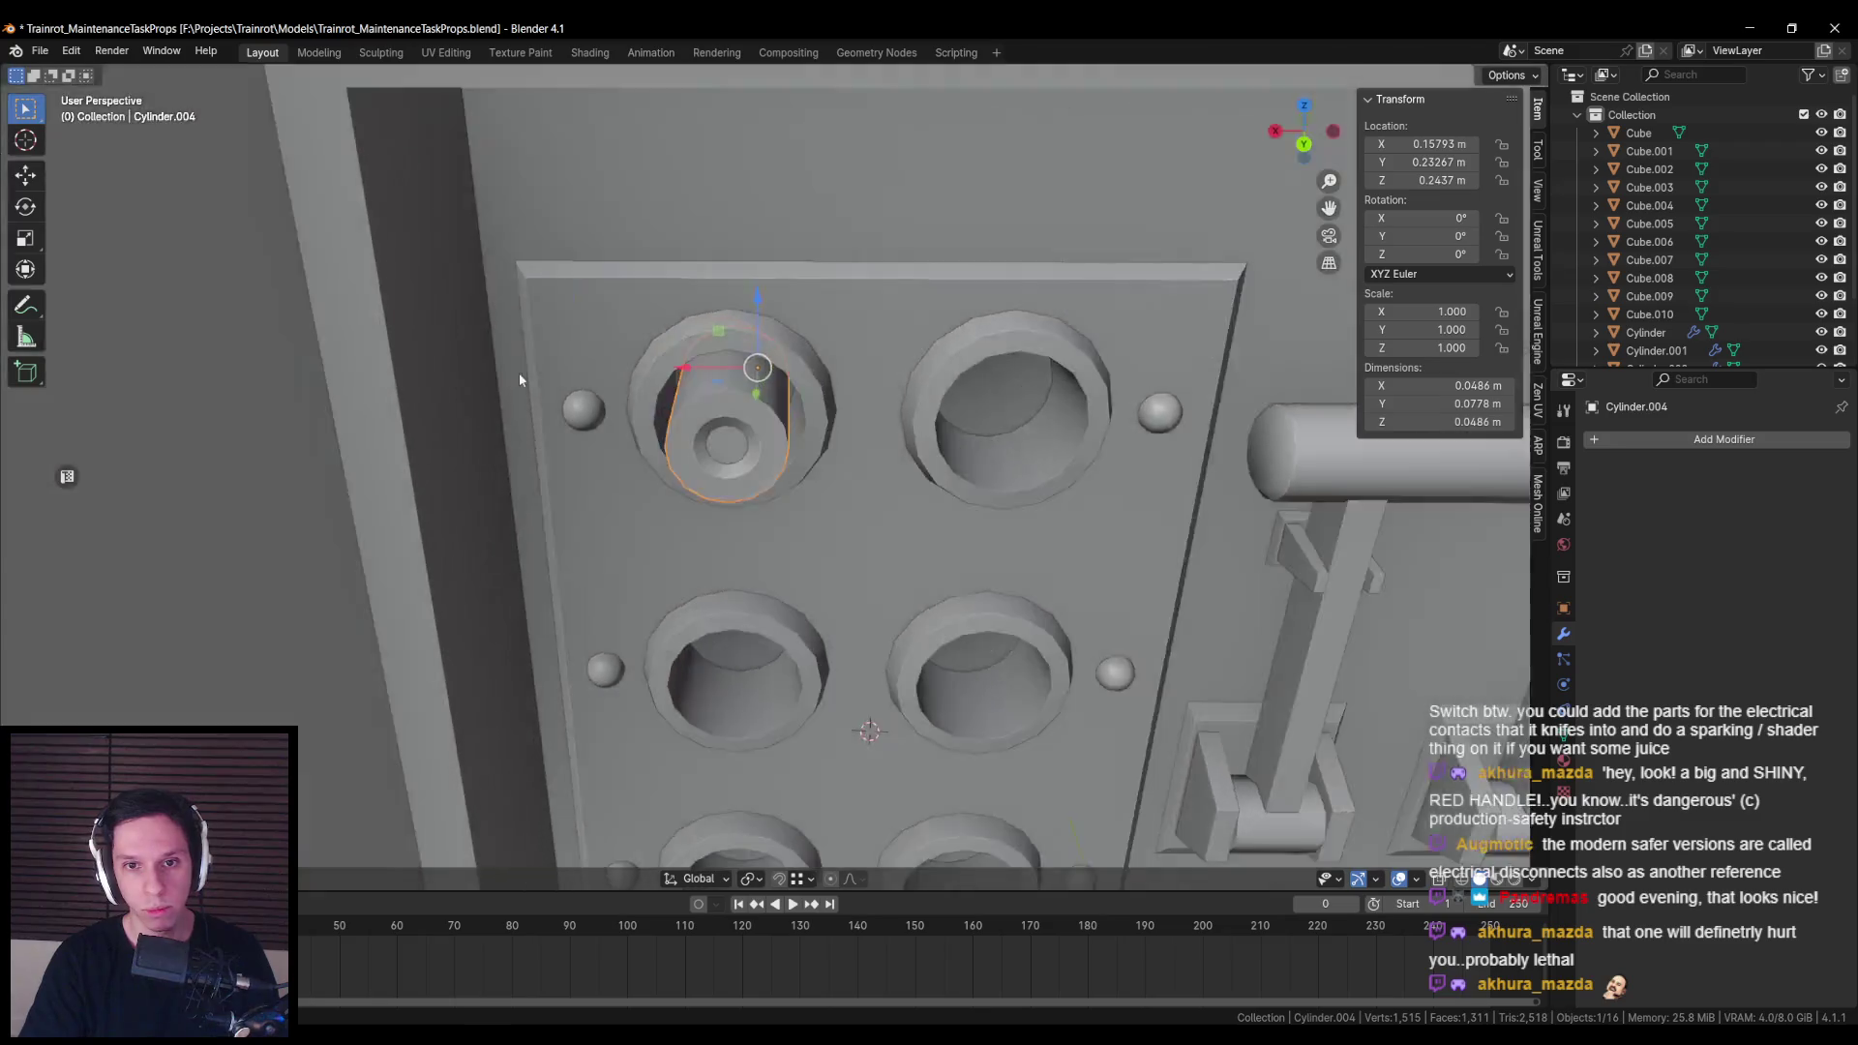
{"action": "key", "text": "Tab"}
{"action": "scroll", "coordinate": [780, 444], "scroll_direction": "down", "scroll_amount": 8}
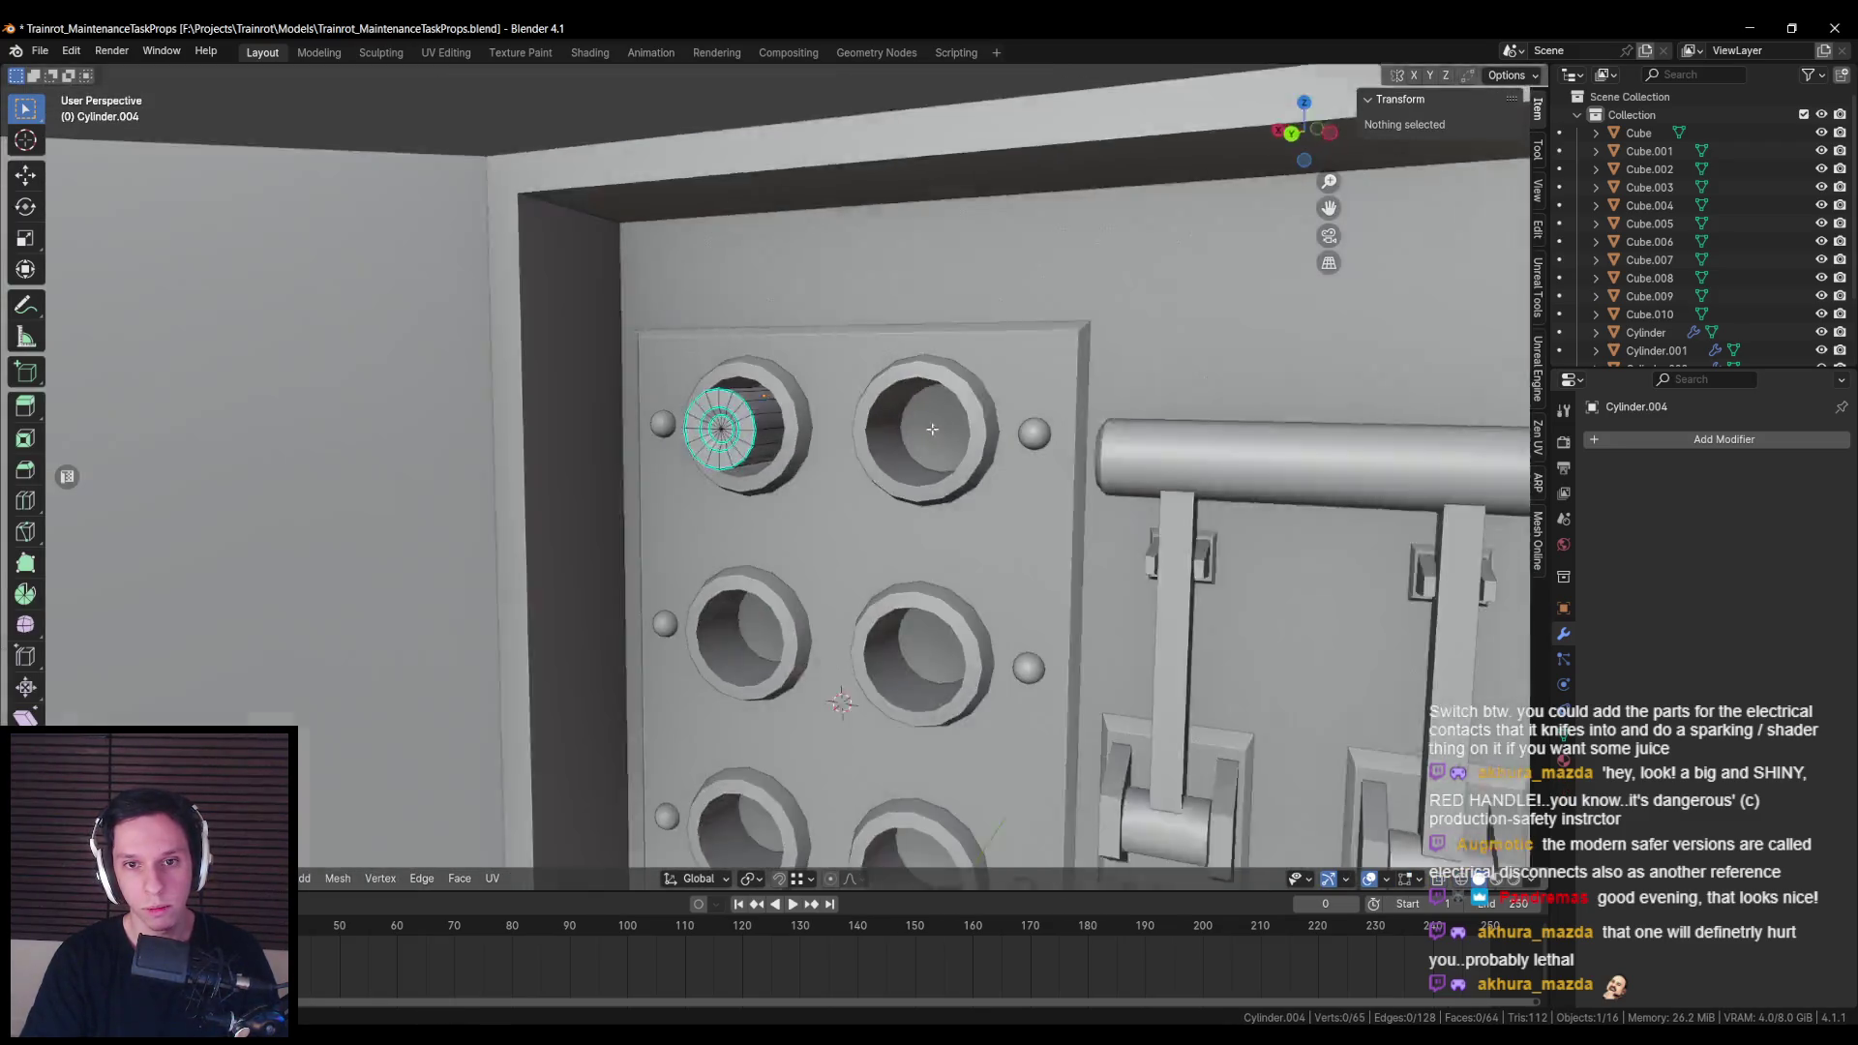
{"action": "key", "text": "Tab"}
{"action": "scroll", "coordinate": [788, 509], "scroll_direction": "up", "scroll_amount": 3}
{"action": "key", "text": "ctrl+KP_1"}
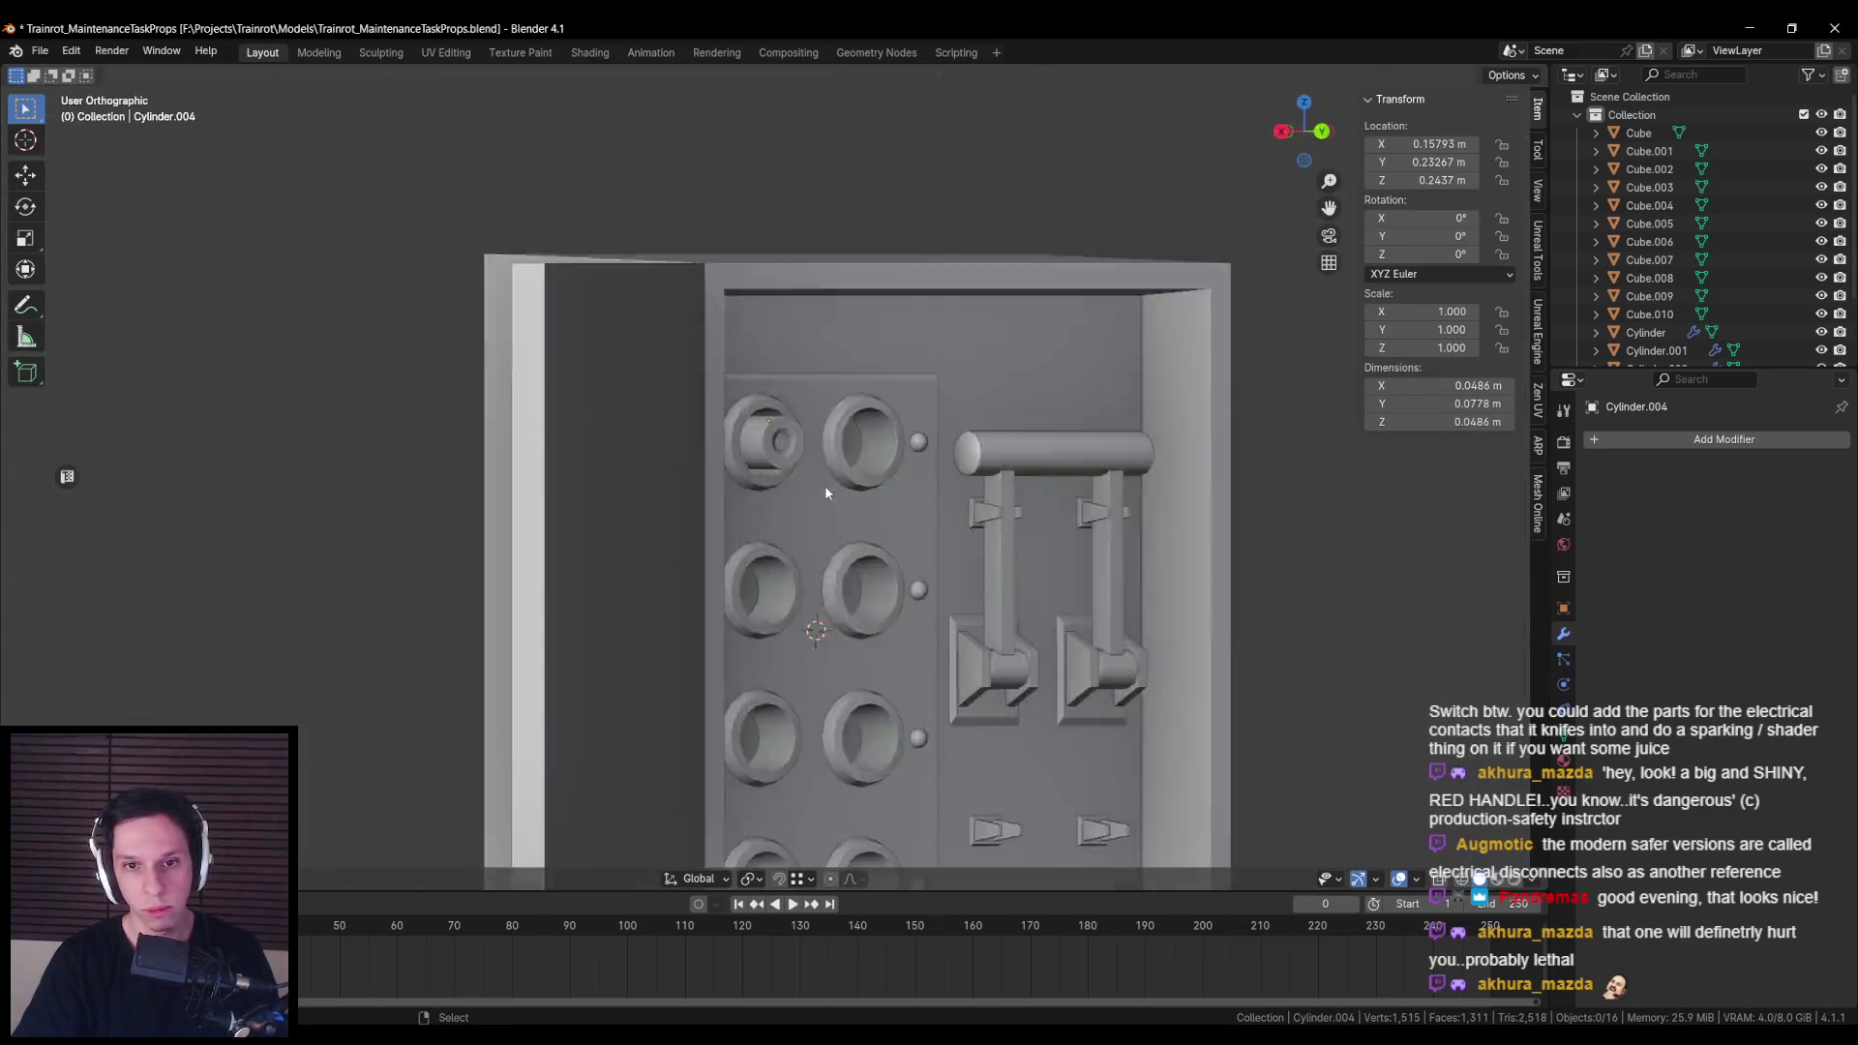
{"action": "scroll", "coordinate": [824, 485], "scroll_direction": "up", "scroll_amount": 5}
{"action": "key", "text": "s"}
{"action": "key", "text": "shift+y"}
{"action": "left_click", "coordinate": [1007, 472]}
Step: Scale the fuse's inner faces in width and height only
{"action": "key", "text": "Tab"}
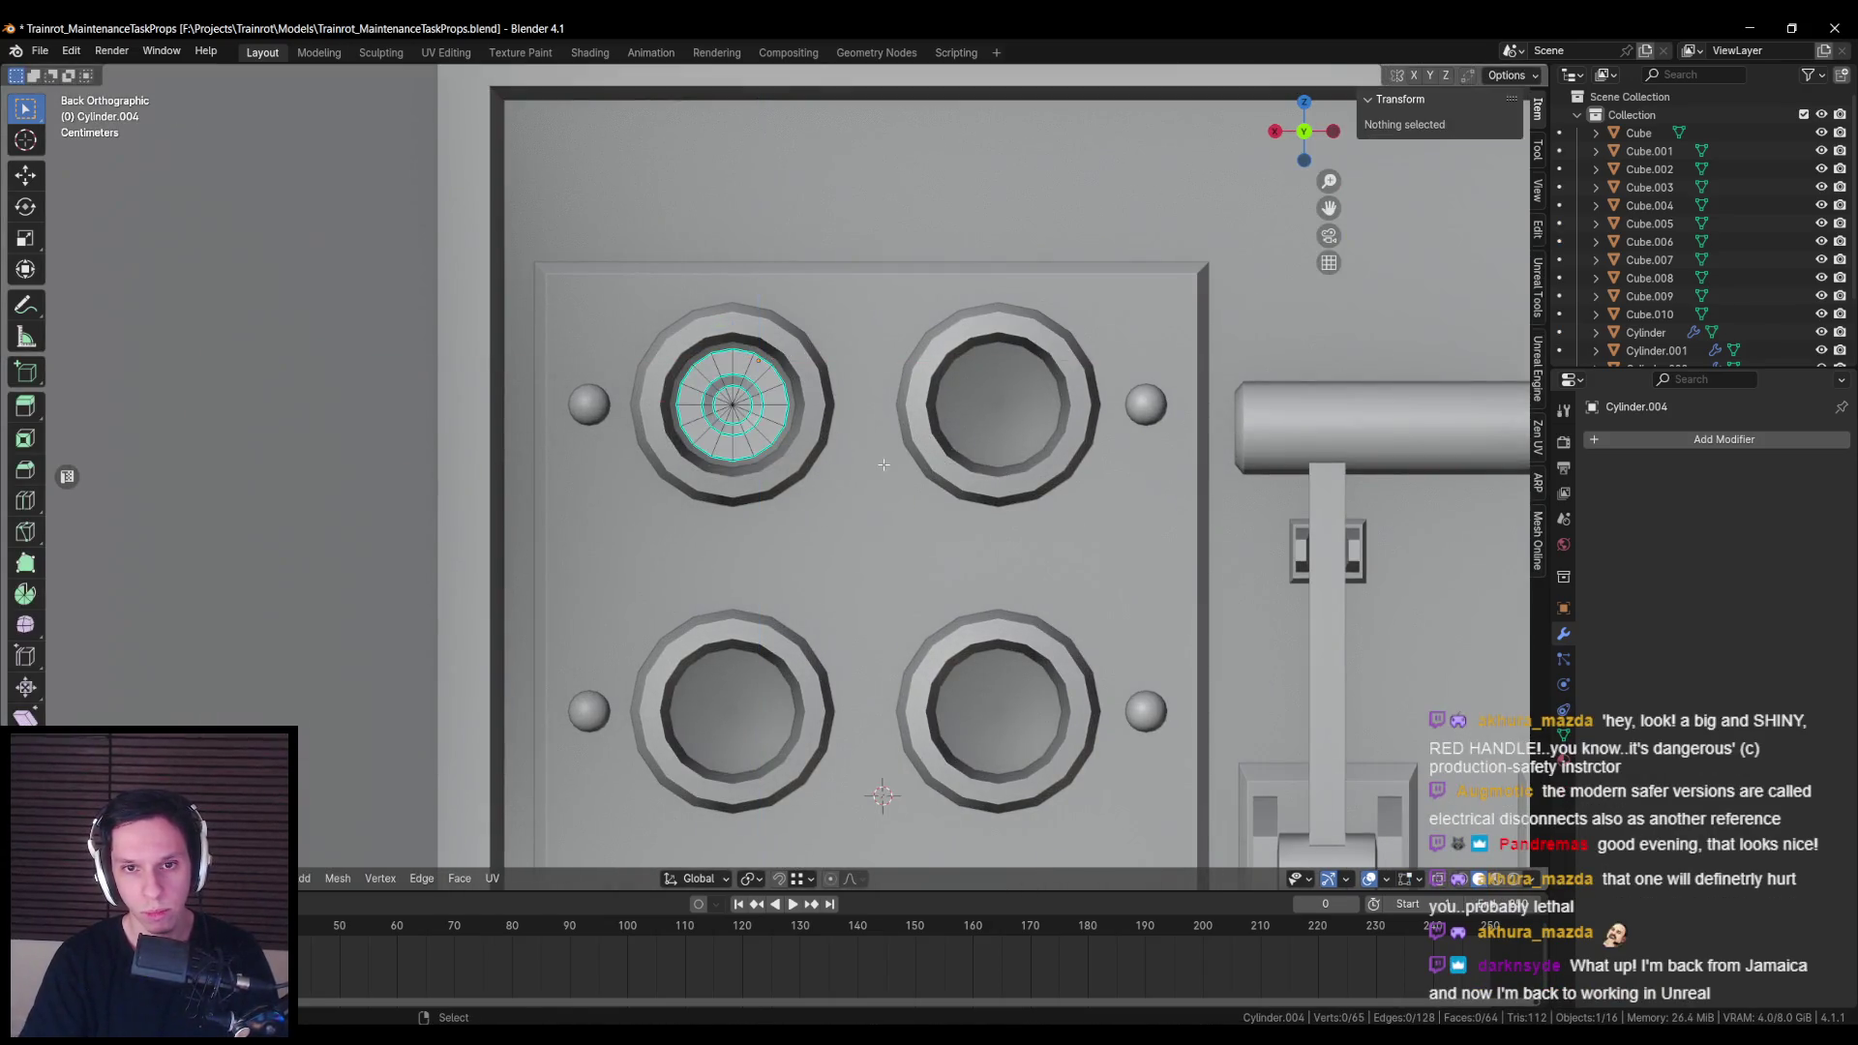
{"action": "key", "text": "s"}
{"action": "key", "text": "shift+y"}
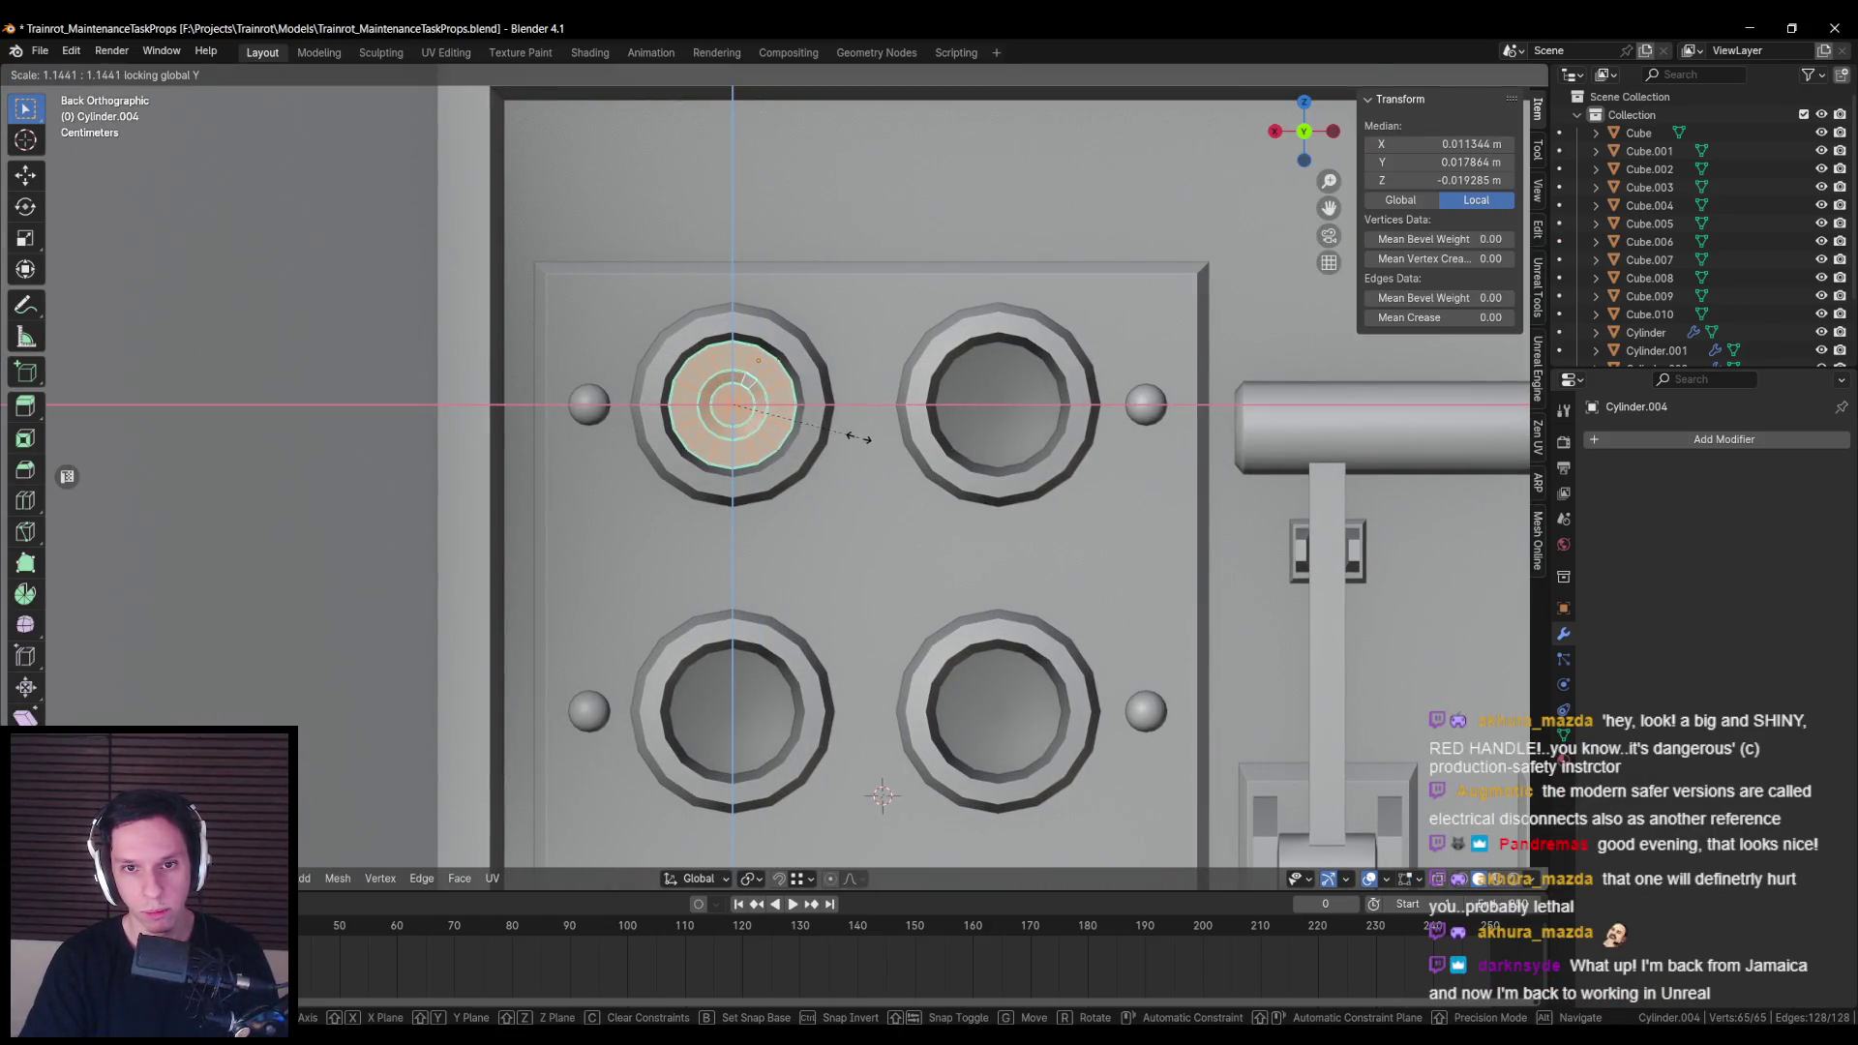
{"action": "left_click", "coordinate": [858, 437]}
{"action": "key", "text": "Tab"}
Step: Zoom in on the top-left fuse and fill its open back end with a face
{"action": "scroll", "coordinate": [851, 444], "scroll_direction": "down", "scroll_amount": 5}
{"action": "mouse_move", "coordinate": [851, 445]}
{"action": "left_mouse_down"}
{"action": "mouse_move", "coordinate": [759, 386]}
{"action": "mouse_move", "coordinate": [629, 381]}
{"action": "mouse_move", "coordinate": [677, 388]}
{"action": "left_mouse_up"}
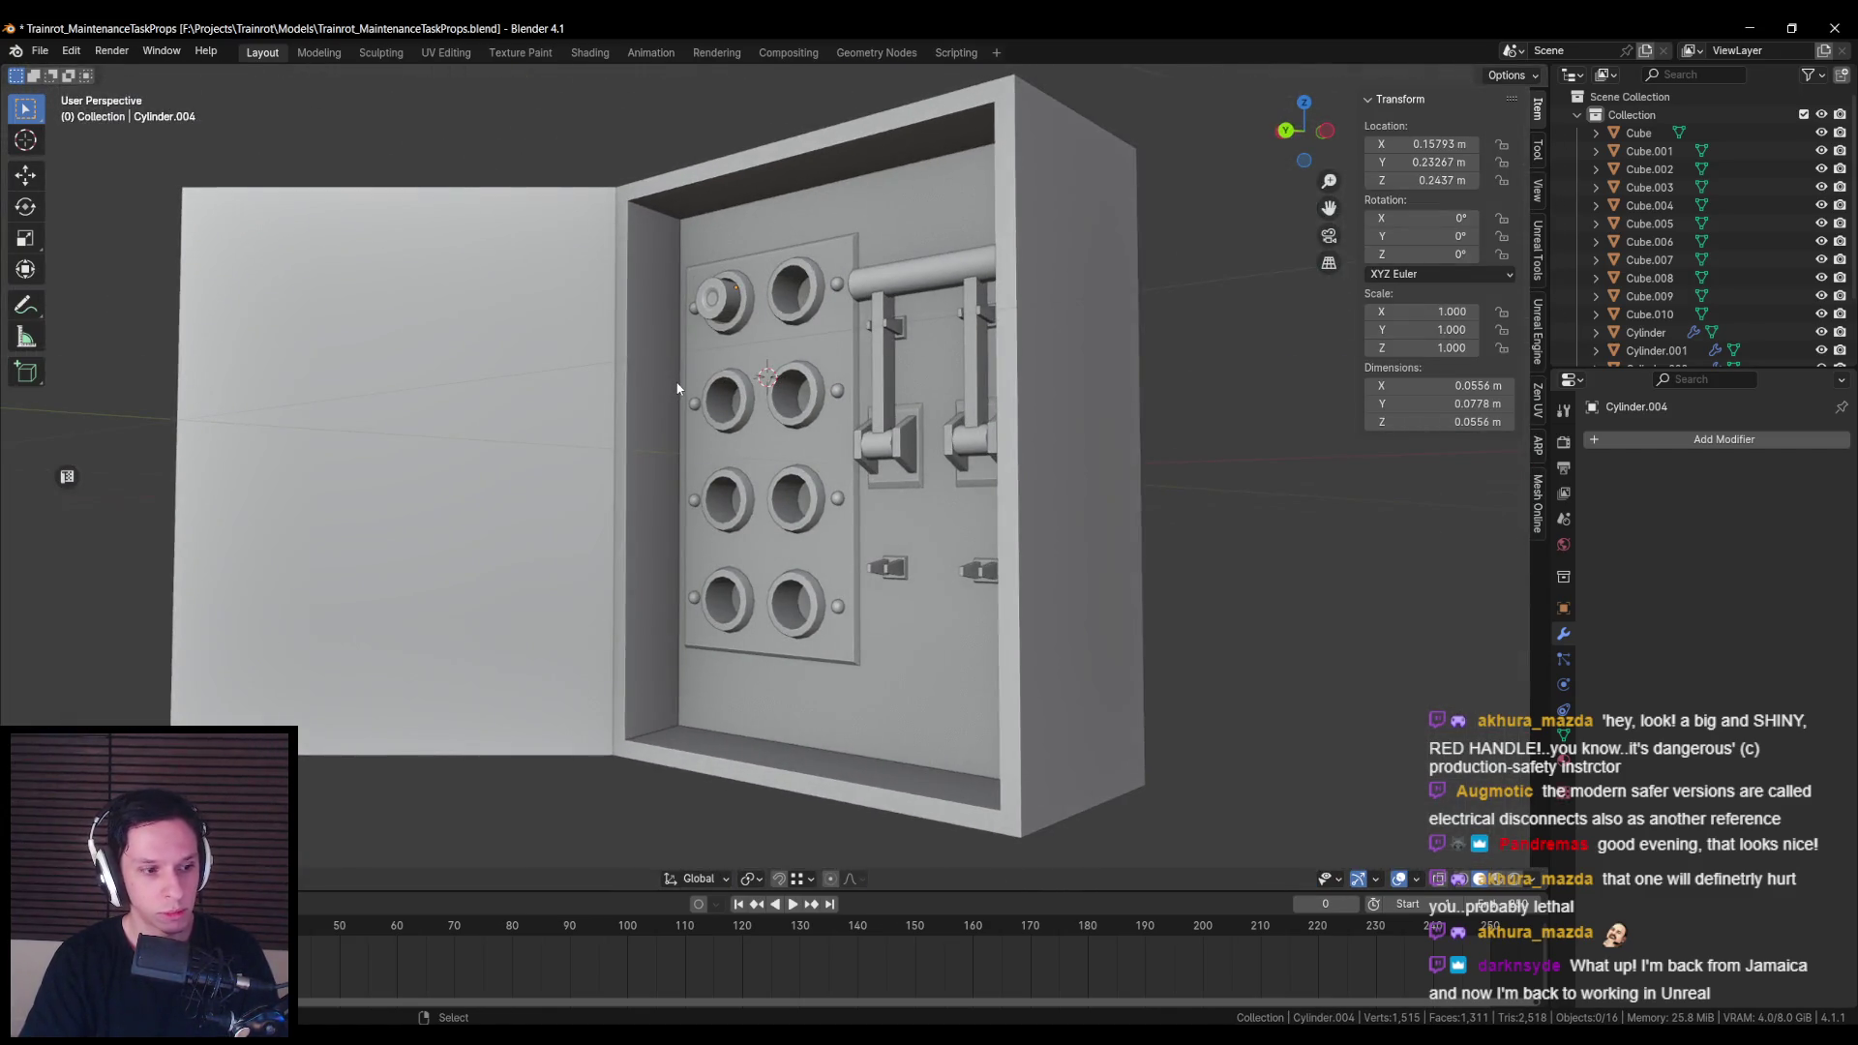
{"action": "key", "text": "ctrl+KP_1"}
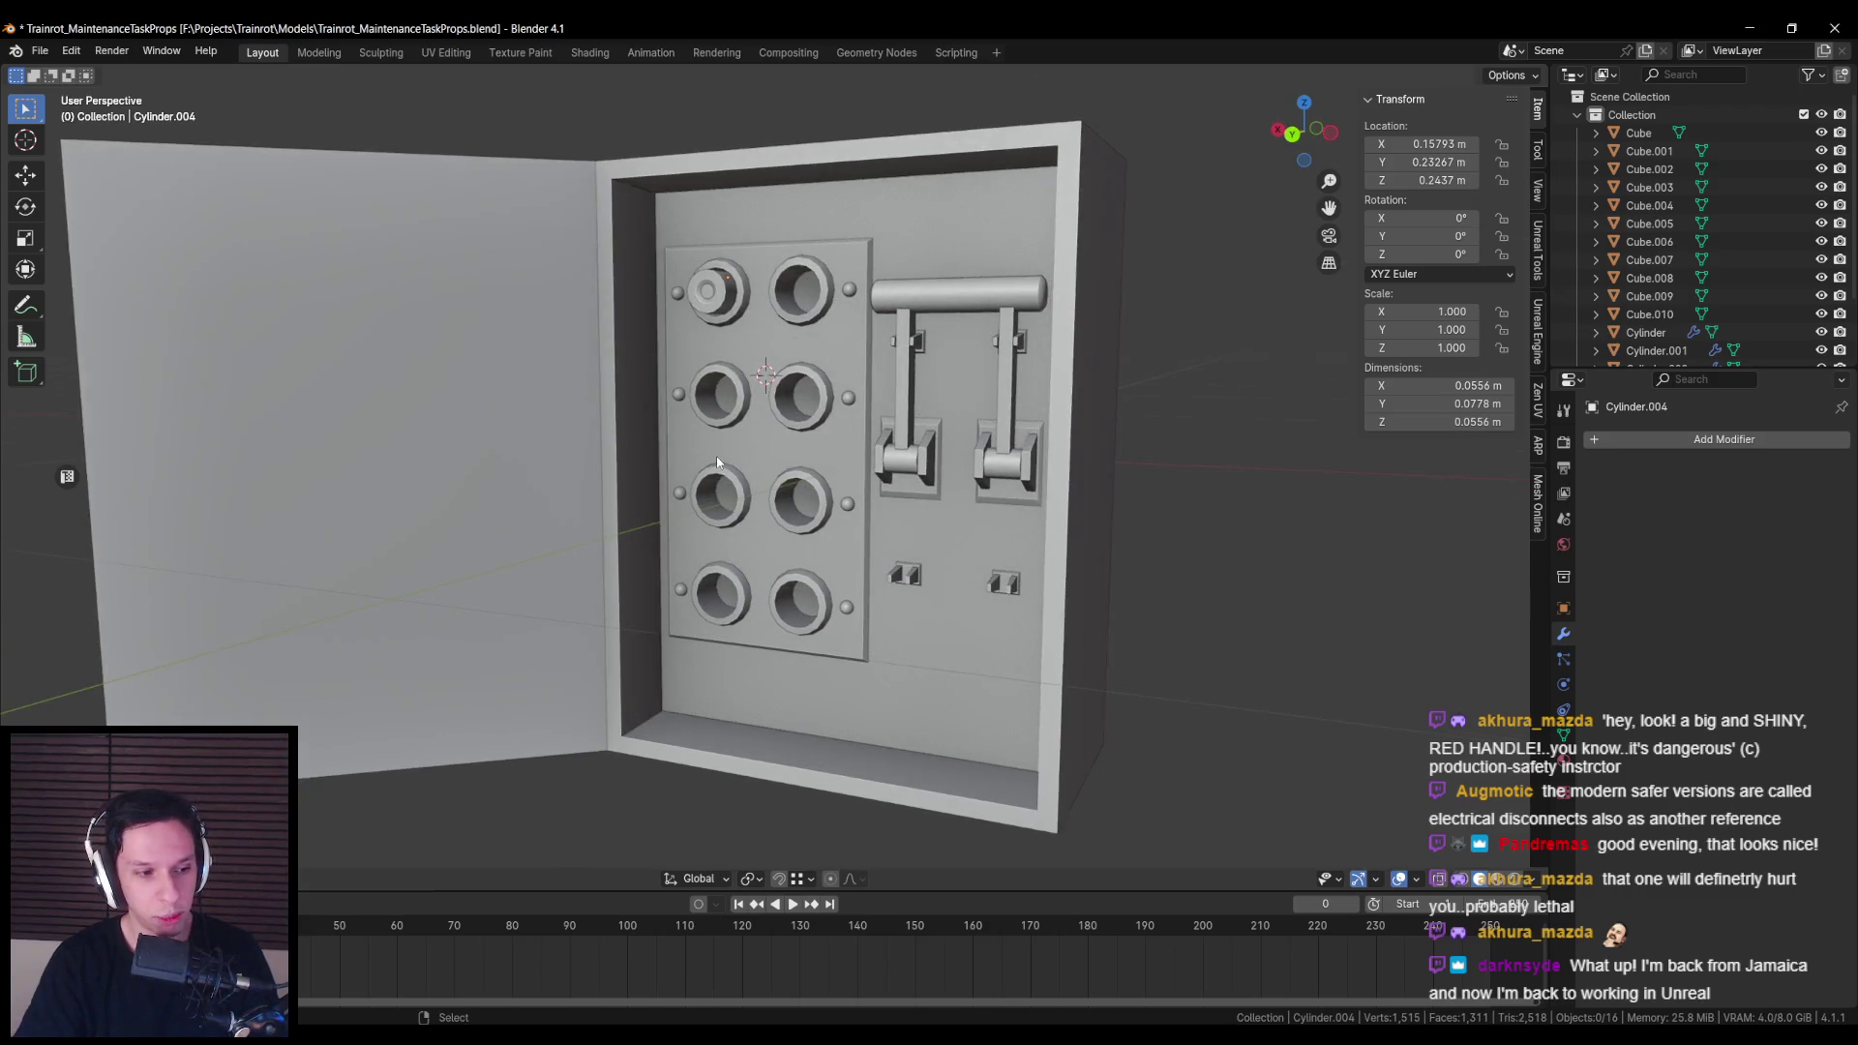
{"action": "key", "text": "KP_Decimal"}
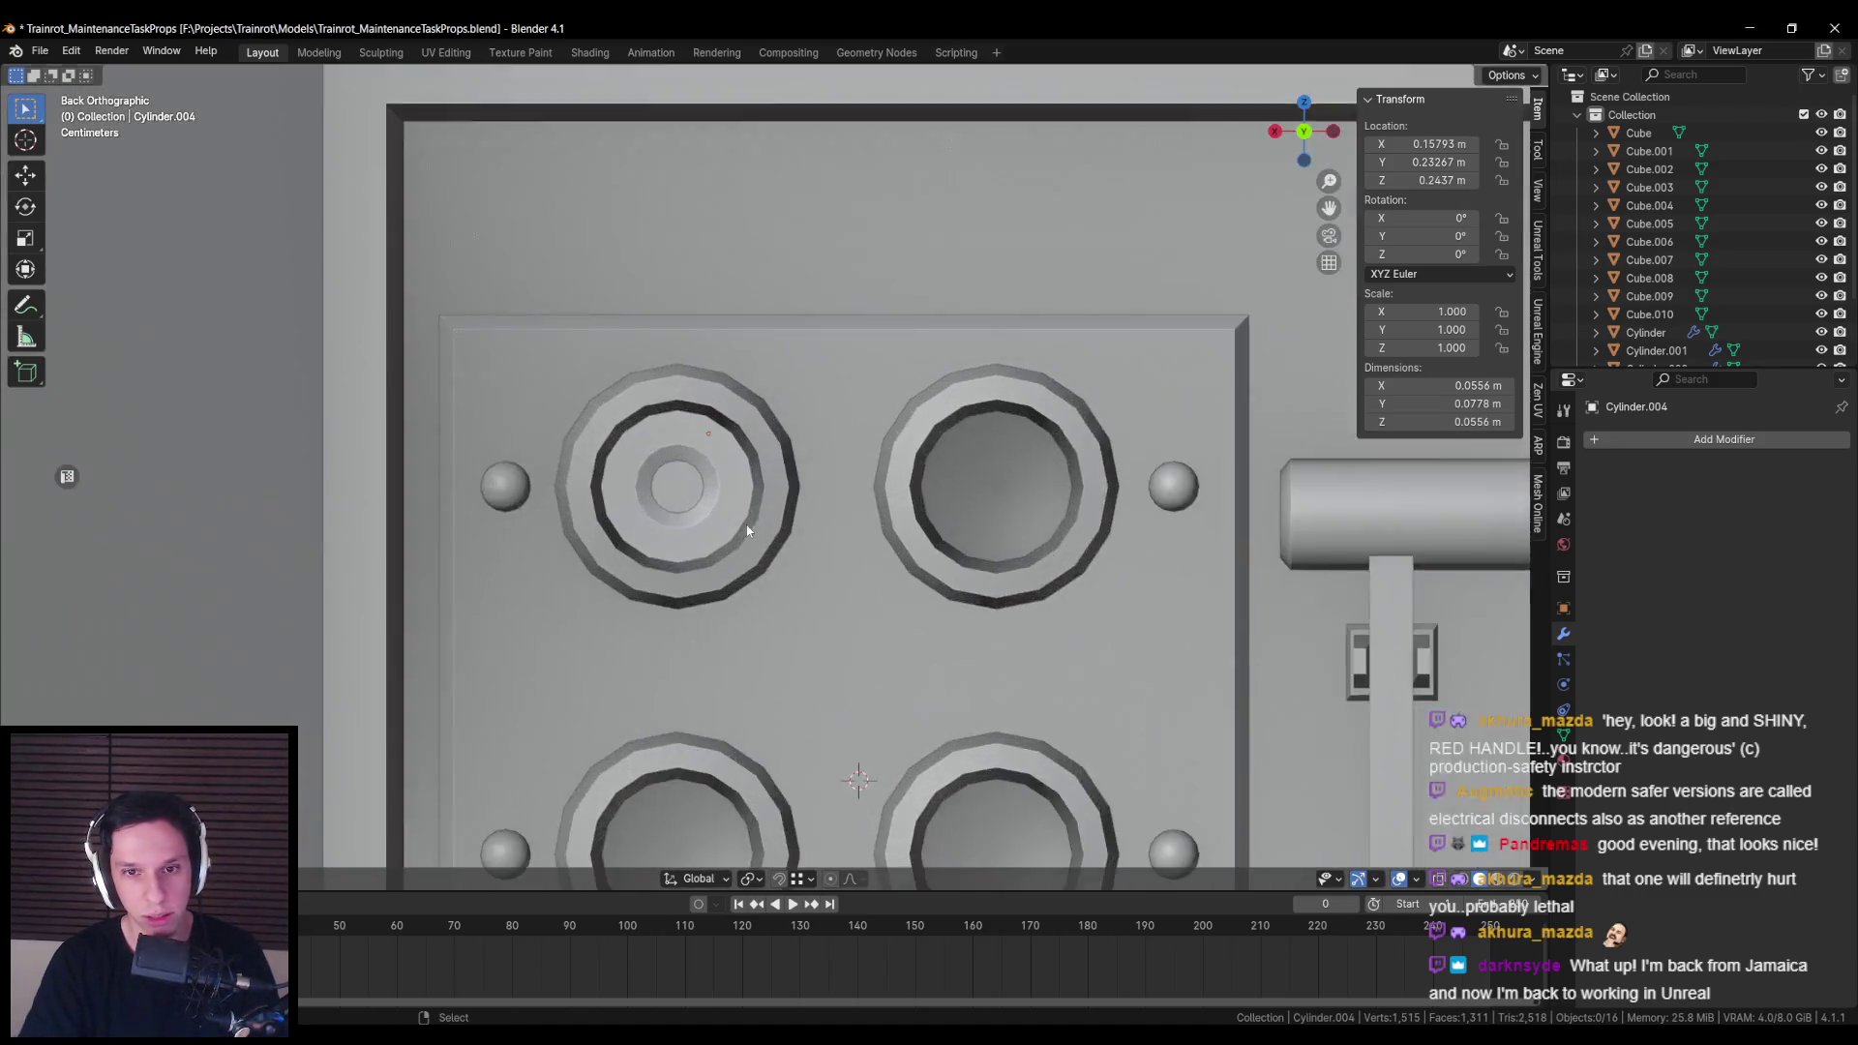
{"action": "scroll", "coordinate": [747, 530], "scroll_direction": "down", "scroll_amount": 3}
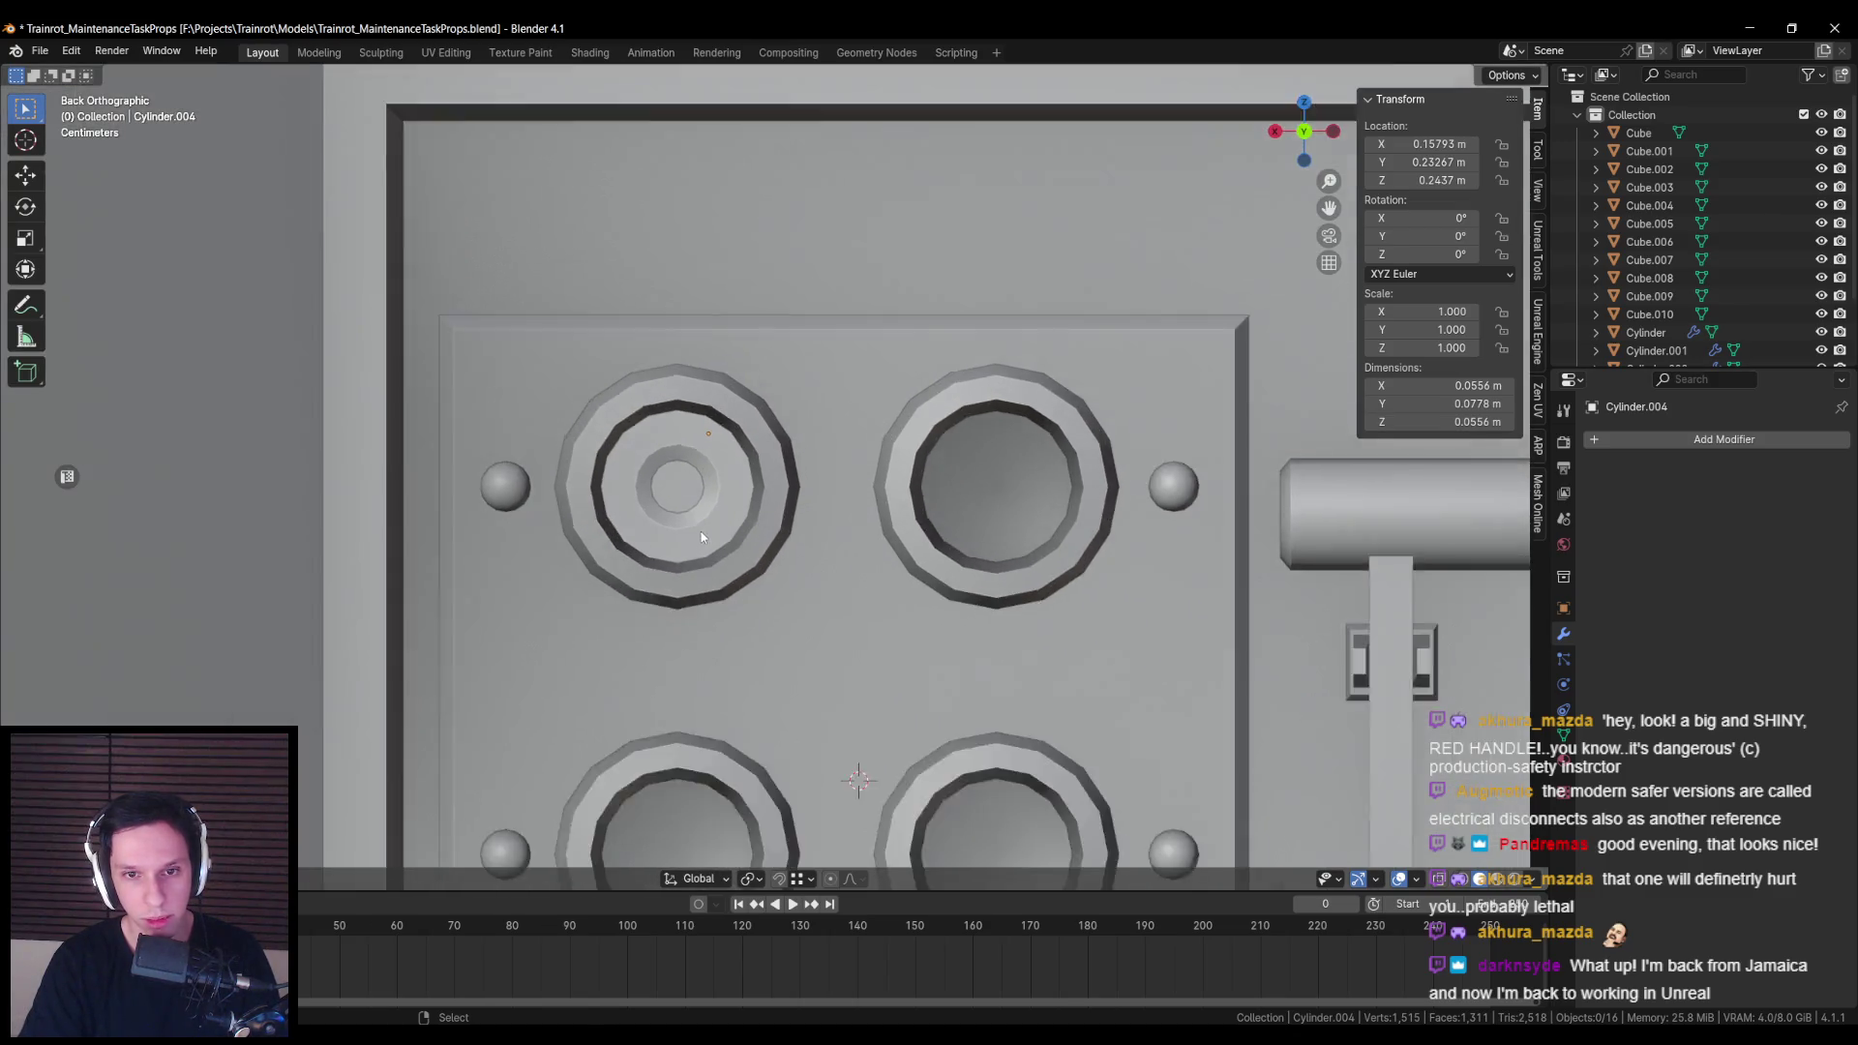
{"action": "left_click_drag", "start_coordinate": [700, 530], "coordinate": [631, 559]}
{"action": "key", "text": "shift+z"}
{"action": "mouse_move", "coordinate": [836, 576]}
{"action": "left_mouse_down"}
{"action": "mouse_move", "coordinate": [643, 588]}
{"action": "mouse_move", "coordinate": [1054, 489]}
{"action": "left_mouse_up"}
{"action": "key", "text": "shift+z"}
{"action": "key", "text": "Tab"}
{"action": "key", "text": "f"}
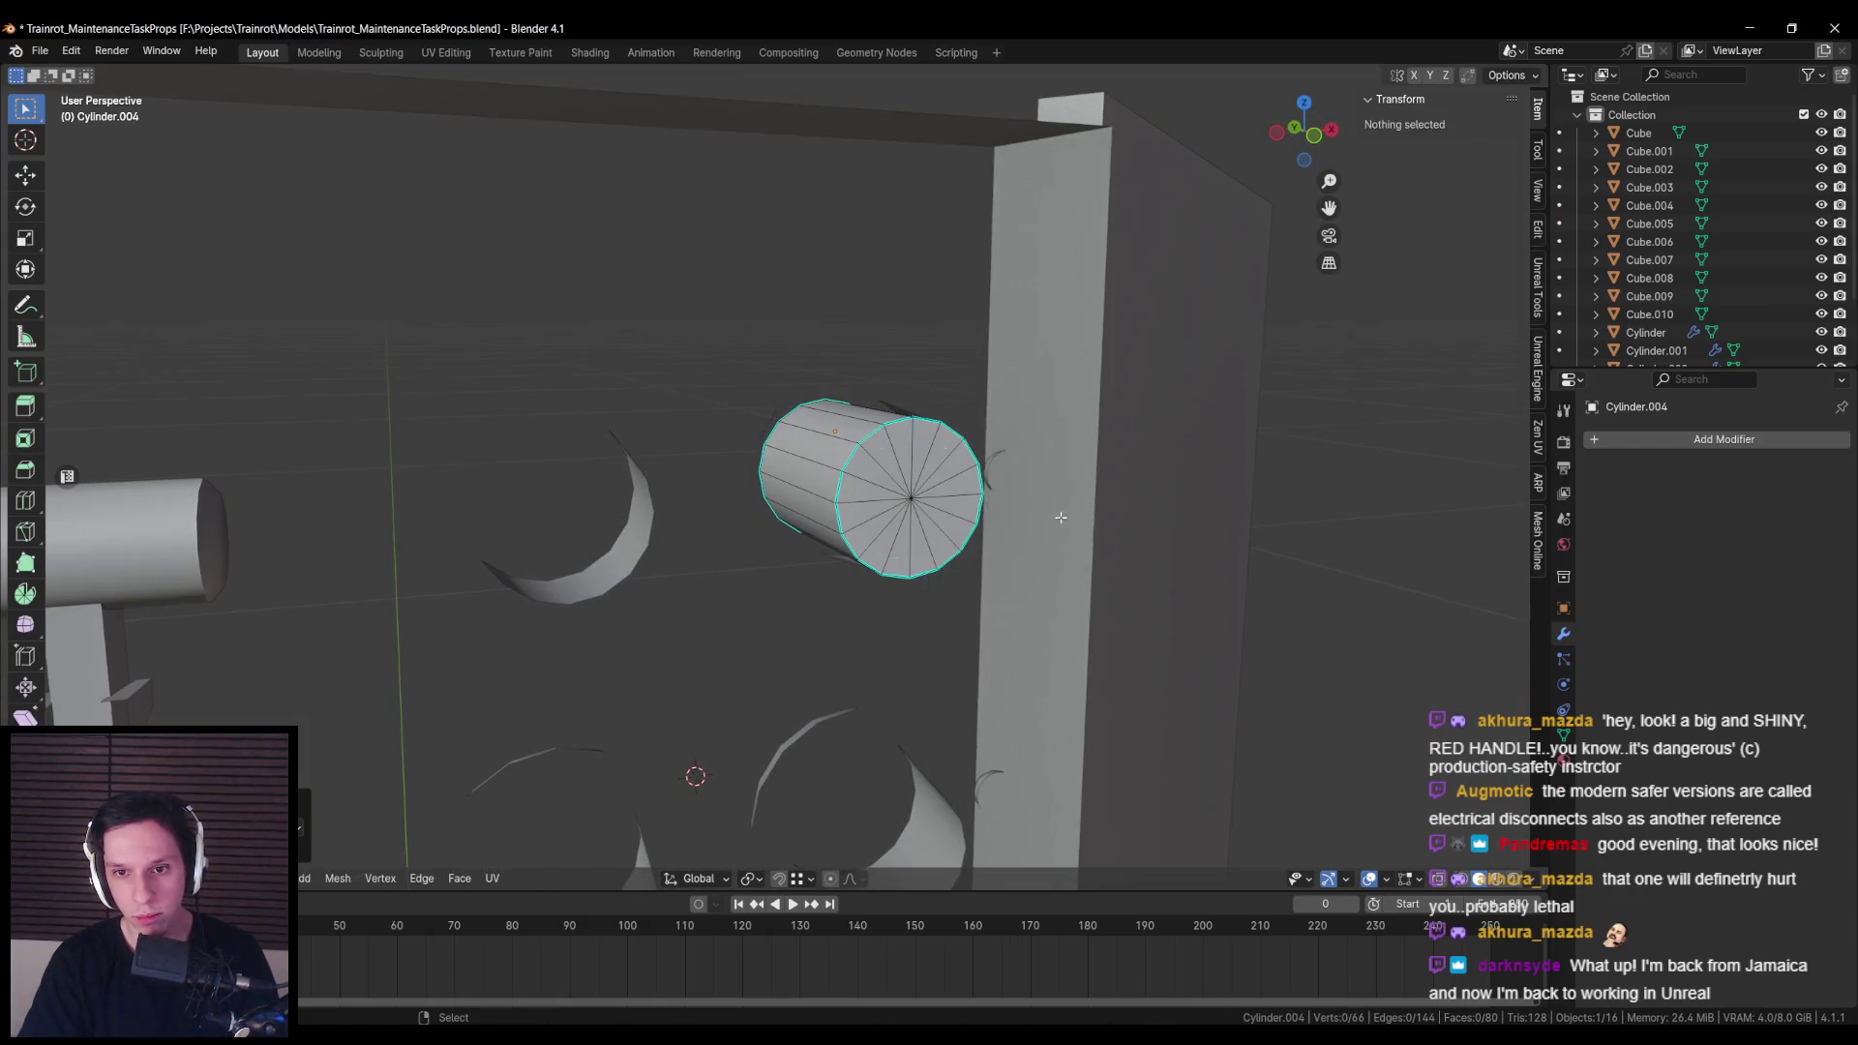
{"action": "left_click", "coordinate": [1059, 515]}
Step: Move the vertices at the cylinder's left end along Y to extend it
{"action": "mouse_move", "coordinate": [762, 504]}
{"action": "left_mouse_down"}
{"action": "mouse_move", "coordinate": [673, 561]}
{"action": "mouse_move", "coordinate": [755, 517]}
{"action": "left_mouse_up"}
{"action": "scroll", "coordinate": [677, 558], "scroll_direction": "up", "scroll_amount": 4}
{"action": "key", "text": "shift+z"}
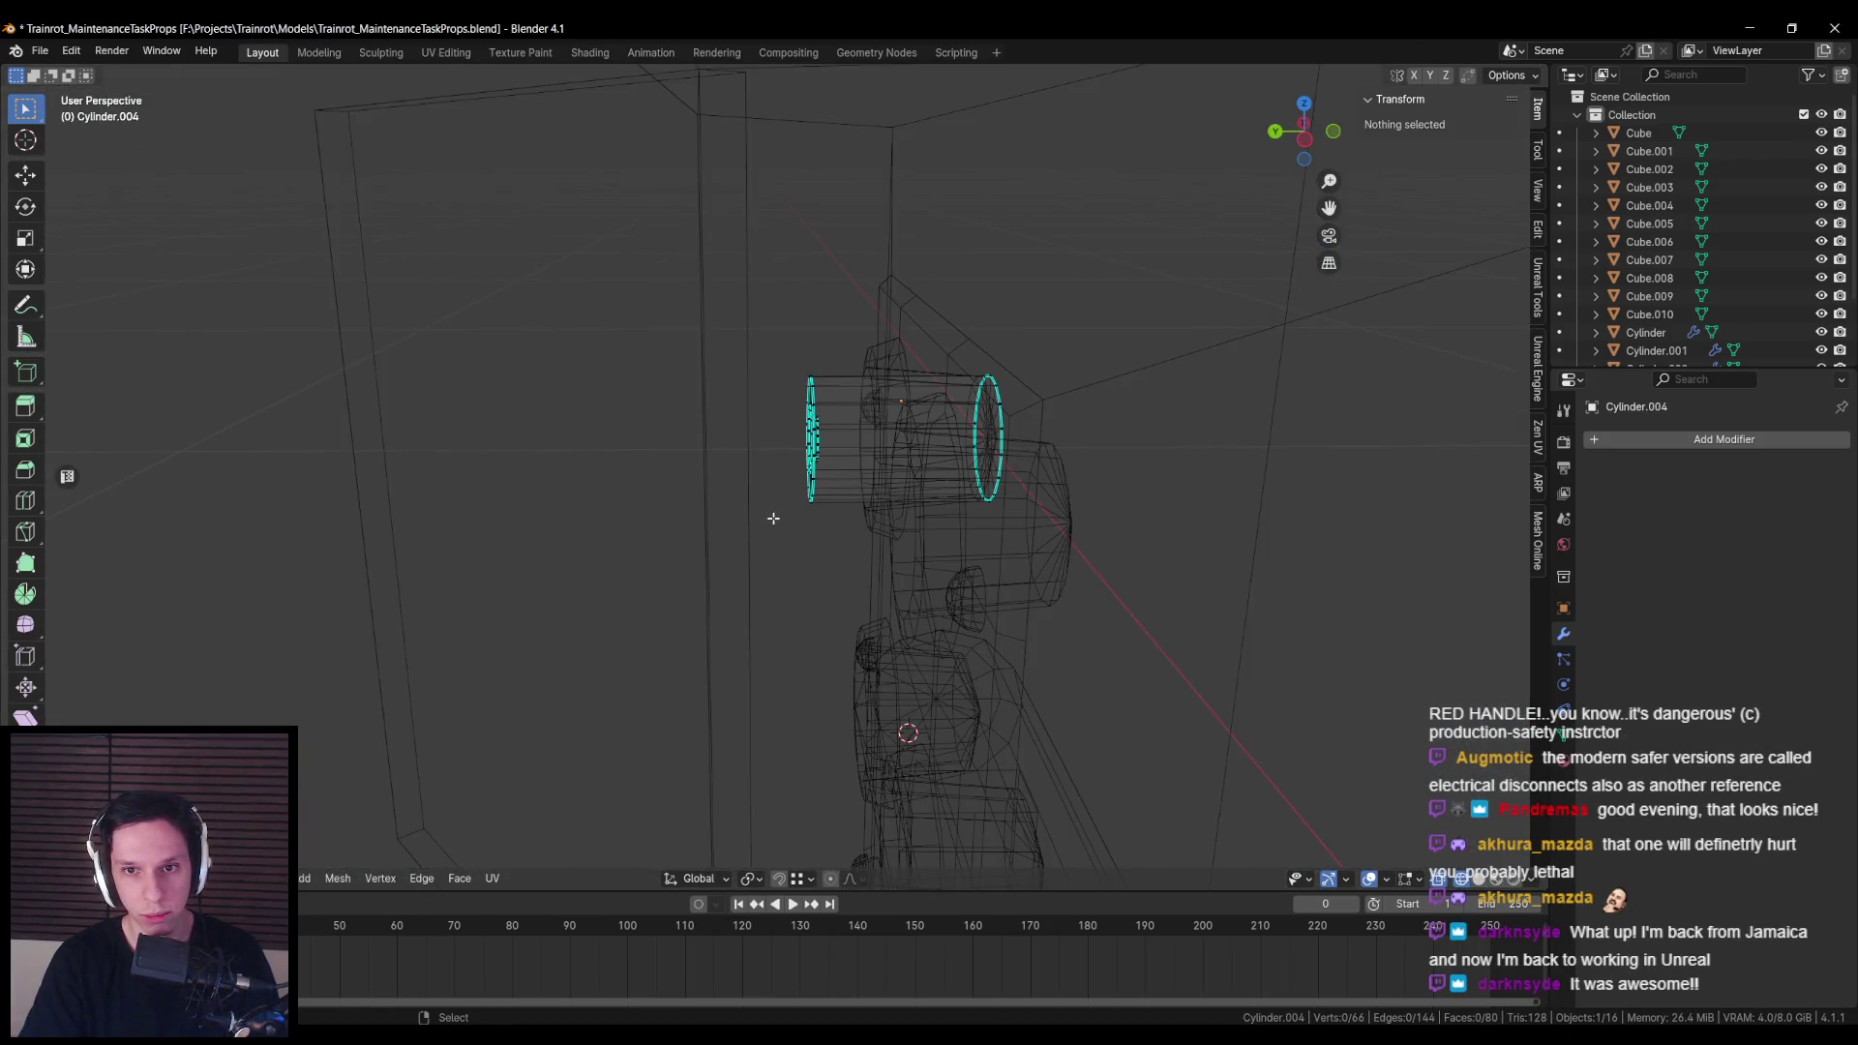
{"action": "key", "text": "shift+z"}
{"action": "key", "text": "shift+z"}
{"action": "left_click_drag", "start_coordinate": [781, 340], "coordinate": [843, 540]}
{"action": "key", "text": "shift+z"}
{"action": "key", "text": "g"}
{"action": "key", "text": "y"}
{"action": "left_click", "coordinate": [745, 462]}
{"action": "key", "text": "alt+a"}
Step: Isolate the fuse cylinder in local view
{"action": "mouse_move", "coordinate": [745, 463]}
{"action": "left_mouse_down"}
{"action": "mouse_move", "coordinate": [786, 506]}
{"action": "mouse_move", "coordinate": [798, 461]}
{"action": "left_mouse_up"}
{"action": "key", "text": "KP_Divide"}
{"action": "scroll", "coordinate": [774, 484], "scroll_direction": "down", "scroll_amount": 4}
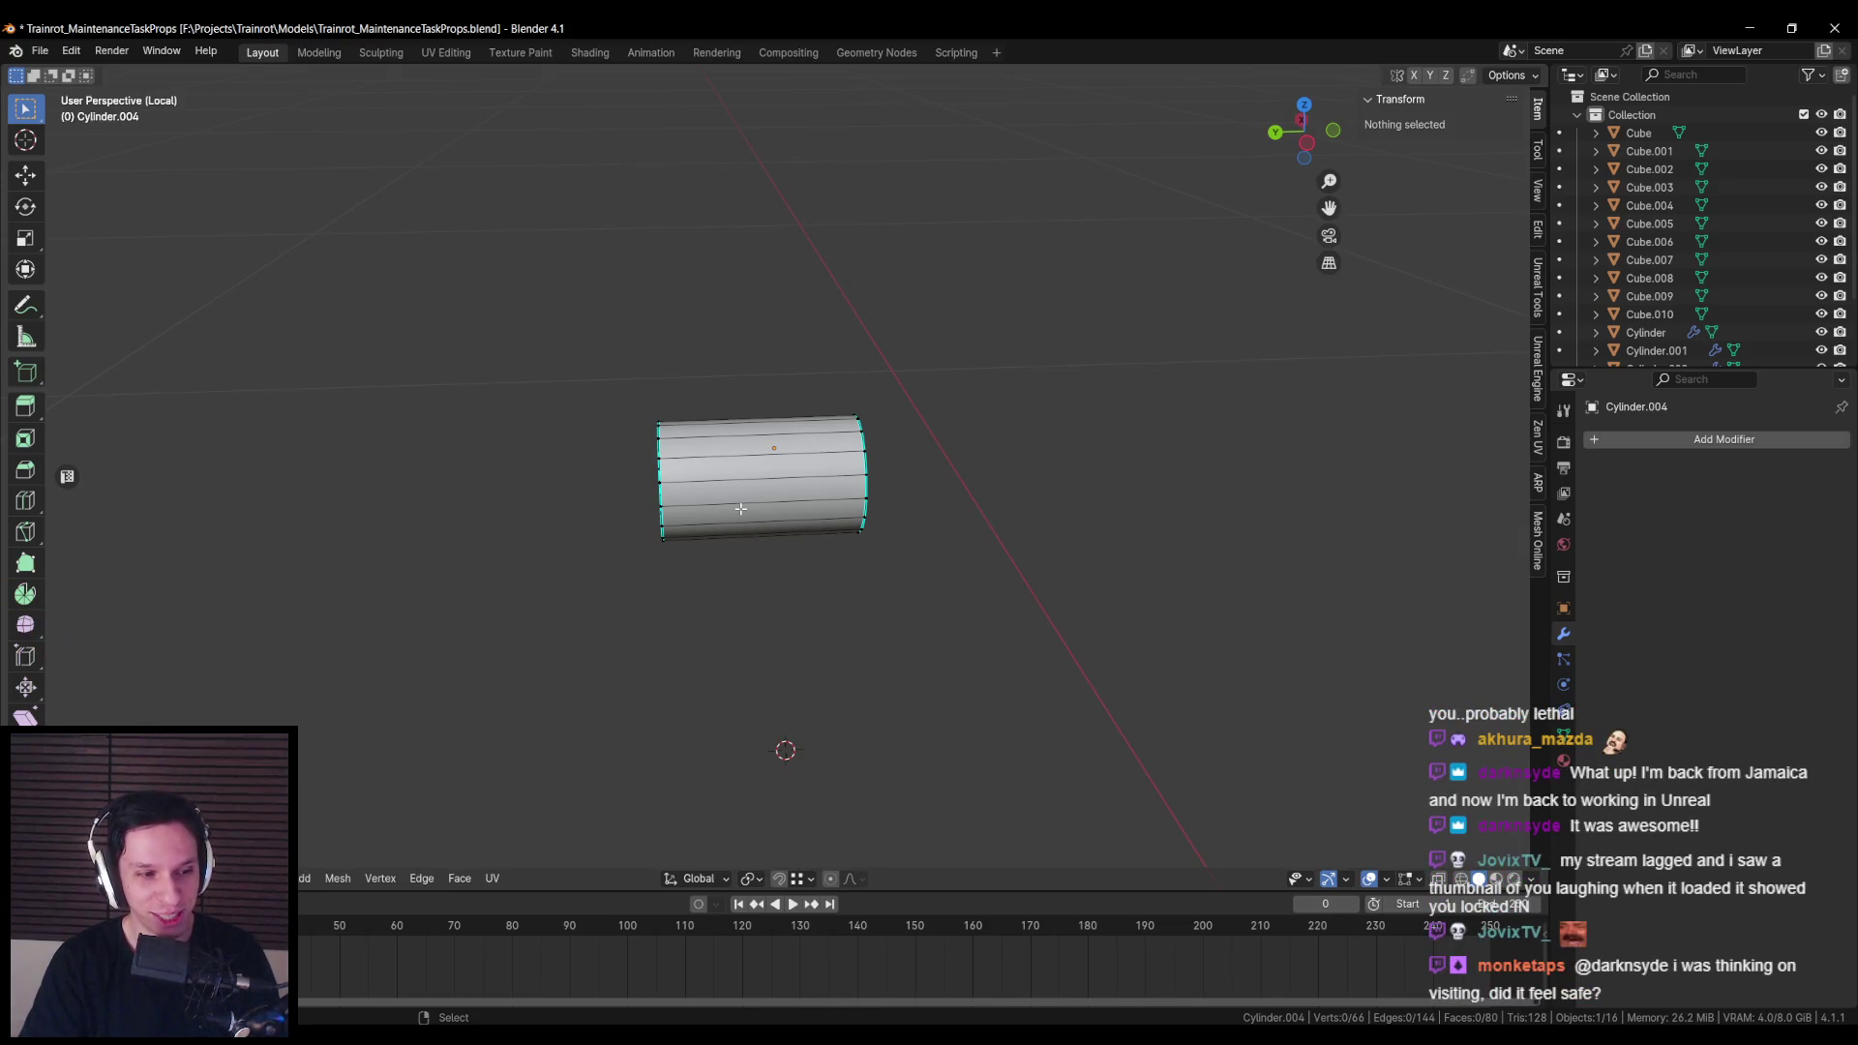
Step: With X-ray on, move the cylinder's right end loop along Y to lengthen it
{"action": "key", "text": "alt+z"}
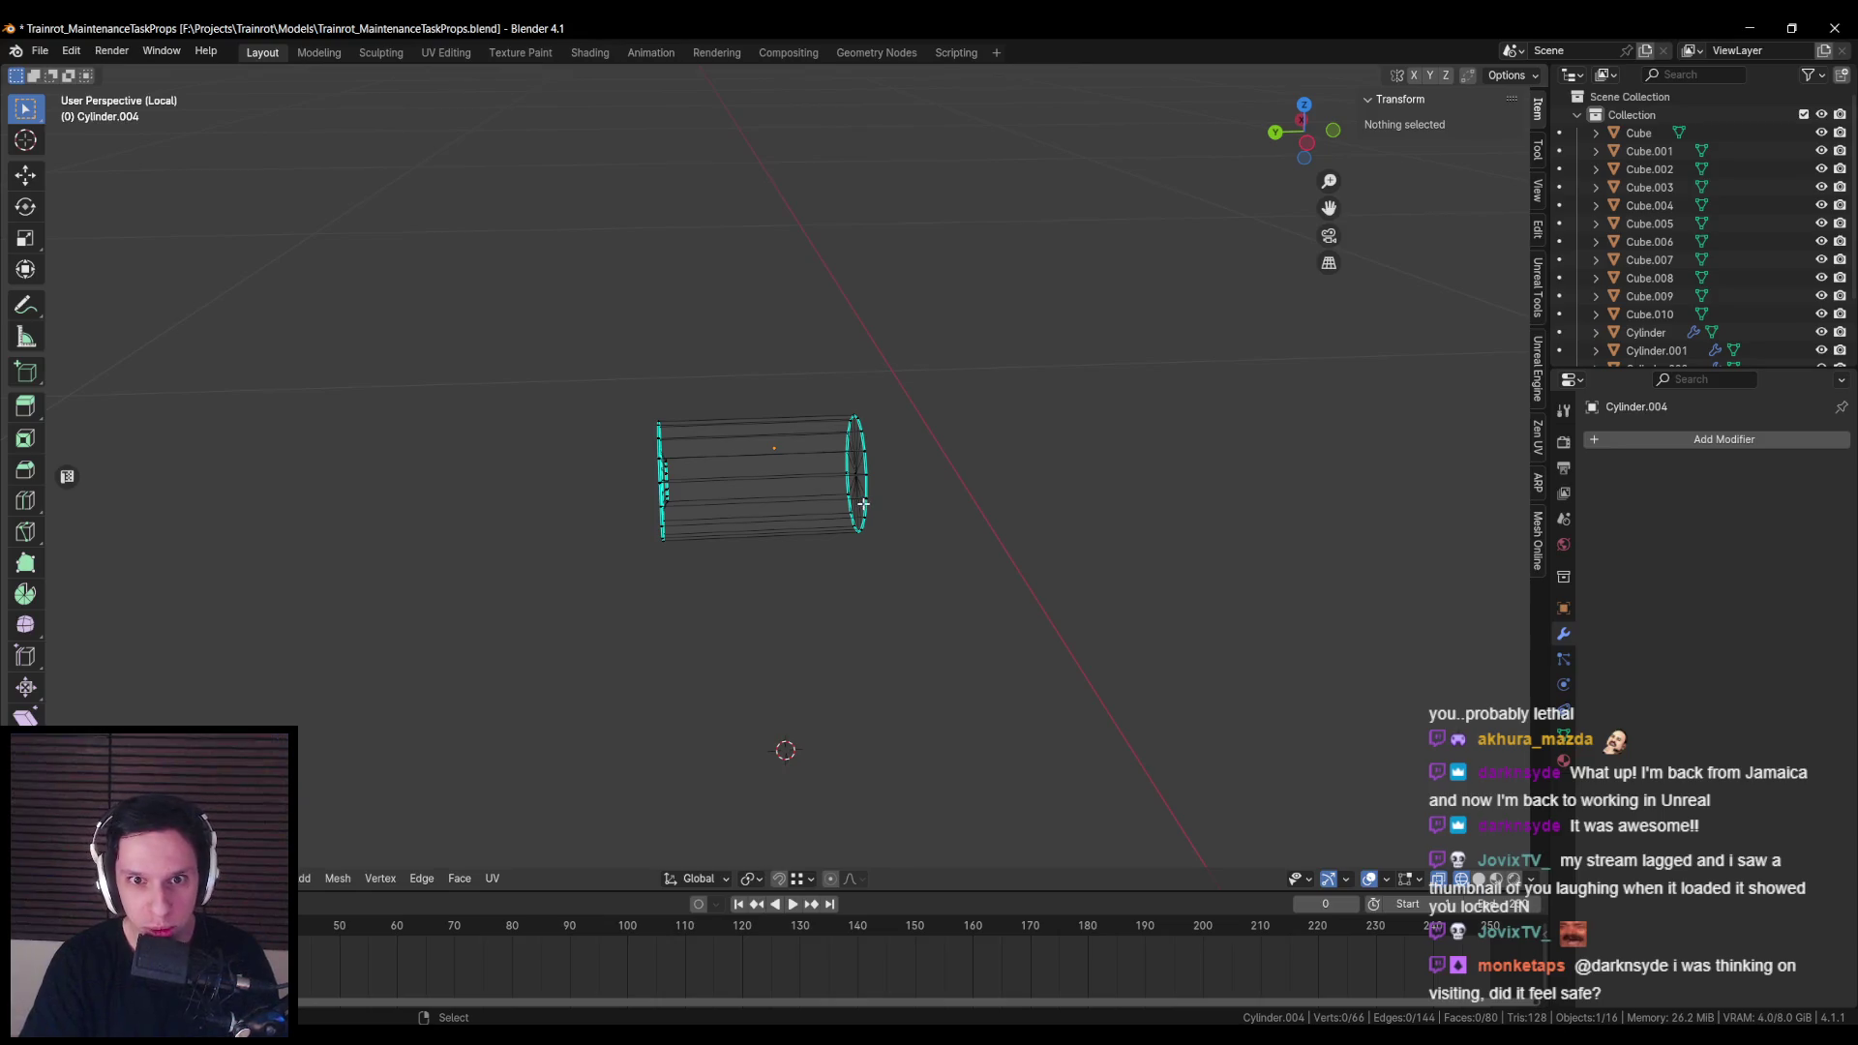
{"action": "left_click", "coordinate": [862, 505], "text": "alt"}
{"action": "key", "text": "g"}
{"action": "key", "text": "y"}
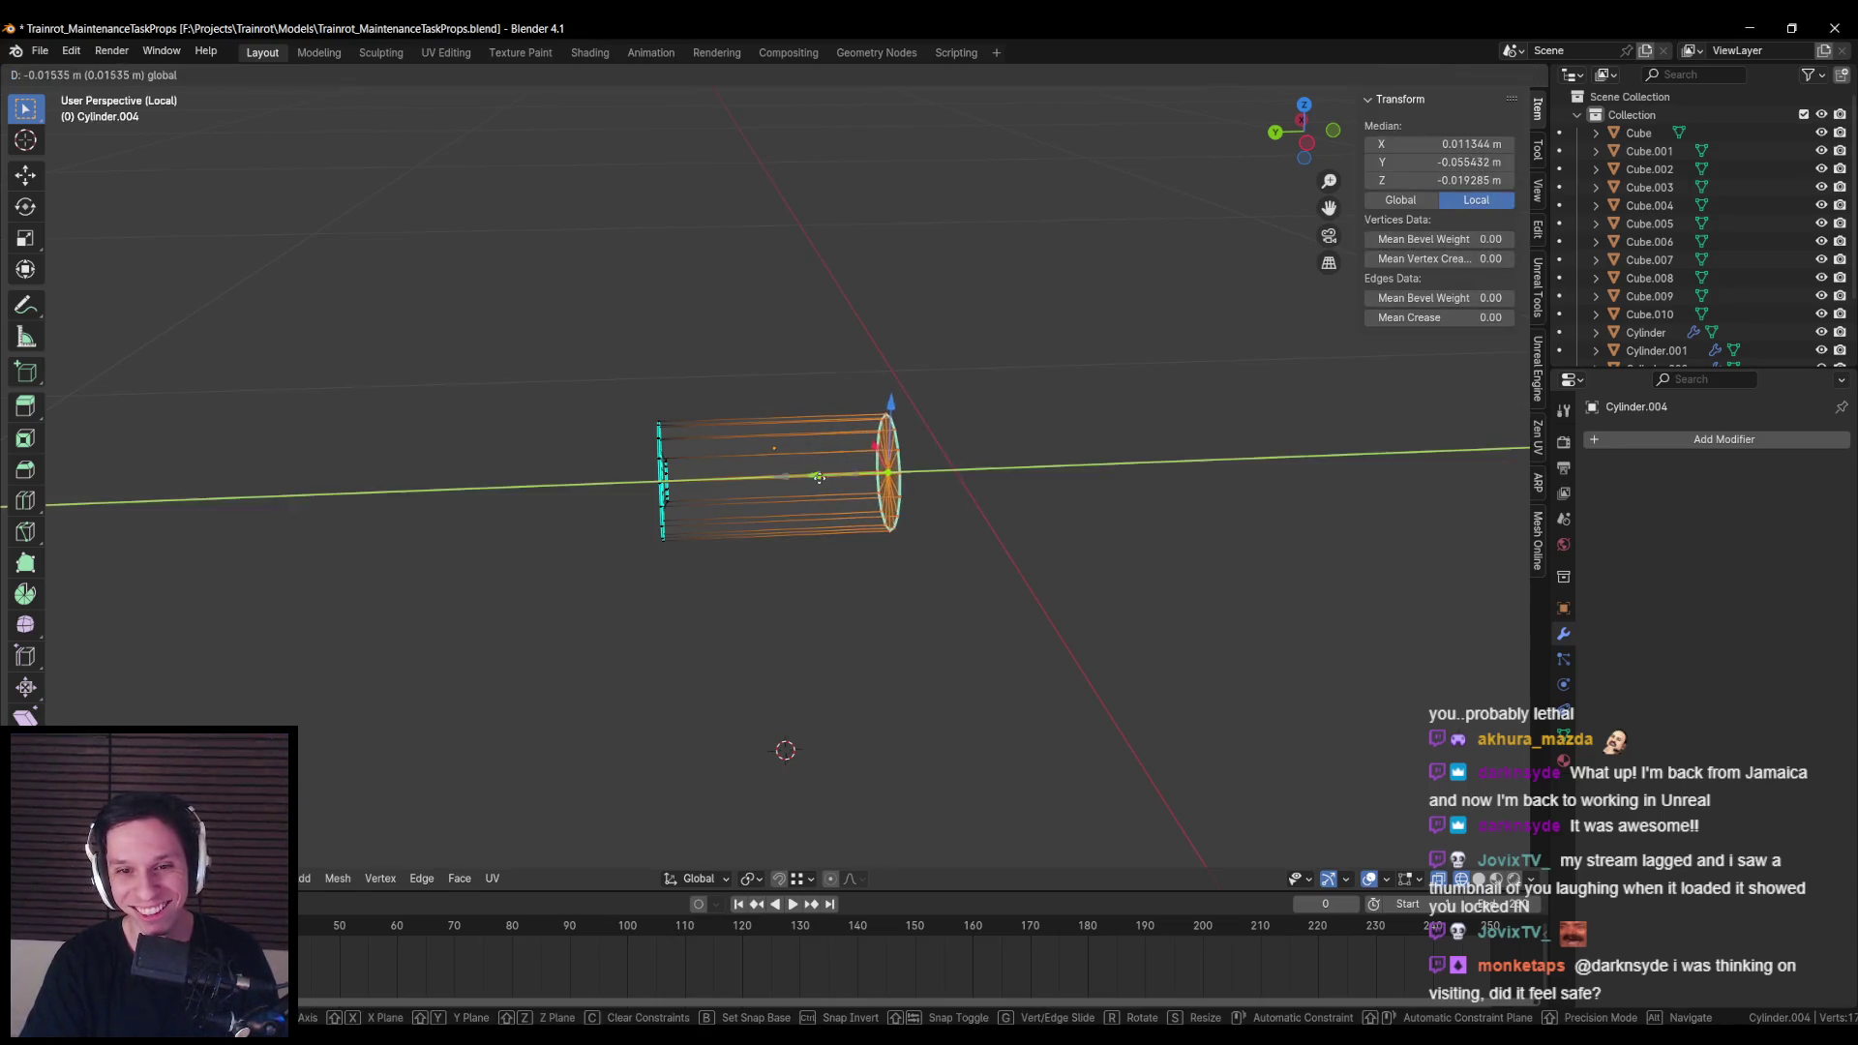
{"action": "left_click", "coordinate": [781, 429]}
{"action": "key", "text": "alt+a"}
{"action": "key", "text": "alt+z"}
Step: Add two loop cuts around the middle and spread them along Y
{"action": "left_click", "coordinate": [778, 422]}
{"action": "key", "text": "s"}
{"action": "key", "text": "y"}
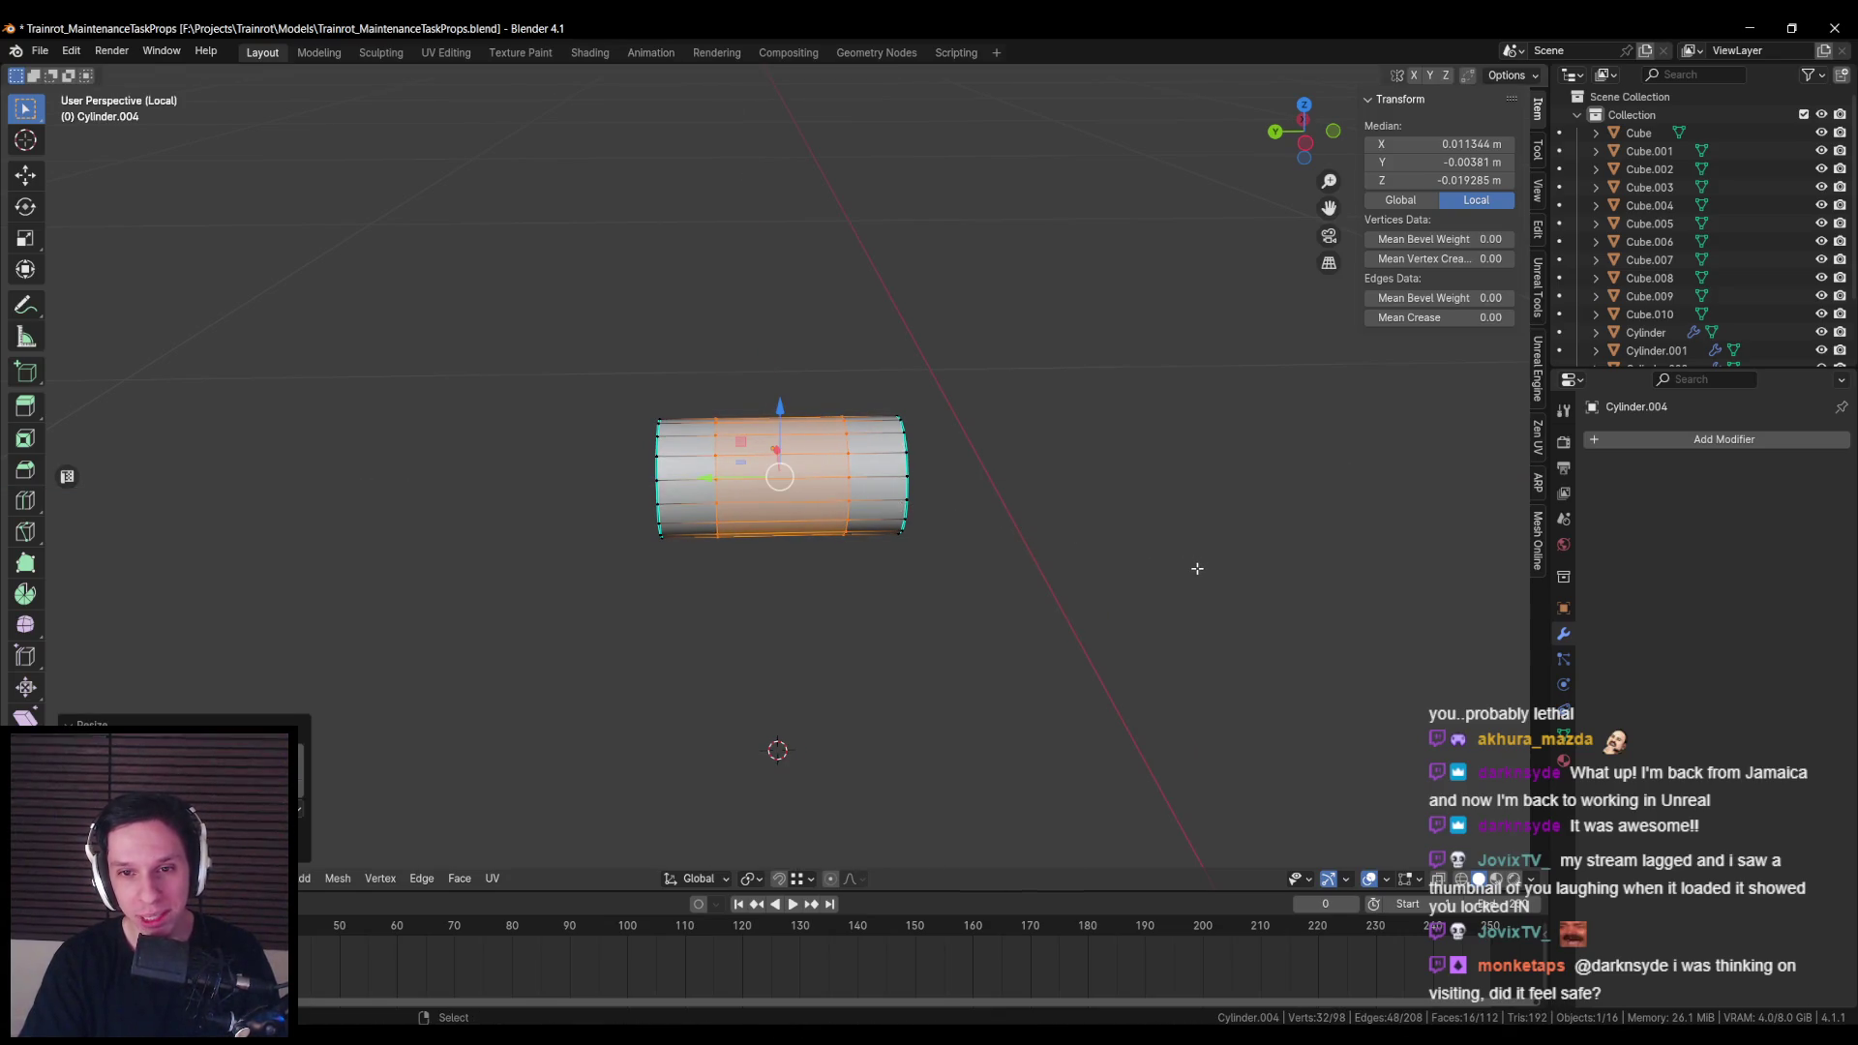
{"action": "left_click", "coordinate": [1197, 568]}
{"action": "key", "text": "ctrl+z"}
Step: Extrude the middle band of faces in place and scale it down into a slimmer section
{"action": "mouse_move", "coordinate": [1197, 568]}
{"action": "left_mouse_down"}
{"action": "mouse_move", "coordinate": [1074, 505]}
{"action": "mouse_move", "coordinate": [1091, 518]}
{"action": "left_mouse_up"}
{"action": "key", "text": "e"}
{"action": "right_click", "coordinate": [1092, 518]}
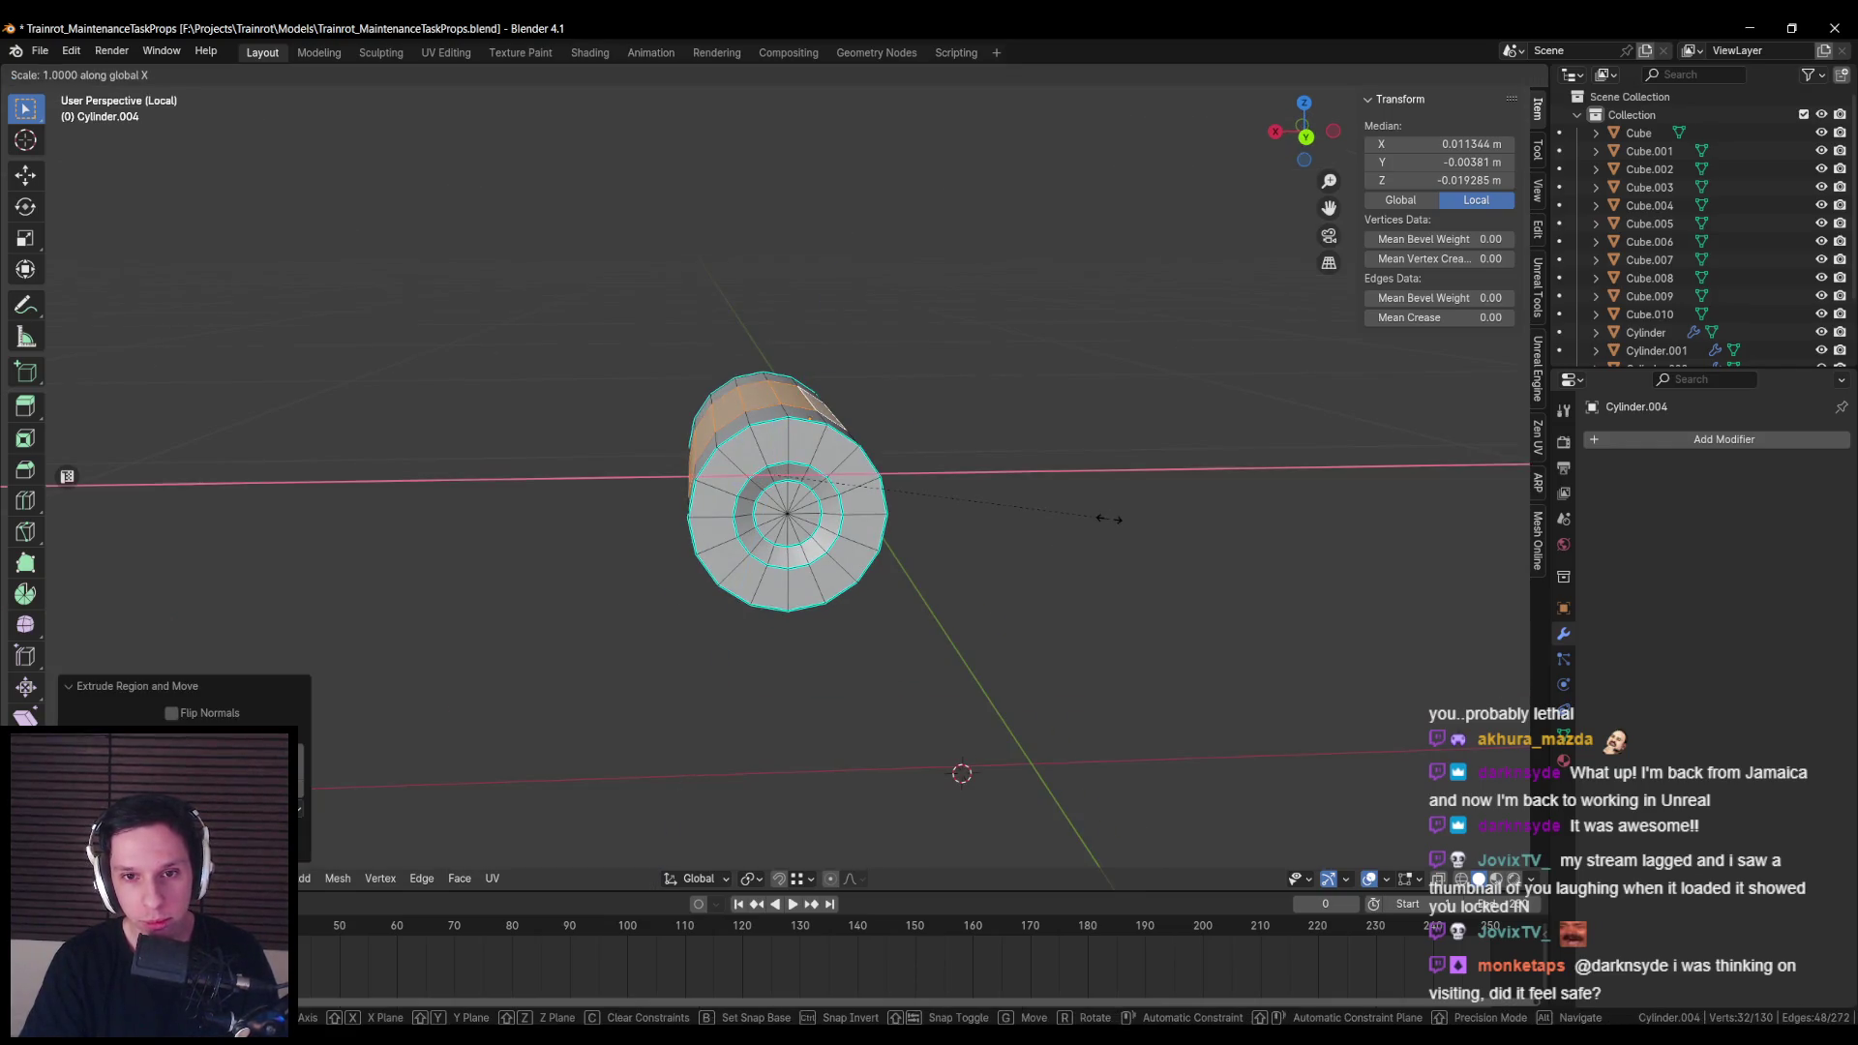
{"action": "key", "text": "KP_1"}
{"action": "key", "text": "KP_3"}
{"action": "key", "text": "s"}
{"action": "key", "text": "x"}
{"action": "key", "text": "z"}
{"action": "key", "text": "x"}
{"action": "key", "text": "y"}
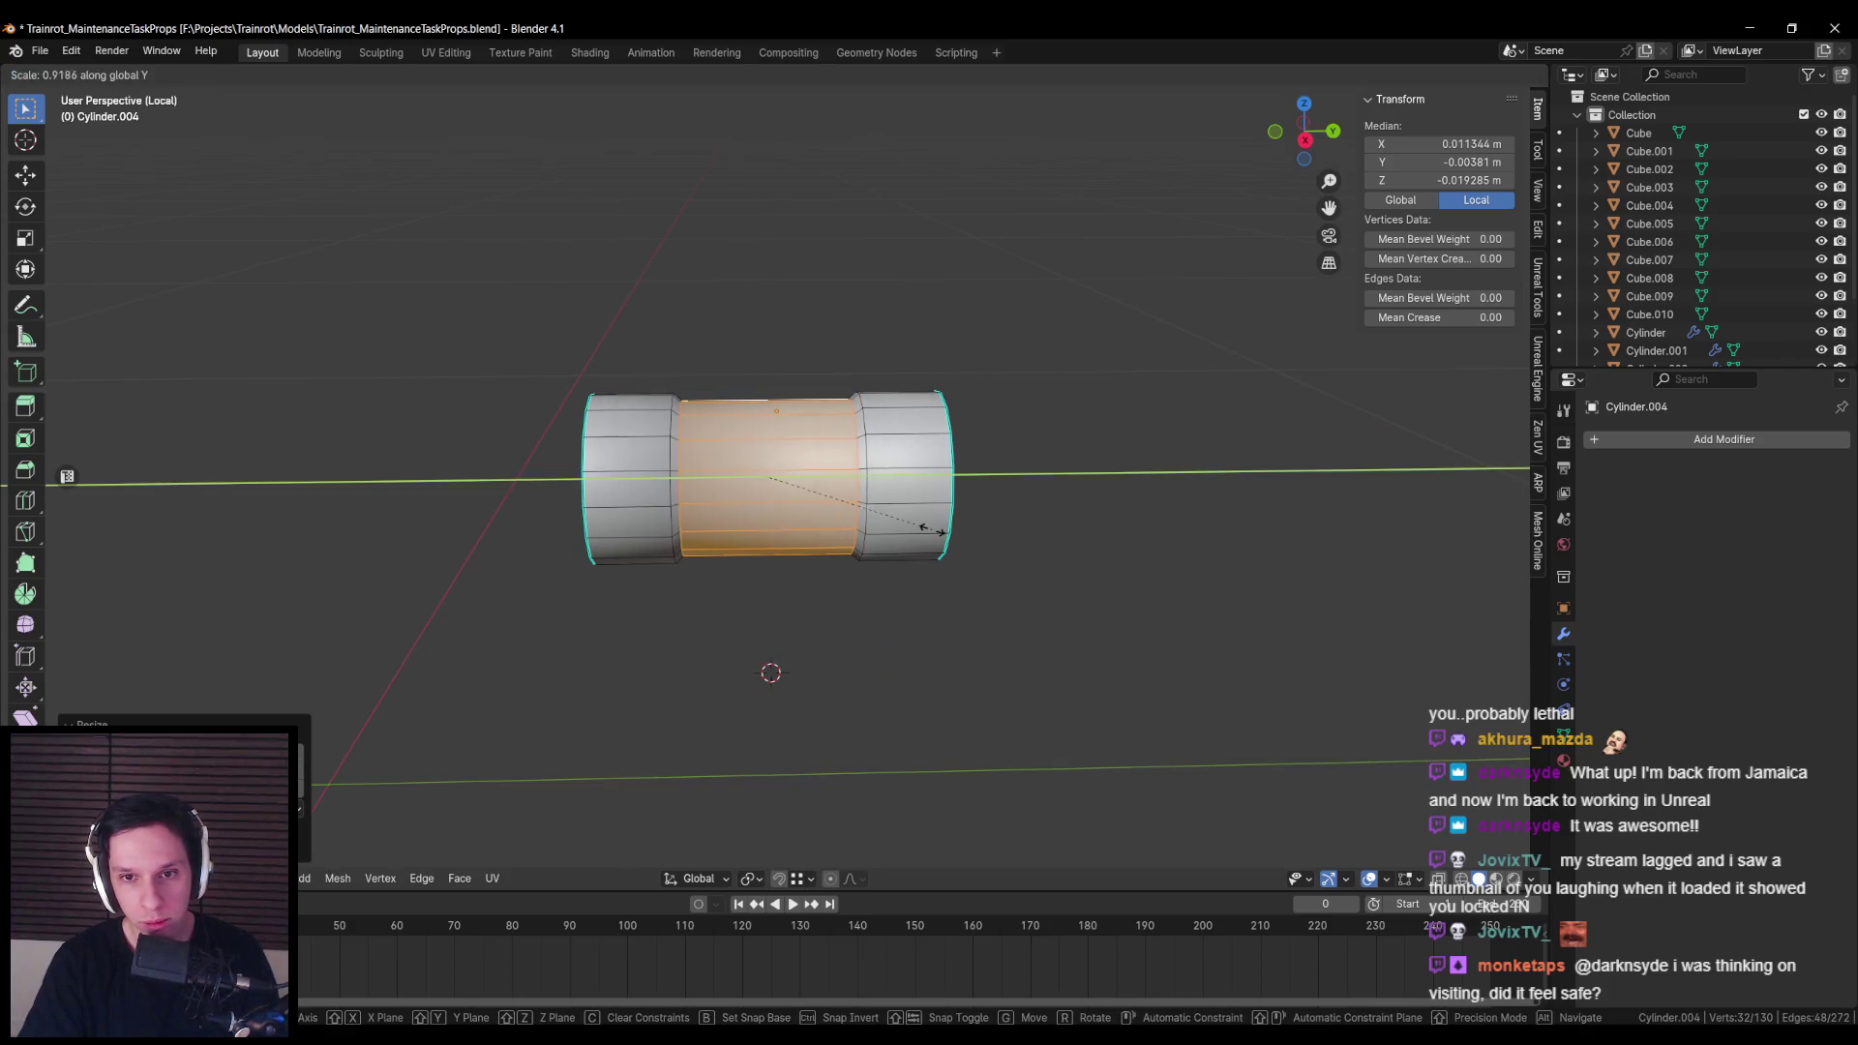
{"action": "left_click", "coordinate": [940, 529]}
Step: Mark the band's edge loop sharp and return to the full cabinet view
{"action": "left_click", "coordinate": [861, 445], "text": "alt"}
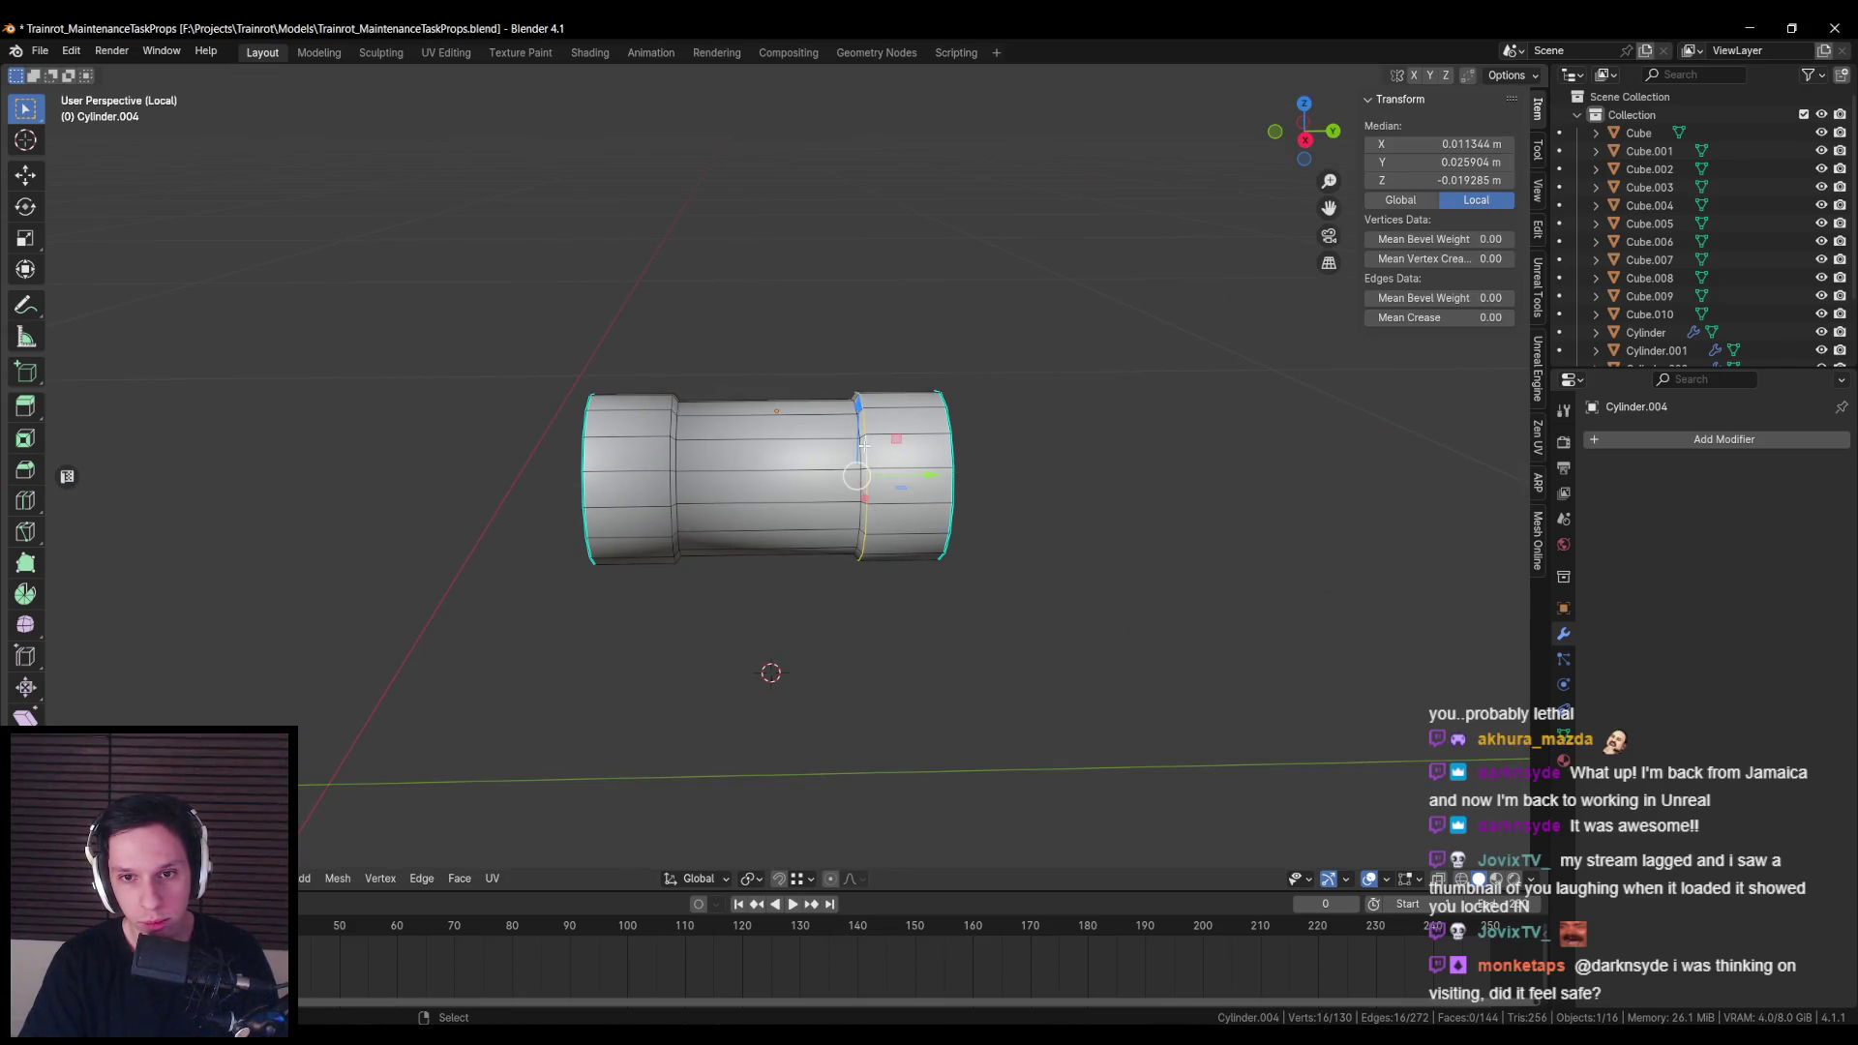
{"action": "key", "text": "ctrl+e"}
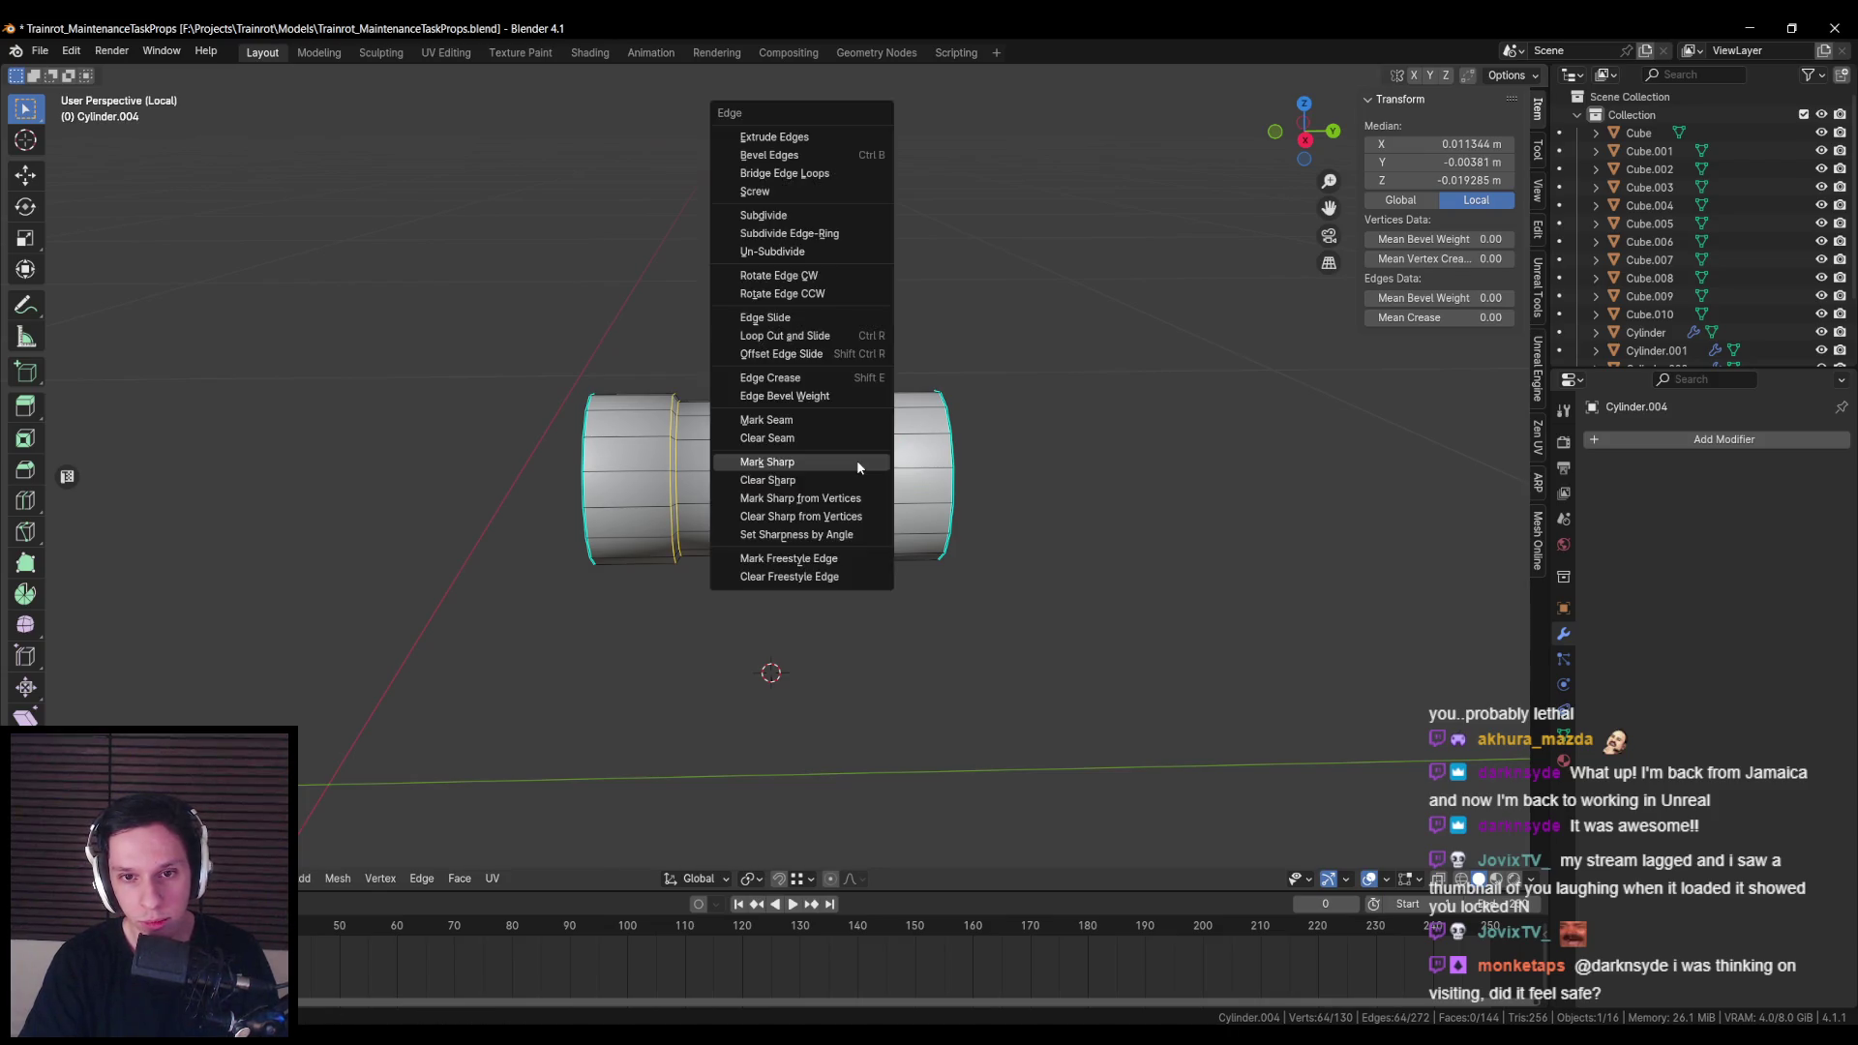
{"action": "key", "text": "Escape"}
{"action": "key", "text": "Tab"}
{"action": "key", "text": "KP_Divide"}
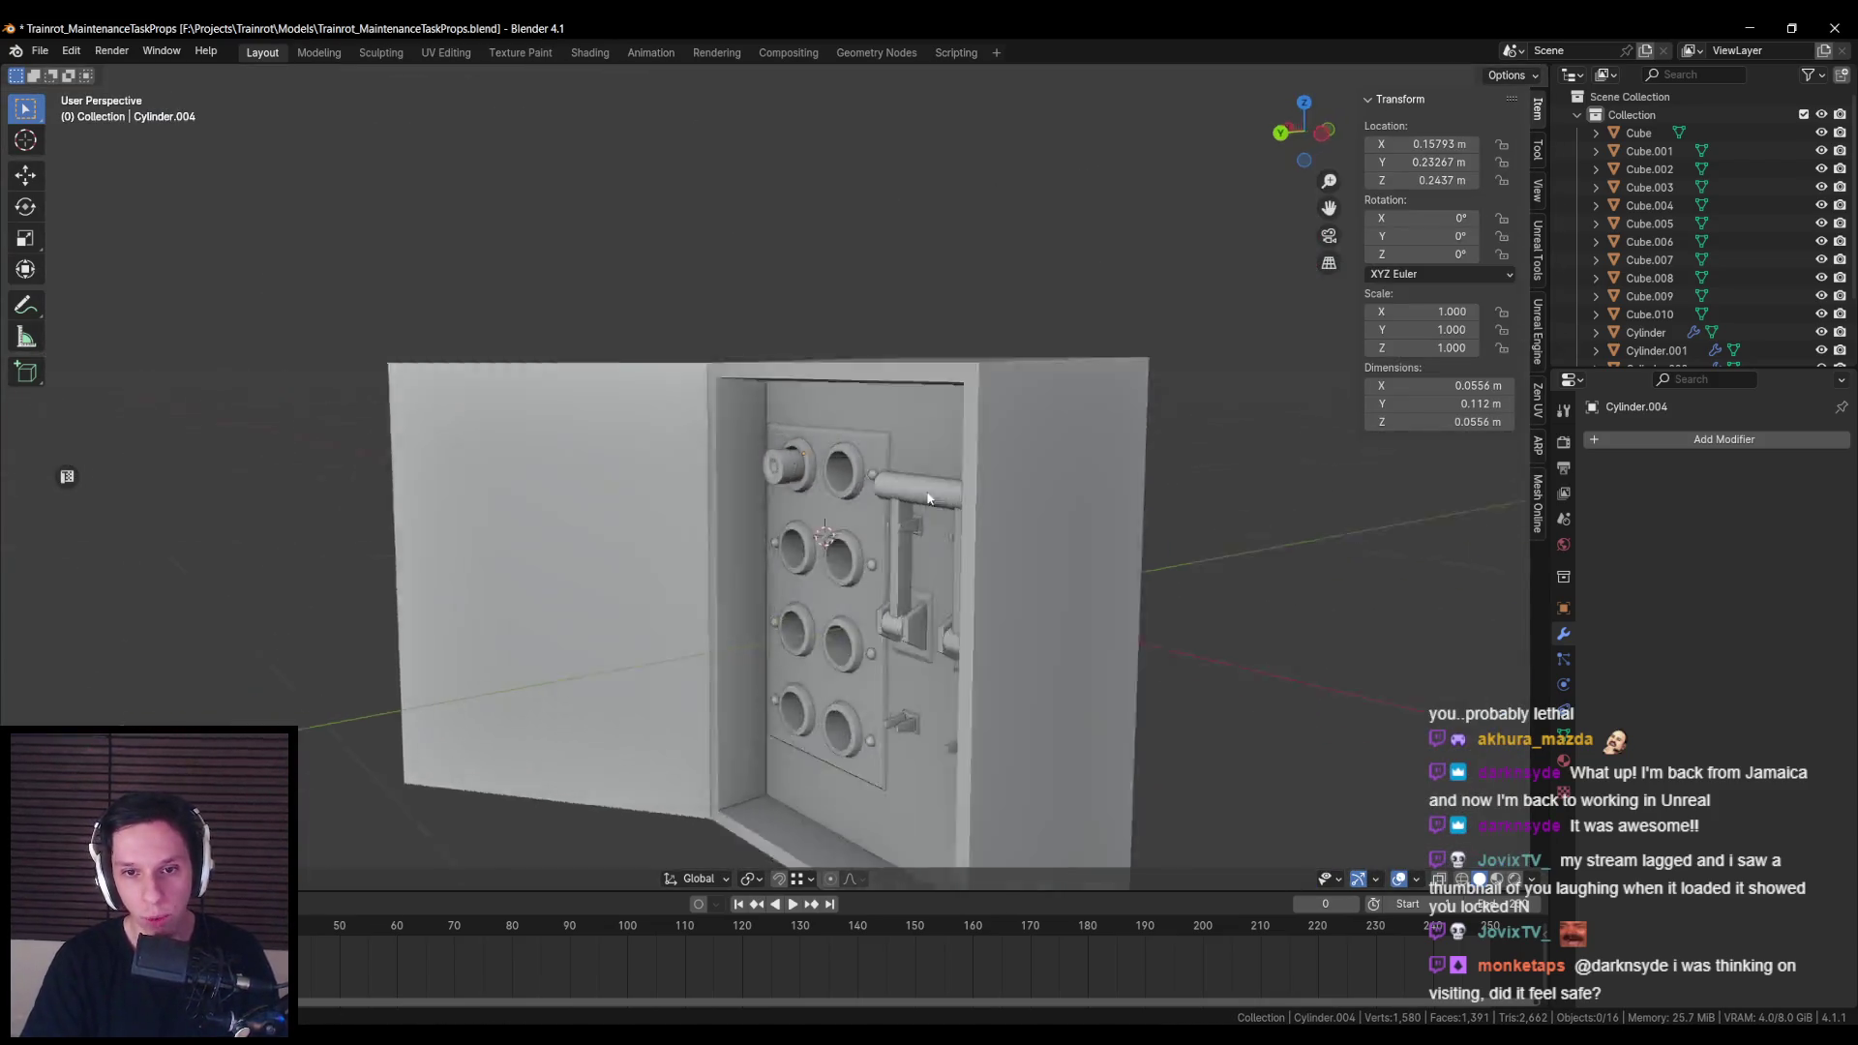
Step: Select the arrayed socket cylinder and move its end vertices along Y
{"action": "scroll", "coordinate": [1028, 491], "scroll_direction": "up", "scroll_amount": 3}
{"action": "mouse_move", "coordinate": [1028, 490]}
{"action": "left_mouse_down"}
{"action": "mouse_move", "coordinate": [805, 525]}
{"action": "mouse_move", "coordinate": [815, 542]}
{"action": "mouse_move", "coordinate": [963, 363]}
{"action": "mouse_move", "coordinate": [1066, 506]}
{"action": "left_mouse_up"}
{"action": "key", "text": "shift+z"}
{"action": "key", "text": "shift+z"}
{"action": "scroll", "coordinate": [814, 583], "scroll_direction": "up", "scroll_amount": 8}
{"action": "left_click", "coordinate": [849, 484]}
{"action": "key", "text": "shift+z"}
{"action": "key", "text": "Tab"}
{"action": "key", "text": "b"}
{"action": "key", "text": "shift+z"}
{"action": "key", "text": "g"}
{"action": "key", "text": "y"}
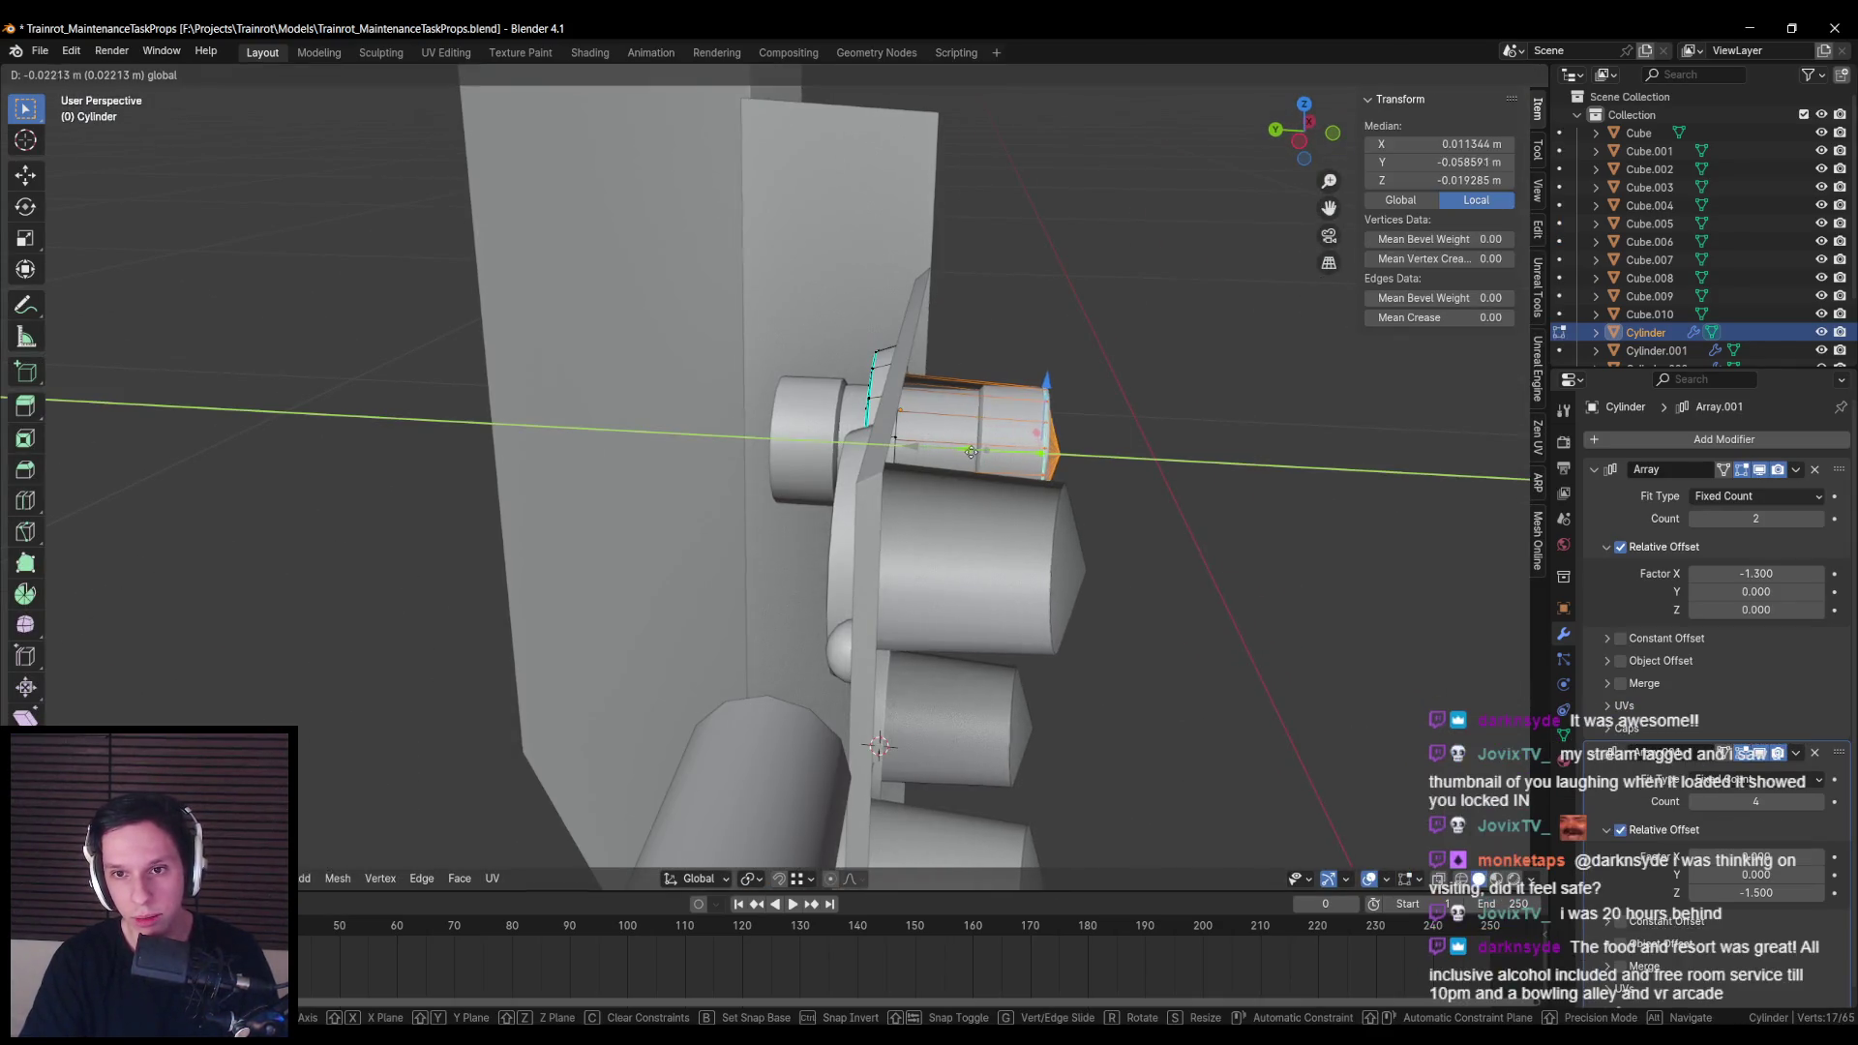
{"action": "left_click", "coordinate": [973, 452]}
{"action": "key", "text": "Tab"}
Step: Review the two-by-four socket grid from behind and save the file with Ctrl+S
{"action": "scroll", "coordinate": [829, 583], "scroll_direction": "down", "scroll_amount": 5}
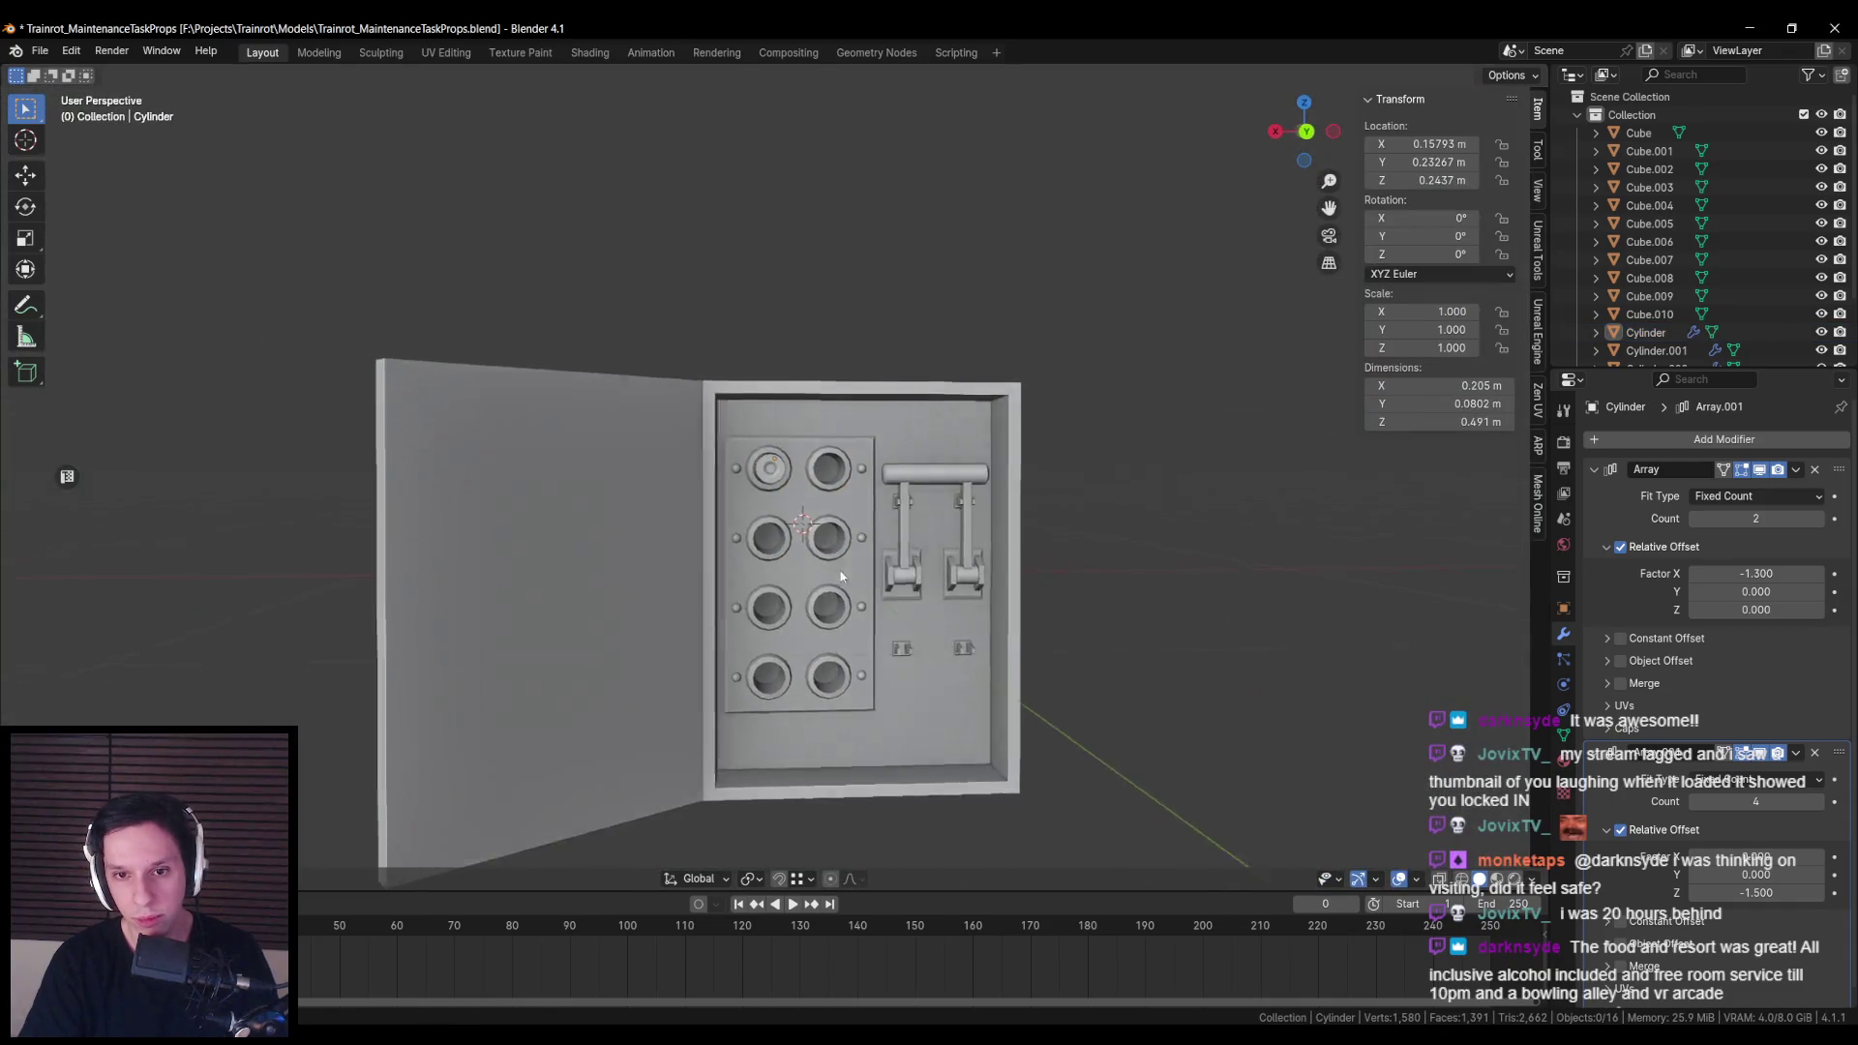
{"action": "mouse_move", "coordinate": [902, 543]}
{"action": "left_mouse_down"}
{"action": "mouse_move", "coordinate": [1049, 580]}
{"action": "mouse_move", "coordinate": [1020, 617]}
{"action": "mouse_move", "coordinate": [927, 603]}
{"action": "mouse_move", "coordinate": [843, 507]}
{"action": "left_mouse_up"}
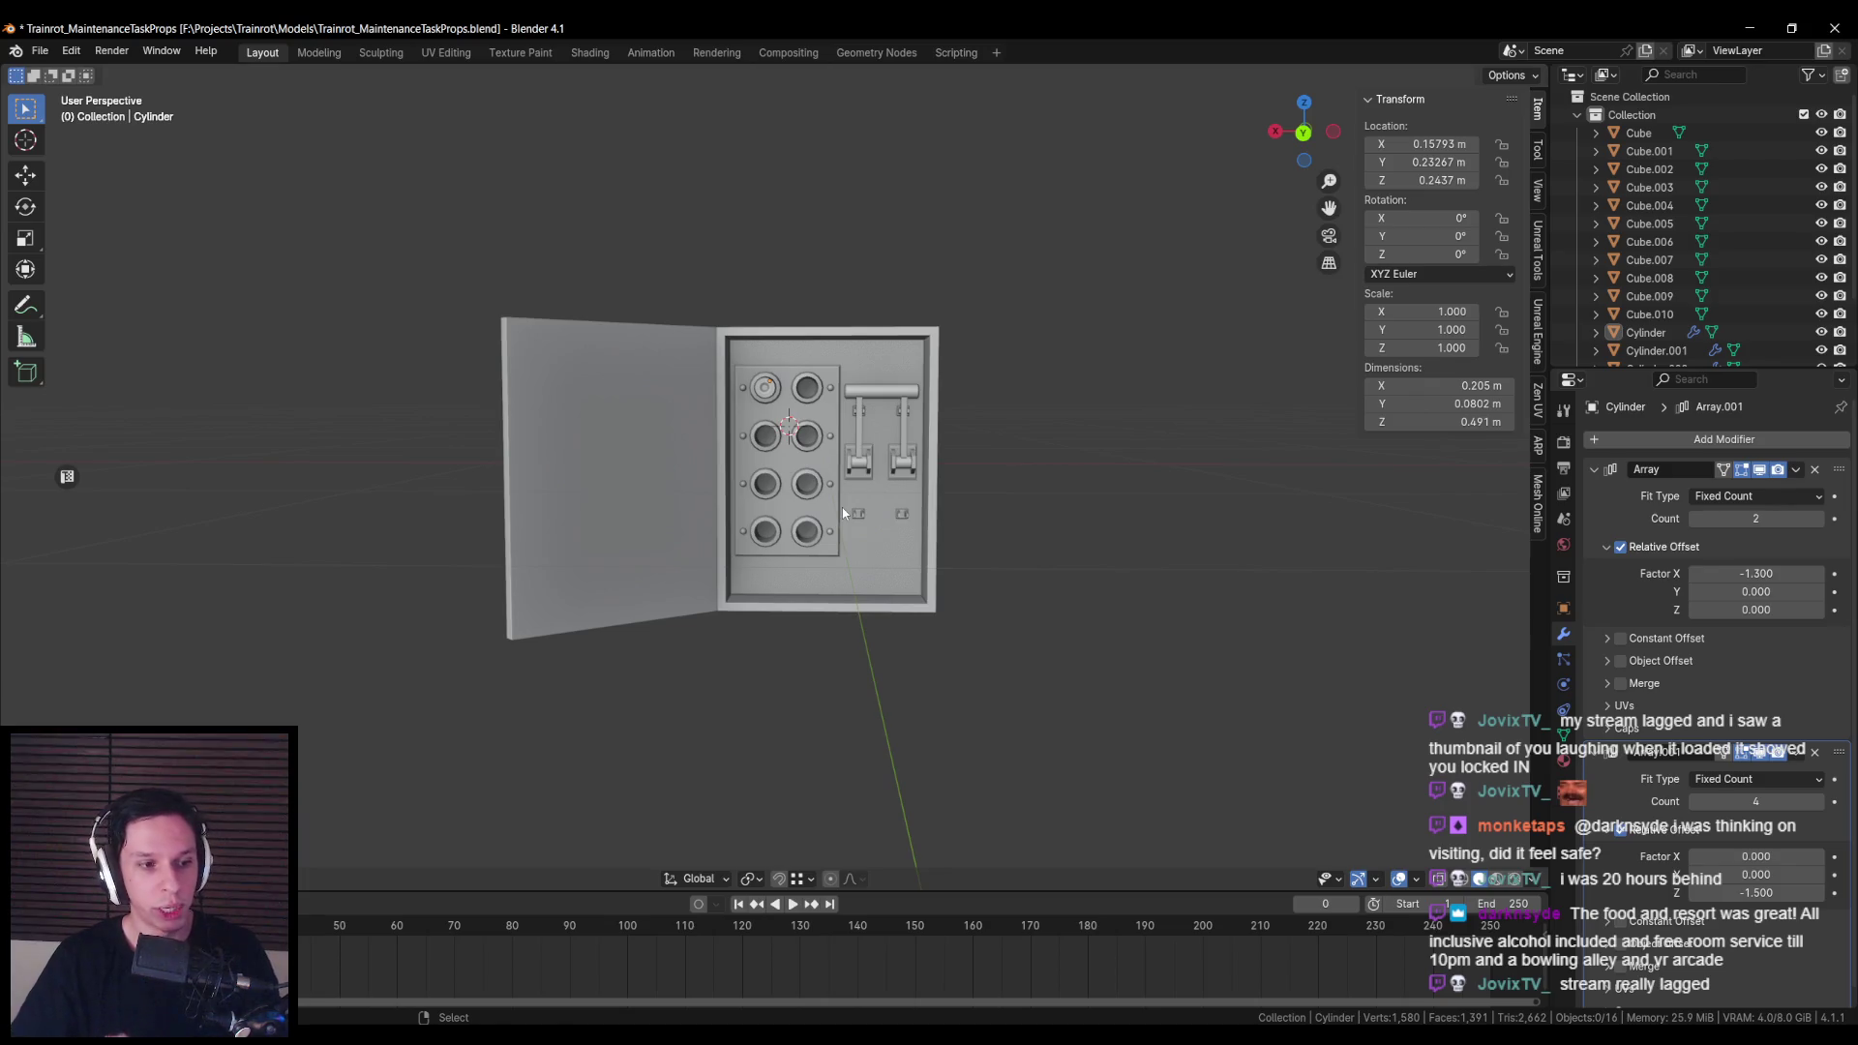
{"action": "scroll", "coordinate": [842, 507], "scroll_direction": "up", "scroll_amount": 5}
{"action": "mouse_move", "coordinate": [771, 374]}
{"action": "left_mouse_down"}
{"action": "mouse_move", "coordinate": [606, 437]}
{"action": "mouse_move", "coordinate": [796, 422]}
{"action": "mouse_move", "coordinate": [752, 530]}
{"action": "mouse_move", "coordinate": [760, 470]}
{"action": "mouse_move", "coordinate": [734, 418]}
{"action": "left_mouse_up"}
{"action": "scroll", "coordinate": [795, 422], "scroll_direction": "down", "scroll_amount": 2}
{"action": "scroll", "coordinate": [752, 531], "scroll_direction": "up", "scroll_amount": 3}
{"action": "key", "text": "ctrl+KP_1"}
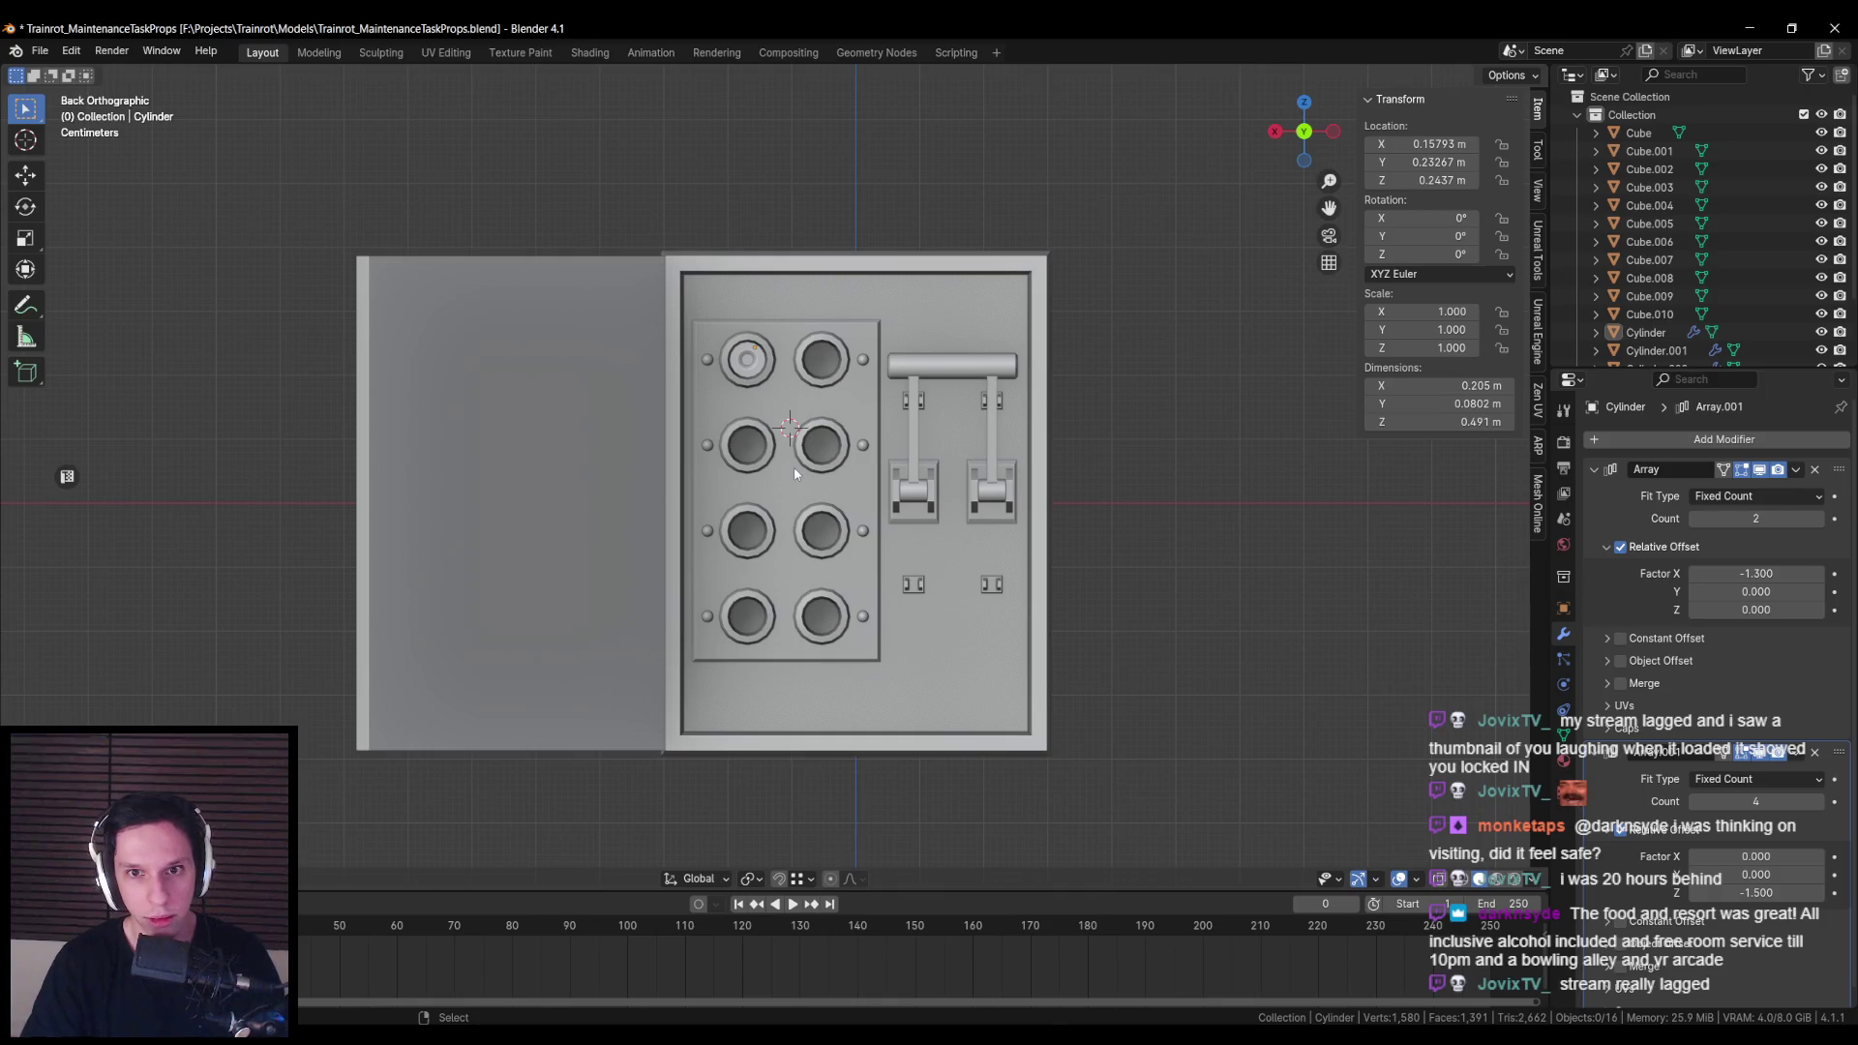
{"action": "key", "text": "ctrl+s"}
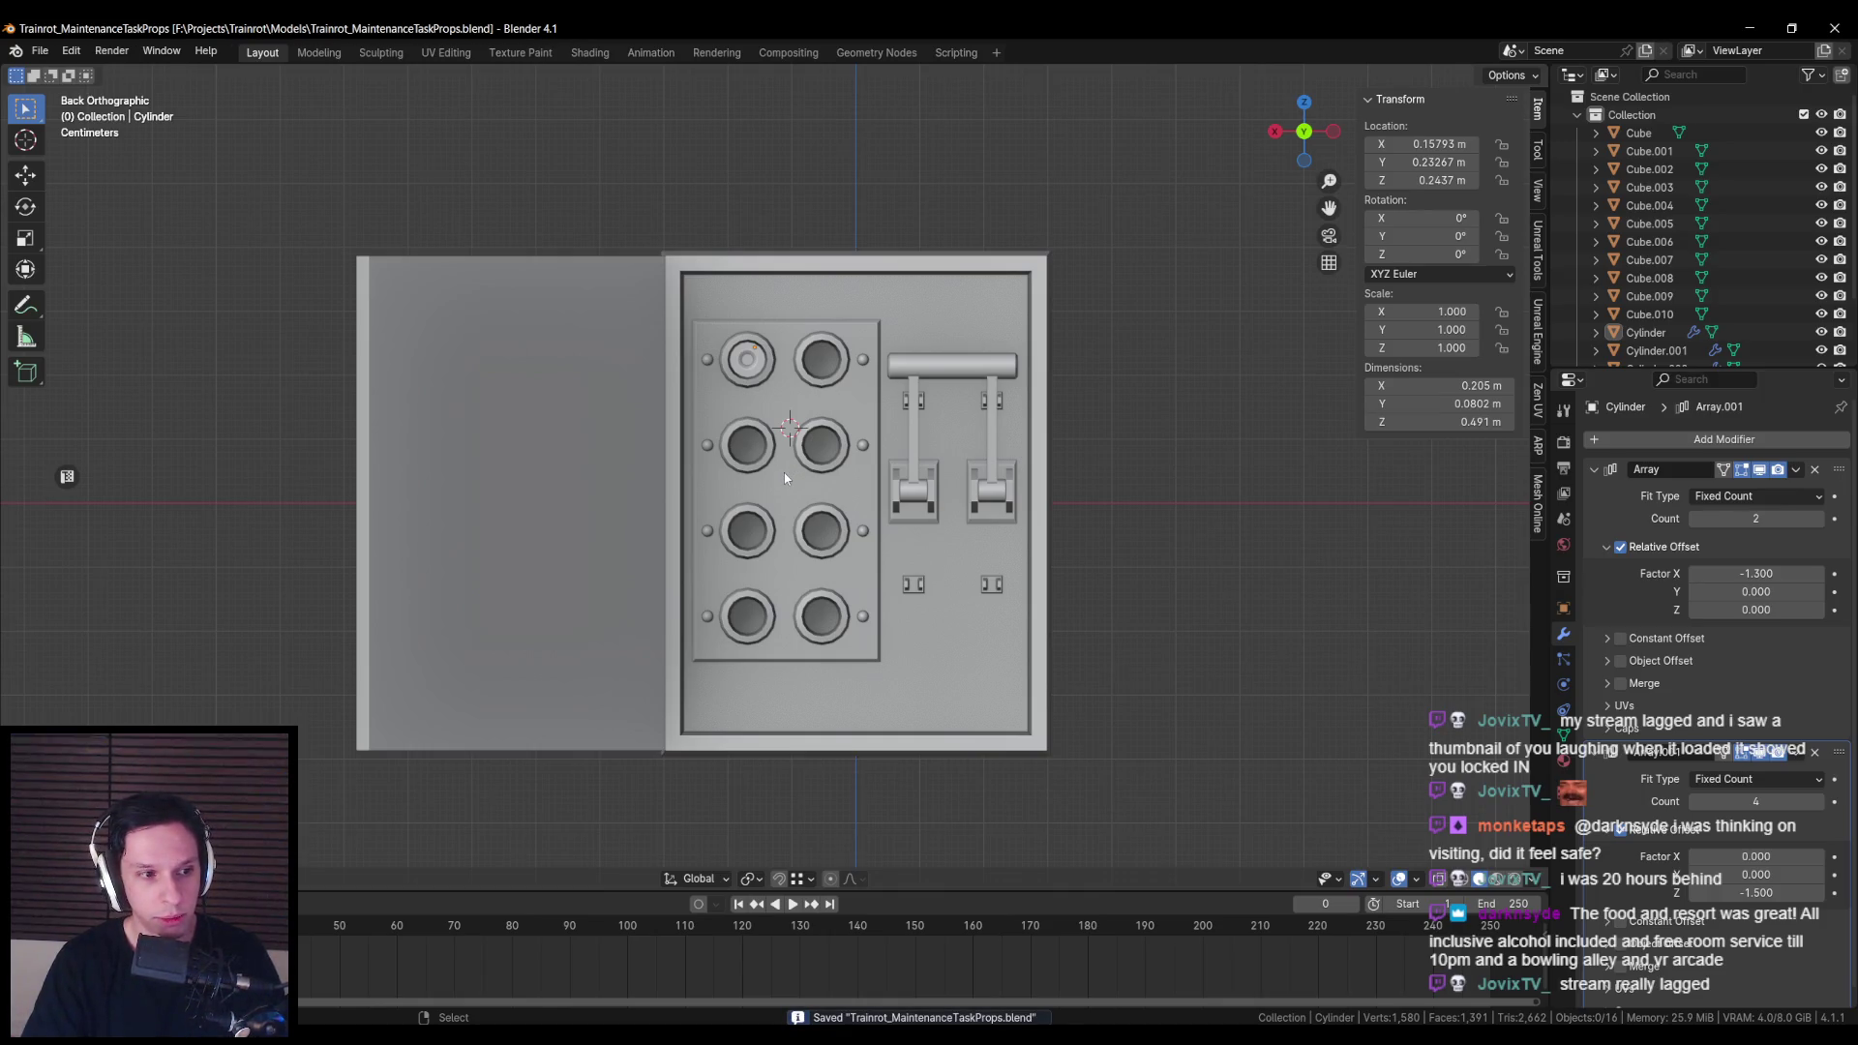
{"action": "left_click", "coordinate": [746, 359]}
Step: Rename Cylinder.004 to 'Fuse' in the Outliner
{"action": "scroll", "coordinate": [1650, 291], "scroll_direction": "down", "scroll_amount": 3}
{"action": "double_click", "coordinate": [1650, 330]}
{"action": "type", "text": "Fuse"}
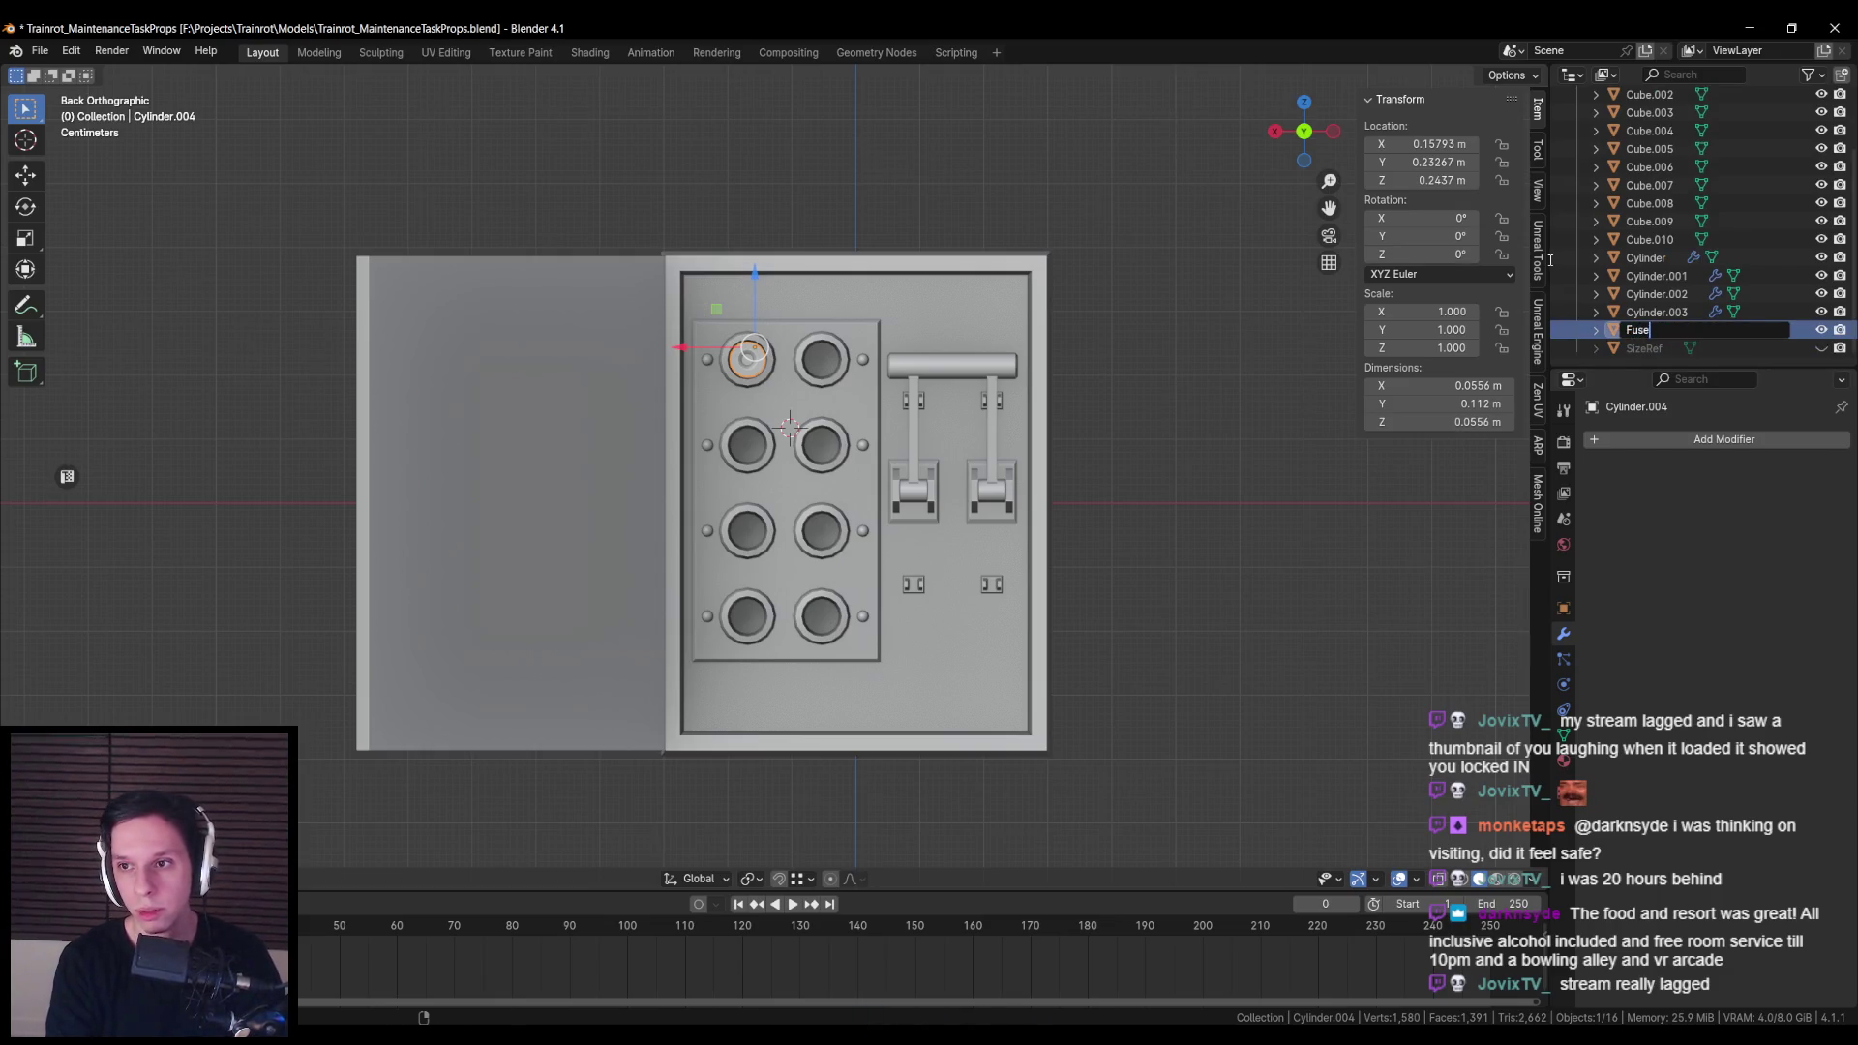
{"action": "key", "text": "Return"}
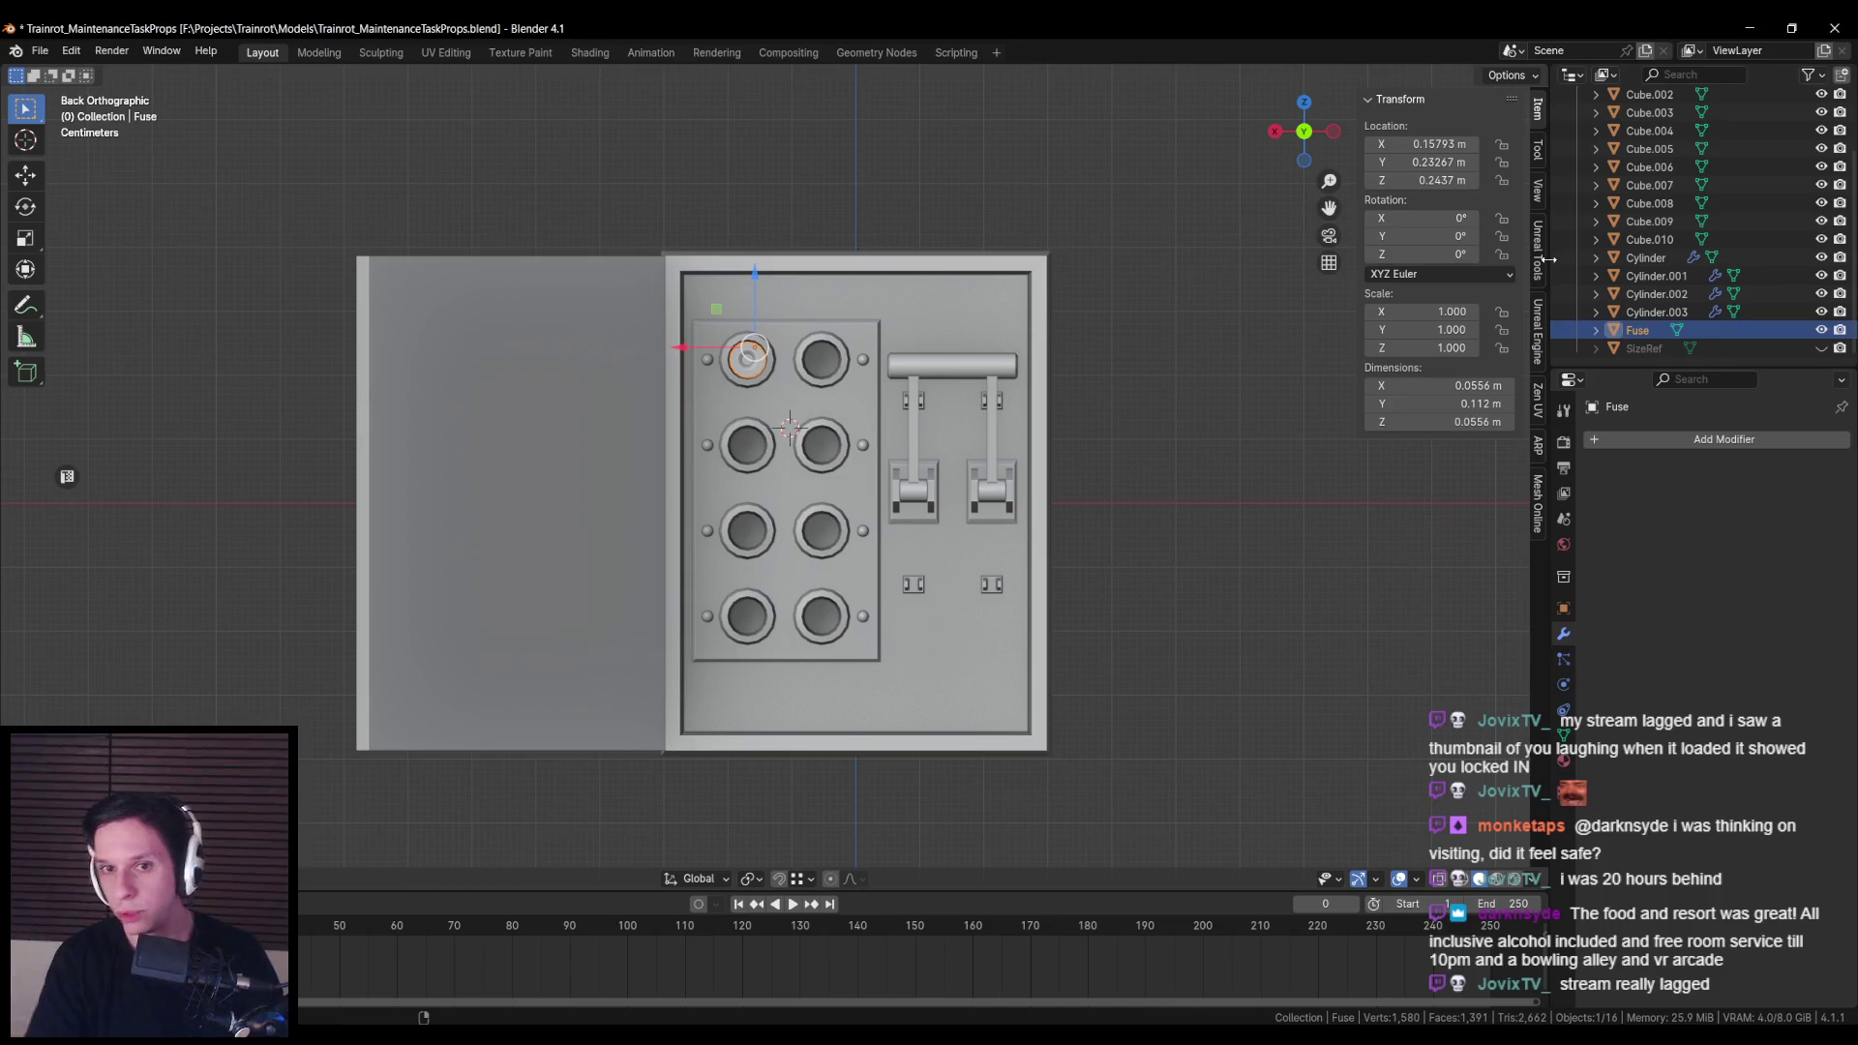
Step: Rename the switch bar and levers object, Cylinder.001, to 'KnifeSwitch'
{"action": "left_click", "coordinate": [920, 374]}
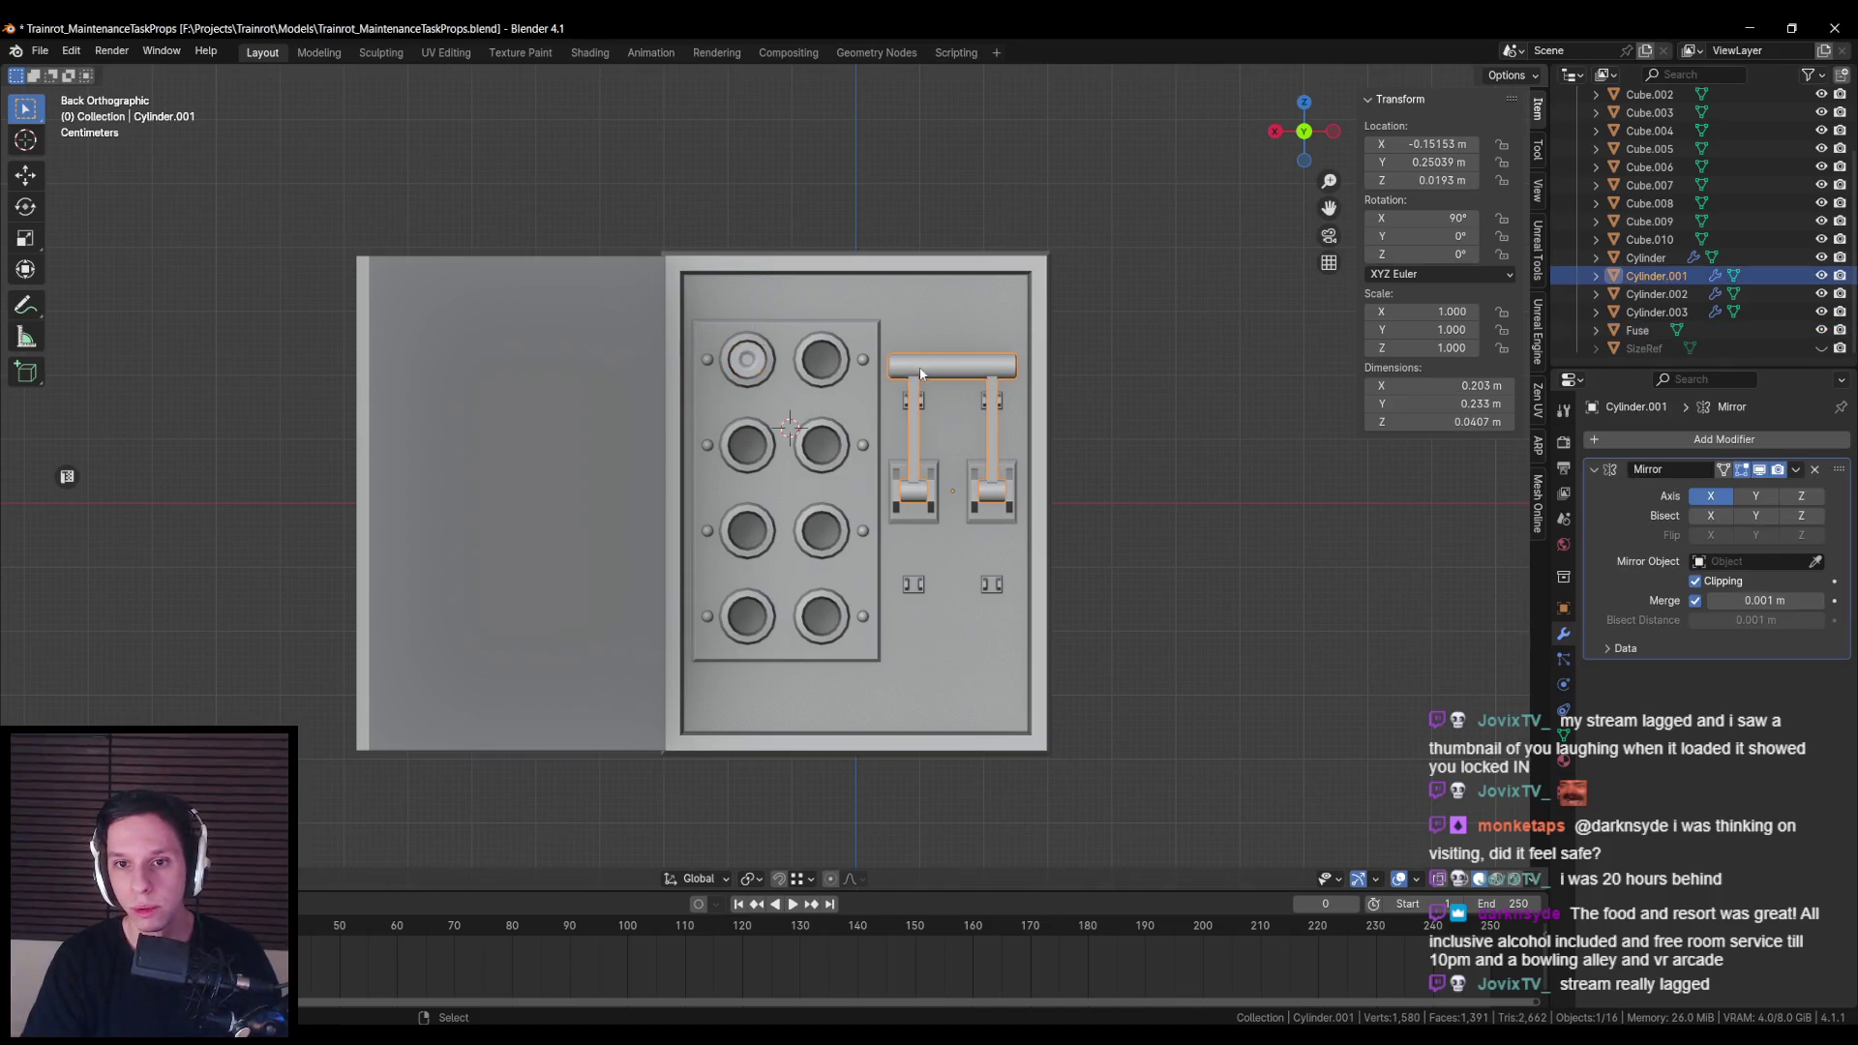
{"action": "double_click", "coordinate": [1682, 276]}
{"action": "type", "text": "F"}
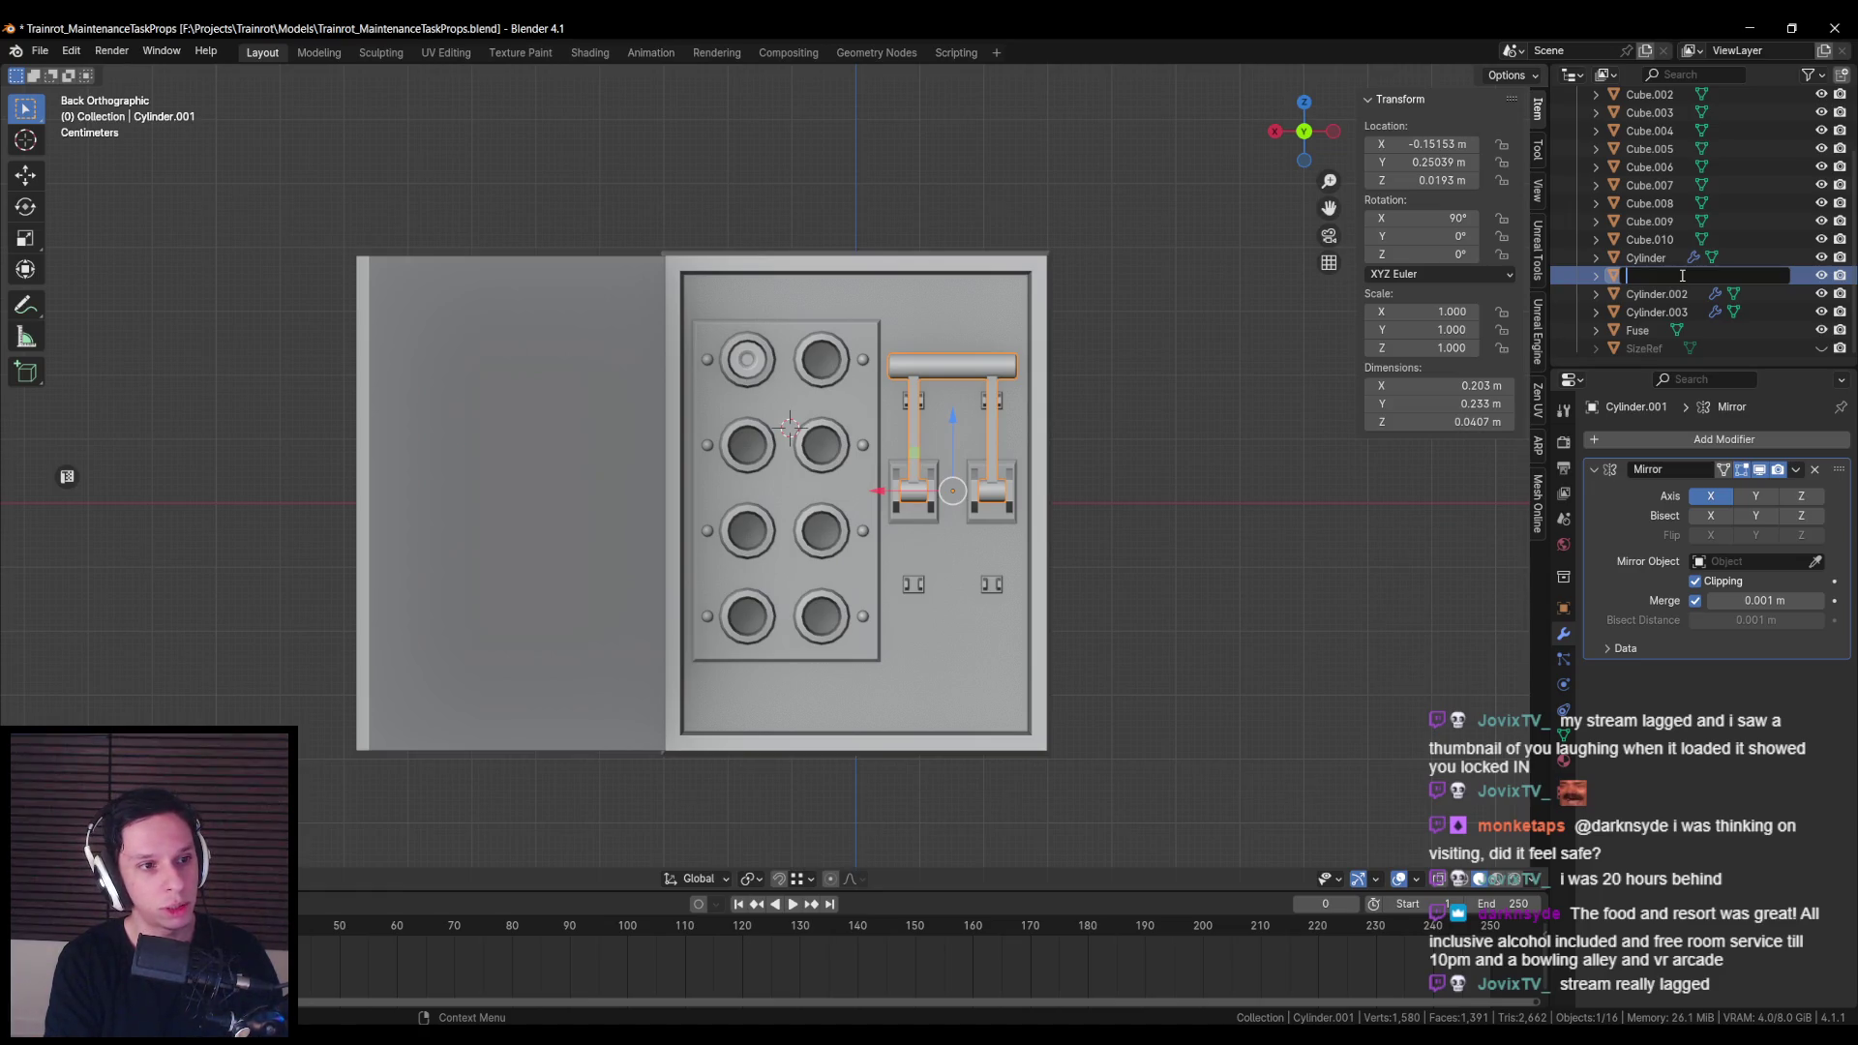
{"action": "type", "text": "KnifeSwitch"}
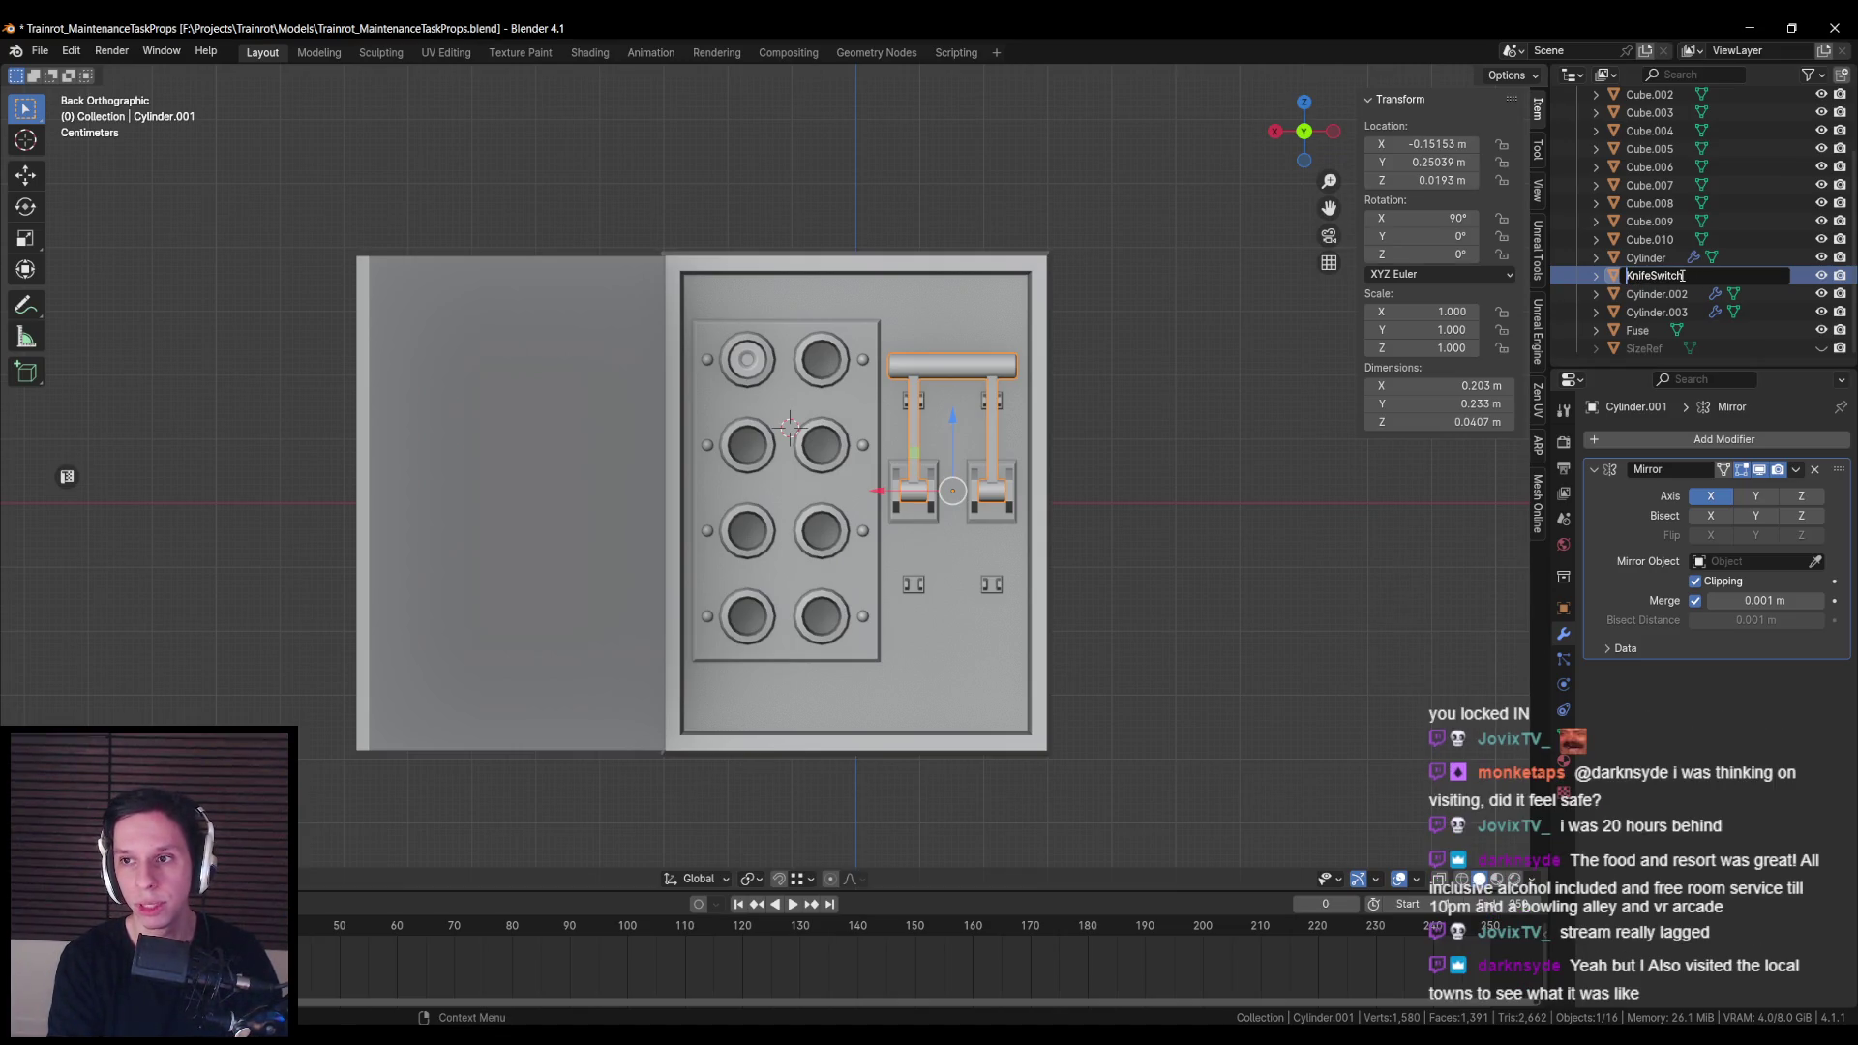
{"action": "key", "text": "Return"}
{"action": "scroll", "coordinate": [1159, 483], "scroll_direction": "up", "scroll_amount": 4}
{"action": "left_click", "coordinate": [919, 542]}
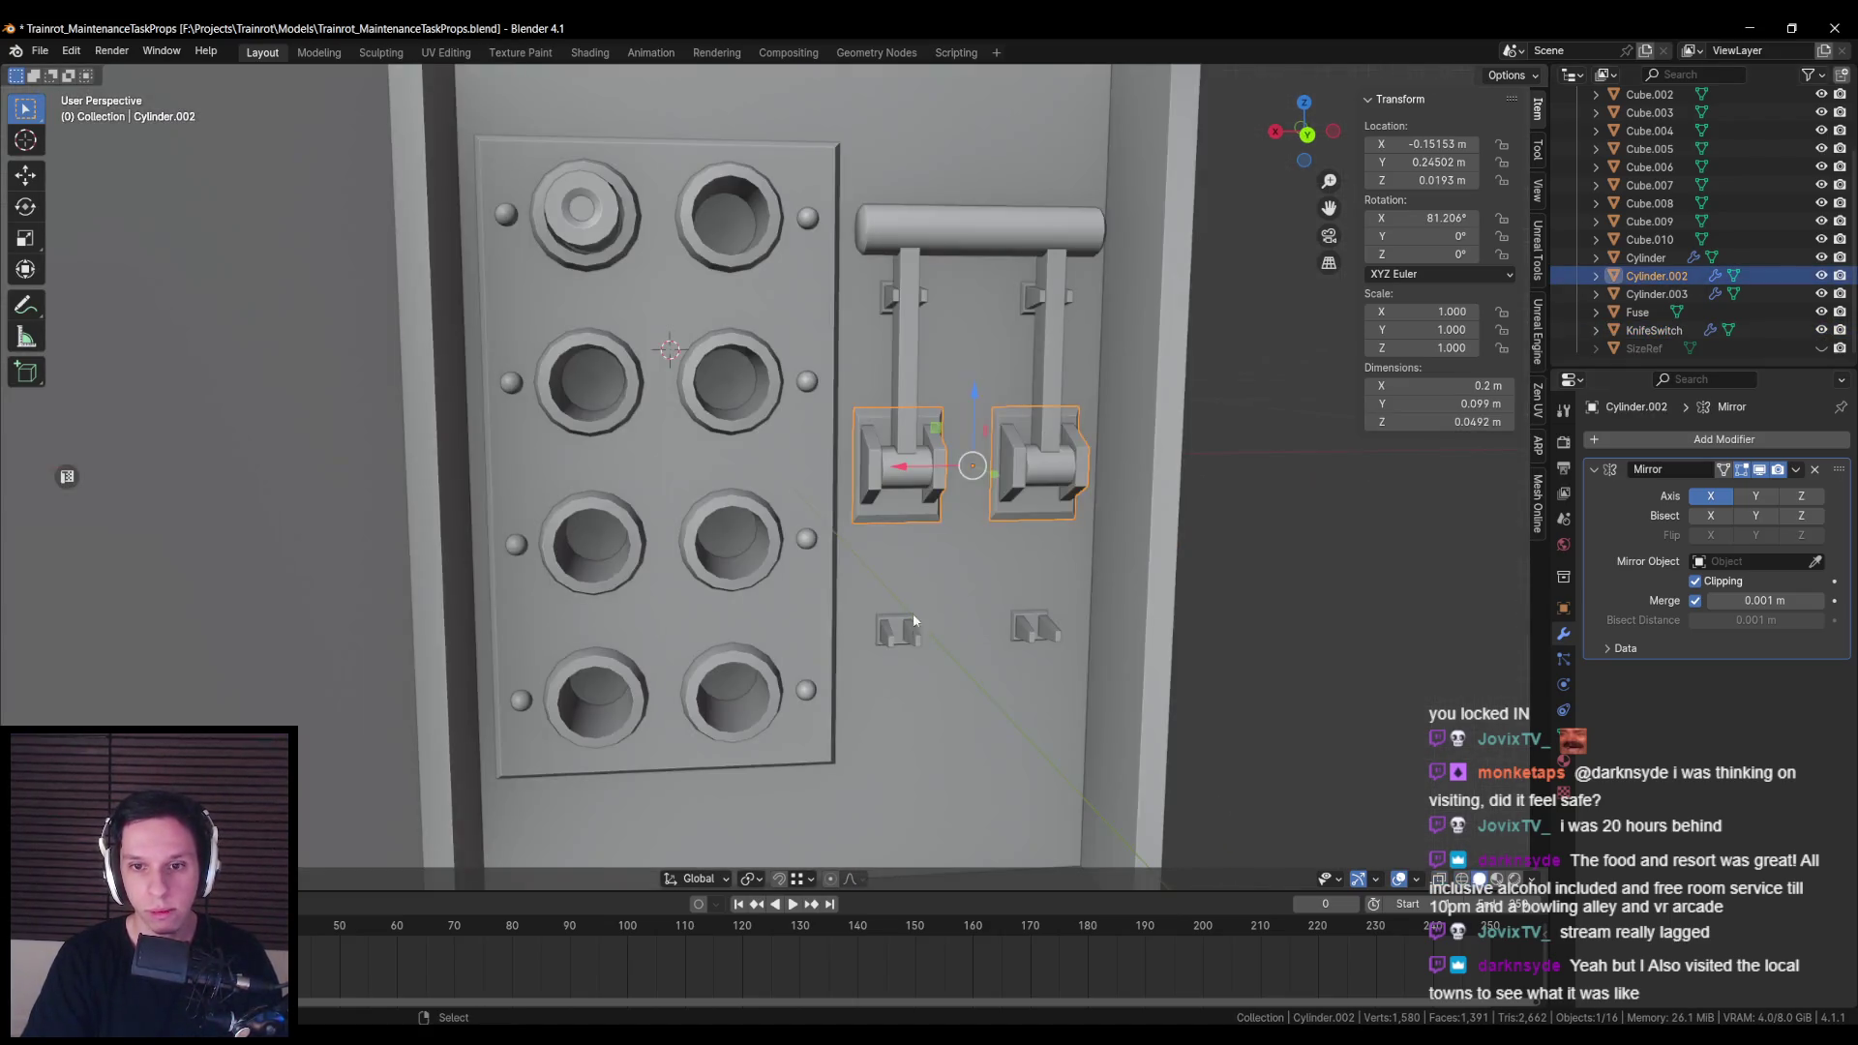
Step: Join the two switch bases, Cylinder.002 and Cylinder.003, with Ctrl+J and check in Edit Mode
{"action": "left_click", "coordinate": [1035, 464], "text": "shift"}
{"action": "scroll", "coordinate": [892, 585], "scroll_direction": "down", "scroll_amount": 5}
{"action": "scroll", "coordinate": [891, 580], "scroll_direction": "up", "scroll_amount": 6}
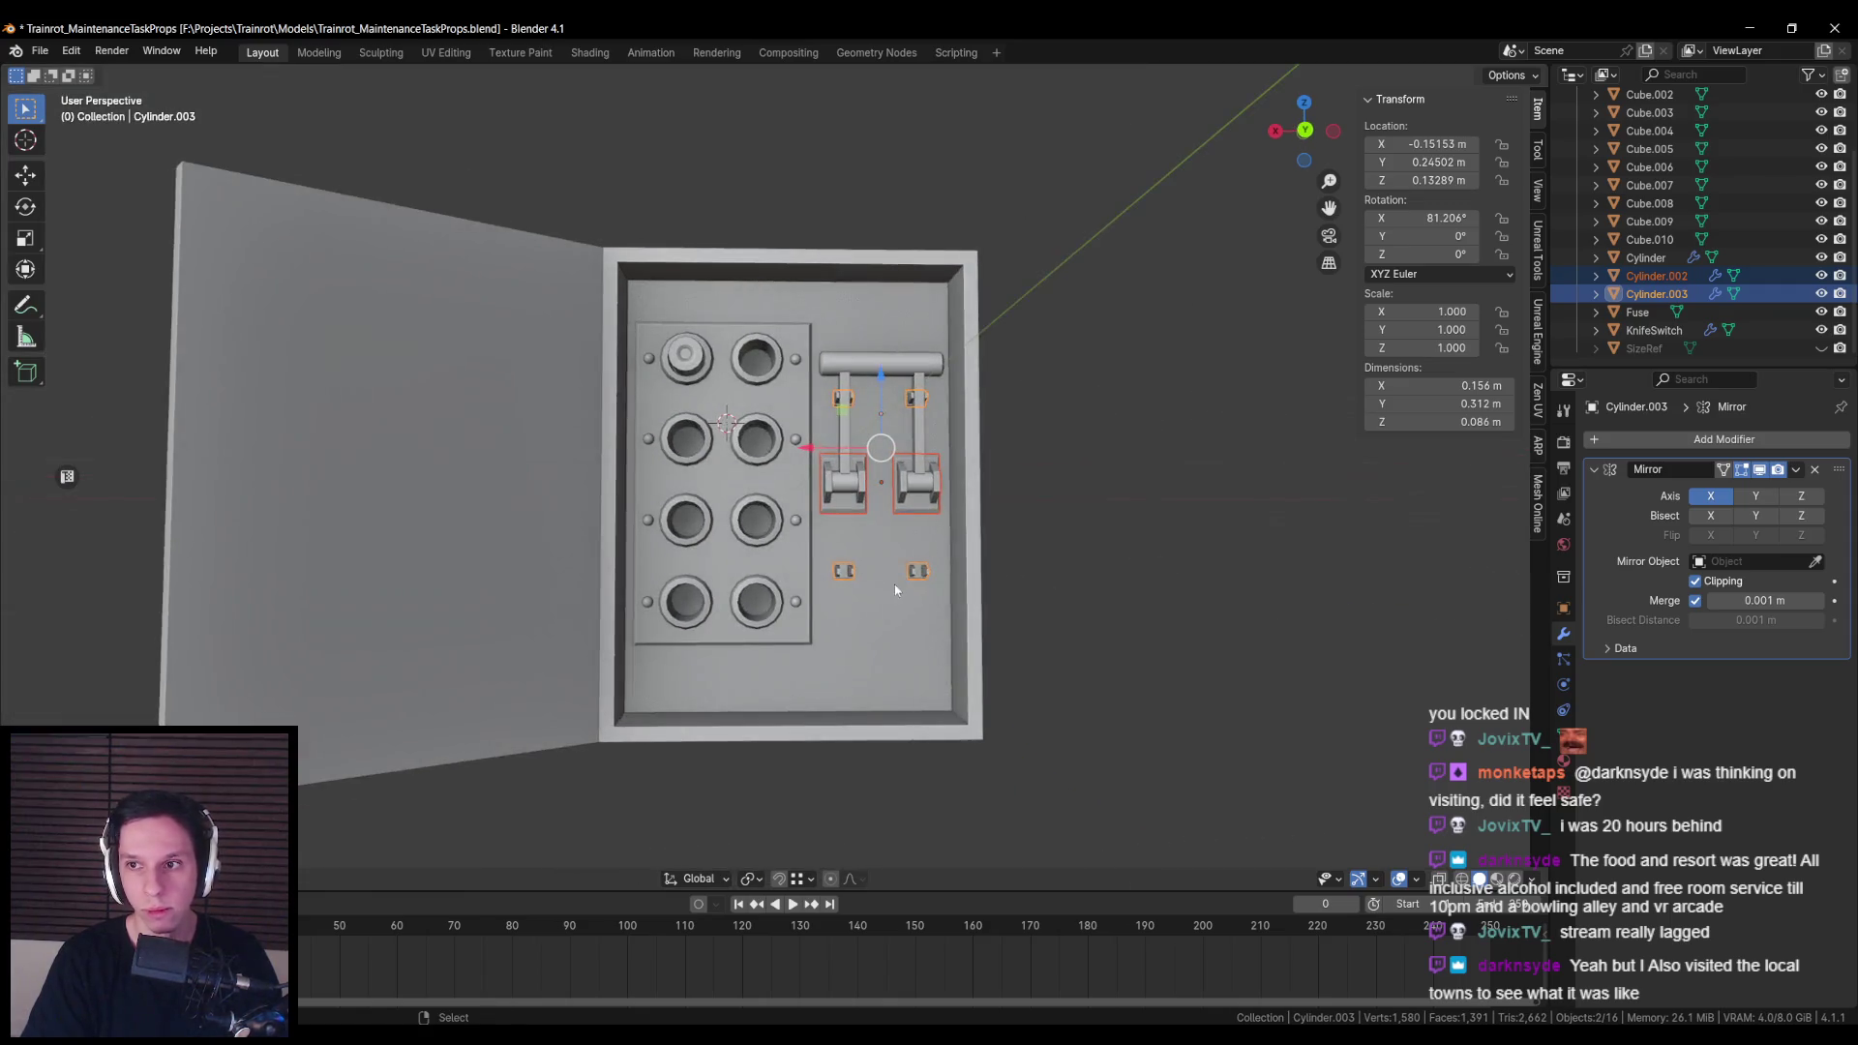
{"action": "scroll", "coordinate": [896, 561], "scroll_direction": "down", "scroll_amount": 1}
{"action": "scroll", "coordinate": [896, 568], "scroll_direction": "up", "scroll_amount": 2}
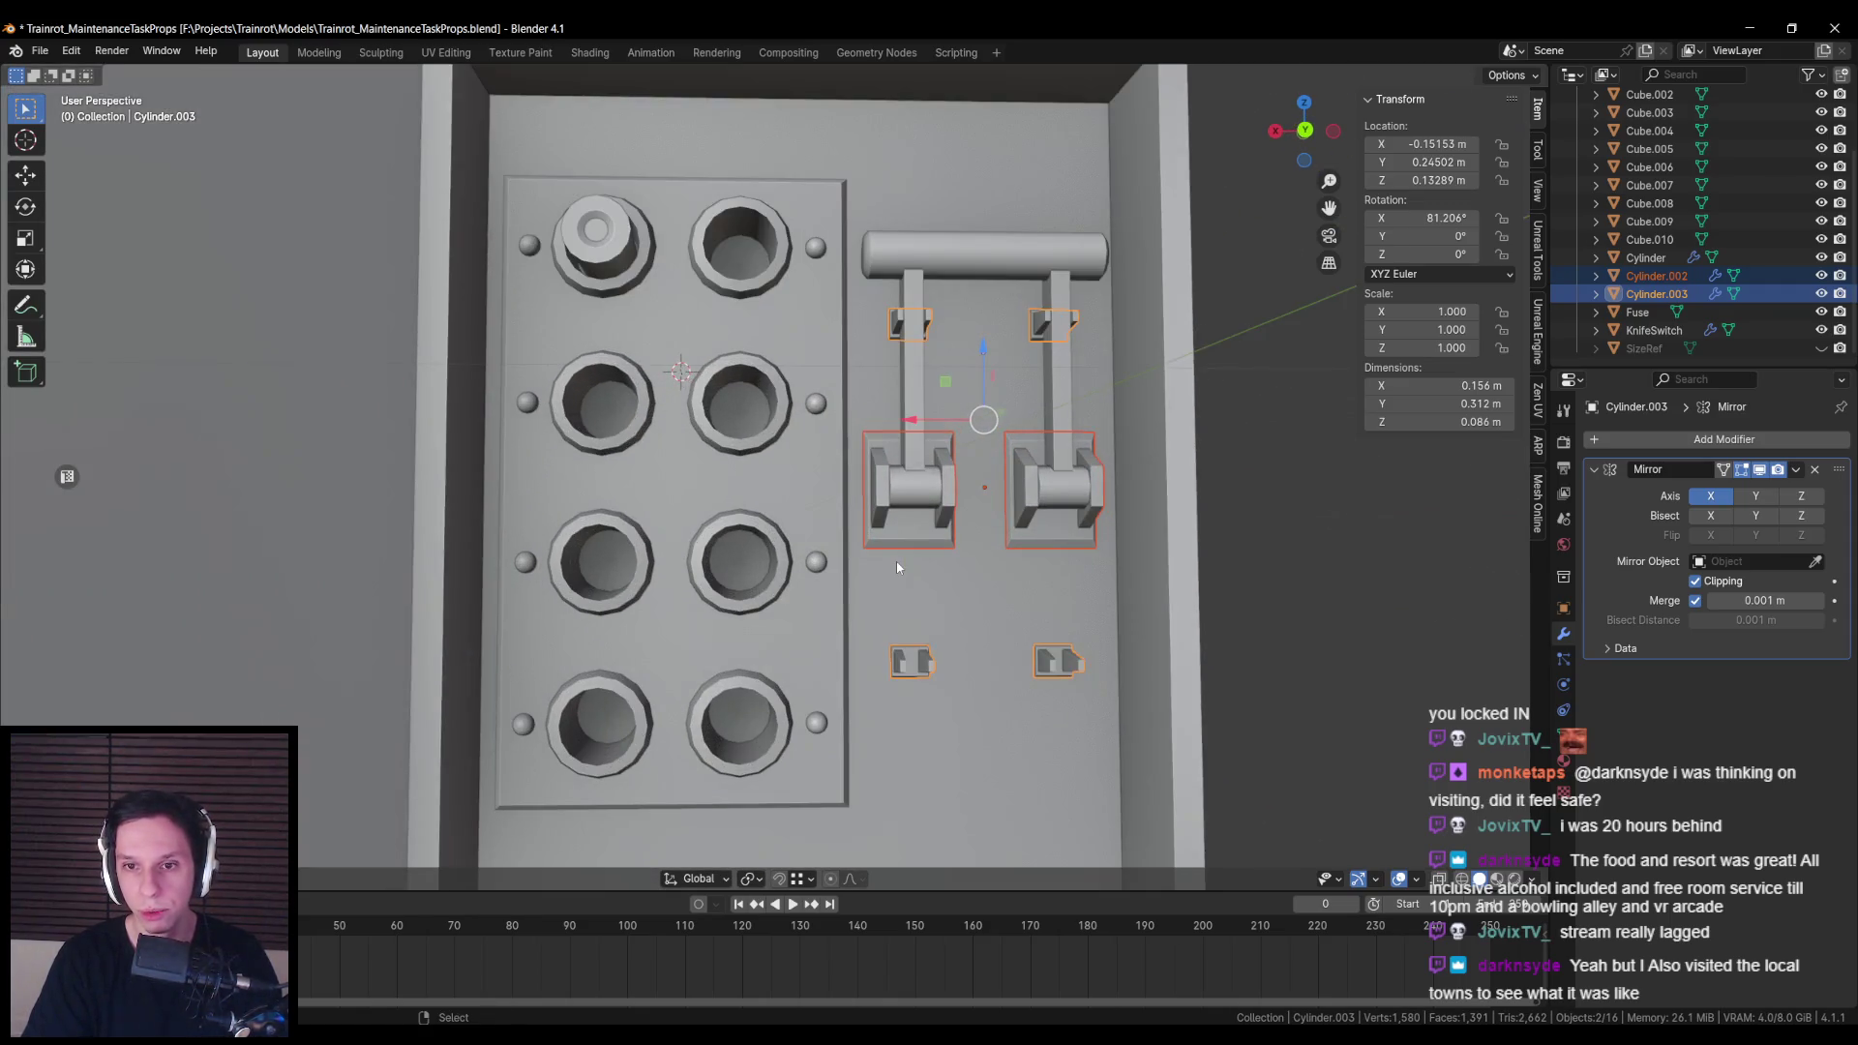
{"action": "key", "text": "ctrl+j"}
{"action": "key", "text": "Tab"}
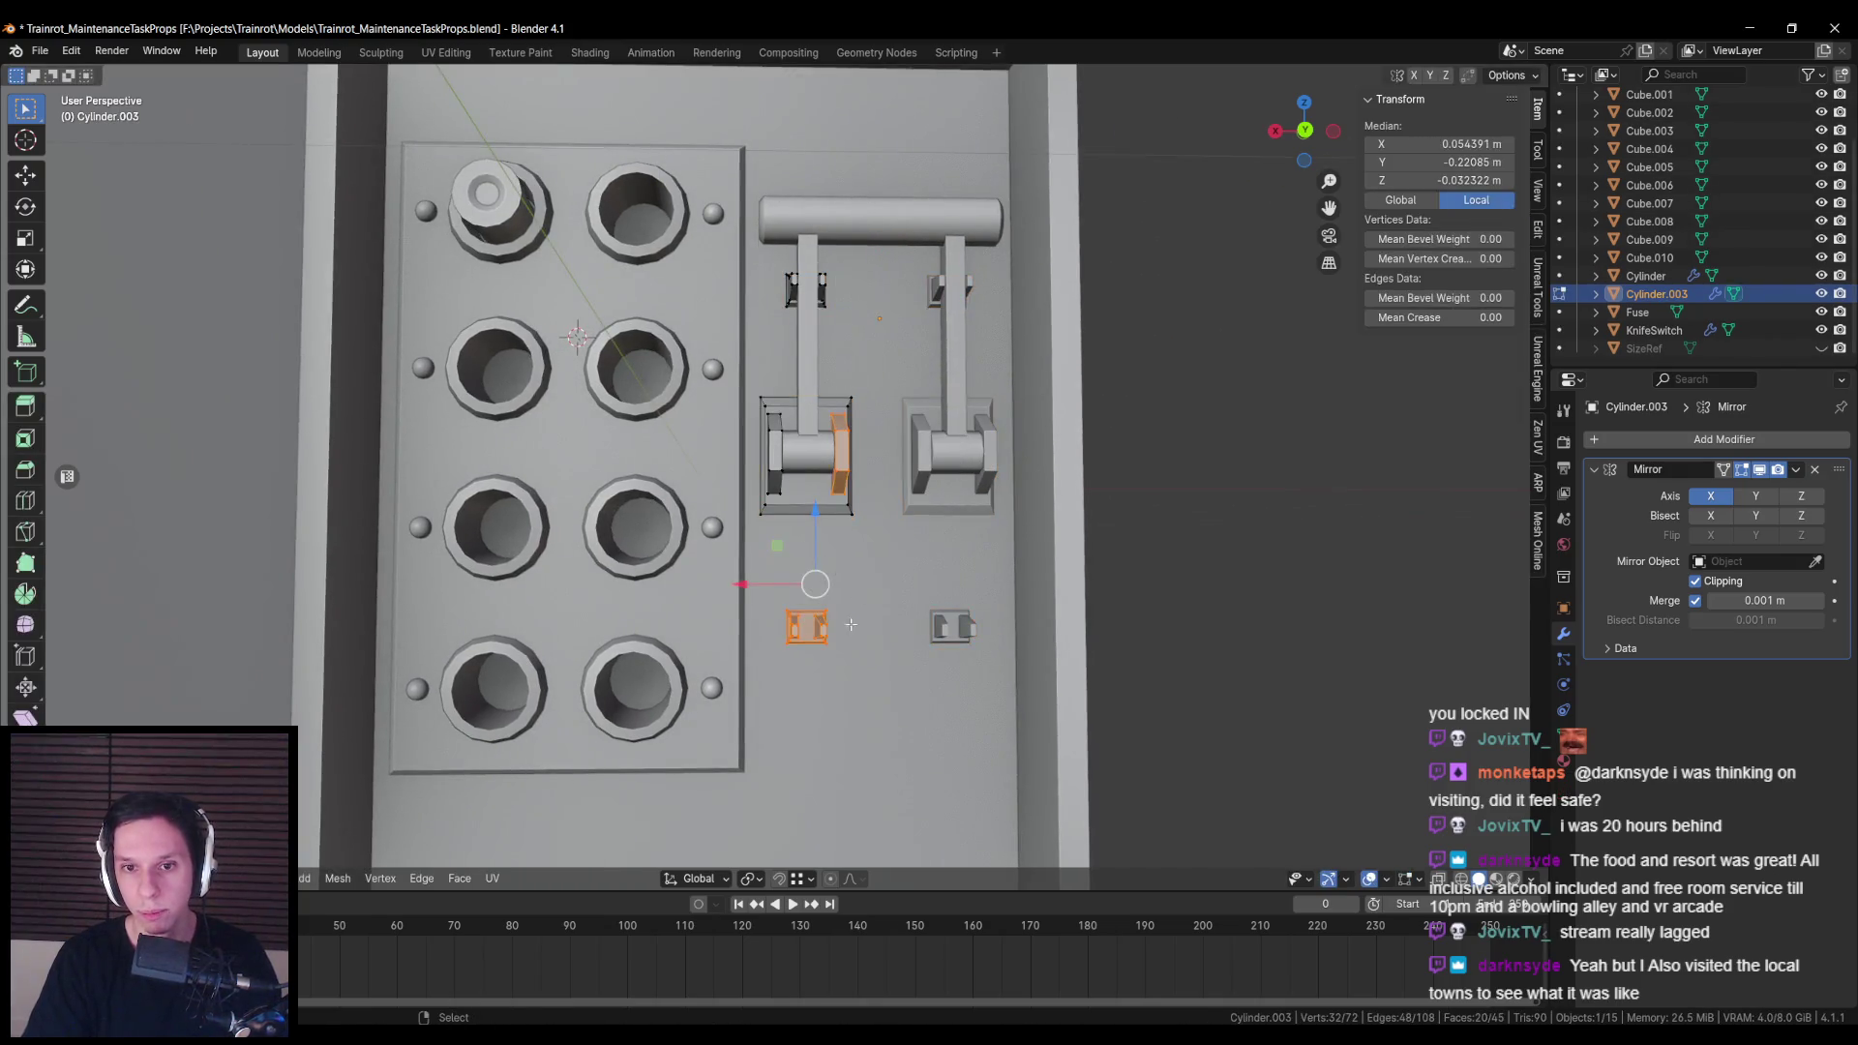
{"action": "key", "text": "Tab"}
Step: Deselect everything and orbit to inspect the front of the fuse box
{"action": "scroll", "coordinate": [871, 561], "scroll_direction": "down", "scroll_amount": 3}
{"action": "left_click", "coordinate": [907, 513]}
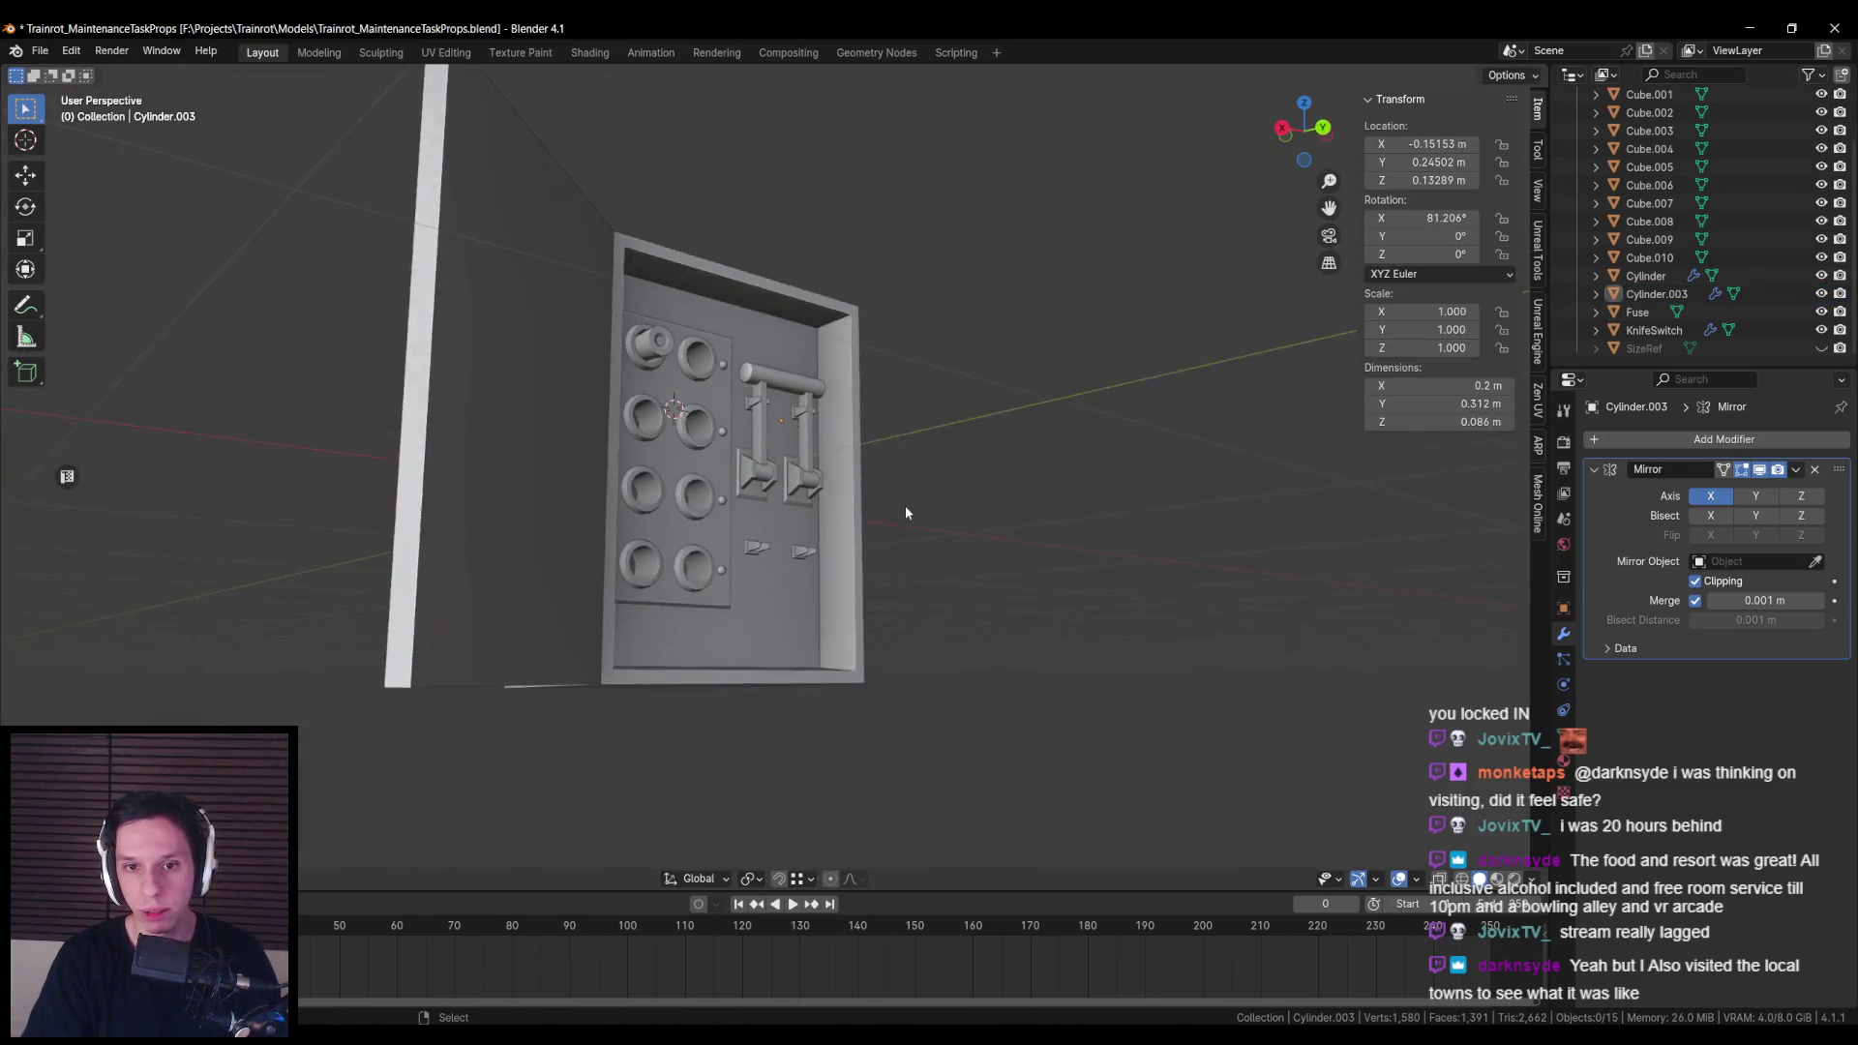
{"action": "left_click_drag", "start_coordinate": [906, 513], "coordinate": [832, 527]}
{"action": "scroll", "coordinate": [802, 530], "scroll_direction": "up", "scroll_amount": 3}
{"action": "scroll", "coordinate": [839, 545], "scroll_direction": "down", "scroll_amount": 1}
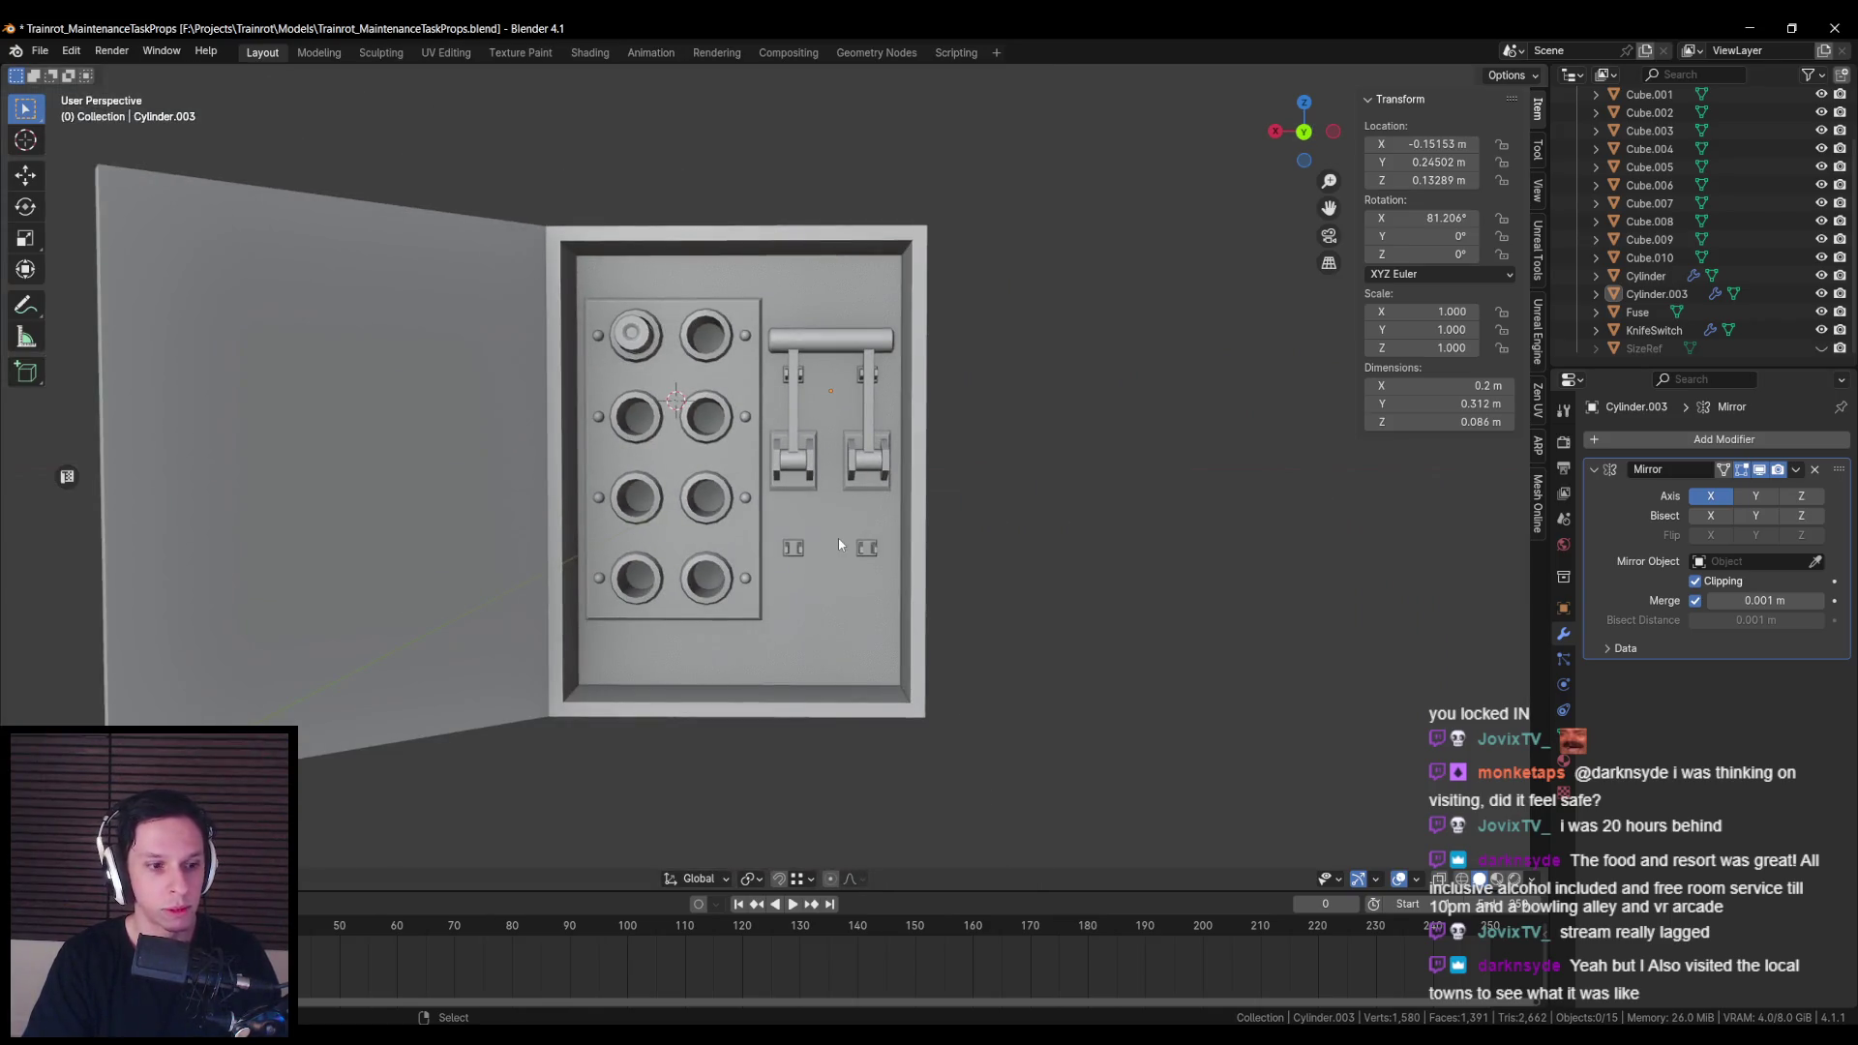
{"action": "scroll", "coordinate": [840, 544], "scroll_direction": "up", "scroll_amount": 3}
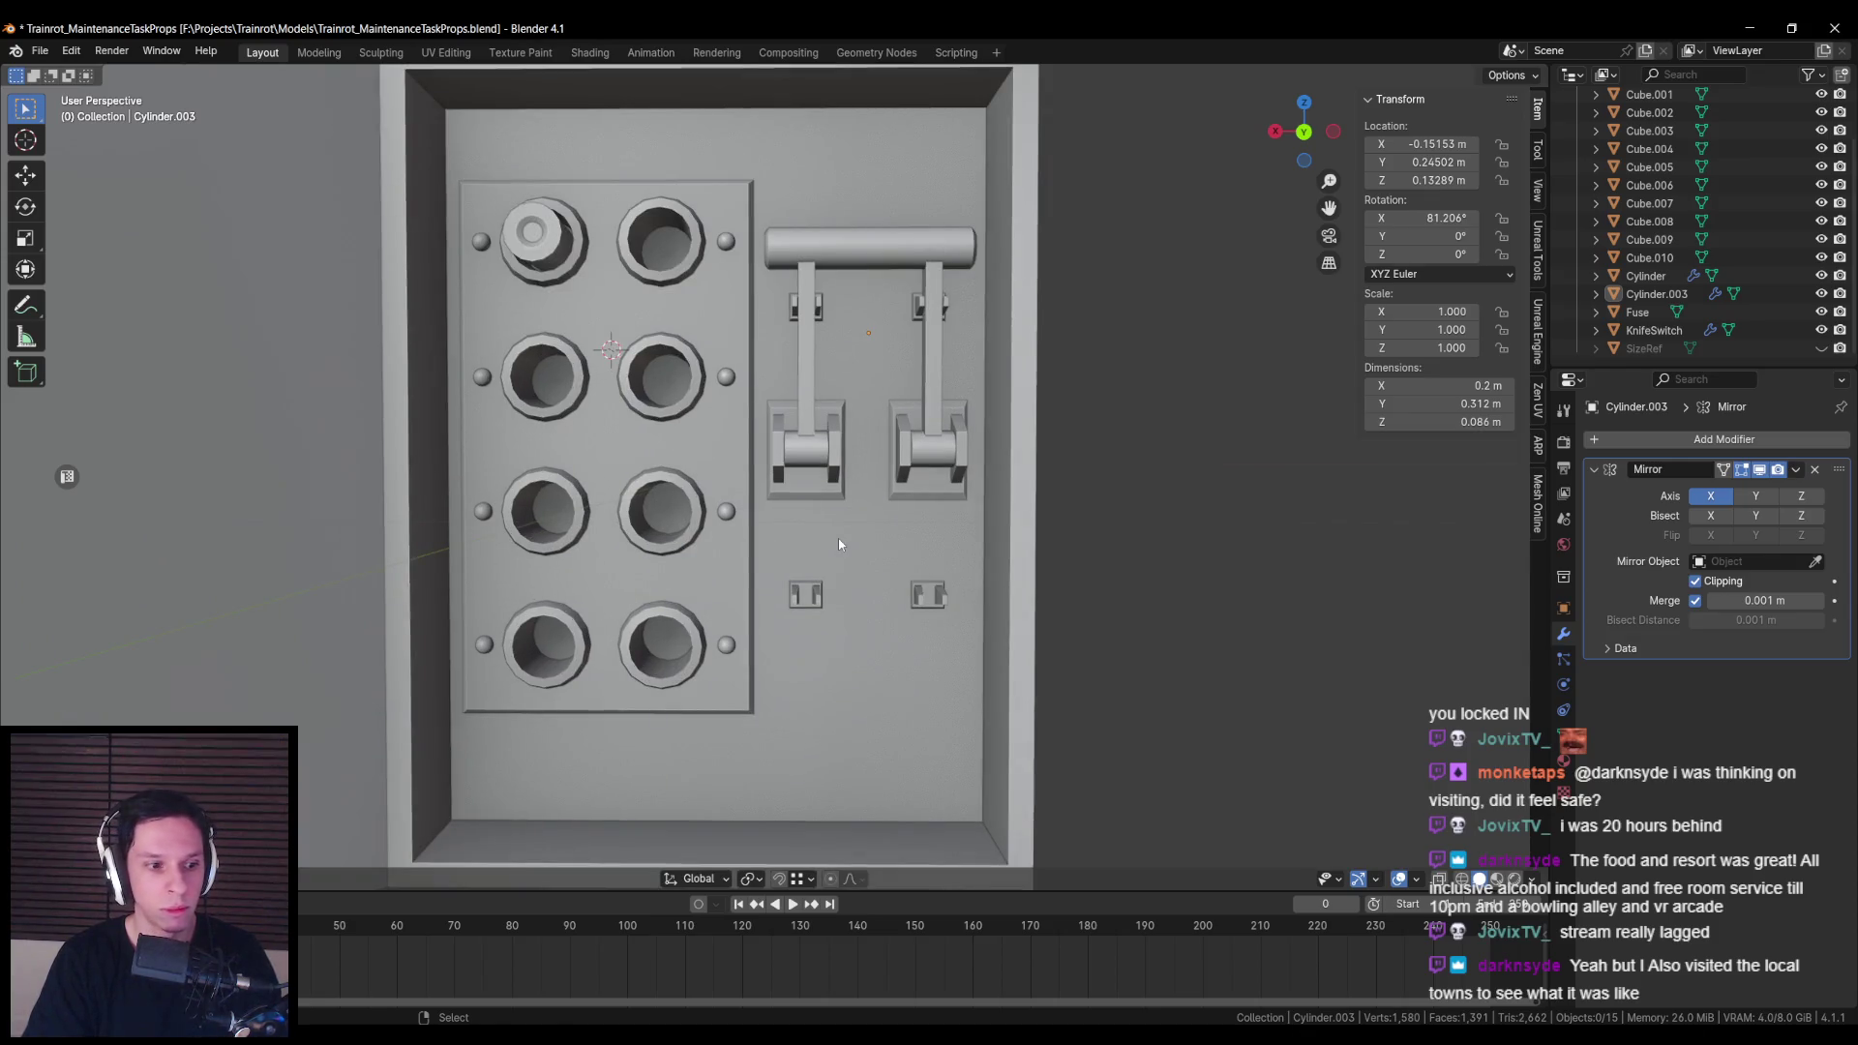
{"action": "scroll", "coordinate": [839, 545], "scroll_direction": "down", "scroll_amount": 2}
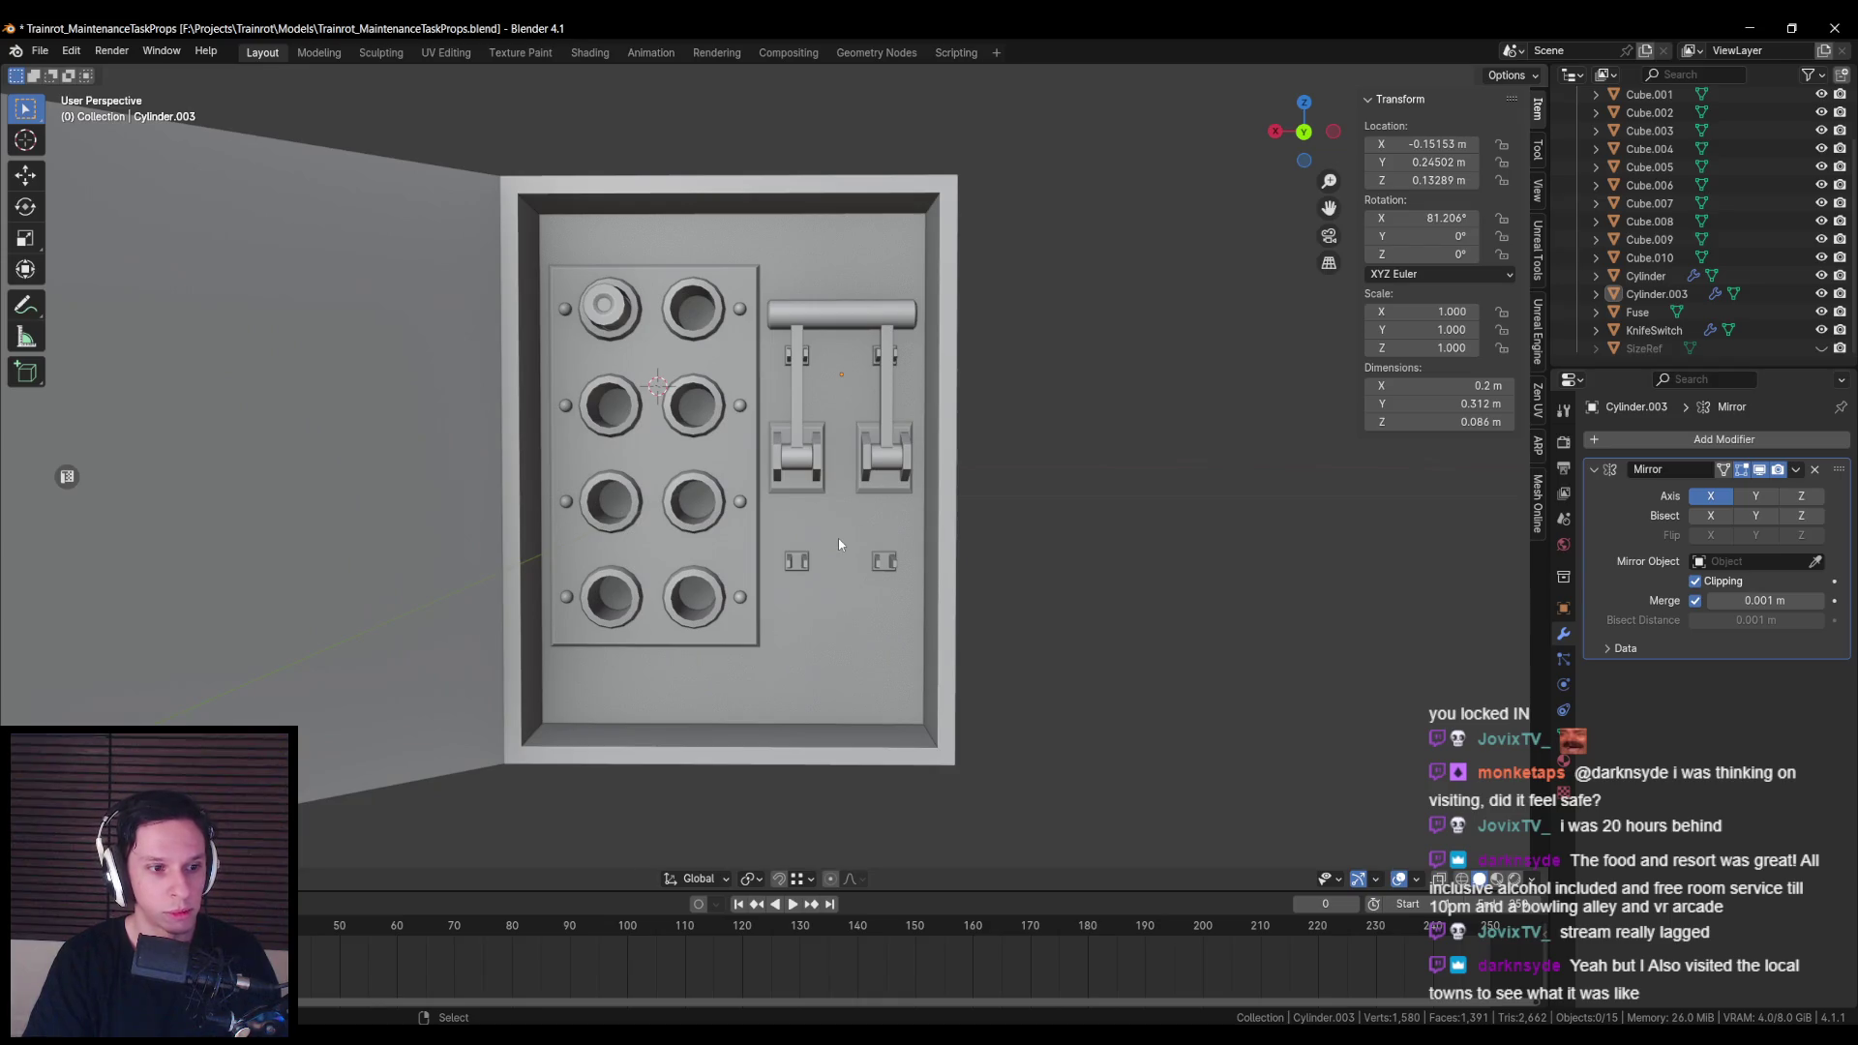
{"action": "scroll", "coordinate": [745, 527], "scroll_direction": "down", "scroll_amount": 3}
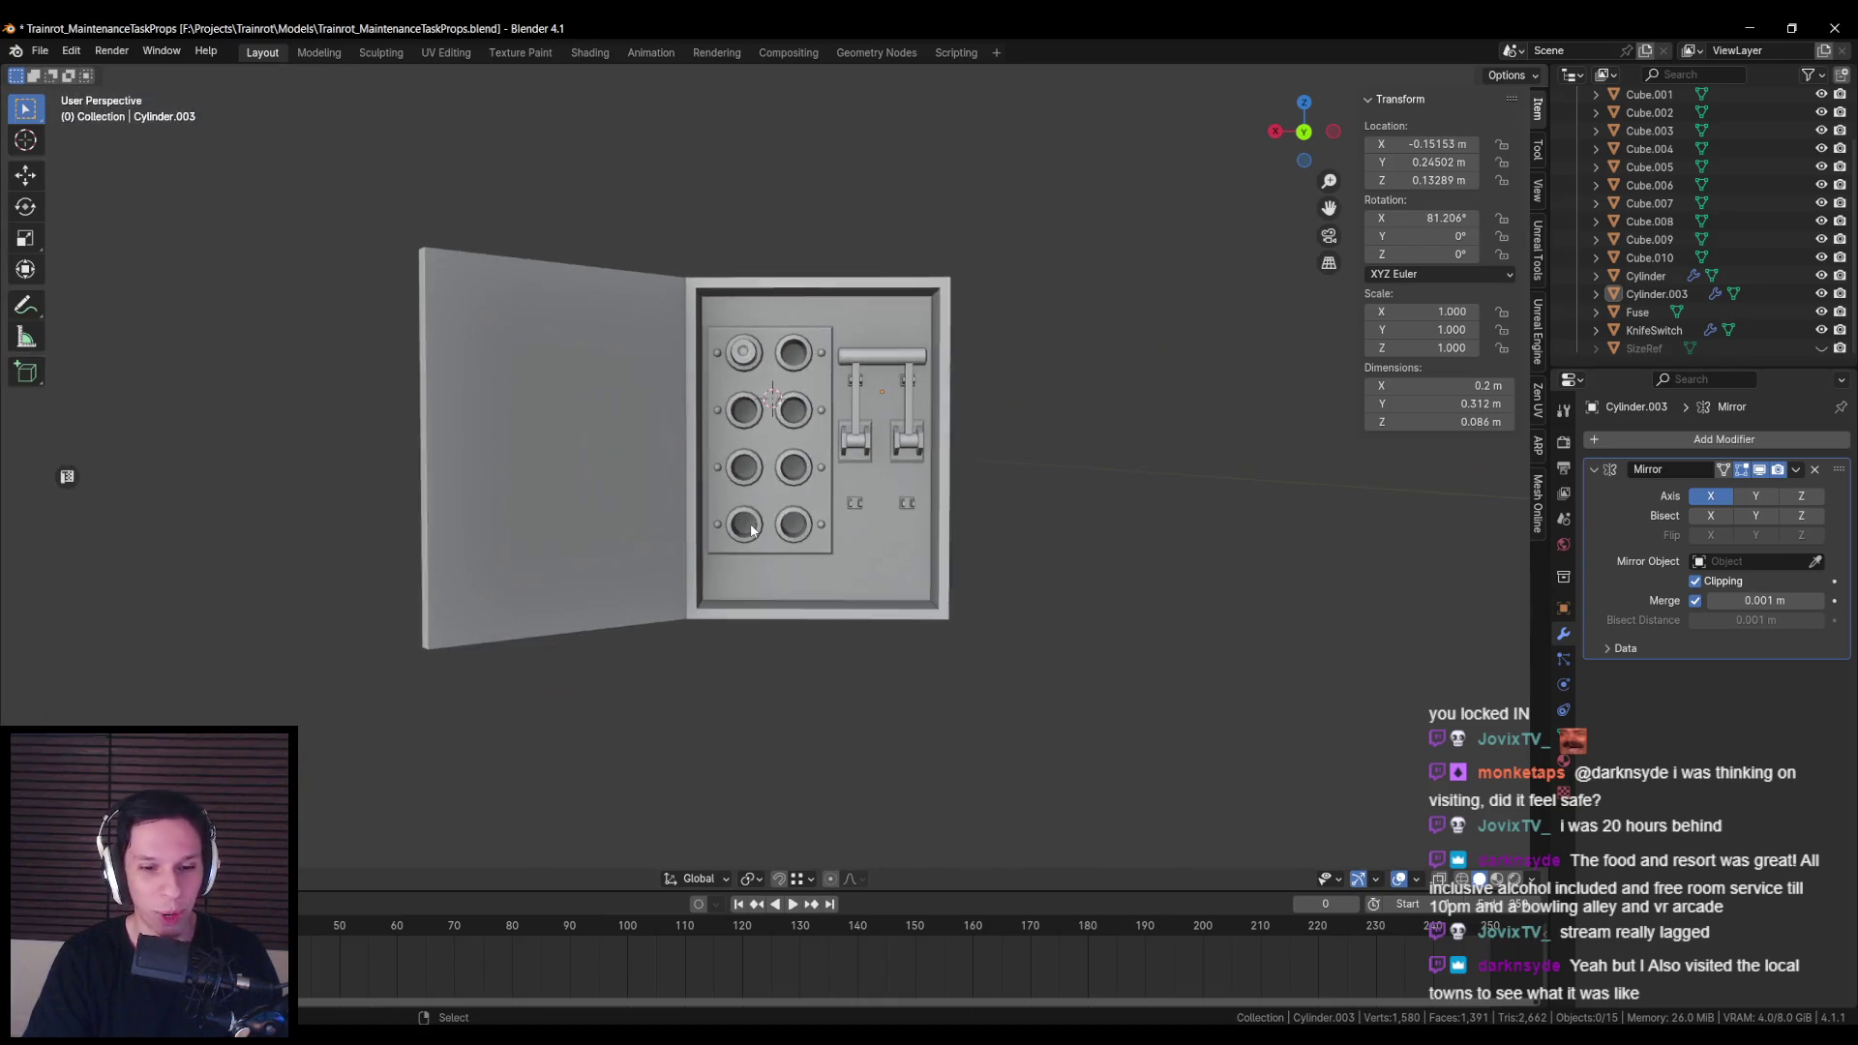
{"action": "scroll", "coordinate": [751, 527], "scroll_direction": "up", "scroll_amount": 5}
{"action": "scroll", "coordinate": [735, 551], "scroll_direction": "down", "scroll_amount": 3}
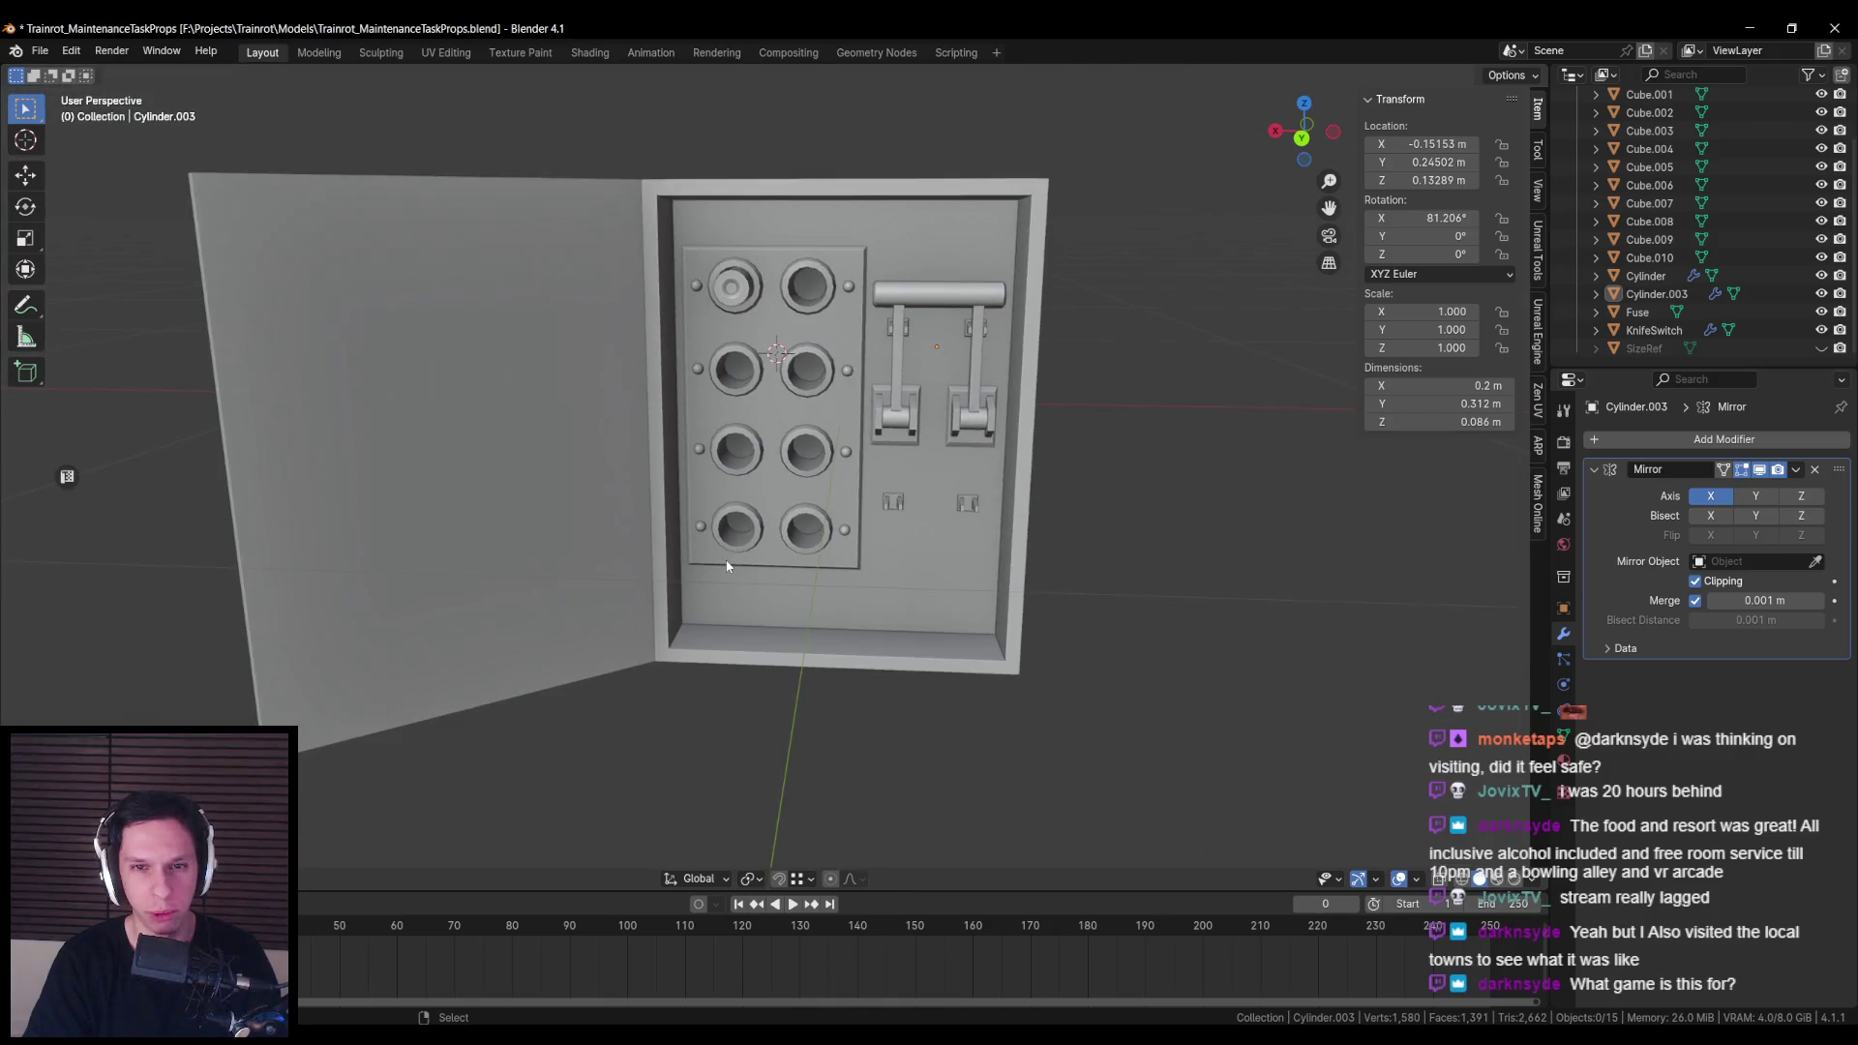
Step: Glance at the Unreal project, then save the fuse box file with Ctrl+S
{"action": "key", "text": "alt+Tab"}
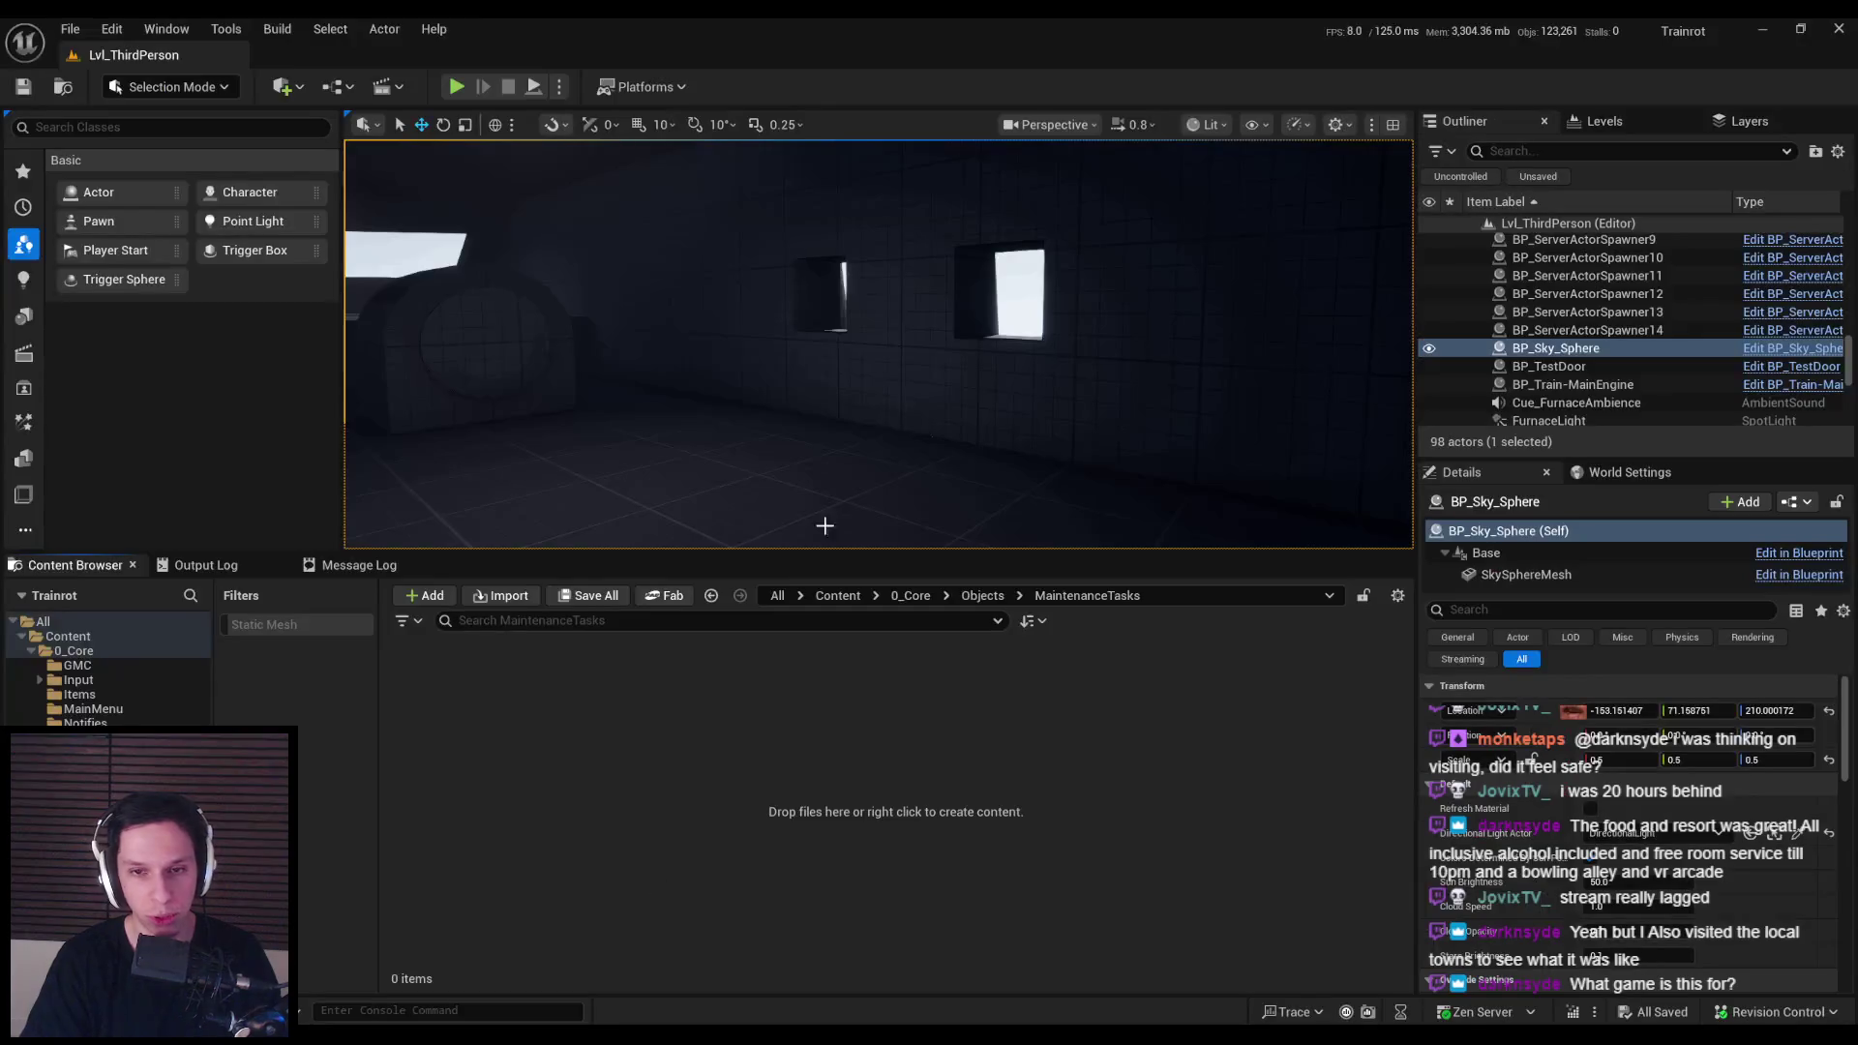
{"action": "key", "text": "alt+Tab"}
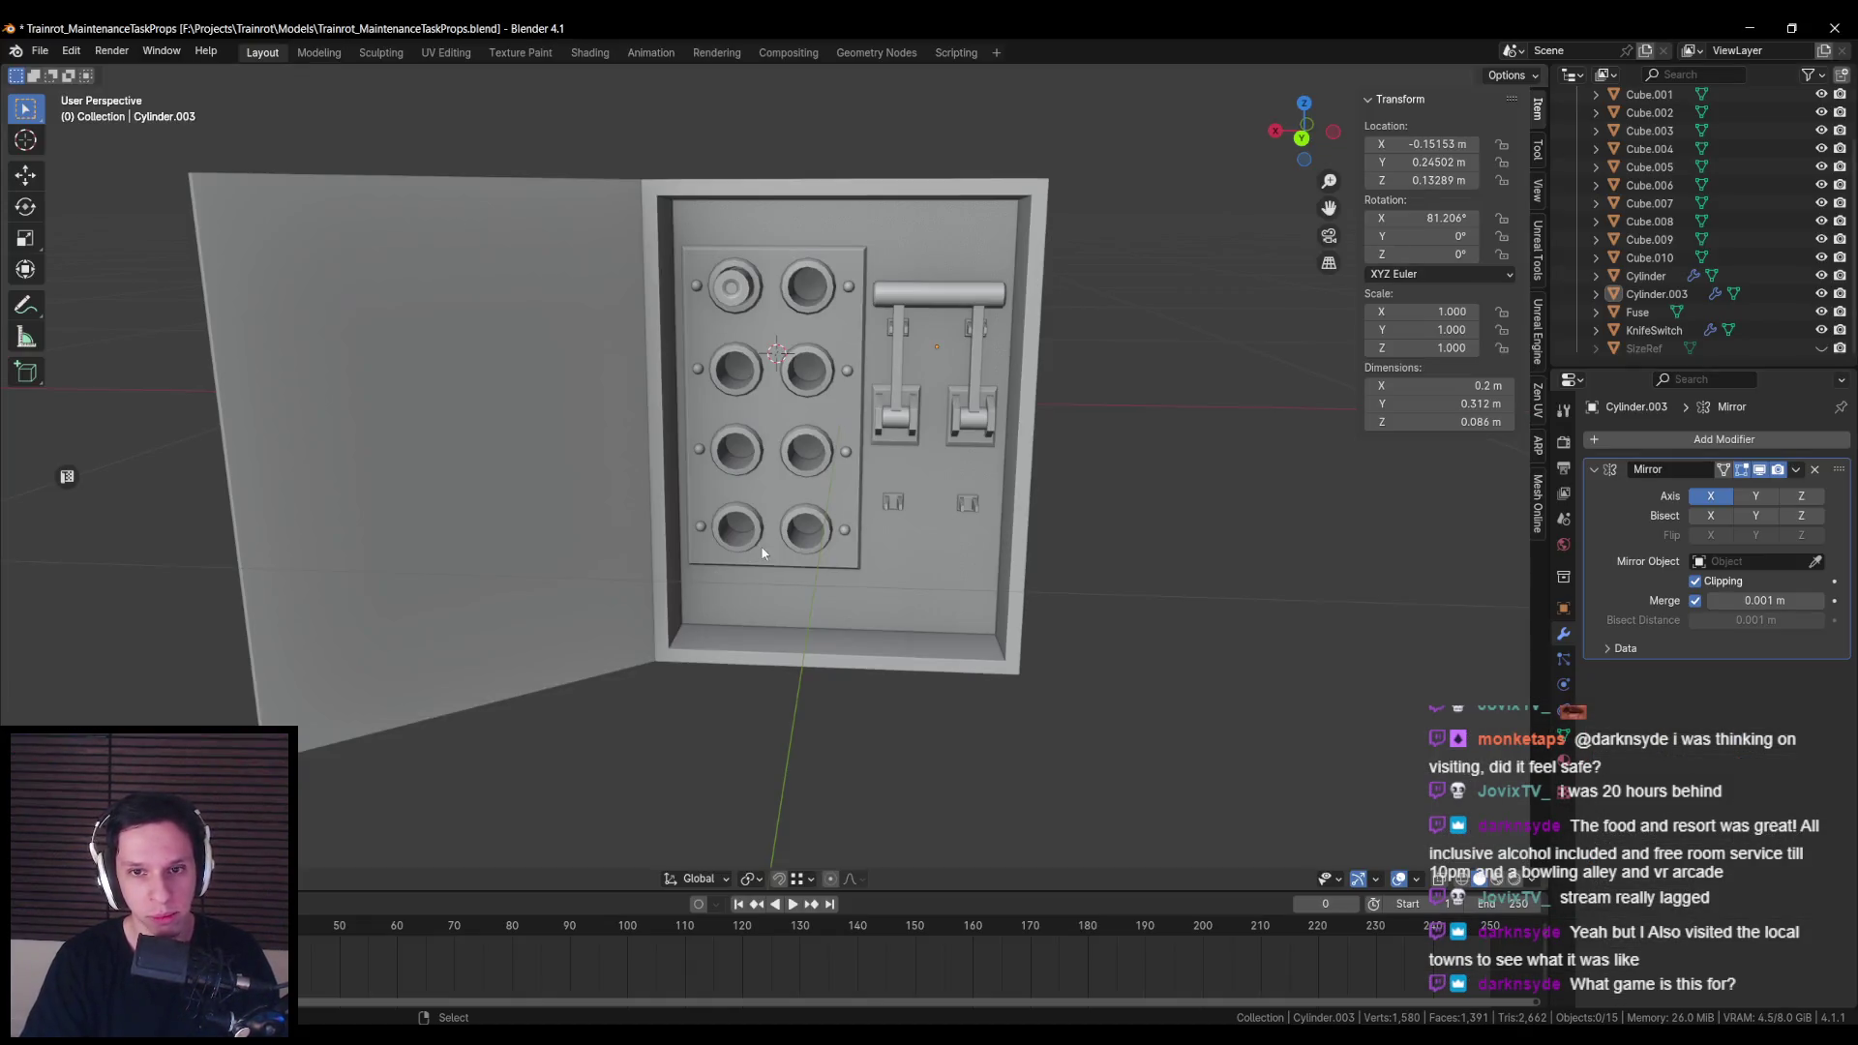
{"action": "scroll", "coordinate": [759, 537], "scroll_direction": "down", "scroll_amount": 3}
{"action": "key", "text": "ctrl+s"}
{"action": "mouse_move", "coordinate": [706, 536]}
{"action": "left_mouse_down"}
{"action": "mouse_move", "coordinate": [985, 476]}
{"action": "mouse_move", "coordinate": [861, 503]}
{"action": "mouse_move", "coordinate": [874, 538]}
{"action": "mouse_move", "coordinate": [858, 546]}
{"action": "left_mouse_up"}
{"action": "scroll", "coordinate": [861, 503], "scroll_direction": "up", "scroll_amount": 3}
{"action": "scroll", "coordinate": [862, 503], "scroll_direction": "down", "scroll_amount": 5}
{"action": "left_click", "coordinate": [858, 545]}
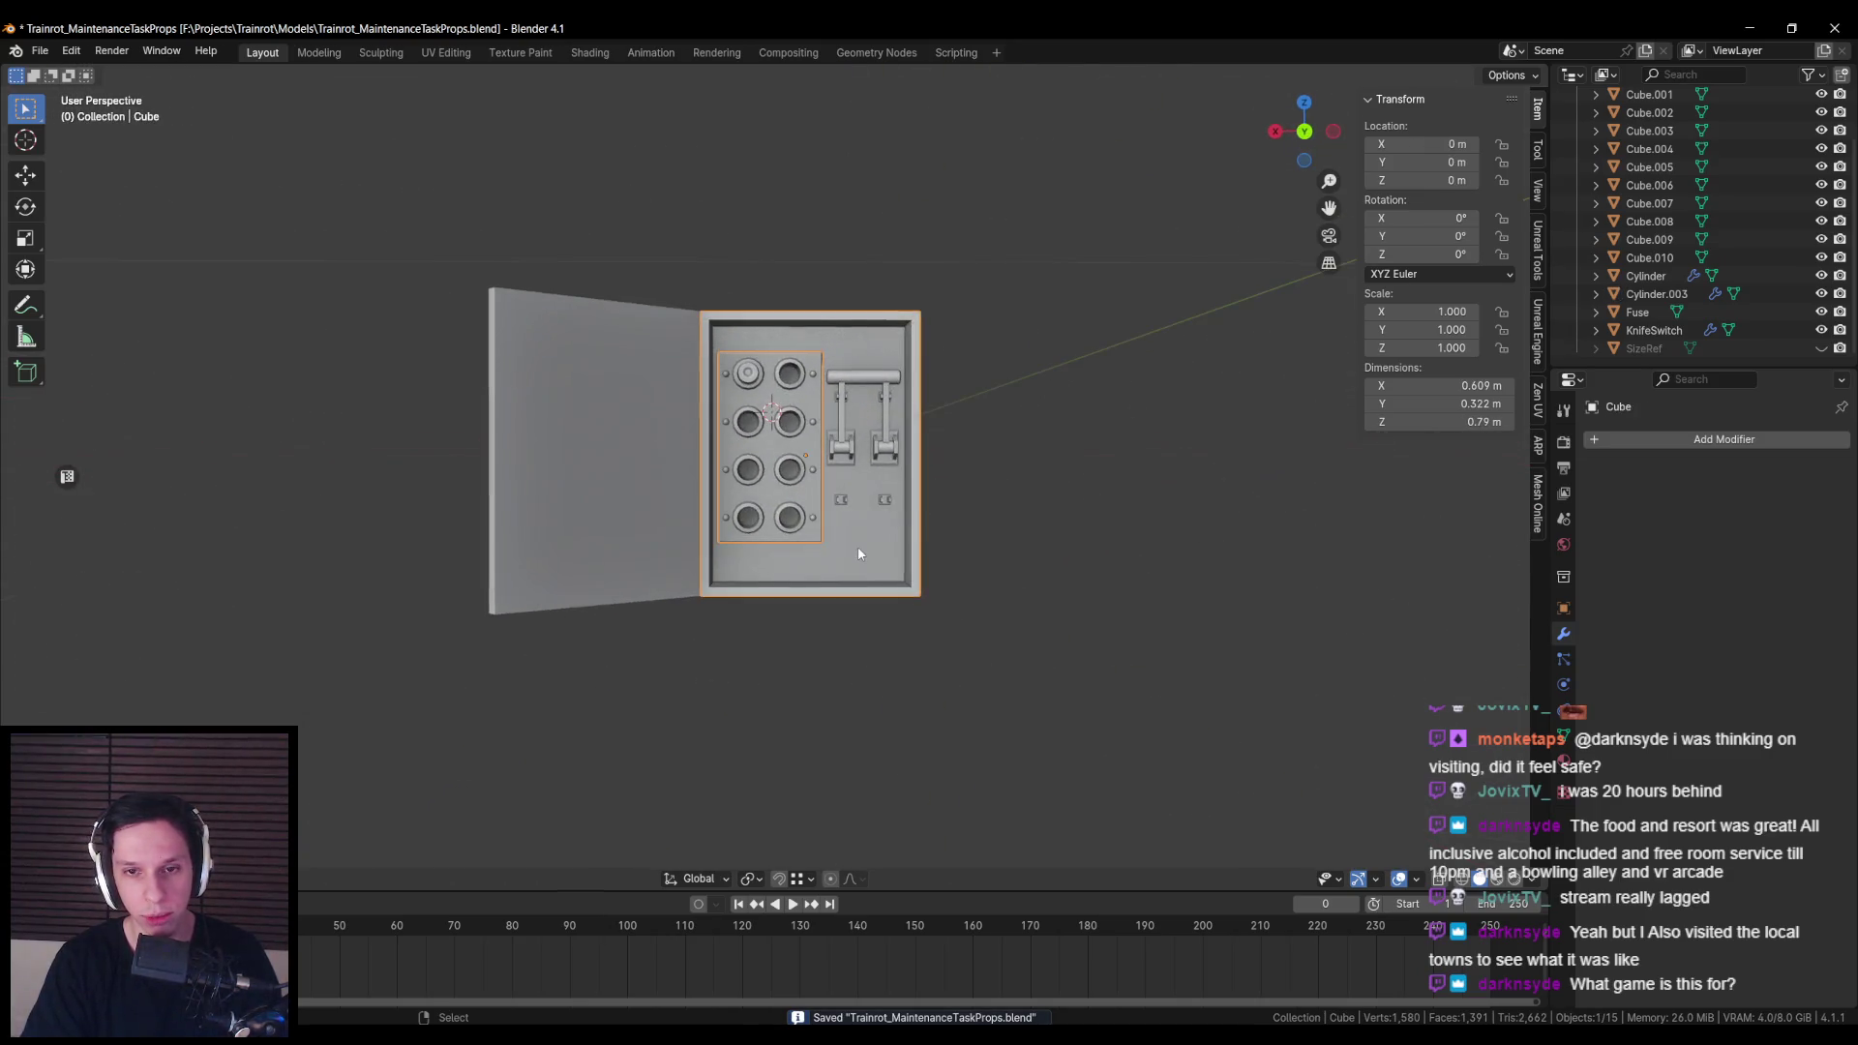
{"action": "scroll", "coordinate": [857, 545], "scroll_direction": "up", "scroll_amount": 3}
{"action": "key", "text": "Tab"}
{"action": "left_click", "coordinate": [1022, 681]}
{"action": "key", "text": "ctrl+shift+b"}
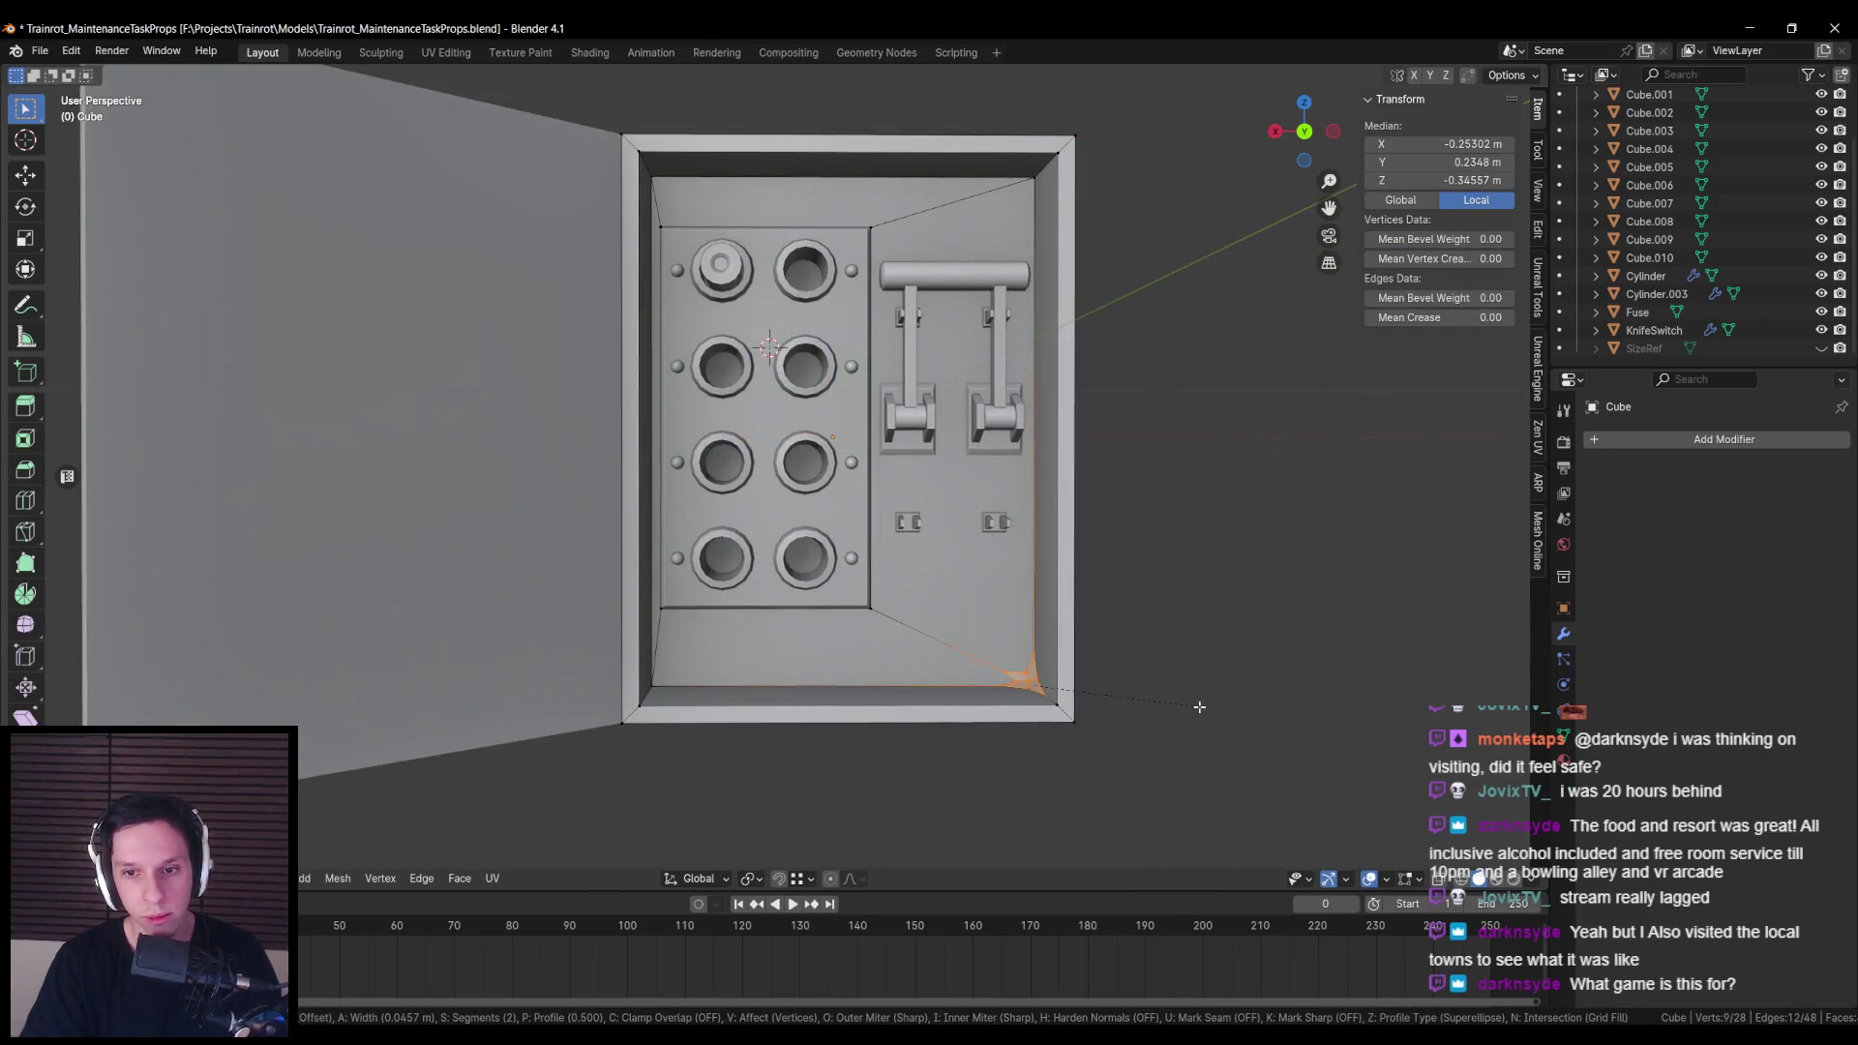
{"action": "scroll", "coordinate": [1200, 708], "scroll_direction": "down", "scroll_amount": 1}
{"action": "right_click", "coordinate": [1199, 707]}
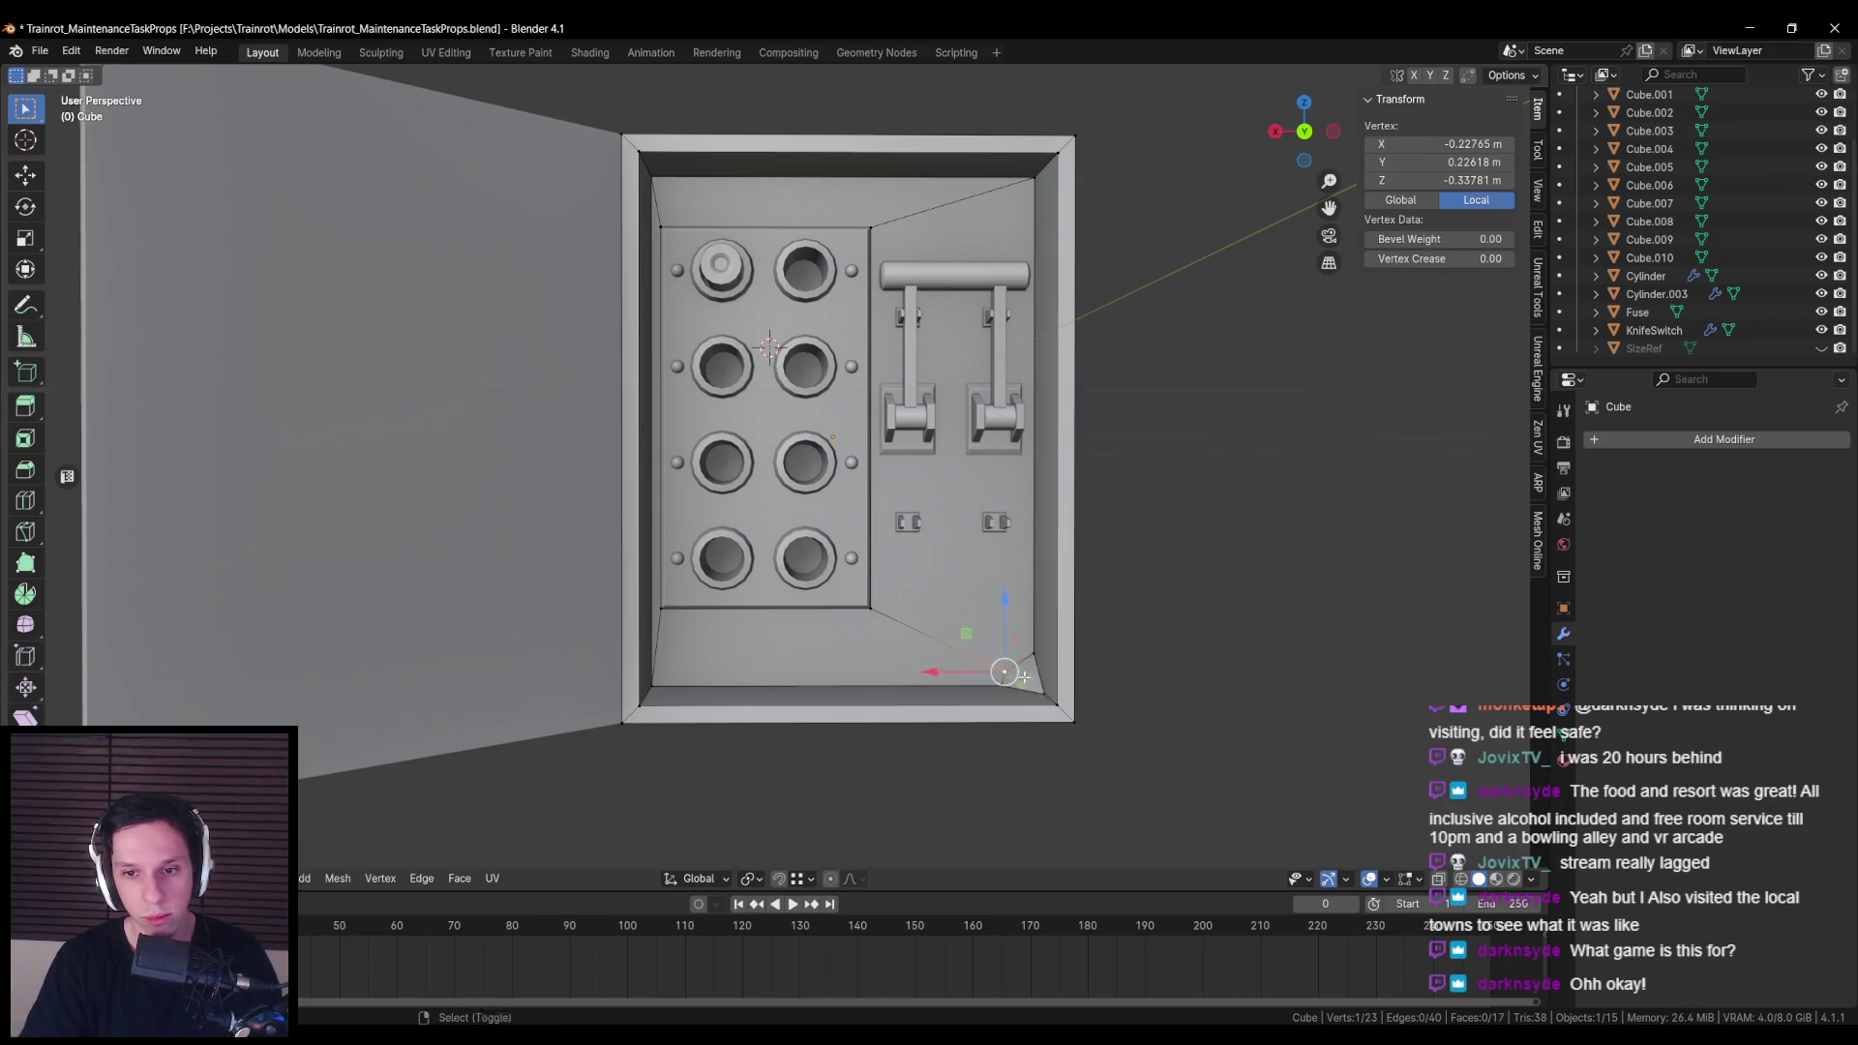
{"action": "scroll", "coordinate": [892, 577], "scroll_direction": "down", "scroll_amount": 8}
{"action": "key", "text": "Tab"}
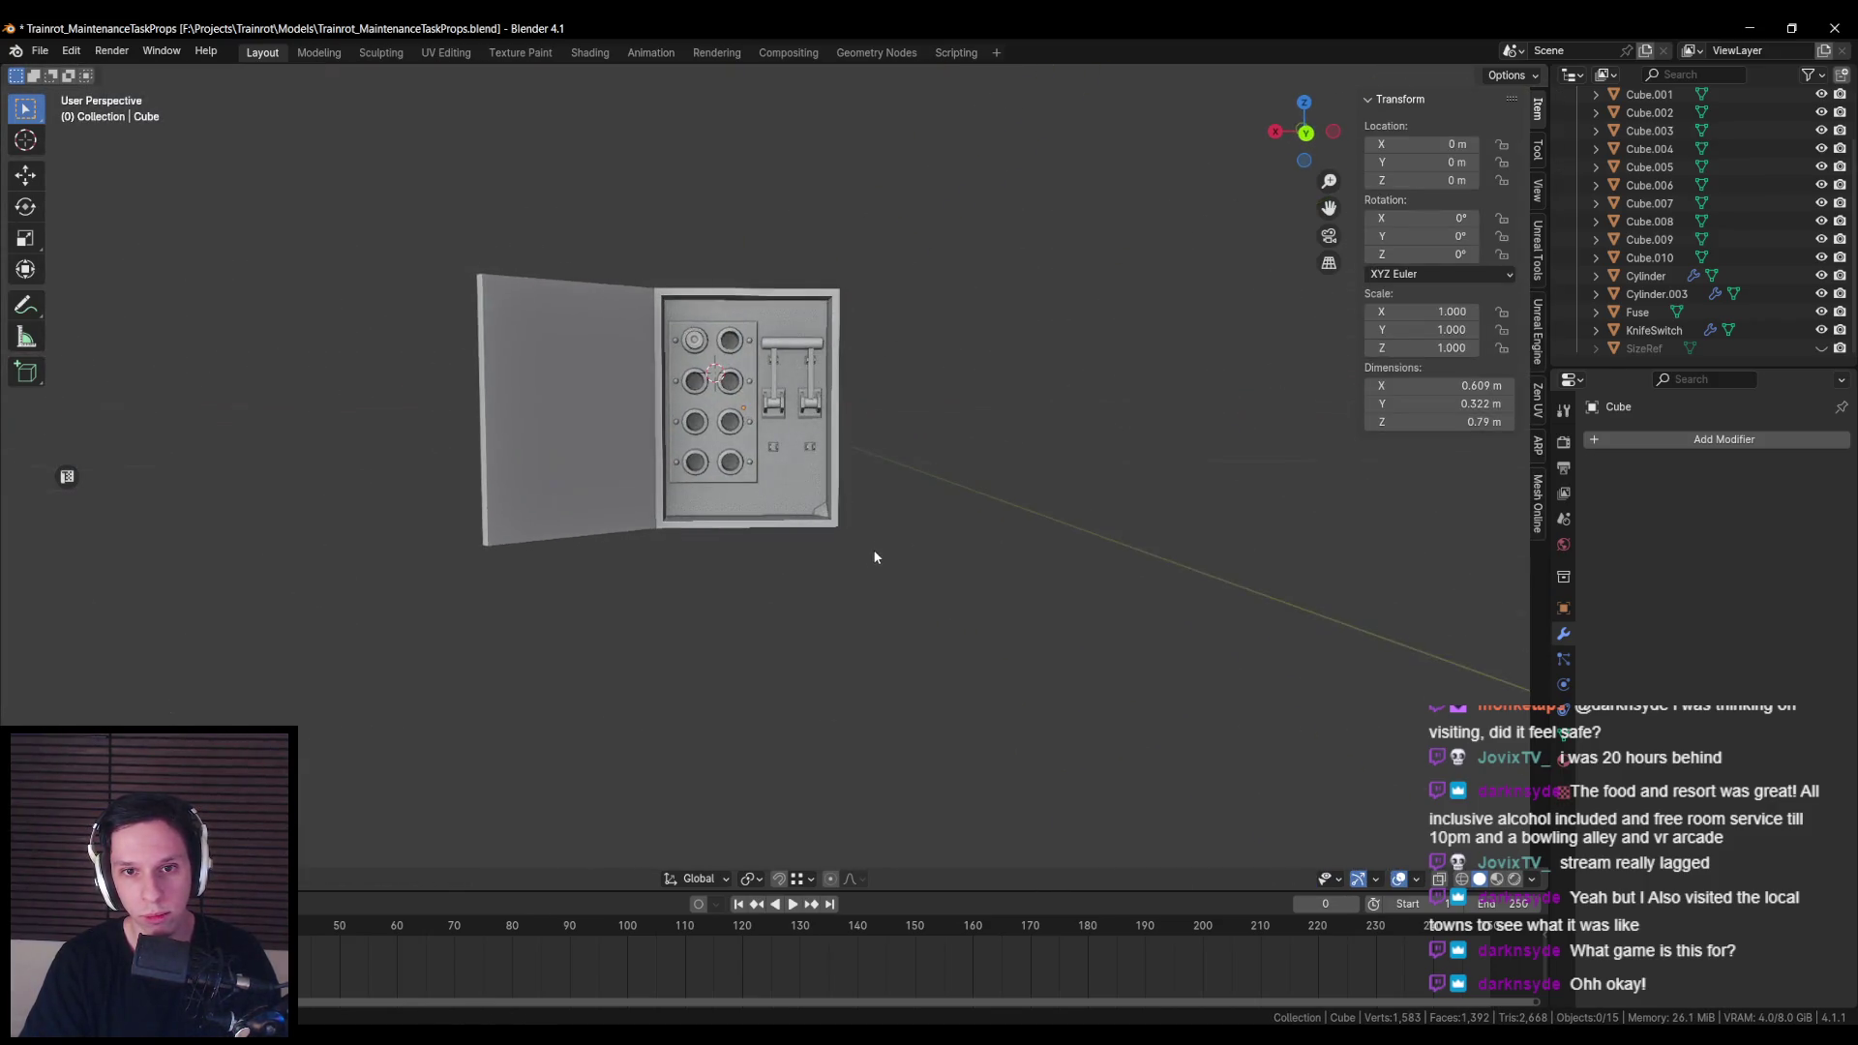
{"action": "scroll", "coordinate": [890, 557], "scroll_direction": "up", "scroll_amount": 8}
{"action": "key", "text": "Tab"}
{"action": "scroll", "coordinate": [916, 559], "scroll_direction": "down", "scroll_amount": 6}
{"action": "key", "text": "Tab"}
{"action": "key", "text": "Tab"}
{"action": "key", "text": "Tab"}
{"action": "scroll", "coordinate": [856, 558], "scroll_direction": "down", "scroll_amount": 3}
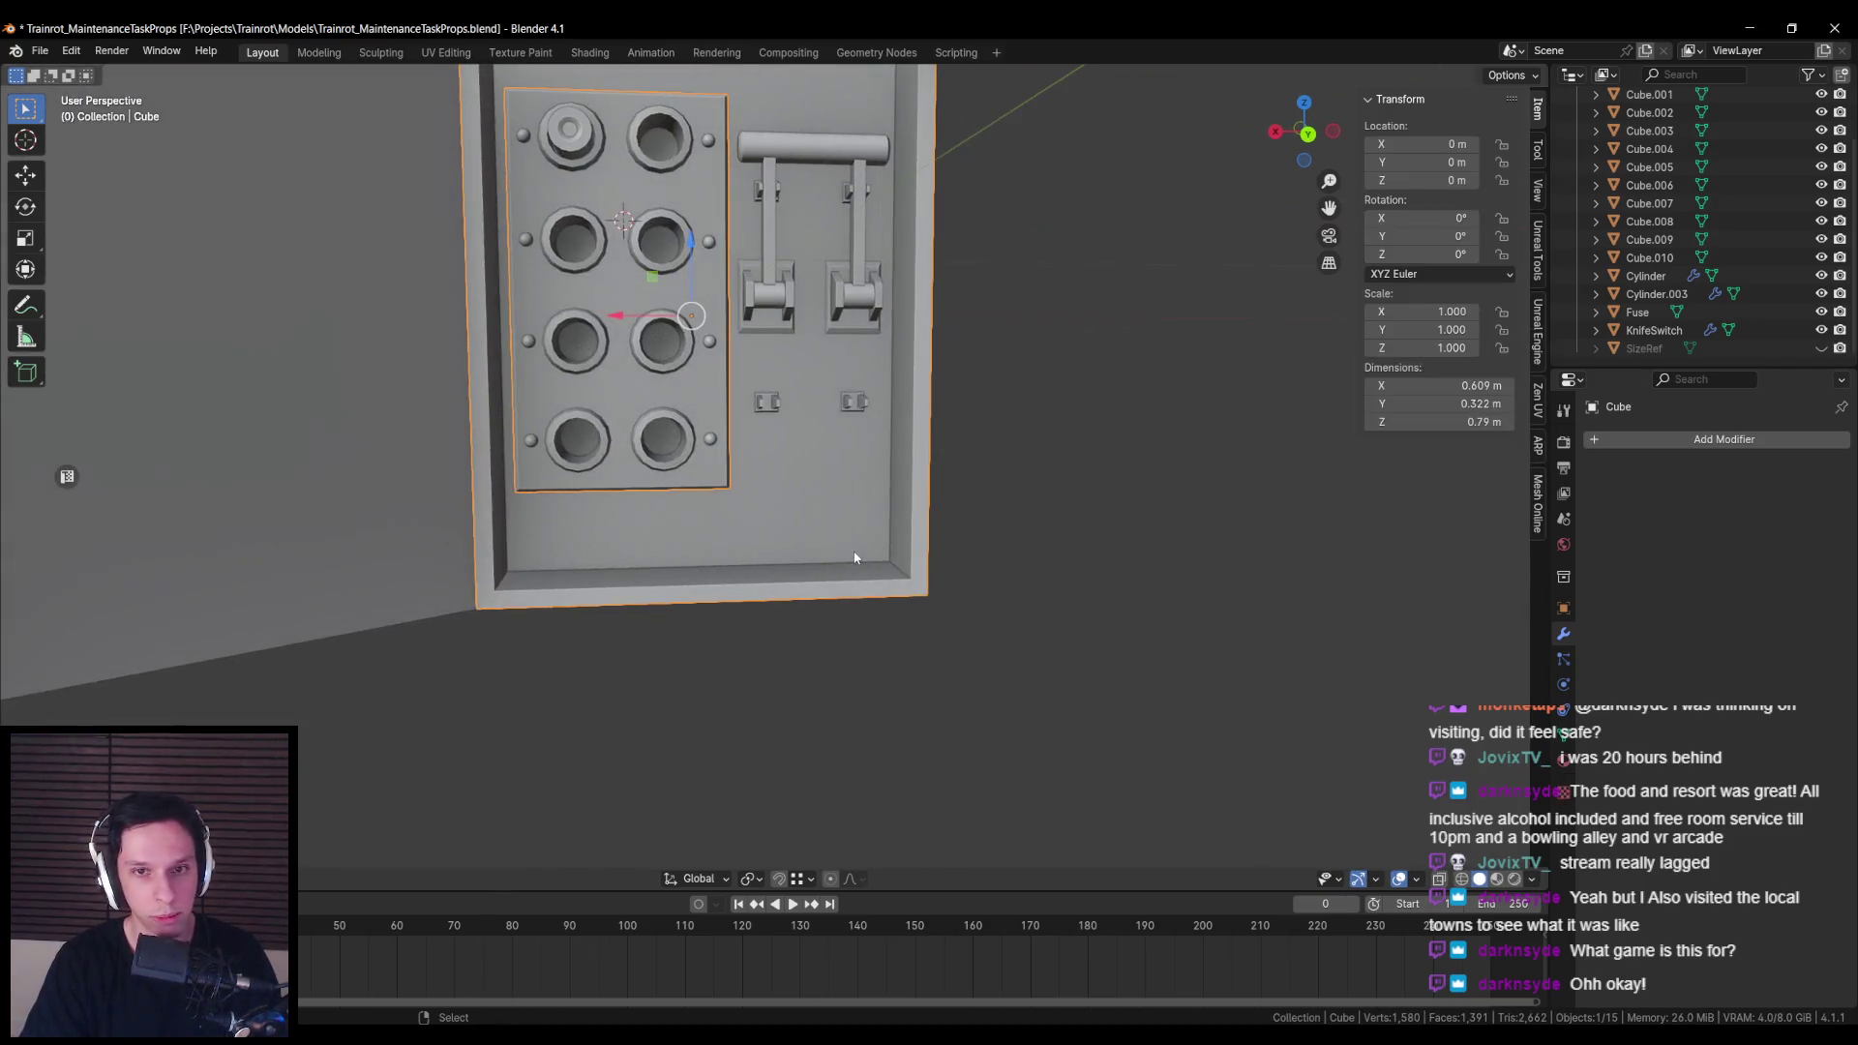
{"action": "key", "text": "ctrl+s"}
{"action": "scroll", "coordinate": [856, 559], "scroll_direction": "down", "scroll_amount": 3}
{"action": "left_click_drag", "start_coordinate": [753, 541], "coordinate": [763, 493]}
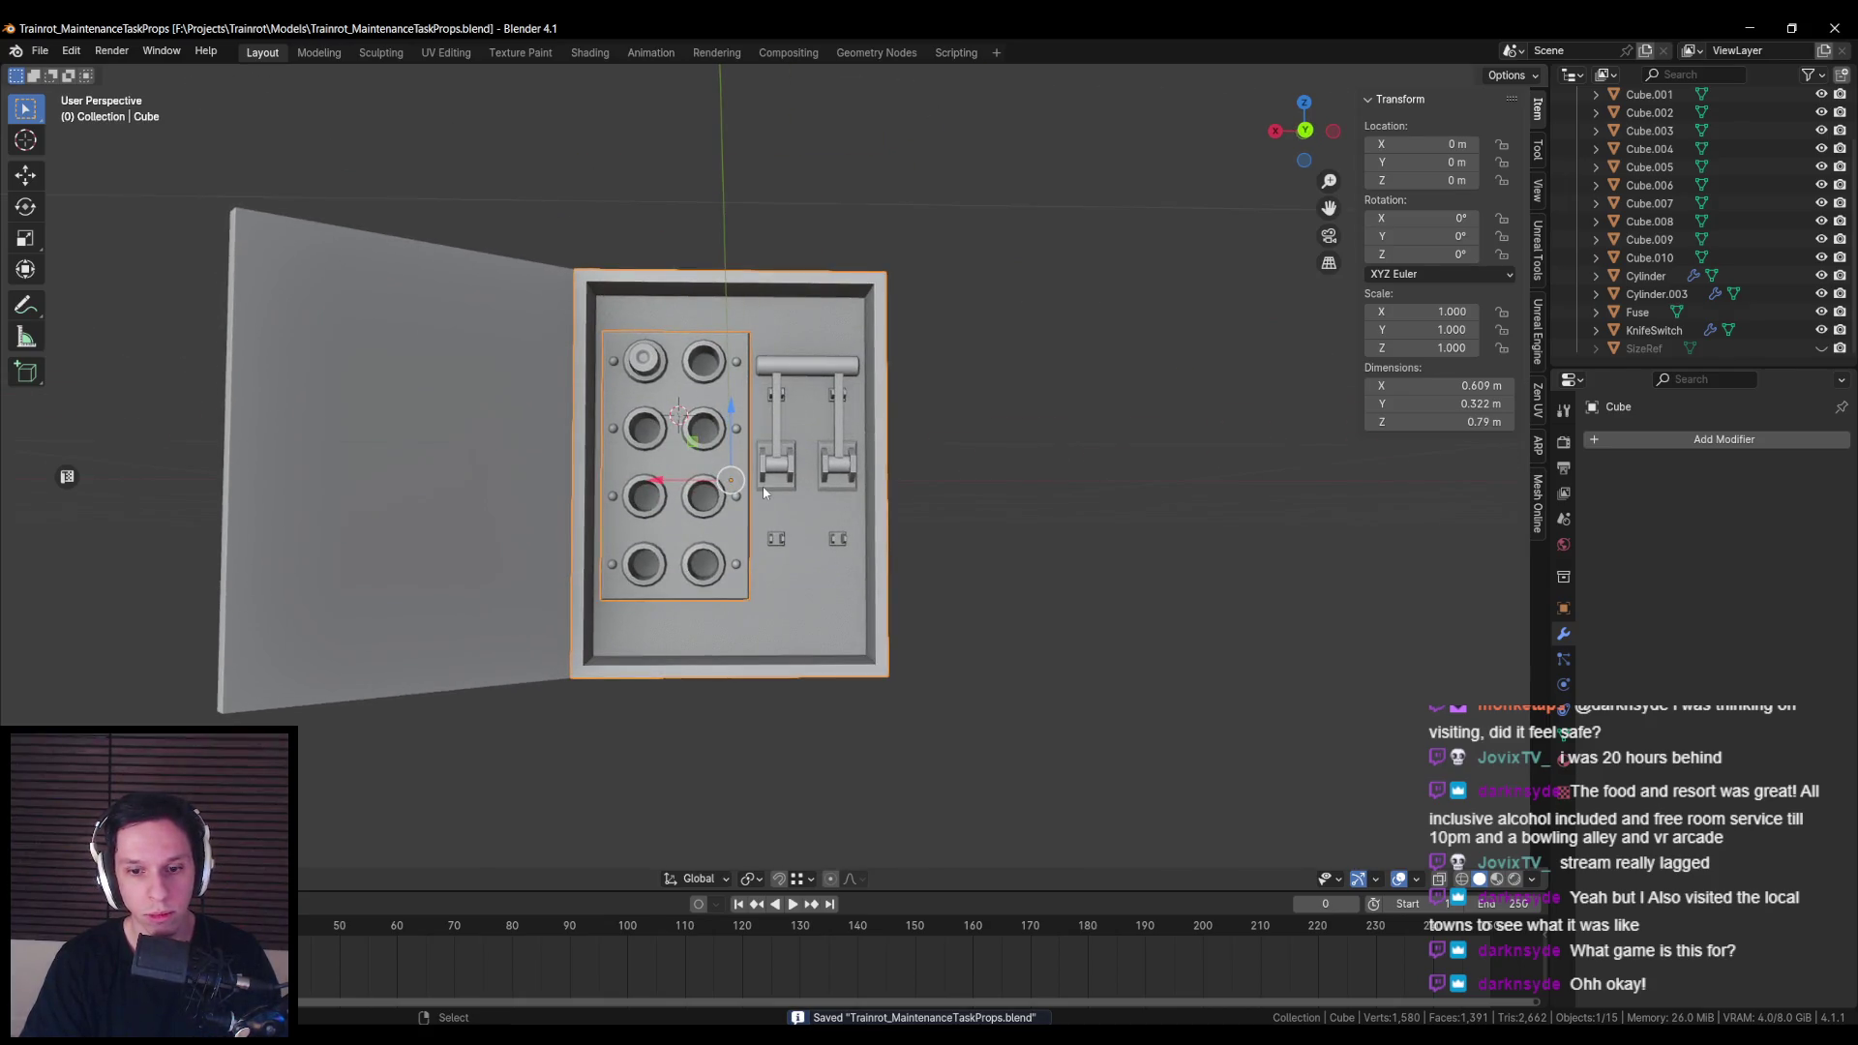
{"action": "scroll", "coordinate": [760, 495], "scroll_direction": "down", "scroll_amount": 4}
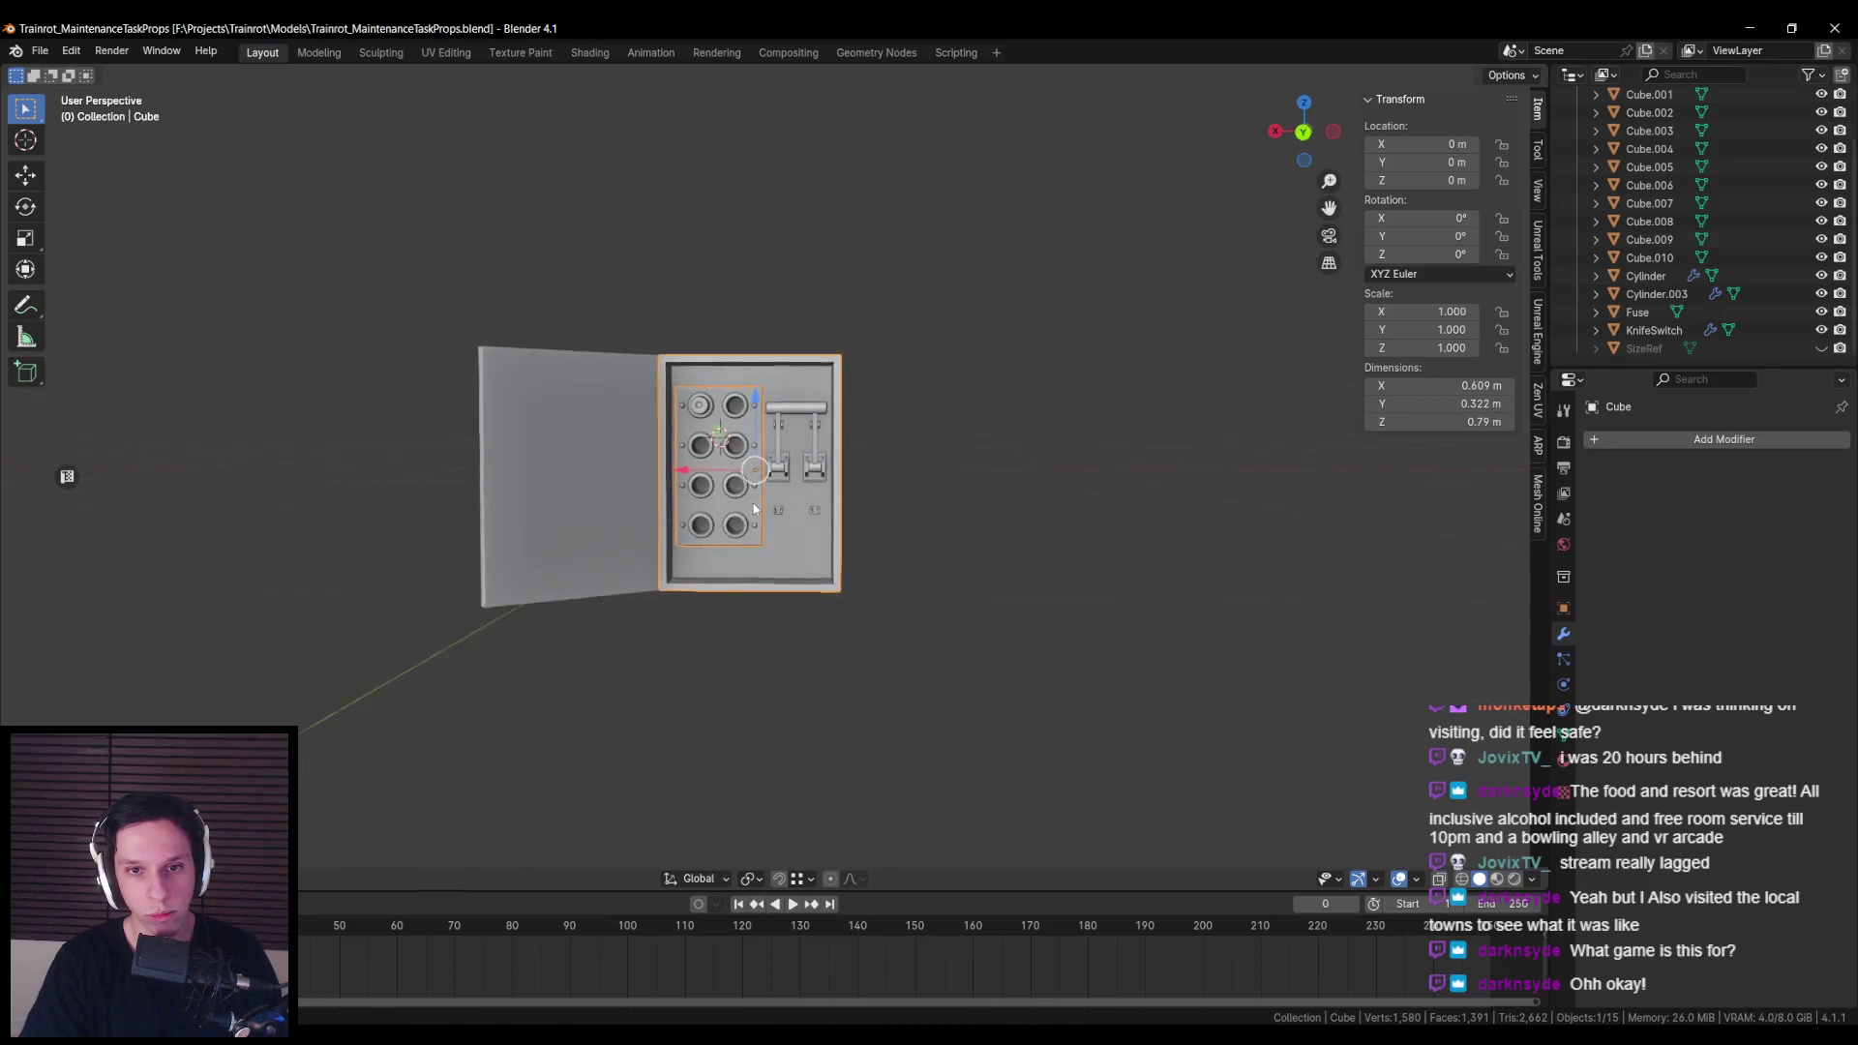
Step: Frame the Fuse object, view the cabinet from the back, and save the file
{"action": "key", "text": "KP_Decimal"}
{"action": "key", "text": "KP_1"}
{"action": "left_click", "coordinate": [602, 309]}
{"action": "key", "text": "KP_Decimal"}
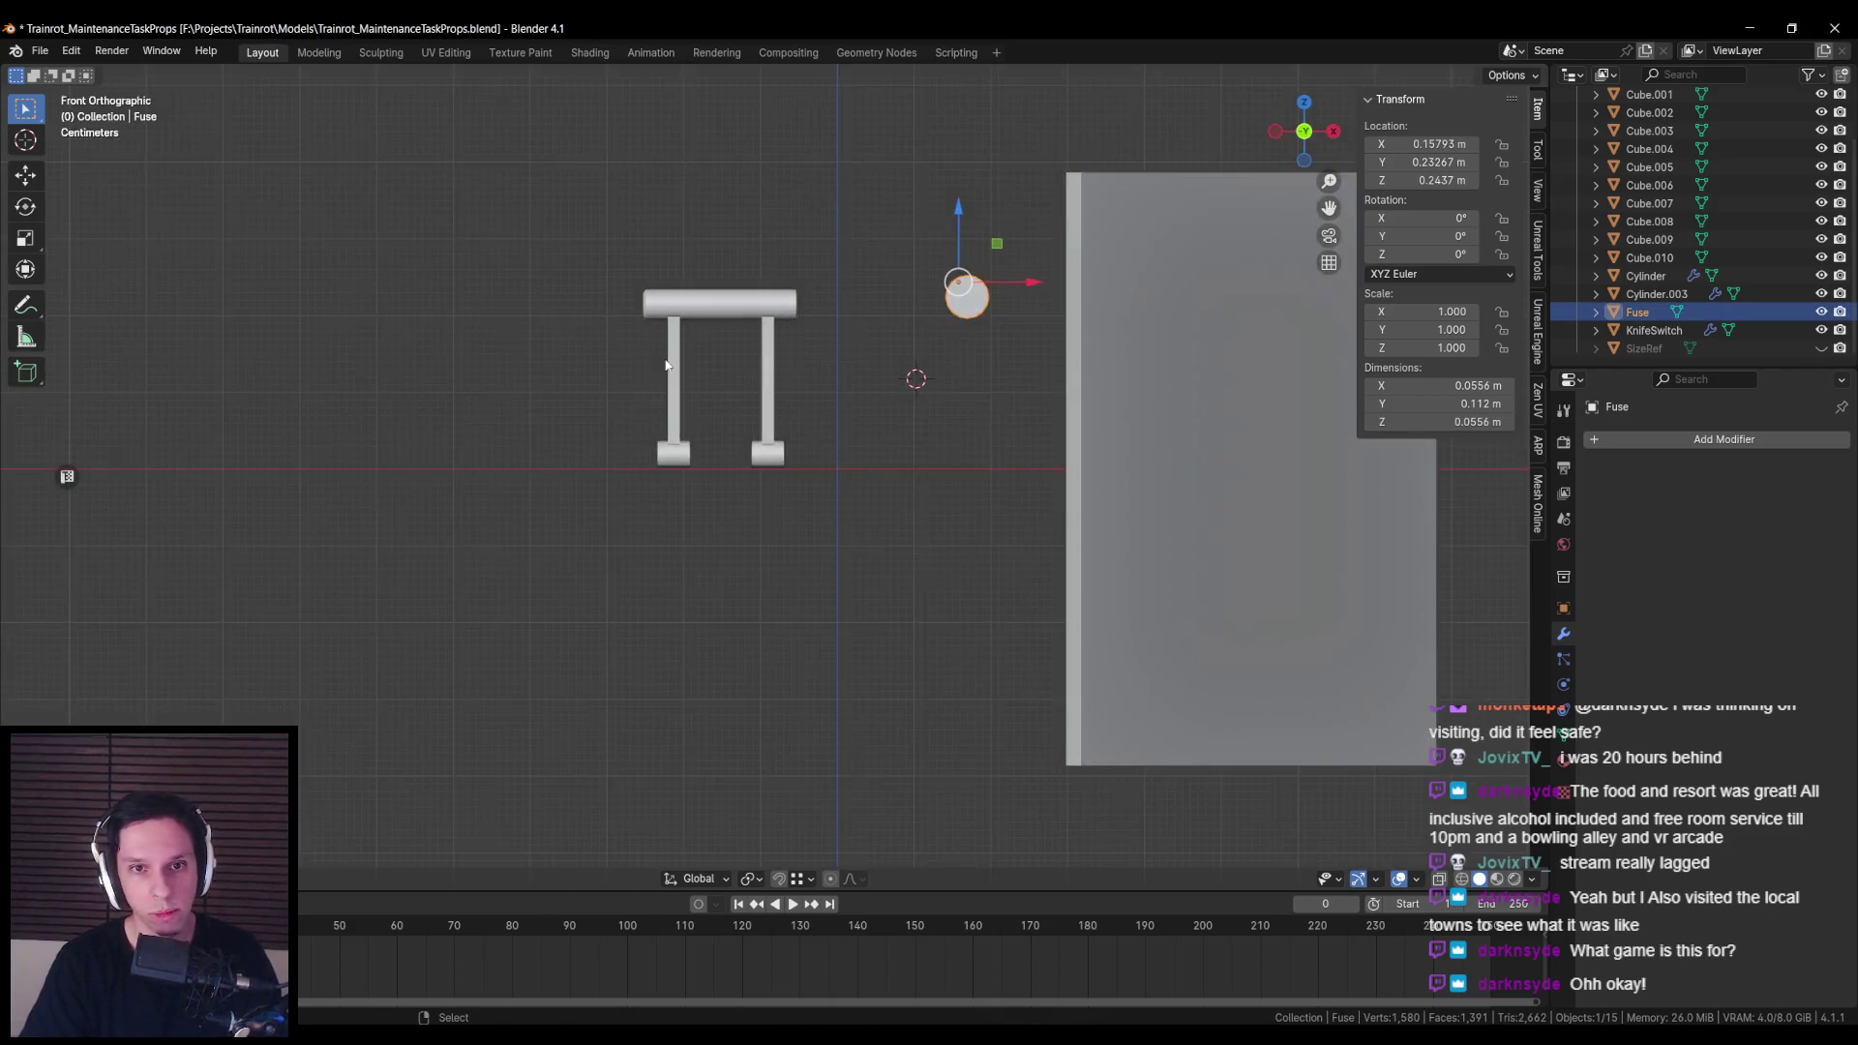
{"action": "key", "text": "ctrl+KP_1"}
{"action": "key", "text": "ctrl+s"}
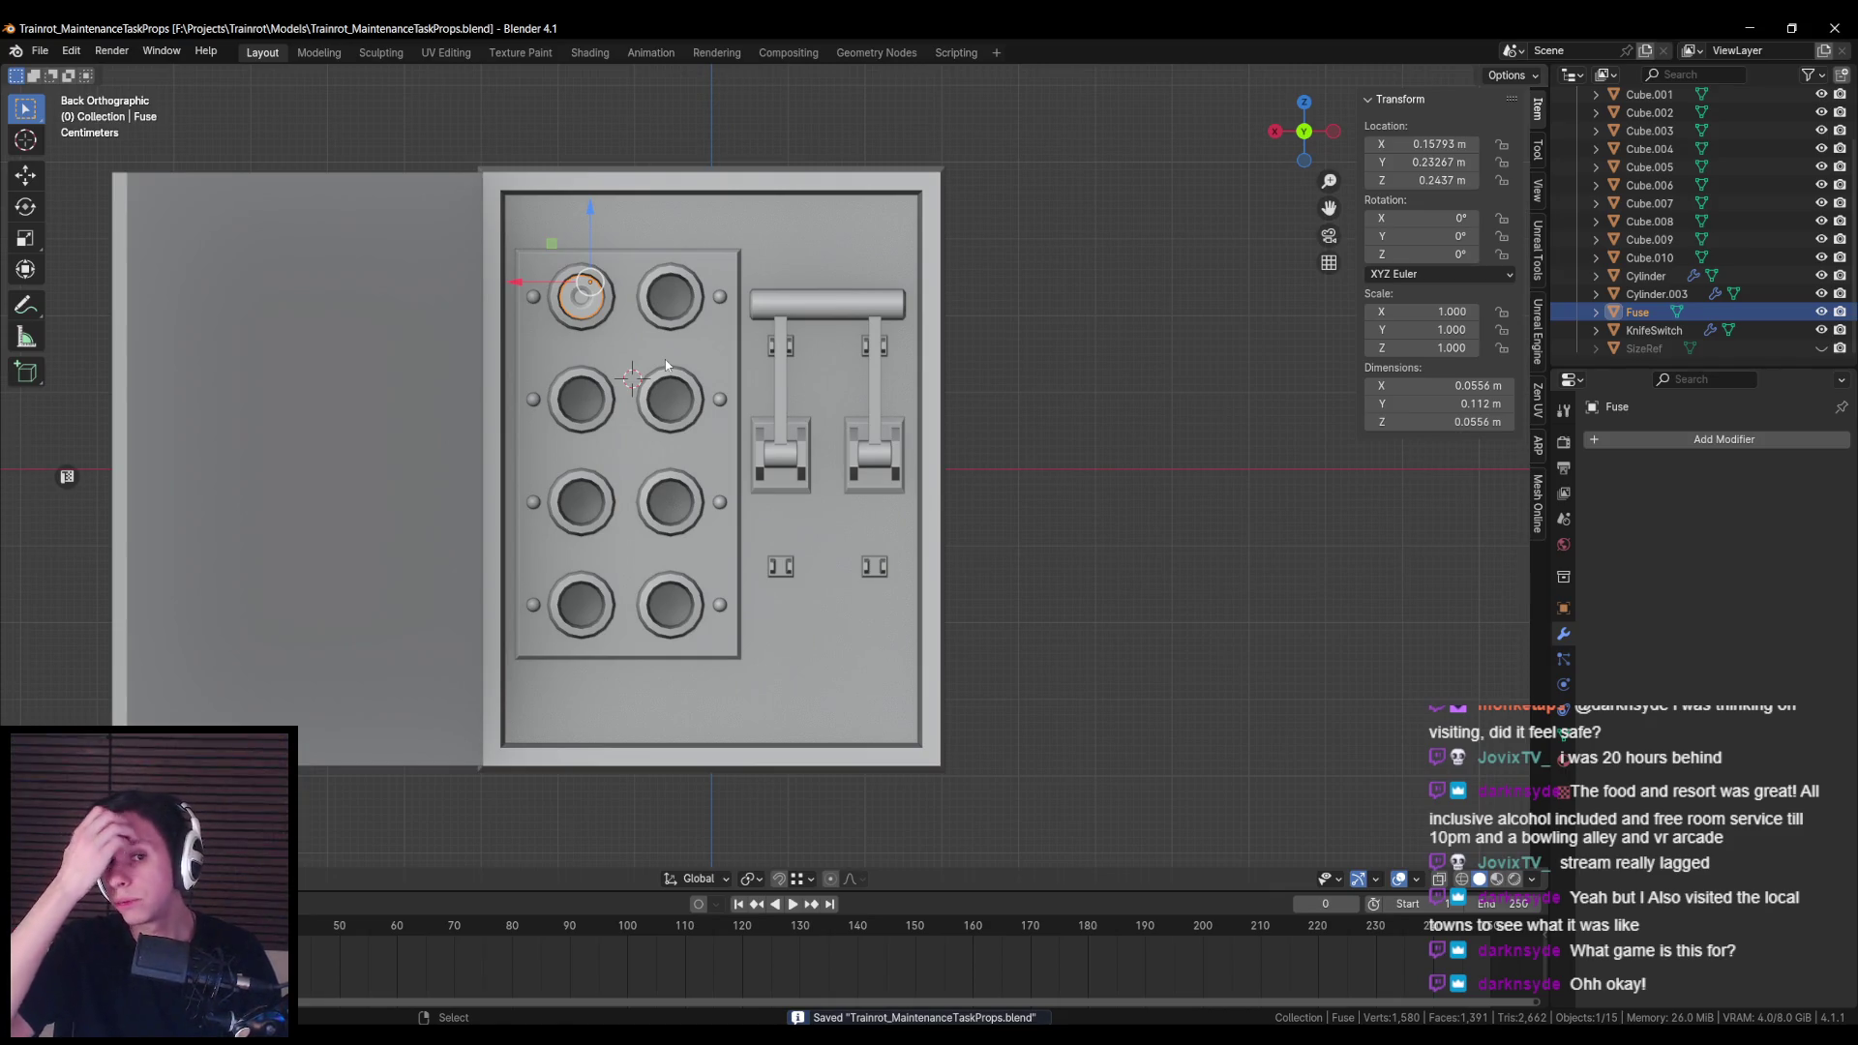
Step: Move the Fuse's origin to the centre of its geometry using the 3D cursor
{"action": "key", "text": "Tab"}
{"action": "scroll", "coordinate": [816, 450], "scroll_direction": "up", "scroll_amount": 5}
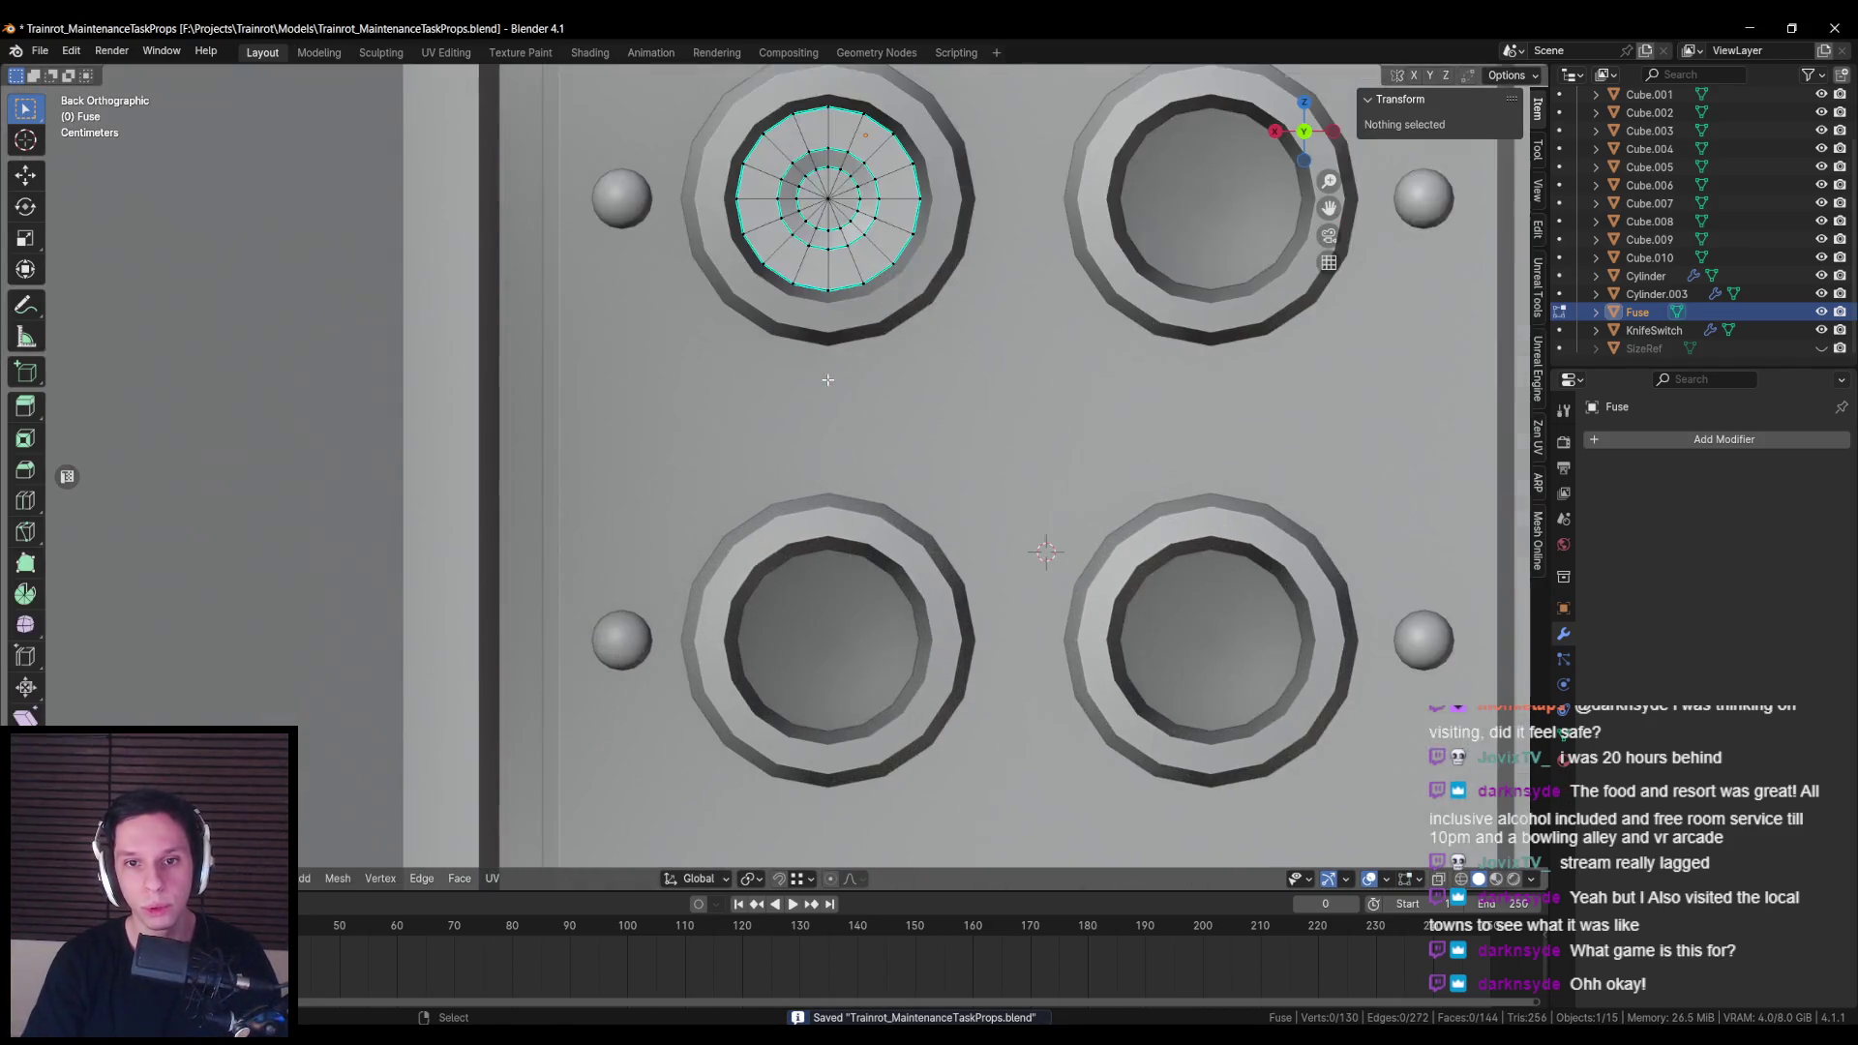
{"action": "key", "text": "a"}
{"action": "key", "text": "Tab"}
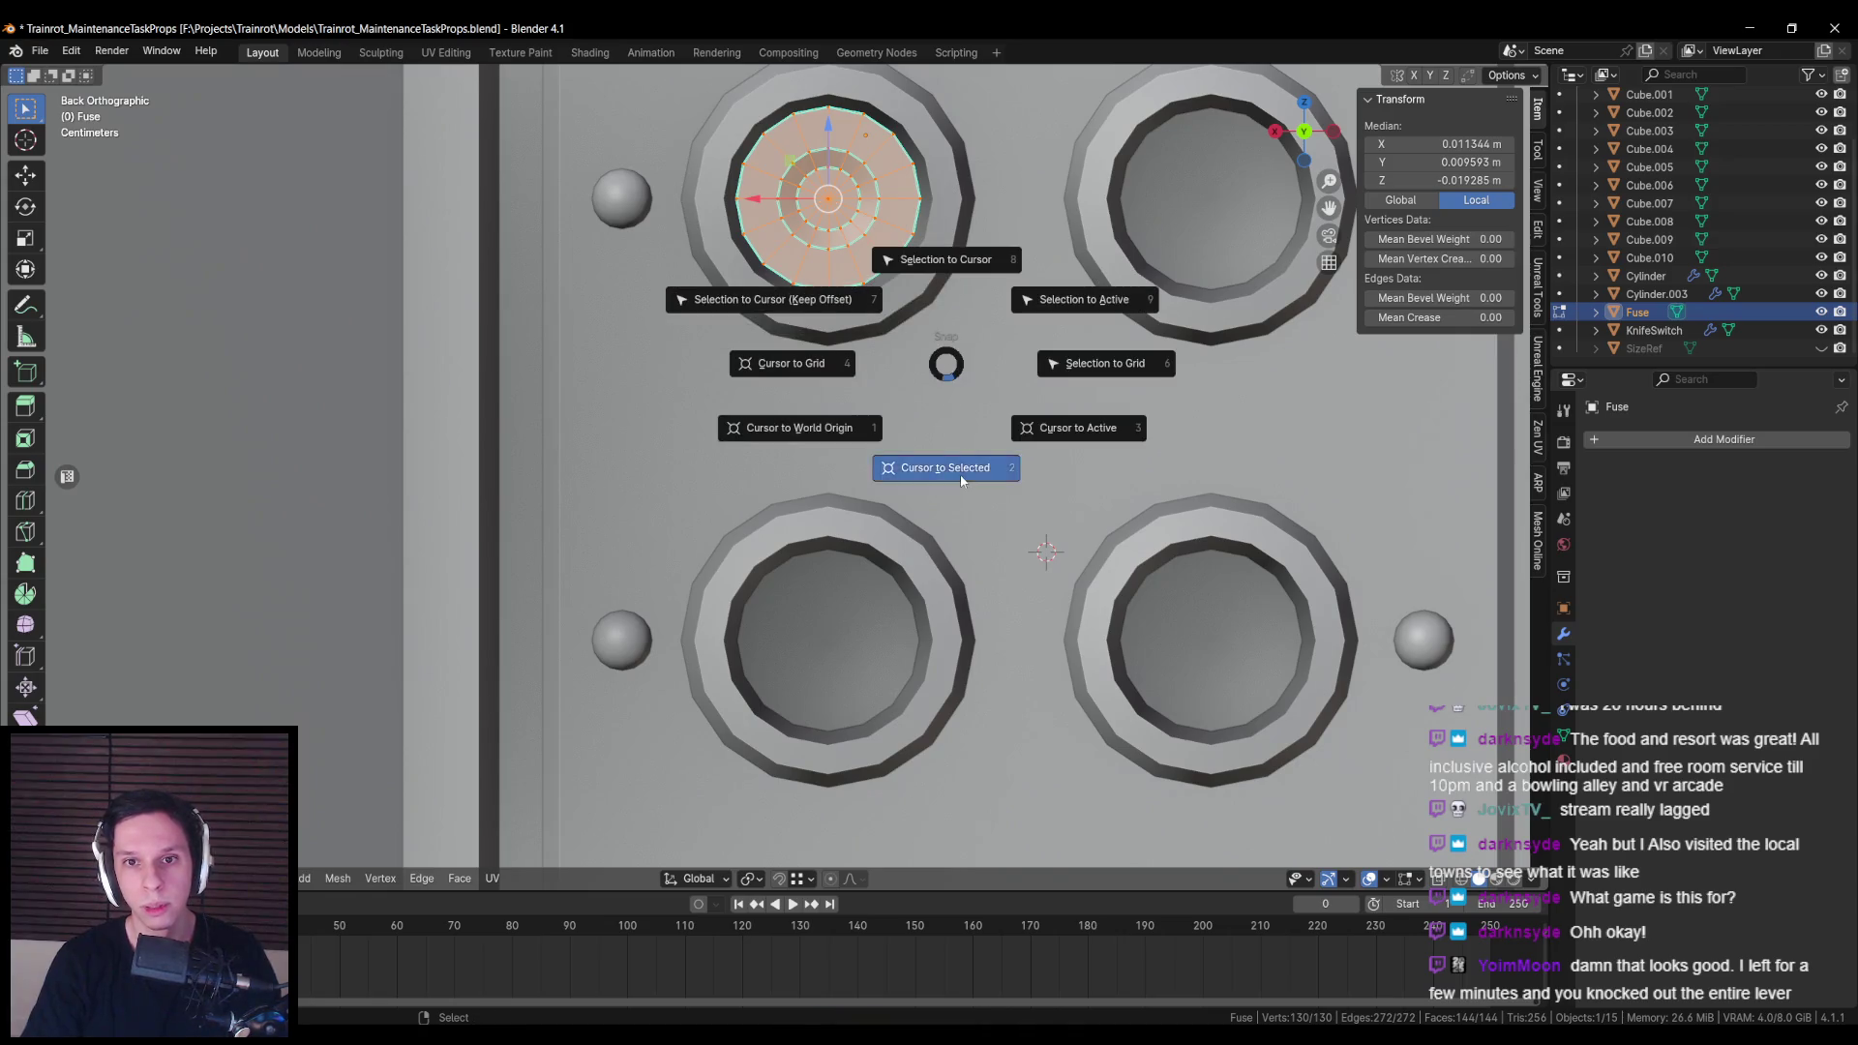
{"action": "left_click", "coordinate": [958, 487]}
{"action": "right_click", "coordinate": [951, 420]}
{"action": "mouse_move", "coordinate": [916, 495]}
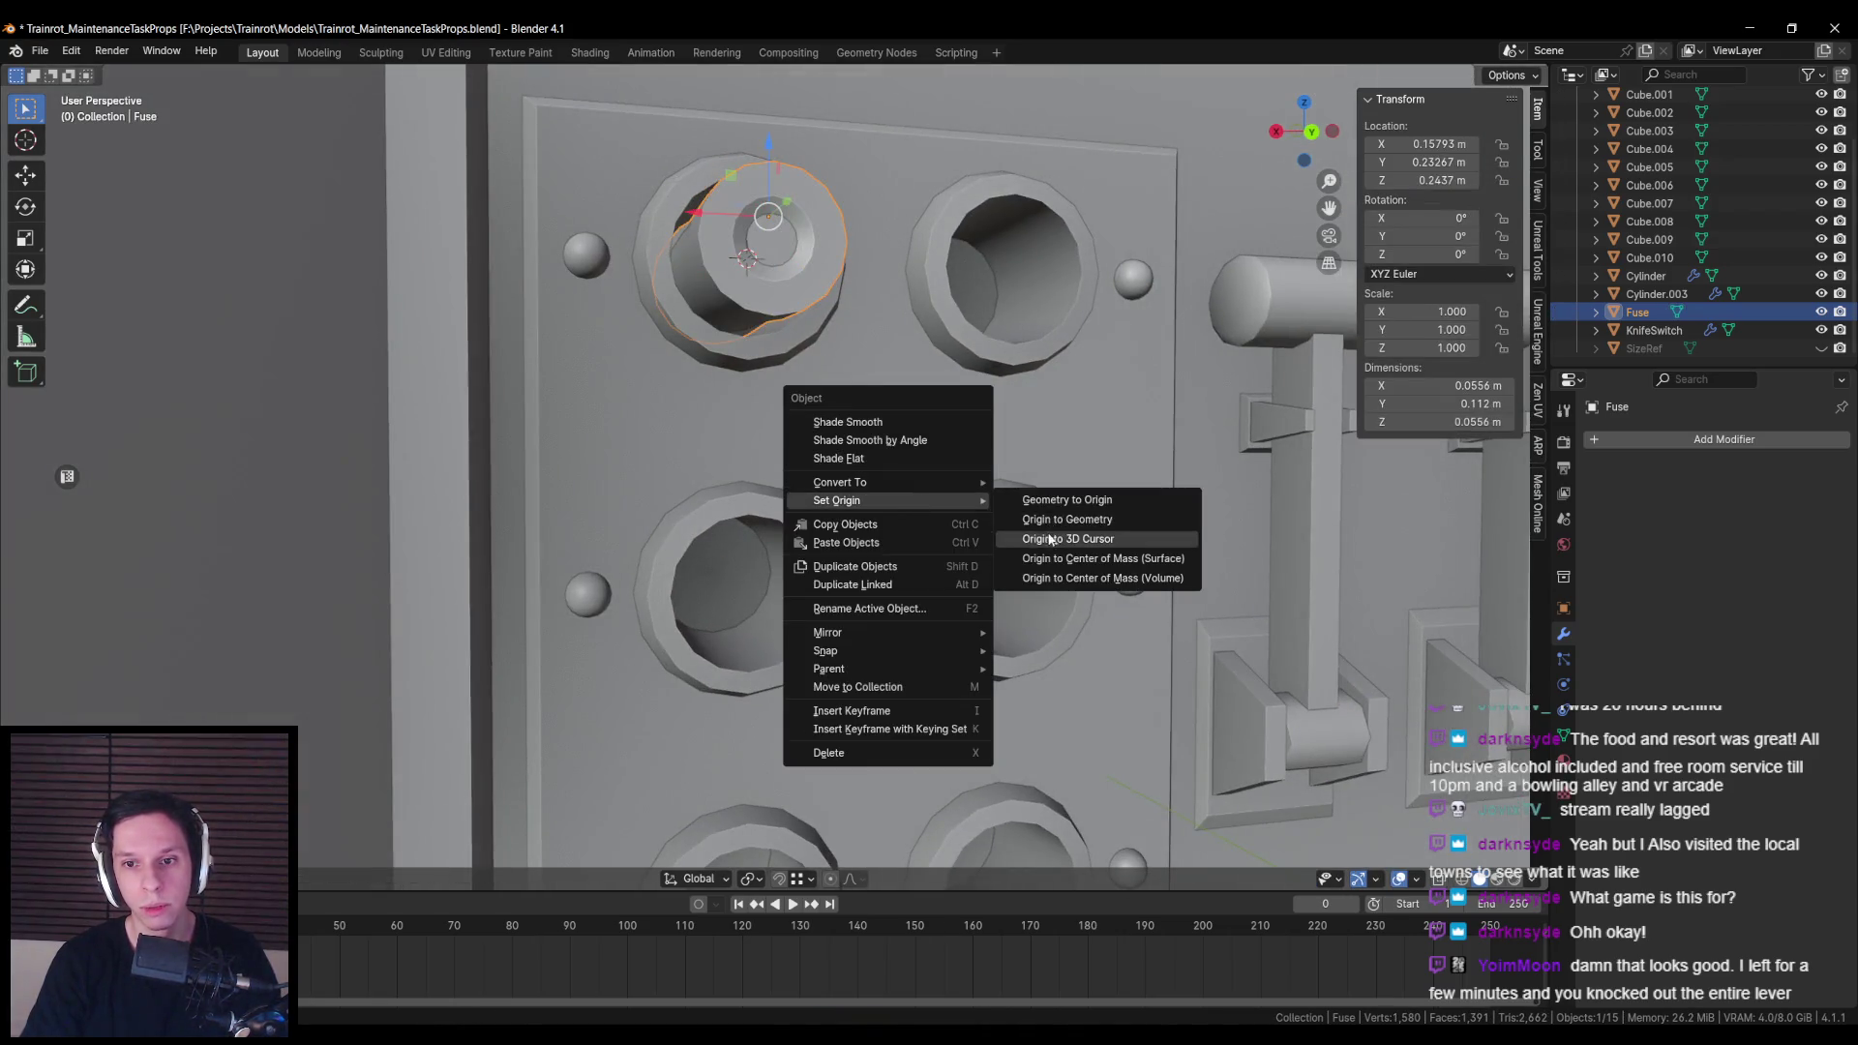
{"action": "left_click", "coordinate": [1074, 539]}
Step: Look straight at the fuse panel and start editing the Cylinder.003 knife-switch housing mesh
{"action": "scroll", "coordinate": [829, 478], "scroll_direction": "down", "scroll_amount": 5}
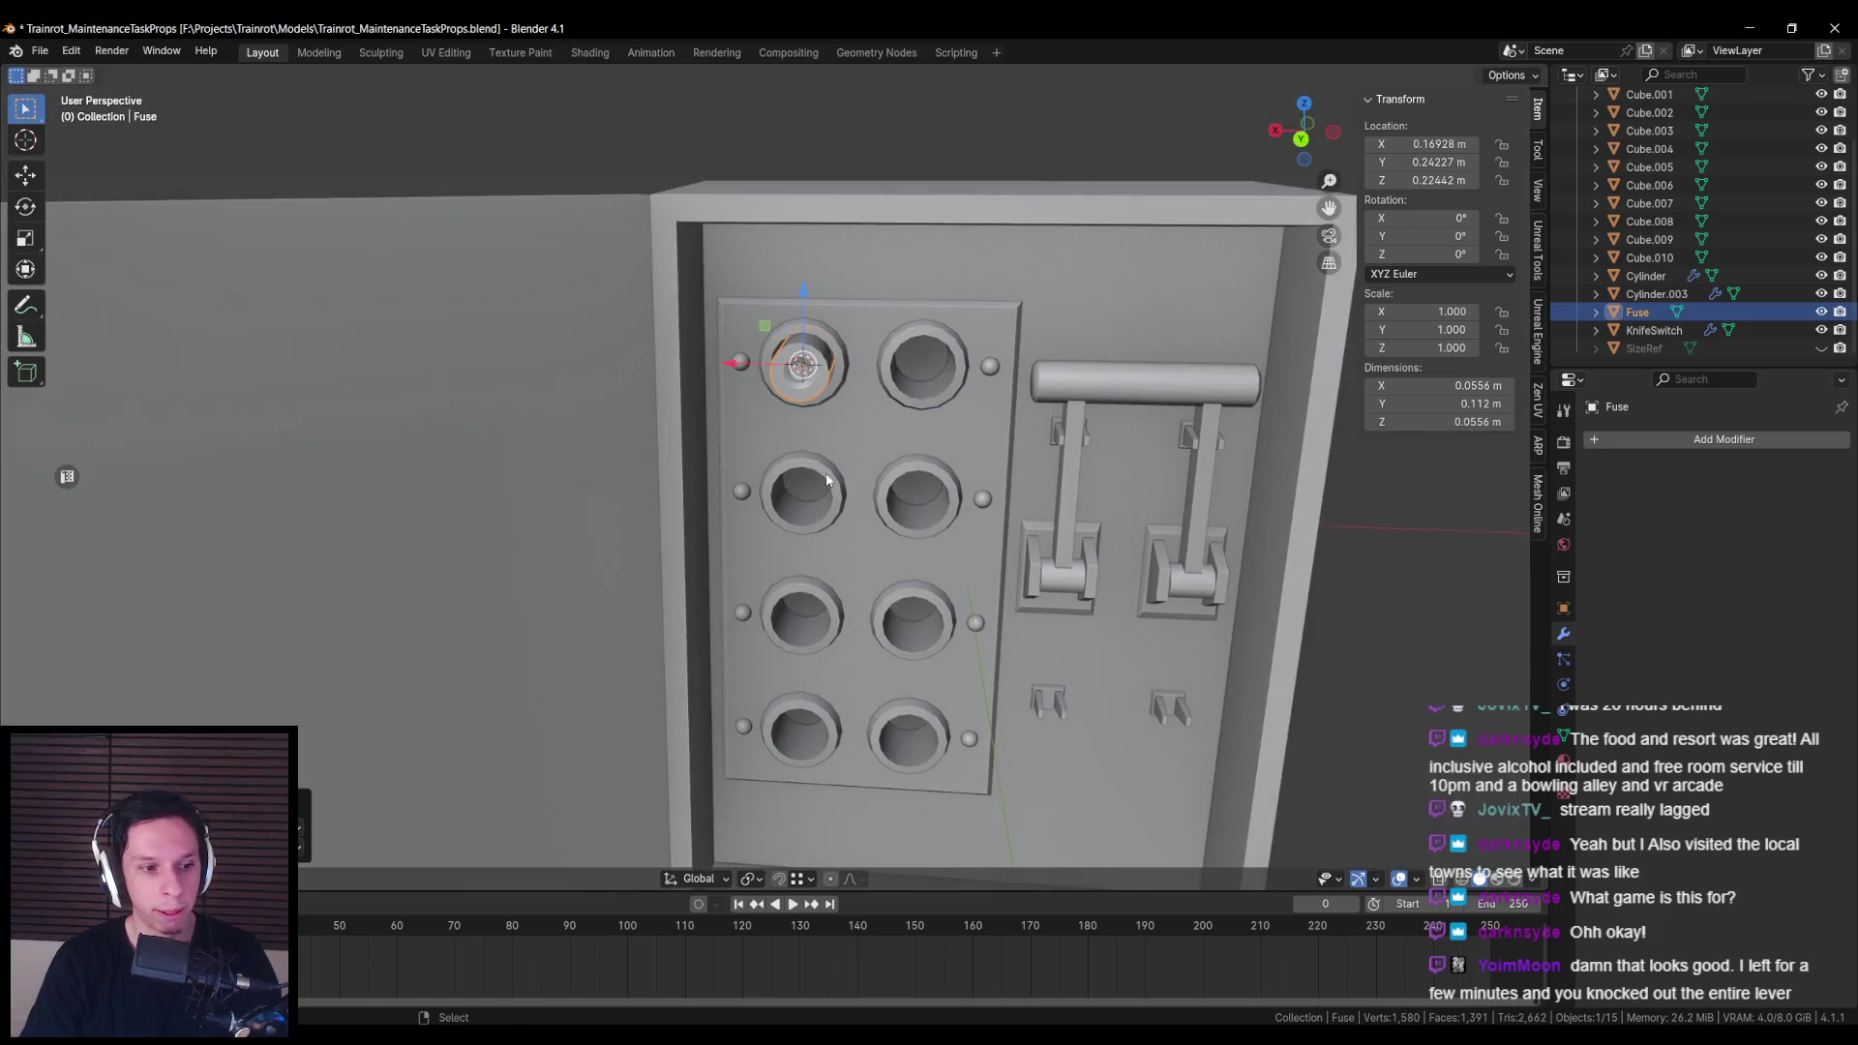
{"action": "scroll", "coordinate": [827, 479], "scroll_direction": "down", "scroll_amount": 5}
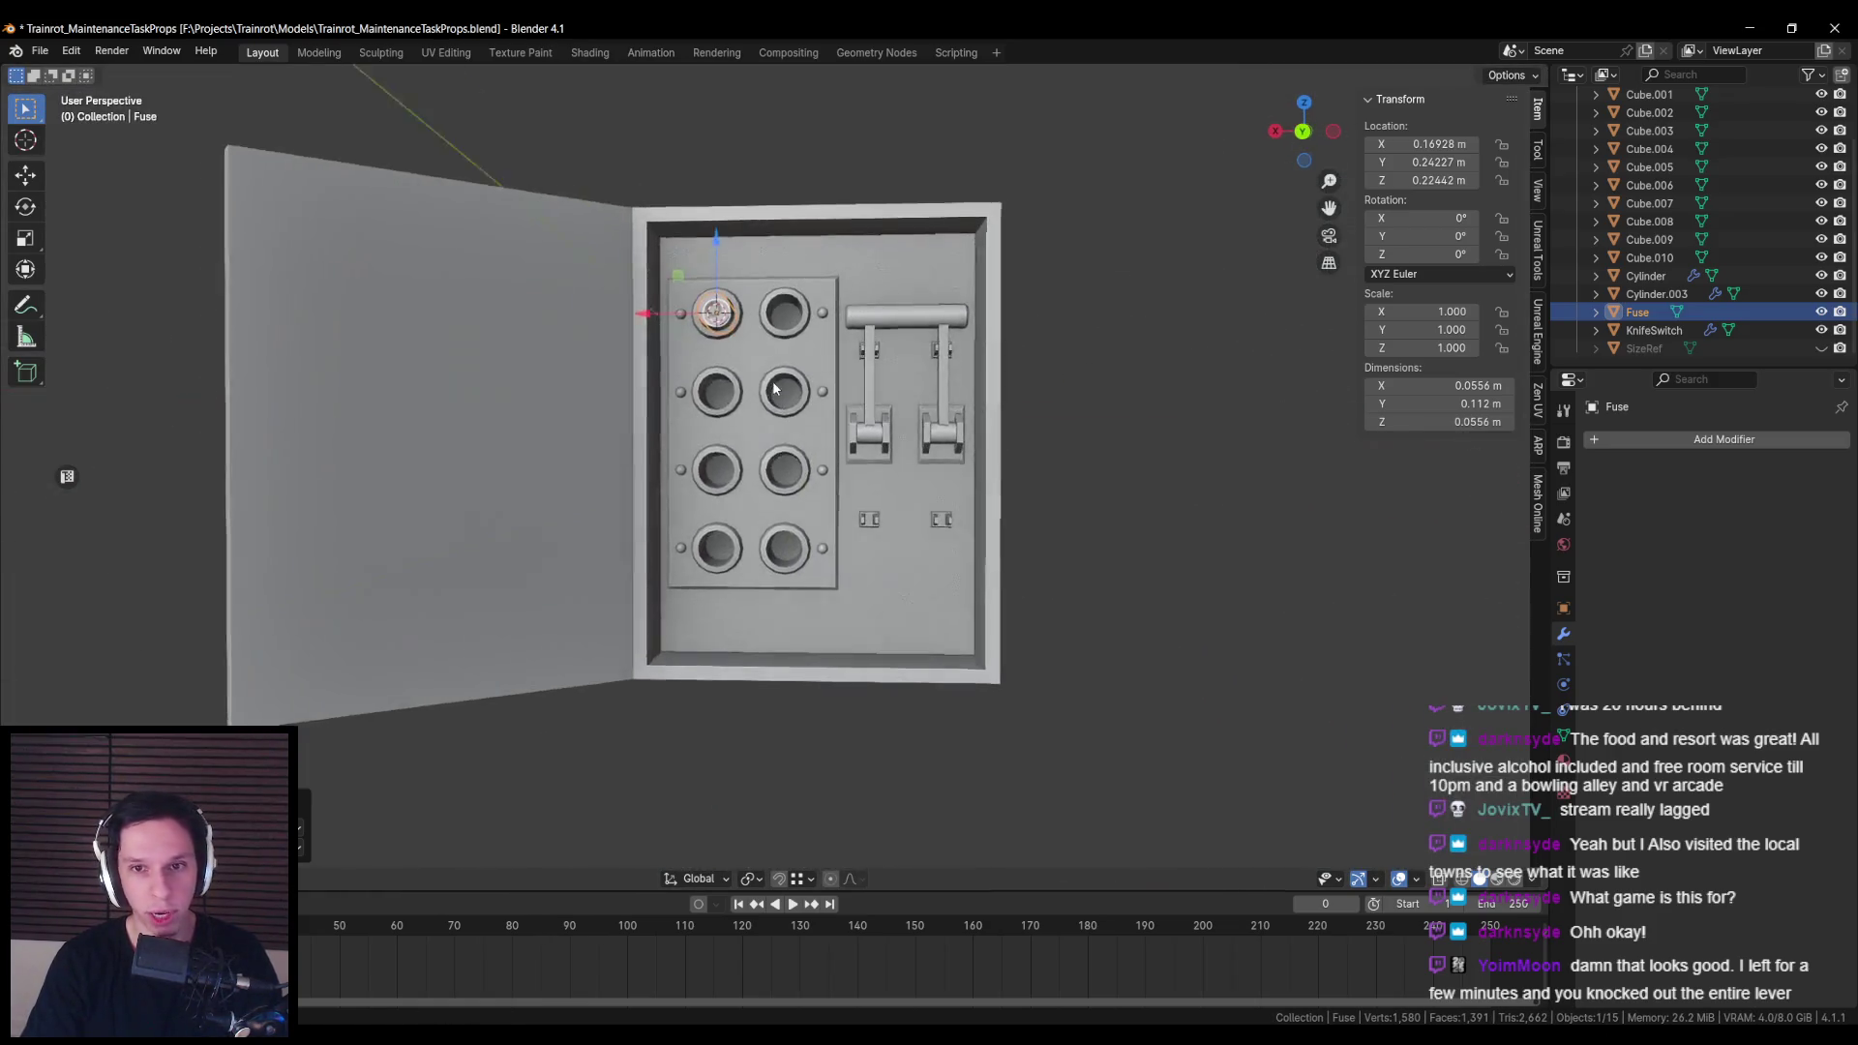
{"action": "key", "text": "ctrl+KP_1"}
{"action": "scroll", "coordinate": [805, 555], "scroll_direction": "down", "scroll_amount": 2}
{"action": "scroll", "coordinate": [758, 590], "scroll_direction": "up", "scroll_amount": 2}
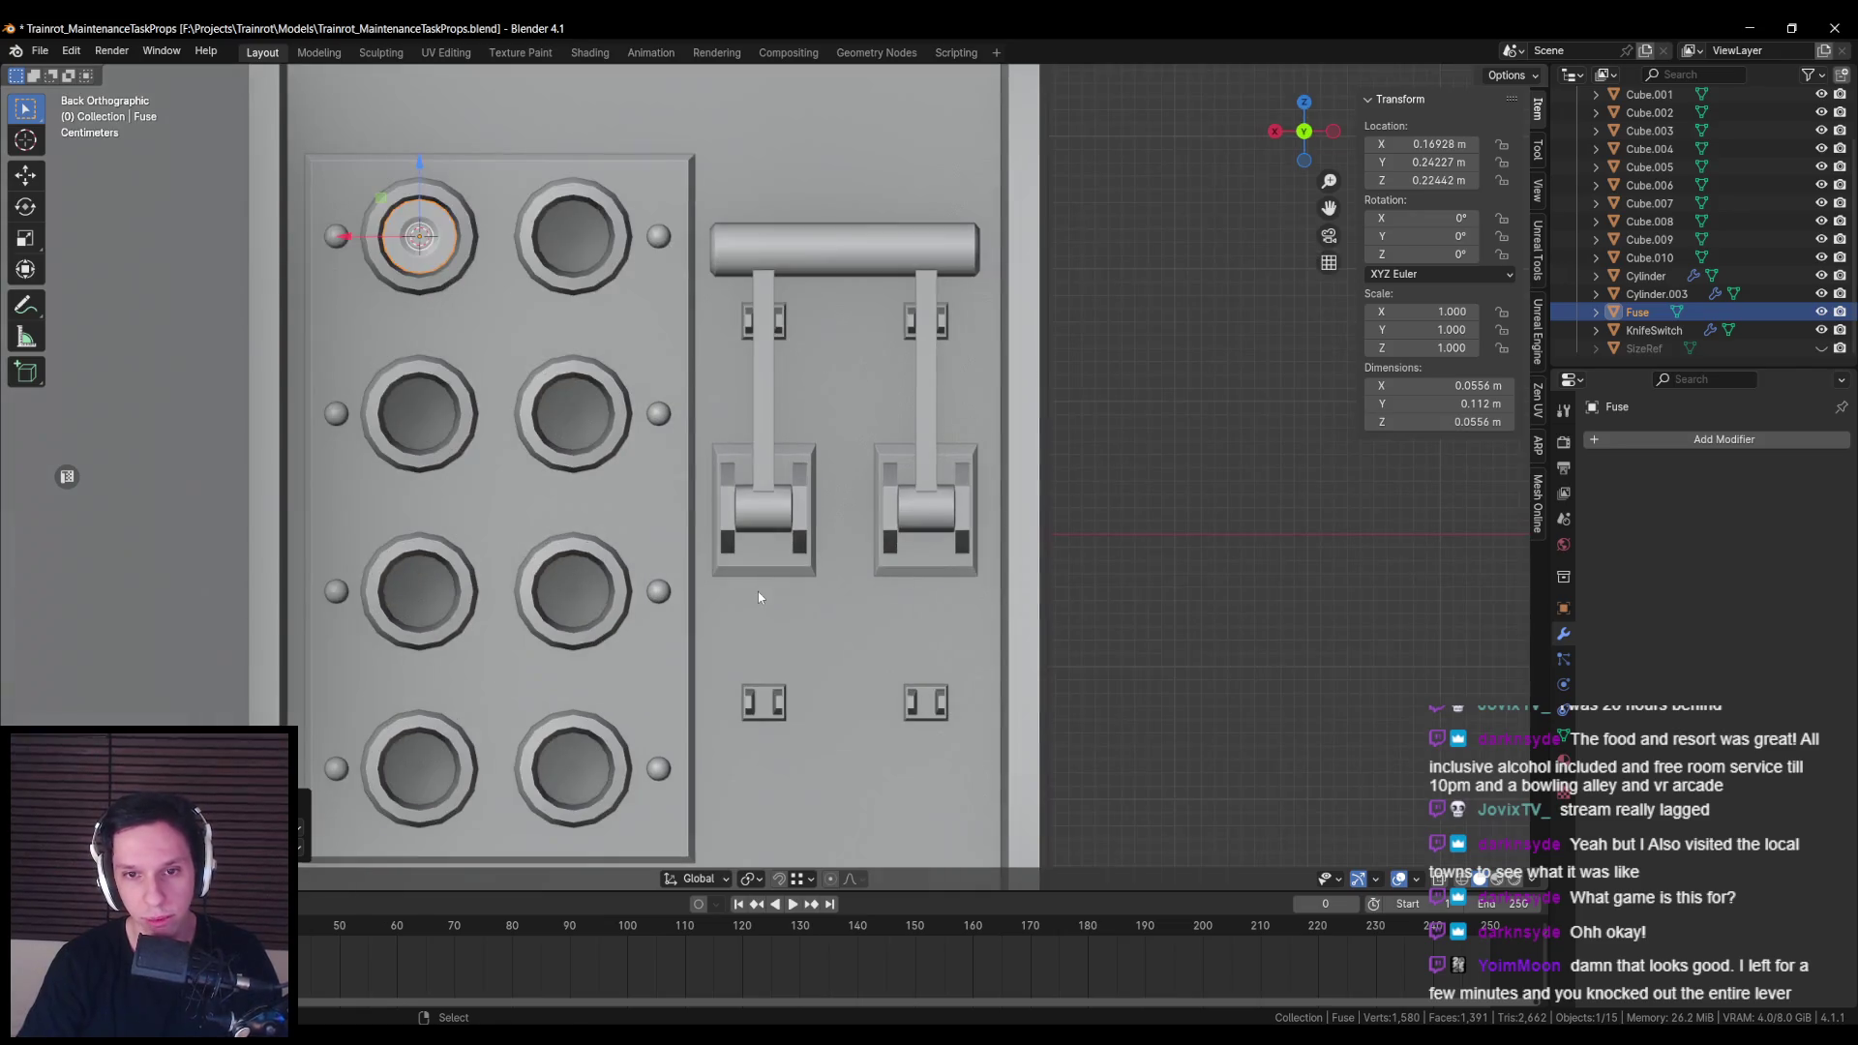
{"action": "scroll", "coordinate": [757, 590], "scroll_direction": "up", "scroll_amount": 3}
{"action": "scroll", "coordinate": [820, 484], "scroll_direction": "down", "scroll_amount": 2}
{"action": "scroll", "coordinate": [803, 450], "scroll_direction": "down", "scroll_amount": 1}
{"action": "scroll", "coordinate": [803, 451], "scroll_direction": "up", "scroll_amount": 1}
{"action": "left_click", "coordinate": [800, 455]}
{"action": "key", "text": "Tab"}
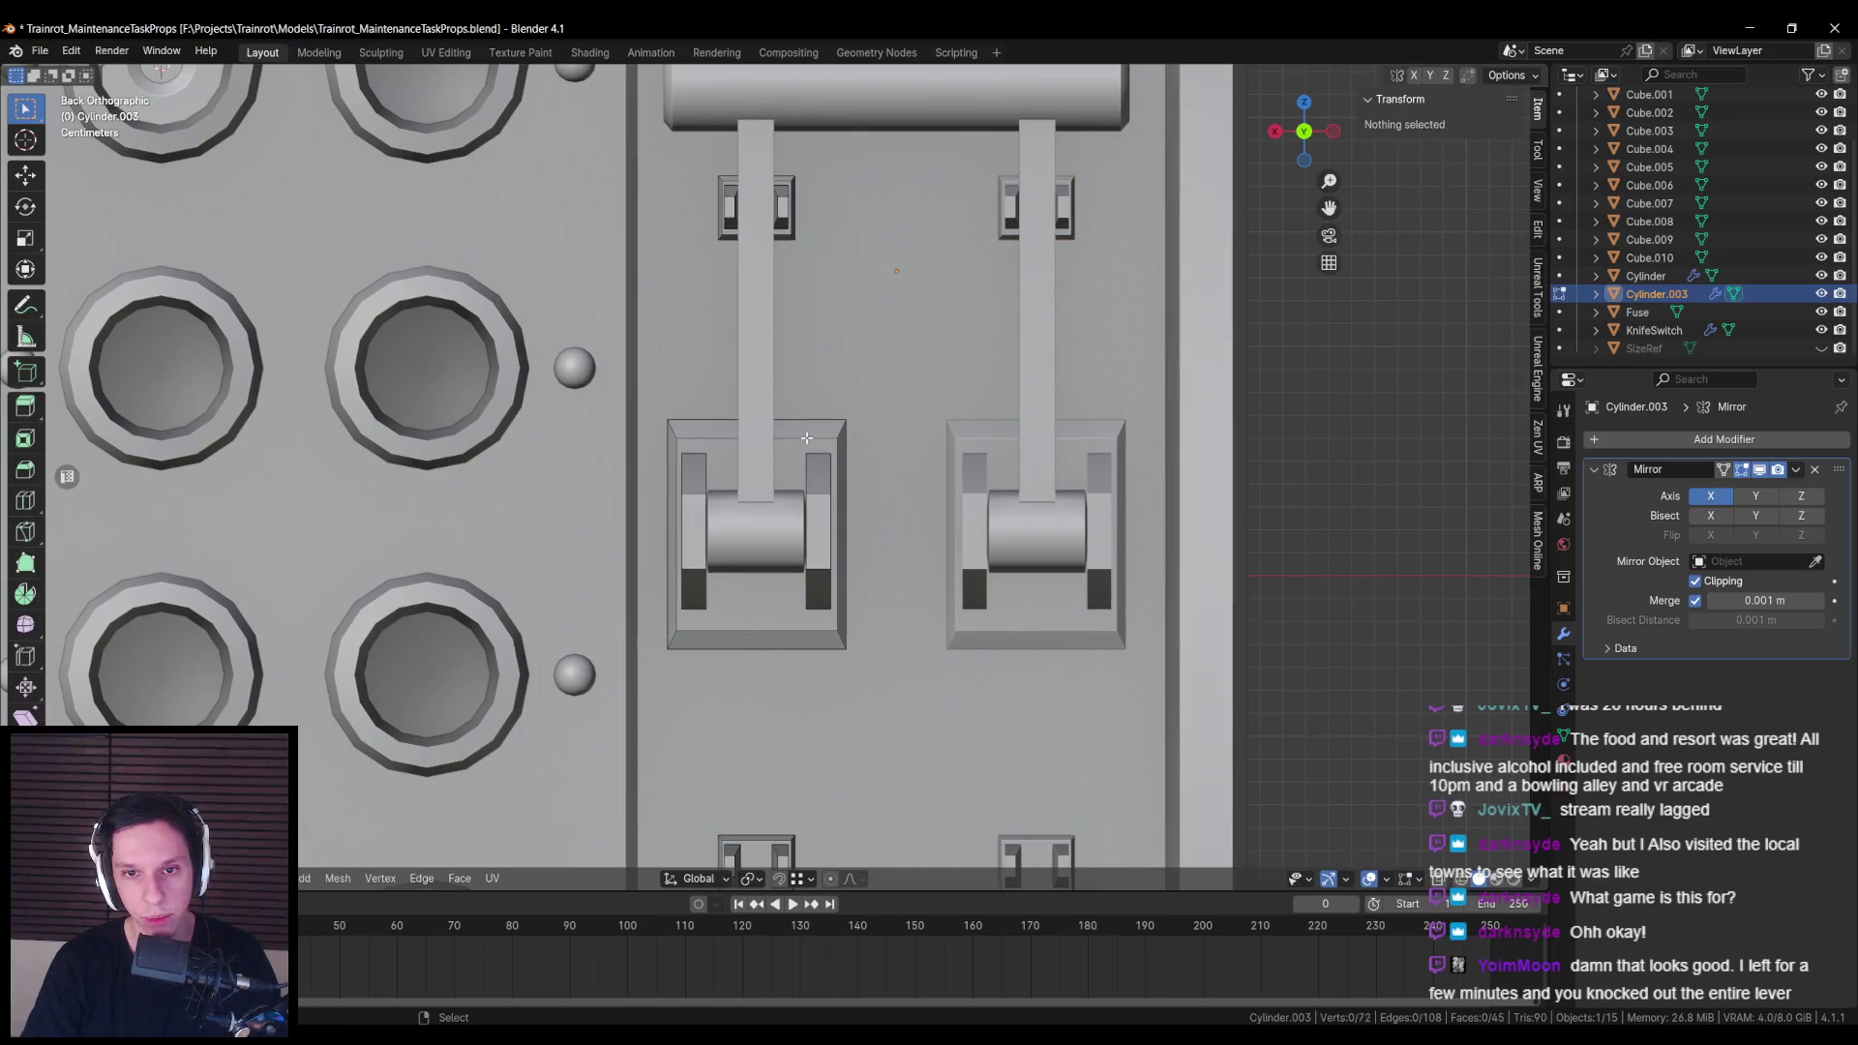
Step: Shrink the left housing's inner face slightly along Z, then leave edit mode
{"action": "left_click", "coordinate": [794, 454]}
{"action": "left_click", "coordinate": [787, 453]}
{"action": "key", "text": "3"}
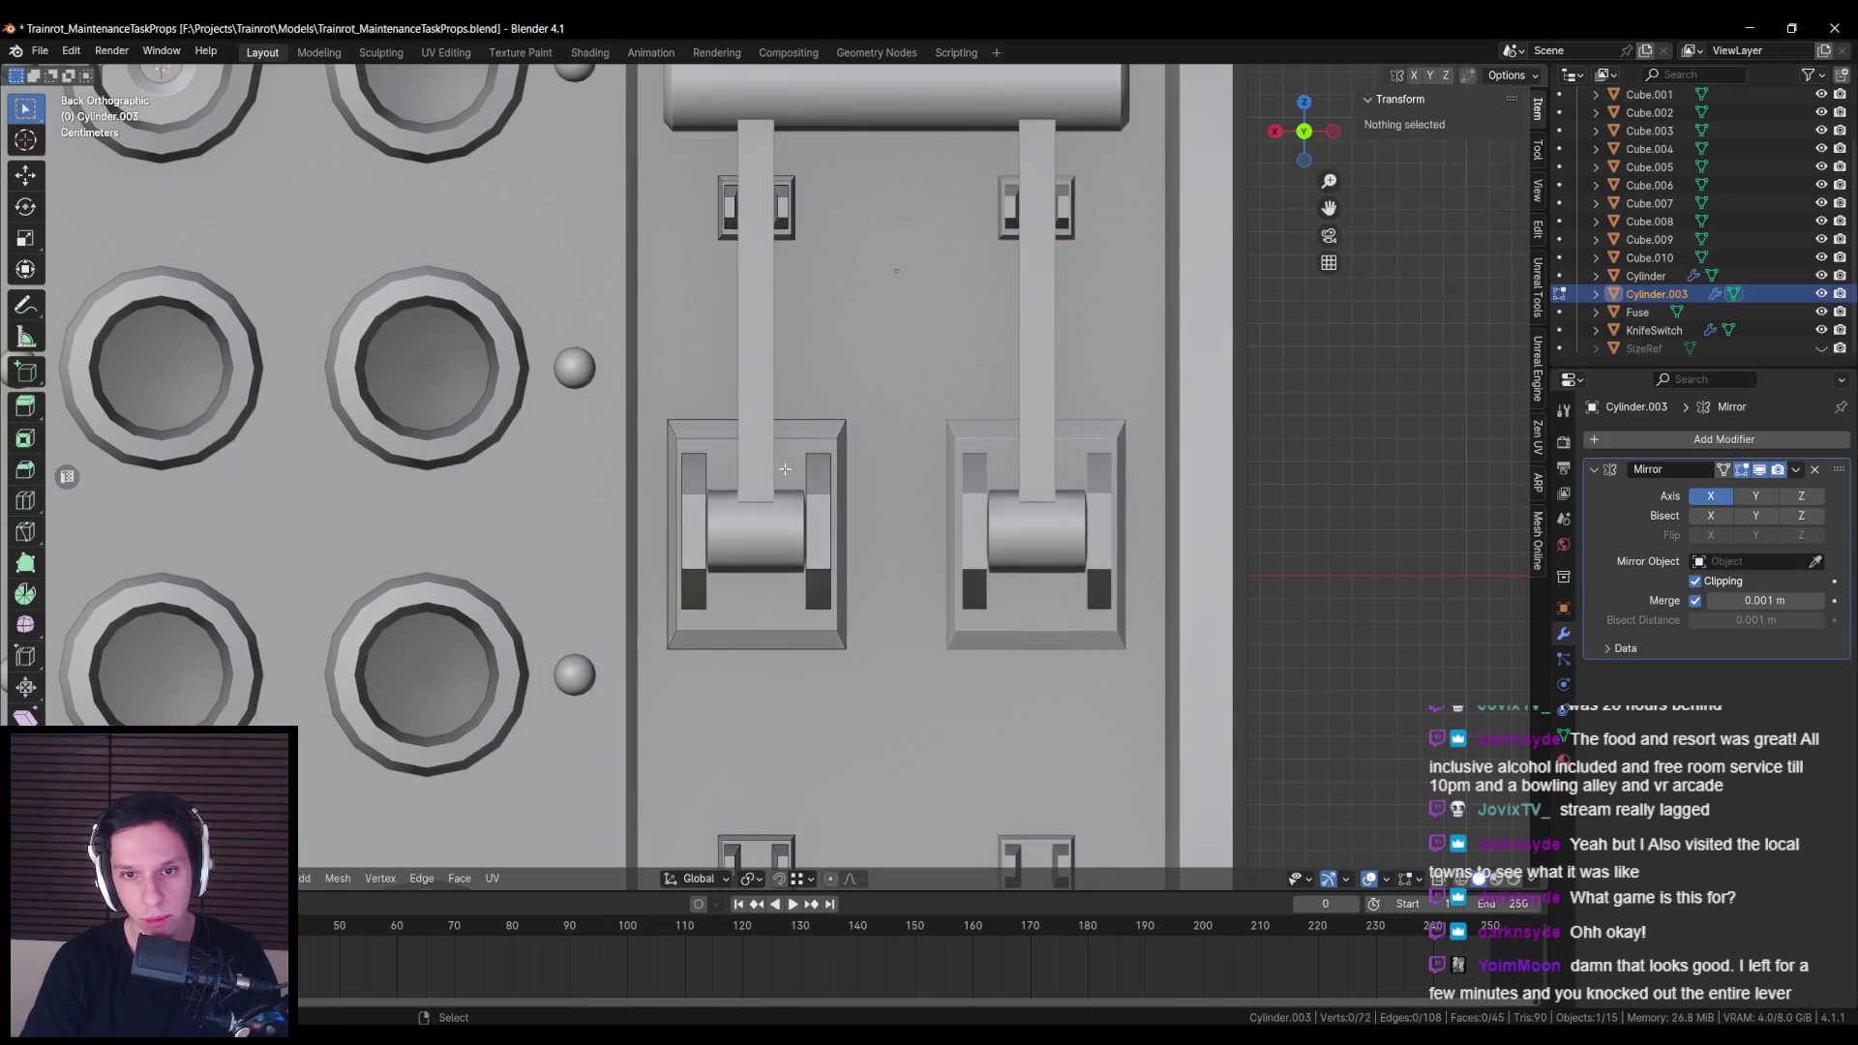
{"action": "left_click", "coordinate": [785, 468]}
{"action": "key", "text": "s"}
{"action": "key", "text": "z"}
{"action": "left_click", "coordinate": [945, 501]}
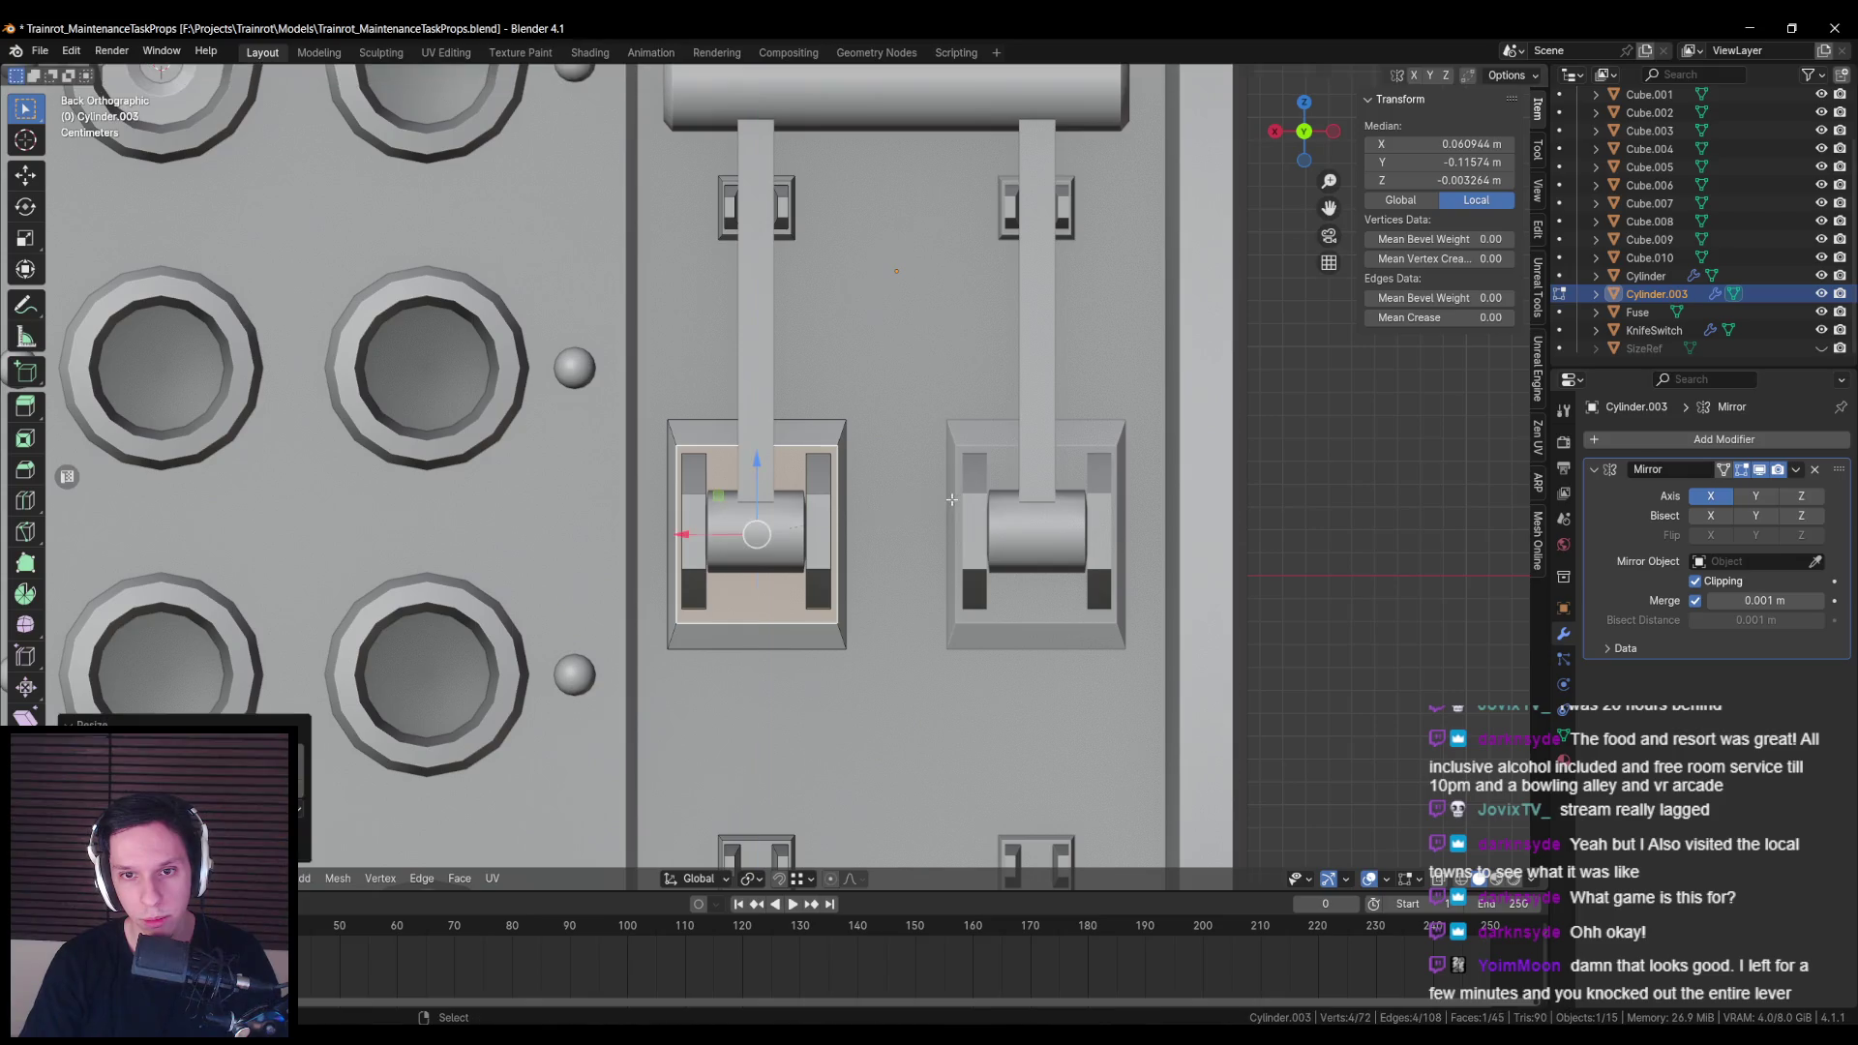
{"action": "key", "text": "Tab"}
{"action": "scroll", "coordinate": [951, 497], "scroll_direction": "down", "scroll_amount": 5}
{"action": "mouse_move", "coordinate": [979, 520]}
{"action": "left_mouse_down"}
{"action": "mouse_move", "coordinate": [1035, 525]}
{"action": "mouse_move", "coordinate": [1006, 490]}
{"action": "left_mouse_up"}
{"action": "scroll", "coordinate": [1006, 491], "scroll_direction": "up", "scroll_amount": 3}
{"action": "mouse_move", "coordinate": [862, 561]}
{"action": "left_mouse_down"}
{"action": "mouse_move", "coordinate": [836, 548]}
{"action": "mouse_move", "coordinate": [707, 584]}
{"action": "left_mouse_up"}
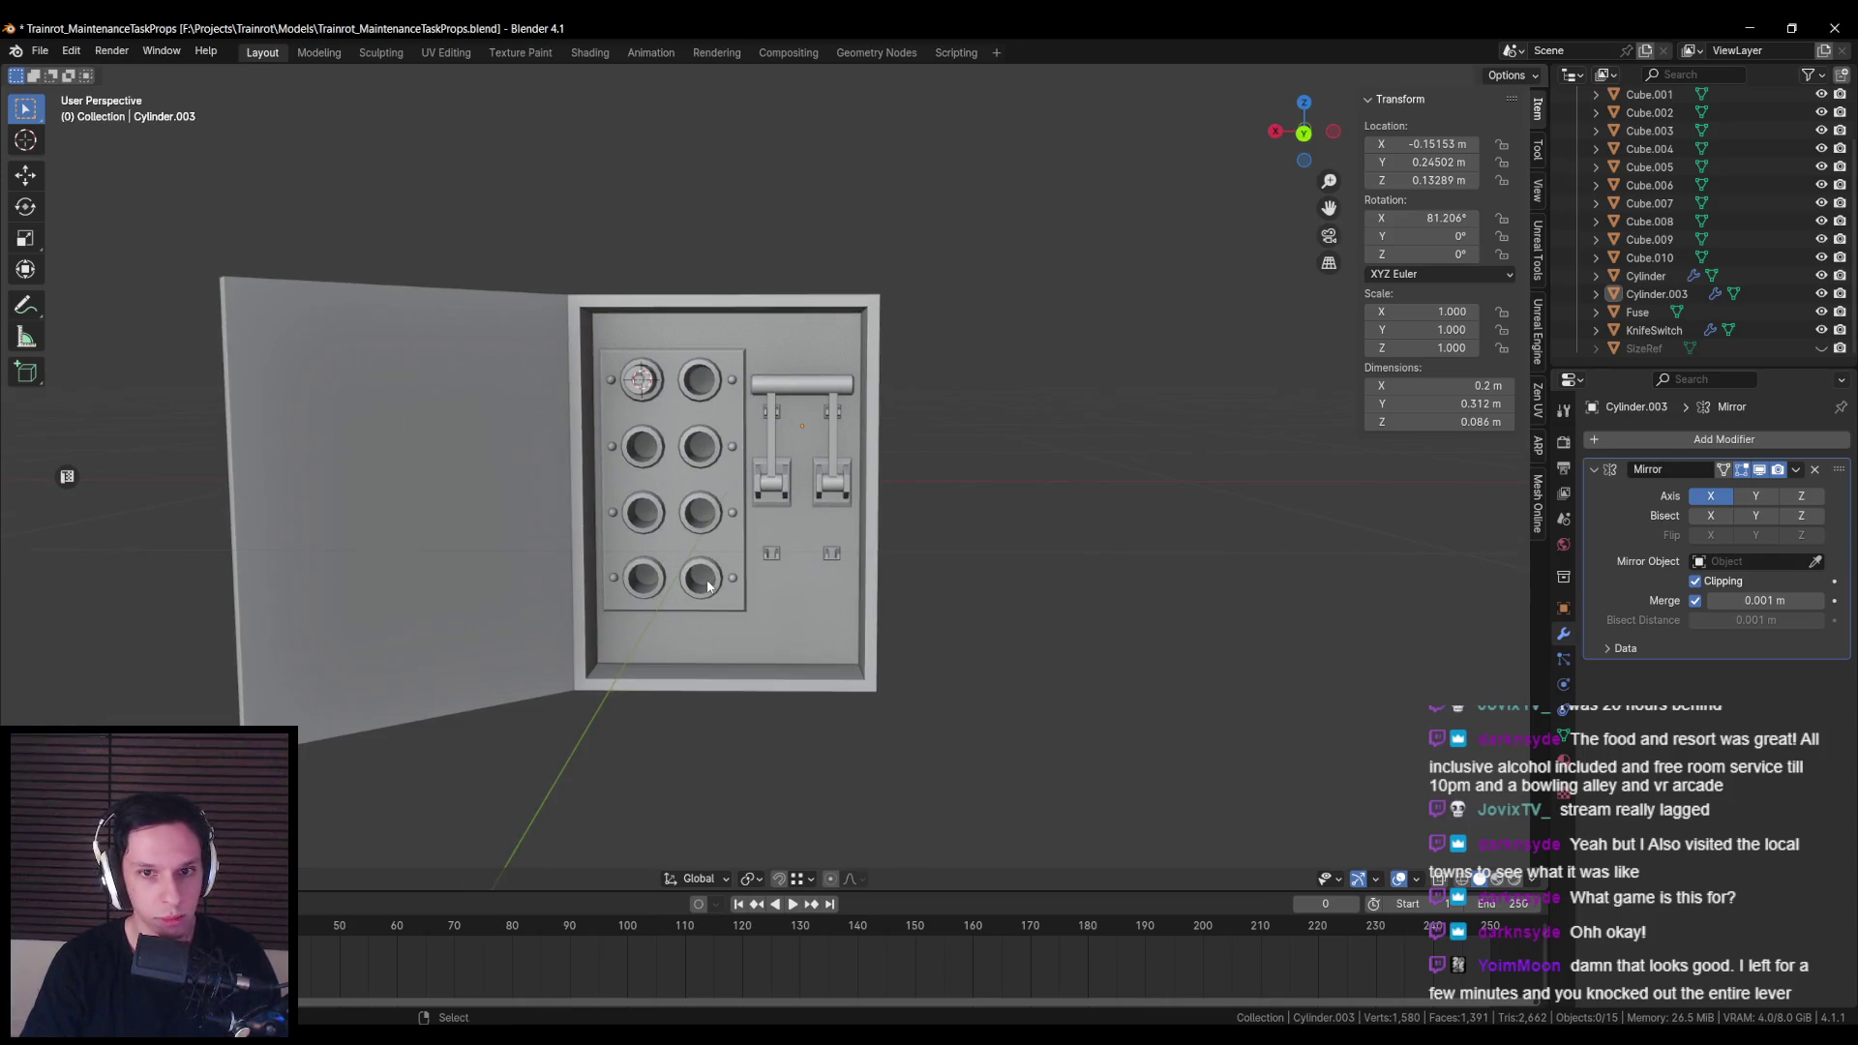
Step: Hide the KnifeSwitch lever and the Fuse to expose the panel
{"action": "scroll", "coordinate": [707, 584], "scroll_direction": "down", "scroll_amount": 5}
{"action": "mouse_move", "coordinate": [704, 581]}
{"action": "left_mouse_down"}
{"action": "mouse_move", "coordinate": [527, 577]}
{"action": "mouse_move", "coordinate": [738, 568]}
{"action": "mouse_move", "coordinate": [744, 620]}
{"action": "mouse_move", "coordinate": [756, 536]}
{"action": "left_mouse_up"}
{"action": "scroll", "coordinate": [757, 536], "scroll_direction": "up", "scroll_amount": 6}
{"action": "left_click", "coordinate": [743, 408]}
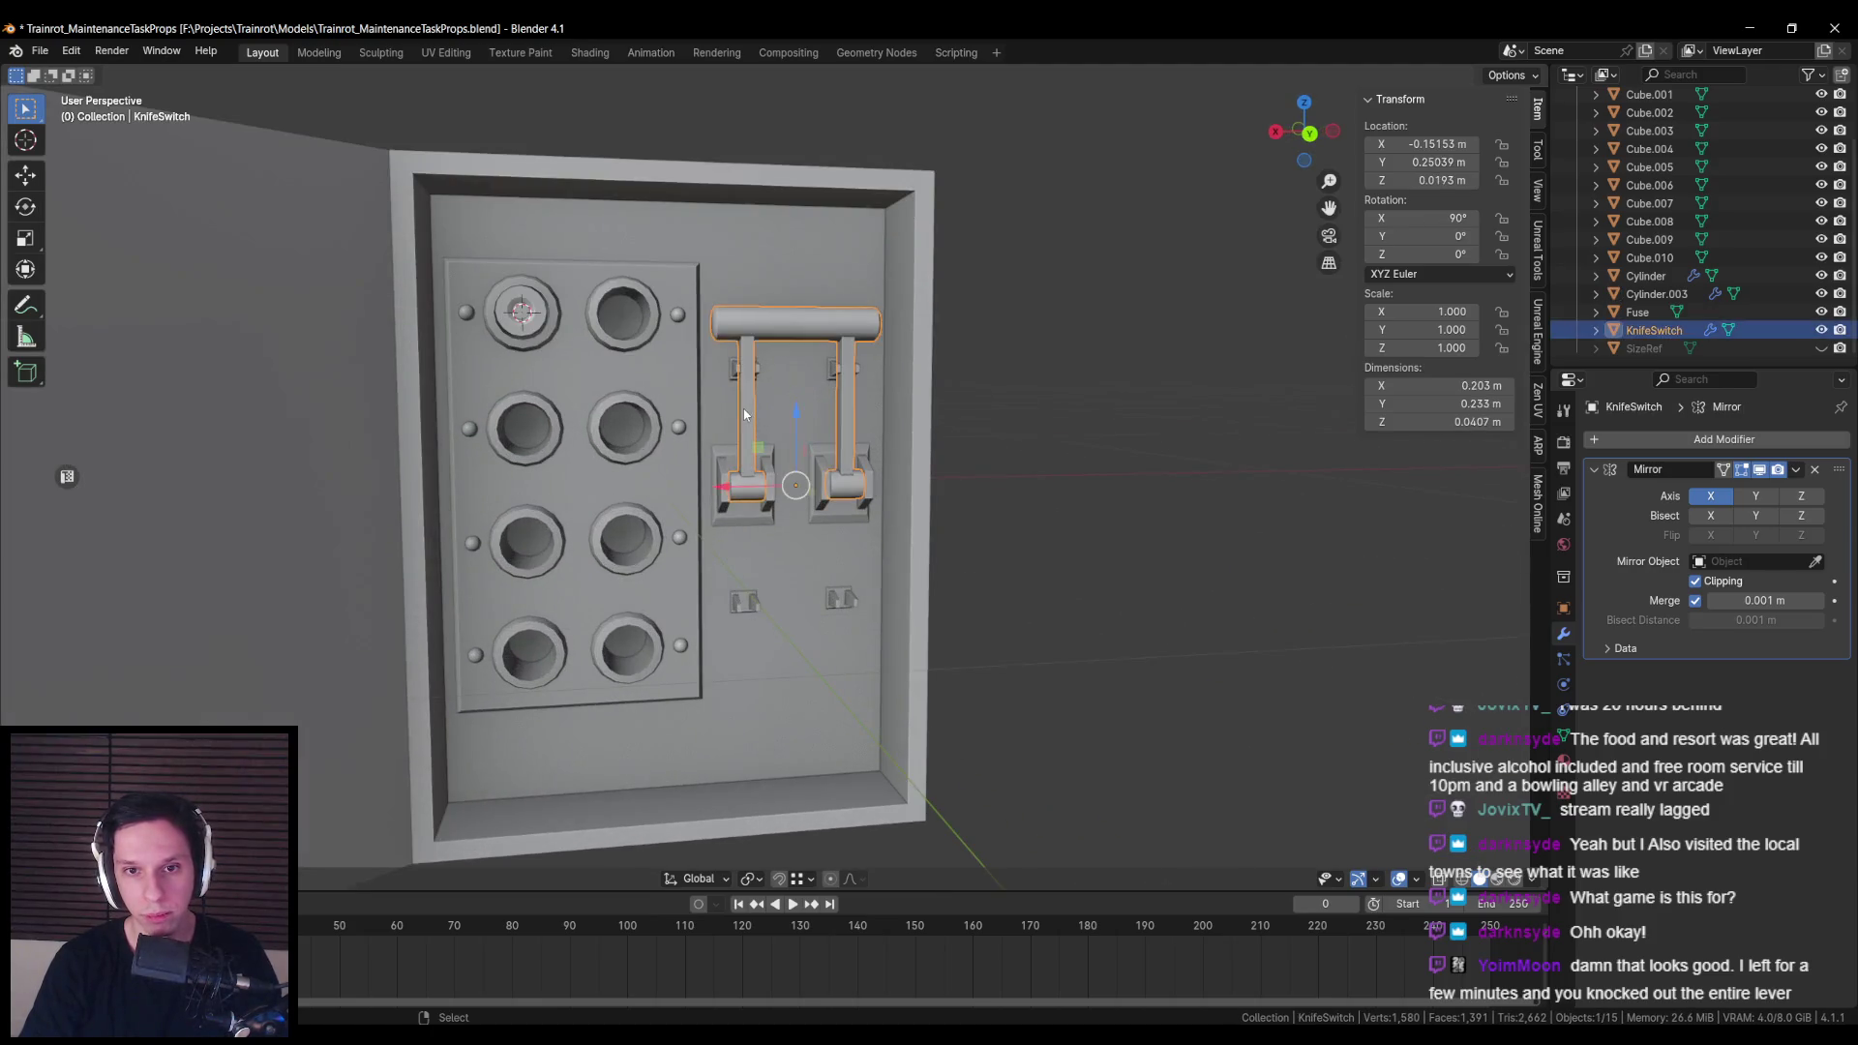
{"action": "key", "text": "h"}
{"action": "left_click", "coordinate": [743, 408]}
{"action": "key", "text": "h"}
Step: Select the eight screws on the fuse panel and save the blend file
{"action": "scroll", "coordinate": [853, 438], "scroll_direction": "down", "scroll_amount": 3}
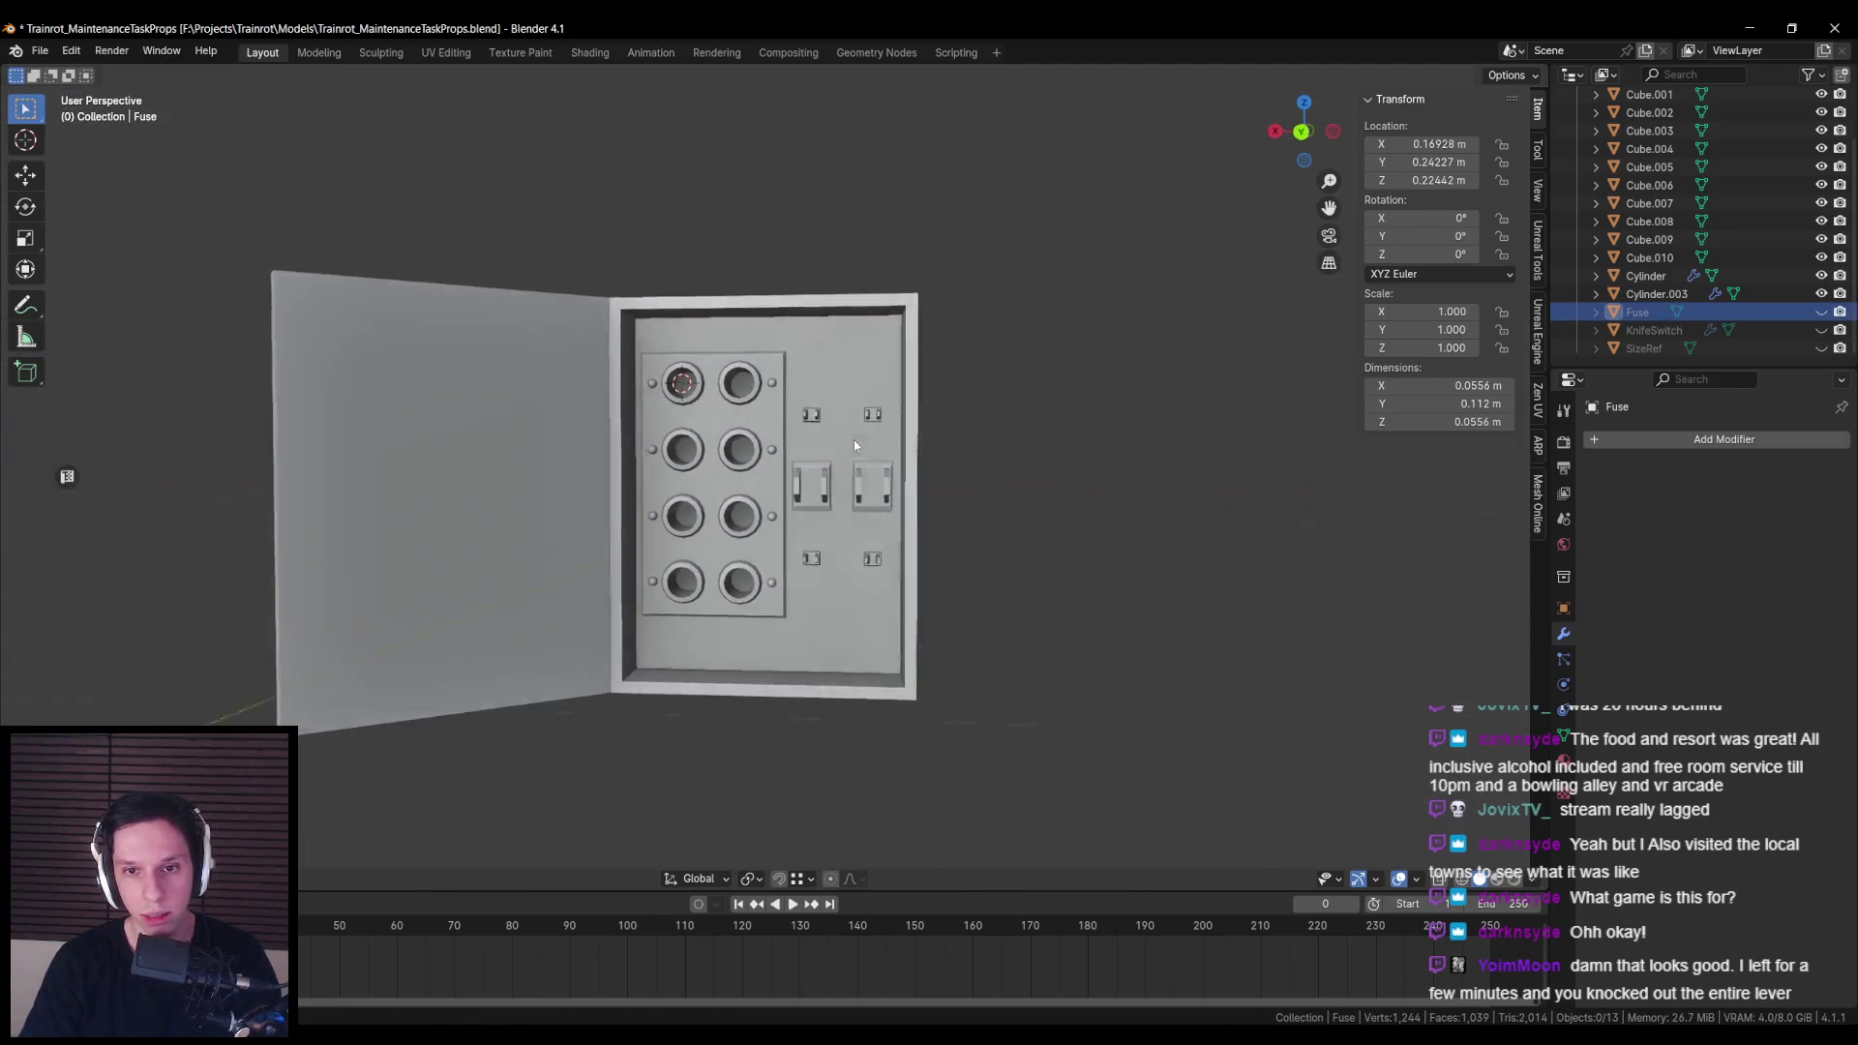
{"action": "scroll", "coordinate": [793, 480], "scroll_direction": "up", "scroll_amount": 3}
{"action": "left_click", "coordinate": [515, 289]}
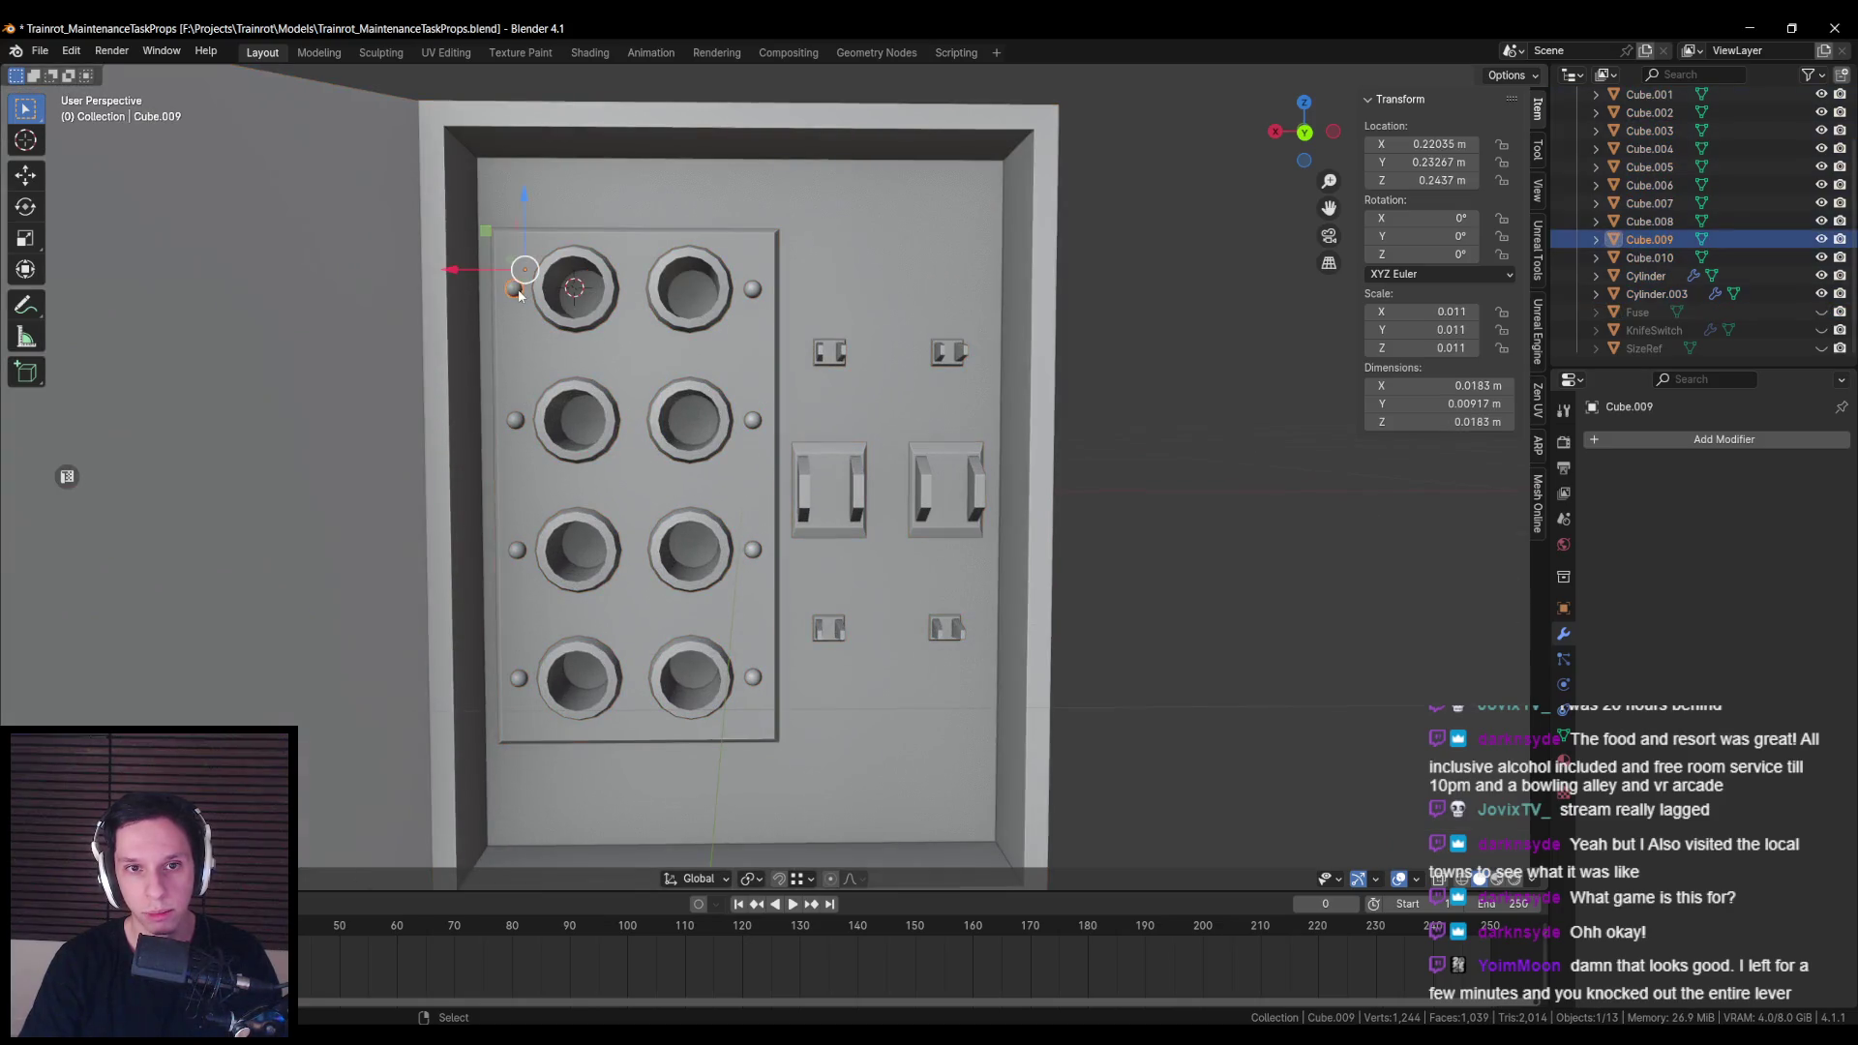
{"action": "left_click", "coordinate": [516, 422]}
{"action": "left_click", "coordinate": [518, 551]}
{"action": "left_click", "coordinate": [519, 679]}
{"action": "left_click", "coordinate": [753, 677]}
{"action": "left_click", "coordinate": [761, 548]}
{"action": "left_click", "coordinate": [753, 420]}
{"action": "left_click", "coordinate": [752, 289]}
{"action": "scroll", "coordinate": [803, 375], "scroll_direction": "down", "scroll_amount": 3}
{"action": "key", "text": "ctrl+s"}
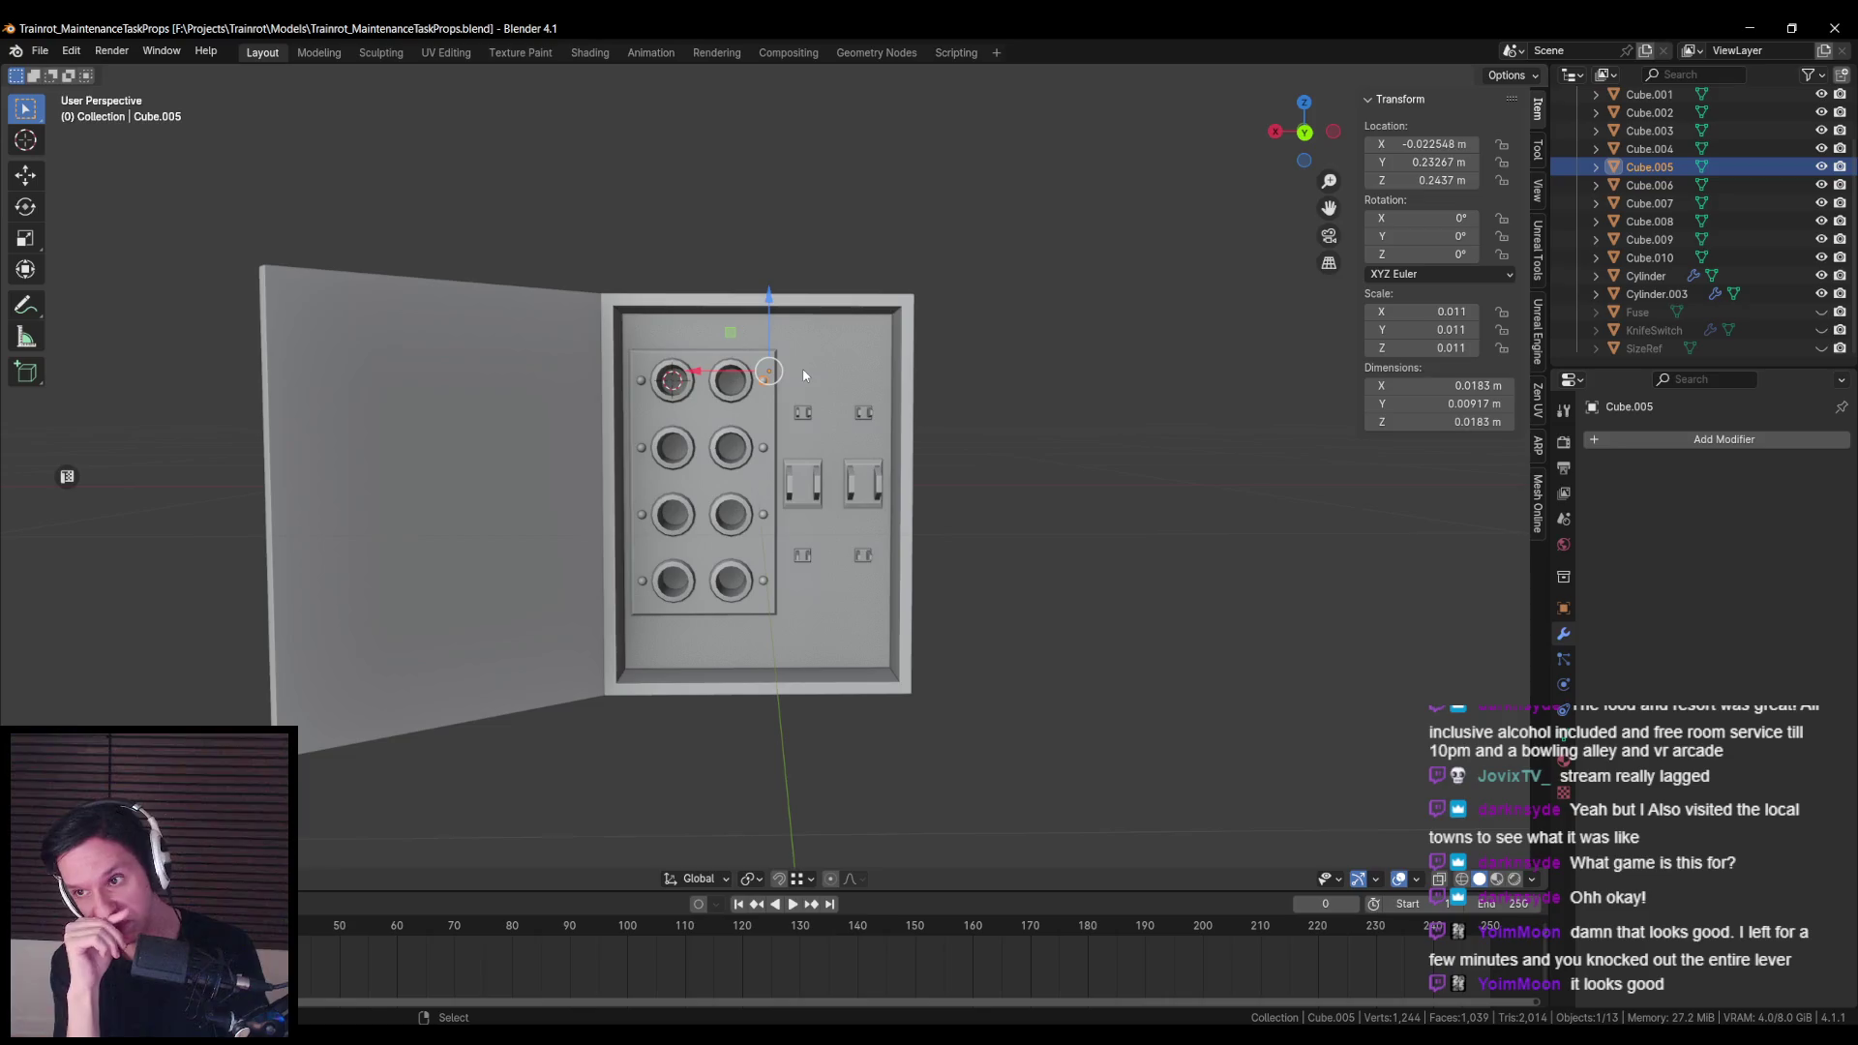
Step: Select the seven screws and the fuse panel plate together
{"action": "scroll", "coordinate": [793, 377], "scroll_direction": "up", "scroll_amount": 4}
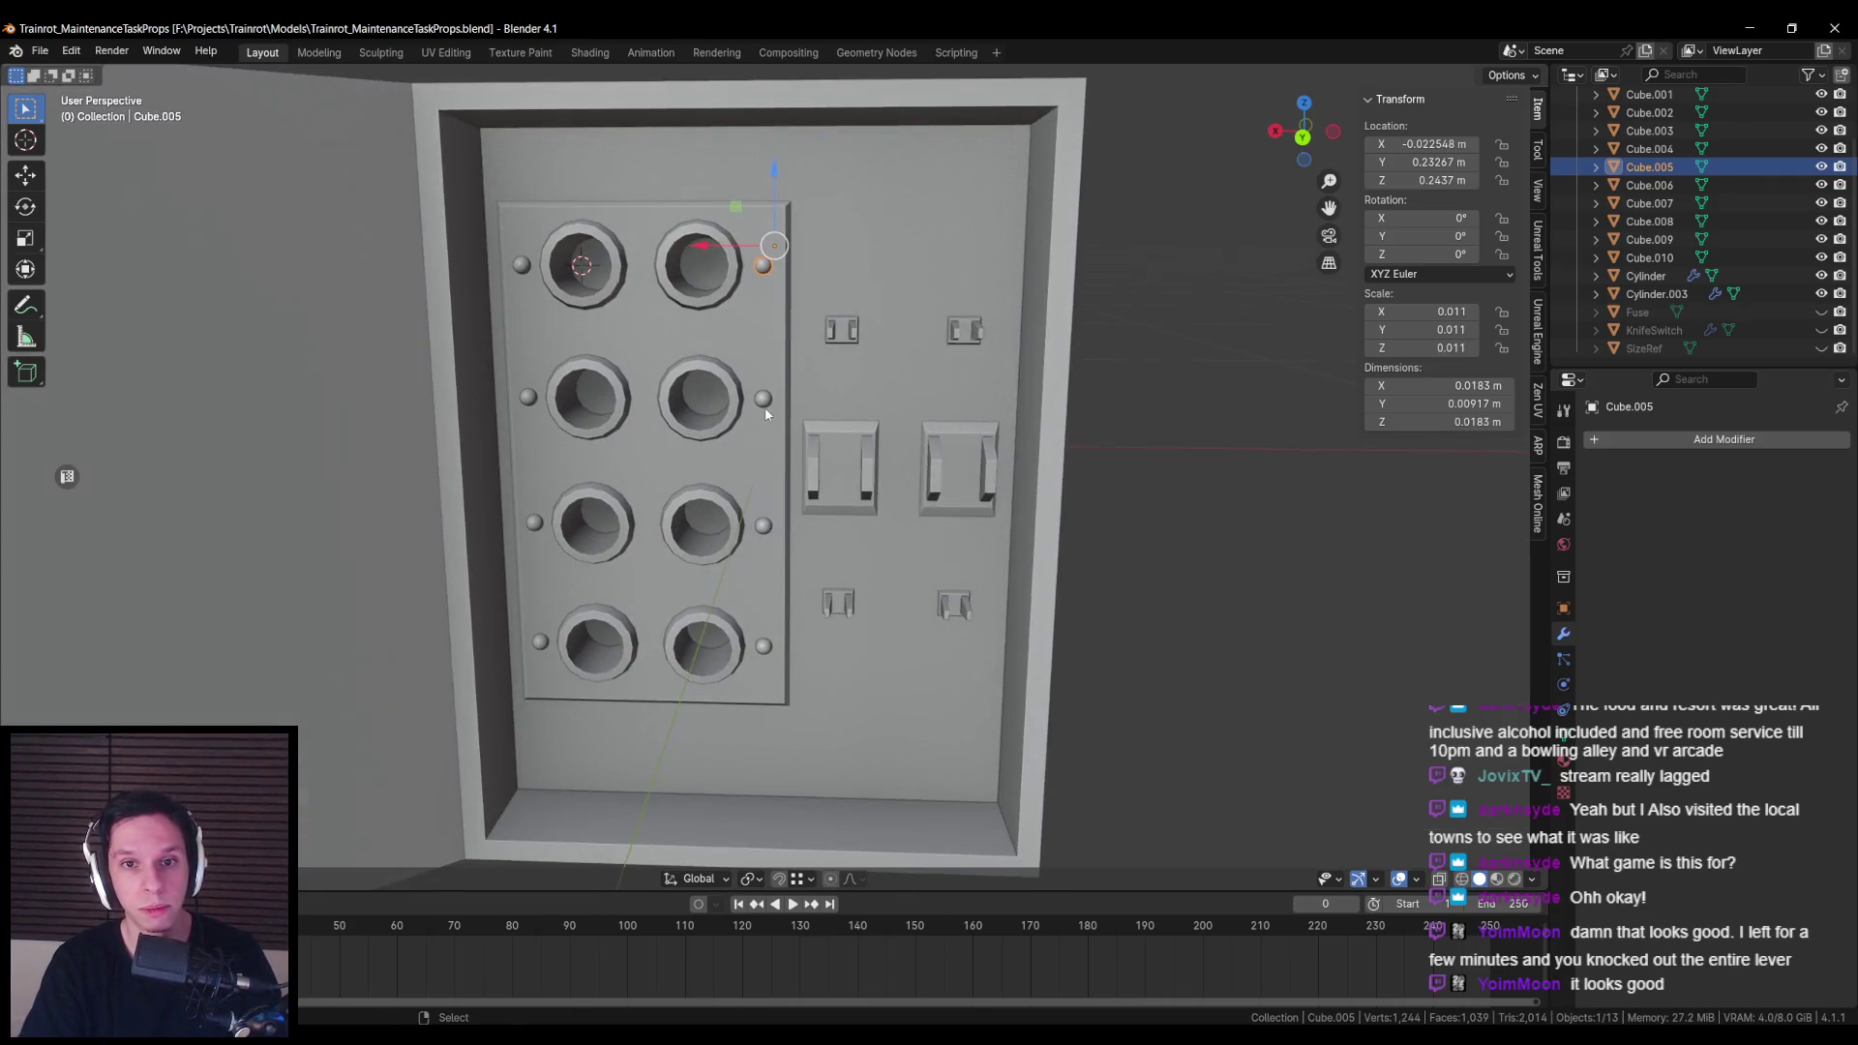
{"action": "left_click", "coordinate": [762, 404], "text": "shift"}
{"action": "left_click", "coordinate": [759, 526], "text": "shift"}
{"action": "left_click", "coordinate": [762, 648], "text": "shift"}
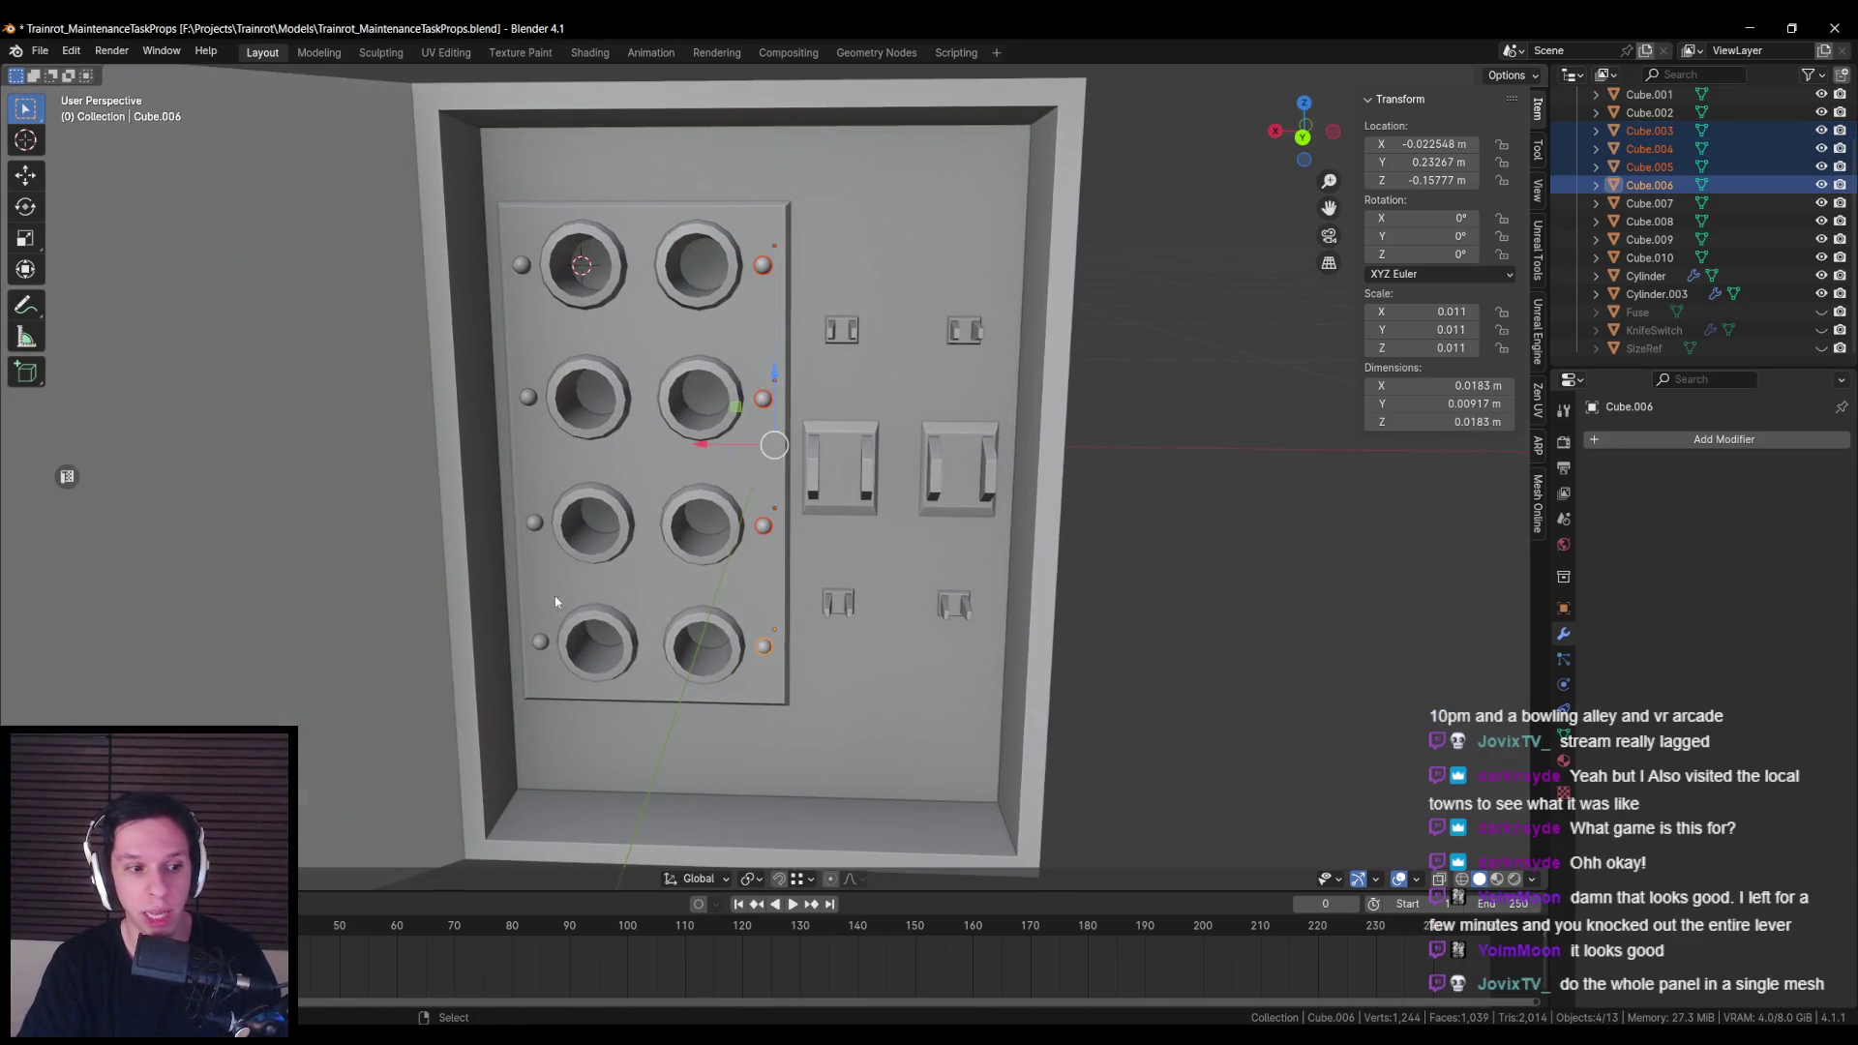
{"action": "left_click", "coordinate": [711, 589], "text": "shift"}
{"action": "left_click", "coordinate": [709, 469], "text": "shift"}
{"action": "left_click", "coordinate": [709, 342], "text": "shift"}
{"action": "left_click", "coordinate": [707, 209], "text": "shift"}
{"action": "scroll", "coordinate": [788, 375], "scroll_direction": "down", "scroll_amount": 3}
{"action": "scroll", "coordinate": [788, 375], "scroll_direction": "up", "scroll_amount": 3}
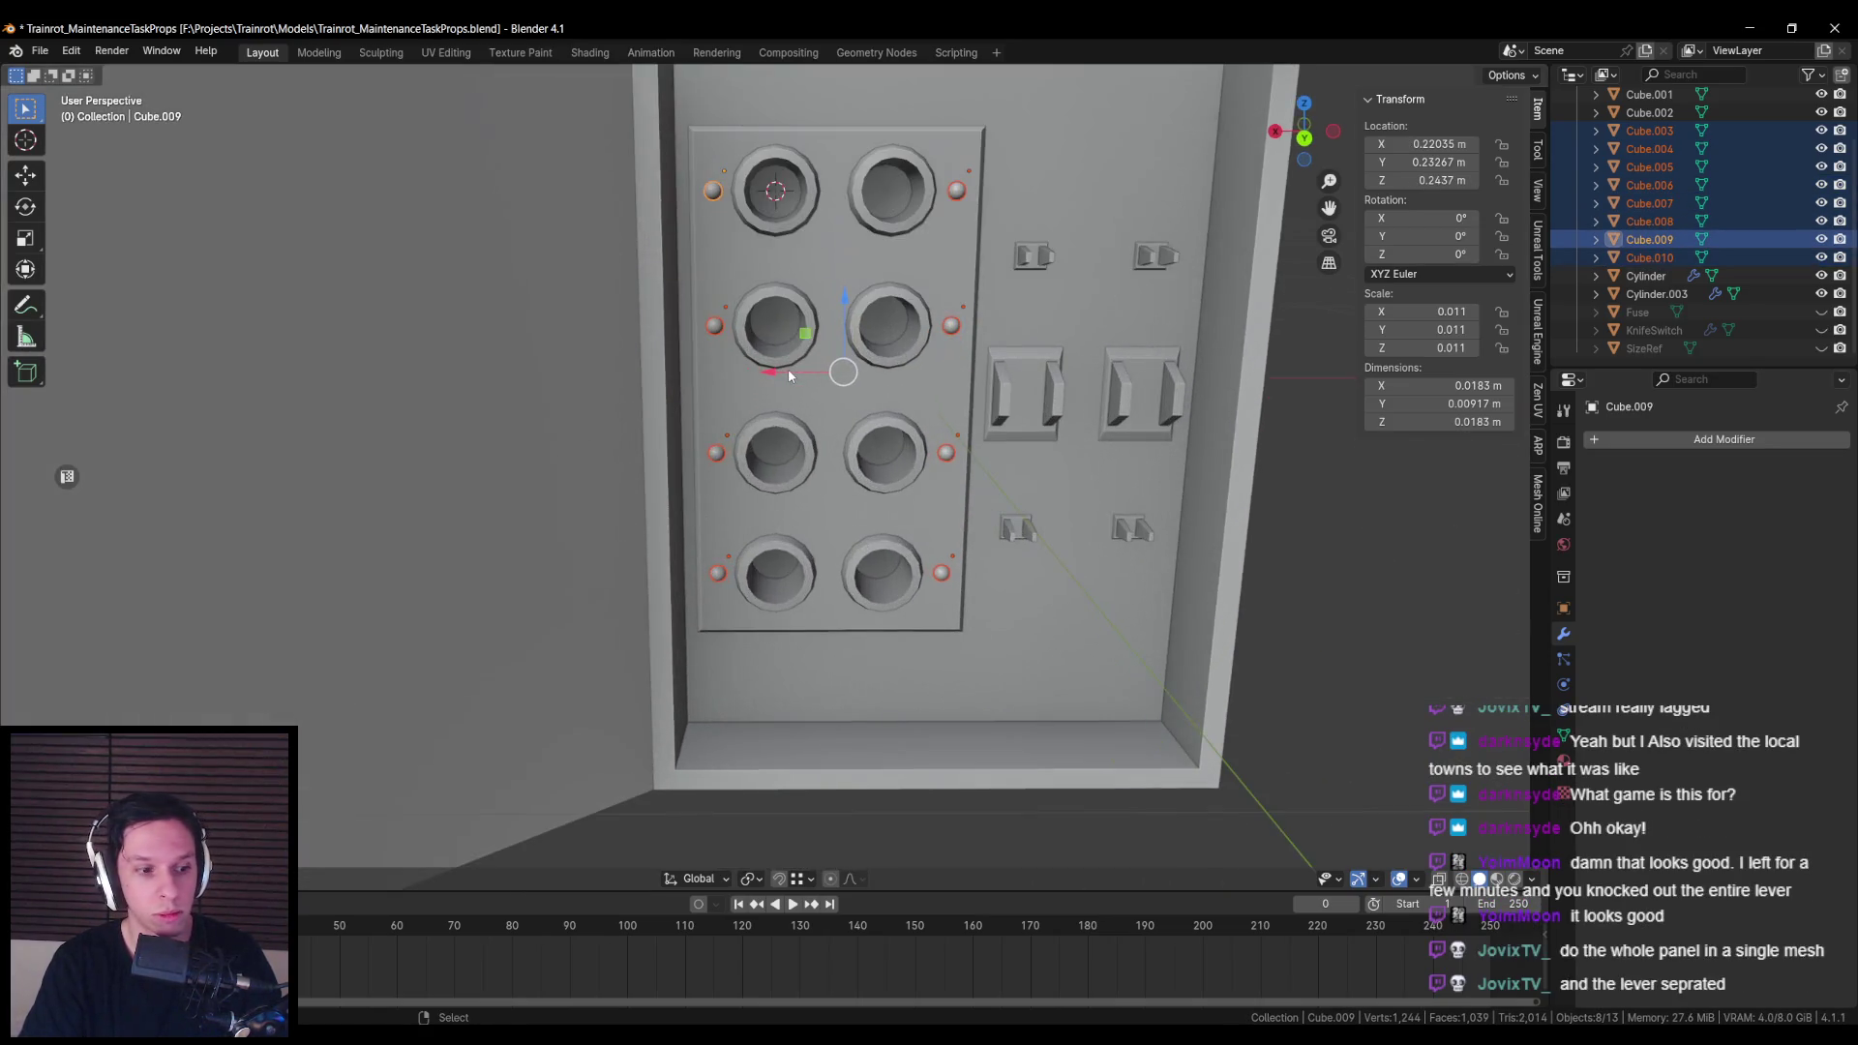
{"action": "scroll", "coordinate": [788, 369], "scroll_direction": "down", "scroll_amount": 2}
{"action": "left_click", "coordinate": [798, 399], "text": "shift"}
{"action": "scroll", "coordinate": [798, 399], "scroll_direction": "down", "scroll_amount": 4}
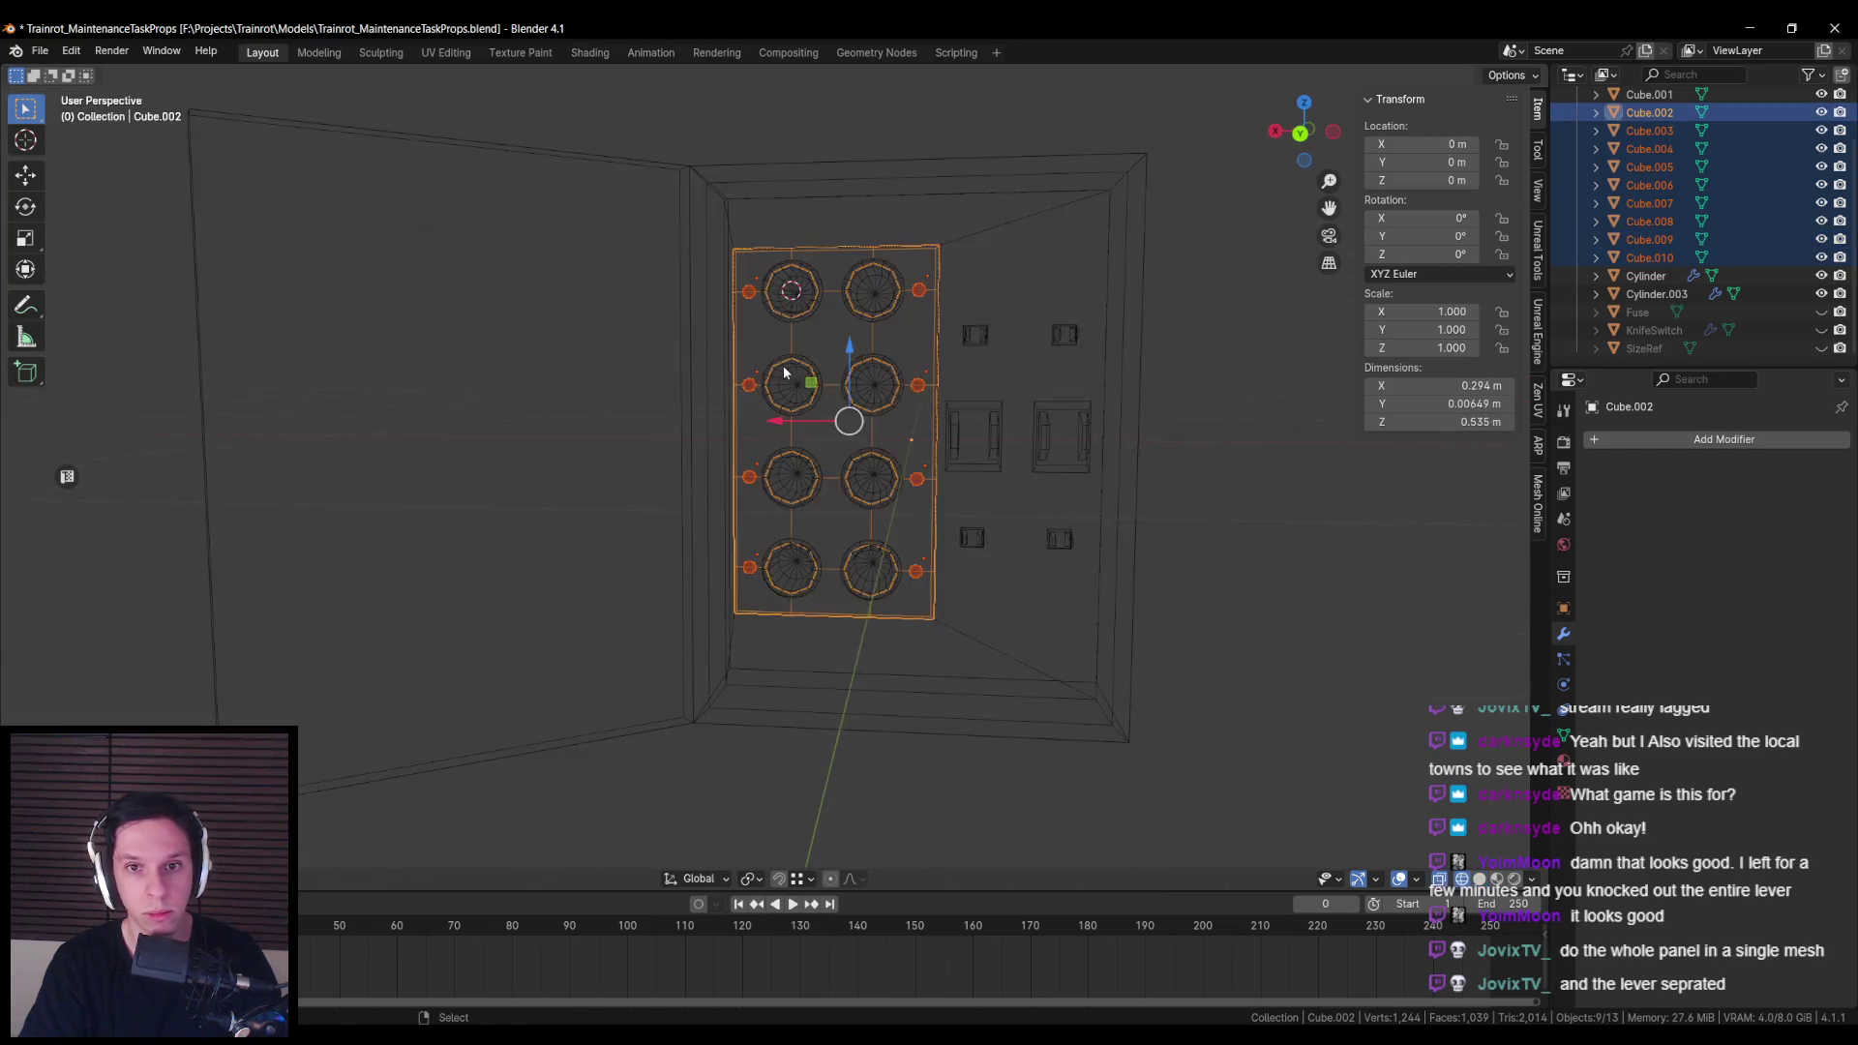
Step: Rename the cabinet body to FuseBox in the Outliner
{"action": "left_click", "coordinate": [890, 342]}
{"action": "mouse_move", "coordinate": [891, 343]}
{"action": "left_mouse_down"}
{"action": "mouse_move", "coordinate": [943, 381]}
{"action": "mouse_move", "coordinate": [1085, 385]}
{"action": "mouse_move", "coordinate": [968, 387]}
{"action": "left_mouse_up"}
{"action": "scroll", "coordinate": [1081, 386], "scroll_direction": "down", "scroll_amount": 5}
{"action": "scroll", "coordinate": [1637, 137], "scroll_direction": "up", "scroll_amount": 3}
{"action": "double_click", "coordinate": [1637, 136]}
{"action": "type", "text": "FuseBox"}
{"action": "key", "text": "Return"}
Step: Box-select every part, parent them all to FuseBox, and save the file
{"action": "left_click_drag", "start_coordinate": [540, 204], "coordinate": [833, 508]}
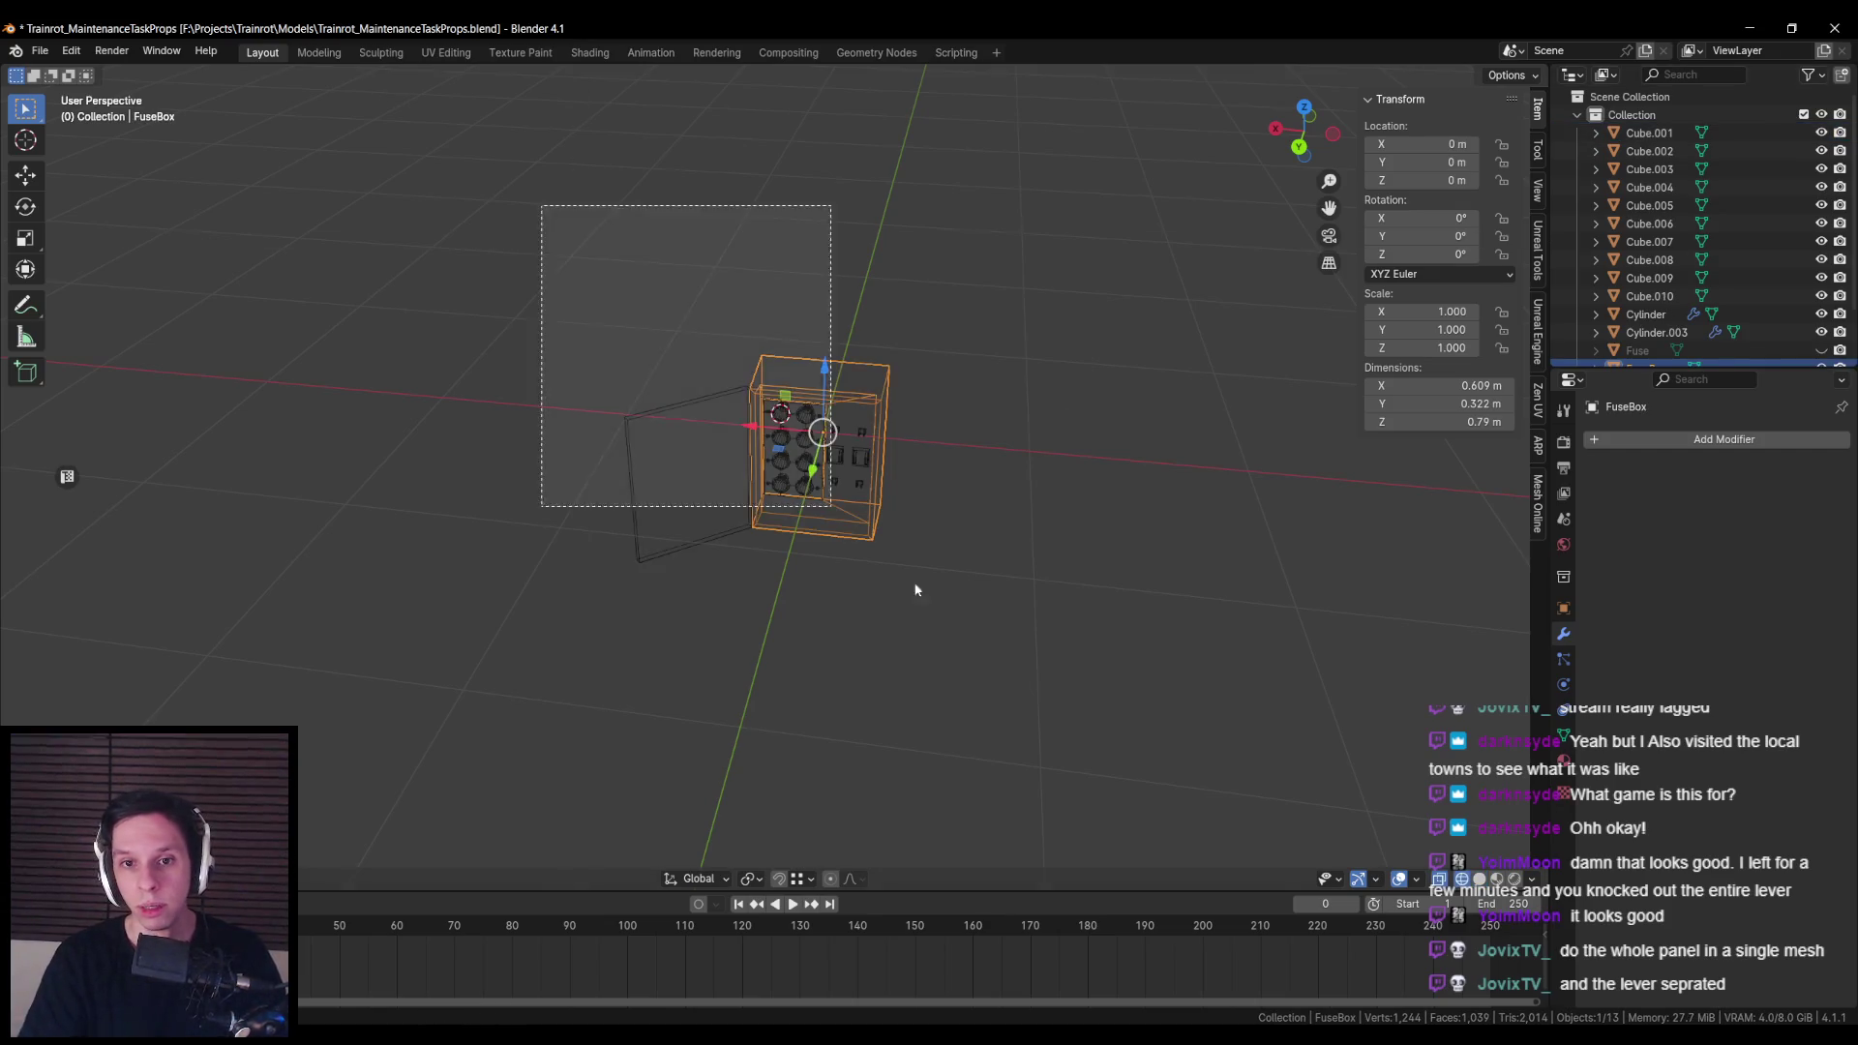
{"action": "scroll", "coordinate": [834, 508], "scroll_direction": "up", "scroll_amount": 2}
{"action": "key", "text": "ctrl+p"}
{"action": "left_click", "coordinate": [971, 550]}
{"action": "key", "text": "ctrl+s"}
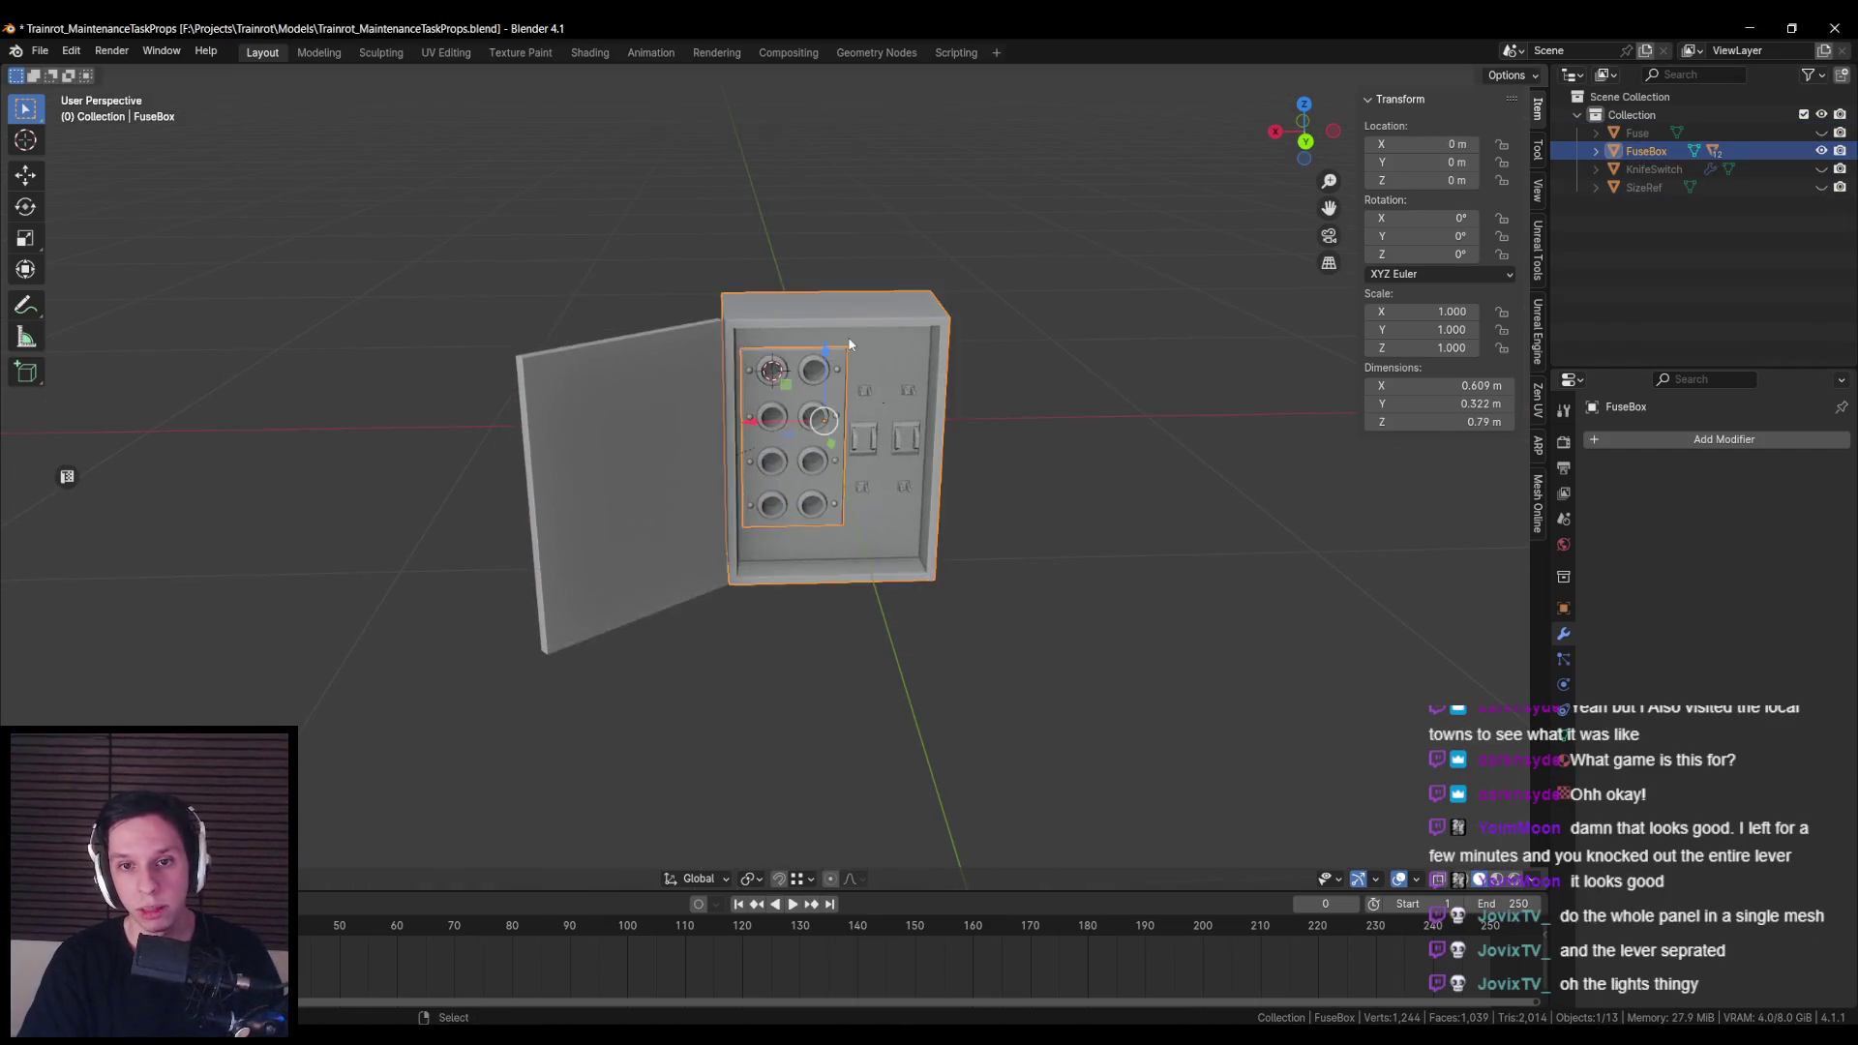
{"action": "left_click", "coordinate": [788, 451]}
{"action": "scroll", "coordinate": [788, 451], "scroll_direction": "down", "scroll_amount": 2}
{"action": "left_click", "coordinate": [1540, 308]}
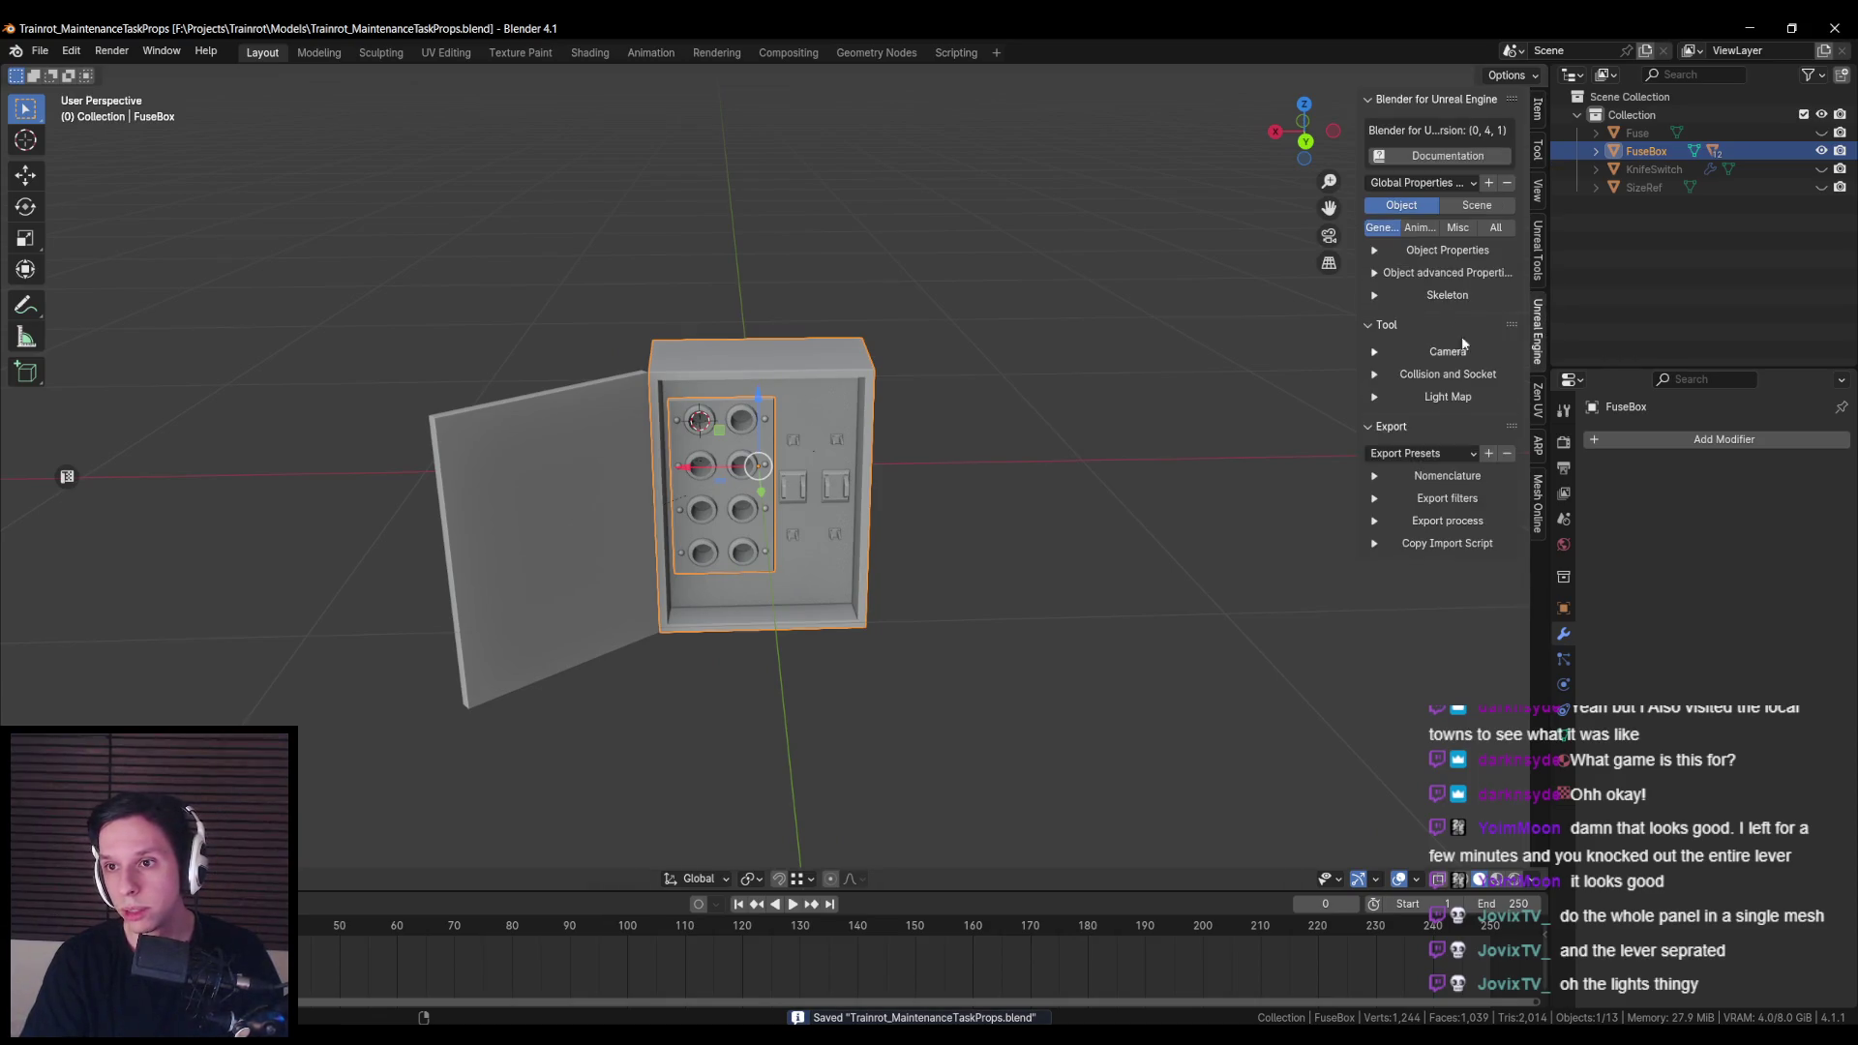
Step: Set FuseBox's export type to Export recursive and review naming, filter and process options
{"action": "left_click", "coordinate": [1430, 253]}
{"action": "left_click", "coordinate": [1461, 295]}
{"action": "left_click", "coordinate": [1458, 306]}
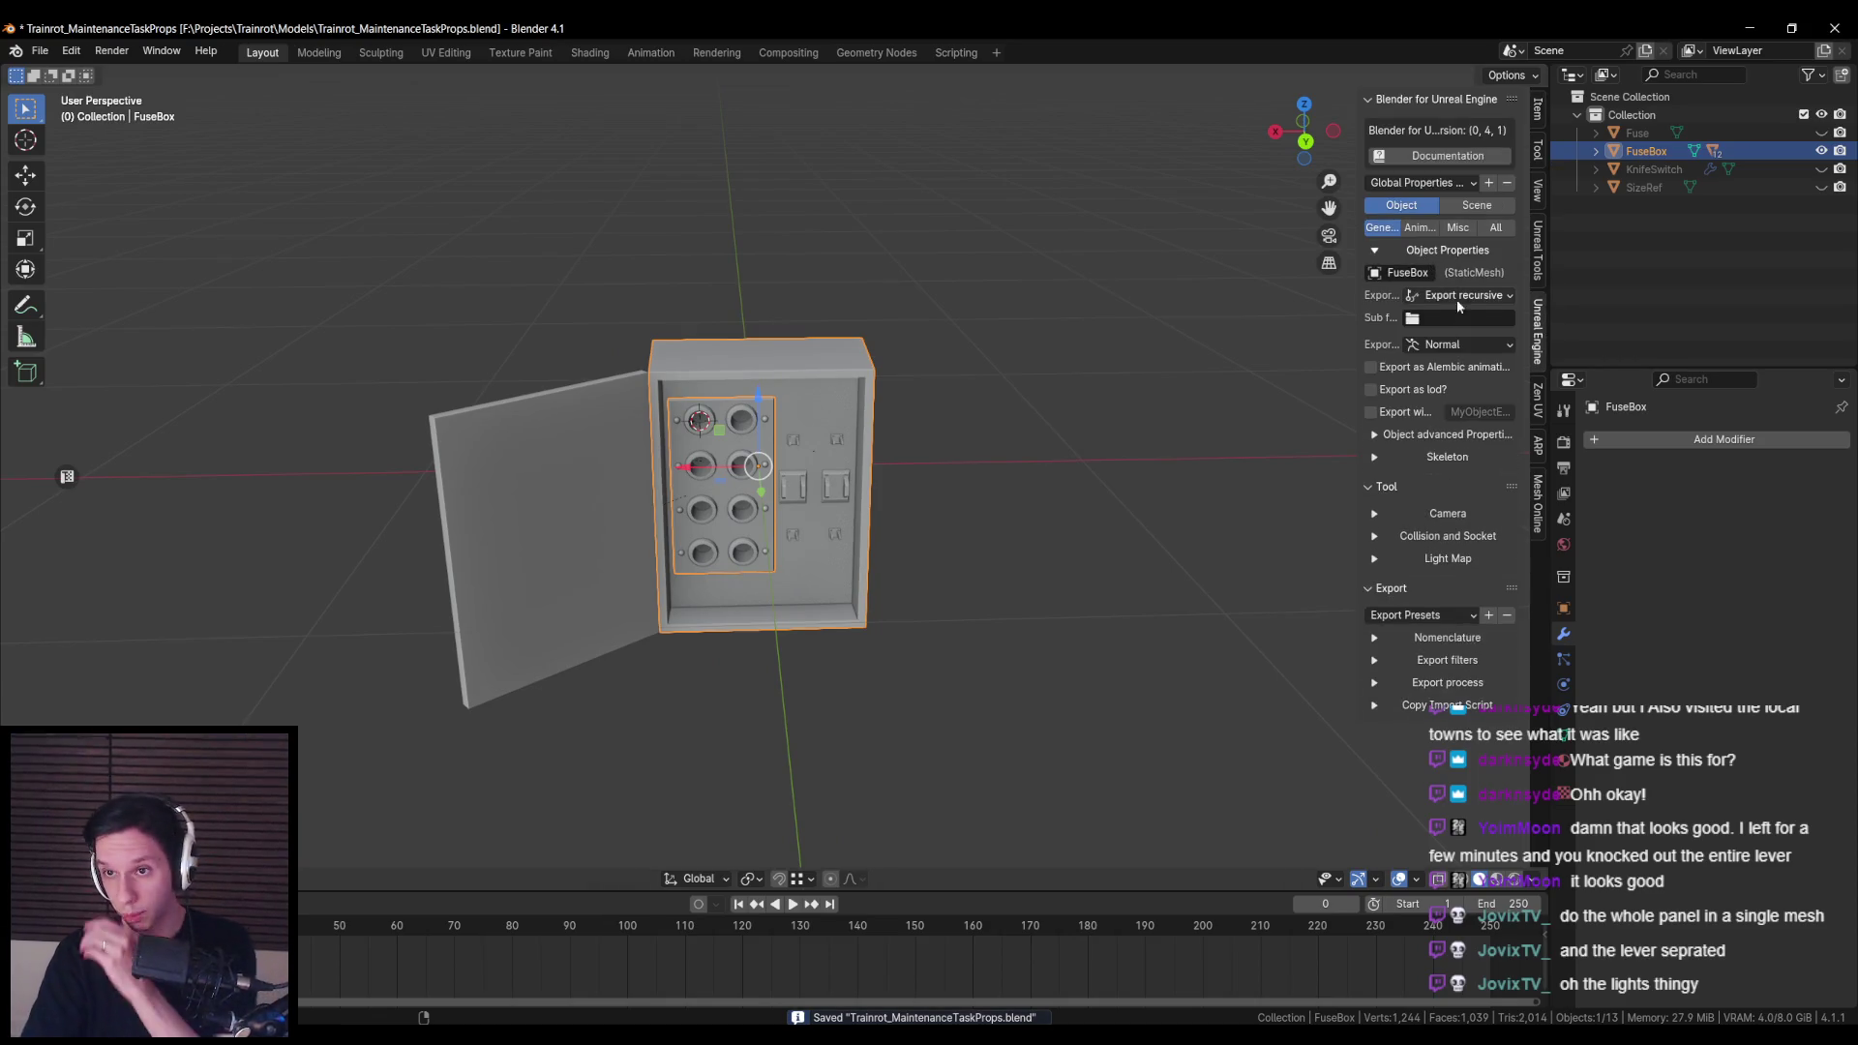
{"action": "left_click", "coordinate": [1429, 638]}
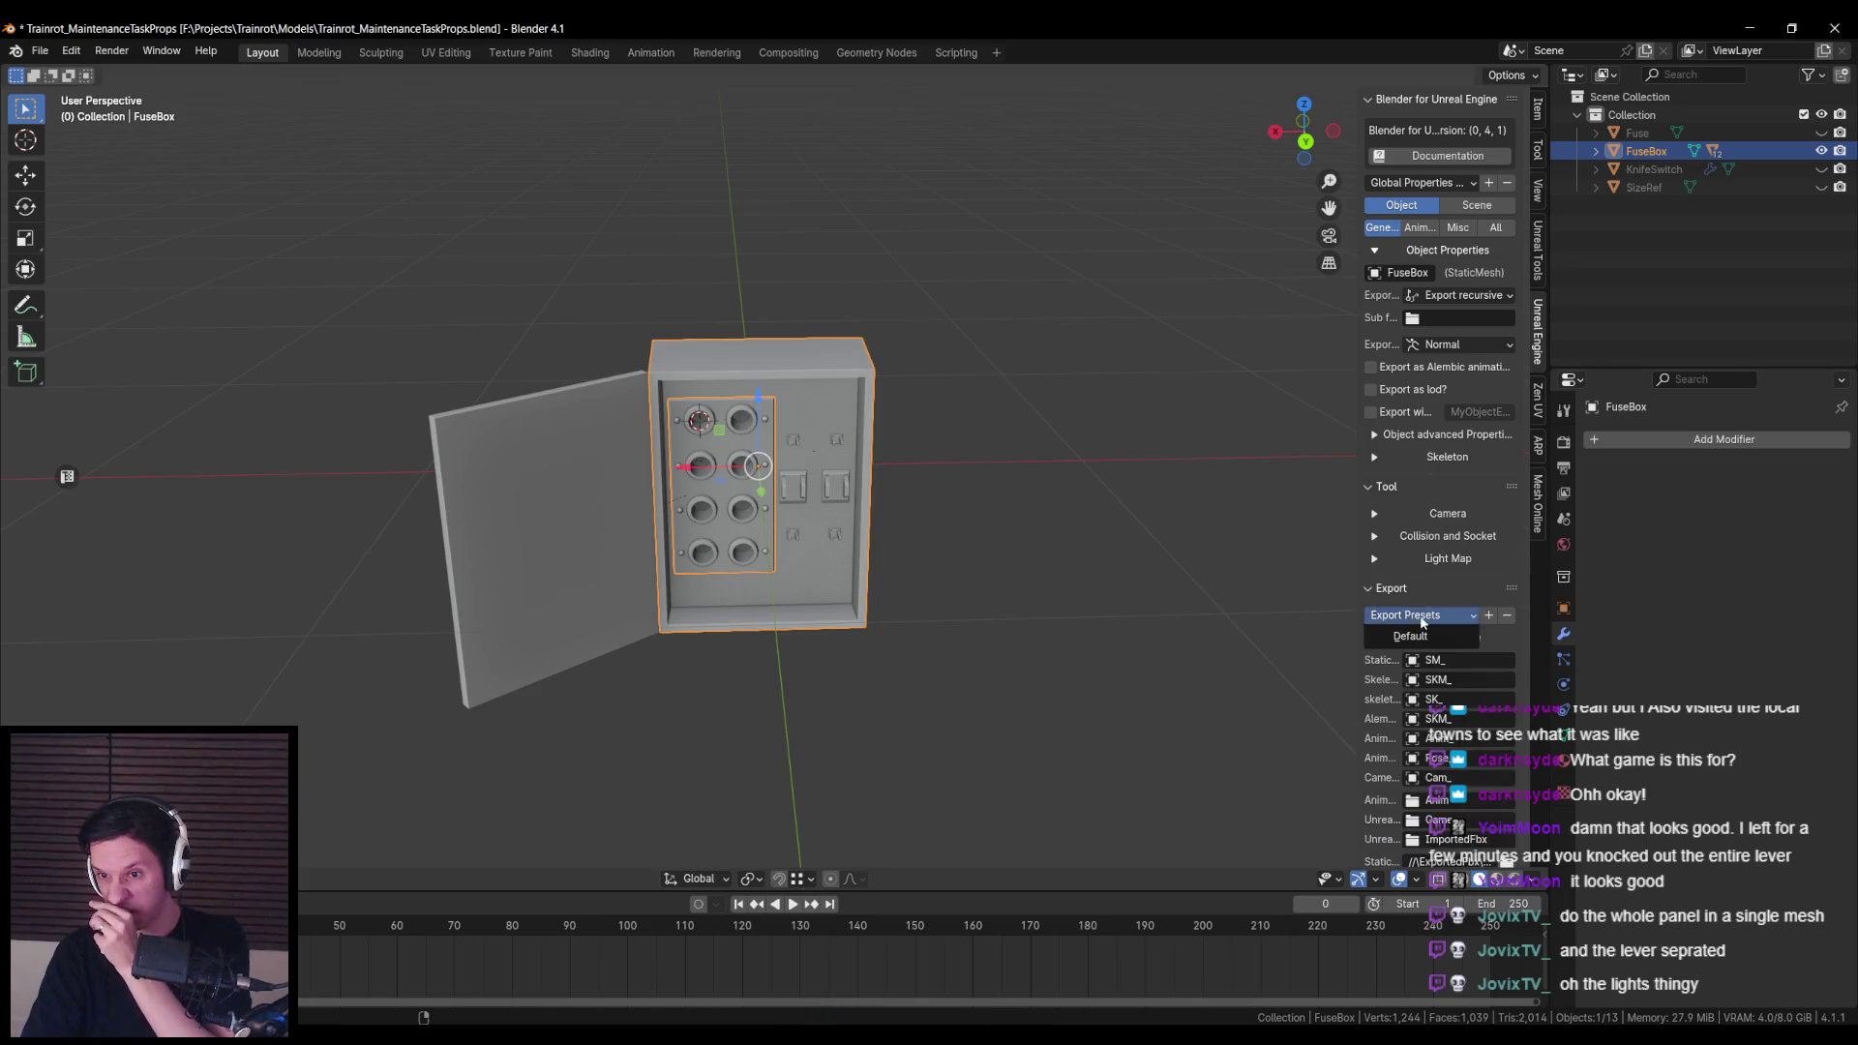
{"action": "scroll", "coordinate": [1406, 724], "scroll_direction": "down", "scroll_amount": 5}
{"action": "left_click", "coordinate": [1432, 804]}
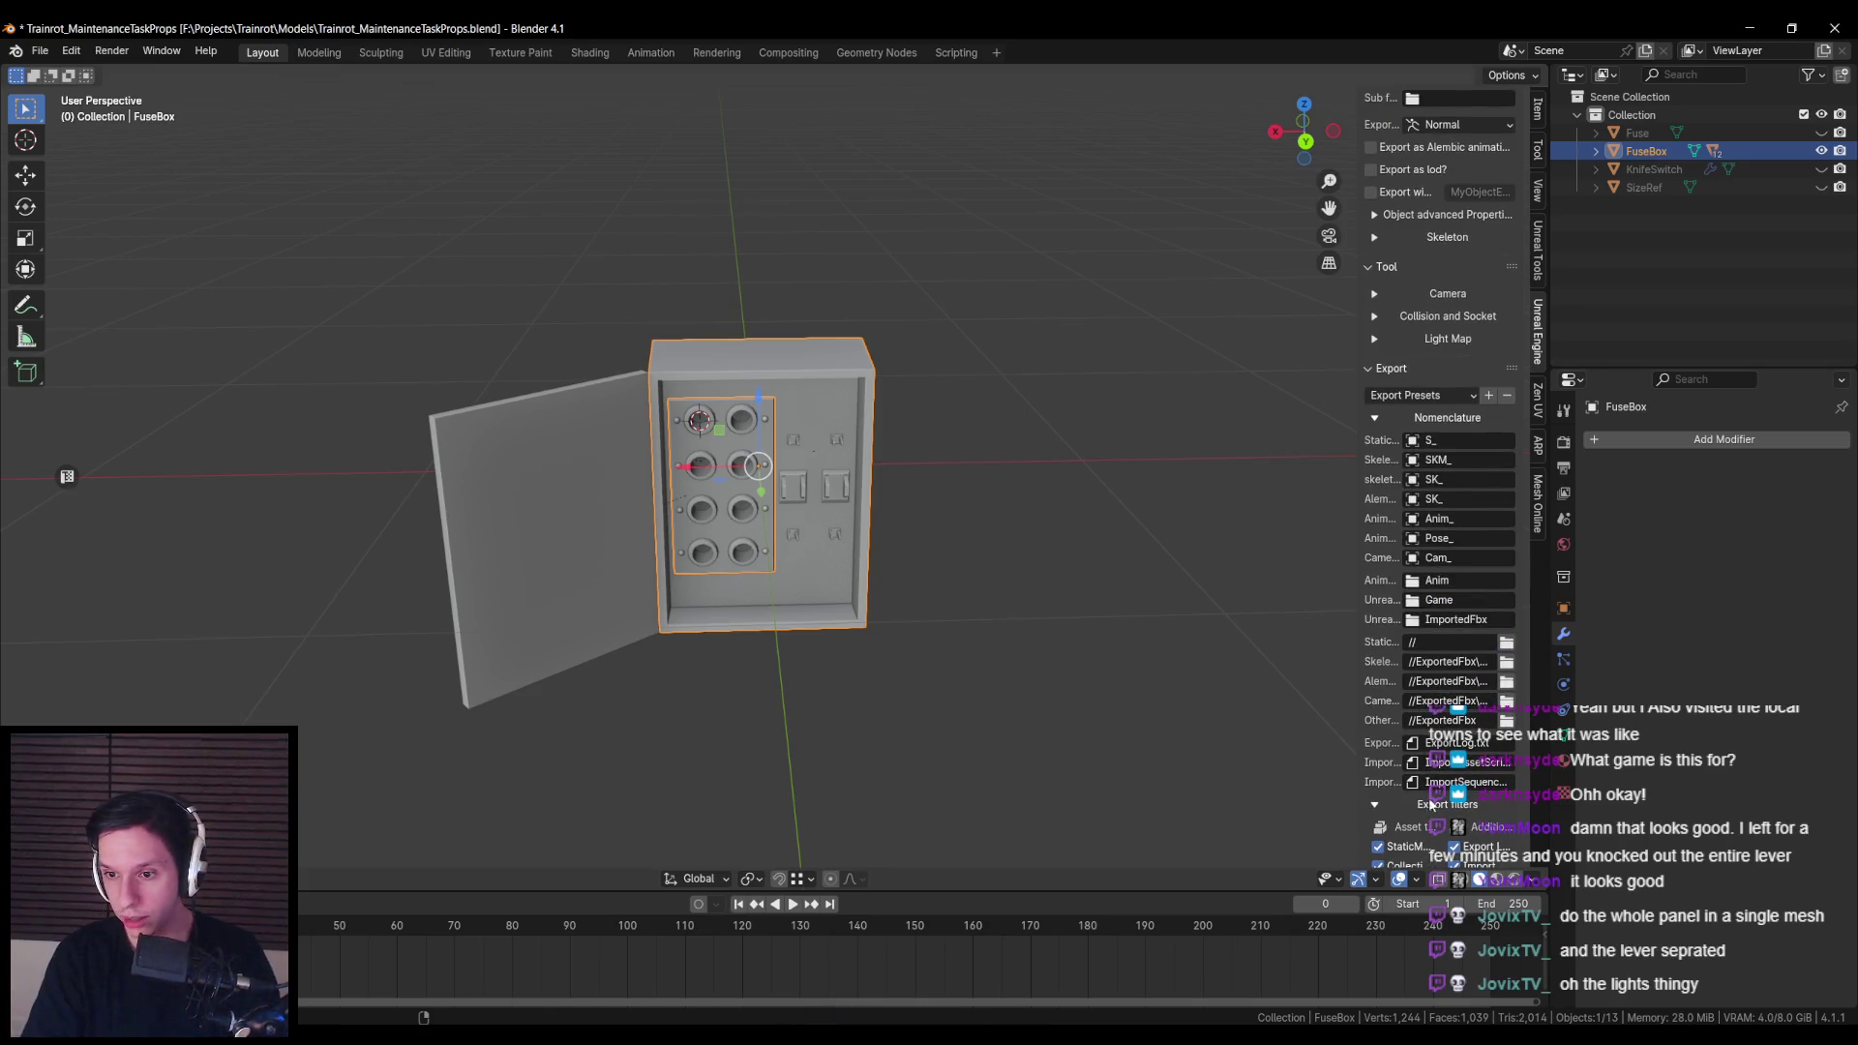
{"action": "scroll", "coordinate": [1431, 769], "scroll_direction": "down", "scroll_amount": 4}
{"action": "scroll", "coordinate": [960, 641], "scroll_direction": "up", "scroll_amount": 2}
{"action": "left_click", "coordinate": [1432, 826]}
{"action": "scroll", "coordinate": [1432, 774], "scroll_direction": "down", "scroll_amount": 2}
{"action": "scroll", "coordinate": [927, 521], "scroll_direction": "up", "scroll_amount": 1}
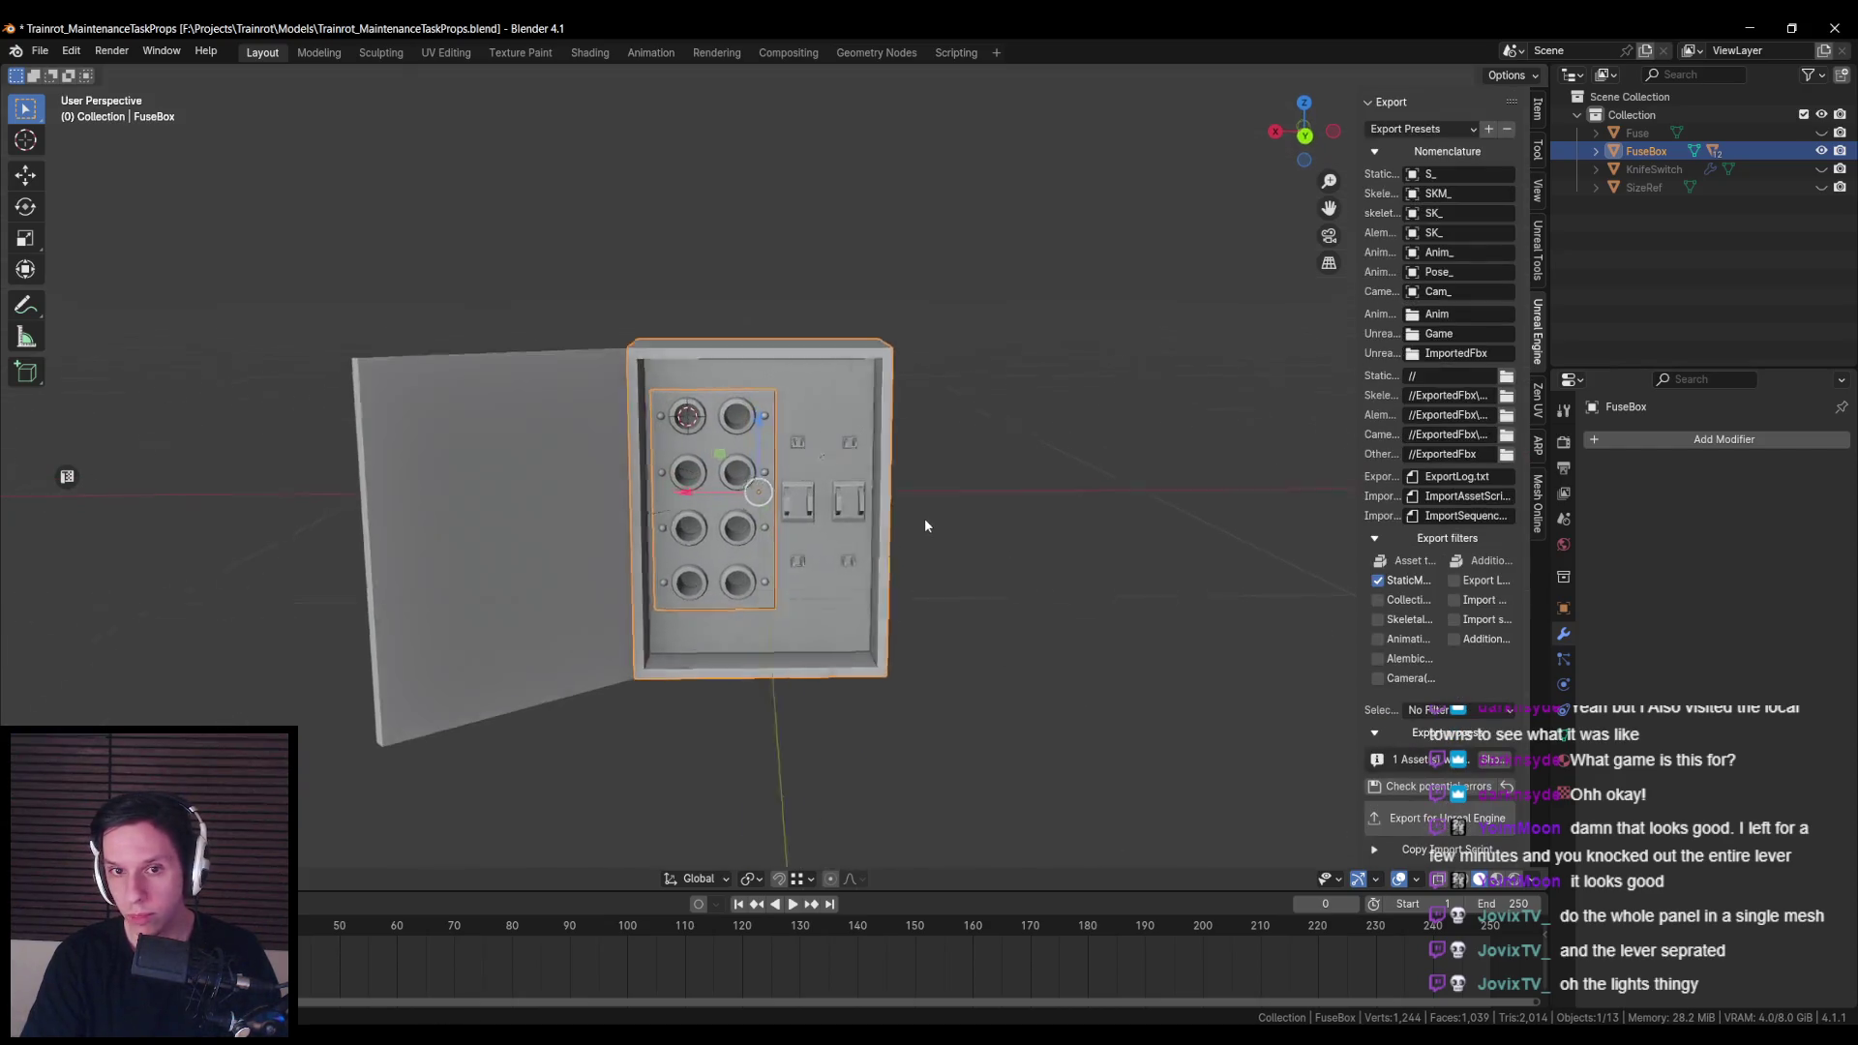
Step: Unhide all objects and set the KnifeSwitch export type to Export recursive
{"action": "key", "text": "alt+h"}
{"action": "left_click", "coordinate": [837, 431]}
{"action": "scroll", "coordinate": [1020, 475], "scroll_direction": "up", "scroll_amount": 2}
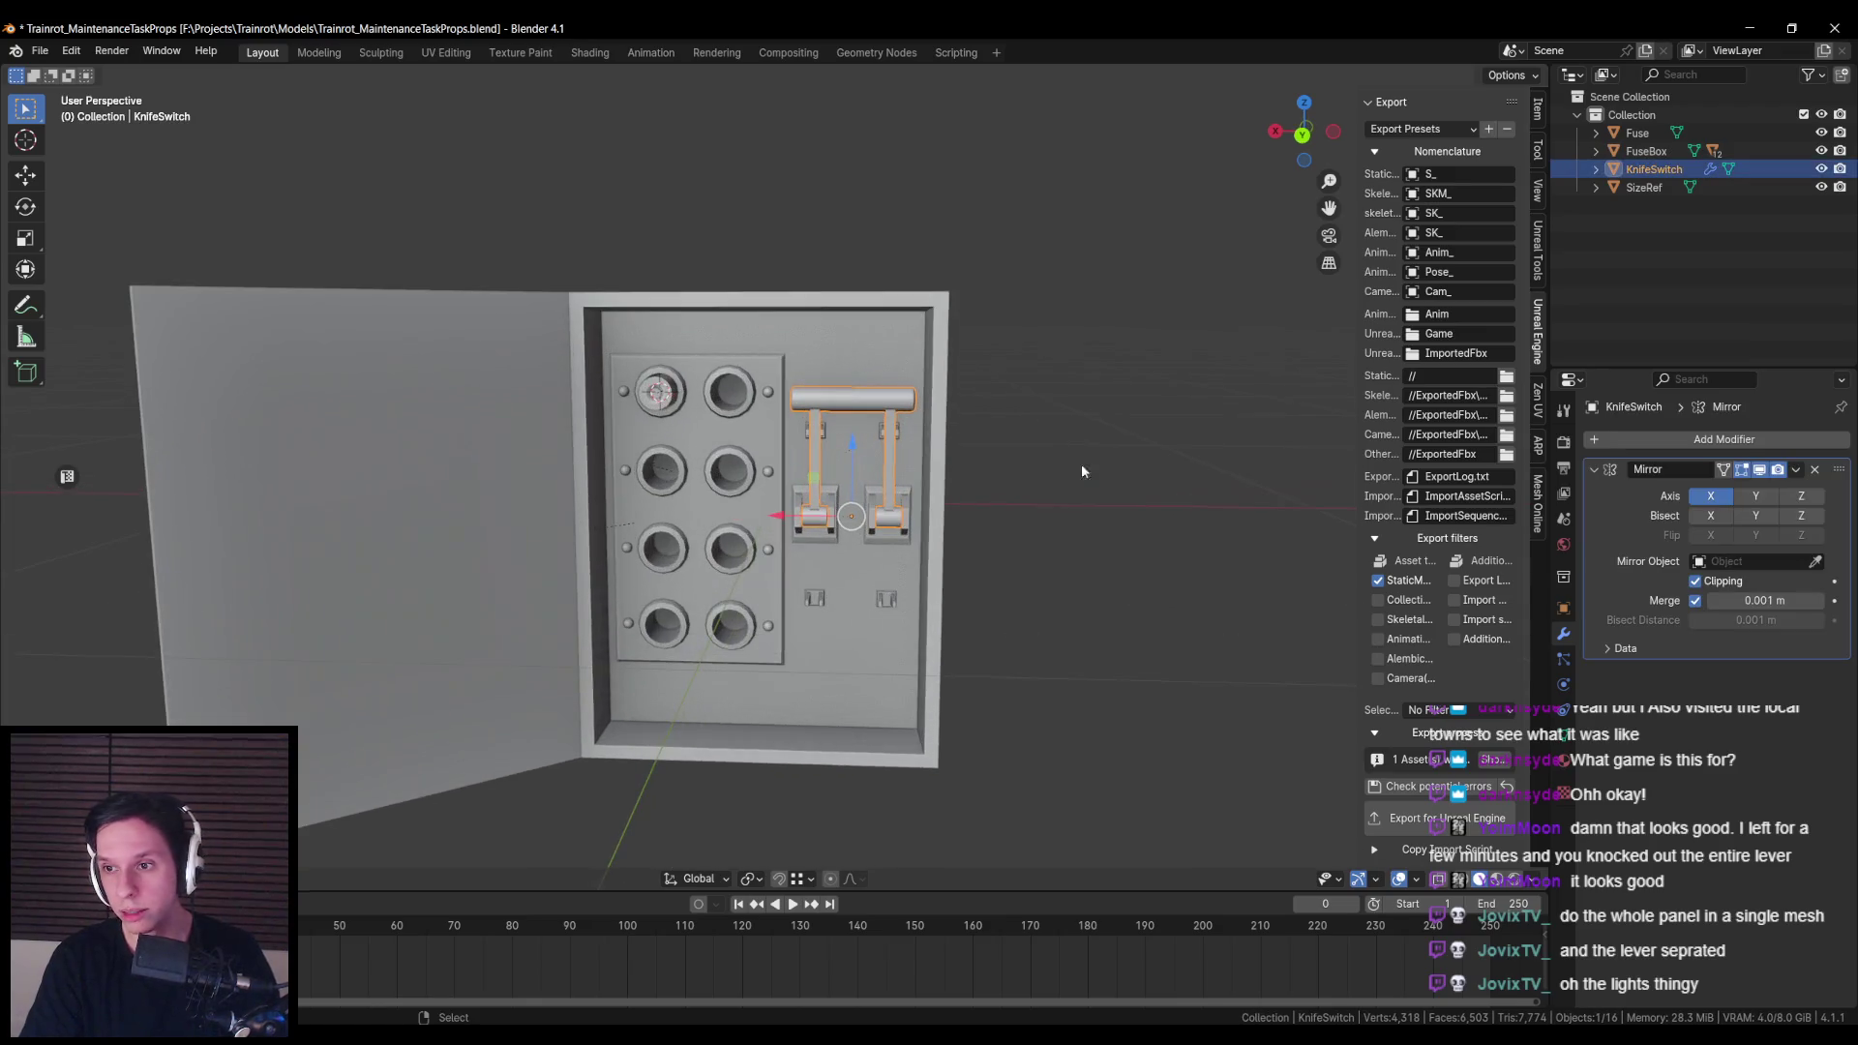
{"action": "scroll", "coordinate": [1455, 344], "scroll_direction": "up", "scroll_amount": 8}
{"action": "left_click", "coordinate": [1450, 318]}
{"action": "left_click", "coordinate": [1456, 295]}
{"action": "left_click", "coordinate": [1457, 317]}
Step: Rename KnifeSwitch to FuseBox_KnifeSwitch, then restore the name KnifeSwitch
{"action": "double_click", "coordinate": [1660, 169]}
{"action": "key", "text": "Home"}
{"action": "type", "text": "FuseBox_"}
{"action": "key", "text": "Return"}
{"action": "double_click", "coordinate": [1676, 169]}
{"action": "key", "text": "End"}
{"action": "key", "text": "Delete"}
{"action": "key", "text": "Delete"}
{"action": "key", "text": "Delete"}
{"action": "key", "text": "Return"}
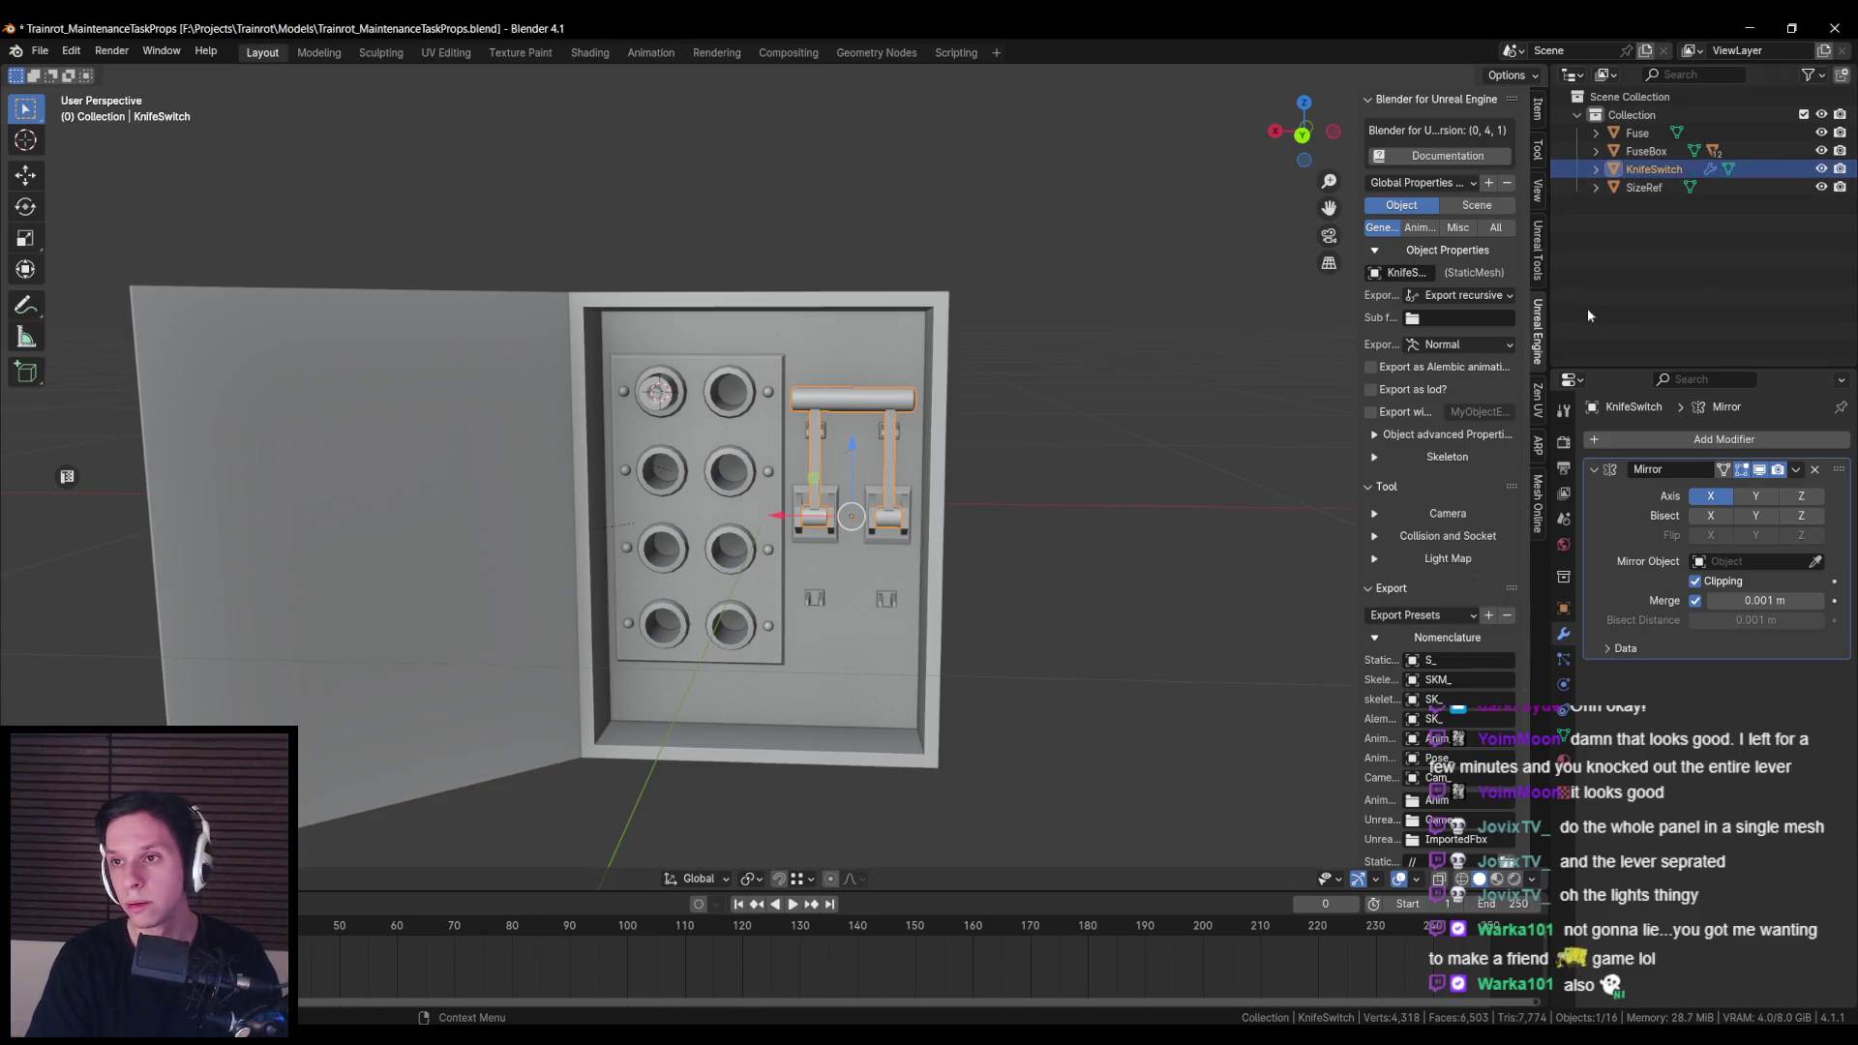
{"action": "scroll", "coordinate": [772, 478], "scroll_direction": "up", "scroll_amount": 1}
Step: Set the Fuse's export type in the Unreal Engine panel
{"action": "left_click", "coordinate": [638, 376]}
{"action": "left_click", "coordinate": [1461, 295]}
{"action": "left_click", "coordinate": [1461, 329]}
{"action": "scroll", "coordinate": [677, 484], "scroll_direction": "down", "scroll_amount": 4}
Step: Select Fuse, FuseBox and KnifeSwitch together and browse the static mesh export folder
{"action": "left_click", "coordinate": [798, 493]}
{"action": "key", "text": "g"}
{"action": "left_click", "coordinate": [804, 486]}
{"action": "key", "text": "a"}
{"action": "scroll", "coordinate": [1496, 706], "scroll_direction": "down", "scroll_amount": 10}
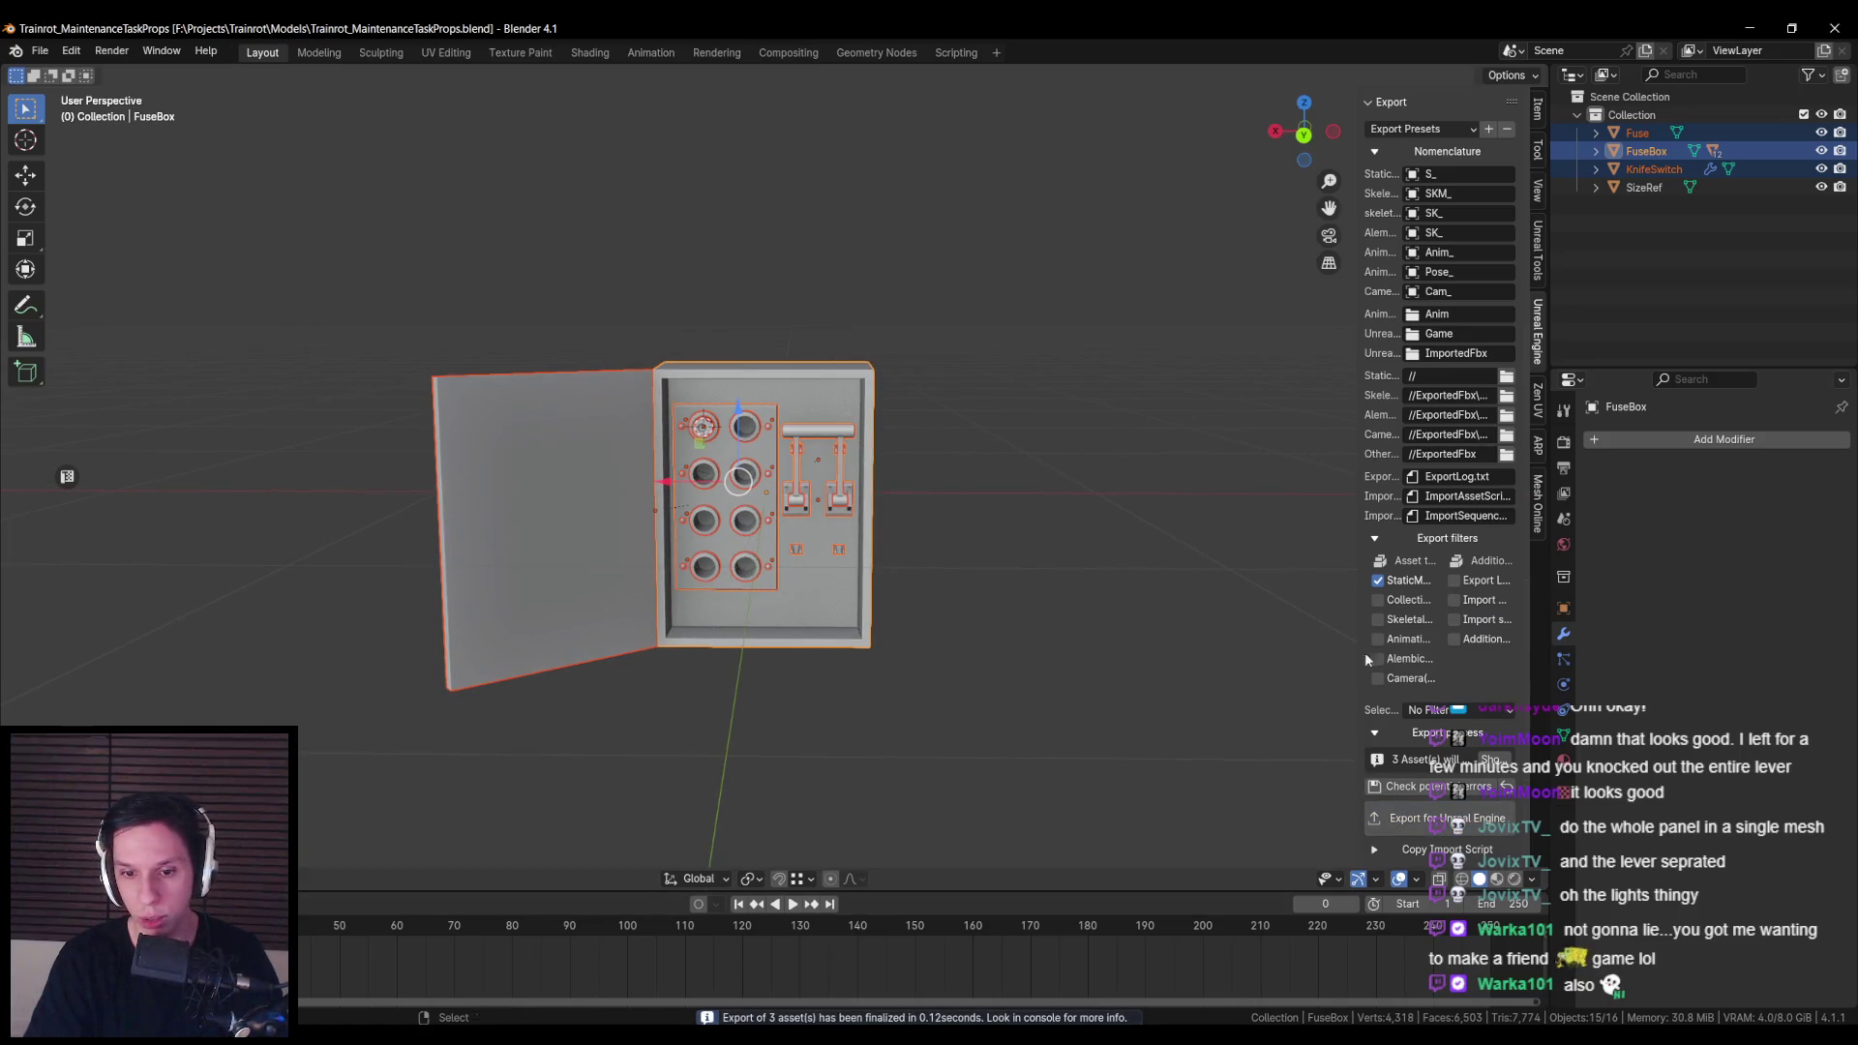
{"action": "left_click", "coordinate": [1506, 377]}
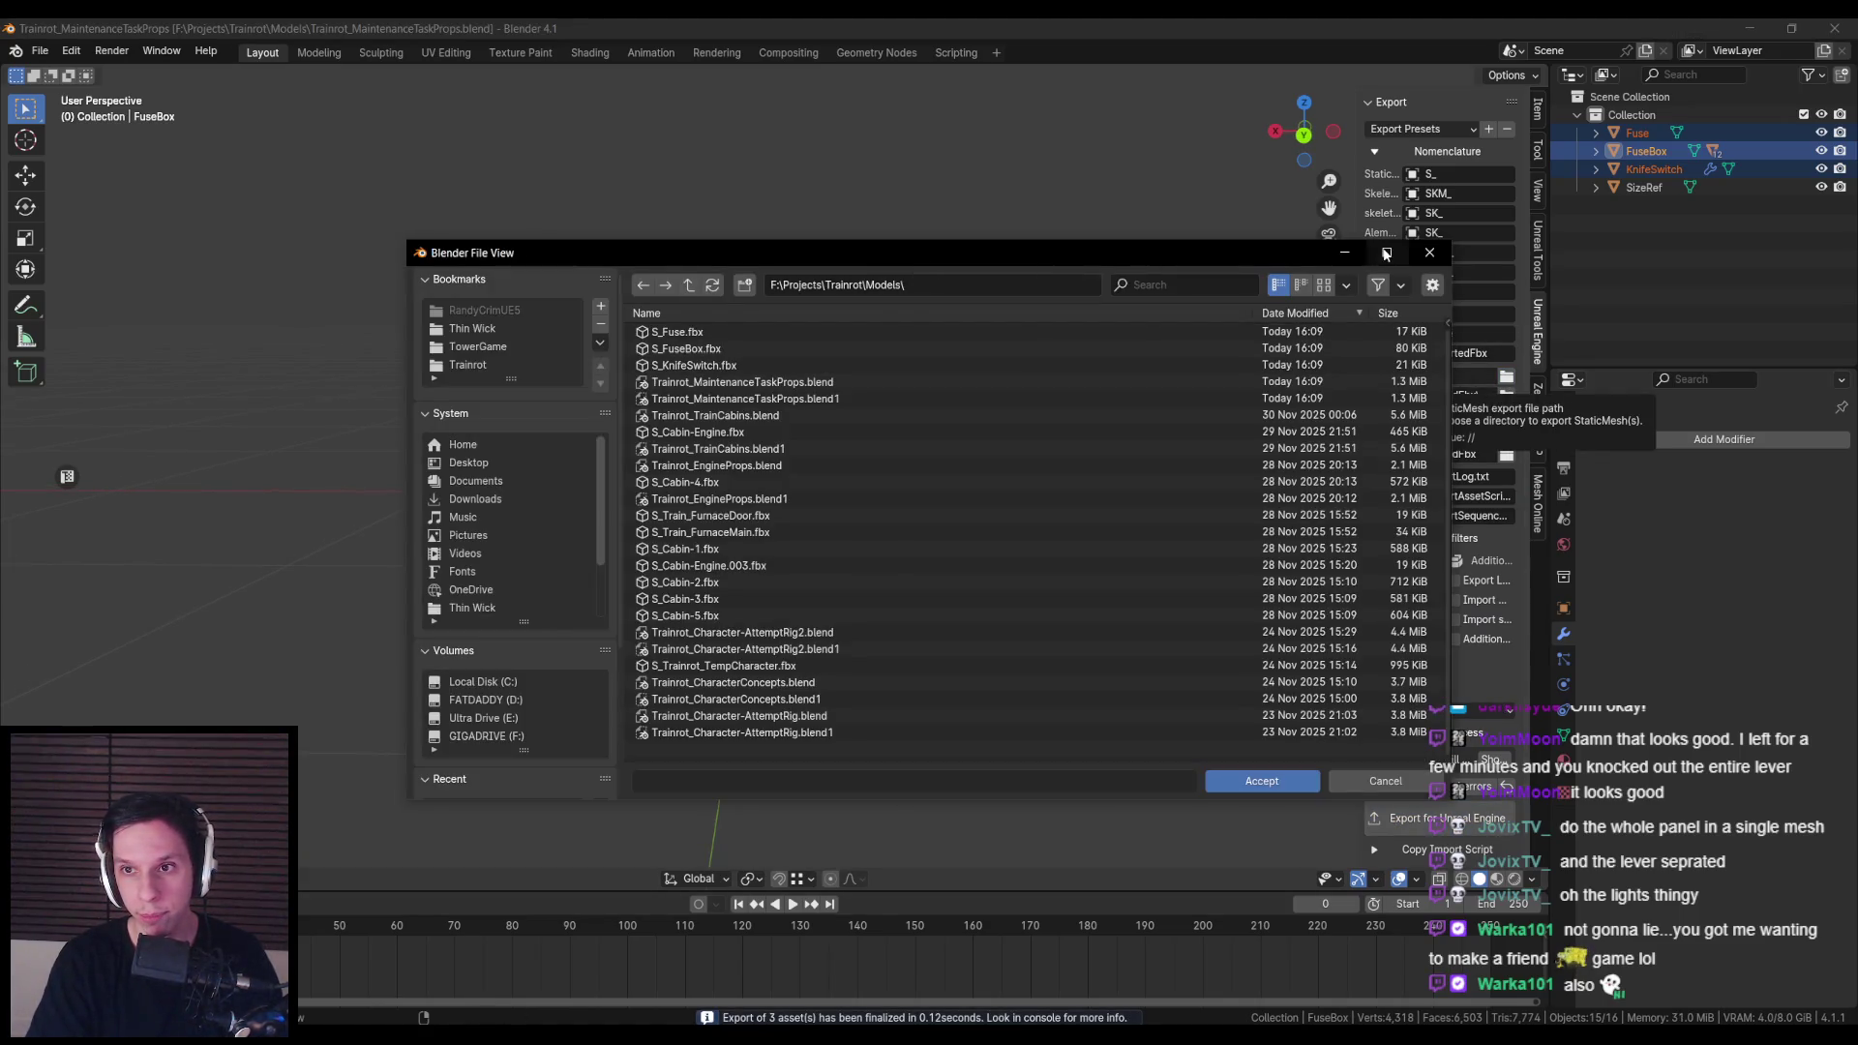
Step: Drag S_Fuse, S_FuseBox and S_KnifeSwitch.fbx from the Models folder into Unreal's content folder
{"action": "key", "text": "Escape"}
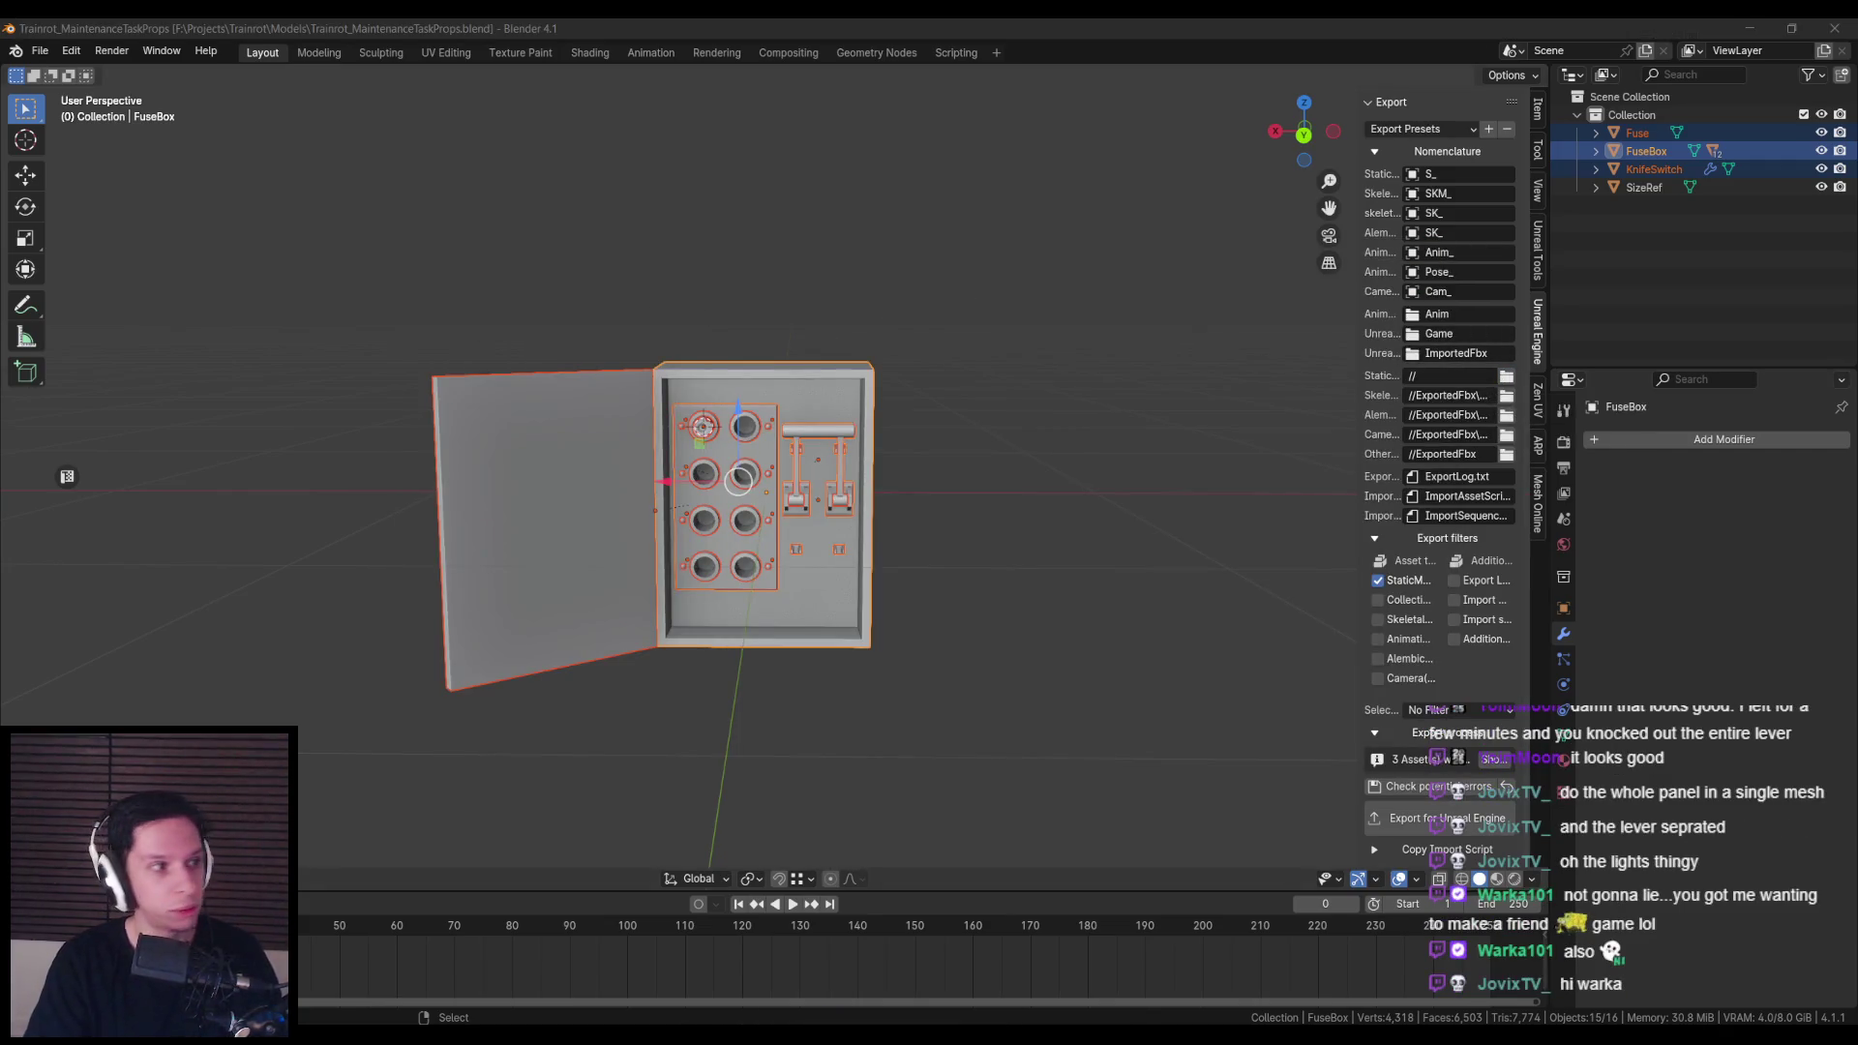
{"action": "key", "text": "alt+Tab"}
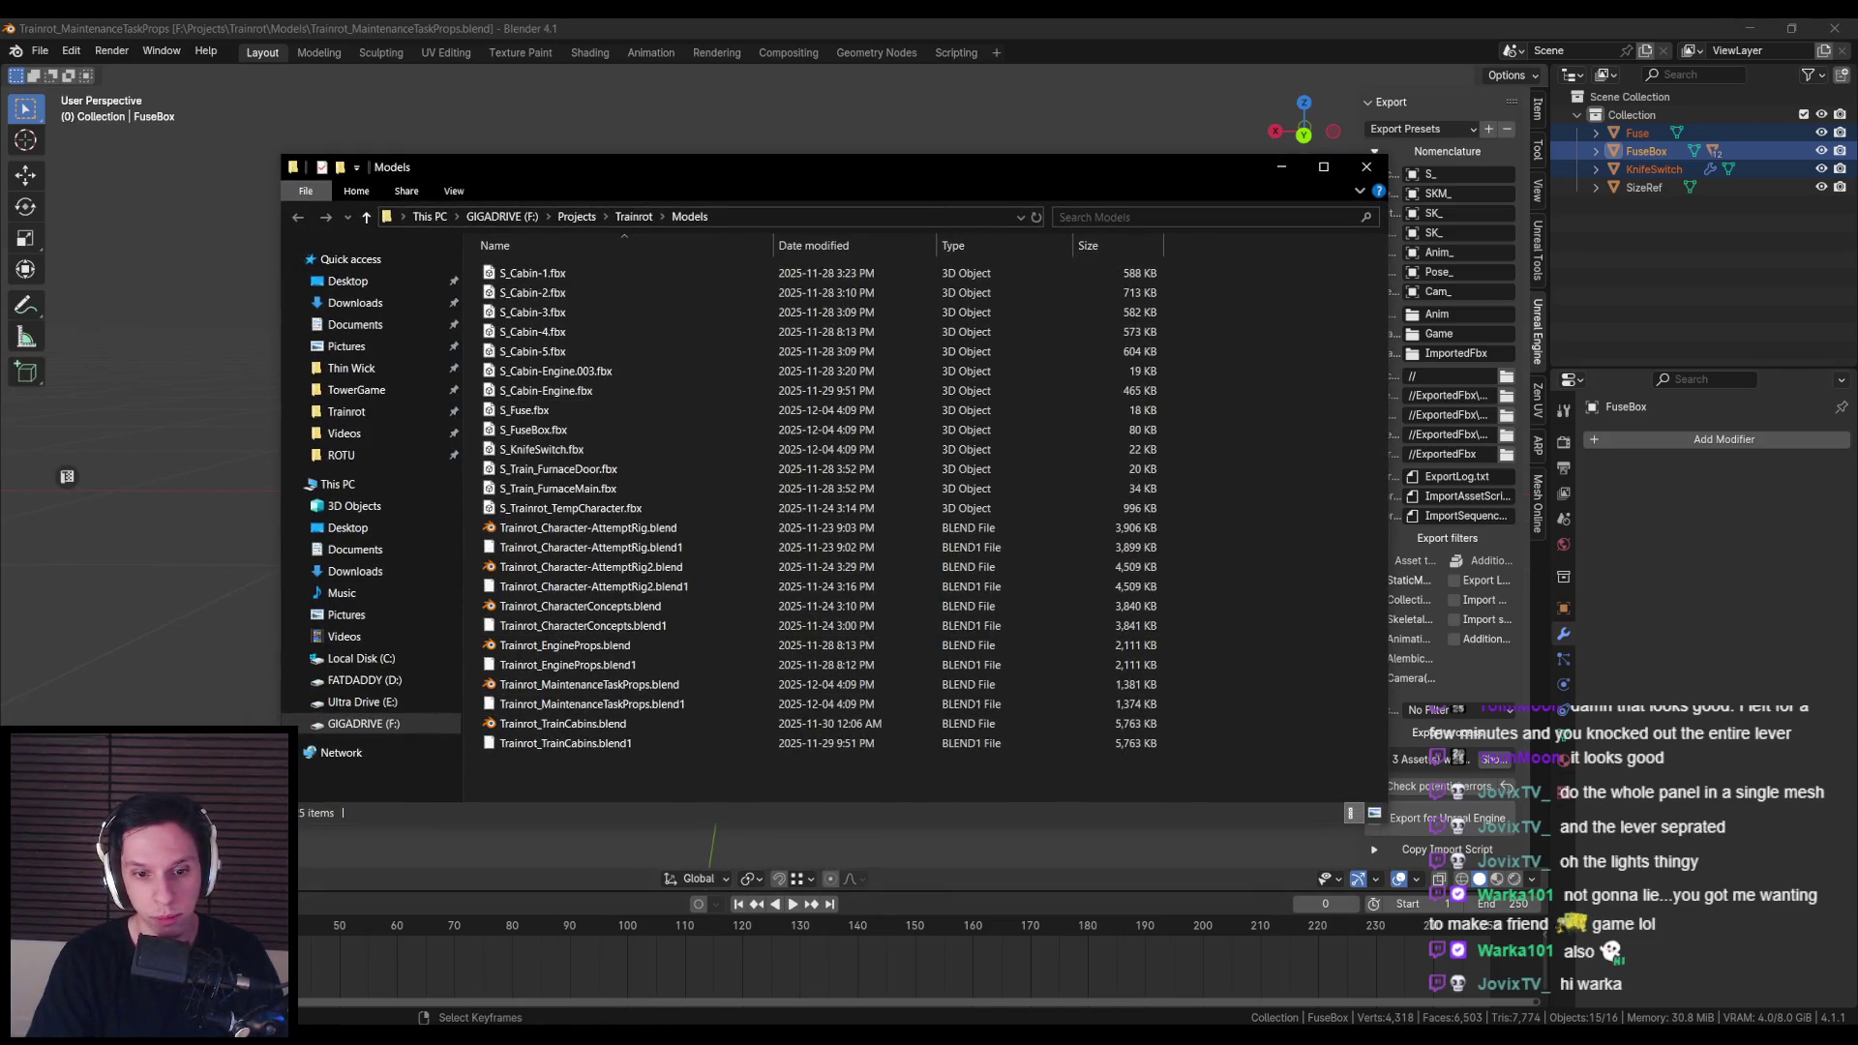
{"action": "key", "text": "alt+Tab"}
{"action": "key", "text": "alt+Tab"}
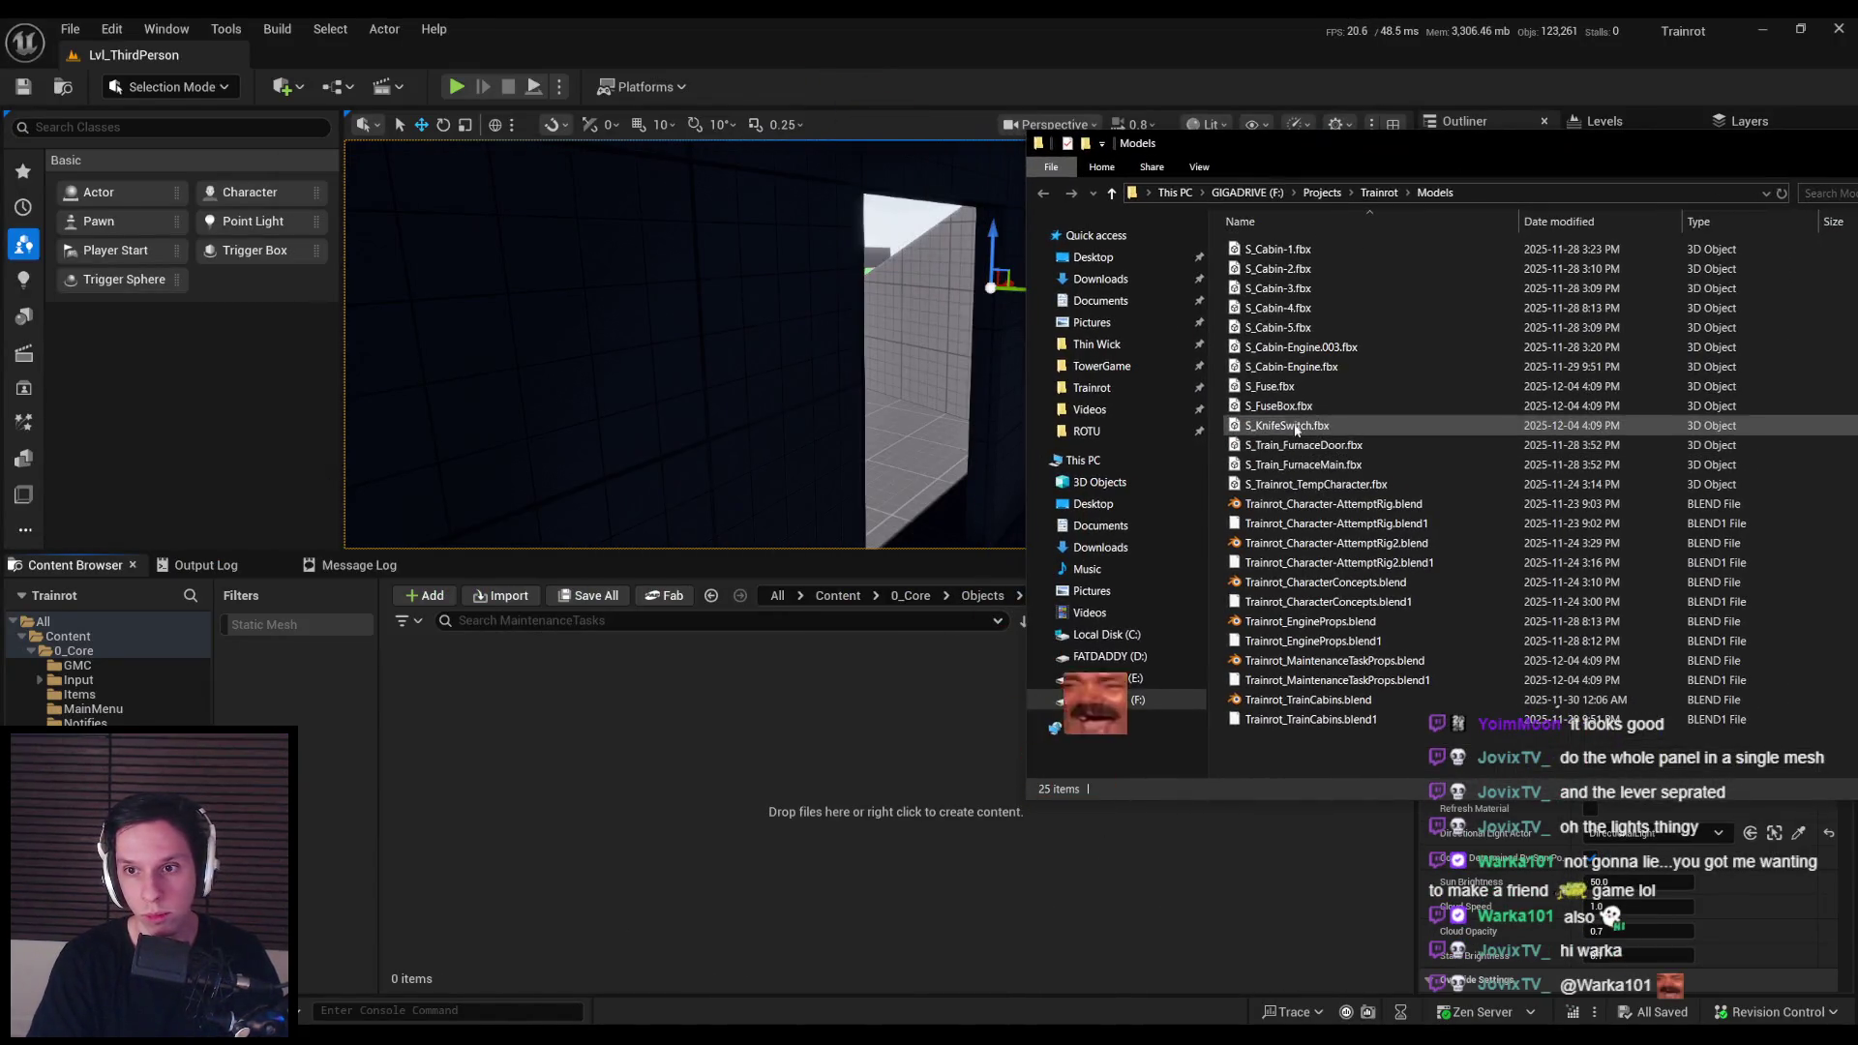
{"action": "left_click", "coordinate": [1268, 386]}
{"action": "left_click", "coordinate": [1287, 425], "text": "shift"}
{"action": "mouse_move", "coordinate": [1287, 426]}
{"action": "left_mouse_down"}
{"action": "mouse_move", "coordinate": [1287, 484]}
{"action": "mouse_move", "coordinate": [1395, 535]}
{"action": "mouse_move", "coordinate": [1432, 628]}
{"action": "mouse_move", "coordinate": [730, 774]}
{"action": "left_mouse_up"}
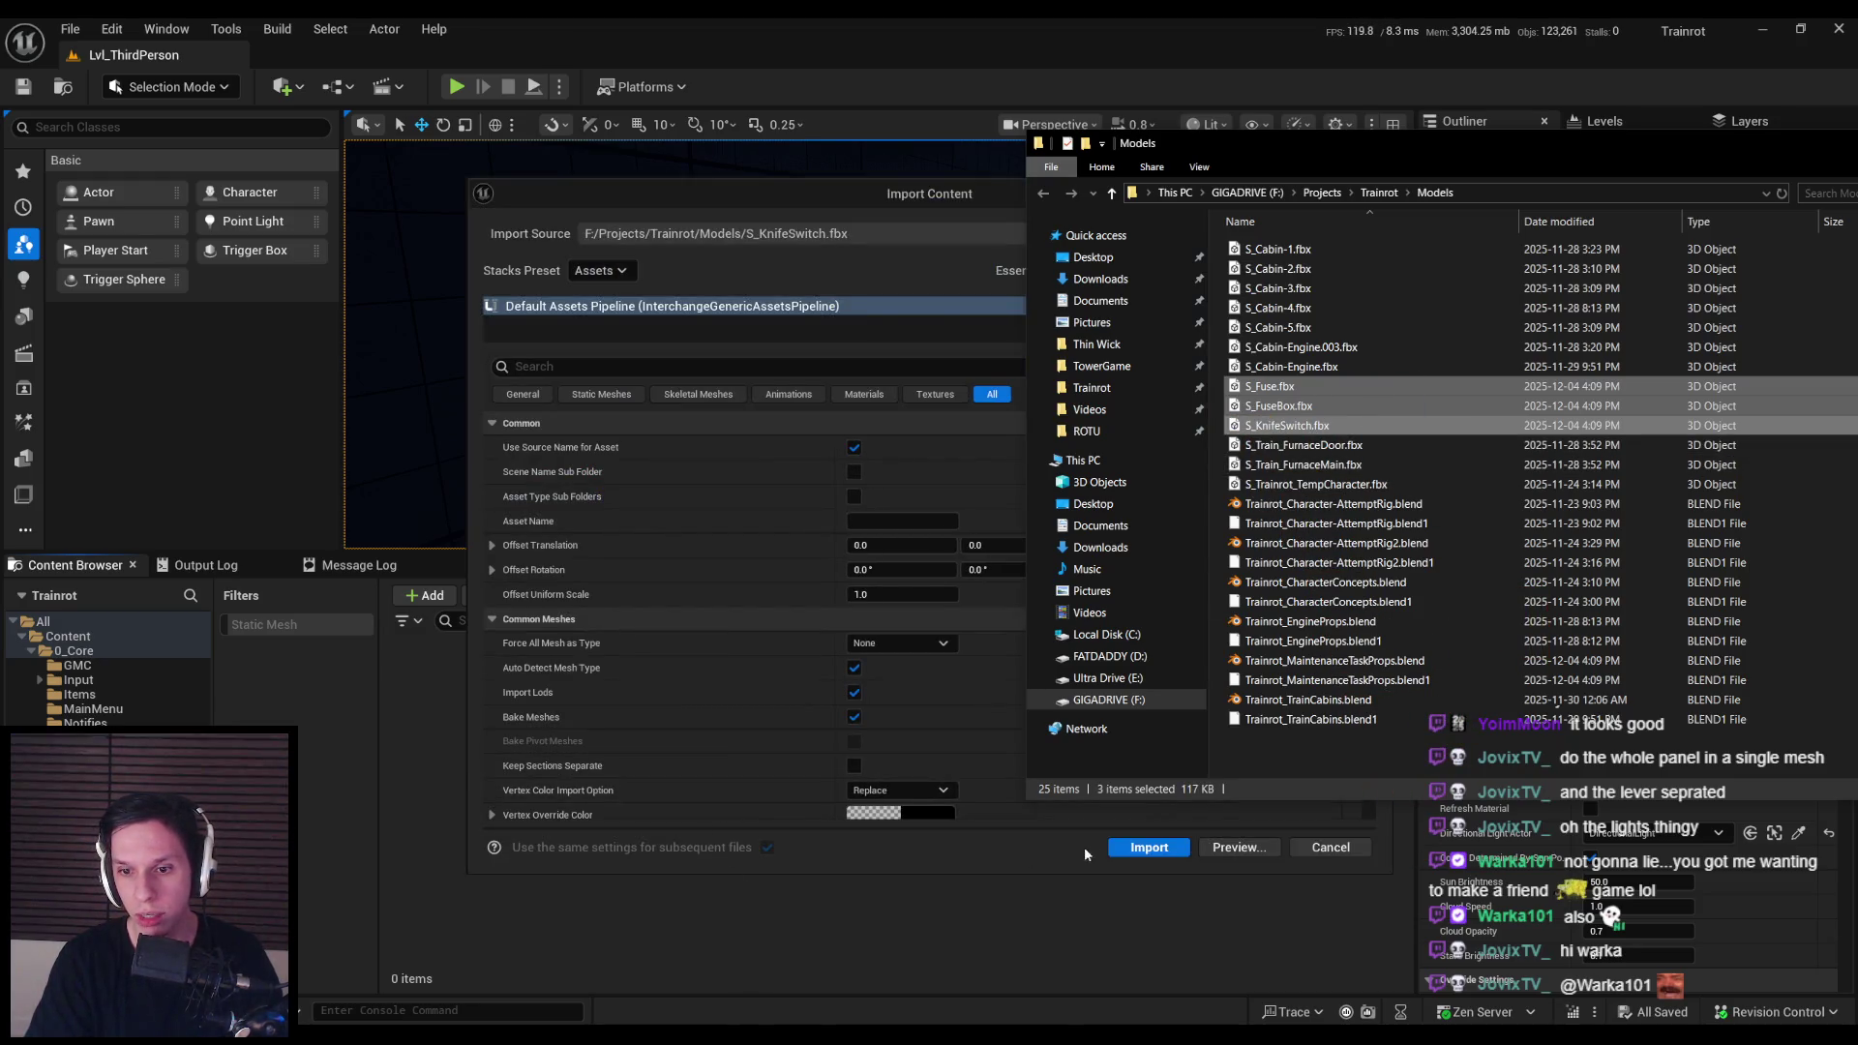
Step: Find the Nanite option in the import settings and turn off Build Nanite
{"action": "left_click", "coordinate": [1097, 846]}
{"action": "scroll", "coordinate": [1130, 678], "scroll_direction": "down", "scroll_amount": 3}
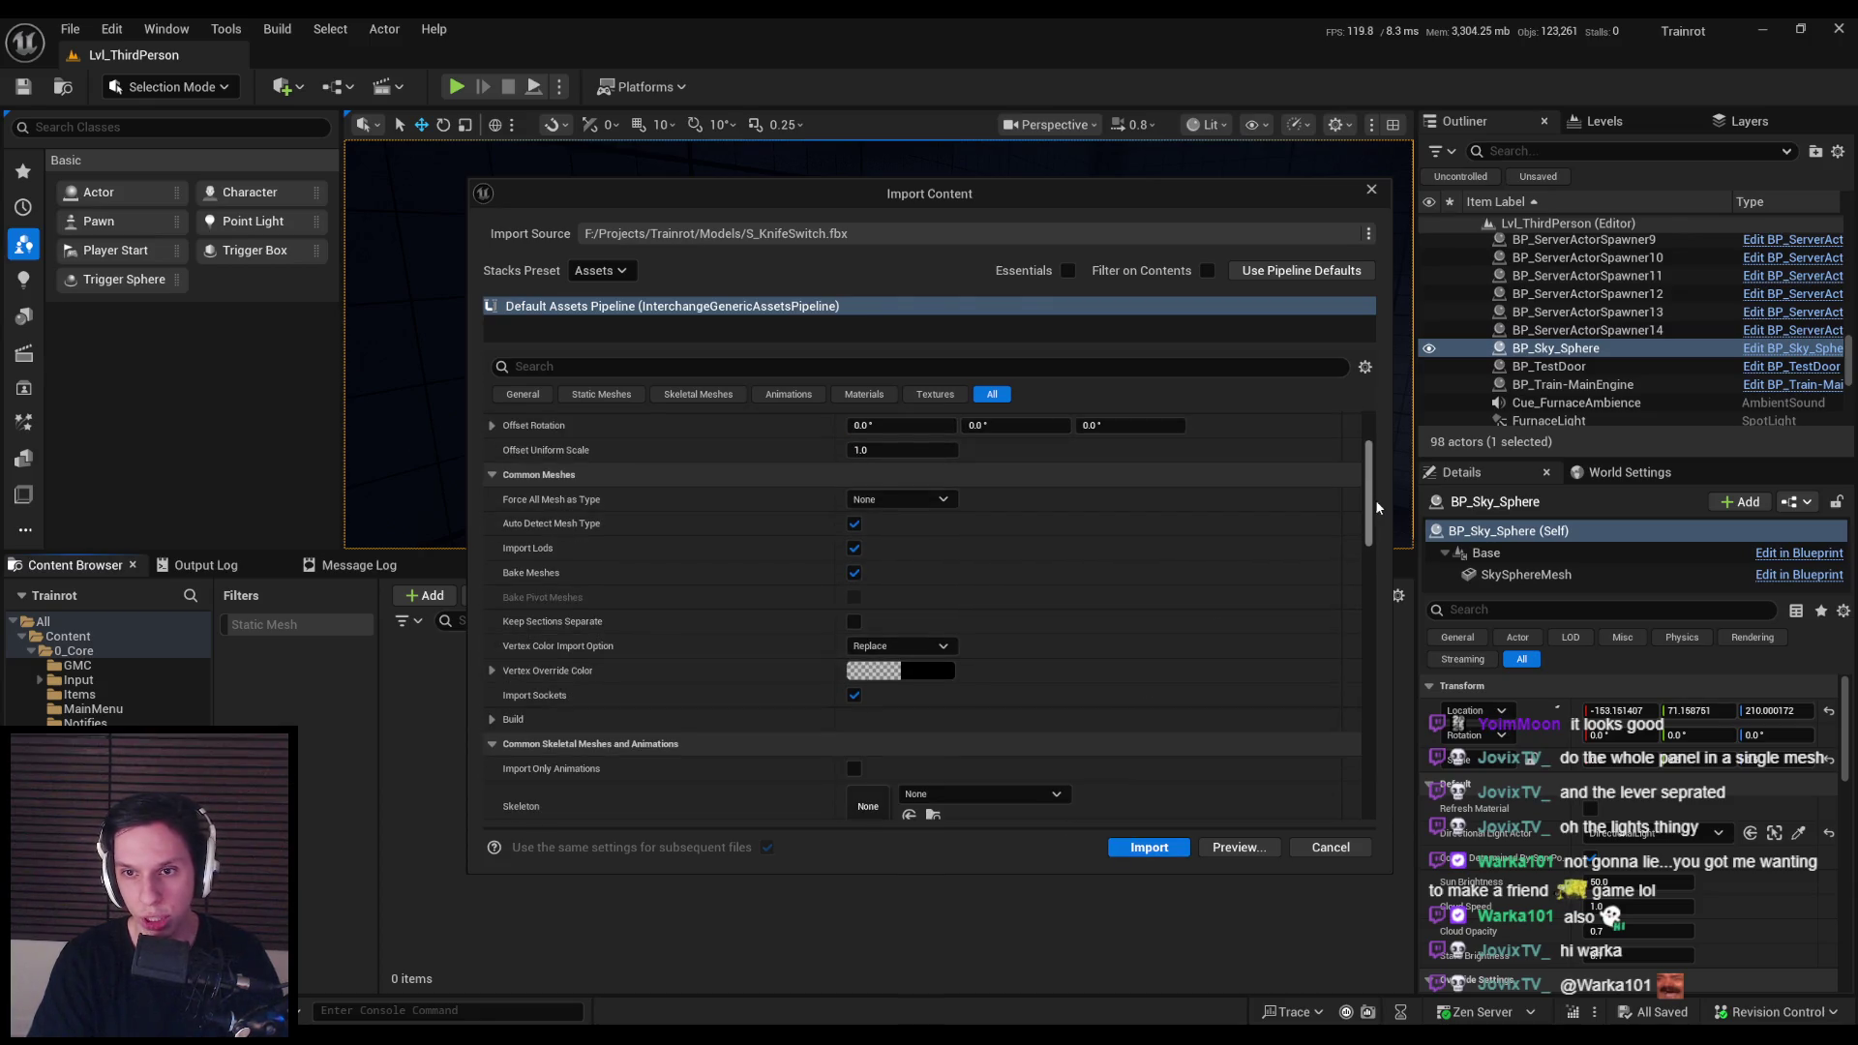
{"action": "left_click", "coordinate": [925, 365]}
{"action": "type", "text": "nanite"}
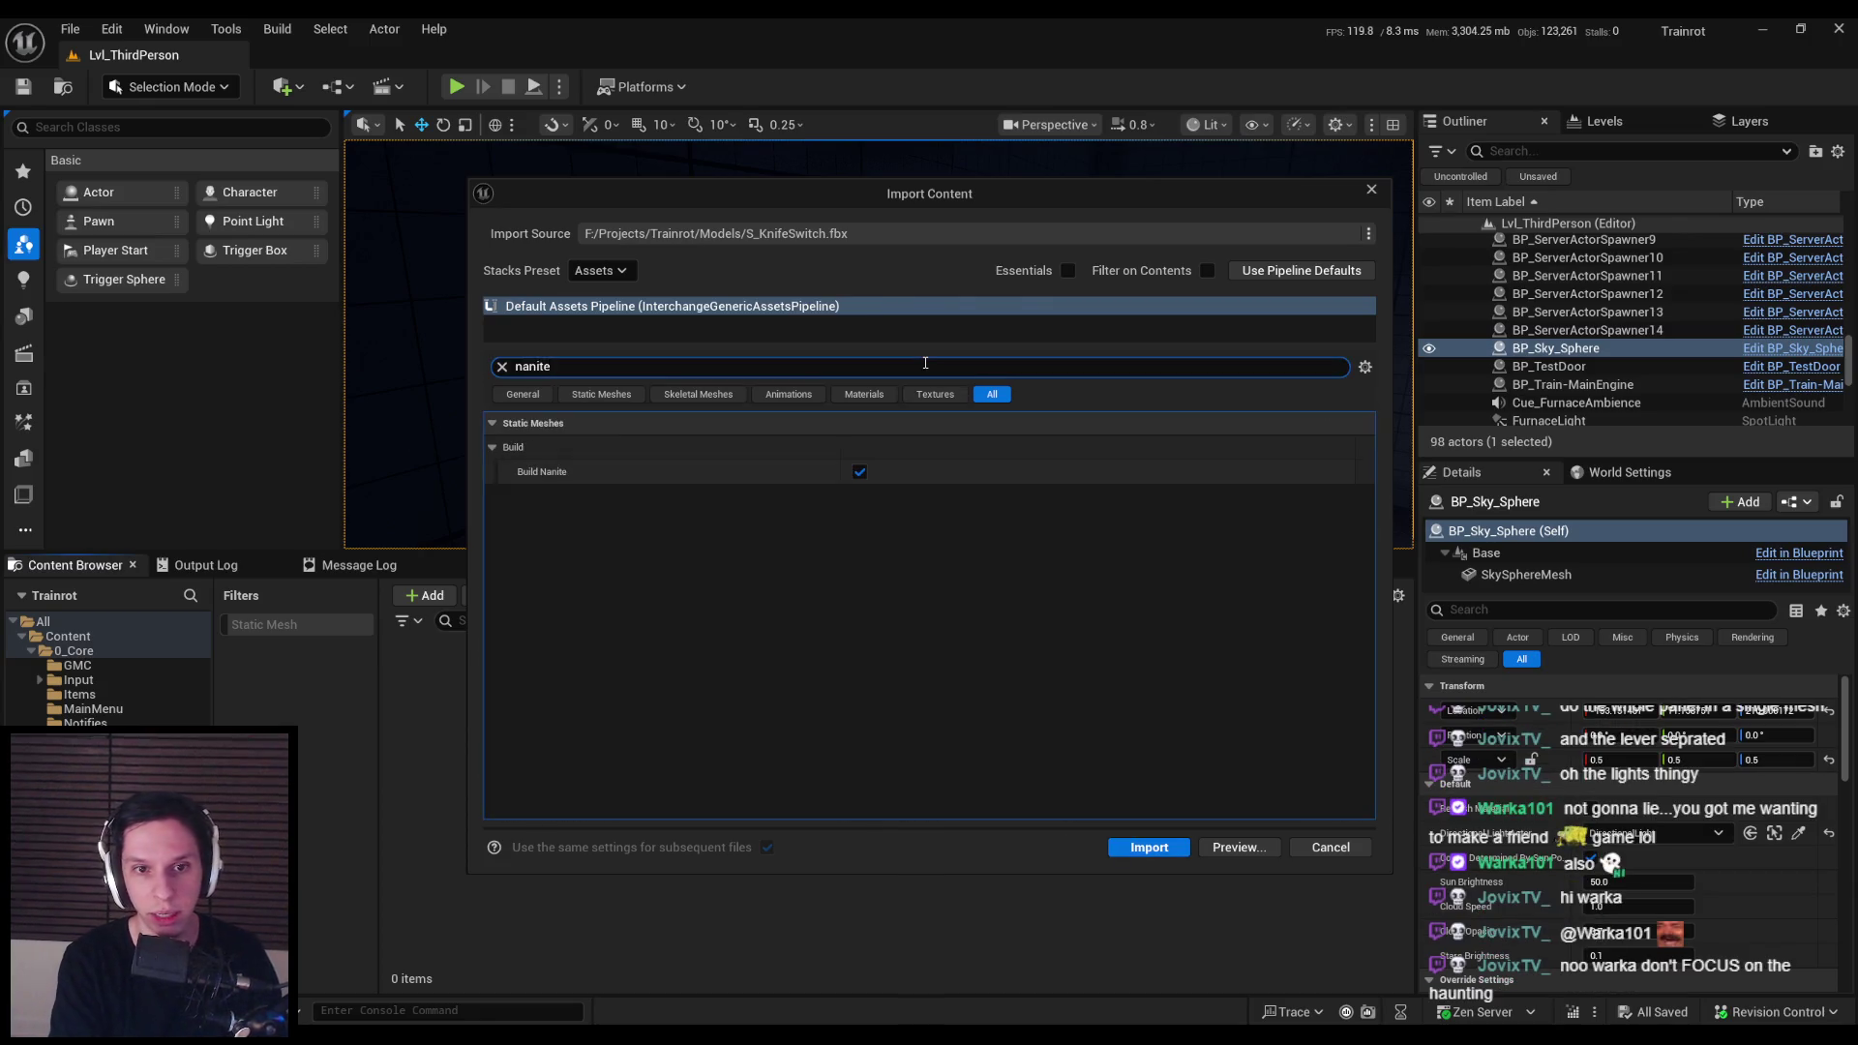
{"action": "mouse_move", "coordinate": [549, 475]}
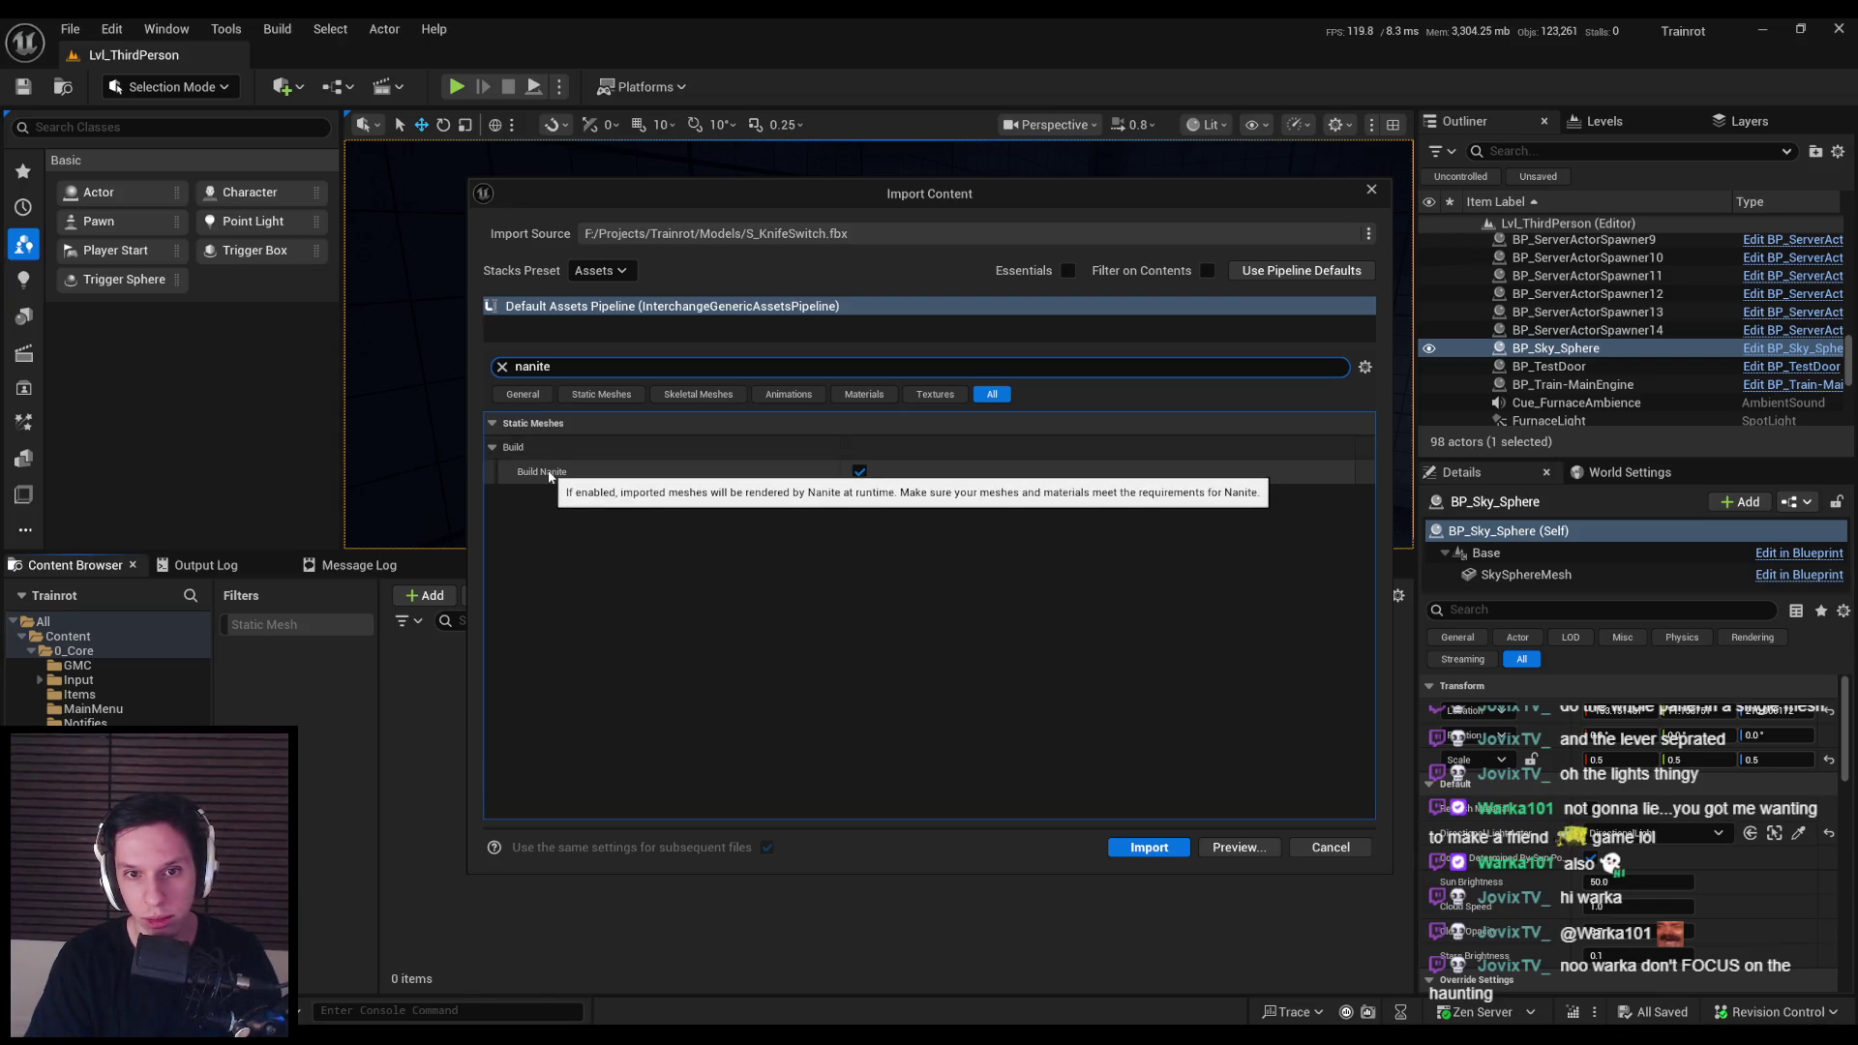
{"action": "left_click", "coordinate": [858, 472]}
{"action": "left_click", "coordinate": [502, 367]}
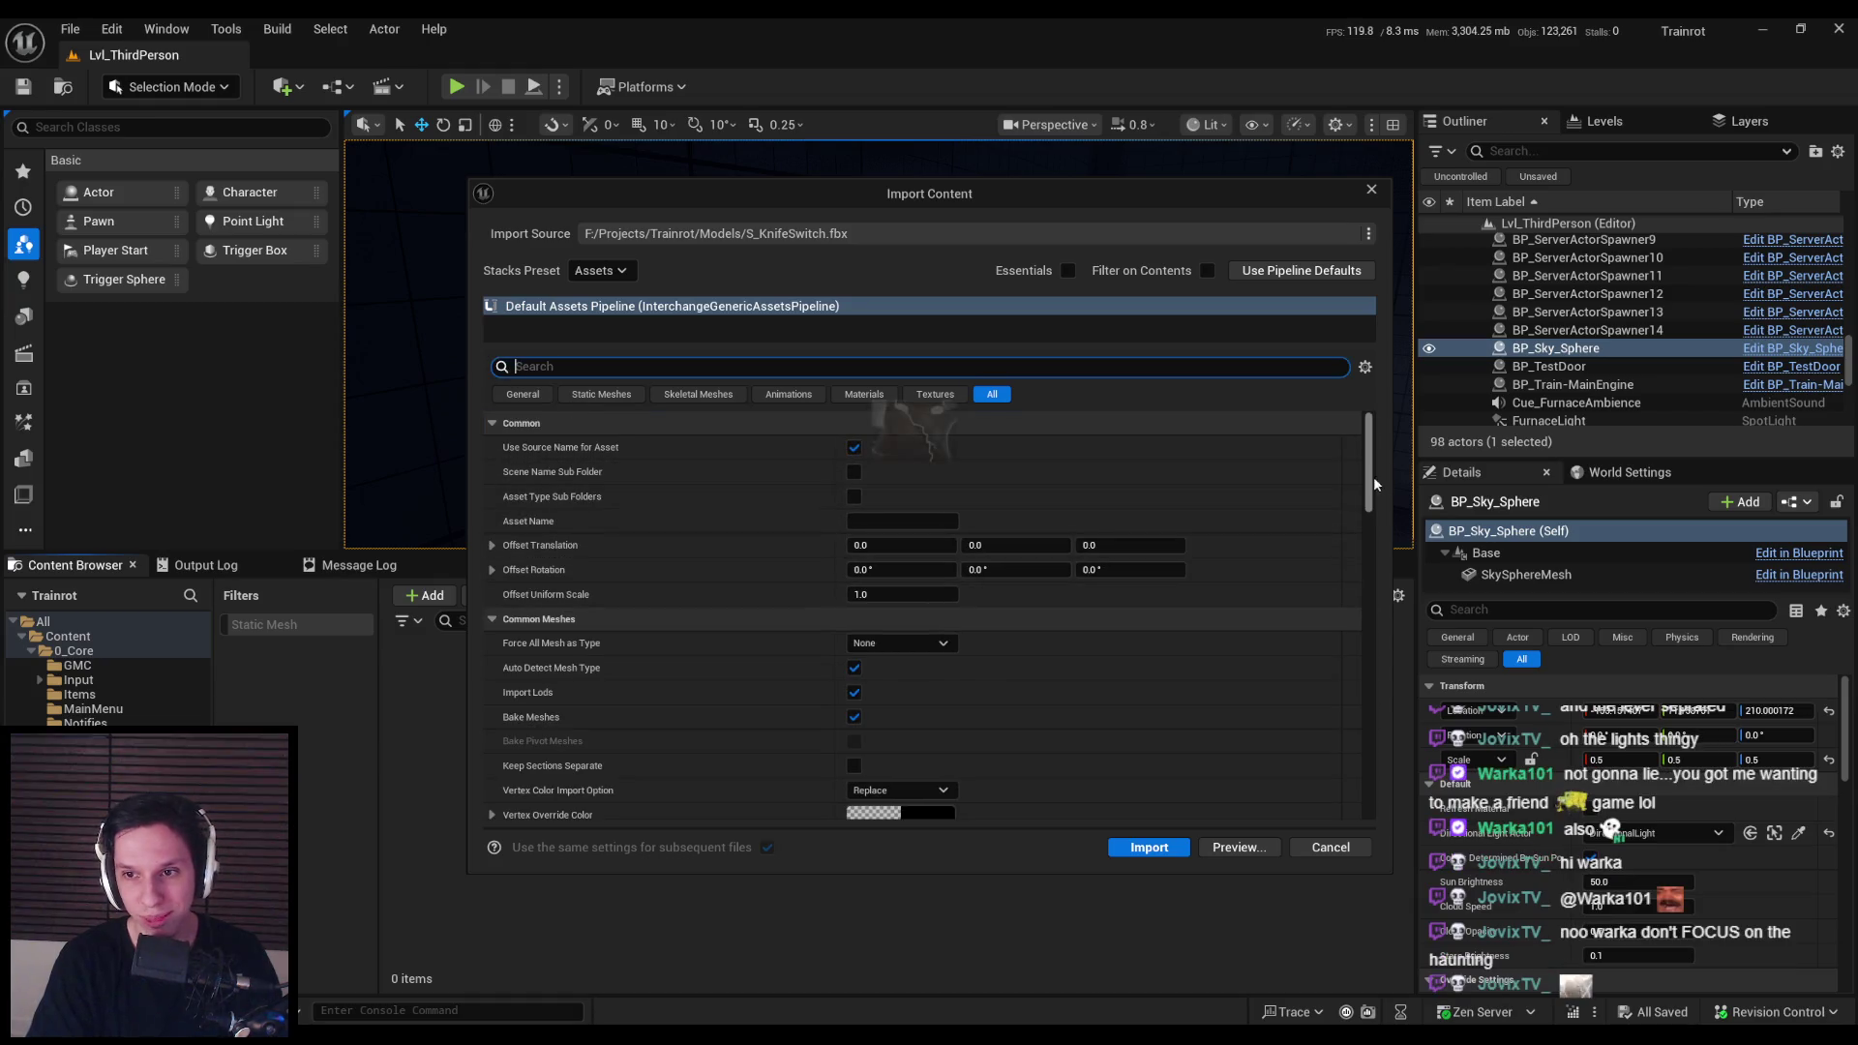
Step: Review the remaining import settings and import the three meshes into MaintenanceTasks
{"action": "left_click_drag", "start_coordinate": [1374, 476], "coordinate": [1372, 527]}
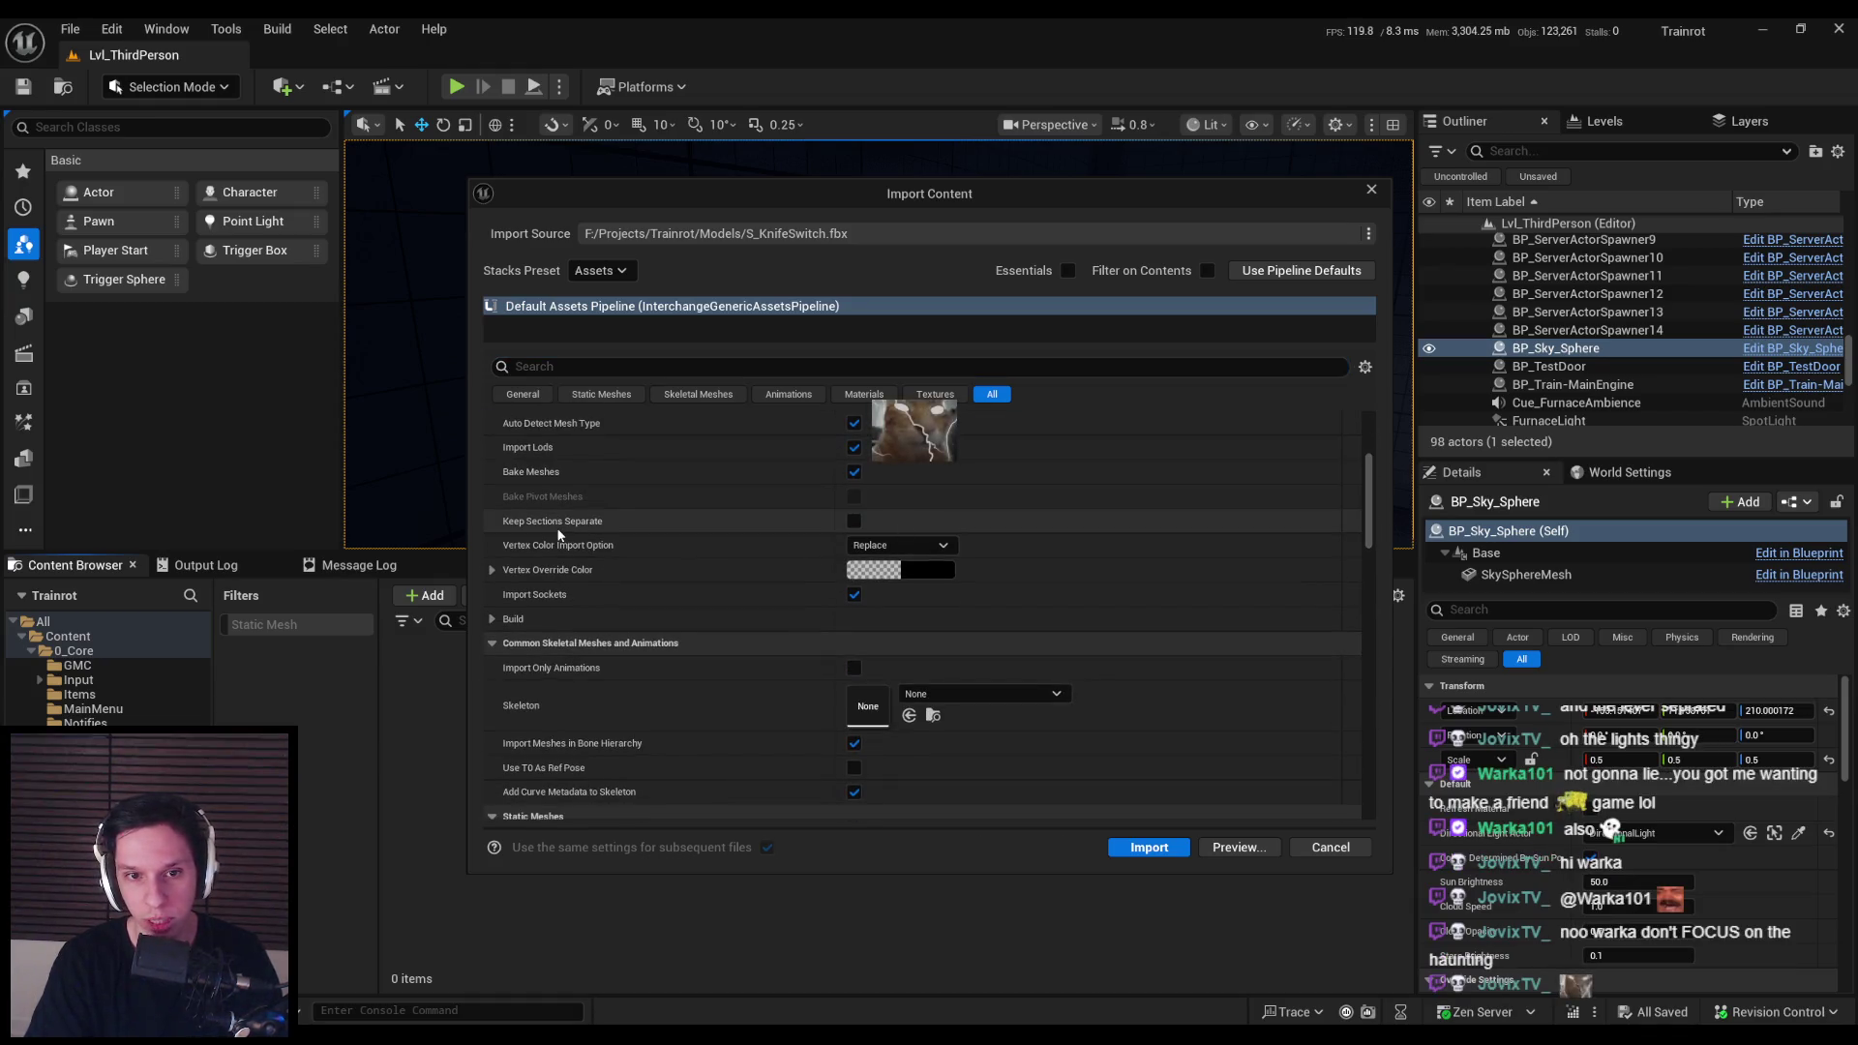
{"action": "scroll", "coordinate": [560, 534], "scroll_direction": "up", "scroll_amount": 2}
{"action": "scroll", "coordinate": [549, 542], "scroll_direction": "down", "scroll_amount": 3}
{"action": "scroll", "coordinate": [549, 542], "scroll_direction": "down", "scroll_amount": 10}
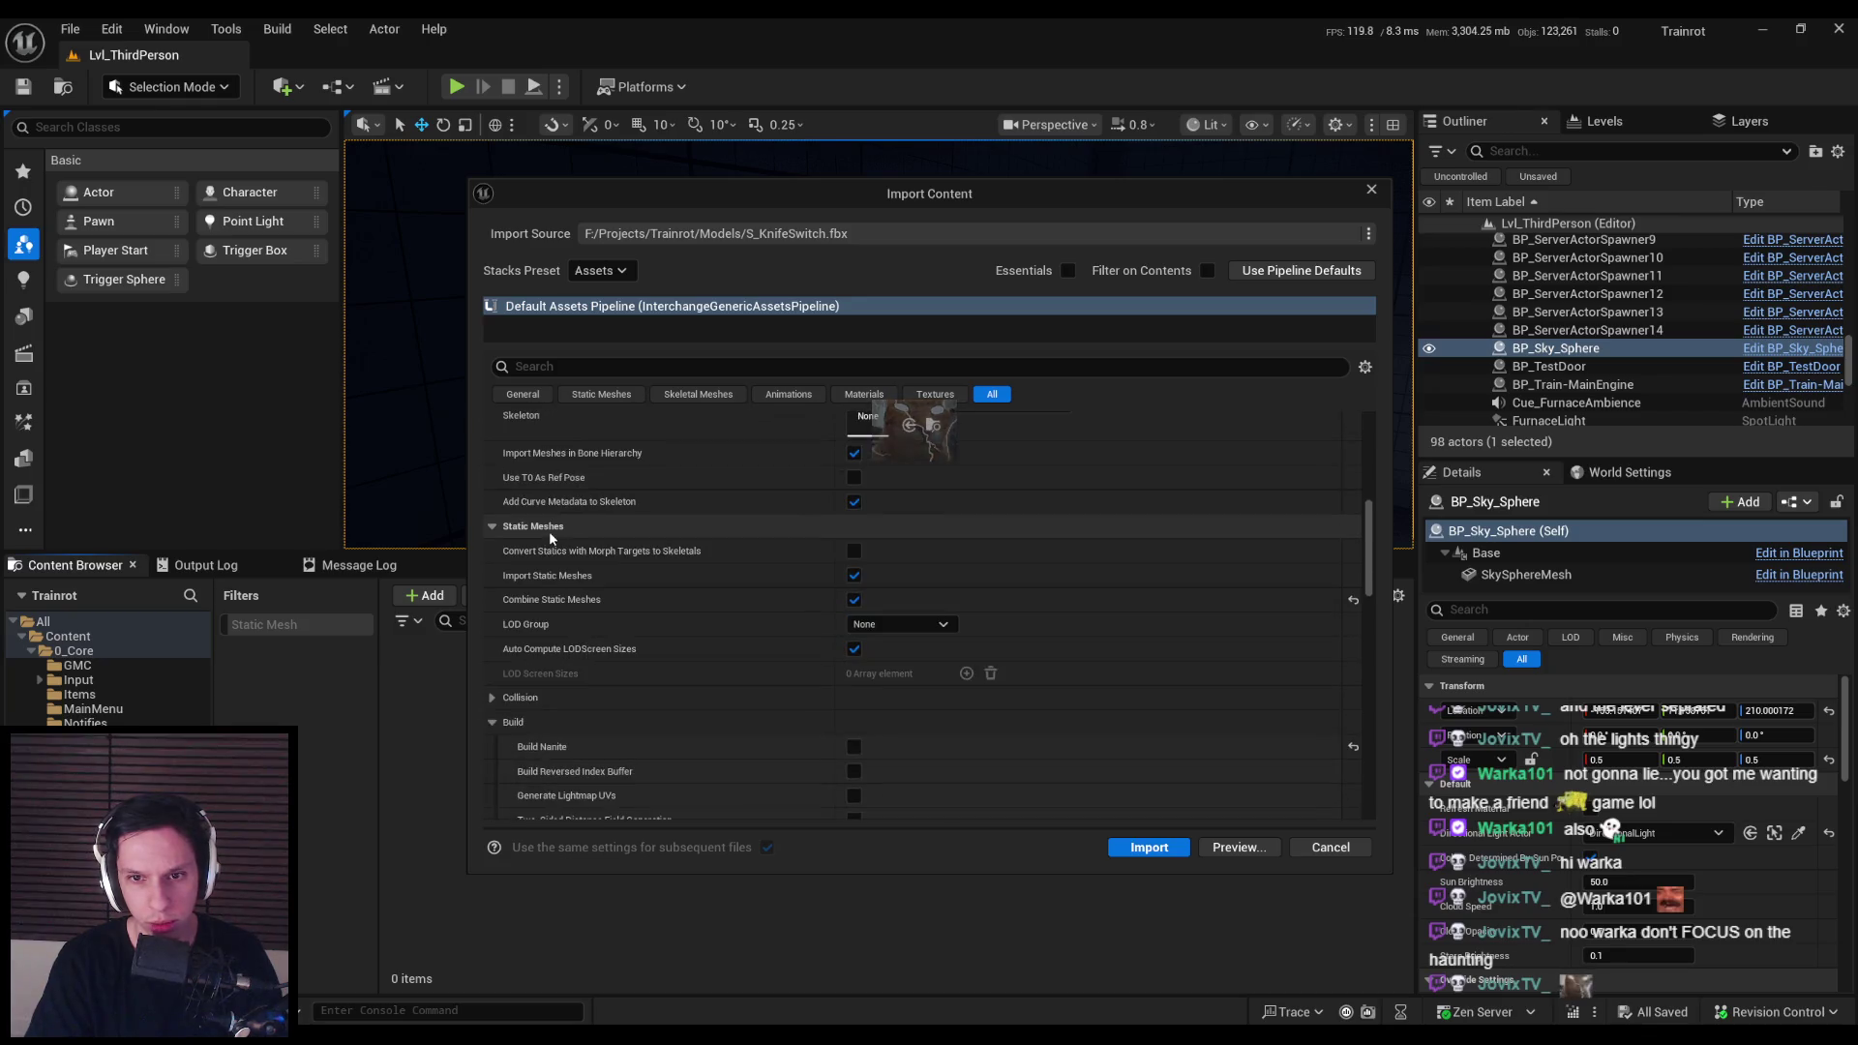
{"action": "scroll", "coordinate": [549, 539], "scroll_direction": "down", "scroll_amount": 12}
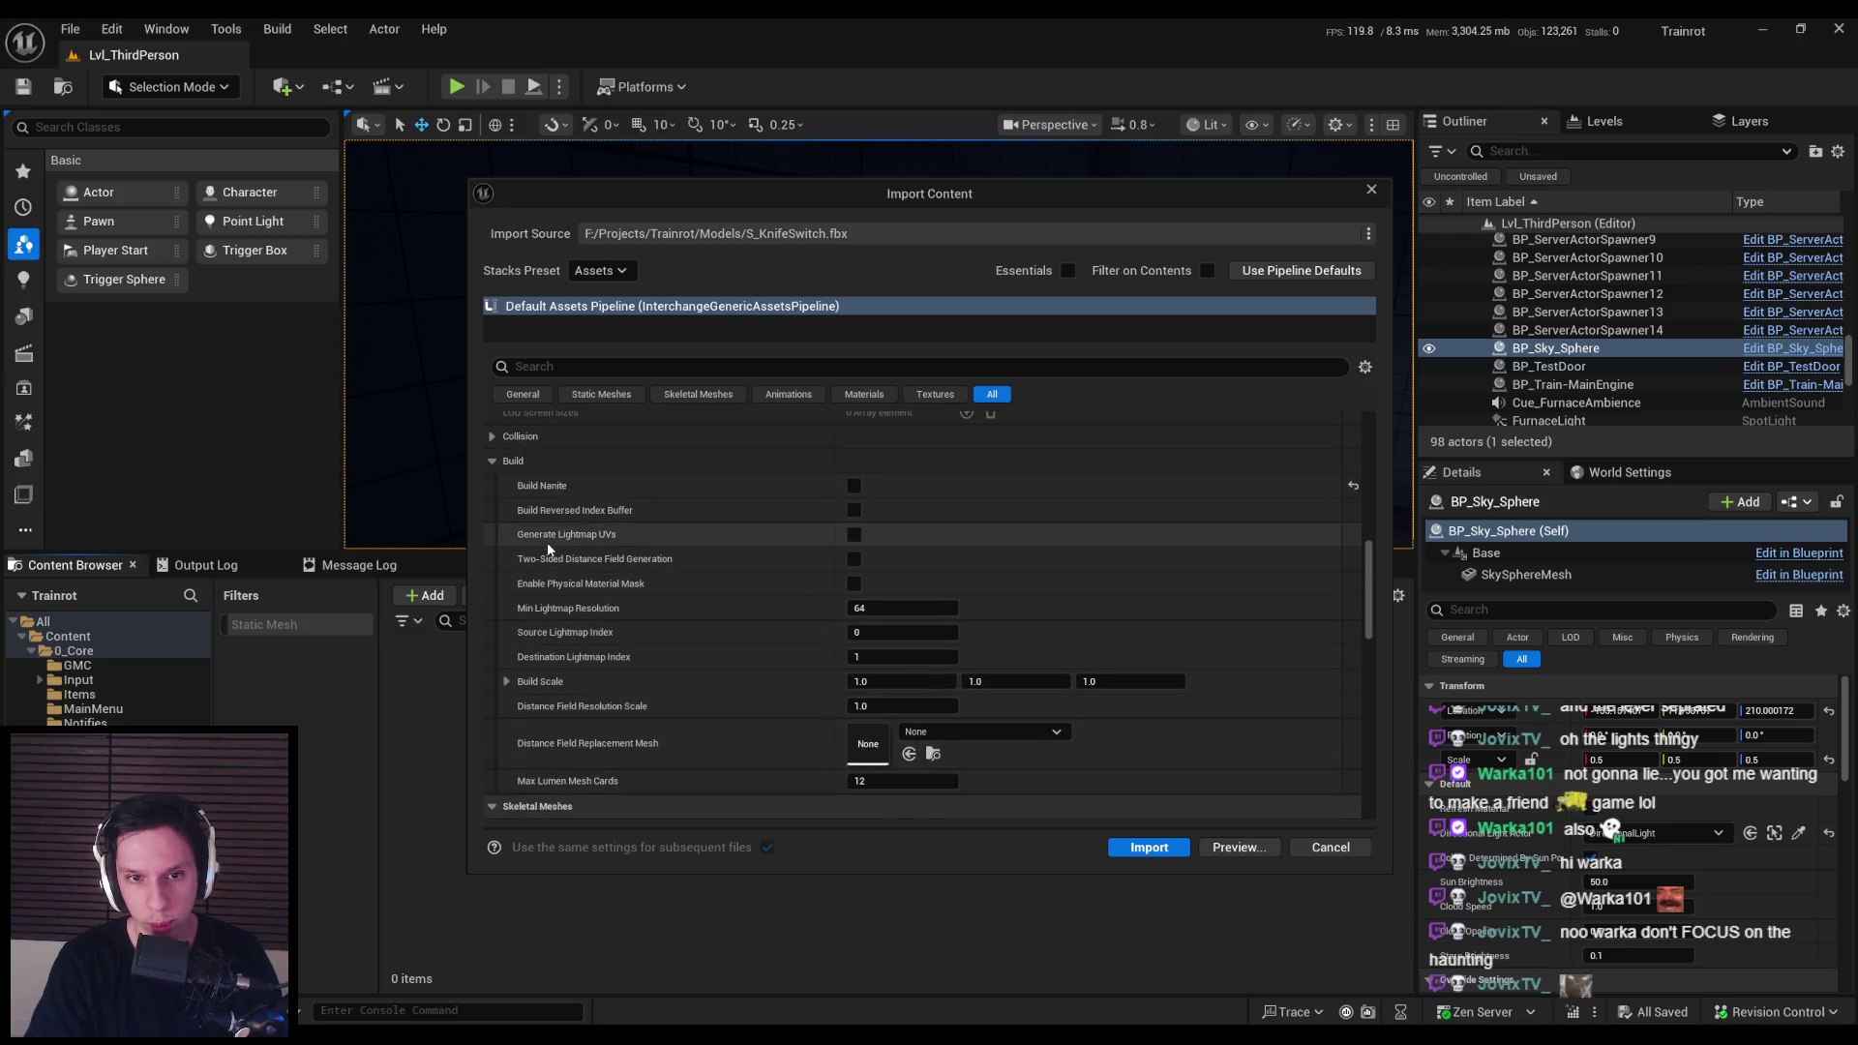
{"action": "scroll", "coordinate": [543, 561], "scroll_direction": "up", "scroll_amount": 5}
{"action": "scroll", "coordinate": [544, 570], "scroll_direction": "down", "scroll_amount": 2}
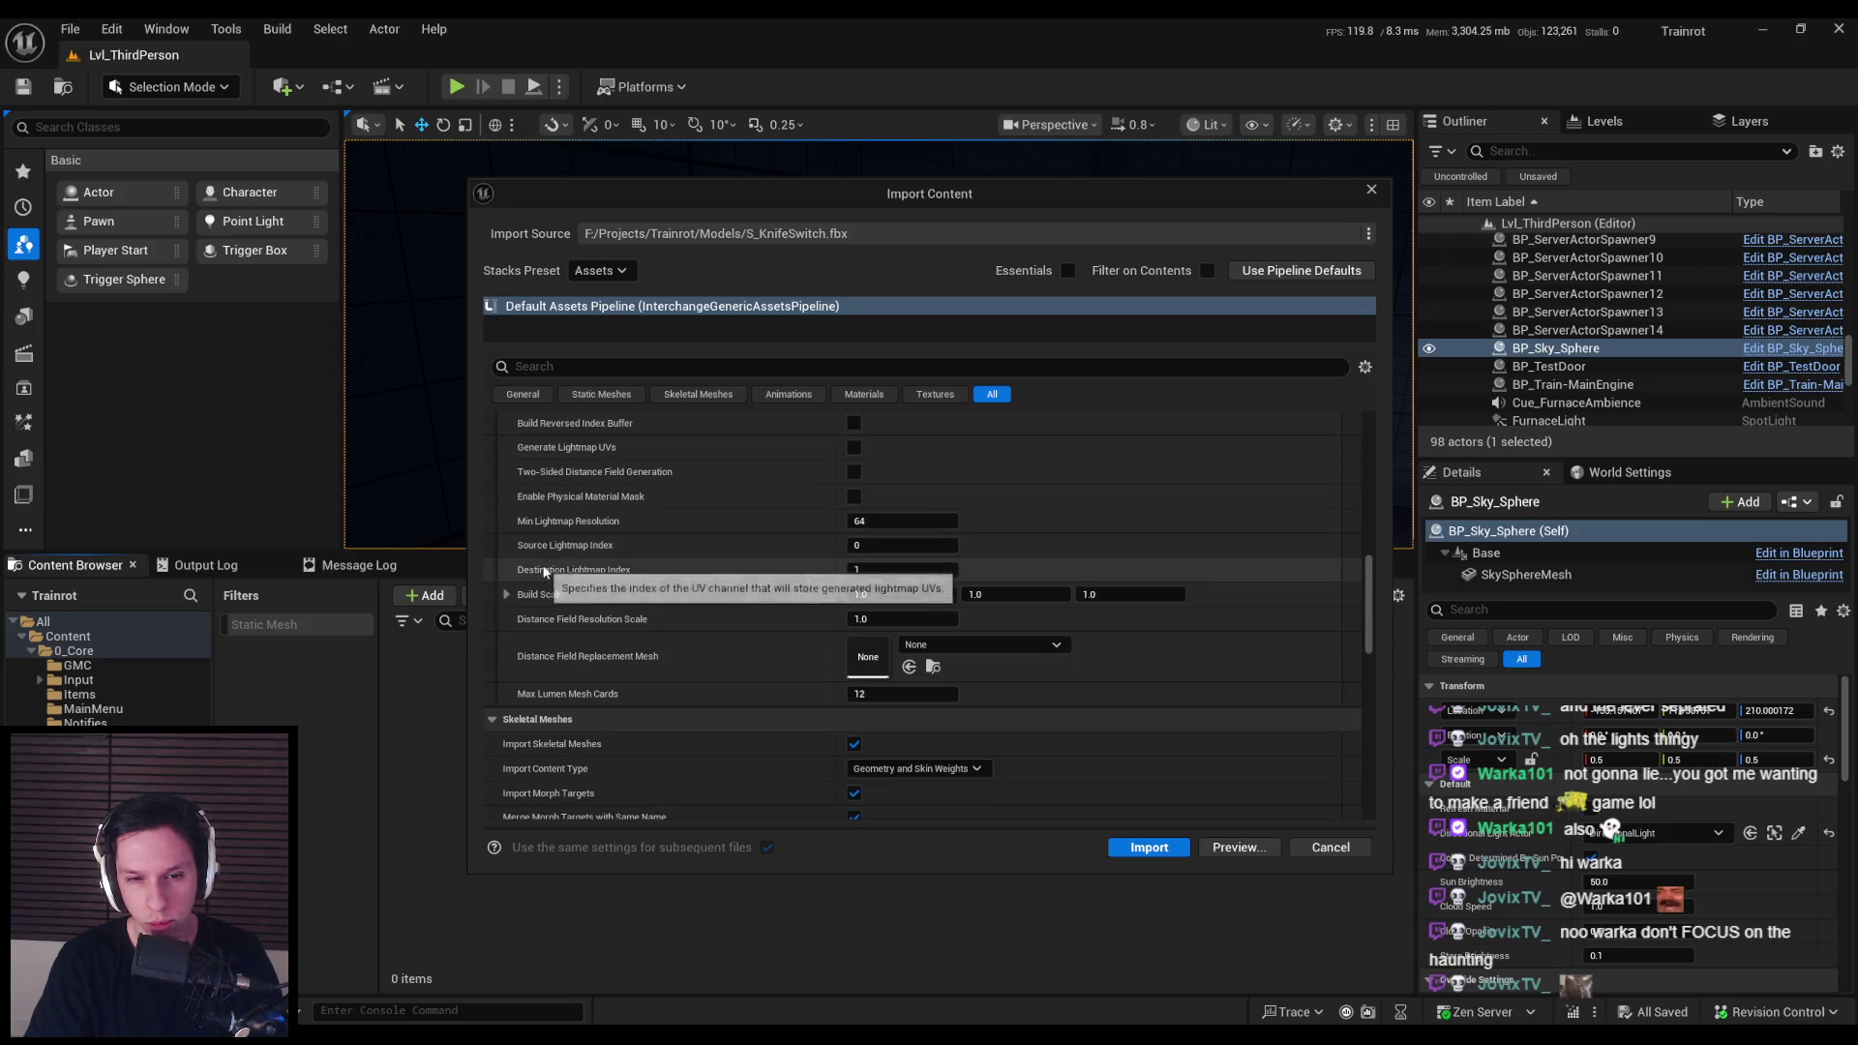
{"action": "scroll", "coordinate": [544, 569], "scroll_direction": "down", "scroll_amount": 4}
{"action": "scroll", "coordinate": [547, 571], "scroll_direction": "down", "scroll_amount": 6}
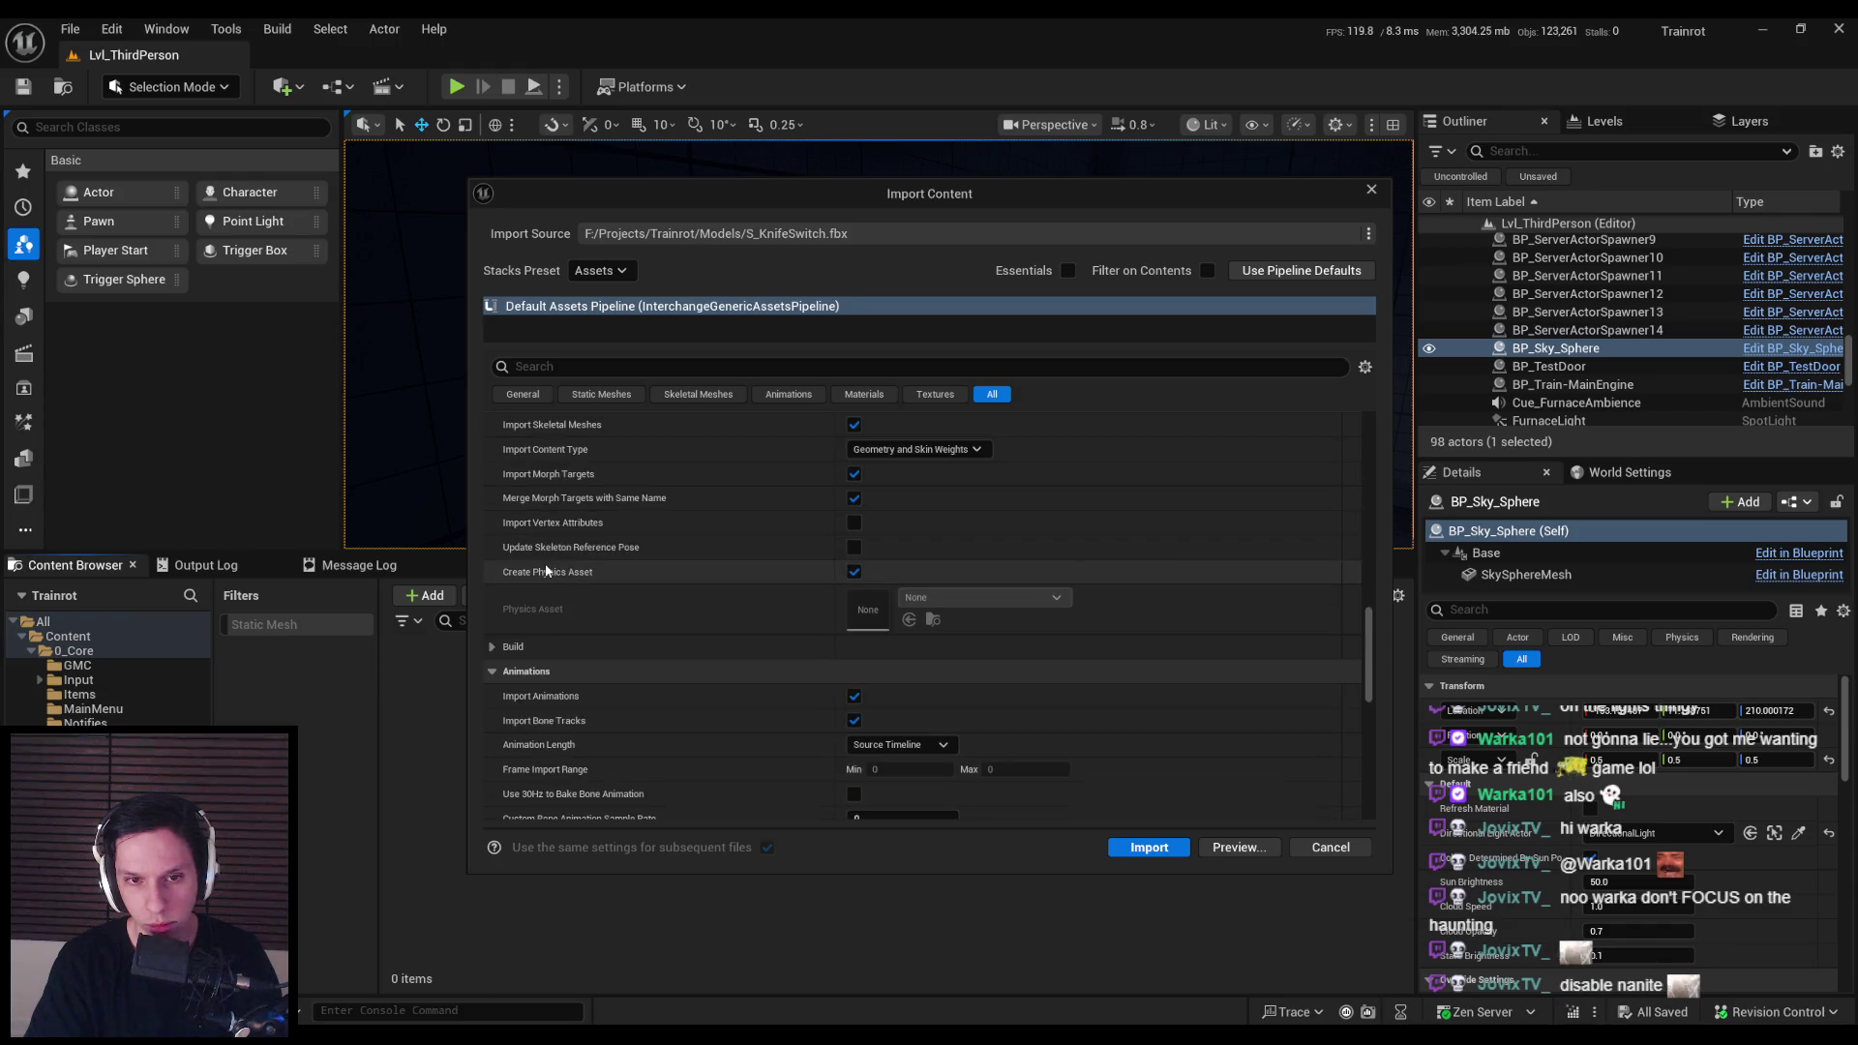
{"action": "left_click", "coordinate": [1112, 853]}
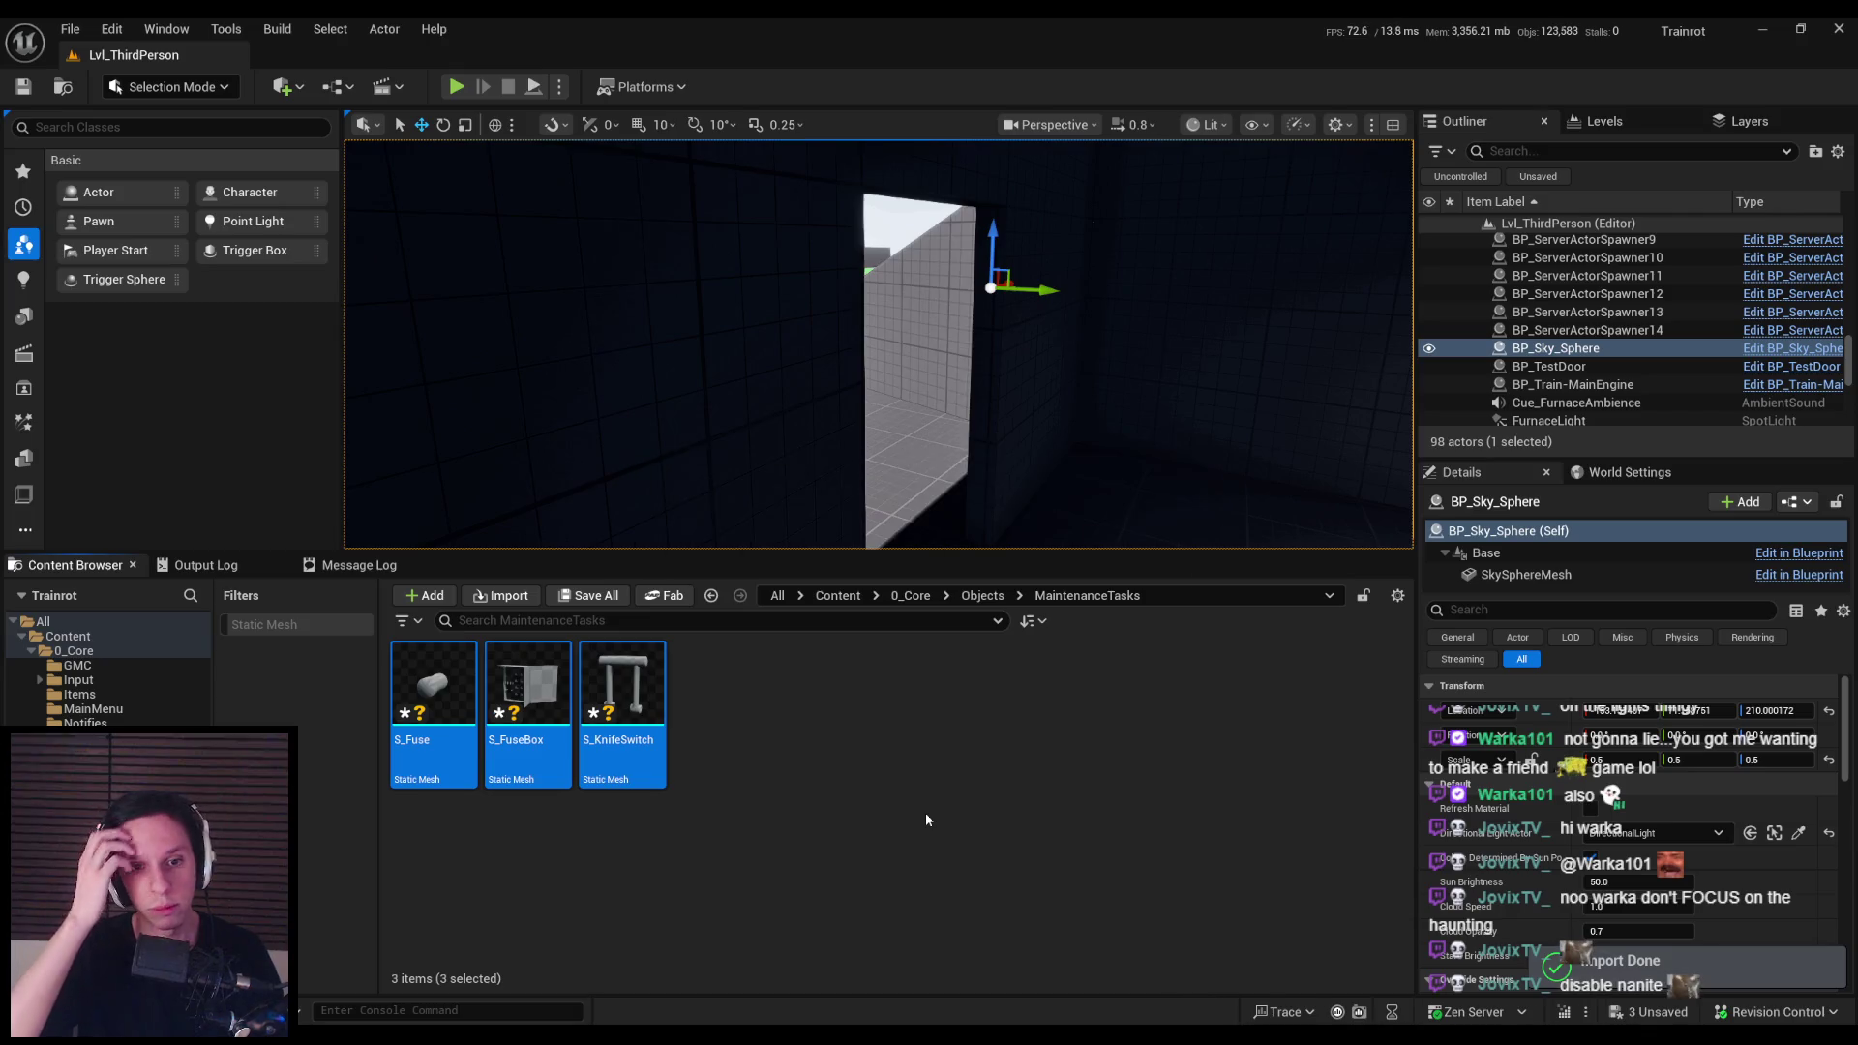
{"action": "double_click", "coordinate": [433, 683]}
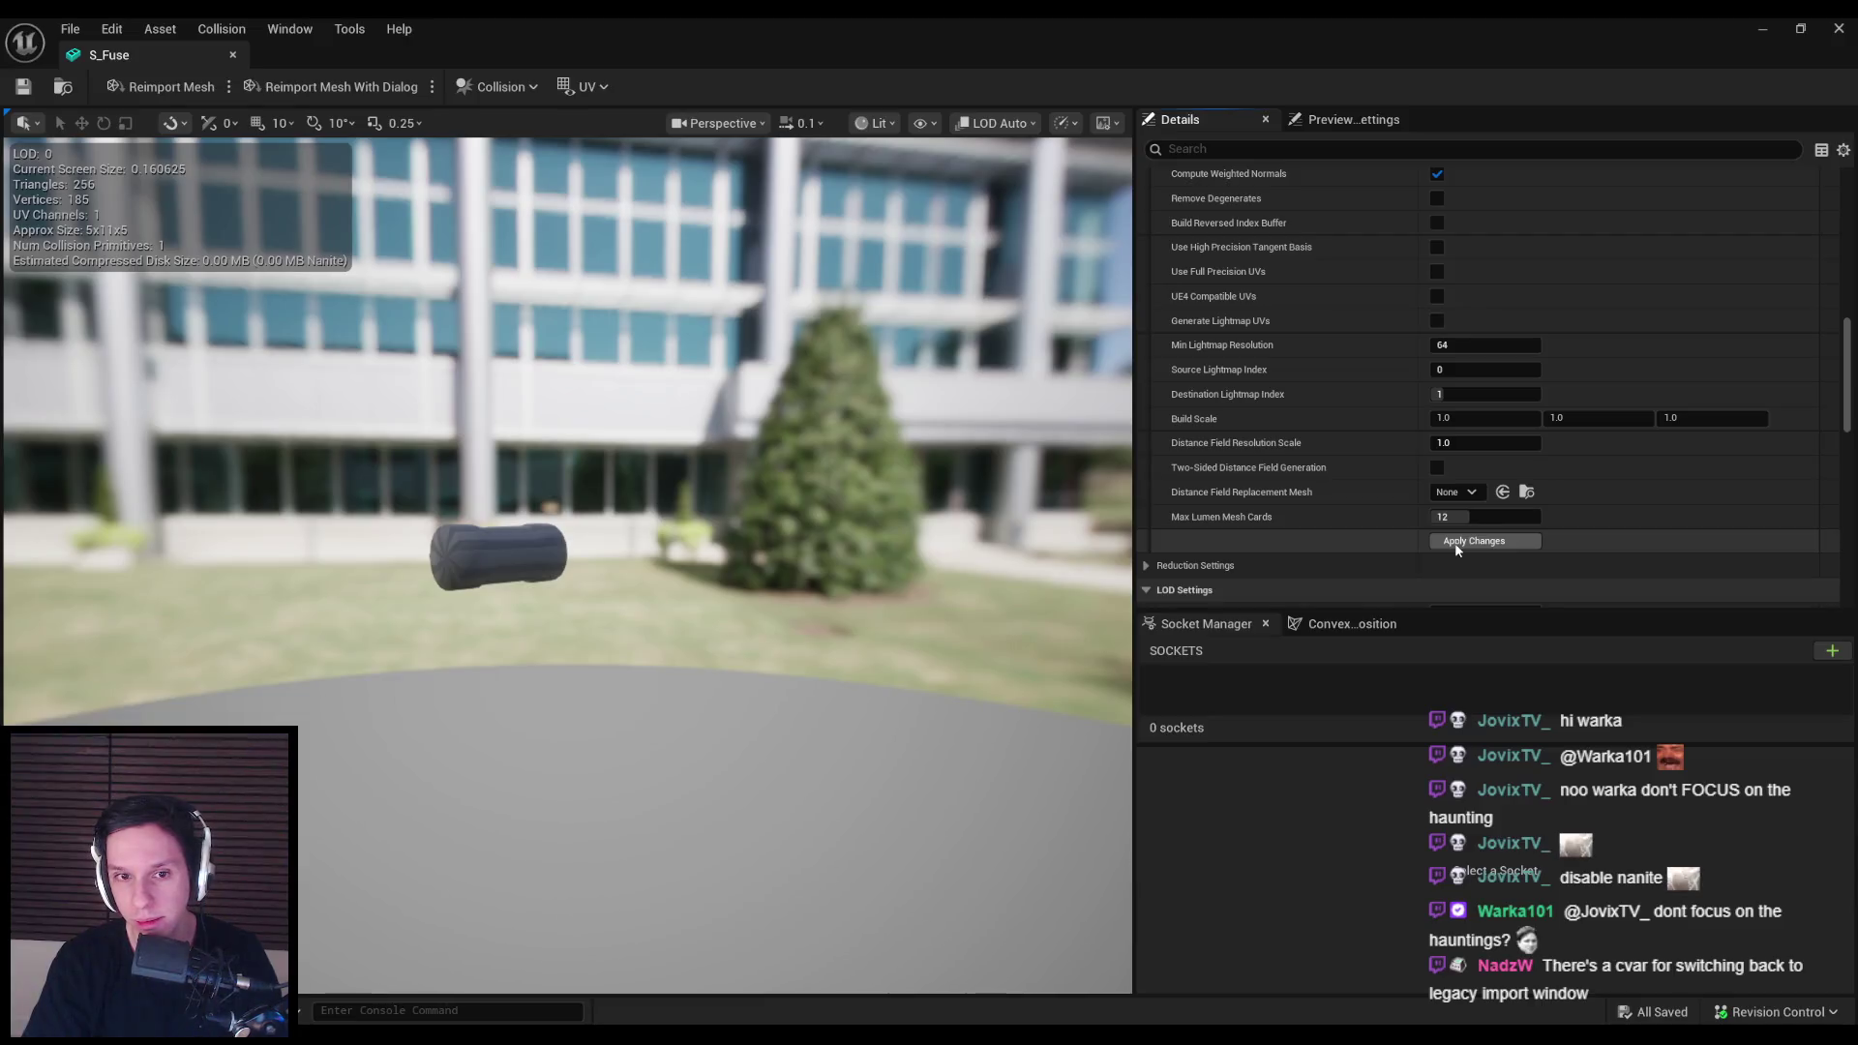
{"action": "left_click", "coordinate": [232, 54]}
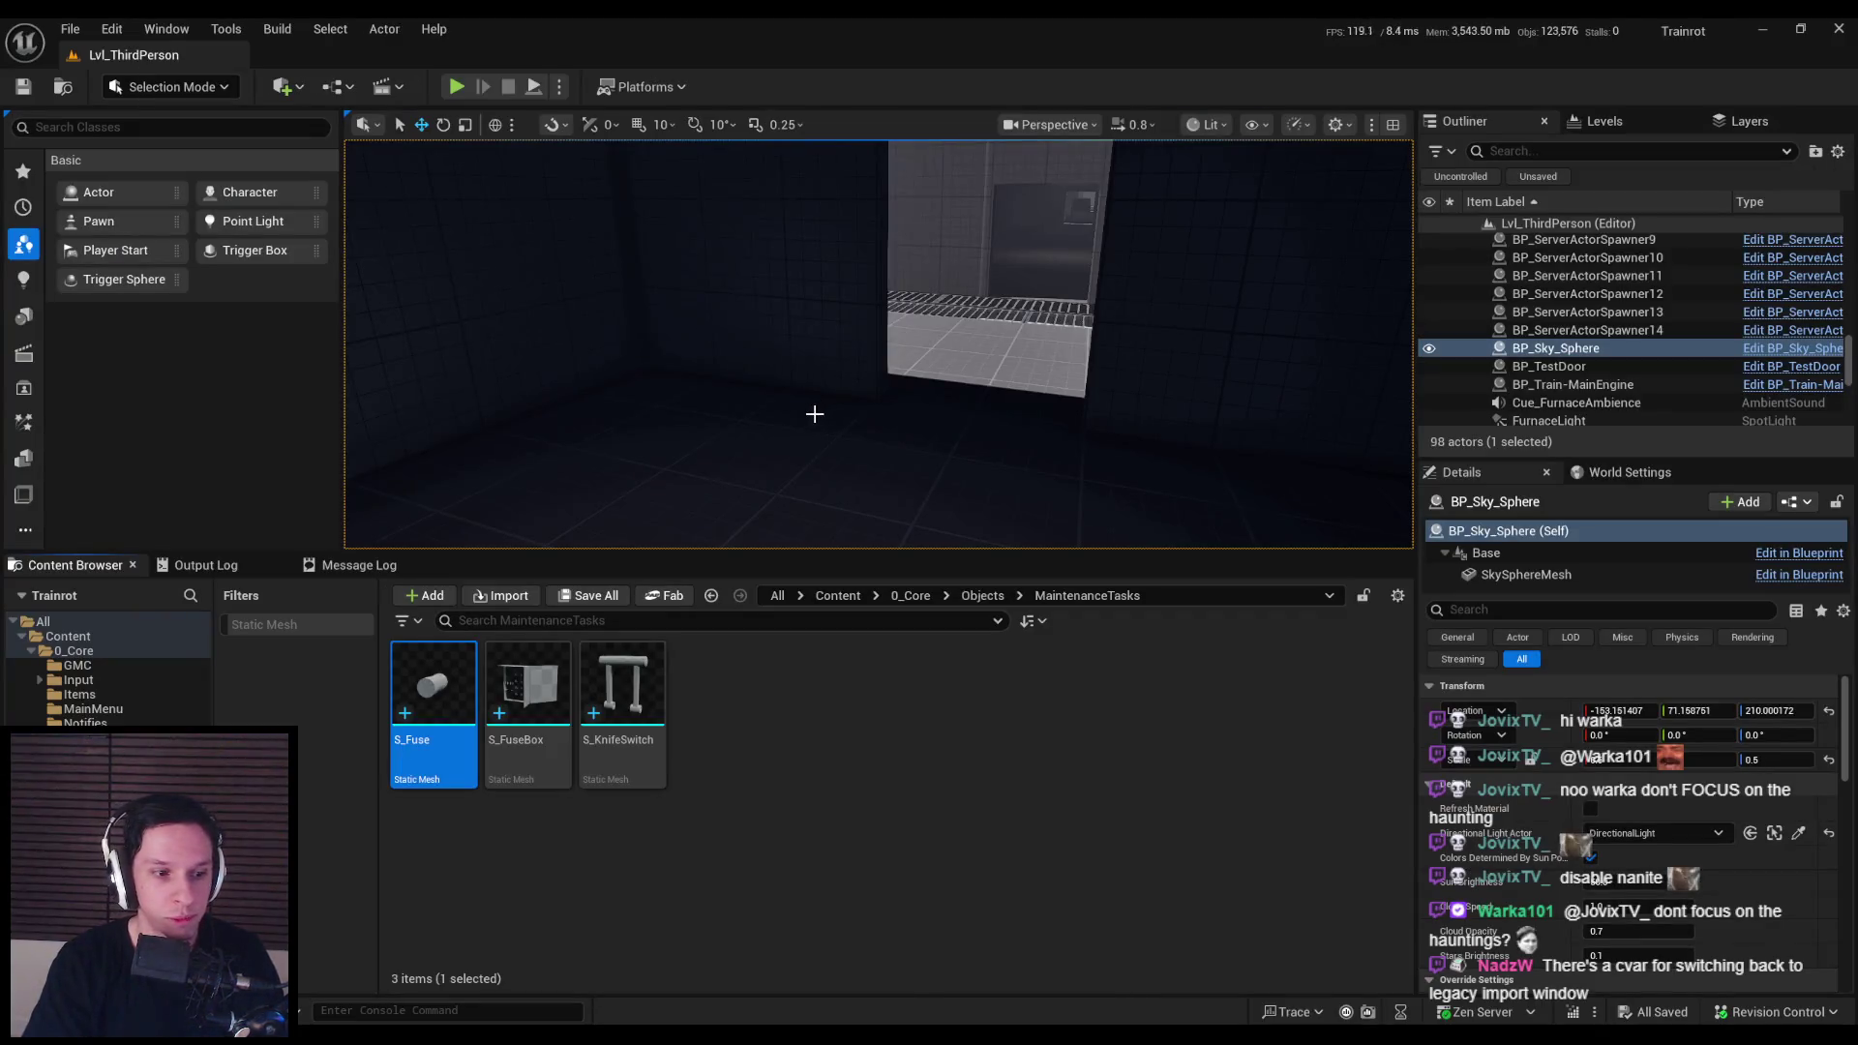
{"action": "left_click", "coordinate": [819, 828]}
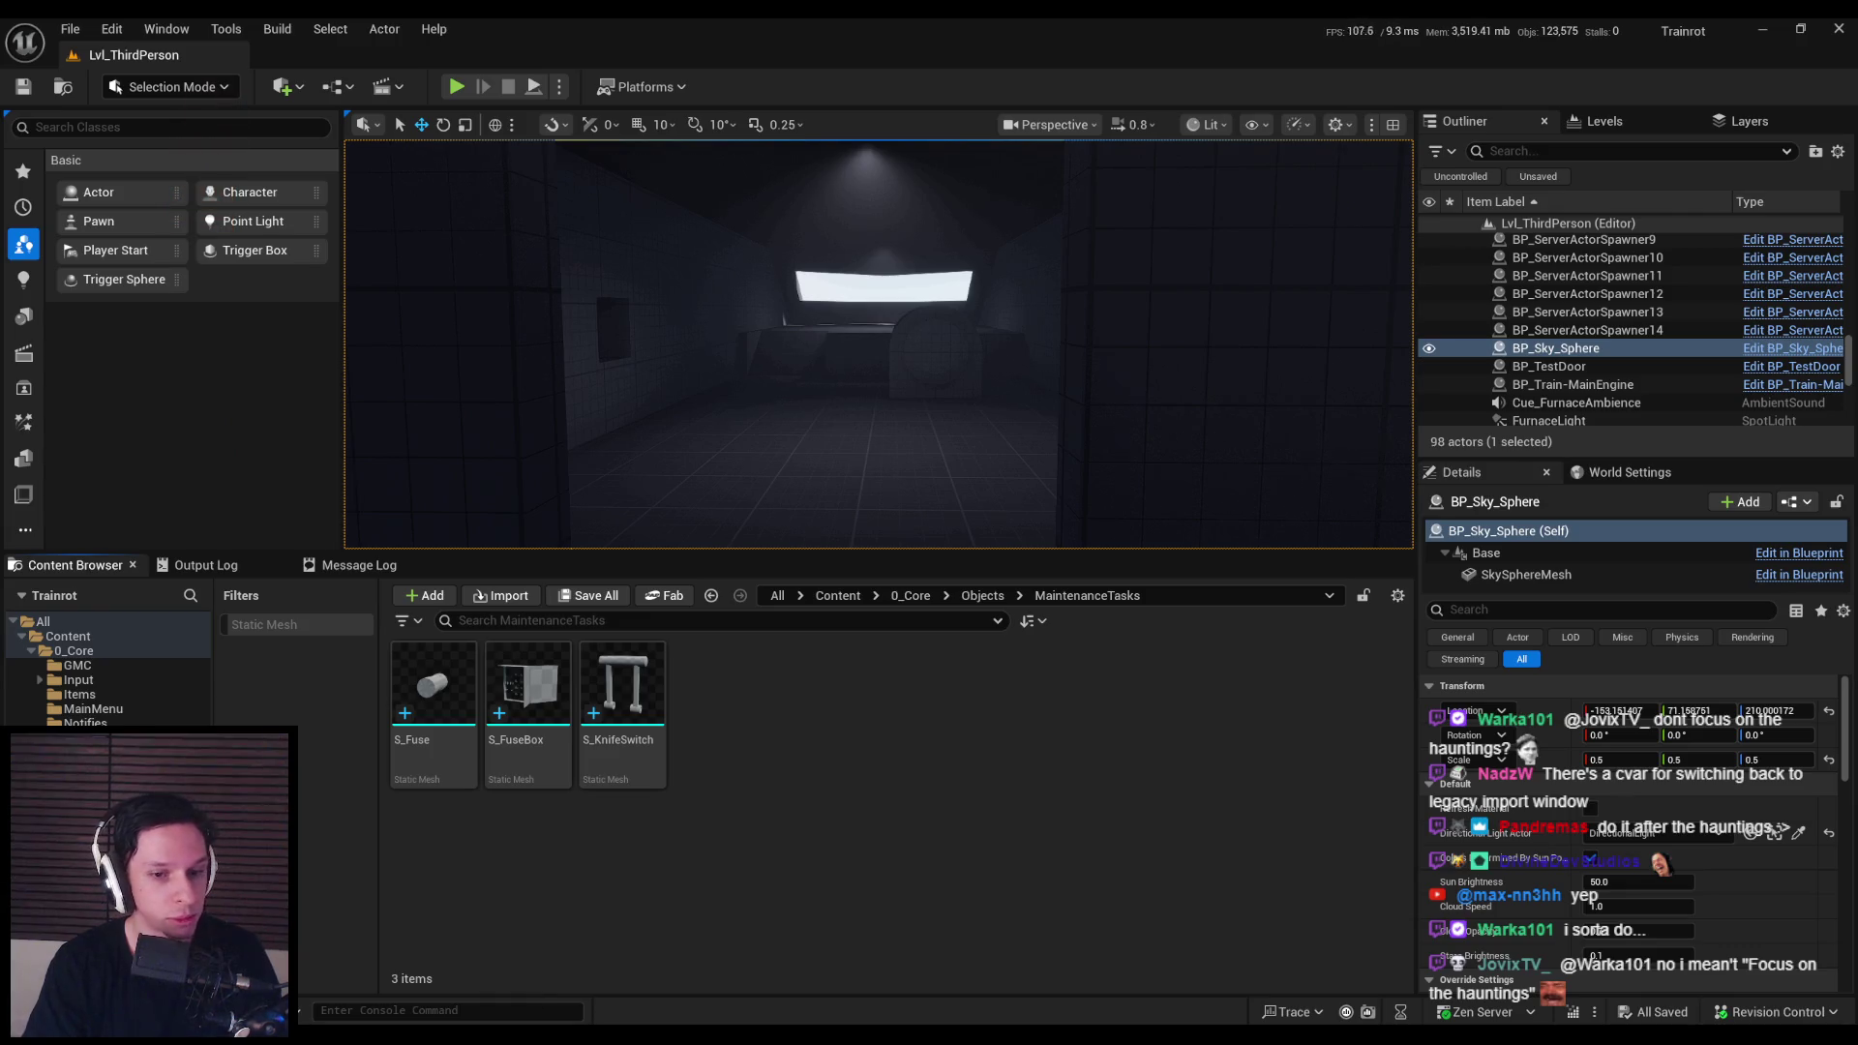
{"action": "mouse_move", "coordinate": [736, 450]}
{"action": "left_mouse_down"}
{"action": "mouse_move", "coordinate": [746, 506]}
{"action": "mouse_move", "coordinate": [892, 429]}
{"action": "left_mouse_up"}
{"action": "mouse_move", "coordinate": [441, 690]}
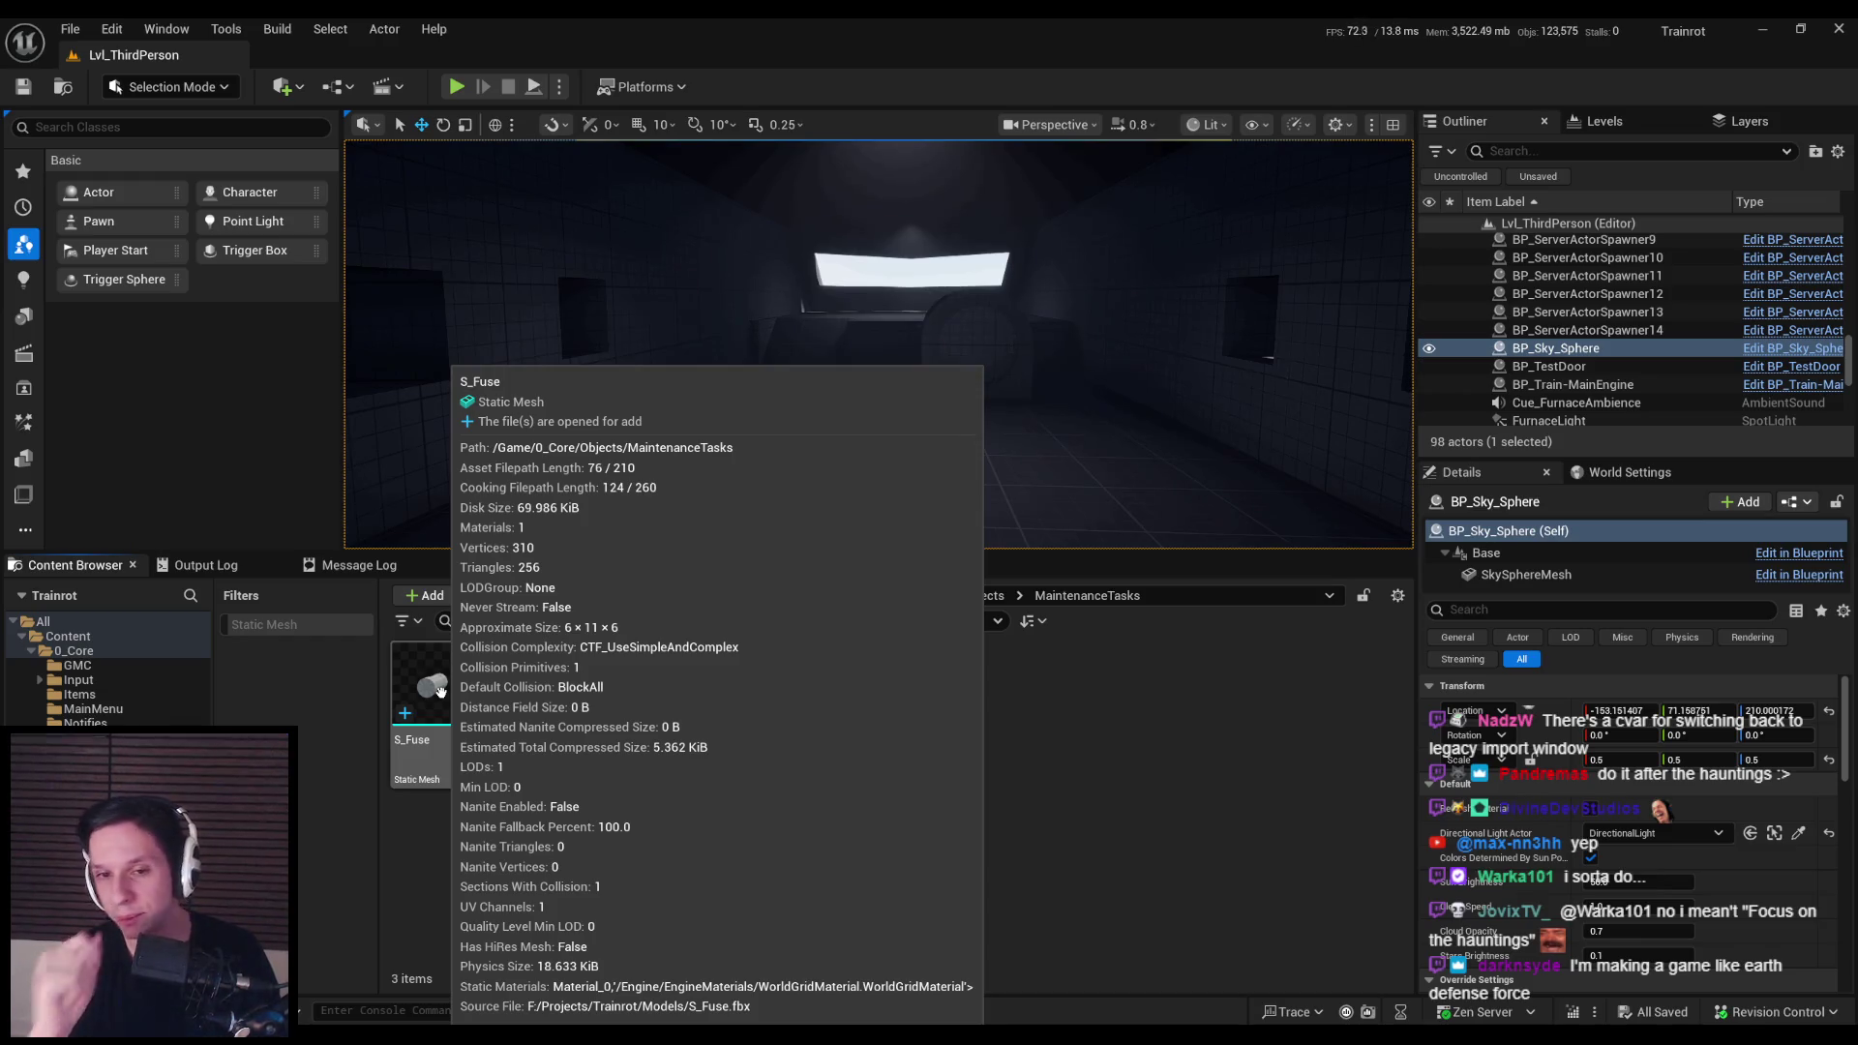
{"action": "left_click_drag", "start_coordinate": [651, 526], "coordinate": [552, 503]}
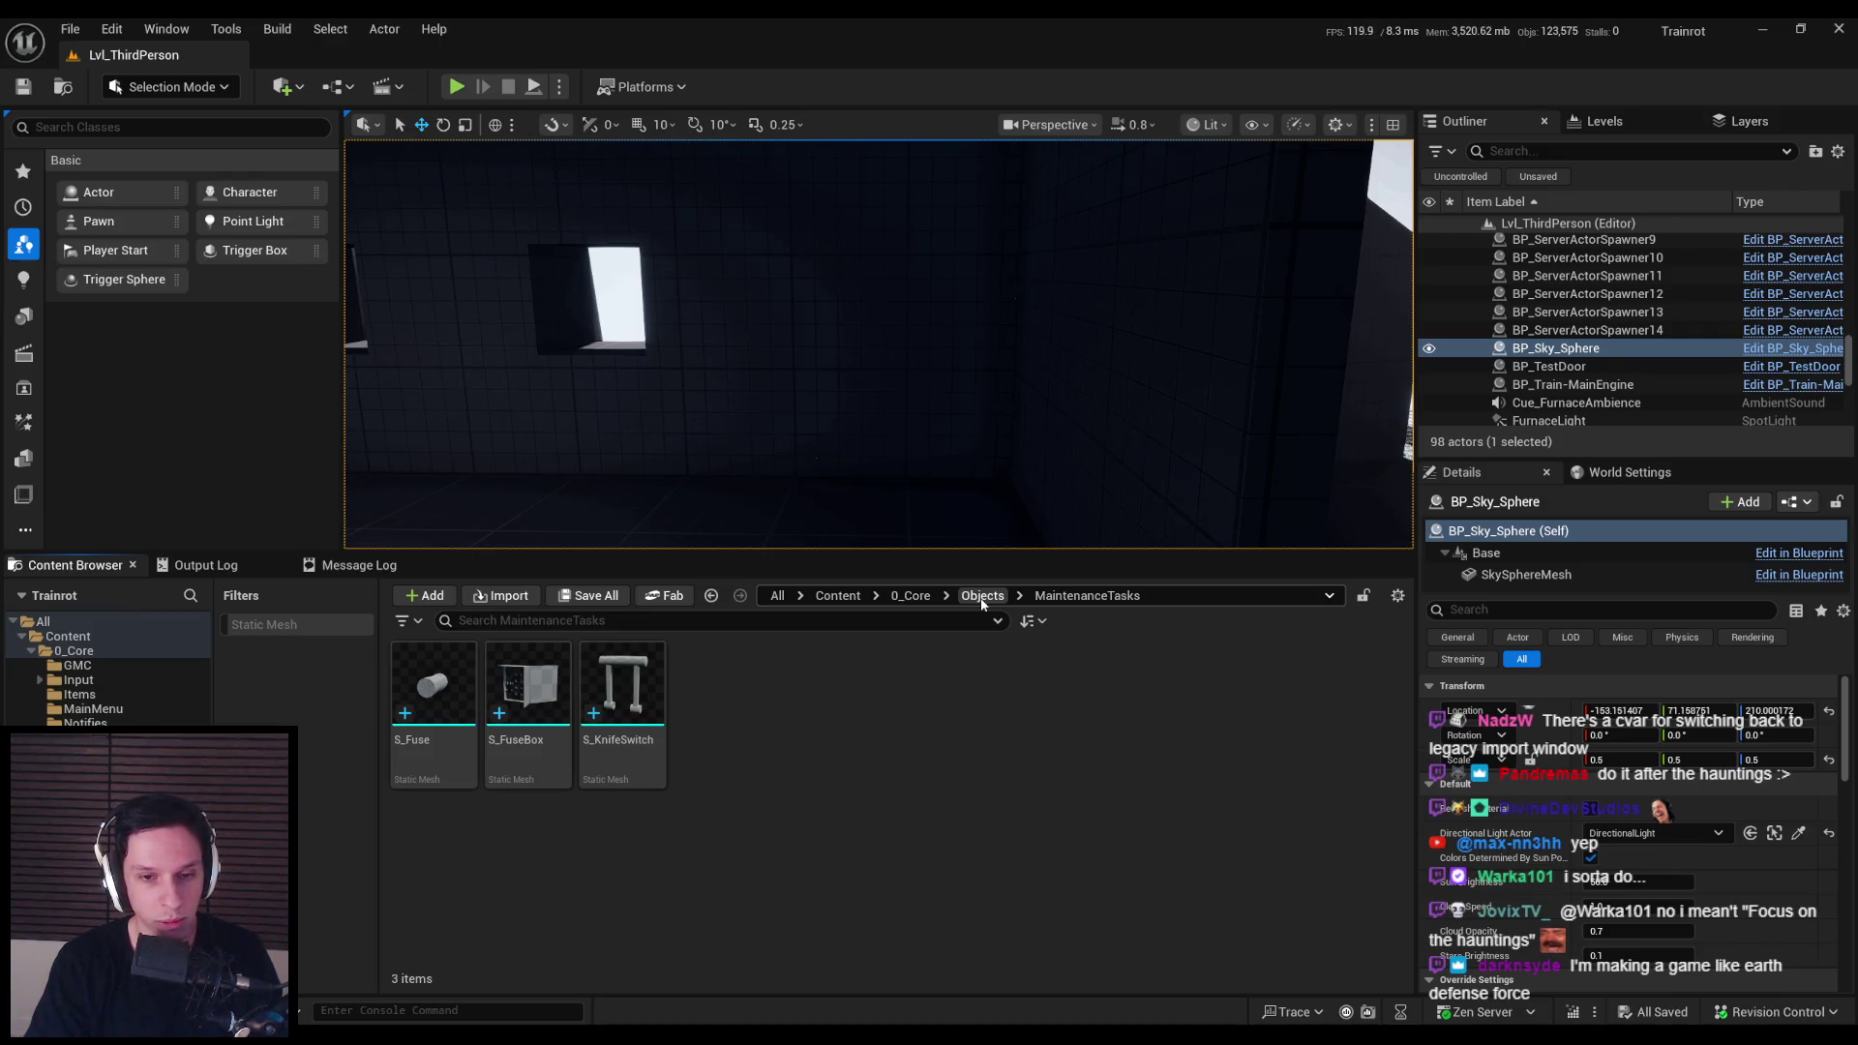
Step: Create an Actor-based Blueprint Class called BP_MaintenanceTask-Fusebox and open it in the Blueprint editor
{"action": "right_click", "coordinate": [917, 786]}
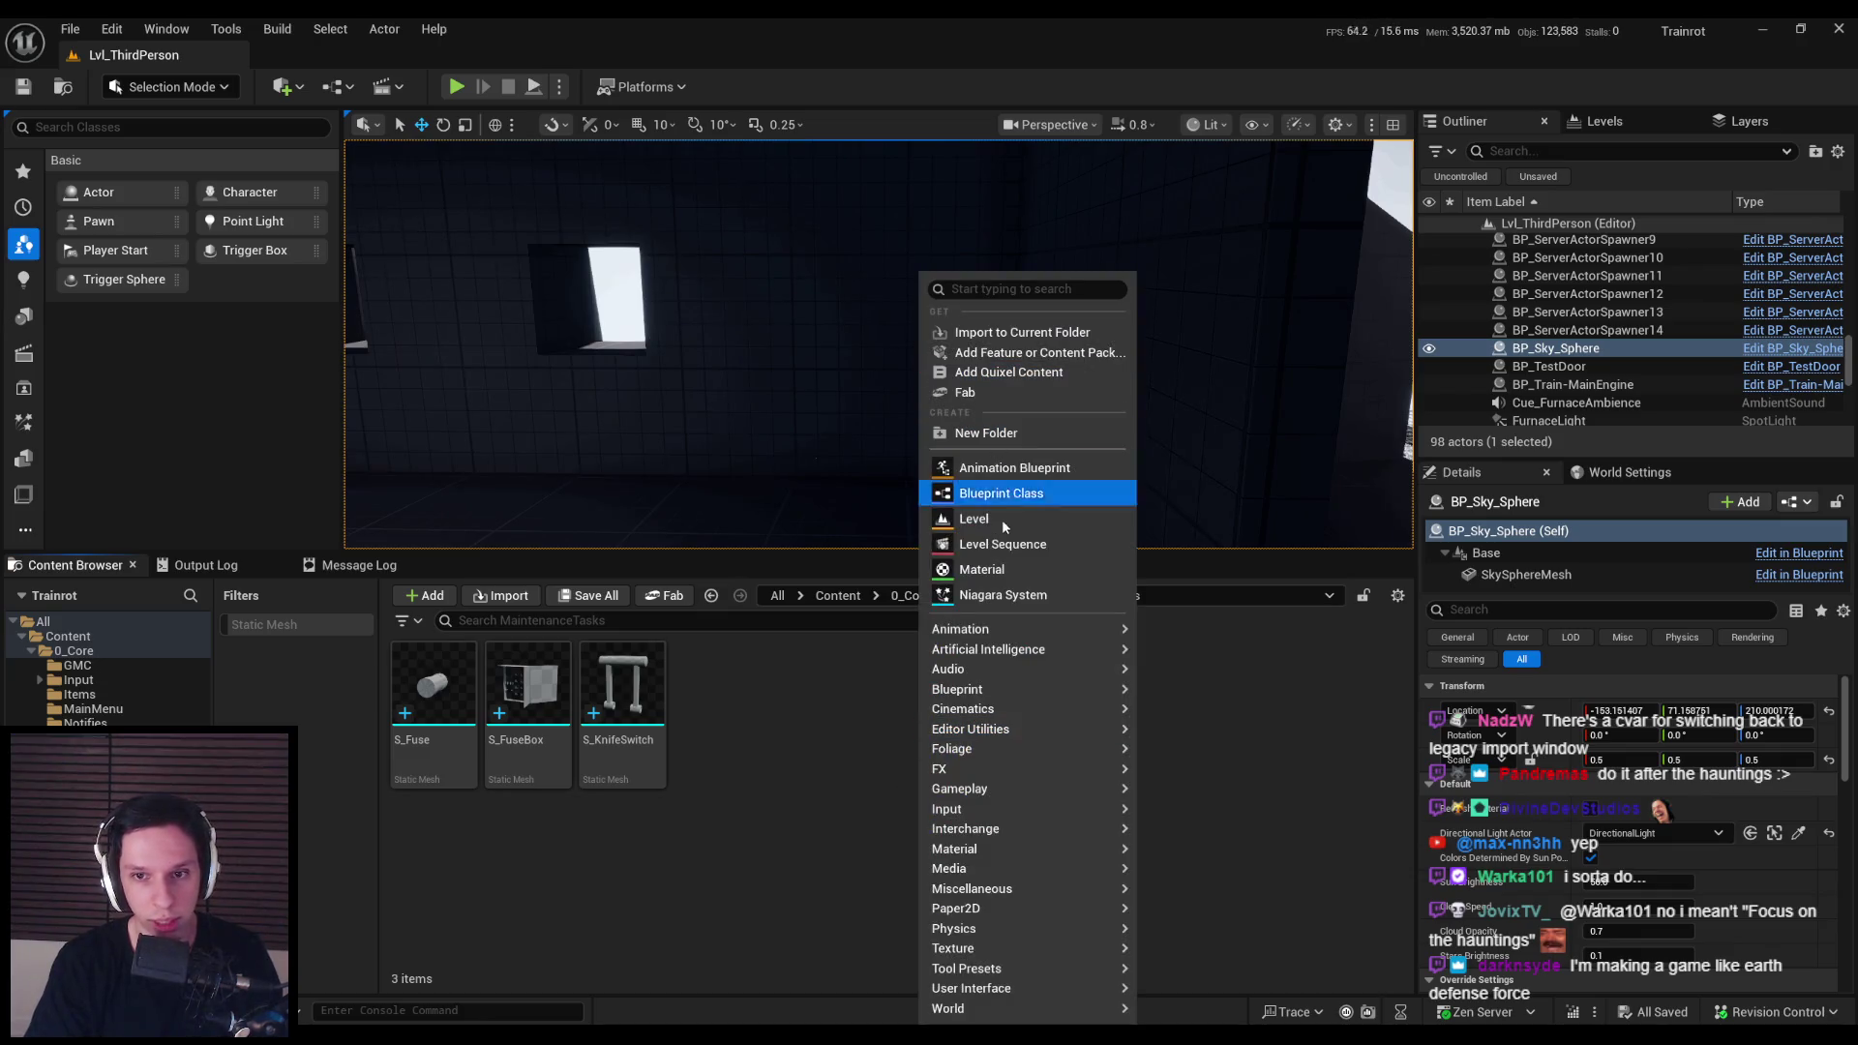
{"action": "left_click", "coordinate": [1002, 494]}
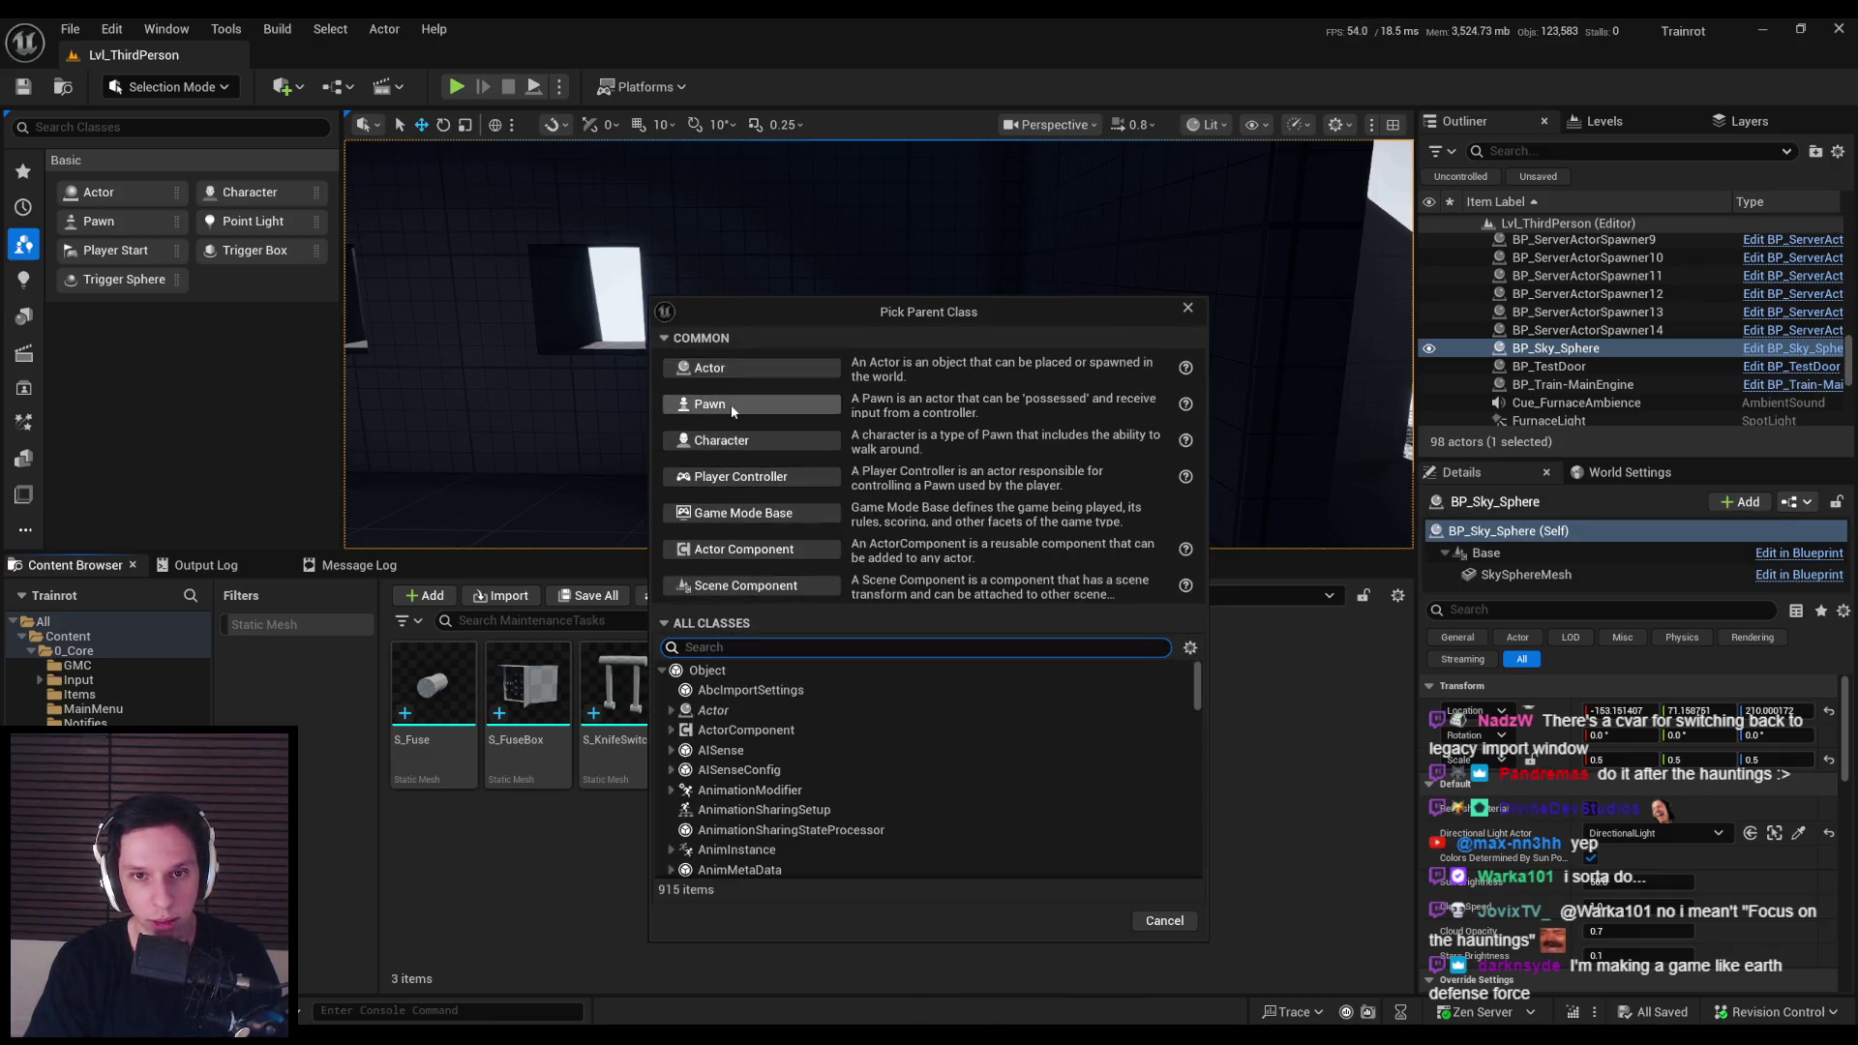
{"action": "left_click", "coordinate": [728, 371]}
{"action": "type", "text": "B"}
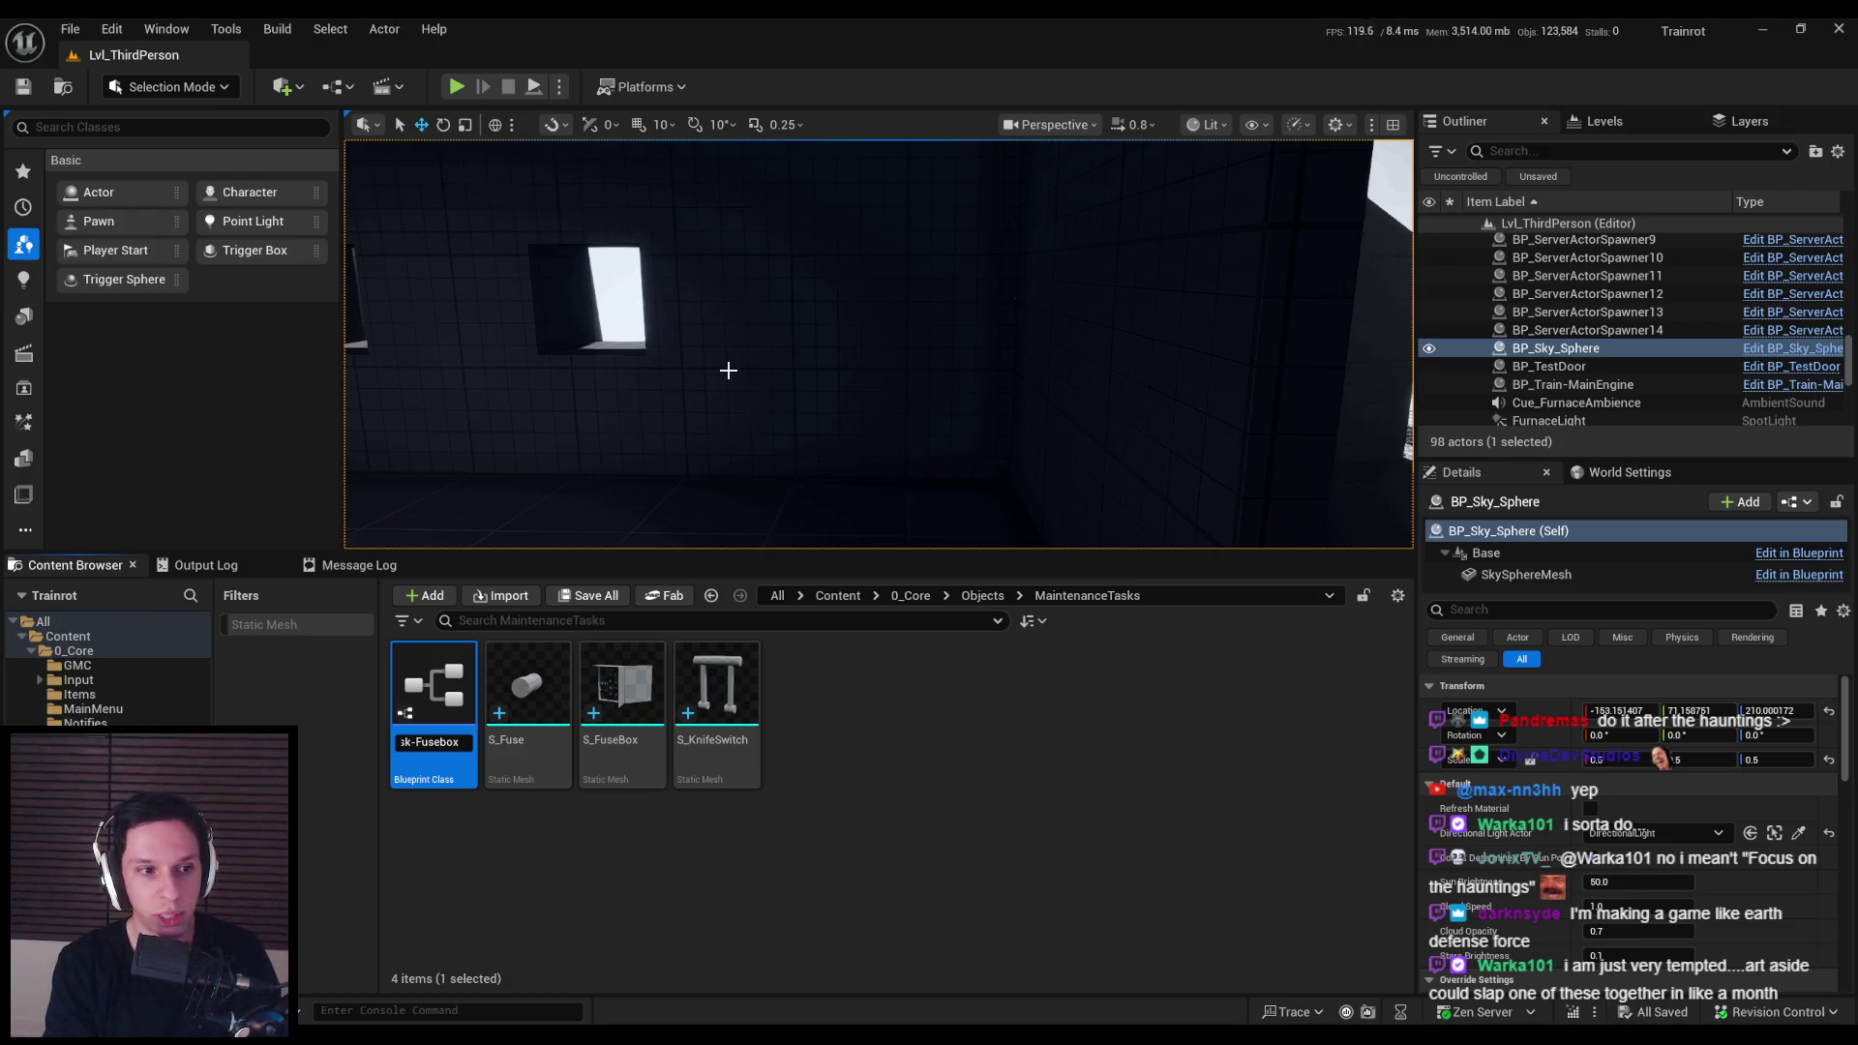
{"action": "key", "text": "Return"}
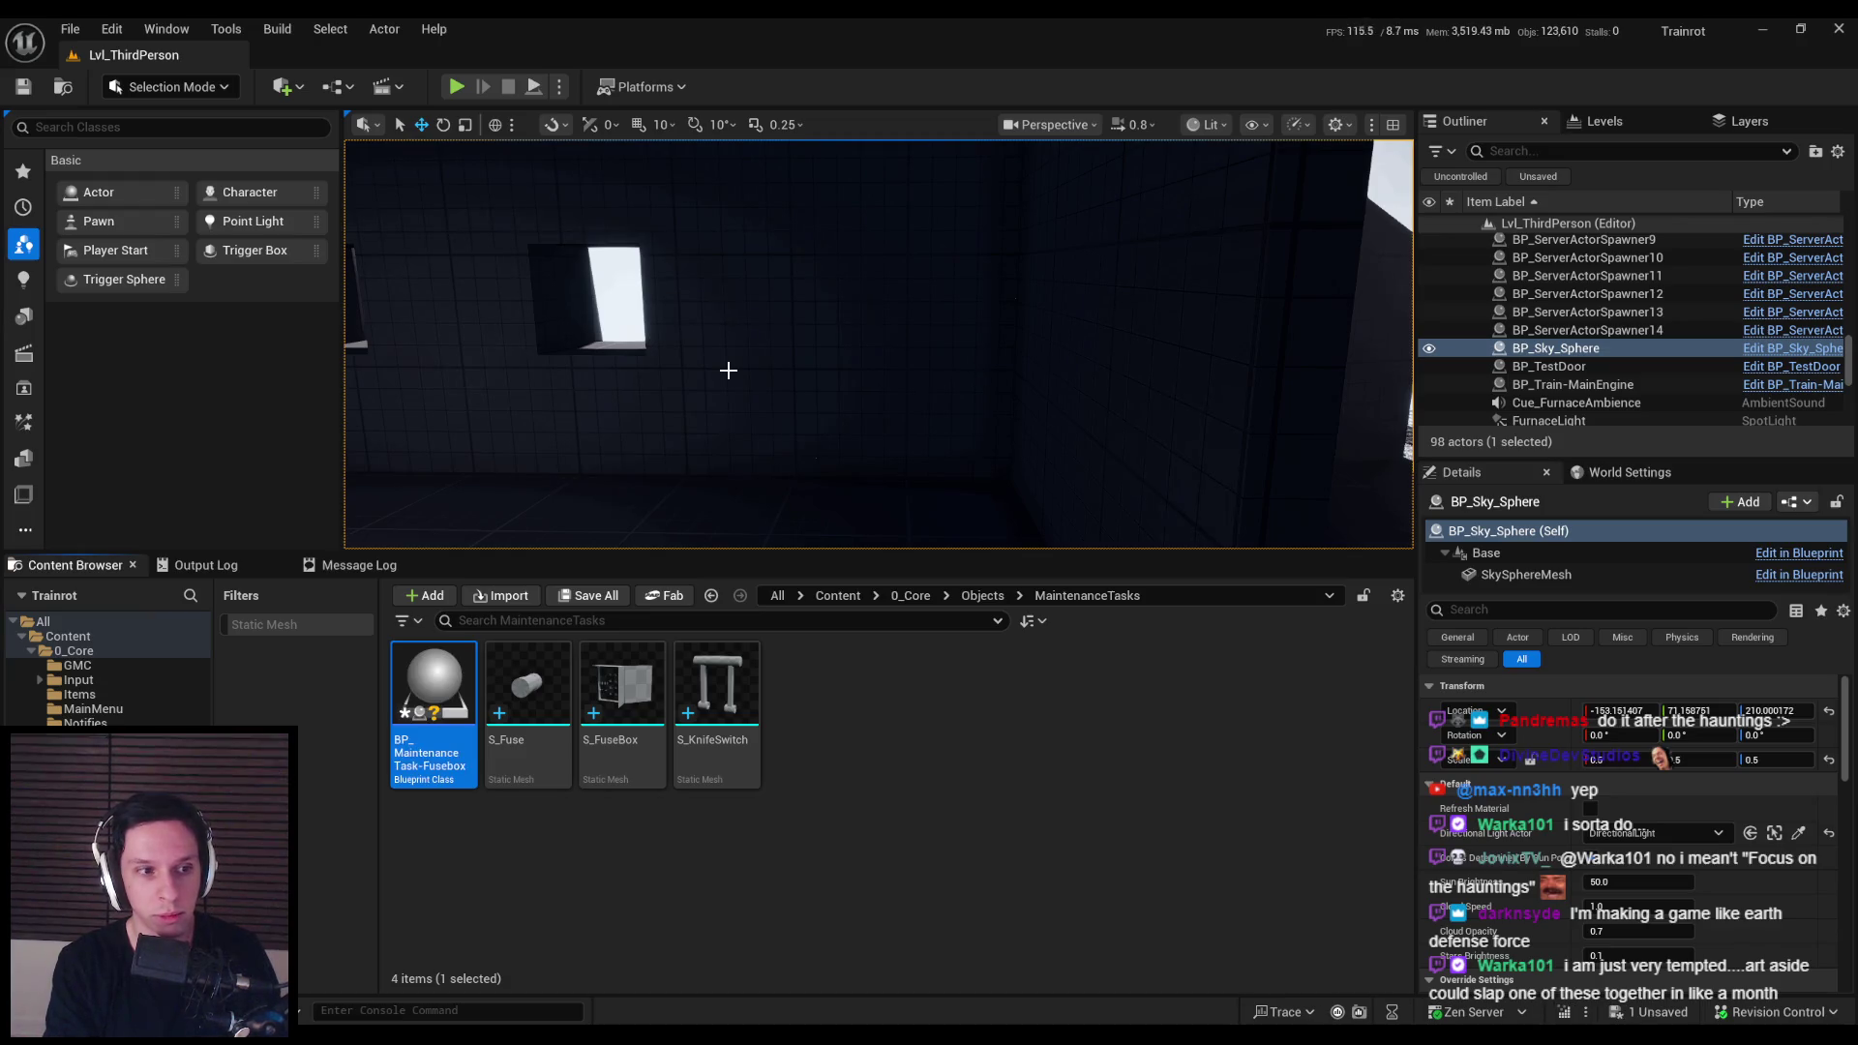
{"action": "double_click", "coordinate": [433, 687]}
Step: Add a Static Mesh component to the Blueprint and save it
{"action": "left_click", "coordinate": [41, 147]}
{"action": "left_click", "coordinate": [416, 87]}
{"action": "left_click", "coordinate": [61, 148]}
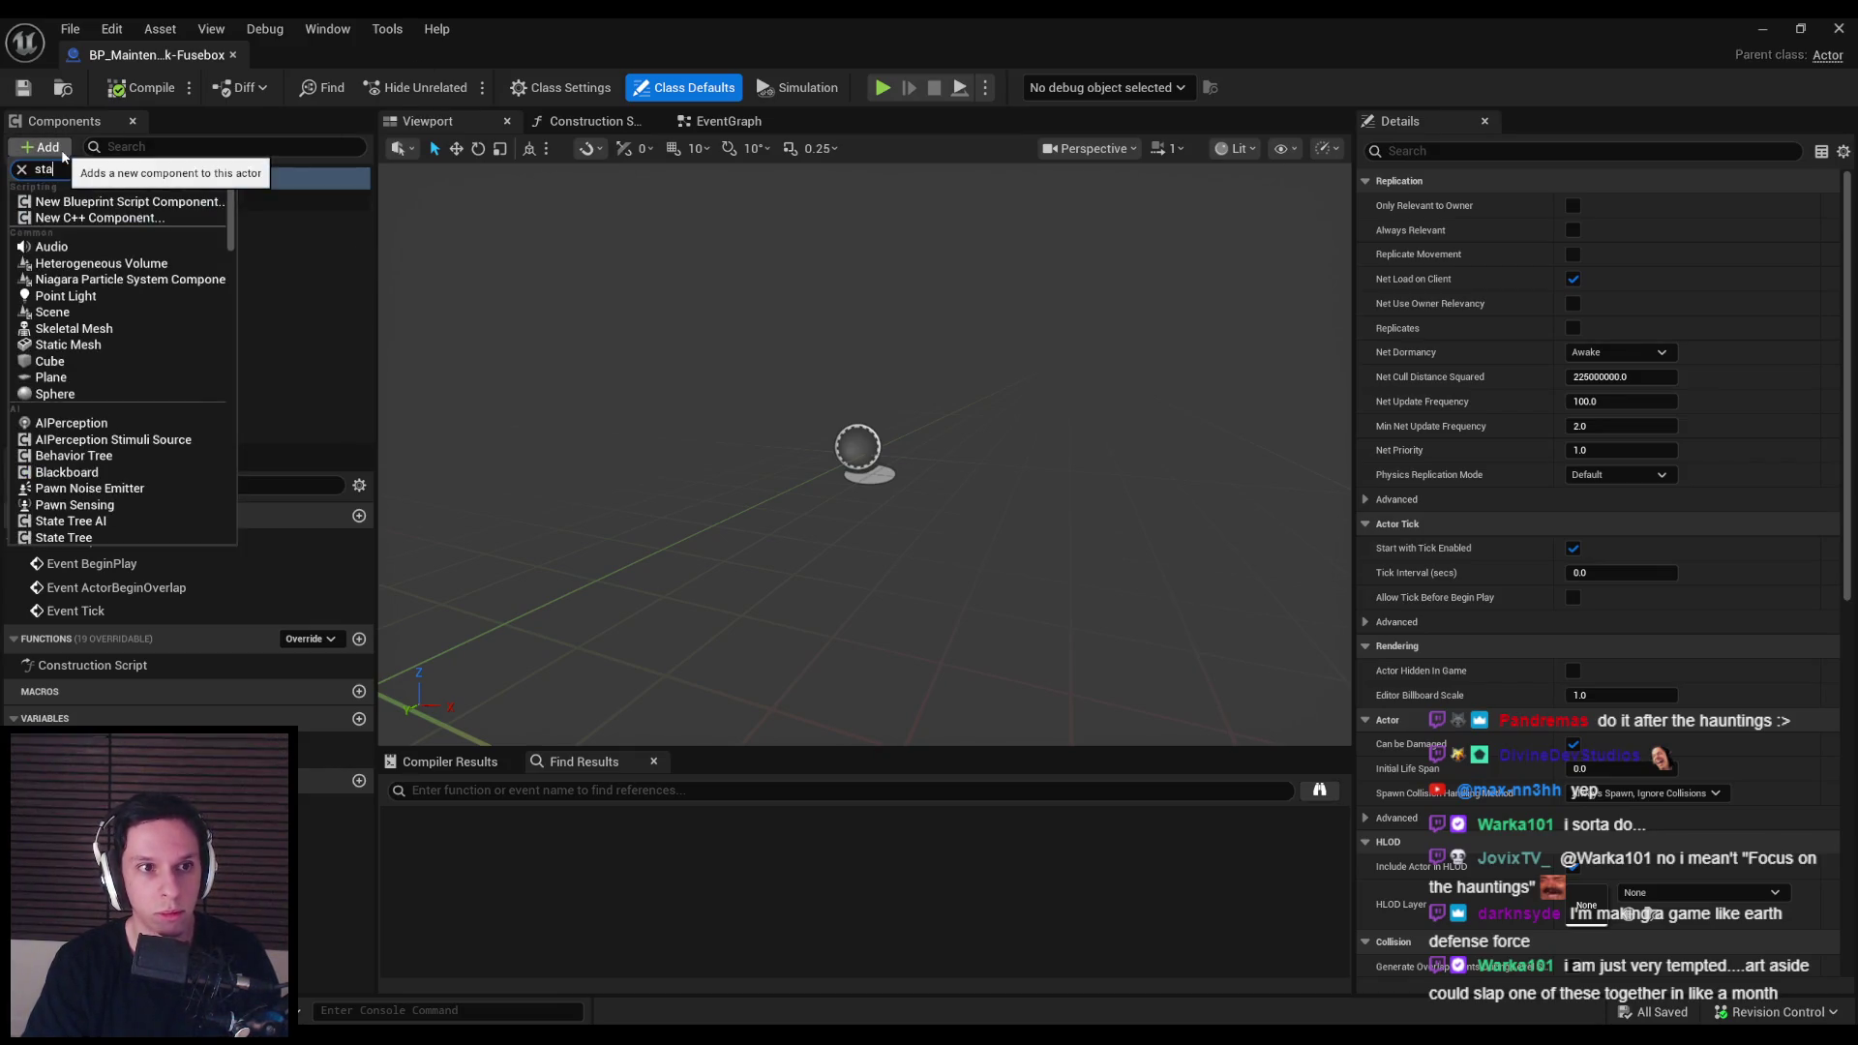
{"action": "type", "text": "static"}
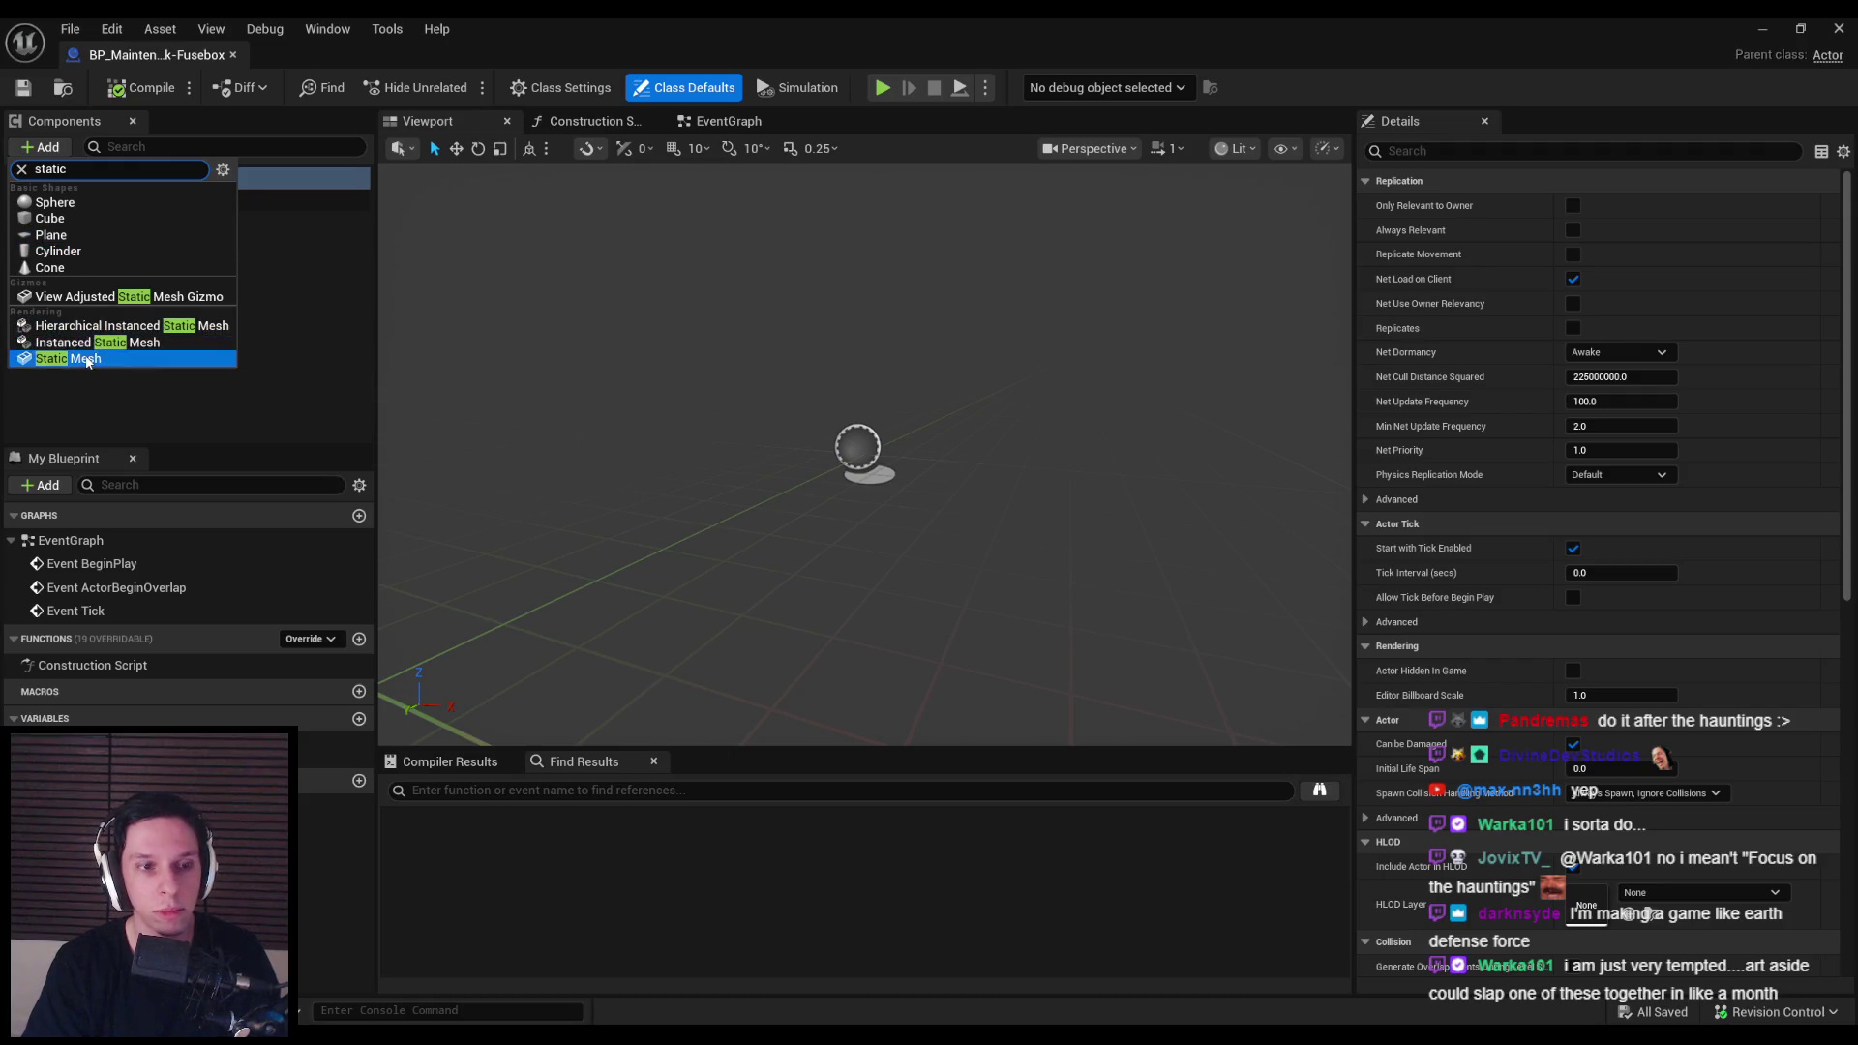
{"action": "left_click", "coordinate": [68, 358]}
{"action": "left_click", "coordinate": [24, 89]}
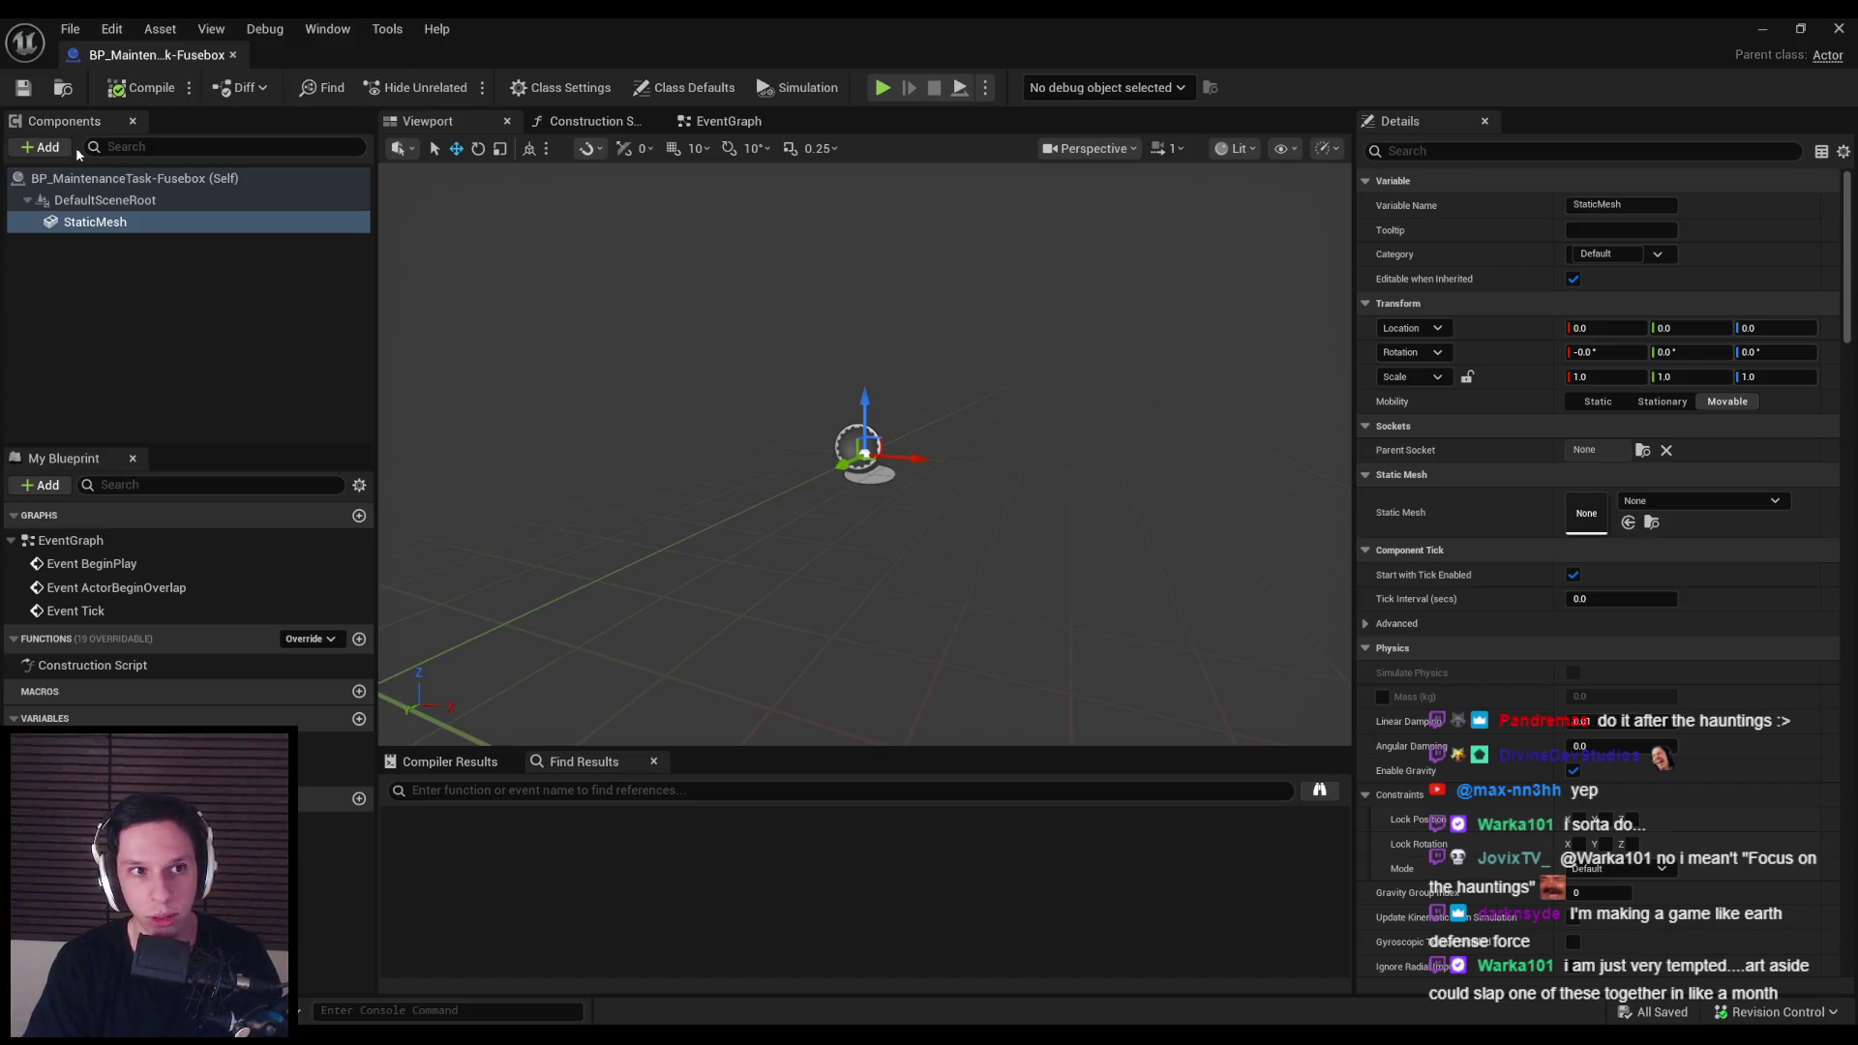
Step: Set the StaticMesh component's mobility to Static, then compile and save
{"action": "left_click", "coordinate": [1597, 401]}
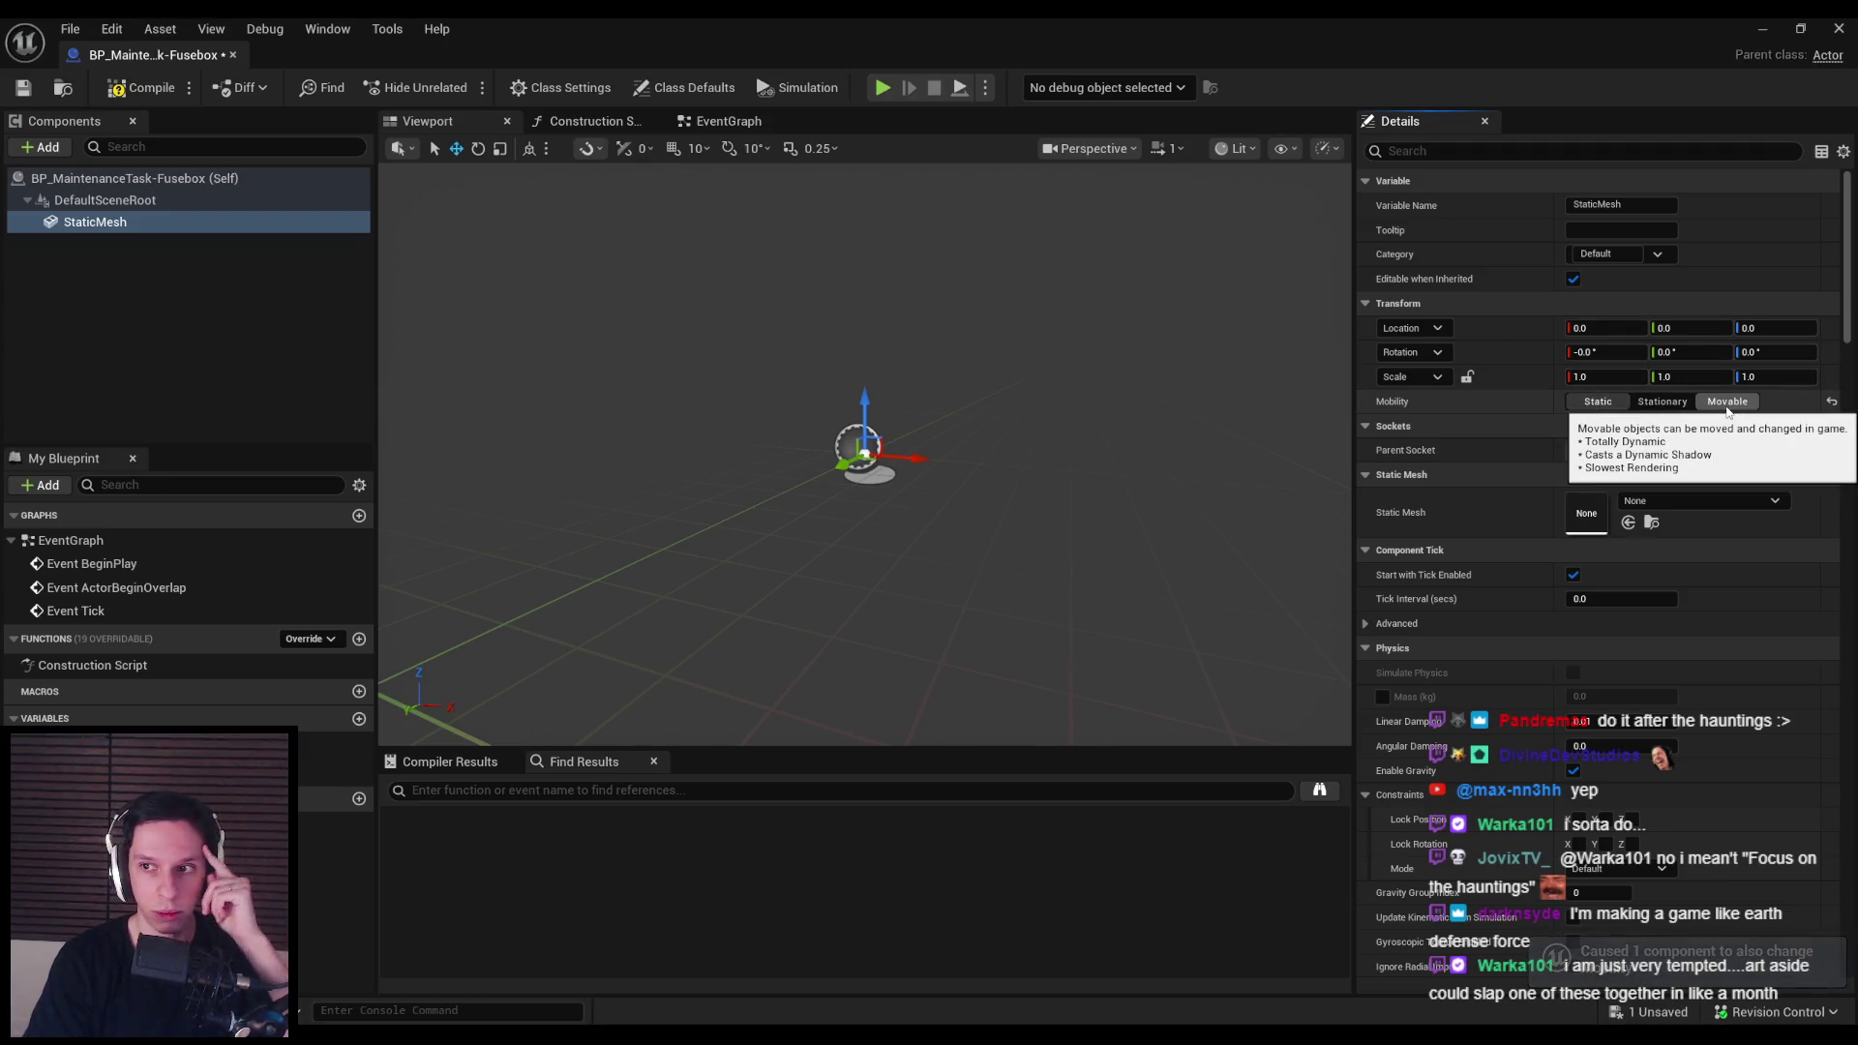
{"action": "left_click", "coordinate": [147, 200]}
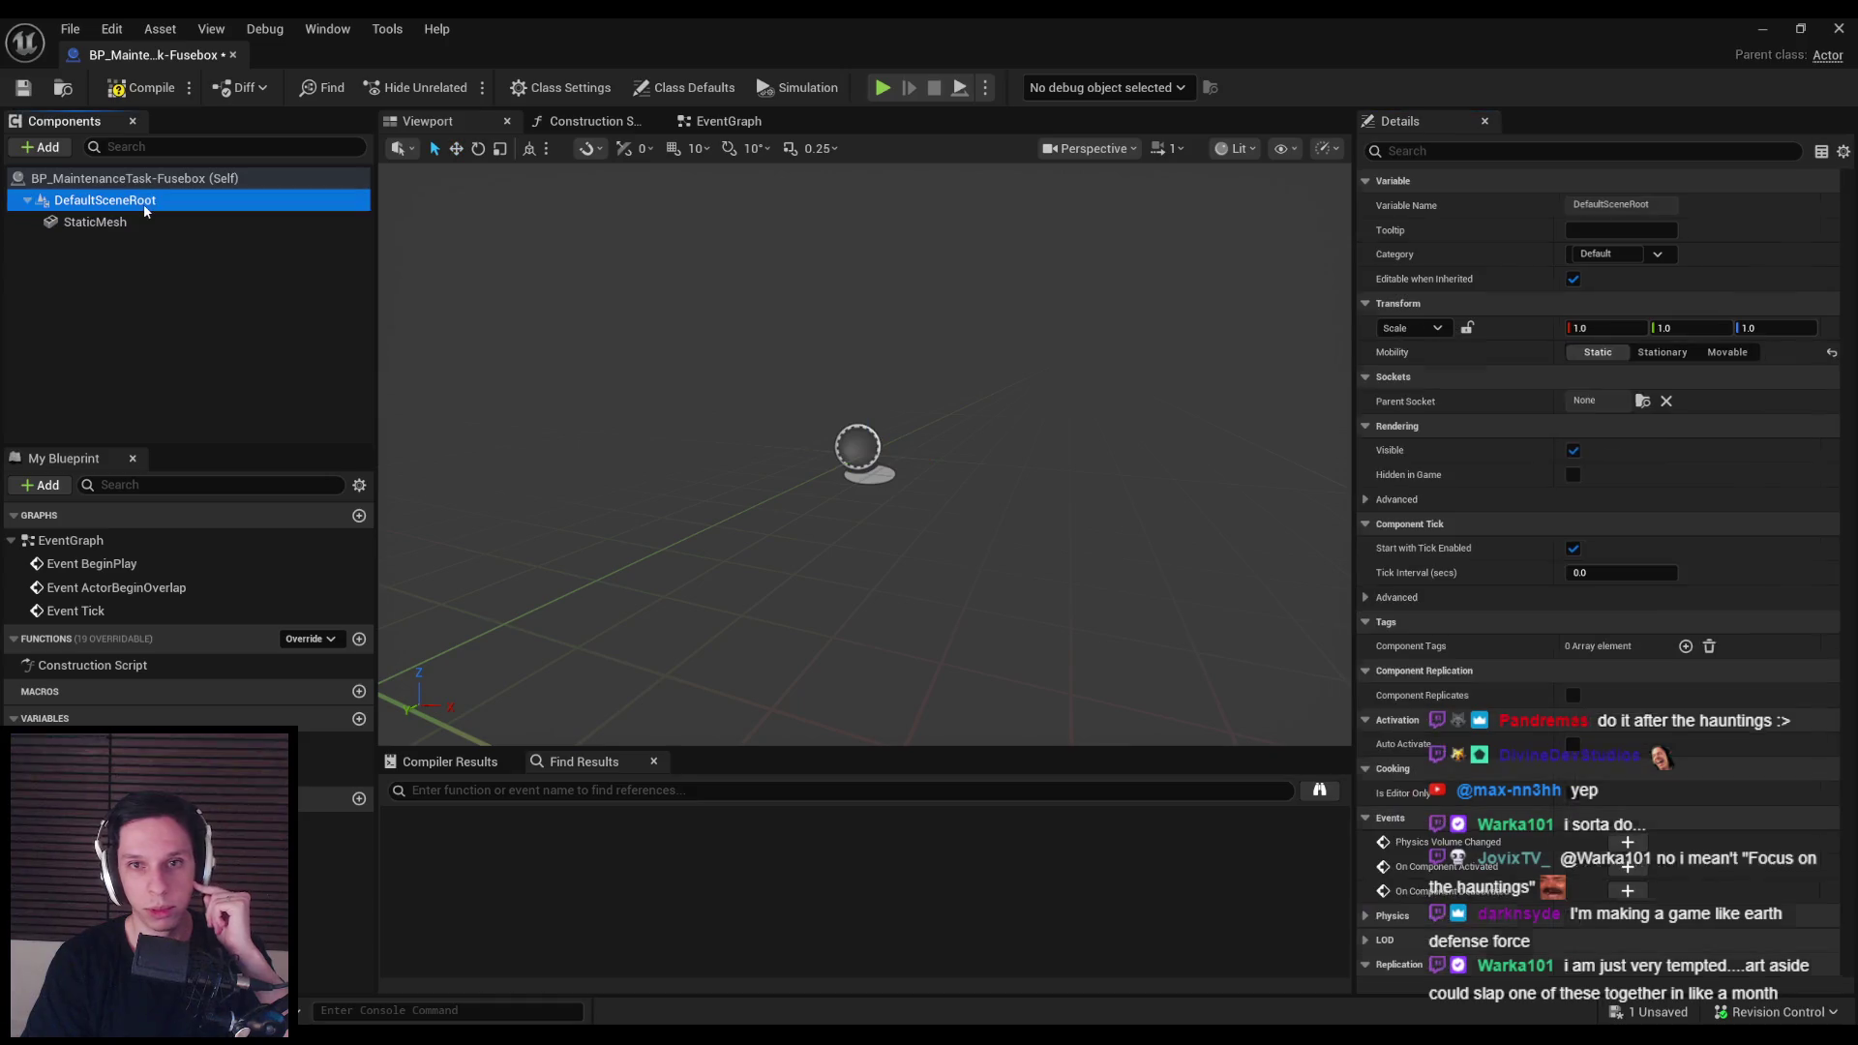
{"action": "left_click", "coordinate": [141, 223]}
{"action": "left_click", "coordinate": [140, 88]}
{"action": "left_click", "coordinate": [23, 89]}
Step: Assign the S_FuseBox mesh to the StaticMesh component and save the Blueprint
{"action": "left_click", "coordinate": [40, 147]}
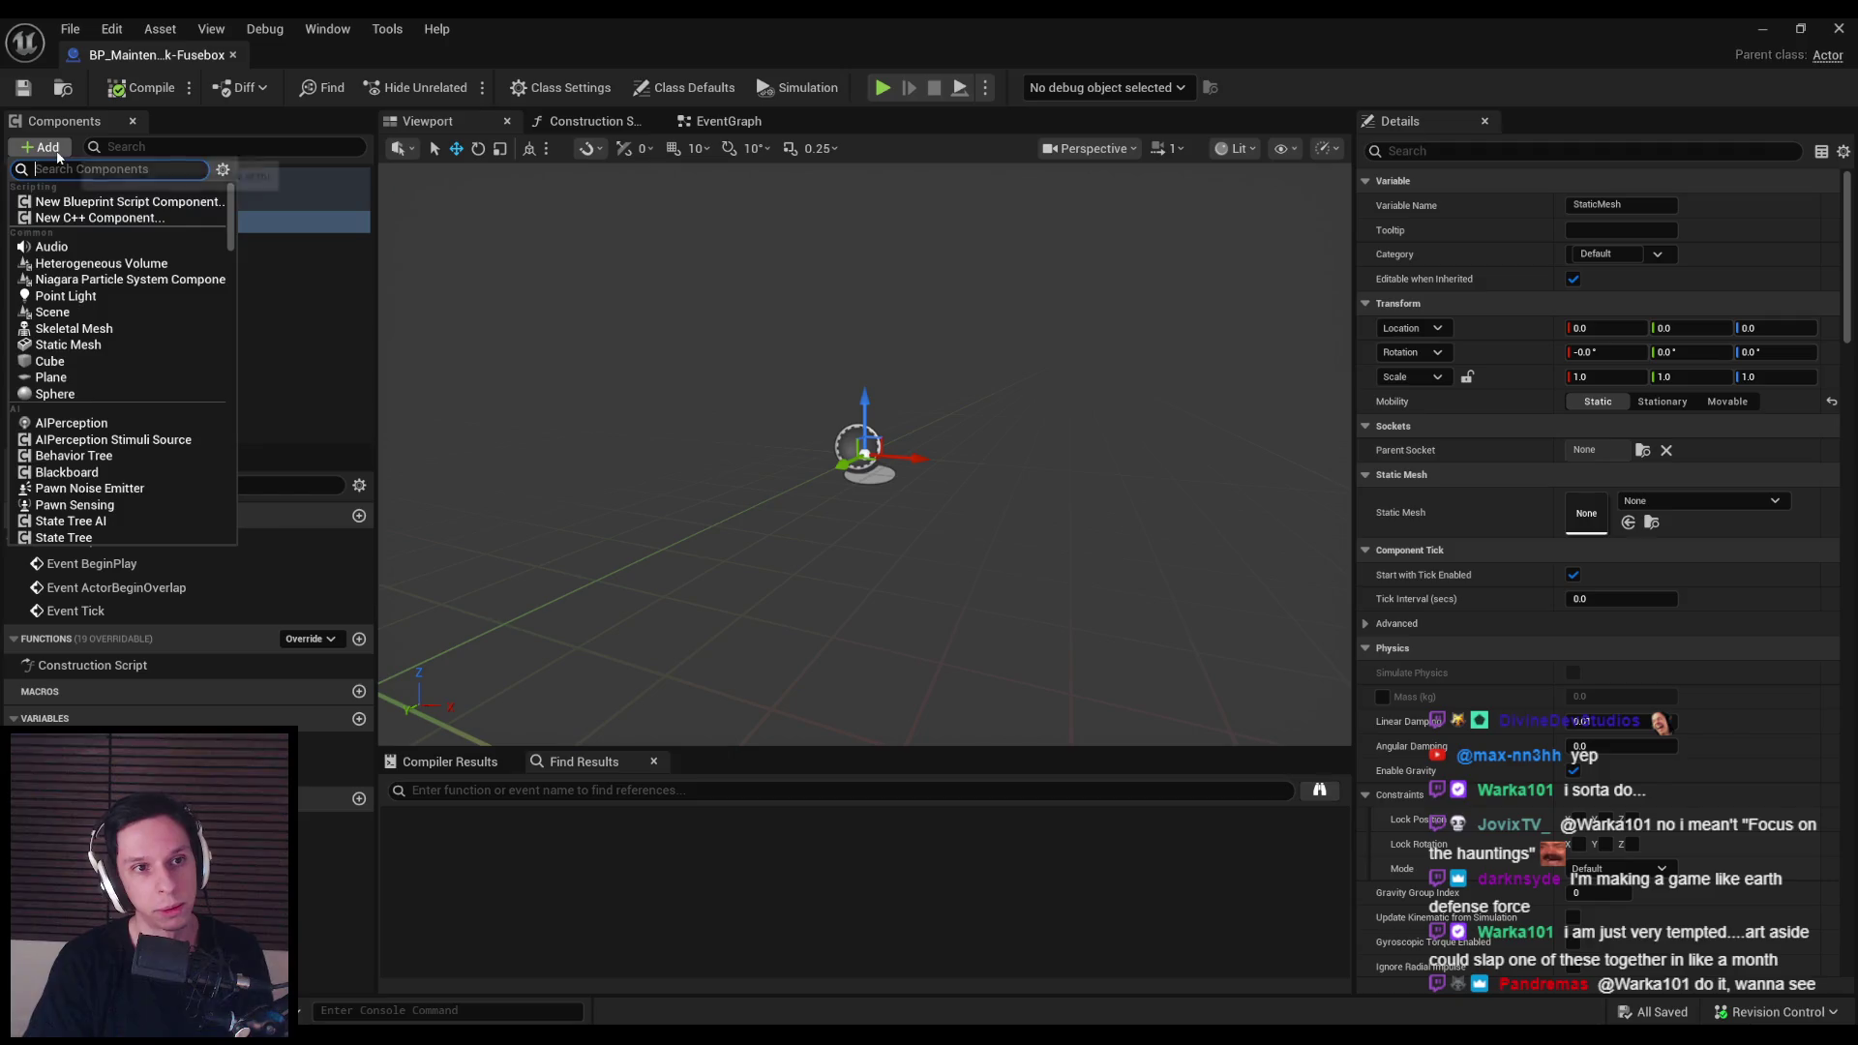
{"action": "left_click", "coordinate": [1653, 503]}
{"action": "type", "text": "fuse"}
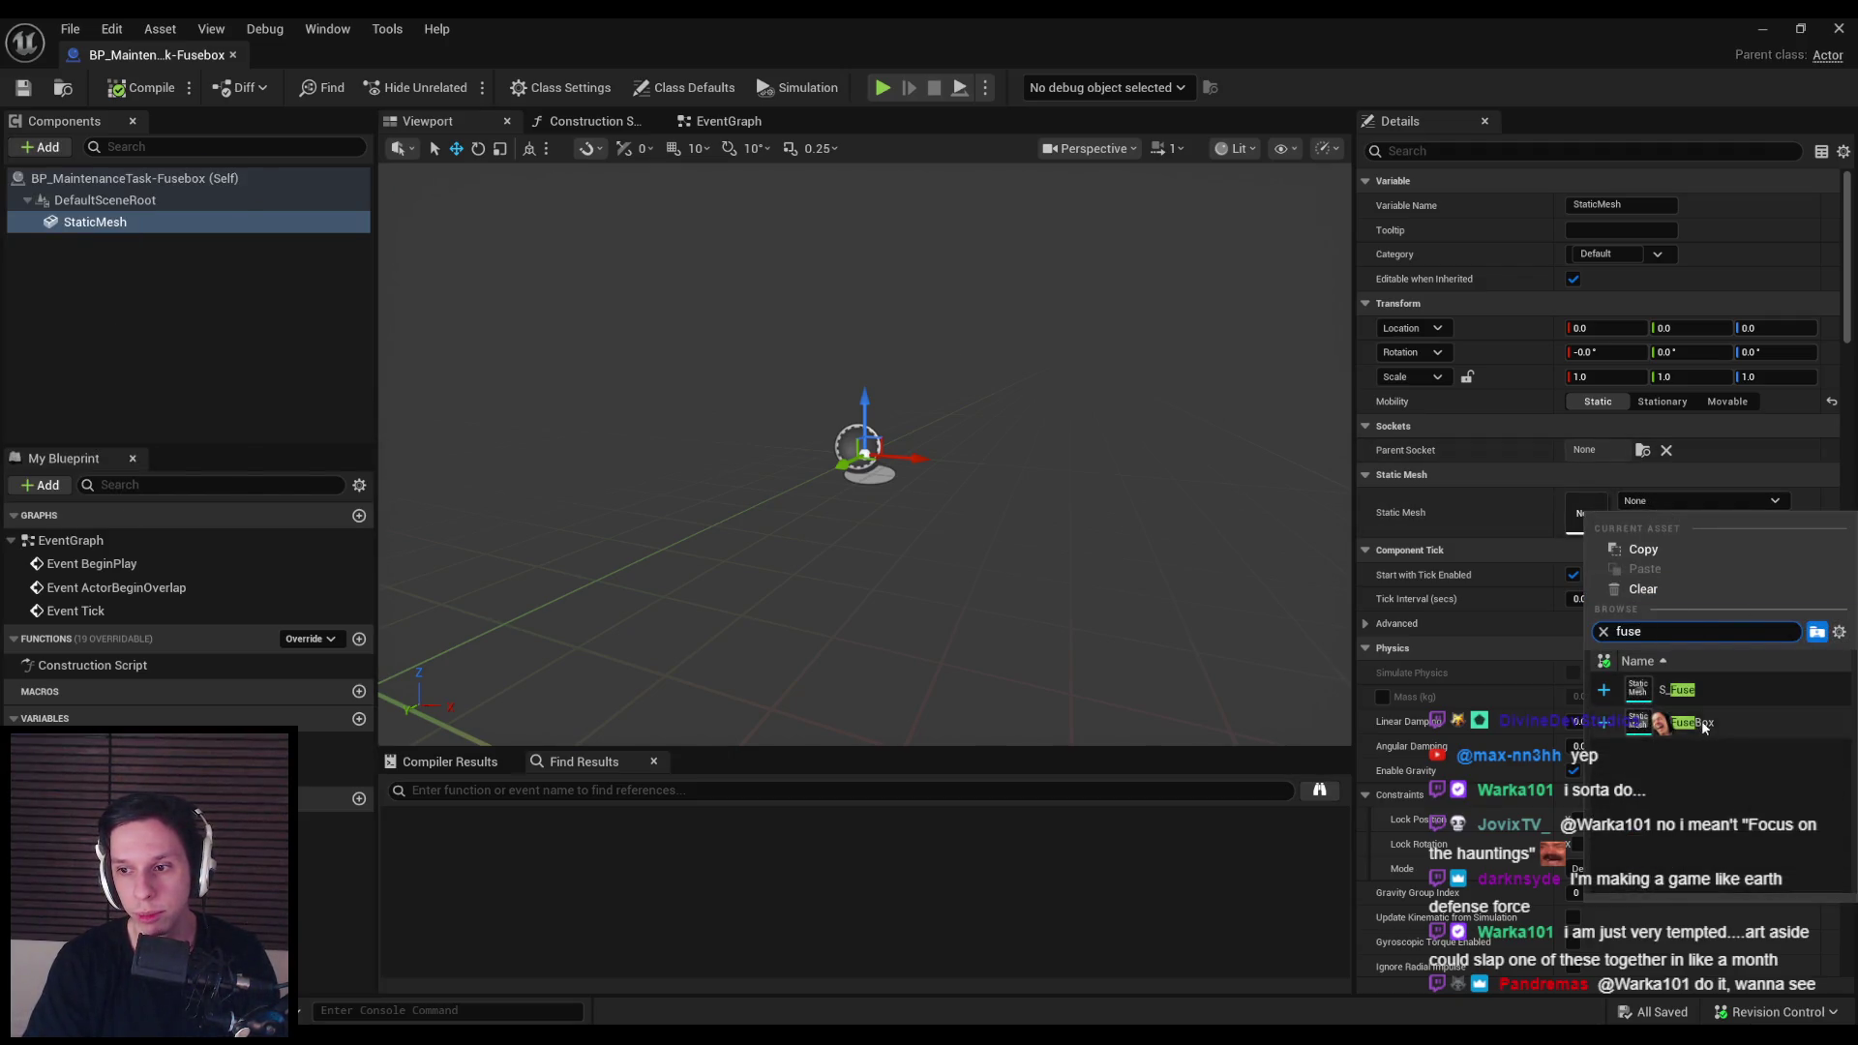
{"action": "left_click", "coordinate": [1693, 722]}
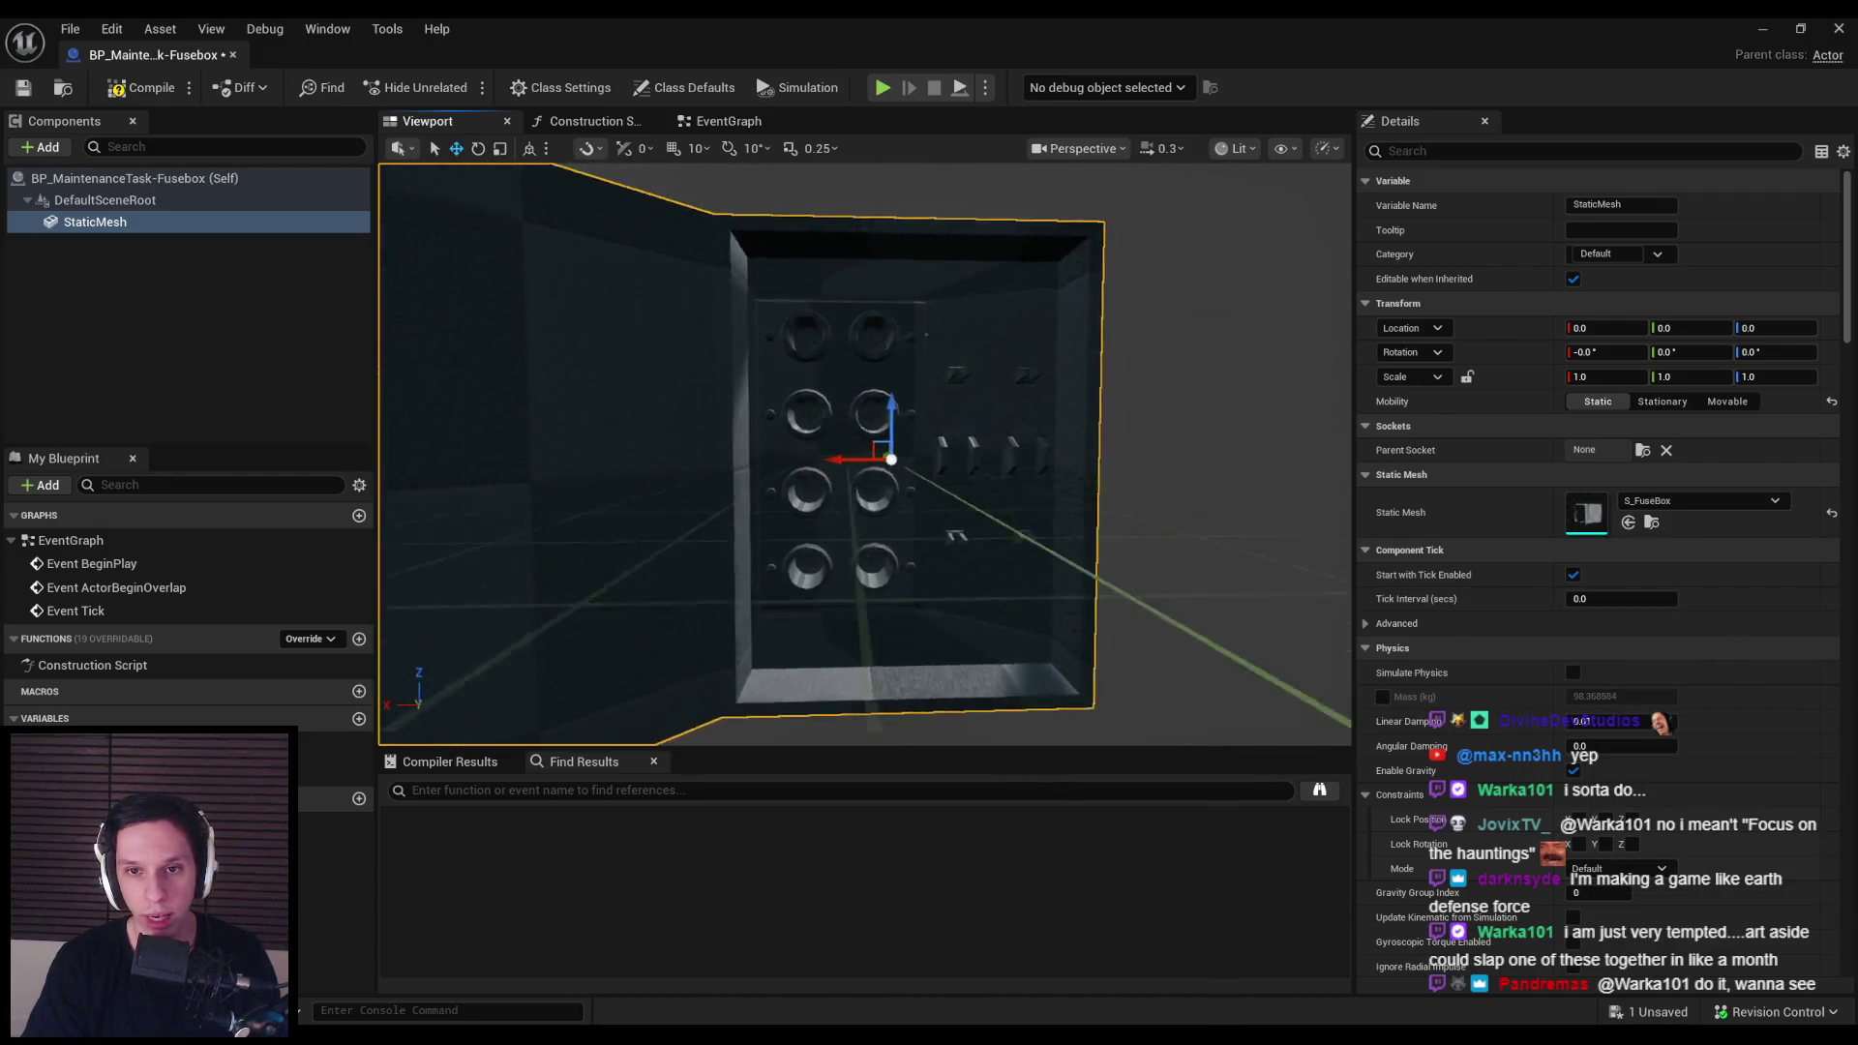
{"action": "left_click", "coordinate": [140, 87]}
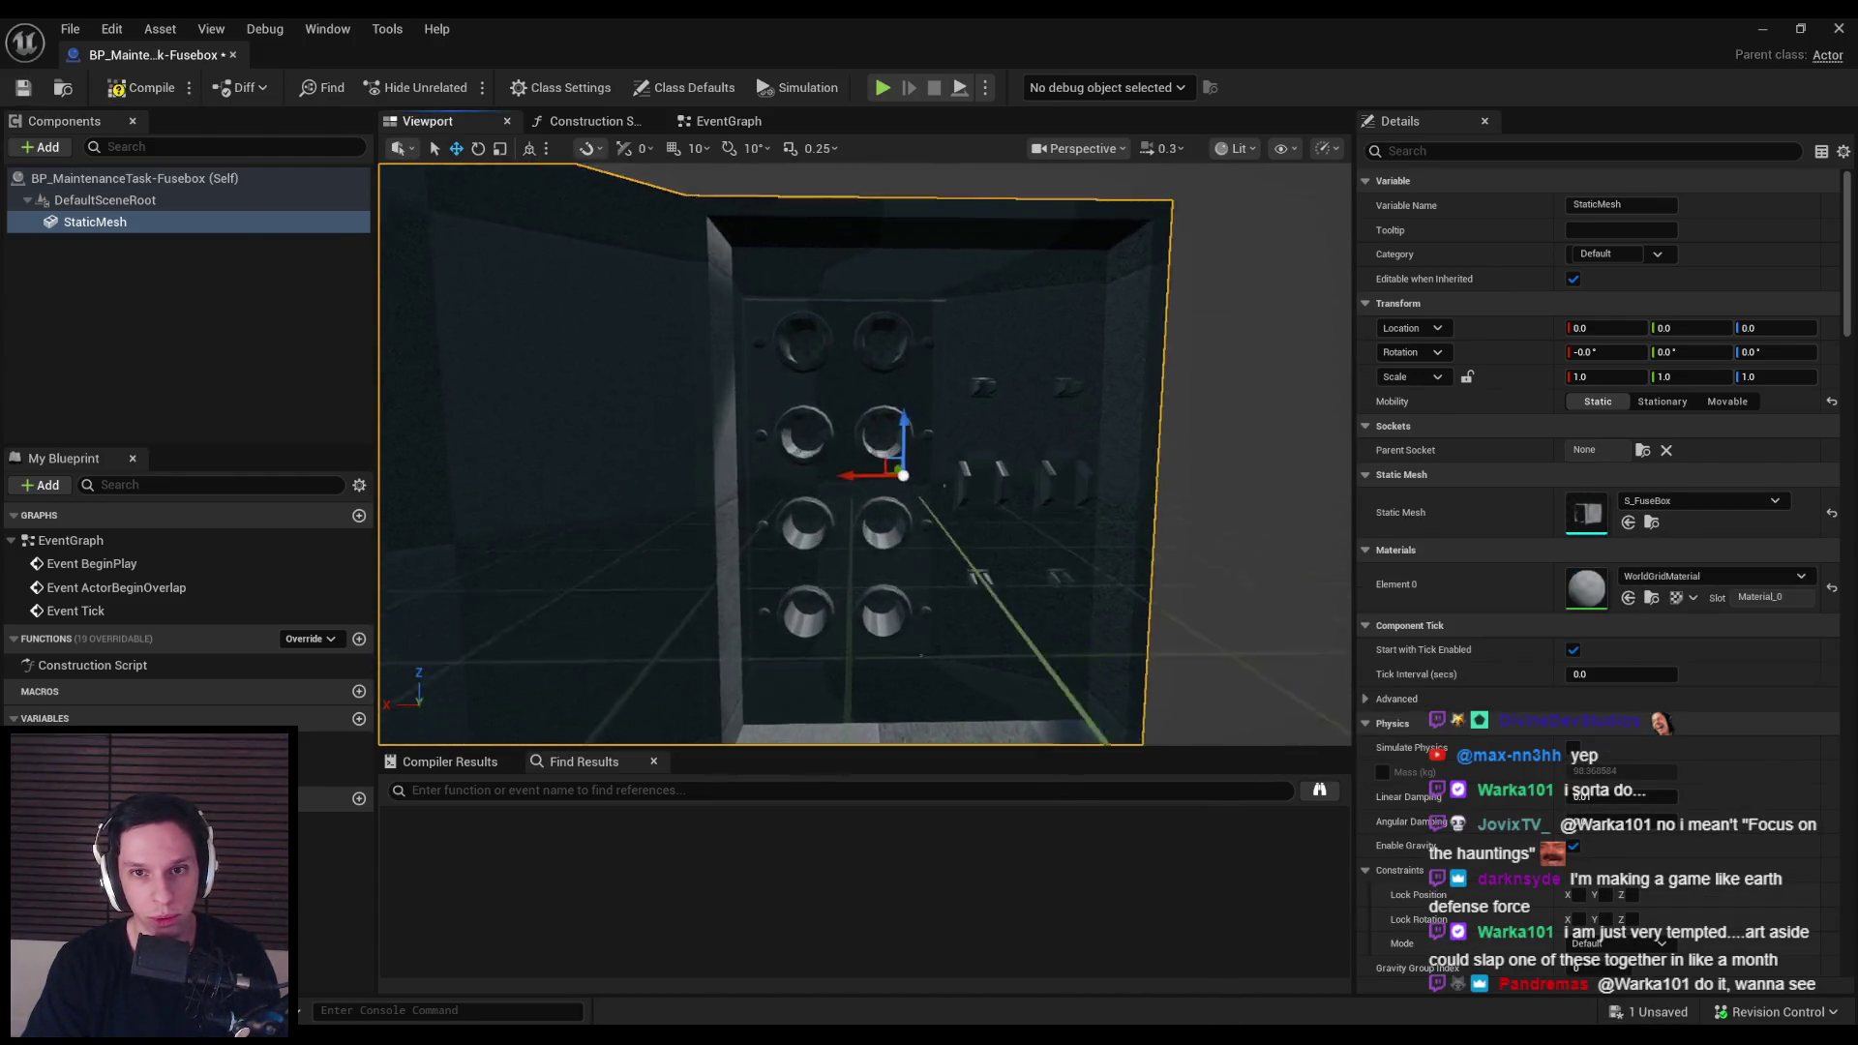
{"action": "scroll", "coordinate": [865, 475], "scroll_direction": "up", "scroll_amount": 3}
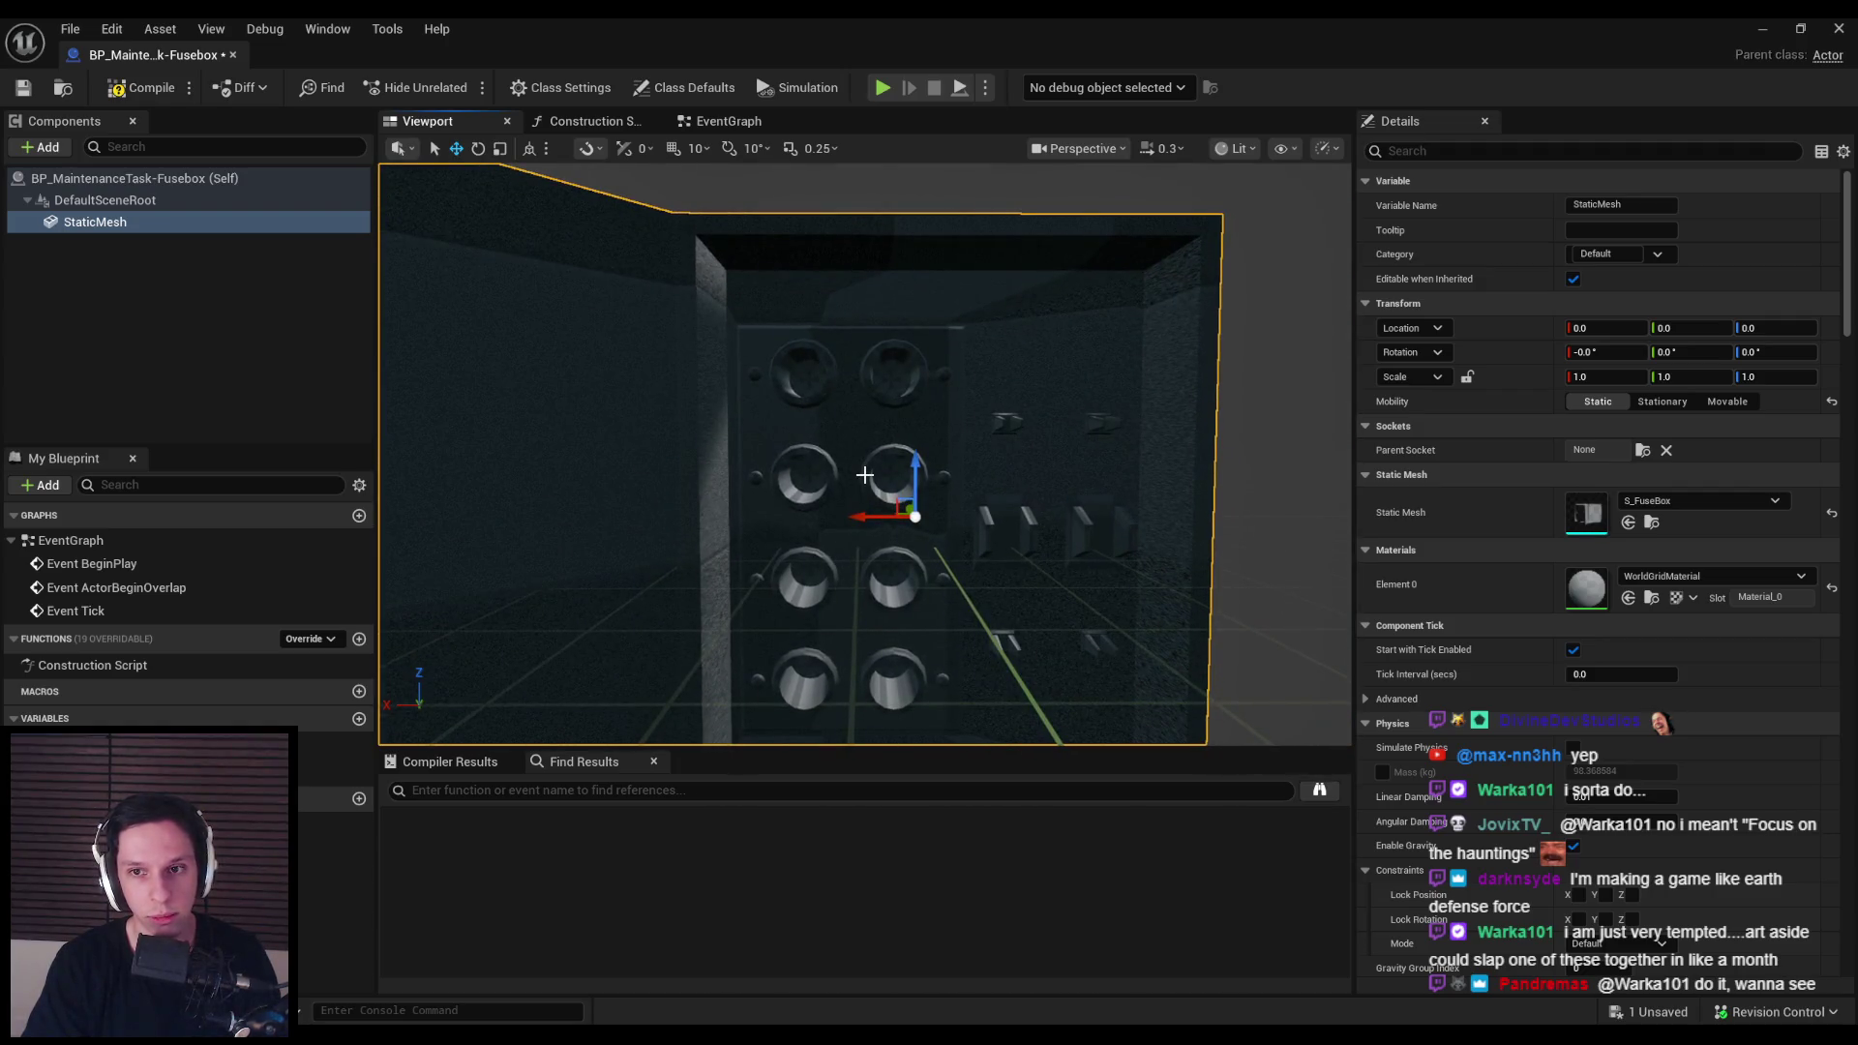
{"action": "left_click", "coordinate": [24, 87]}
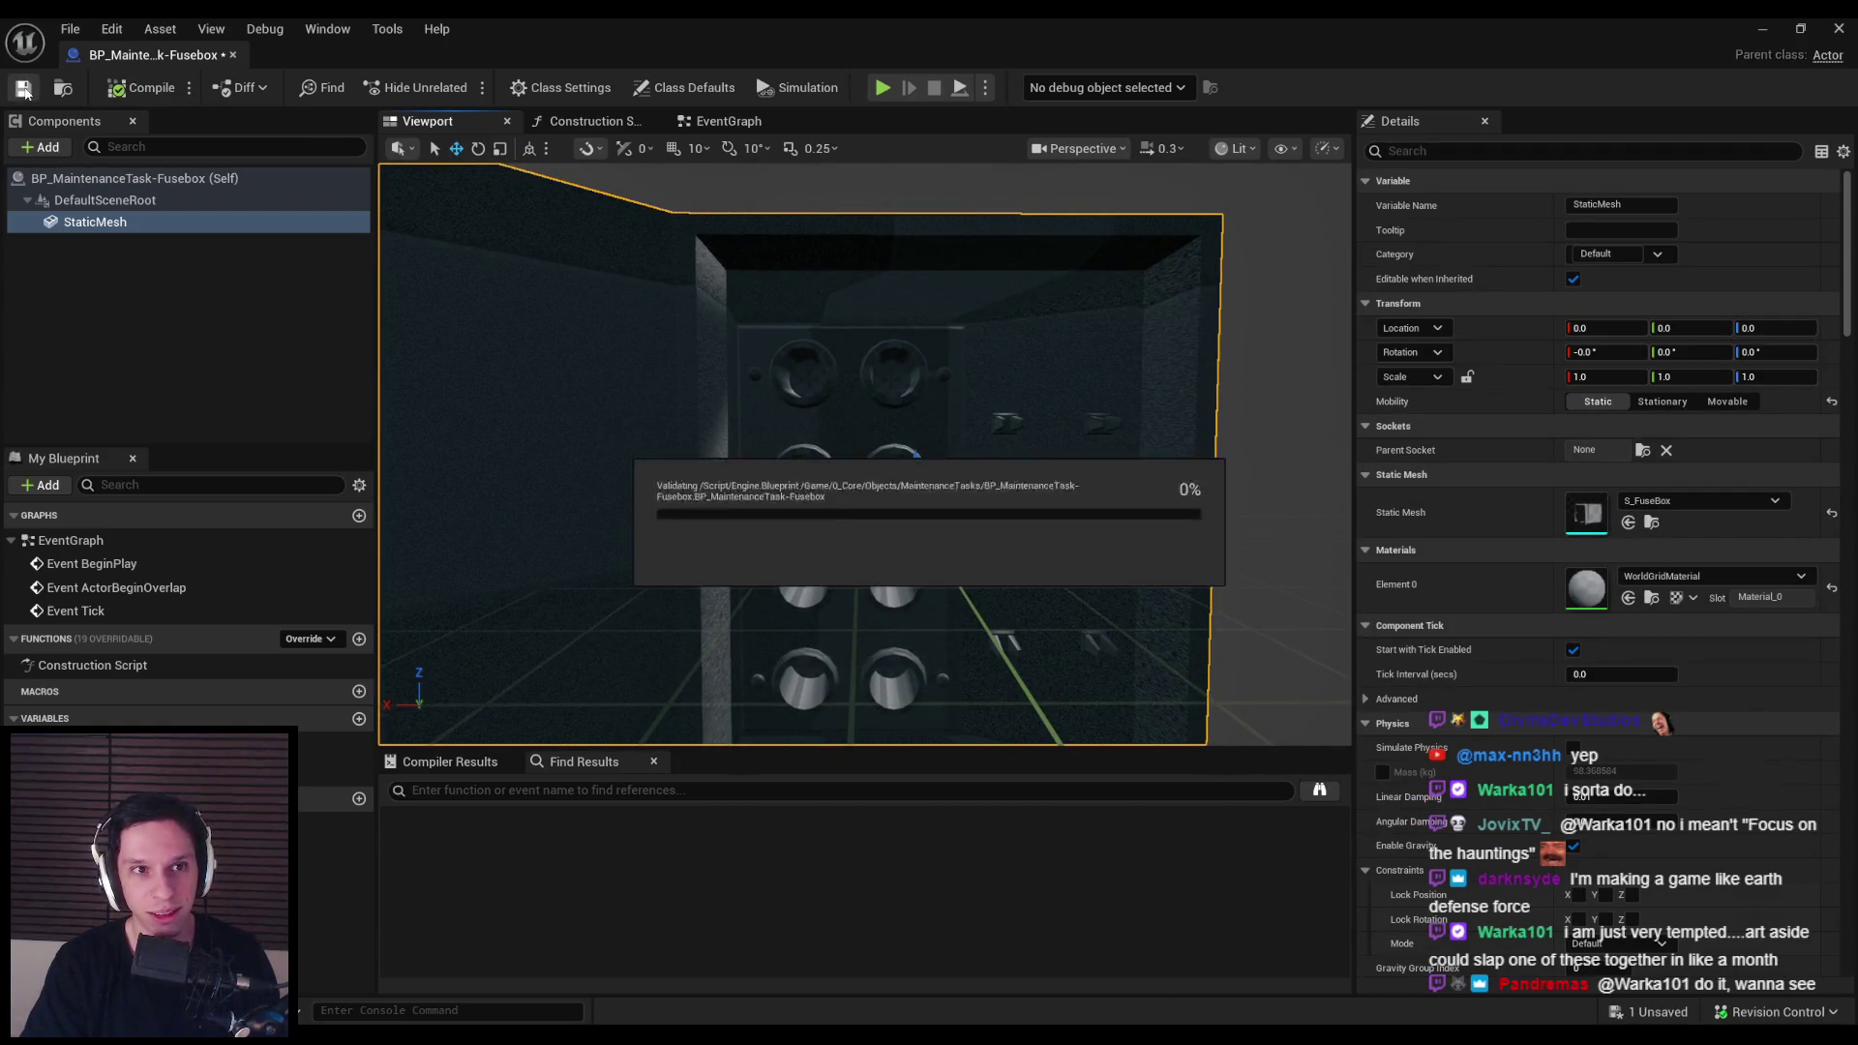
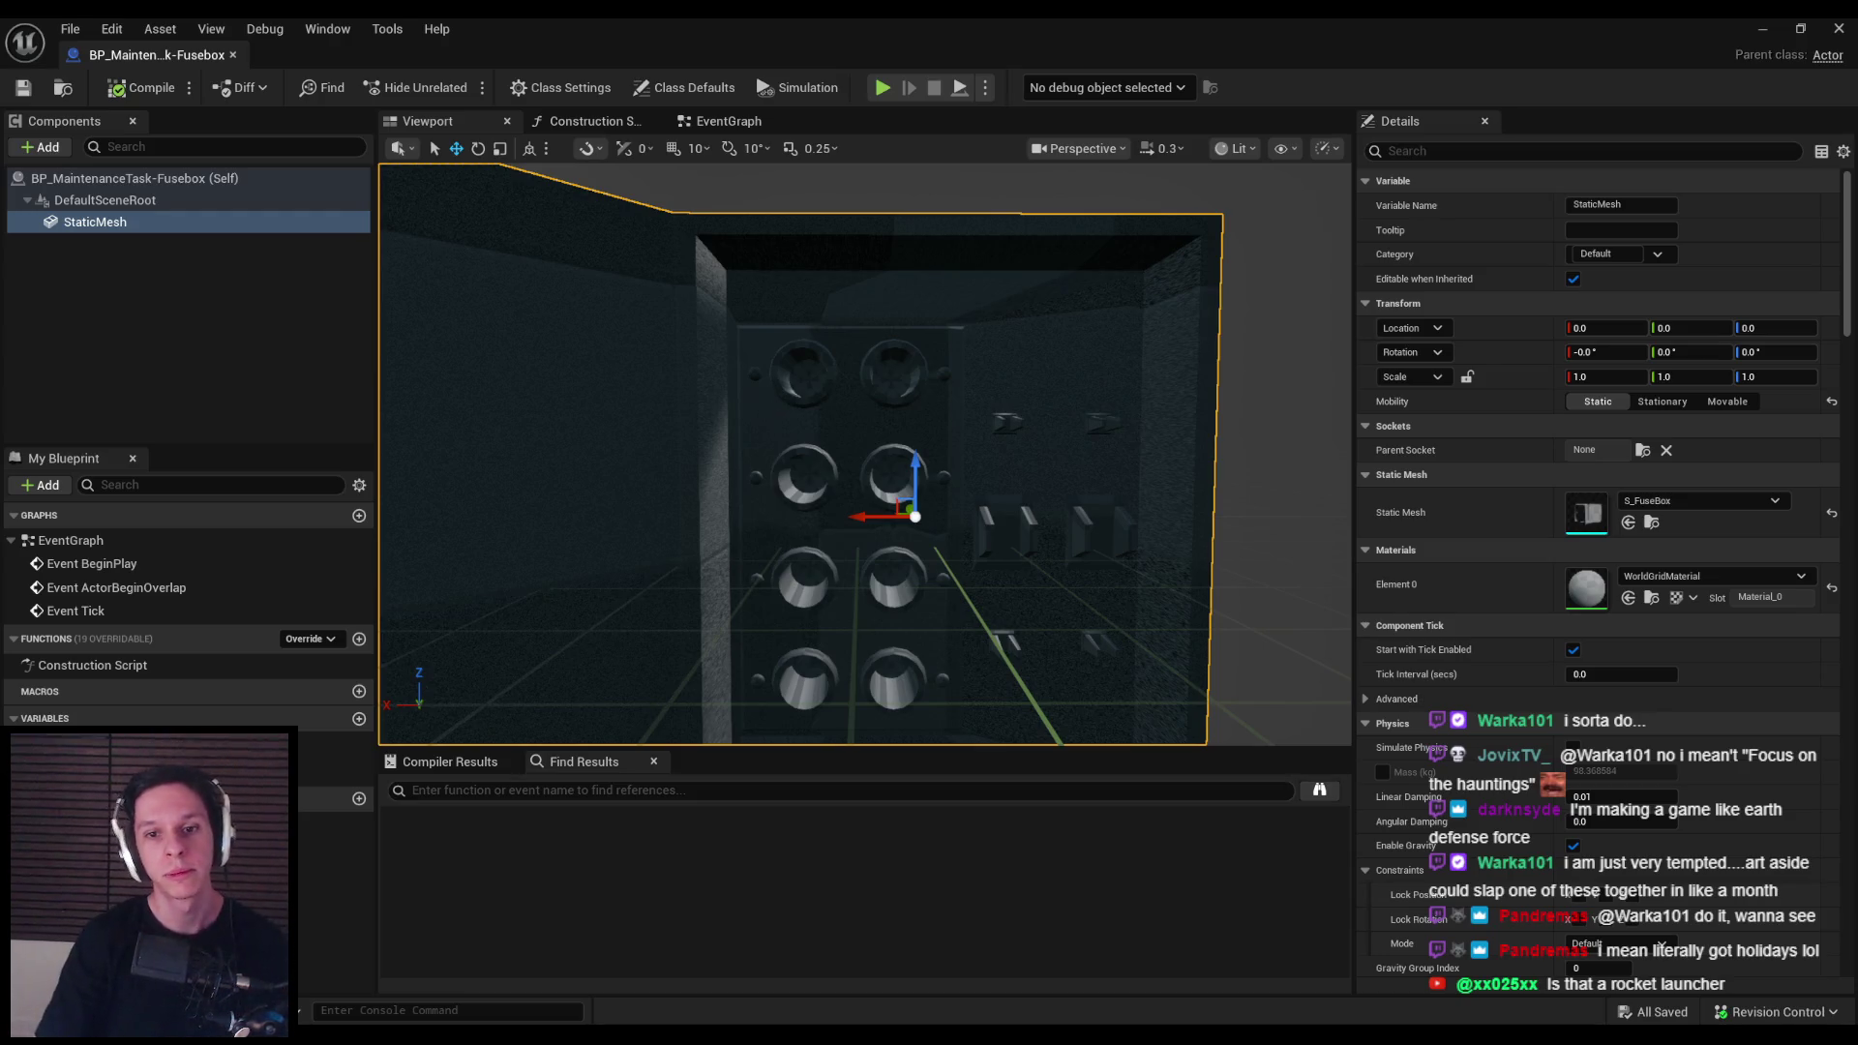
Step: Add a StaticMesh1 component under DefaultSceneRoot and assign it the S_KnifeSwitch mesh
{"action": "left_click", "coordinate": [49, 147]}
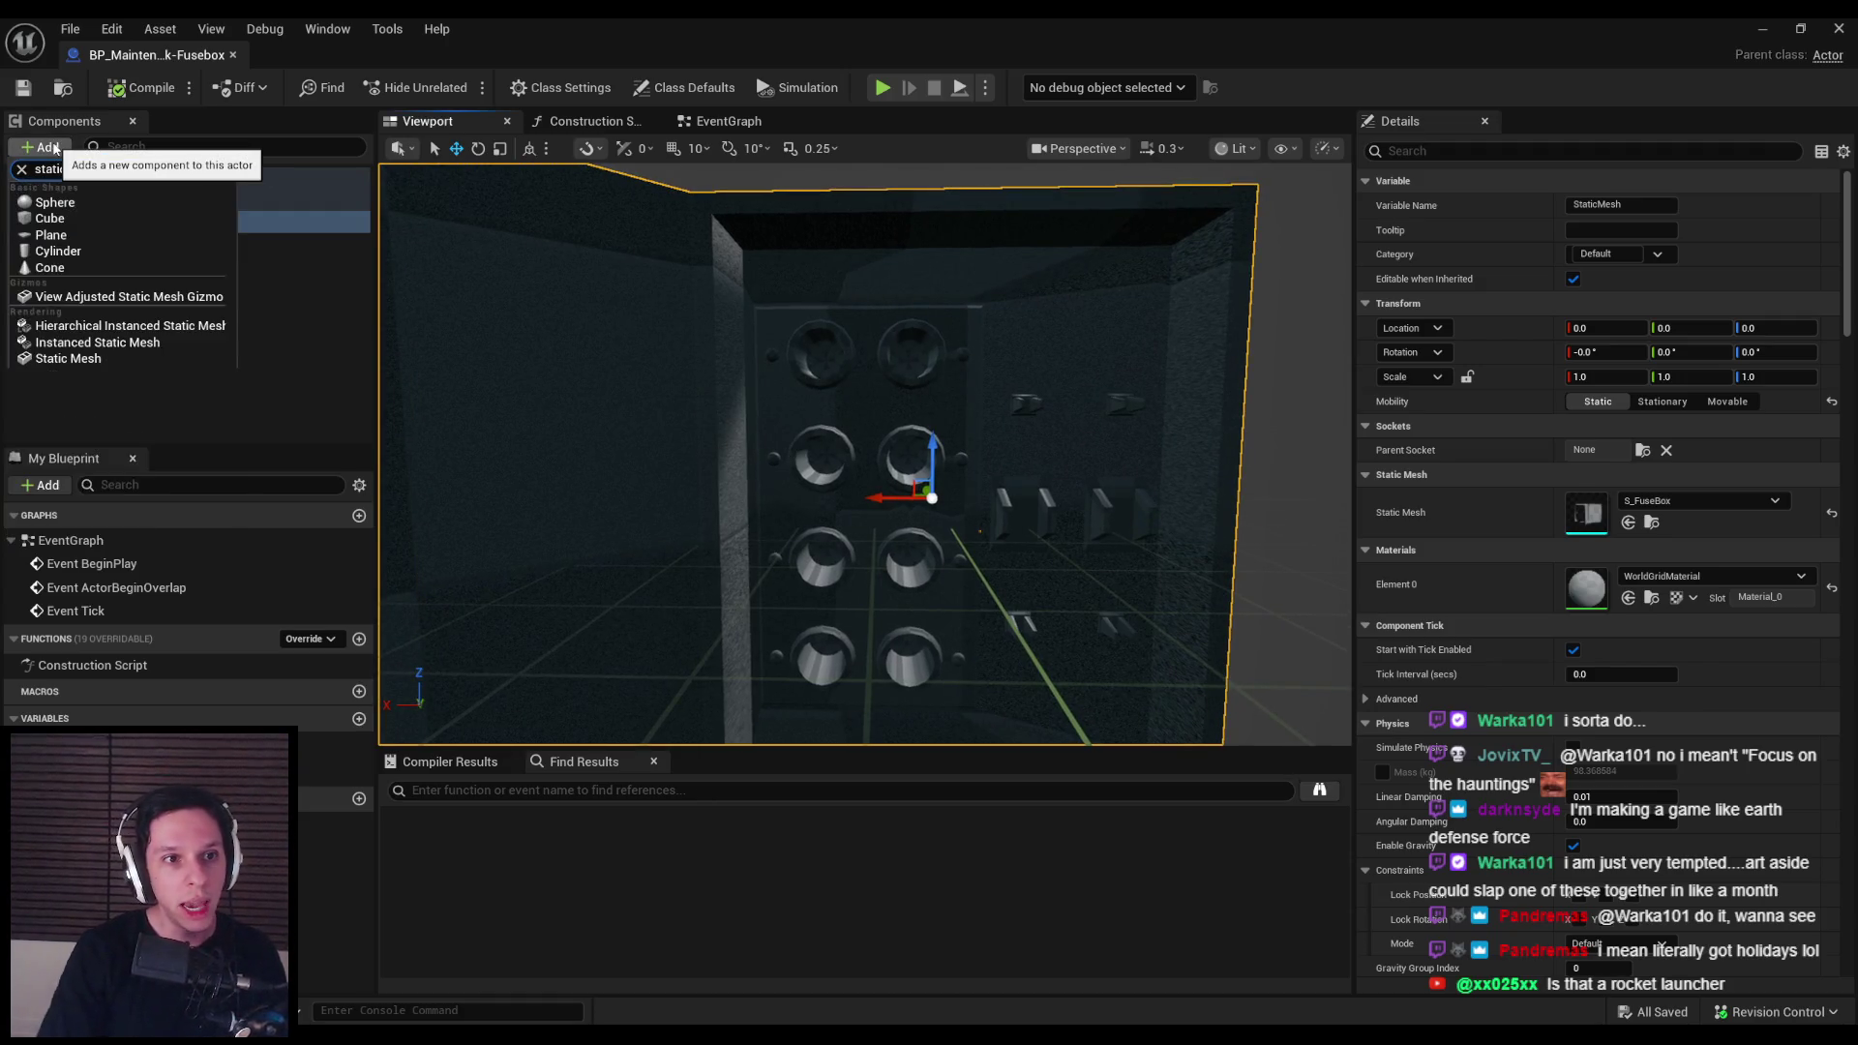
{"action": "left_click", "coordinate": [101, 361]}
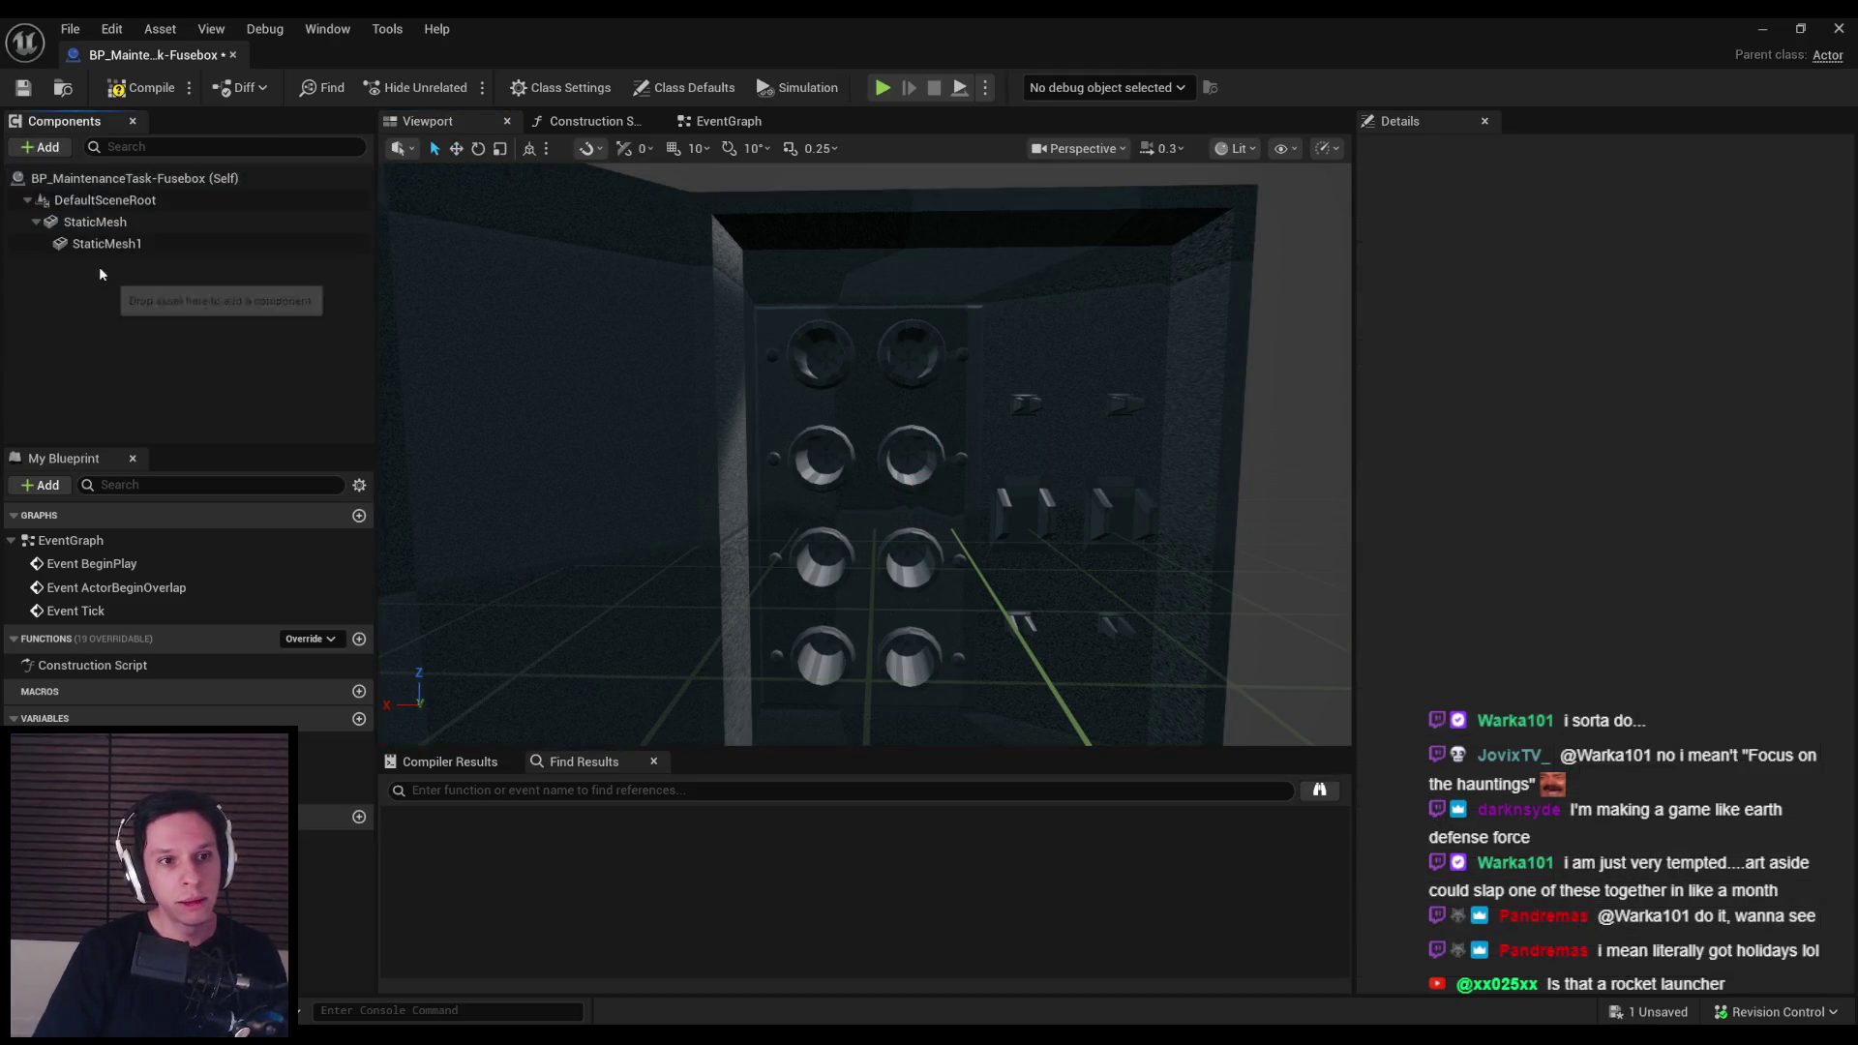
{"action": "left_click_drag", "start_coordinate": [101, 247], "coordinate": [97, 200]}
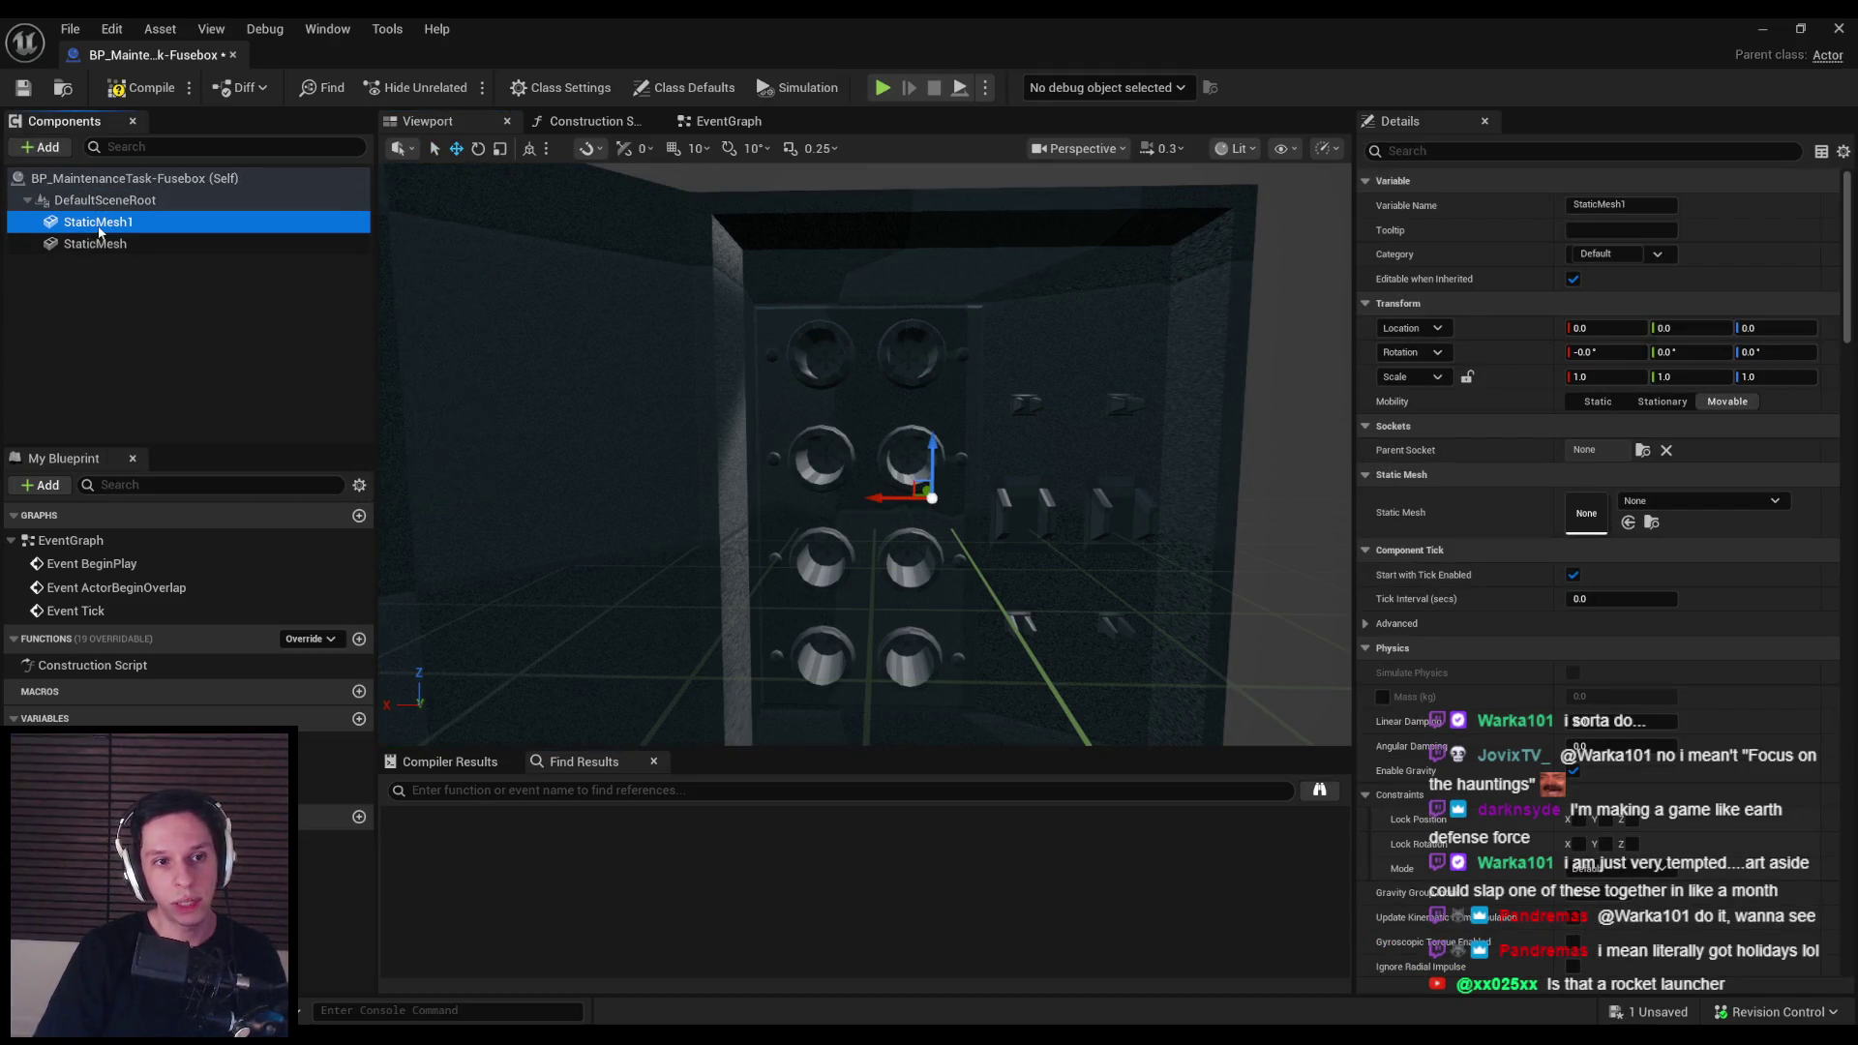
{"action": "left_click", "coordinate": [1657, 501]}
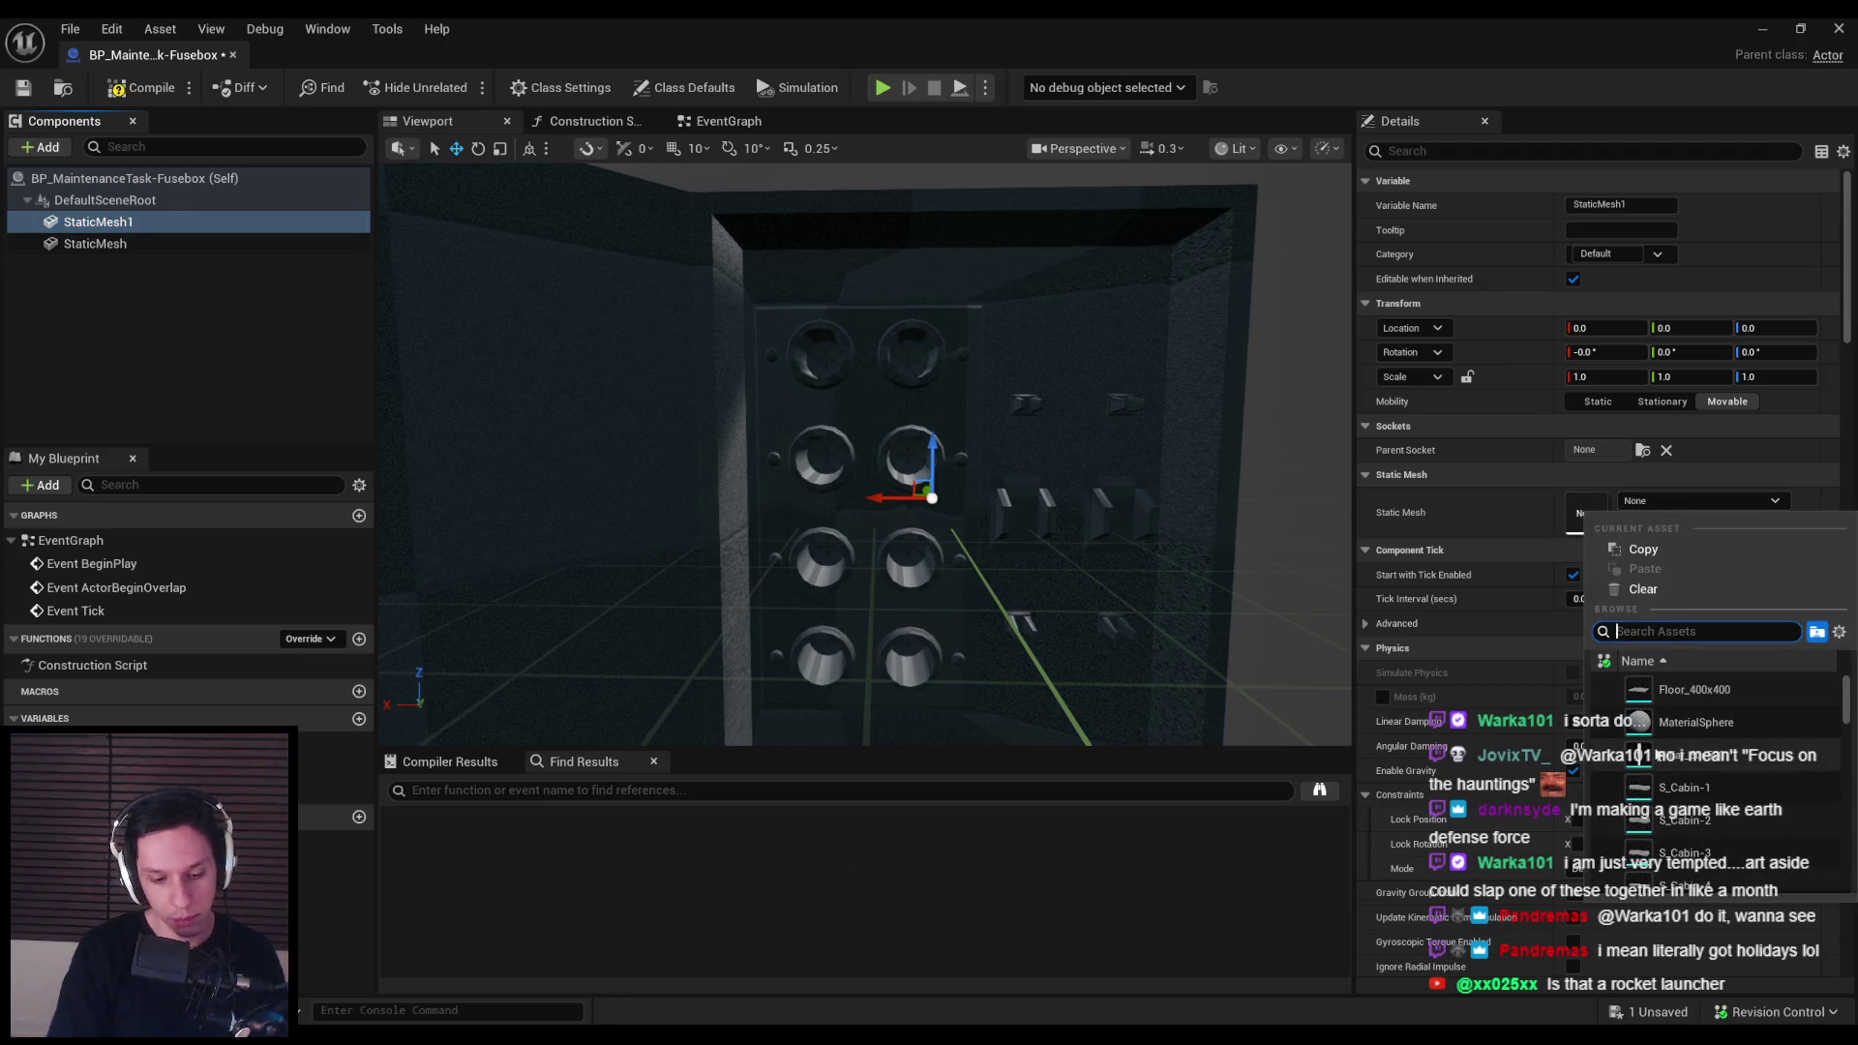
{"action": "type", "text": "switch"}
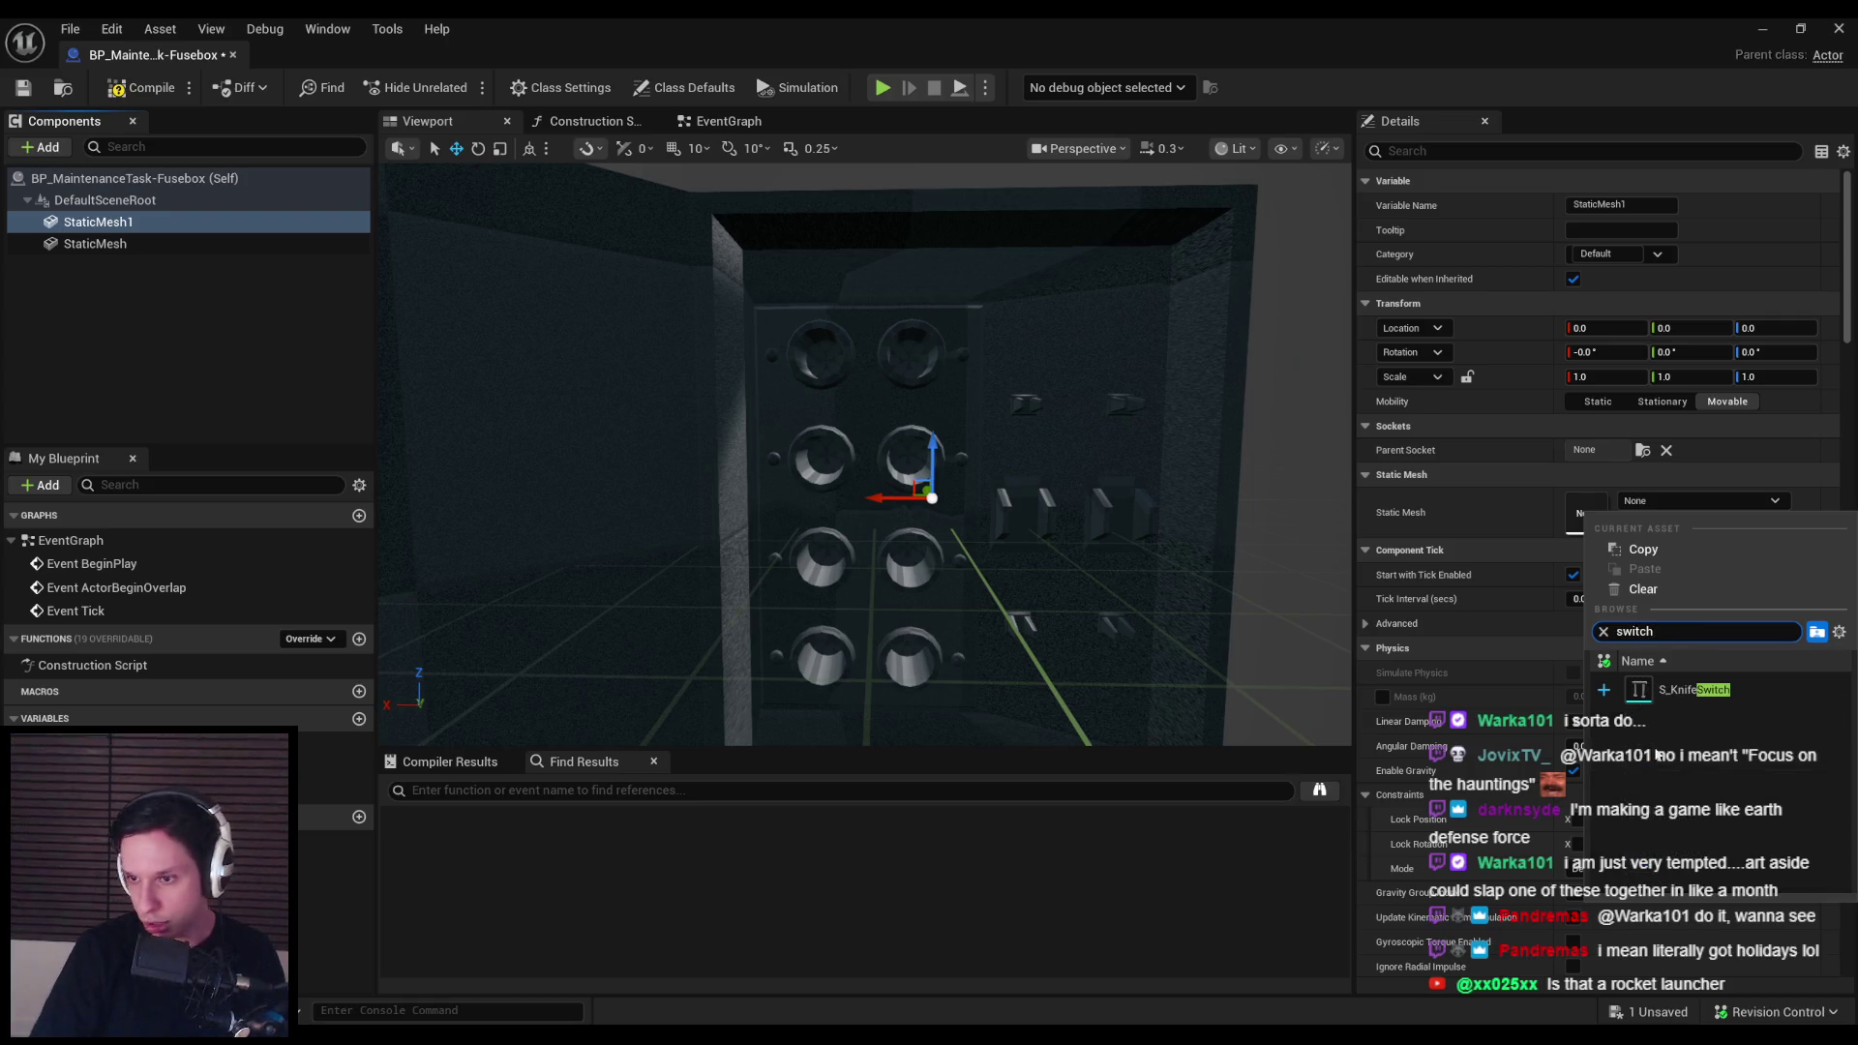
{"action": "left_click", "coordinate": [1671, 691]}
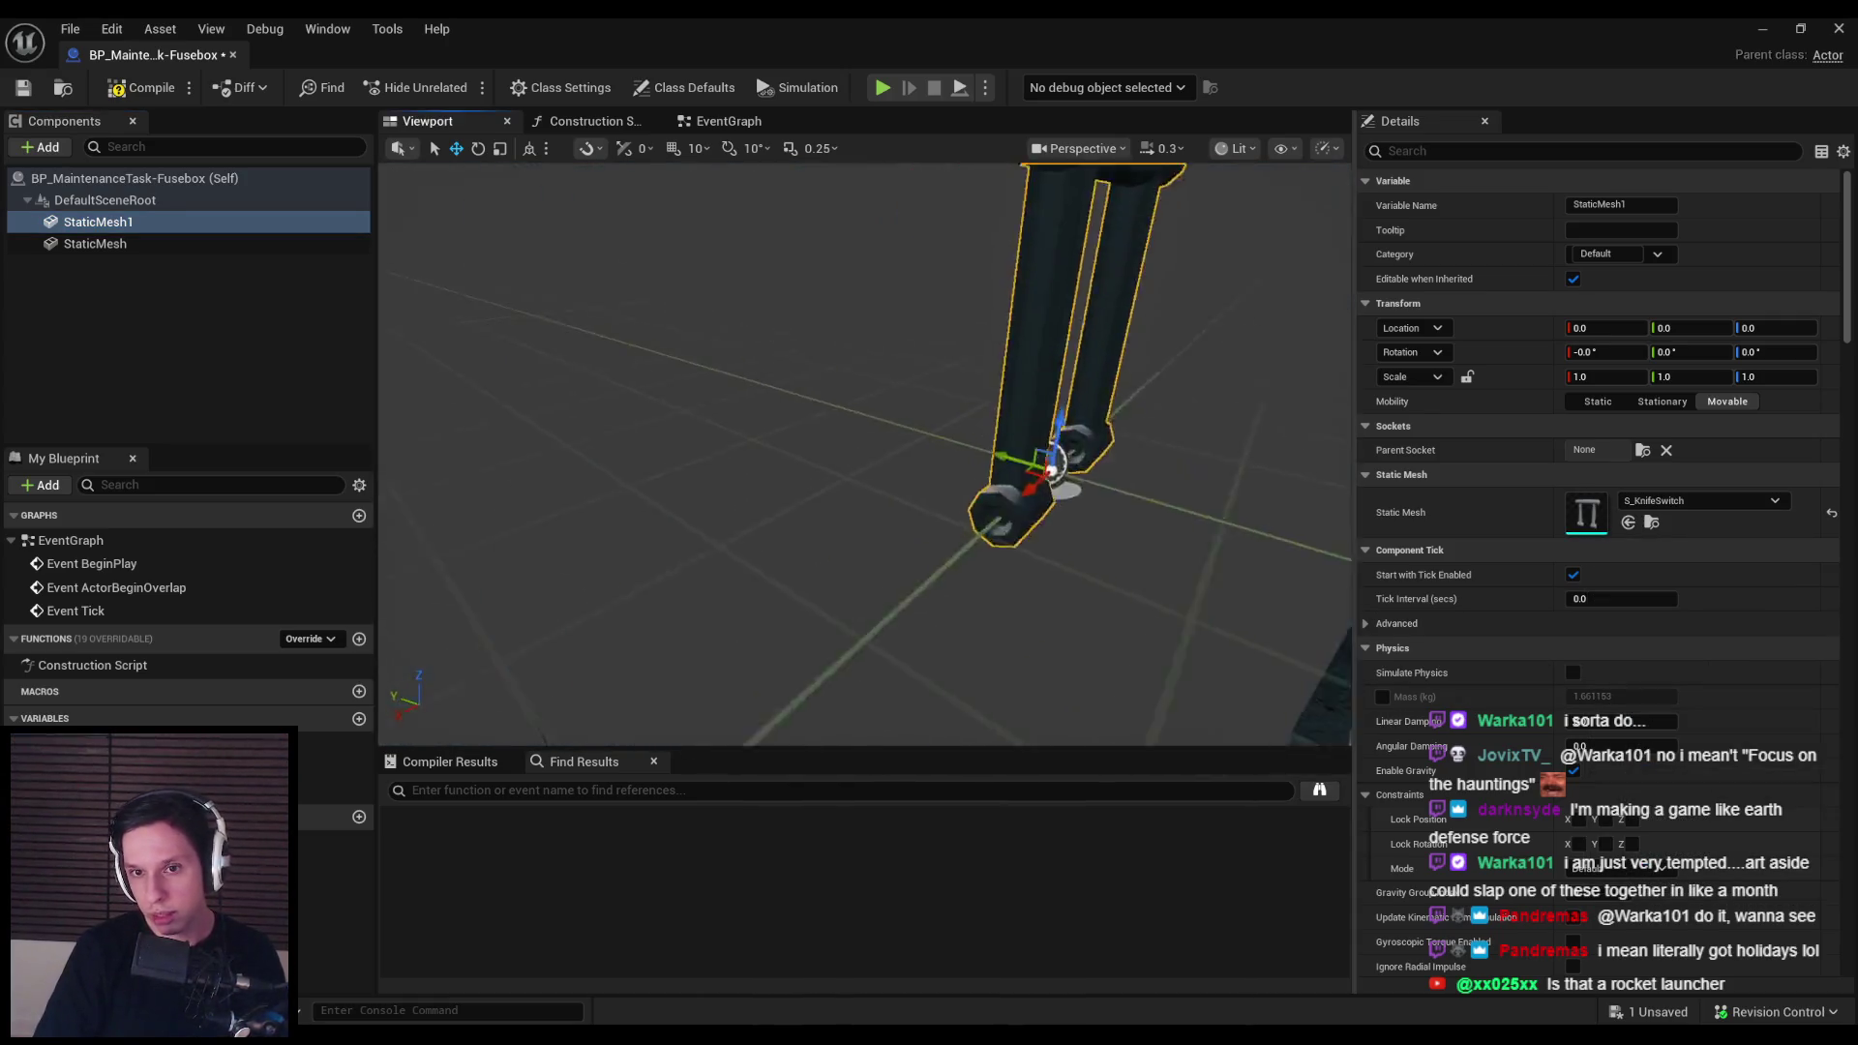
Step: Slide the knife switch along Y onto the fusebox panel, to about -15.14, -25.18, 1.85
{"action": "scroll", "coordinate": [870, 455], "scroll_direction": "down", "scroll_amount": 5}
{"action": "left_click_drag", "start_coordinate": [740, 443], "coordinate": [1132, 510]}
{"action": "key", "text": "f"}
{"action": "mouse_move", "coordinate": [697, 447]}
{"action": "left_mouse_down"}
{"action": "mouse_move", "coordinate": [721, 470]}
{"action": "mouse_move", "coordinate": [793, 445]}
{"action": "mouse_move", "coordinate": [802, 473]}
{"action": "mouse_move", "coordinate": [983, 414]}
{"action": "left_mouse_up"}
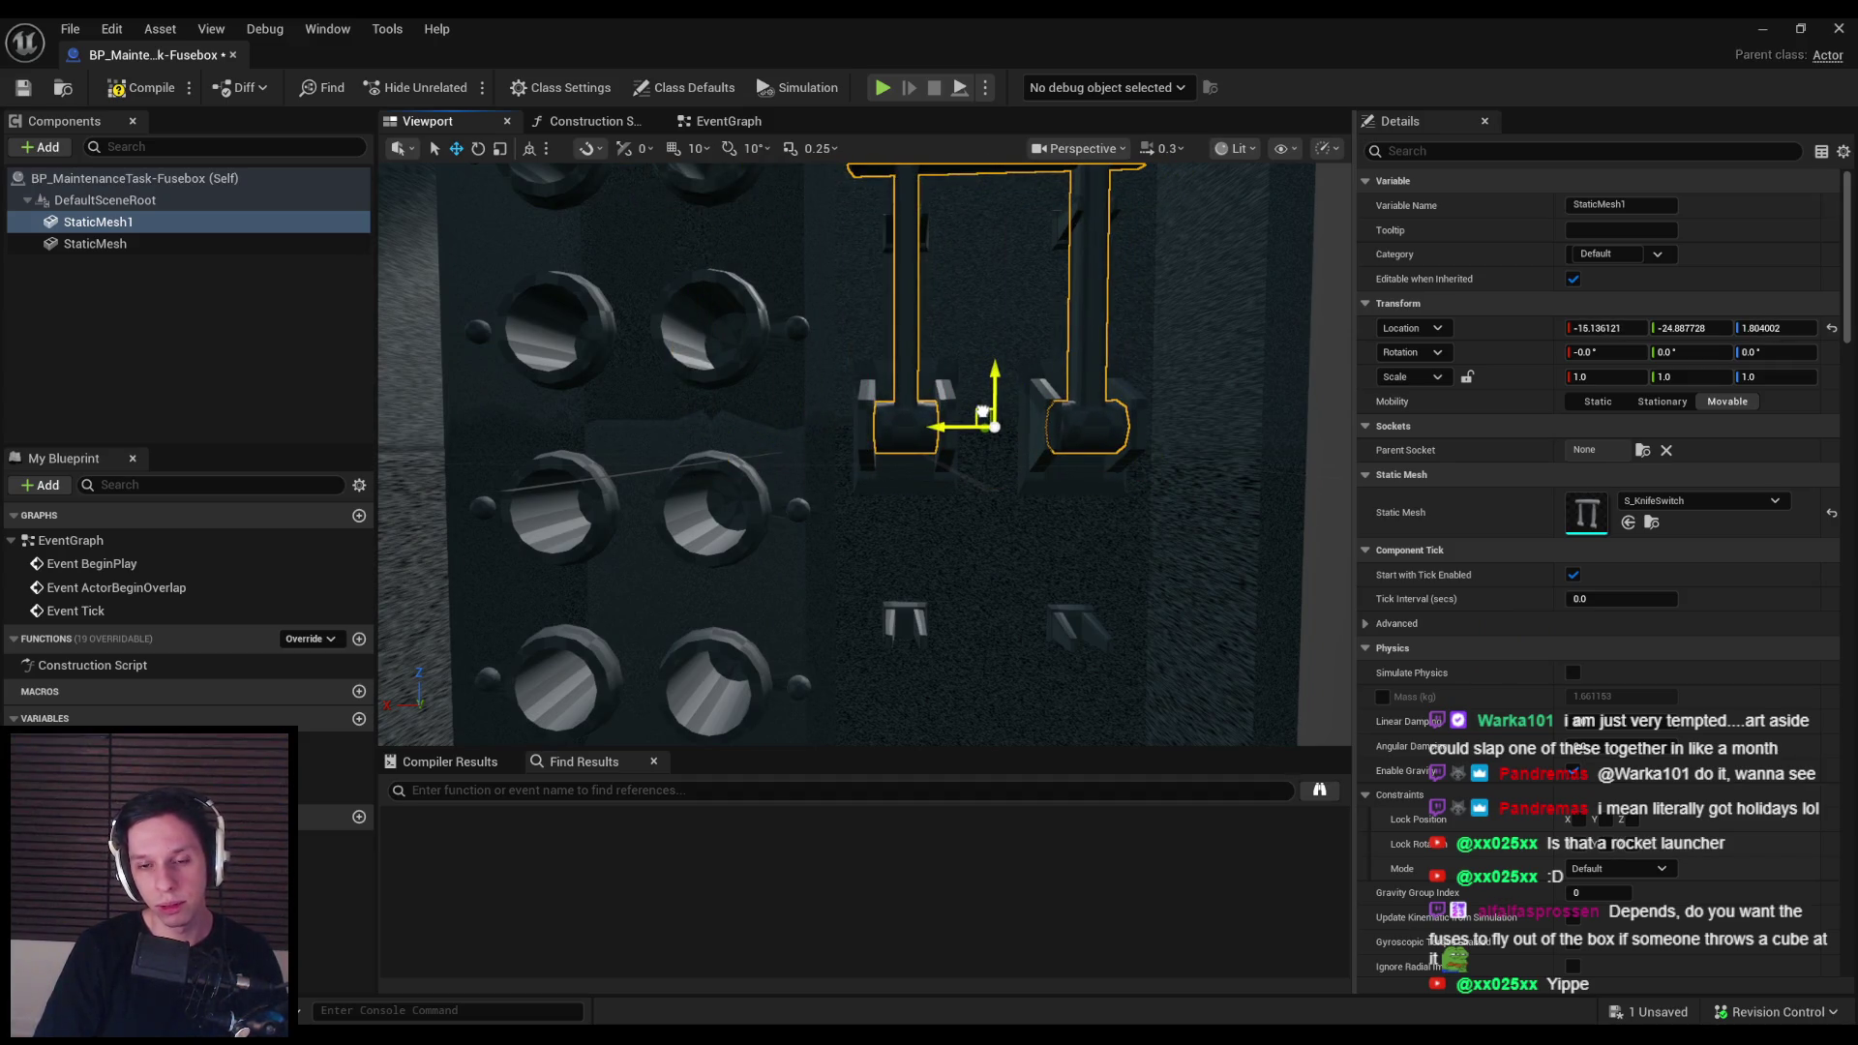
{"action": "mouse_move", "coordinate": [939, 490]}
{"action": "left_mouse_down"}
{"action": "mouse_move", "coordinate": [905, 590]}
{"action": "mouse_move", "coordinate": [924, 542]}
{"action": "mouse_move", "coordinate": [905, 503]}
{"action": "left_mouse_up"}
{"action": "scroll", "coordinate": [915, 523], "scroll_direction": "down", "scroll_amount": 2}
{"action": "mouse_move", "coordinate": [878, 416]}
{"action": "left_mouse_down"}
{"action": "mouse_move", "coordinate": [864, 411]}
{"action": "mouse_move", "coordinate": [883, 534]}
{"action": "mouse_move", "coordinate": [866, 517]}
{"action": "mouse_move", "coordinate": [811, 545]}
{"action": "mouse_move", "coordinate": [834, 560]}
{"action": "left_mouse_up"}
{"action": "left_click", "coordinate": [871, 414]}
{"action": "left_click", "coordinate": [883, 533]}
{"action": "scroll", "coordinate": [871, 522], "scroll_direction": "up", "scroll_amount": 2}
Step: Check the KnifeSwitch object's placement in Blender, then return to Unreal Engine
{"action": "key", "text": "alt+Tab"}
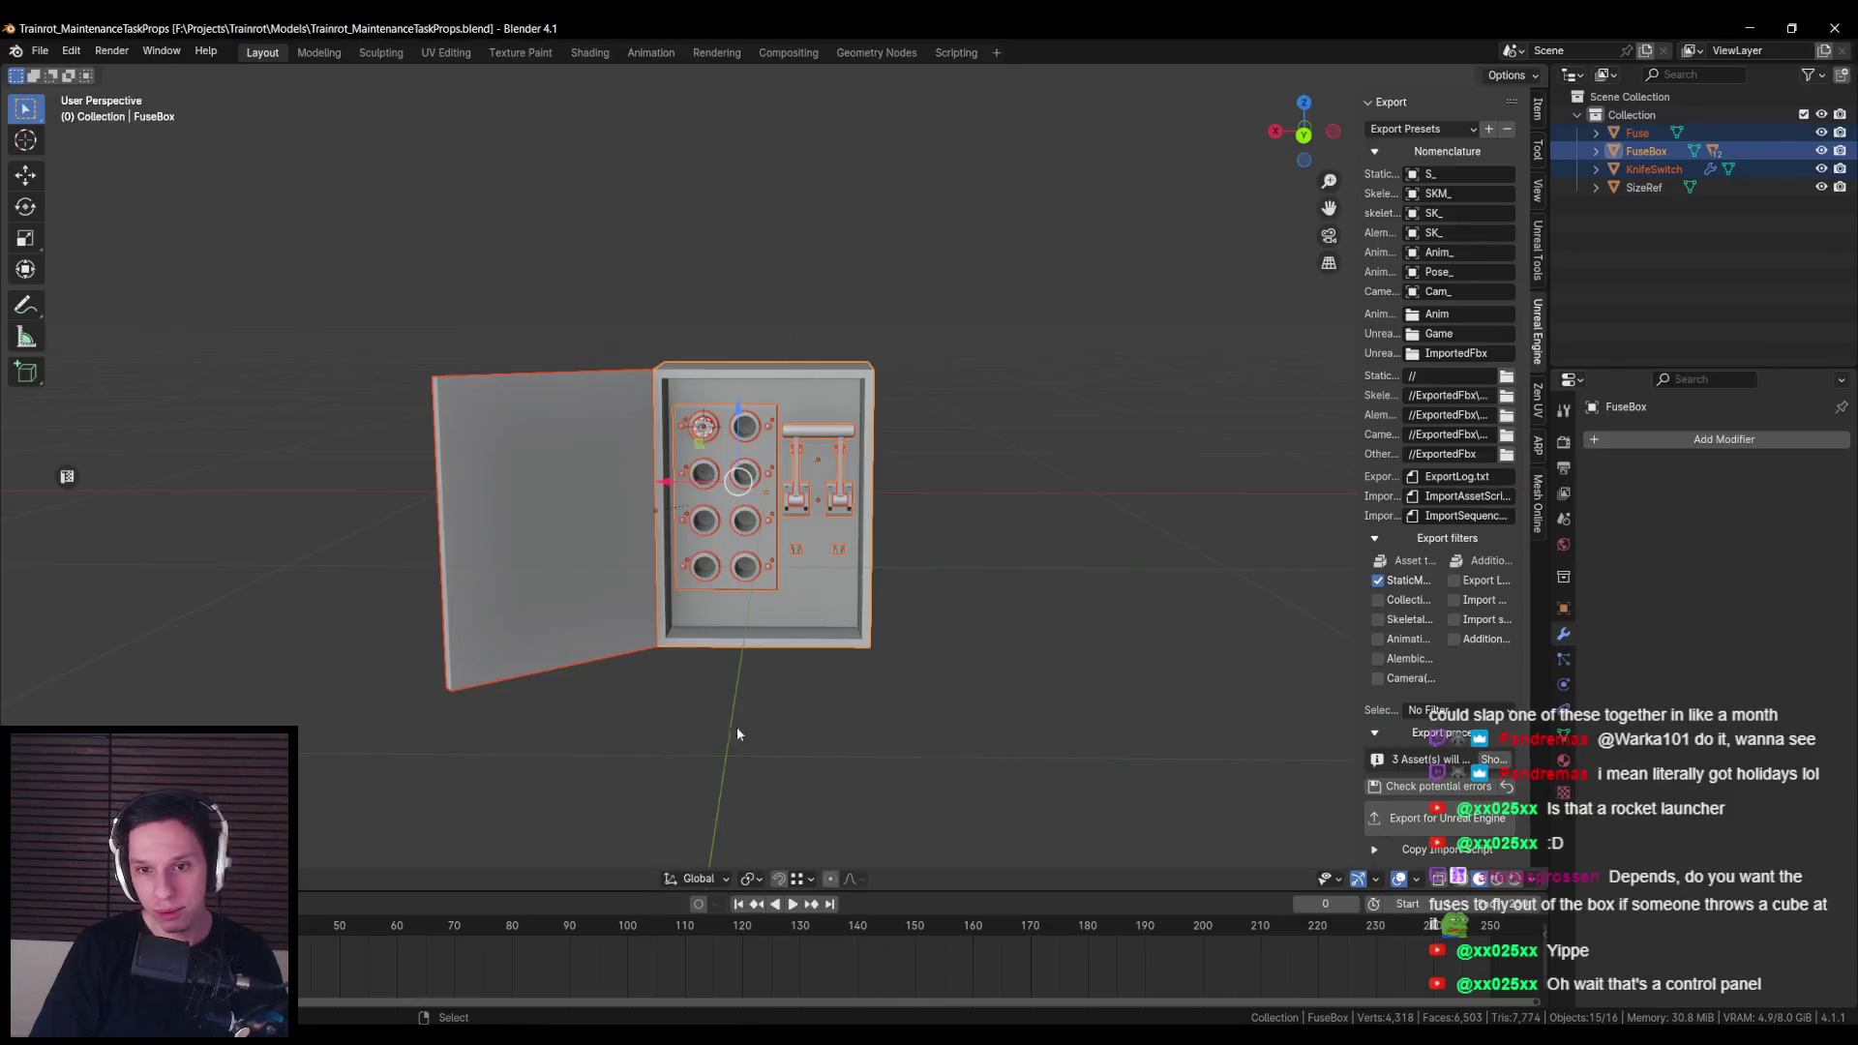
{"action": "left_click", "coordinate": [825, 446]}
{"action": "key", "text": "KP_Decimal"}
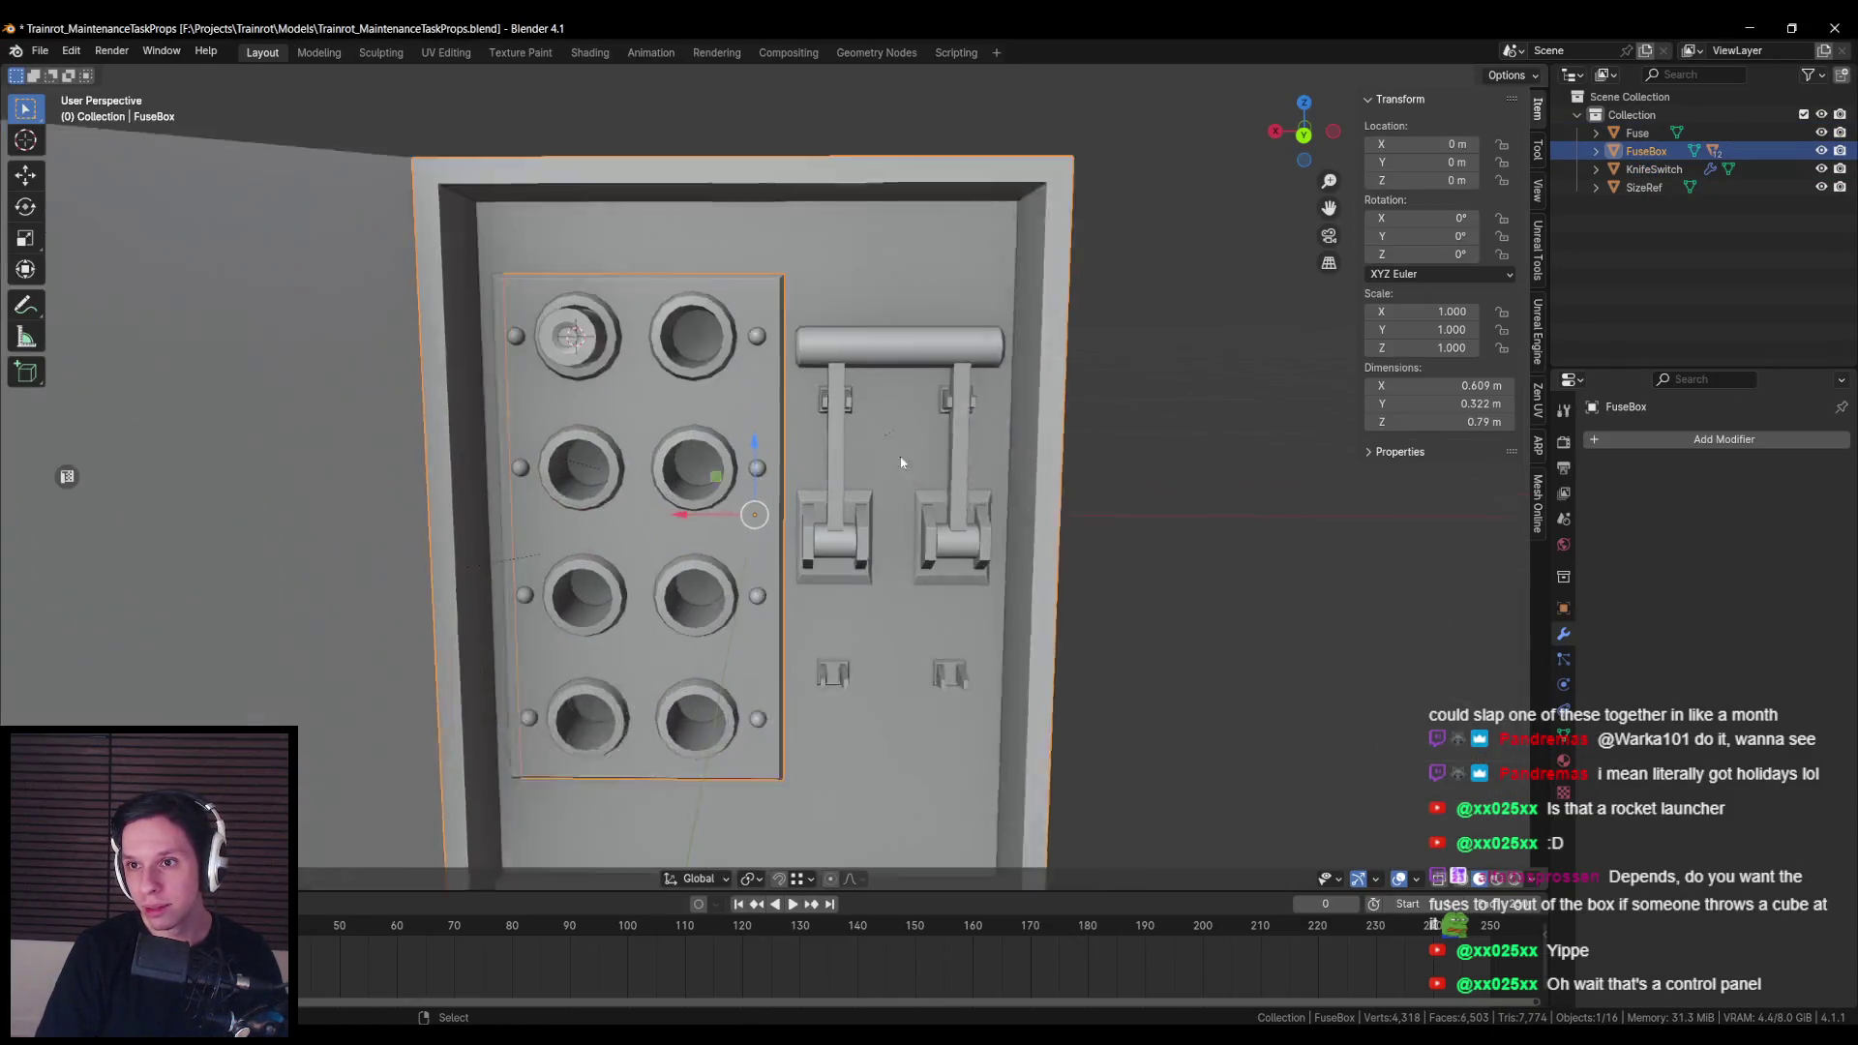
{"action": "key", "text": "alt+Tab"}
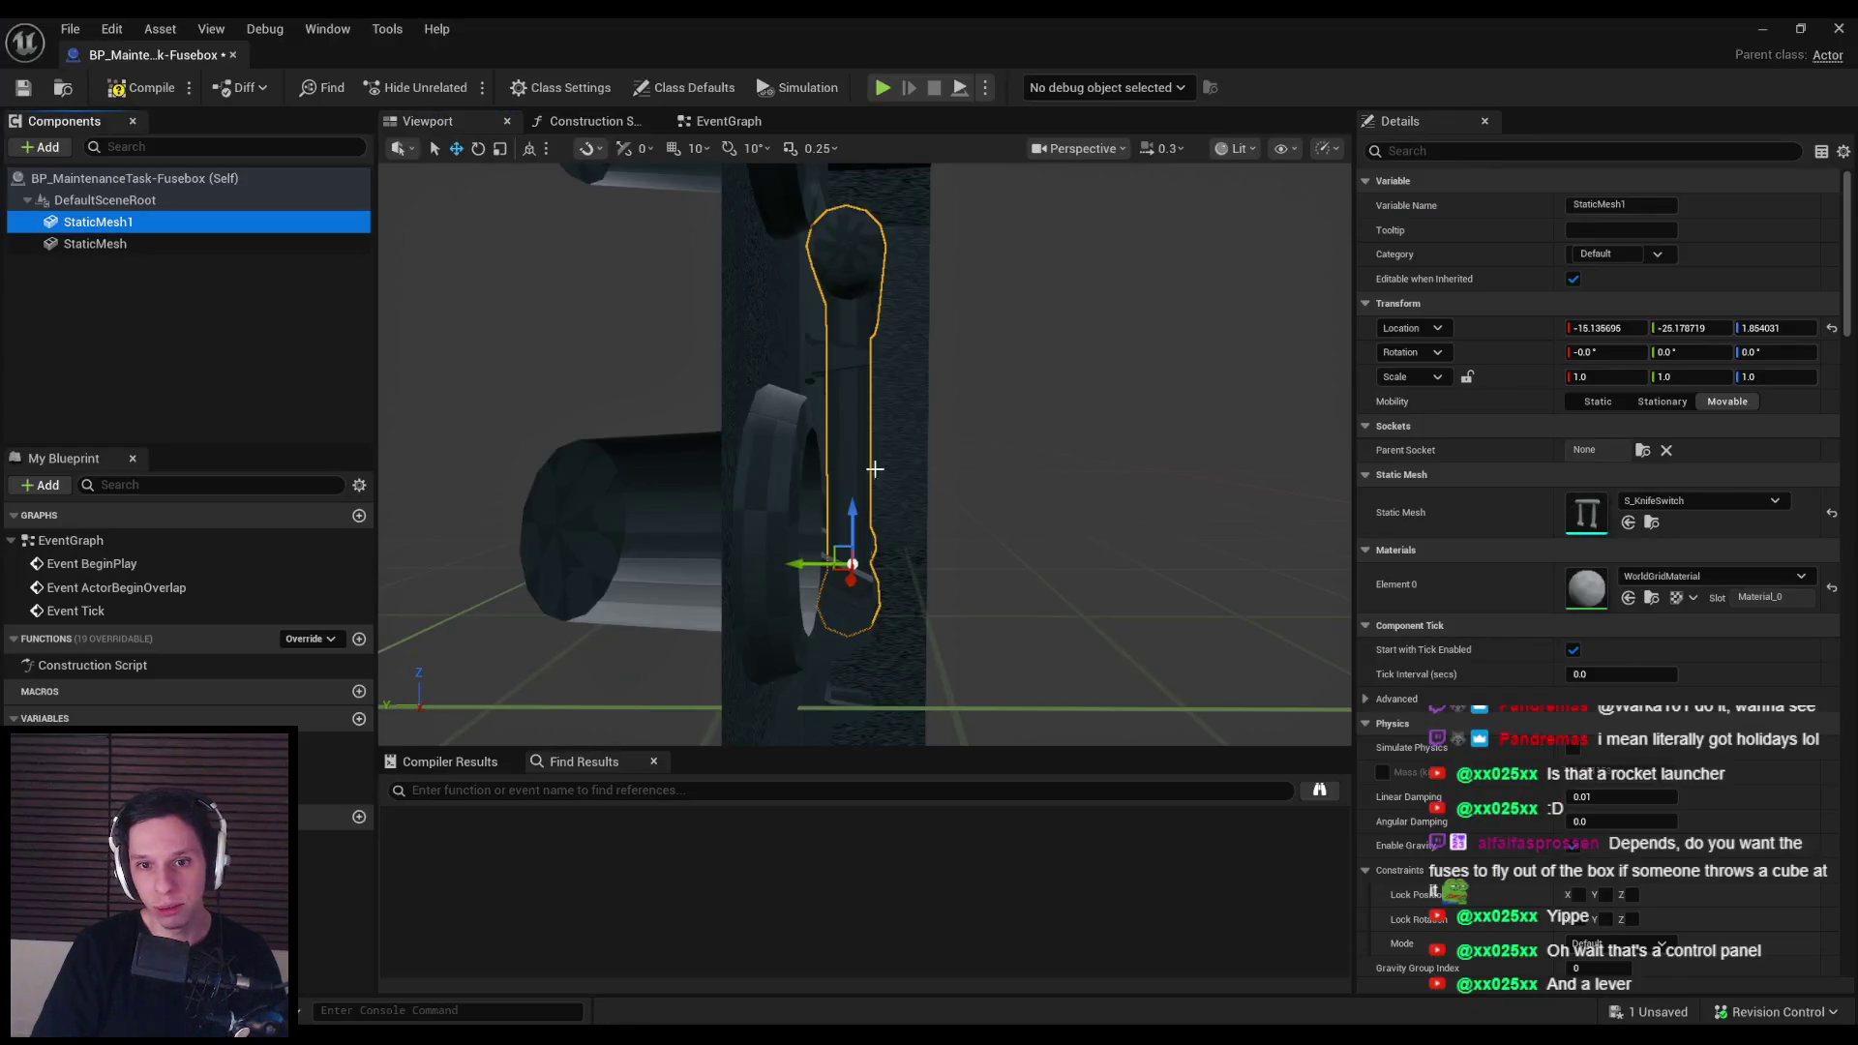
Step: Lower the knife switch to Z 1.79, save the Fusebox Blueprint, and go back to Blender
{"action": "mouse_move", "coordinate": [864, 455]}
{"action": "left_mouse_down"}
{"action": "mouse_move", "coordinate": [678, 448]}
{"action": "mouse_move", "coordinate": [1120, 466]}
{"action": "left_mouse_up"}
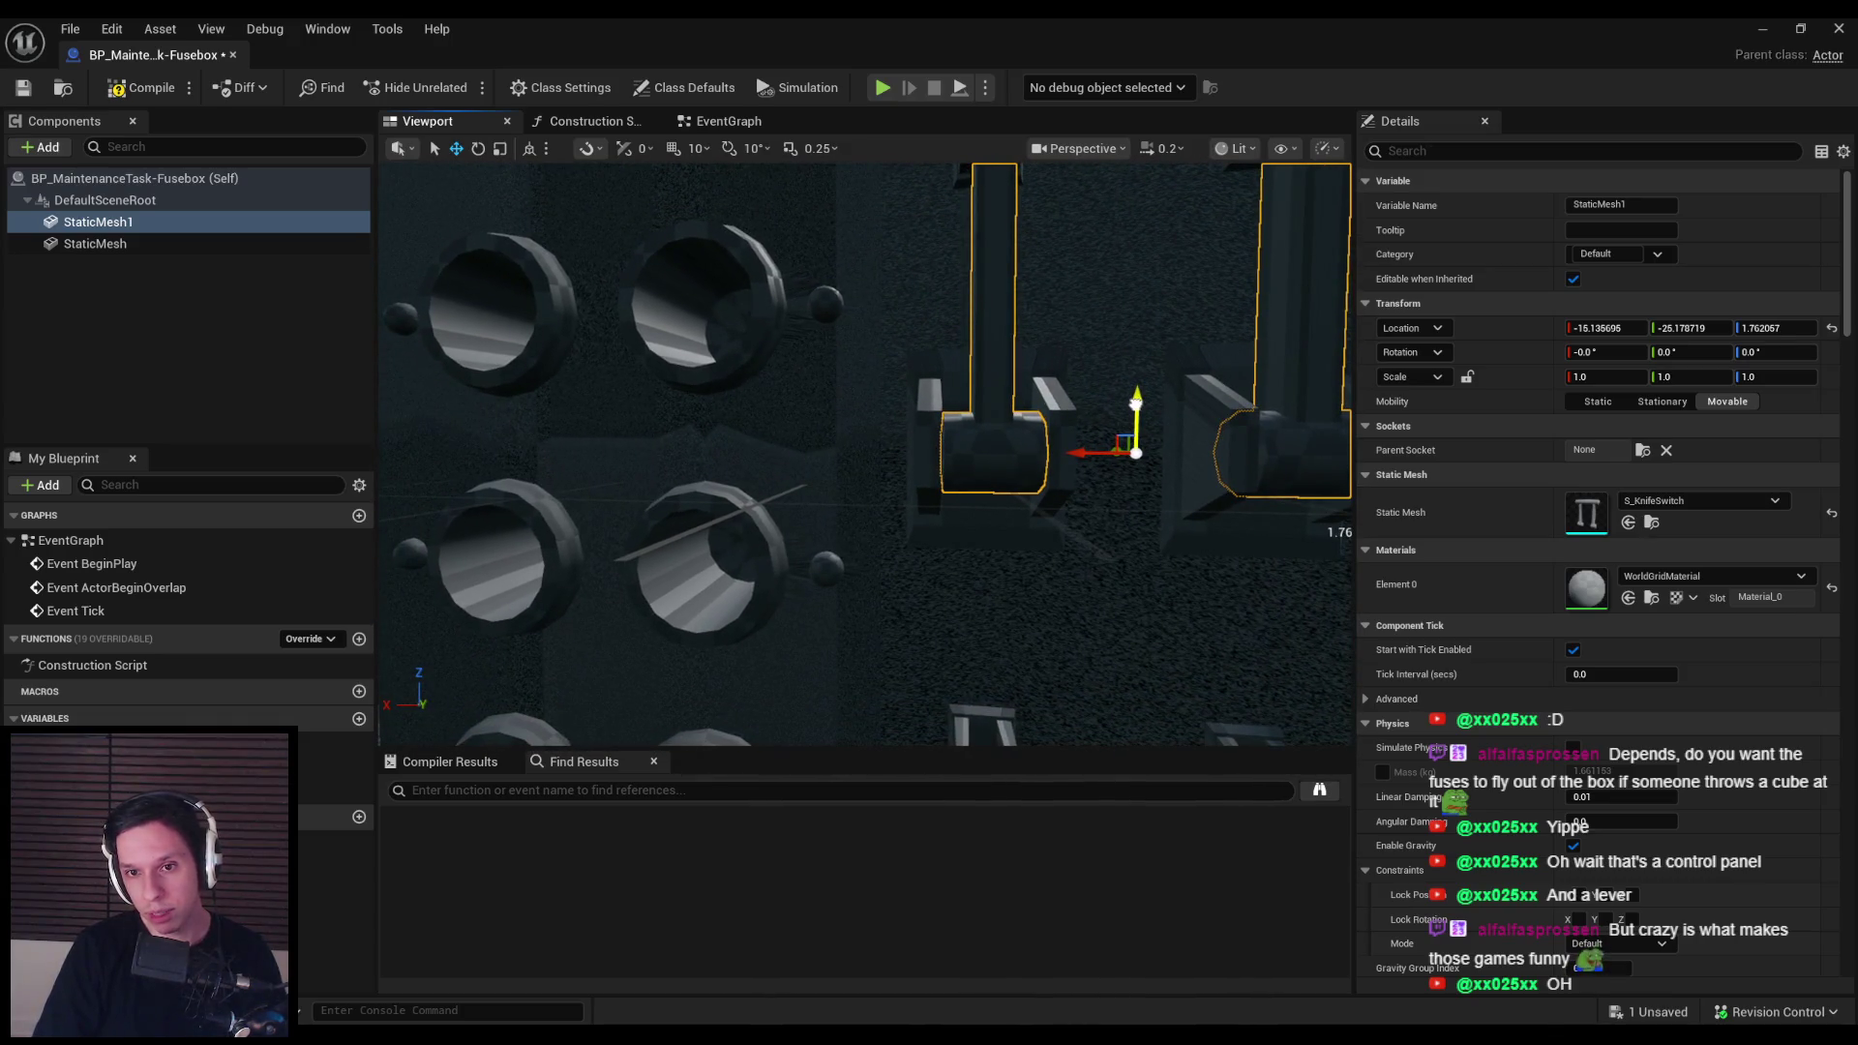
{"action": "key", "text": "ctrl+s"}
{"action": "left_click_drag", "start_coordinate": [865, 455], "coordinate": [913, 510]}
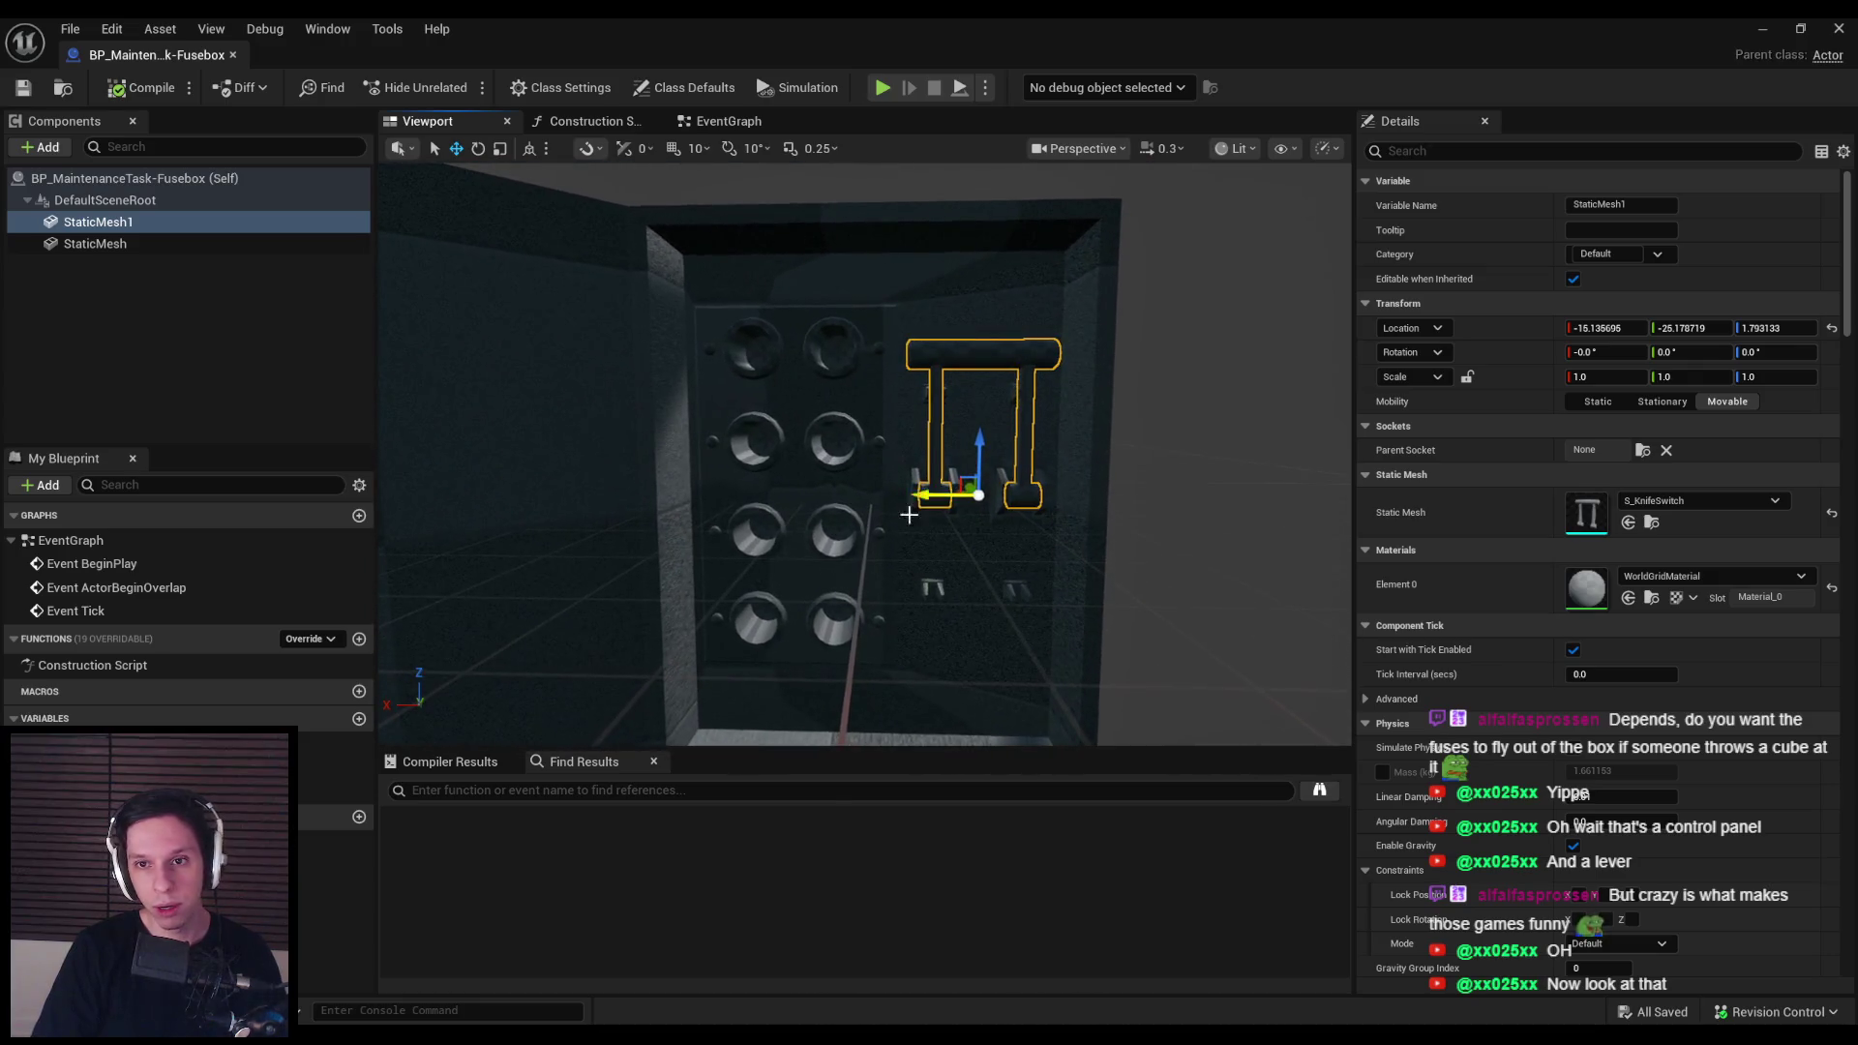
{"action": "key", "text": "alt+Tab"}
{"action": "mouse_move", "coordinate": [869, 611]}
{"action": "left_mouse_down"}
{"action": "mouse_move", "coordinate": [846, 494]}
{"action": "mouse_move", "coordinate": [771, 542]}
{"action": "left_mouse_up"}
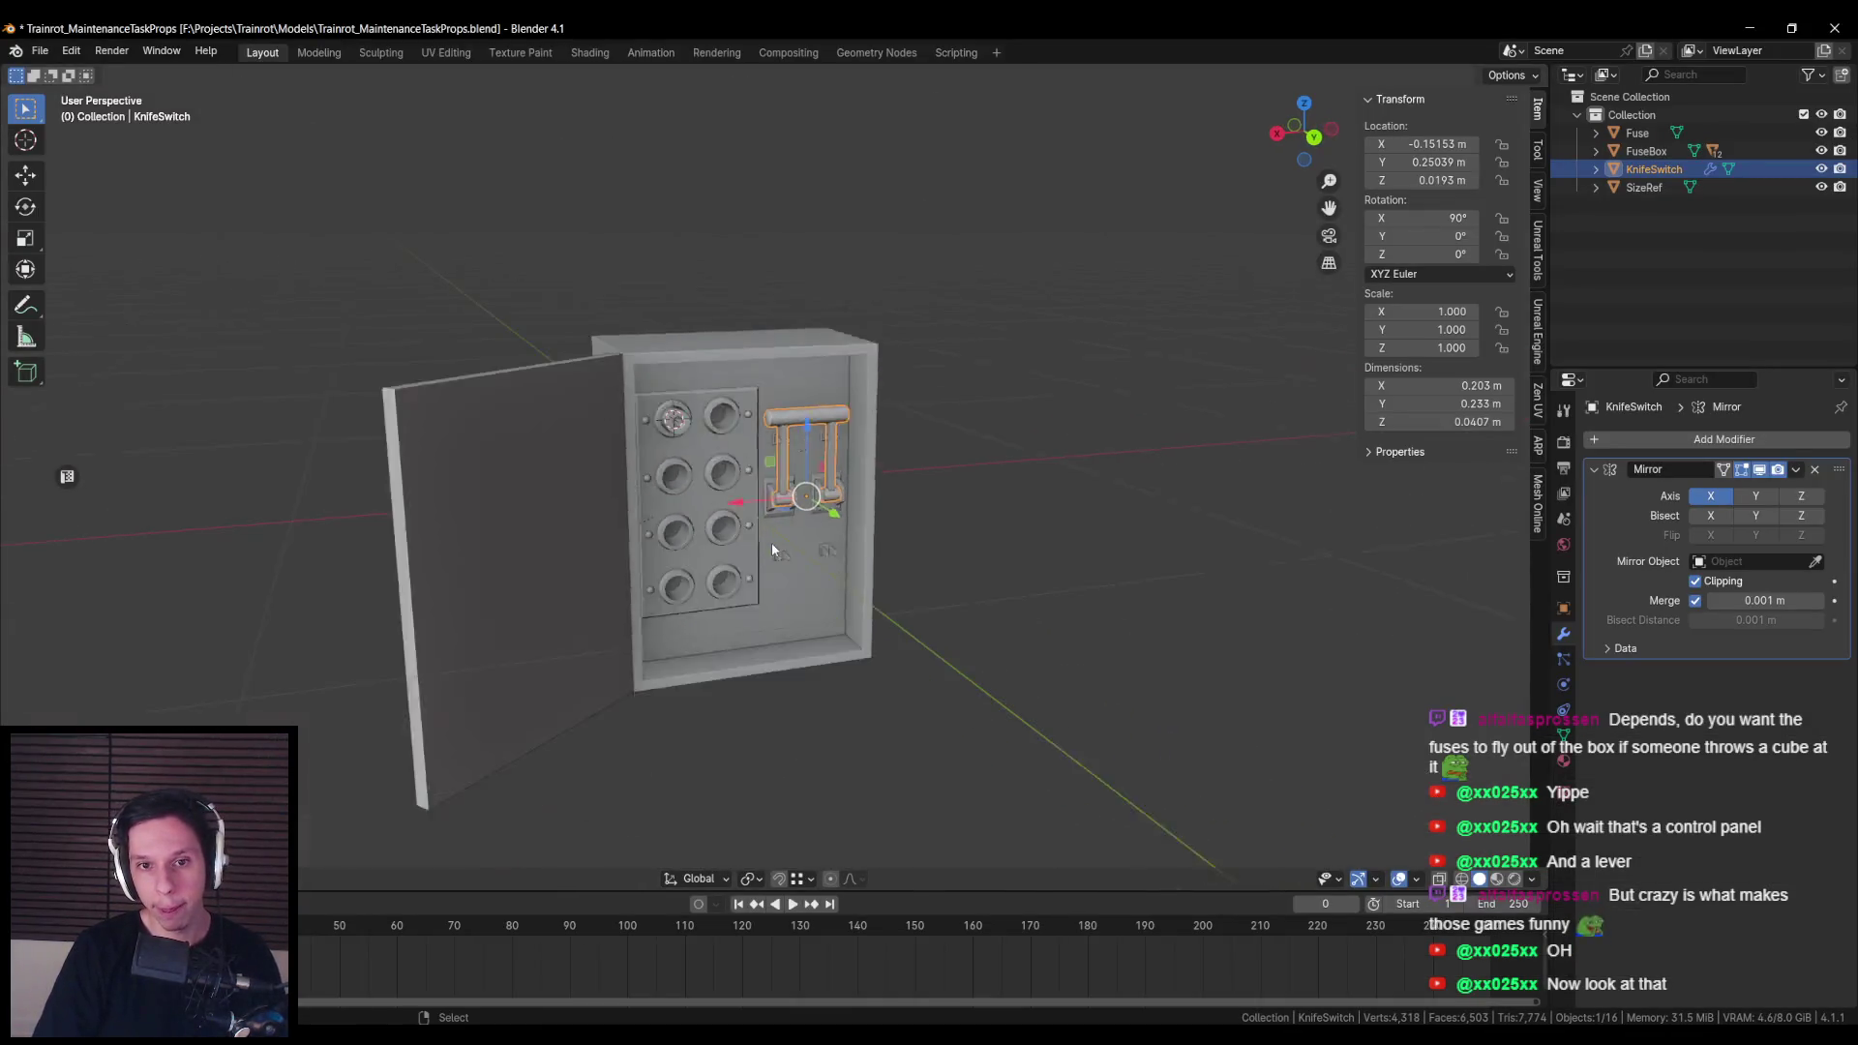
Step: Apply cube-projection UVs to the fuse, fuse box and knife switch meshes
{"action": "left_click_drag", "start_coordinate": [907, 675], "coordinate": [907, 674]}
{"action": "key", "text": "Tab"}
{"action": "key", "text": "a"}
{"action": "right_click", "coordinate": [891, 597]}
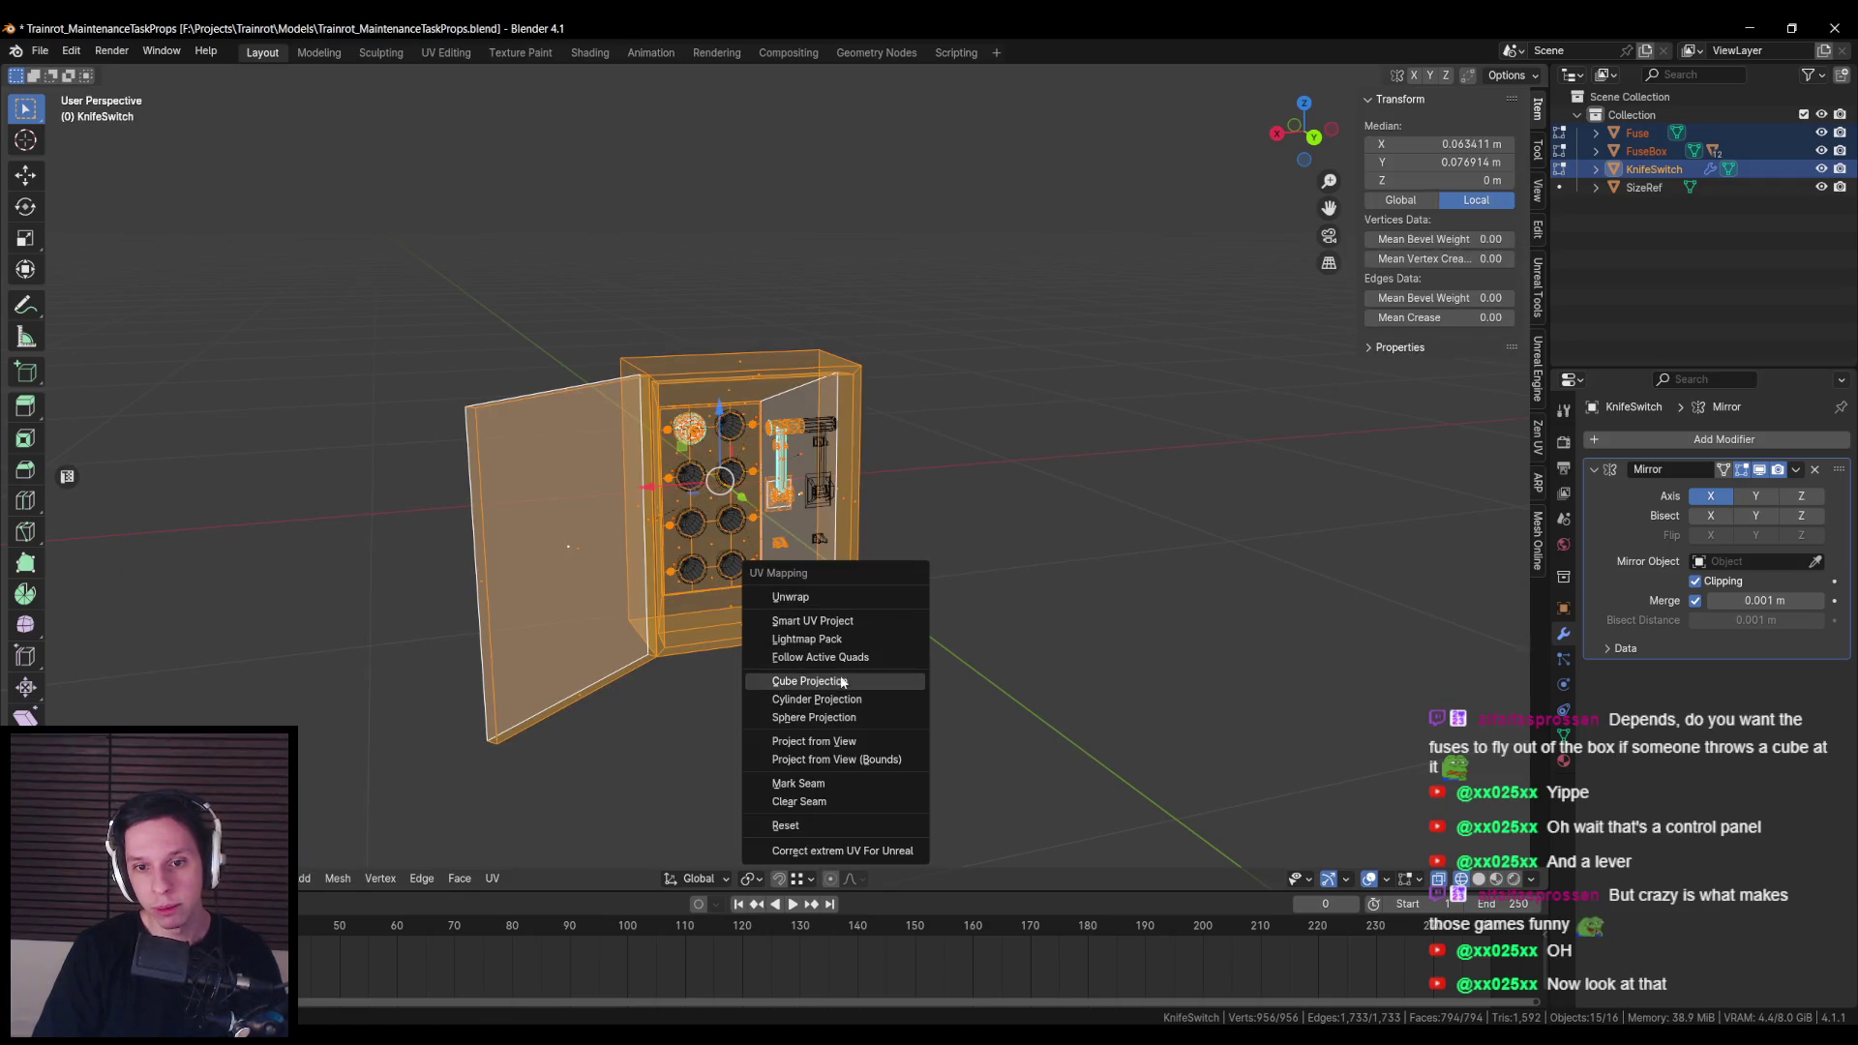
{"action": "left_click", "coordinate": [840, 680]}
{"action": "key", "text": "Tab"}
Step: Save the .blend file and export the three meshes to Unreal Engine
{"action": "key", "text": "ctrl+s"}
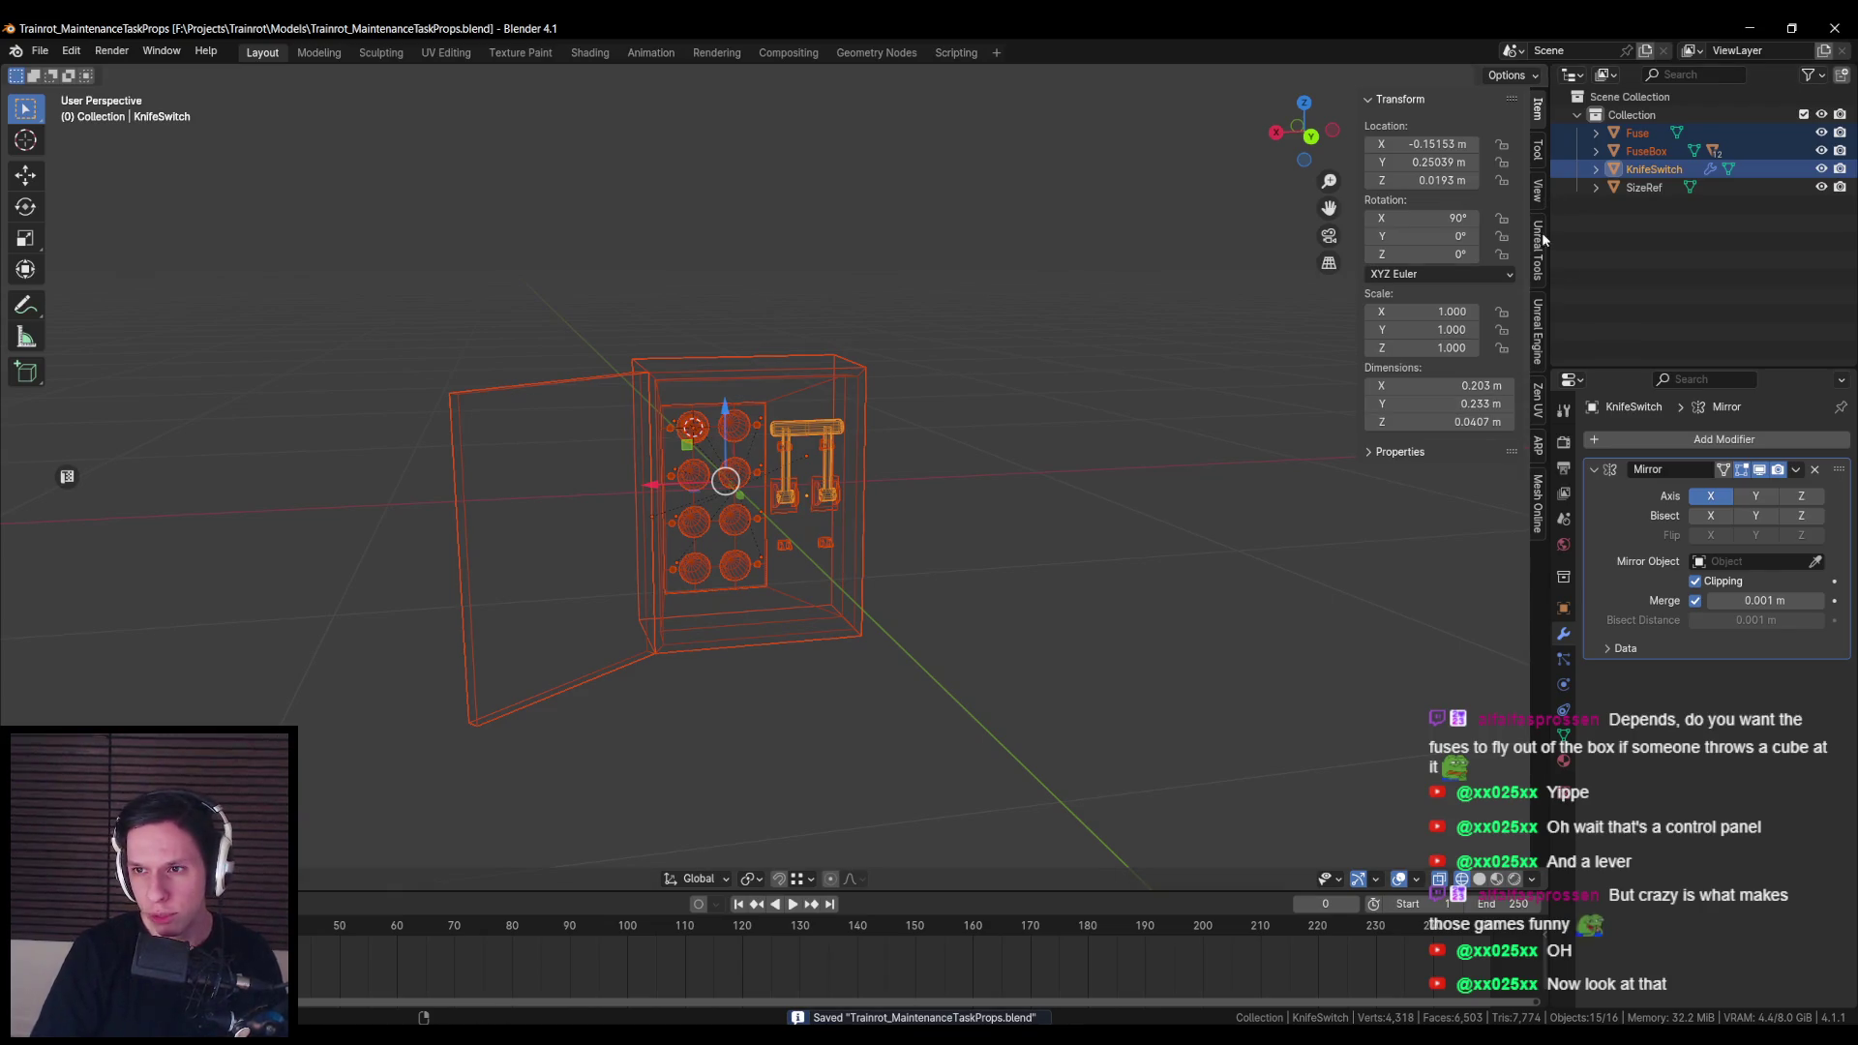
{"action": "left_click", "coordinate": [1544, 327]}
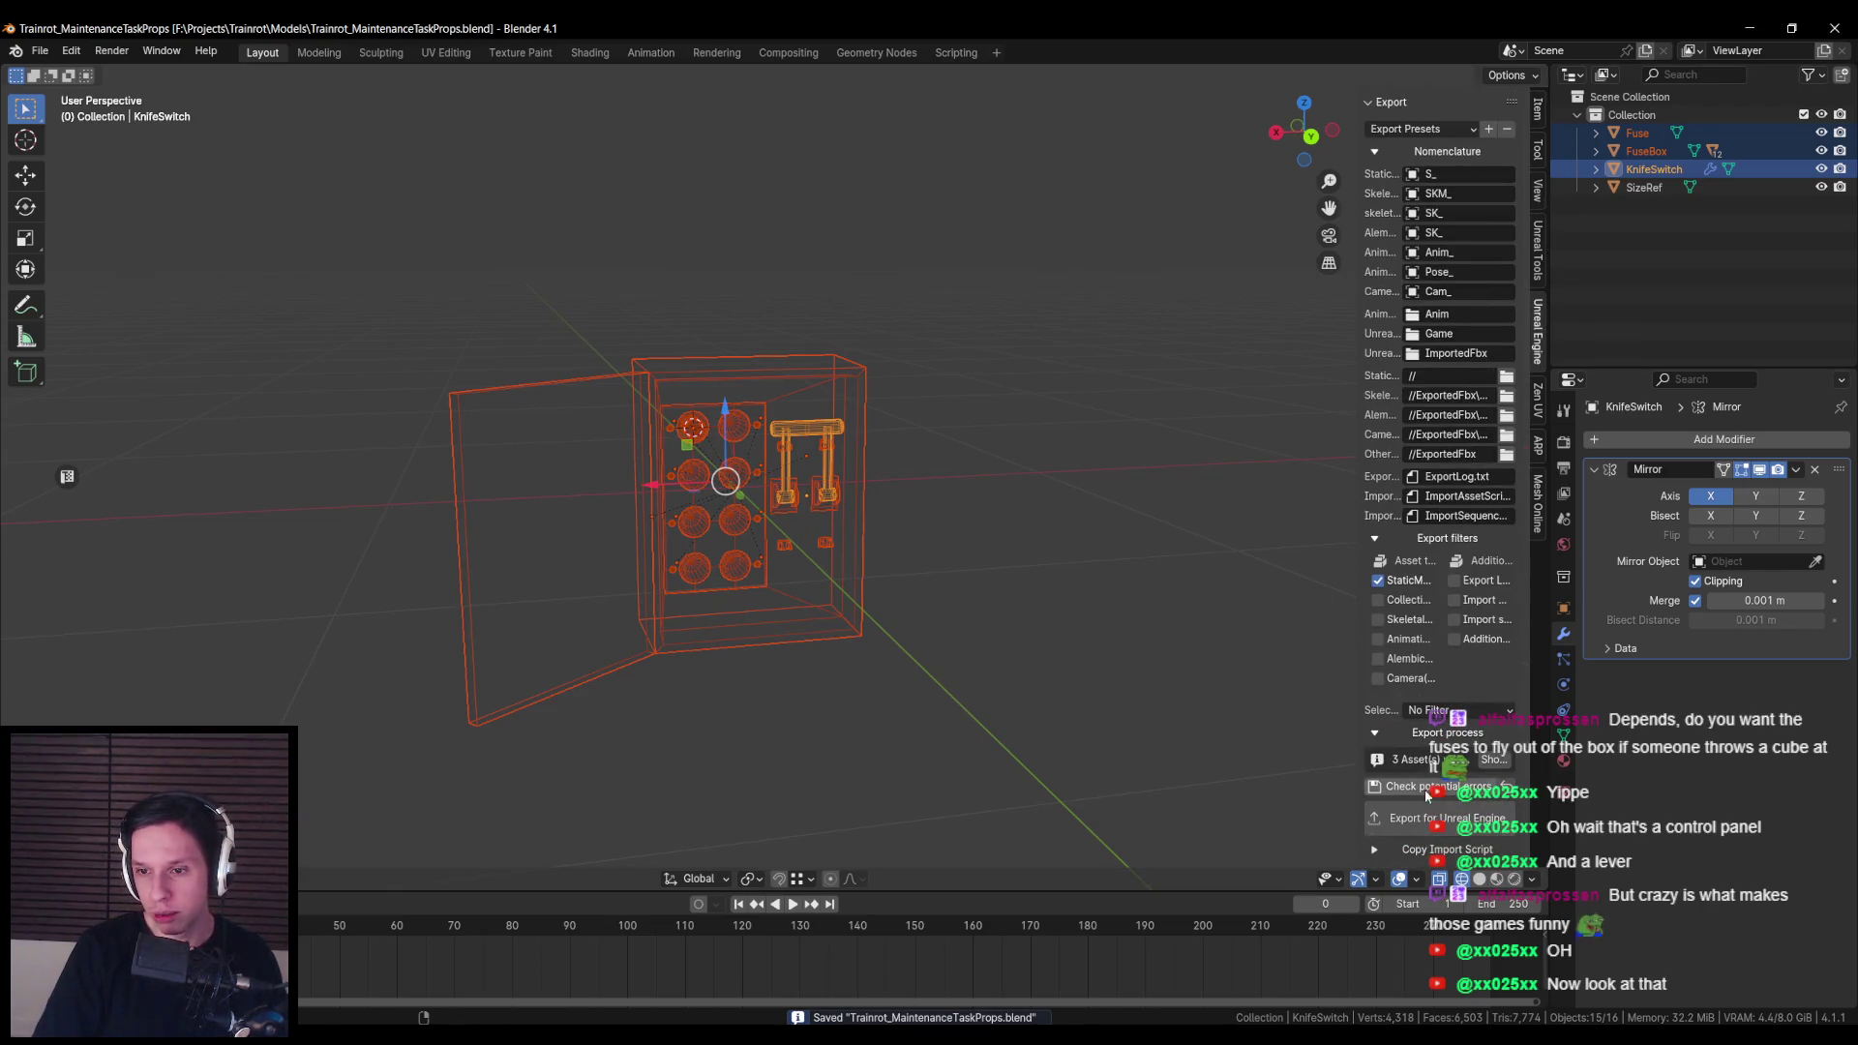
{"action": "left_click", "coordinate": [1403, 819]}
{"action": "left_click", "coordinate": [511, 1008]}
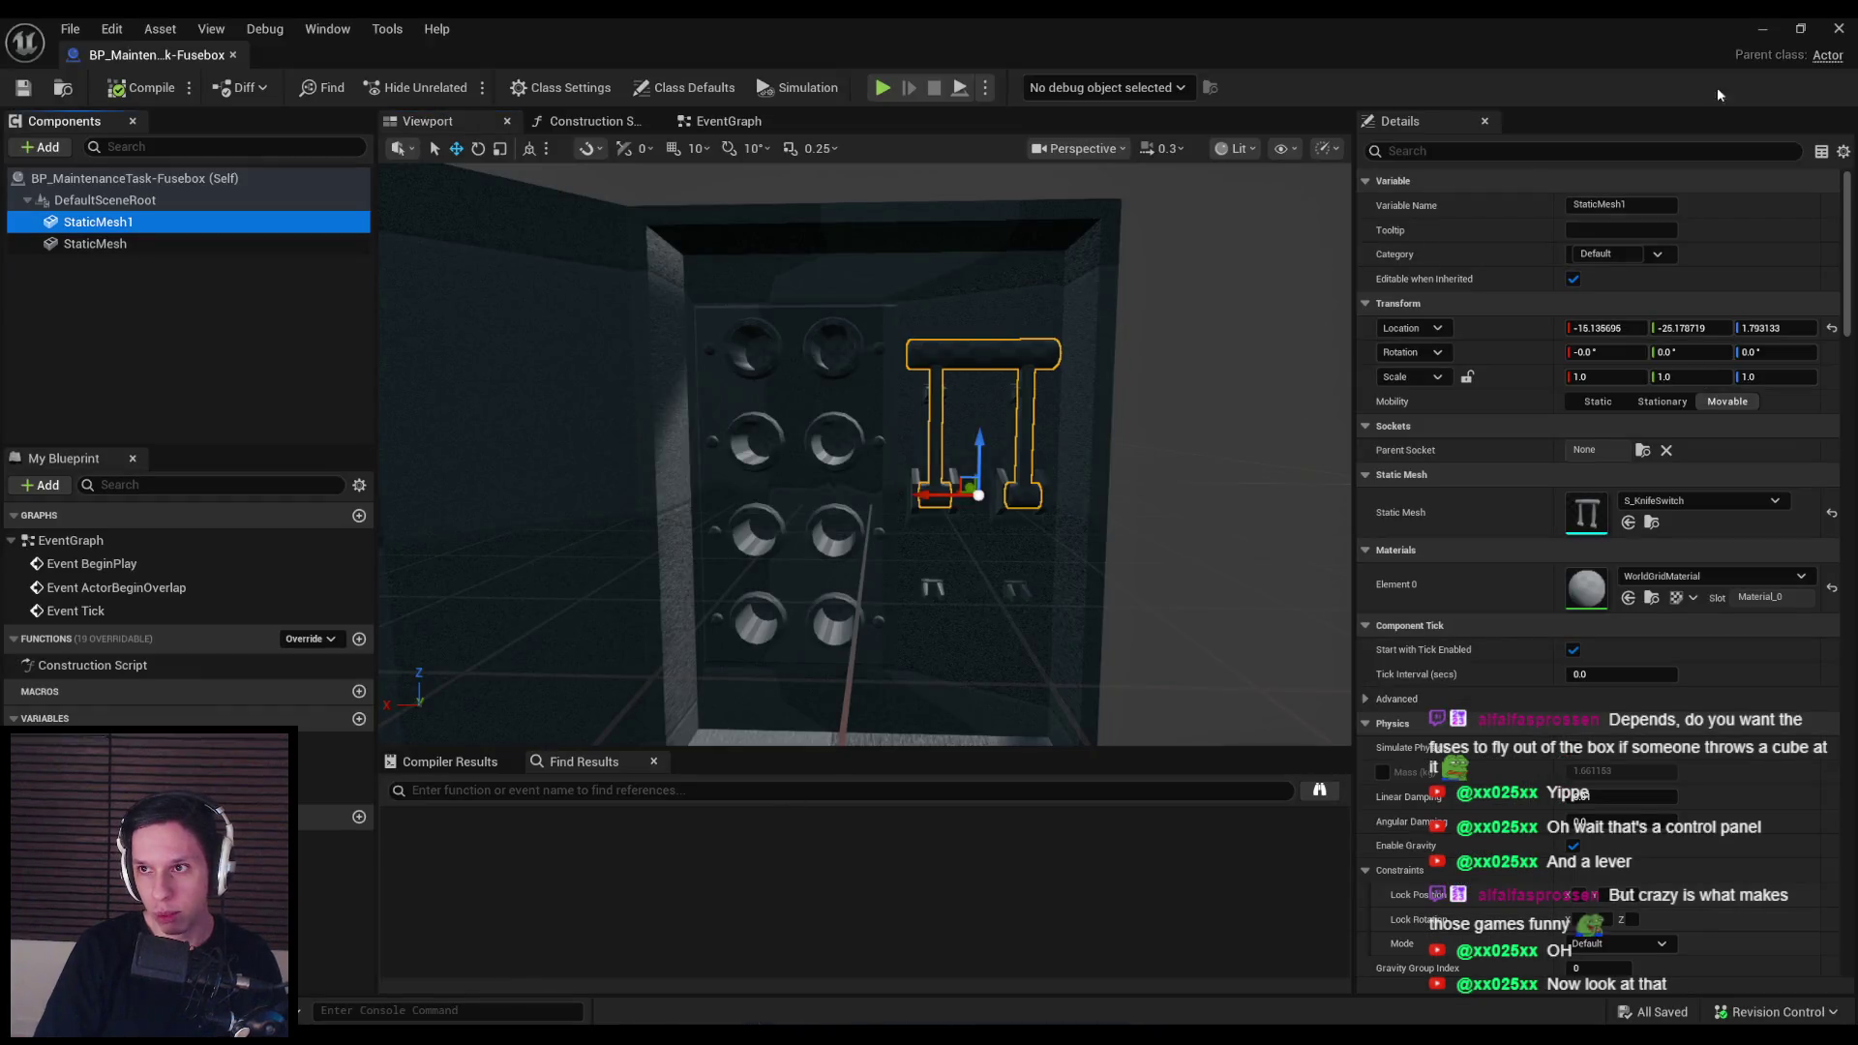
Step: Reimport the three updated meshes from the content browser
{"action": "left_click", "coordinate": [1762, 29]}
{"action": "left_click", "coordinate": [716, 692]}
{"action": "left_click", "coordinate": [527, 691], "text": "shift"}
{"action": "right_click", "coordinate": [609, 696]}
{"action": "left_click", "coordinate": [676, 487]}
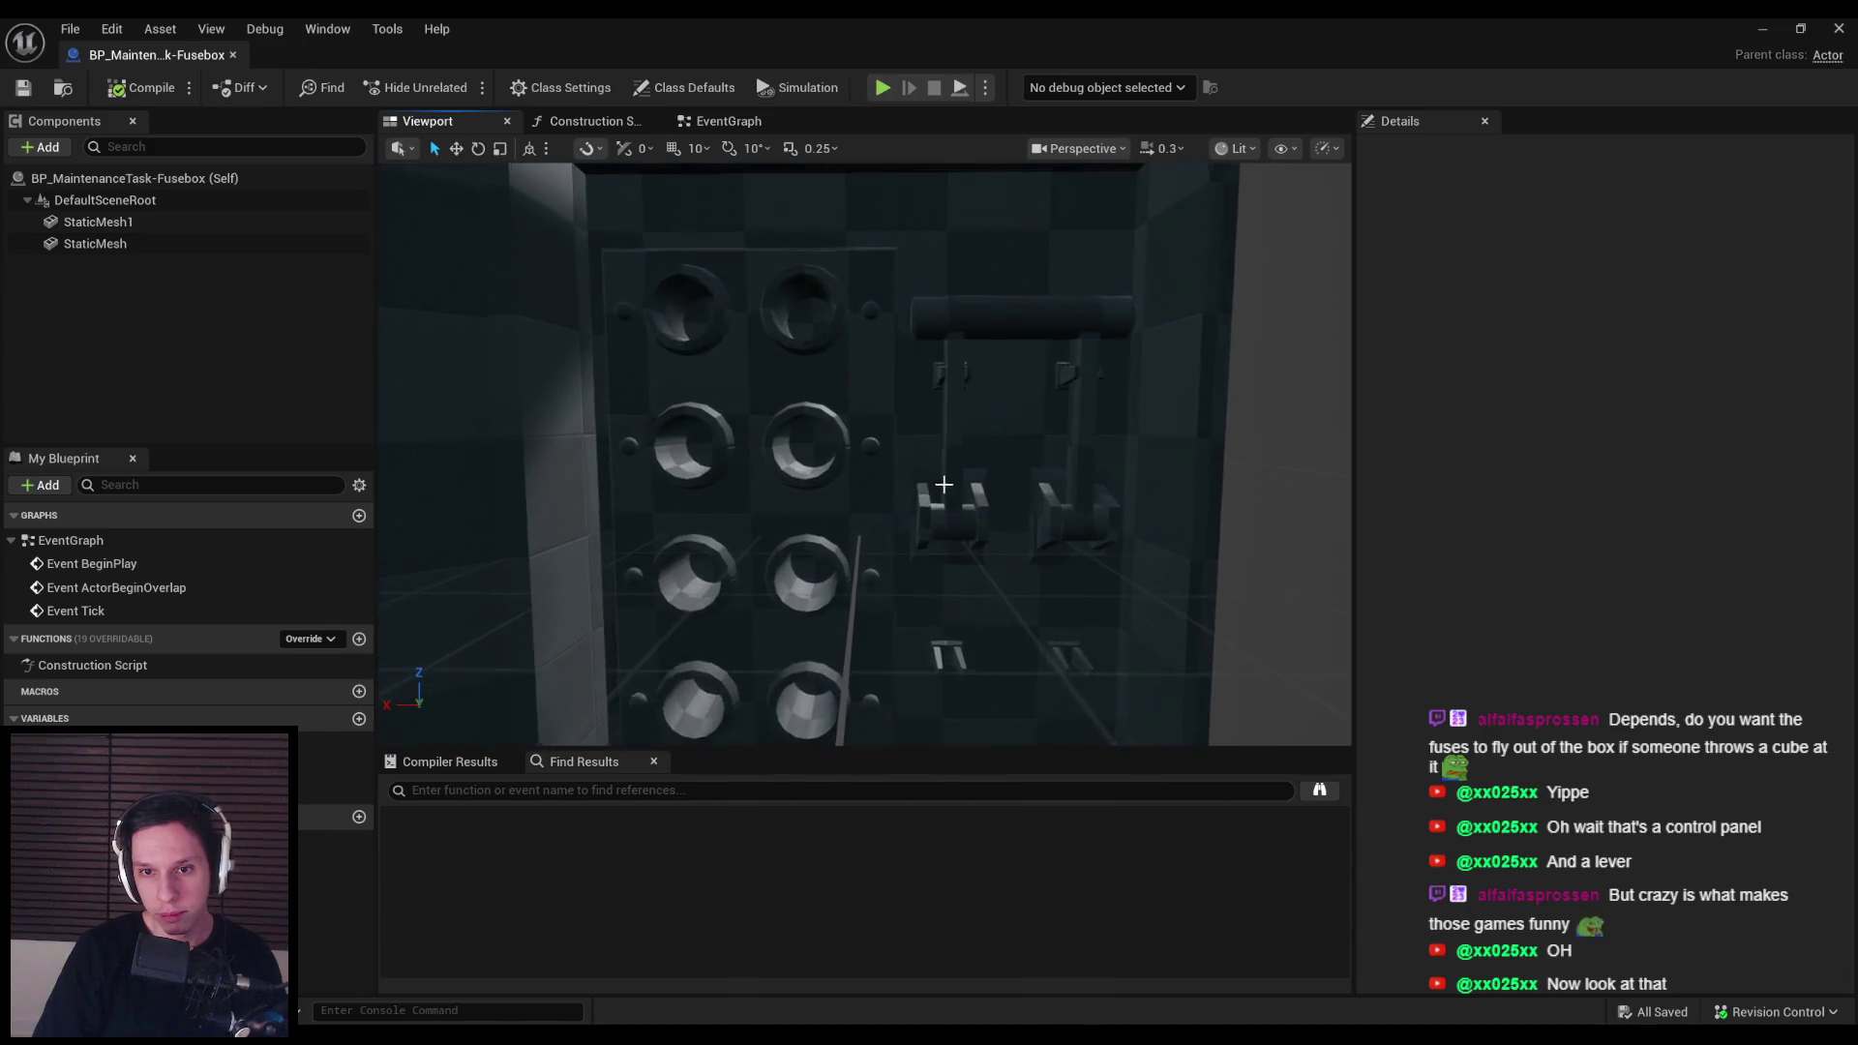
Step: Rename StaticMesh1 to KnifeSwitch, then compile and save the Blueprint
{"action": "left_click", "coordinate": [136, 224]}
{"action": "key", "text": "F2"}
{"action": "type", "text": "LK"}
{"action": "key", "text": "BackSpace"}
{"action": "key", "text": "BackSpace"}
{"action": "type", "text": "KnifeSwitch"}
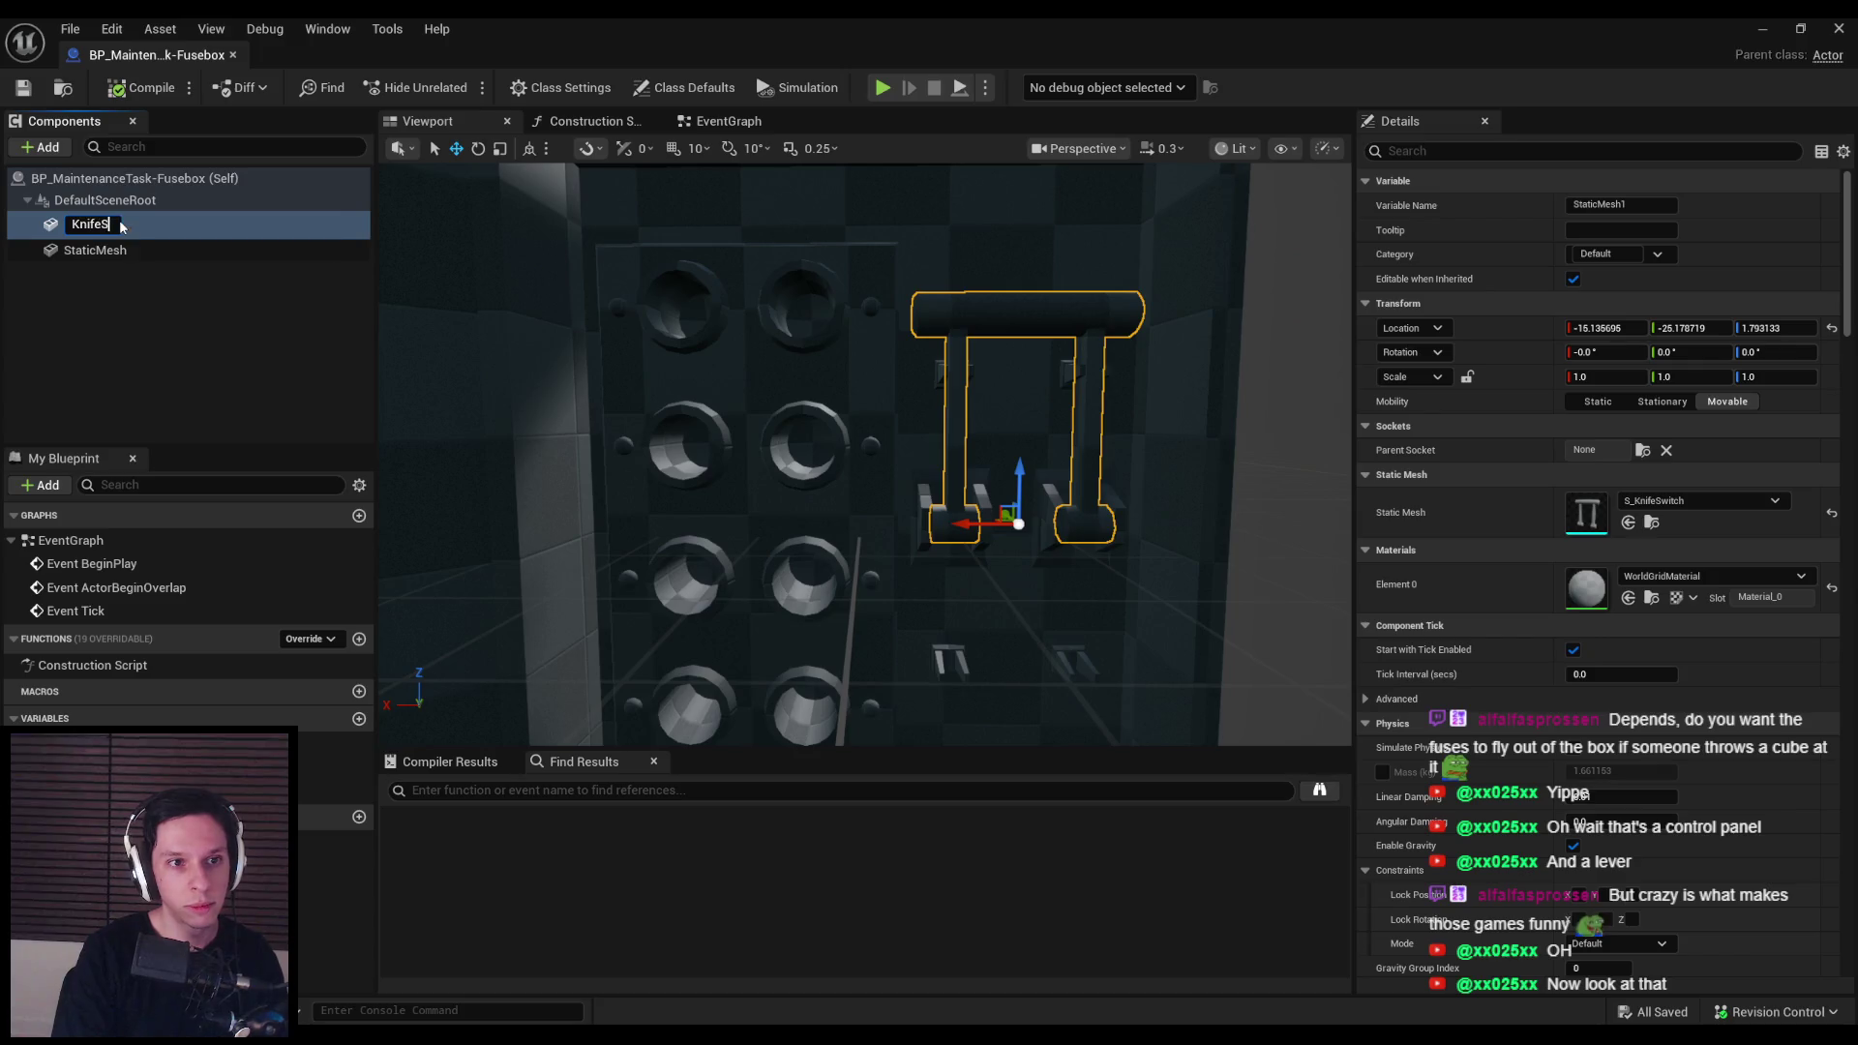
{"action": "key", "text": "Return"}
{"action": "left_click", "coordinate": [140, 87]}
{"action": "left_click", "coordinate": [23, 87]}
Step: Try MI_PrototypeGrid_TopDark on the knife switch and fuse box, then undo both changes
{"action": "scroll", "coordinate": [885, 417], "scroll_direction": "down", "scroll_amount": 5}
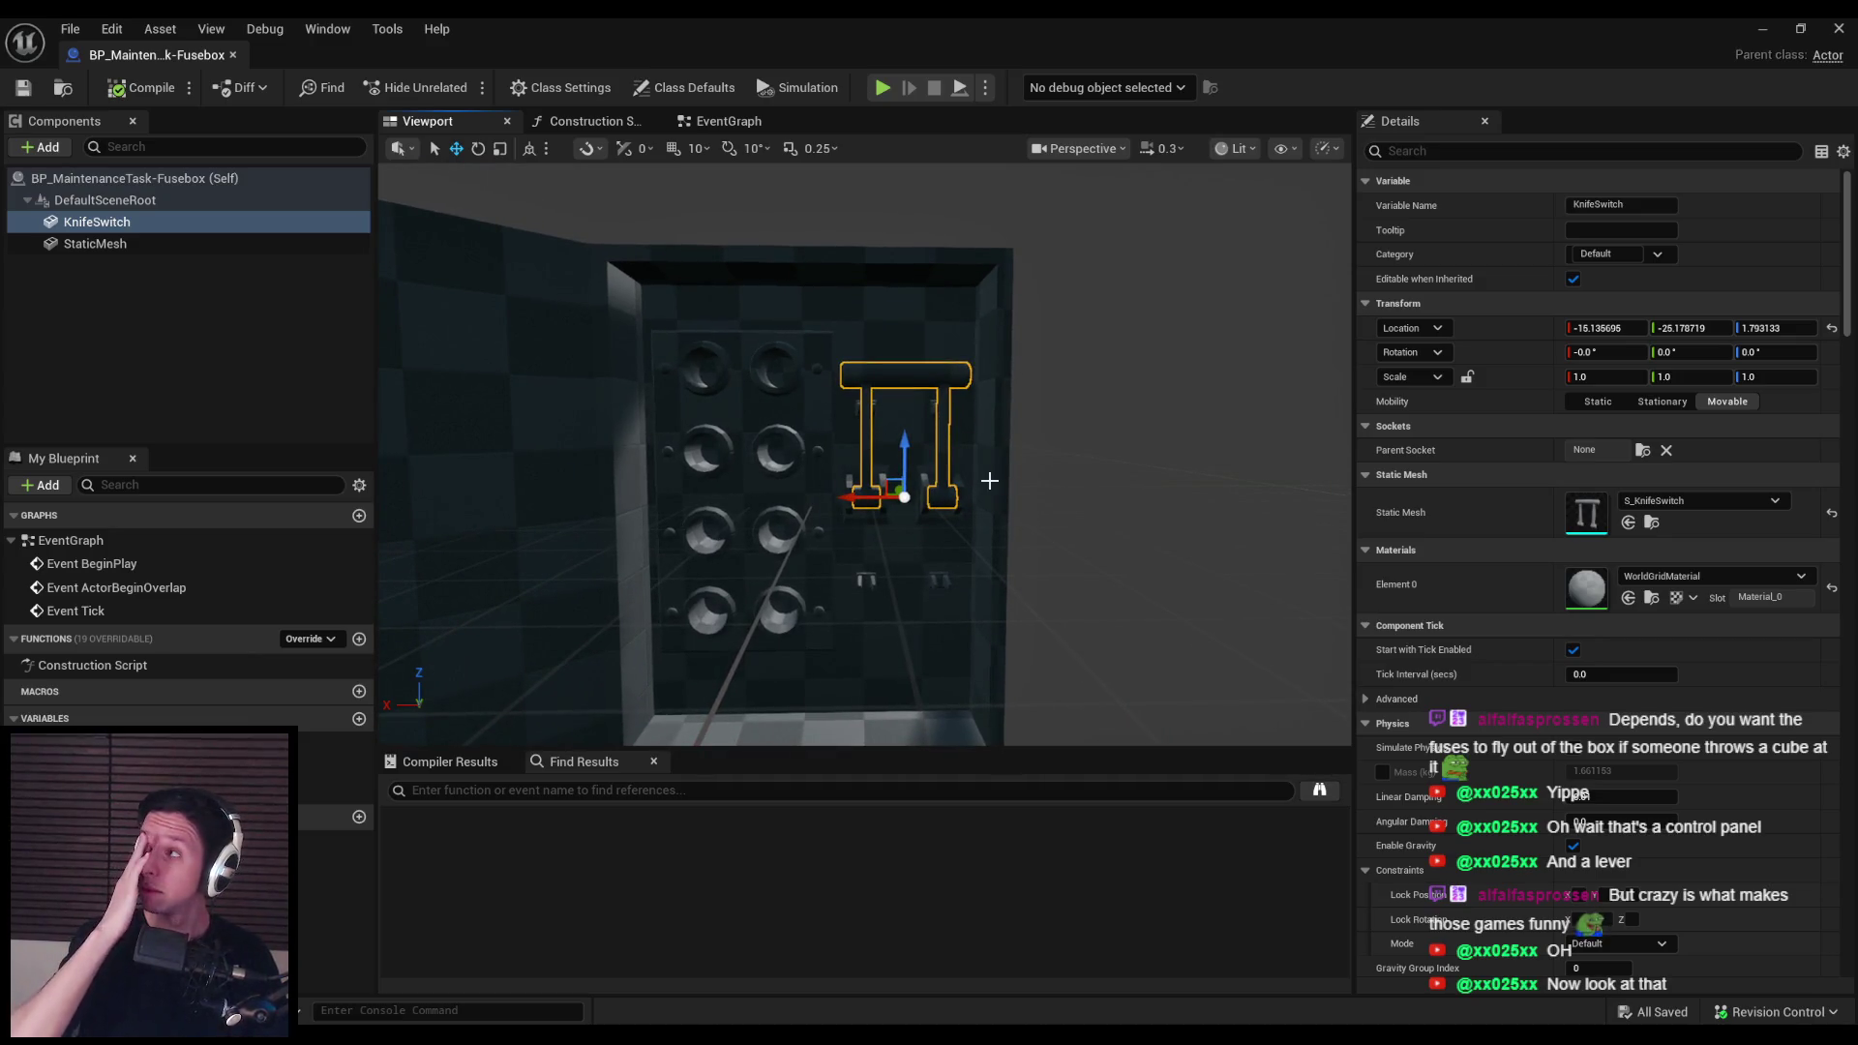
{"action": "left_click", "coordinate": [1800, 577]}
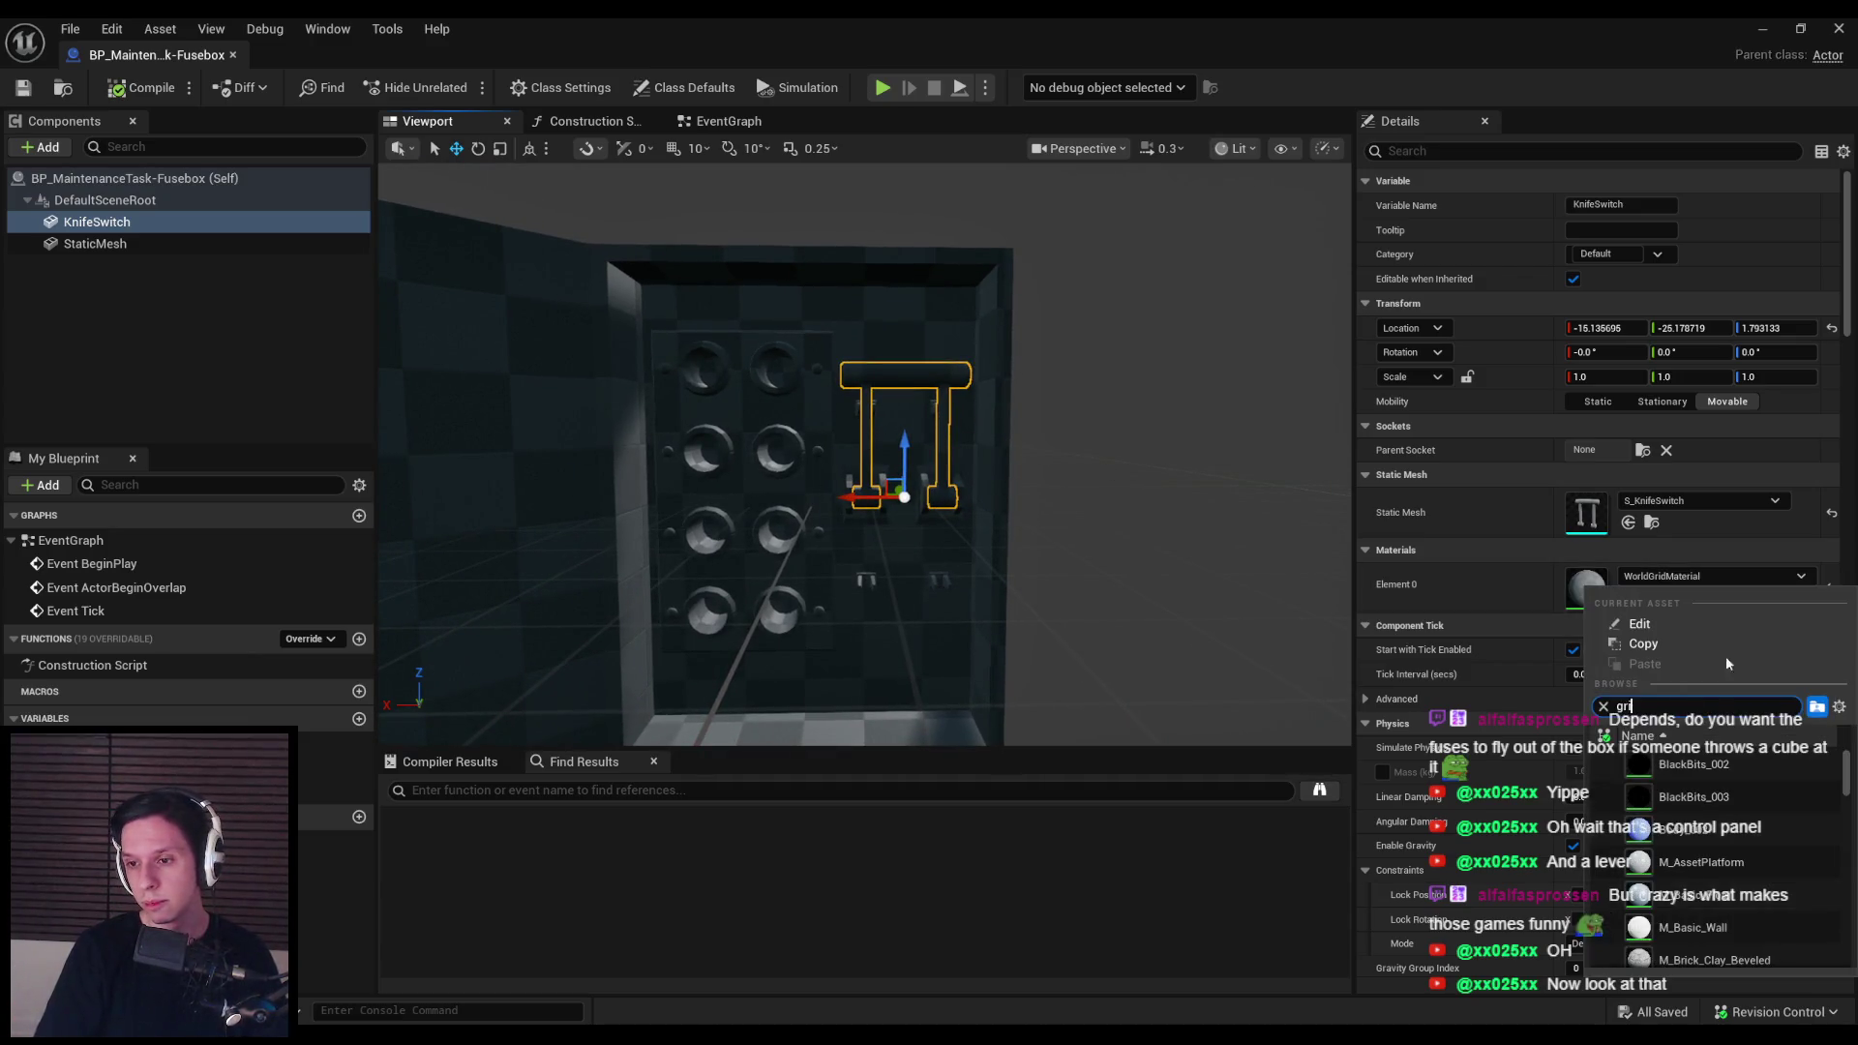
{"action": "type", "text": "grid"}
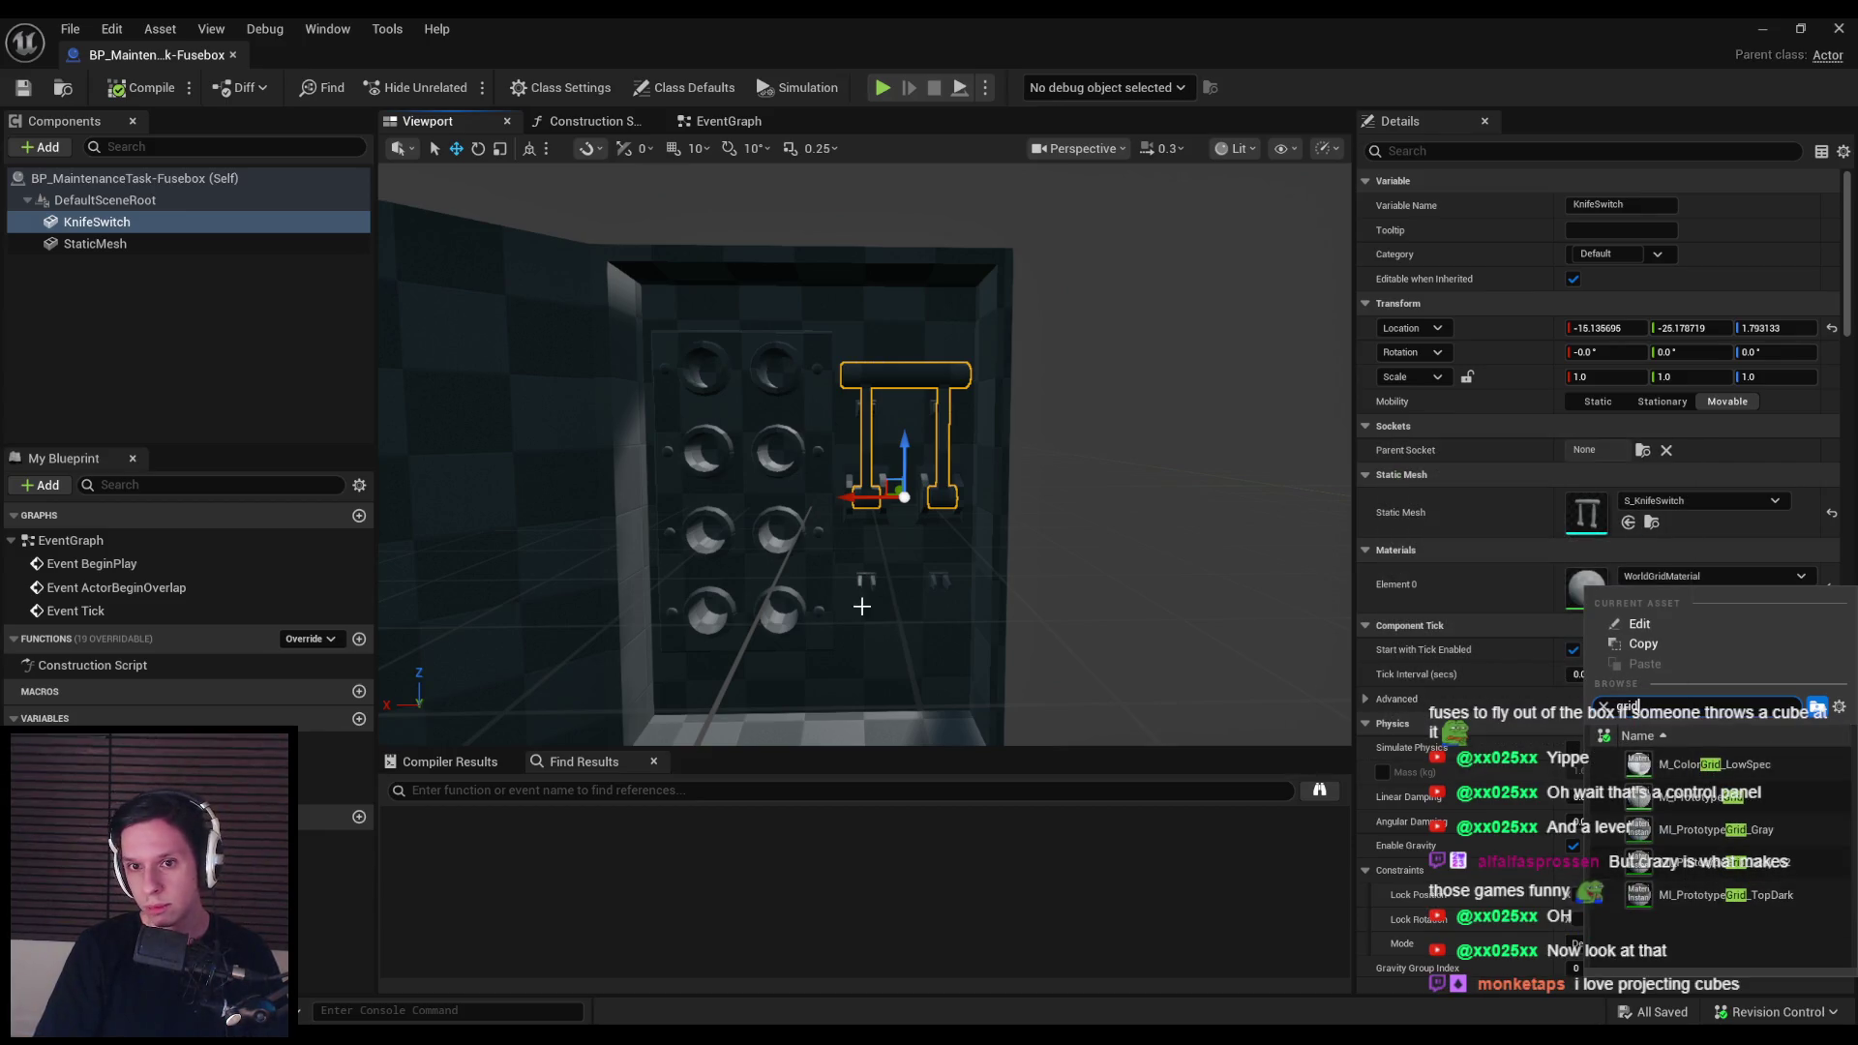
{"action": "left_click", "coordinate": [1707, 894]}
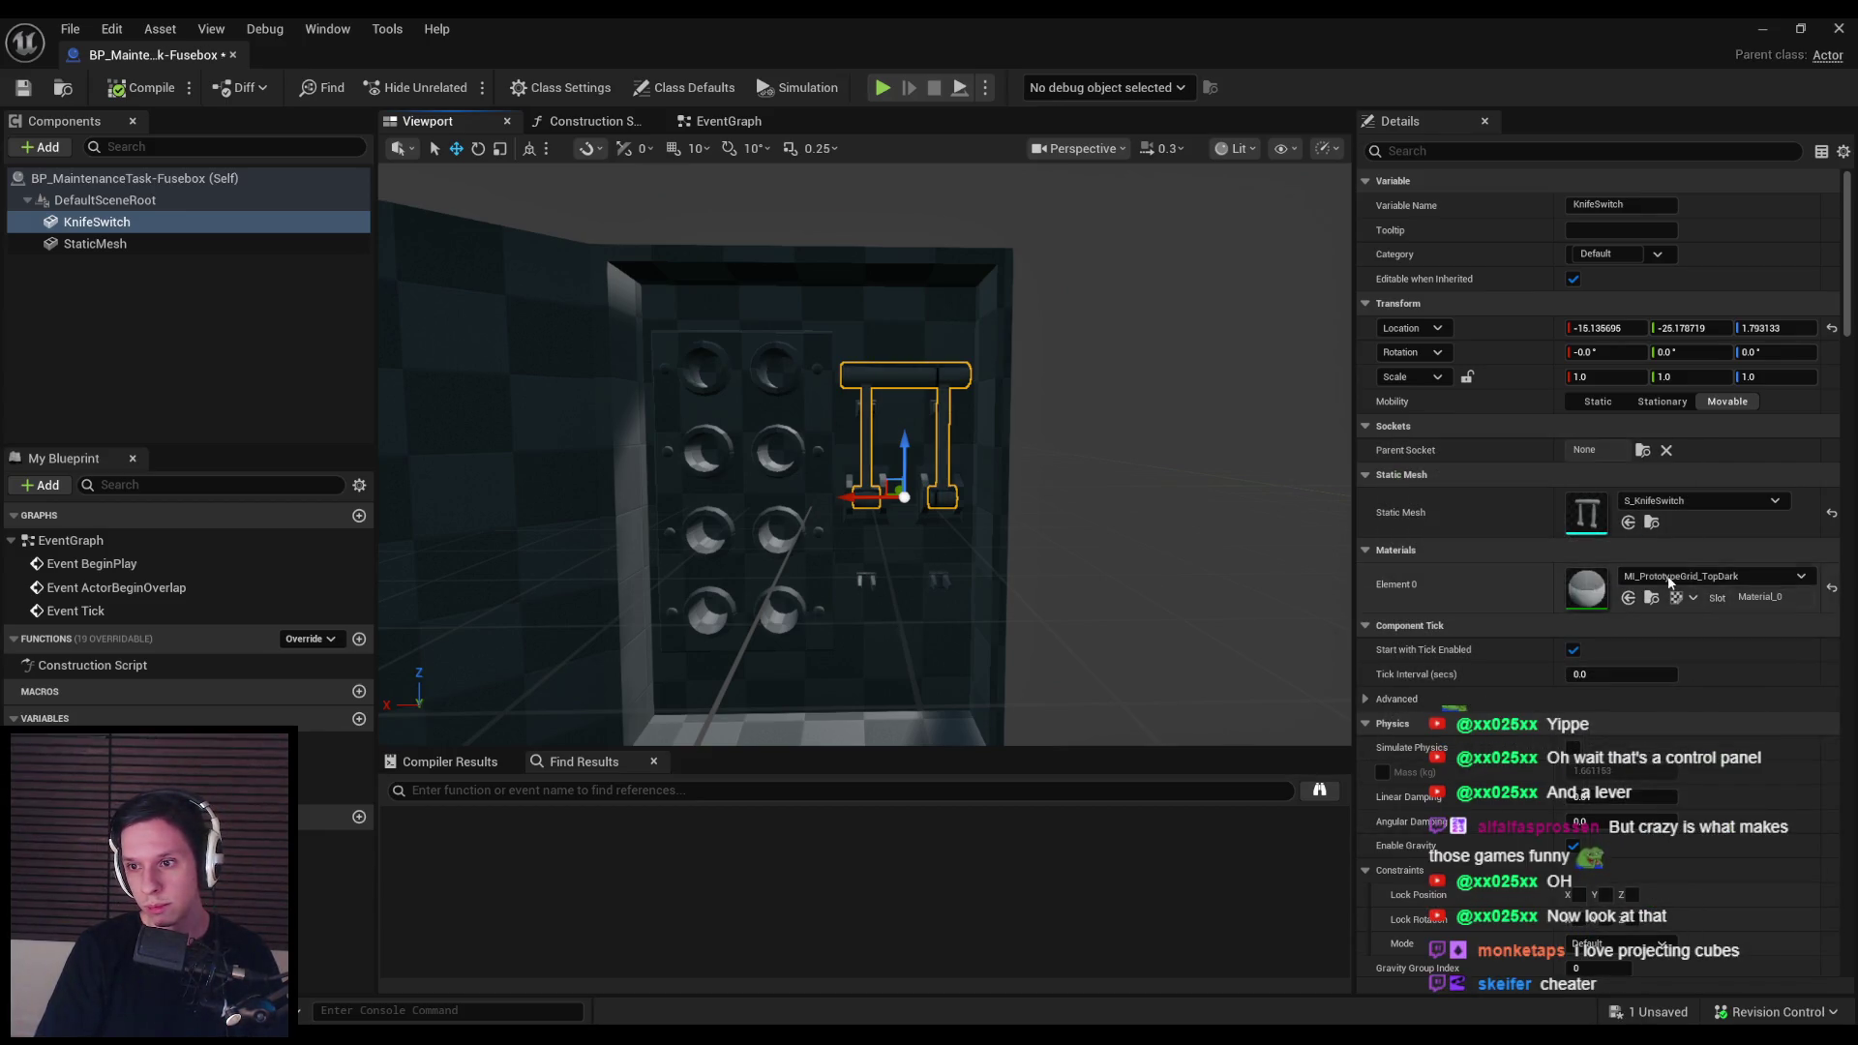
{"action": "key", "text": "ctrl+z"}
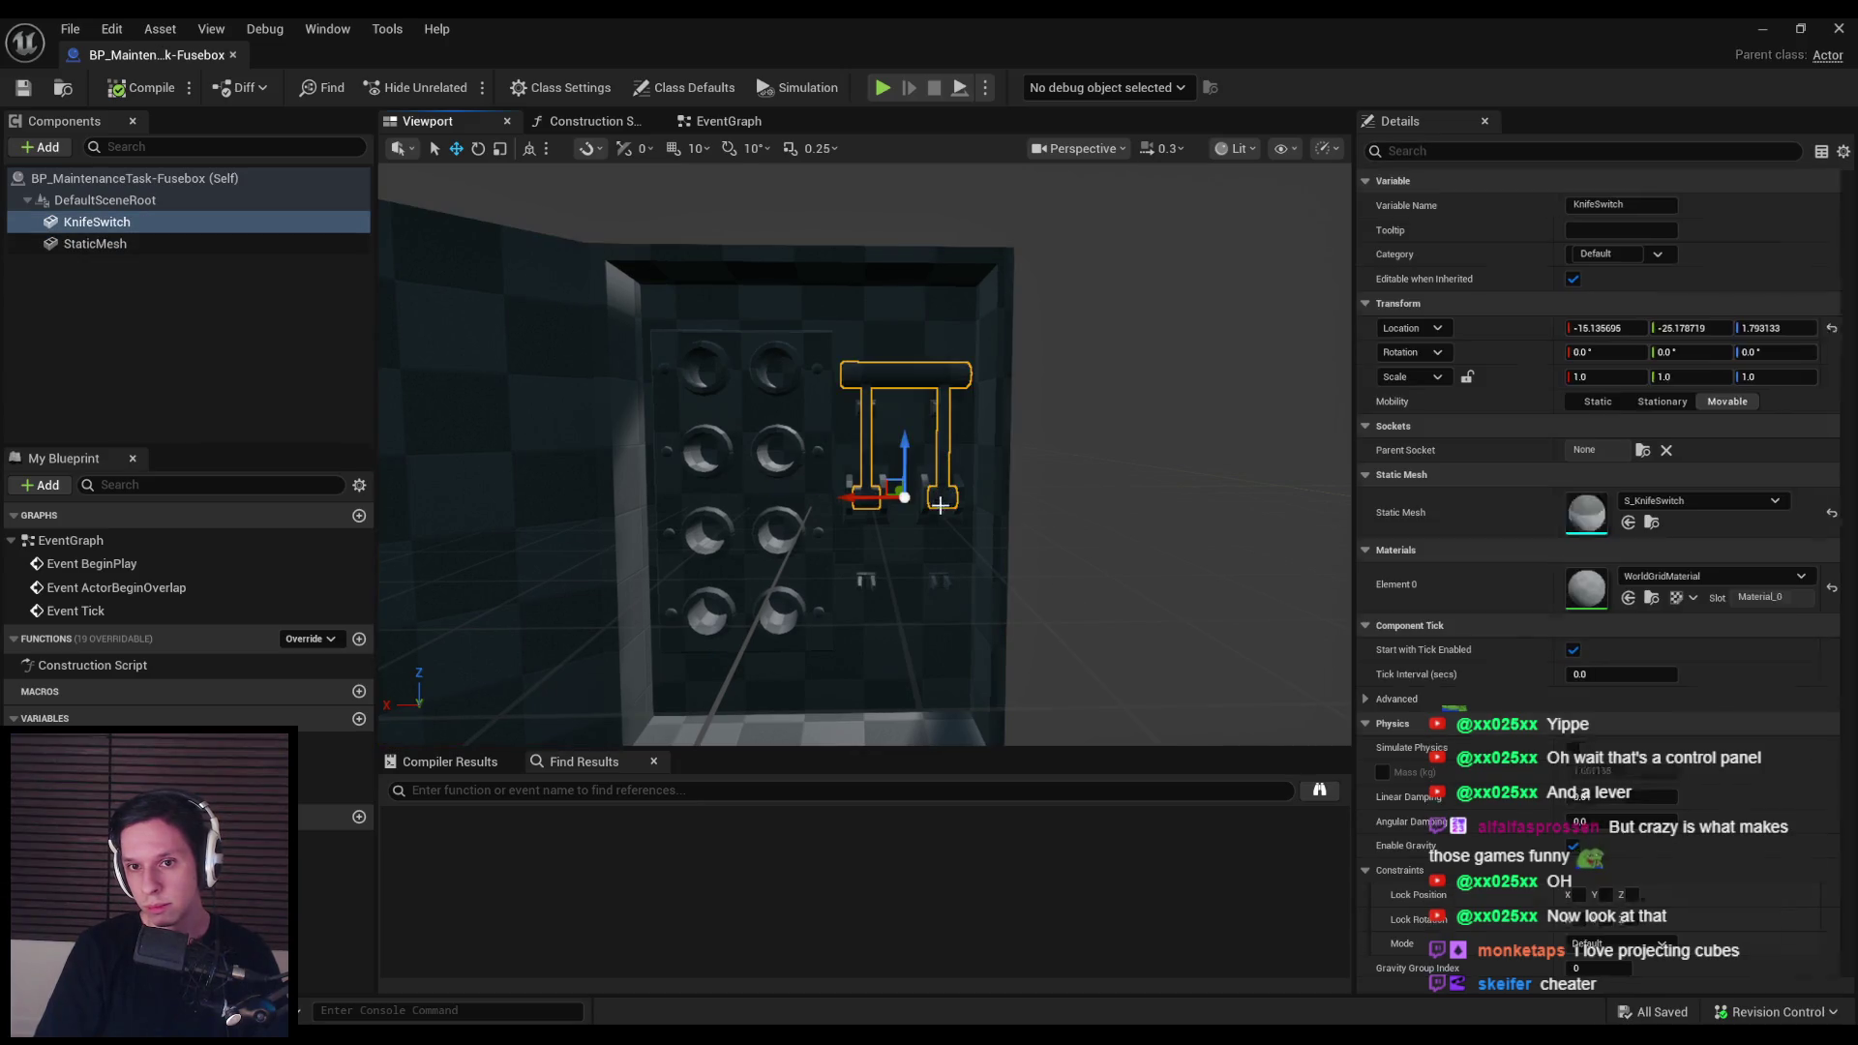
{"action": "left_click", "coordinate": [94, 243]}
{"action": "left_click", "coordinate": [1708, 576]}
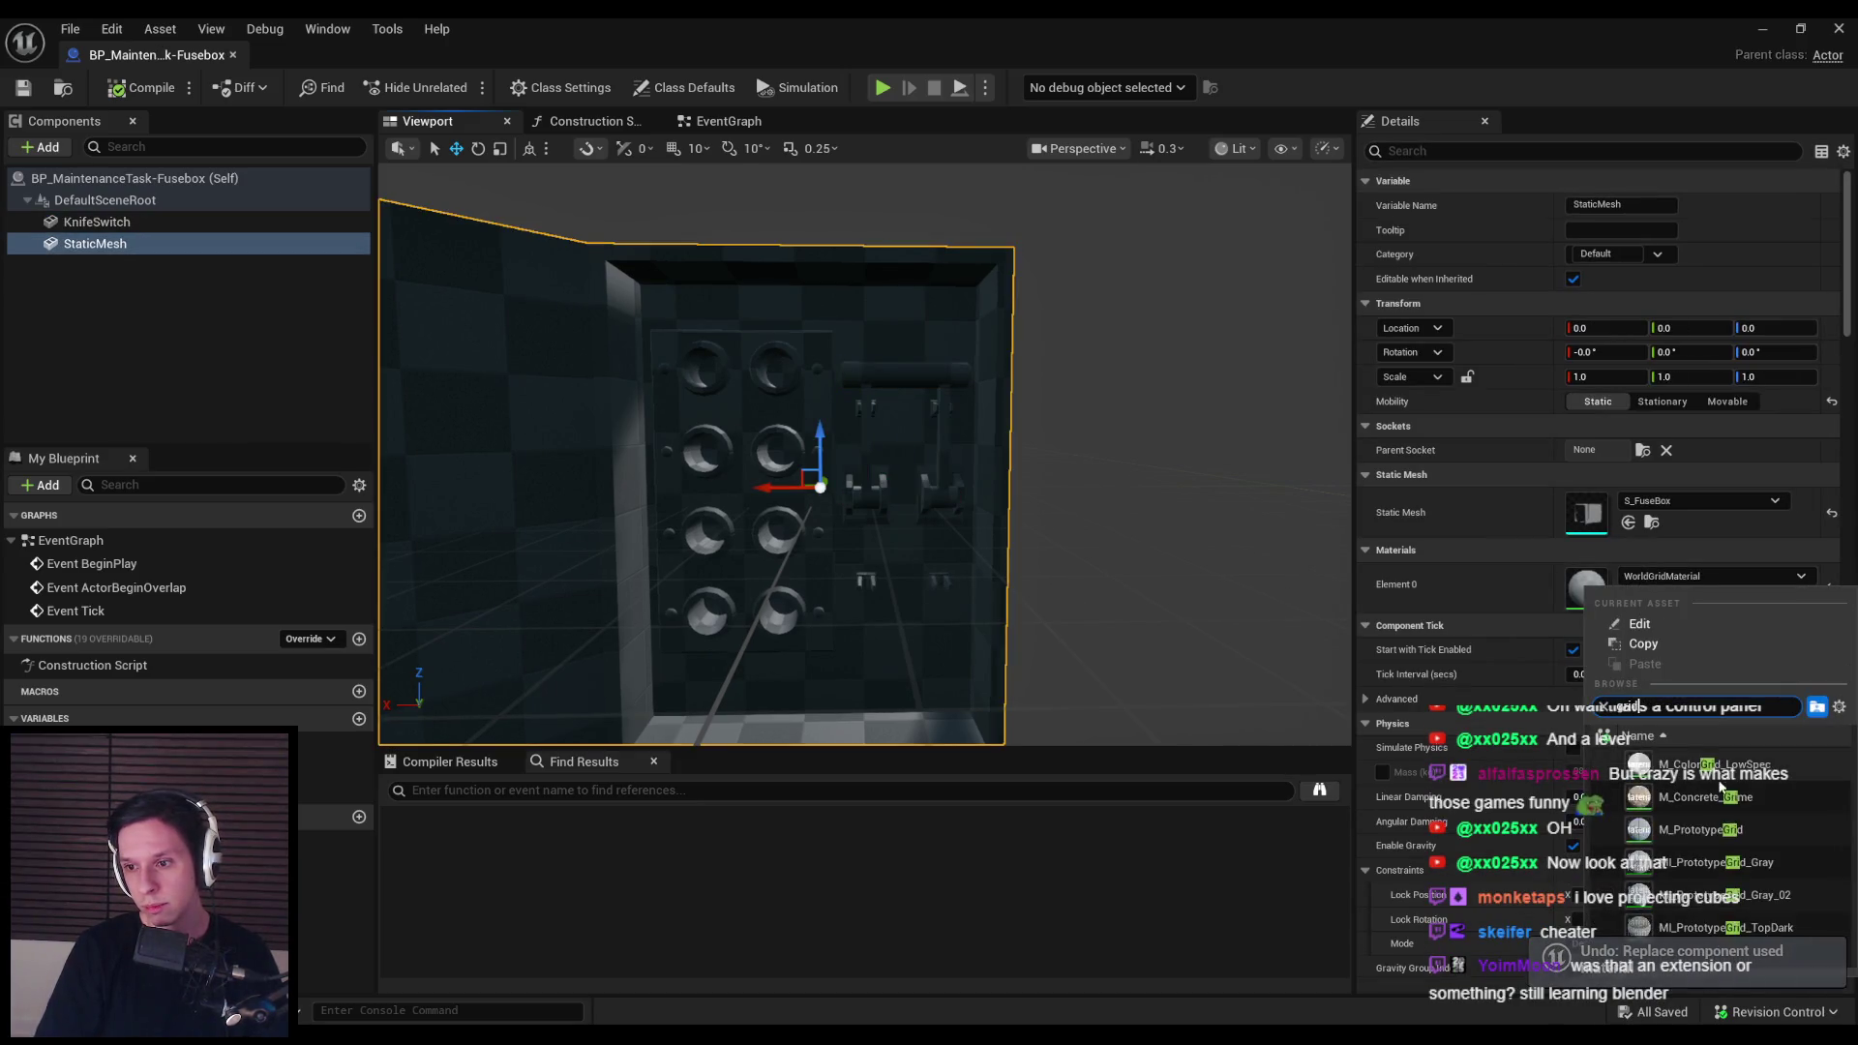
{"action": "left_click", "coordinate": [1707, 895]}
{"action": "left_click", "coordinate": [193, 342]}
{"action": "left_click", "coordinate": [23, 88]}
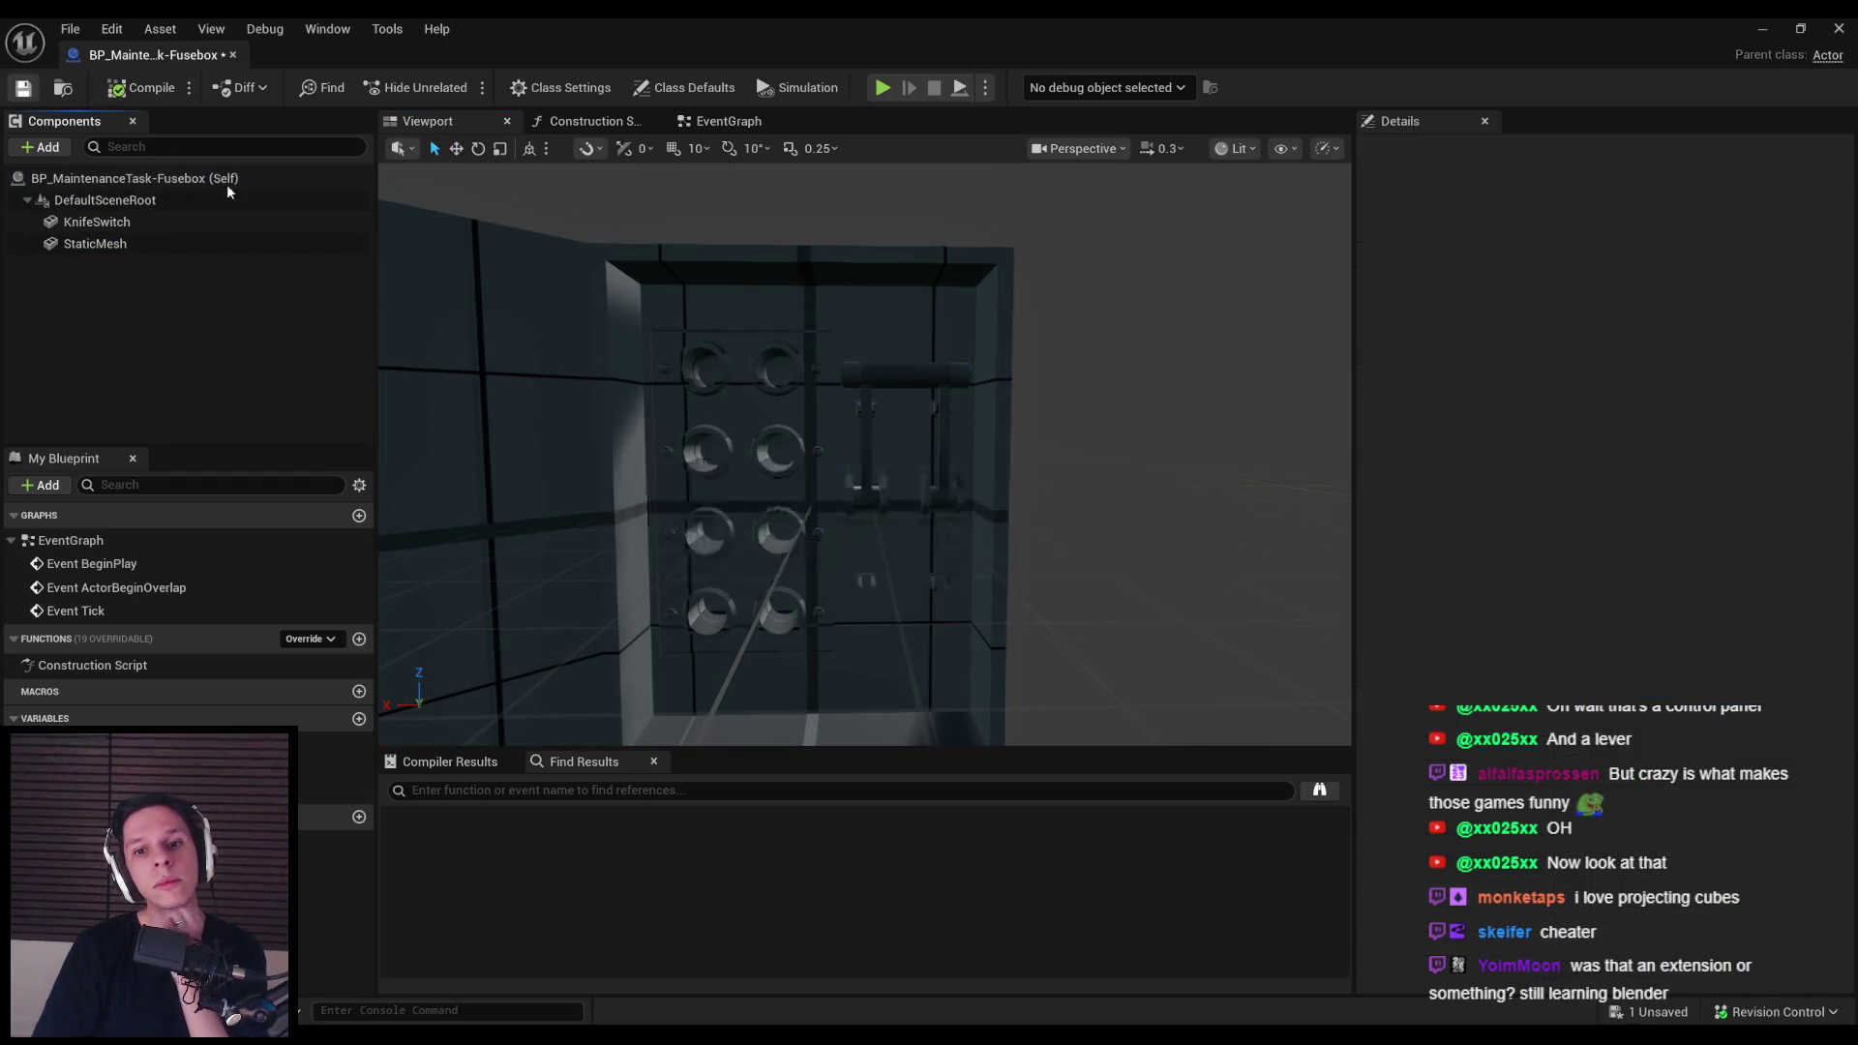
{"action": "key", "text": "ctrl+z"}
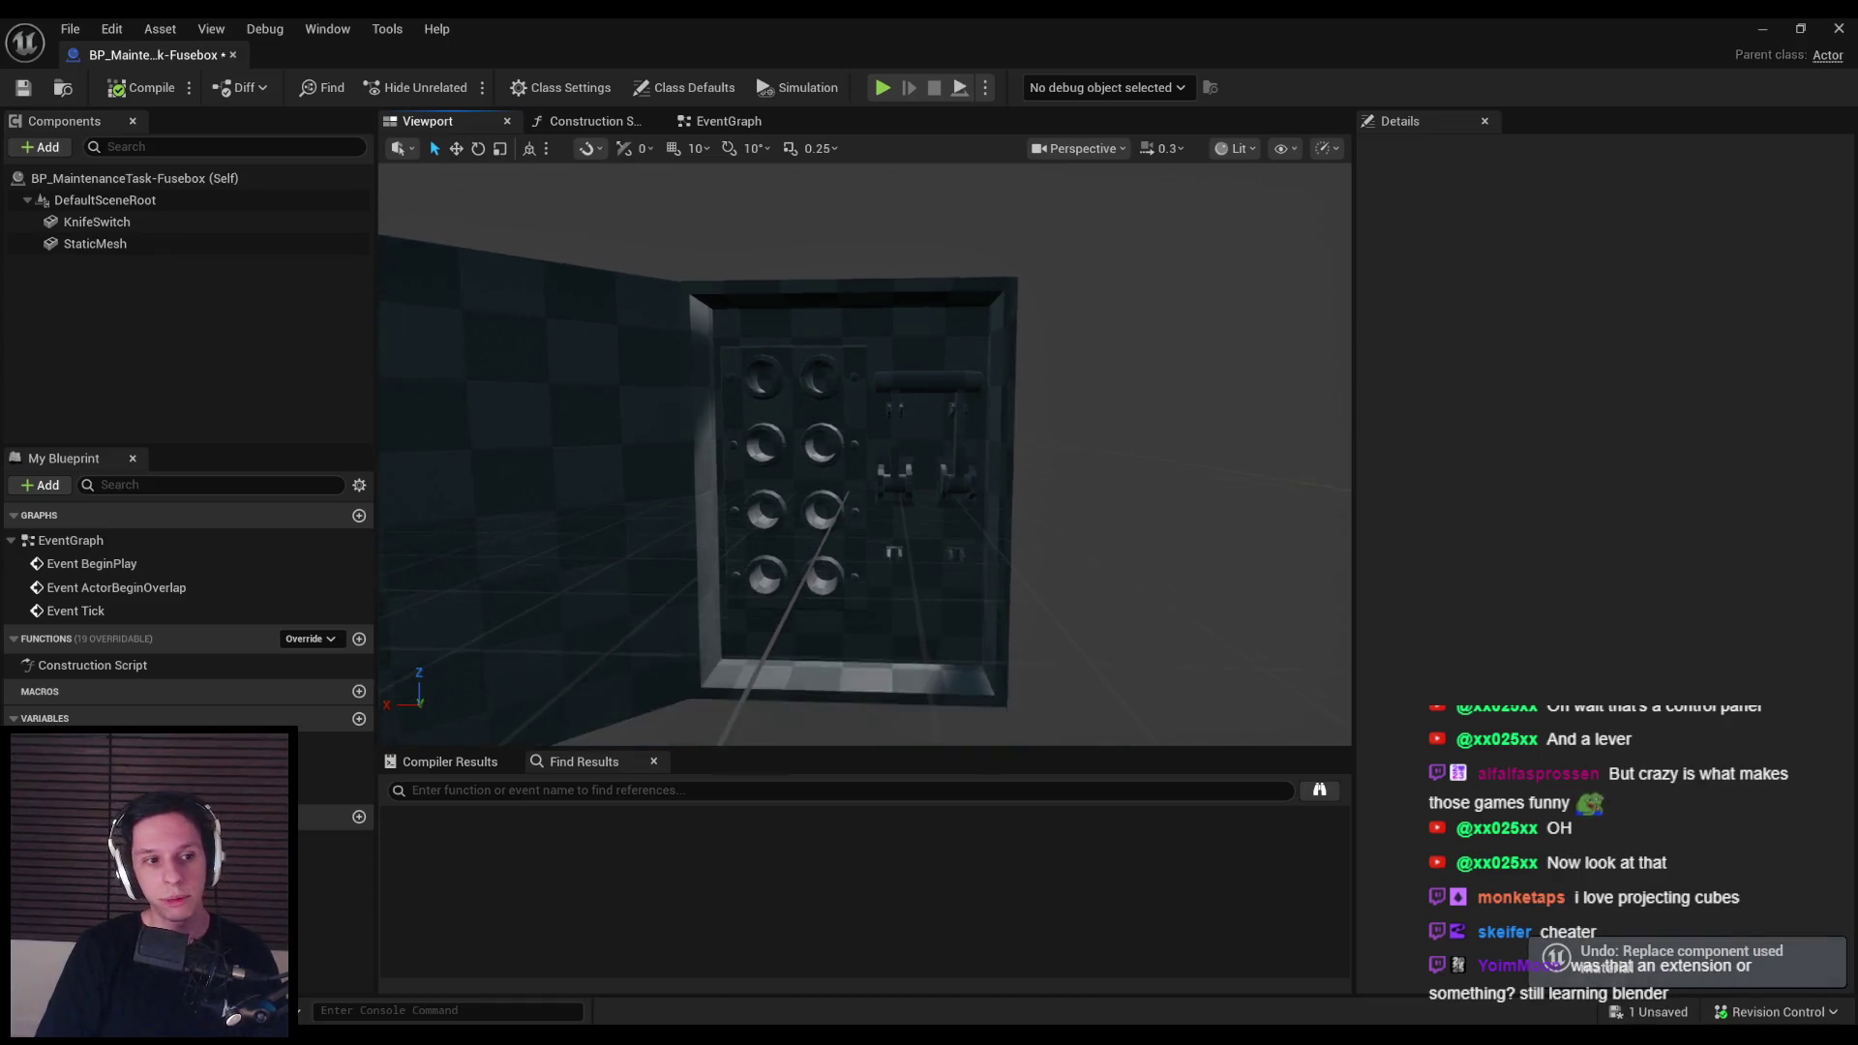
{"action": "scroll", "coordinate": [876, 527], "scroll_direction": "up", "scroll_amount": 2}
{"action": "key", "text": "alt+Tab"}
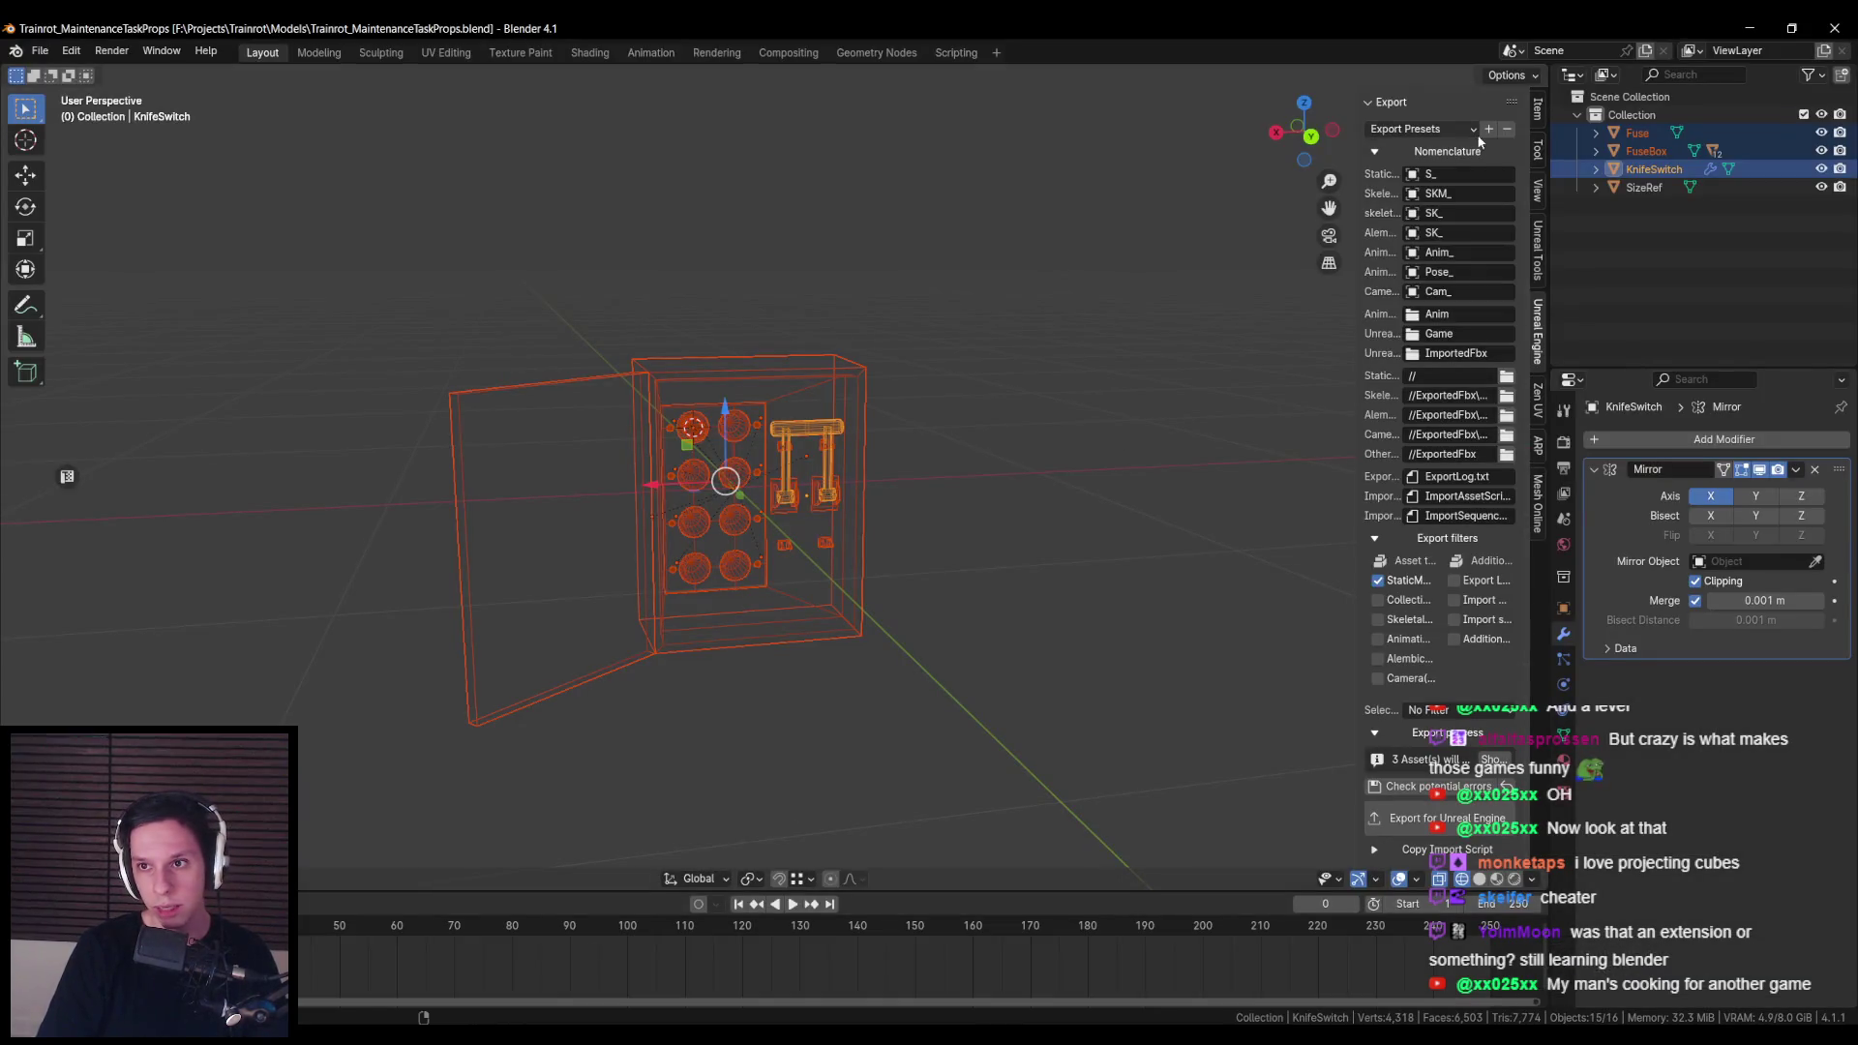
Step: Frame the fuse panel, toggle the shading, and save the fusebox model file
{"action": "scroll", "coordinate": [1466, 706], "scroll_direction": "up", "scroll_amount": 5}
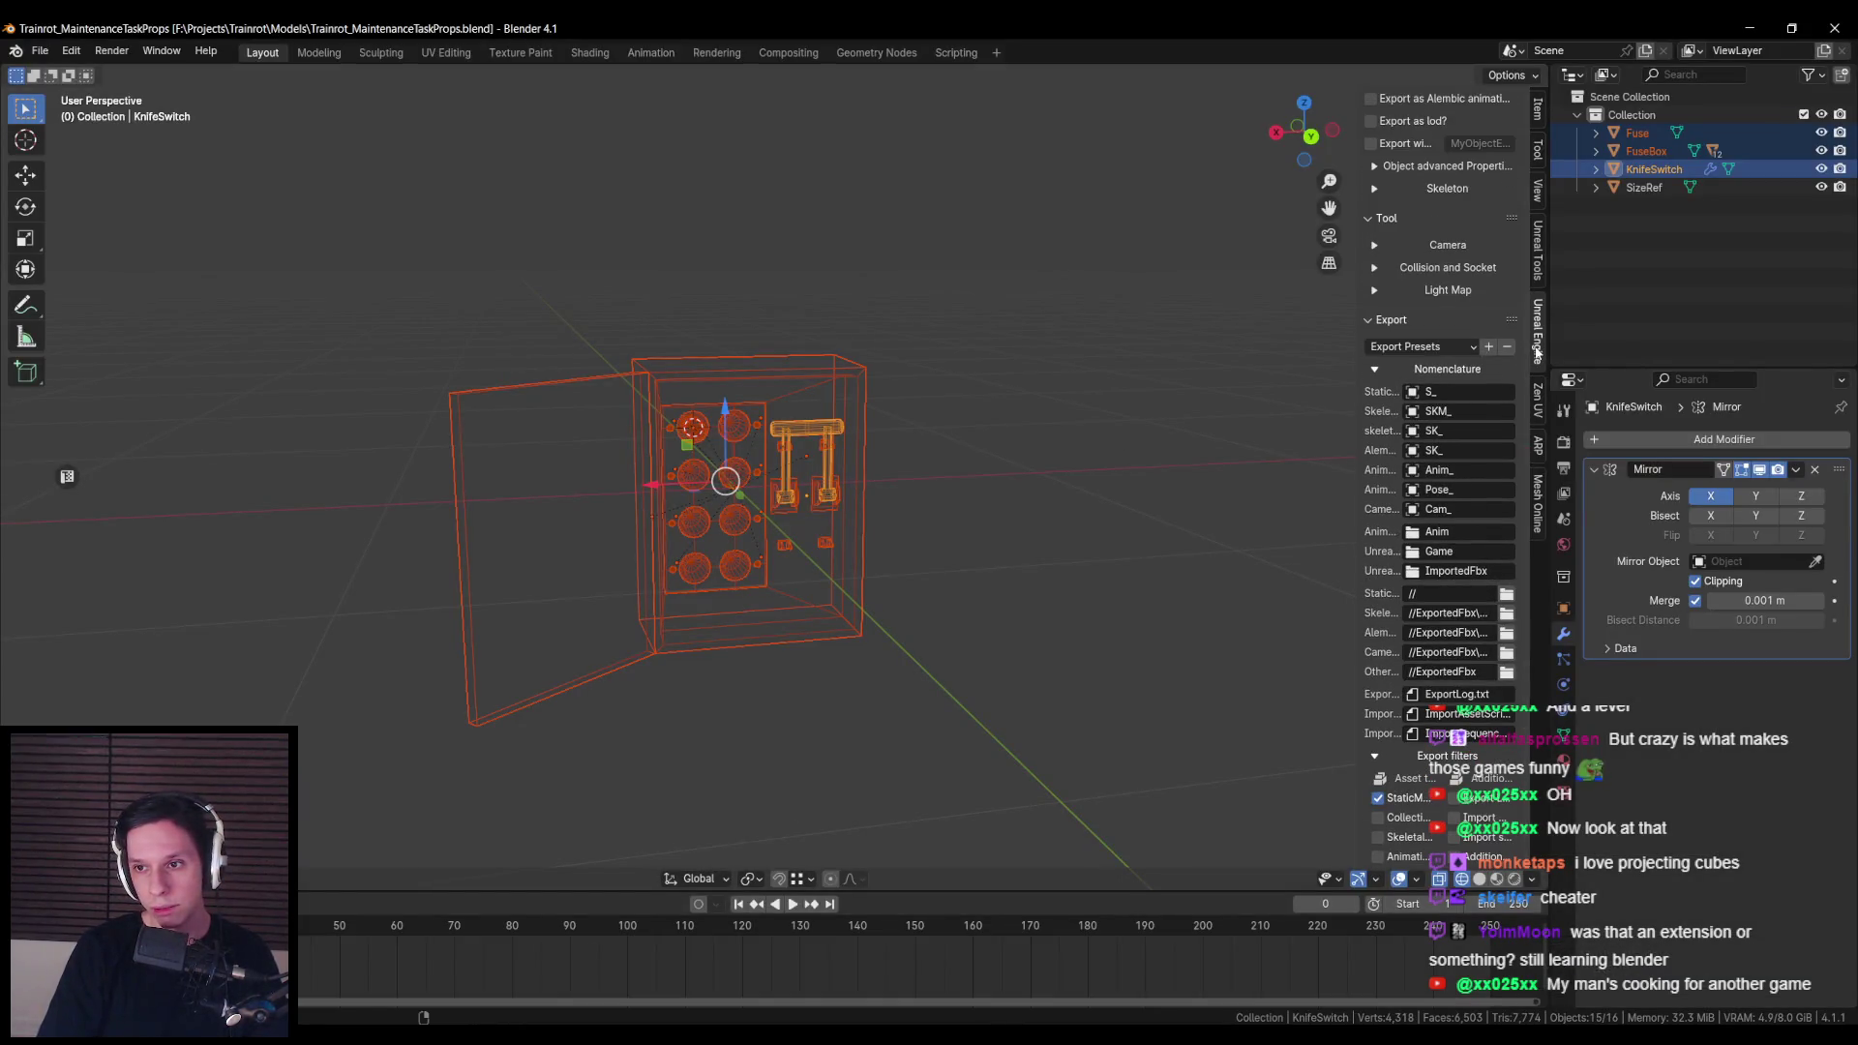
{"action": "scroll", "coordinate": [1471, 232], "scroll_direction": "up", "scroll_amount": 6}
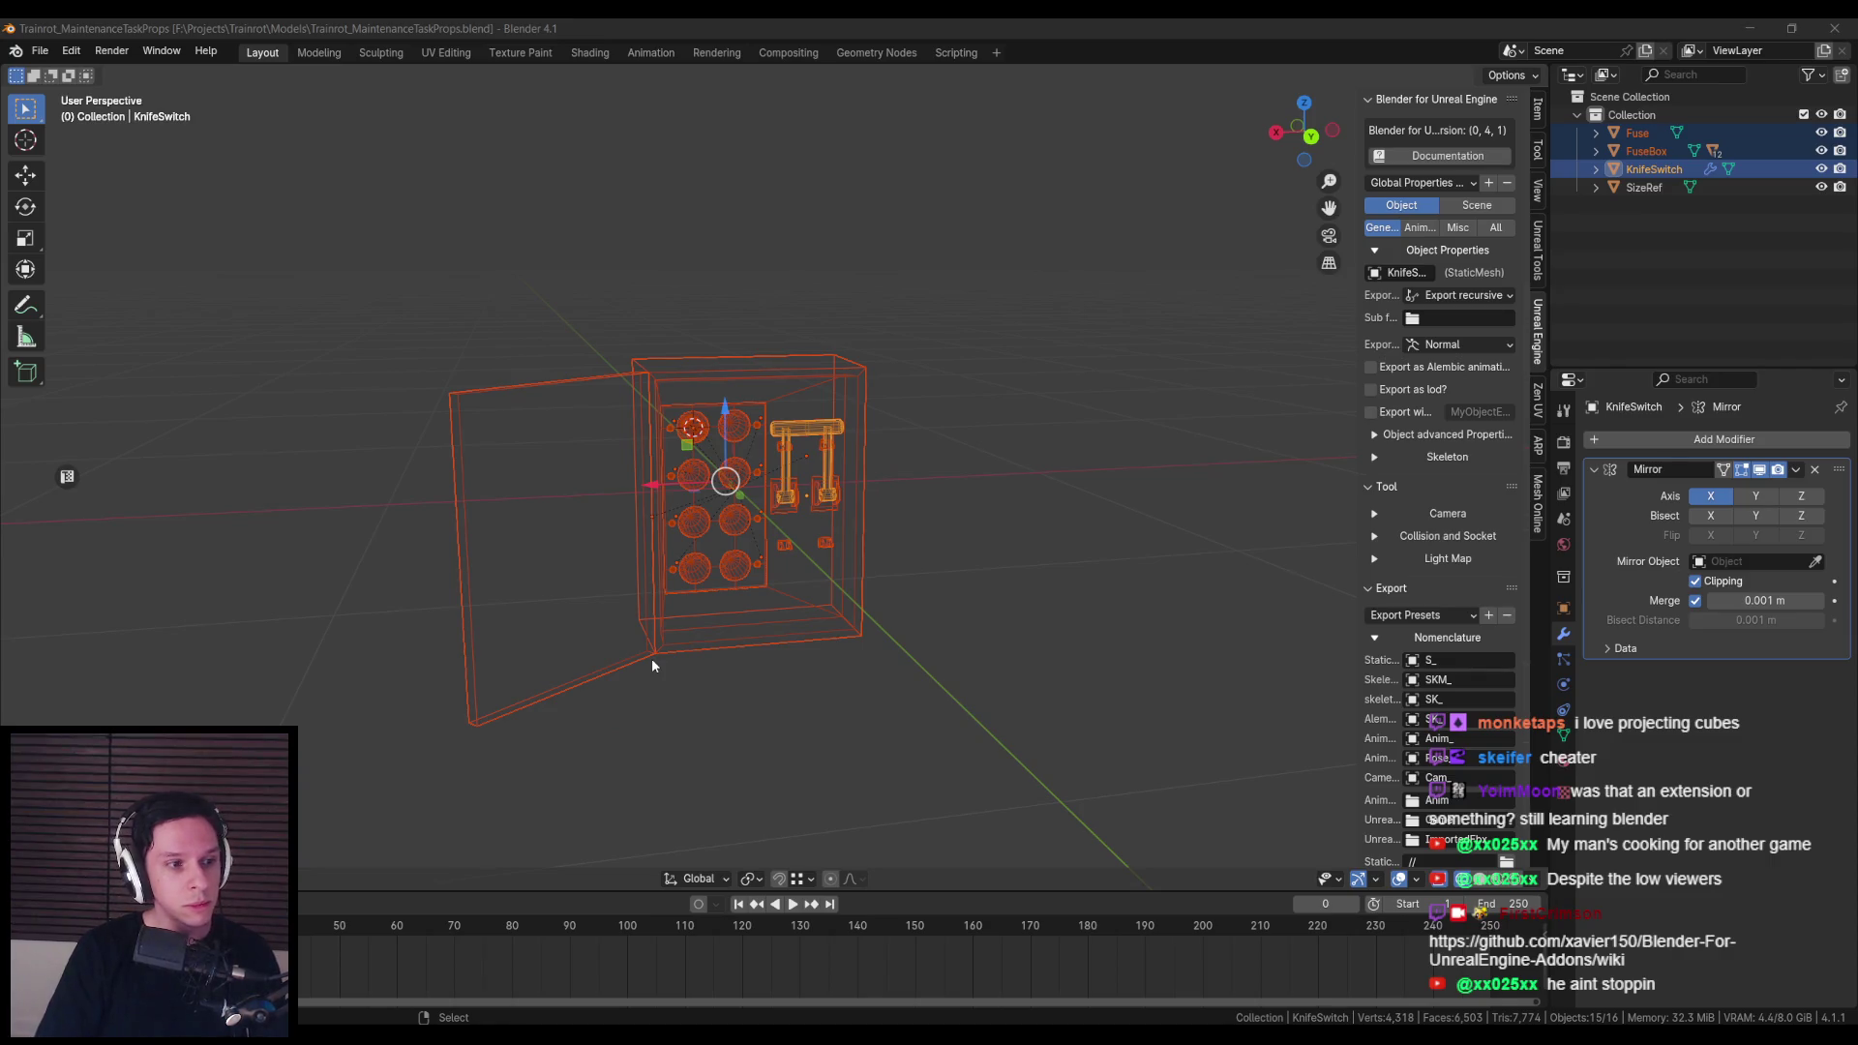
{"action": "key", "text": "KP_Decimal"}
{"action": "scroll", "coordinate": [650, 581], "scroll_direction": "up", "scroll_amount": 3}
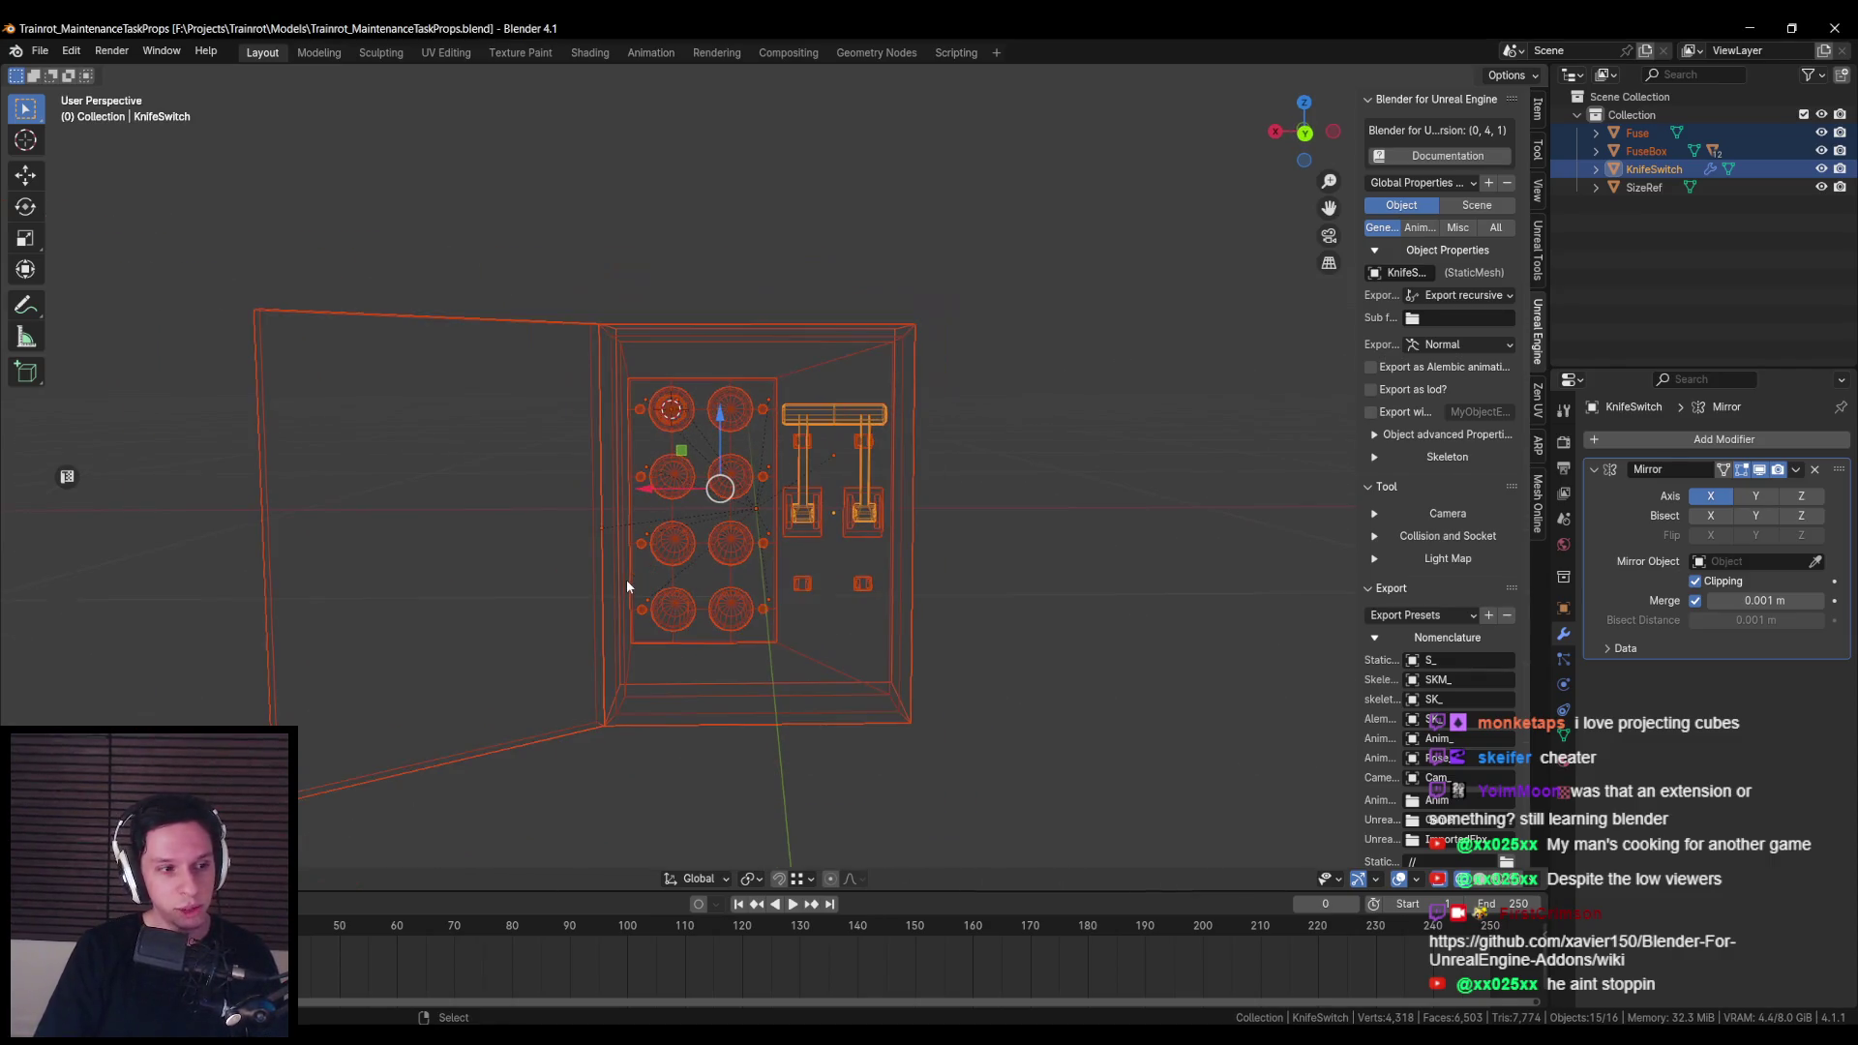
{"action": "key", "text": "shift+z"}
{"action": "scroll", "coordinate": [680, 653], "scroll_direction": "down", "scroll_amount": 3}
{"action": "scroll", "coordinate": [763, 617], "scroll_direction": "up", "scroll_amount": 3}
{"action": "key", "text": "alt+a"}
{"action": "key", "text": "ctrl+s"}
Step: Inspect the knife switch and fusebox body in wireframe, save again, and return to Unreal
{"action": "scroll", "coordinate": [763, 618], "scroll_direction": "up", "scroll_amount": 3}
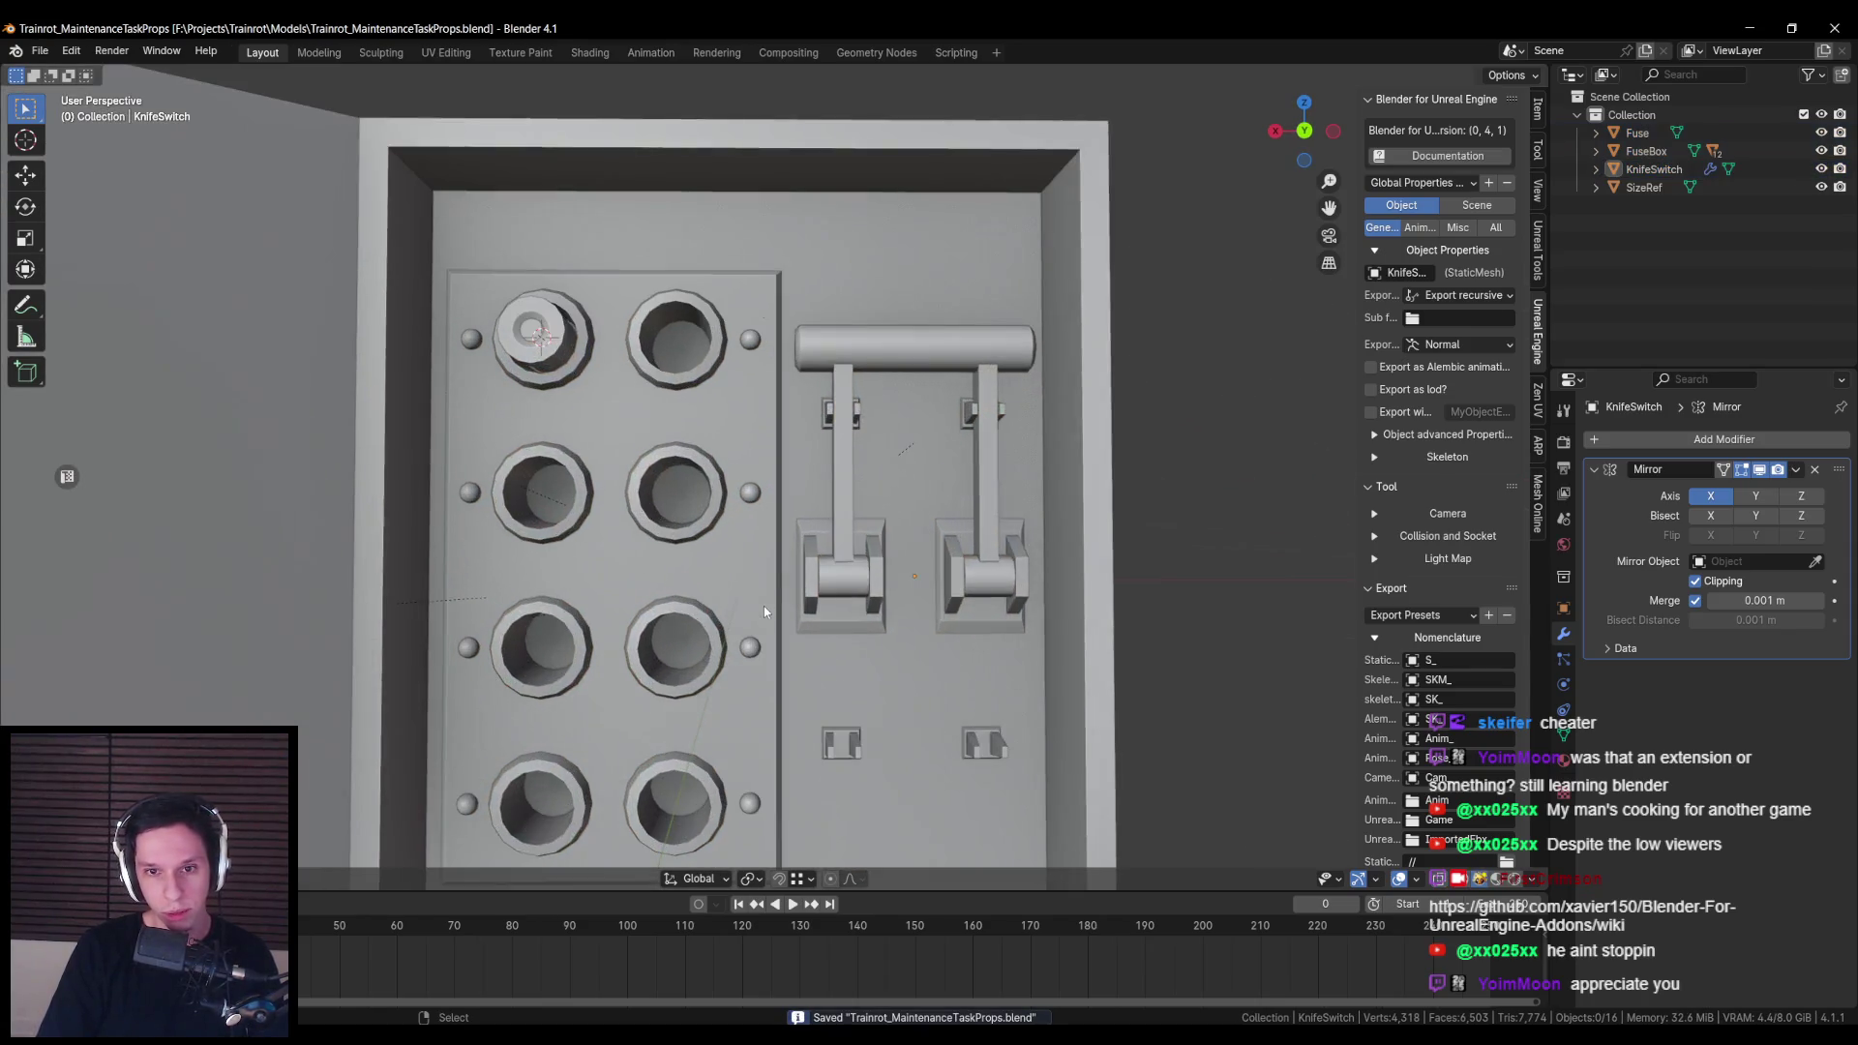
{"action": "left_click", "coordinate": [861, 472]}
{"action": "scroll", "coordinate": [913, 523], "scroll_direction": "up", "scroll_amount": 2}
{"action": "left_click", "coordinate": [877, 398]}
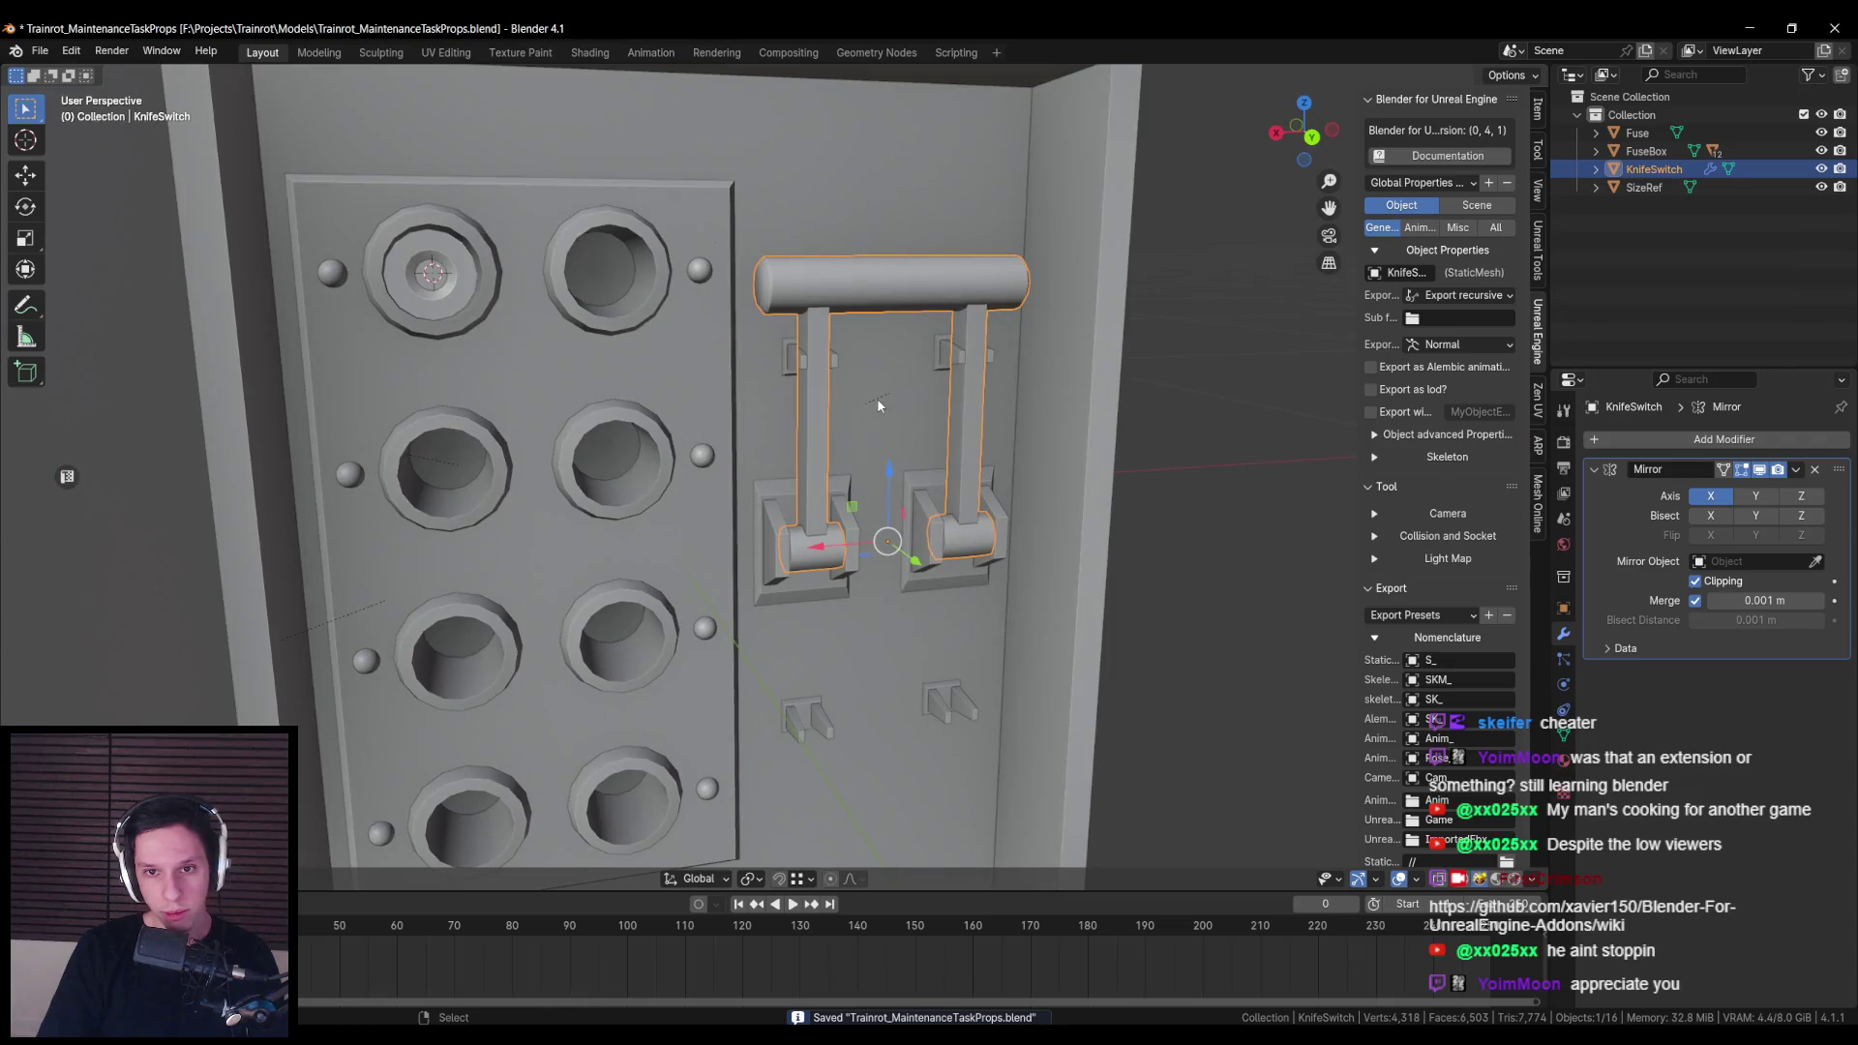
{"action": "key", "text": "shift+z"}
{"action": "left_click", "coordinate": [877, 402]}
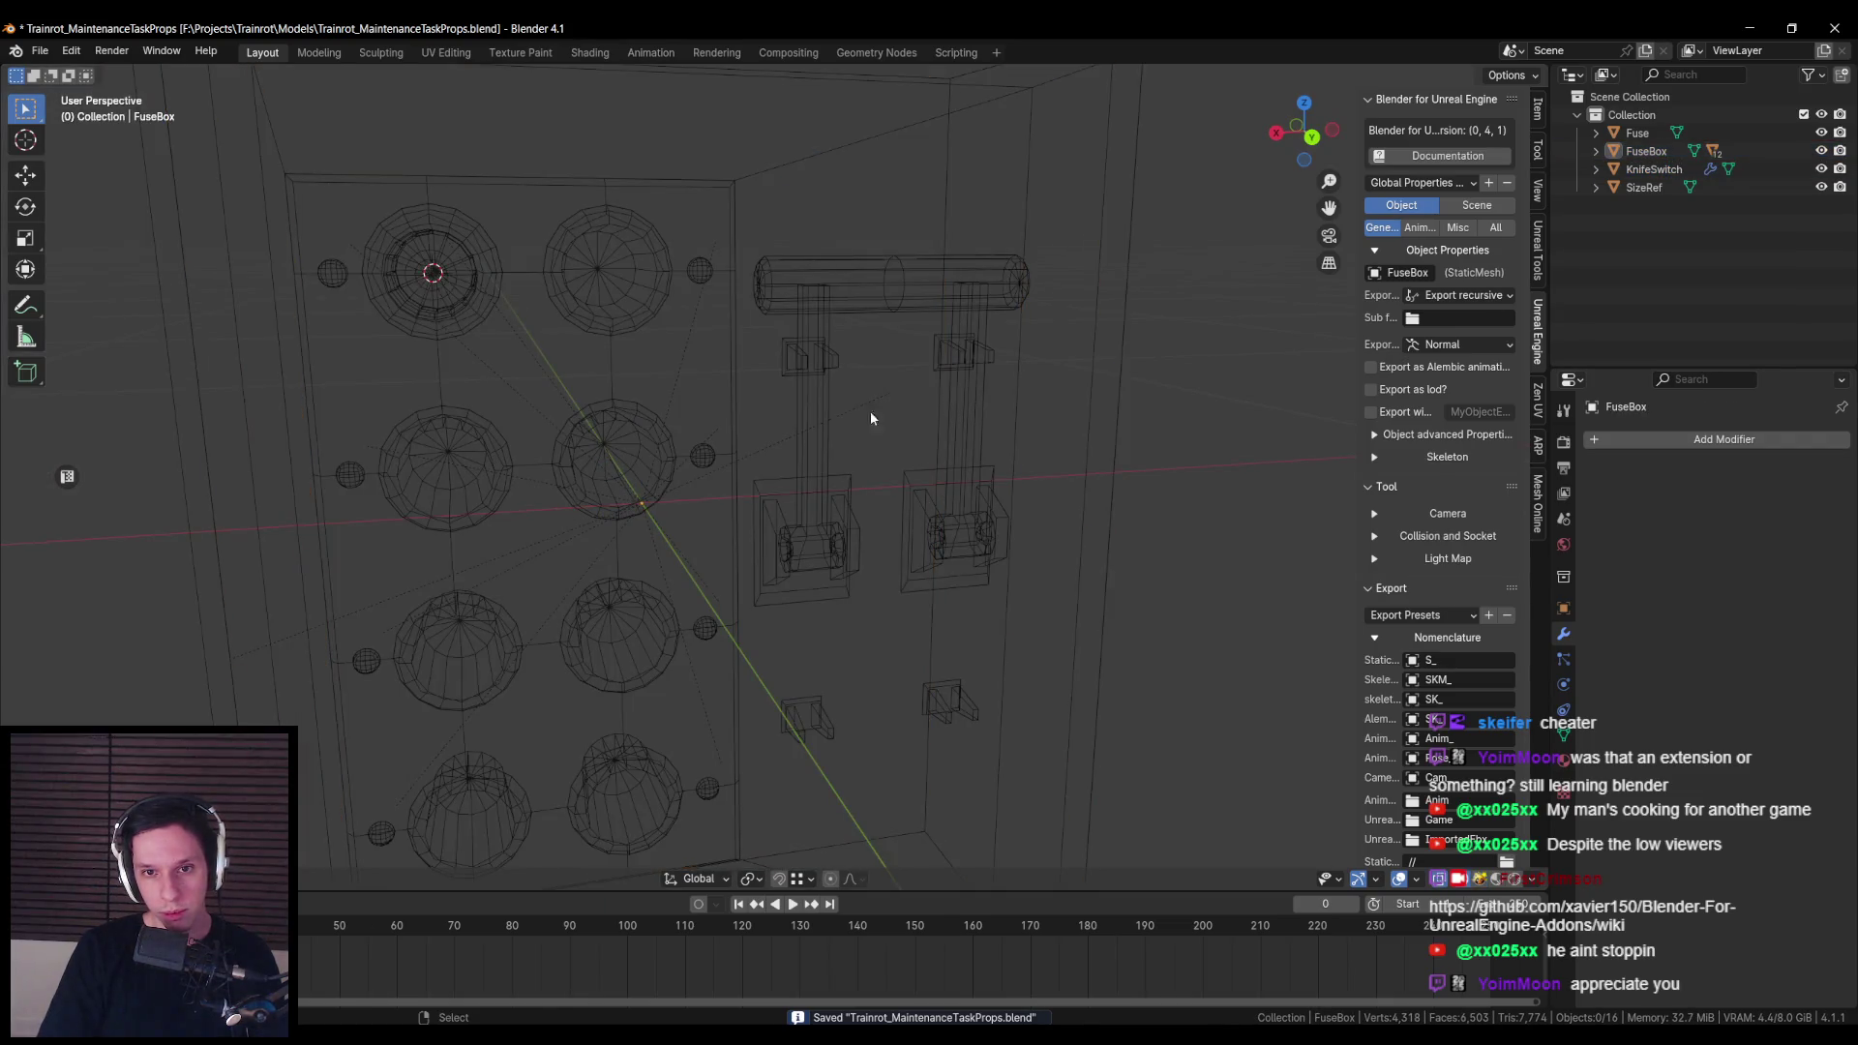
{"action": "key", "text": "alt+a"}
{"action": "key", "text": "shift+z"}
{"action": "key", "text": "ctrl+s"}
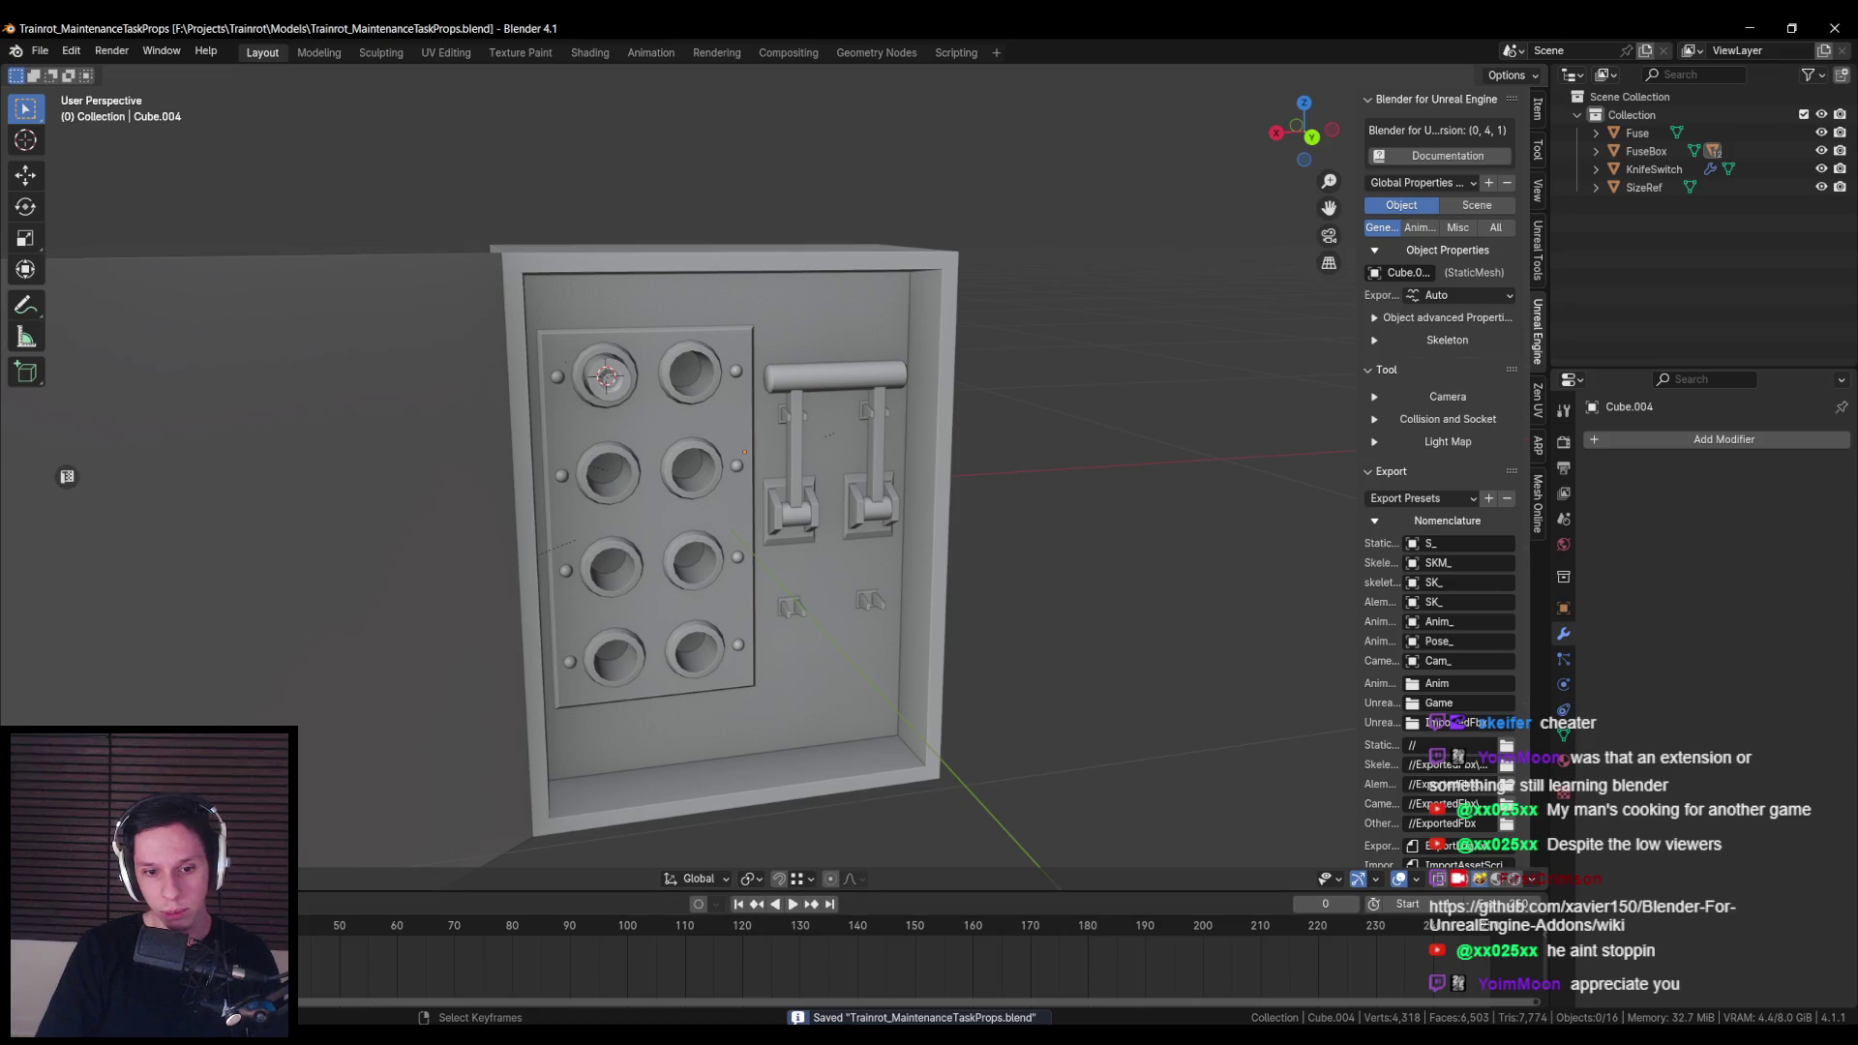
{"action": "left_click", "coordinate": [680, 941]}
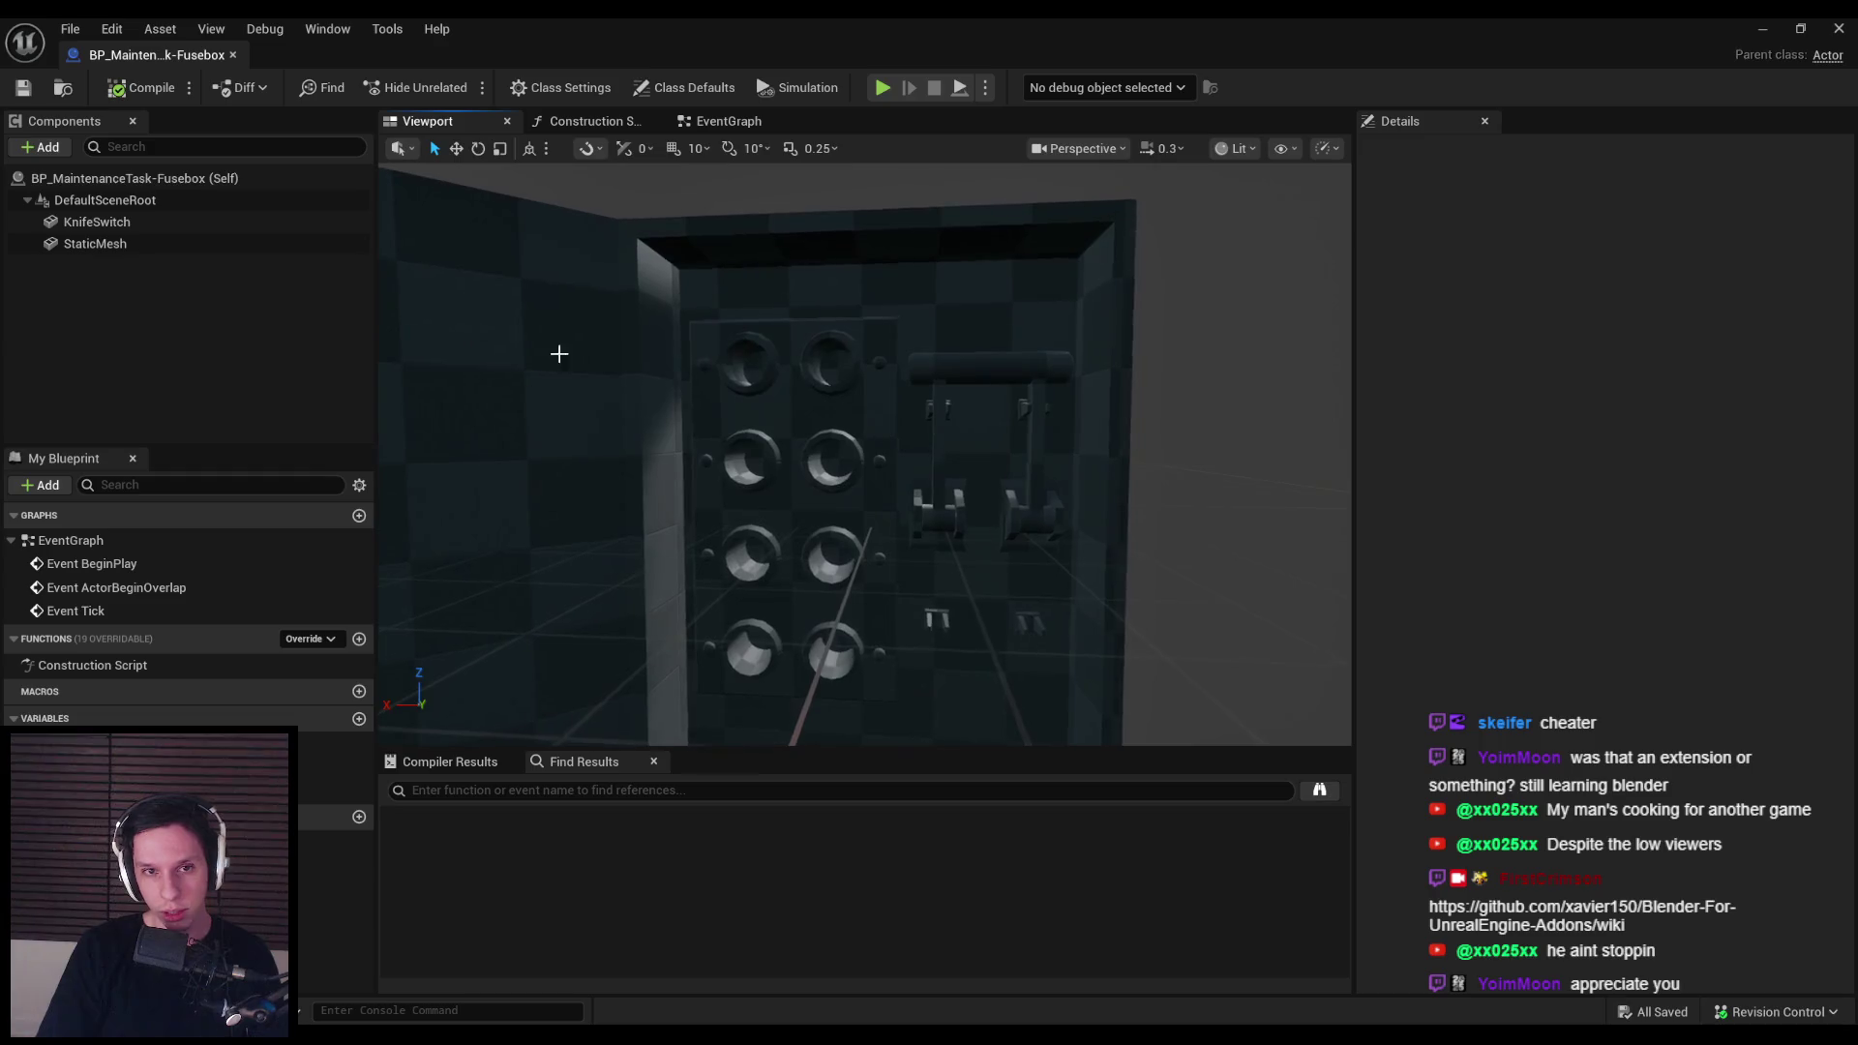
Step: Rename the fusebox static mesh component to Box, then compile and save the Blueprint
{"action": "left_click", "coordinate": [149, 243]}
{"action": "key", "text": "F2"}
{"action": "type", "text": "Box"}
{"action": "key", "text": "Return"}
{"action": "left_click", "coordinate": [141, 87]}
{"action": "left_click", "coordinate": [24, 87]}
Step: Inspect the KnifeSwitch on the panel and compare it with the fusebox body in Blender
{"action": "scroll", "coordinate": [944, 421], "scroll_direction": "down", "scroll_amount": 3}
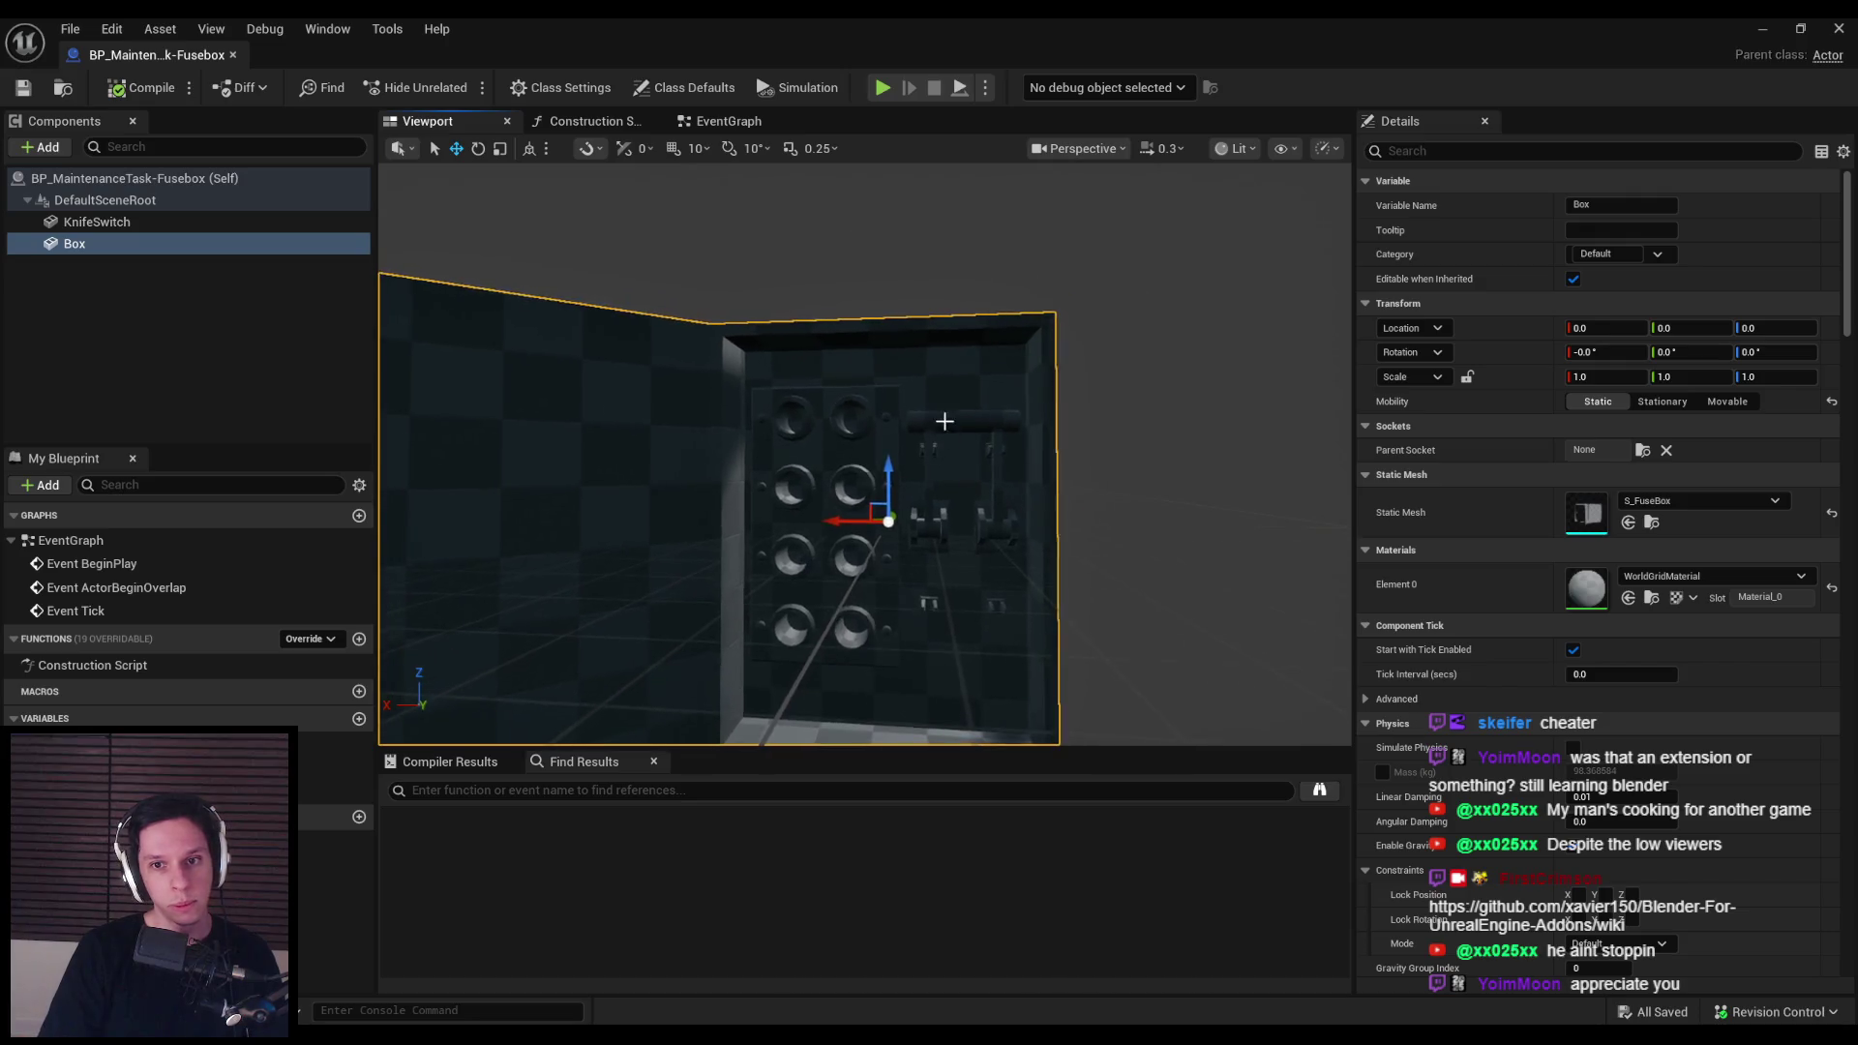
{"action": "left_click", "coordinate": [945, 421]}
{"action": "scroll", "coordinate": [944, 421], "scroll_direction": "up", "scroll_amount": 8}
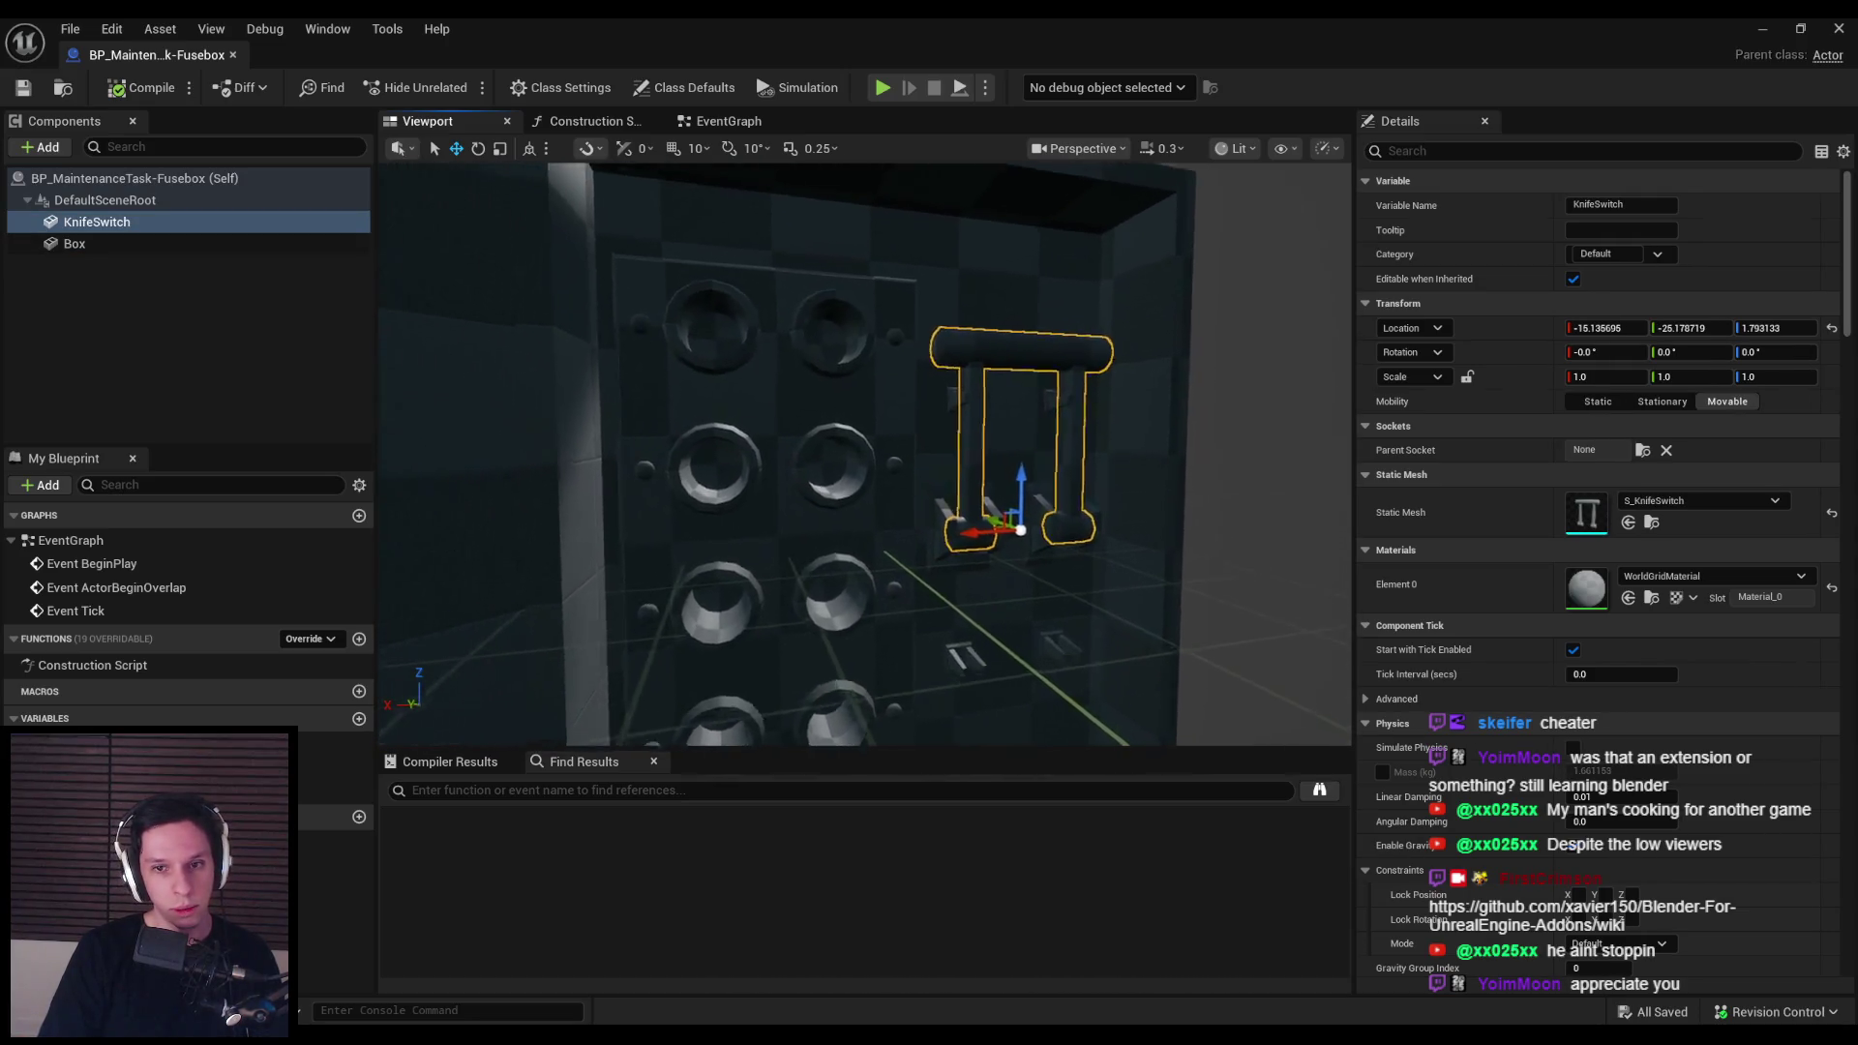
{"action": "scroll", "coordinate": [944, 421], "scroll_direction": "down", "scroll_amount": 3}
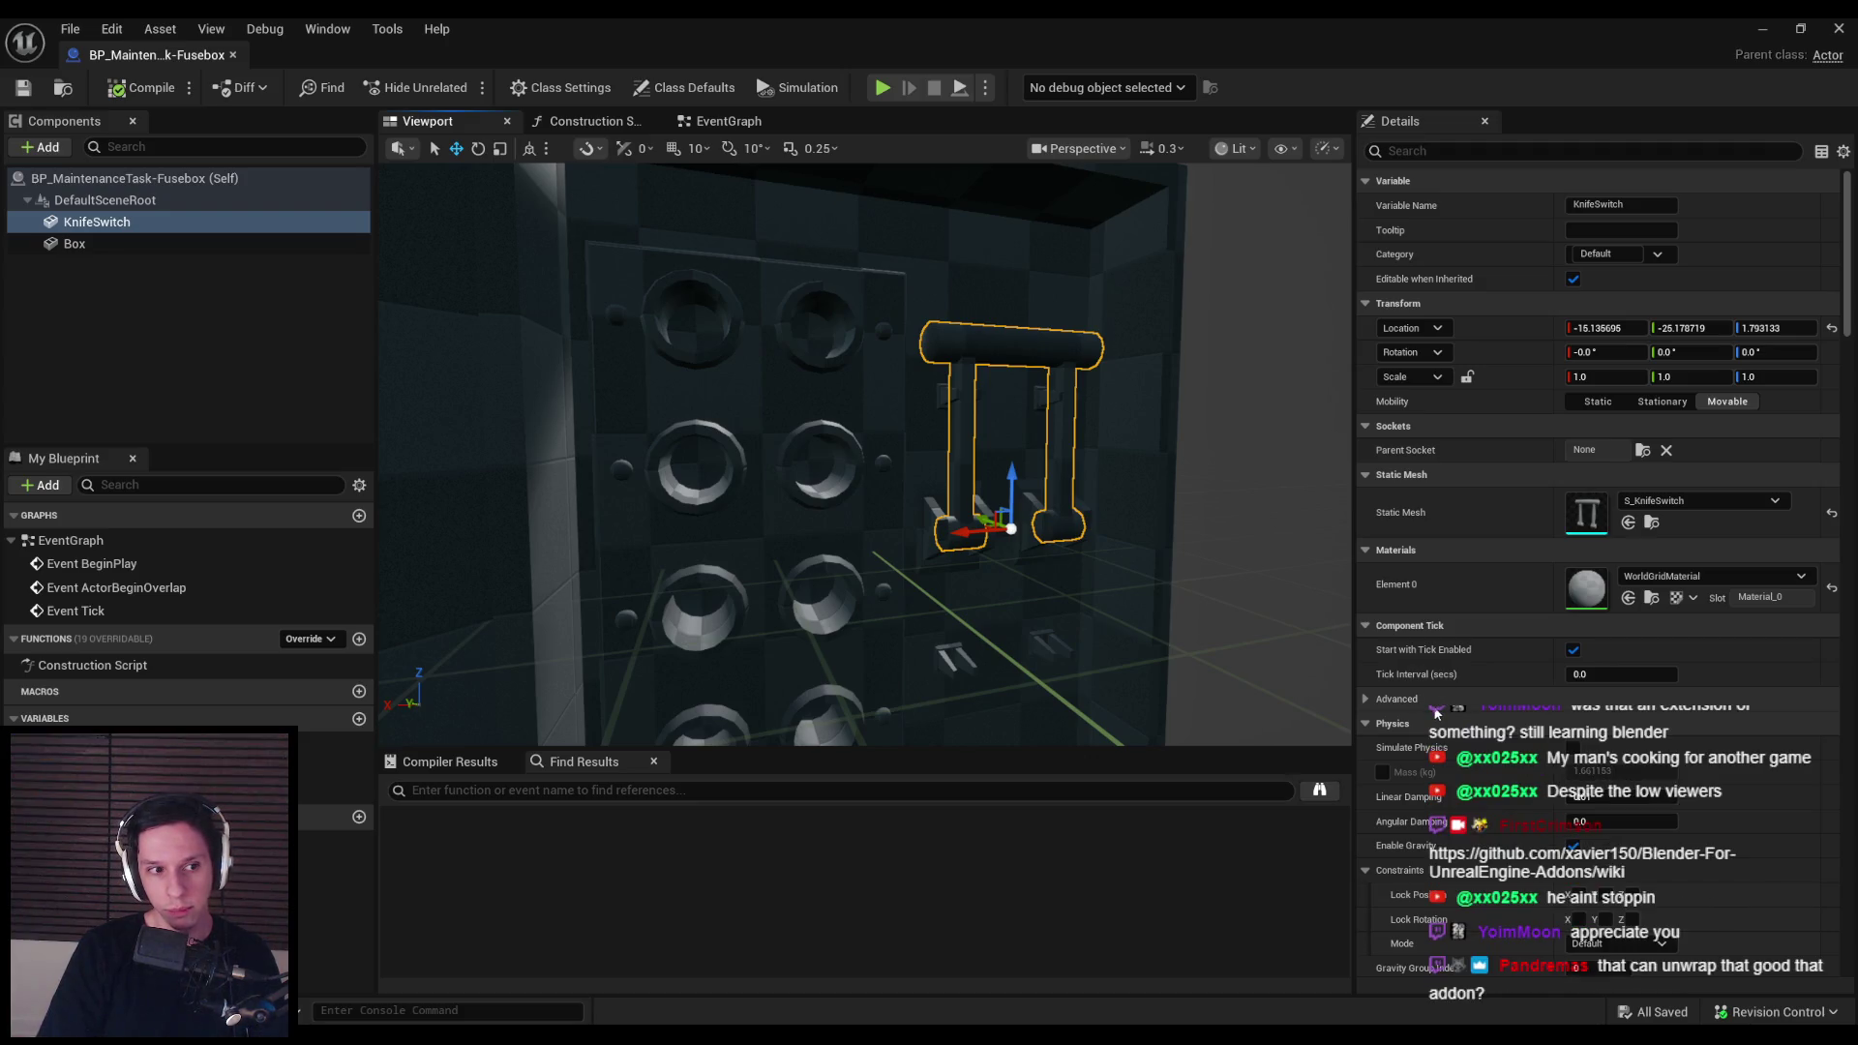
{"action": "left_click_drag", "start_coordinate": [944, 421], "coordinate": [832, 425]}
{"action": "key", "text": "alt+Tab"}
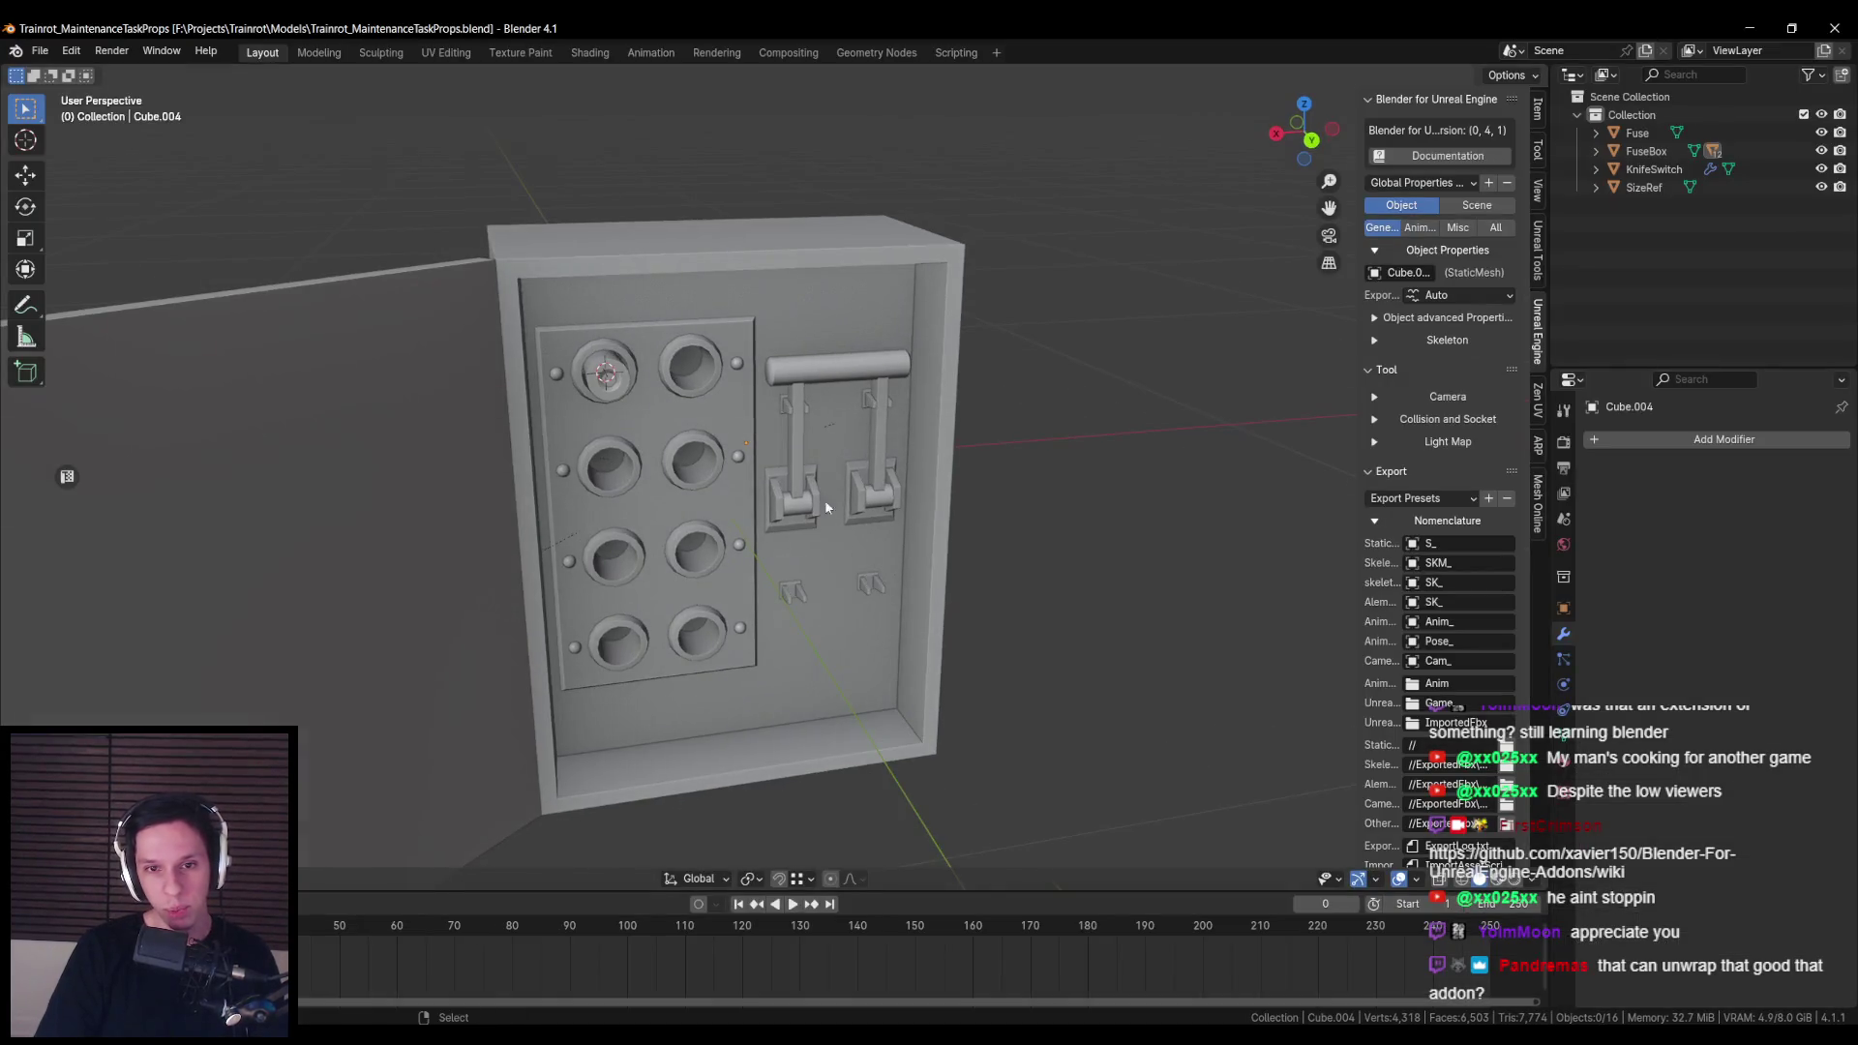
{"action": "left_click", "coordinate": [827, 538]}
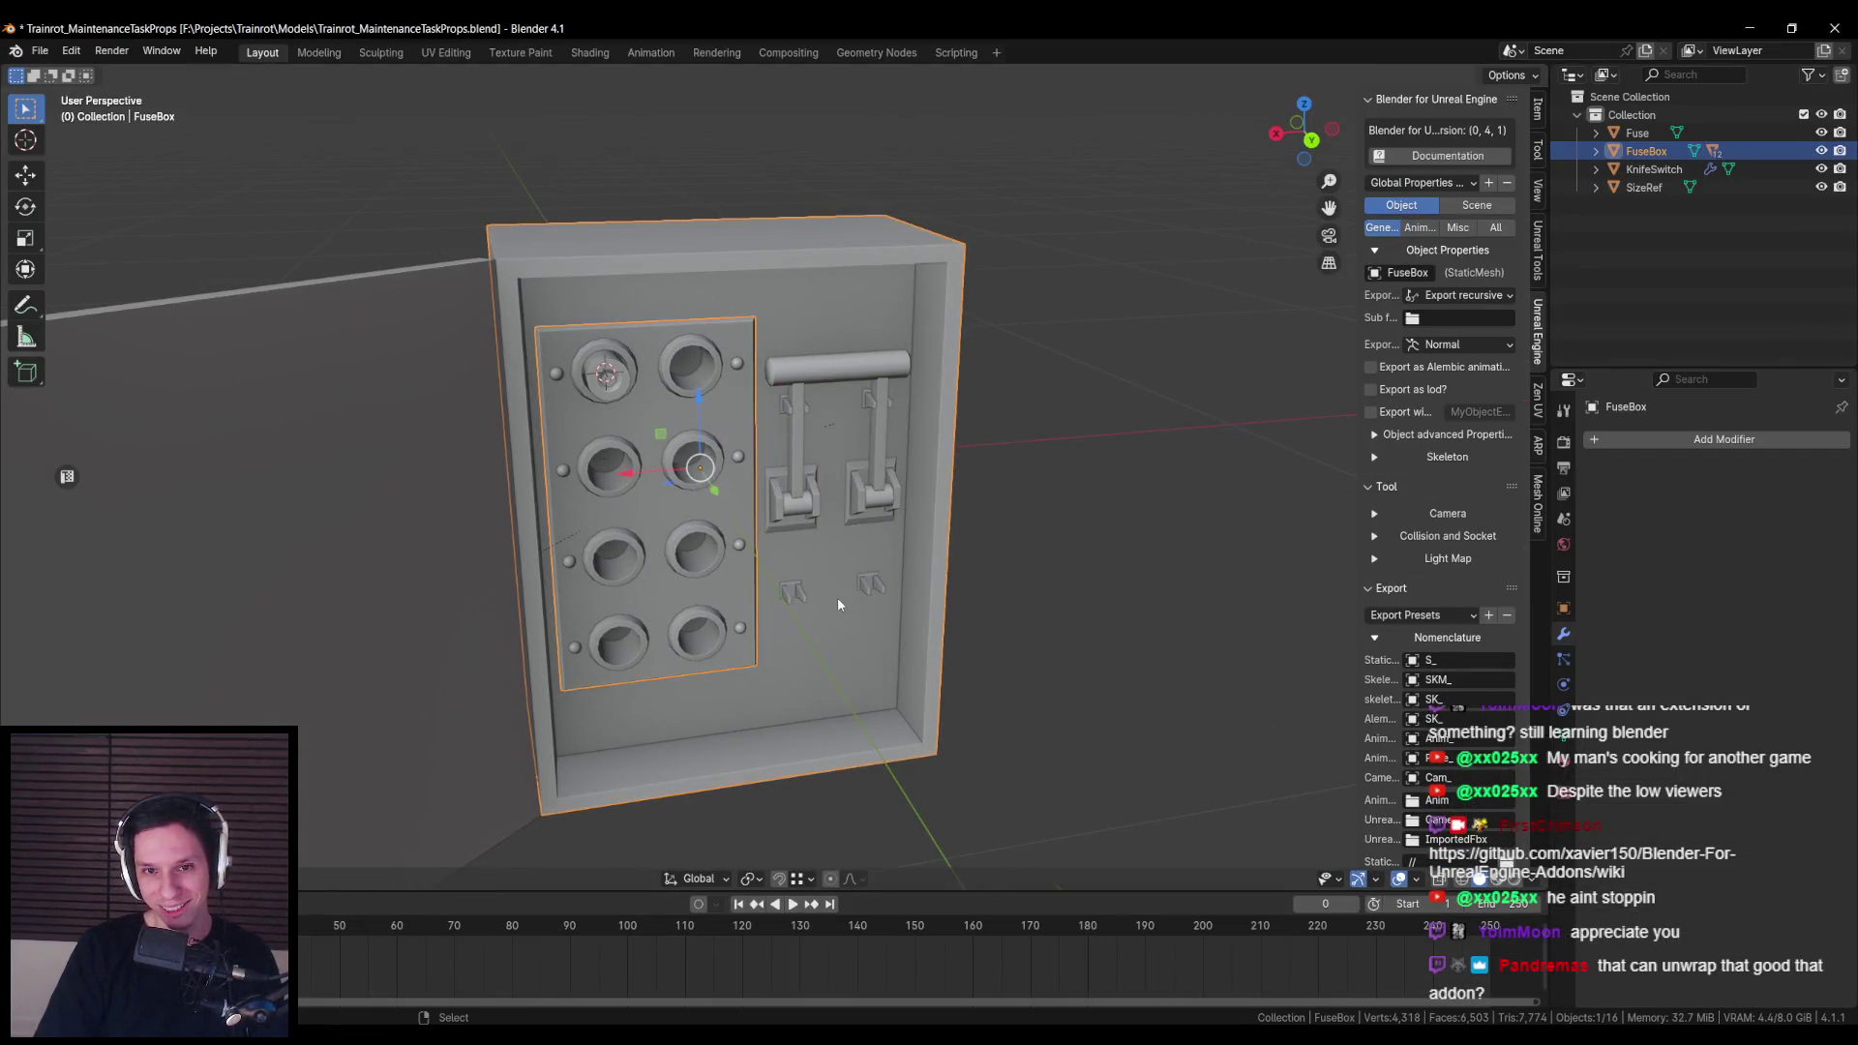
{"action": "key", "text": "KP_Divide"}
{"action": "key", "text": "alt+Tab"}
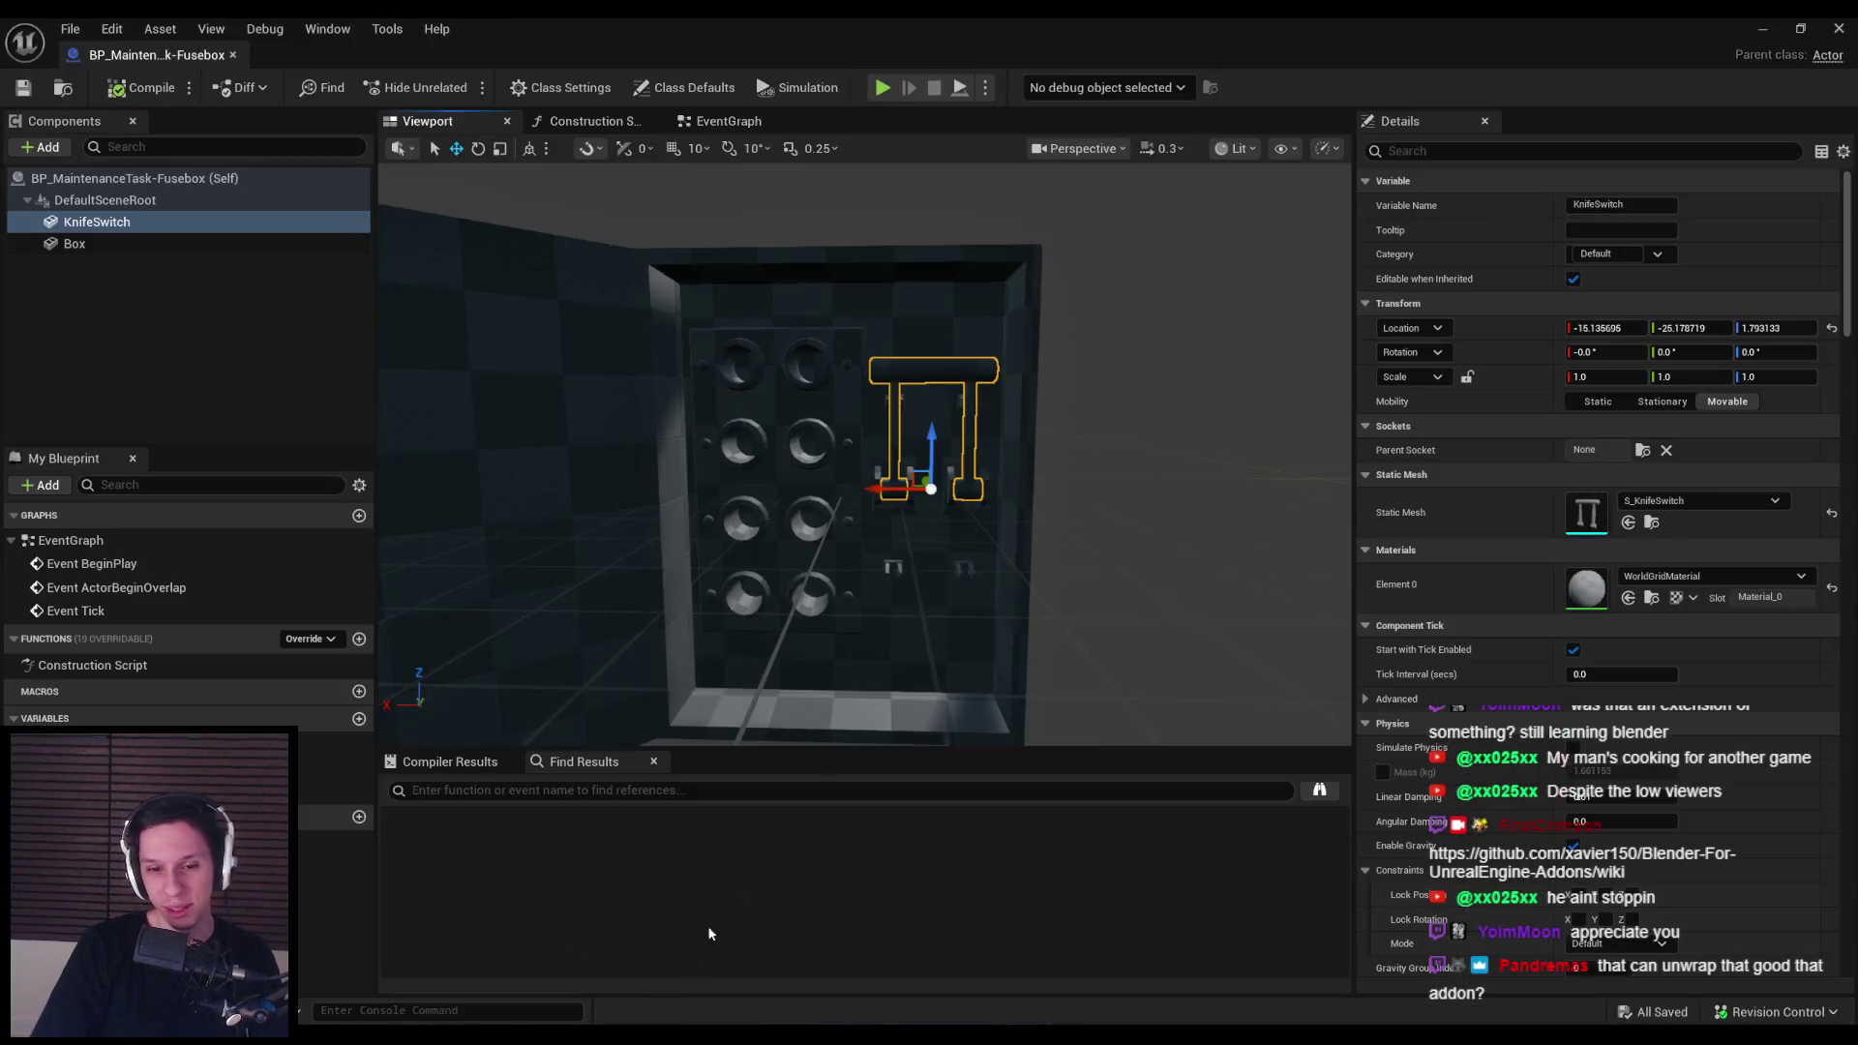
Step: Select the KnifeSwitch component and open its Element 0 material list
{"action": "scroll", "coordinate": [872, 588], "scroll_direction": "up", "scroll_amount": 5}
{"action": "left_click", "coordinate": [248, 257]}
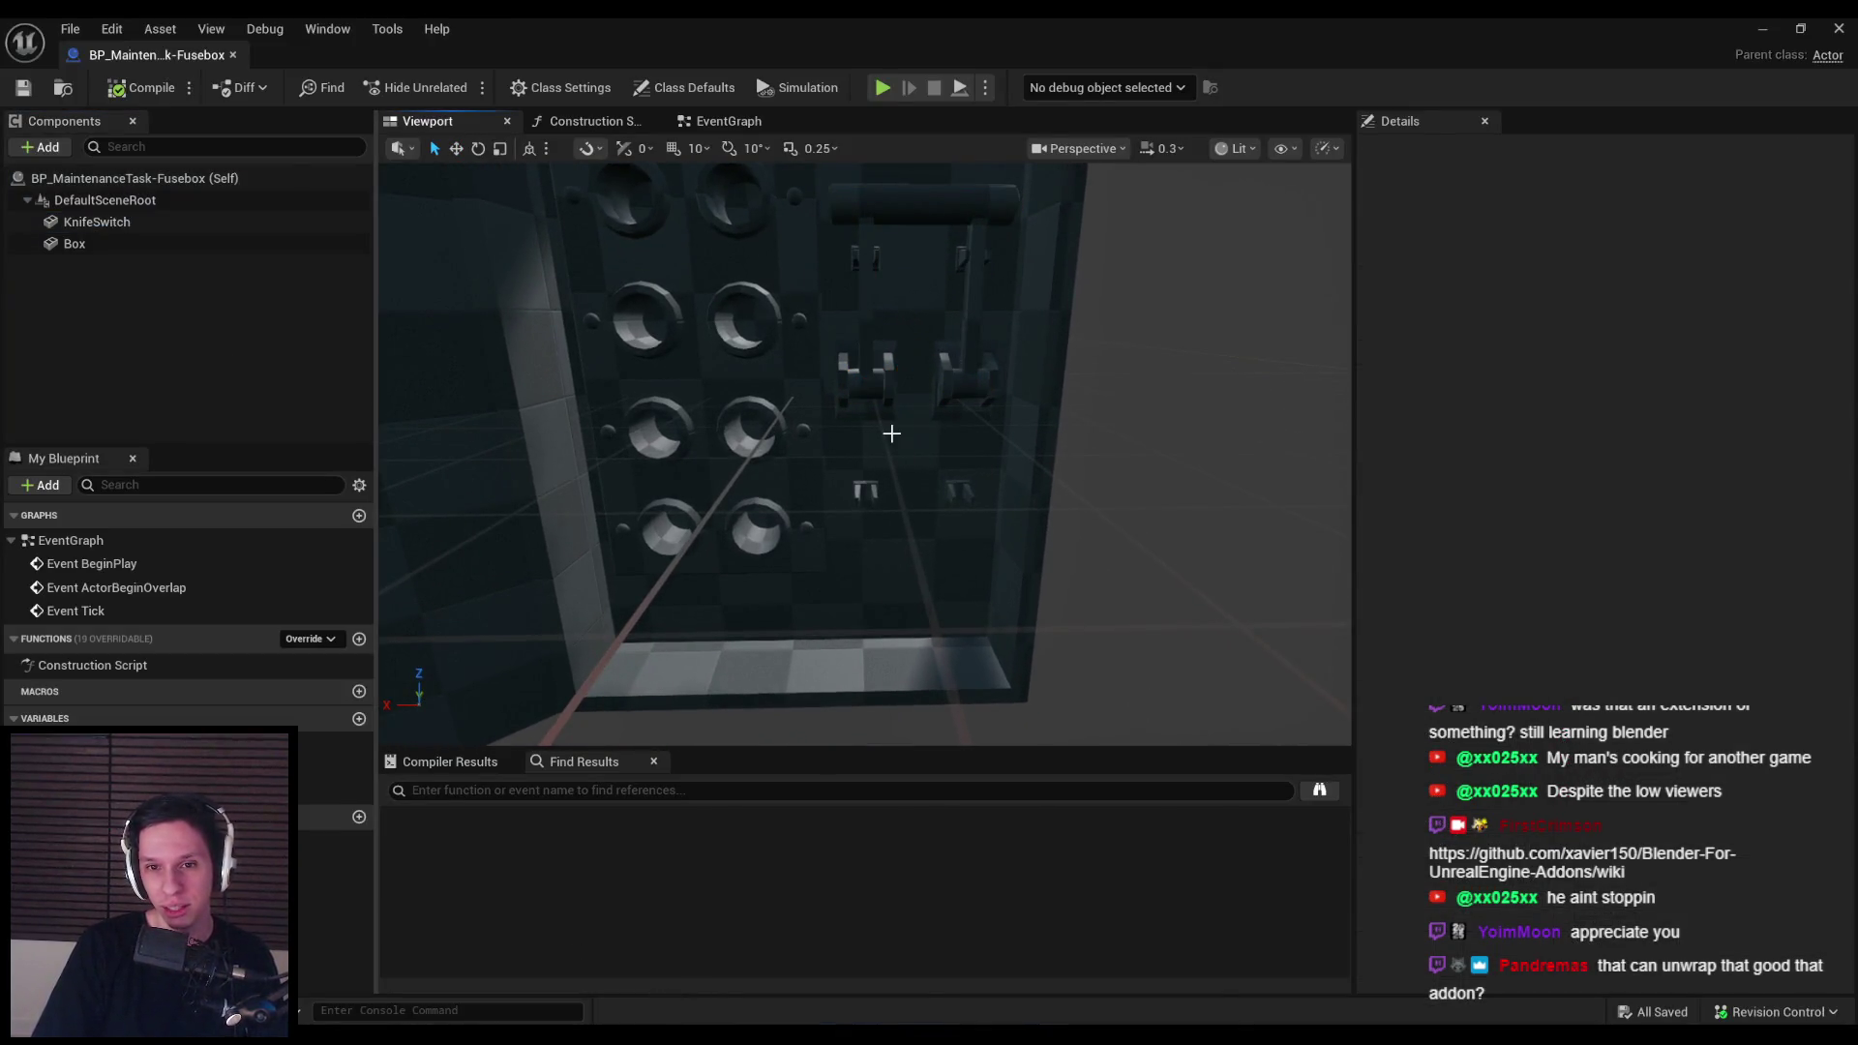
{"action": "left_click", "coordinate": [884, 428]}
{"action": "scroll", "coordinate": [864, 455], "scroll_direction": "up", "scroll_amount": 3}
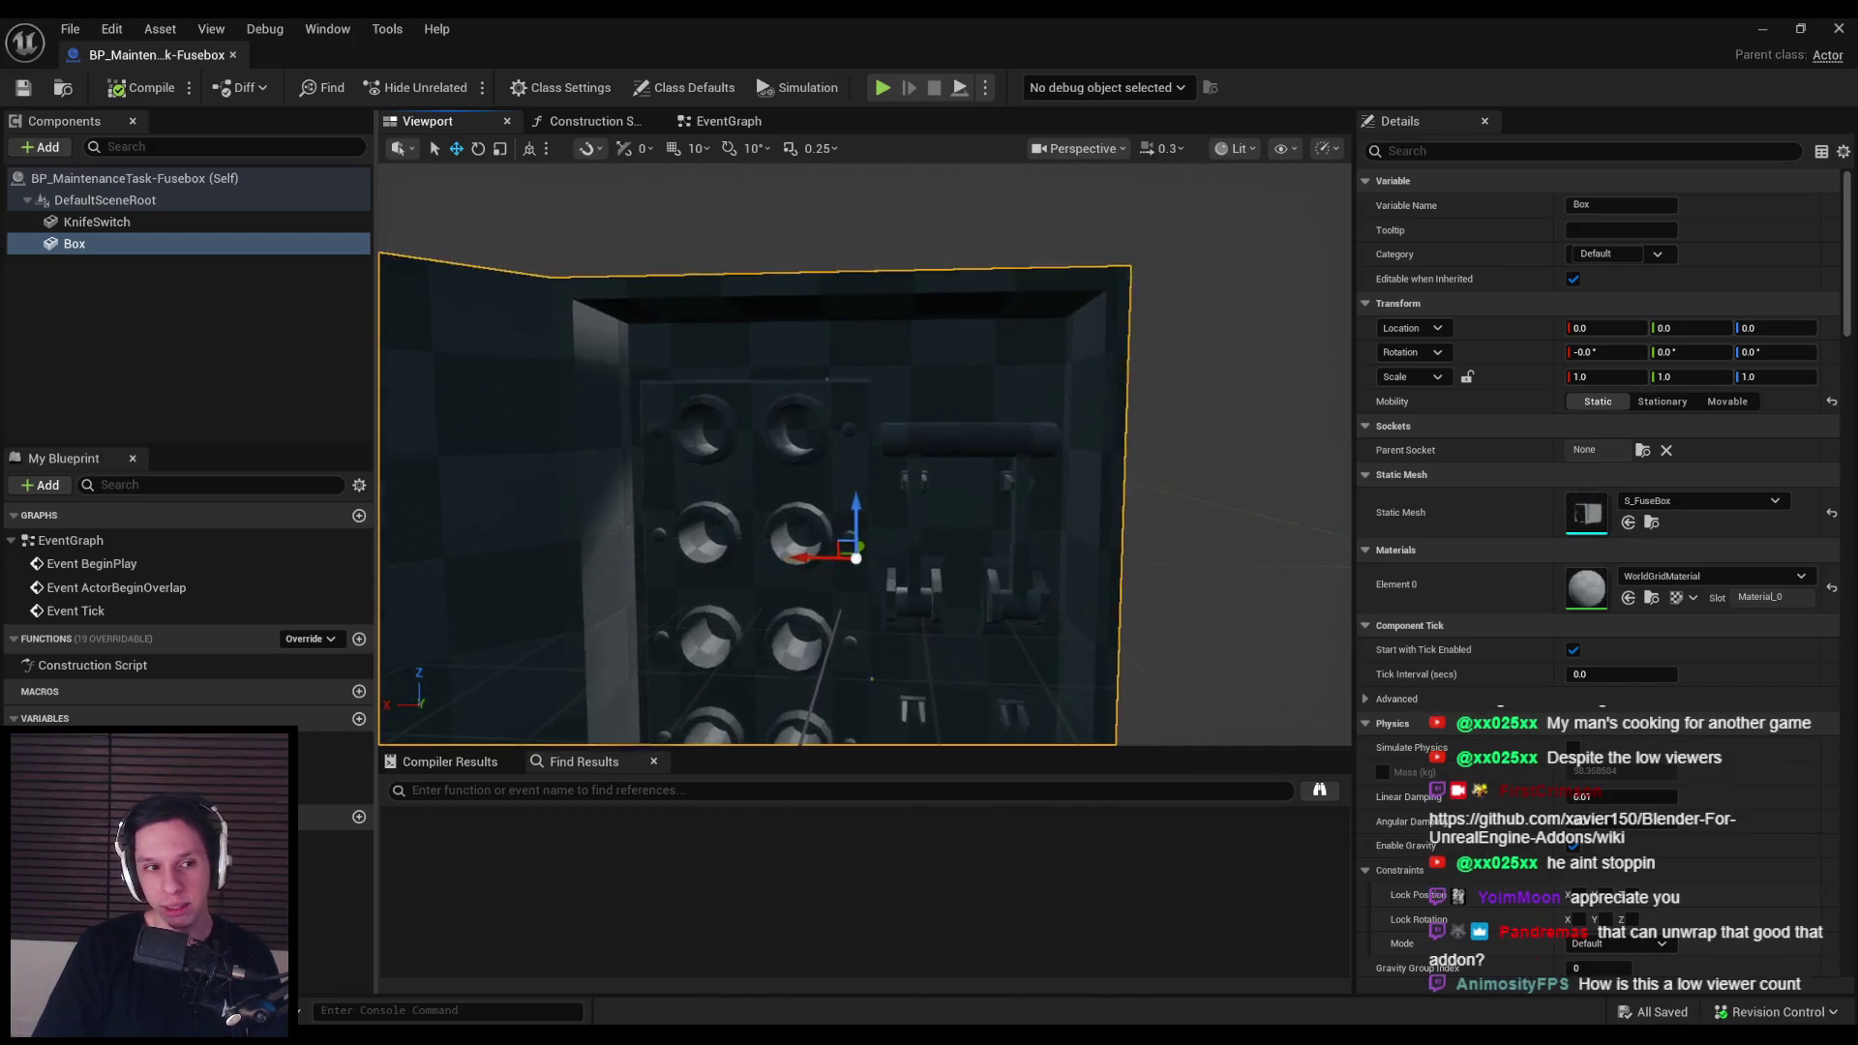
{"action": "scroll", "coordinate": [850, 407], "scroll_direction": "down", "scroll_amount": 3}
{"action": "left_click", "coordinate": [850, 344]}
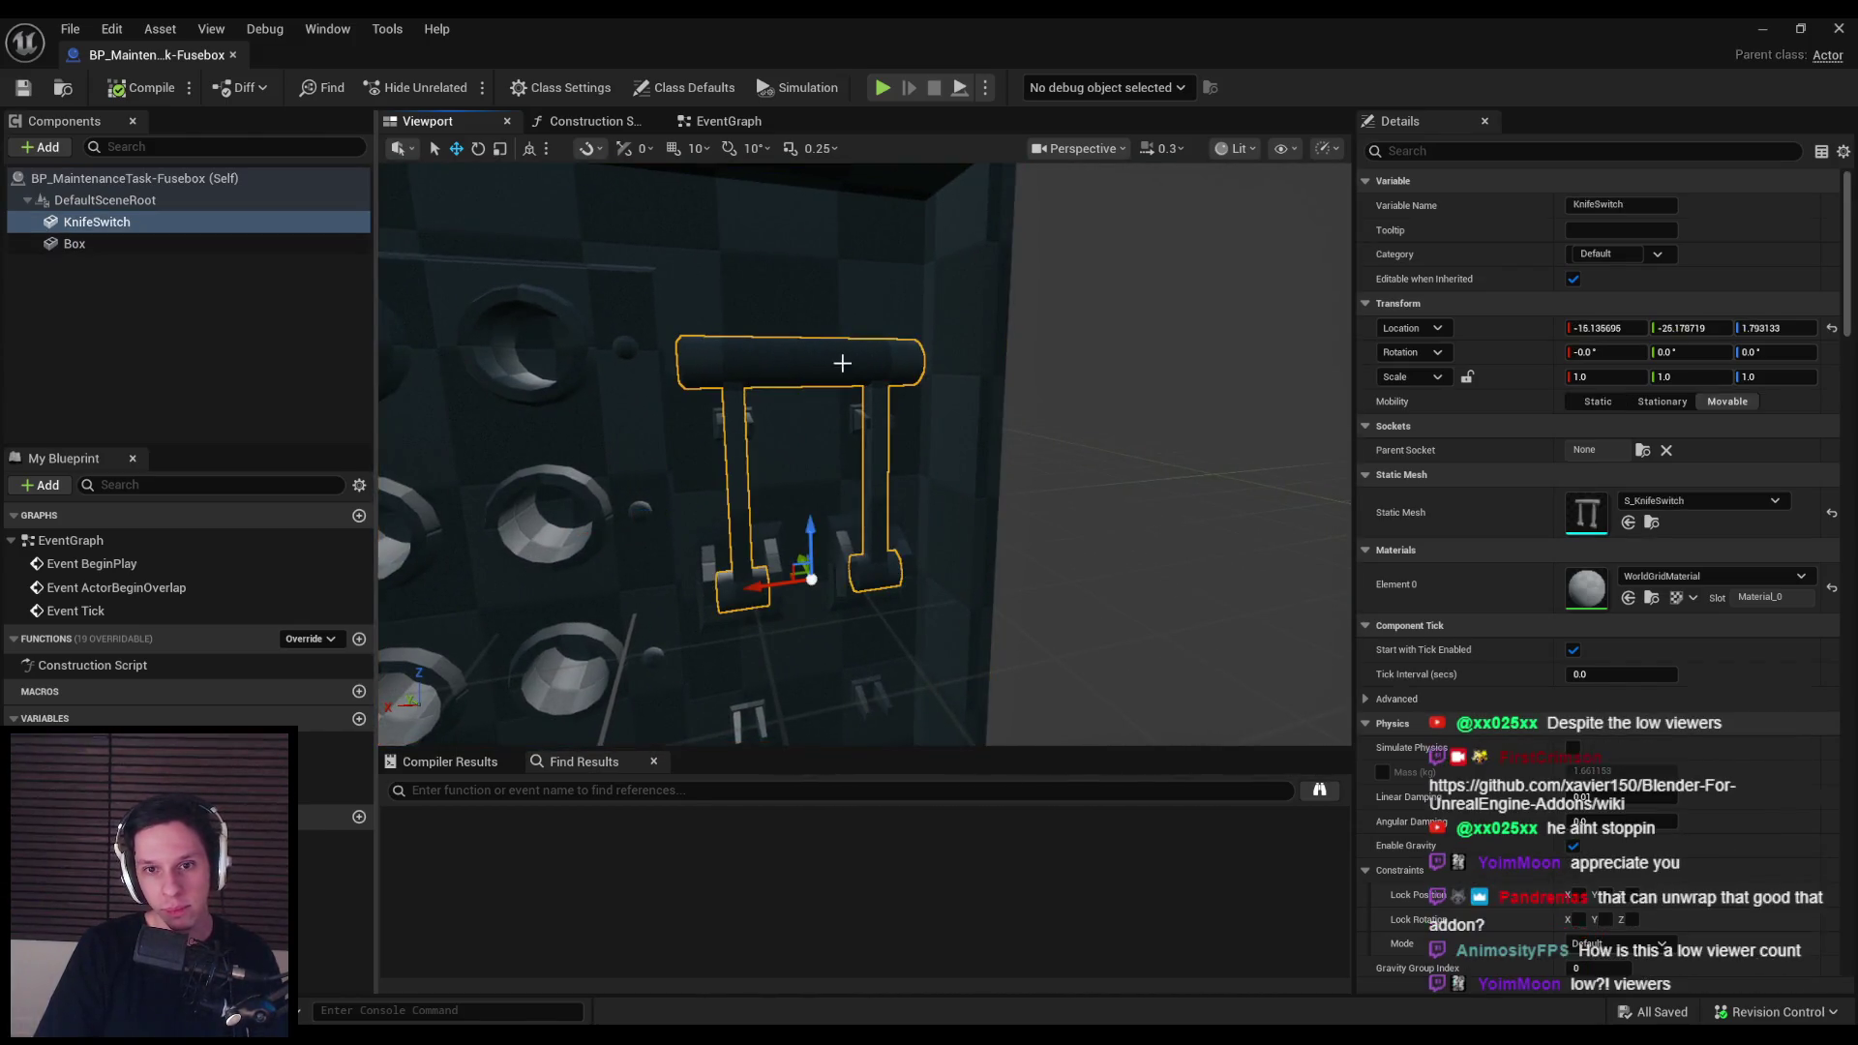
{"action": "left_click_drag", "start_coordinate": [1318, 561], "coordinate": [1221, 561]}
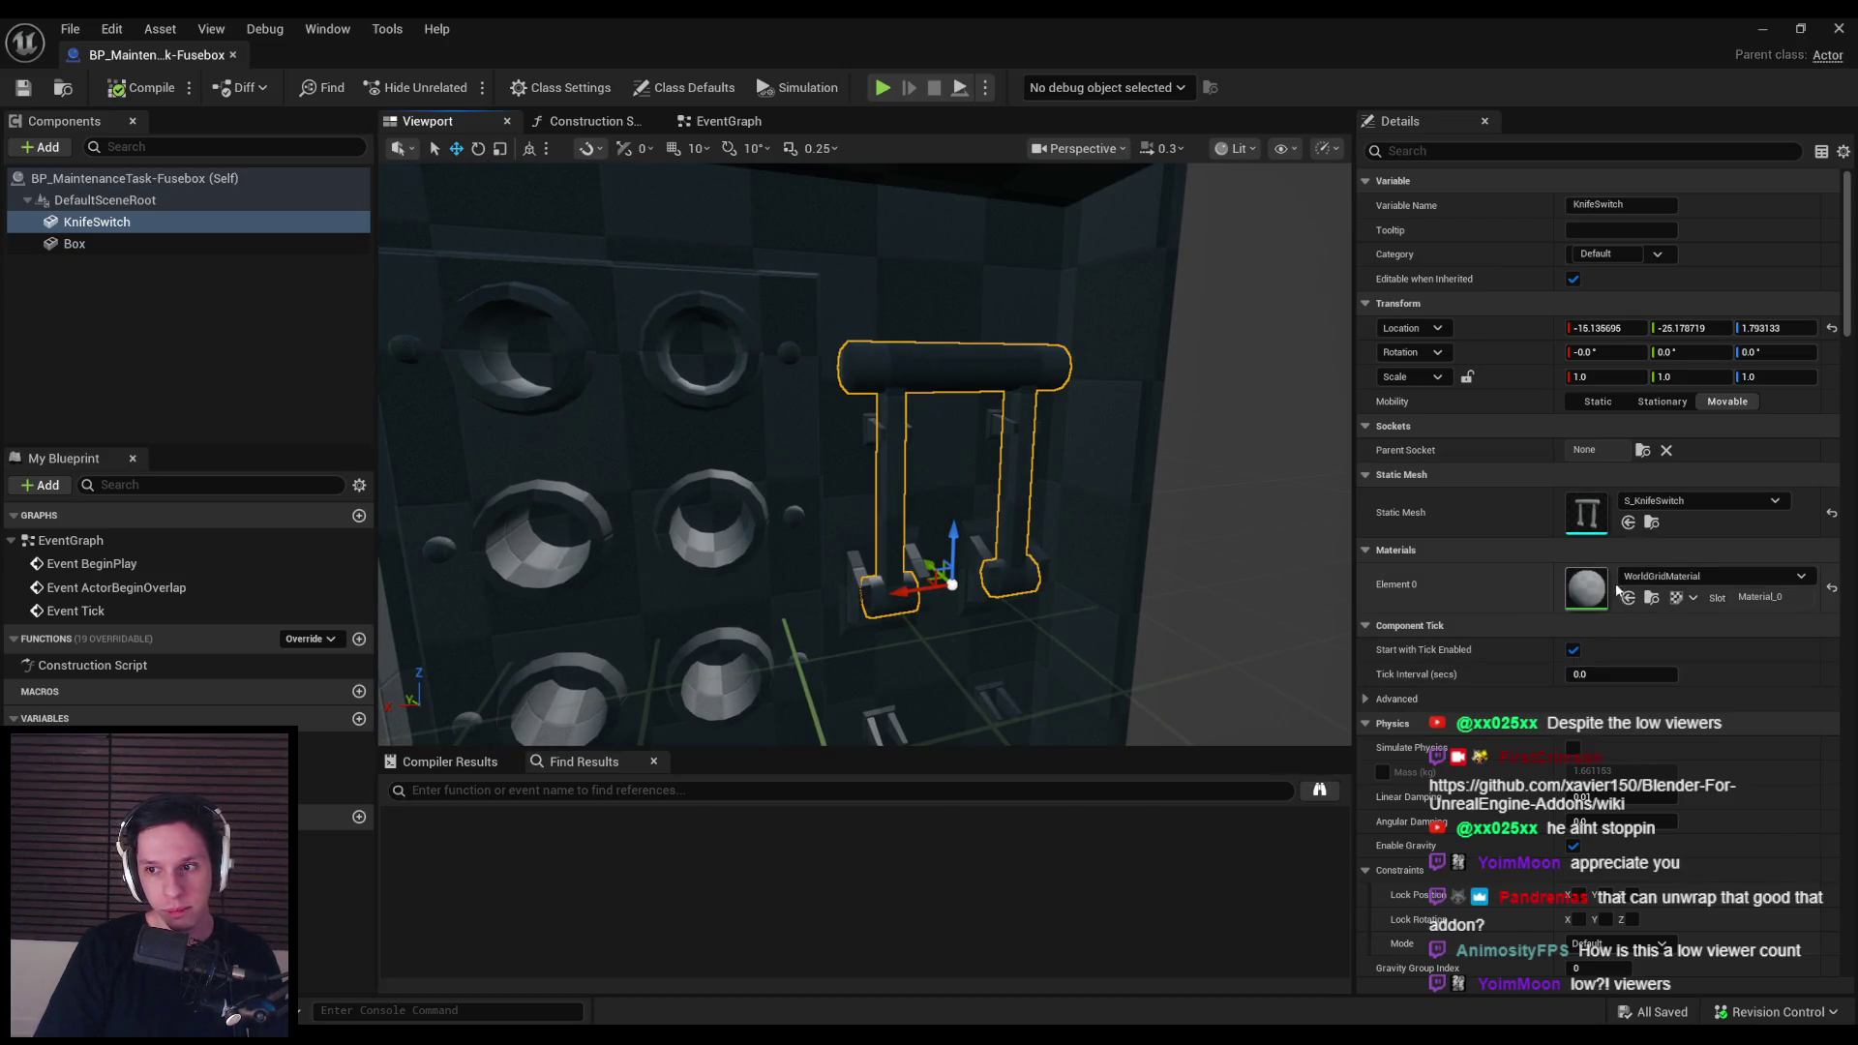
{"action": "scroll", "coordinate": [1318, 561], "scroll_direction": "down", "scroll_amount": 3}
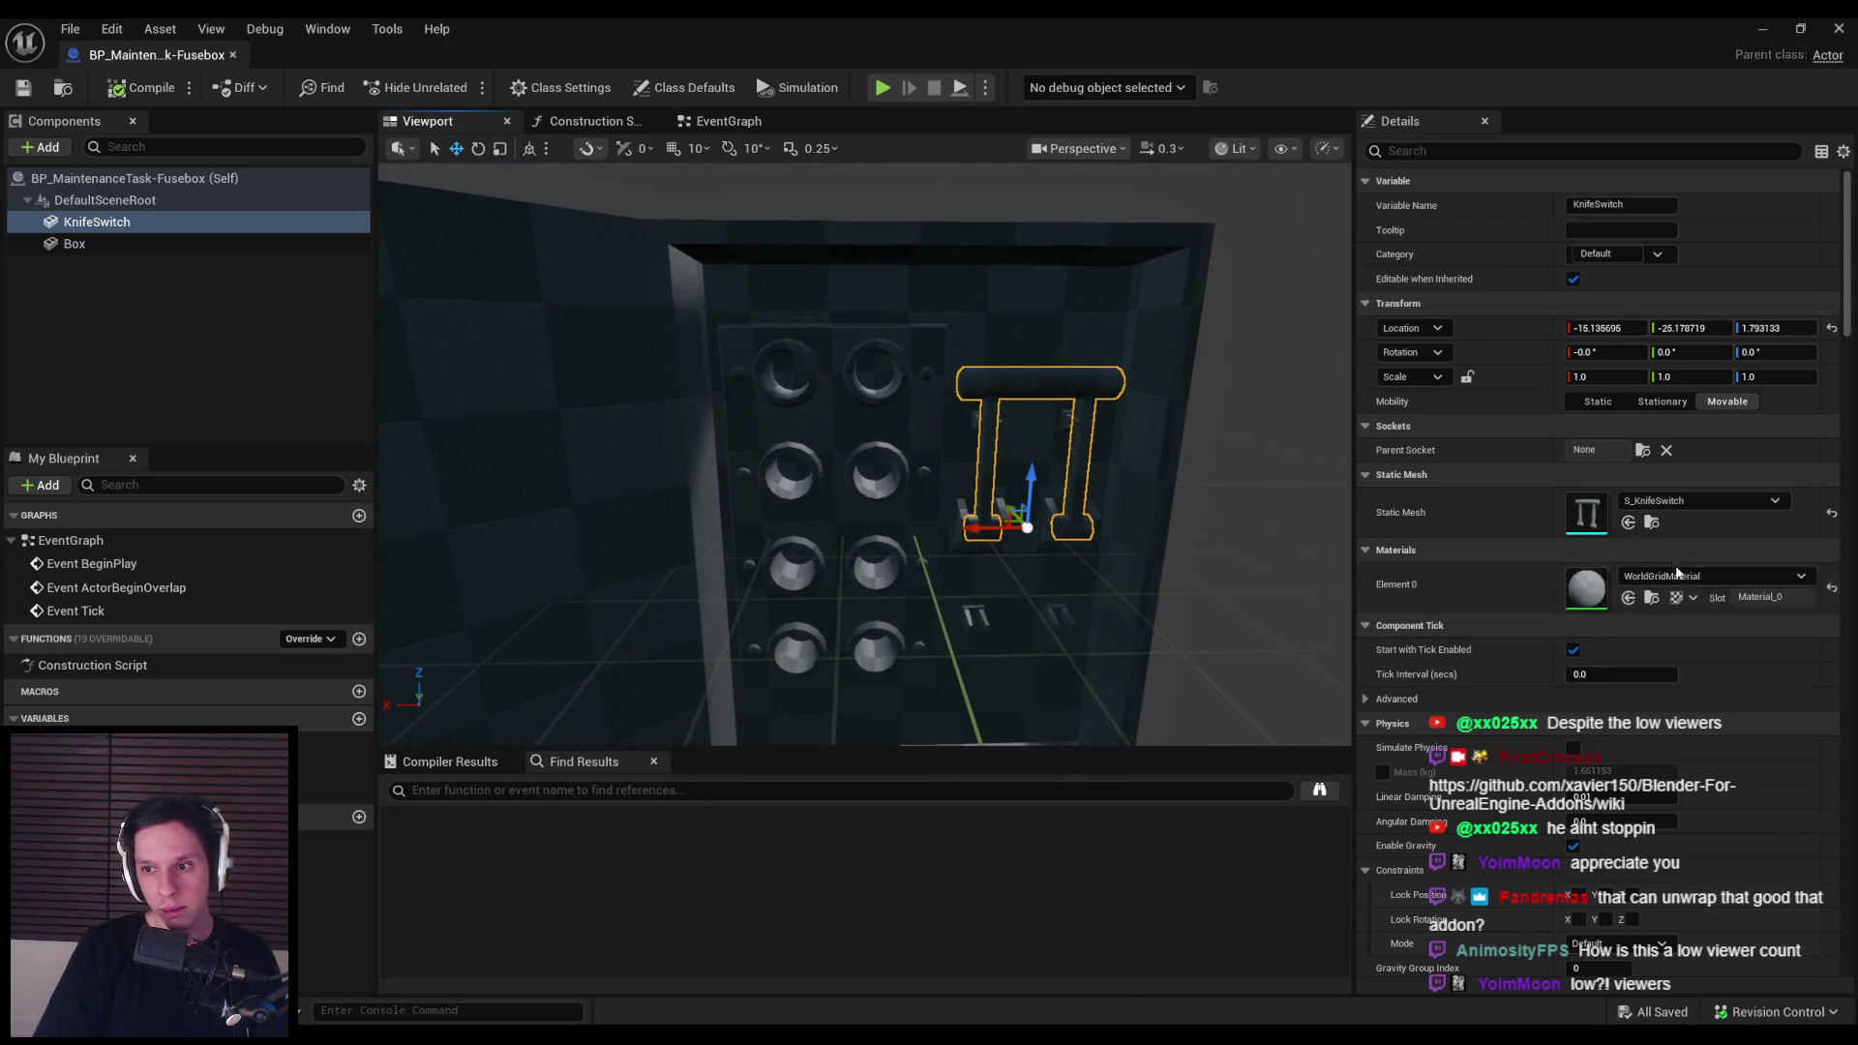
{"action": "left_click", "coordinate": [1708, 576]}
{"action": "scroll", "coordinate": [1691, 764], "scroll_direction": "down", "scroll_amount": 5}
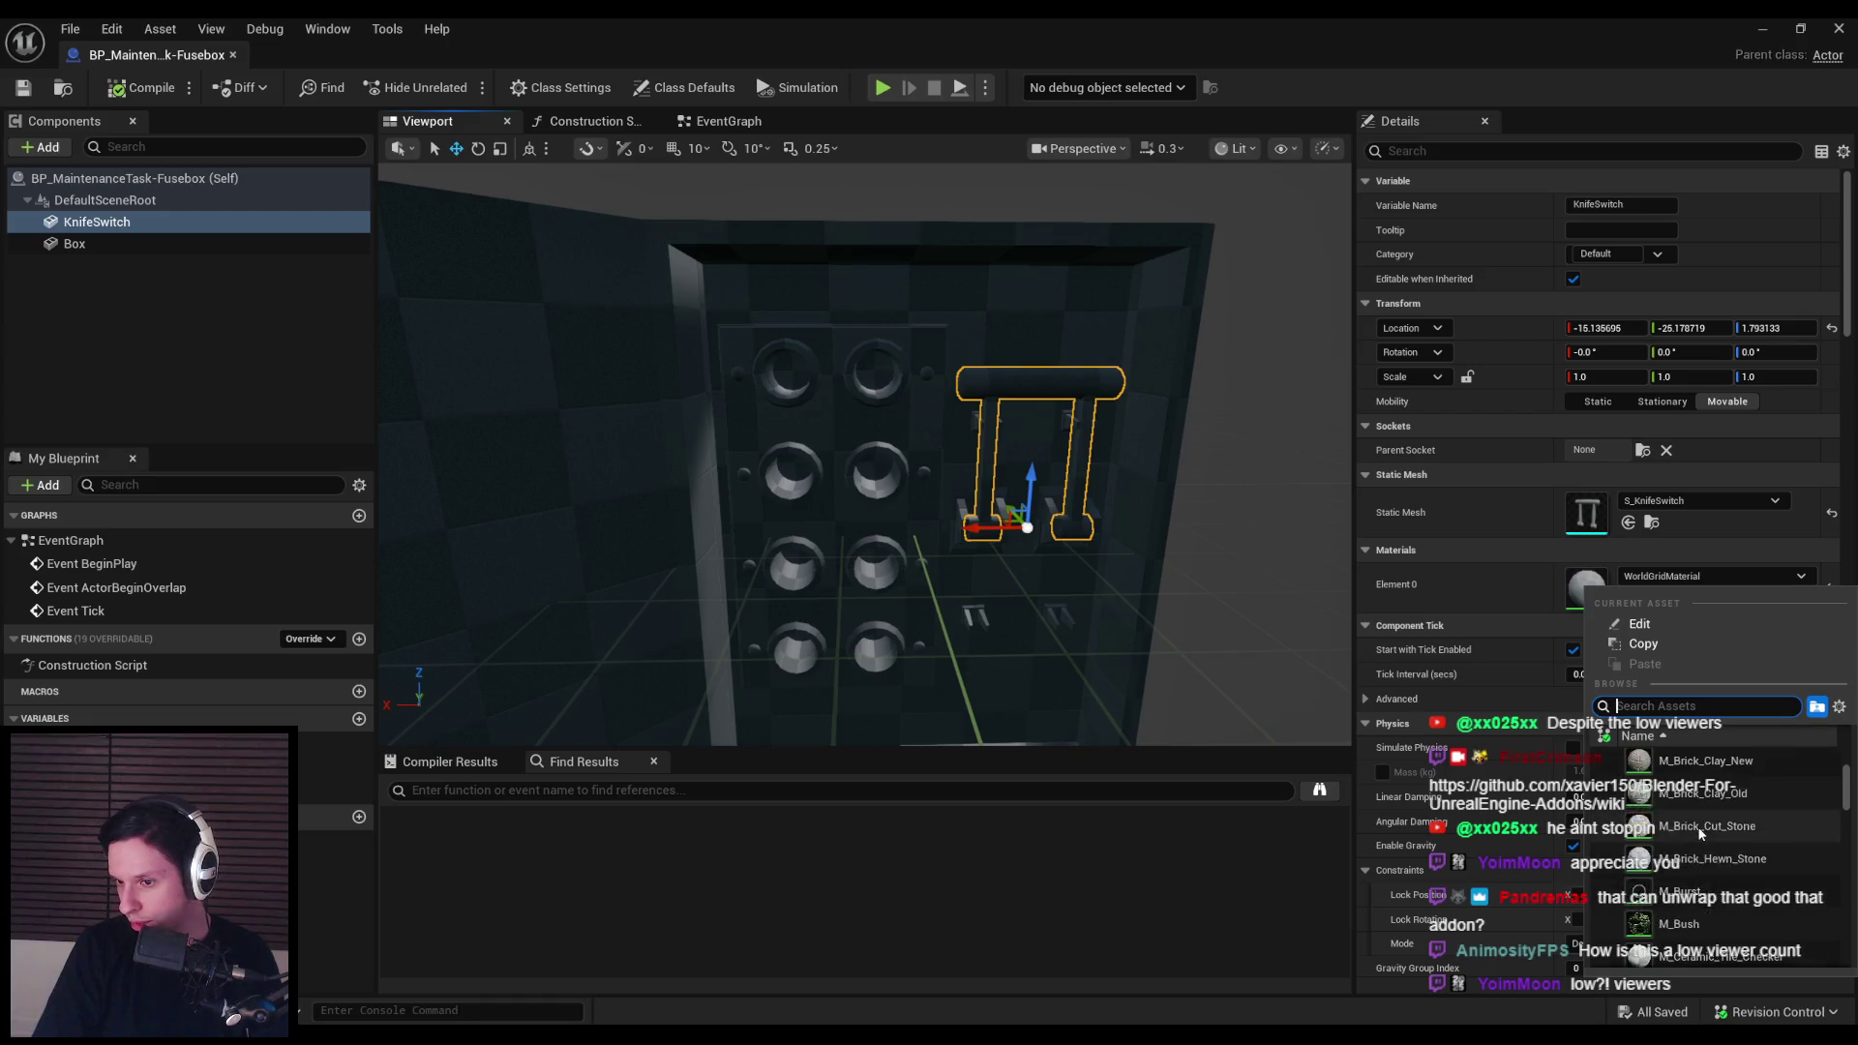
Step: Assign M_Shelf to the knife switch's Element 0 and save the Blueprint
{"action": "scroll", "coordinate": [1816, 840], "scroll_direction": "down", "scroll_amount": 5}
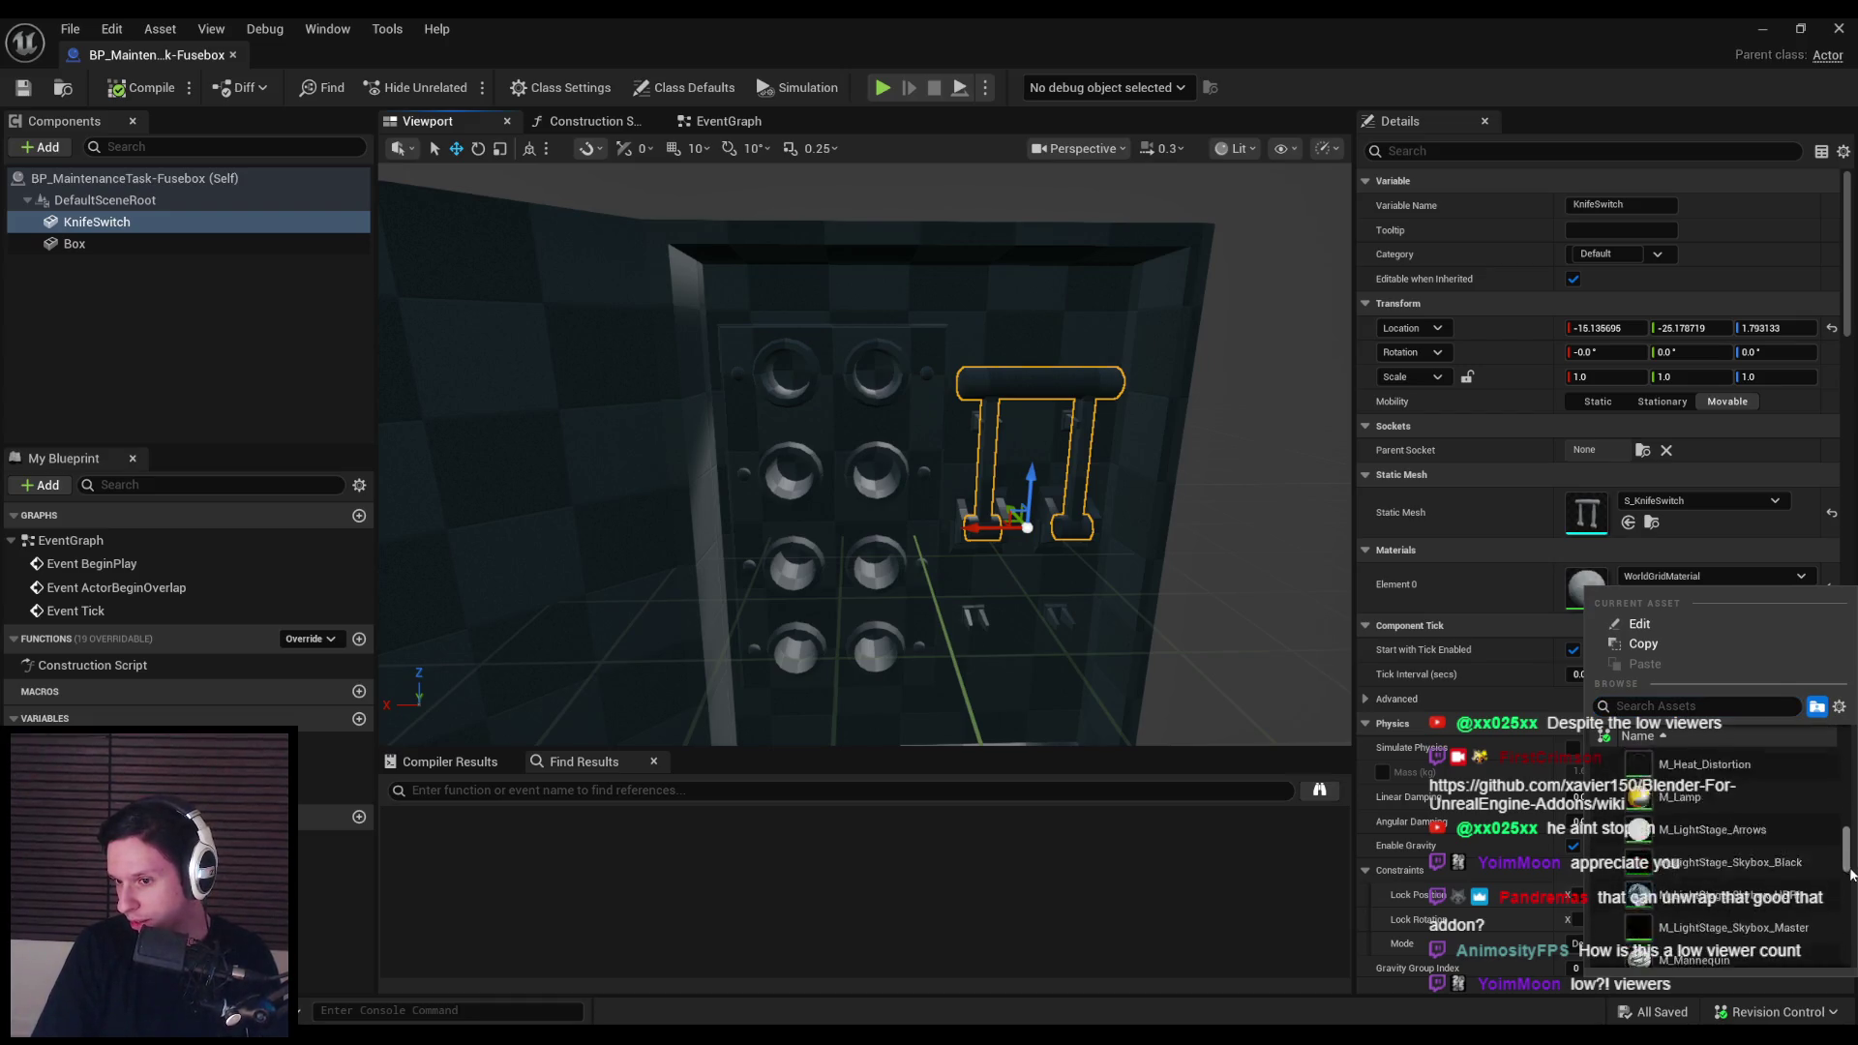
{"action": "scroll", "coordinate": [1853, 890], "scroll_direction": "down", "scroll_amount": 5}
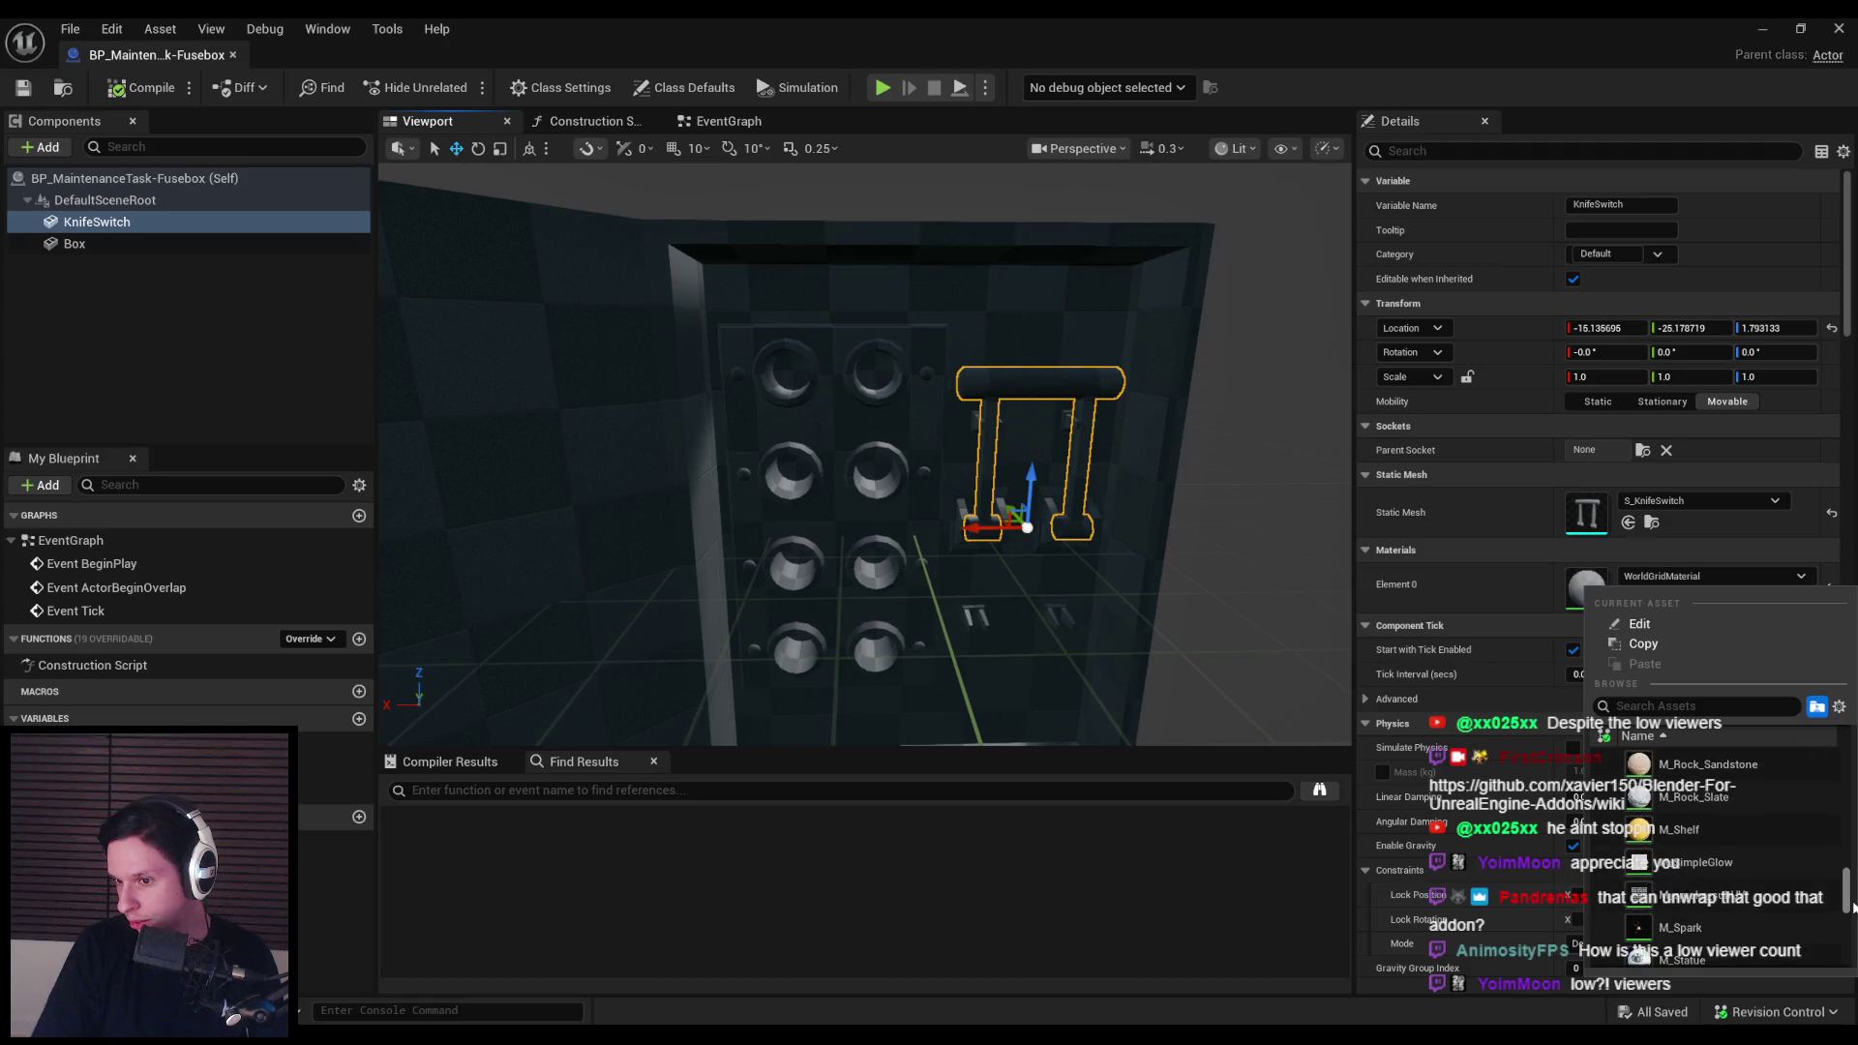
{"action": "left_click", "coordinate": [1679, 829]}
{"action": "key", "text": "f"}
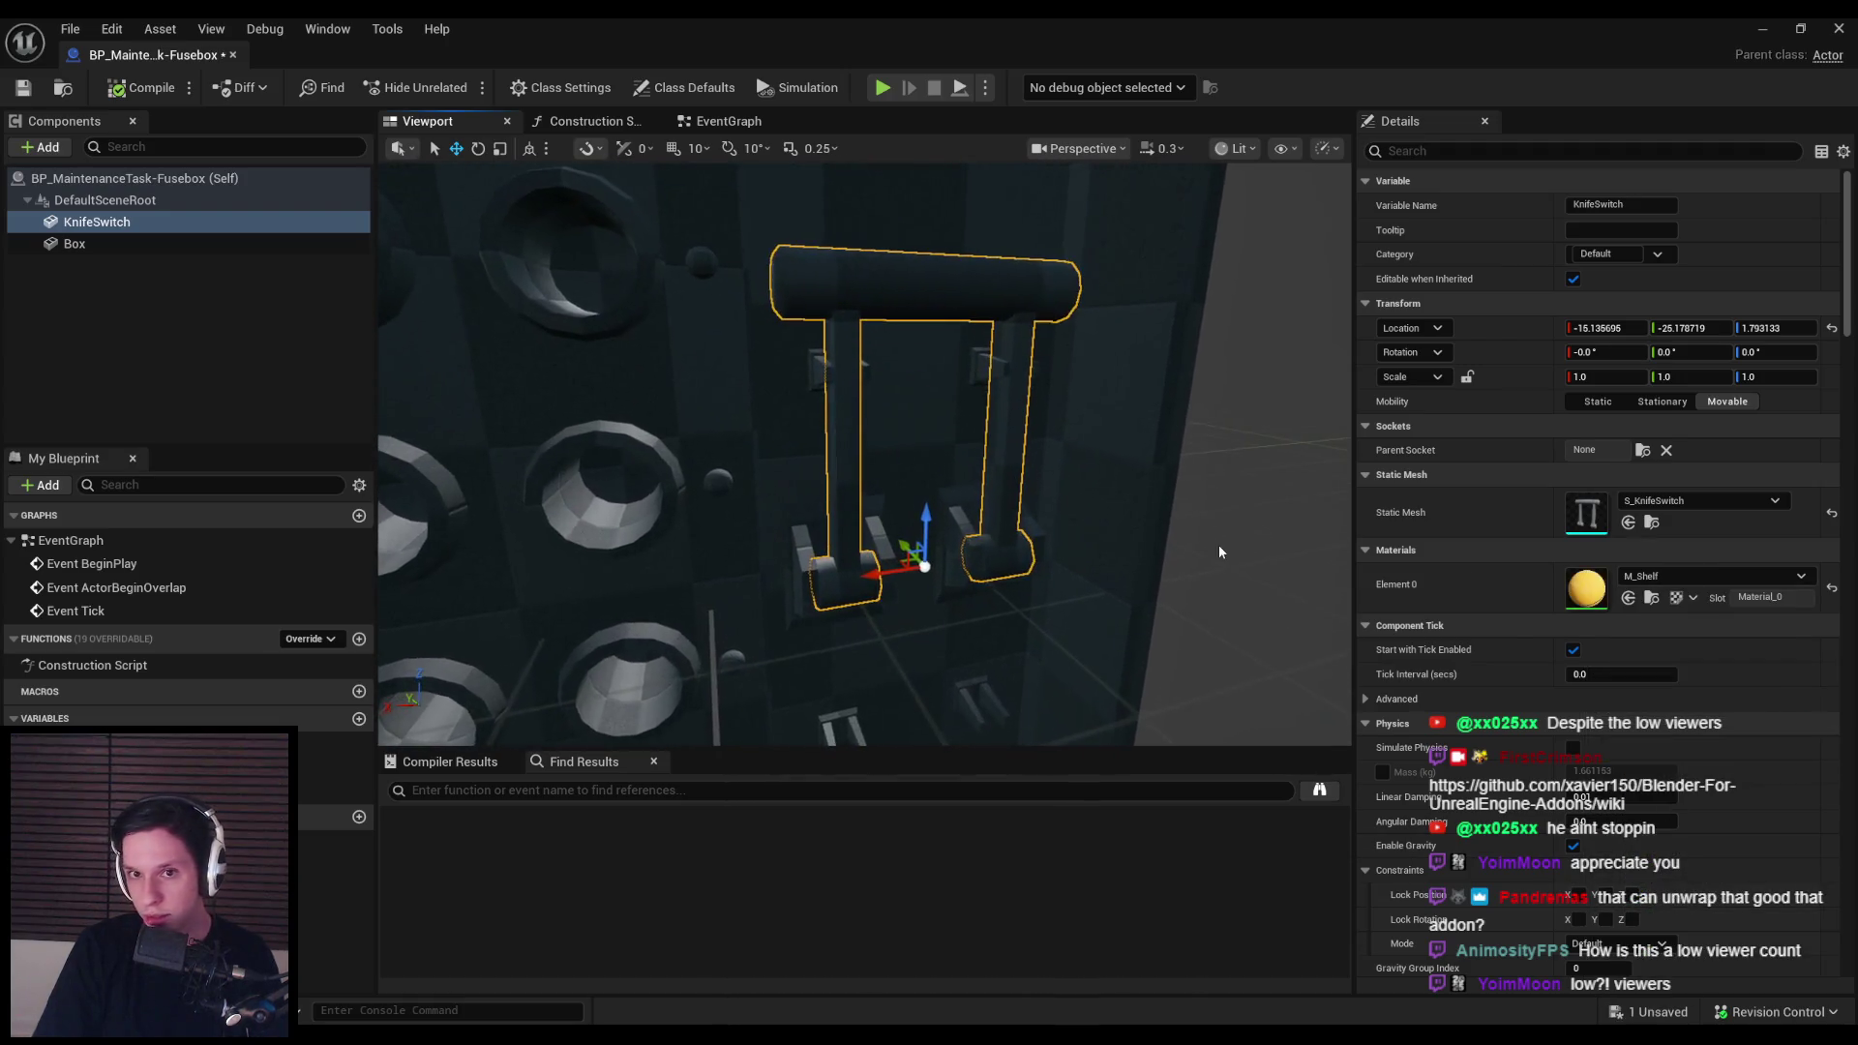
{"action": "left_click", "coordinate": [227, 358]}
{"action": "key", "text": "f"}
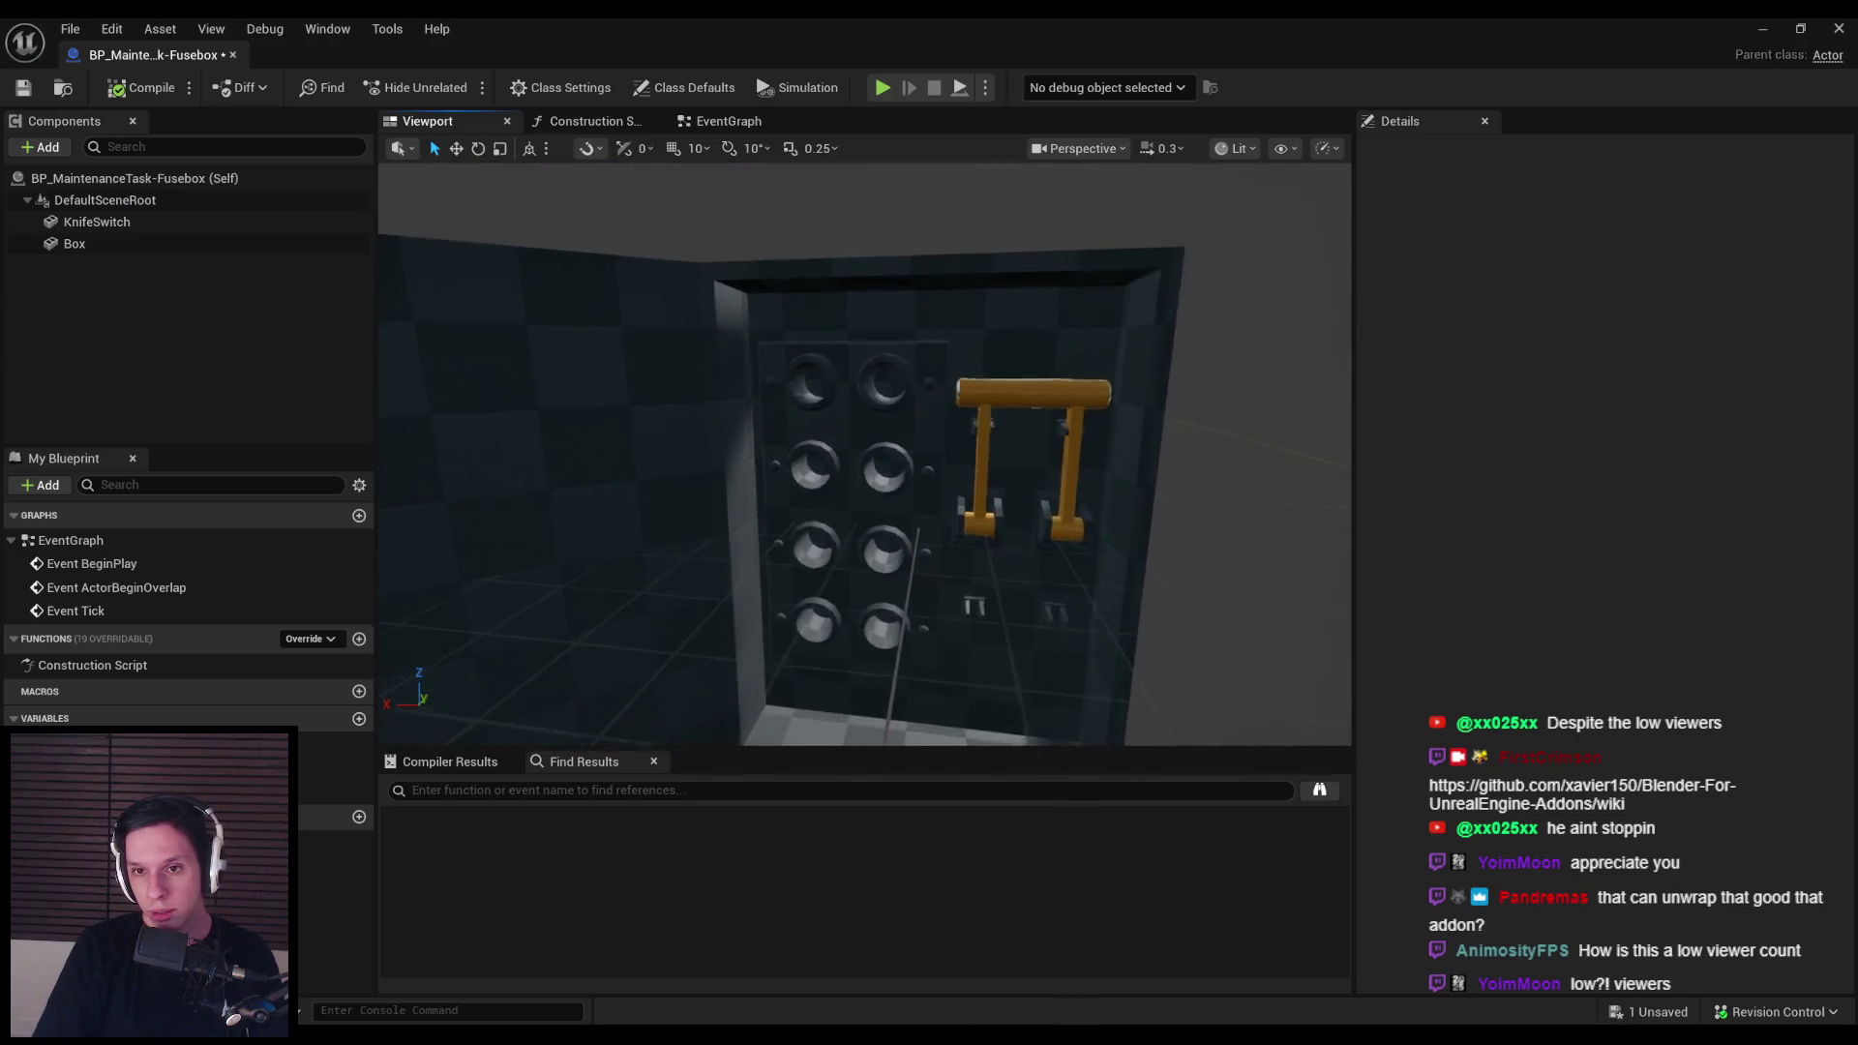
{"action": "key", "text": "ctrl+s"}
Step: Reselect the KnifeSwitch component and scroll its Details down toward Physics
{"action": "scroll", "coordinate": [906, 477], "scroll_direction": "down", "scroll_amount": 3}
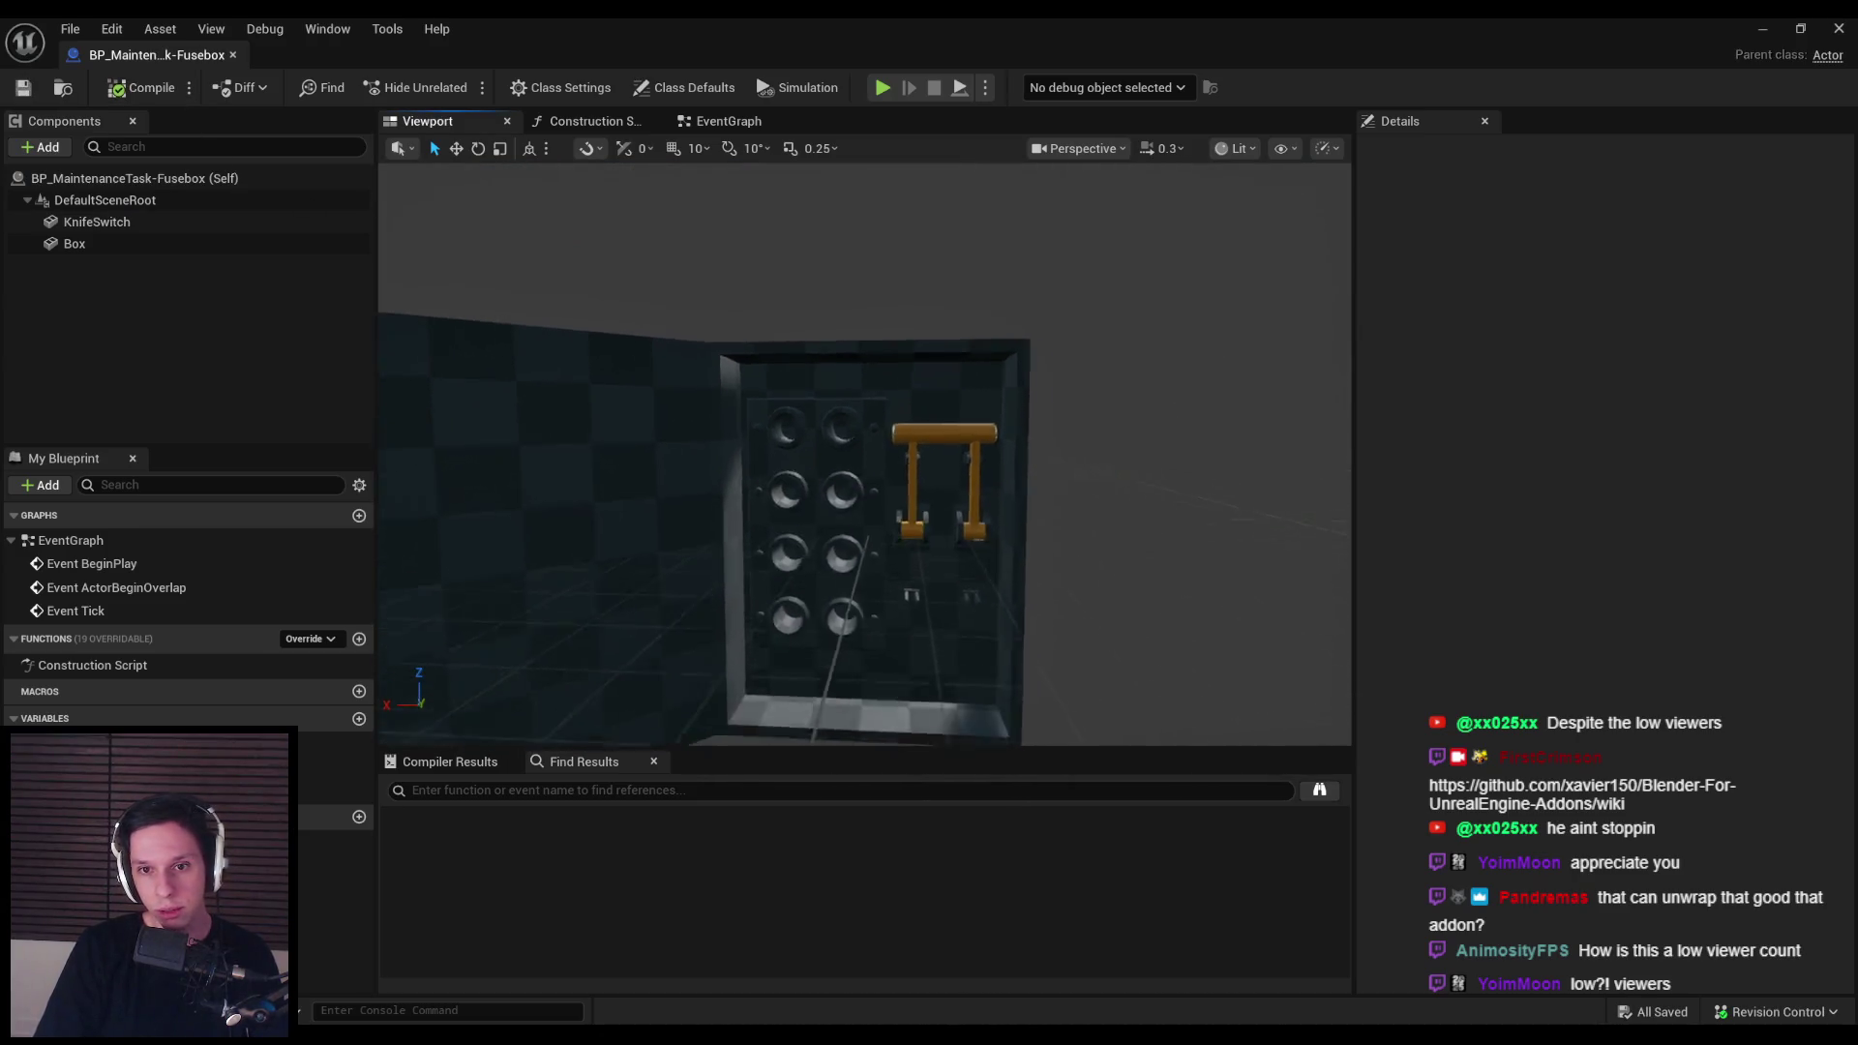
{"action": "left_click", "coordinate": [919, 479]}
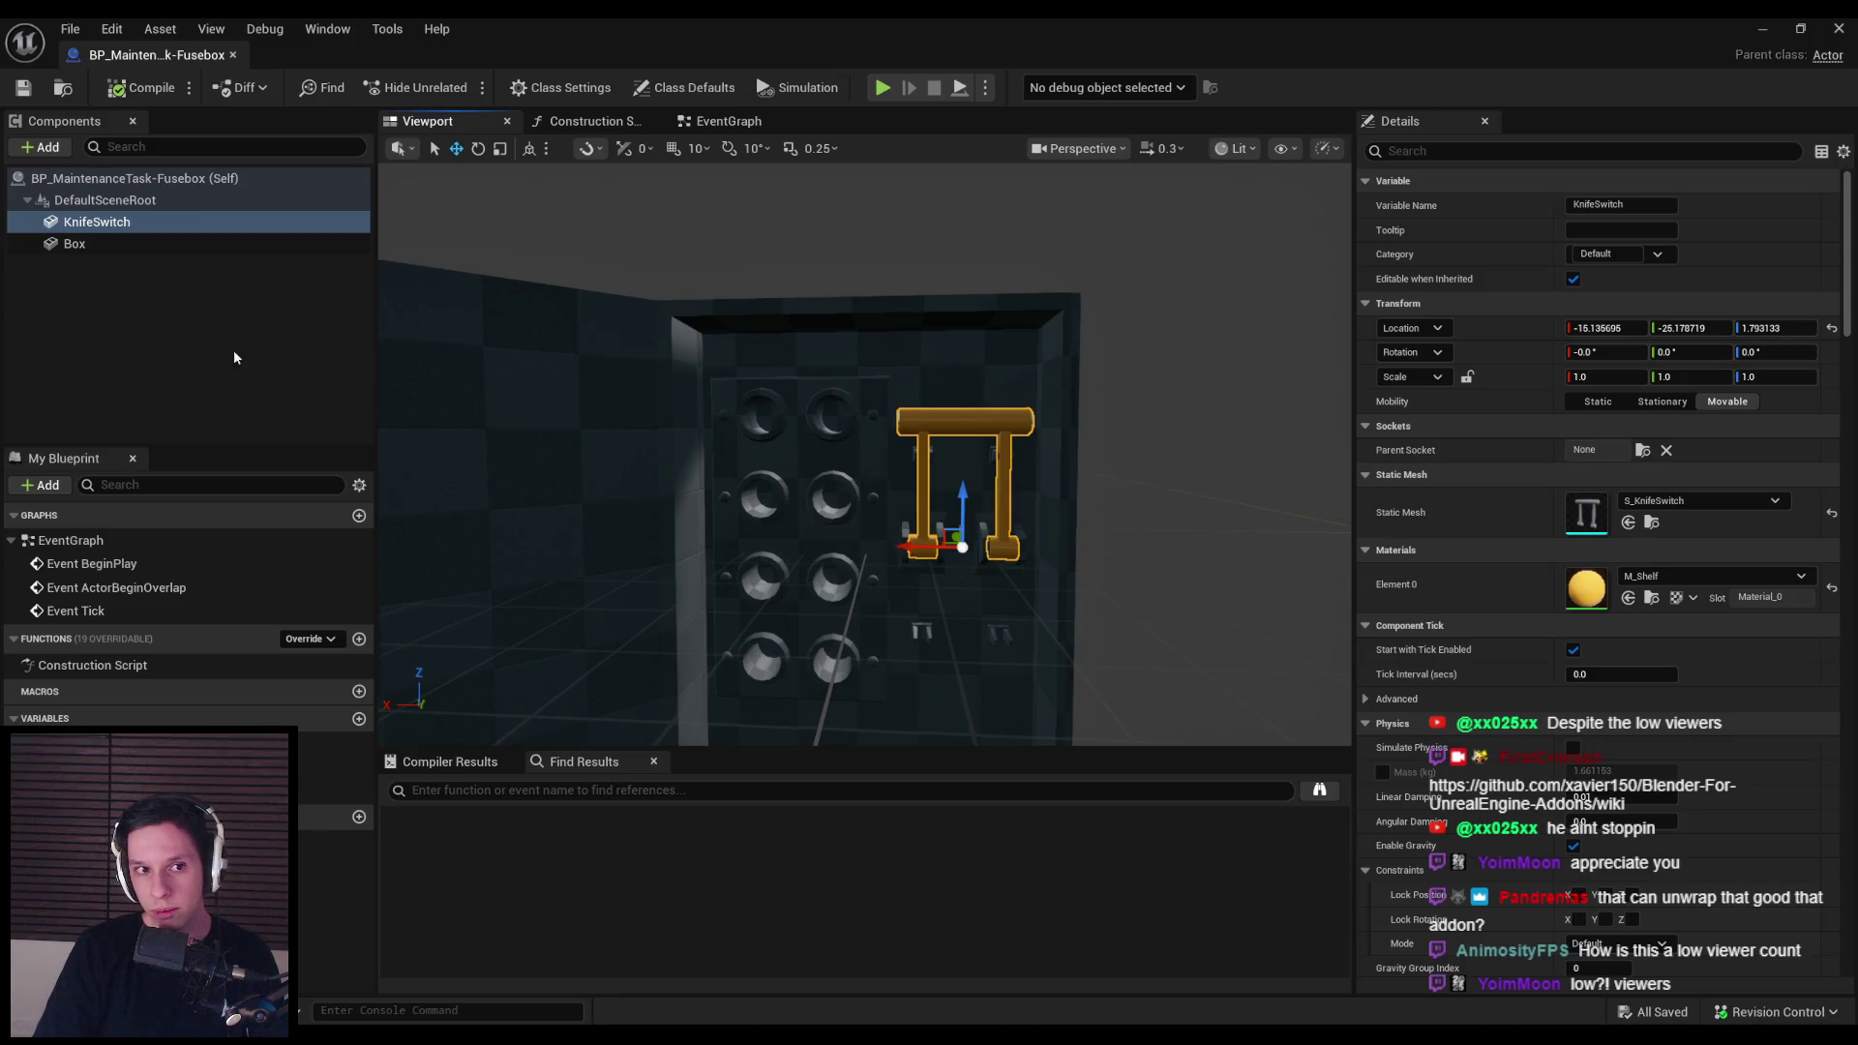
{"action": "left_click", "coordinate": [234, 358]}
{"action": "left_click", "coordinate": [932, 489]}
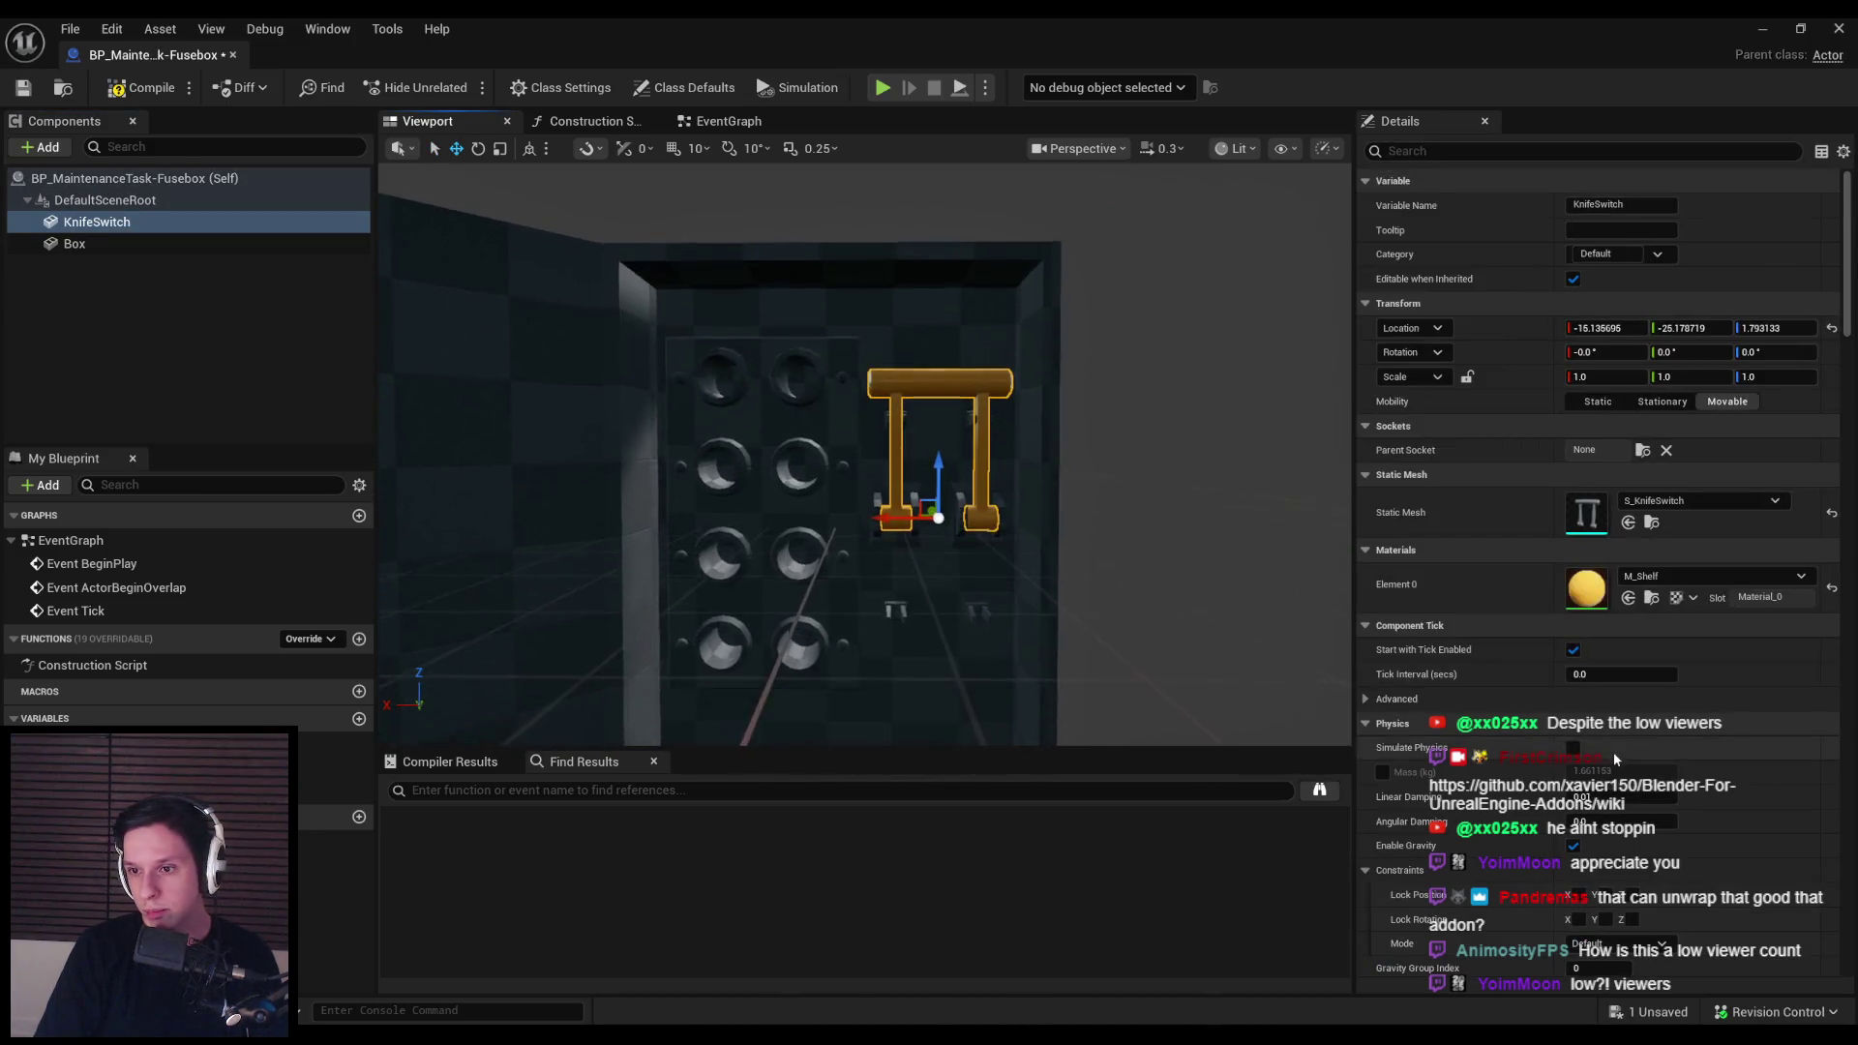
{"action": "scroll", "coordinate": [1612, 758], "scroll_direction": "down", "scroll_amount": 3}
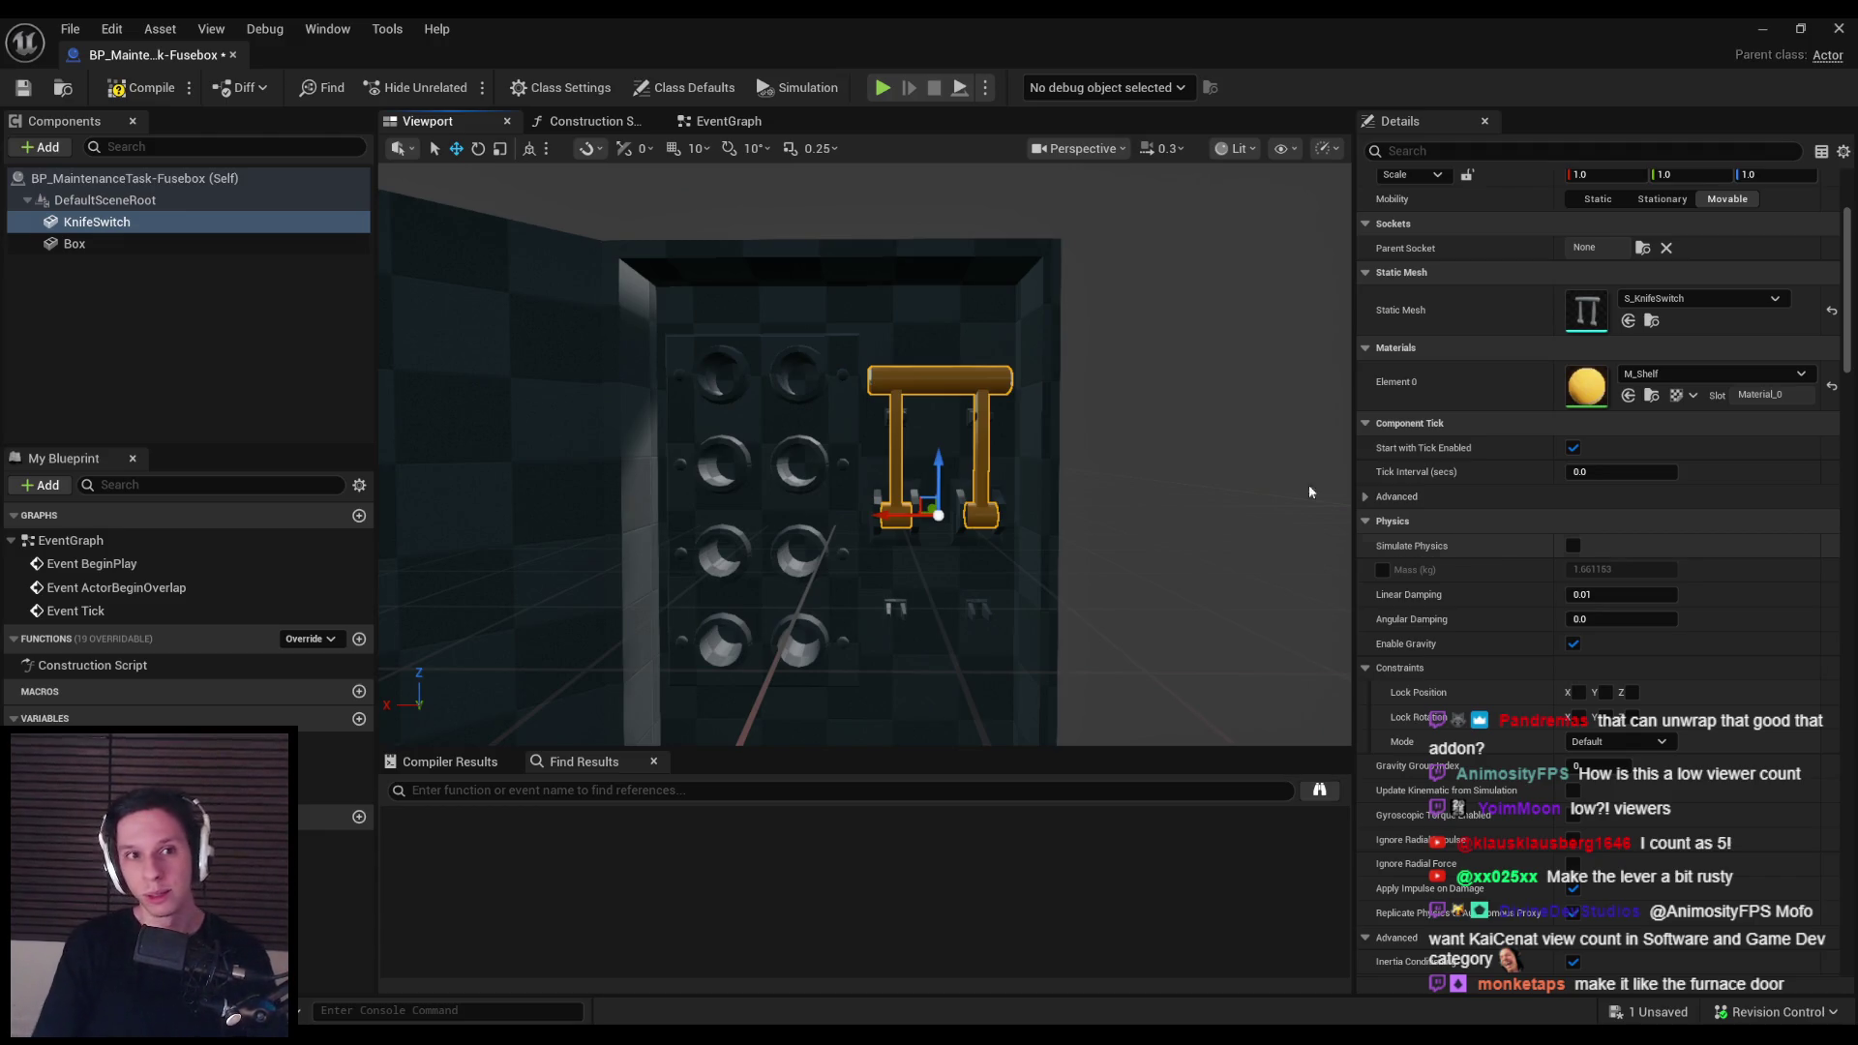
Step: Compile and save, then reset the knife switch material to WorldGridMaterial
{"action": "left_click", "coordinate": [141, 87]}
{"action": "left_click", "coordinate": [23, 87]}
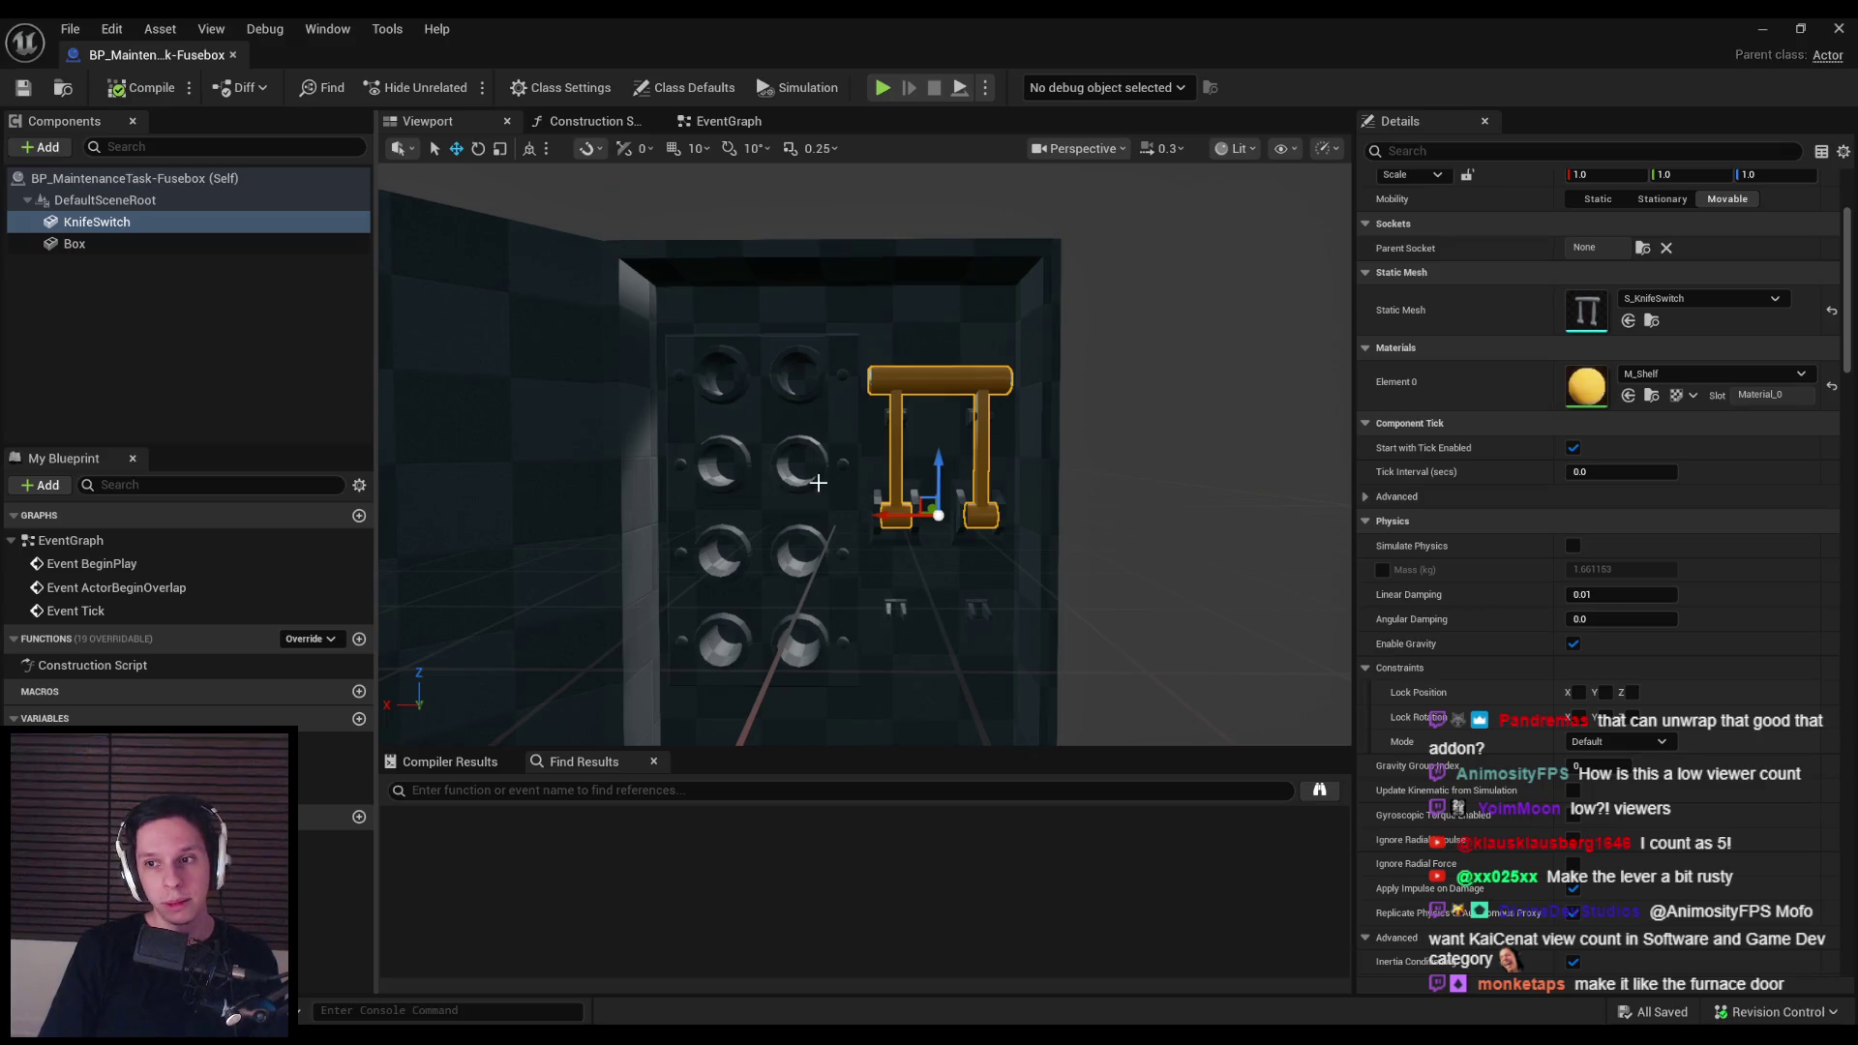
{"action": "left_click", "coordinate": [1831, 388]}
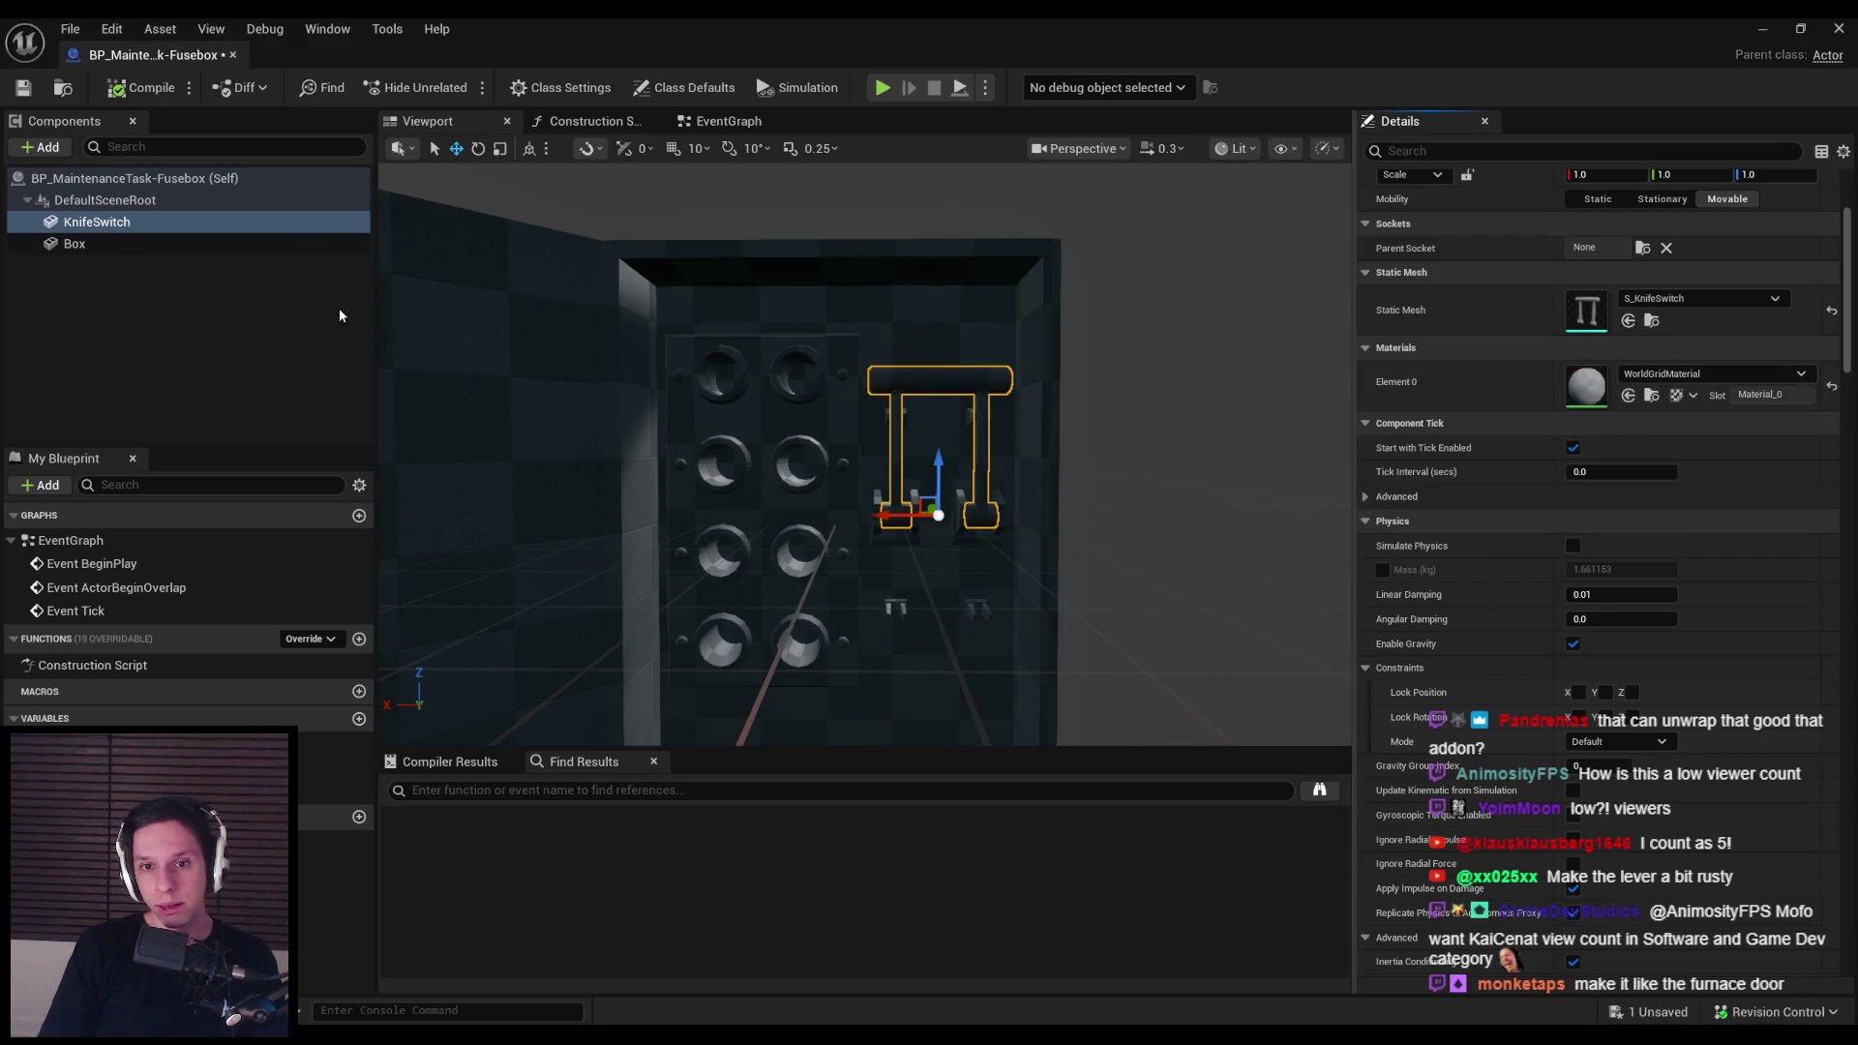
{"action": "left_click", "coordinate": [617, 315]}
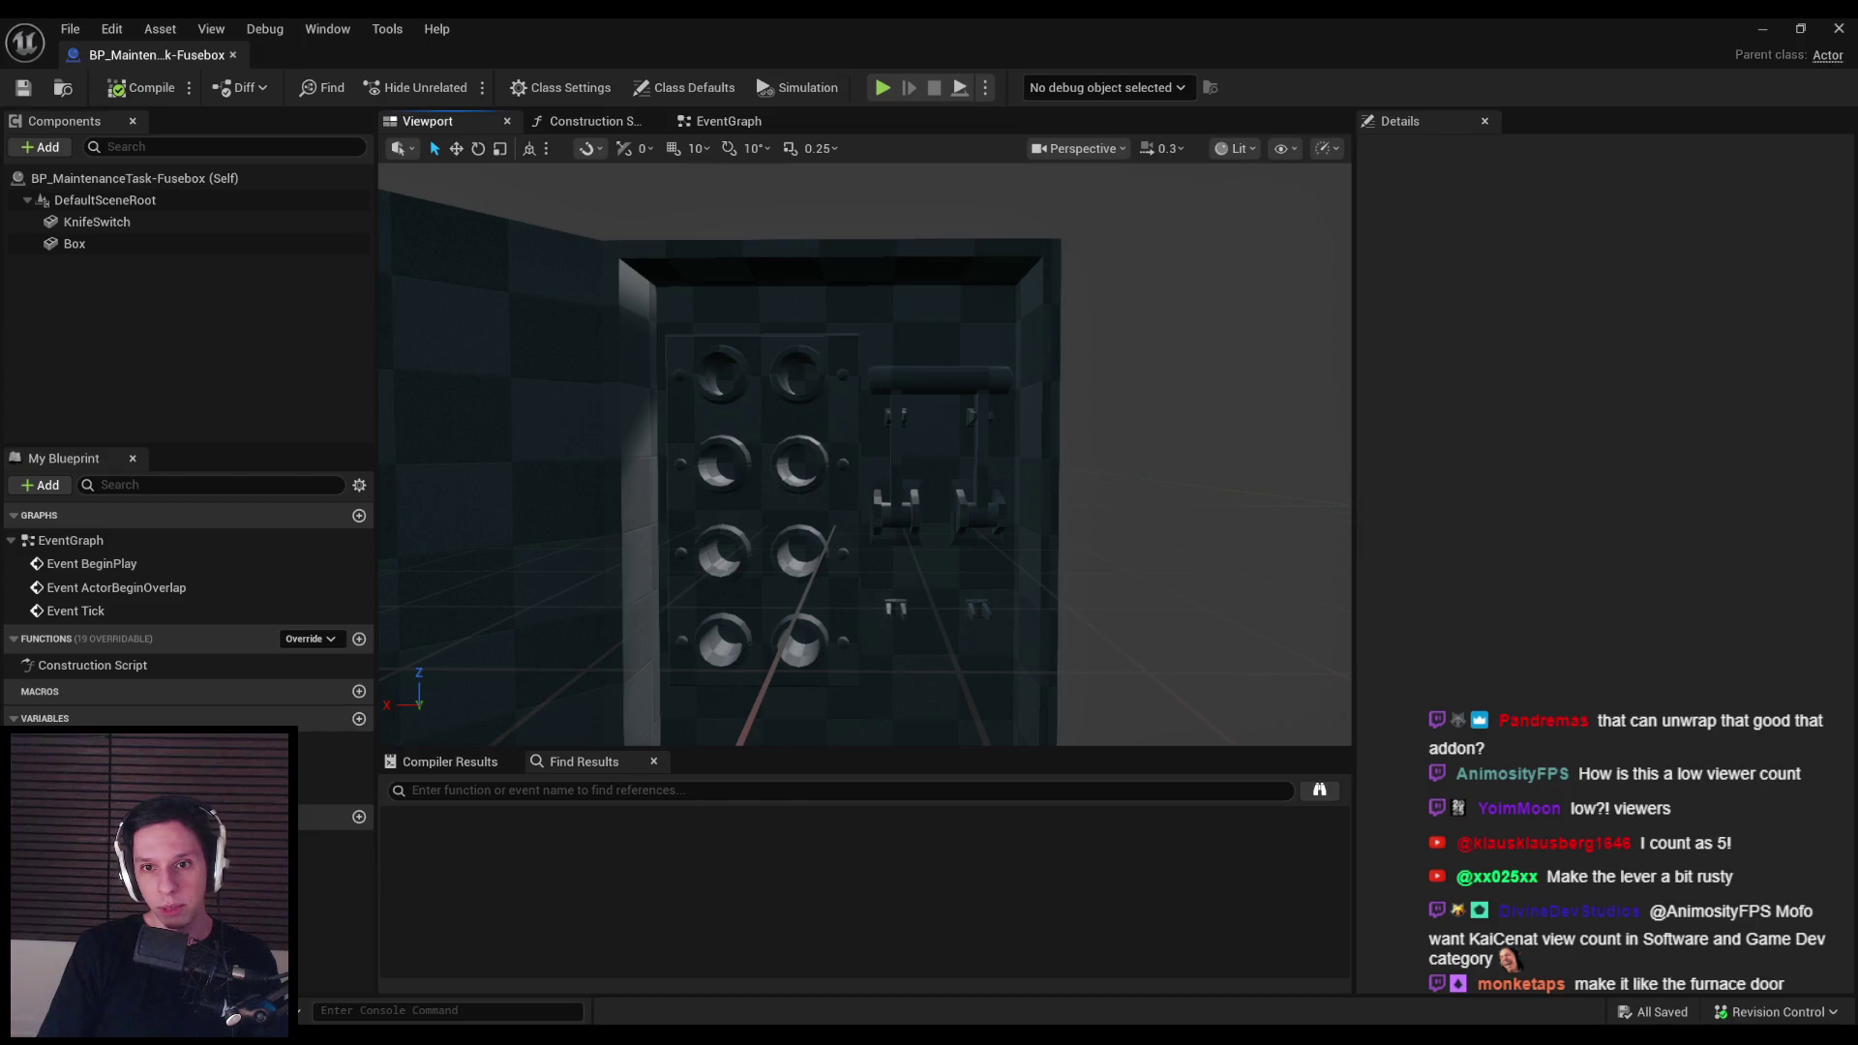
Step: Look over the knife switch's knob, then switch to Rider to view InteractionInterface.h
{"action": "scroll", "coordinate": [1074, 444], "scroll_direction": "up", "scroll_amount": 3}
{"action": "left_click", "coordinate": [958, 386]}
{"action": "scroll", "coordinate": [958, 386], "scroll_direction": "up", "scroll_amount": 3}
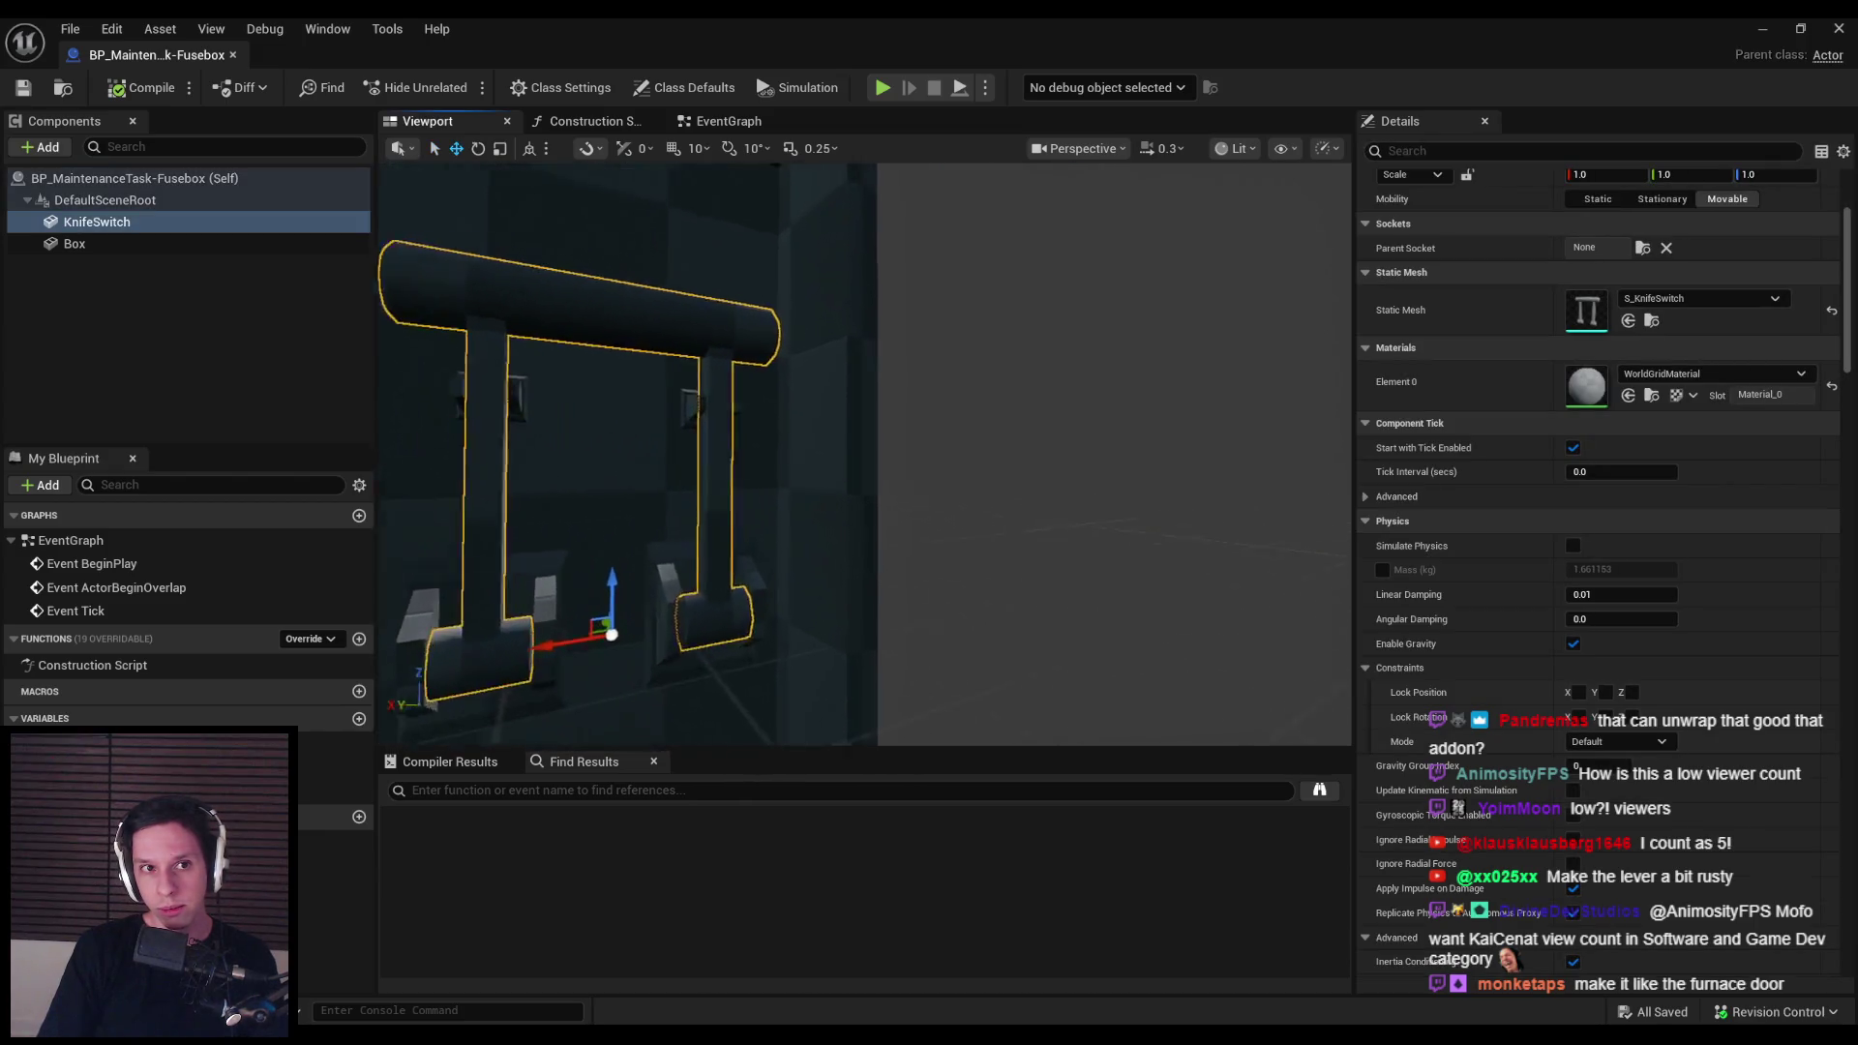
{"action": "mouse_move", "coordinate": [774, 455]}
{"action": "left_mouse_down"}
{"action": "mouse_move", "coordinate": [503, 455]}
{"action": "mouse_move", "coordinate": [503, 542]}
{"action": "left_mouse_up"}
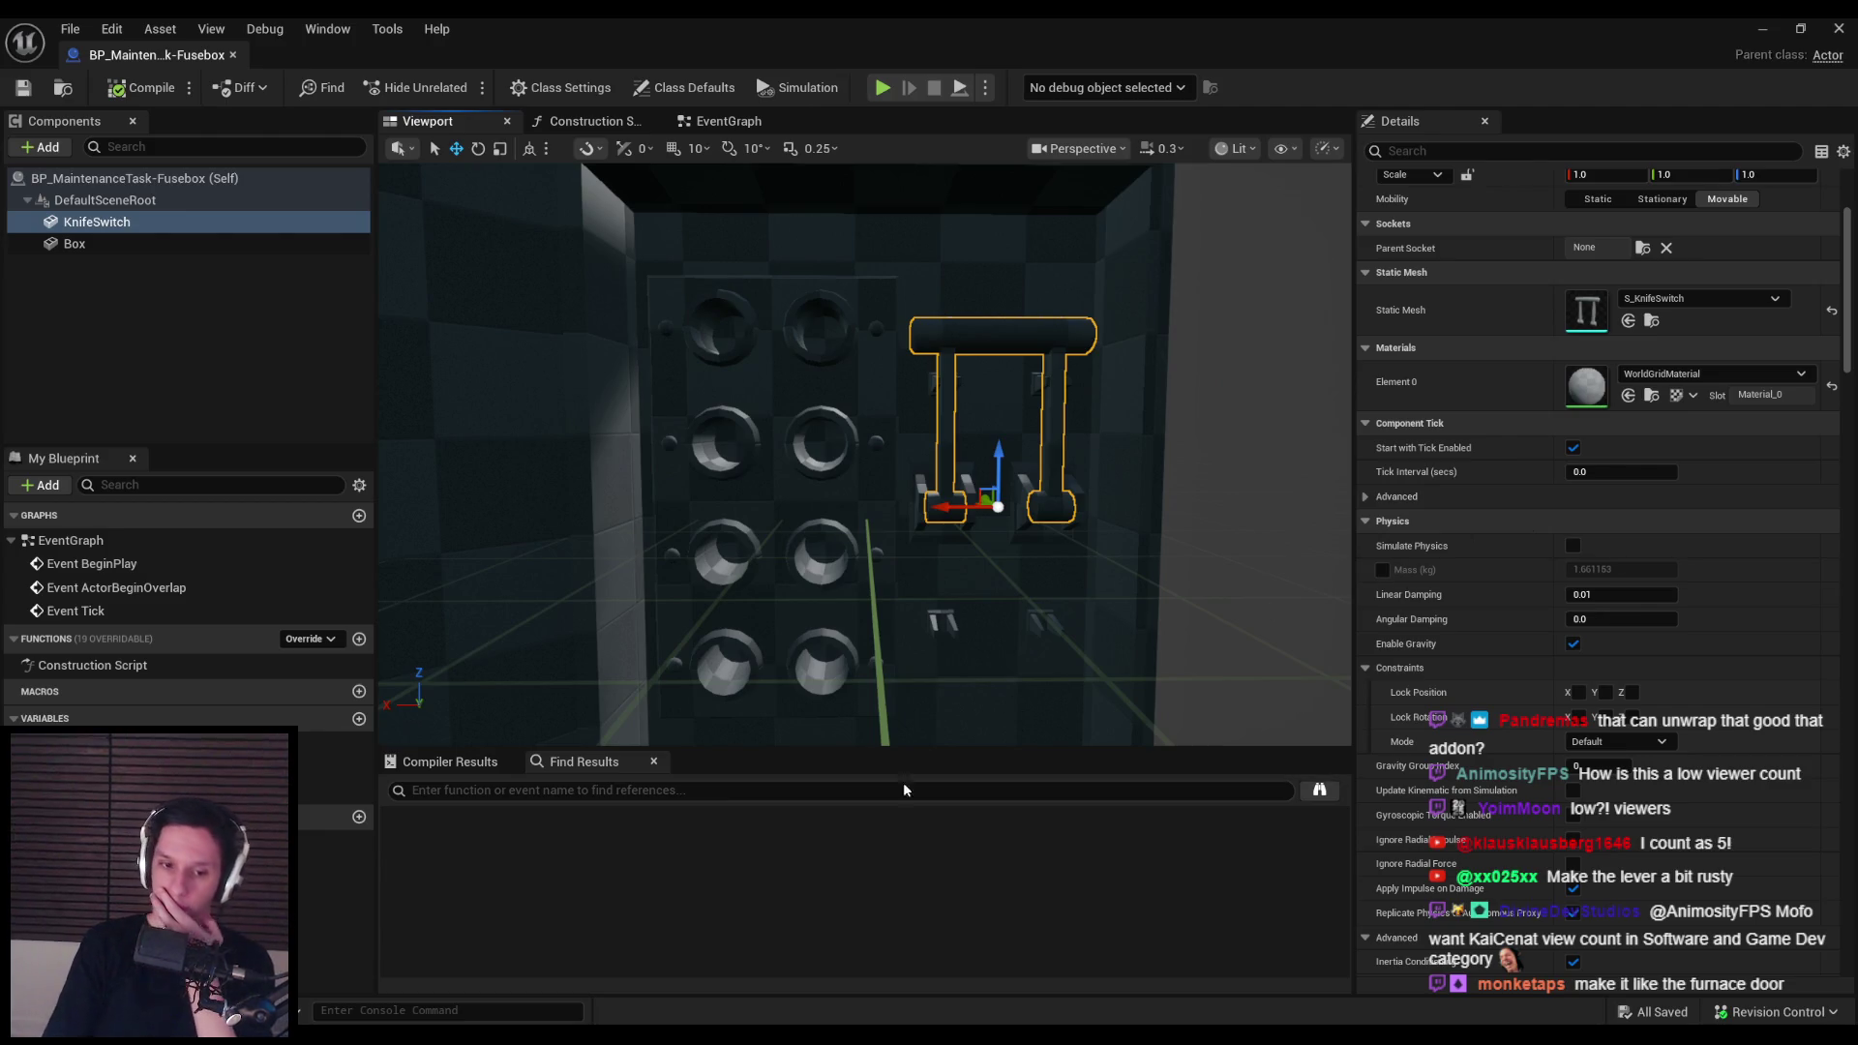
{"action": "key", "text": "alt+Tab"}
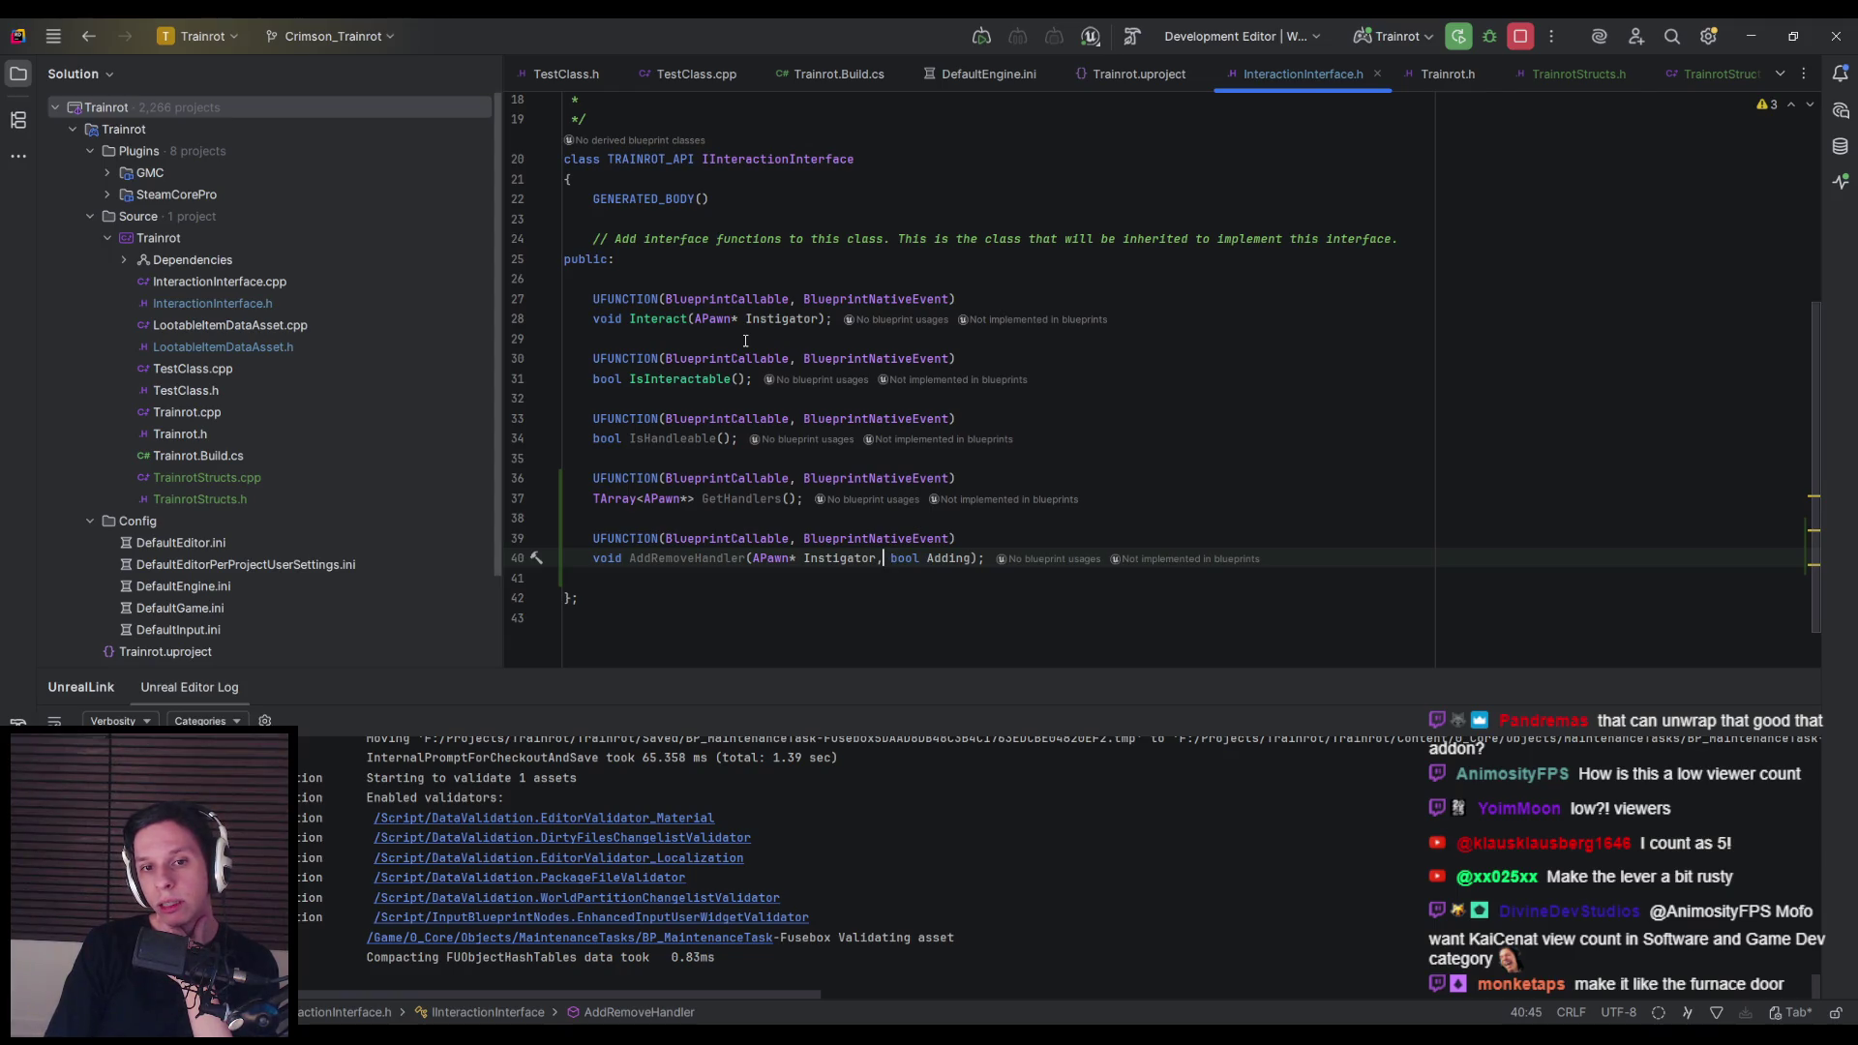
Step: Check the Interact declaration after Instigator in InteractionInterface.h, then return to the Fusebox Blueprint
{"action": "left_click", "coordinate": [818, 320]}
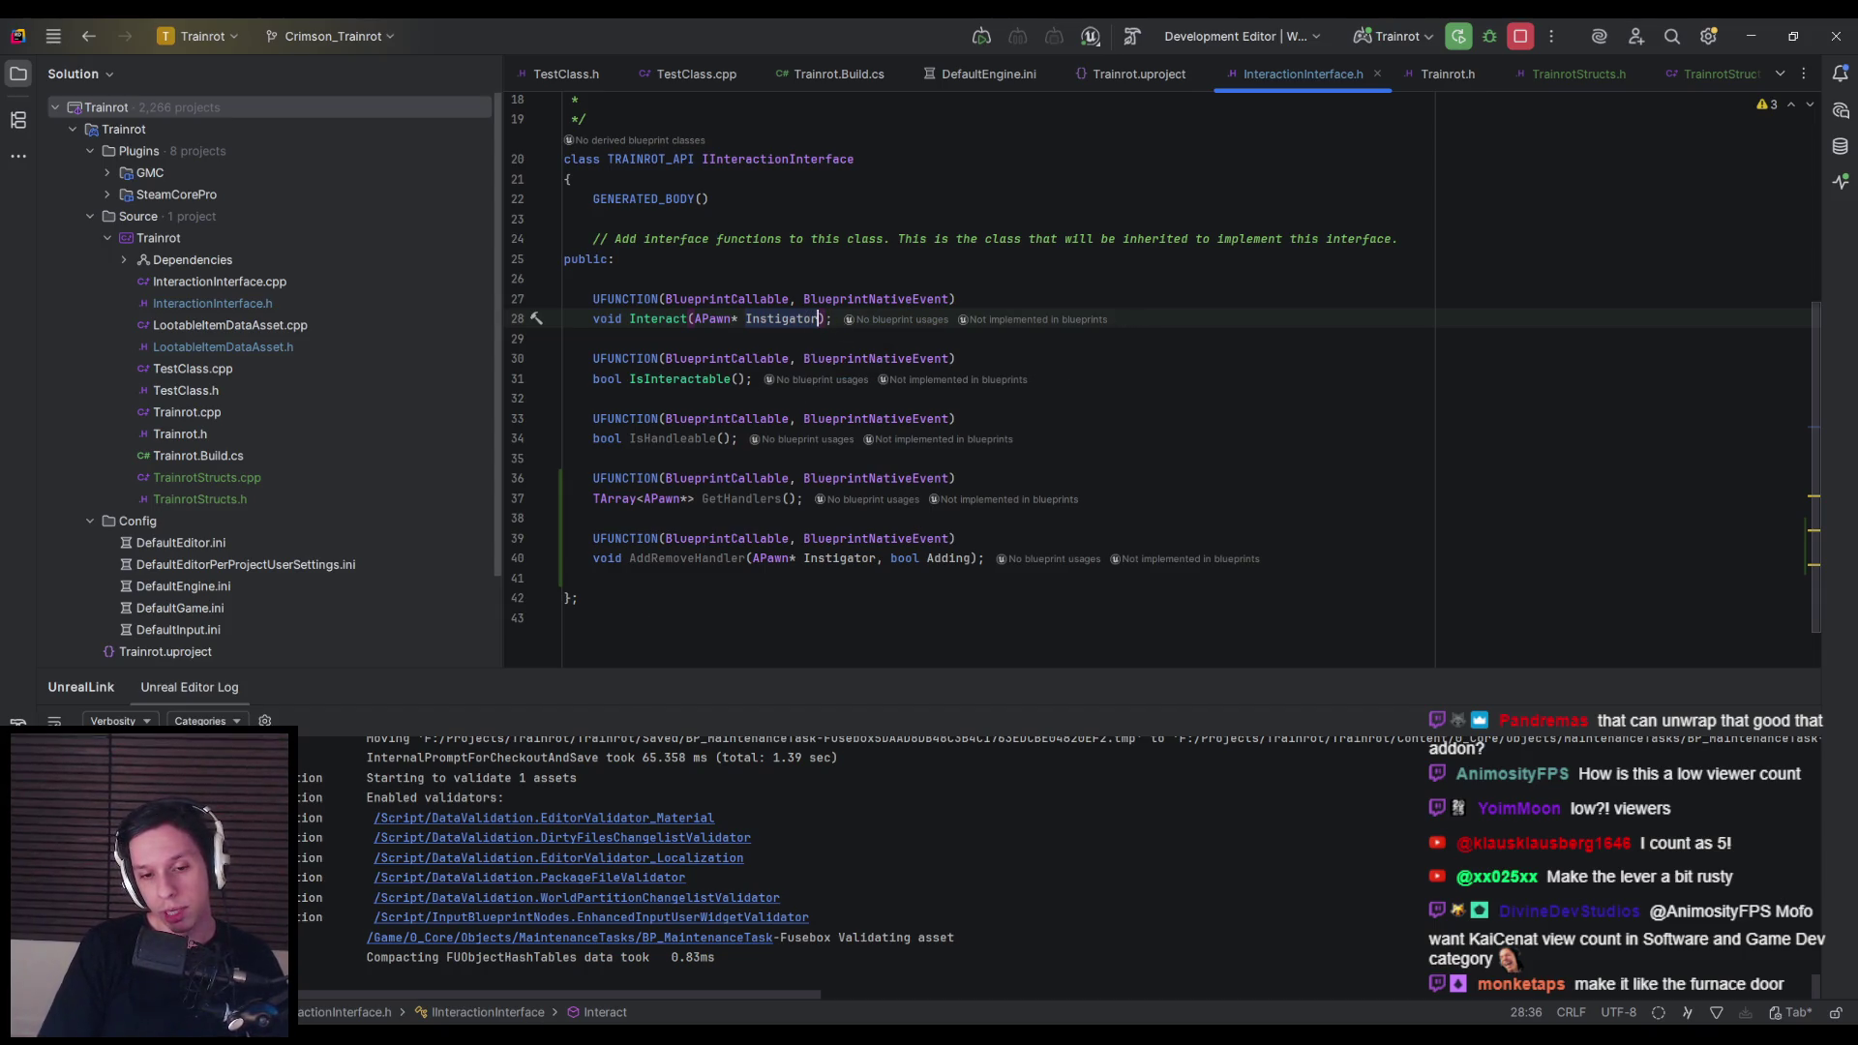
{"action": "left_click", "coordinate": [670, 983]}
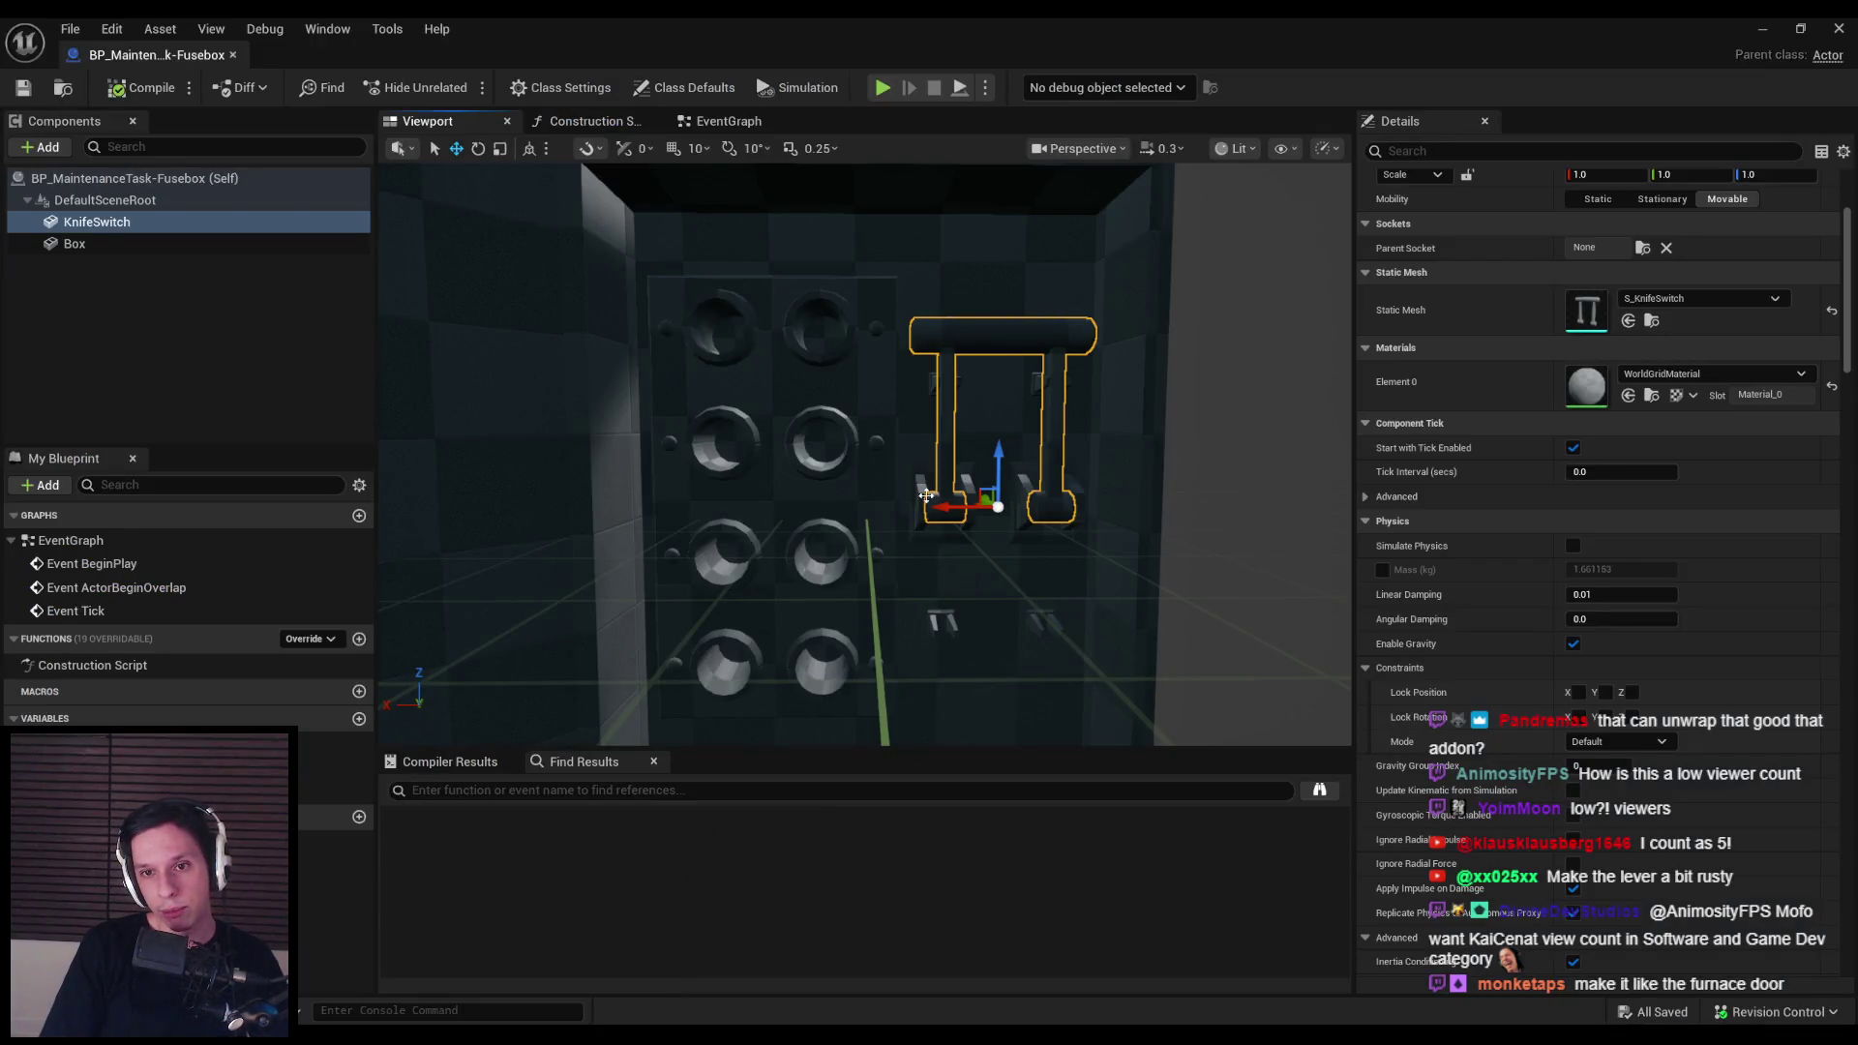
Step: Check the Maintenance Tasks notes page, then bring up Trainrot_MaintenanceTaskProps.blend in Blender for the FuseBox model
{"action": "scroll", "coordinate": [967, 528], "scroll_direction": "down", "scroll_amount": 5}
{"action": "scroll", "coordinate": [1007, 542], "scroll_direction": "up", "scroll_amount": 3}
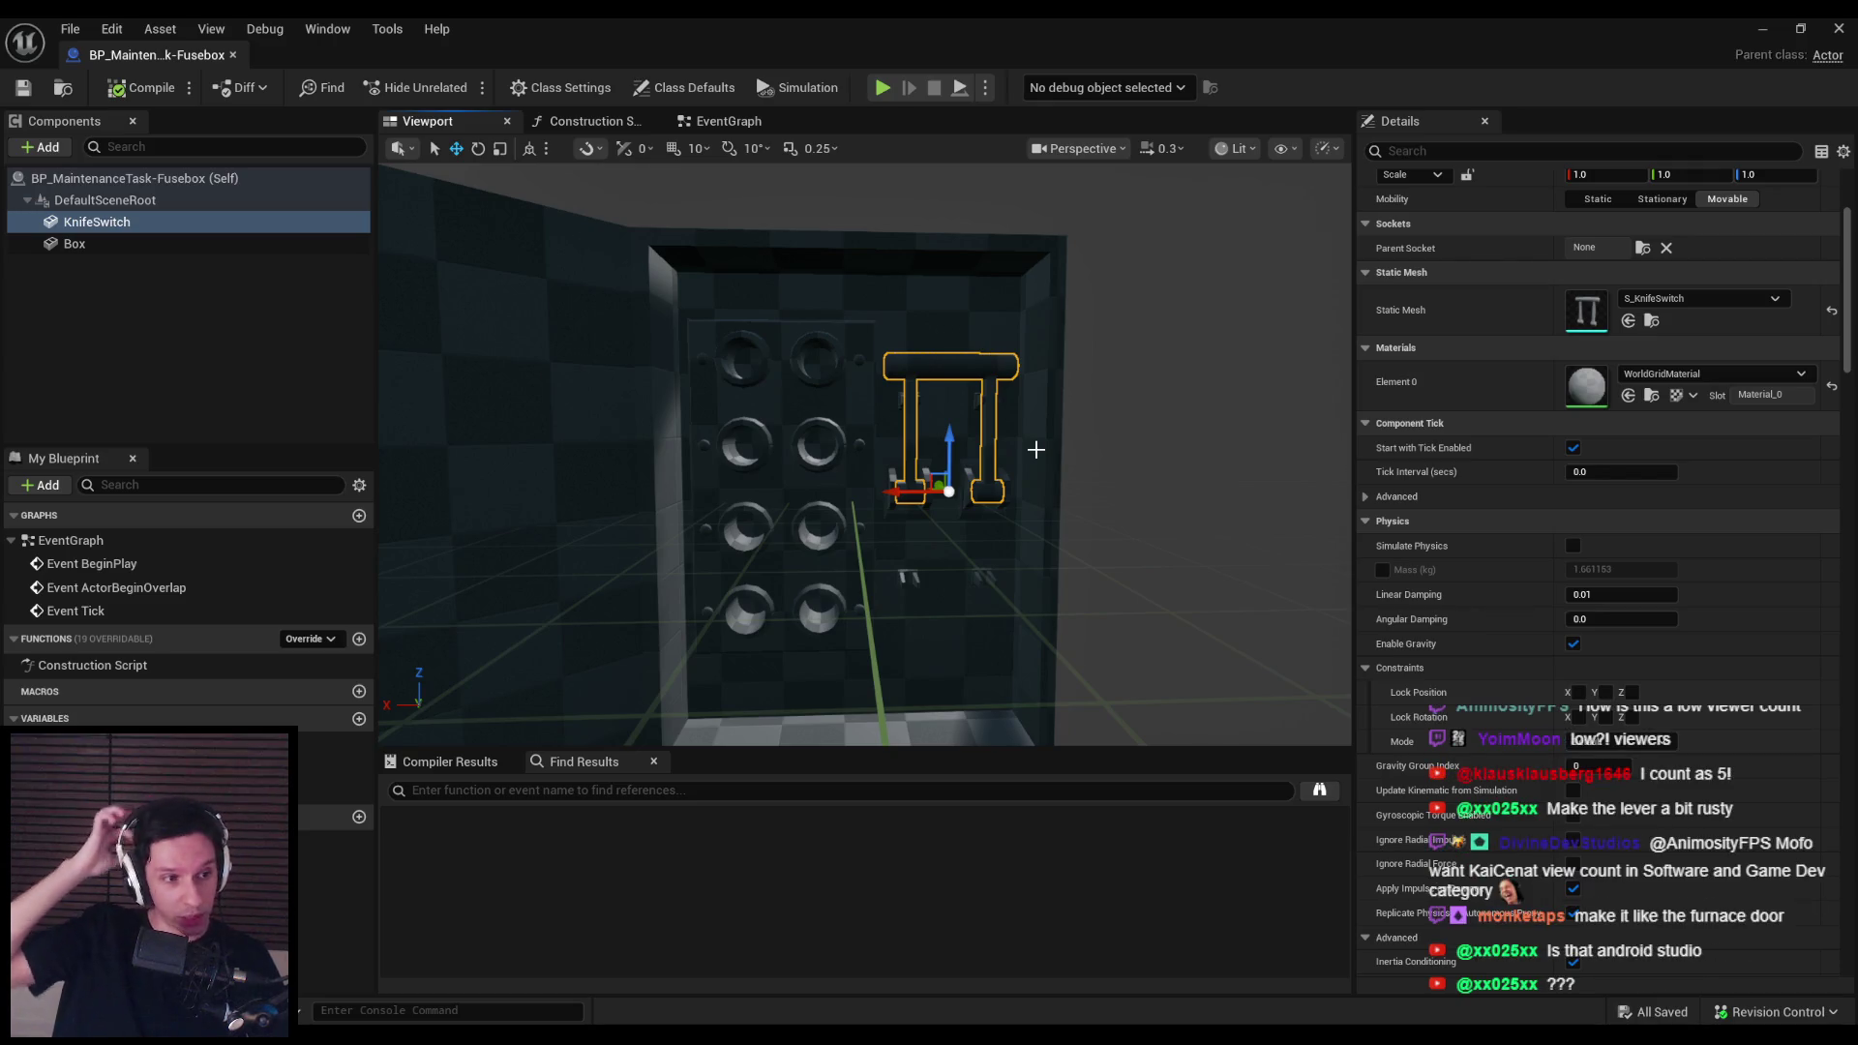
{"action": "key", "text": "alt+Tab"}
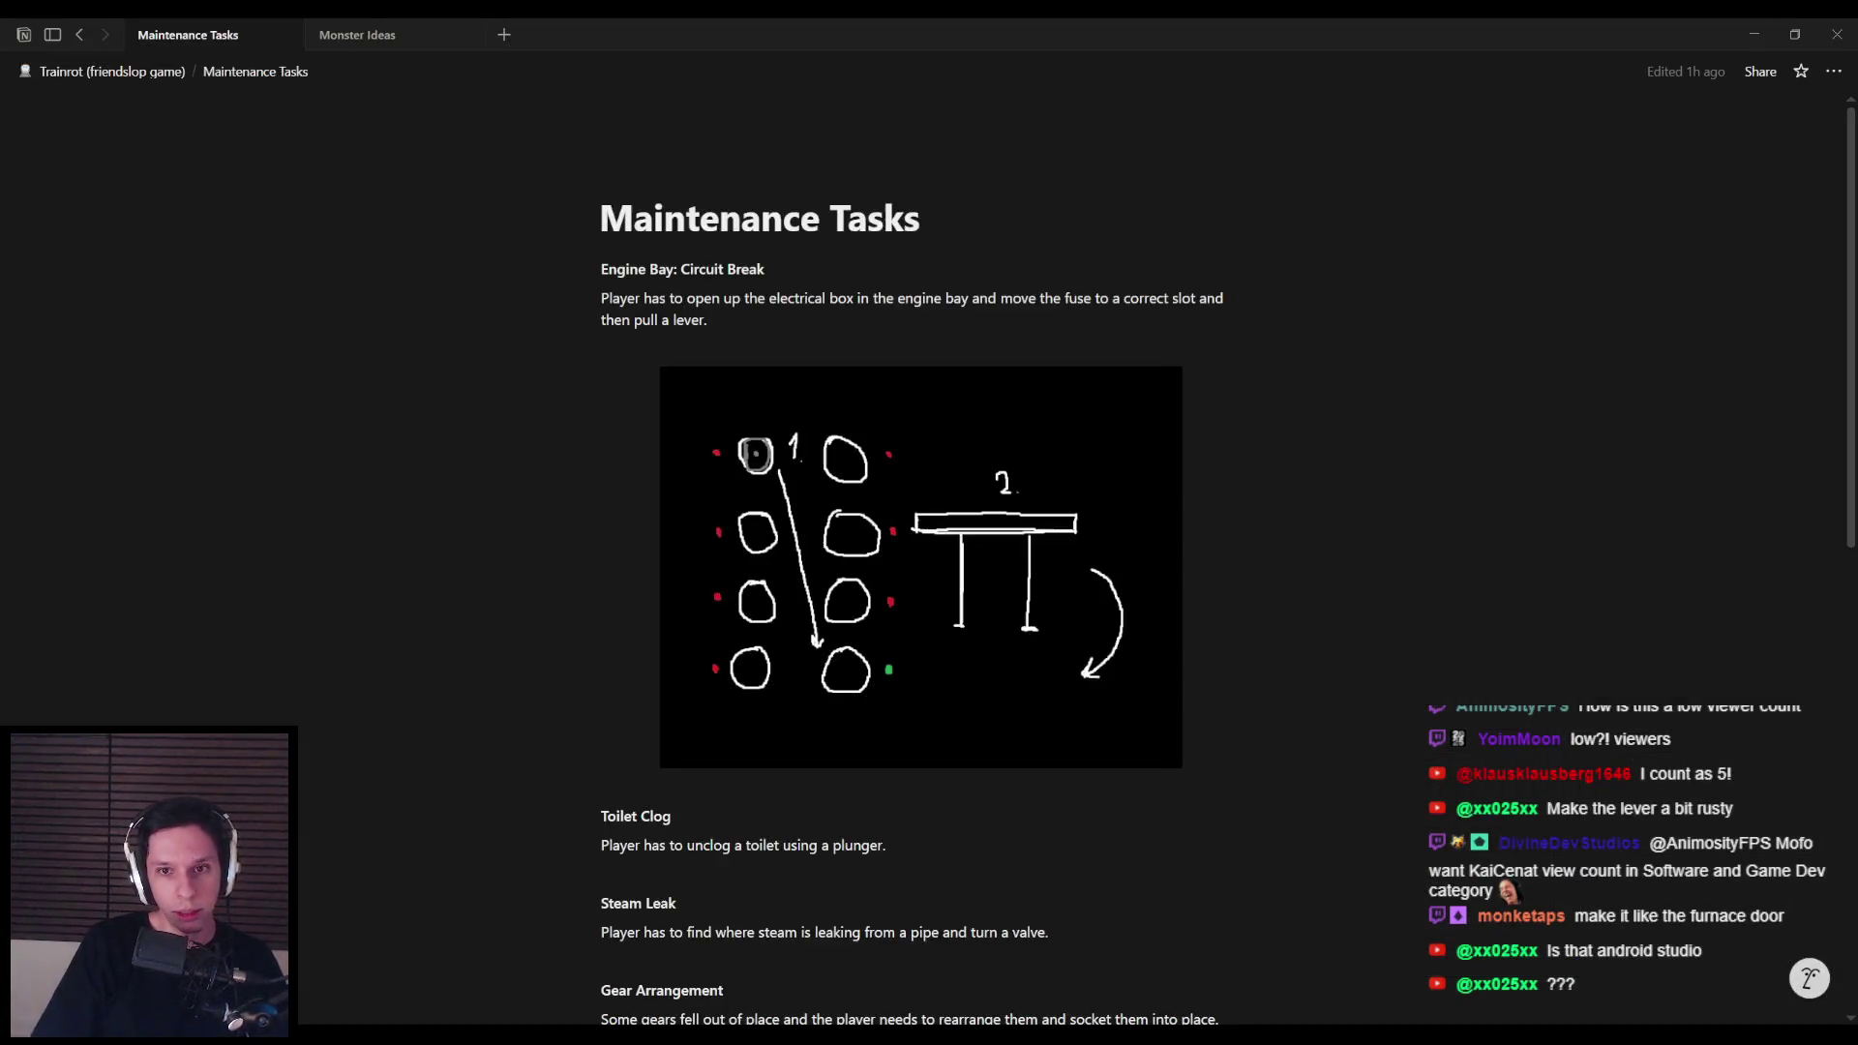
{"action": "key", "text": "alt+Tab"}
{"action": "key", "text": "alt+Tab"}
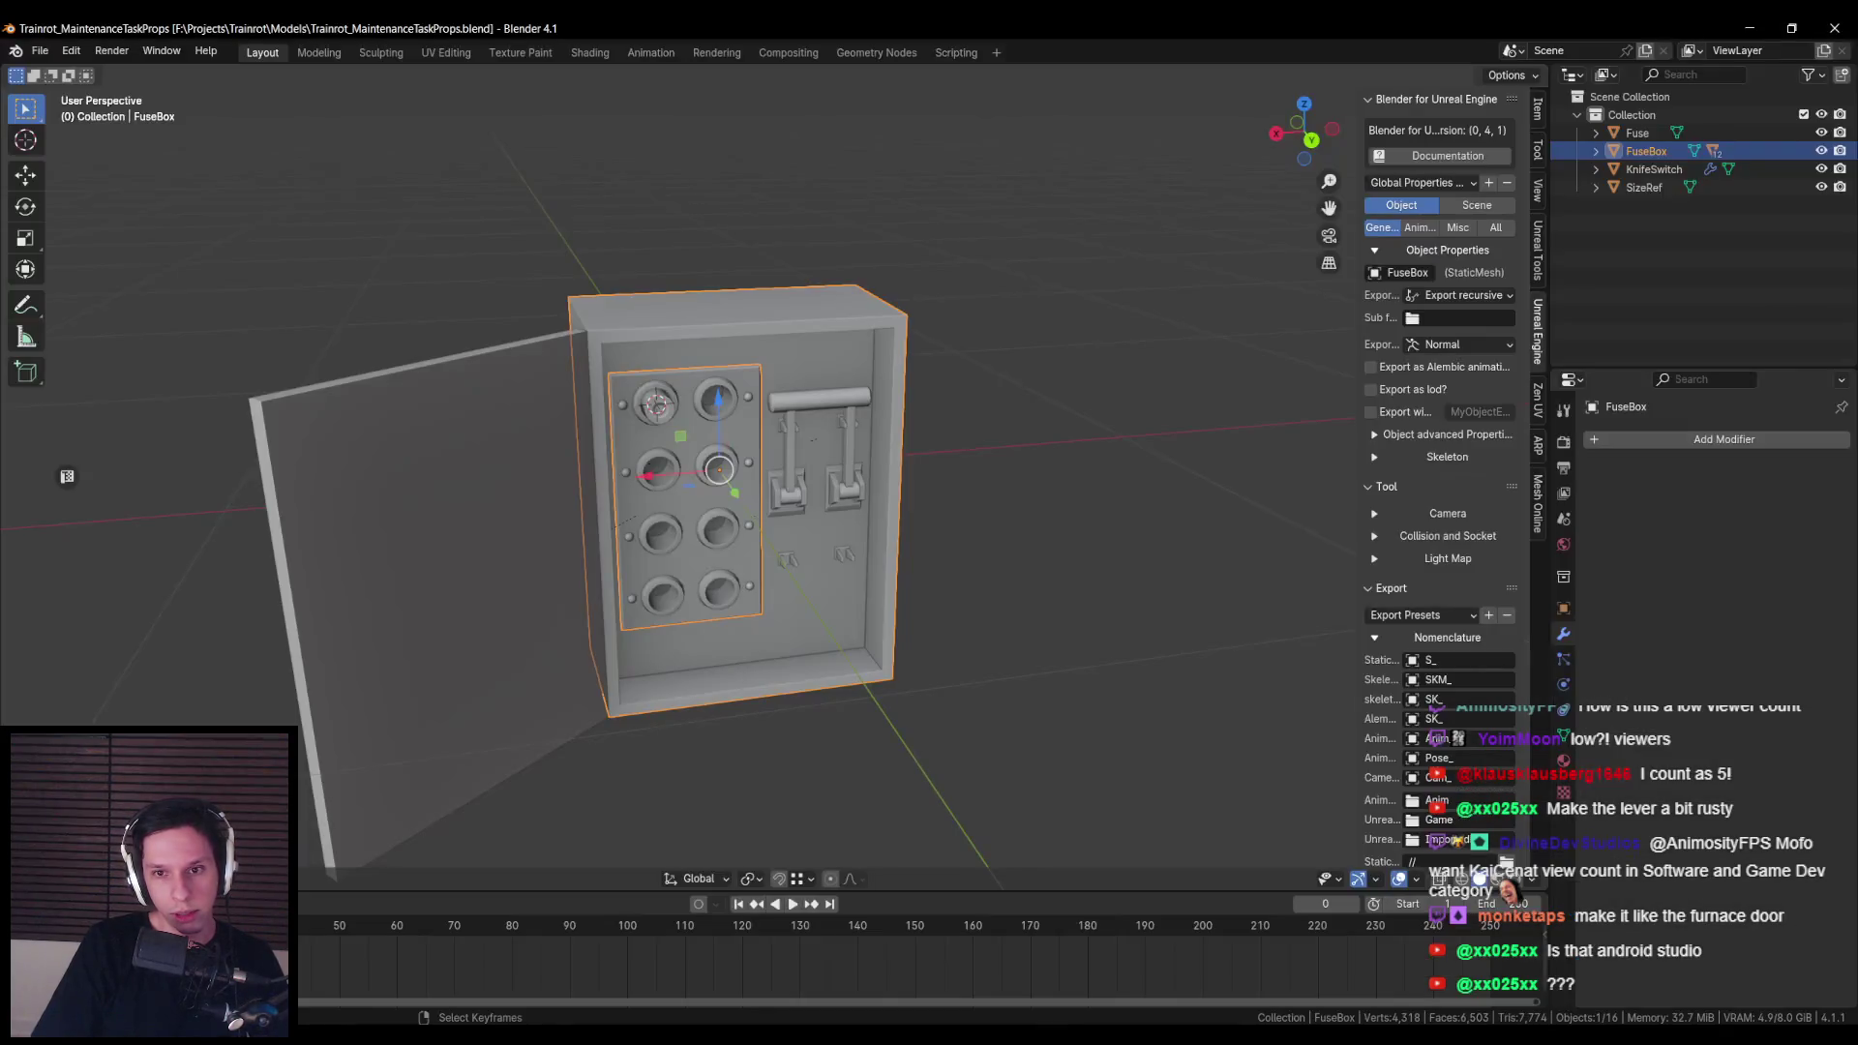
{"action": "key", "text": "alt+Tab"}
{"action": "key", "text": "alt+Tab"}
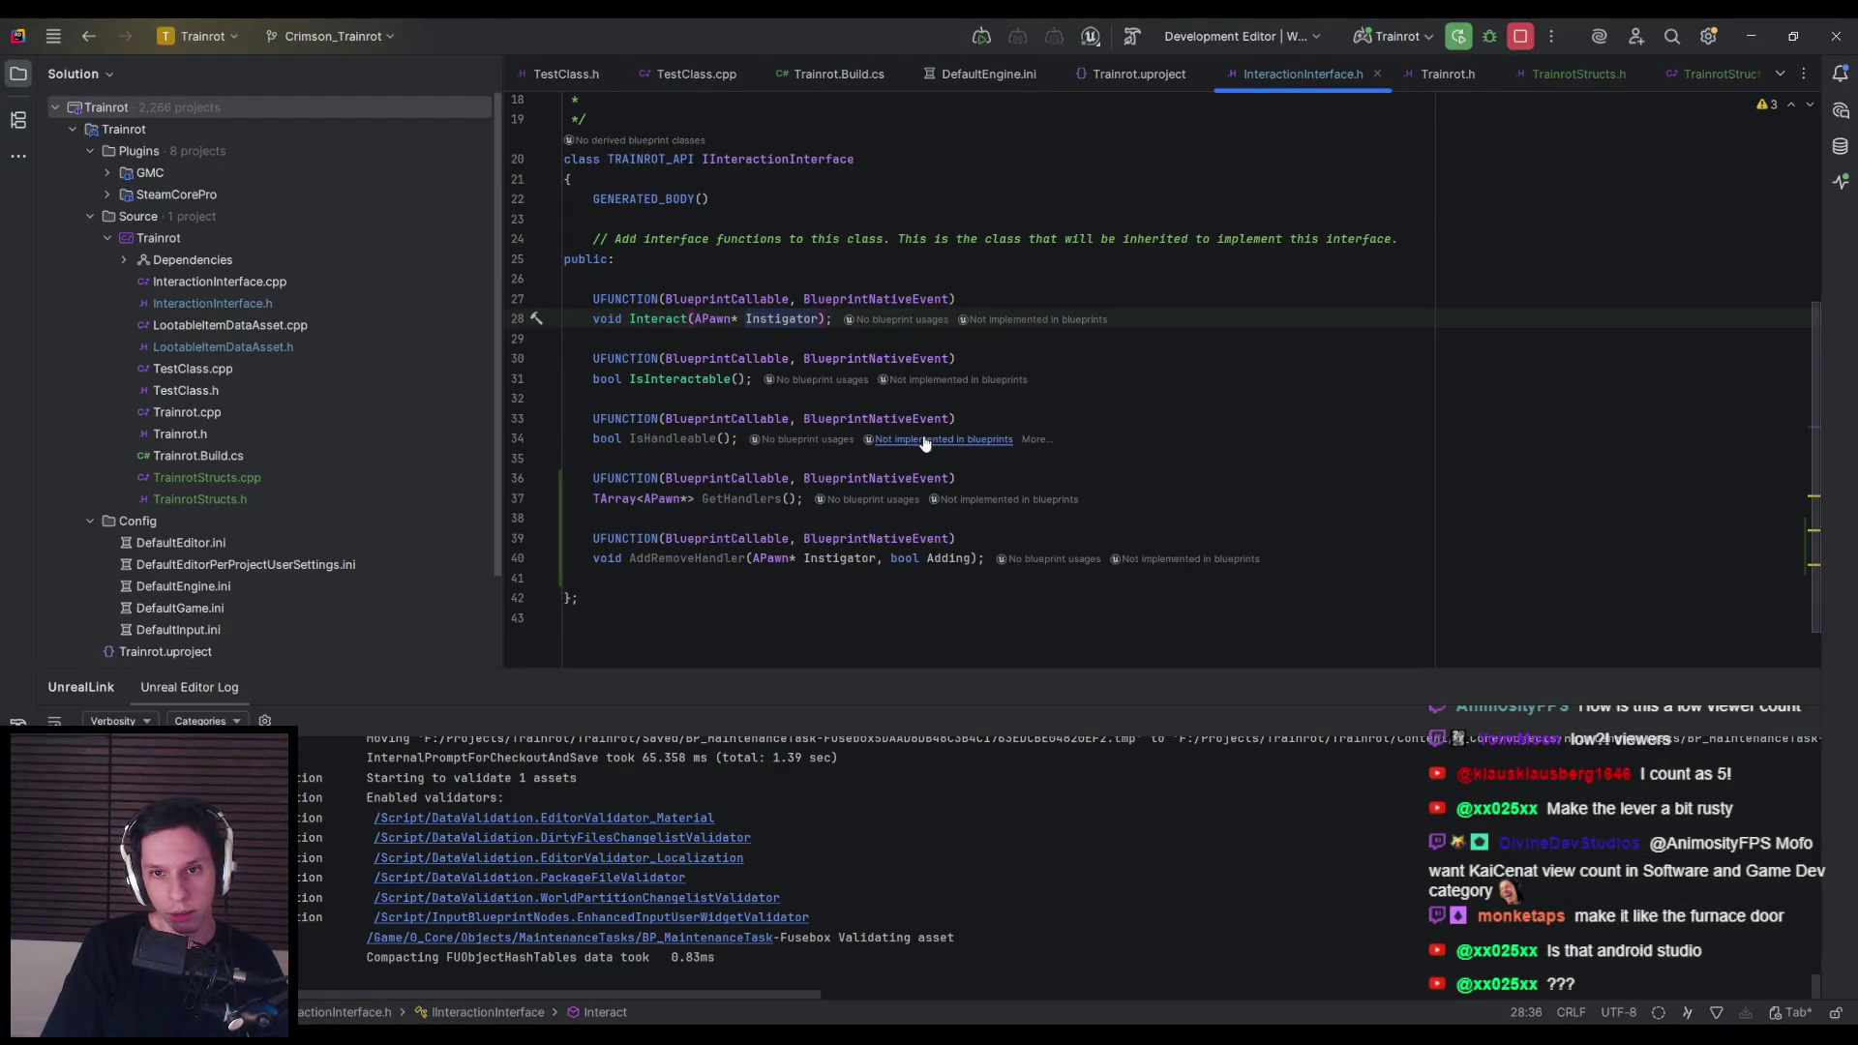
Step: Add an 'FHitResult HitResult' parameter after Instigator, copying the type from TrainrotStructs.h
{"action": "type", "text": ","}
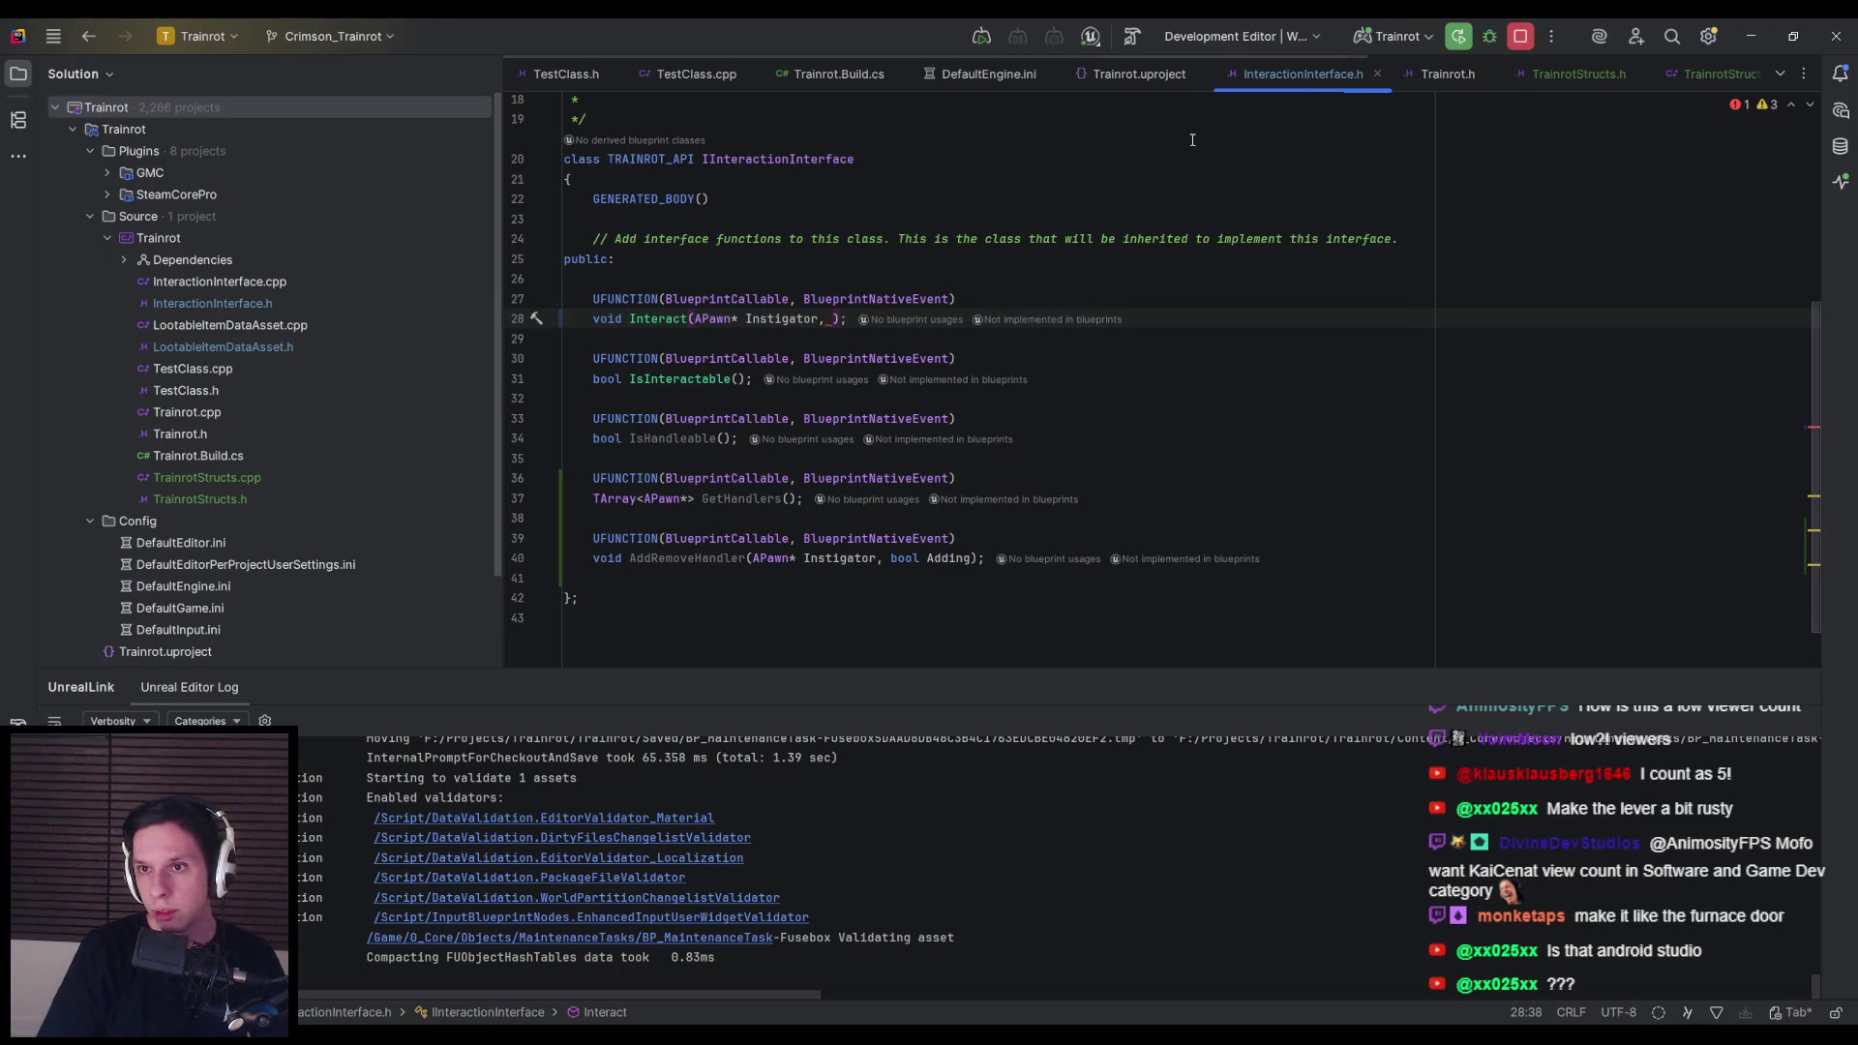
{"action": "left_click", "coordinate": [1560, 85]}
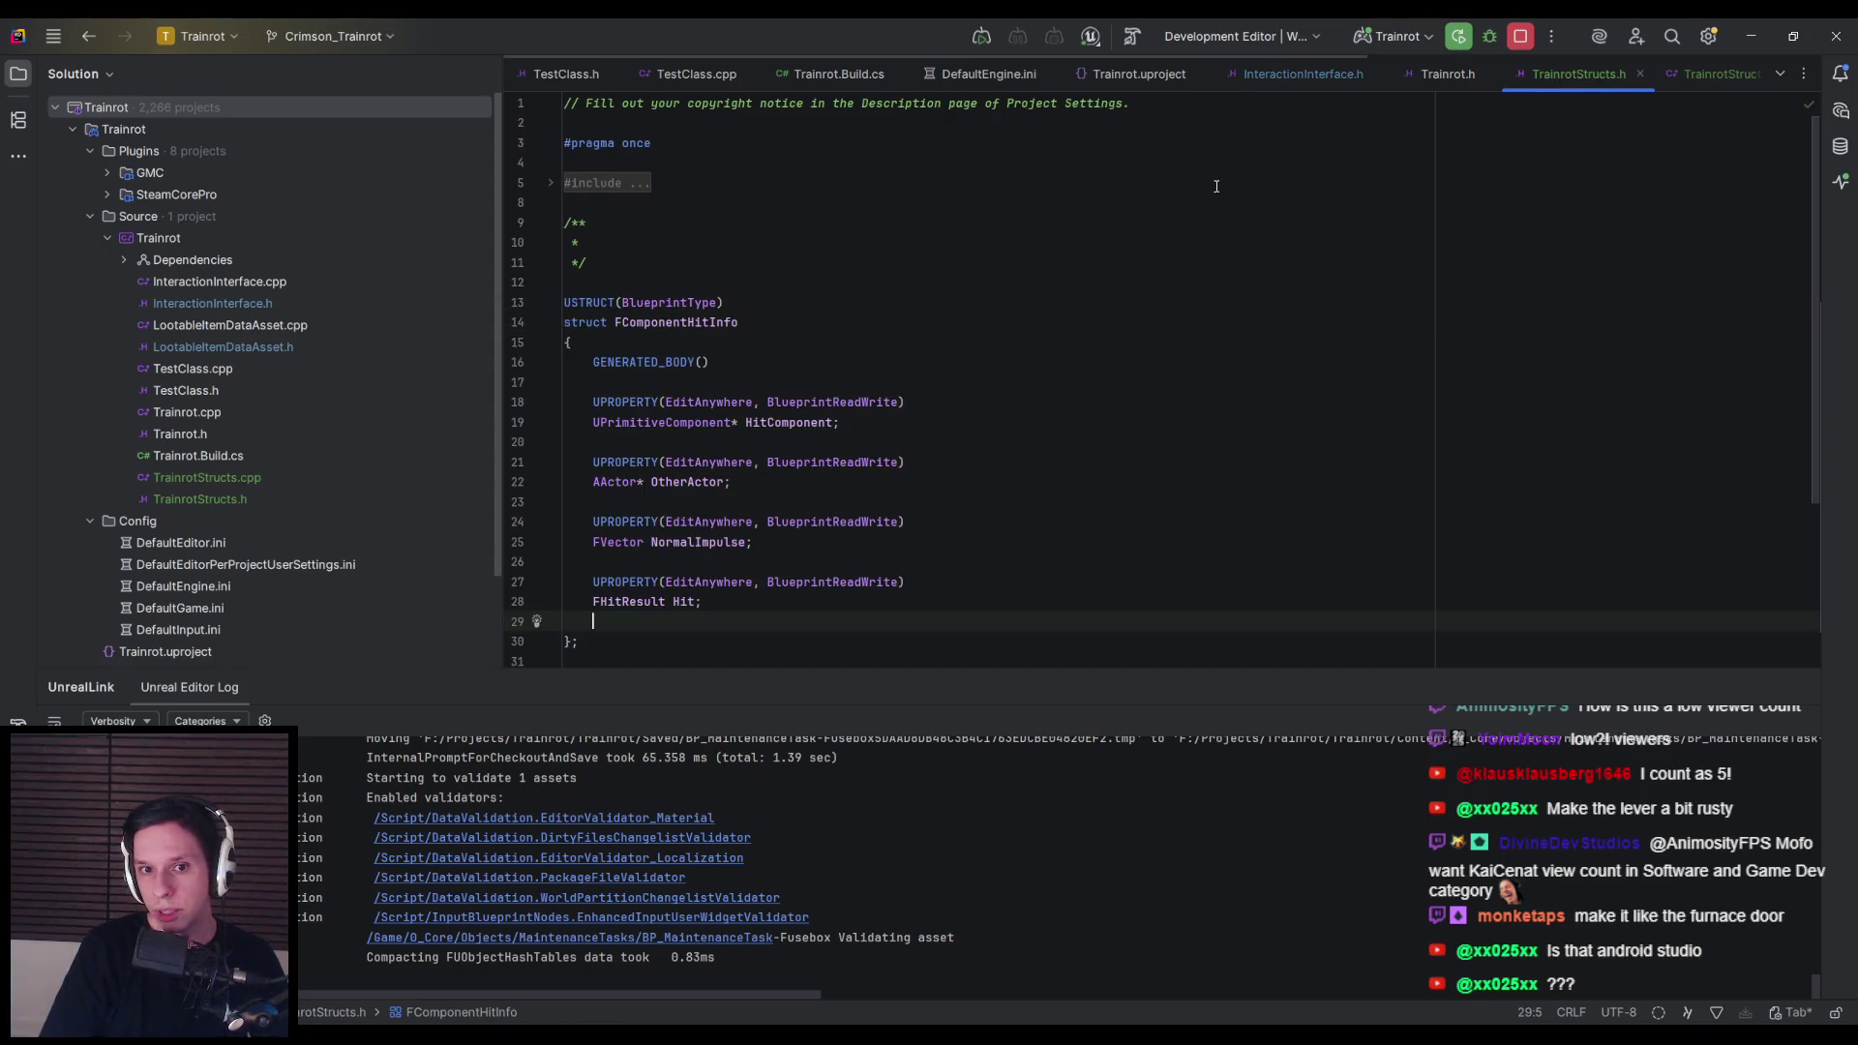
{"action": "scroll", "coordinate": [732, 473], "scroll_direction": "down", "scroll_amount": 1}
{"action": "left_click_drag", "start_coordinate": [666, 542], "coordinate": [593, 543]}
{"action": "left_click", "coordinate": [1325, 74]}
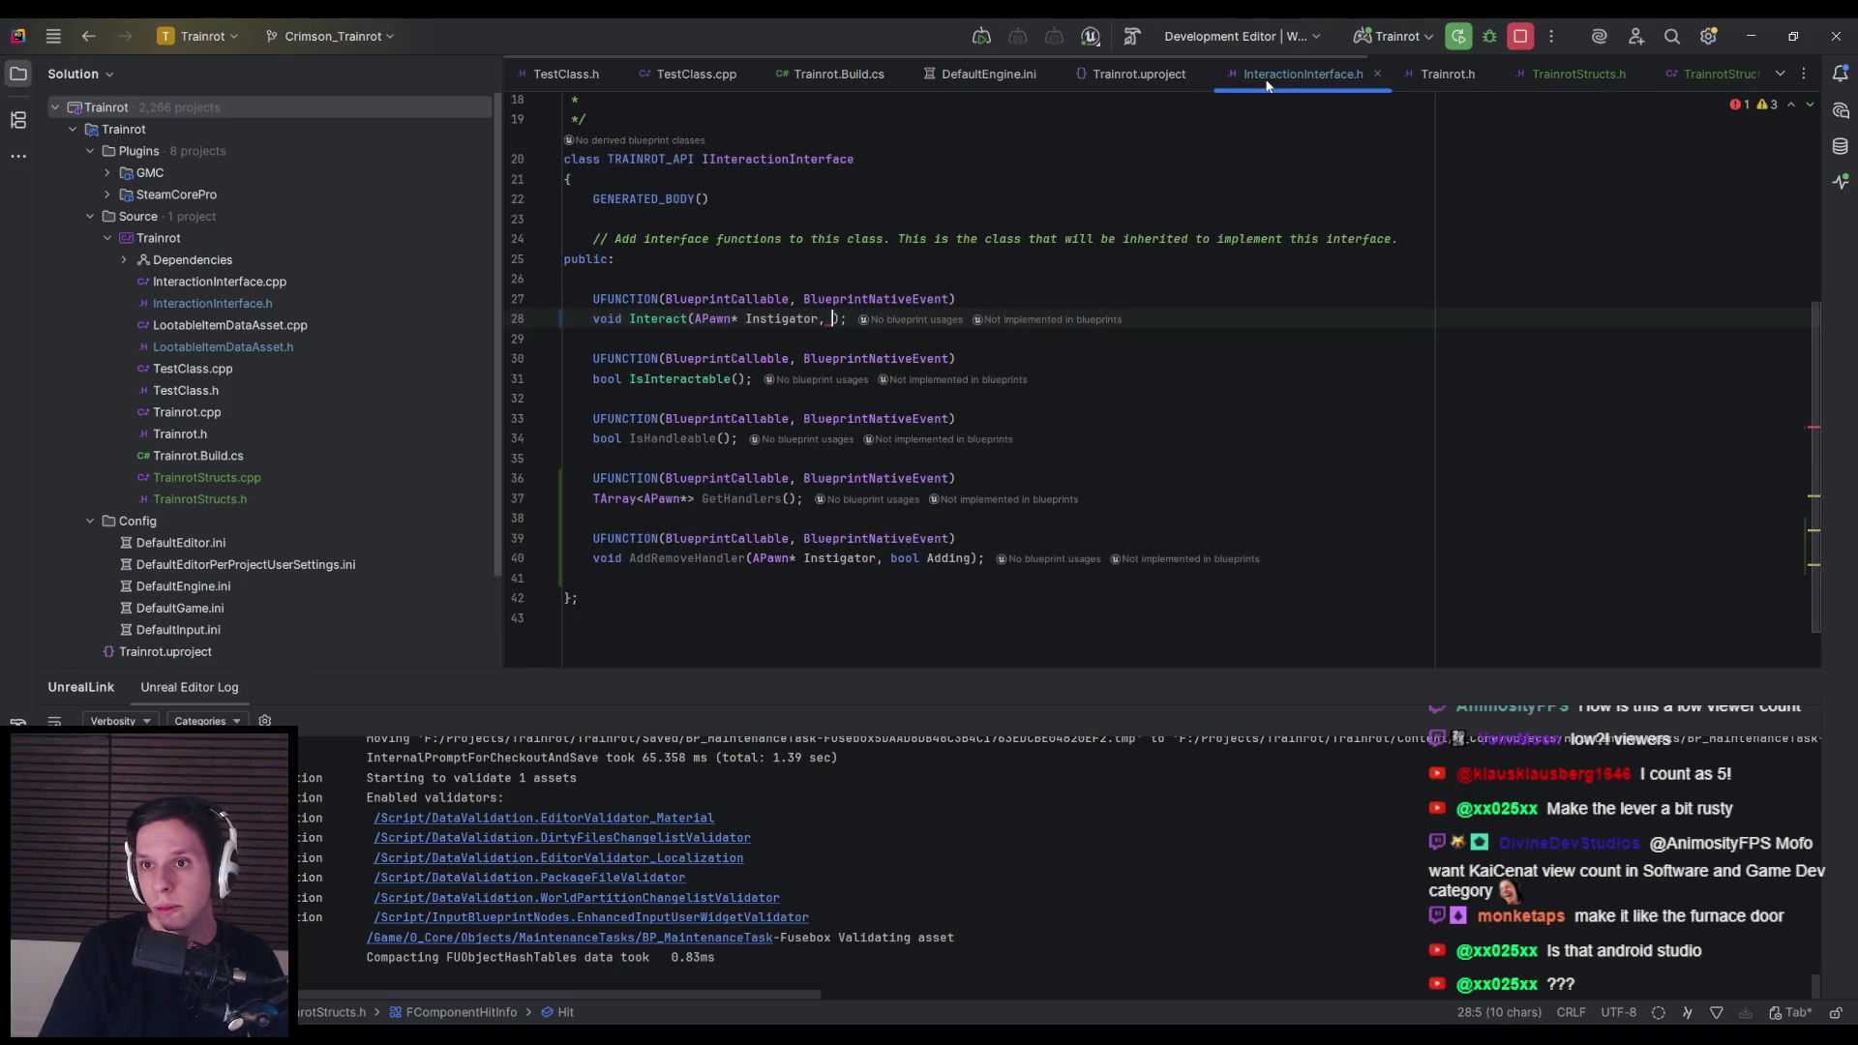
{"action": "type", "text": "FHitResult"}
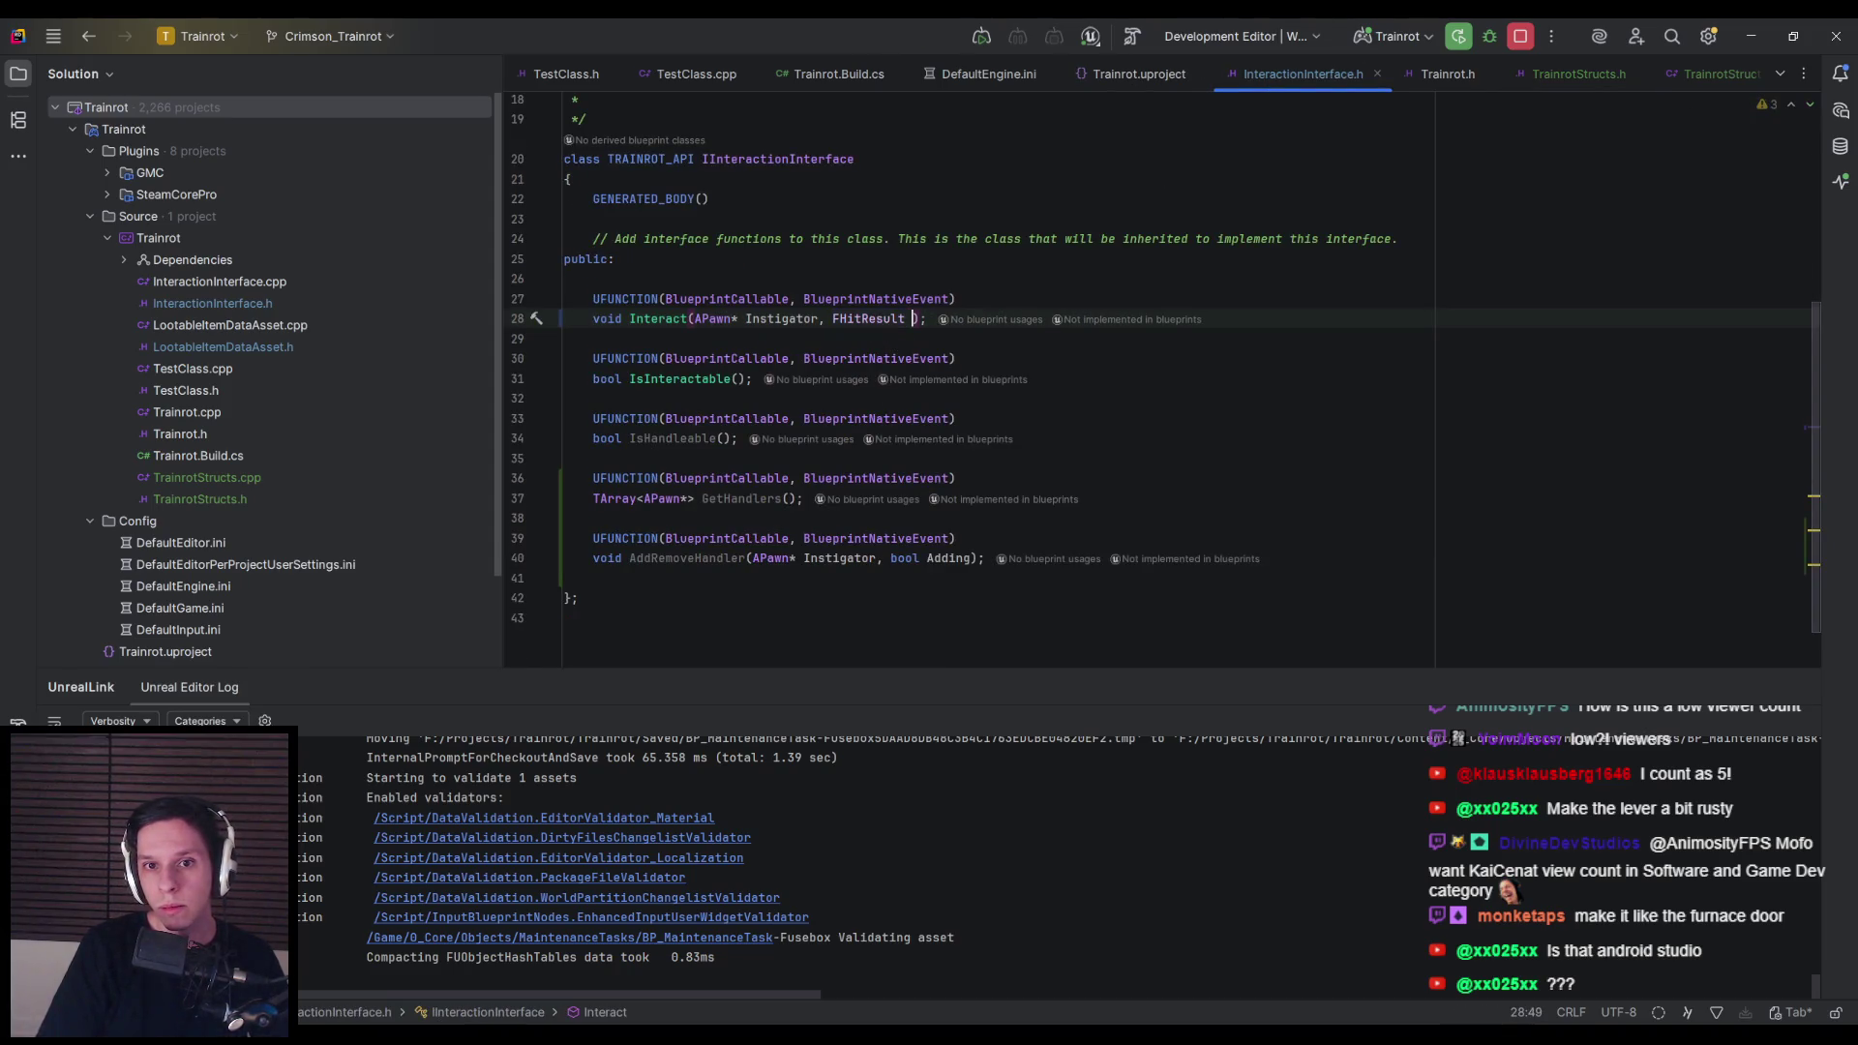
{"action": "type", "text": "HitResult"}
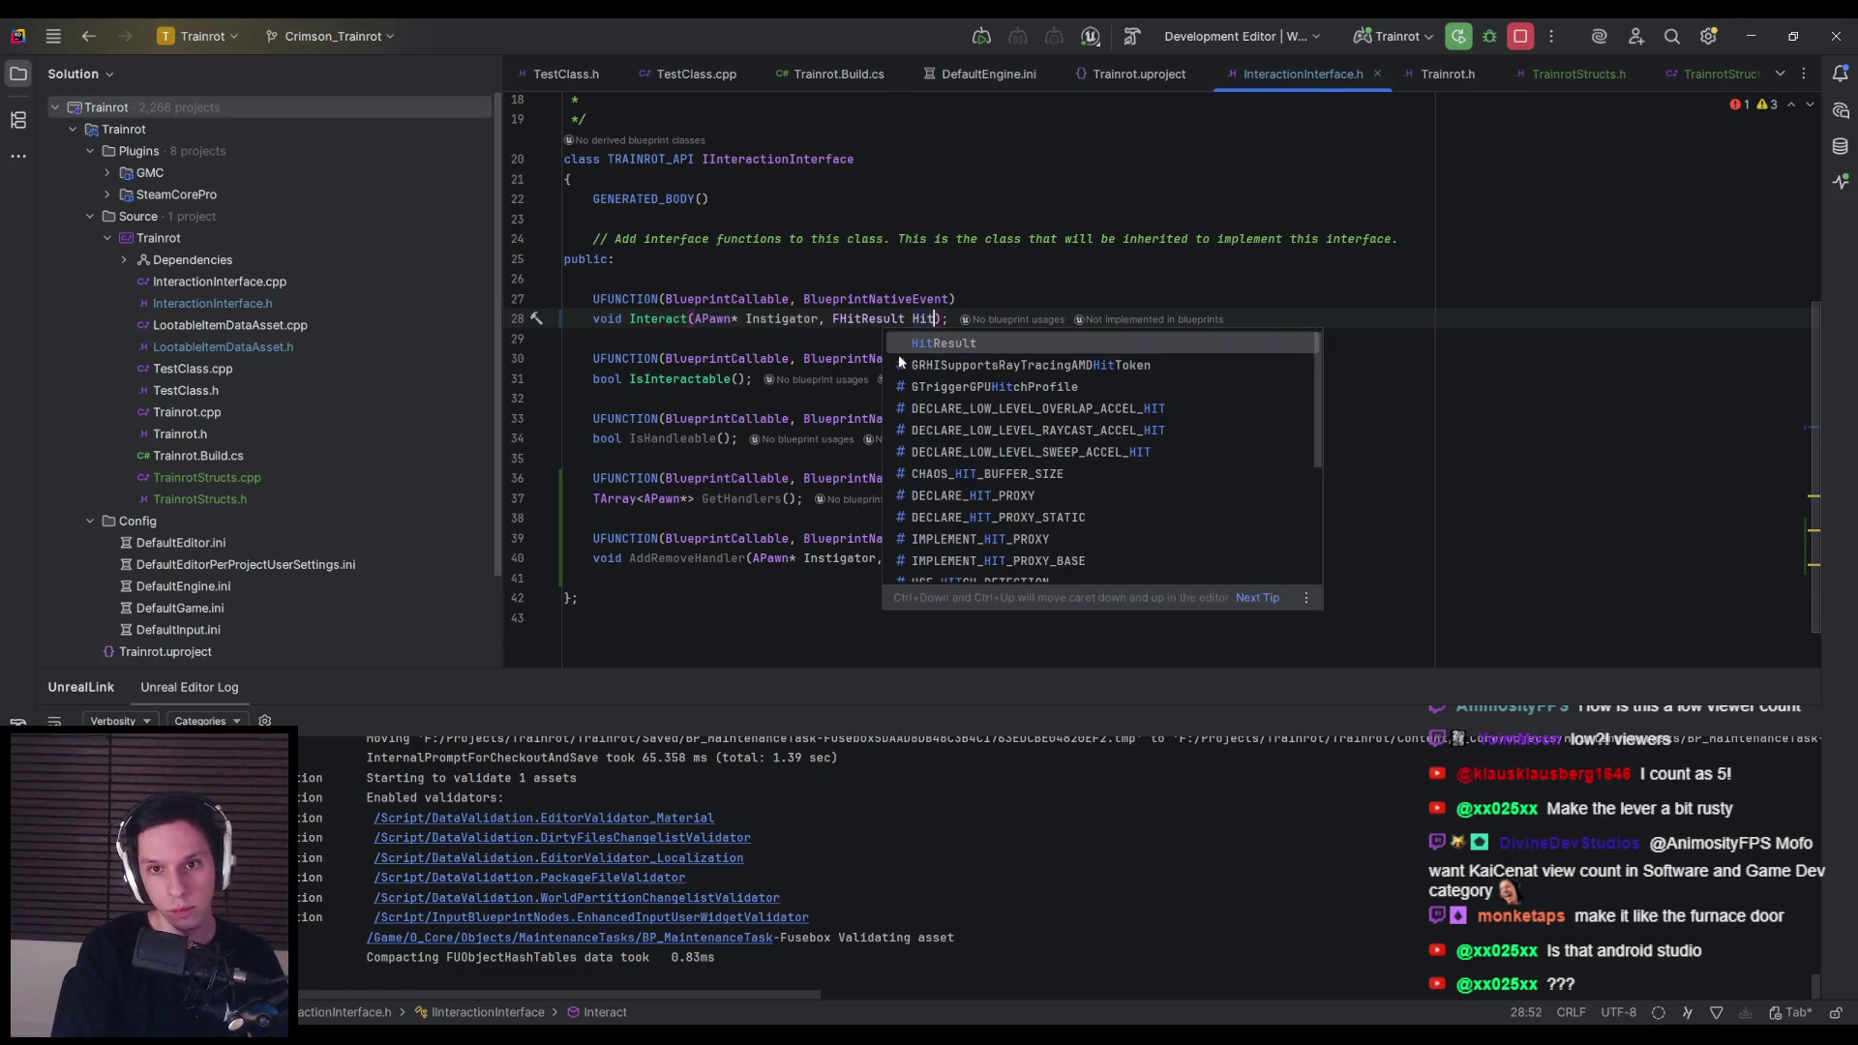
{"action": "key", "text": "Escape"}
{"action": "key", "text": "Down"}
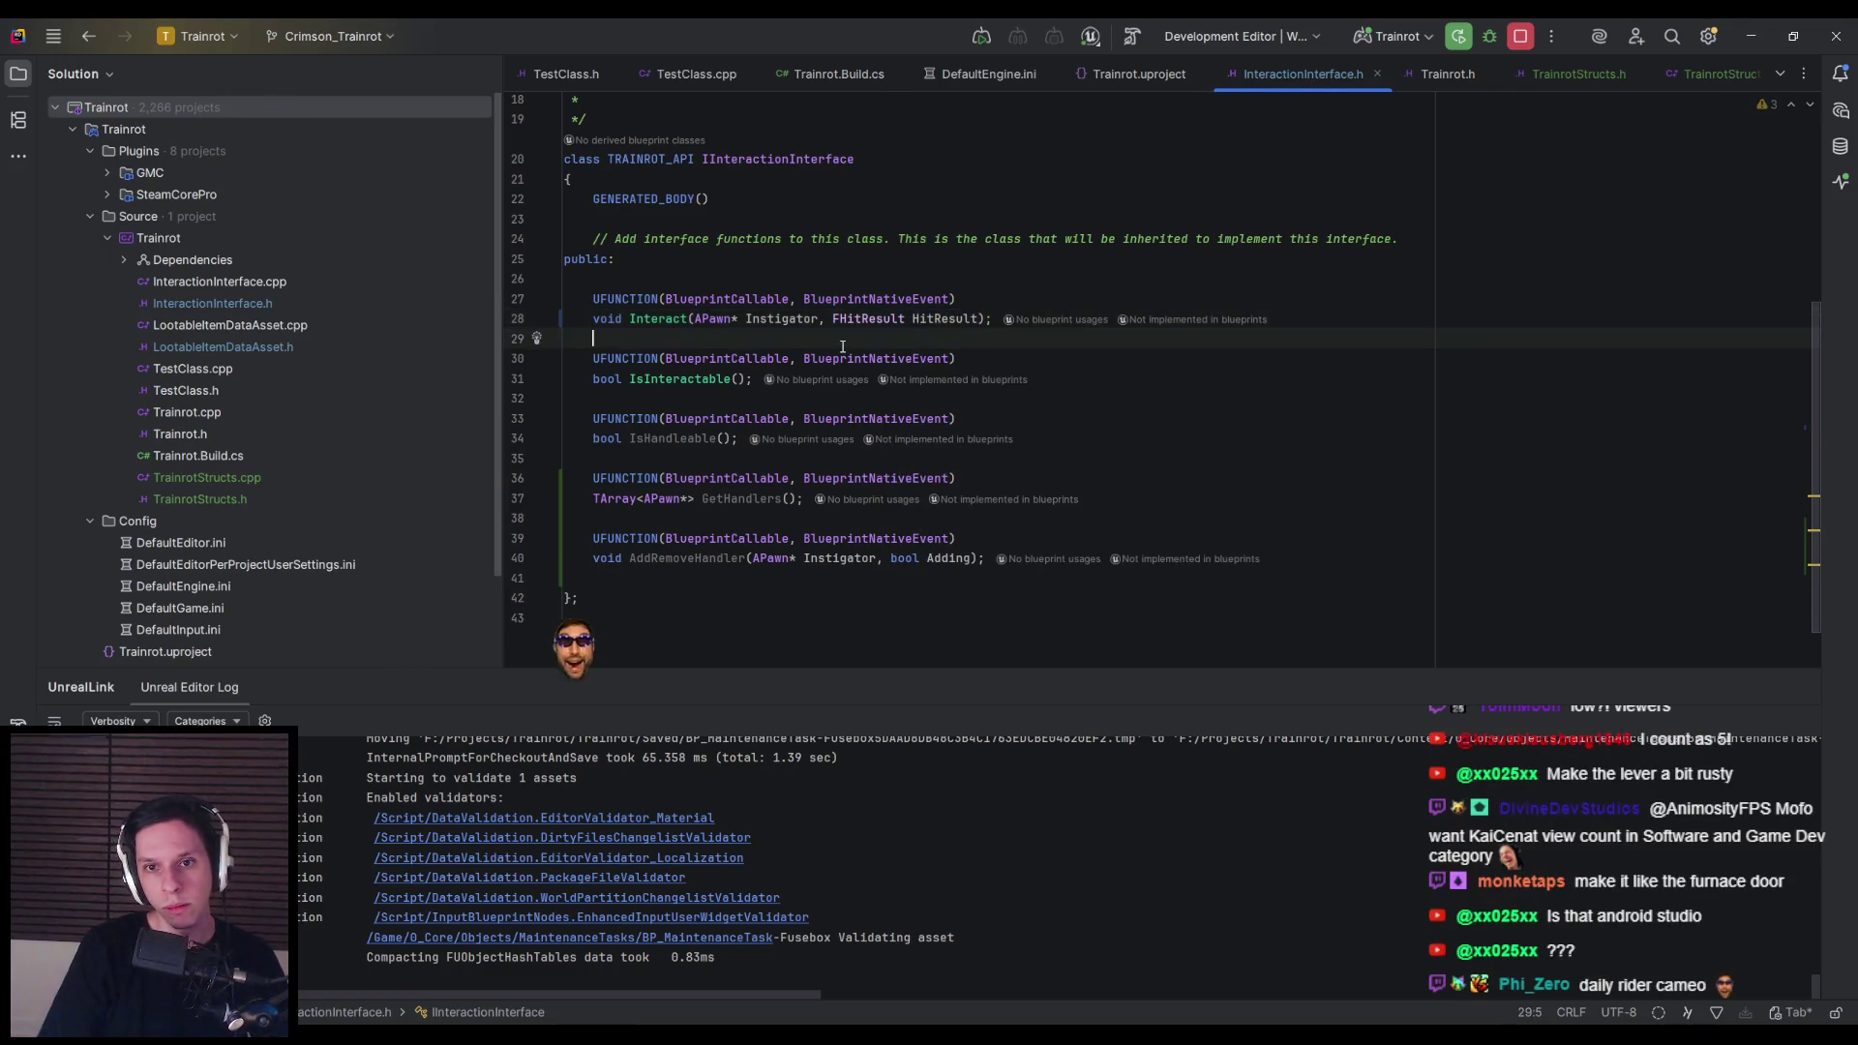
Step: Return to the Unreal fusebox Blueprint and select the KnifeSwitch component
{"action": "scroll", "coordinate": [834, 418], "scroll_direction": "up", "scroll_amount": 2}
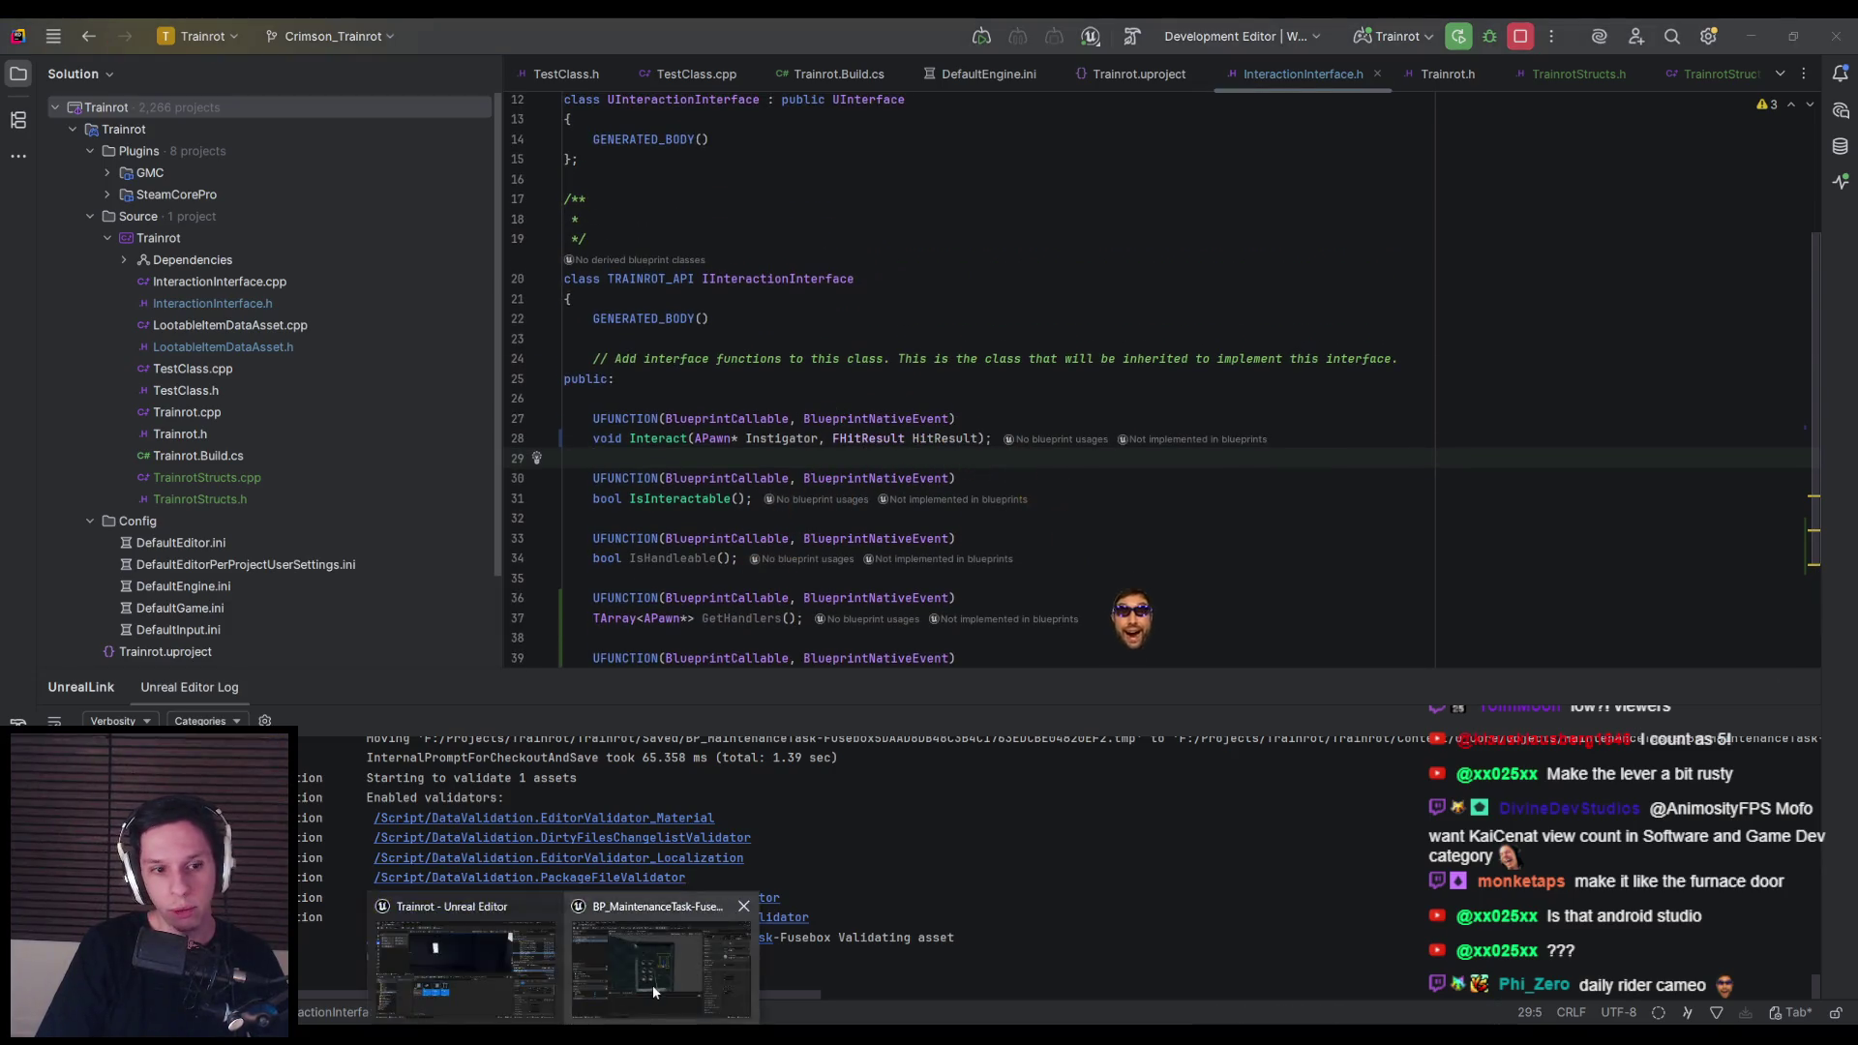
{"action": "left_click", "coordinate": [652, 985]}
{"action": "left_click", "coordinate": [954, 427]}
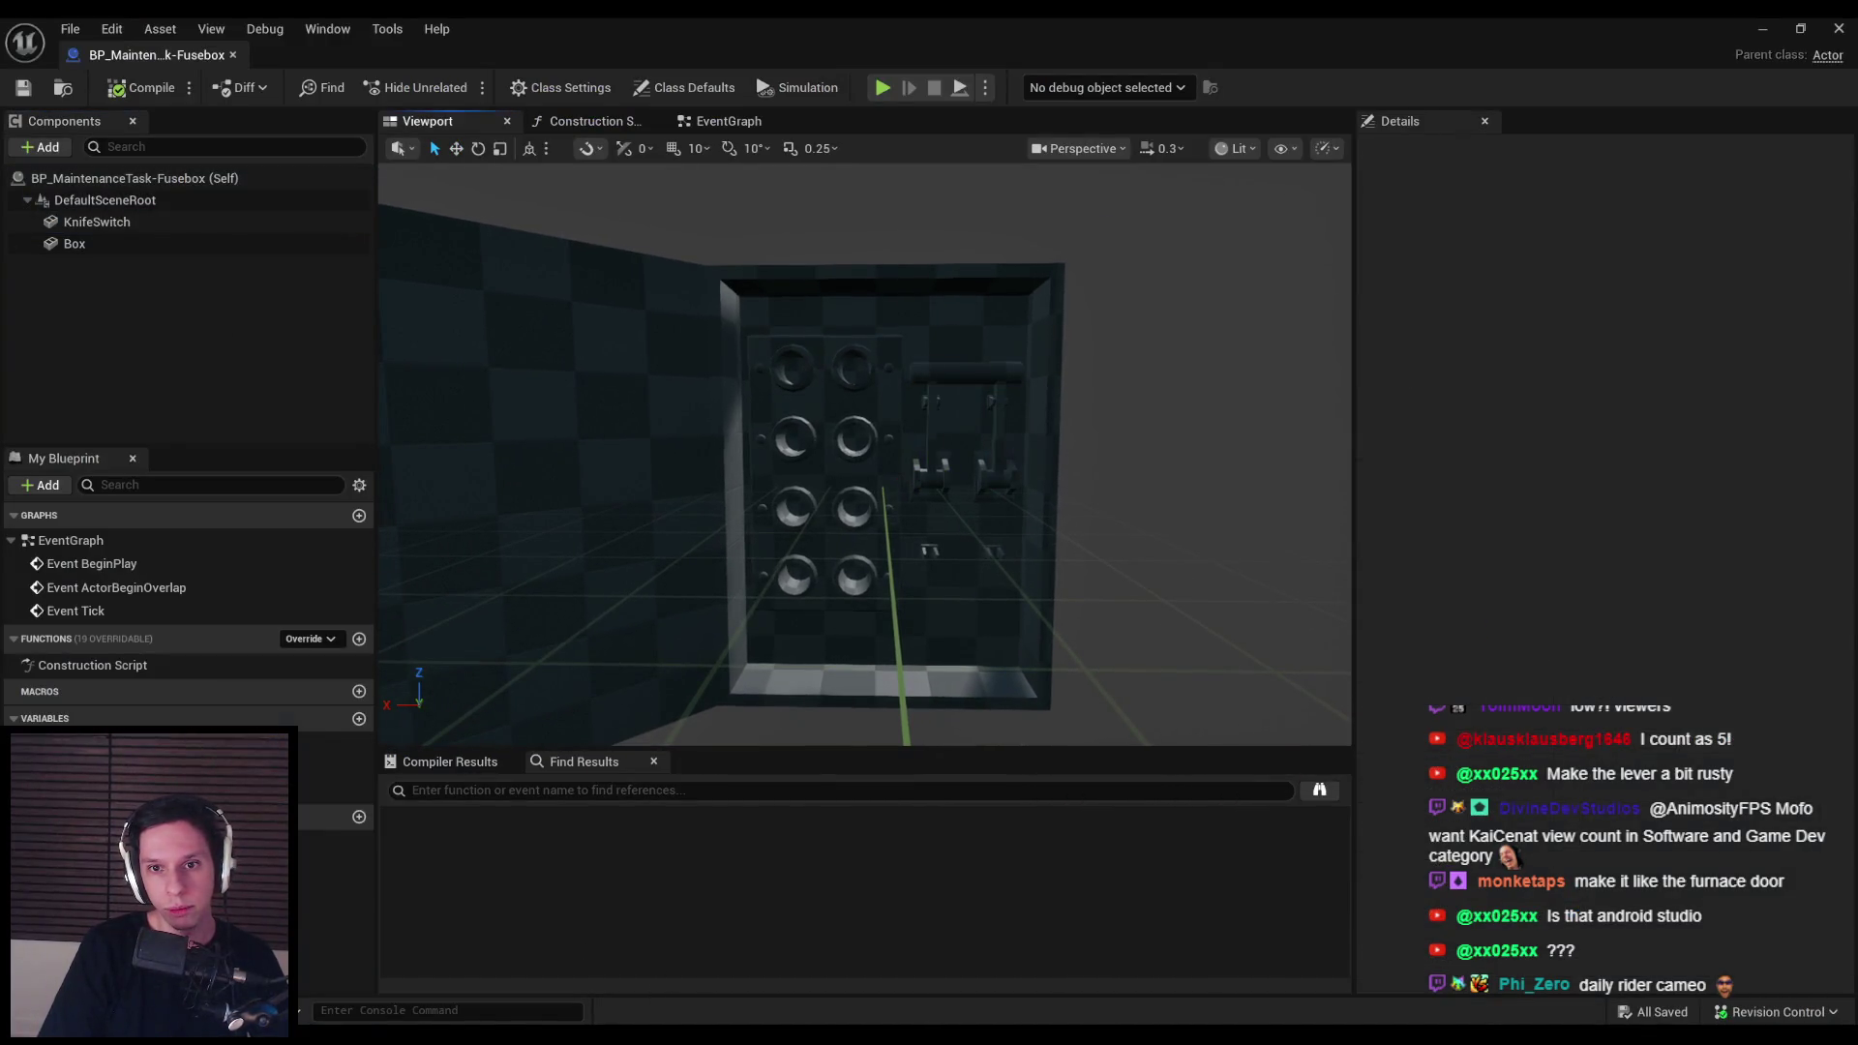
{"action": "left_click", "coordinate": [937, 435]}
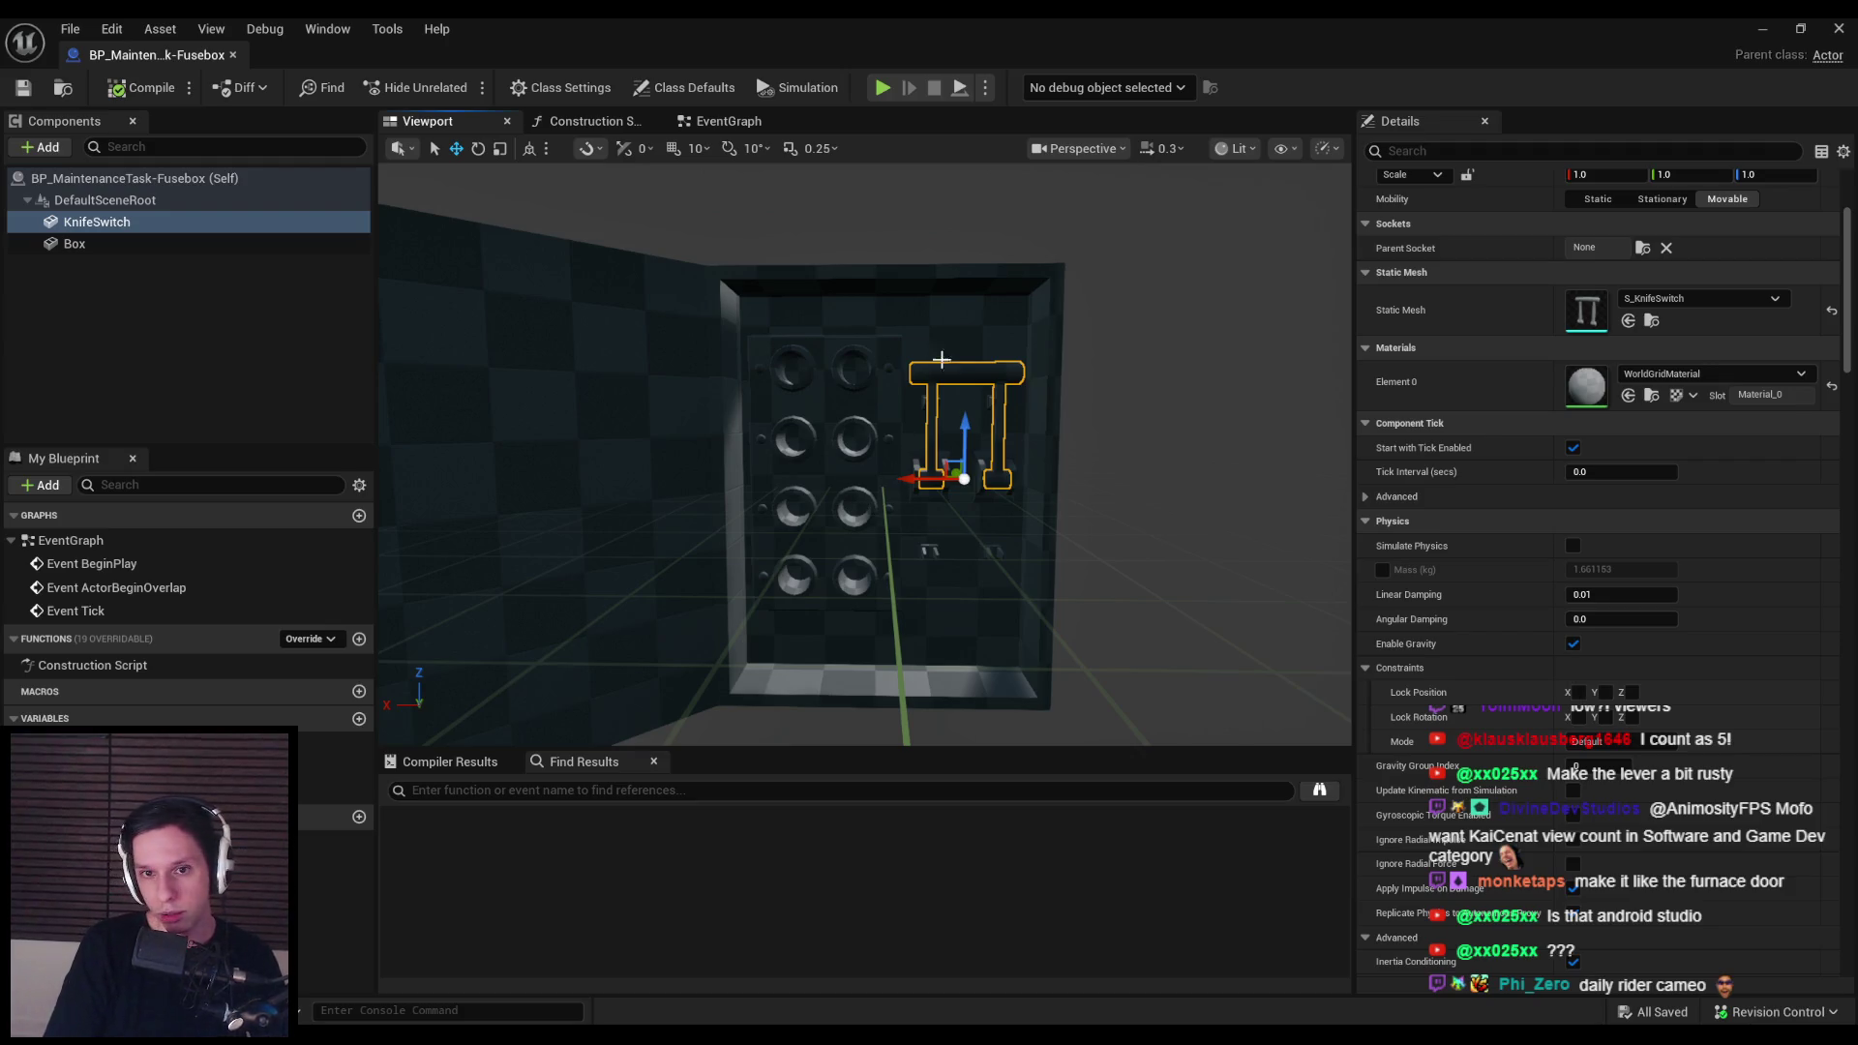
{"action": "scroll", "coordinate": [945, 418], "scroll_direction": "down", "scroll_amount": 2}
{"action": "left_click", "coordinate": [207, 331]}
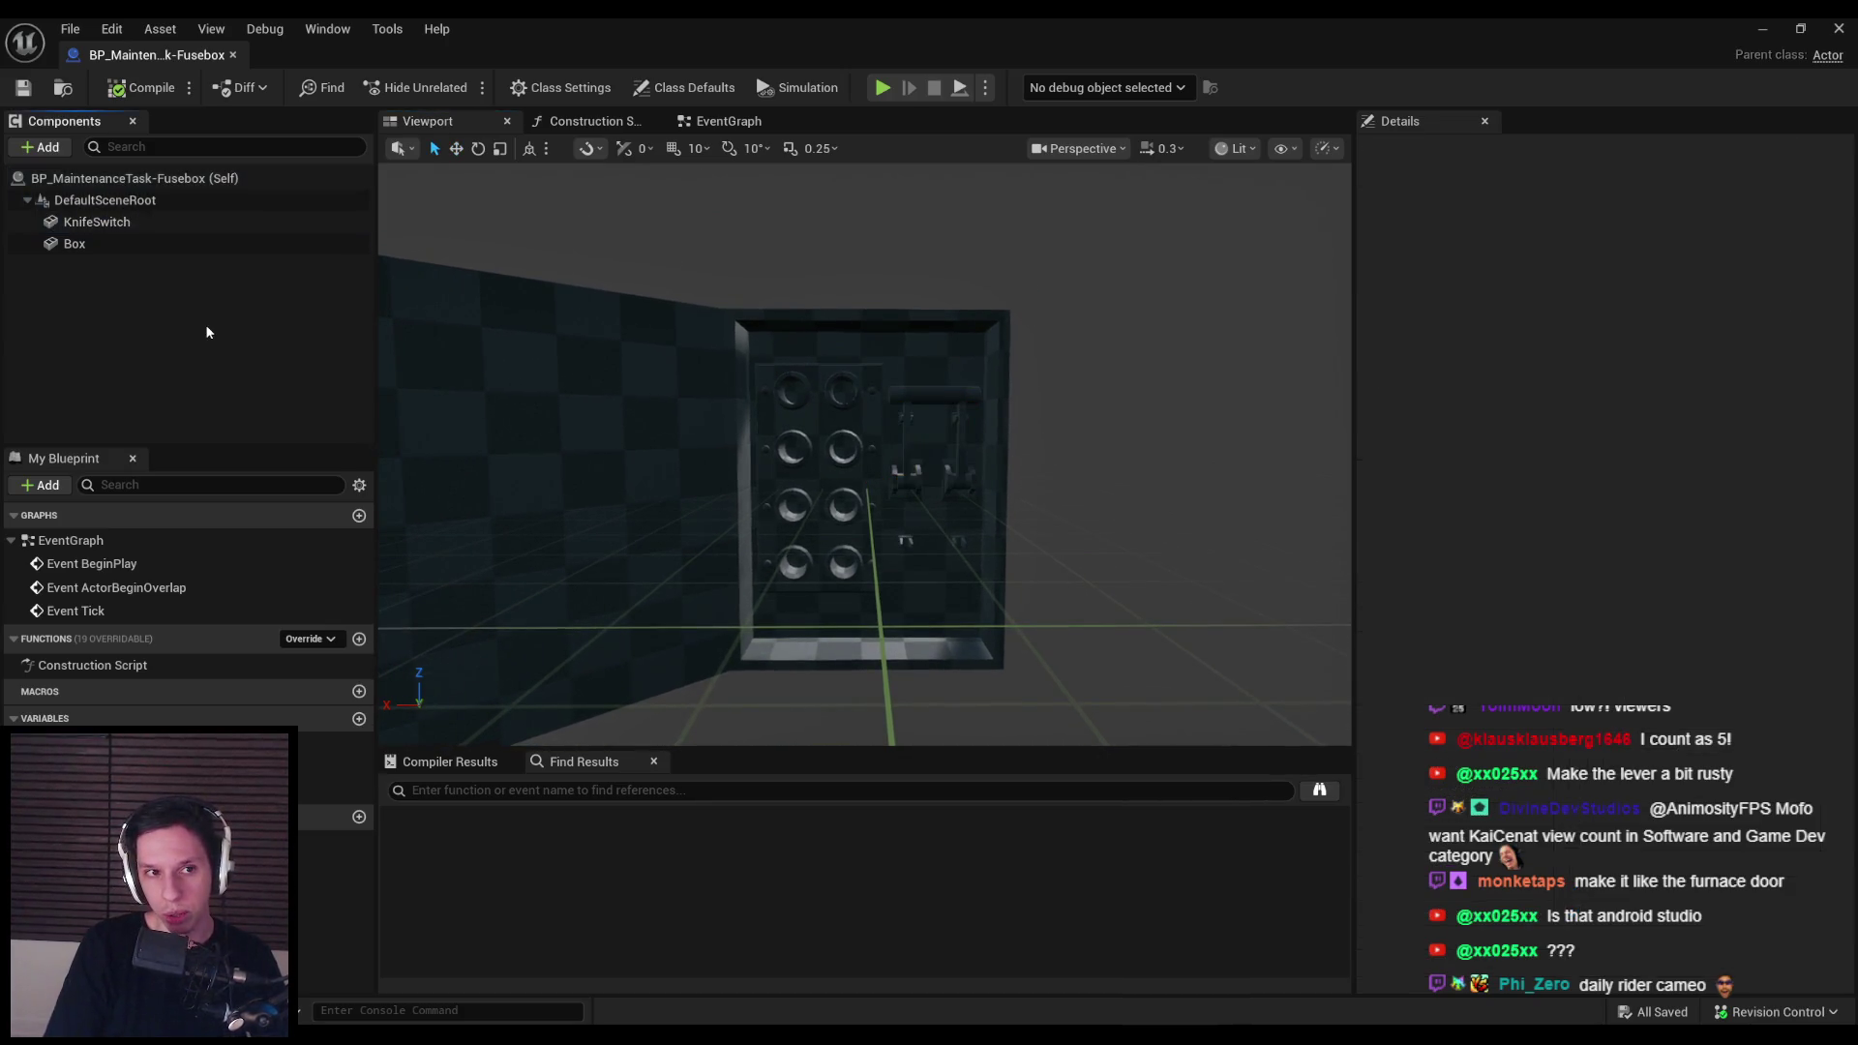
{"action": "left_click", "coordinate": [145, 223]}
{"action": "left_click", "coordinate": [278, 291]}
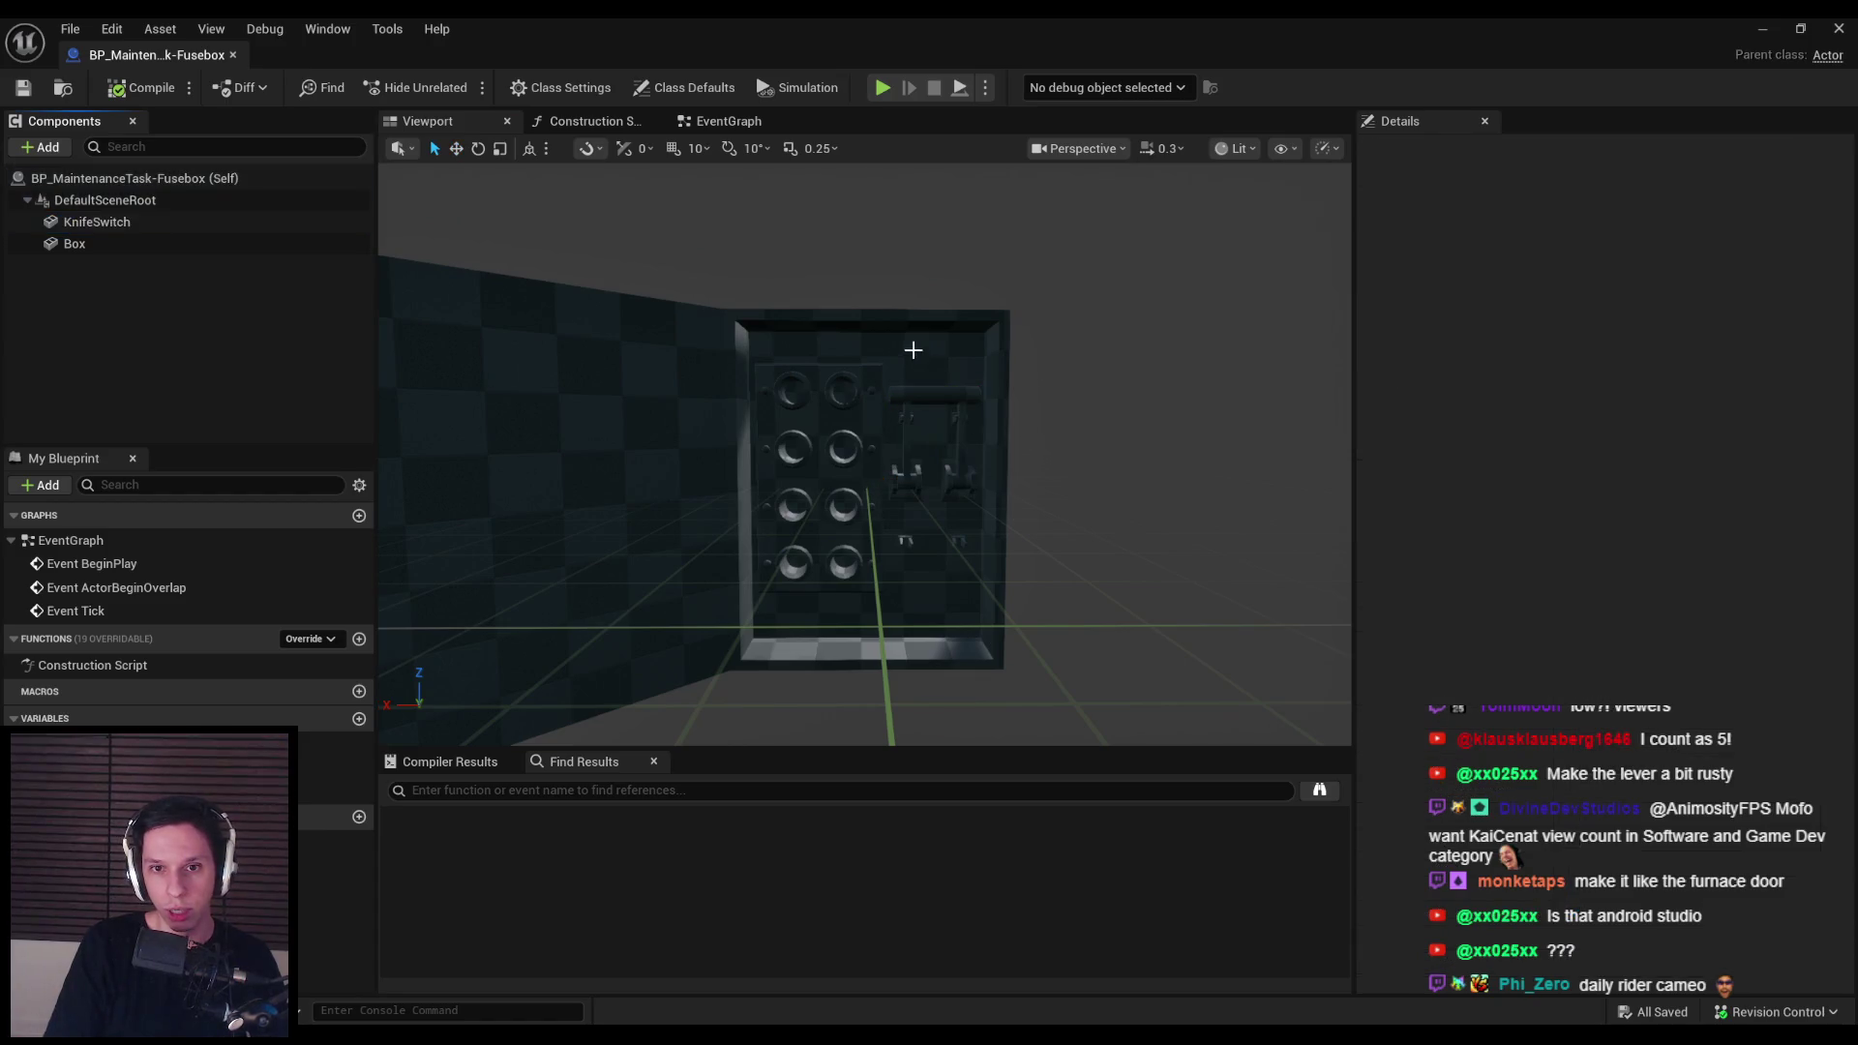
{"action": "mouse_move", "coordinate": [784, 501]}
{"action": "left_mouse_down"}
{"action": "mouse_move", "coordinate": [831, 520]}
{"action": "mouse_move", "coordinate": [958, 514]}
{"action": "mouse_move", "coordinate": [818, 515]}
{"action": "mouse_move", "coordinate": [854, 374]}
{"action": "left_mouse_up"}
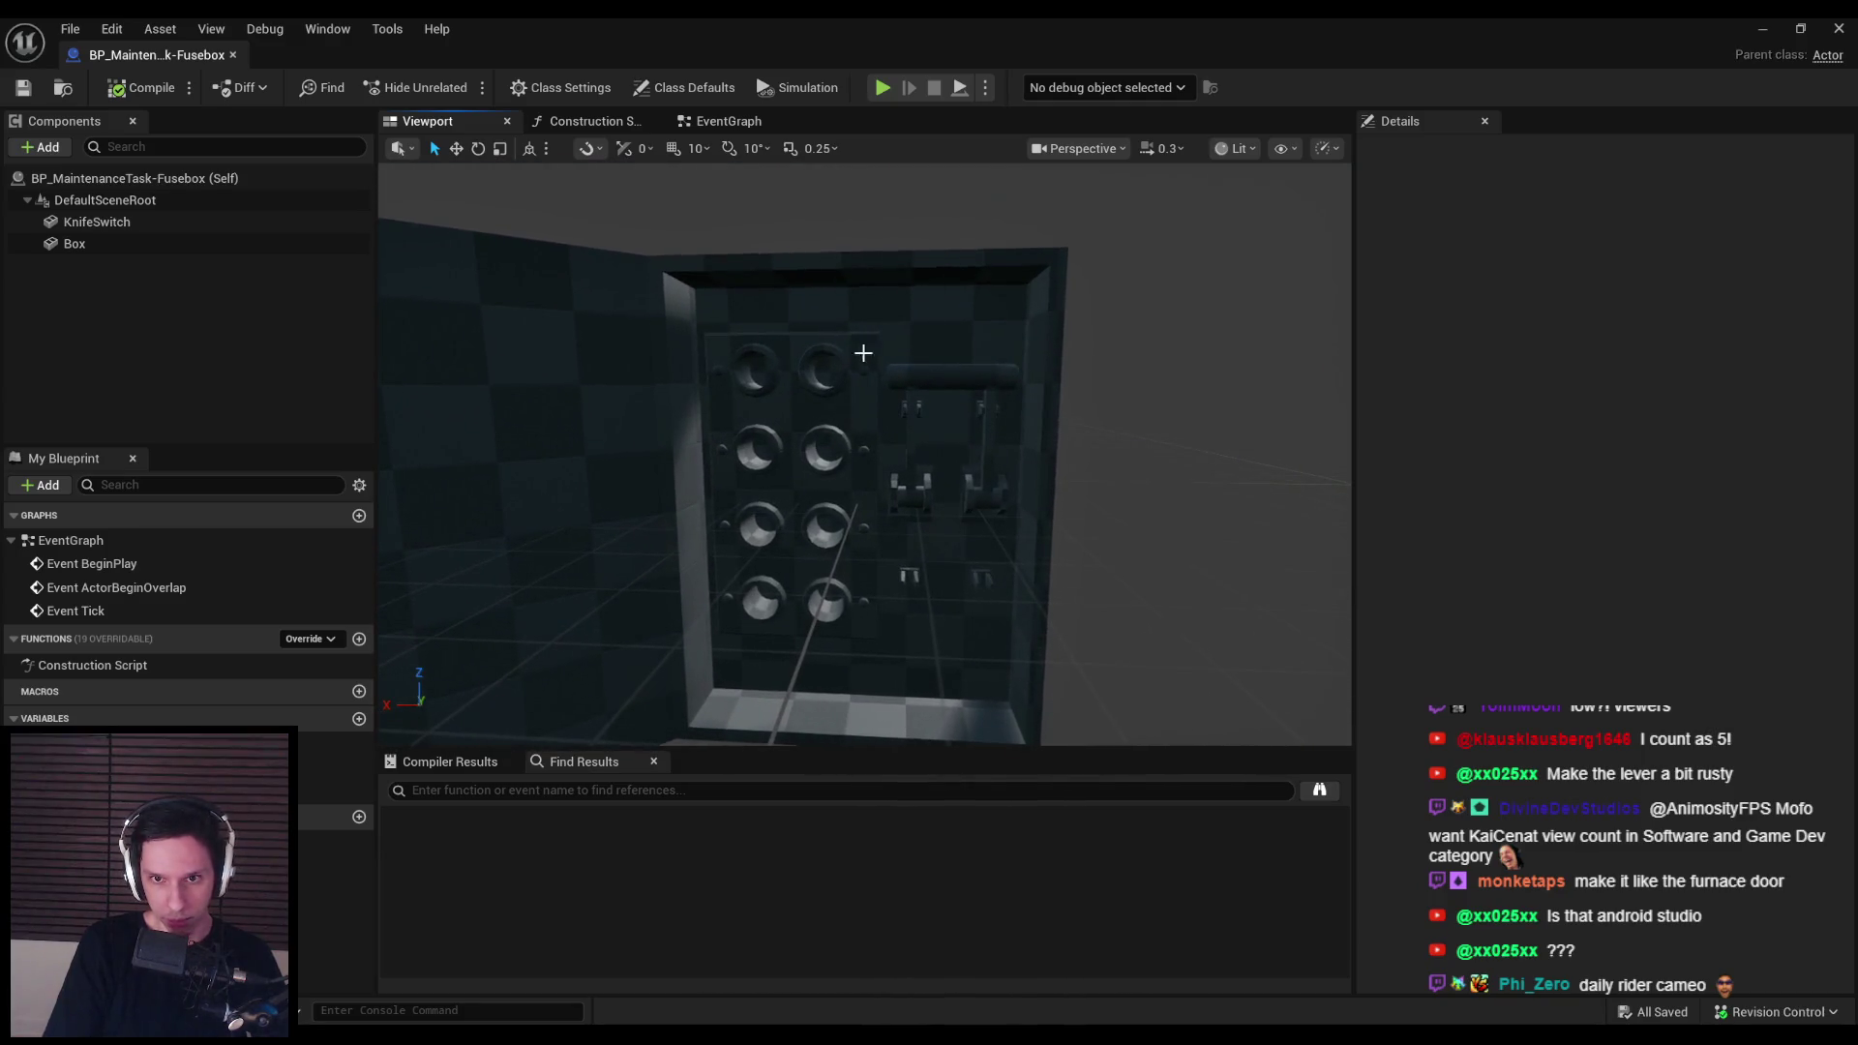
{"action": "left_click", "coordinate": [952, 371]}
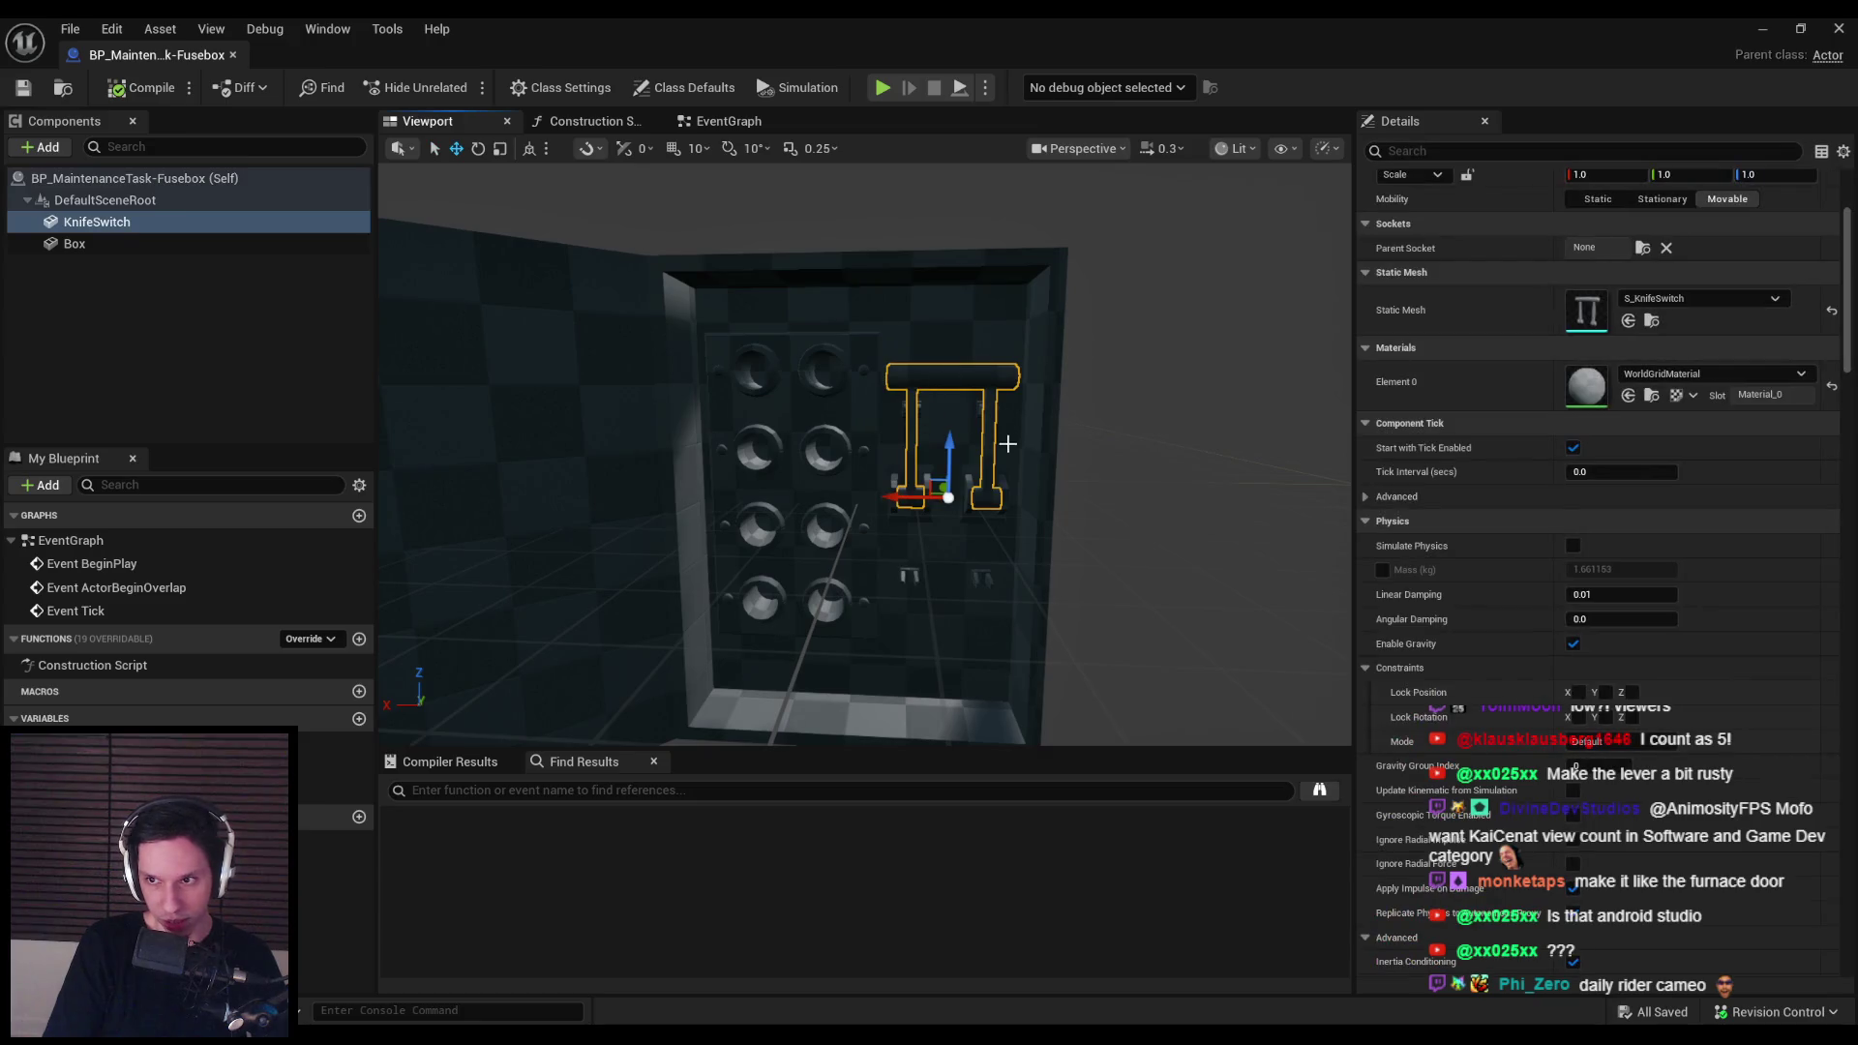
{"action": "left_click", "coordinate": [281, 386]}
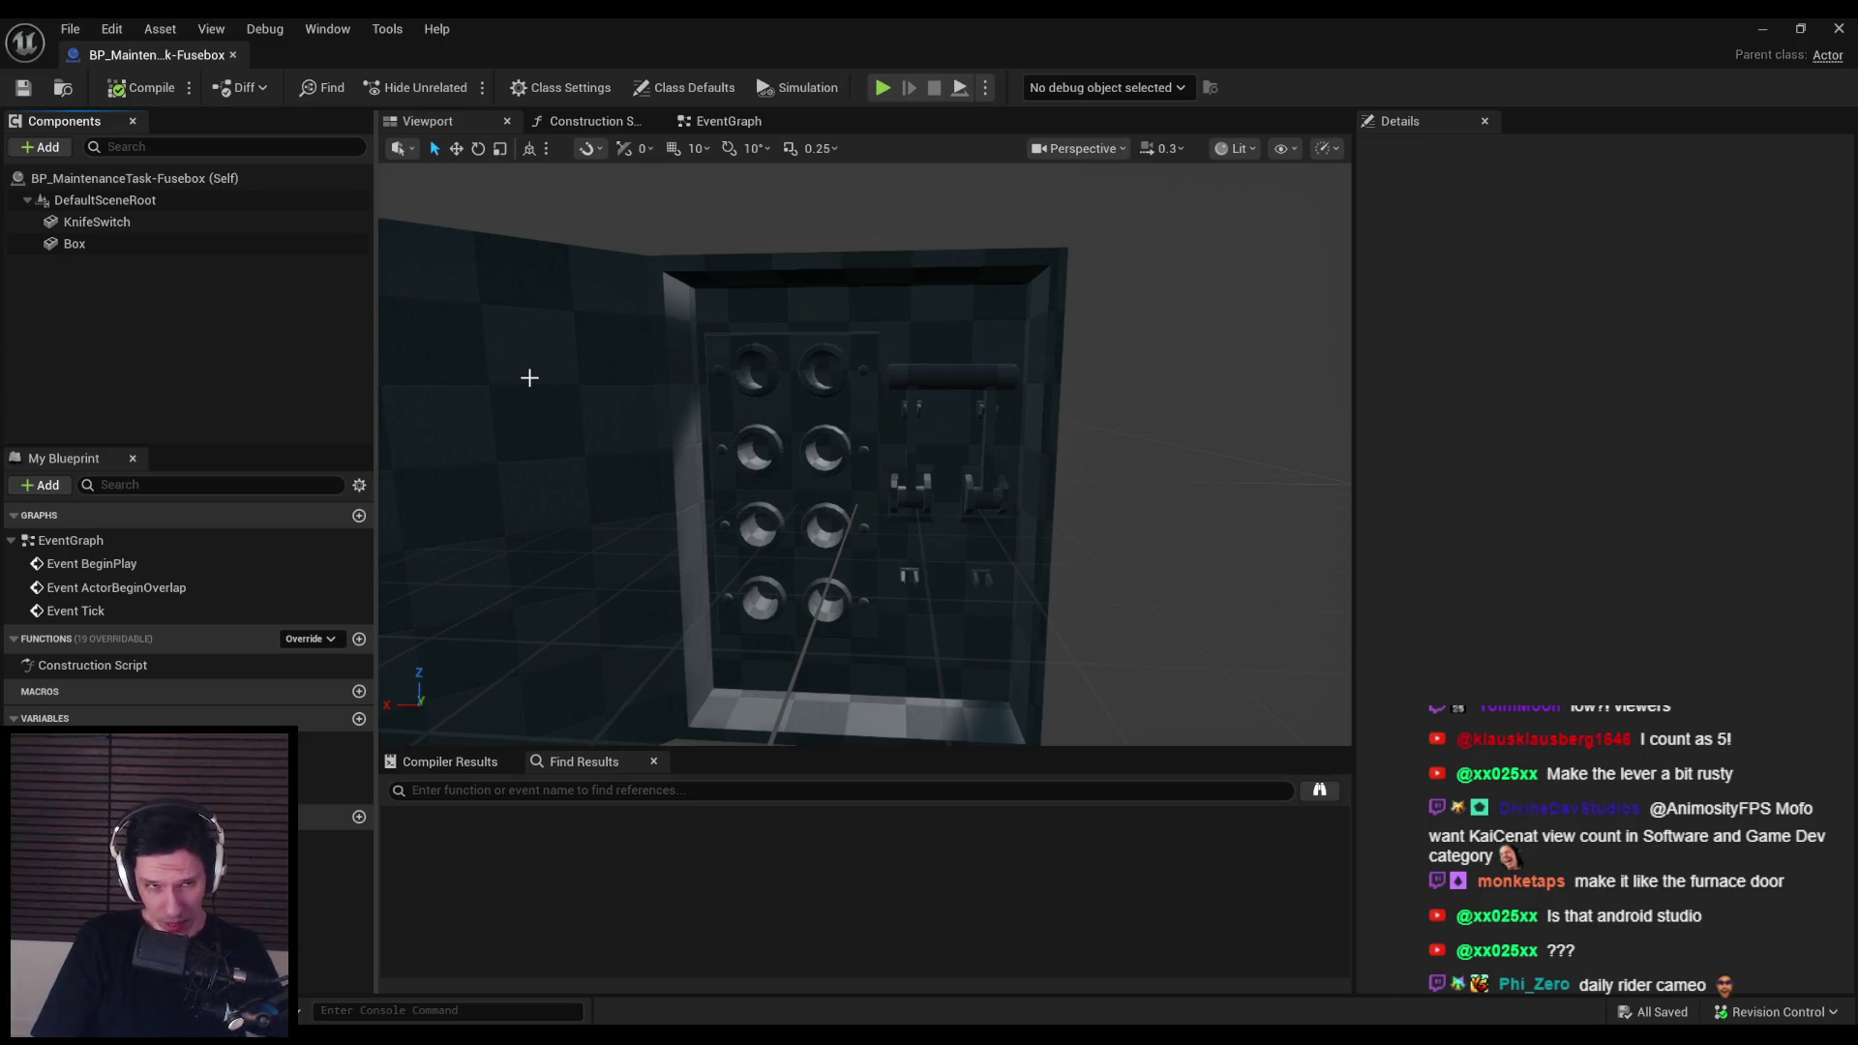
{"action": "left_click_drag", "start_coordinate": [529, 377], "coordinate": [512, 382]}
{"action": "left_click", "coordinate": [290, 223]}
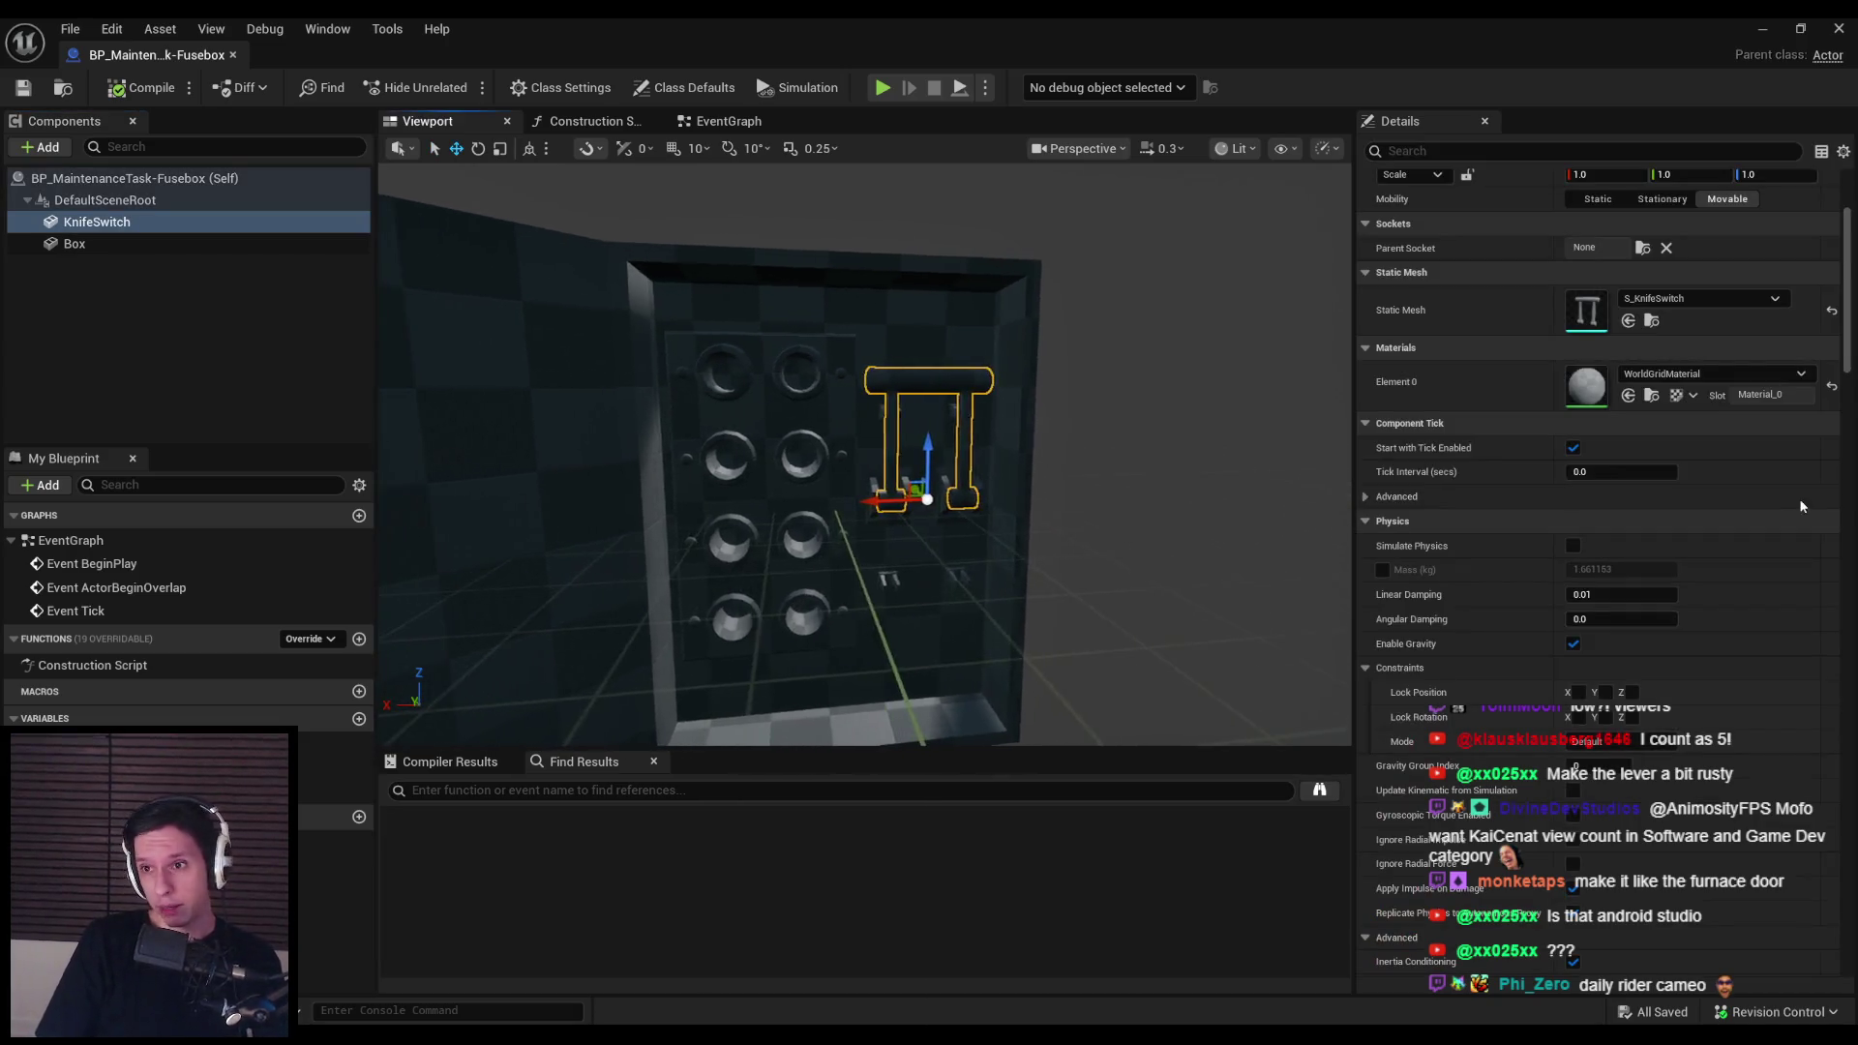
{"action": "left_click", "coordinate": [253, 244]}
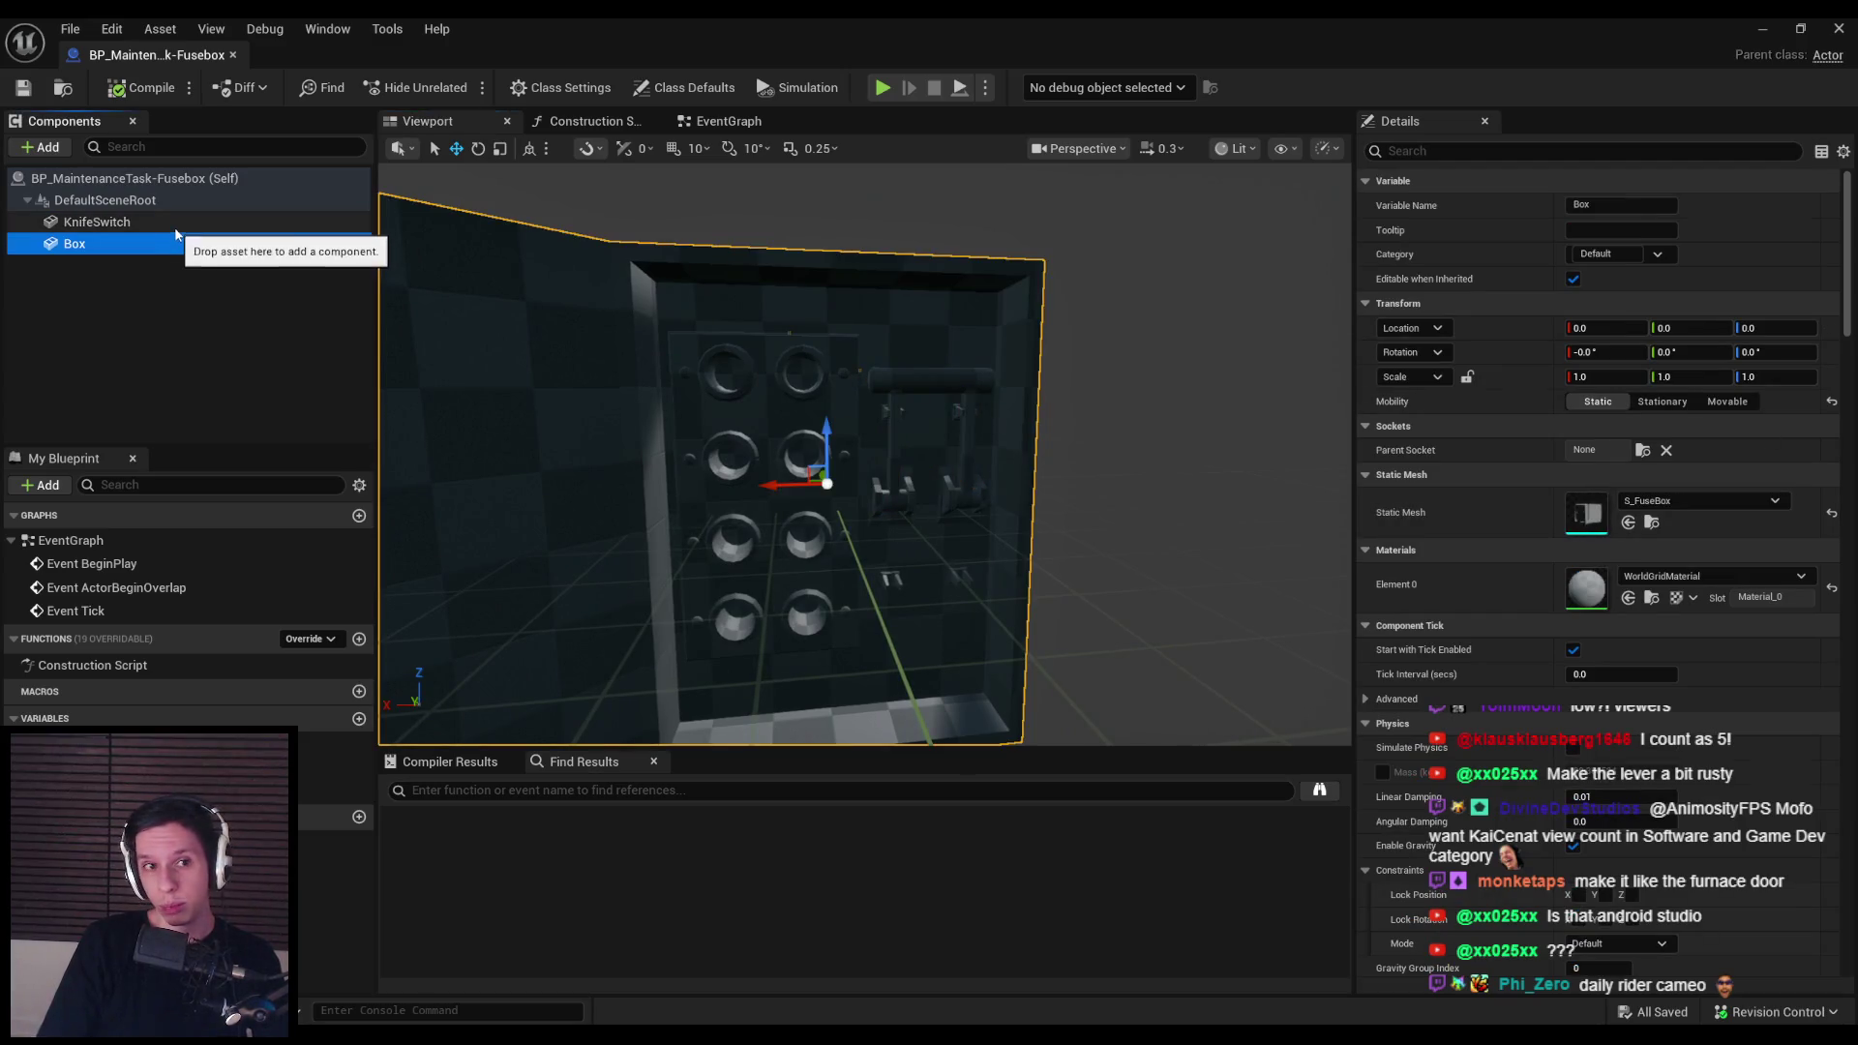
{"action": "left_click", "coordinate": [177, 229]}
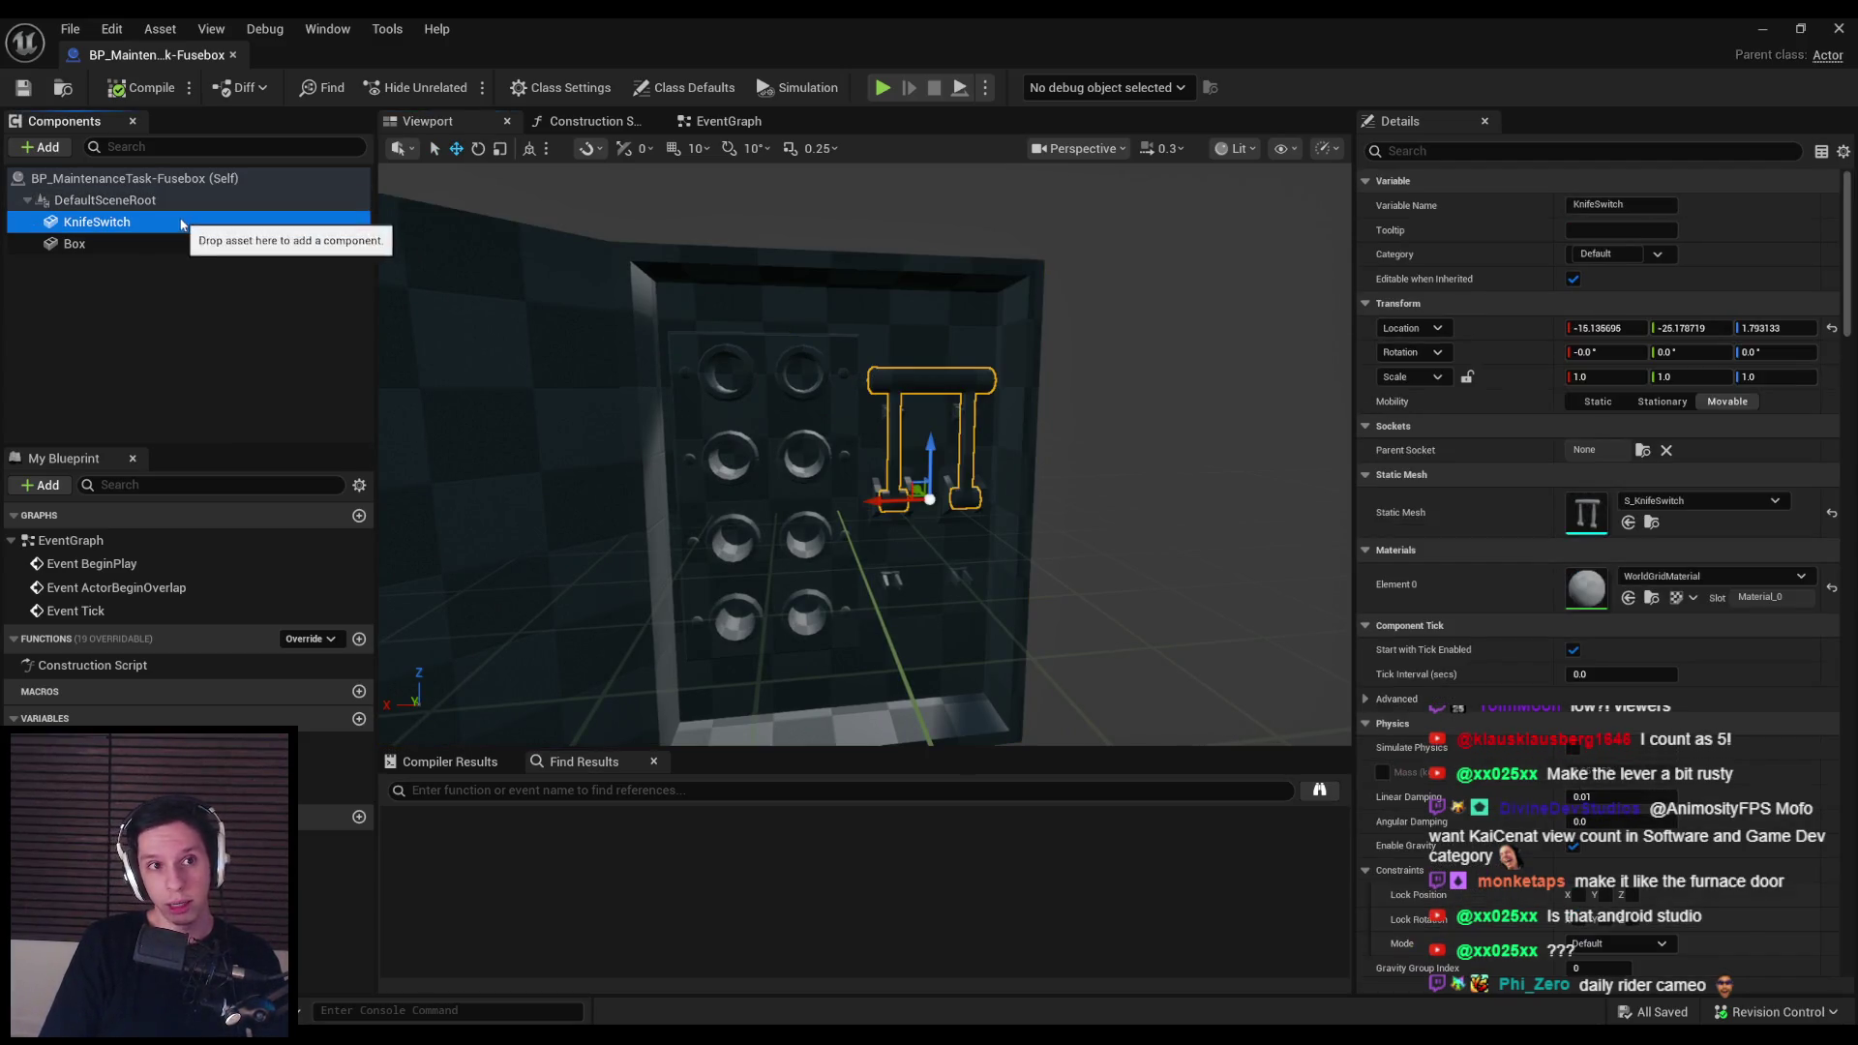
{"action": "left_click", "coordinate": [161, 286]}
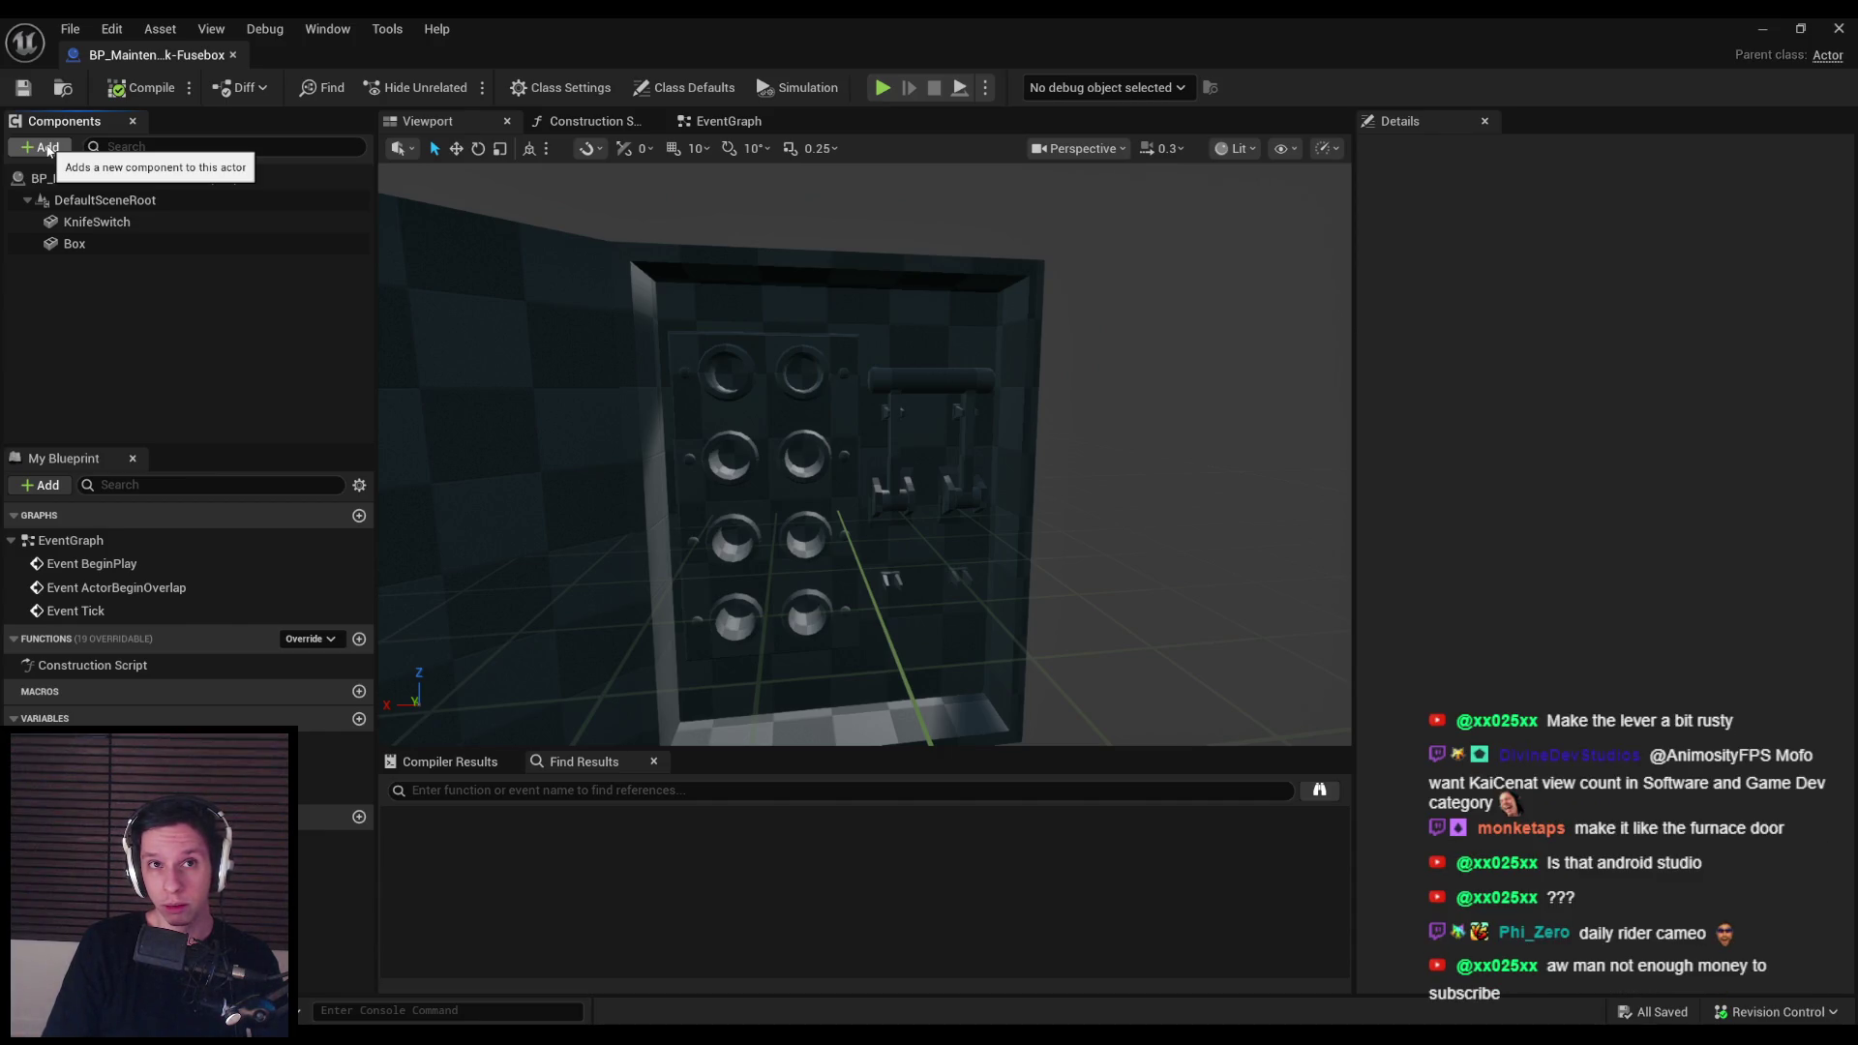
Step: Search the Add component list for 'fuse' and 'st', add a static mesh, then undo it
{"action": "left_click", "coordinate": [48, 150]}
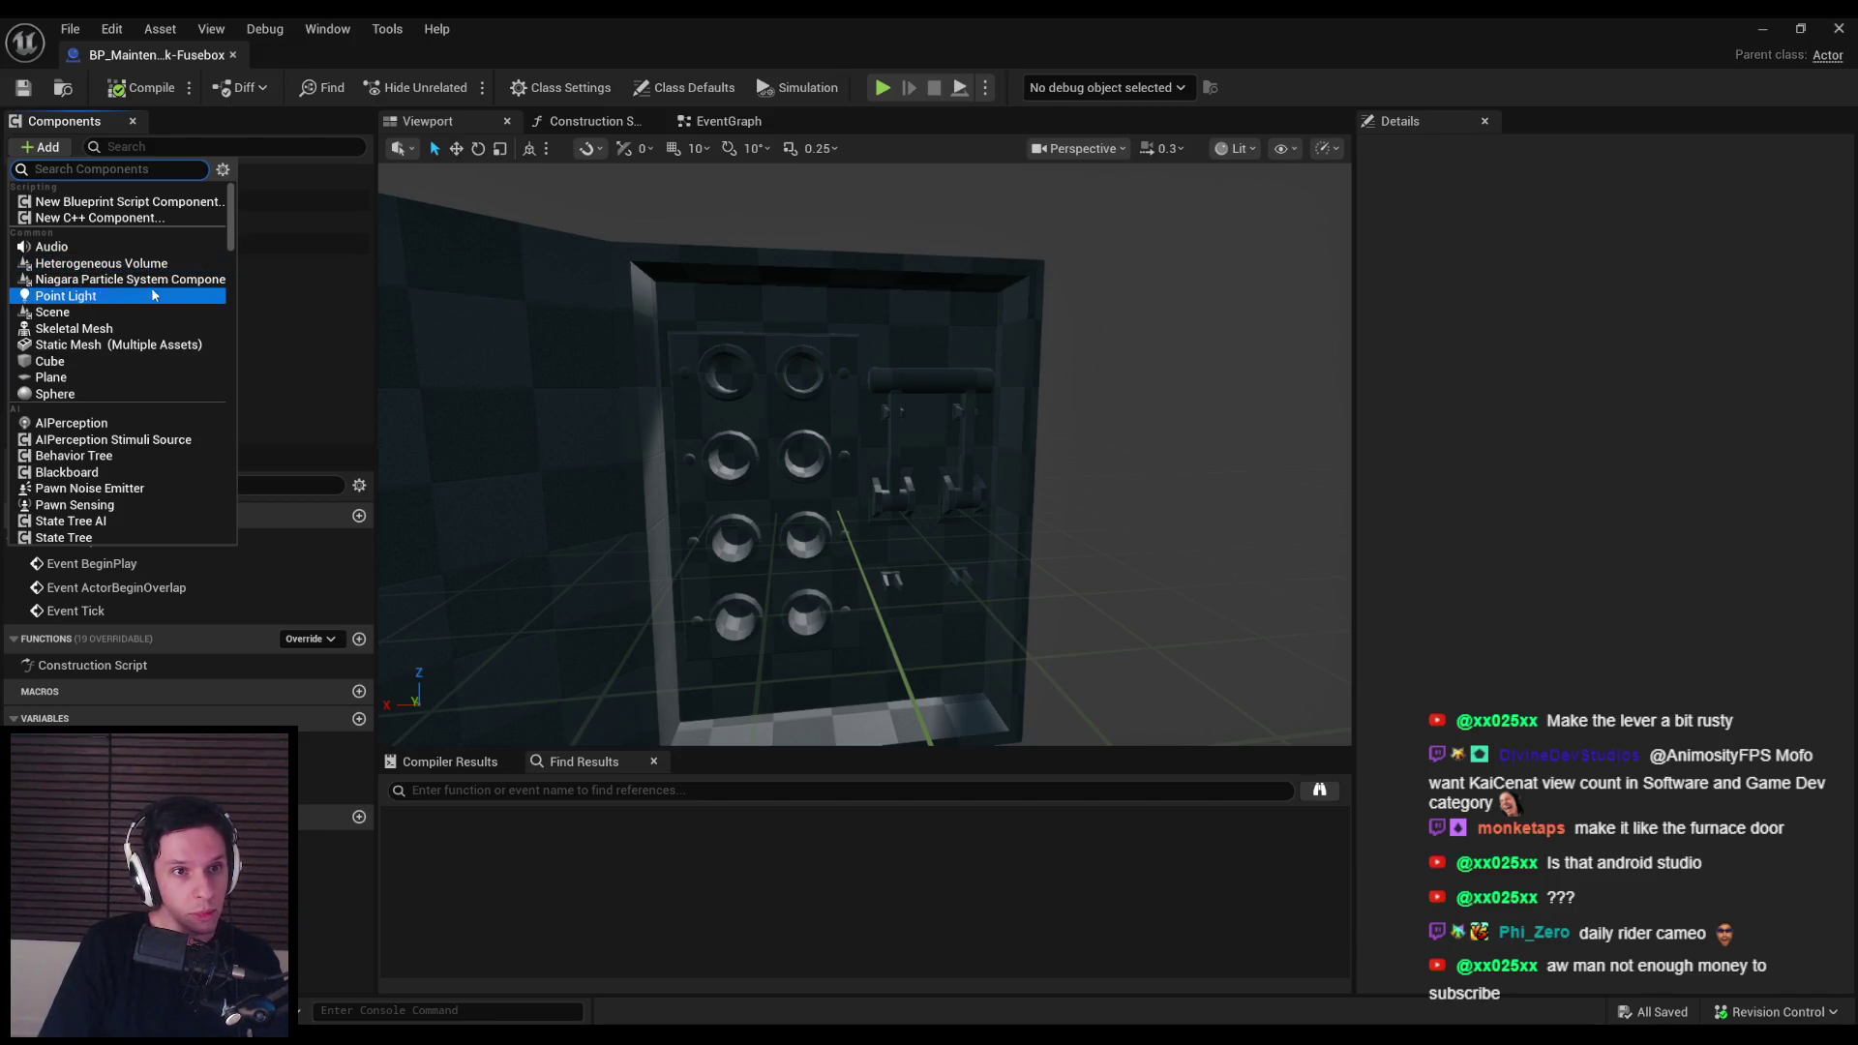
{"action": "type", "text": "fuse"}
{"action": "key", "text": "BackSpace"}
{"action": "key", "text": "BackSpace"}
{"action": "key", "text": "BackSpace"}
{"action": "type", "text": "sta"}
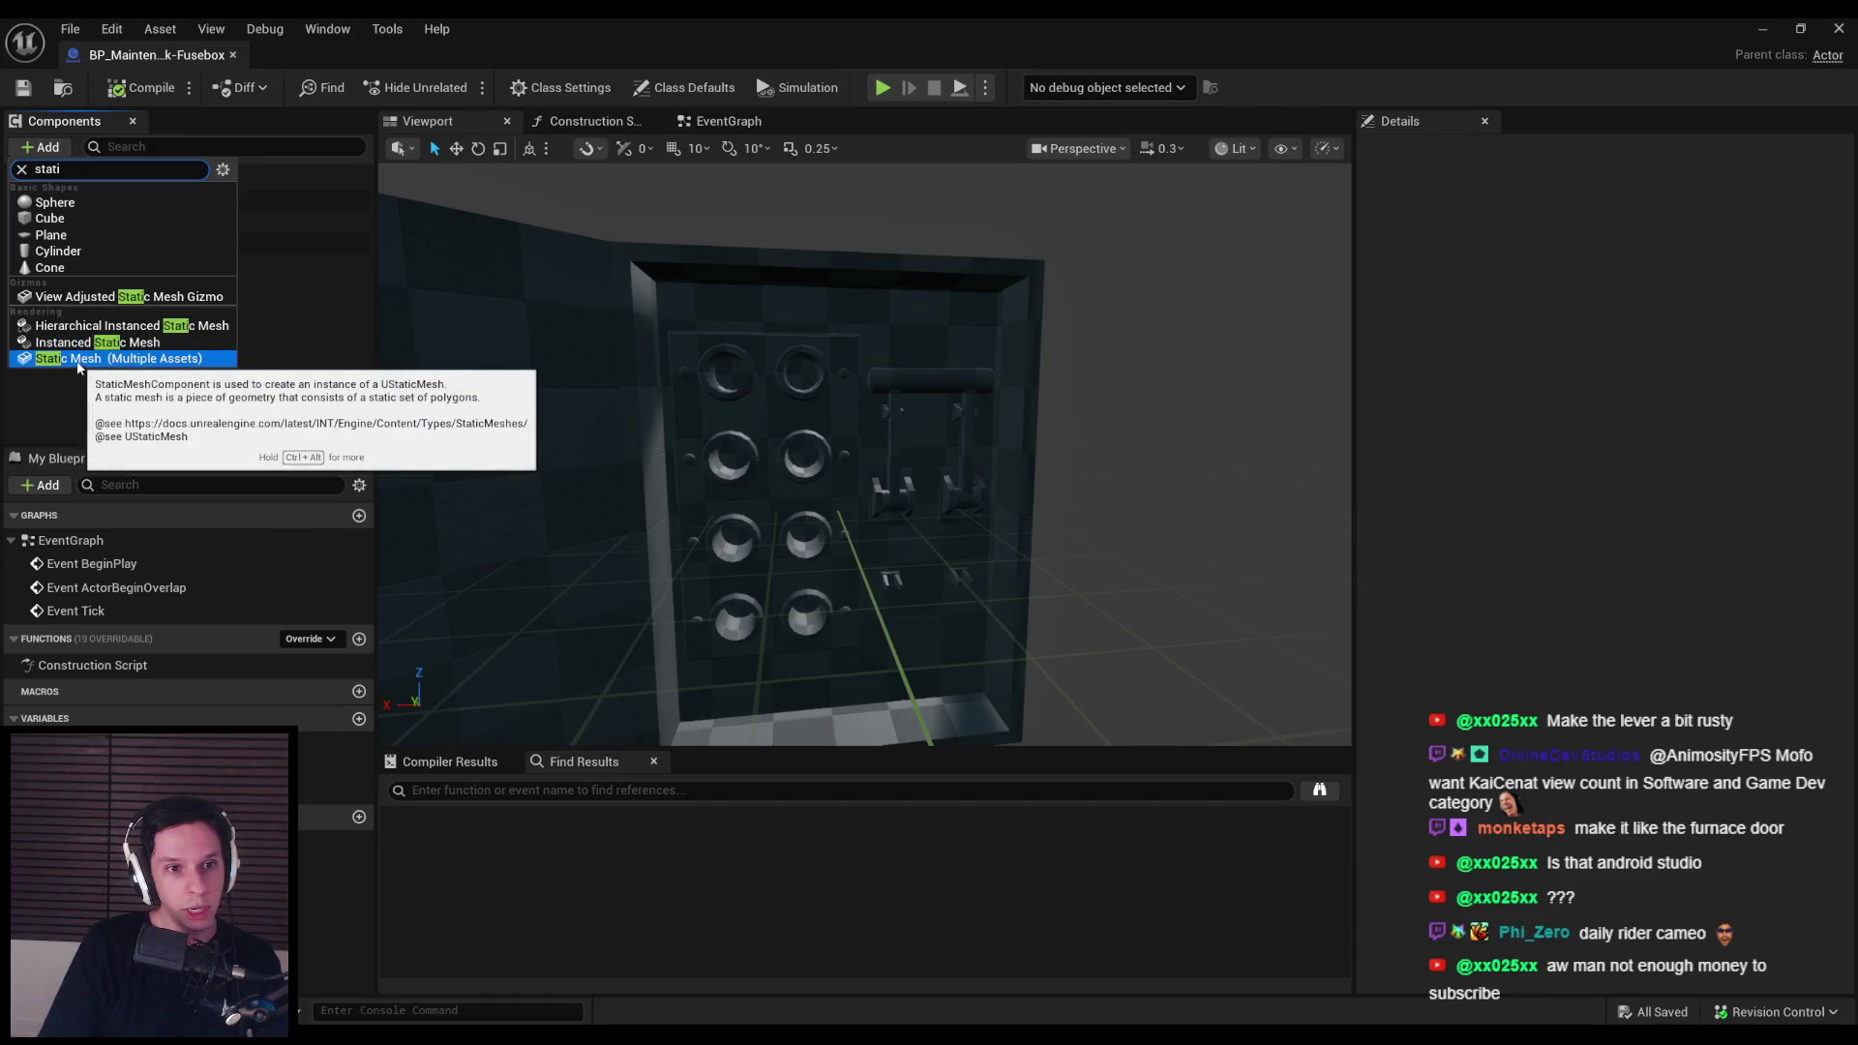
{"action": "left_click", "coordinate": [74, 357]}
{"action": "key", "text": "ctrl+z"}
{"action": "key", "text": "ctrl+z"}
{"action": "key", "text": "ctrl+z"}
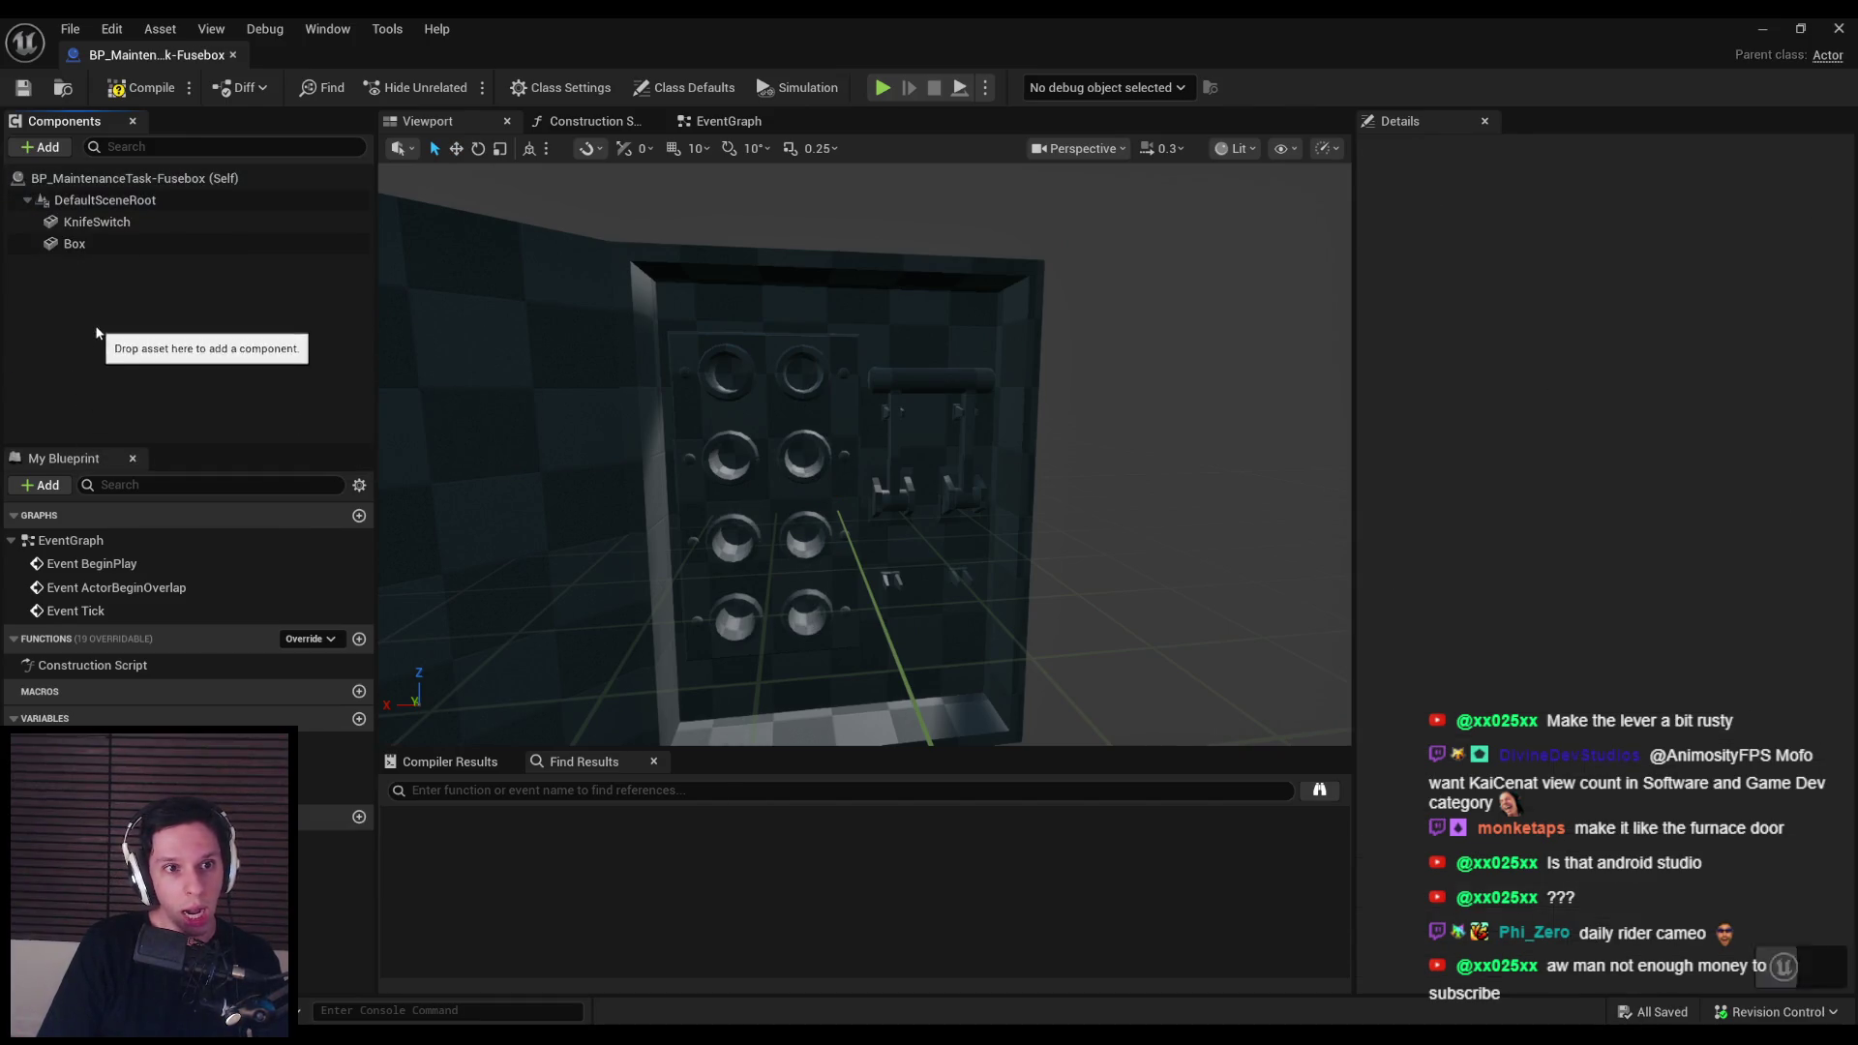
{"action": "left_click", "coordinate": [58, 147]}
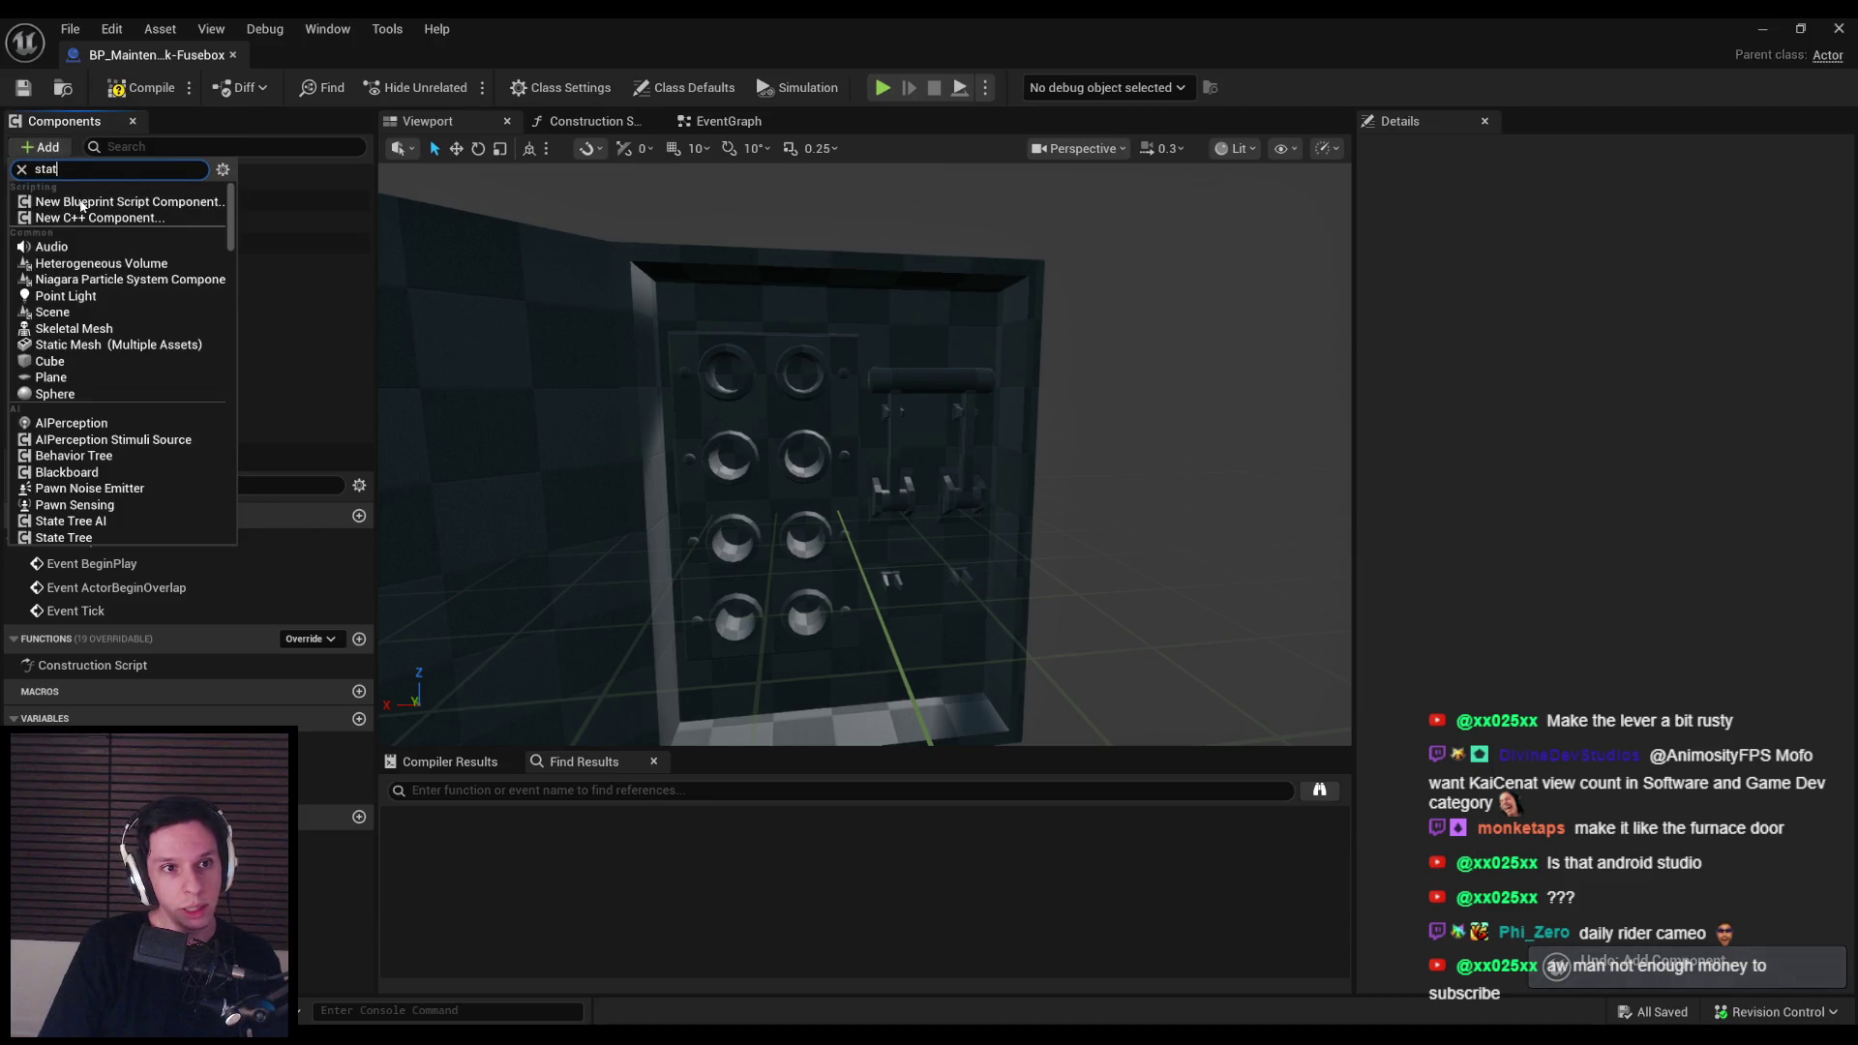
{"action": "type", "text": "i"}
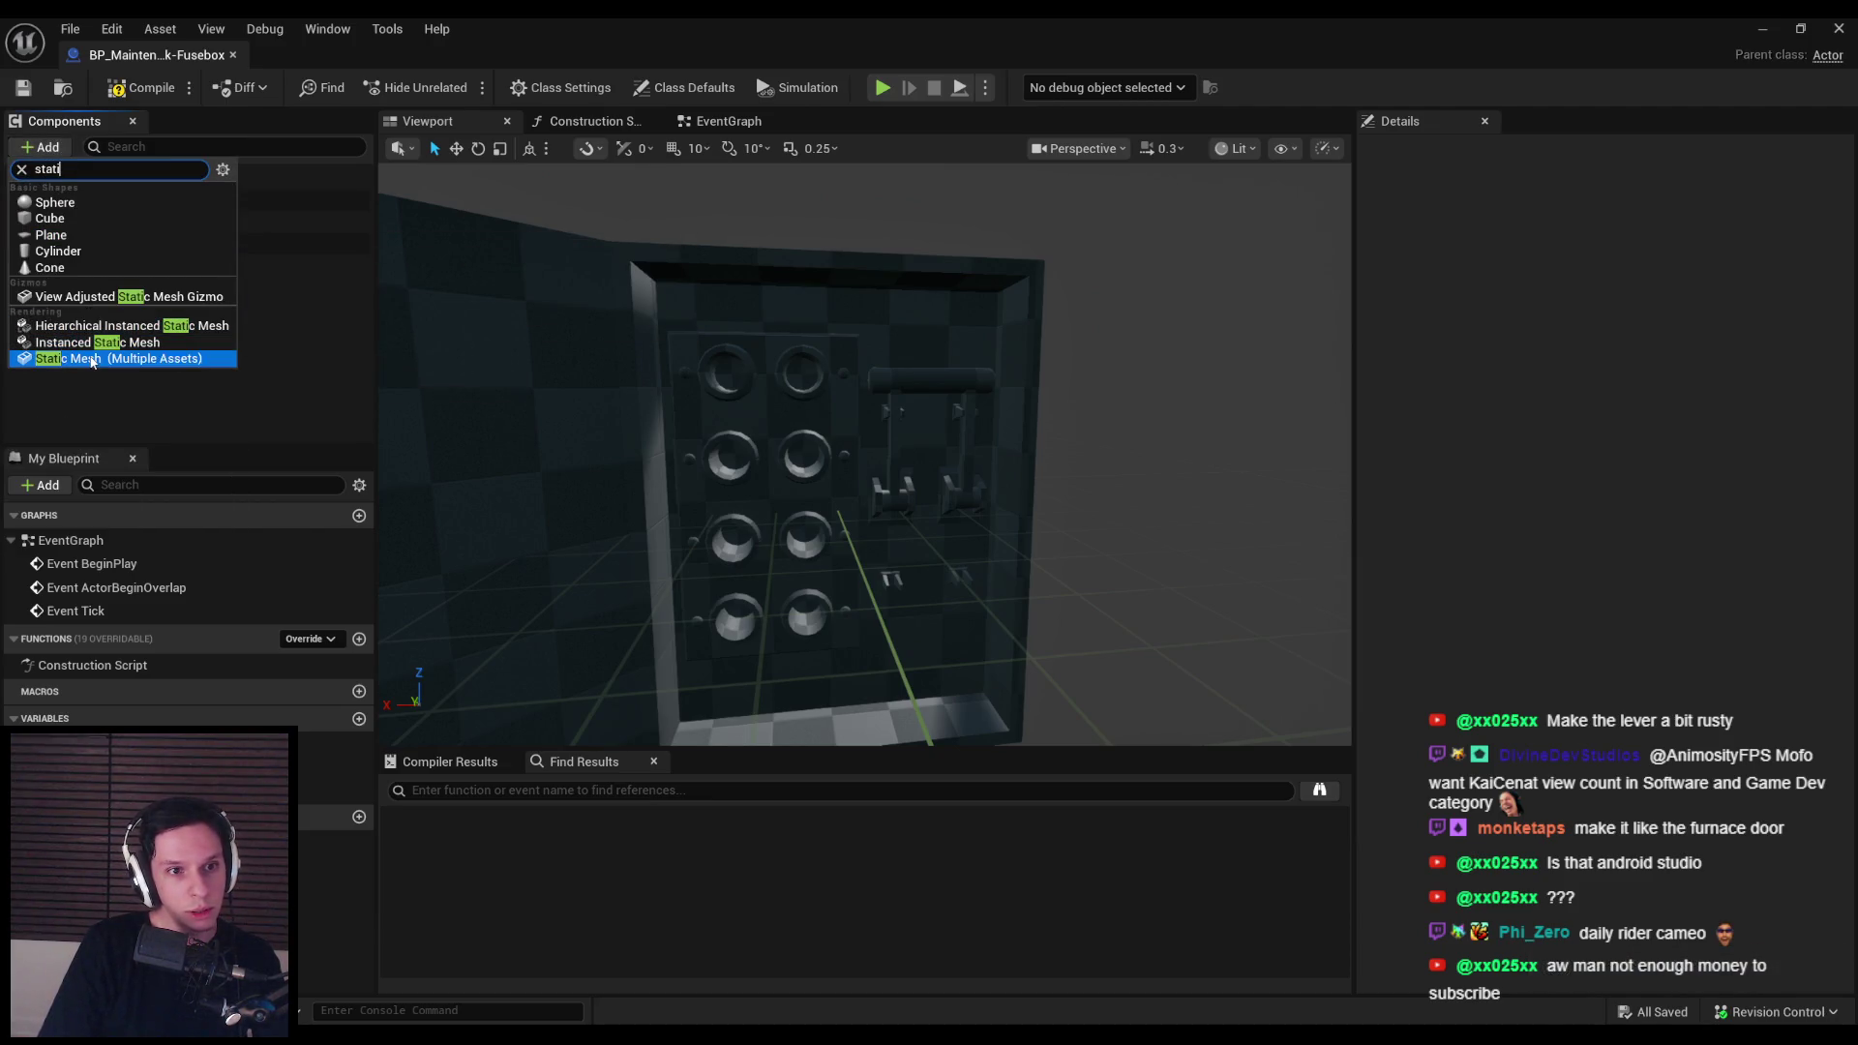
Step: Select only the S_Fuse mesh asset in the Content Browser
{"action": "left_click_drag", "start_coordinate": [851, 29], "coordinate": [852, 76]}
{"action": "left_click", "coordinate": [716, 706]}
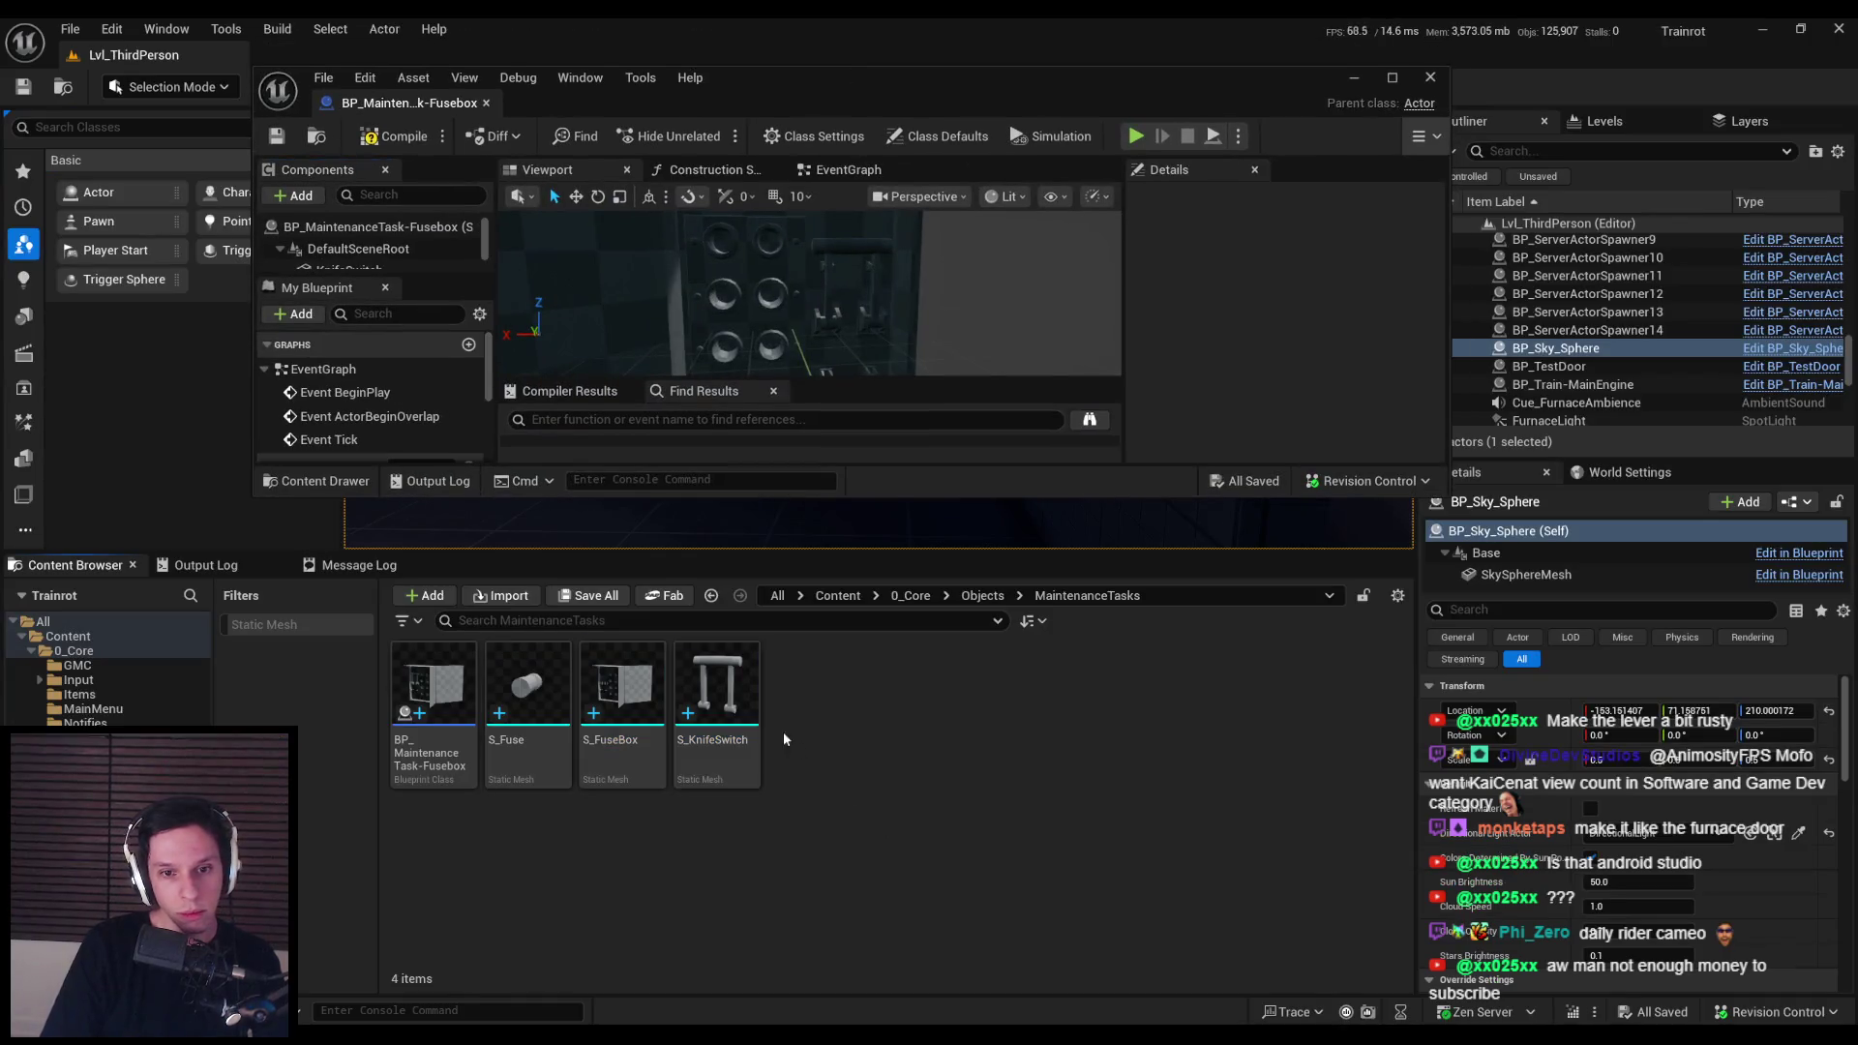
{"action": "left_click", "coordinate": [527, 706]}
{"action": "double_click", "coordinate": [932, 94]}
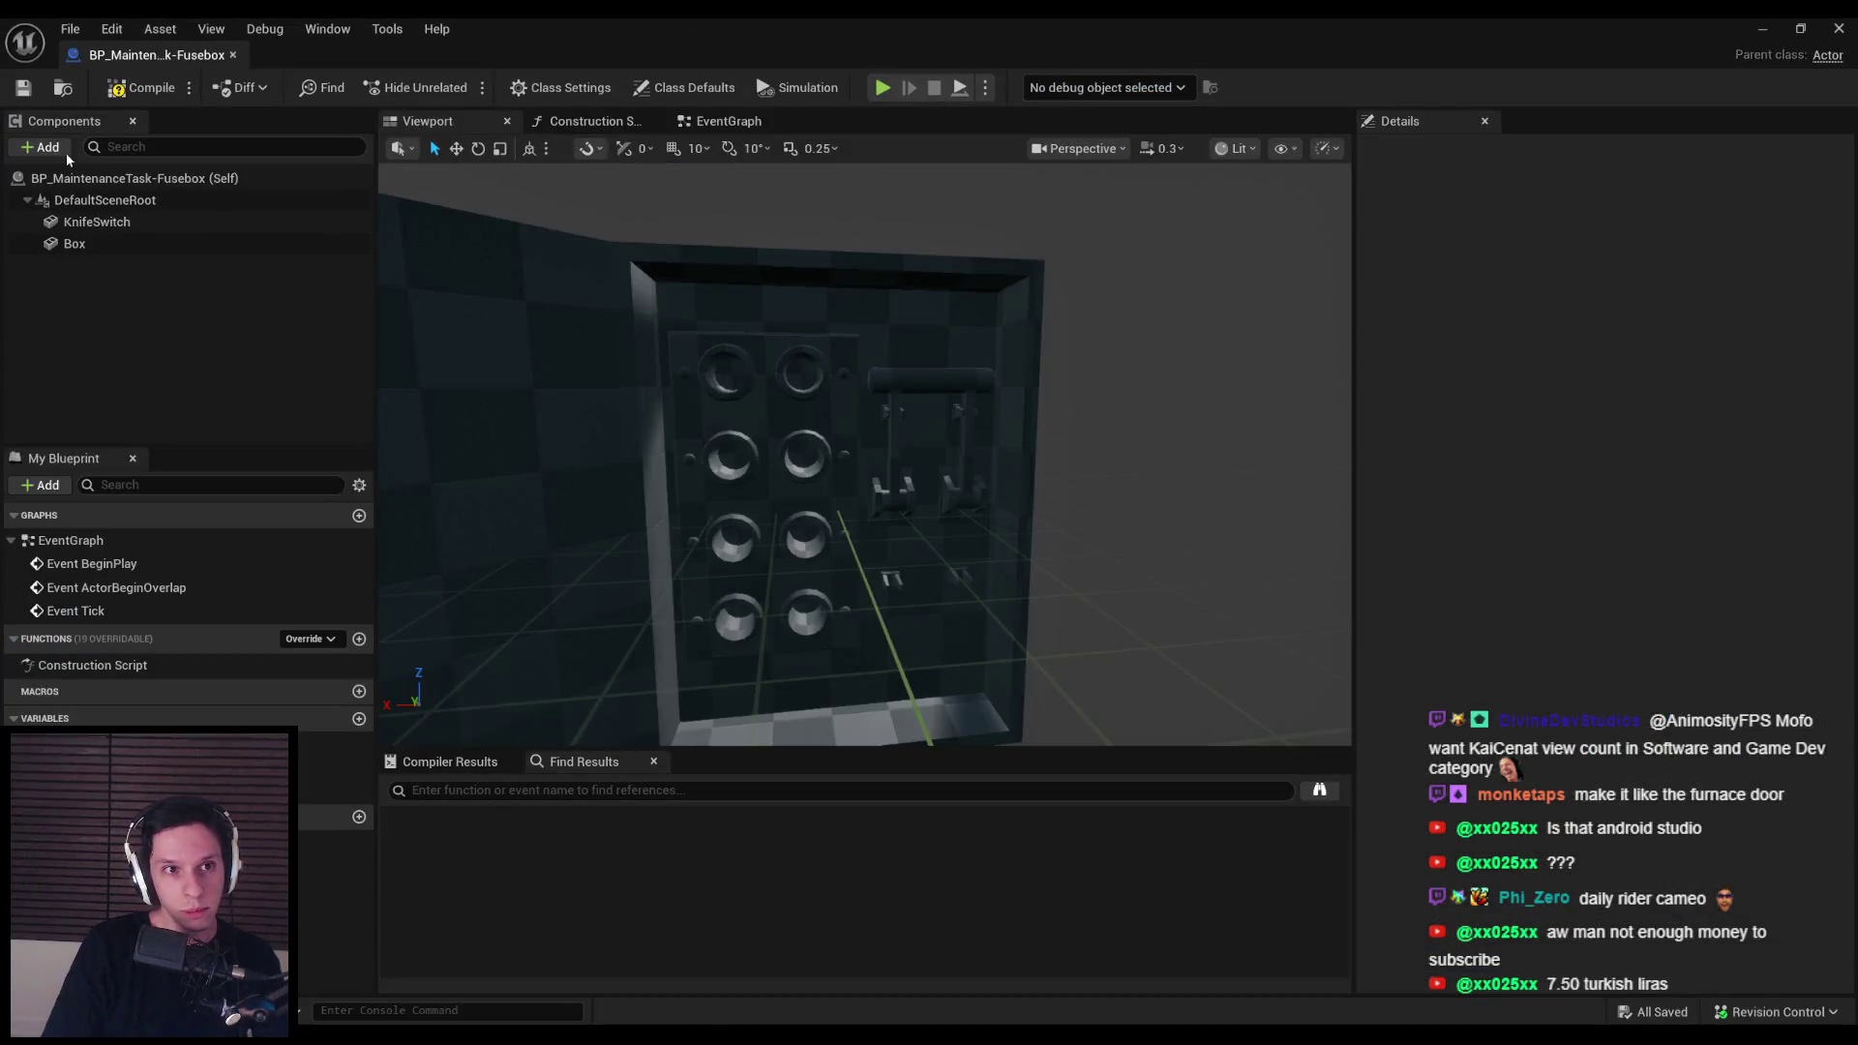
Step: Add a Static Mesh component using S_Fuse and rename it Fuse
{"action": "left_click", "coordinate": [42, 146]}
{"action": "type", "text": "static"}
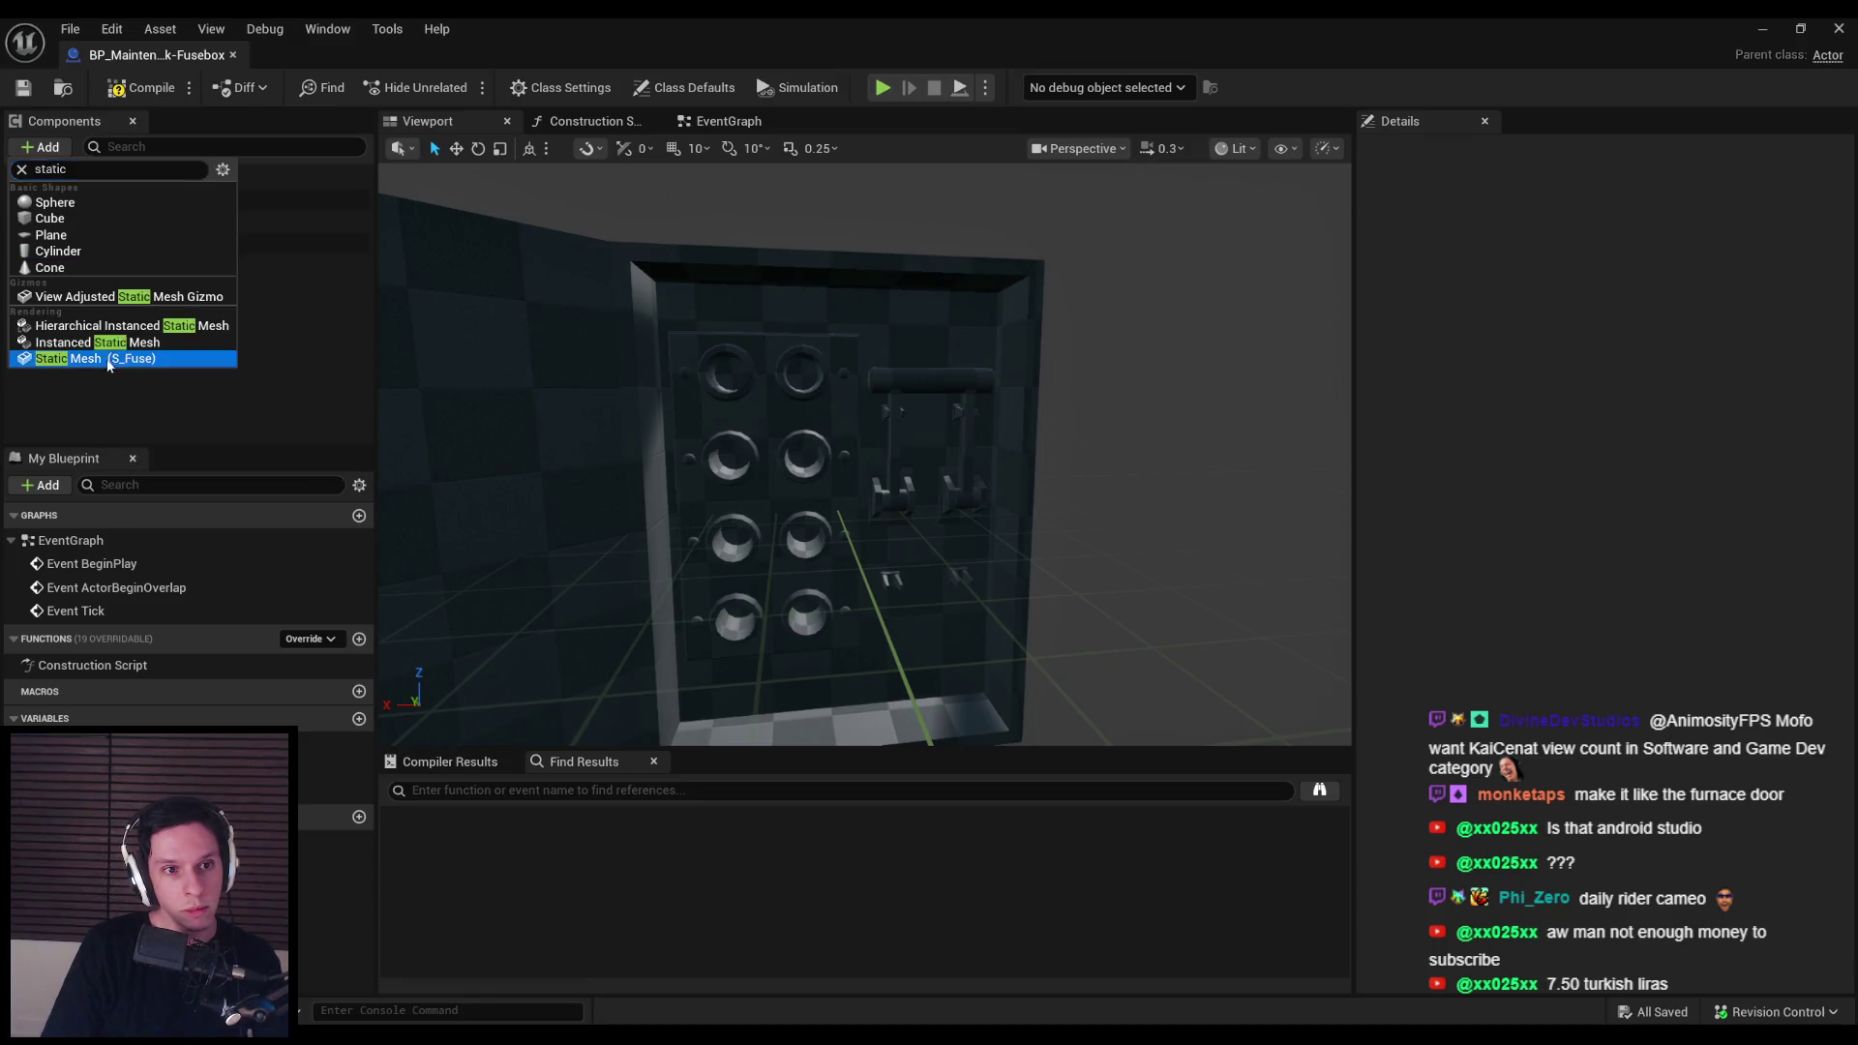
{"action": "left_click", "coordinate": [87, 352]}
{"action": "left_click", "coordinate": [96, 243]}
{"action": "left_click", "coordinate": [87, 221]}
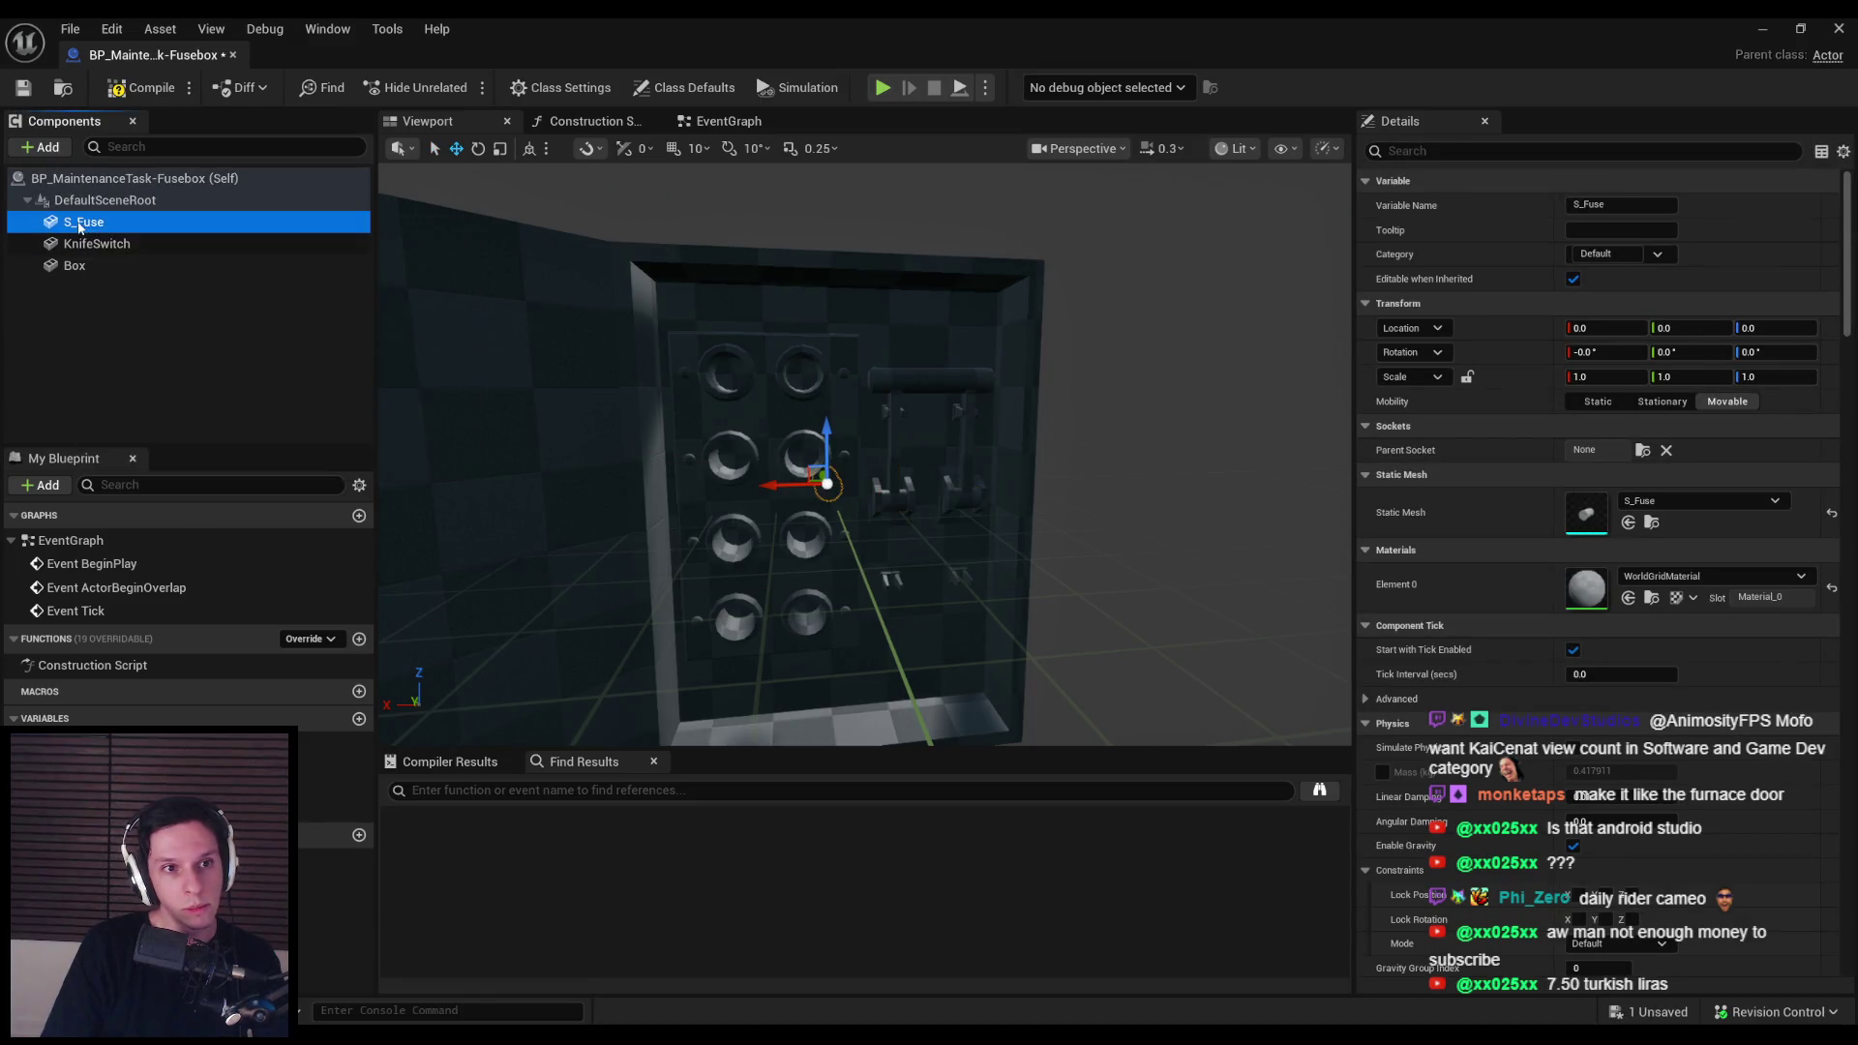
{"action": "key", "text": "F2"}
{"action": "type", "text": "Fuse"}
{"action": "key", "text": "Return"}
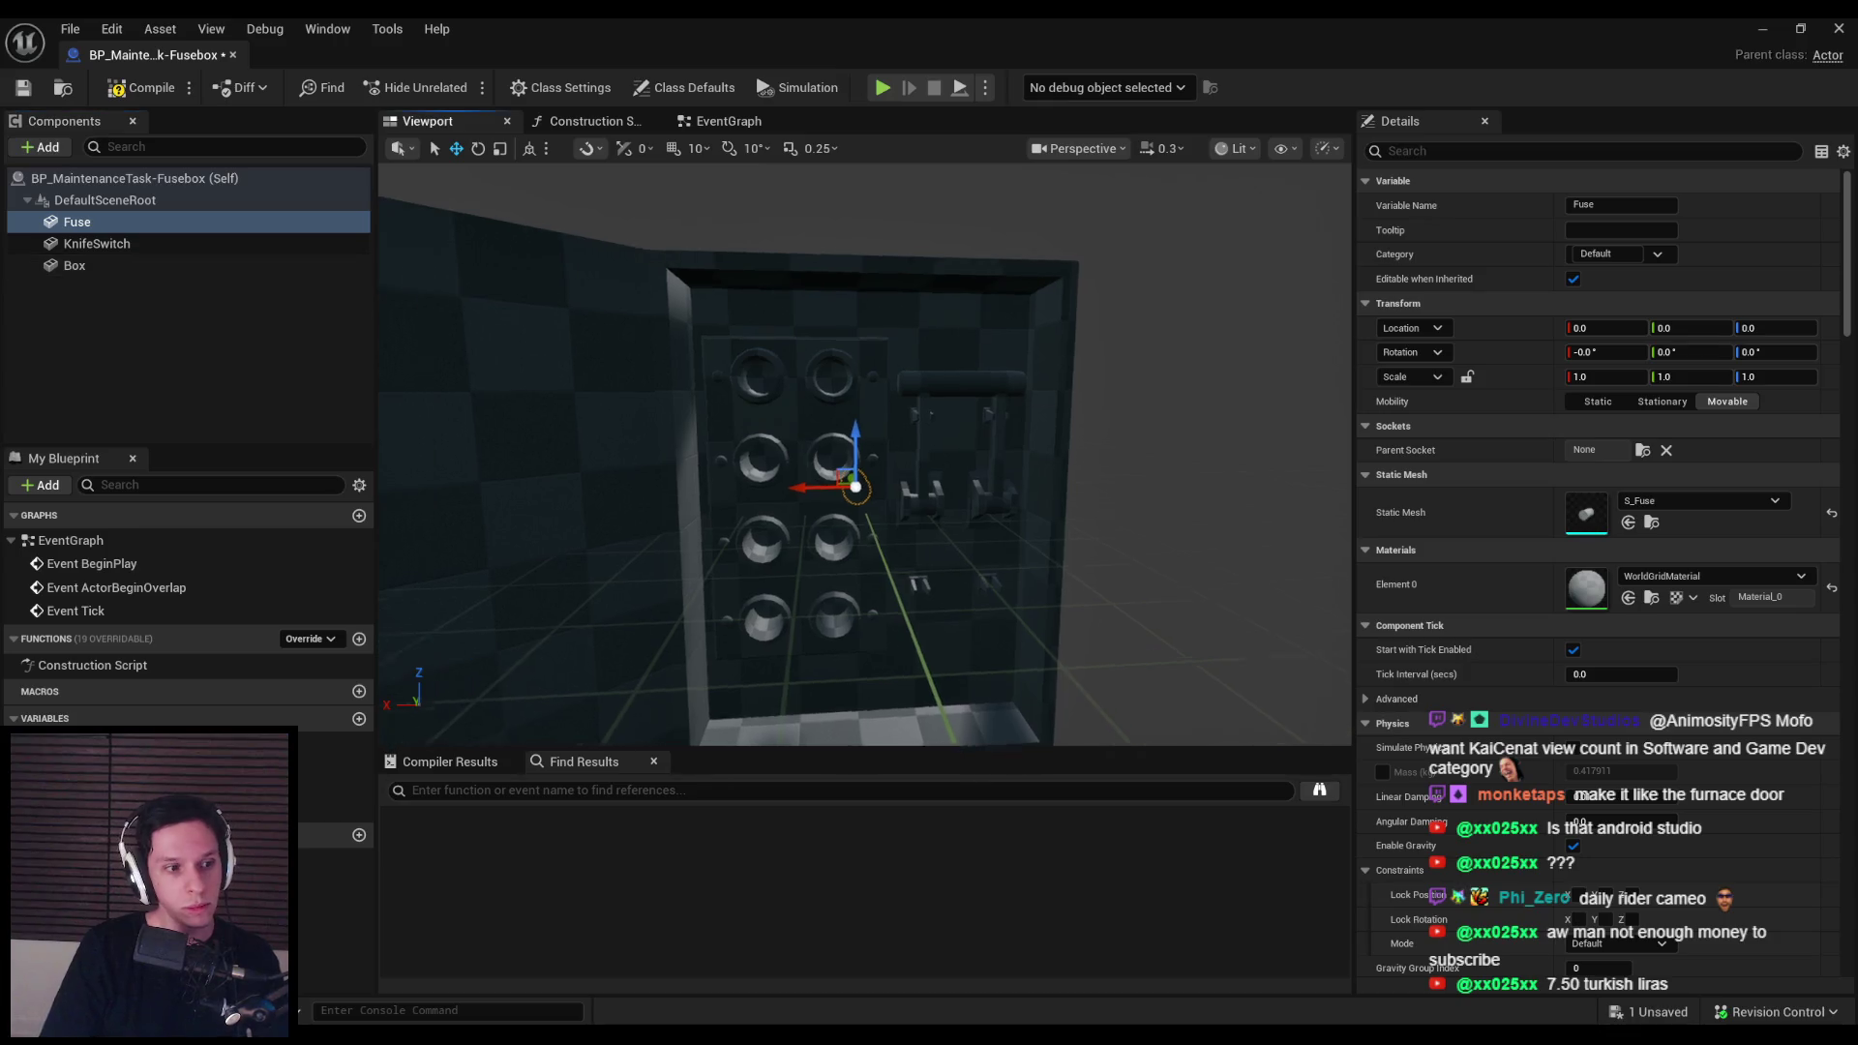
Step: Move the Fuse into the fusebox's top-left socket
{"action": "left_click_drag", "start_coordinate": [958, 508], "coordinate": [851, 369]}
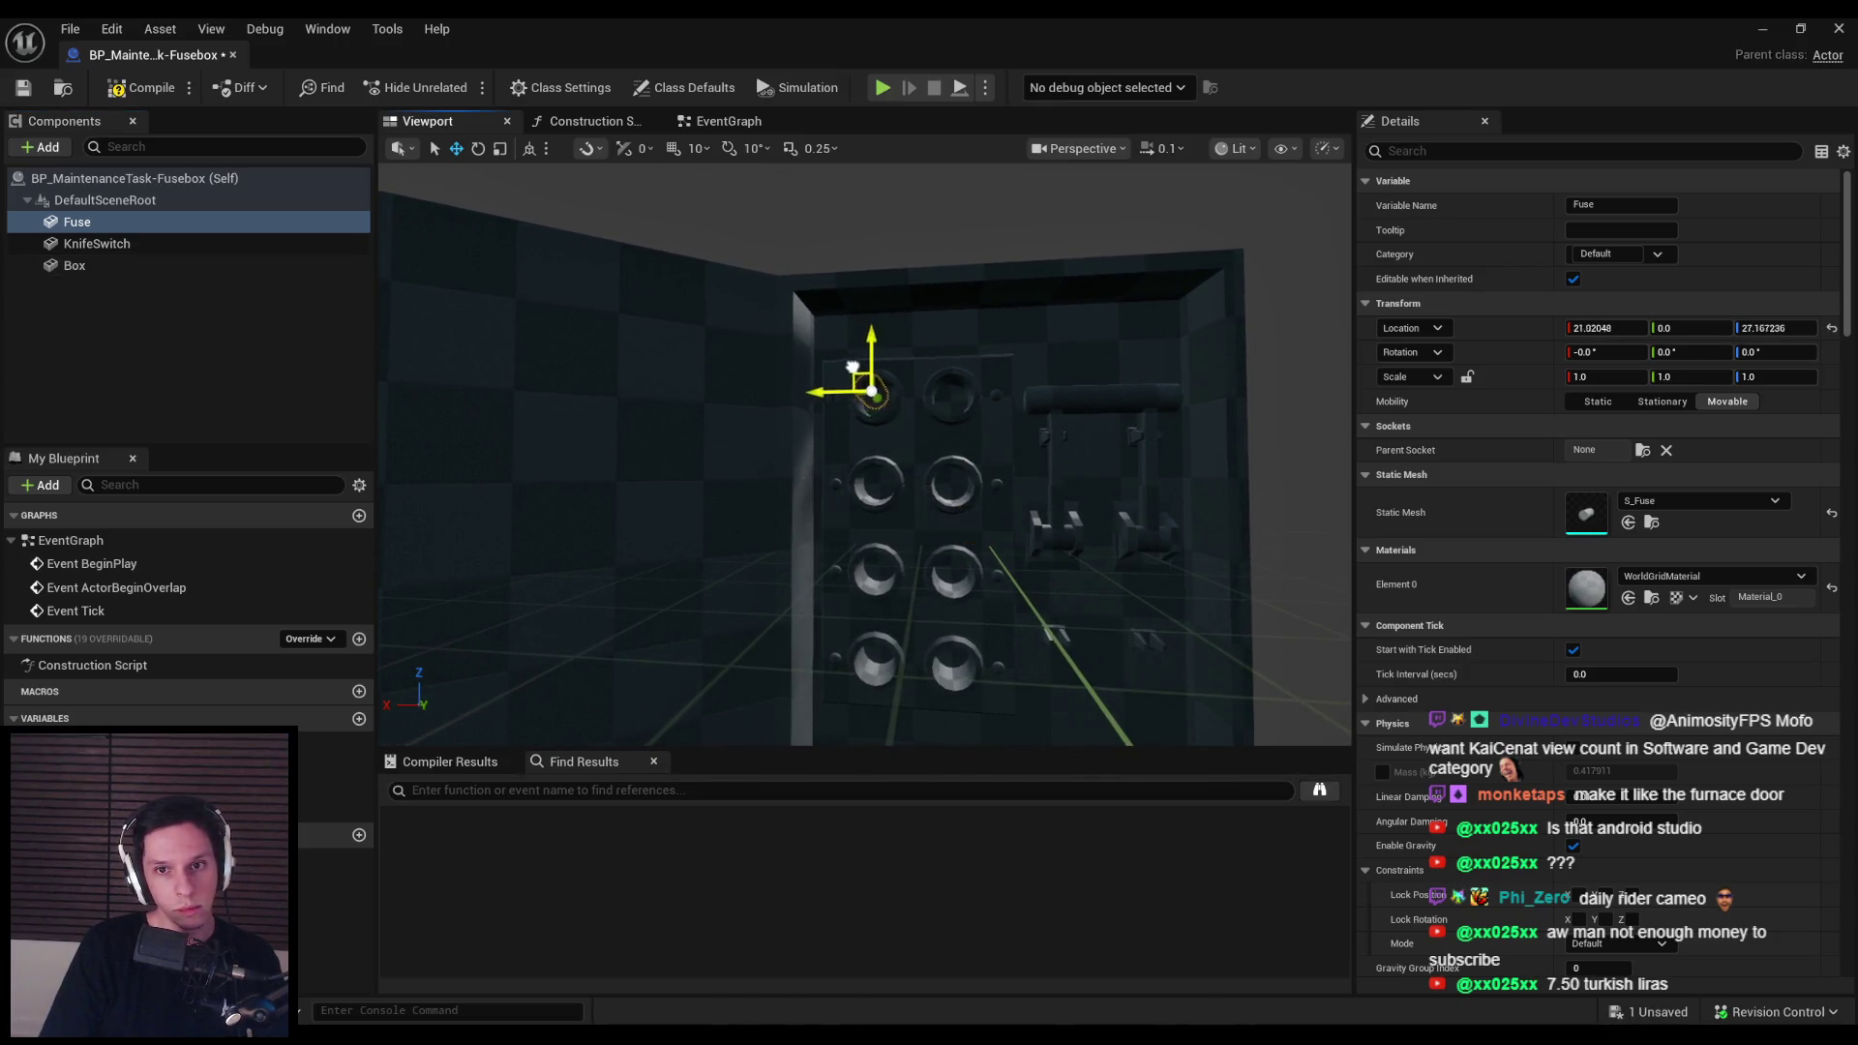
{"action": "key", "text": "f"}
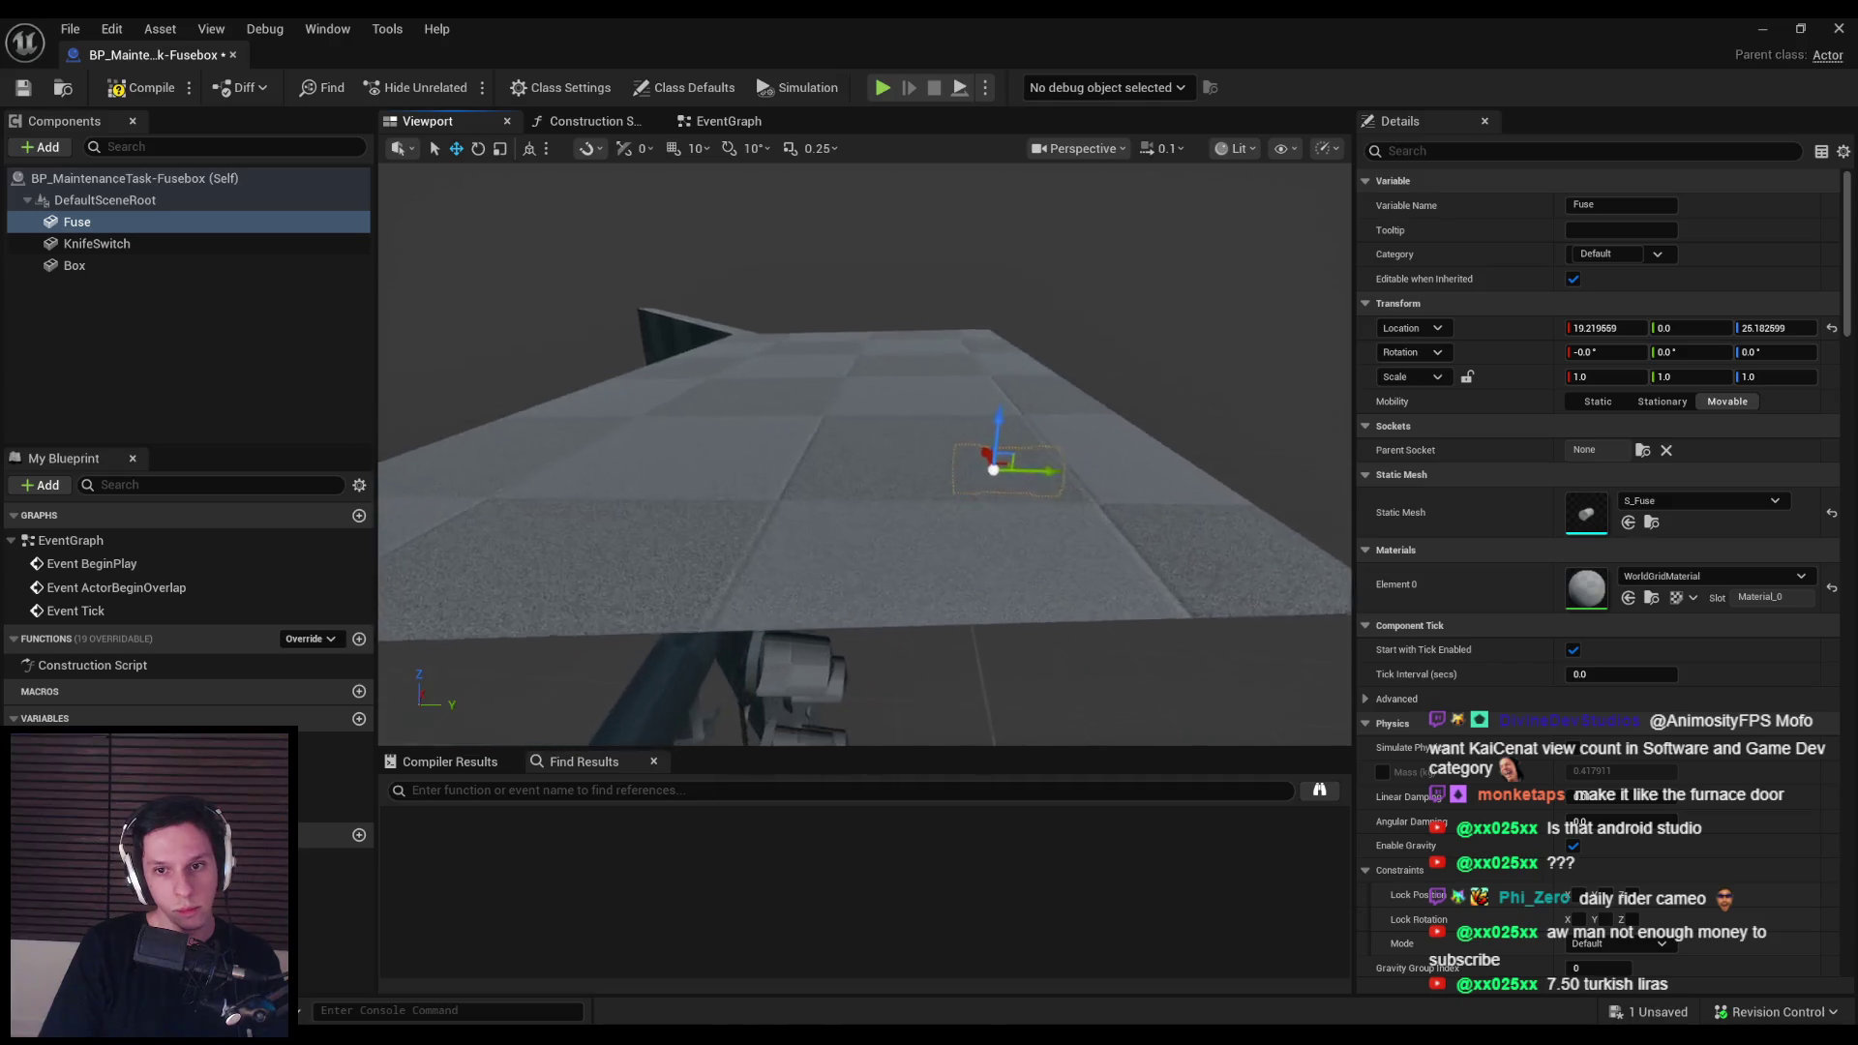
{"action": "left_click_drag", "start_coordinate": [1287, 411], "coordinate": [978, 425]}
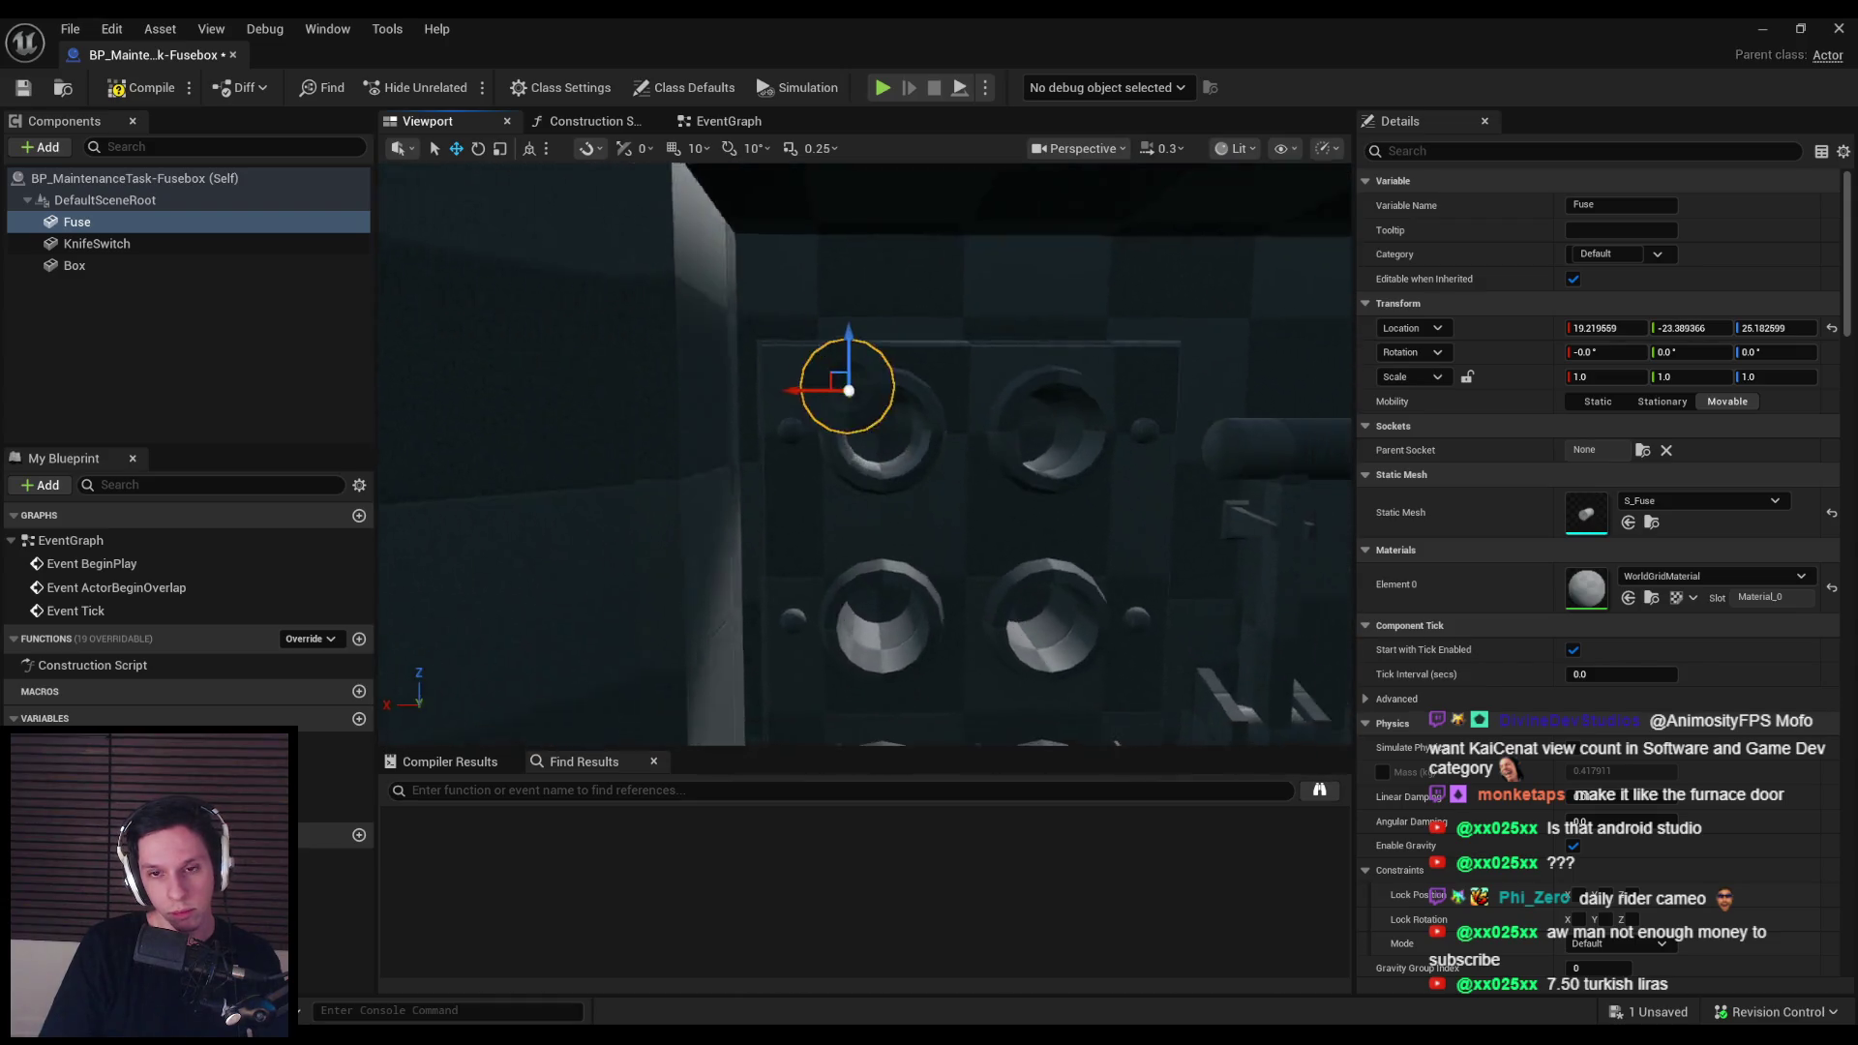
{"action": "key", "text": "a"}
{"action": "left_click_drag", "start_coordinate": [825, 369], "coordinate": [861, 413]}
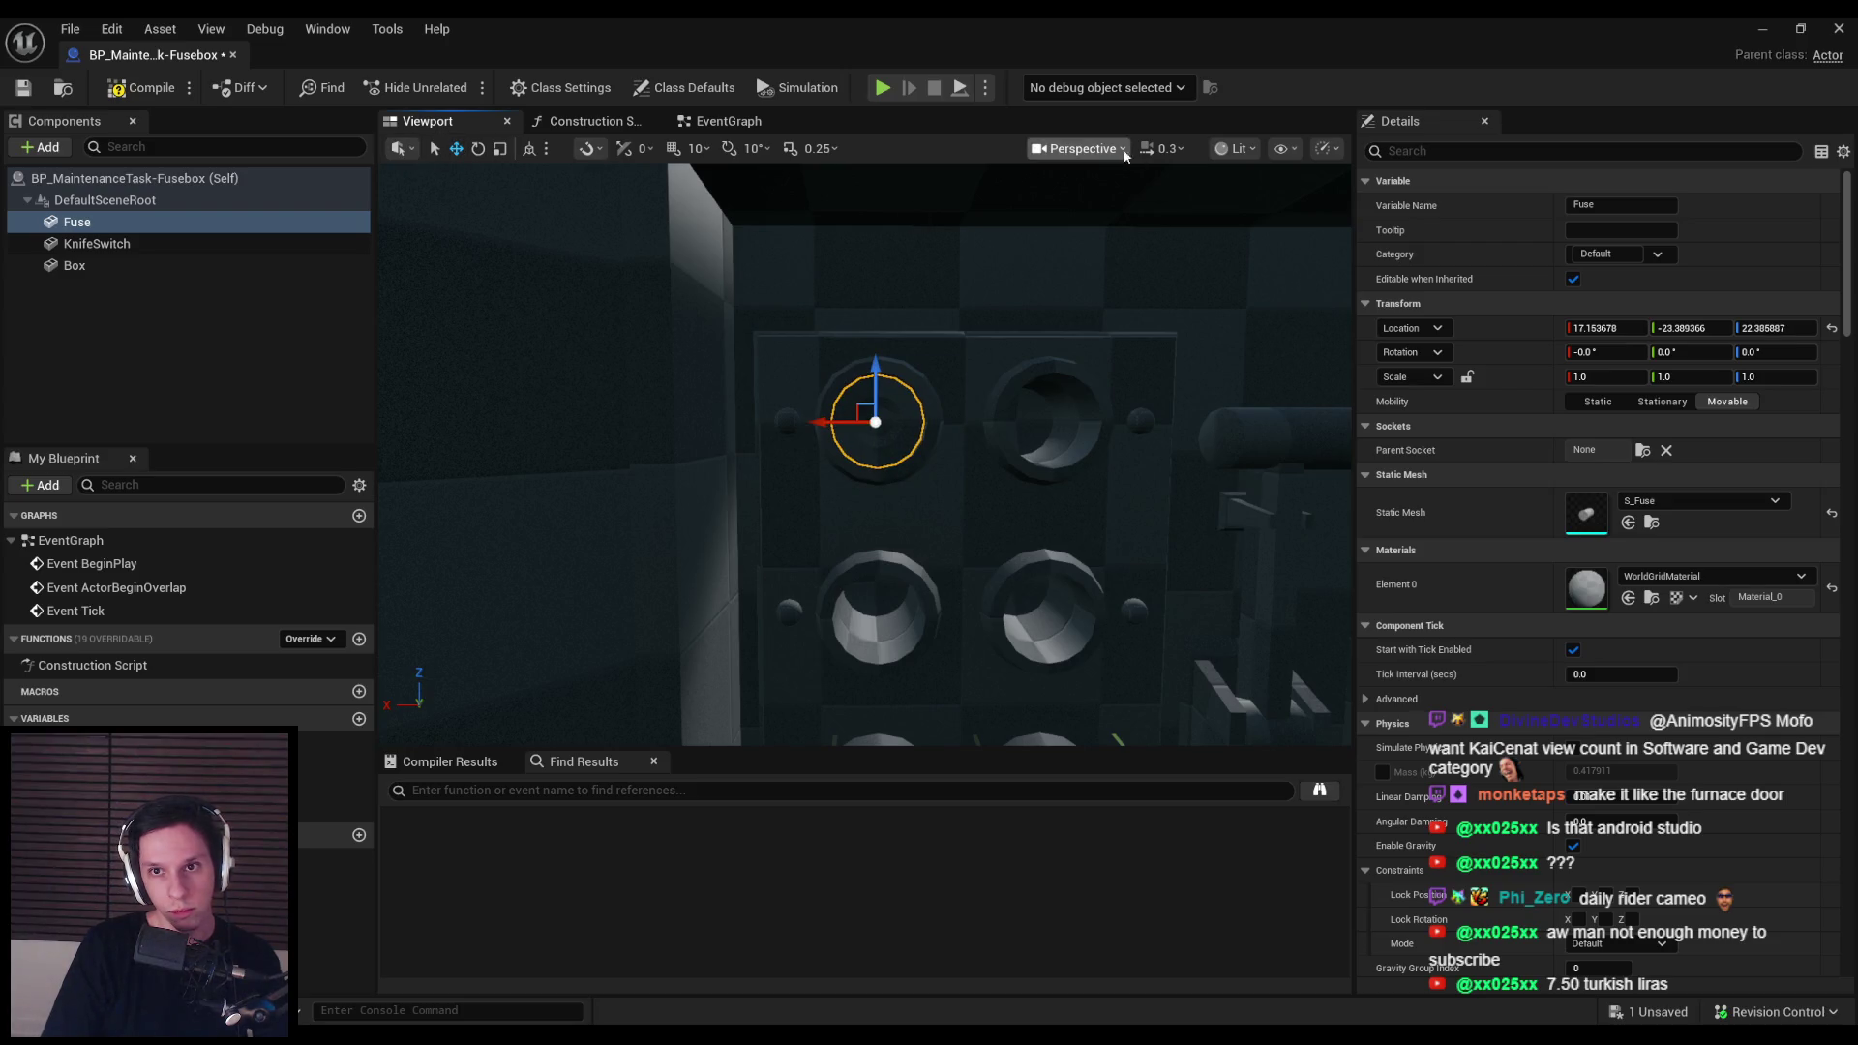
Step: Check the Fuse's seating in the orthographic Left and Right views
{"action": "left_click", "coordinate": [1077, 148]}
{"action": "left_click", "coordinate": [1091, 301]}
{"action": "scroll", "coordinate": [878, 450], "scroll_direction": "up", "scroll_amount": 3}
{"action": "scroll", "coordinate": [877, 450], "scroll_direction": "up", "scroll_amount": 4}
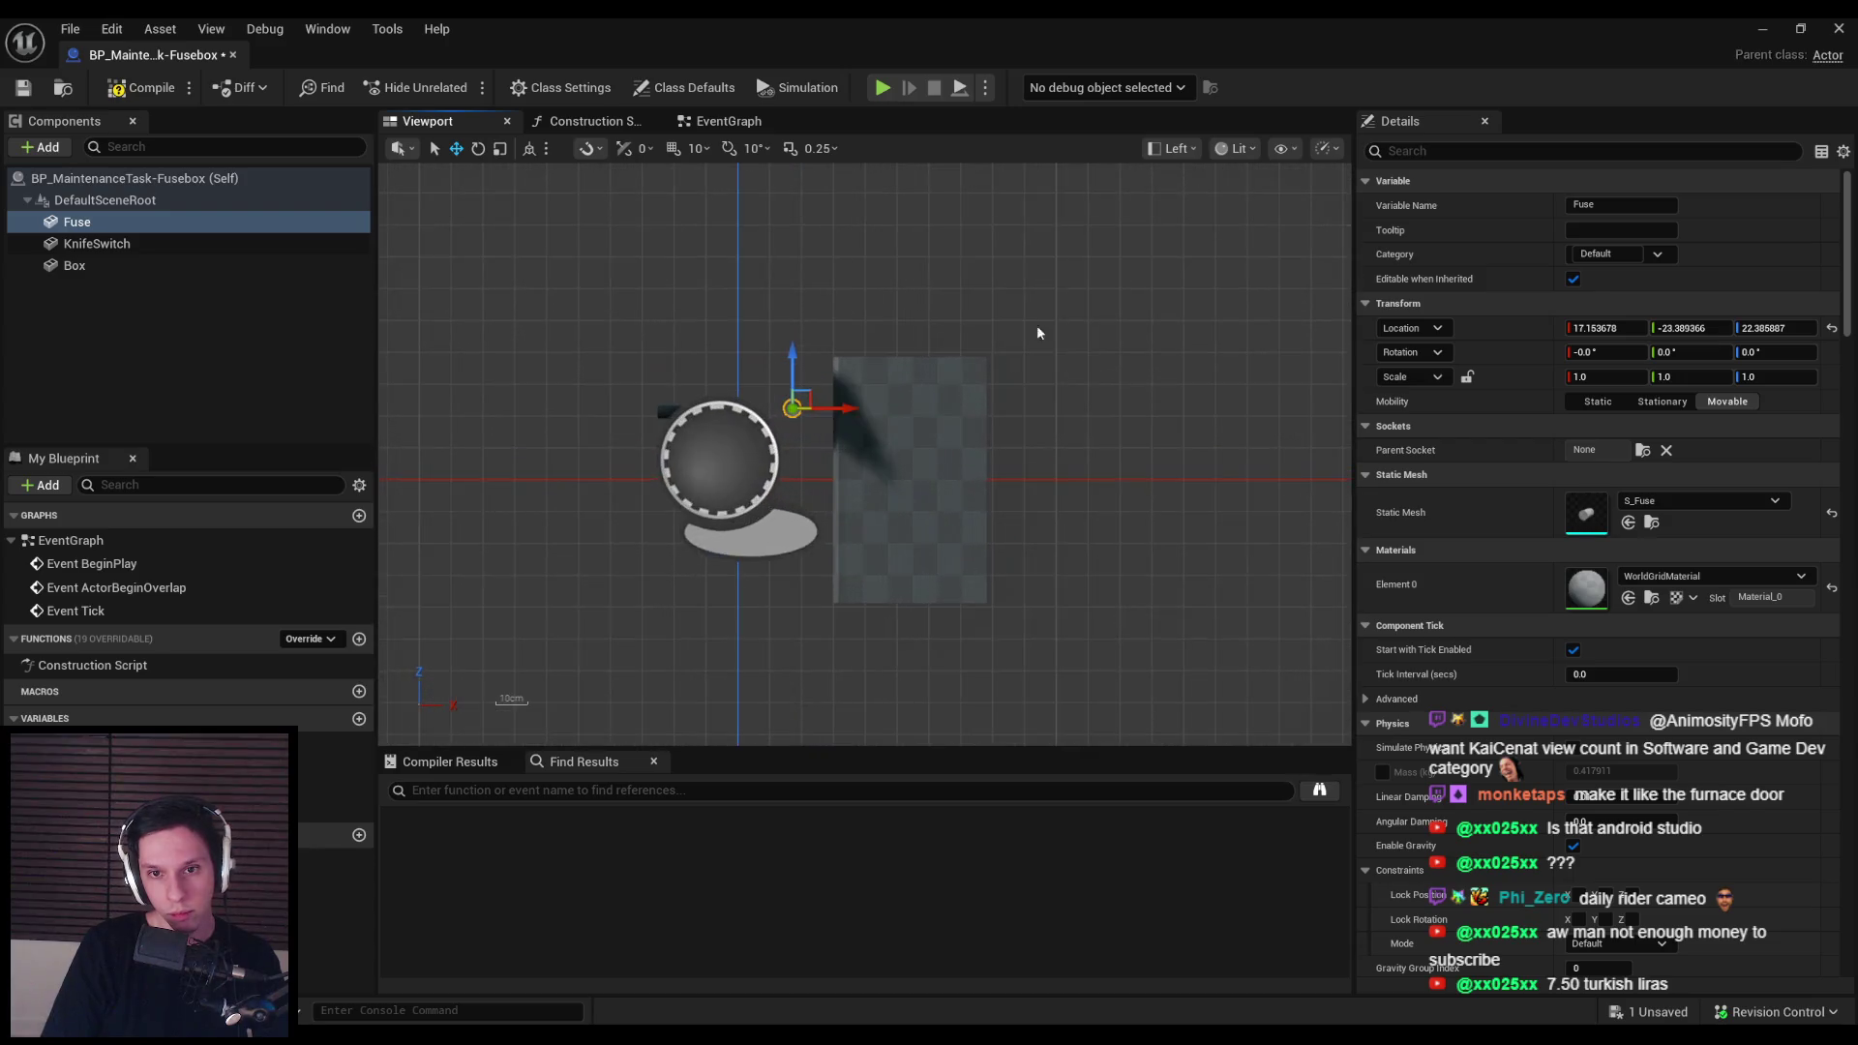
{"action": "left_click", "coordinate": [1192, 151]}
{"action": "left_click", "coordinate": [1200, 322]}
{"action": "scroll", "coordinate": [1059, 451], "scroll_direction": "up", "scroll_amount": 5}
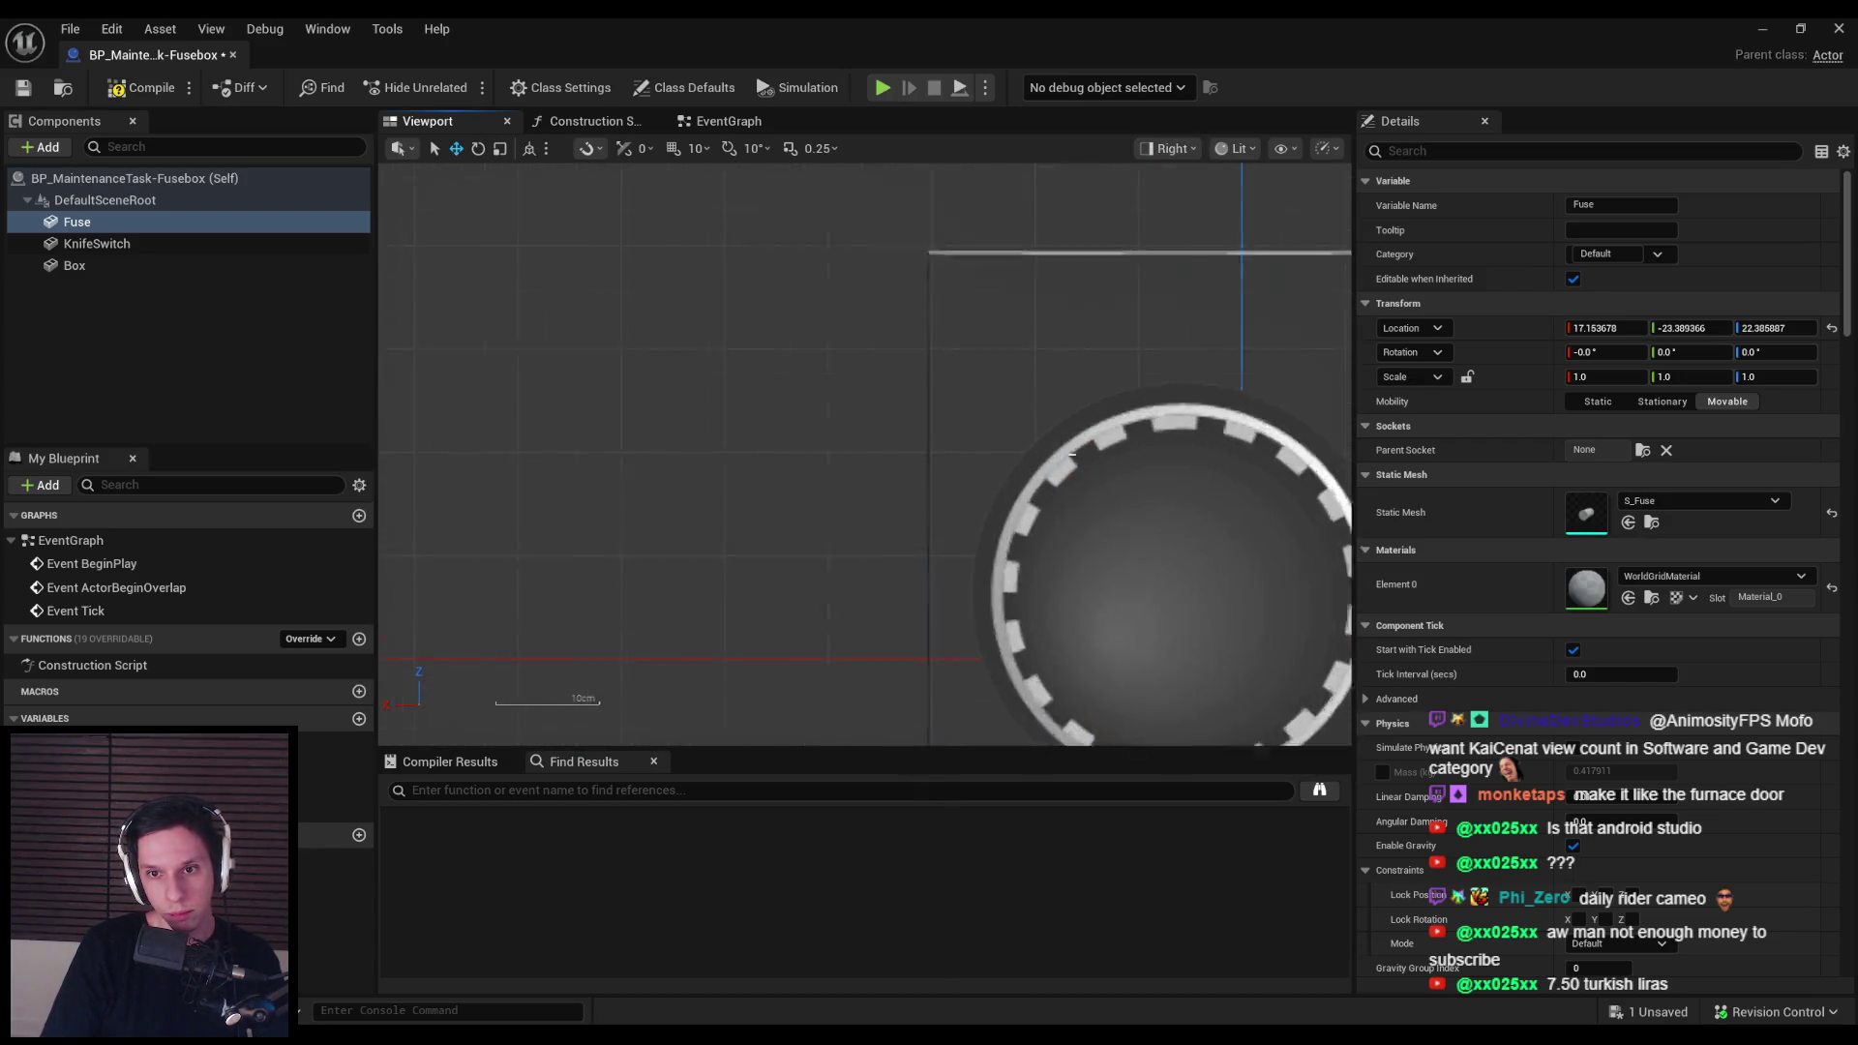
{"action": "scroll", "coordinate": [881, 408], "scroll_direction": "down", "scroll_amount": 6}
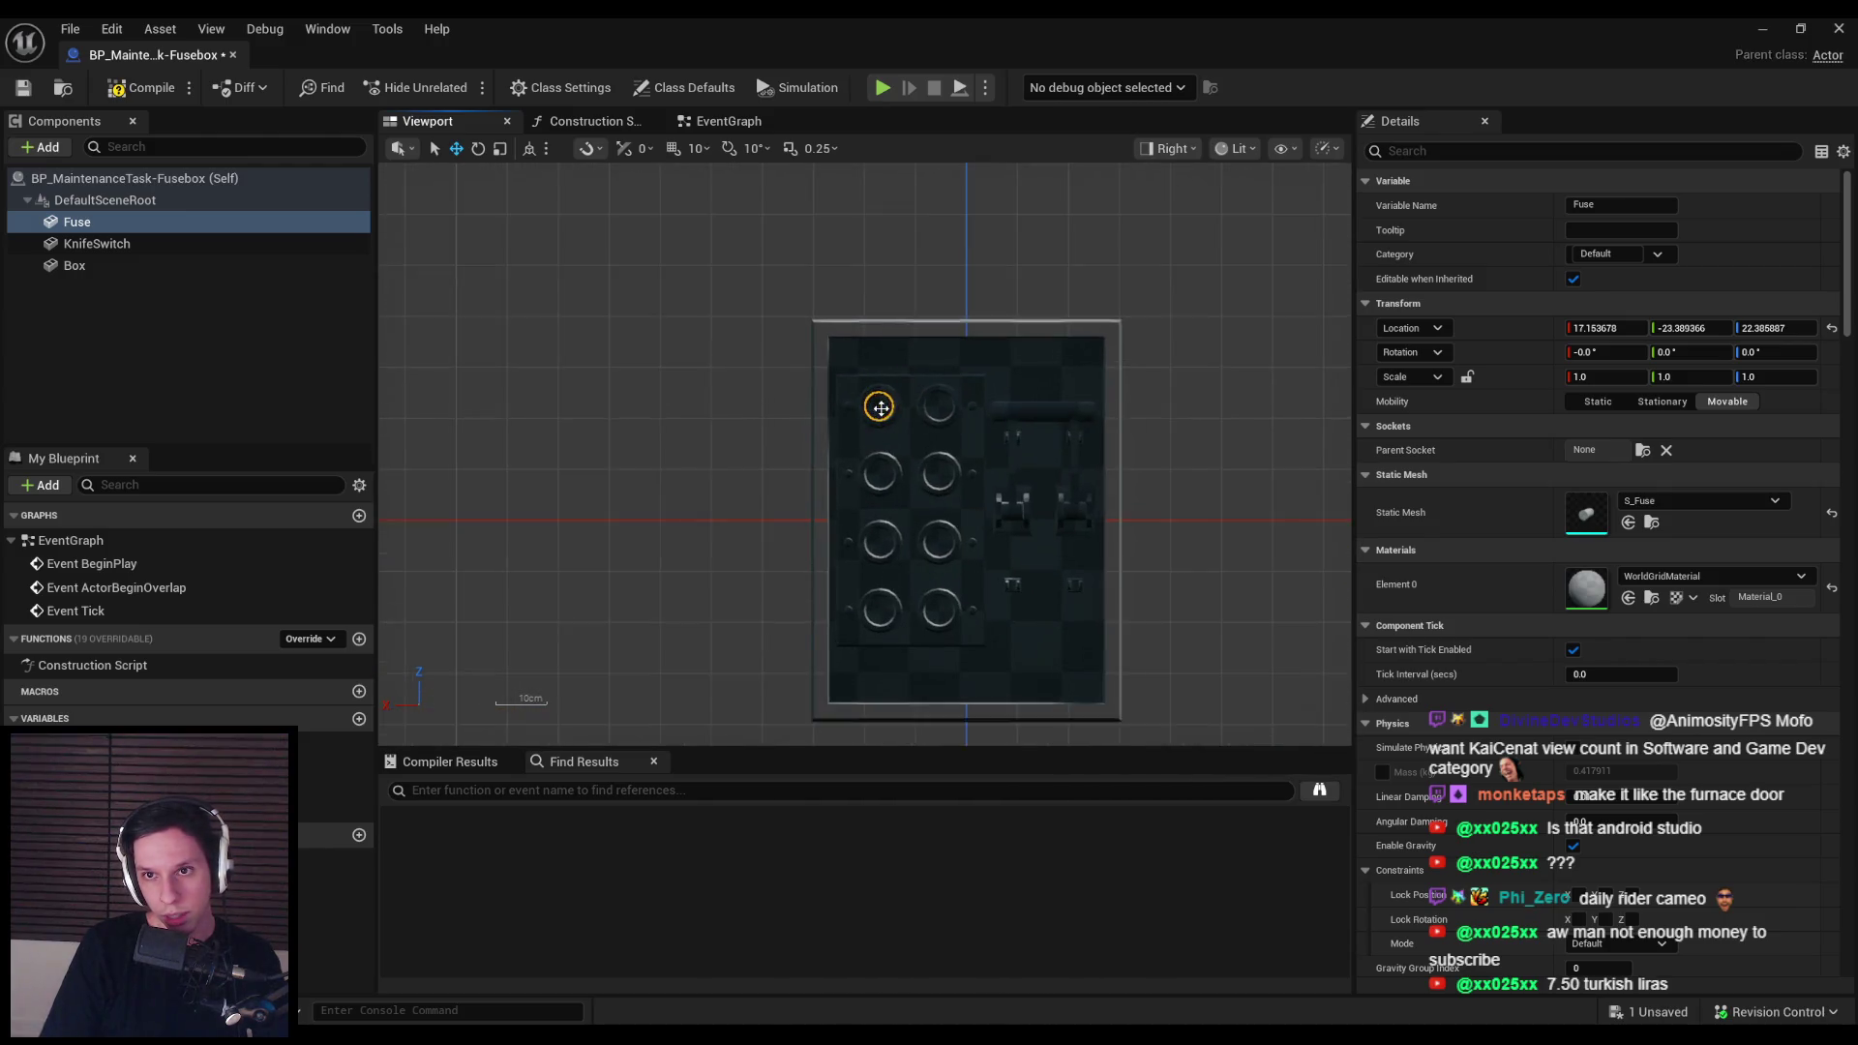
{"action": "scroll", "coordinate": [881, 408], "scroll_direction": "up", "scroll_amount": 6}
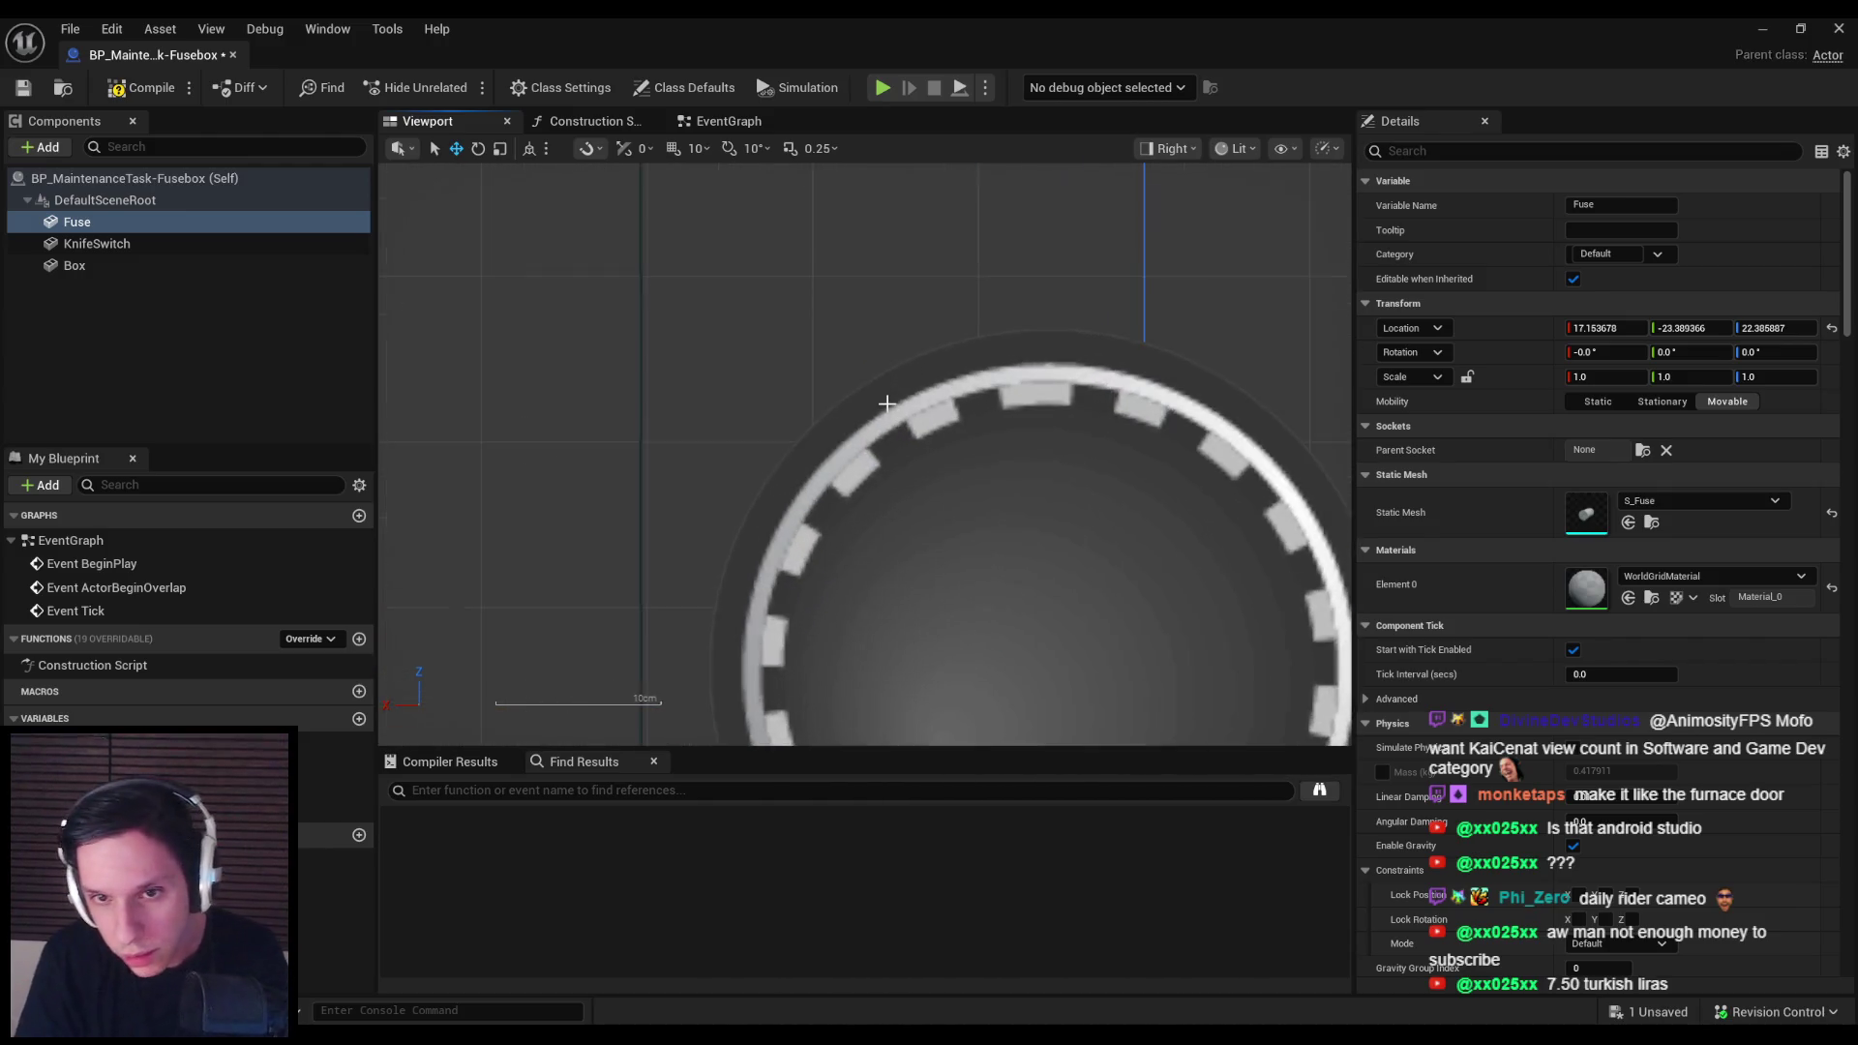
{"action": "scroll", "coordinate": [884, 401], "scroll_direction": "down", "scroll_amount": 6}
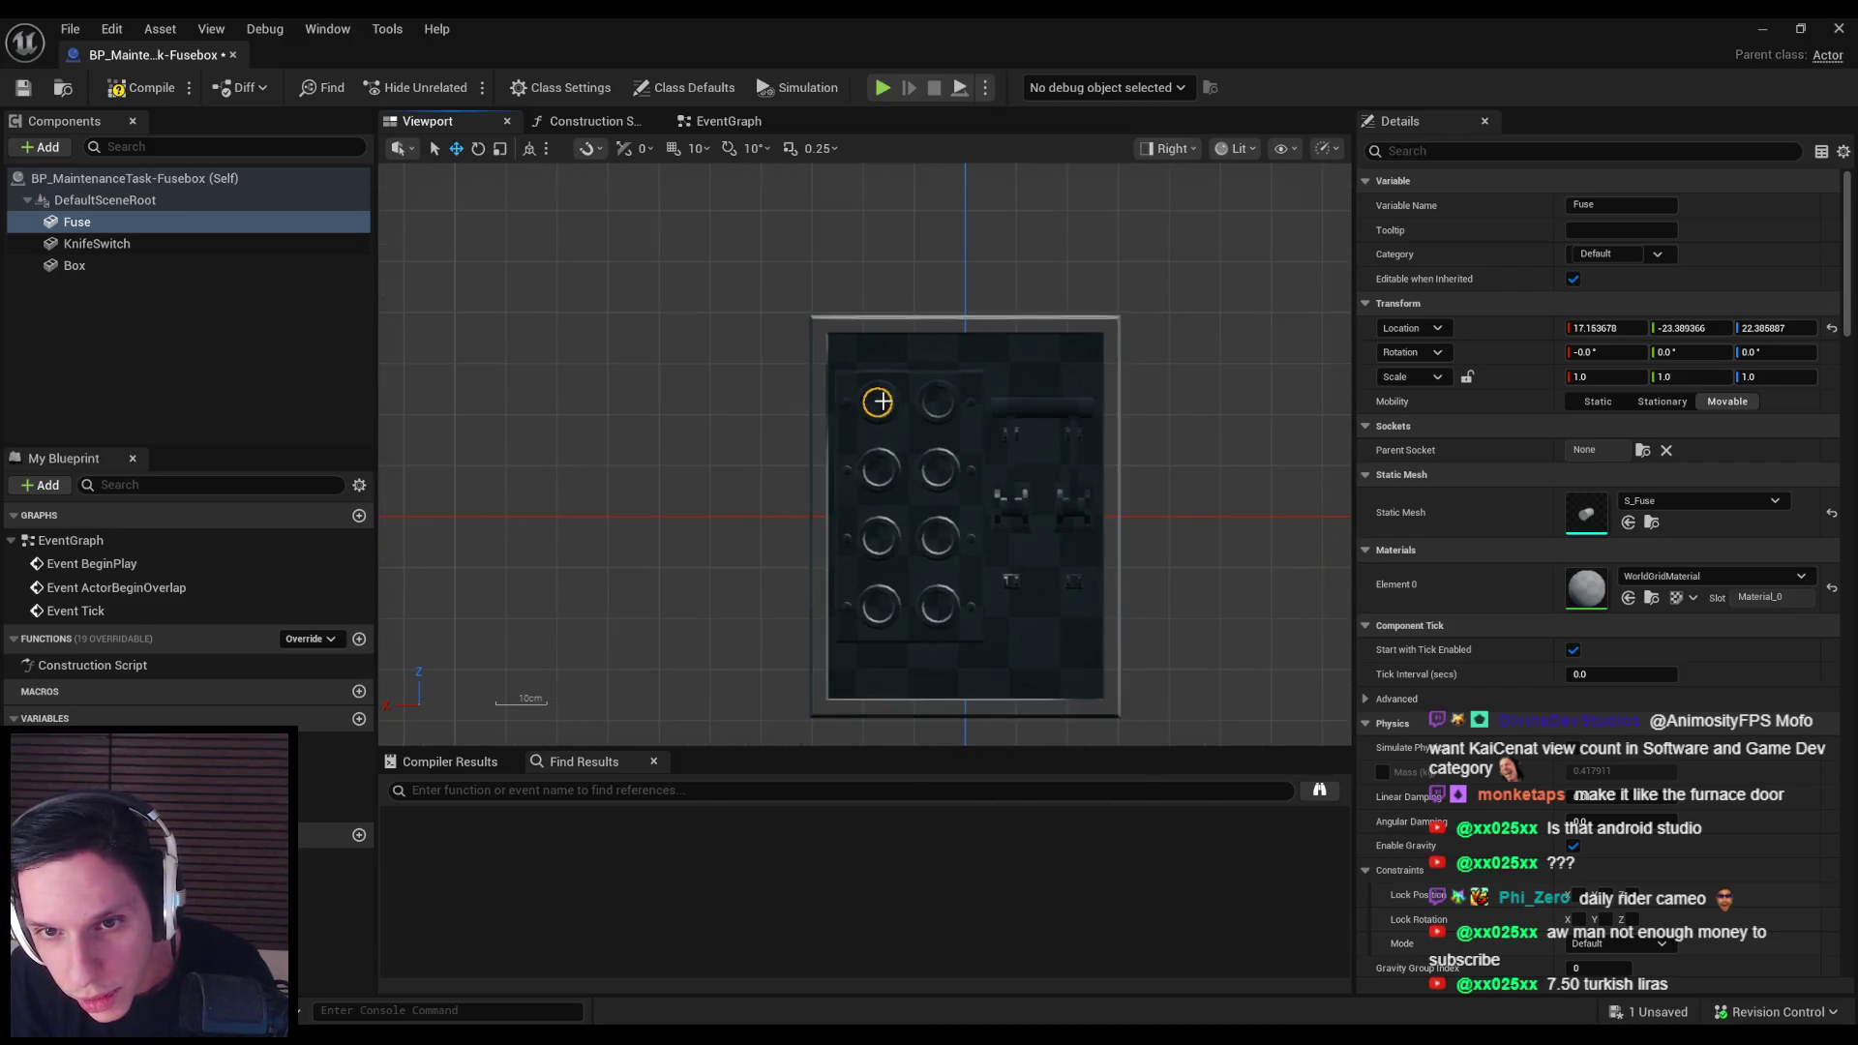
{"action": "scroll", "coordinate": [881, 407], "scroll_direction": "down", "scroll_amount": 3}
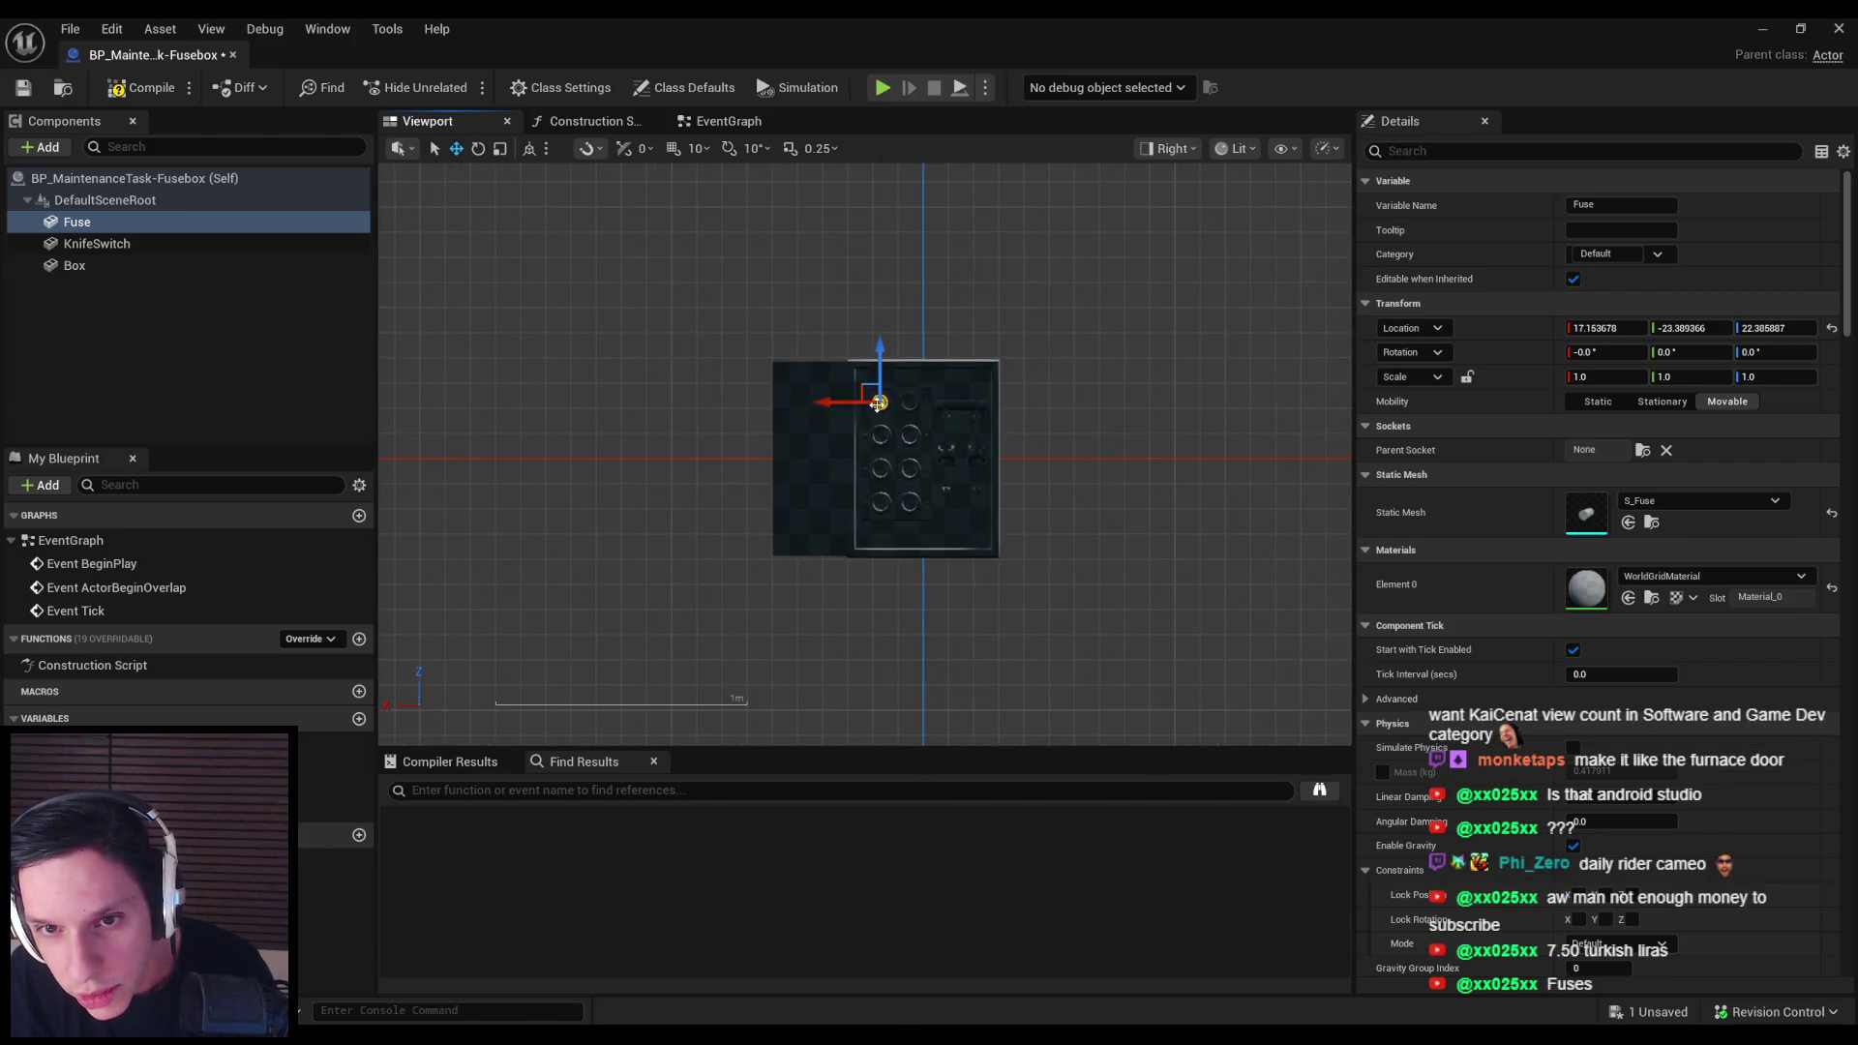
Step: Back in perspective view, raise the Fuse slightly in its socket and inspect it
{"action": "left_click", "coordinate": [868, 393]}
{"action": "left_click", "coordinate": [1171, 148]}
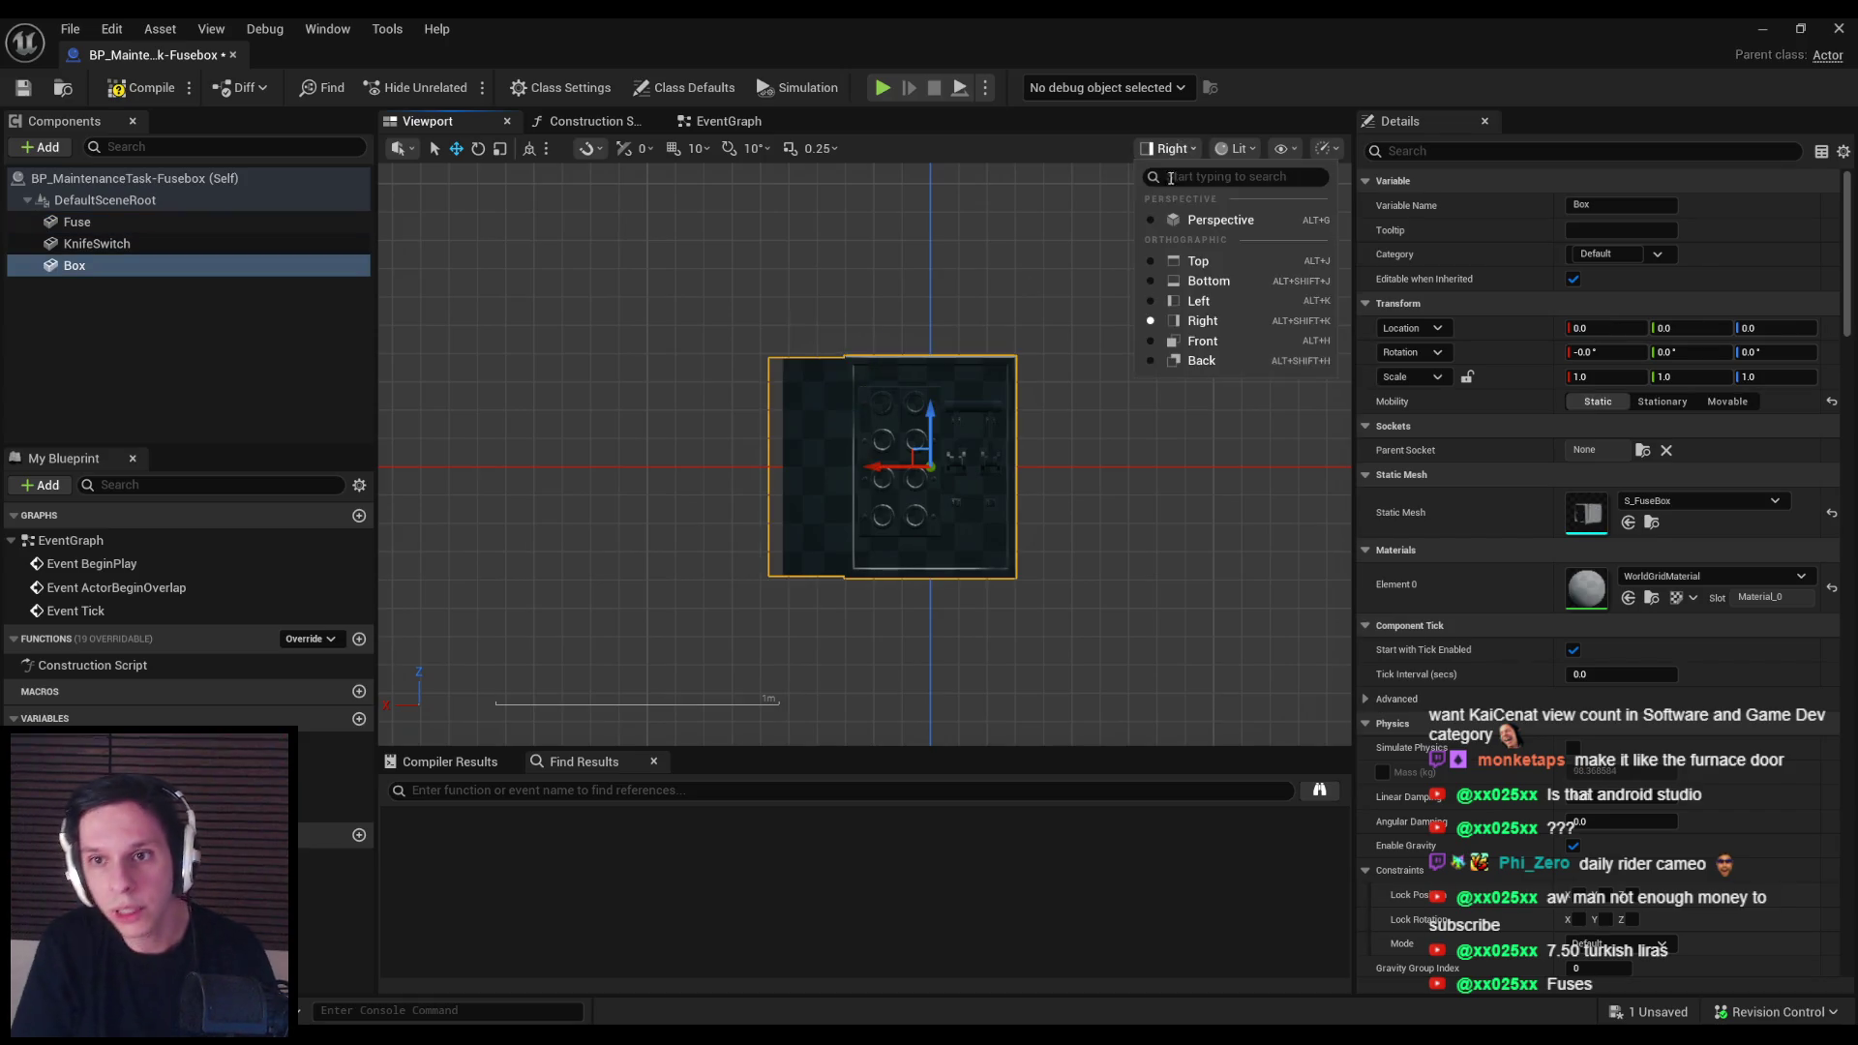
{"action": "left_click", "coordinate": [1224, 215]}
{"action": "left_click", "coordinate": [887, 442]}
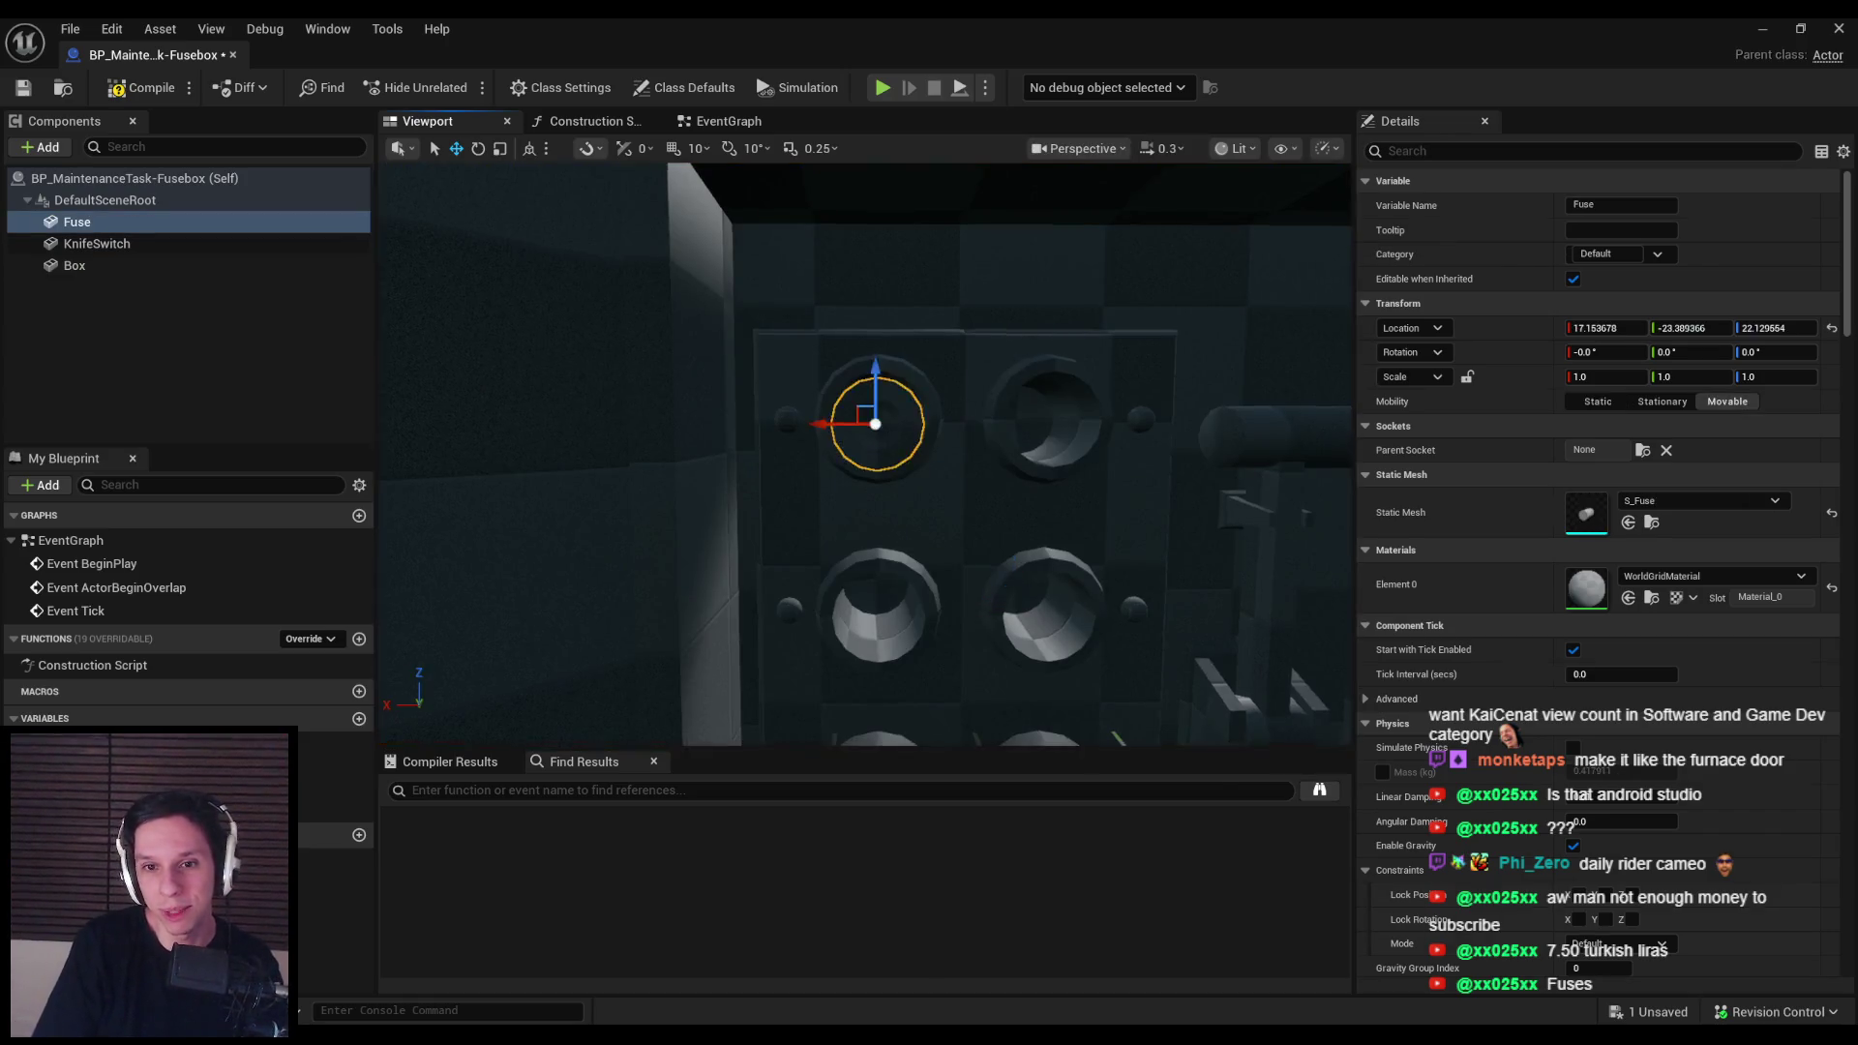
{"action": "scroll", "coordinate": [888, 442], "scroll_direction": "up", "scroll_amount": 3}
{"action": "mouse_move", "coordinate": [883, 426]}
{"action": "left_mouse_down"}
{"action": "mouse_move", "coordinate": [885, 402]}
{"action": "mouse_move", "coordinate": [813, 408]}
{"action": "mouse_move", "coordinate": [933, 436]}
{"action": "left_mouse_up"}
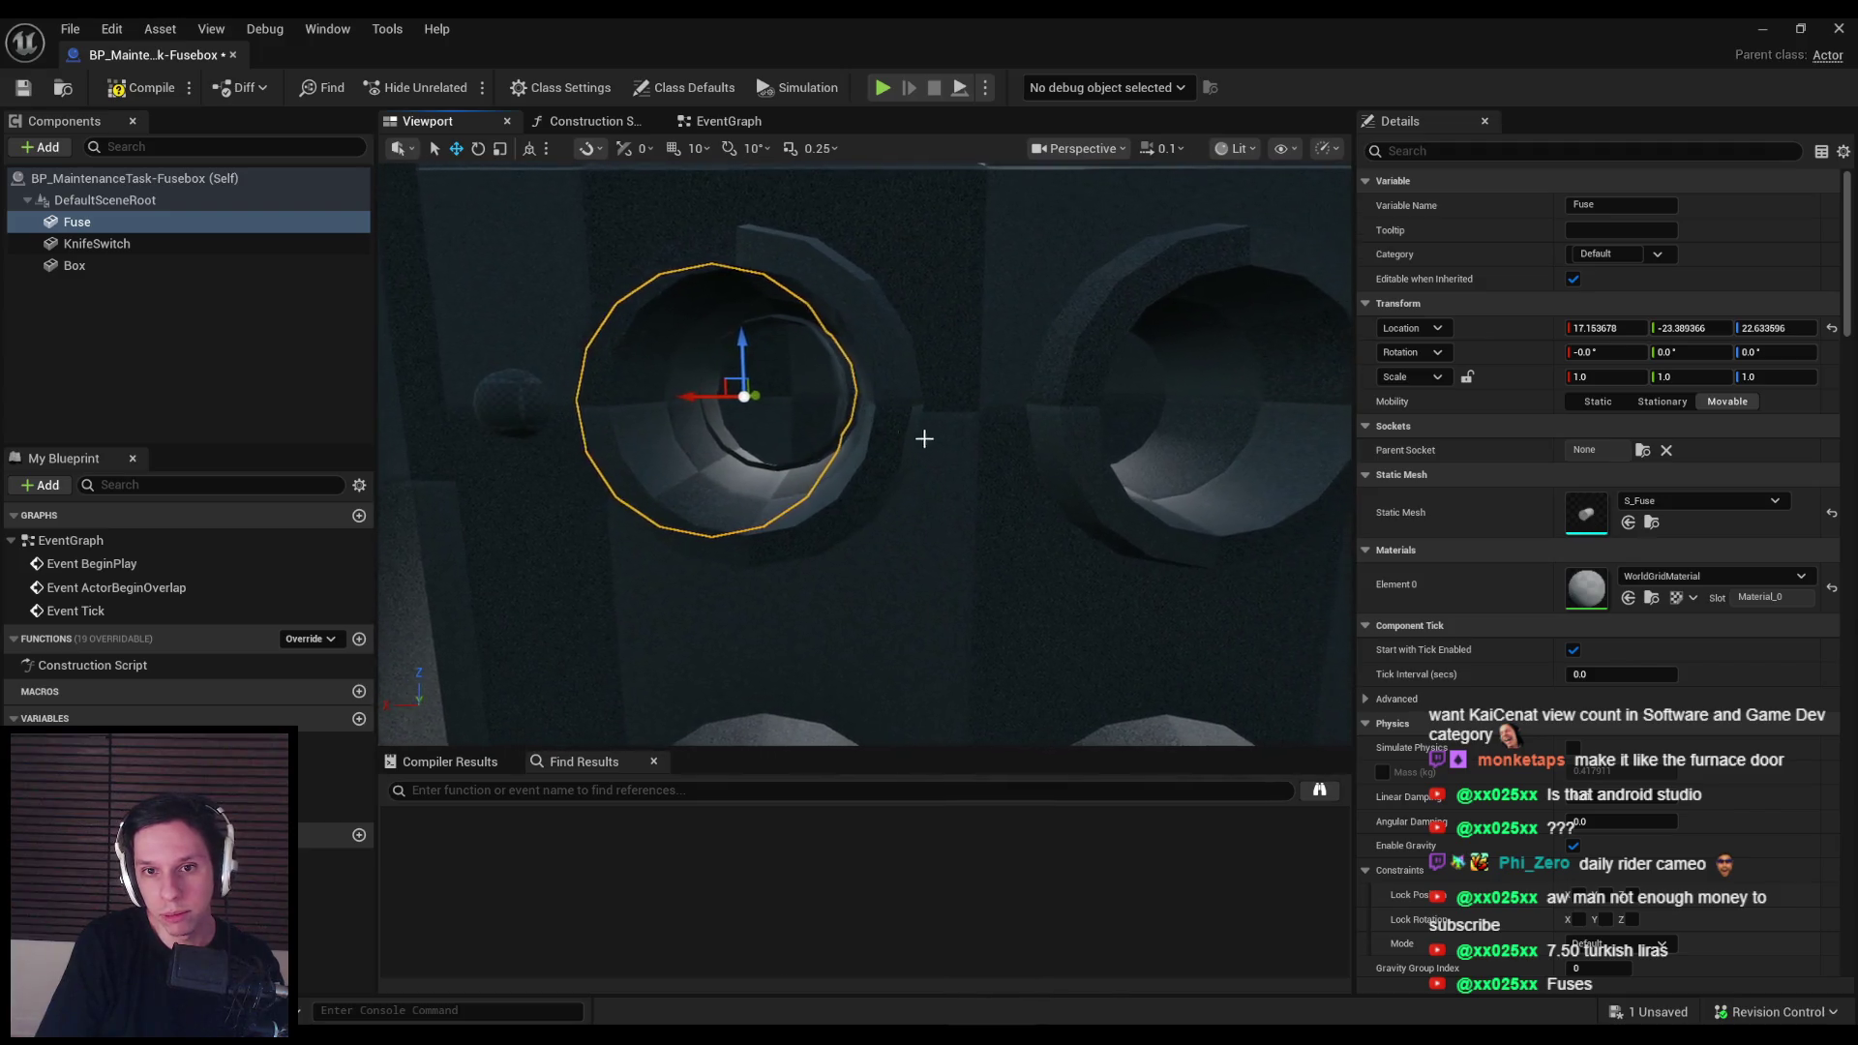
{"action": "mouse_move", "coordinate": [707, 397]}
{"action": "left_mouse_down"}
{"action": "mouse_move", "coordinate": [649, 382]}
{"action": "mouse_move", "coordinate": [886, 355]}
{"action": "mouse_move", "coordinate": [671, 373]}
{"action": "left_mouse_up"}
{"action": "key", "text": "Escape"}
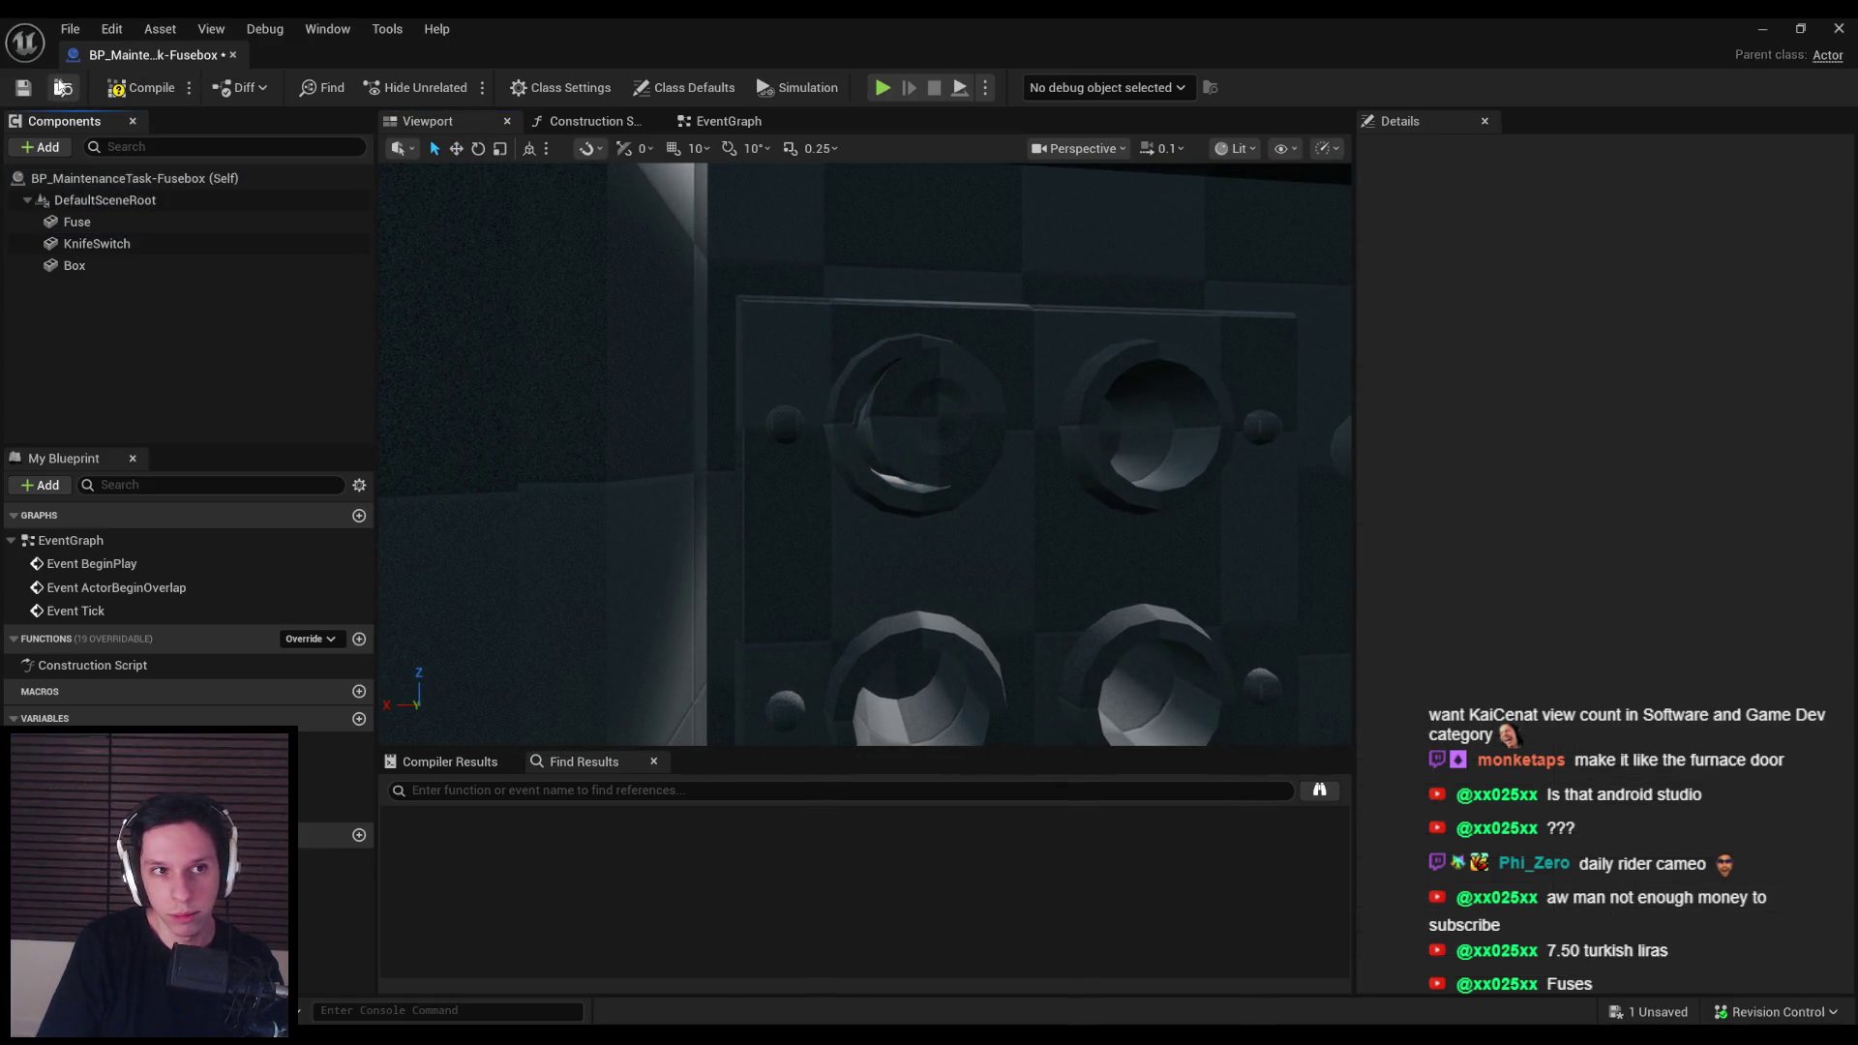
Step: Compile and save the Fusebox Blueprint
{"action": "left_click", "coordinate": [109, 94]}
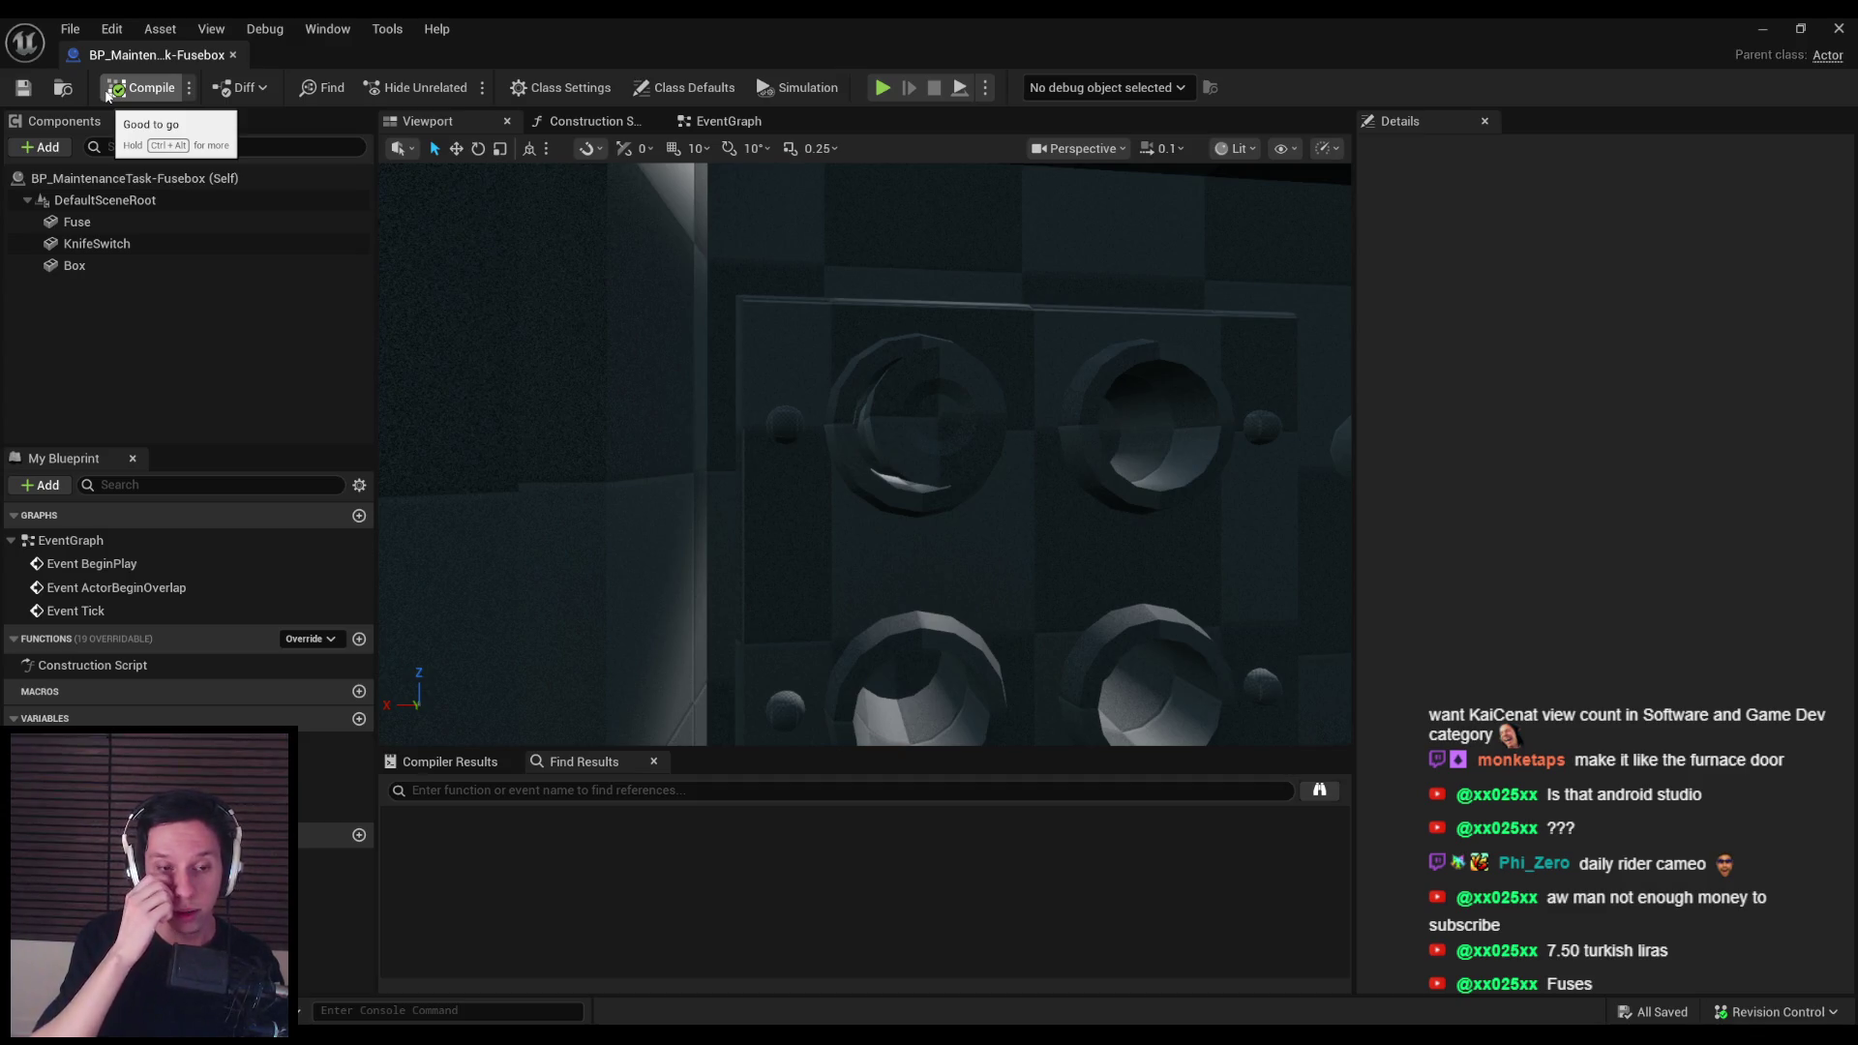
{"action": "mouse_move", "coordinate": [866, 455]}
{"action": "left_mouse_down"}
{"action": "mouse_move", "coordinate": [881, 431]}
{"action": "mouse_move", "coordinate": [852, 435]}
{"action": "mouse_move", "coordinate": [876, 436]}
{"action": "mouse_move", "coordinate": [891, 497]}
{"action": "left_mouse_up"}
{"action": "scroll", "coordinate": [866, 435], "scroll_direction": "up", "scroll_amount": 1}
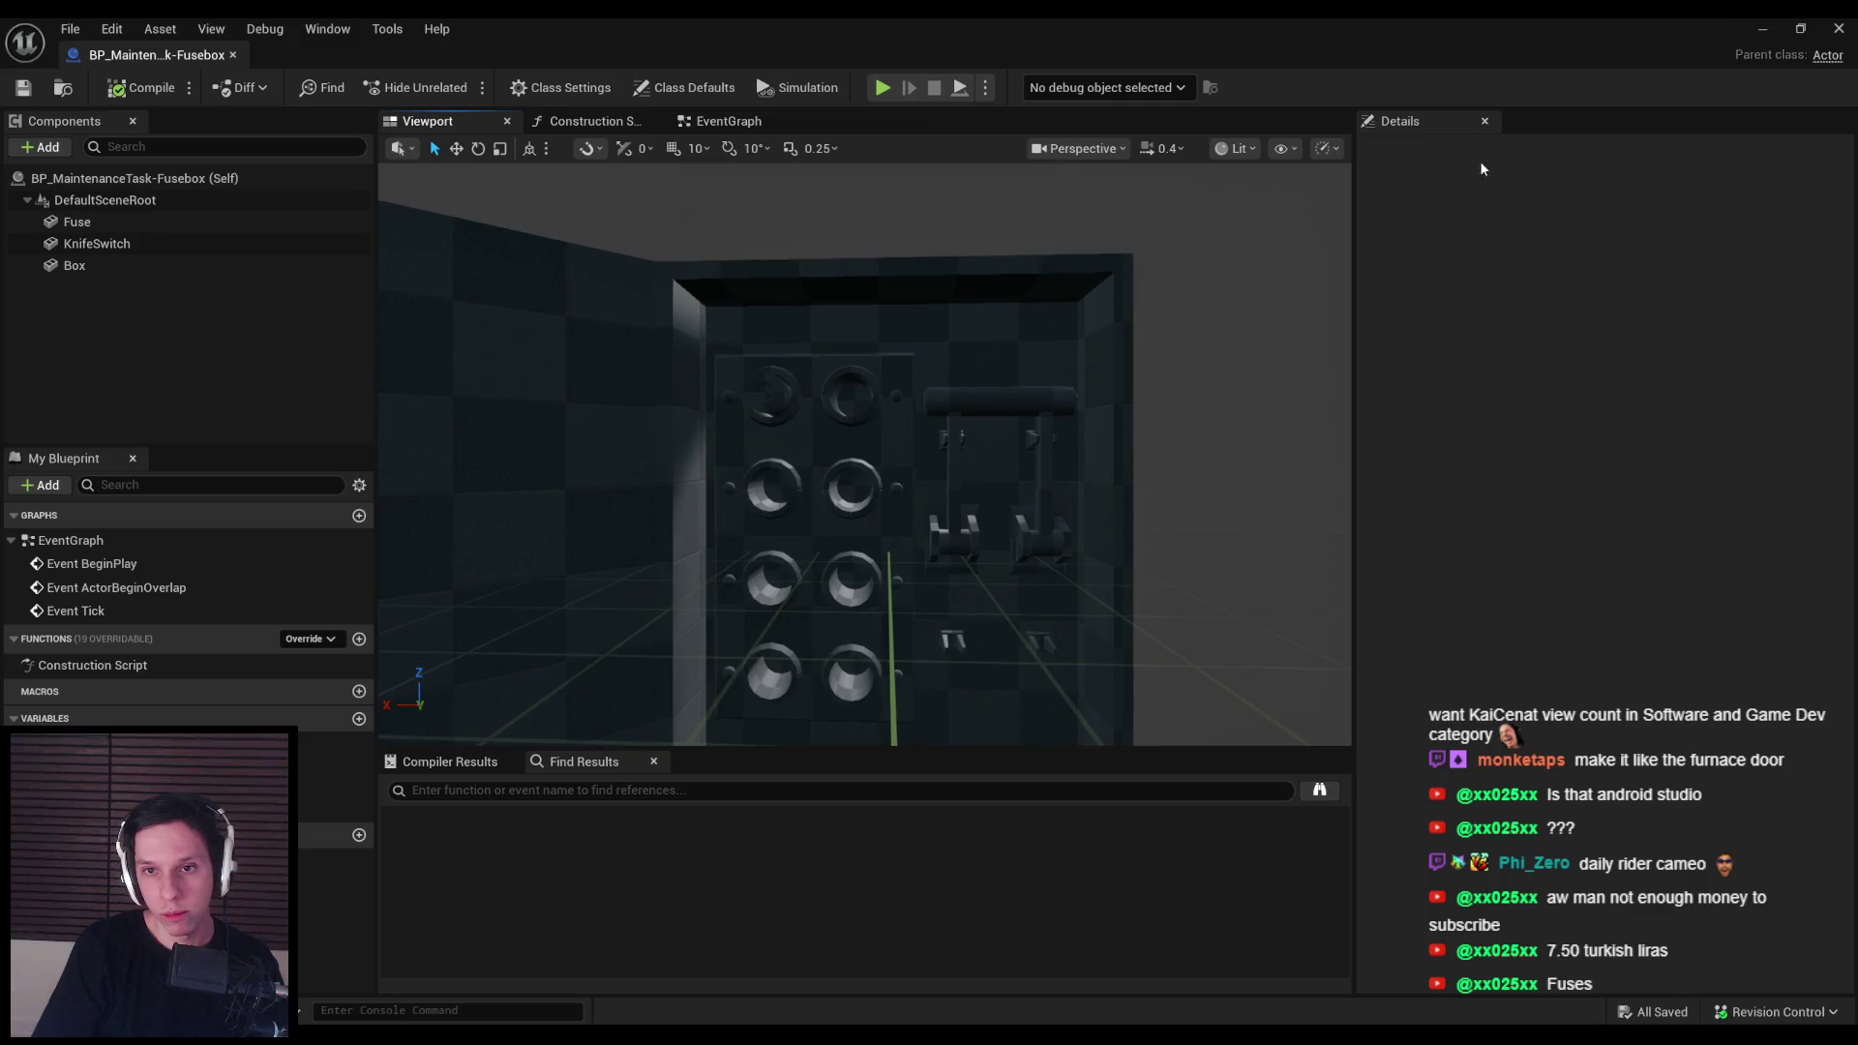
Step: Drag BP_MaintenanceTask-Fusebox into the Lvl_ThirdPerson level
{"action": "left_click", "coordinate": [1765, 30]}
{"action": "left_click_drag", "start_coordinate": [871, 387], "coordinate": [813, 387]}
{"action": "left_click_drag", "start_coordinate": [432, 697], "coordinate": [928, 320]}
{"action": "left_click_drag", "start_coordinate": [1064, 387], "coordinate": [968, 387]}
Step: Rotate the placed fusebox 90° so it faces the wall
{"action": "key", "text": "e"}
{"action": "left_click_drag", "start_coordinate": [765, 435], "coordinate": [804, 416]}
{"action": "key", "text": "ctrl+z"}
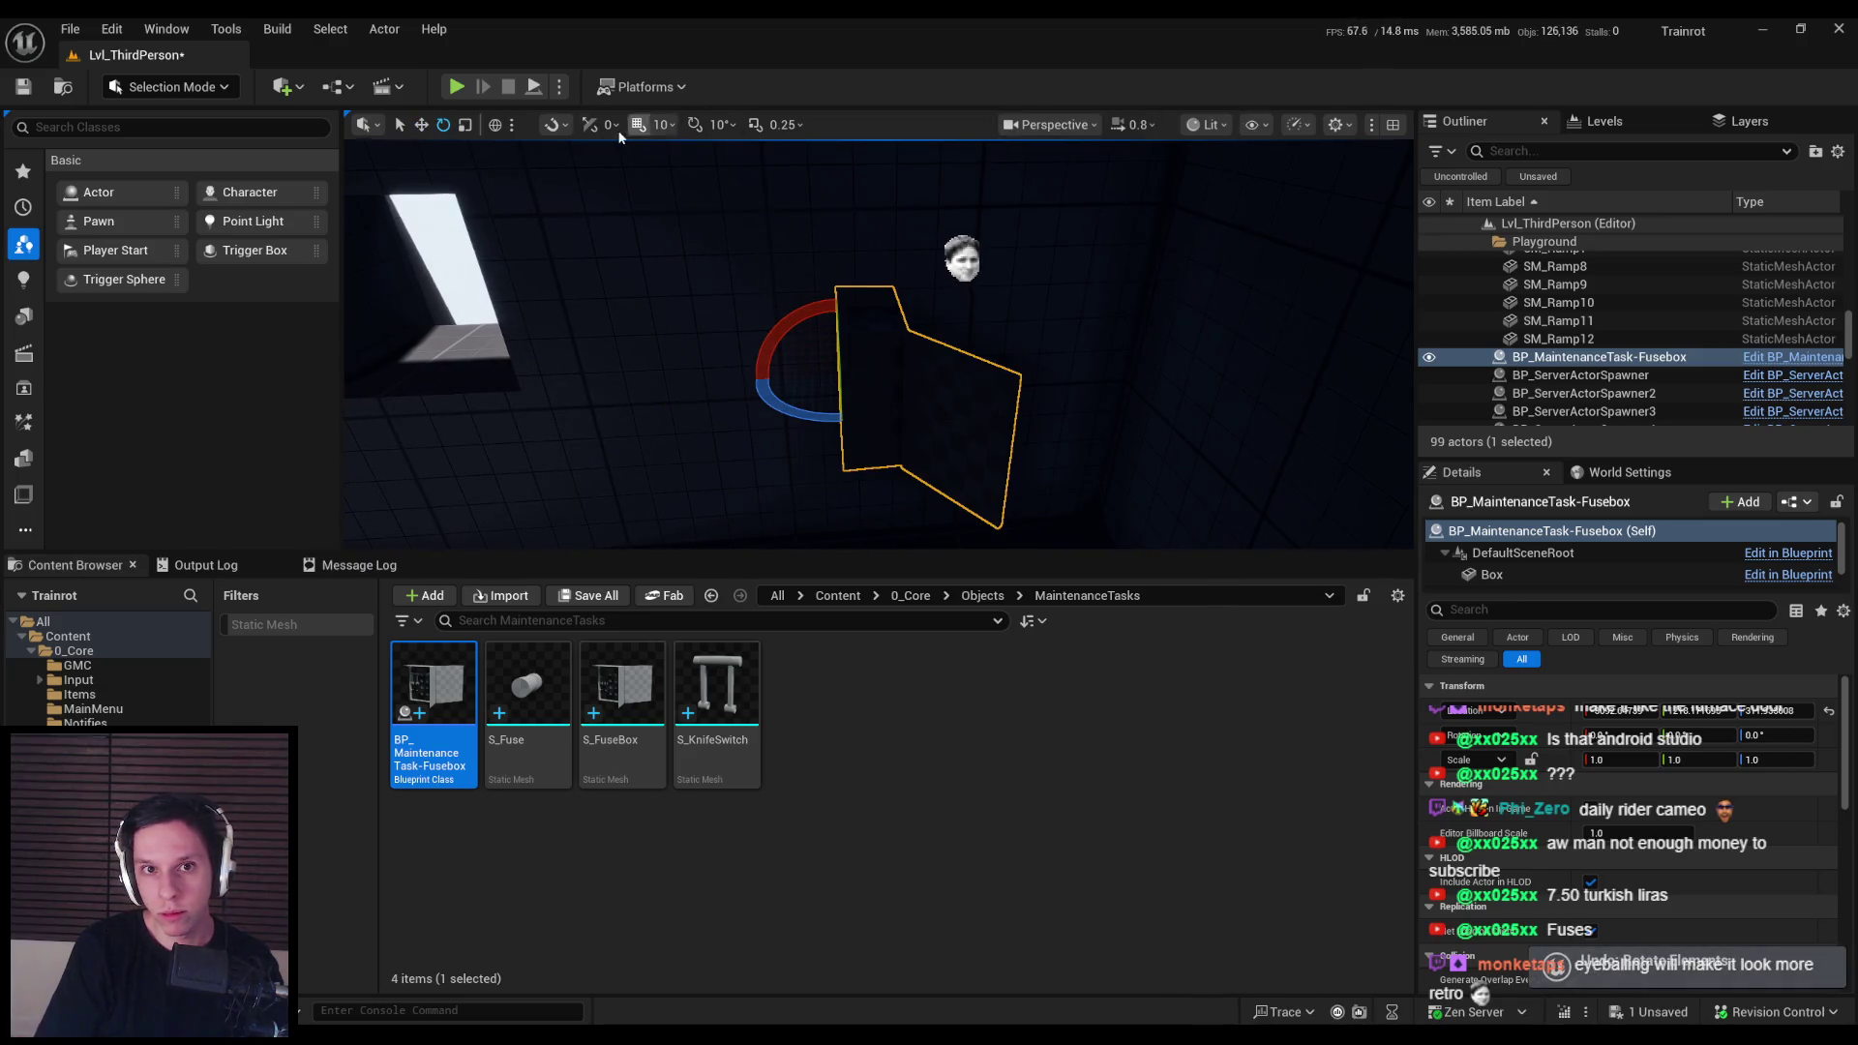
{"action": "mouse_move", "coordinate": [859, 402]}
{"action": "left_mouse_down"}
{"action": "mouse_move", "coordinate": [735, 402]}
{"action": "mouse_move", "coordinate": [765, 402]}
{"action": "left_mouse_up"}
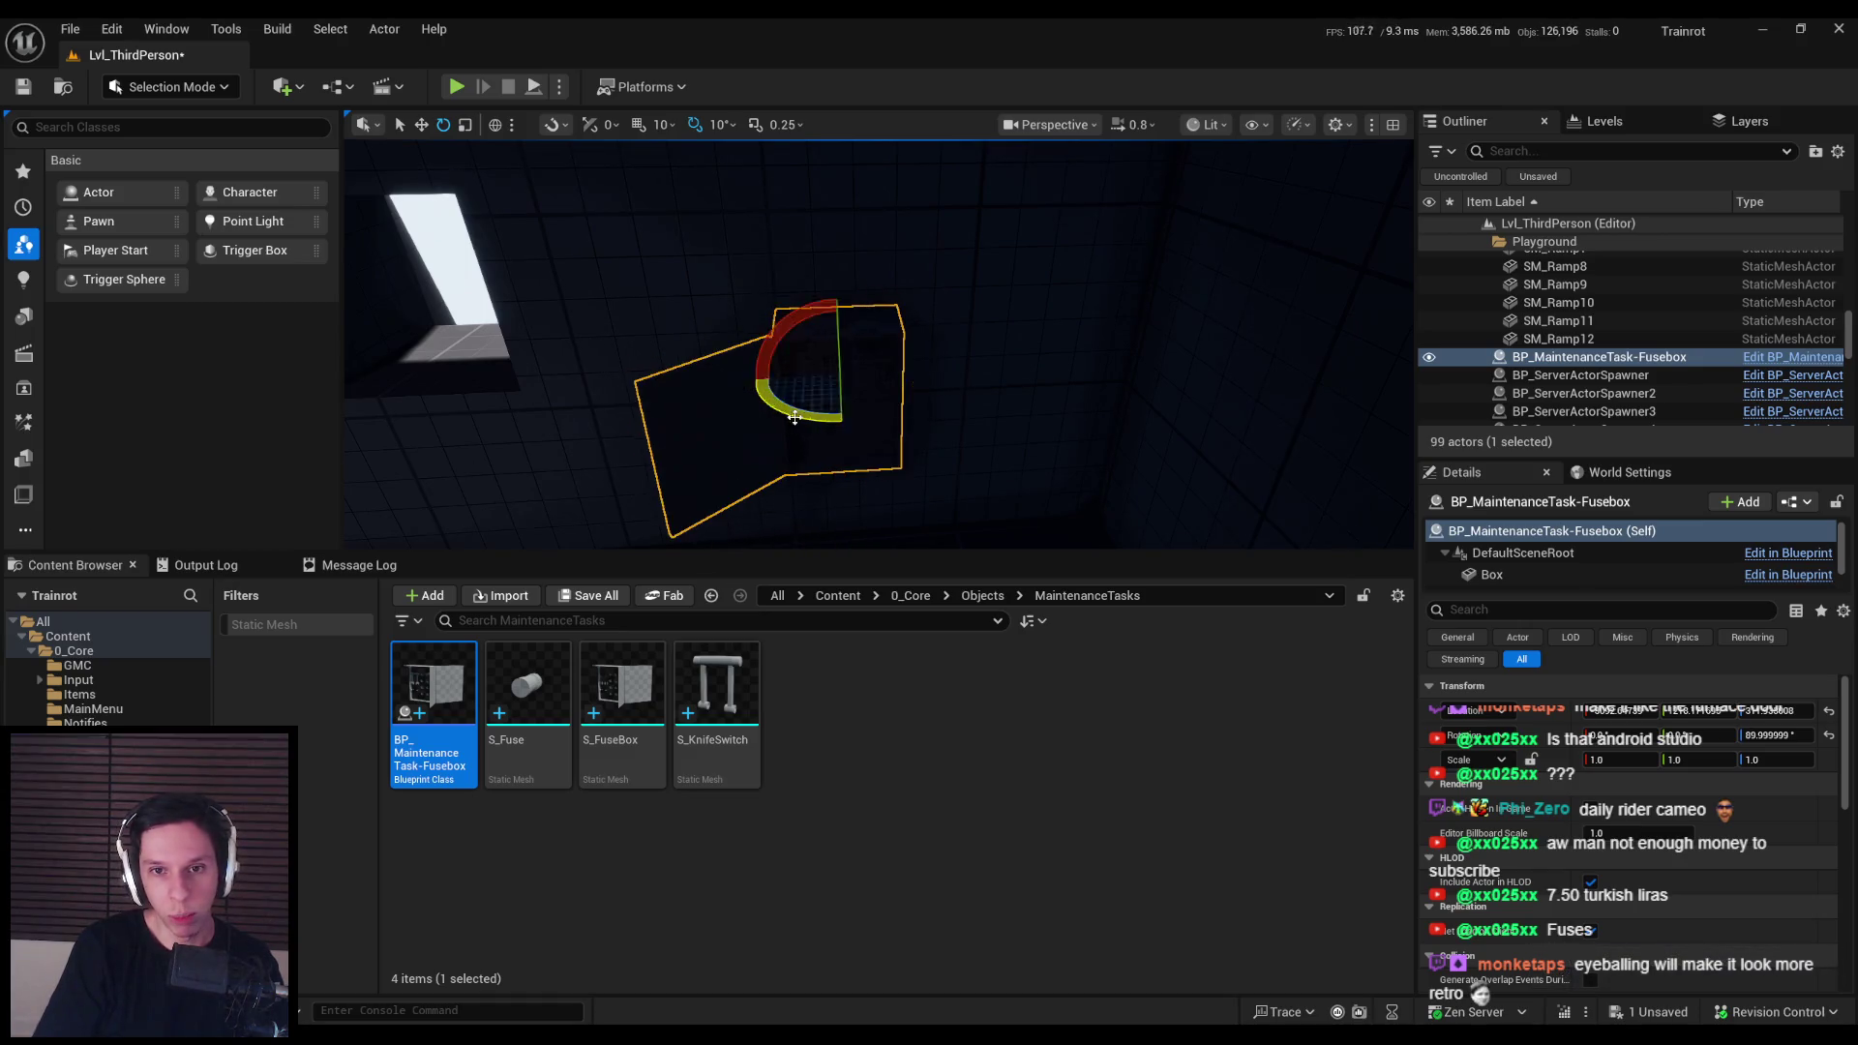
{"action": "key", "text": "w"}
{"action": "scroll", "coordinate": [878, 344], "scroll_direction": "up", "scroll_amount": 1}
{"action": "scroll", "coordinate": [879, 345], "scroll_direction": "down", "scroll_amount": 2}
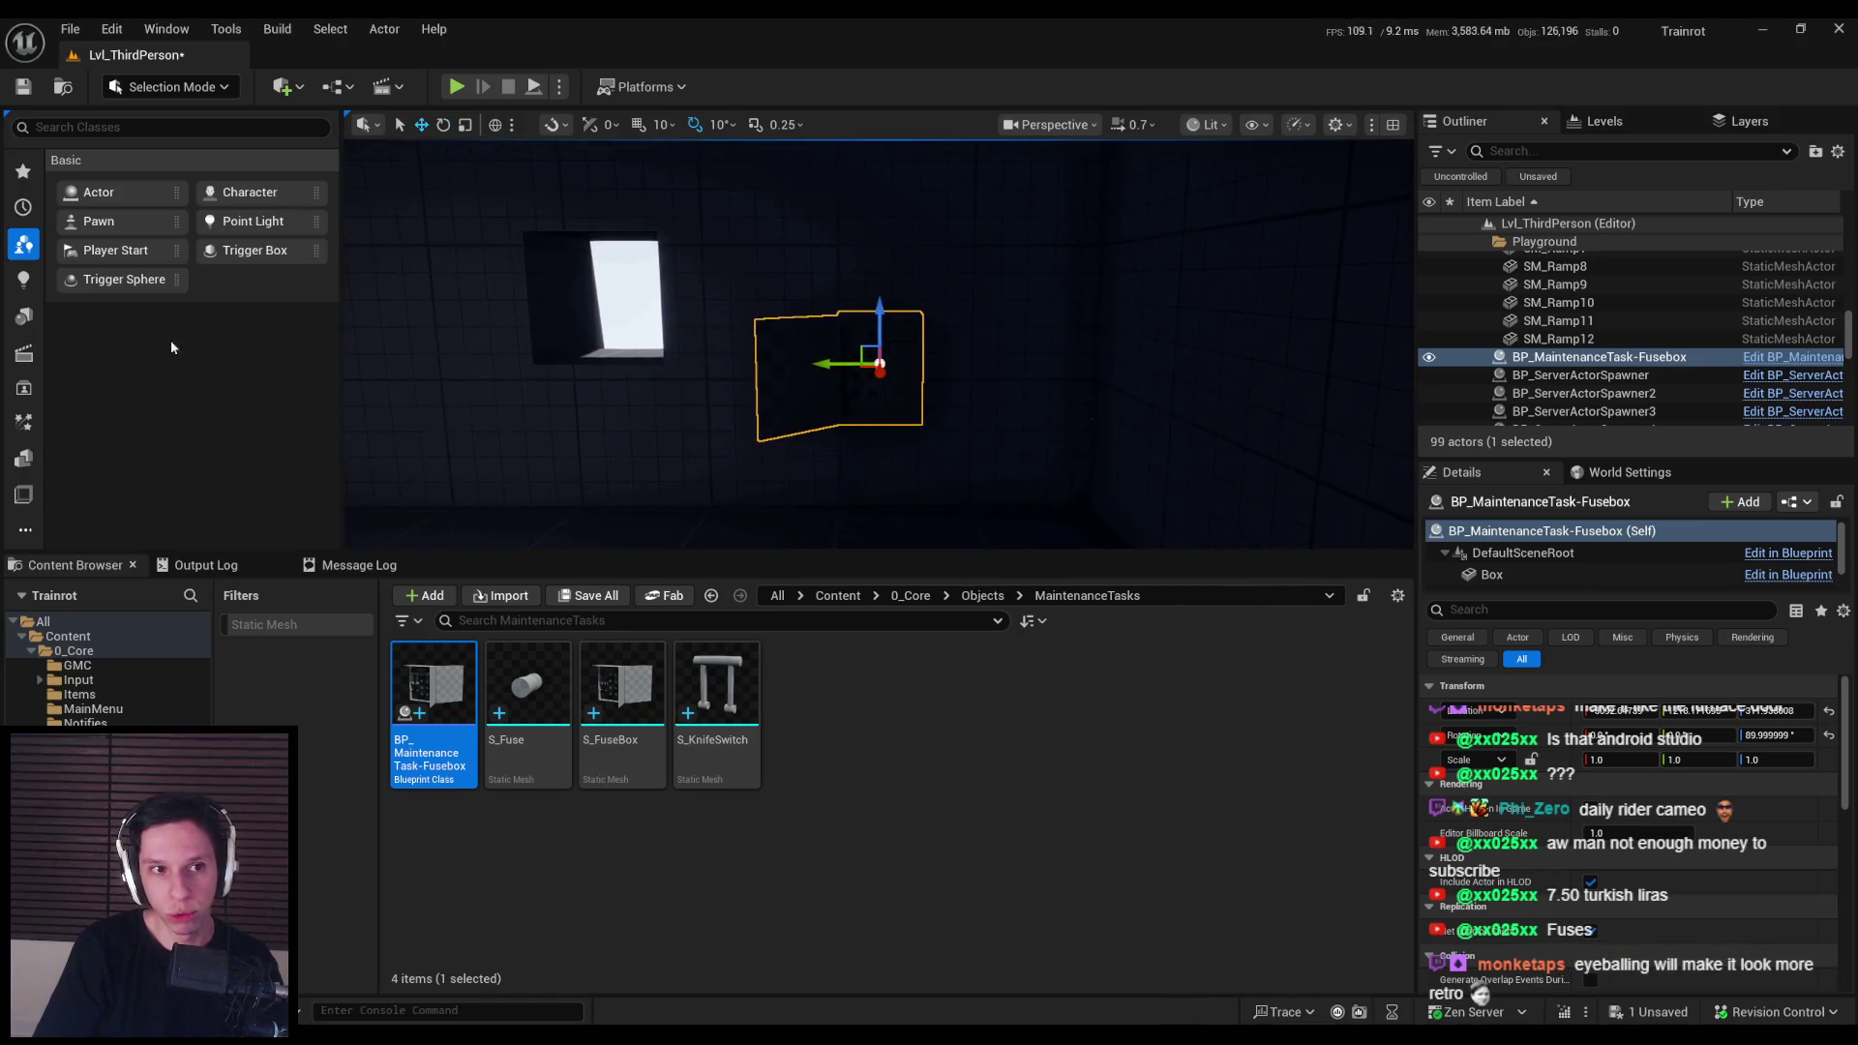
Step: Add a Spot Light above the fusebox, tilt it down onto it, then play fullscreen
{"action": "left_click", "coordinate": [21, 280]}
{"action": "mouse_move", "coordinate": [111, 250]}
{"action": "left_mouse_down"}
{"action": "mouse_move", "coordinate": [873, 515]}
{"action": "mouse_move", "coordinate": [904, 207]}
{"action": "mouse_move", "coordinate": [834, 216]}
{"action": "left_mouse_up"}
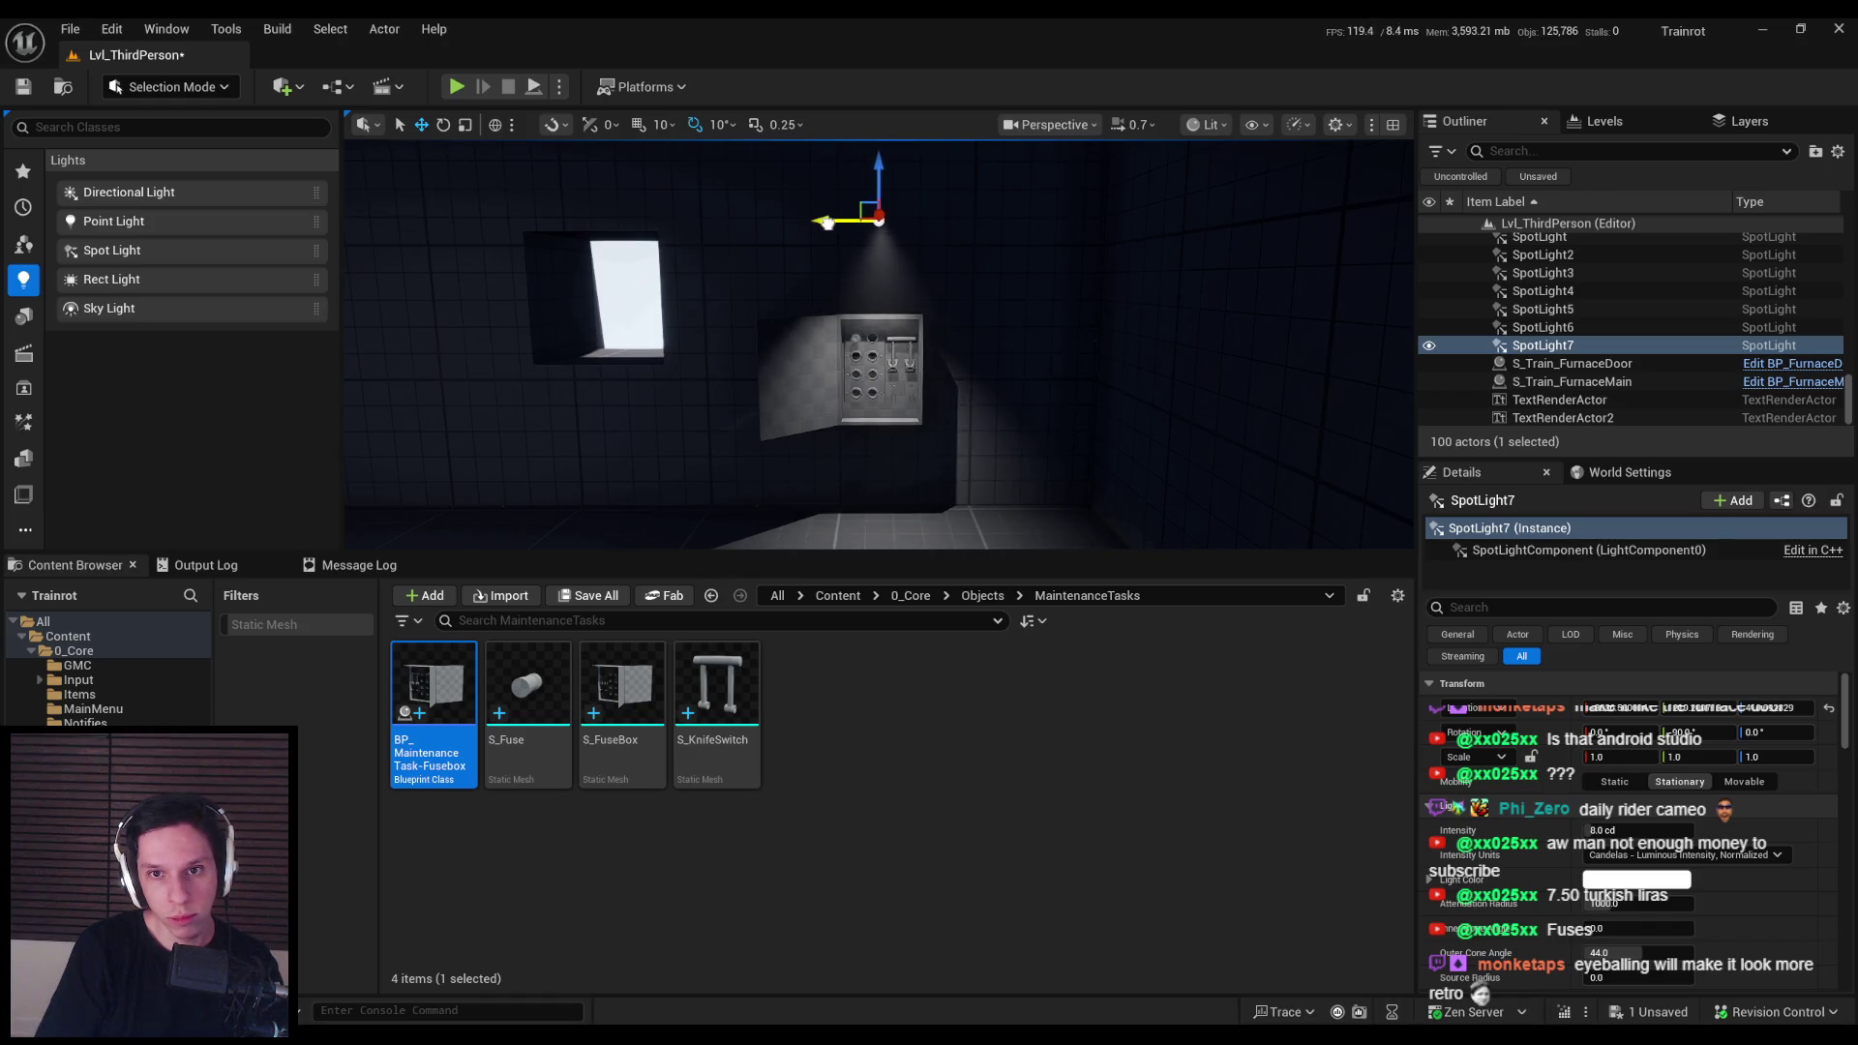
{"action": "key", "text": "f"}
{"action": "key", "text": "e"}
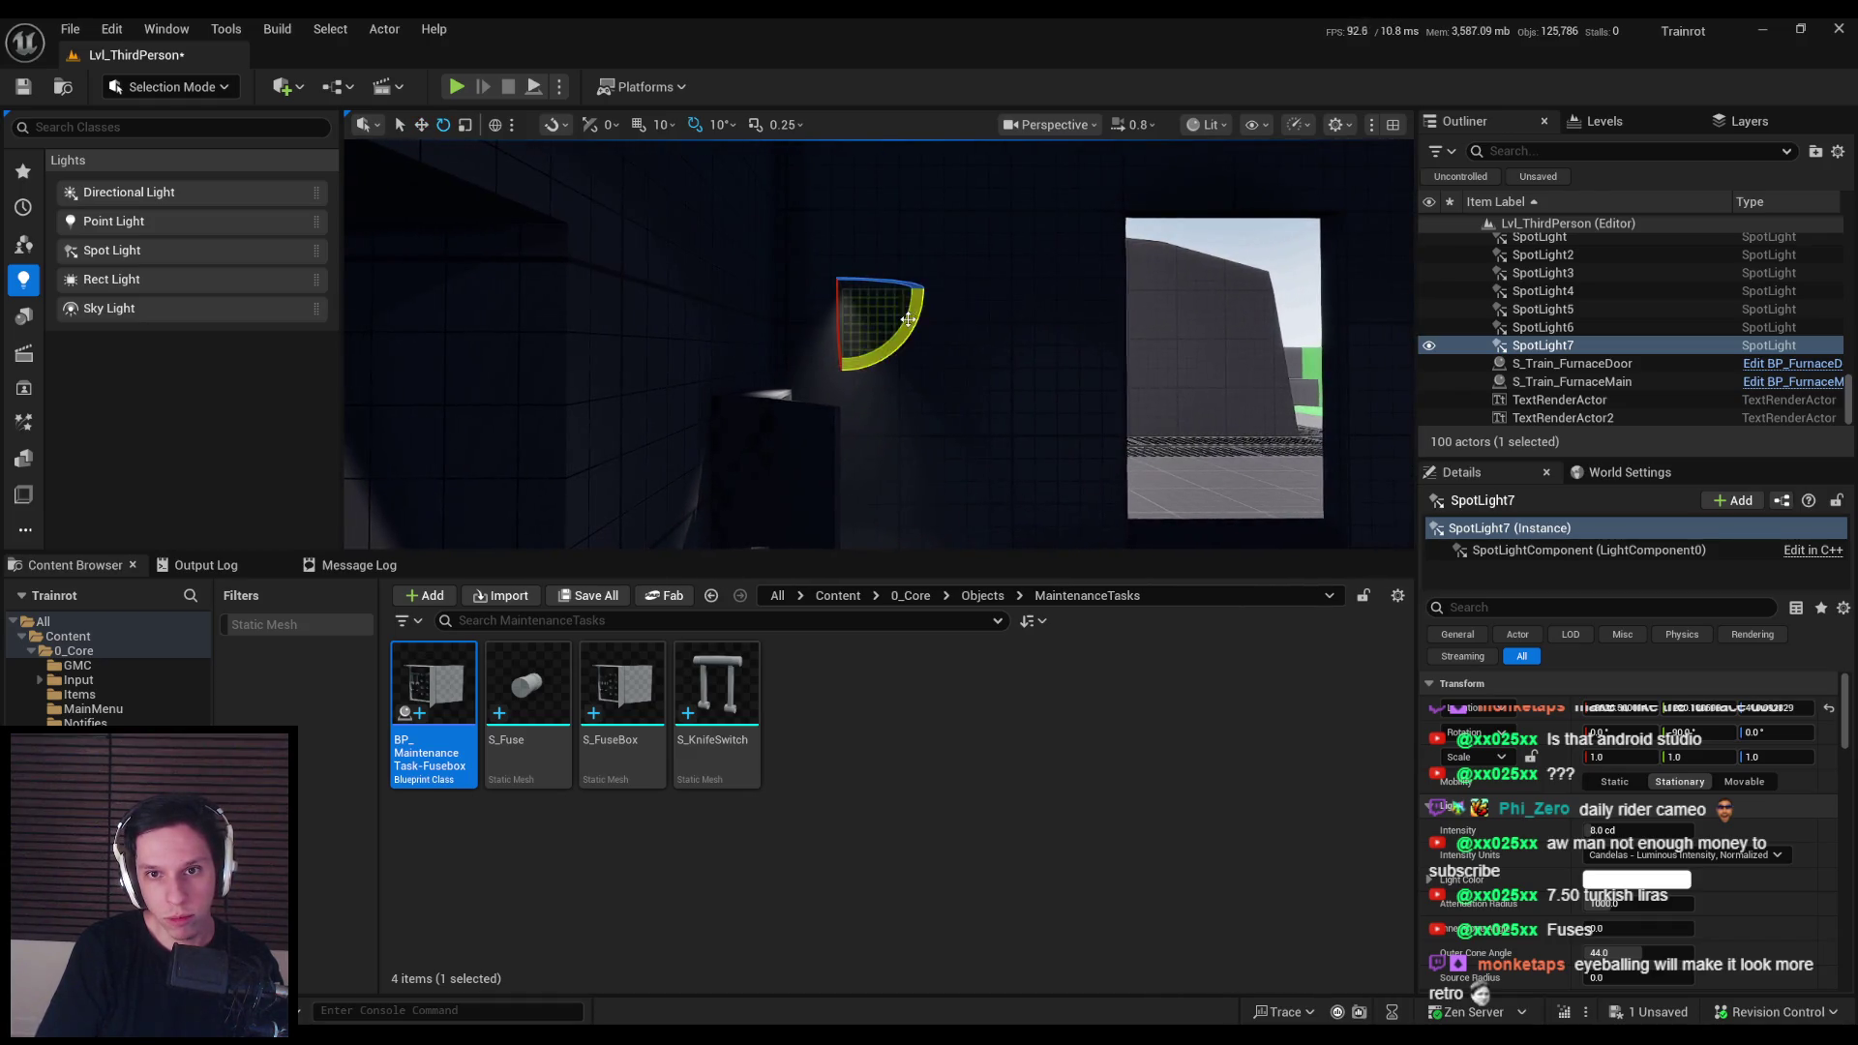
{"action": "left_click_drag", "start_coordinate": [919, 308], "coordinate": [926, 292]}
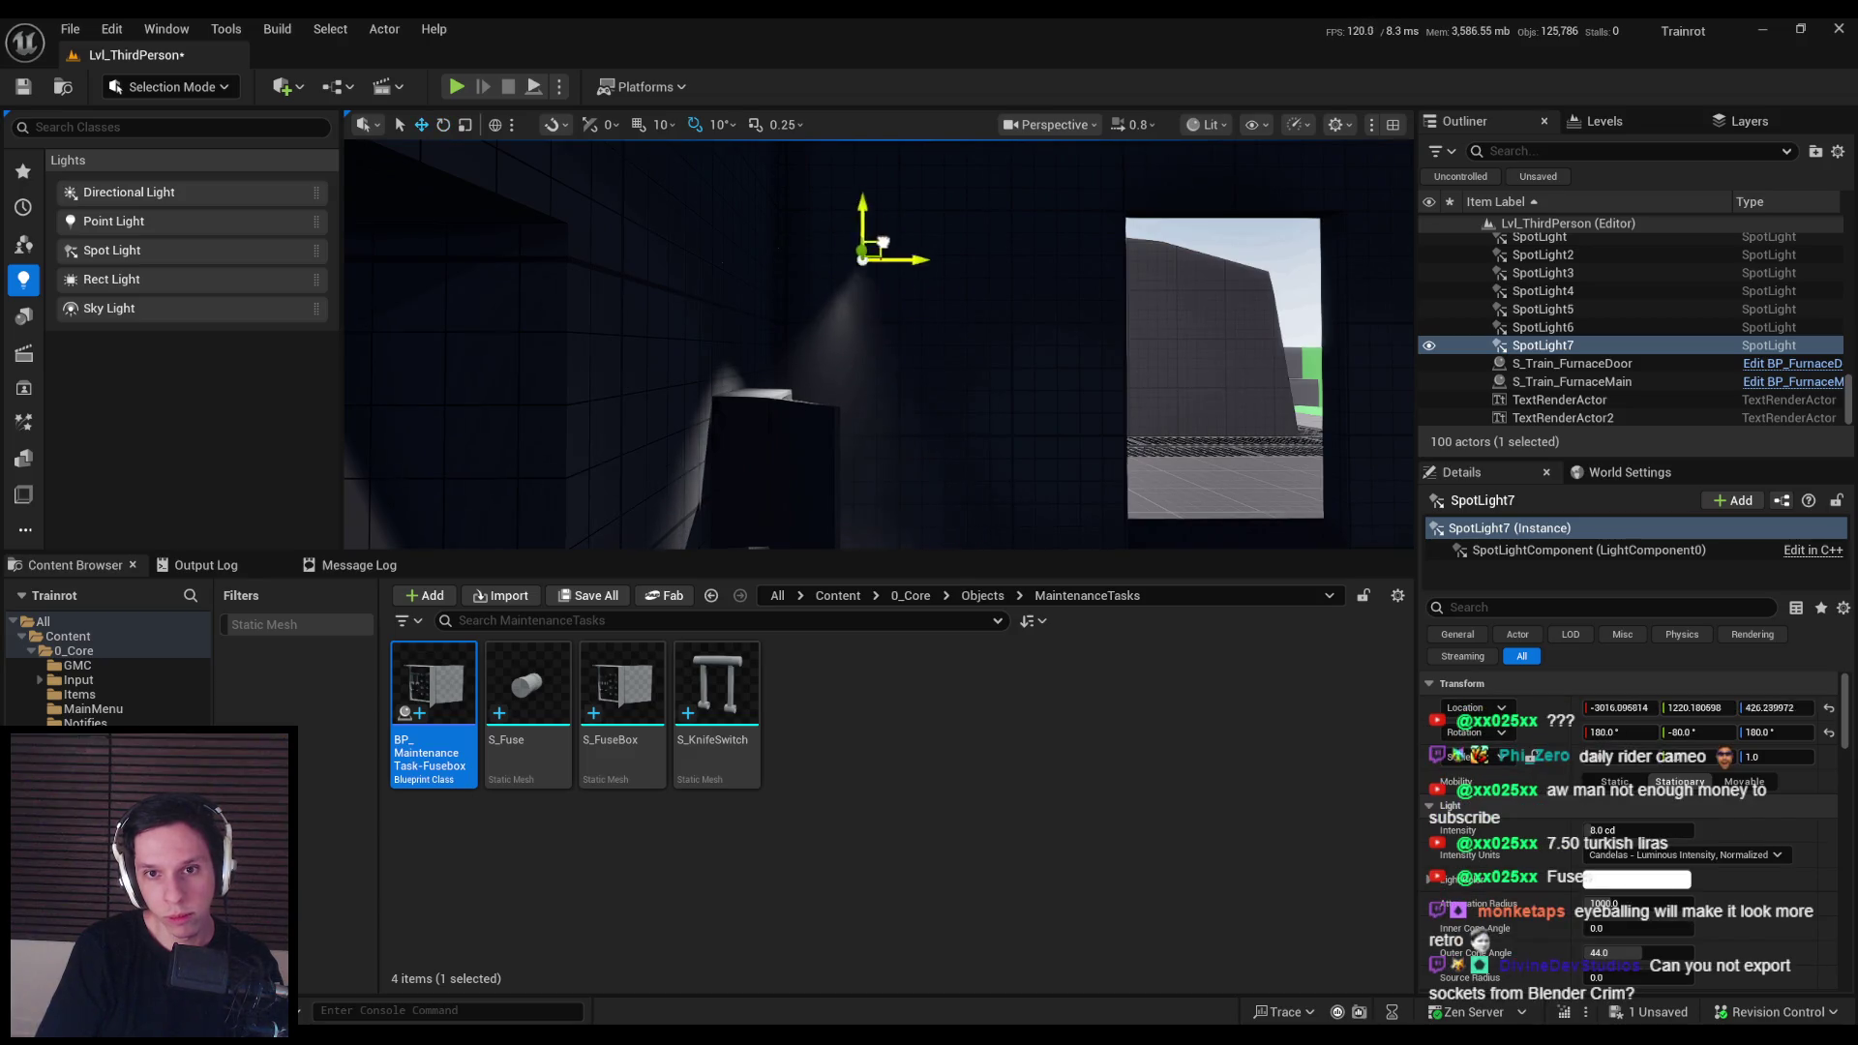
{"action": "left_click_drag", "start_coordinate": [920, 291], "coordinate": [1161, 298]}
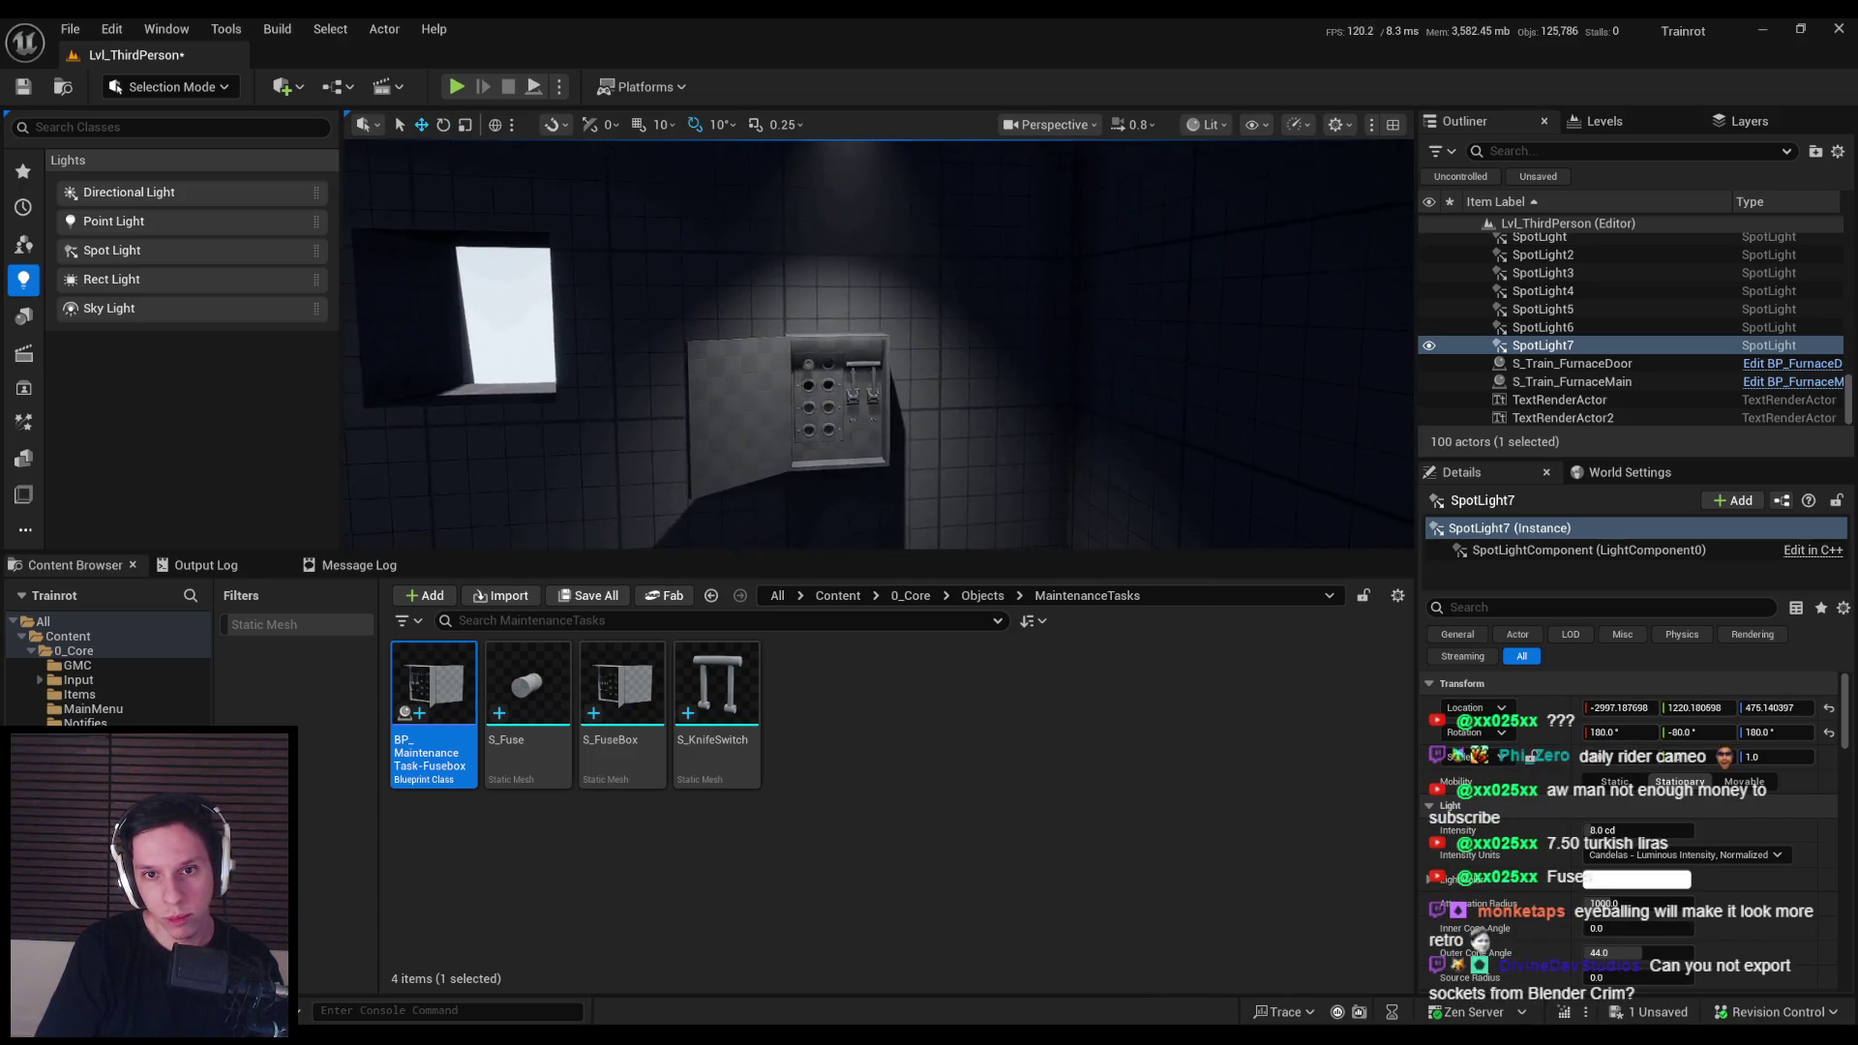
{"action": "key", "text": "f"}
{"action": "key", "text": "e"}
{"action": "mouse_move", "coordinate": [931, 266]}
{"action": "left_mouse_down"}
{"action": "mouse_move", "coordinate": [943, 231]}
{"action": "mouse_move", "coordinate": [999, 303]}
{"action": "mouse_move", "coordinate": [1011, 281]}
{"action": "left_mouse_up"}
{"action": "key", "text": "alt+p"}
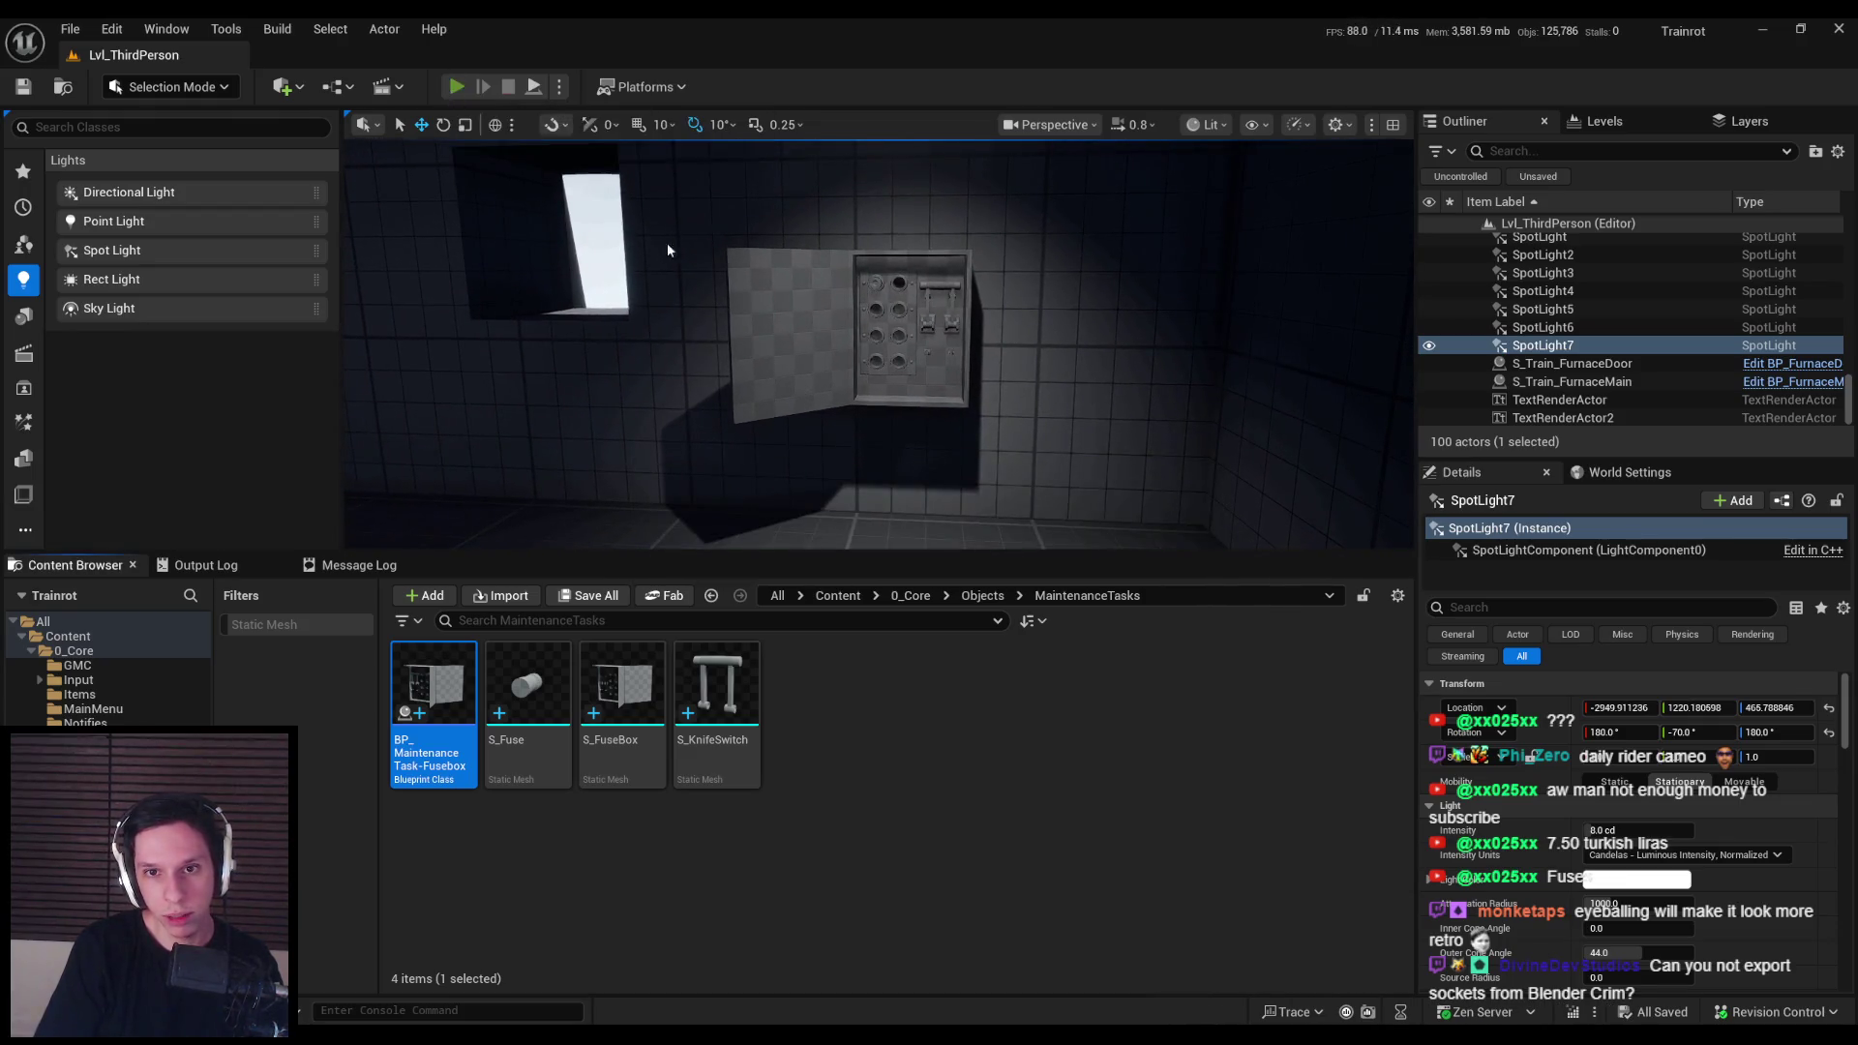
{"action": "key", "text": "F11"}
Step: Walk up to the fusebox in play mode, then stop the game and leave fullscreen
{"action": "key", "text": "w"}
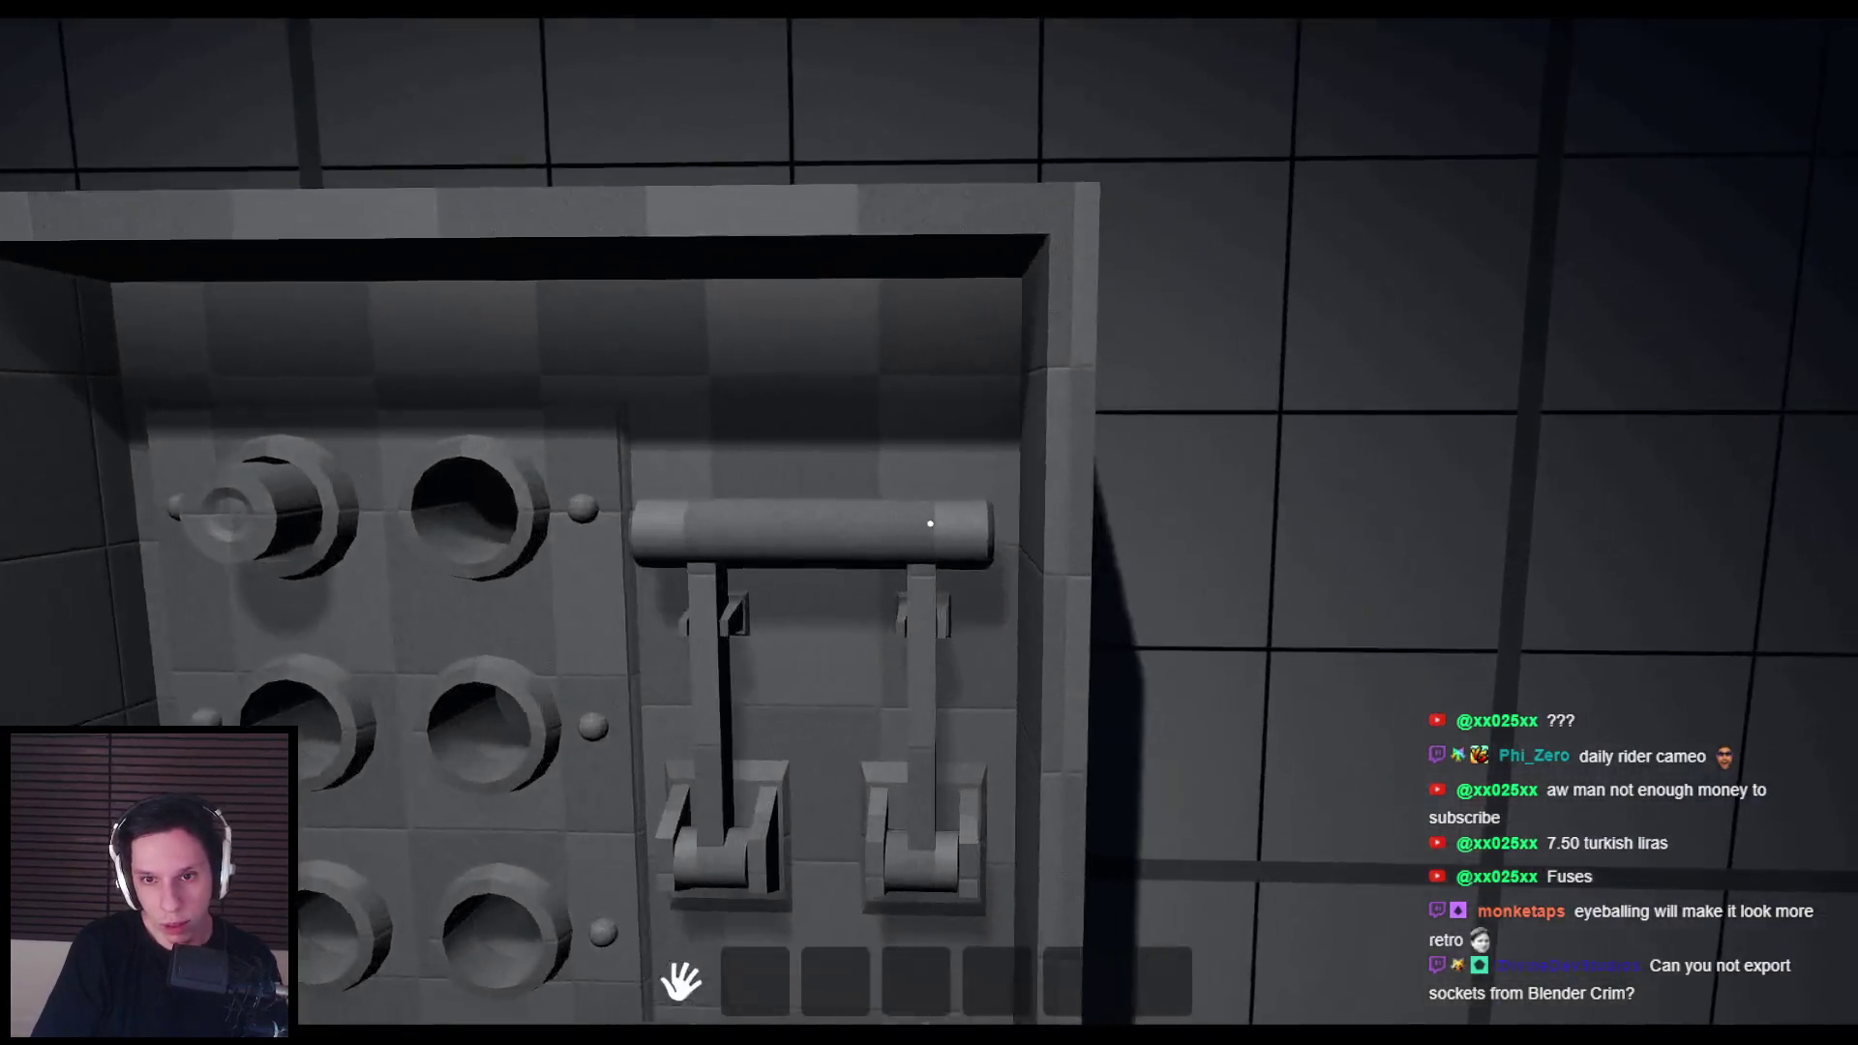
{"action": "key", "text": "s"}
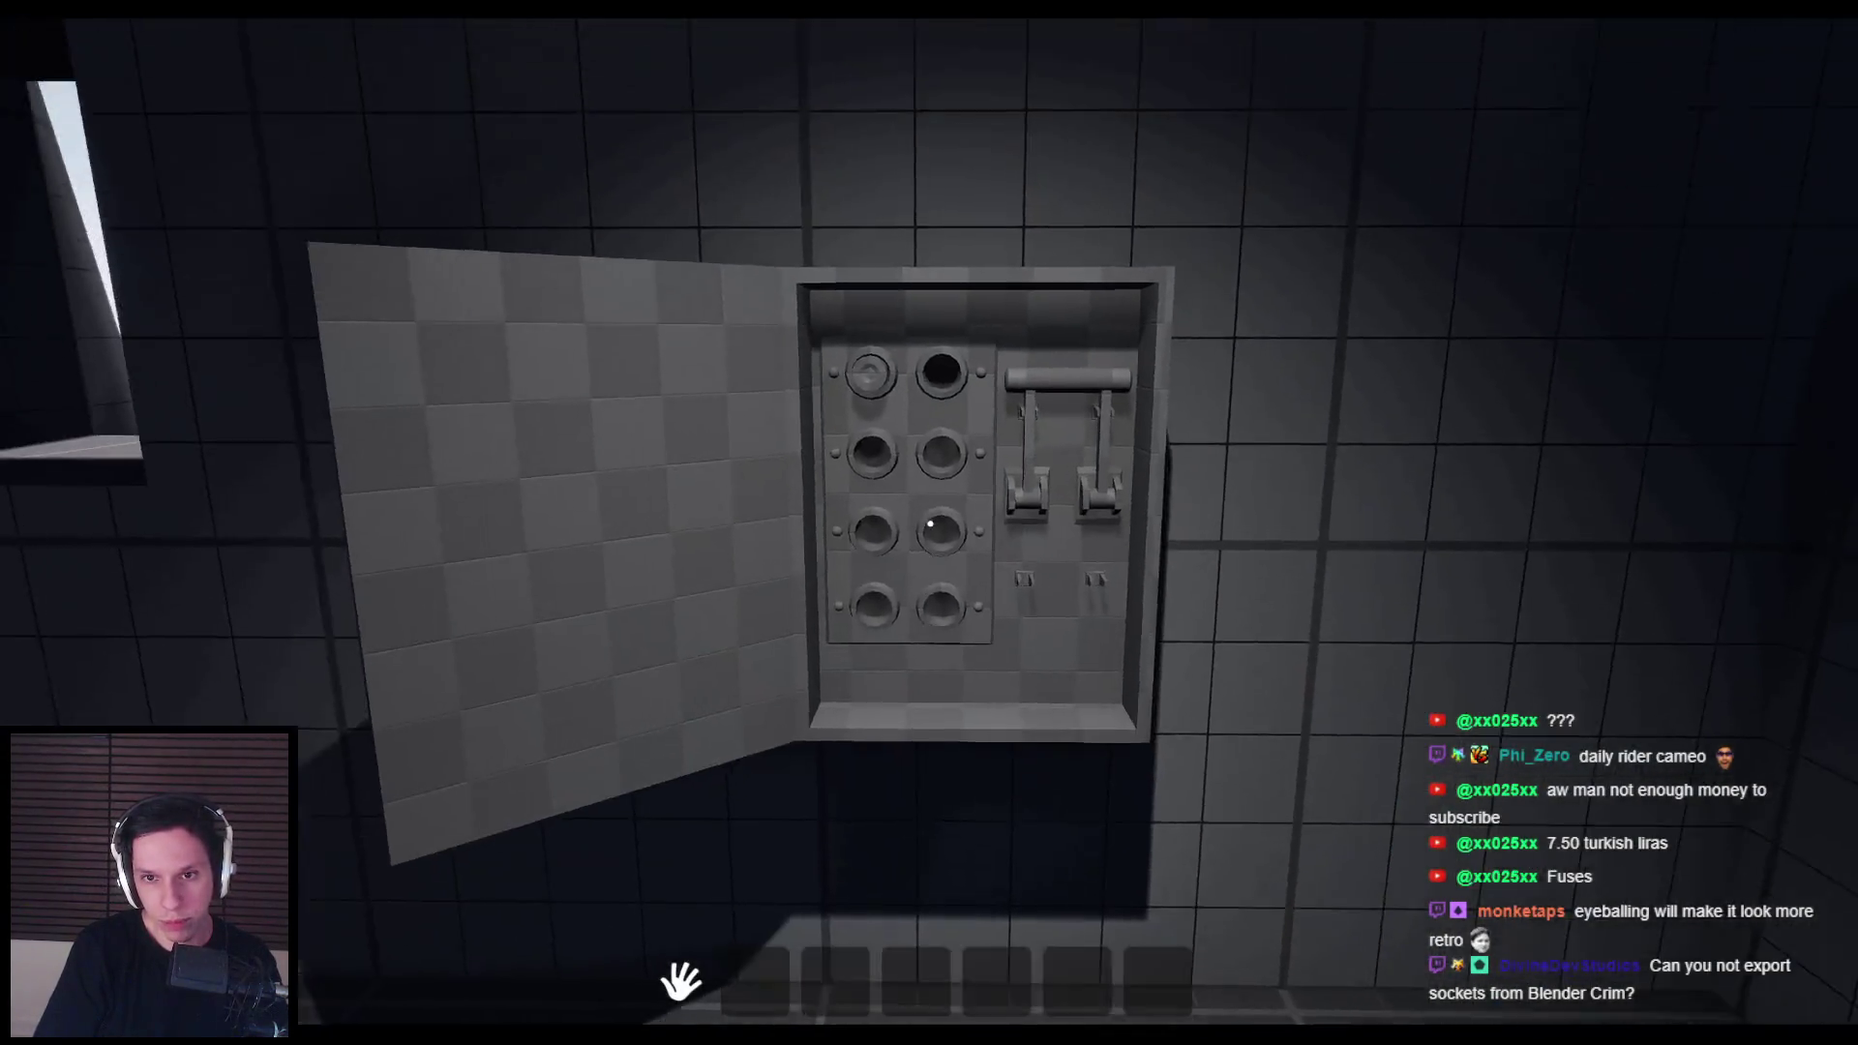
{"action": "key", "text": "w"}
{"action": "key", "text": "s"}
{"action": "key", "text": "Escape"}
{"action": "left_click", "coordinate": [788, 526]}
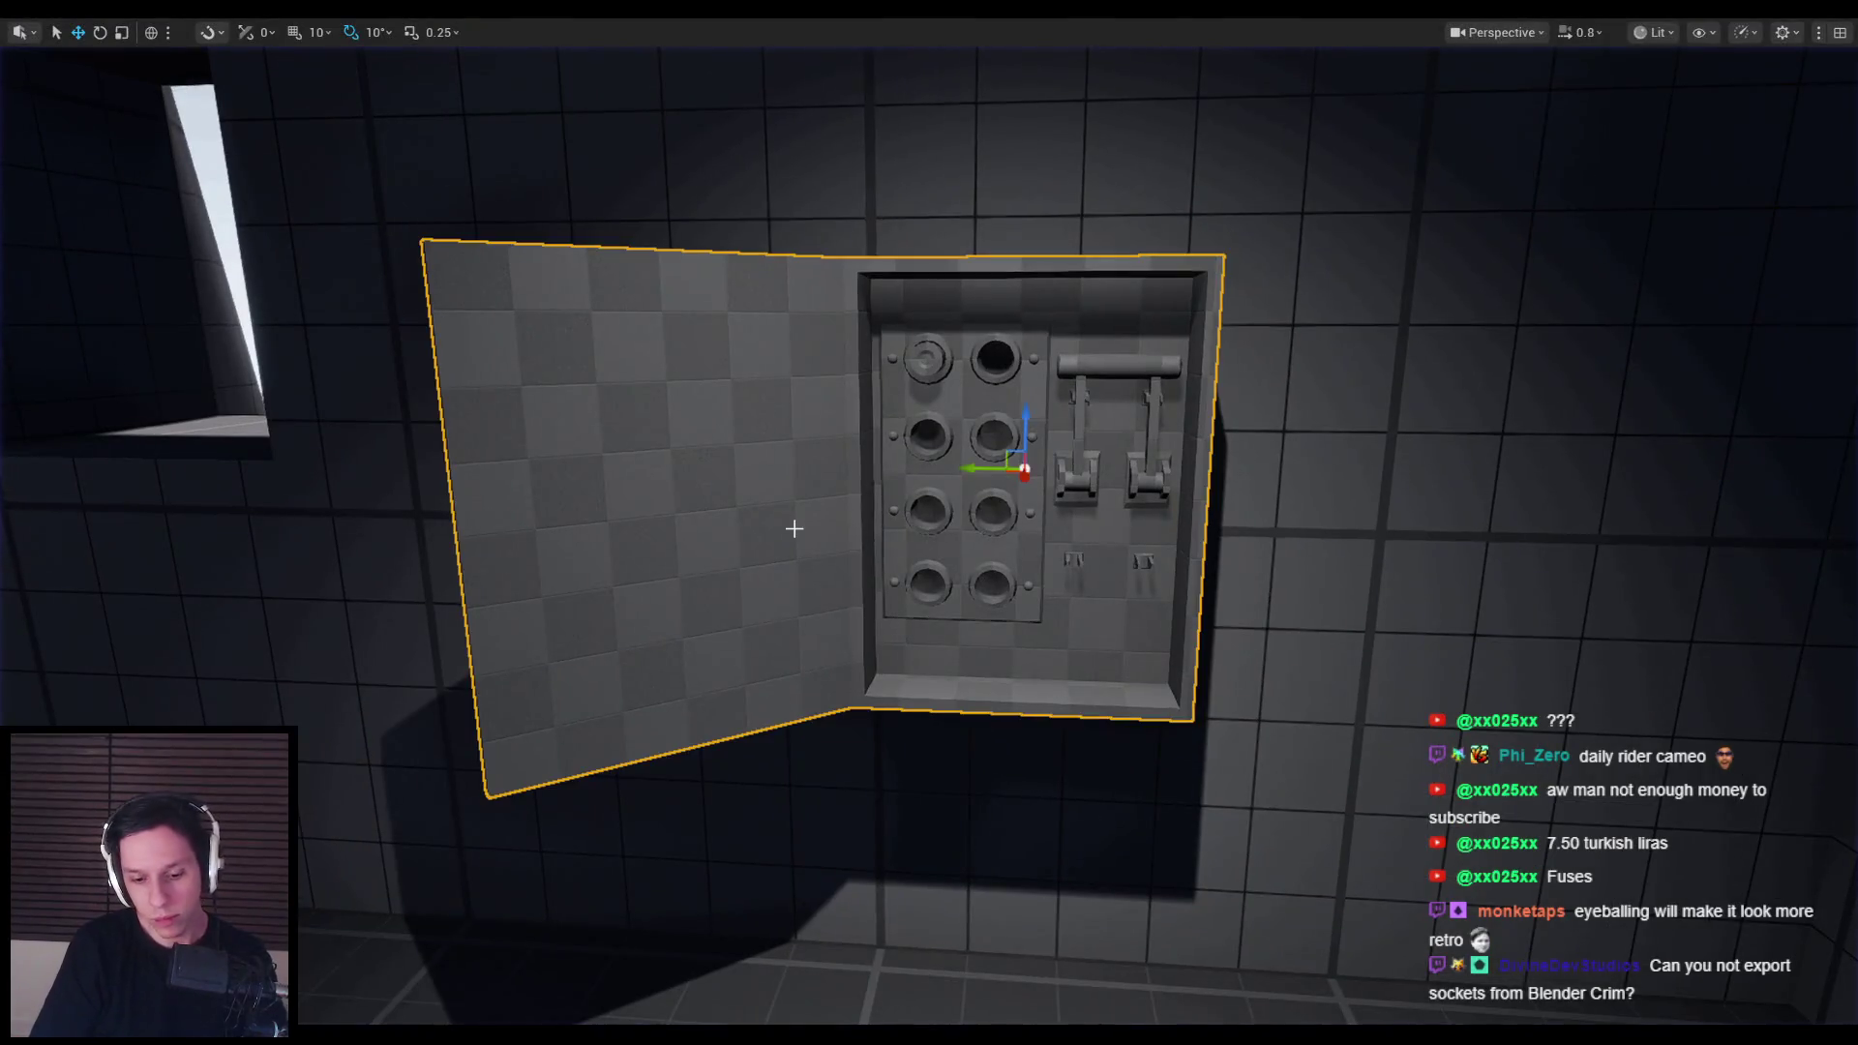
{"action": "key", "text": "F11"}
Step: Open the fusebox Blueprint, select Box, and open its S_FuseBox static mesh
{"action": "left_click", "coordinate": [1789, 501]}
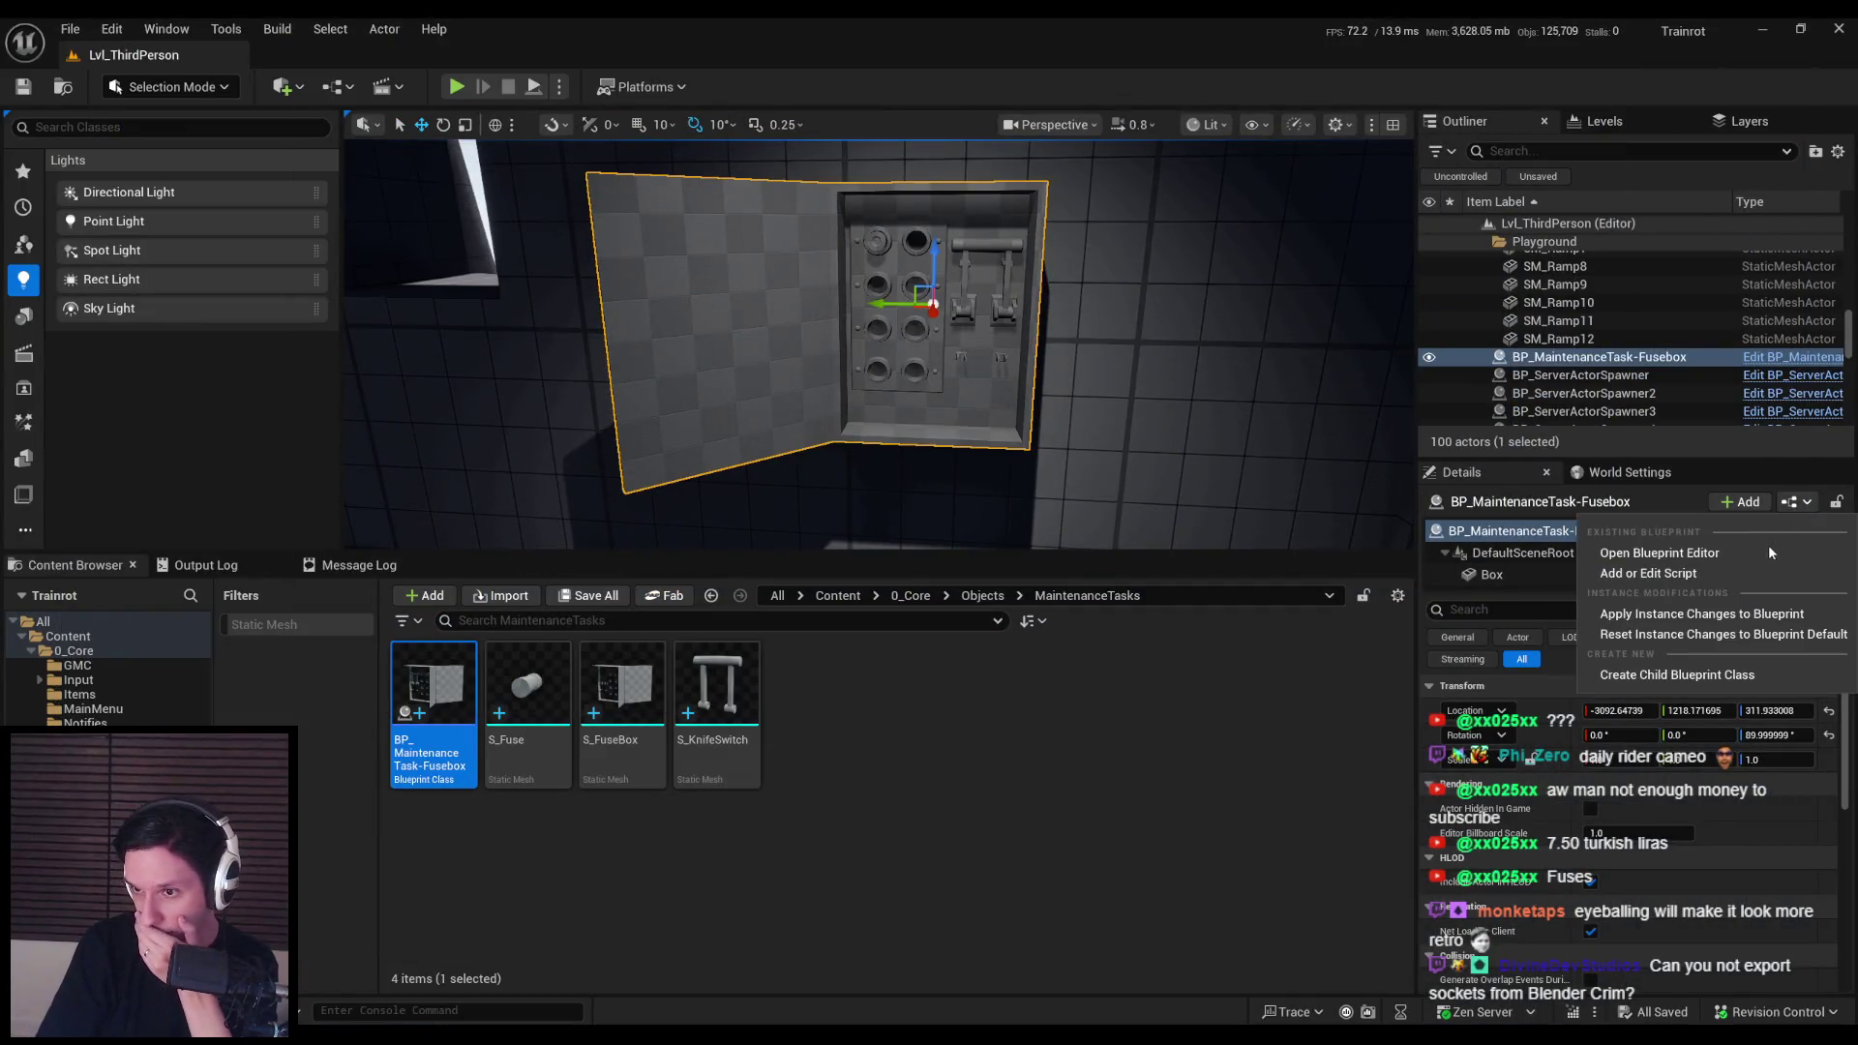
{"action": "left_click", "coordinate": [1768, 542]}
{"action": "left_click", "coordinate": [171, 218]}
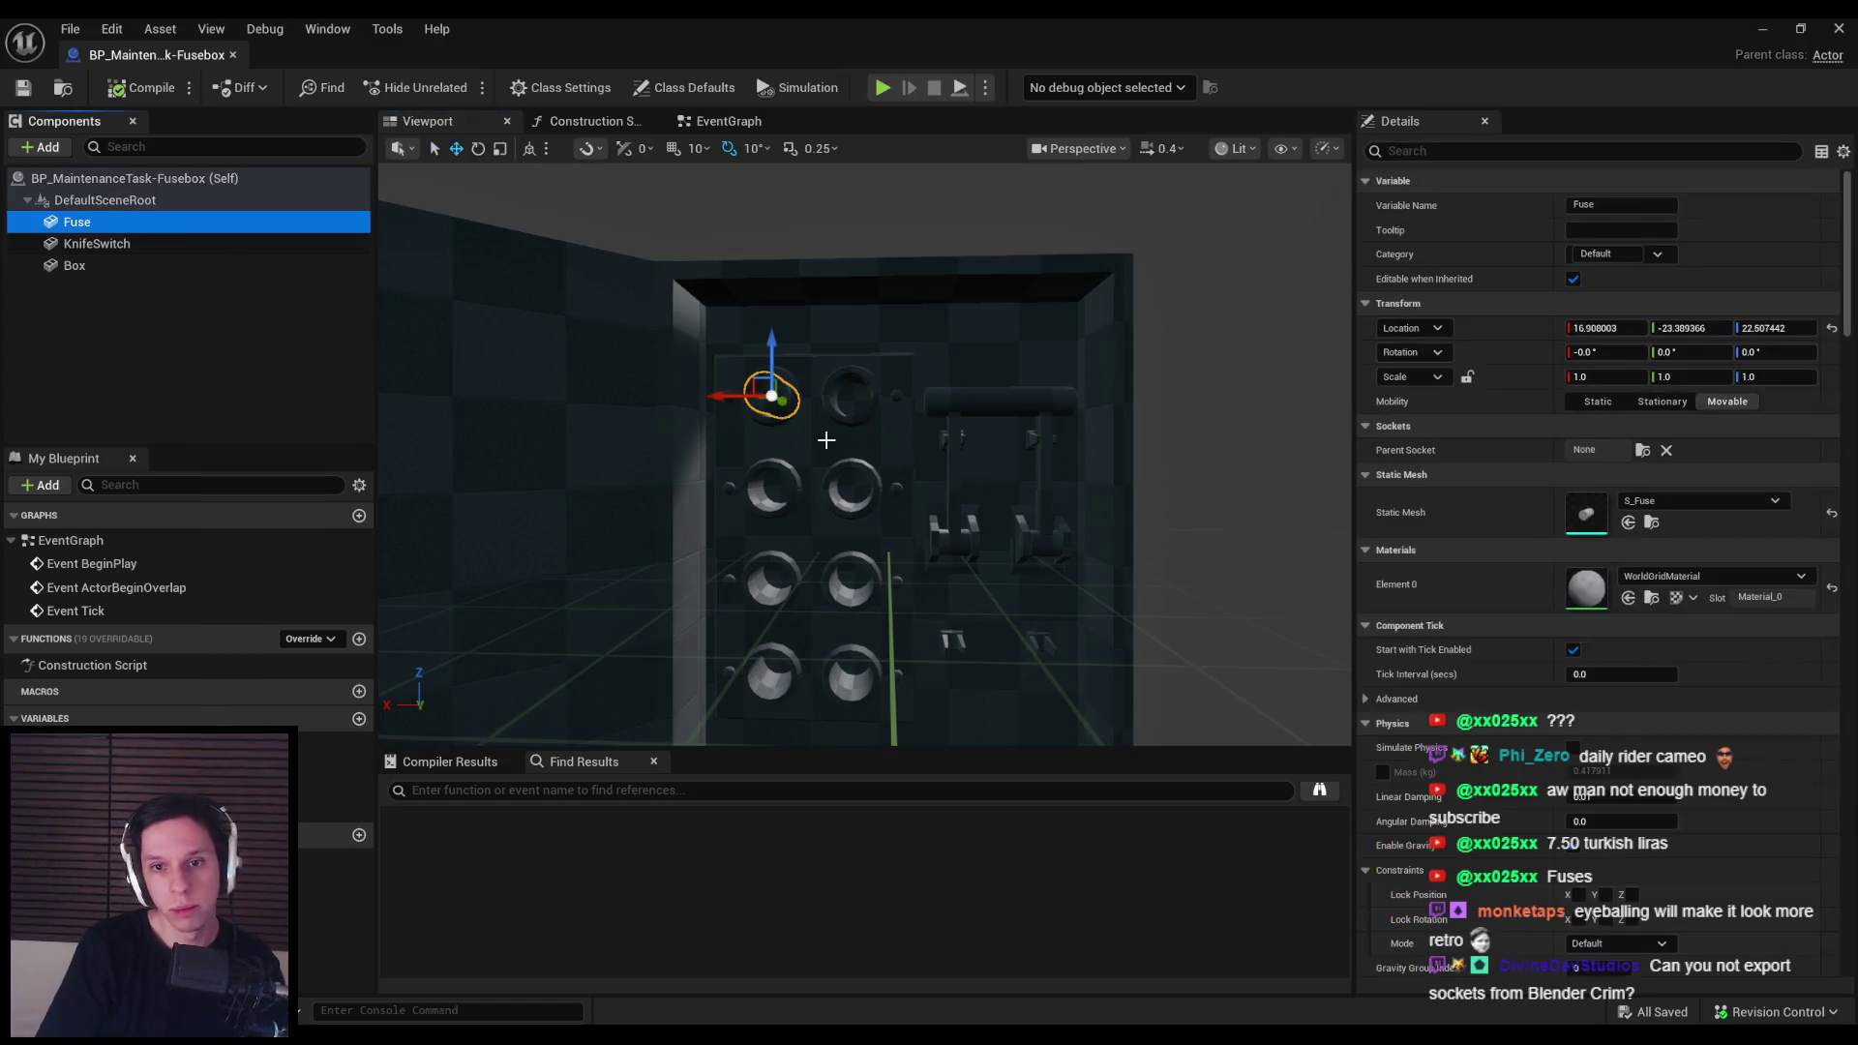
{"action": "left_click", "coordinate": [890, 303]}
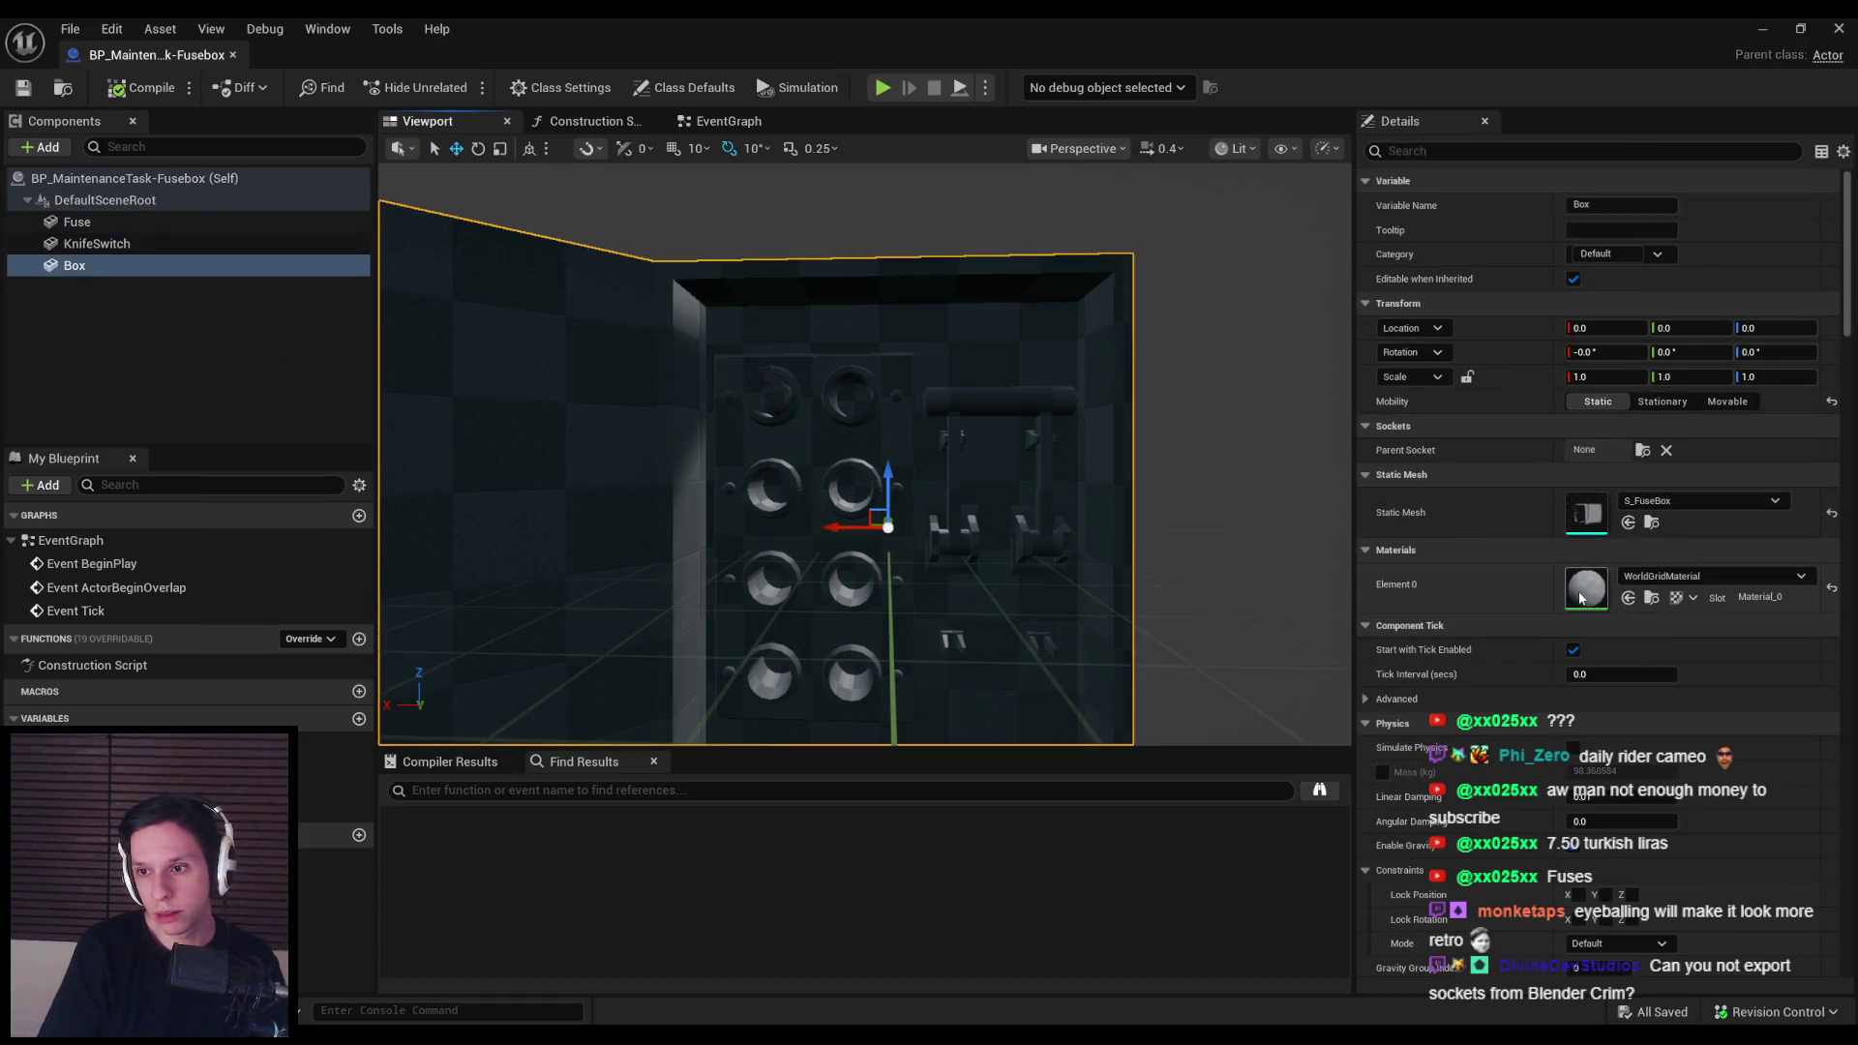
{"action": "key", "text": "ctrl+e"}
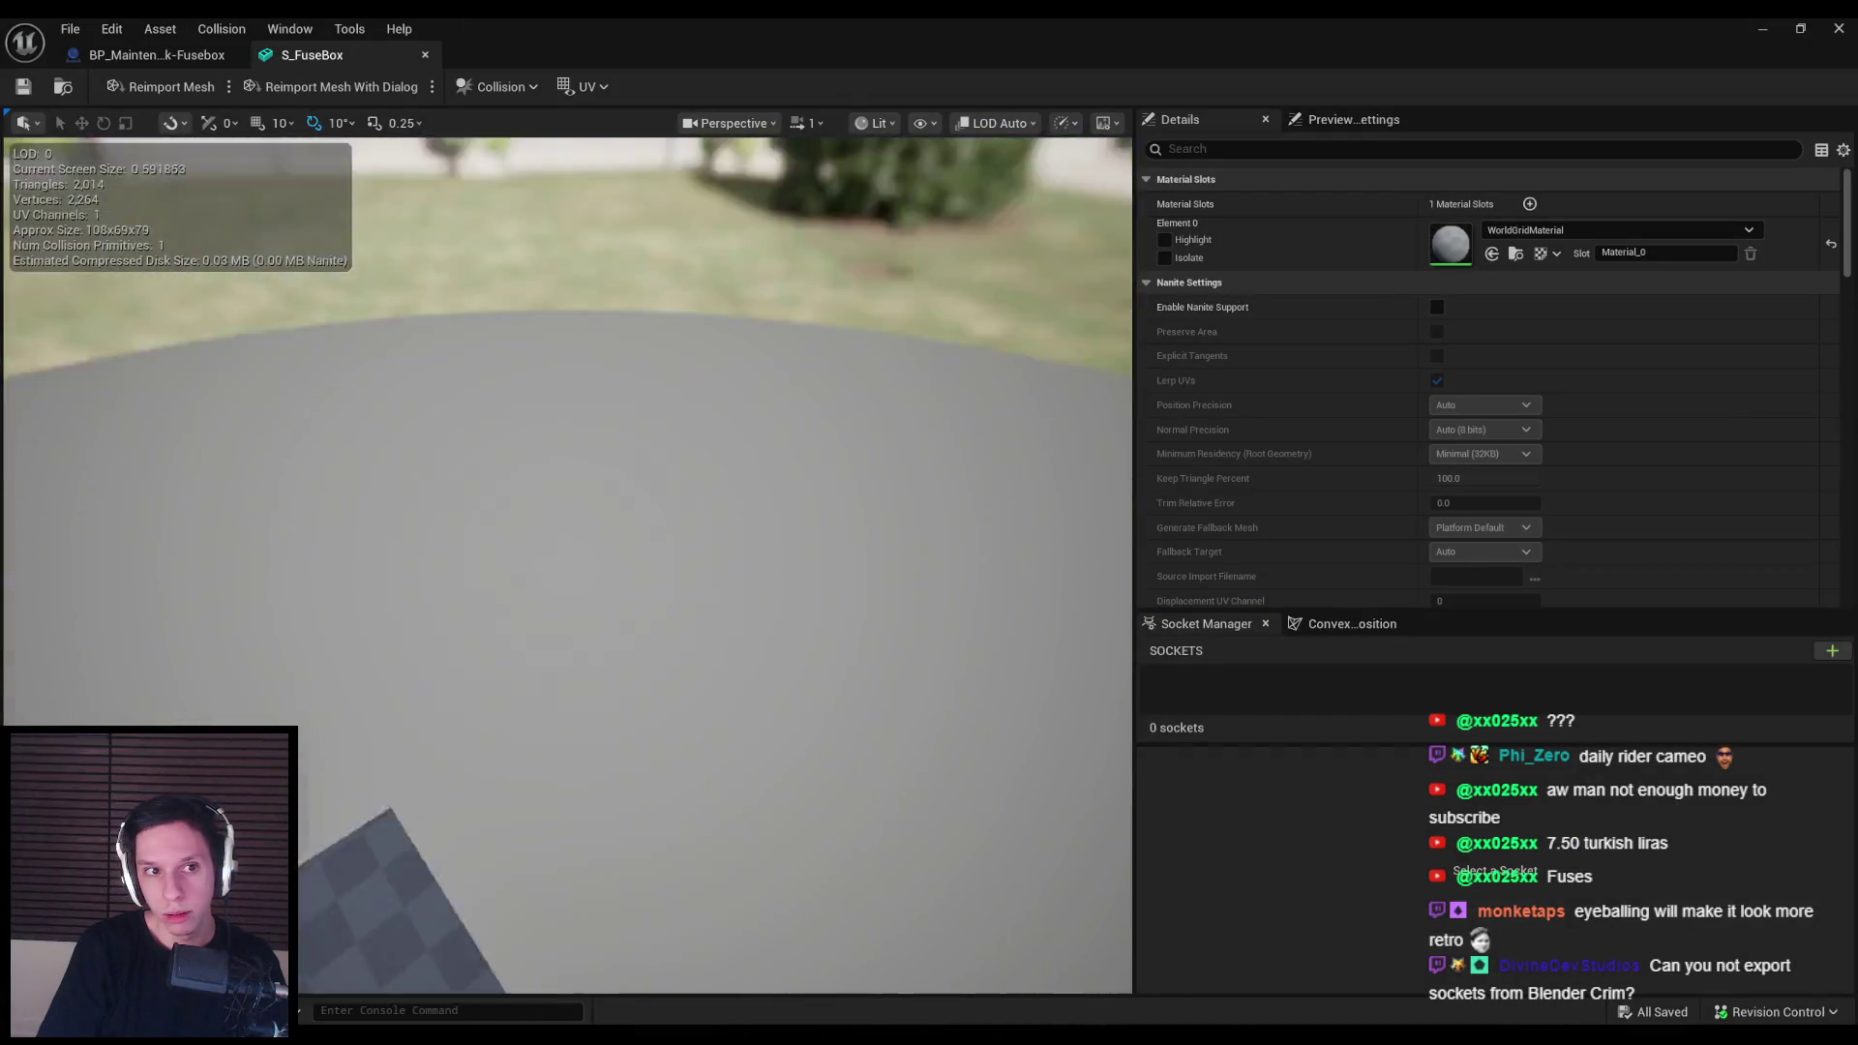
Step: Show Simple Collision on S_FuseBox and delete the existing collision hull
{"action": "left_click", "coordinate": [495, 86]}
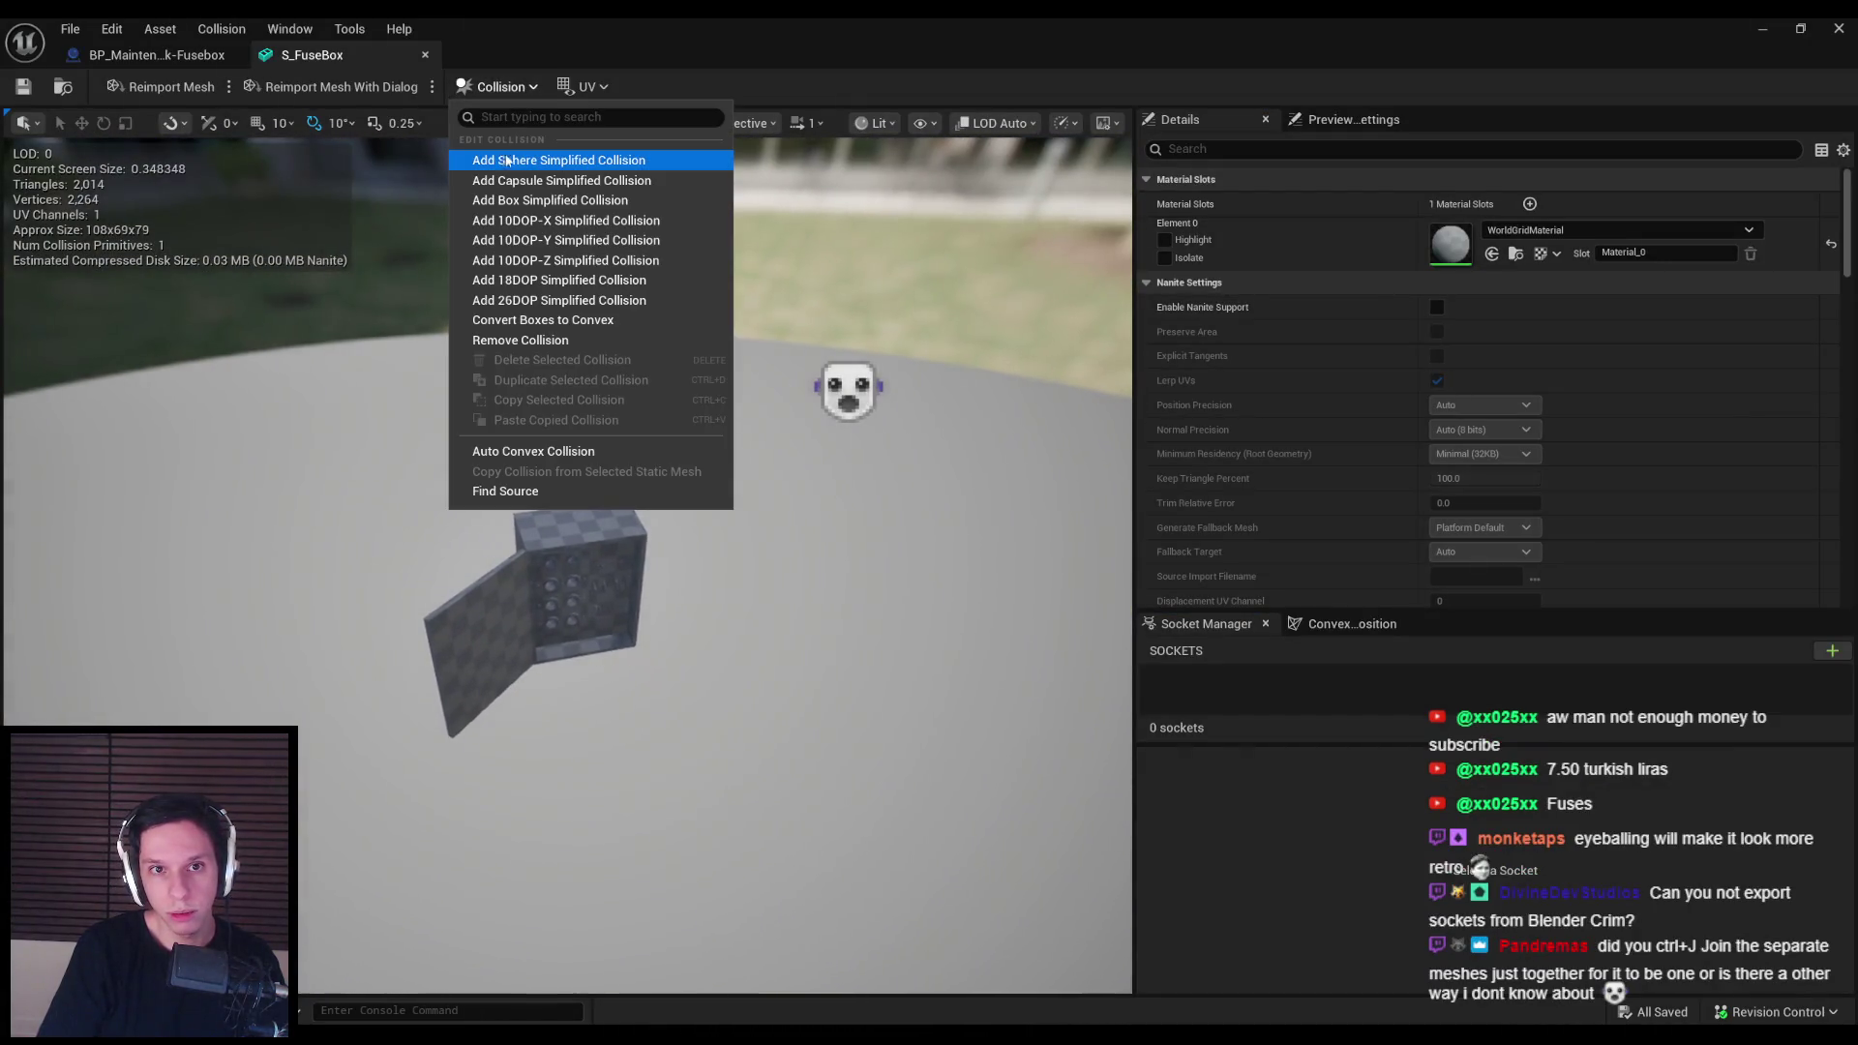
{"action": "left_click", "coordinate": [927, 124]}
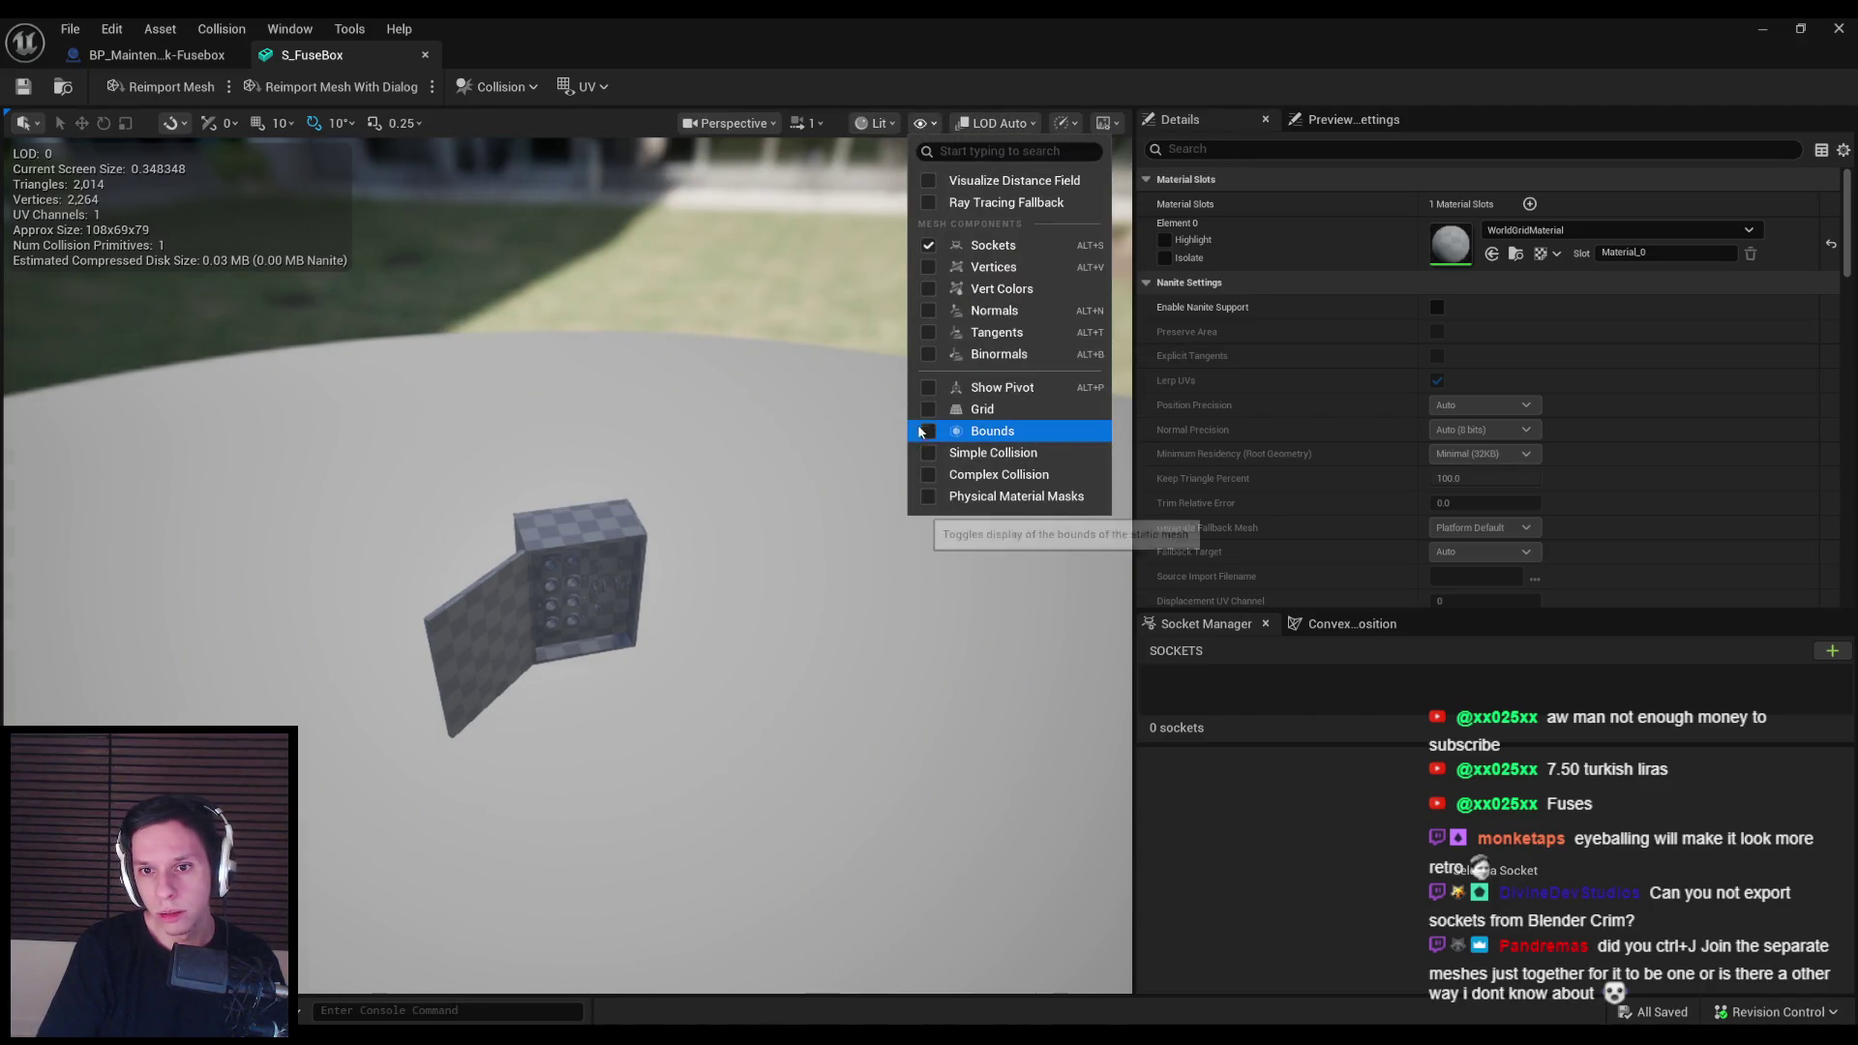
{"action": "left_click", "coordinate": [921, 451]}
{"action": "scroll", "coordinate": [635, 597], "scroll_direction": "up", "scroll_amount": 3}
{"action": "left_click", "coordinate": [635, 597]}
{"action": "key", "text": "Delete"}
Step: Add a Box Simplified Collision, inspect it, then switch to Blender
{"action": "left_click", "coordinate": [213, 29]}
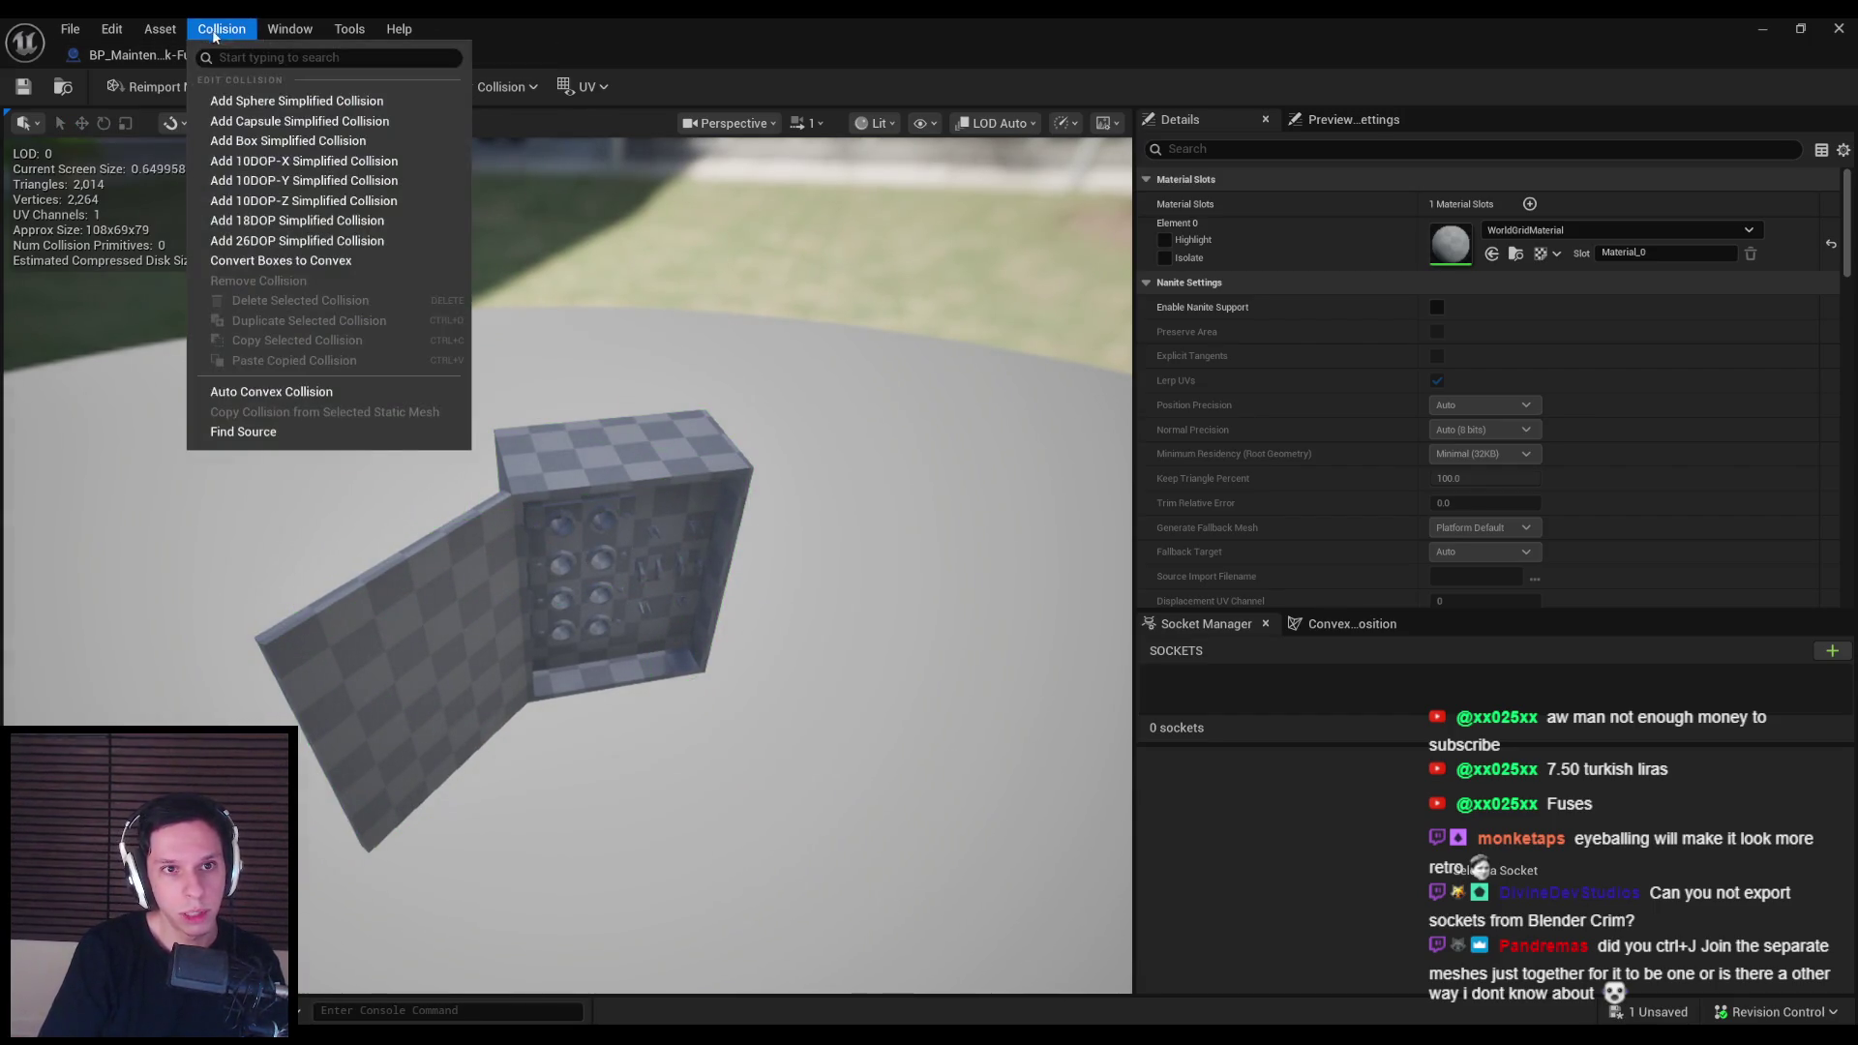
{"action": "left_click", "coordinate": [281, 141]}
{"action": "left_click_drag", "start_coordinate": [624, 357], "coordinate": [595, 580]}
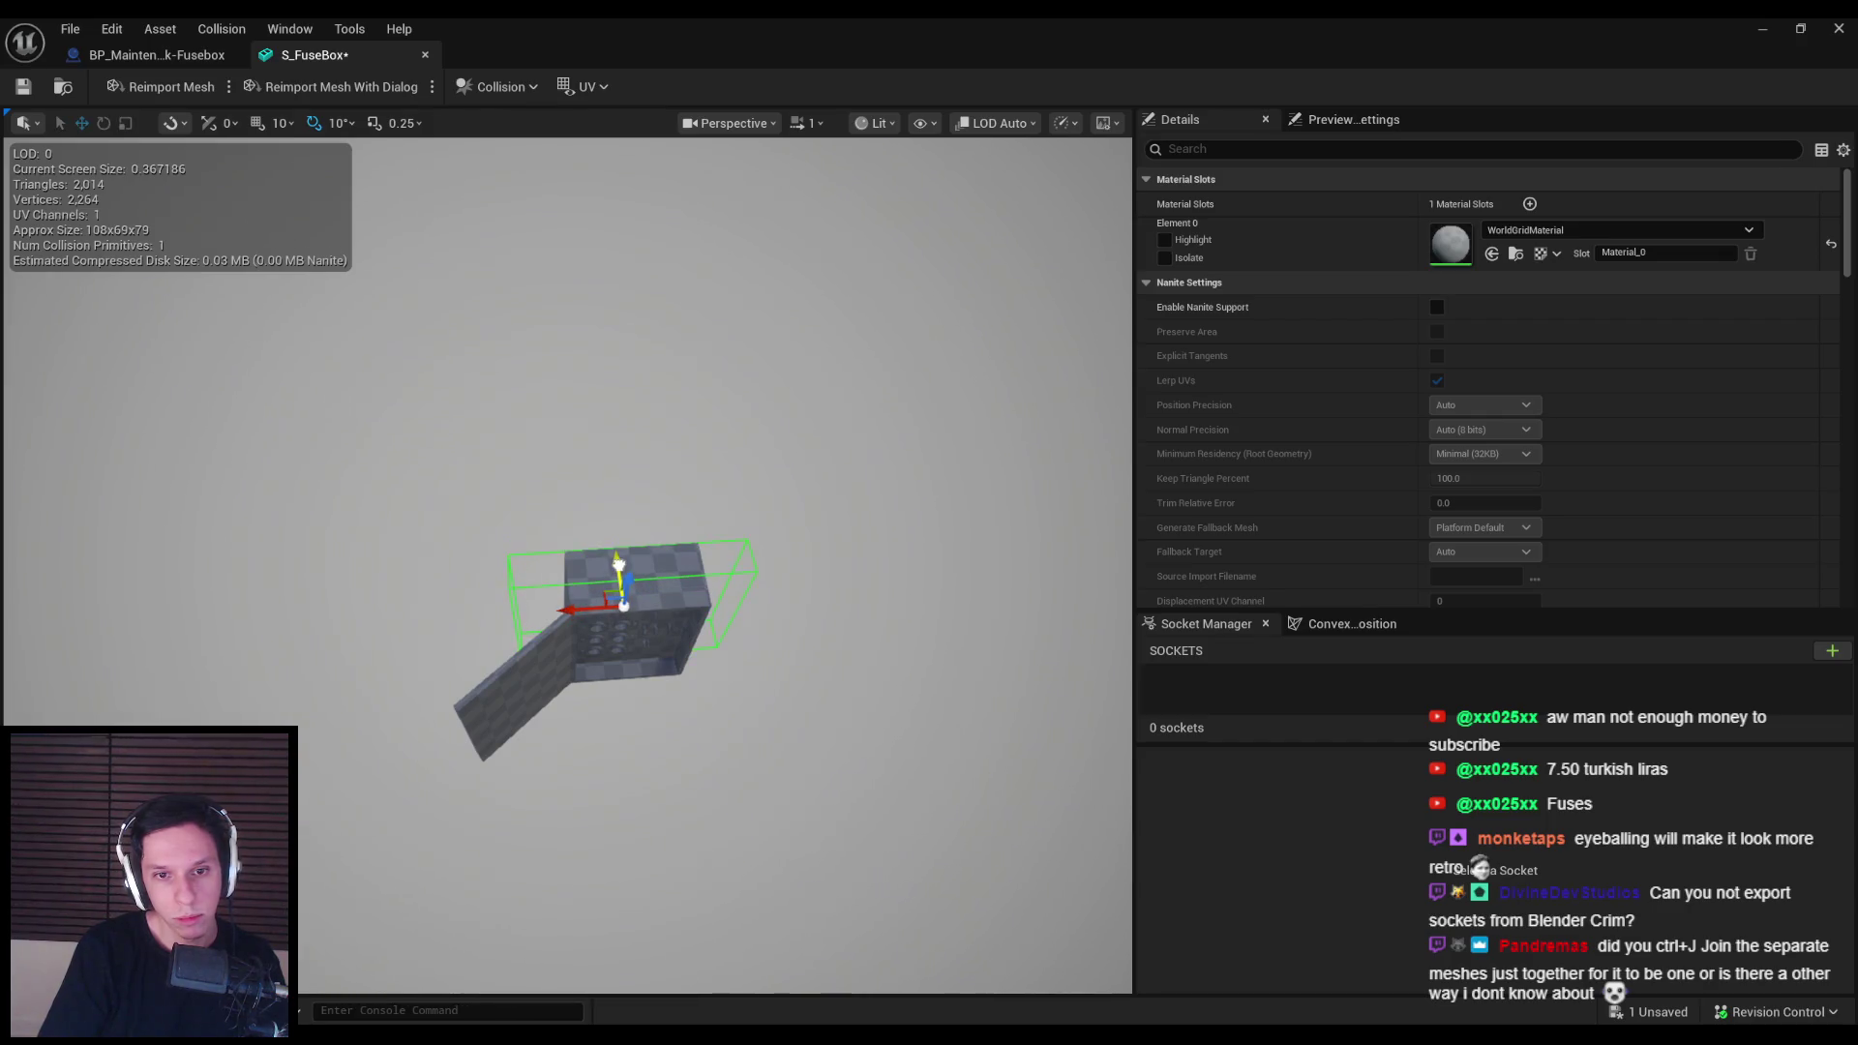
{"action": "left_click_drag", "start_coordinate": [616, 569], "coordinate": [544, 587]}
{"action": "scroll", "coordinate": [575, 577], "scroll_direction": "down", "scroll_amount": 2}
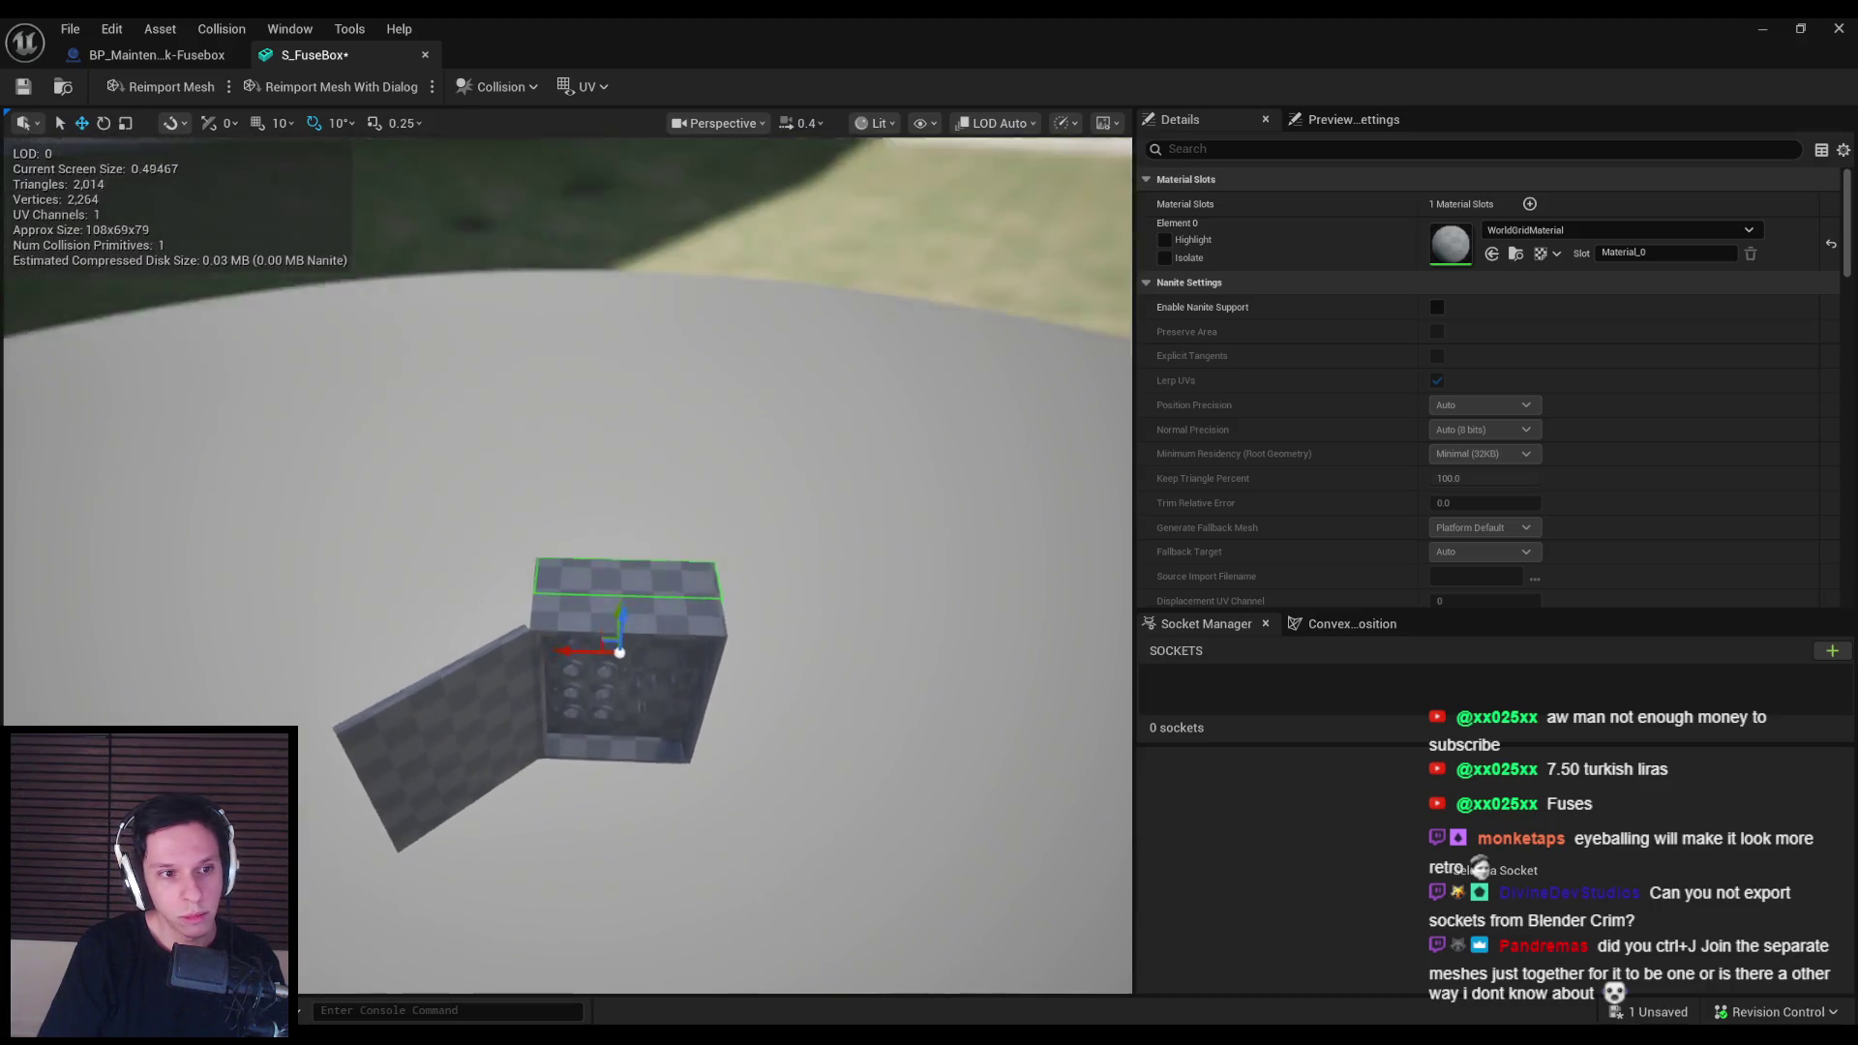
{"action": "left_click_drag", "start_coordinate": [577, 664], "coordinate": [581, 721]}
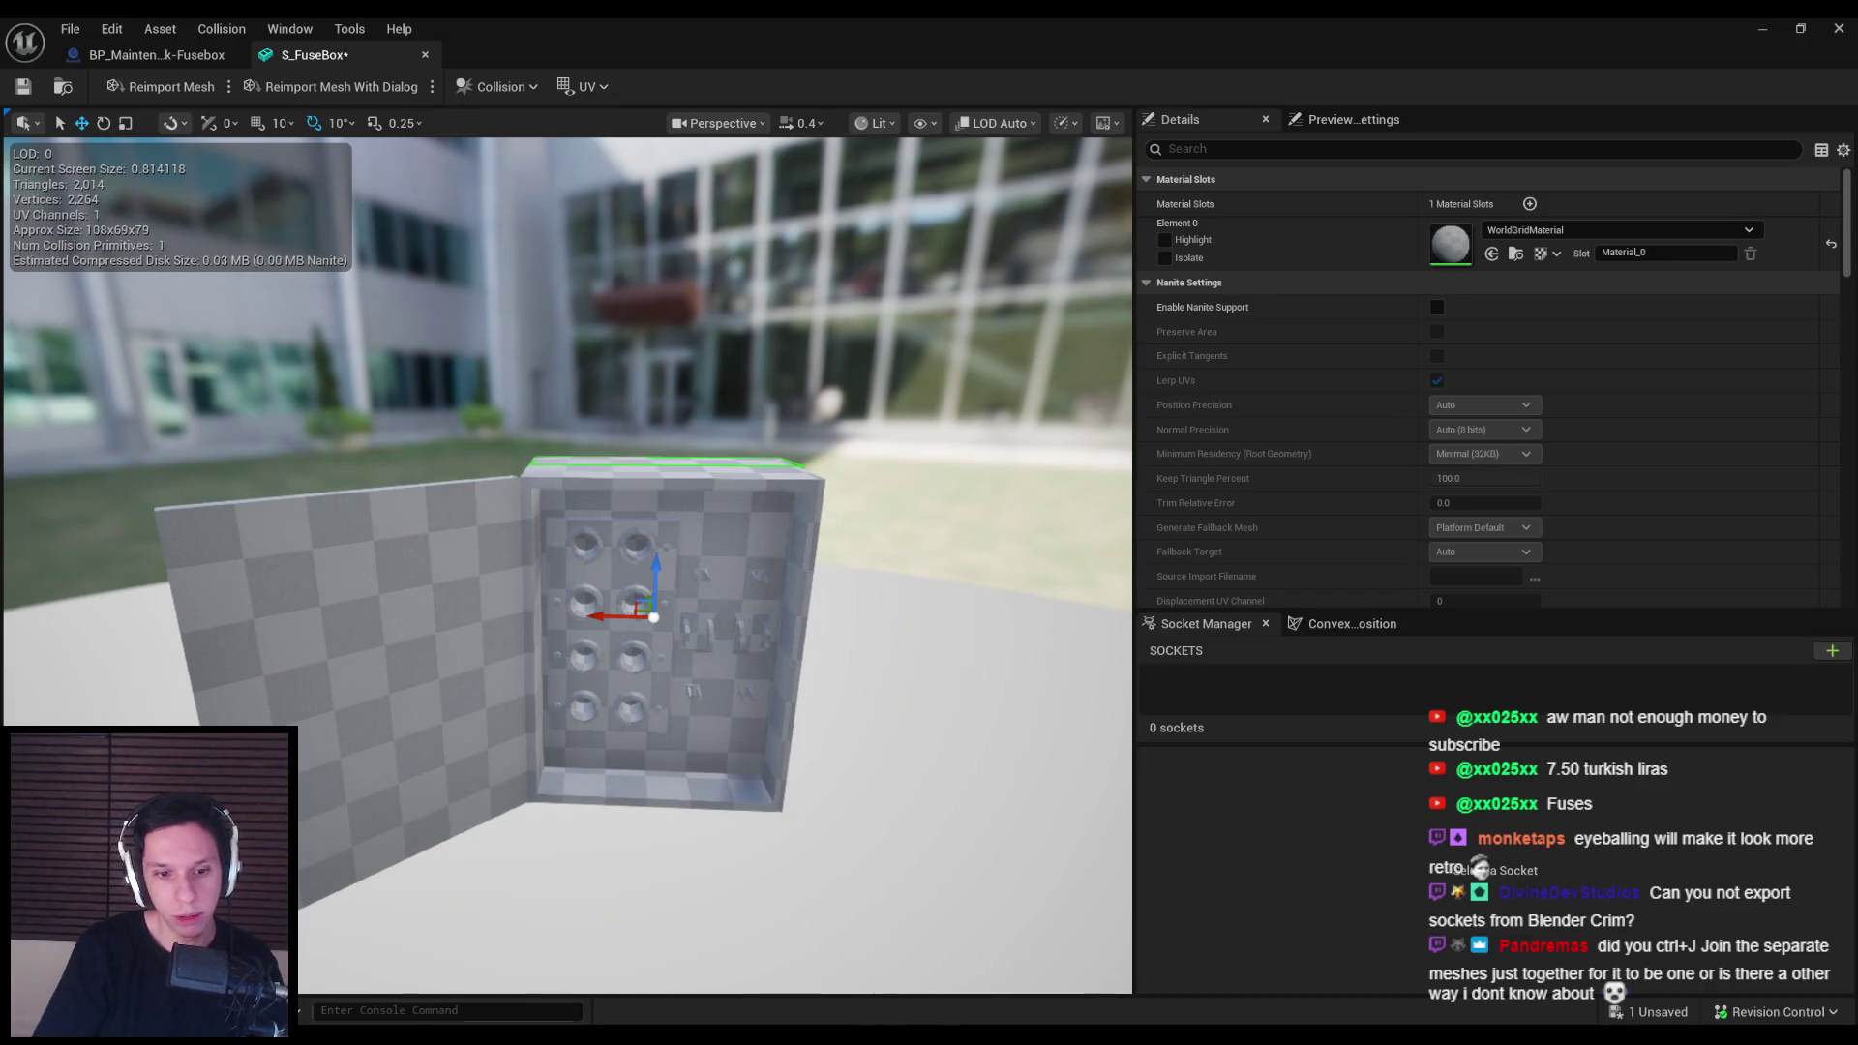
{"action": "key", "text": "alt+Tab"}
{"action": "scroll", "coordinate": [818, 412], "scroll_direction": "down", "scroll_amount": 2}
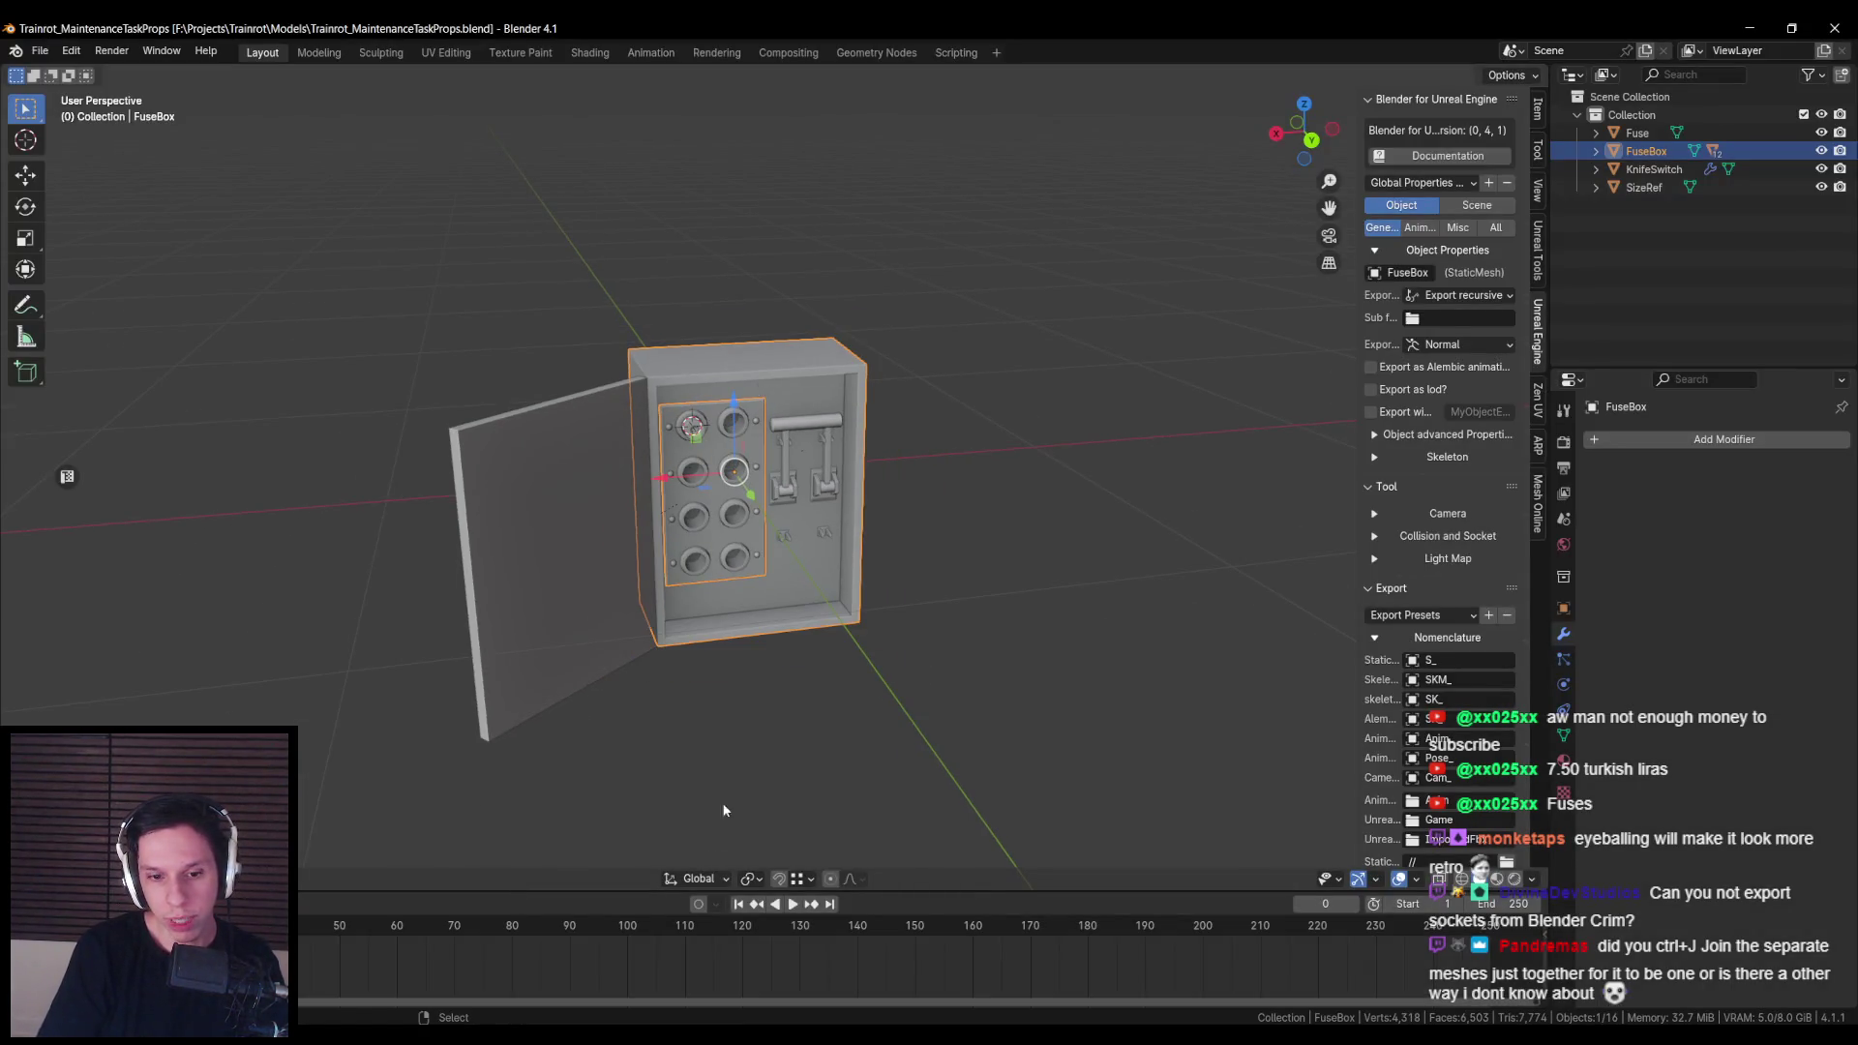
Step: Frame the hole plate and FuseBox, test-moving the FuseBox and cancelling
{"action": "left_click", "coordinate": [734, 379]}
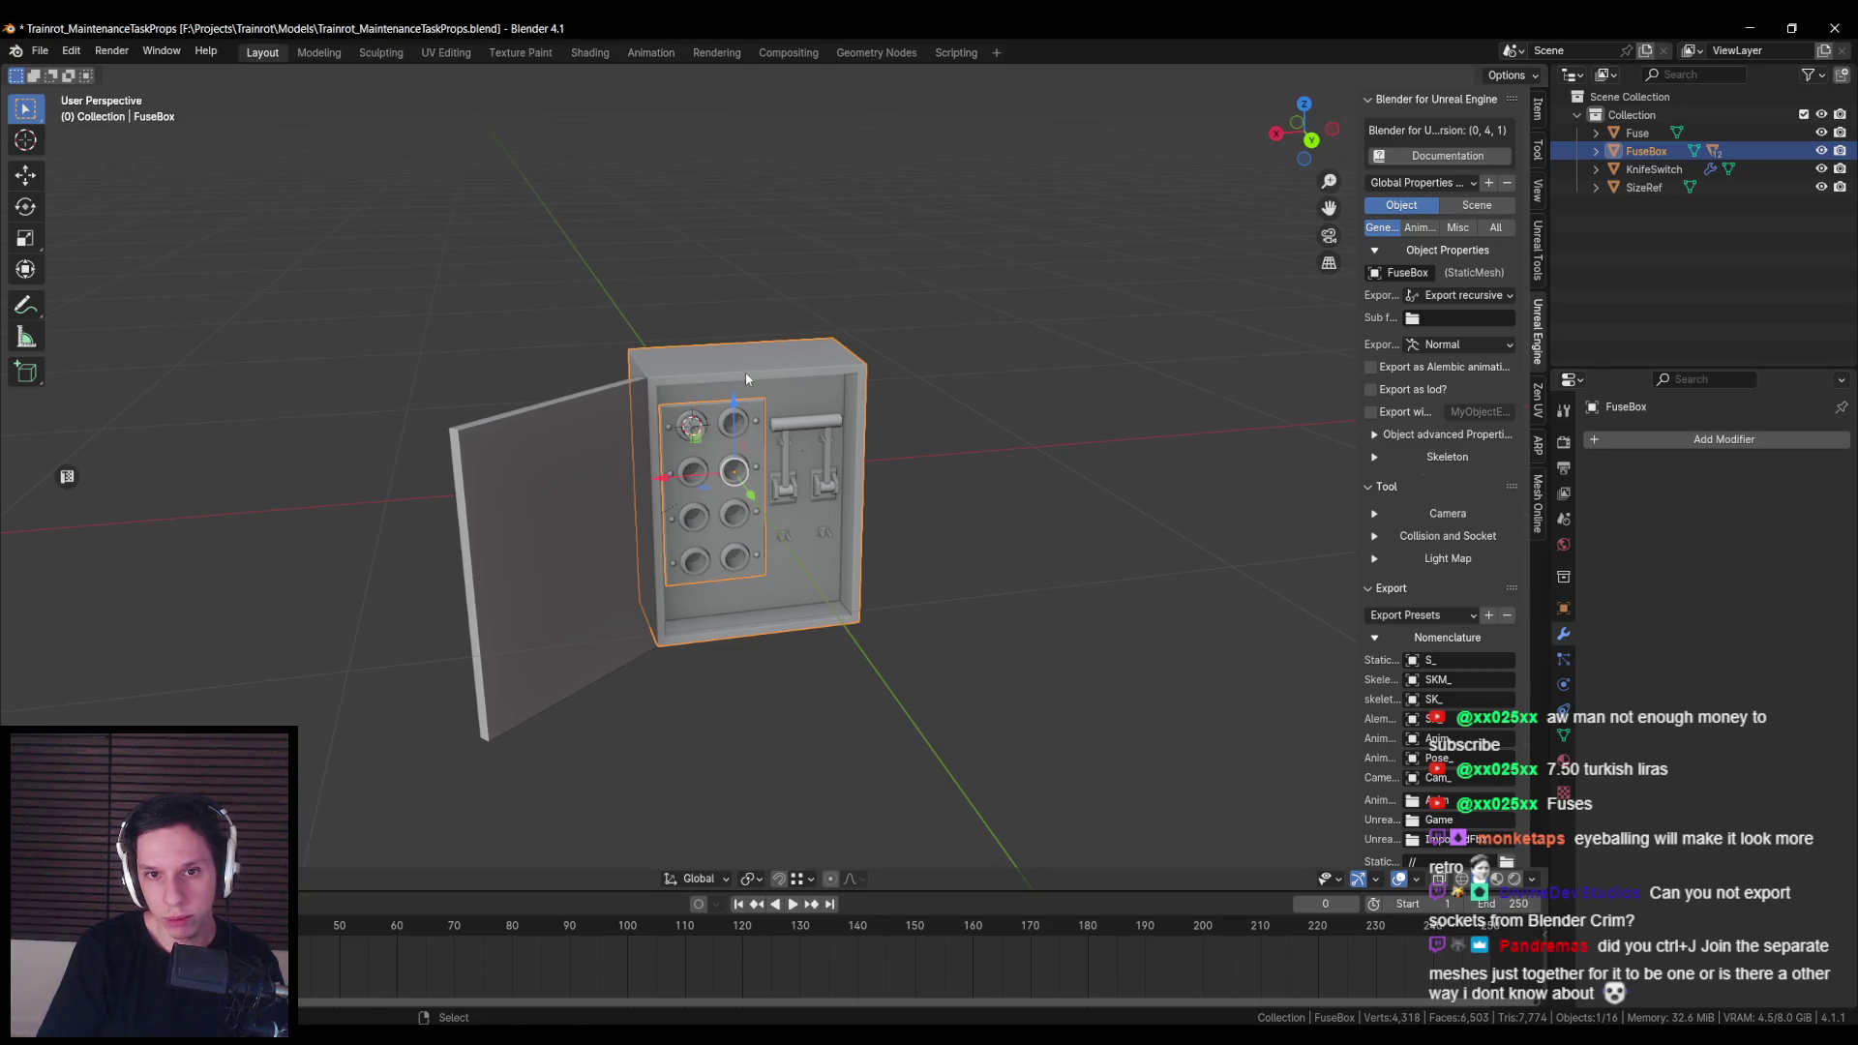
{"action": "left_click", "coordinate": [746, 379]}
{"action": "key", "text": "KP_Decimal"}
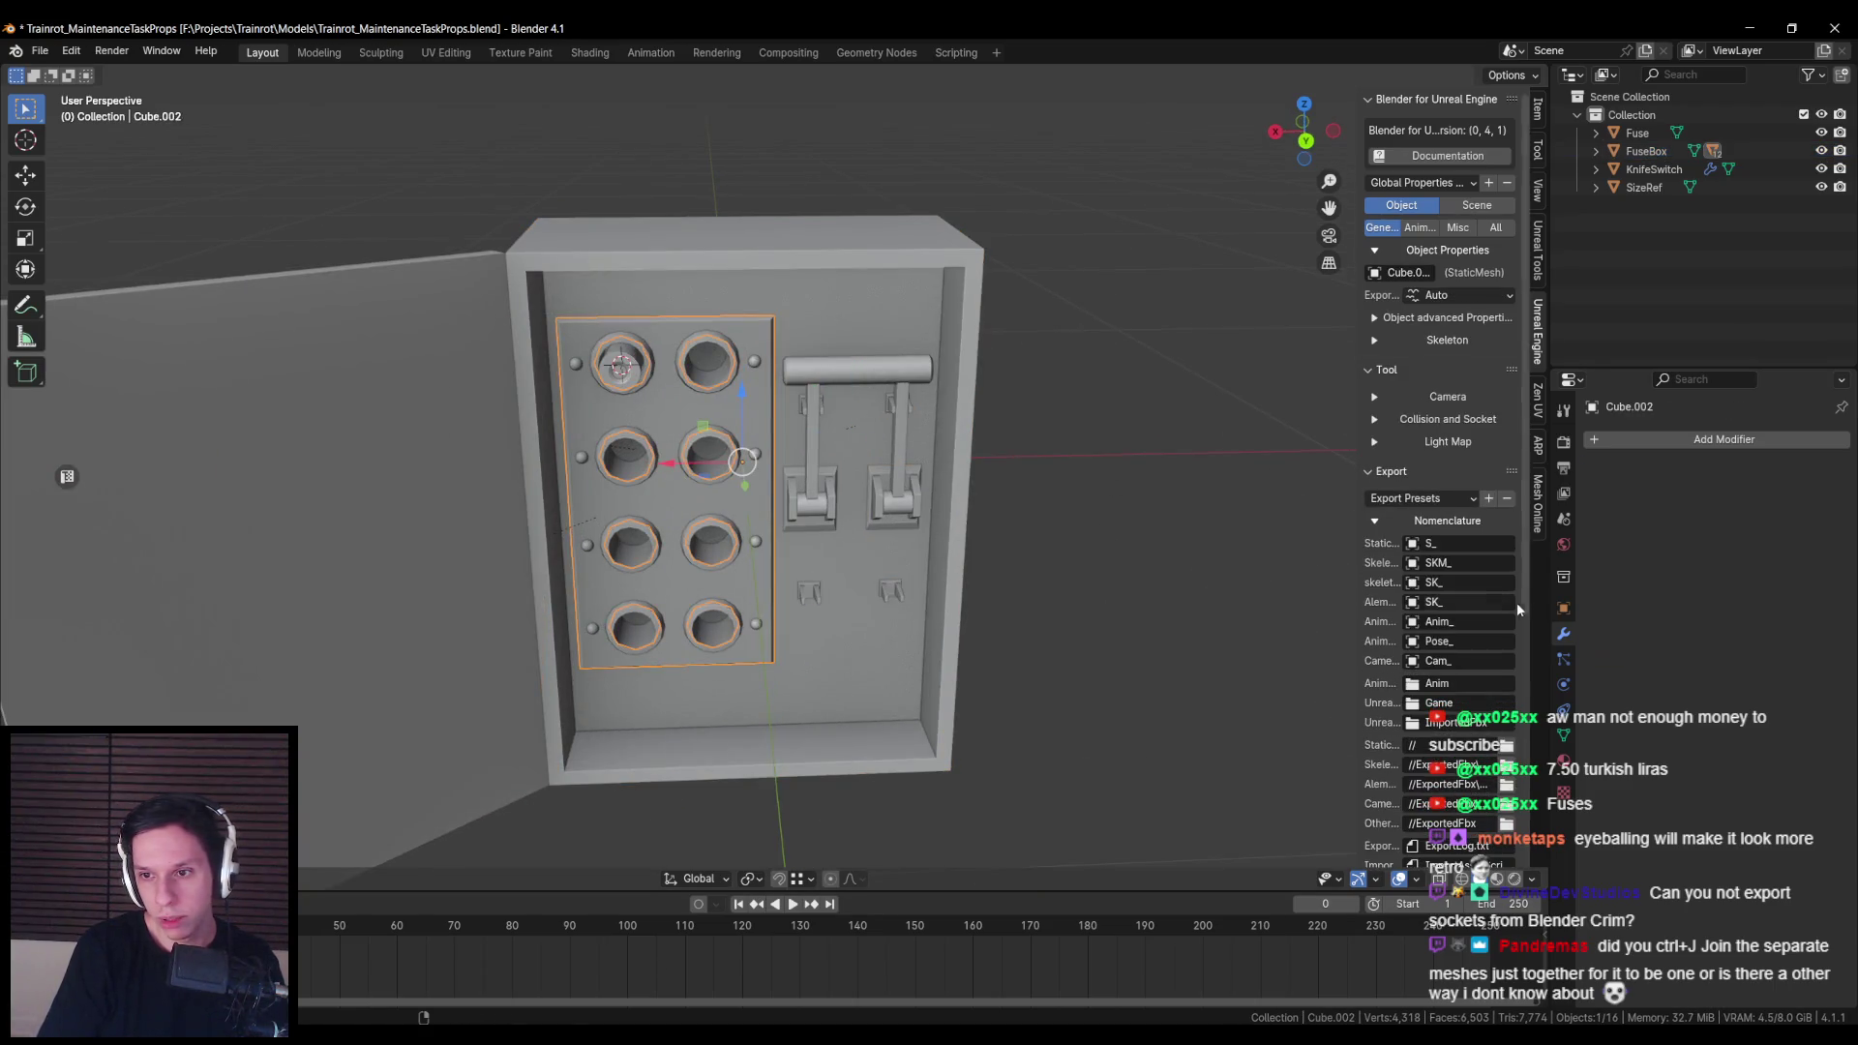
{"action": "scroll", "coordinate": [1502, 472], "scroll_direction": "down", "scroll_amount": 5}
{"action": "scroll", "coordinate": [1478, 323], "scroll_direction": "up", "scroll_amount": 5}
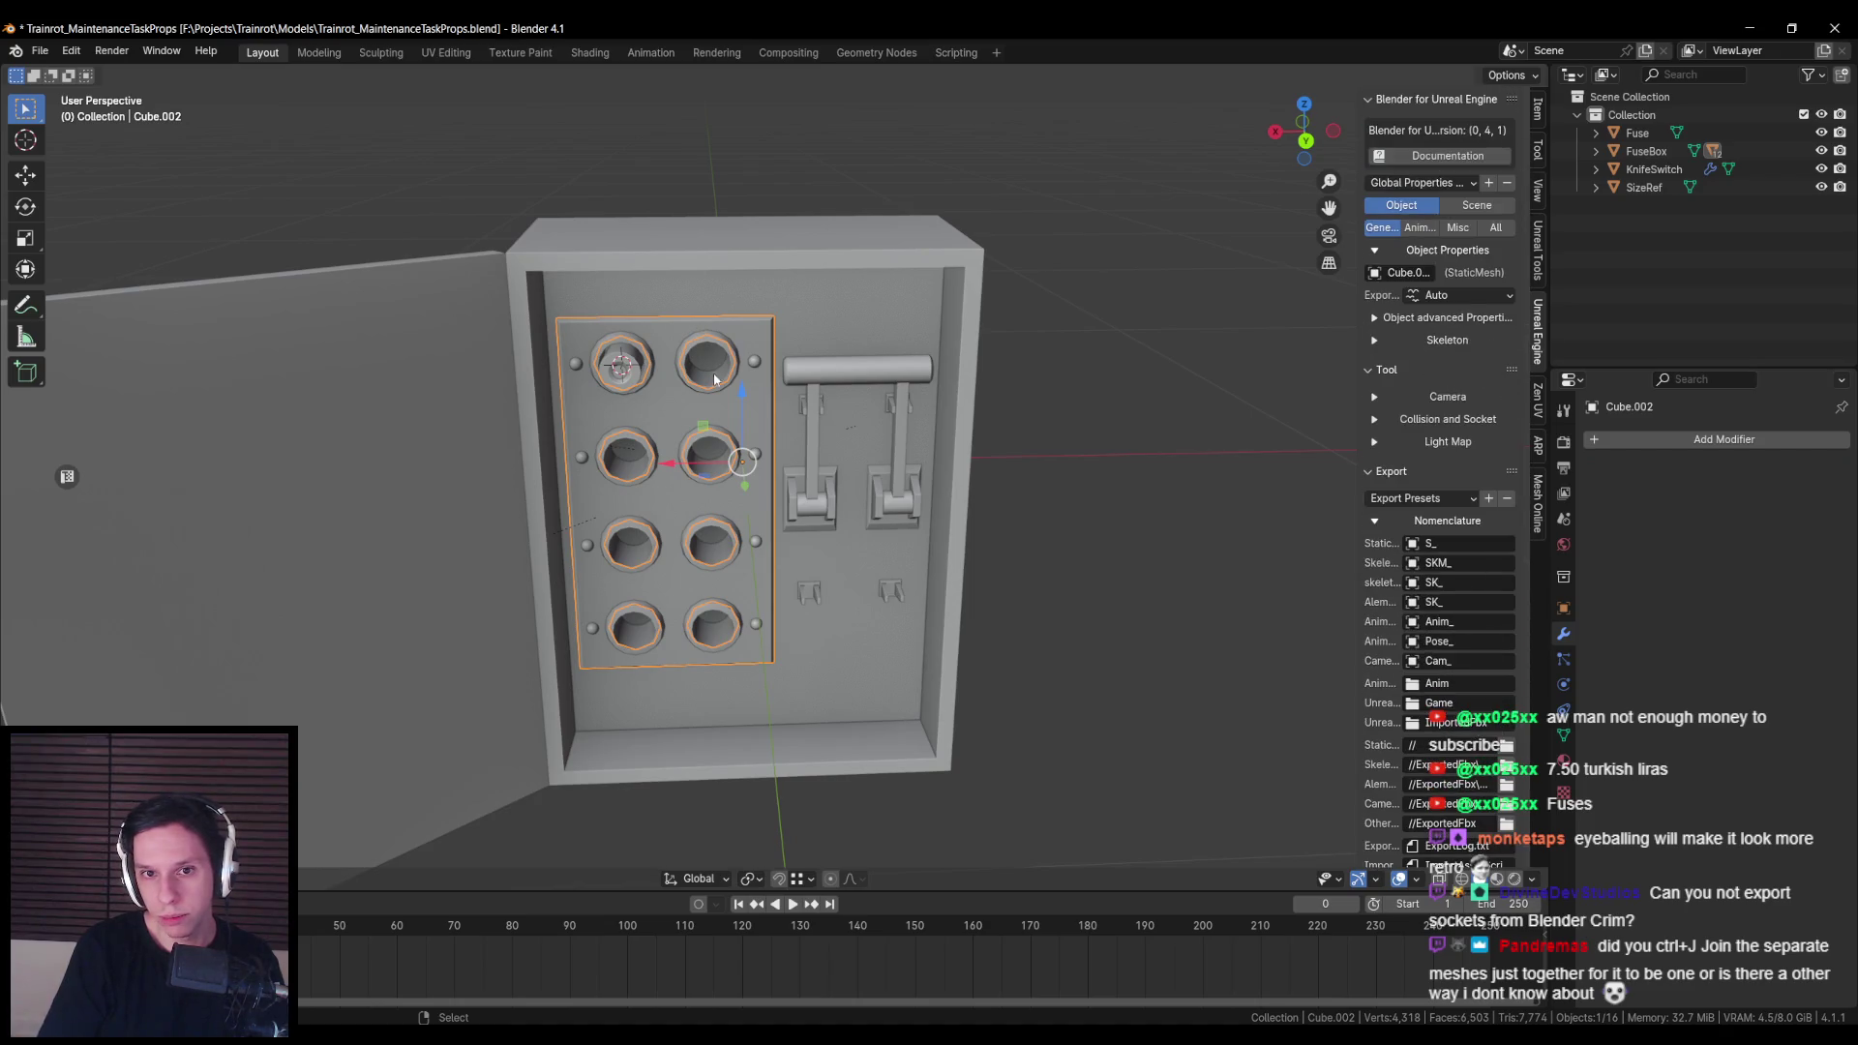
{"action": "left_click", "coordinate": [767, 263]}
{"action": "key", "text": "KP_Decimal"}
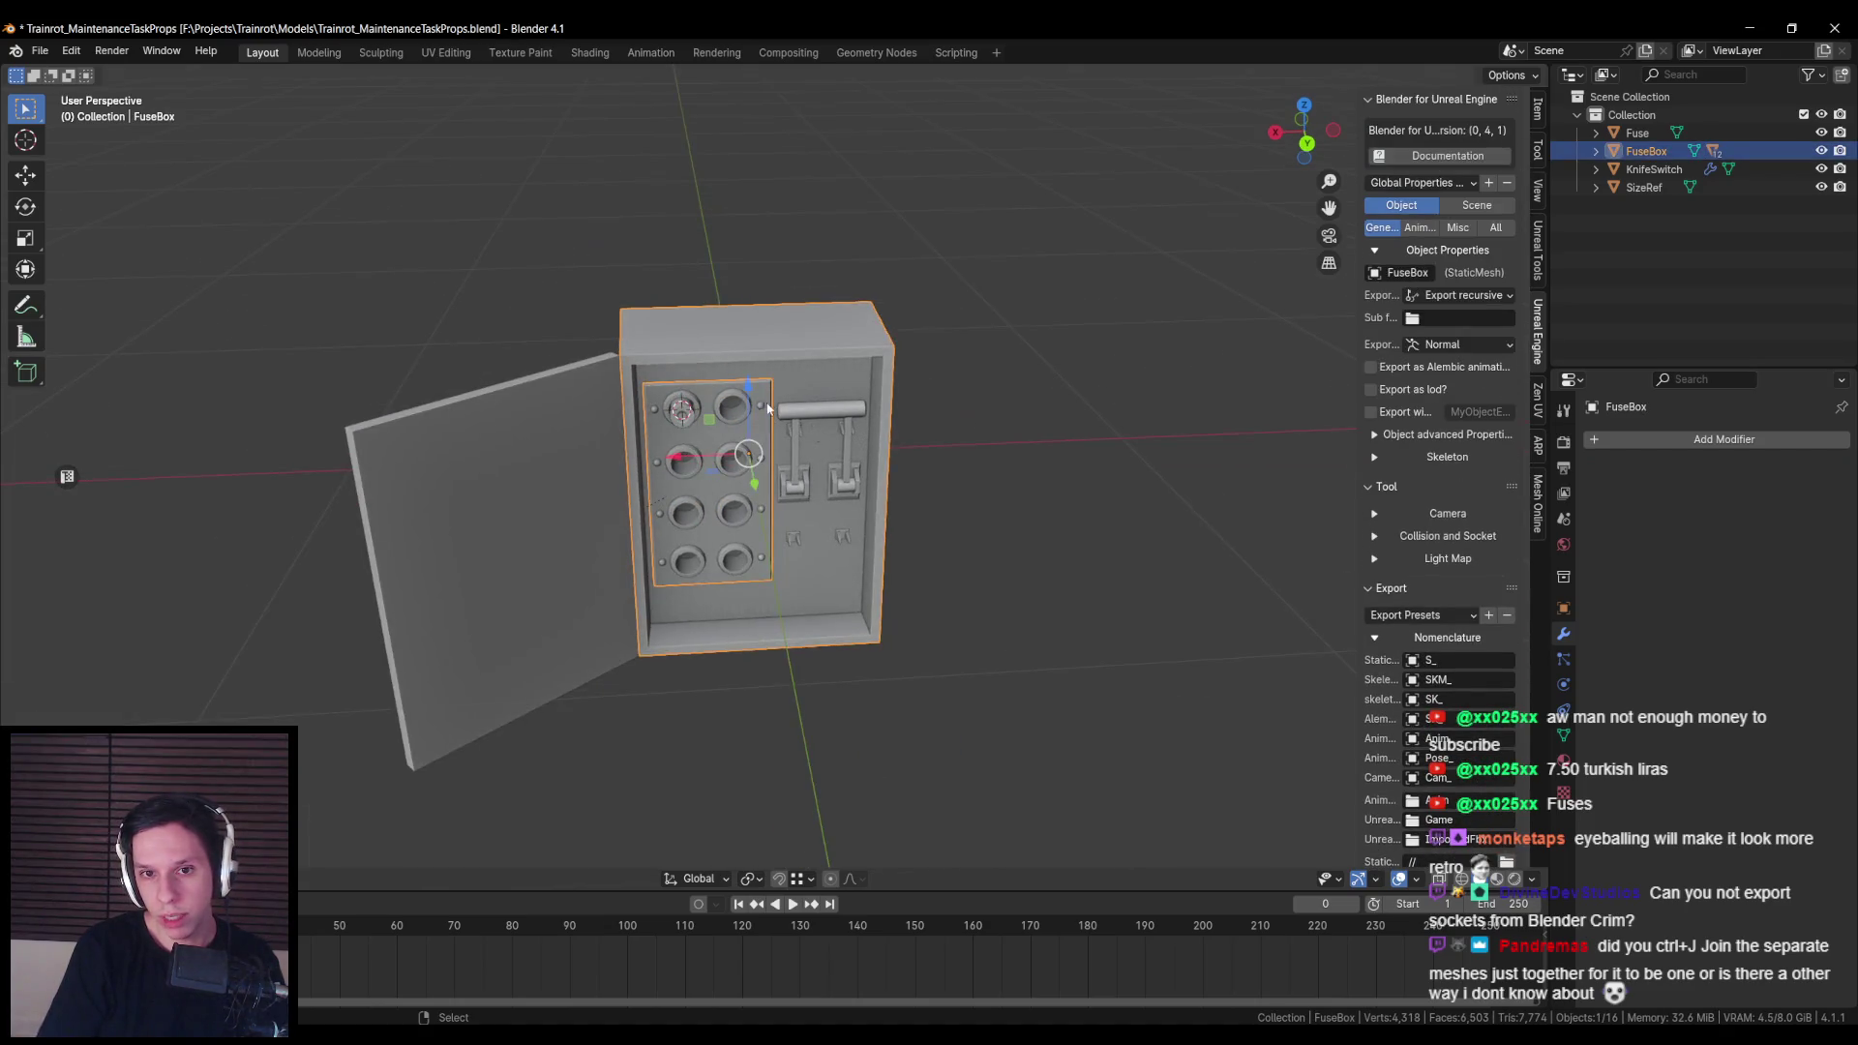
{"action": "key", "text": "g"}
{"action": "right_click", "coordinate": [718, 381]}
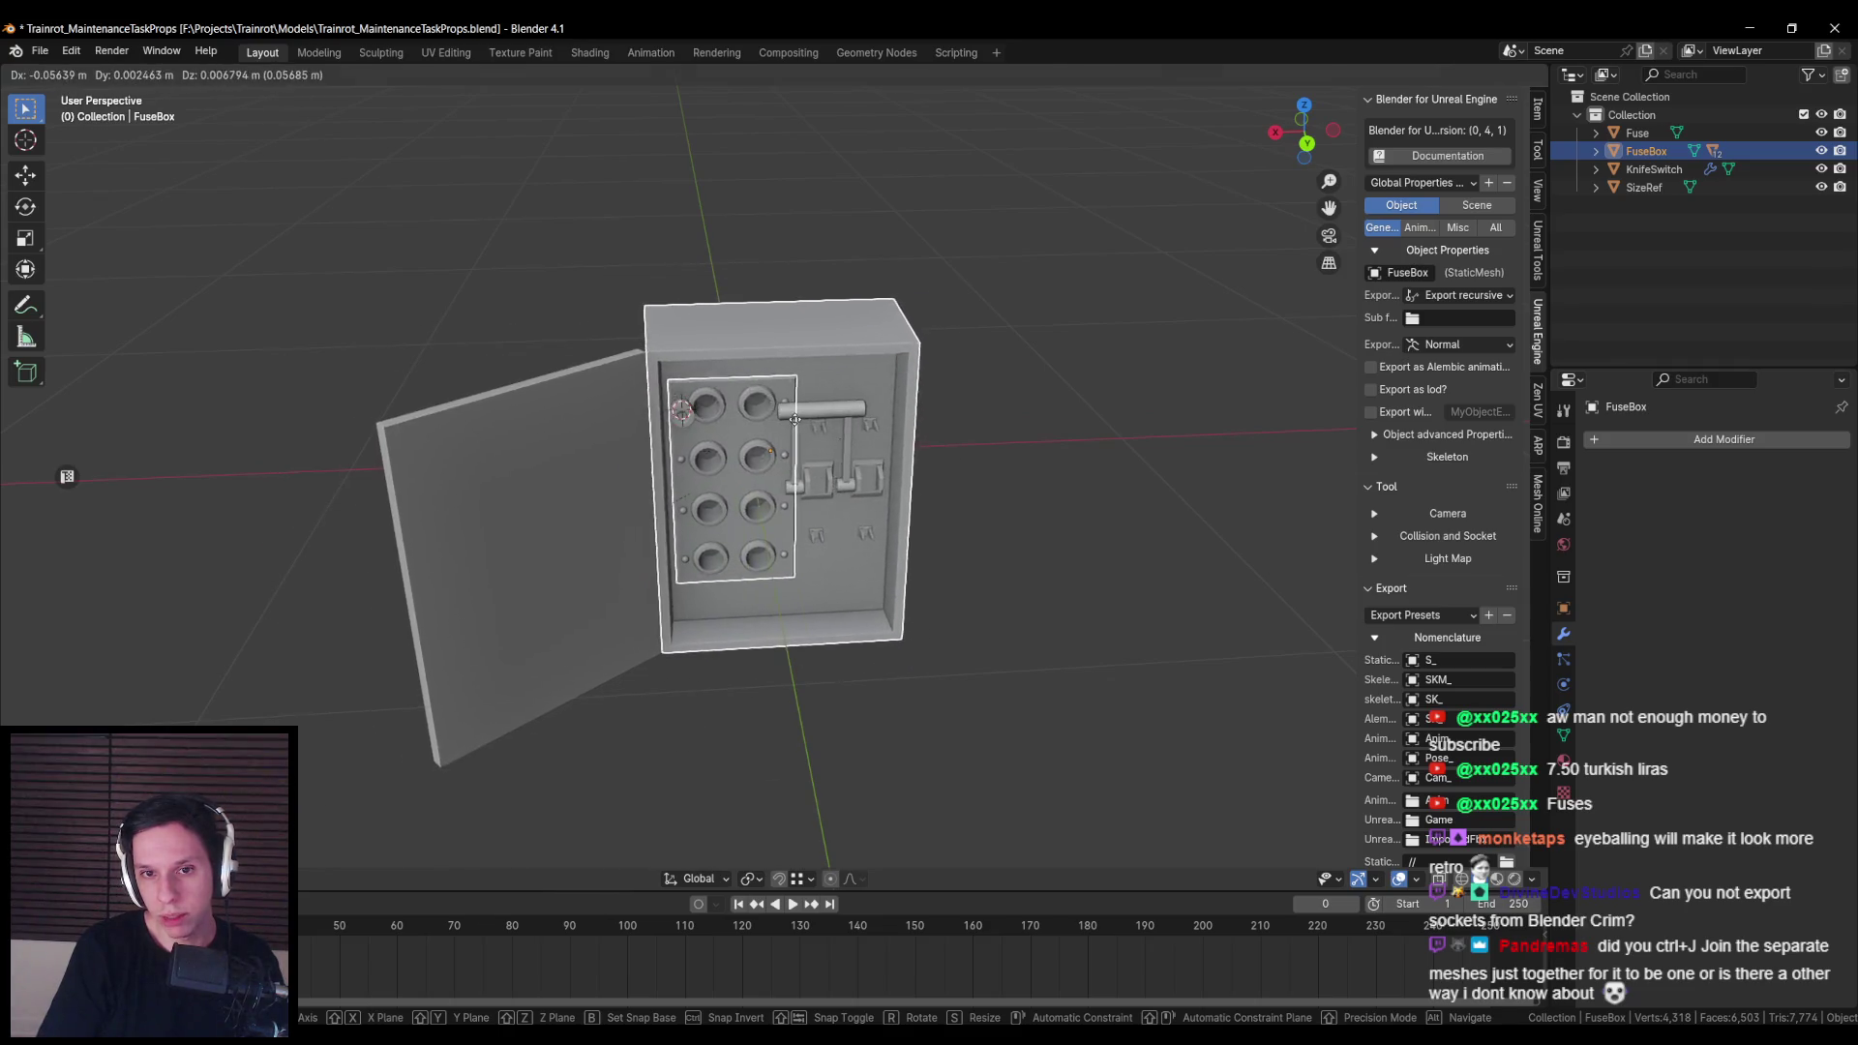
Step: Parent the hole plate Cube.002 to the FuseBox
{"action": "left_click", "coordinate": [781, 356], "text": "shift"}
{"action": "key", "text": "ctrl+p"}
{"action": "key", "text": "Escape"}
{"action": "key", "text": "ctrl+j"}
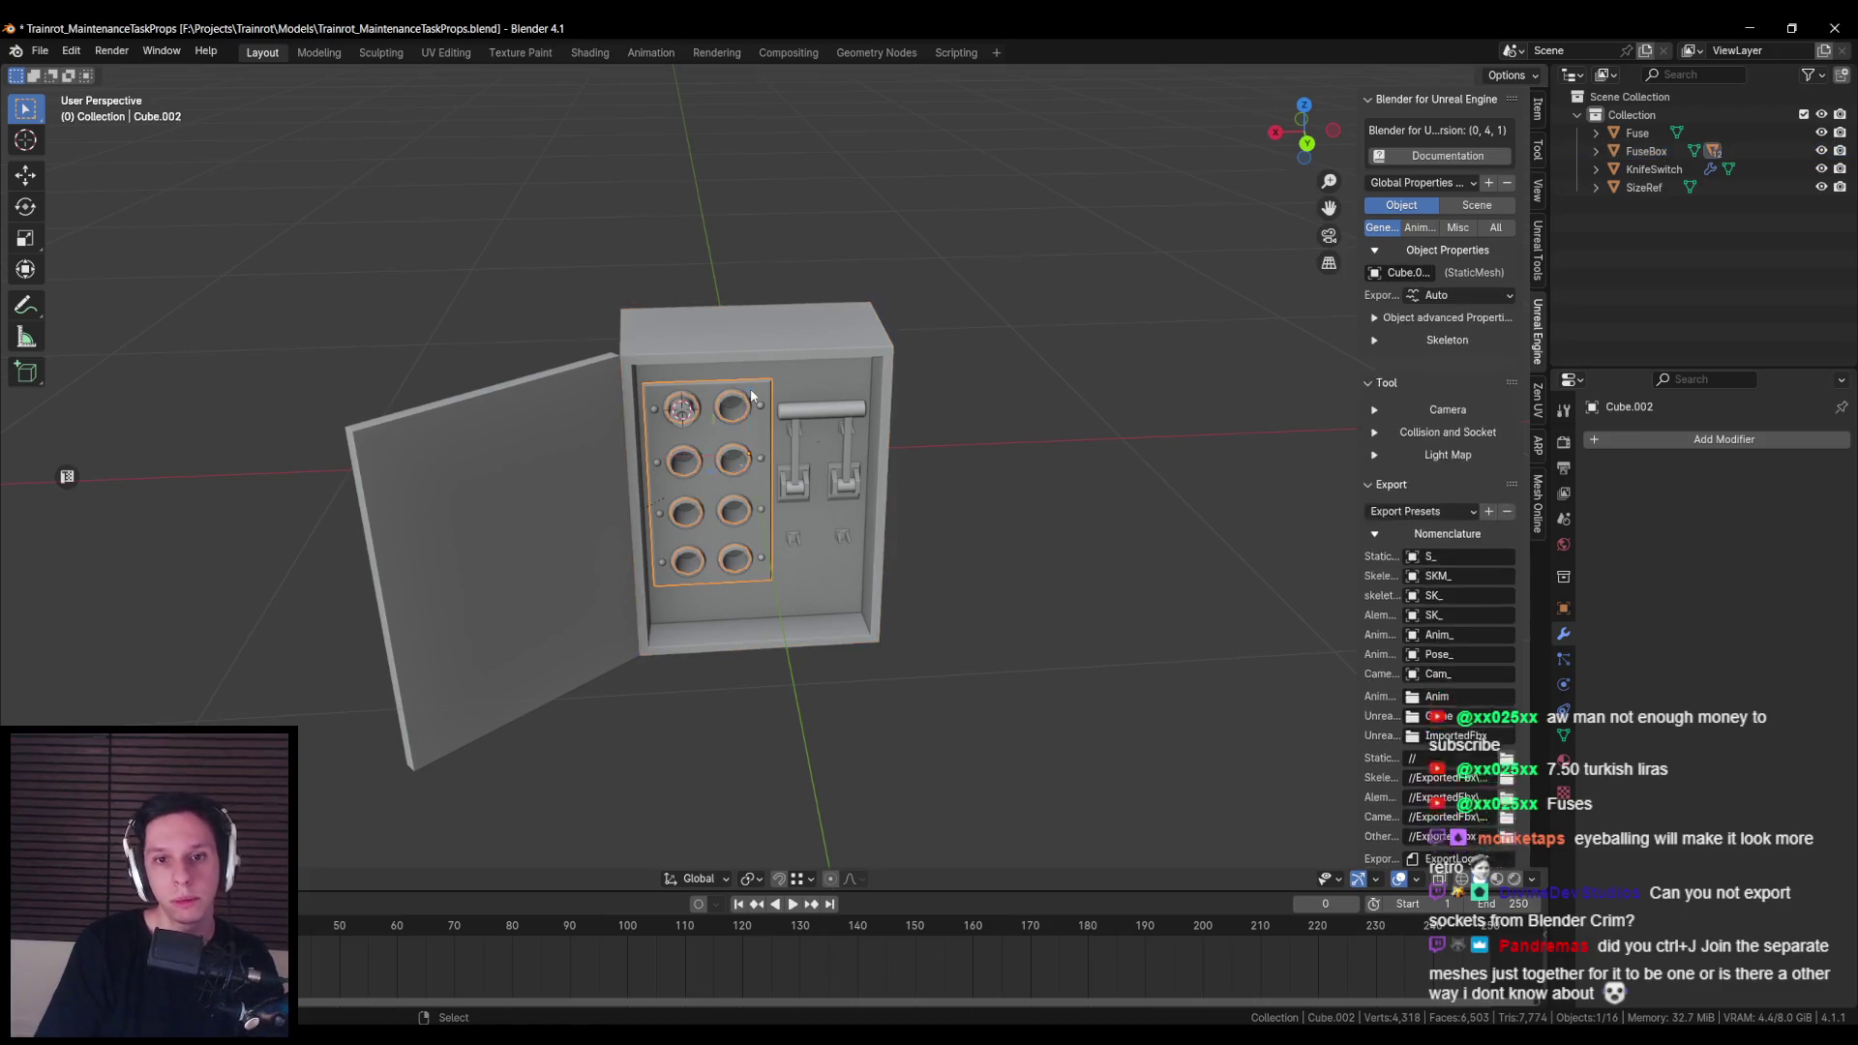
Step: Verify the KnifeSwitch and Fuse stay separate when moving the FuseBox, then save the file
{"action": "left_click", "coordinate": [801, 421]}
{"action": "key", "text": "ctrl+grave"}
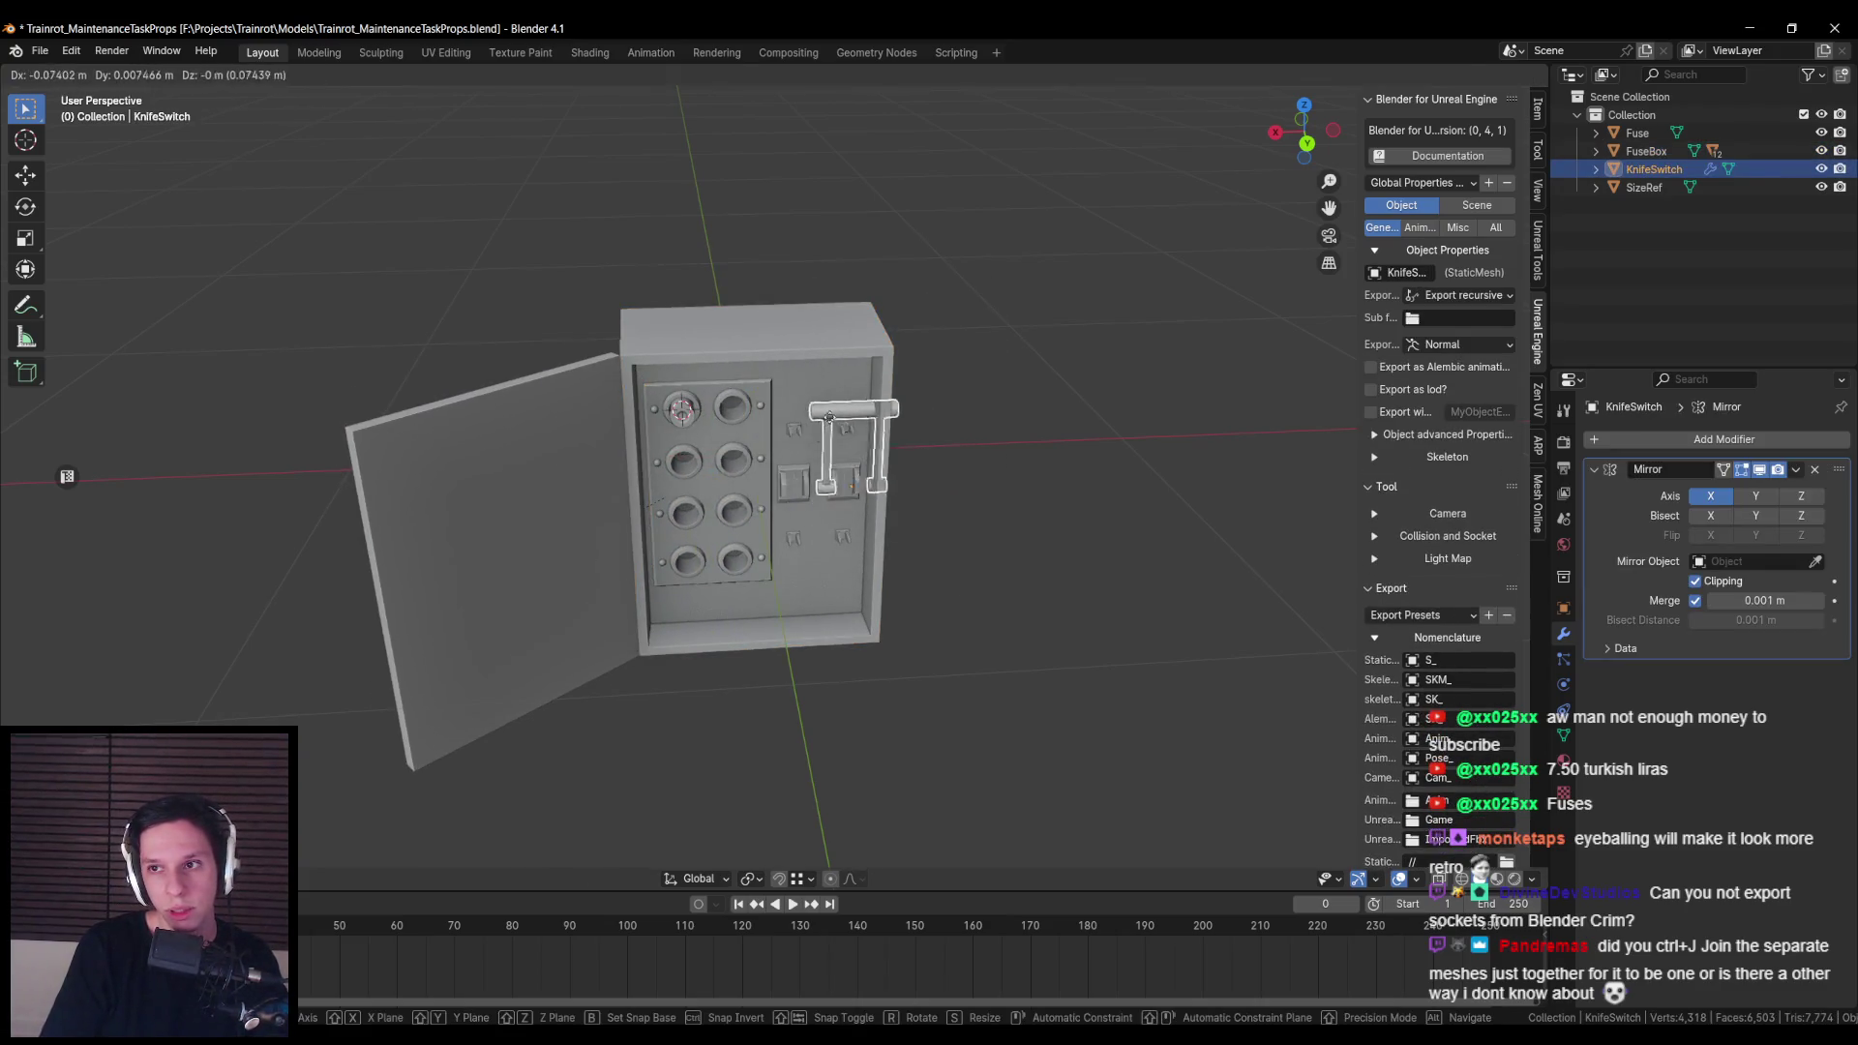
{"action": "left_click", "coordinate": [686, 409]}
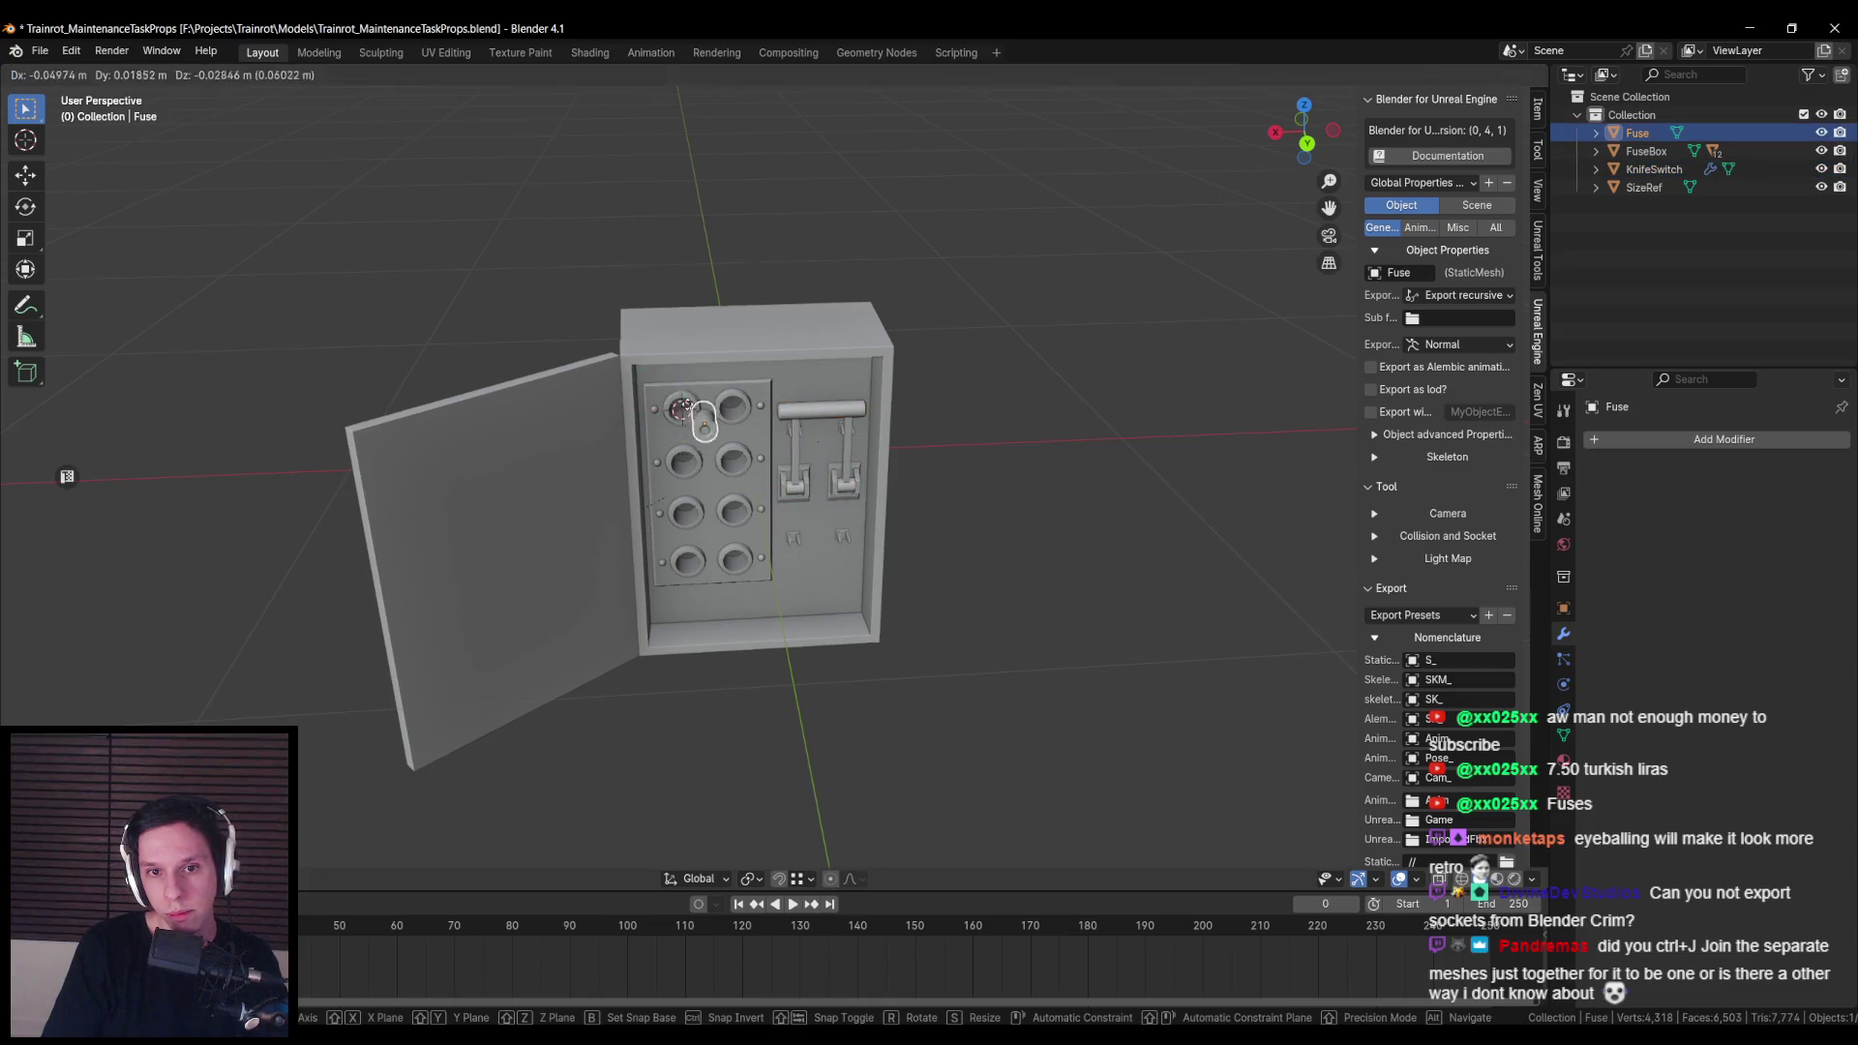
{"action": "left_click", "coordinate": [685, 410]}
{"action": "key", "text": "g"}
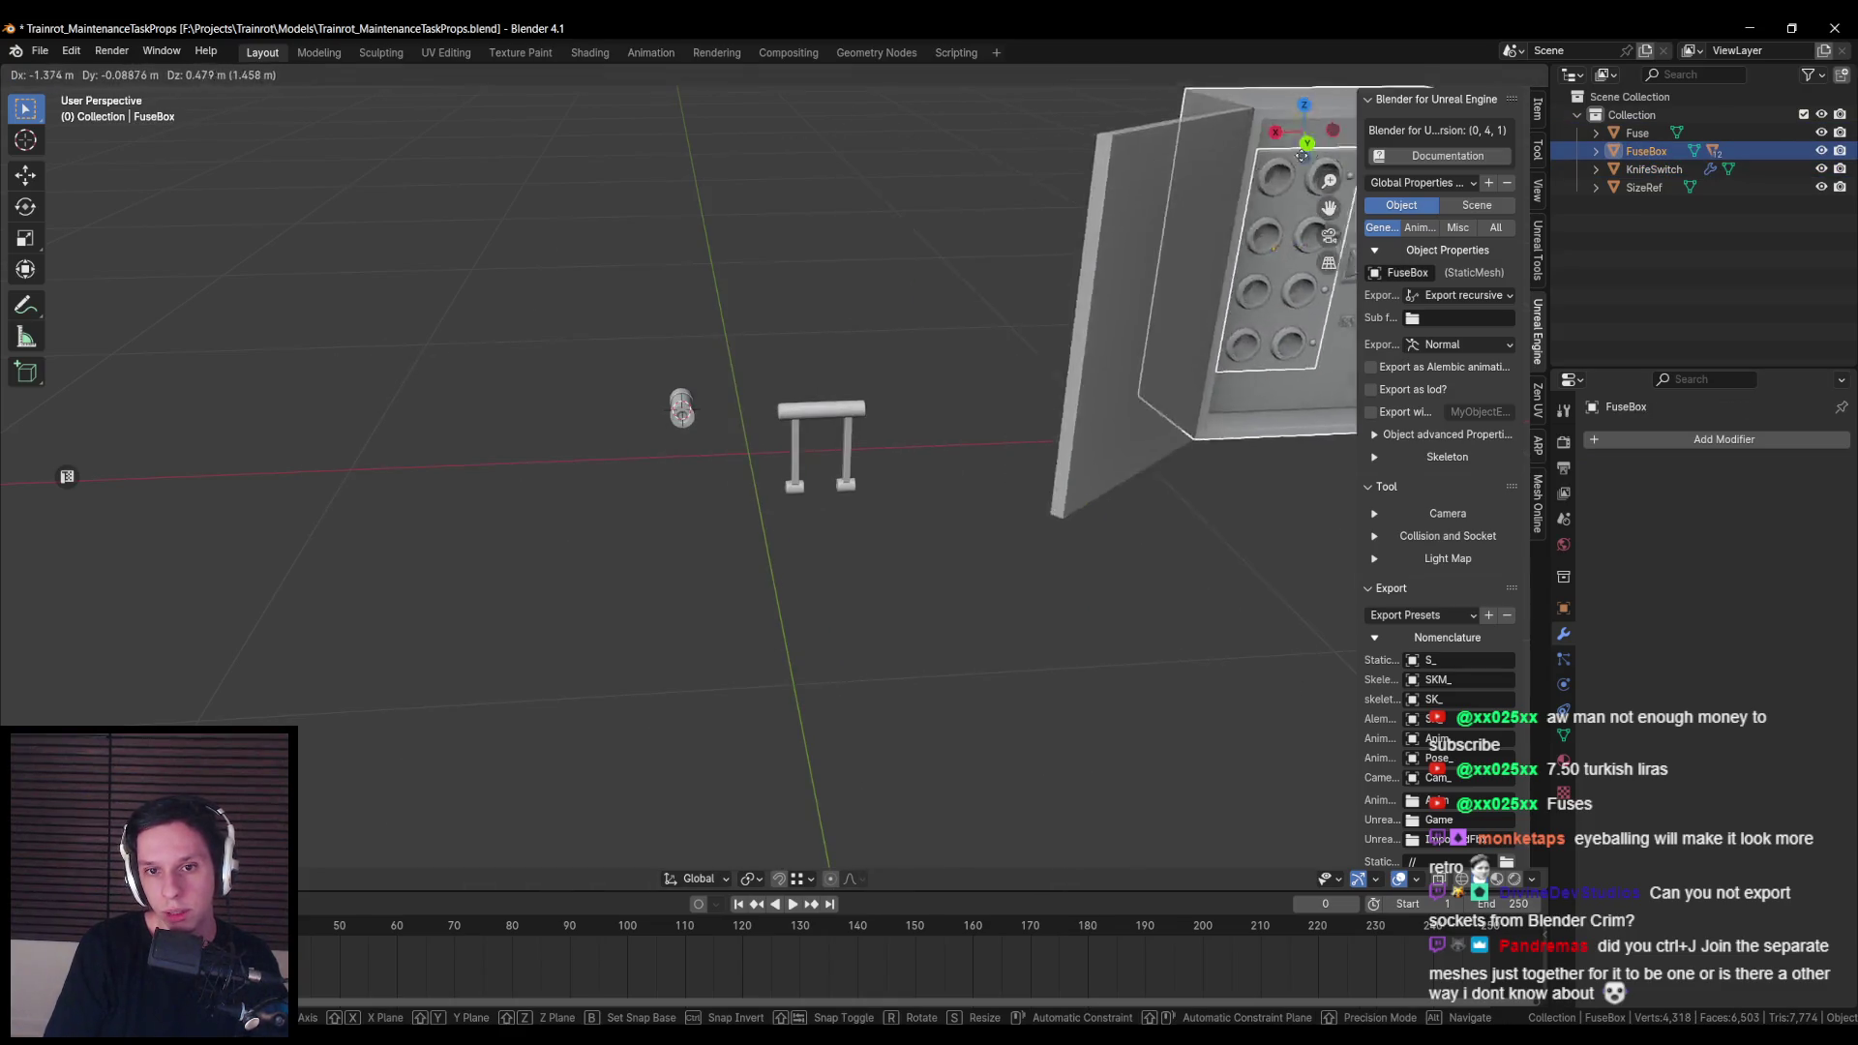
{"action": "key", "text": "Escape"}
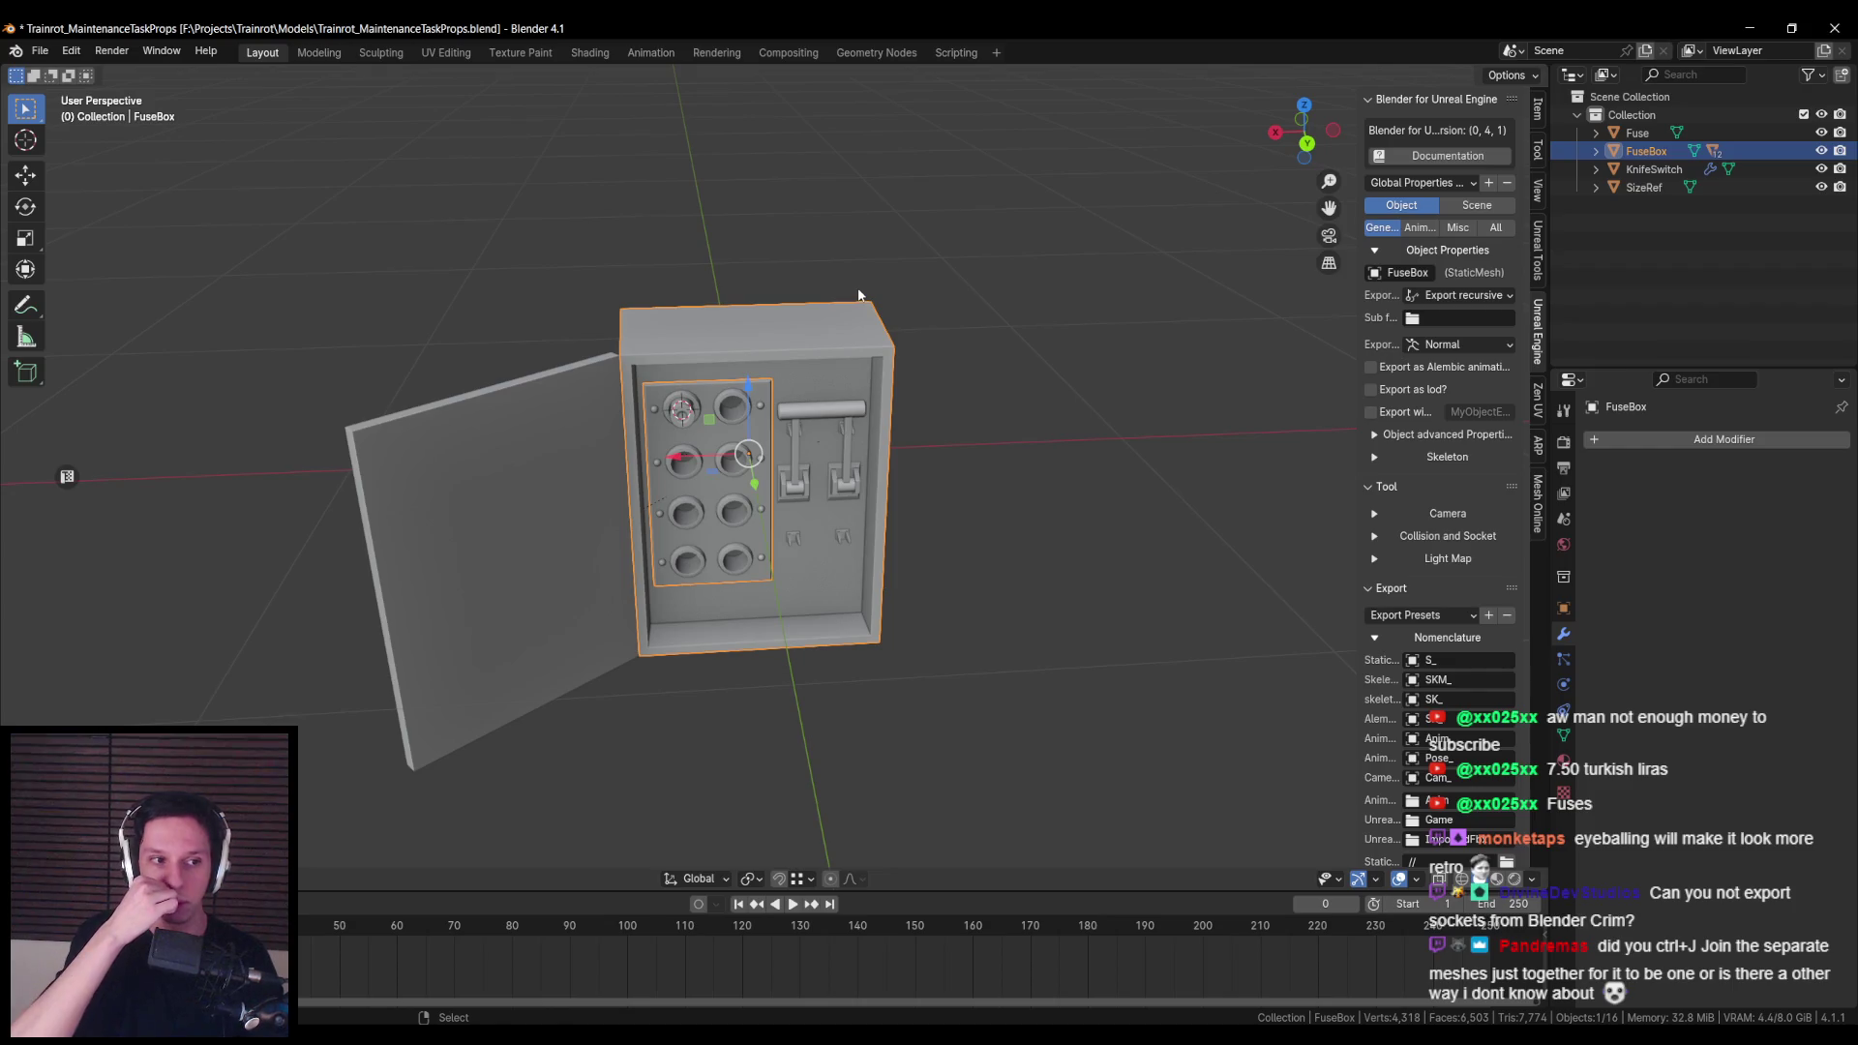
{"action": "key", "text": "KP_Decimal"}
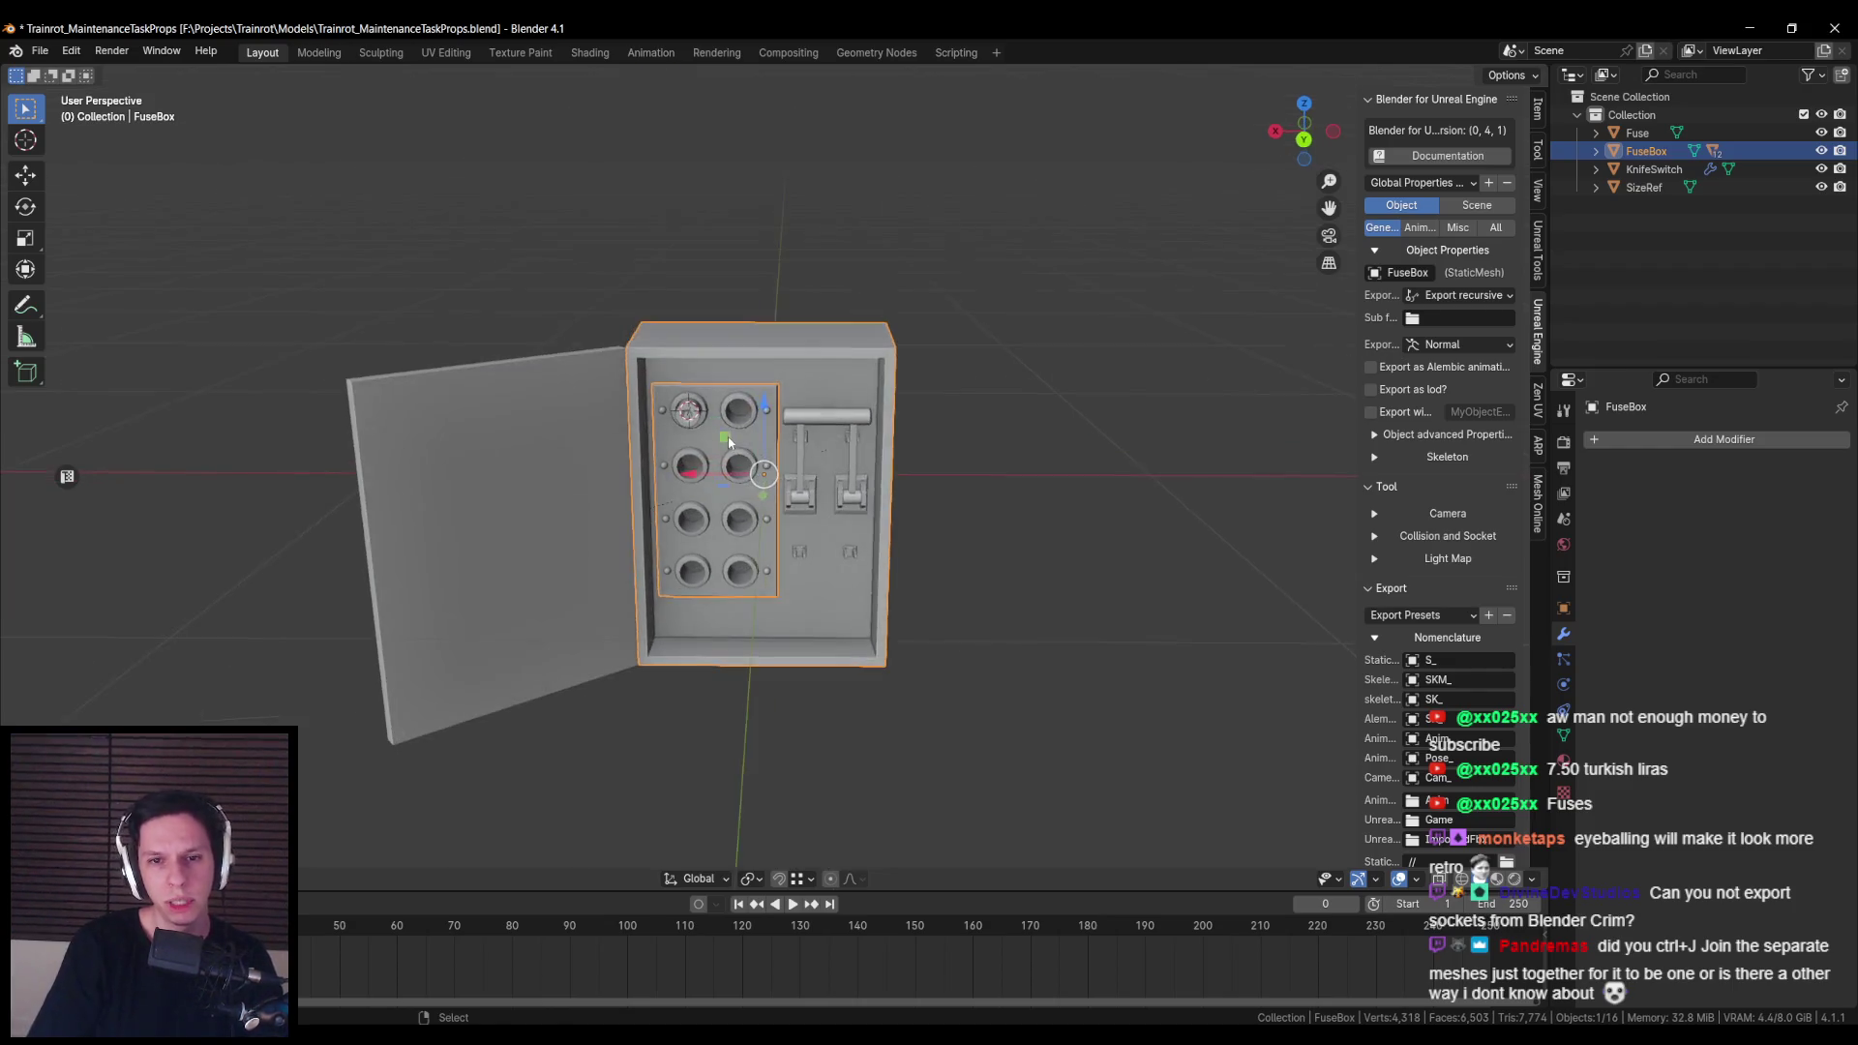
{"action": "key", "text": "ctrl+s"}
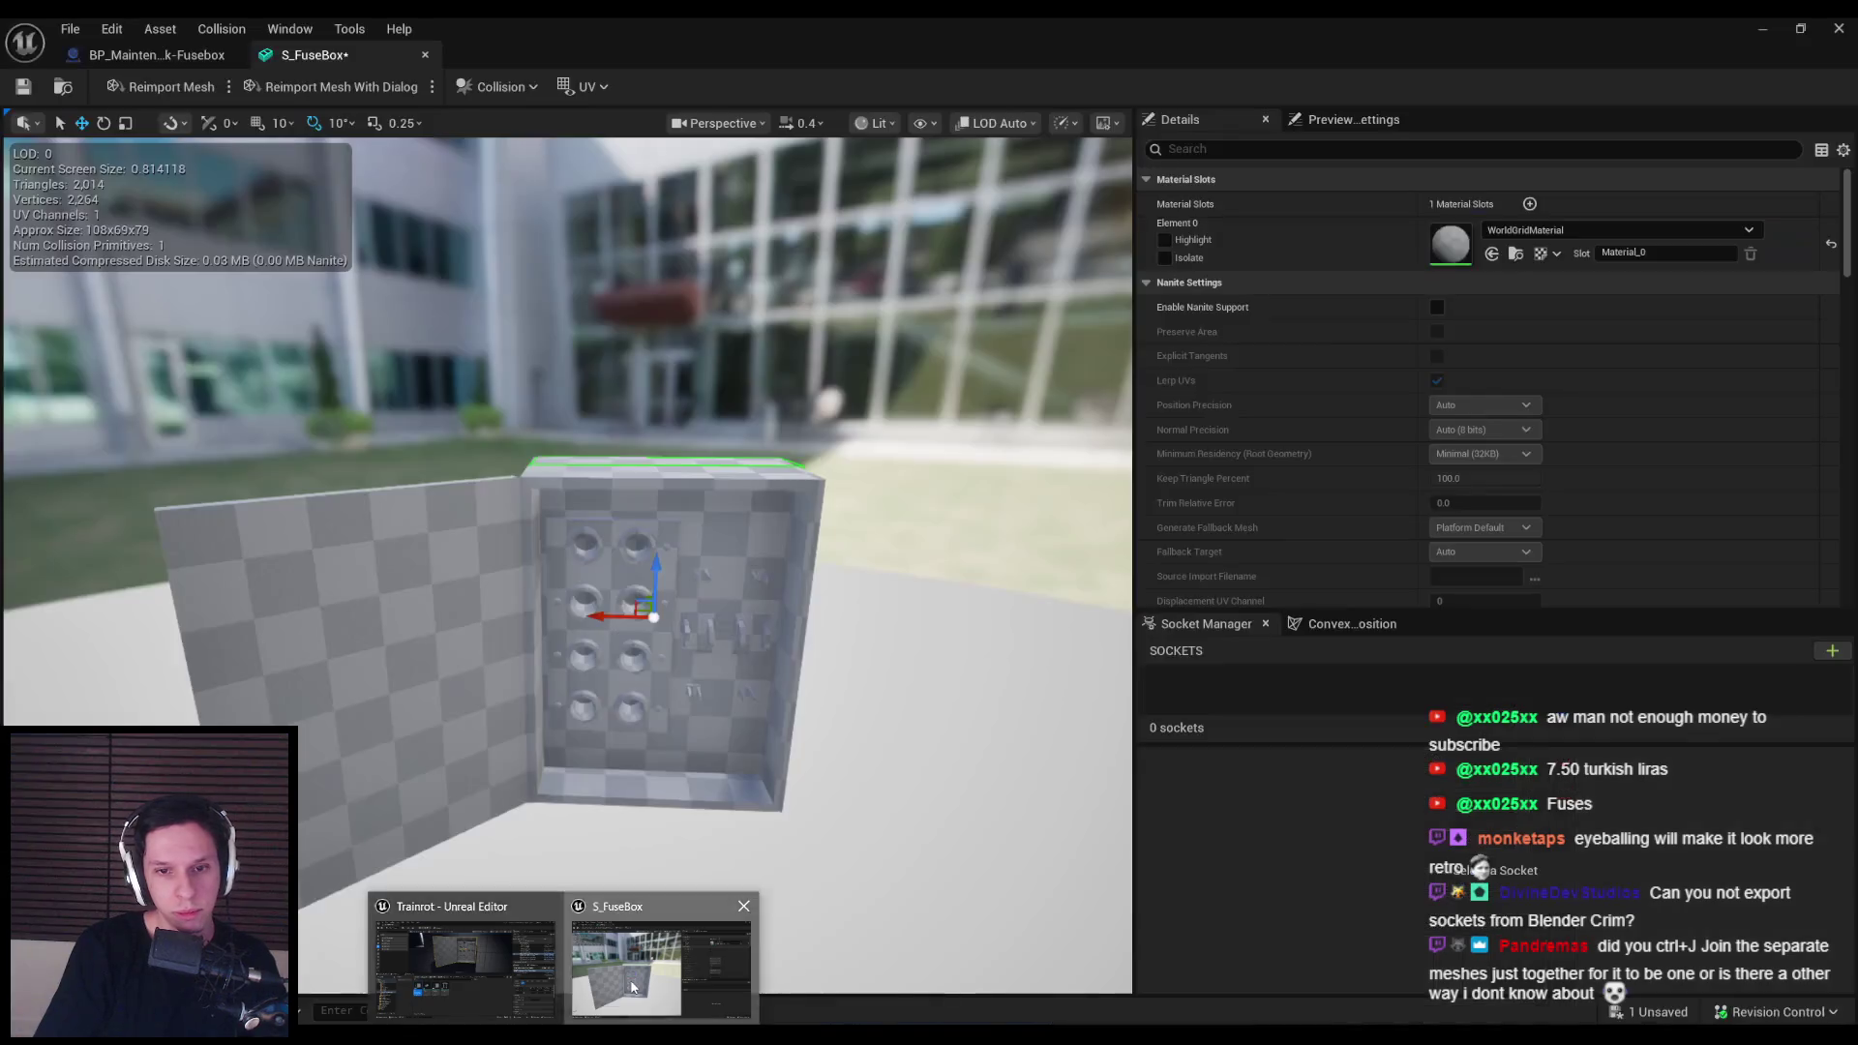
Step: Orbit around the S_FuseBox mesh to inspect its sides, front, top and fuse sockets
{"action": "left_click", "coordinate": [649, 929]}
{"action": "left_click_drag", "start_coordinate": [580, 580], "coordinate": [968, 566]}
{"action": "mouse_move", "coordinate": [424, 501]}
{"action": "left_mouse_down"}
{"action": "mouse_move", "coordinate": [503, 501]}
{"action": "mouse_move", "coordinate": [424, 501]}
{"action": "left_mouse_up"}
{"action": "left_click_drag", "start_coordinate": [602, 504], "coordinate": [601, 479]}
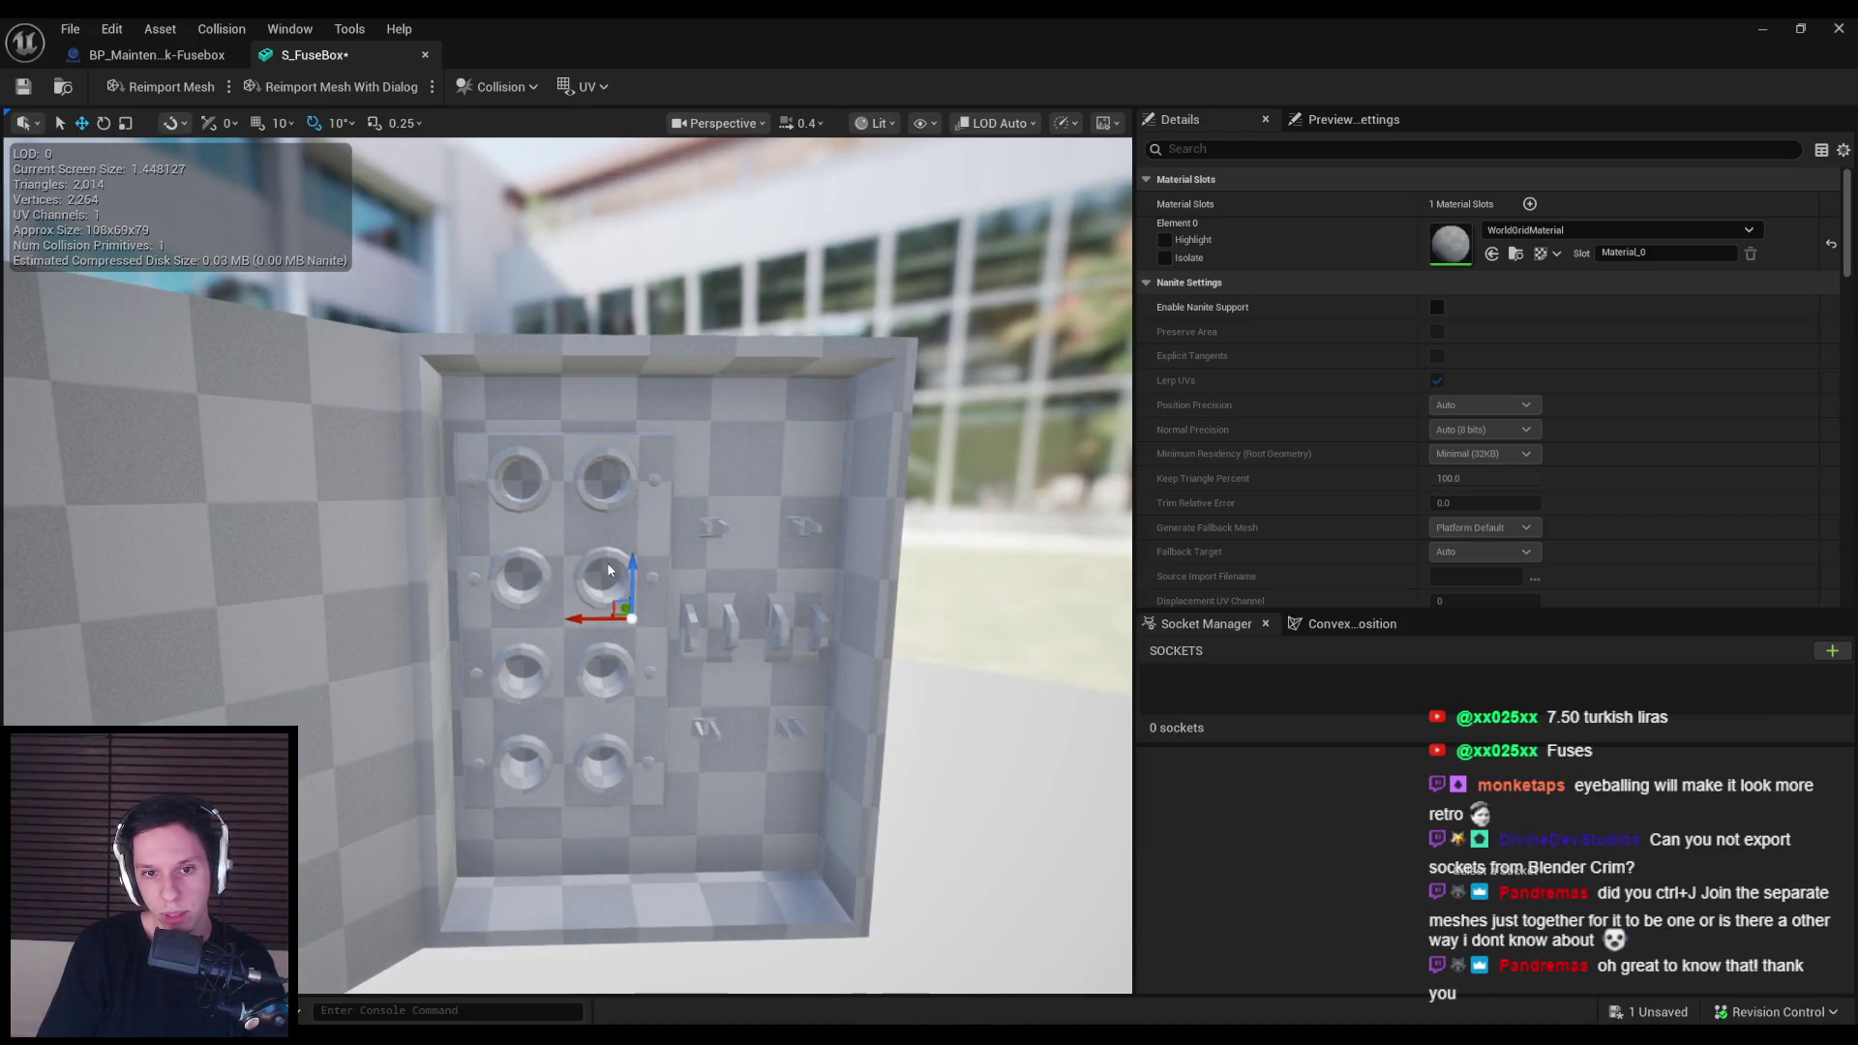
{"action": "mouse_move", "coordinate": [608, 793]}
{"action": "left_mouse_down"}
{"action": "mouse_move", "coordinate": [426, 745]}
{"action": "mouse_move", "coordinate": [594, 618]}
{"action": "left_mouse_up"}
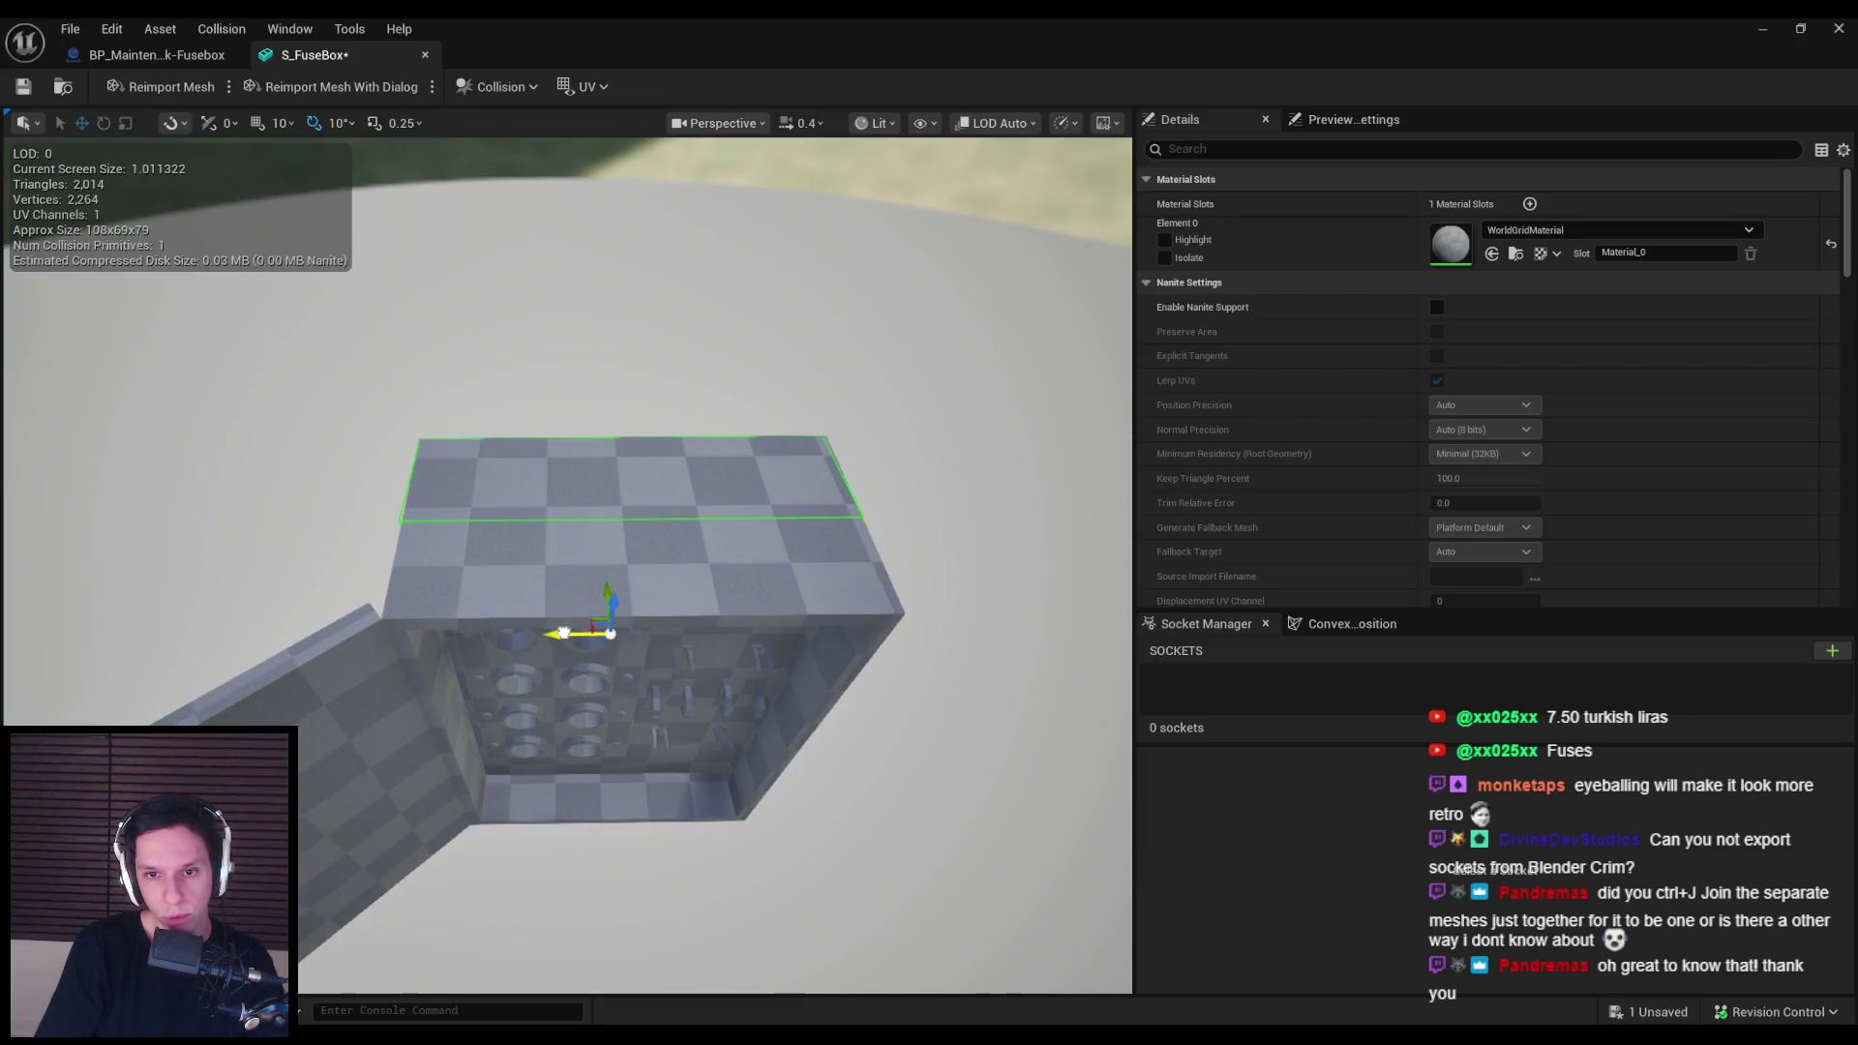
Step: Save S_FuseBox and minimize the mesh editor to view the fuse box in Lvl_ThirdPerson
{"action": "key", "text": "ctrl+s"}
{"action": "mouse_move", "coordinate": [287, 548]}
{"action": "left_mouse_down"}
{"action": "mouse_move", "coordinate": [548, 604]}
{"action": "mouse_move", "coordinate": [592, 735]}
{"action": "mouse_move", "coordinate": [600, 701]}
{"action": "left_mouse_up"}
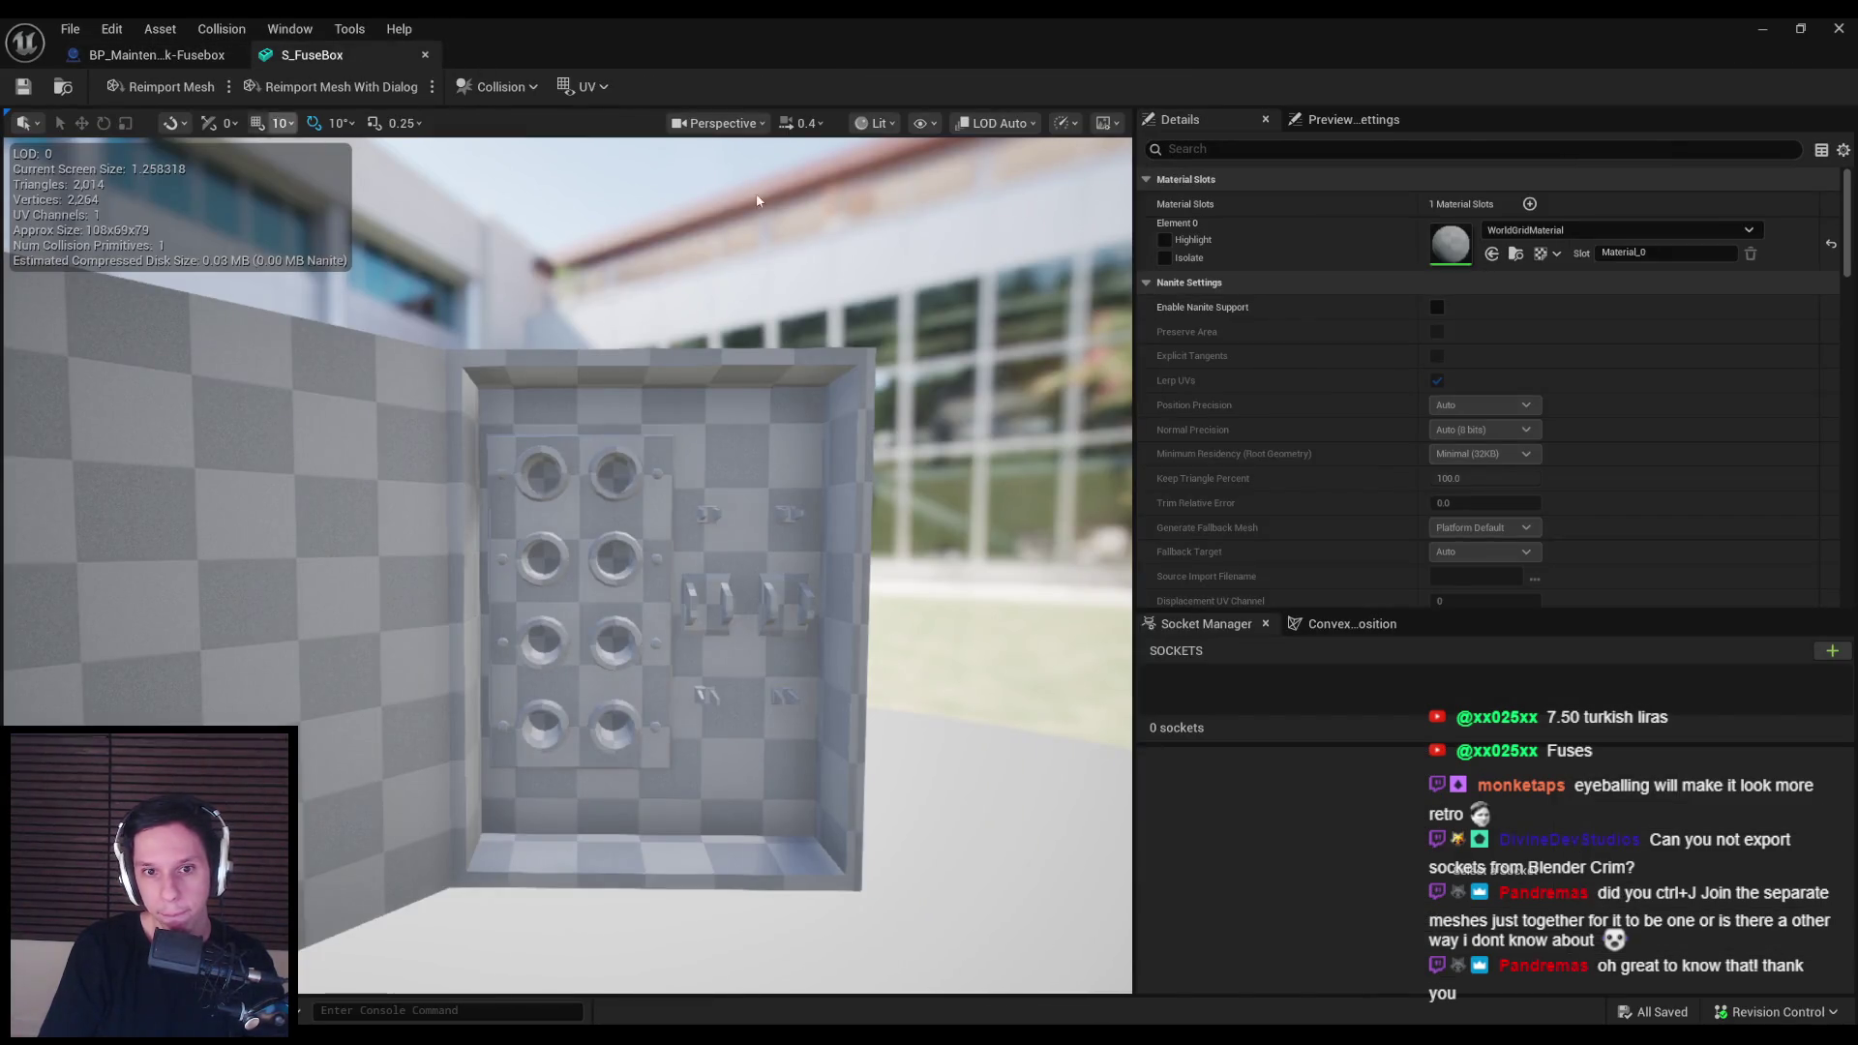
{"action": "left_click", "coordinate": [1768, 35]}
{"action": "left_click_drag", "start_coordinate": [808, 459], "coordinate": [808, 416]}
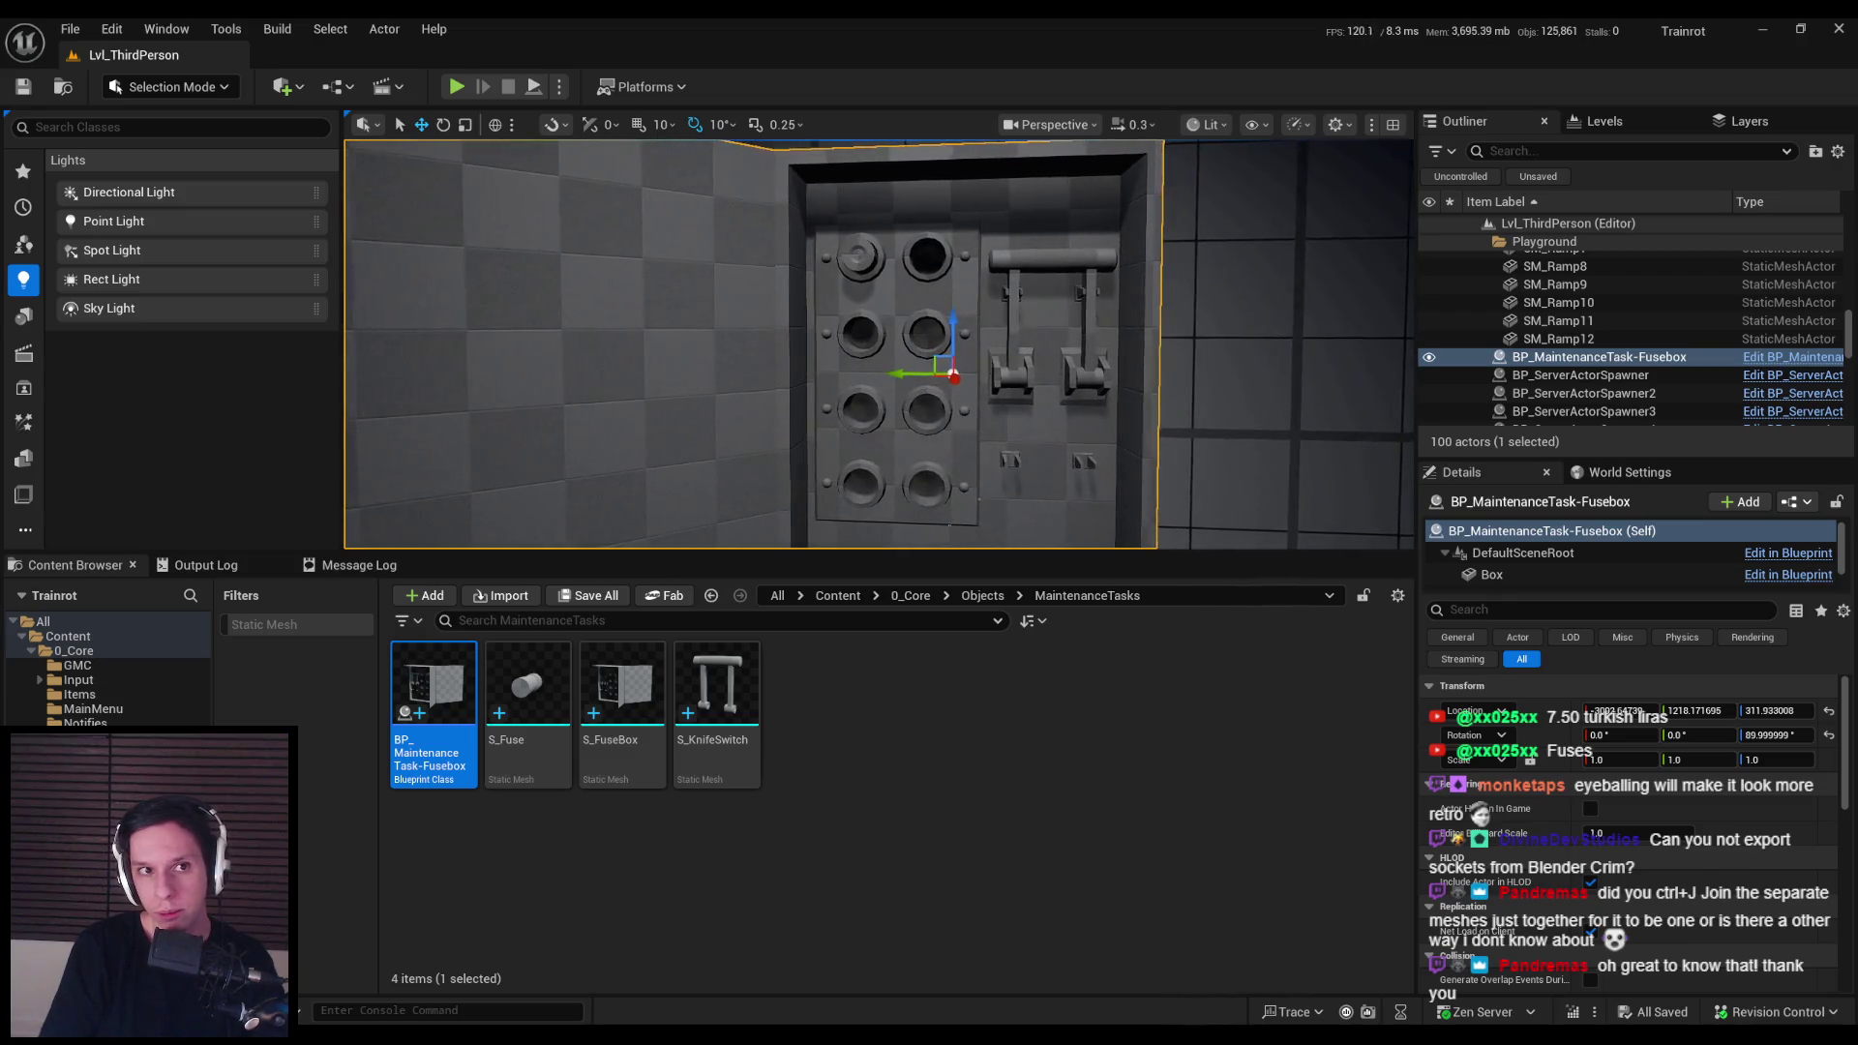
{"action": "scroll", "coordinate": [683, 404], "scroll_direction": "up", "scroll_amount": 3}
{"action": "left_click", "coordinate": [455, 86]}
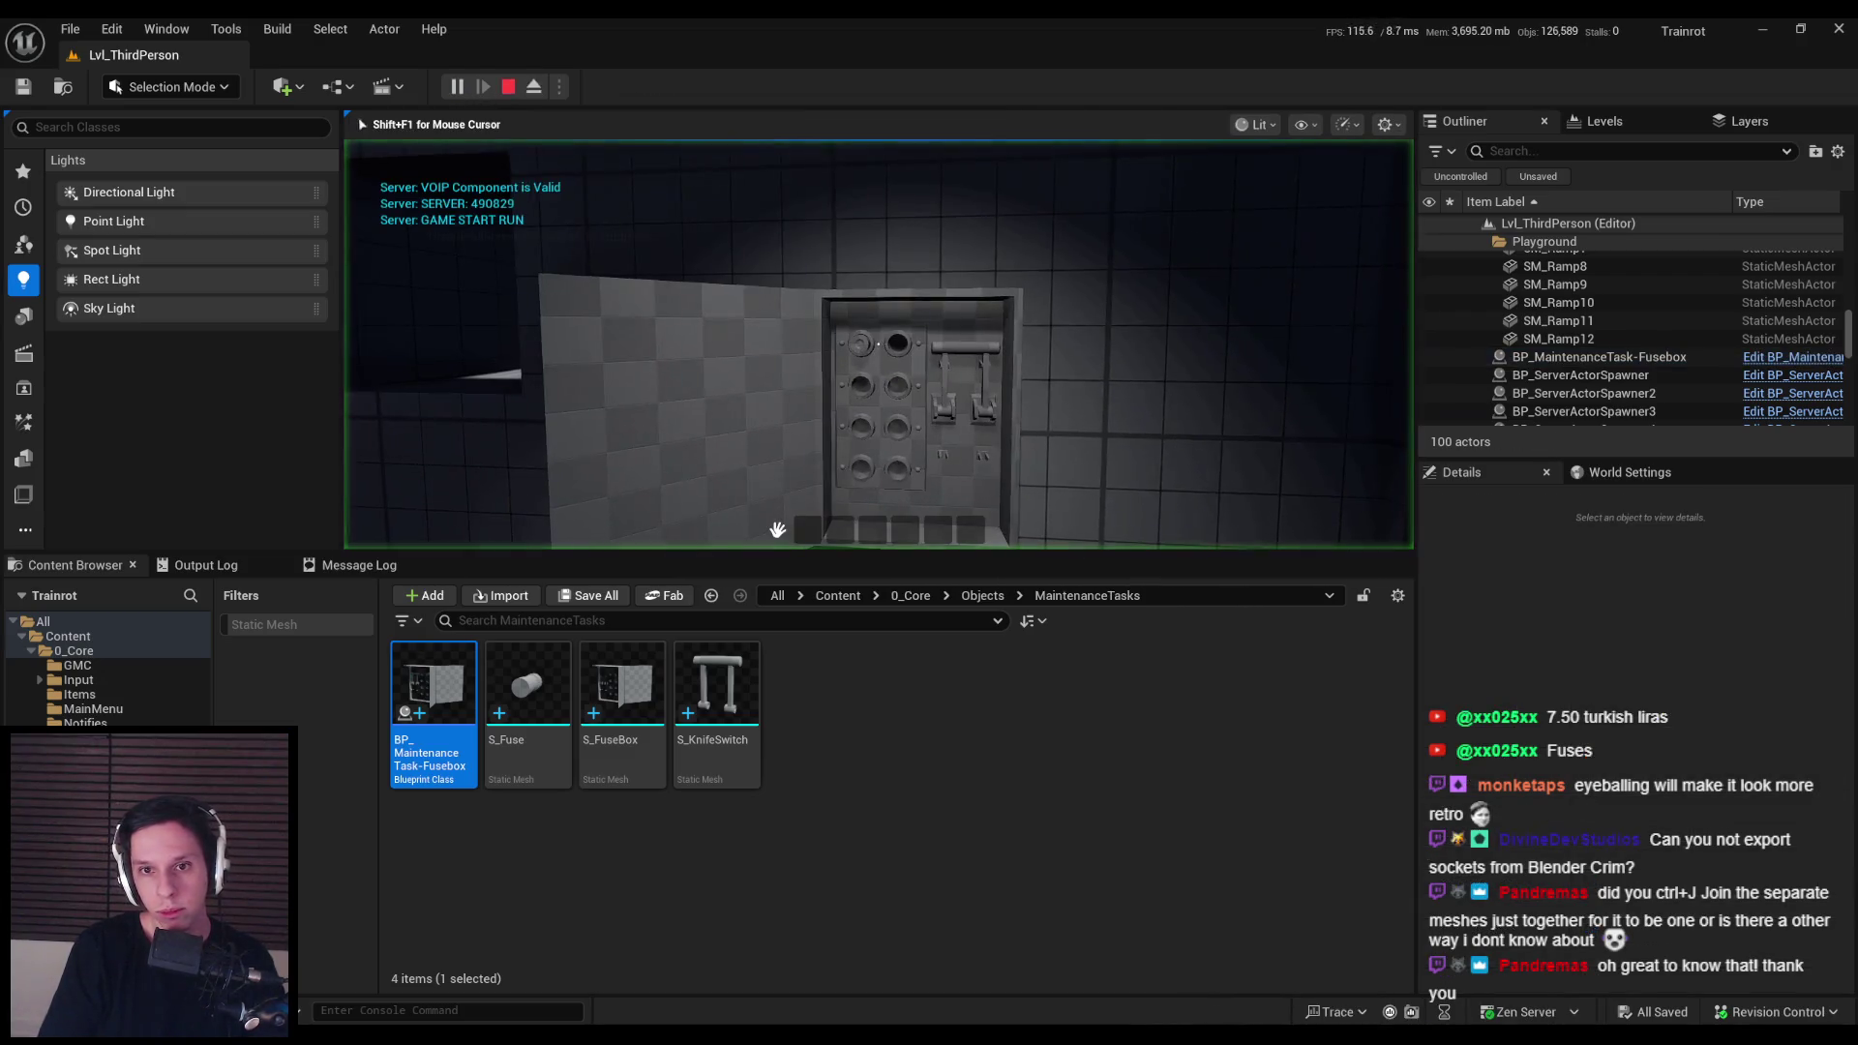
{"action": "key", "text": "F11"}
{"action": "key", "text": "s"}
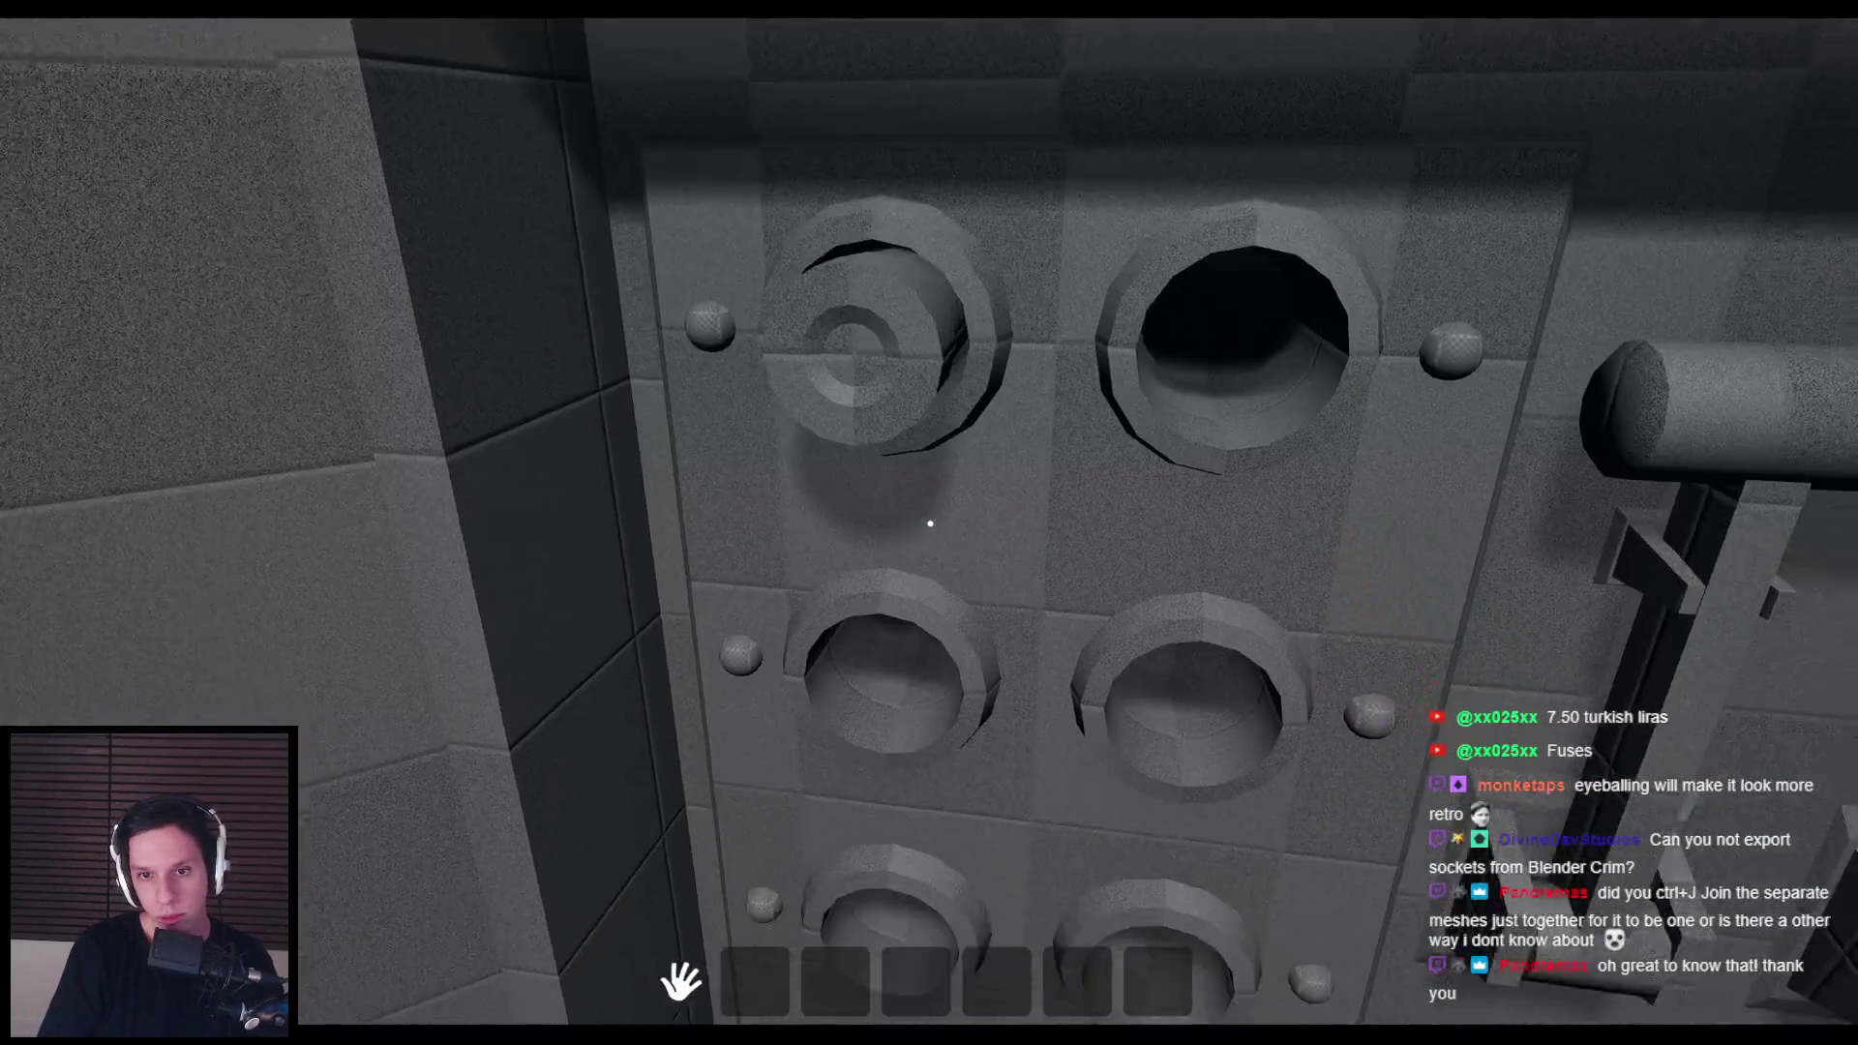
{"action": "key", "text": "w"}
{"action": "key", "text": "s"}
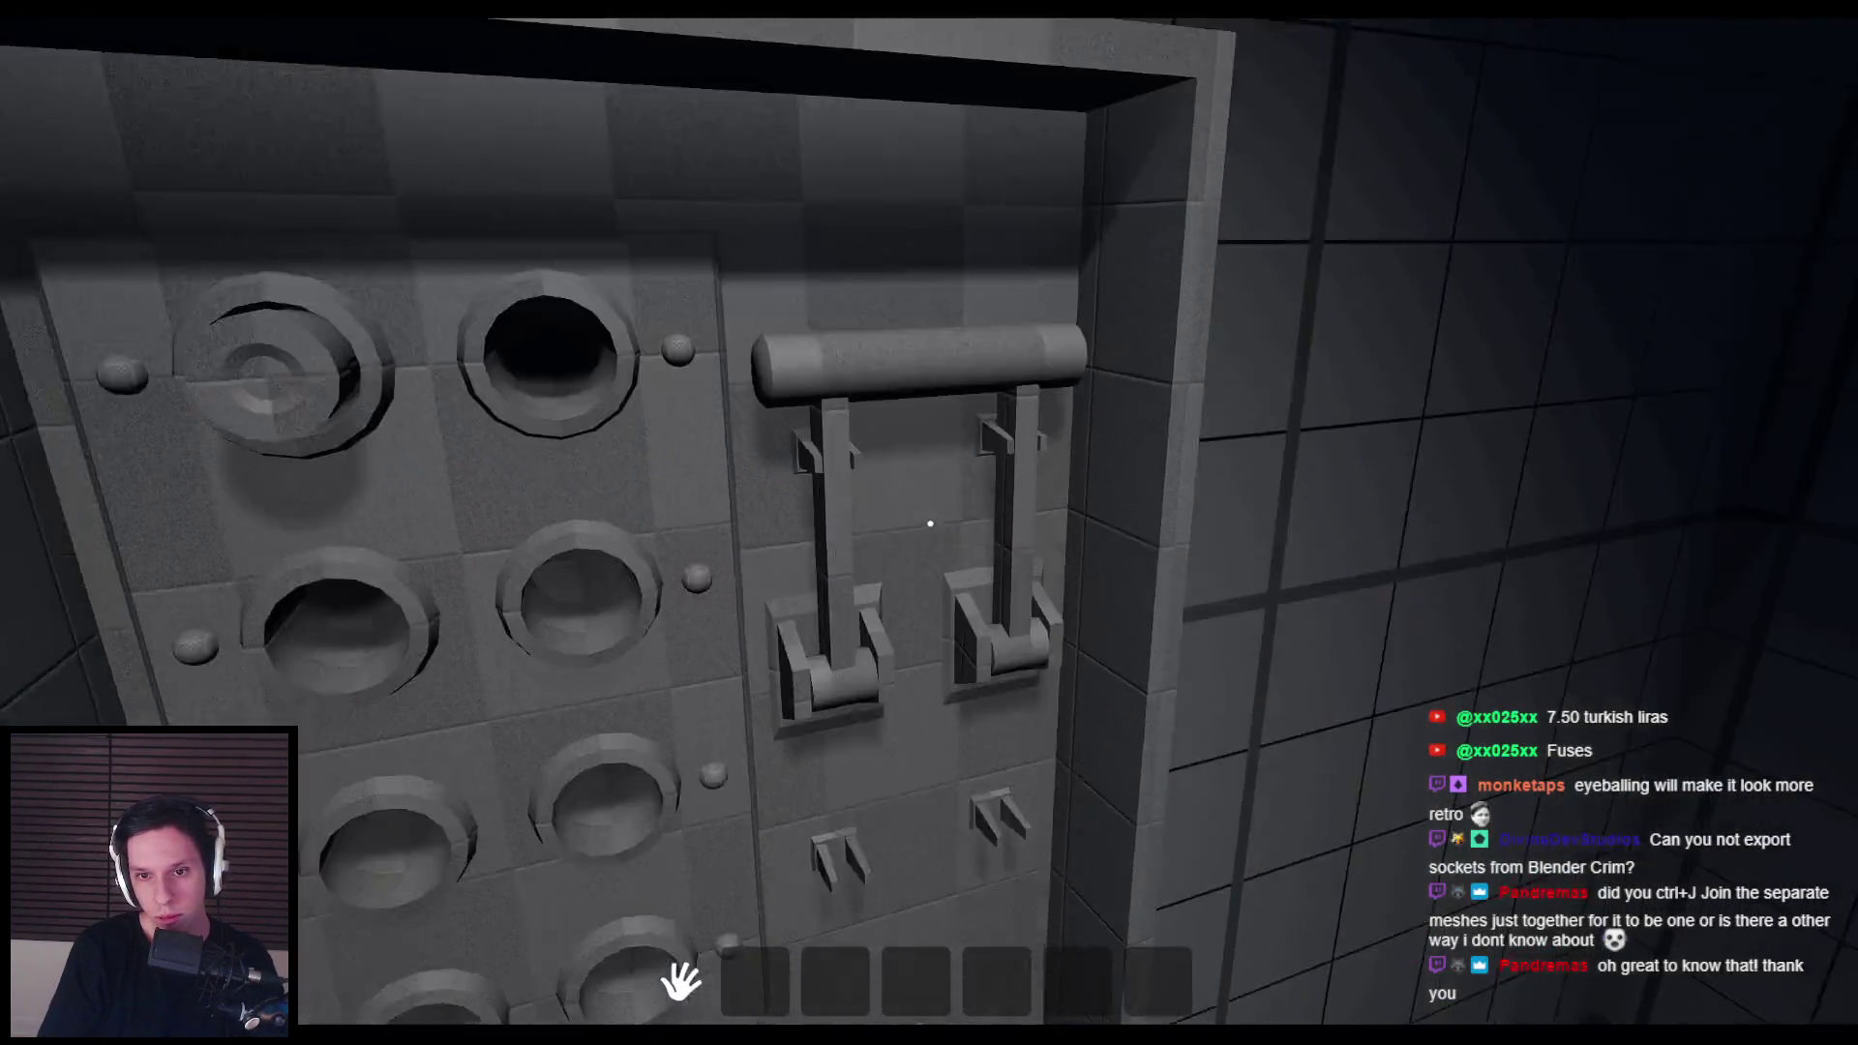
{"action": "key", "text": "w"}
{"action": "key", "text": "s"}
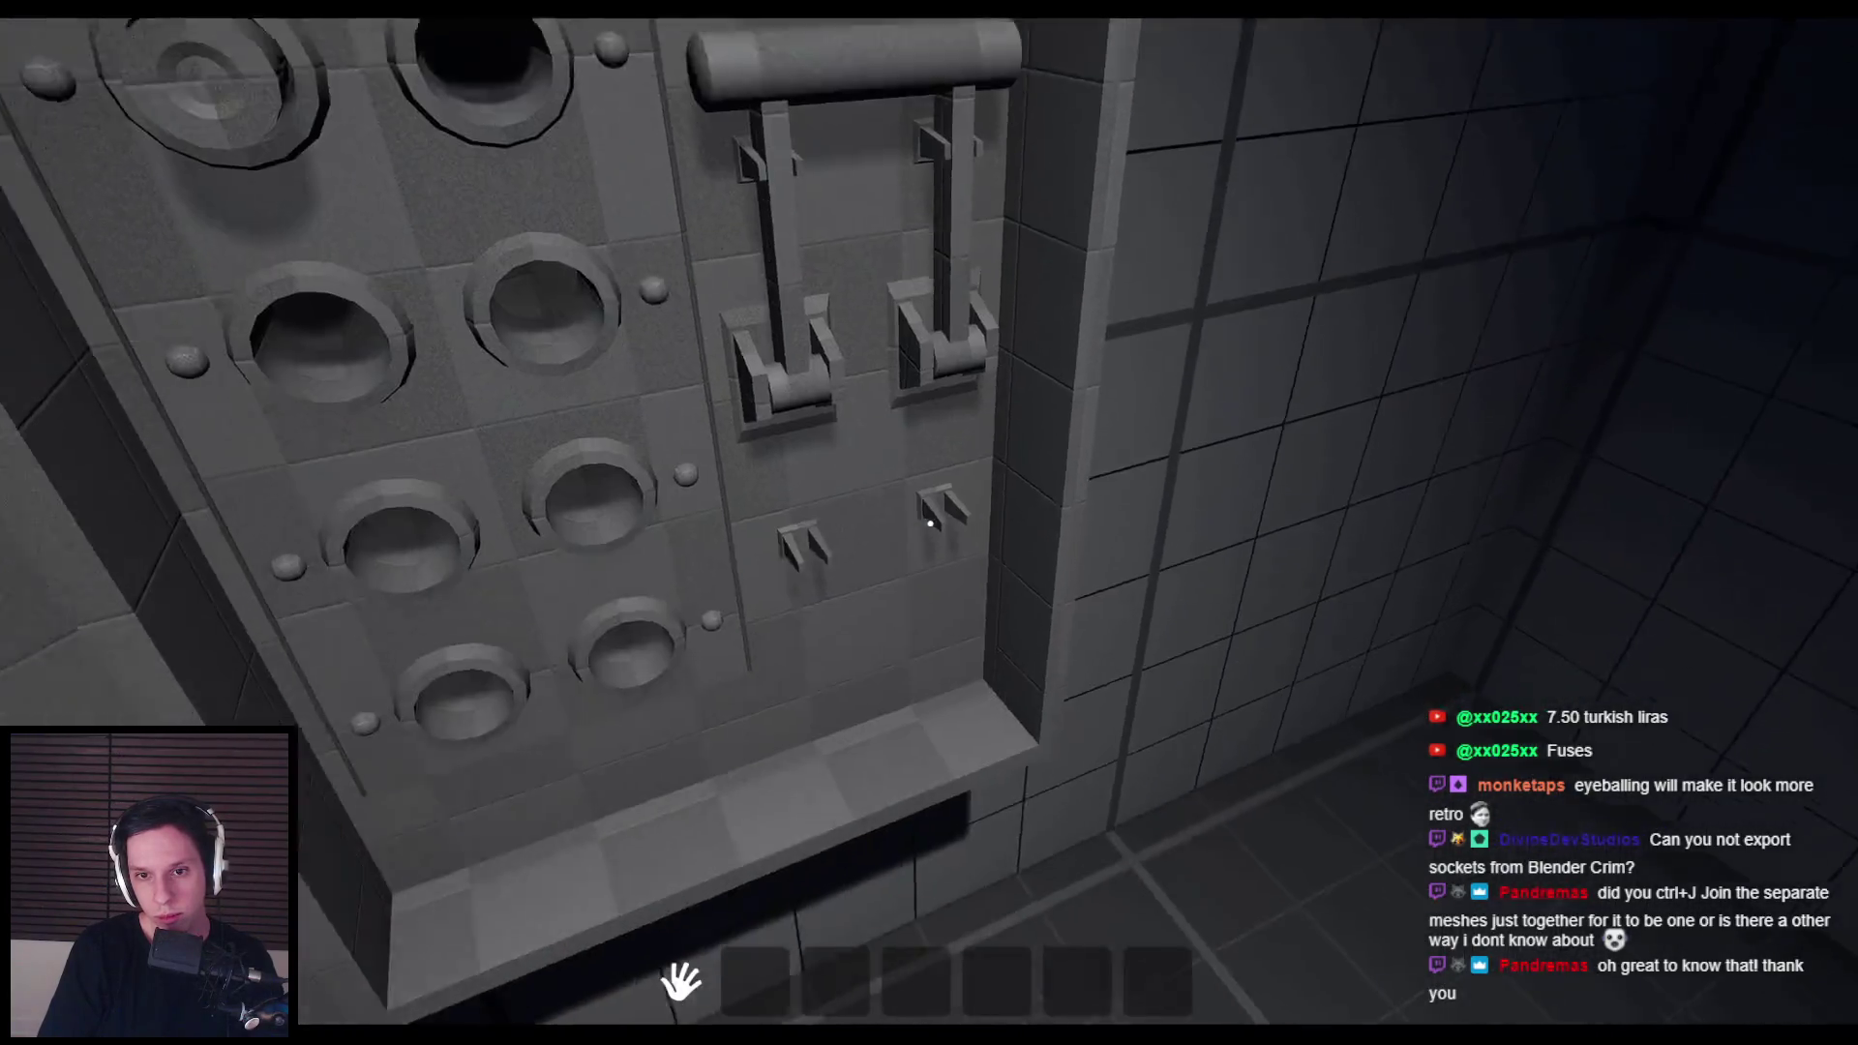
{"action": "key", "text": "w"}
{"action": "key", "text": "s"}
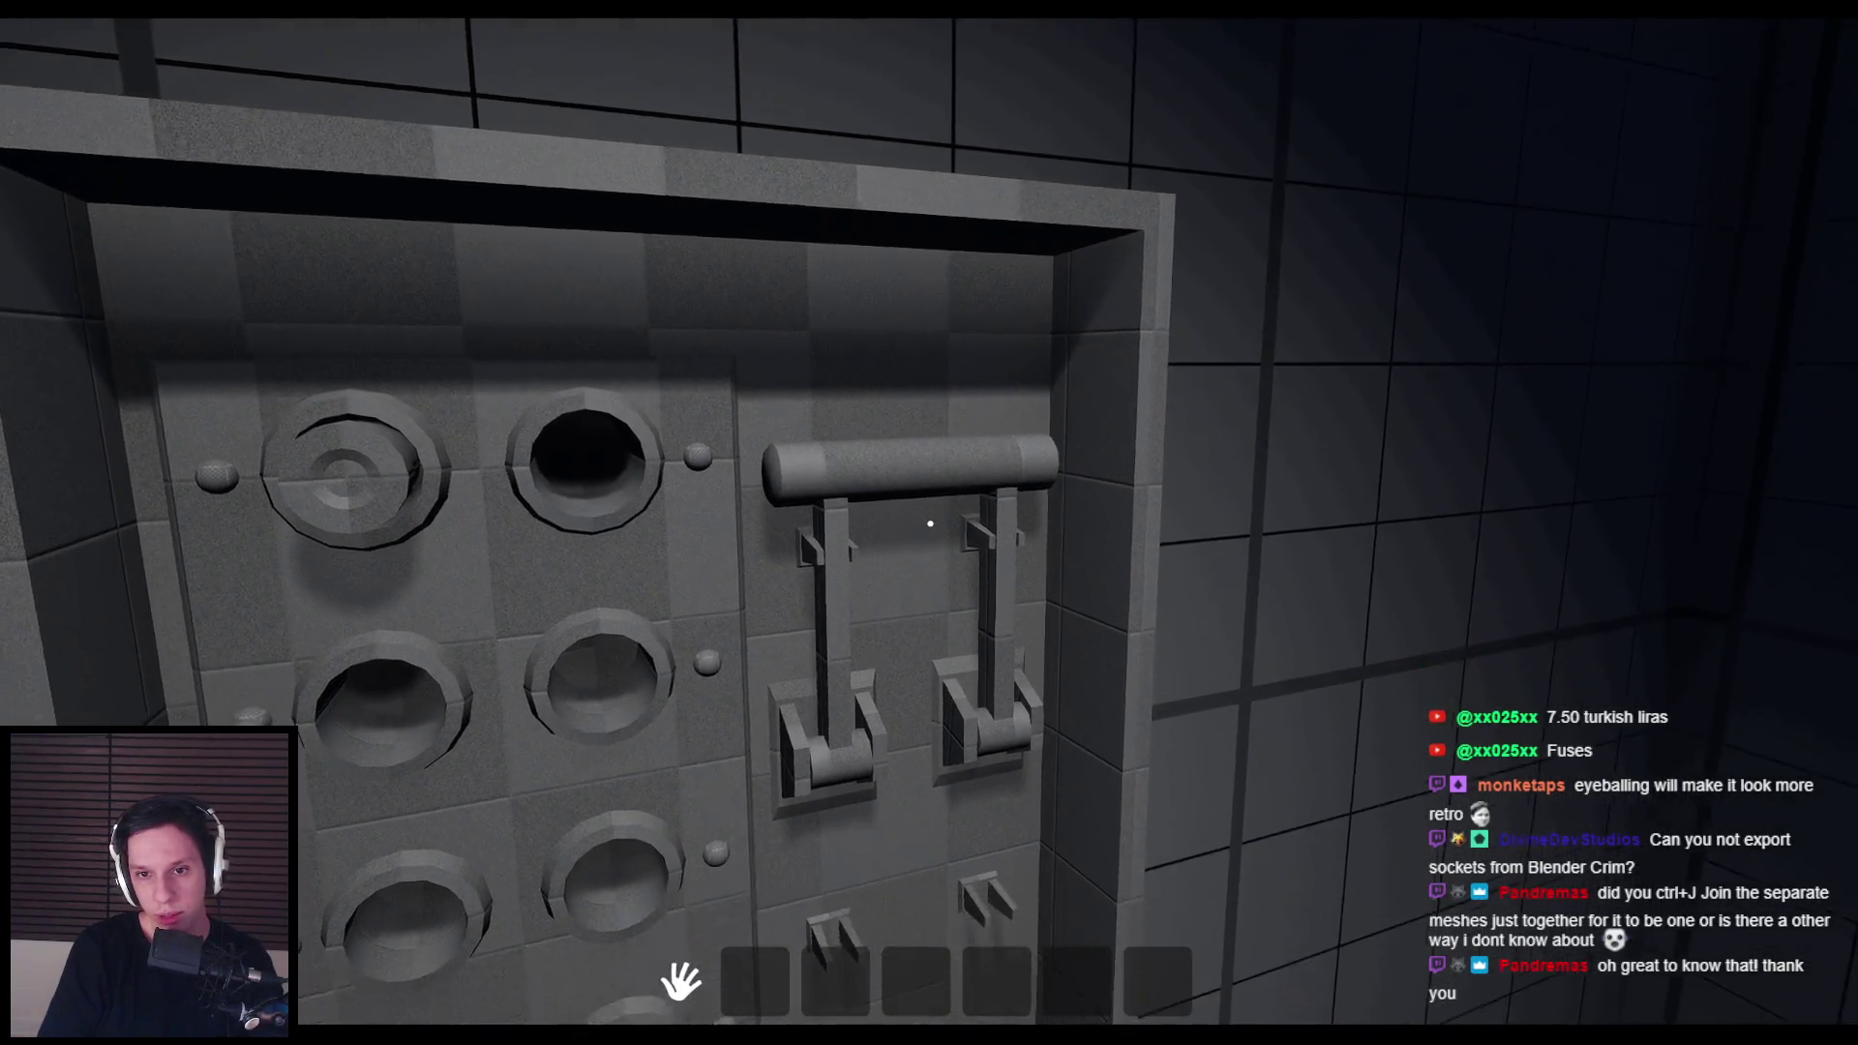
{"action": "key", "text": "s"}
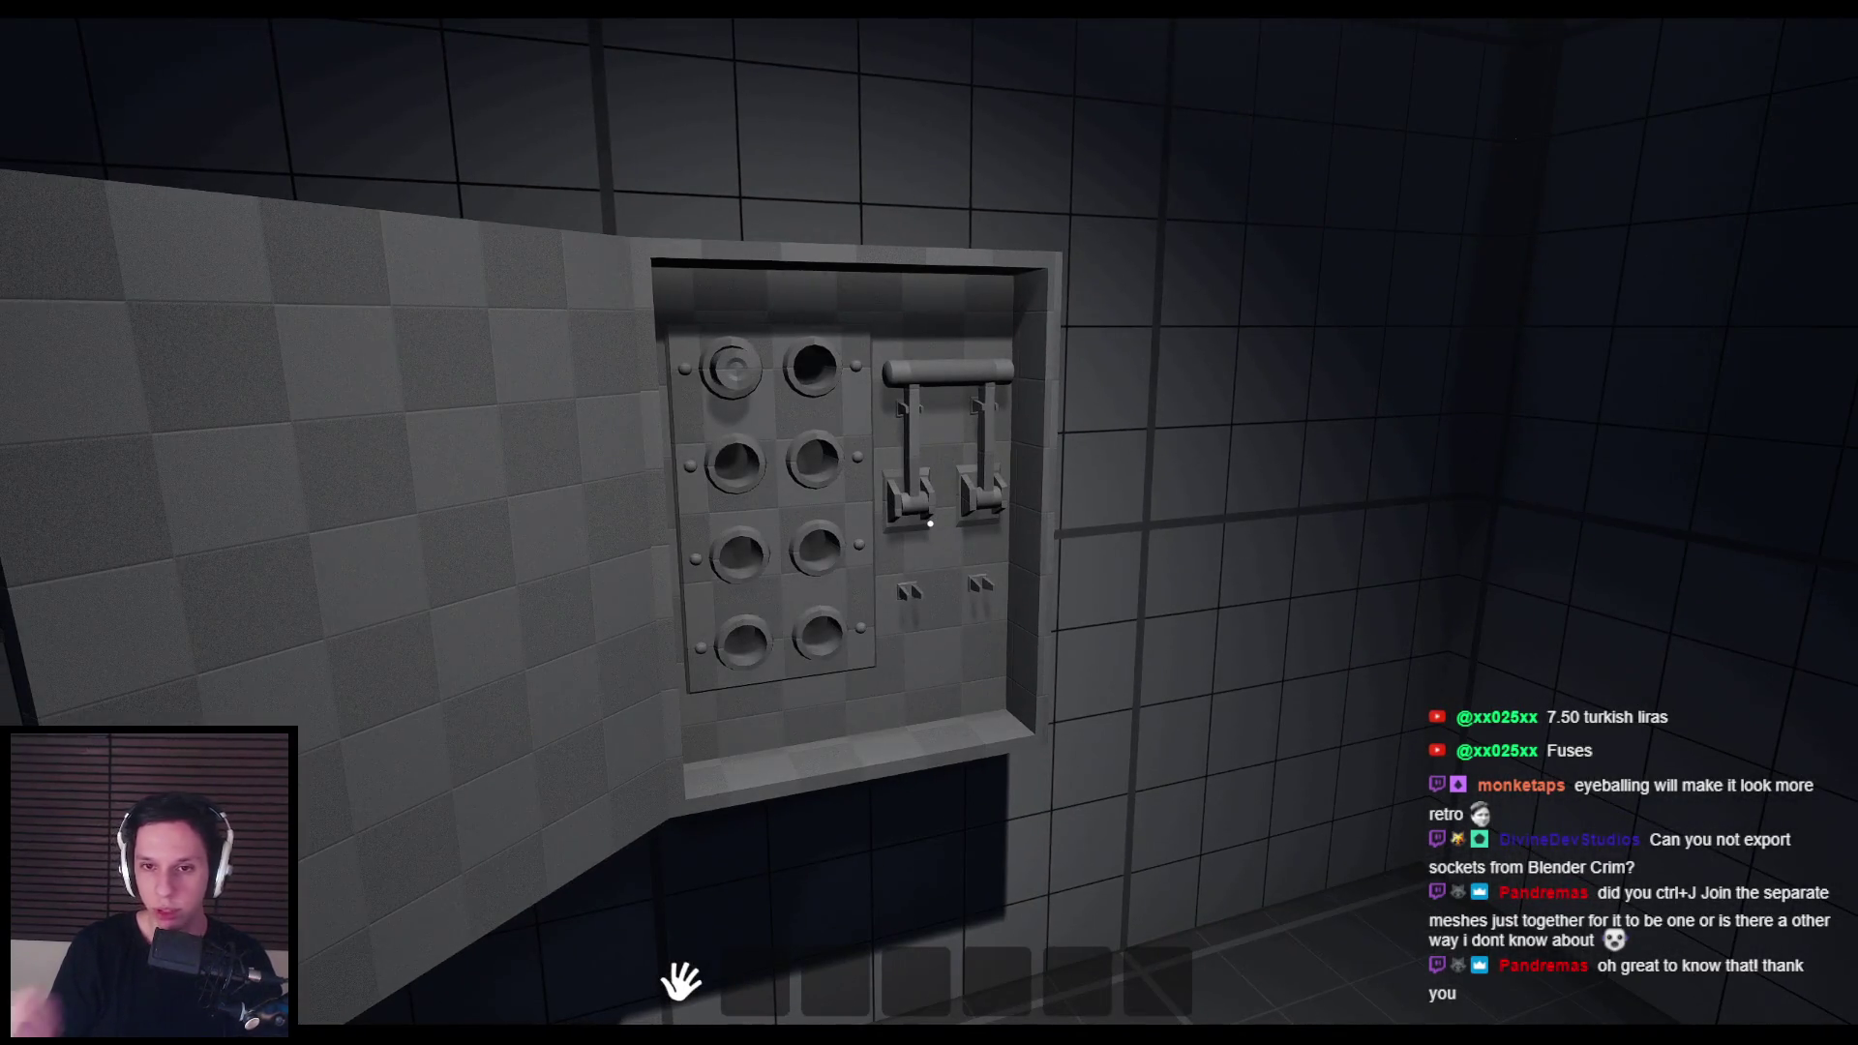
{"action": "key", "text": "Escape"}
{"action": "key", "text": "F11"}
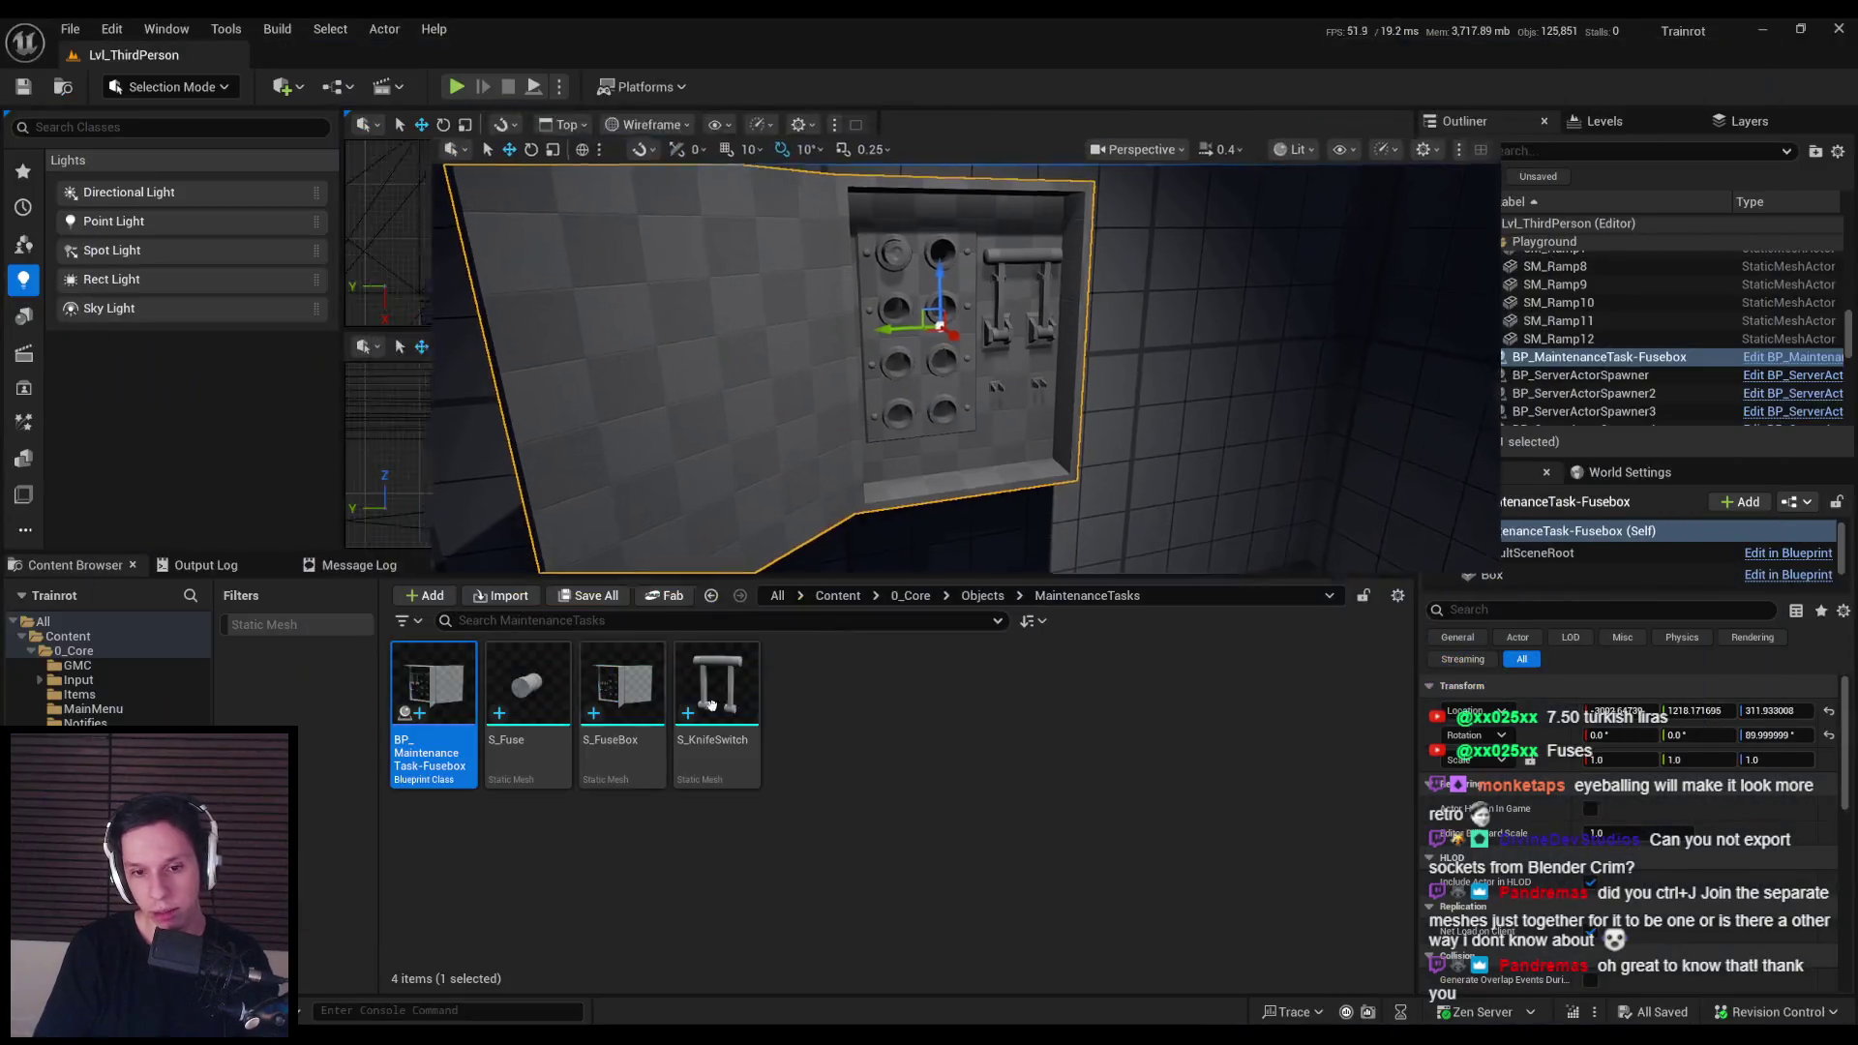
Step: Check the Fuse component in BP_MaintenanceTask-Fusebox, then minimize that Blueprint editor
{"action": "double_click", "coordinate": [735, 677]}
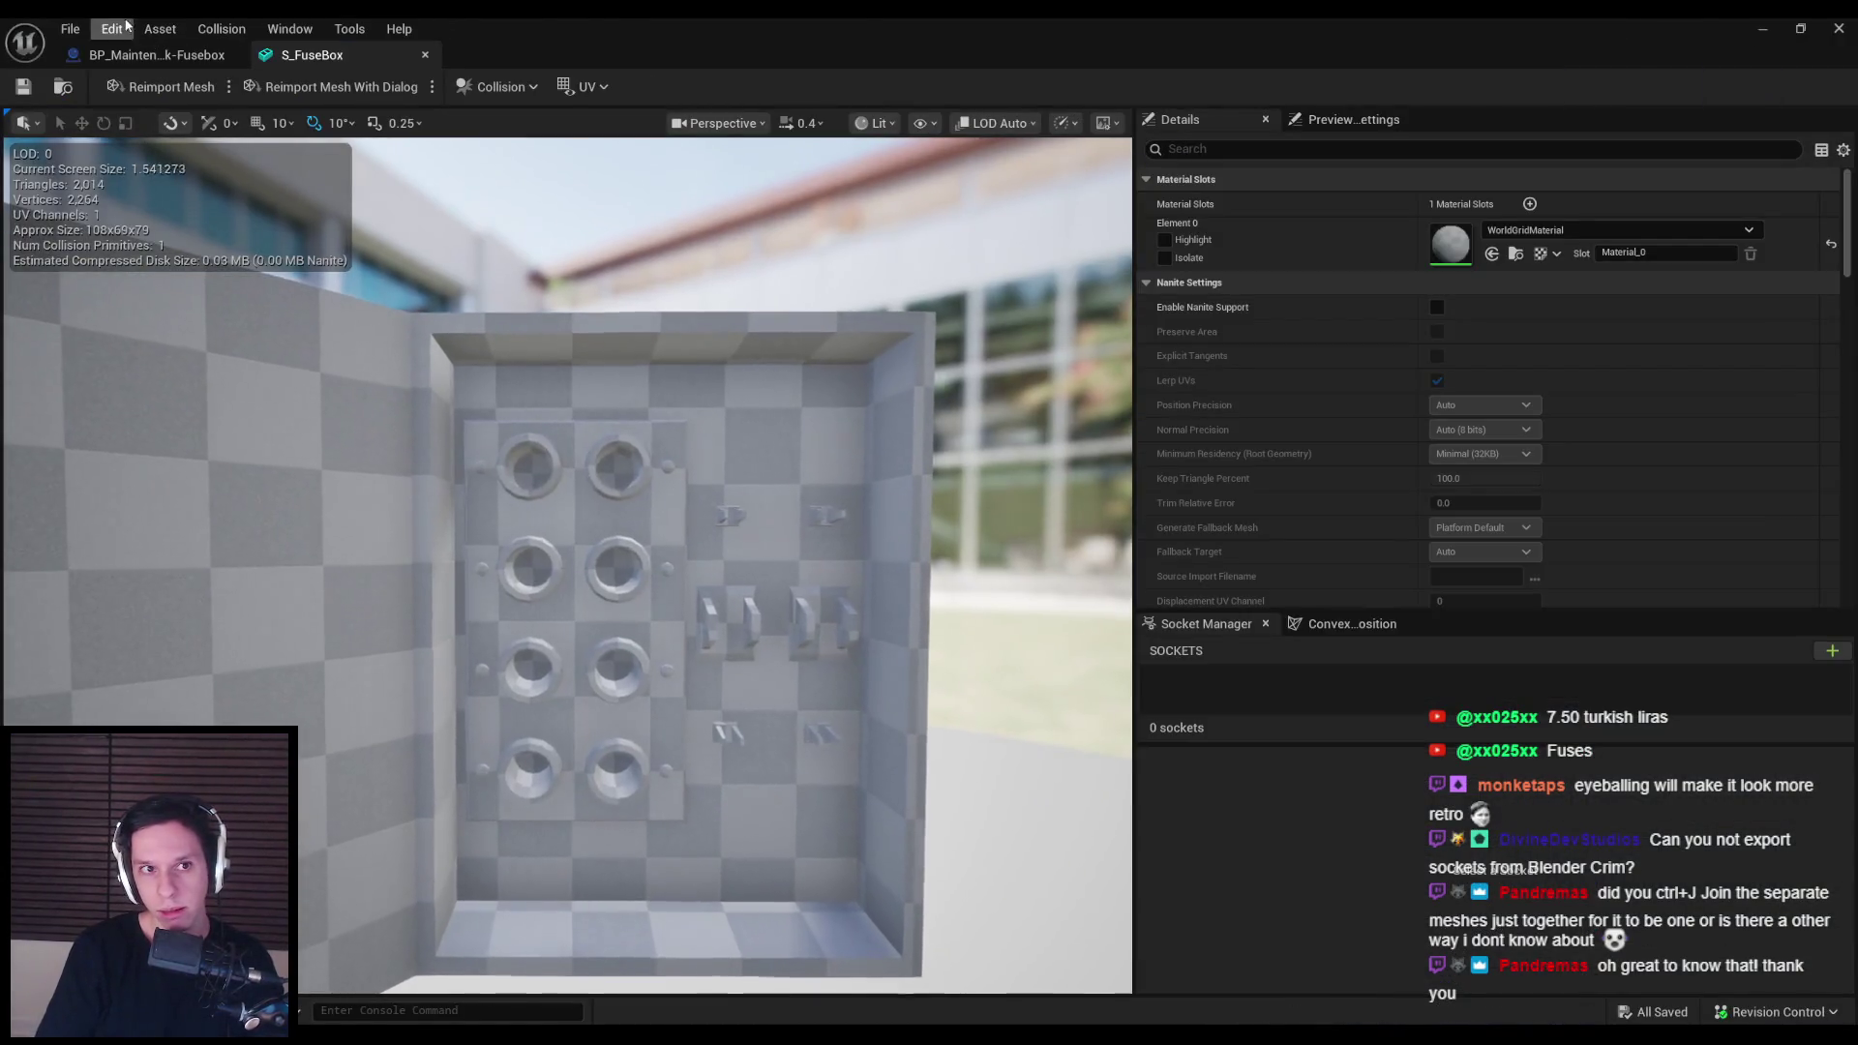
{"action": "left_click", "coordinate": [114, 54]}
{"action": "left_click", "coordinate": [775, 400]}
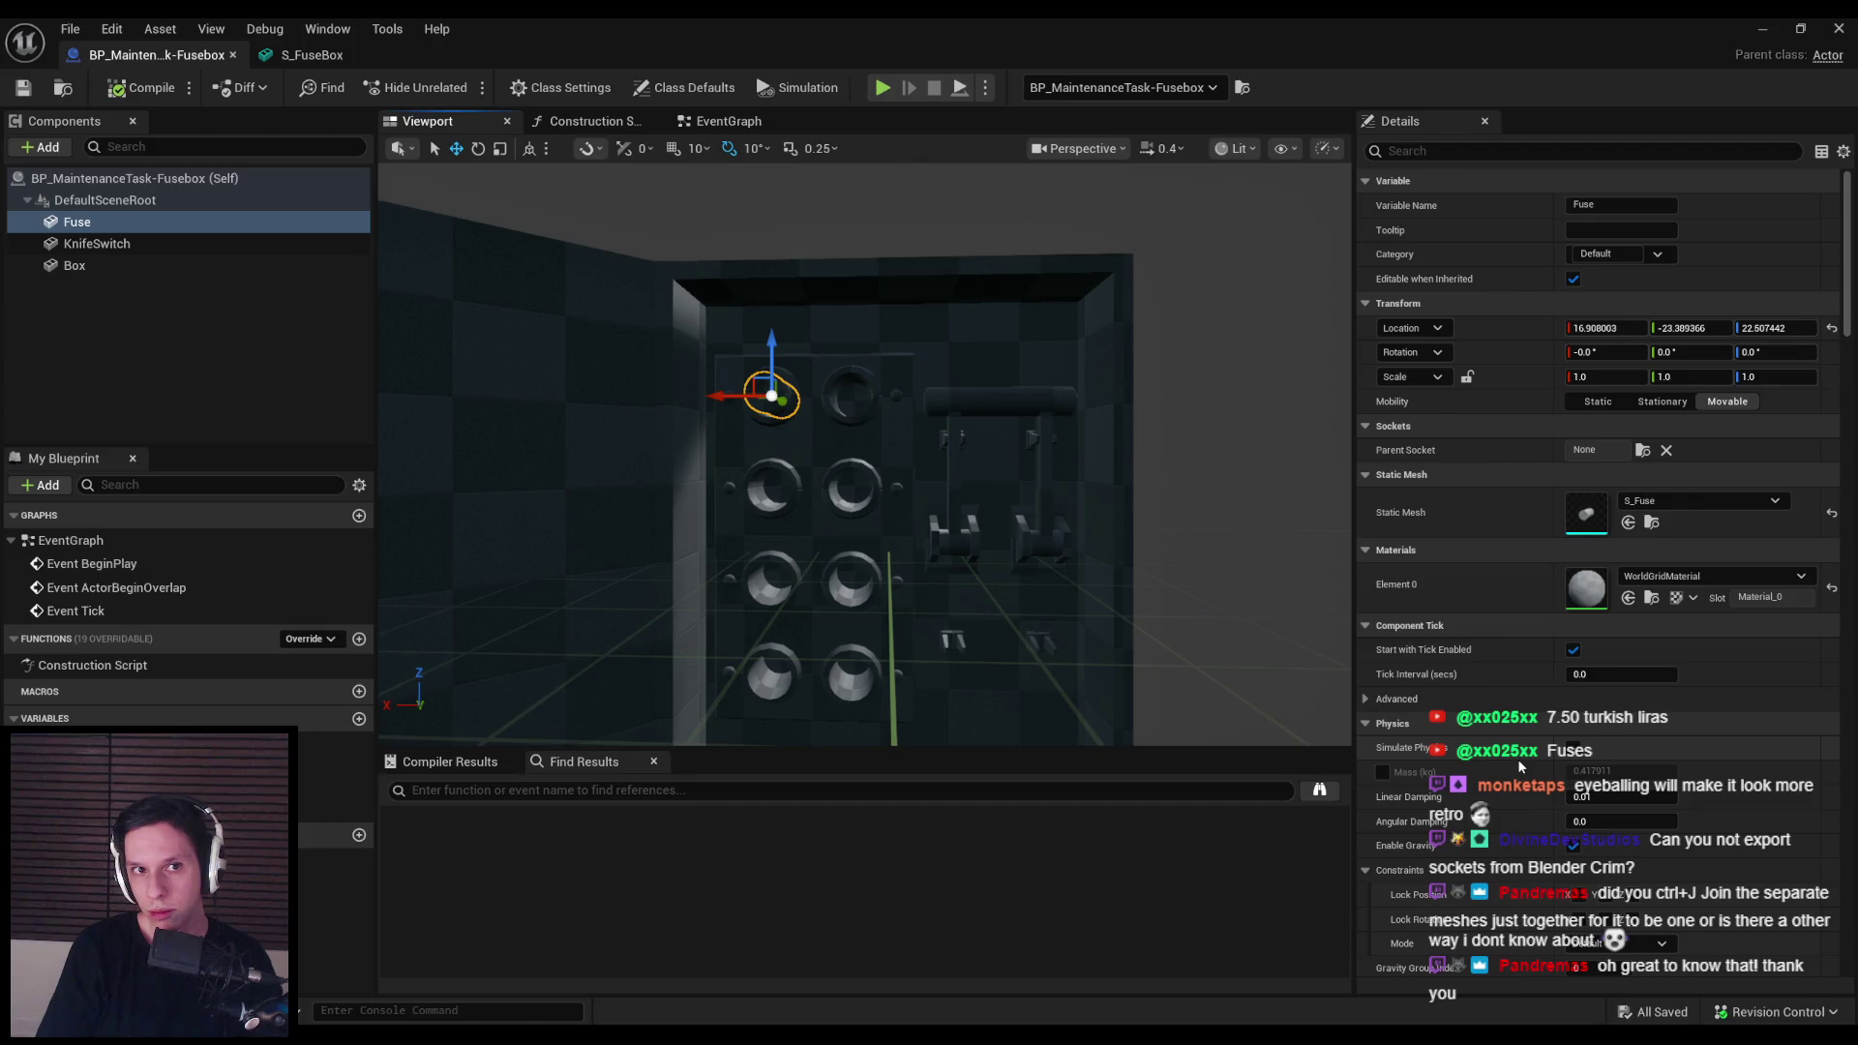
{"action": "scroll", "coordinate": [1518, 759], "scroll_direction": "down", "scroll_amount": 5}
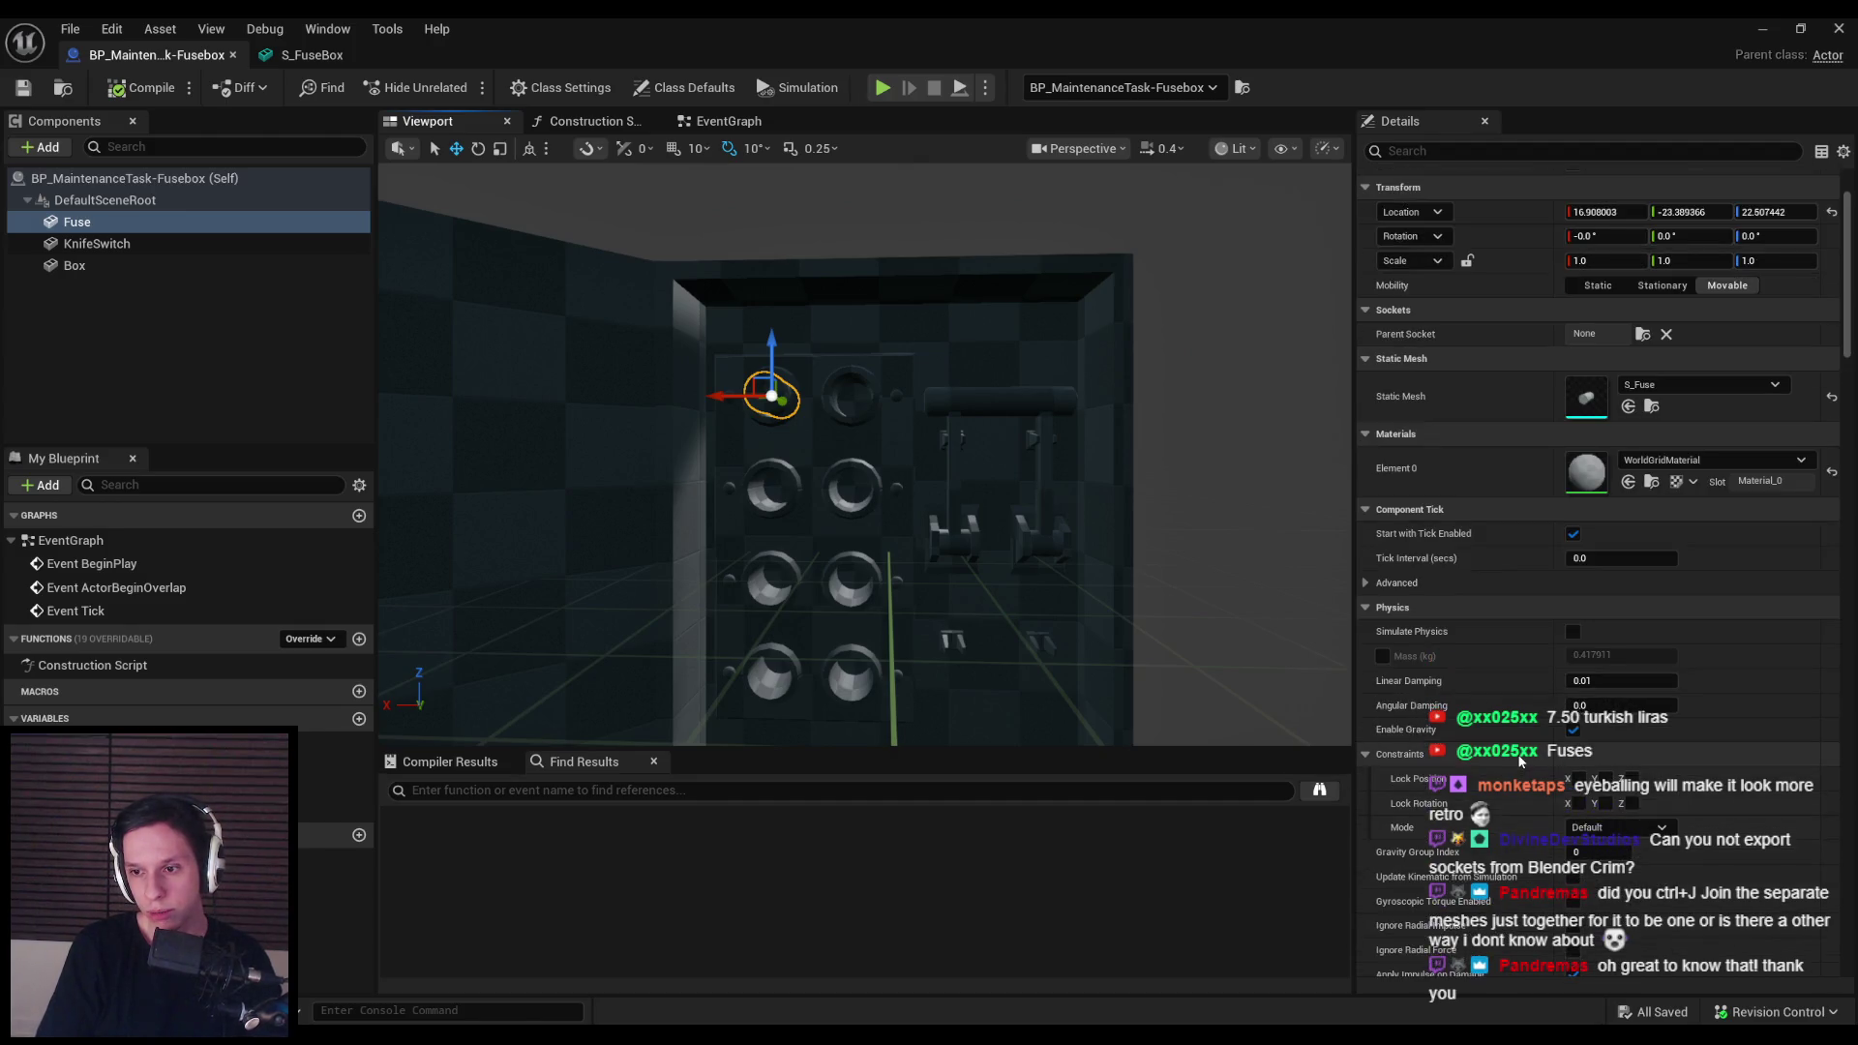
{"action": "left_click", "coordinate": [1762, 28]}
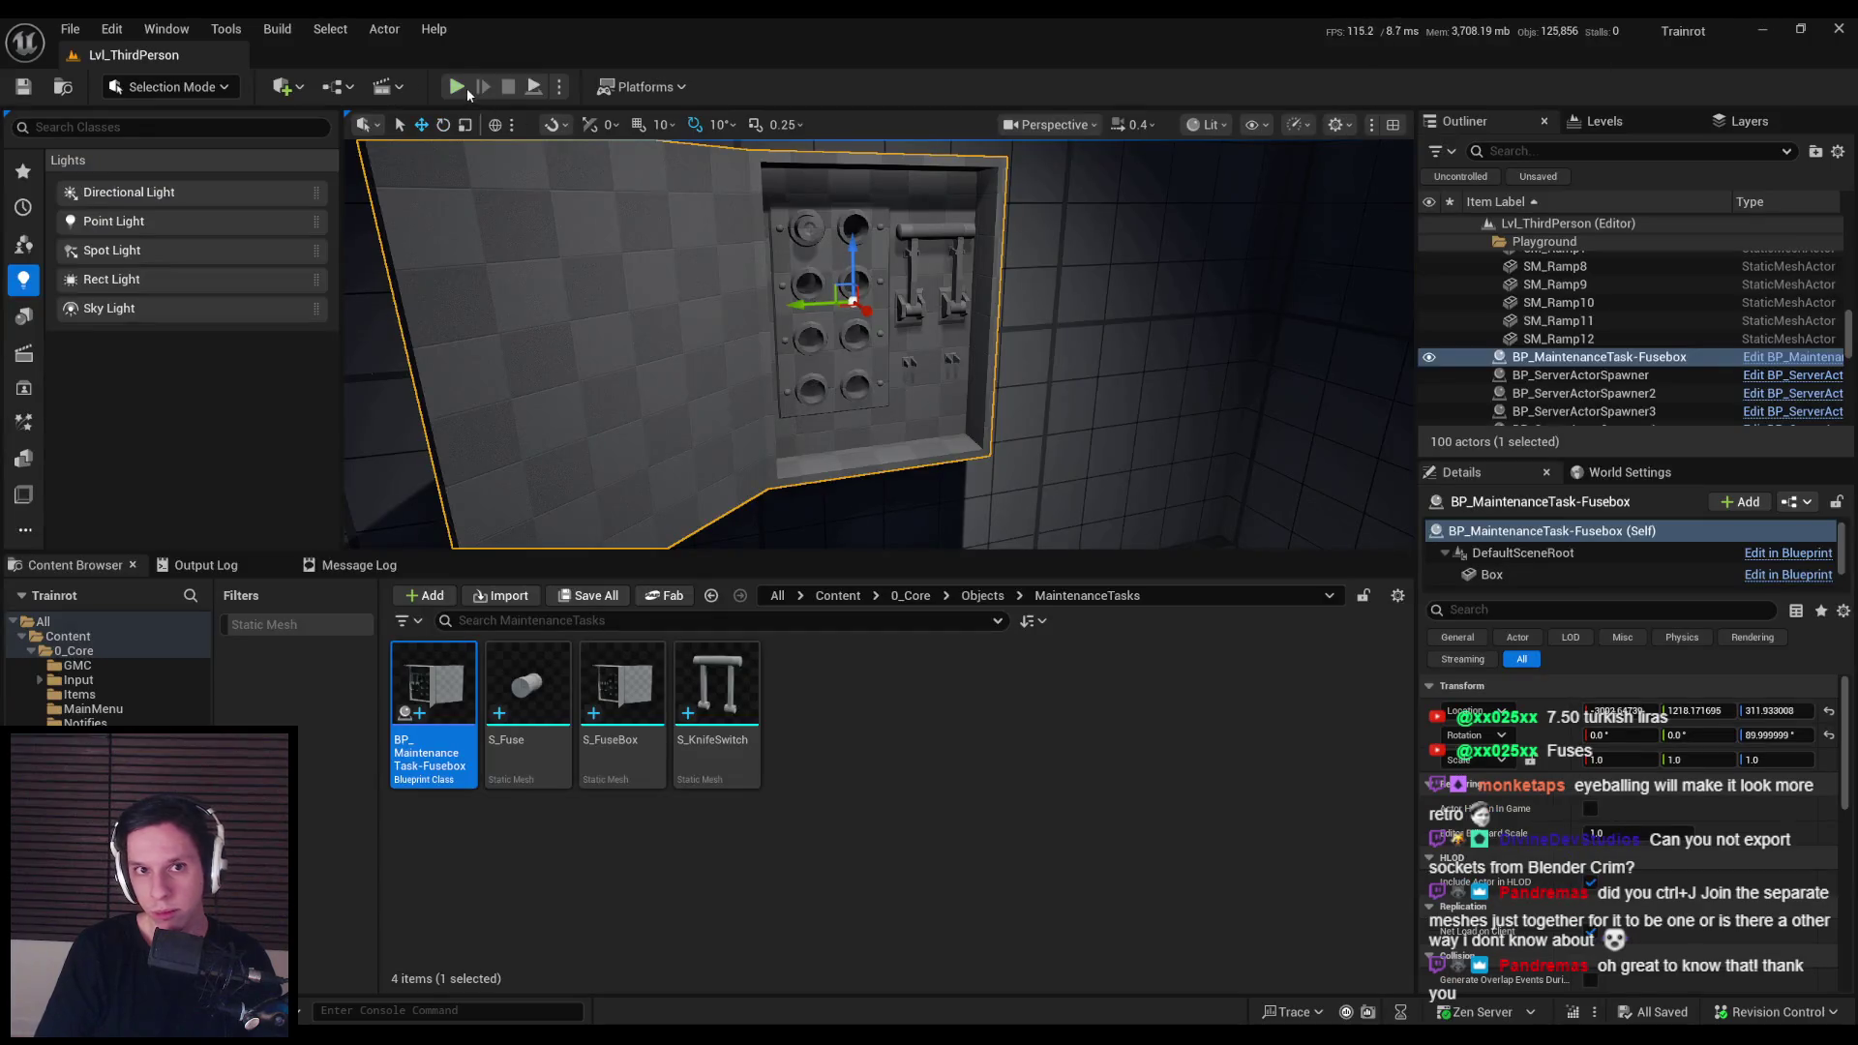
Step: Start a Play-In-Editor session of Lvl_ThirdPerson and walk up to the fusebox
{"action": "left_click", "coordinate": [456, 87]}
{"action": "key", "text": "F11"}
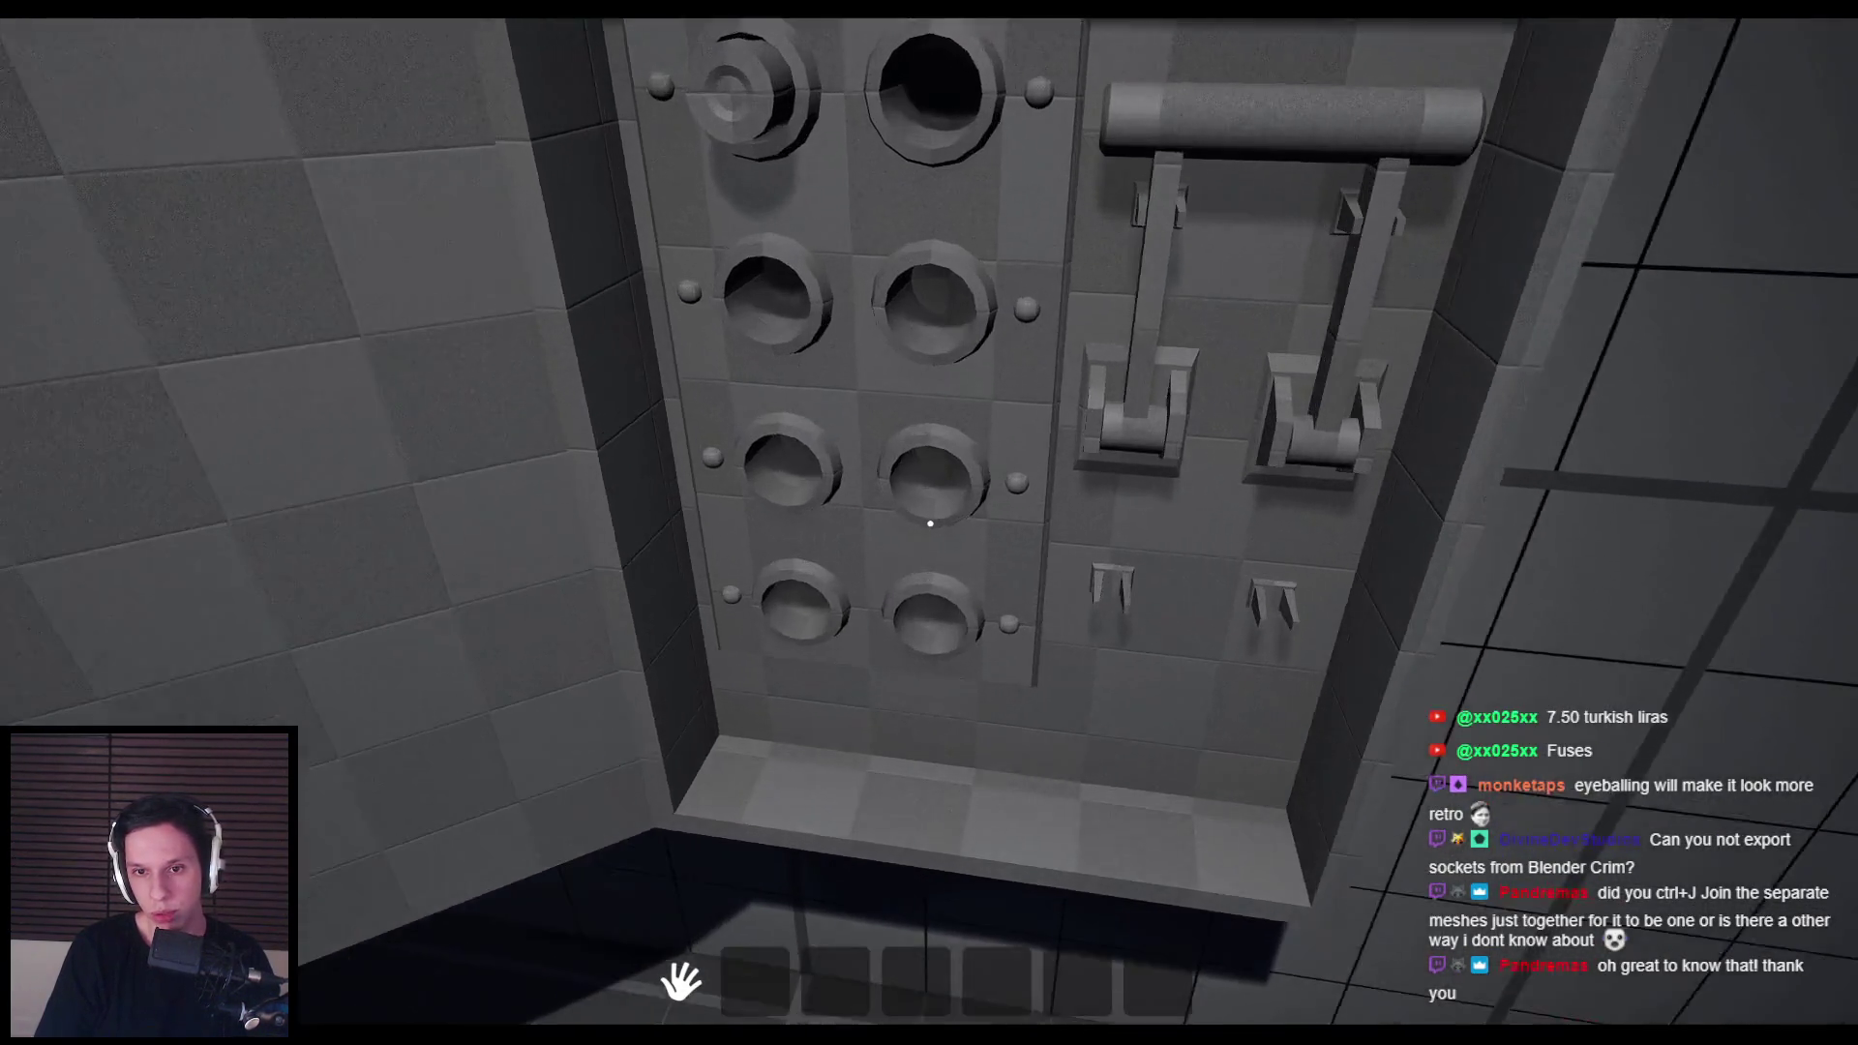
{"action": "key", "text": "s"}
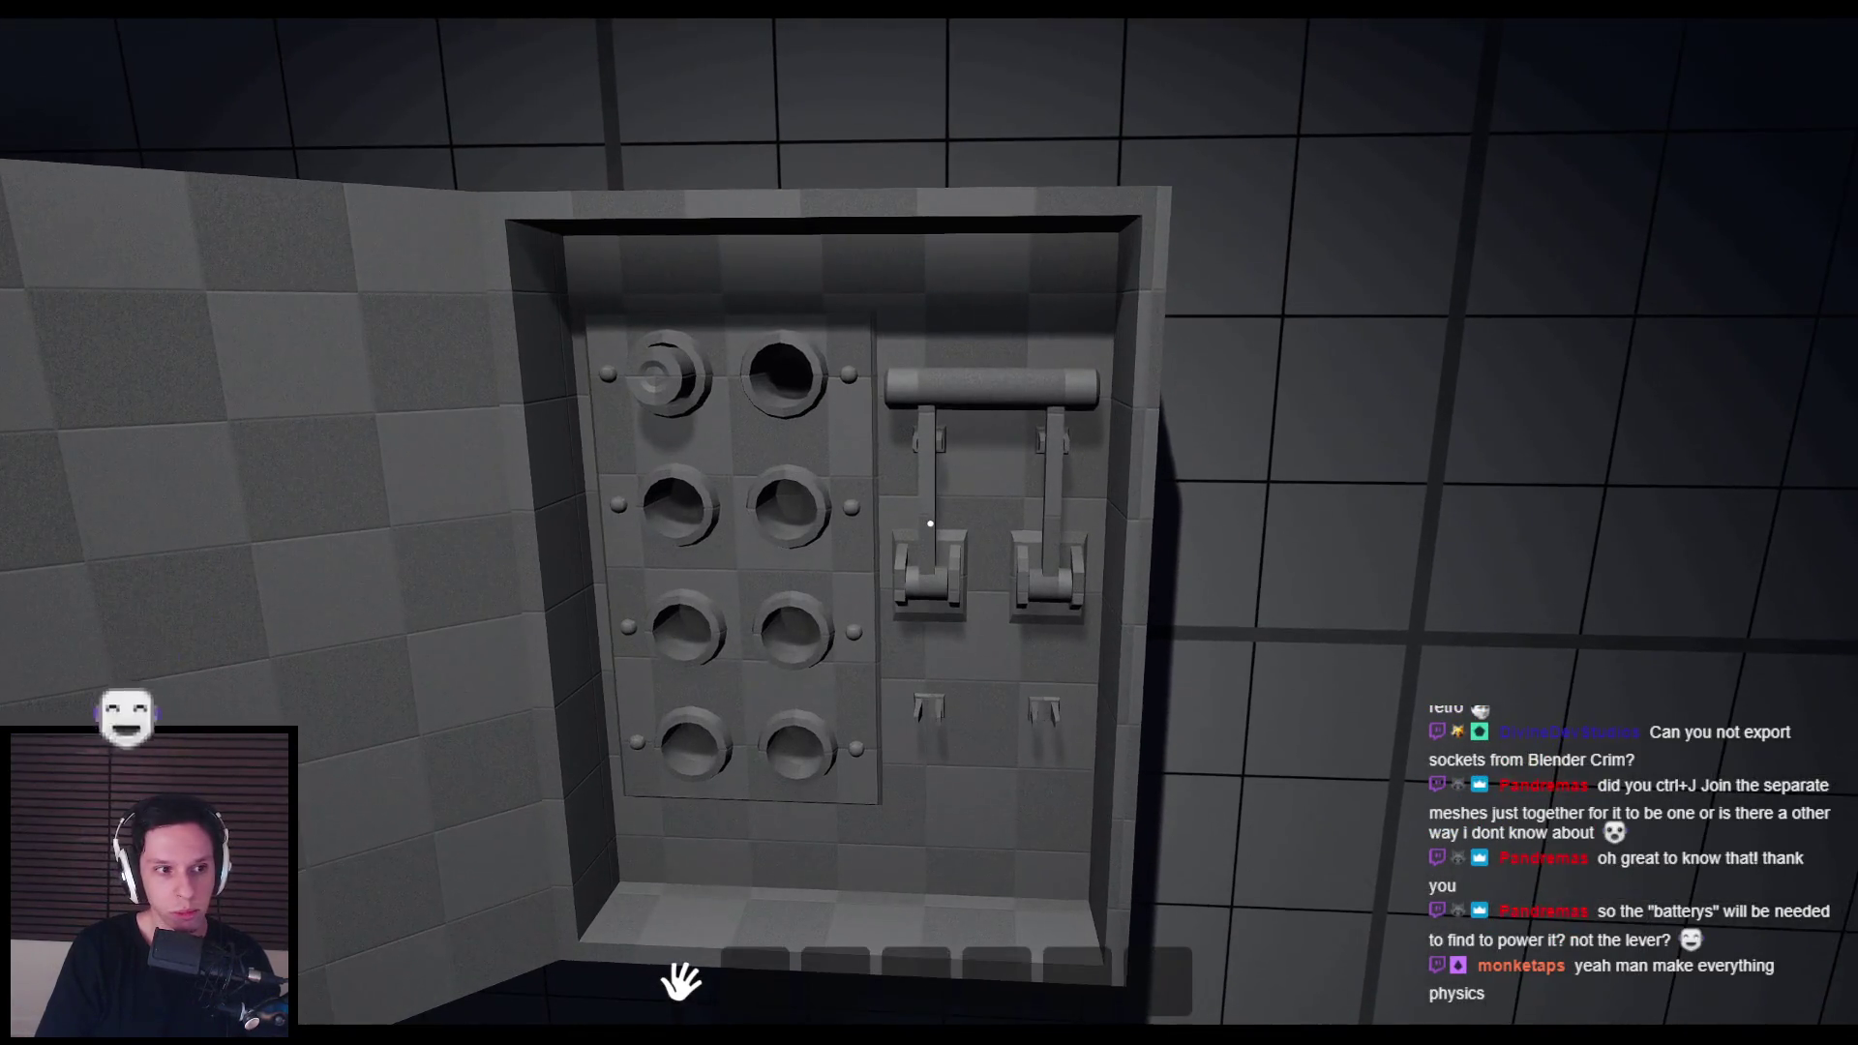
{"action": "key", "text": "s"}
{"action": "key", "text": "w"}
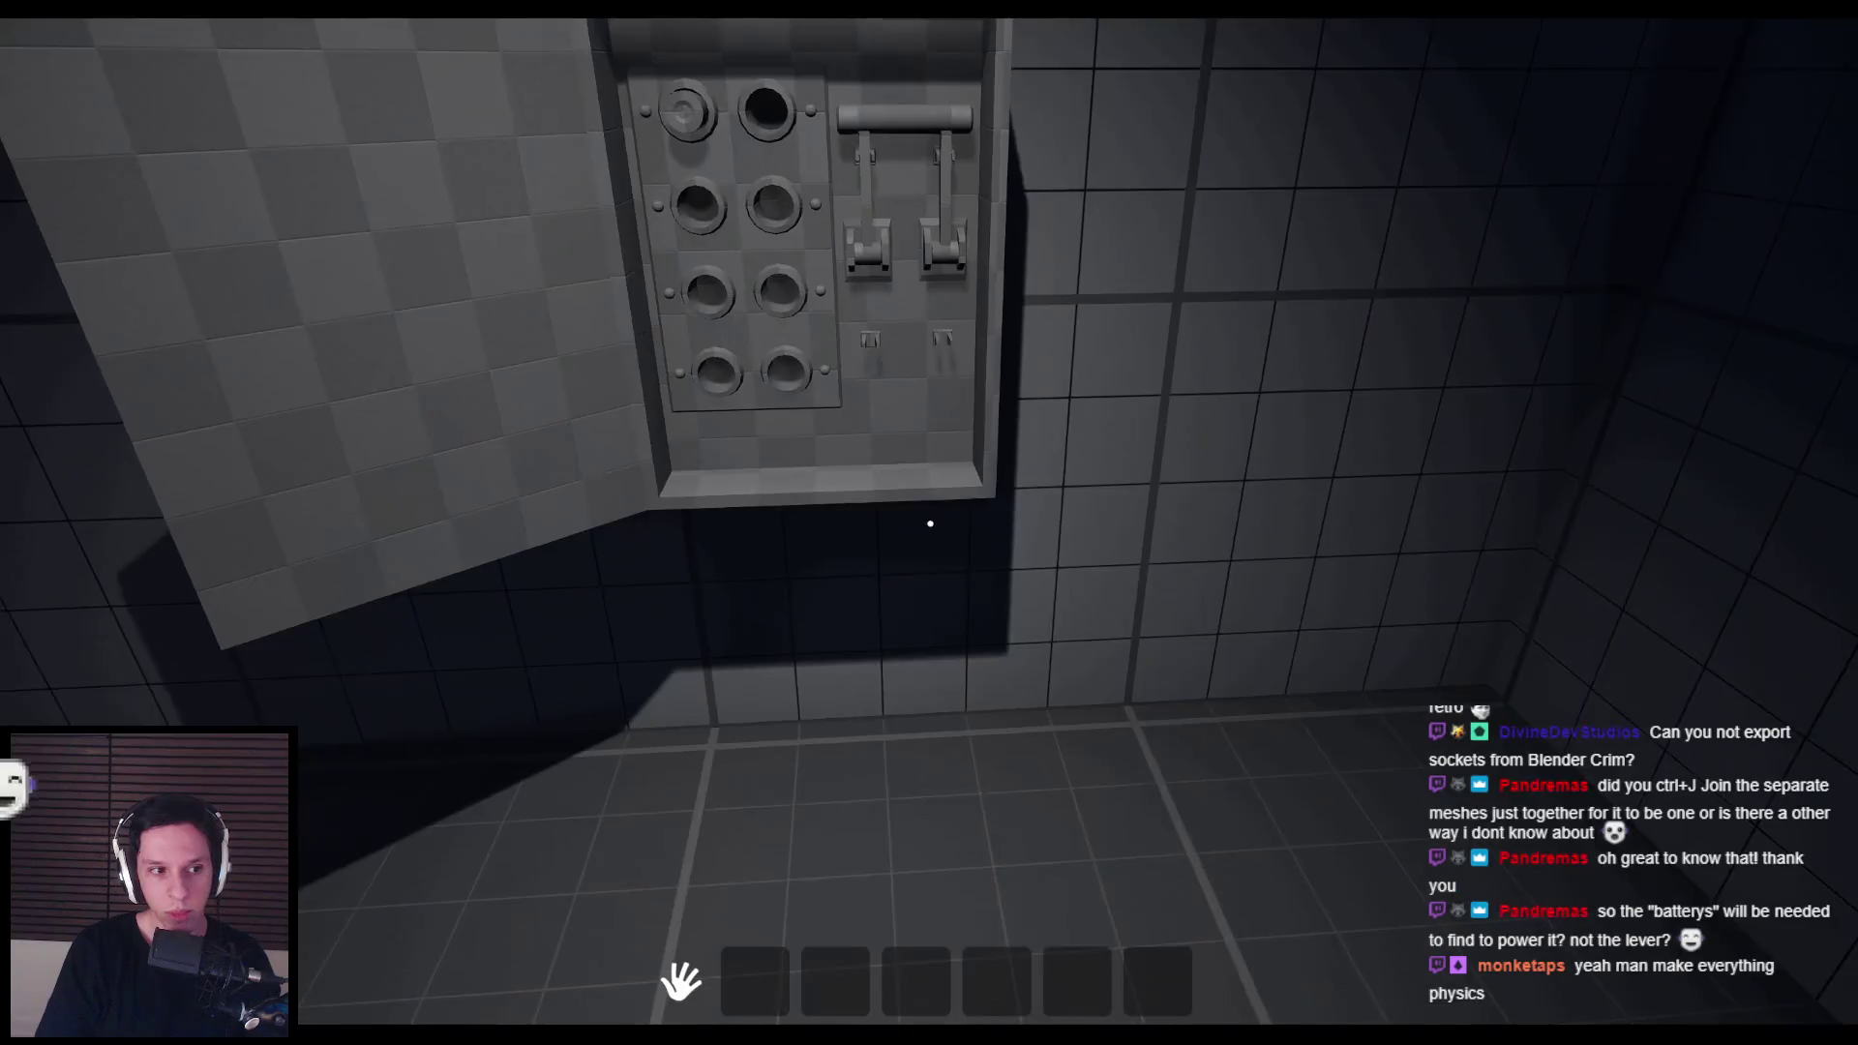
Step: Walk back and forth and step right to view the open fusebox from several angles
{"action": "key", "text": "s"}
{"action": "key", "text": "w"}
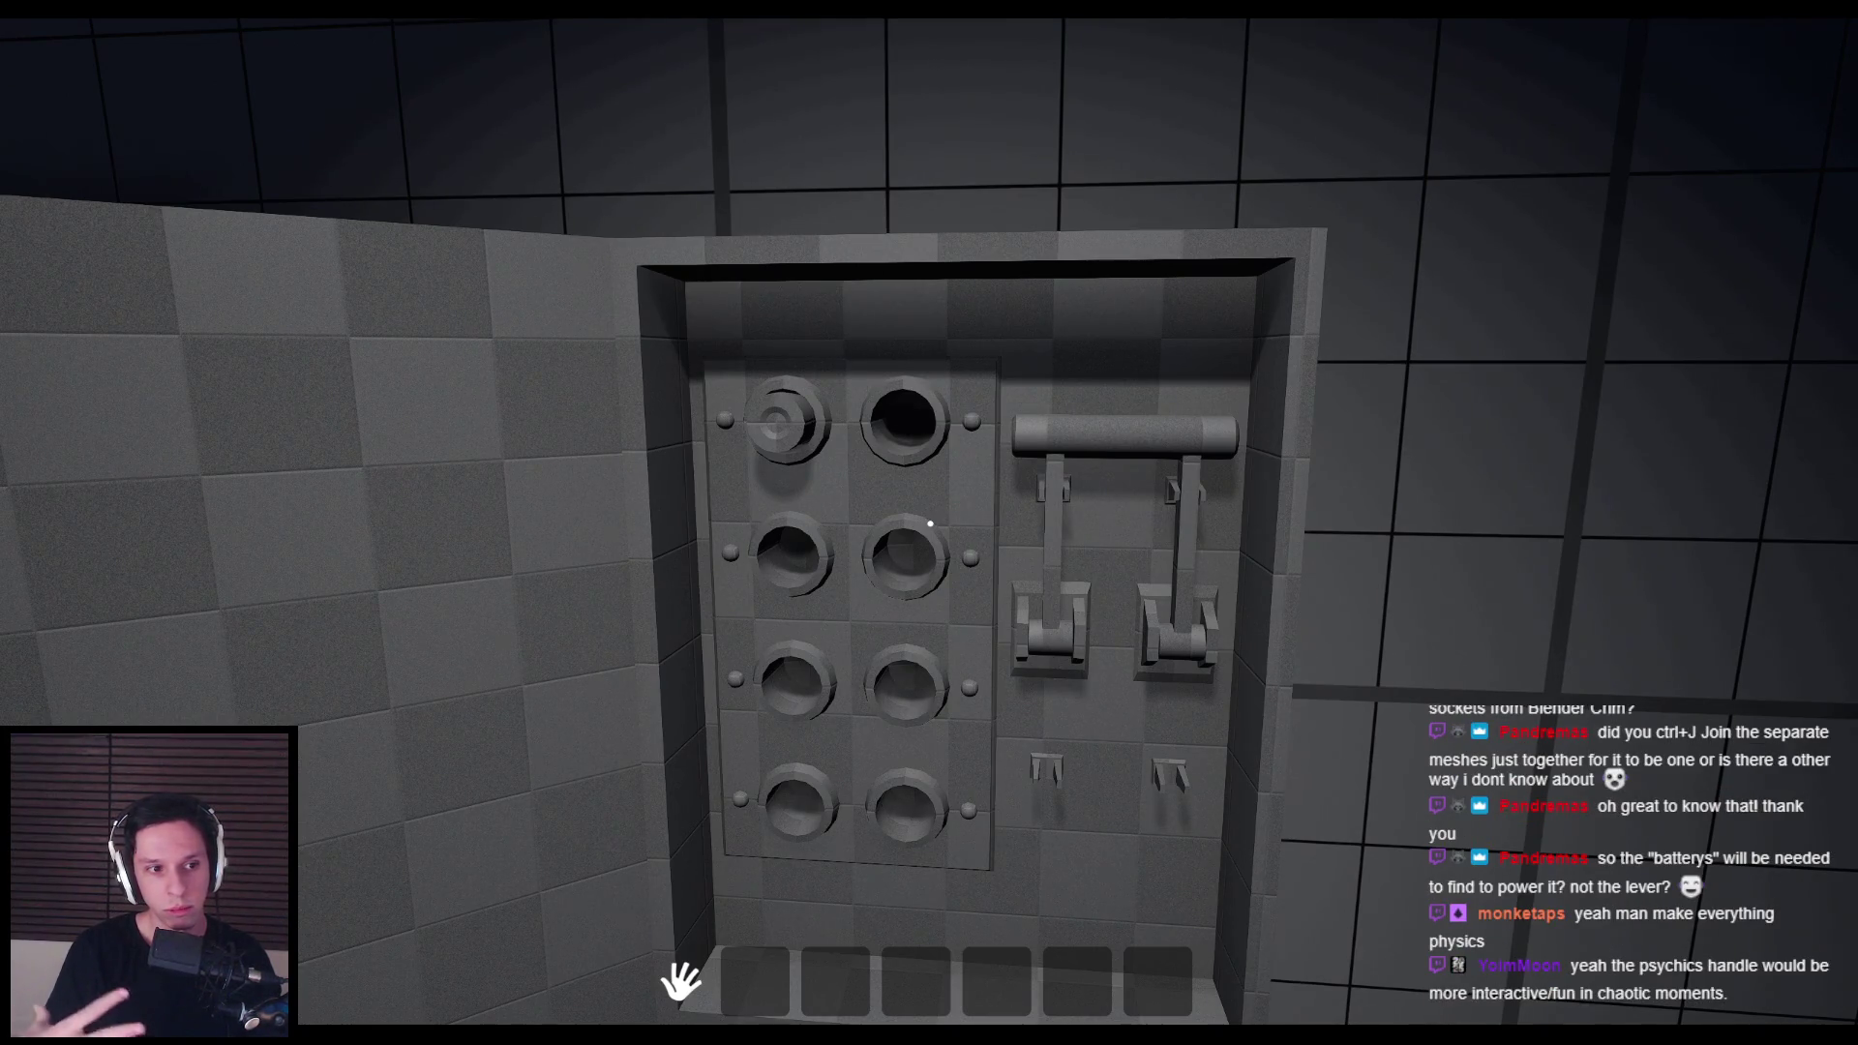
{"action": "key", "text": "s"}
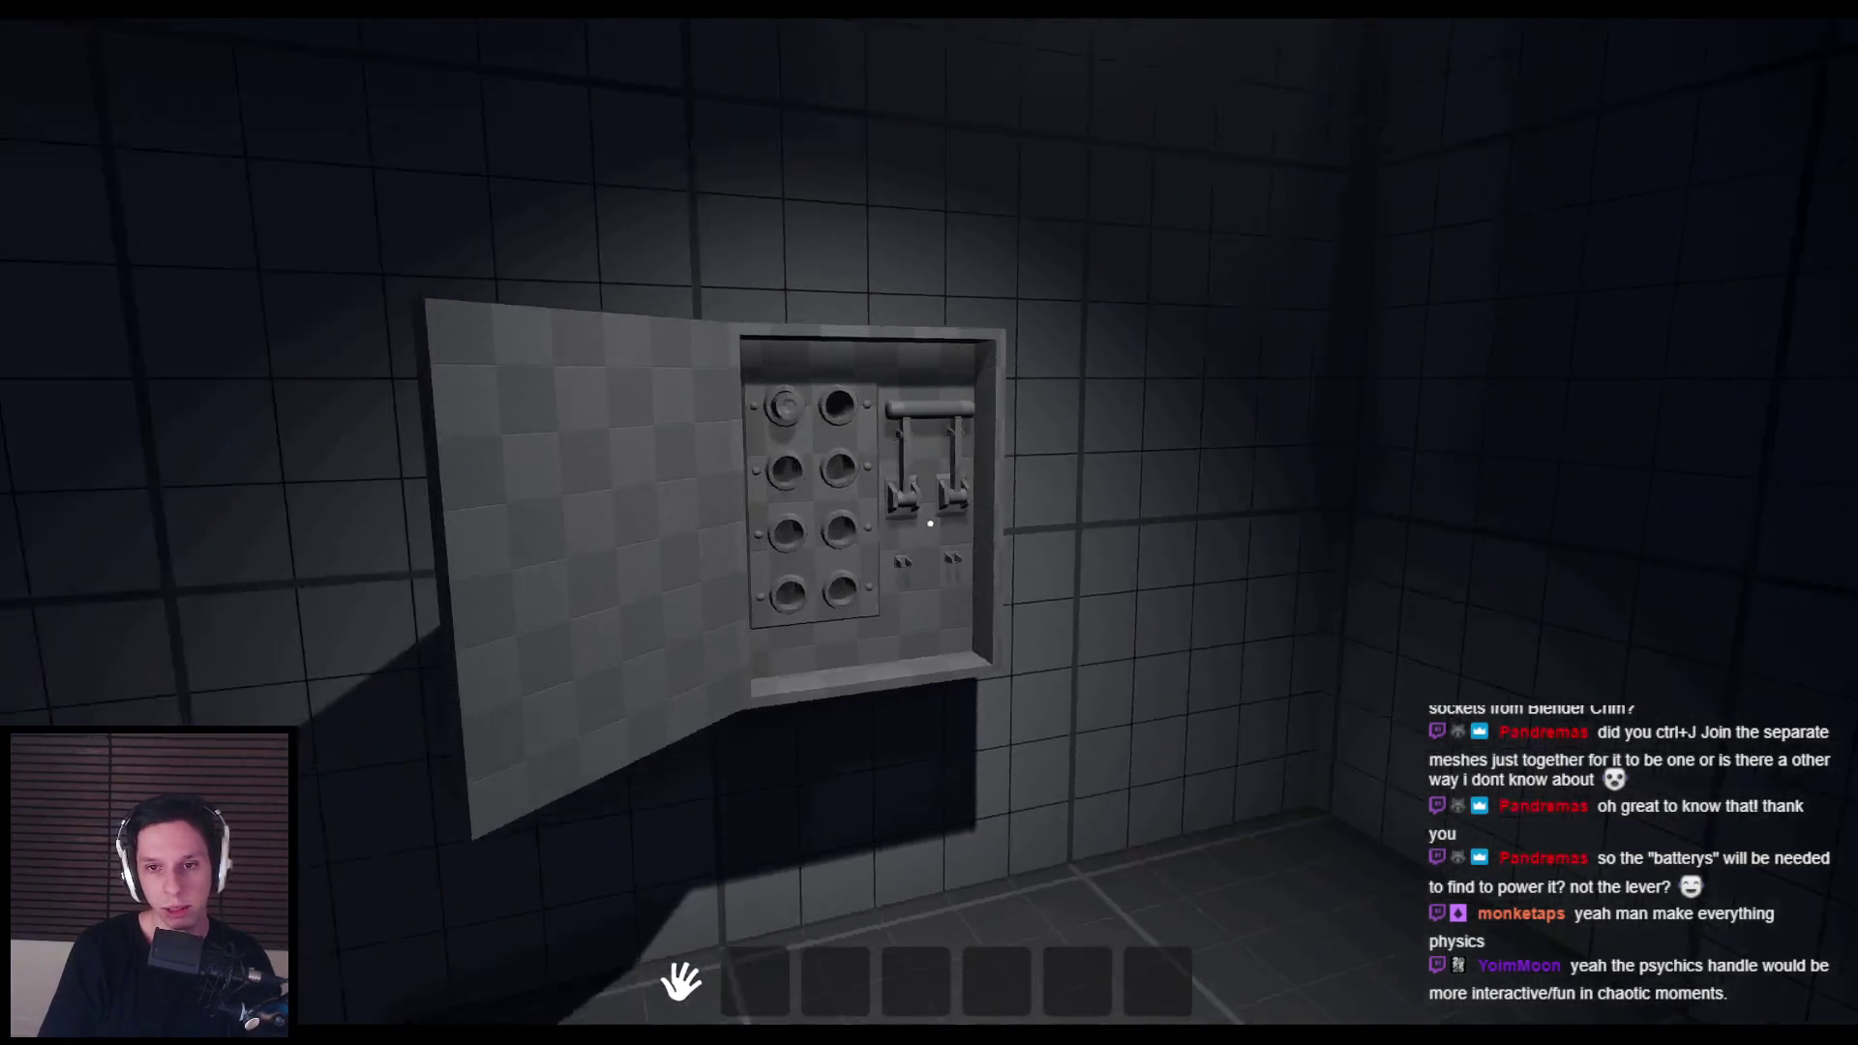
{"action": "key", "text": "w"}
{"action": "key", "text": "s"}
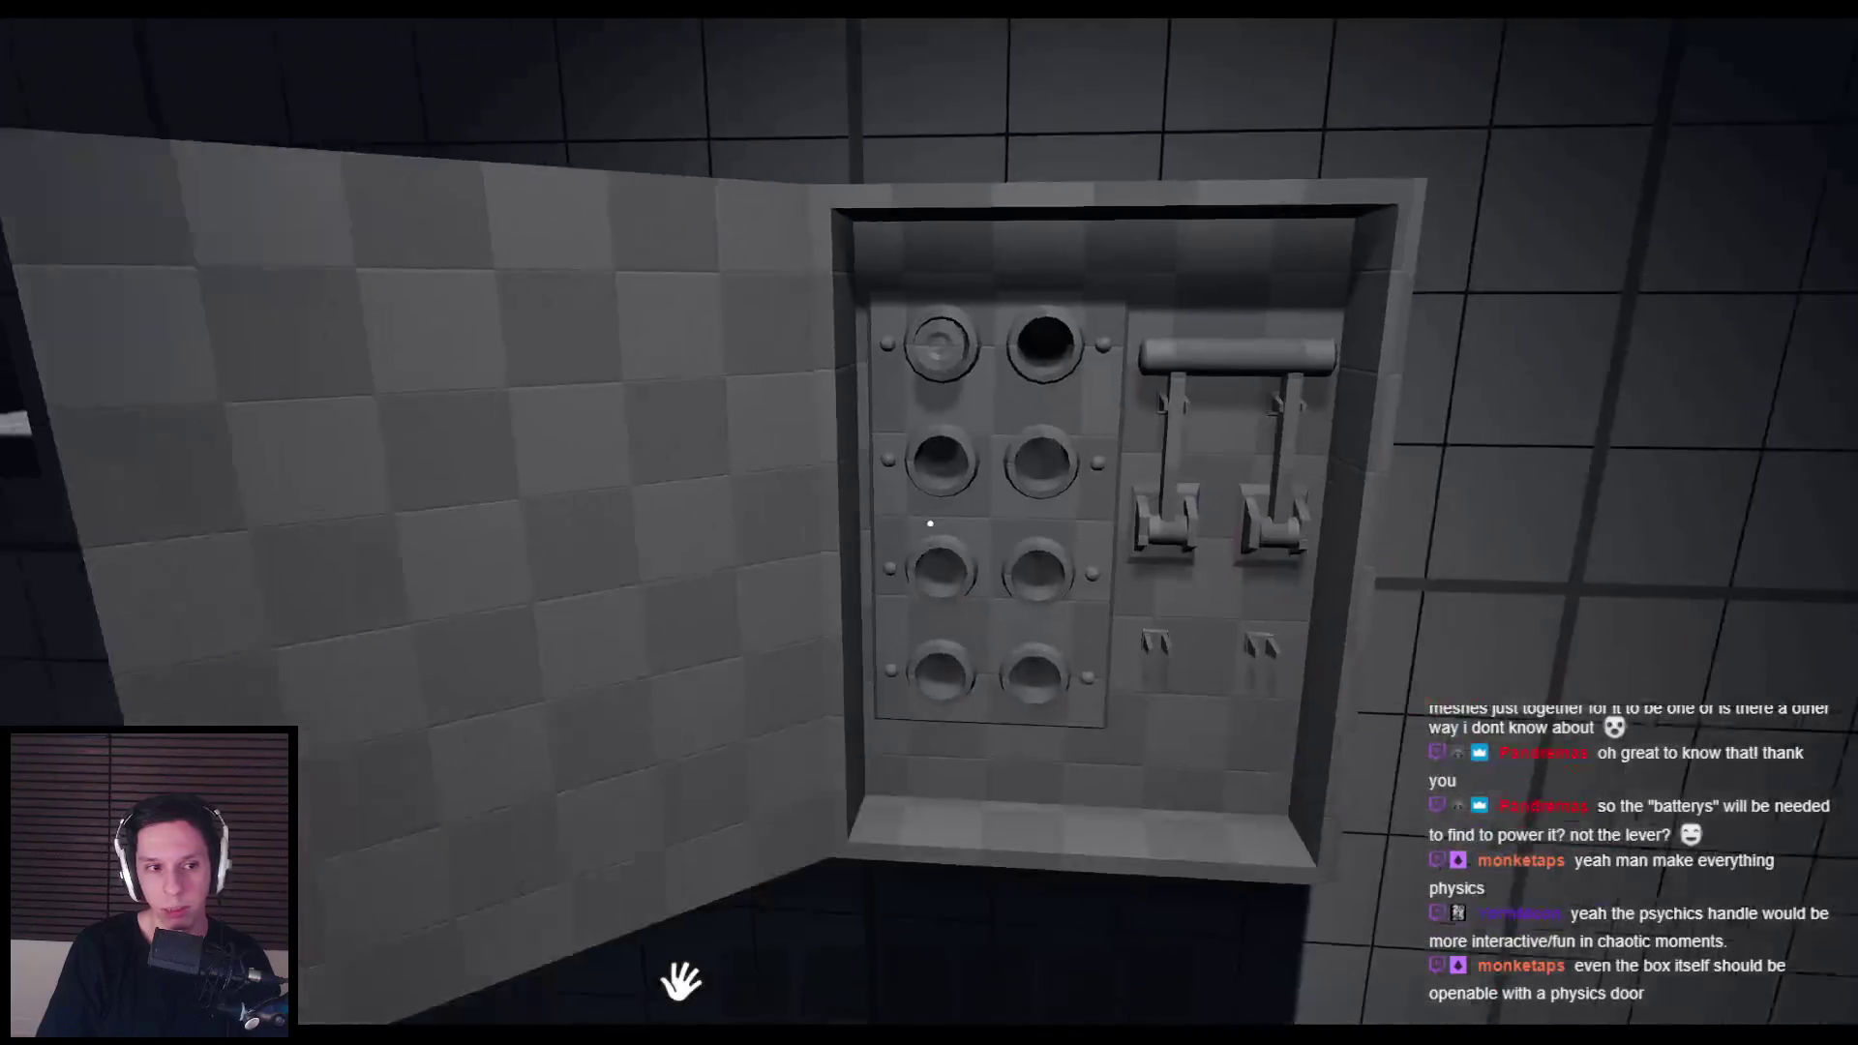
{"action": "key", "text": "w"}
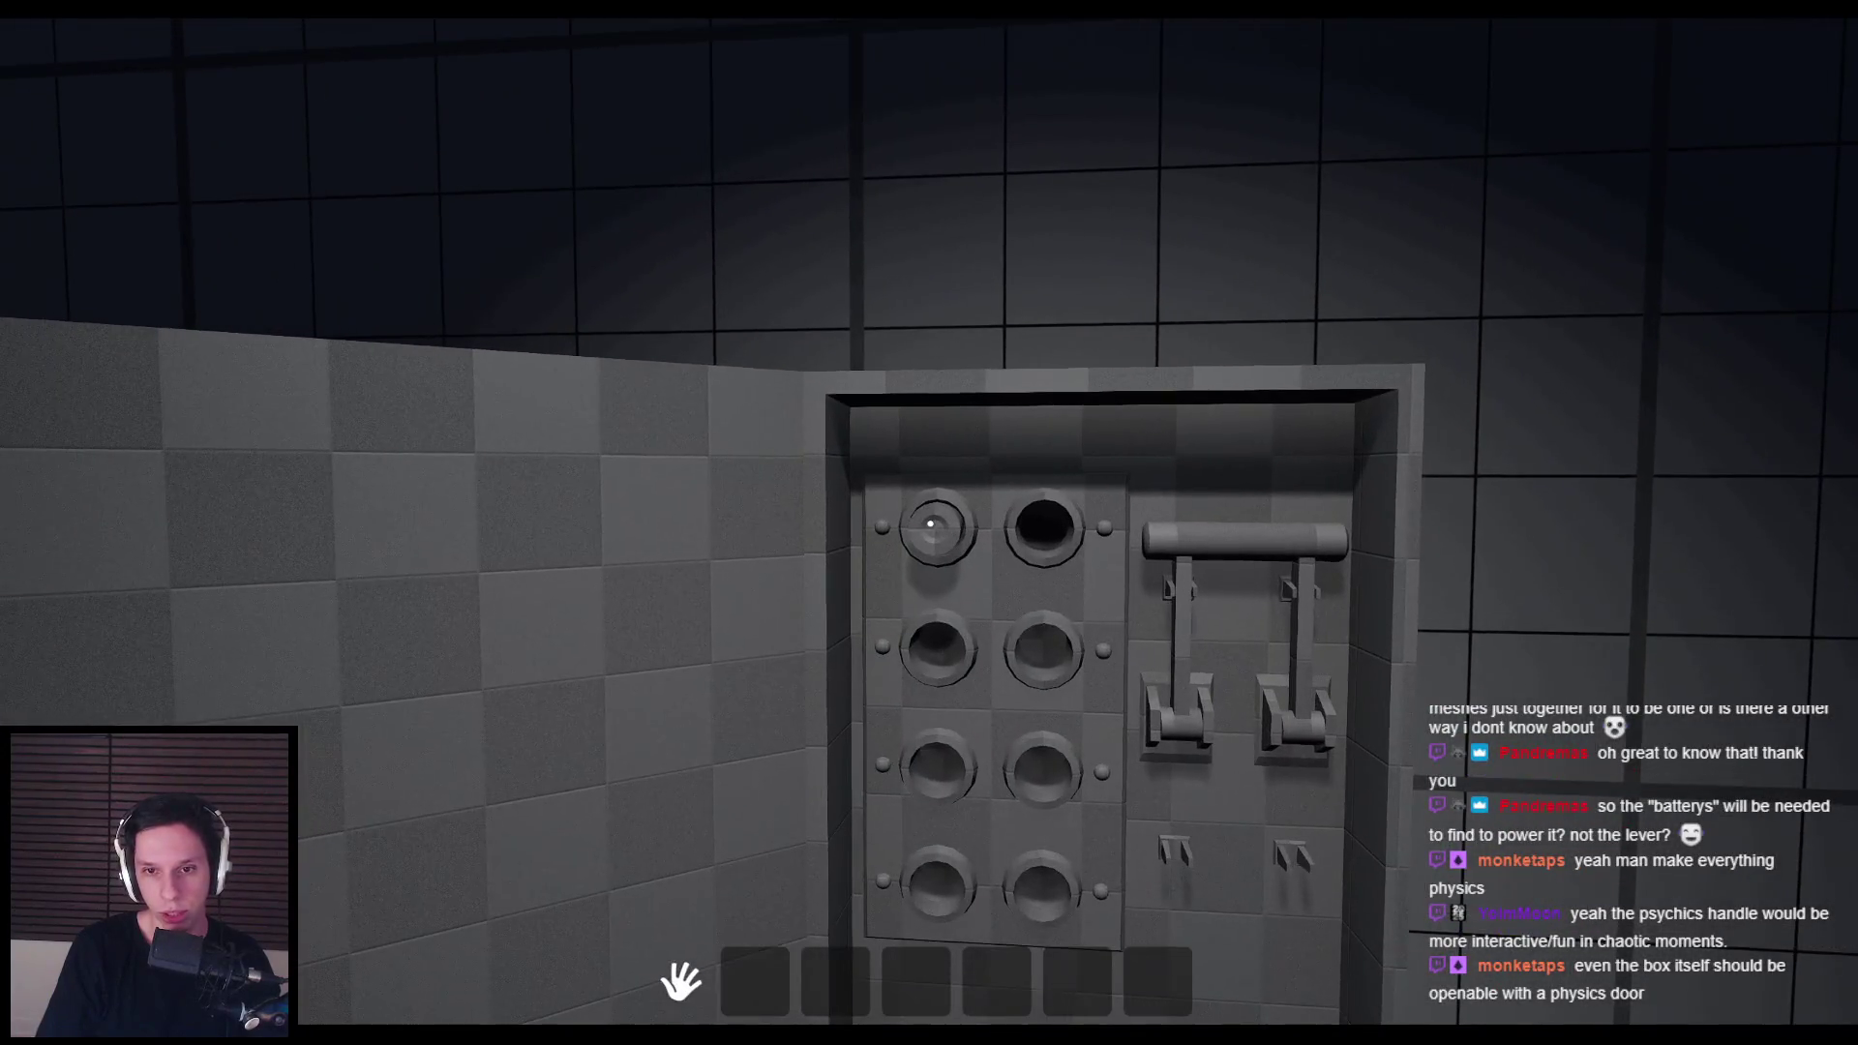
{"action": "key", "text": "w"}
{"action": "key", "text": "w"}
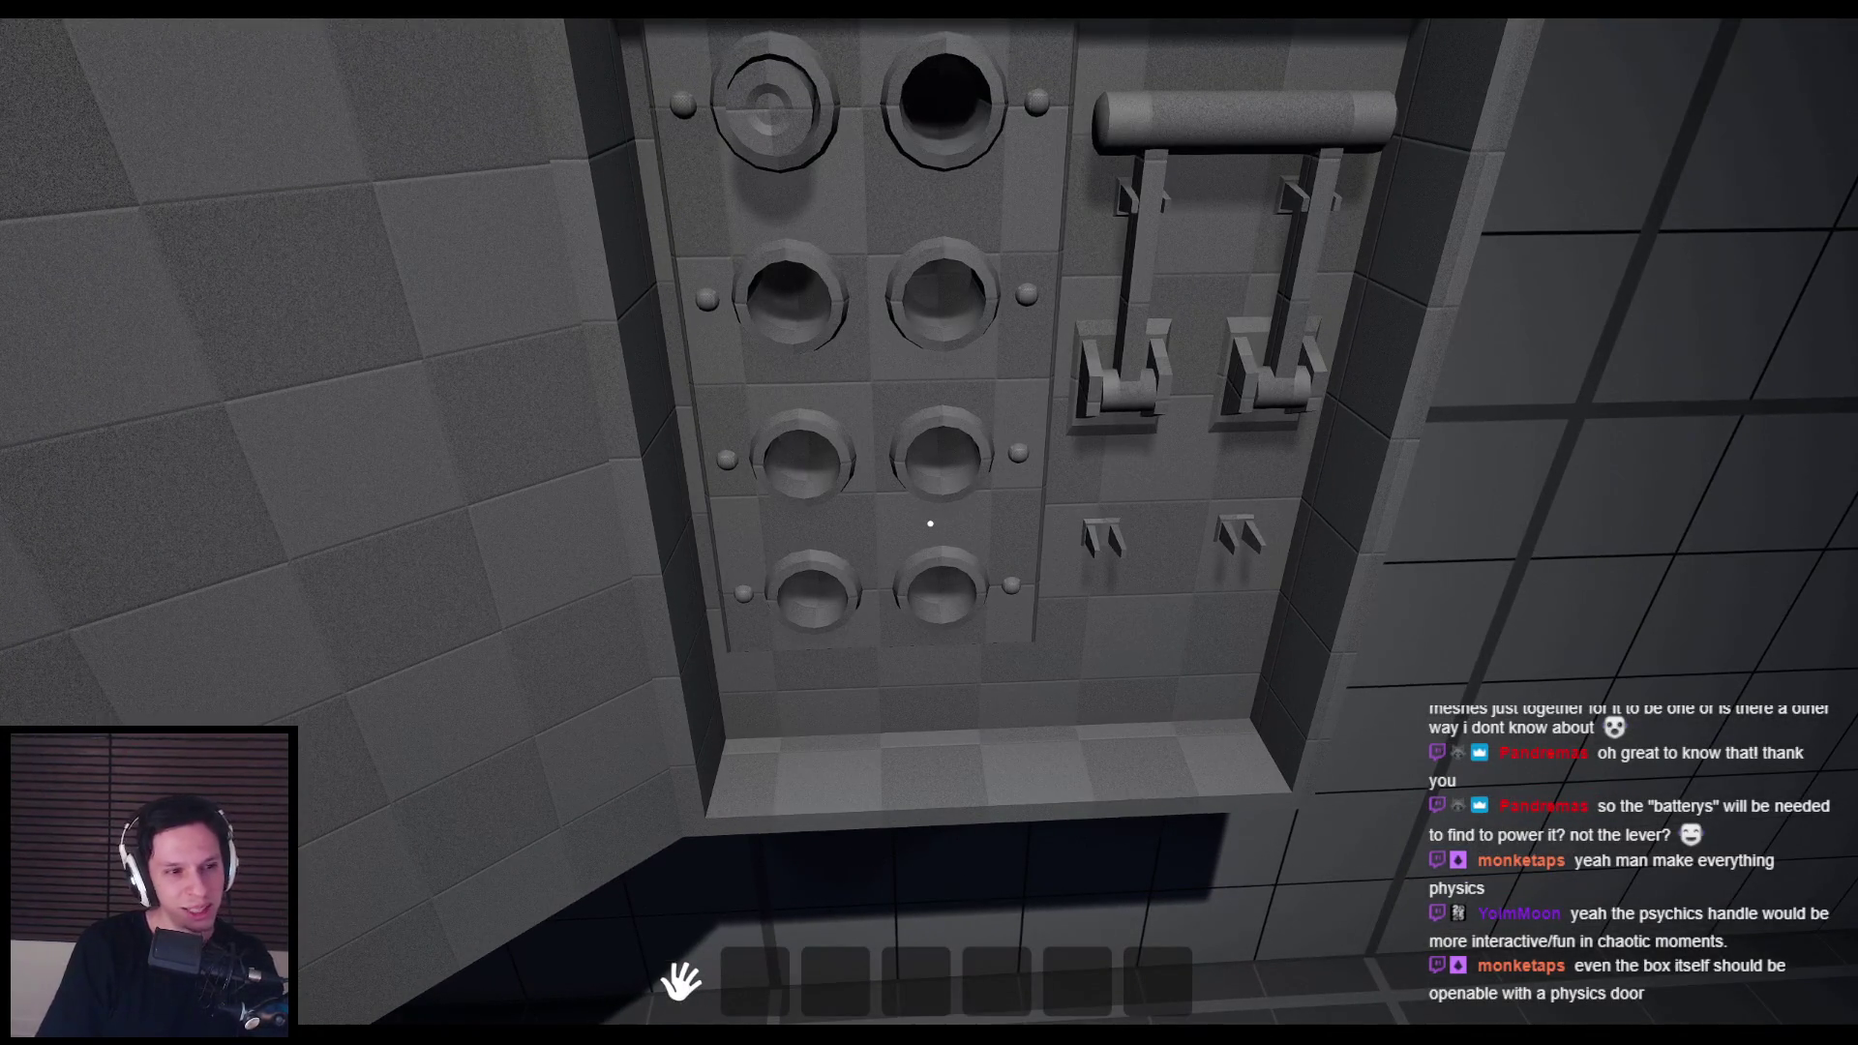
{"action": "key", "text": "s"}
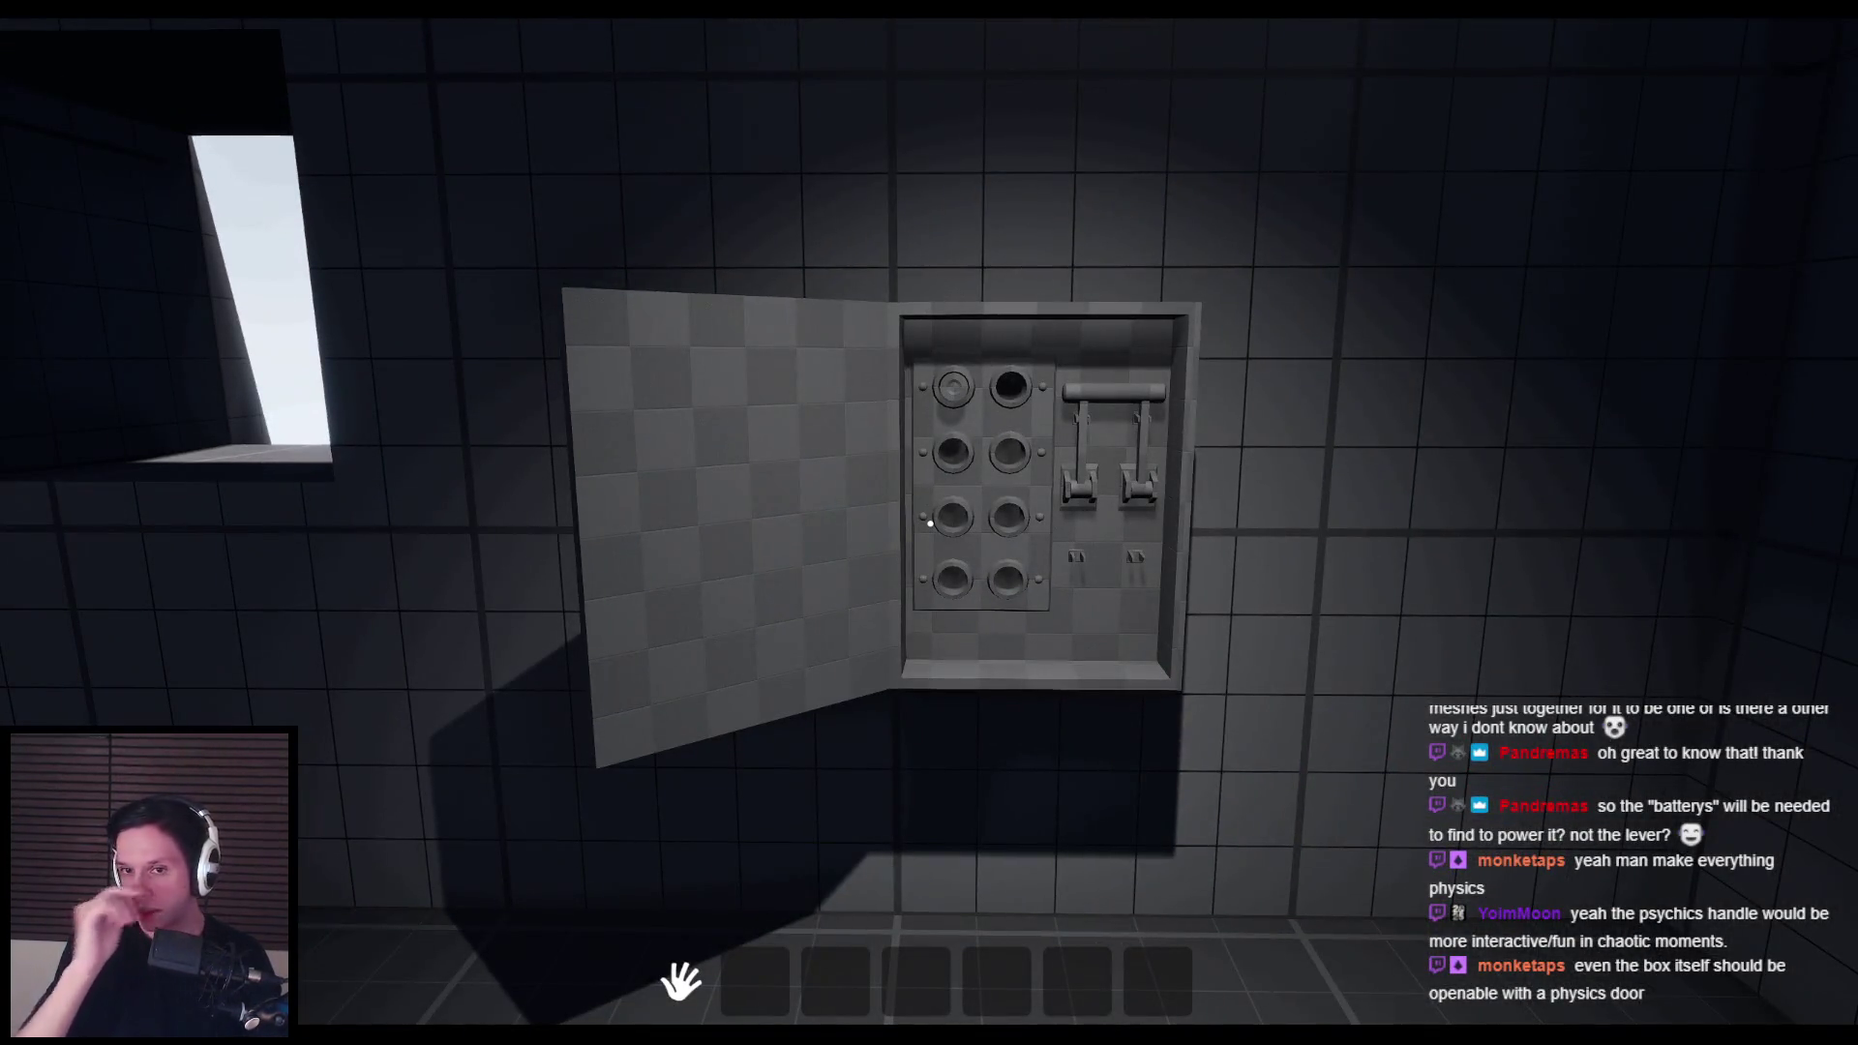
{"action": "key", "text": "d"}
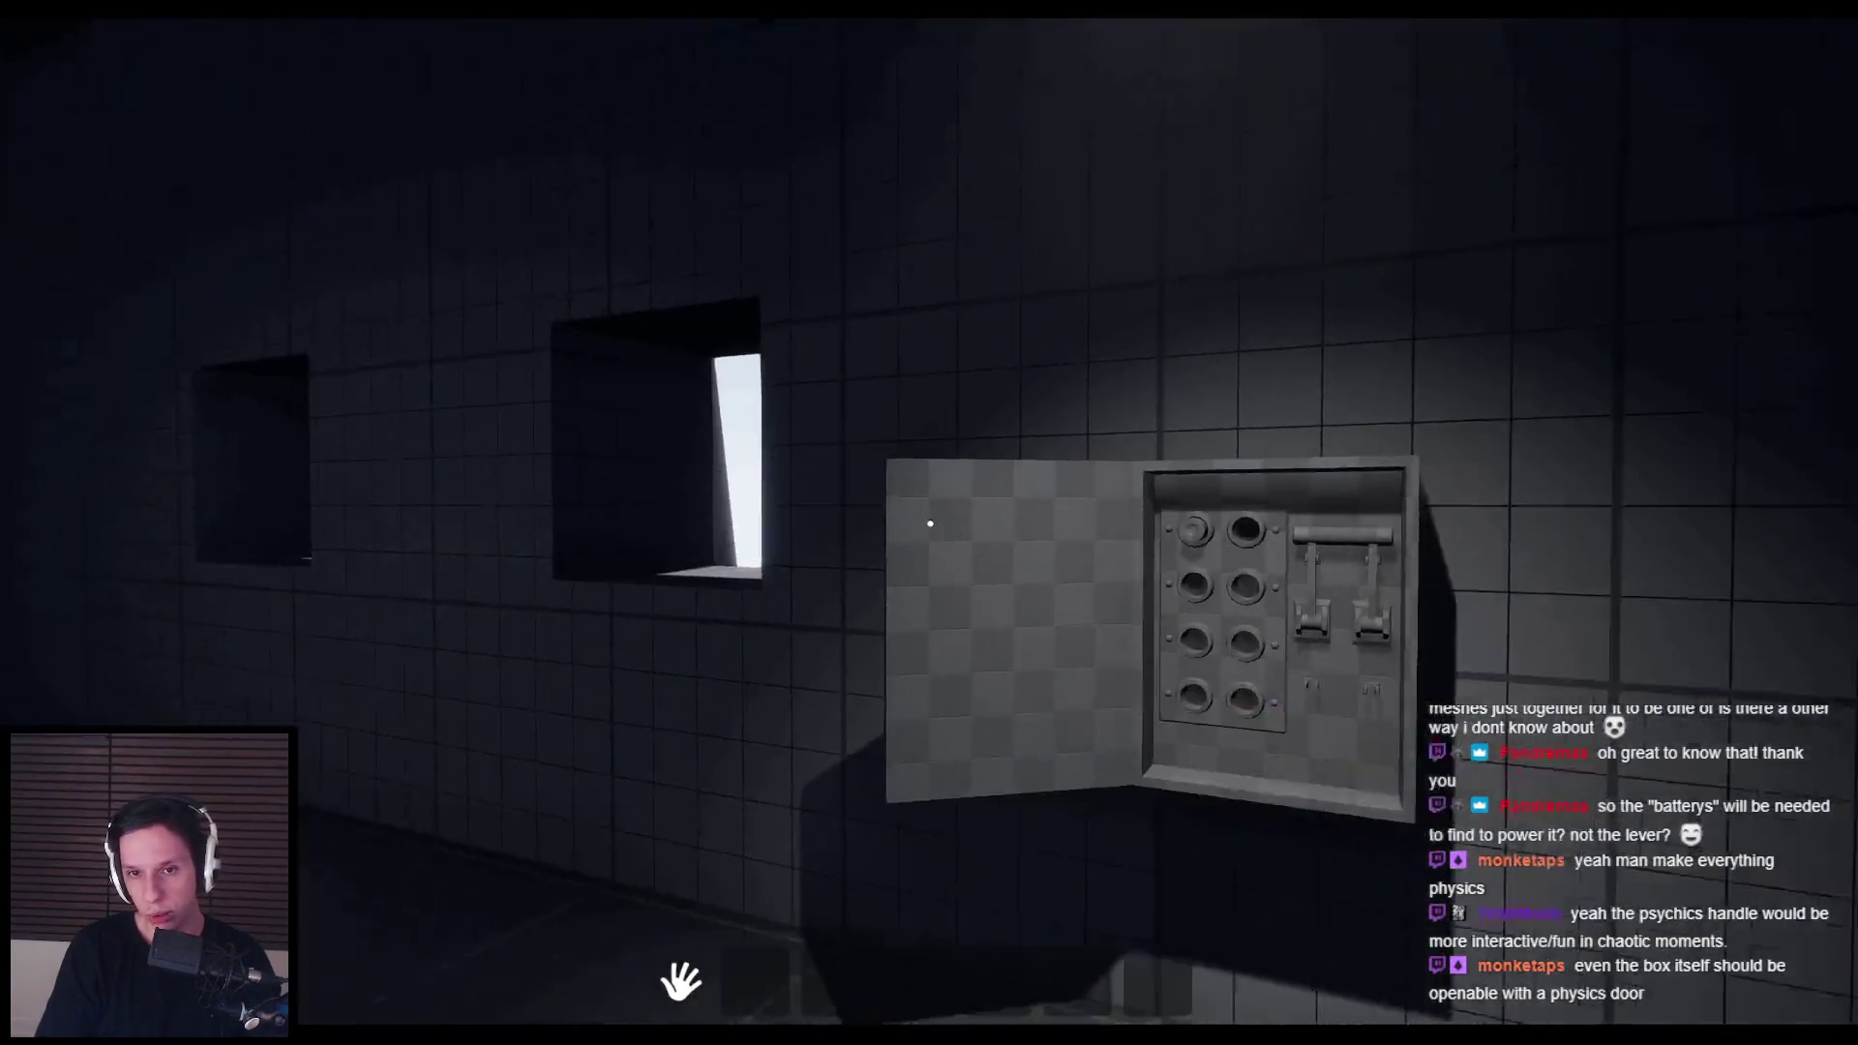
{"action": "key", "text": "s"}
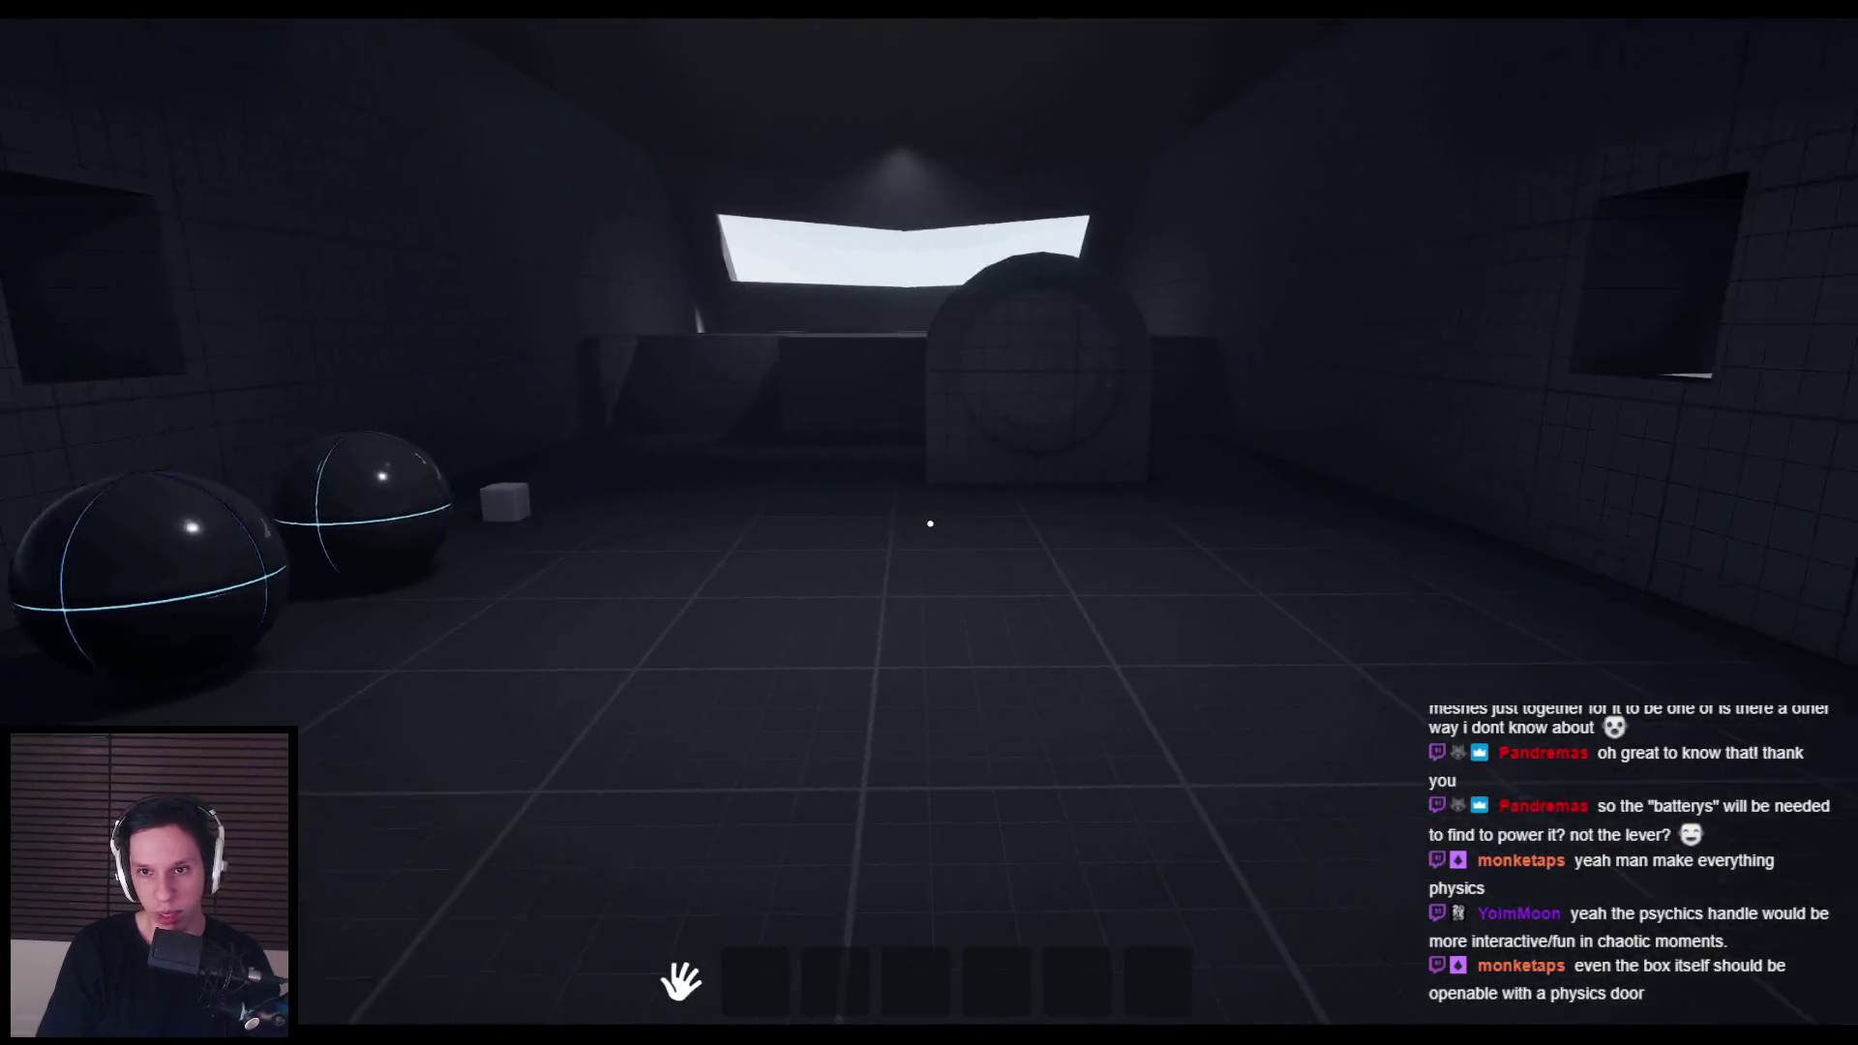
Step: Turn away toward the windows, then walk back up close to the fuse panel
{"action": "key", "text": "w"}
{"action": "key", "text": "s"}
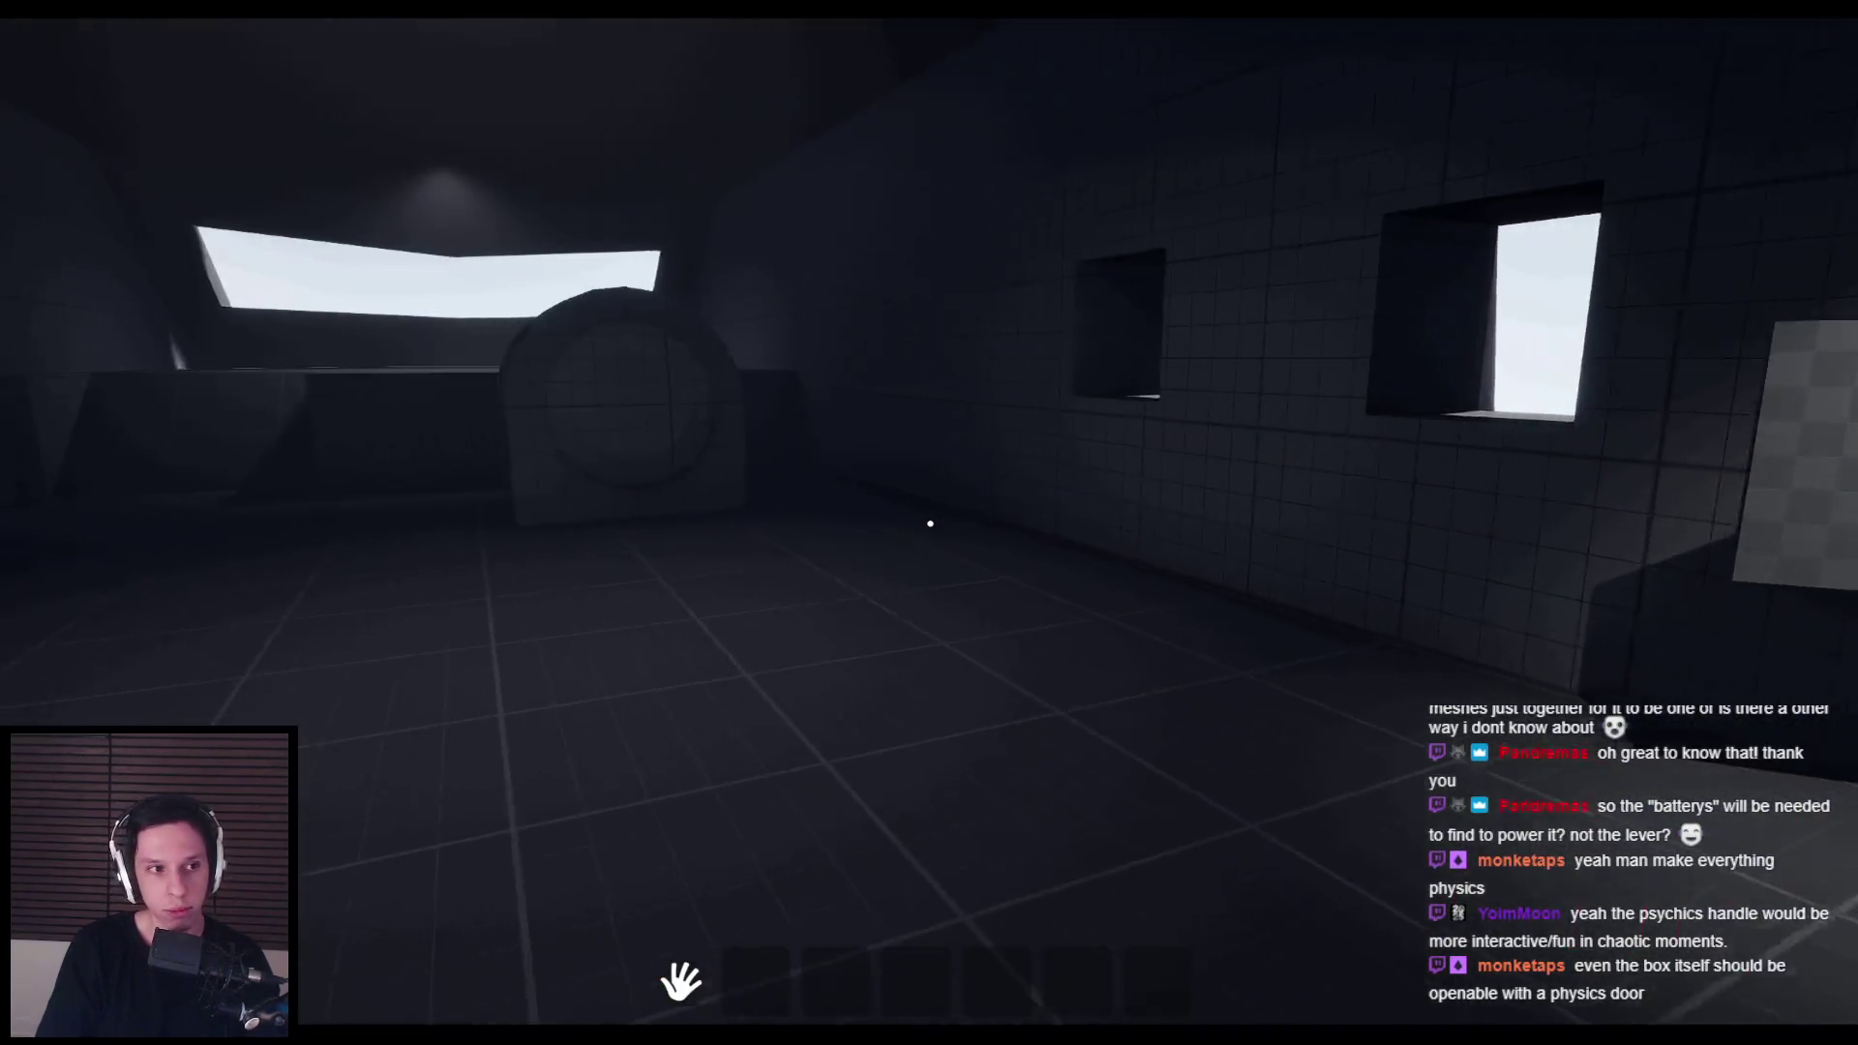
{"action": "key", "text": "w"}
{"action": "key", "text": "s"}
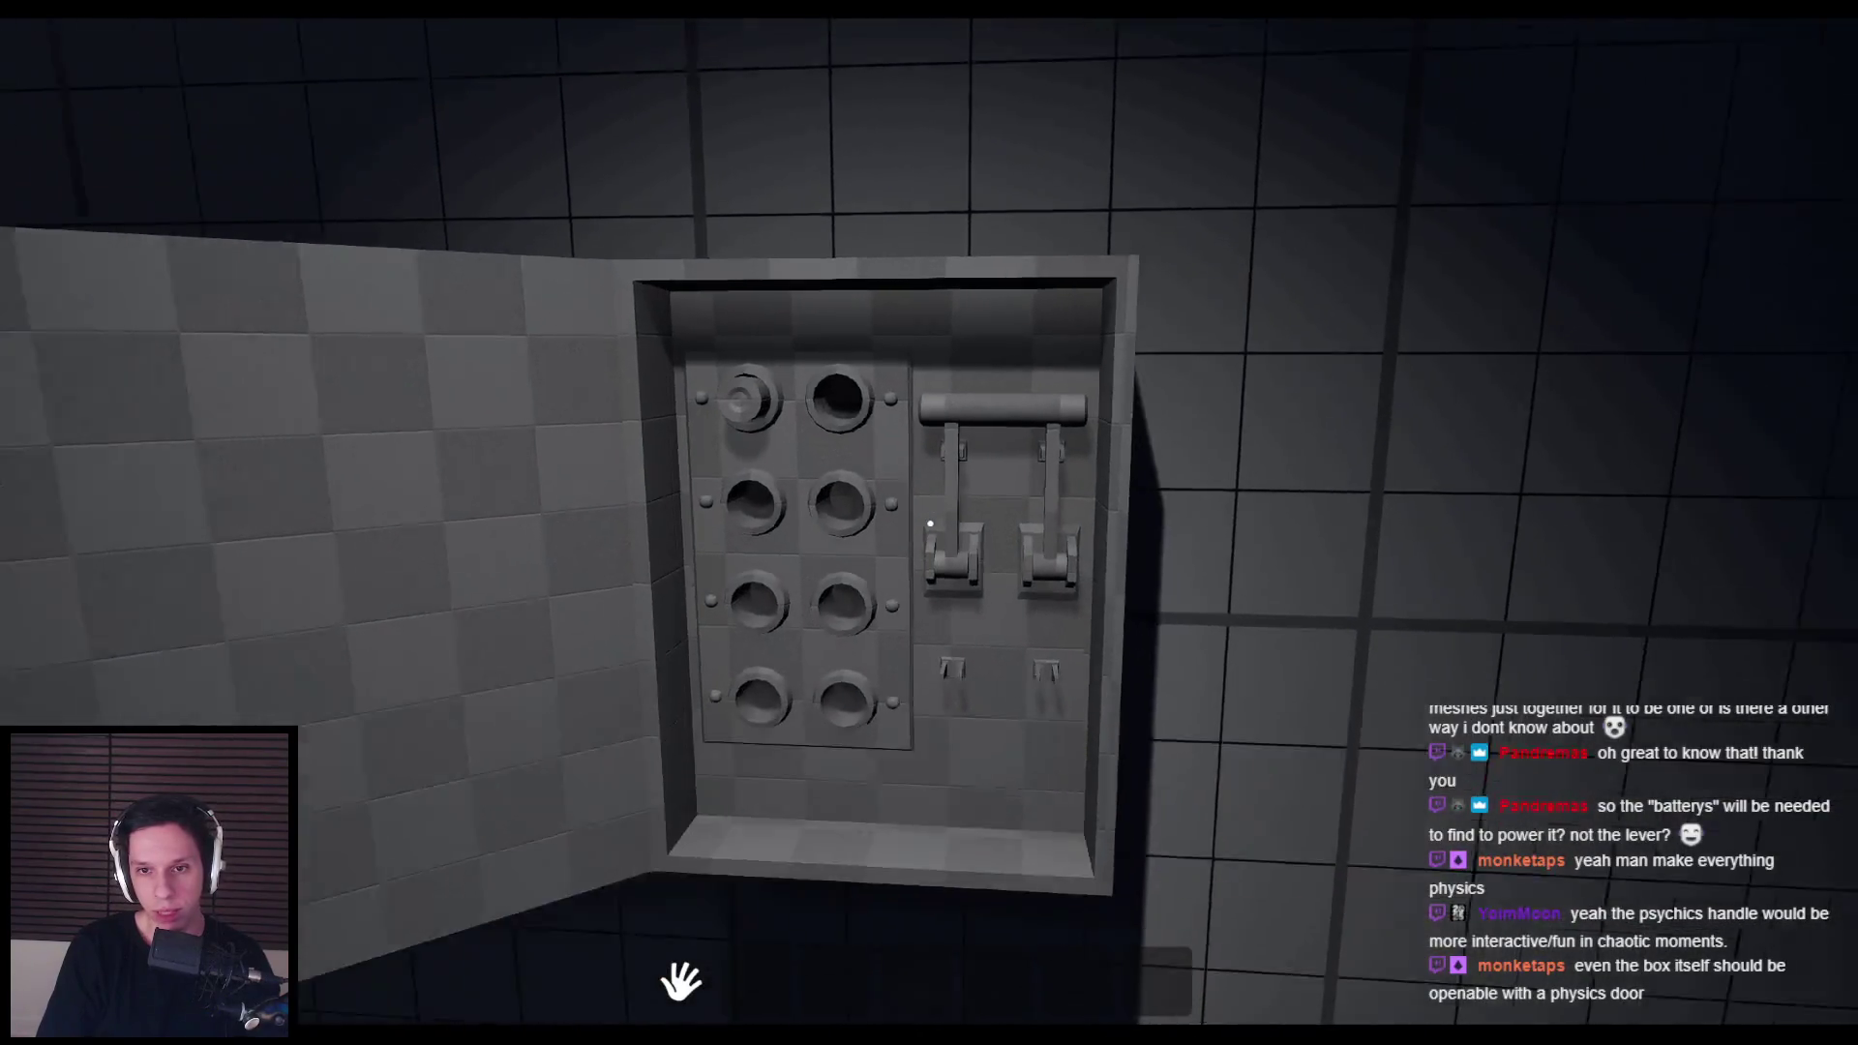
{"action": "key", "text": "w"}
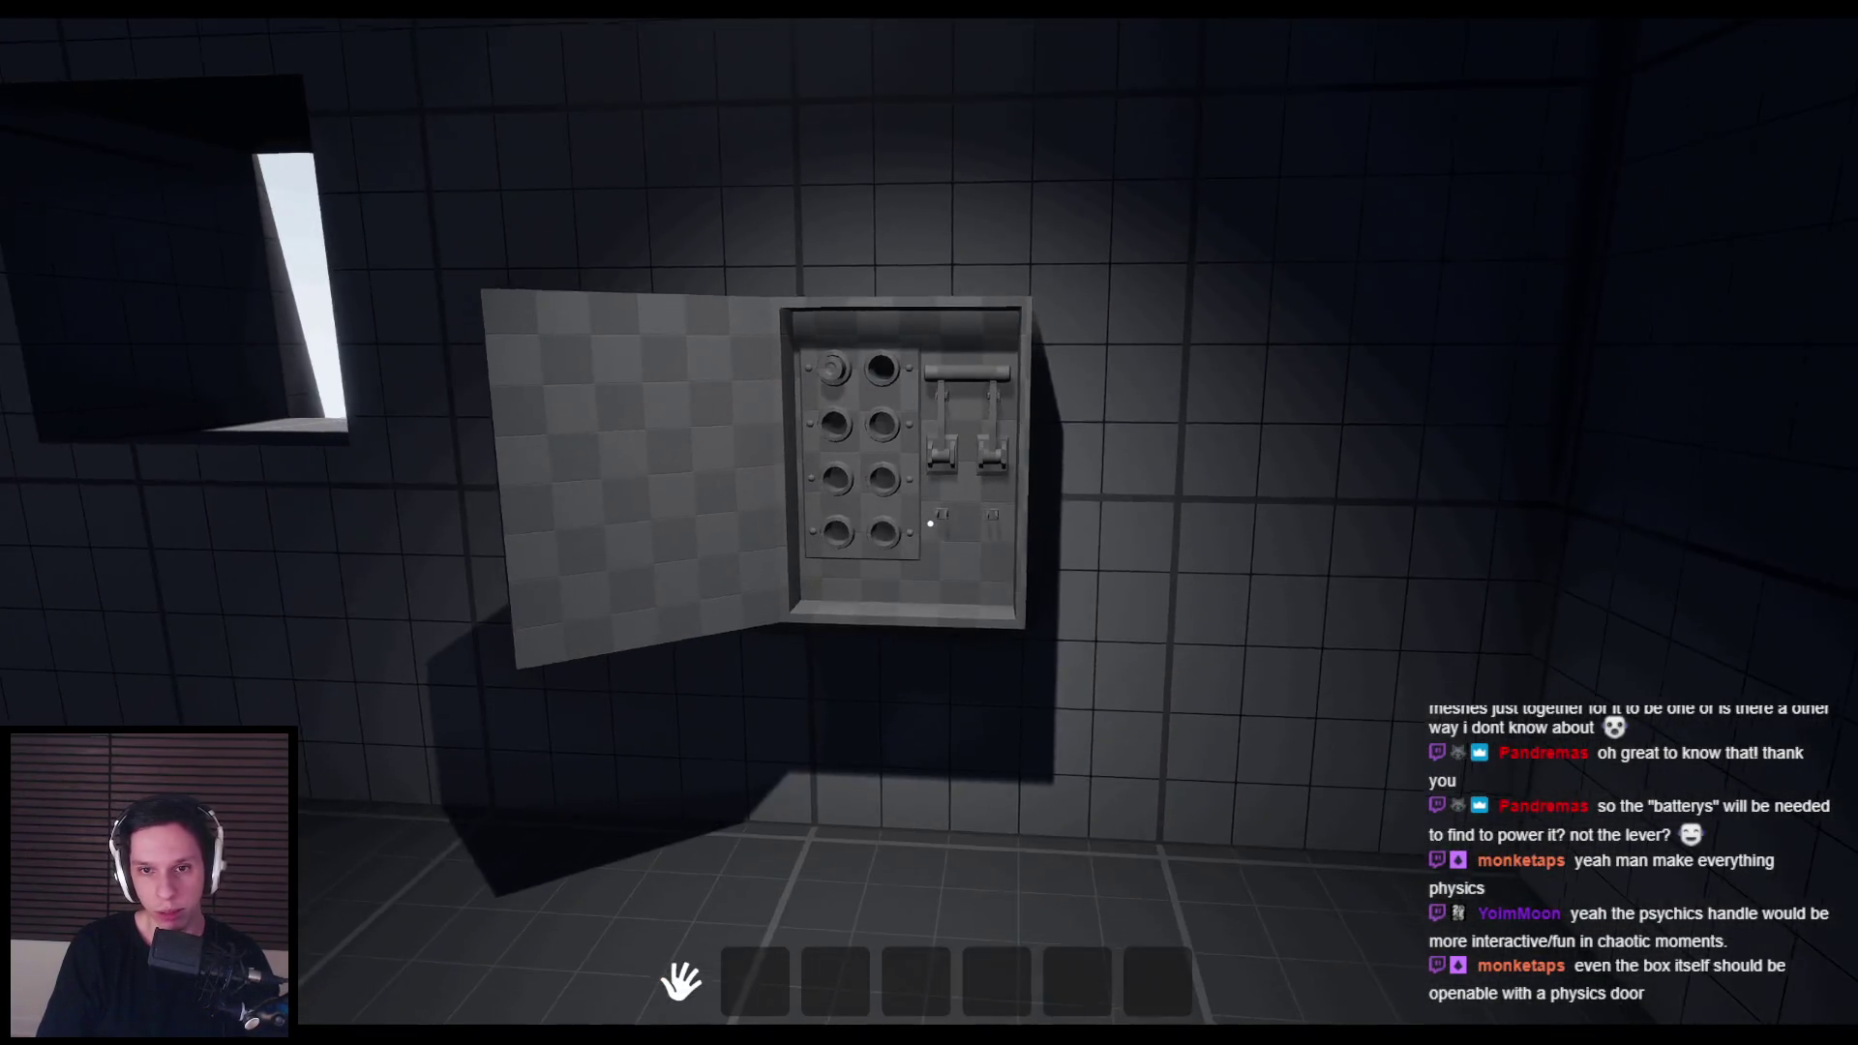
{"action": "key", "text": "w"}
{"action": "key", "text": "s"}
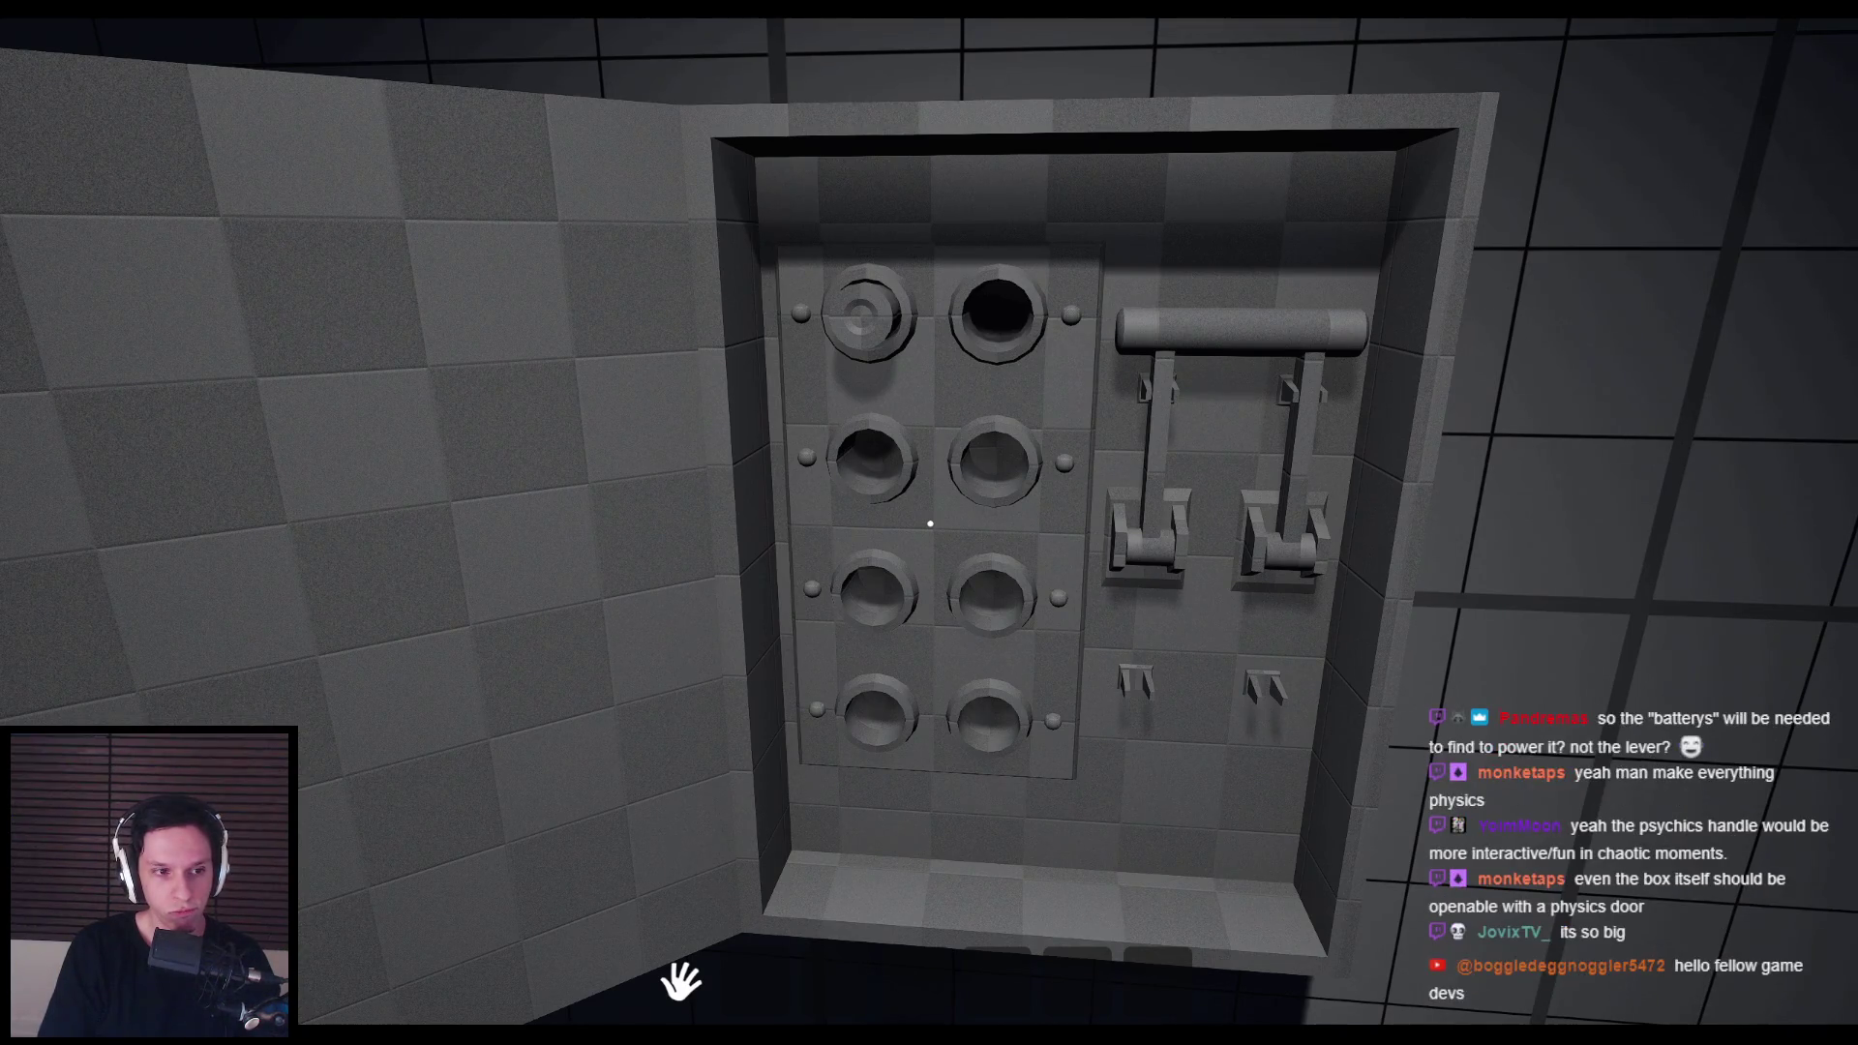
Step: Move in and out to view the fuse panel head-on, then stop the play session
{"action": "key", "text": "s"}
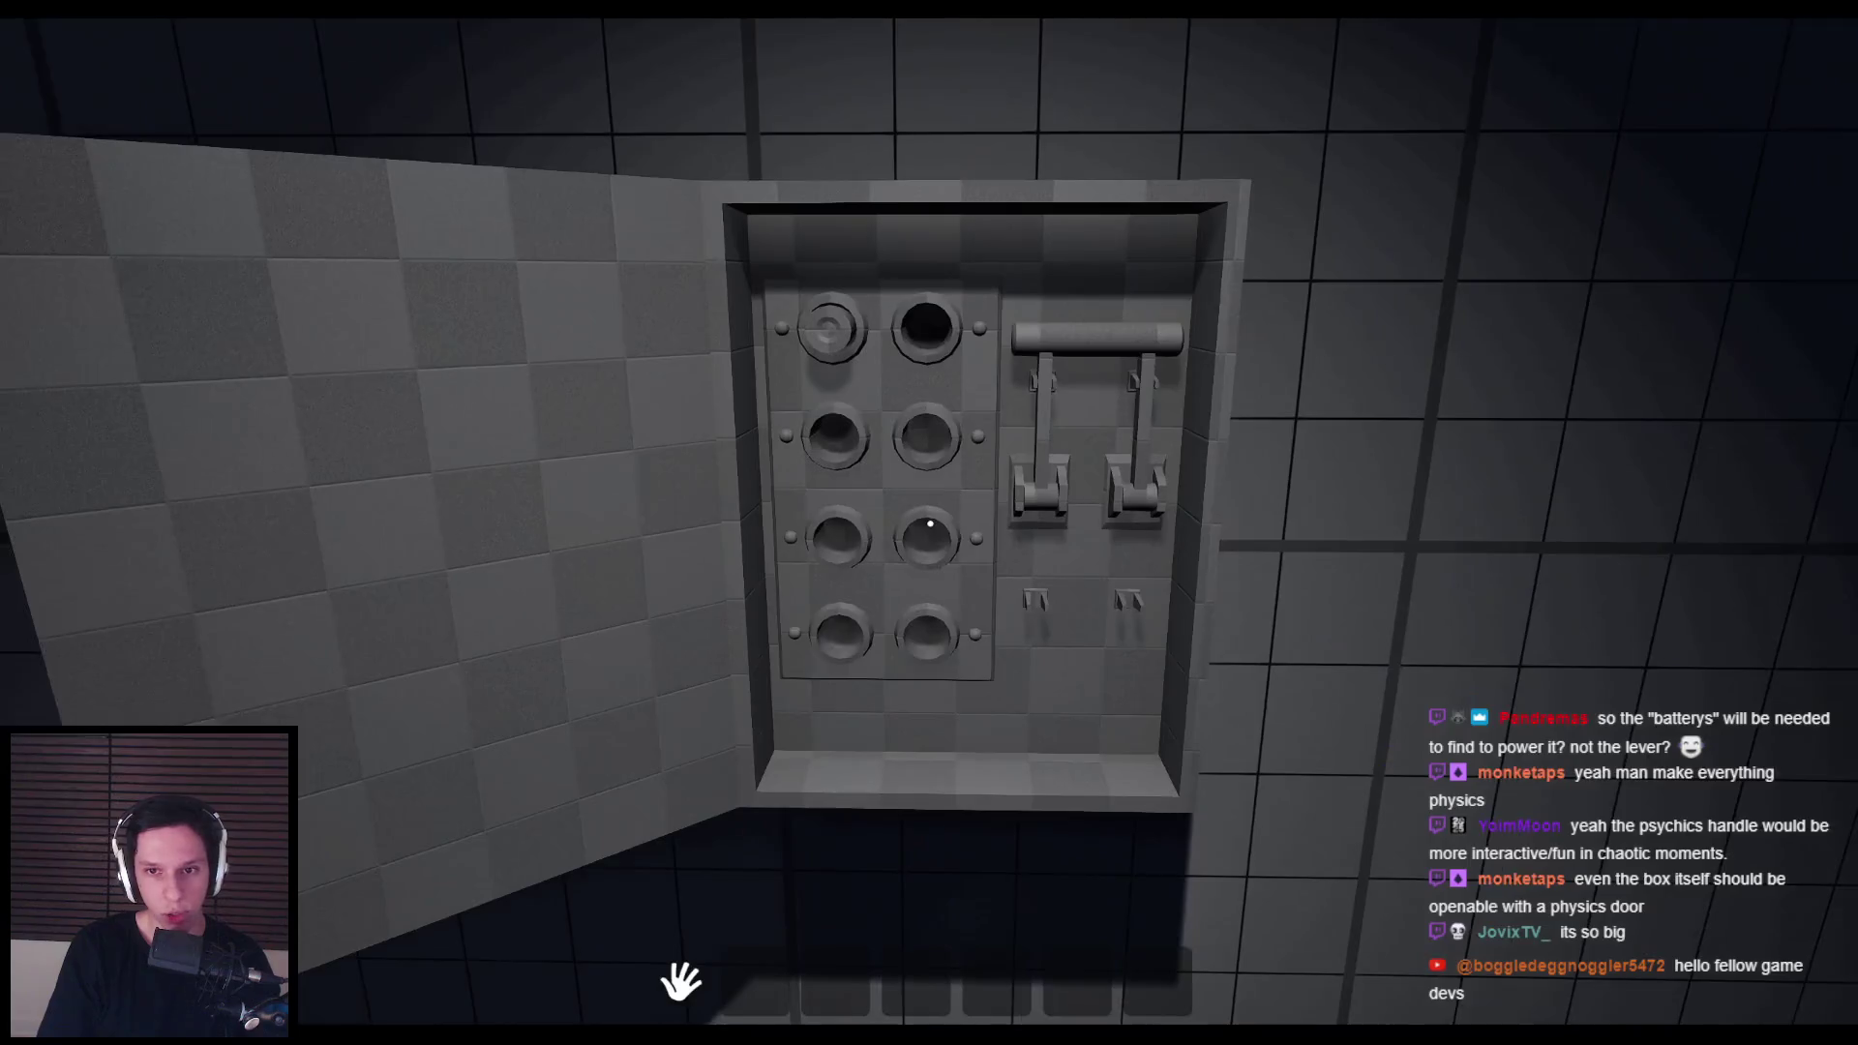
{"action": "key", "text": "w"}
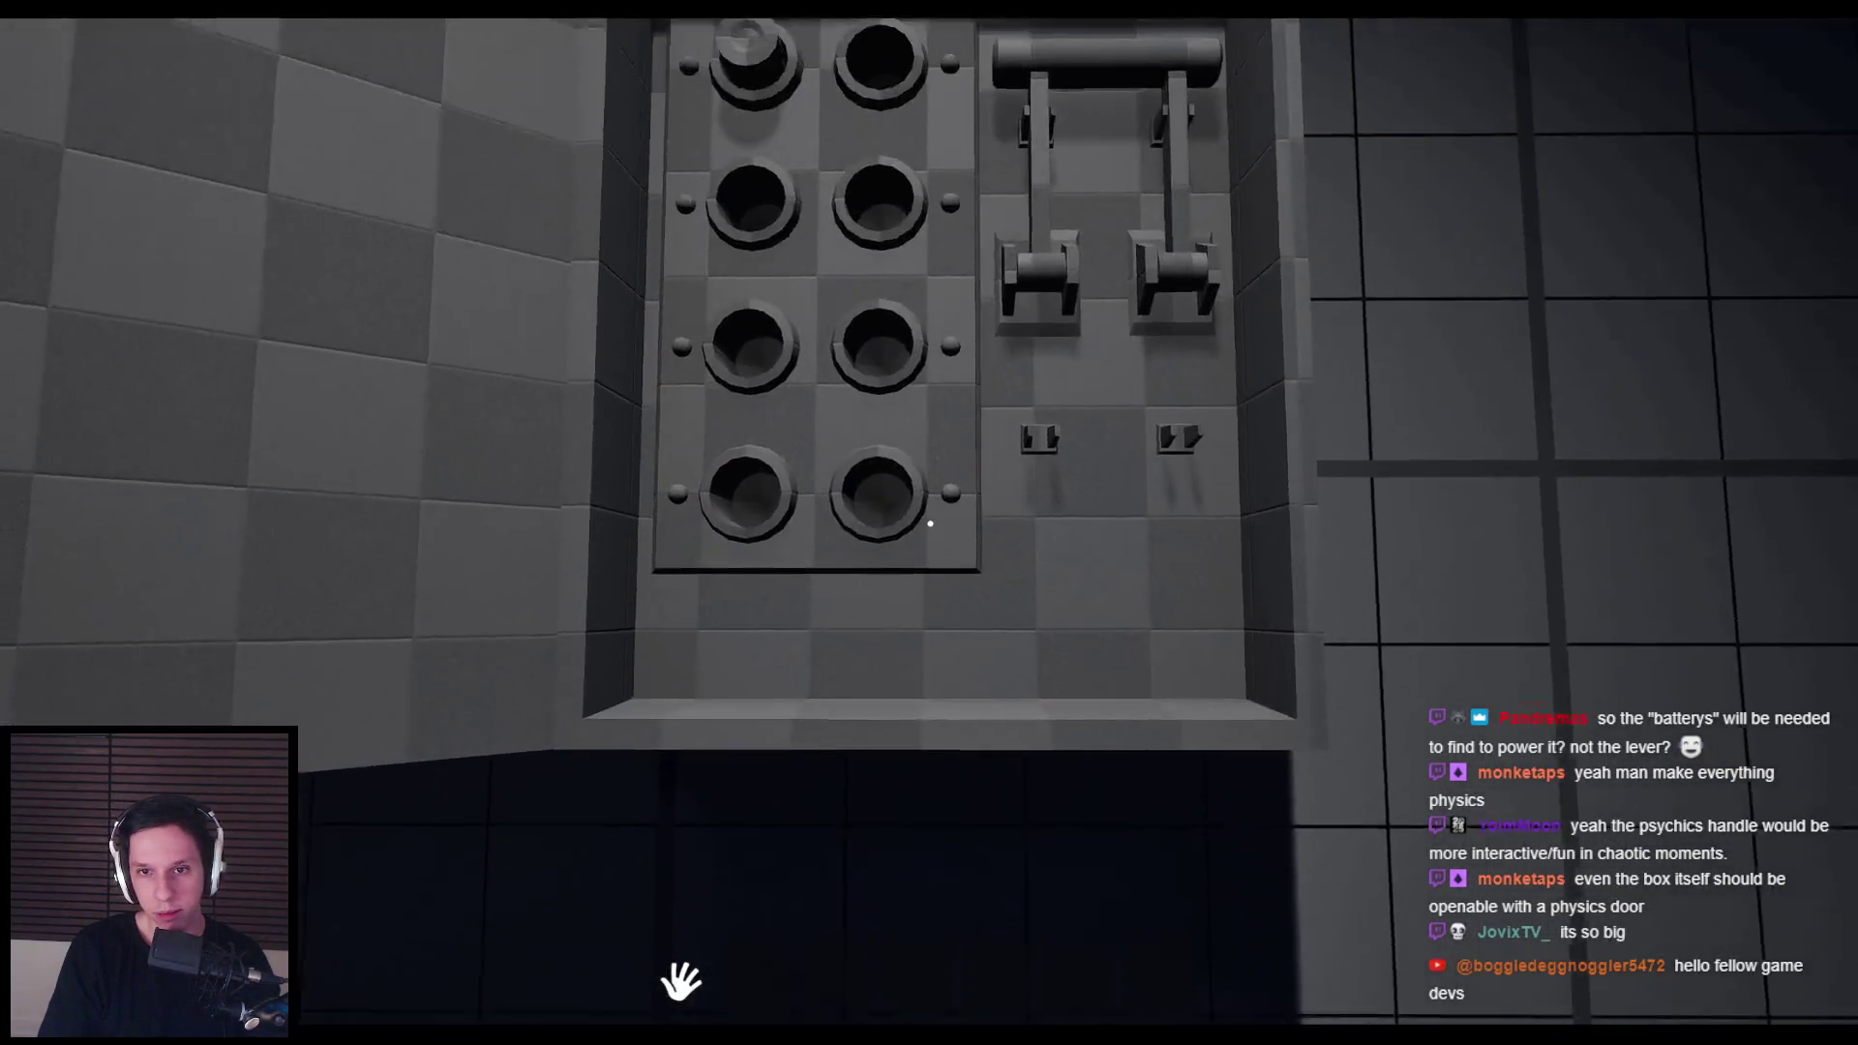
{"action": "key", "text": "w"}
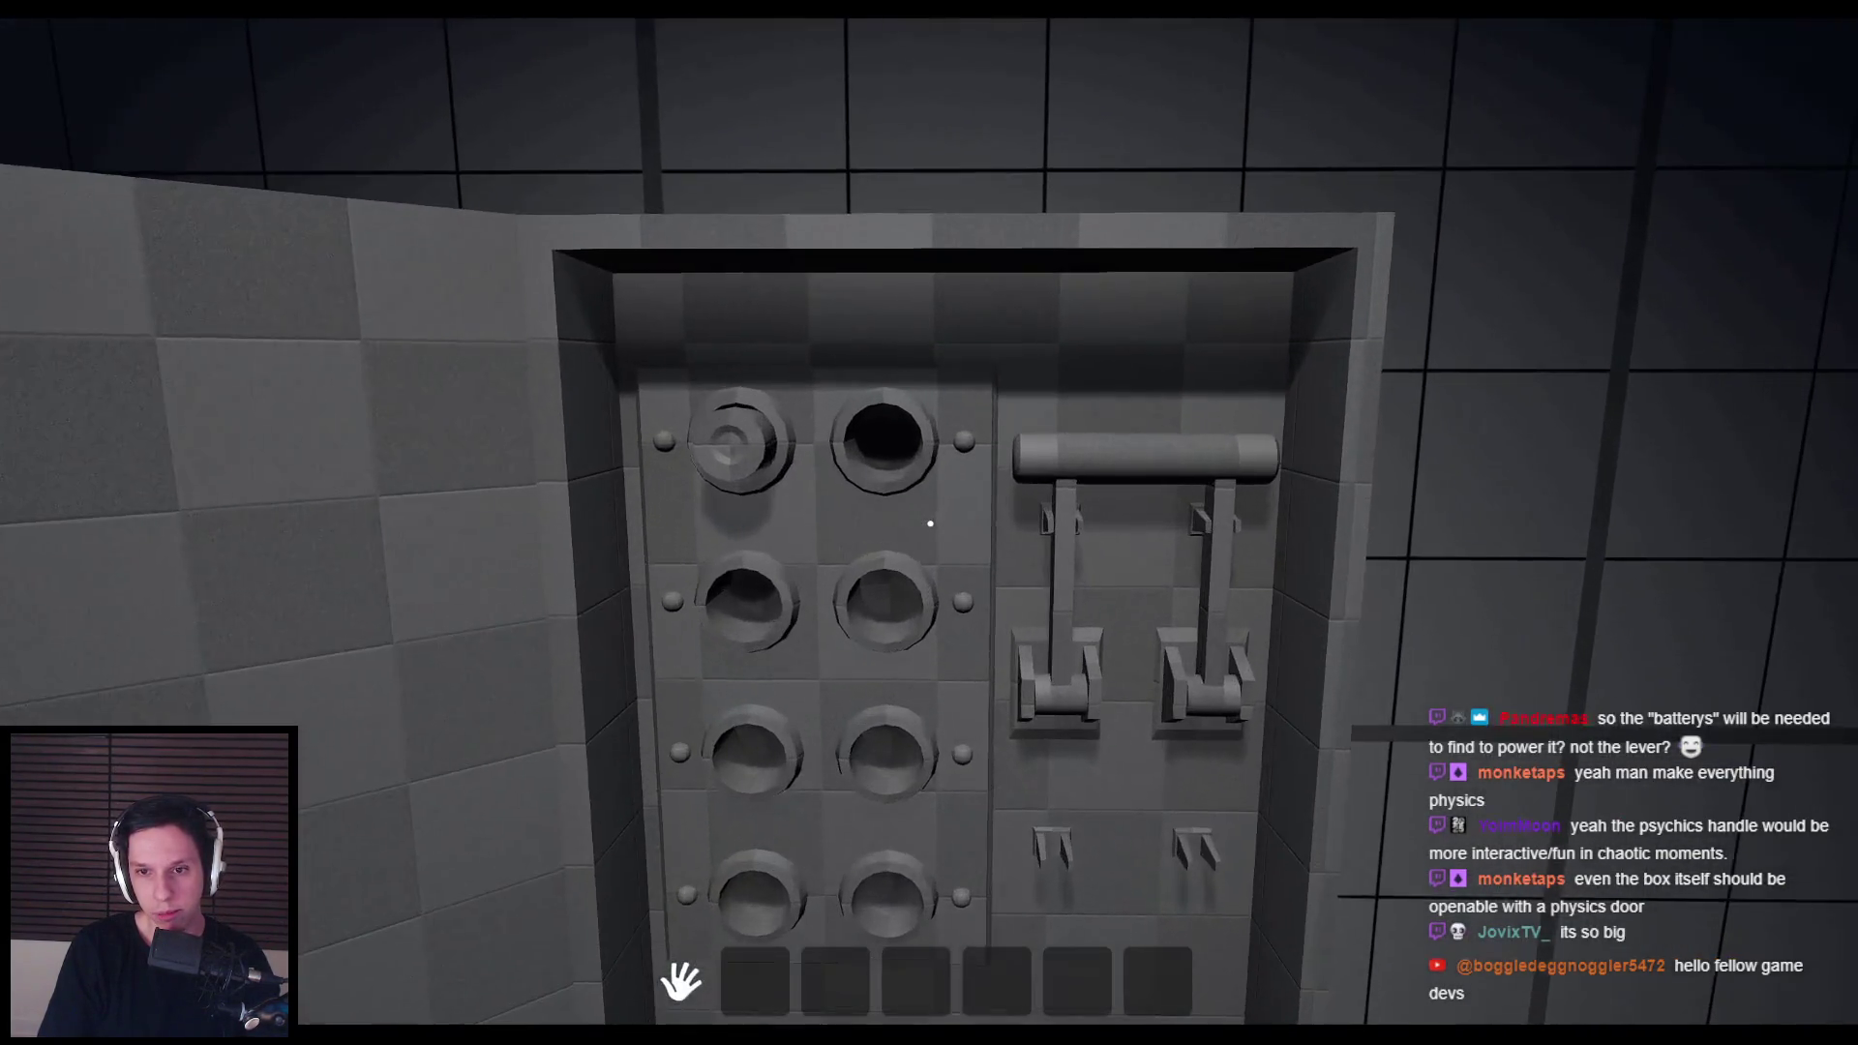
{"action": "key", "text": "s"}
{"action": "key", "text": "w"}
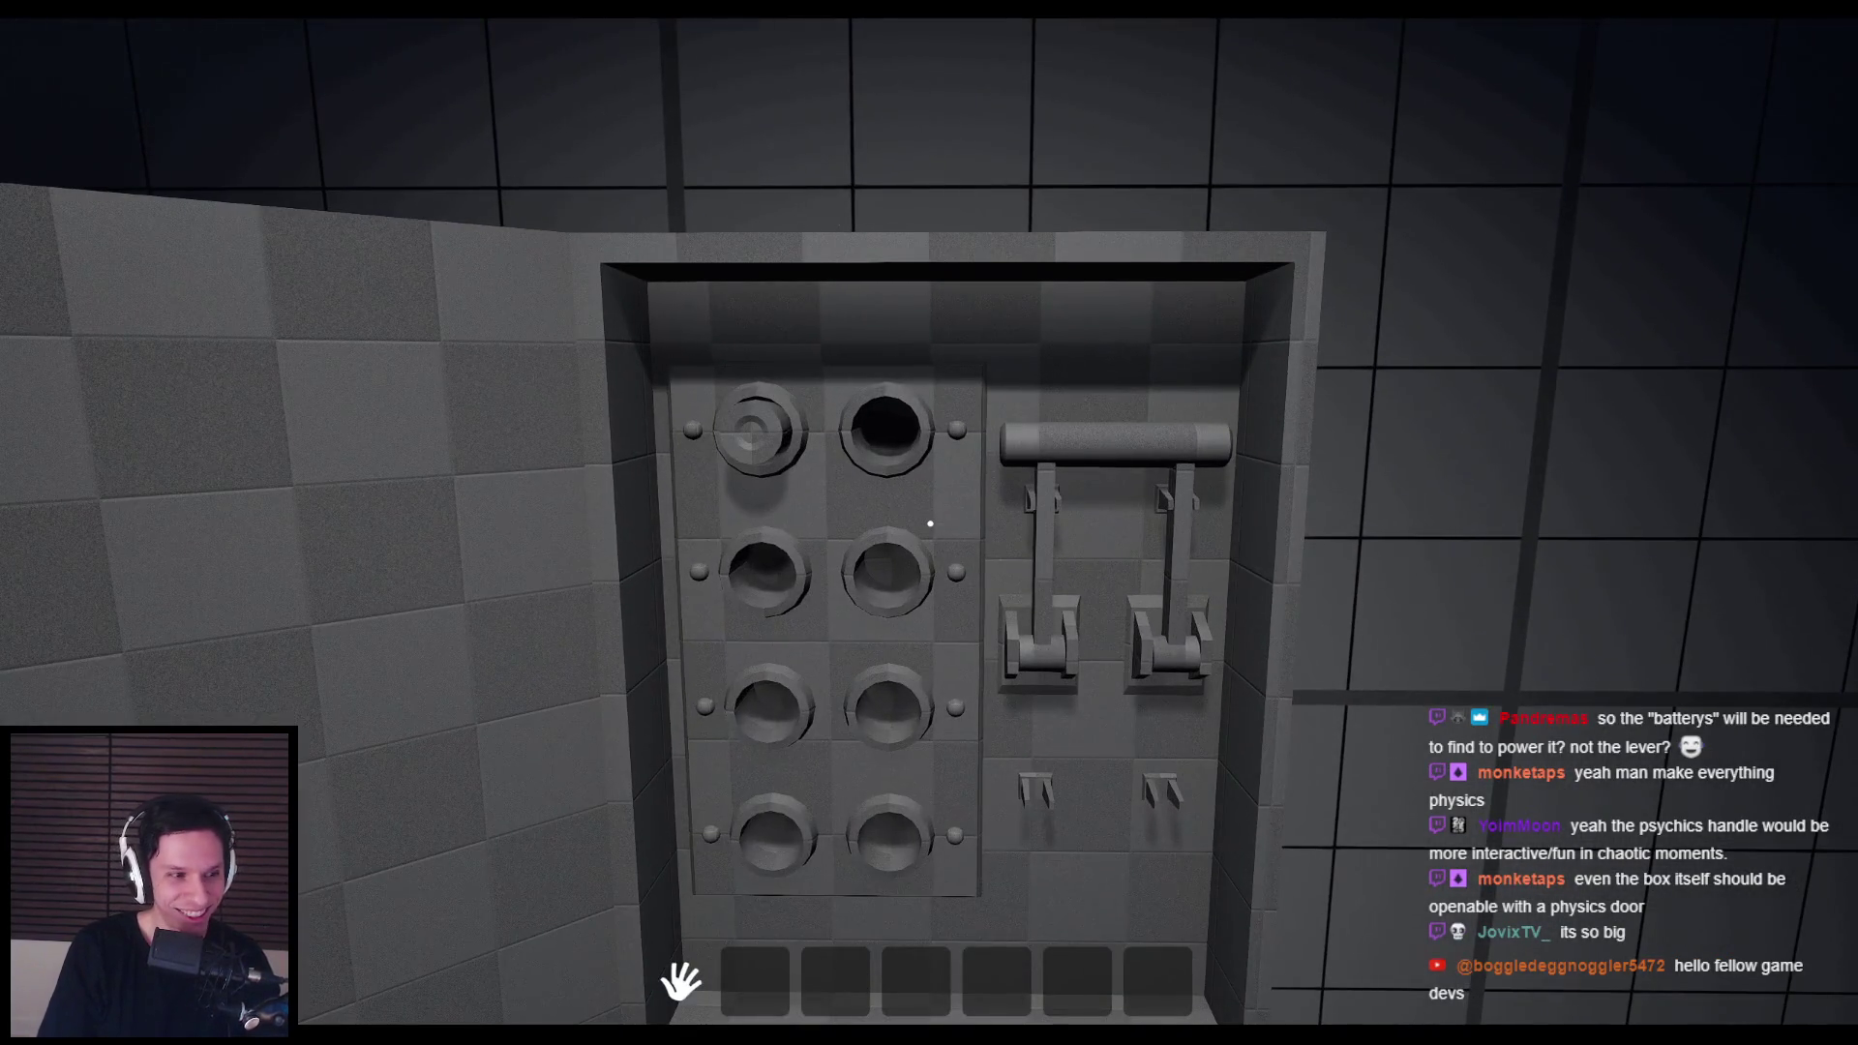
{"action": "key", "text": "s"}
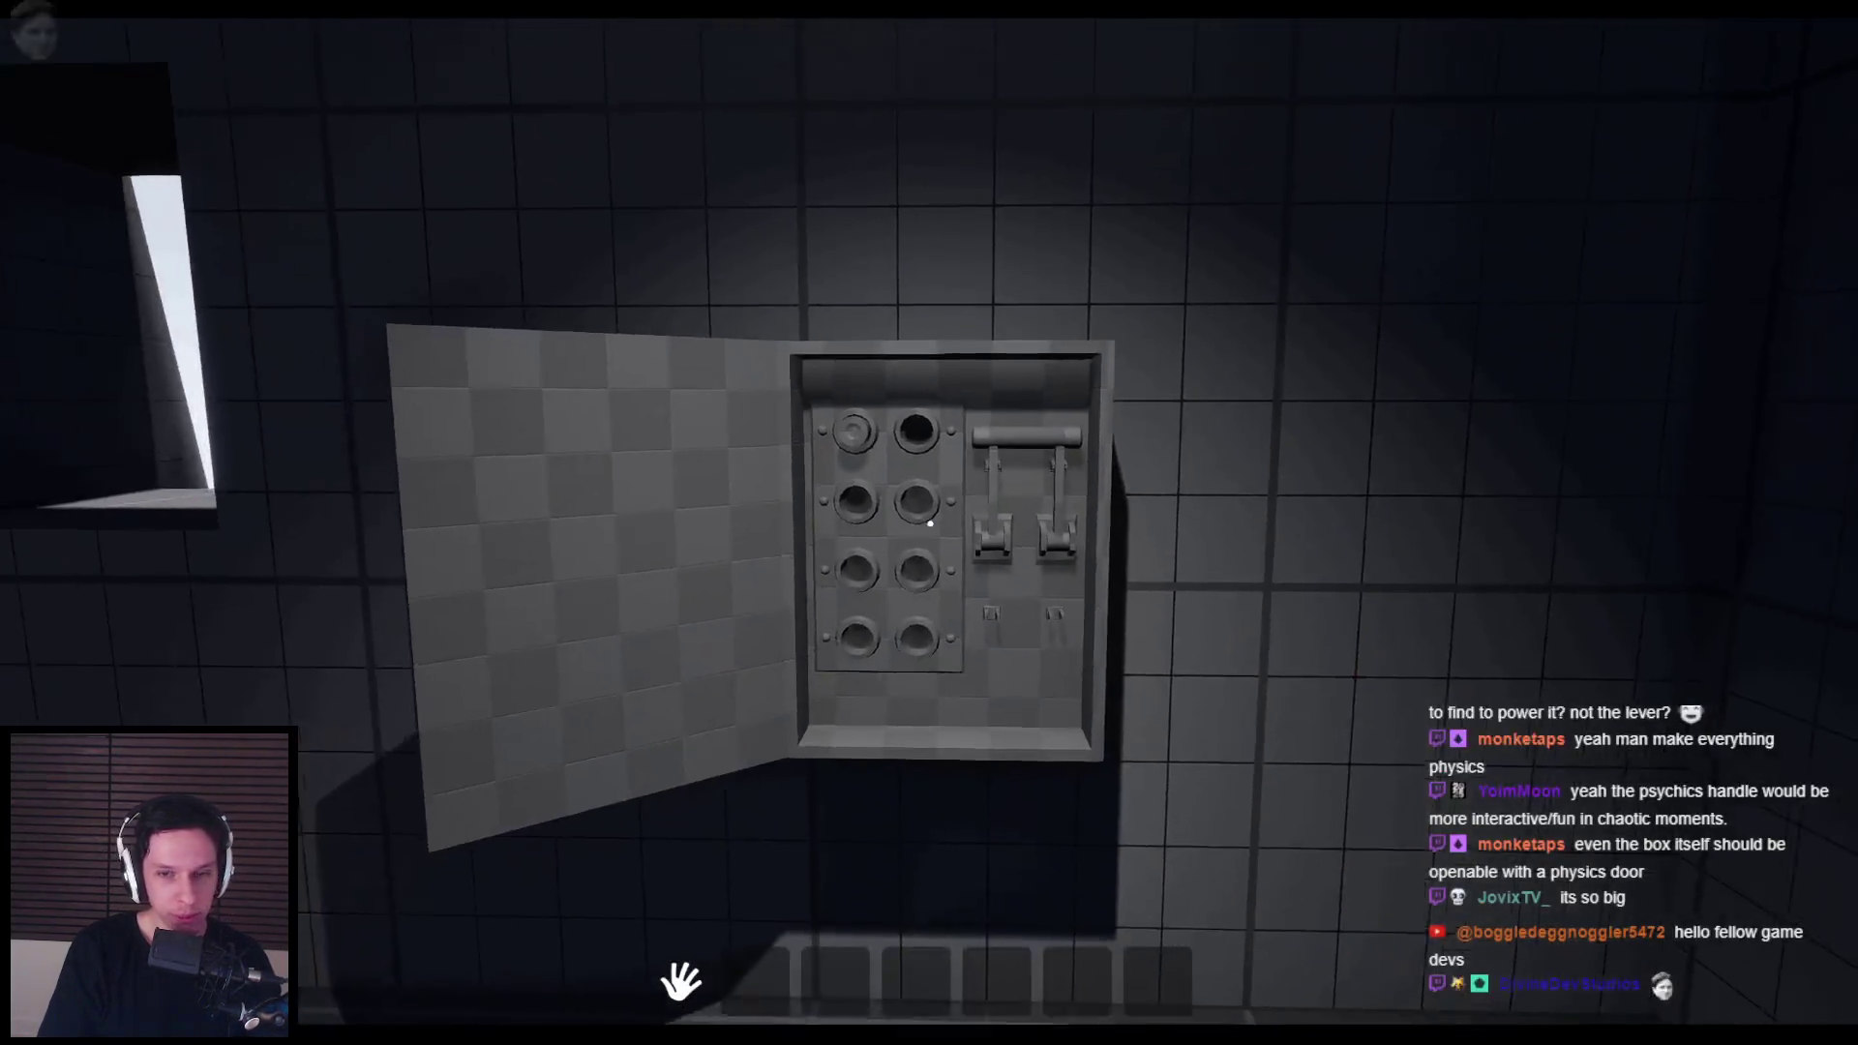
{"action": "key", "text": "w"}
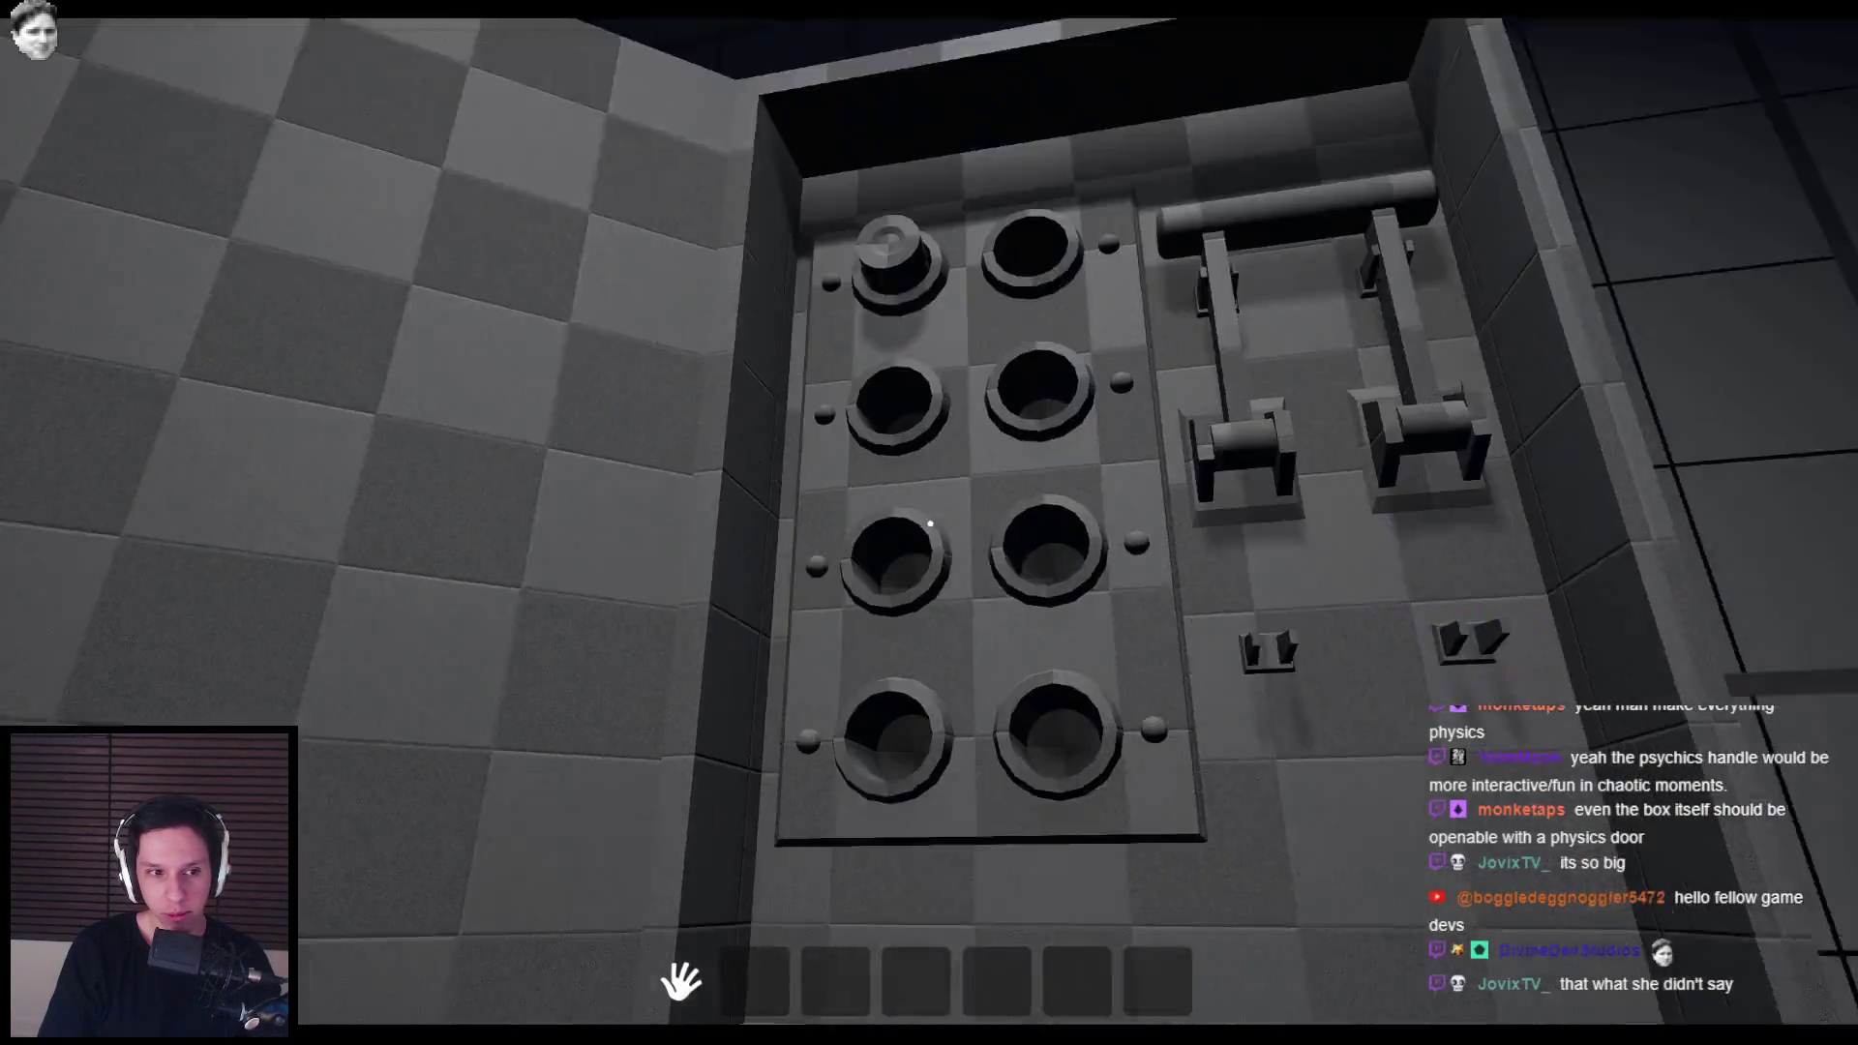
{"action": "key", "text": "s"}
{"action": "key", "text": "w"}
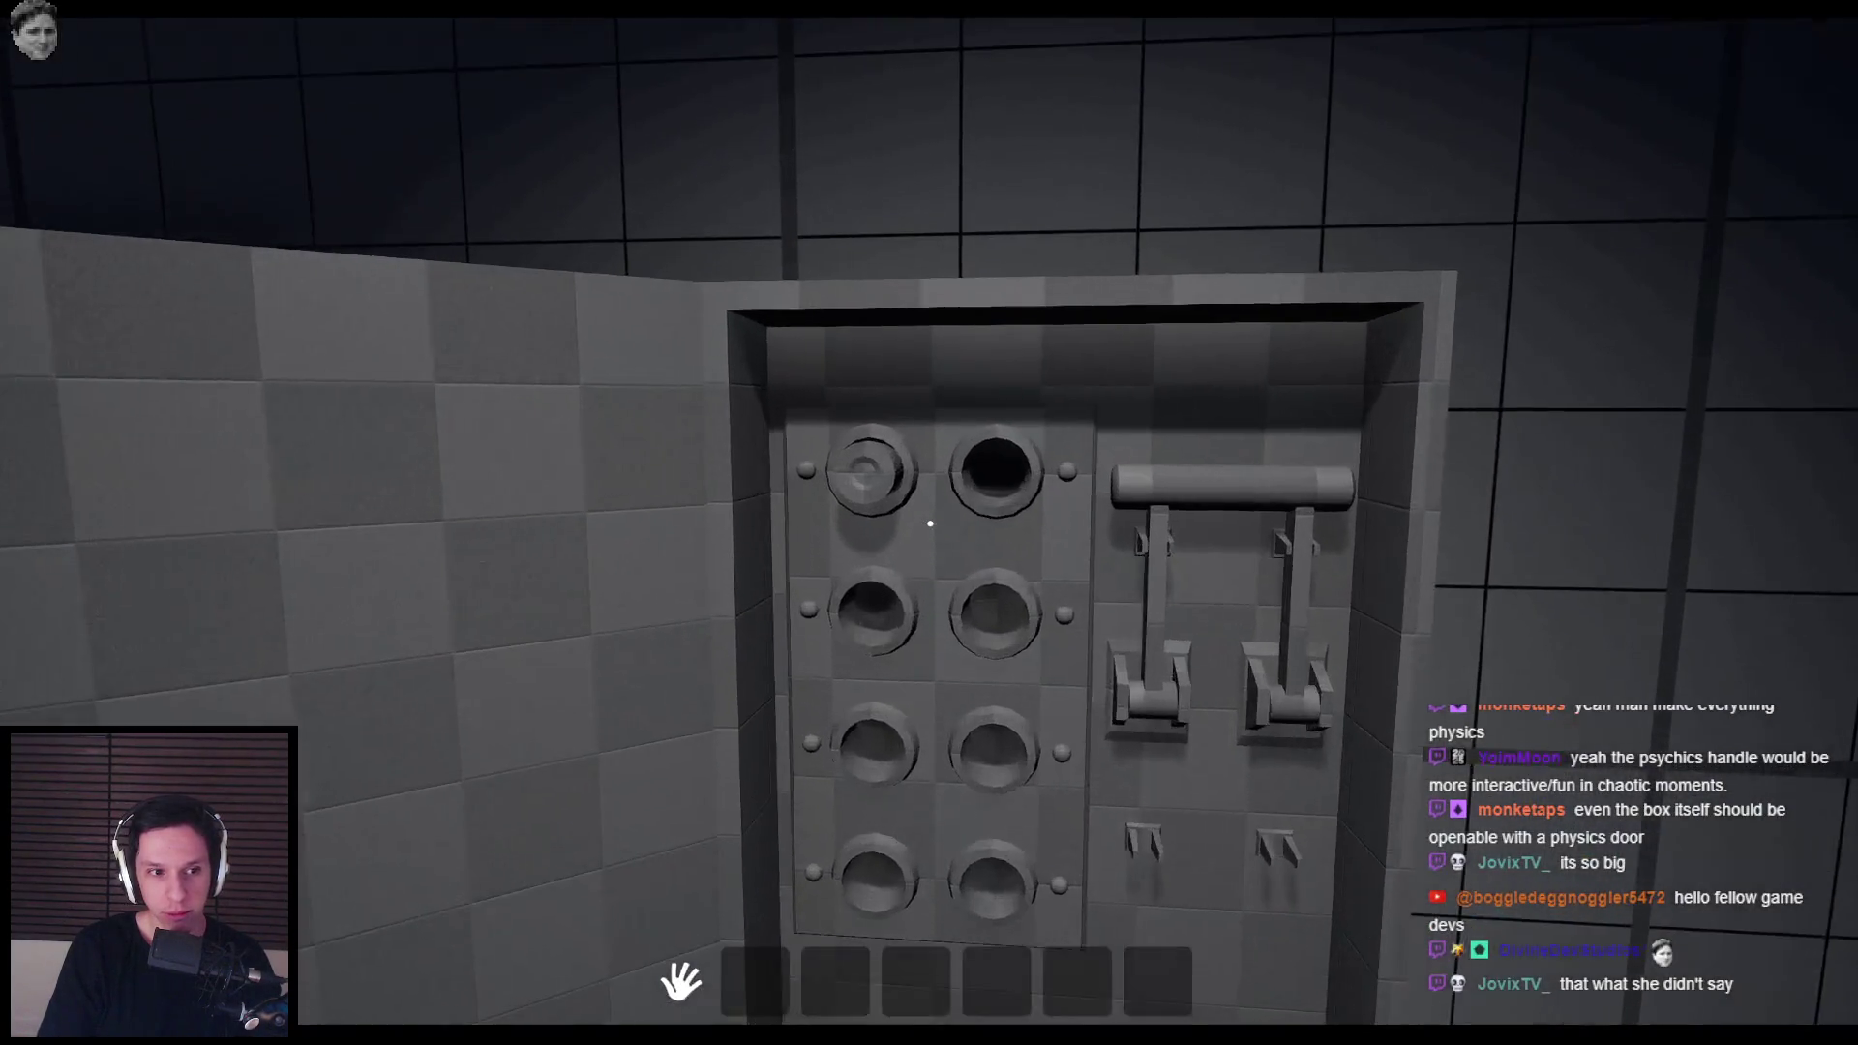
{"action": "key", "text": "s"}
{"action": "key", "text": "w"}
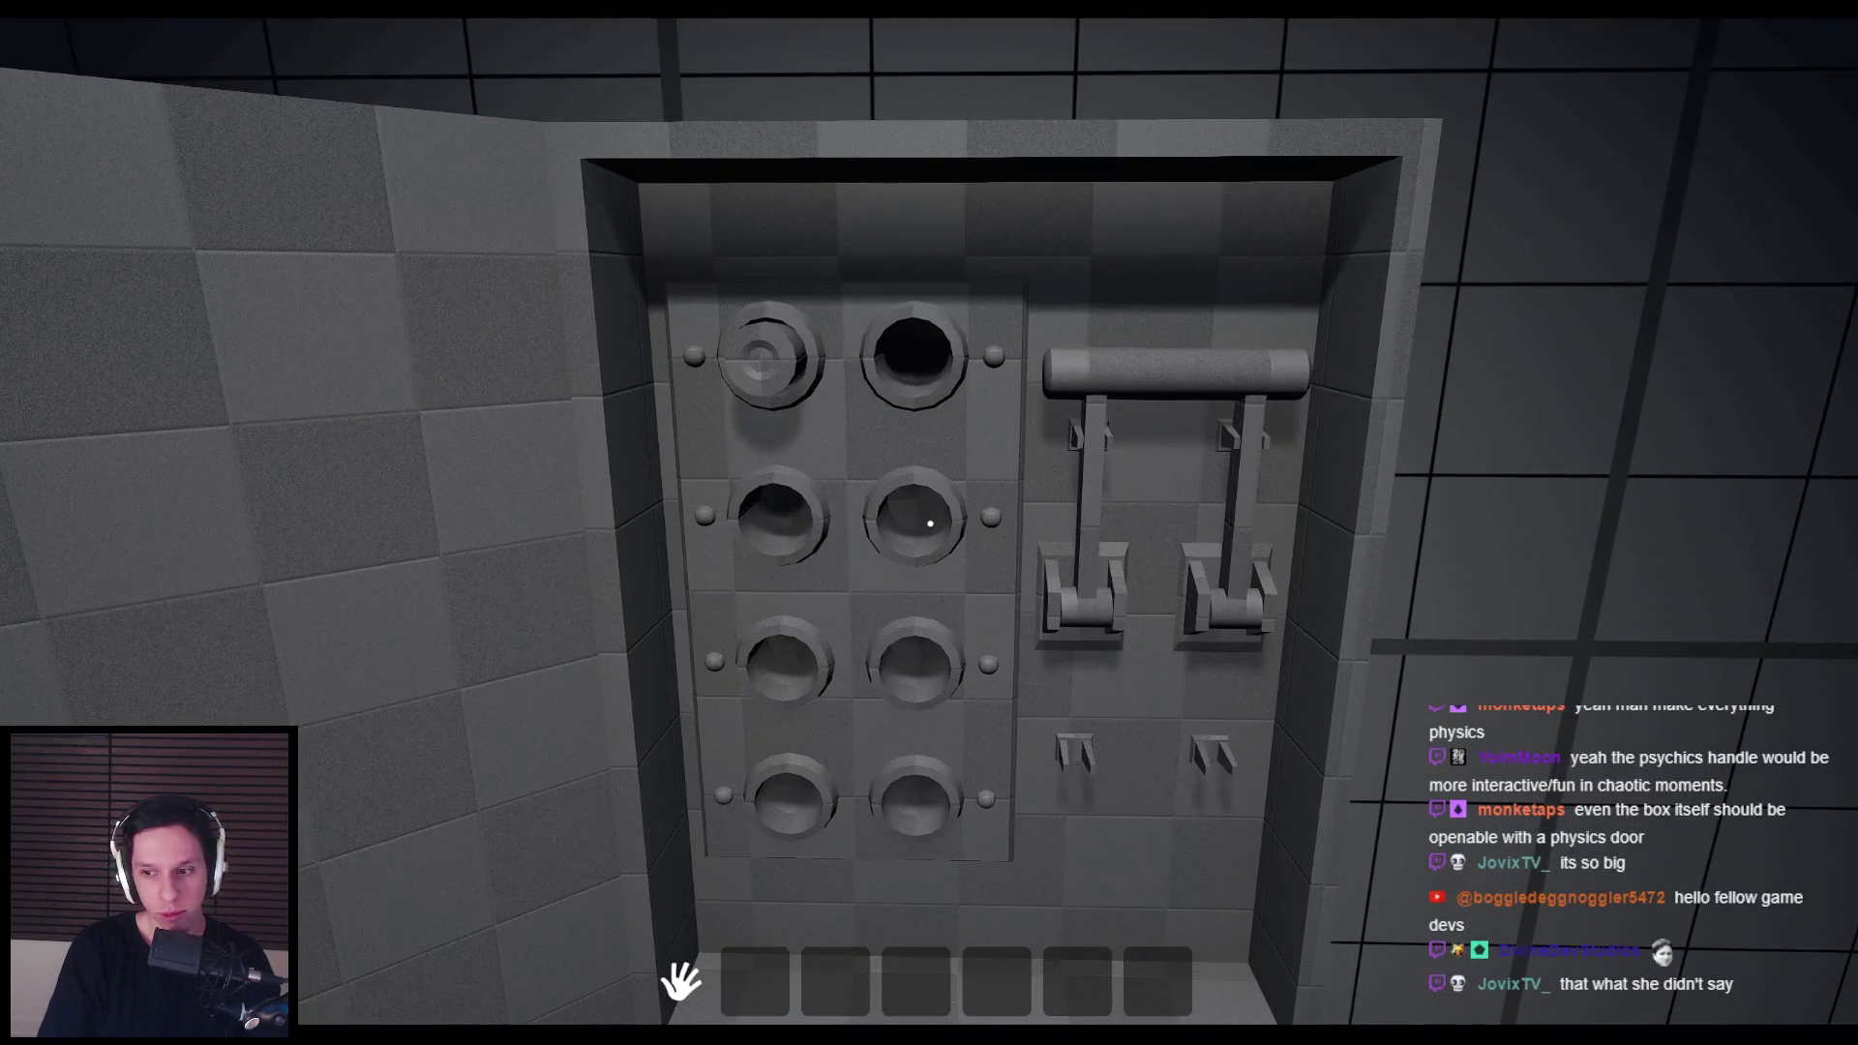
{"action": "key", "text": "Escape"}
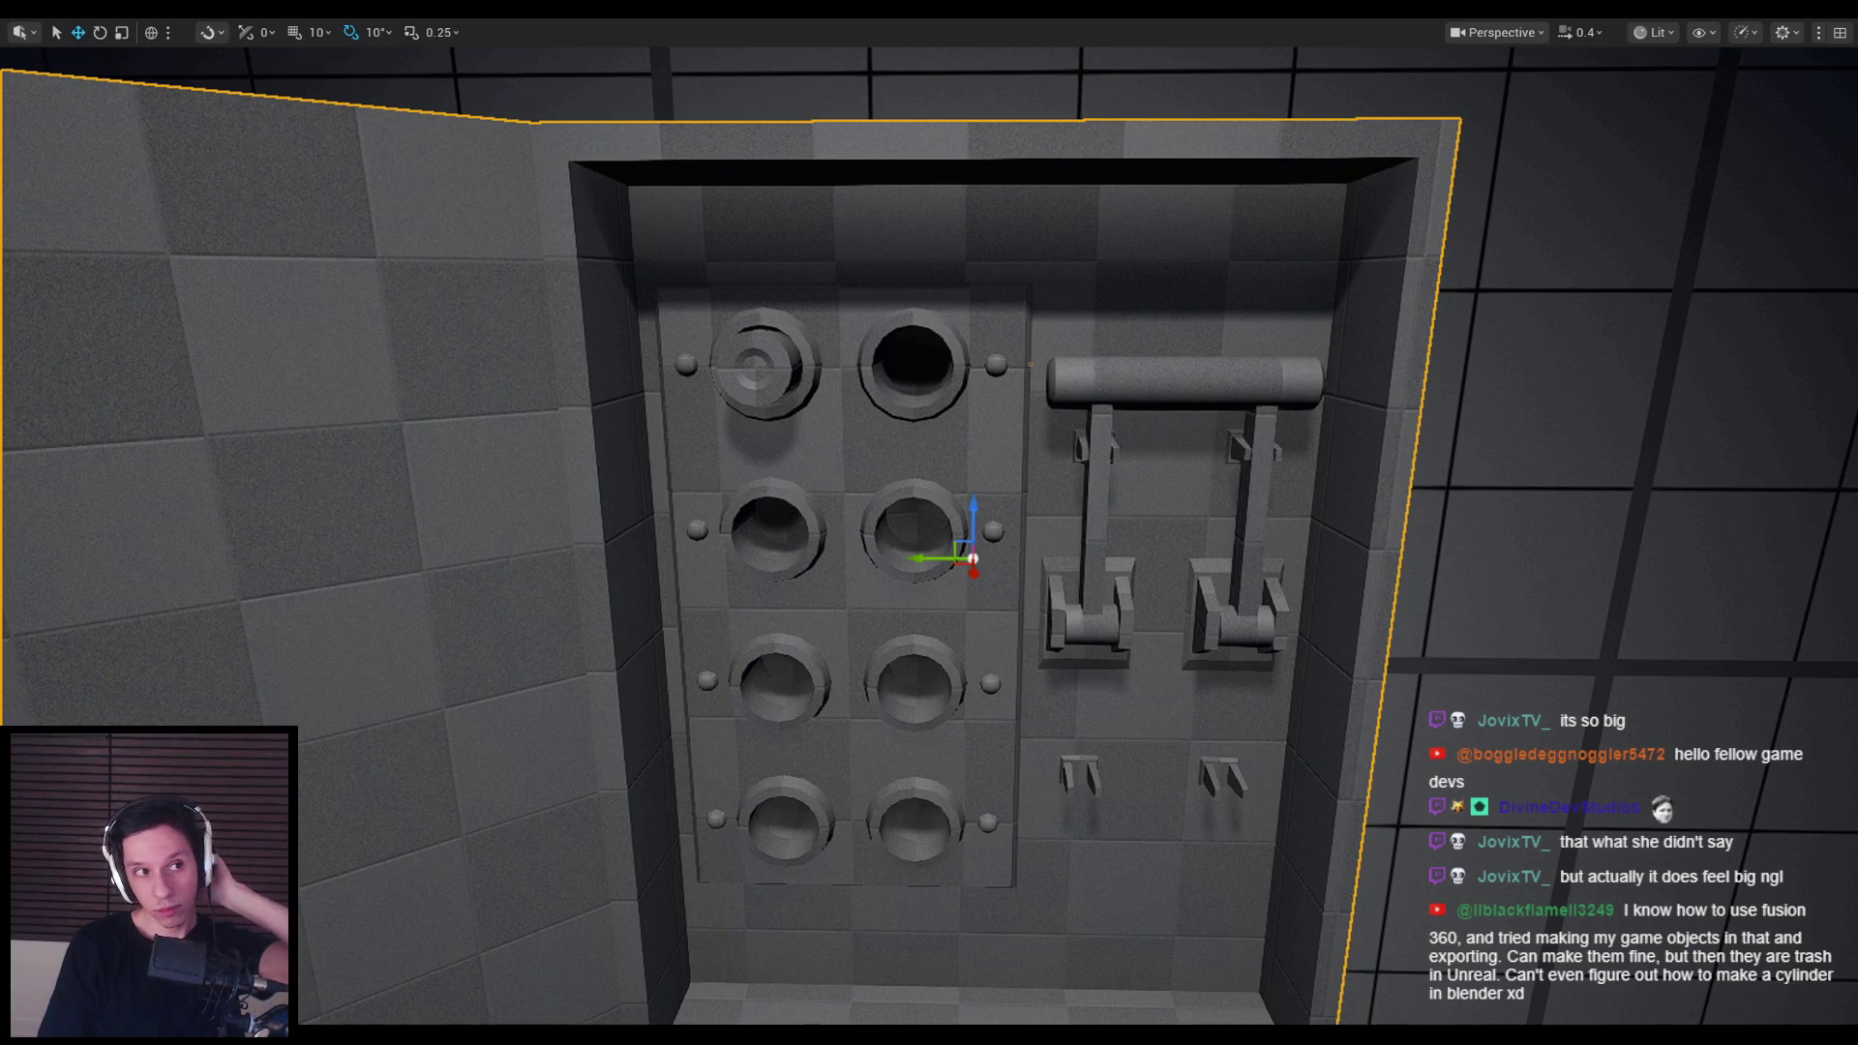
Step: Run a brief play session with Alt+P, framing the fuse panel, then end it
{"action": "mouse_move", "coordinate": [506, 523]}
{"action": "left_mouse_down"}
{"action": "mouse_move", "coordinate": [506, 551]}
{"action": "mouse_move", "coordinate": [506, 475]}
{"action": "left_mouse_up"}
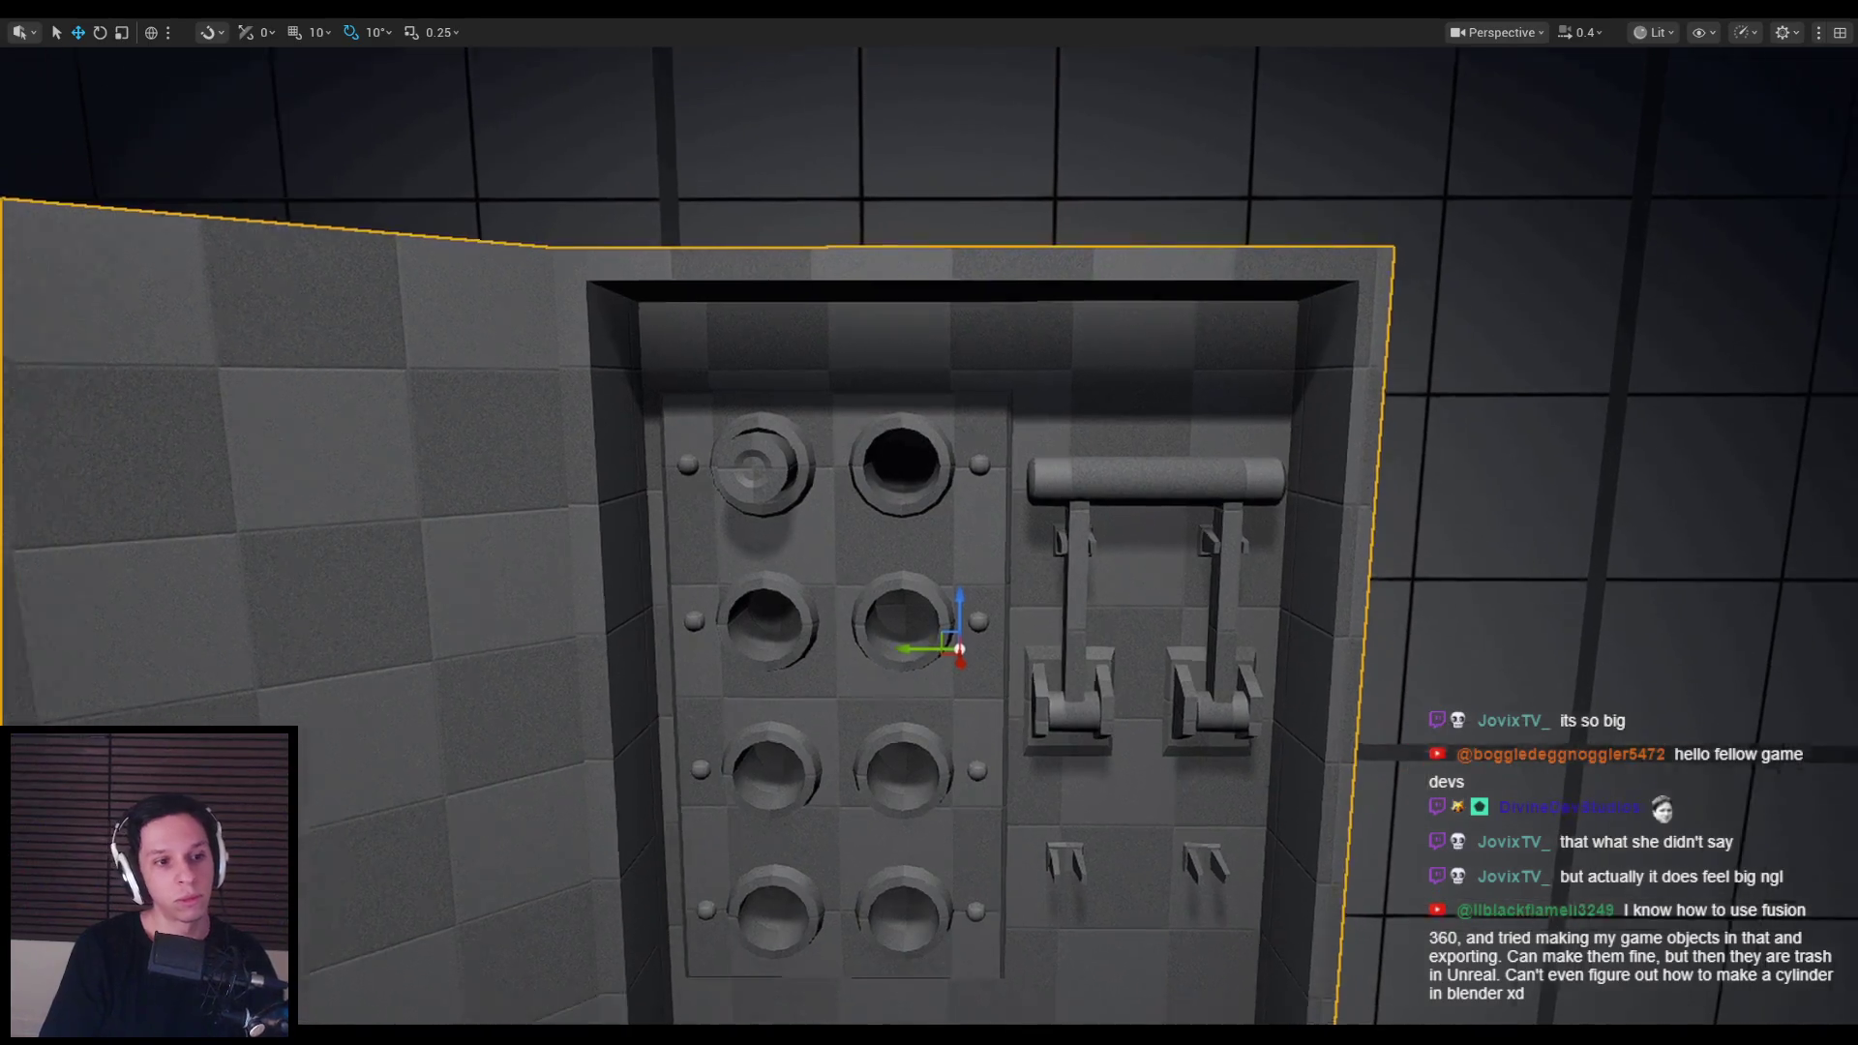
{"action": "key", "text": "alt+p"}
{"action": "key", "text": "s"}
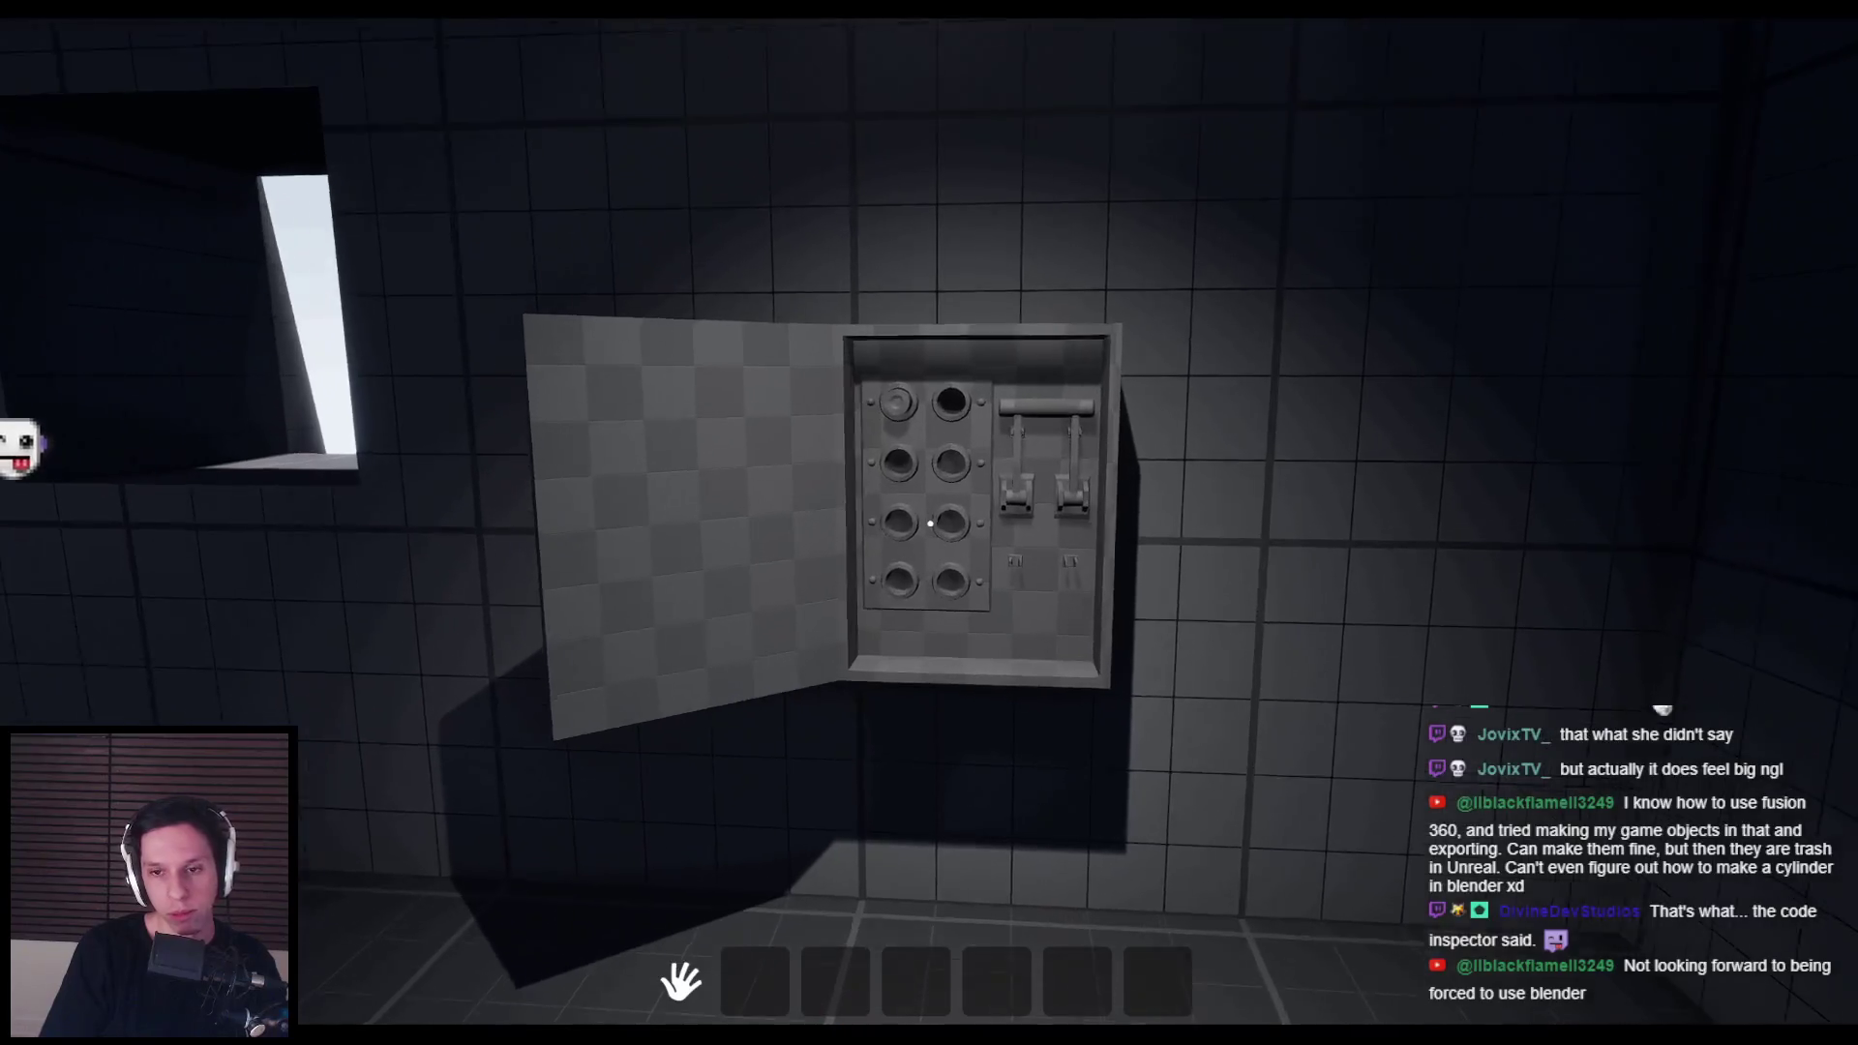
{"action": "key", "text": "w"}
{"action": "key", "text": "Escape"}
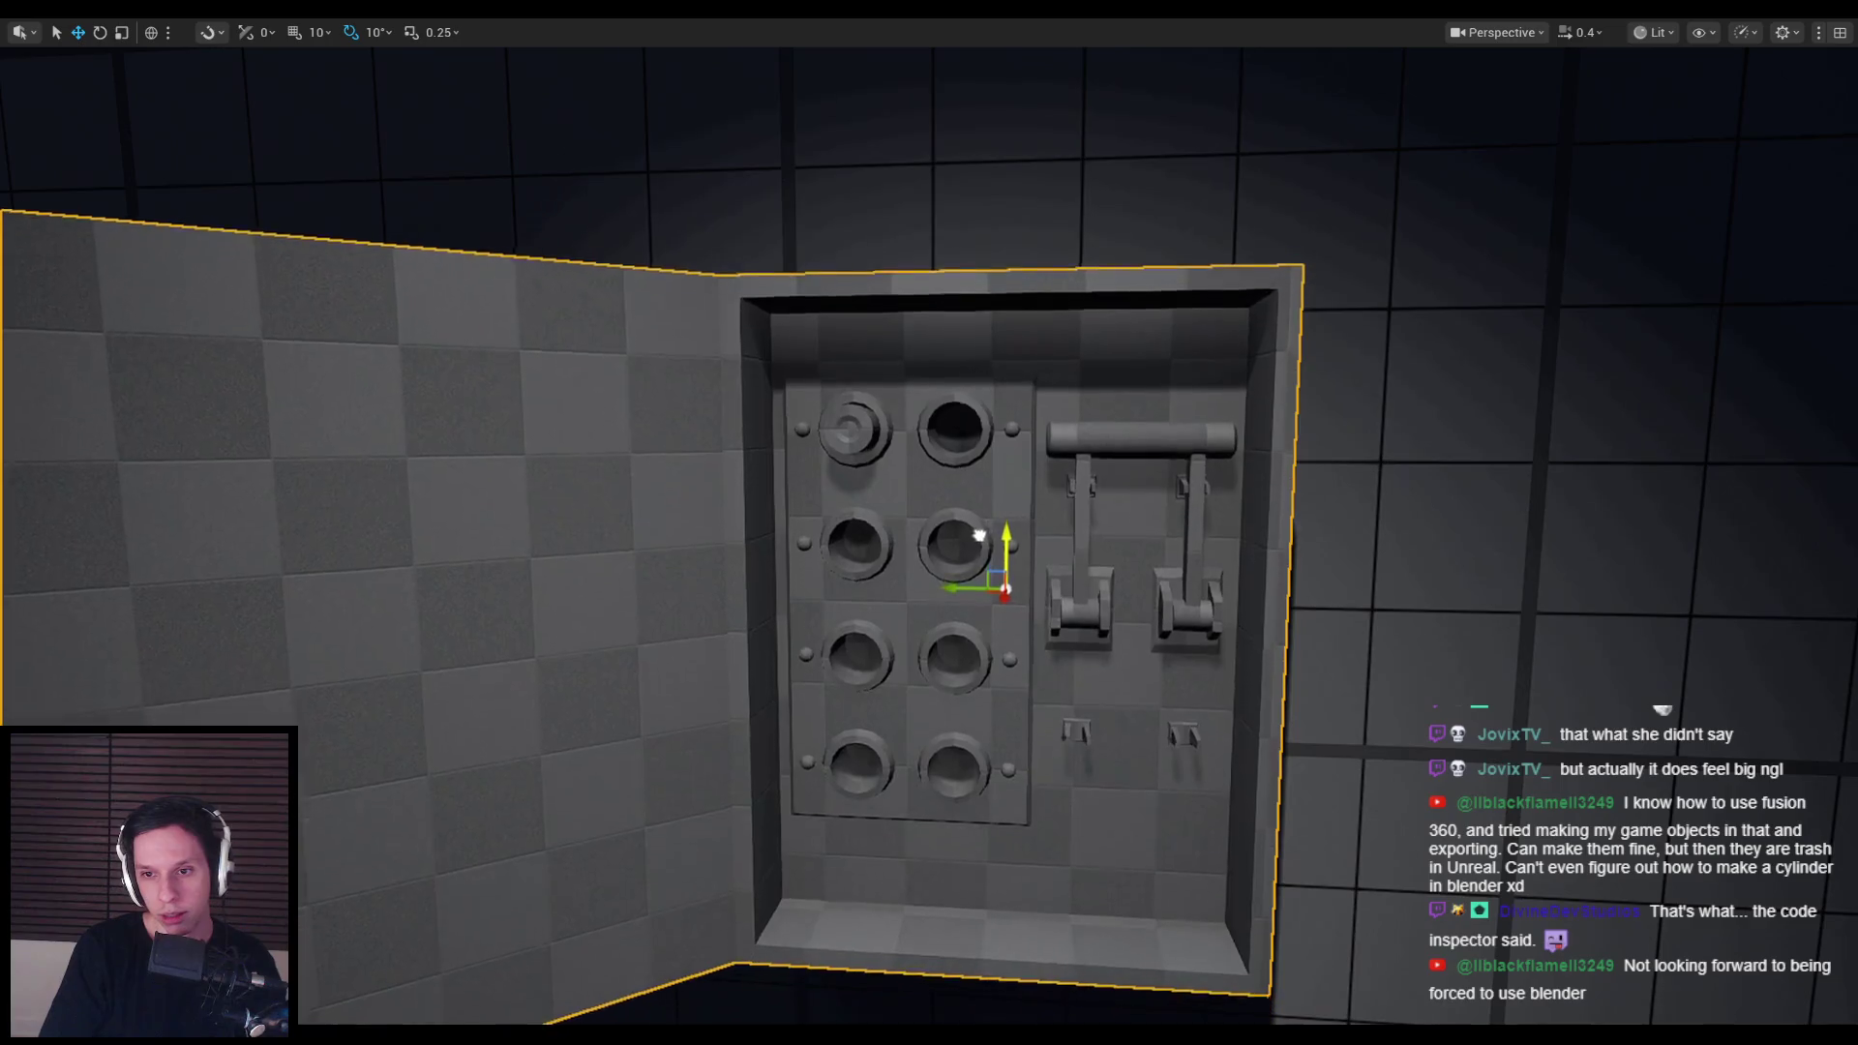
Step: Start a new play session and walk up to the open fuse box
{"action": "key", "text": "s"}
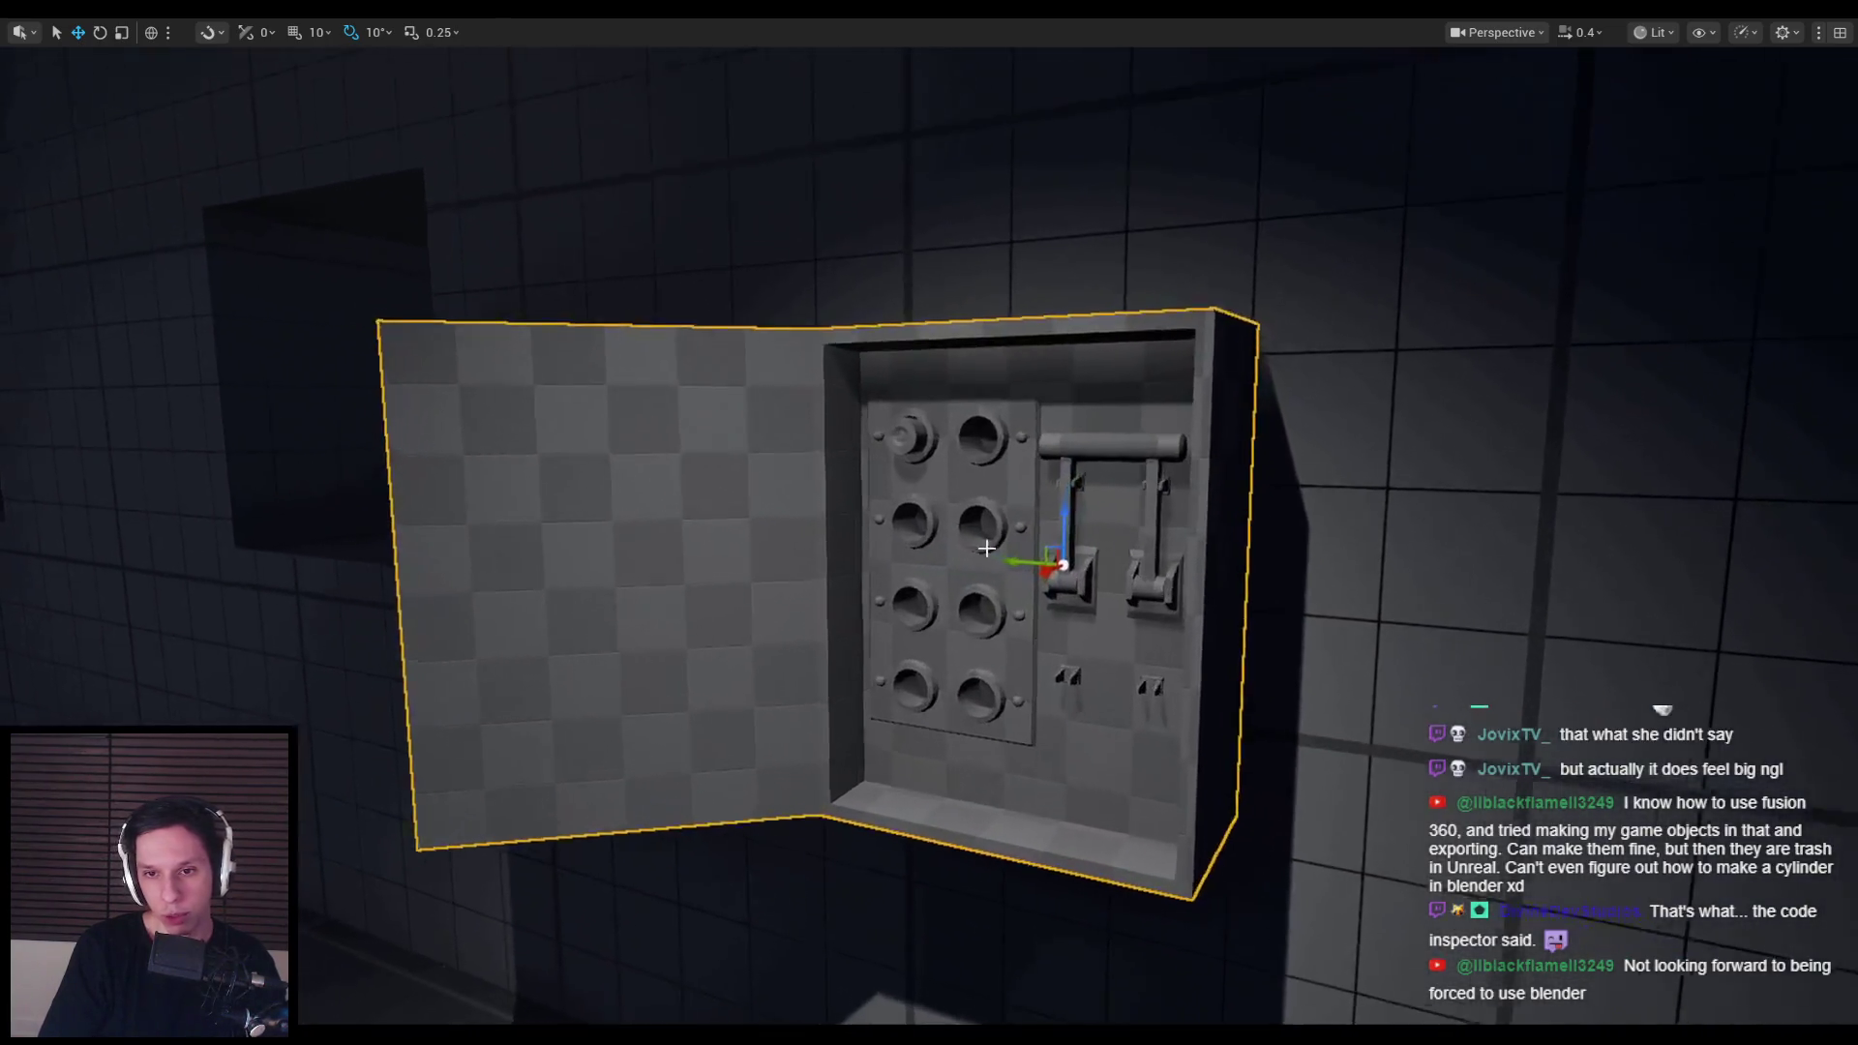
{"action": "key", "text": "alt+p"}
{"action": "key", "text": "w"}
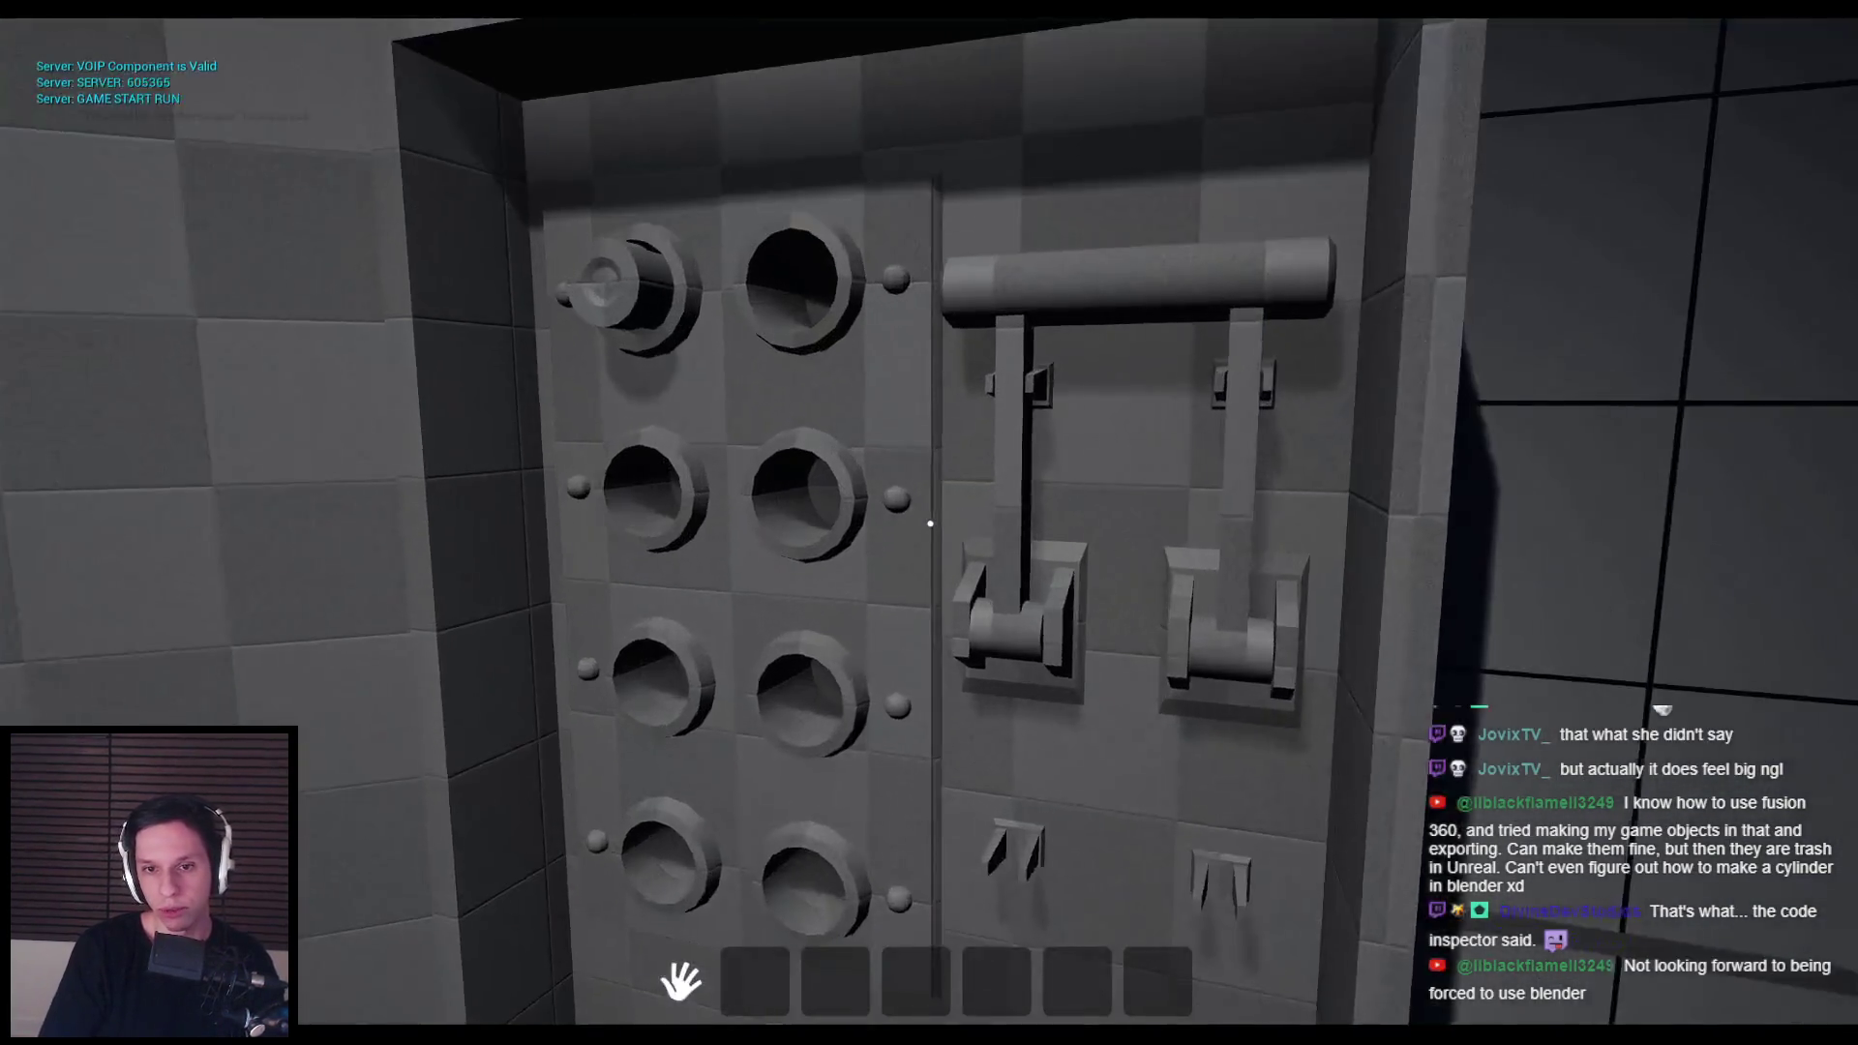
{"action": "key", "text": "s"}
{"action": "key", "text": "w"}
{"action": "key", "text": "s"}
{"action": "key", "text": "w"}
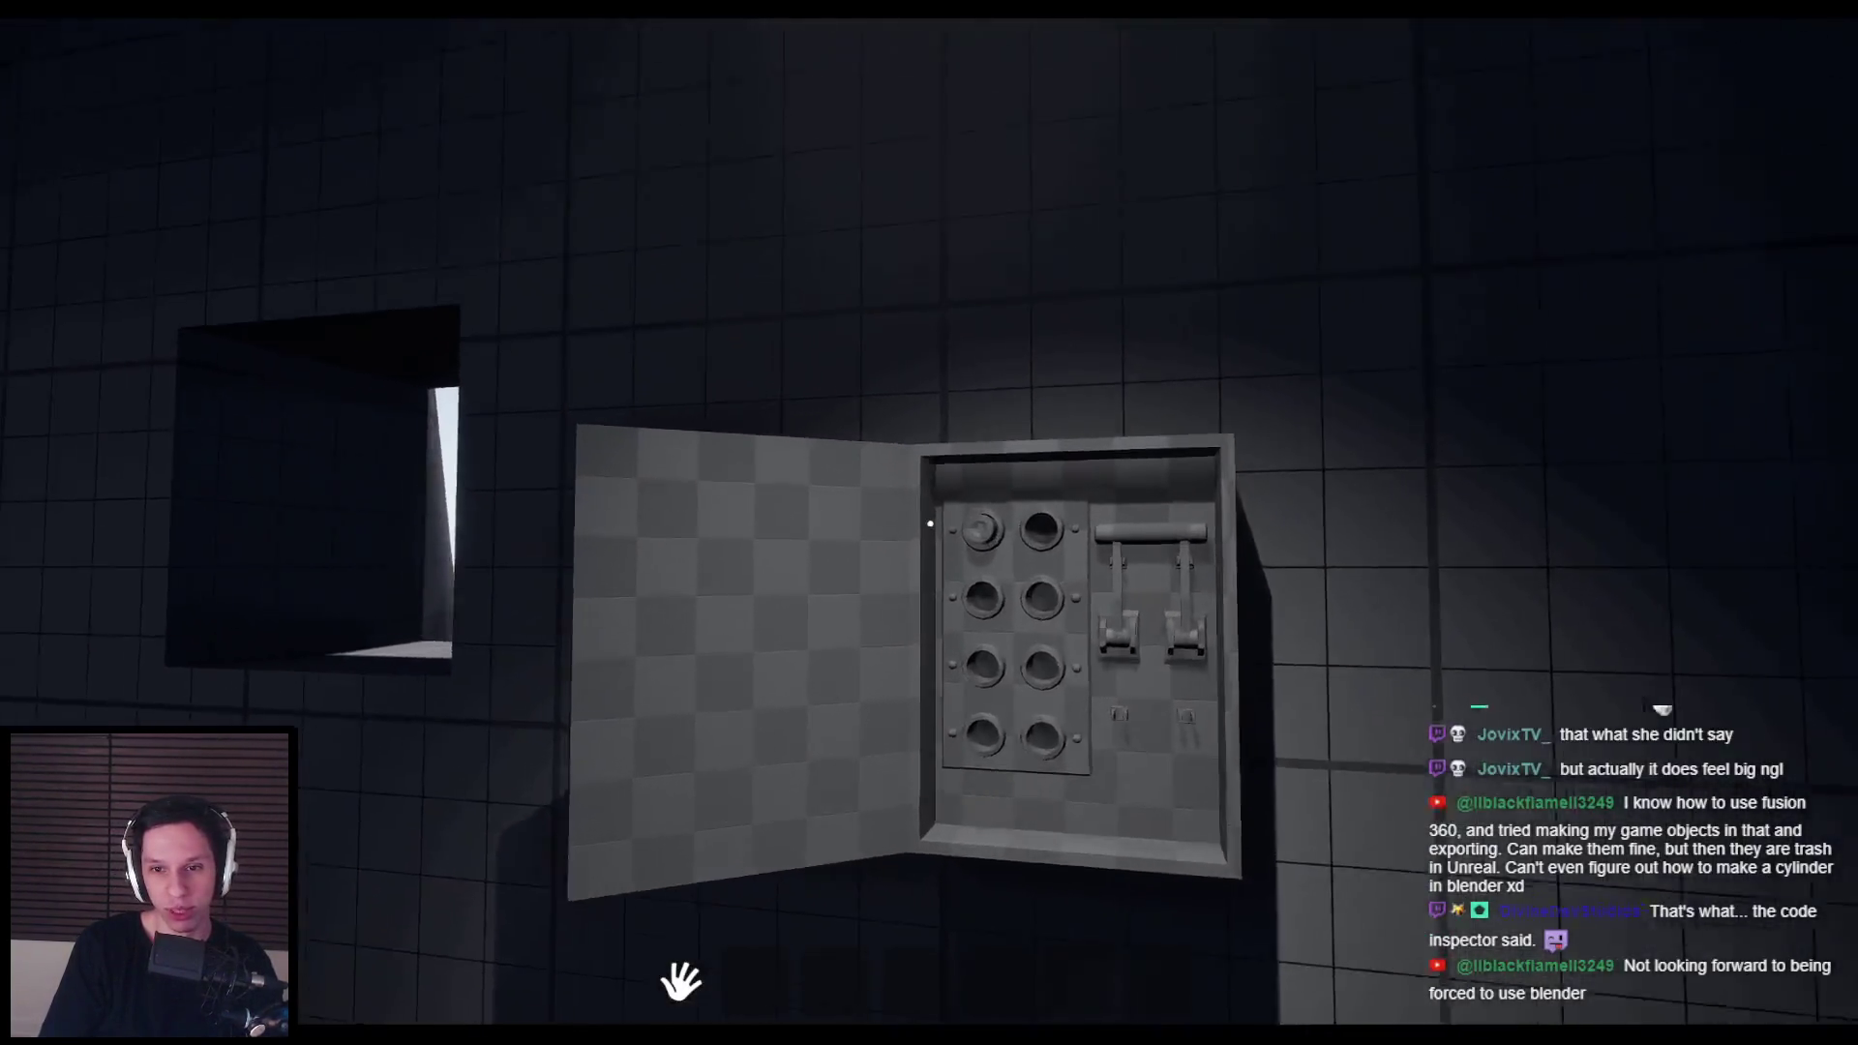
{"action": "key", "text": "w"}
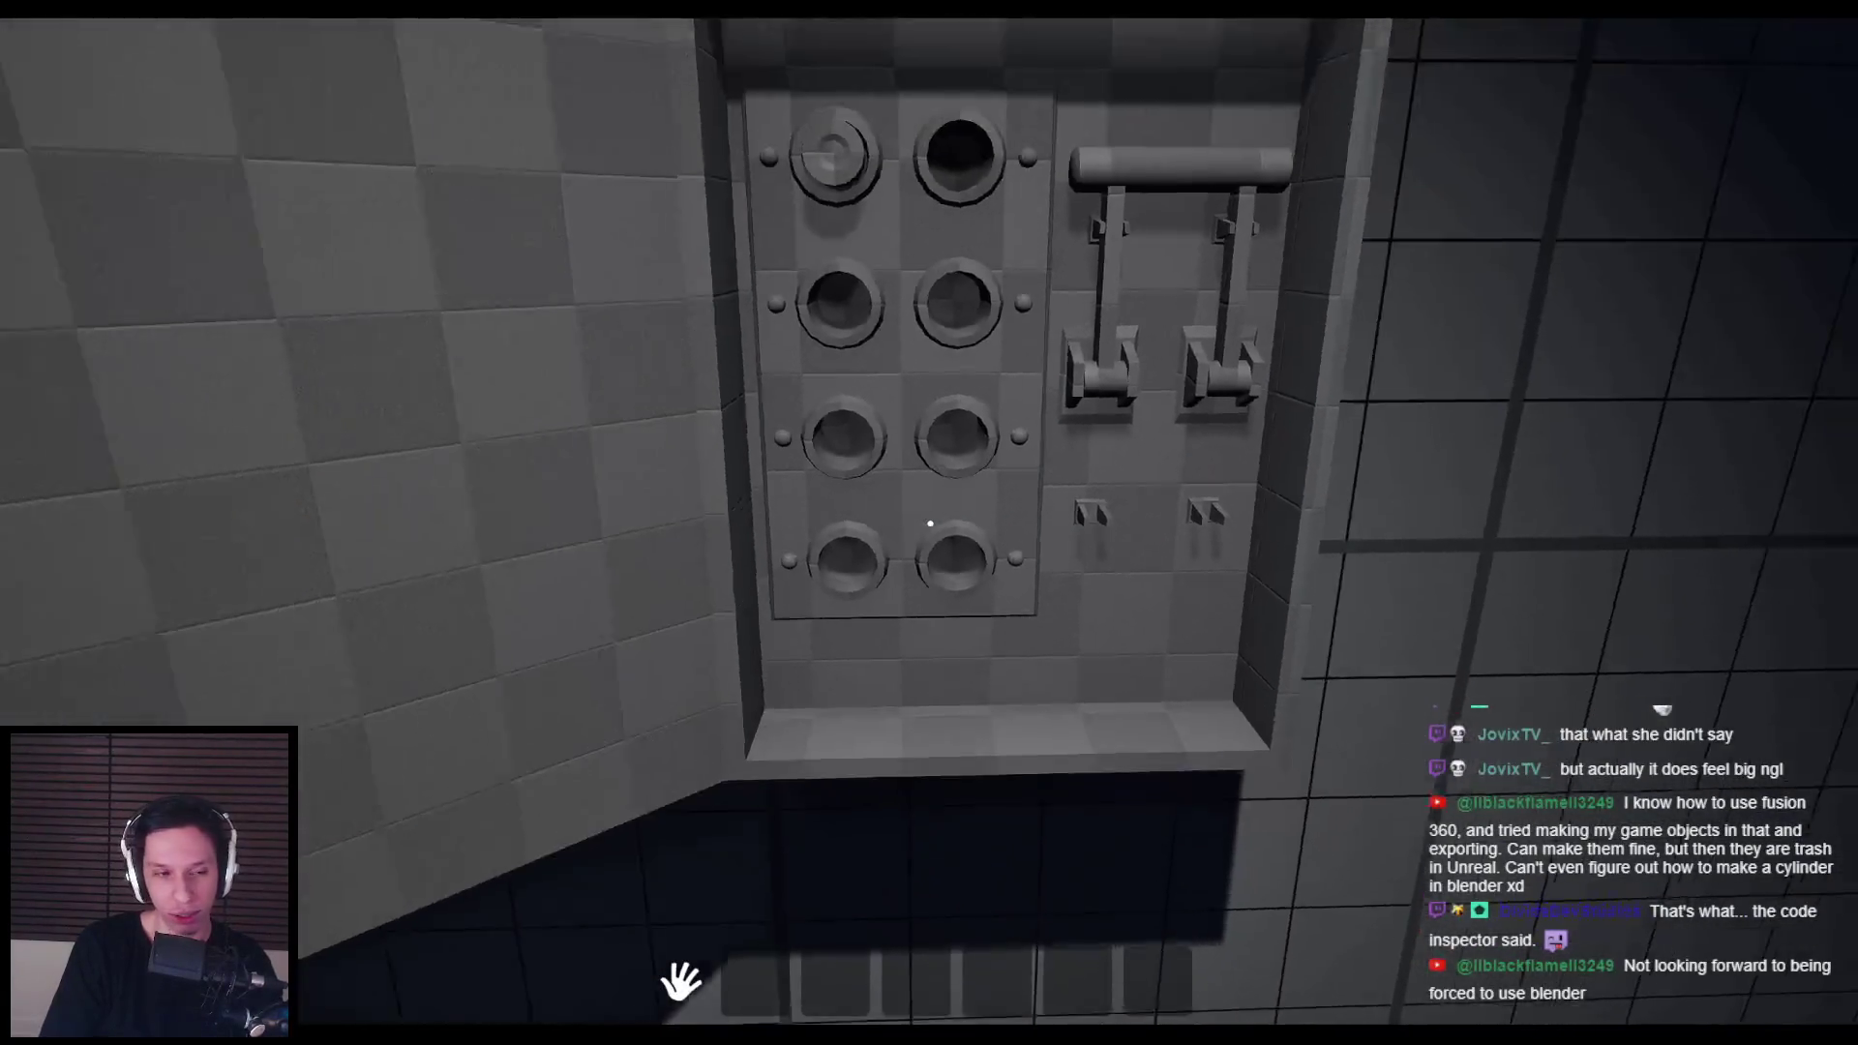
{"action": "key", "text": "s"}
{"action": "key", "text": "w"}
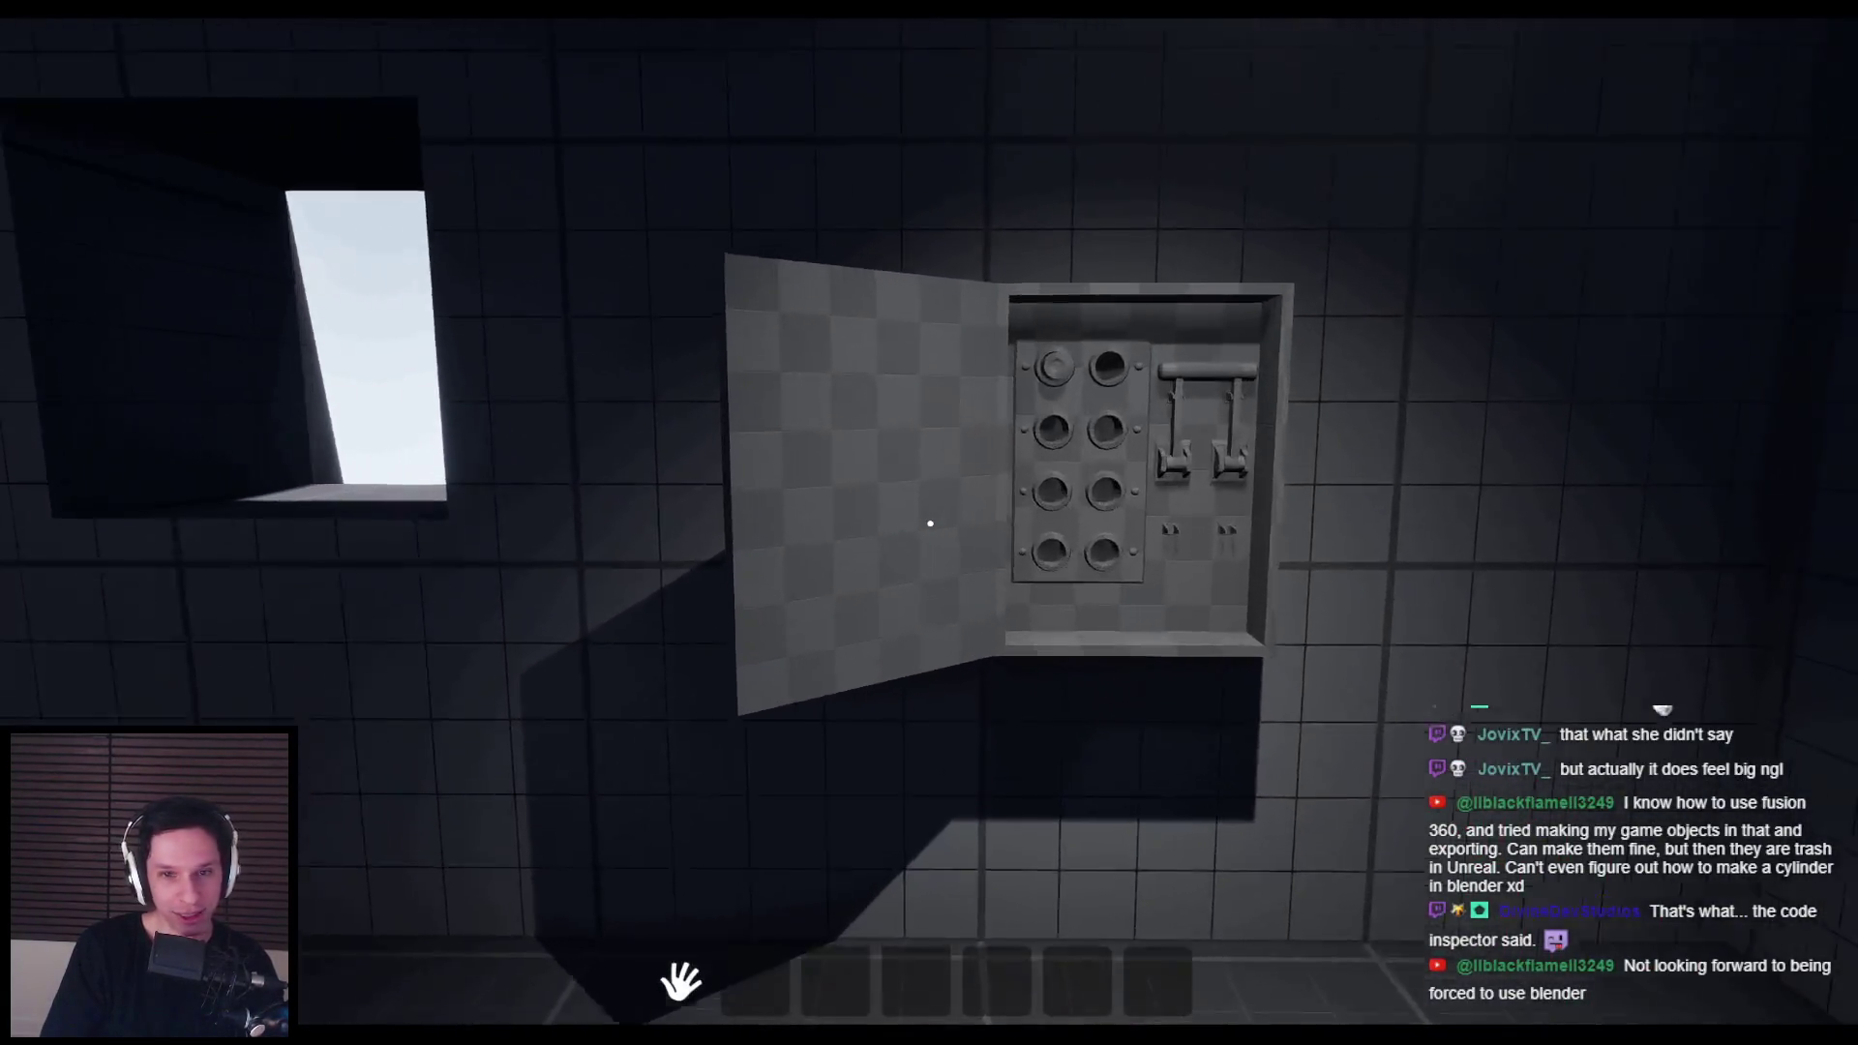
{"action": "key", "text": "s"}
Step: Inspect the fuse holes and two lever switches up close, then stop playing
{"action": "key", "text": "w"}
{"action": "key", "text": "s"}
{"action": "key", "text": "w"}
{"action": "key", "text": "s"}
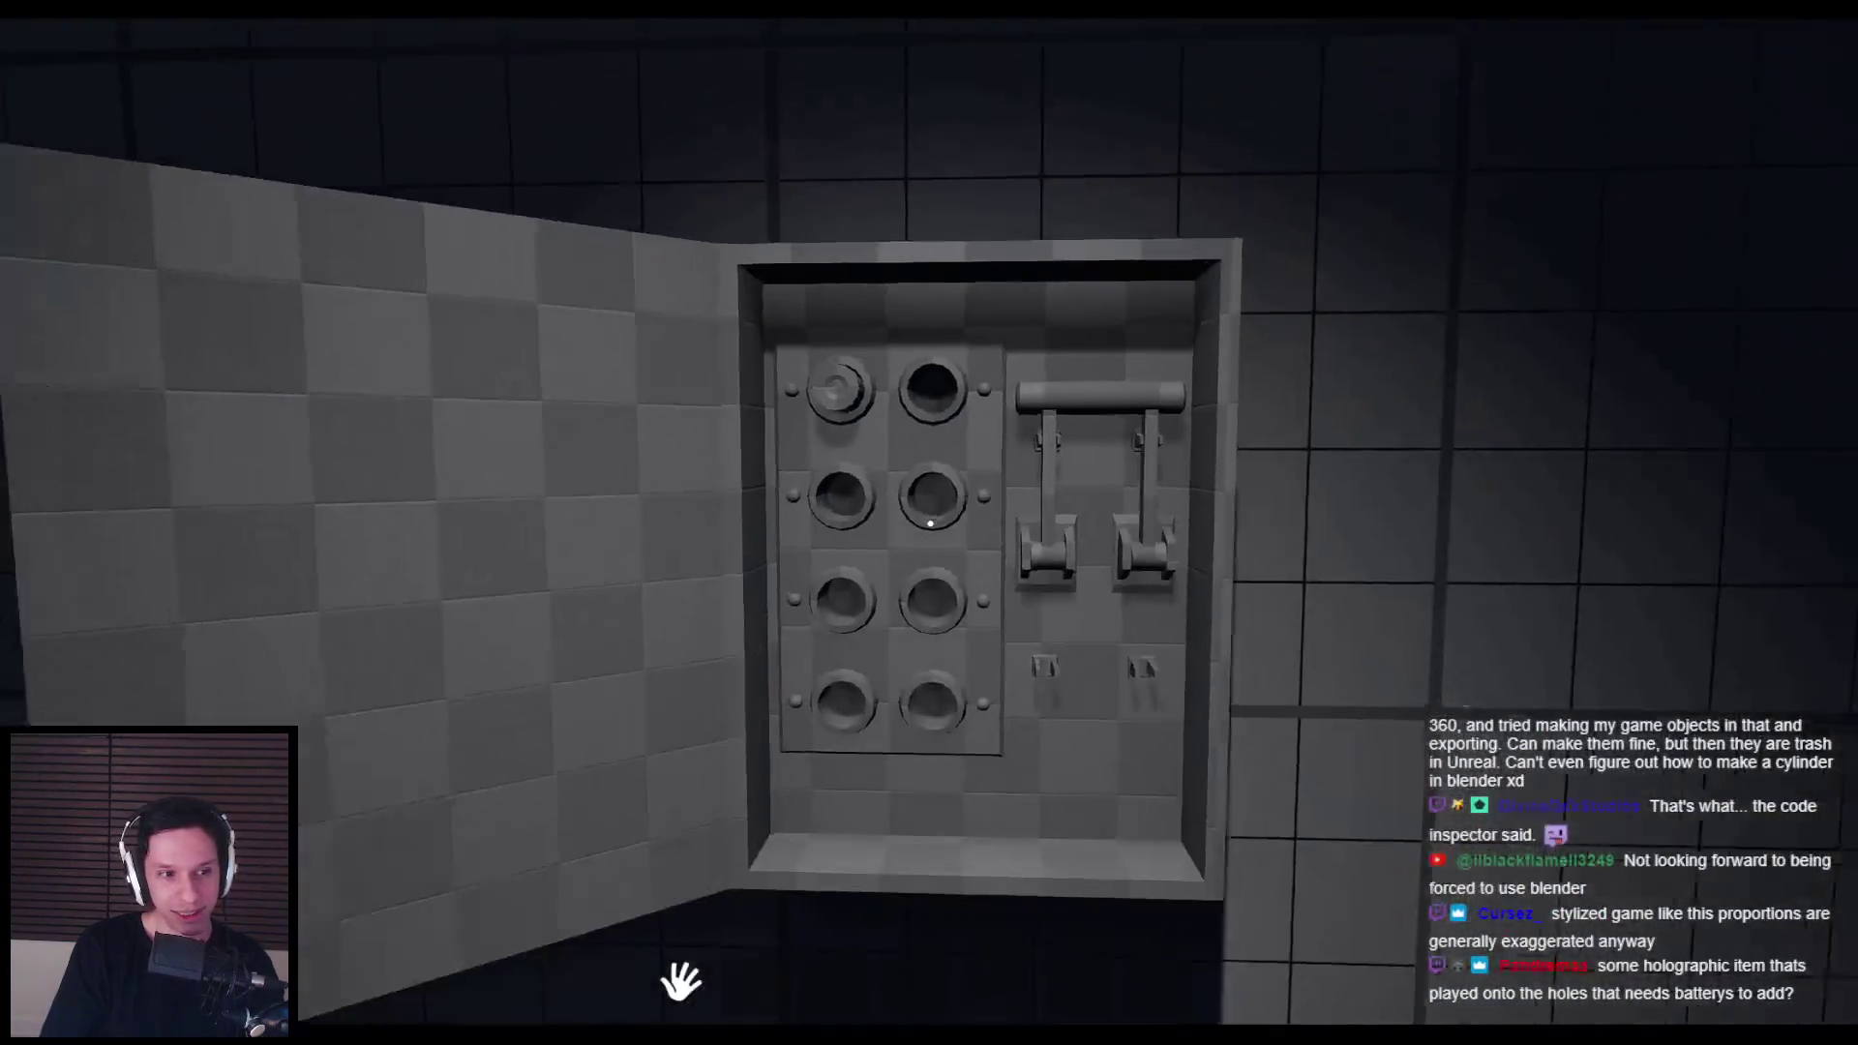
{"action": "key", "text": "w"}
{"action": "key", "text": "d"}
{"action": "key", "text": "s"}
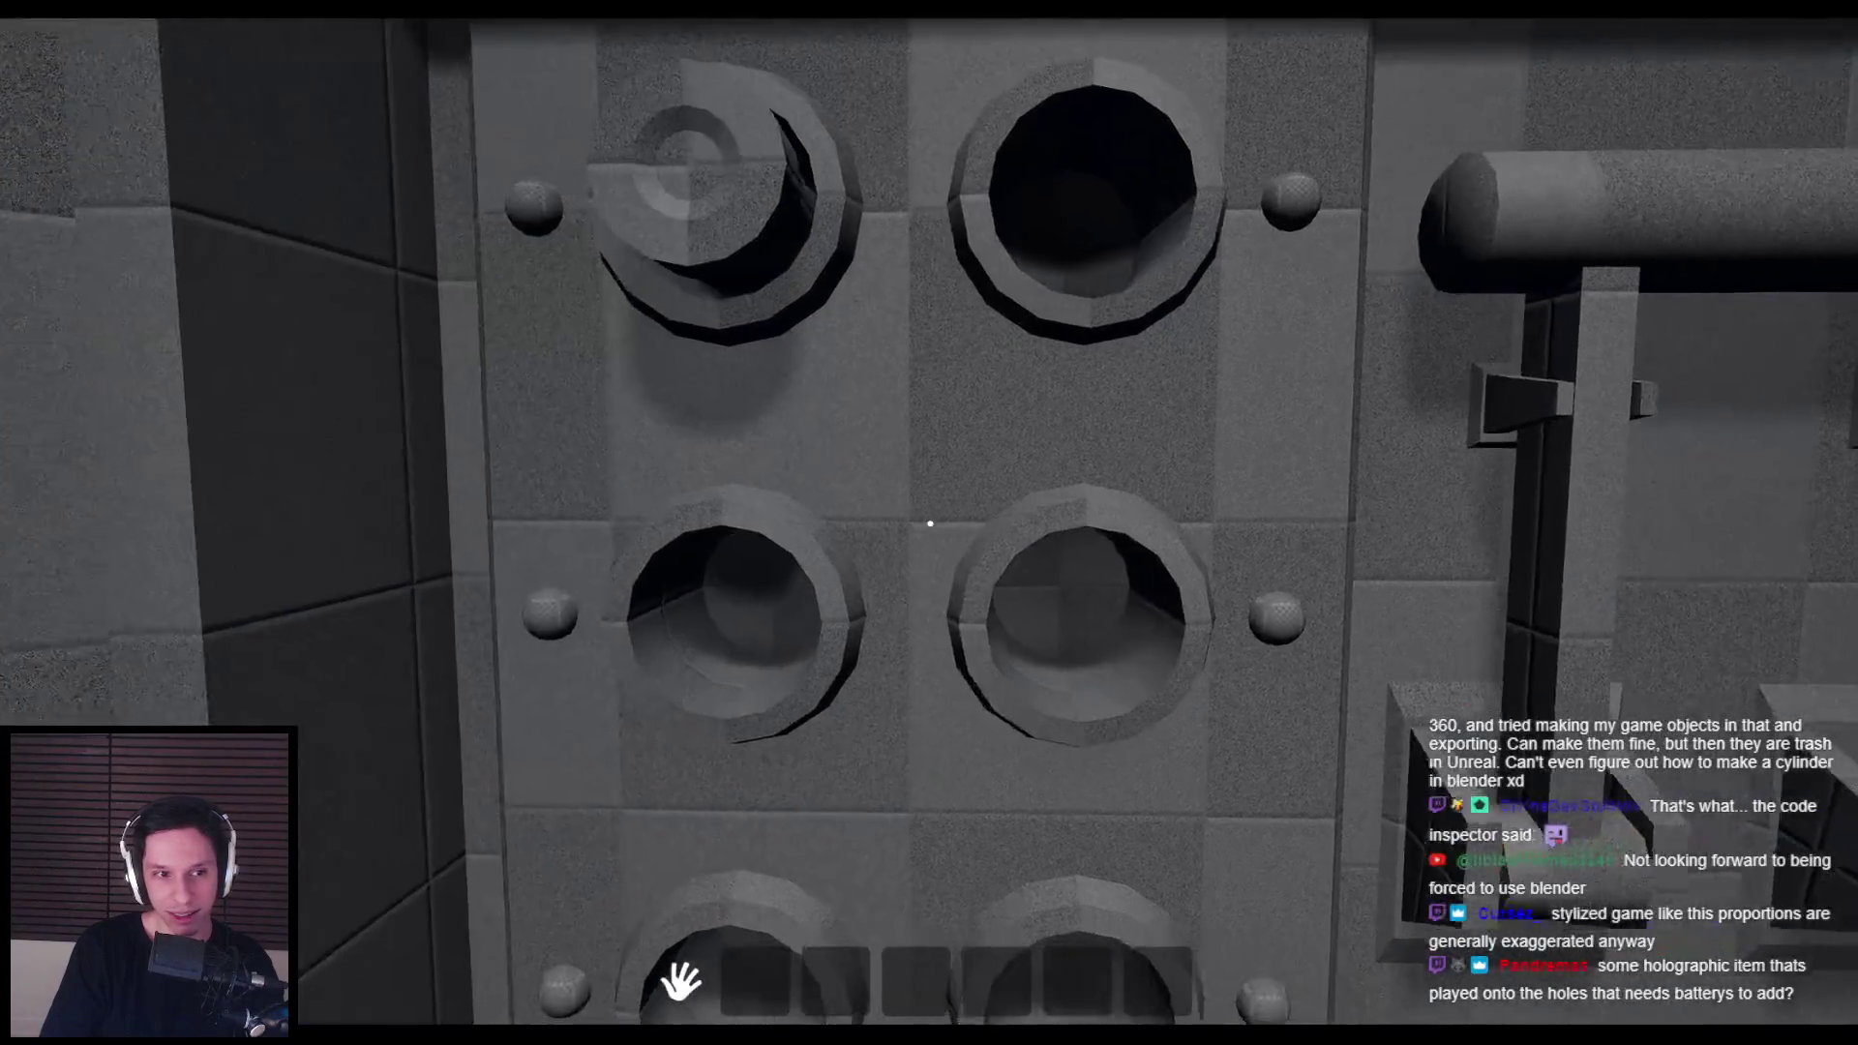
{"action": "key", "text": "s"}
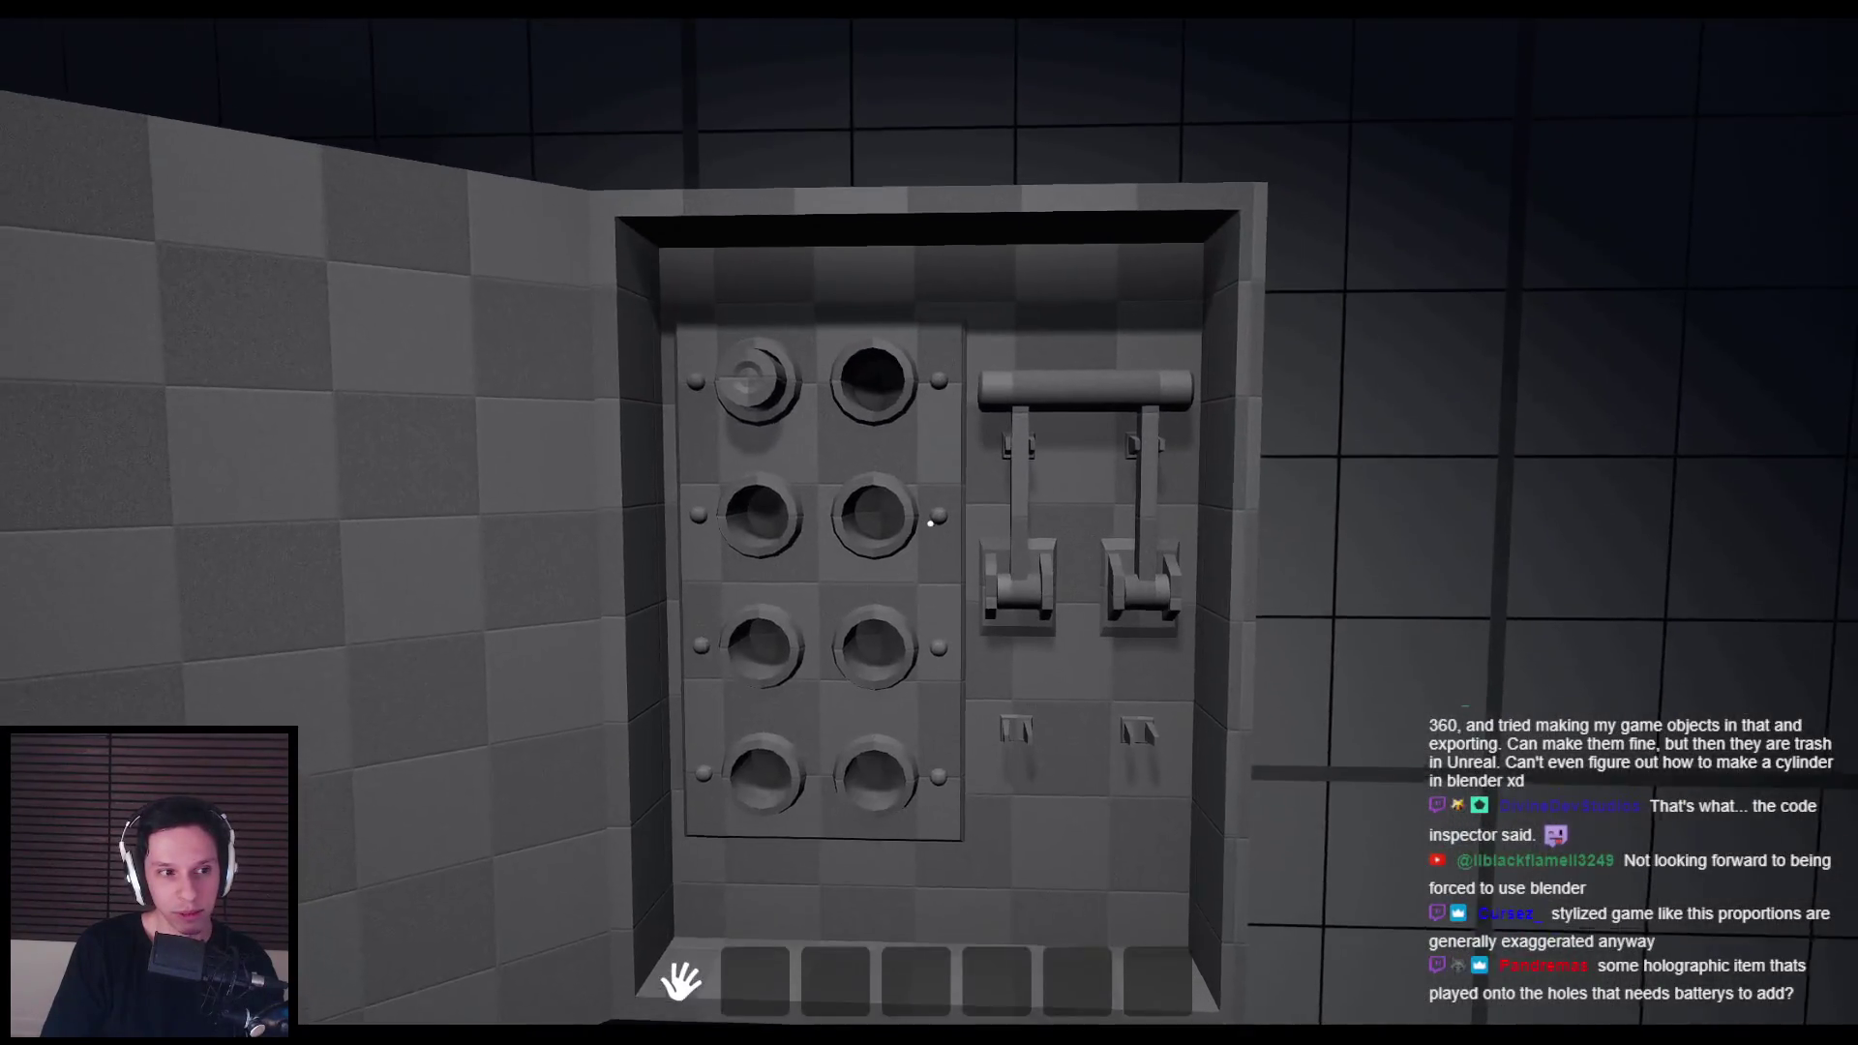
{"action": "key", "text": "w"}
{"action": "key", "text": "s"}
{"action": "key", "text": "s"}
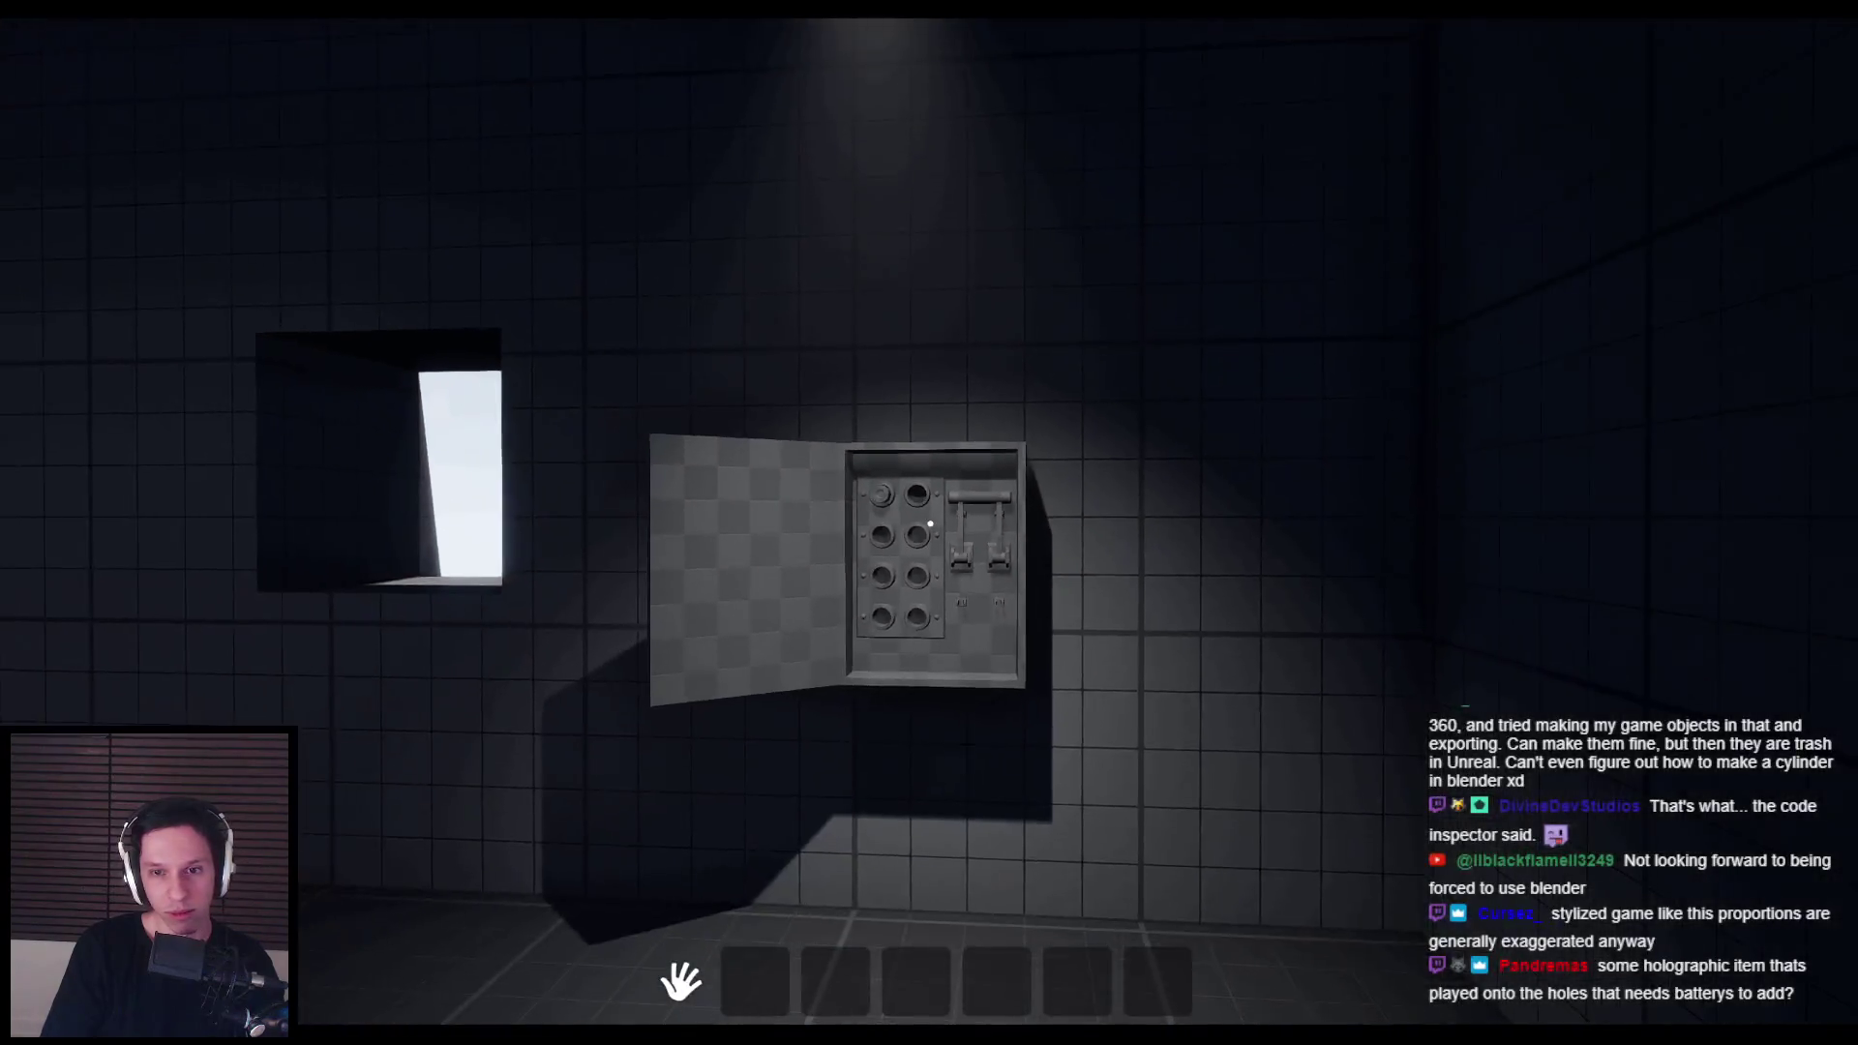
{"action": "key", "text": "w"}
{"action": "key", "text": "s"}
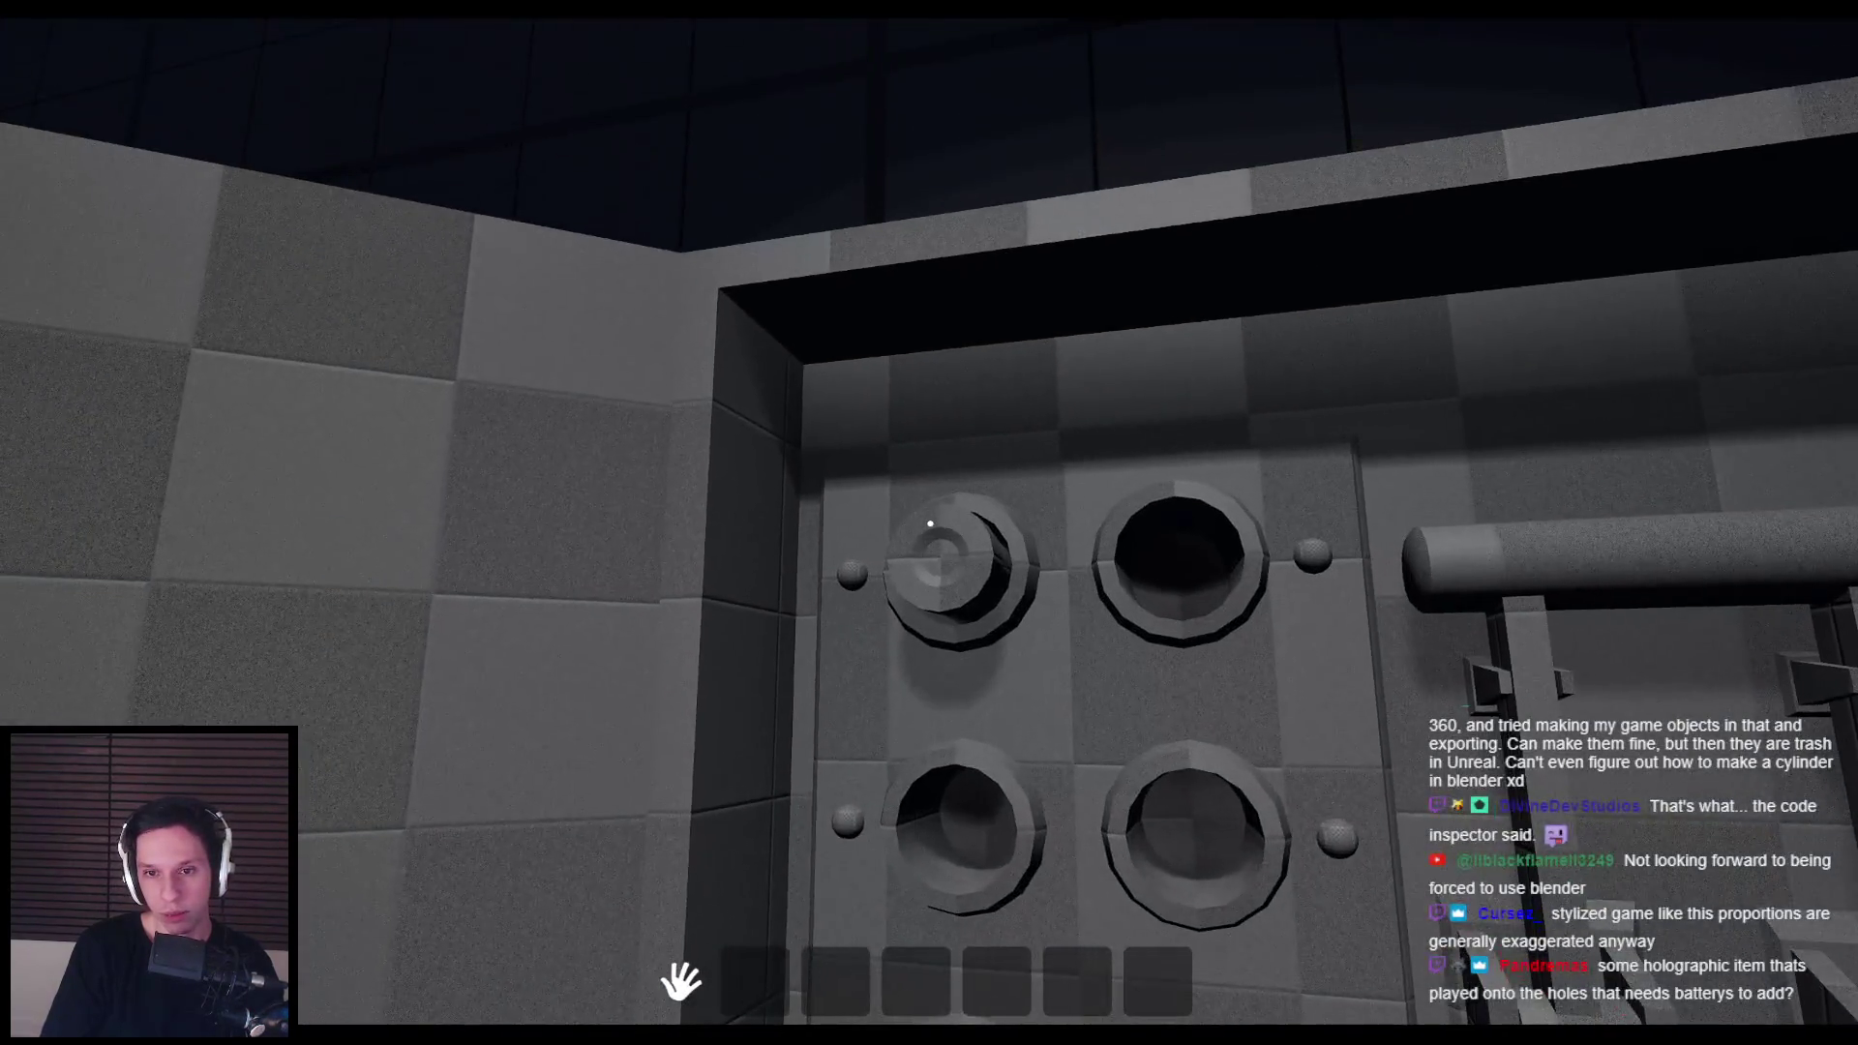
{"action": "key", "text": "Escape"}
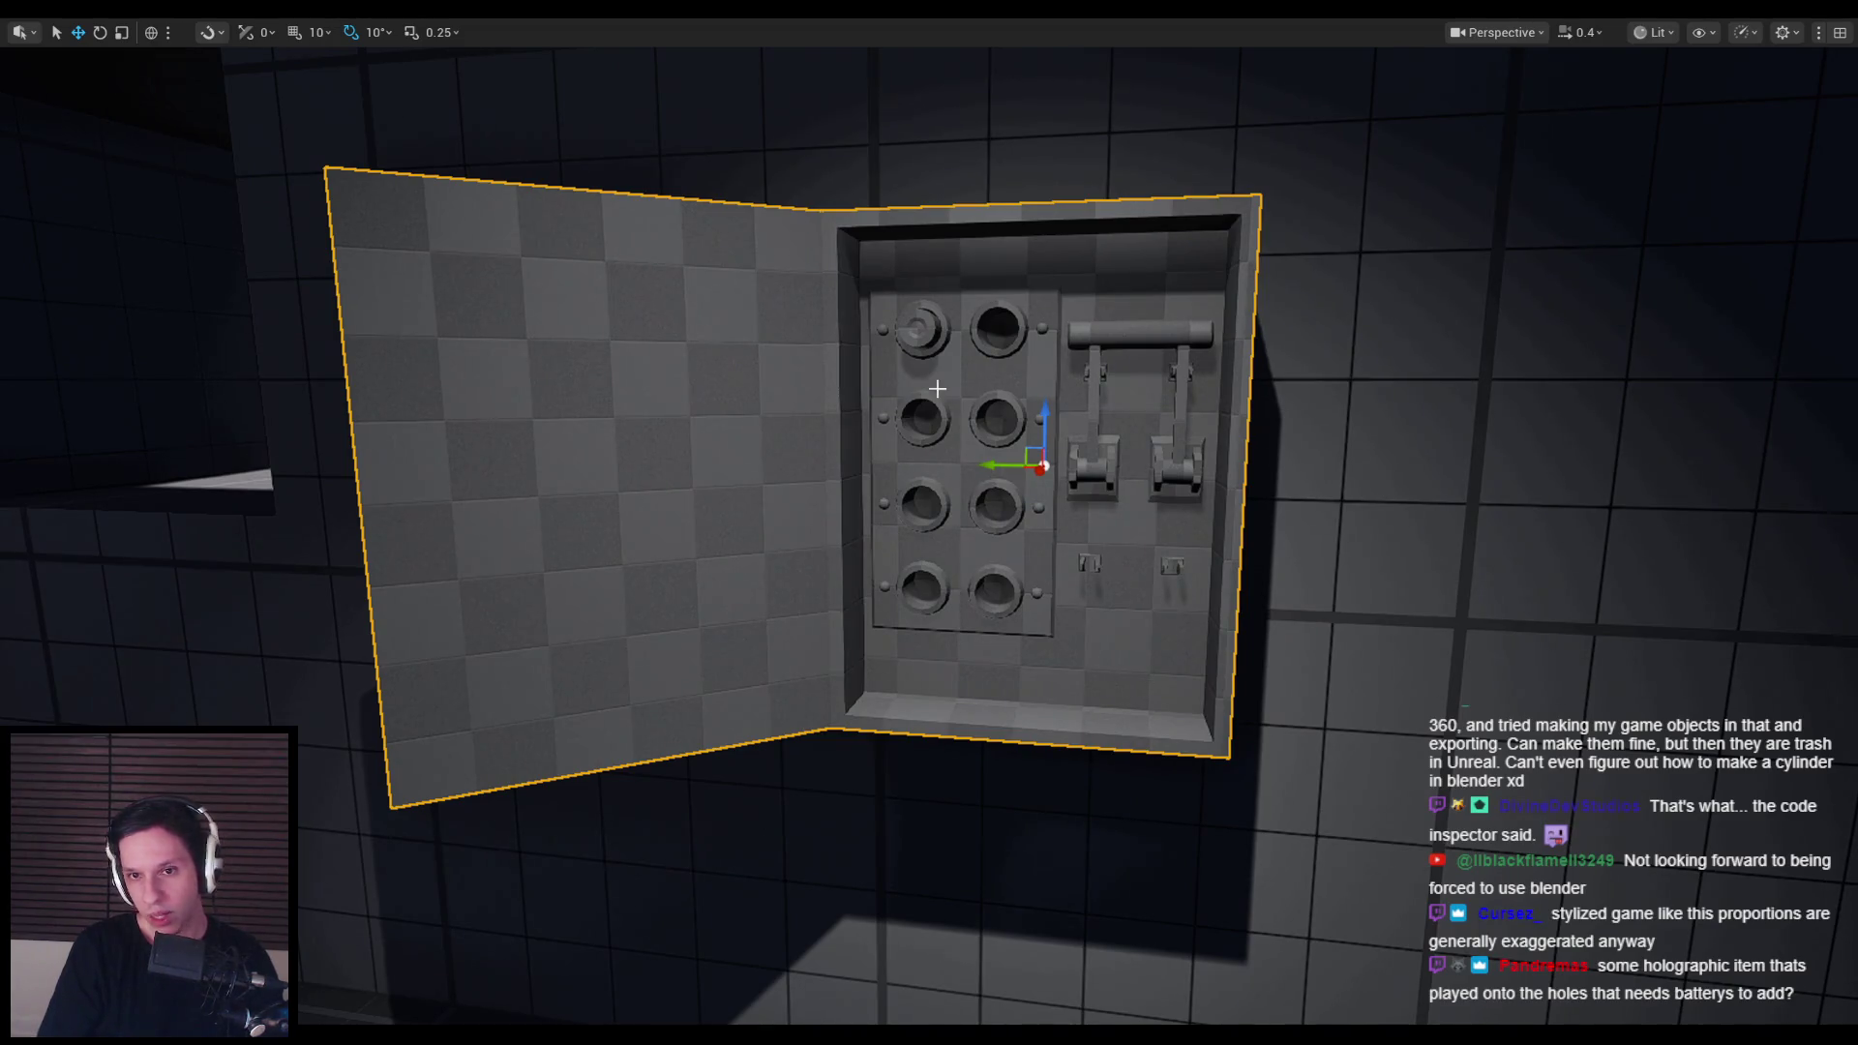
Step: Open BP_MaintenanceTask-Fusebox and select the Fuse component to review its Details
{"action": "key", "text": "F11"}
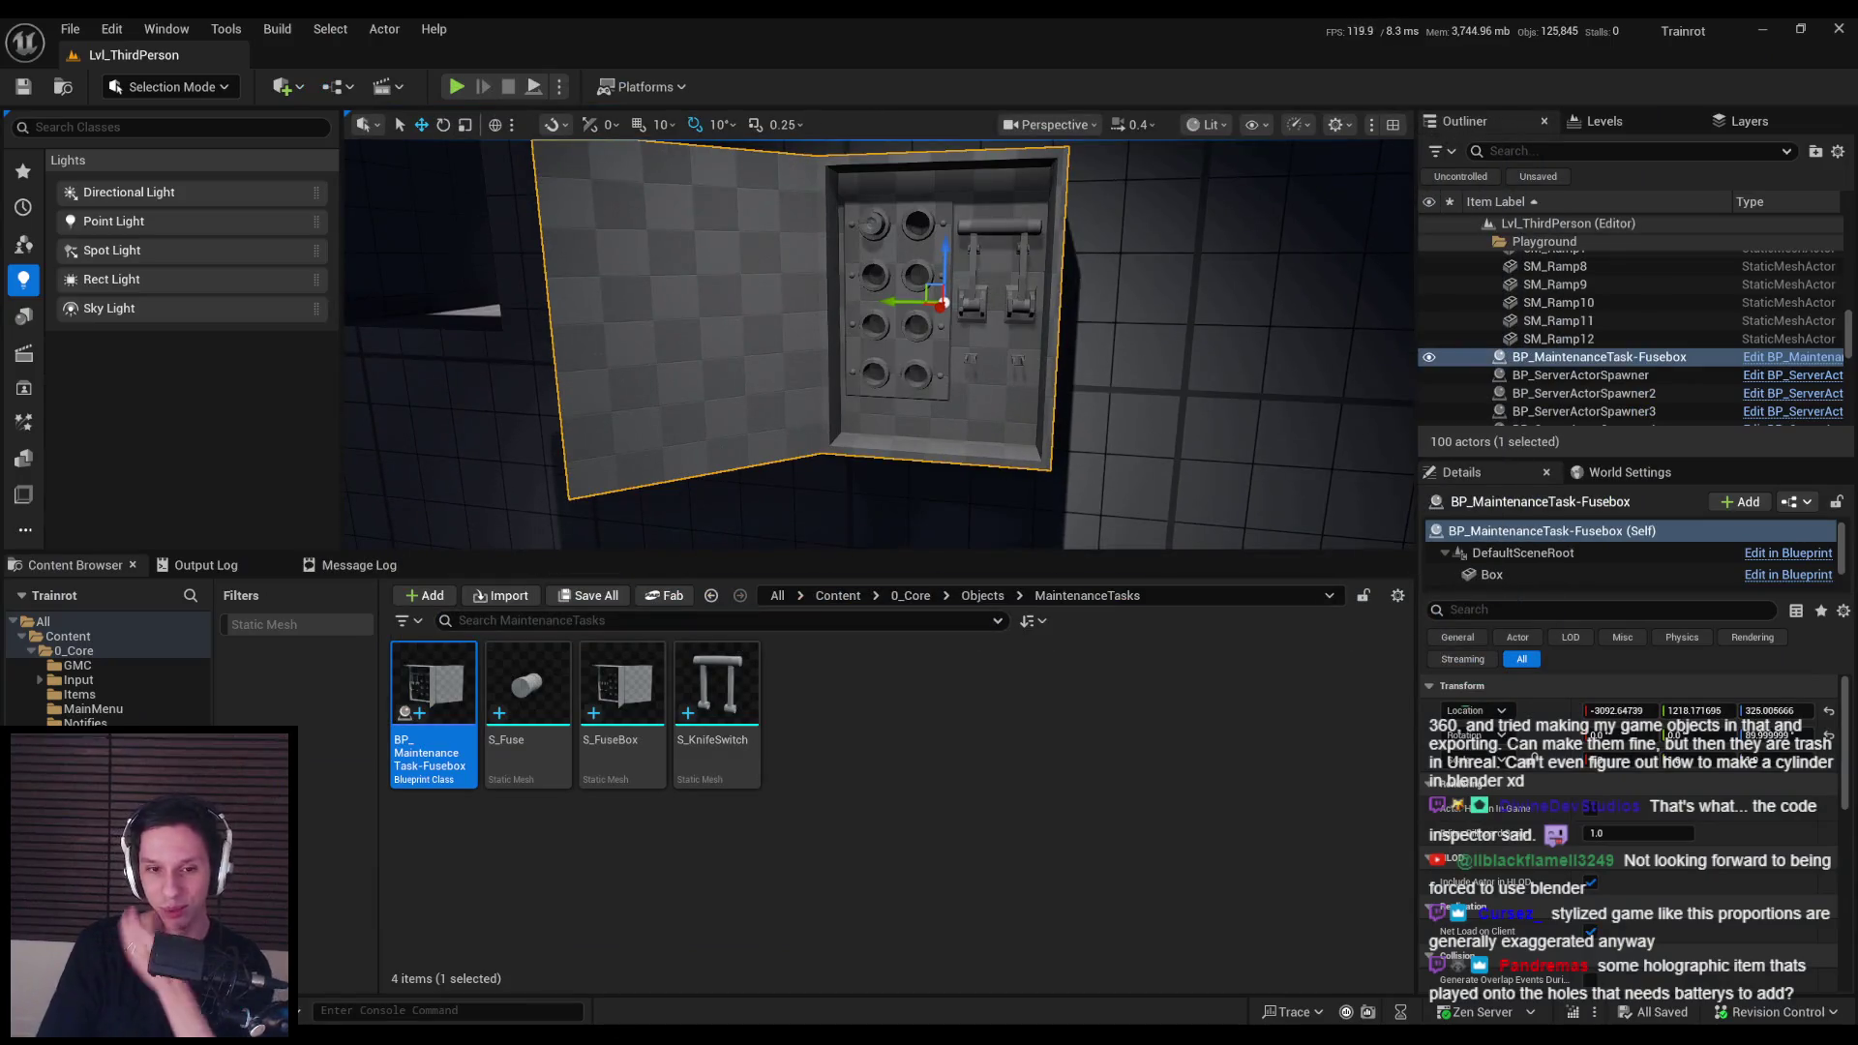
{"action": "left_click", "coordinate": [703, 981]}
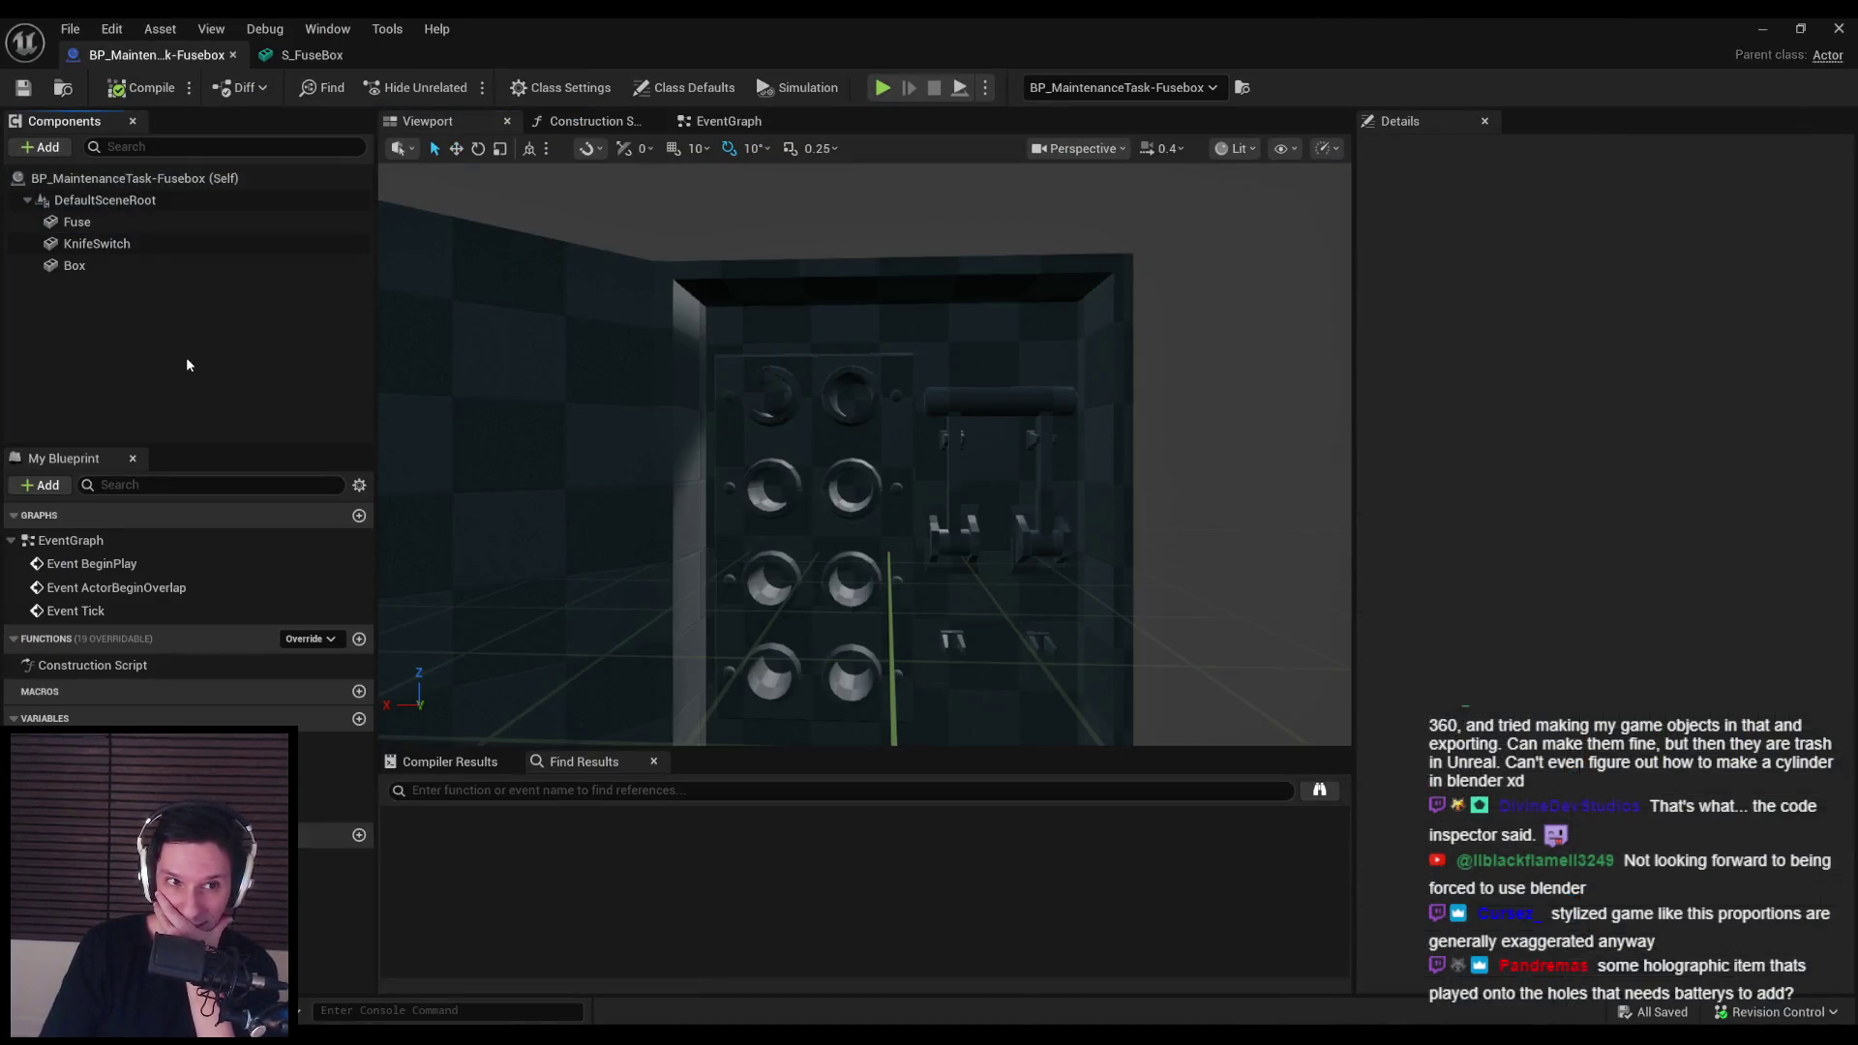
{"action": "left_click", "coordinate": [124, 225]}
{"action": "scroll", "coordinate": [1548, 491], "scroll_direction": "up", "scroll_amount": 5}
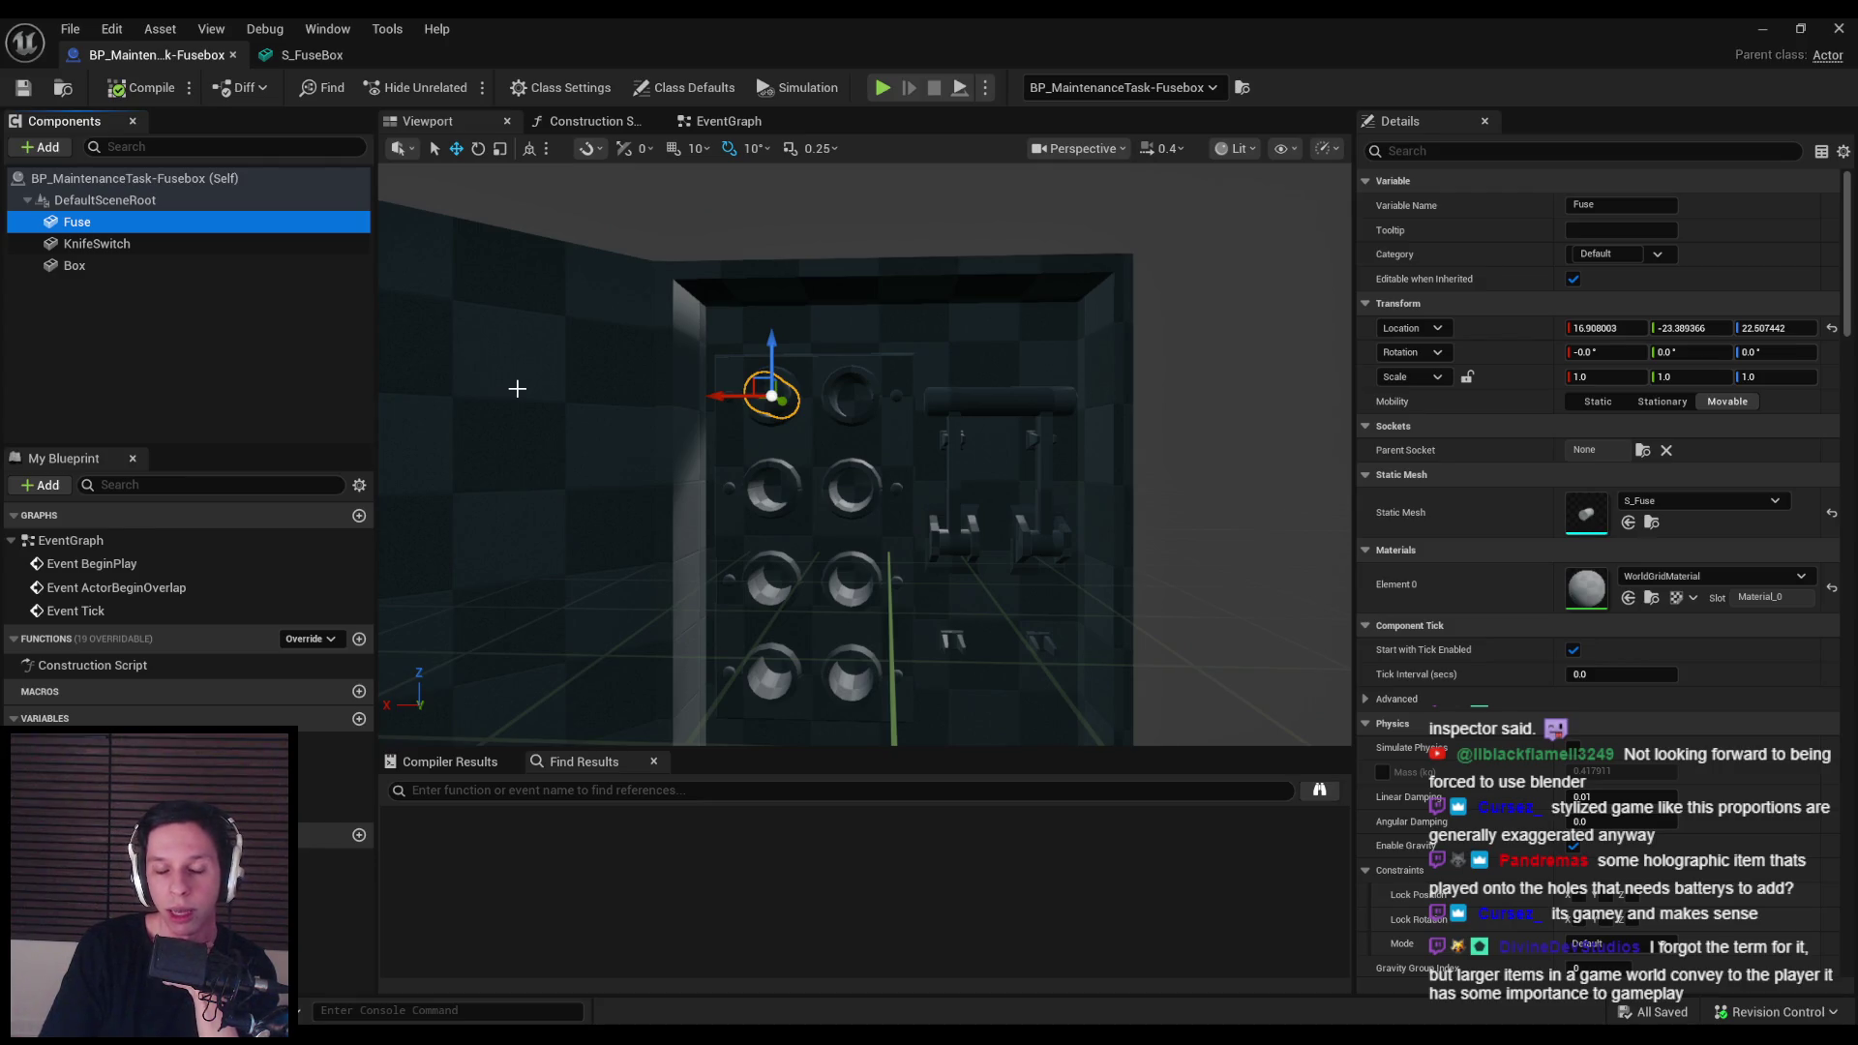
Step: Compare the Blueprint's EventGraph and Viewport tabs, then switch to Blender
{"action": "left_click", "coordinate": [725, 121]}
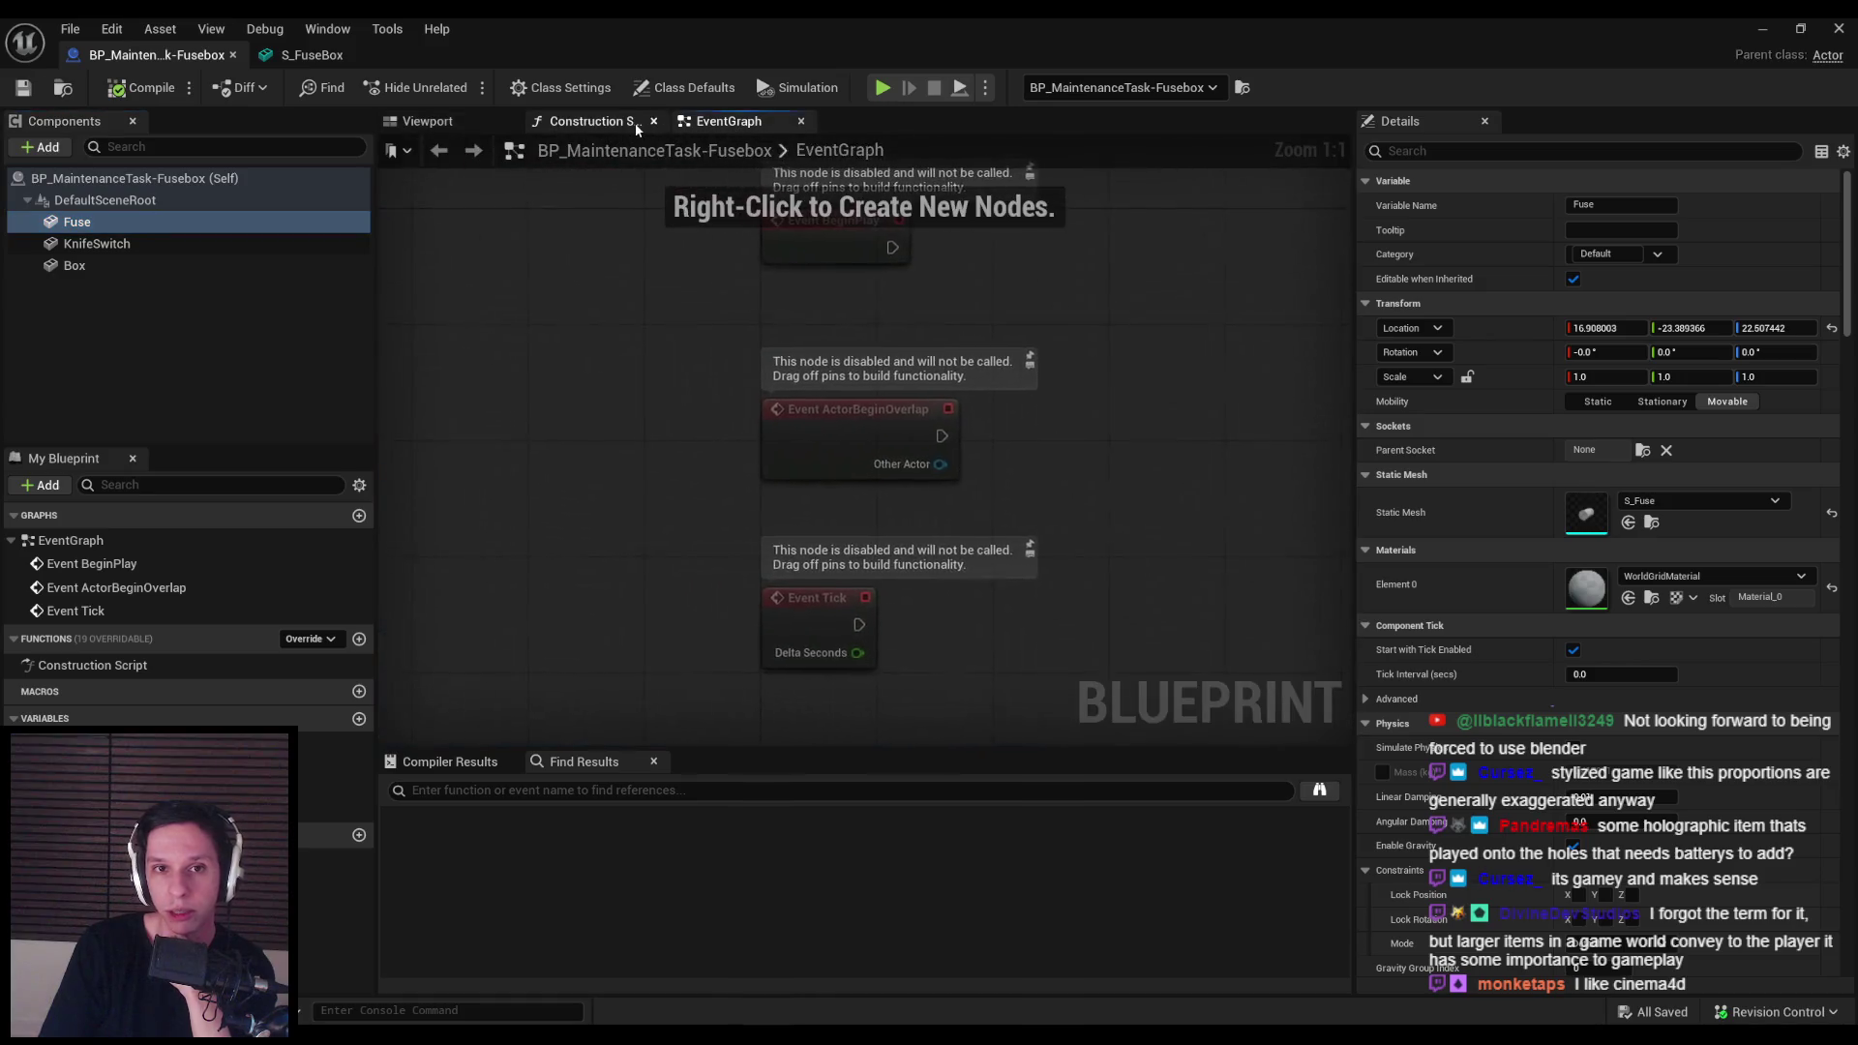
{"action": "left_click", "coordinate": [462, 124]}
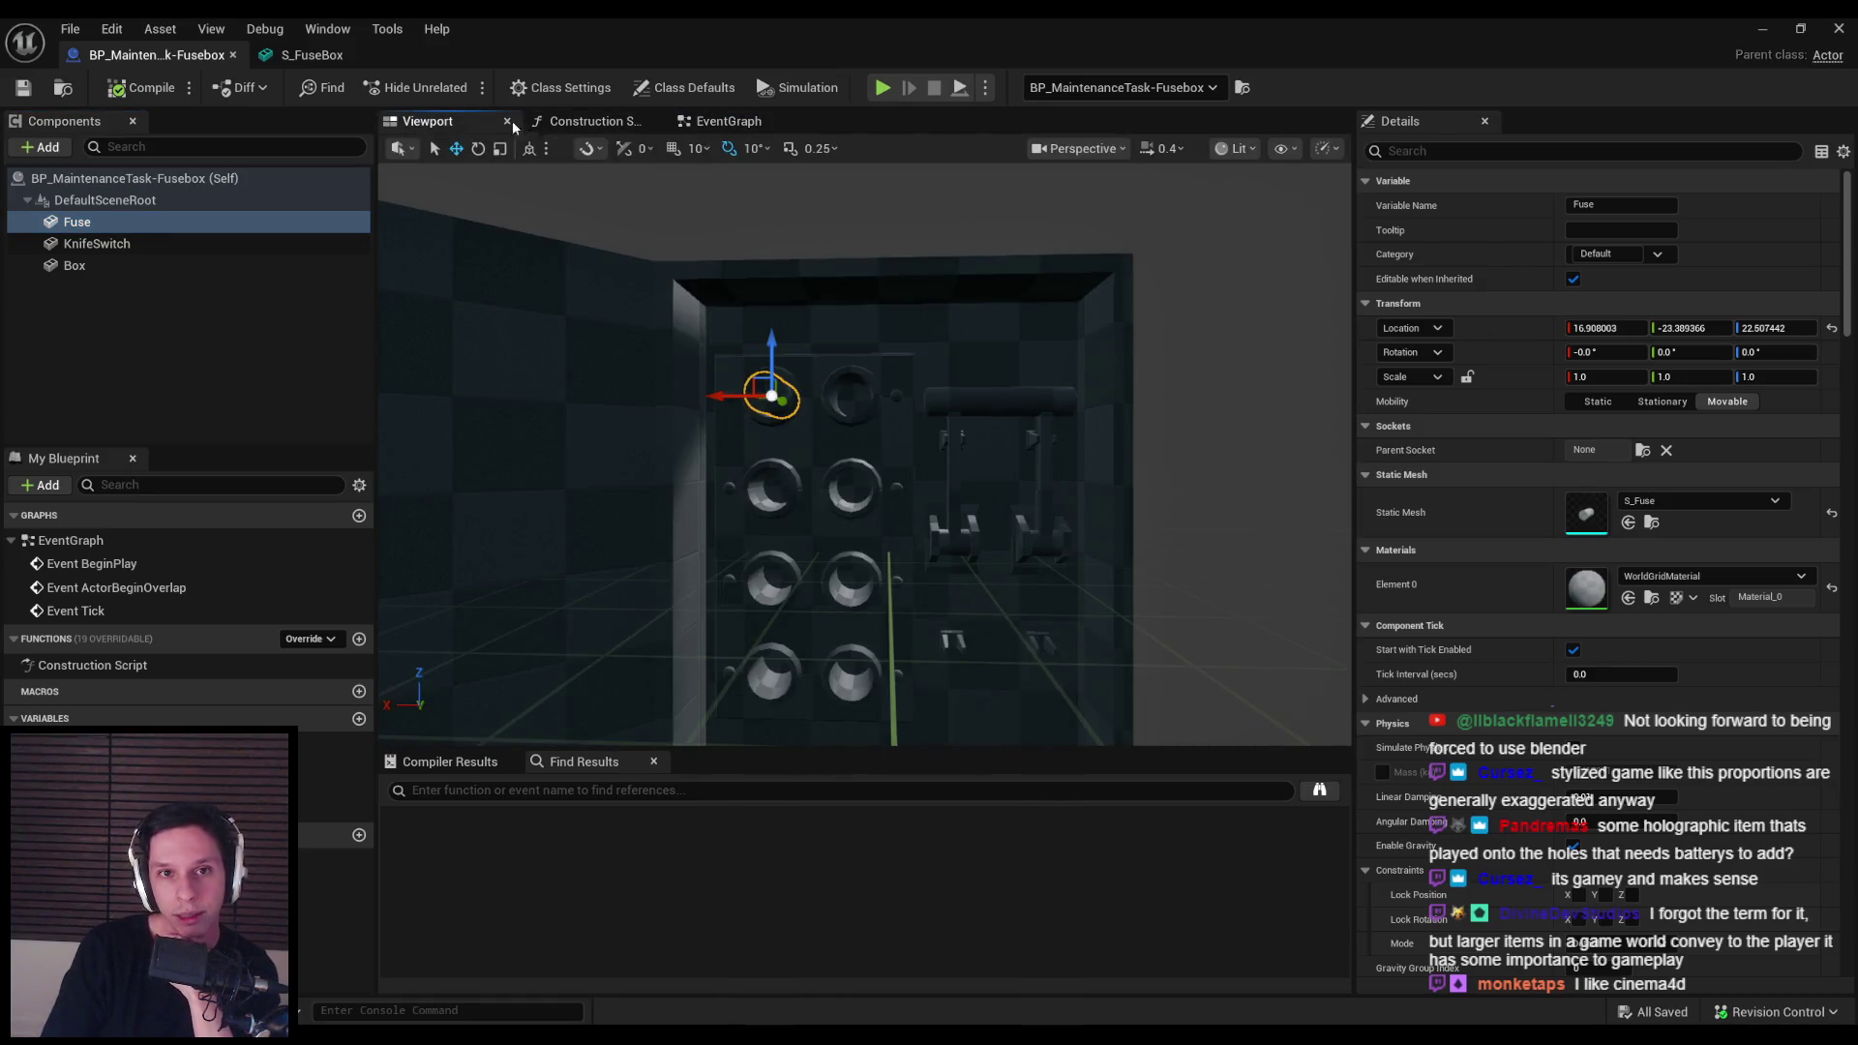
{"action": "left_click", "coordinate": [755, 126]}
{"action": "left_click", "coordinate": [440, 121]}
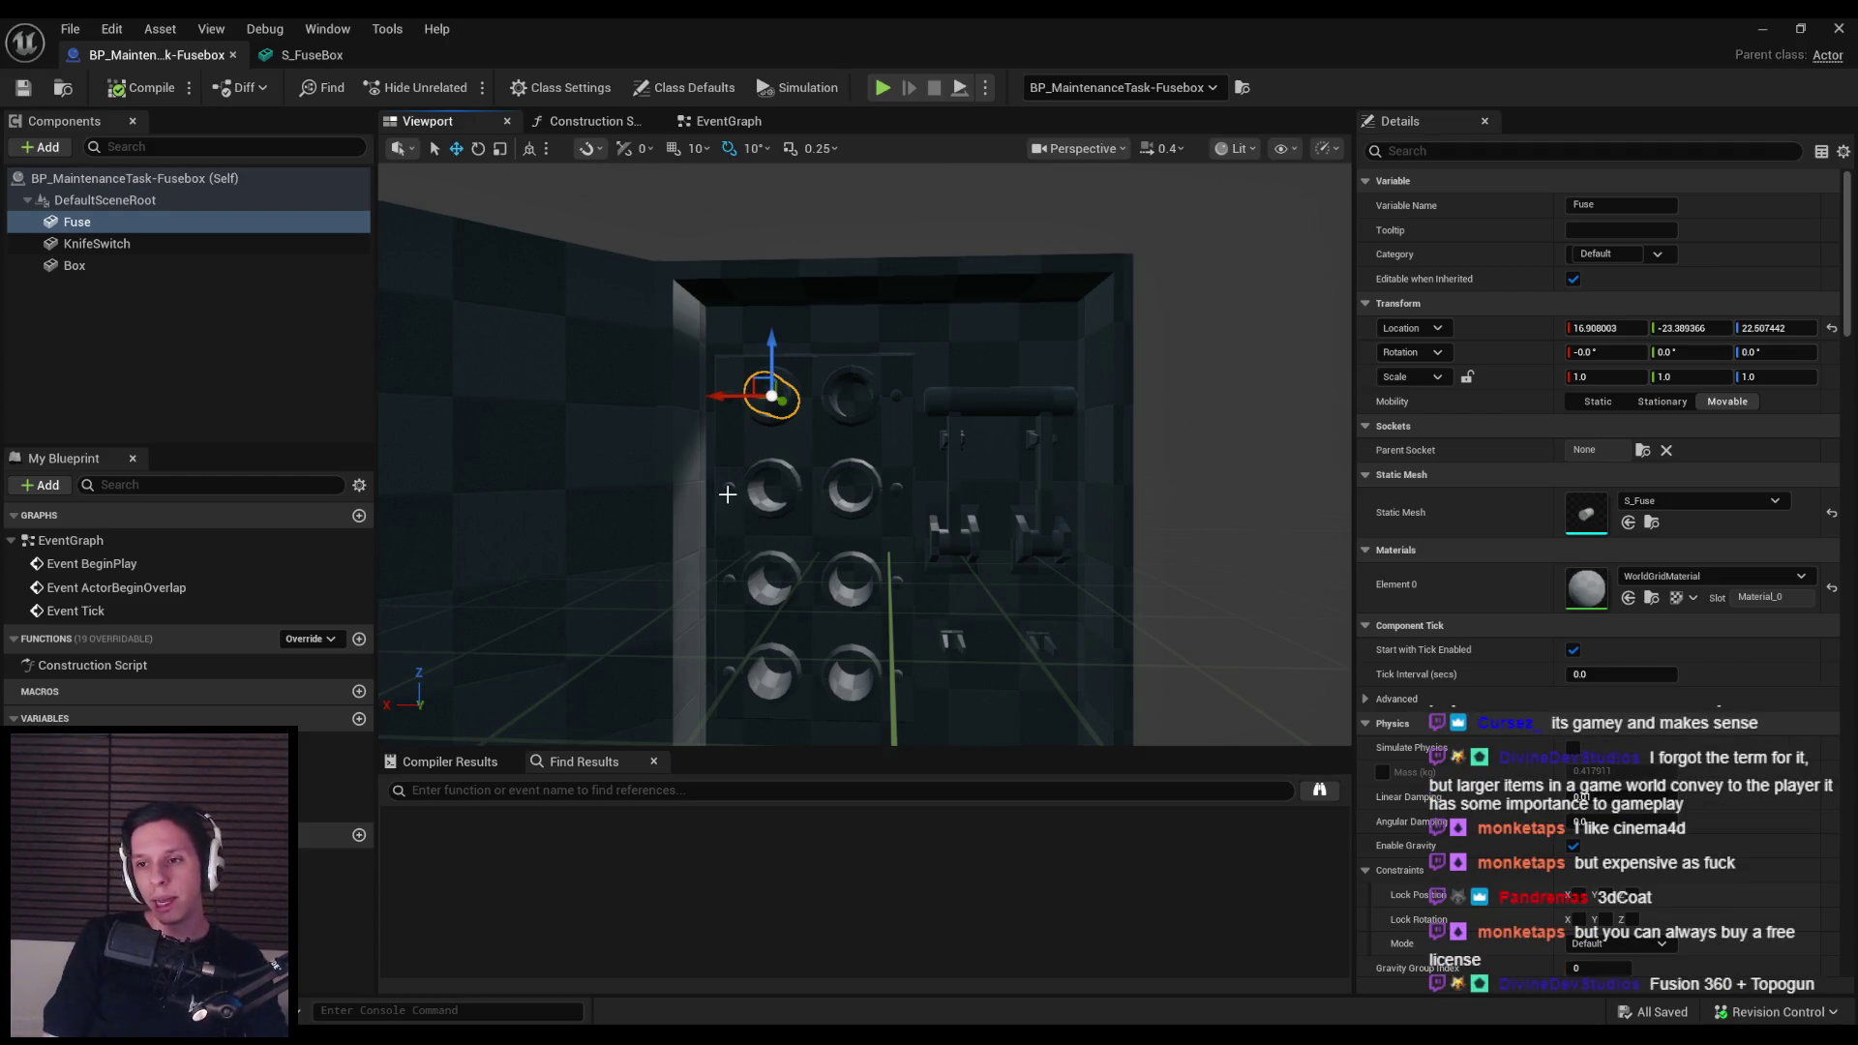
{"action": "key", "text": "alt+Tab"}
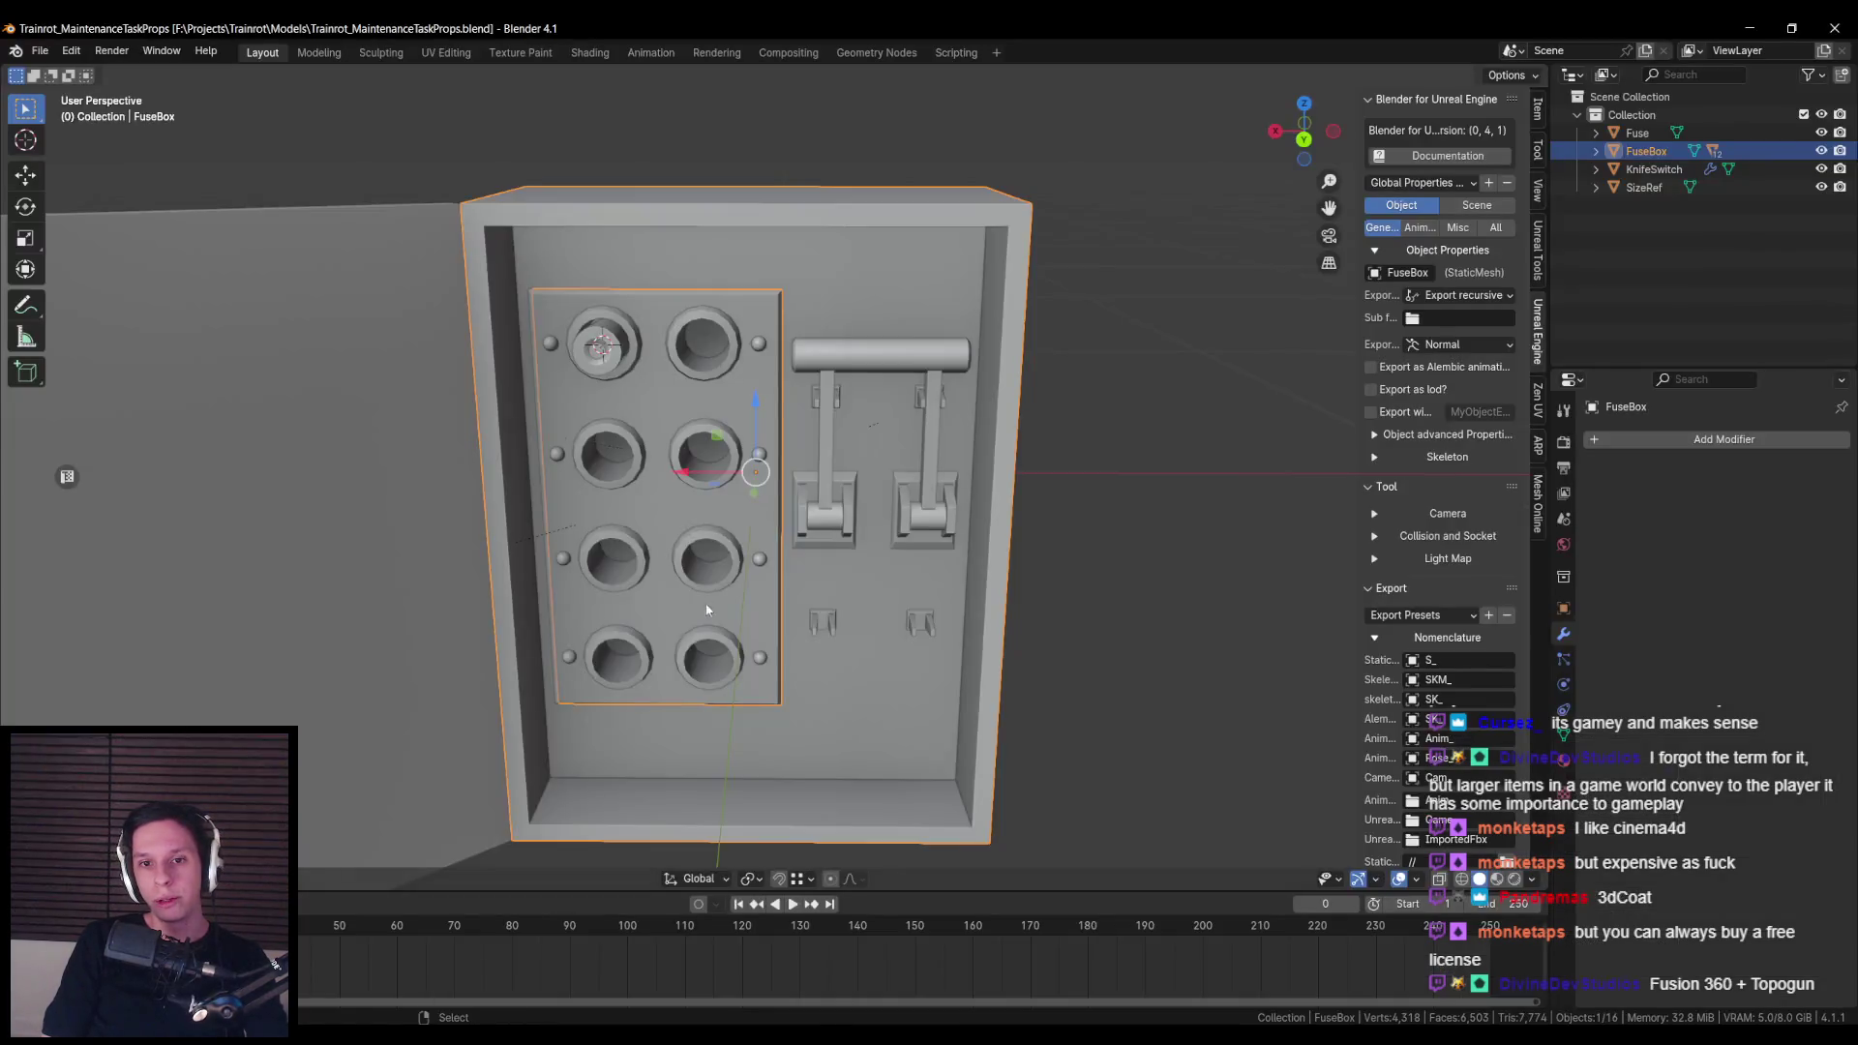
Step: Scale the Fuse model up to about 1.18 times its size
{"action": "left_click", "coordinate": [689, 334]}
{"action": "key", "text": "KP_Decimal"}
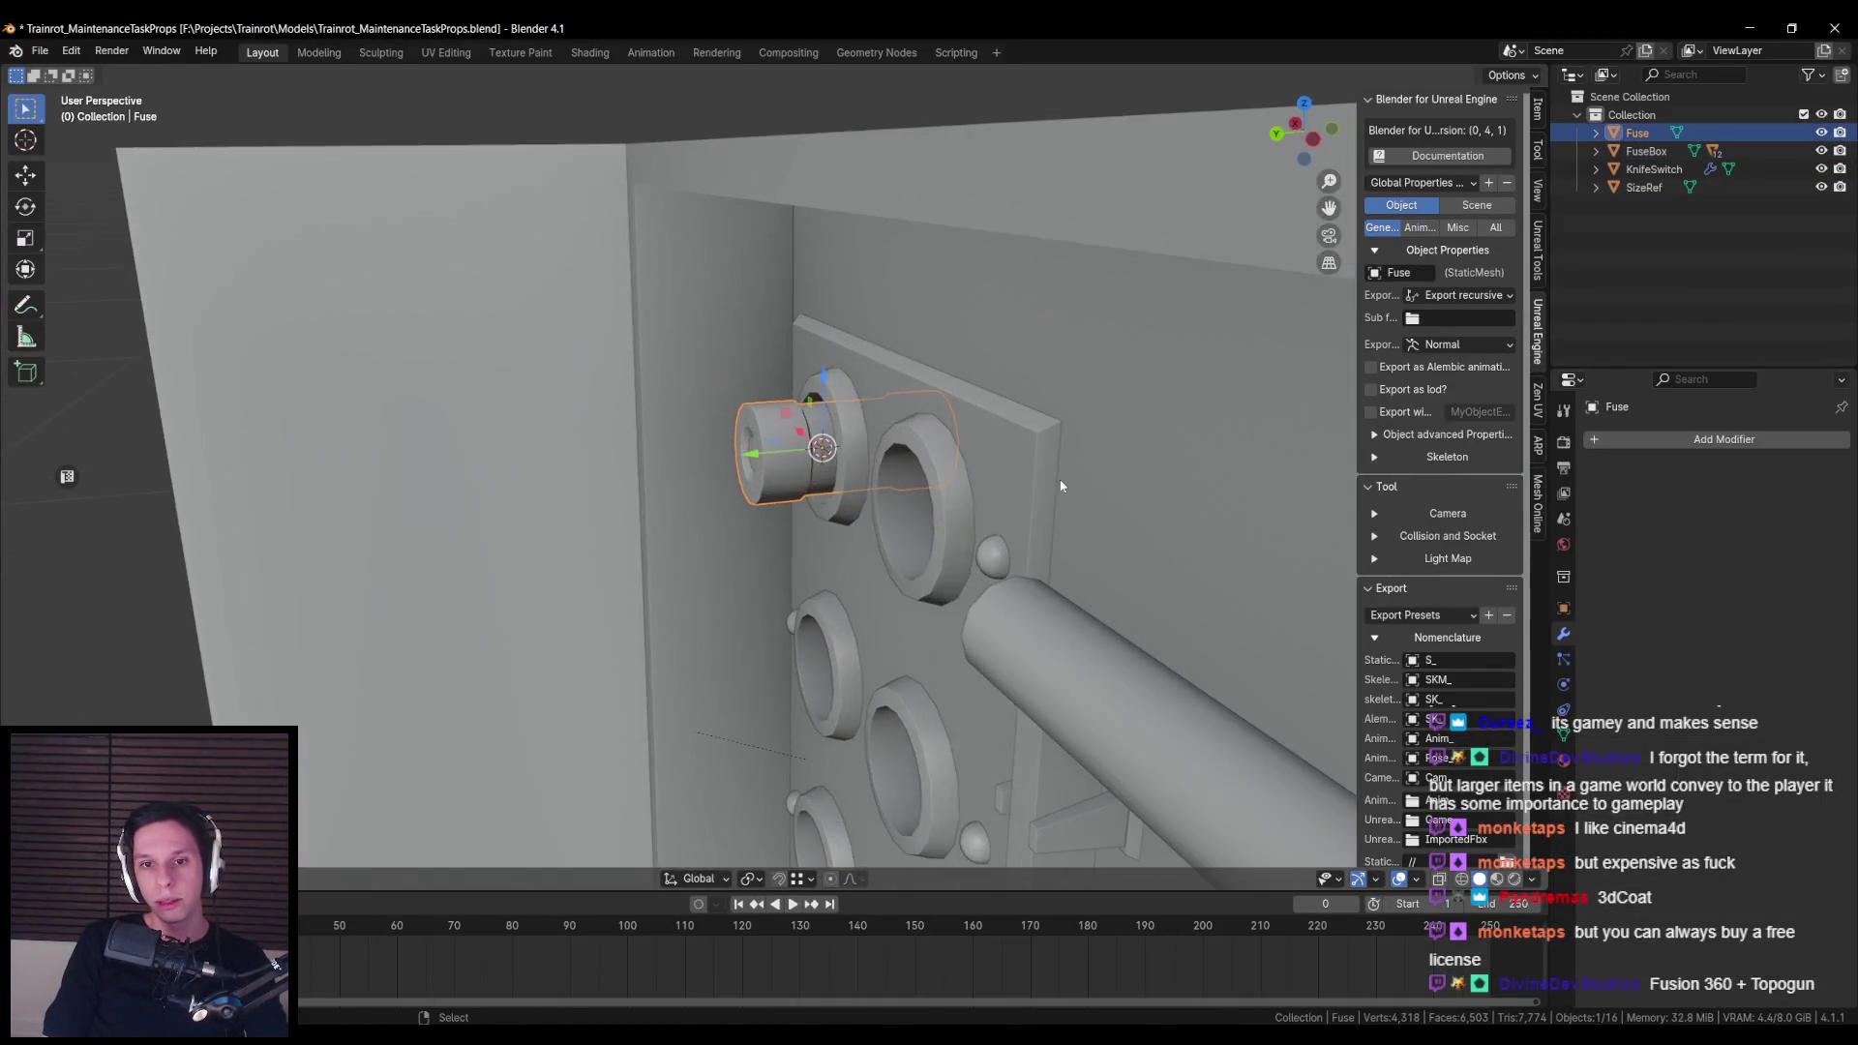
{"action": "key", "text": "s"}
{"action": "left_click", "coordinate": [1108, 368]}
{"action": "key", "text": "shift+z"}
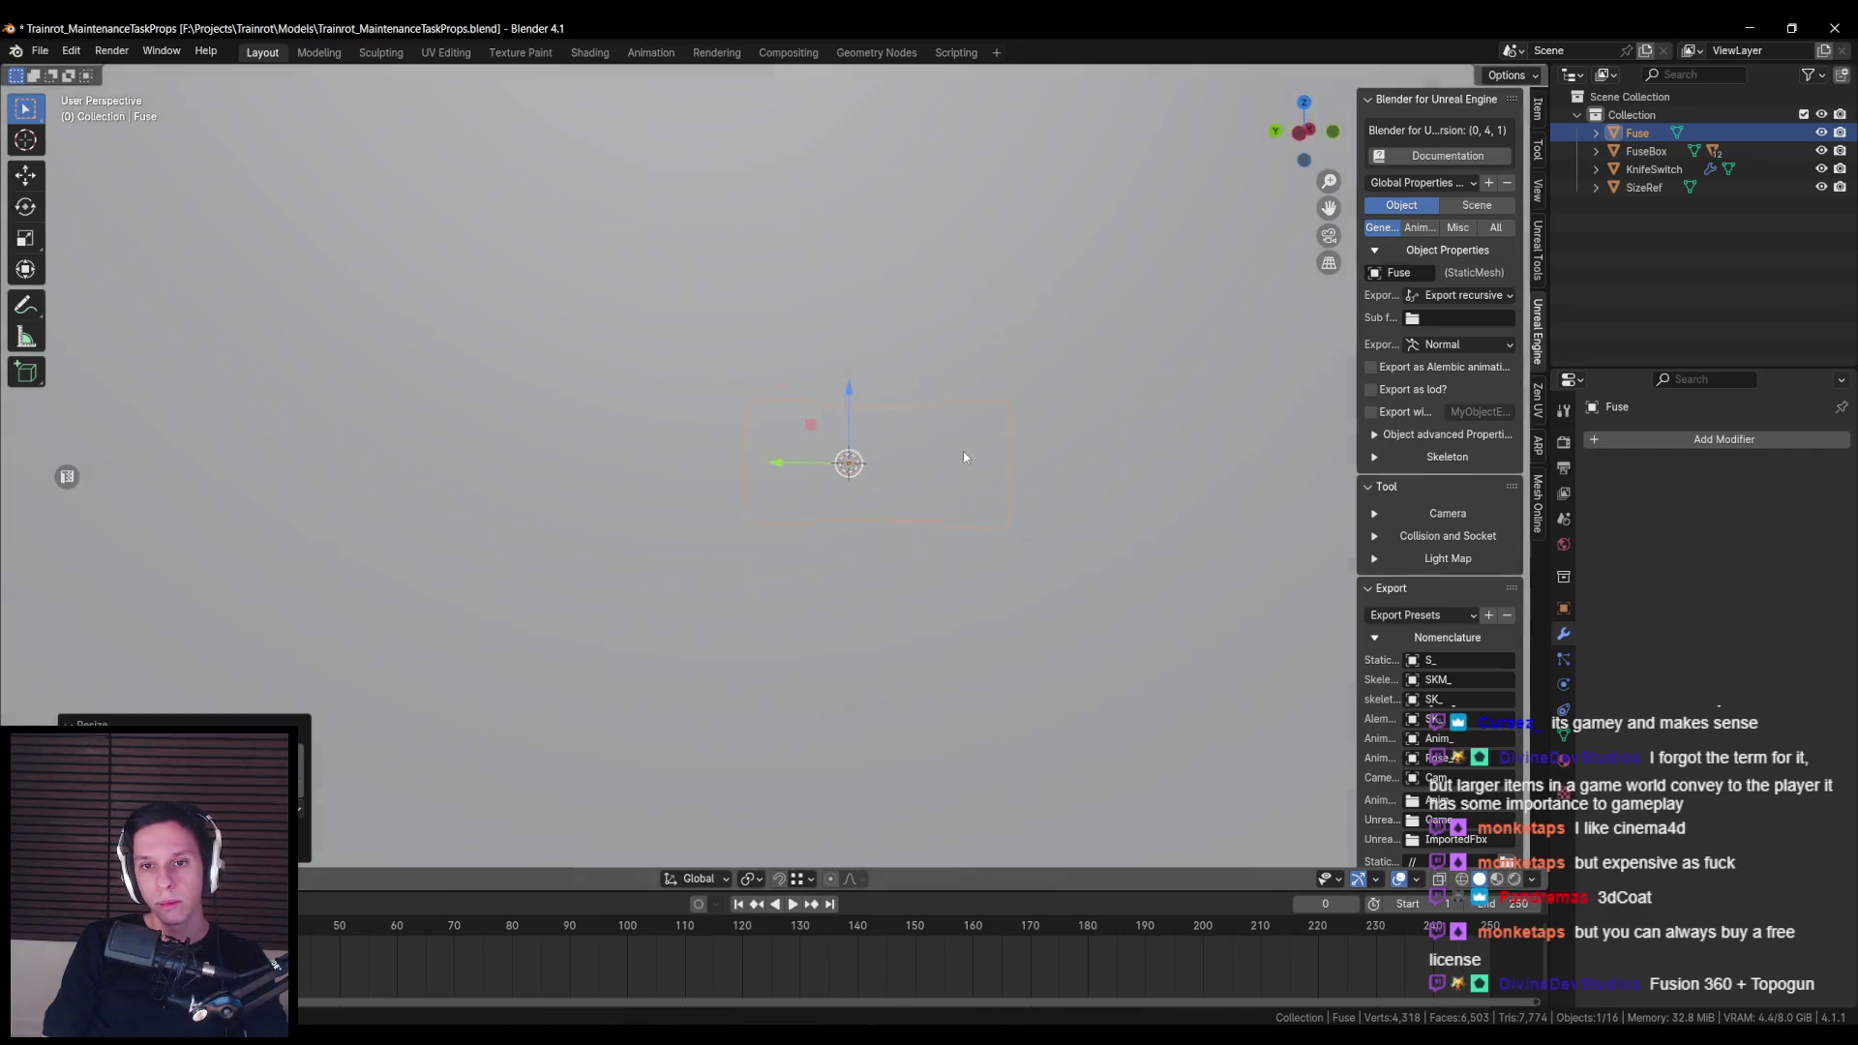
{"action": "key", "text": "shift+z"}
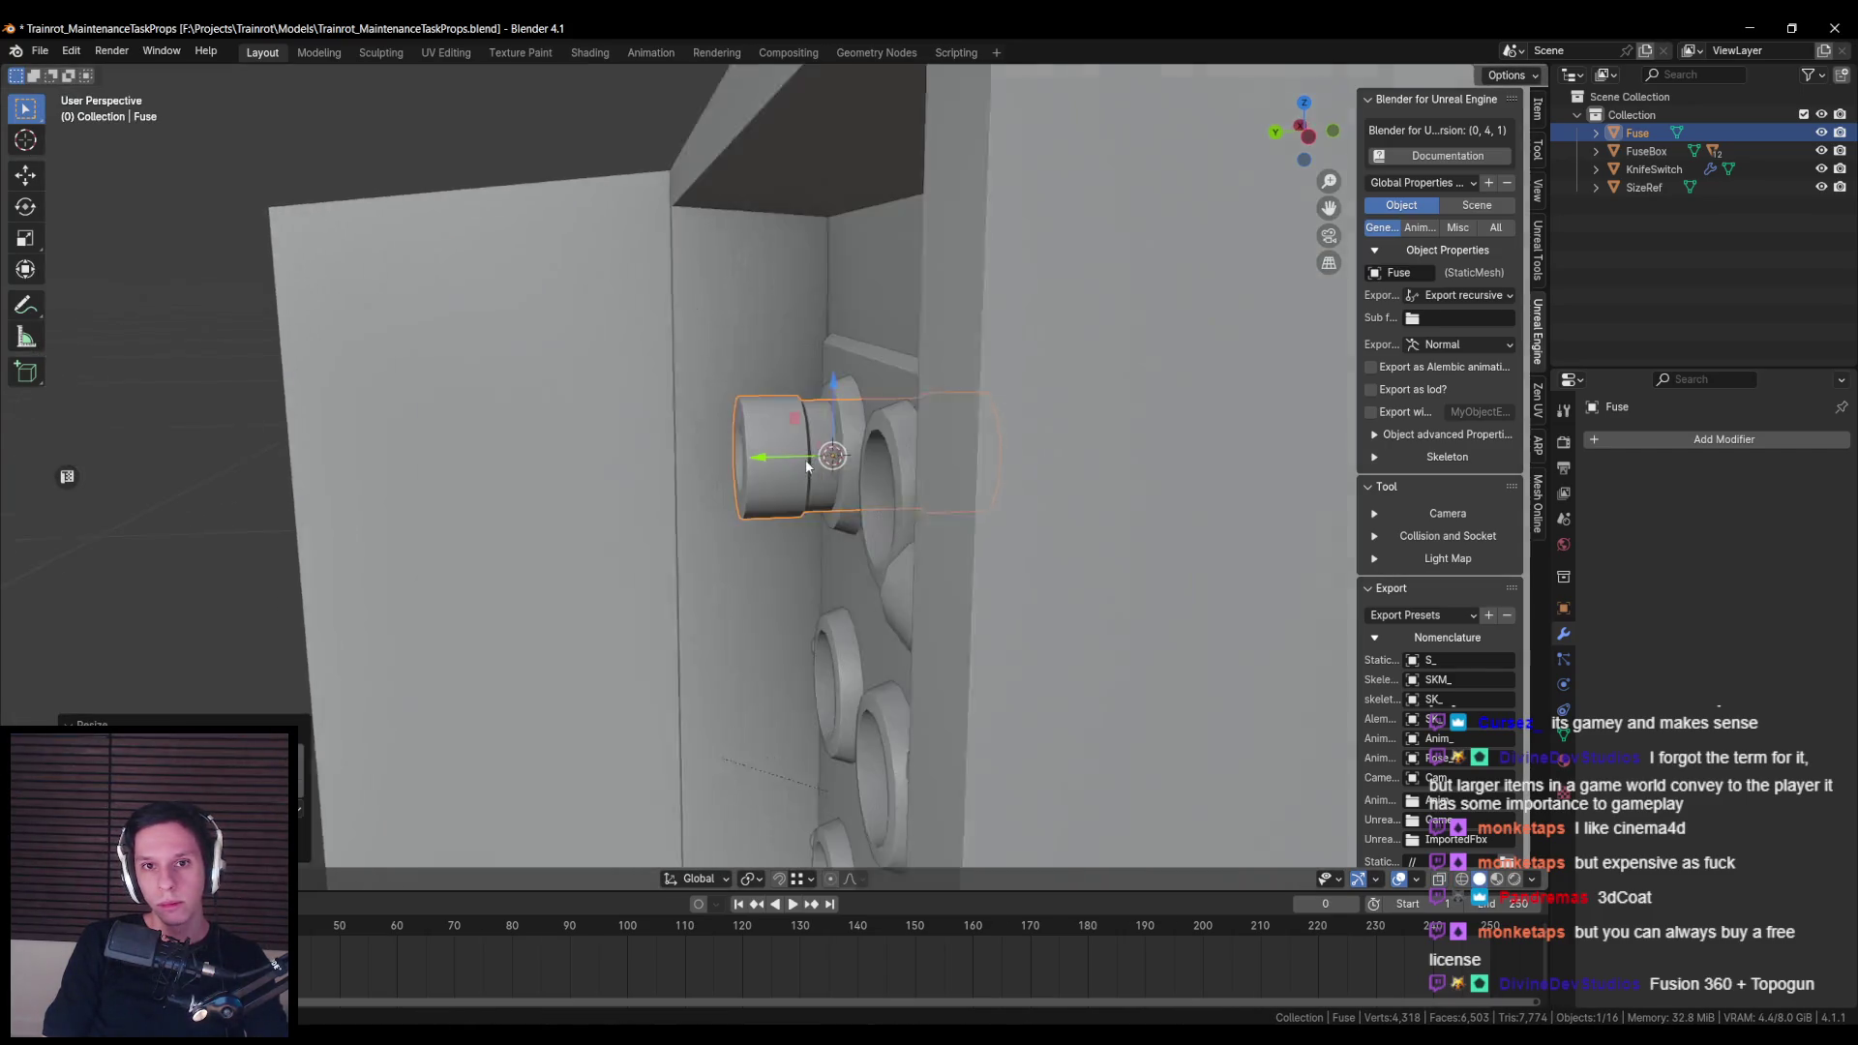
{"action": "scroll", "coordinate": [842, 464], "scroll_direction": "down", "scroll_amount": 5}
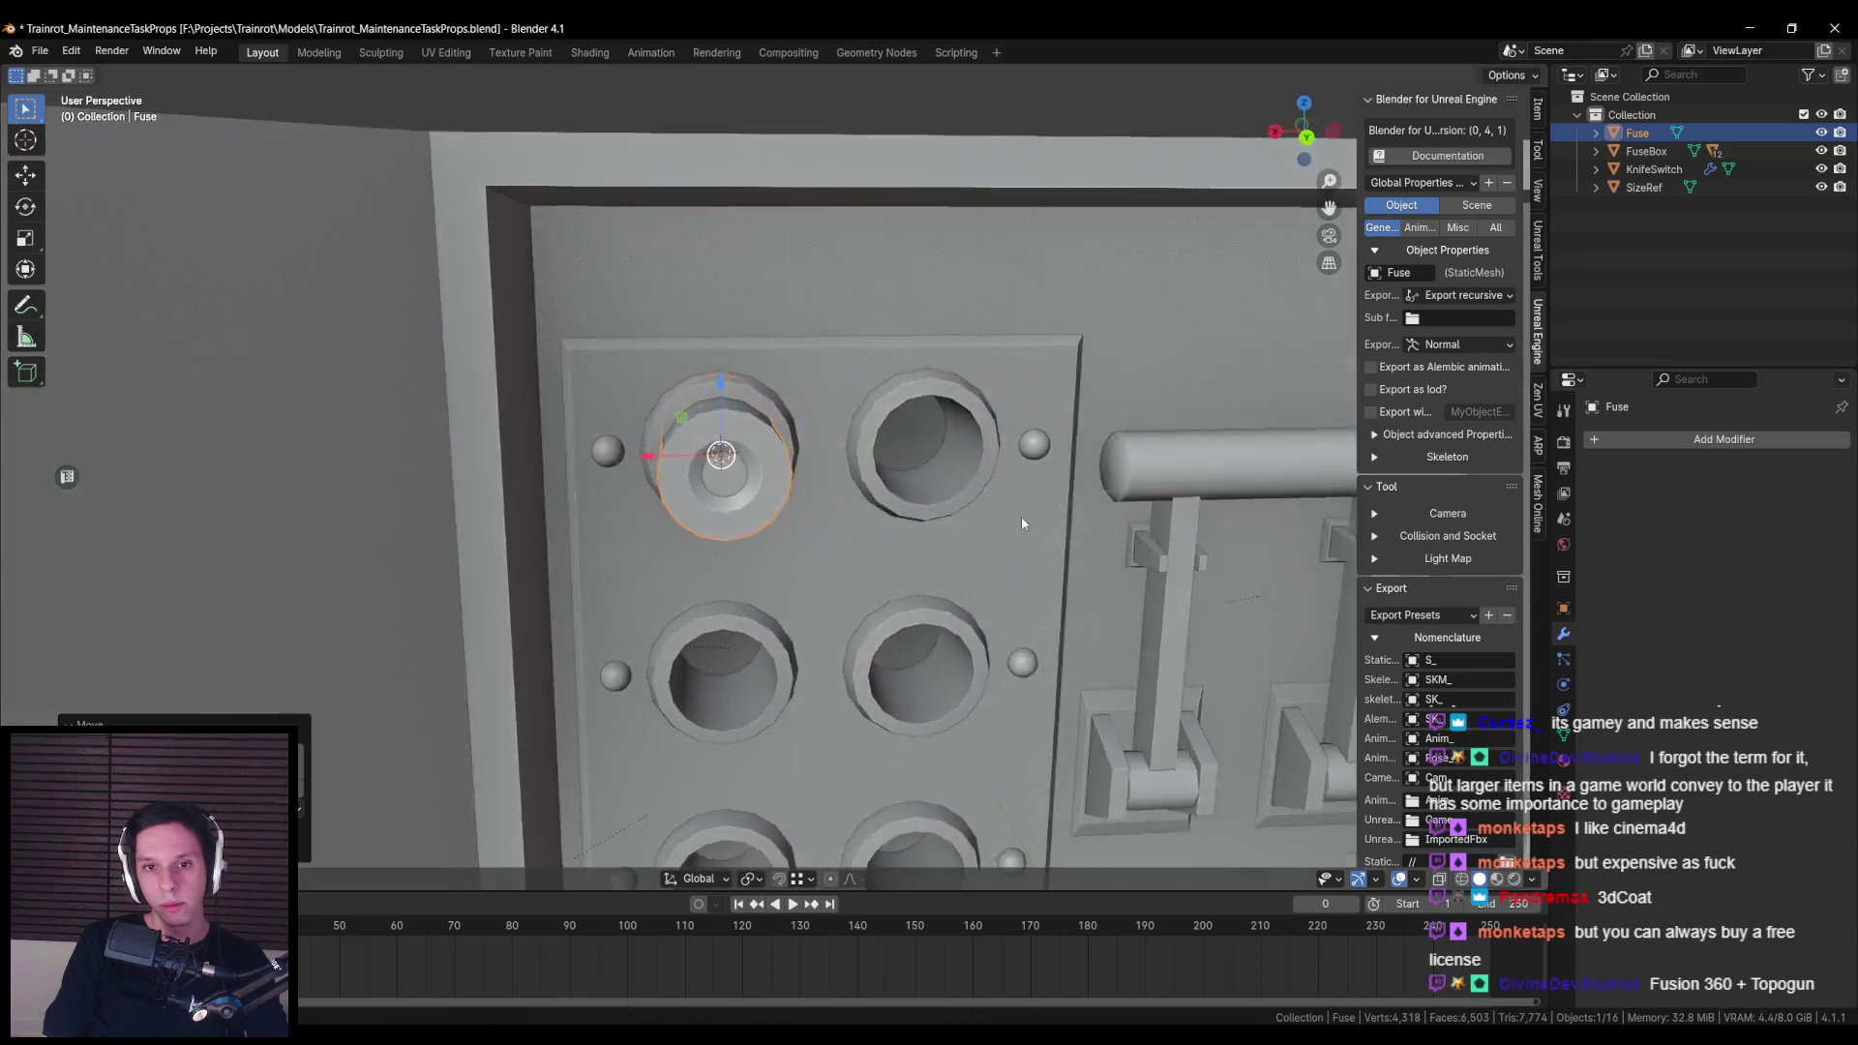
{"action": "key", "text": "alt+a"}
{"action": "key", "text": "ctrl+z"}
{"action": "scroll", "coordinate": [886, 520], "scroll_direction": "up", "scroll_amount": 3}
Step: Save the file, apply the fuse's scale, and export the fuse box assets to Unreal
{"action": "key", "text": "ctrl+s"}
{"action": "key", "text": "ctrl+a"}
{"action": "left_click", "coordinate": [852, 484]}
{"action": "scroll", "coordinate": [1472, 683], "scroll_direction": "down", "scroll_amount": 10}
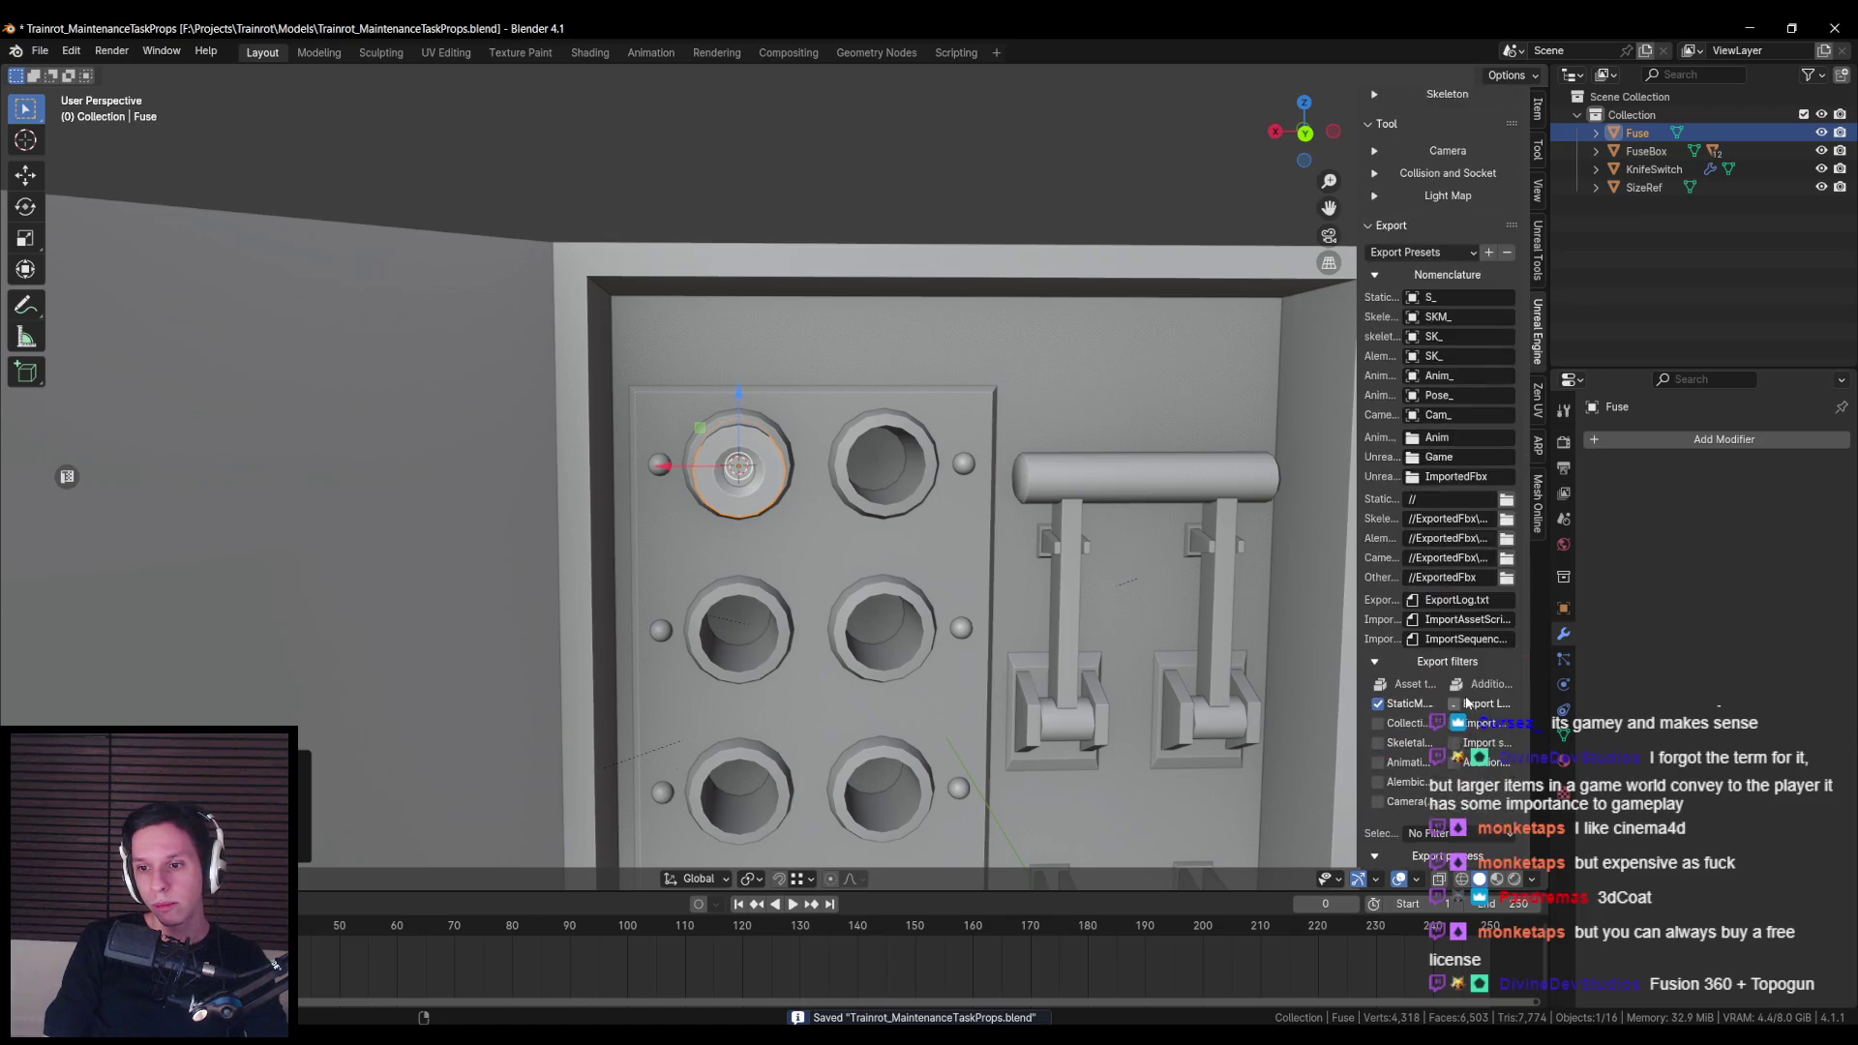
{"action": "left_click", "coordinate": [1447, 818]}
{"action": "scroll", "coordinate": [1315, 839], "scroll_direction": "down", "scroll_amount": 3}
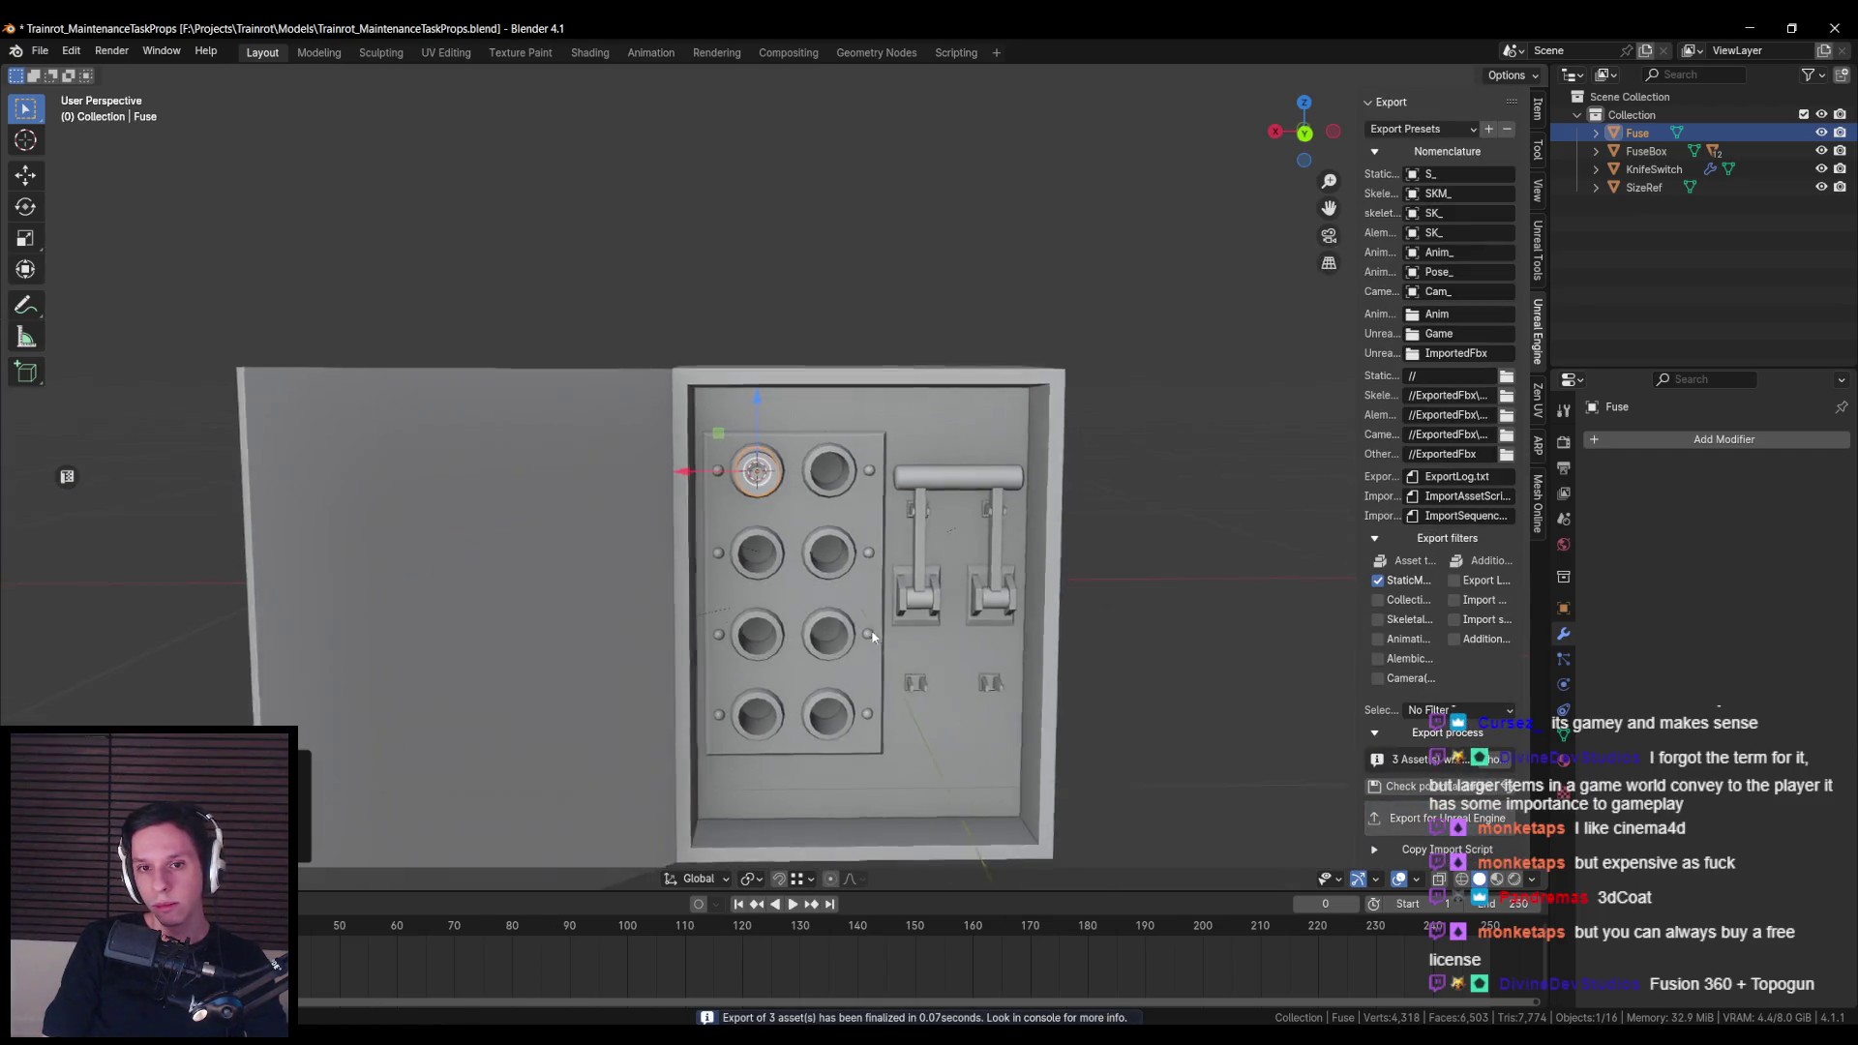
{"action": "left_click", "coordinate": [1750, 28]}
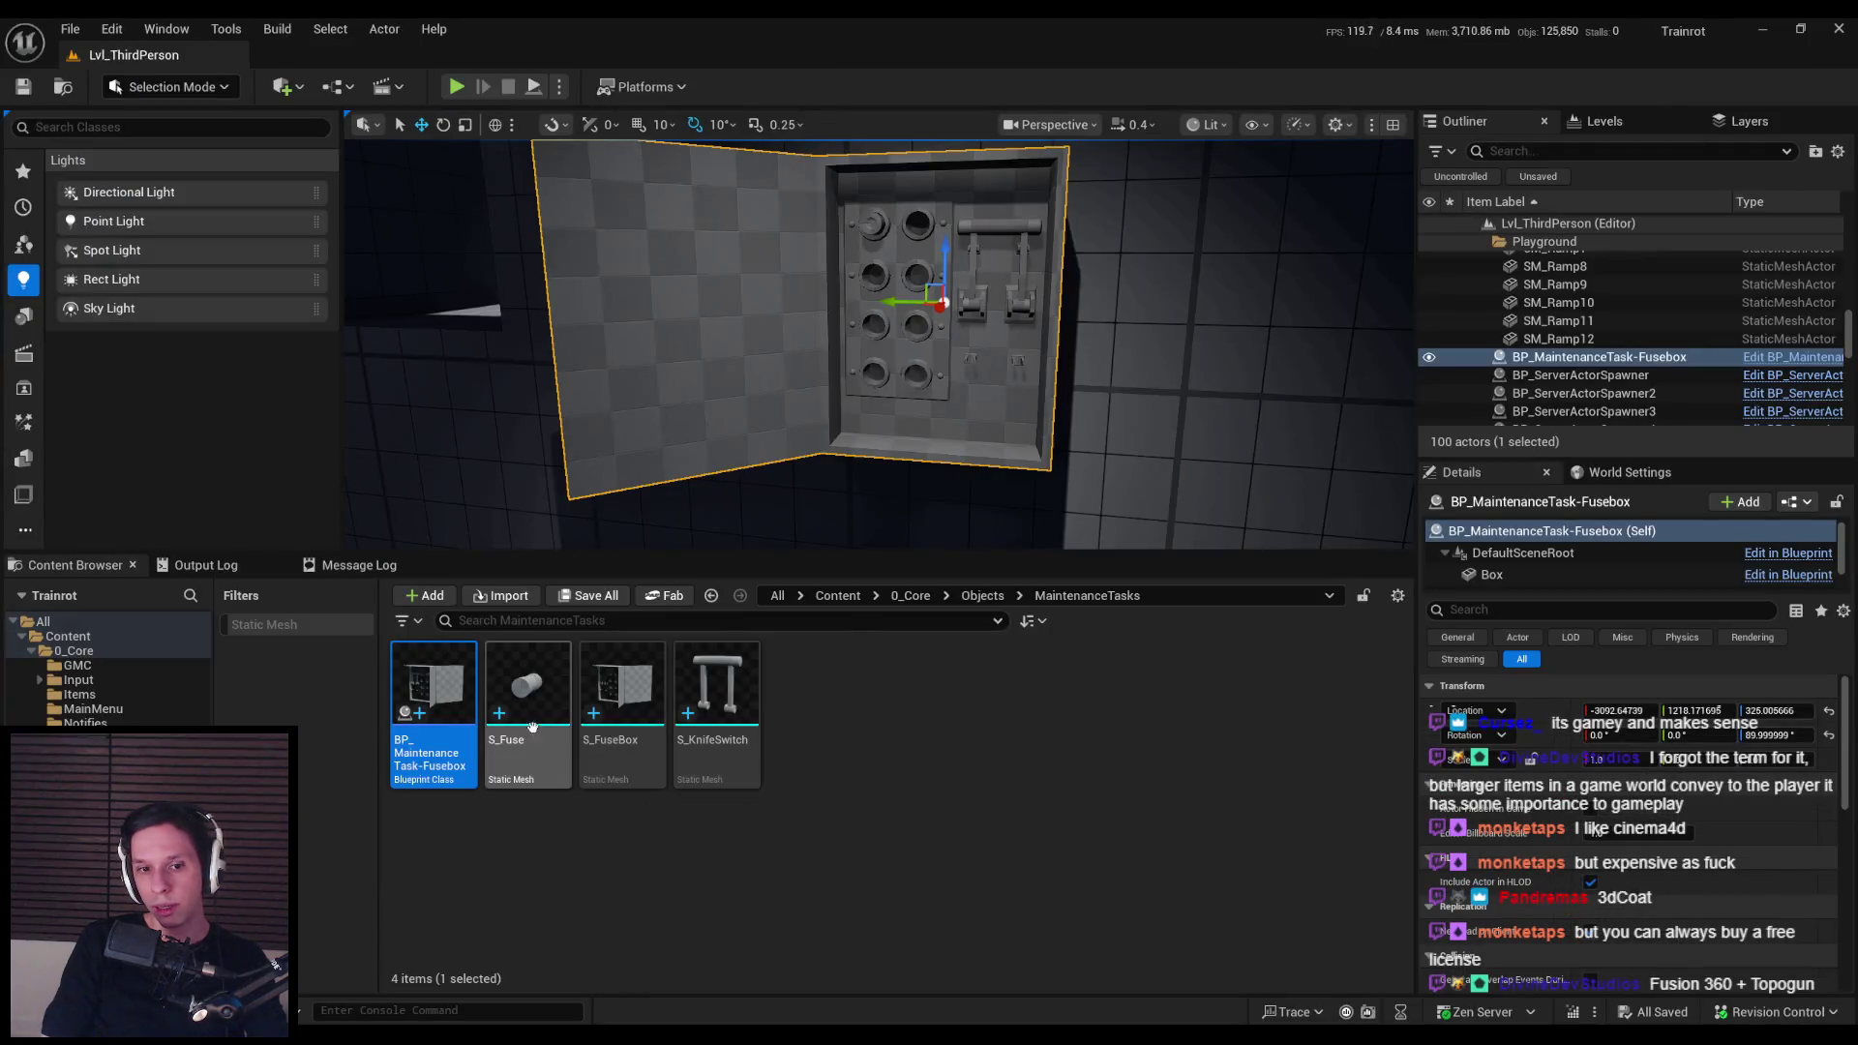
Step: Reimport the updated S_Fuse mesh in Unreal Engine
{"action": "right_click", "coordinate": [527, 689]}
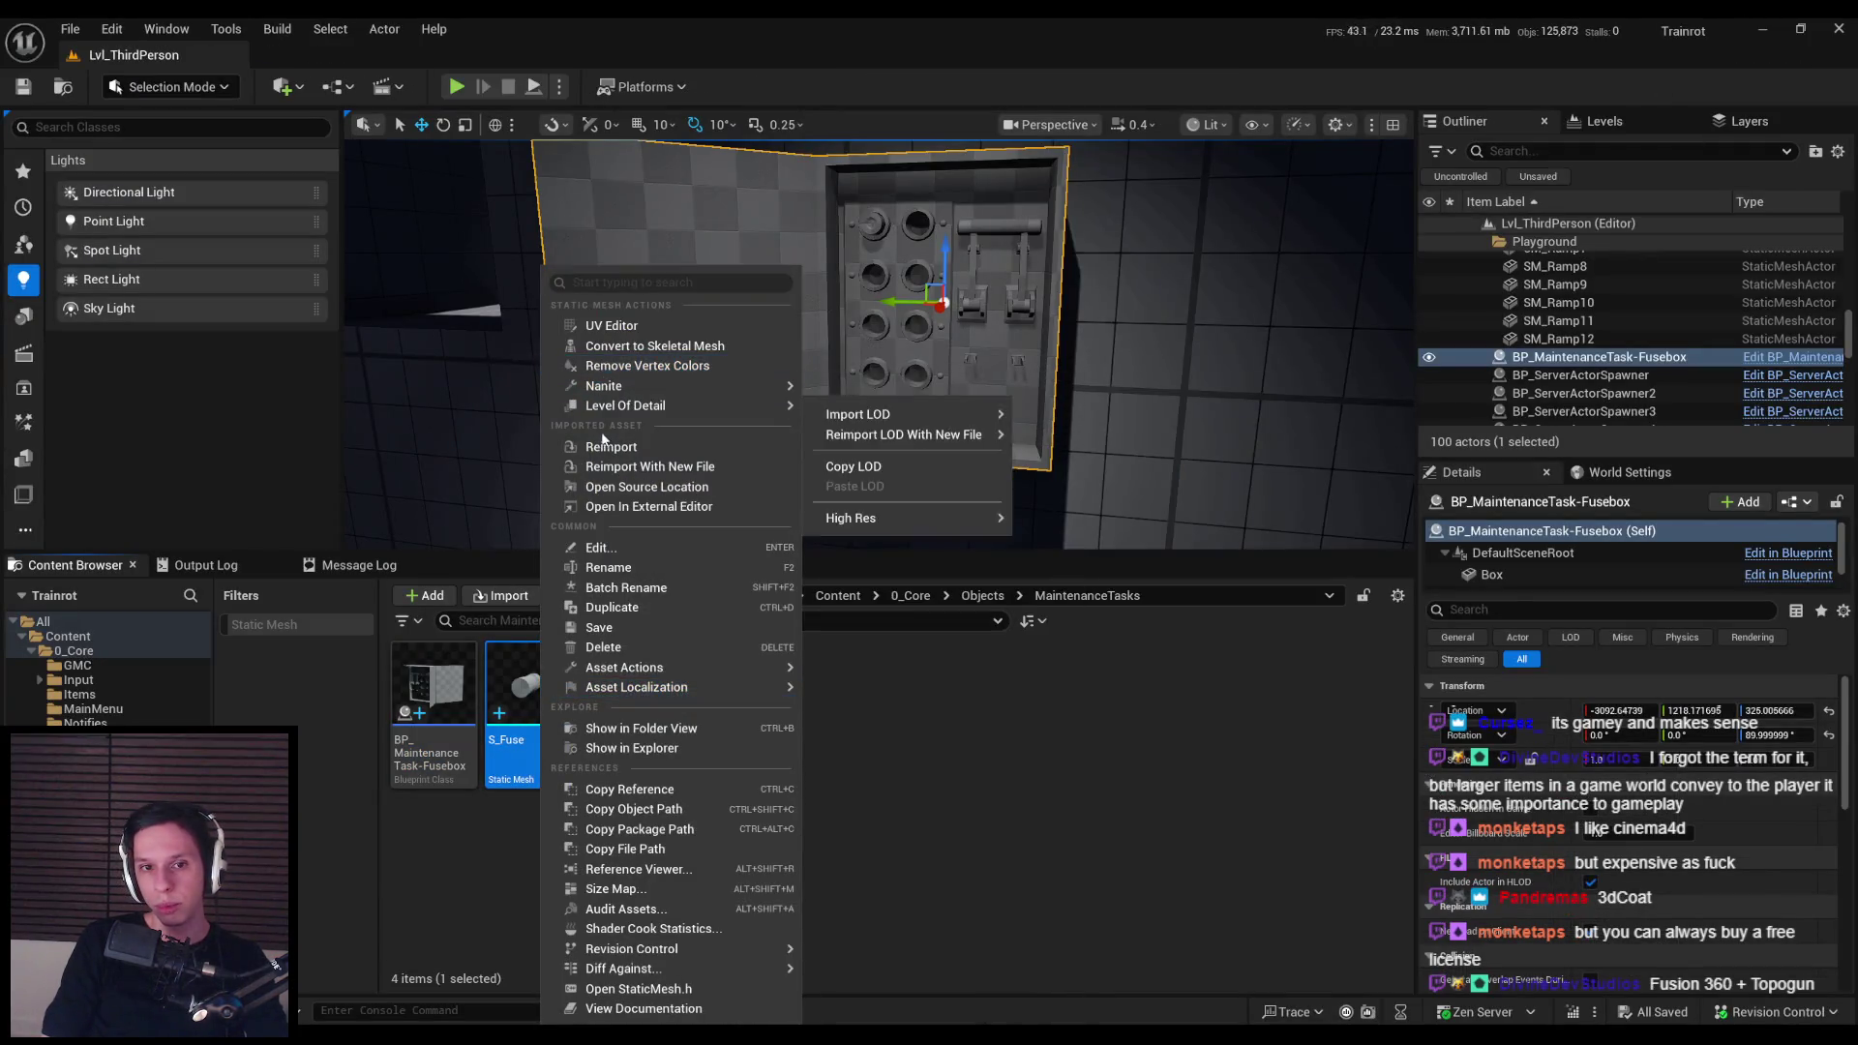
{"action": "left_click", "coordinate": [602, 444]}
{"action": "scroll", "coordinate": [921, 493], "scroll_direction": "up", "scroll_amount": 3}
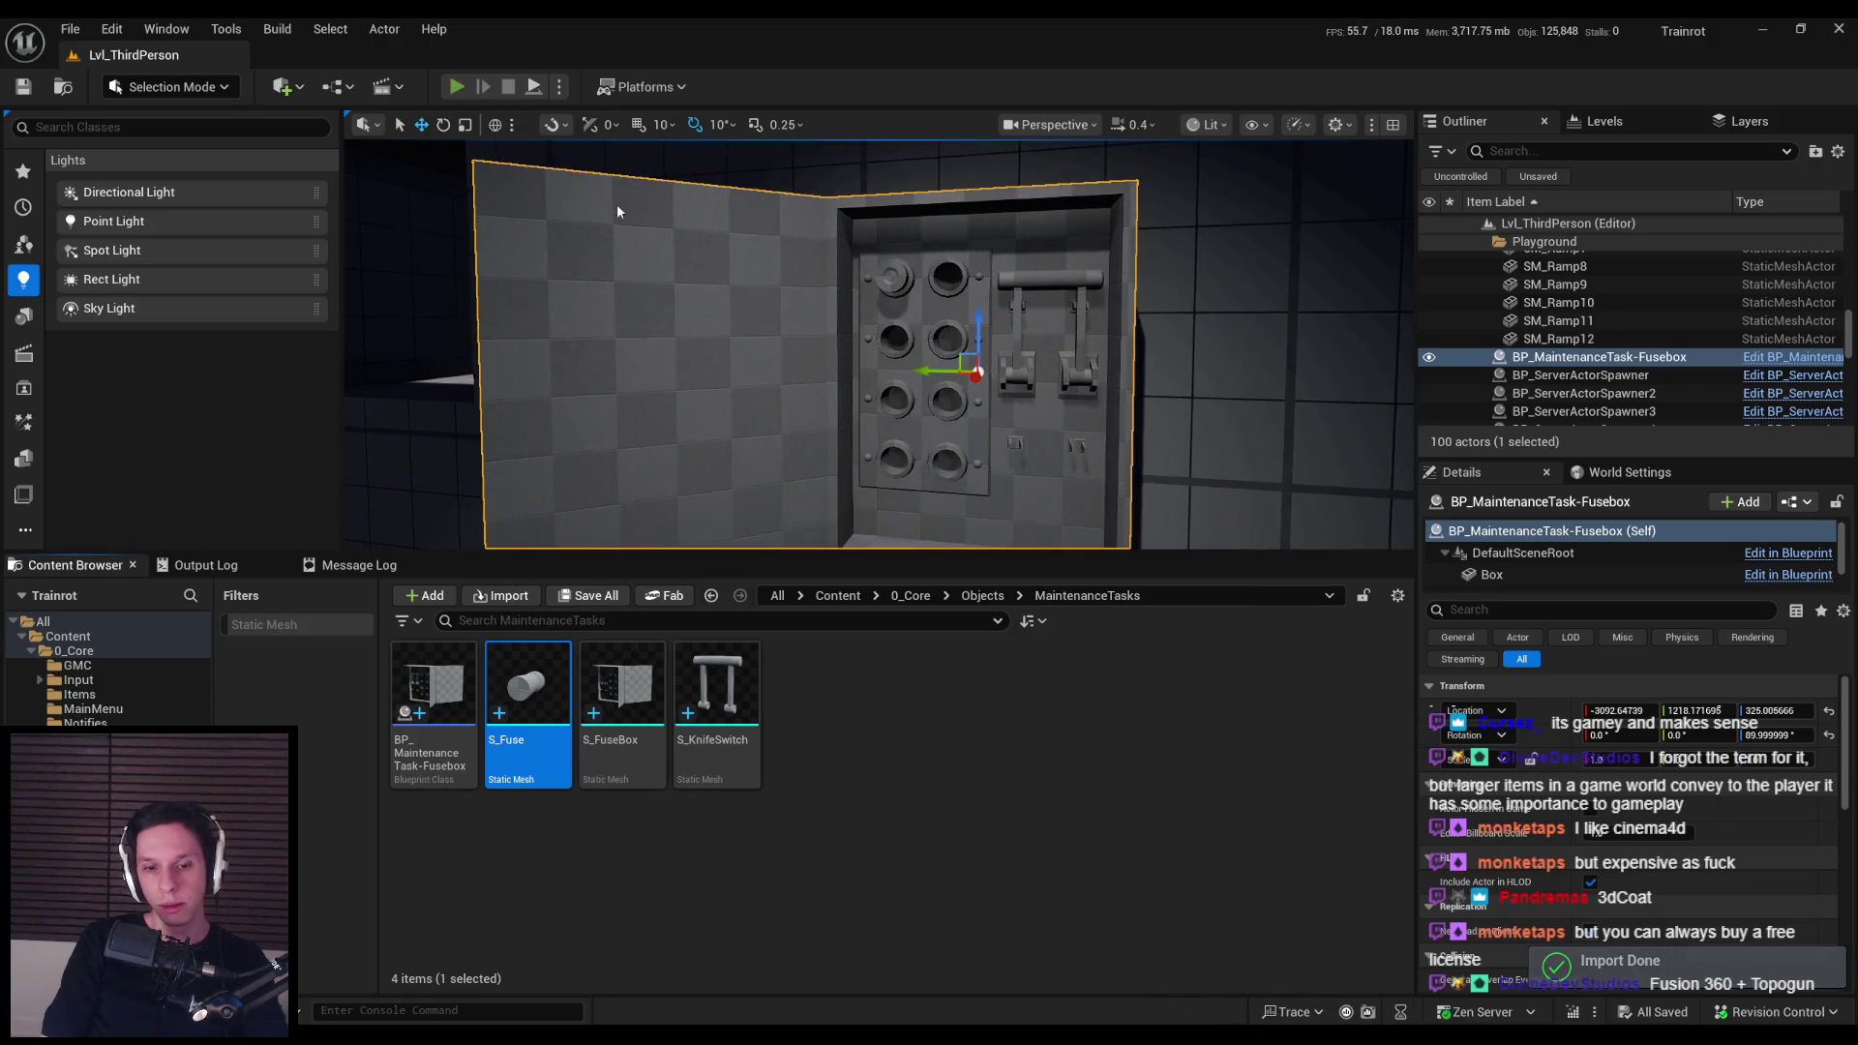
Step: Start a play test with Alt+P and walk around the open fuse box
{"action": "key", "text": "alt+p"}
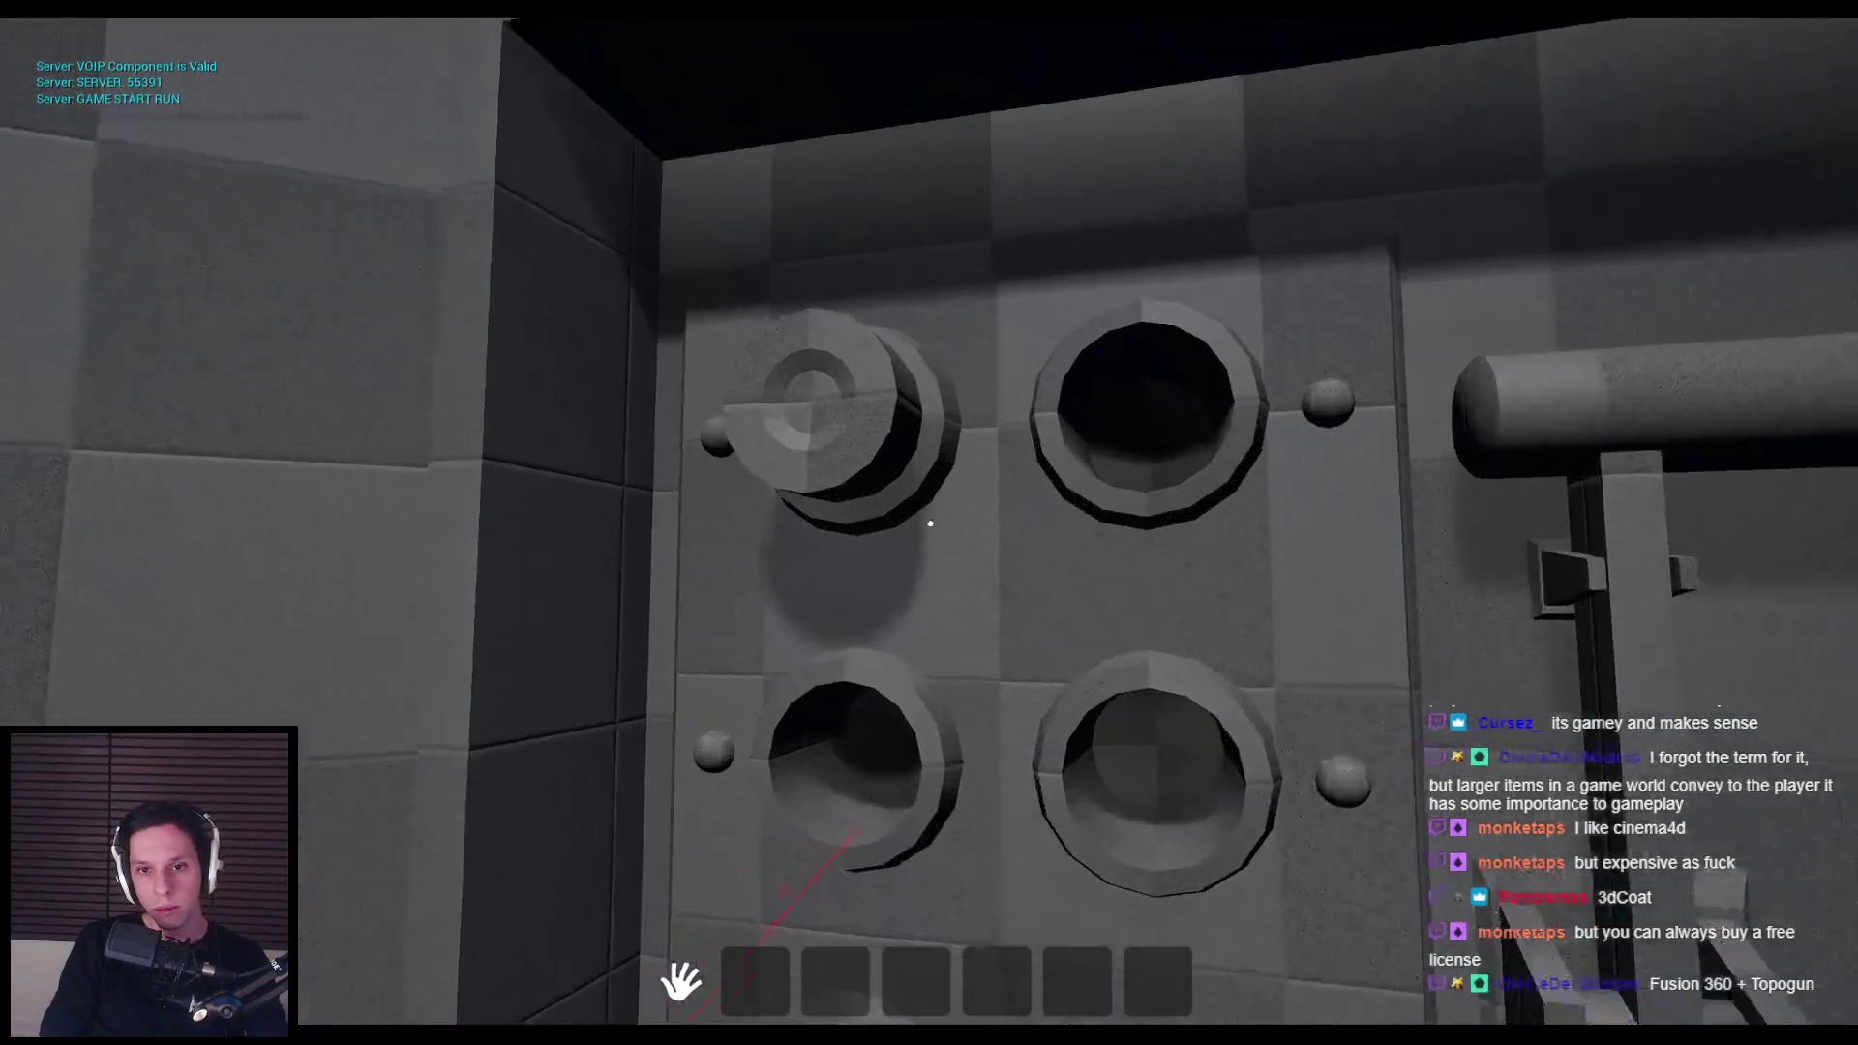
{"action": "key", "text": "w"}
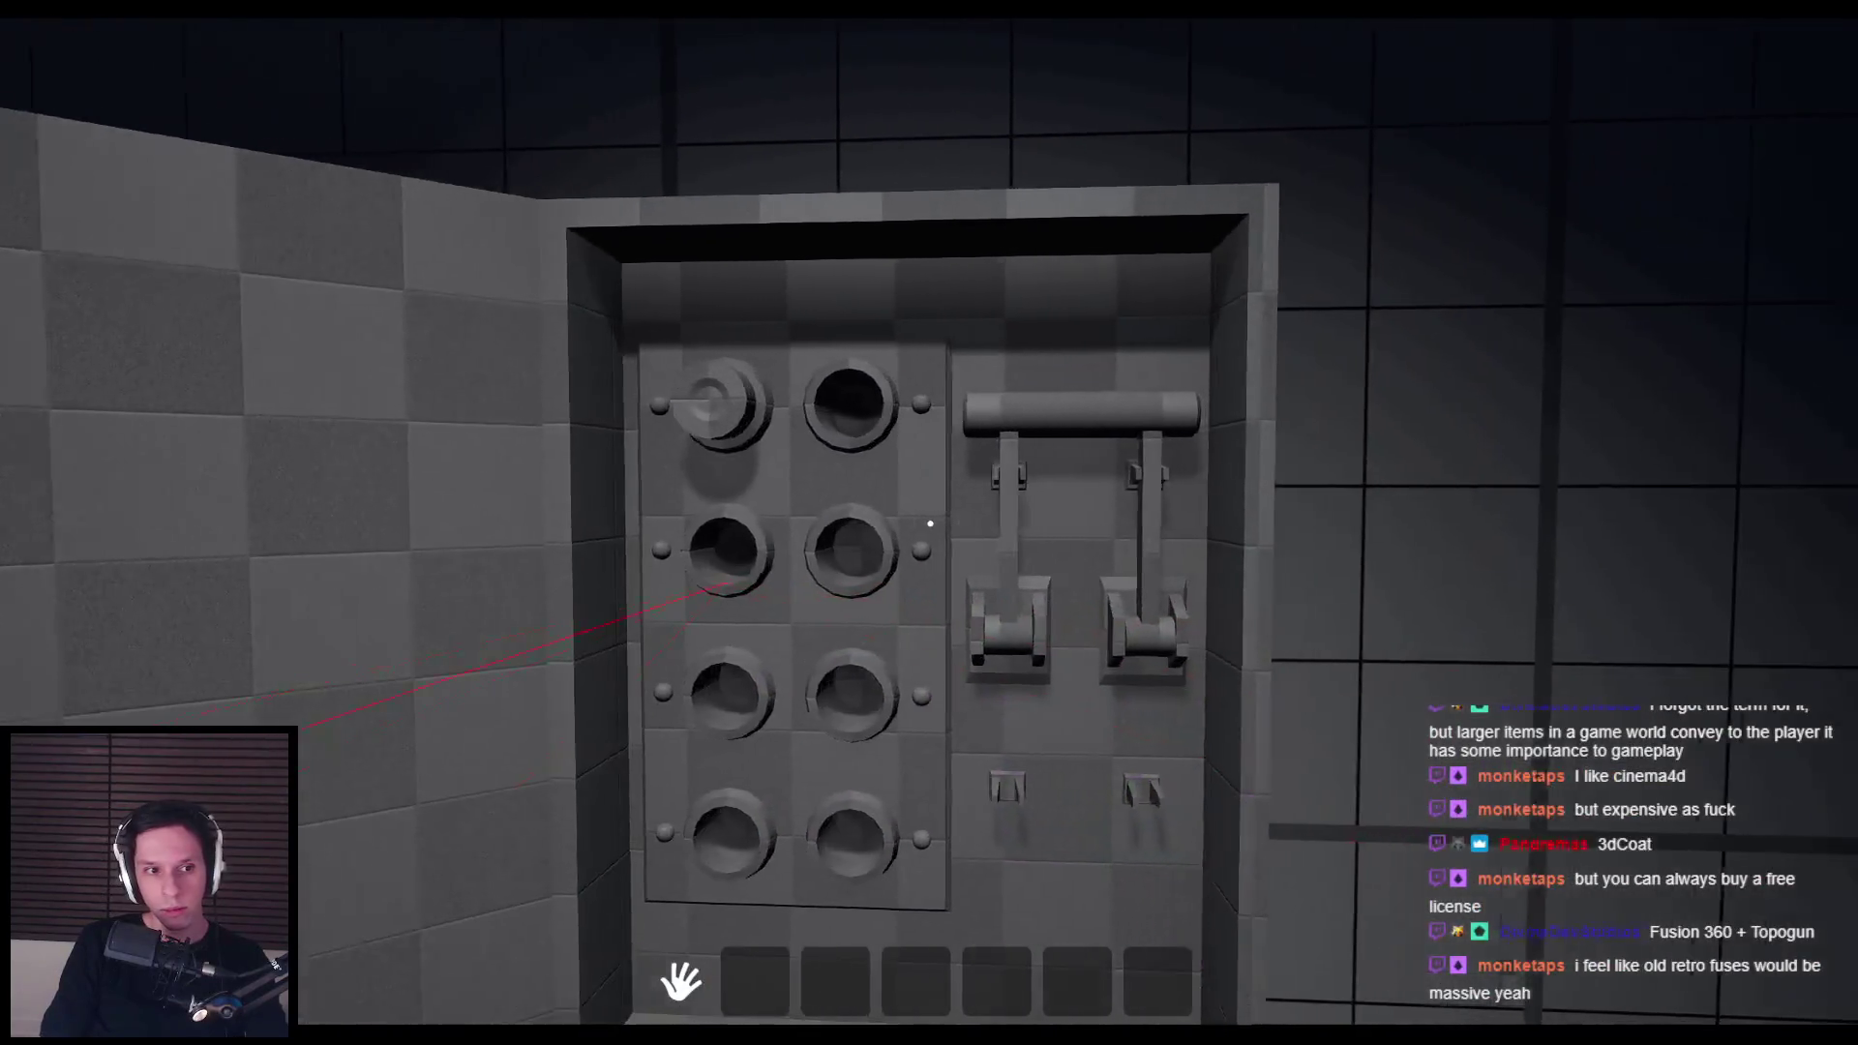
{"action": "key", "text": "s"}
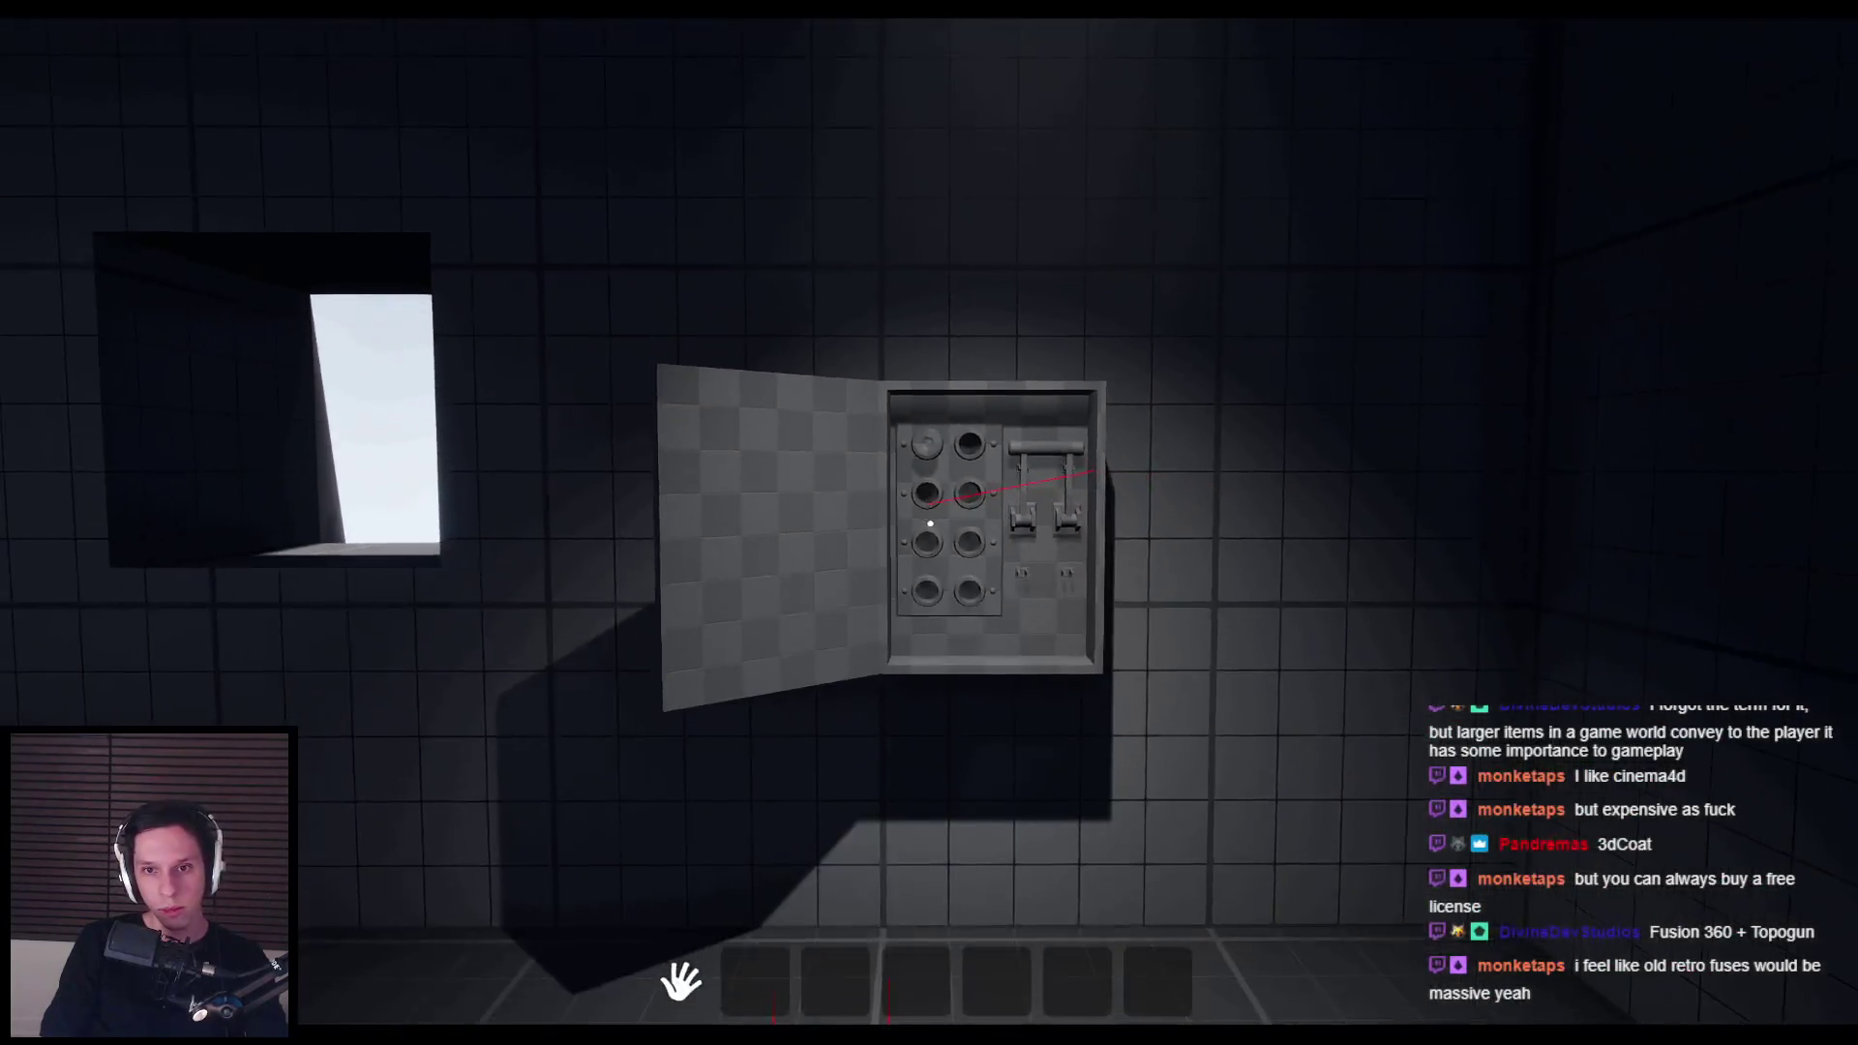
{"action": "key", "text": "w"}
{"action": "key", "text": "w"}
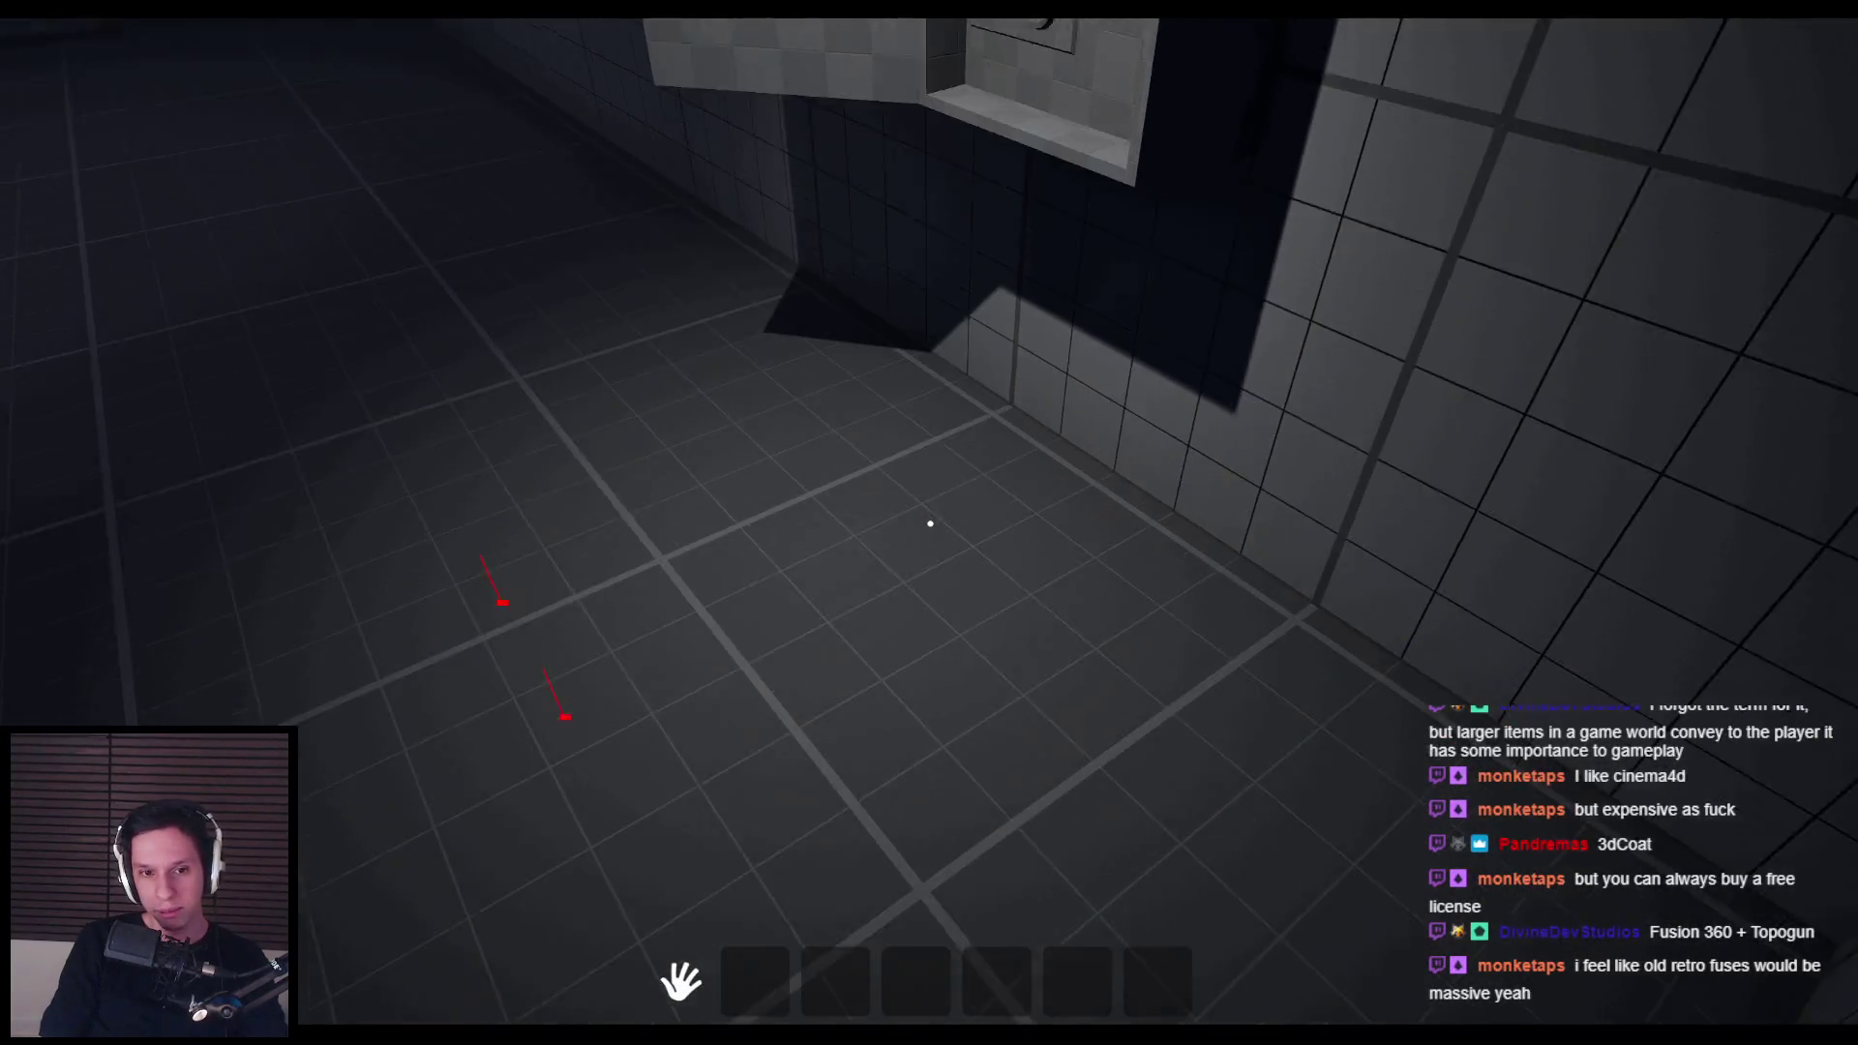
{"action": "key", "text": "w"}
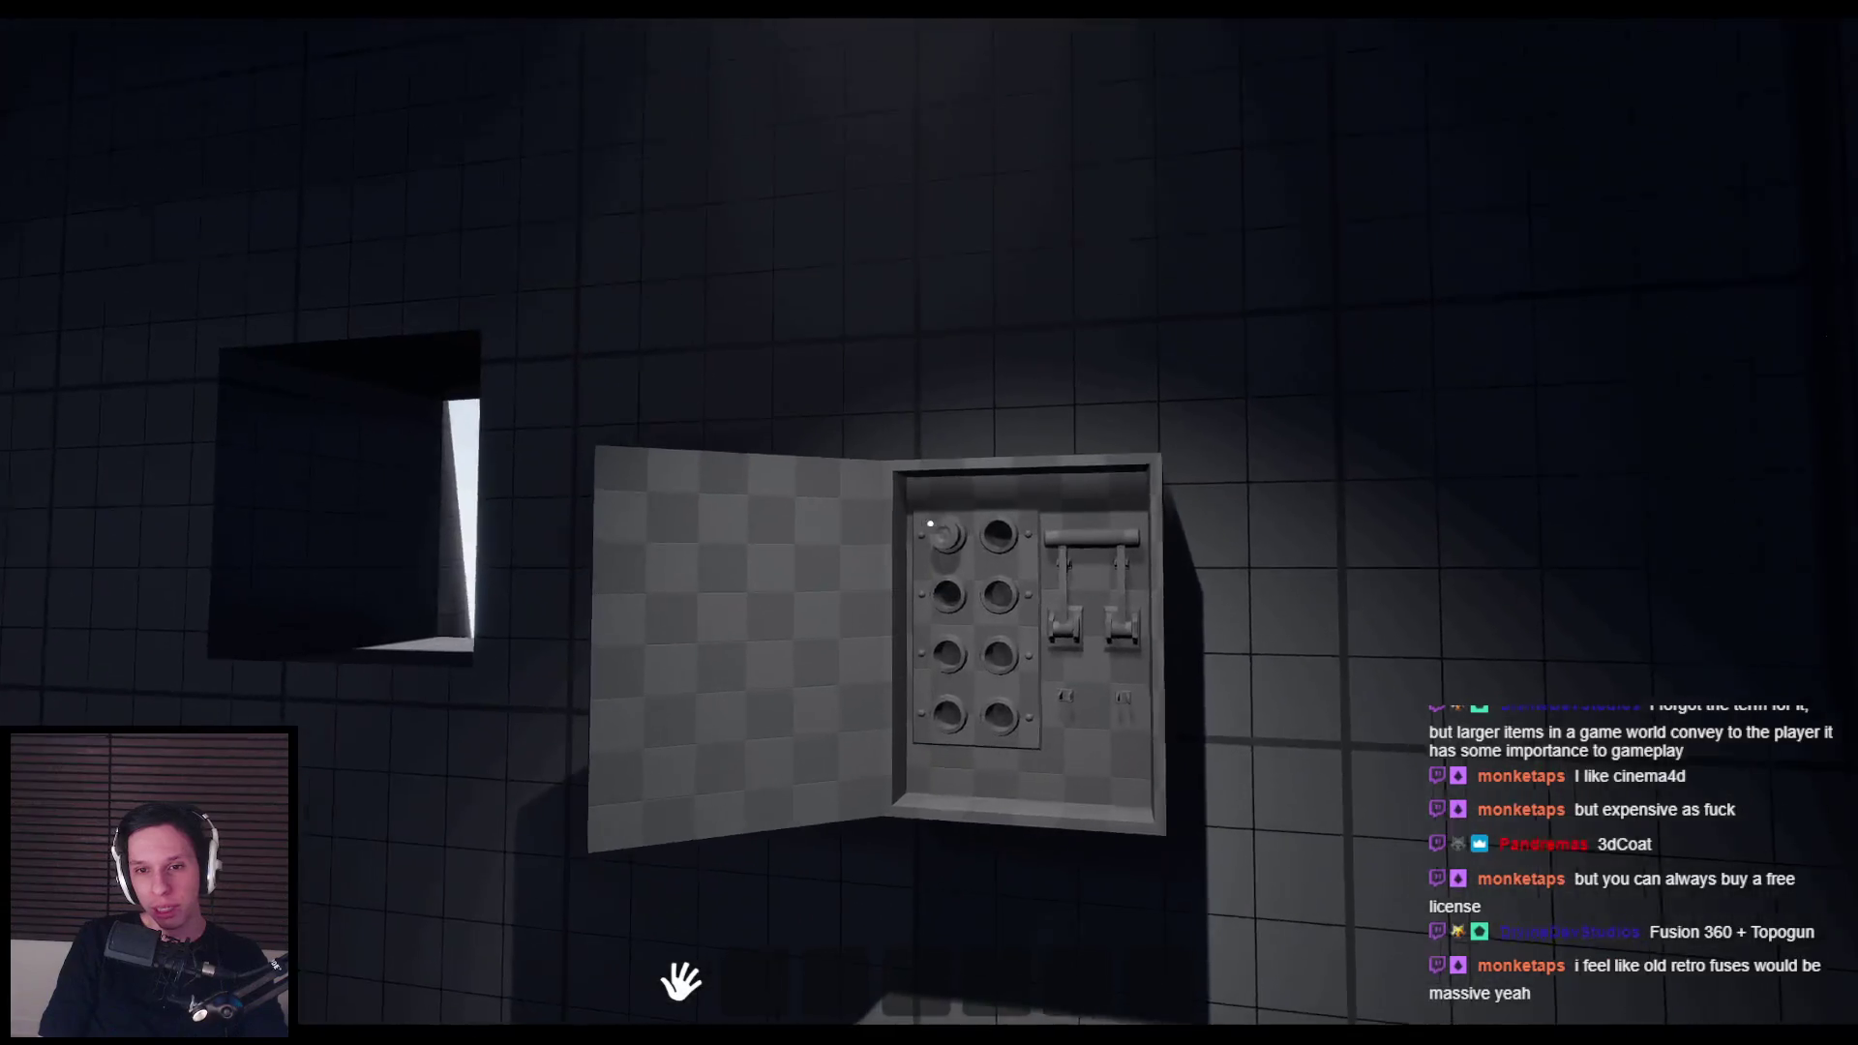
{"action": "key", "text": "s"}
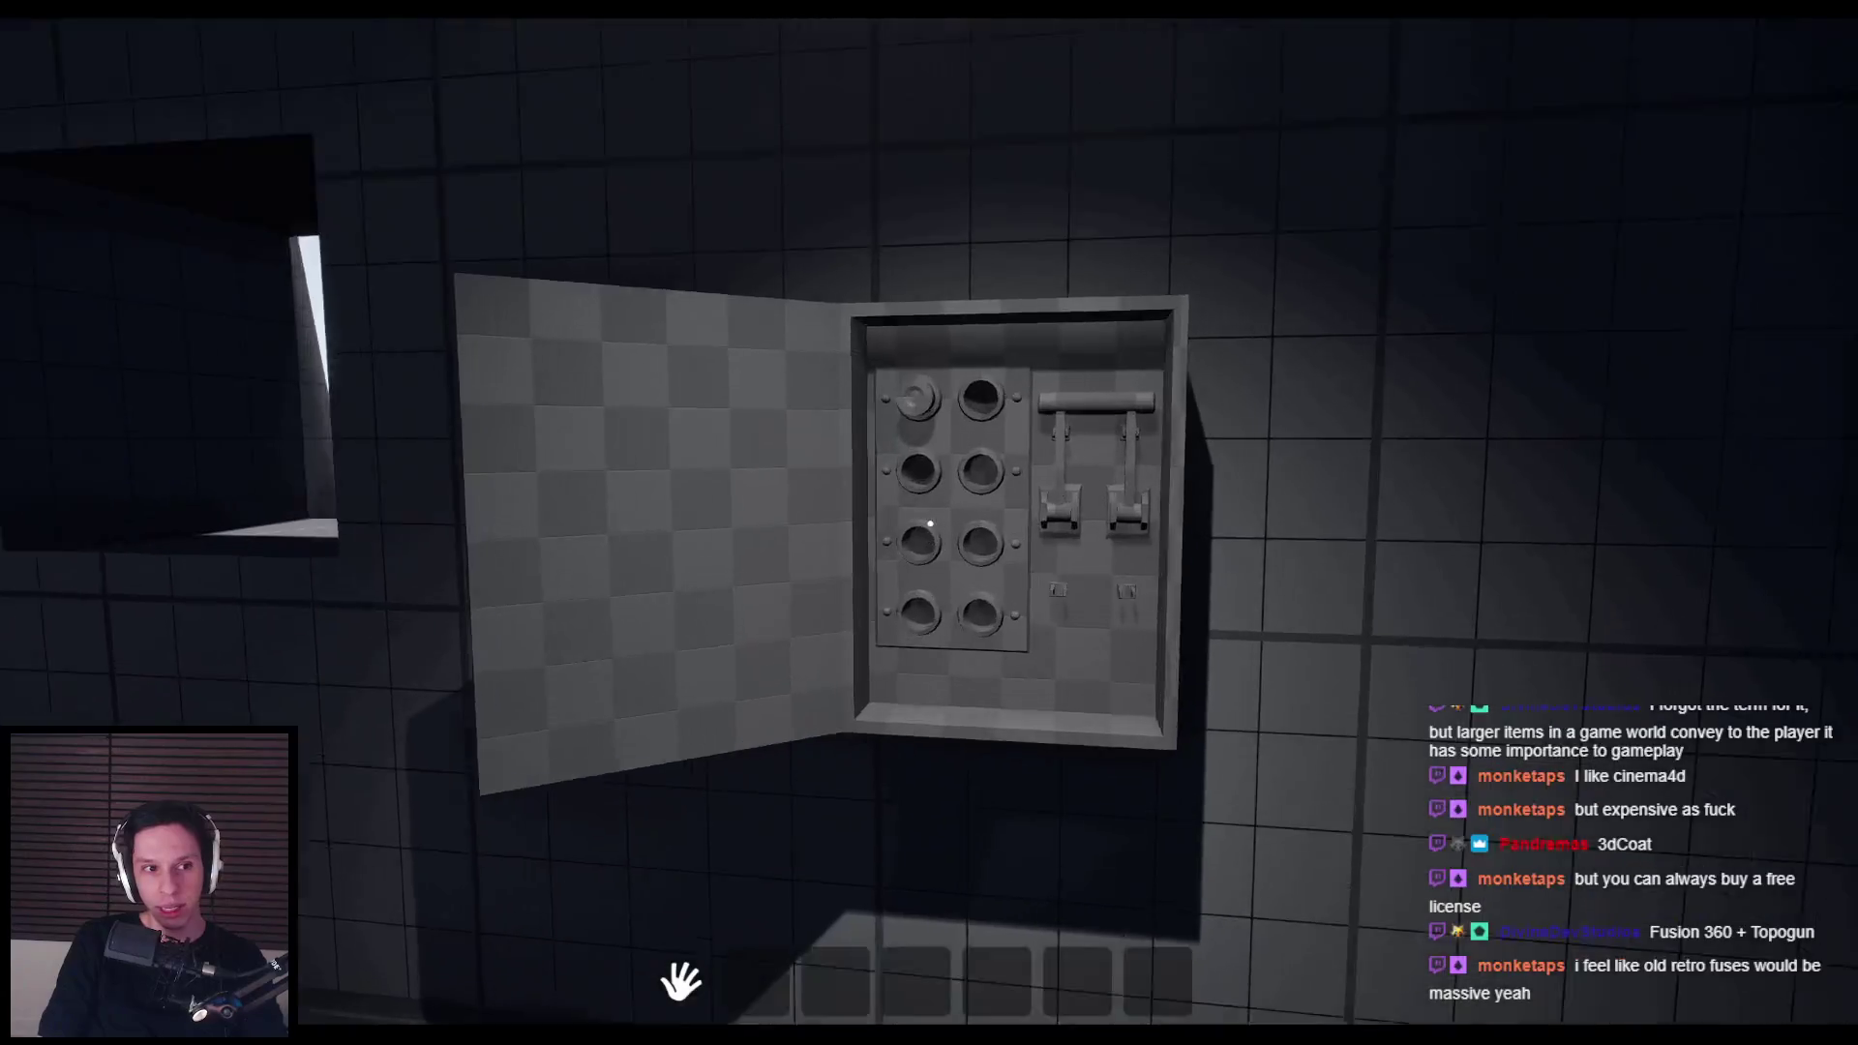
{"action": "key", "text": "w"}
{"action": "key", "text": "s"}
{"action": "key", "text": "w"}
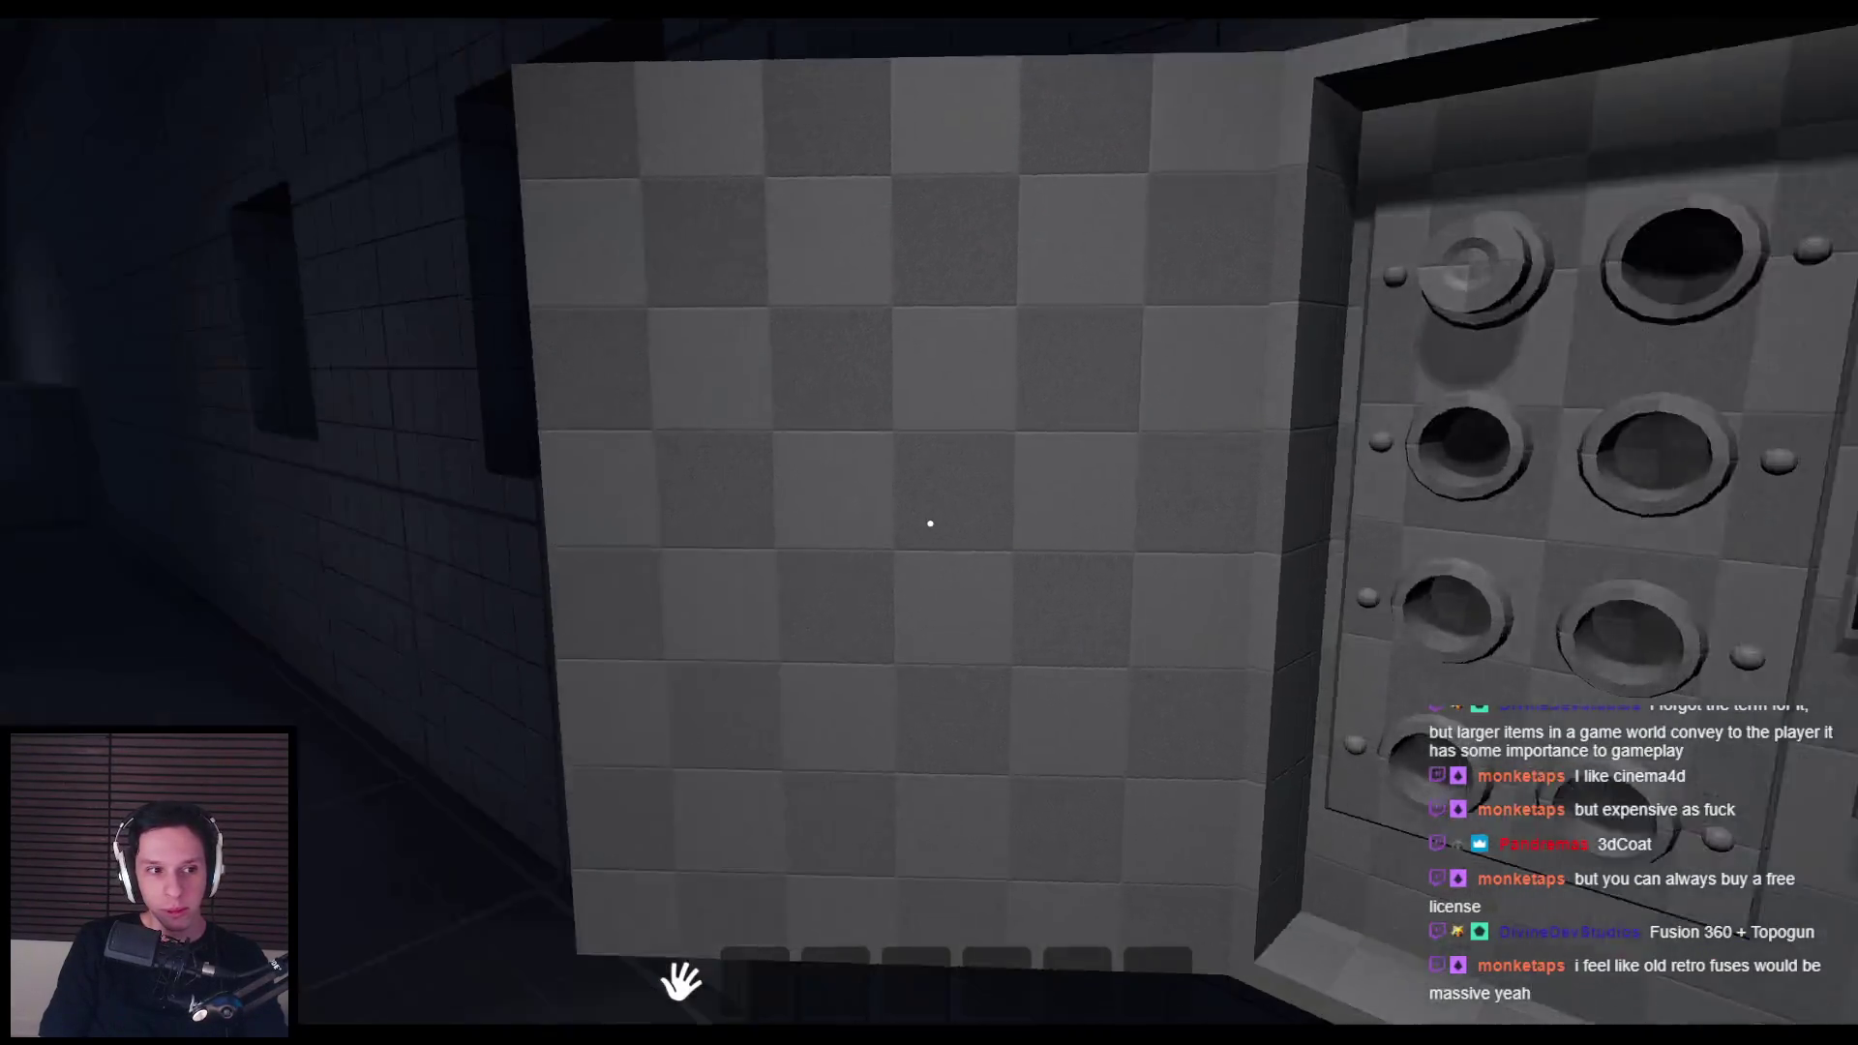
{"action": "key", "text": "w"}
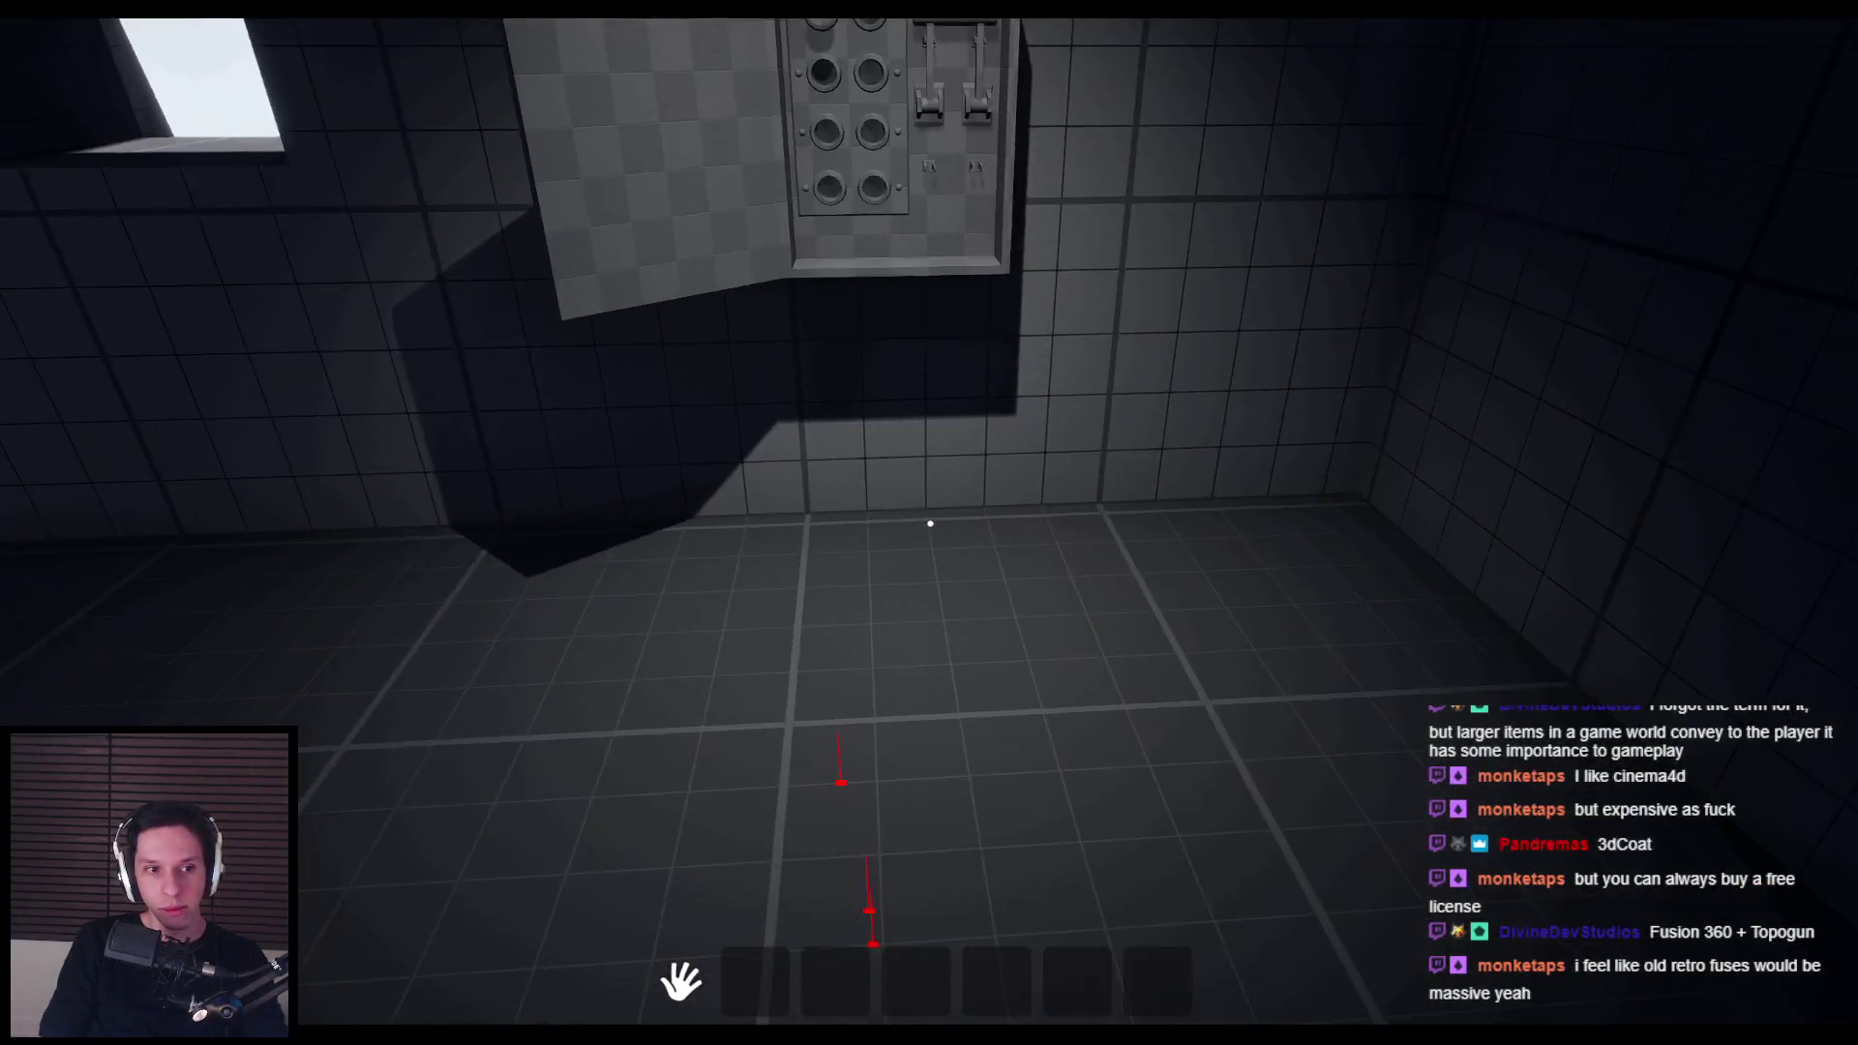
Step: Frame the whole box and the enlarged fuse up close, then switch to Blender
{"action": "key", "text": "s"}
{"action": "key", "text": "w"}
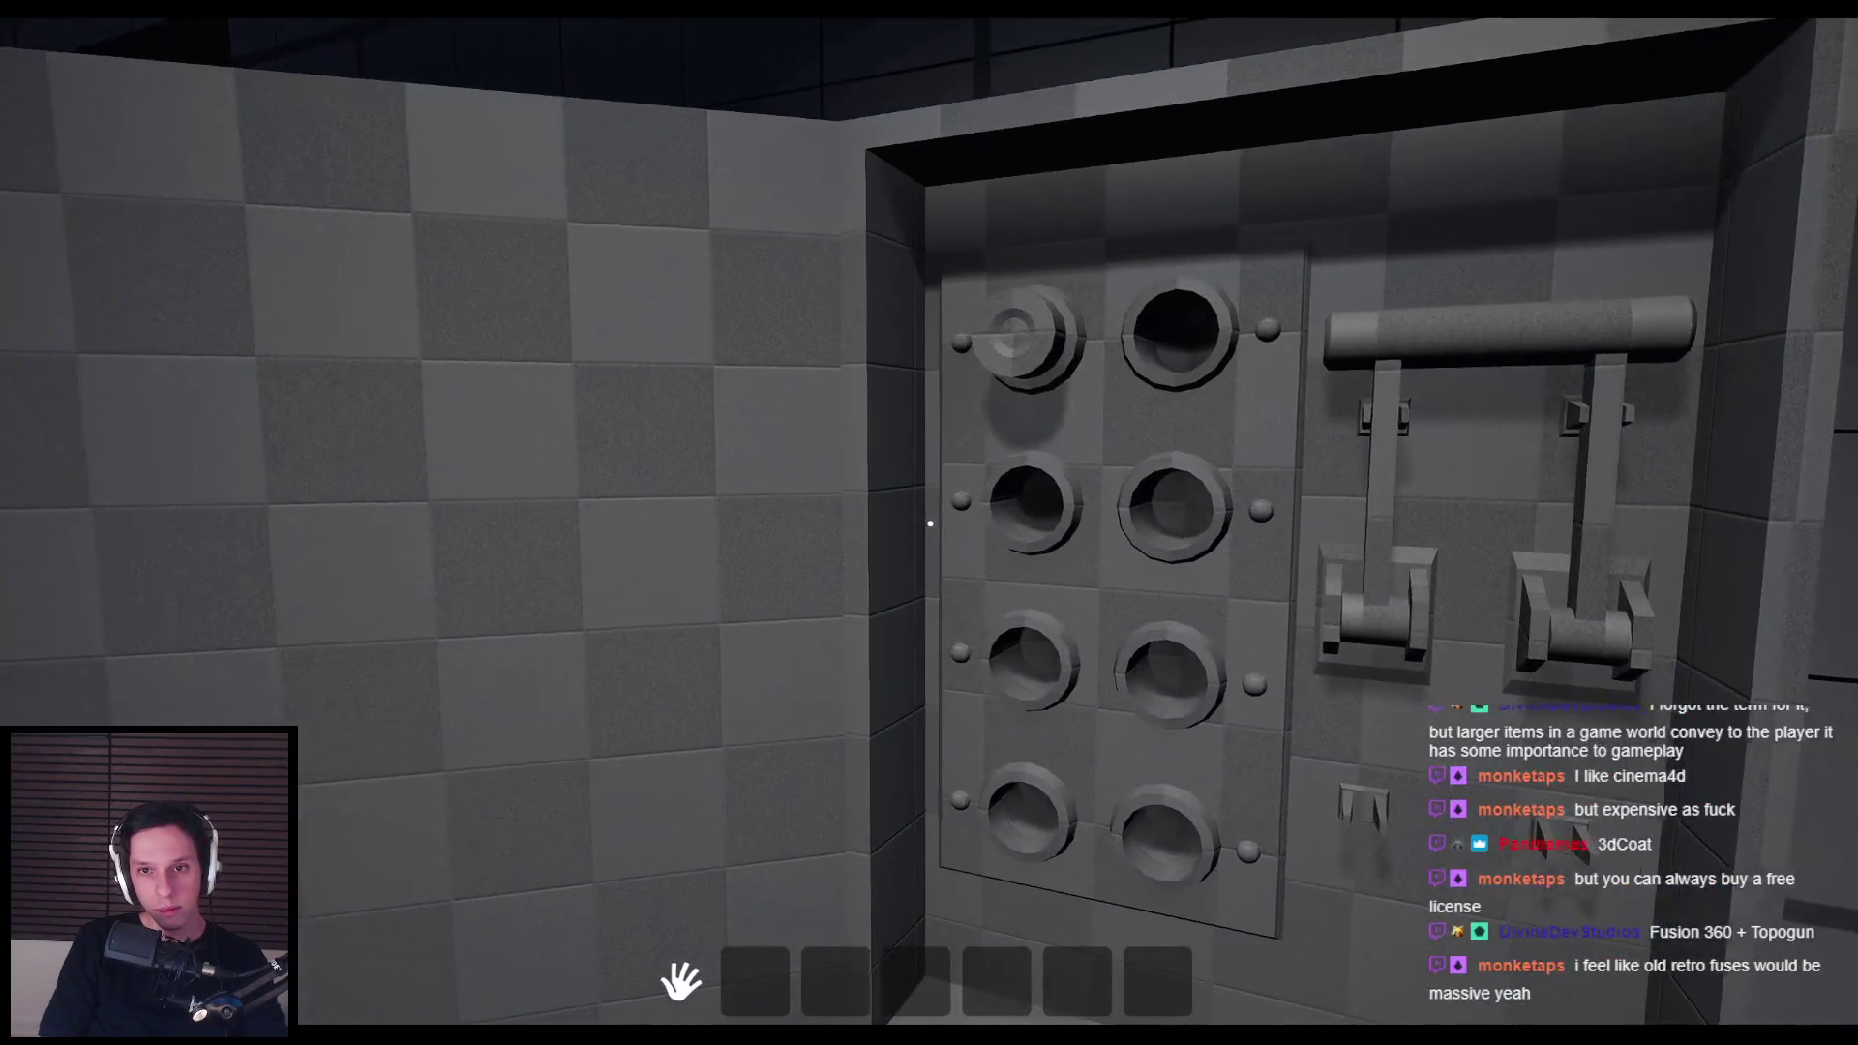
{"action": "key", "text": "s"}
{"action": "key", "text": "w"}
{"action": "key", "text": "s"}
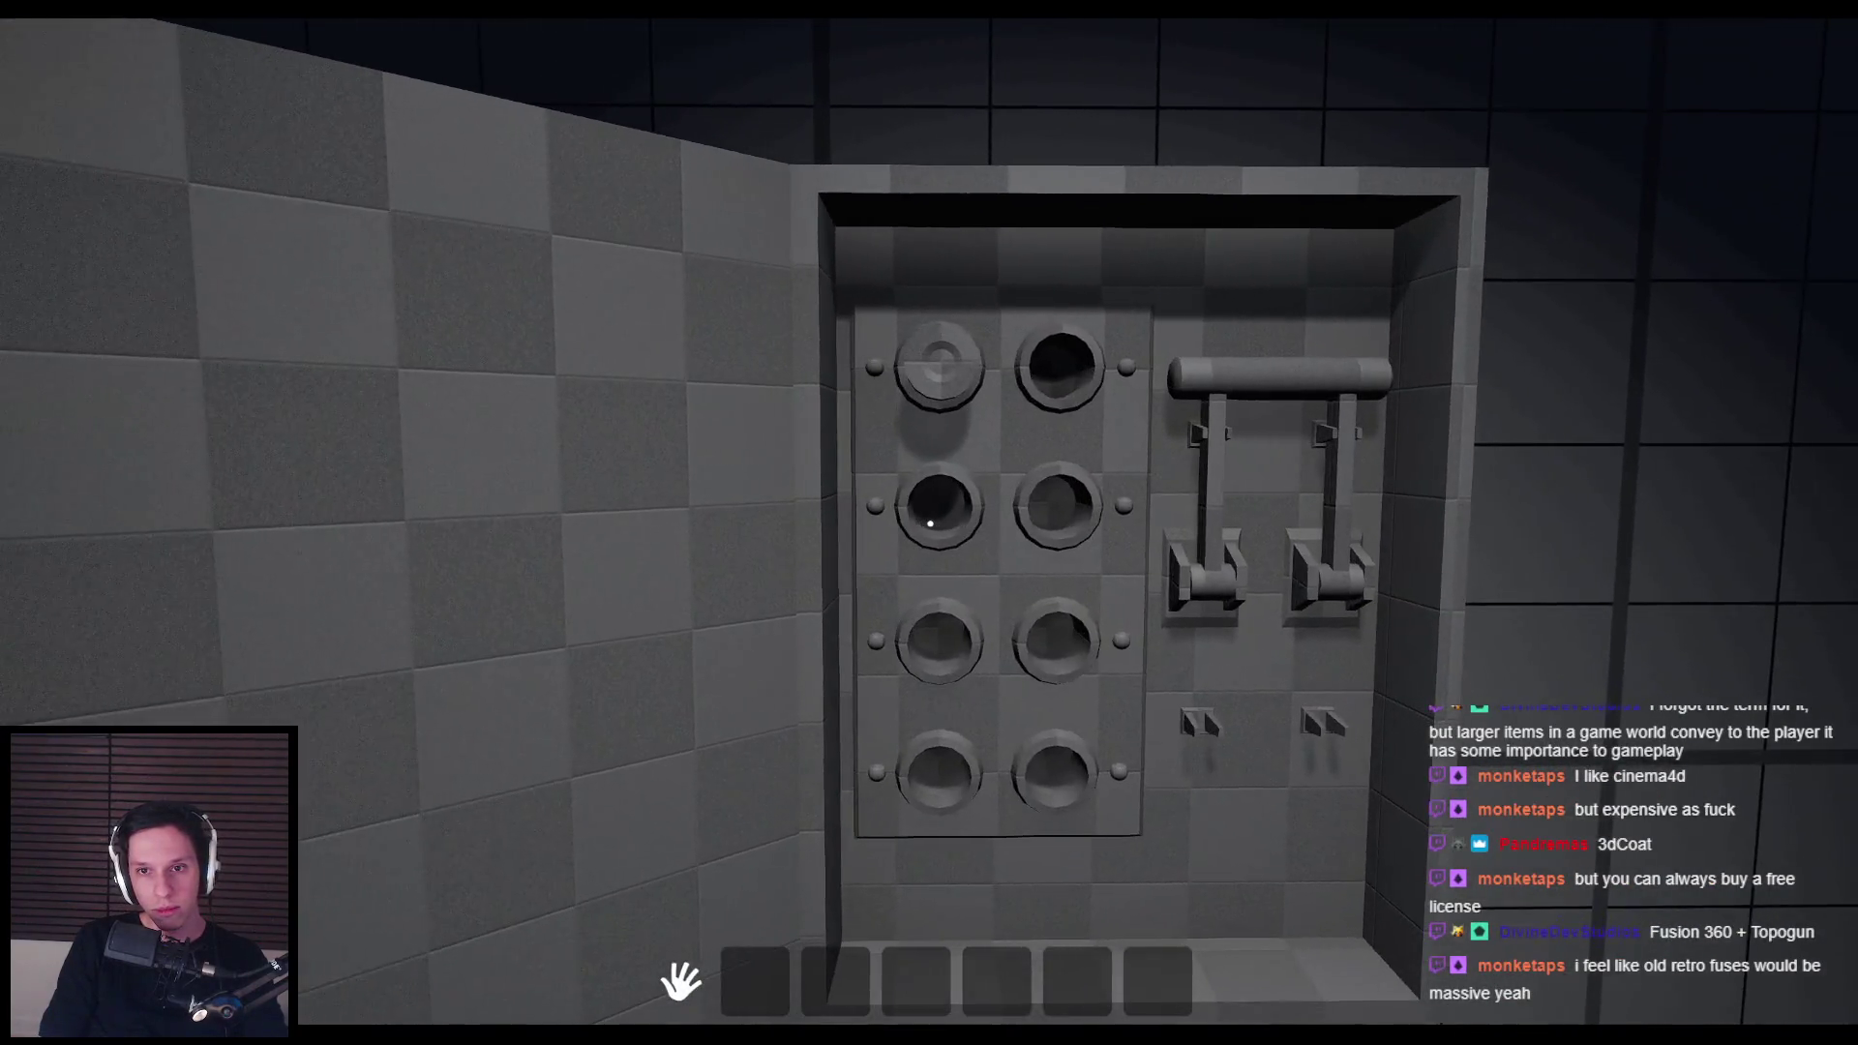
{"action": "key", "text": "s"}
{"action": "key", "text": "w"}
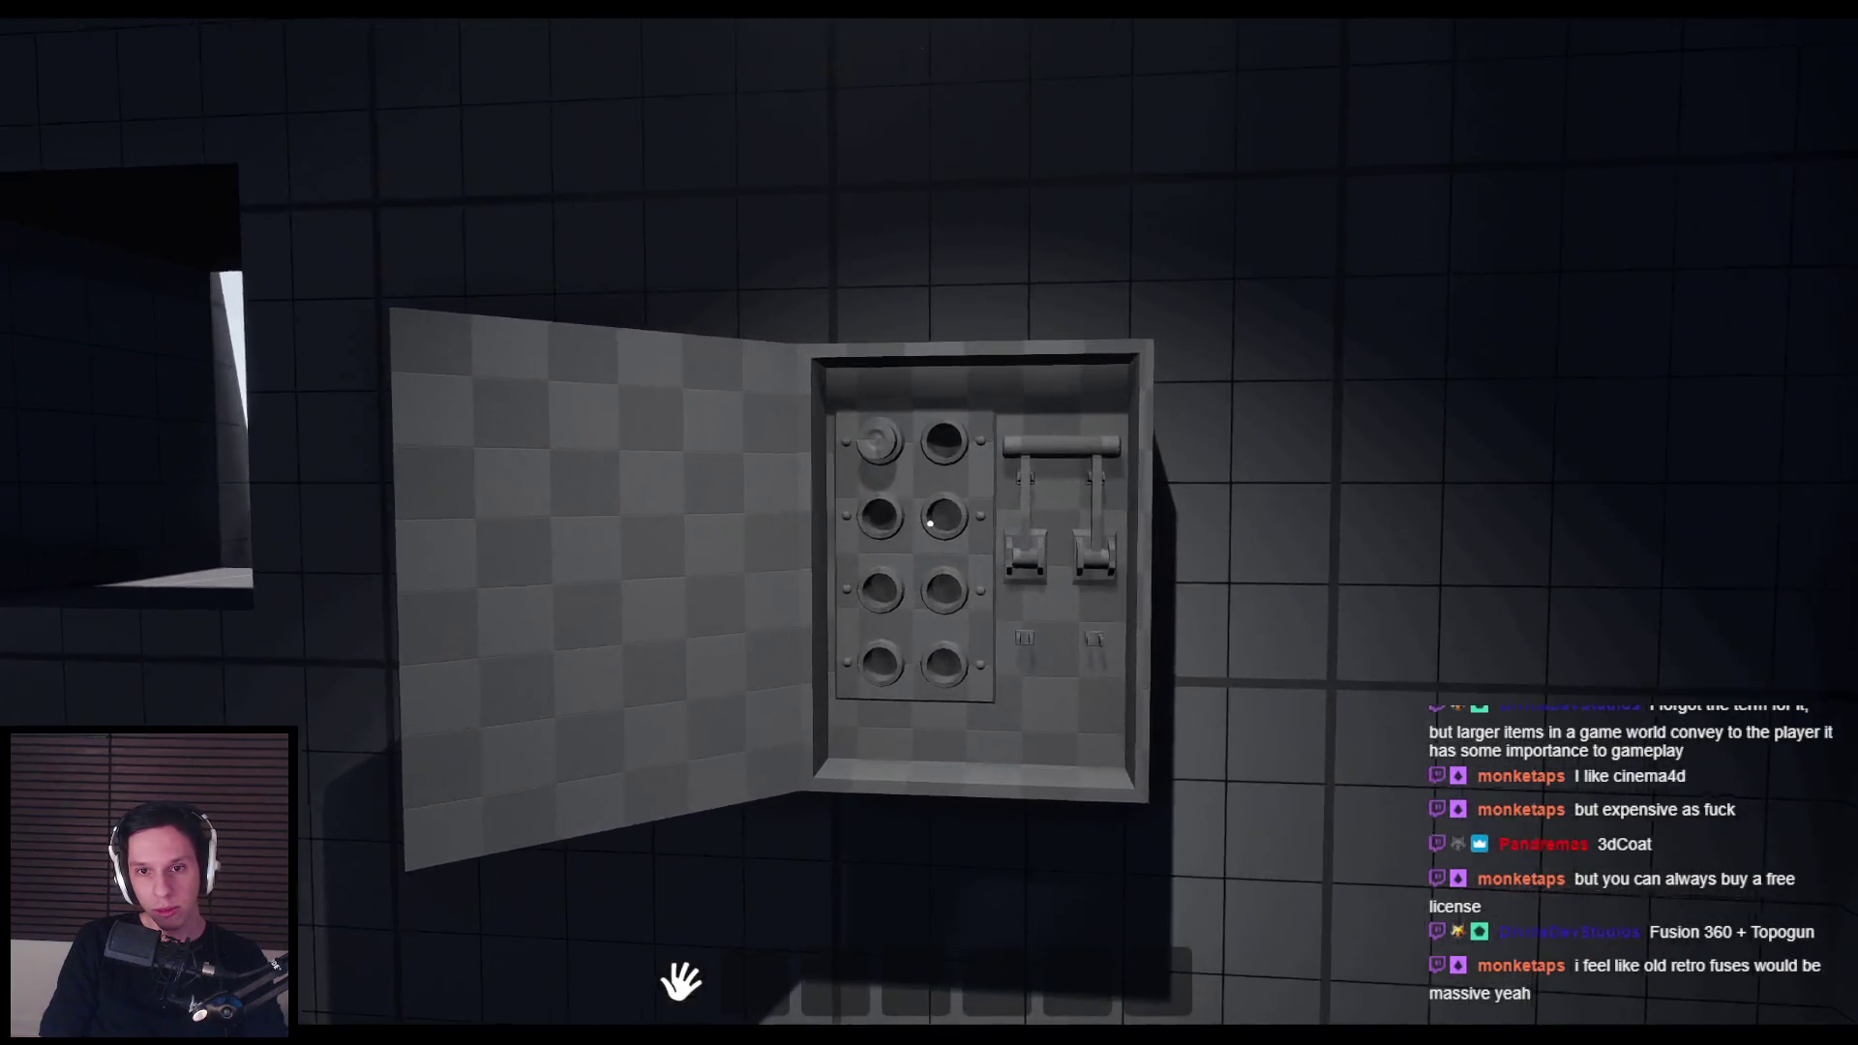
{"action": "key", "text": "s"}
{"action": "key", "text": "alt+Tab"}
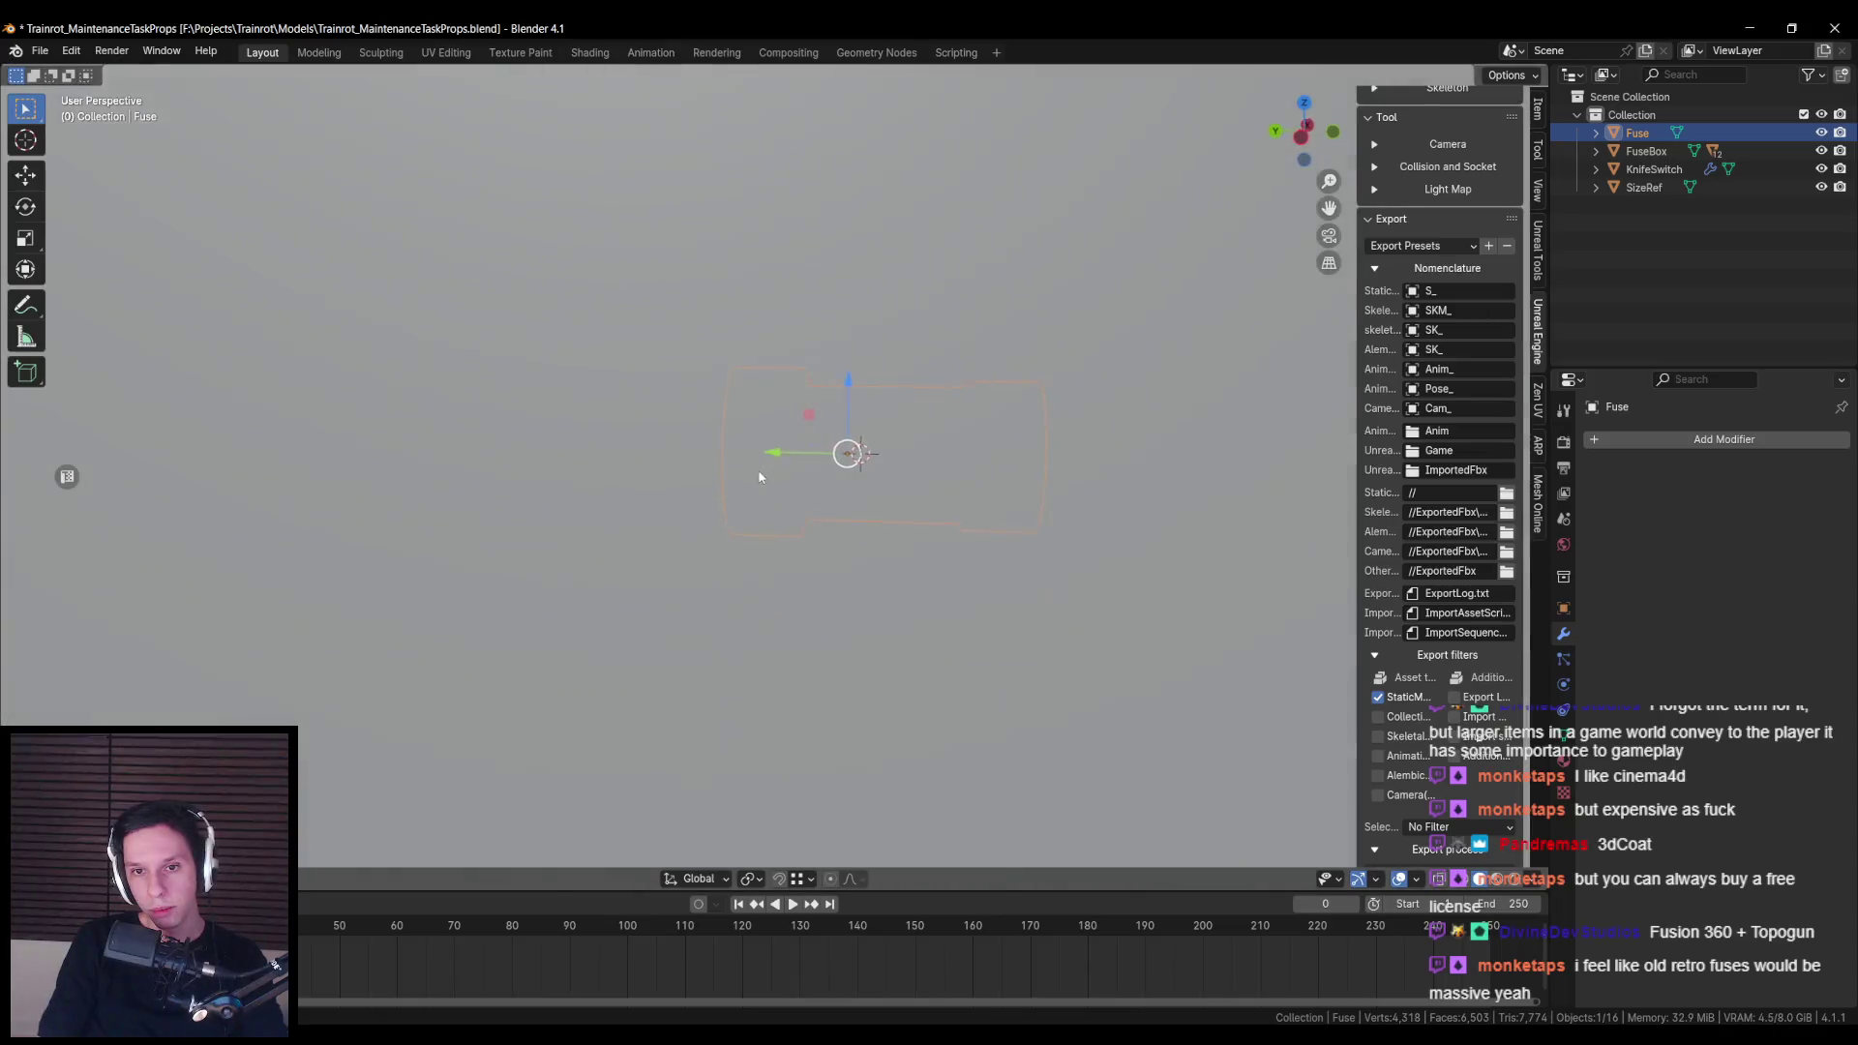
Step: Move the fuse about 5 mm along Y, deeper into its socket
{"action": "scroll", "coordinate": [772, 490], "scroll_direction": "up", "scroll_amount": 2}
{"action": "key", "text": "g"}
{"action": "key", "text": "y"}
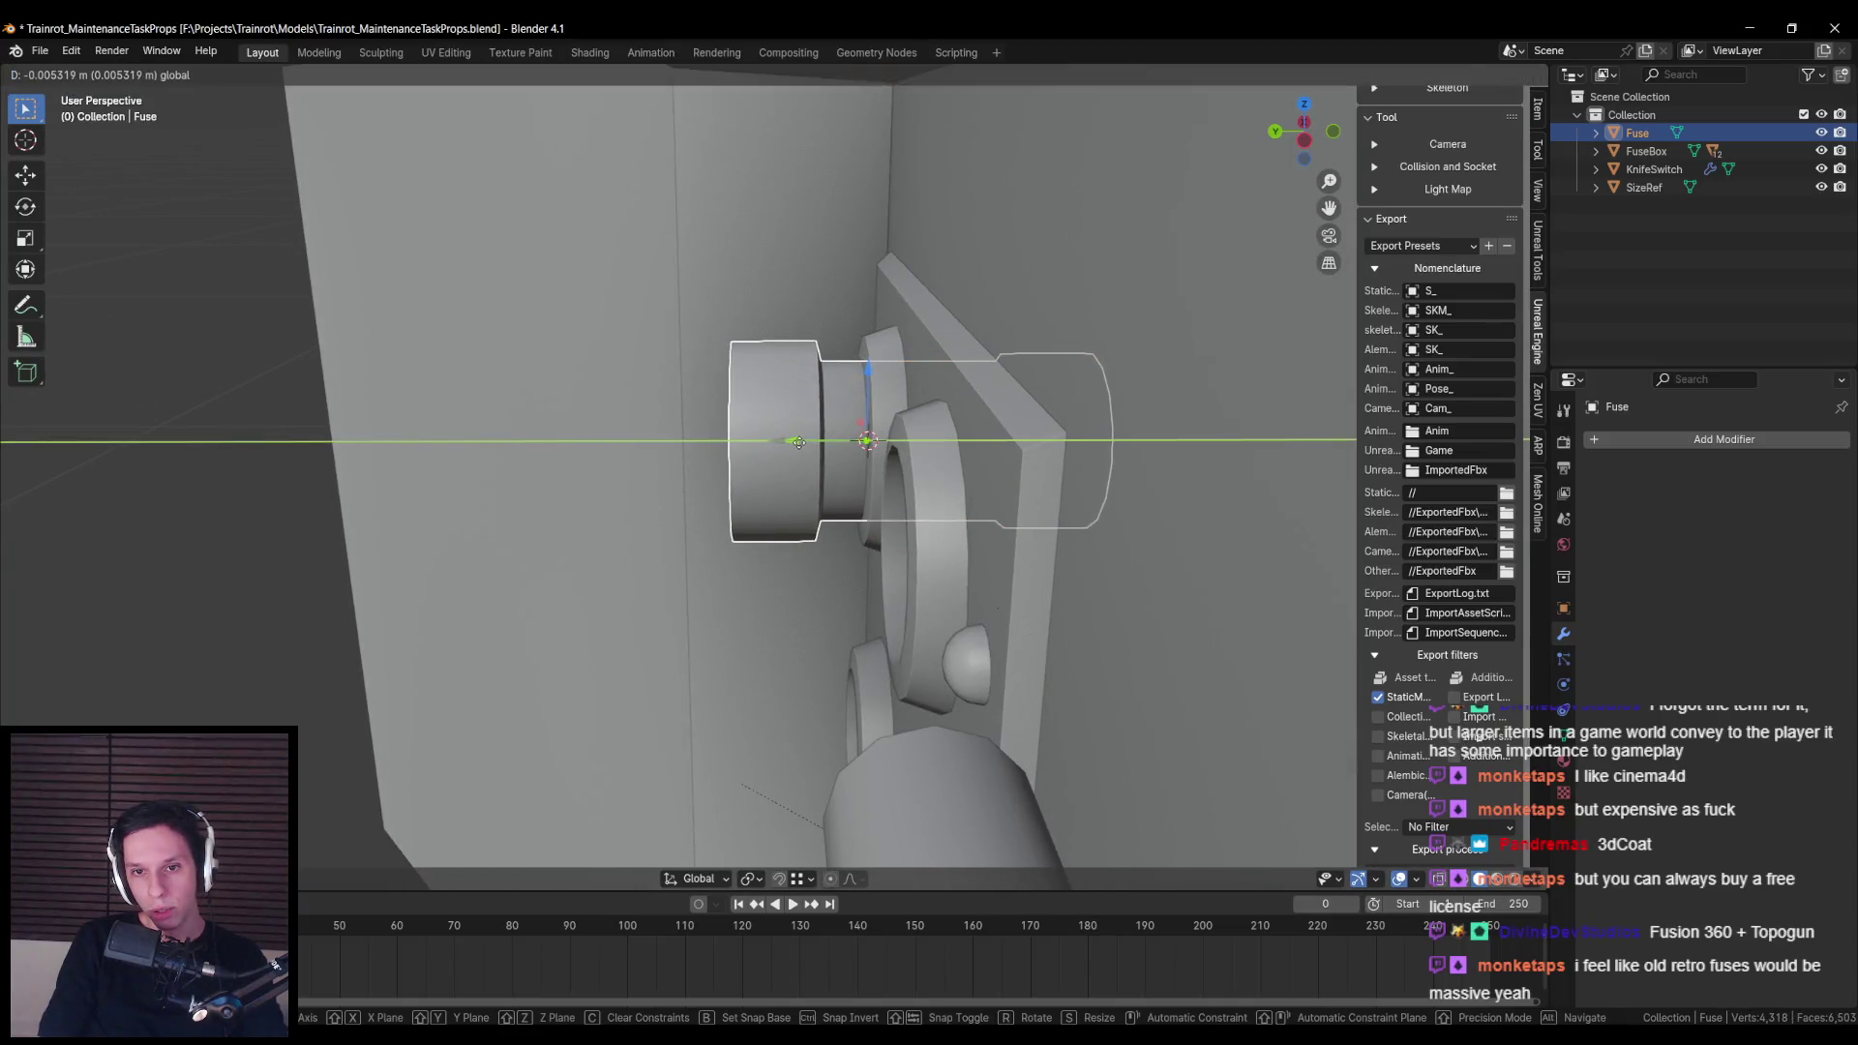
{"action": "left_click", "coordinate": [807, 462]}
{"action": "scroll", "coordinate": [807, 462], "scroll_direction": "down", "scroll_amount": 5}
Step: Save the Blender file, export the models for Unreal Engine, and return to Unreal
{"action": "key", "text": "ctrl+s"}
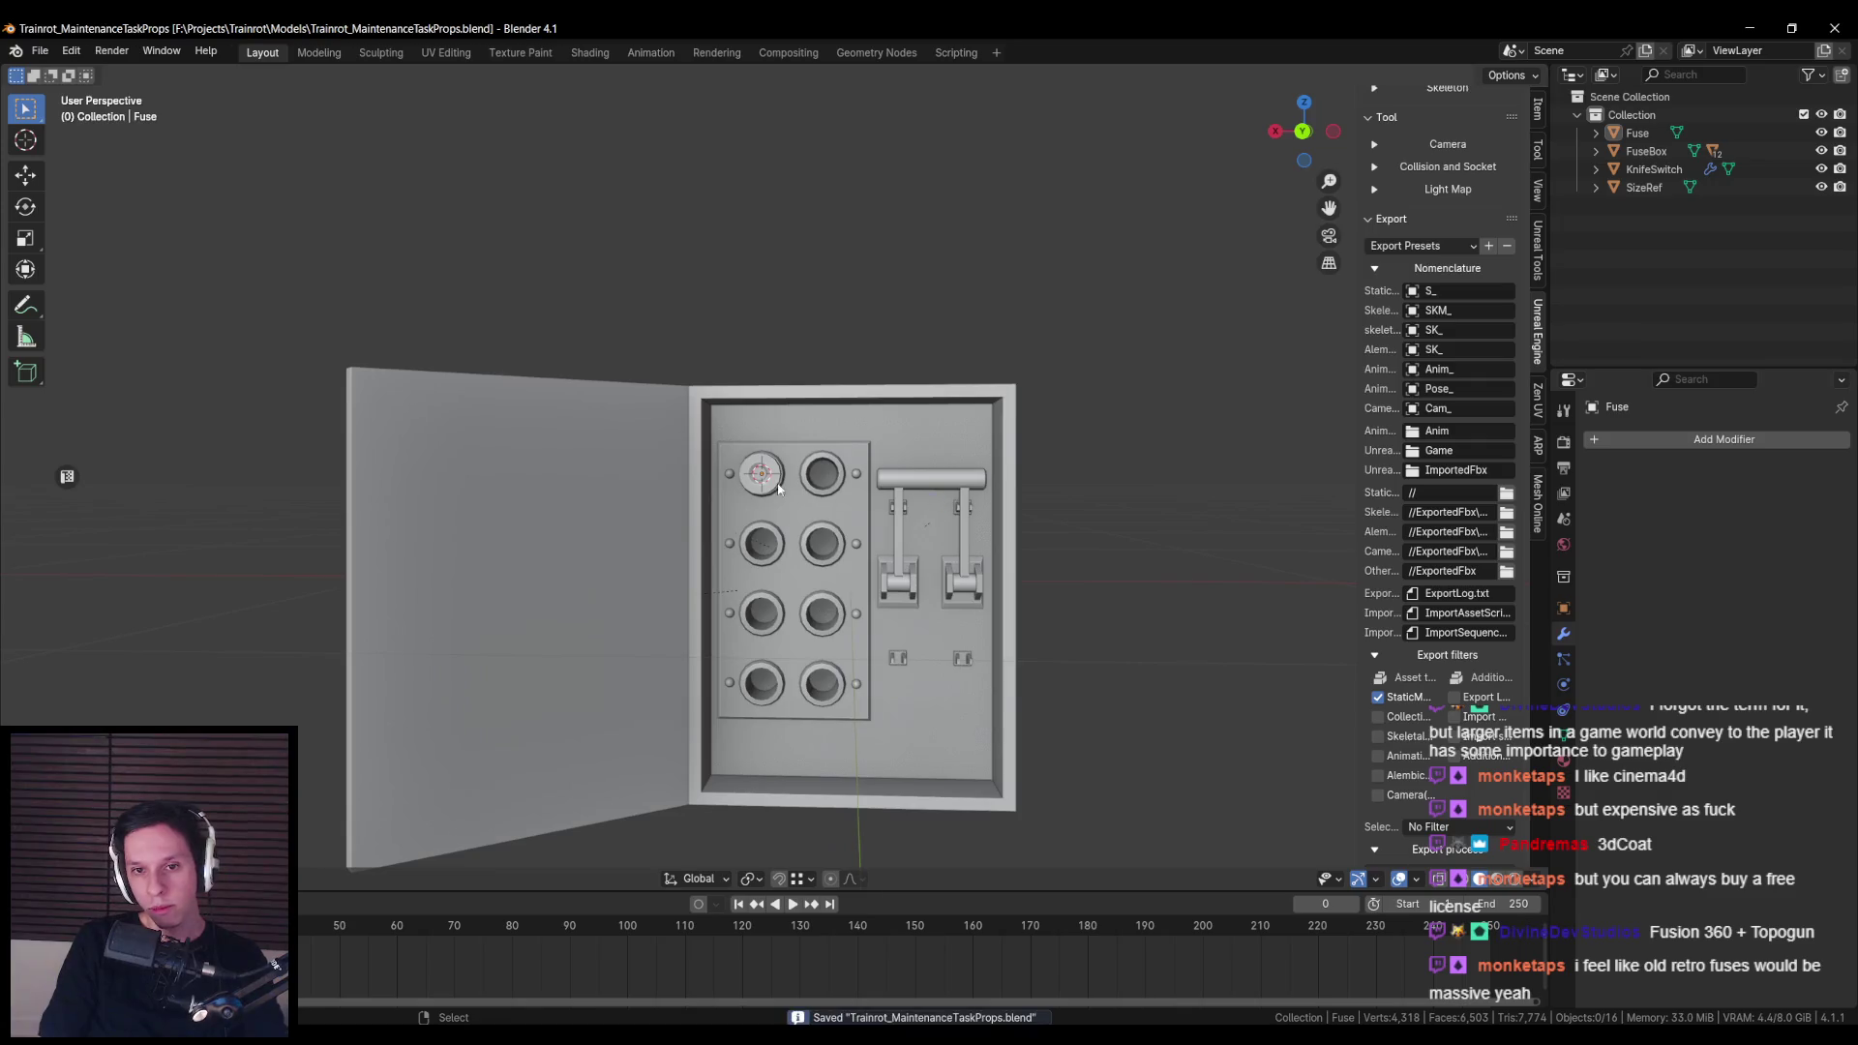
{"action": "scroll", "coordinate": [1386, 748], "scroll_direction": "down", "scroll_amount": 3}
{"action": "left_click", "coordinate": [1442, 809]}
{"action": "key", "text": "alt+Tab"}
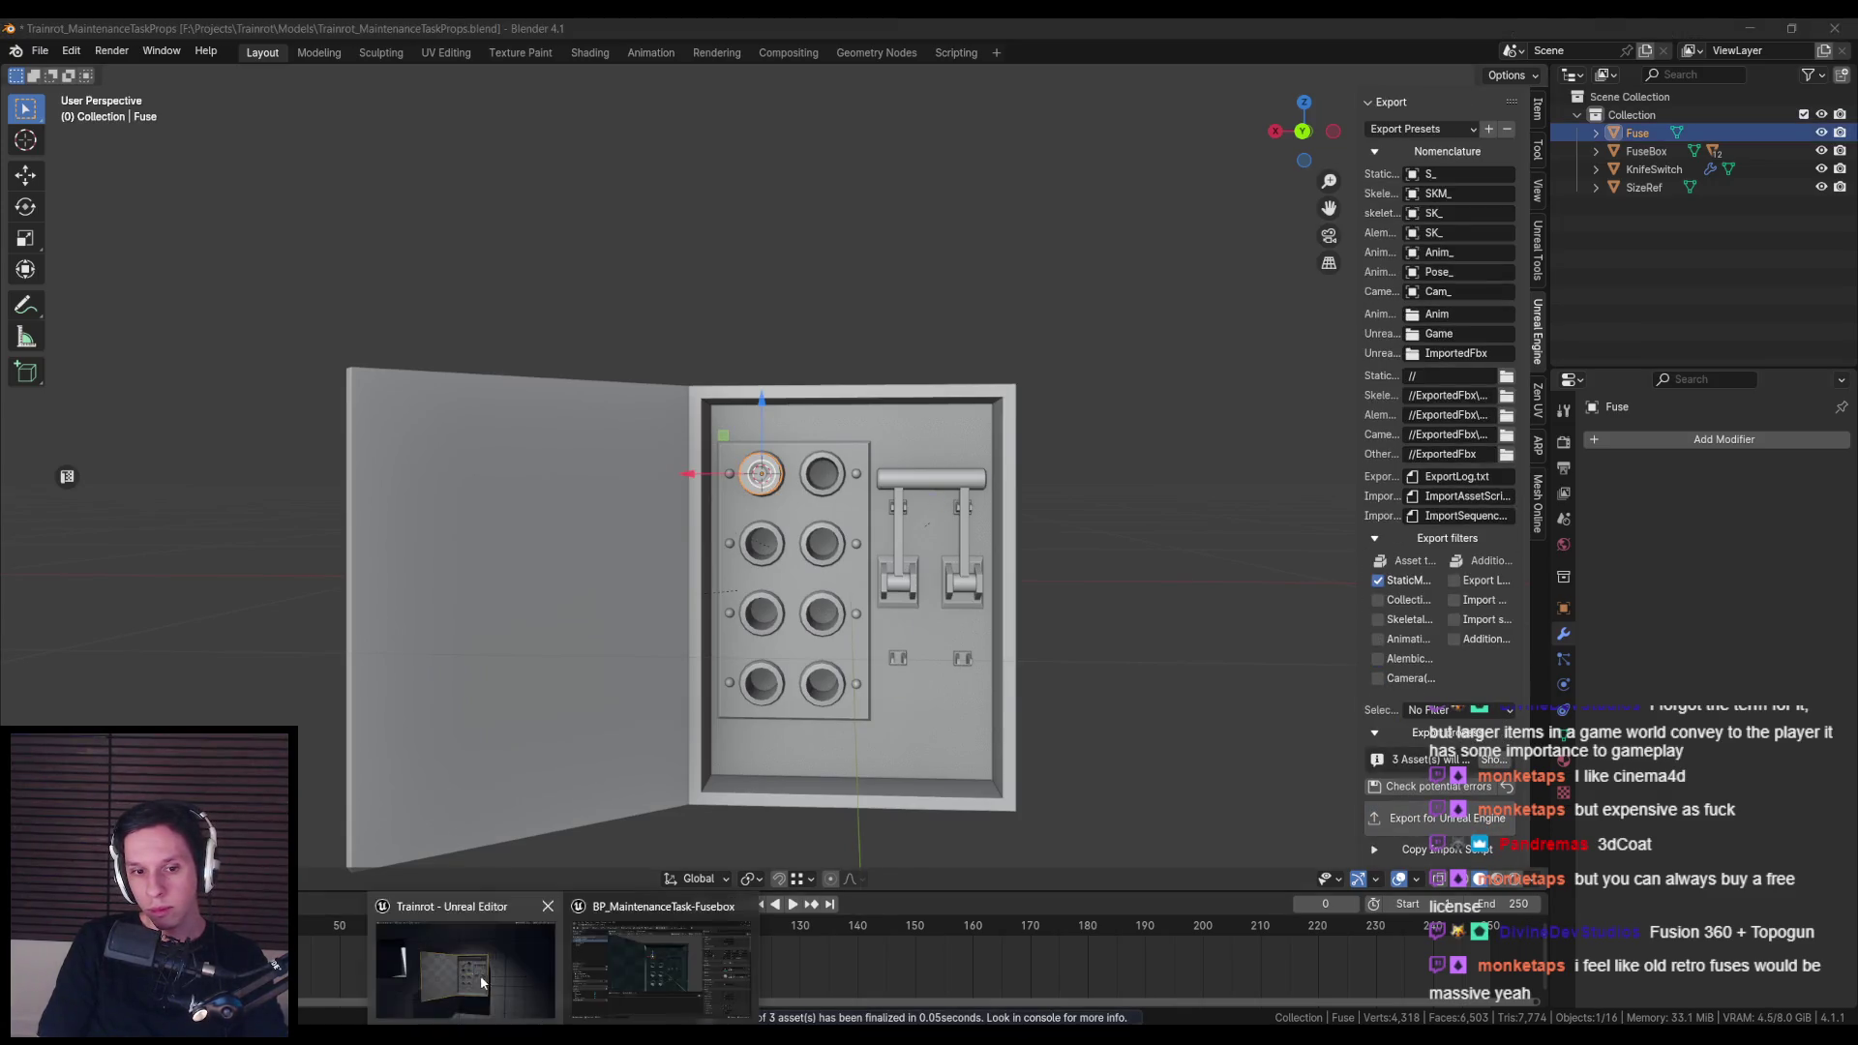
{"action": "key", "text": "F11"}
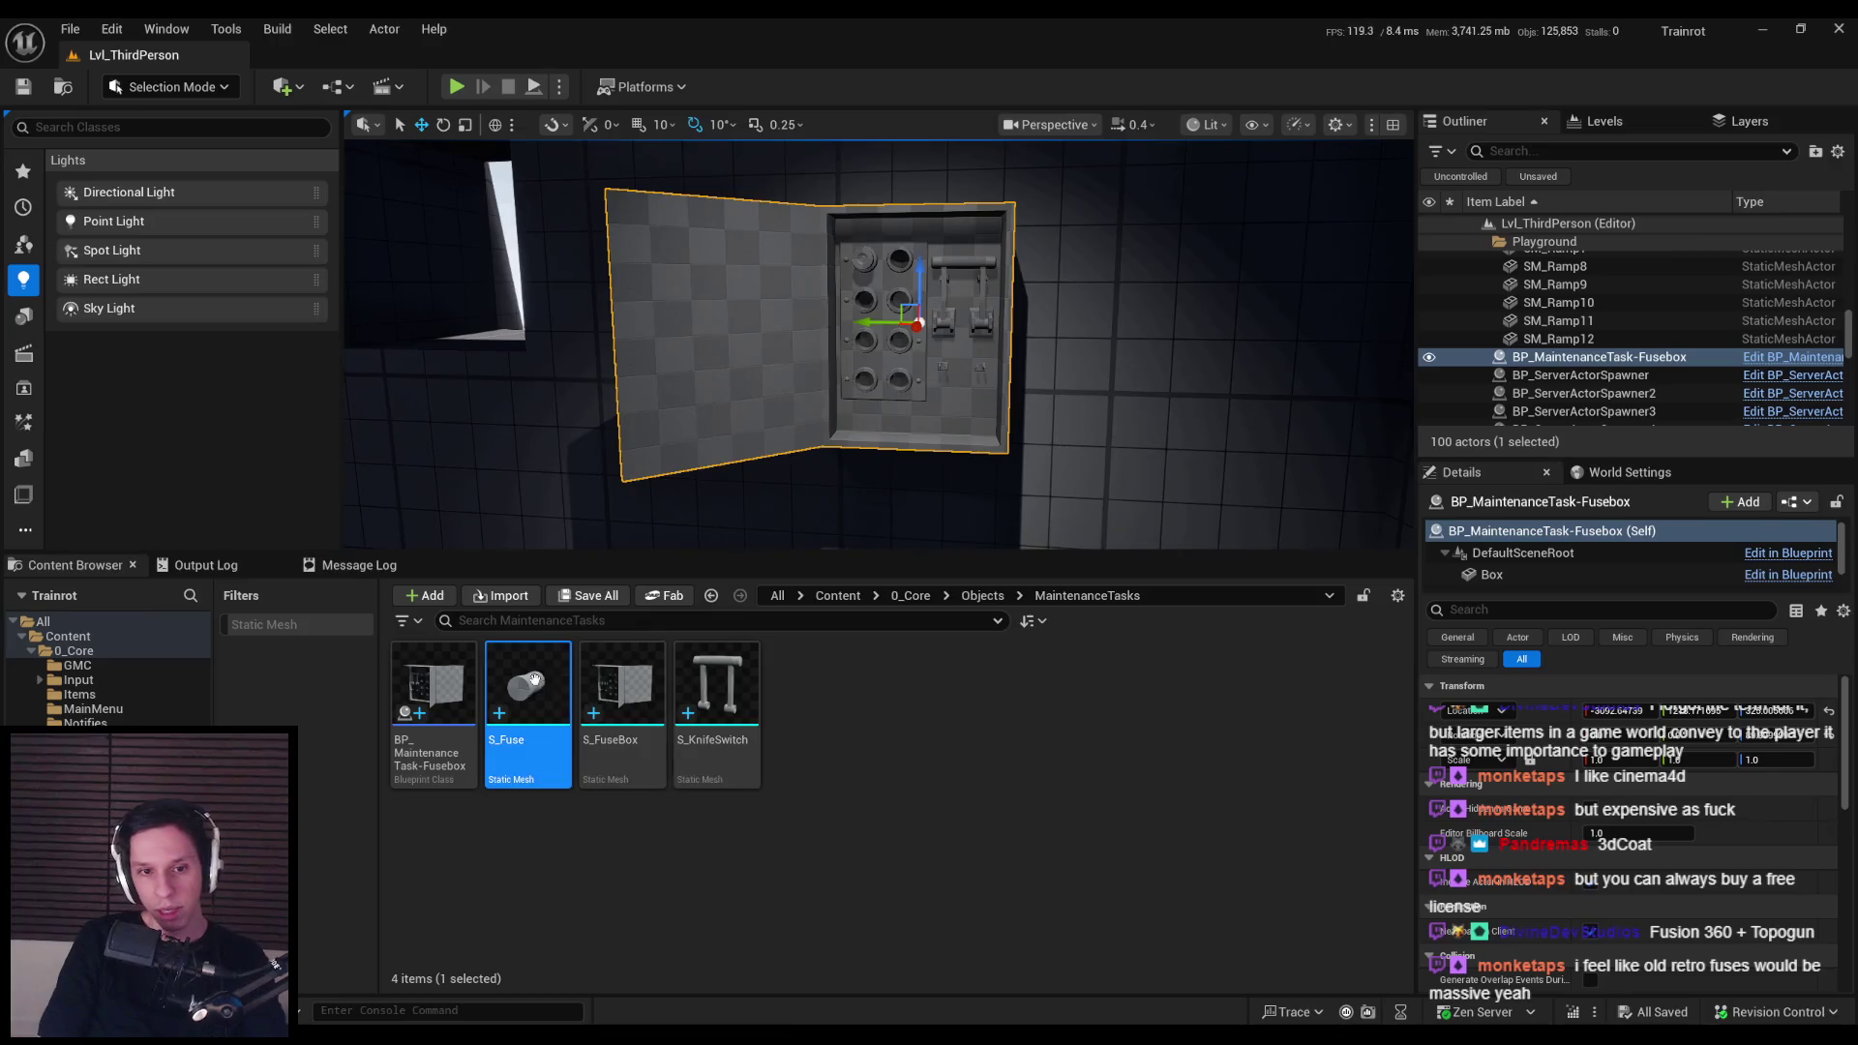
Step: Reimport S_Fuse and play-test full screen, walking up to the cabinet to check the fuse seating
{"action": "right_click", "coordinate": [527, 711]}
{"action": "left_click", "coordinate": [607, 446]}
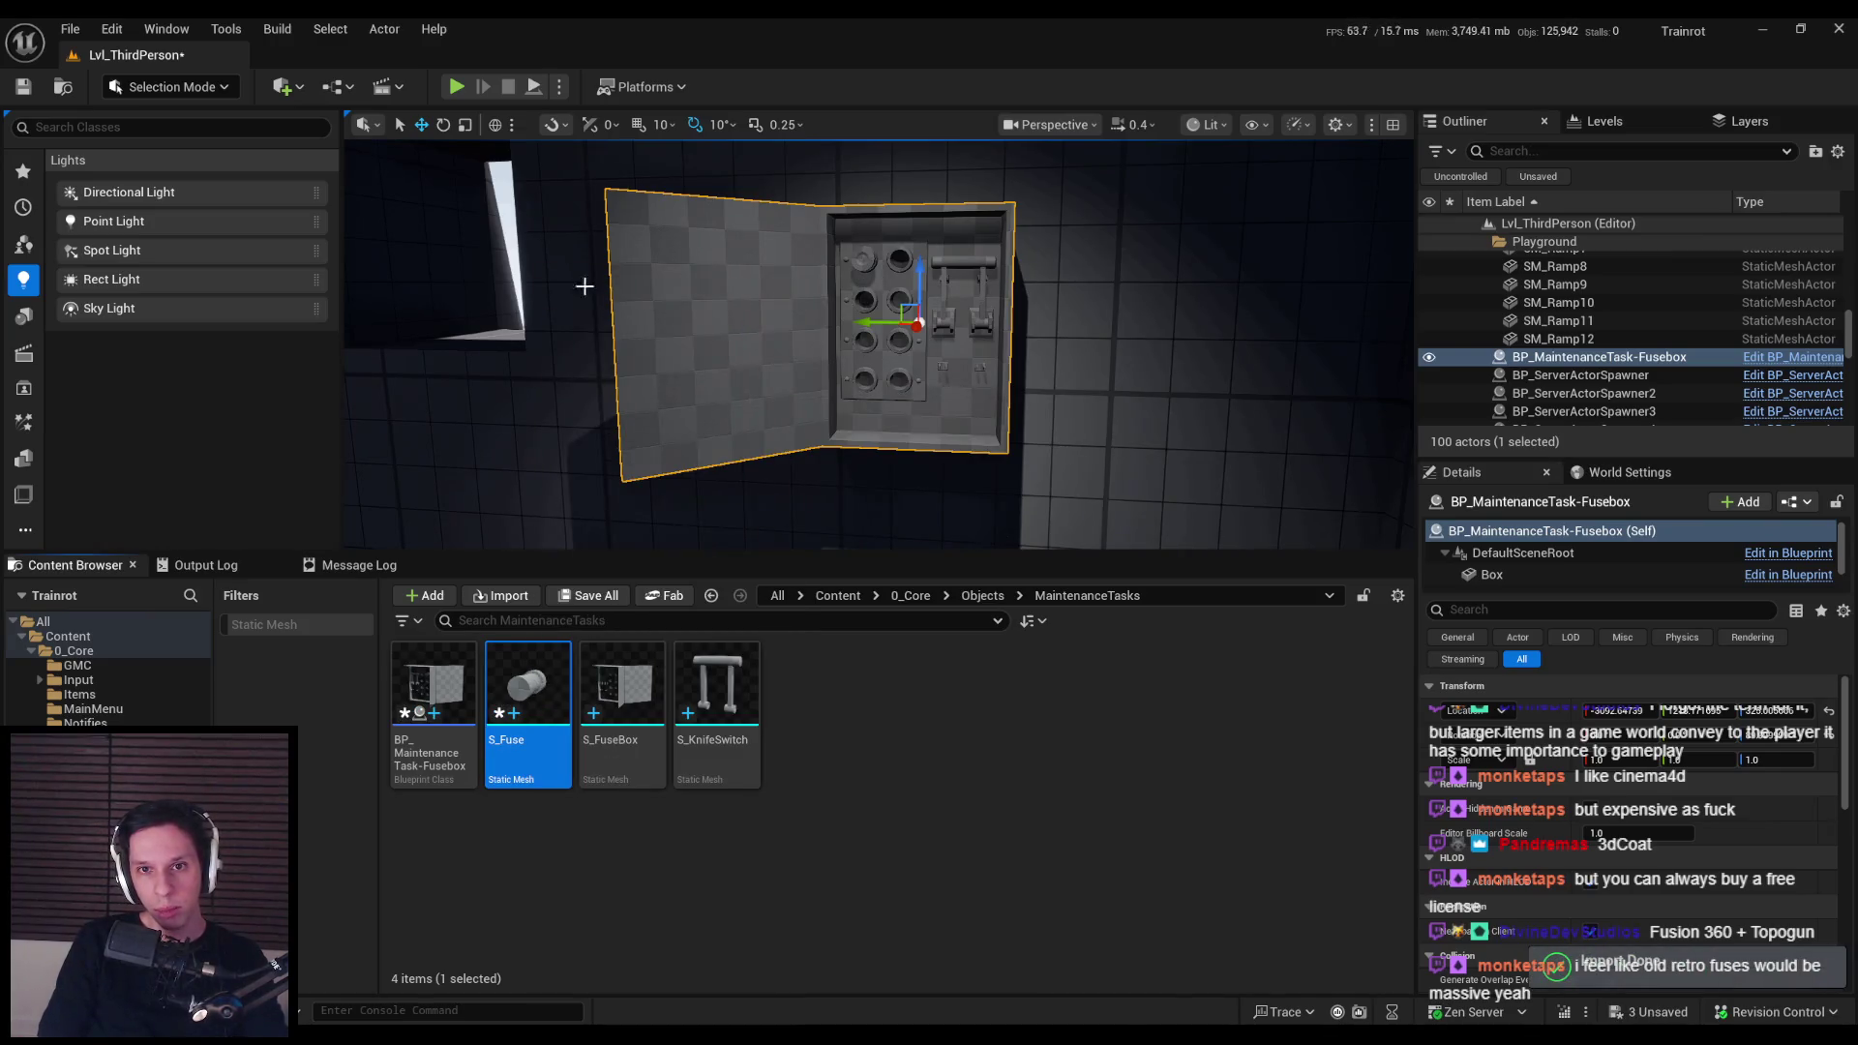
{"action": "left_click", "coordinate": [456, 86]}
{"action": "key", "text": "F11"}
{"action": "key", "text": "s"}
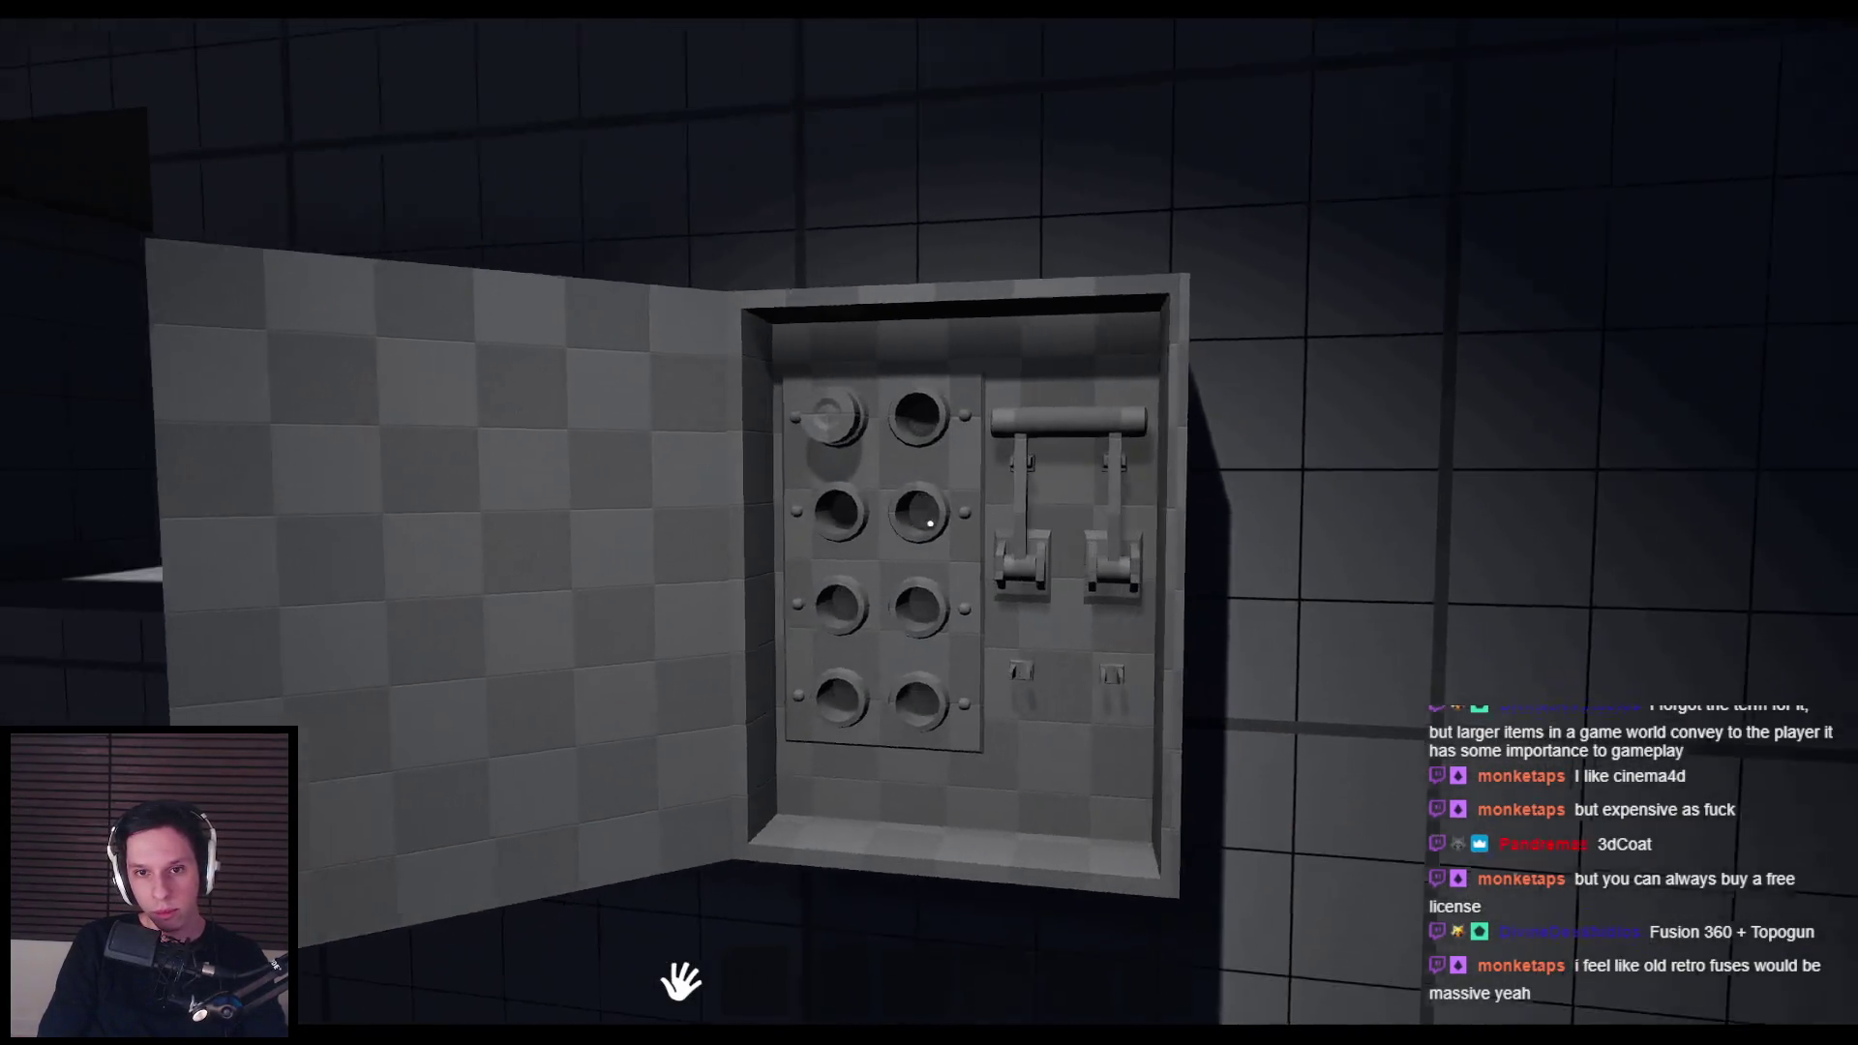
{"action": "key", "text": "w"}
{"action": "key", "text": "s"}
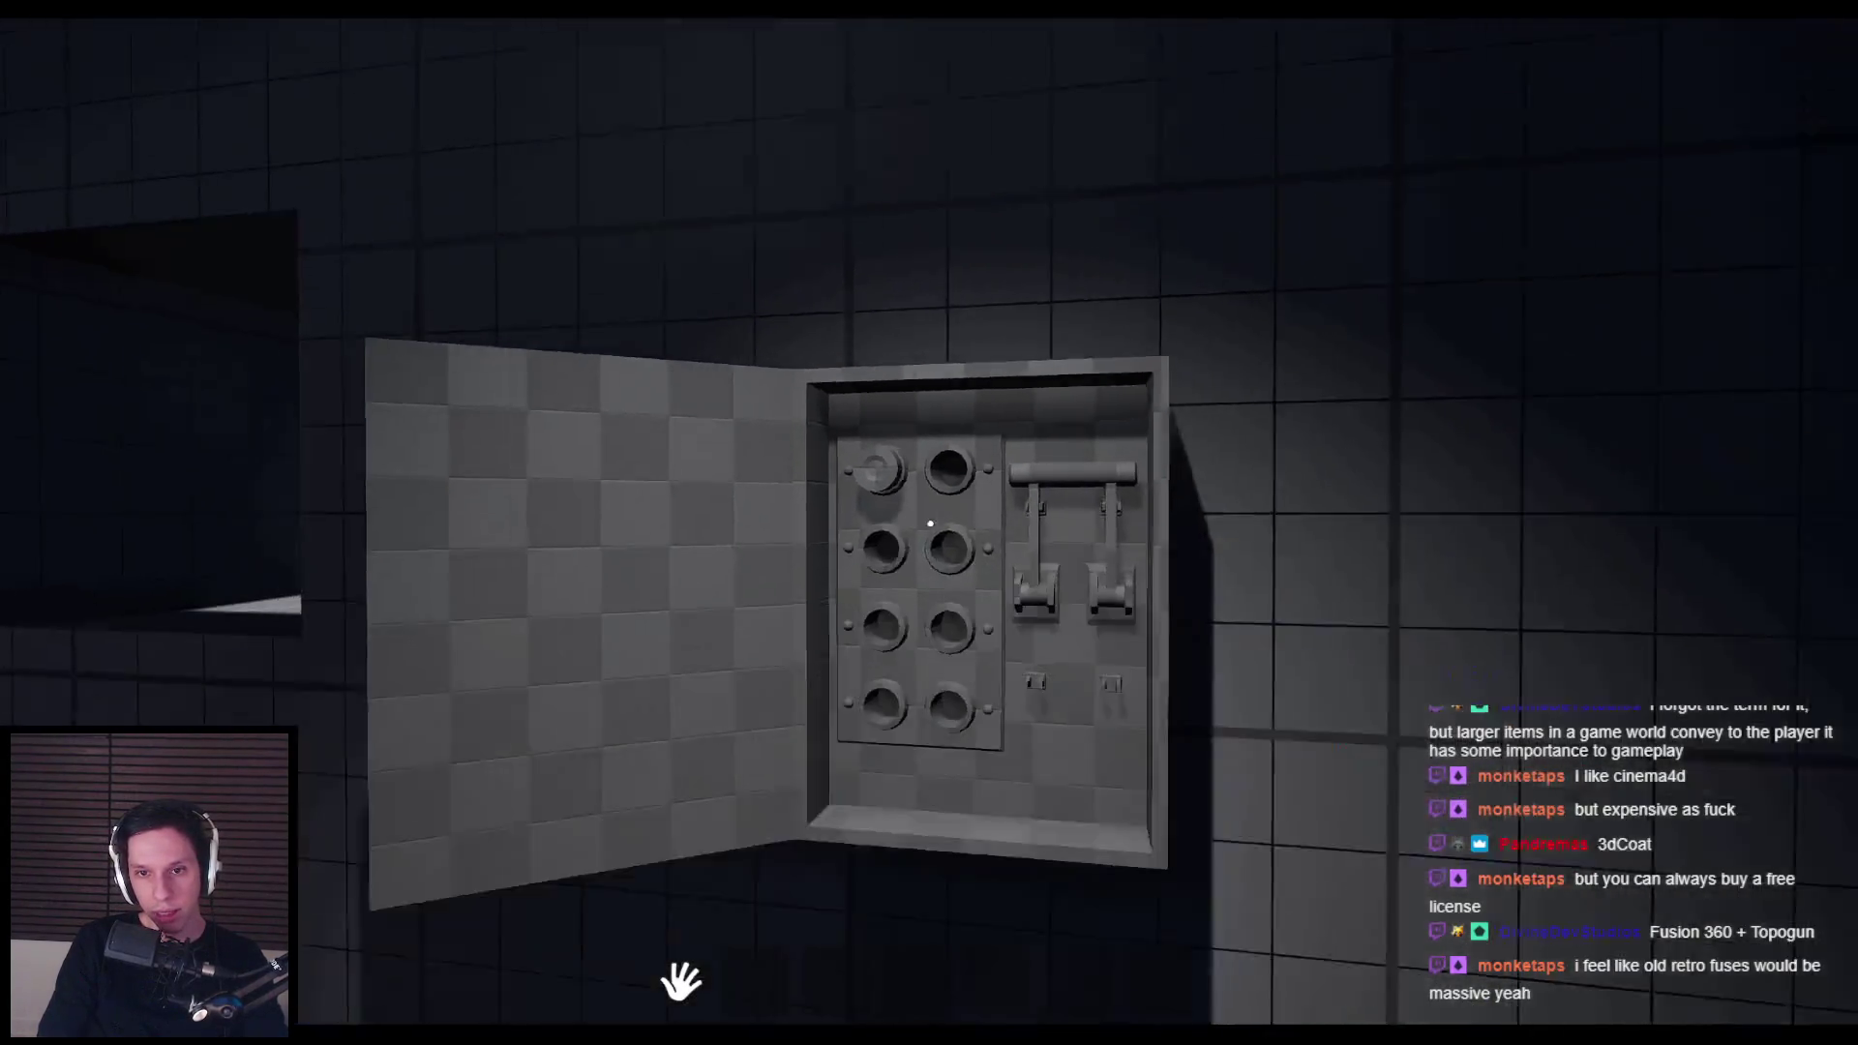
{"action": "key", "text": "w"}
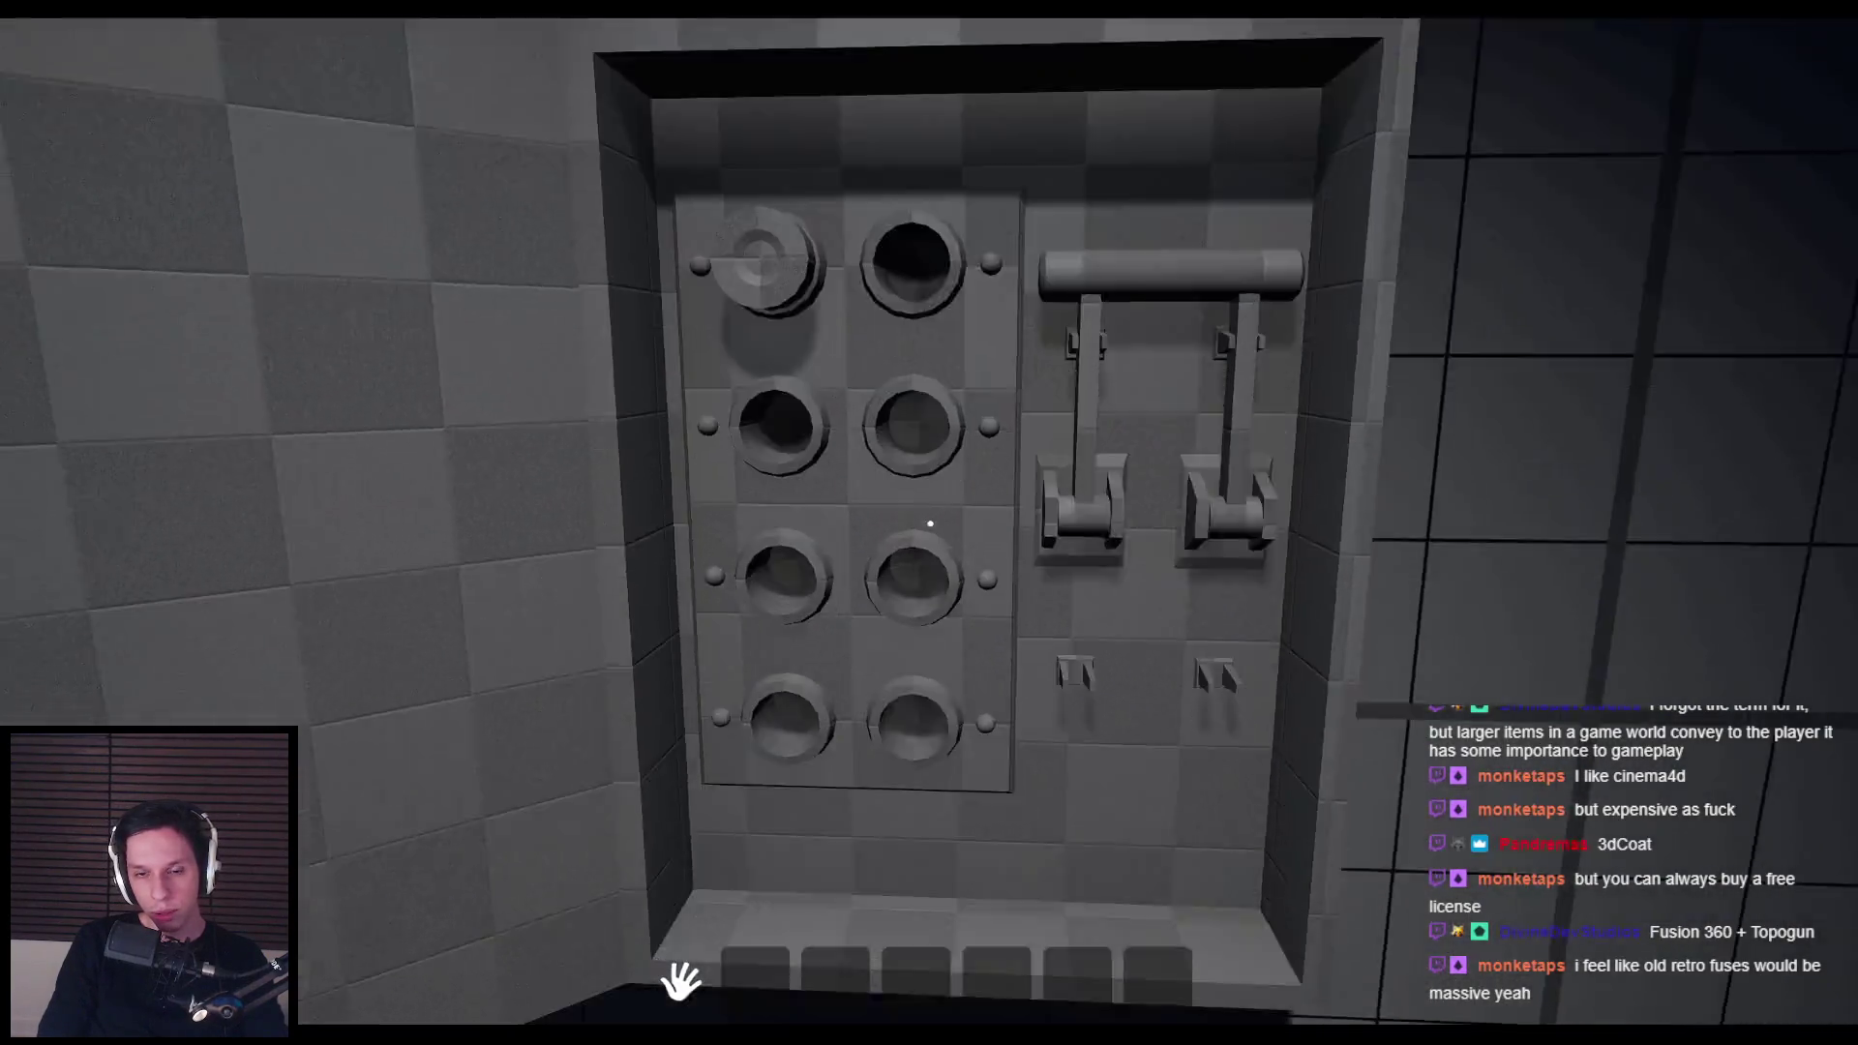
Step: Stop play, save all changes, and open the BP_MaintenanceTask-Fusebox Blueprint
{"action": "key", "text": "Escape"}
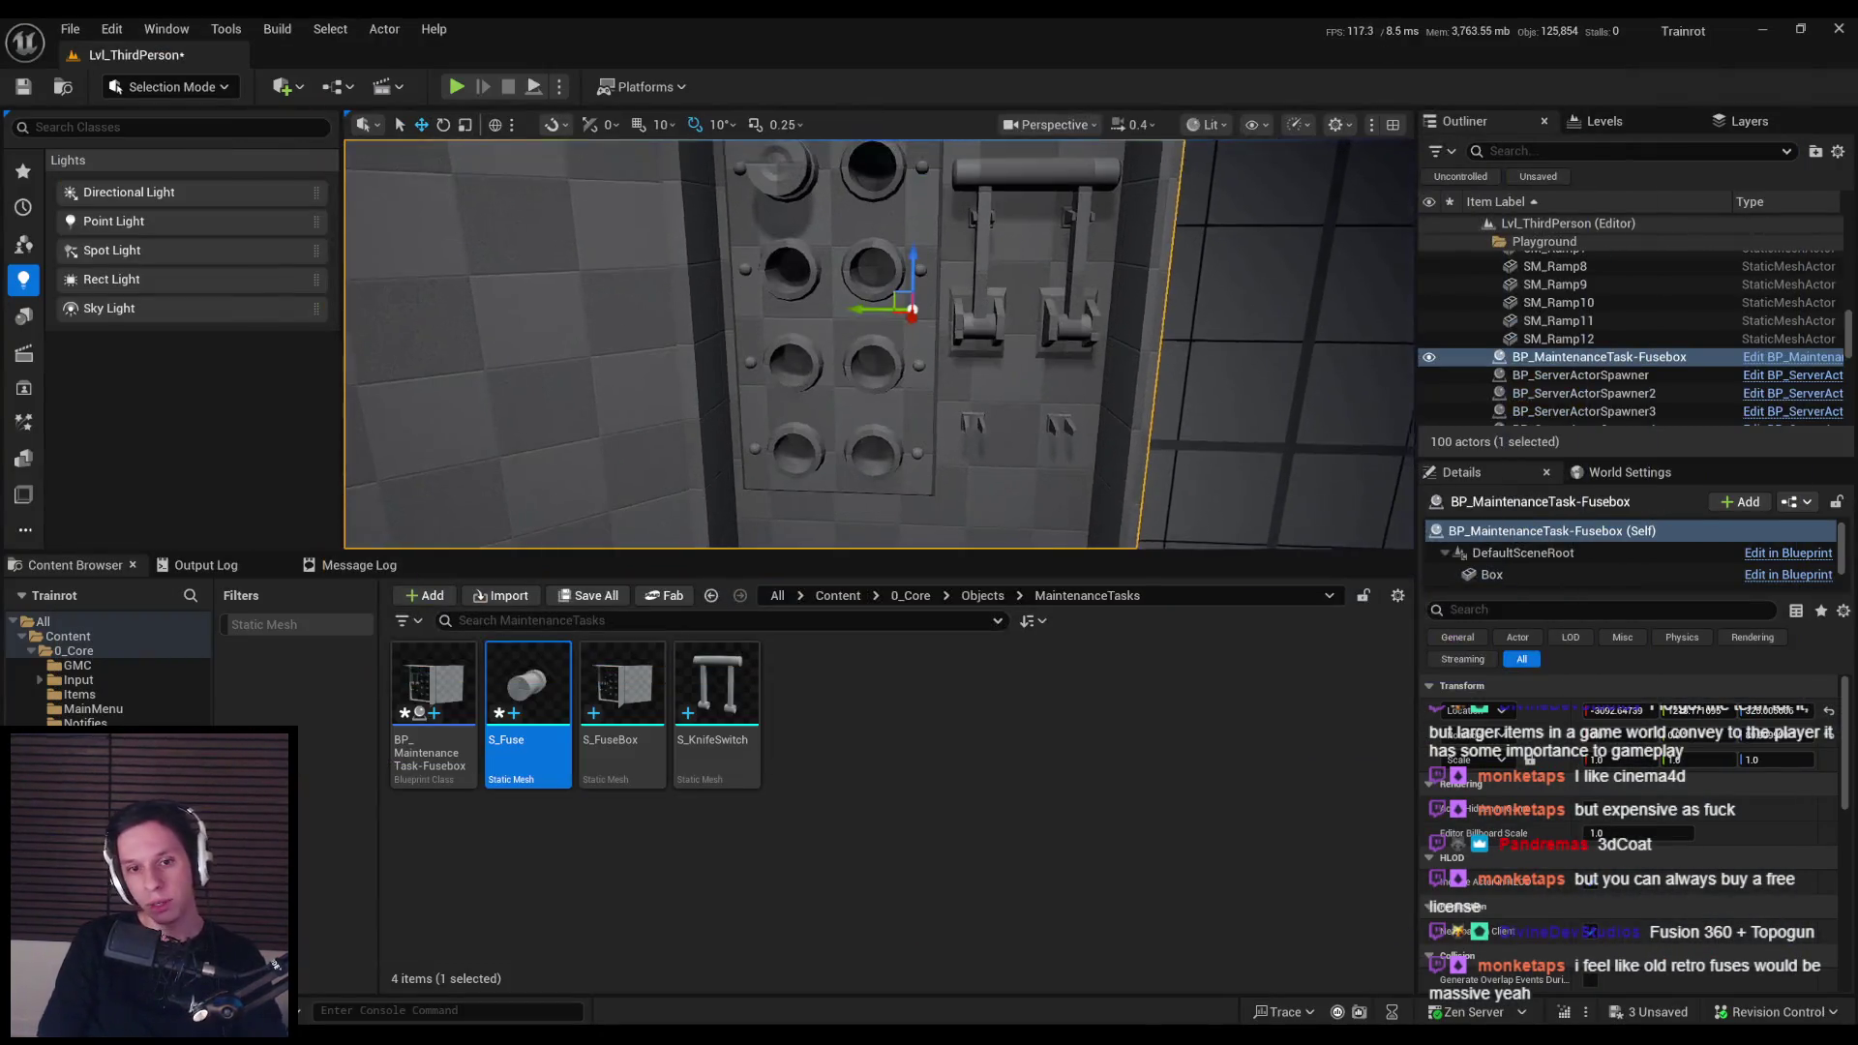
{"action": "key", "text": "ctrl+shift+s"}
{"action": "double_click", "coordinate": [461, 667]}
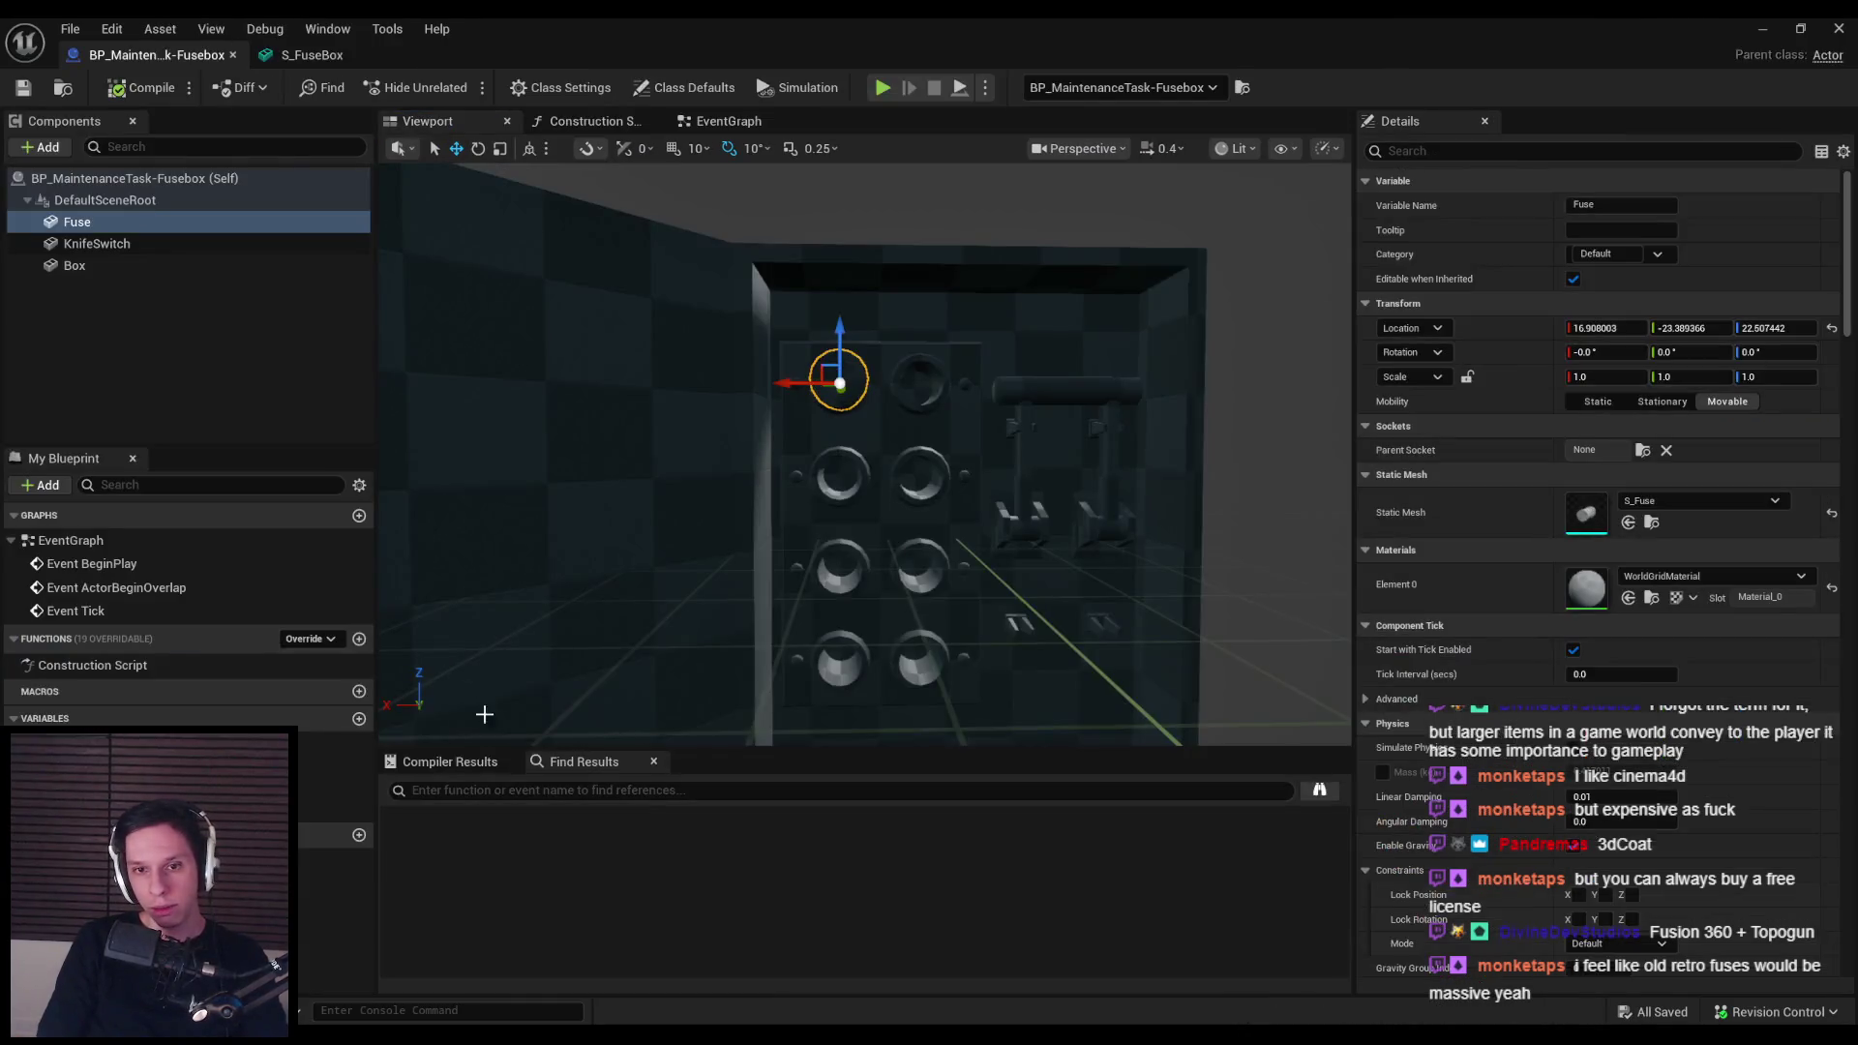
Step: Add Interaction Interface under Implemented Interfaces in Class Settings, then expand the Interfaces list
{"action": "left_click", "coordinate": [561, 87]}
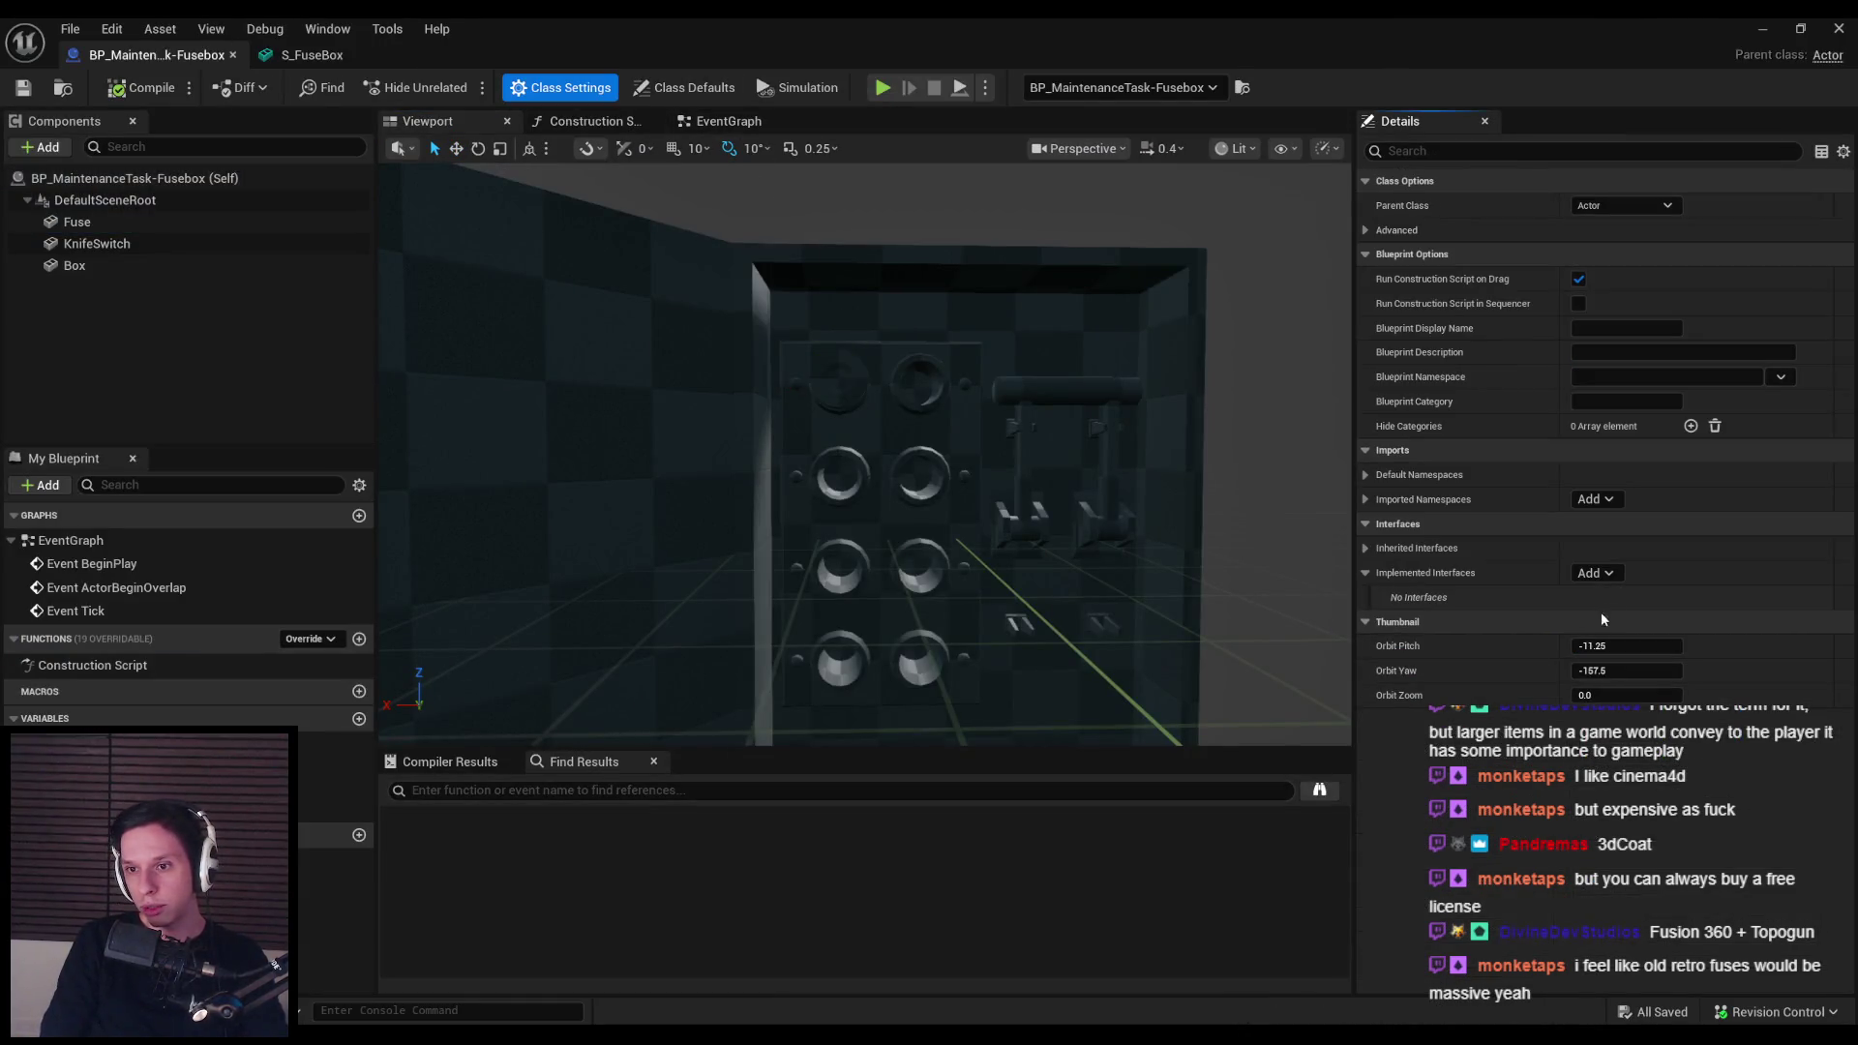
{"action": "left_click", "coordinate": [1593, 573]}
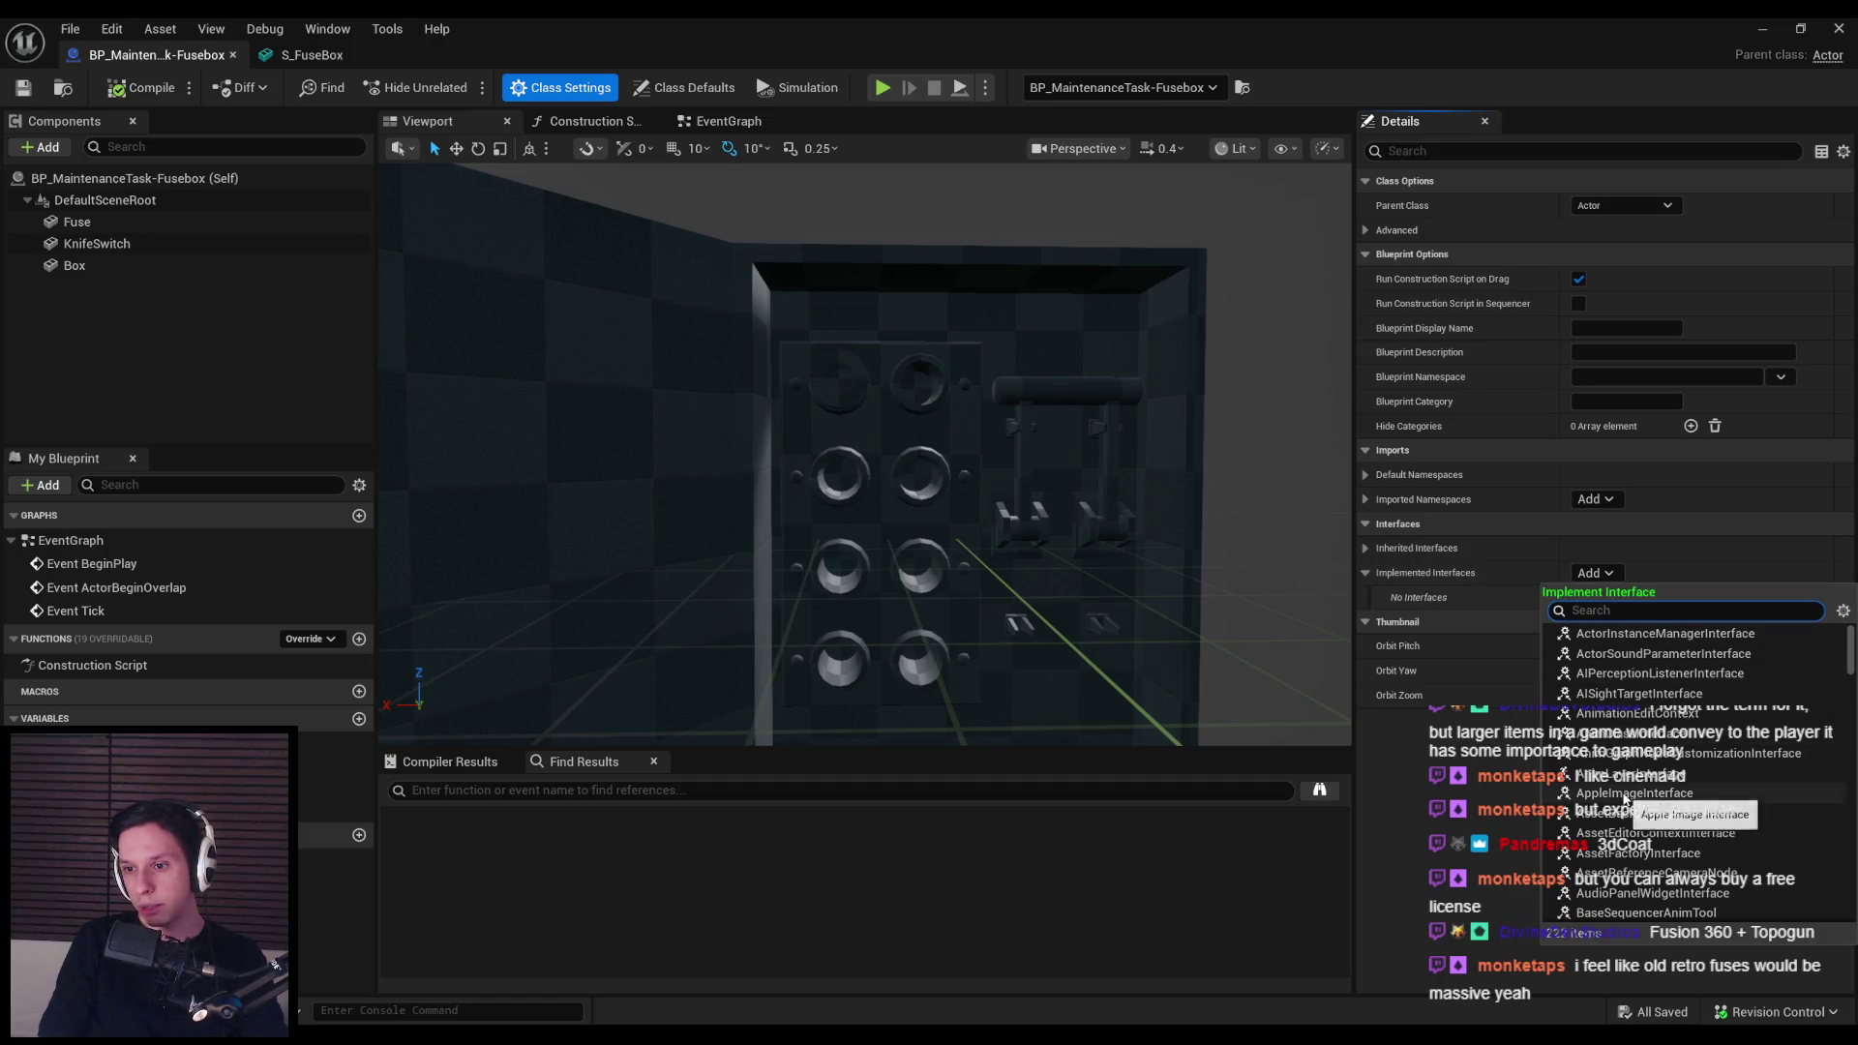
{"action": "scroll", "coordinate": [1623, 834], "scroll_direction": "down", "scroll_amount": 5}
{"action": "type", "text": "inter"}
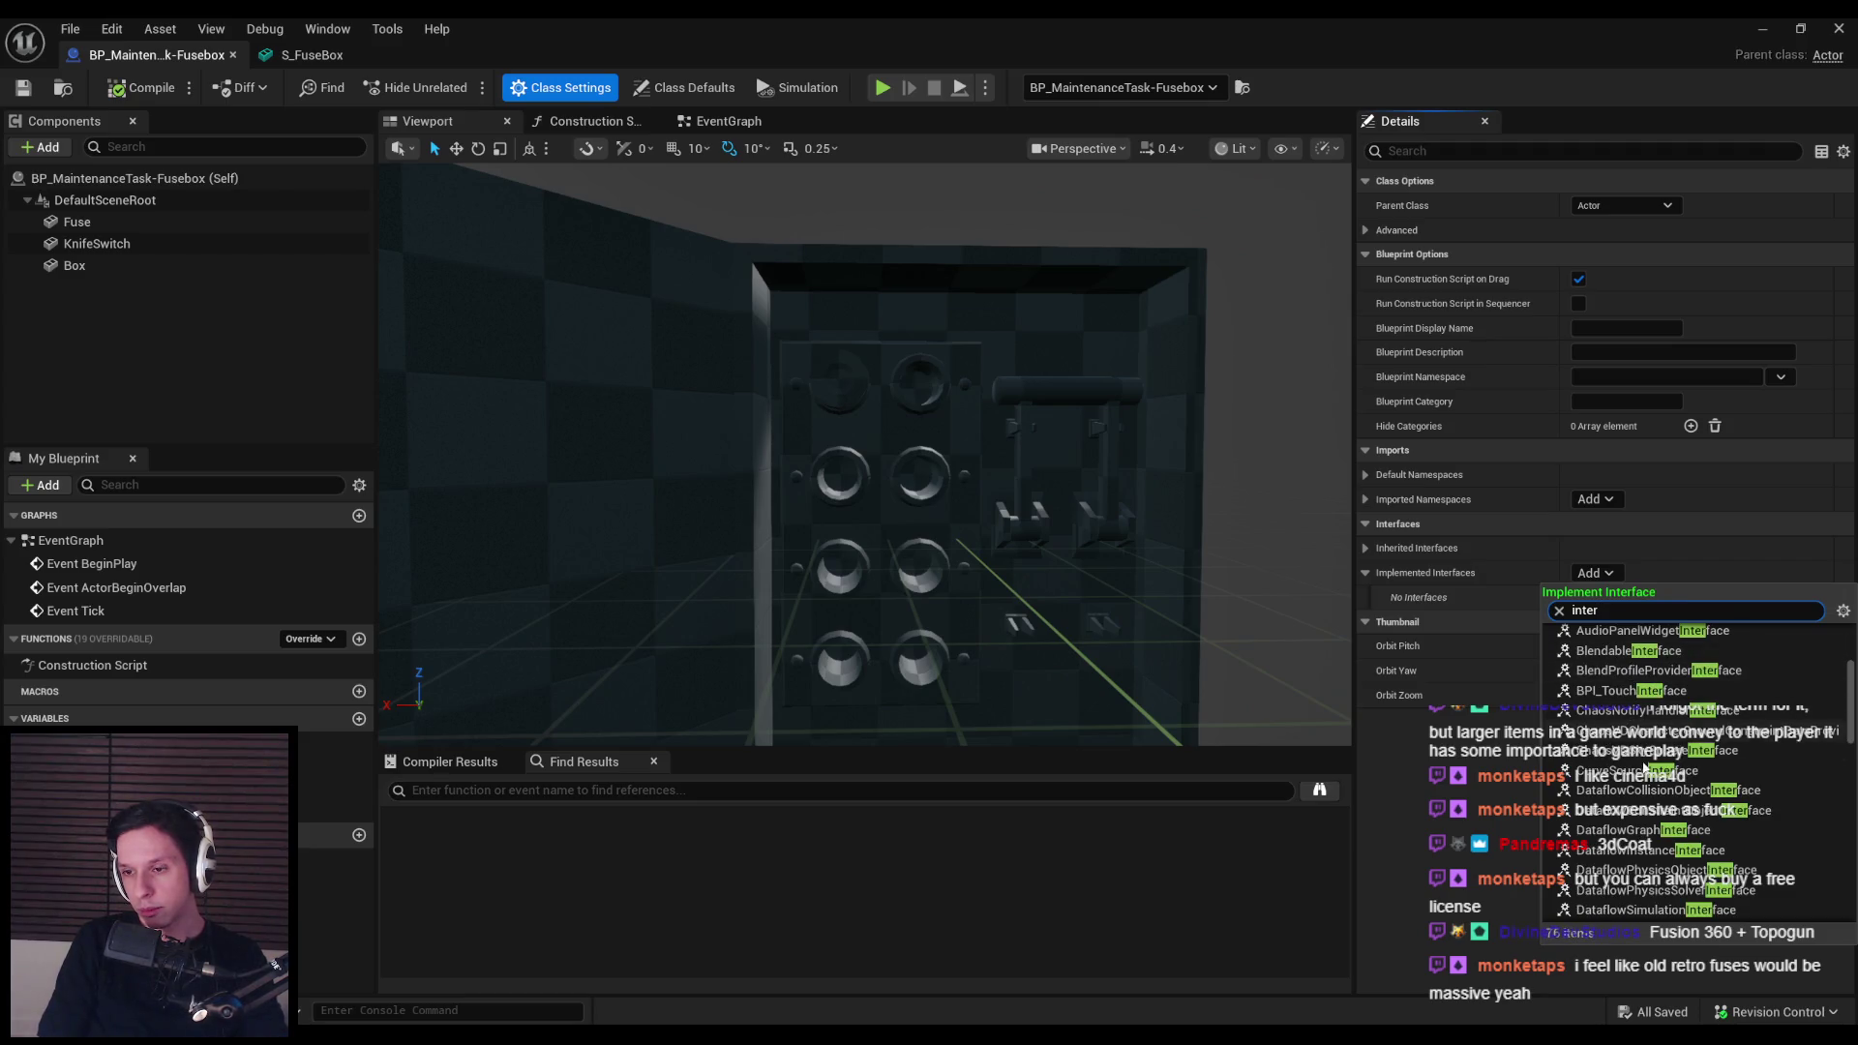
{"action": "scroll", "coordinate": [1642, 765], "scroll_direction": "up", "scroll_amount": 3}
{"action": "scroll", "coordinate": [1645, 769], "scroll_direction": "down", "scroll_amount": 8}
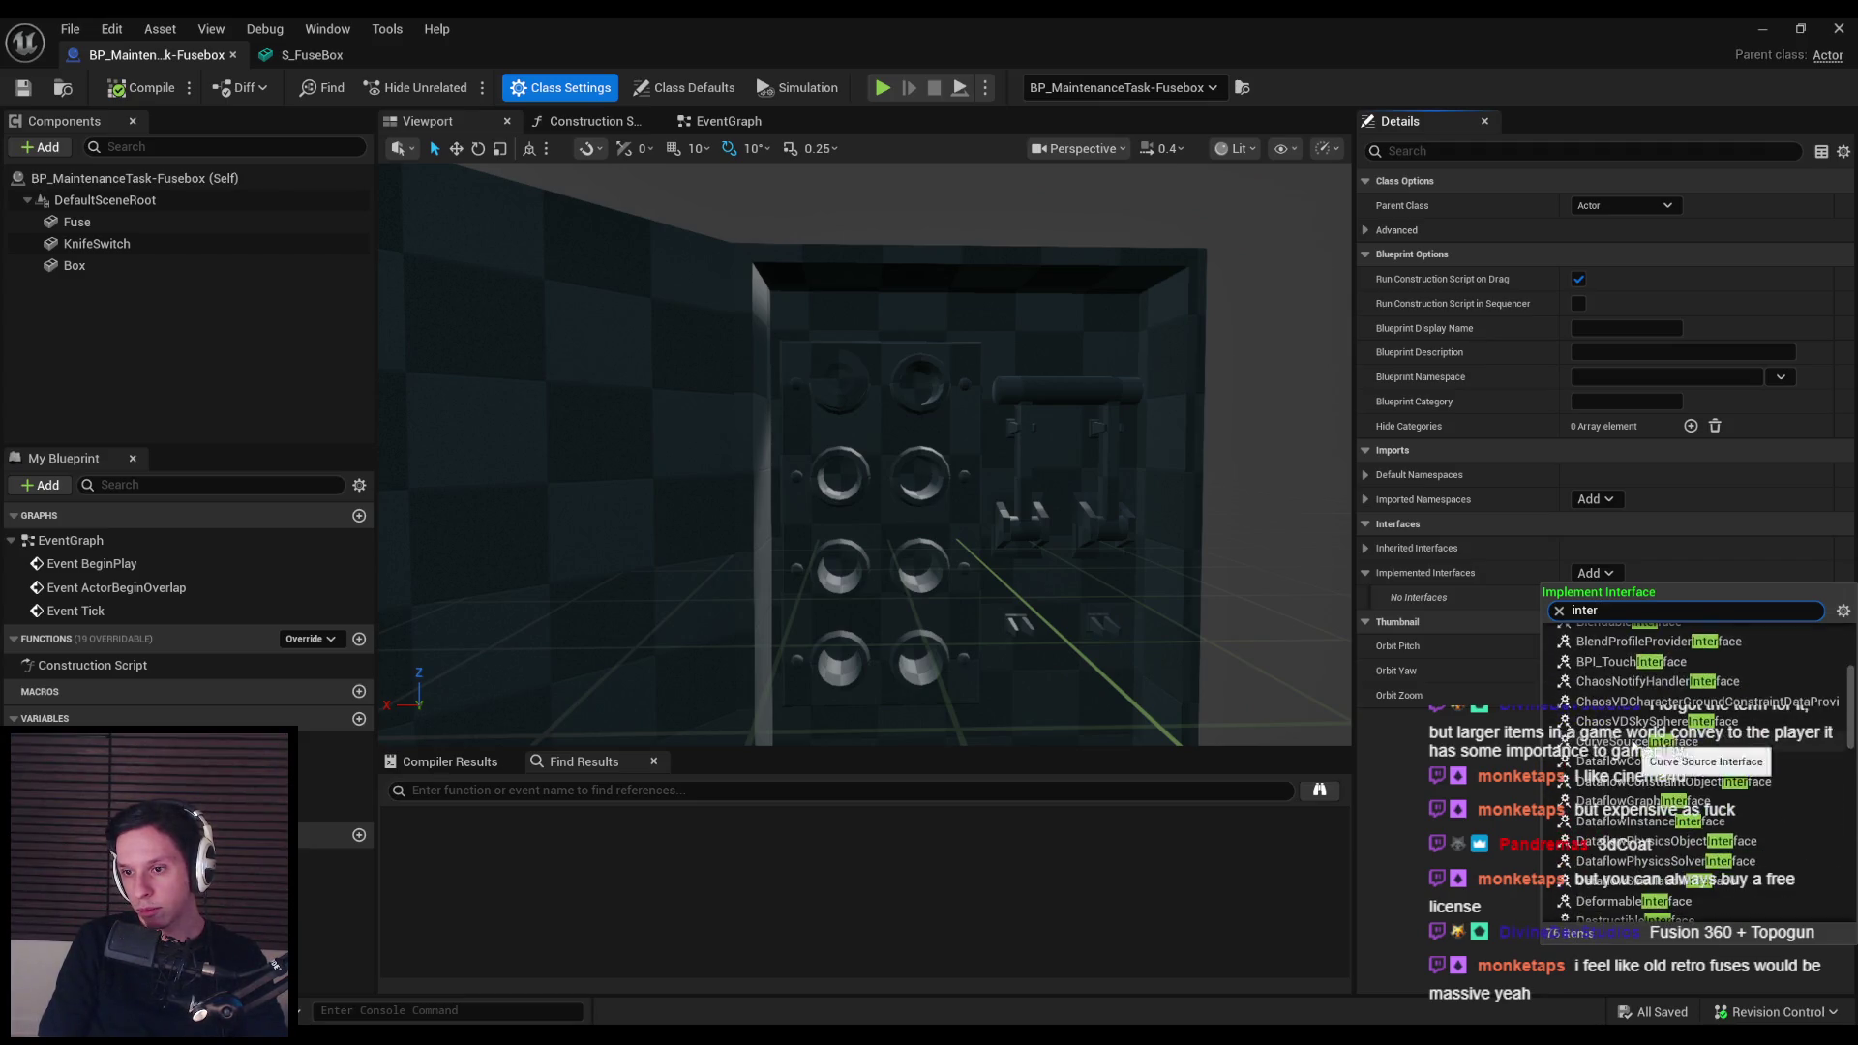
{"action": "scroll", "coordinate": [1645, 767], "scroll_direction": "down", "scroll_amount": 2}
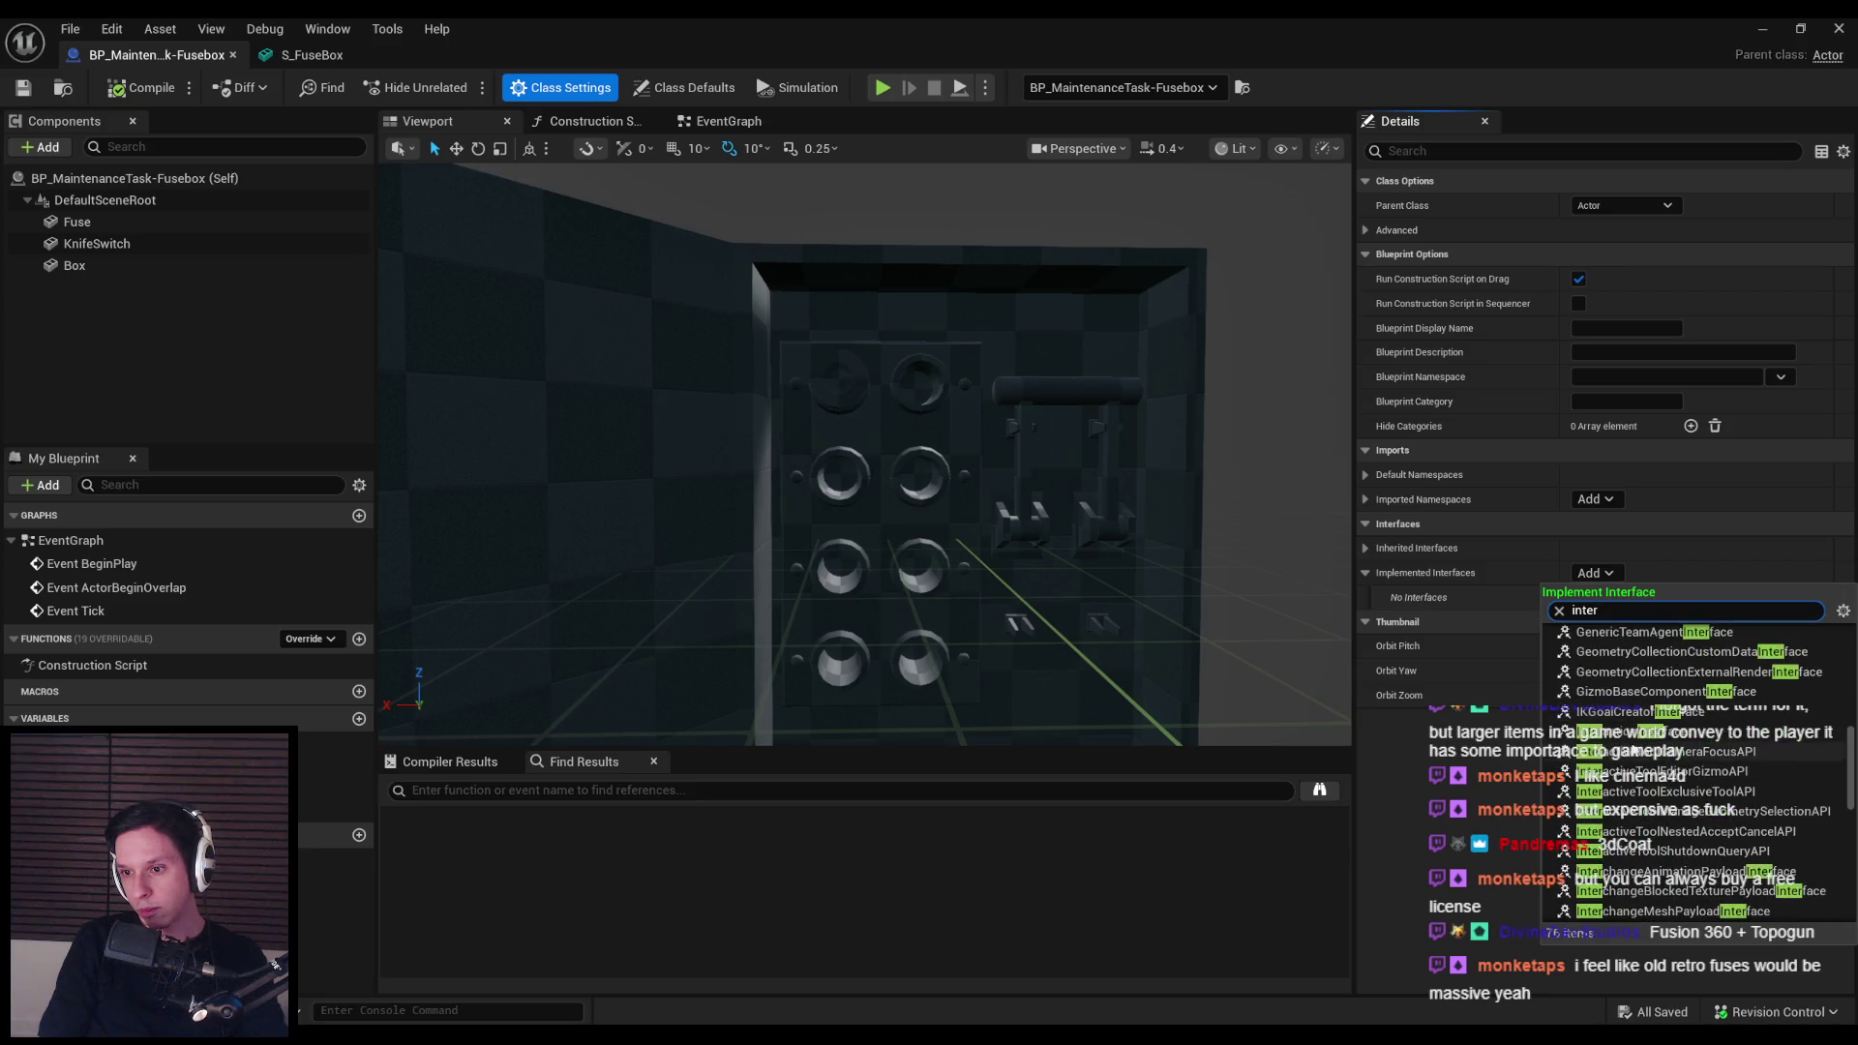
{"action": "left_click", "coordinate": [1645, 732]}
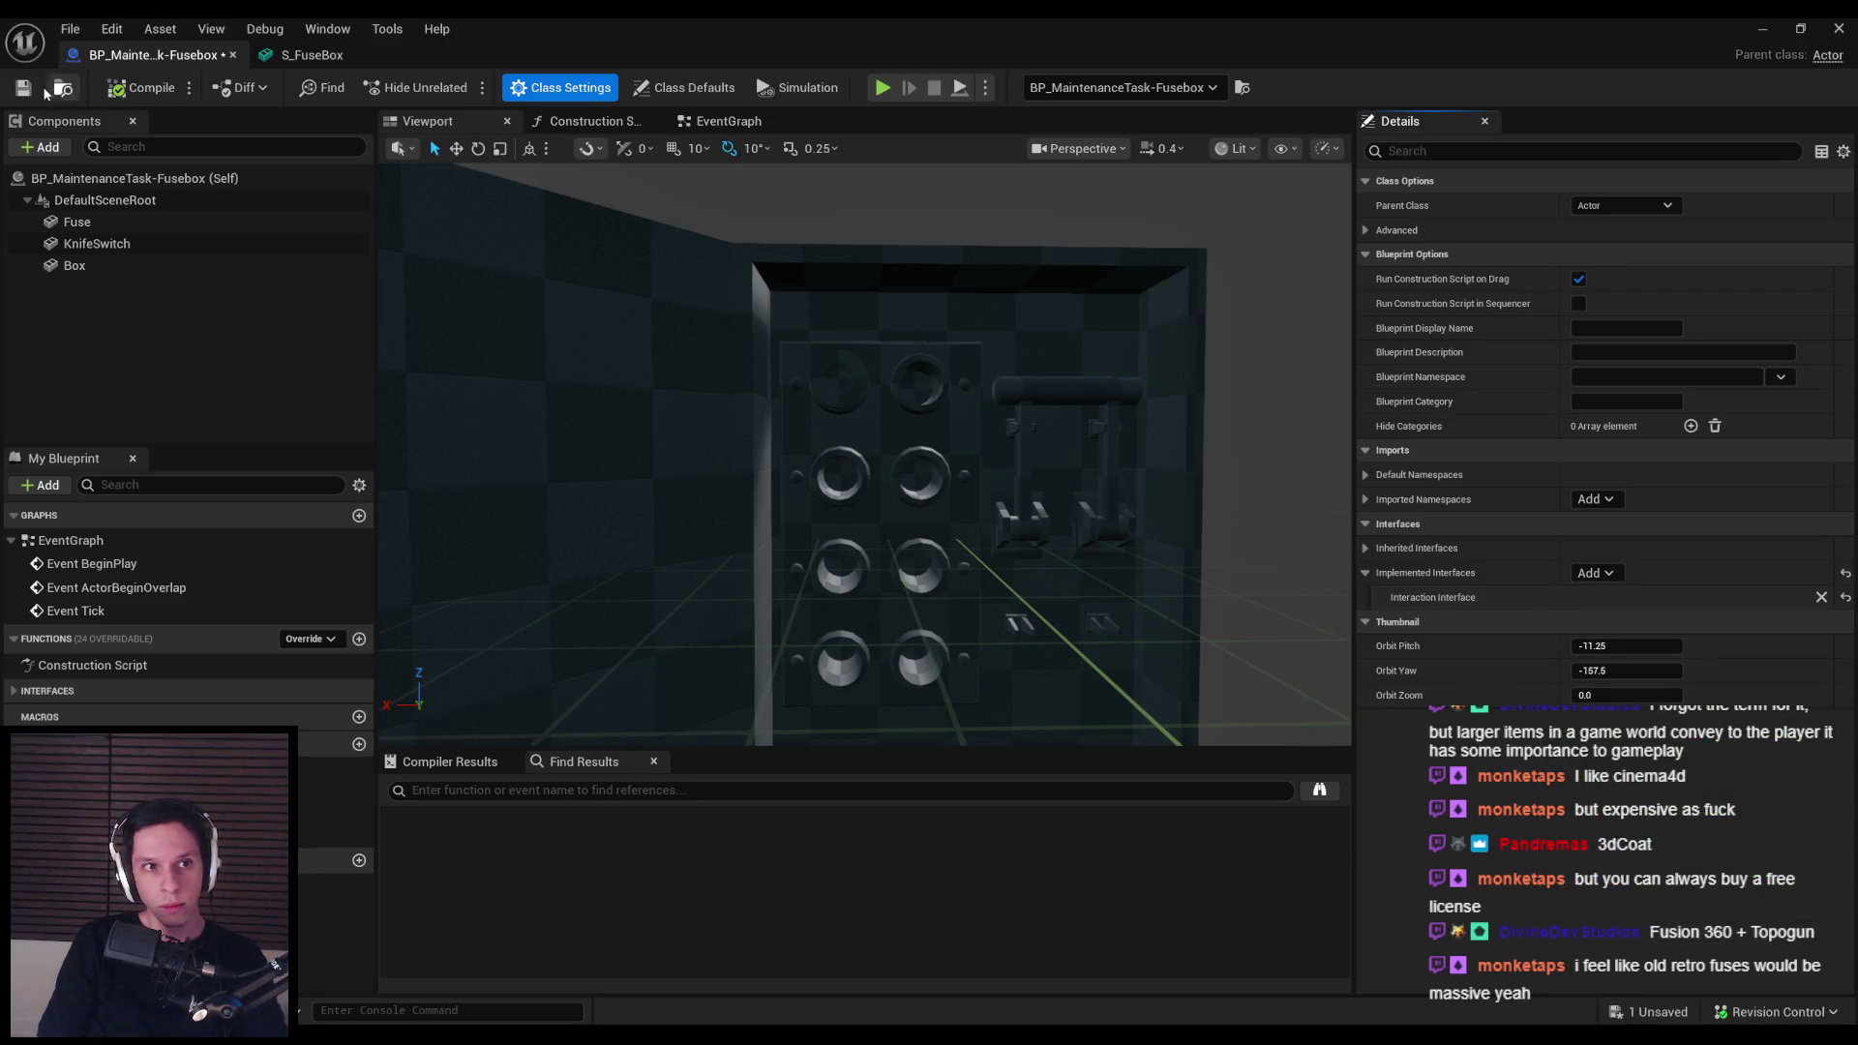
{"action": "left_click", "coordinate": [82, 691]}
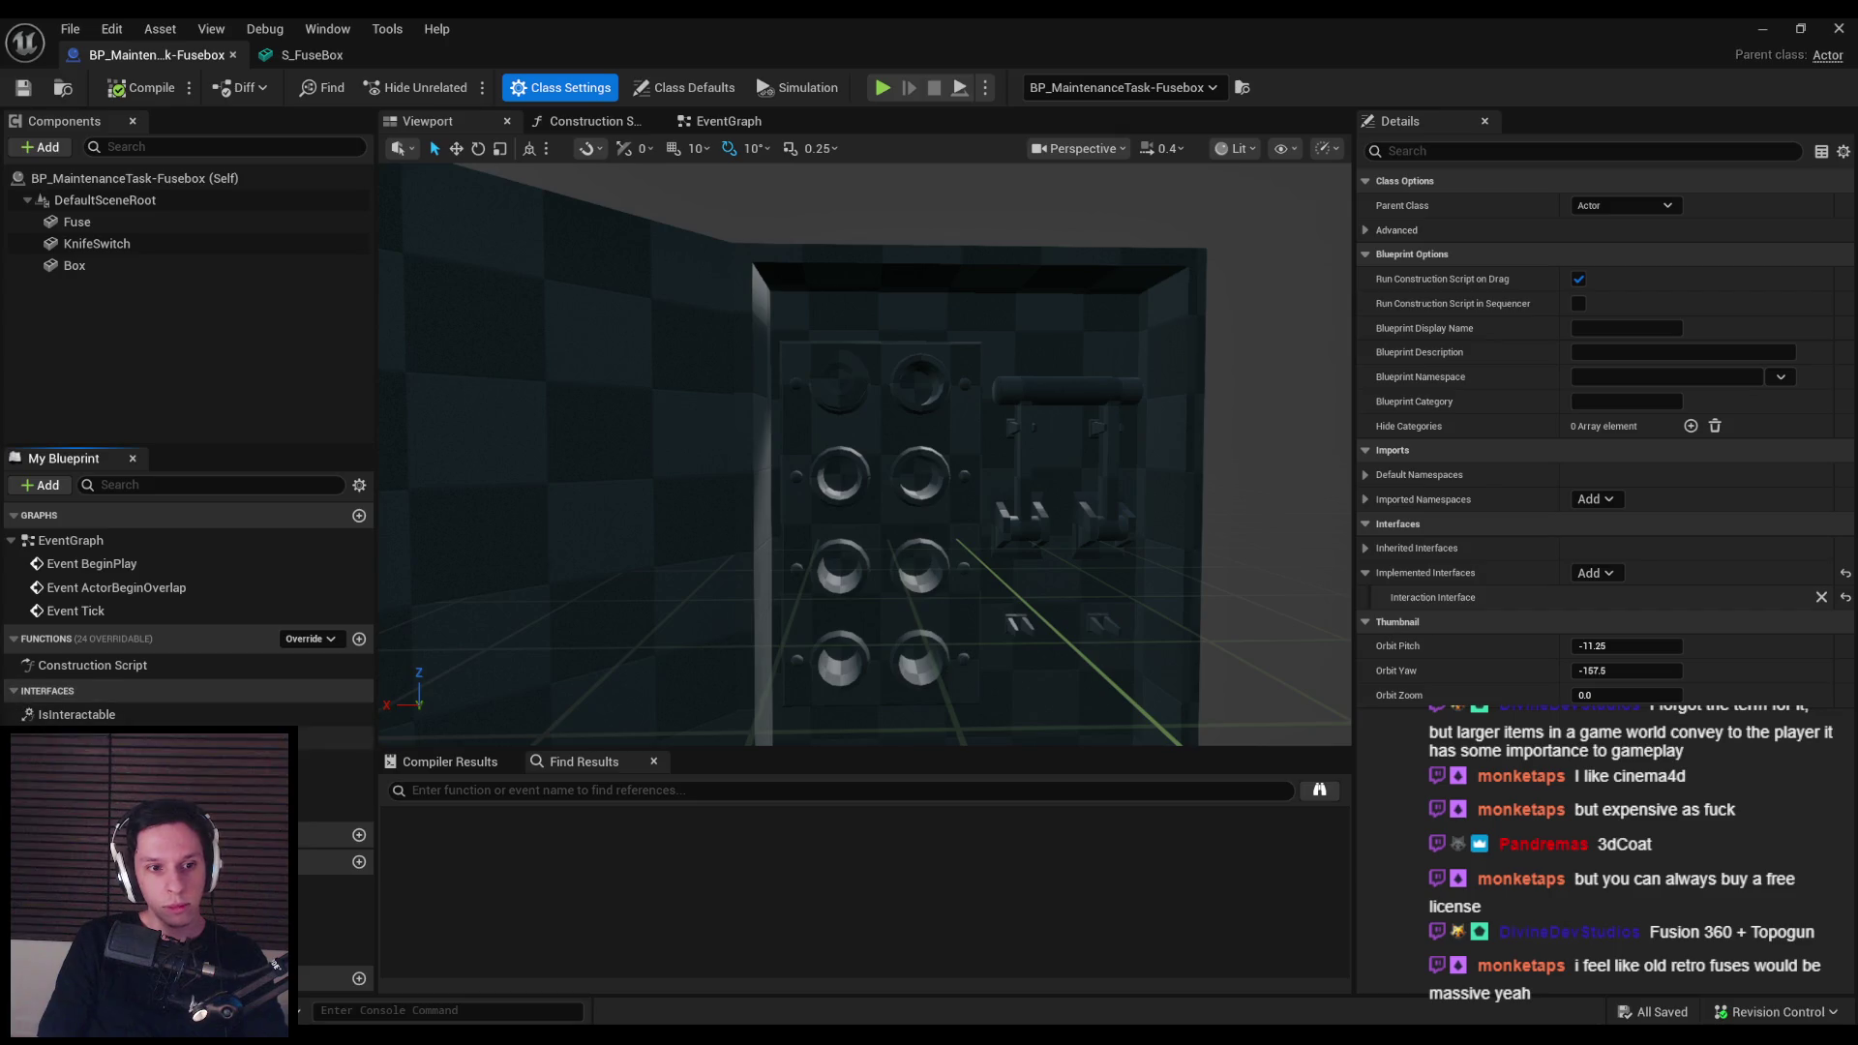
Step: Tick Return Value in IsInteractable and IsHandleable, compile and save, and start Play
{"action": "double_click", "coordinate": [92, 715]}
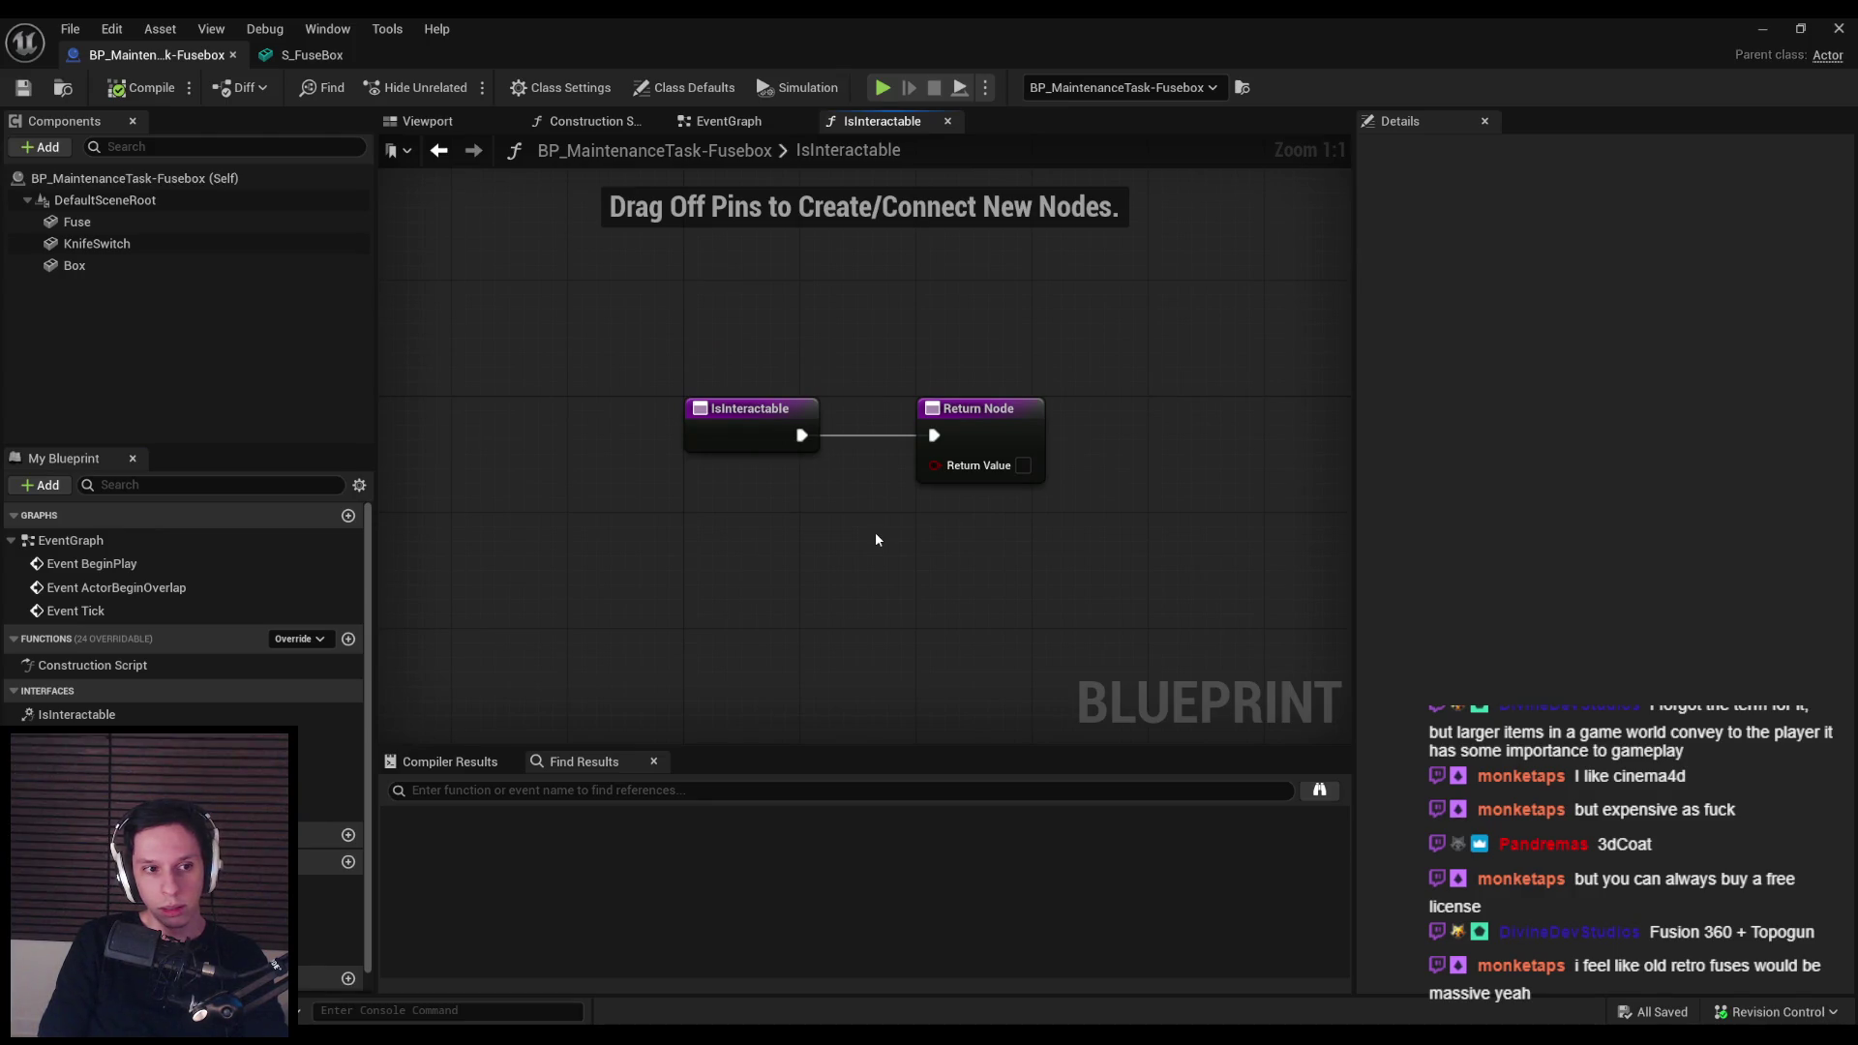
{"action": "left_click", "coordinate": [1023, 465]}
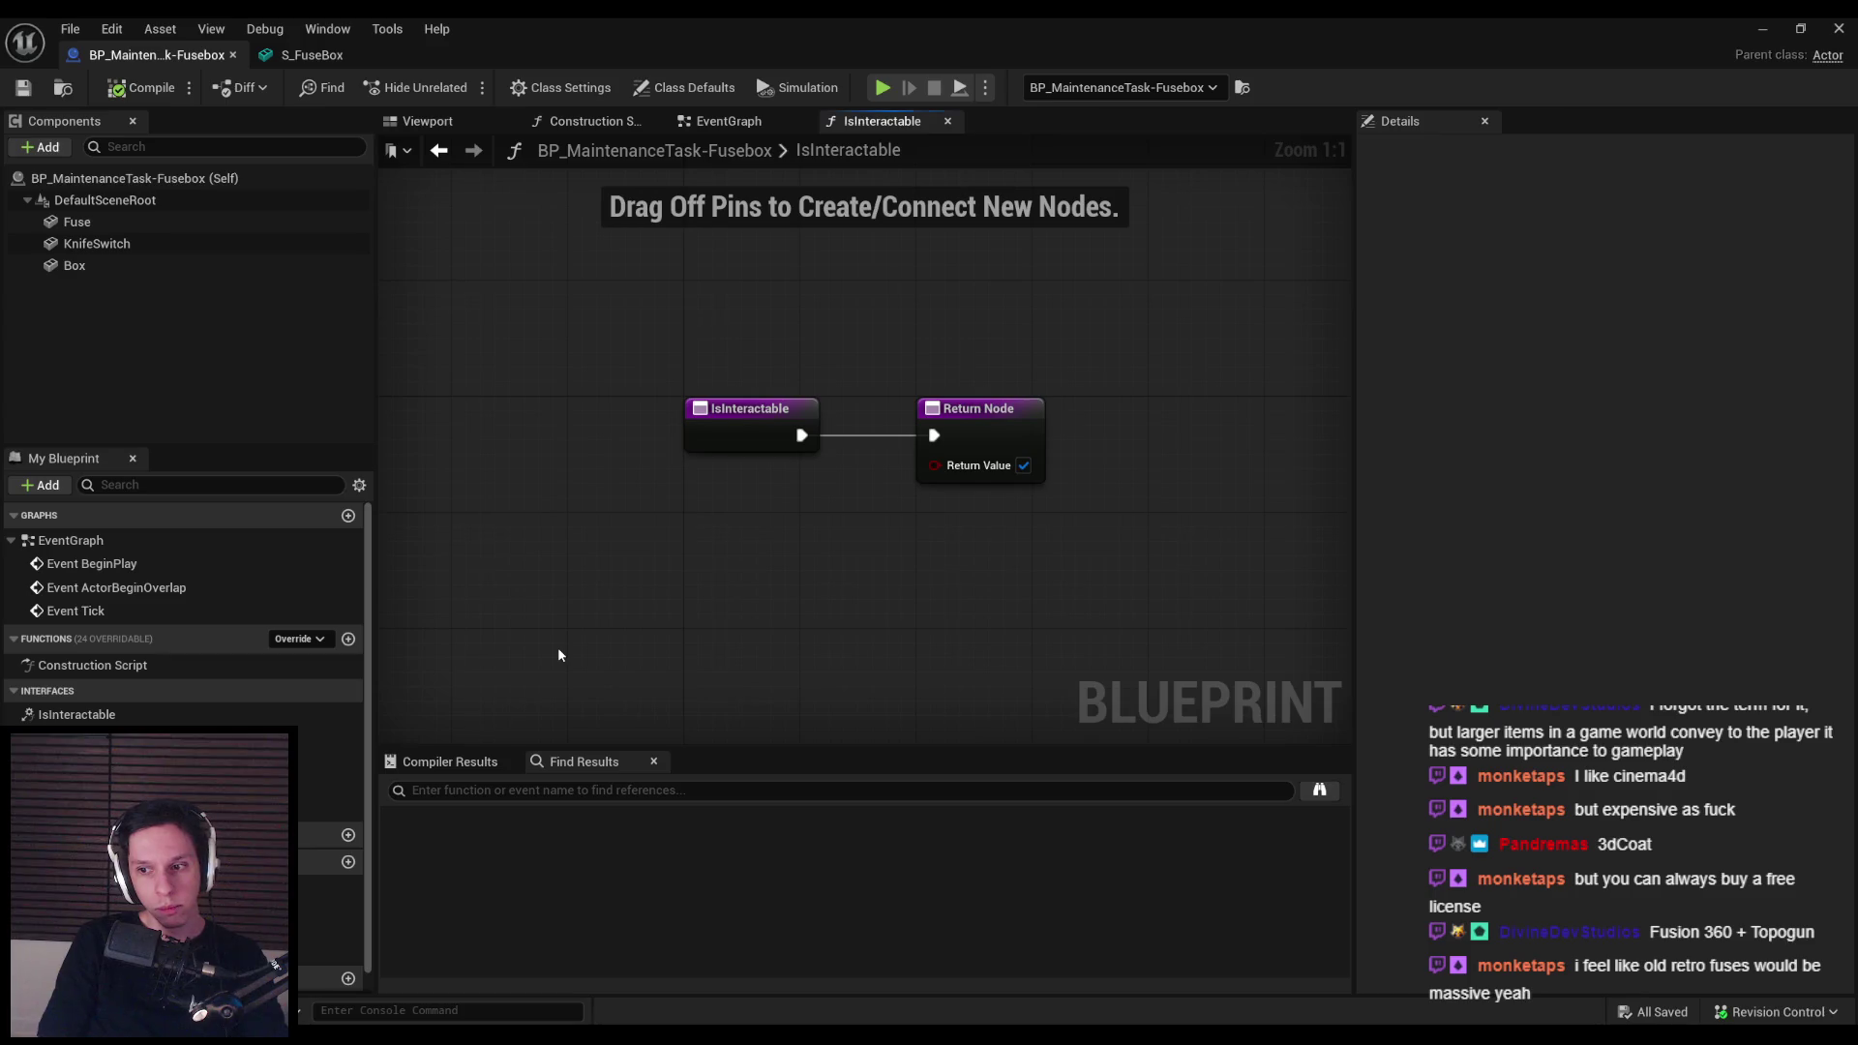
{"action": "double_click", "coordinate": [275, 963]}
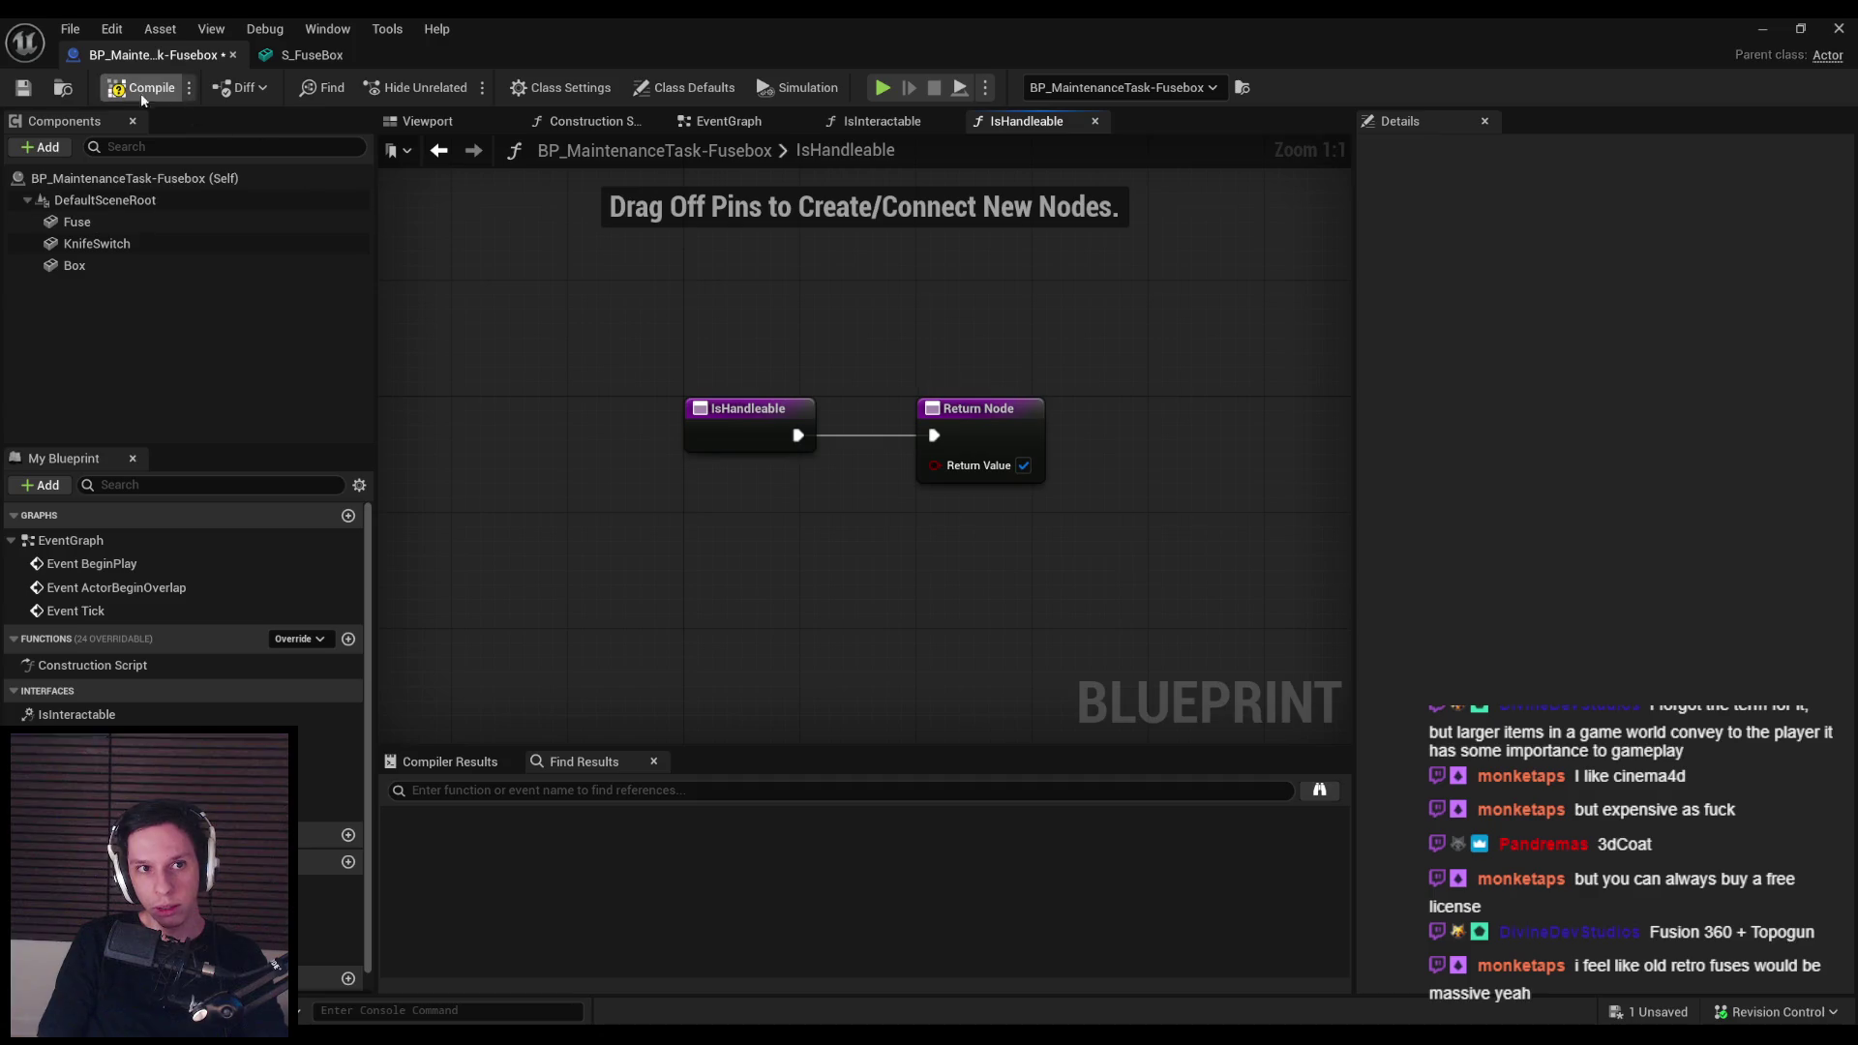
{"action": "left_click", "coordinate": [21, 88]}
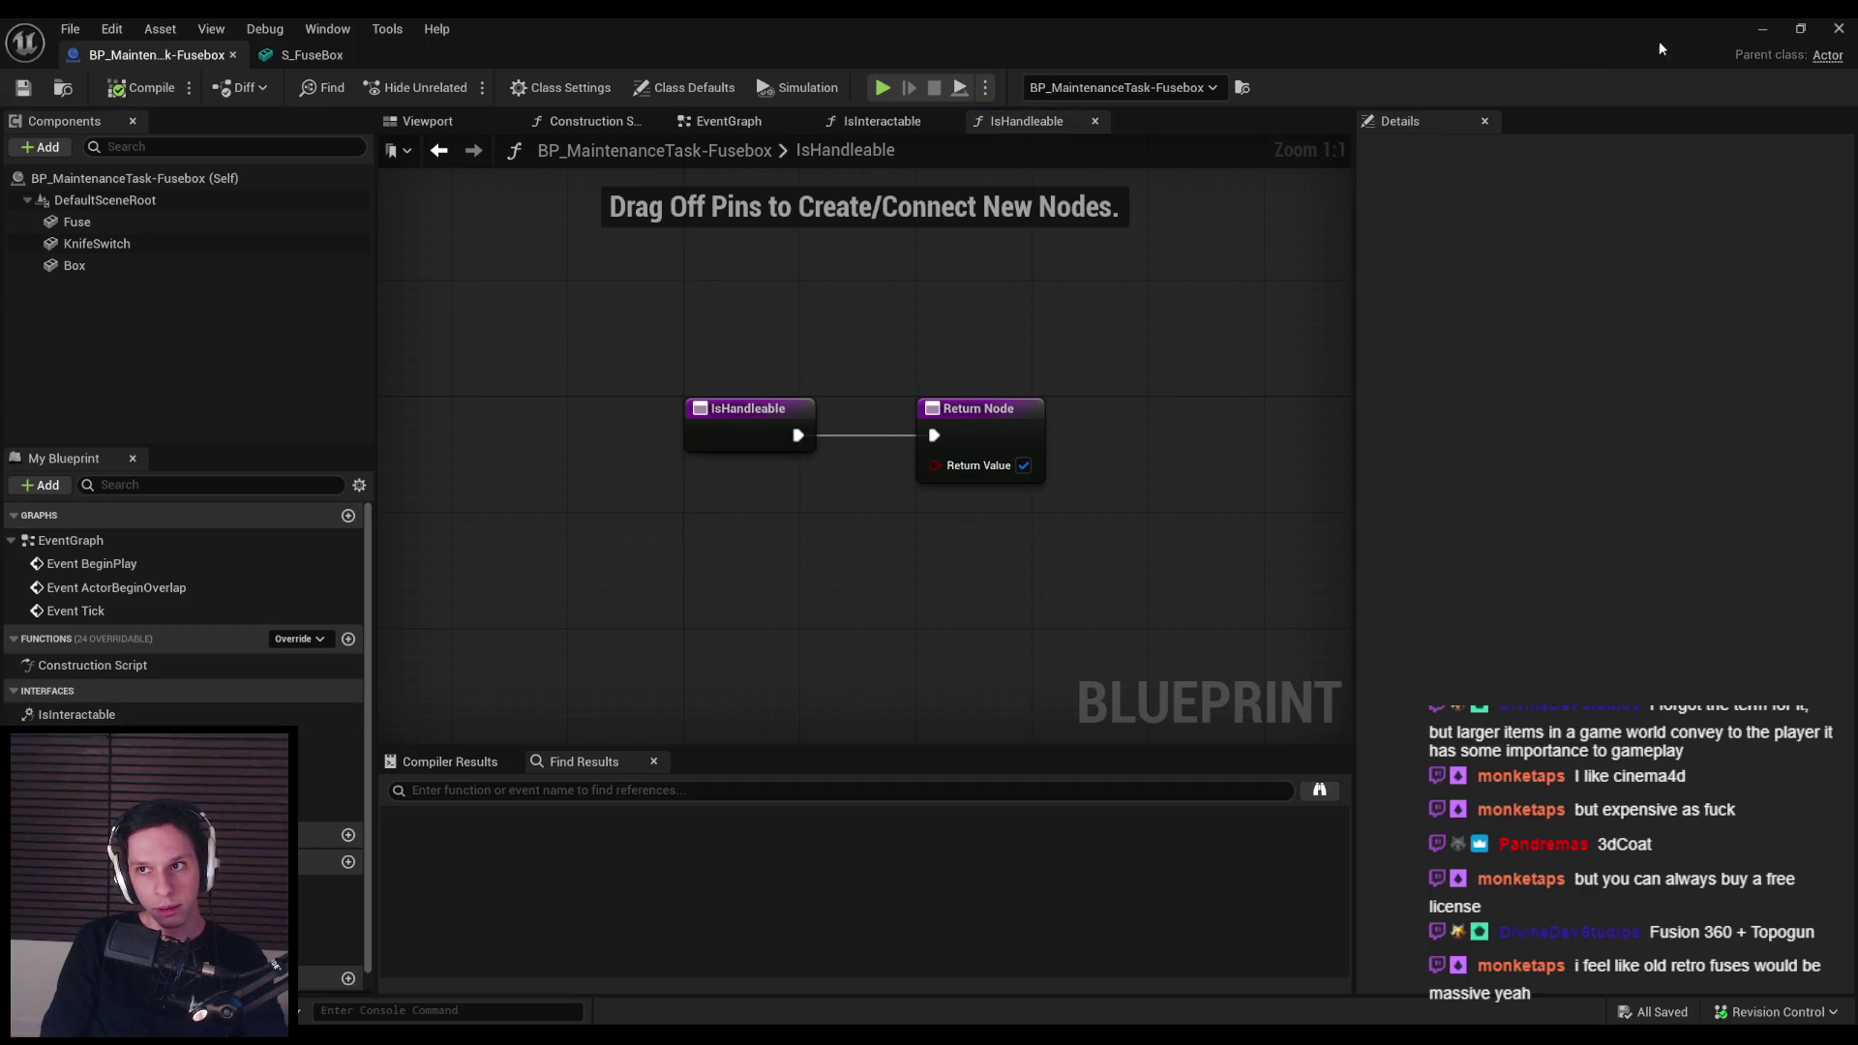
{"action": "left_click", "coordinate": [1759, 29]}
{"action": "left_click", "coordinate": [453, 87]}
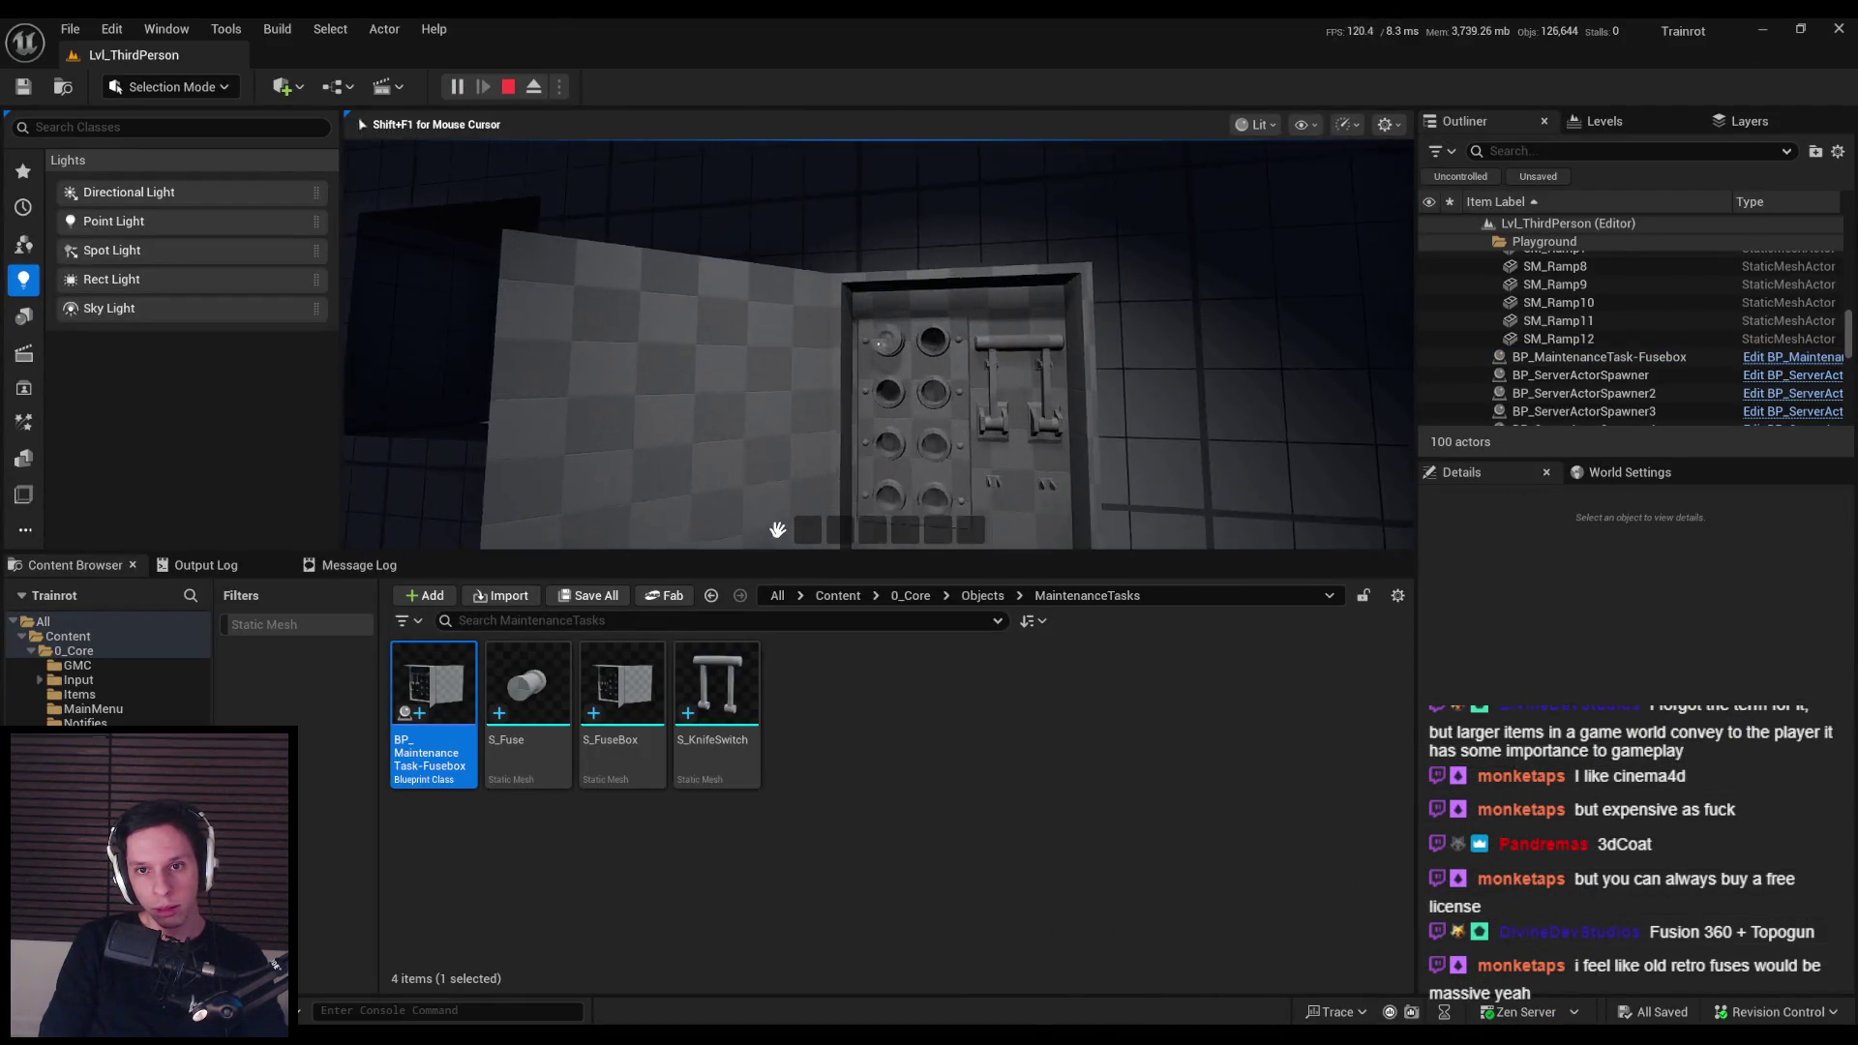
Step: Walk toward the fuse box in game, then stop the play session
{"action": "key", "text": "F11"}
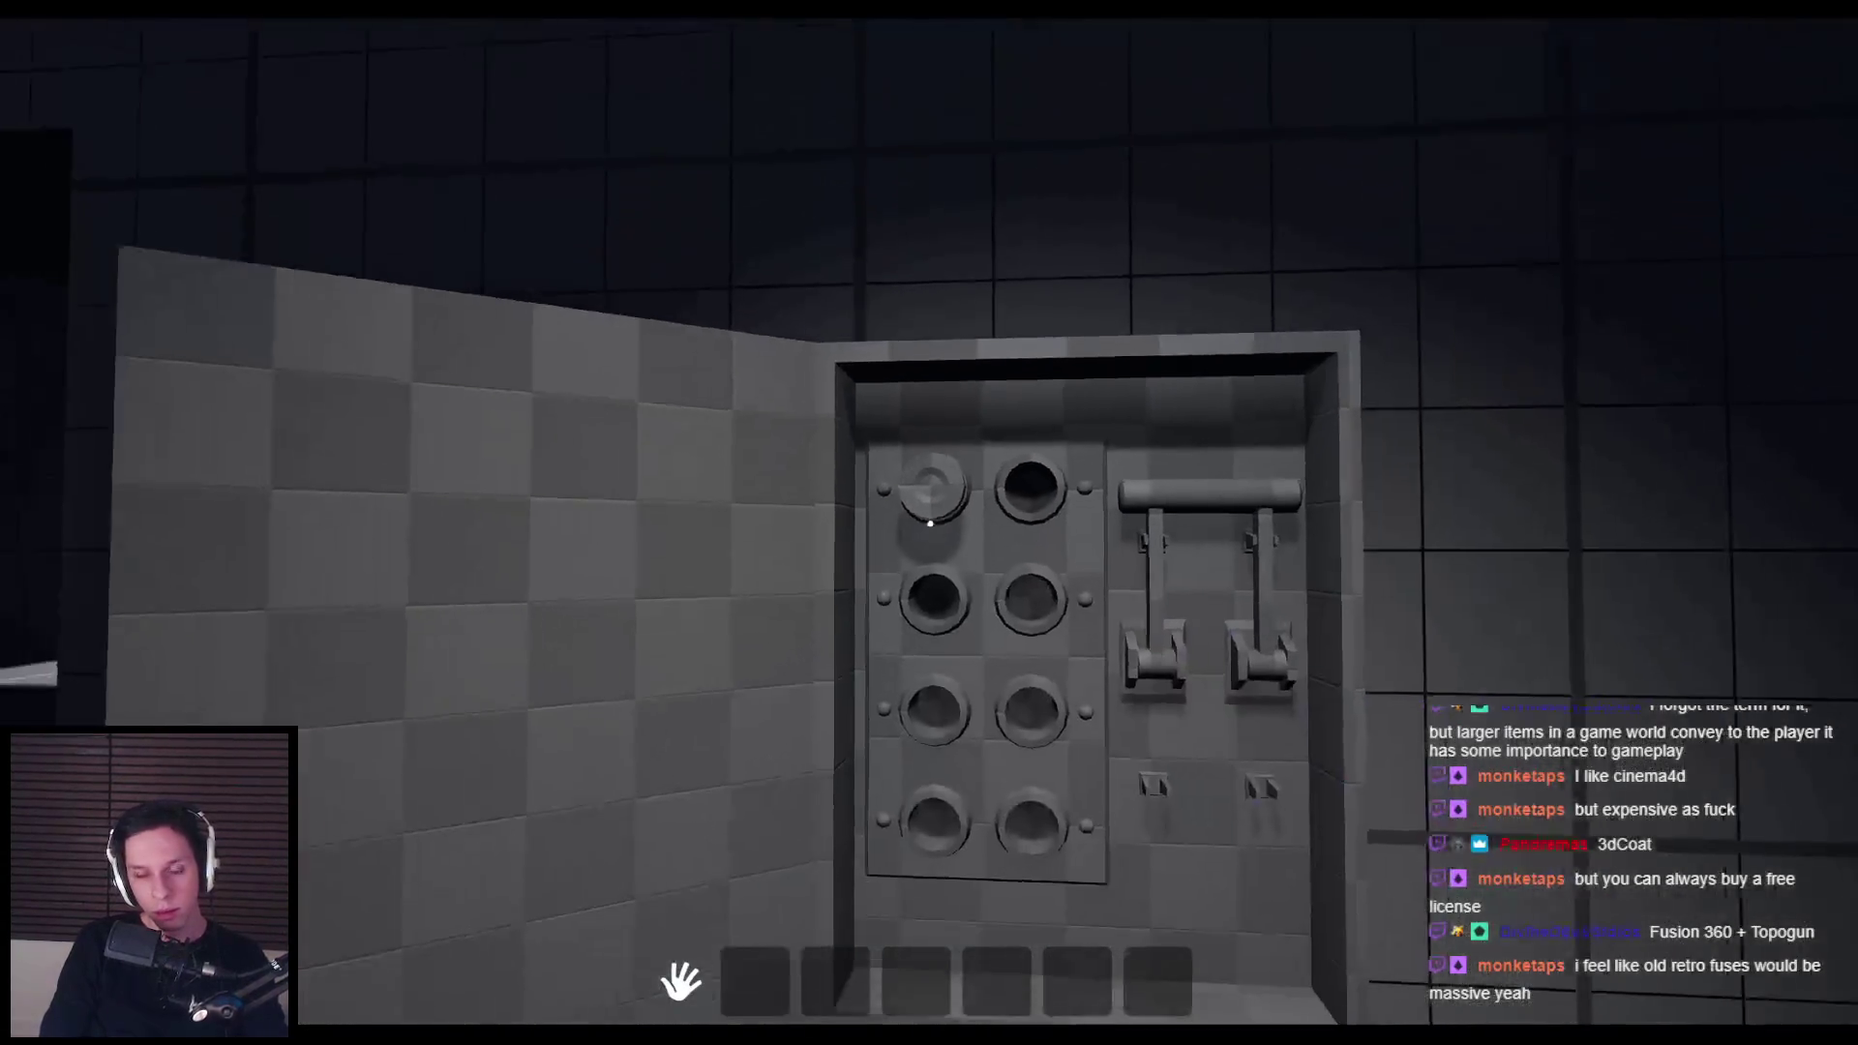
{"action": "key", "text": "Escape"}
{"action": "key", "text": "F11"}
Step: Open BP_TrainrotPlayerCharacter from 0_Core, then return to the Fusebox Blueprint
{"action": "left_click", "coordinate": [911, 595]}
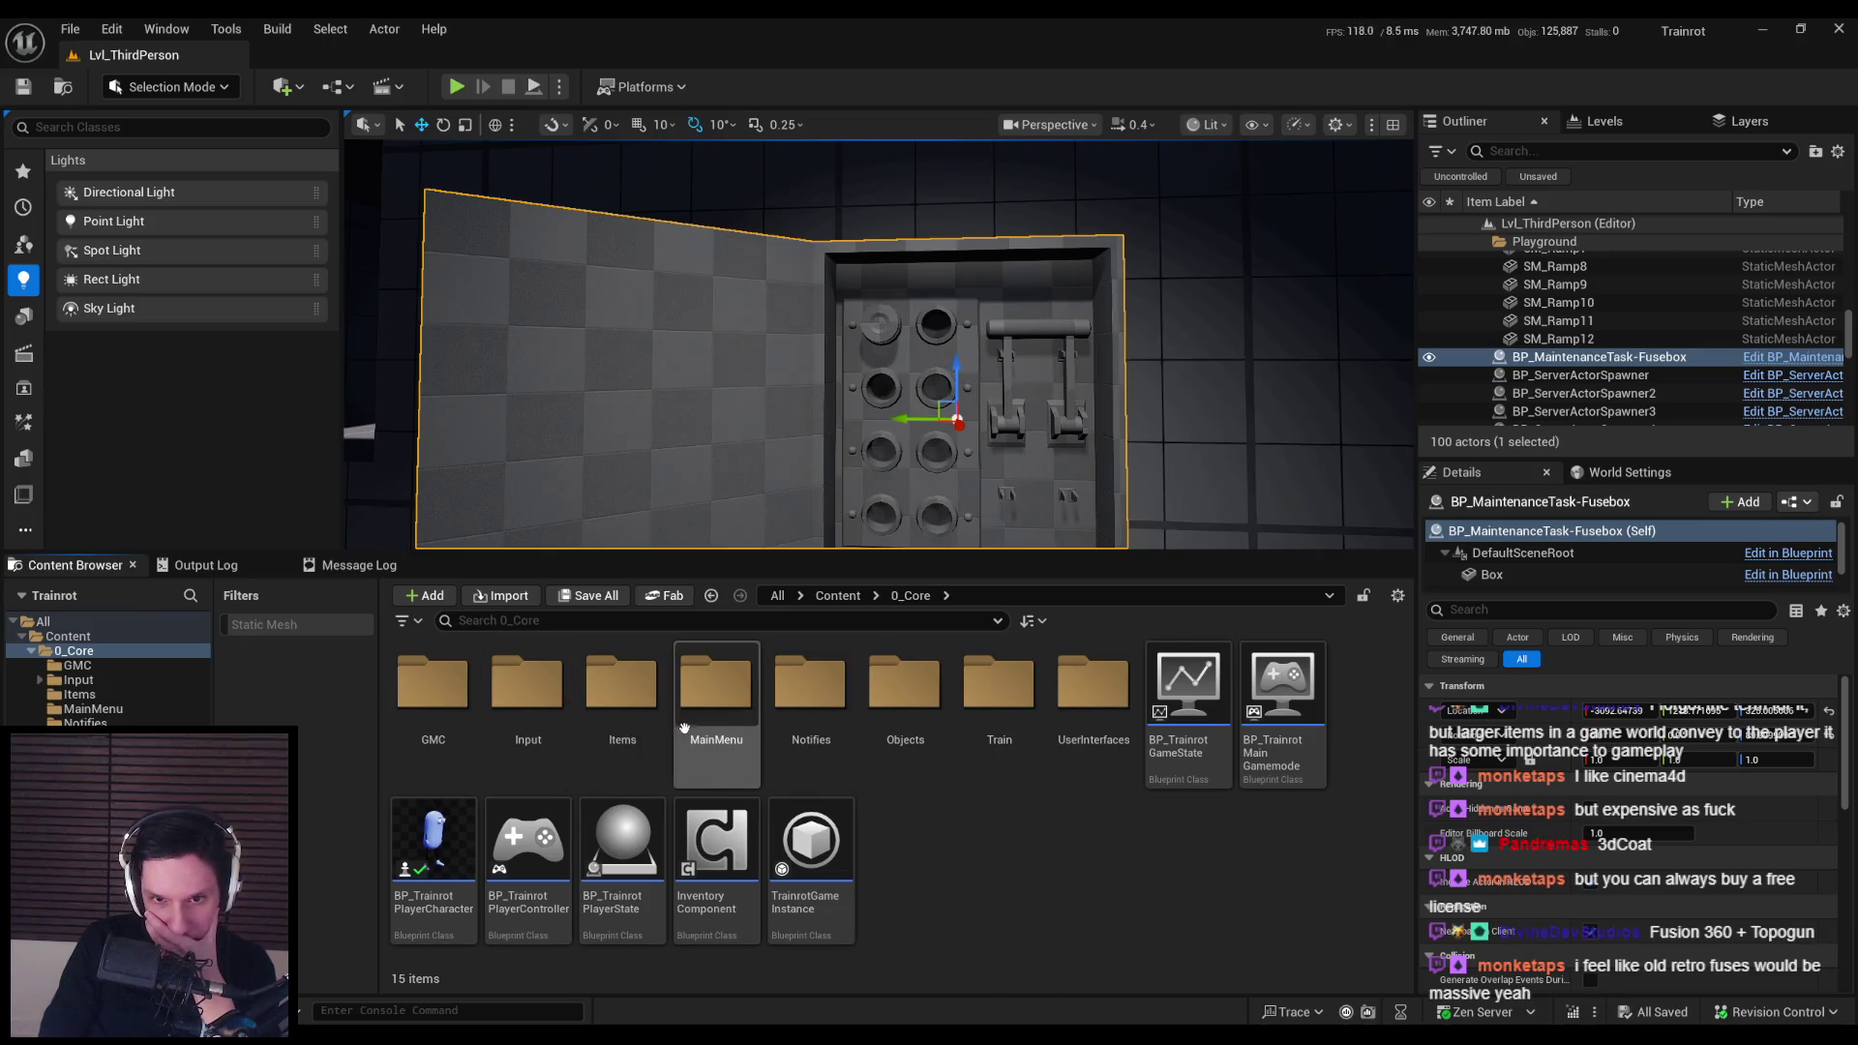
{"action": "double_click", "coordinate": [445, 852]}
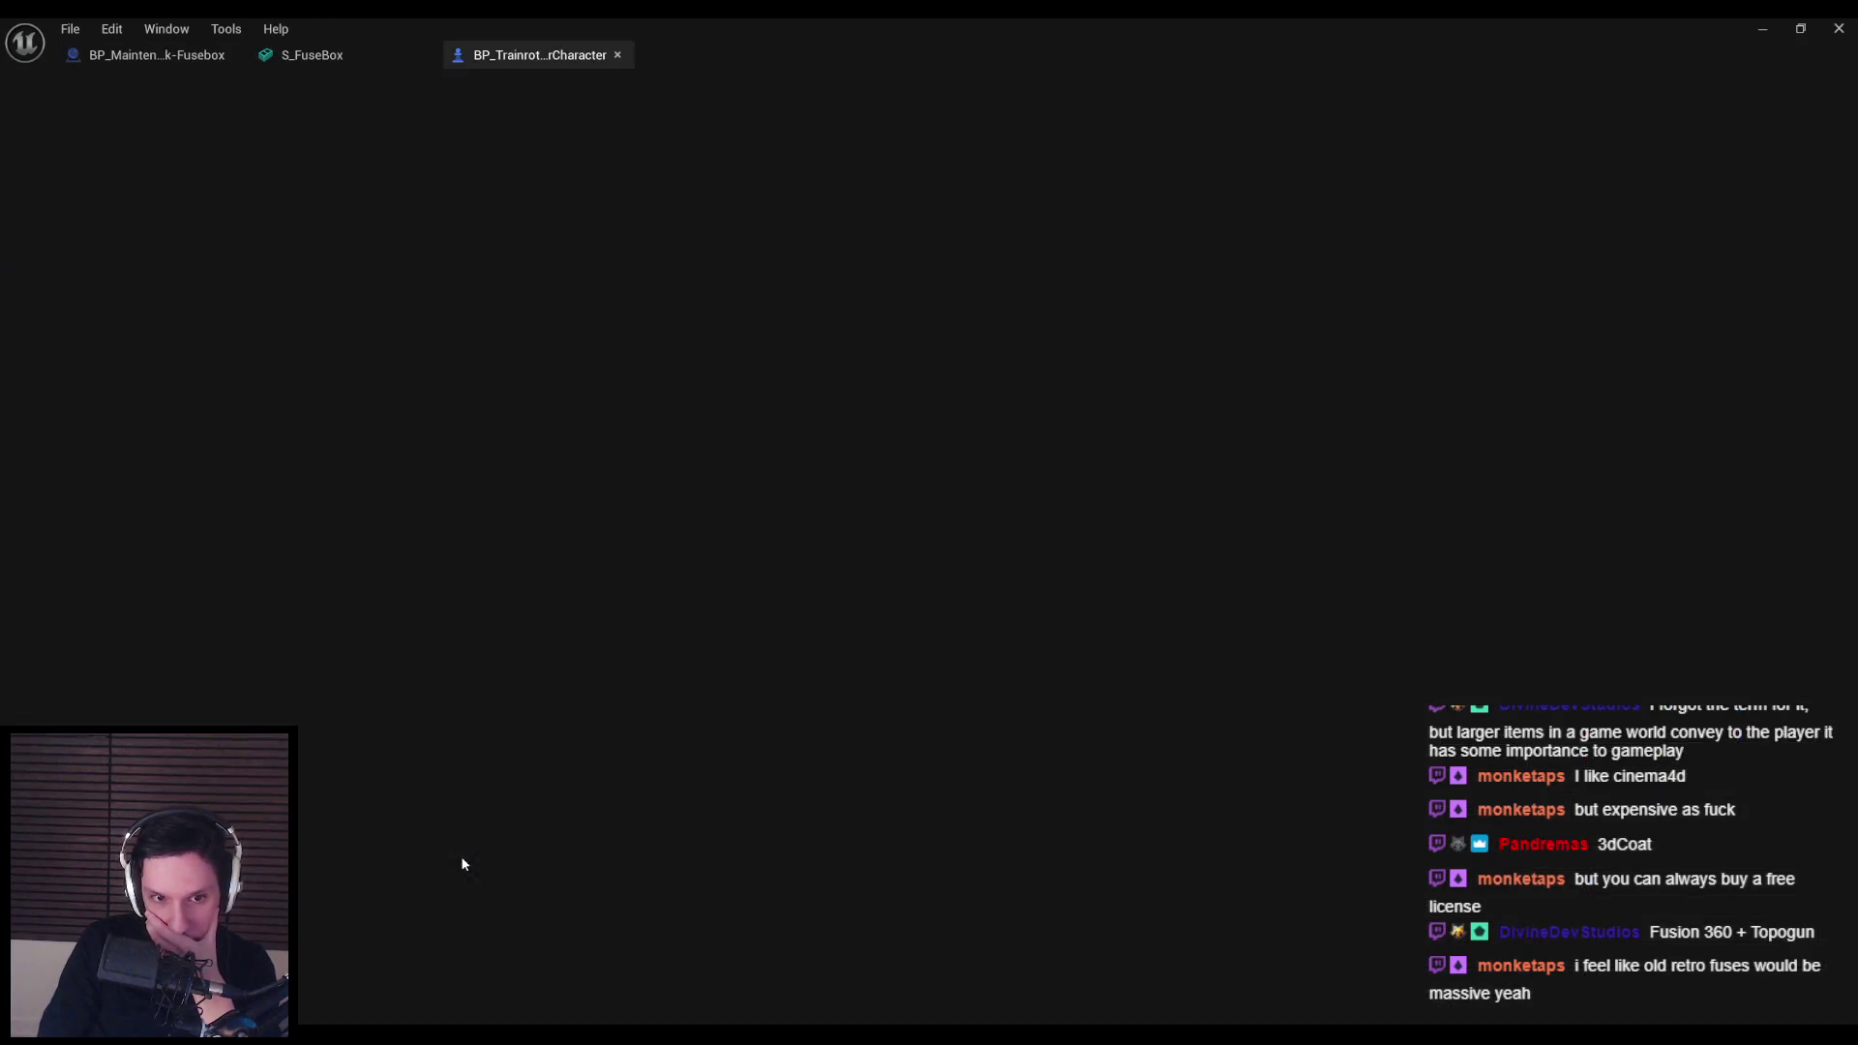
{"action": "scroll", "coordinate": [780, 595], "scroll_direction": "down", "scroll_amount": 1}
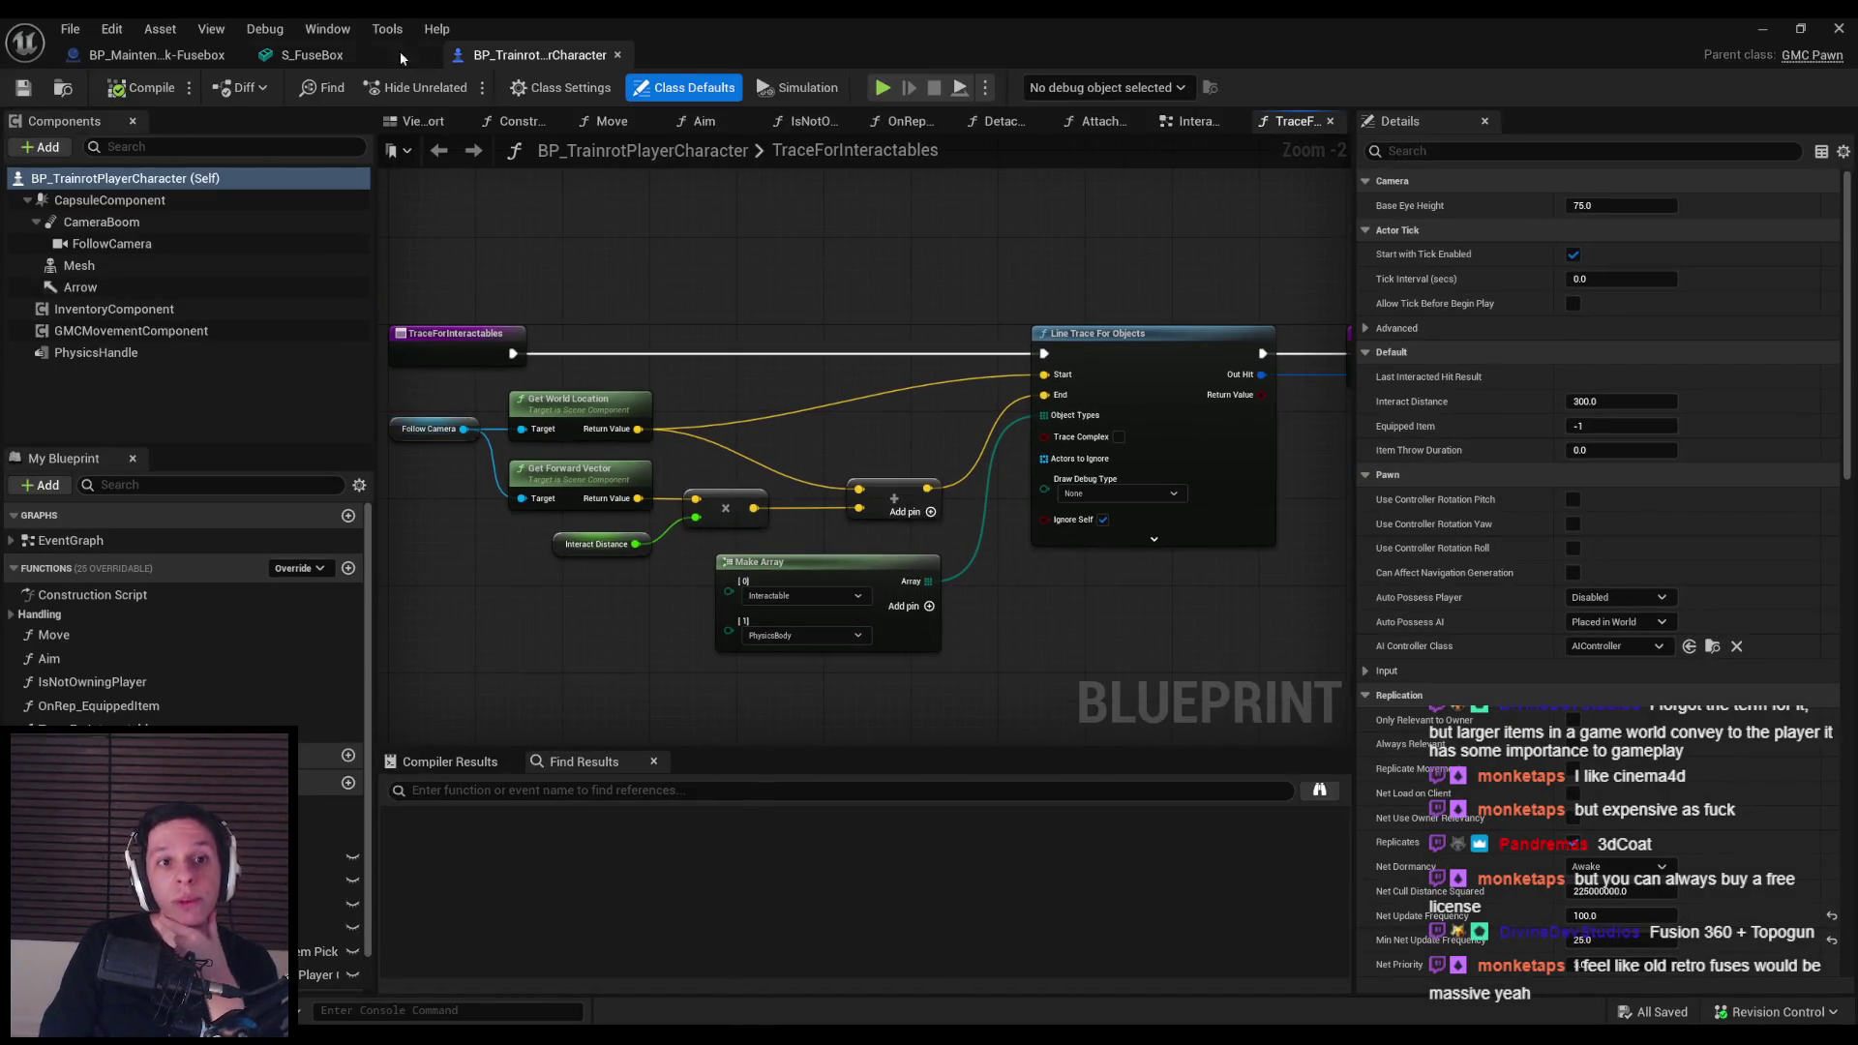
{"action": "left_click", "coordinate": [315, 58]}
{"action": "left_click", "coordinate": [189, 58]}
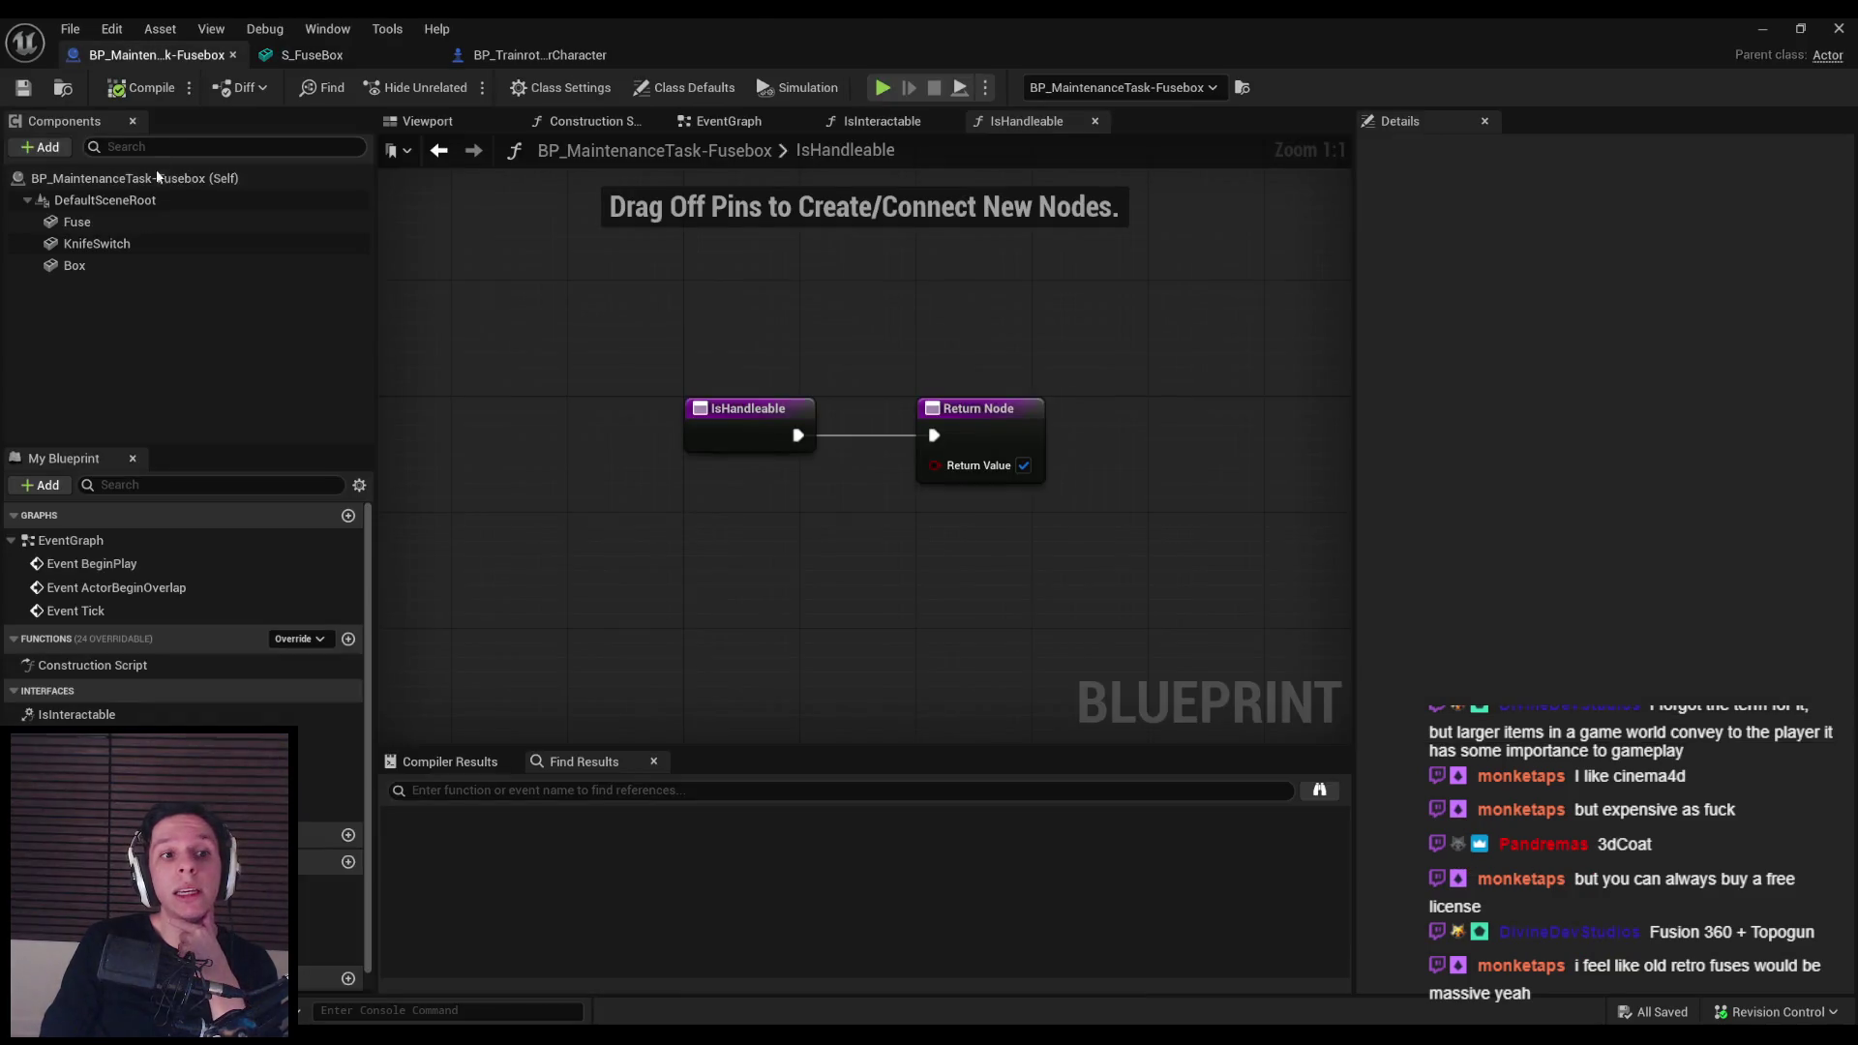
Step: Set the Fuse component's collision preset to Custom with object type Interactable
{"action": "left_click", "coordinate": [117, 224]}
{"action": "scroll", "coordinate": [1635, 650], "scroll_direction": "down", "scroll_amount": 10}
{"action": "scroll", "coordinate": [1635, 642], "scroll_direction": "down", "scroll_amount": 10}
{"action": "left_click", "coordinate": [1616, 642]}
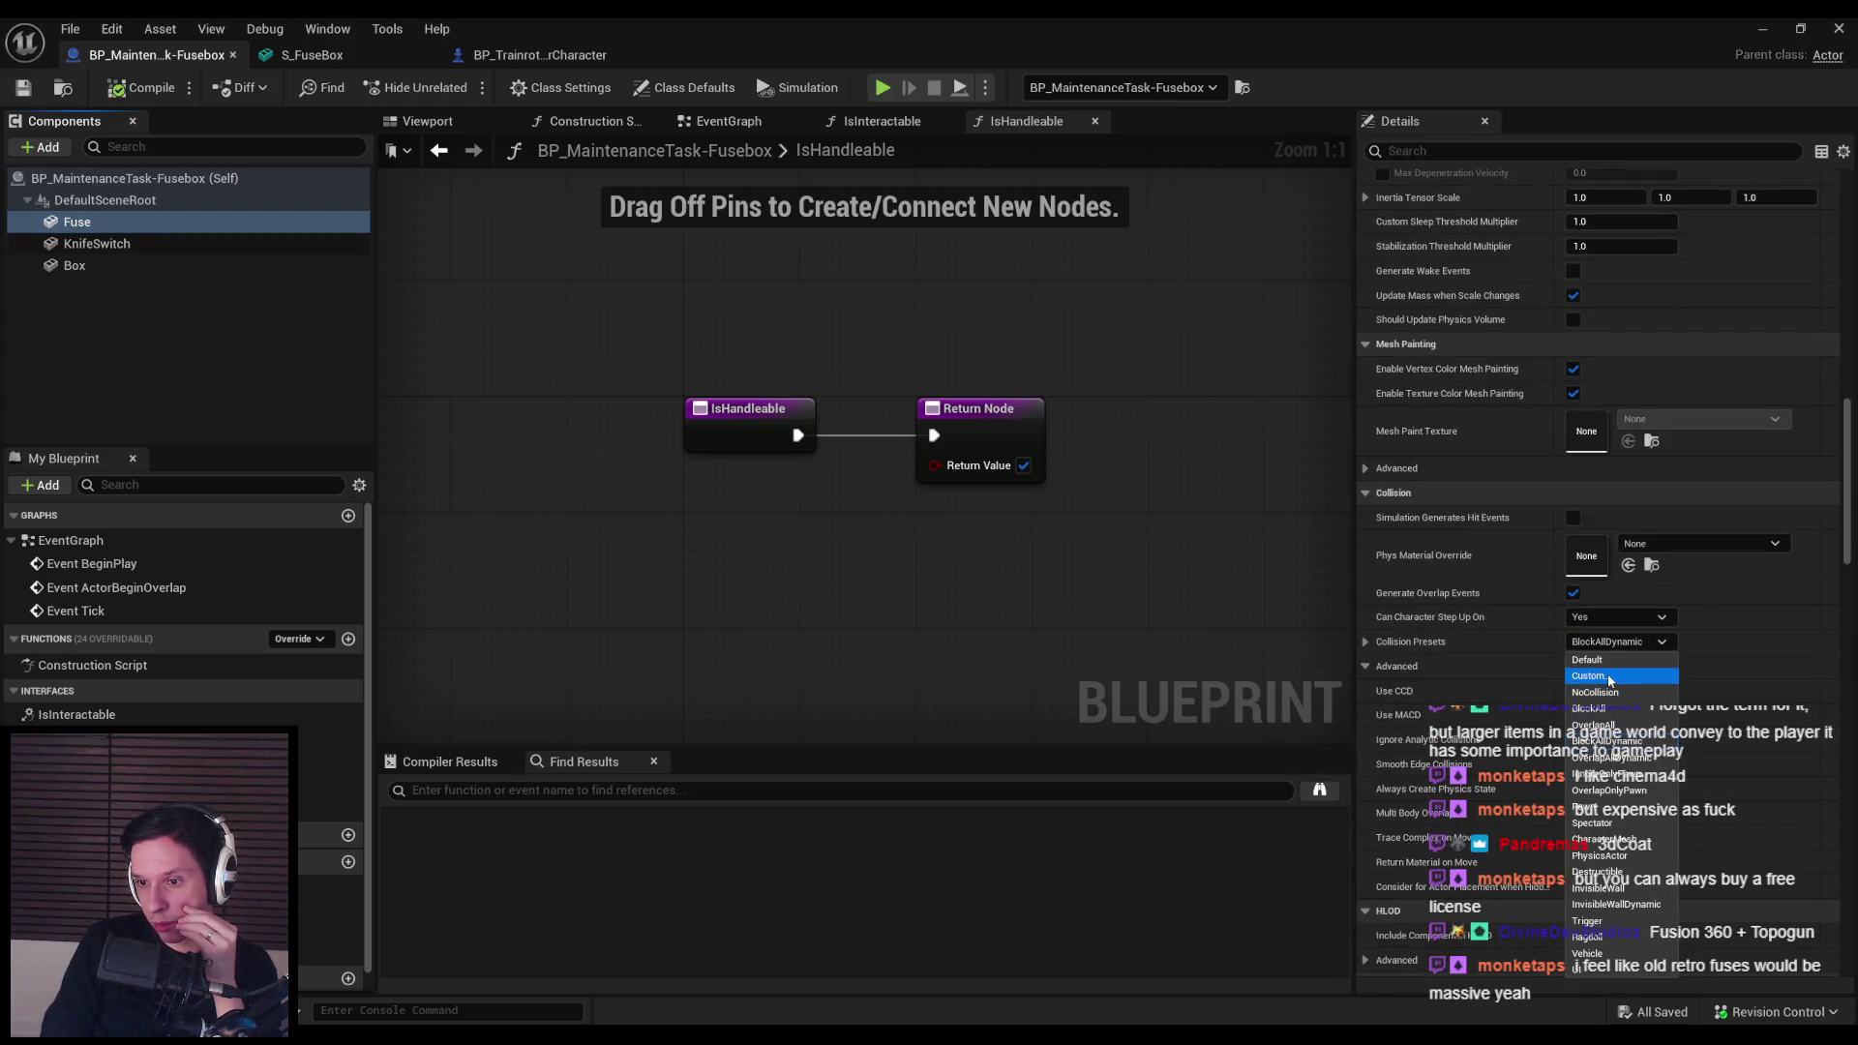
{"action": "left_click", "coordinate": [1609, 677]}
{"action": "left_click", "coordinate": [1366, 641]}
{"action": "left_click", "coordinate": [1614, 633]}
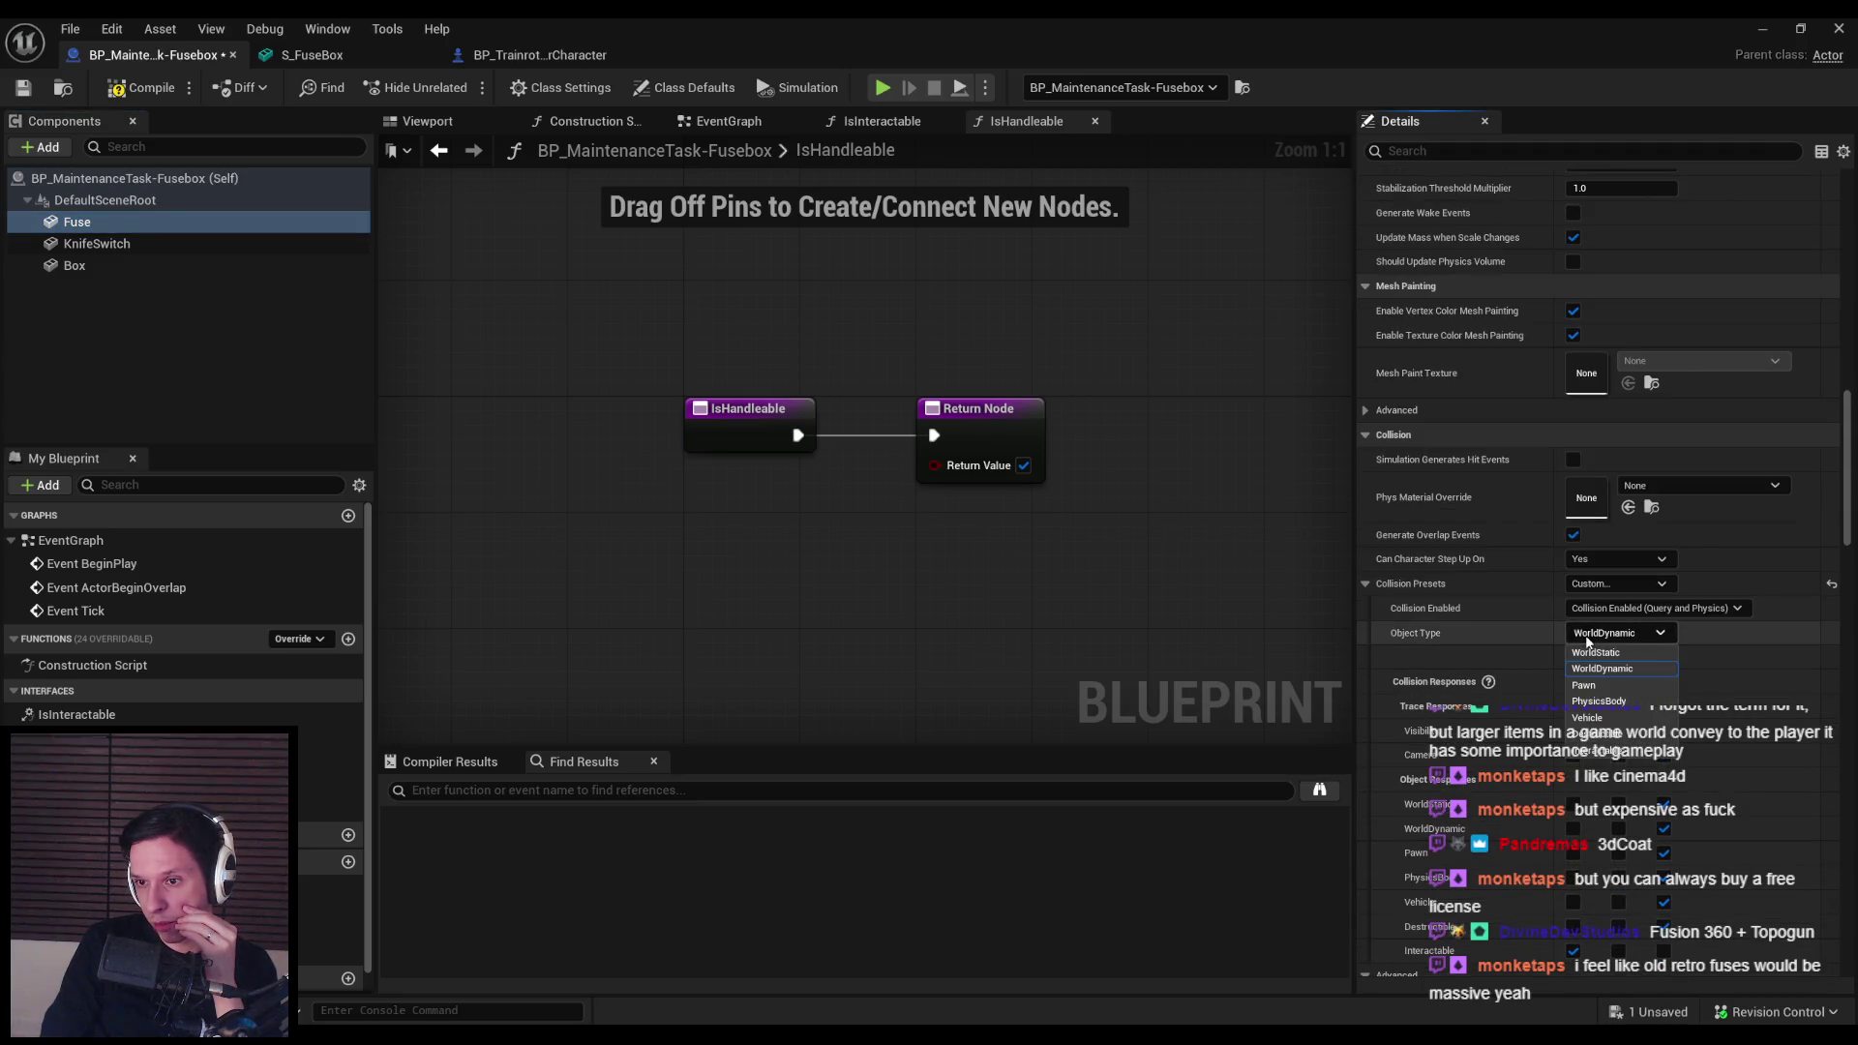
{"action": "left_click", "coordinate": [1607, 751]}
Step: Set the WorldStatic response to Ignore, compile and save, and start a play test
{"action": "scroll", "coordinate": [1674, 879], "scroll_direction": "down", "scroll_amount": 2}
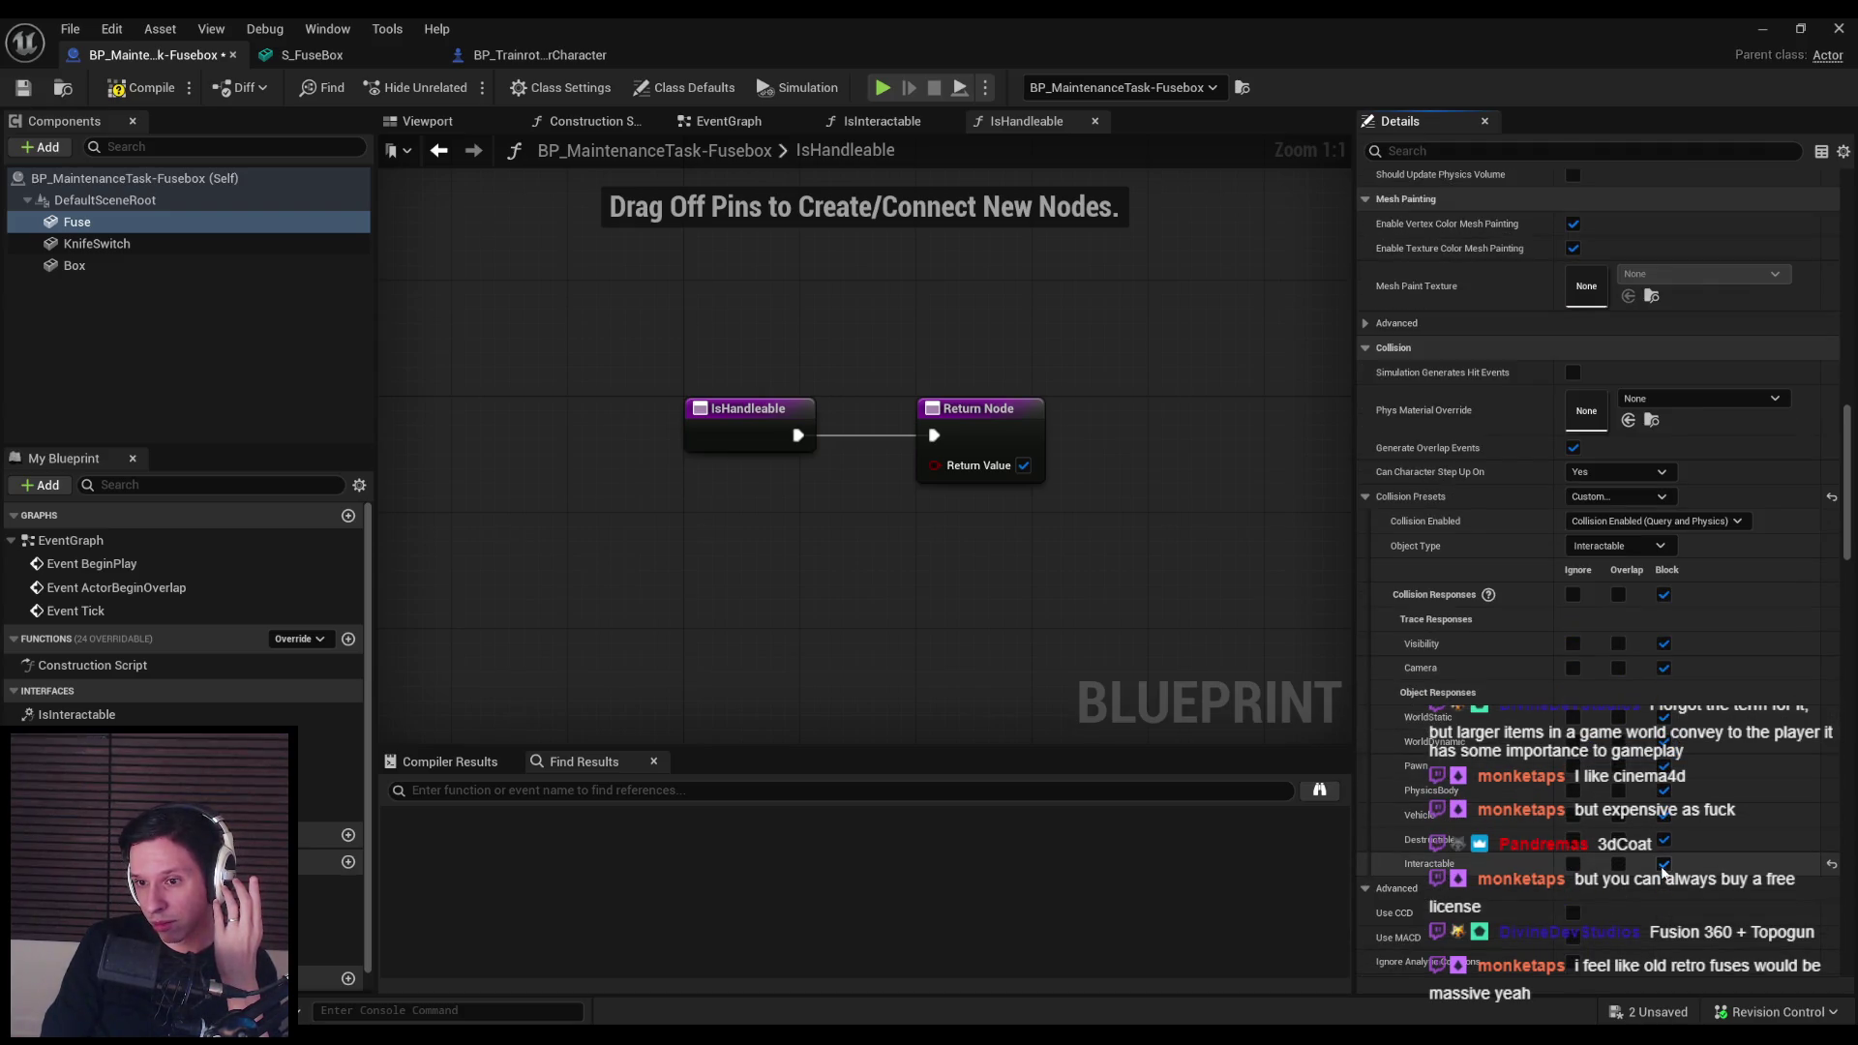
{"action": "left_click", "coordinate": [1572, 720]}
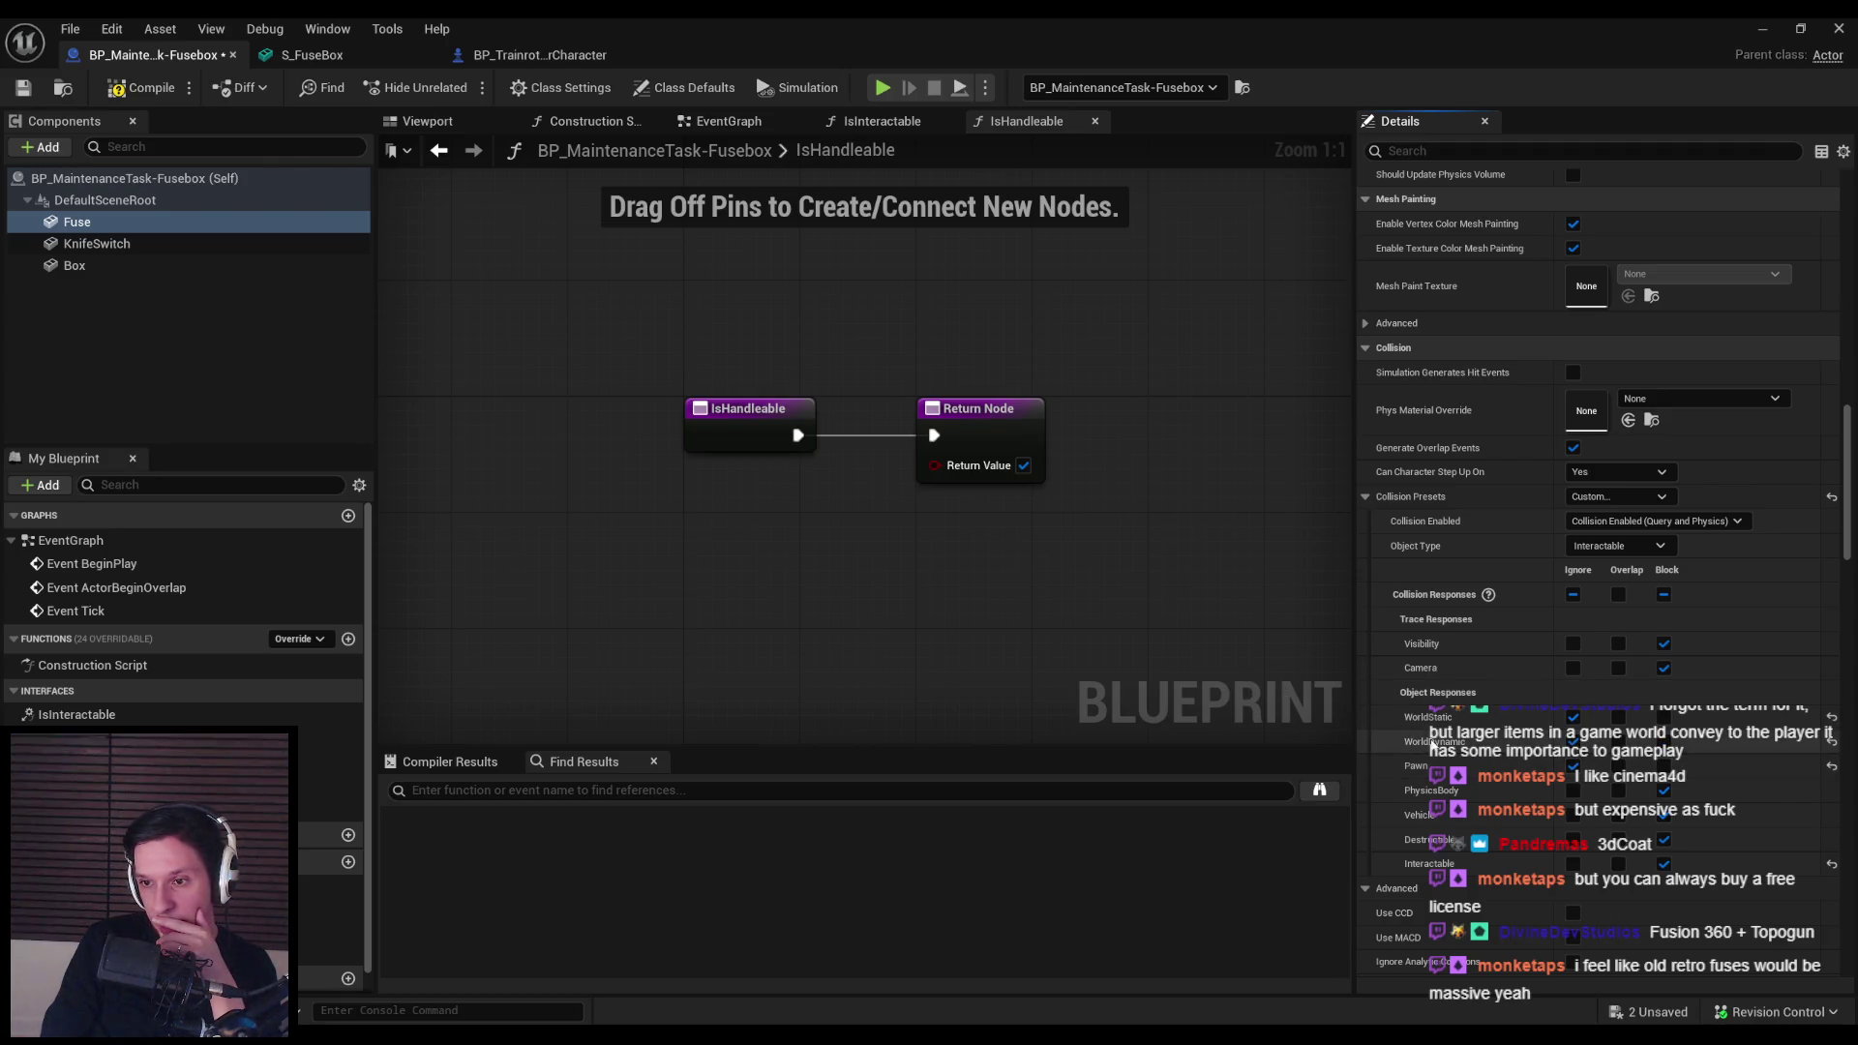
{"action": "left_click", "coordinate": [157, 94]}
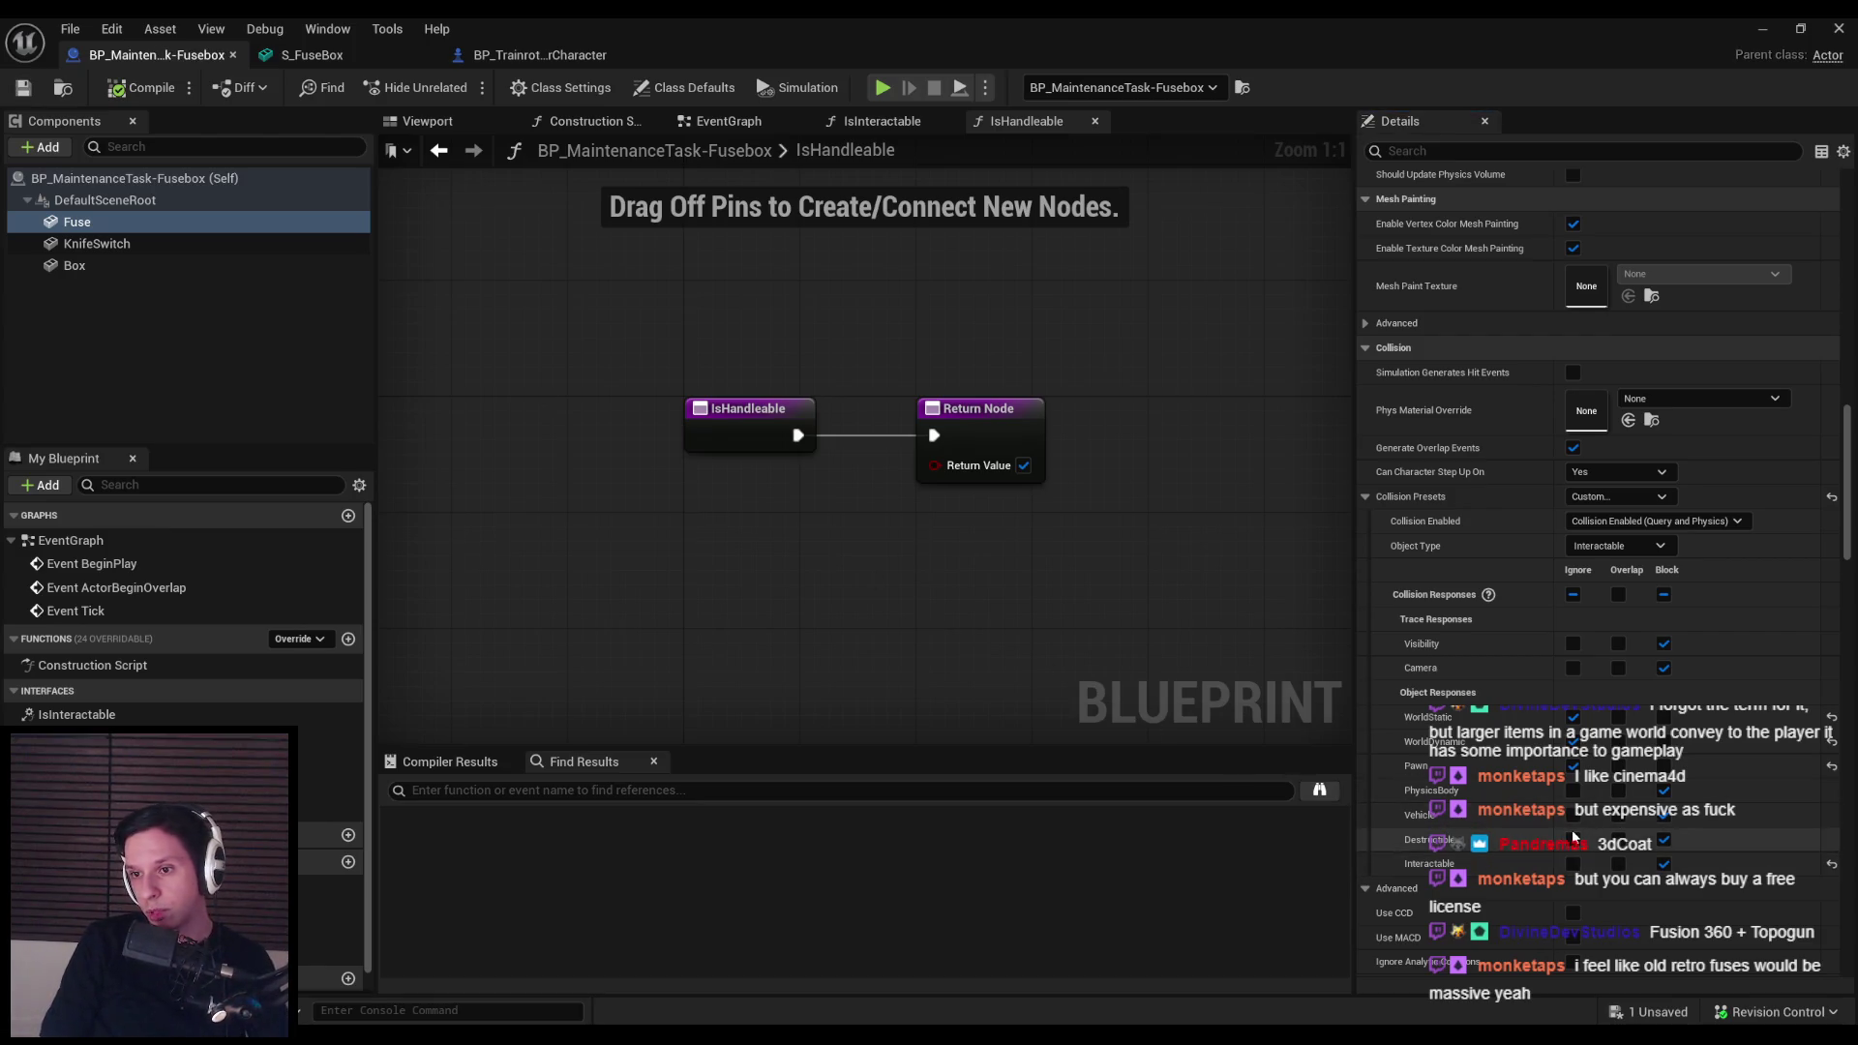
{"action": "left_click", "coordinate": [1770, 23]}
{"action": "left_click", "coordinate": [457, 86]}
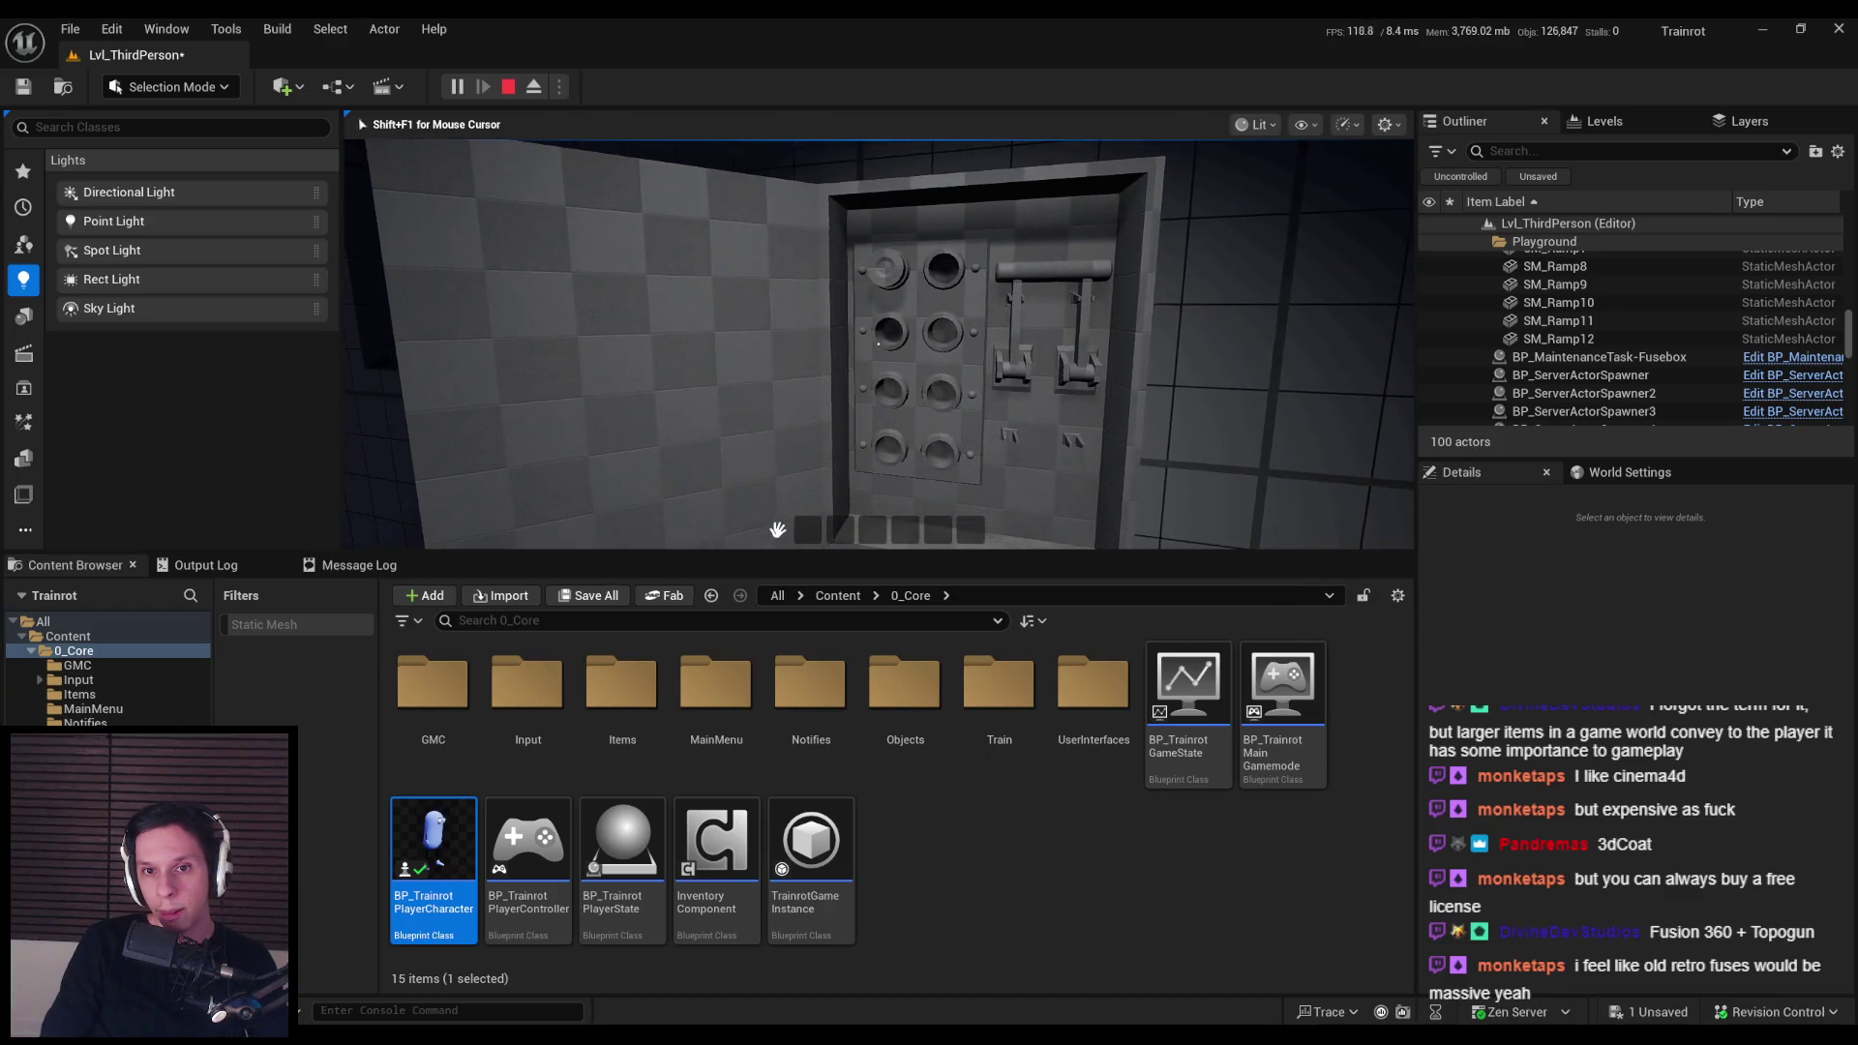
Step: Stop the play test and reopen the Fusebox Blueprint's EventGraph
{"action": "key", "text": "Escape"}
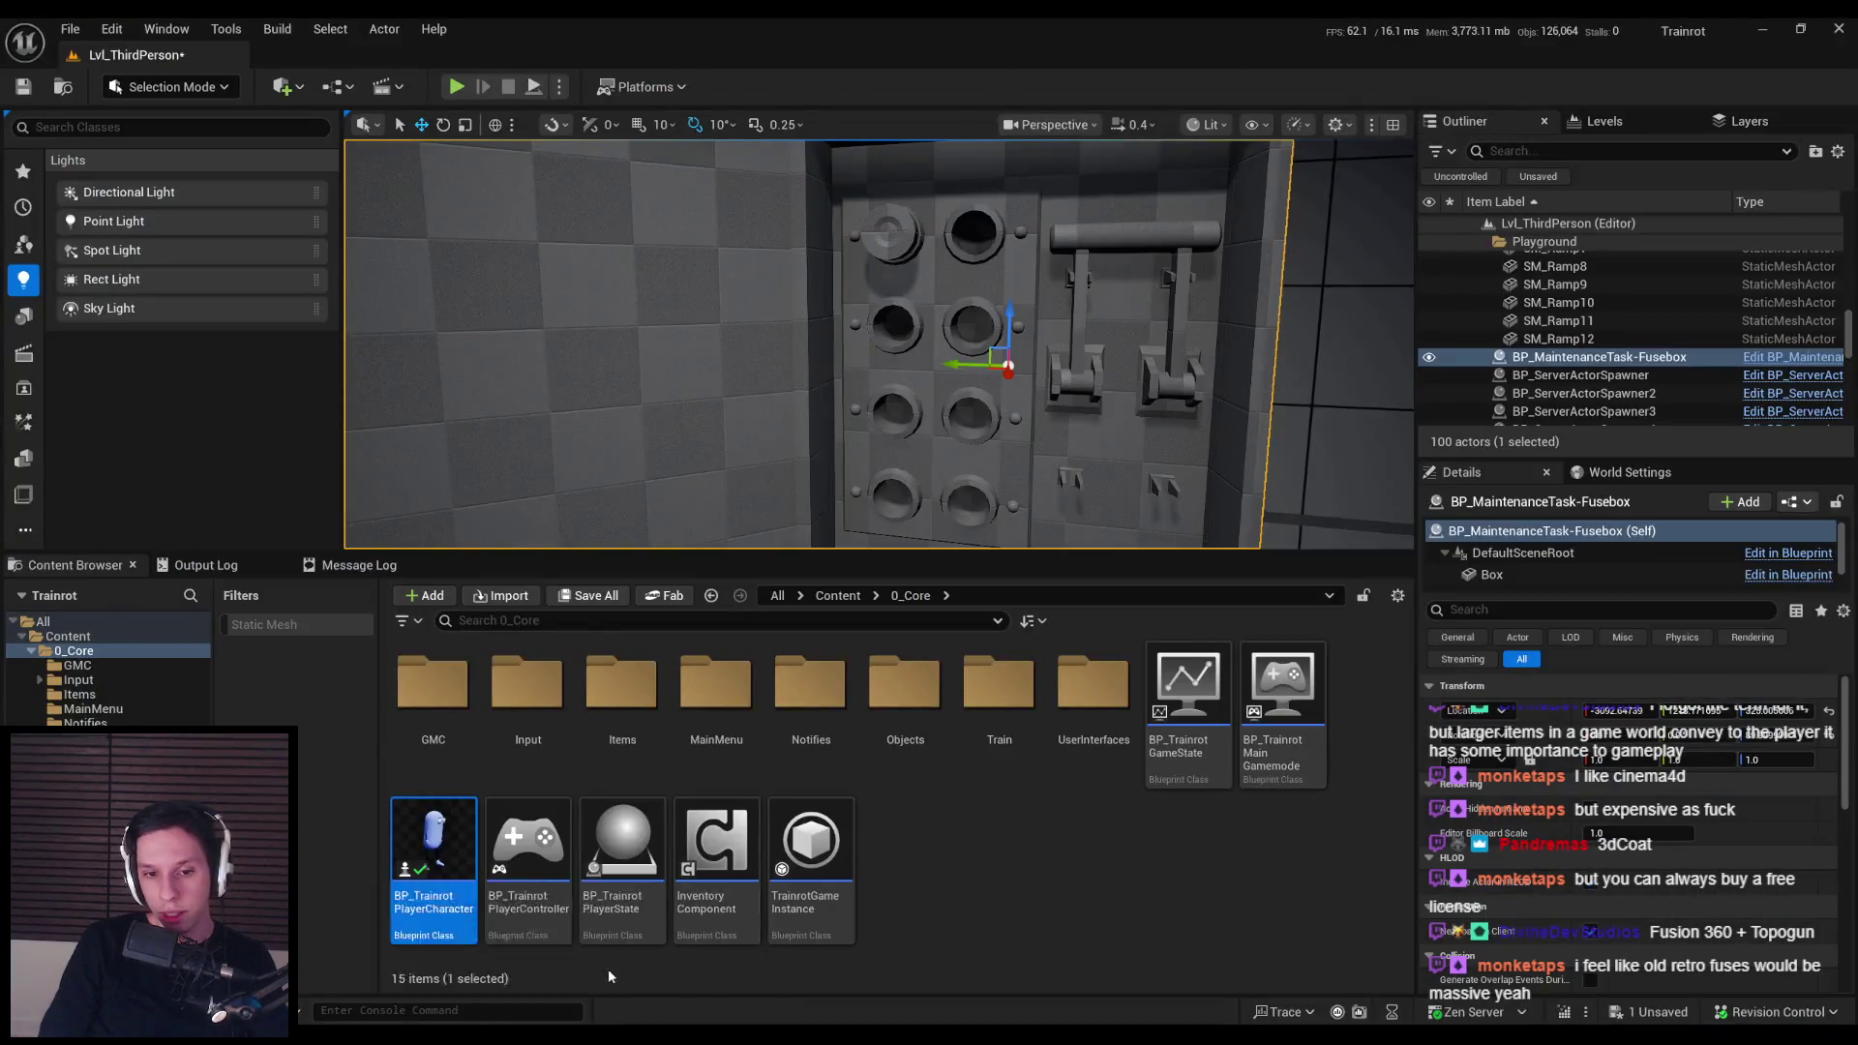
{"action": "key", "text": "ctrl+e"}
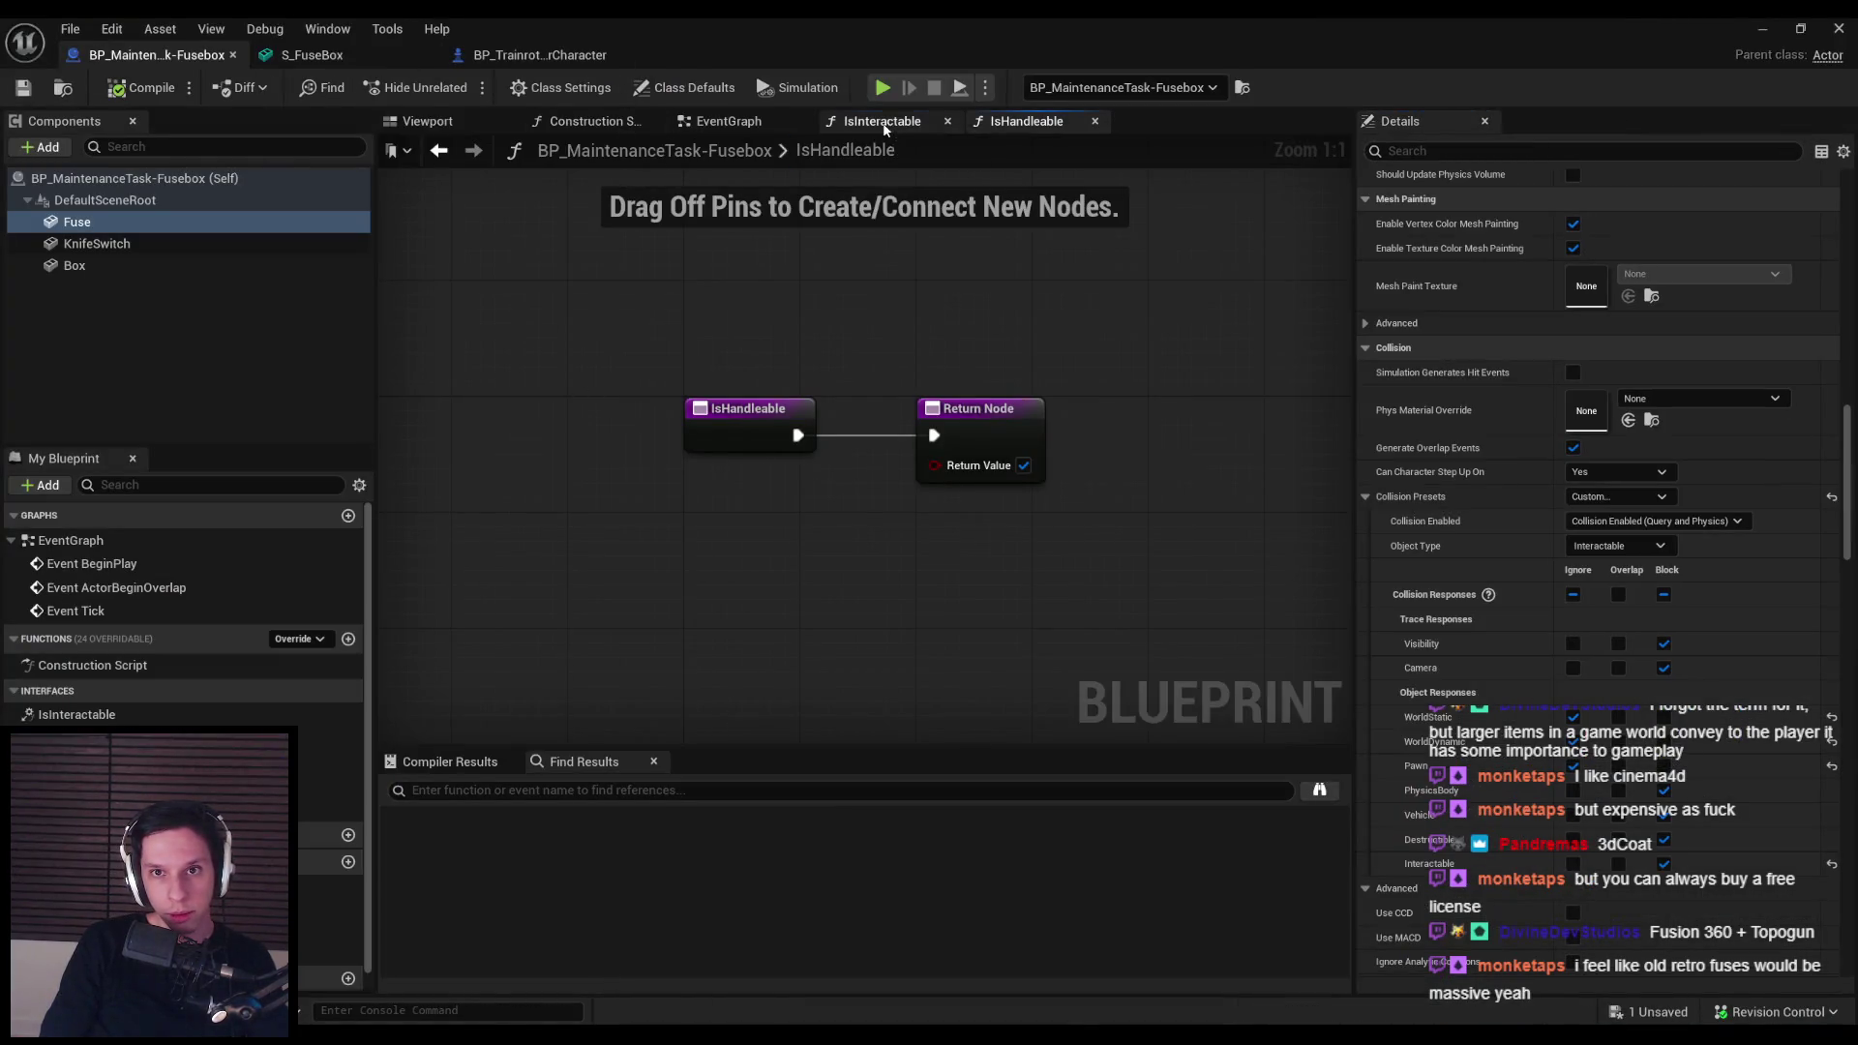
{"action": "left_click", "coordinate": [721, 121]}
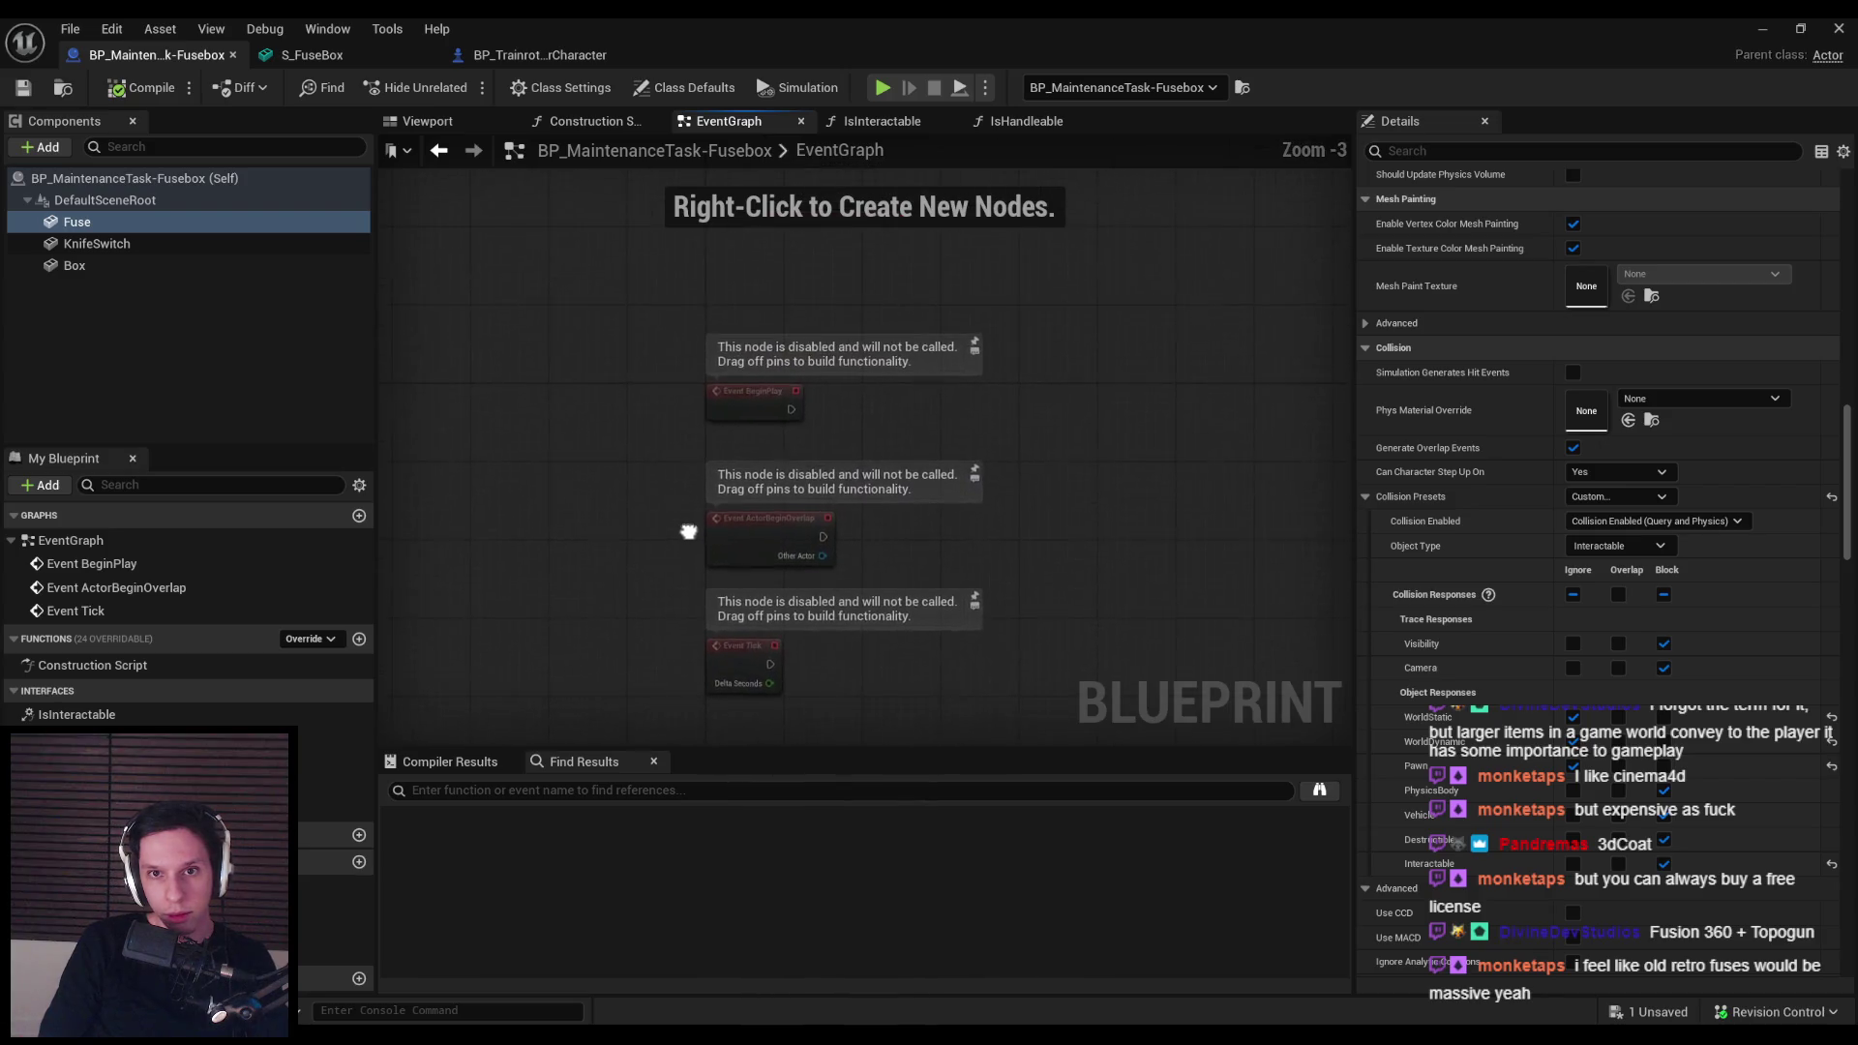
{"action": "scroll", "coordinate": [888, 486], "scroll_direction": "down", "scroll_amount": 2}
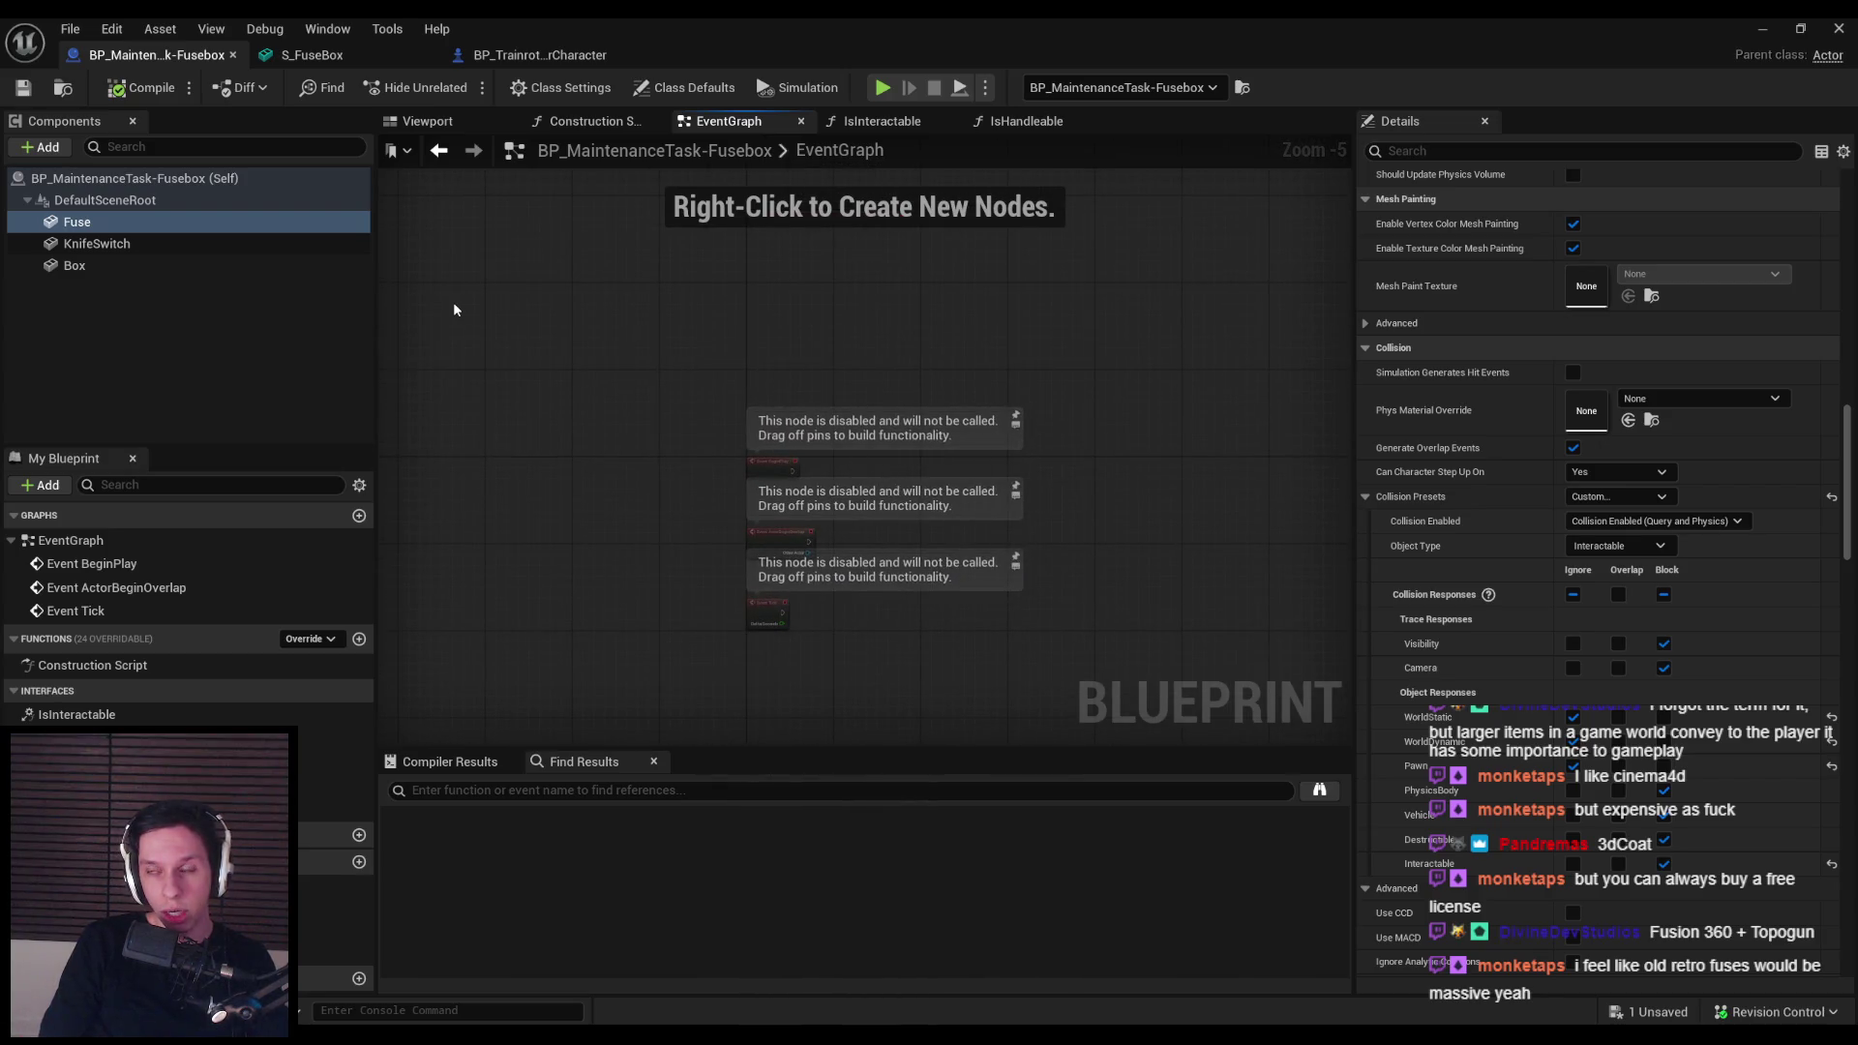
Step: Review the player character's trace Return Node and the Interaction graph's IA_Interact event
{"action": "left_click", "coordinate": [540, 55]}
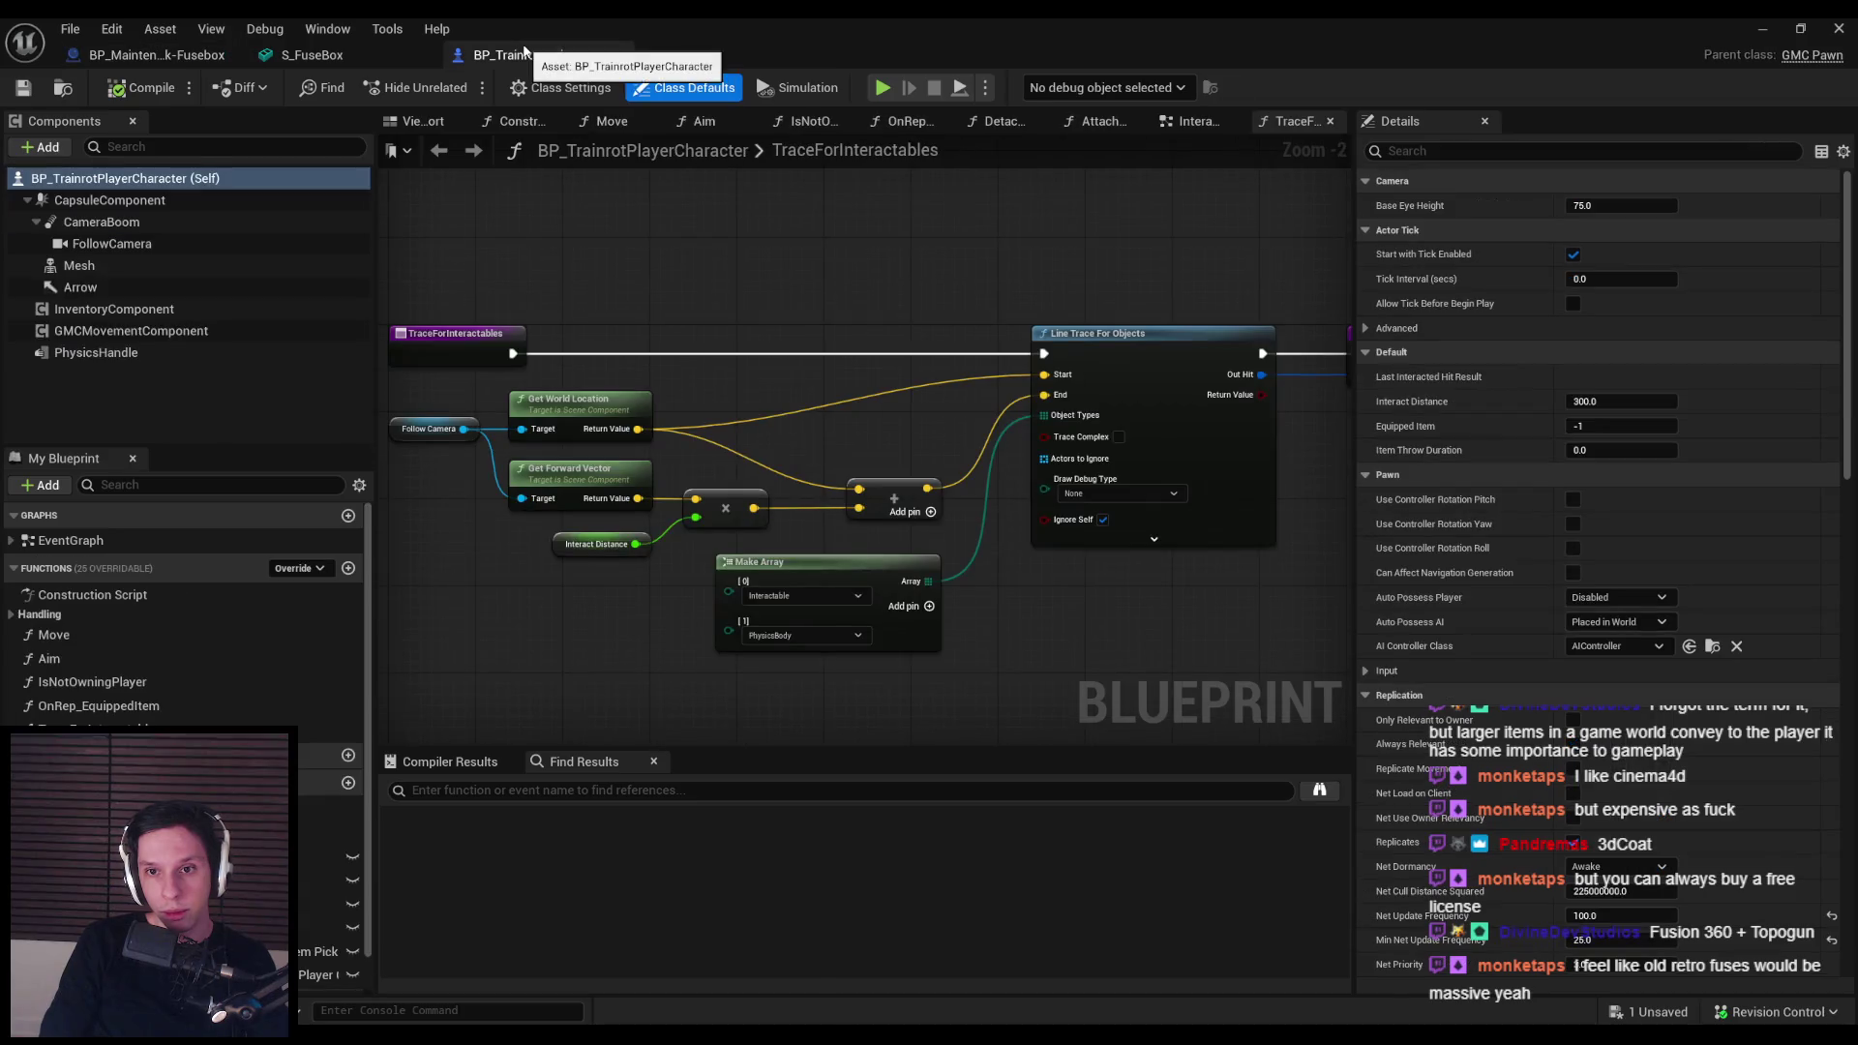
{"action": "mouse_move", "coordinate": [1345, 447]}
{"action": "left_mouse_down"}
{"action": "mouse_move", "coordinate": [749, 487]}
{"action": "mouse_move", "coordinate": [1000, 522]}
{"action": "left_mouse_up"}
{"action": "scroll", "coordinate": [999, 523], "scroll_direction": "down", "scroll_amount": 1}
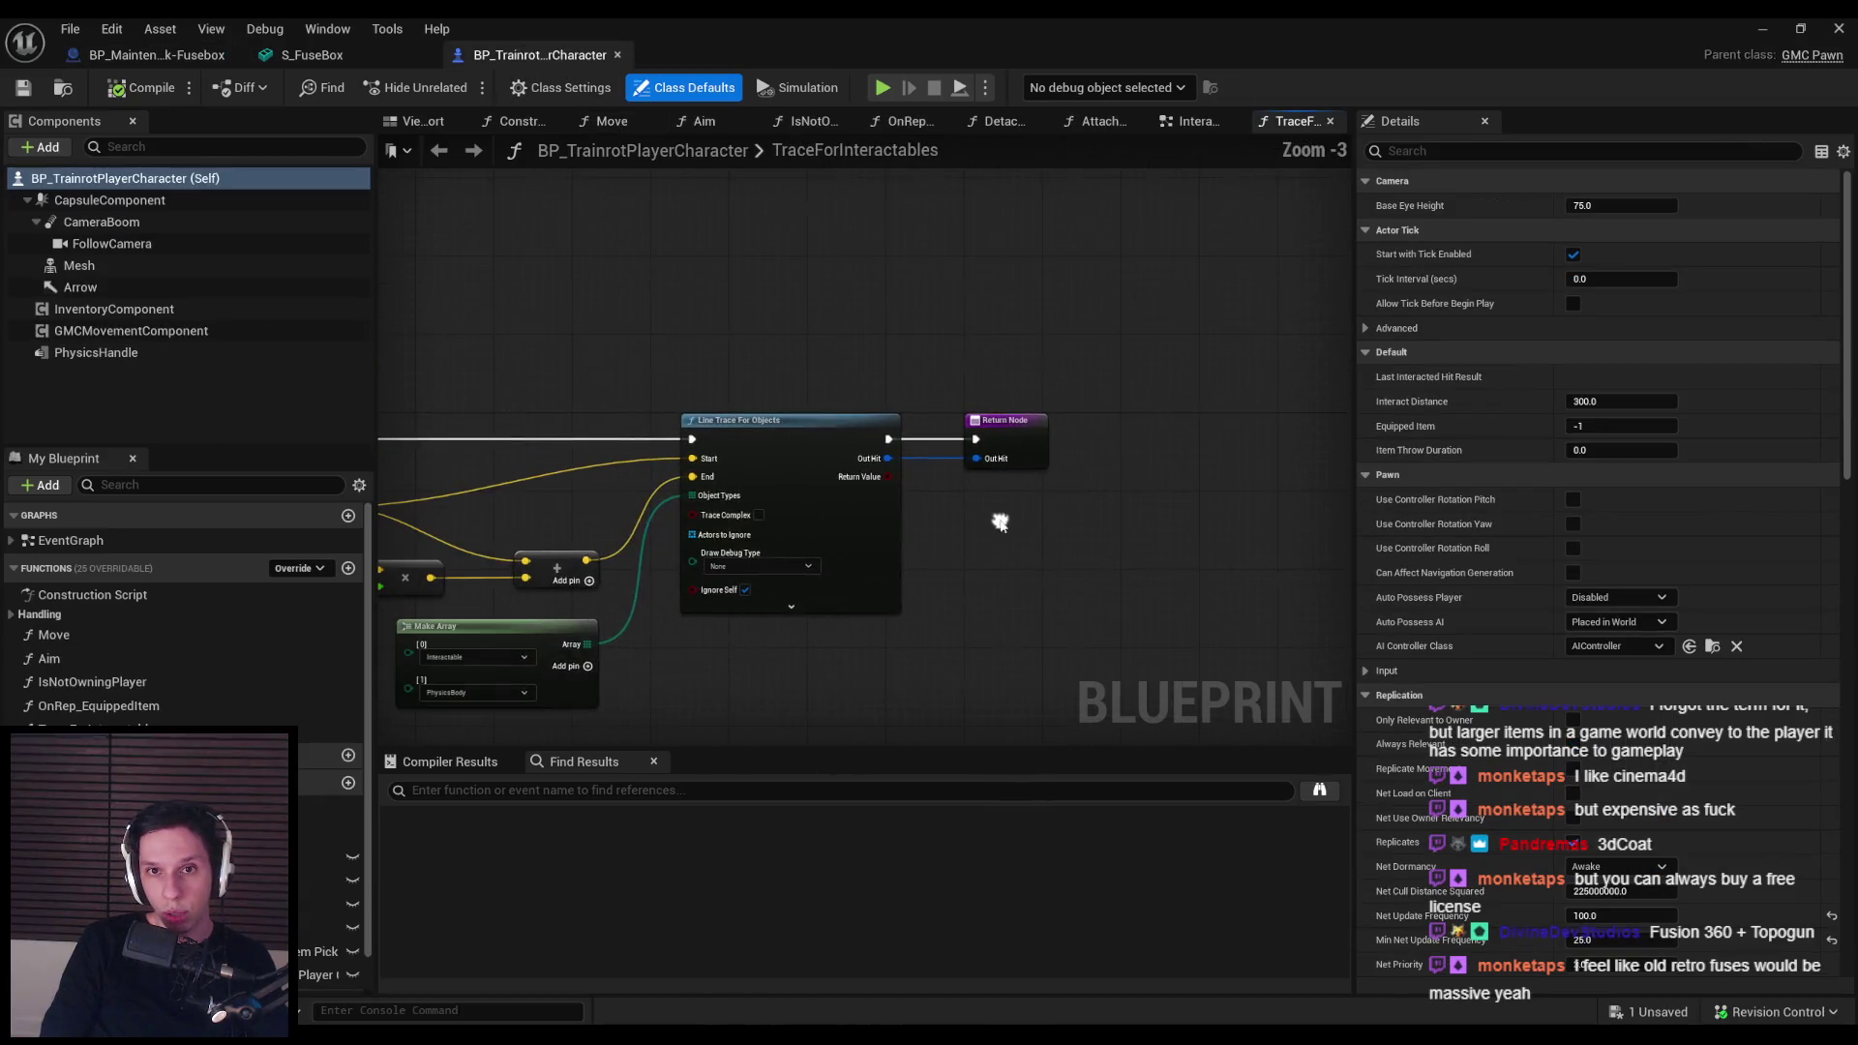
{"action": "left_click", "coordinate": [1186, 123]}
{"action": "scroll", "coordinate": [971, 255], "scroll_direction": "down", "scroll_amount": 2}
{"action": "mouse_move", "coordinate": [961, 419]}
{"action": "left_mouse_down"}
{"action": "mouse_move", "coordinate": [875, 493]}
{"action": "mouse_move", "coordinate": [784, 495]}
{"action": "left_mouse_up"}
{"action": "left_click_drag", "start_coordinate": [687, 560], "coordinate": [1258, 581]}
{"action": "left_click_drag", "start_coordinate": [1026, 466], "coordinate": [829, 539]}
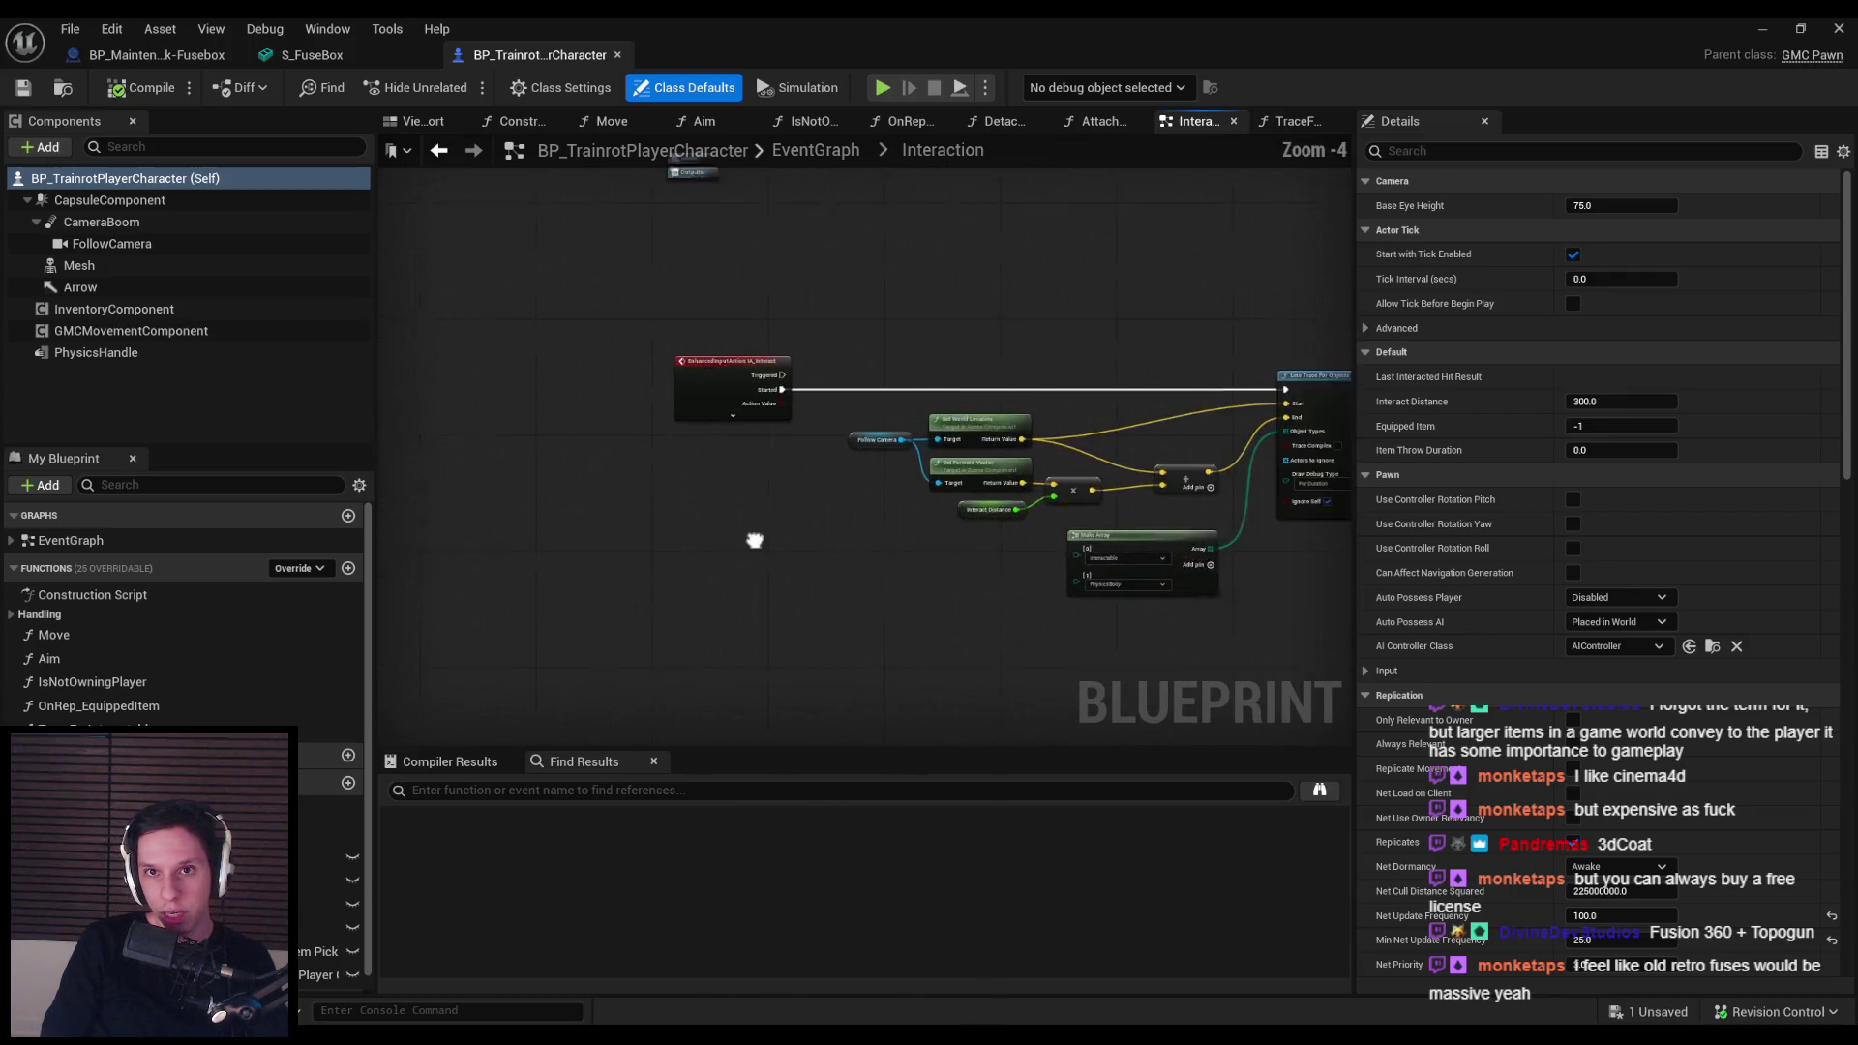
Step: Browse AttachDragComponent, DetachDragComponent and OnRep_EquippedItem, then open the EventGraph
{"action": "left_click", "coordinate": [1104, 121]}
{"action": "left_click", "coordinate": [1001, 122]}
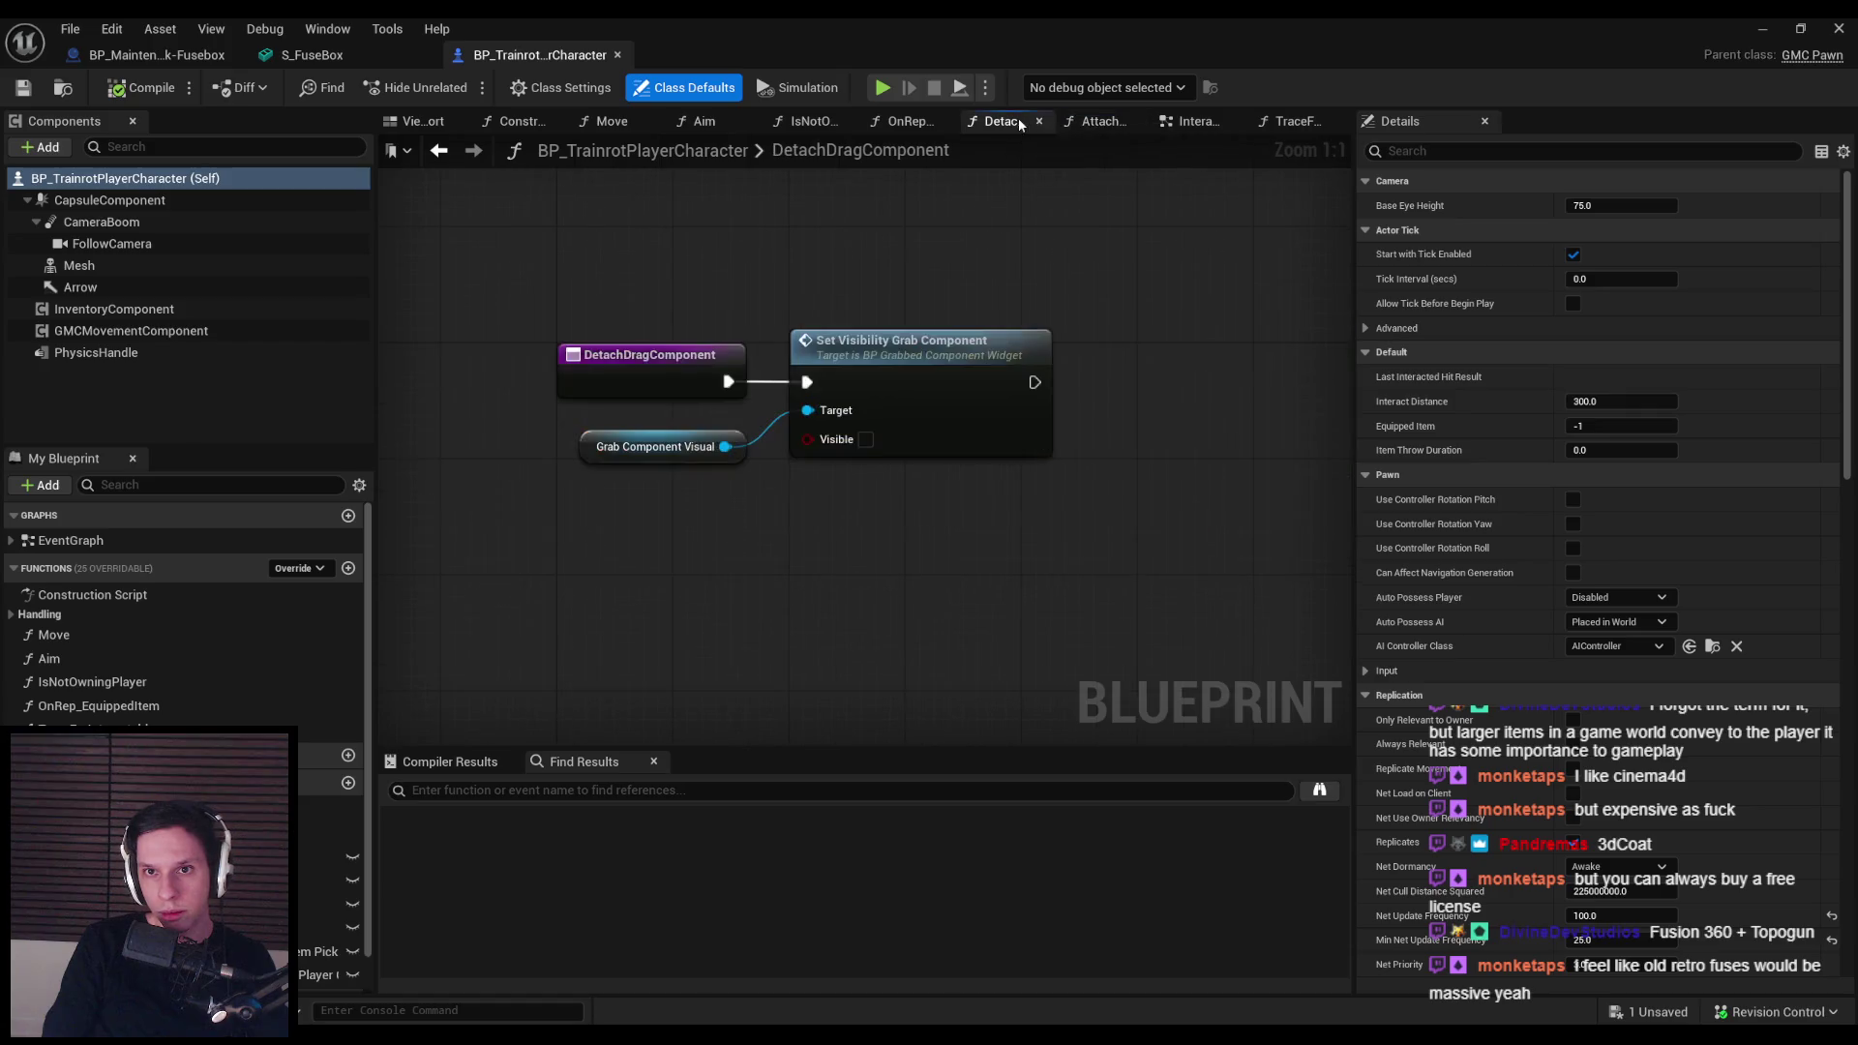
{"action": "left_click", "coordinate": [907, 122]}
{"action": "left_click", "coordinate": [1002, 122]}
{"action": "left_click", "coordinate": [78, 542]}
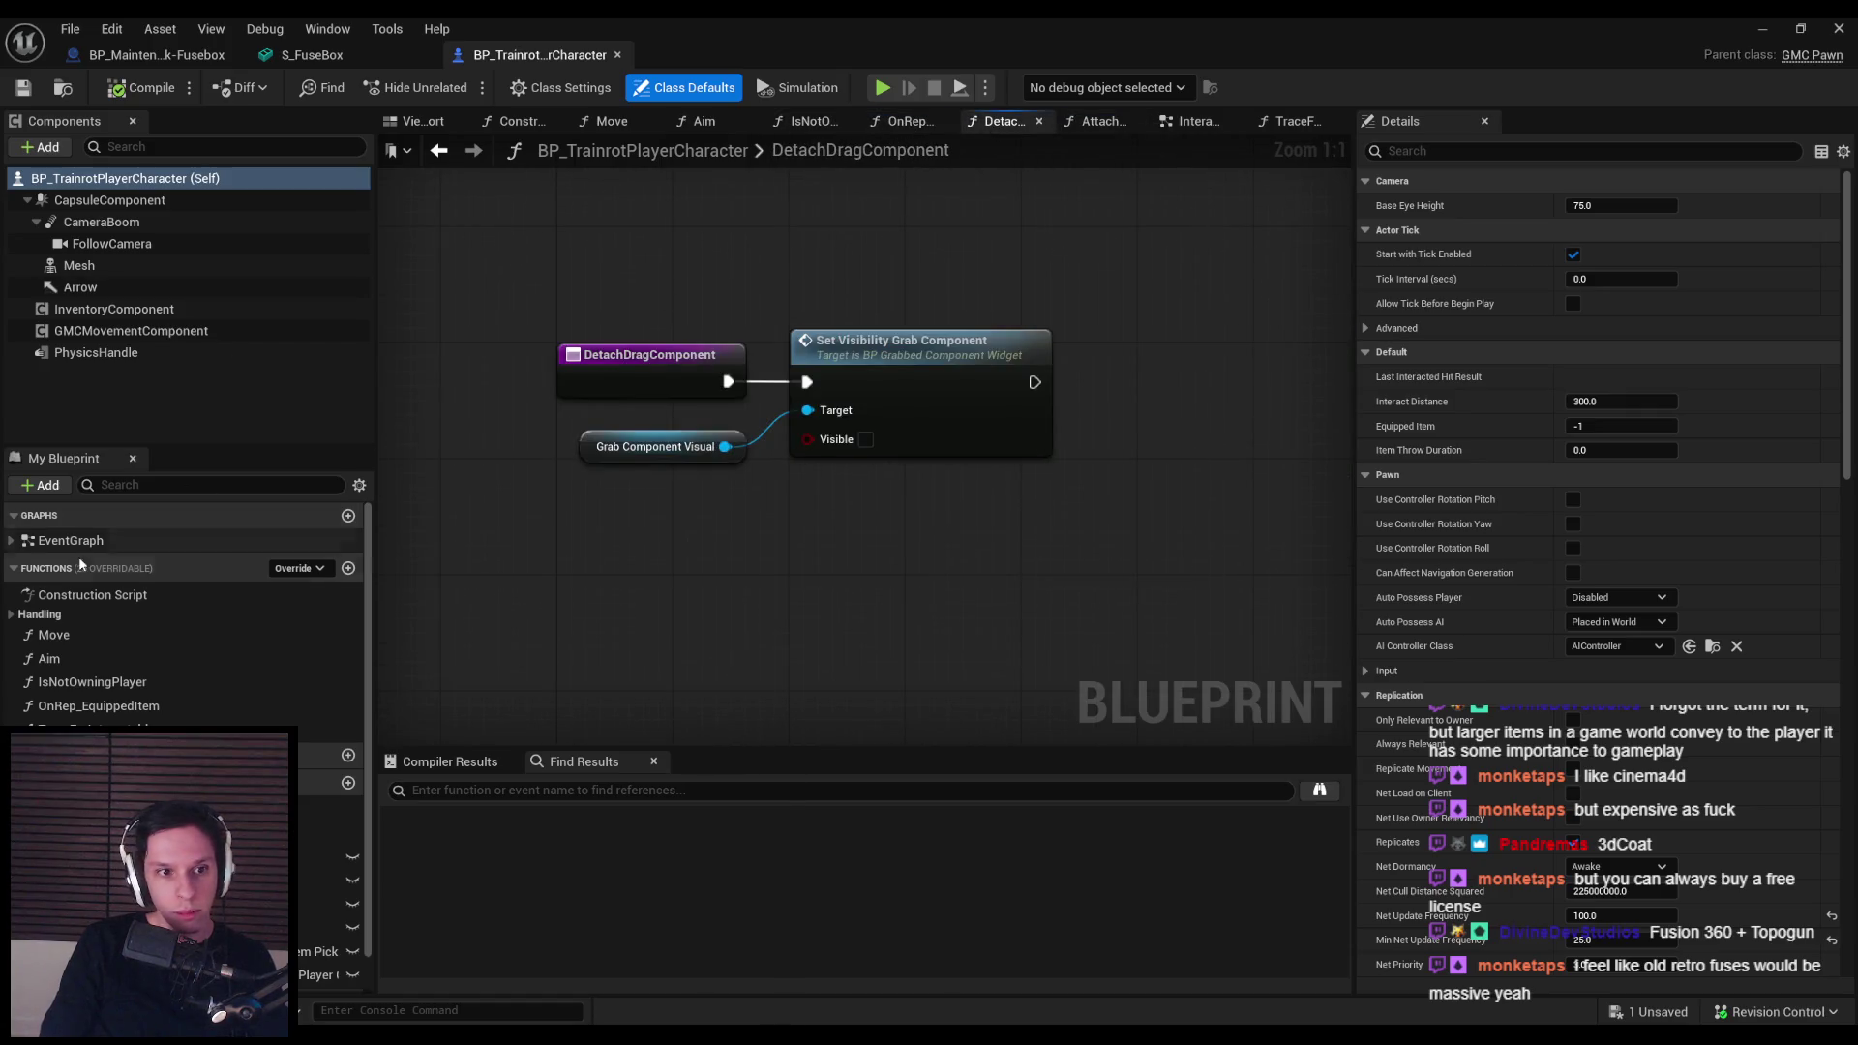
{"action": "double_click", "coordinate": [79, 544]}
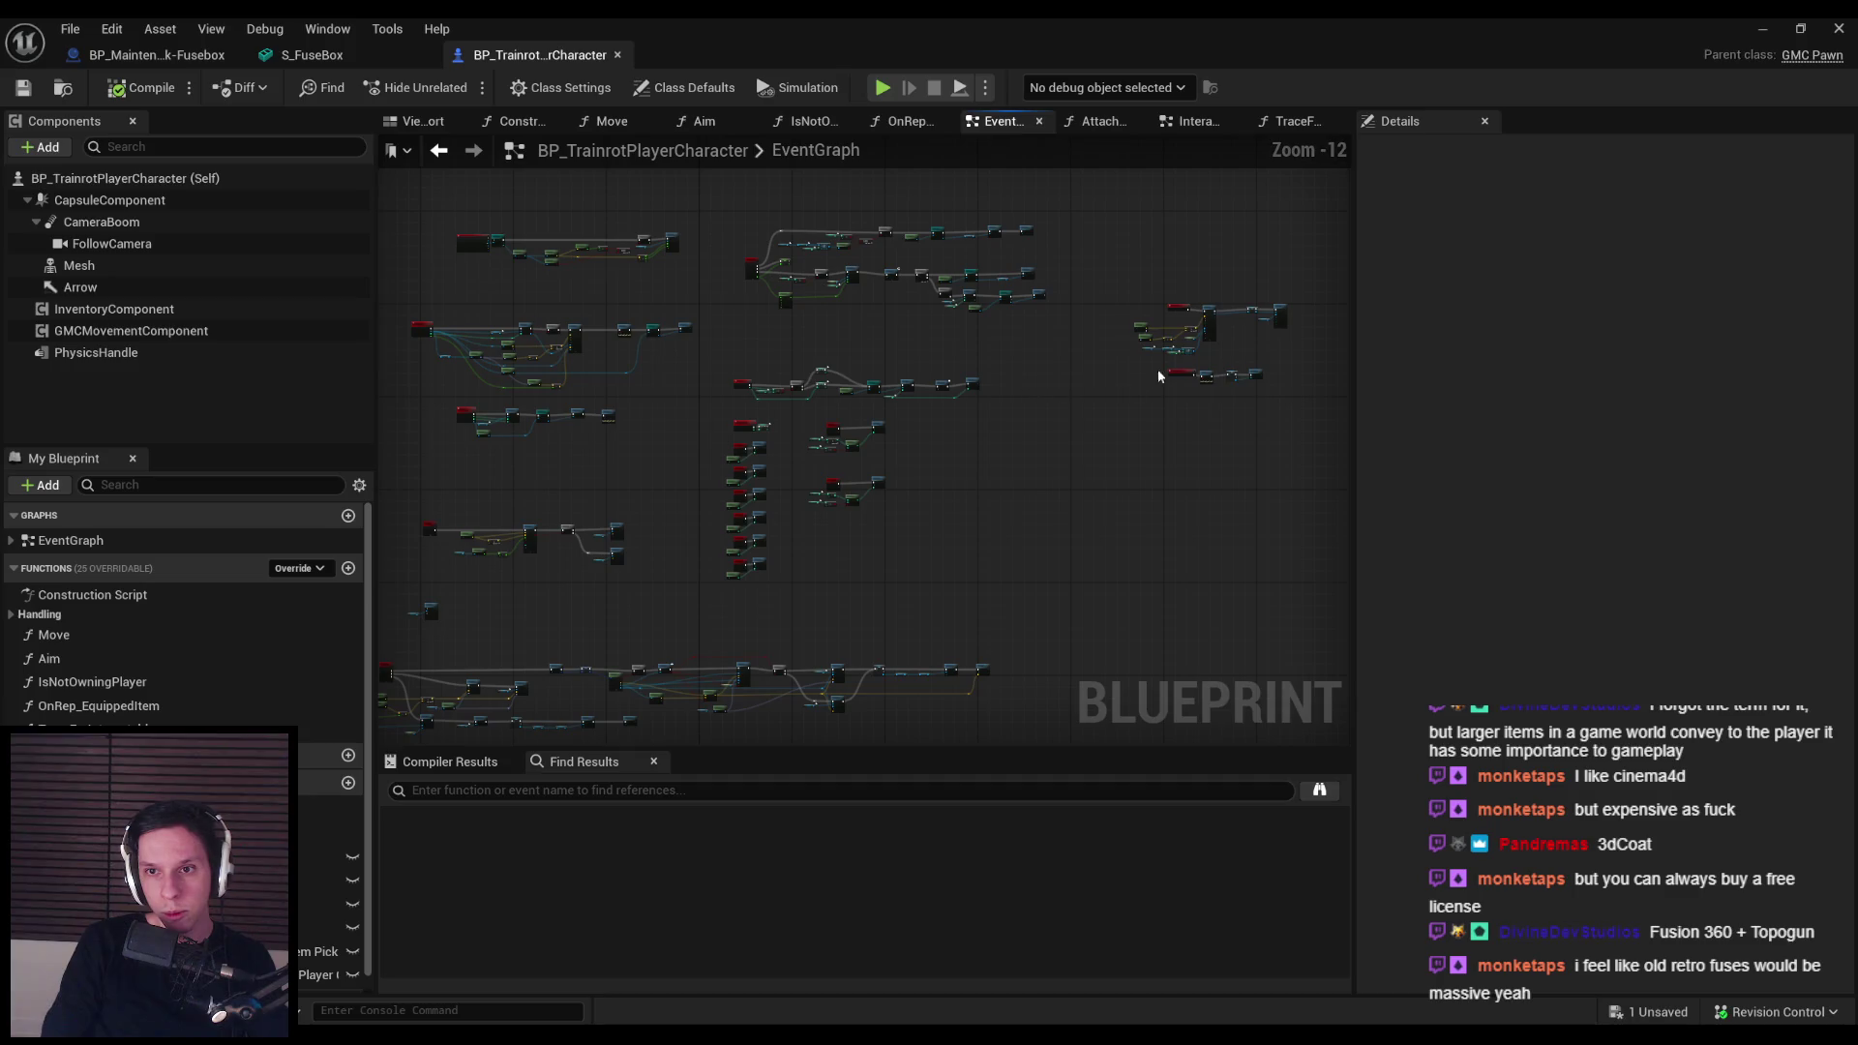
Step: Inspect the PredictedItemDrop variable and ClientPrepareDropItem event in the EventGraph
{"action": "scroll", "coordinate": [796, 345], "scroll_direction": "up", "scroll_amount": 11}
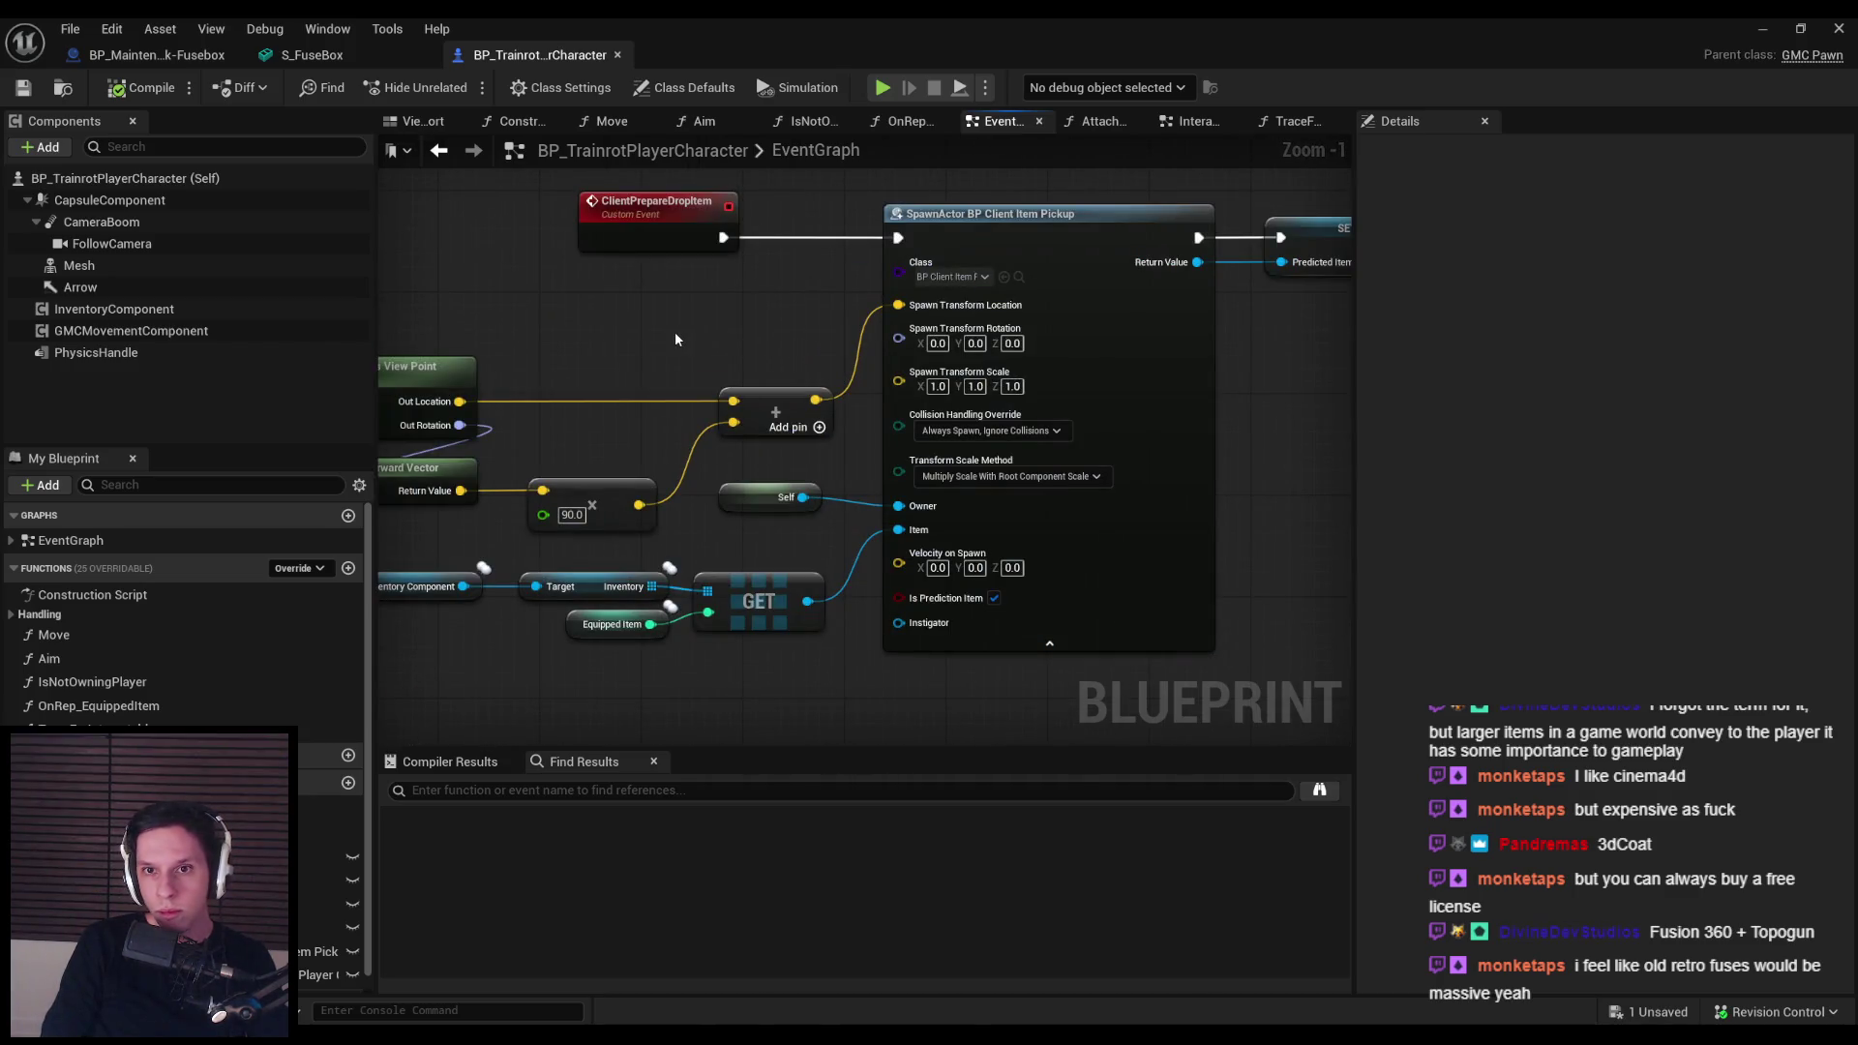
{"action": "scroll", "coordinate": [666, 339], "scroll_direction": "down", "scroll_amount": 7}
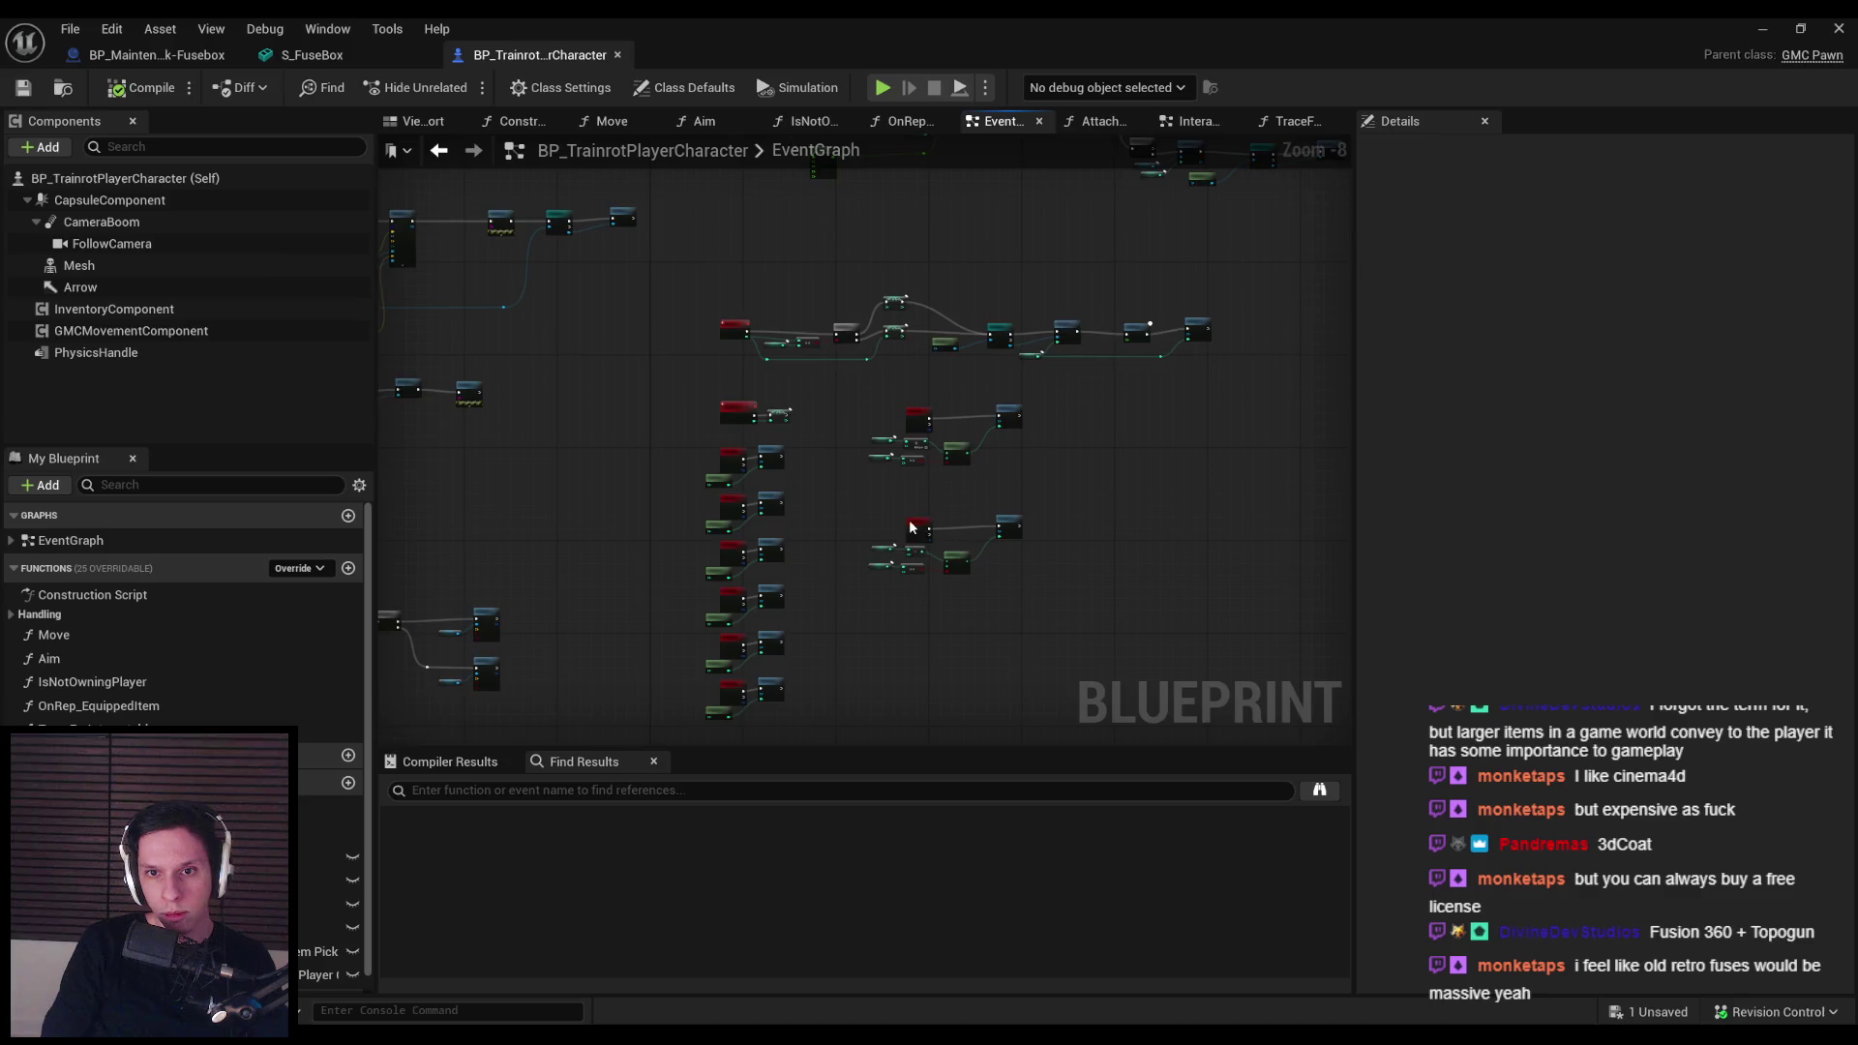
{"action": "scroll", "coordinate": [899, 390], "scroll_direction": "up", "scroll_amount": 8}
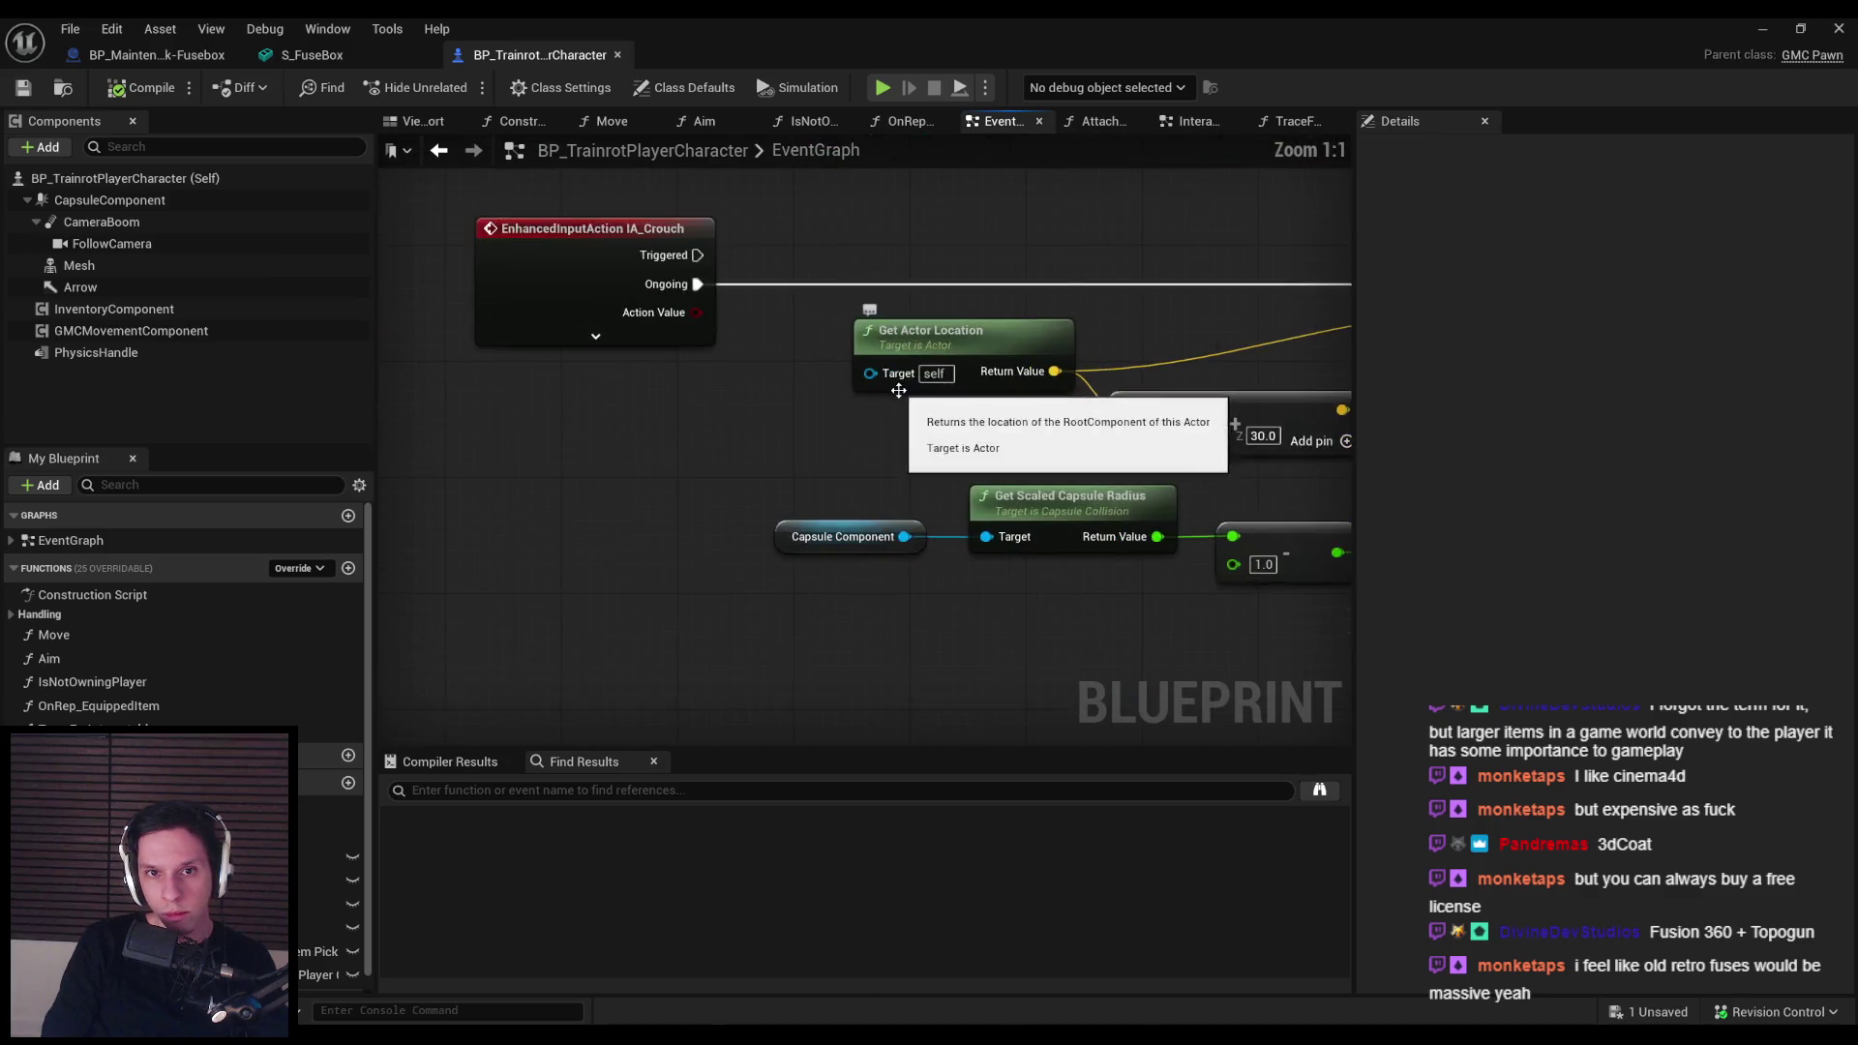
{"action": "scroll", "coordinate": [899, 390], "scroll_direction": "down", "scroll_amount": 11}
{"action": "scroll", "coordinate": [872, 383], "scroll_direction": "up", "scroll_amount": 8}
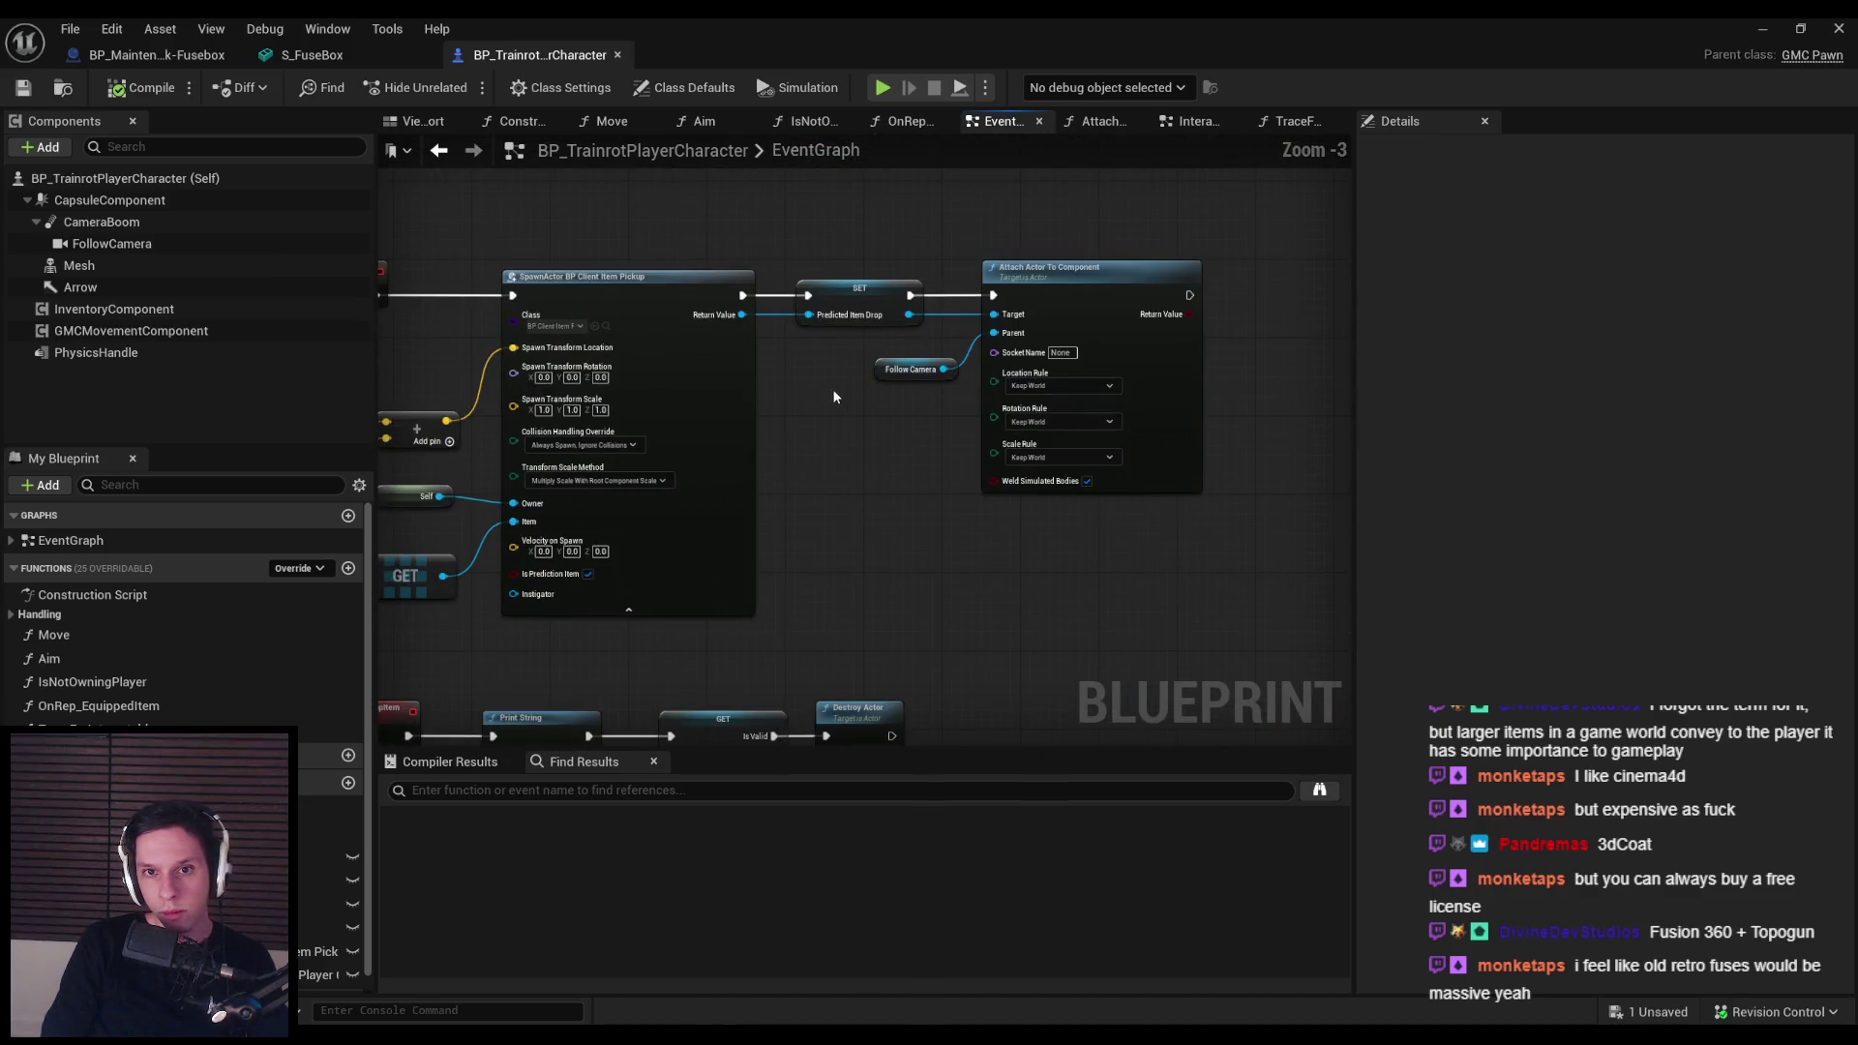
{"action": "left_click", "coordinate": [840, 299]}
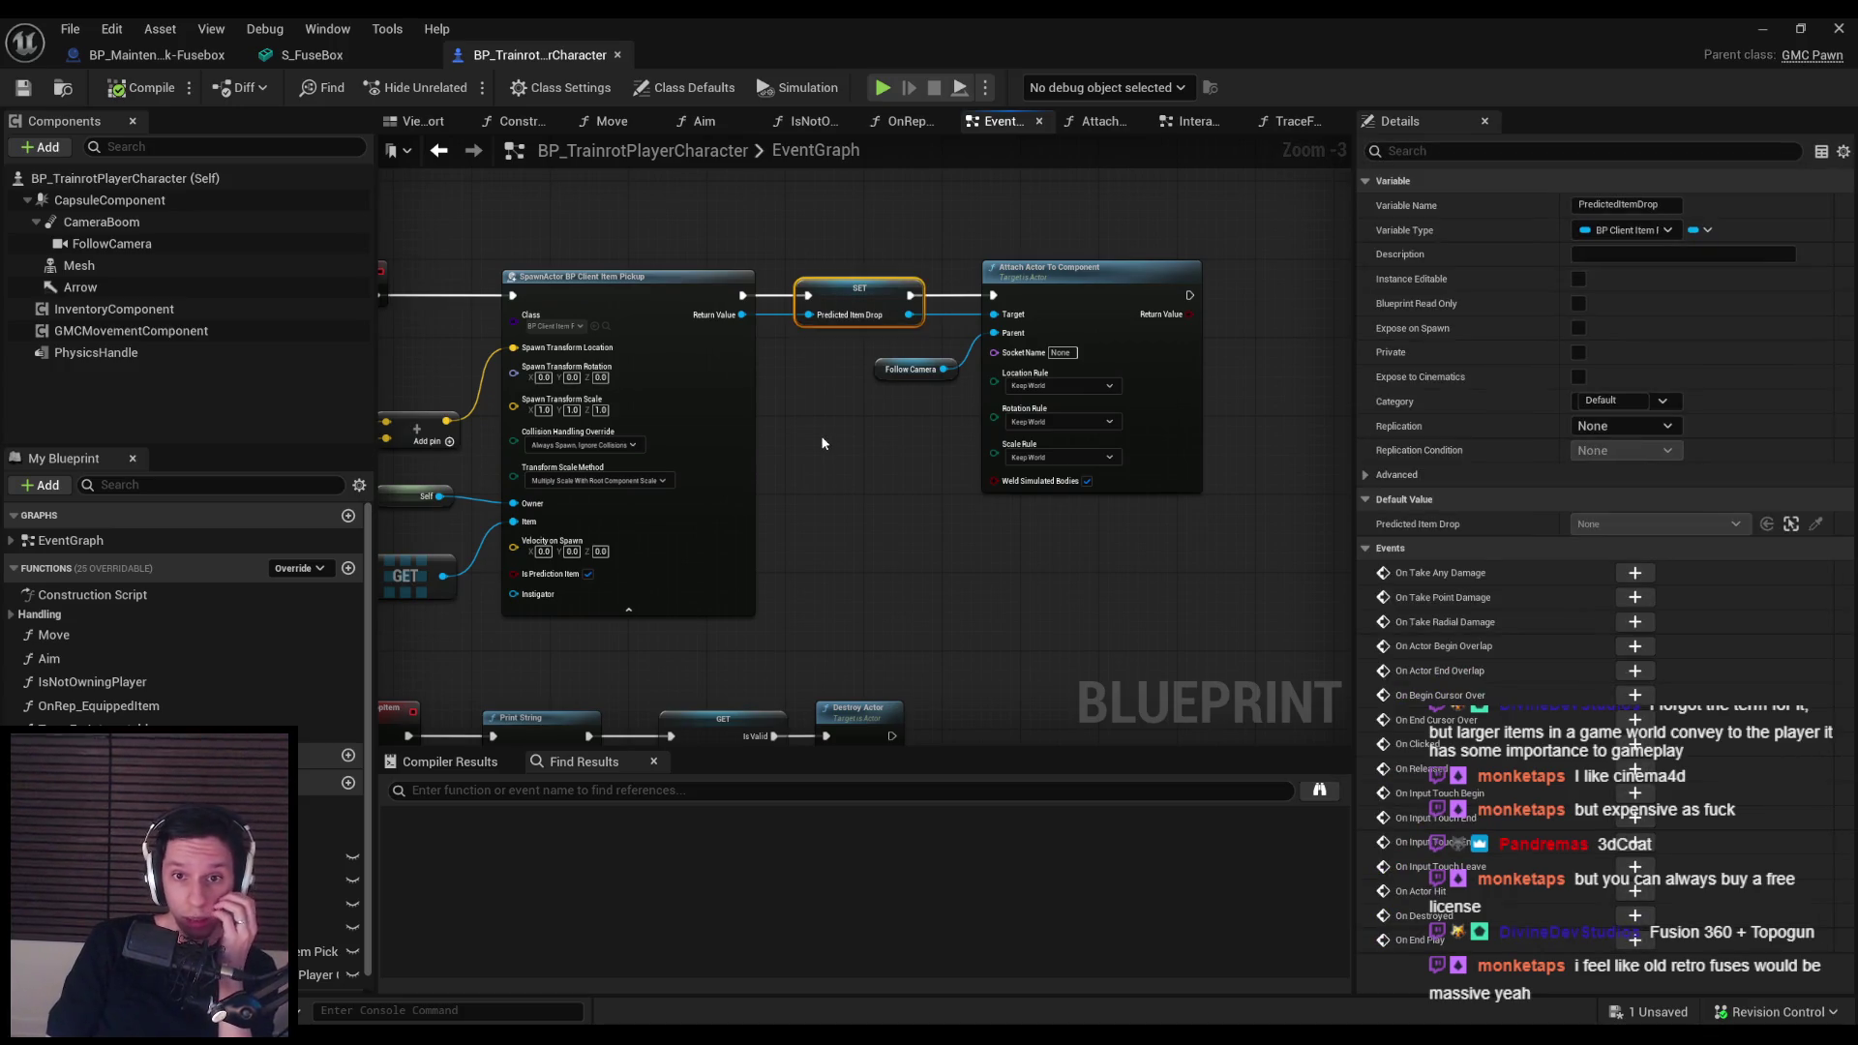
{"action": "left_click_drag", "start_coordinate": [502, 654], "coordinate": [827, 584]}
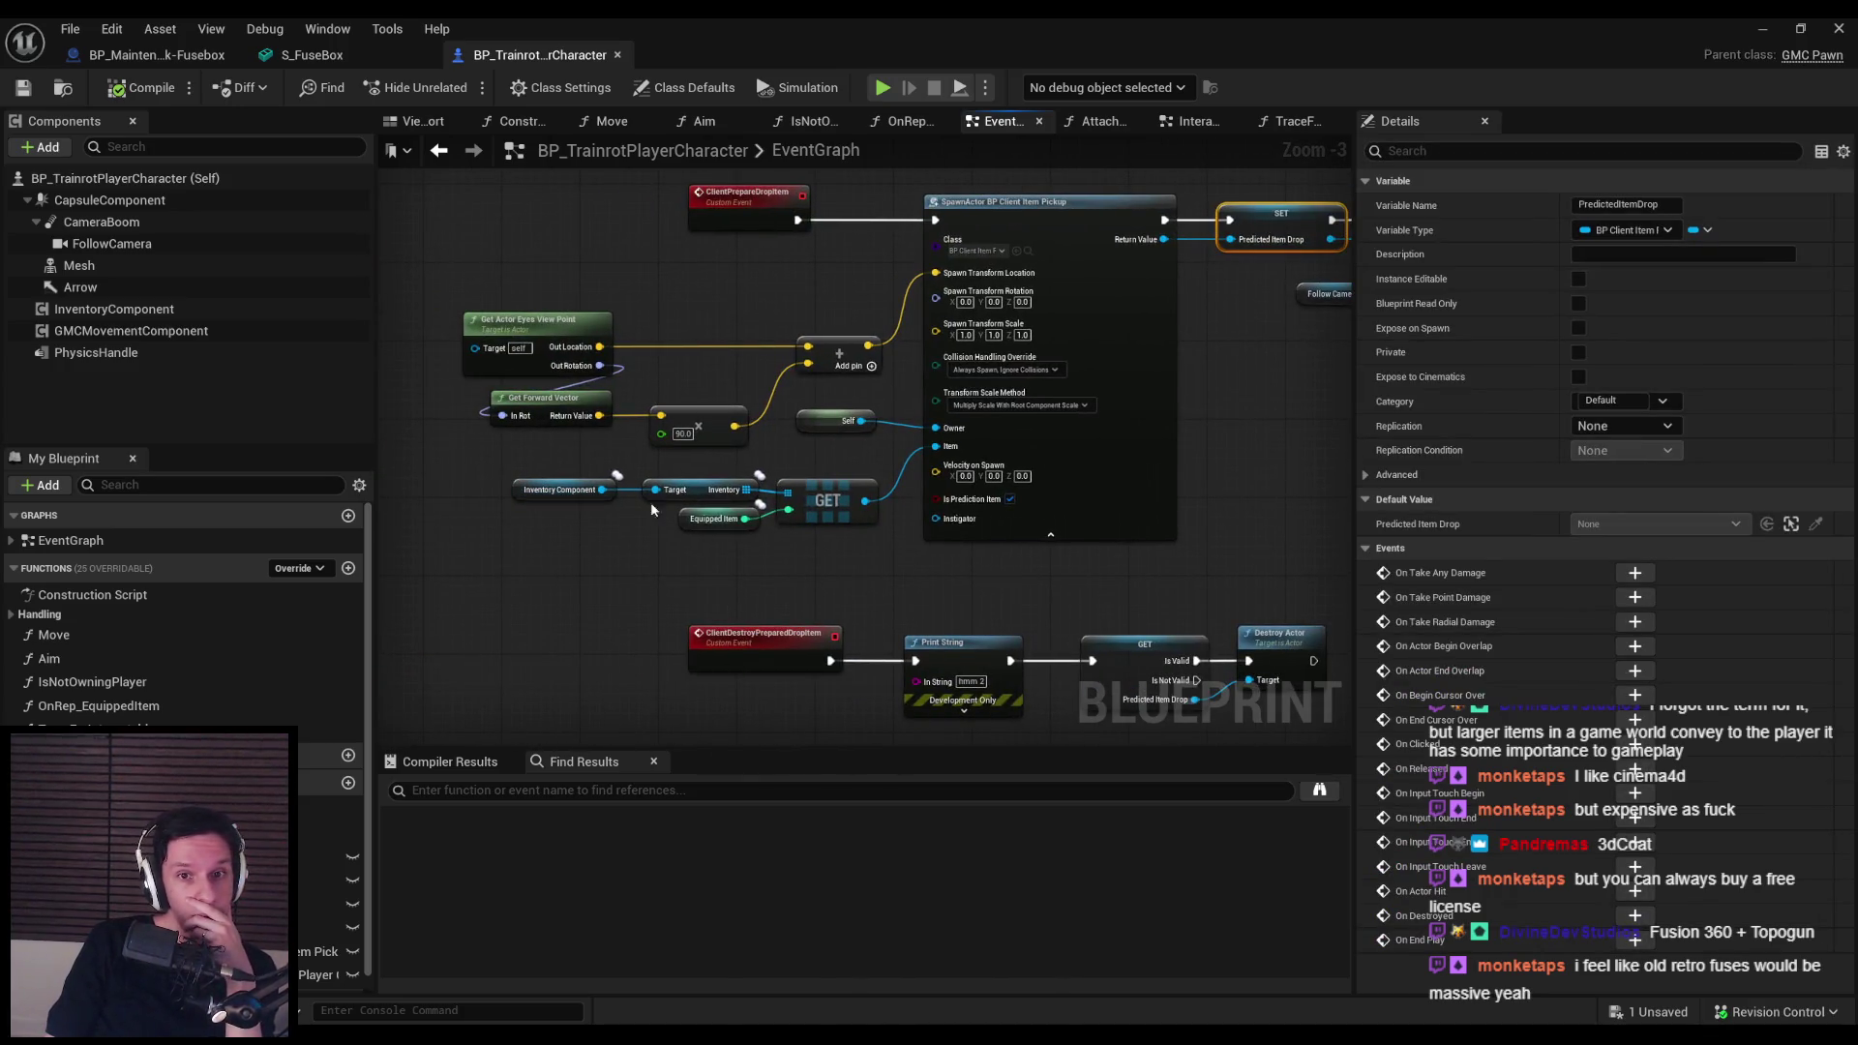
{"action": "scroll", "coordinate": [774, 523], "scroll_direction": "down", "scroll_amount": 8}
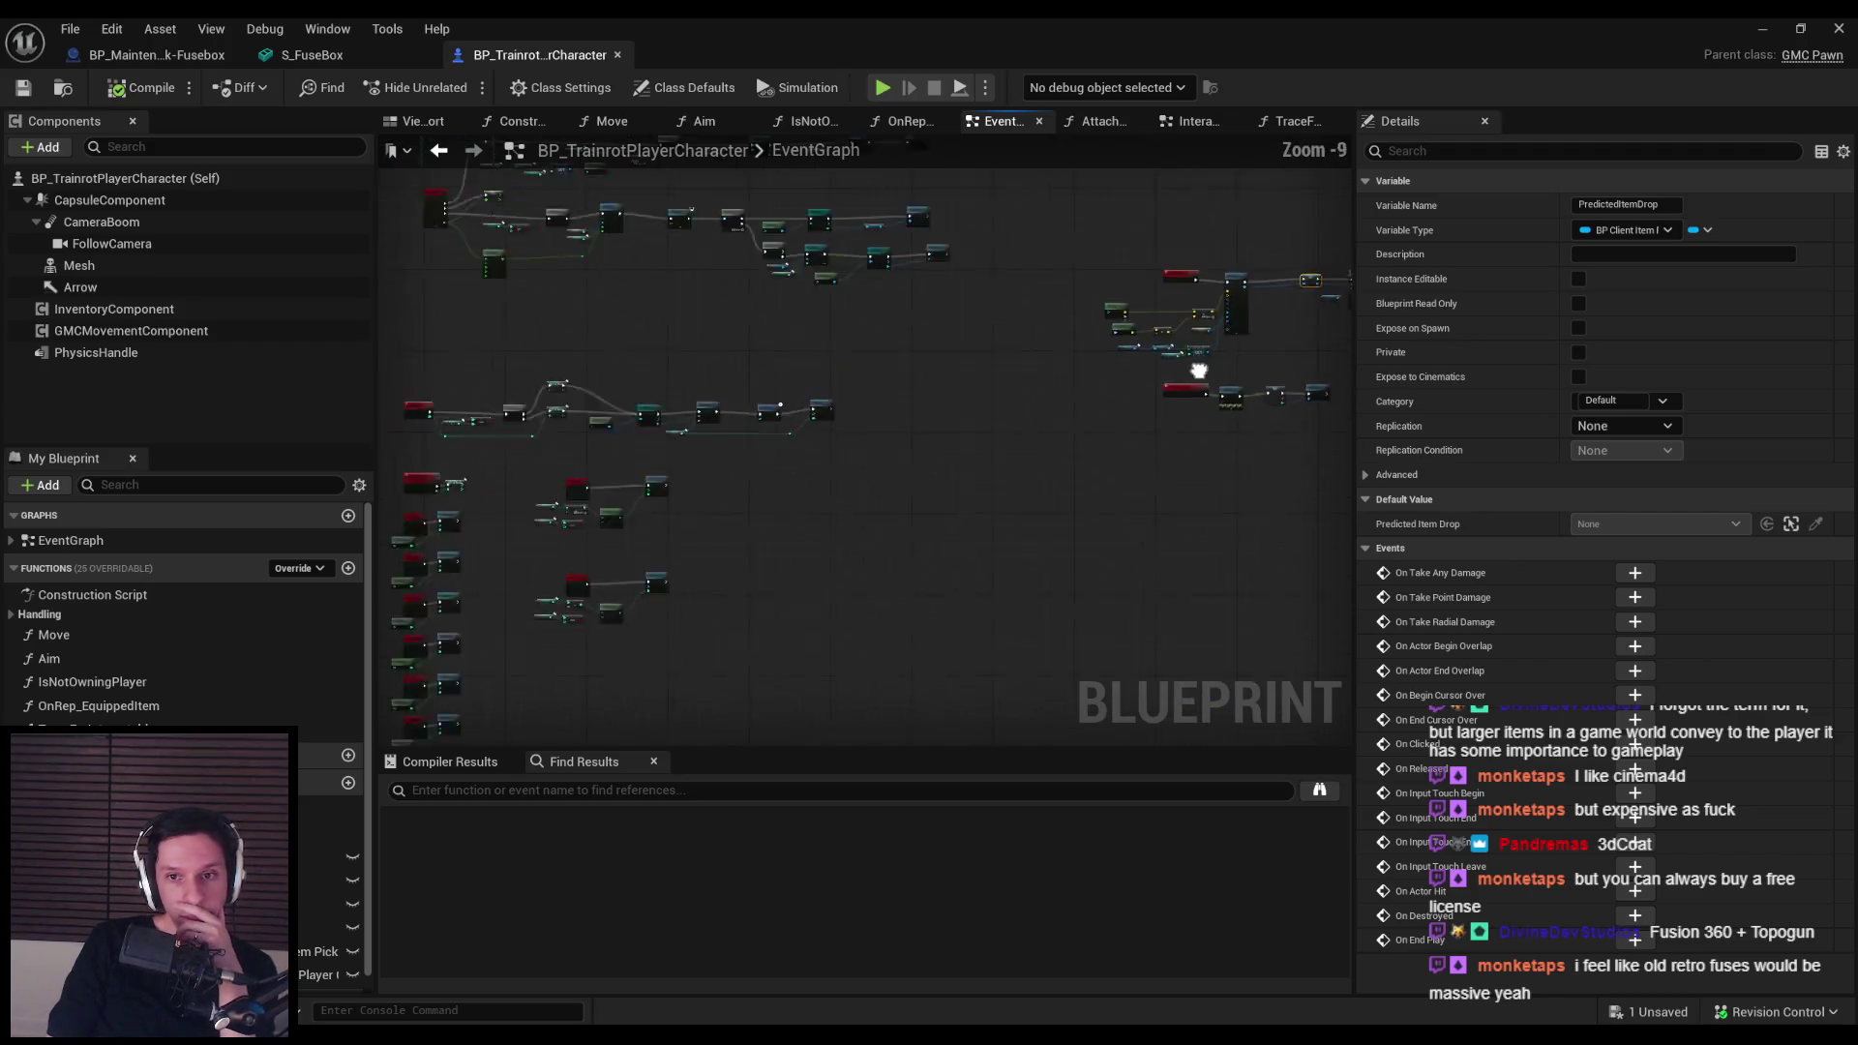
{"action": "scroll", "coordinate": [718, 522], "scroll_direction": "up", "scroll_amount": 2}
{"action": "scroll", "coordinate": [718, 523], "scroll_direction": "up", "scroll_amount": 7}
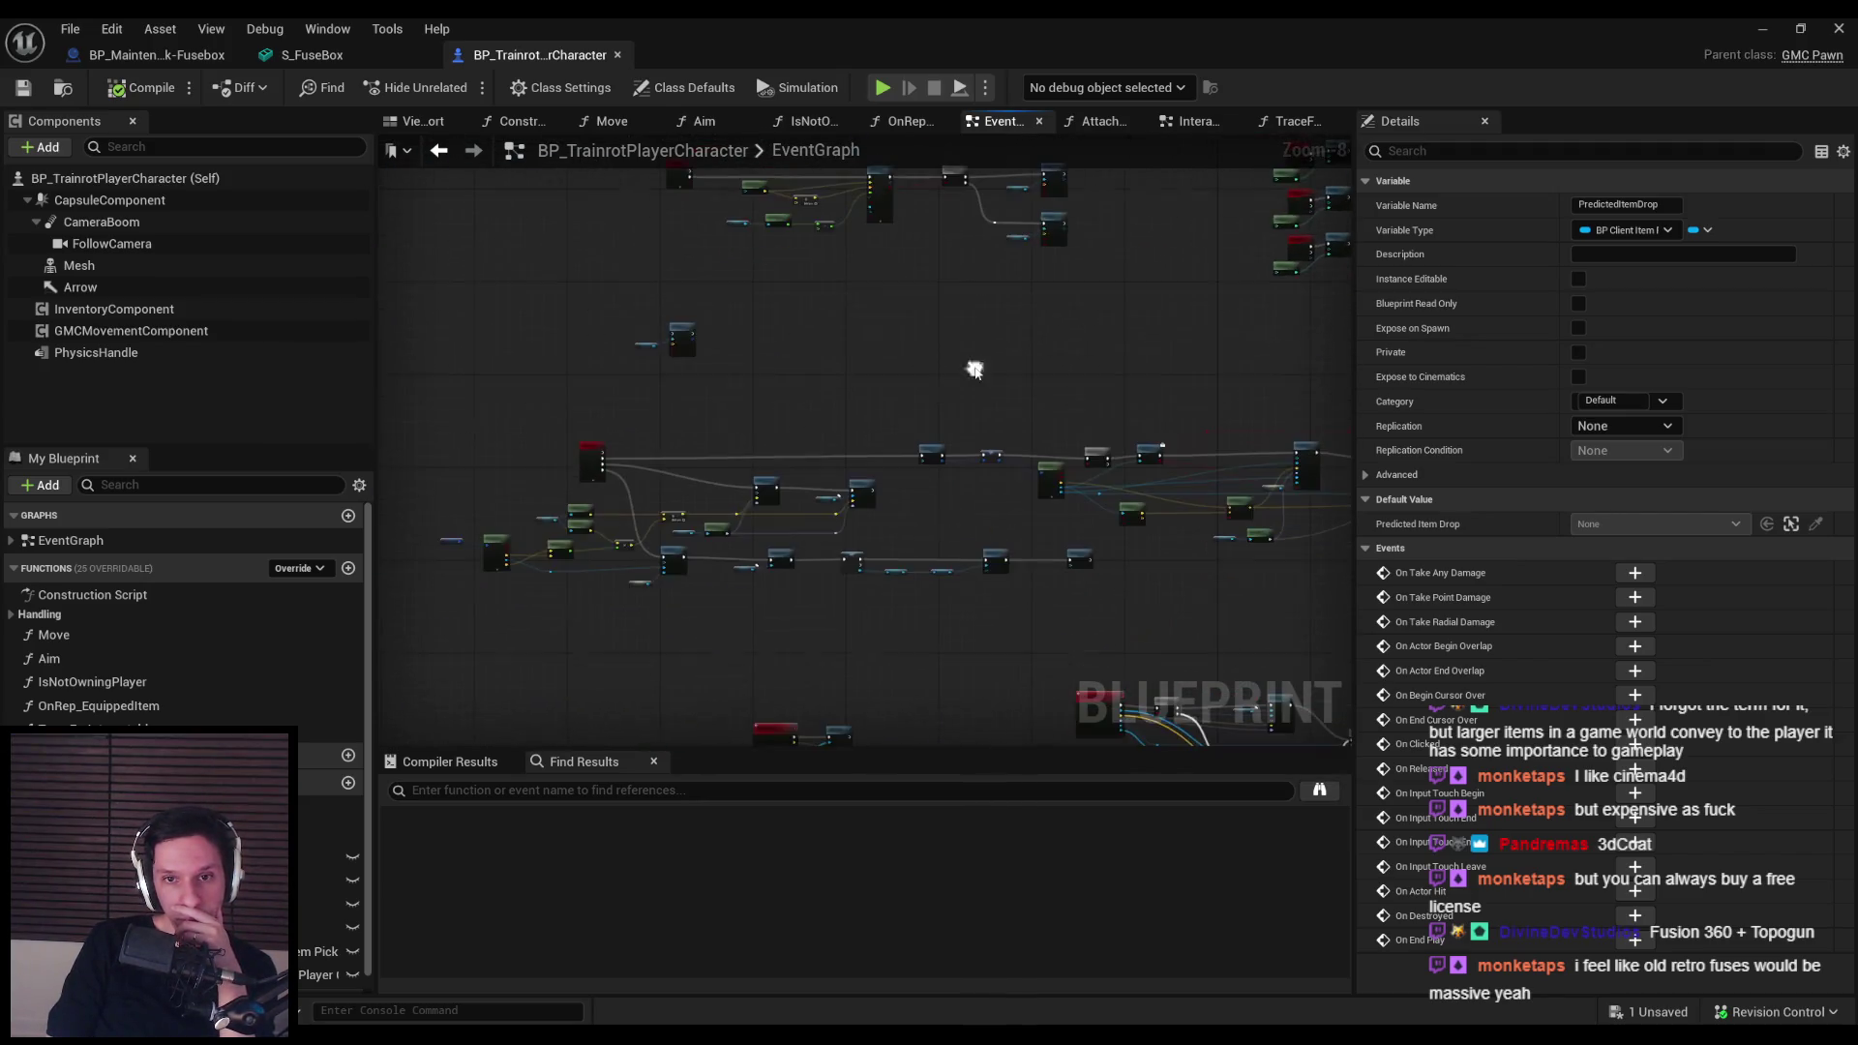
{"action": "scroll", "coordinate": [956, 477], "scroll_direction": "down", "scroll_amount": 1}
Step: Inspect the Server Grab Component logic and the Is Interactable and Select nodes
{"action": "mouse_move", "coordinate": [588, 426]}
{"action": "left_mouse_down"}
{"action": "mouse_move", "coordinate": [933, 511]}
{"action": "mouse_move", "coordinate": [526, 481]}
{"action": "left_mouse_up"}
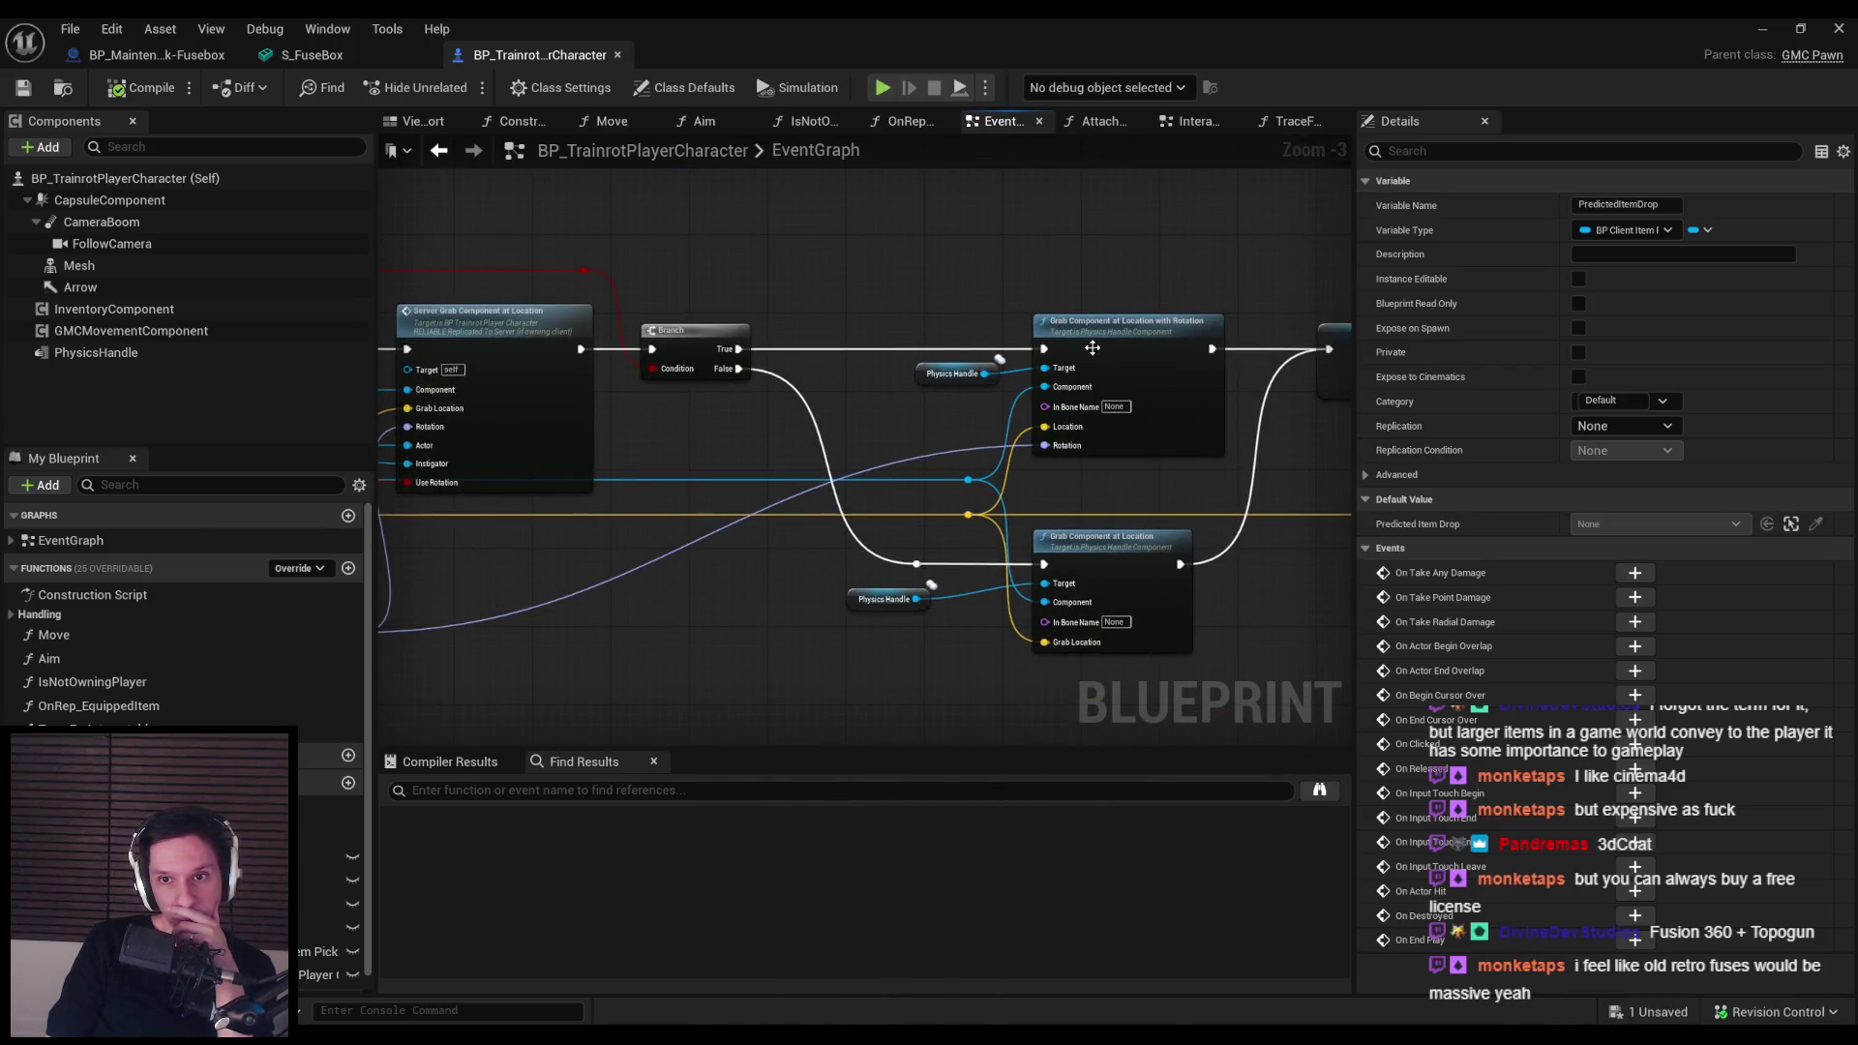
{"action": "scroll", "coordinate": [1093, 348], "scroll_direction": "up", "scroll_amount": 3}
{"action": "left_click", "coordinate": [1109, 342]}
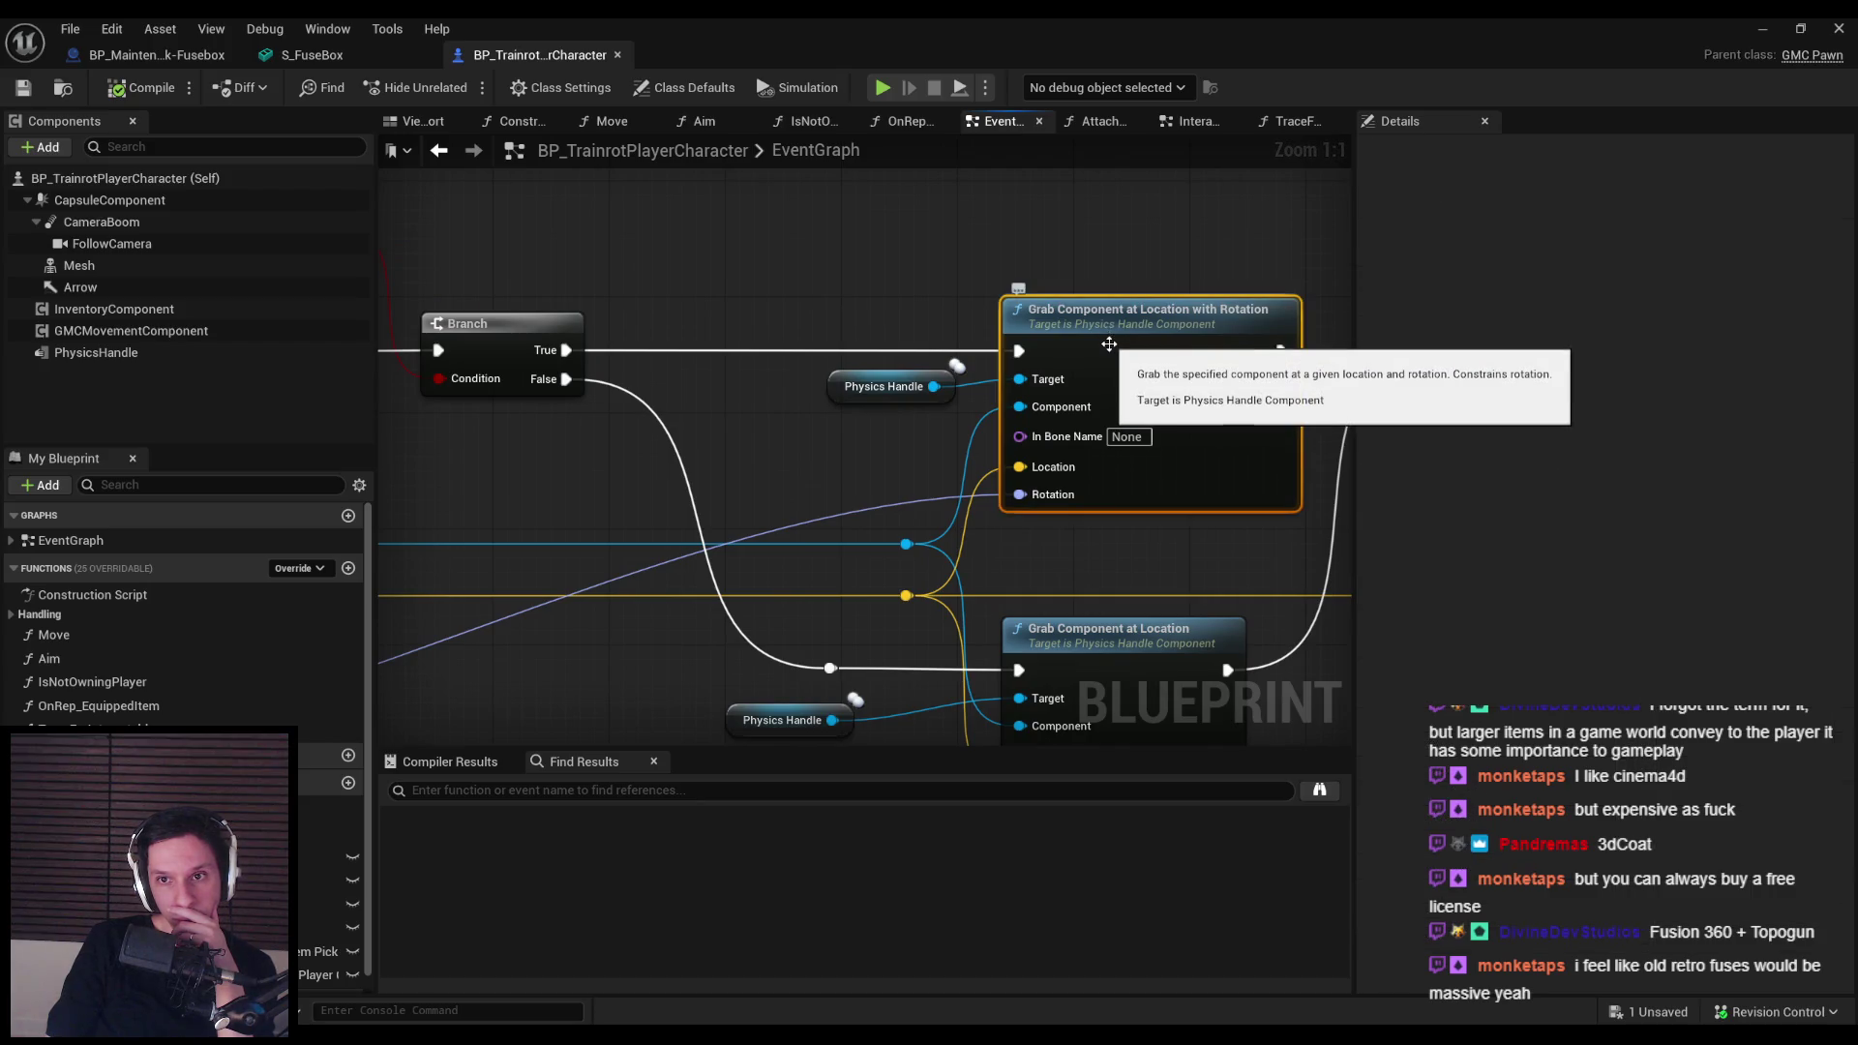
{"action": "scroll", "coordinate": [1109, 343], "scroll_direction": "down", "scroll_amount": 3}
{"action": "mouse_move", "coordinate": [1151, 449]}
{"action": "left_mouse_down"}
{"action": "mouse_move", "coordinate": [1084, 449]}
{"action": "mouse_move", "coordinate": [1135, 449]}
{"action": "left_mouse_up"}
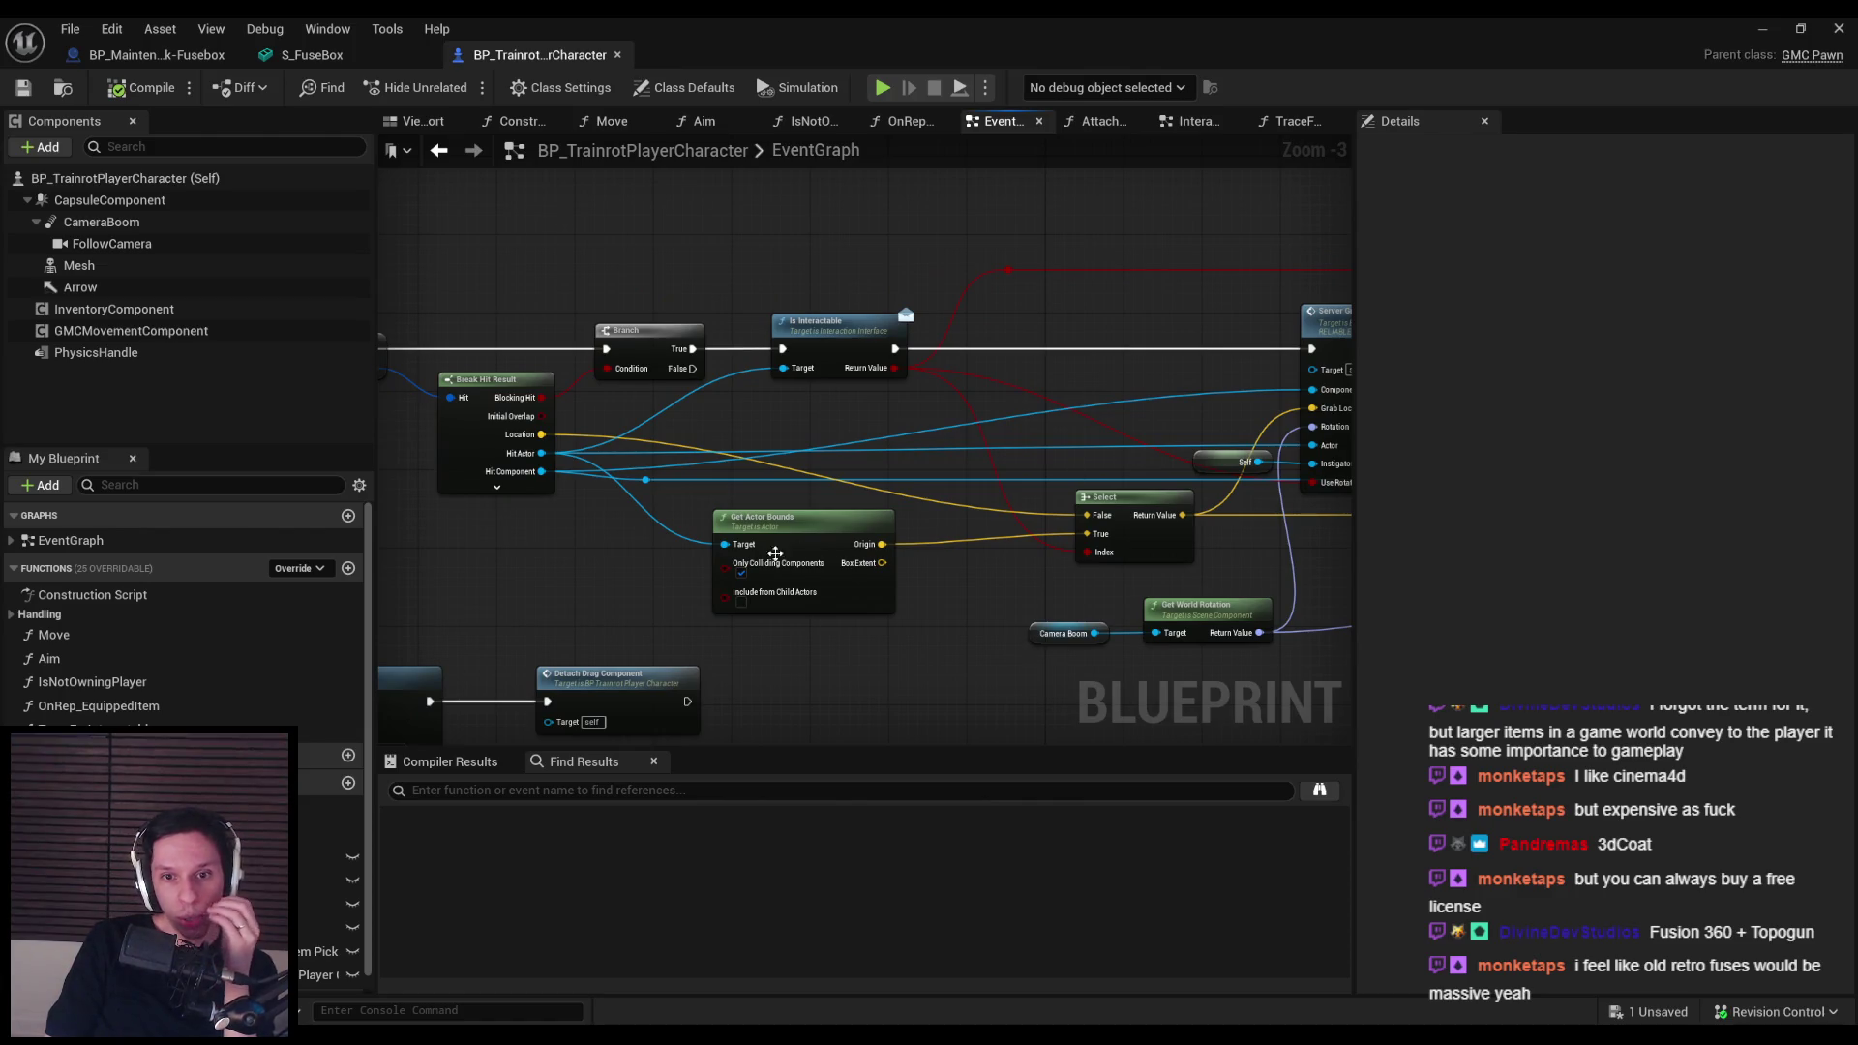
{"action": "scroll", "coordinate": [760, 579], "scroll_direction": "up", "scroll_amount": 1}
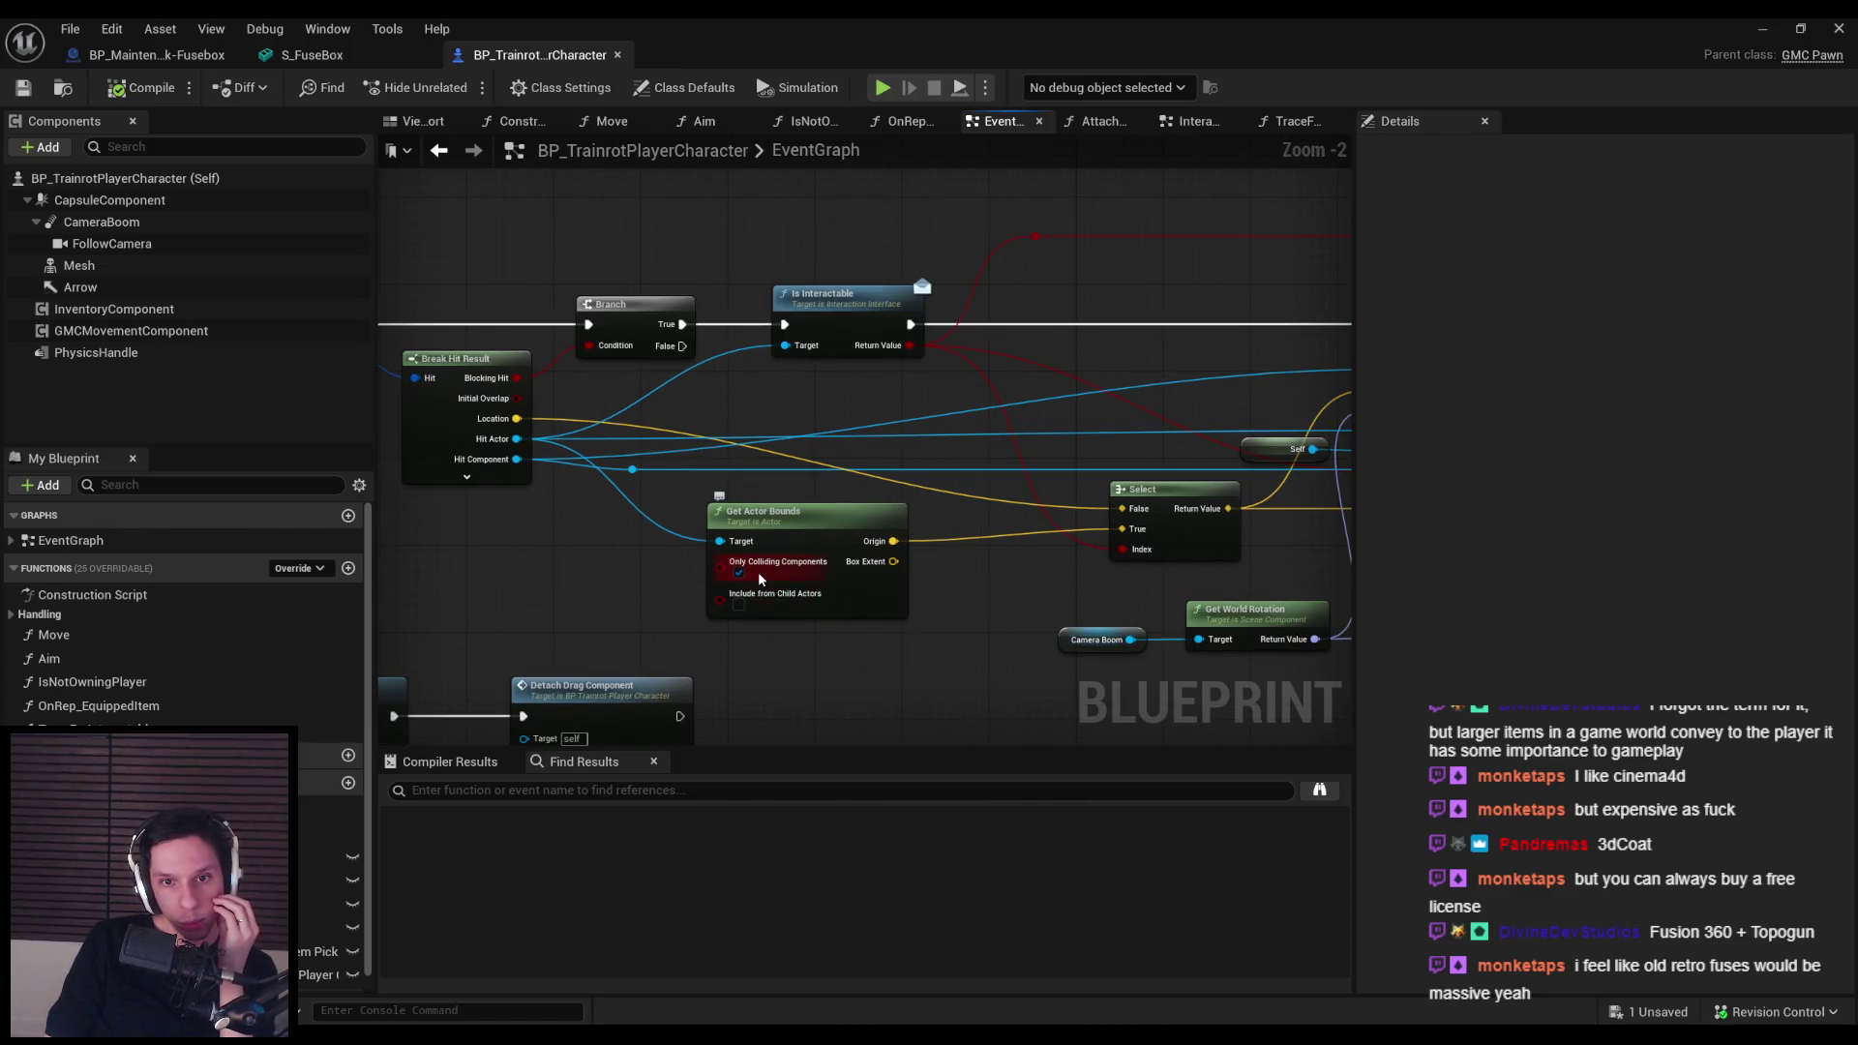
Step: Replace Get Actor Bounds with Get Component Bounds on Hit Component, wiring Origin to Select's True
{"action": "left_click_drag", "start_coordinate": [517, 458], "coordinate": [619, 549]}
{"action": "type", "text": "get bounds"}
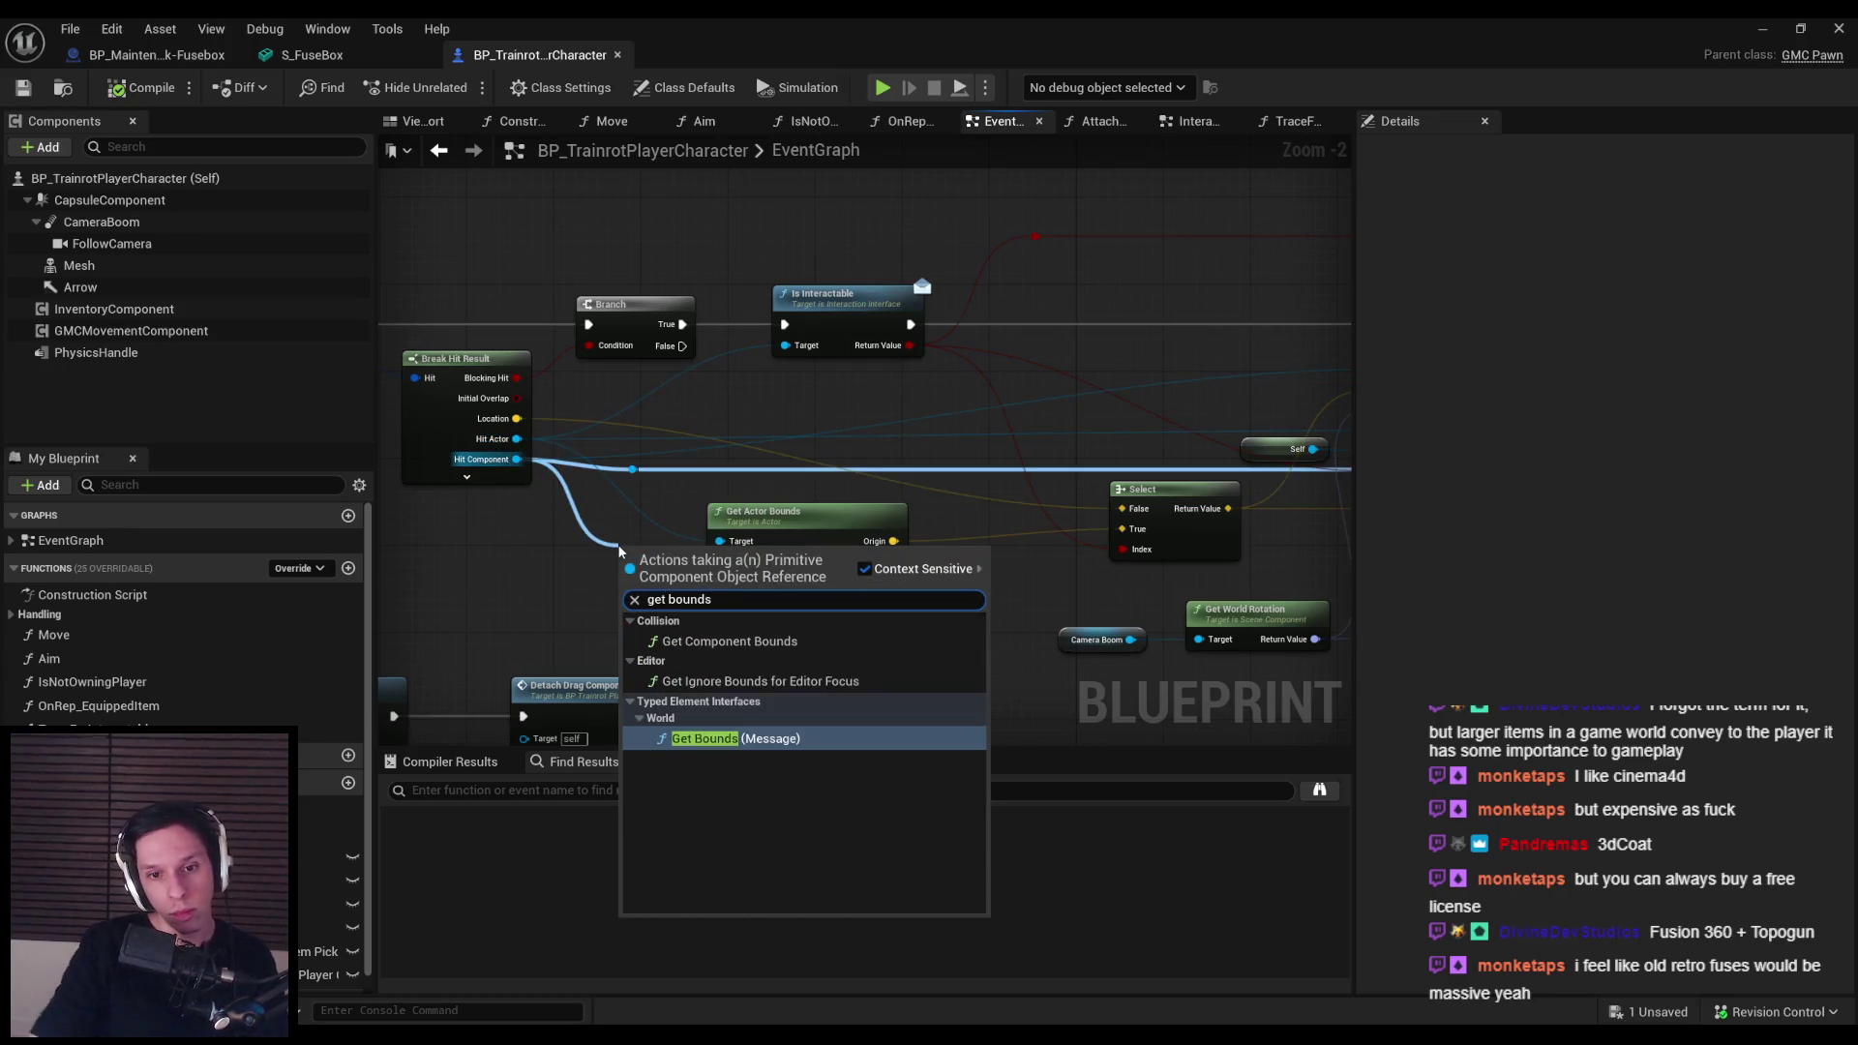
{"action": "left_click", "coordinate": [729, 641]}
{"action": "mouse_move", "coordinate": [735, 581]}
{"action": "left_mouse_down"}
{"action": "mouse_move", "coordinate": [748, 608]}
{"action": "mouse_move", "coordinate": [886, 649]}
{"action": "mouse_move", "coordinate": [1123, 528]}
{"action": "left_mouse_up"}
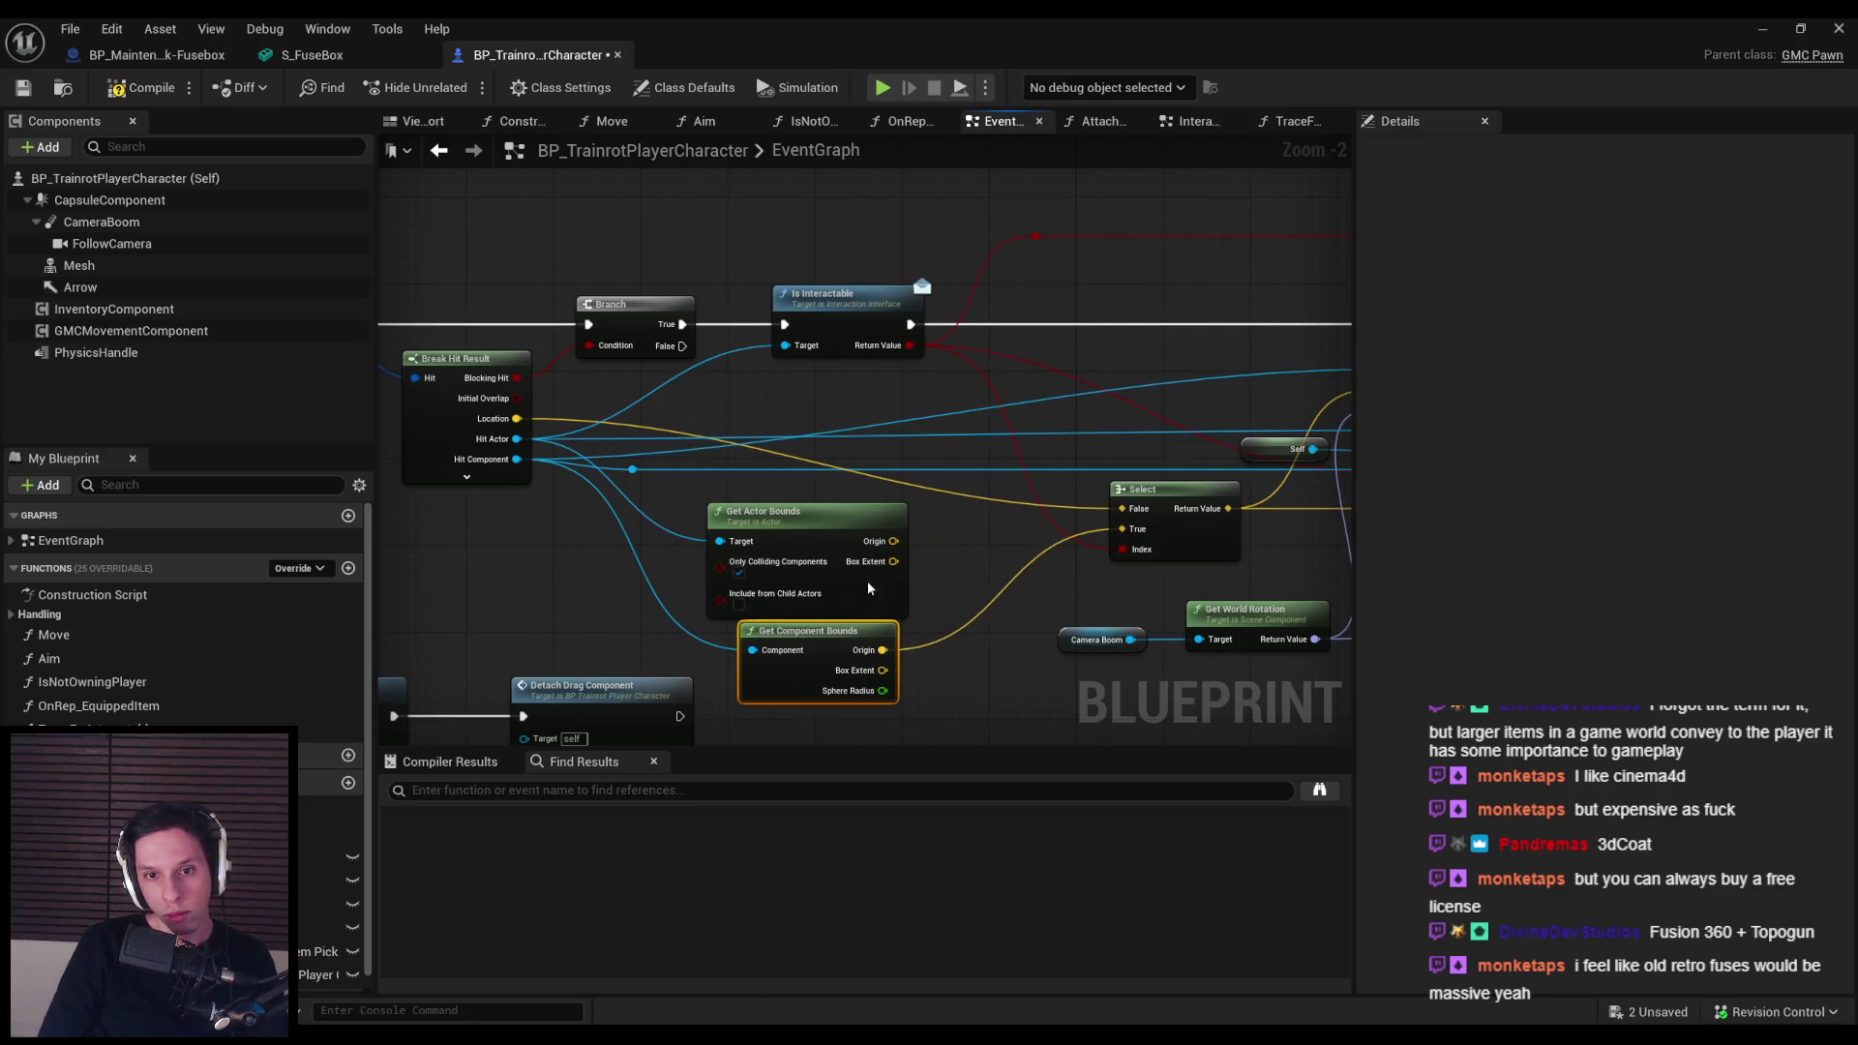
{"action": "left_click", "coordinate": [803, 512]}
{"action": "key", "text": "Delete"}
{"action": "left_click_drag", "start_coordinate": [799, 671], "coordinate": [797, 568]}
{"action": "left_click", "coordinate": [706, 503]}
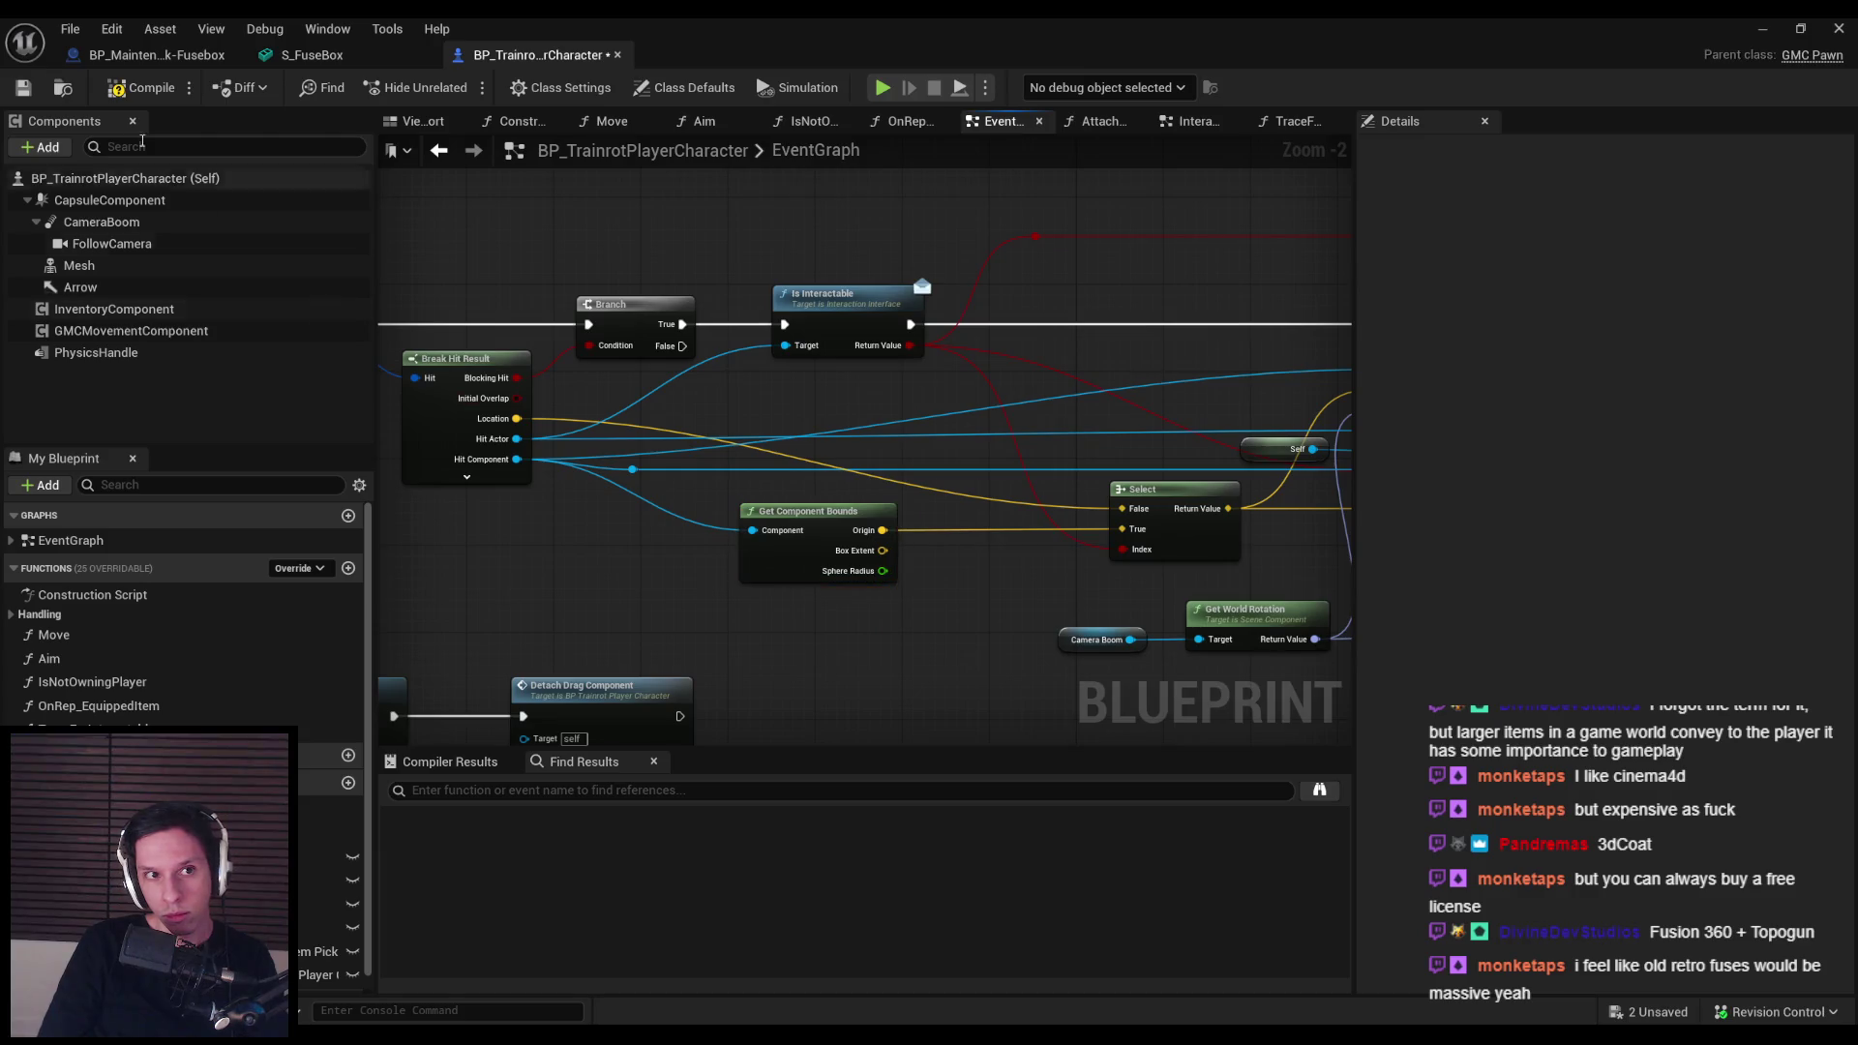
Step: Save the player character Blueprint and start a play test
{"action": "left_click", "coordinate": [25, 89]}
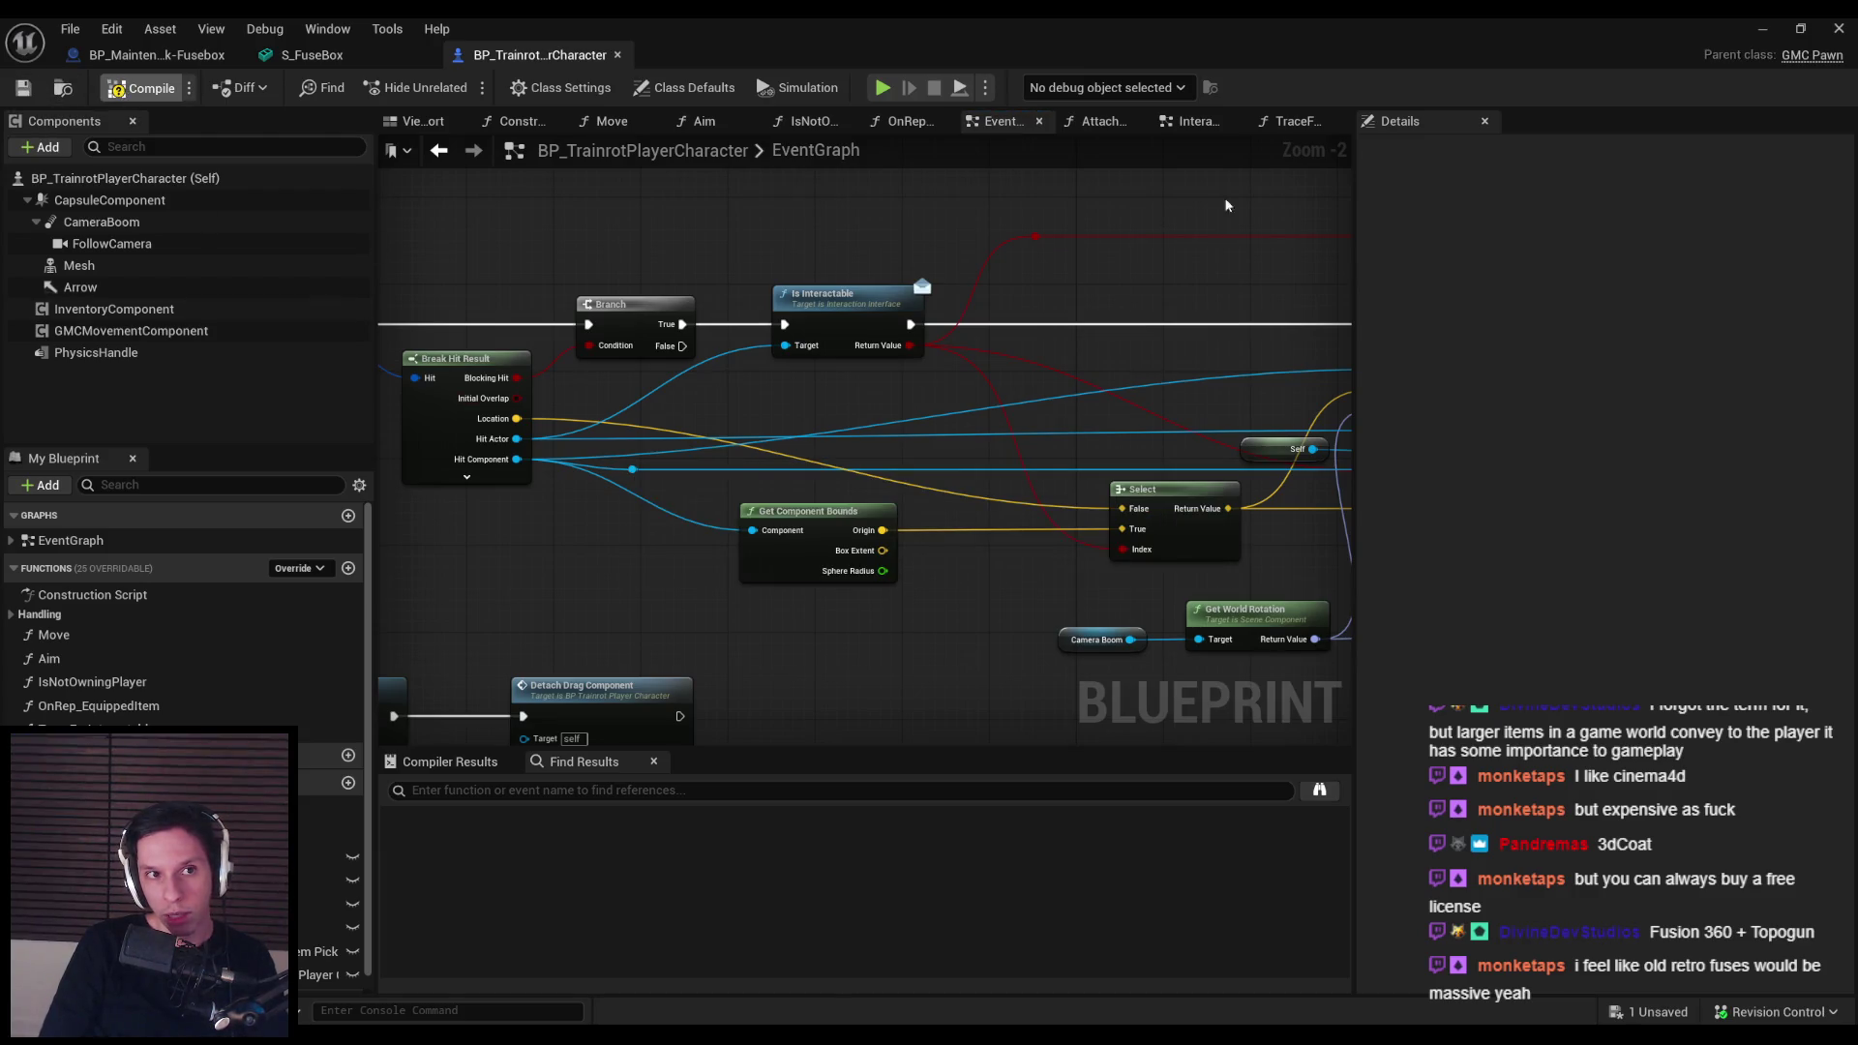
{"action": "left_click", "coordinate": [1744, 30]}
{"action": "left_click", "coordinate": [466, 93]}
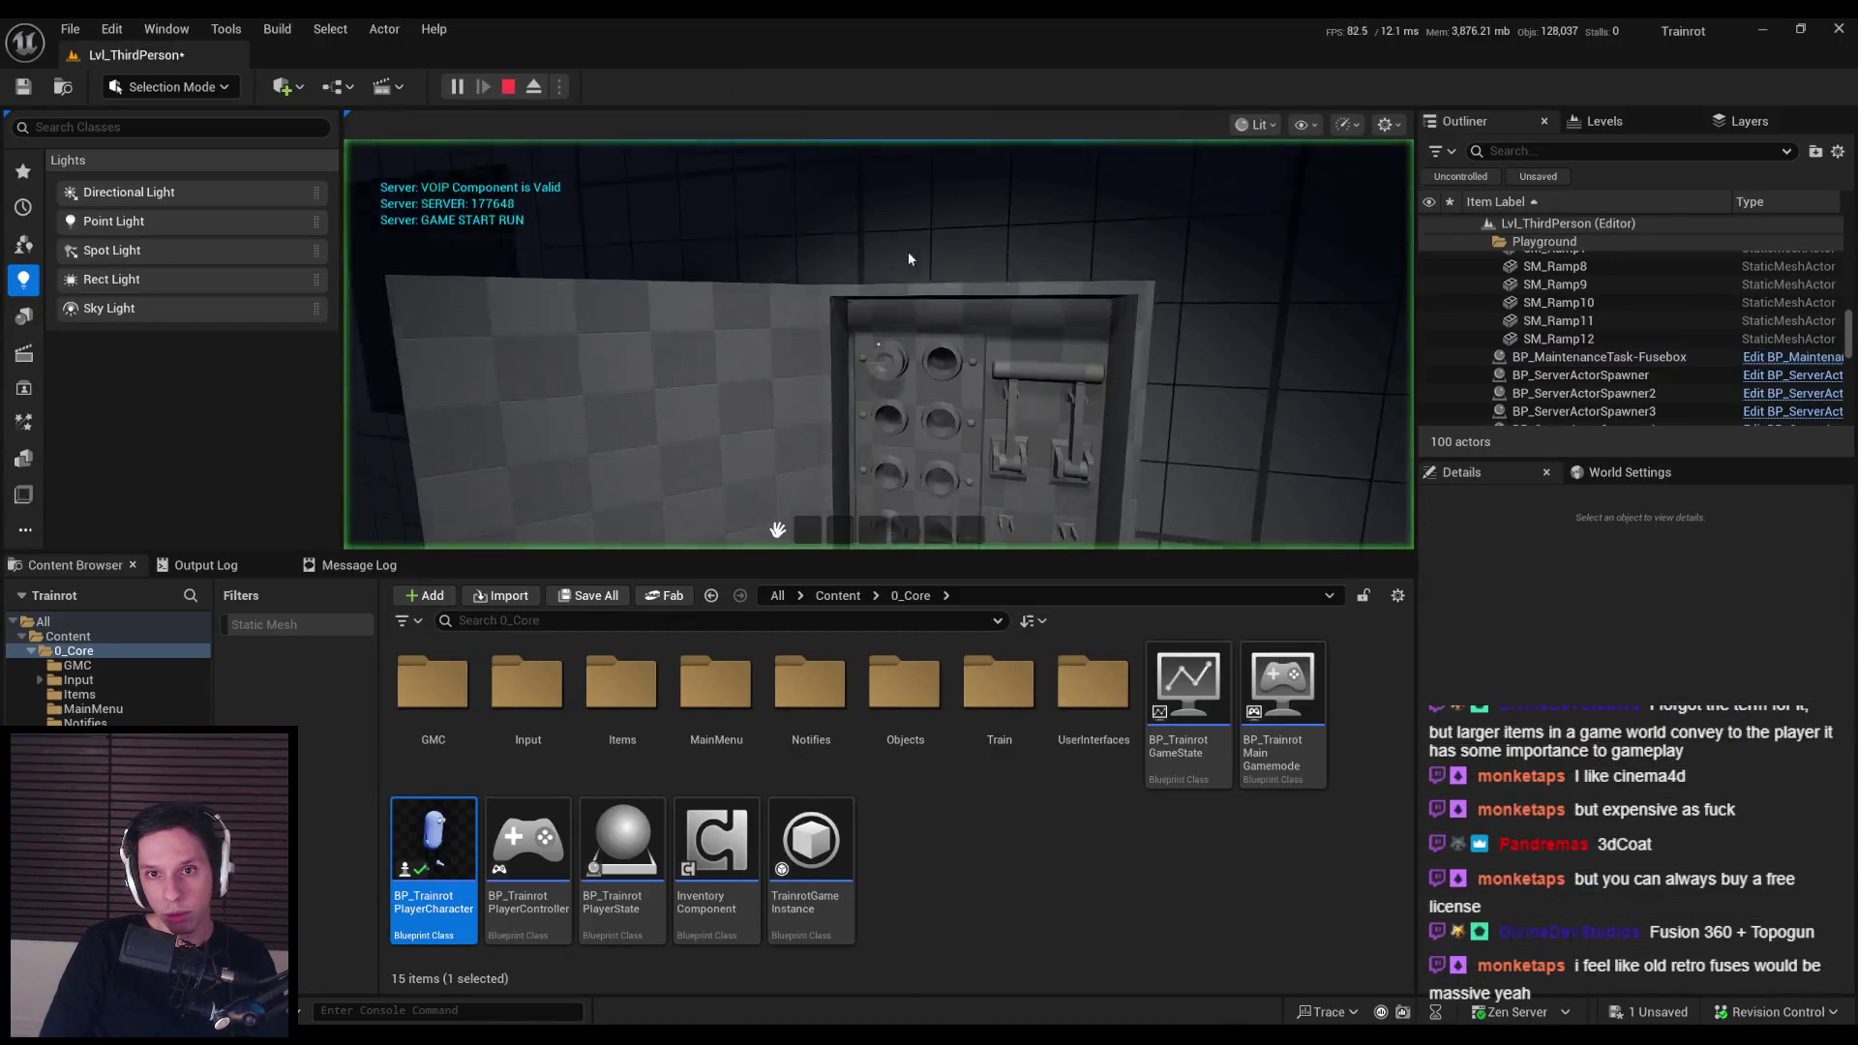
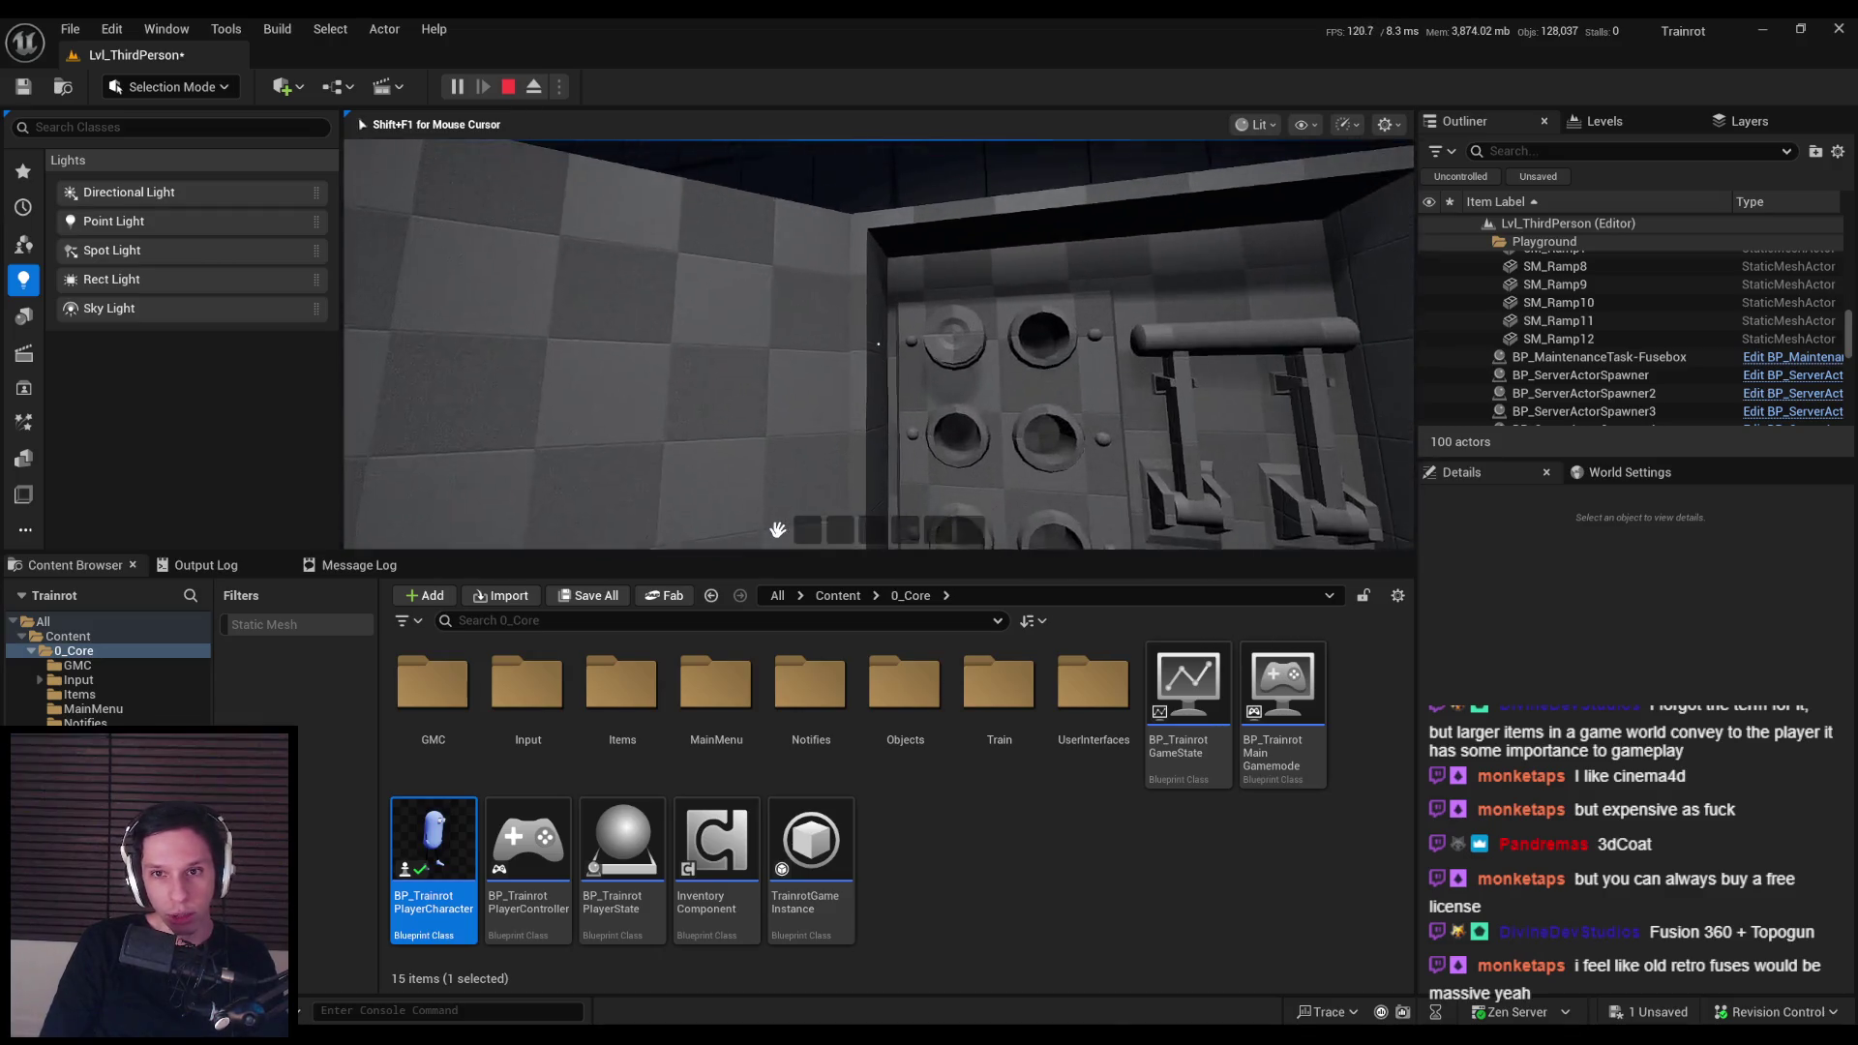
Step: Stop the play test, implement Event AddRemoveHandler in the Fusebox blueprint, and compile
{"action": "key", "text": "Escape"}
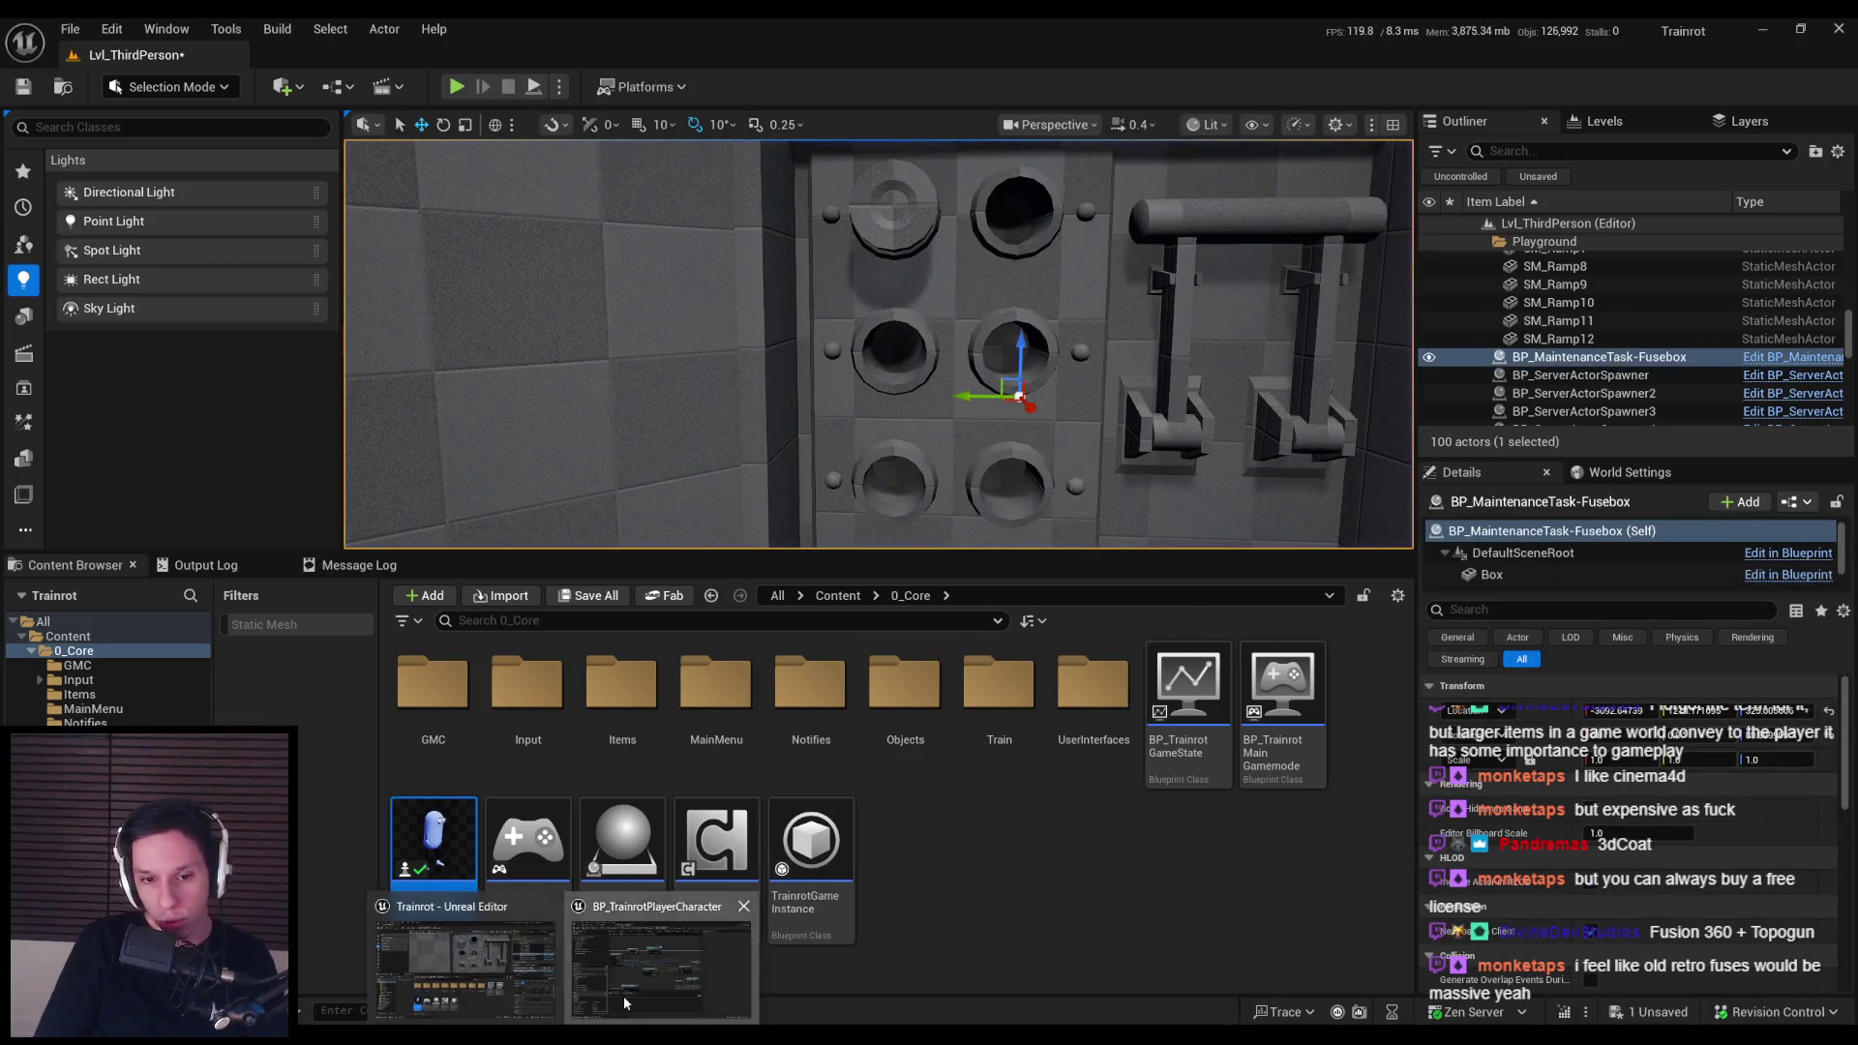
{"action": "double_click", "coordinate": [434, 856]}
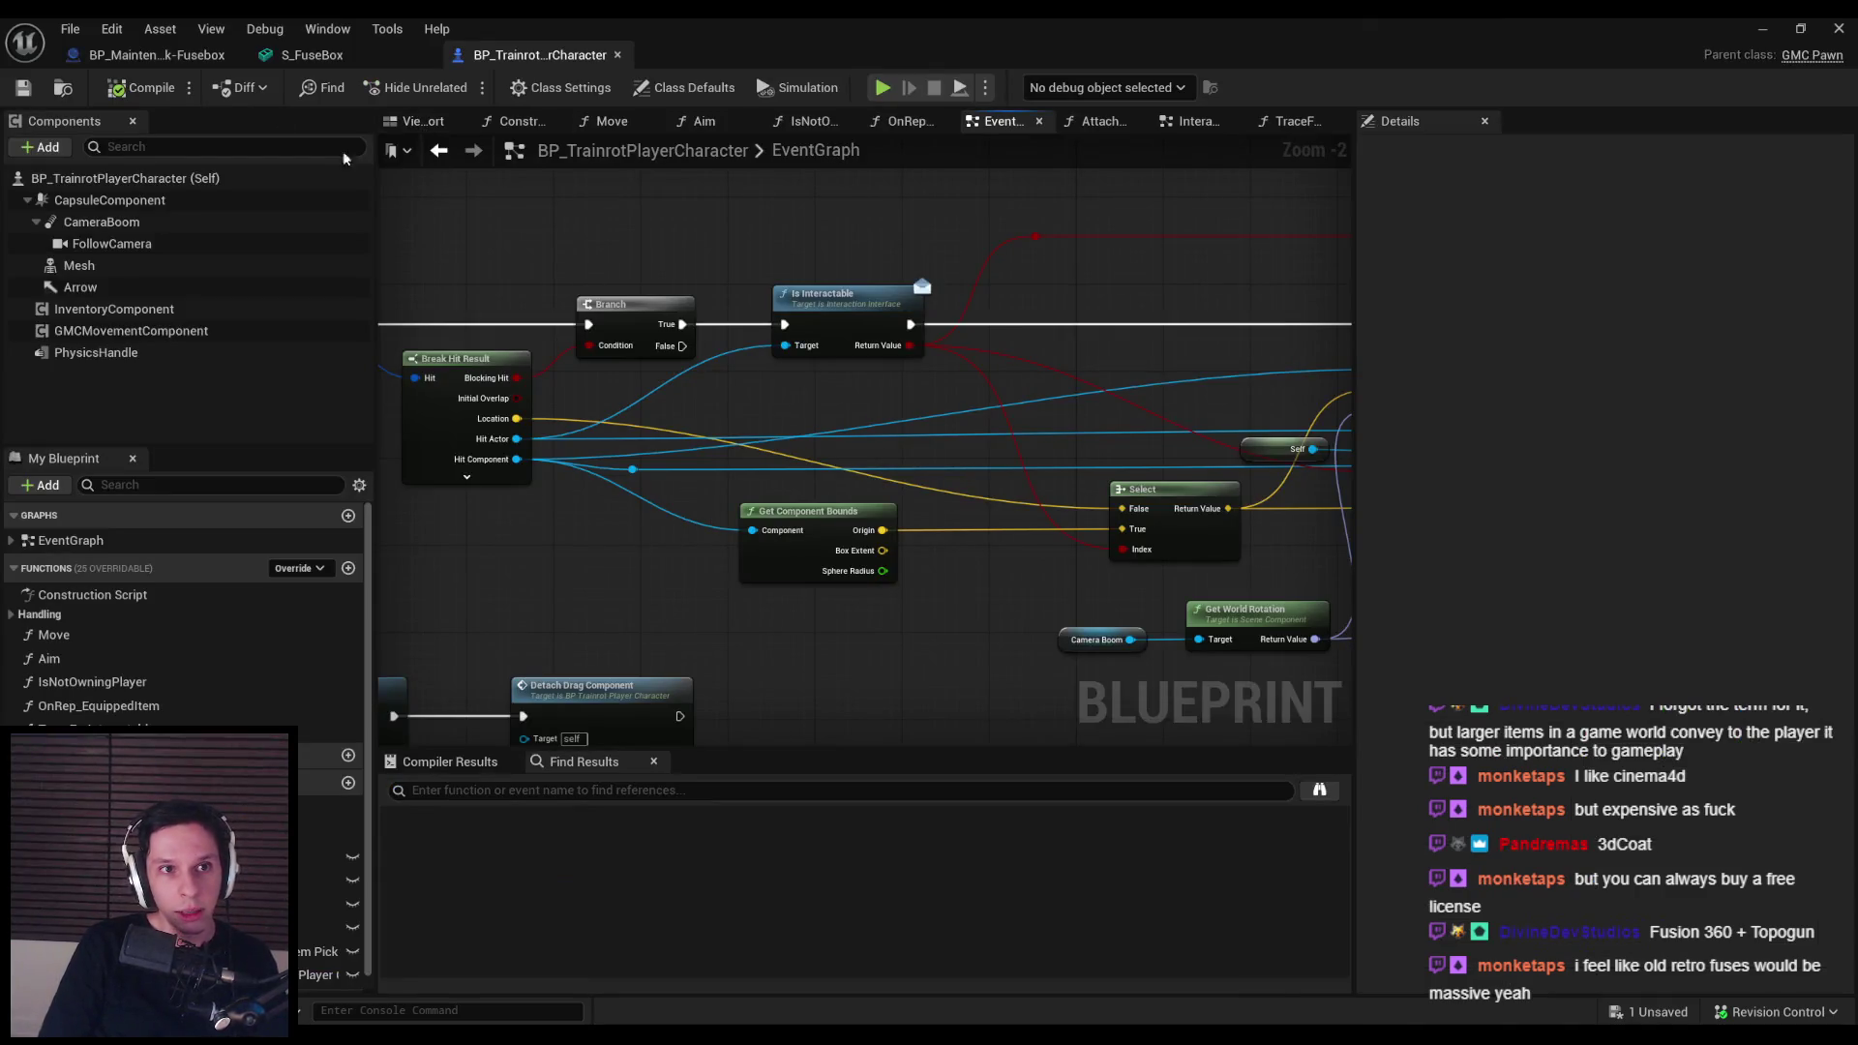
{"action": "left_click", "coordinate": [152, 54]}
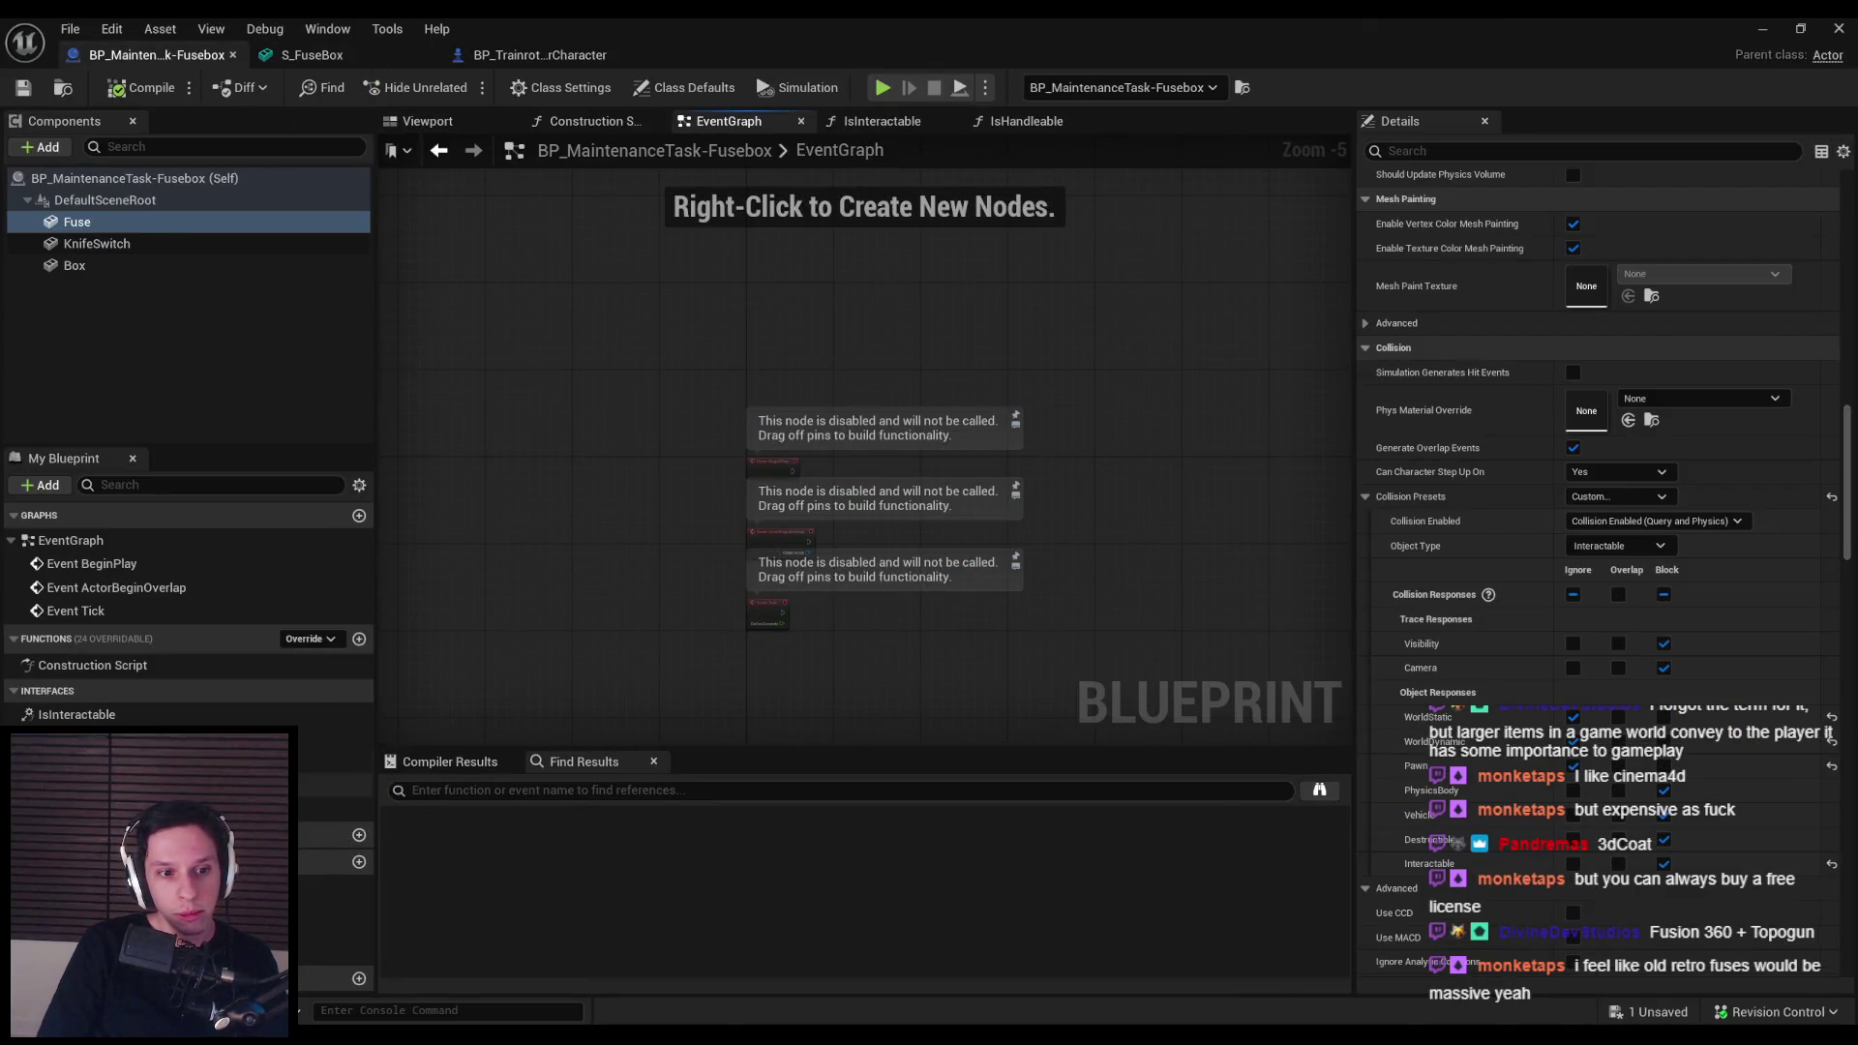
{"action": "double_click", "coordinate": [145, 759]}
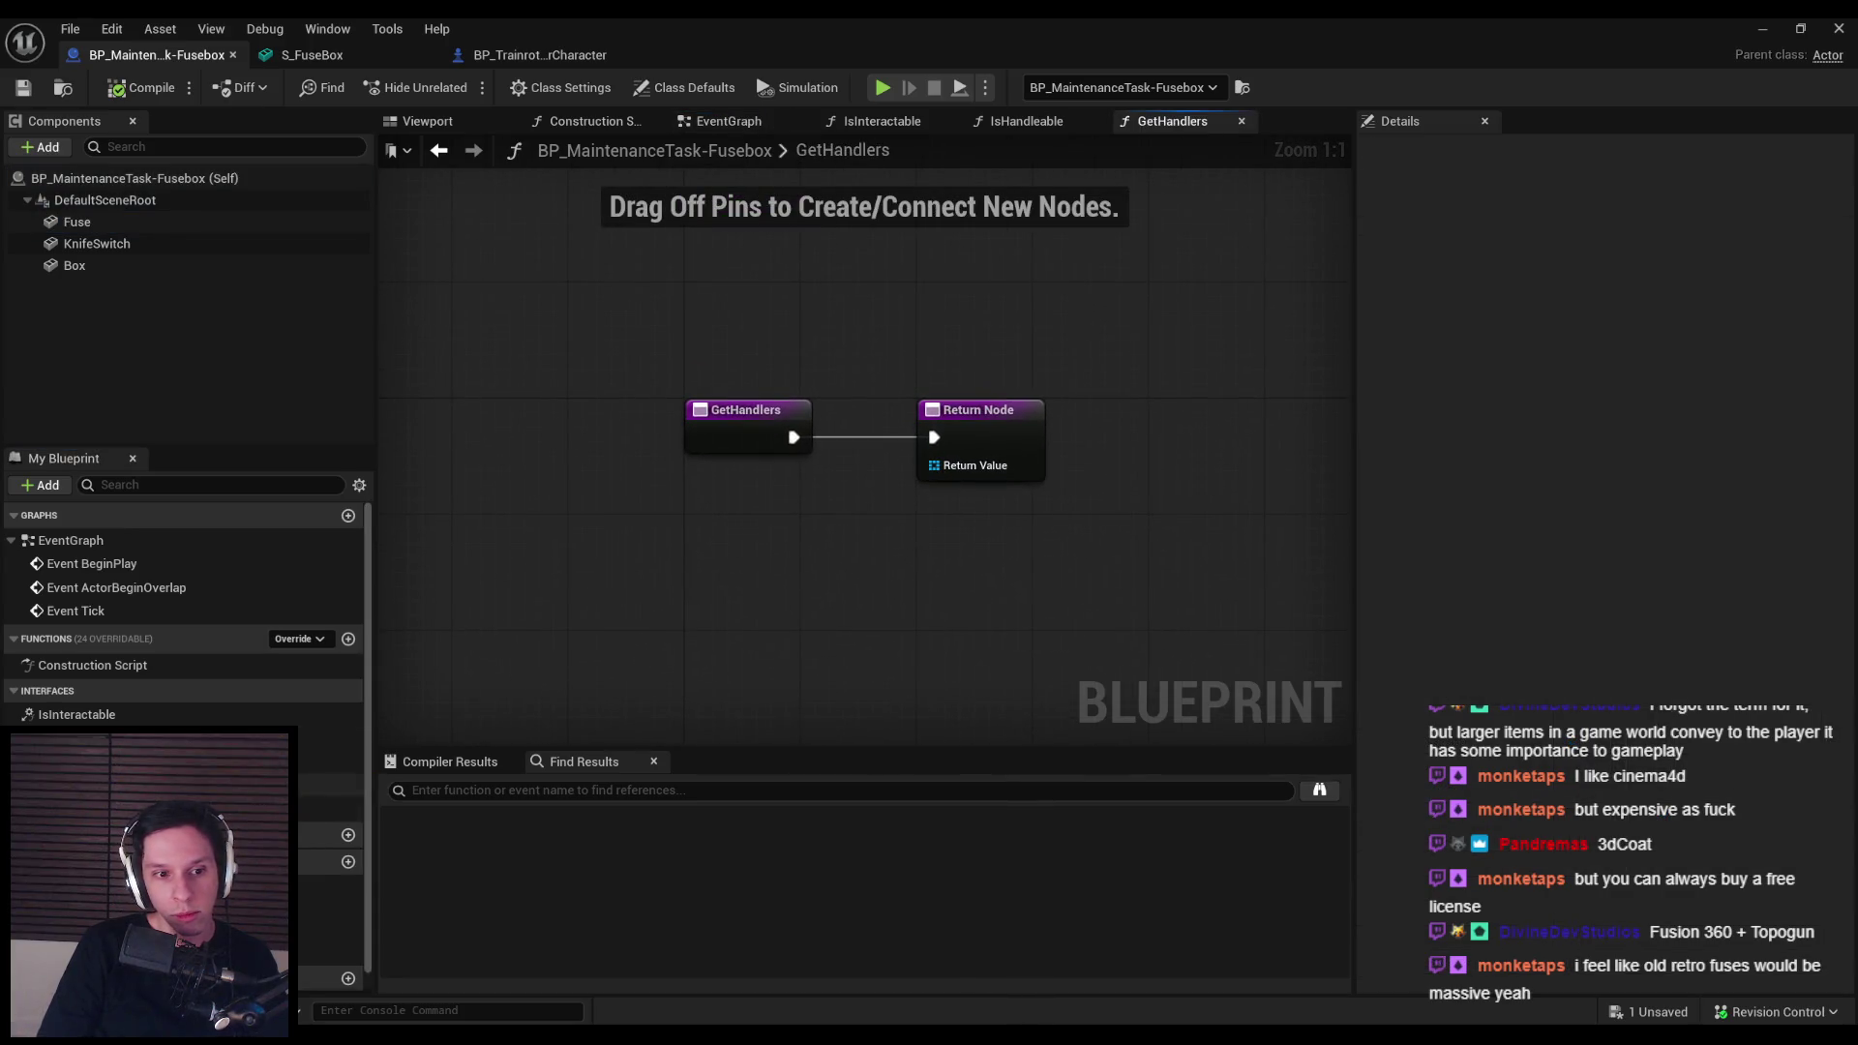
{"action": "double_click", "coordinate": [146, 808]}
{"action": "left_click", "coordinate": [751, 544]}
{"action": "left_click", "coordinate": [109, 89]}
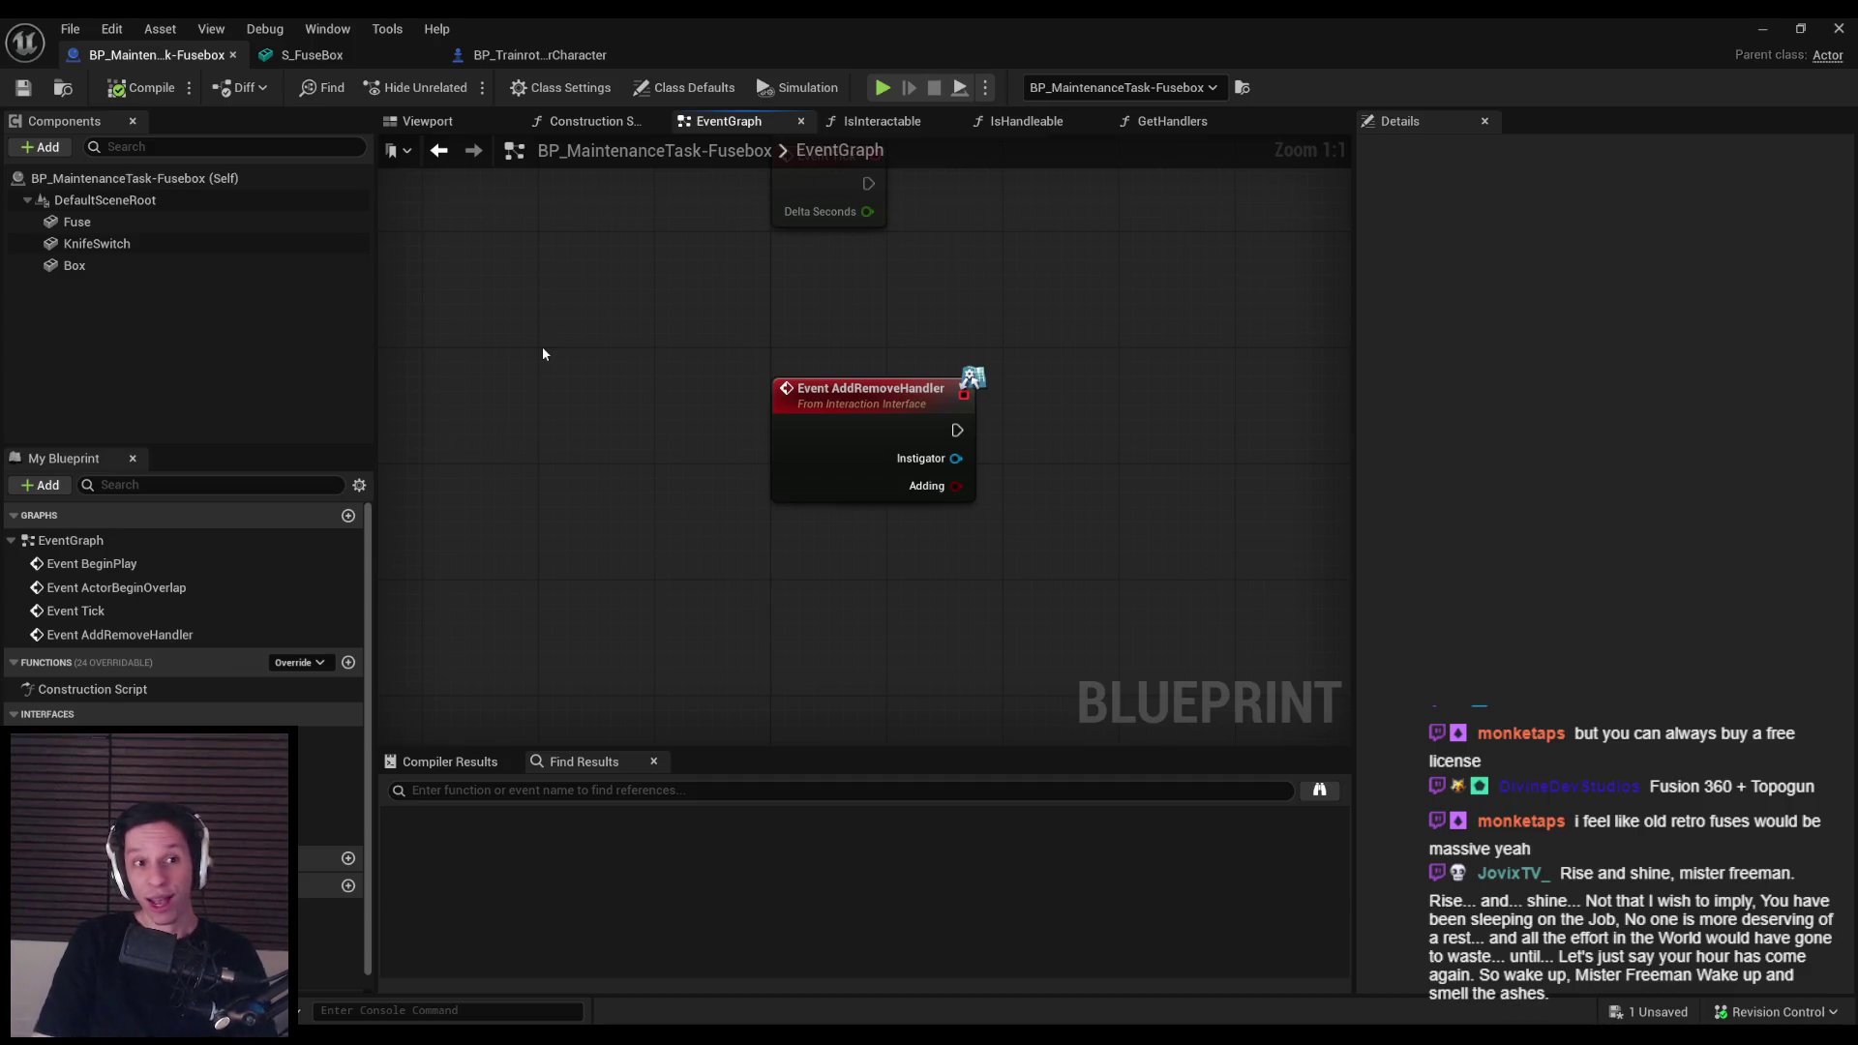
Step: Tick Simulate Physics on the Fuse component and play-test the level
{"action": "left_click", "coordinate": [174, 223]}
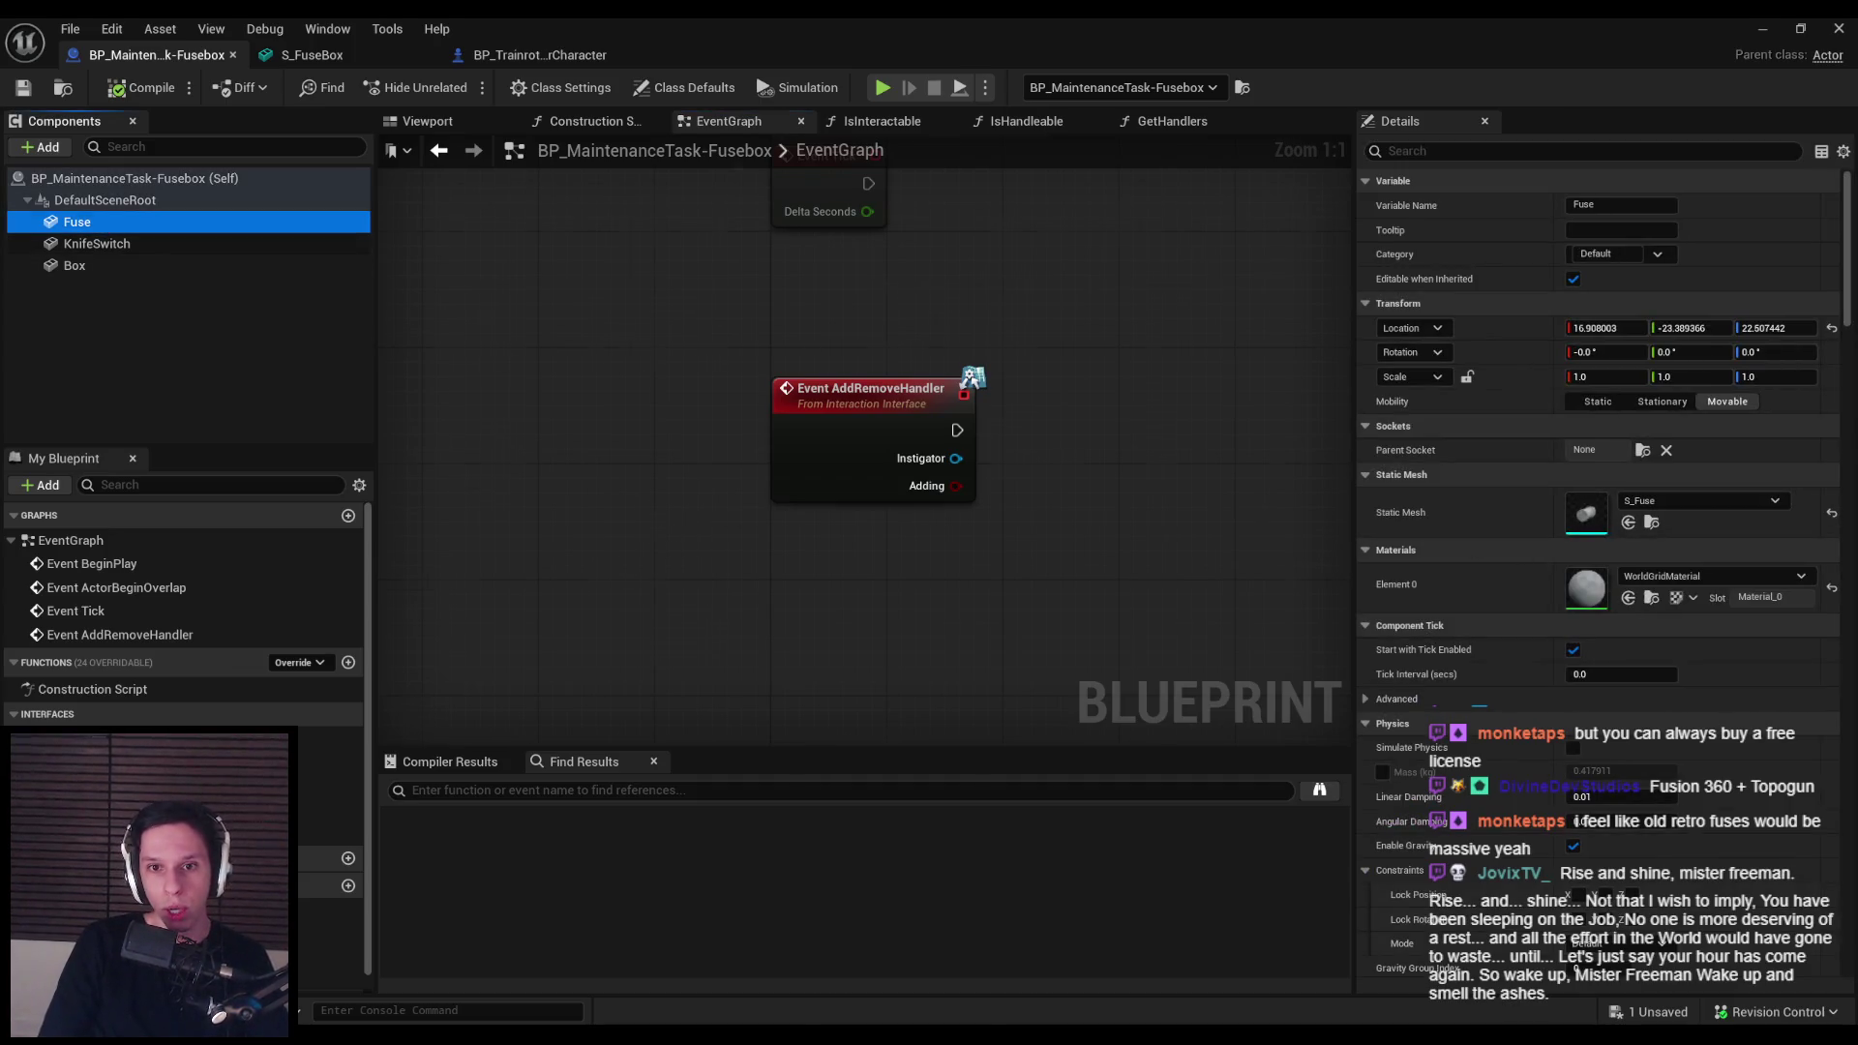
{"action": "scroll", "coordinate": [733, 526], "scroll_direction": "down", "scroll_amount": 1}
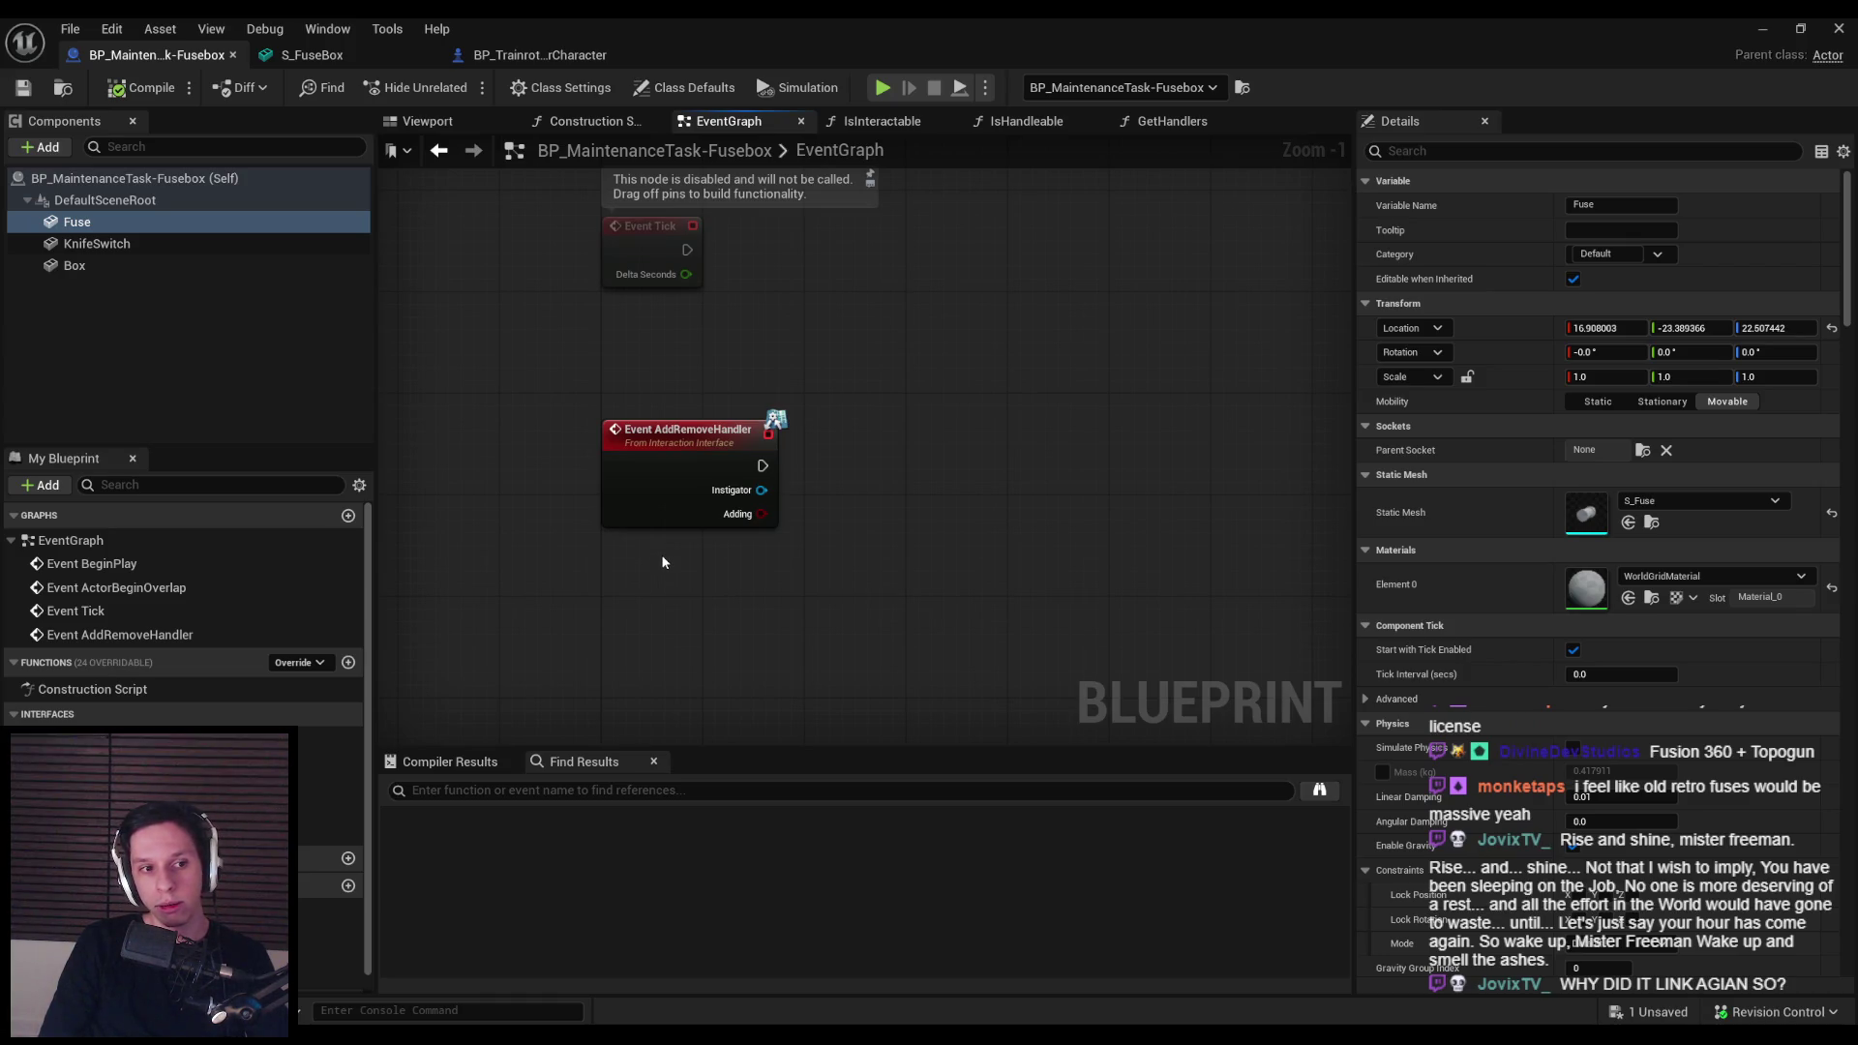
{"action": "left_click", "coordinate": [1573, 750]}
{"action": "scroll", "coordinate": [1587, 750], "scroll_direction": "down", "scroll_amount": 3}
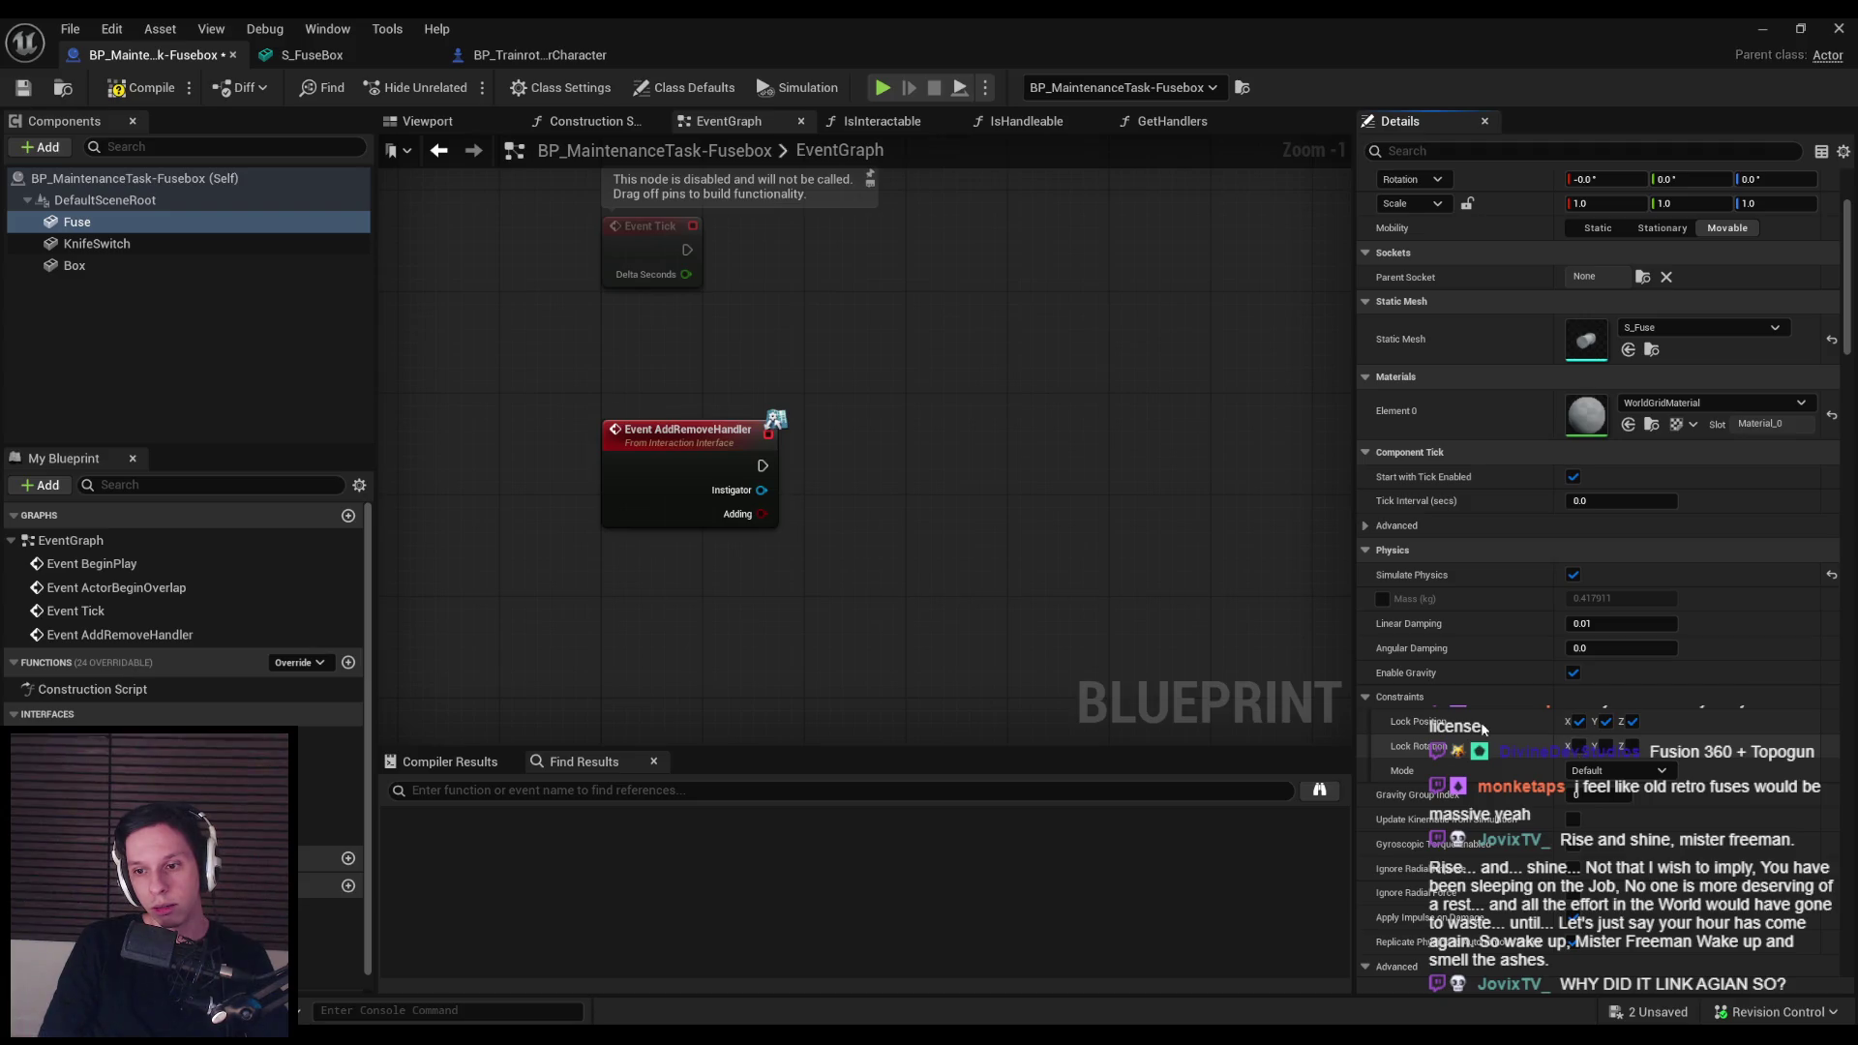
{"action": "left_click", "coordinate": [1761, 30]}
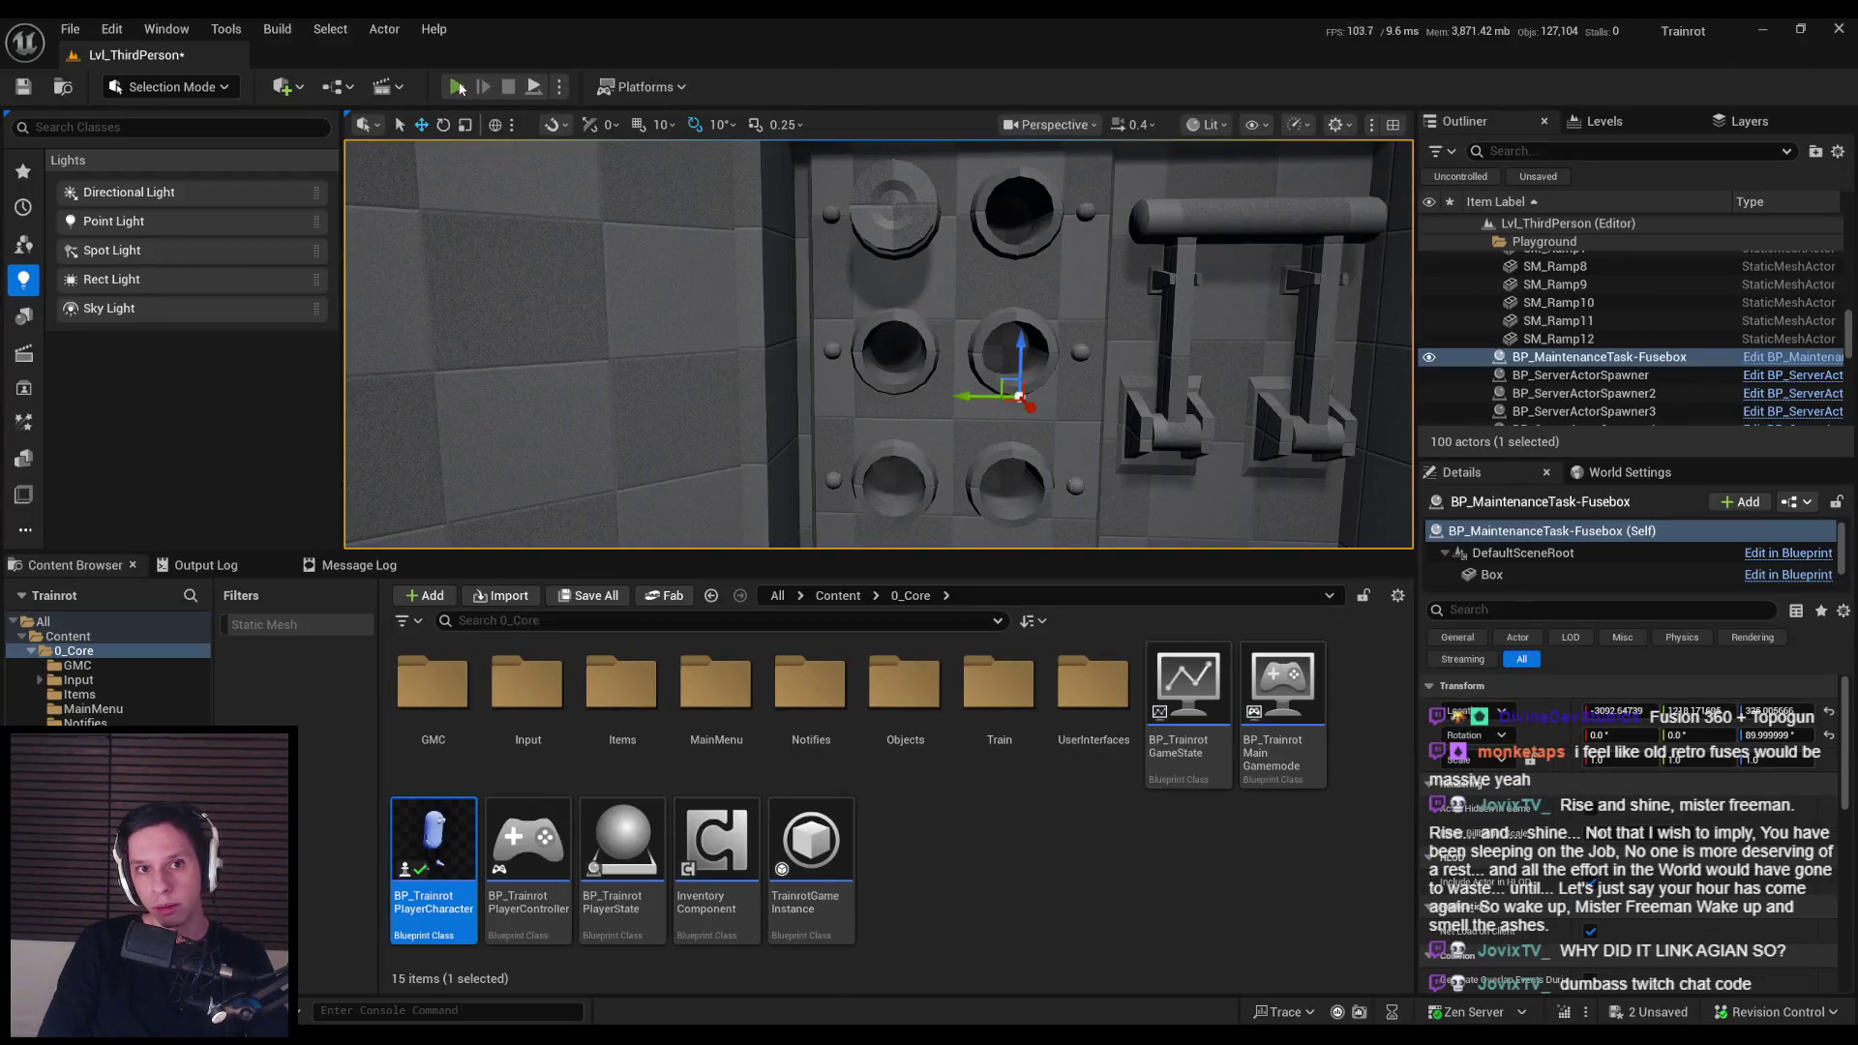
{"action": "left_click", "coordinate": [458, 87]}
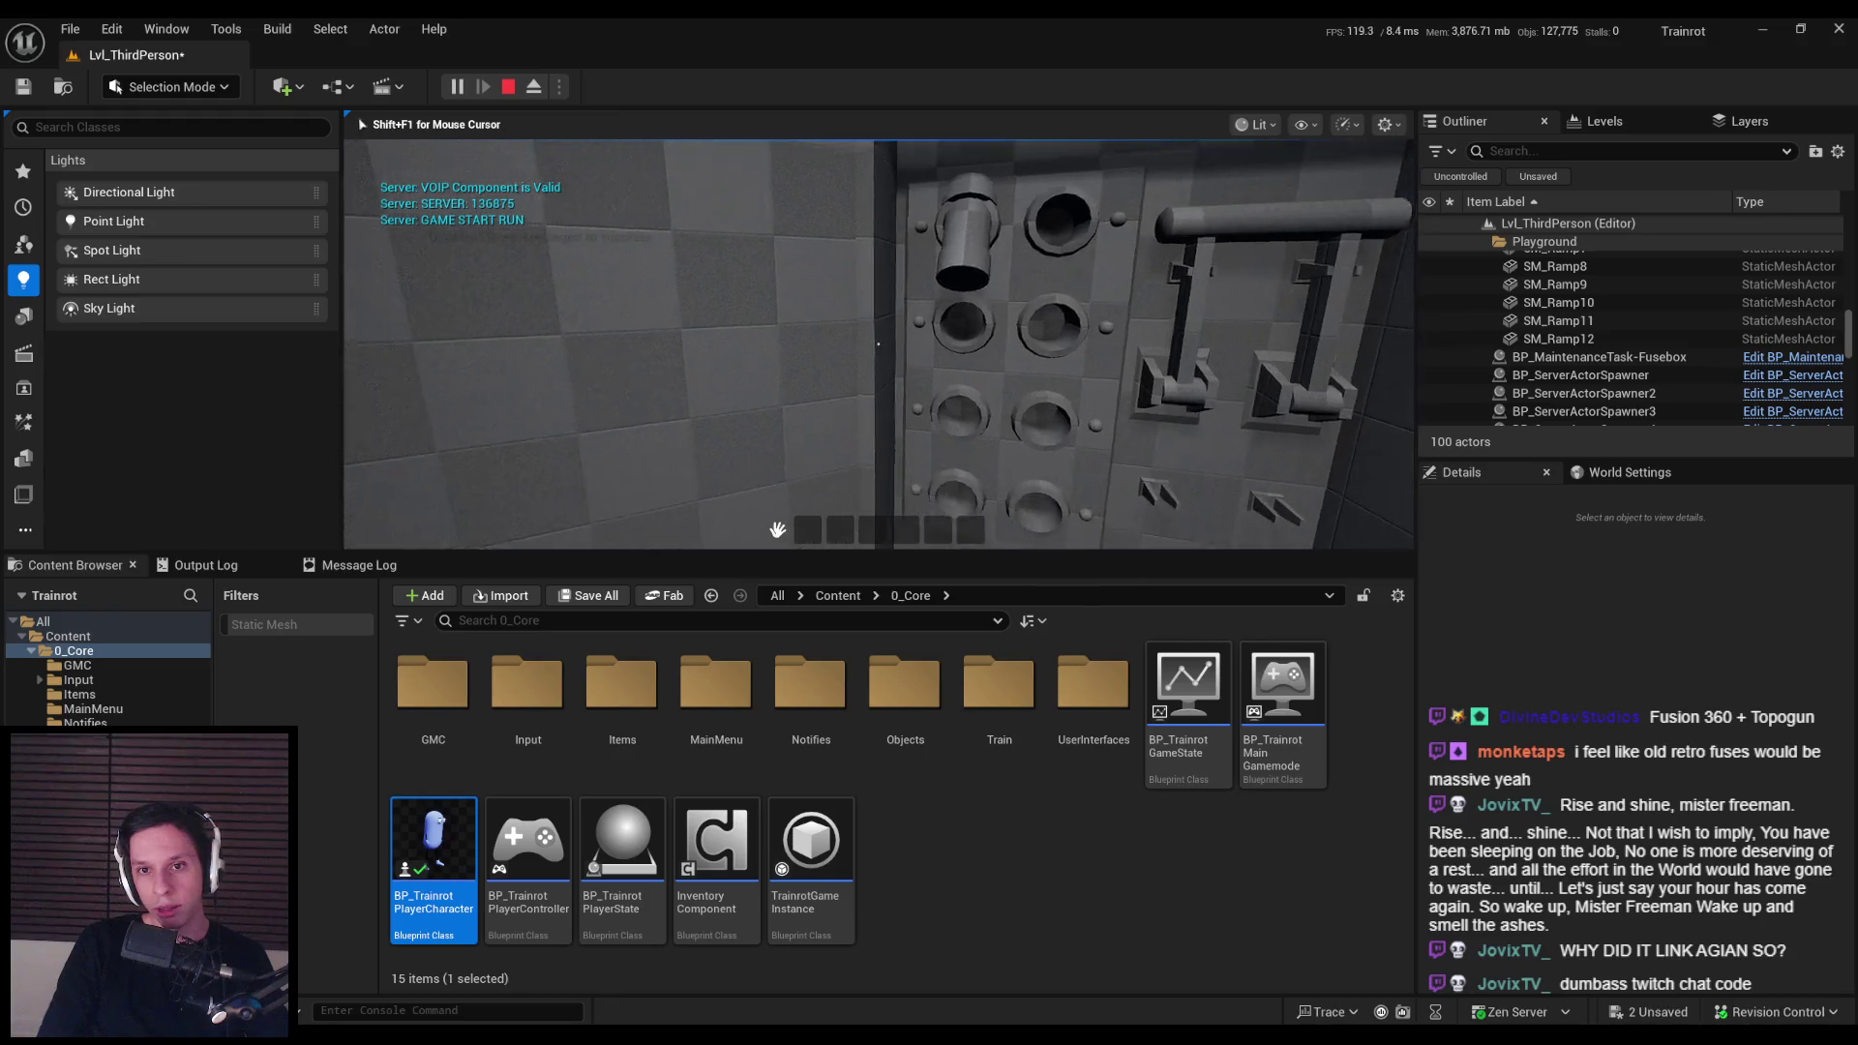
{"action": "key", "text": "Escape"}
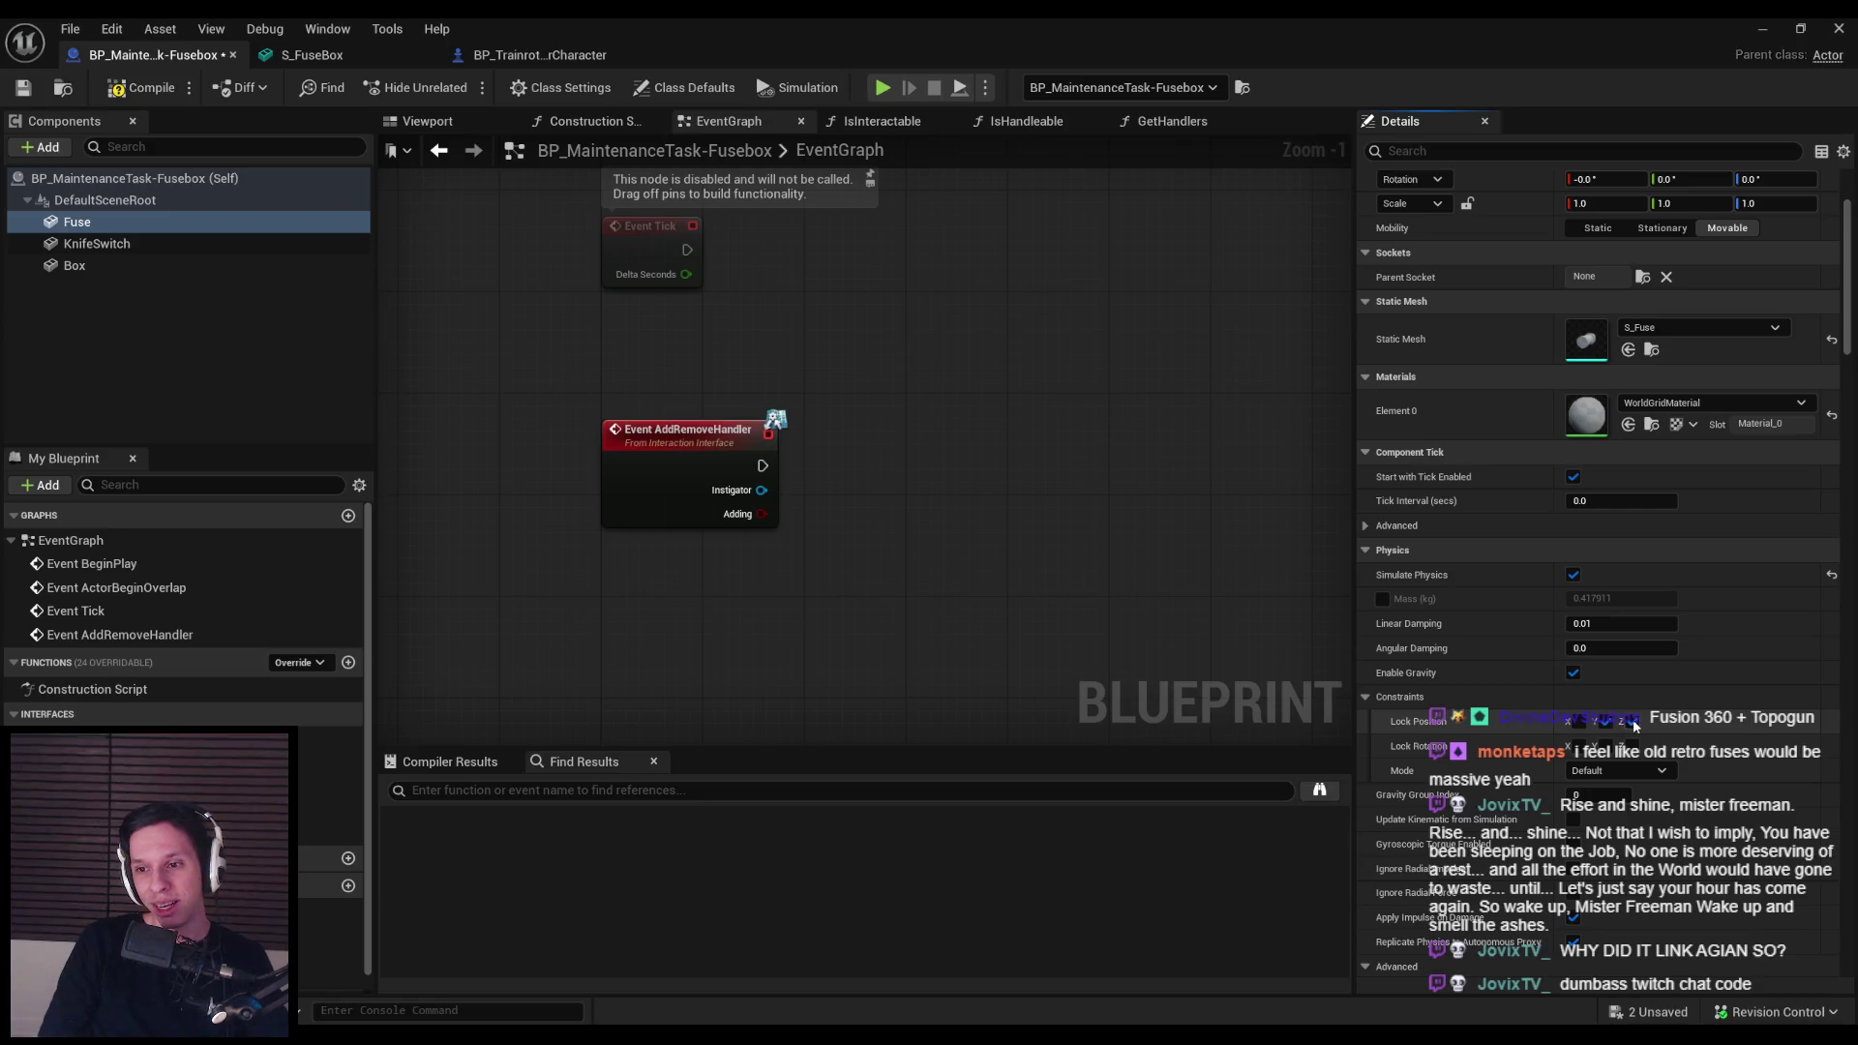
Step: Add the Interact interface event, then compile and save the Fusebox blueprint
{"action": "key", "text": "F7"}
{"action": "left_click_drag", "start_coordinate": [542, 315], "coordinate": [599, 519]}
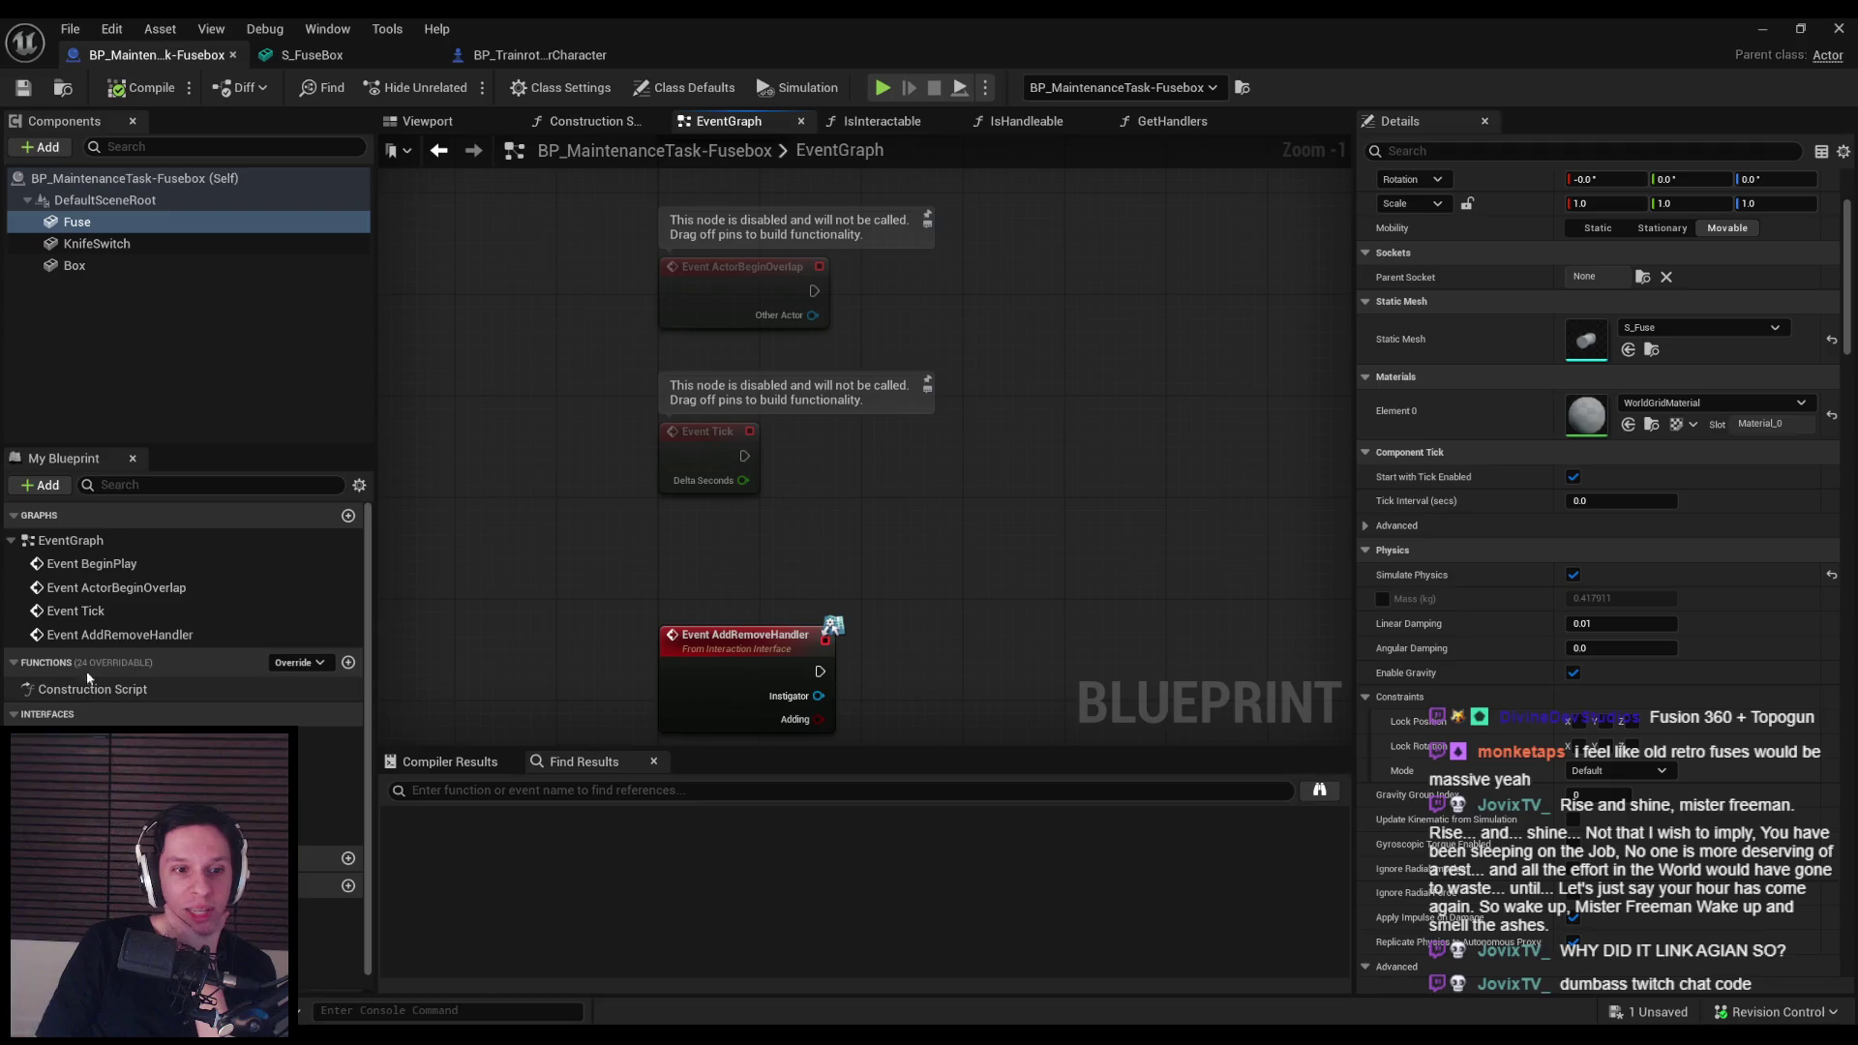
{"action": "double_click", "coordinate": [116, 785]}
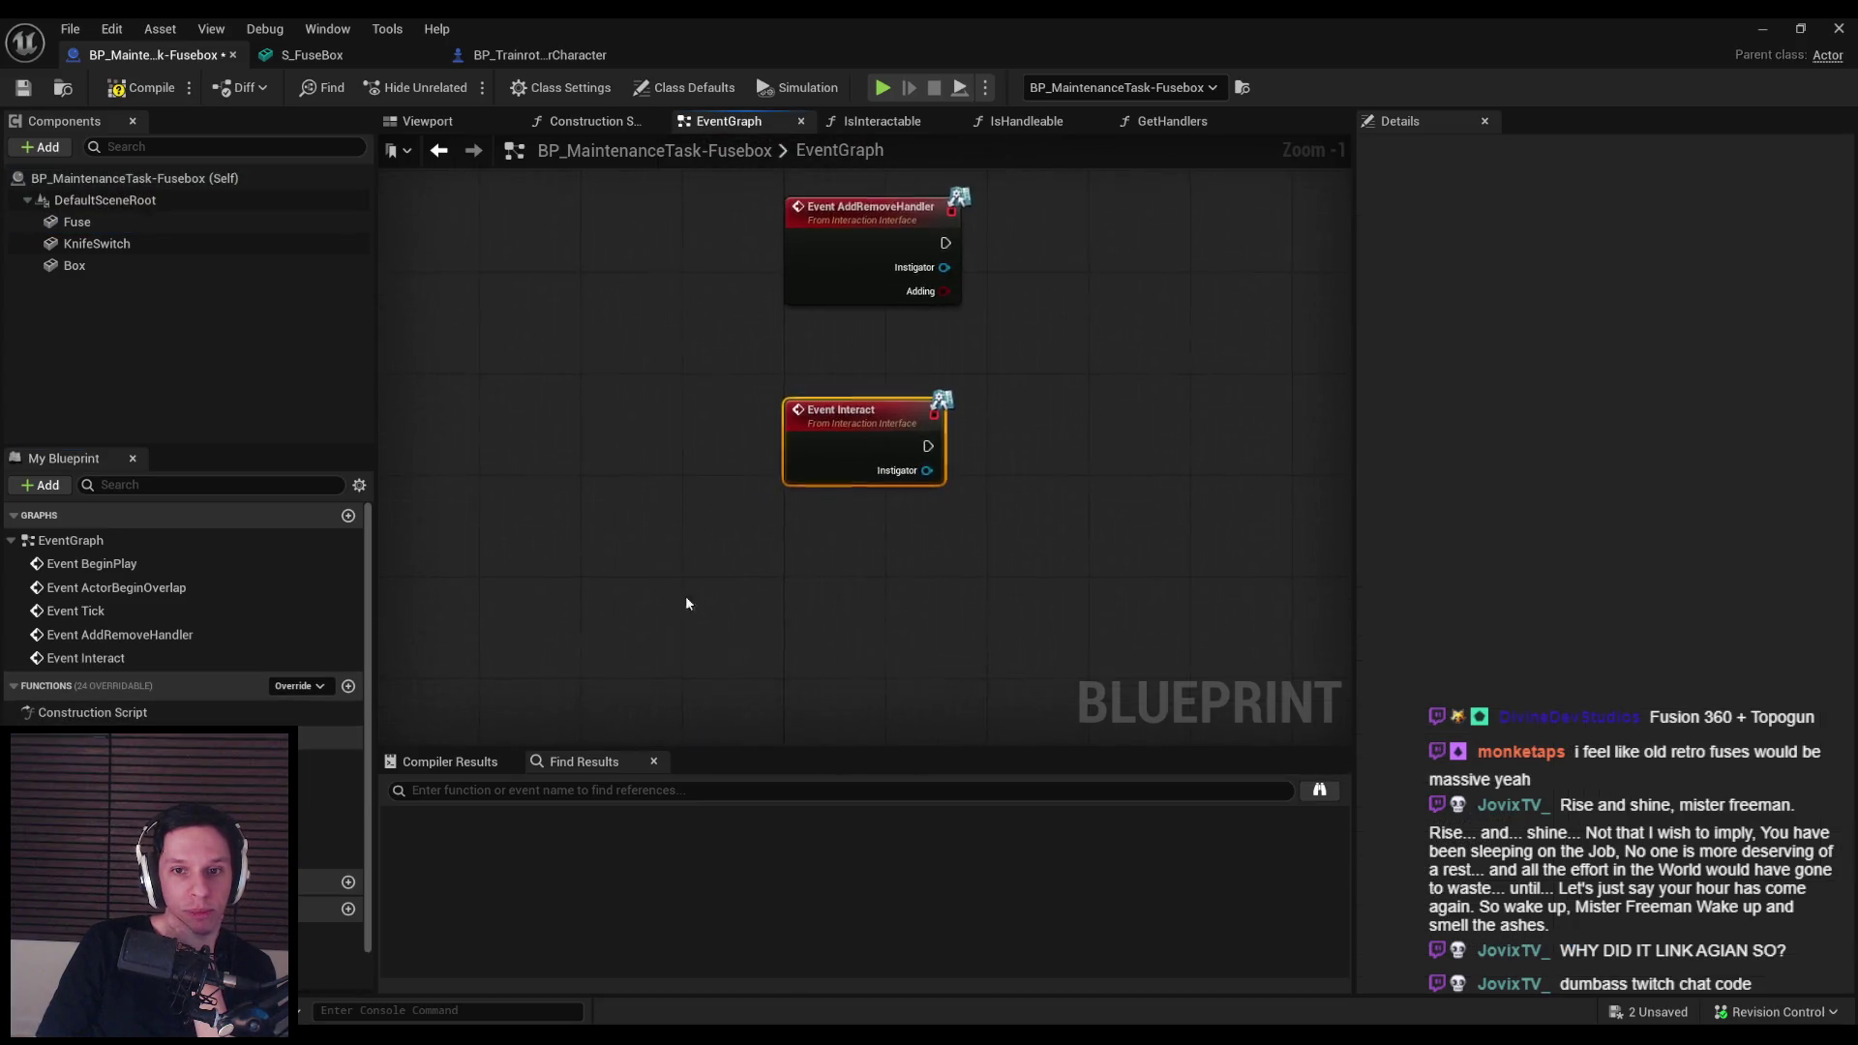
{"action": "left_click", "coordinate": [23, 88]}
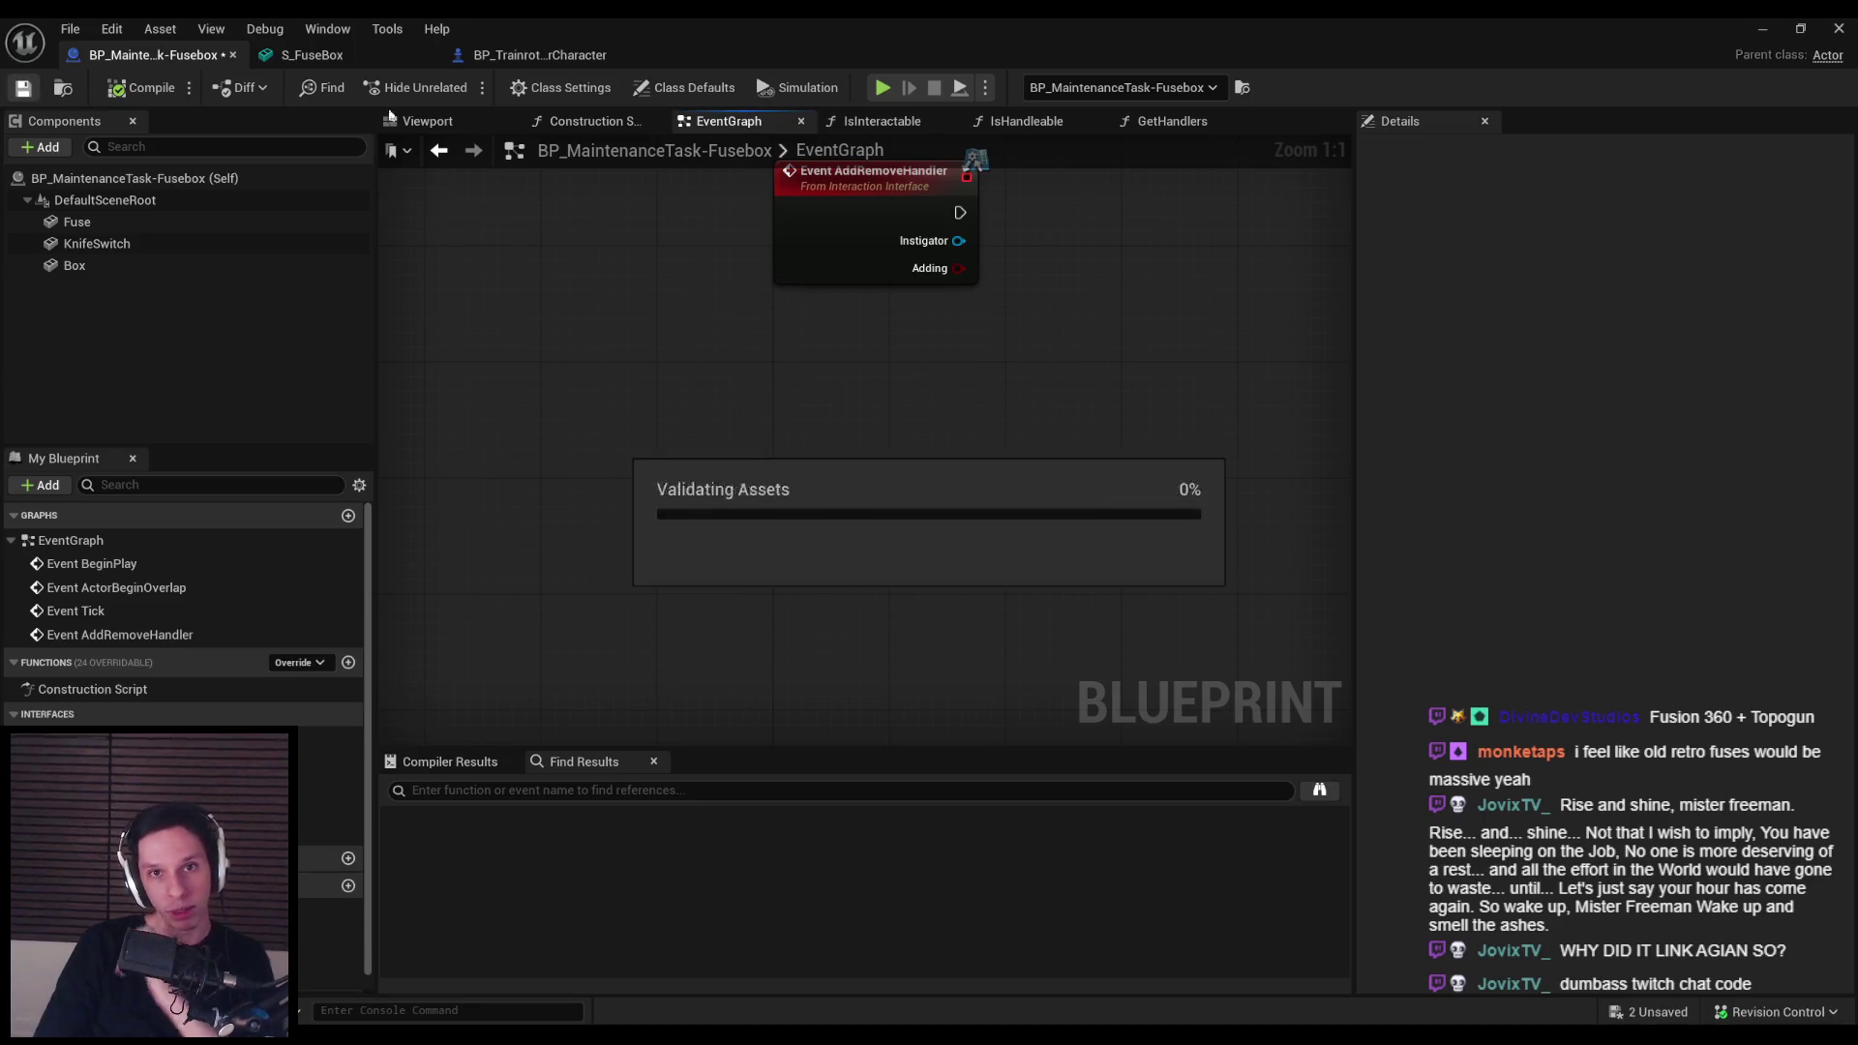
{"action": "left_click", "coordinate": [842, 363]}
{"action": "left_click", "coordinate": [1112, 358]}
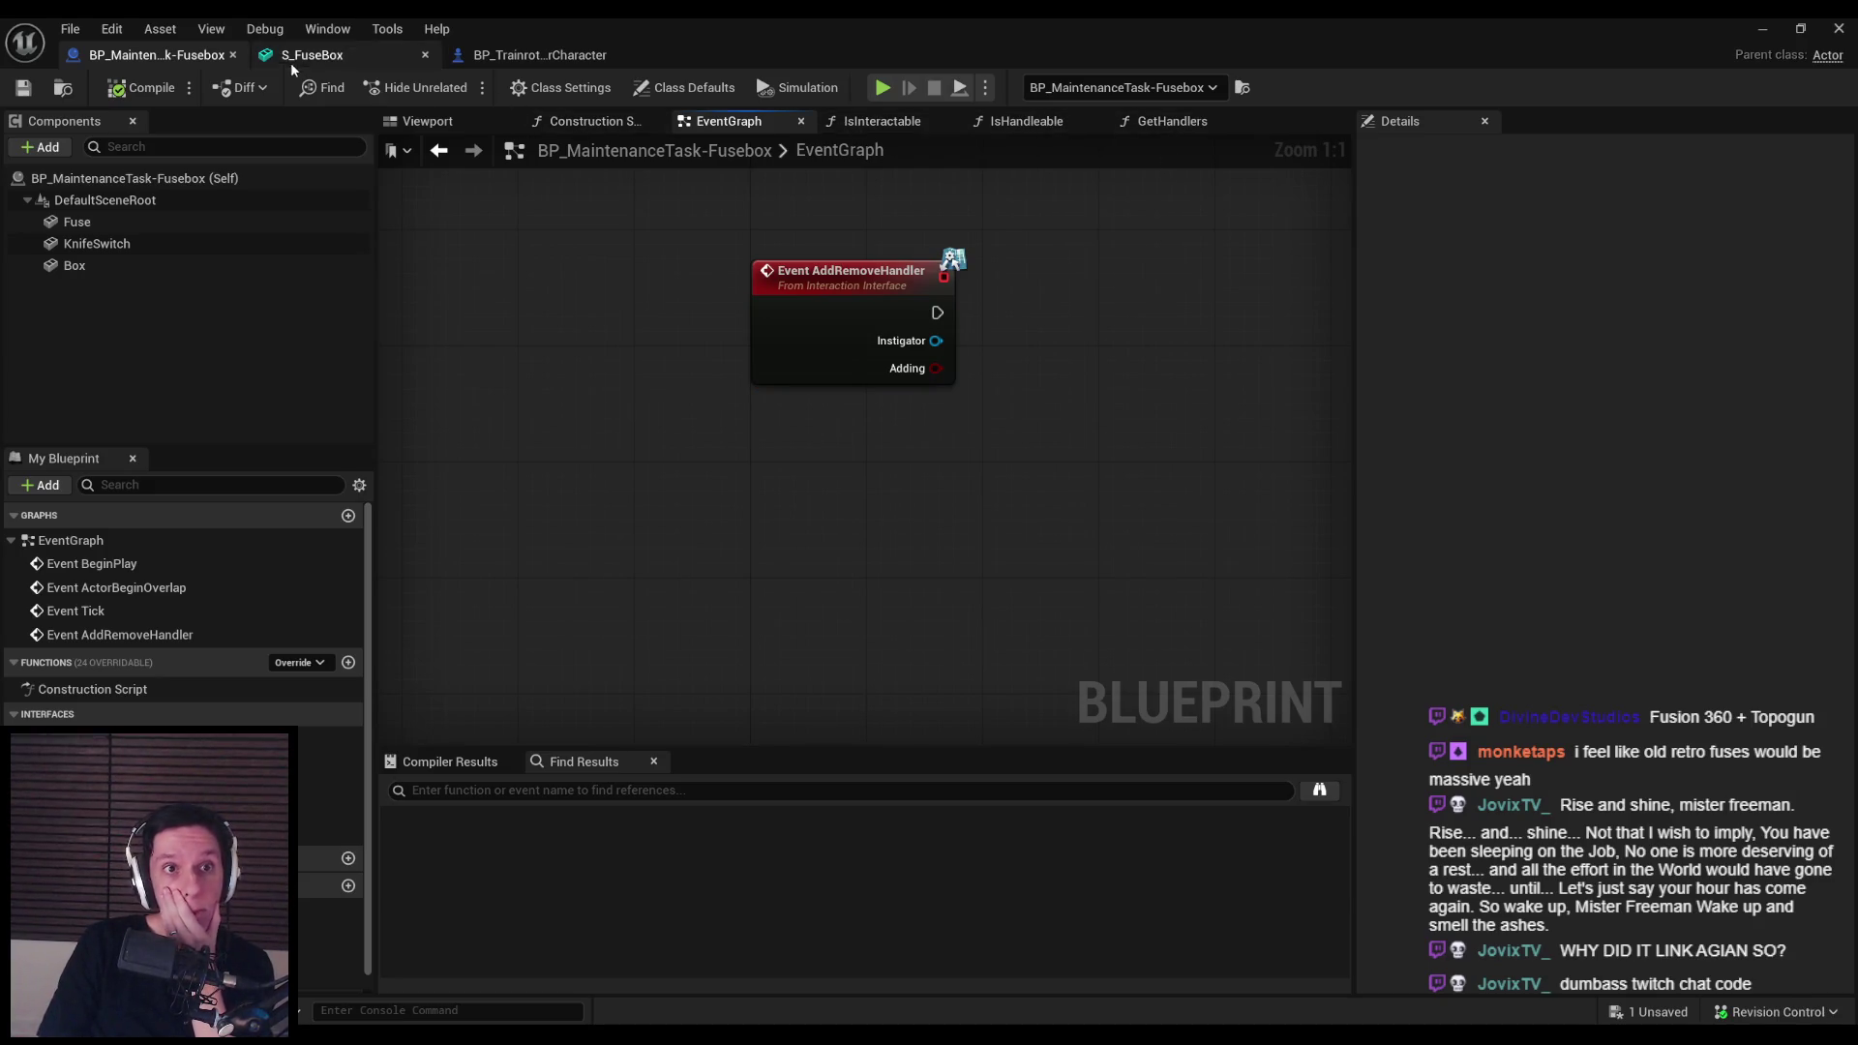
Step: In BP_TrainrotPlayerCharacter, pan the EventGraph to the Server Grab Component and Is Interactable nodes
{"action": "left_click", "coordinate": [523, 58]}
{"action": "mouse_move", "coordinate": [813, 410]}
{"action": "left_mouse_down"}
{"action": "mouse_move", "coordinate": [697, 426]}
{"action": "mouse_move", "coordinate": [836, 526]}
{"action": "mouse_move", "coordinate": [438, 509]}
{"action": "left_mouse_up"}
{"action": "scroll", "coordinate": [697, 426], "scroll_direction": "down", "scroll_amount": 1}
{"action": "scroll", "coordinate": [836, 519], "scroll_direction": "up", "scroll_amount": 1}
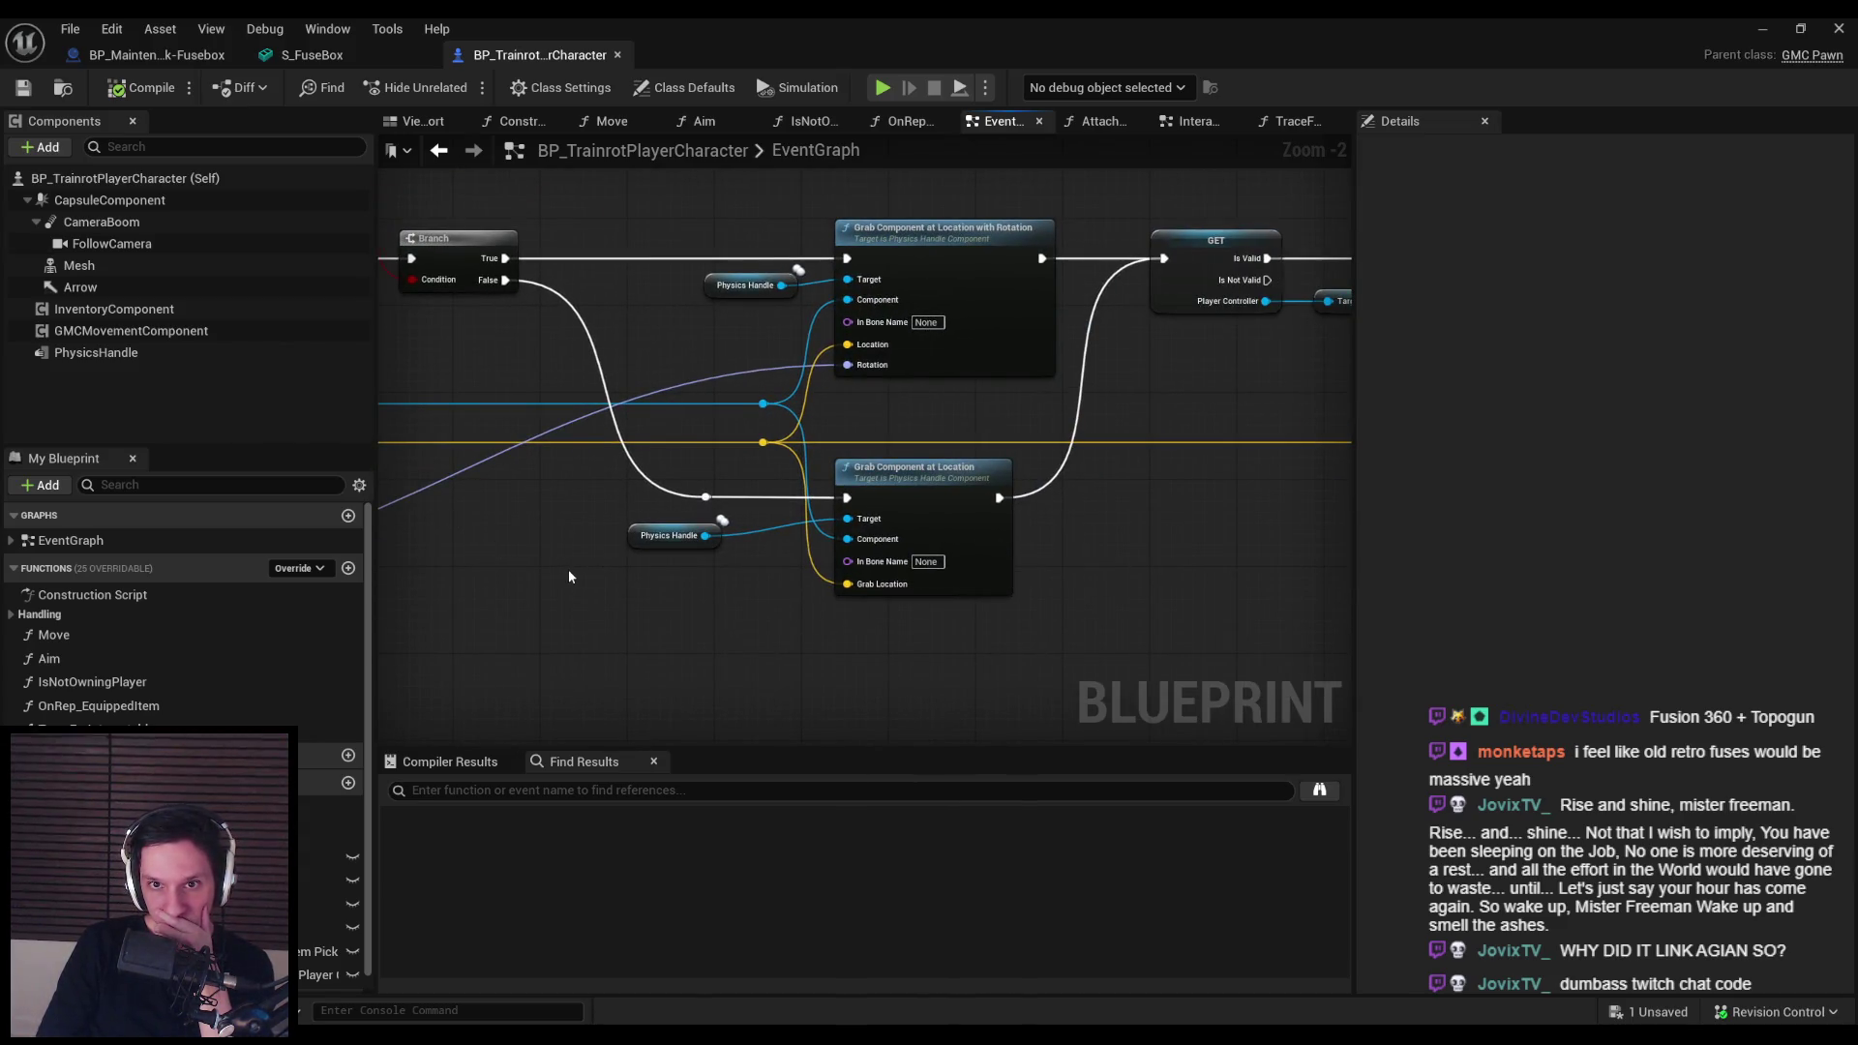
{"action": "left_click_drag", "start_coordinate": [567, 577], "coordinate": [1203, 607]}
{"action": "left_click_drag", "start_coordinate": [776, 414], "coordinate": [872, 426]}
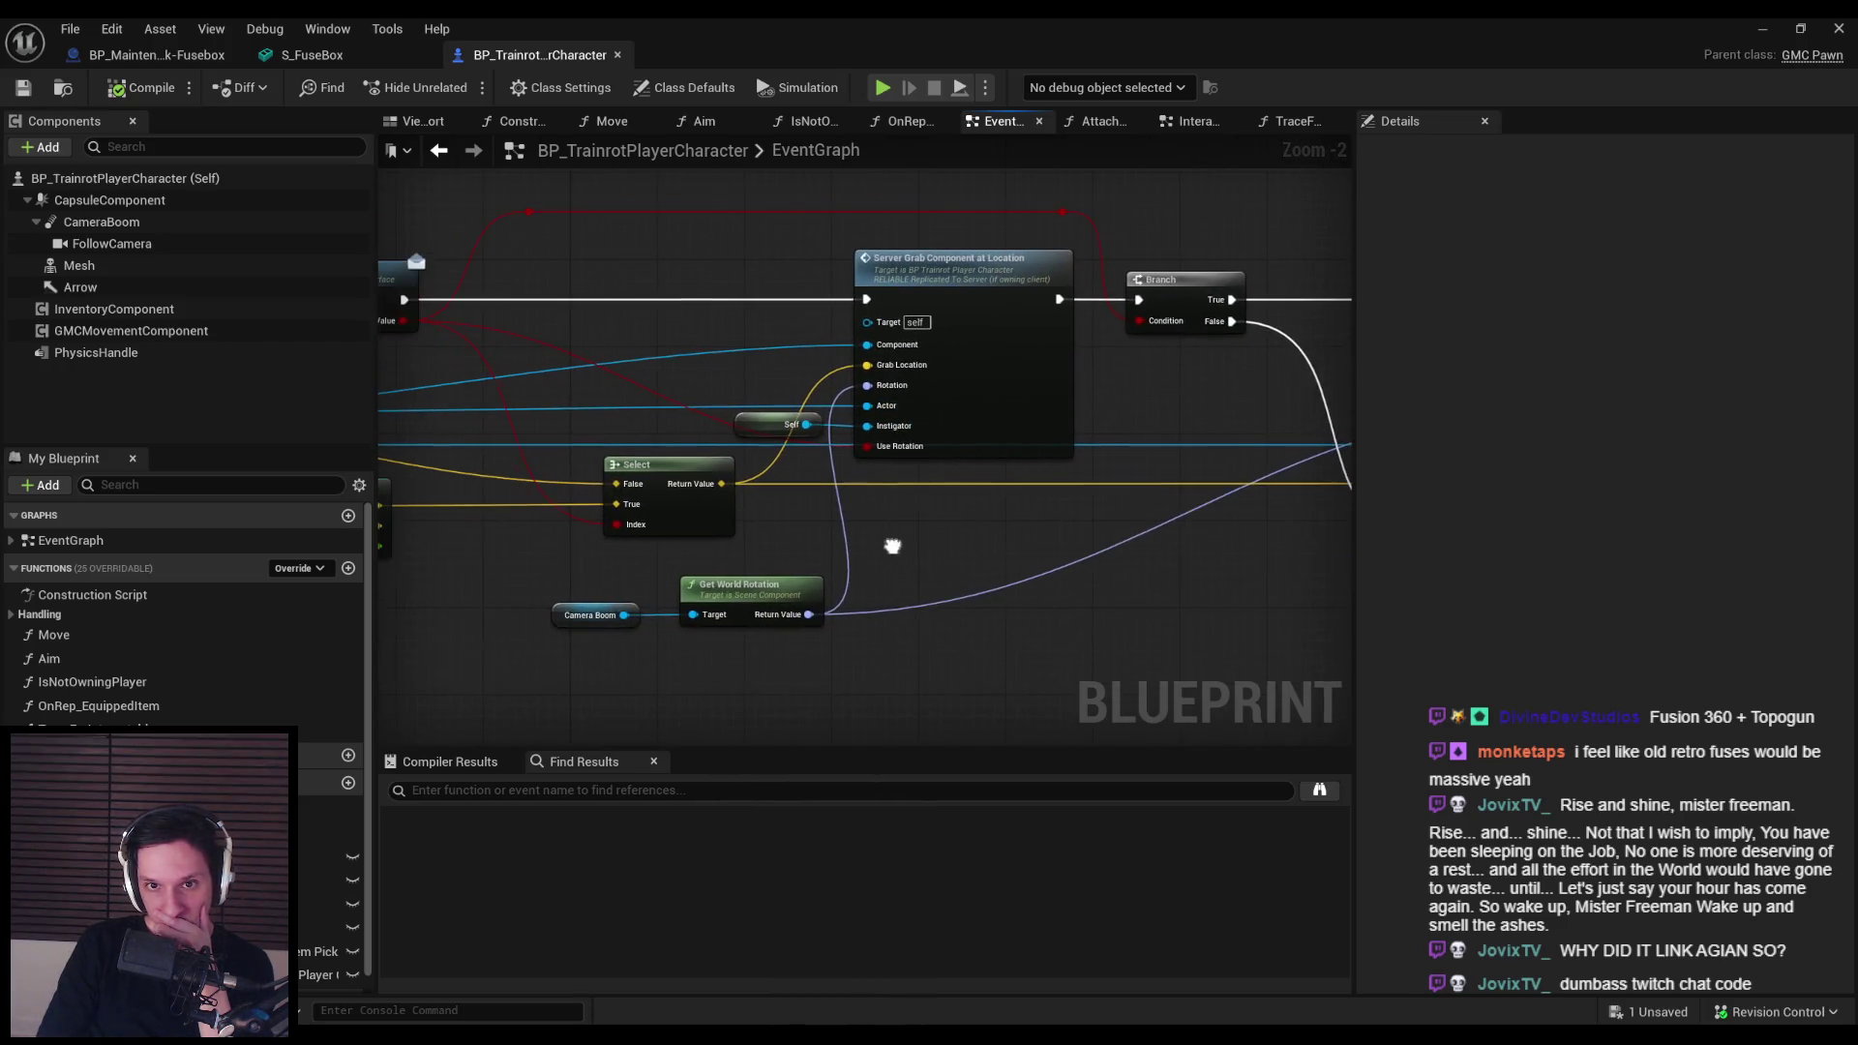
{"action": "left_click_drag", "start_coordinate": [850, 525], "coordinate": [1087, 538]}
Step: Jump to the Server Grab Component at Location event, view the Add Remove Handler call, then switch to InteractionInterface.h
{"action": "double_click", "coordinate": [1221, 379]}
{"action": "left_click_drag", "start_coordinate": [1221, 378], "coordinate": [706, 470]}
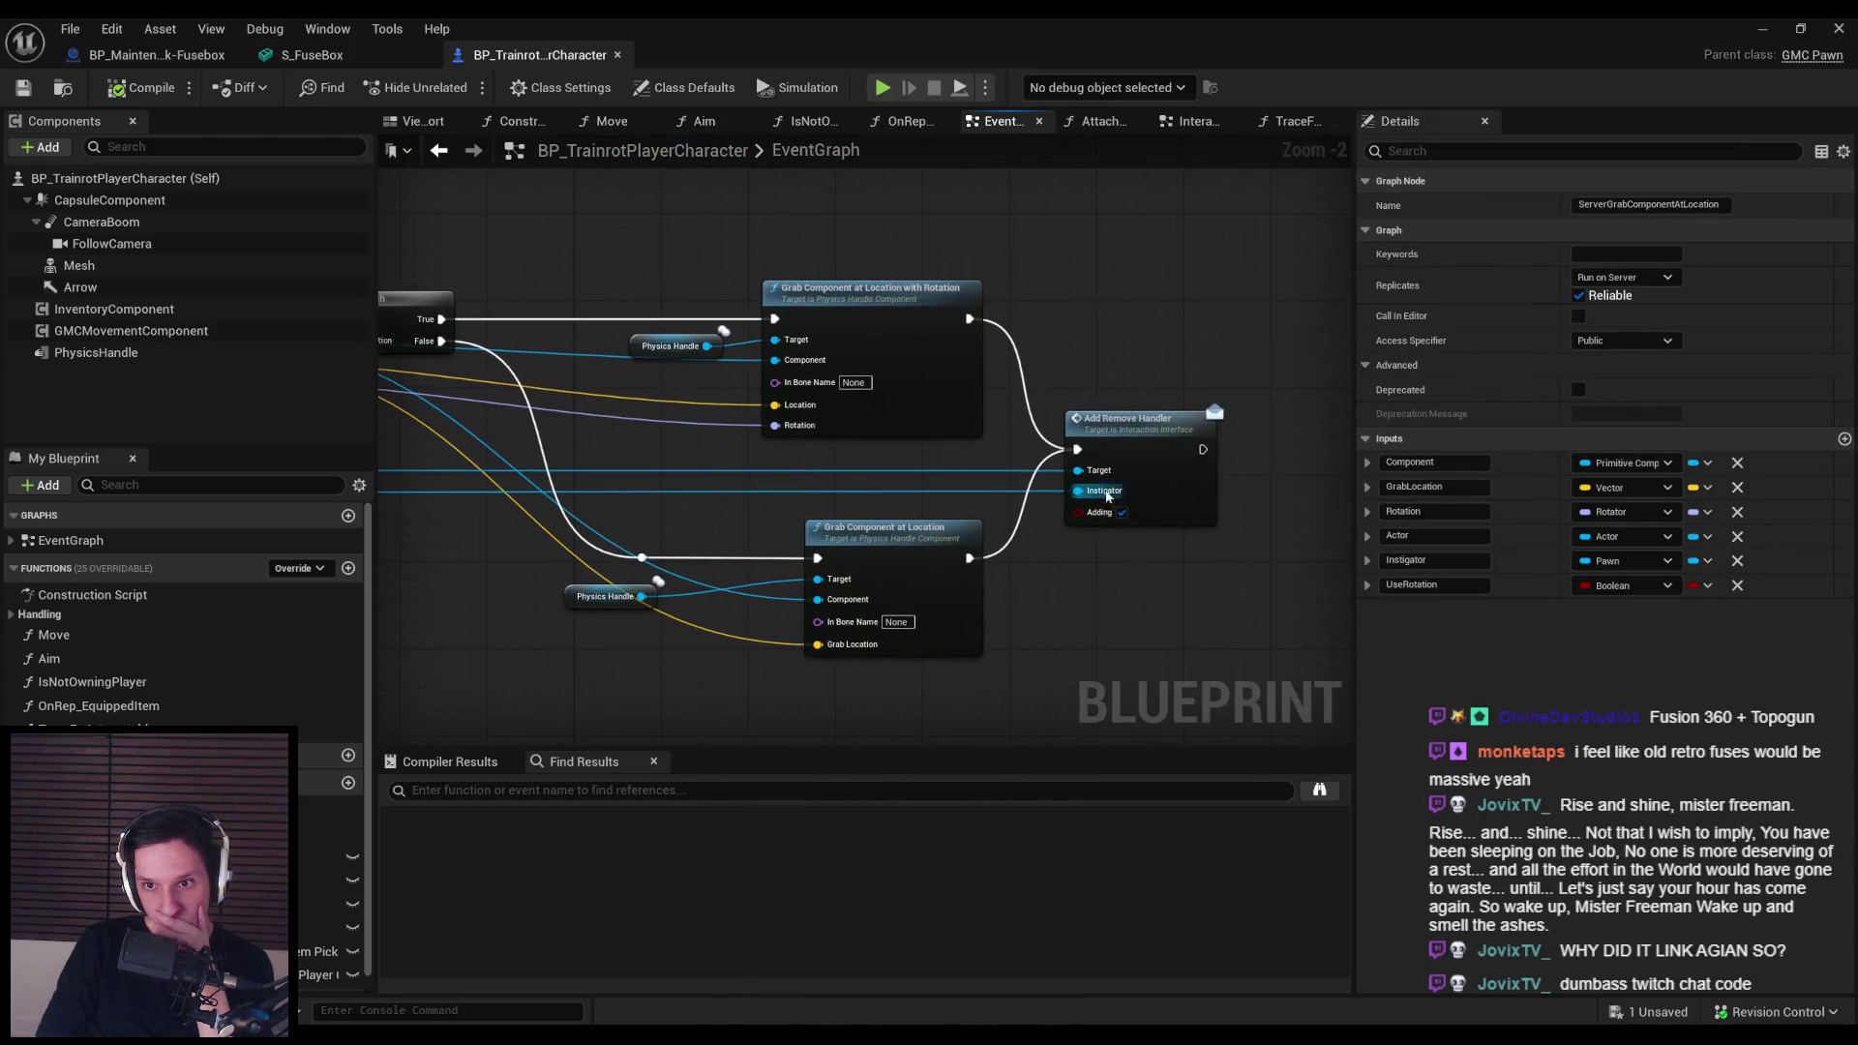
{"action": "left_click_drag", "start_coordinate": [913, 464], "coordinate": [1143, 454]}
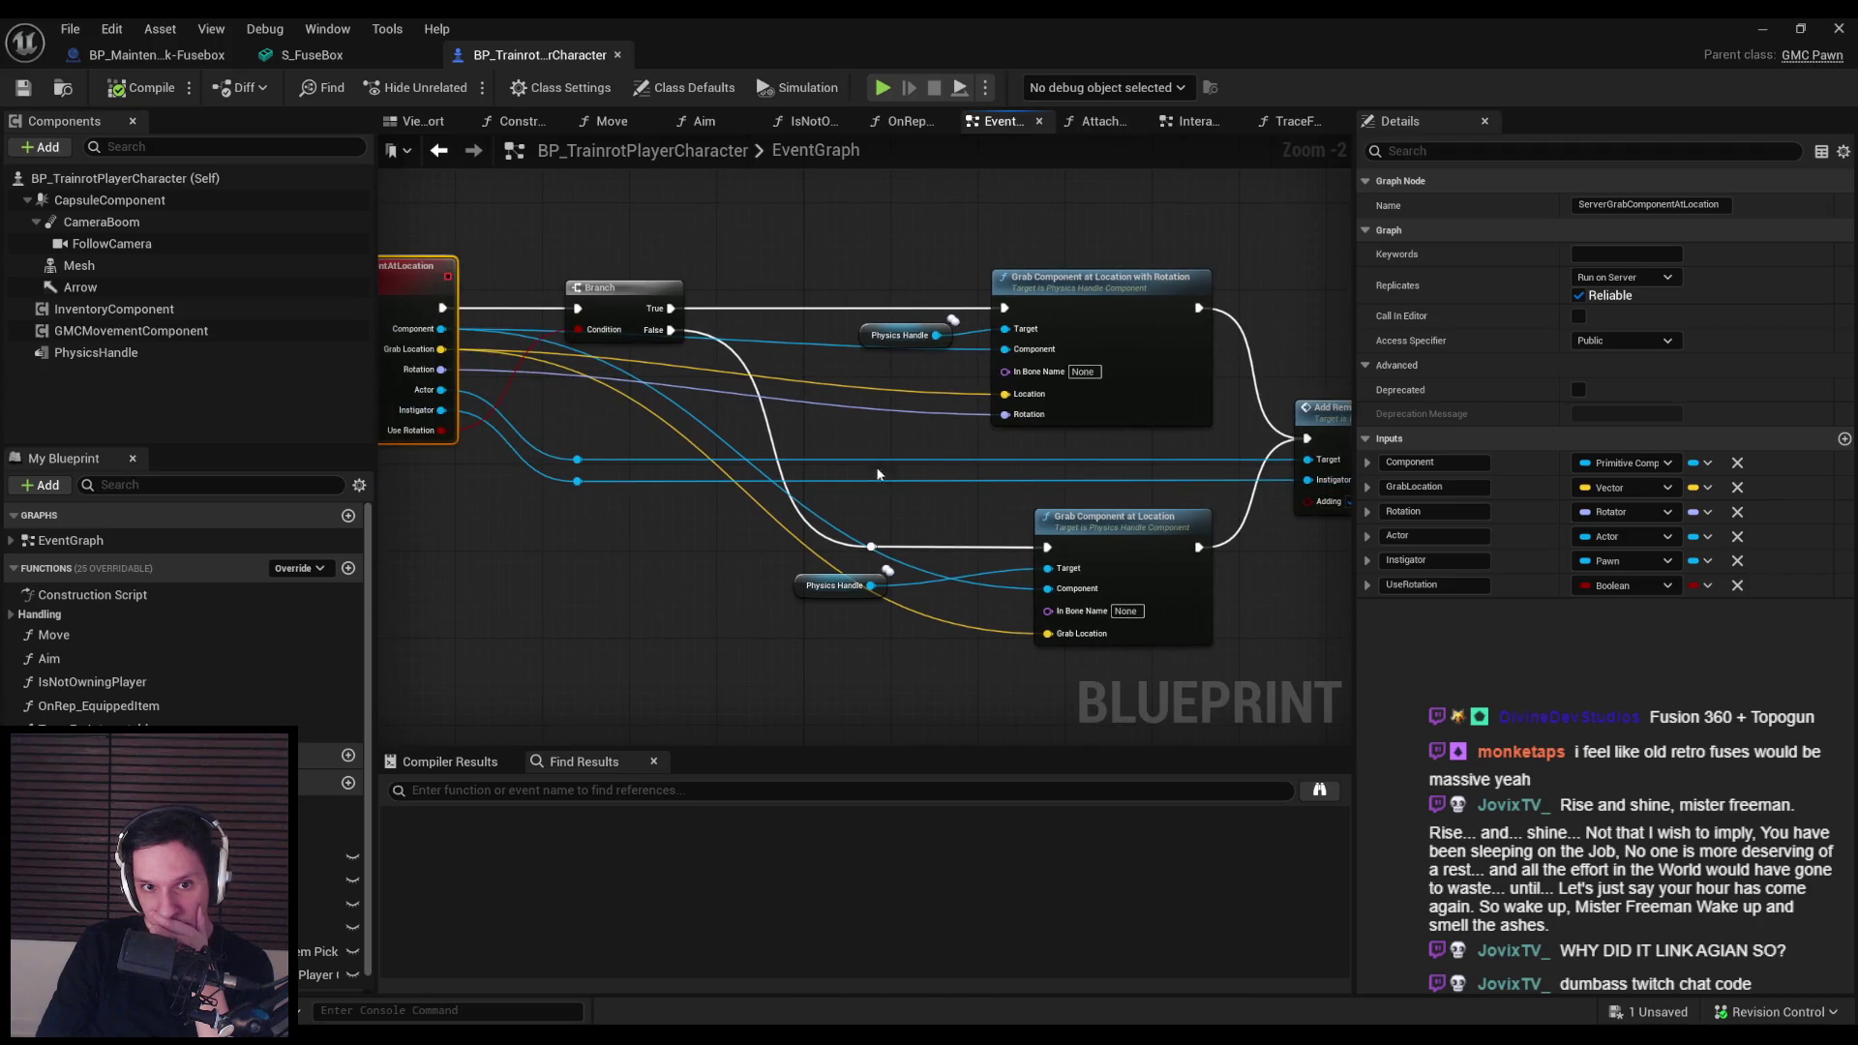
{"action": "left_click_drag", "start_coordinate": [1319, 484], "coordinate": [1103, 484]}
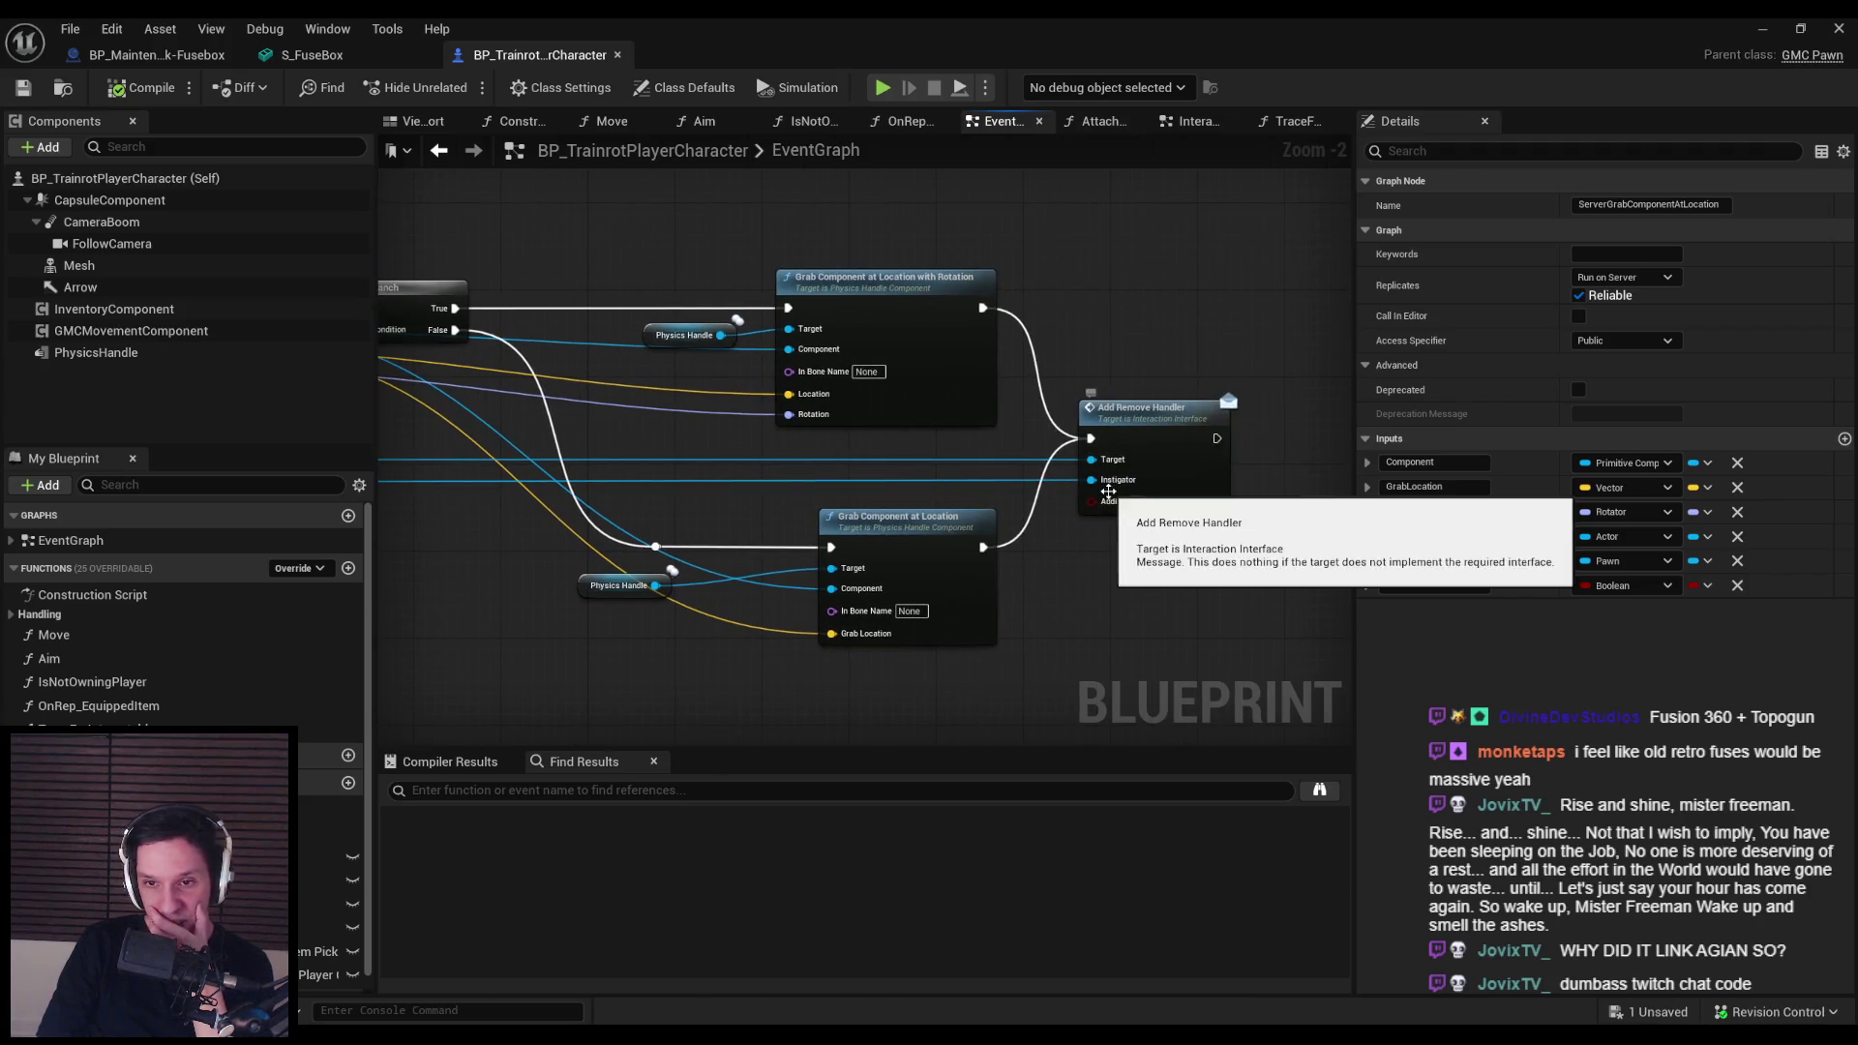
{"action": "left_click", "coordinate": [1101, 568]}
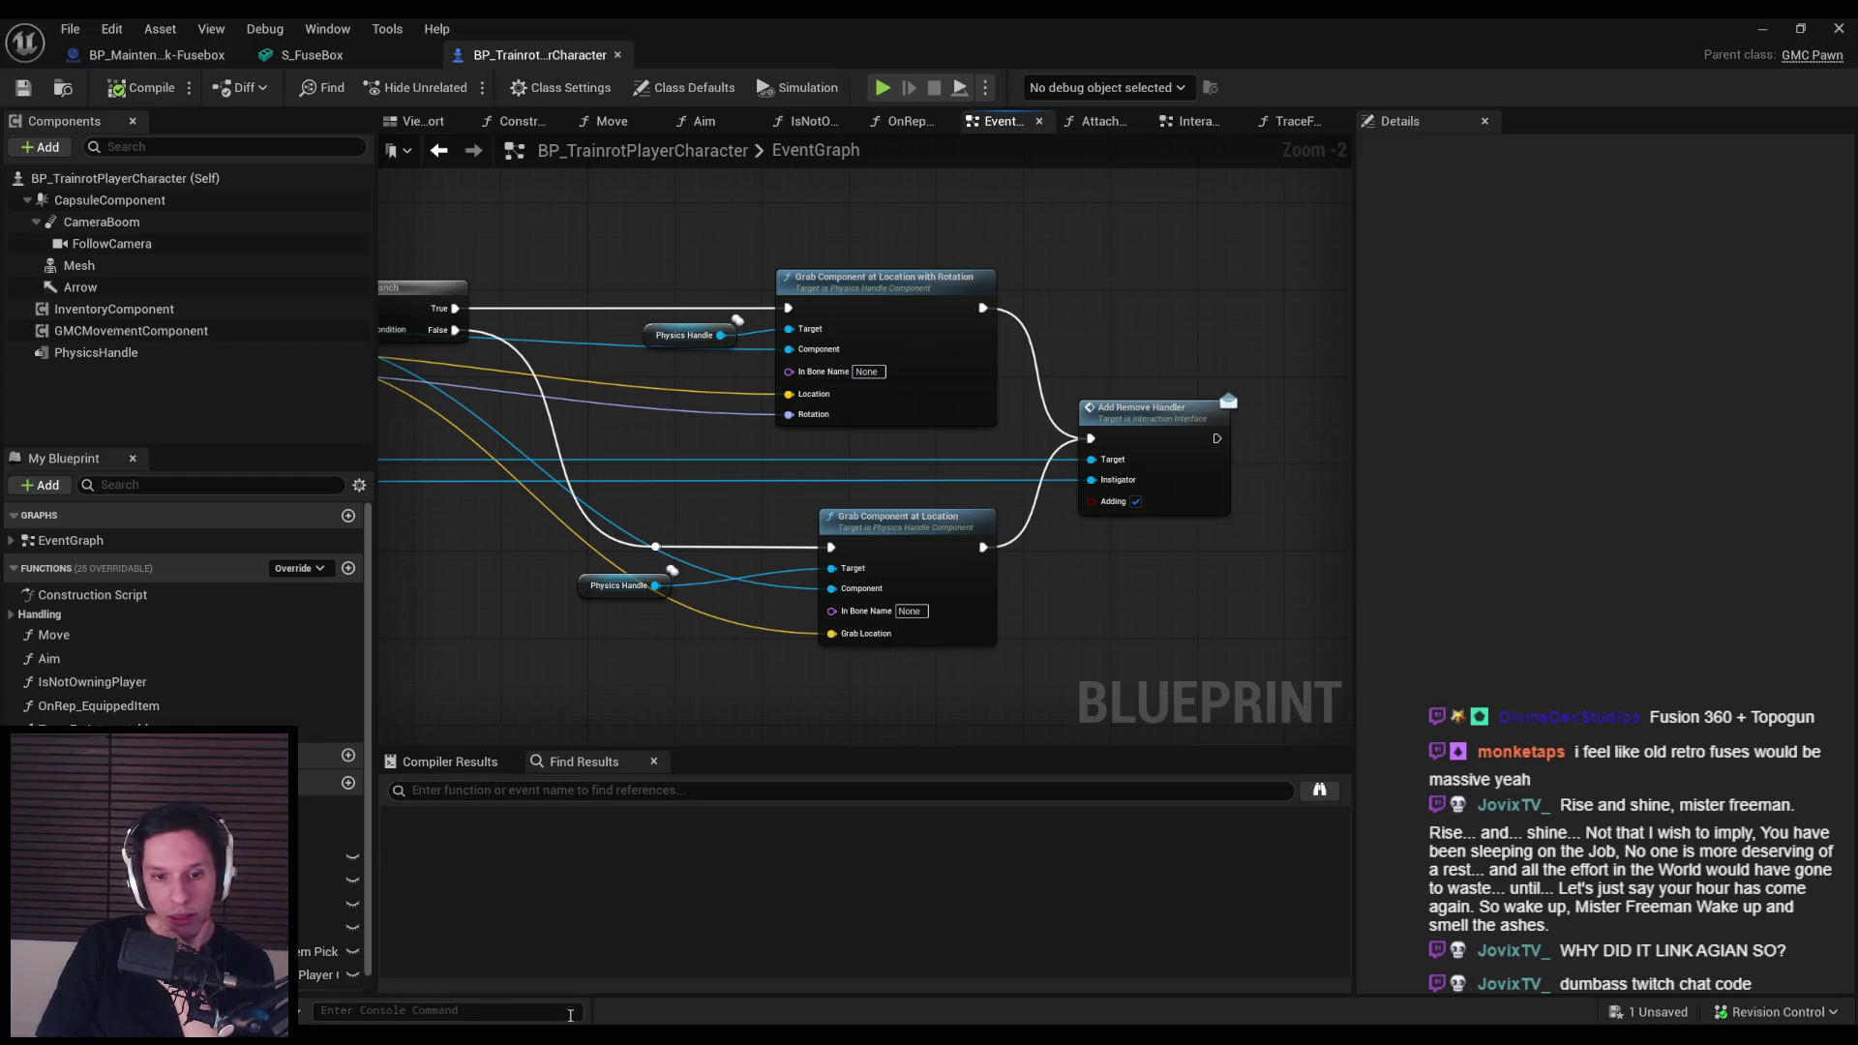
{"action": "mouse_move", "coordinate": [518, 1040]}
{"action": "left_click", "coordinate": [517, 963]}
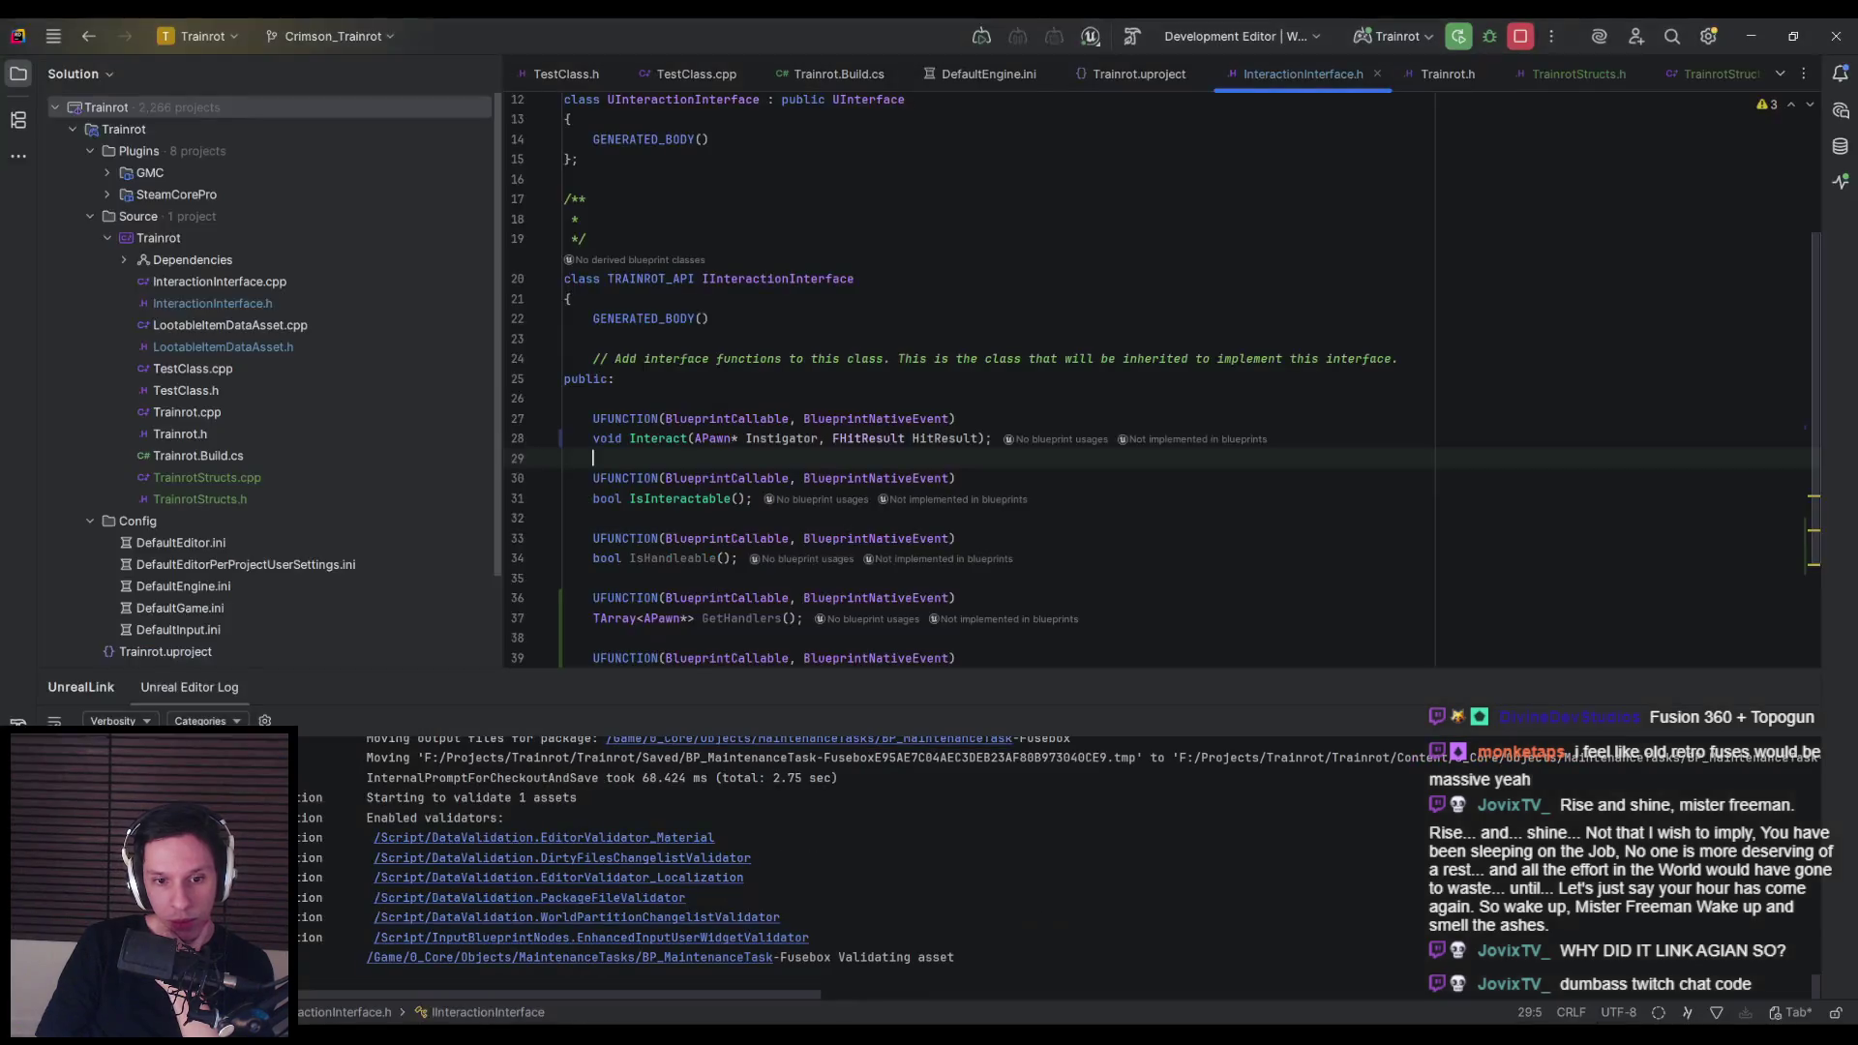
Step: Copy 'FHitResult HitResult' from Interact and paste it after Adding in AddRemoveHandler on line 40
{"action": "scroll", "coordinate": [844, 561], "scroll_direction": "down", "scroll_amount": 2}
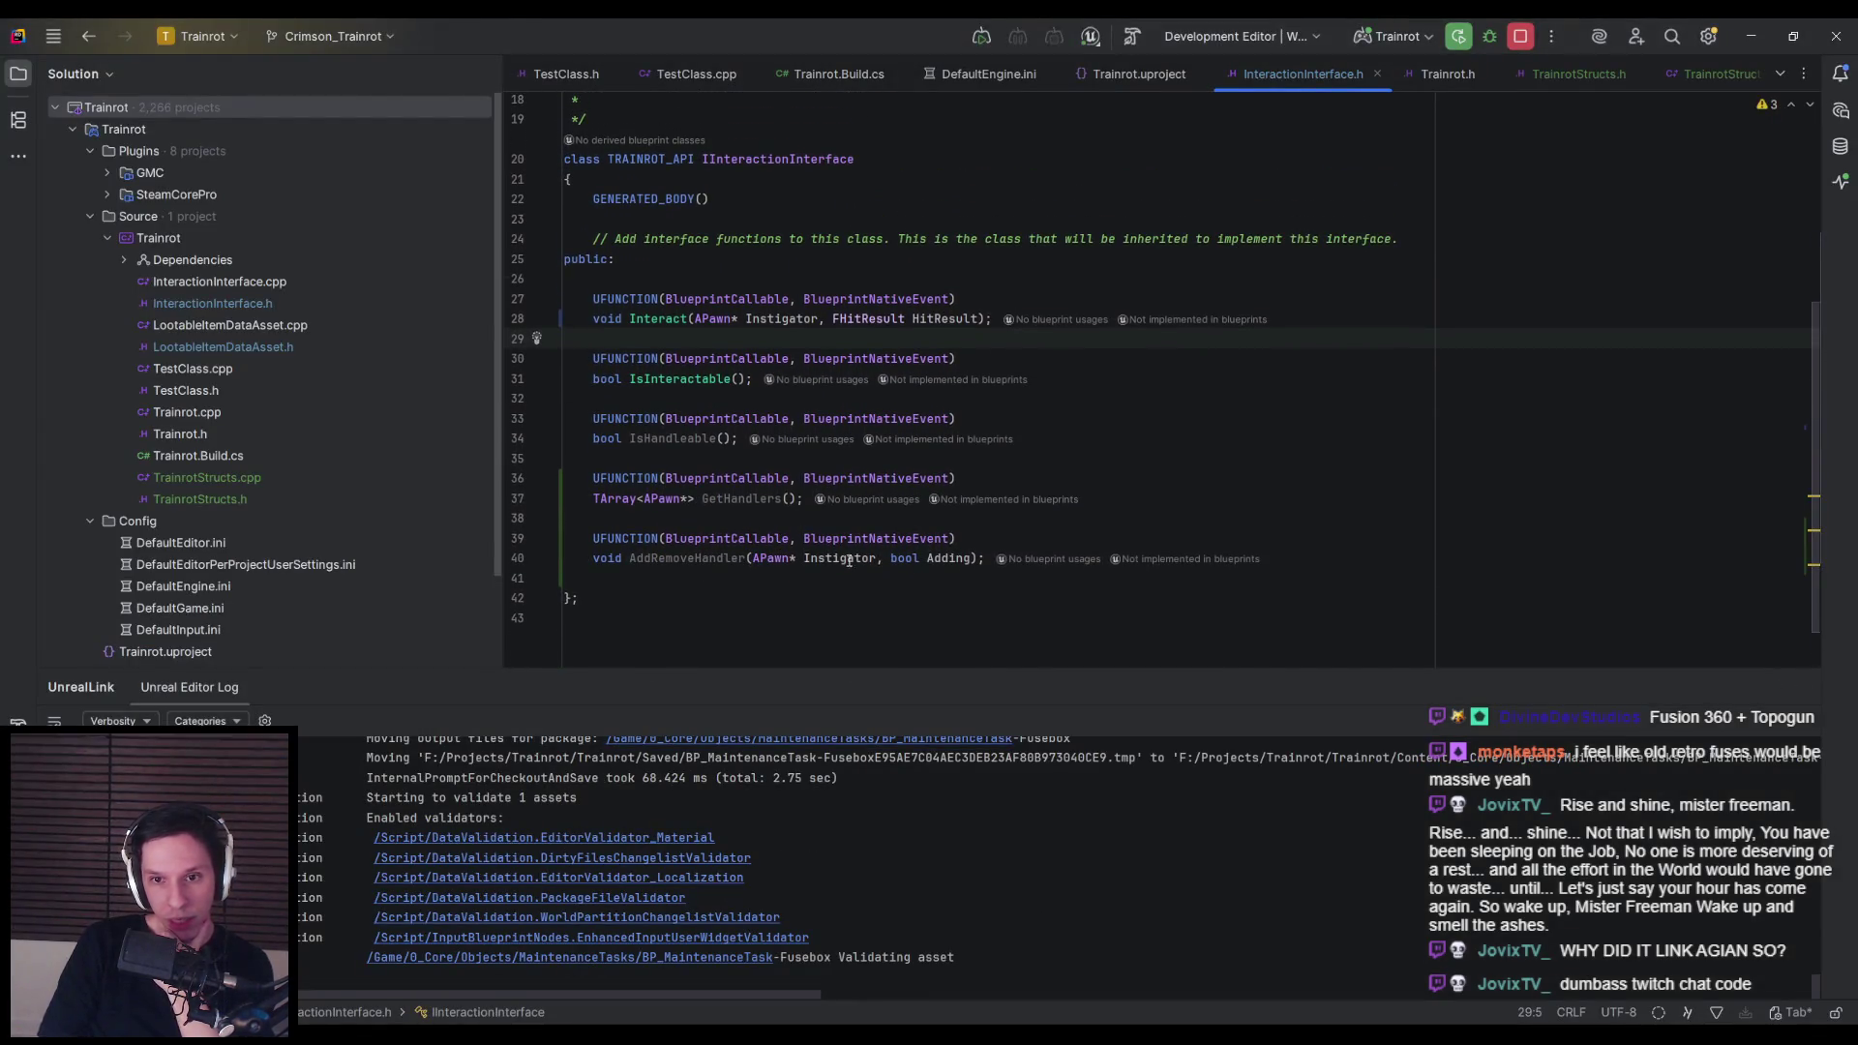
{"action": "left_click_drag", "start_coordinate": [981, 318], "coordinate": [833, 319]}
{"action": "key", "text": "ctrl+c"}
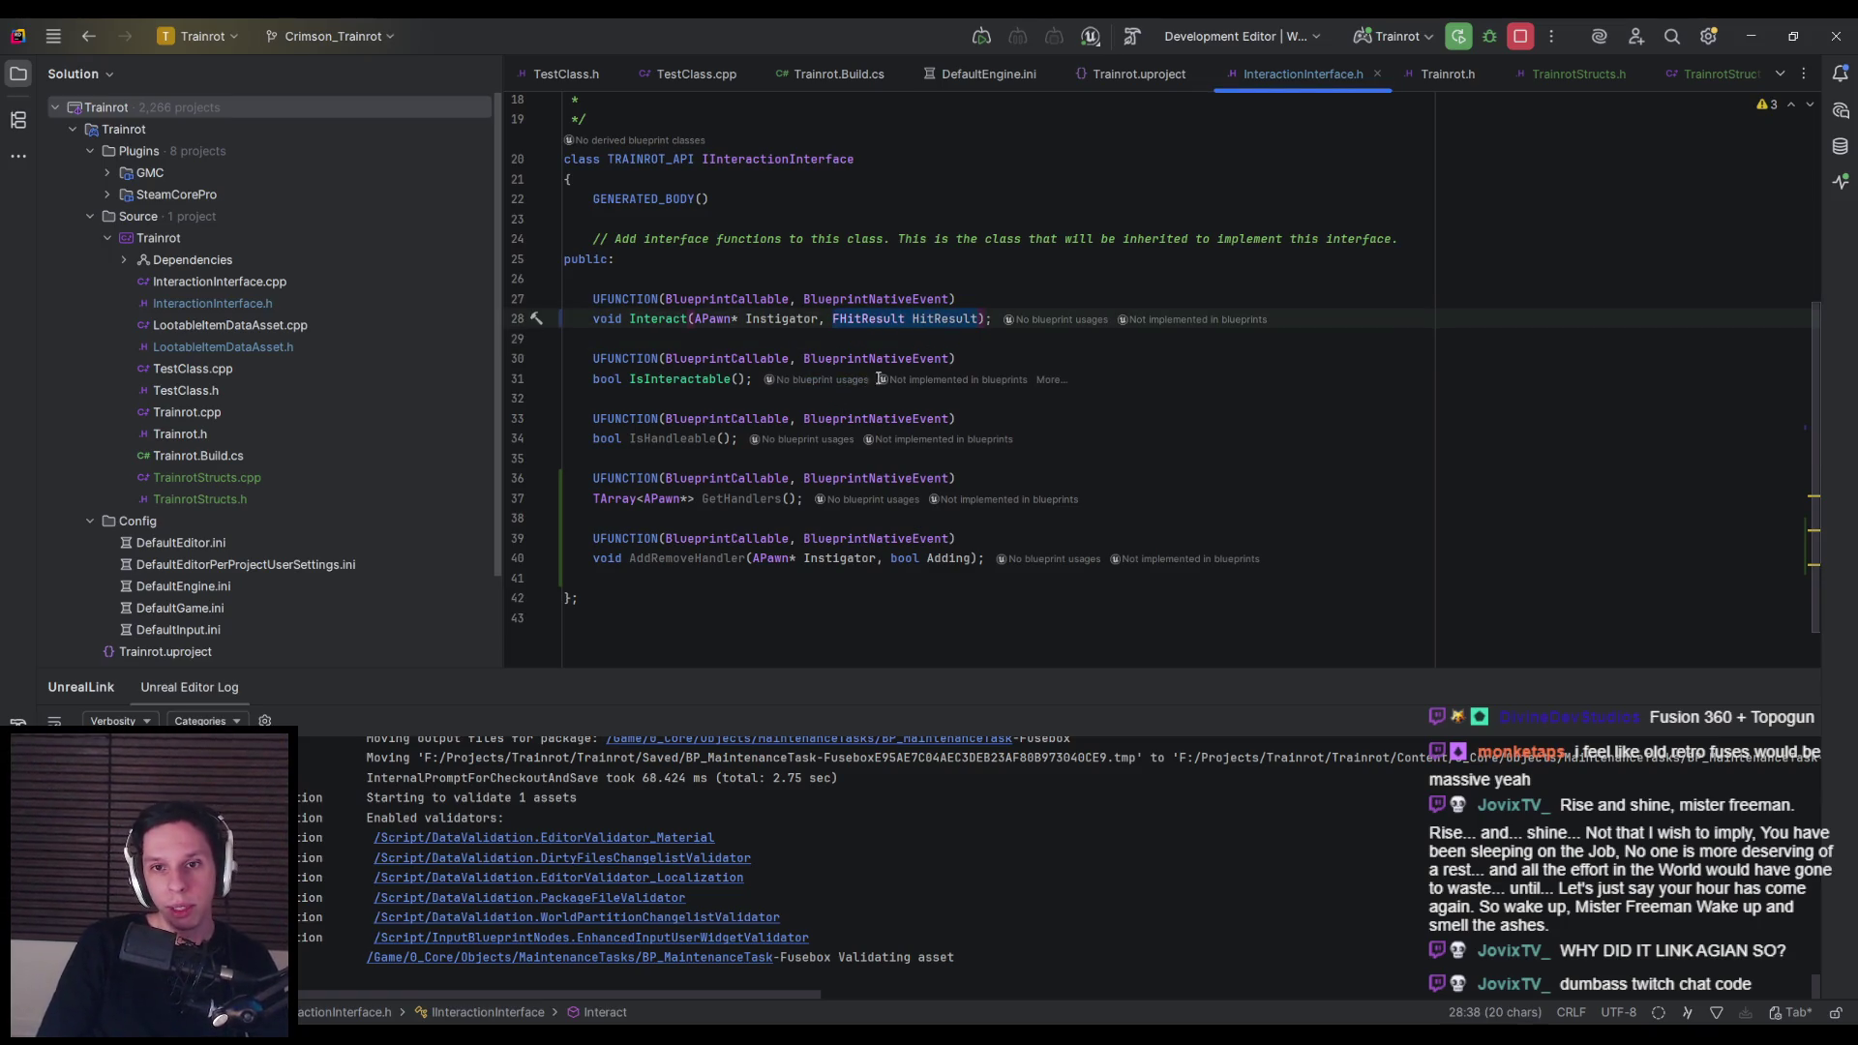
{"action": "left_click", "coordinate": [846, 393]}
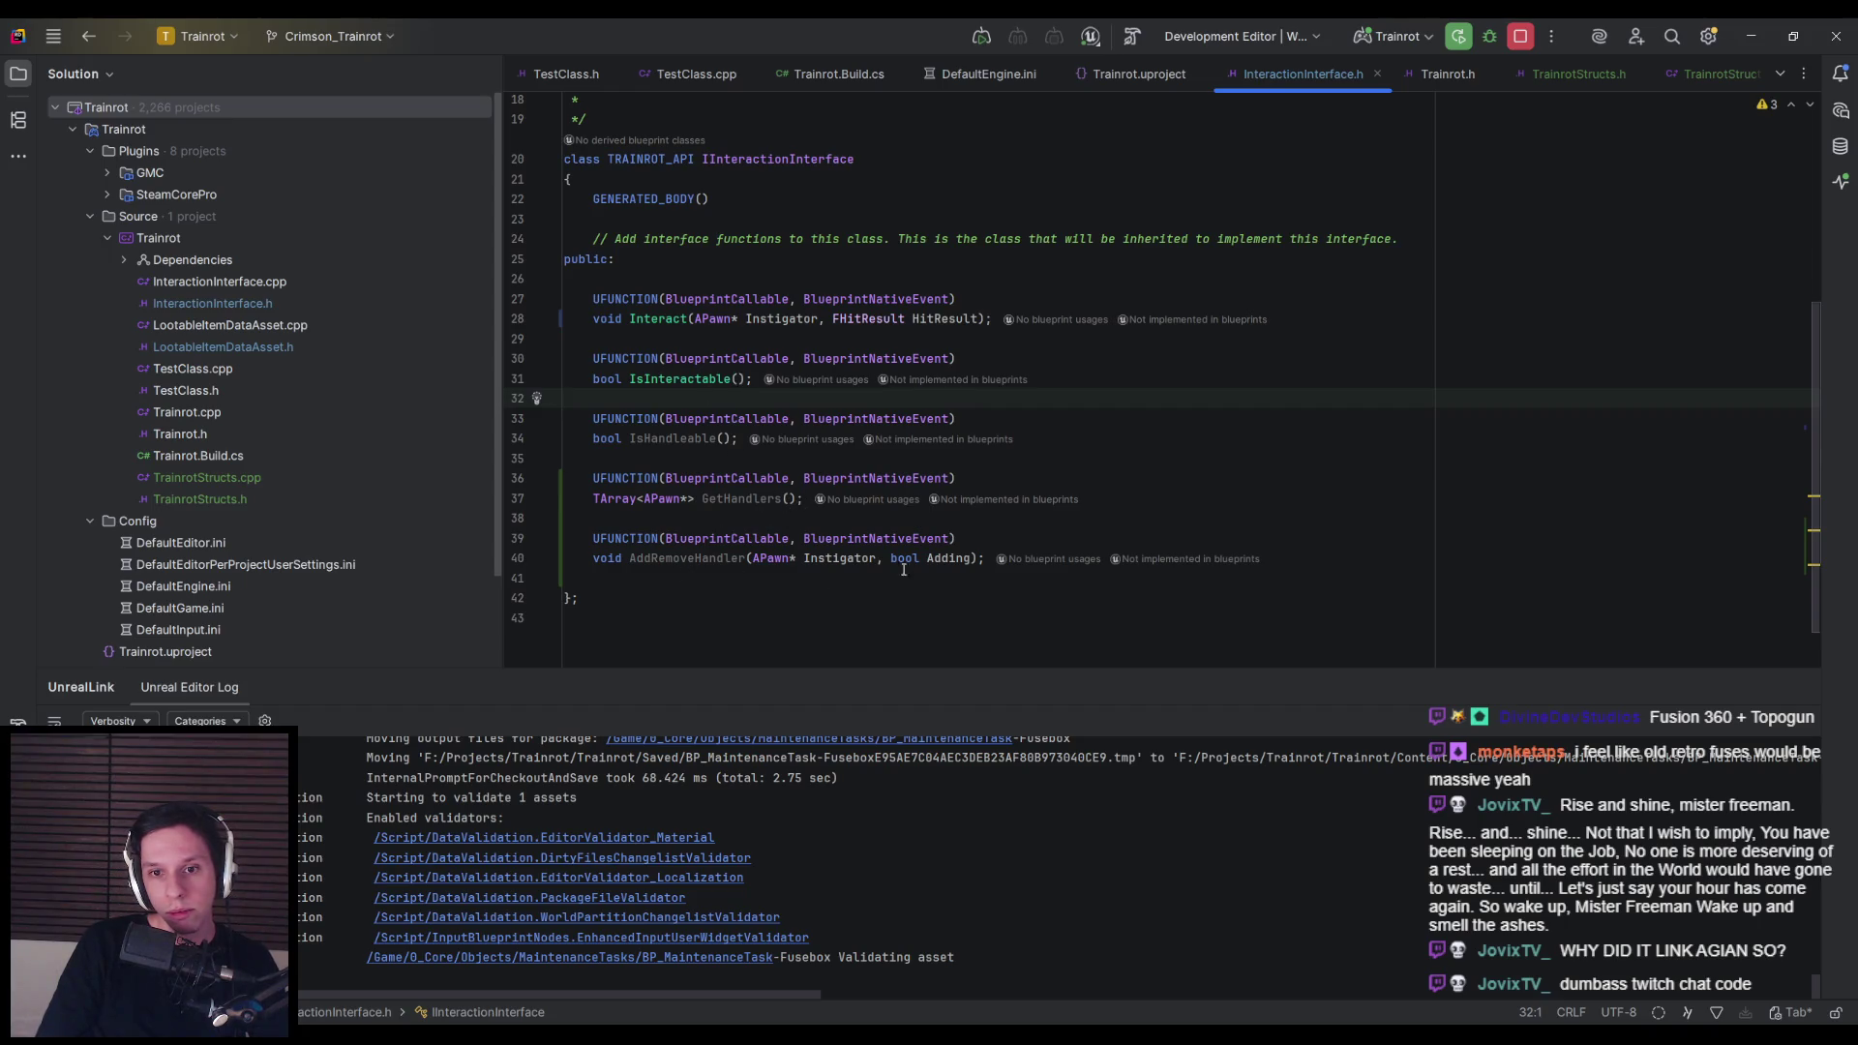
{"action": "left_click", "coordinate": [964, 558]}
{"action": "type", "text": ","}
{"action": "key", "text": "ctrl+v"}
{"action": "left_click", "coordinate": [974, 576]}
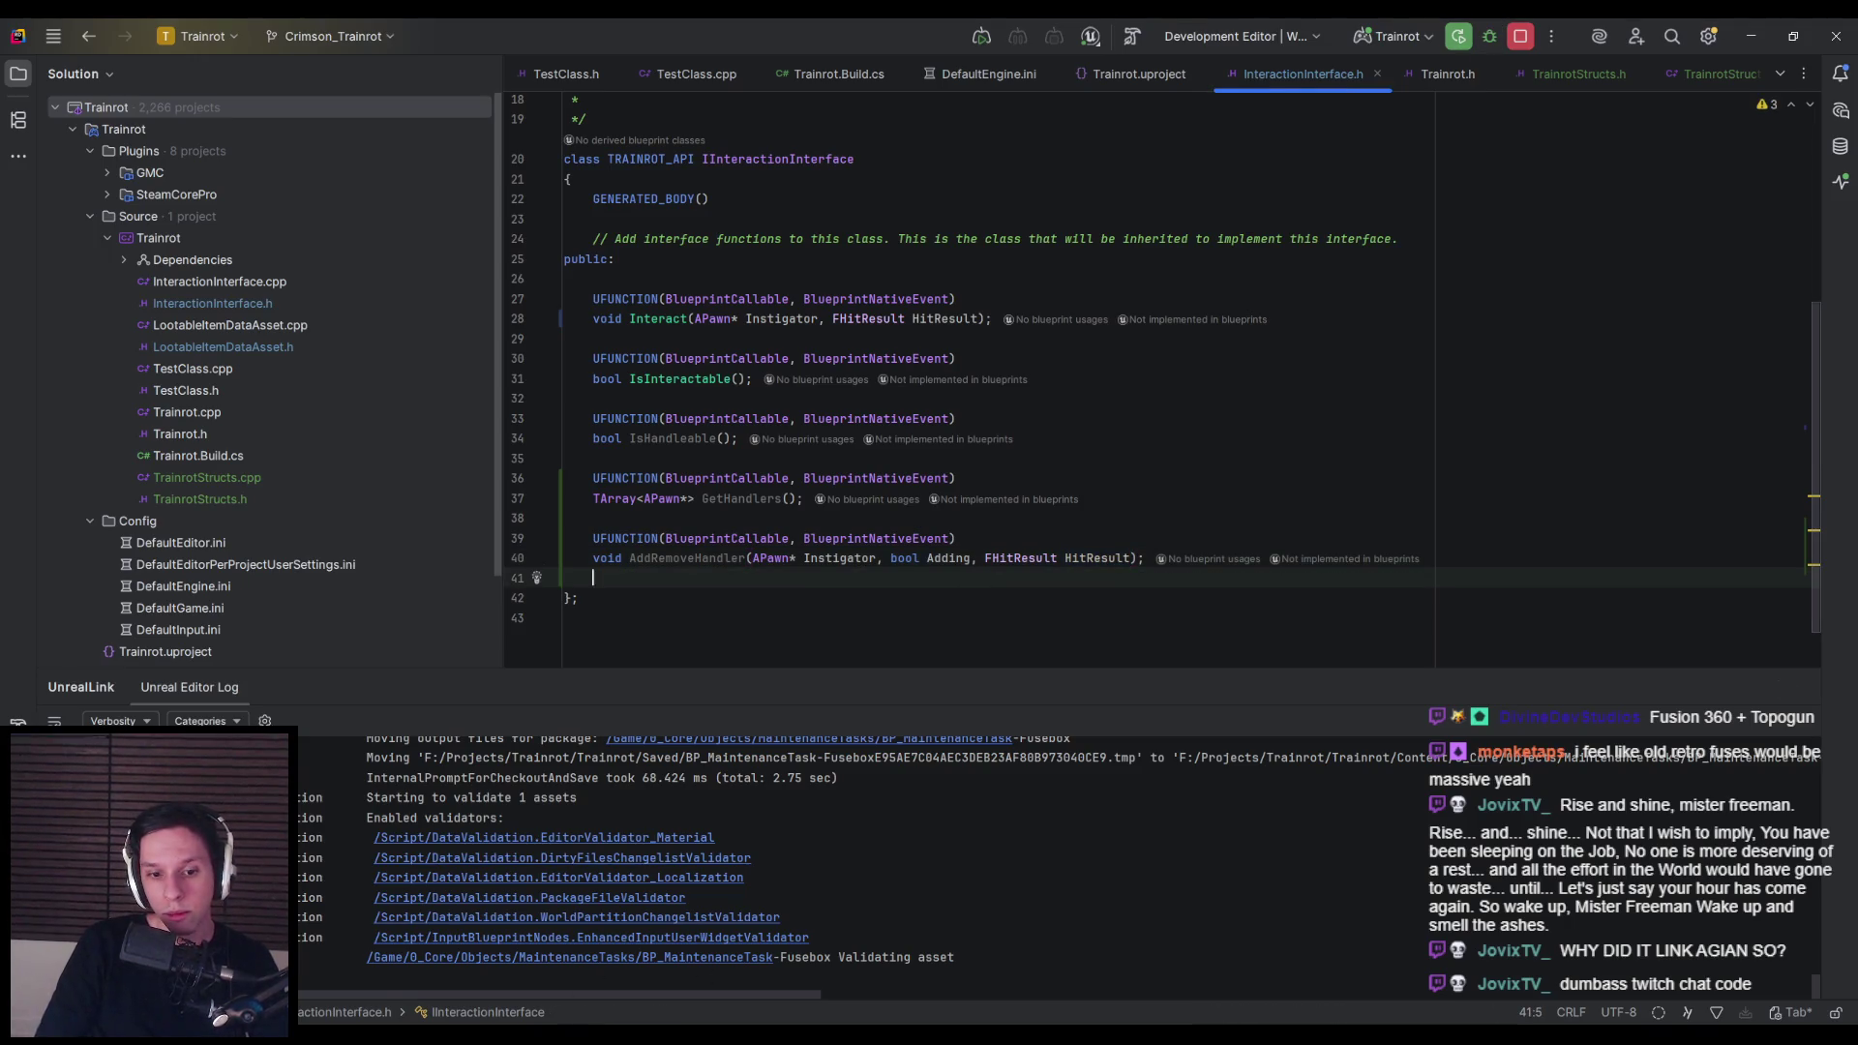
{"action": "key", "text": "alt+Tab"}
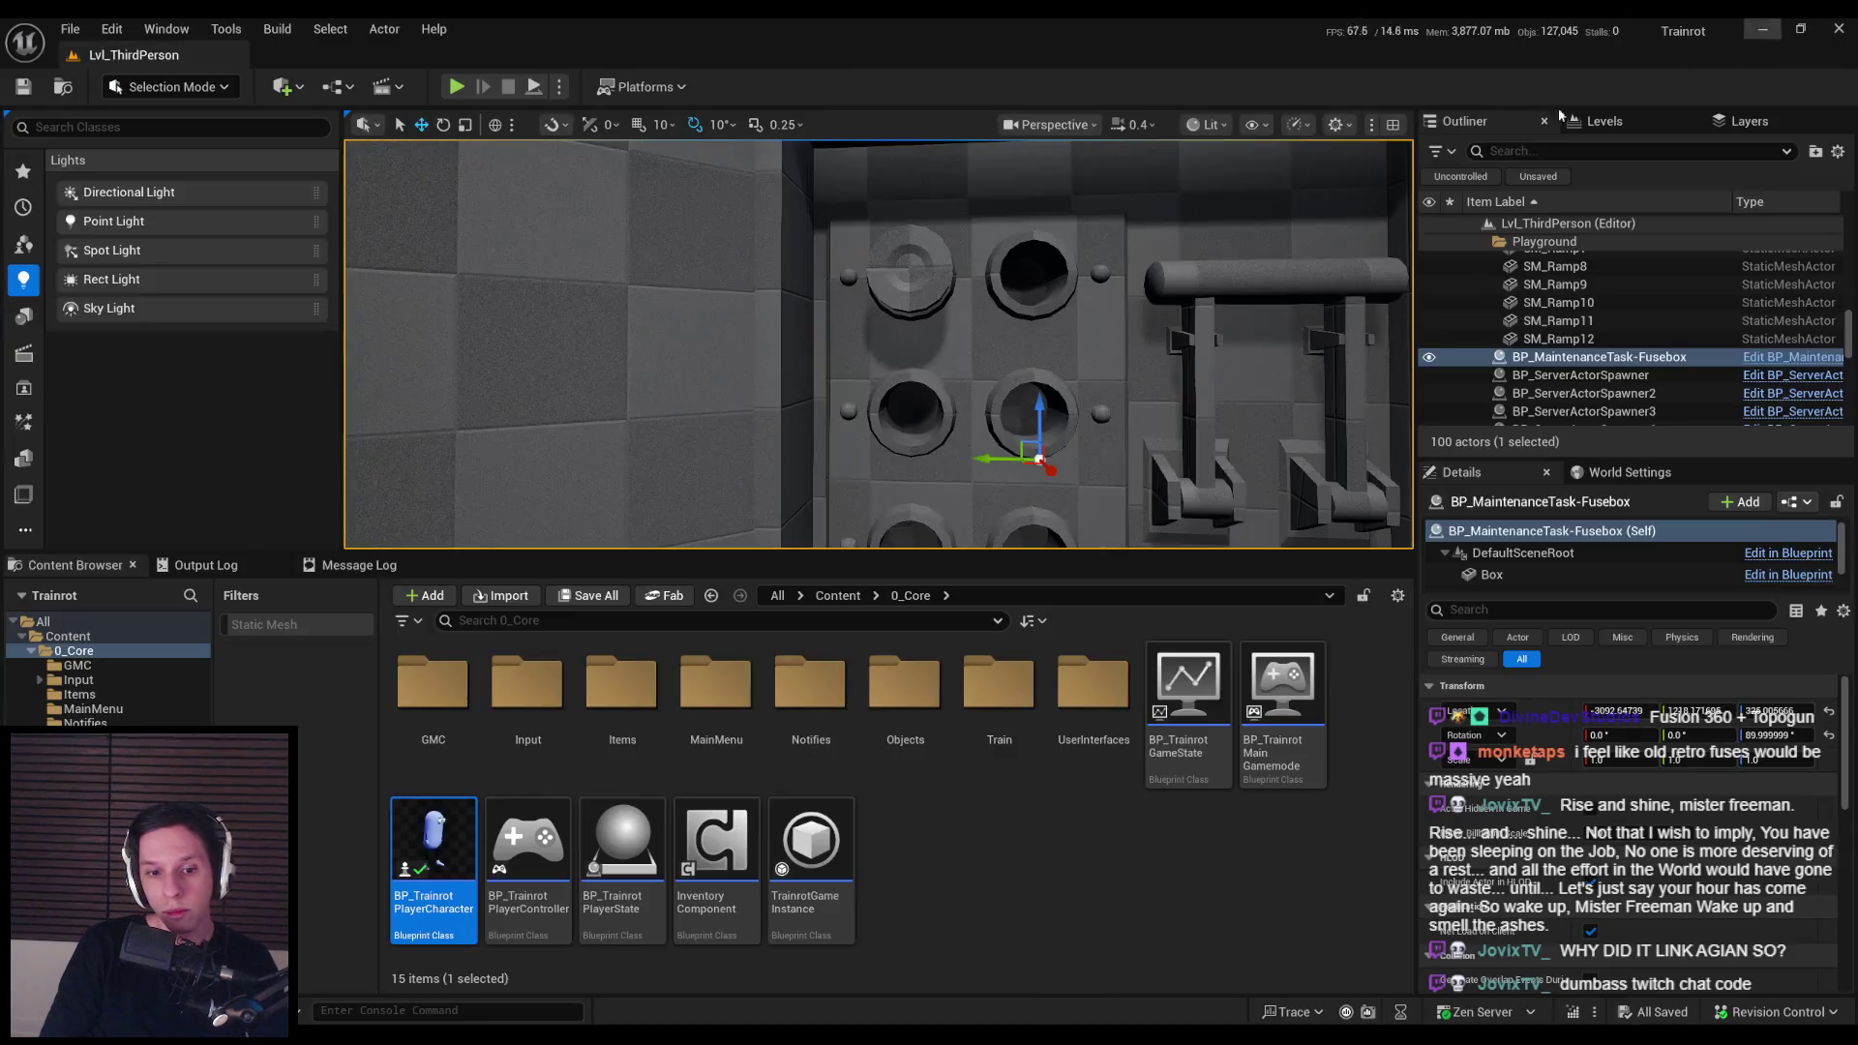
Step: Inspect the Item_TestItem data asset in the Items folder, close it, and pan the character graph
{"action": "left_click", "coordinate": [1762, 28]}
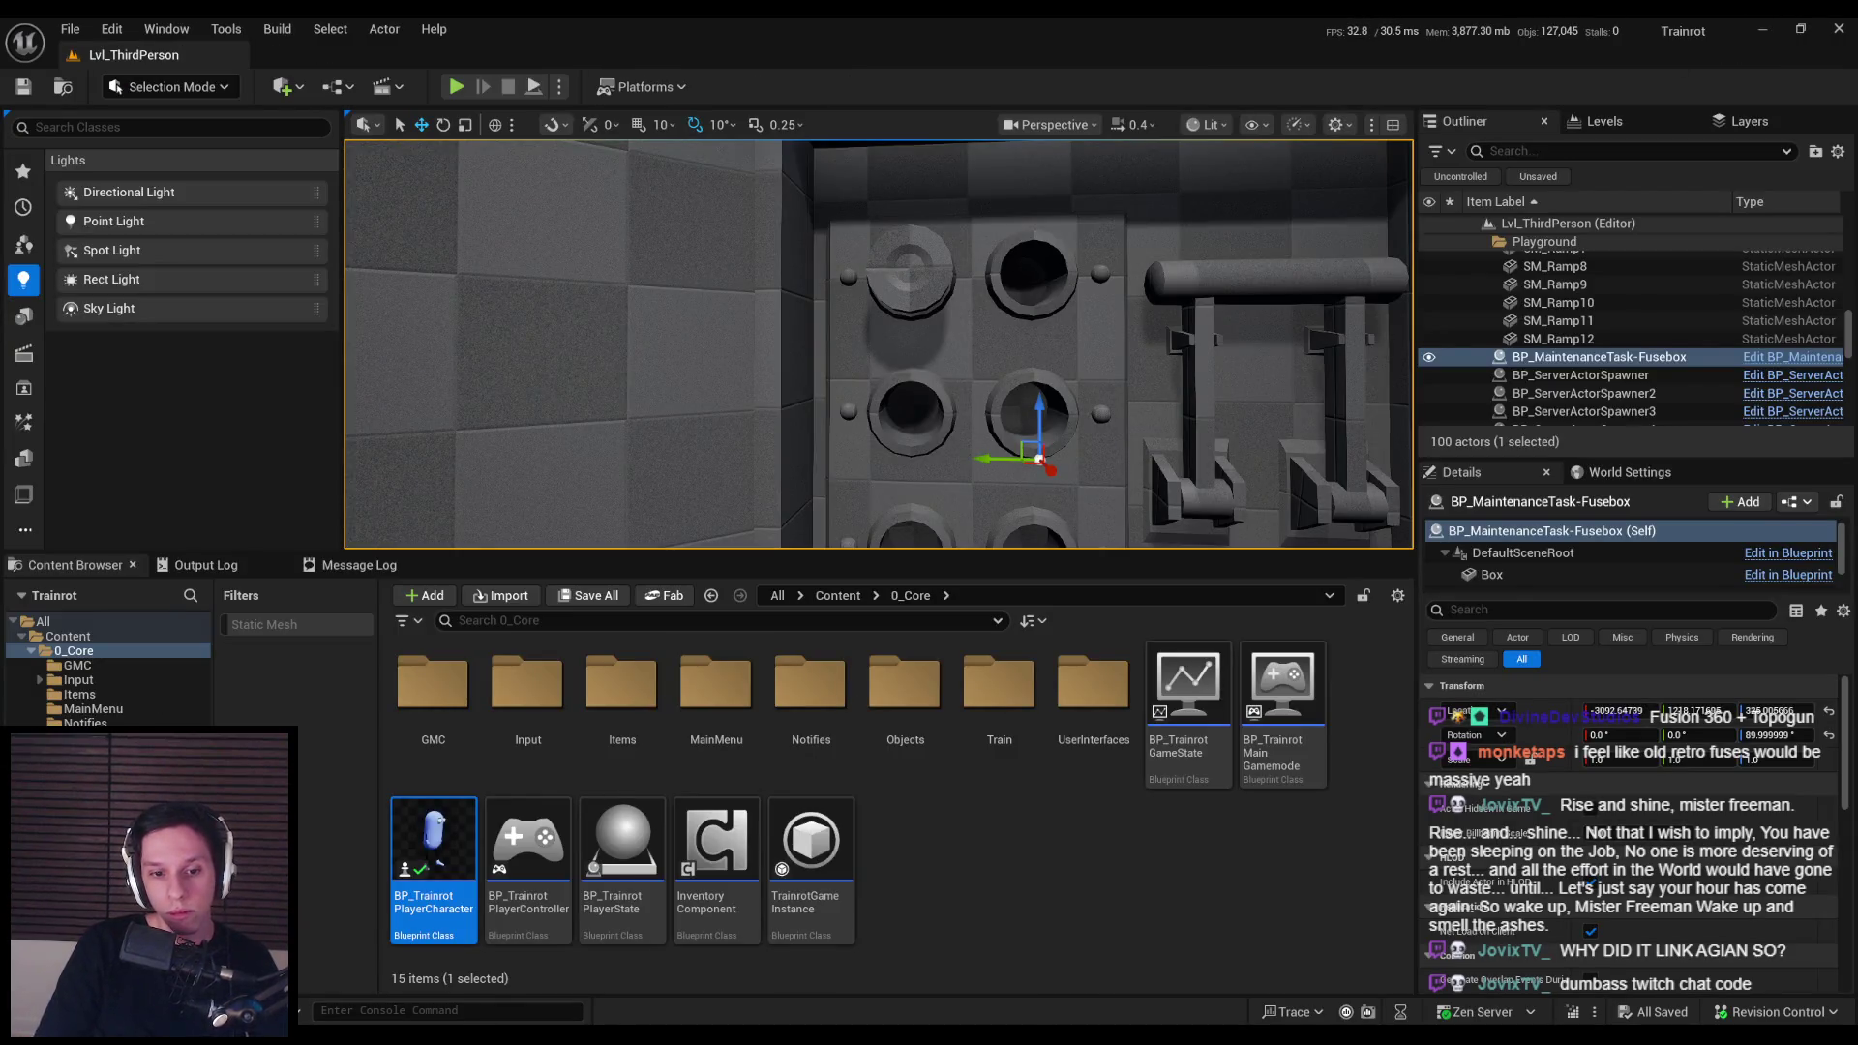
{"action": "mouse_move", "coordinate": [518, 1041]}
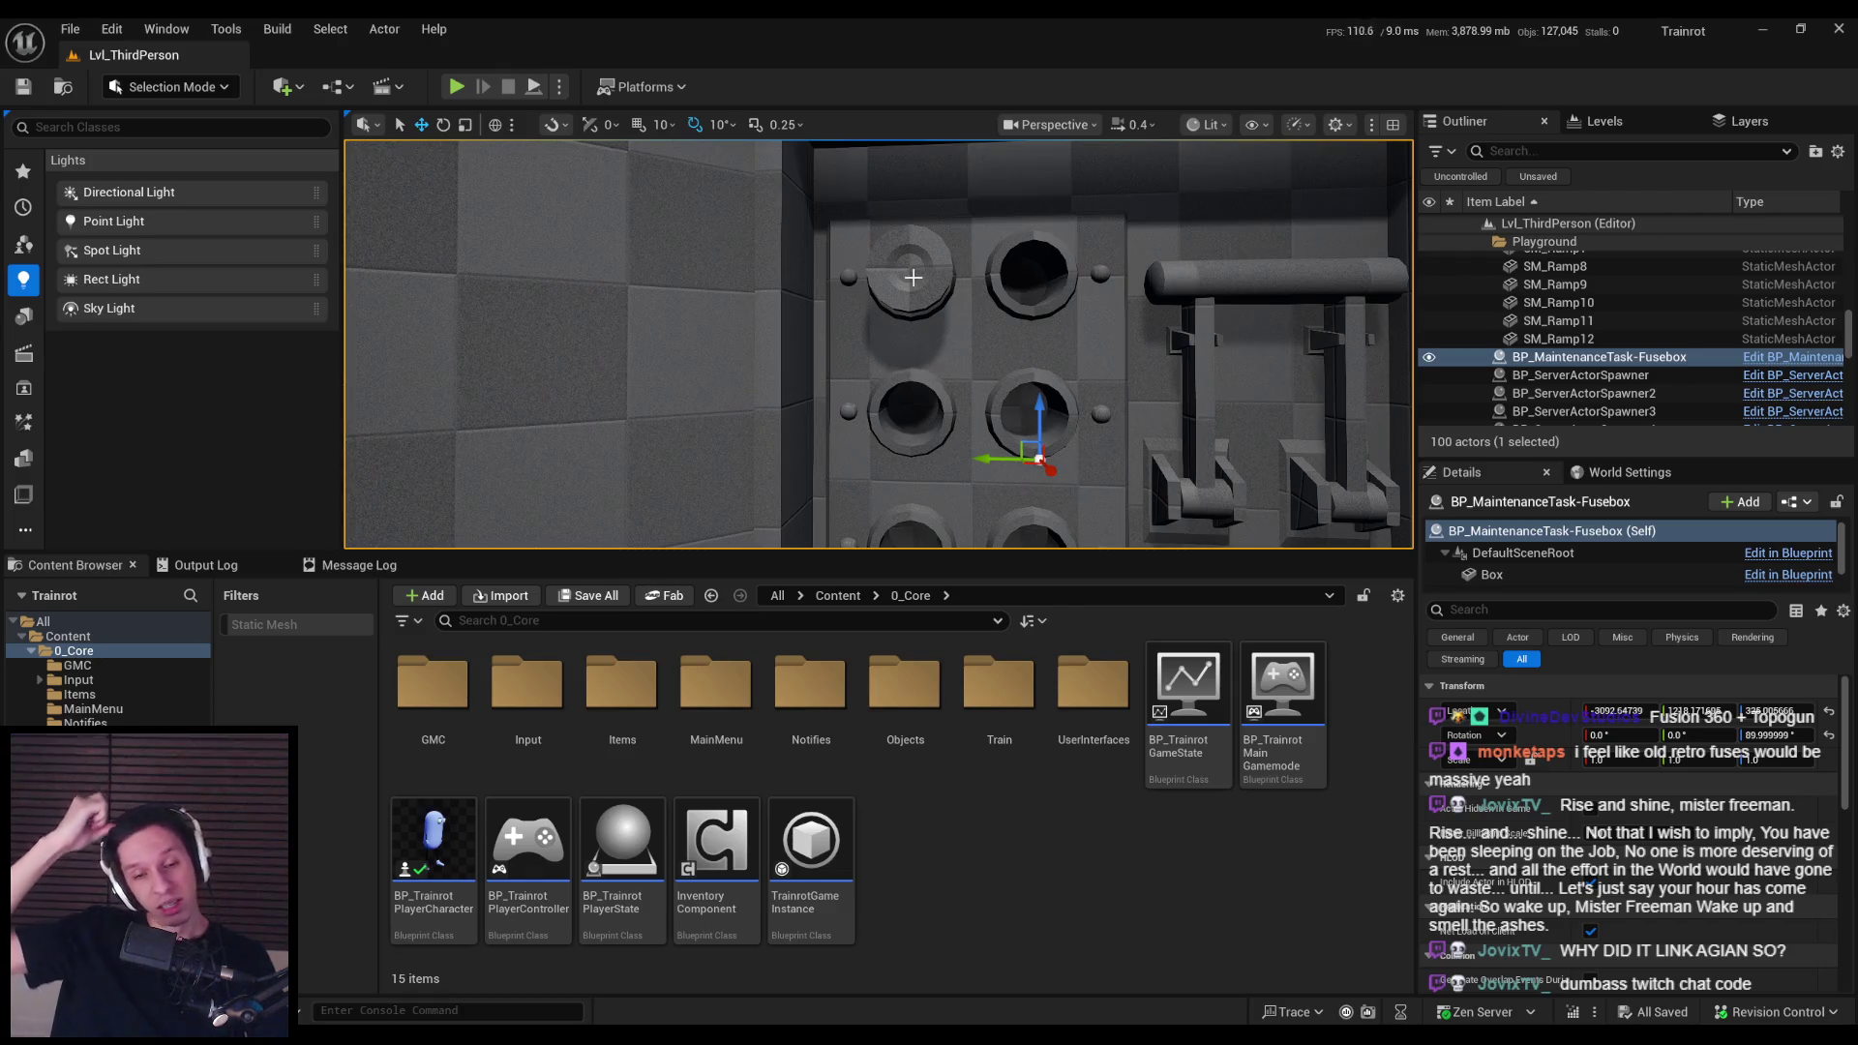
{"action": "double_click", "coordinate": [622, 687]}
{"action": "double_click", "coordinate": [436, 693]}
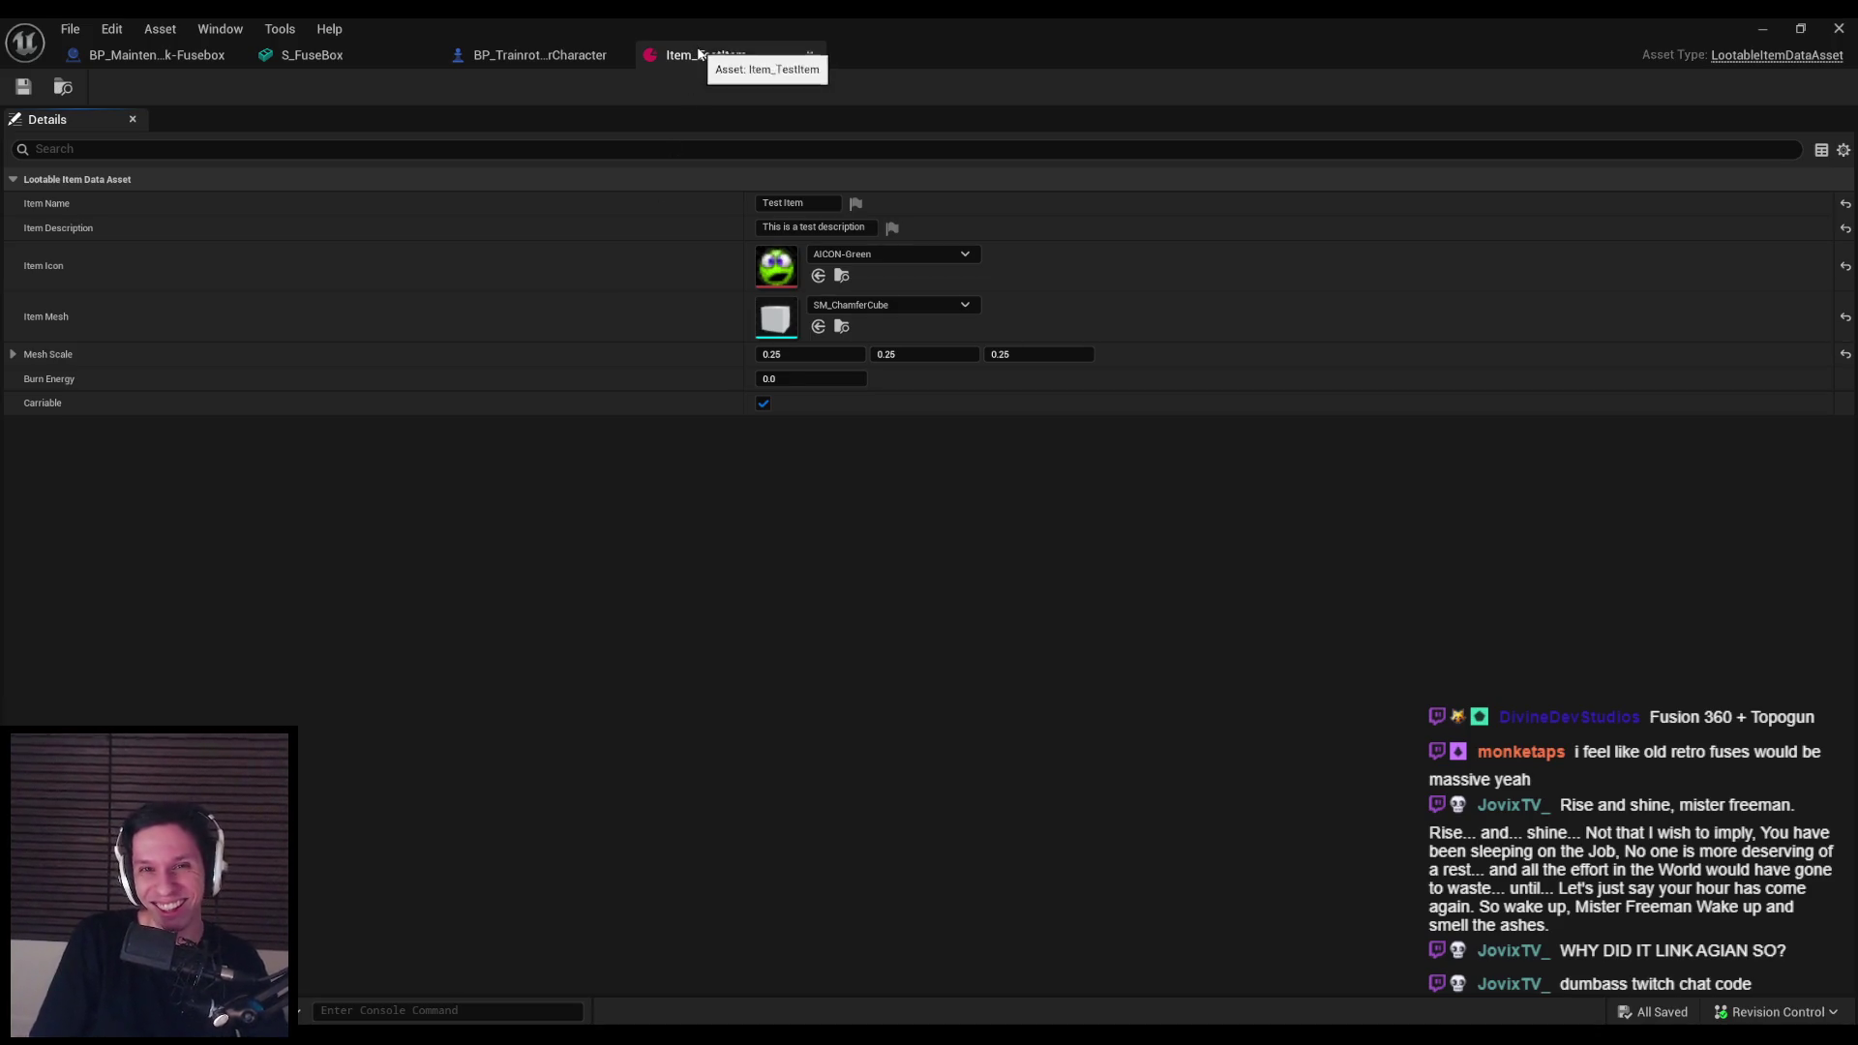
{"action": "left_click", "coordinate": [809, 54]}
{"action": "mouse_move", "coordinate": [617, 446]}
{"action": "left_mouse_down"}
{"action": "mouse_move", "coordinate": [598, 364]}
{"action": "mouse_move", "coordinate": [666, 489]}
{"action": "mouse_move", "coordinate": [702, 451]}
{"action": "mouse_move", "coordinate": [691, 478]}
{"action": "left_mouse_up"}
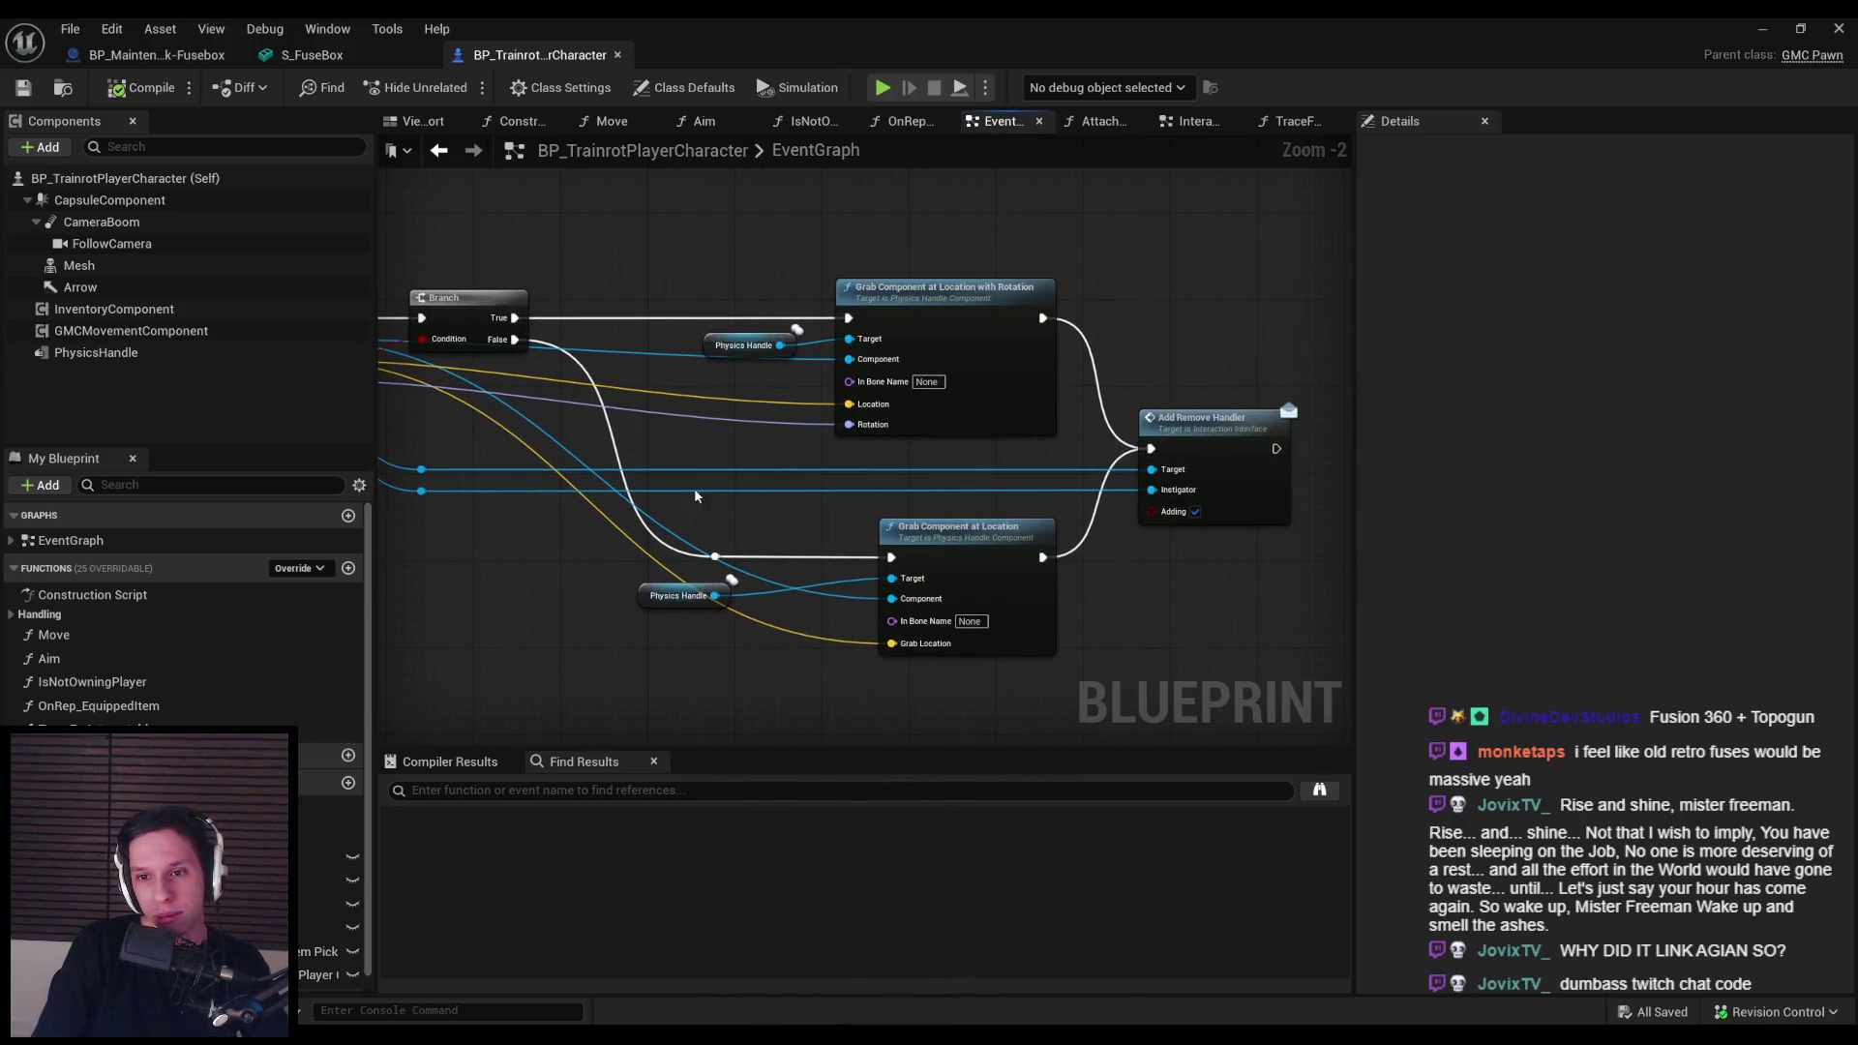
{"action": "key", "text": "alt+Tab"}
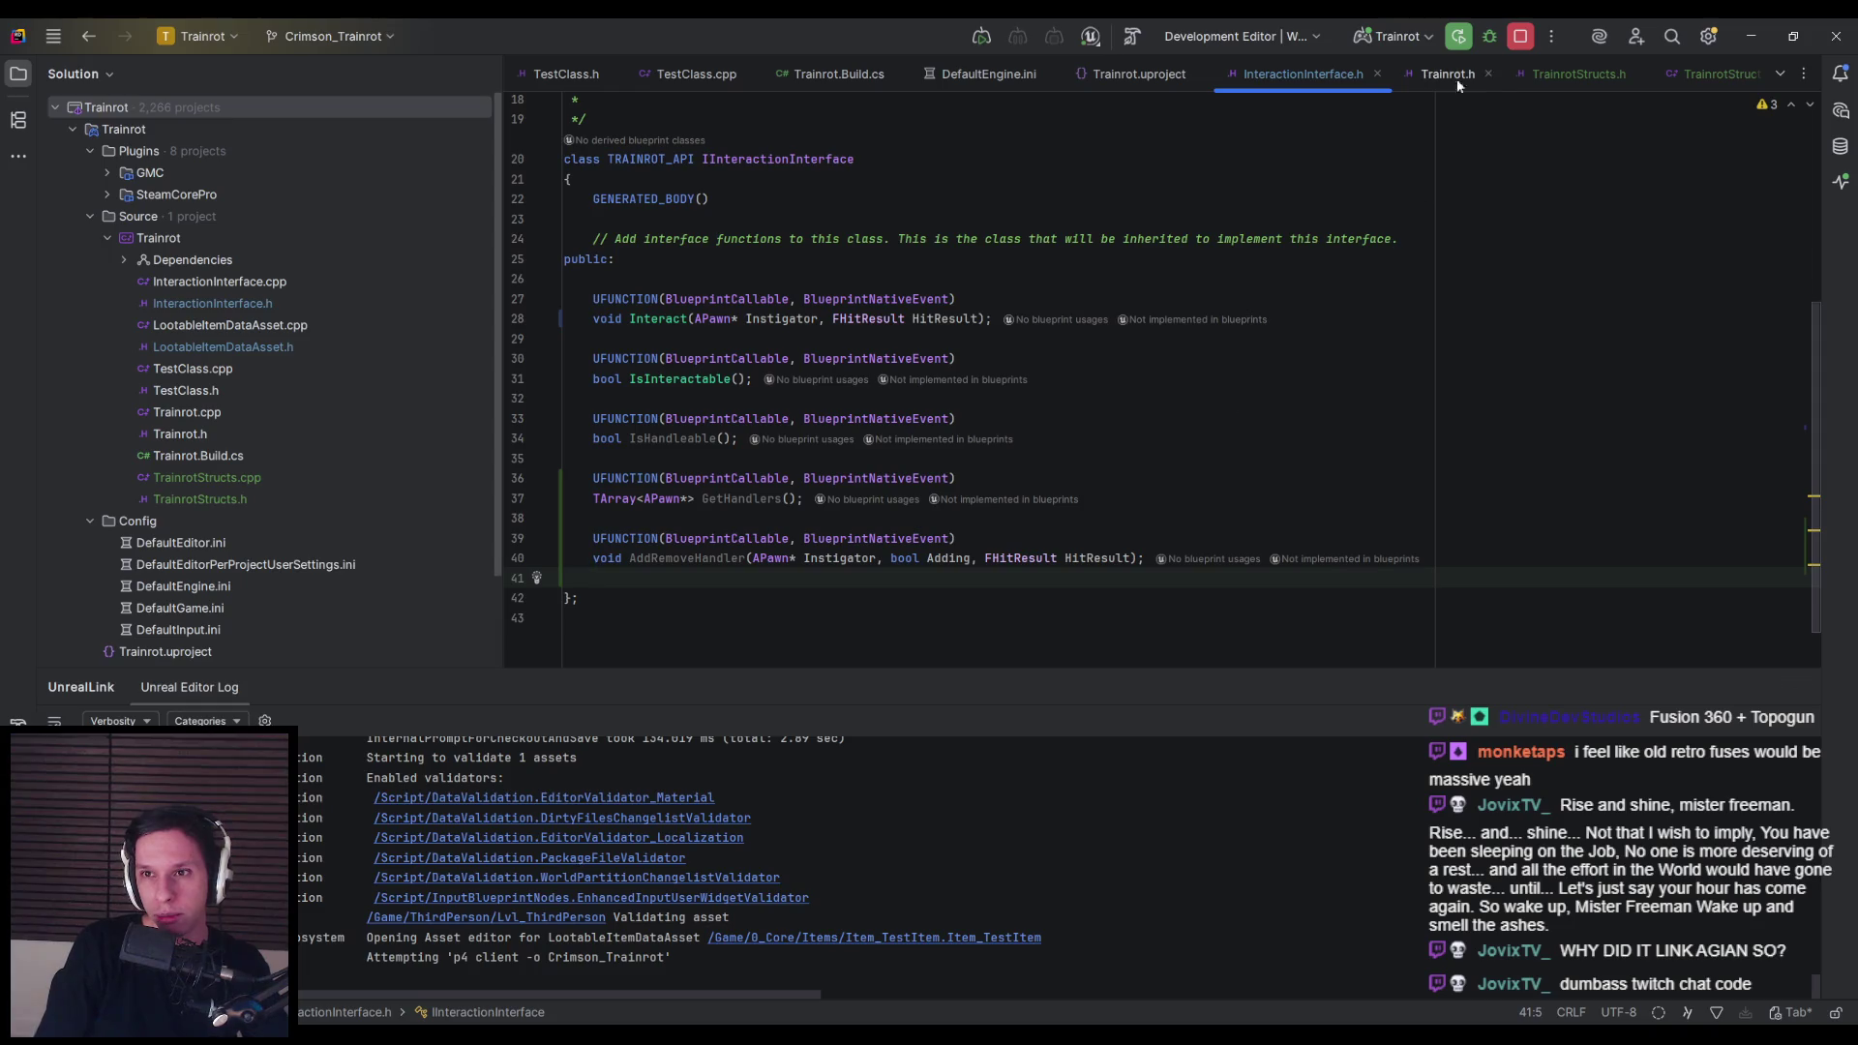
Step: Build the project, follow the HitComponent warning, and initialize HitComponent to nullptr on line 19
{"action": "key", "text": "ctrl+F5"}
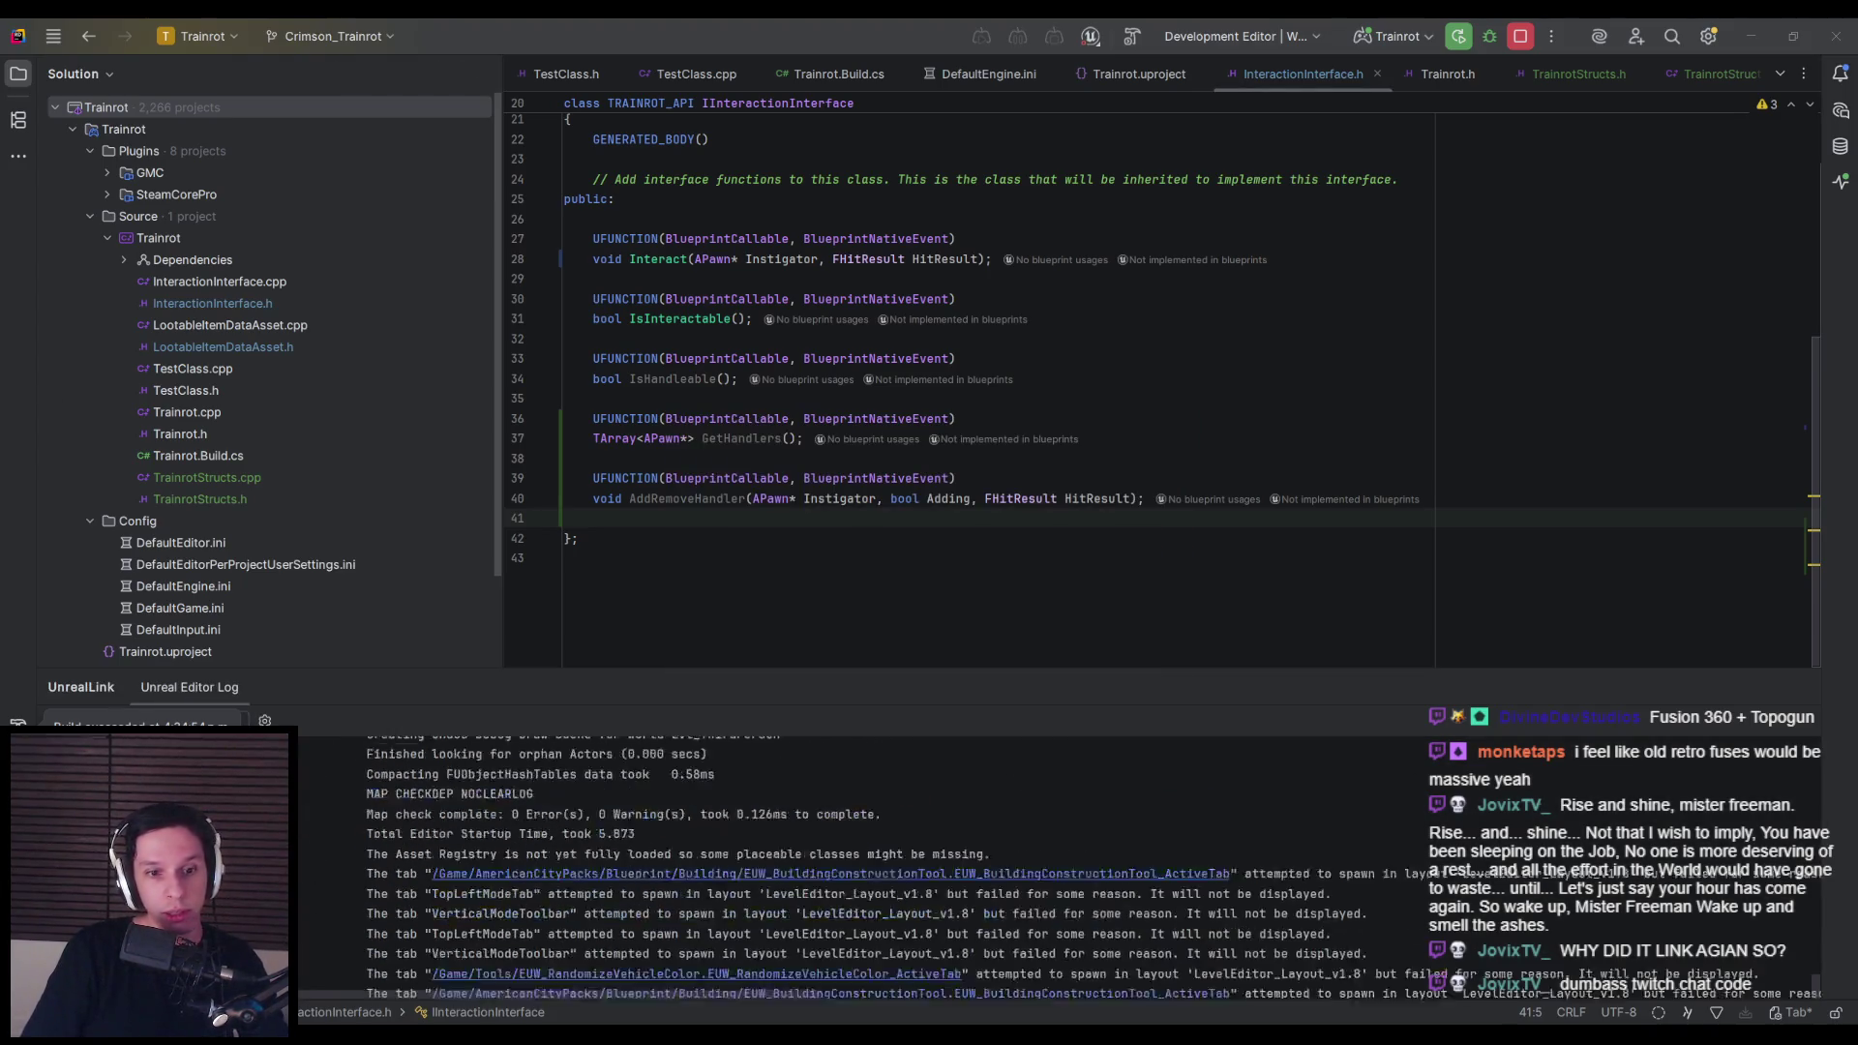
{"action": "key", "text": "alt+Tab"}
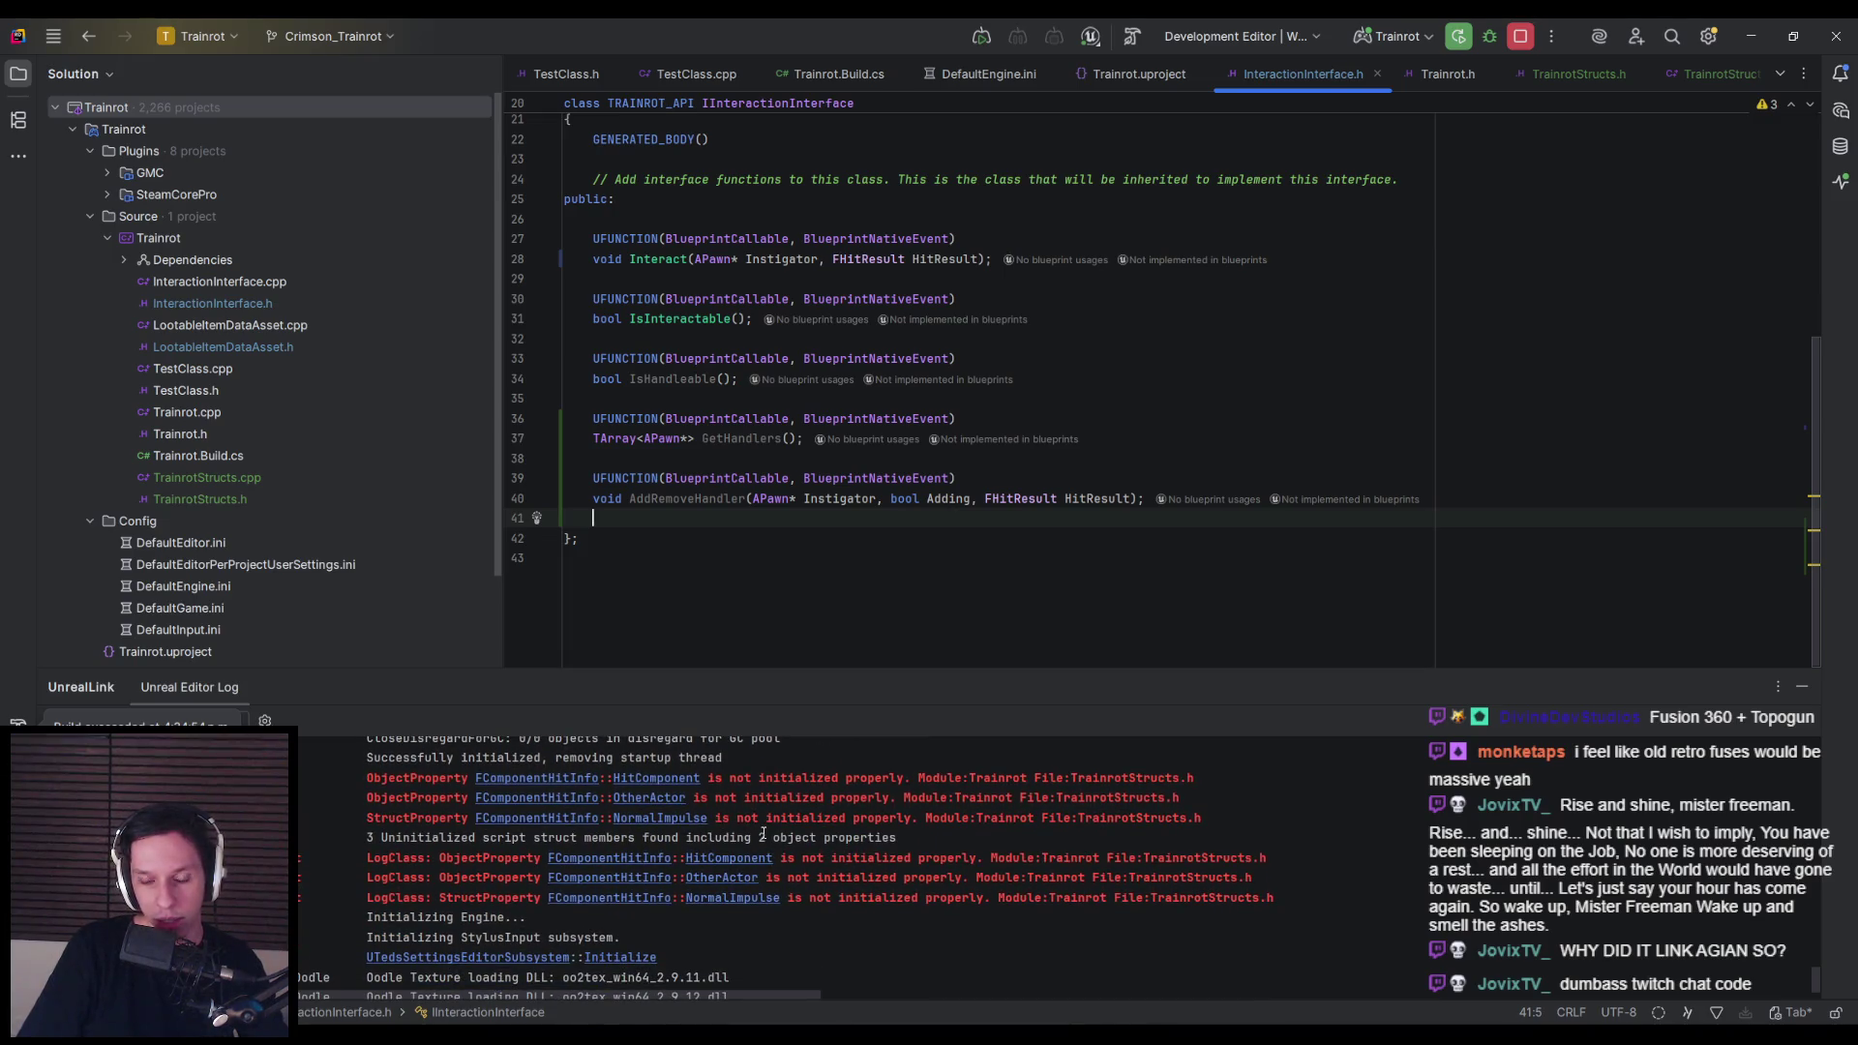
{"action": "left_click", "coordinate": [672, 780]}
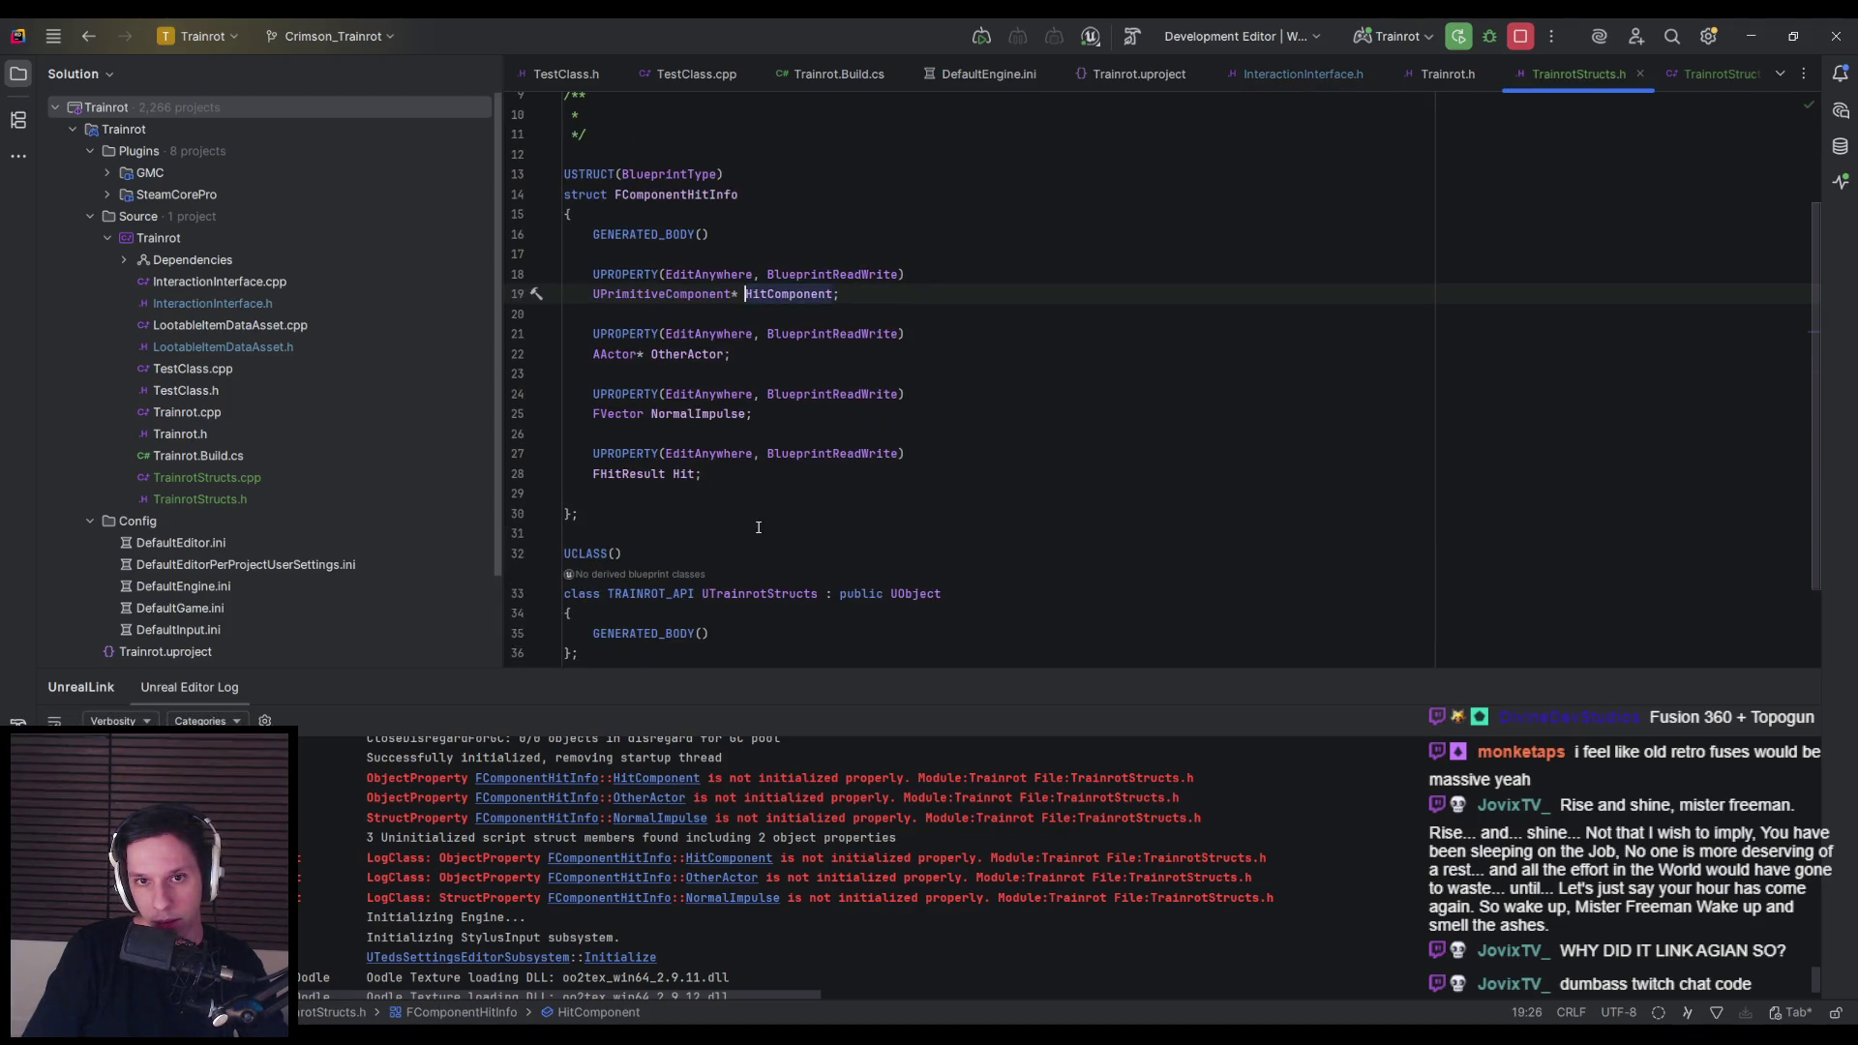
{"action": "left_click", "coordinate": [837, 294]}
{"action": "type", "text": "= null"}
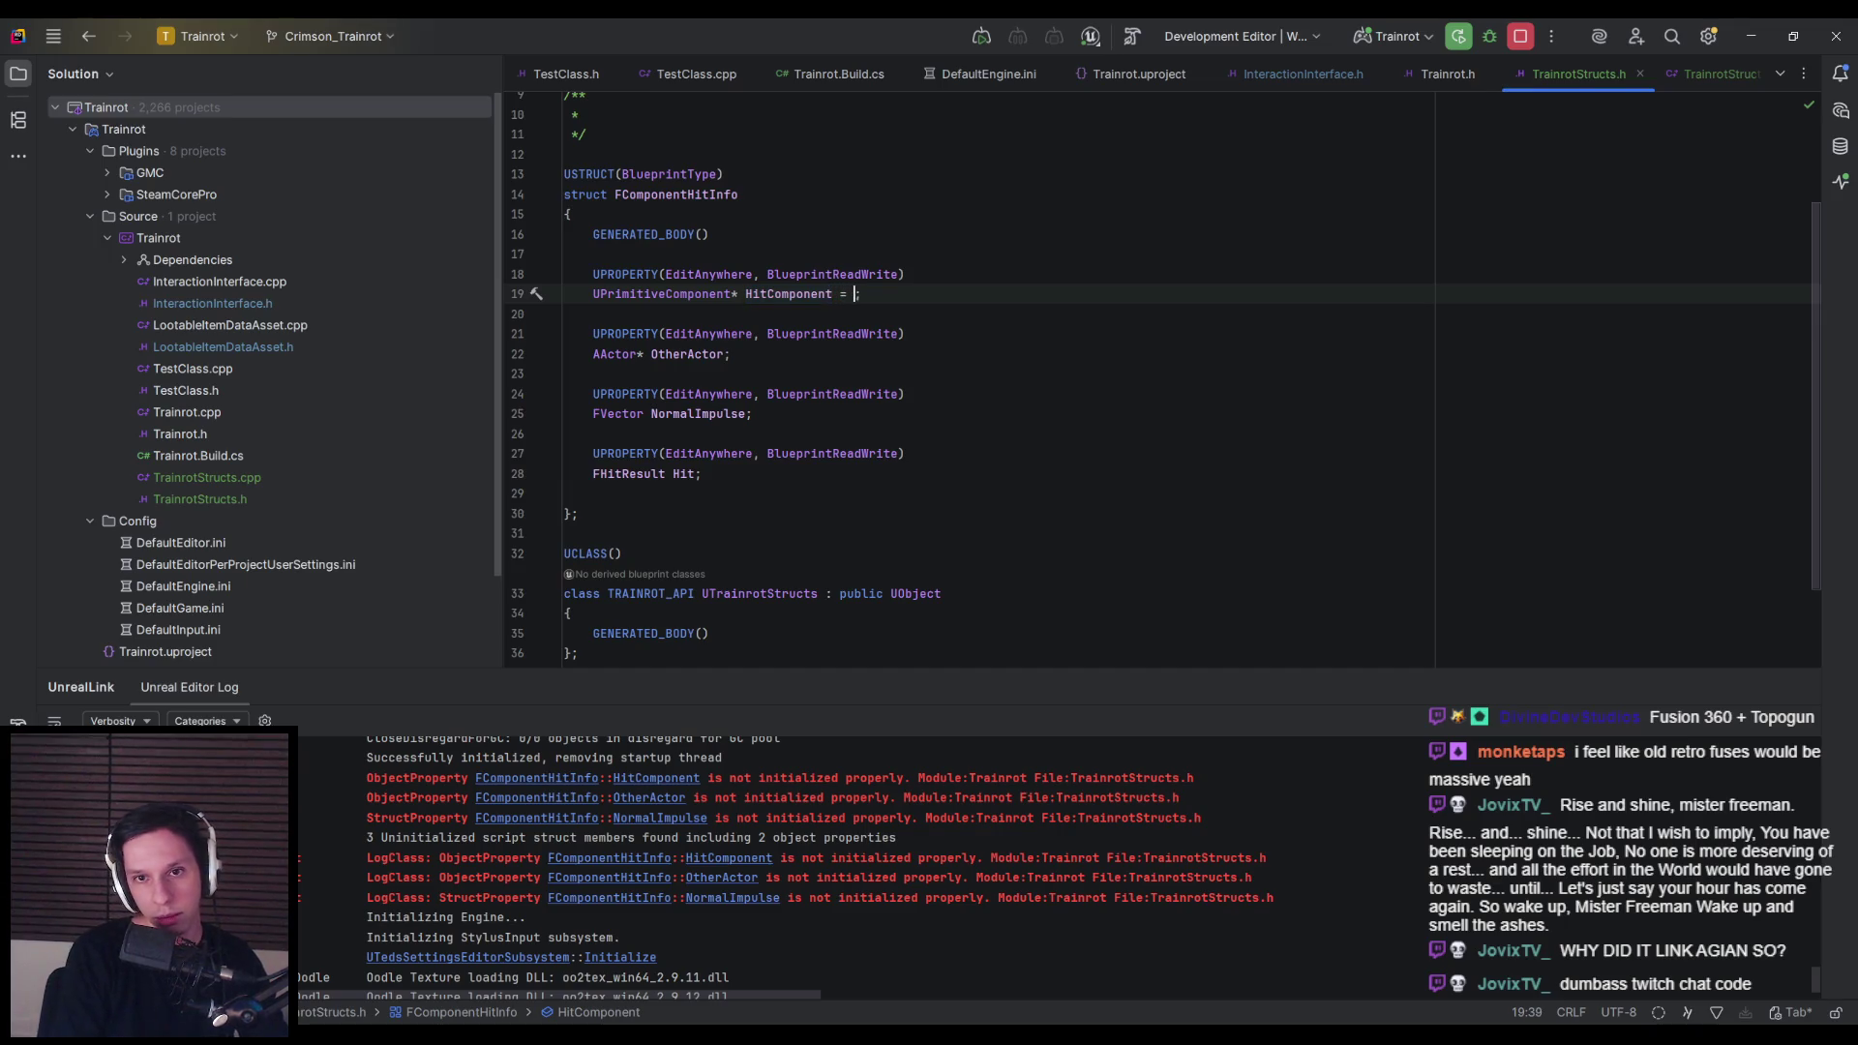
{"action": "key", "text": "Escape"}
{"action": "key", "text": "ctrl+space"}
{"action": "key", "text": "Return"}
{"action": "left_click", "coordinate": [799, 353]}
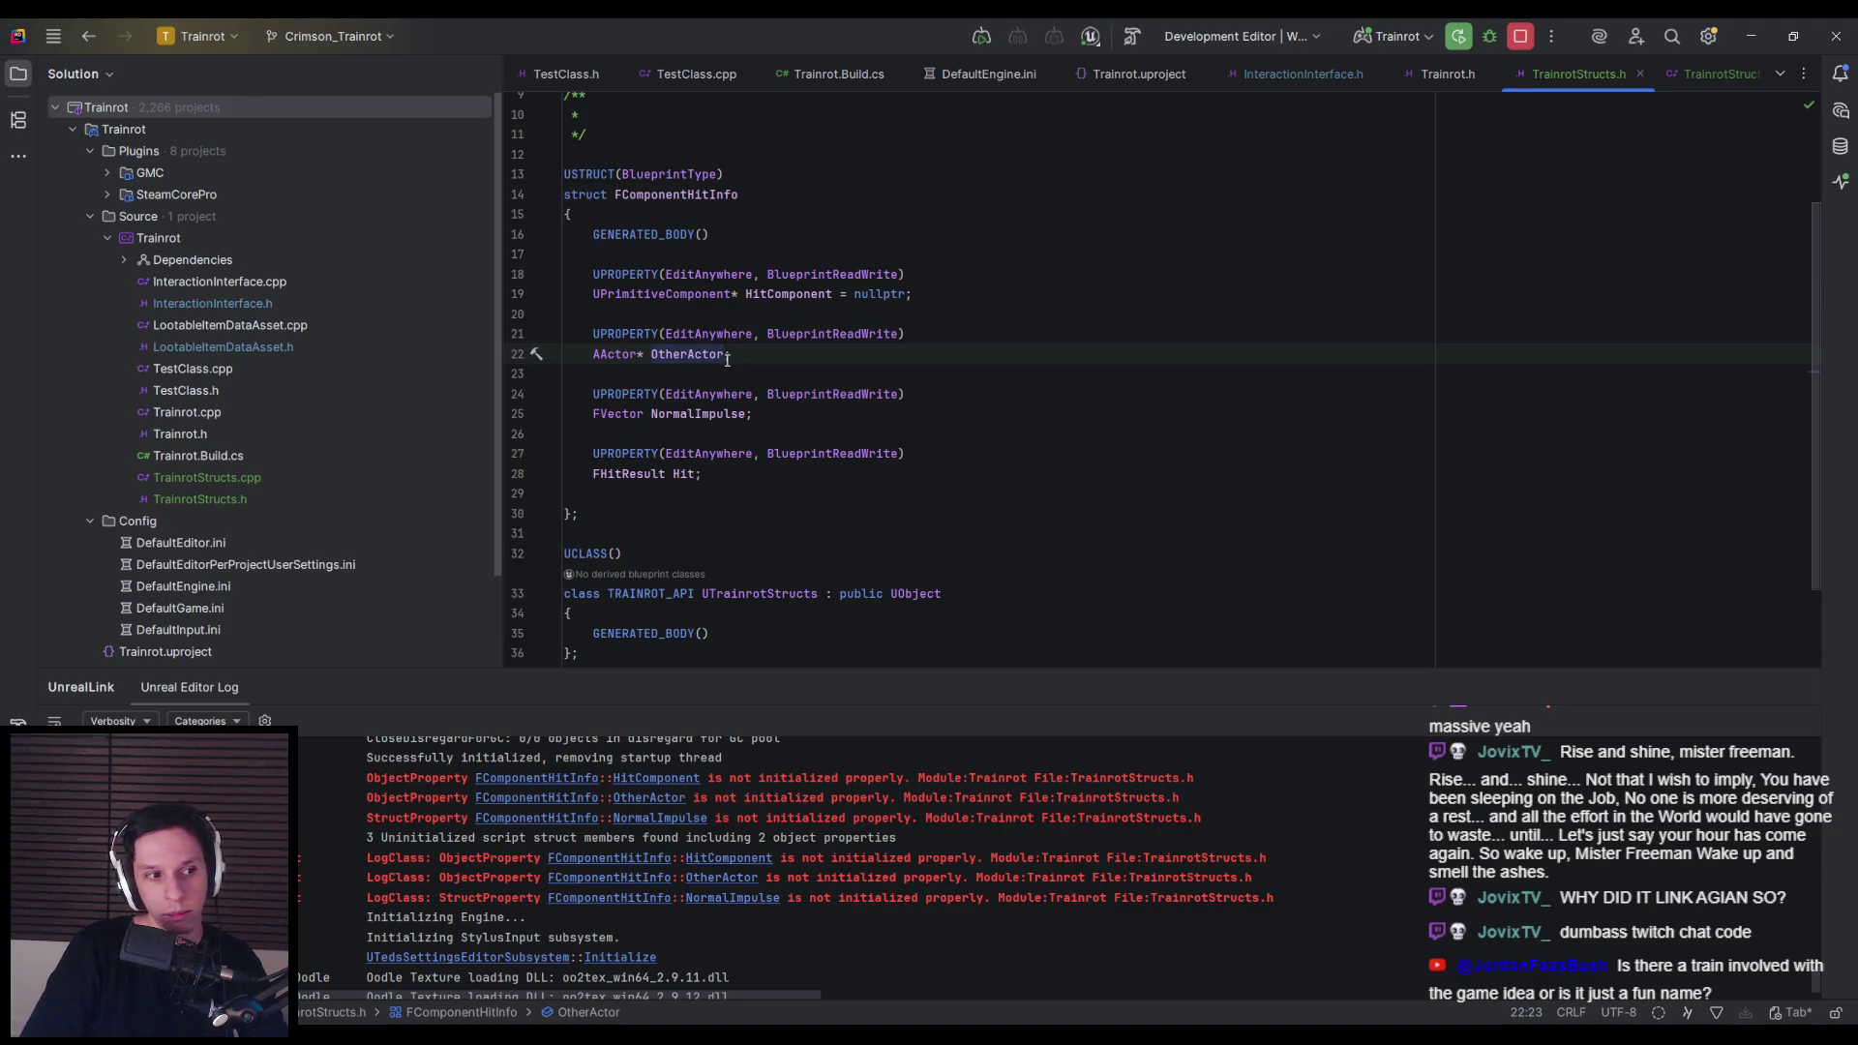
{"action": "mouse_move", "coordinate": [727, 359]}
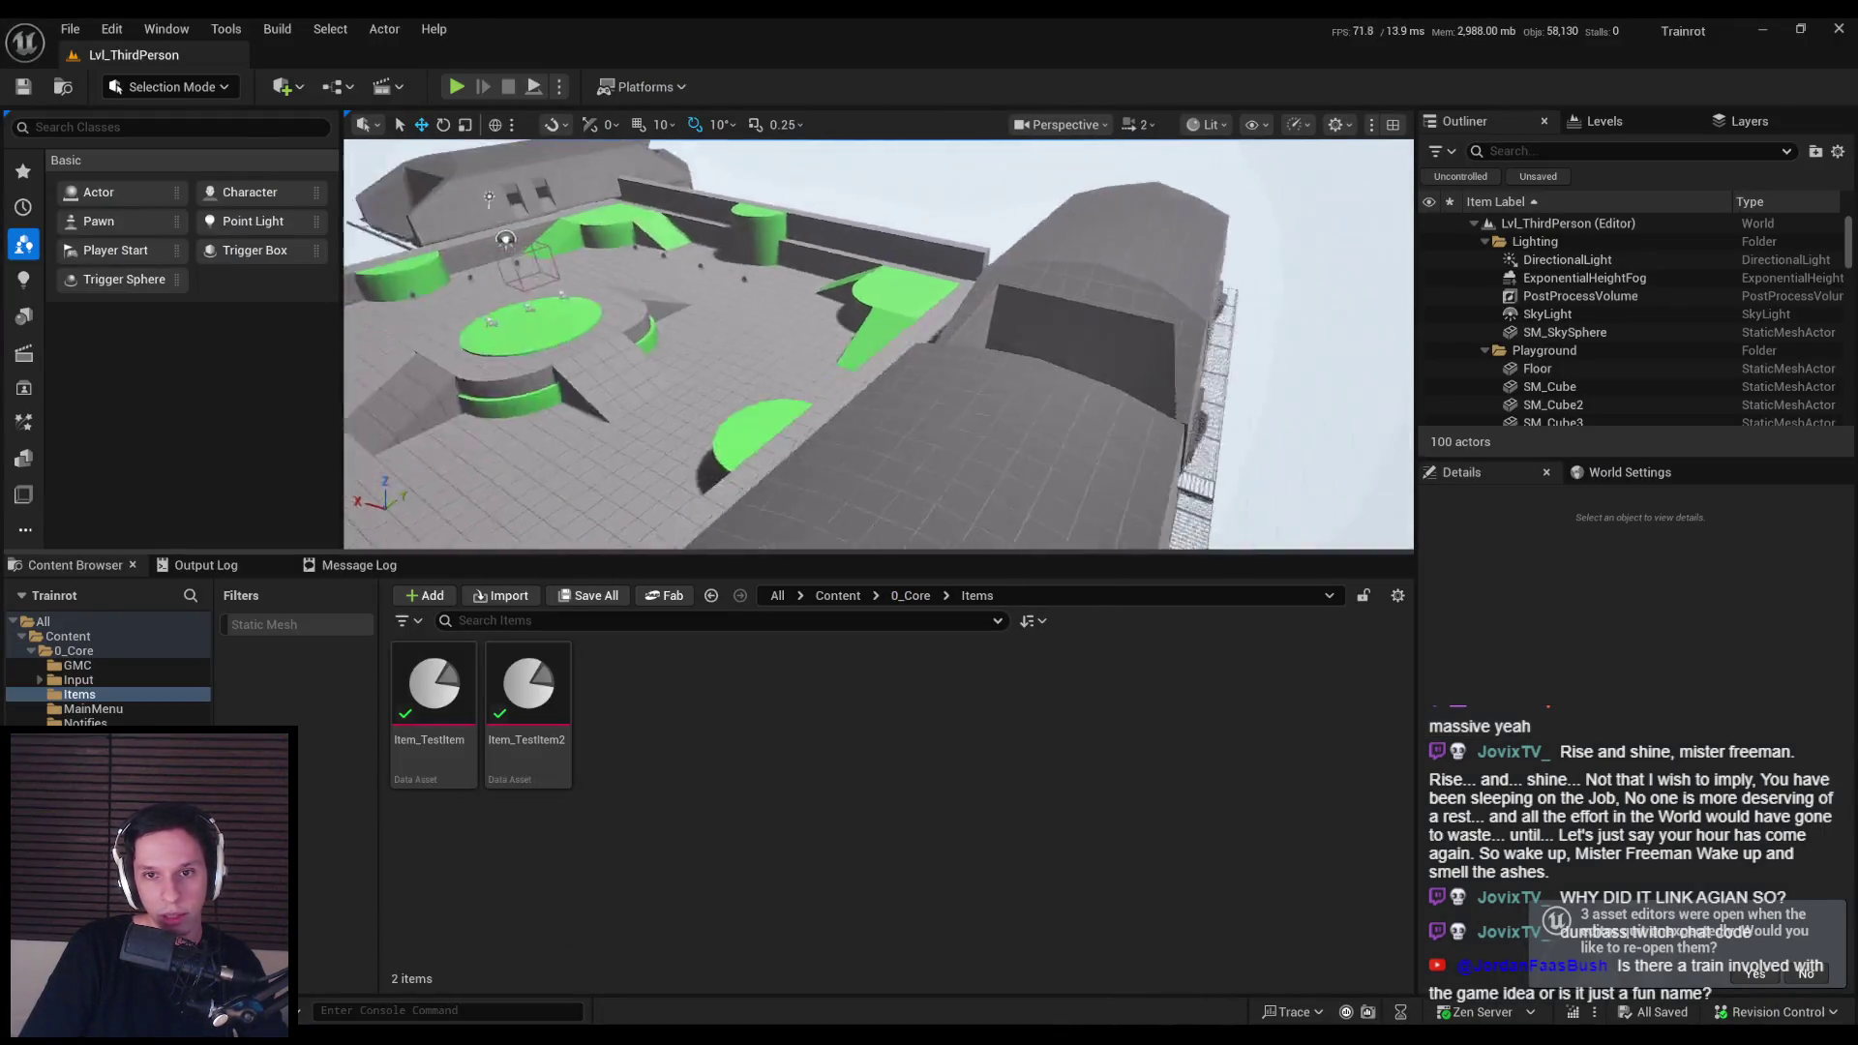
Step: Open the EventGraph of the BP_TrainrotPlayerCharacter blueprint
{"action": "mouse_move", "coordinate": [1211, 455]}
{"action": "left_mouse_down"}
{"action": "mouse_move", "coordinate": [1161, 447]}
{"action": "mouse_move", "coordinate": [1211, 455]}
{"action": "left_mouse_up"}
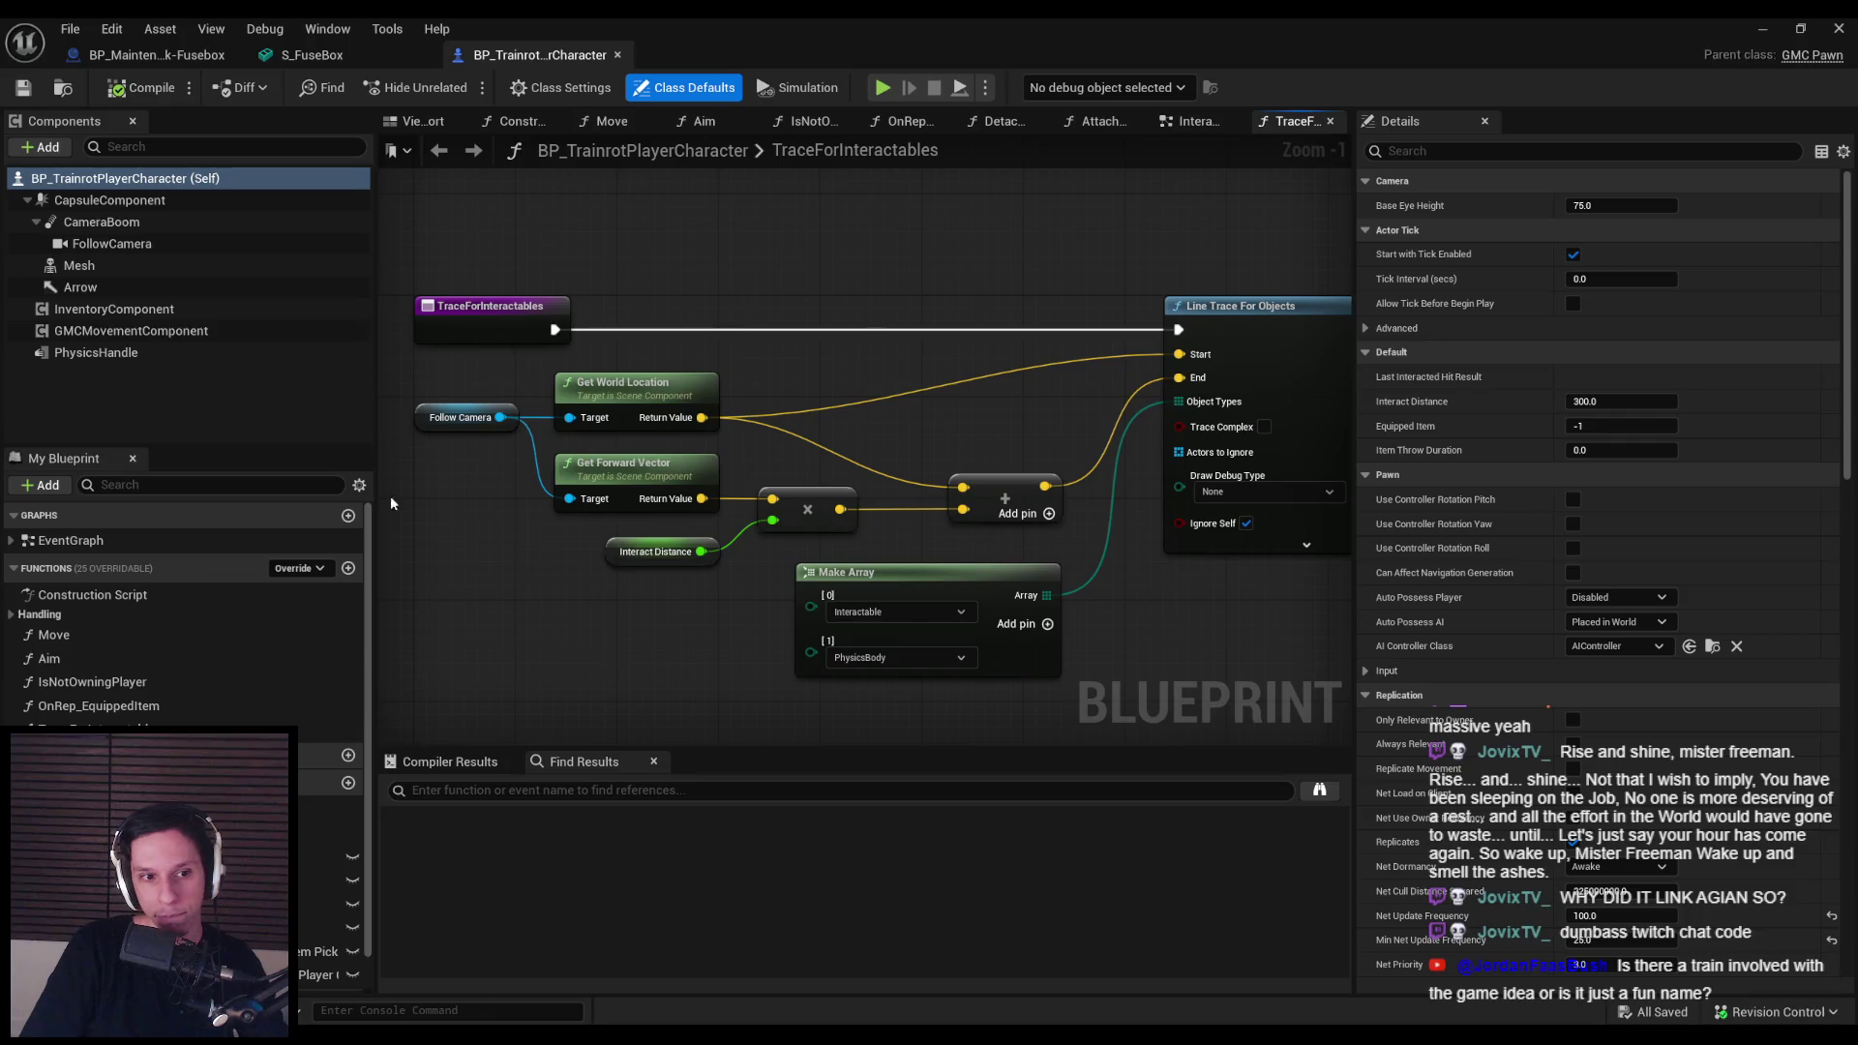
{"action": "left_click", "coordinate": [143, 58]}
{"action": "right_click", "coordinate": [799, 375]}
{"action": "left_click", "coordinate": [690, 446]}
{"action": "left_click", "coordinate": [540, 55]}
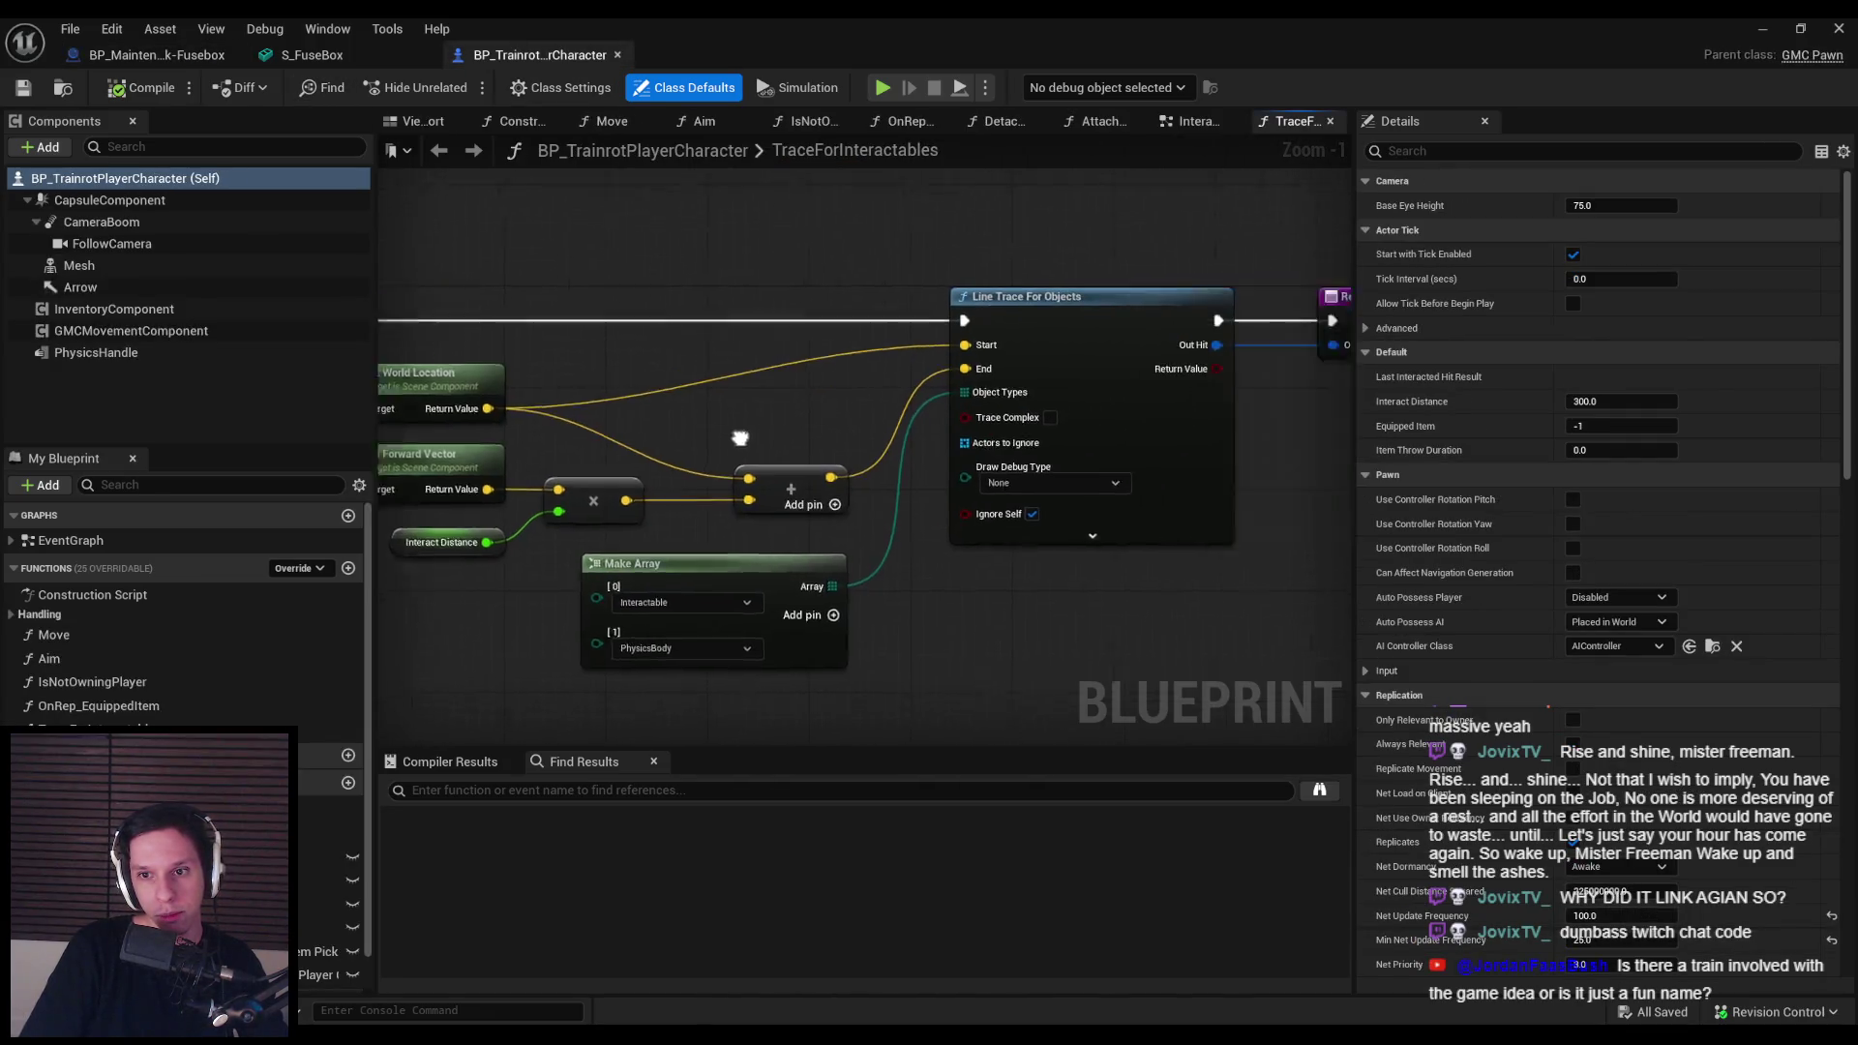
{"action": "scroll", "coordinate": [892, 441], "scroll_direction": "down", "scroll_amount": 2}
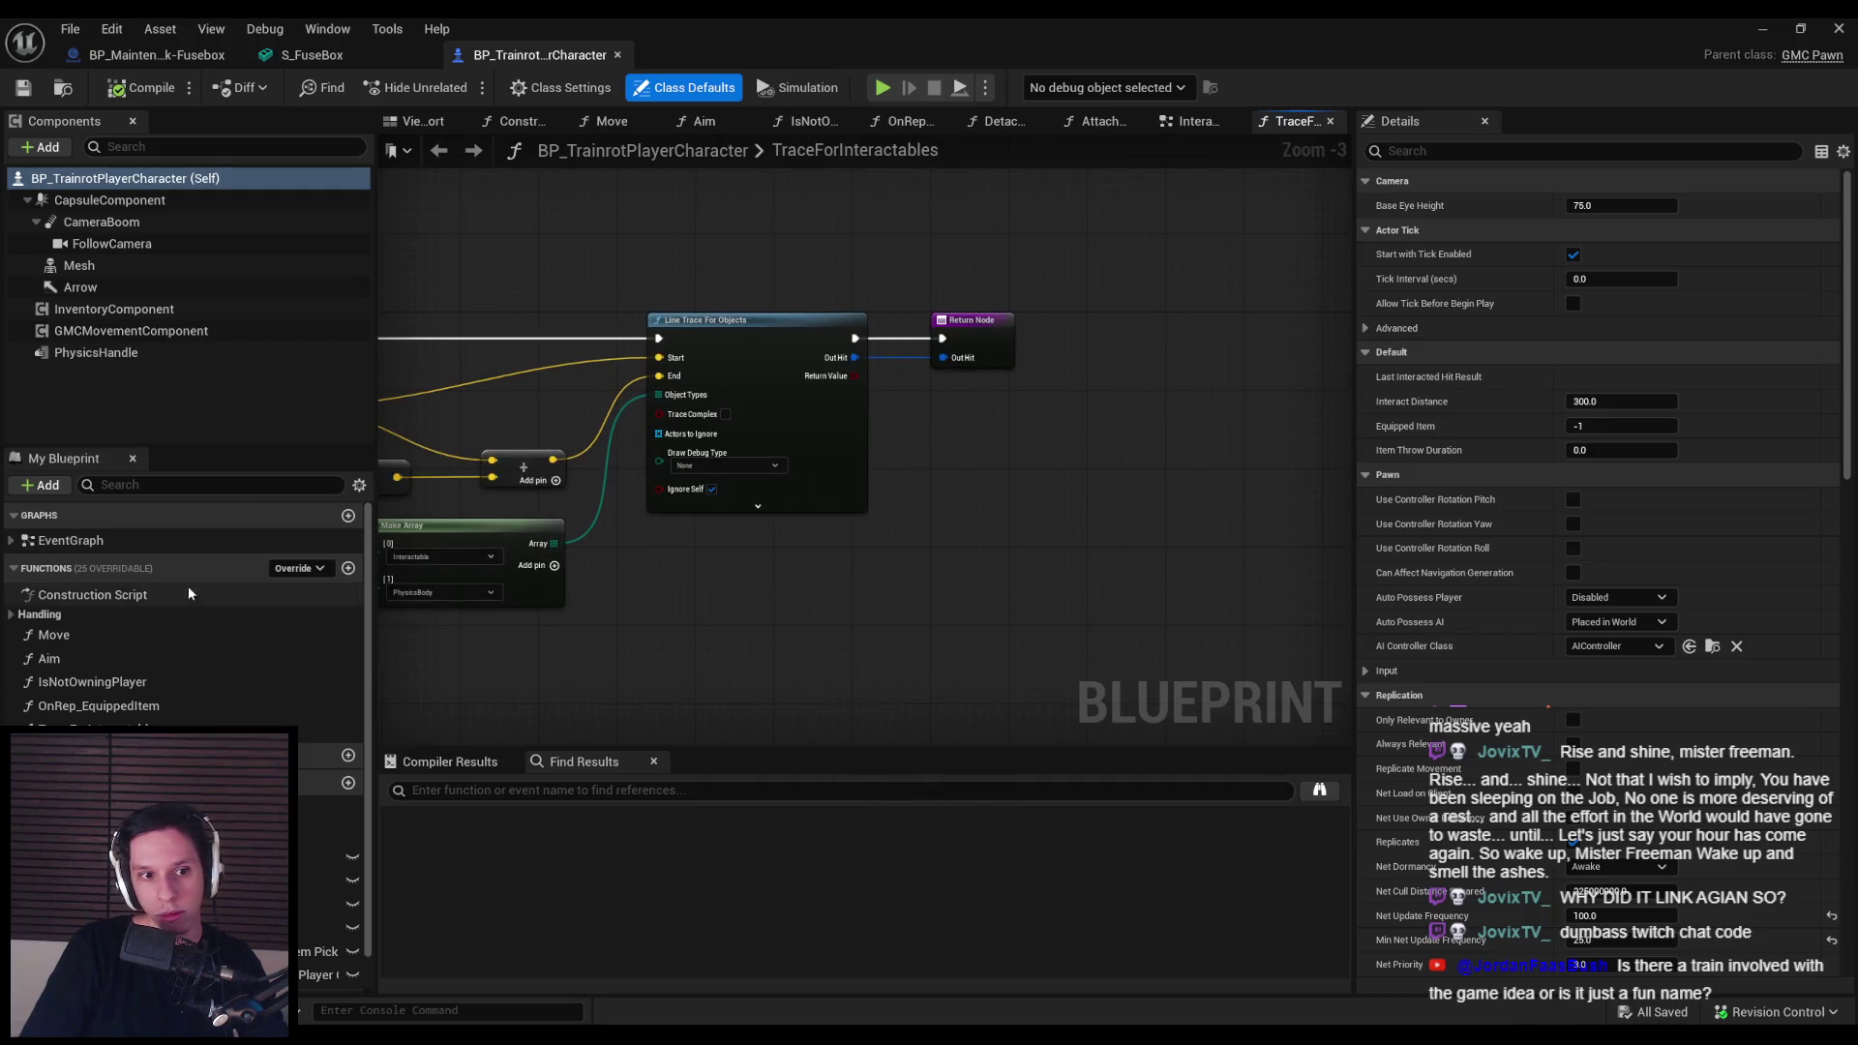
{"action": "double_click", "coordinate": [70, 541]}
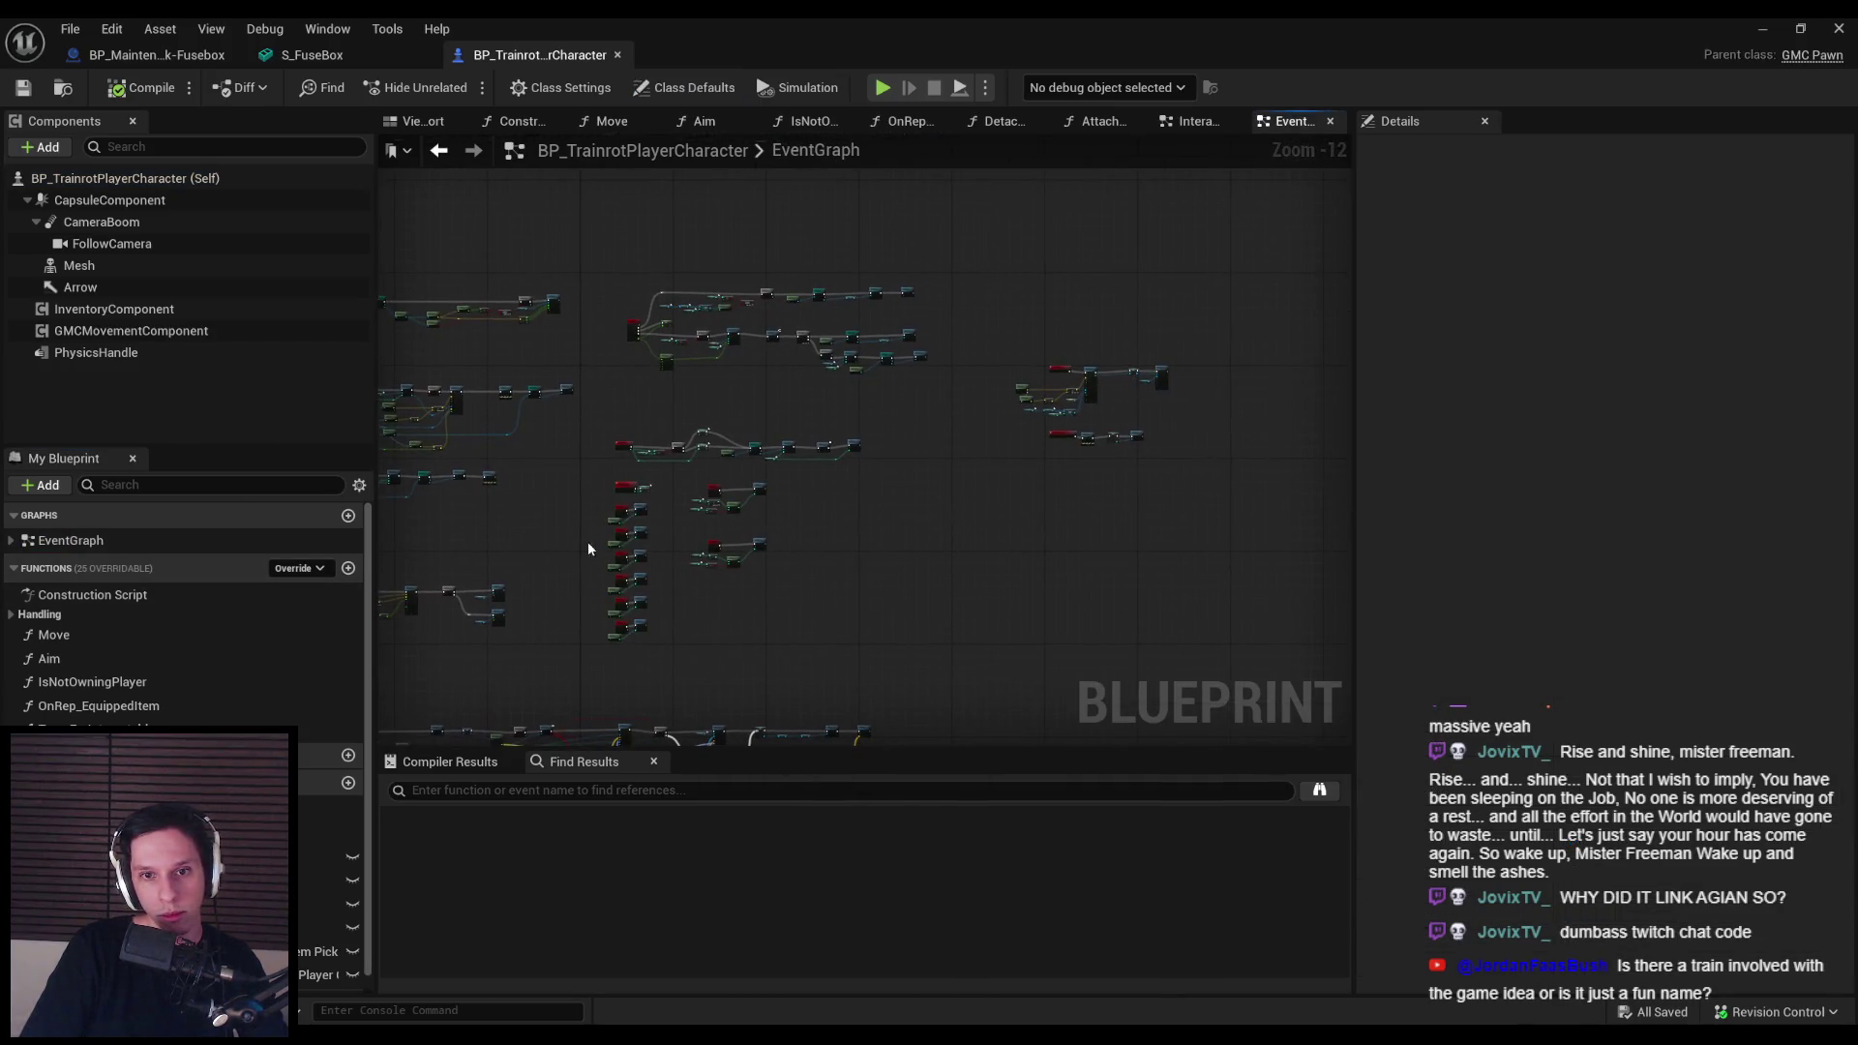
{"action": "scroll", "coordinate": [784, 604], "scroll_direction": "up", "scroll_amount": 10}
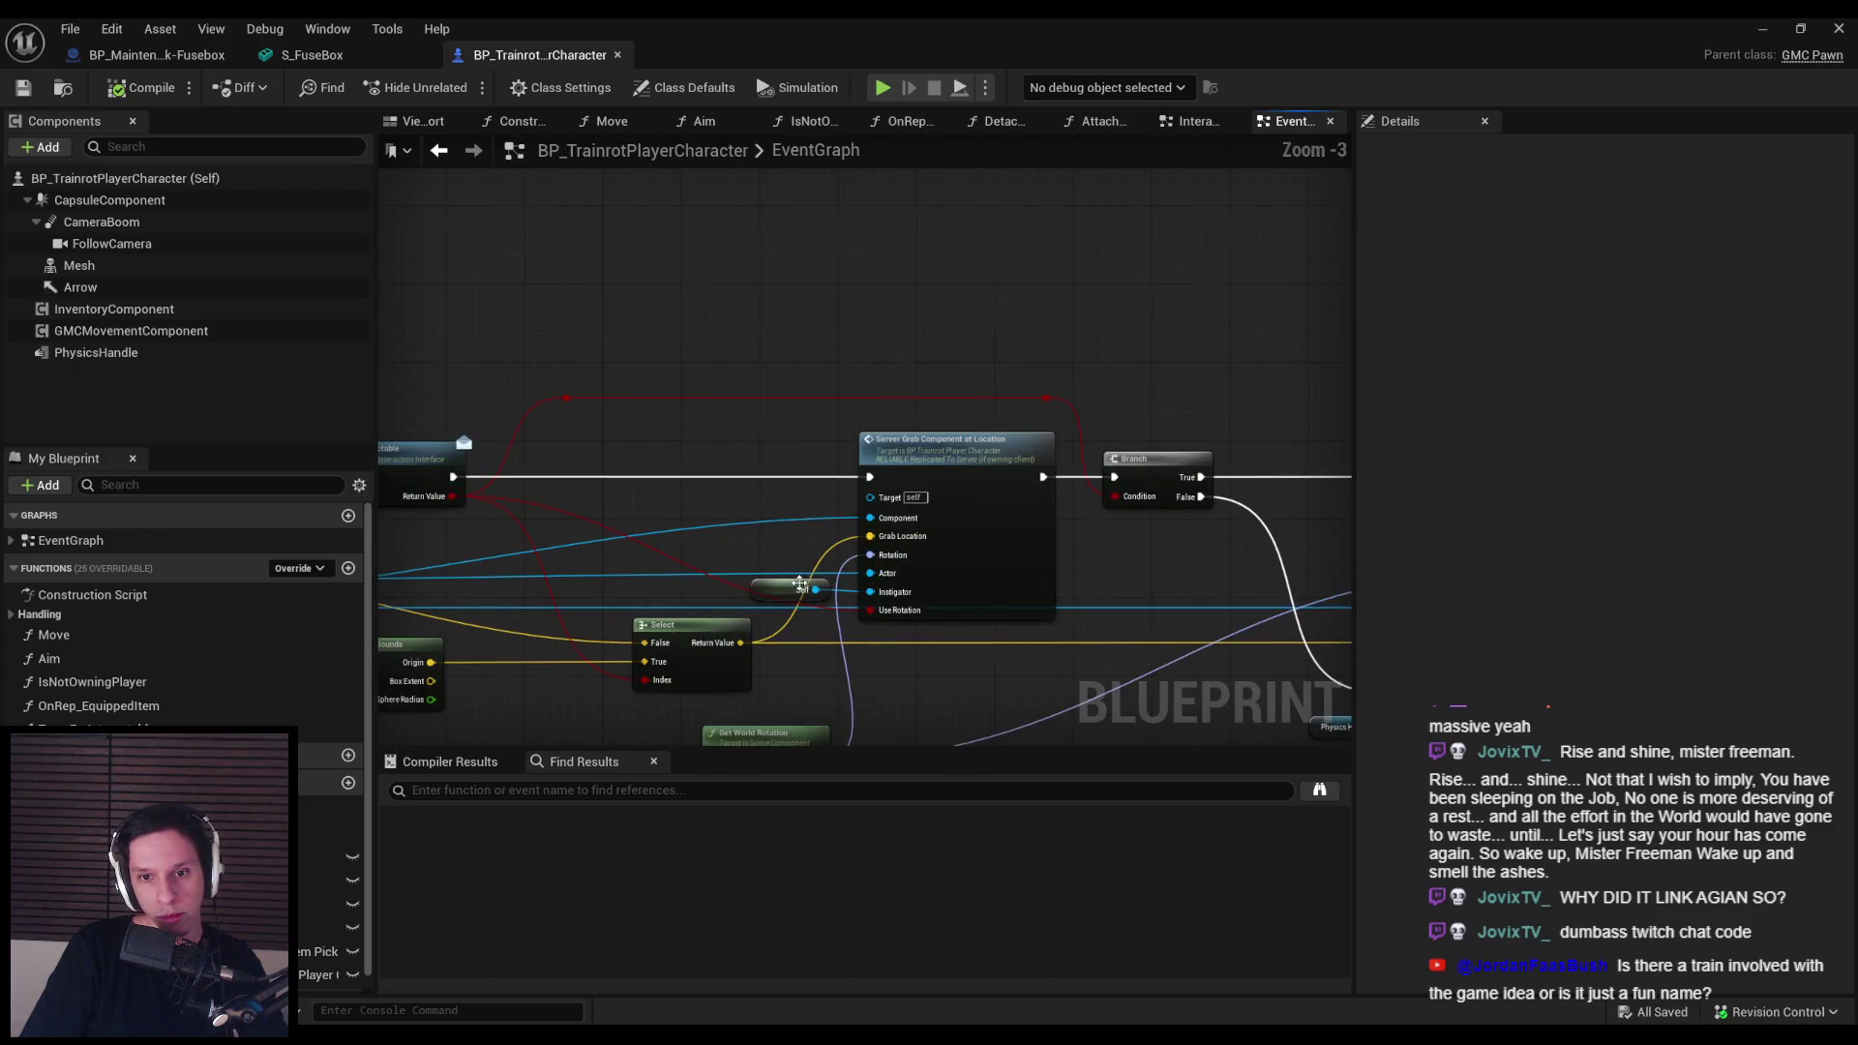
Step: Jump to the ServerGrabComponentAtLocation event and give it a HitResult input of type Hit Result
{"action": "double_click", "coordinate": [960, 424]}
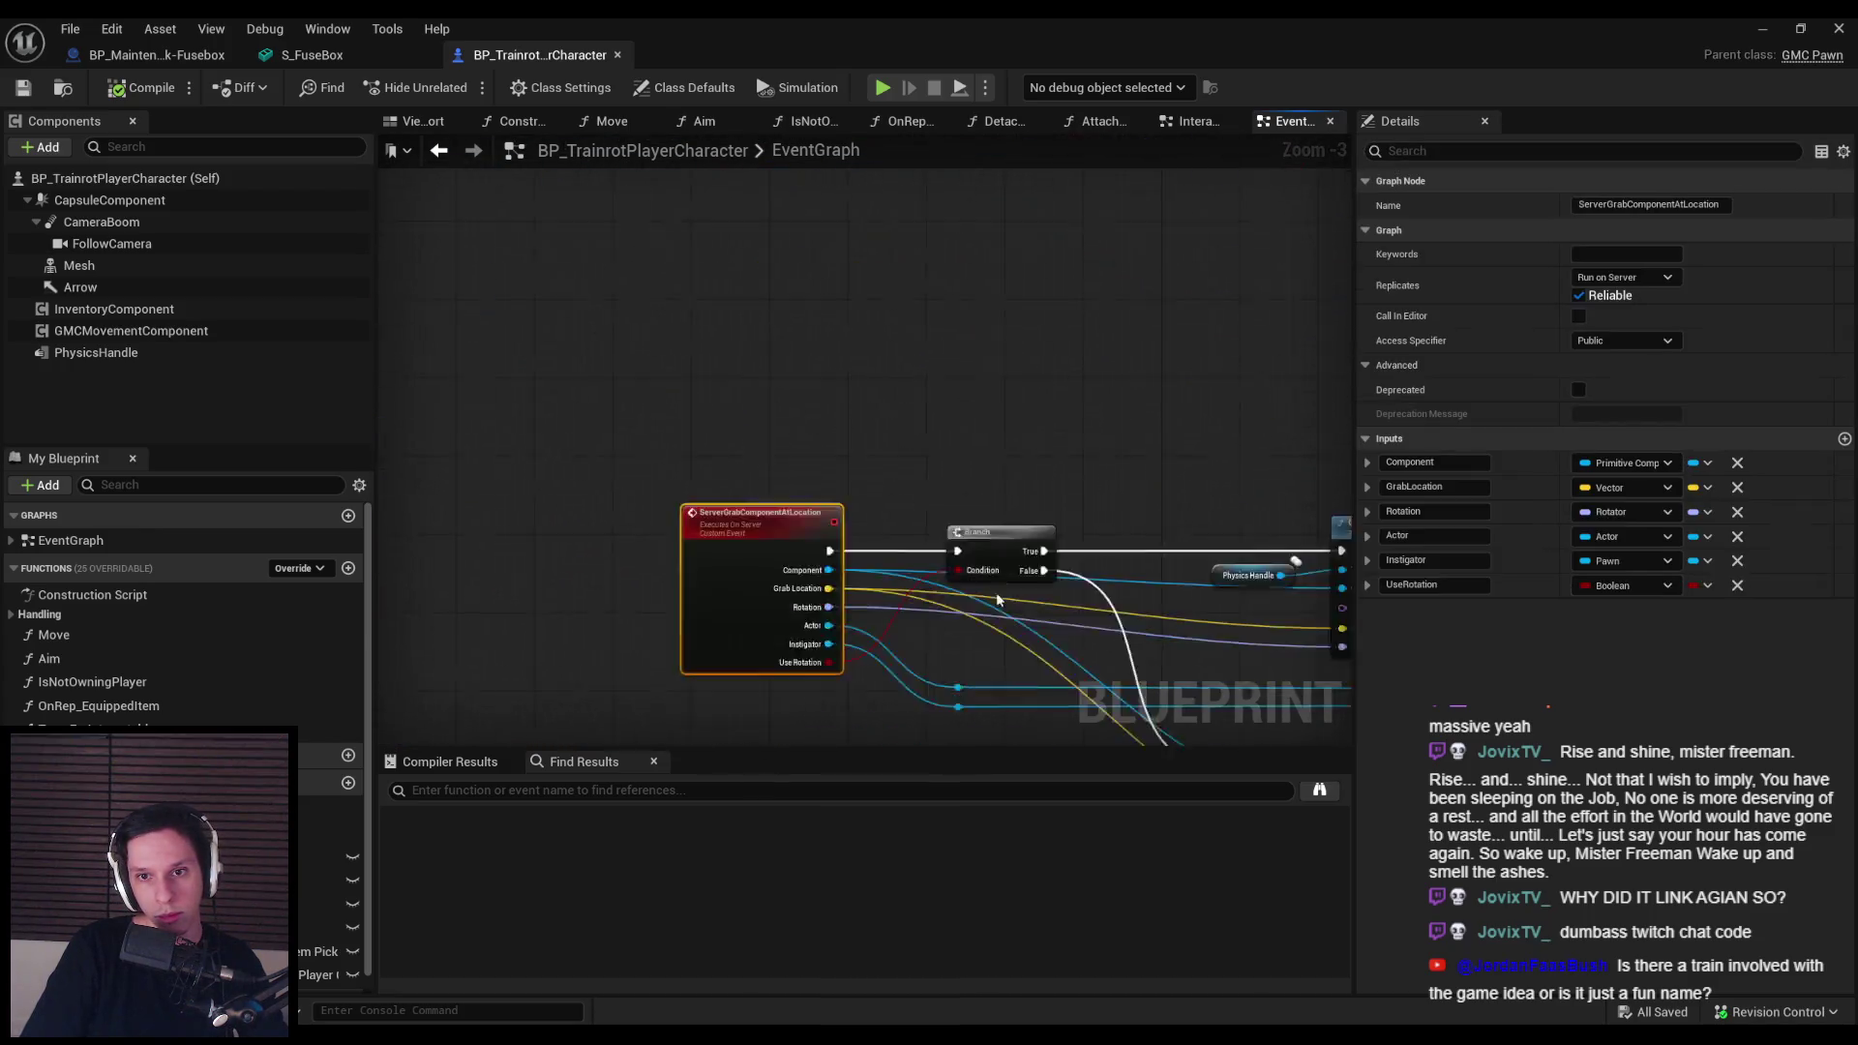
{"action": "left_click_drag", "start_coordinate": [869, 509], "coordinate": [950, 525]}
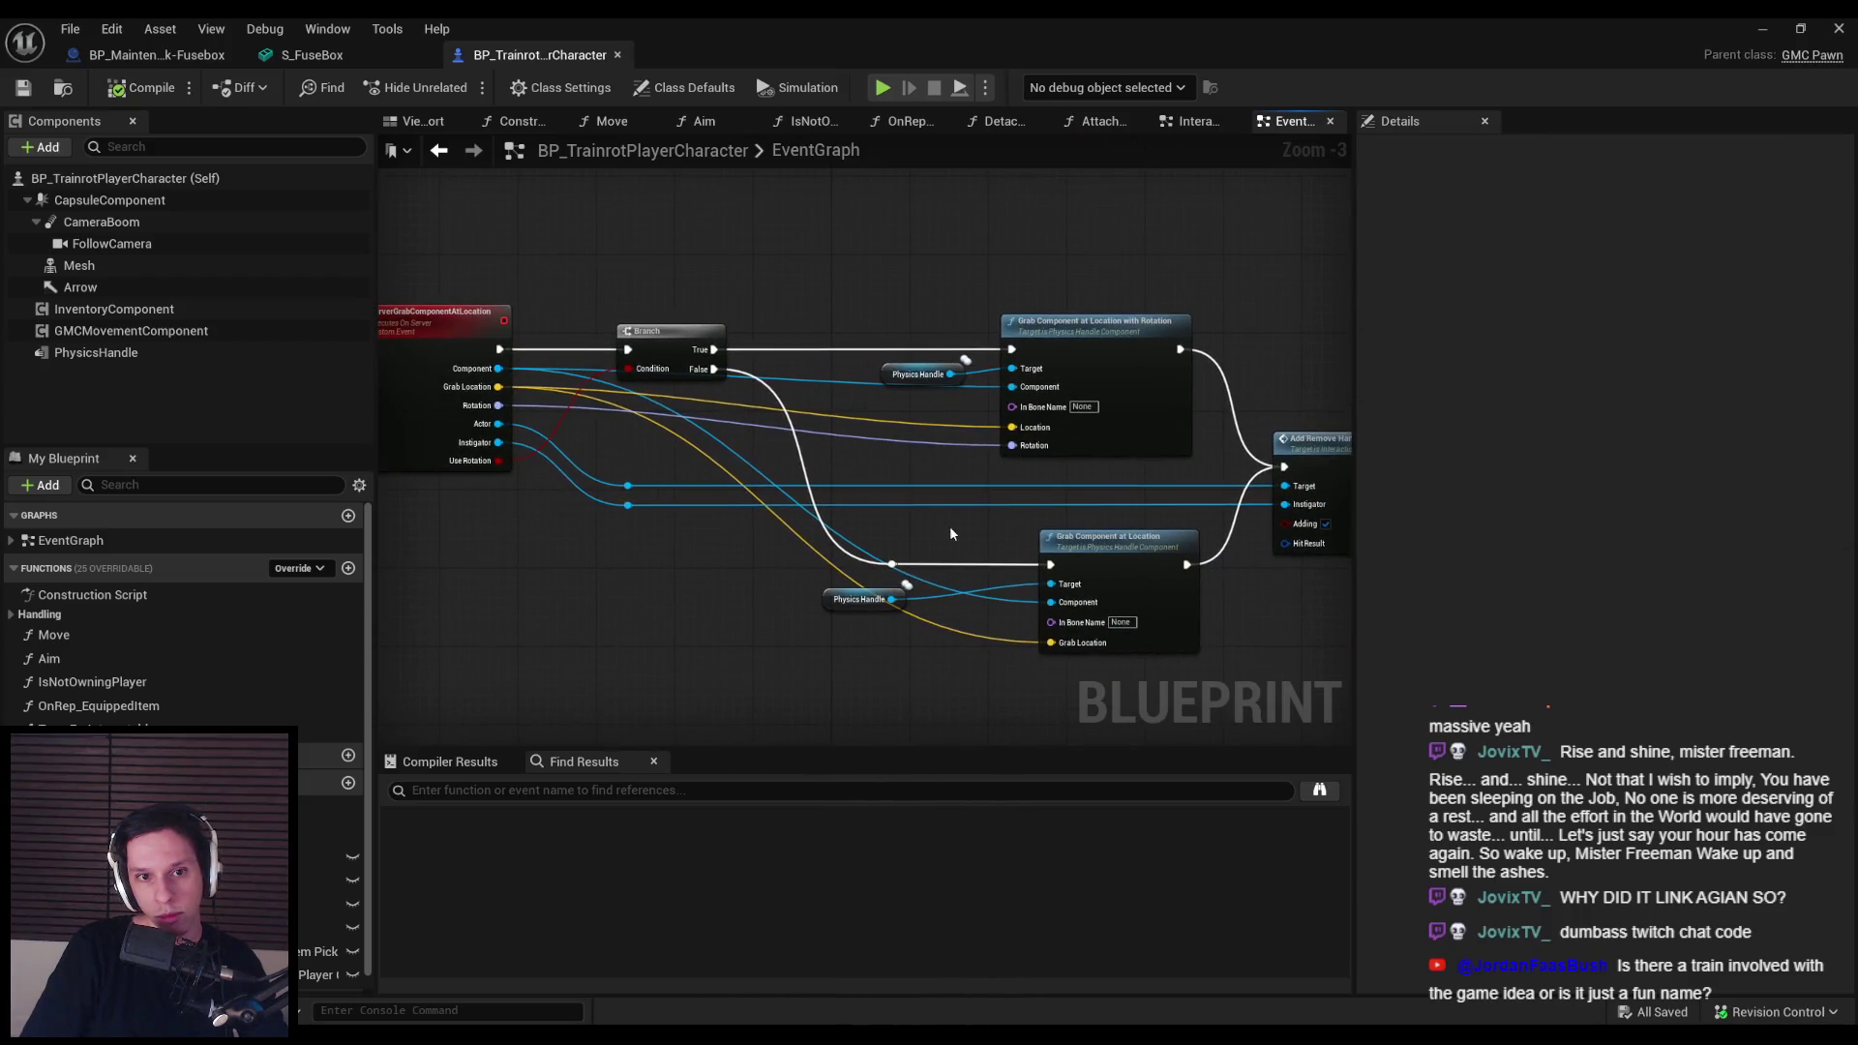
{"action": "scroll", "coordinate": [921, 524], "scroll_direction": "down", "scroll_amount": 4}
{"action": "scroll", "coordinate": [650, 222], "scroll_direction": "up", "scroll_amount": 3}
{"action": "mouse_move", "coordinate": [650, 222]}
{"action": "left_mouse_down"}
{"action": "mouse_move", "coordinate": [951, 507]}
{"action": "mouse_move", "coordinate": [1054, 506]}
{"action": "mouse_move", "coordinate": [553, 461]}
{"action": "left_mouse_up"}
{"action": "scroll", "coordinate": [844, 377], "scroll_direction": "up", "scroll_amount": 1}
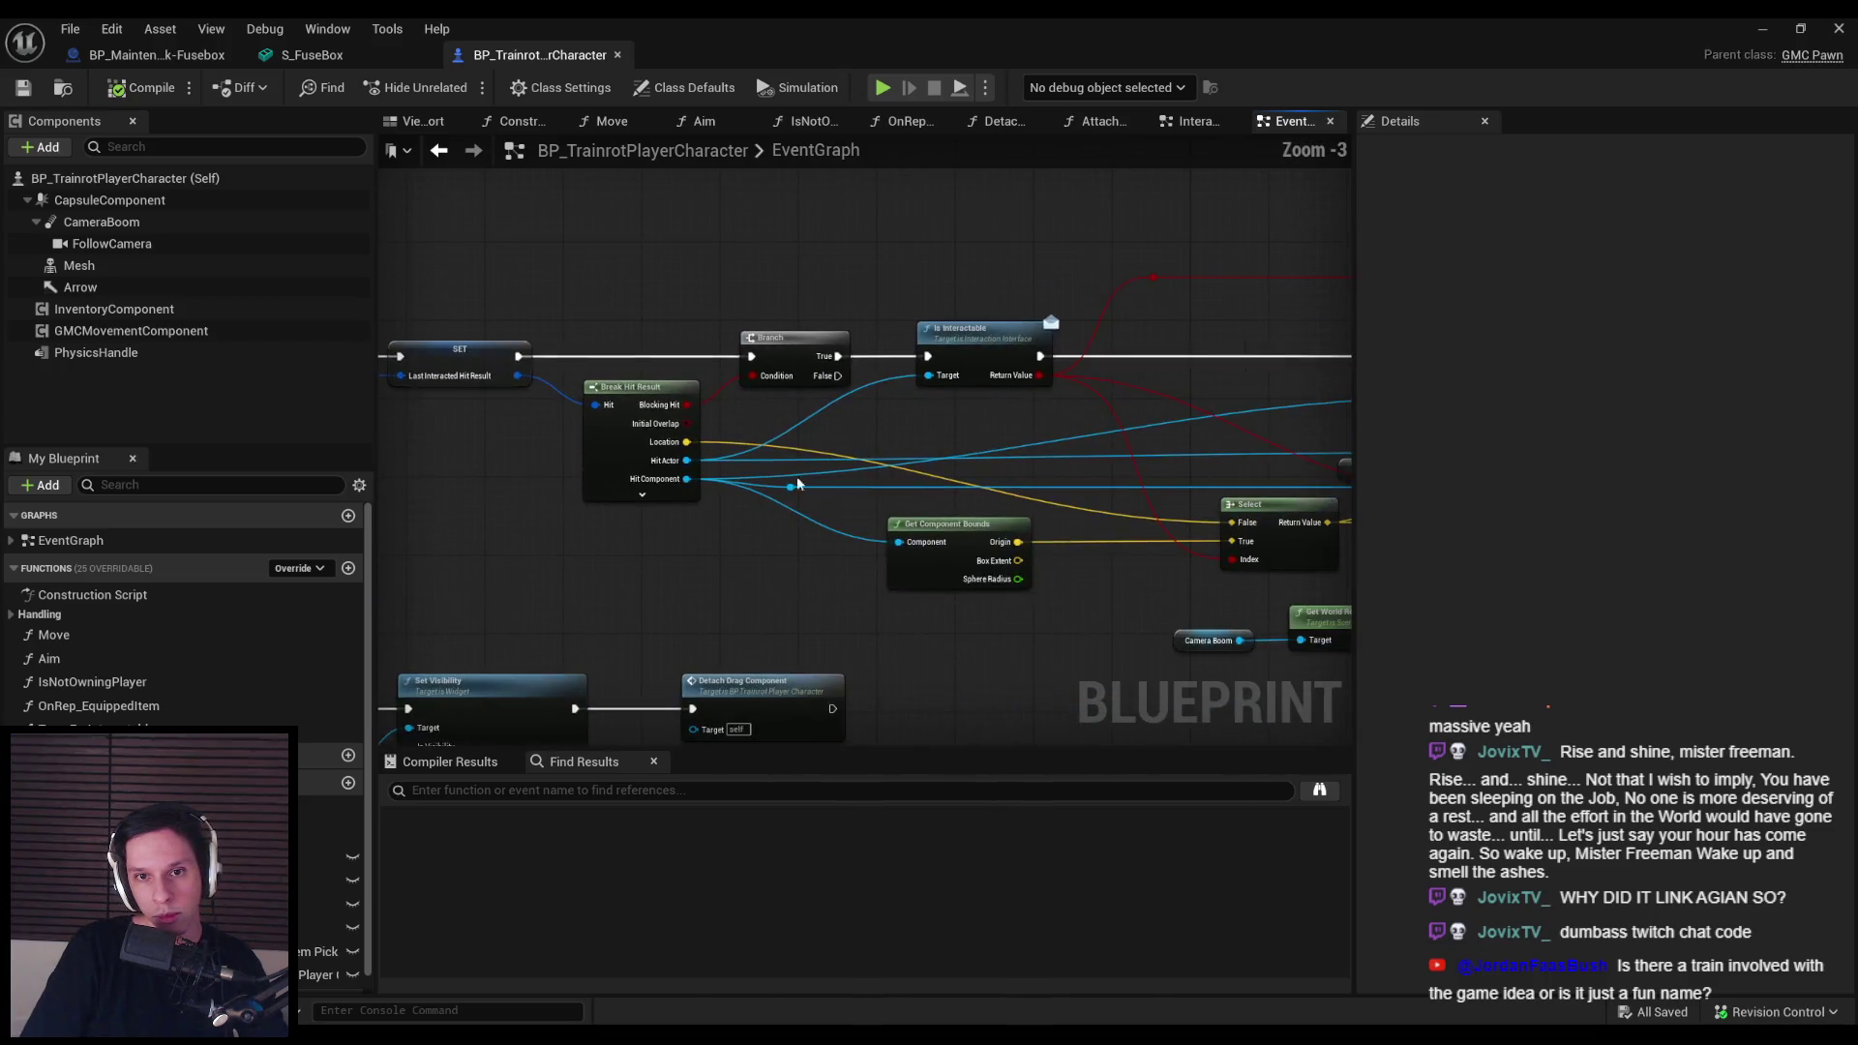
{"action": "left_click_drag", "start_coordinate": [940, 527], "coordinate": [609, 517]}
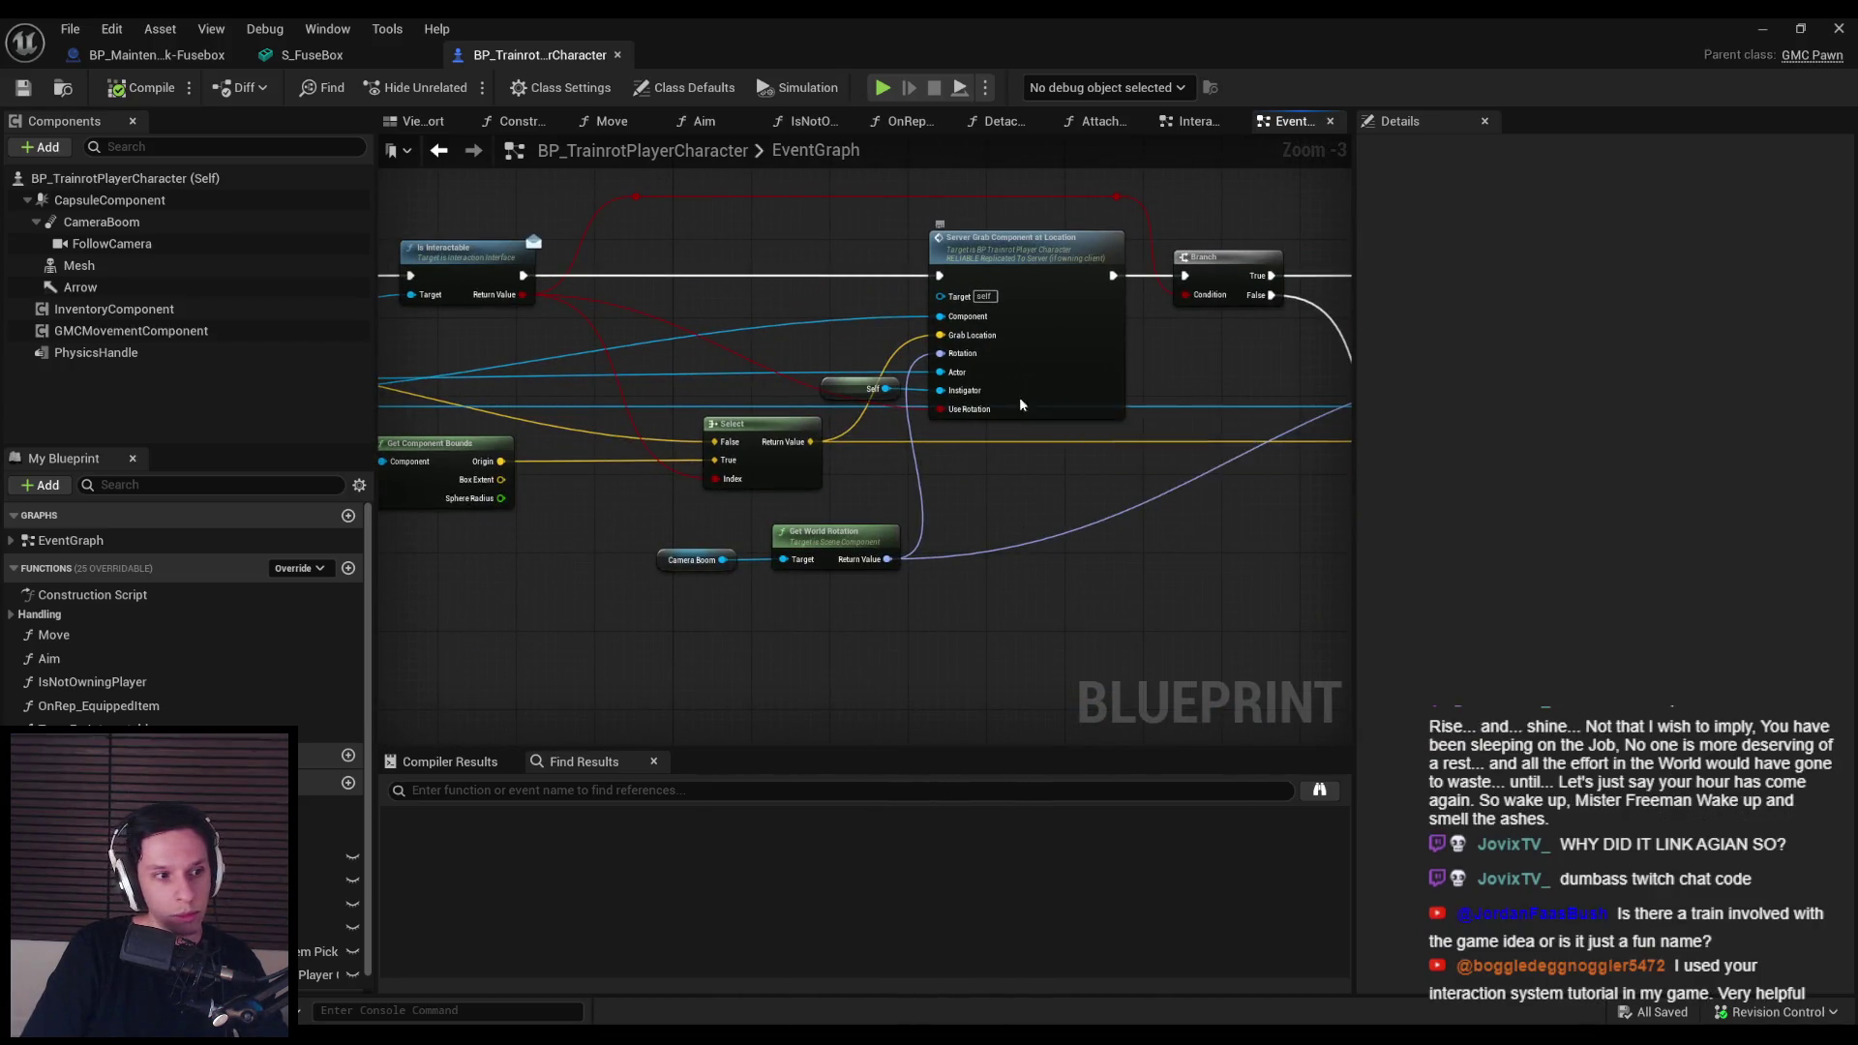
{"action": "double_click", "coordinate": [1019, 397]}
{"action": "mouse_move", "coordinate": [1217, 588]}
{"action": "left_mouse_down"}
{"action": "mouse_move", "coordinate": [844, 566]}
{"action": "mouse_move", "coordinate": [428, 509]}
{"action": "mouse_move", "coordinate": [438, 566]}
{"action": "mouse_move", "coordinate": [425, 494]}
{"action": "left_mouse_up"}
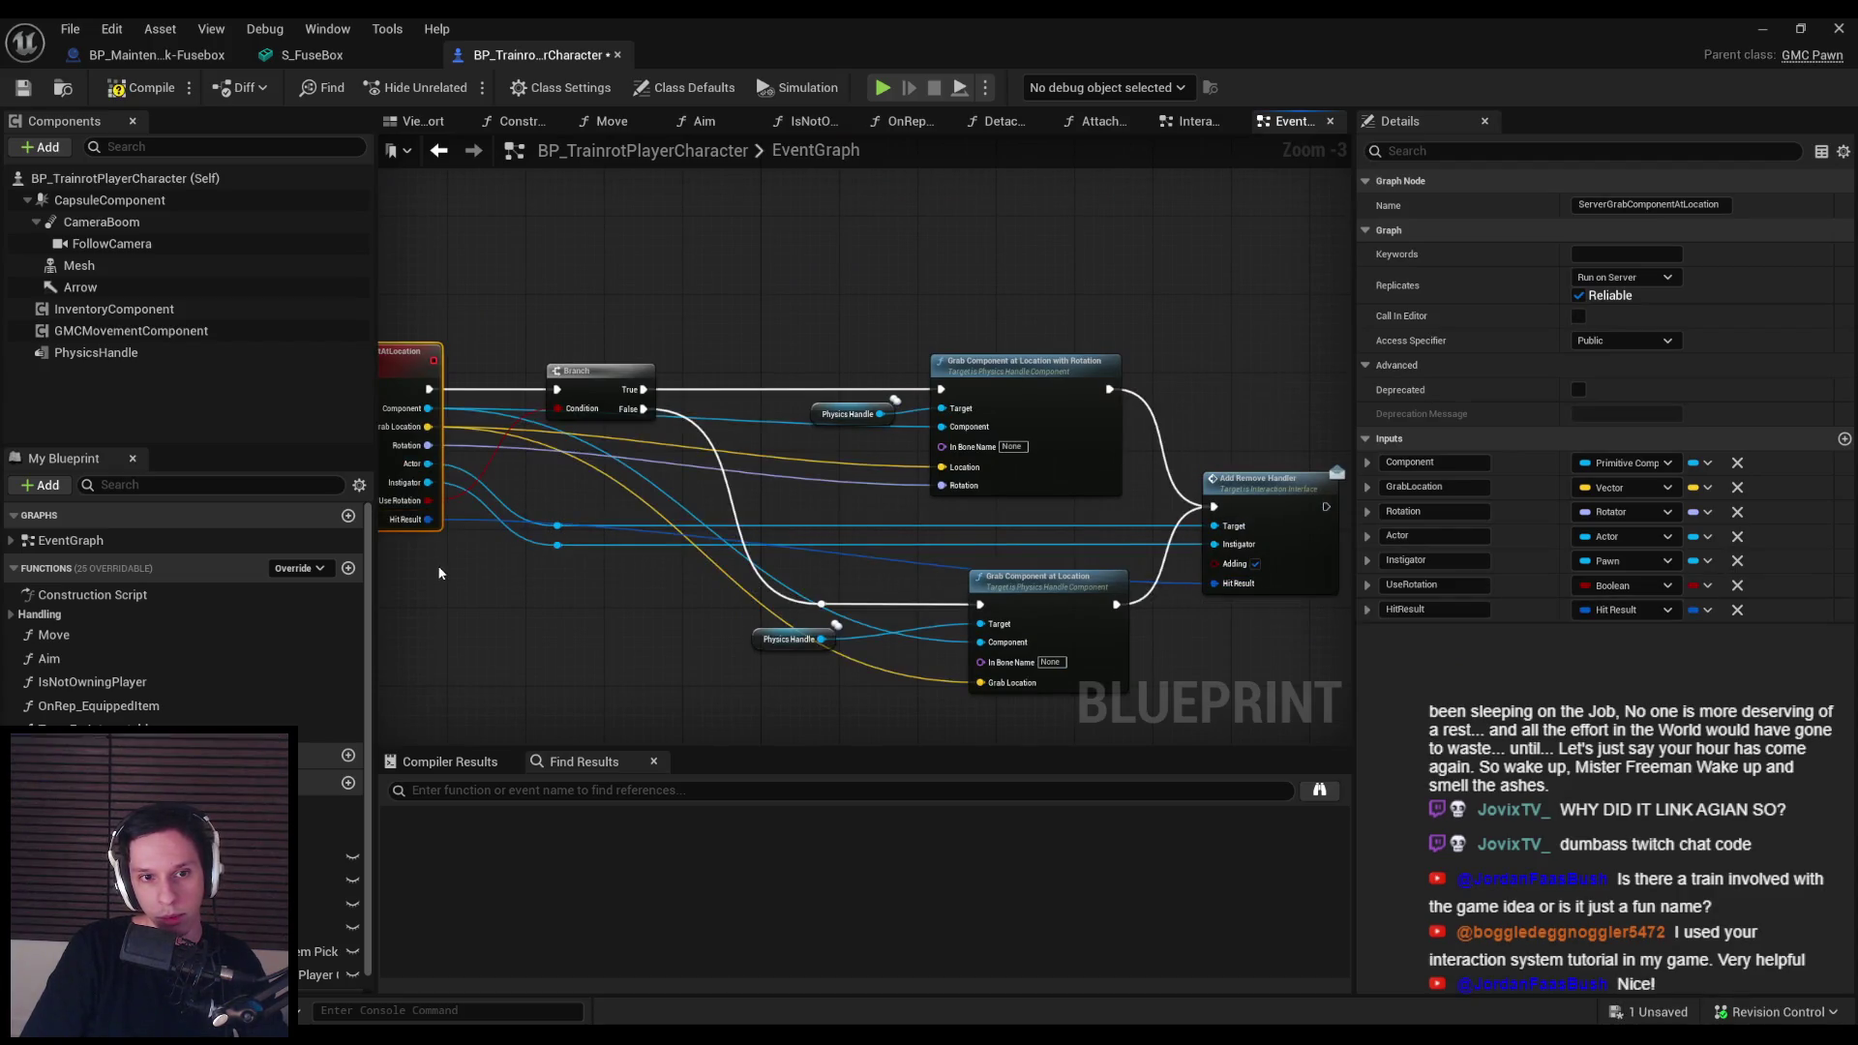
Step: Feed the Server Grab call's Hit Result from a Last Interacted Hit Result getter, then compile and save
{"action": "scroll", "coordinate": [807, 343], "scroll_direction": "up", "scroll_amount": 3}
{"action": "scroll", "coordinate": [807, 343], "scroll_direction": "down", "scroll_amount": 3}
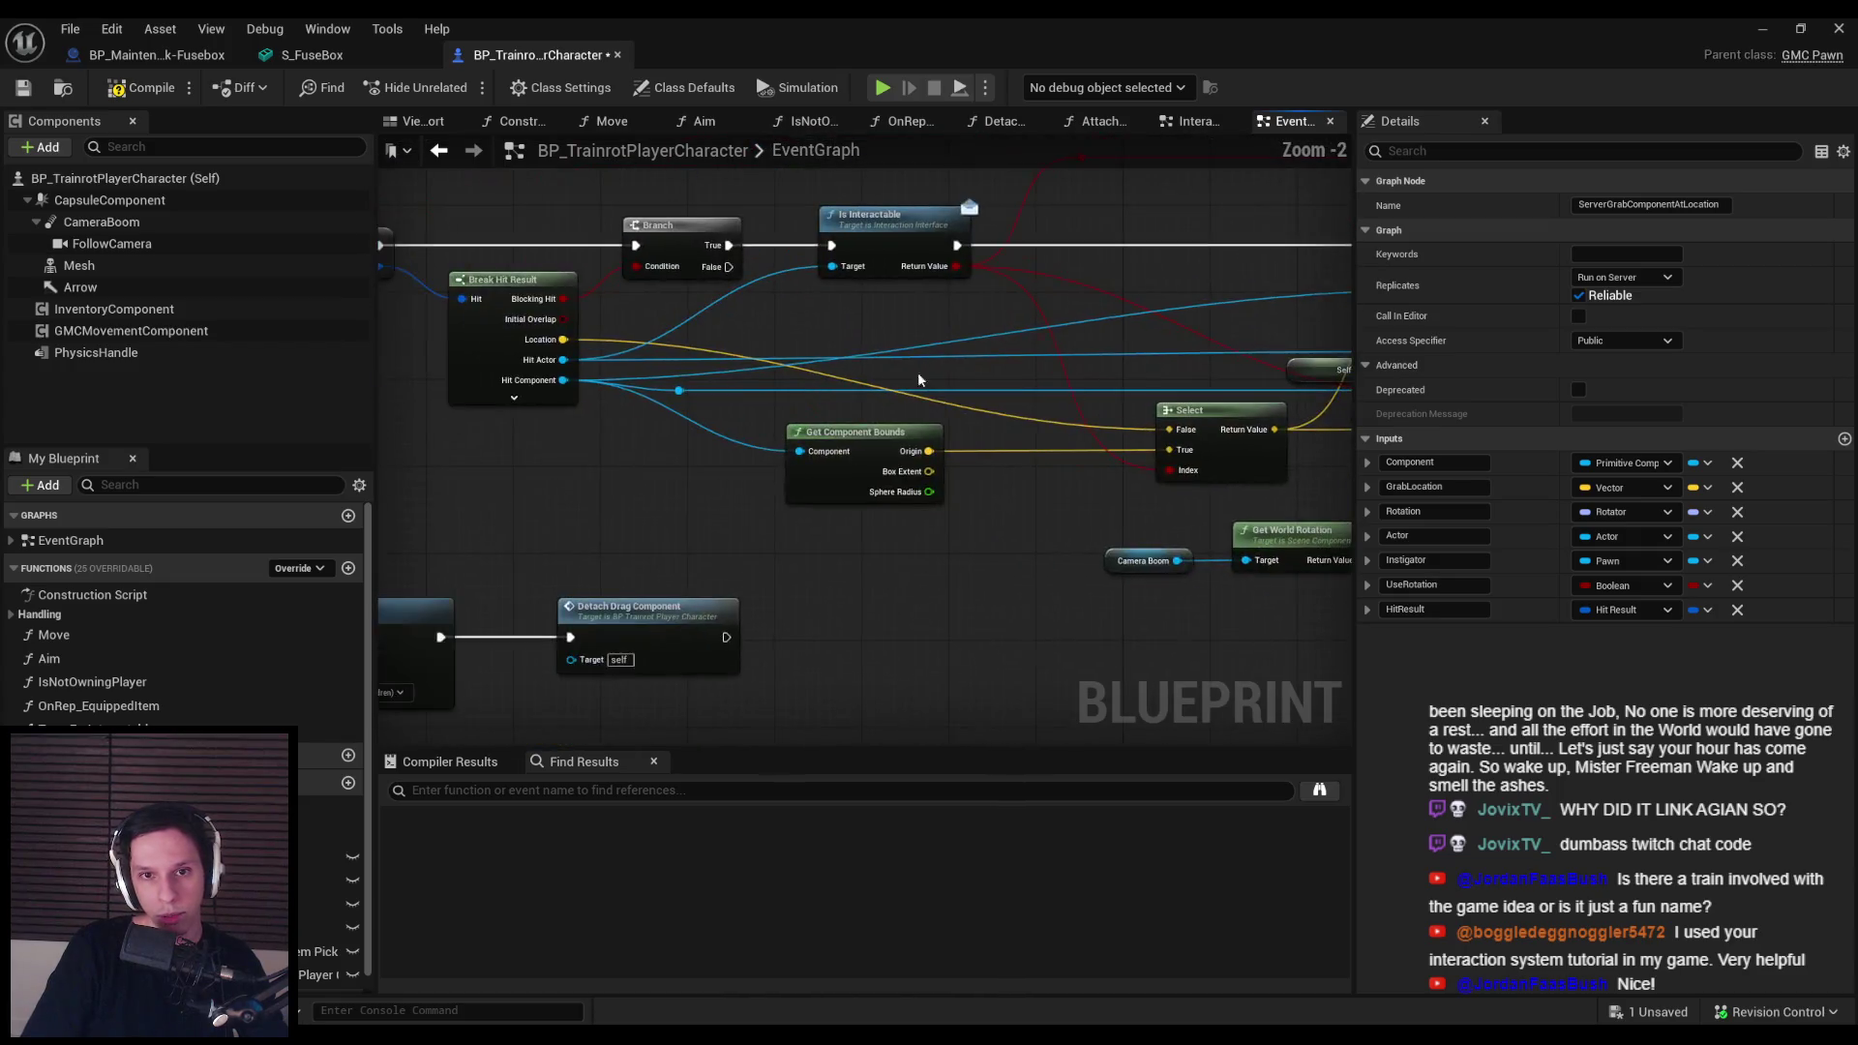
{"action": "left_click_drag", "start_coordinate": [692, 447], "coordinate": [254, 430]}
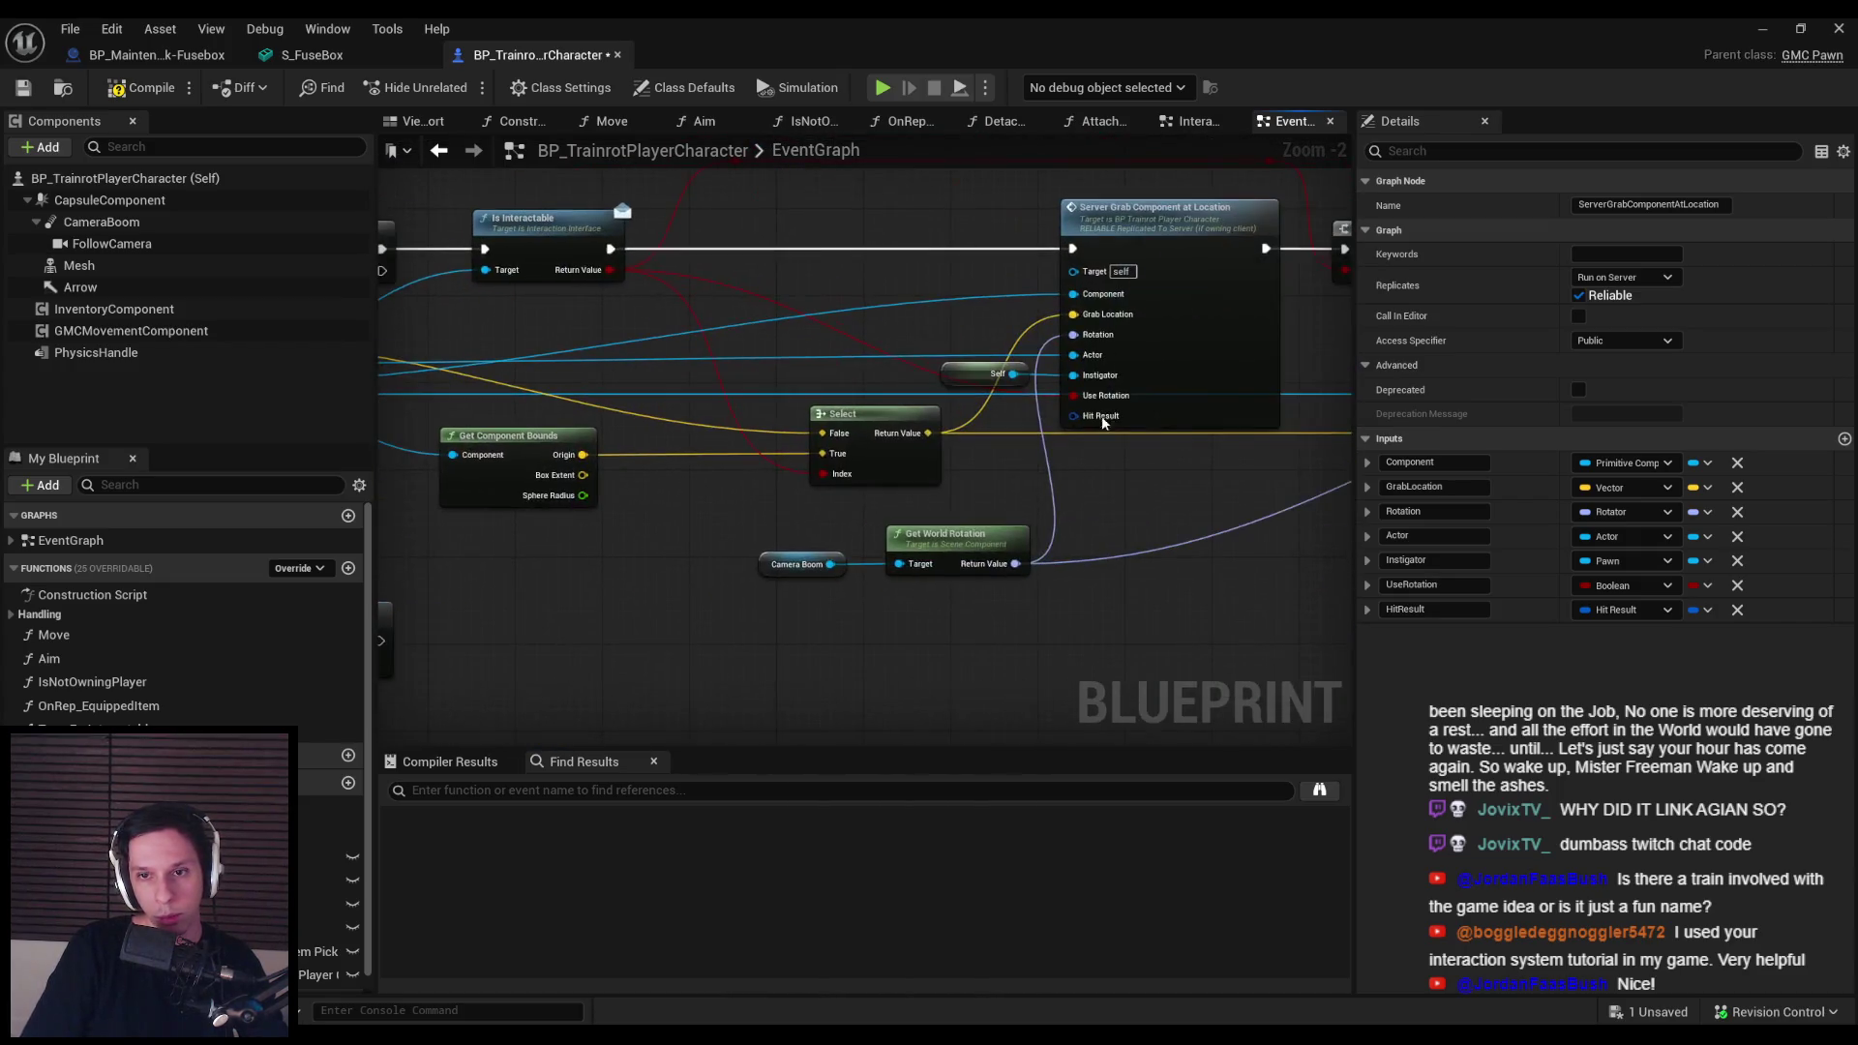
{"action": "mouse_move", "coordinate": [1073, 416]}
{"action": "left_mouse_down"}
{"action": "mouse_move", "coordinate": [1074, 483]}
{"action": "mouse_move", "coordinate": [1130, 467]}
{"action": "mouse_move", "coordinate": [561, 497]}
{"action": "mouse_move", "coordinate": [290, 455]}
{"action": "mouse_move", "coordinate": [228, 414]}
{"action": "left_mouse_up"}
{"action": "type", "text": "last inter"}
{"action": "key", "text": "Return"}
{"action": "left_click", "coordinate": [1114, 509]}
{"action": "scroll", "coordinate": [1115, 509], "scroll_direction": "down", "scroll_amount": 1}
{"action": "left_click", "coordinate": [538, 474]}
{"action": "key", "text": "f"}
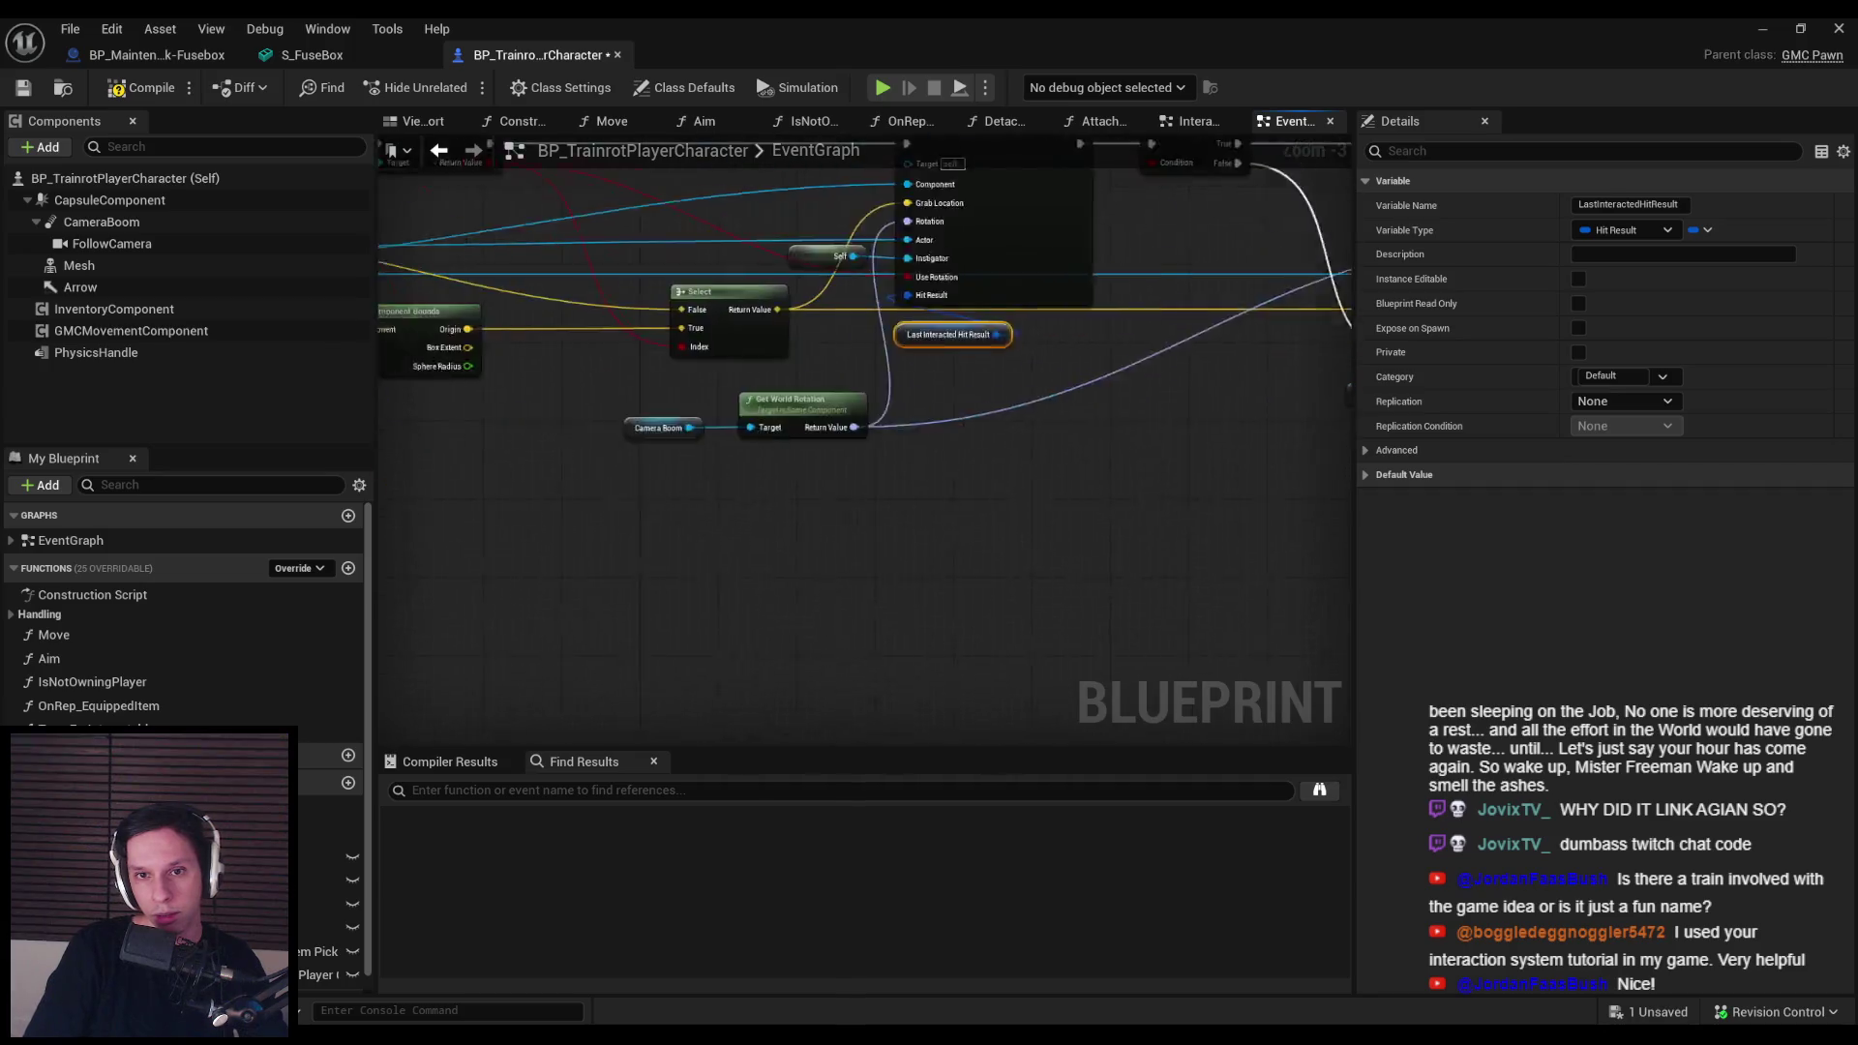
{"action": "left_click", "coordinate": [22, 89]}
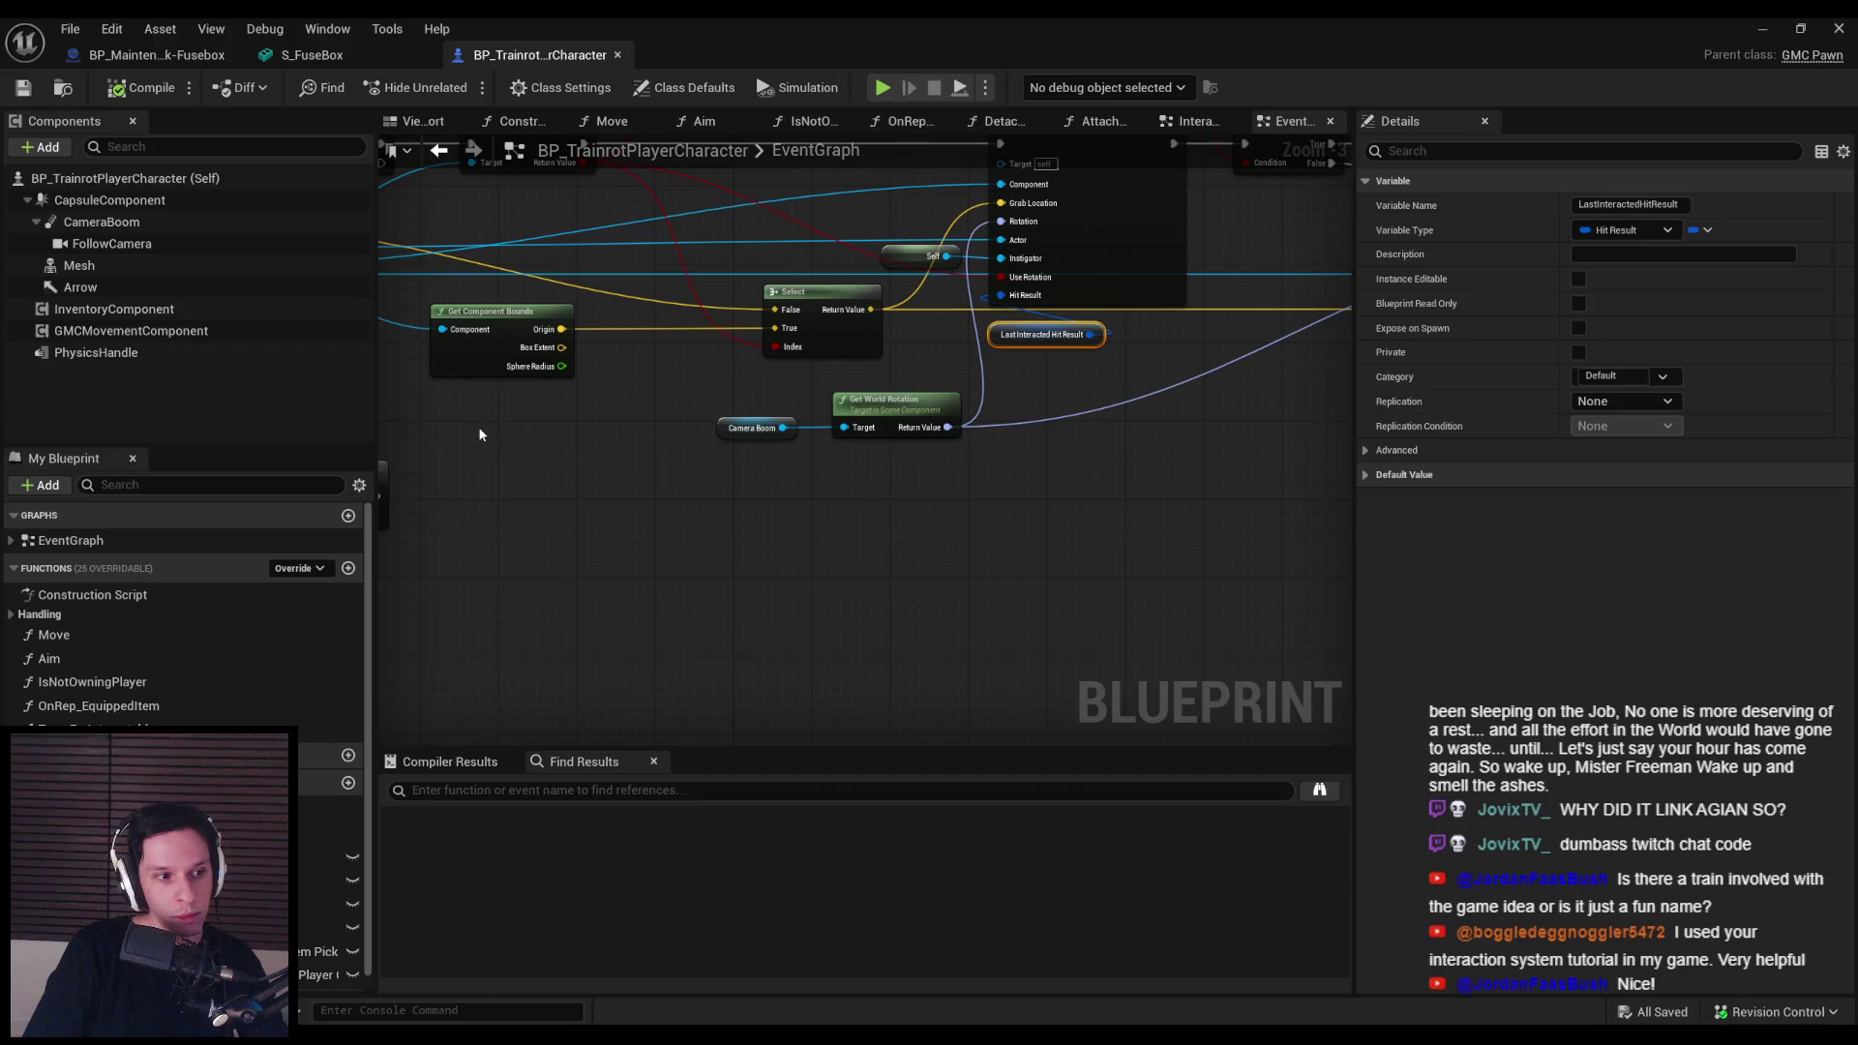
{"action": "mouse_move", "coordinate": [478, 434]}
{"action": "left_mouse_down"}
{"action": "mouse_move", "coordinate": [775, 498]}
{"action": "mouse_move", "coordinate": [713, 489]}
{"action": "mouse_move", "coordinate": [670, 415]}
{"action": "mouse_move", "coordinate": [568, 503]}
{"action": "left_mouse_up"}
{"action": "scroll", "coordinate": [772, 465], "scroll_direction": "up", "scroll_amount": 2}
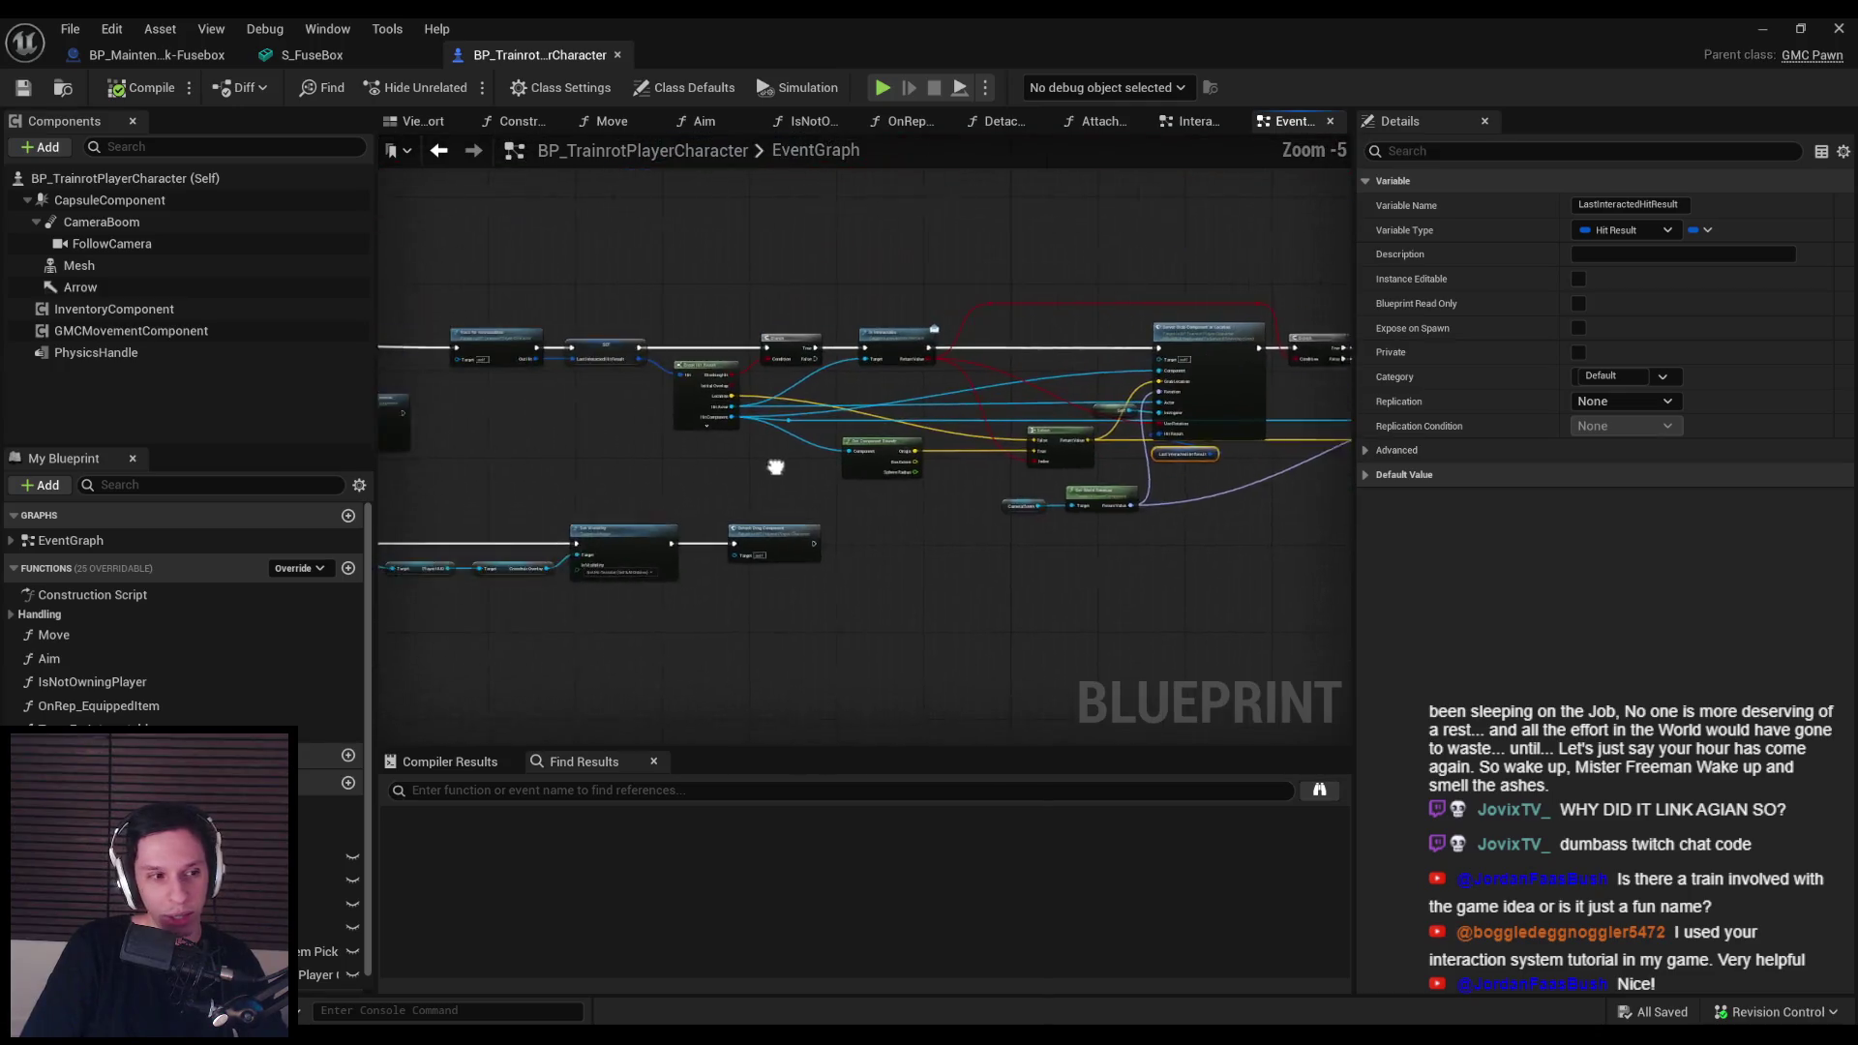
{"action": "left_click", "coordinate": [840, 572]}
{"action": "left_click", "coordinate": [22, 88]}
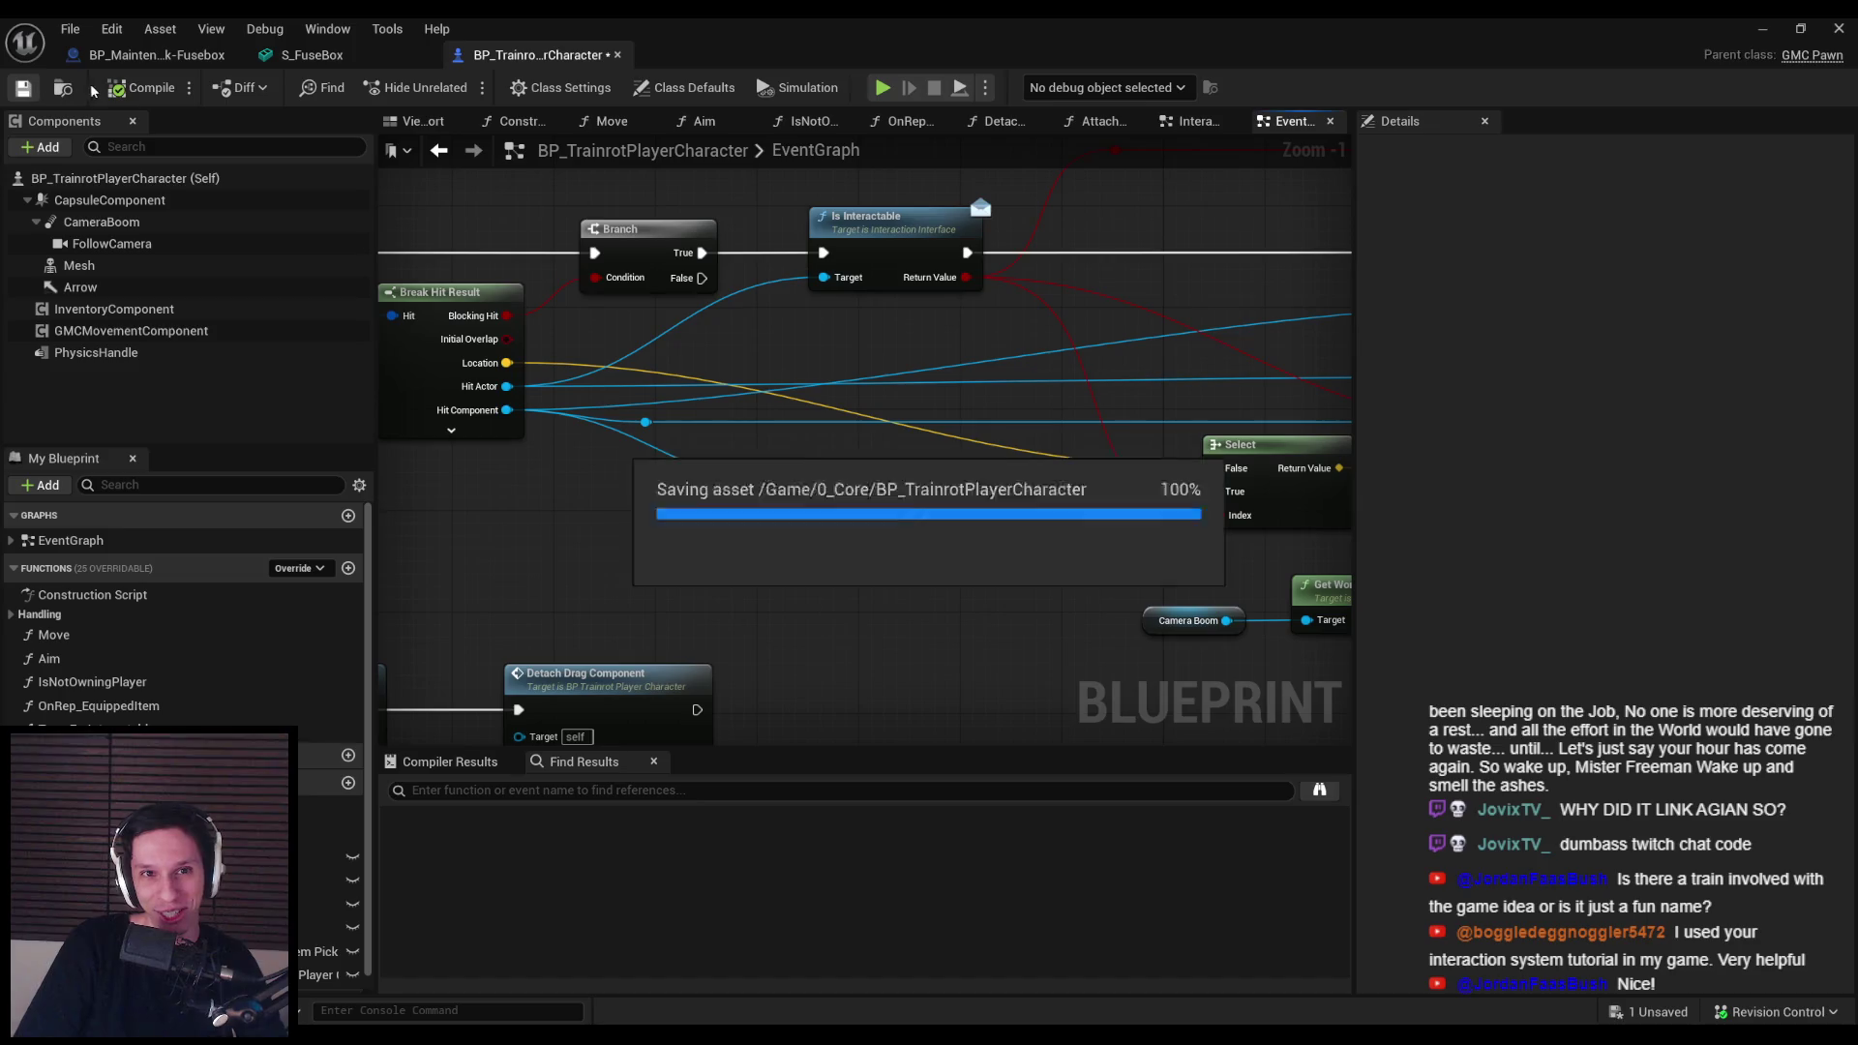
Step: Bend the HitResult wire to Add Remove Handler through two reroute nodes, then save the blueprint
{"action": "scroll", "coordinate": [697, 444], "scroll_direction": "down", "scroll_amount": 2}
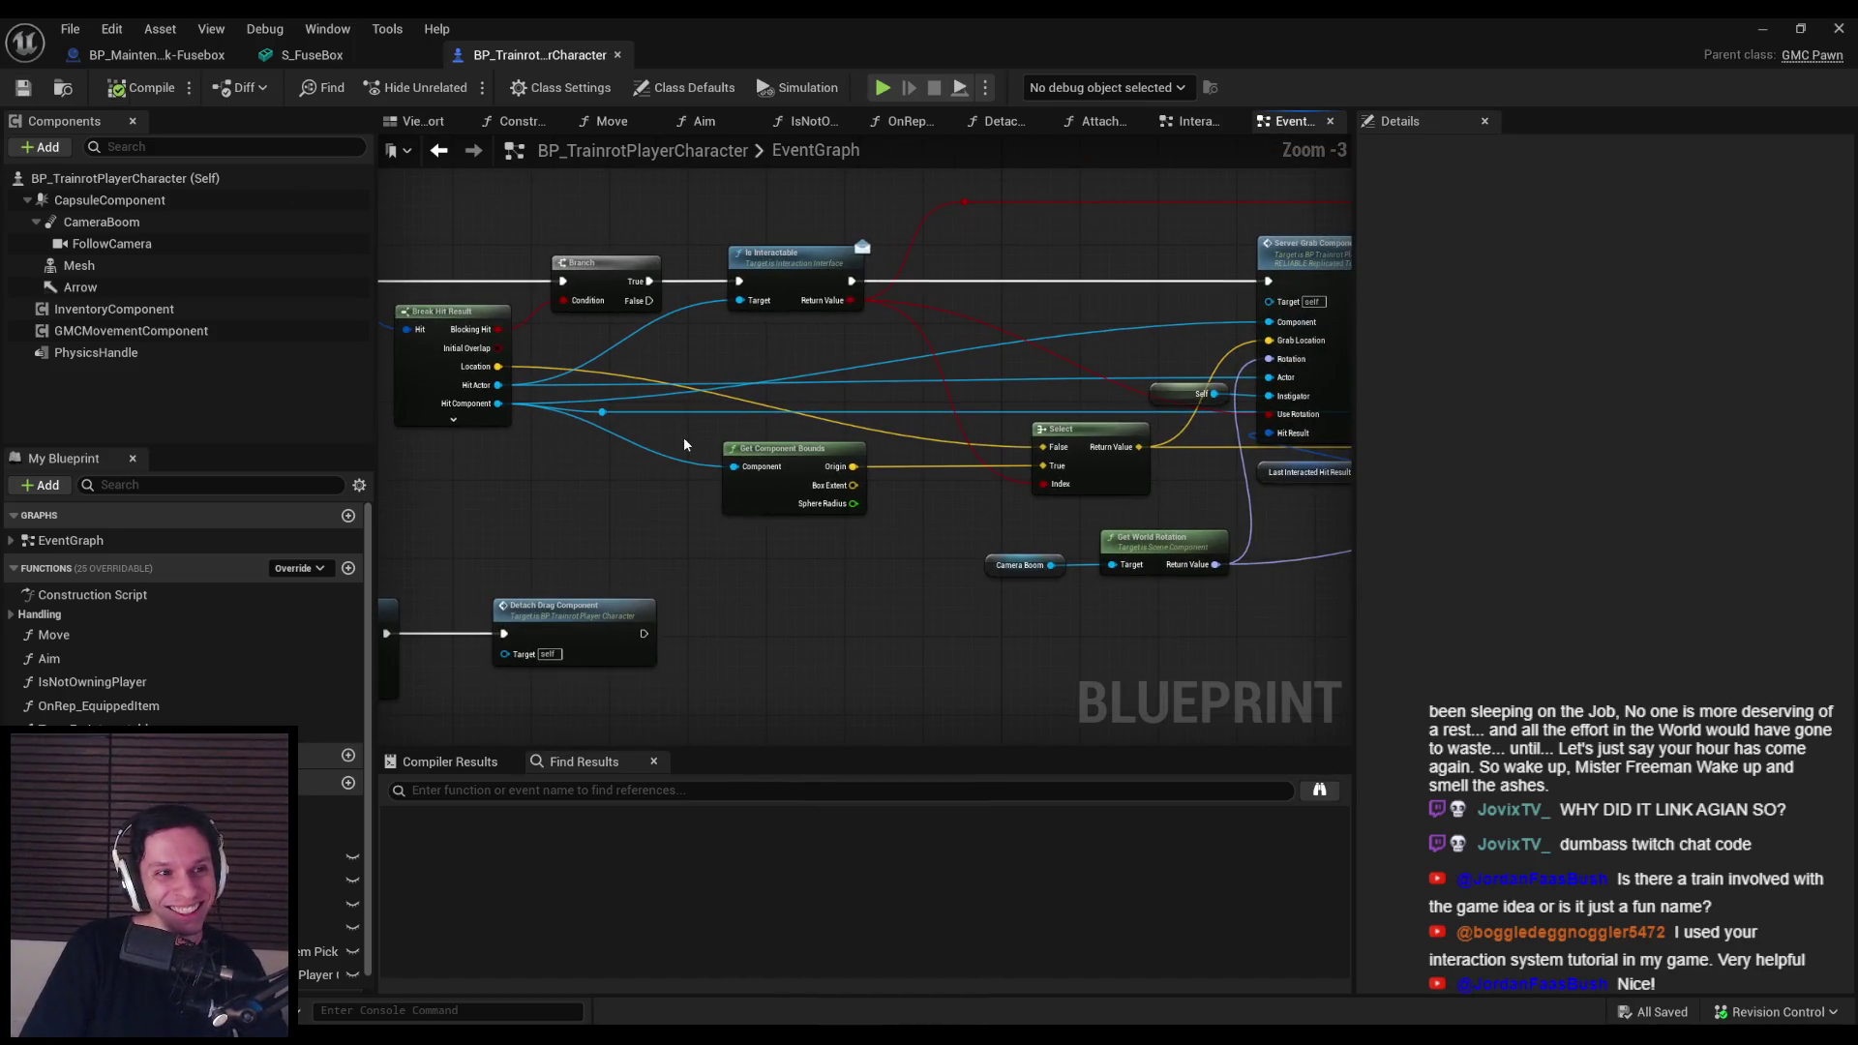
{"action": "mouse_move", "coordinate": [654, 465]}
{"action": "left_mouse_down"}
{"action": "mouse_move", "coordinate": [949, 521]}
{"action": "mouse_move", "coordinate": [722, 461]}
{"action": "mouse_move", "coordinate": [756, 513]}
{"action": "left_mouse_up"}
{"action": "scroll", "coordinate": [757, 431], "scroll_direction": "up", "scroll_amount": 1}
{"action": "left_click_drag", "start_coordinate": [703, 476], "coordinate": [1300, 487]}
{"action": "scroll", "coordinate": [1112, 480], "scroll_direction": "down", "scroll_amount": 1}
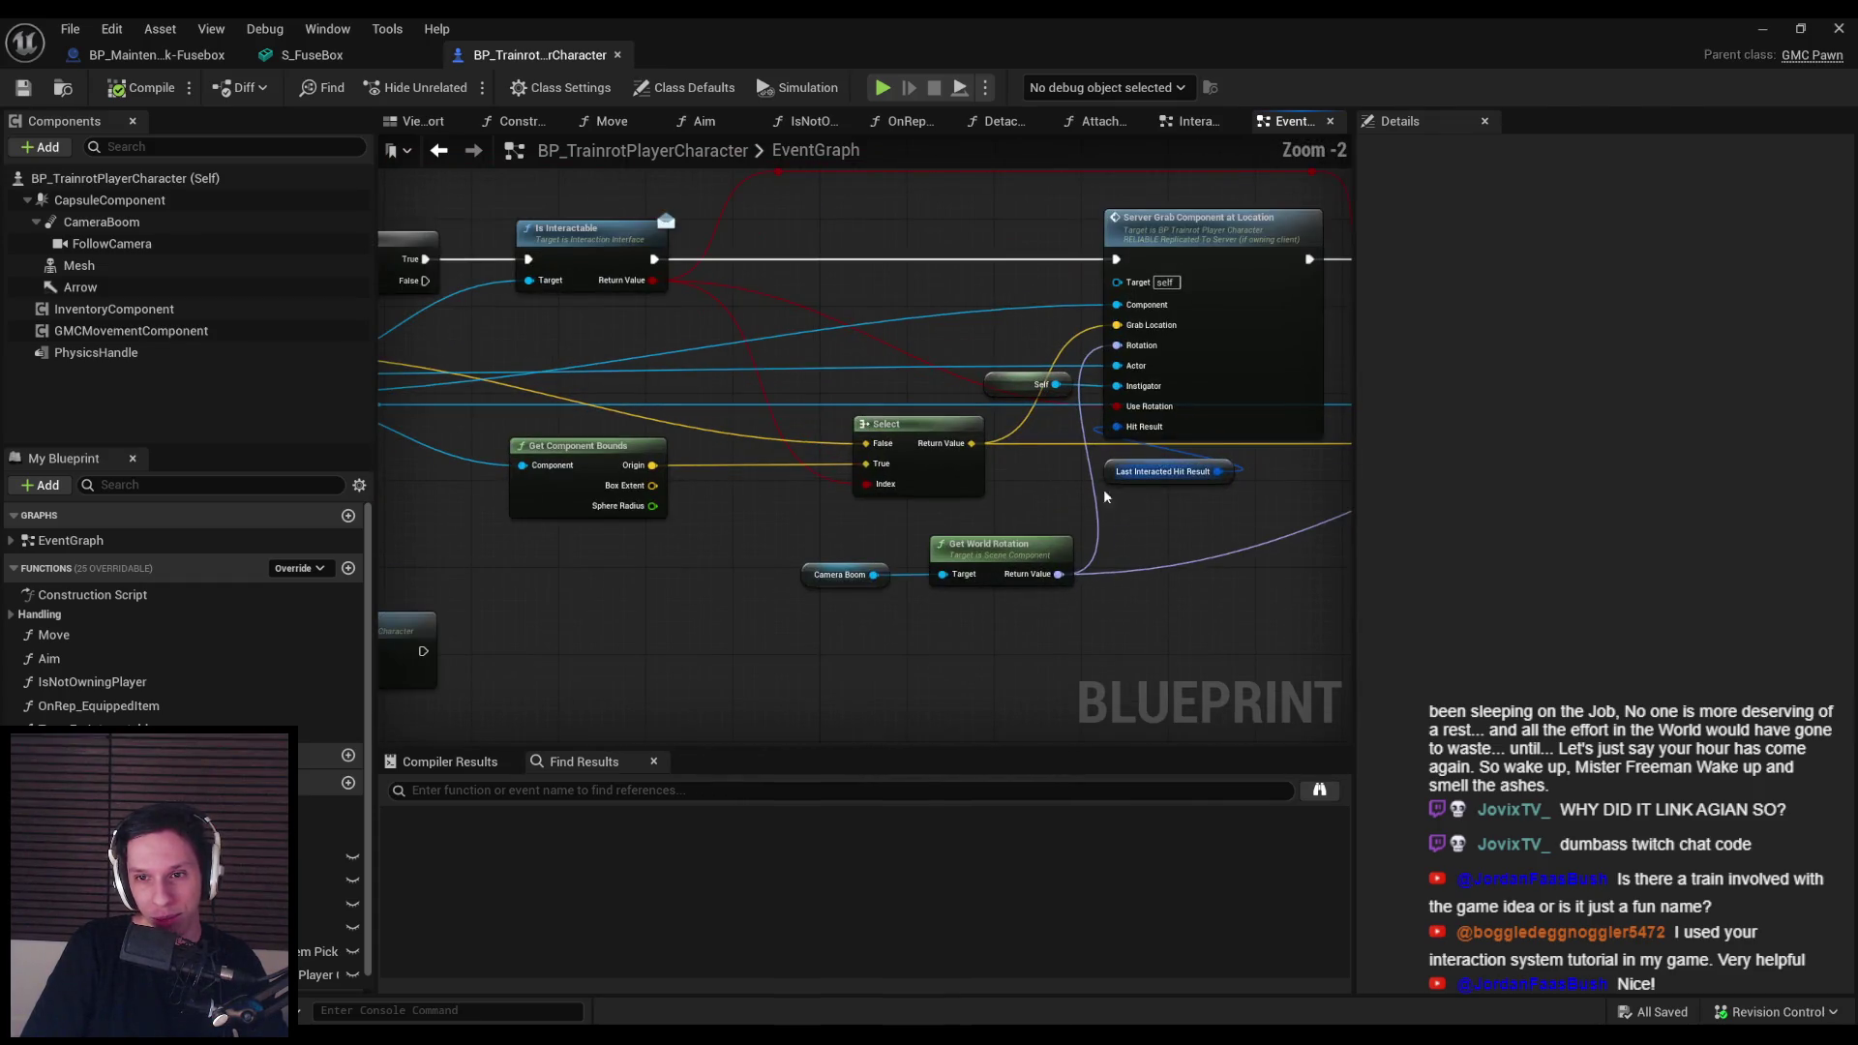
{"action": "scroll", "coordinate": [1070, 509], "scroll_direction": "down", "scroll_amount": 1}
{"action": "scroll", "coordinate": [1016, 532], "scroll_direction": "down", "scroll_amount": 1}
{"action": "scroll", "coordinate": [977, 549], "scroll_direction": "up", "scroll_amount": 4}
{"action": "left_click_drag", "start_coordinate": [977, 550], "coordinate": [836, 451]}
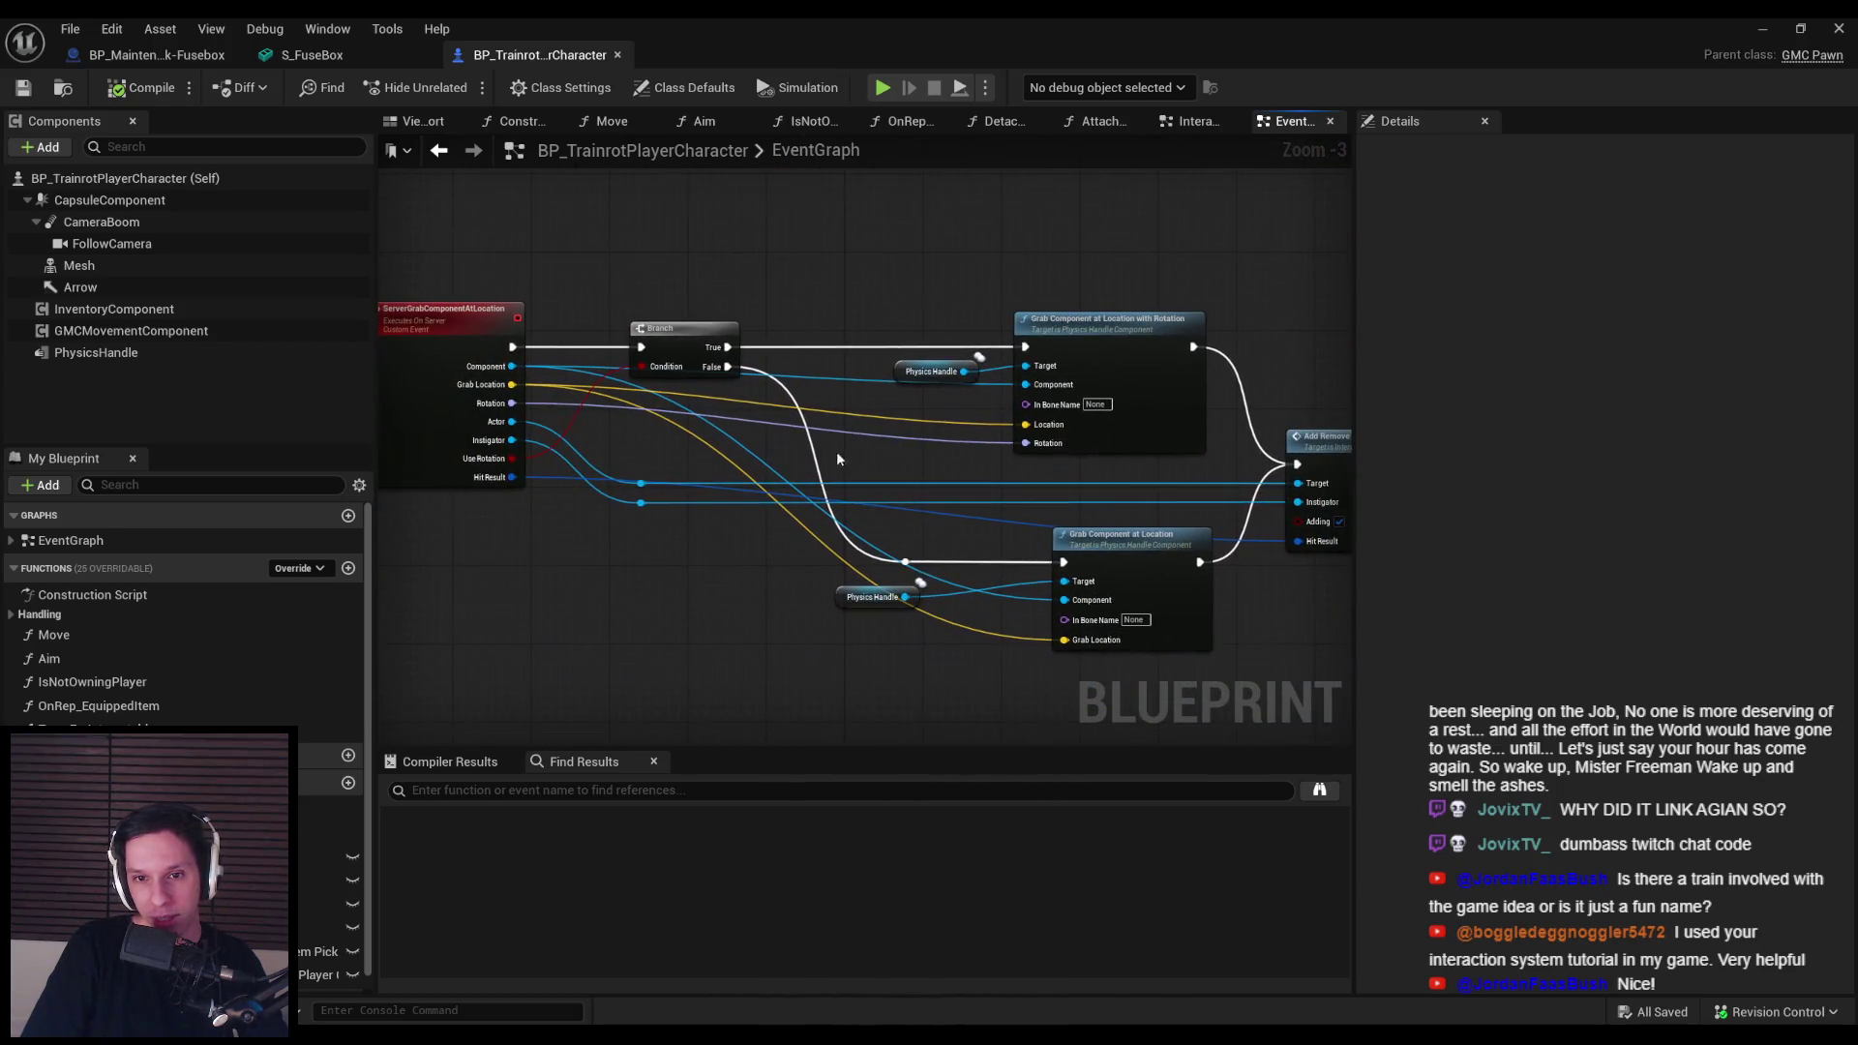
{"action": "double_click", "coordinate": [962, 513]}
{"action": "left_click_drag", "start_coordinate": [961, 513], "coordinate": [638, 685]}
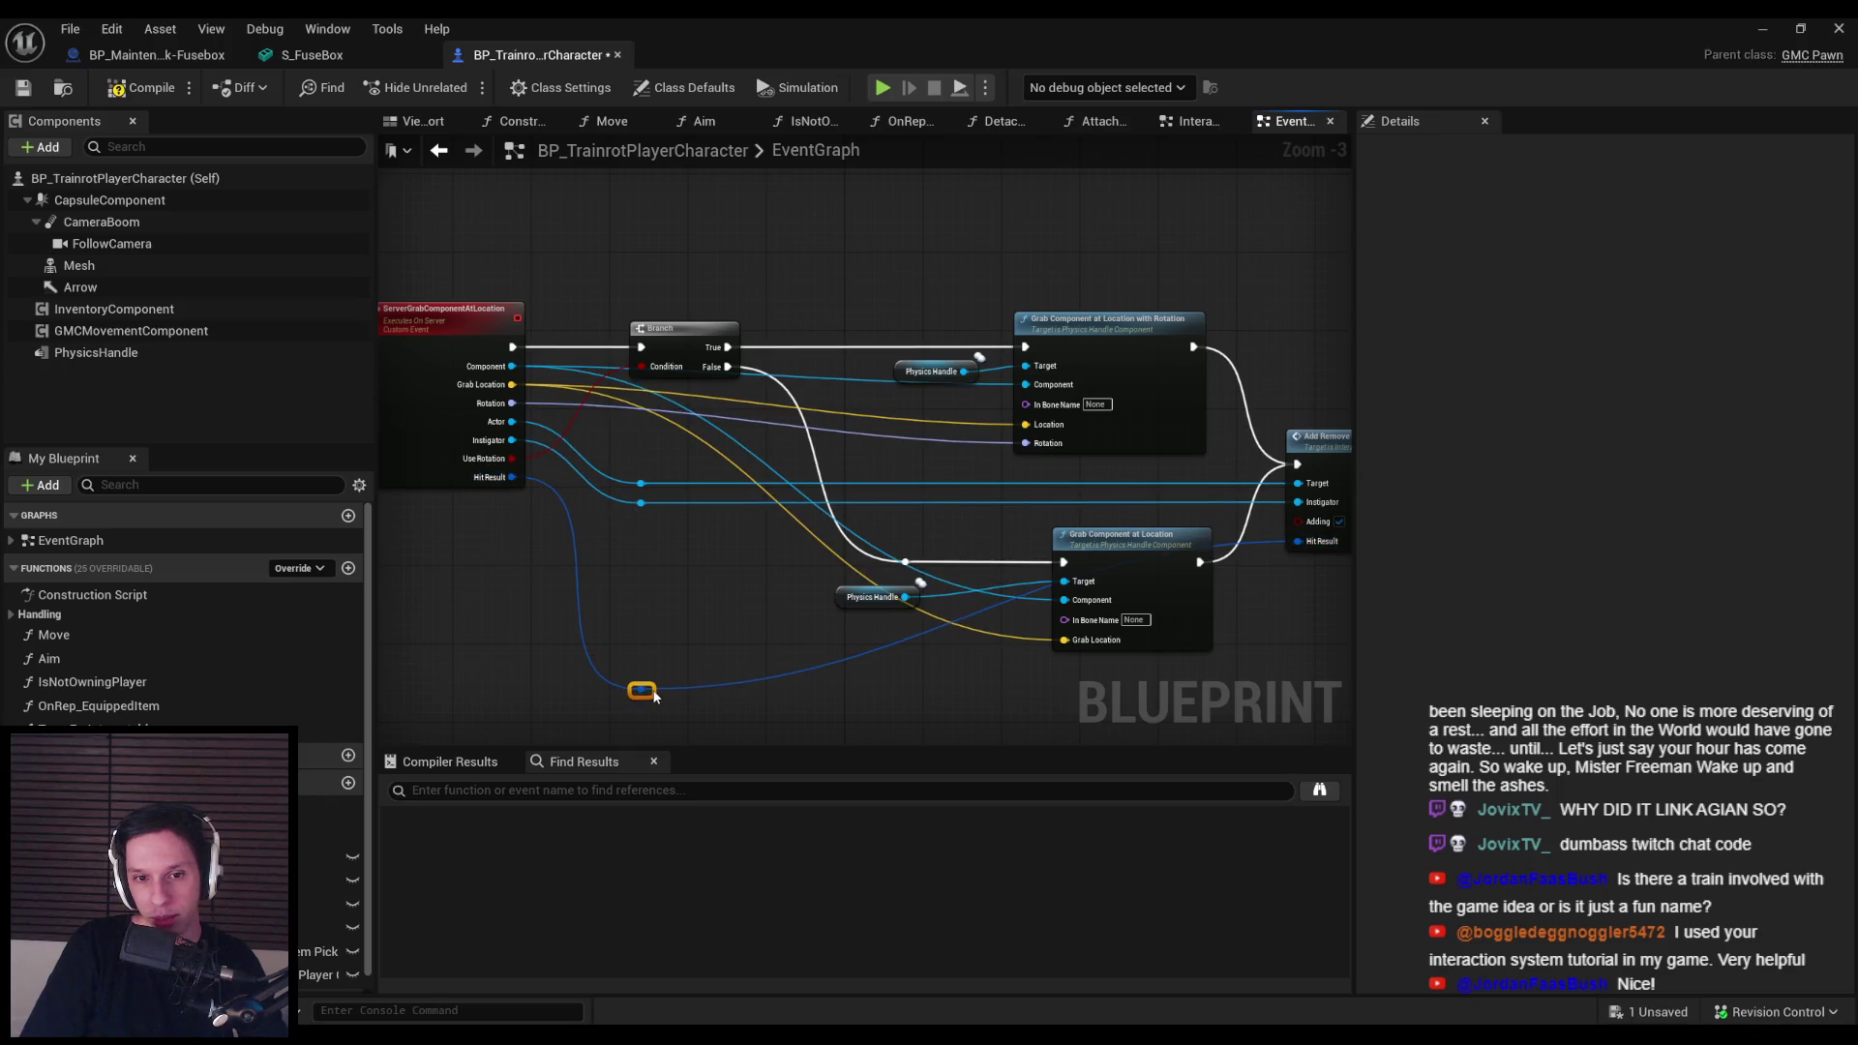
{"action": "double_click", "coordinate": [780, 670]}
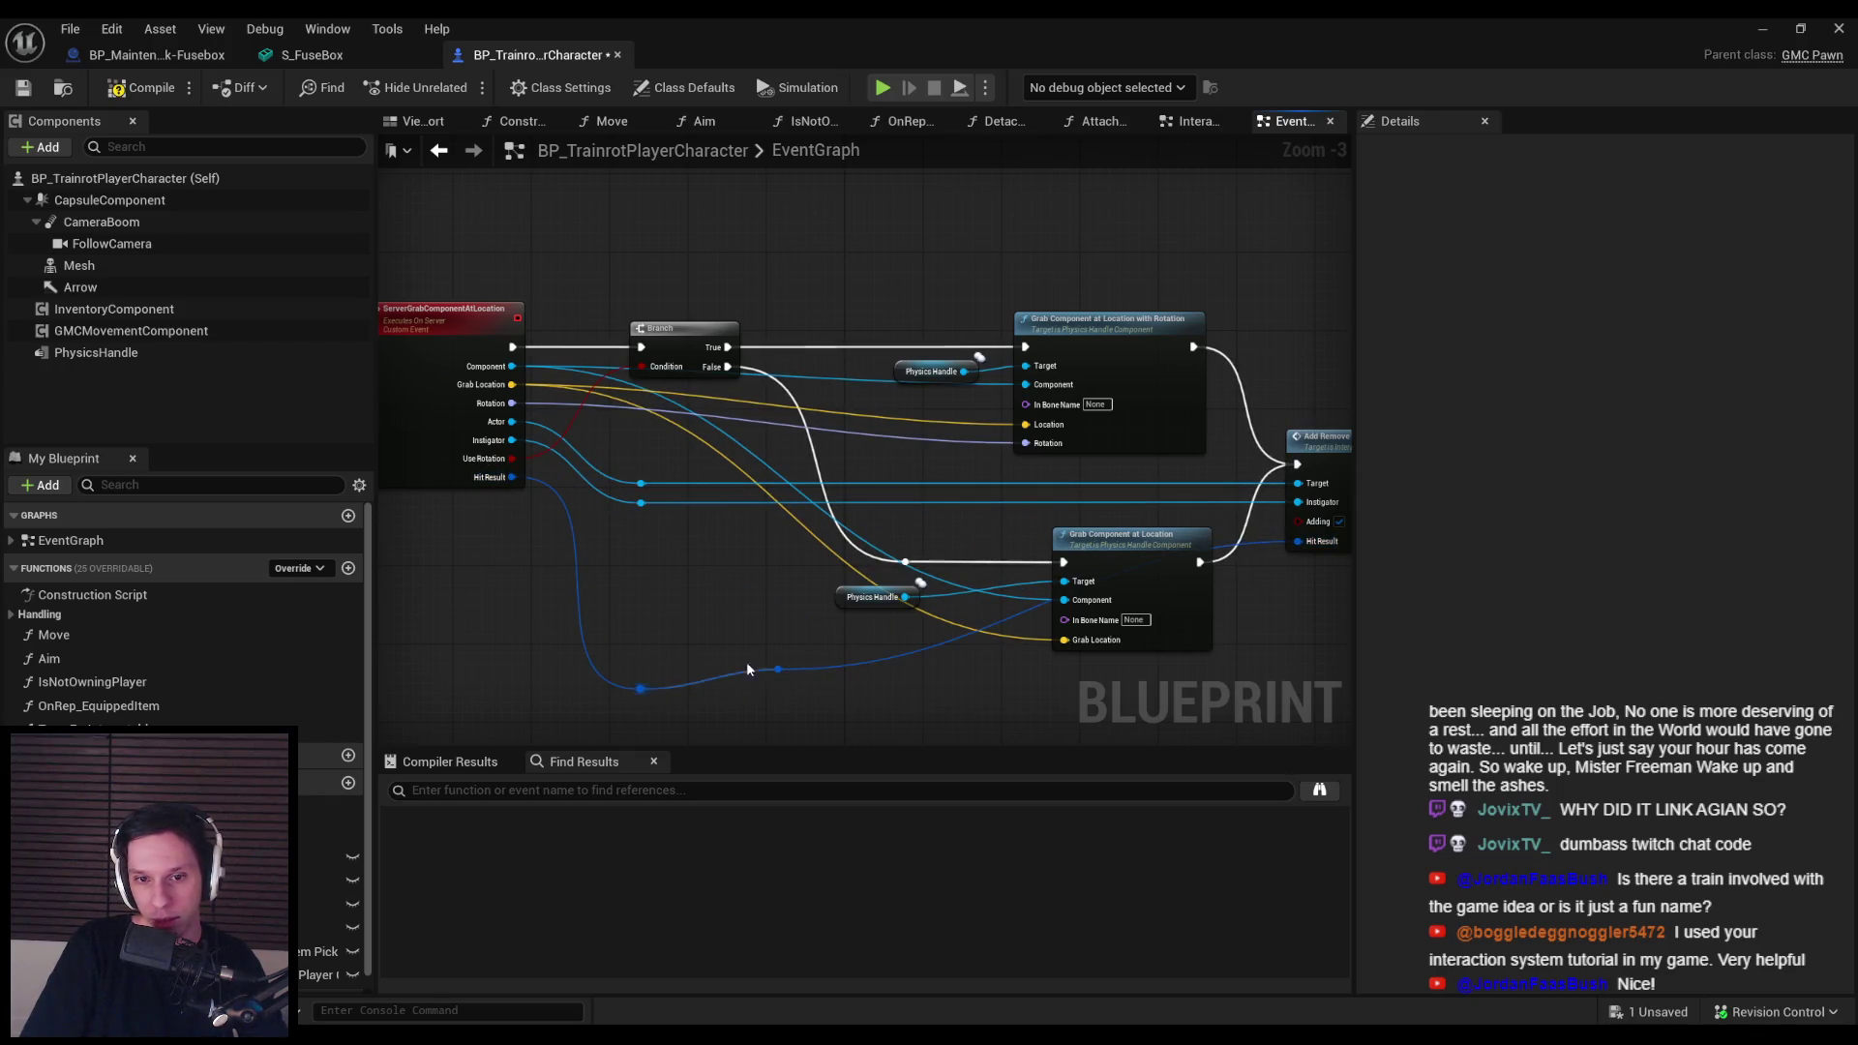
{"action": "left_click_drag", "start_coordinate": [754, 674], "coordinate": [578, 475]}
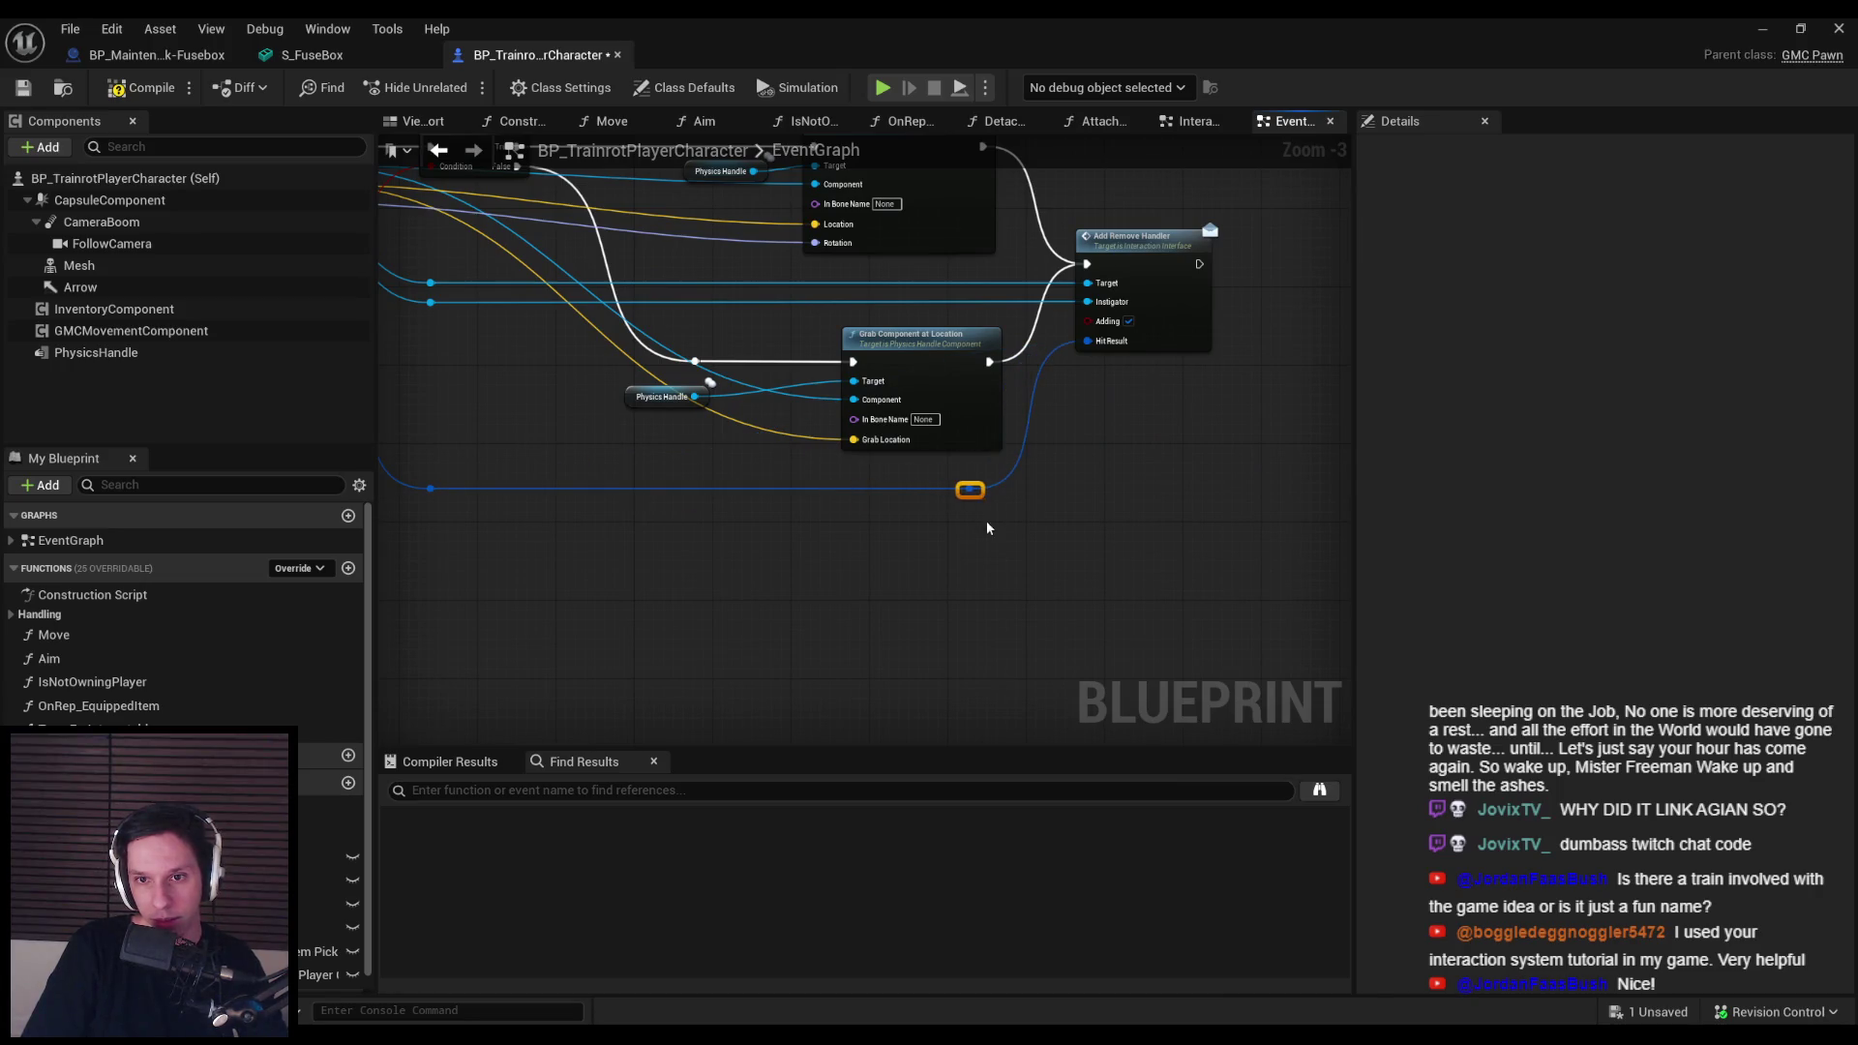
{"action": "left_click_drag", "start_coordinate": [1016, 558], "coordinate": [1094, 617]}
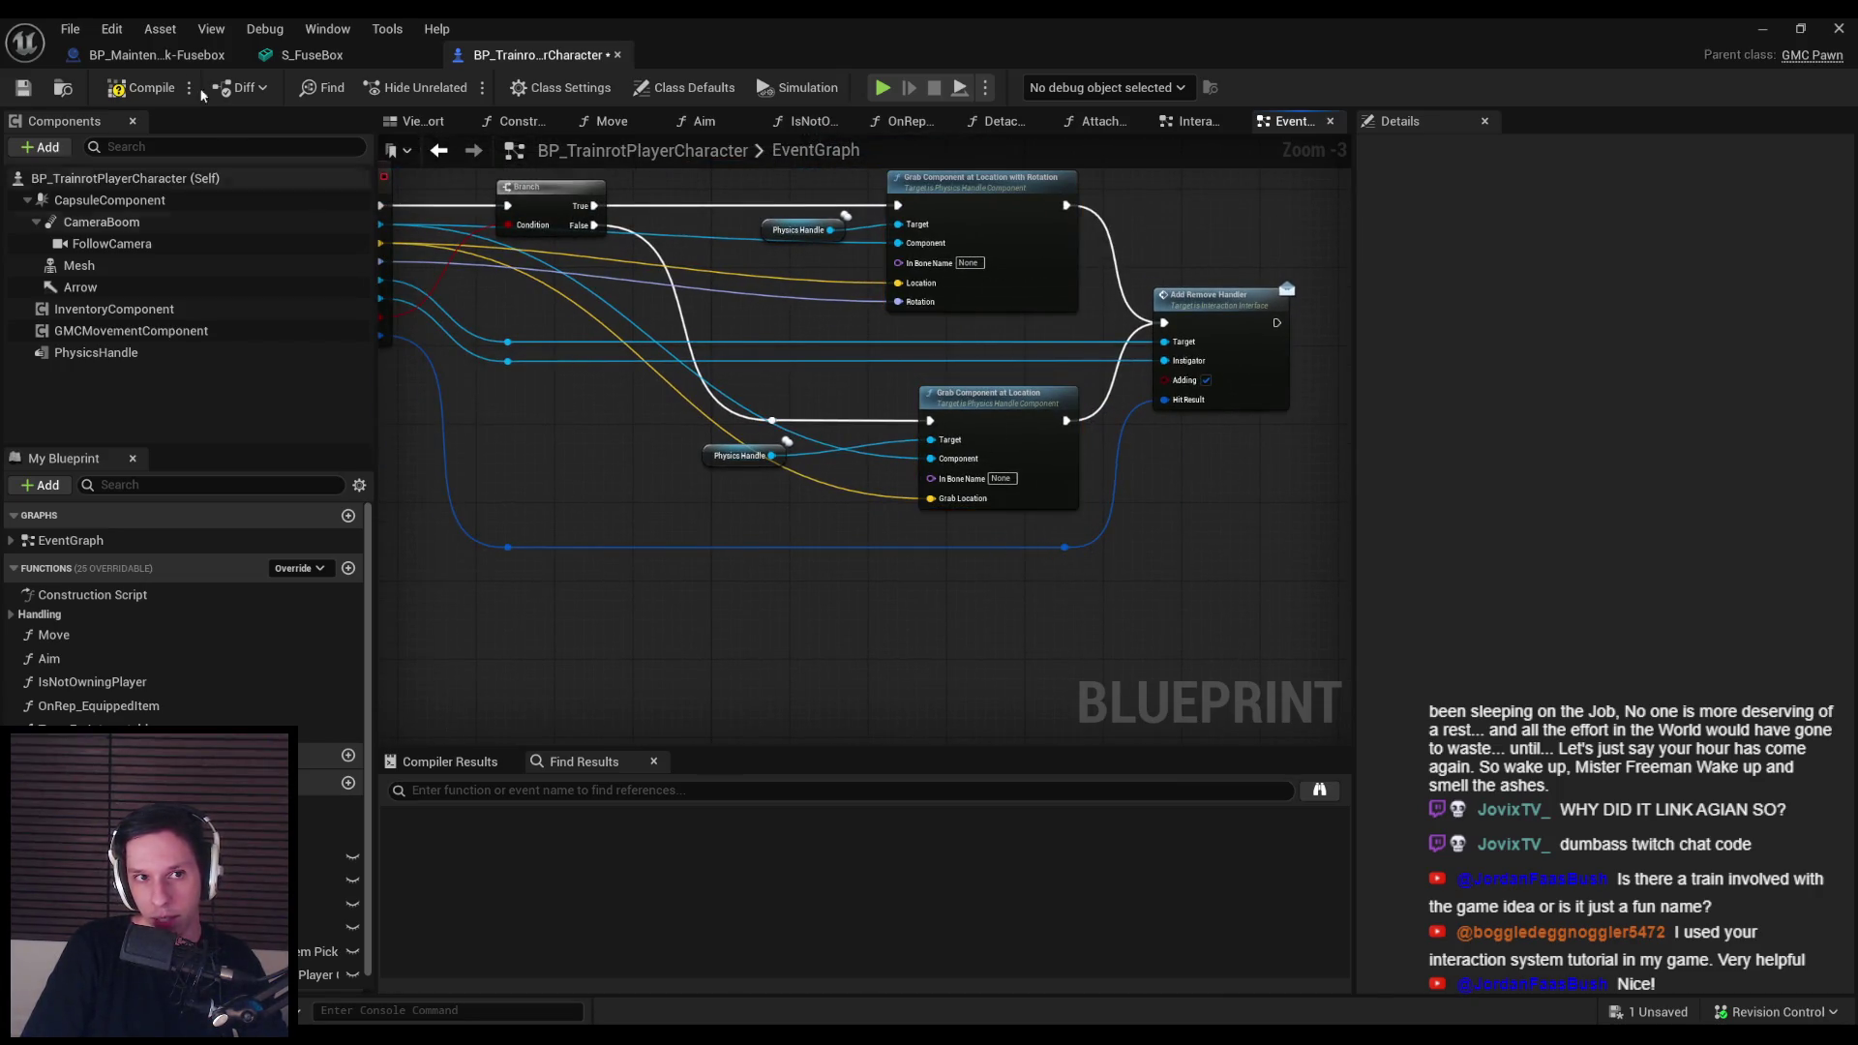
{"action": "left_click", "coordinate": [23, 88]}
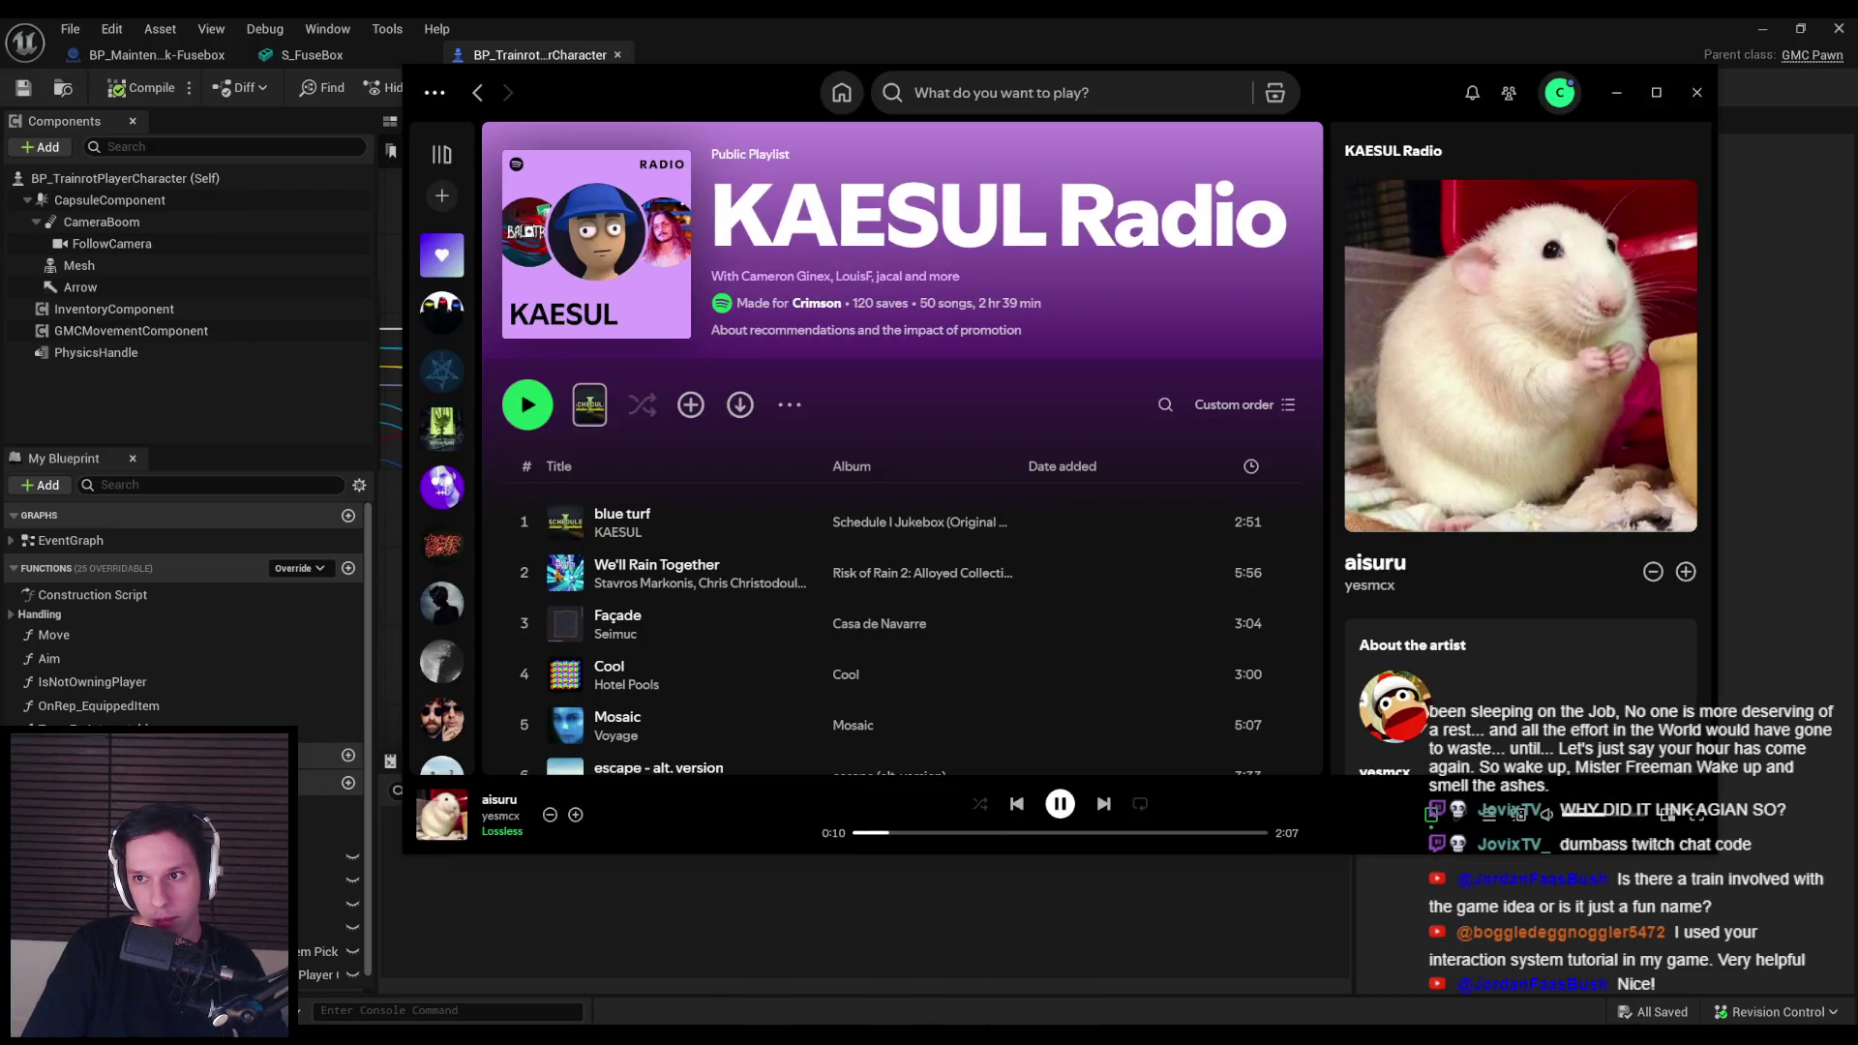
Step: Dismiss Spotify, pan across the character graph's Grab Component nodes, and bring up the Fusebox graph
{"action": "key", "text": "alt+Tab"}
{"action": "mouse_move", "coordinate": [977, 547]}
{"action": "left_mouse_down"}
{"action": "mouse_move", "coordinate": [975, 490]}
{"action": "mouse_move", "coordinate": [851, 544]}
{"action": "mouse_move", "coordinate": [747, 474]}
{"action": "mouse_move", "coordinate": [944, 474]}
{"action": "mouse_move", "coordinate": [871, 542]}
{"action": "mouse_move", "coordinate": [652, 607]}
{"action": "left_mouse_up"}
{"action": "scroll", "coordinate": [976, 490], "scroll_direction": "down", "scroll_amount": 1}
{"action": "scroll", "coordinate": [811, 569], "scroll_direction": "up", "scroll_amount": 2}
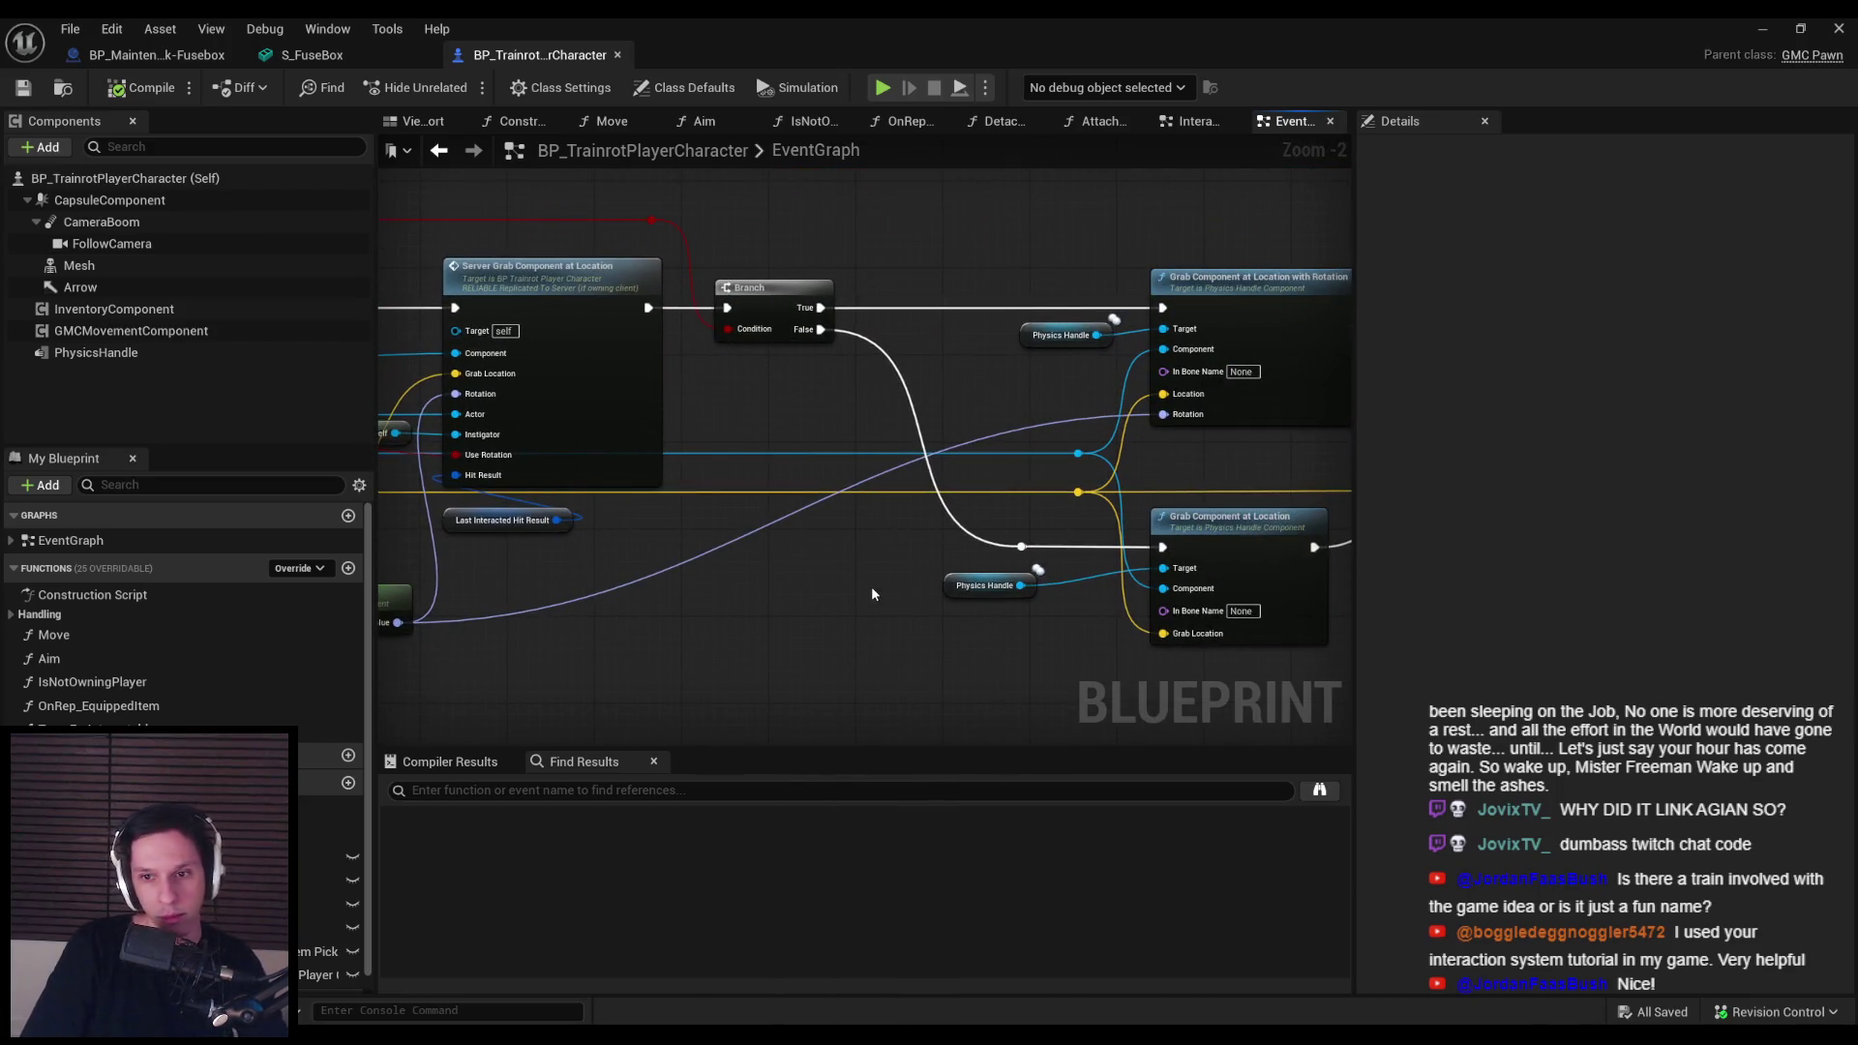
{"action": "left_click_drag", "start_coordinate": [885, 600], "coordinate": [706, 588]}
{"action": "left_click_drag", "start_coordinate": [892, 614], "coordinate": [619, 617]}
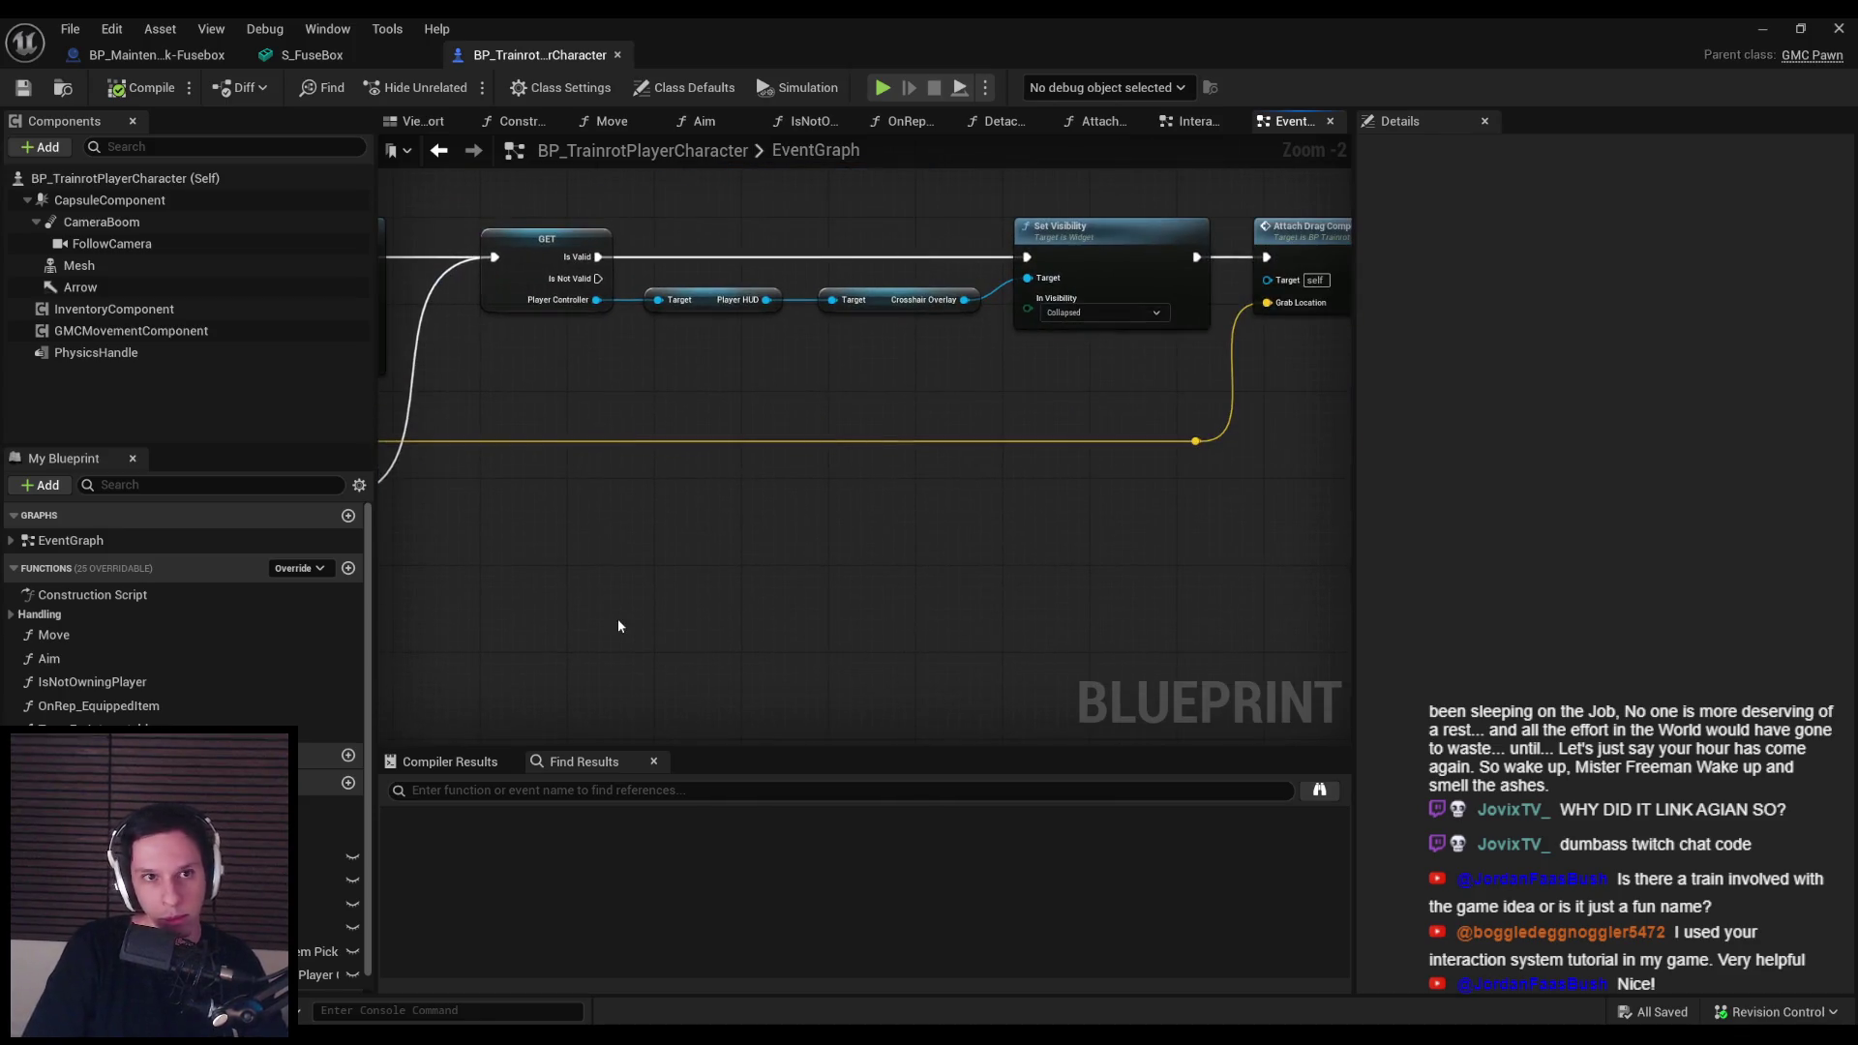
{"action": "scroll", "coordinate": [484, 387], "scroll_direction": "down", "scroll_amount": 1}
{"action": "left_click", "coordinate": [155, 54]}
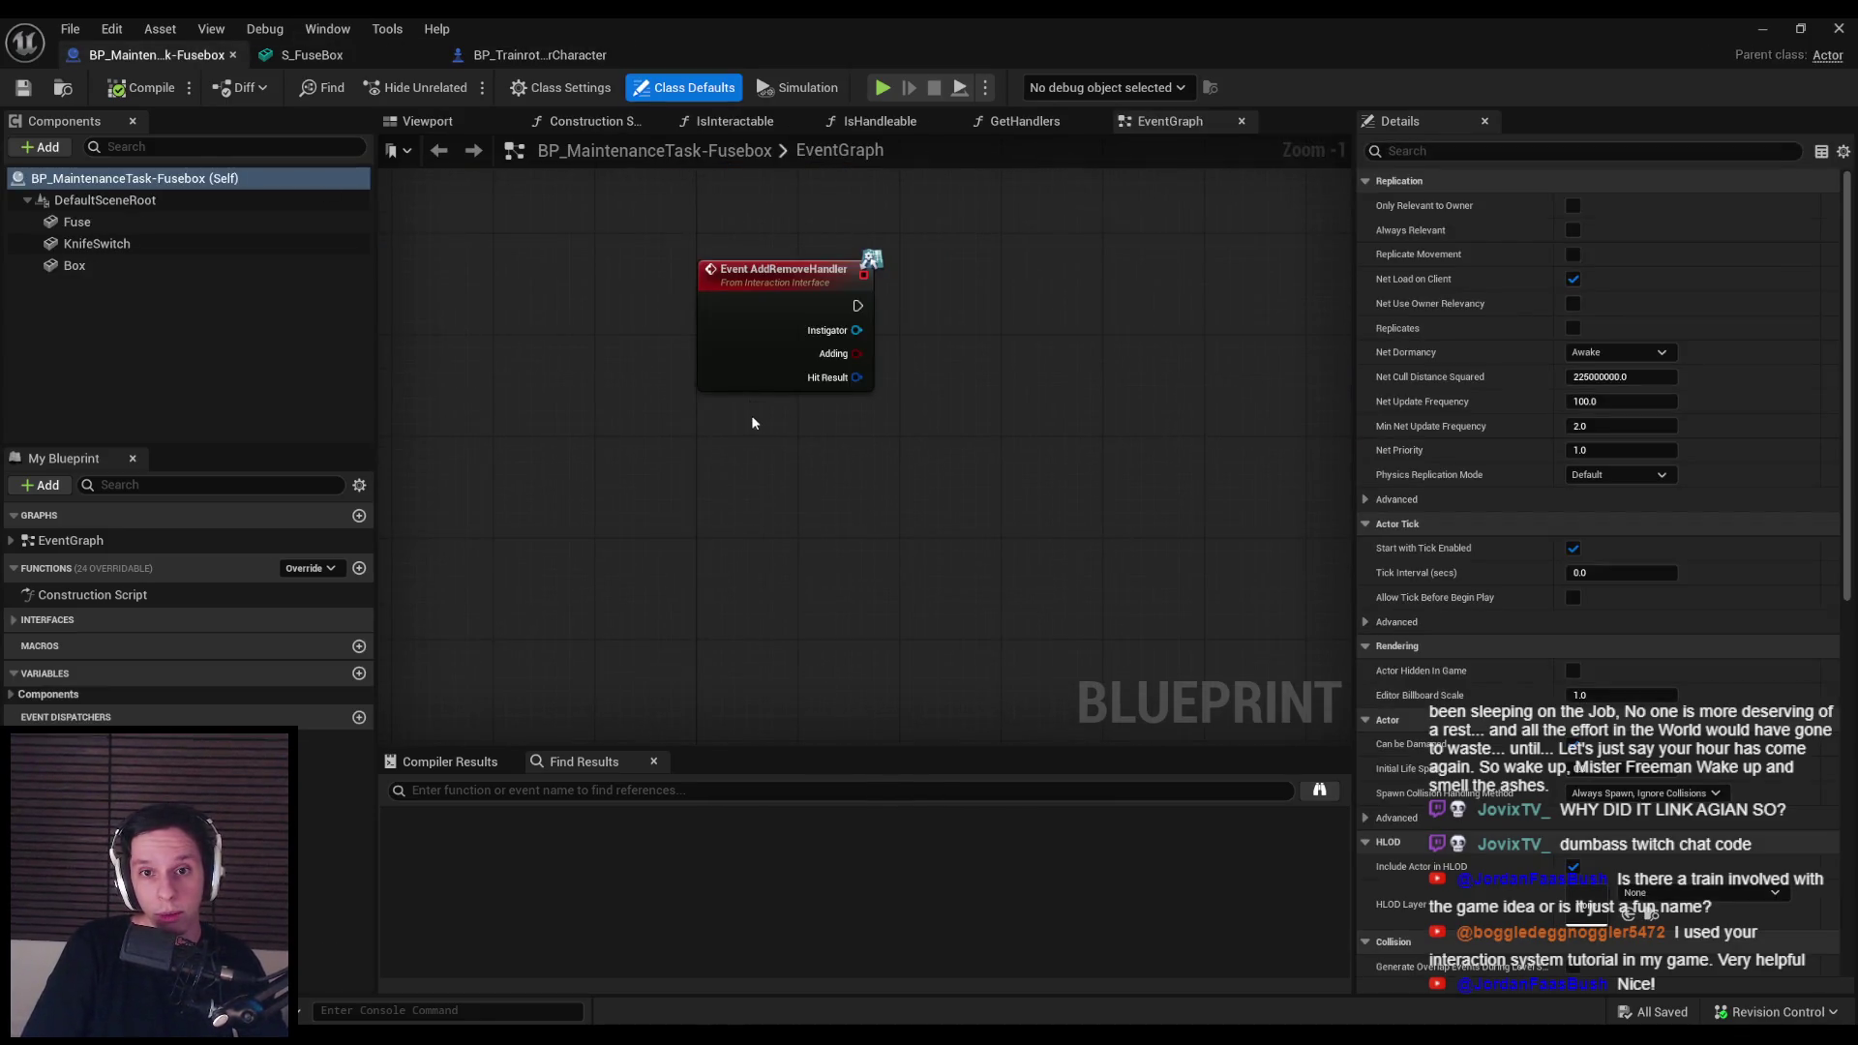
Step: Break the event's Hit Result and compare its Hit Component with a Fuse reference using ==
{"action": "left_click_drag", "start_coordinate": [826, 449], "coordinate": [828, 449]}
{"action": "type", "text": "break"}
{"action": "left_click", "coordinate": [894, 523]}
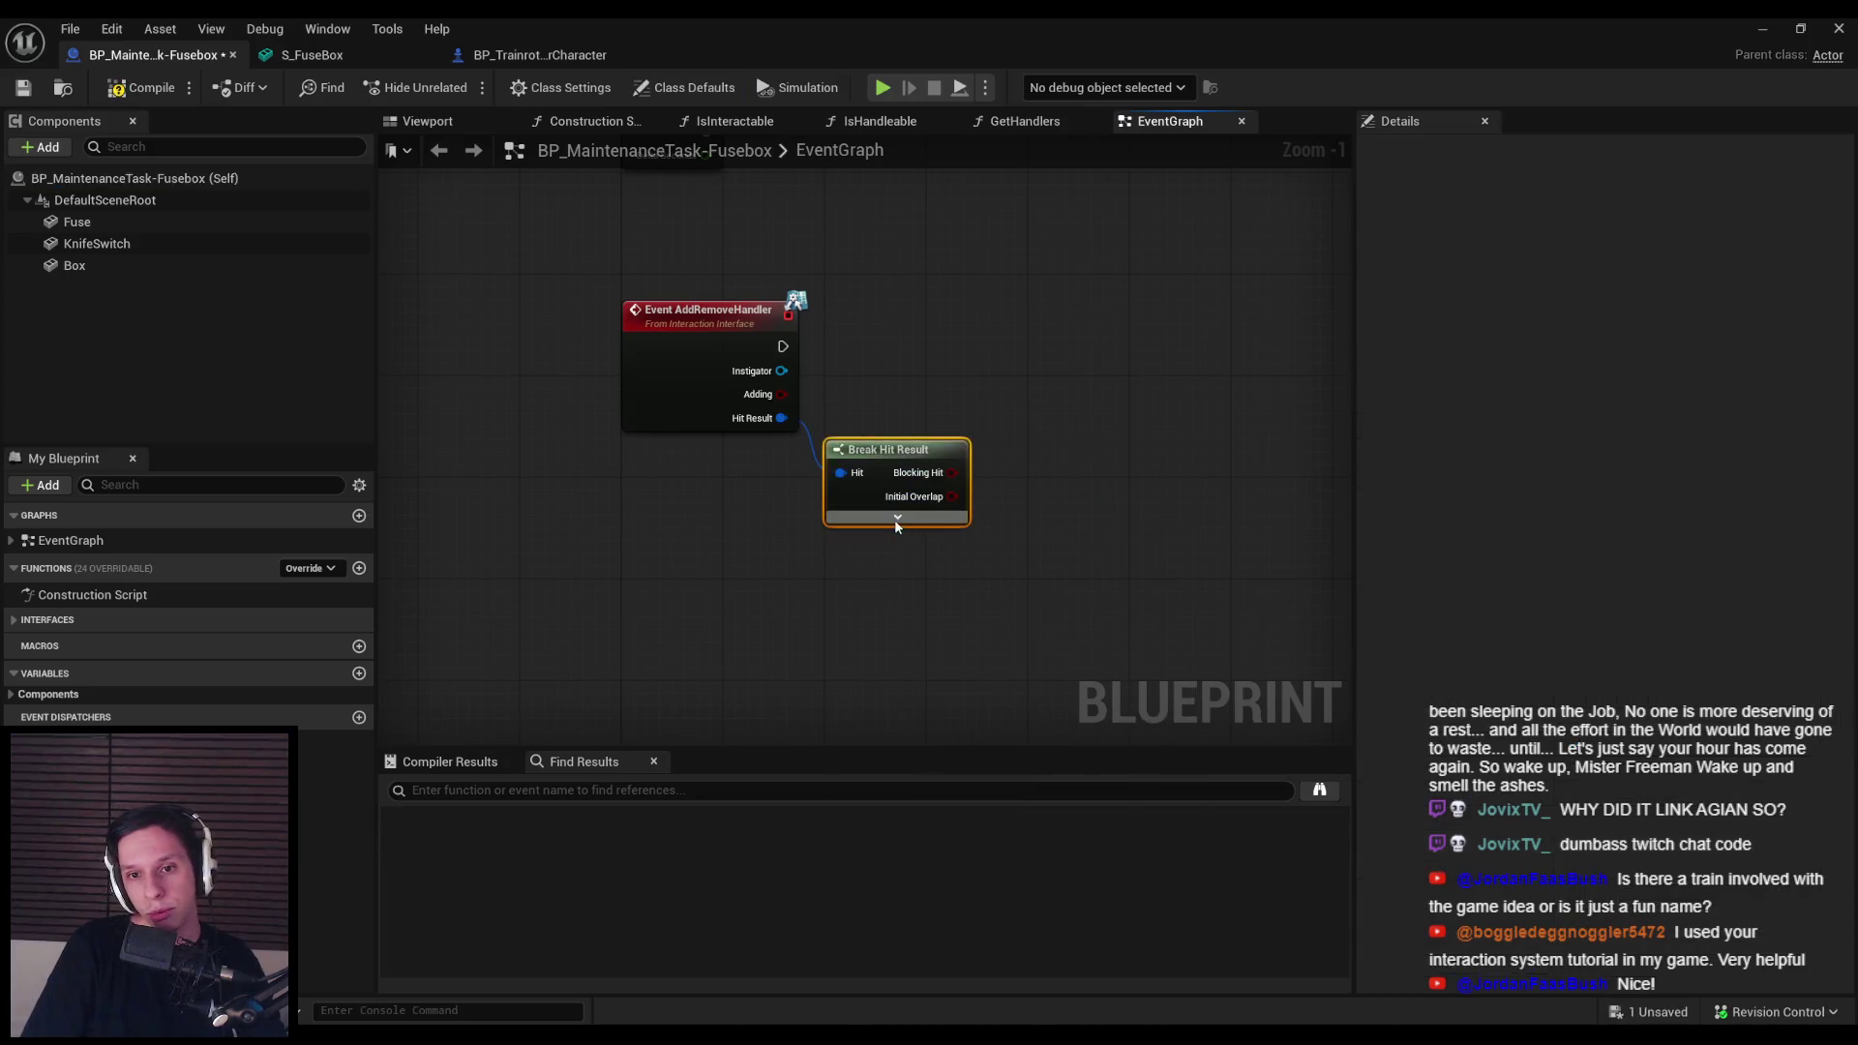
{"action": "left_click", "coordinate": [888, 521]}
{"action": "scroll", "coordinate": [1065, 532], "scroll_direction": "down", "scroll_amount": 1}
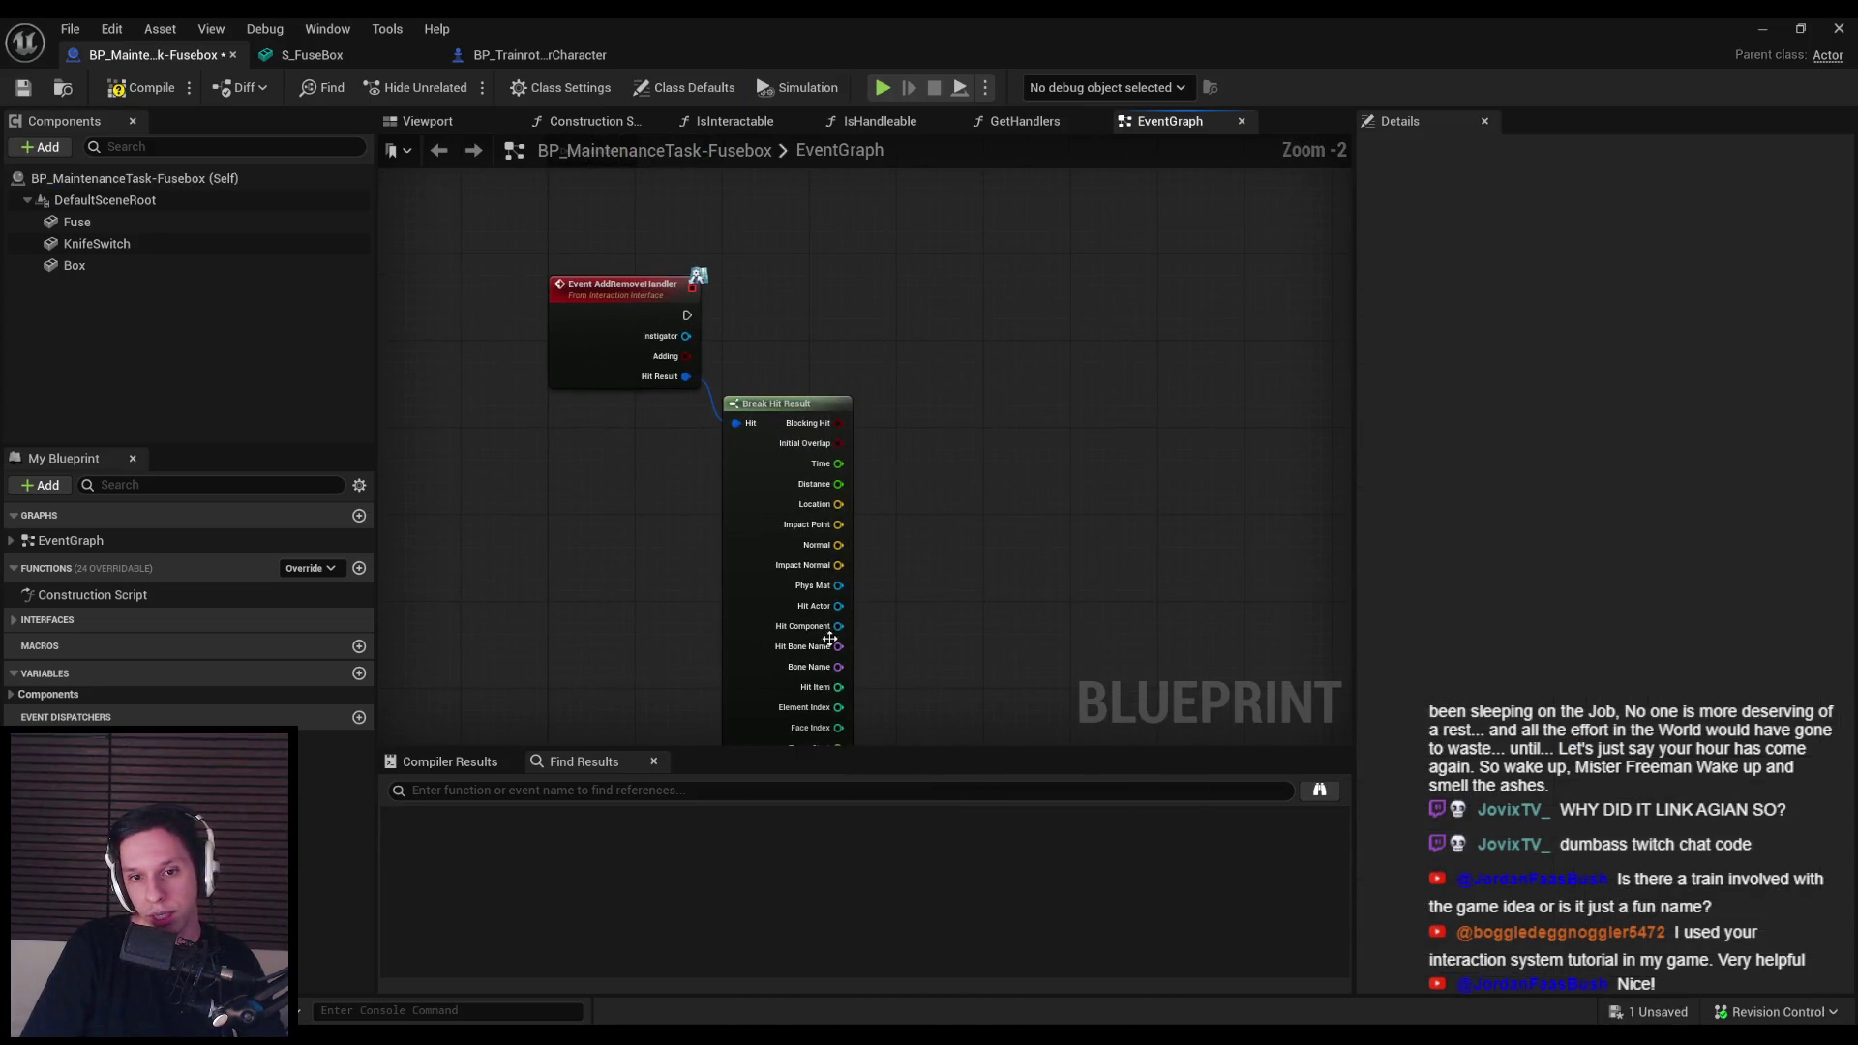
{"action": "mouse_move", "coordinate": [945, 636]}
{"action": "left_mouse_down"}
{"action": "mouse_move", "coordinate": [934, 498]}
{"action": "mouse_move", "coordinate": [934, 527]}
{"action": "left_mouse_up"}
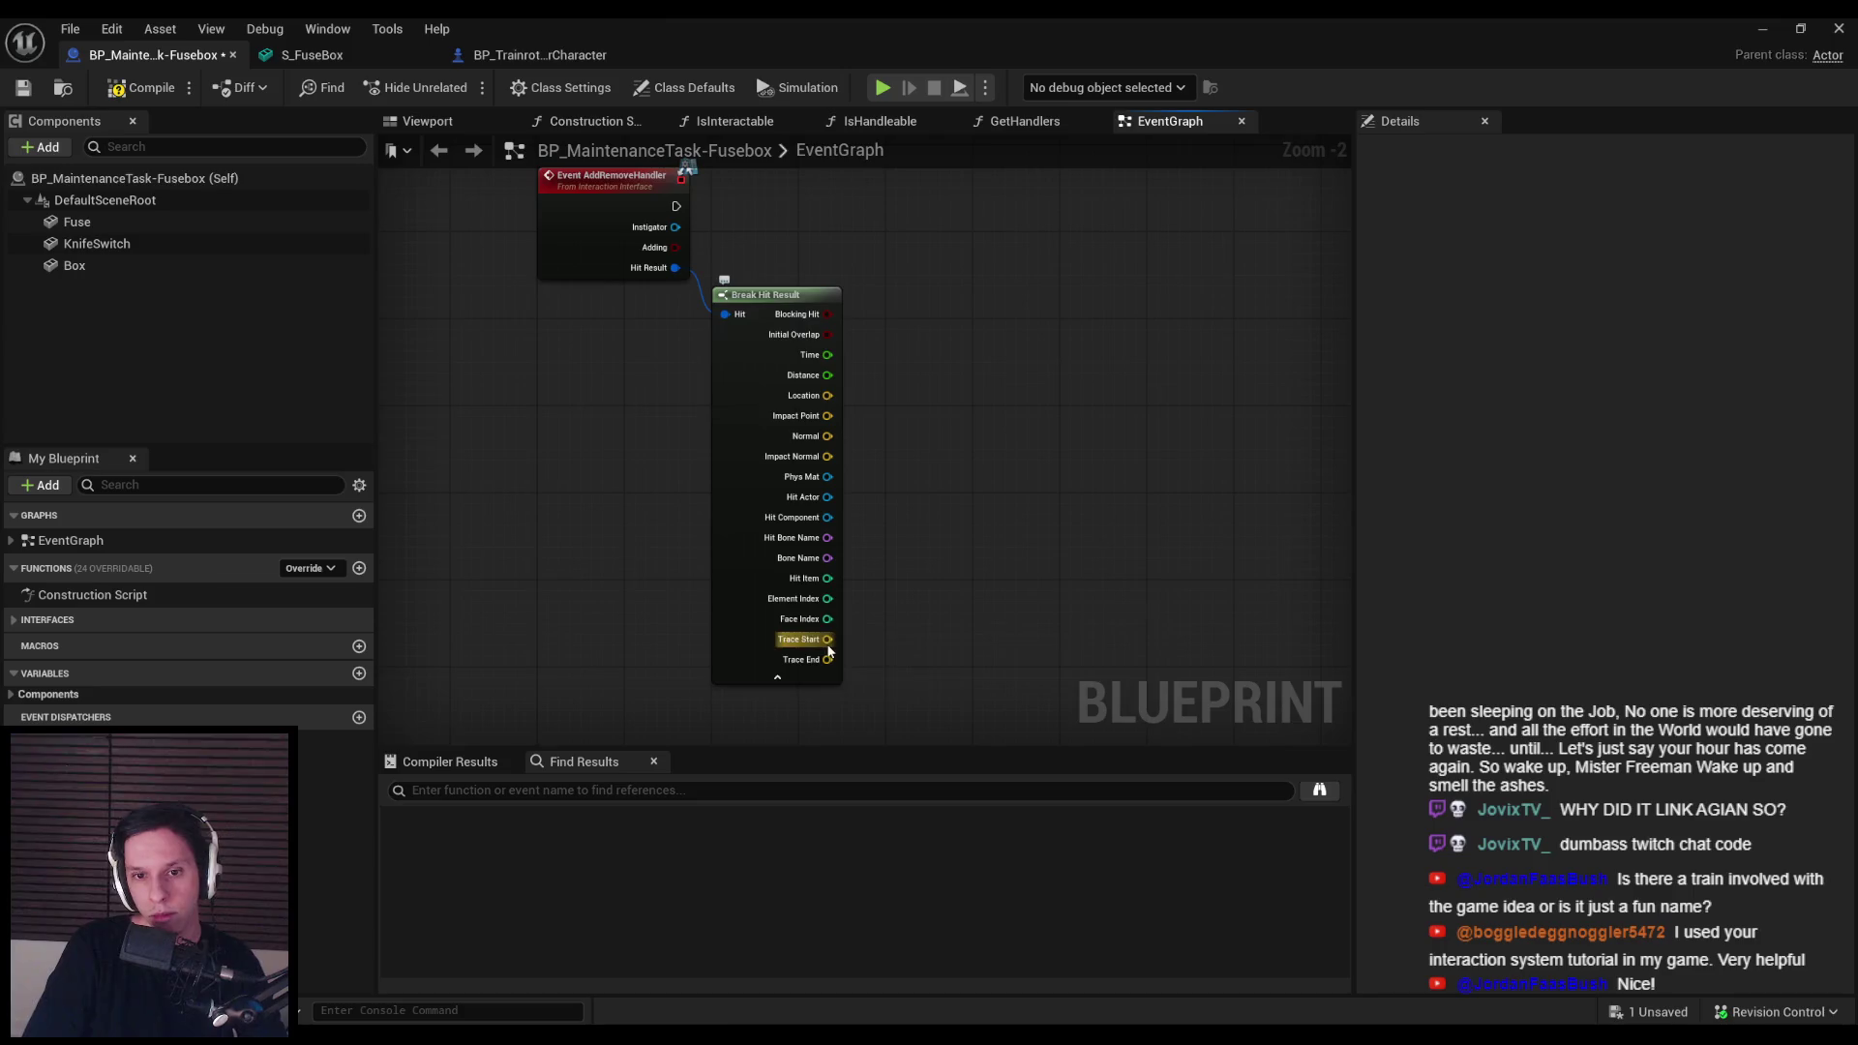
{"action": "left_click_drag", "start_coordinate": [827, 517], "coordinate": [960, 514]}
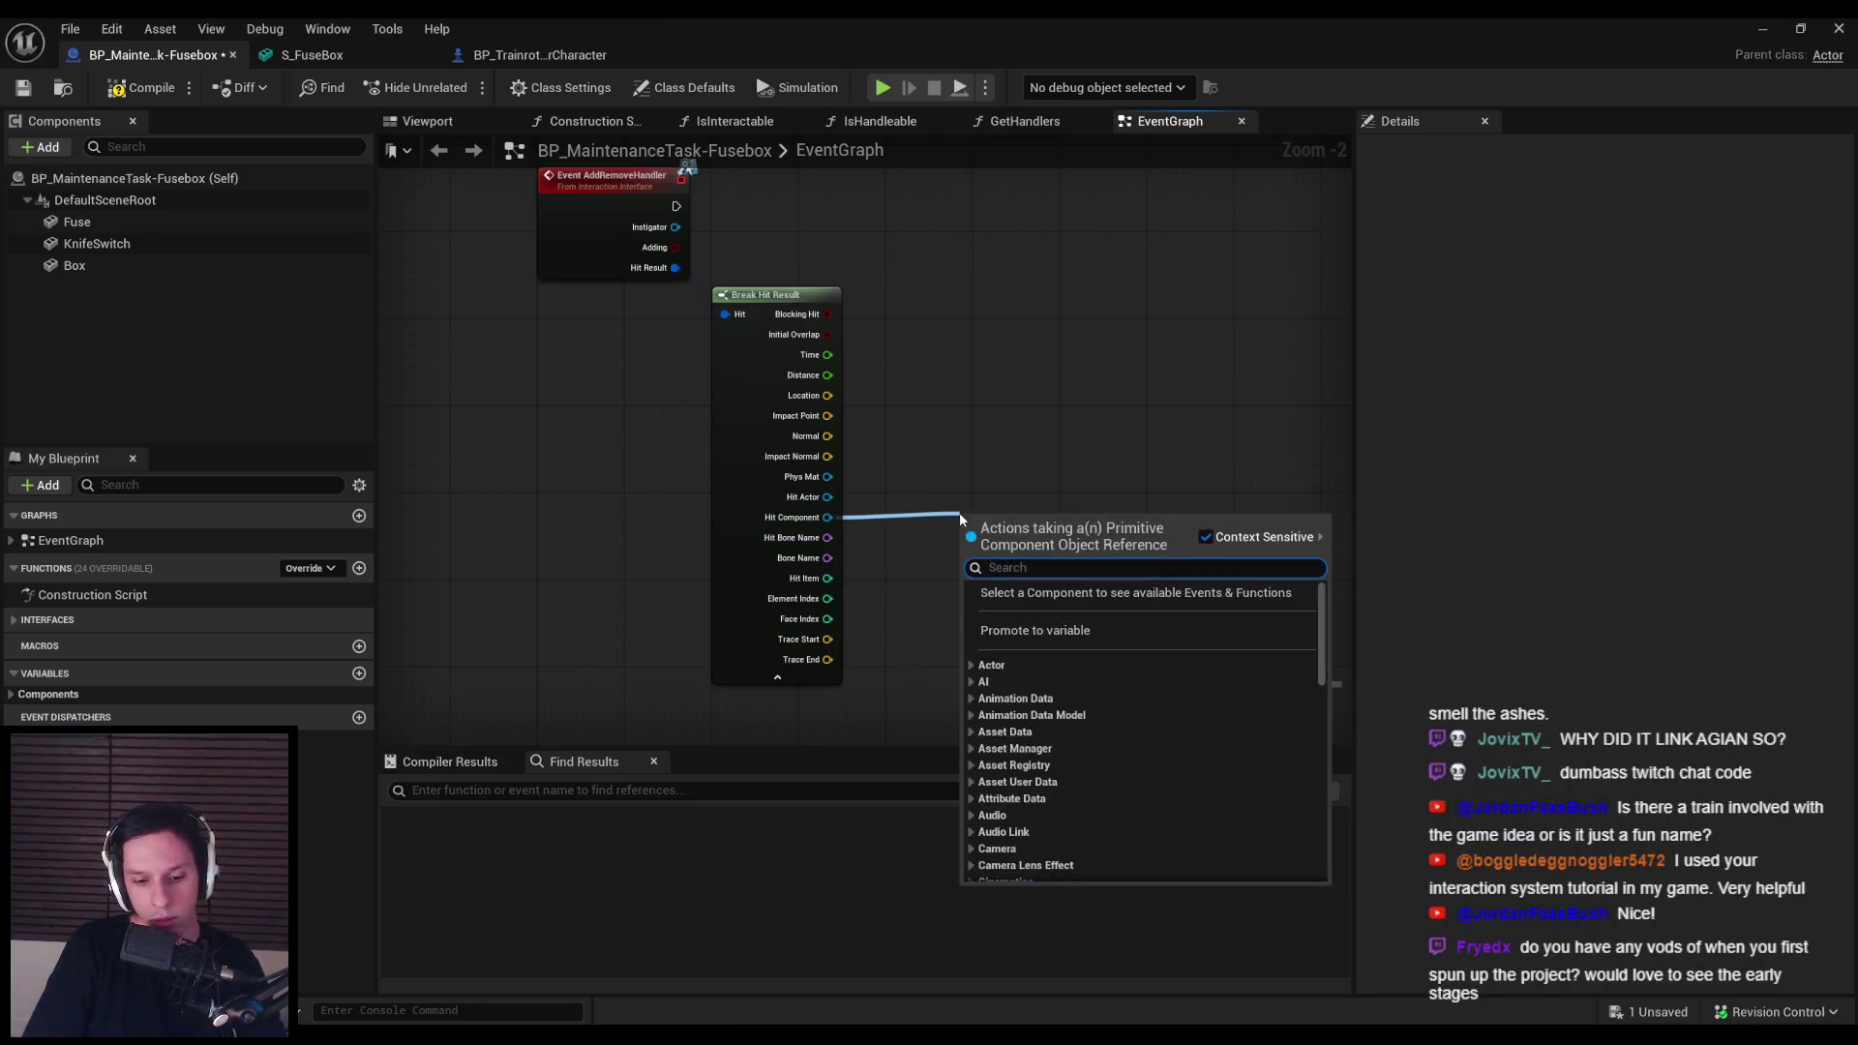
{"action": "mouse_move", "coordinate": [77, 222]}
{"action": "left_mouse_down"}
{"action": "mouse_move", "coordinate": [948, 619]}
{"action": "mouse_move", "coordinate": [943, 566]}
{"action": "left_mouse_up"}
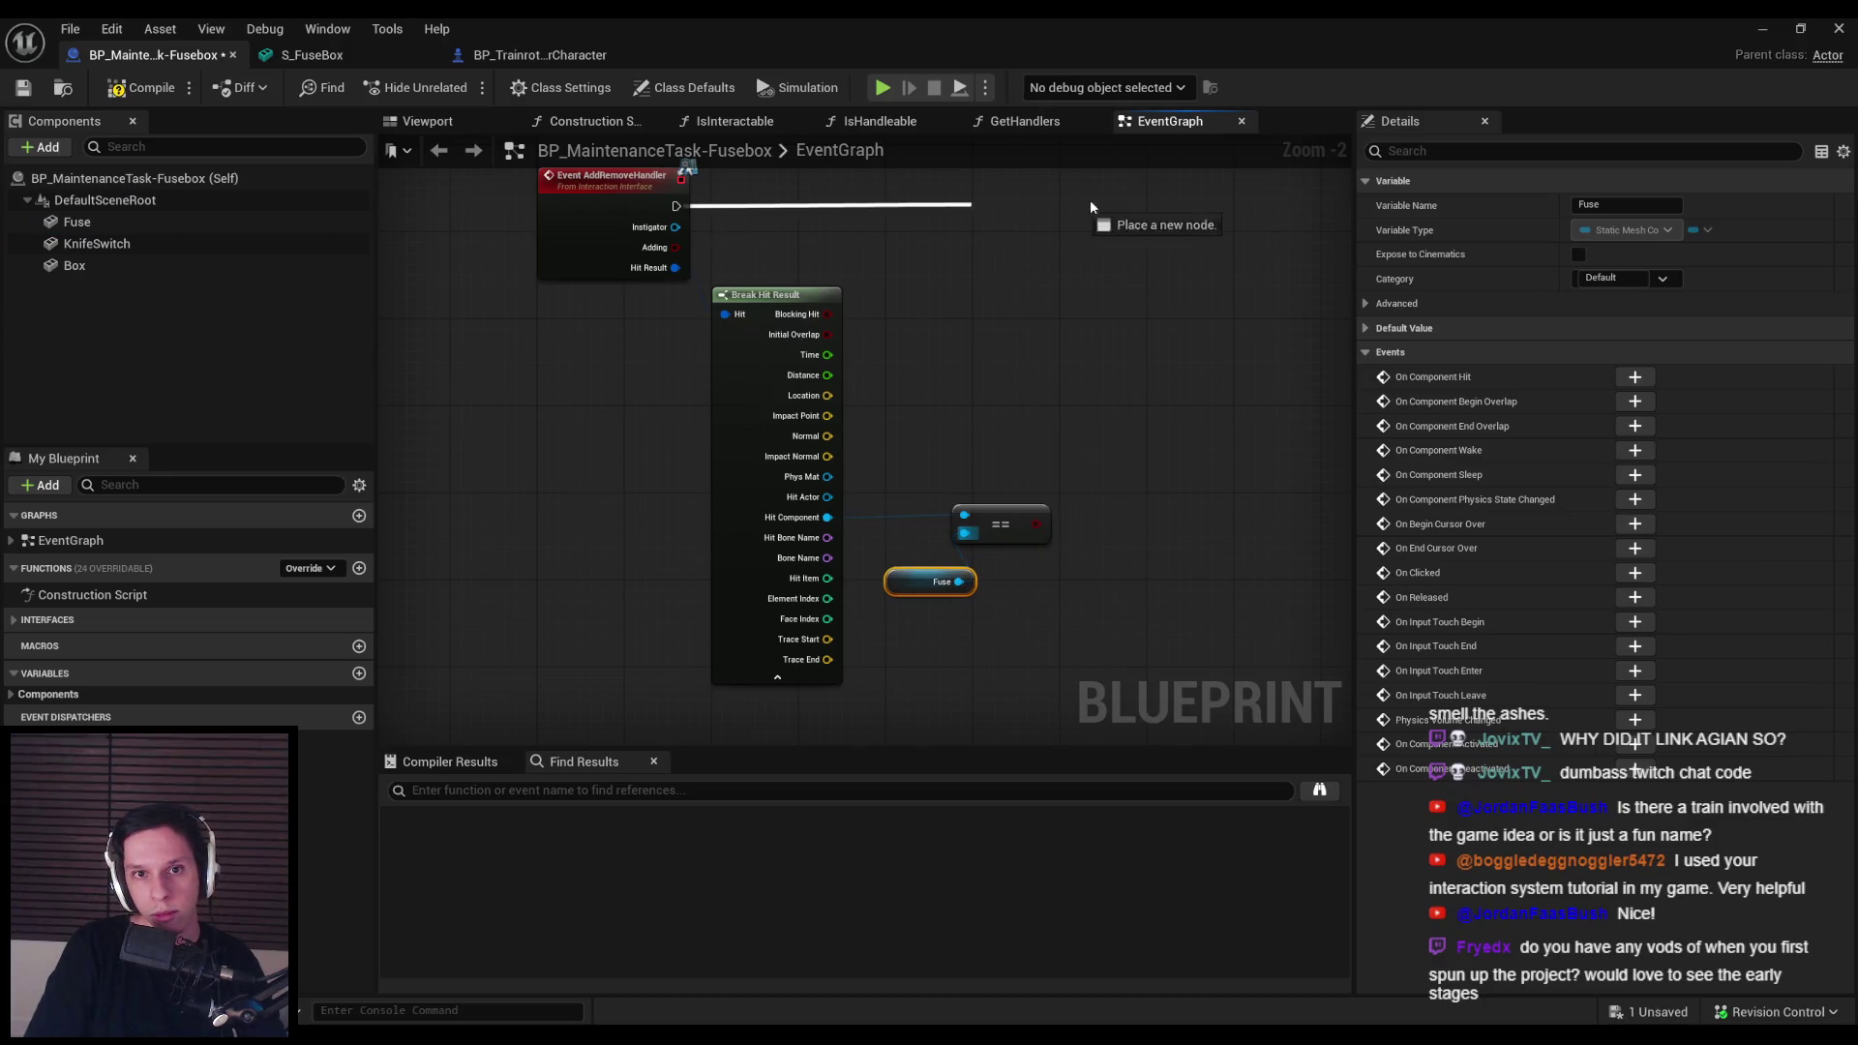
Step: Add a Print String node with its text input wired, and save the Fusebox blueprint
{"action": "left_click_drag", "start_coordinate": [1083, 199], "coordinate": [1090, 203]}
{"action": "type", "text": "bran"}
{"action": "left_click", "coordinate": [1178, 377]}
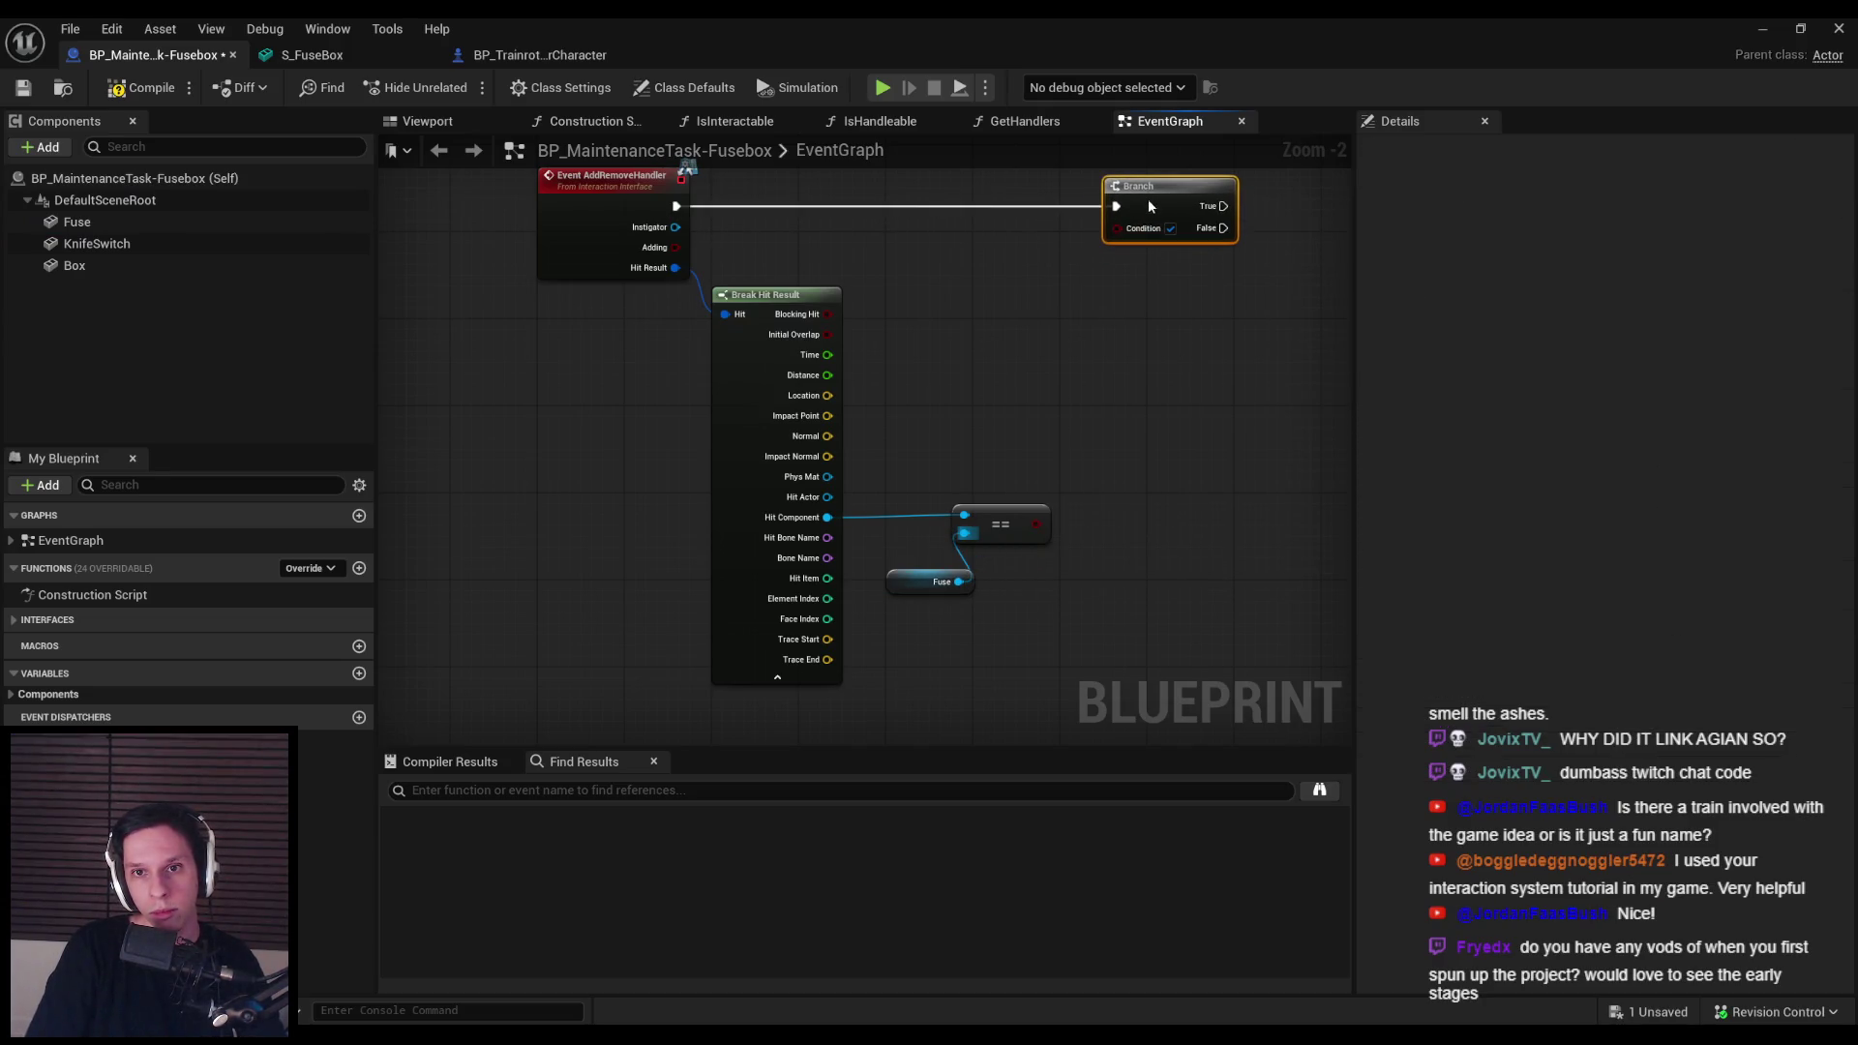
{"action": "key", "text": "Delete"}
{"action": "right_click", "coordinate": [1070, 328]}
{"action": "type", "text": "[r"}
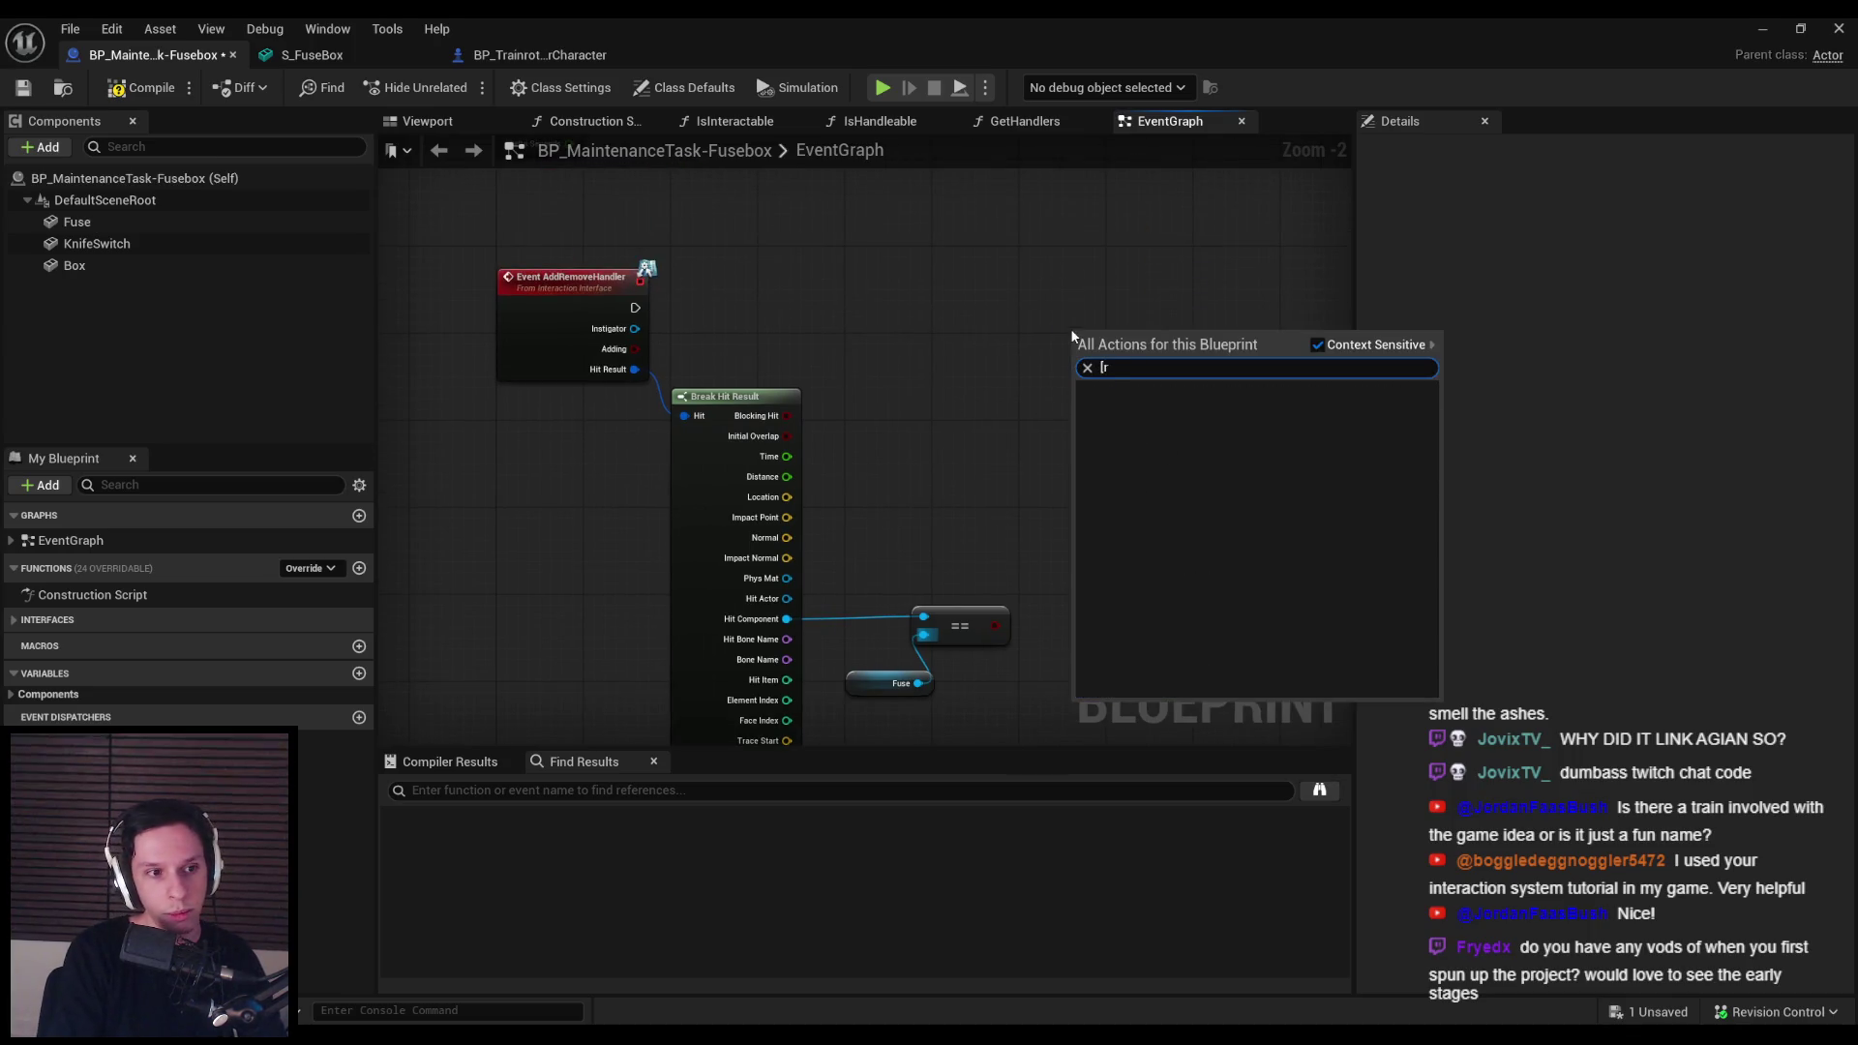
{"action": "type", "text": "int string"}
{"action": "key", "text": "Return"}
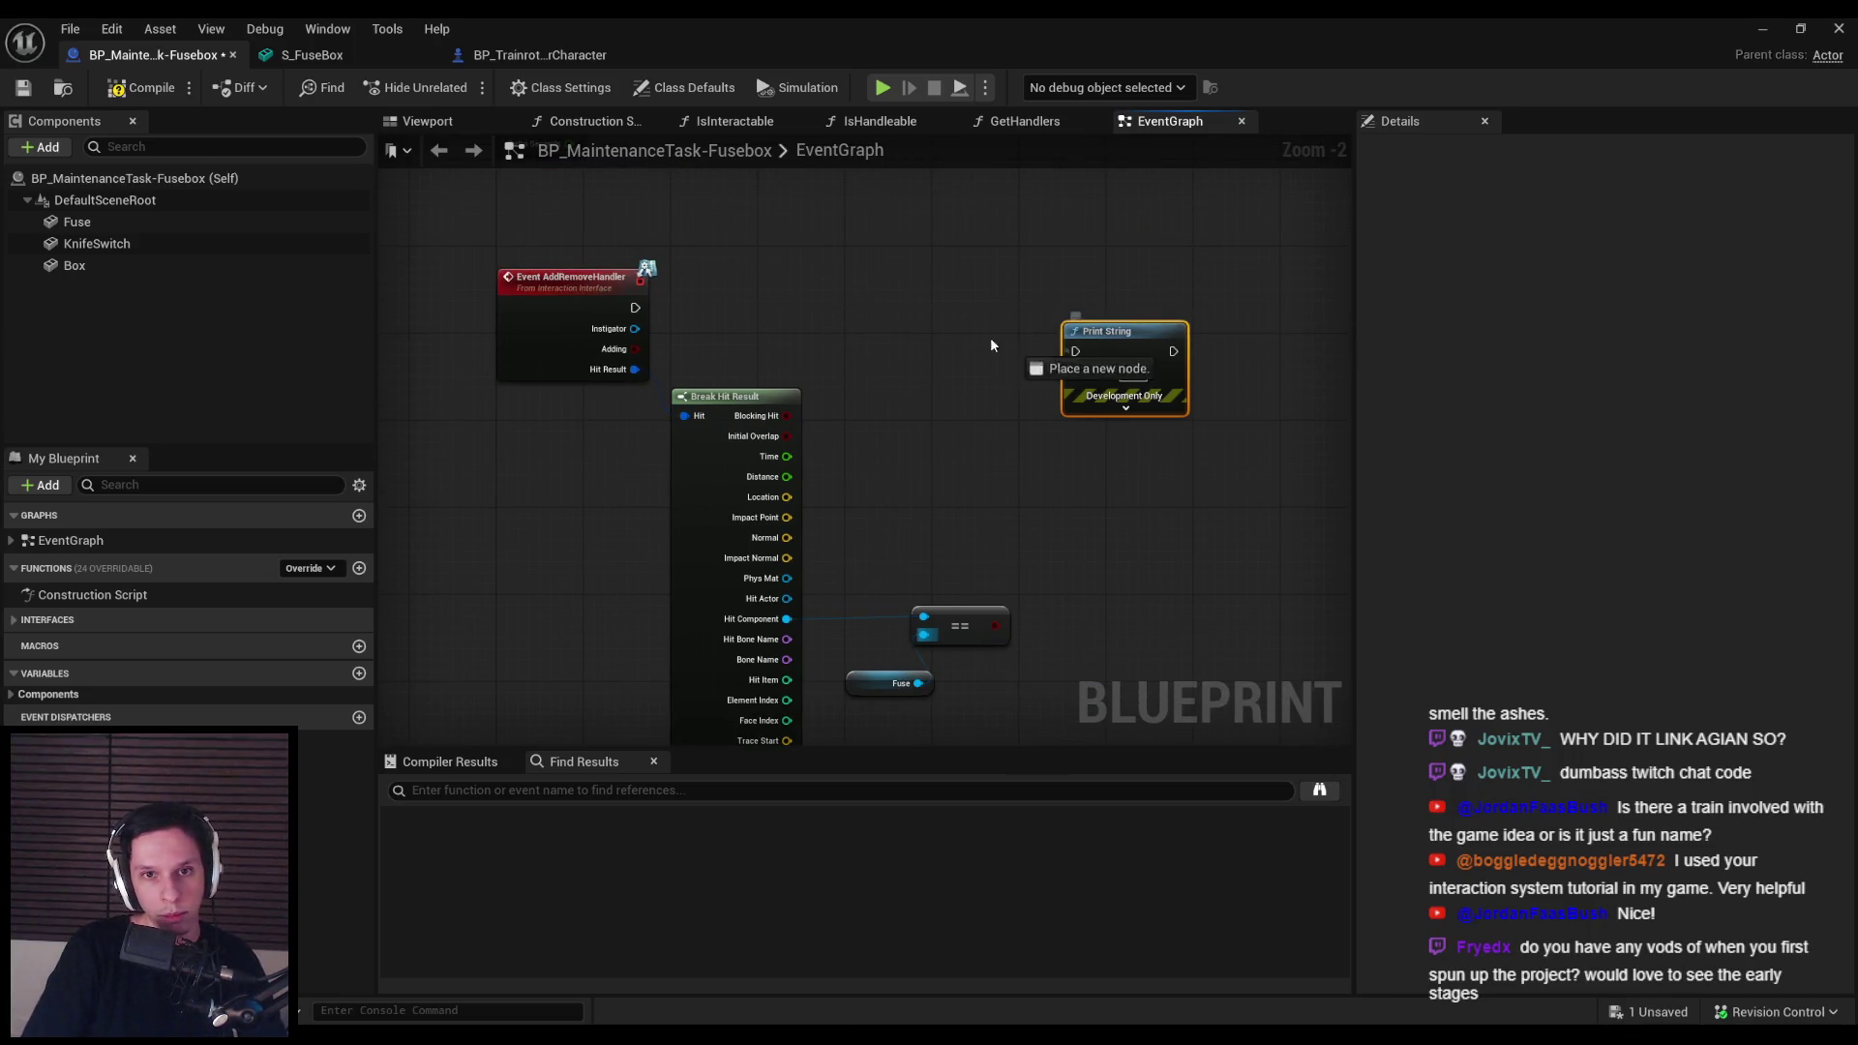
{"action": "left_click_drag", "start_coordinate": [1086, 331], "coordinate": [994, 627]}
{"action": "key", "text": "ctrl+s"}
Step: Add a Branch node driven by the Adding pin
{"action": "left_click_drag", "start_coordinate": [635, 349], "coordinate": [705, 311]}
{"action": "type", "text": "branc"}
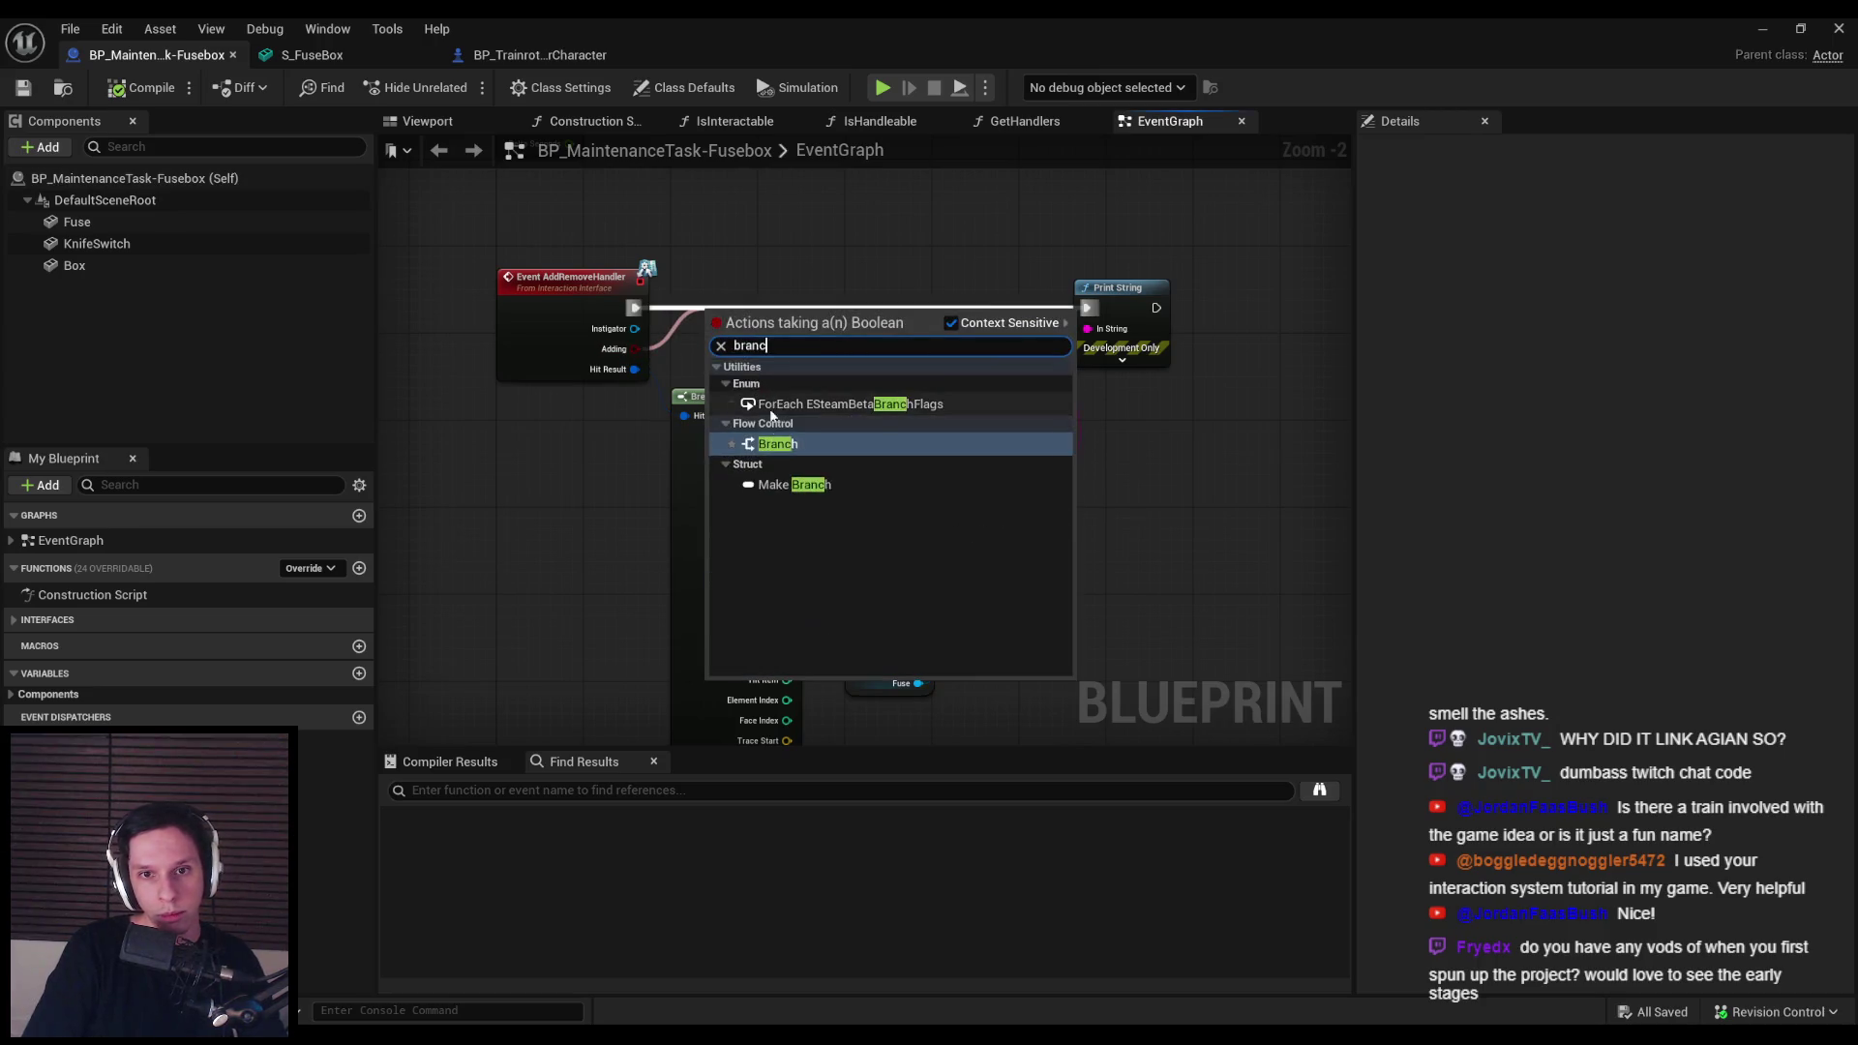
{"action": "key", "text": "Return"}
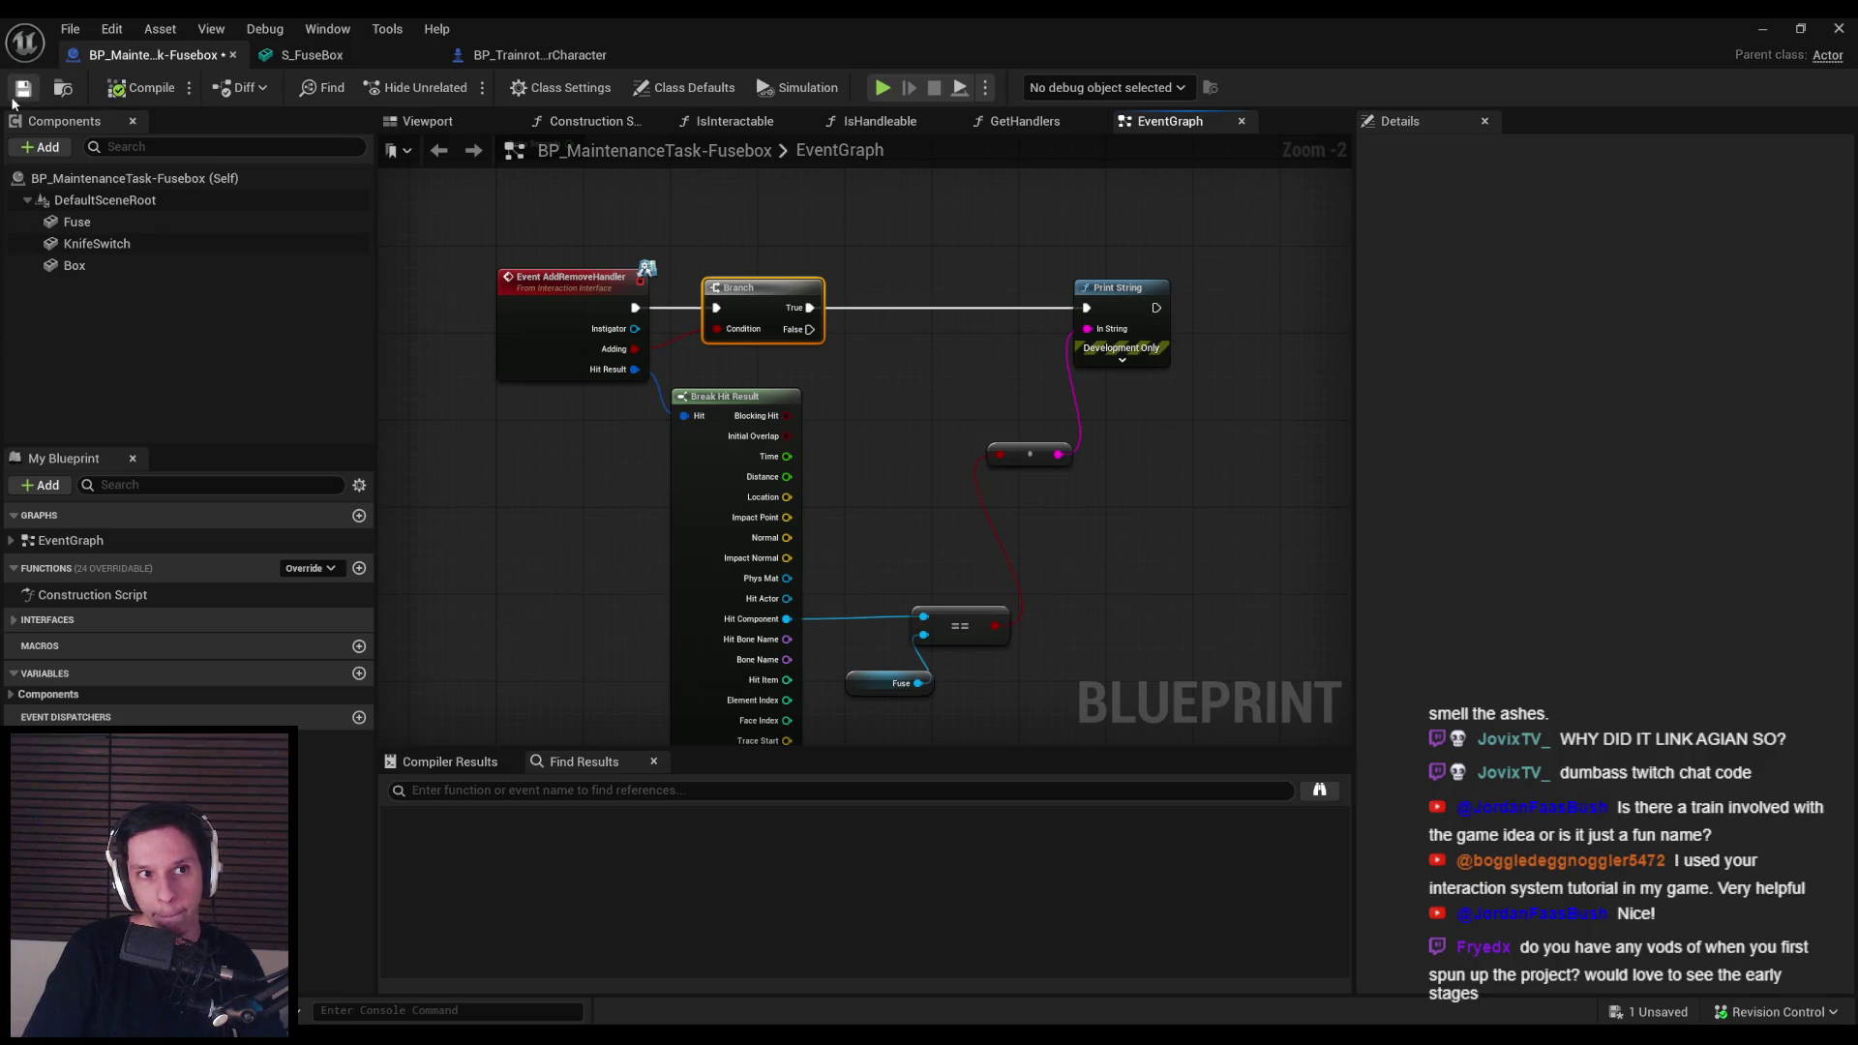
{"action": "left_click", "coordinate": [1775, 26]}
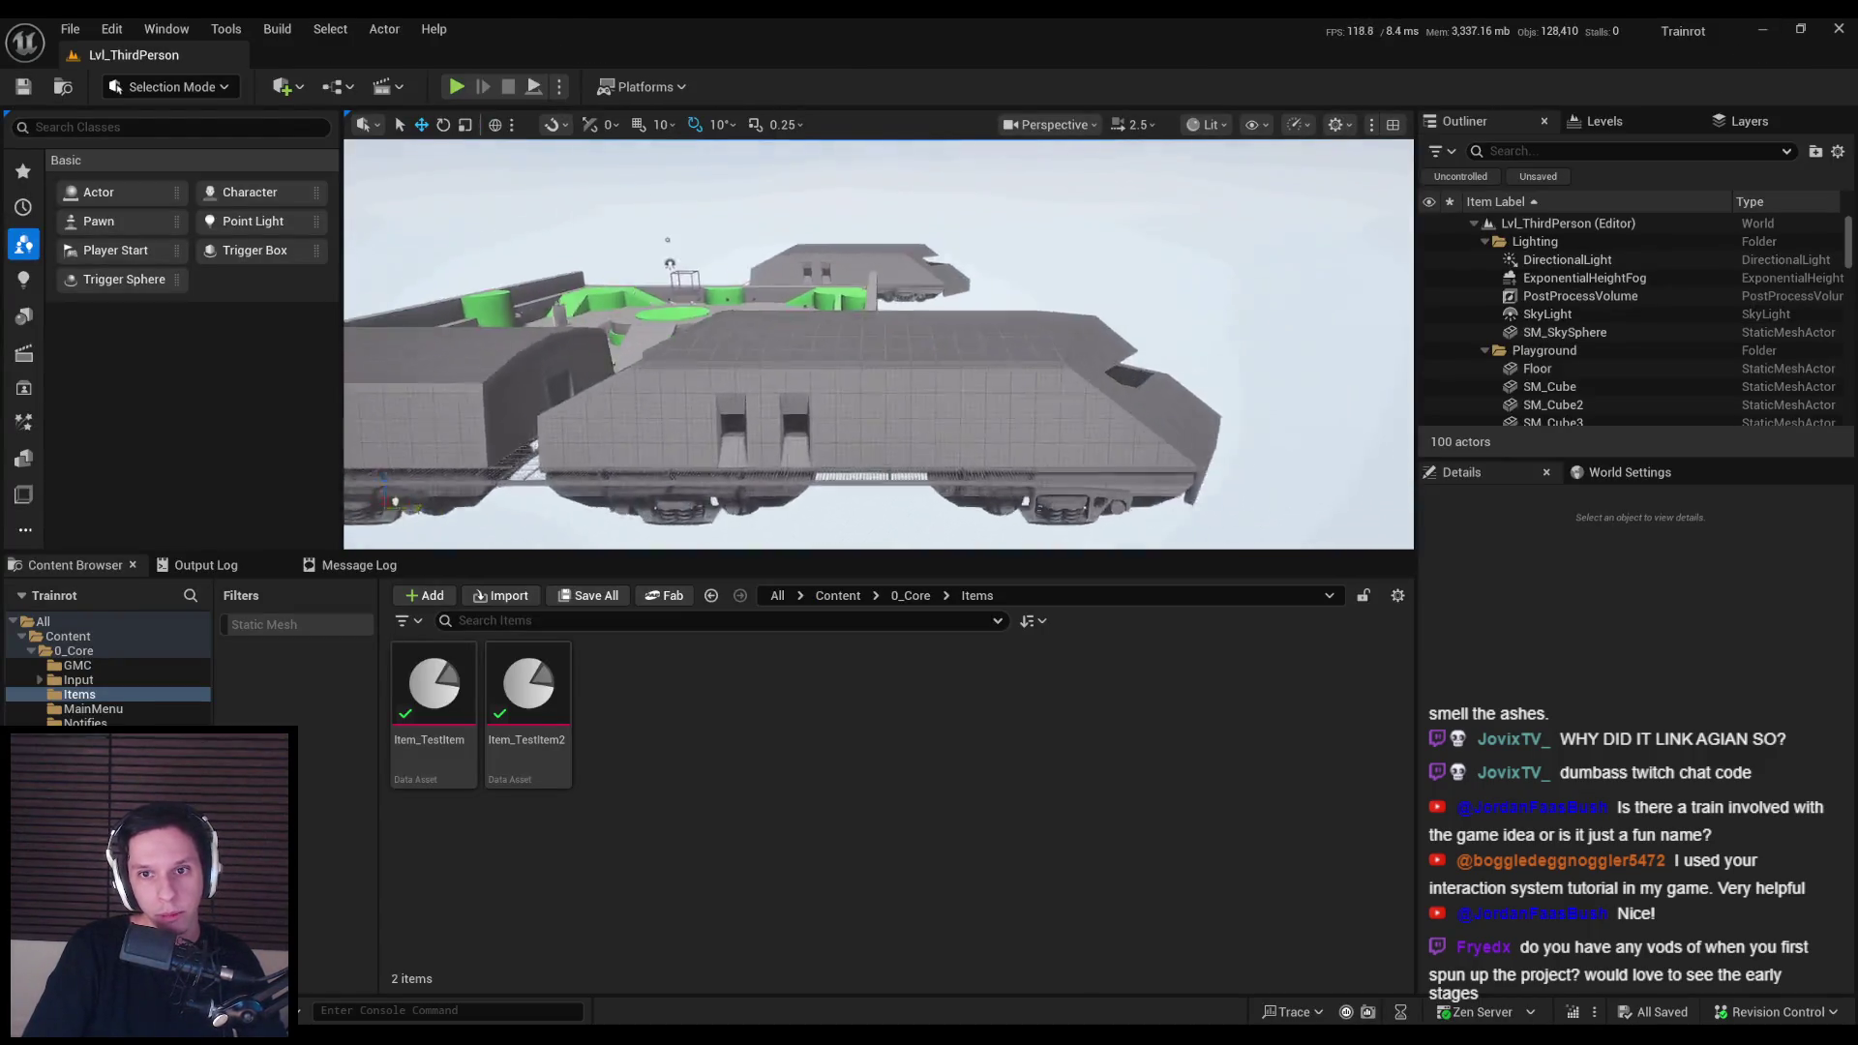
Step: Fly the viewport camera closer to the fuse box on the tiled wall
{"action": "scroll", "coordinate": [879, 344], "scroll_direction": "down", "scroll_amount": 1}
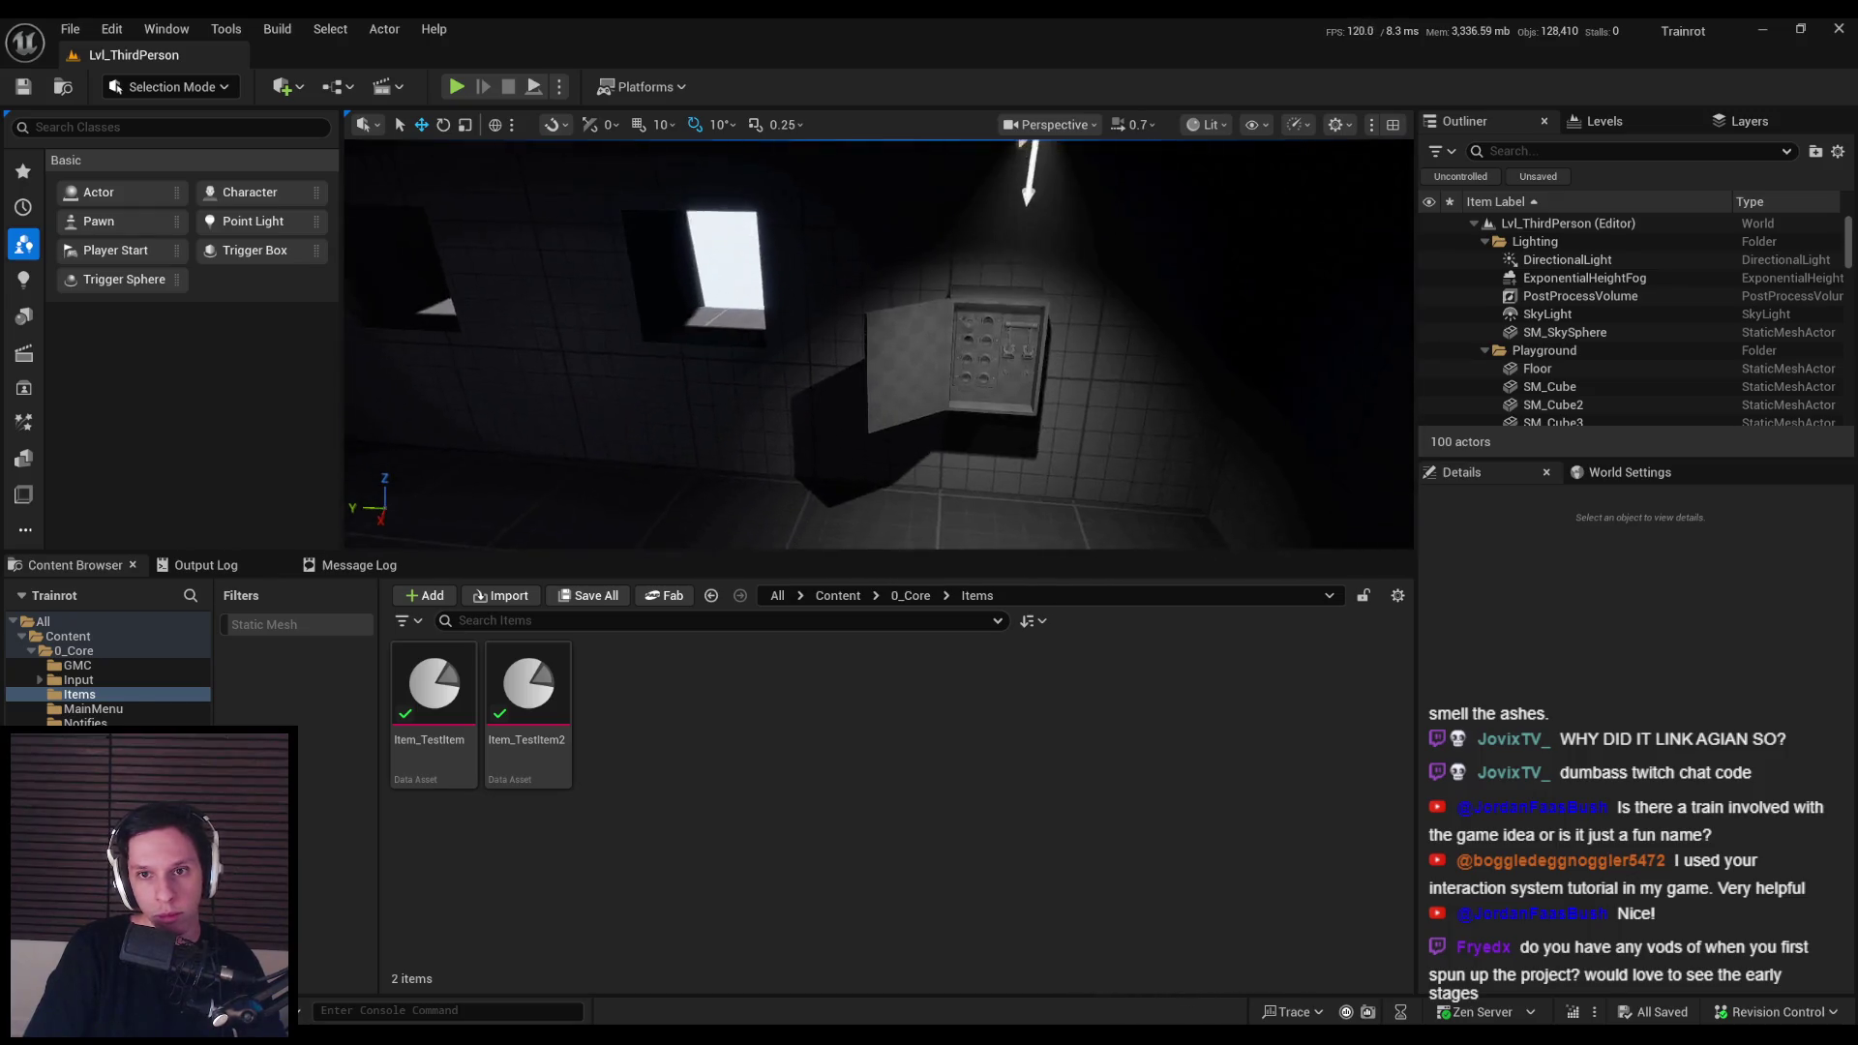
{"action": "left_click_drag", "start_coordinate": [966, 319], "coordinate": [966, 345]}
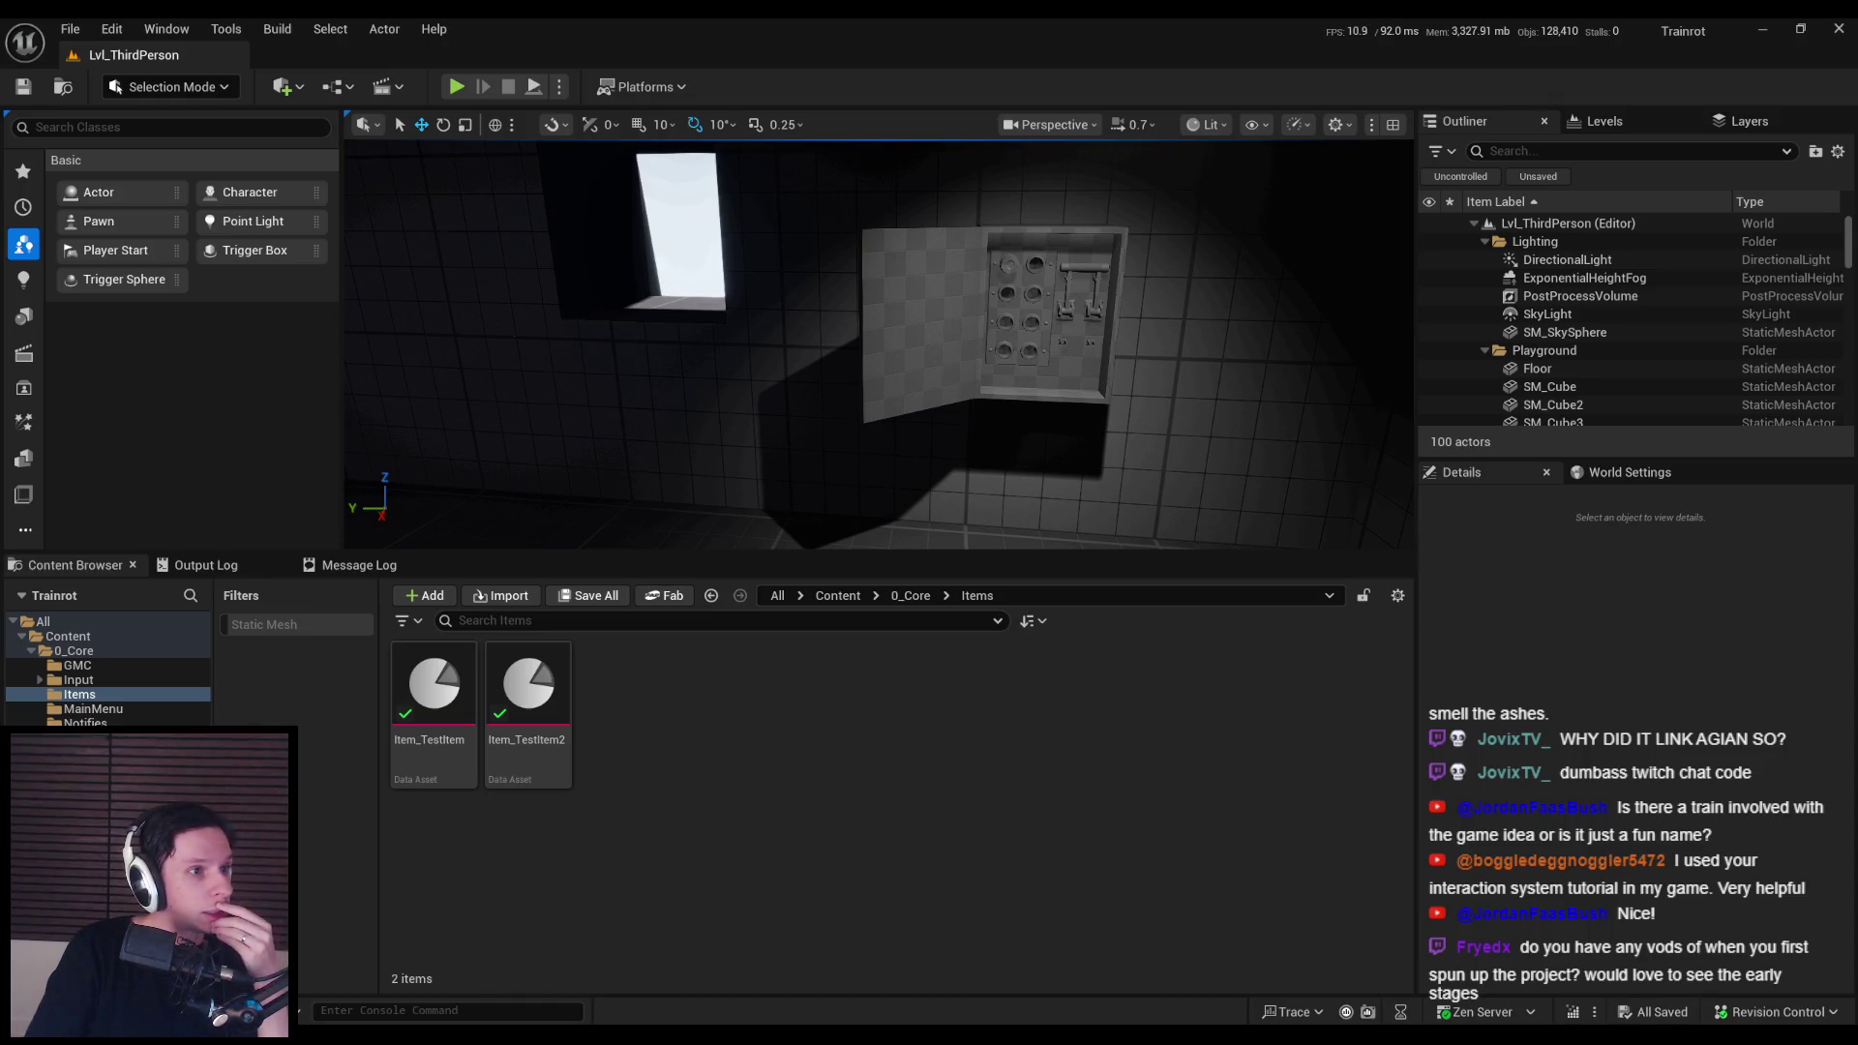
{"action": "key", "text": "alt+Tab"}
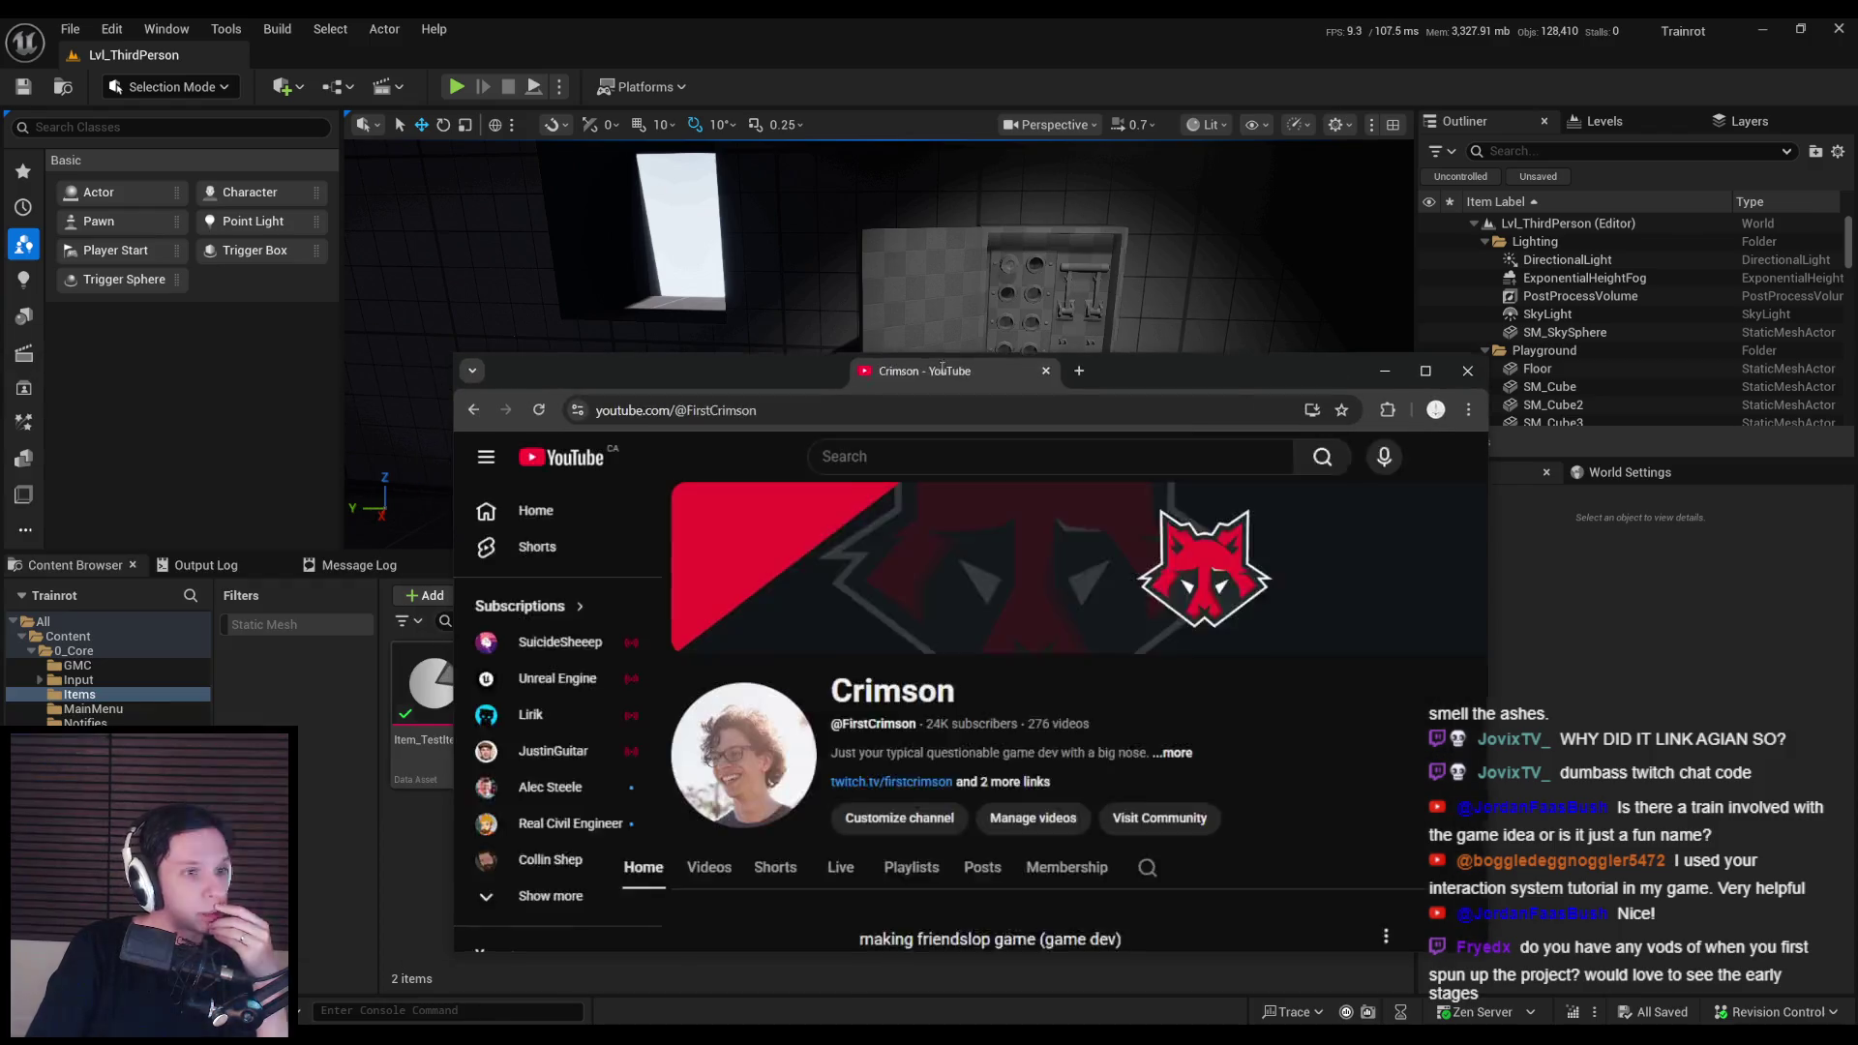
Step: Browse the channel's past livestreams and open the 2:38:55 game dev stream at about 1:51:21
{"action": "left_click", "coordinate": [668, 549]}
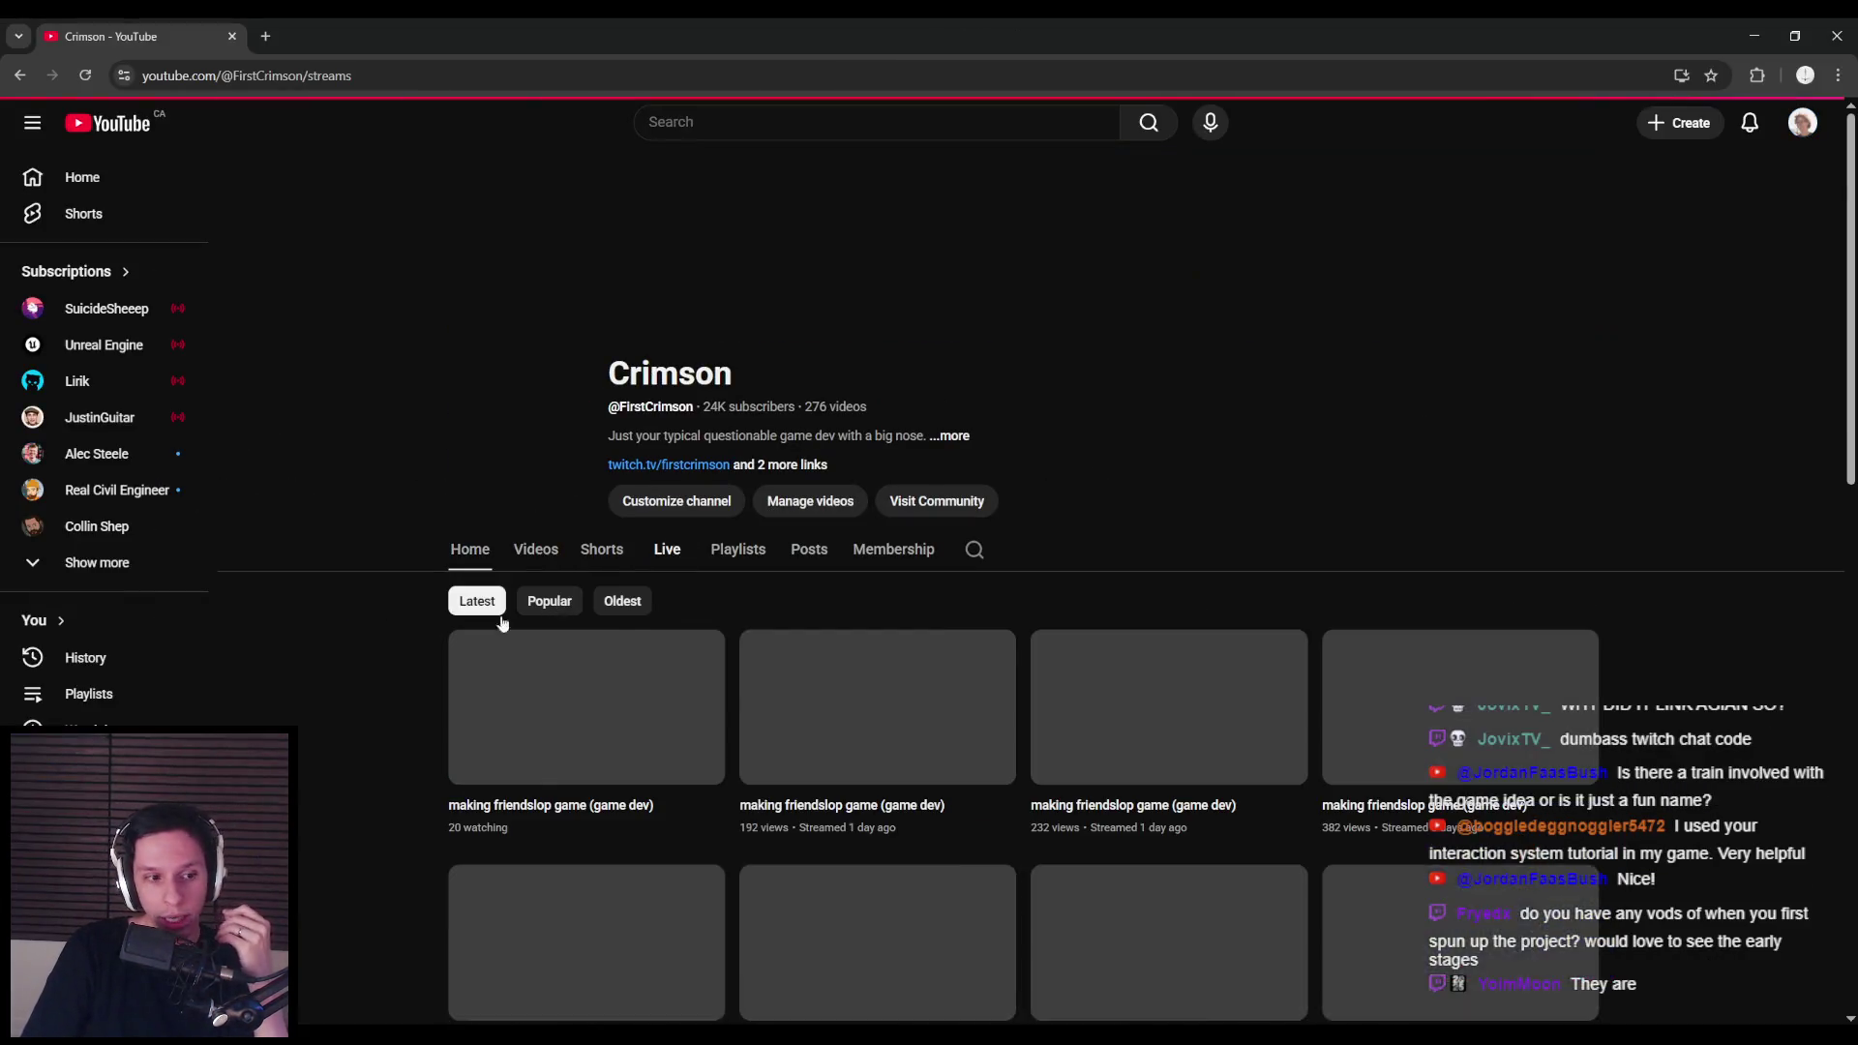
{"action": "scroll", "coordinate": [443, 694], "scroll_direction": "down", "scroll_amount": 10}
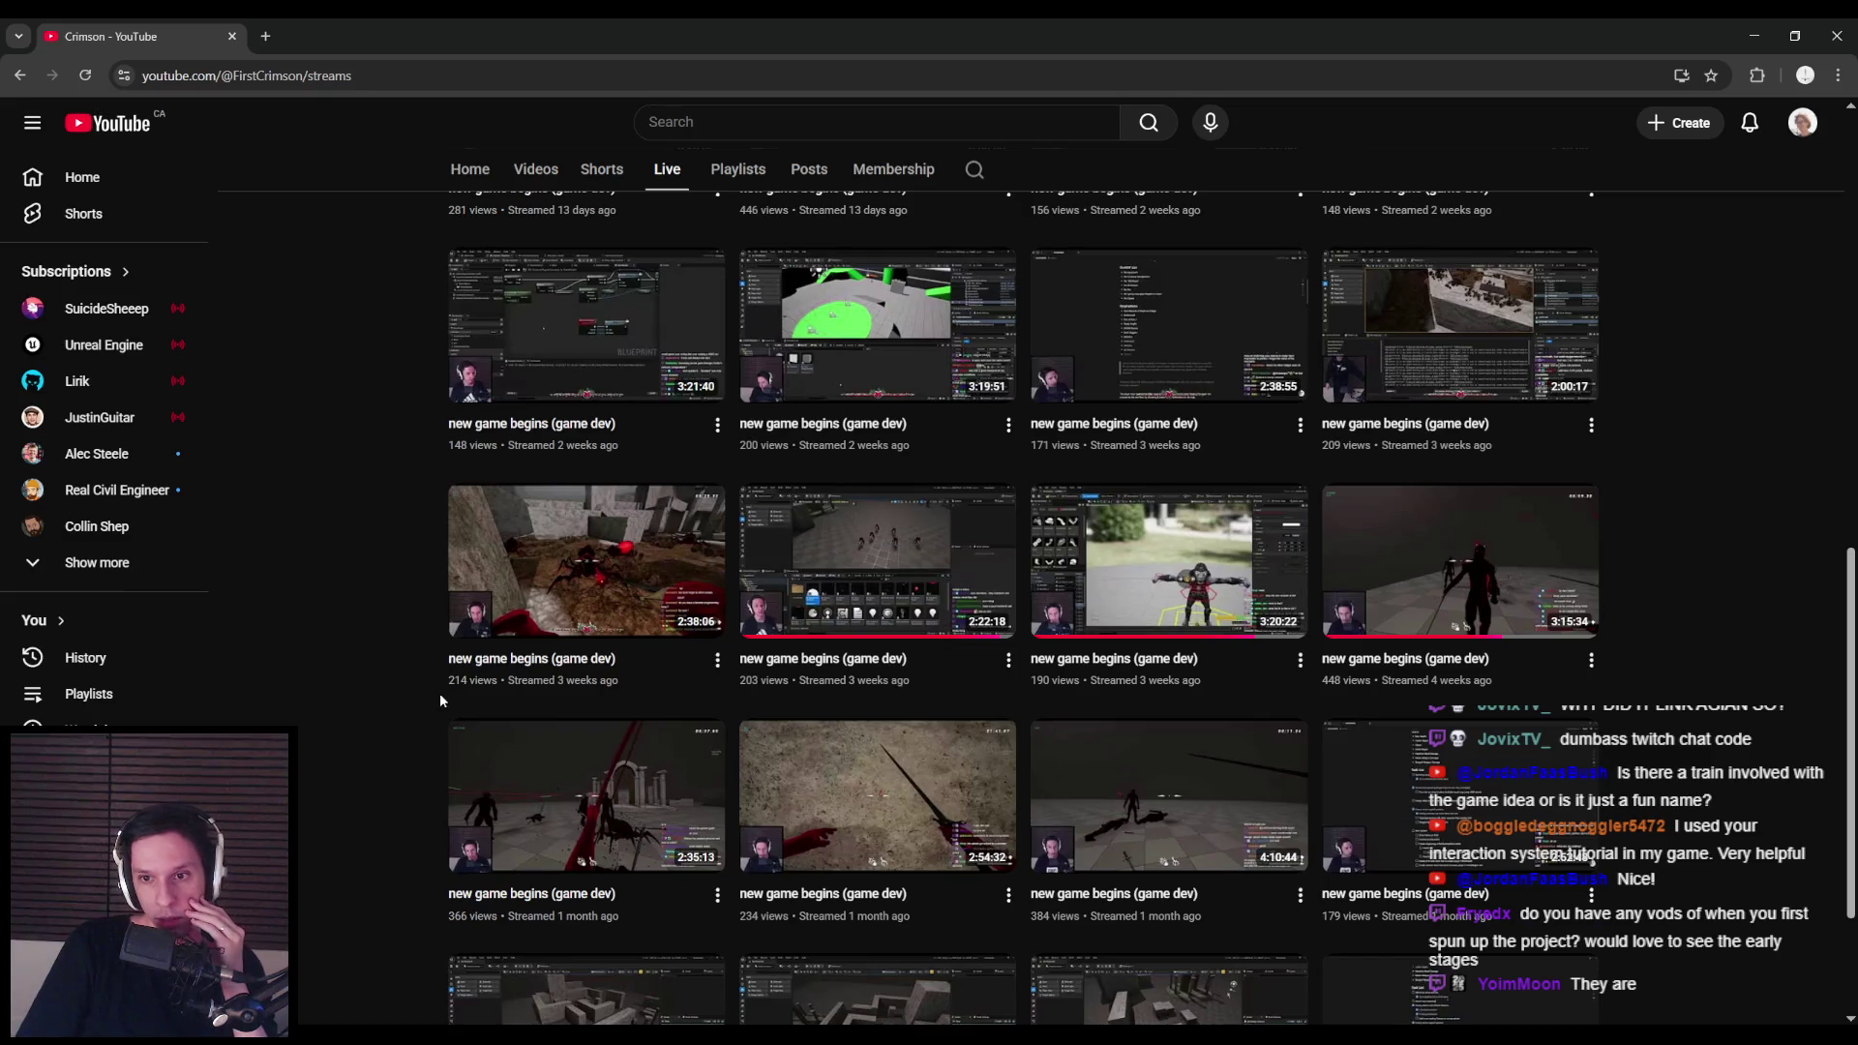
{"action": "scroll", "coordinate": [445, 693], "scroll_direction": "up", "scroll_amount": 2}
{"action": "scroll", "coordinate": [716, 745], "scroll_direction": "up", "scroll_amount": 1}
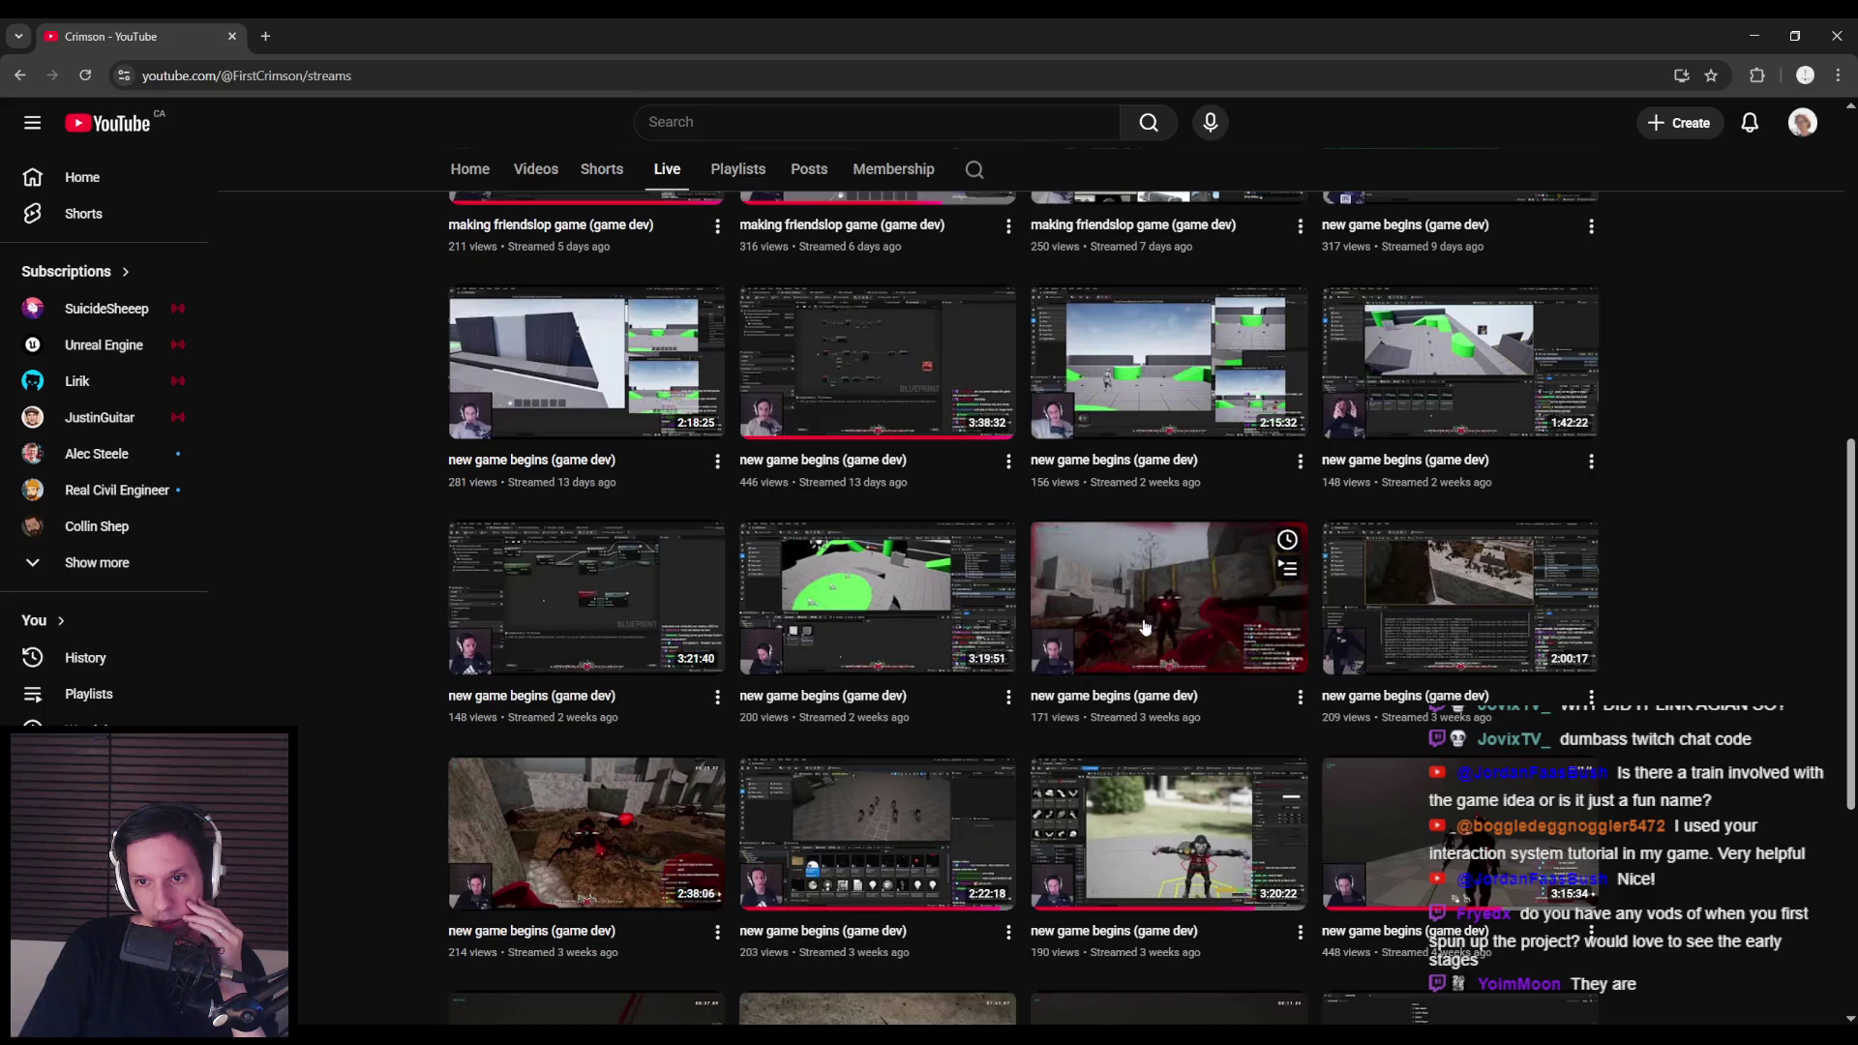
{"action": "left_click", "coordinate": [1031, 717]}
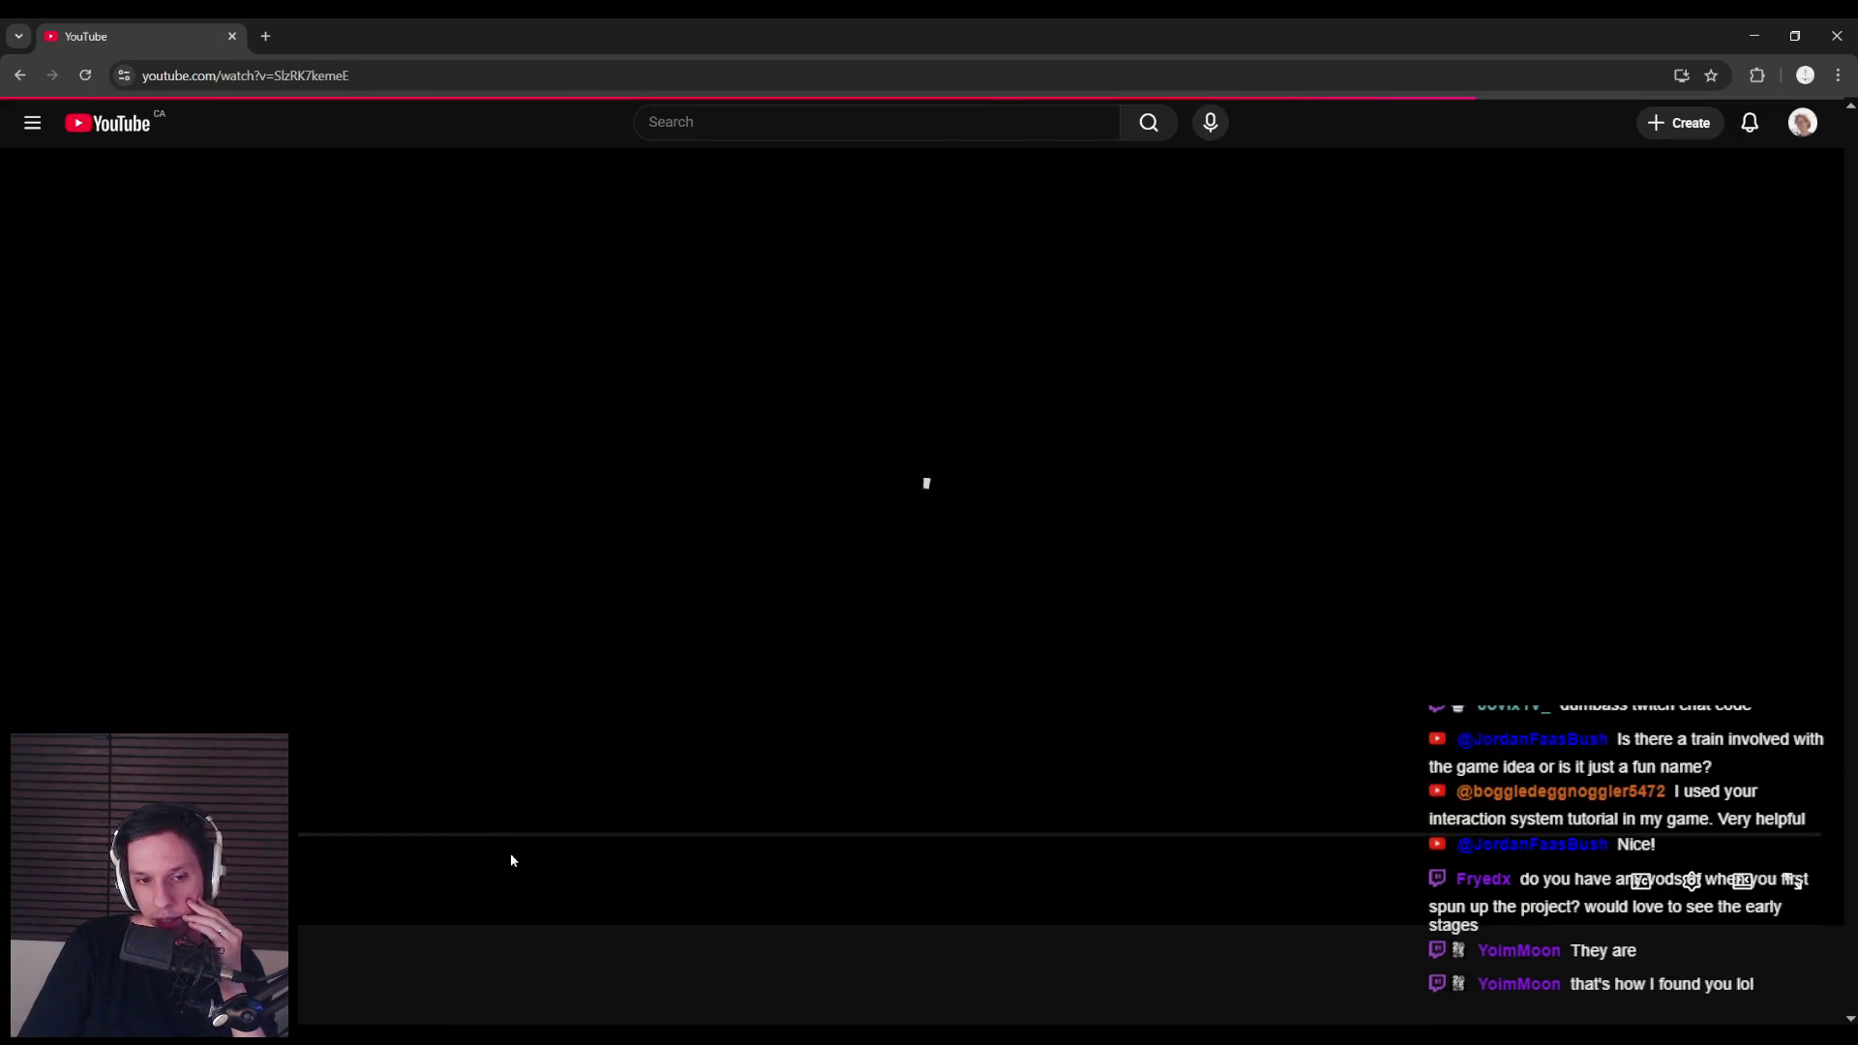
{"action": "left_click_drag", "start_coordinate": [914, 833], "coordinate": [1615, 832]}
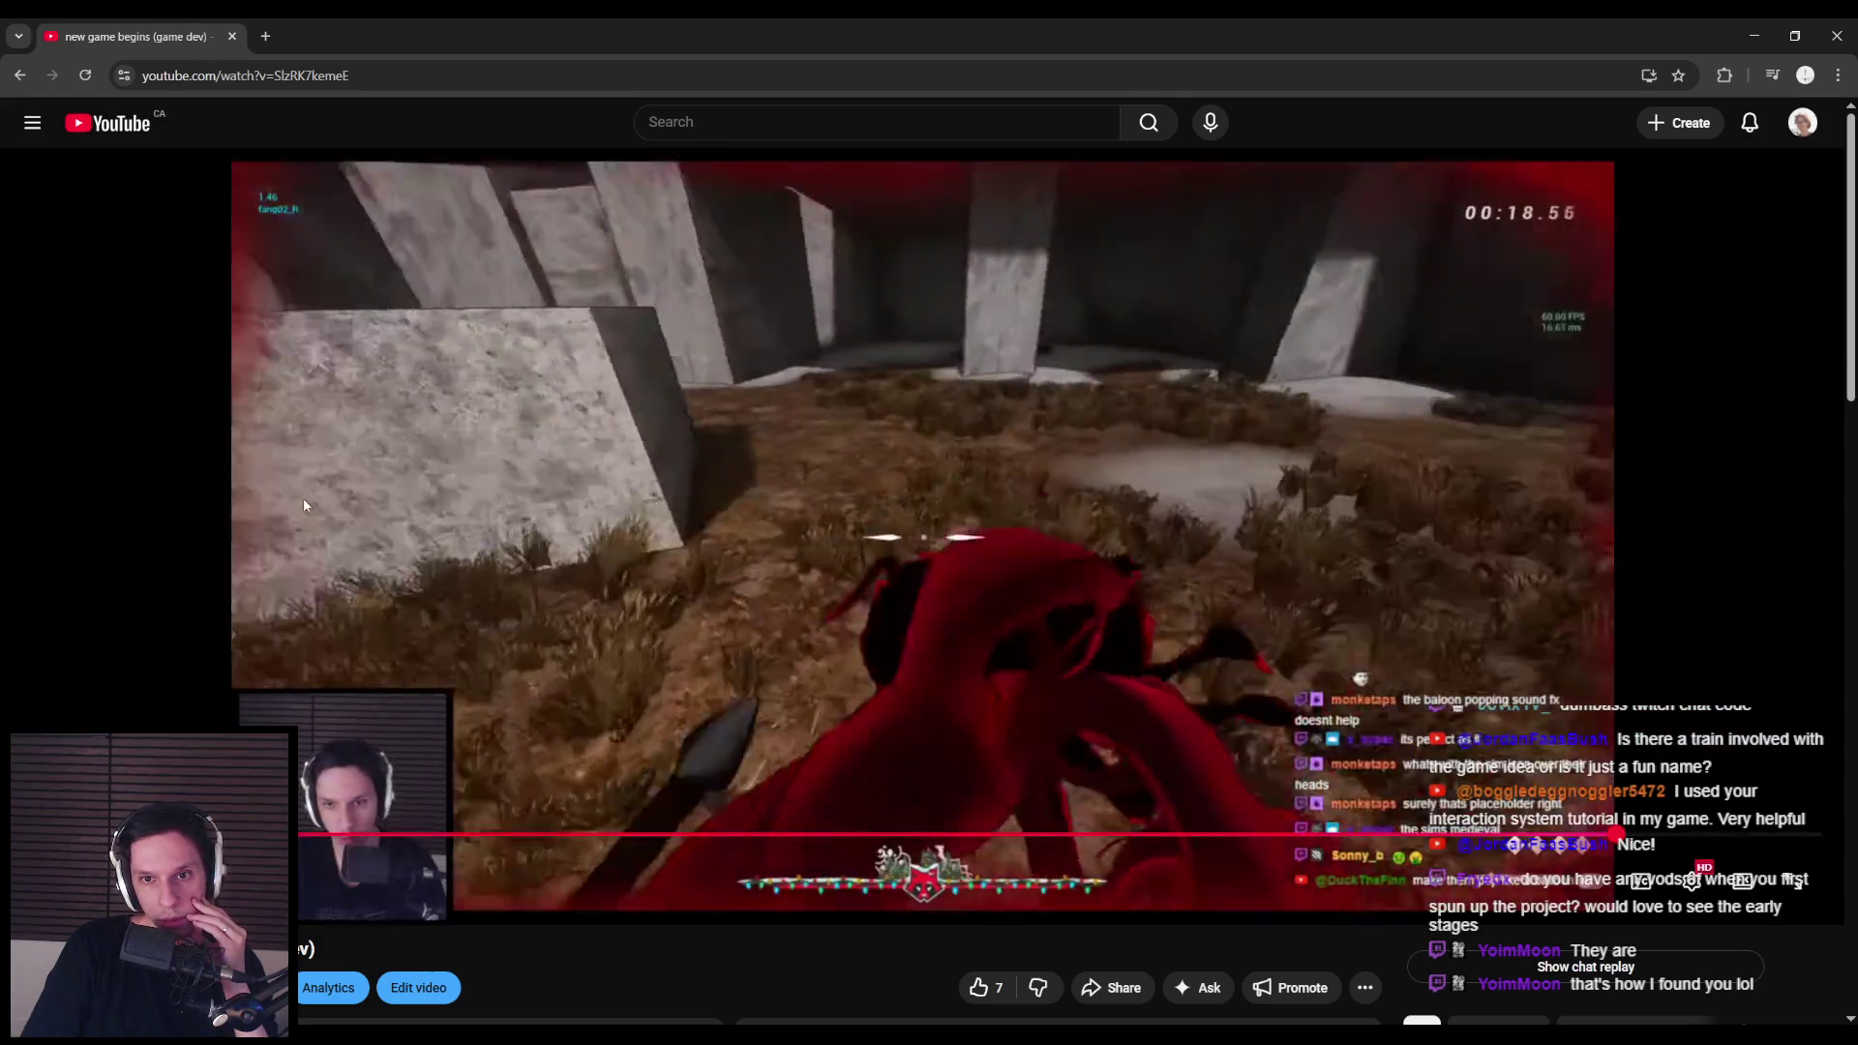
Step: Open another game dev stream and seek to about 1:06:08, then 1:13:41
{"action": "key", "text": "alt+Left"}
{"action": "scroll", "coordinate": [825, 703], "scroll_direction": "down", "scroll_amount": 5}
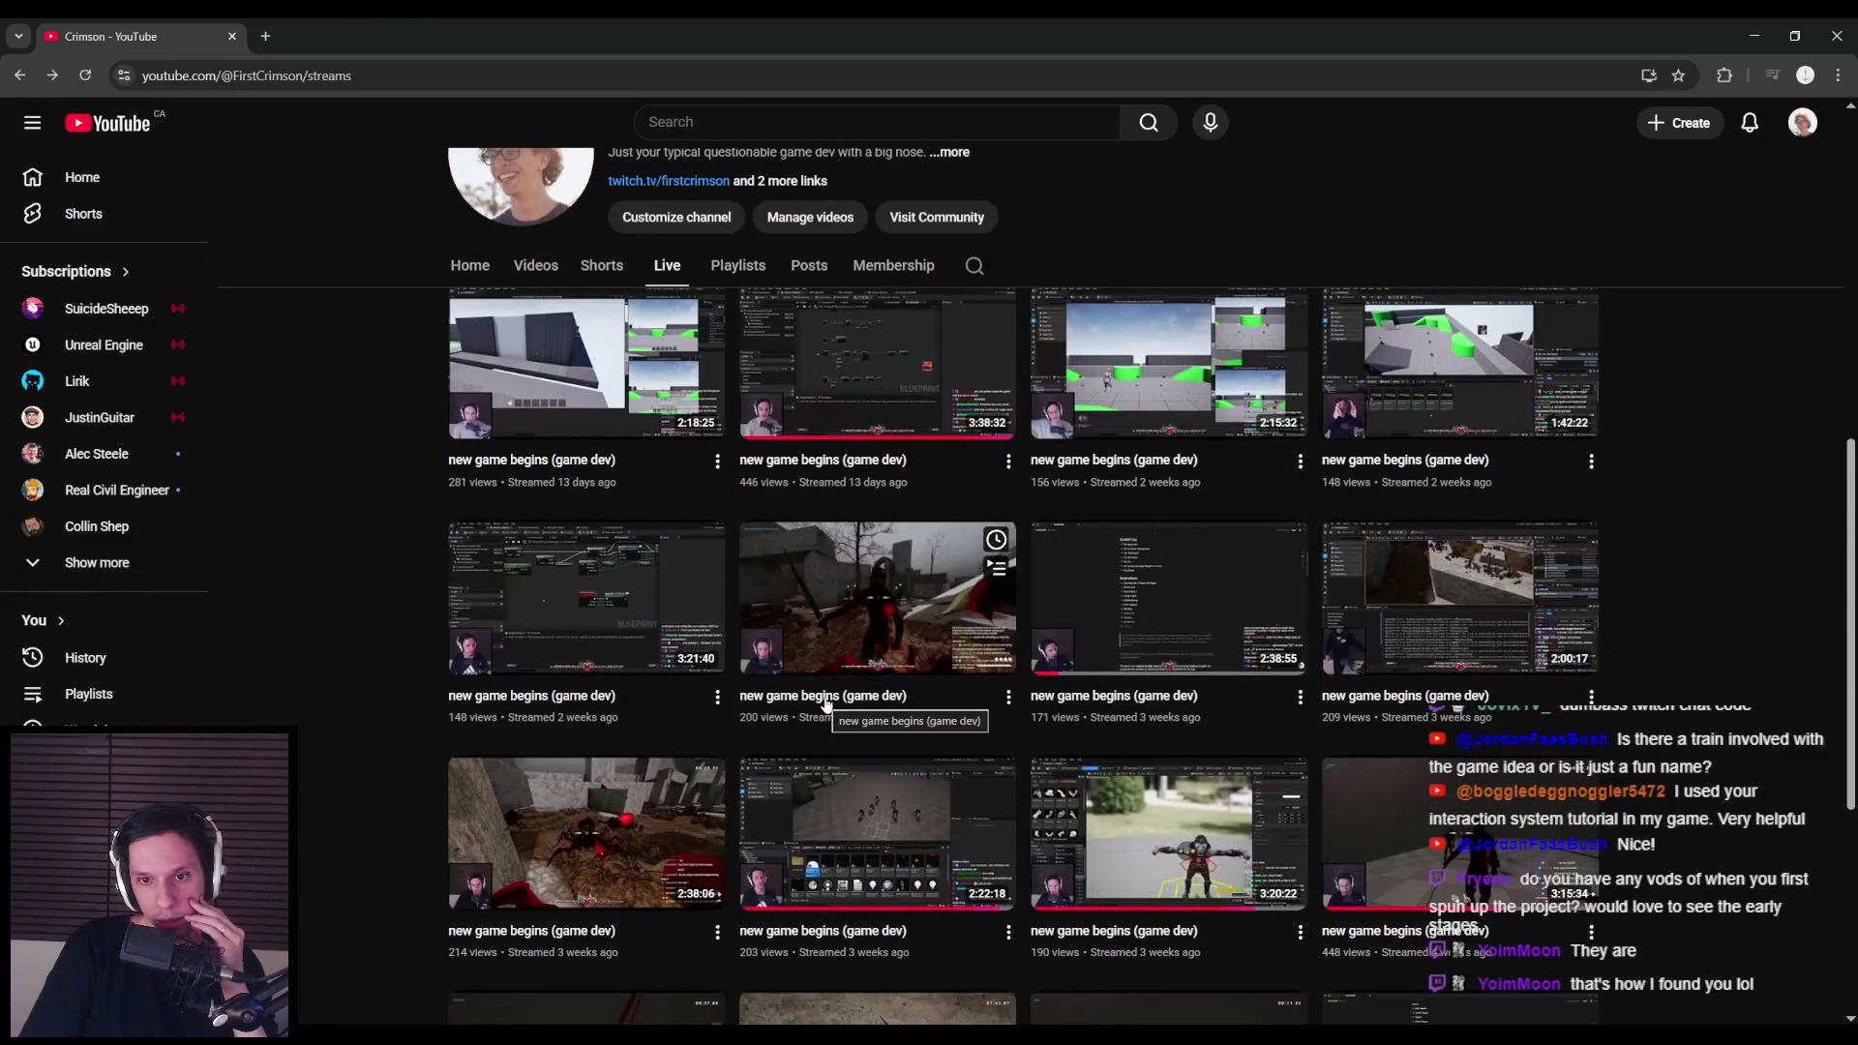
{"action": "left_click", "coordinate": [569, 635]}
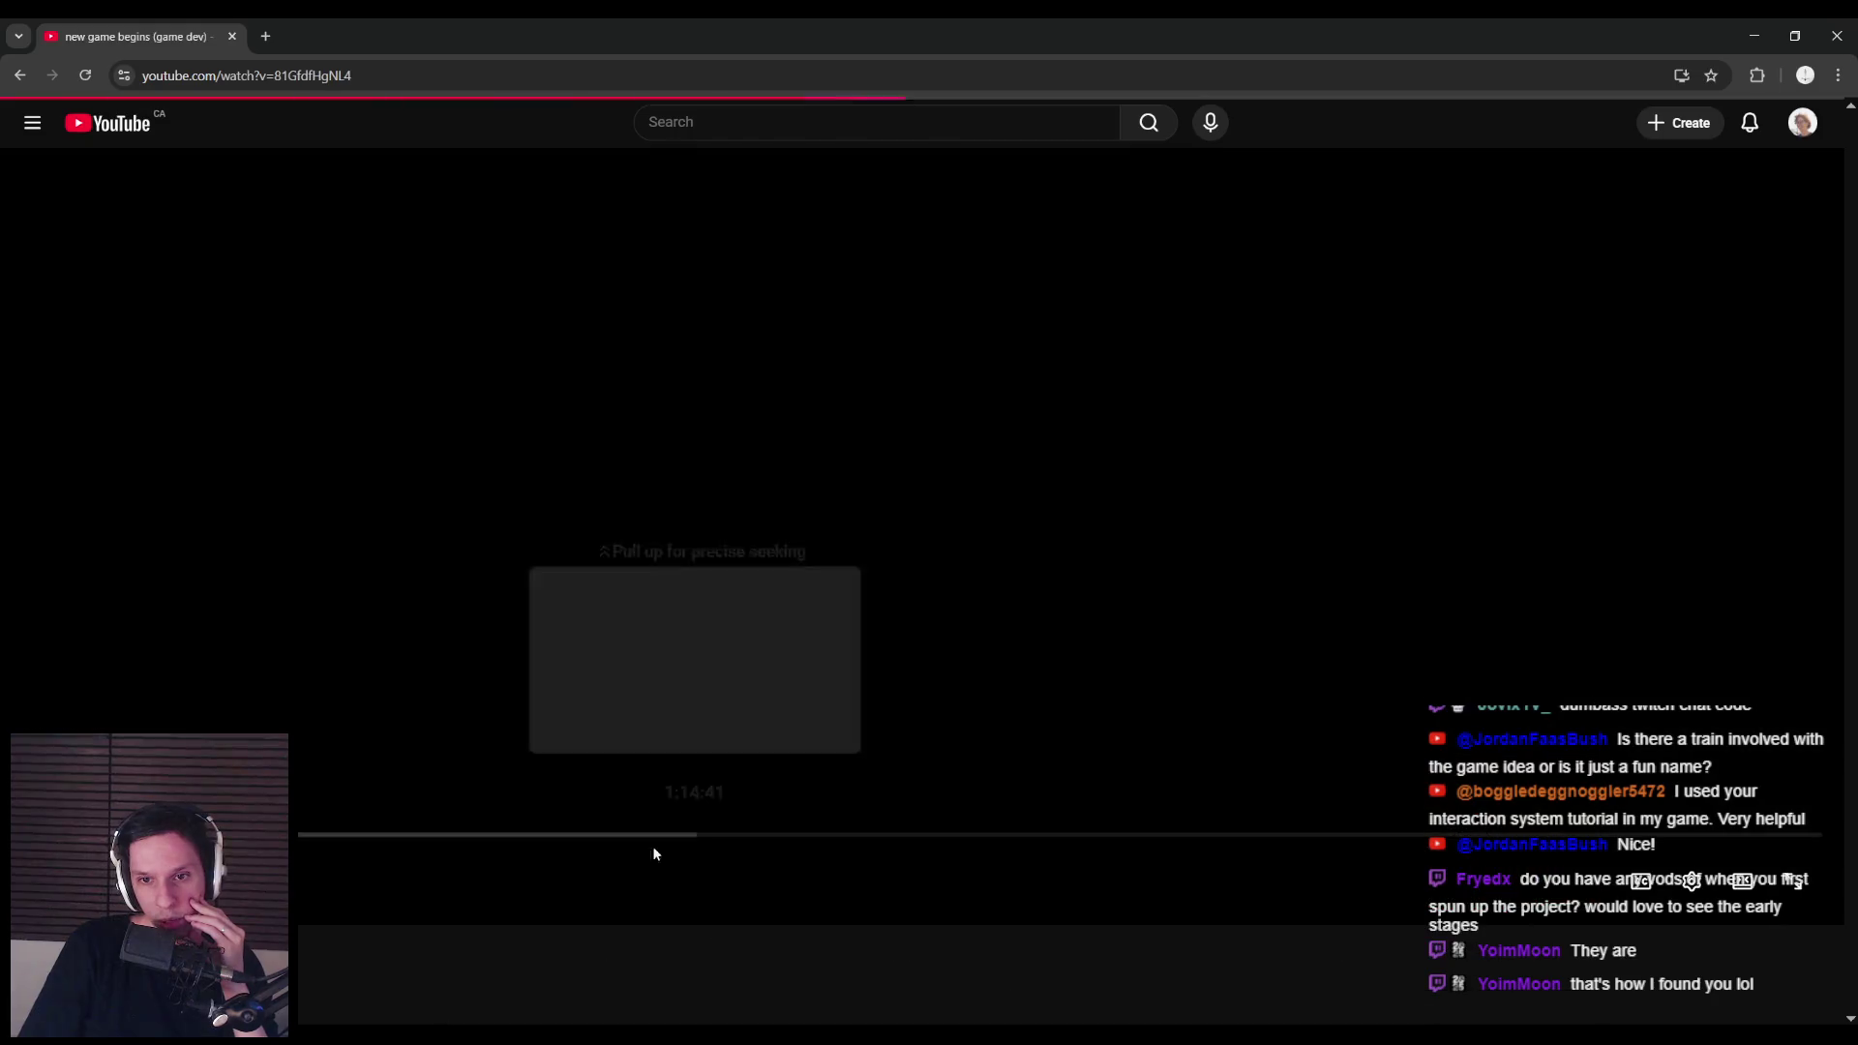
{"action": "mouse_move", "coordinate": [652, 834]}
{"action": "left_mouse_down"}
{"action": "mouse_move", "coordinate": [560, 834]}
{"action": "mouse_move", "coordinate": [1252, 836]}
{"action": "left_mouse_up"}
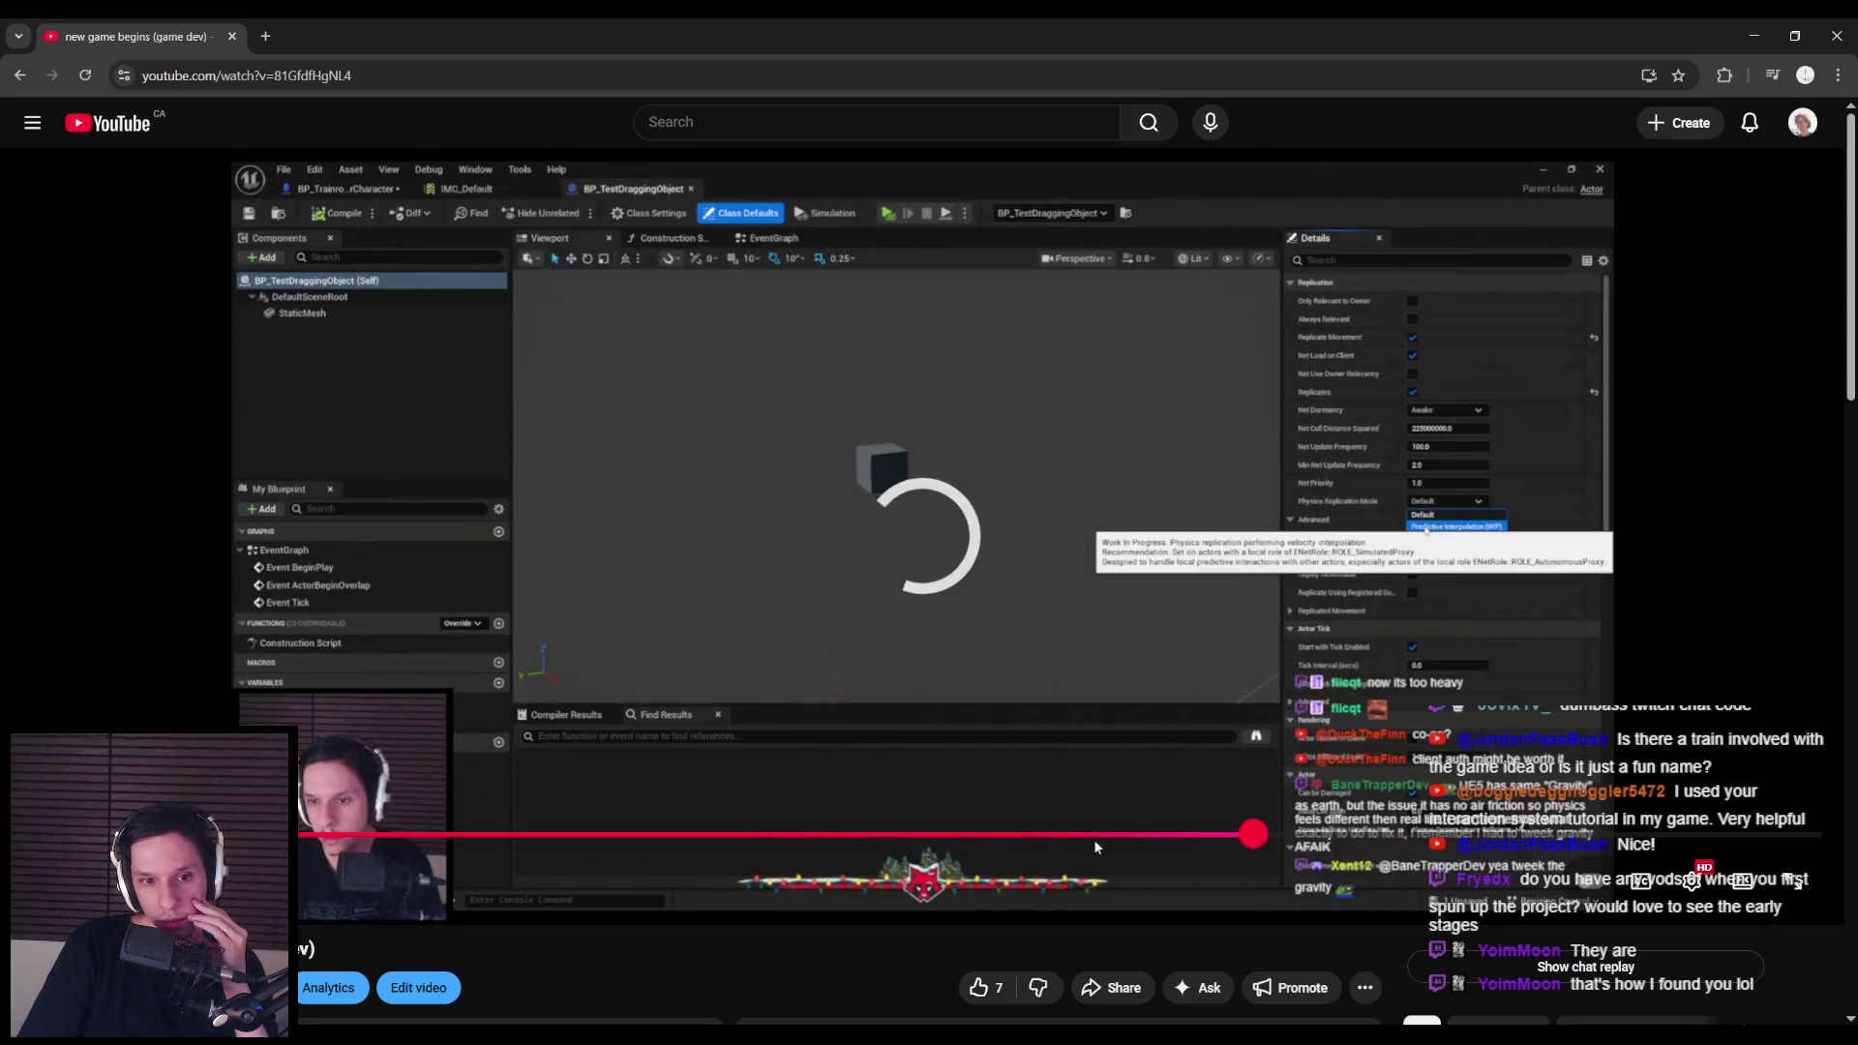
{"action": "left_click_drag", "start_coordinate": [208, 838], "coordinate": [1745, 827]}
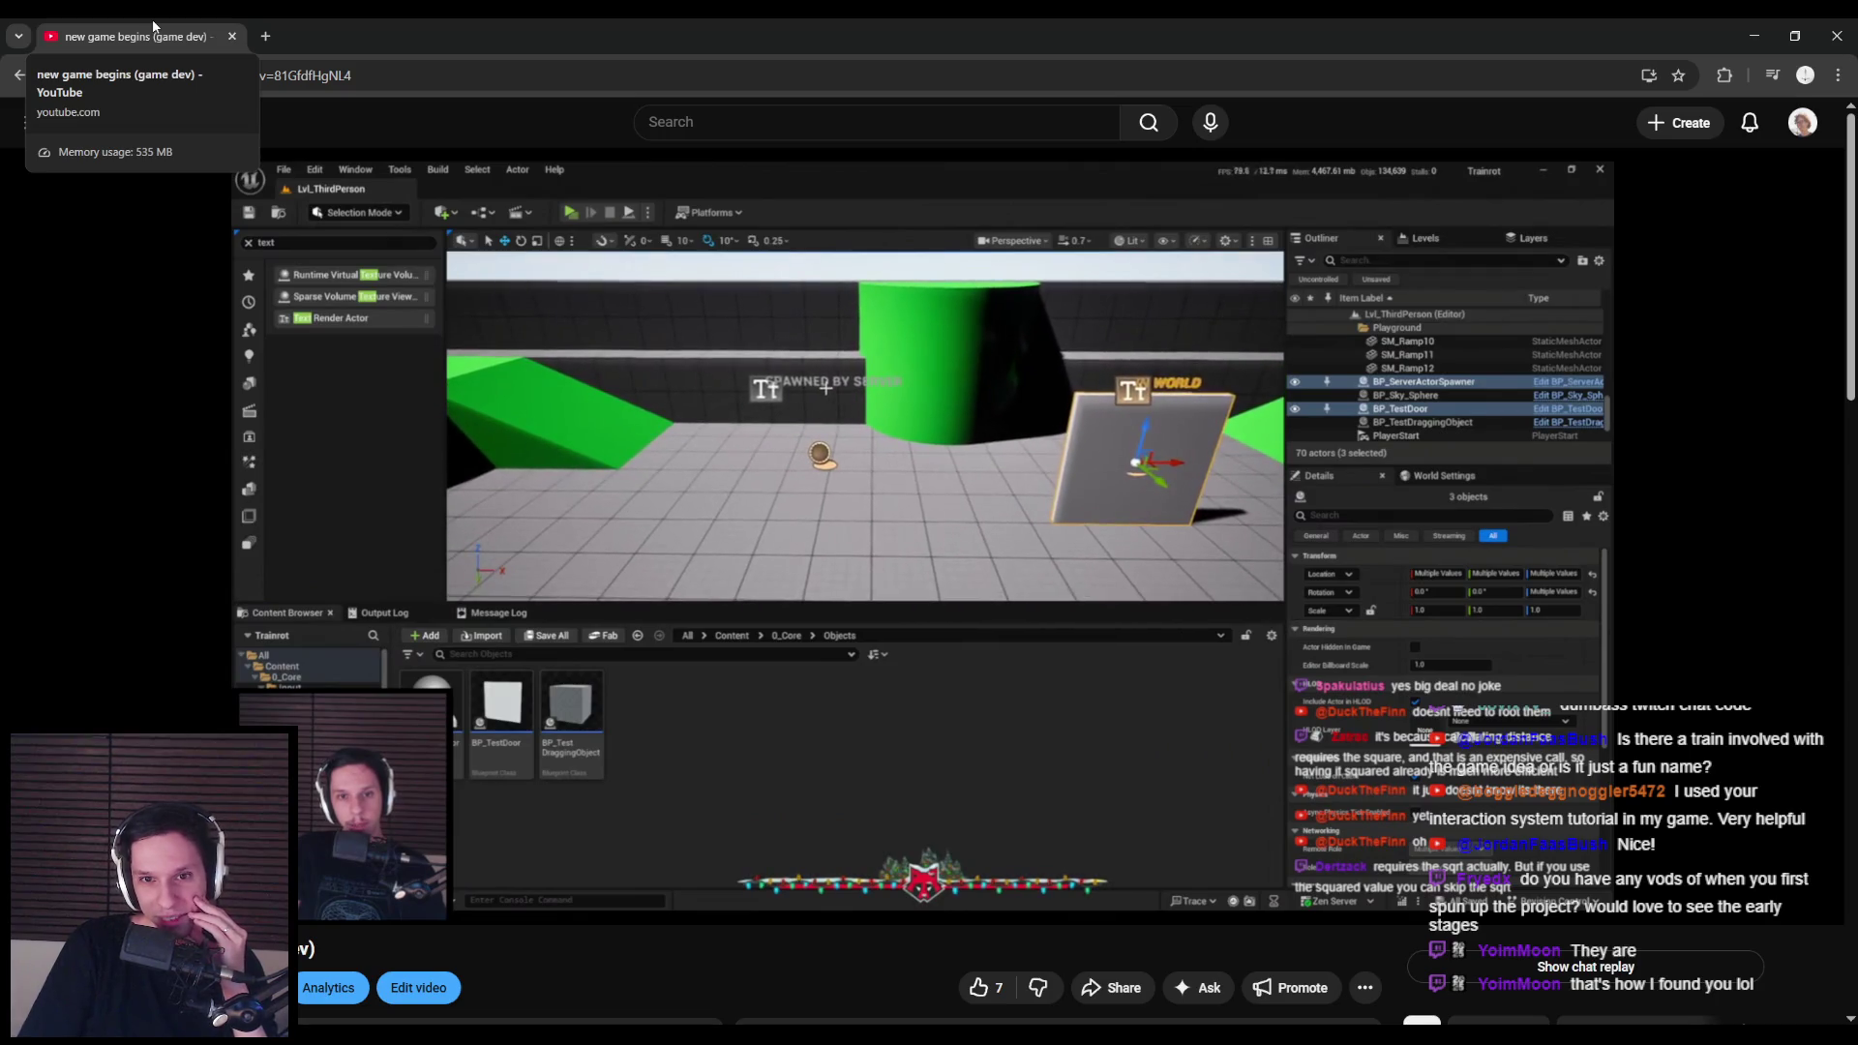
Step: Orbit around the fuse box in Unreal, expand the stream's description, then return to Unreal
{"action": "key", "text": "alt+Tab"}
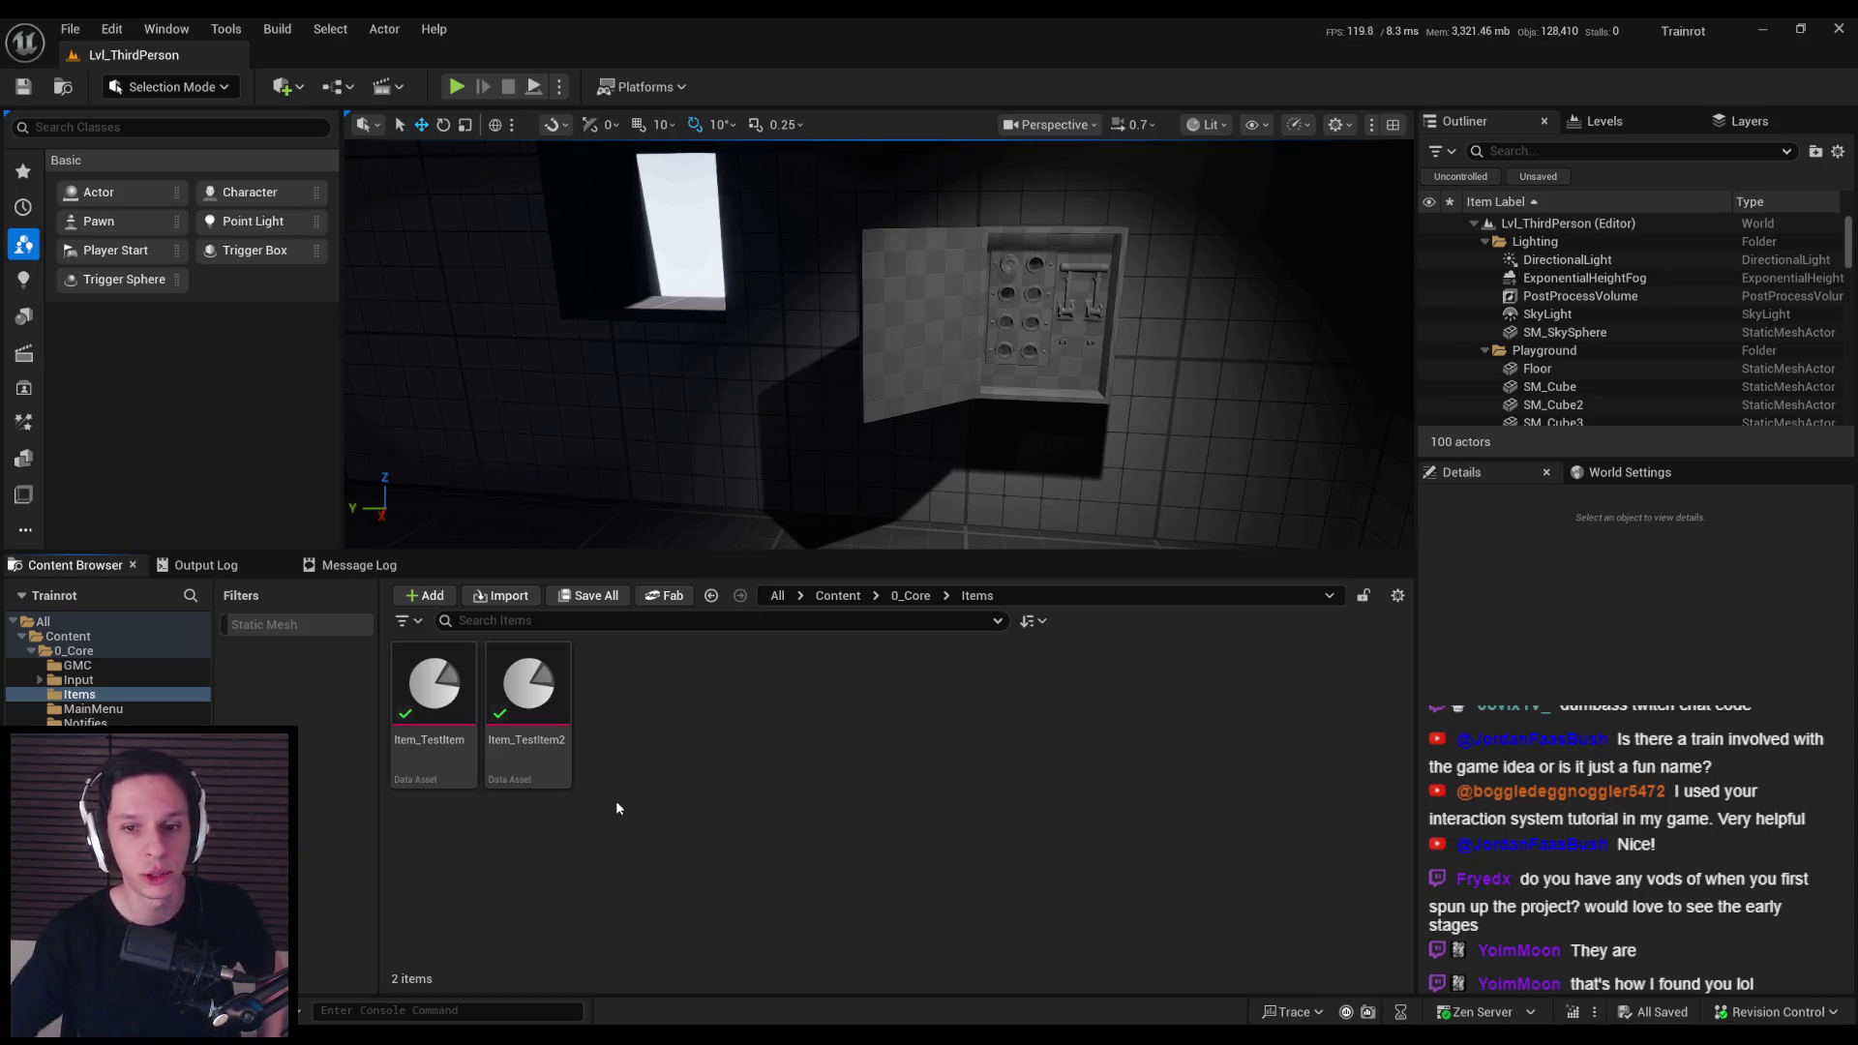
{"action": "left_click_drag", "start_coordinate": [776, 481], "coordinate": [883, 477]}
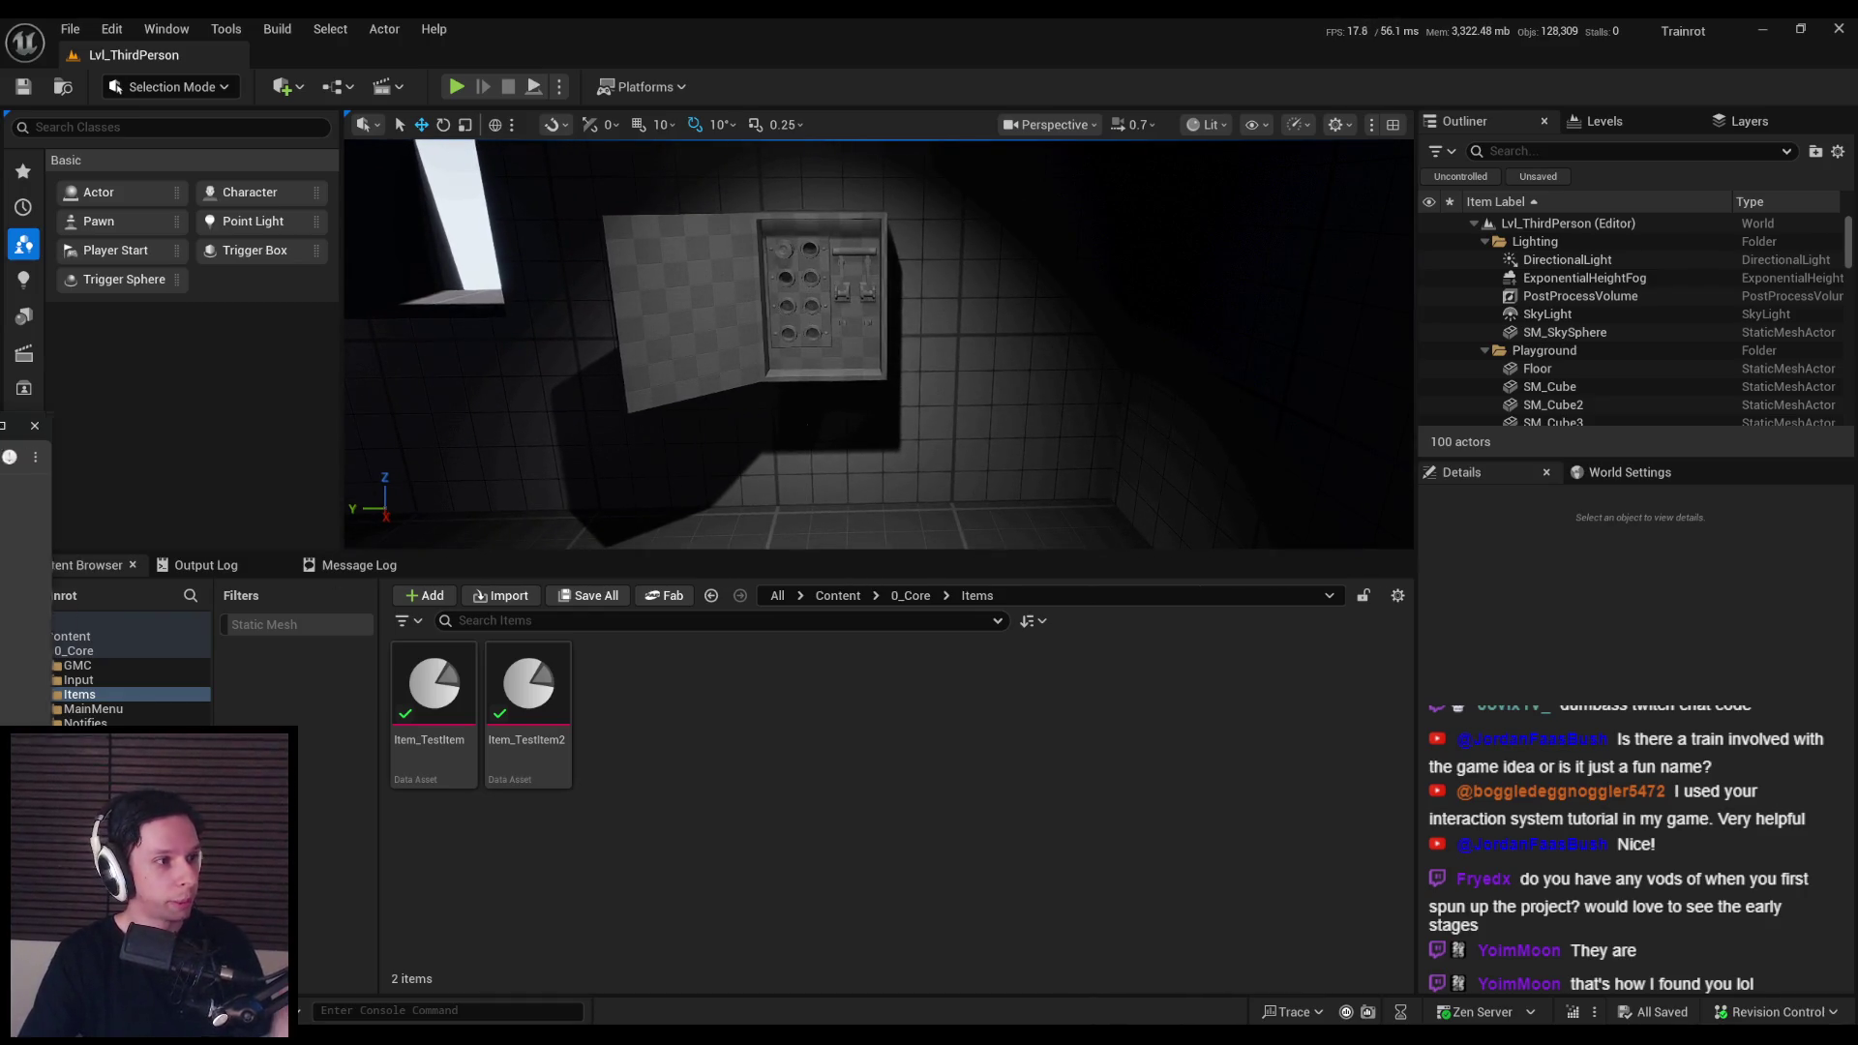
{"action": "key", "text": "alt+Tab"}
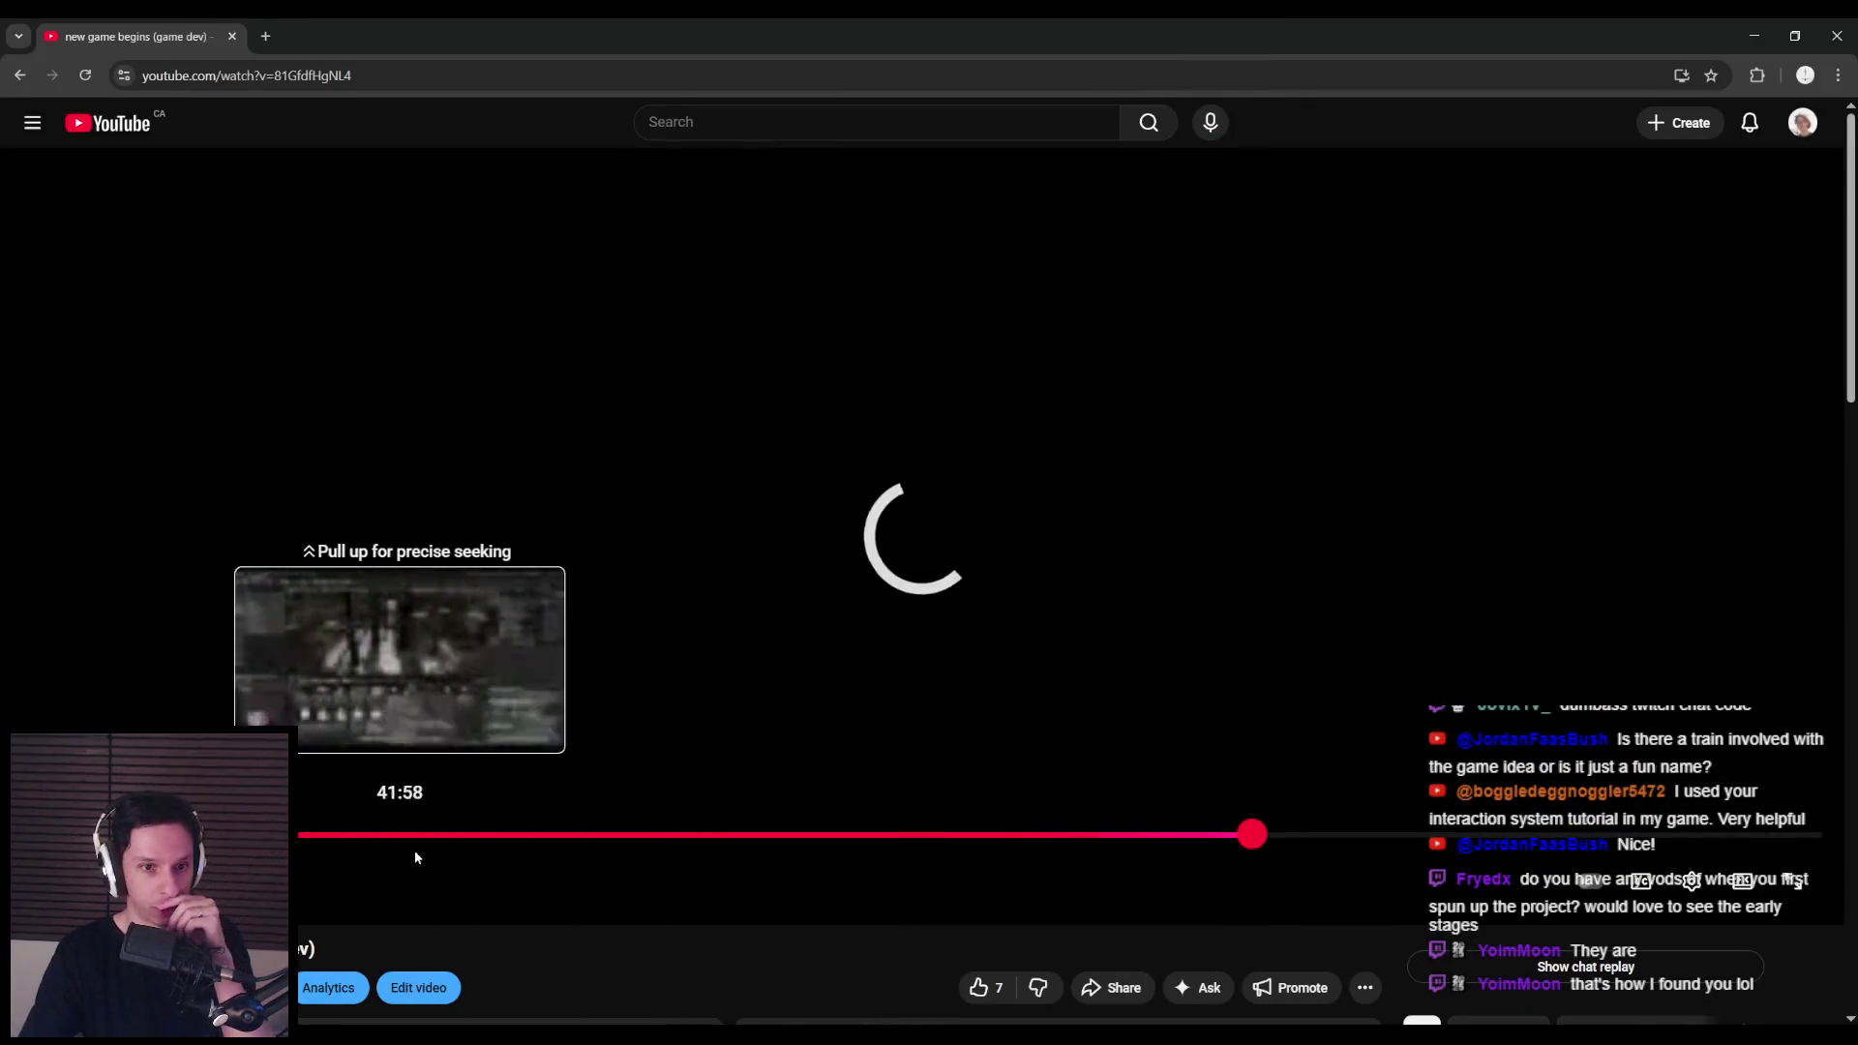
{"action": "left_click", "coordinate": [259, 583]}
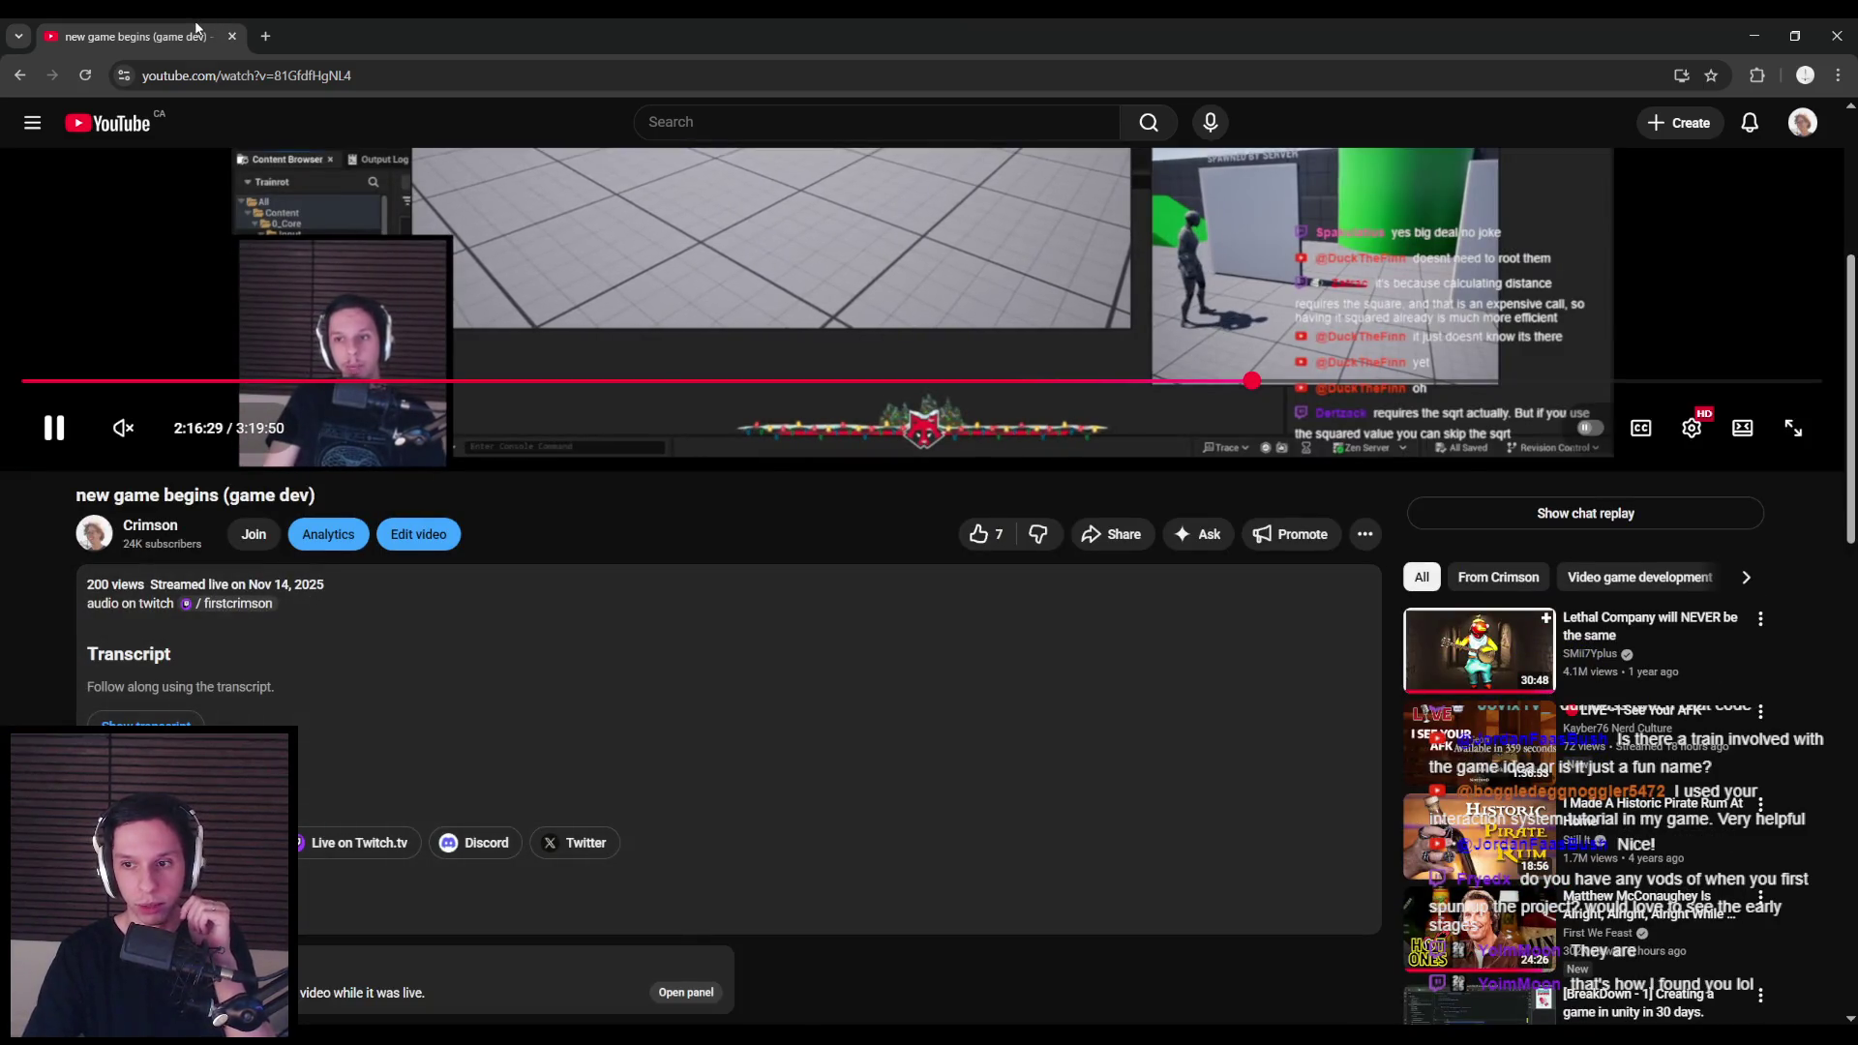
{"action": "key", "text": "alt+Tab"}
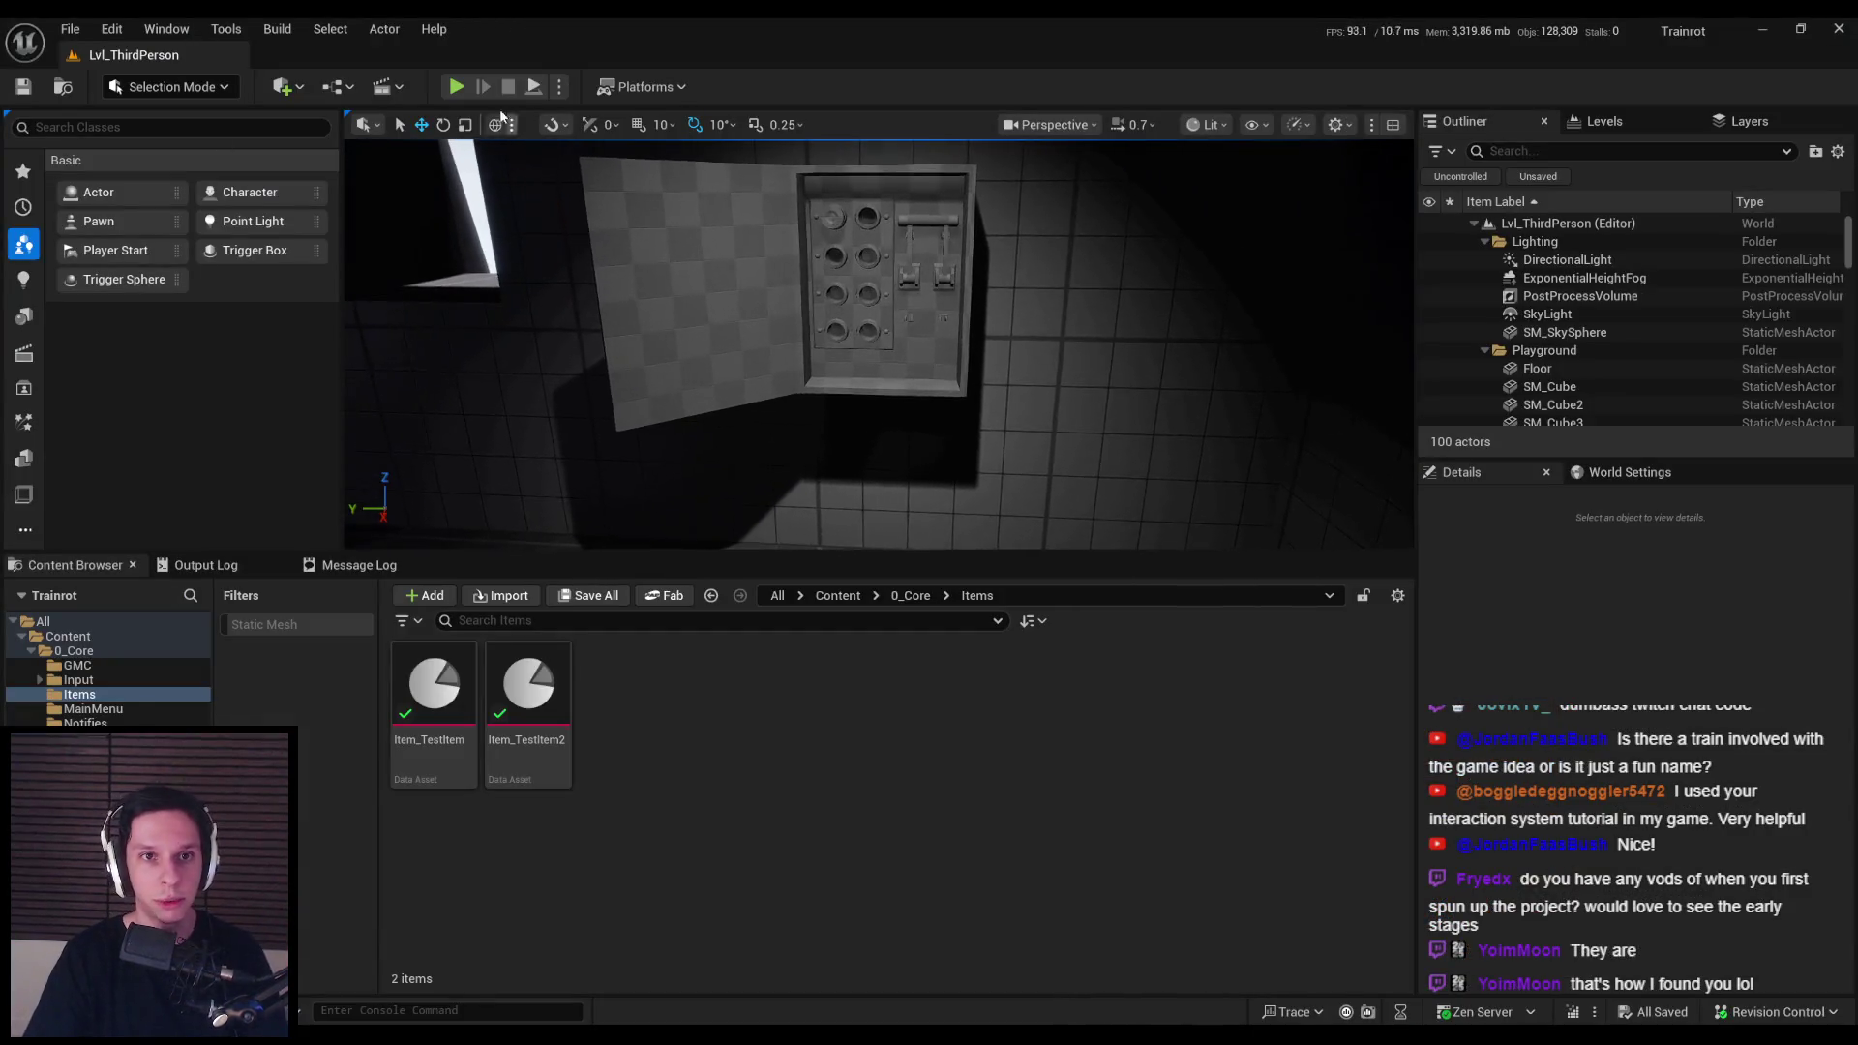
Step: Play-test the level by walking up to the fuse box, then stop the session
{"action": "key", "text": "alt+p"}
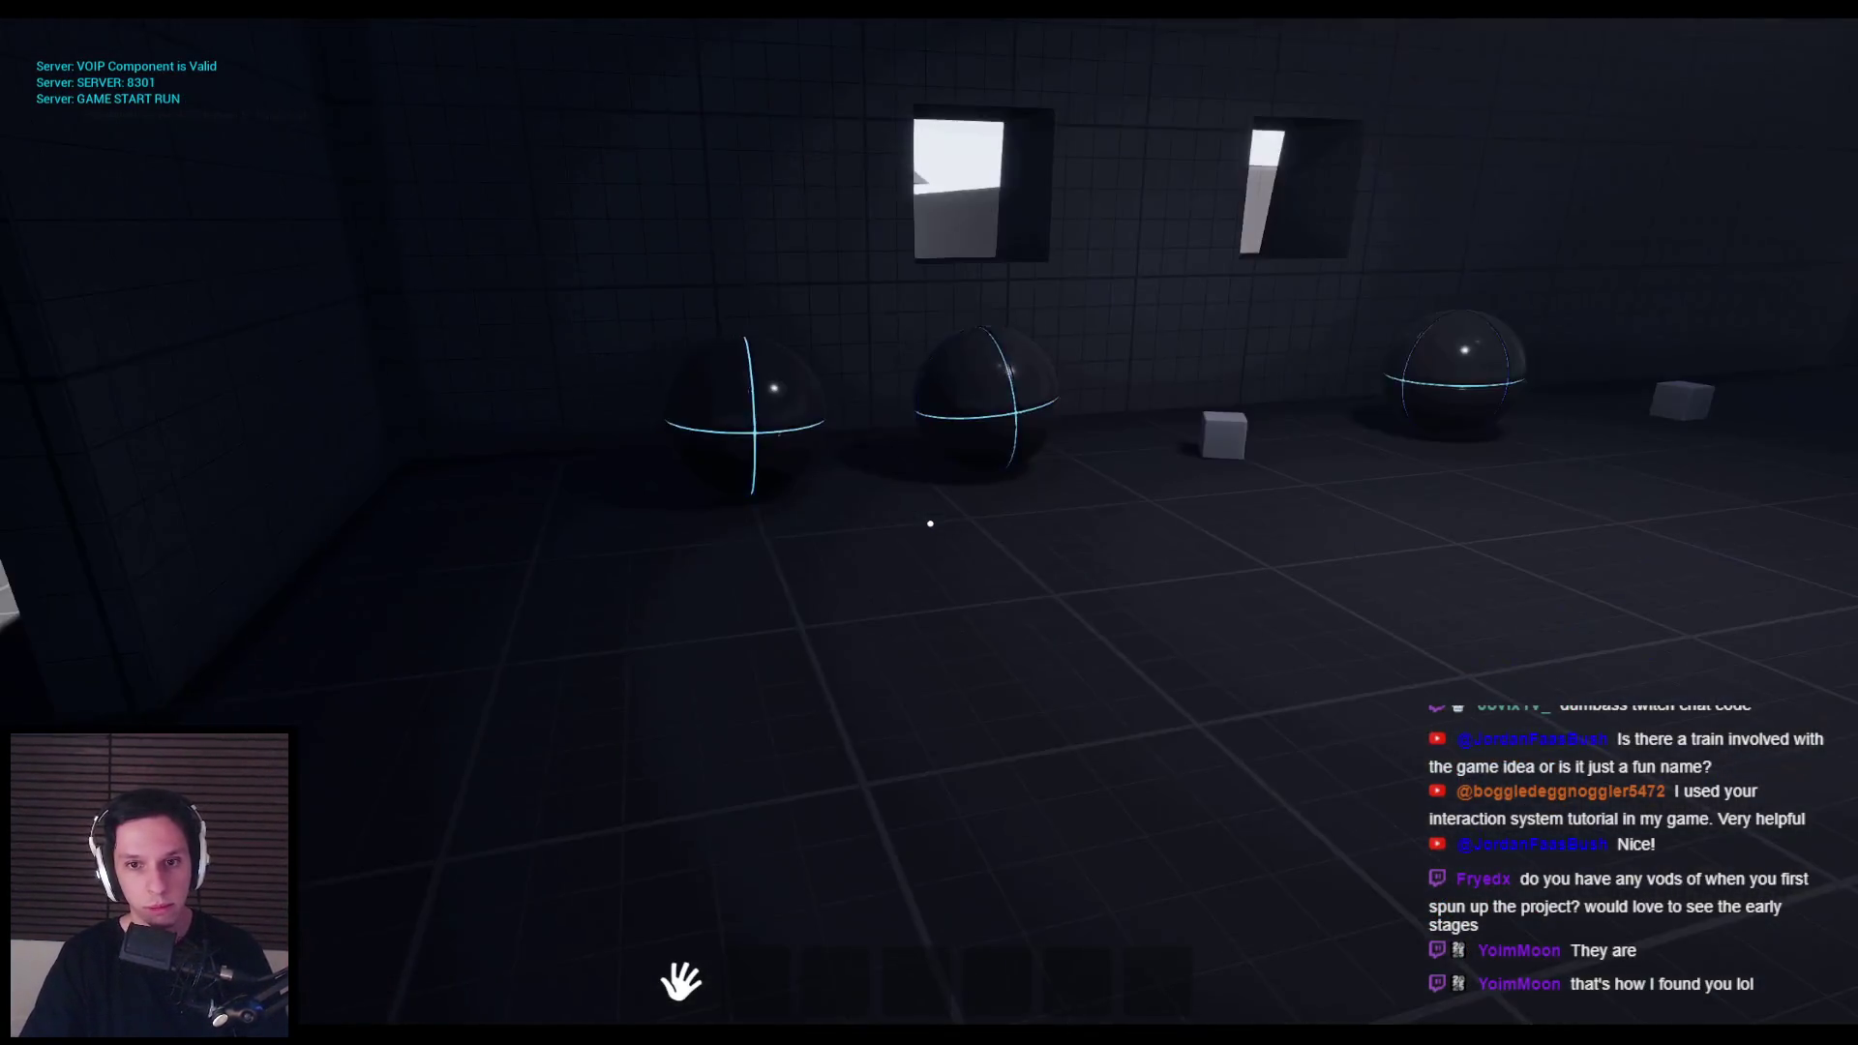
{"action": "key", "text": "w"}
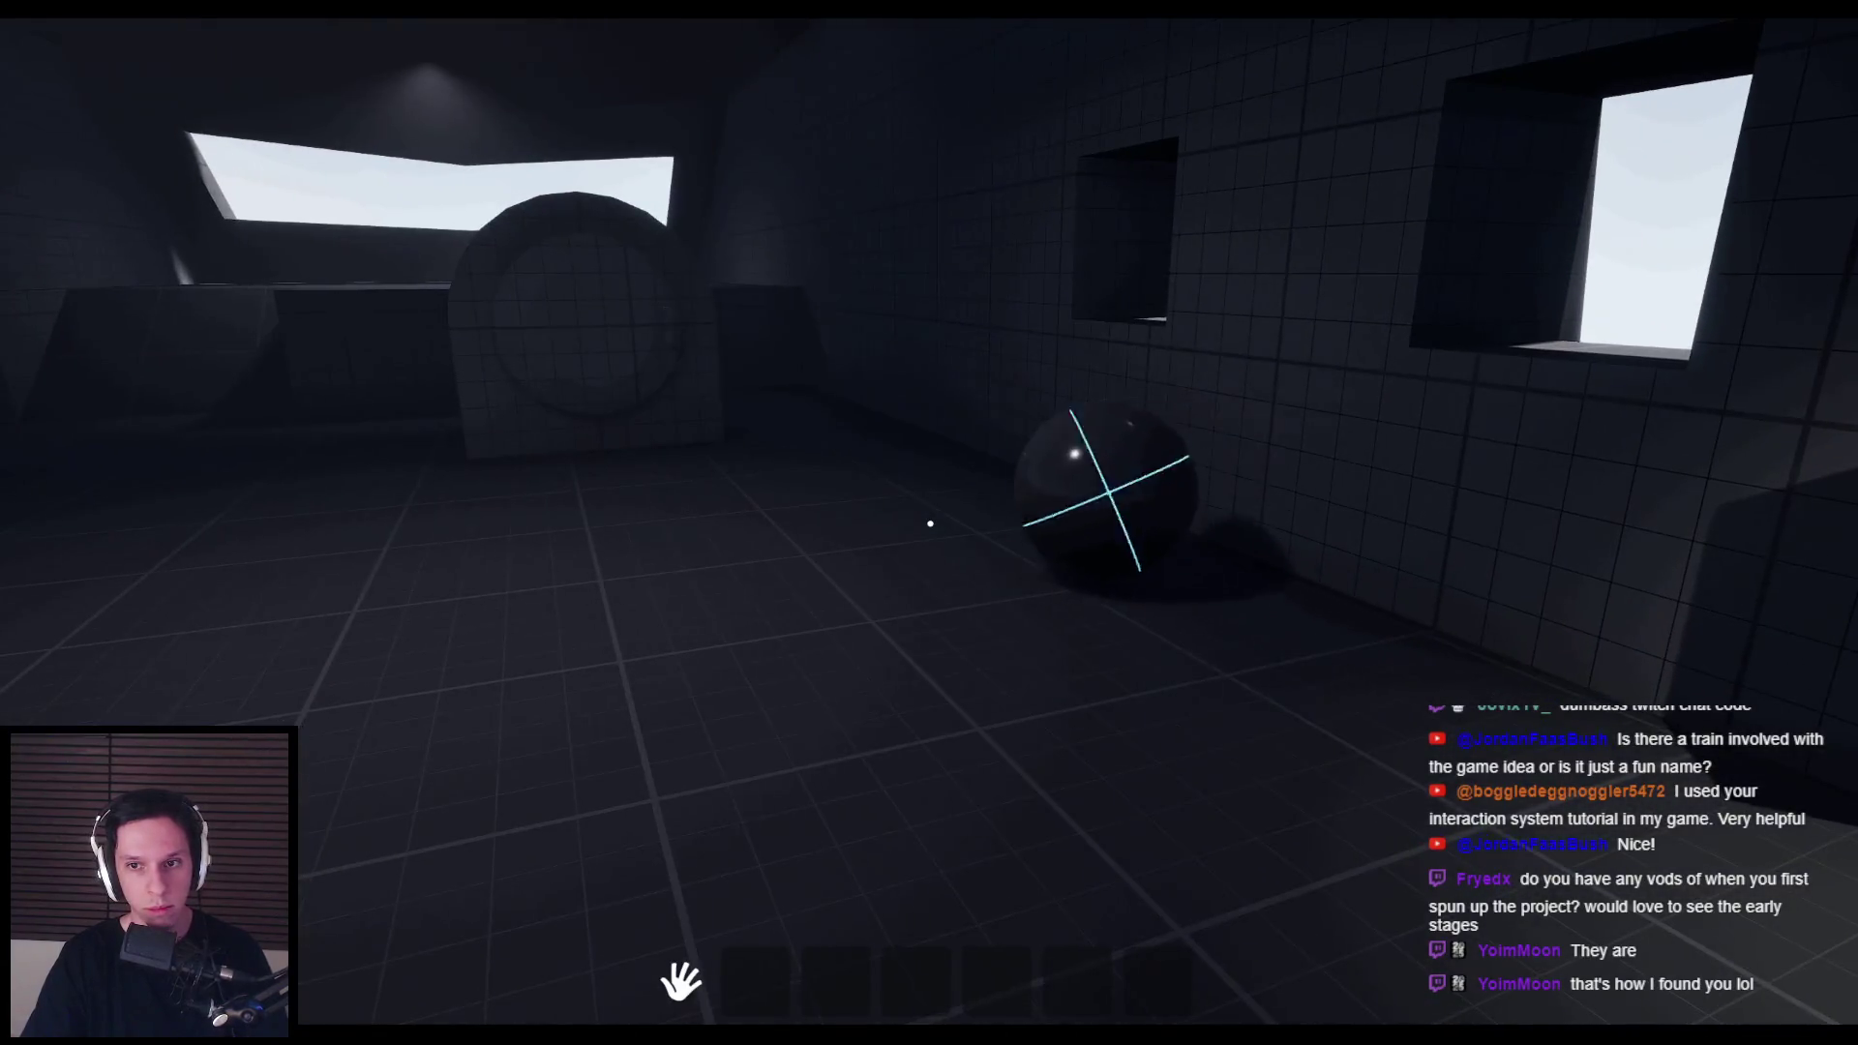
{"action": "key", "text": "s"}
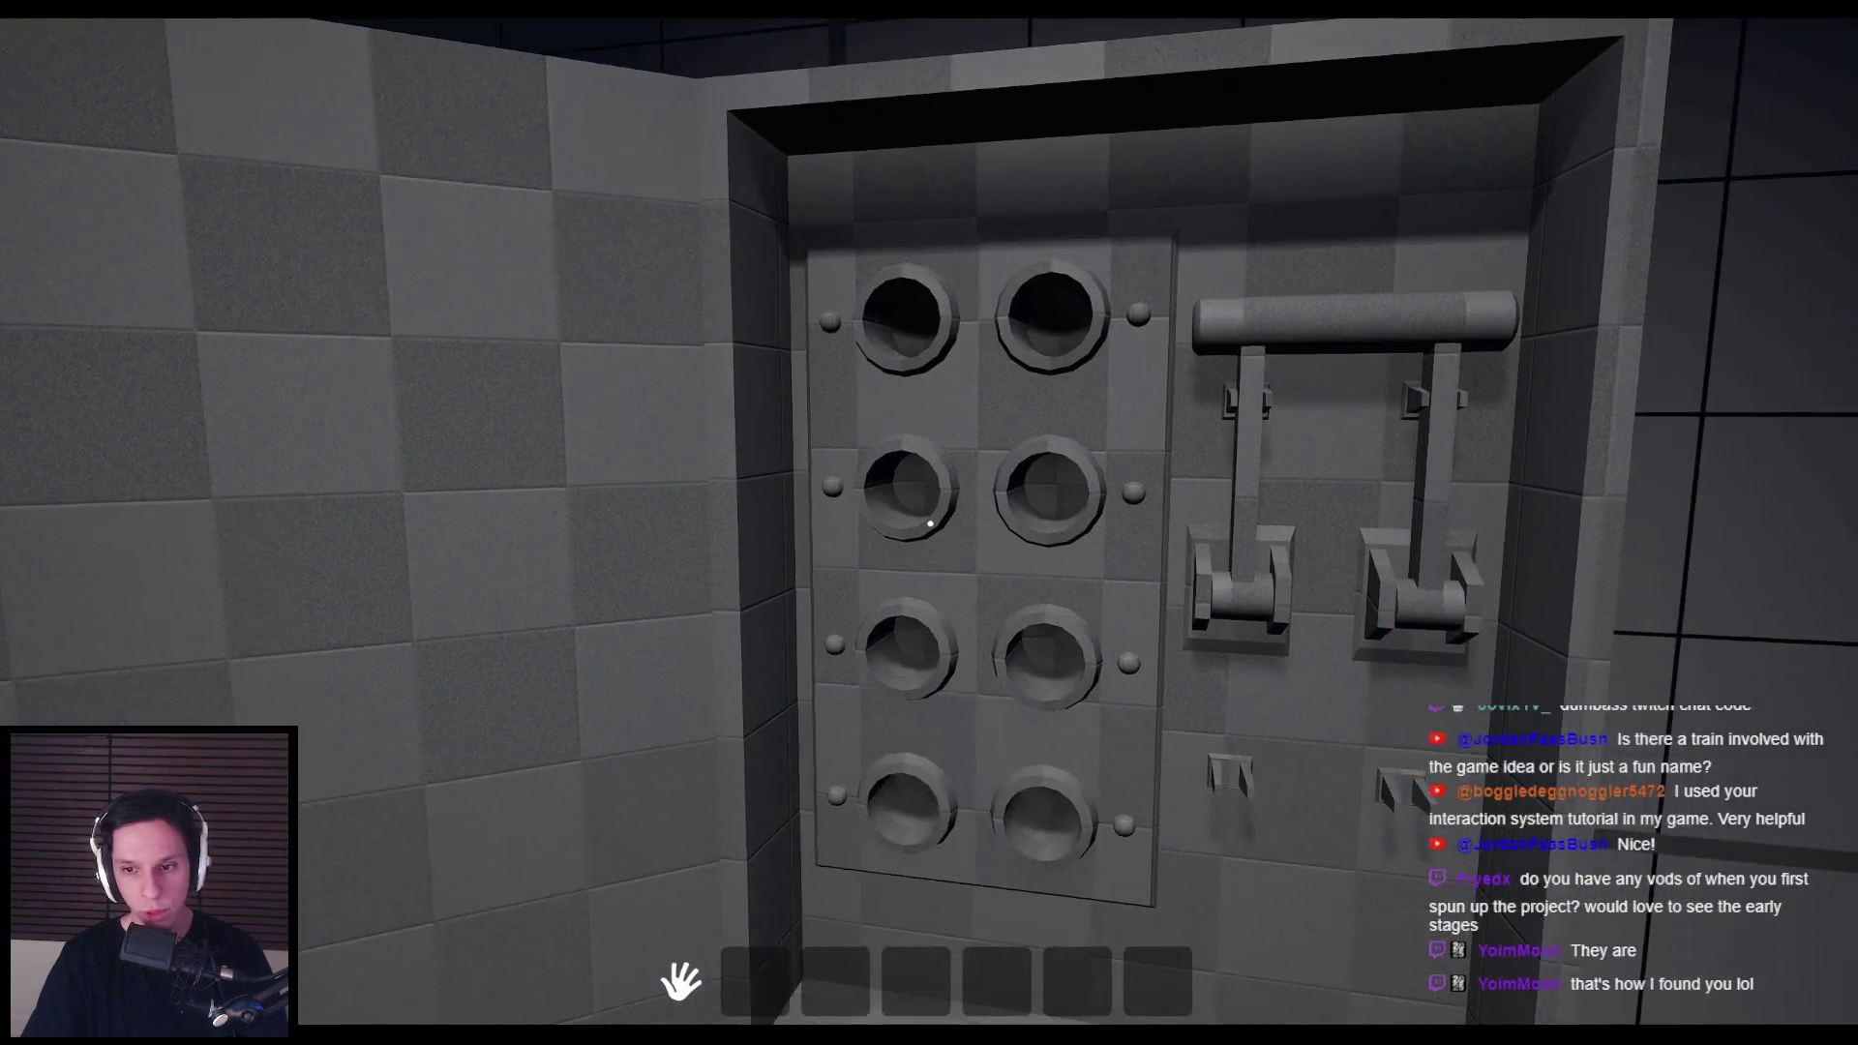
{"action": "key", "text": "Escape"}
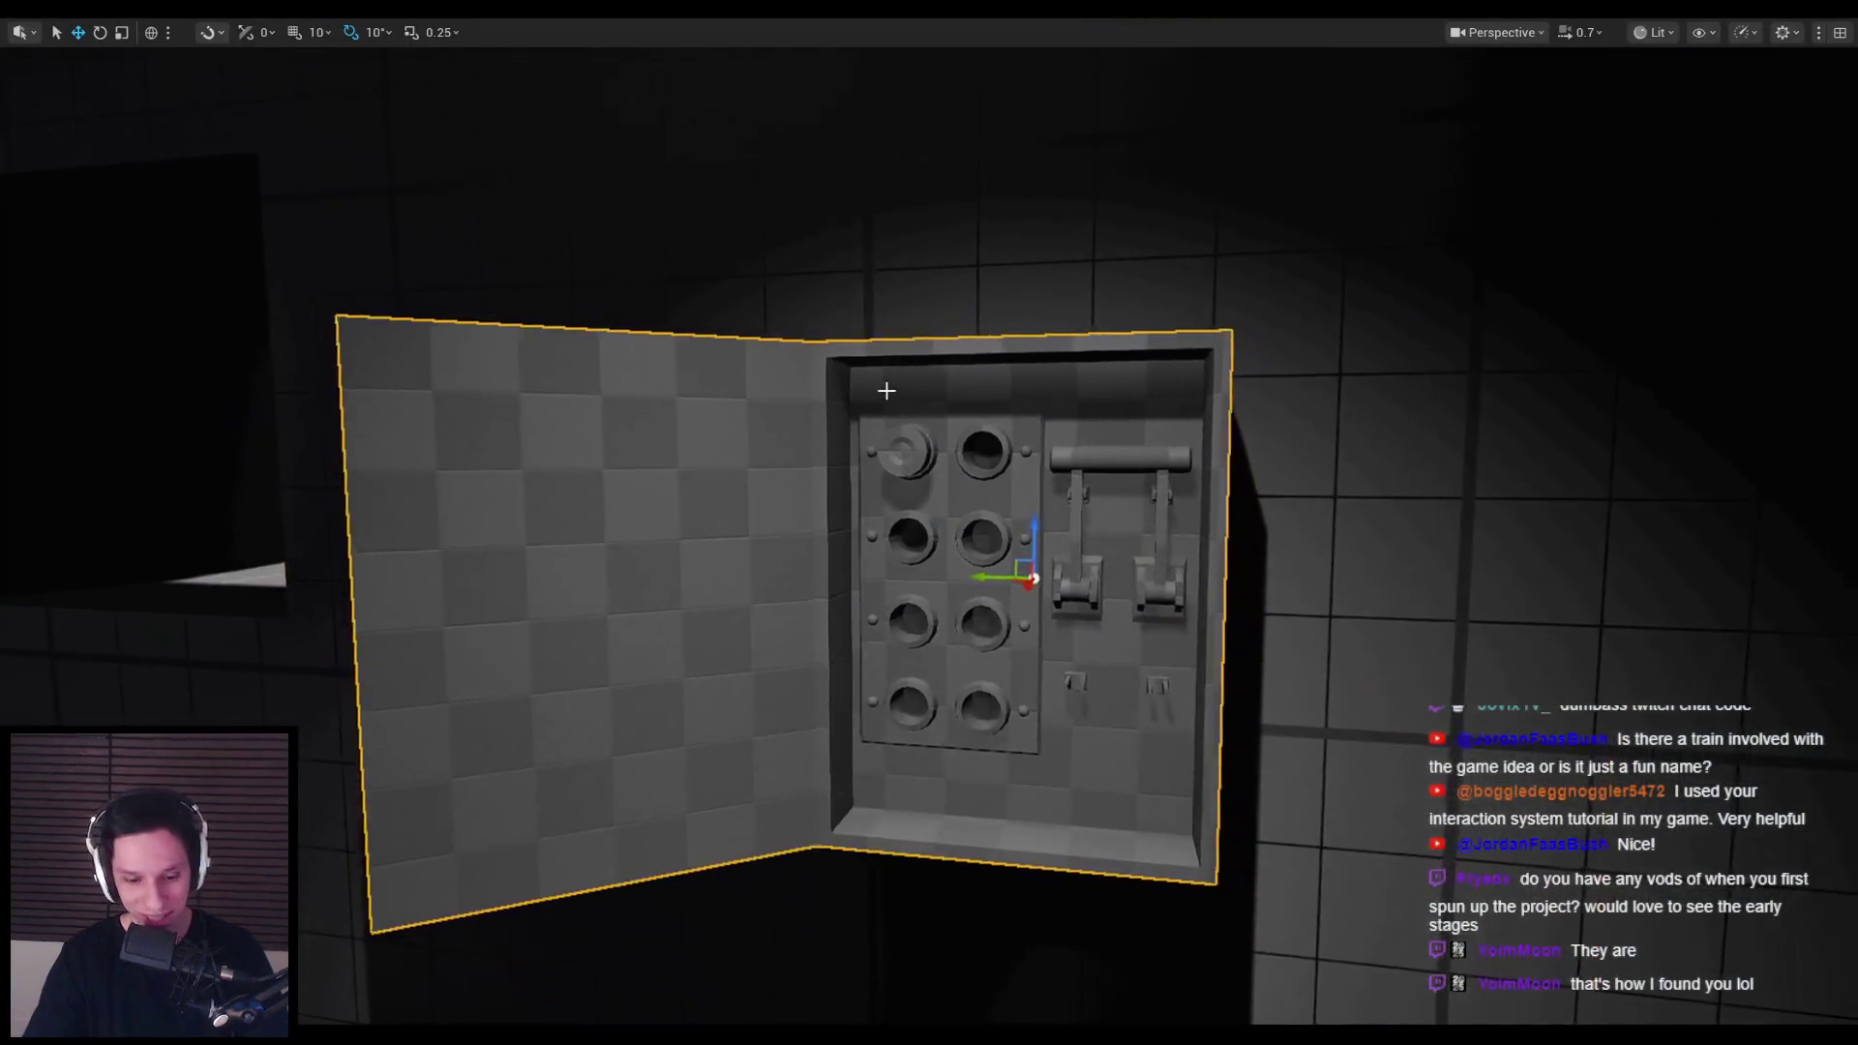
{"action": "key", "text": "alt+p"}
{"action": "key", "text": "Escape"}
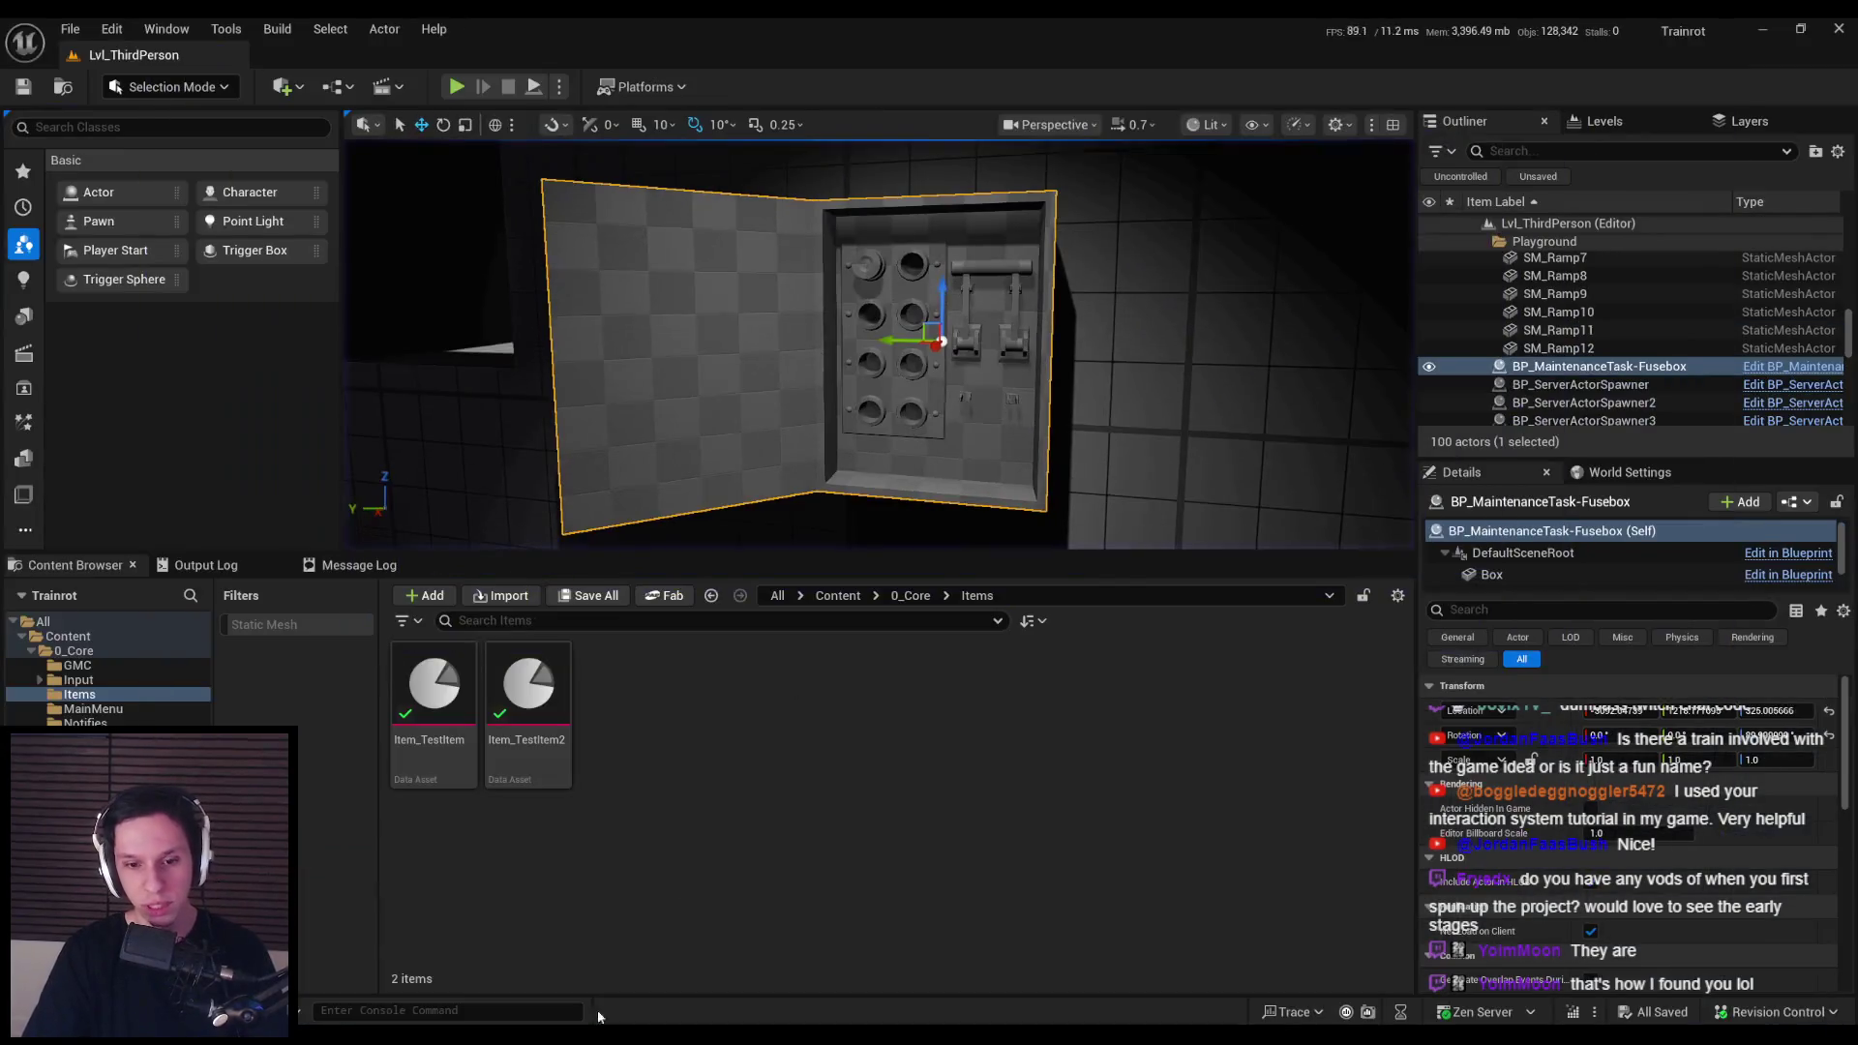
Step: Open the Fusebox blueprint, inspect the Fuse component's properties, and return to the level
{"action": "double_click", "coordinate": [518, 682]}
{"action": "left_click", "coordinate": [112, 221]}
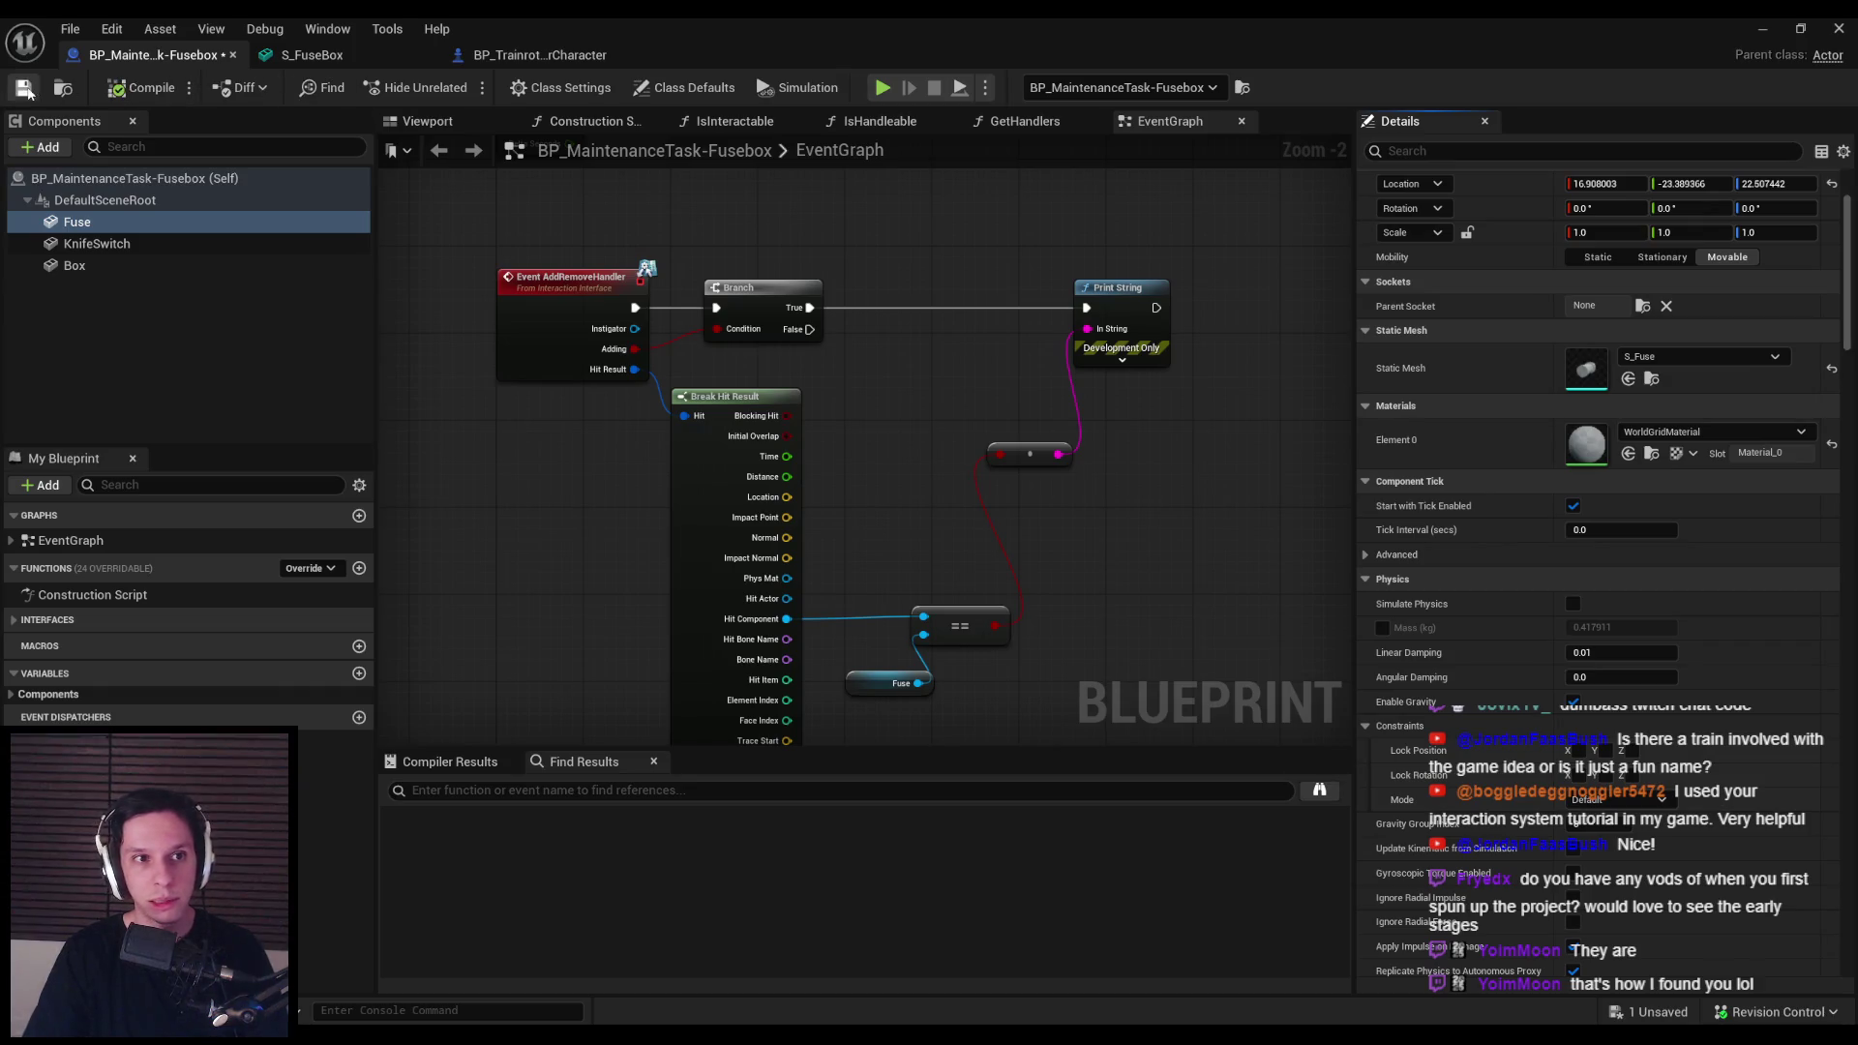
{"action": "left_click", "coordinate": [1759, 29]}
Step: Play-test again, grab the top-left fuse to print "Server: true", then end the session
{"action": "key", "text": "alt+p"}
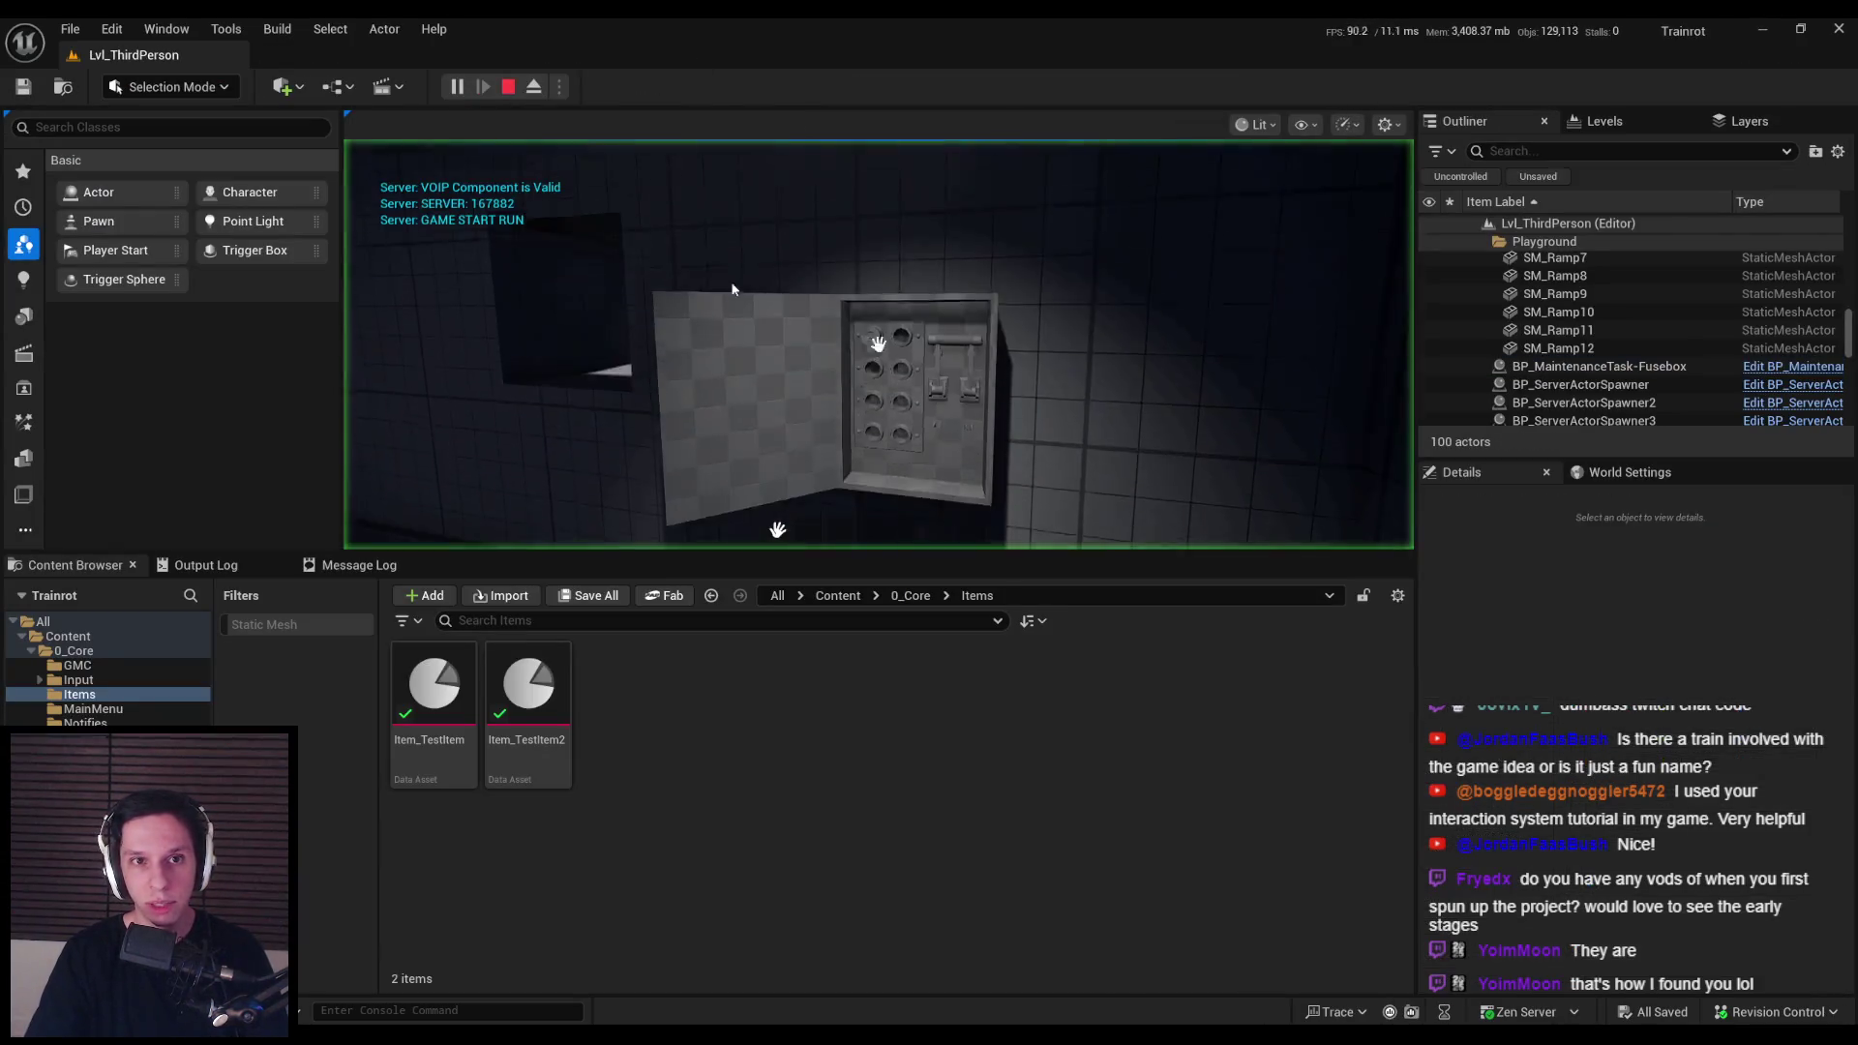
{"action": "key", "text": "w"}
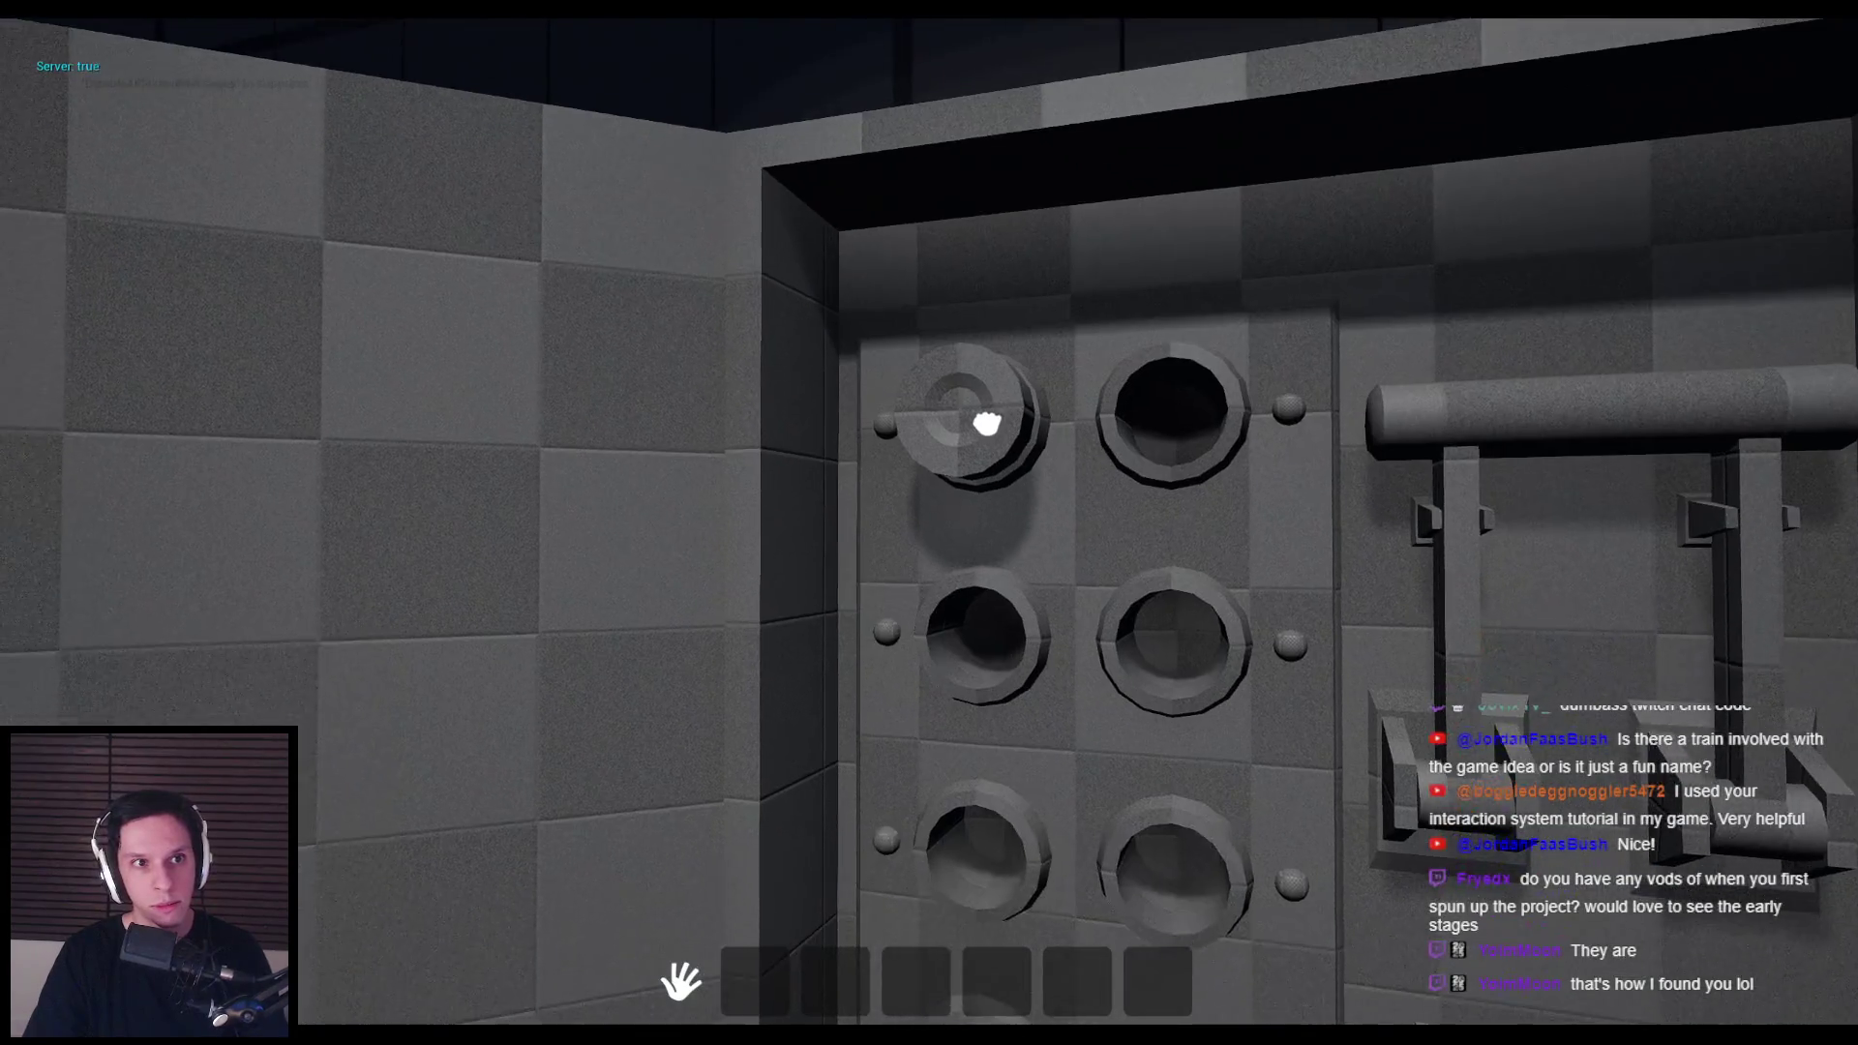
{"action": "key", "text": "s"}
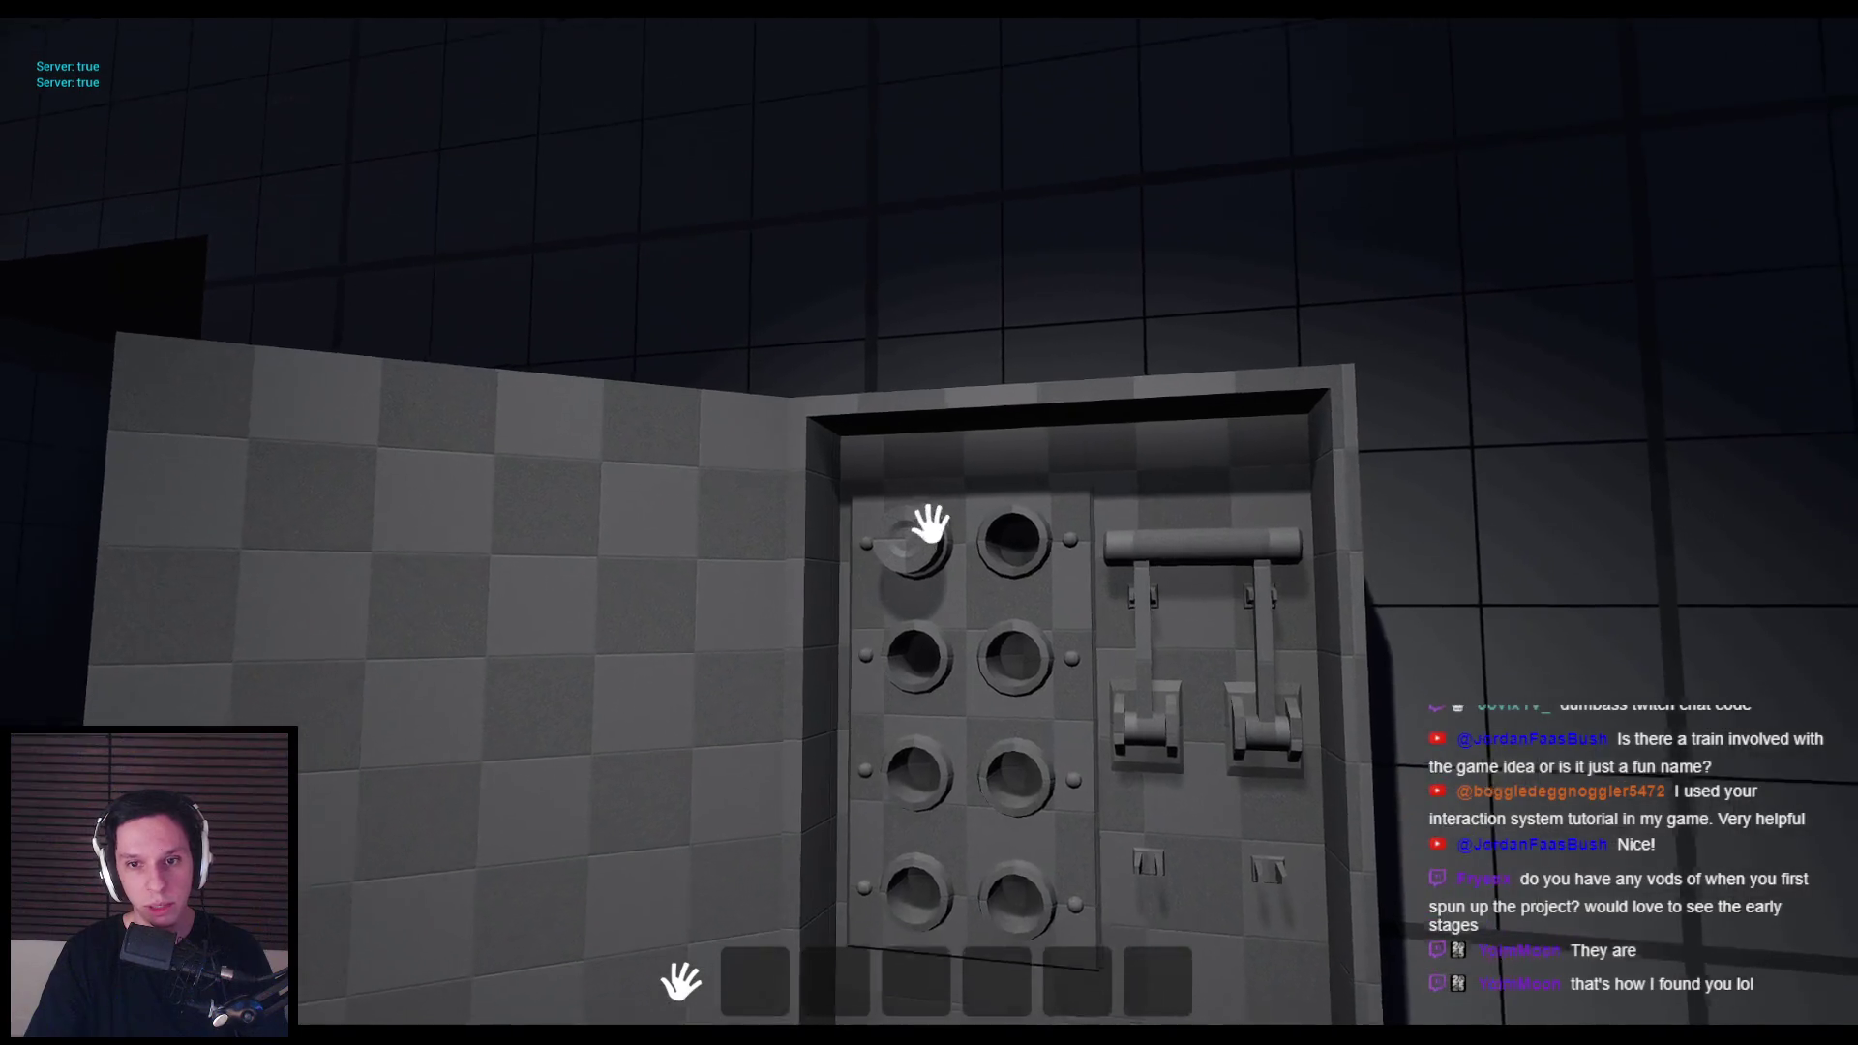
{"action": "mouse_move", "coordinate": [930, 524]}
{"action": "key", "text": "a"}
{"action": "key", "text": "d"}
{"action": "left_click", "coordinate": [930, 523]}
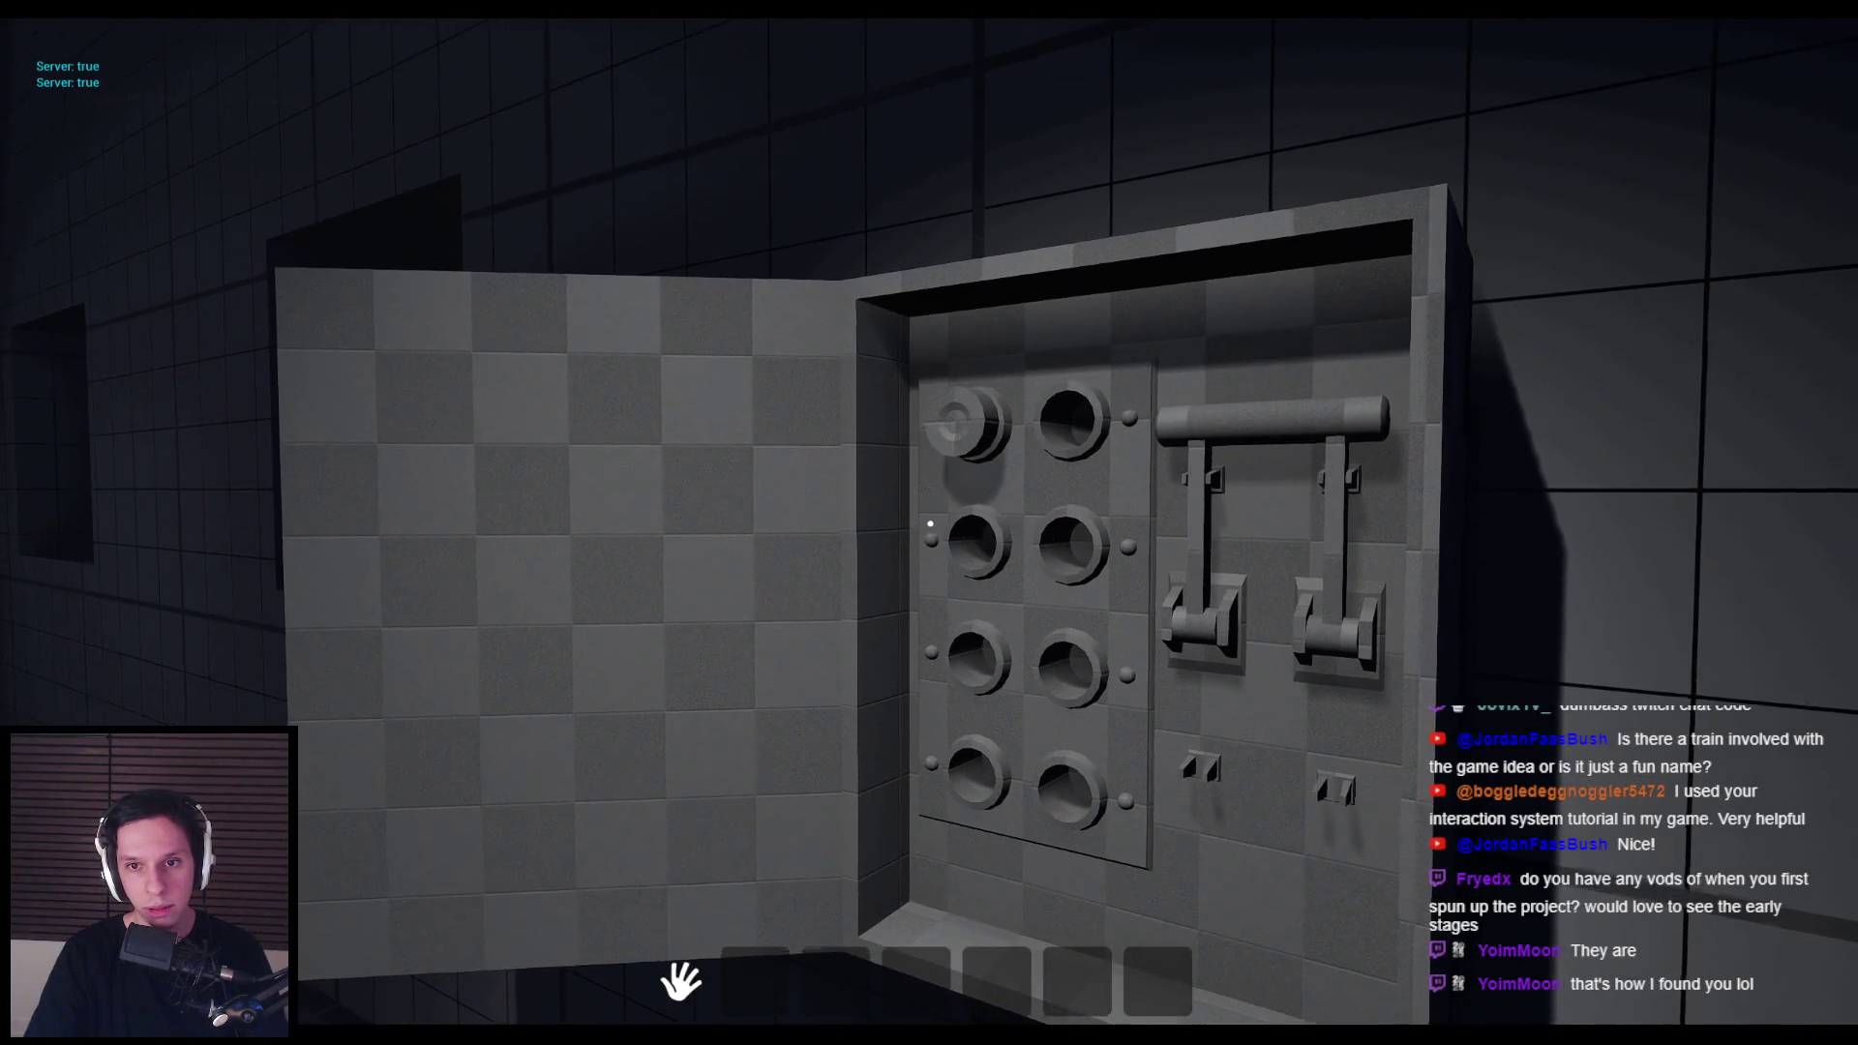
{"action": "key", "text": "Escape"}
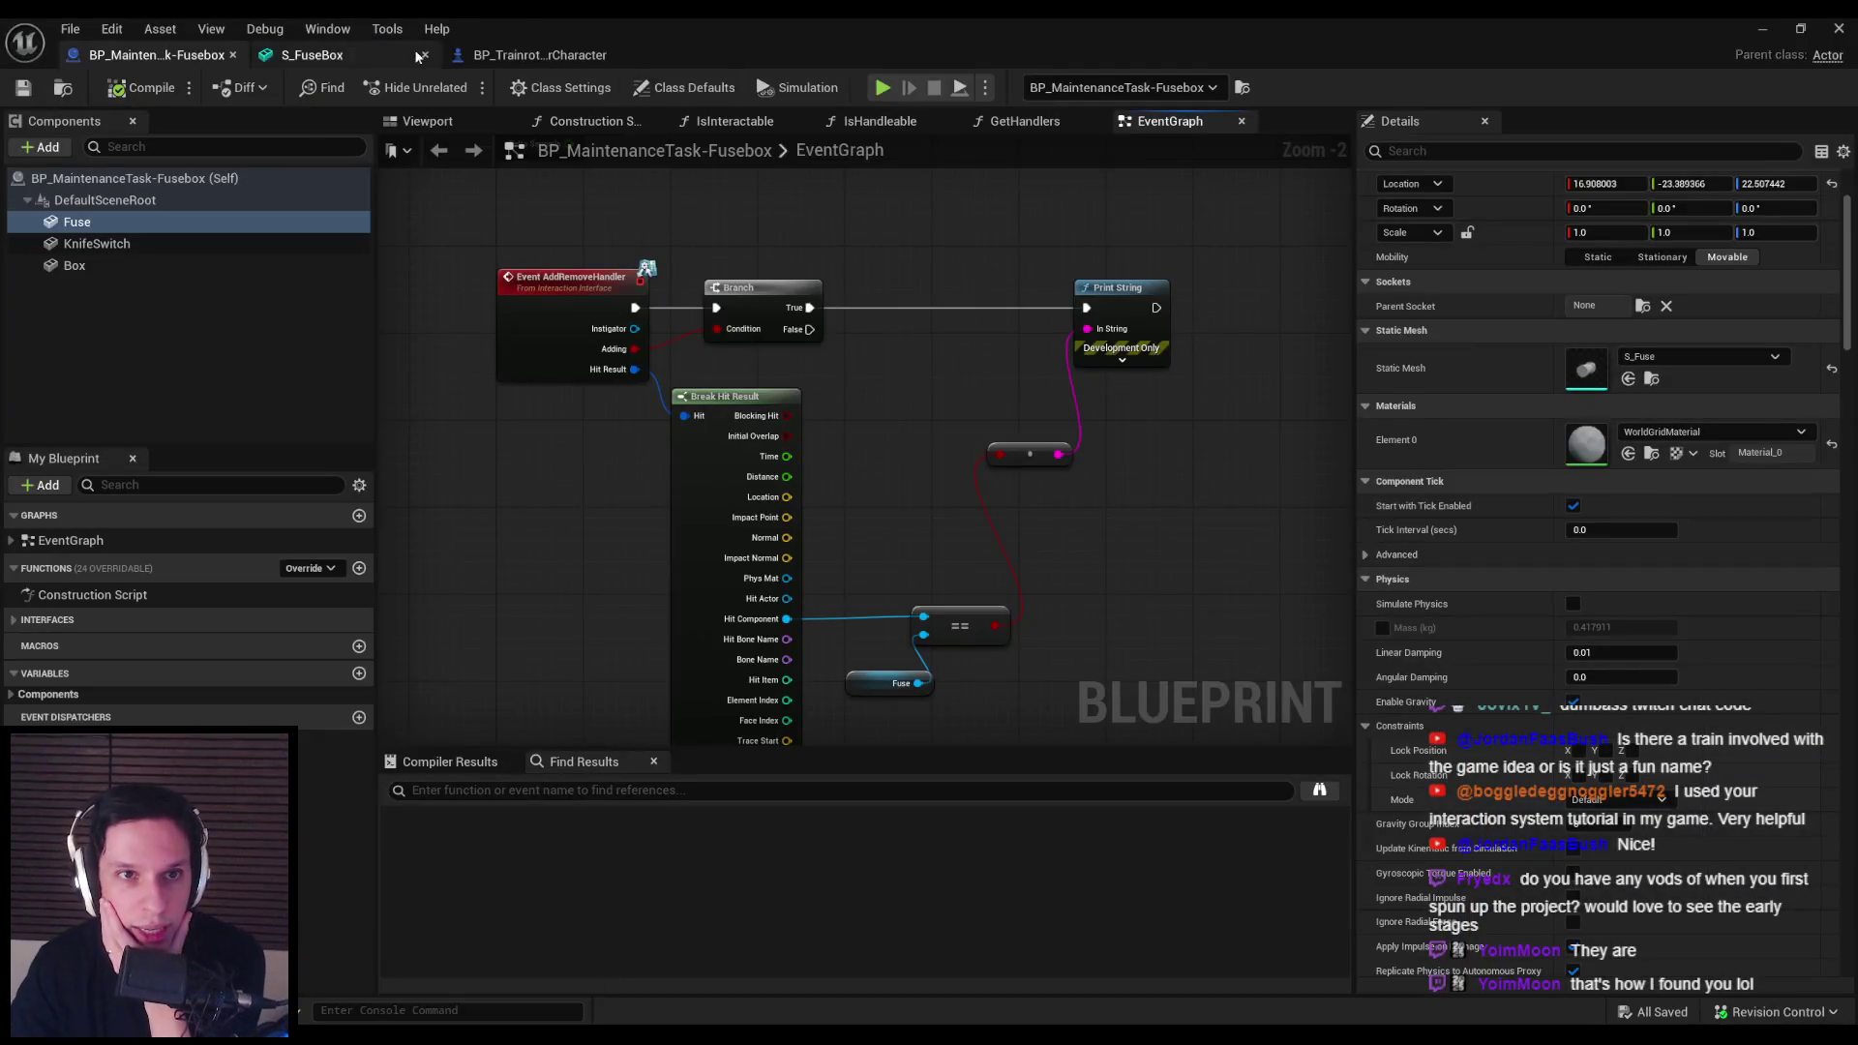
{"action": "left_click", "coordinate": [522, 55]}
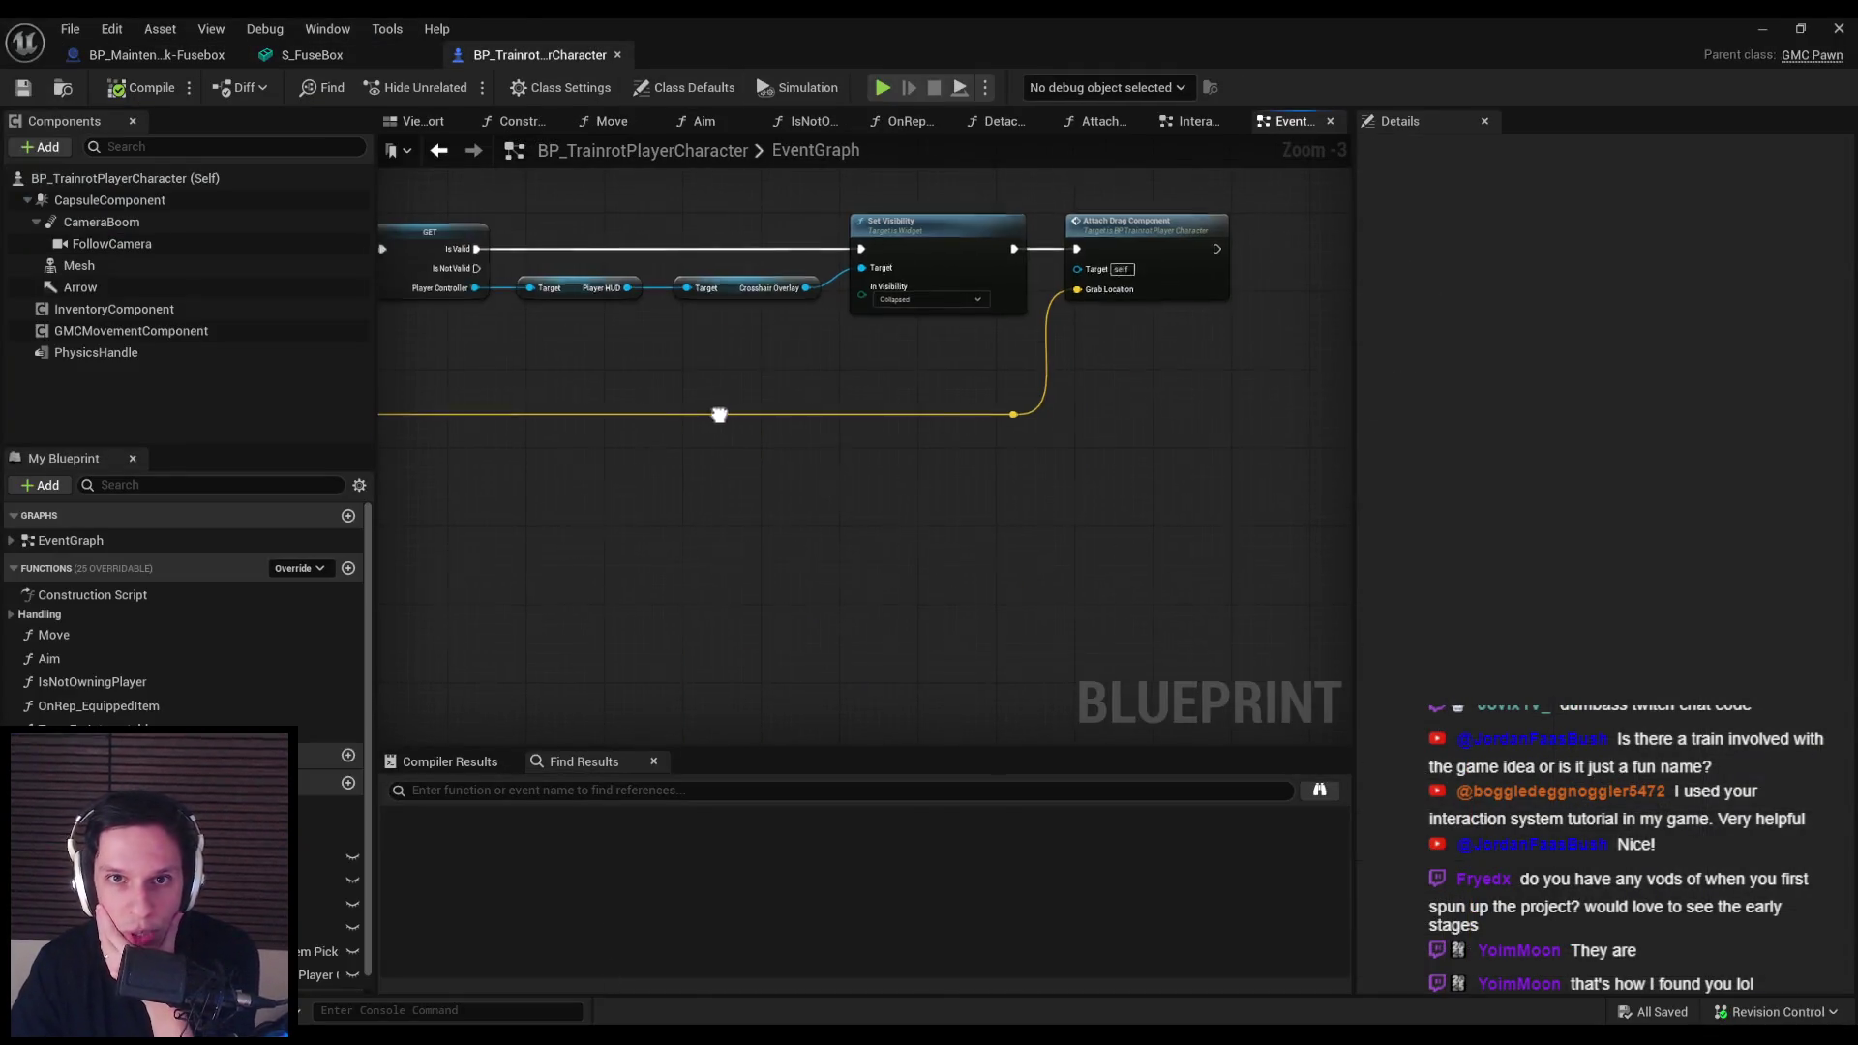
{"action": "scroll", "coordinate": [617, 449], "scroll_direction": "down", "scroll_amount": 4}
{"action": "scroll", "coordinate": [599, 456], "scroll_direction": "up", "scroll_amount": 5}
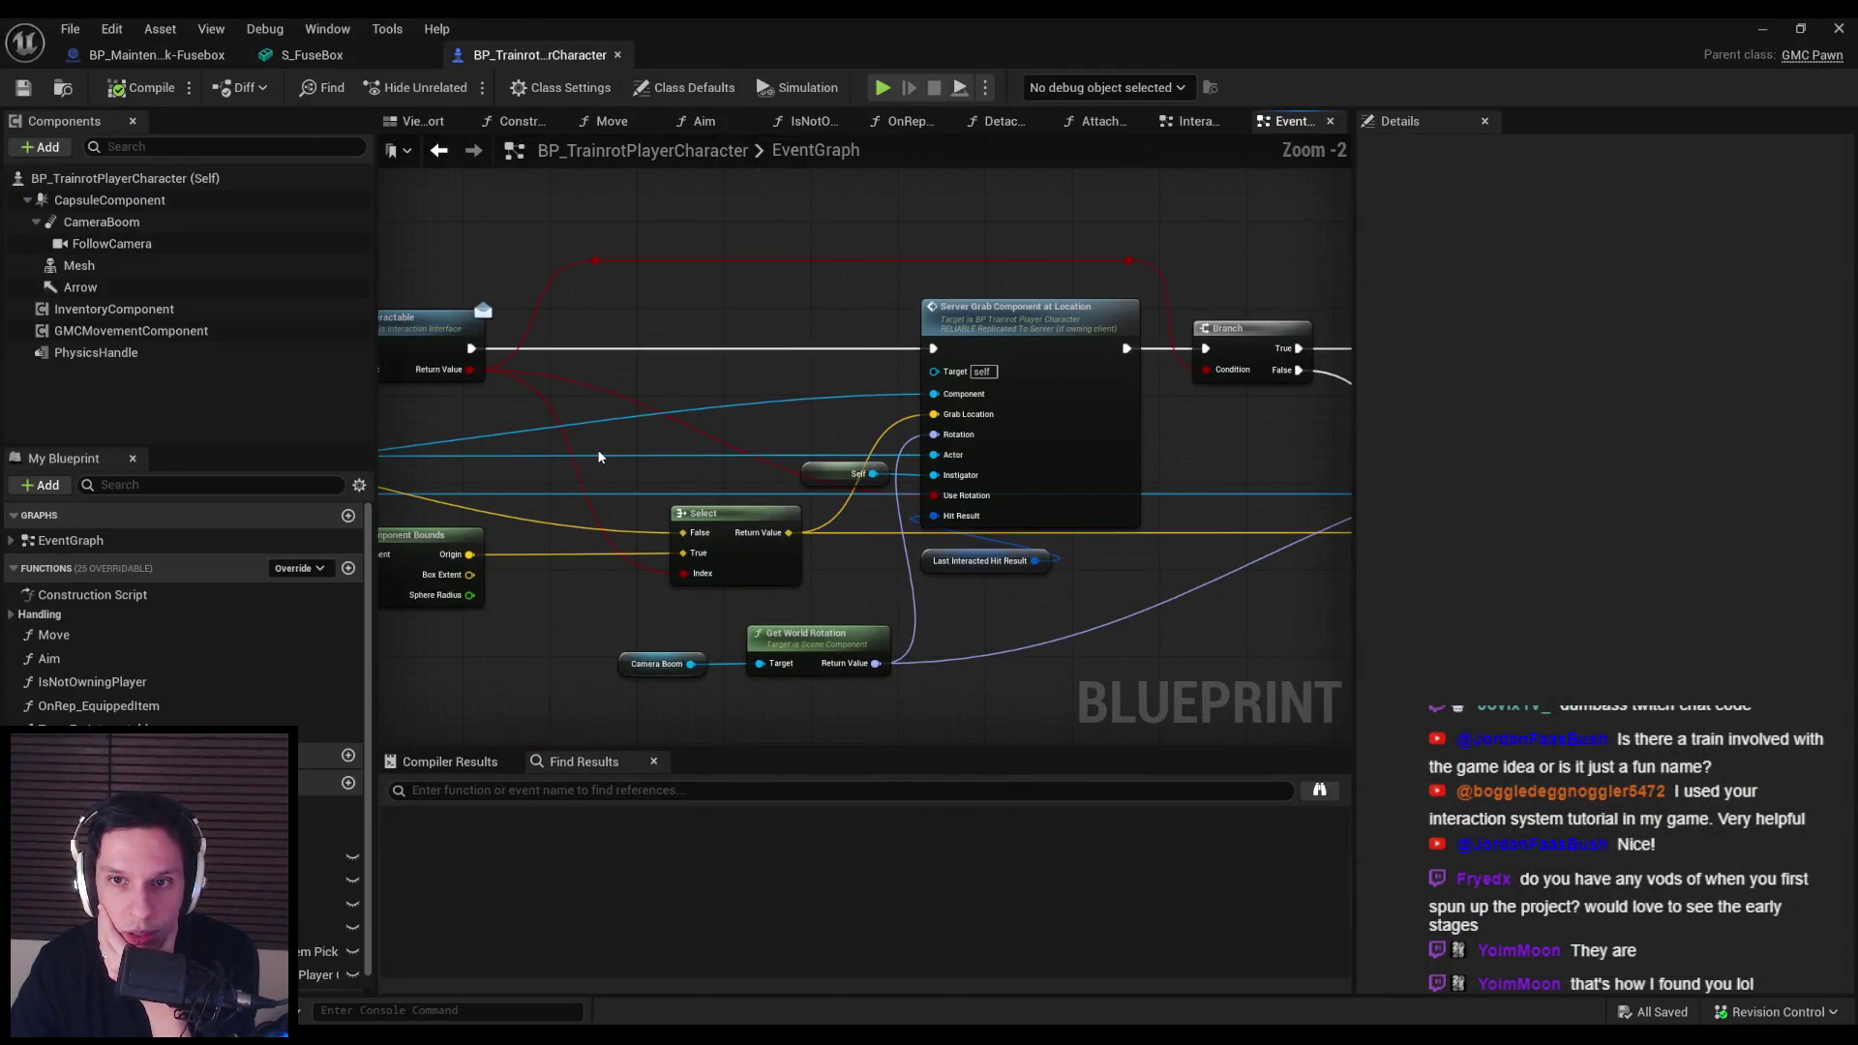
{"action": "scroll", "coordinate": [599, 456], "scroll_direction": "down", "scroll_amount": 2}
{"action": "left_click_drag", "start_coordinate": [599, 455], "coordinate": [912, 437]}
{"action": "scroll", "coordinate": [890, 436], "scroll_direction": "up", "scroll_amount": 2}
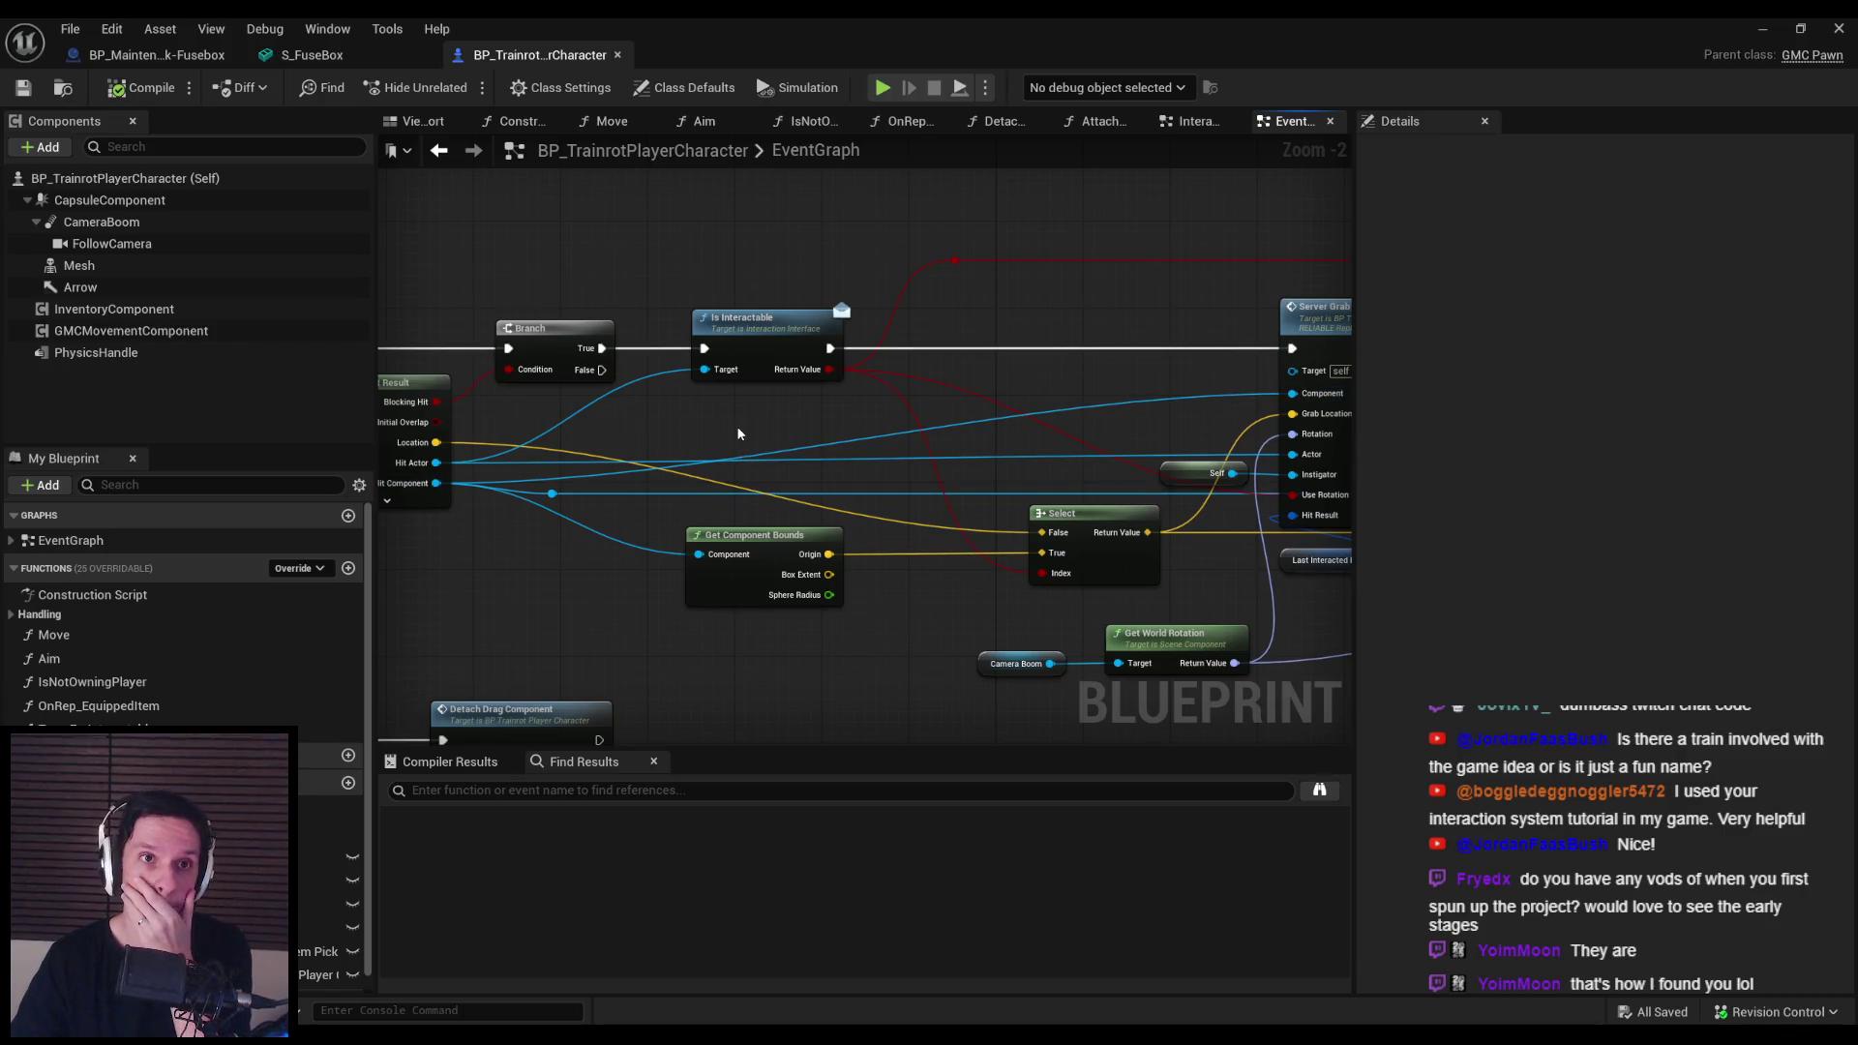
{"action": "left_click", "coordinate": [154, 55]}
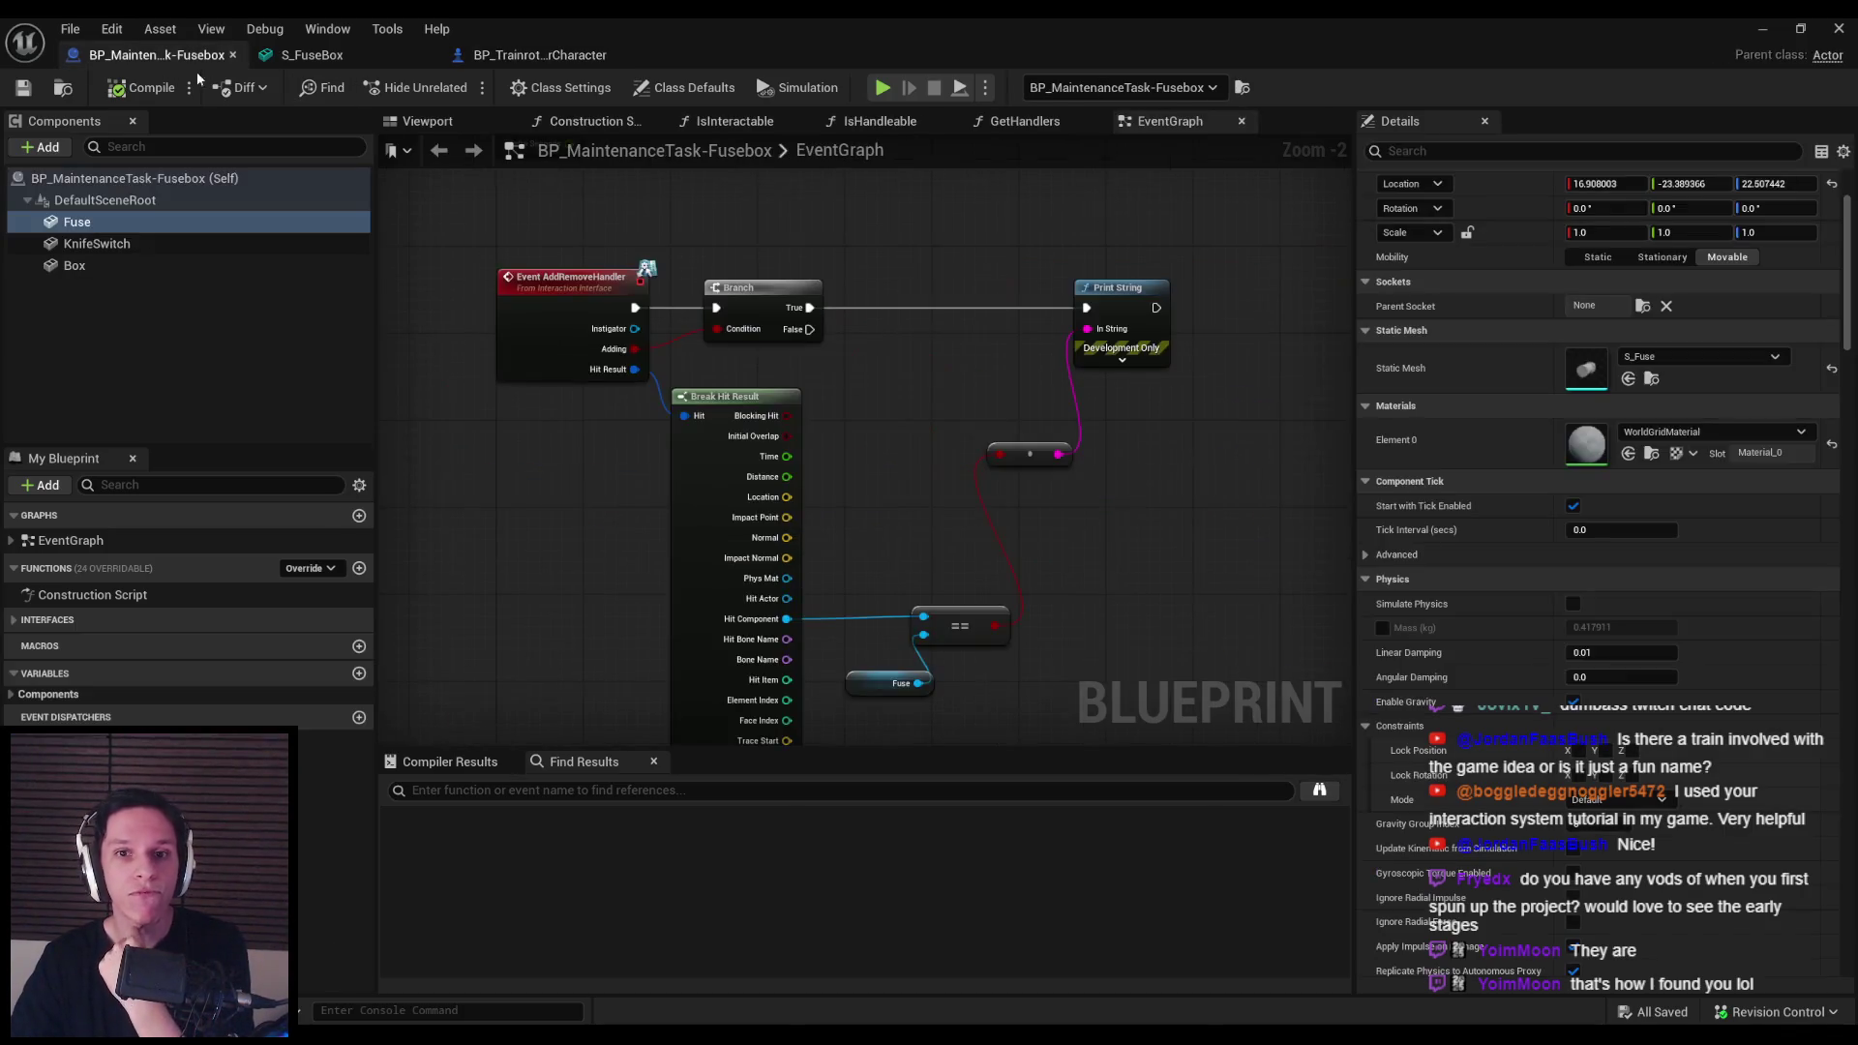
{"action": "left_click", "coordinate": [527, 55]}
{"action": "left_click", "coordinate": [385, 60]}
{"action": "left_click", "coordinate": [528, 55]}
{"action": "left_click", "coordinate": [154, 56]}
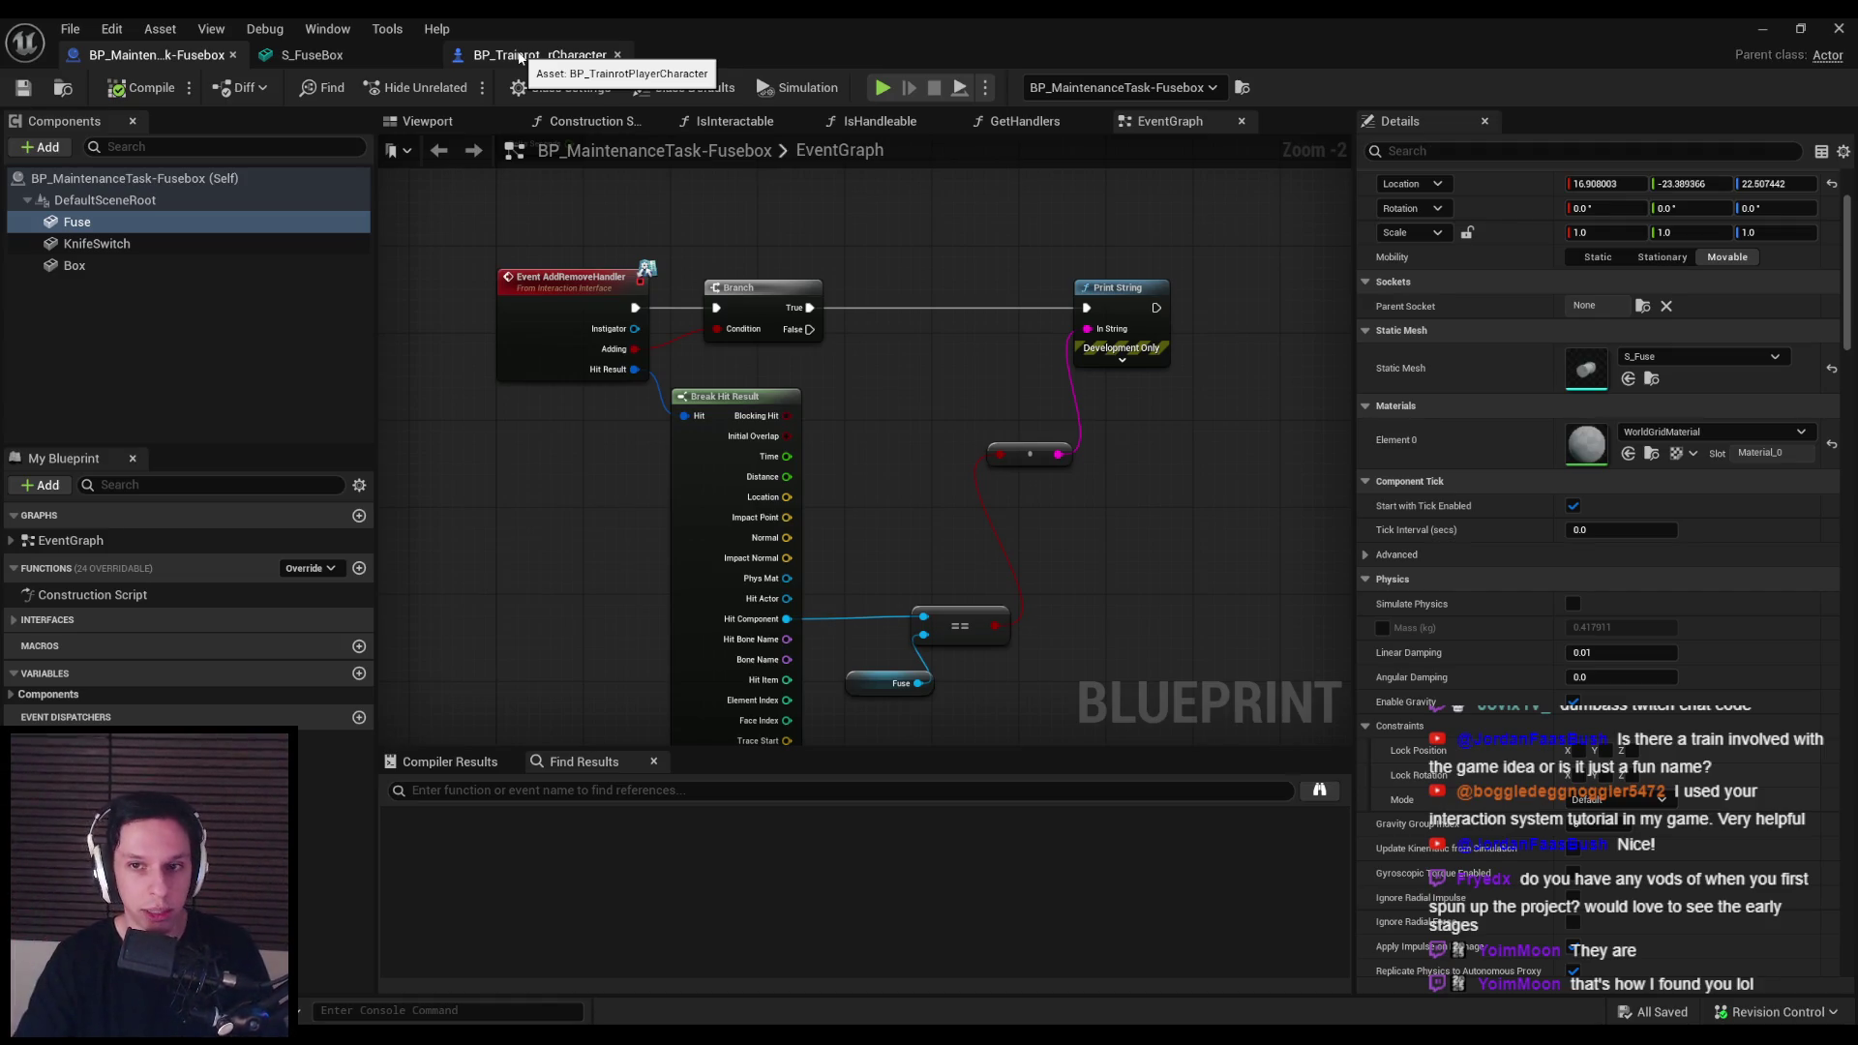
Step: Reposition the Break Hit Result, == and Fuse nodes, then compile and save the blueprint
{"action": "left_click_drag", "start_coordinate": [706, 506], "coordinate": [725, 505]}
{"action": "left_click", "coordinate": [871, 567]}
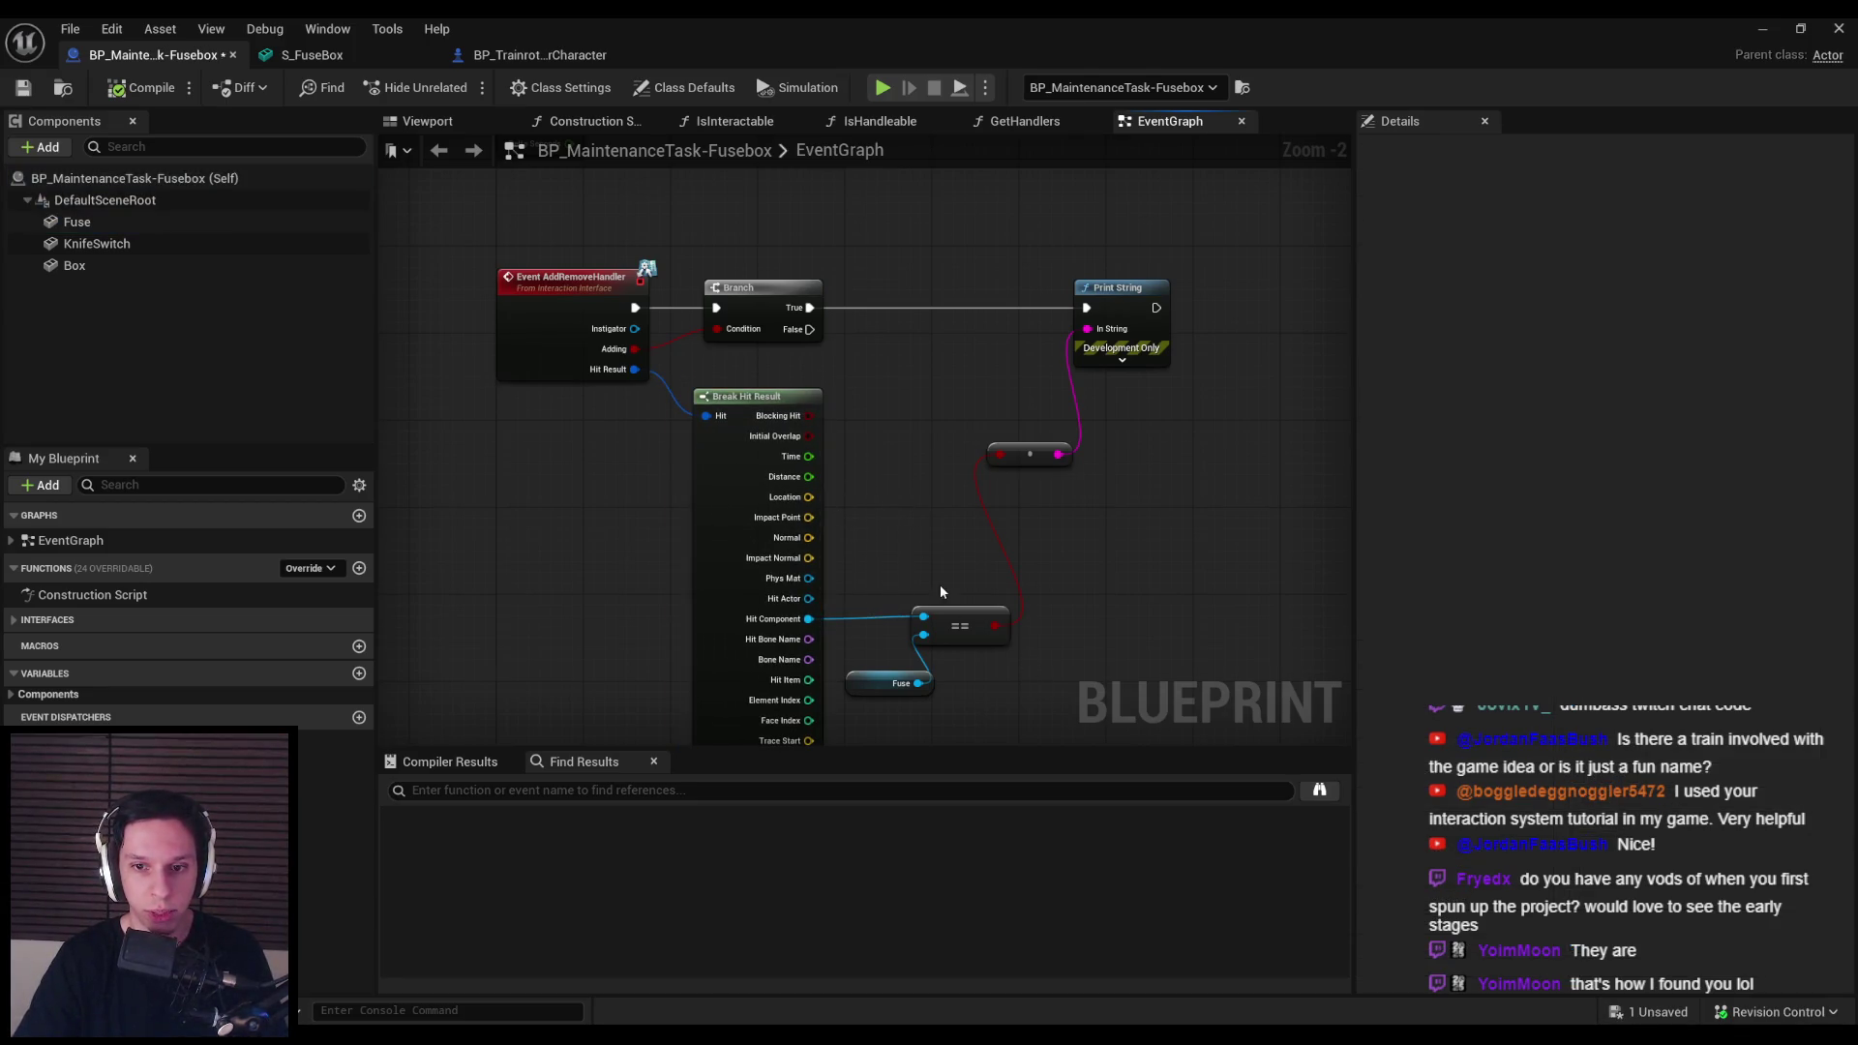
{"action": "mouse_move", "coordinate": [958, 642]}
{"action": "left_mouse_down"}
{"action": "mouse_move", "coordinate": [985, 607]}
{"action": "mouse_move", "coordinate": [991, 280]}
{"action": "left_mouse_up"}
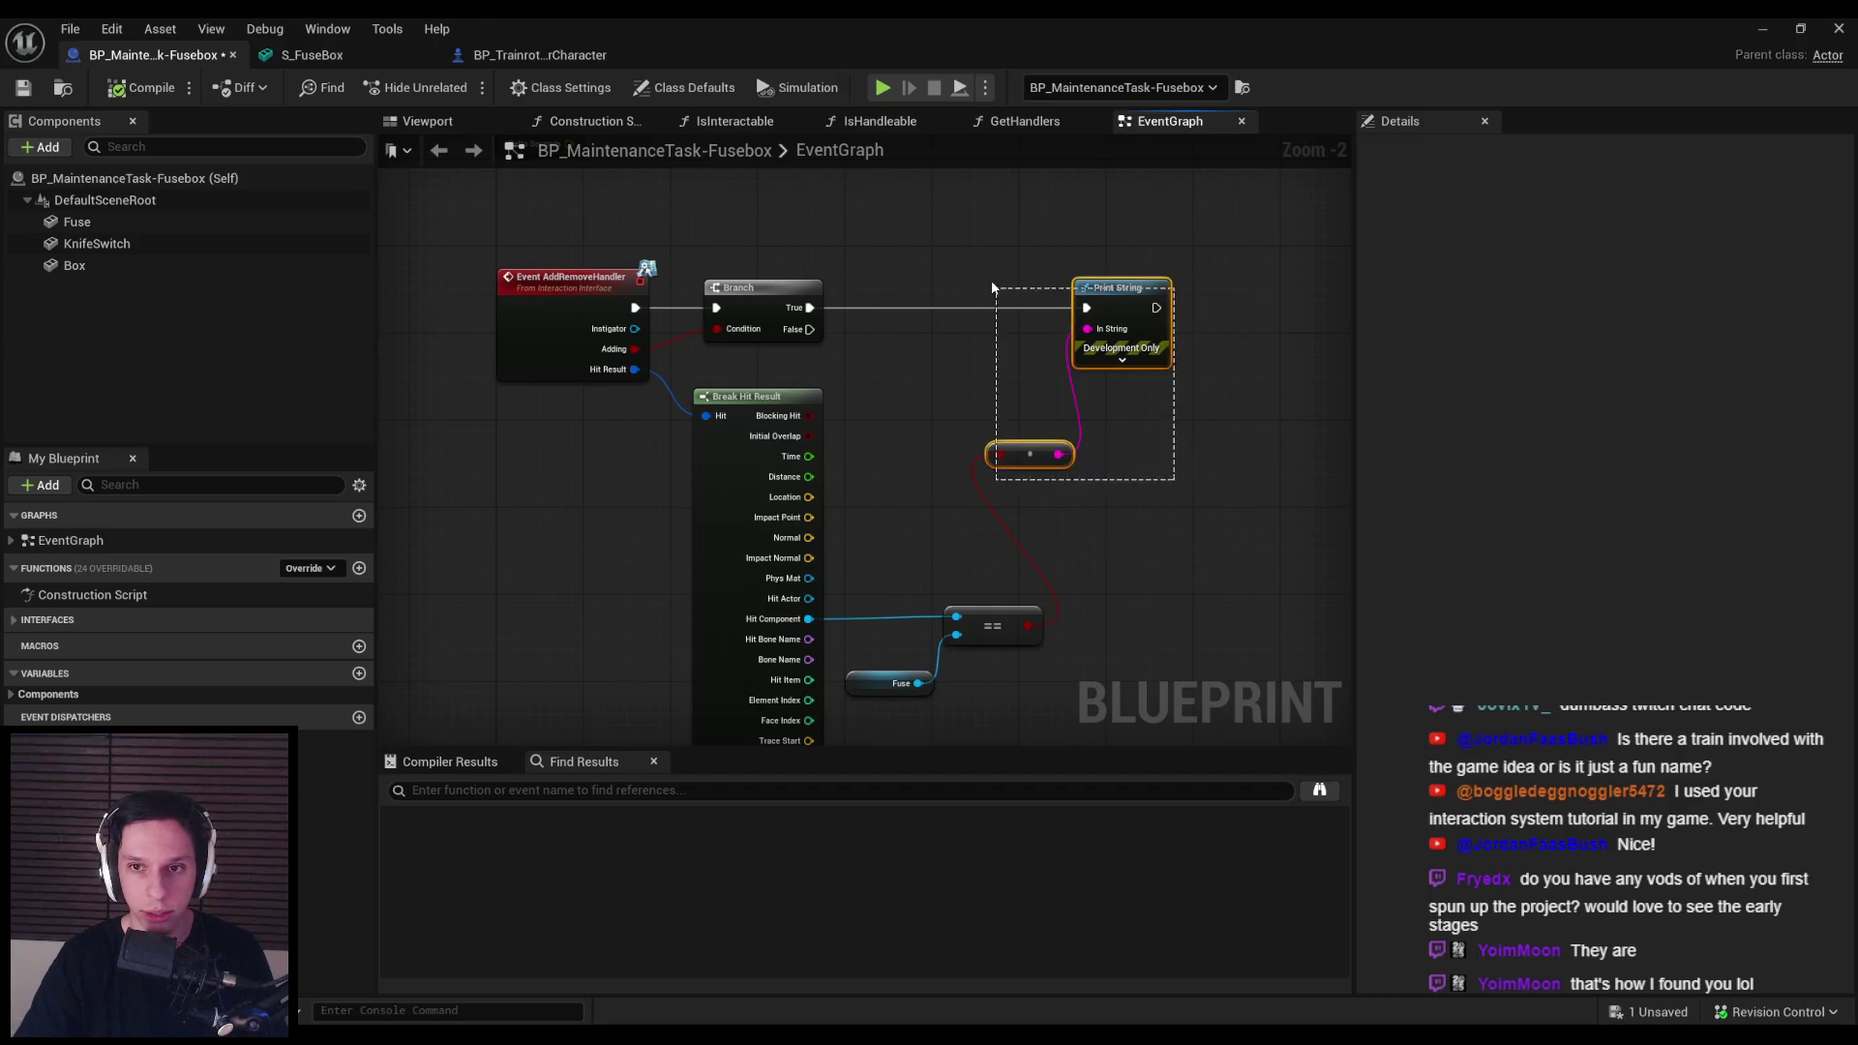
{"action": "left_click", "coordinate": [670, 516]}
{"action": "left_click_drag", "start_coordinate": [820, 531], "coordinate": [820, 520]}
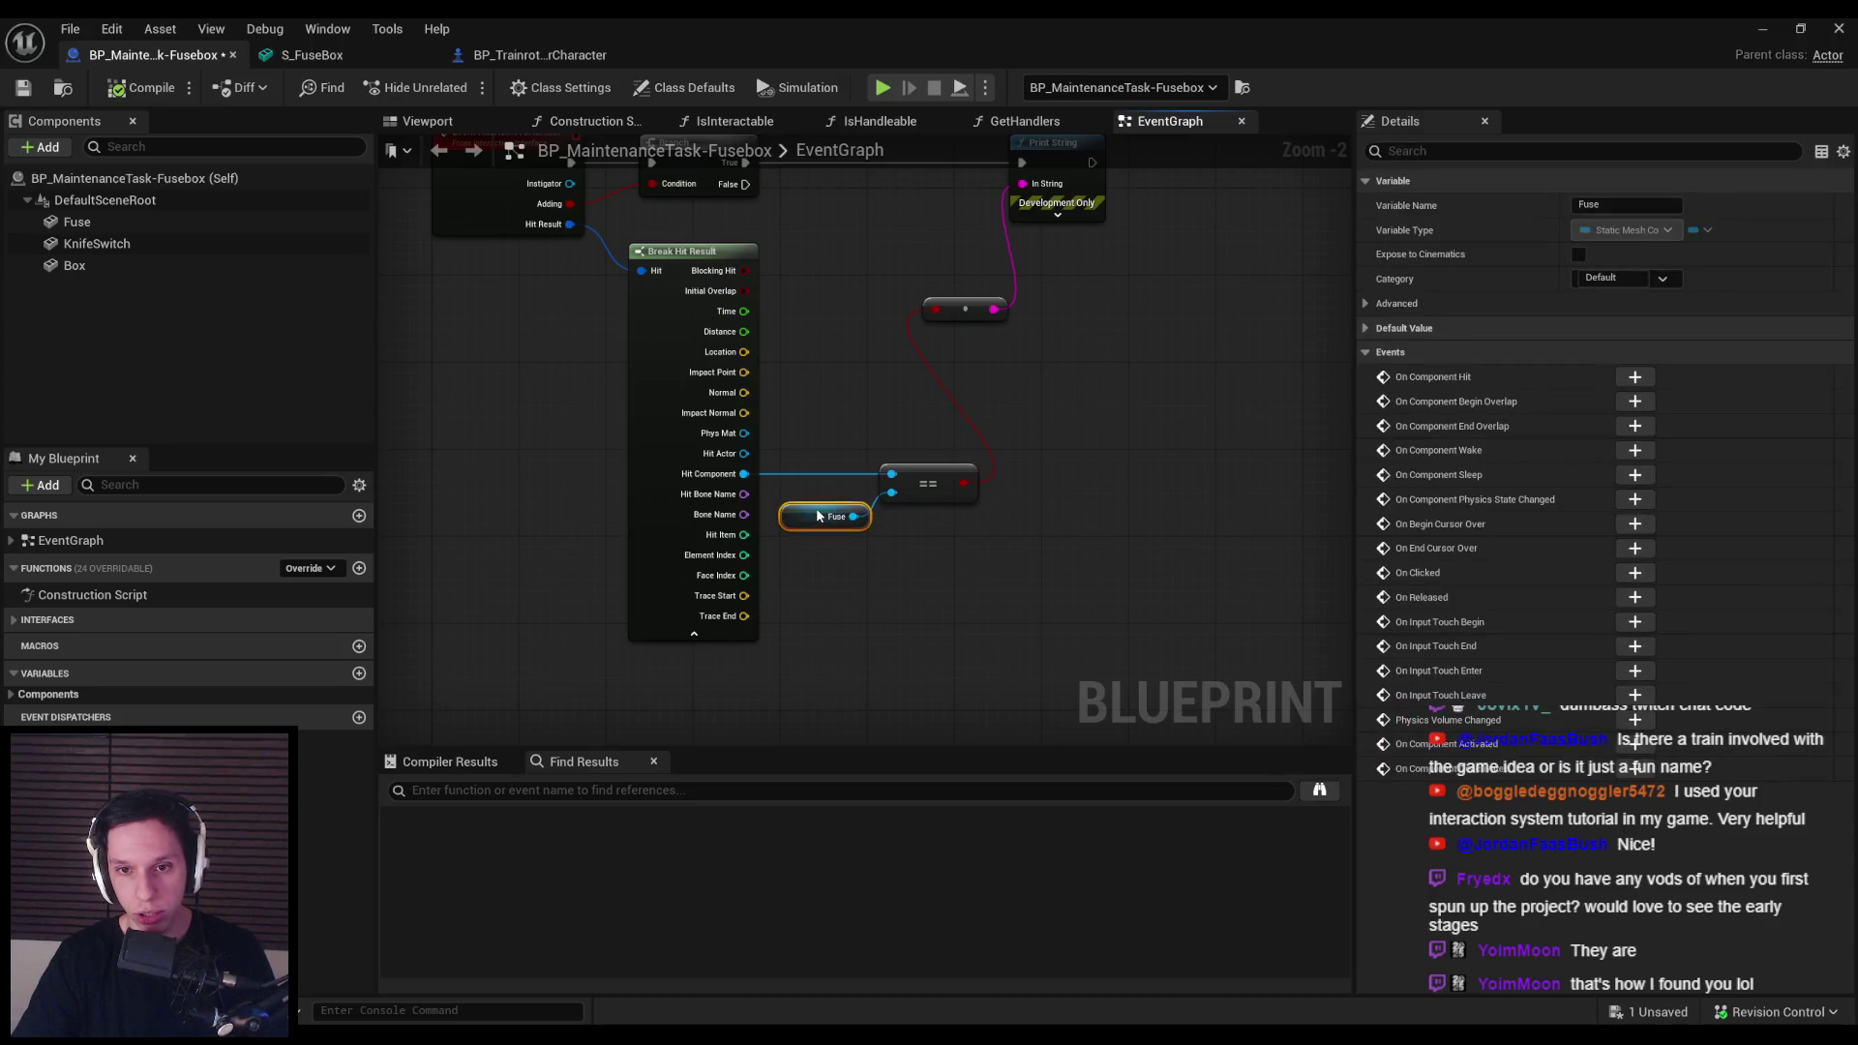
{"action": "left_click", "coordinate": [823, 571]}
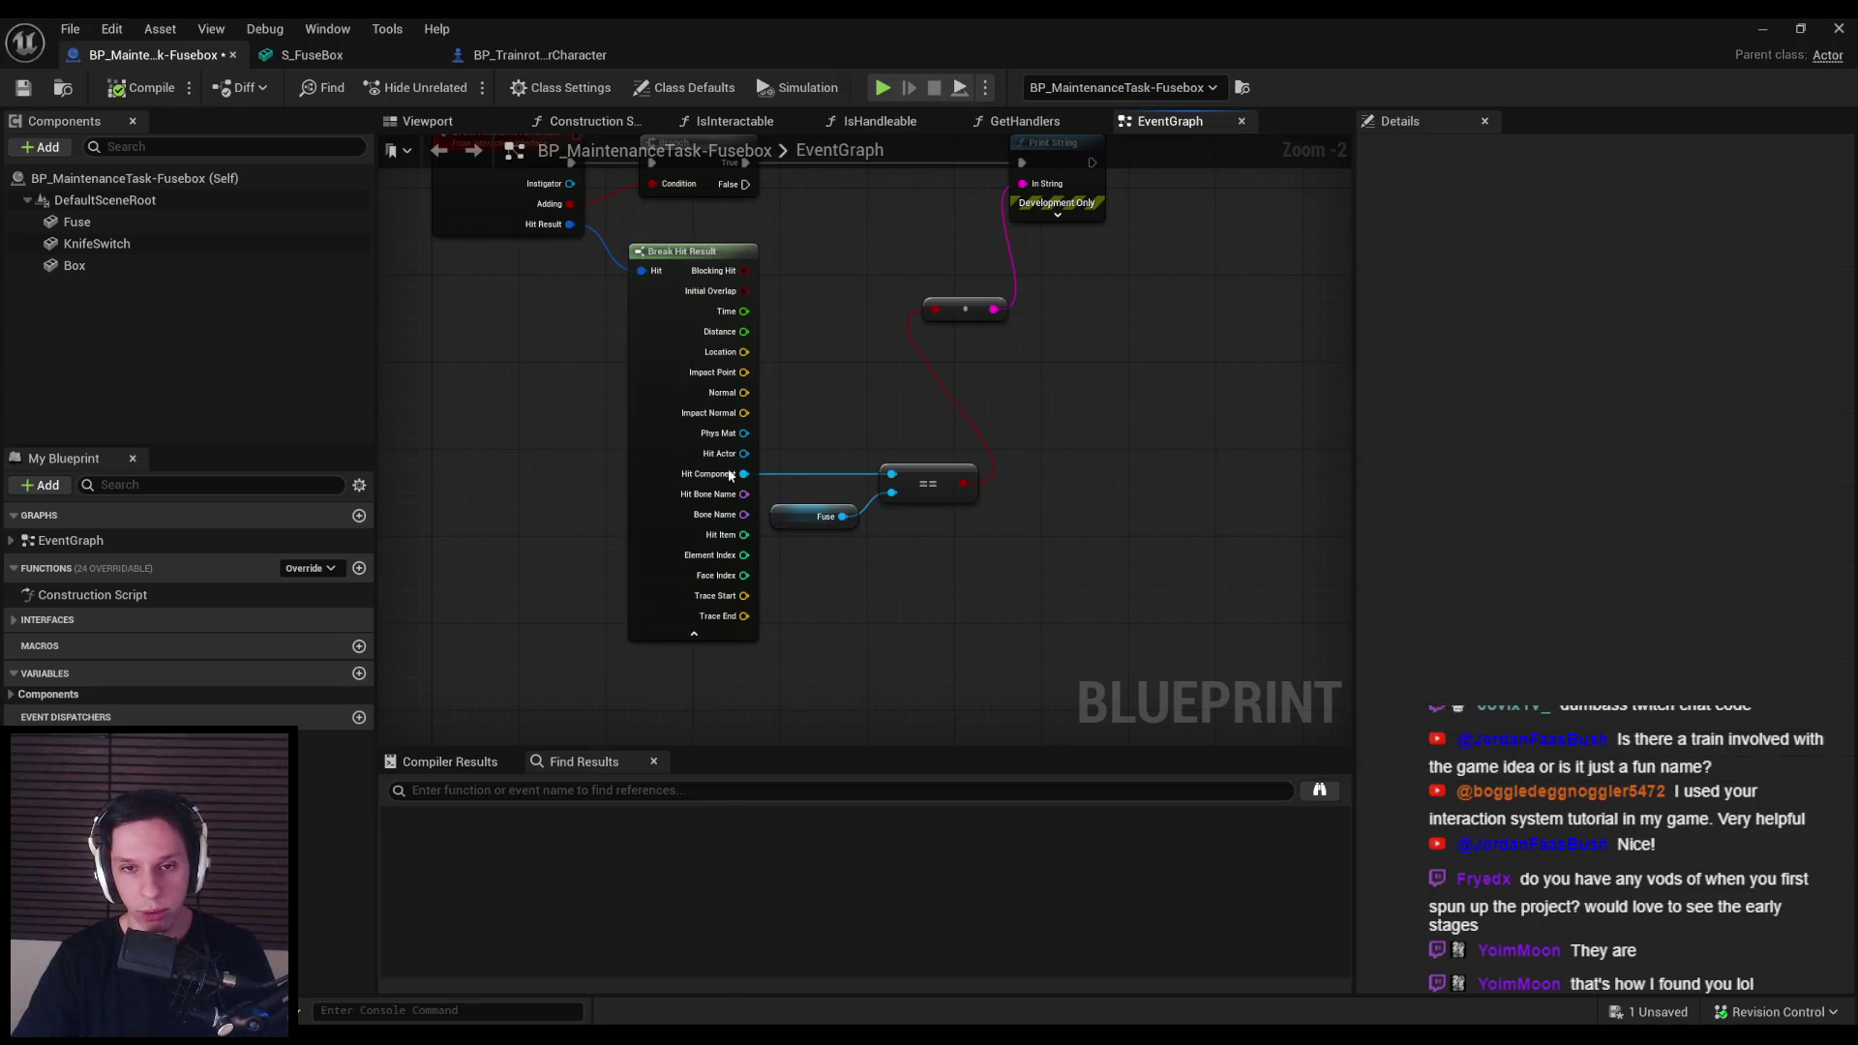
{"action": "left_click", "coordinate": [120, 89]}
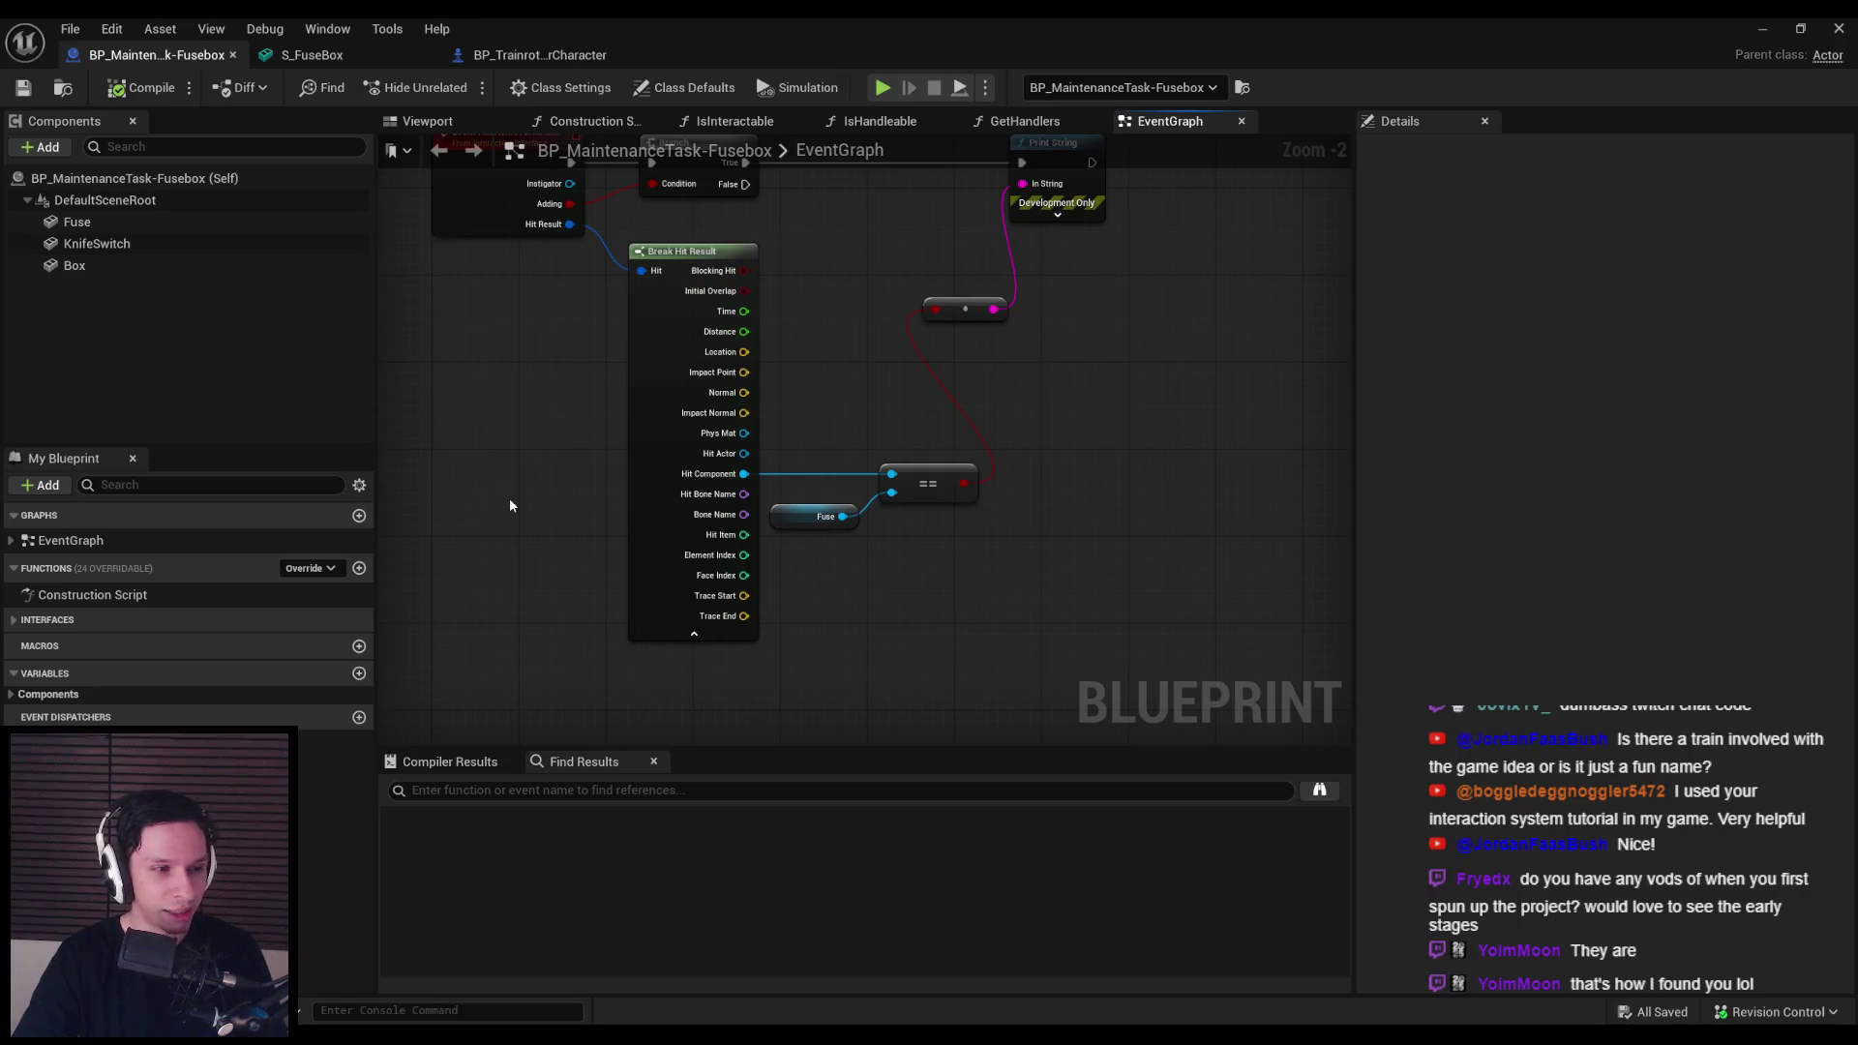
Step: Select the Print String node and its append node in the event graph
{"action": "left_click_drag", "start_coordinate": [845, 391], "coordinate": [801, 477]}
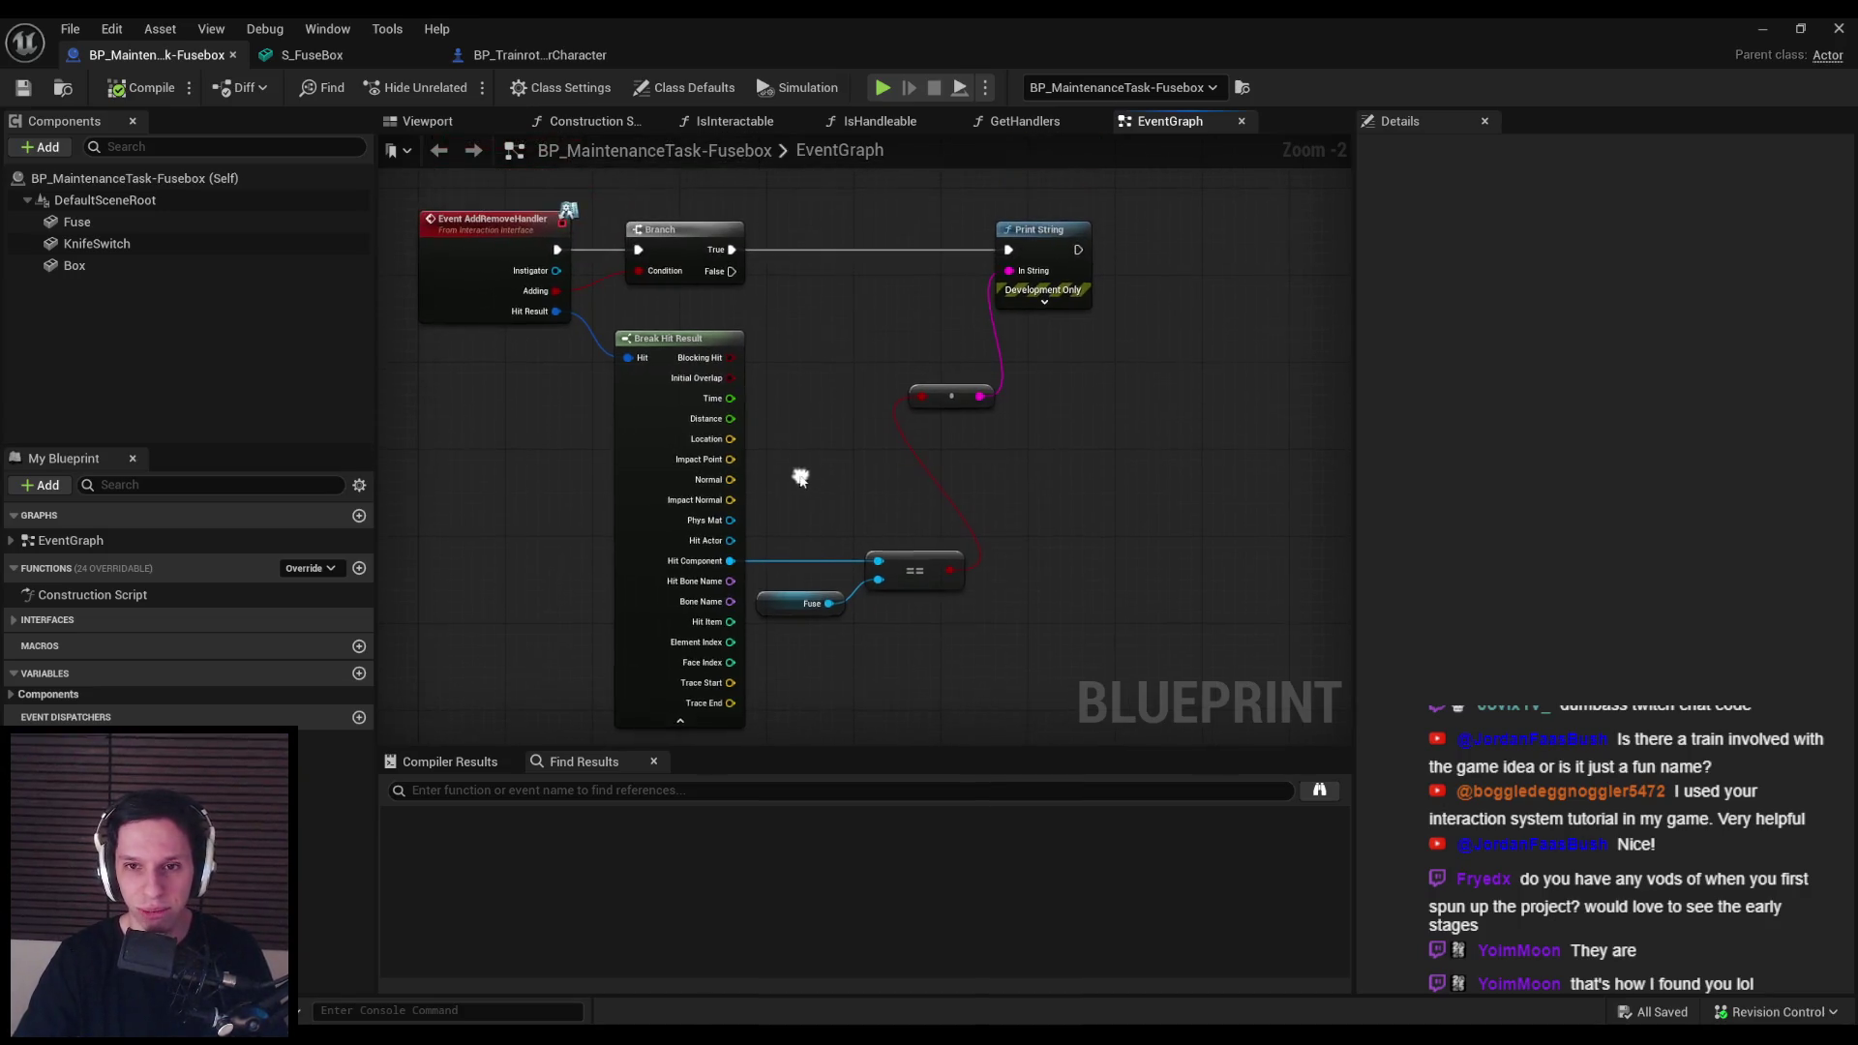
{"action": "left_click_drag", "start_coordinate": [1084, 430], "coordinate": [921, 250]}
{"action": "left_click", "coordinate": [895, 319]}
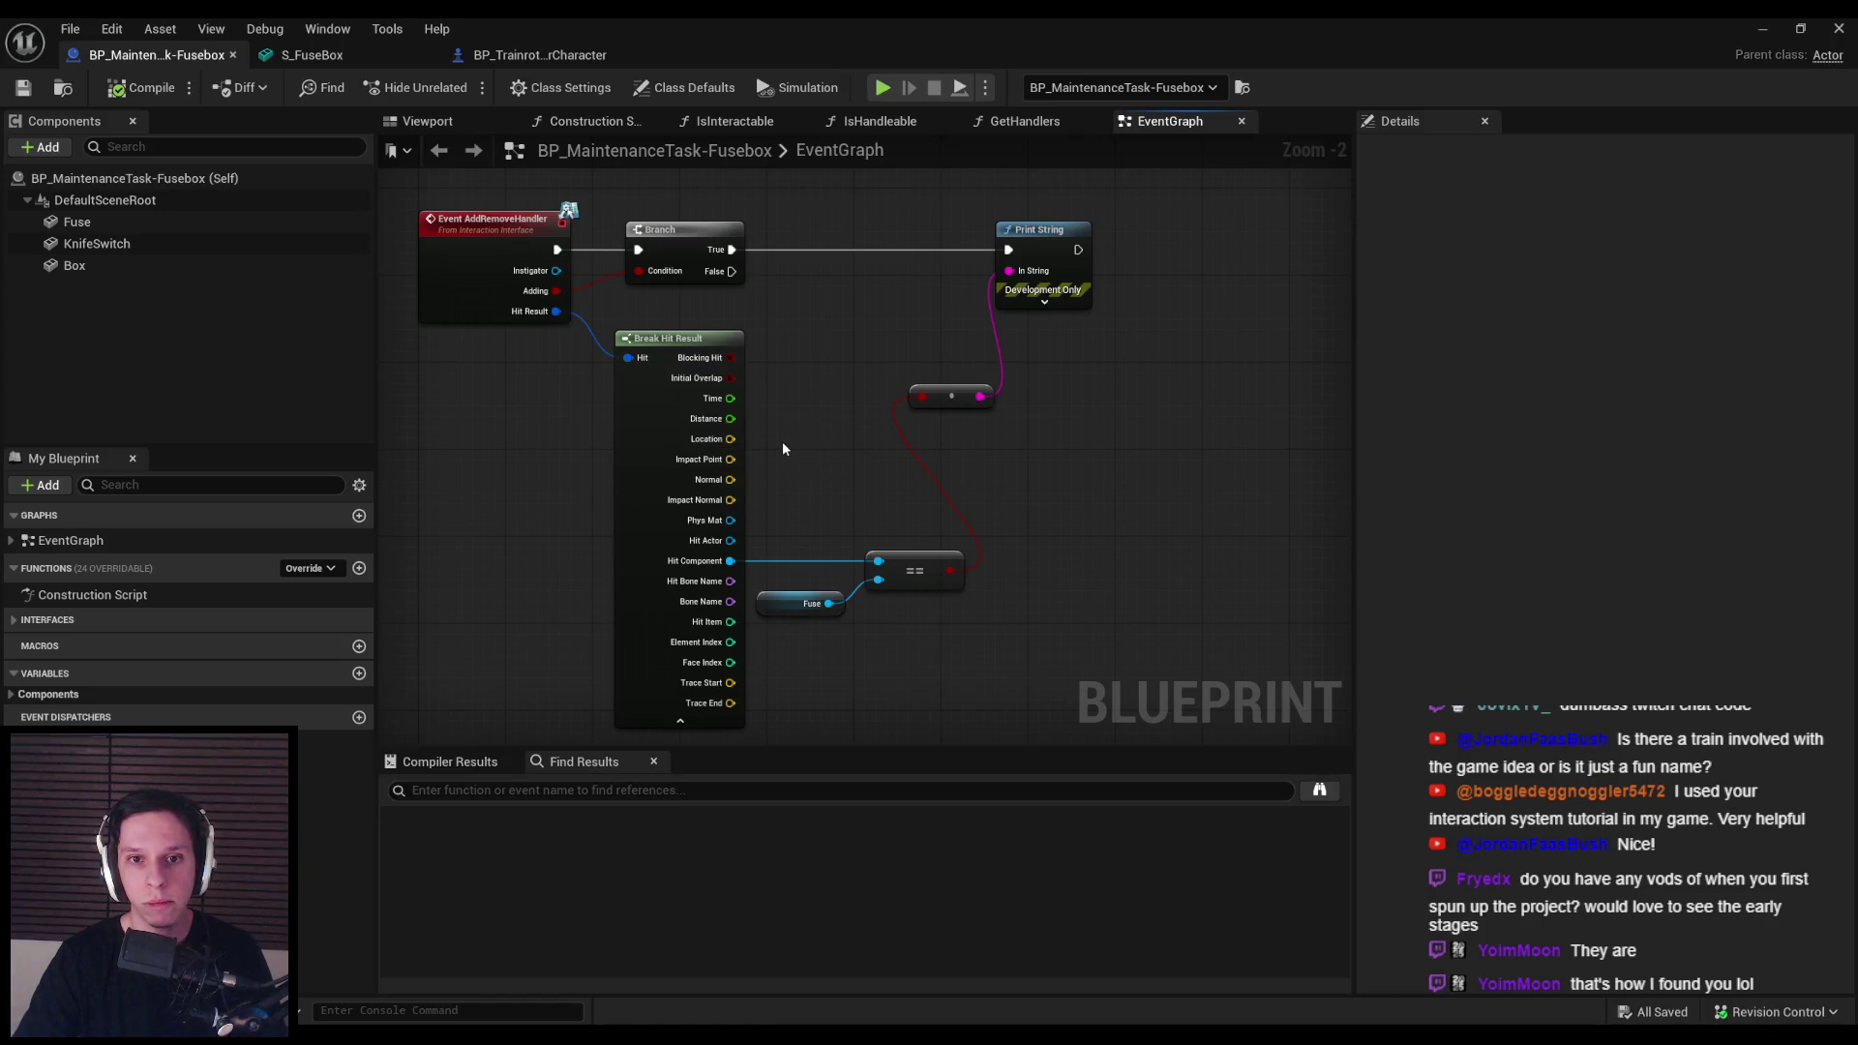
{"action": "mouse_move", "coordinate": [1016, 453]}
{"action": "left_mouse_down"}
{"action": "mouse_move", "coordinate": [1032, 322]}
{"action": "mouse_move", "coordinate": [968, 232]}
{"action": "left_mouse_up"}
Step: Delete the Print String nodes and add a Branch on the == result, fed by the event
{"action": "key", "text": "Delete"}
{"action": "left_click_drag", "start_coordinate": [687, 254], "coordinate": [1153, 258]}
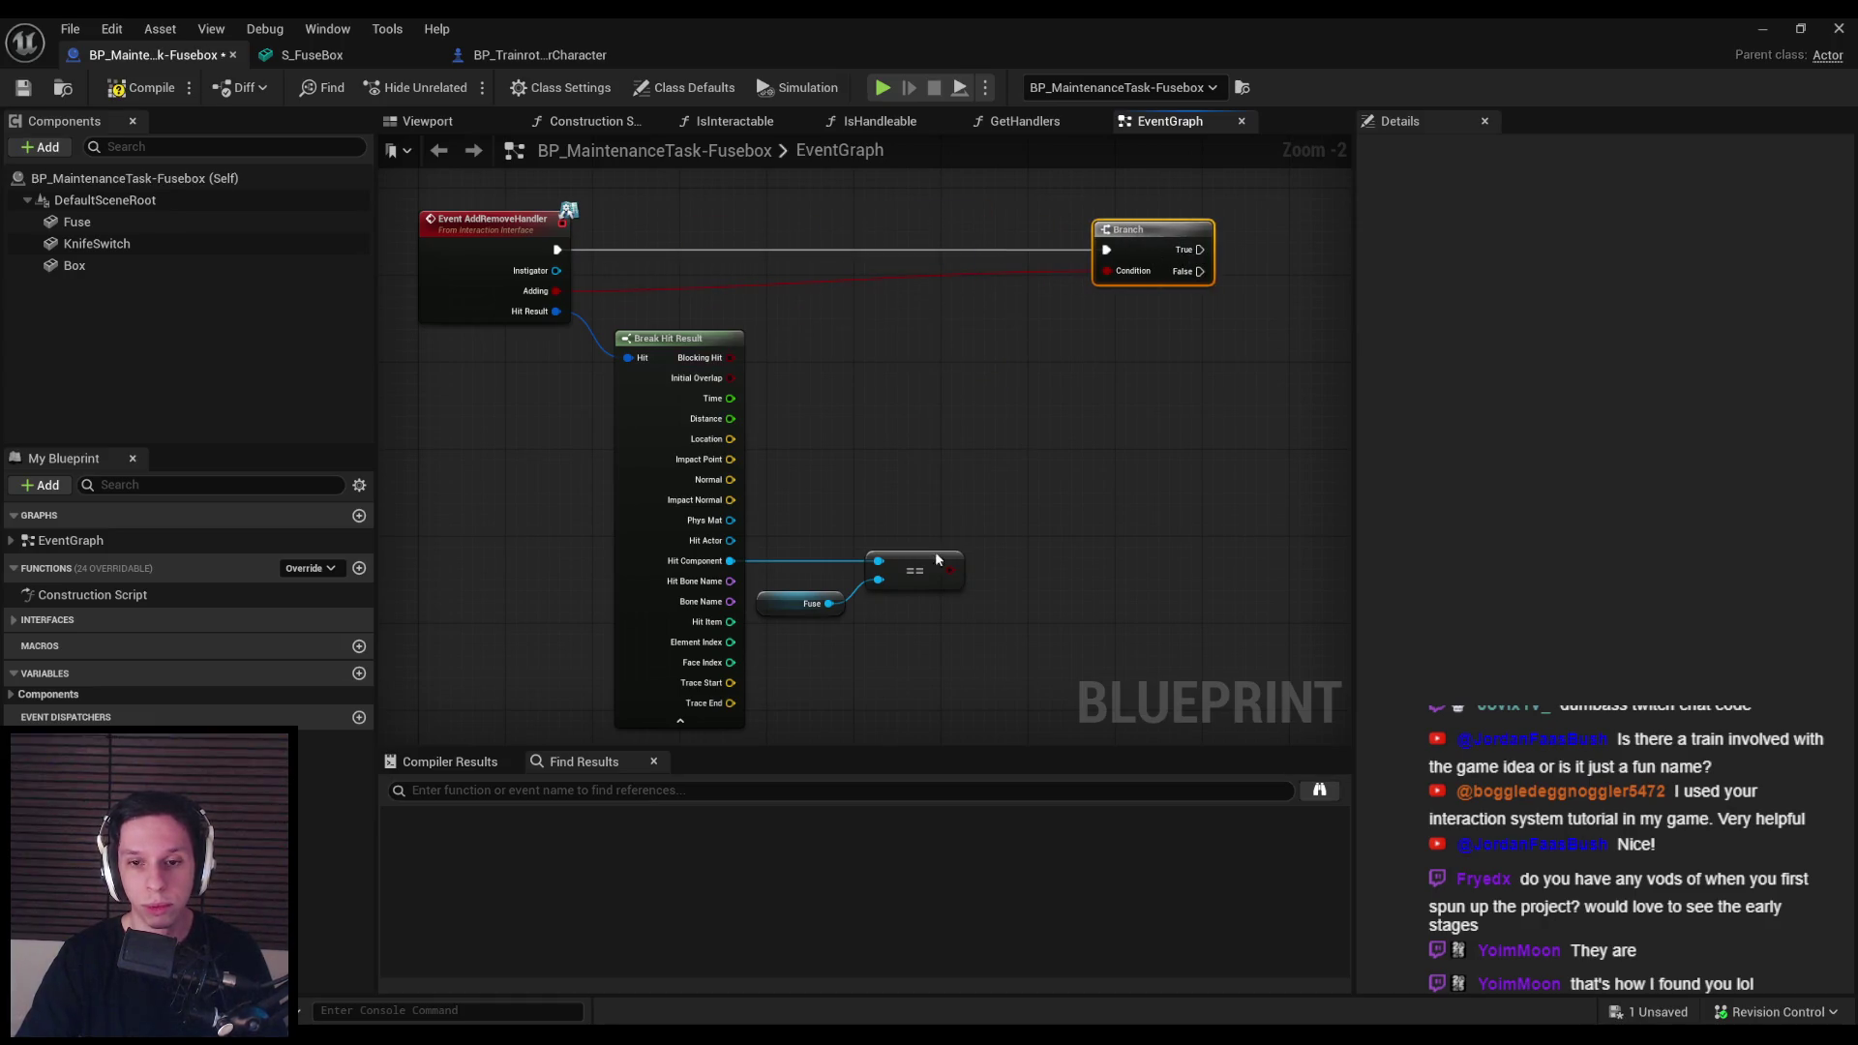
{"action": "left_click_drag", "start_coordinate": [950, 570], "coordinate": [809, 232]}
{"action": "type", "text": "branch"}
{"action": "key", "text": "Return"}
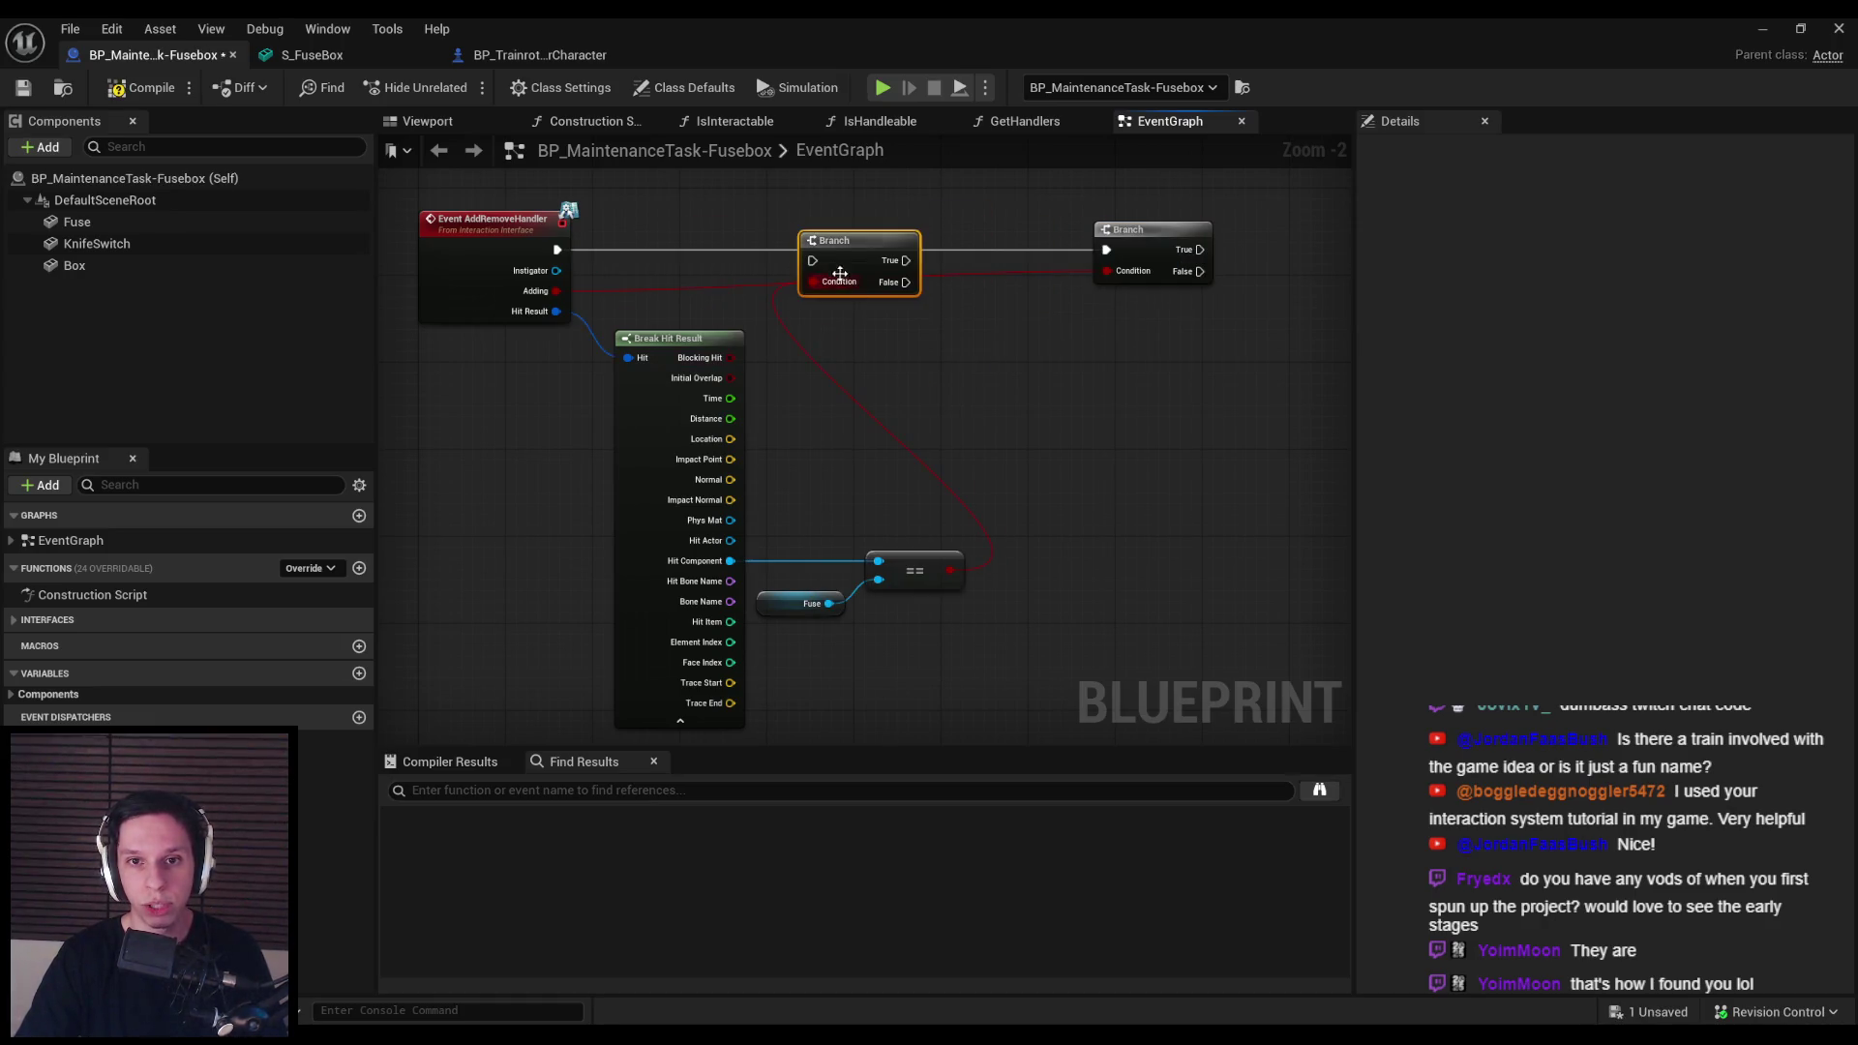
{"action": "left_click_drag", "start_coordinate": [557, 249], "coordinate": [867, 249]}
{"action": "left_click", "coordinate": [898, 350]}
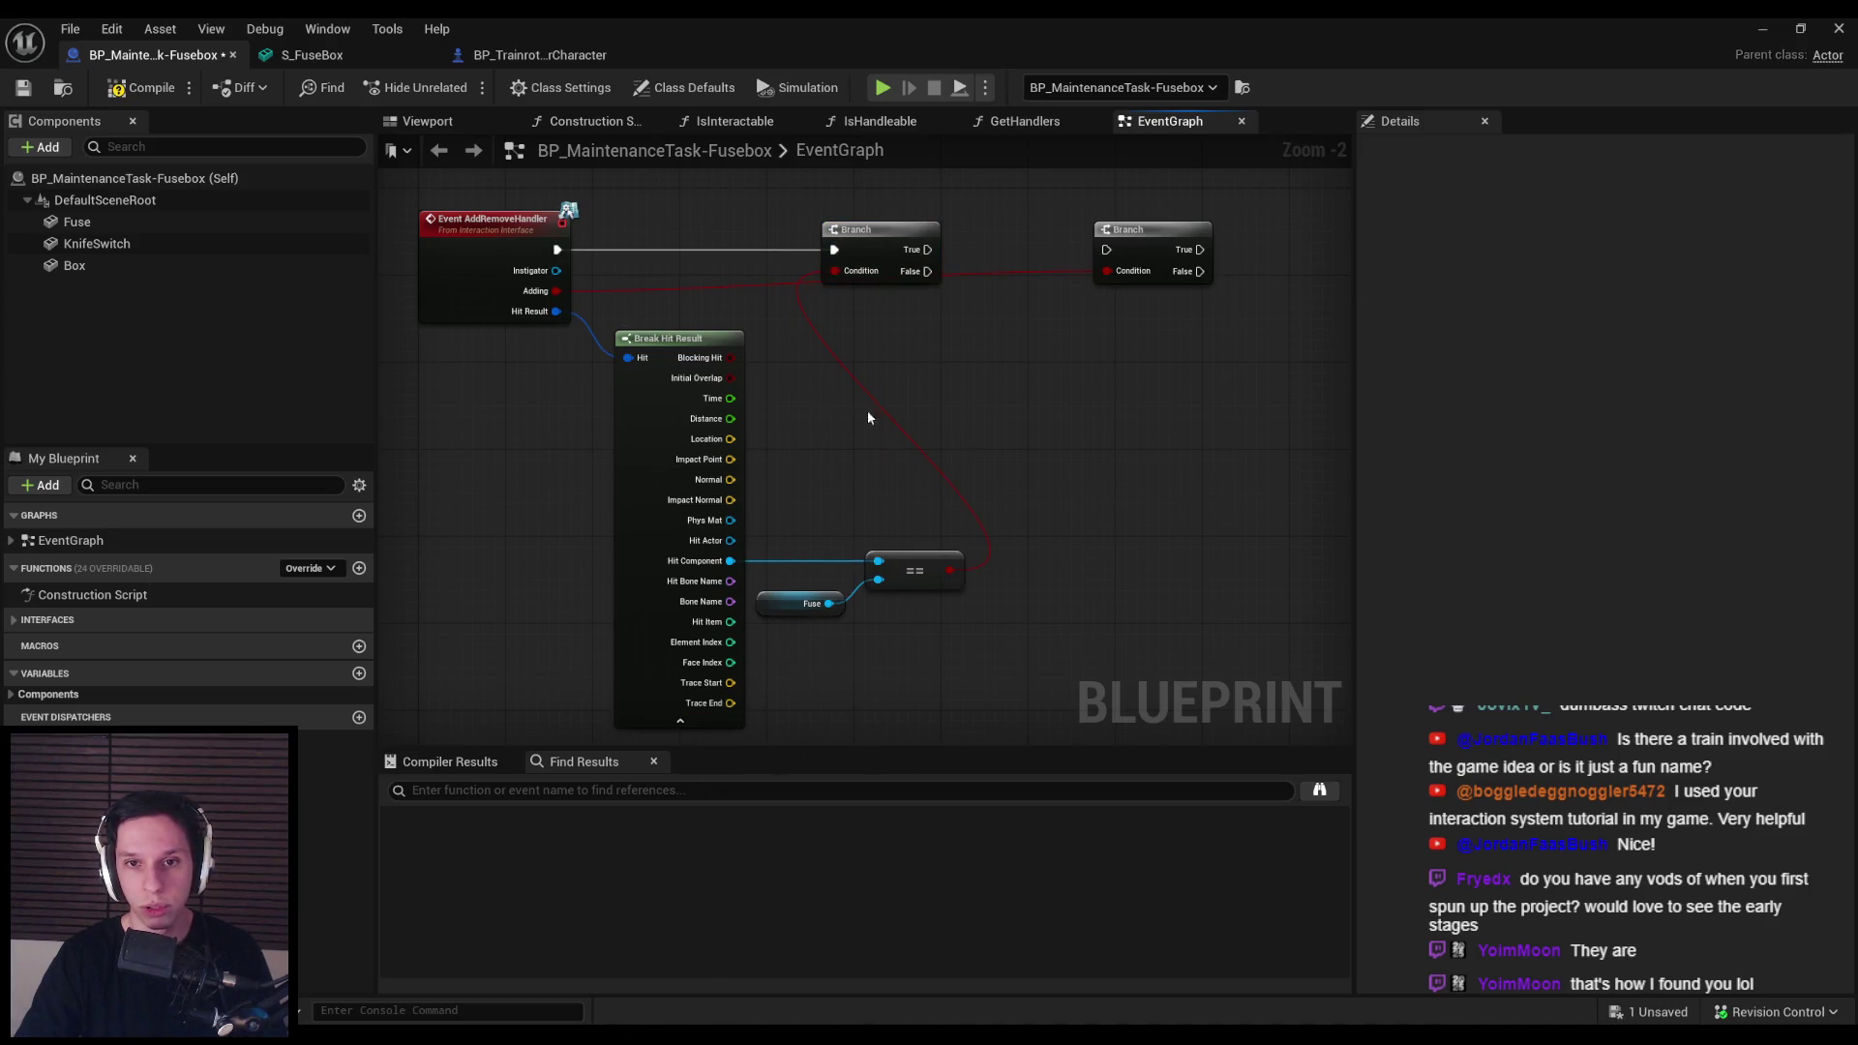
Step: Wire the new Branch's True into the Adding Branch, add a reroute, and place a Fuse reference
{"action": "left_click_drag", "start_coordinate": [864, 436], "coordinate": [778, 467]}
{"action": "left_click_drag", "start_coordinate": [1024, 283], "coordinate": [842, 282]}
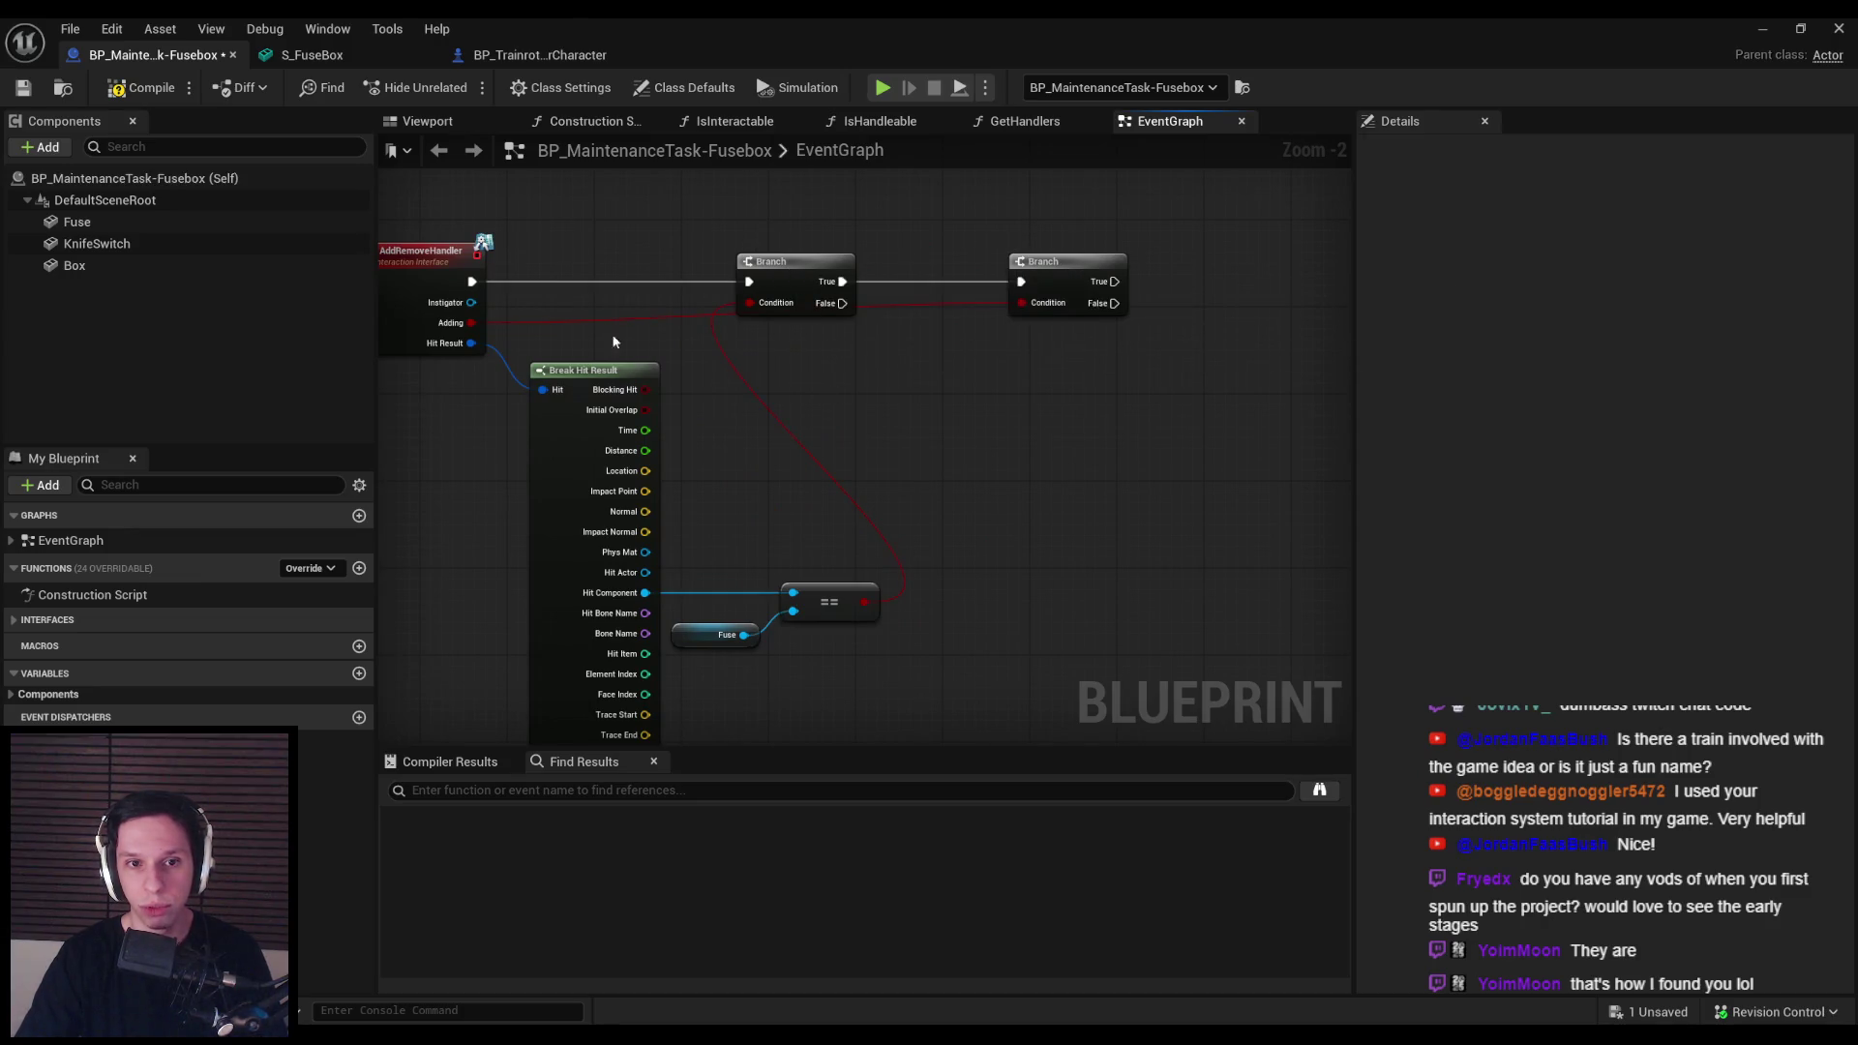
{"action": "double_click", "coordinate": [577, 317]}
{"action": "left_click_drag", "start_coordinate": [954, 334], "coordinate": [1137, 333]}
{"action": "left_click_drag", "start_coordinate": [1052, 381], "coordinate": [964, 404]}
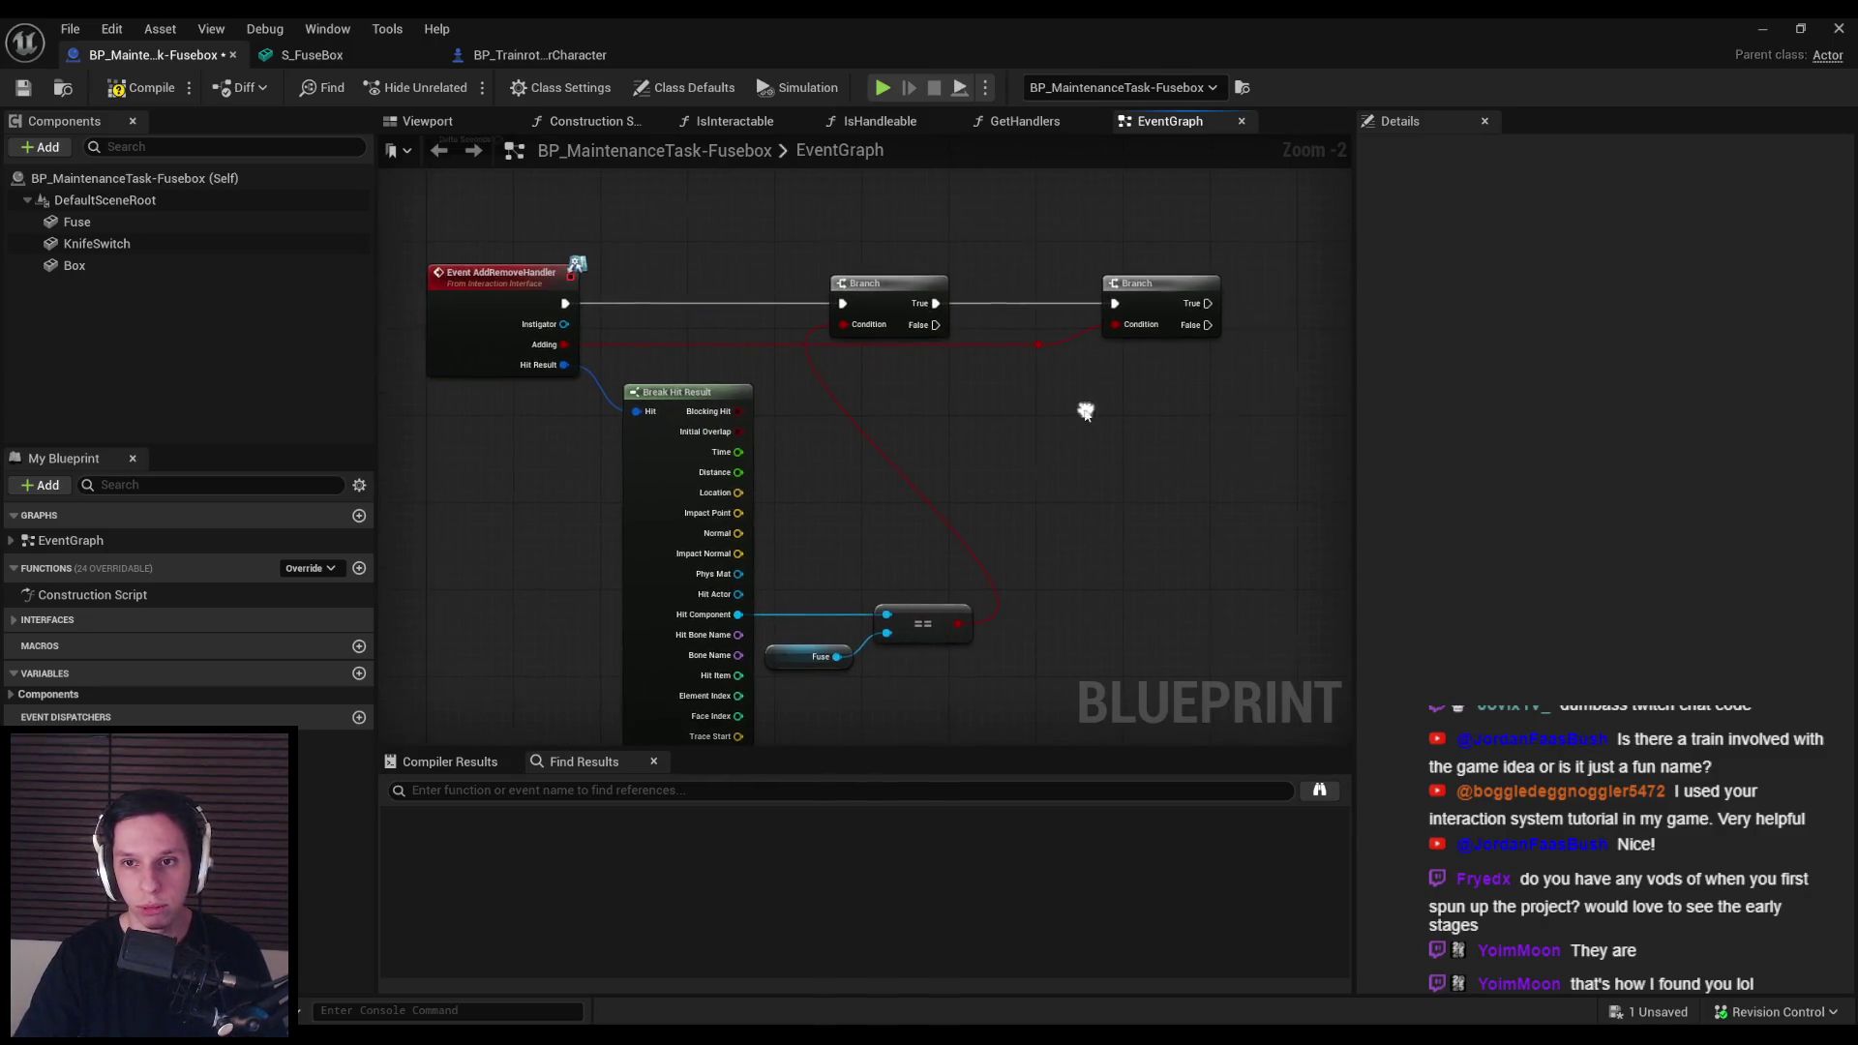
{"action": "left_click", "coordinate": [1174, 290]}
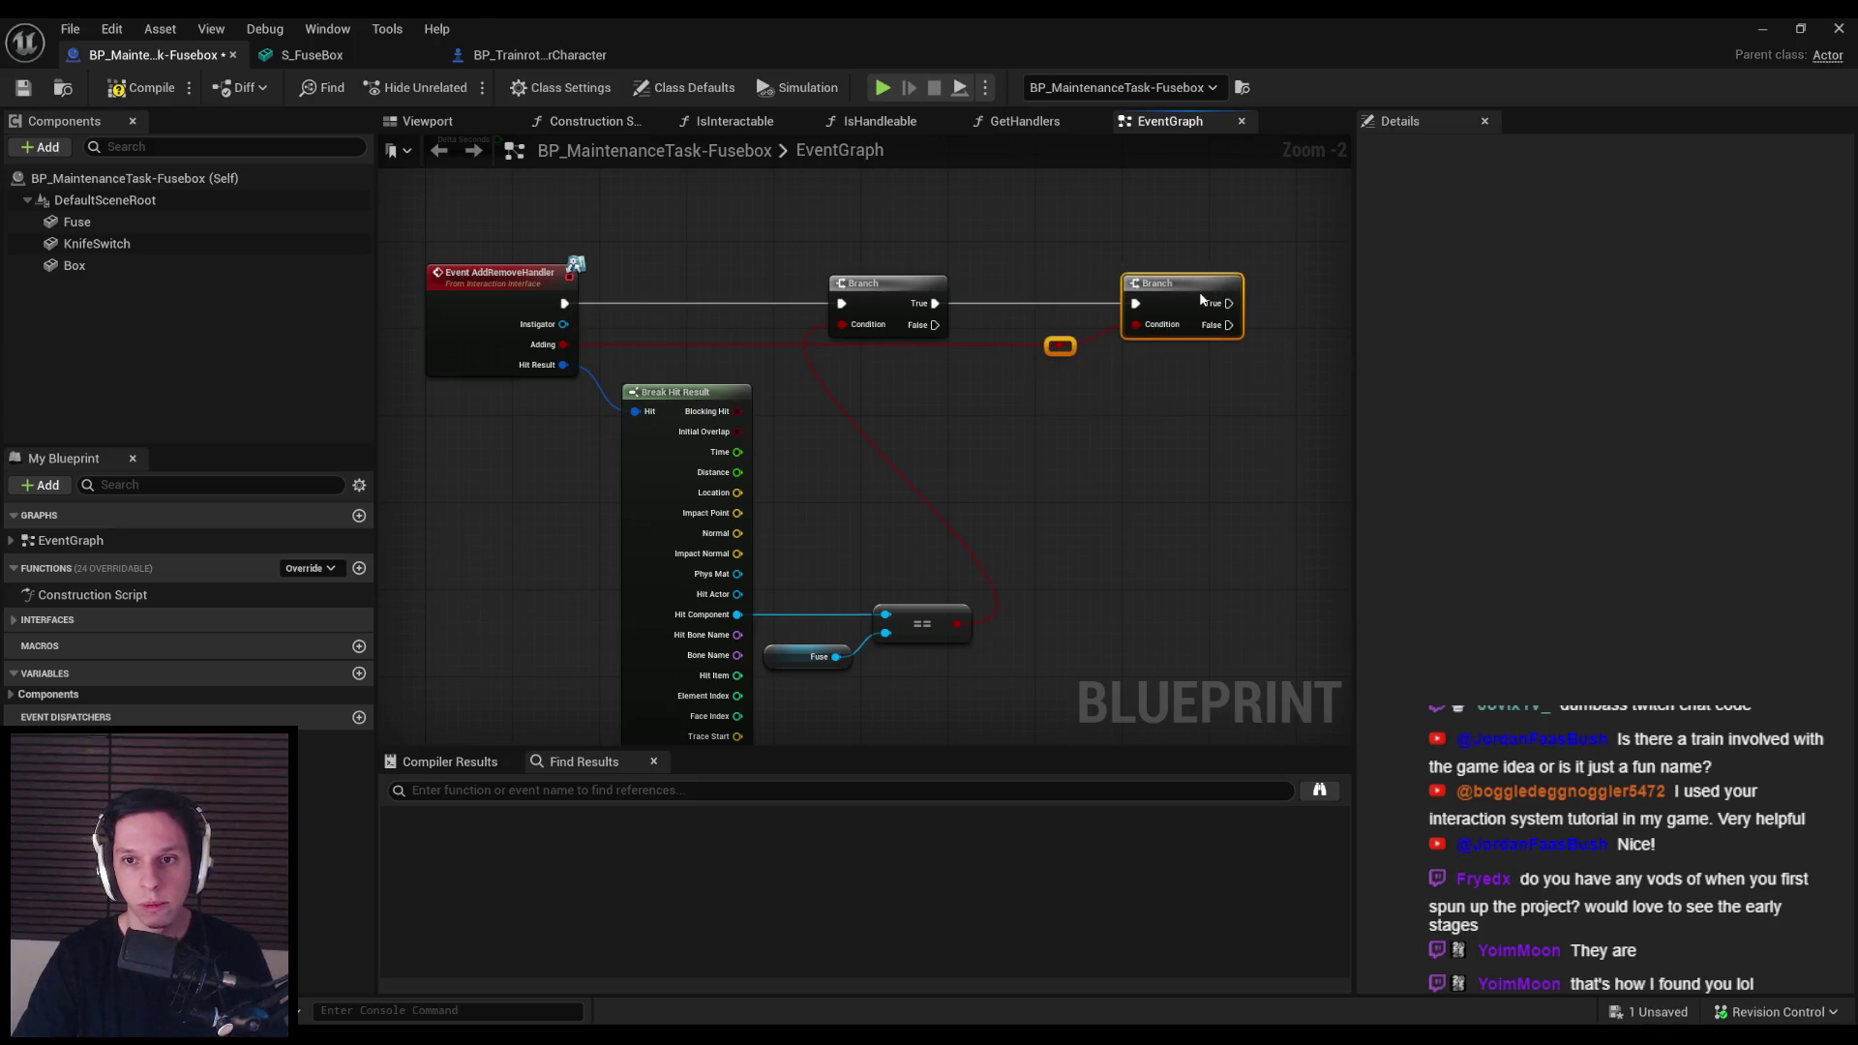
{"action": "left_click_drag", "start_coordinate": [1198, 293], "coordinate": [687, 331]}
{"action": "mouse_move", "coordinate": [122, 235]}
{"action": "left_mouse_down"}
{"action": "mouse_move", "coordinate": [676, 414]}
{"action": "mouse_move", "coordinate": [658, 423]}
{"action": "mouse_move", "coordinate": [740, 430]}
{"action": "mouse_move", "coordinate": [762, 401]}
{"action": "left_mouse_up"}
Step: Add a Set Simulate Physics node on Fuse from Branch True with Simulate enabled
{"action": "type", "text": "simulate physi"}
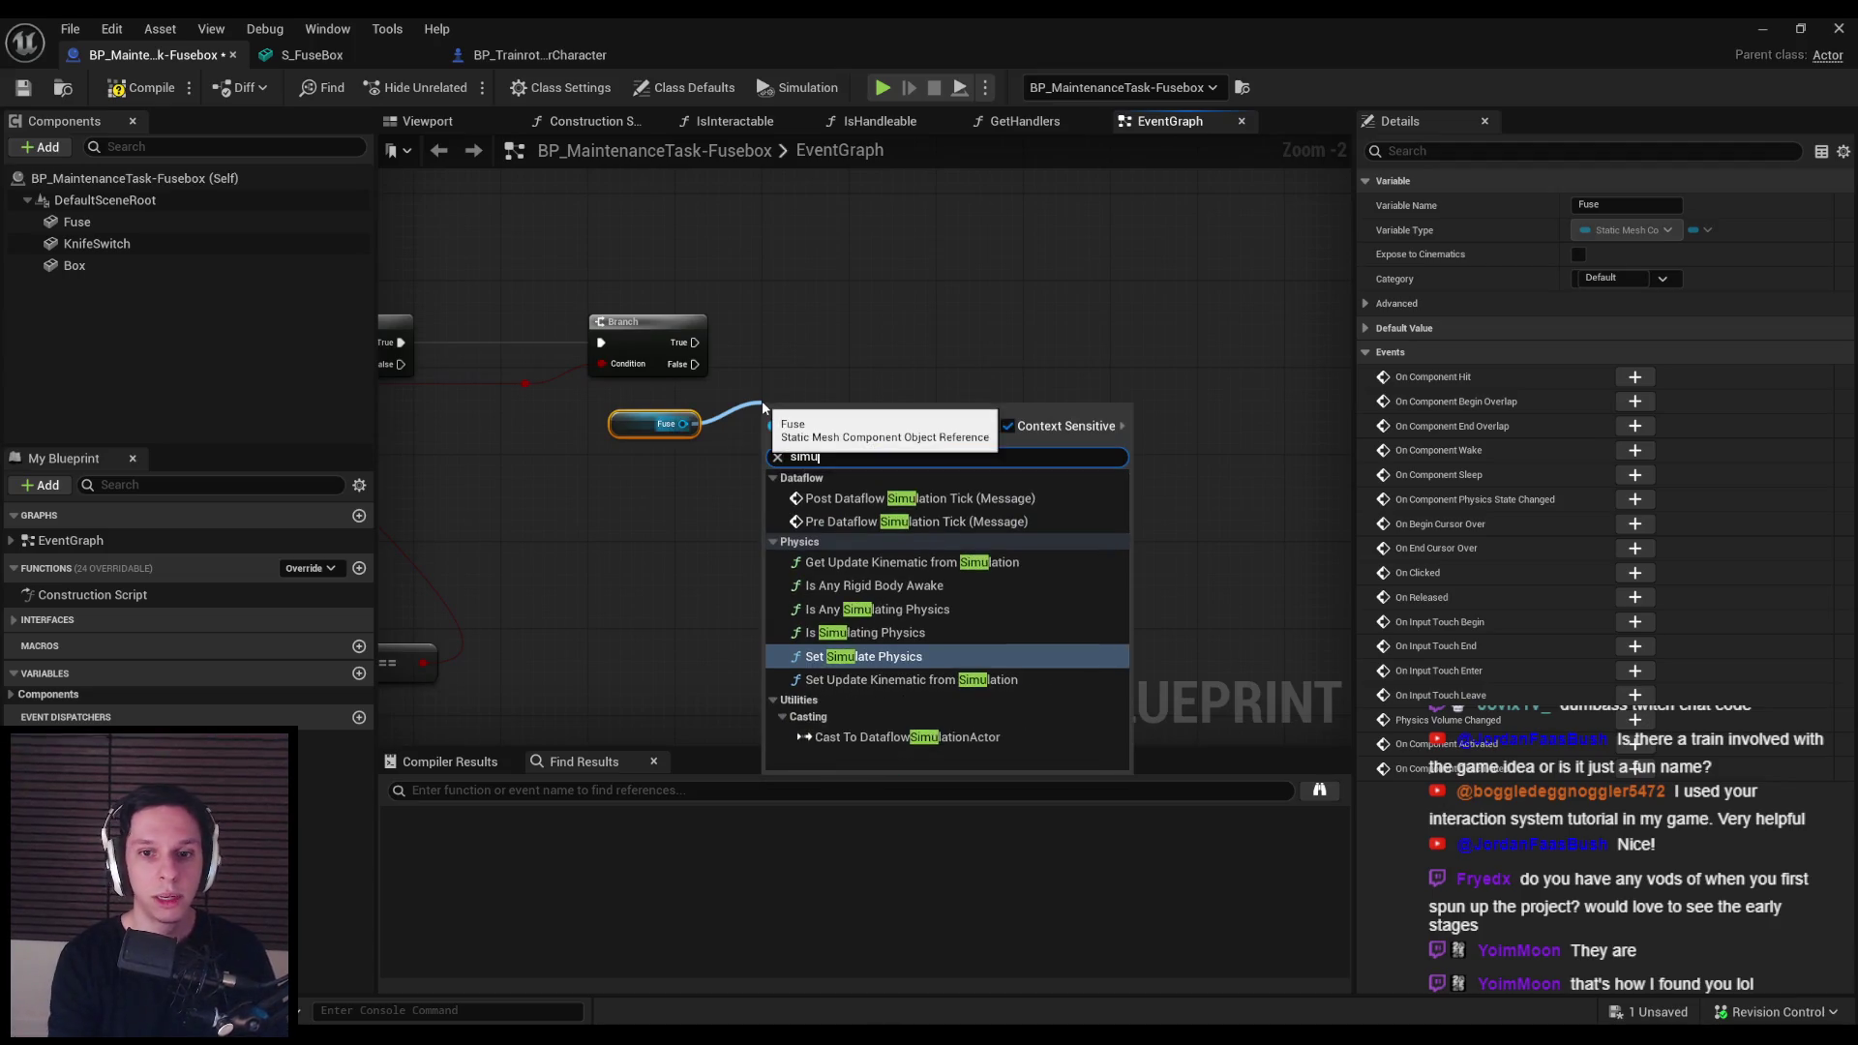
{"action": "key", "text": "Return"}
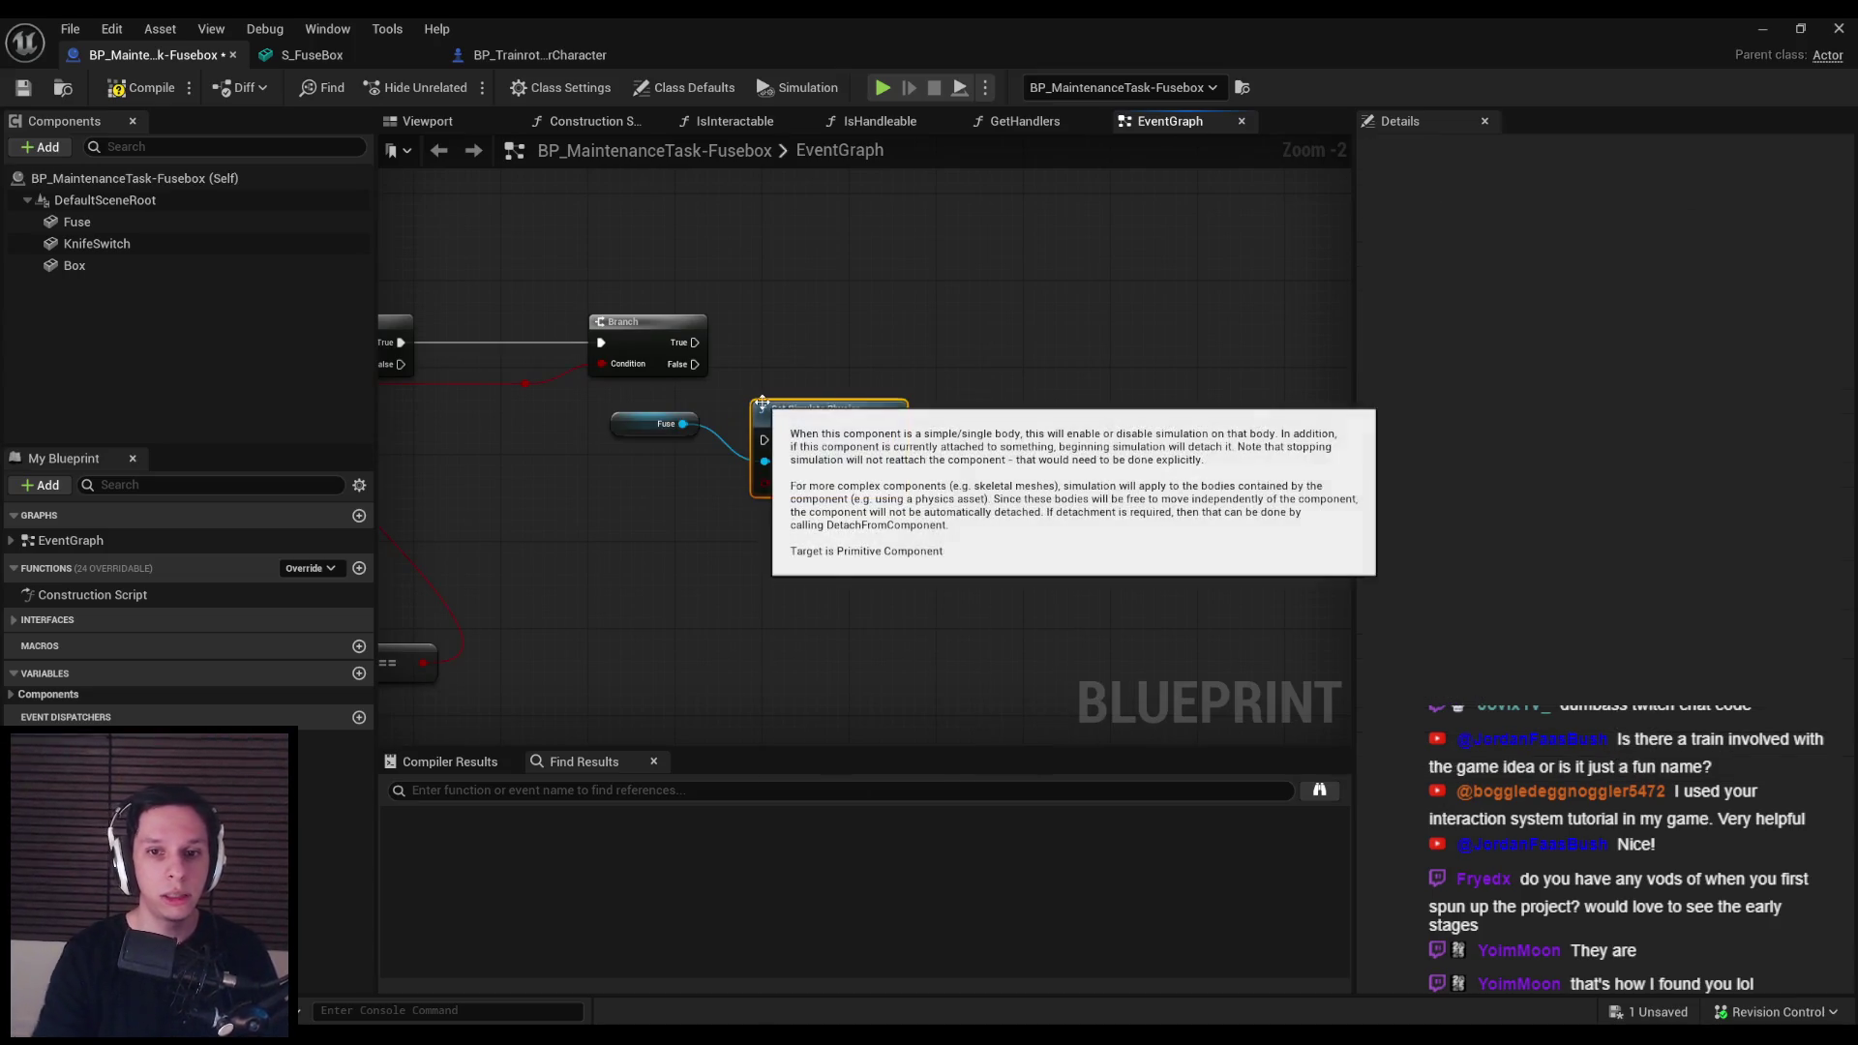
{"action": "left_click", "coordinate": [140, 87]}
{"action": "left_click", "coordinate": [23, 87]}
{"action": "left_click_drag", "start_coordinate": [1074, 345], "coordinate": [906, 306]}
{"action": "scroll", "coordinate": [906, 305], "scroll_direction": "up", "scroll_amount": 2}
{"action": "left_click_drag", "start_coordinate": [1016, 360], "coordinate": [1029, 244]}
{"action": "left_click_drag", "start_coordinate": [831, 275], "coordinate": [950, 276]}
{"action": "left_click_drag", "start_coordinate": [751, 389], "coordinate": [767, 375]}
{"action": "left_click", "coordinate": [976, 453]}
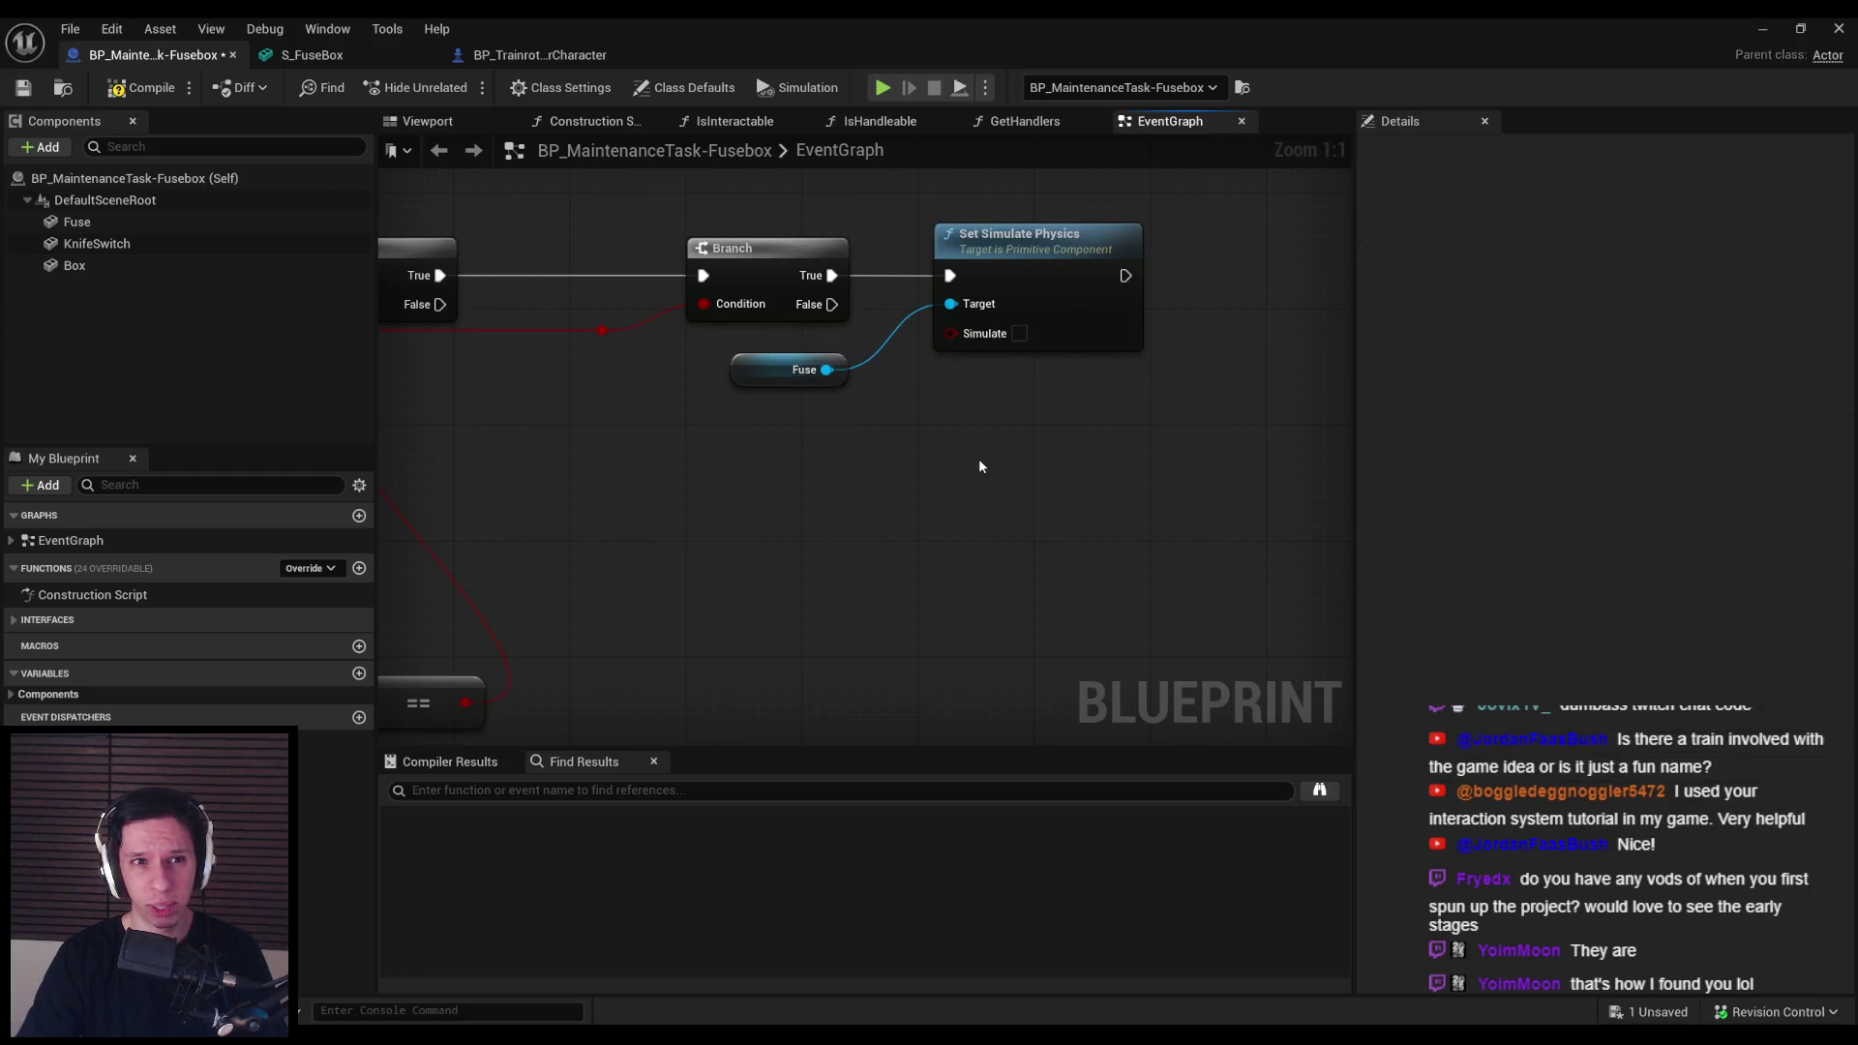
{"action": "left_click_drag", "start_coordinate": [821, 494], "coordinate": [768, 593]}
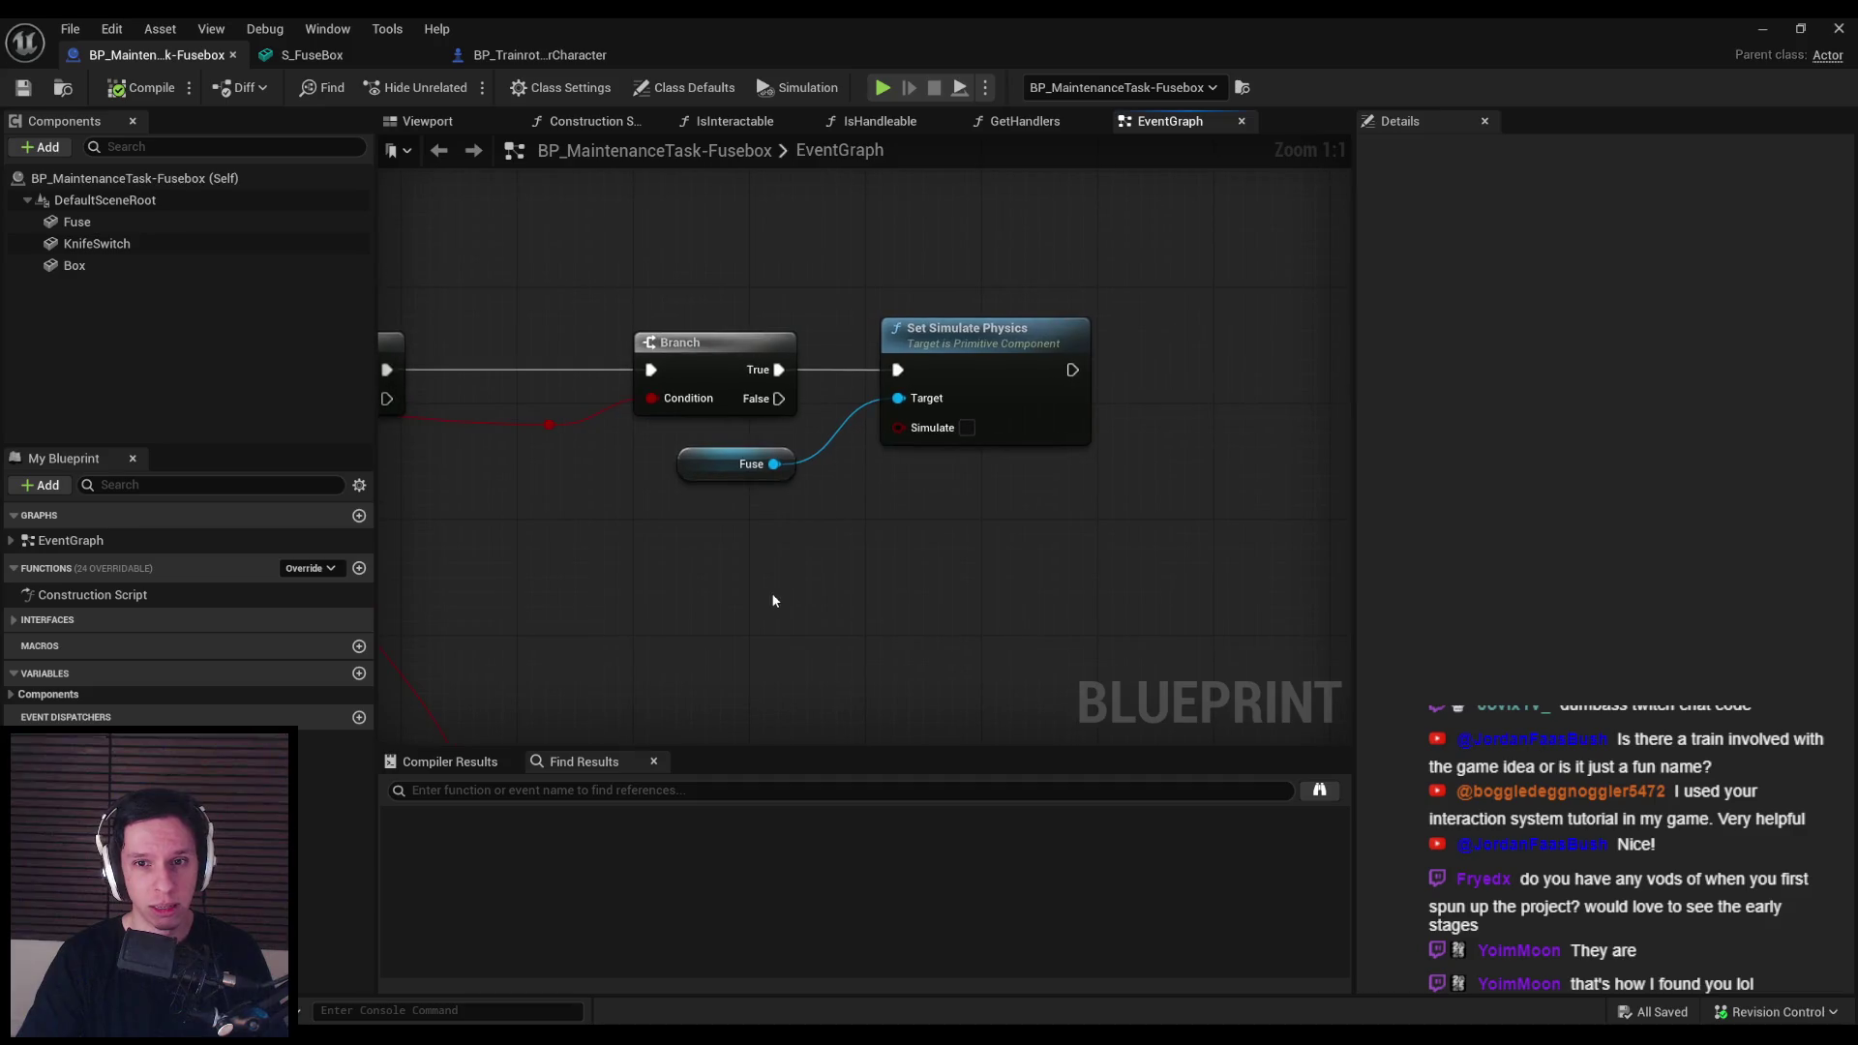
{"action": "left_click", "coordinate": [968, 423]}
Step: Duplicate the Fuse and Set Simulate Physics nodes onto Branch False with Simulate unchecked
{"action": "mouse_move", "coordinate": [975, 537]}
{"action": "left_mouse_down"}
{"action": "mouse_move", "coordinate": [708, 460]}
{"action": "mouse_move", "coordinate": [713, 320]}
{"action": "left_mouse_up"}
{"action": "key", "text": "ctrl+c"}
{"action": "key", "text": "ctrl+v"}
{"action": "mouse_move", "coordinate": [895, 562]}
{"action": "left_mouse_down"}
{"action": "mouse_move", "coordinate": [912, 562]}
{"action": "mouse_move", "coordinate": [778, 400]}
{"action": "left_mouse_up"}
{"action": "left_click", "coordinate": [966, 616]}
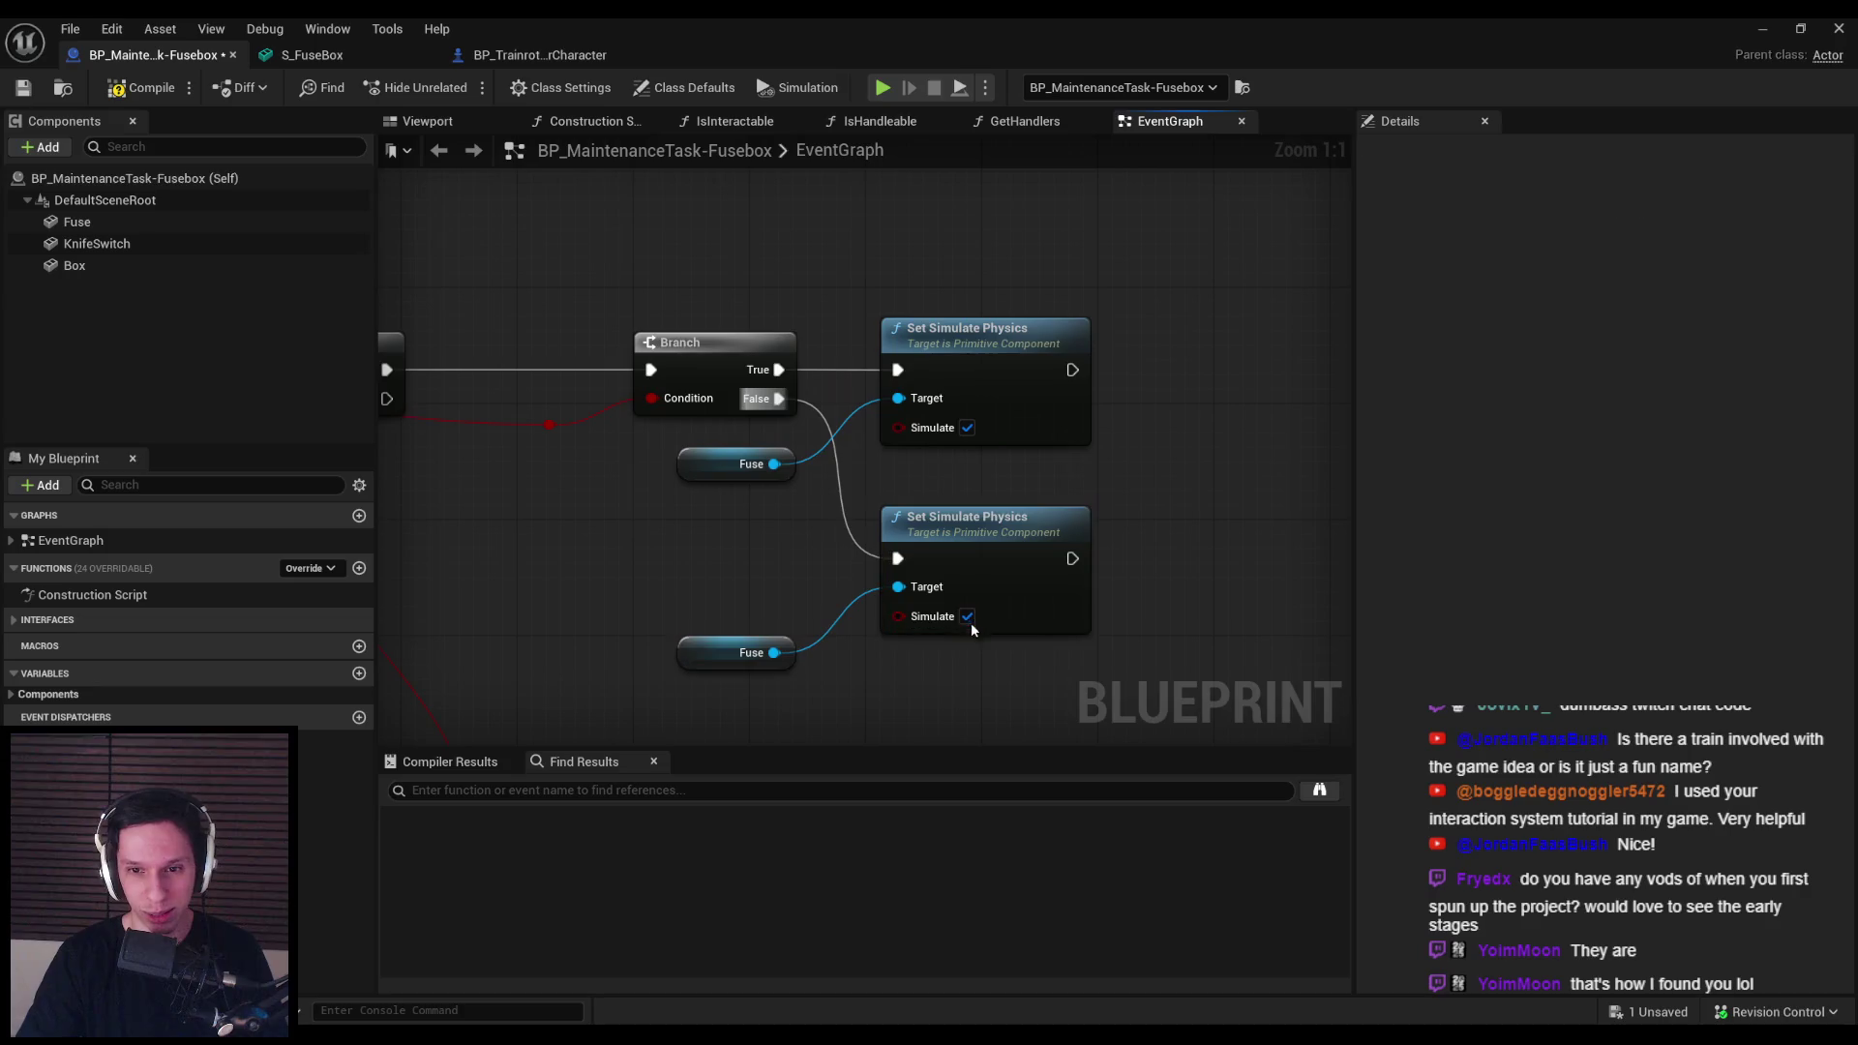
{"action": "left_click", "coordinate": [124, 242]}
Step: Check the Fuse component's properties, then go back to the level and frame the fusebox
{"action": "left_click", "coordinate": [107, 222]}
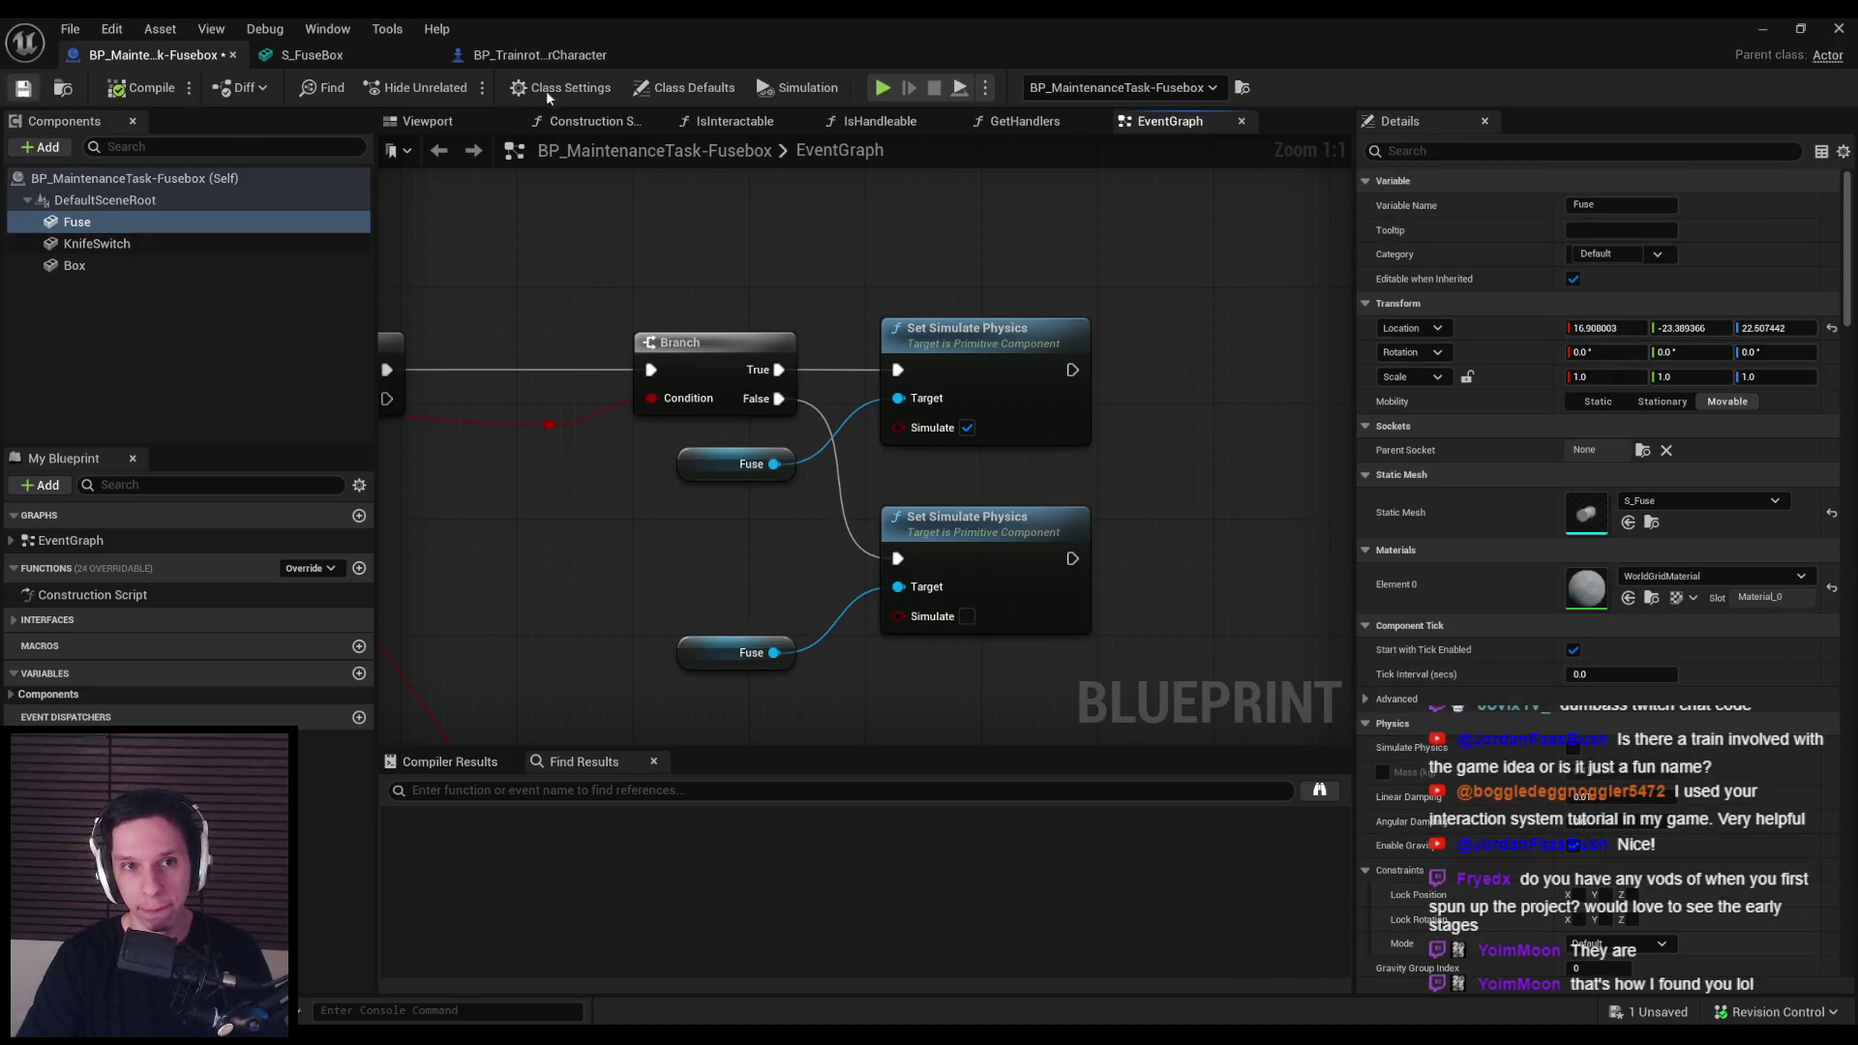
{"action": "left_click", "coordinate": [1763, 29]}
{"action": "key", "text": "f"}
{"action": "key", "text": "F11"}
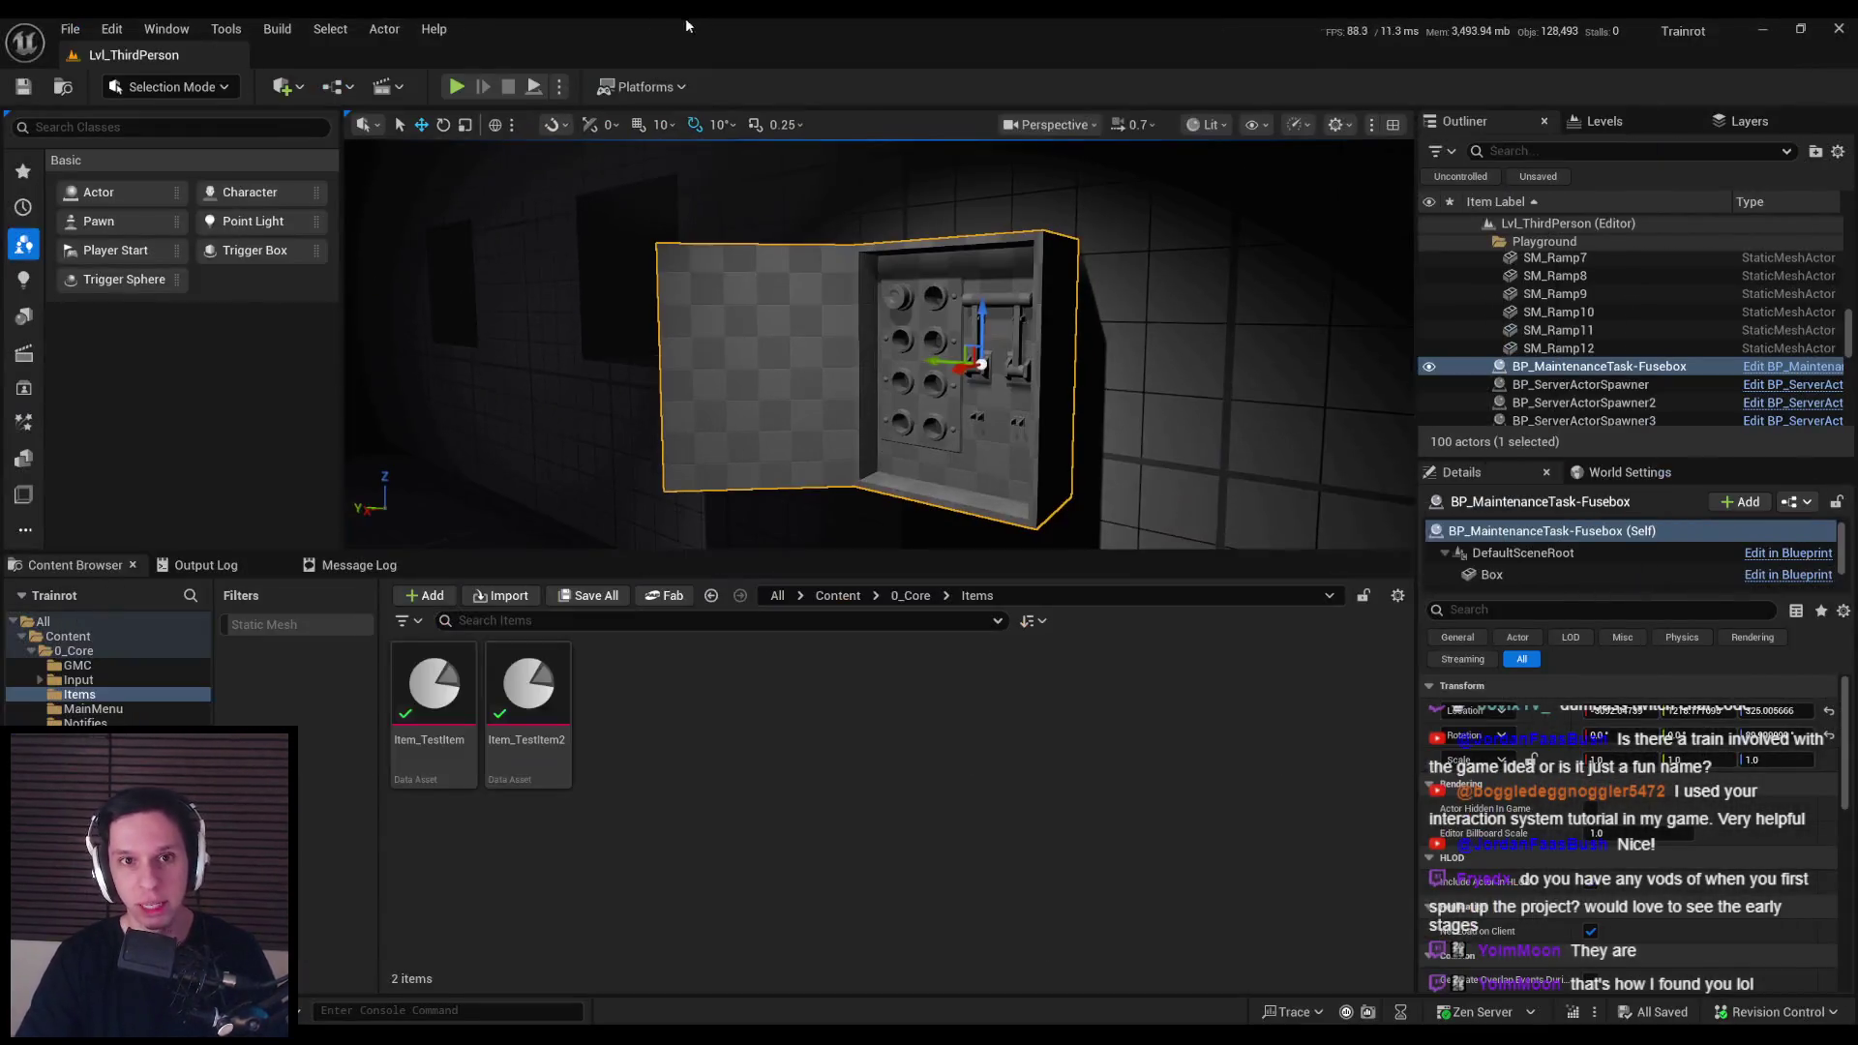
{"action": "left_click", "coordinate": [559, 86]}
{"action": "key", "text": "Escape"}
{"action": "key", "text": "alt+p"}
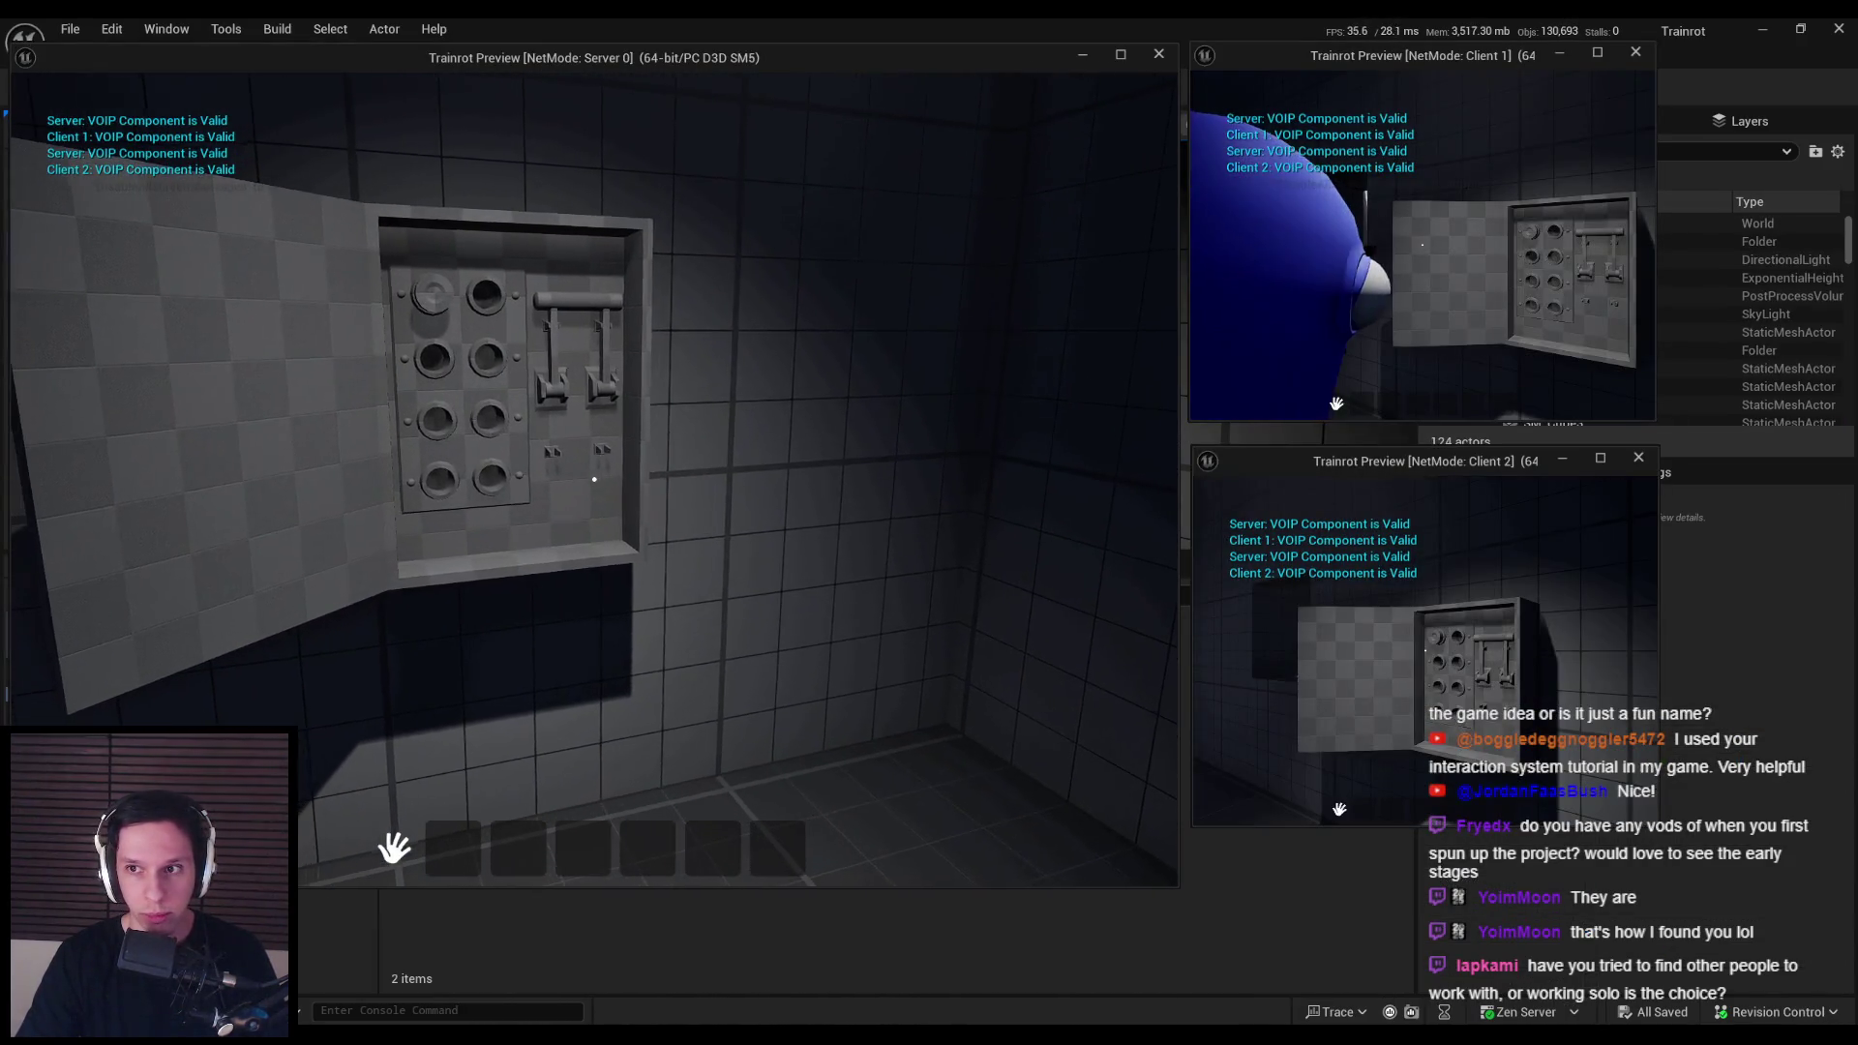
{"action": "key", "text": "w"}
{"action": "key", "text": "e"}
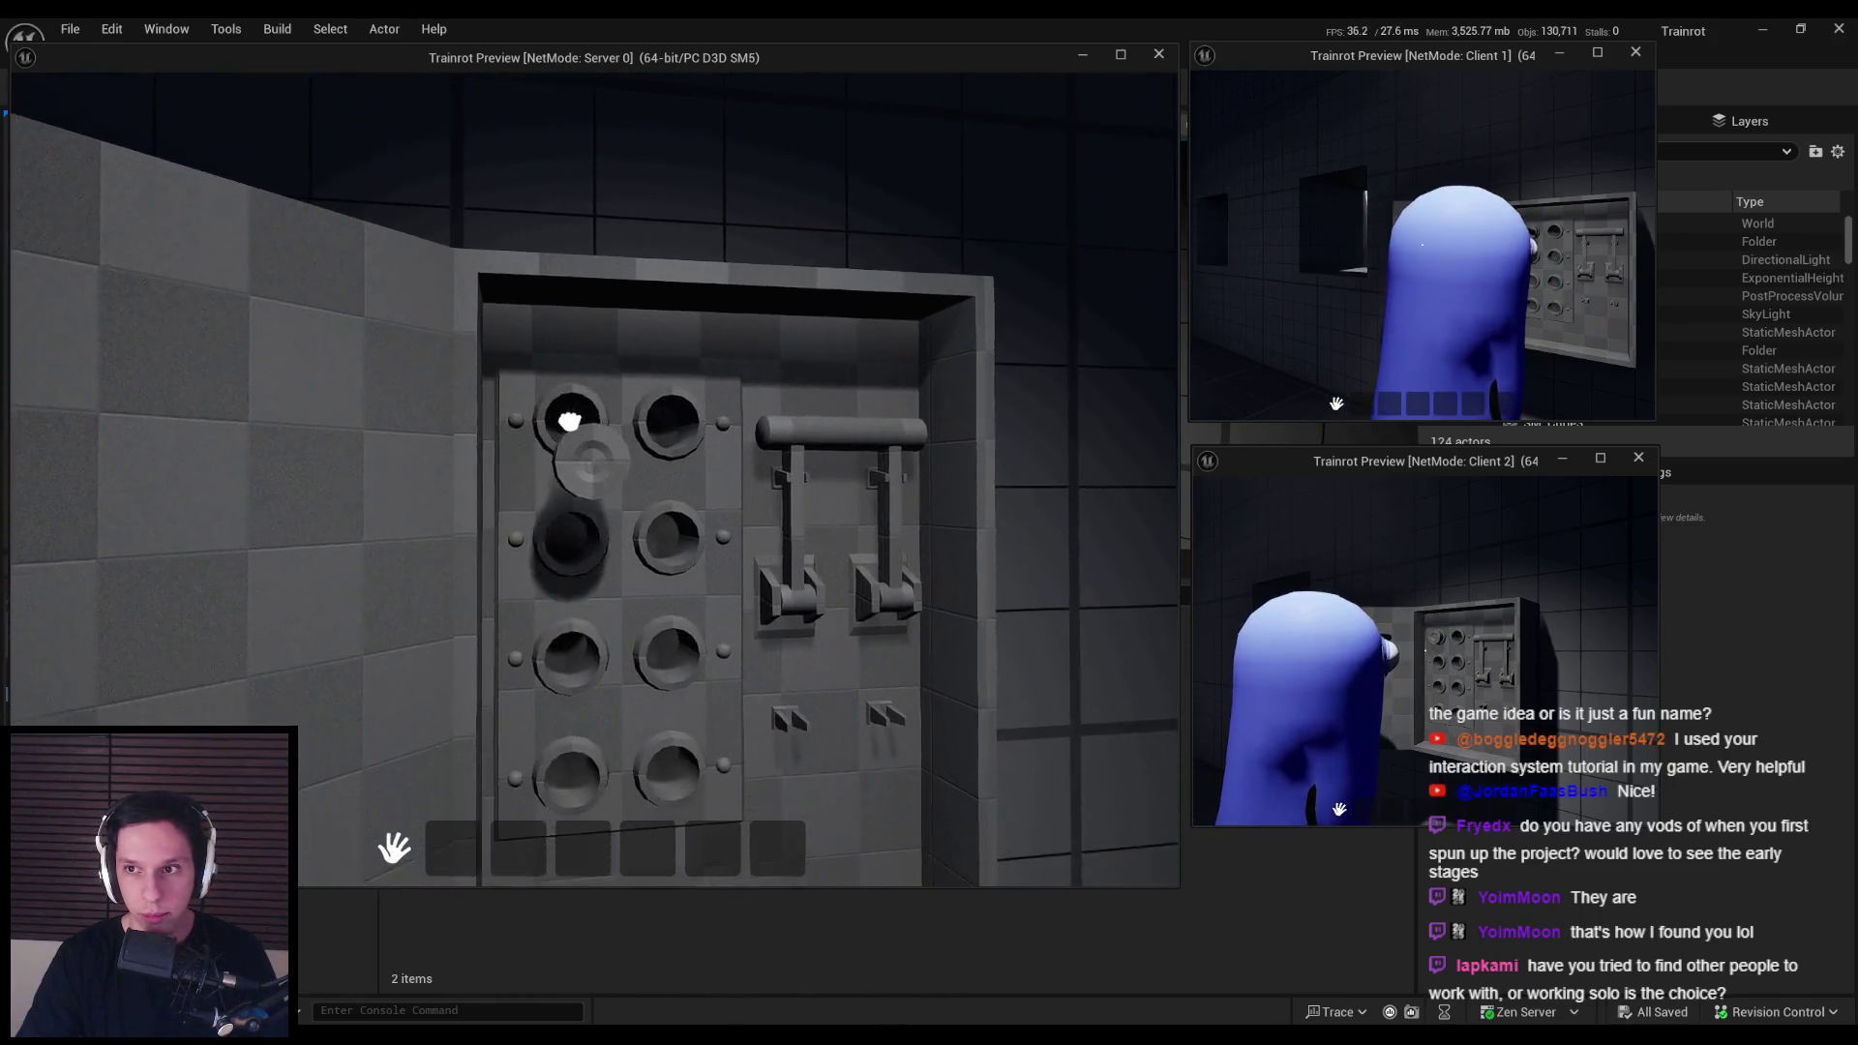
{"action": "key", "text": "w"}
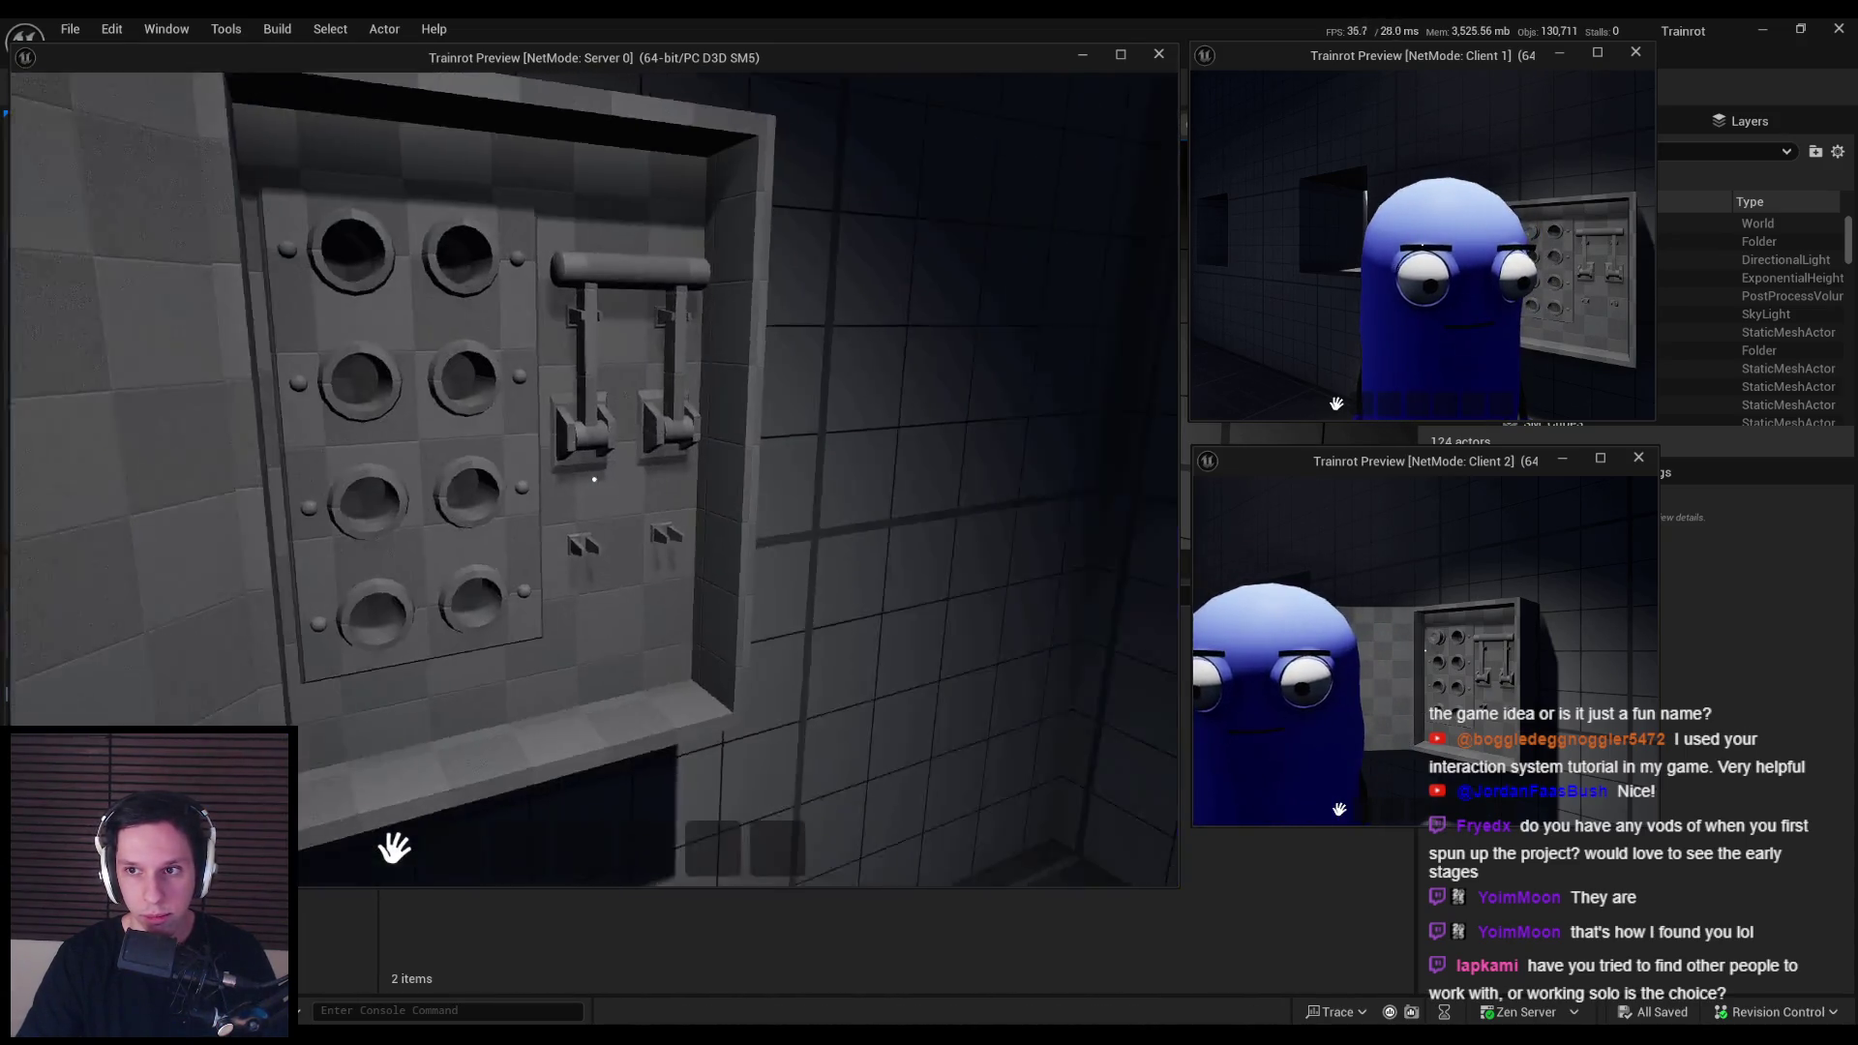
{"action": "key", "text": "F1"}
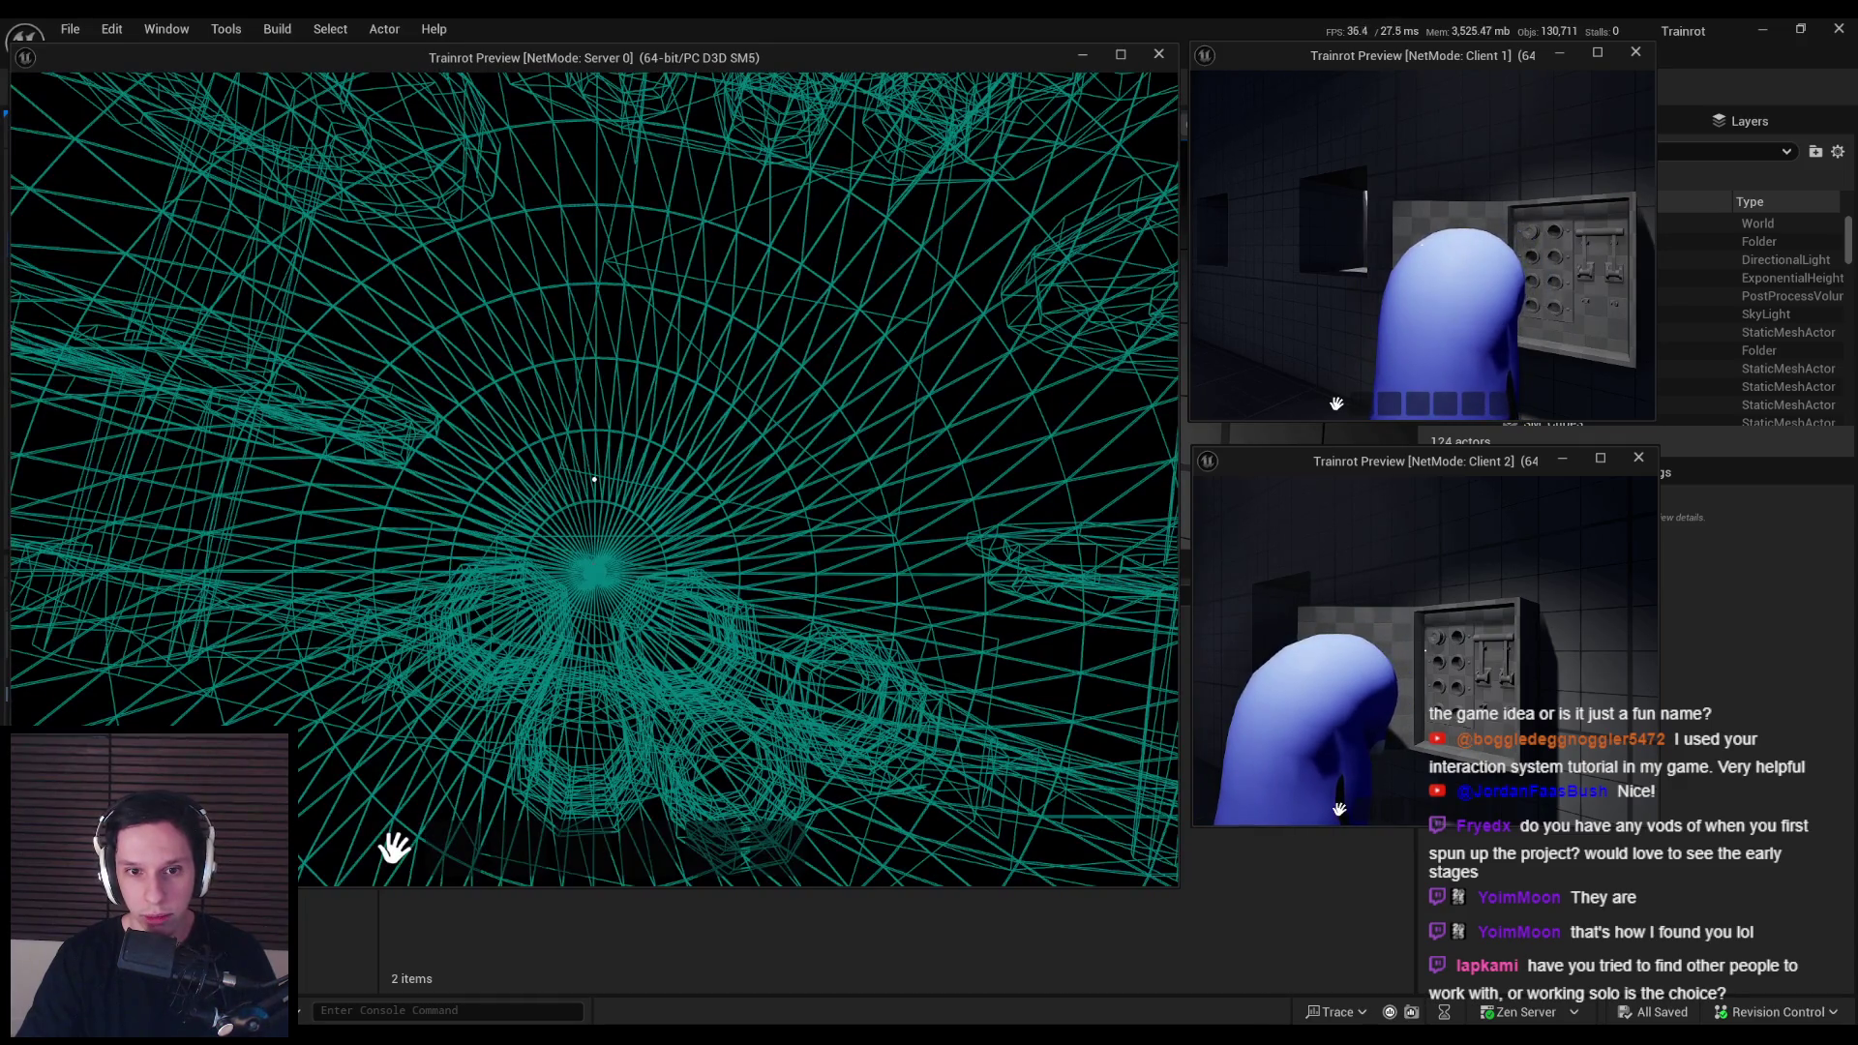
{"action": "key", "text": "F3"}
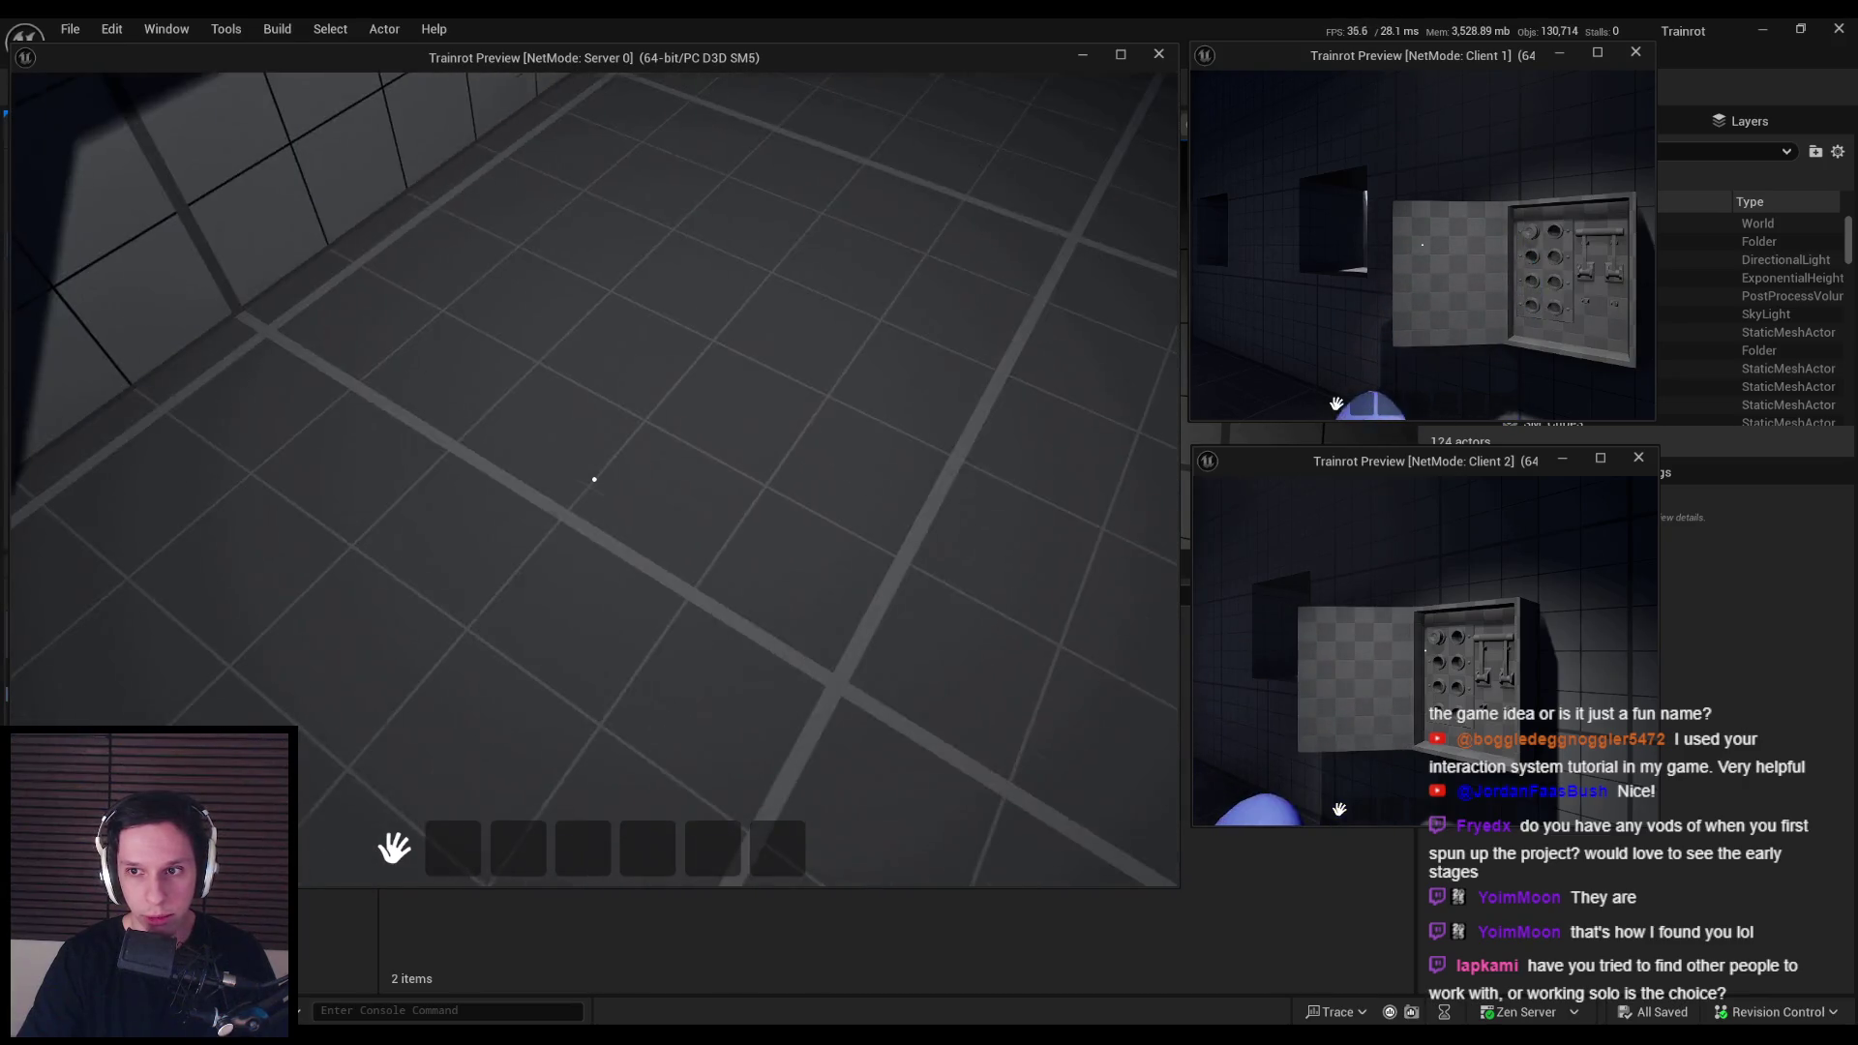
{"action": "key", "text": "Escape"}
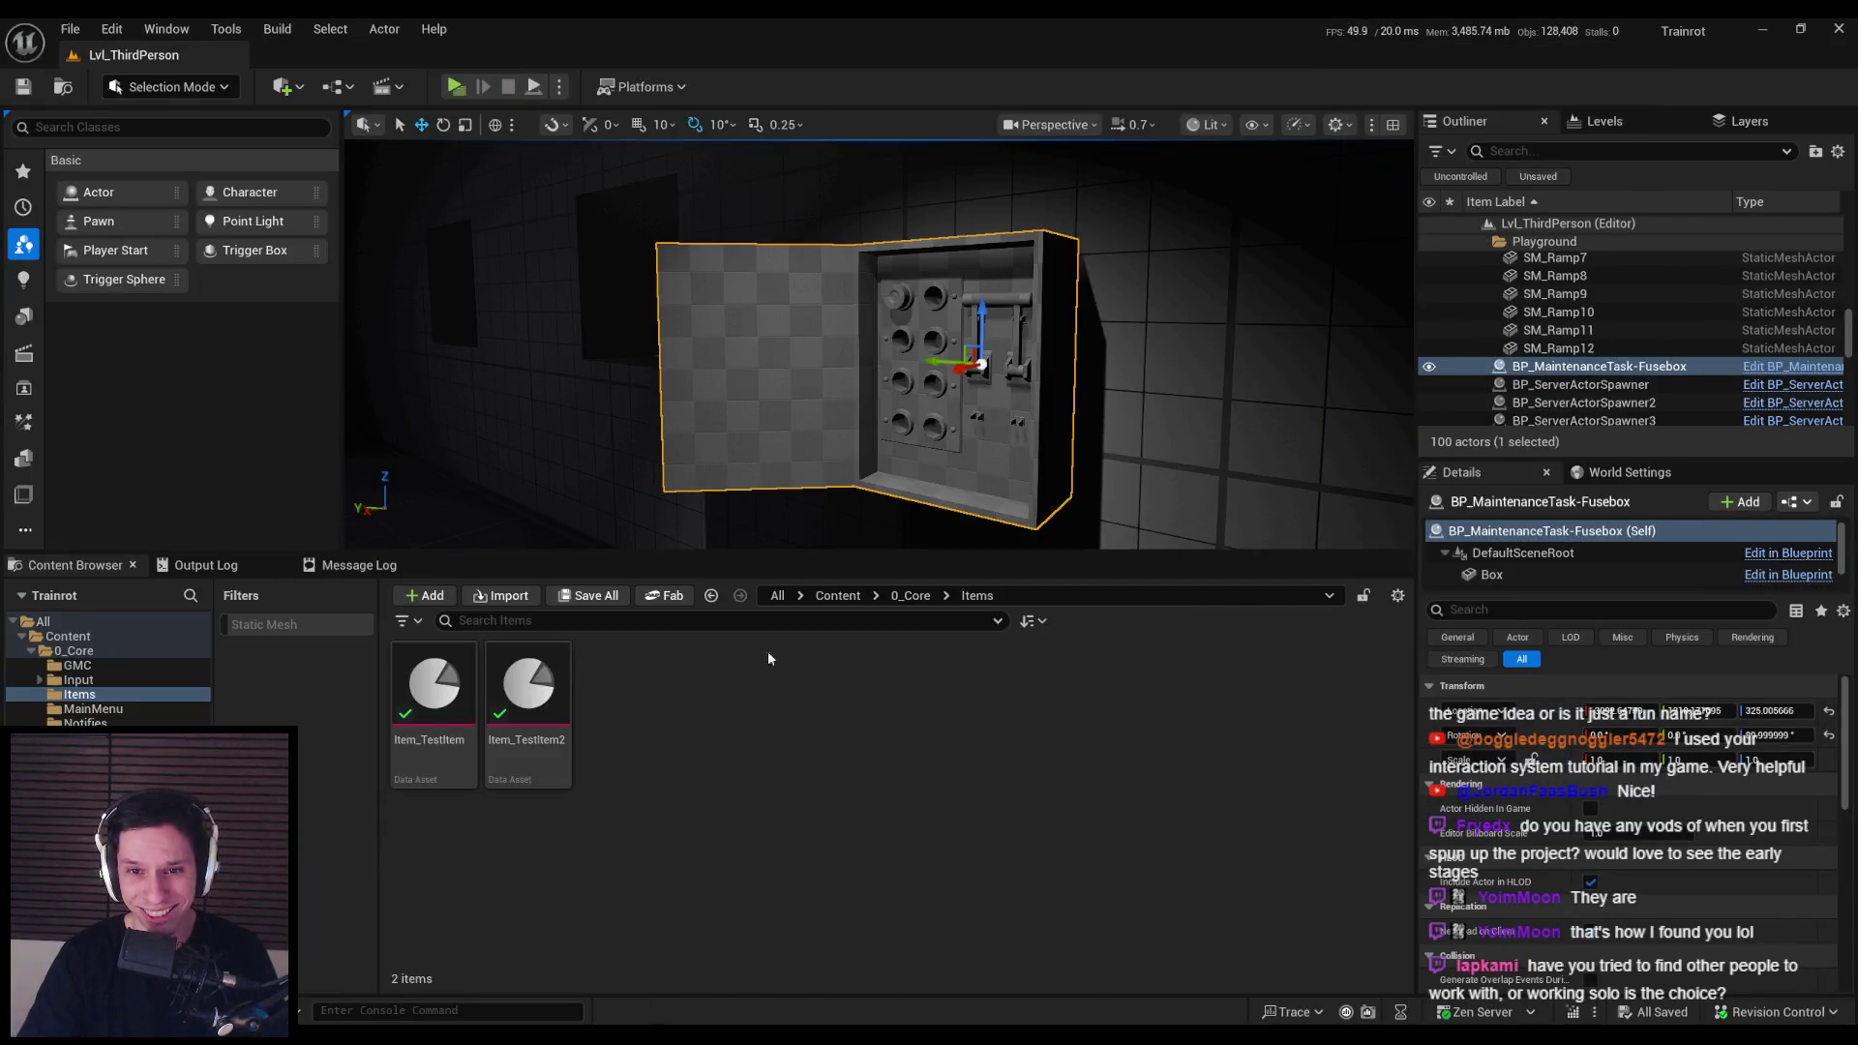
{"action": "key", "text": "ctrl+e"}
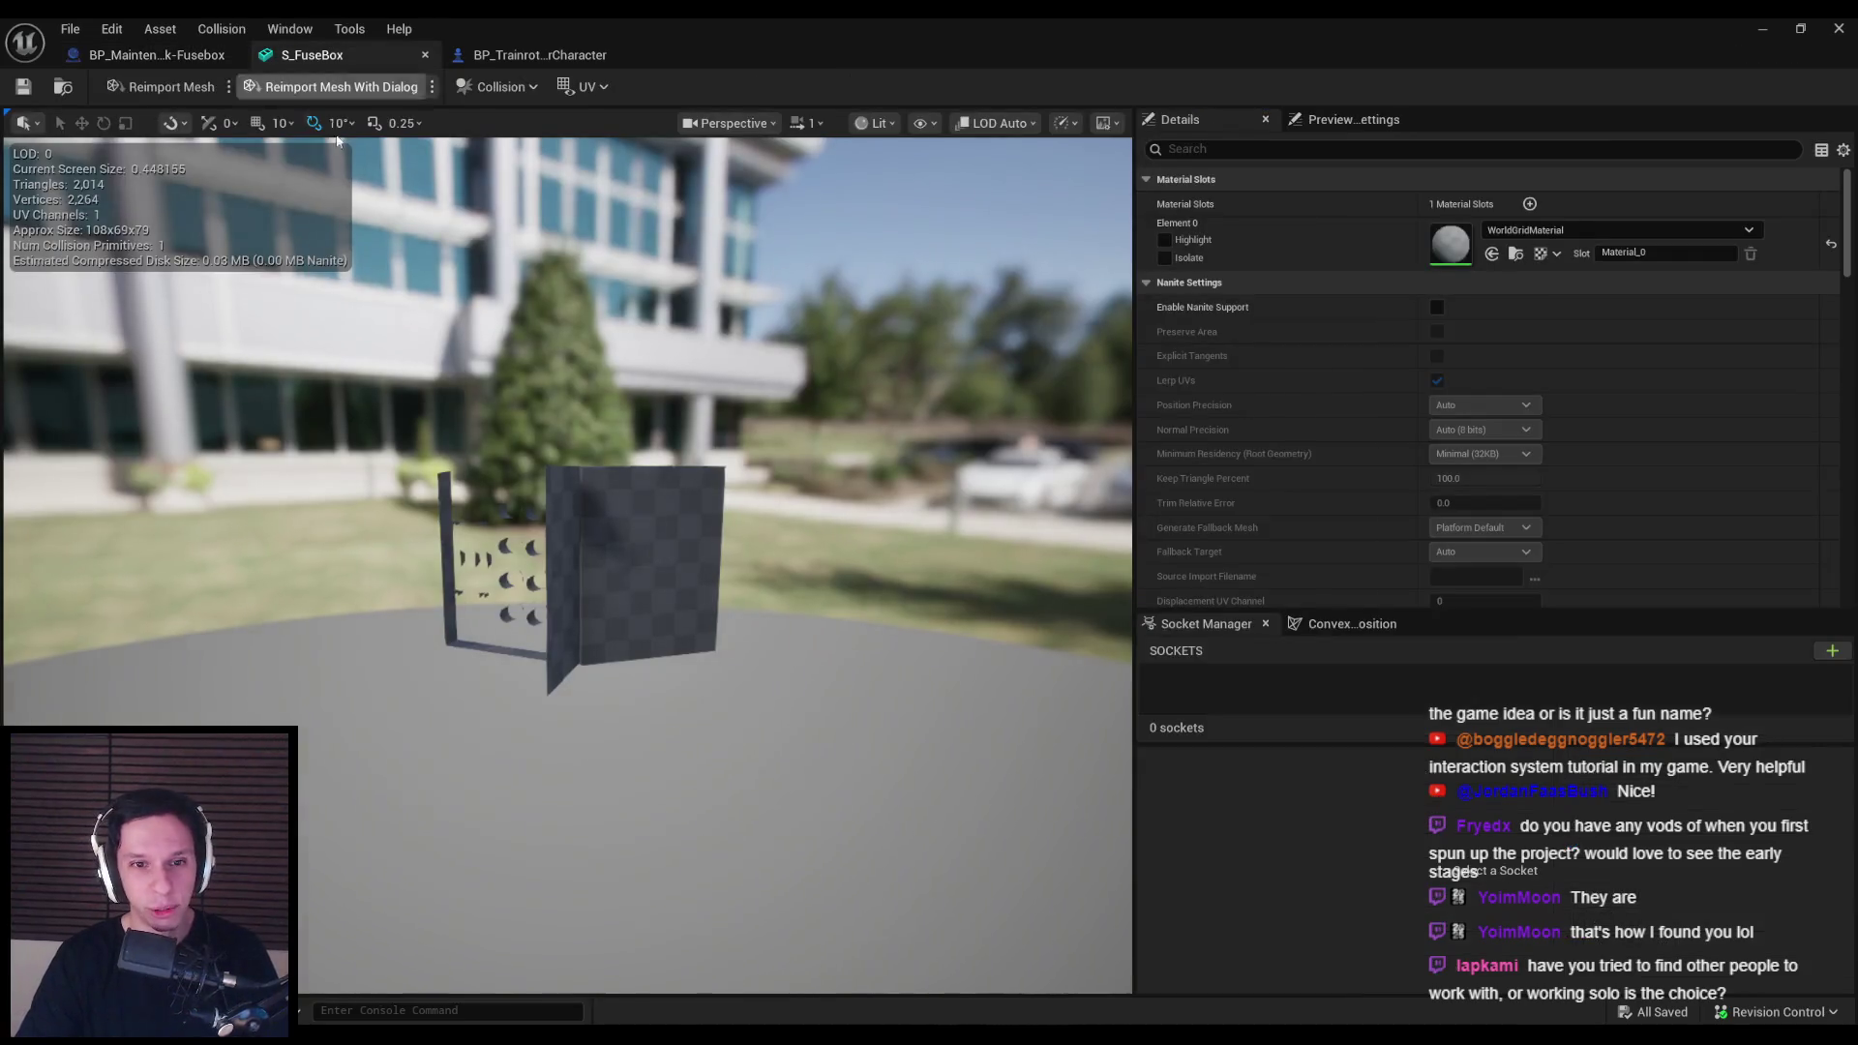
Step: Compile and save the Fusebox blueprint, then start a server-plus-two-clients play session
{"action": "scroll", "coordinate": [656, 529], "scroll_direction": "down", "scroll_amount": 2}
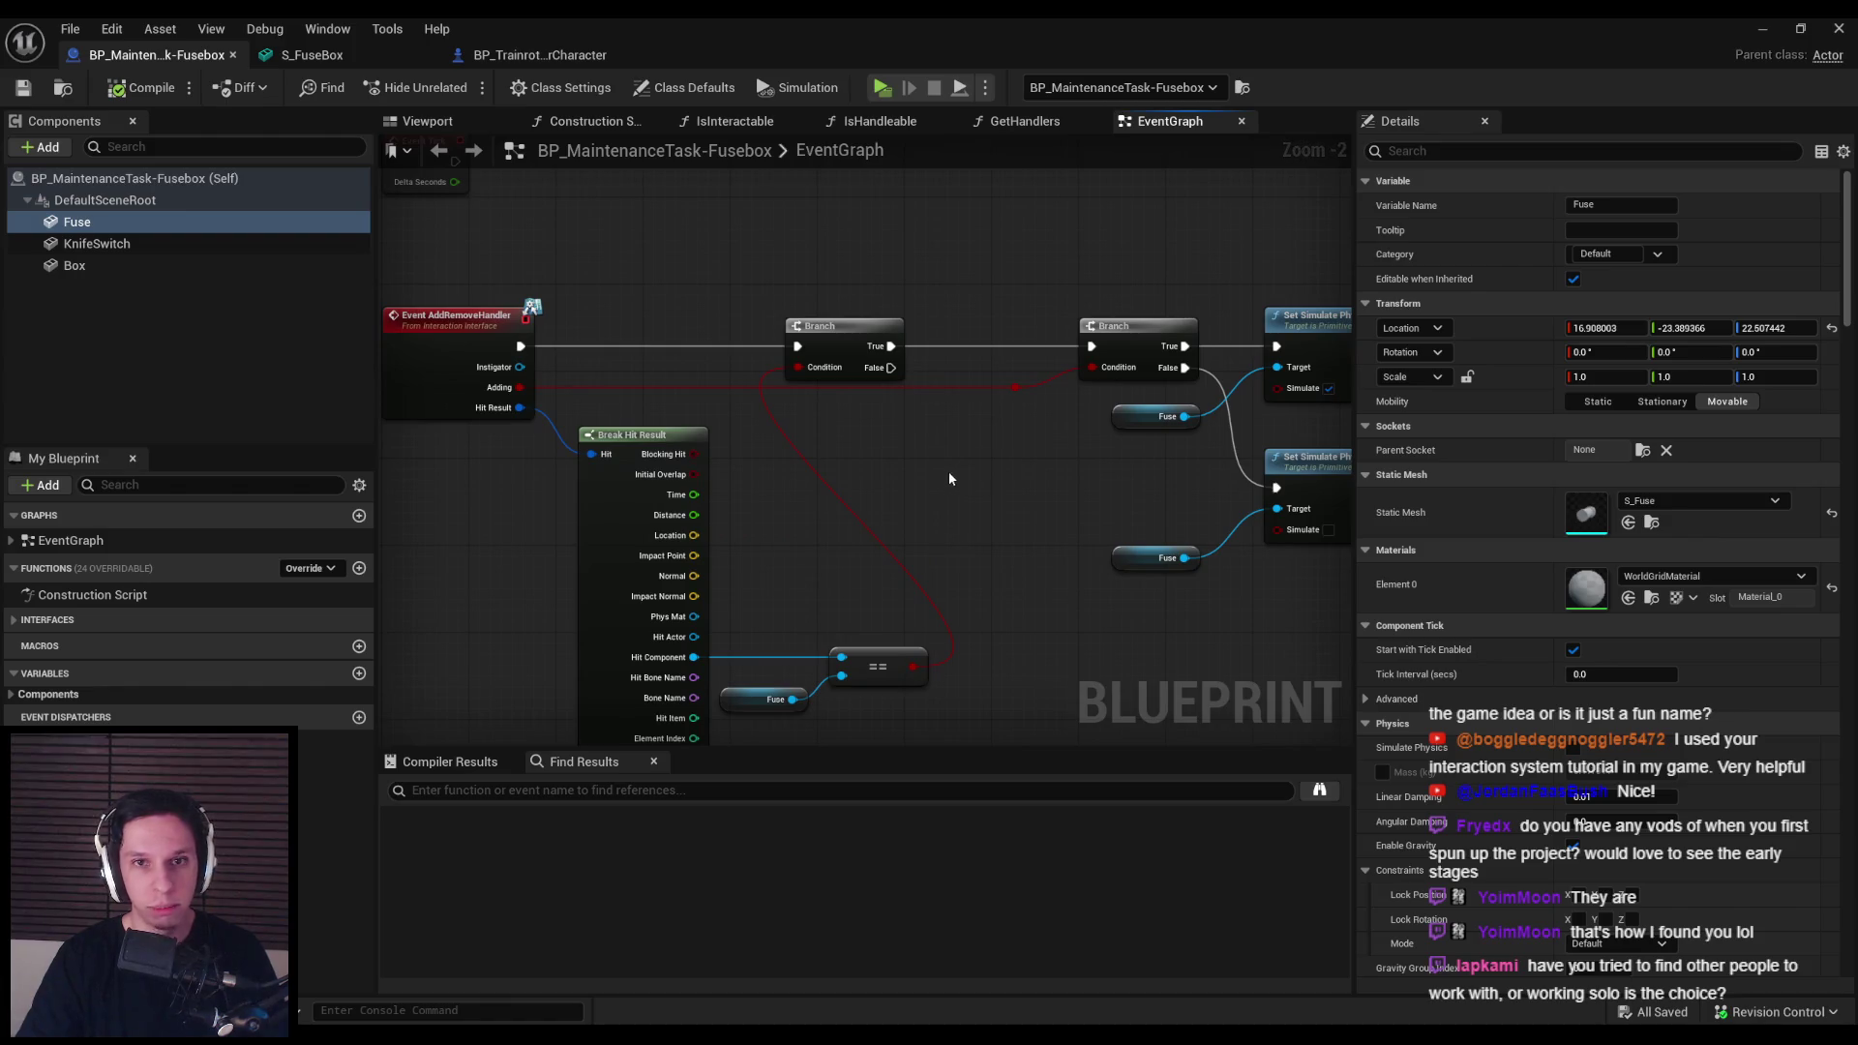
{"action": "left_click", "coordinate": [157, 181]}
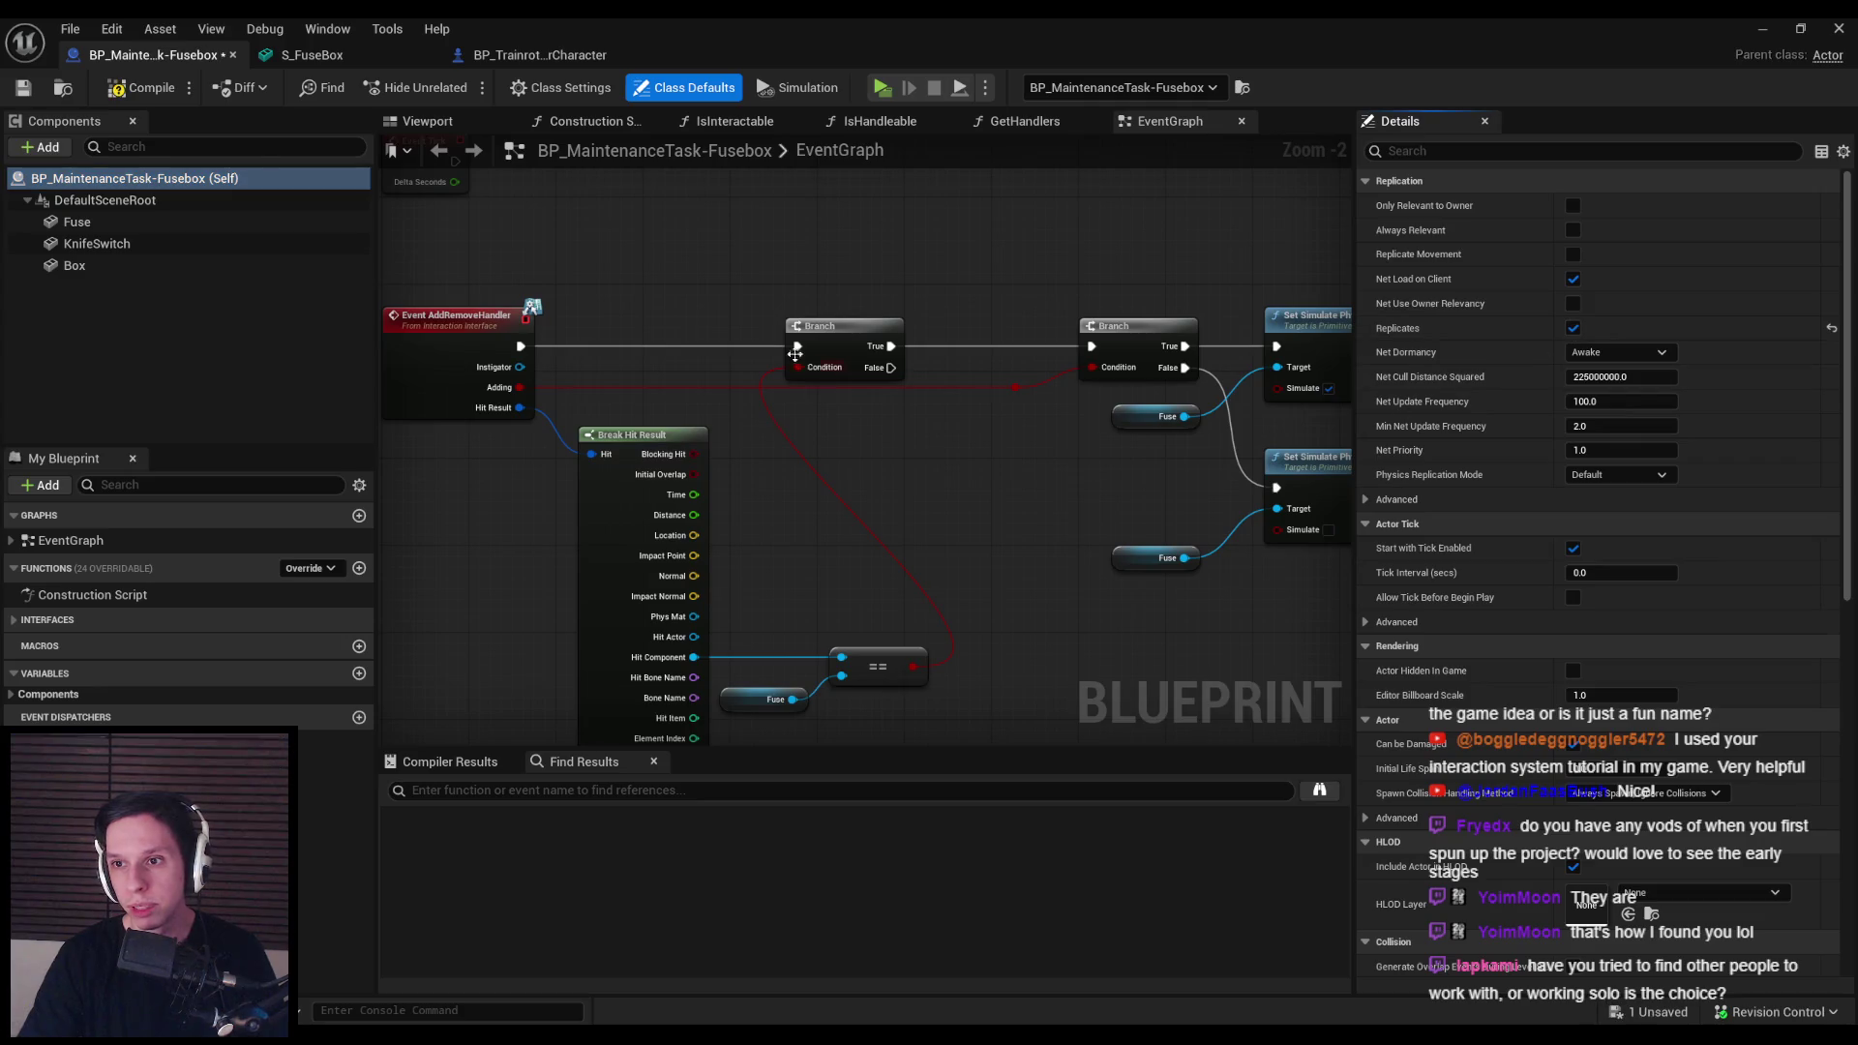
{"action": "left_click", "coordinate": [117, 88]}
{"action": "left_click", "coordinate": [23, 88]}
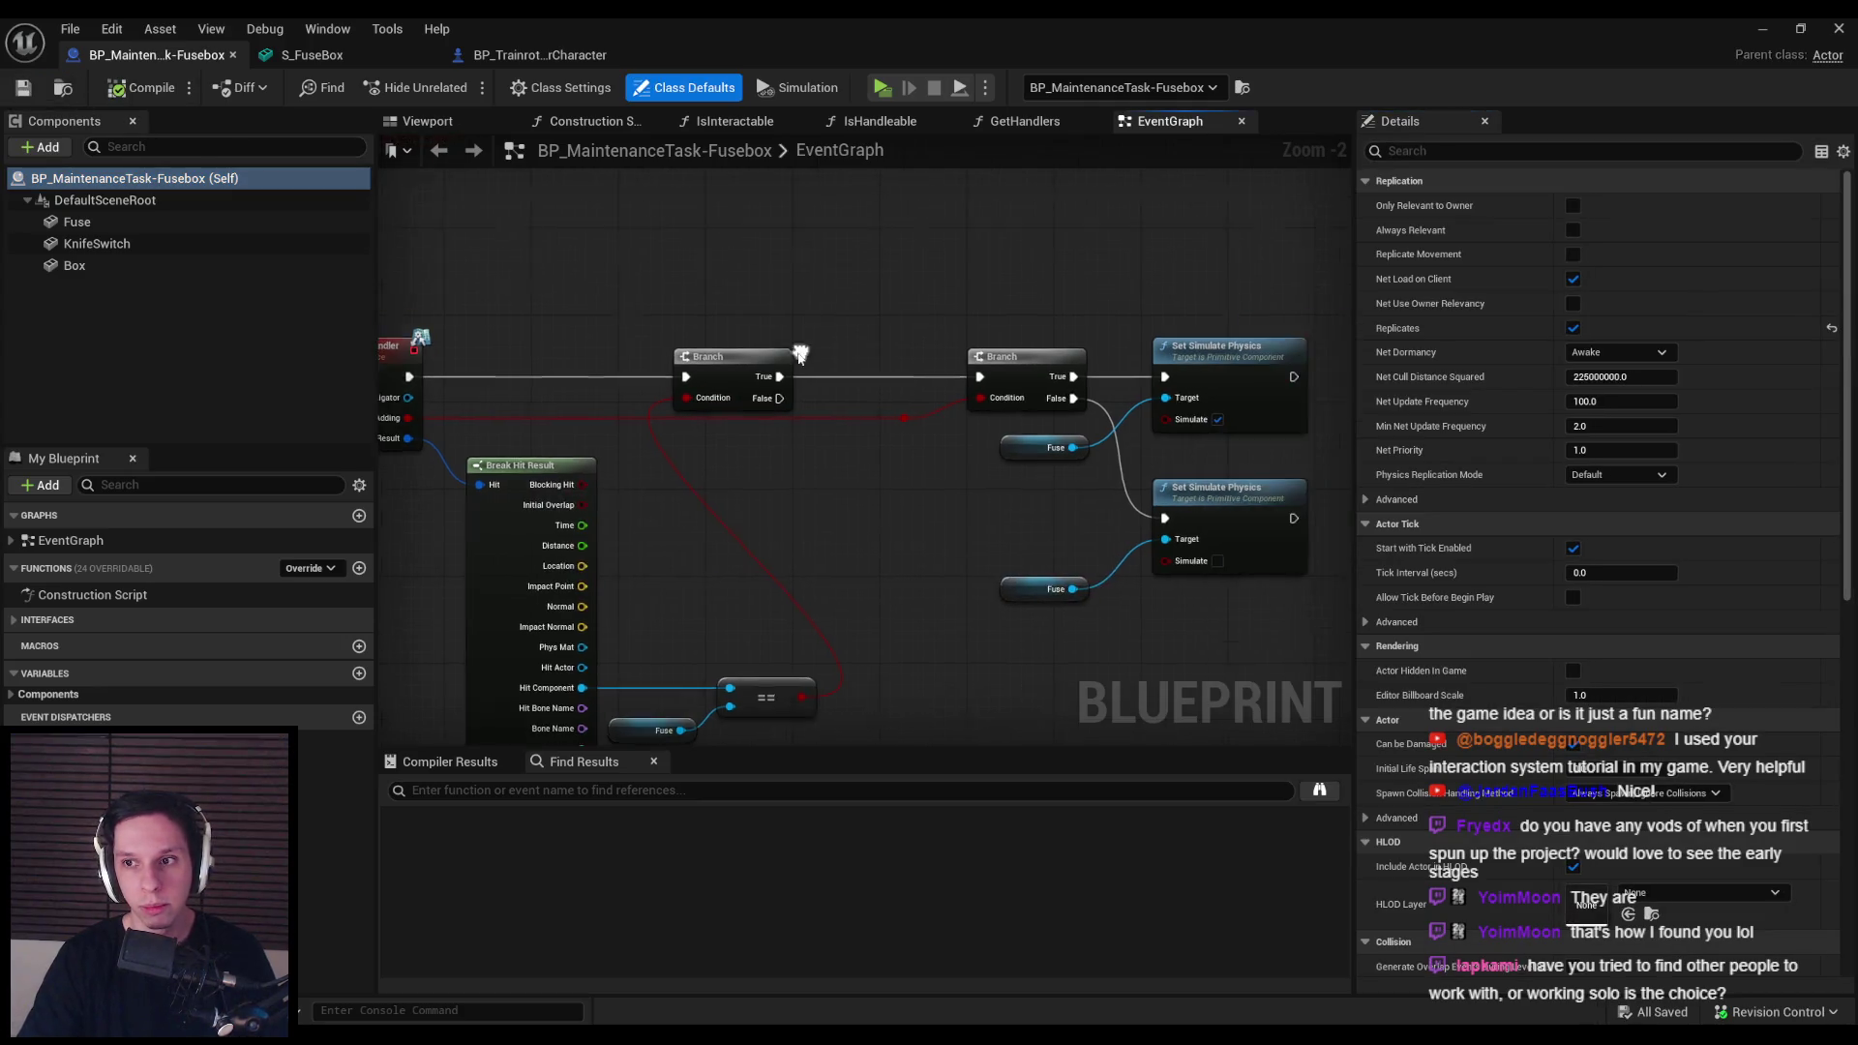
{"action": "left_click", "coordinate": [124, 224]}
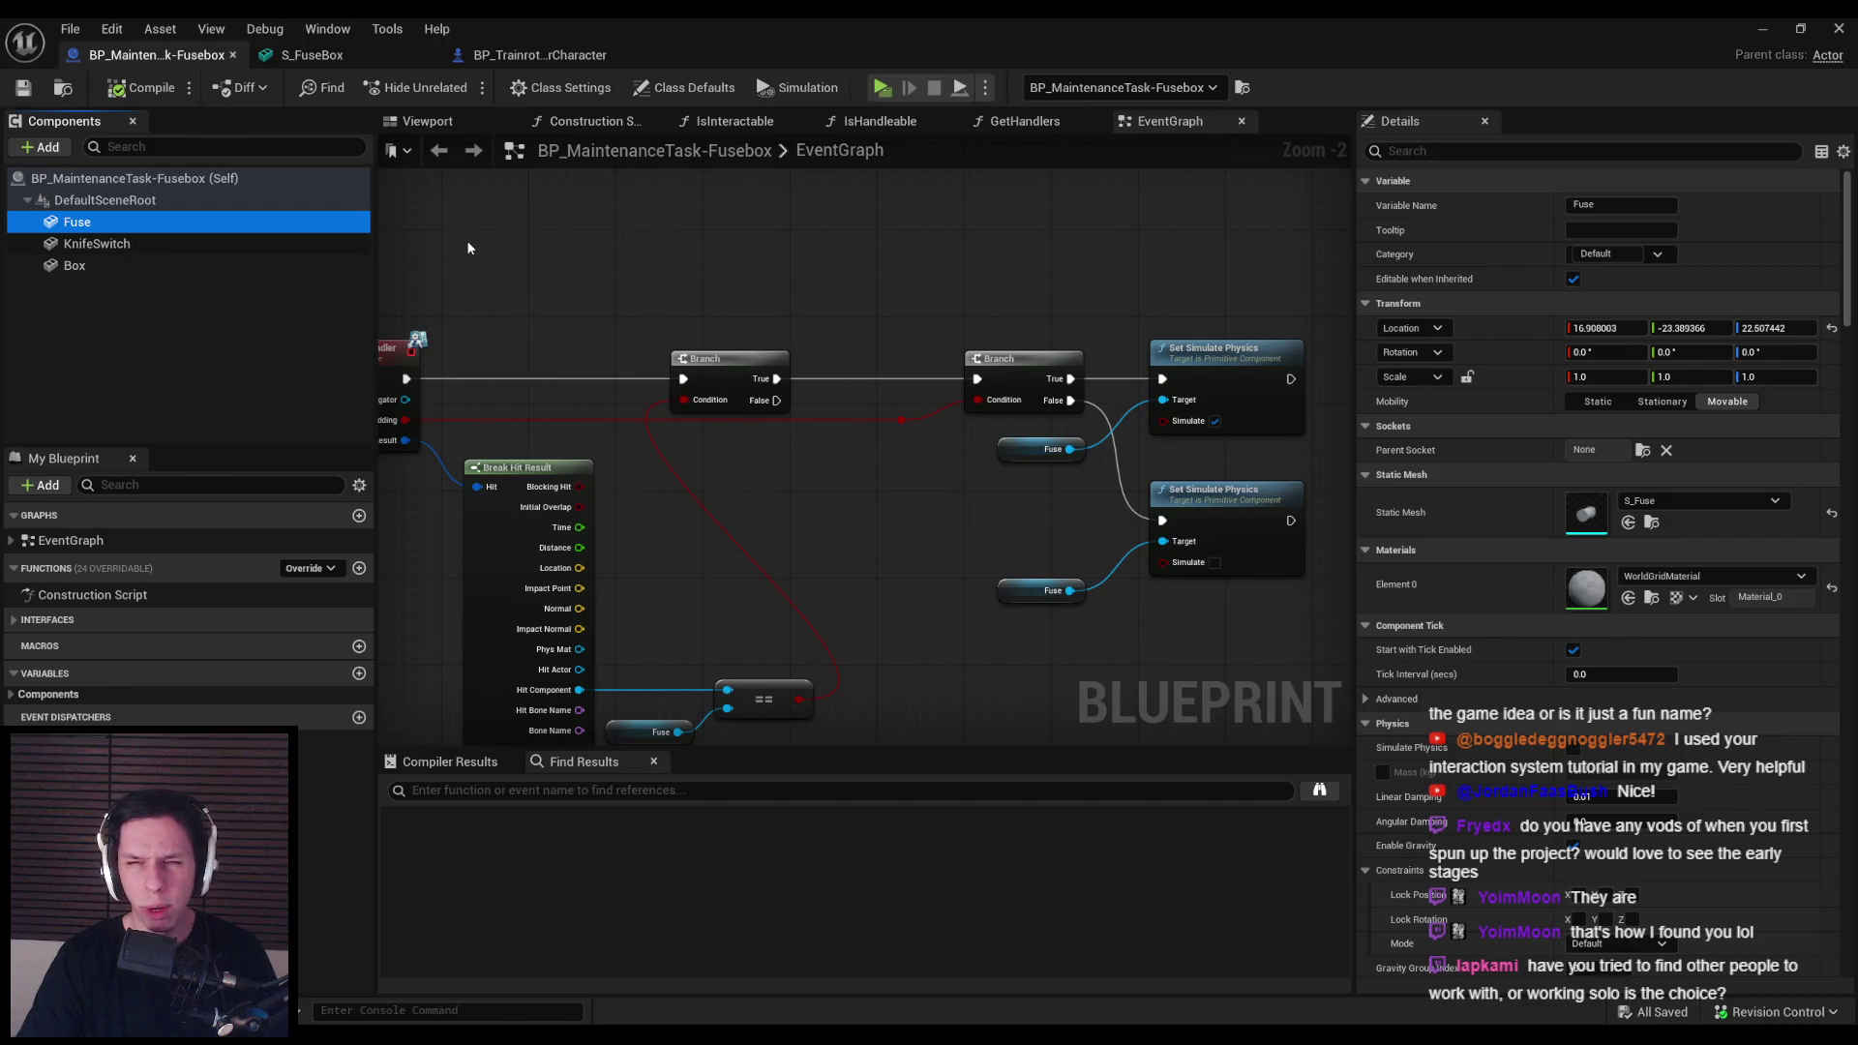
{"action": "left_click", "coordinate": [1762, 30]}
{"action": "left_click", "coordinate": [455, 89]}
{"action": "key", "text": "w"}
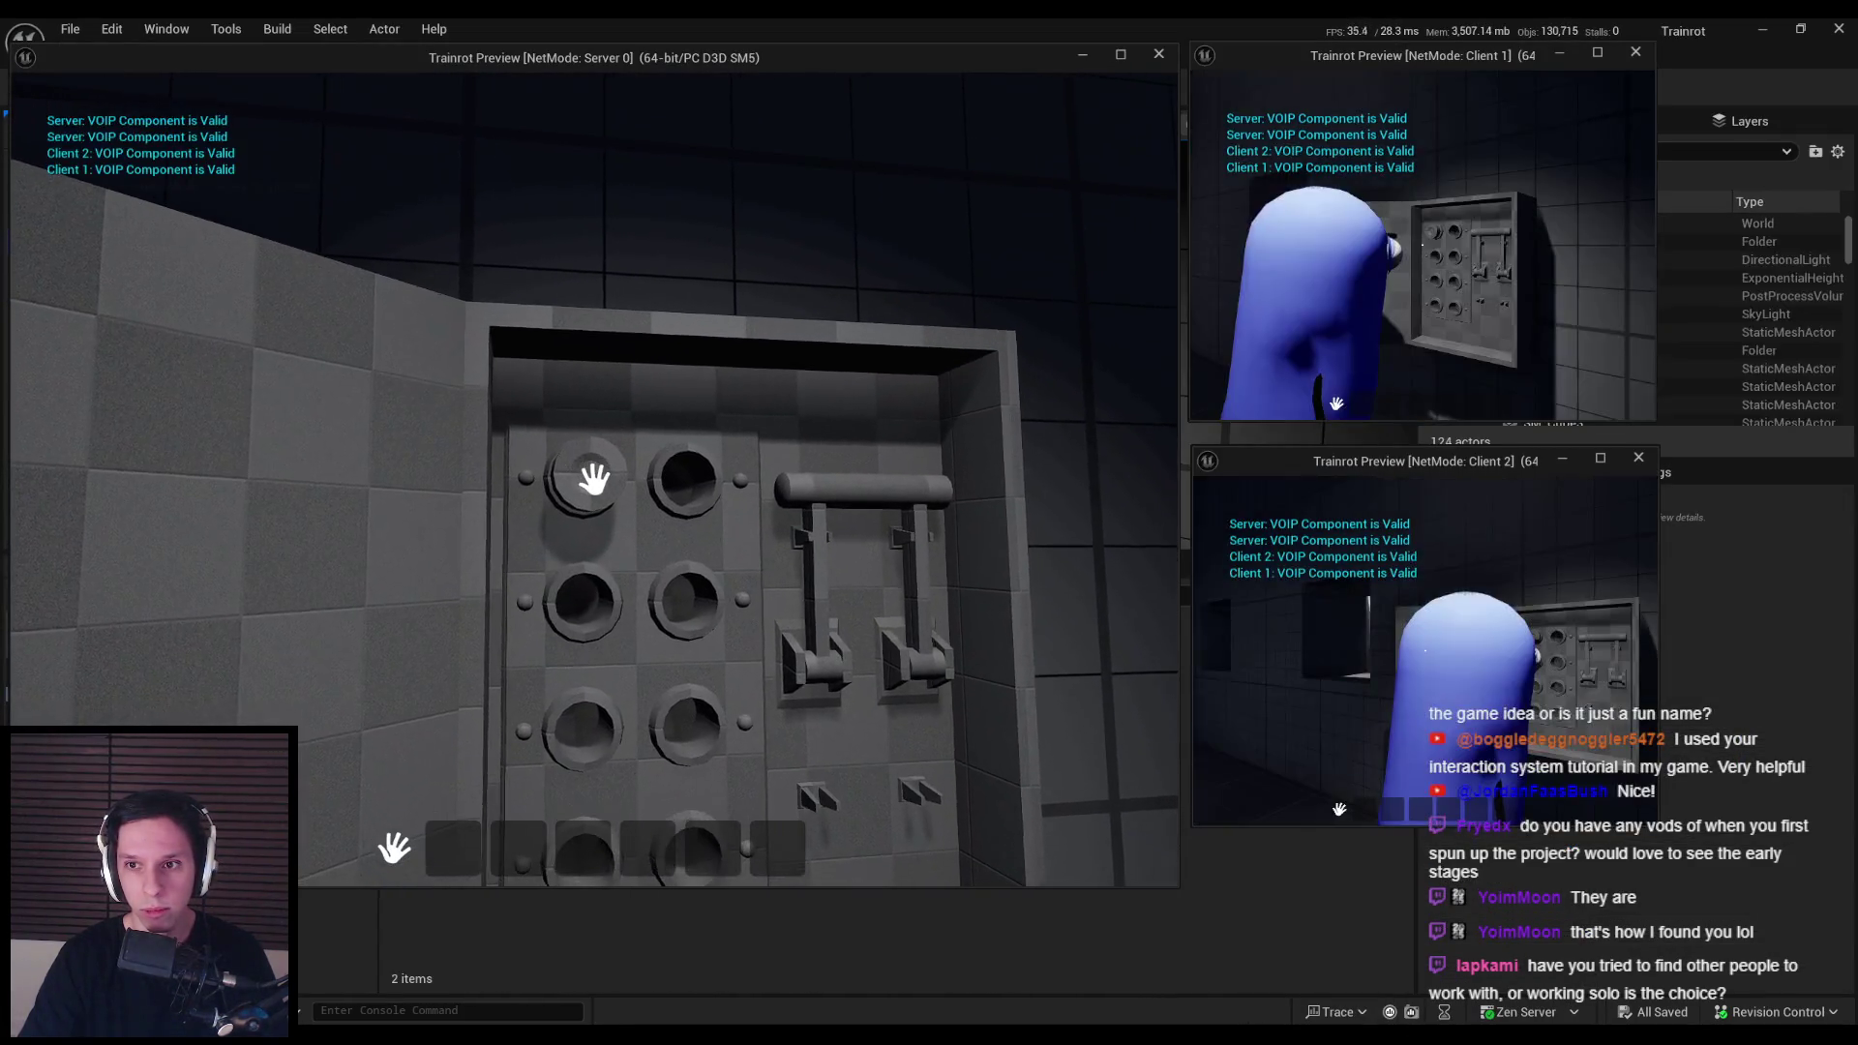
Step: Grab the top fuse in the multiplayer test, stop playing, and reopen the Fusebox blueprint editor
{"action": "left_click", "coordinate": [588, 473]}
{"action": "left_click_drag", "start_coordinate": [584, 470], "coordinate": [594, 479]}
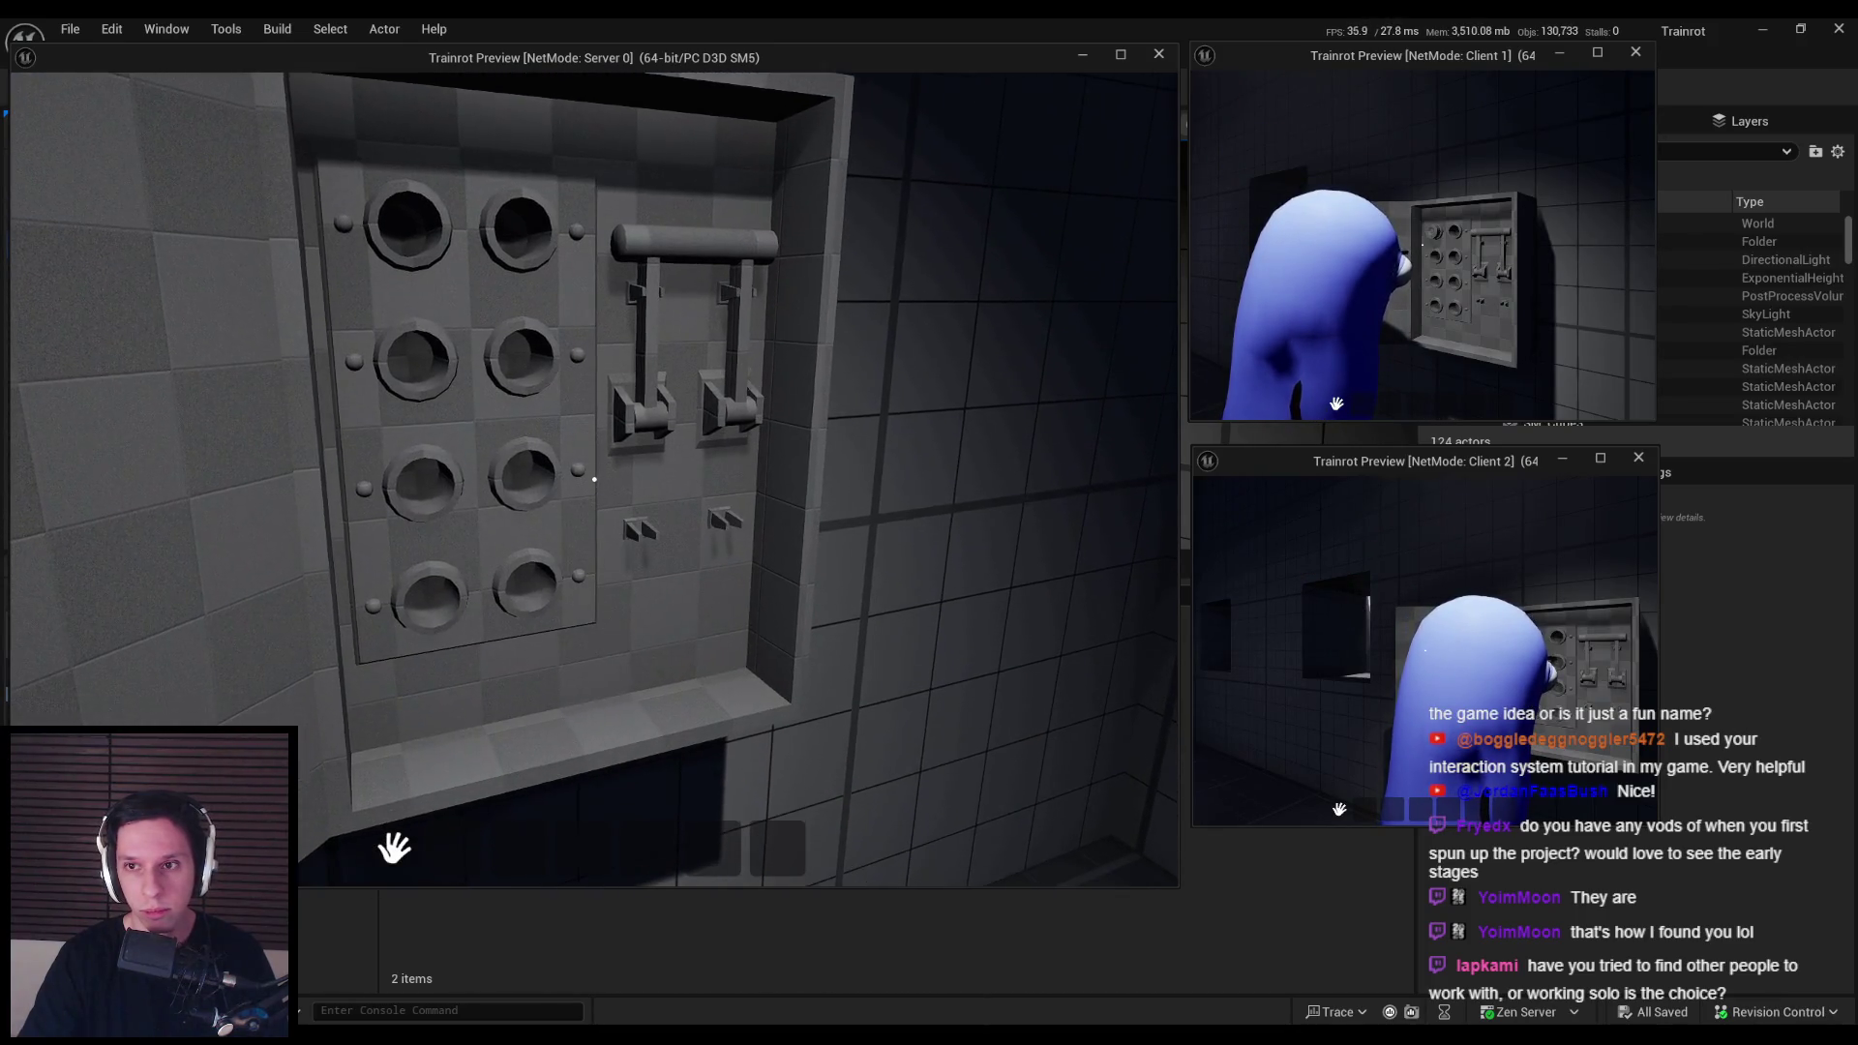
{"action": "key", "text": "Escape"}
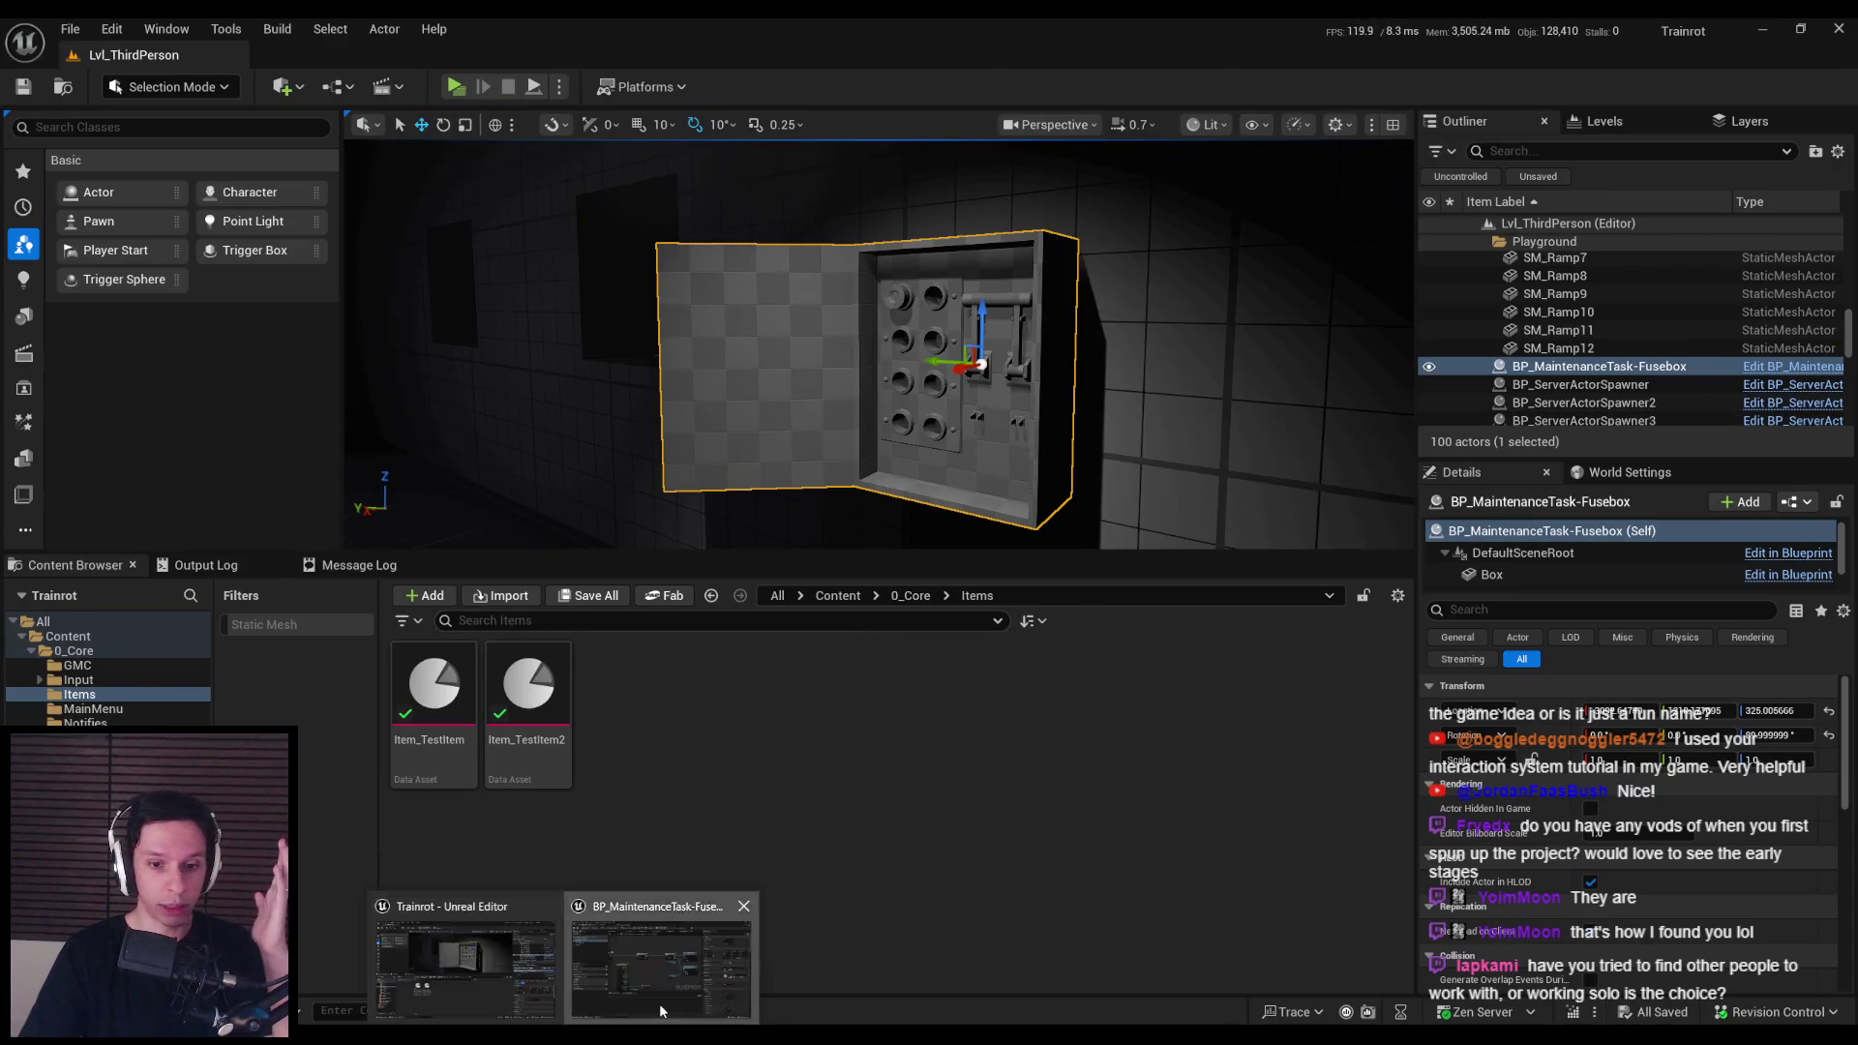
{"action": "left_click", "coordinate": [664, 962]}
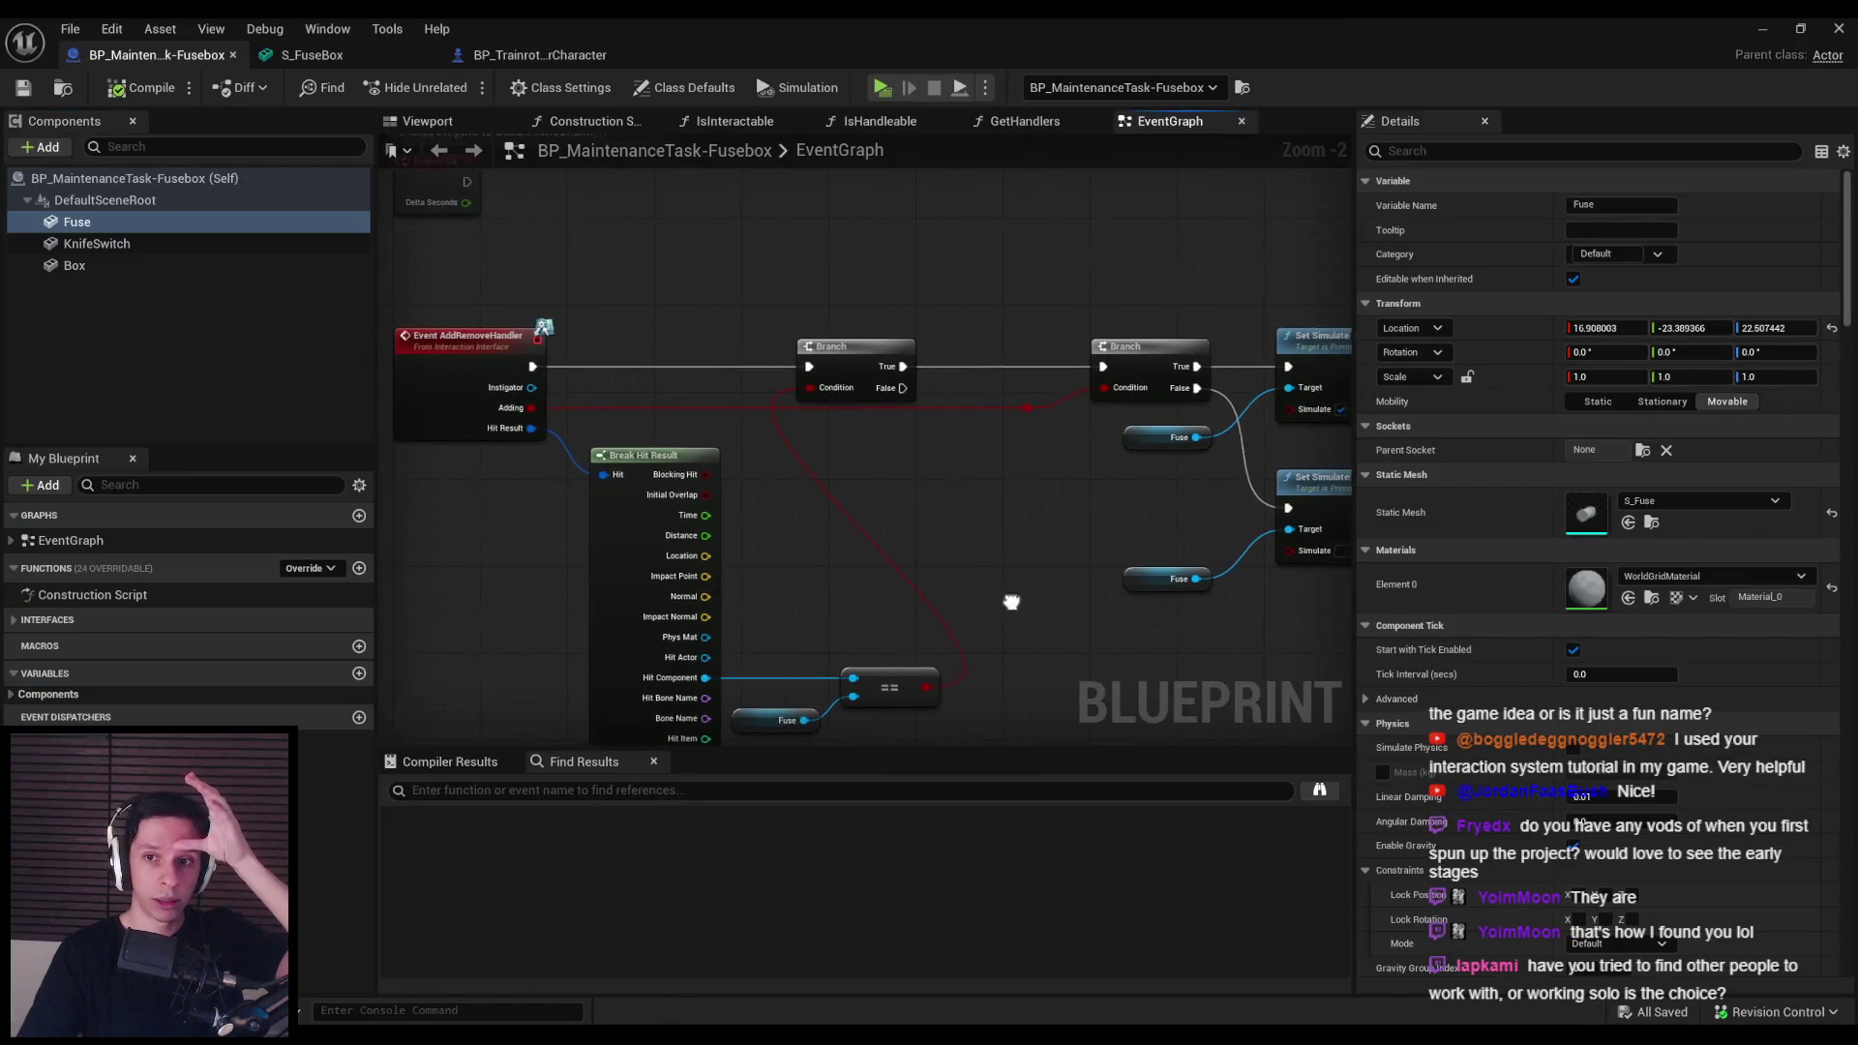